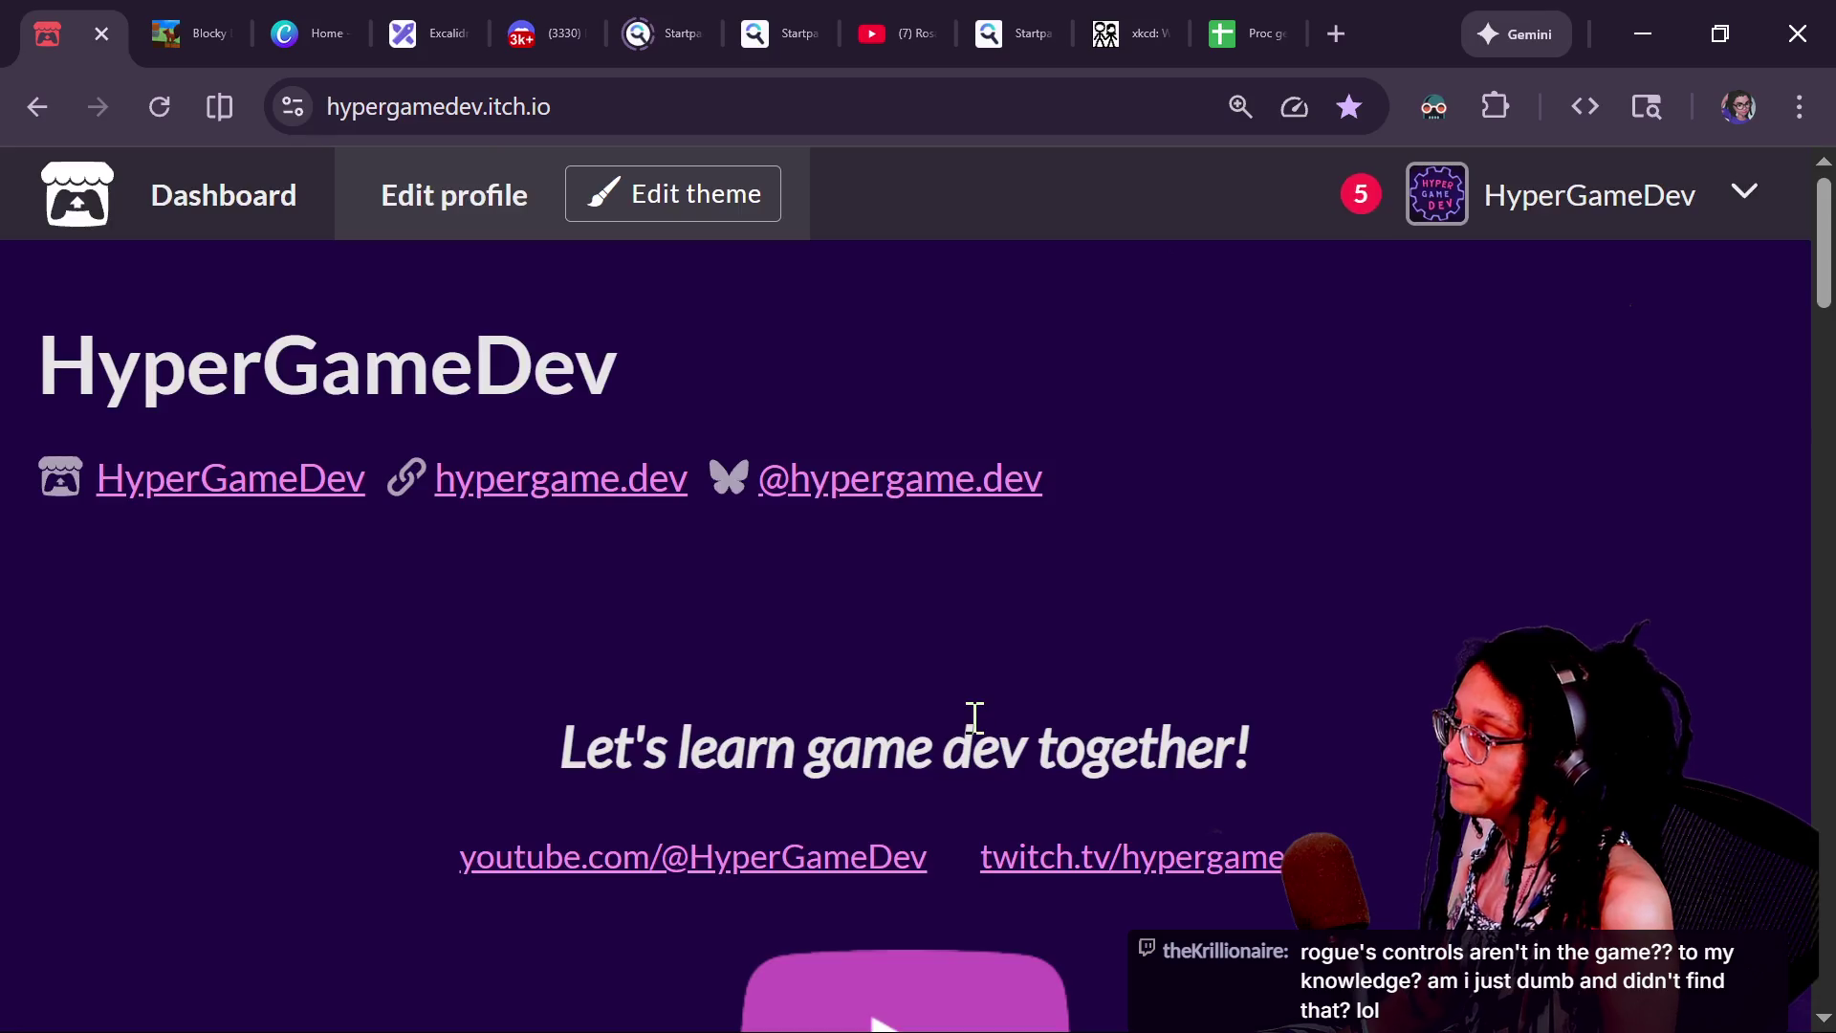
- Open the Game-like Jam page from the profile and scroll through its description
click(923, 559)
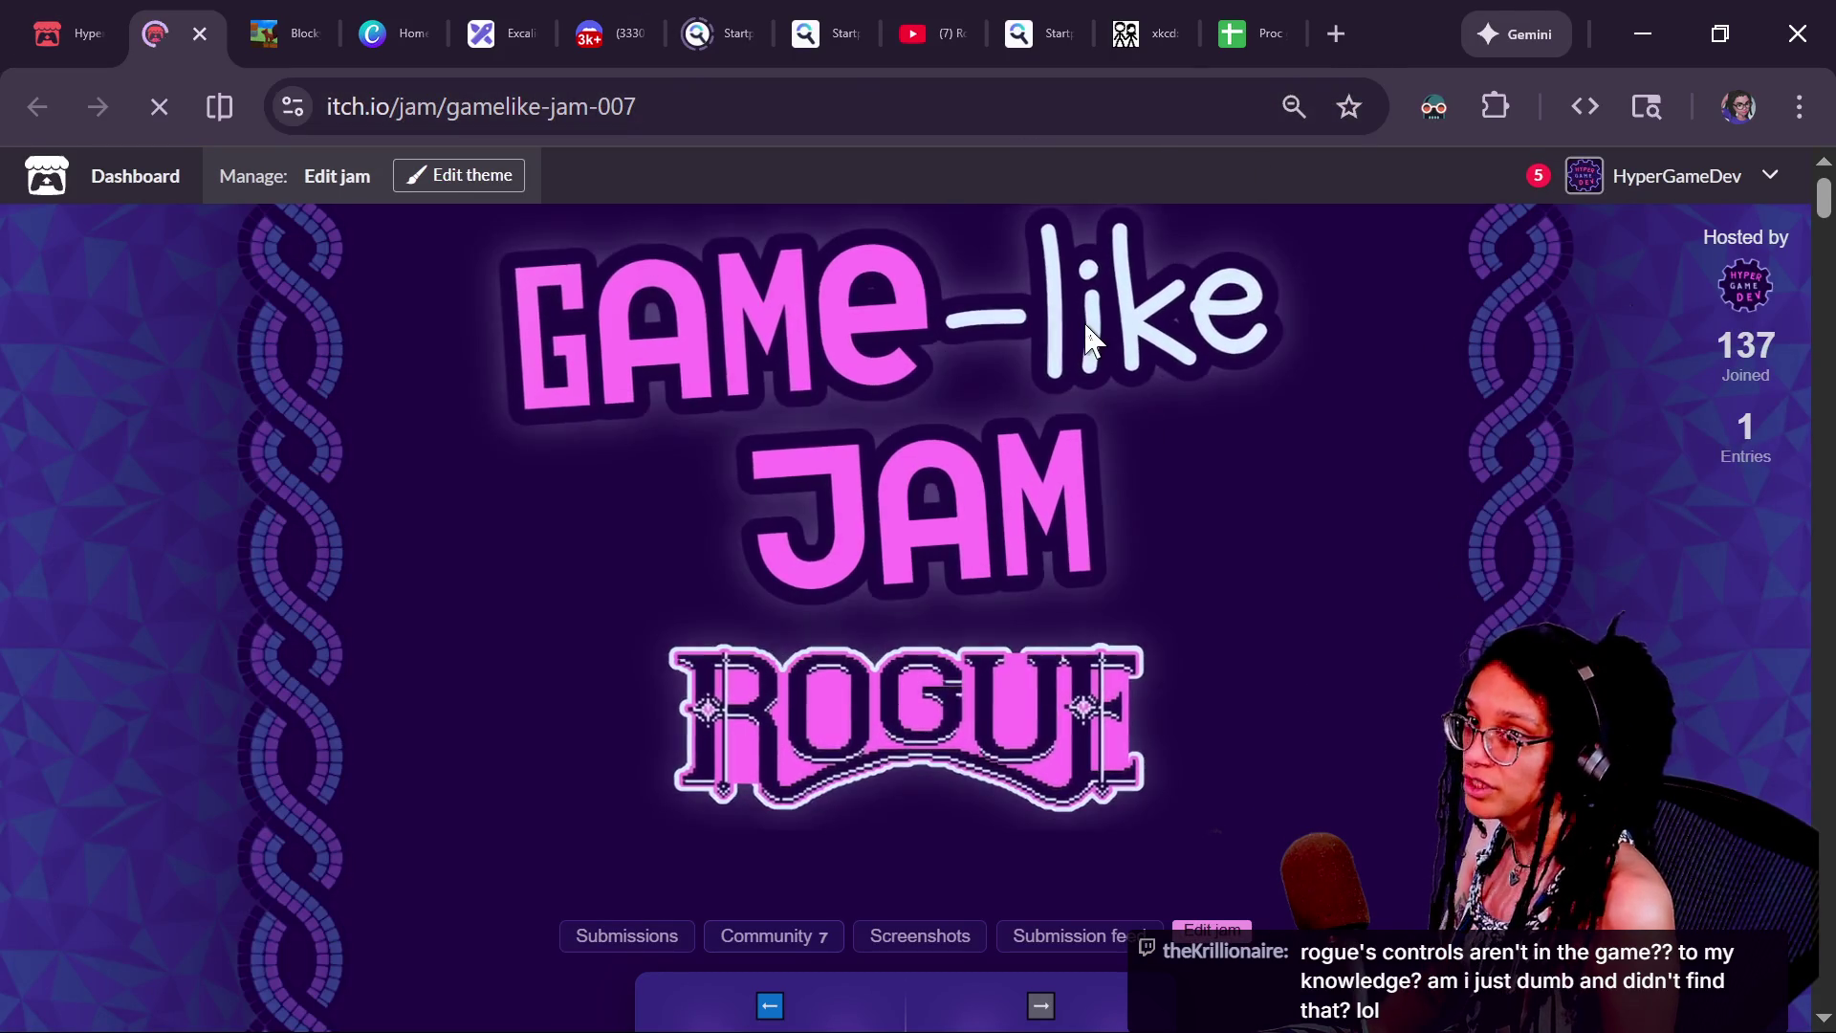
scroll(1087, 336, down, 12)
scroll(1087, 330, down, 2)
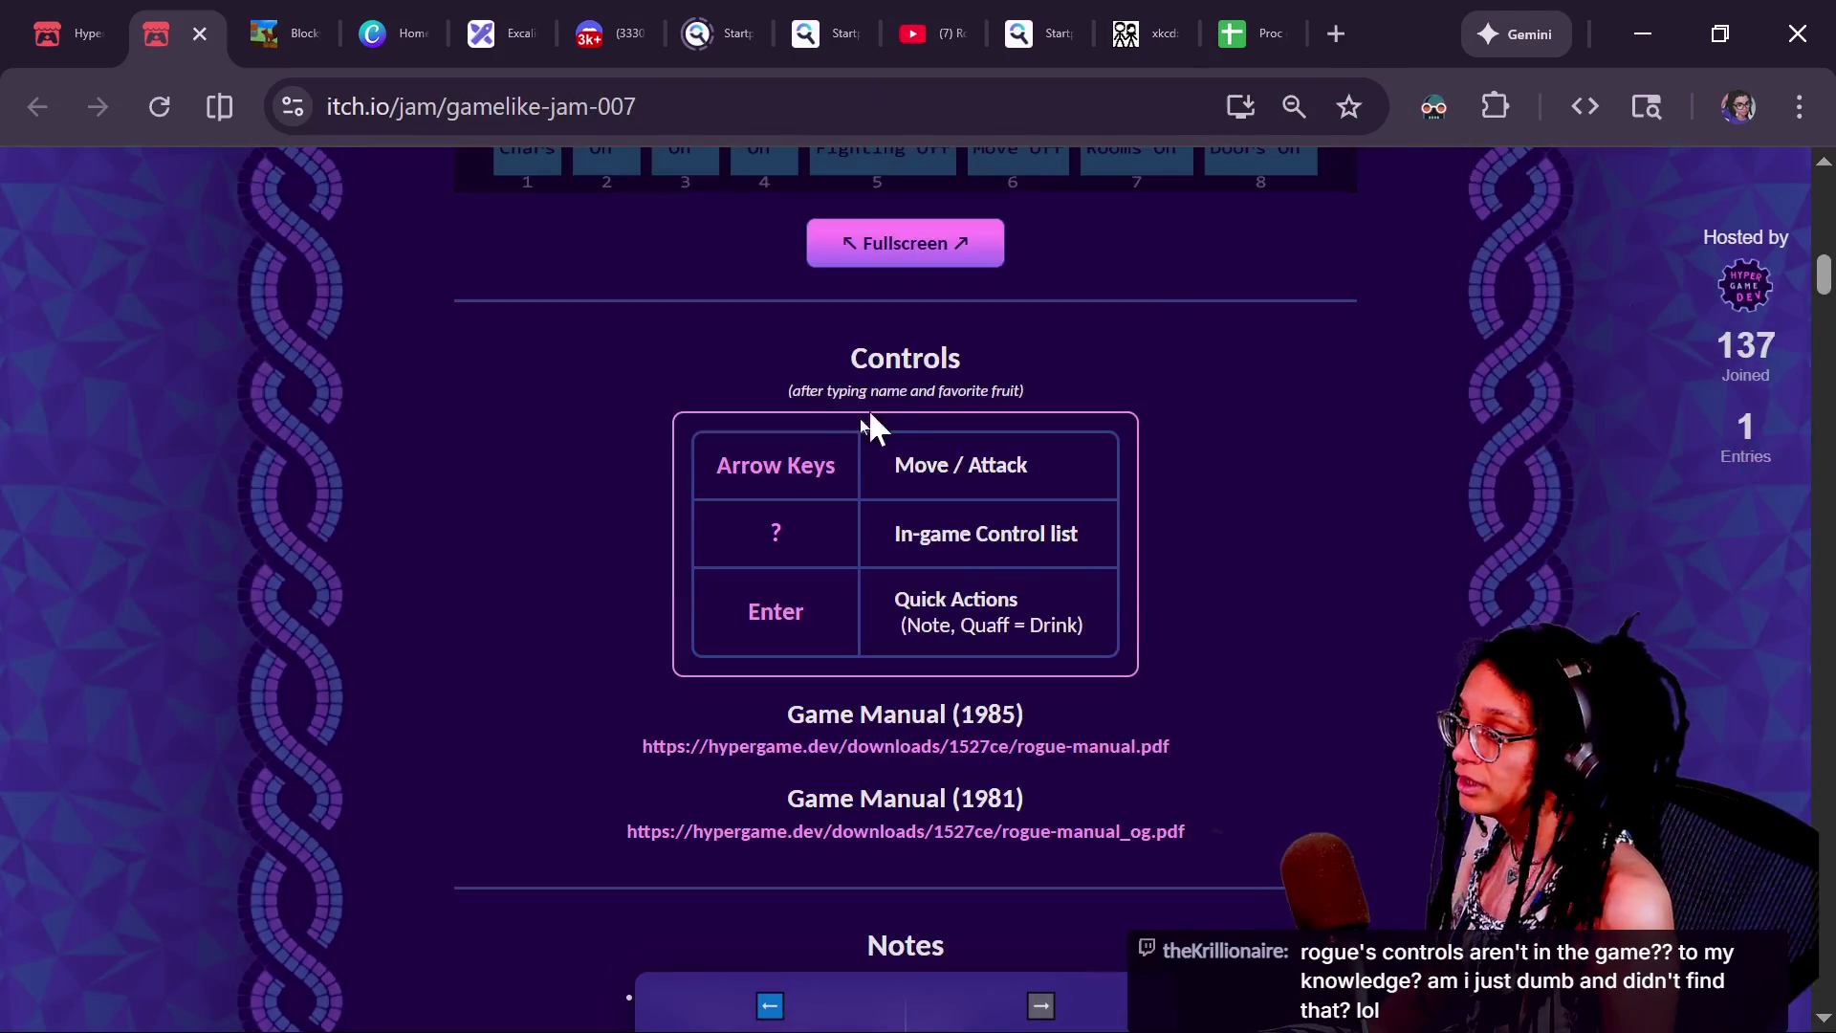
drag(821, 366, 1115, 358)
scroll(861, 360, up, 7)
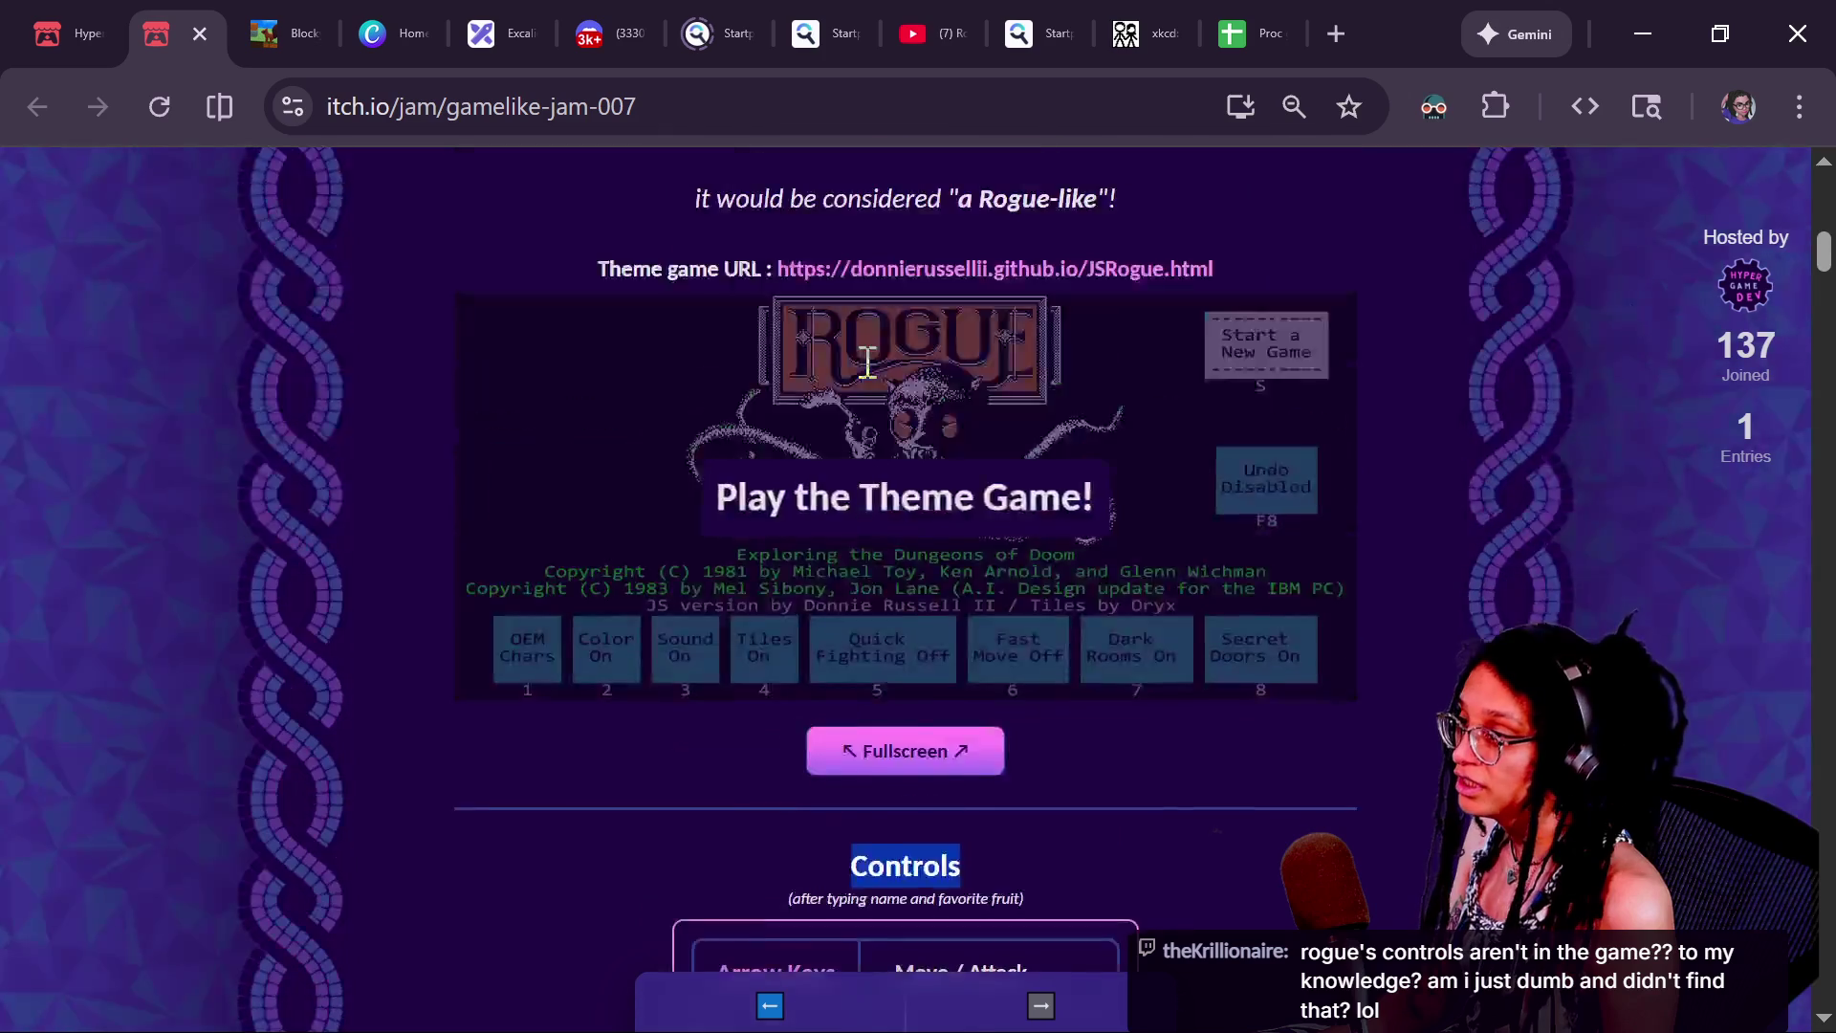
scroll(884, 612, down, 7)
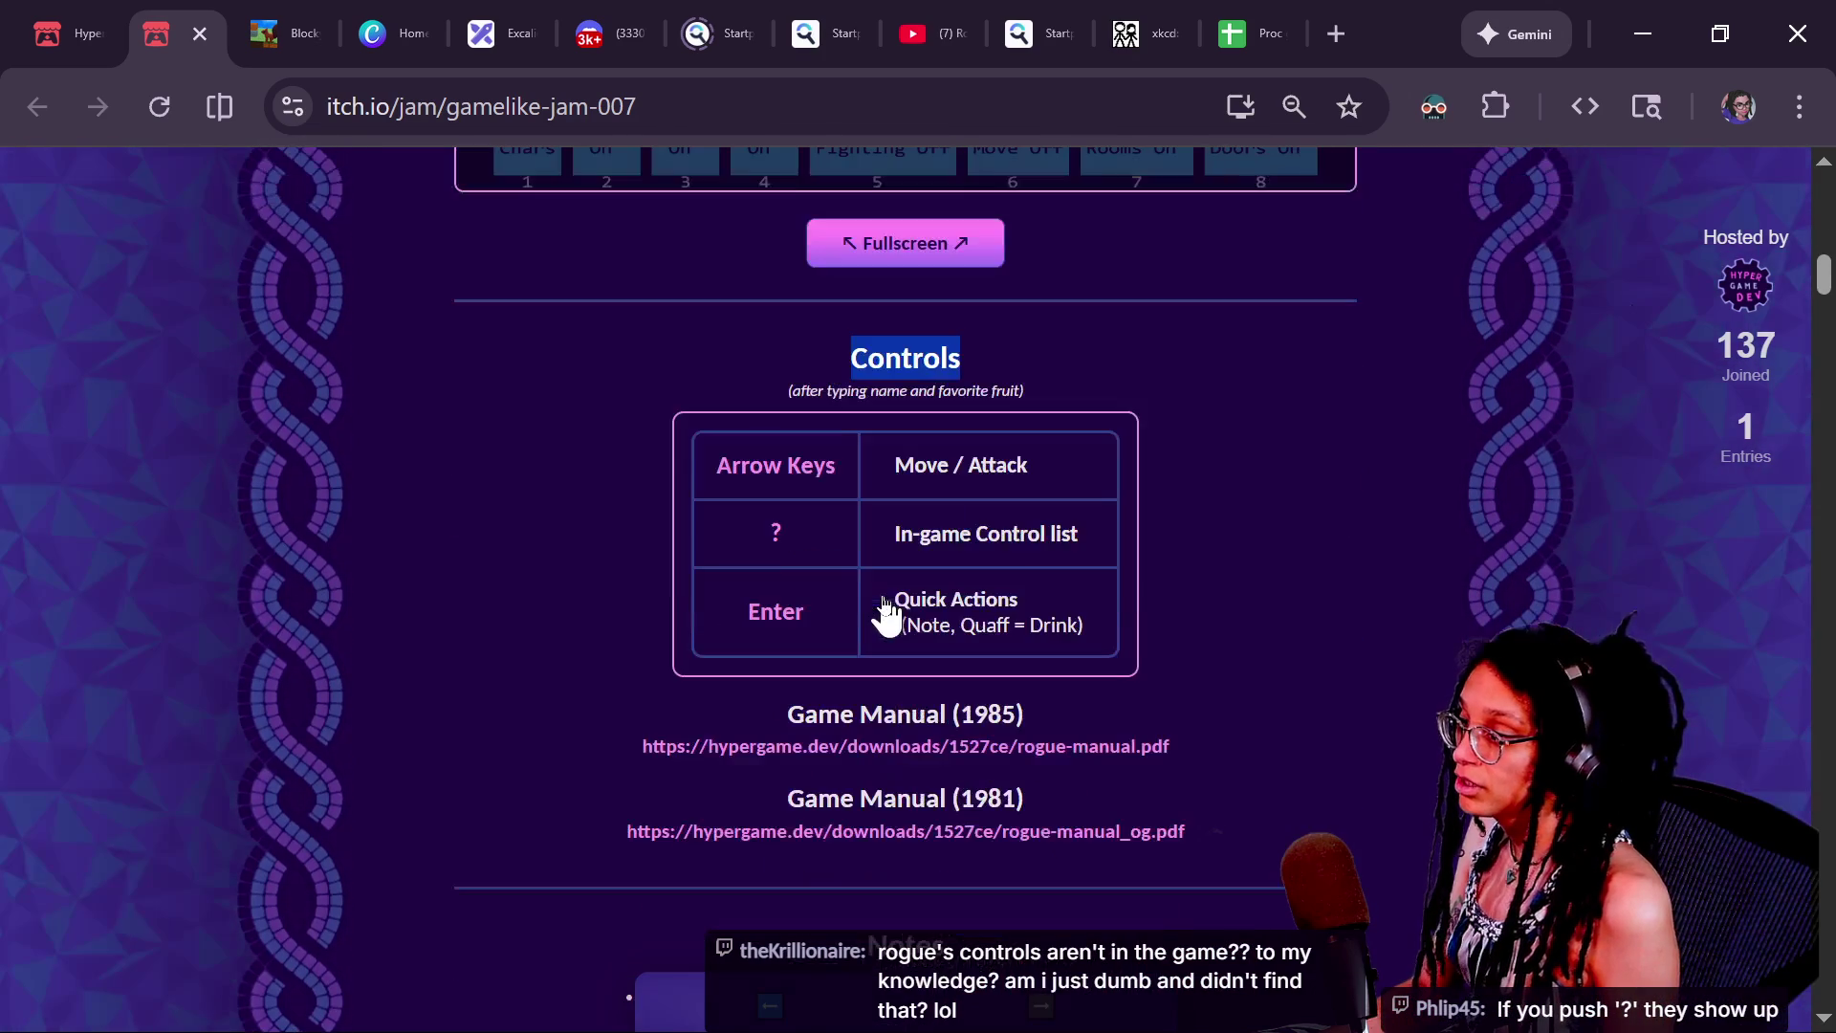
scroll(828, 363, up, 5)
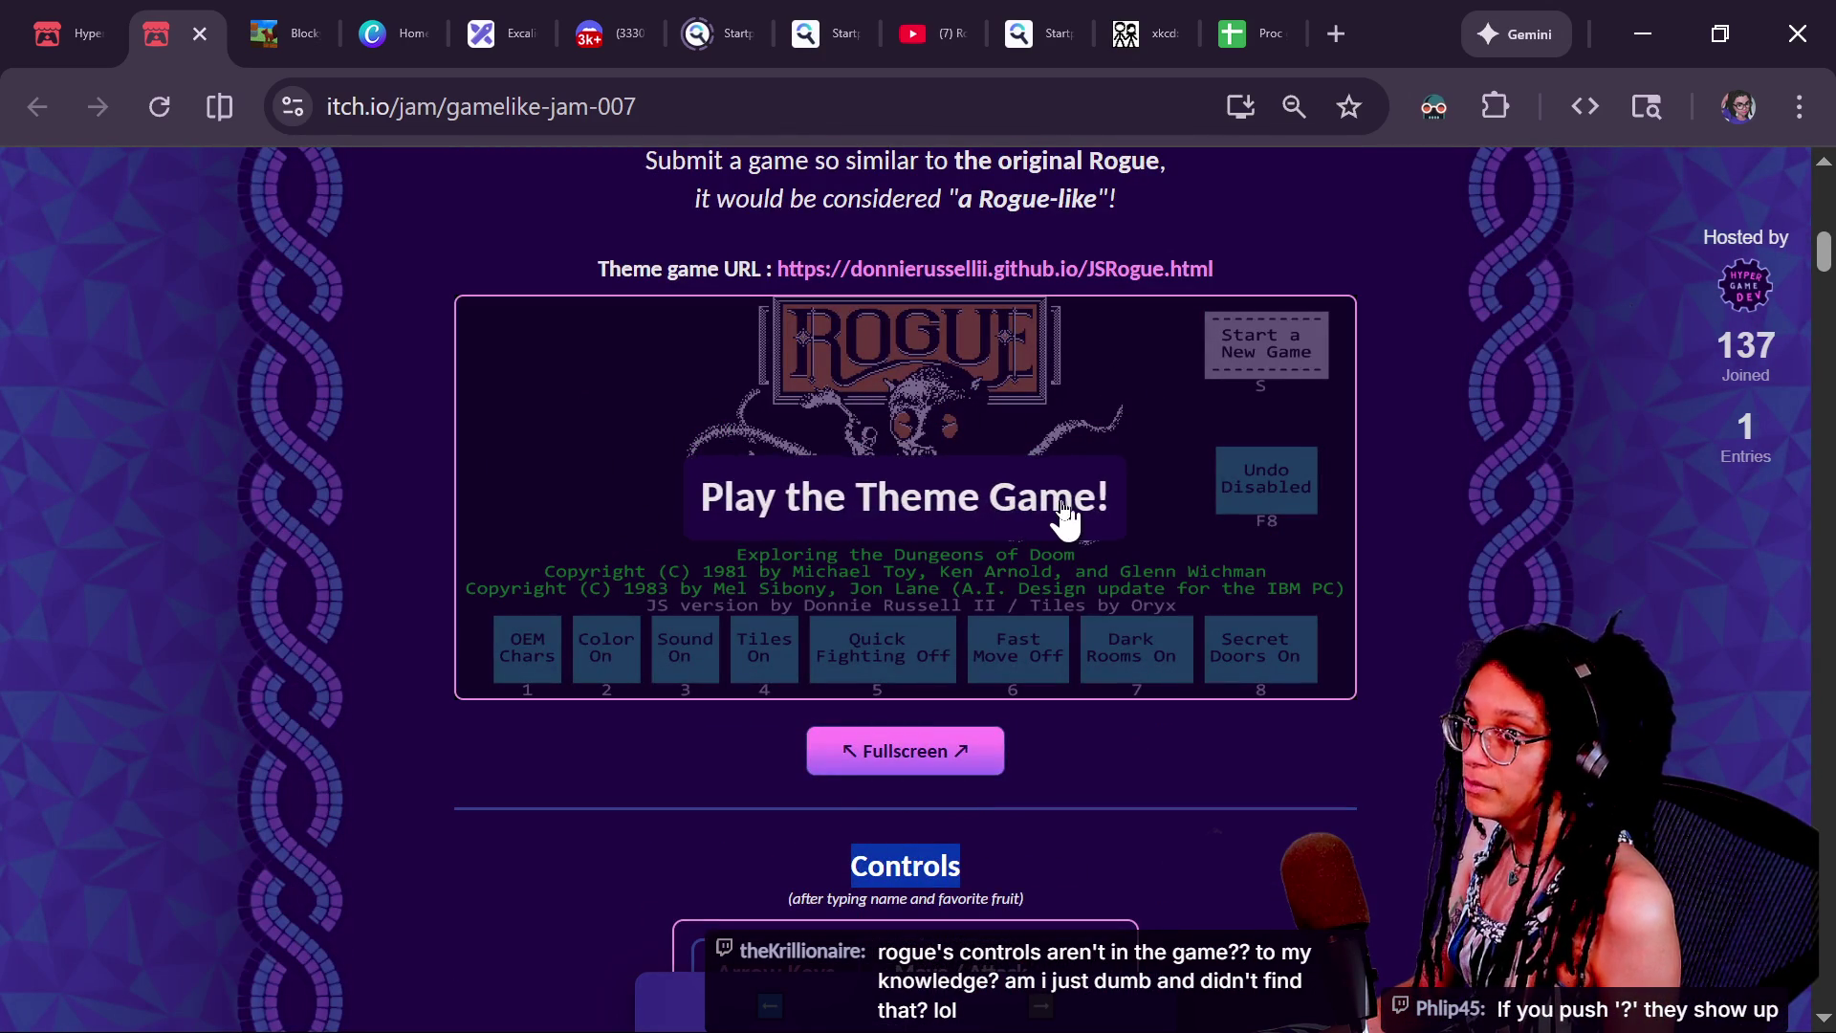
scroll(1061, 518, down, 5)
- Look over the In-game Controls table, then launch the Rogue theme game in fullscreen
click(845, 569)
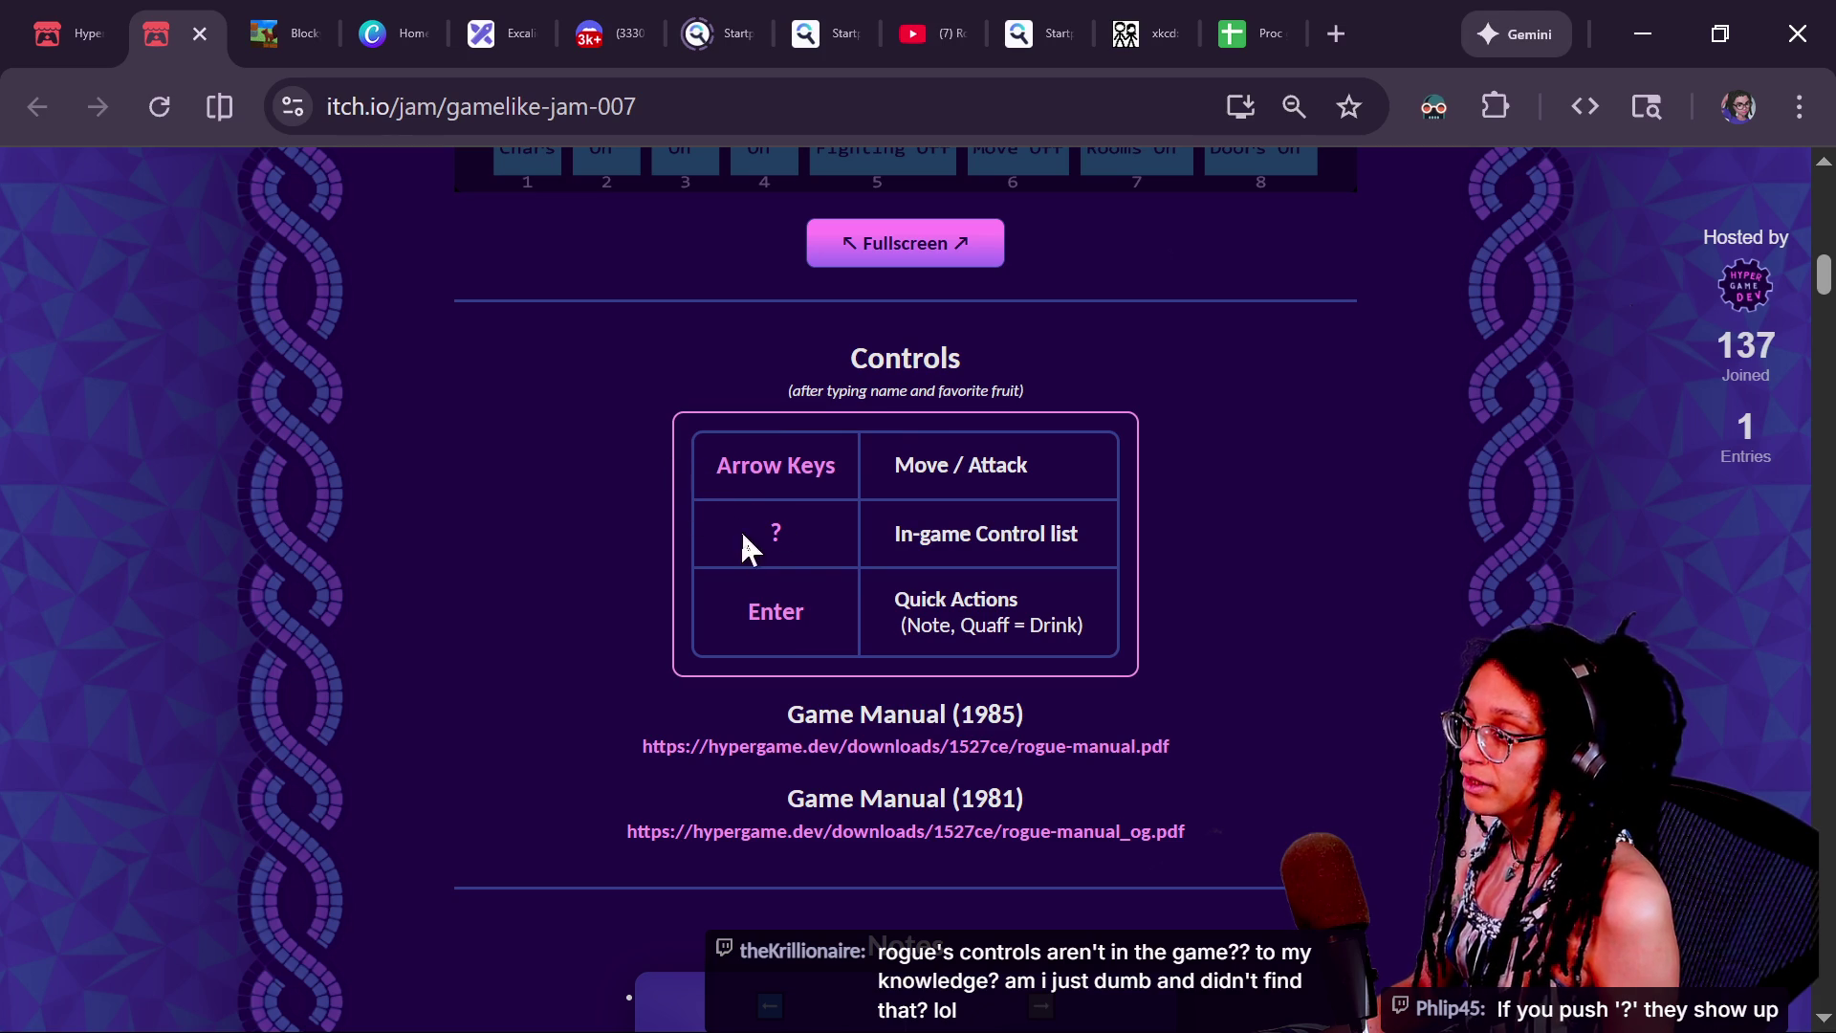
drag(887, 536, 1109, 537)
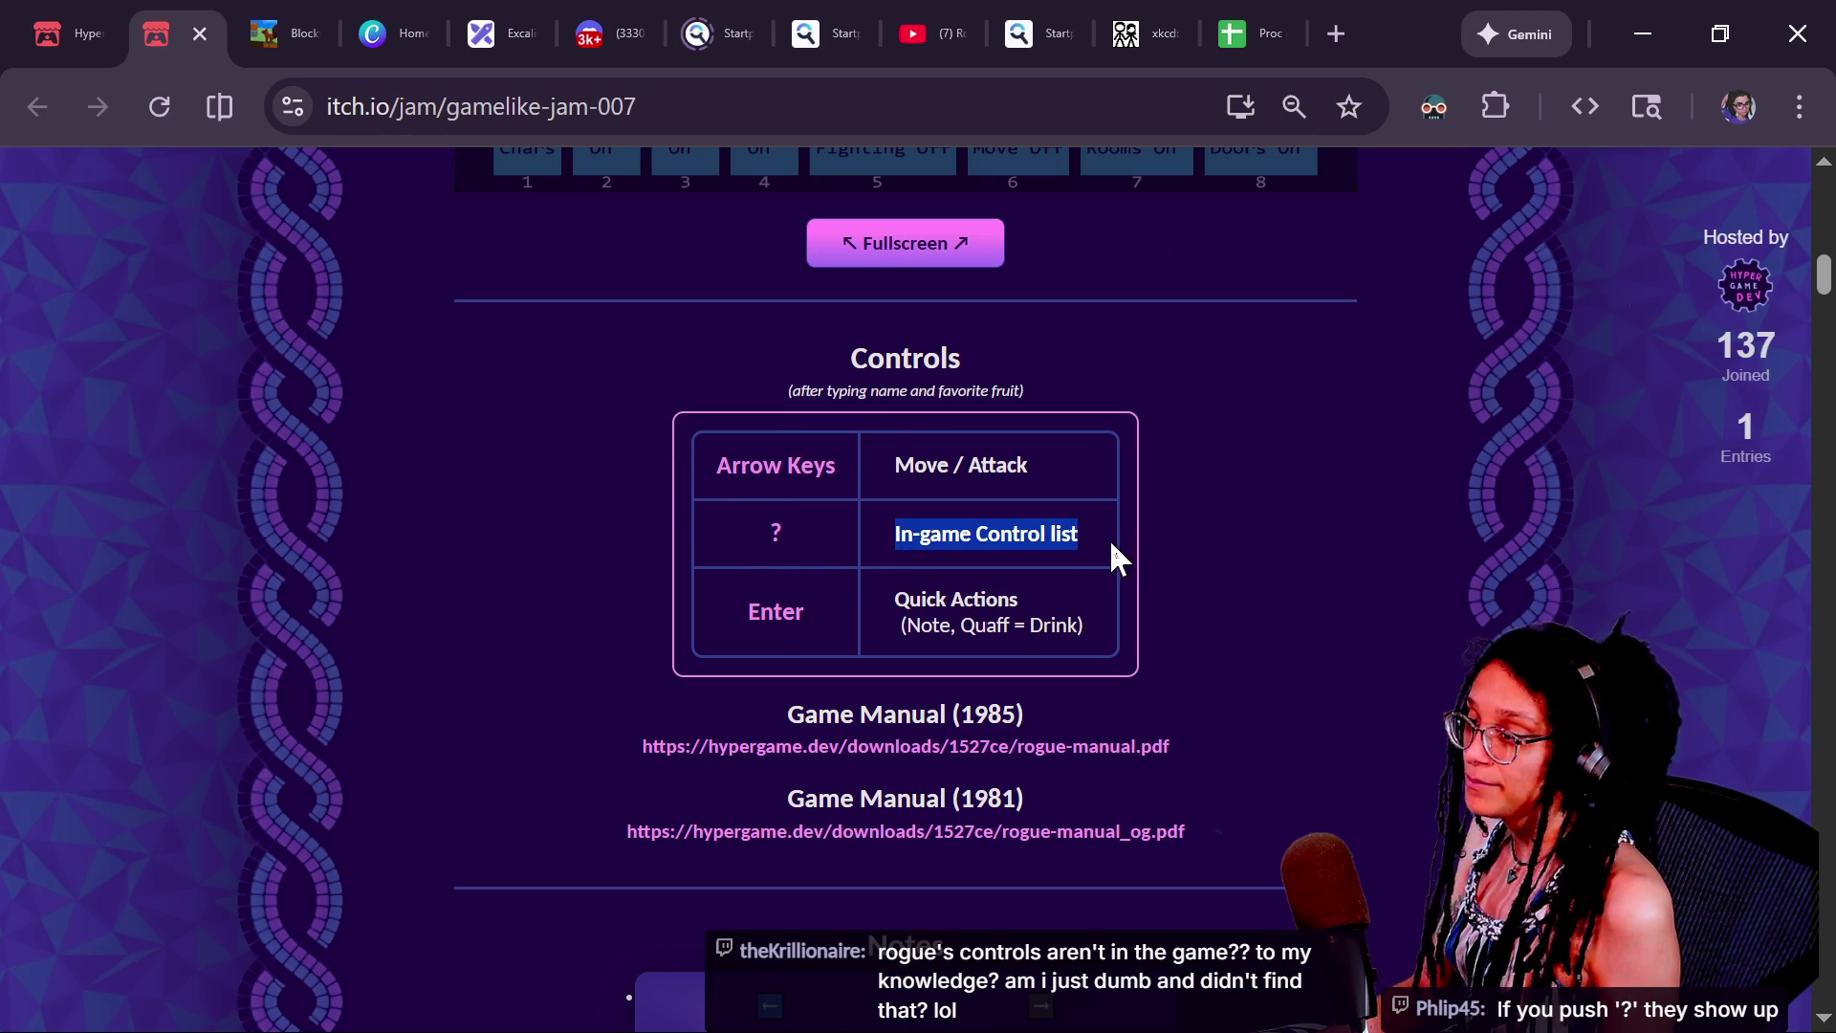
mouse_move(741, 617)
mouse_down()
mouse_move(821, 612)
mouse_move(1159, 701)
mouse_up()
scroll(1160, 700, up, 3)
scroll(1157, 698, up, 2)
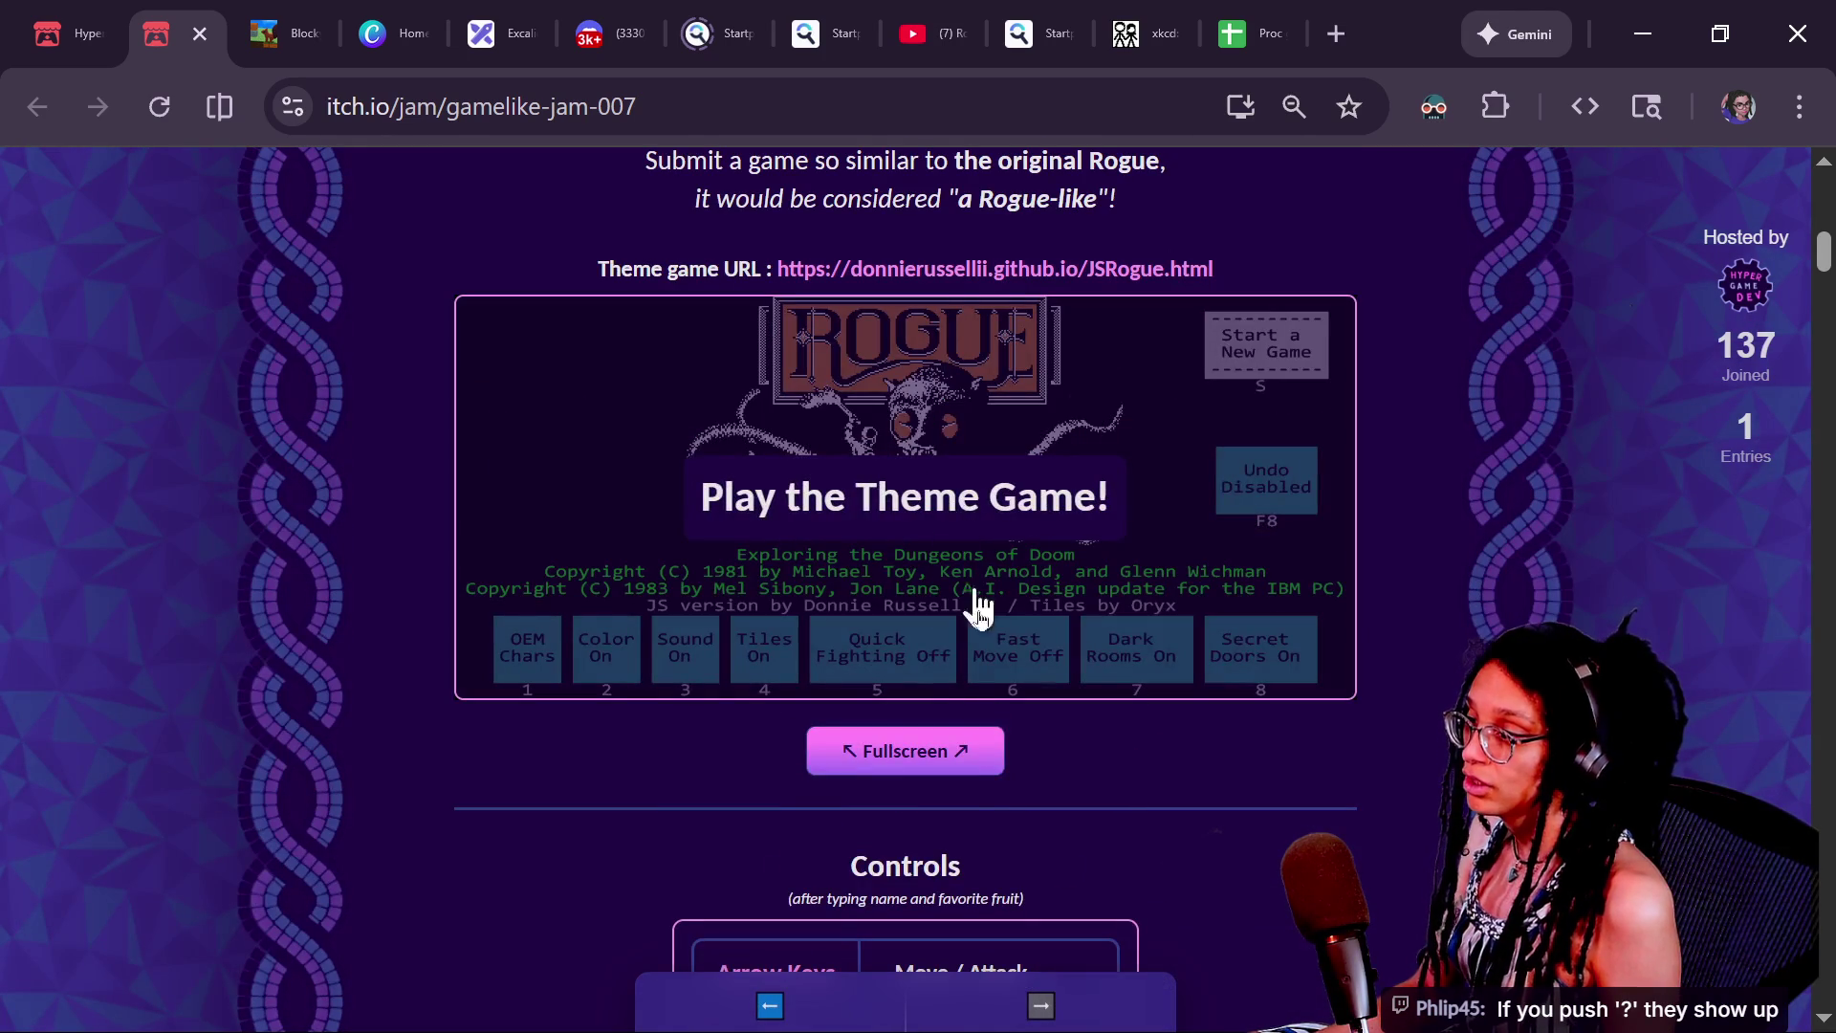
click(978, 746)
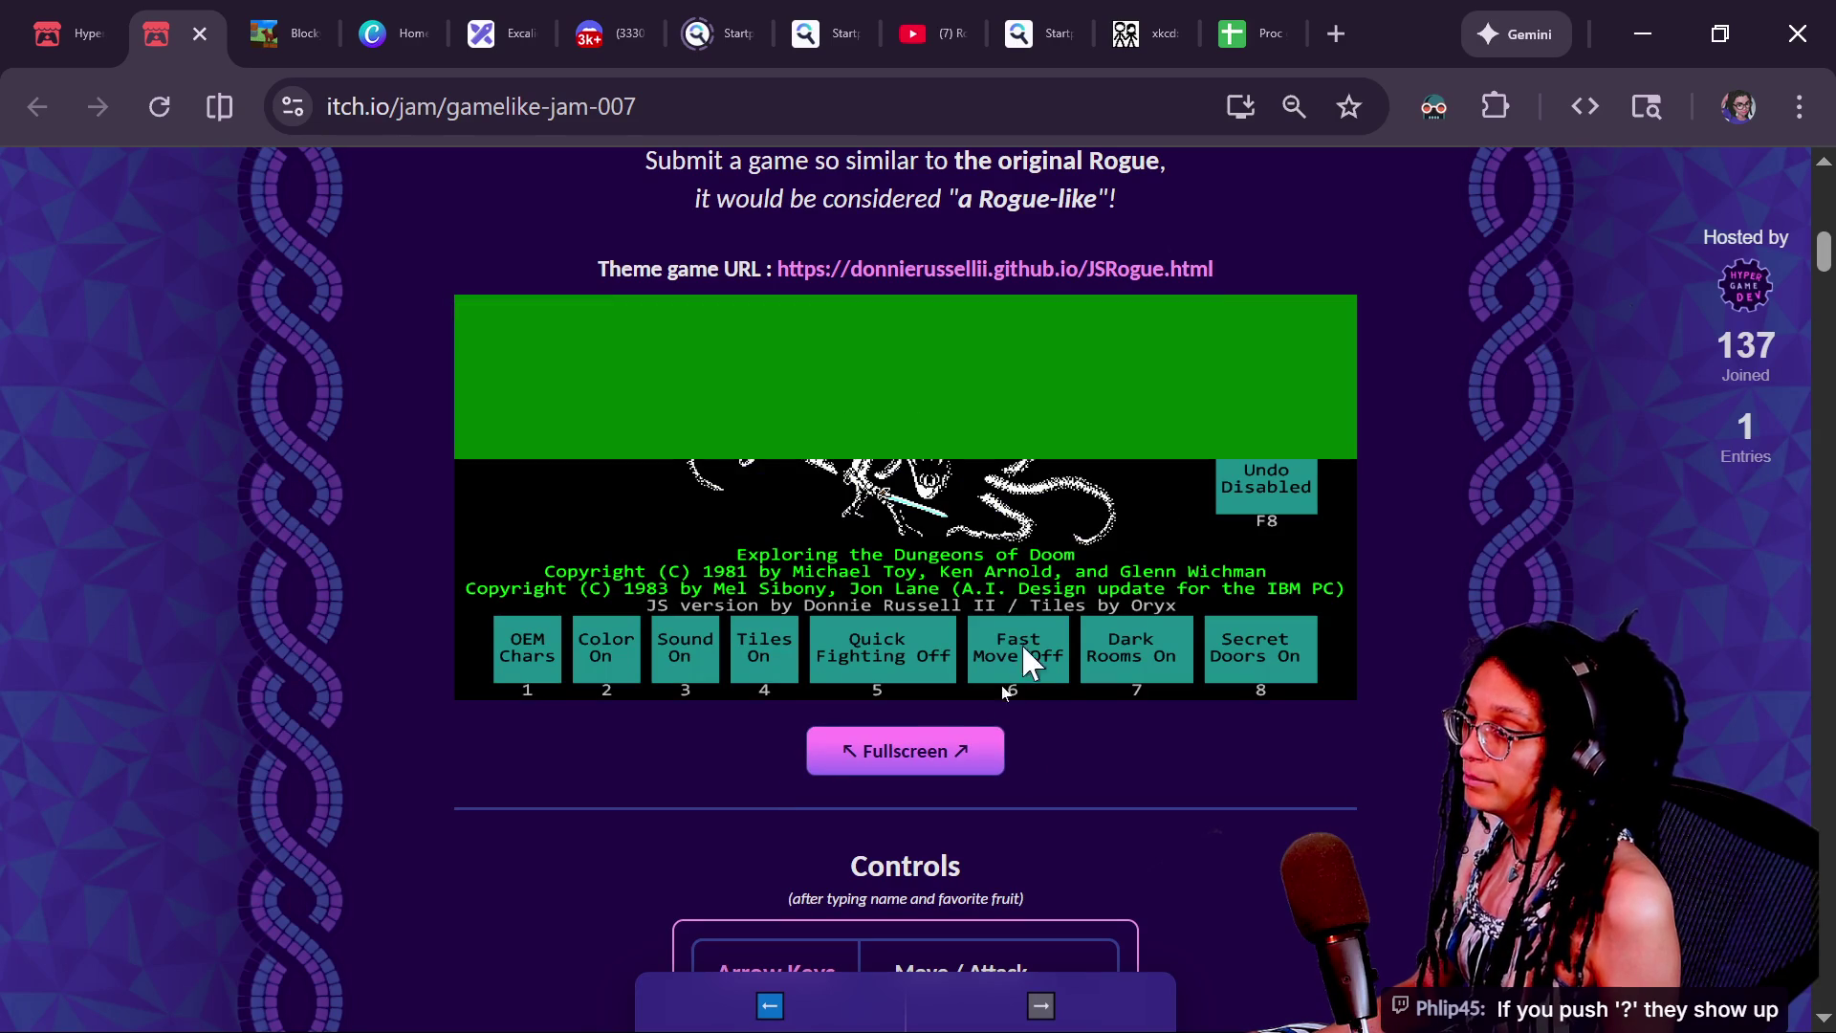
- Start a new adventurer named 'fsf' and walk onto the gold pile for 48 gold
text(fsf)
key(Return)
key(Return)
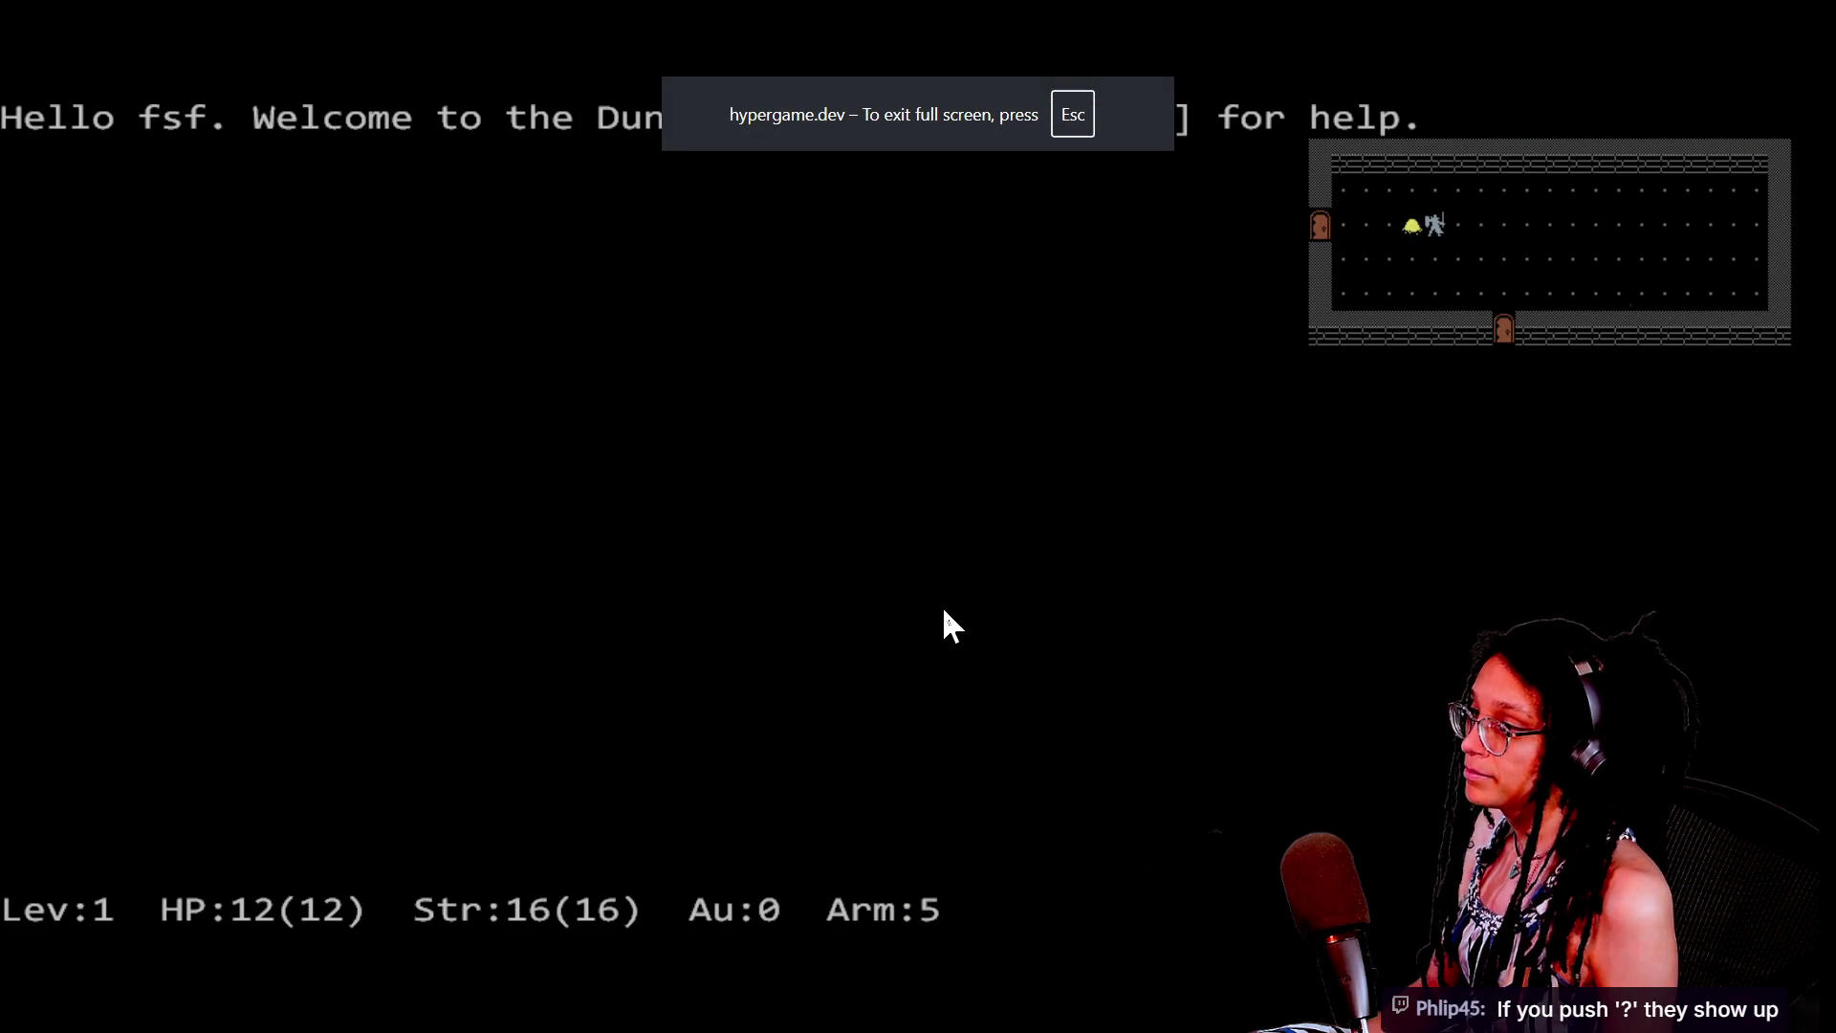
key(Left)
key(Down)
key(Left)
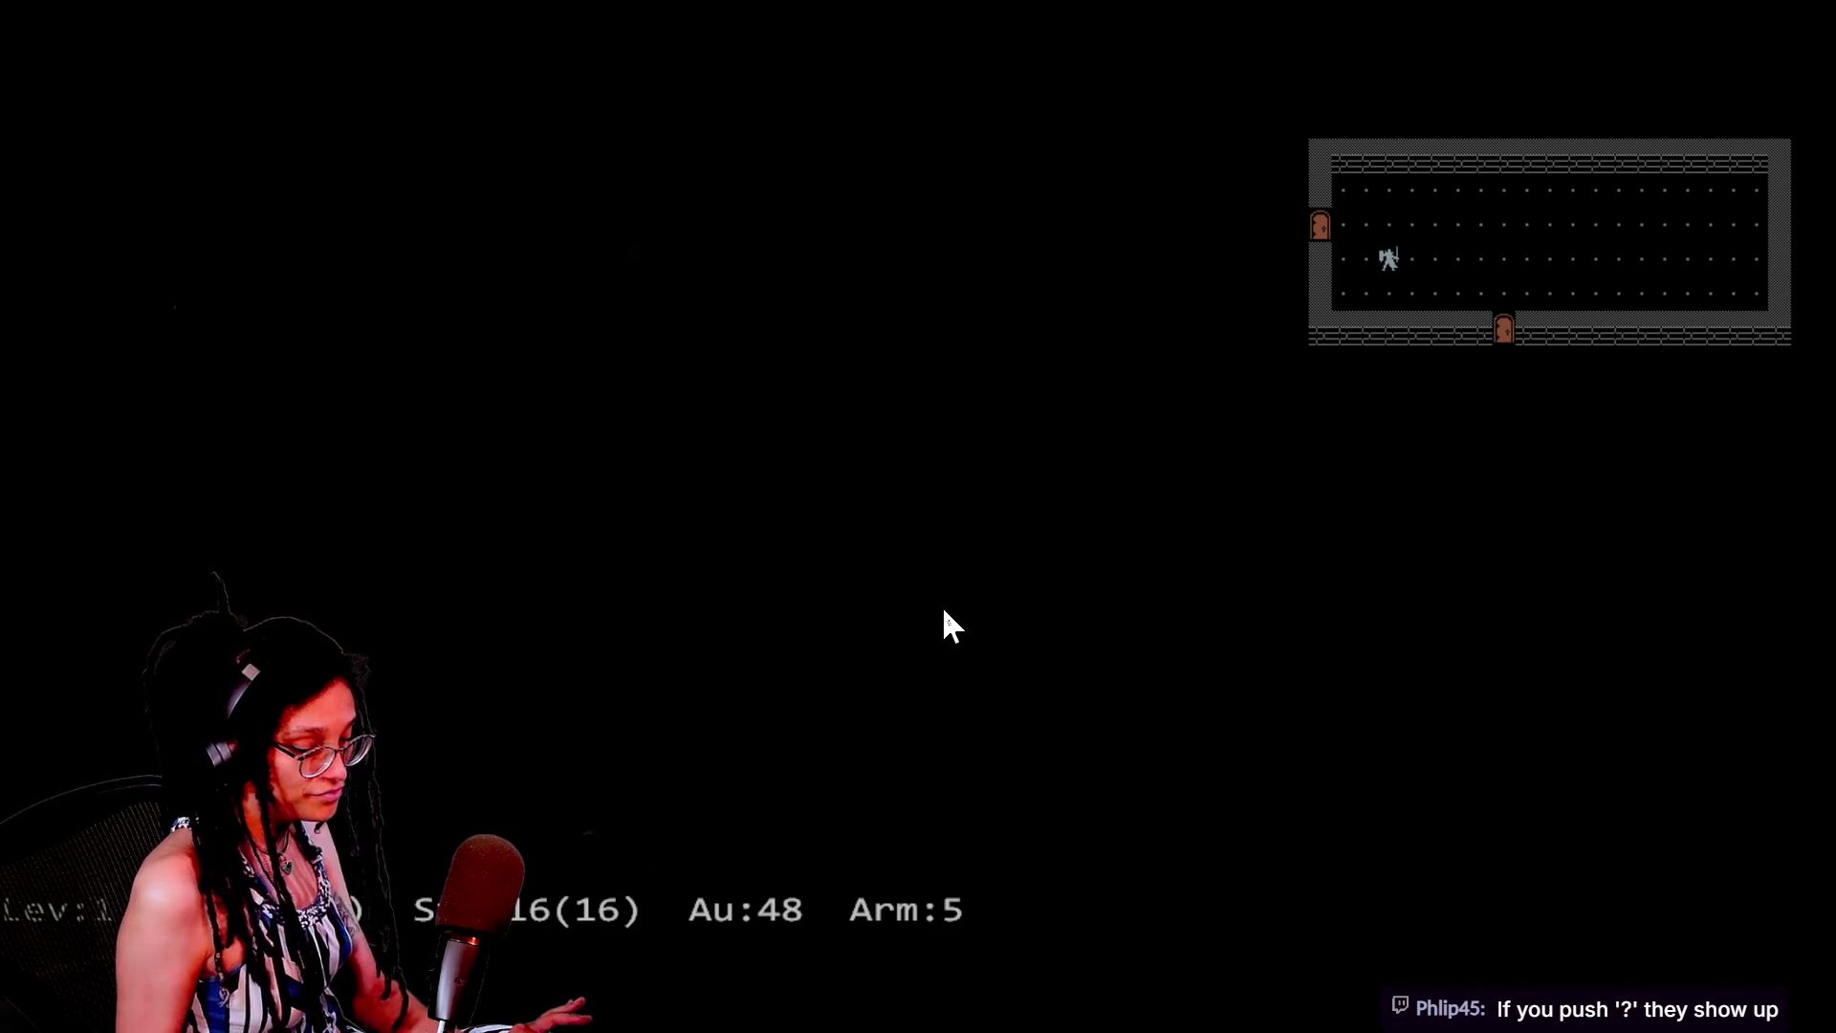
- Read the command help list, then browse the quick actions Throw, Quaff and RingOn
key(question)
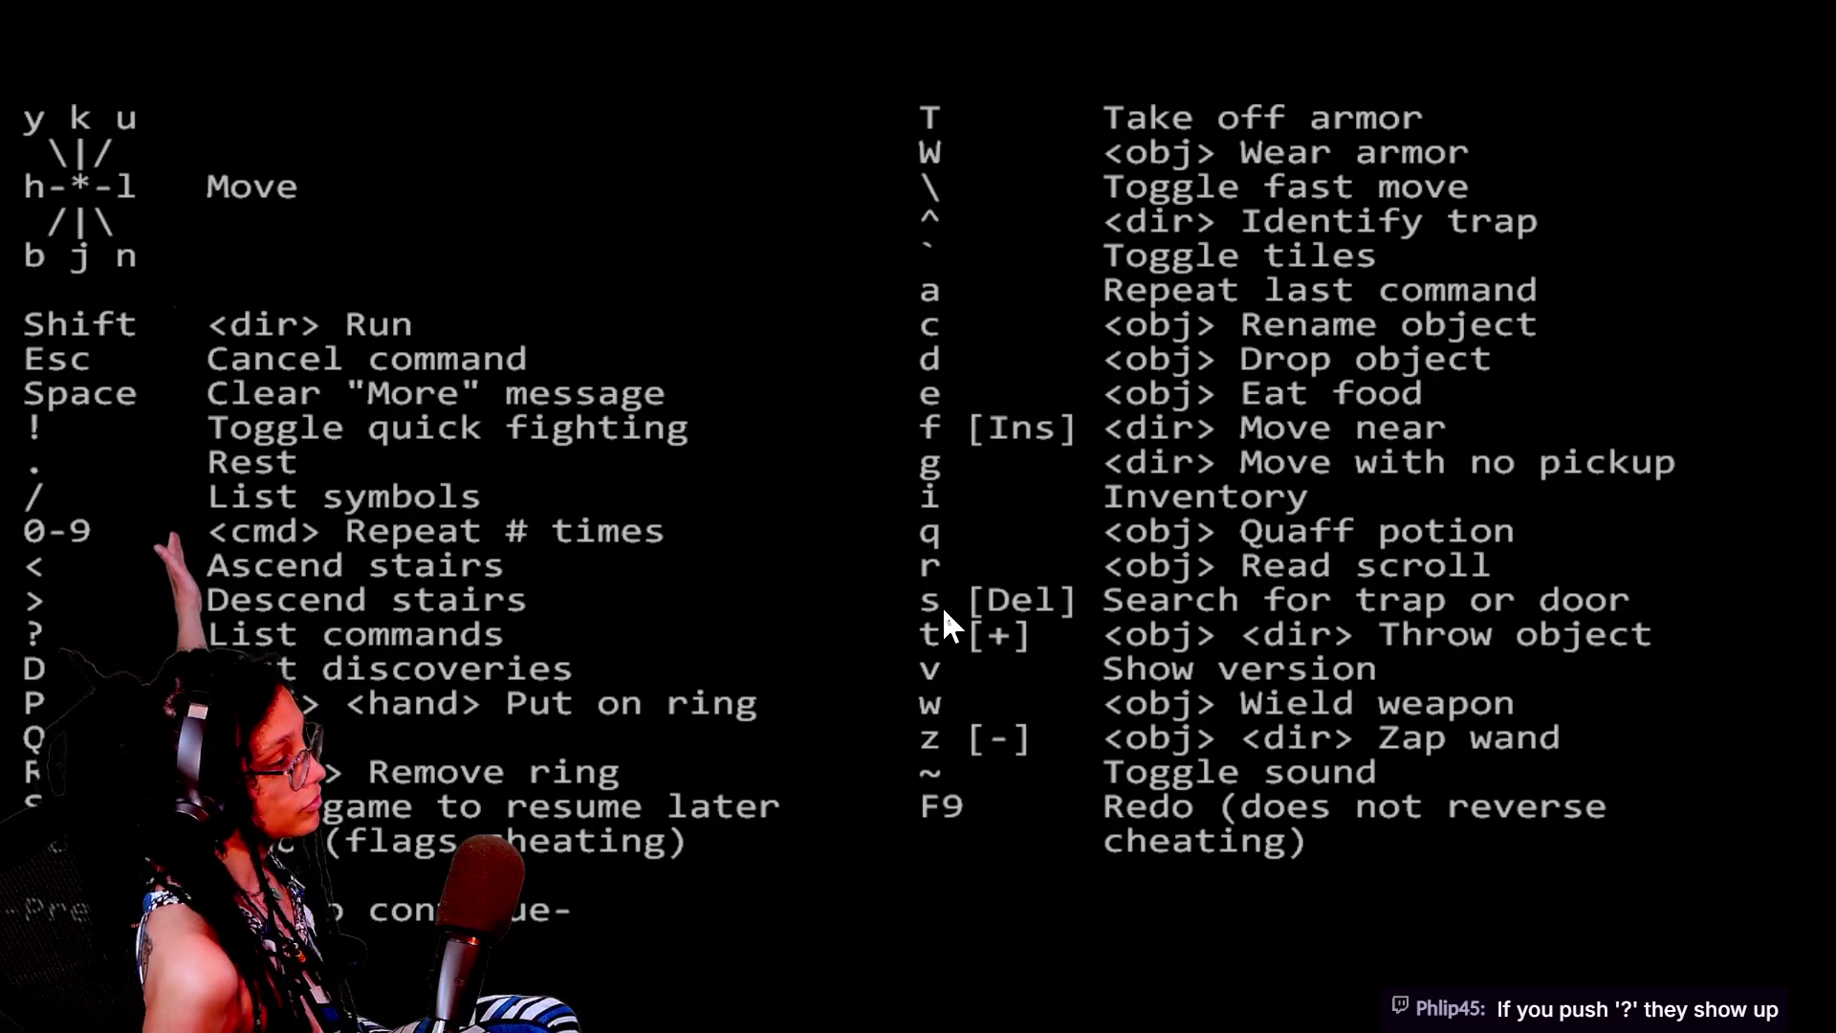
key(space)
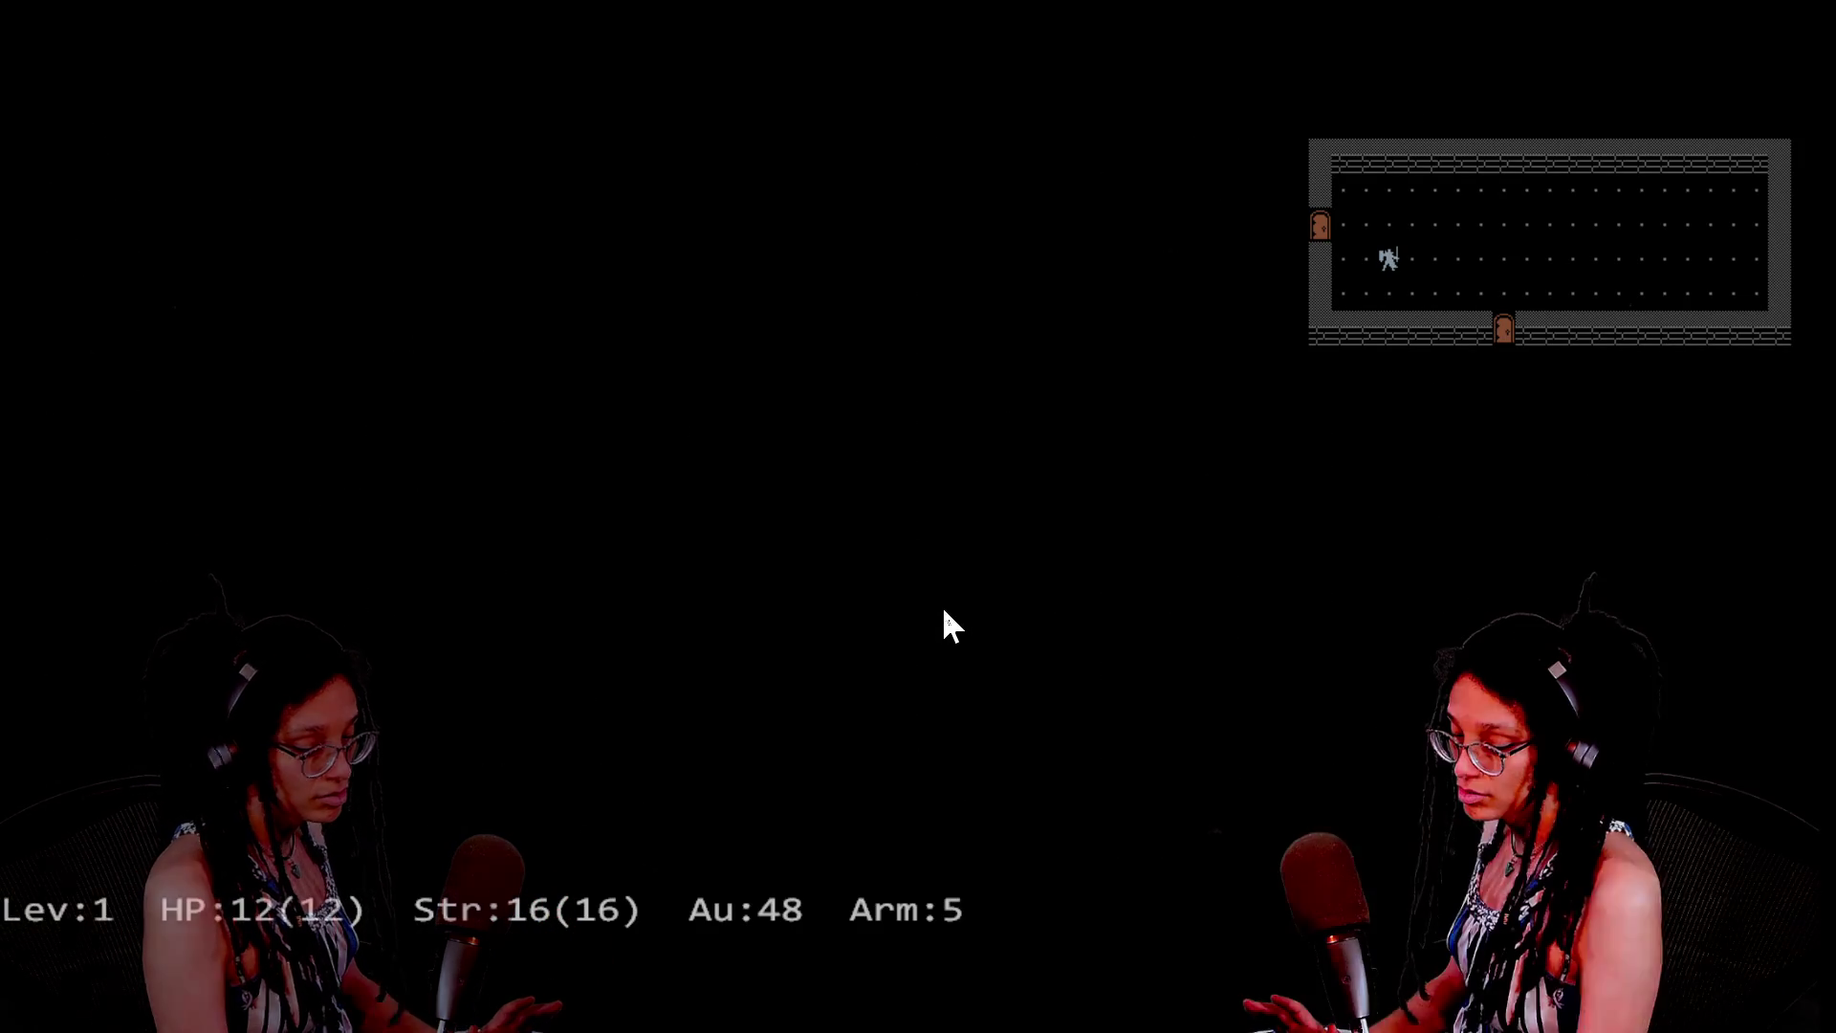
key(Insert)
key(Down)
key(Down)
key(Down)
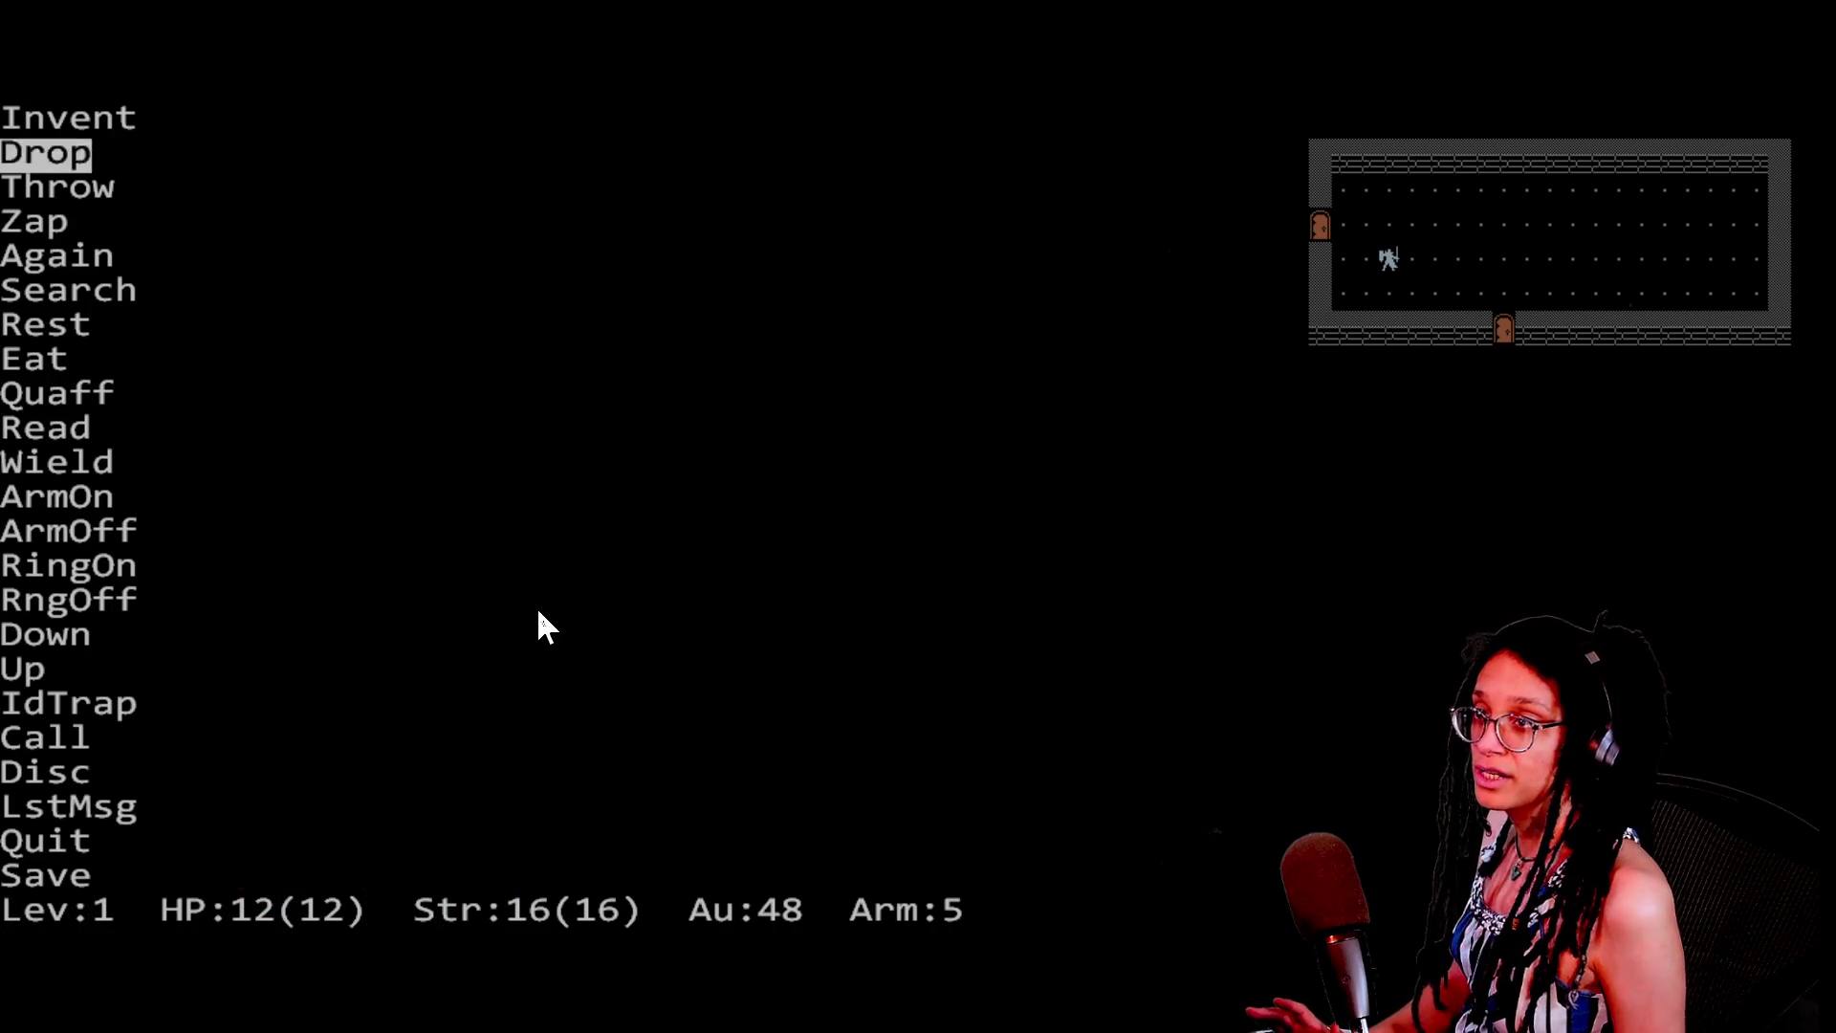
key(Up)
key(Up)
key(Up)
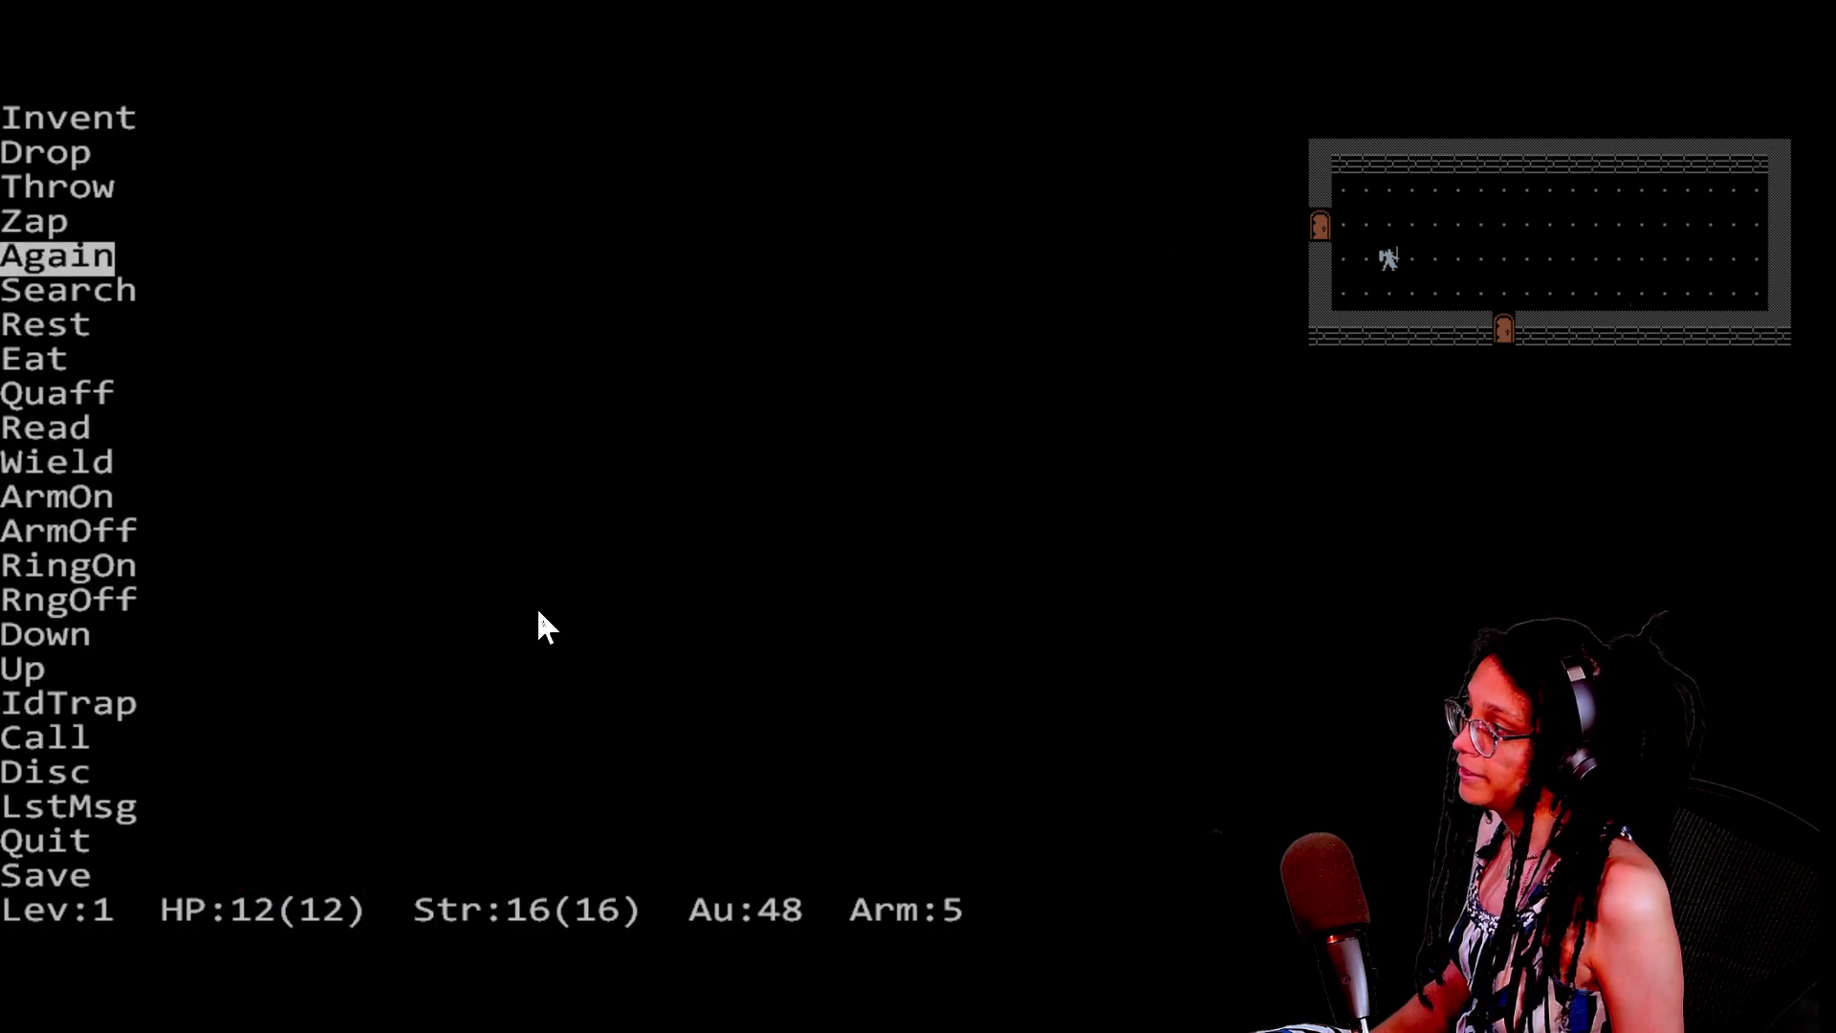
key(Down)
key(Down)
key(Down)
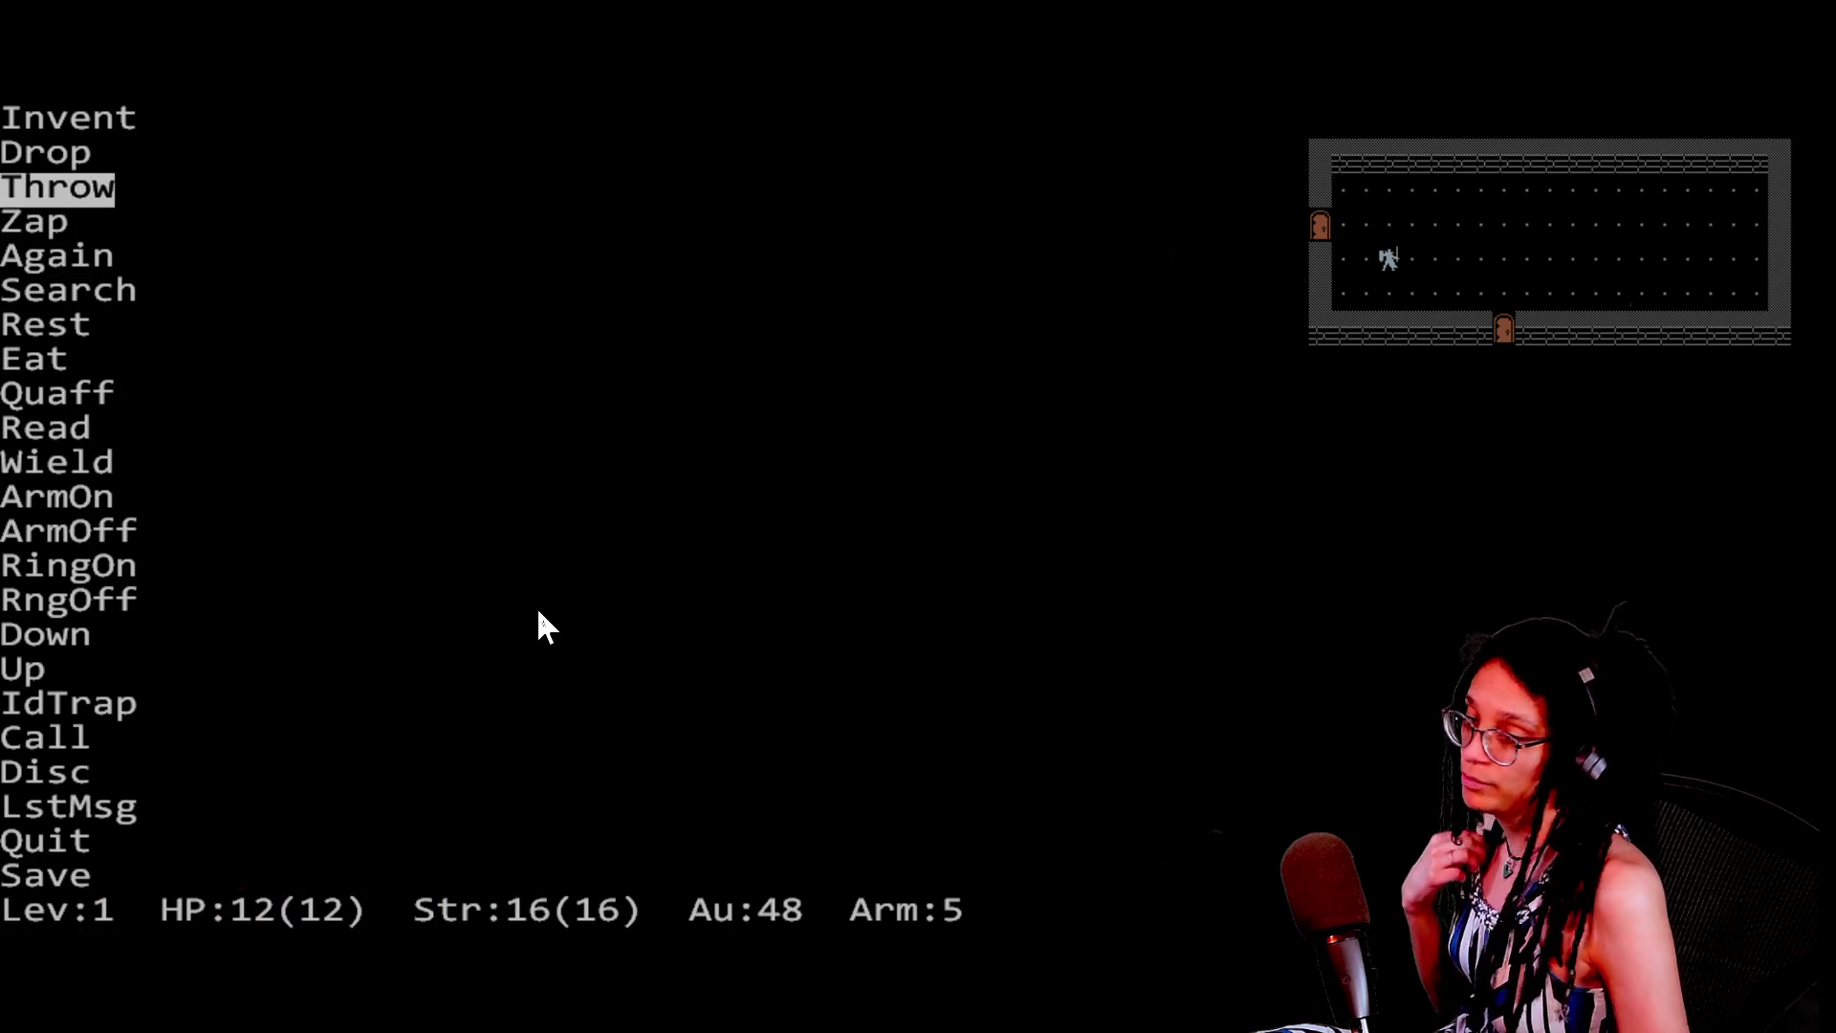
key(Up)
key(Up)
key(Down)
key(Down)
key(Down)
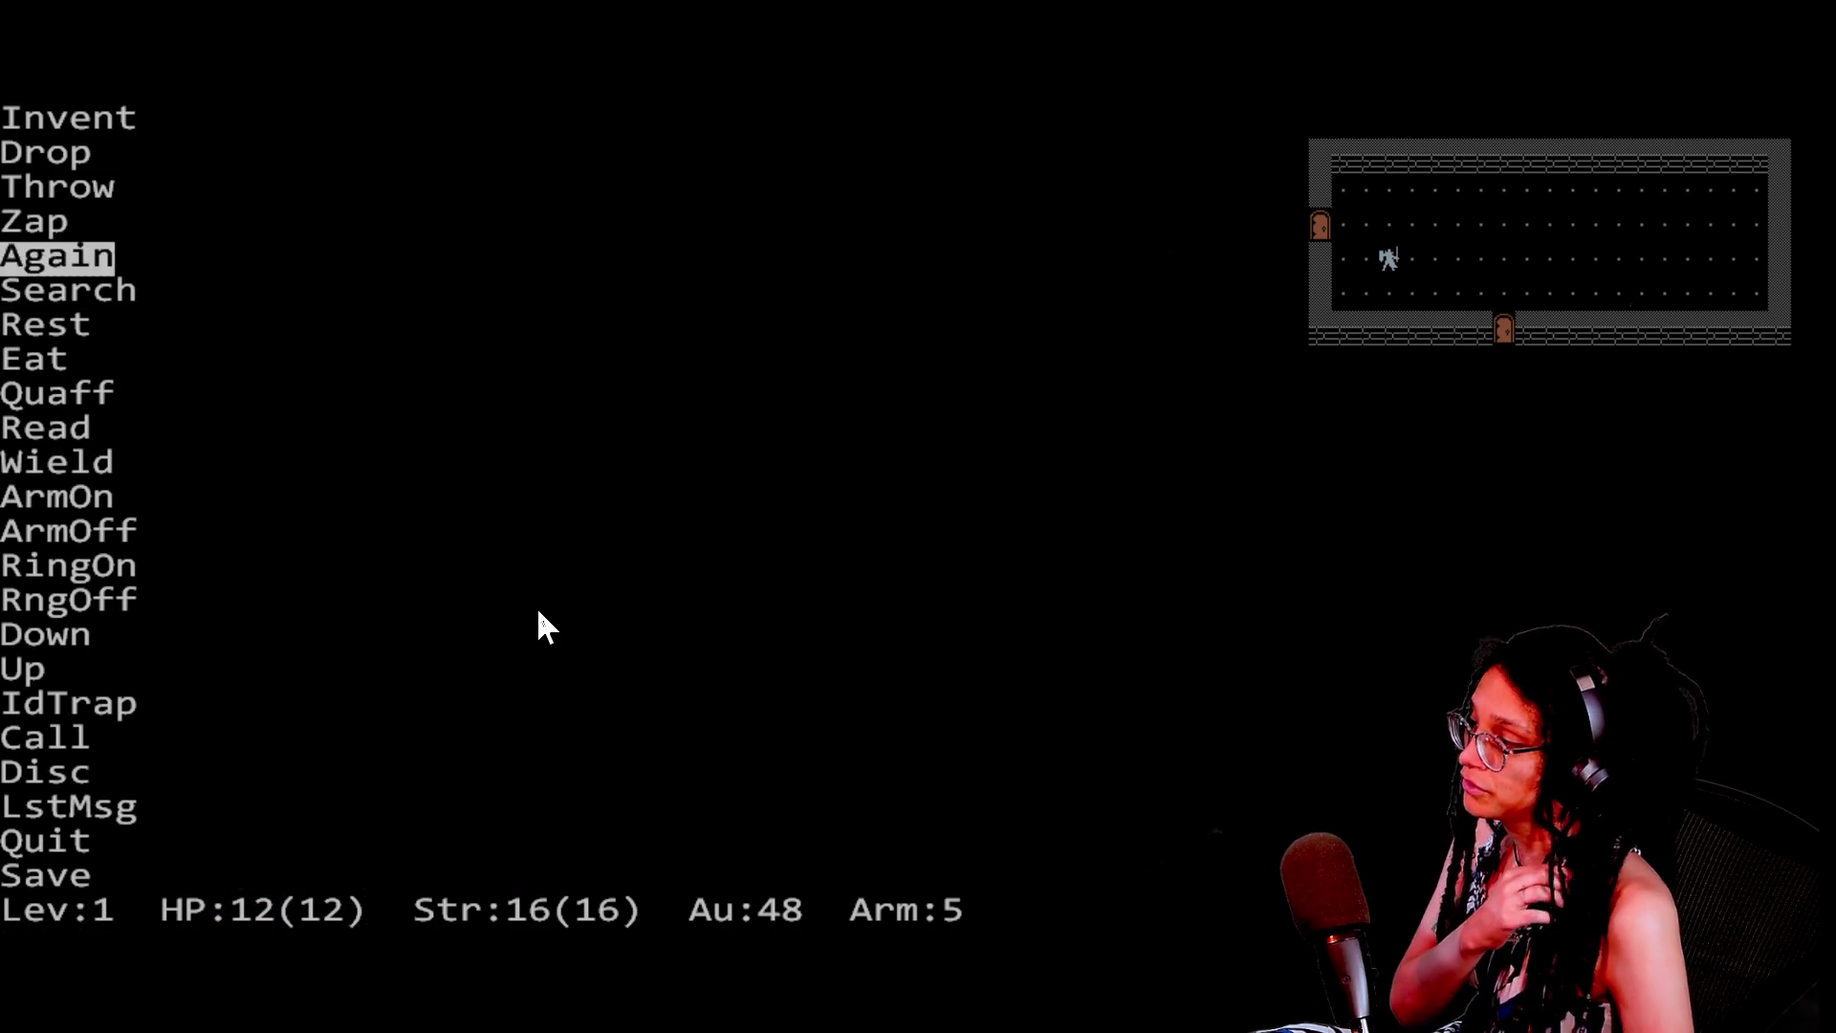
key(Down)
key(Down)
key(Down)
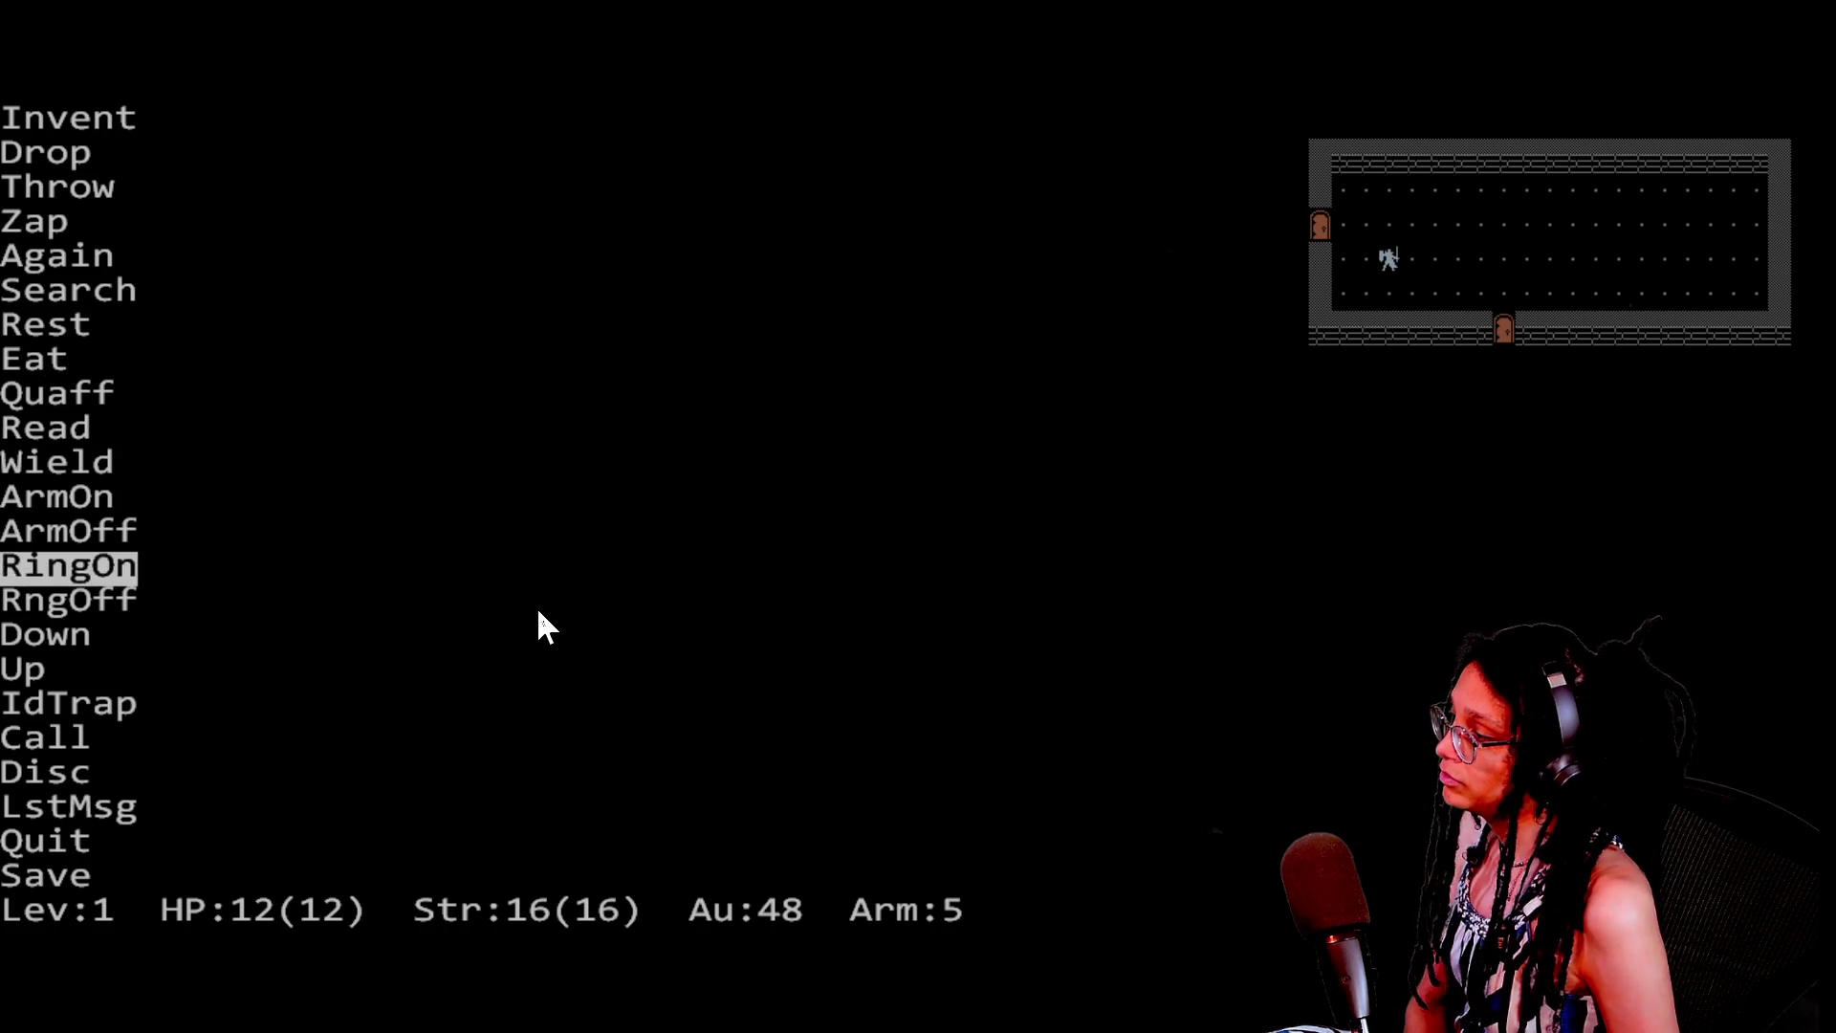
key(Up)
key(Up)
key(Up)
- Toggle the quick-action choice between Search and Again, then review the command help again
key(Down)
key(Up)
key(Up)
key(Down)
key(Up)
key(Down)
key(Up)
key(question)
key(space)
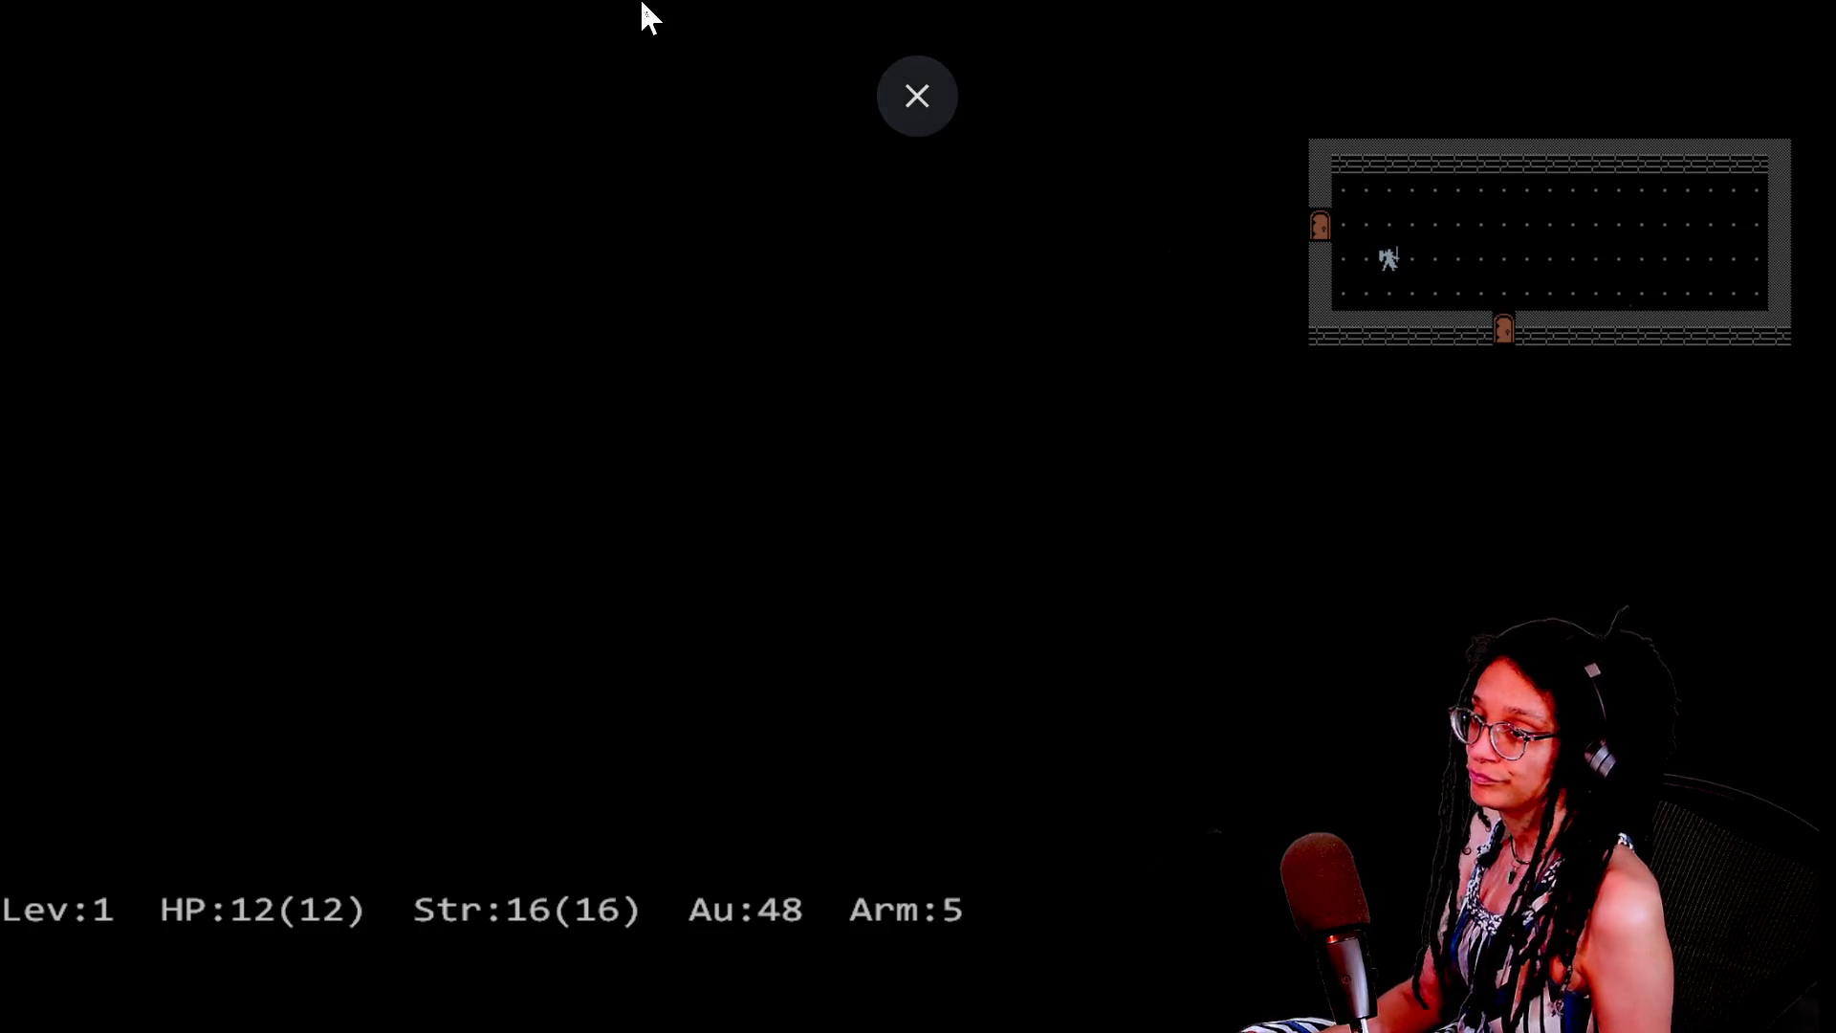
- Exit fullscreen, reload the jam page, and return to Godot's tile_wall.gd at line 412
click(916, 80)
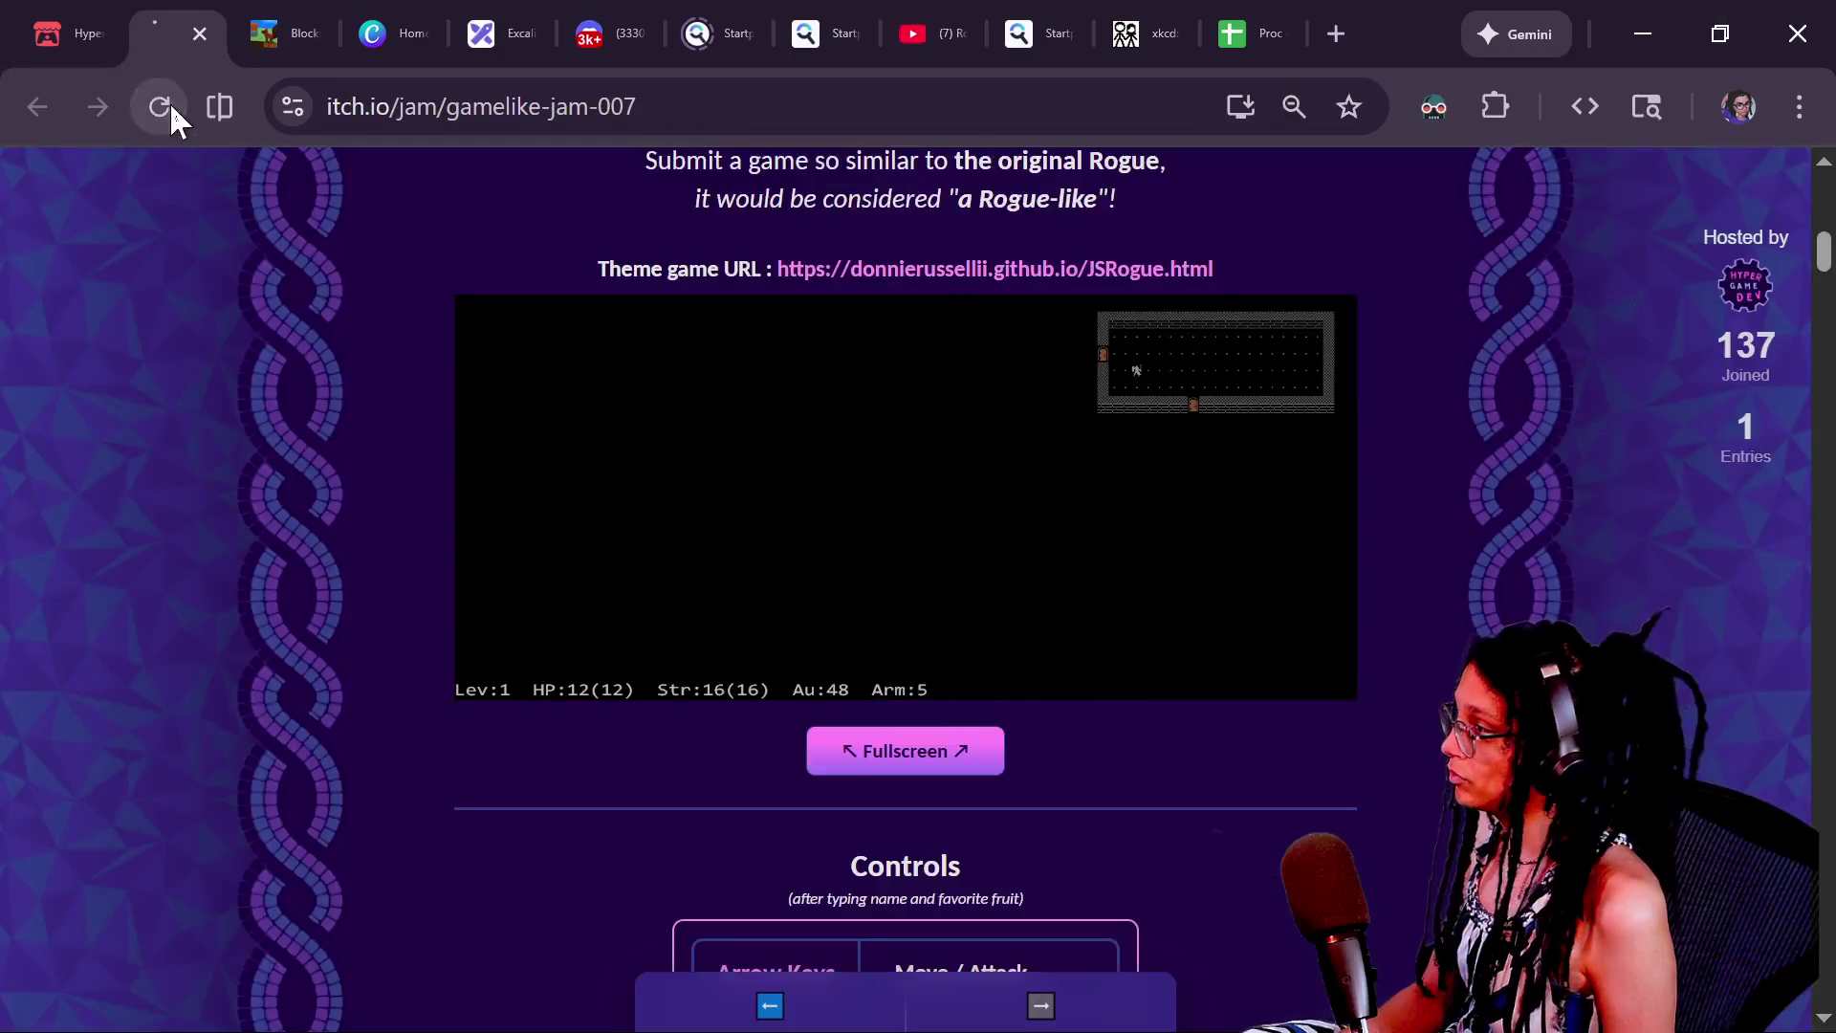
click(162, 105)
key(alt+Tab)
click(811, 420)
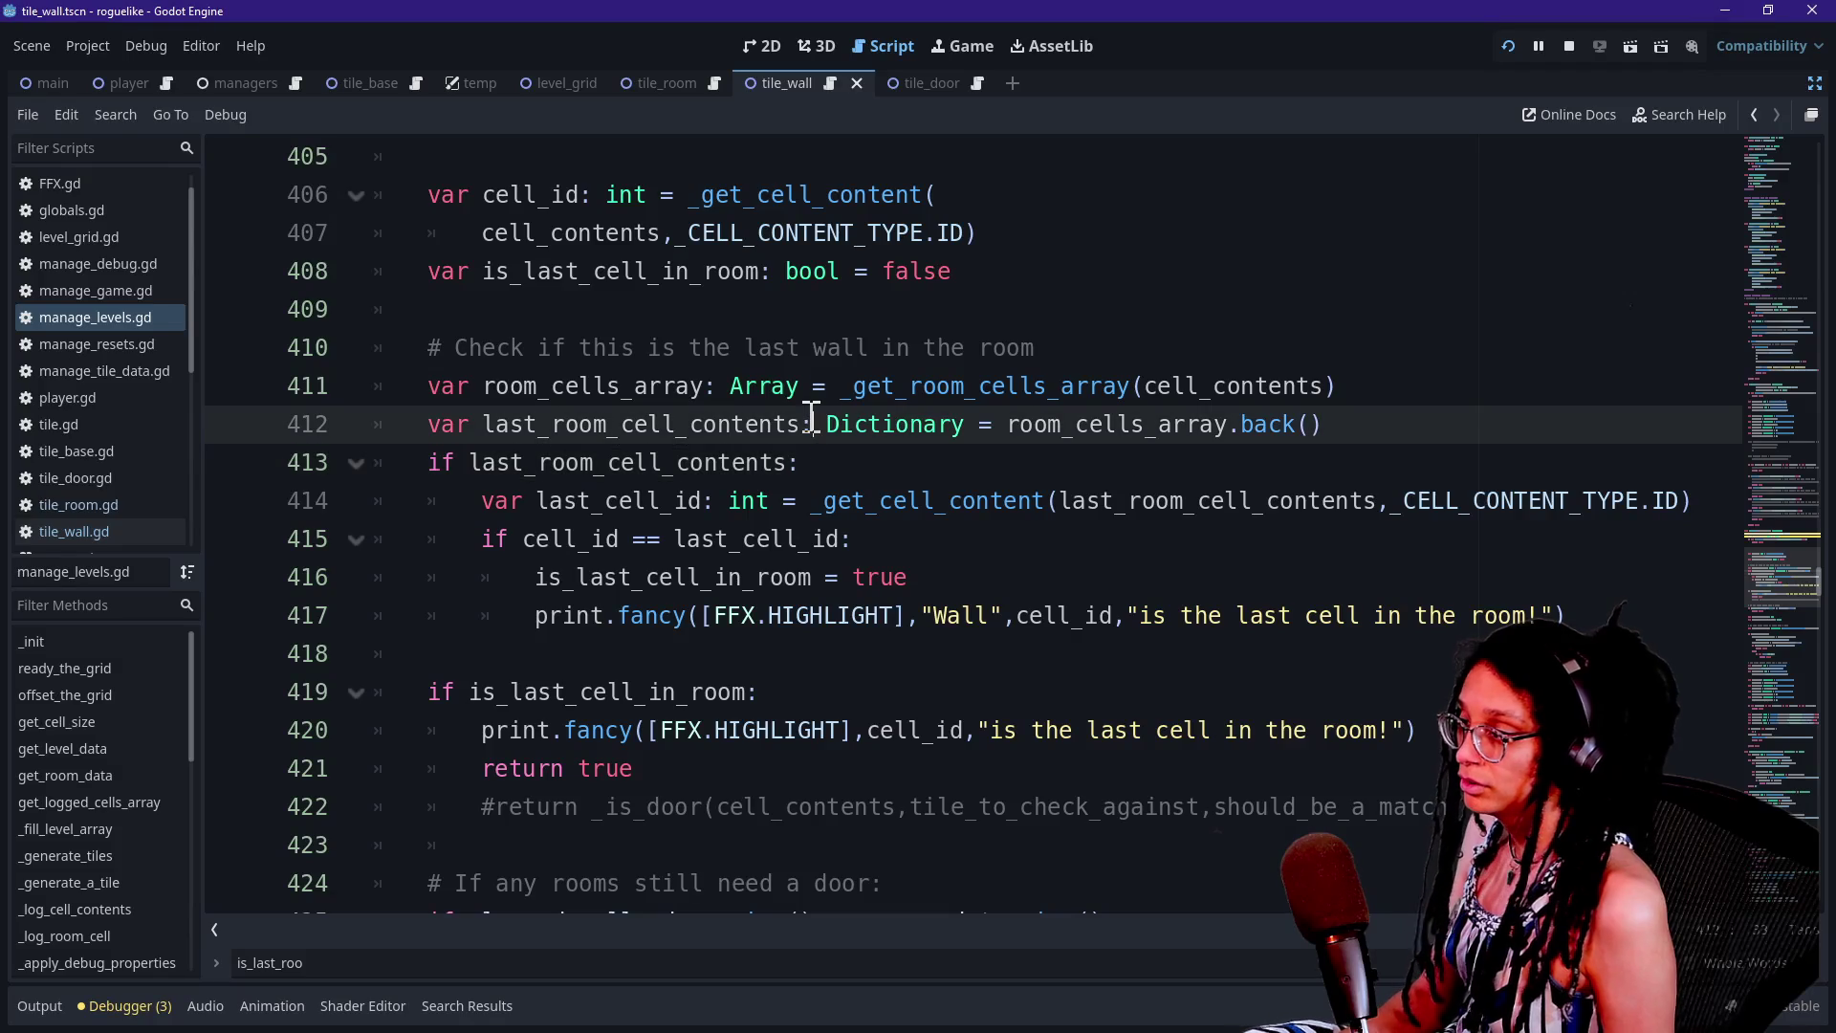
- Delete the two empty lines below return false near line 403
key(Down)
key(Down)
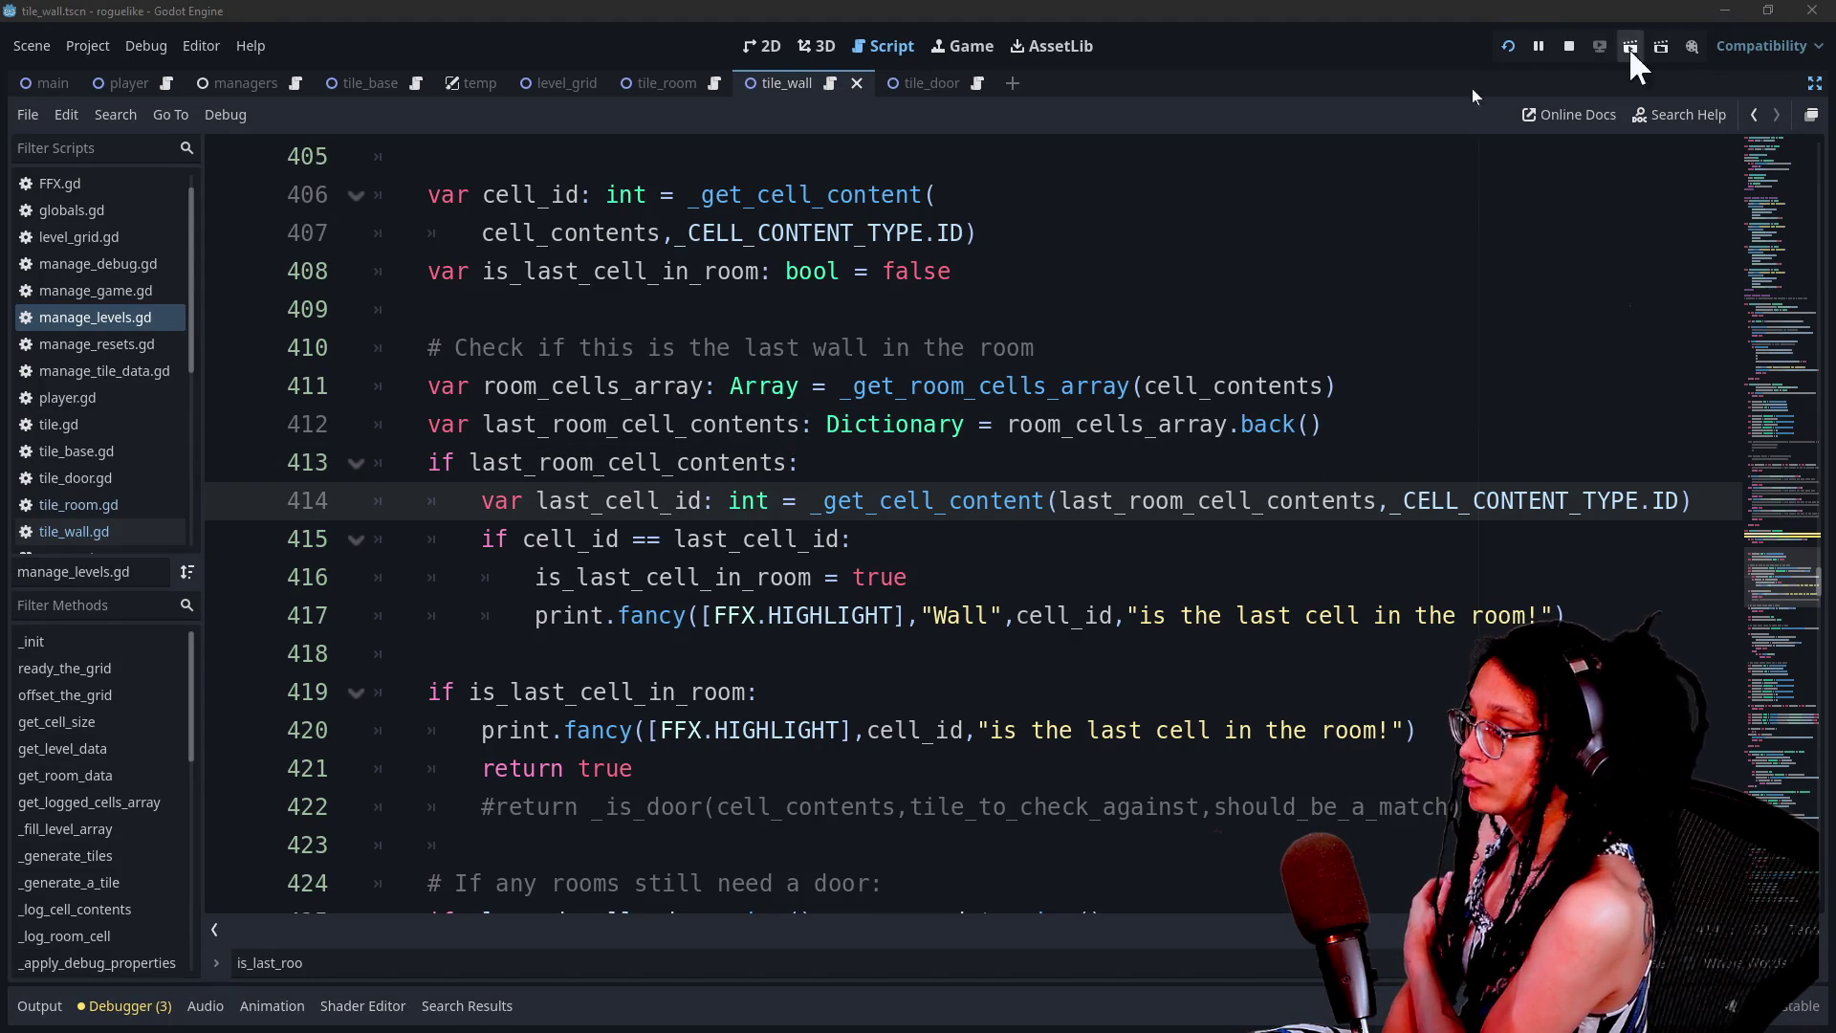
key(Up)
scroll(952, 515, up, 2)
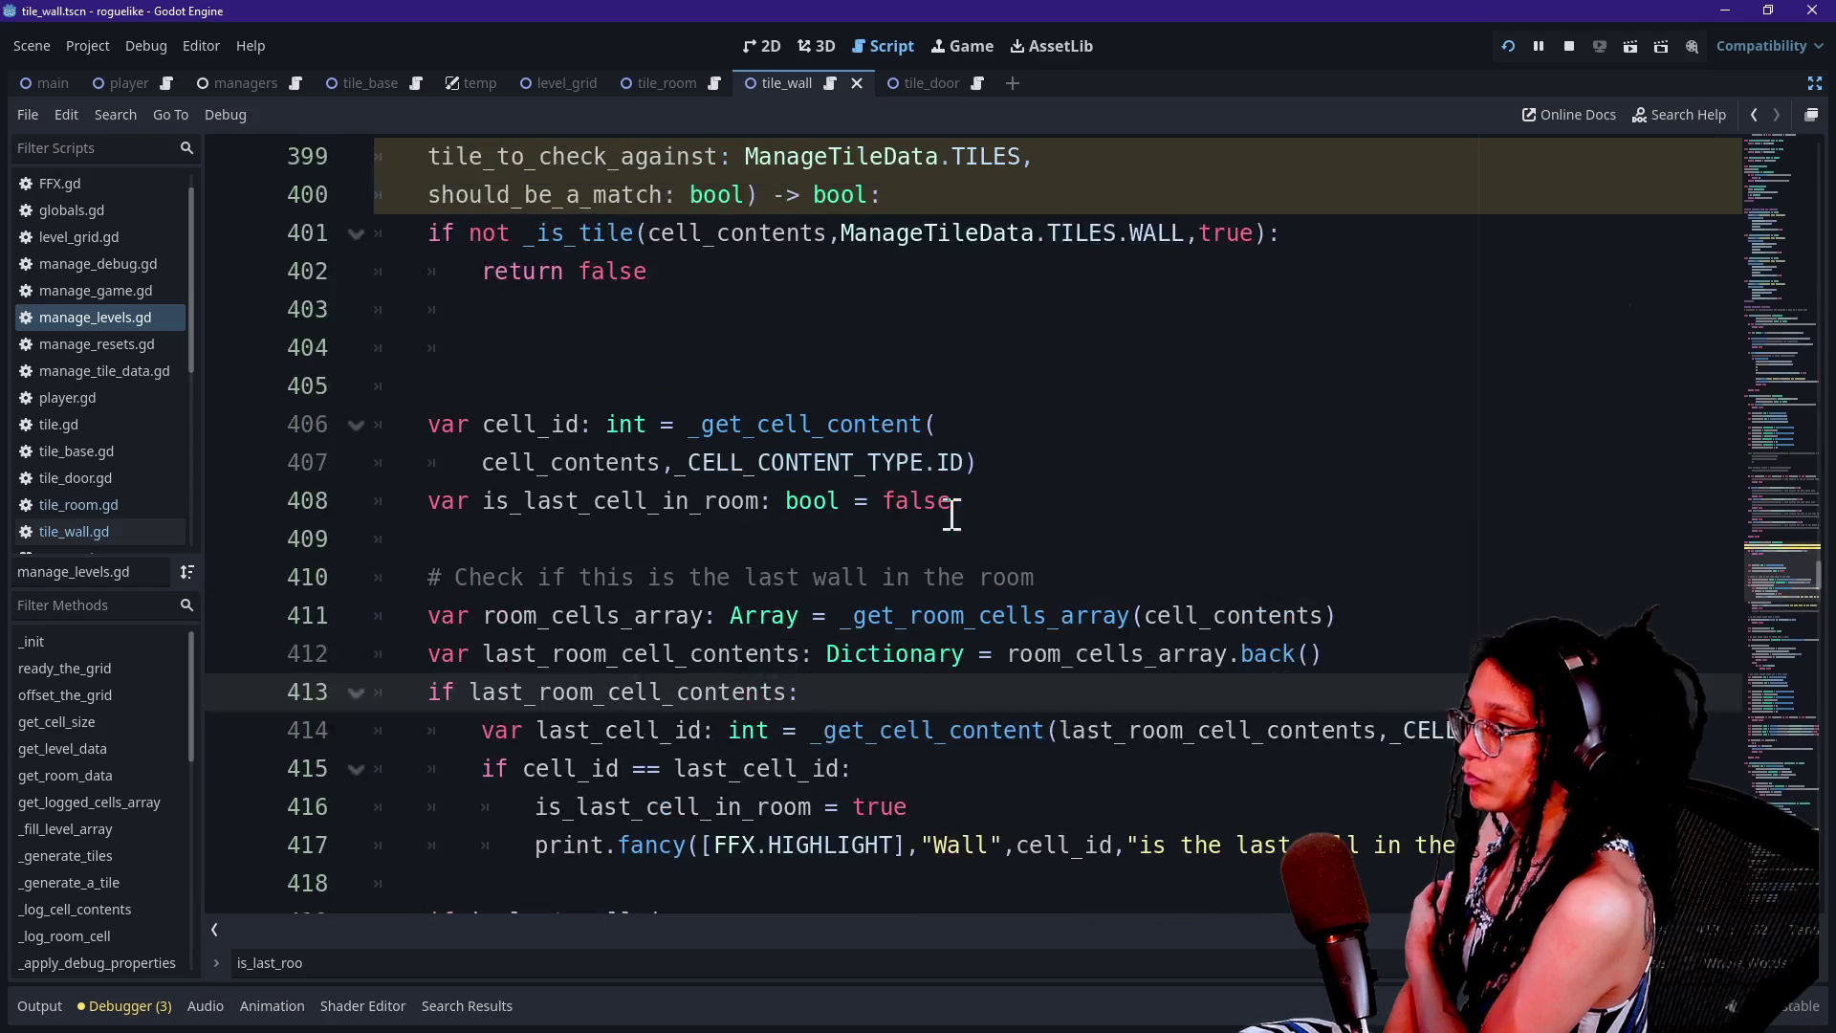
click(863, 321)
key(BackSpace)
key(BackSpace)
key(Delete)
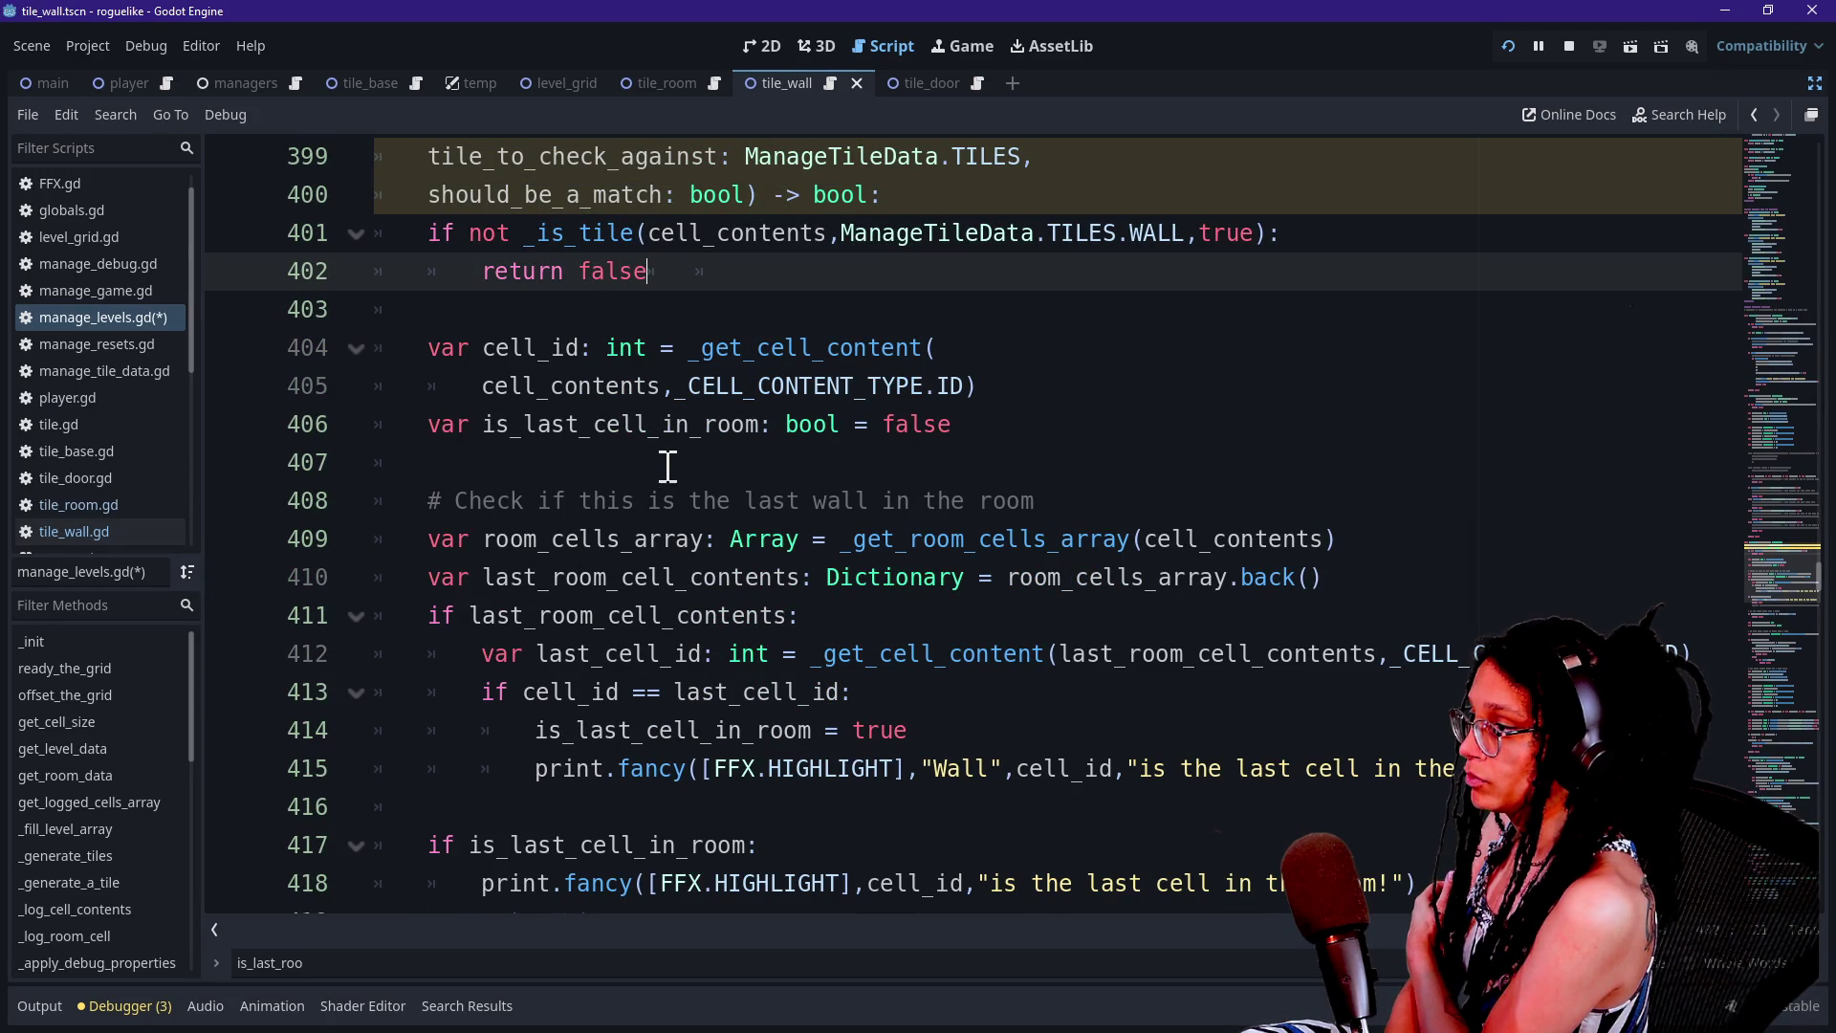
- Delete the 'Wall' and print.fancy debug lines, then begin a for loop in the last-cell check
scroll(900, 618, down, 1)
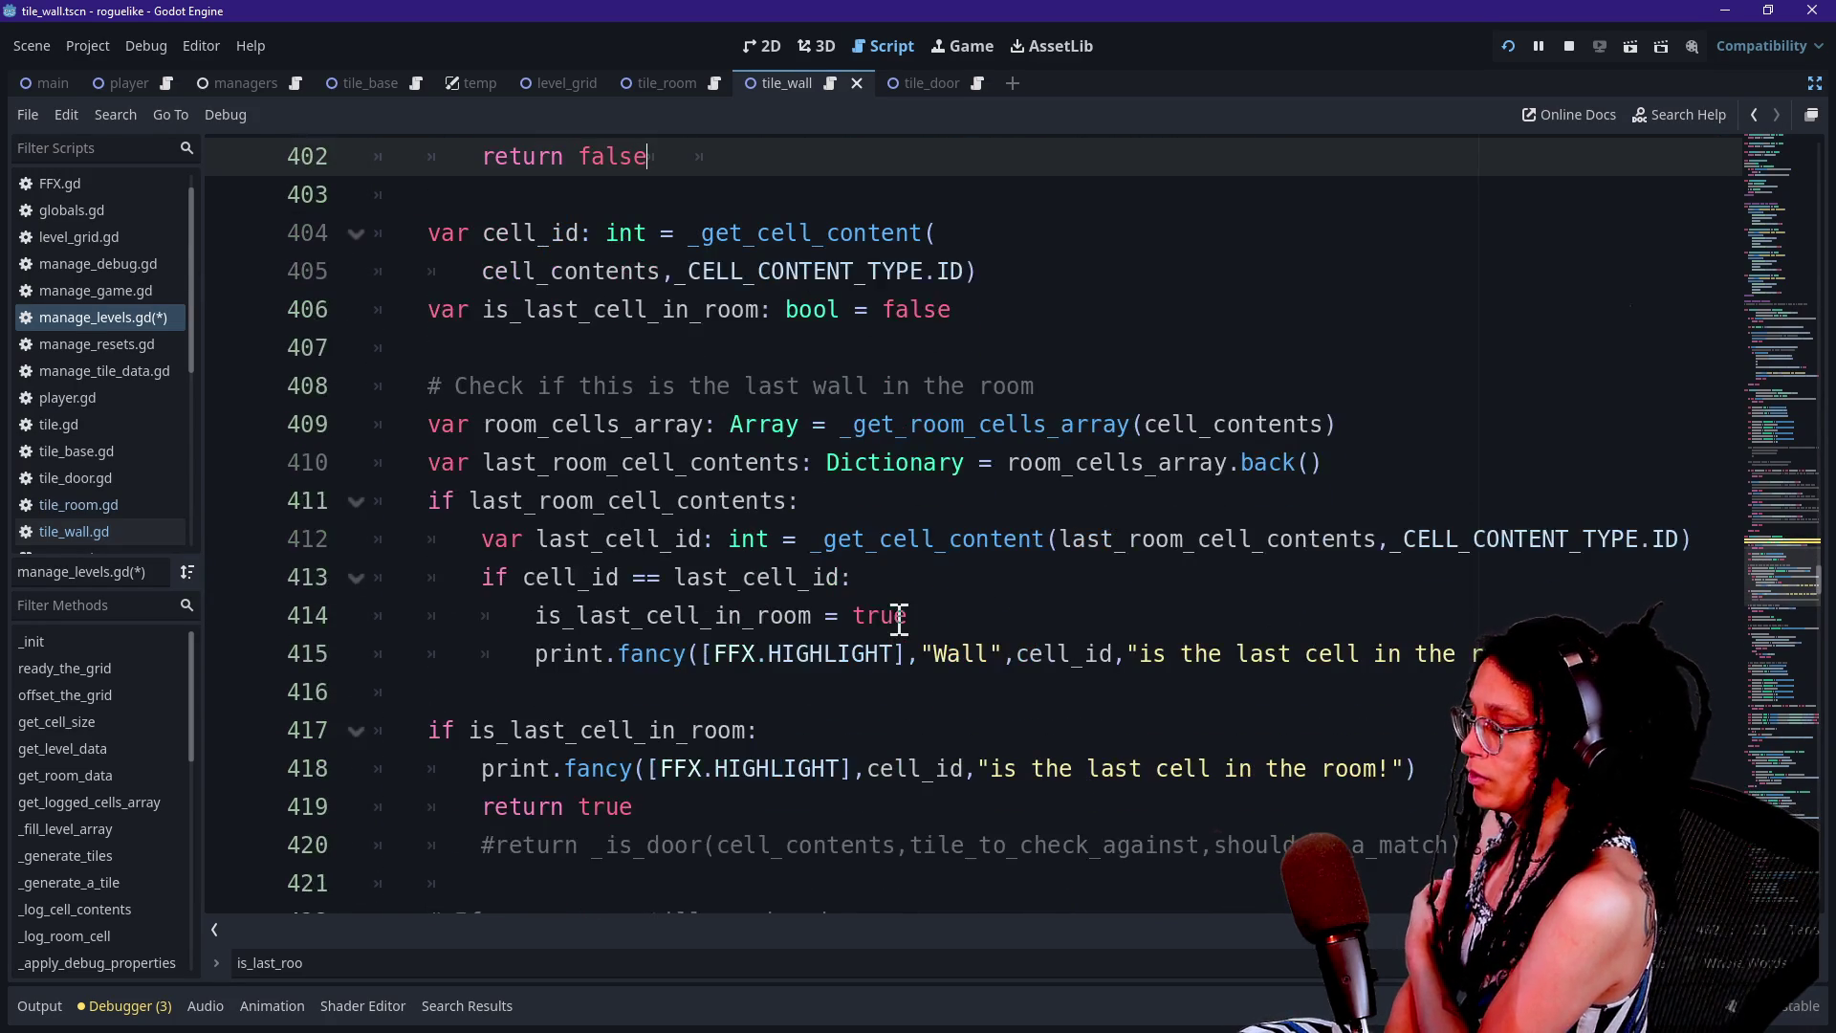
scroll(800, 662, down, 1)
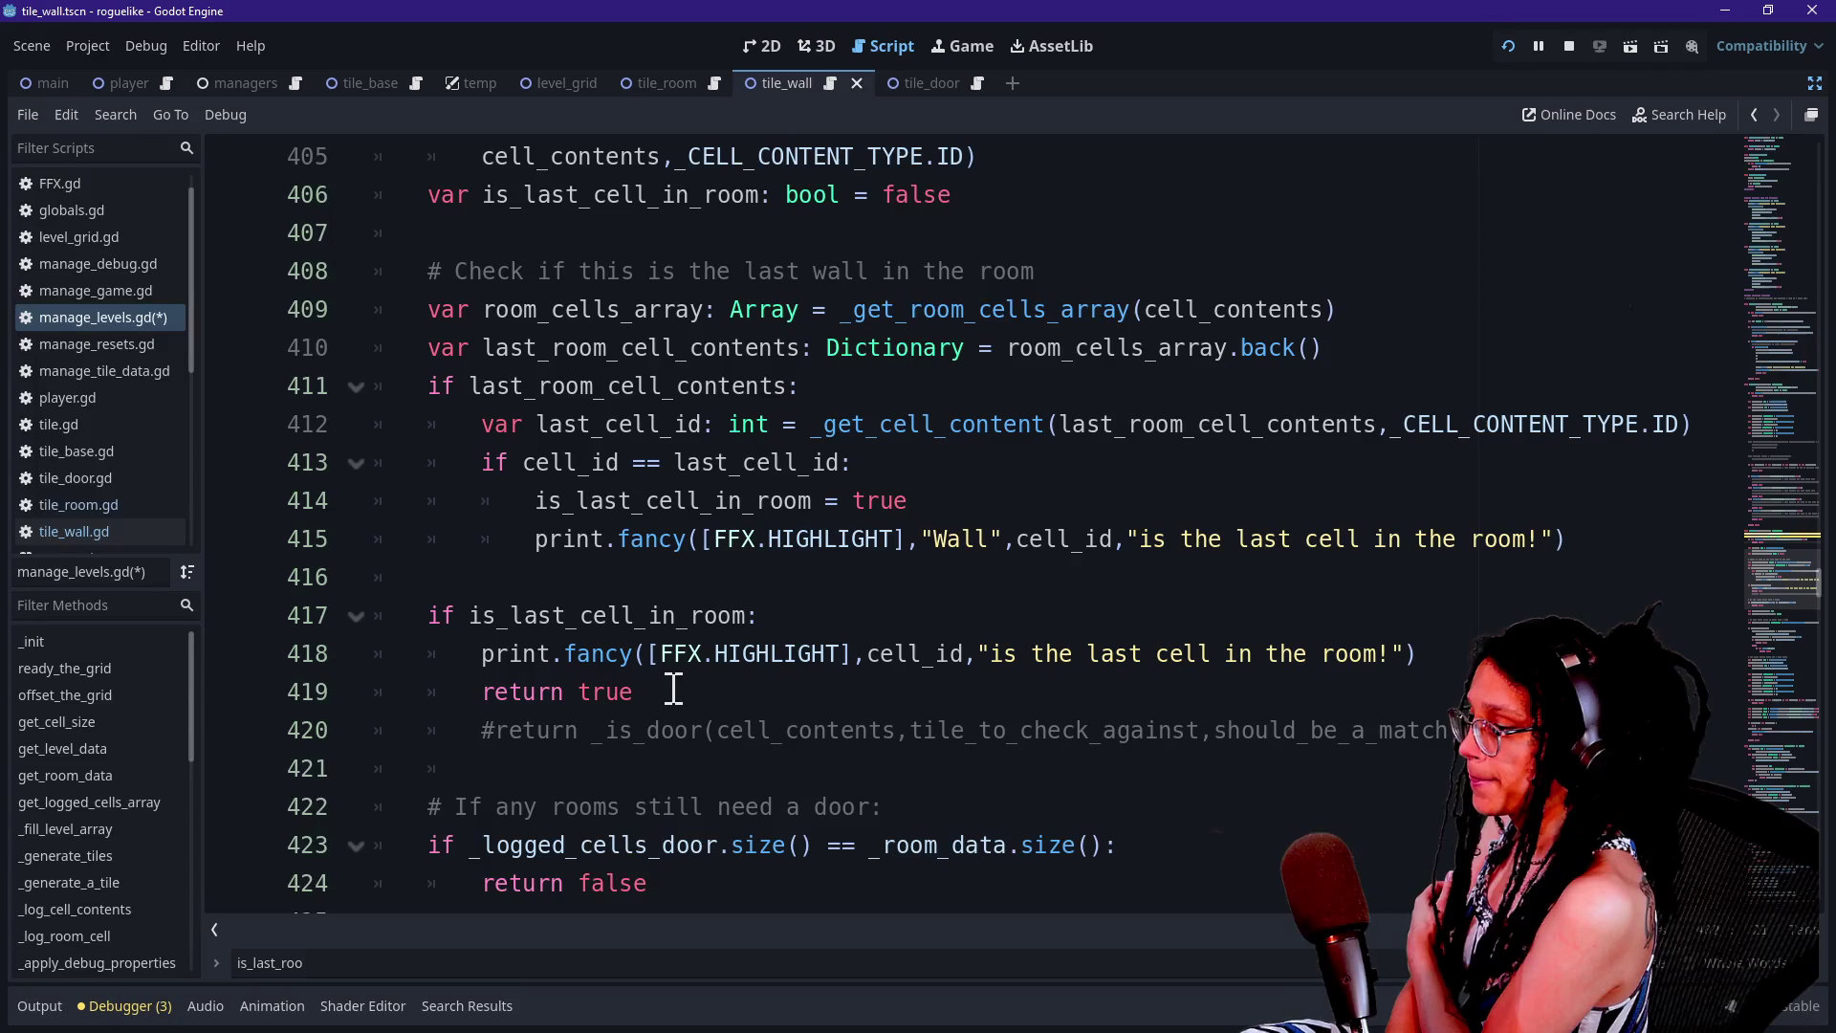
click(650, 615)
key(Down)
key(Down)
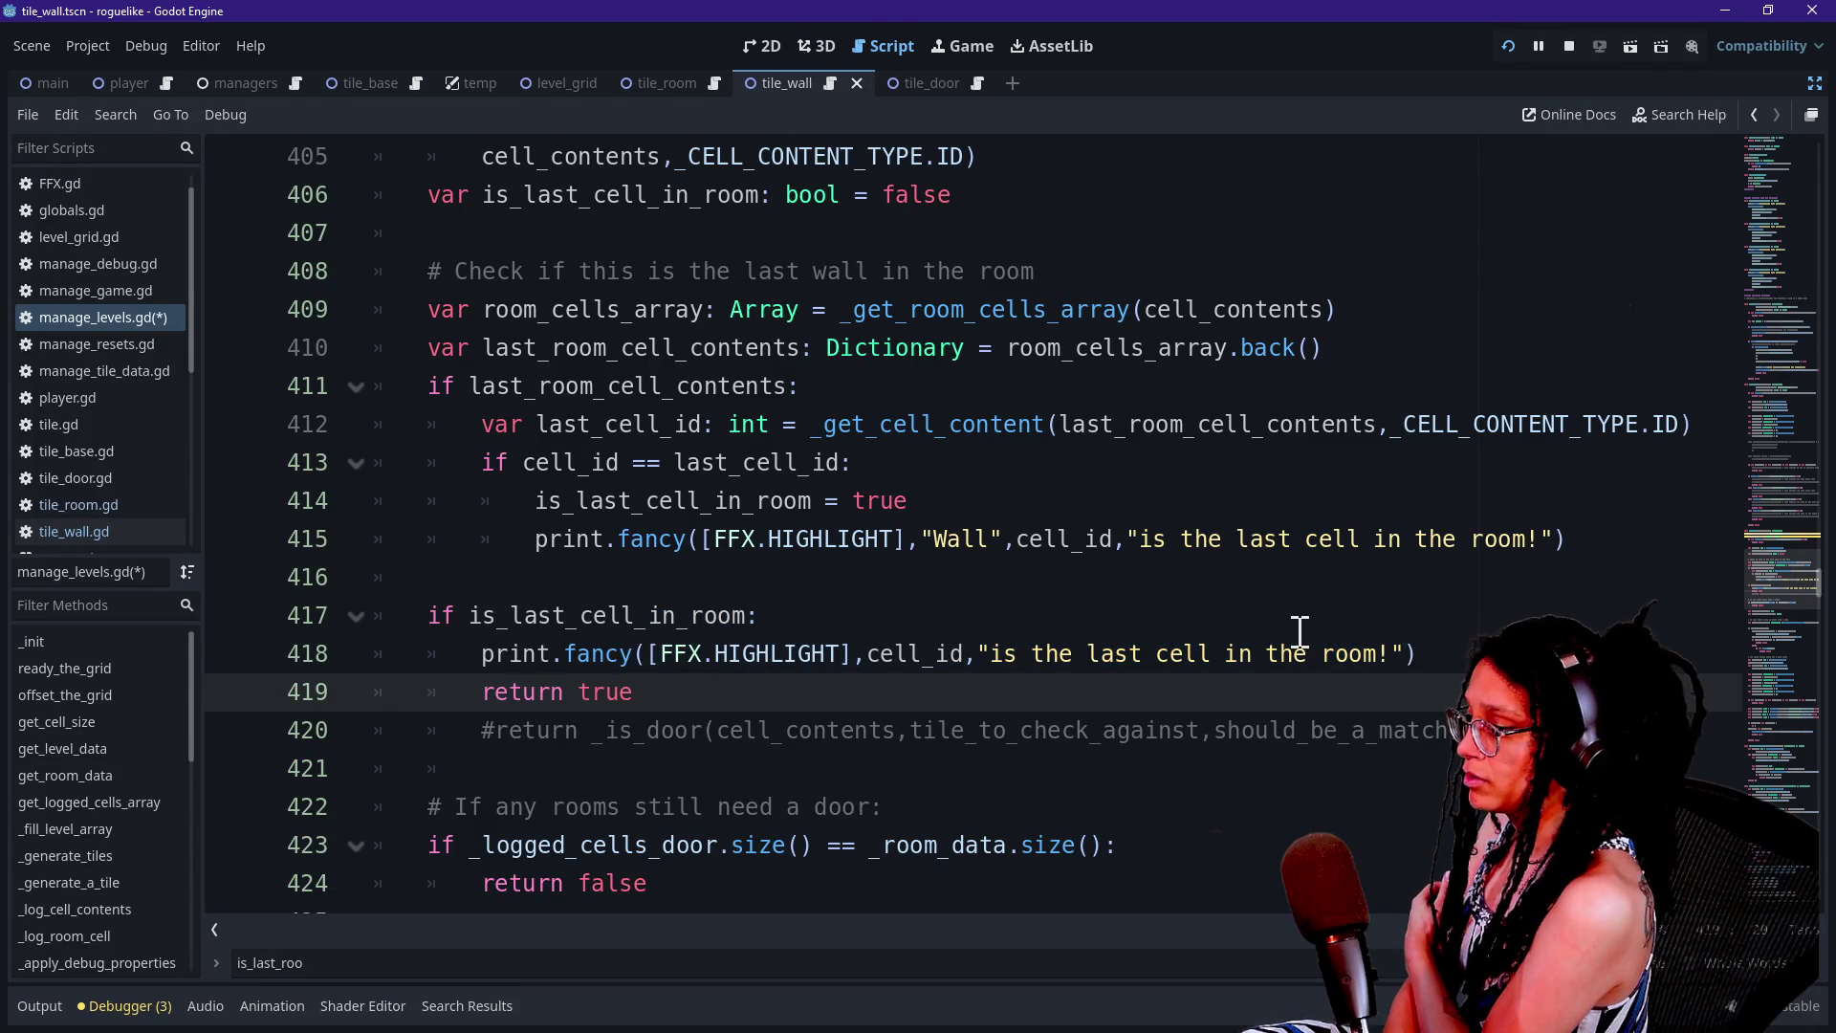
click(1413, 653)
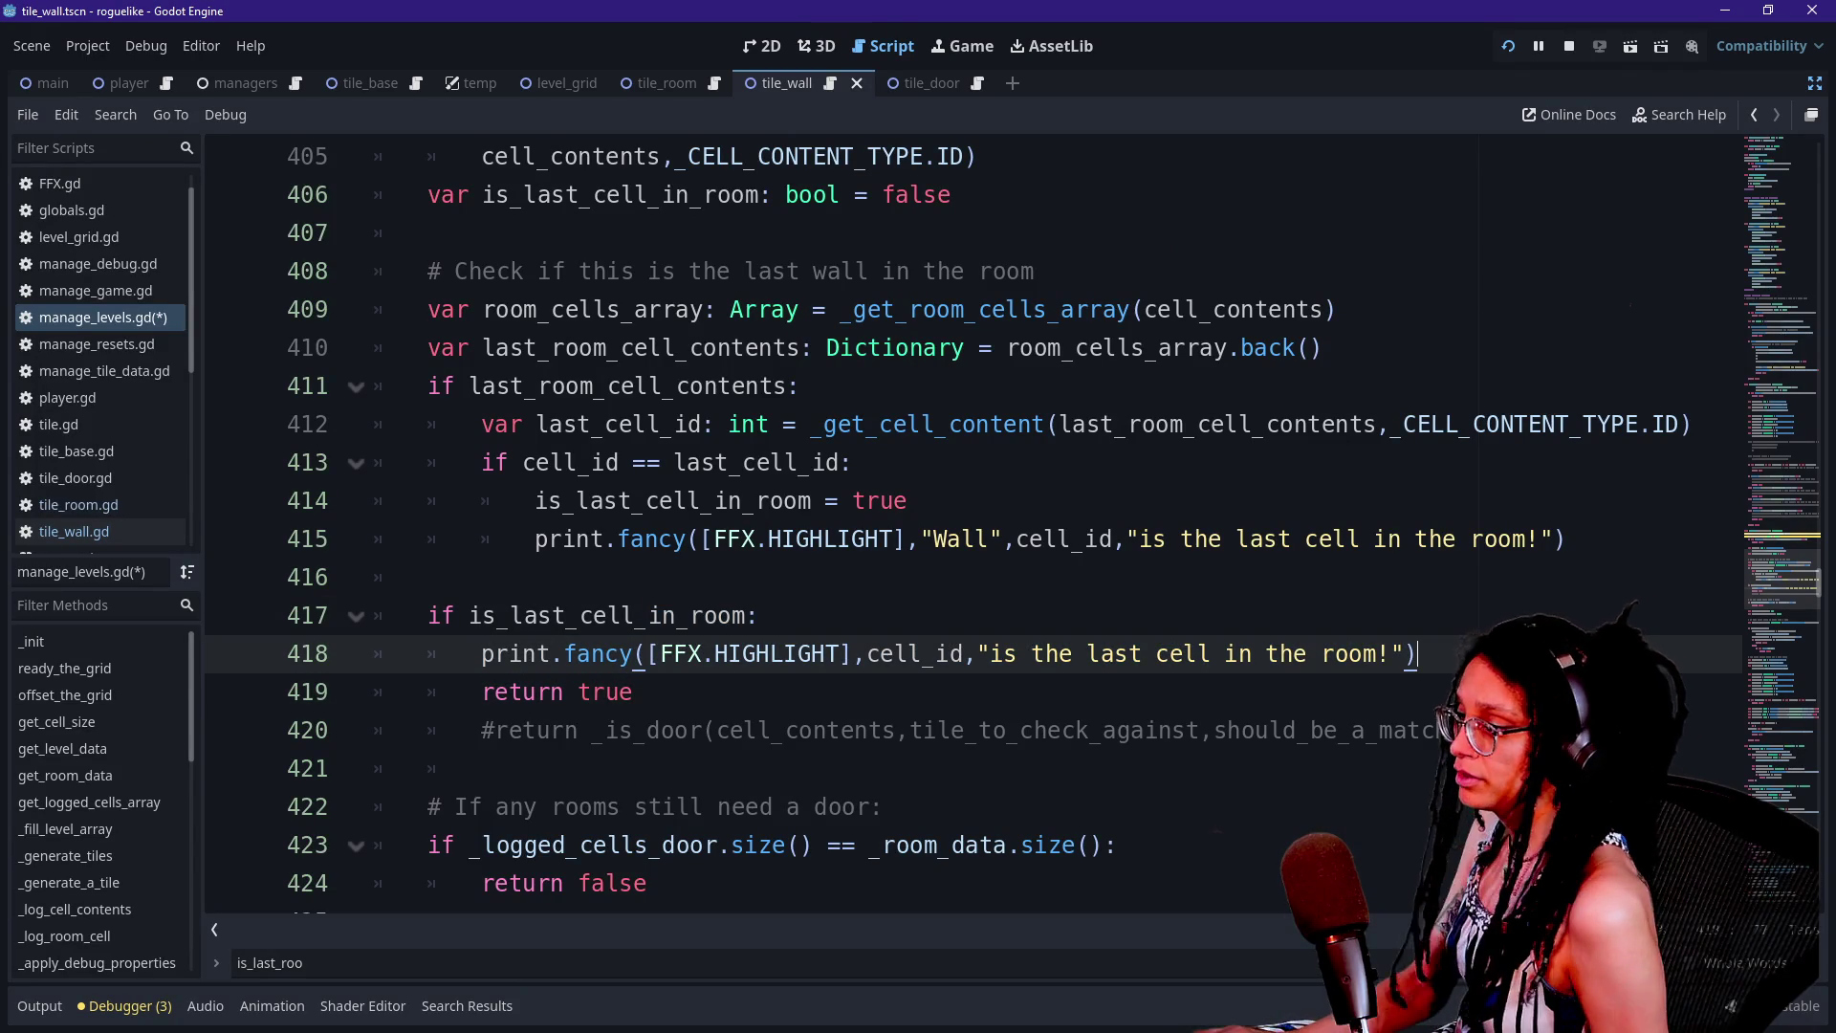
drag(1582, 529, 1585, 515)
key(BackSpace)
drag(1458, 620, 1451, 598)
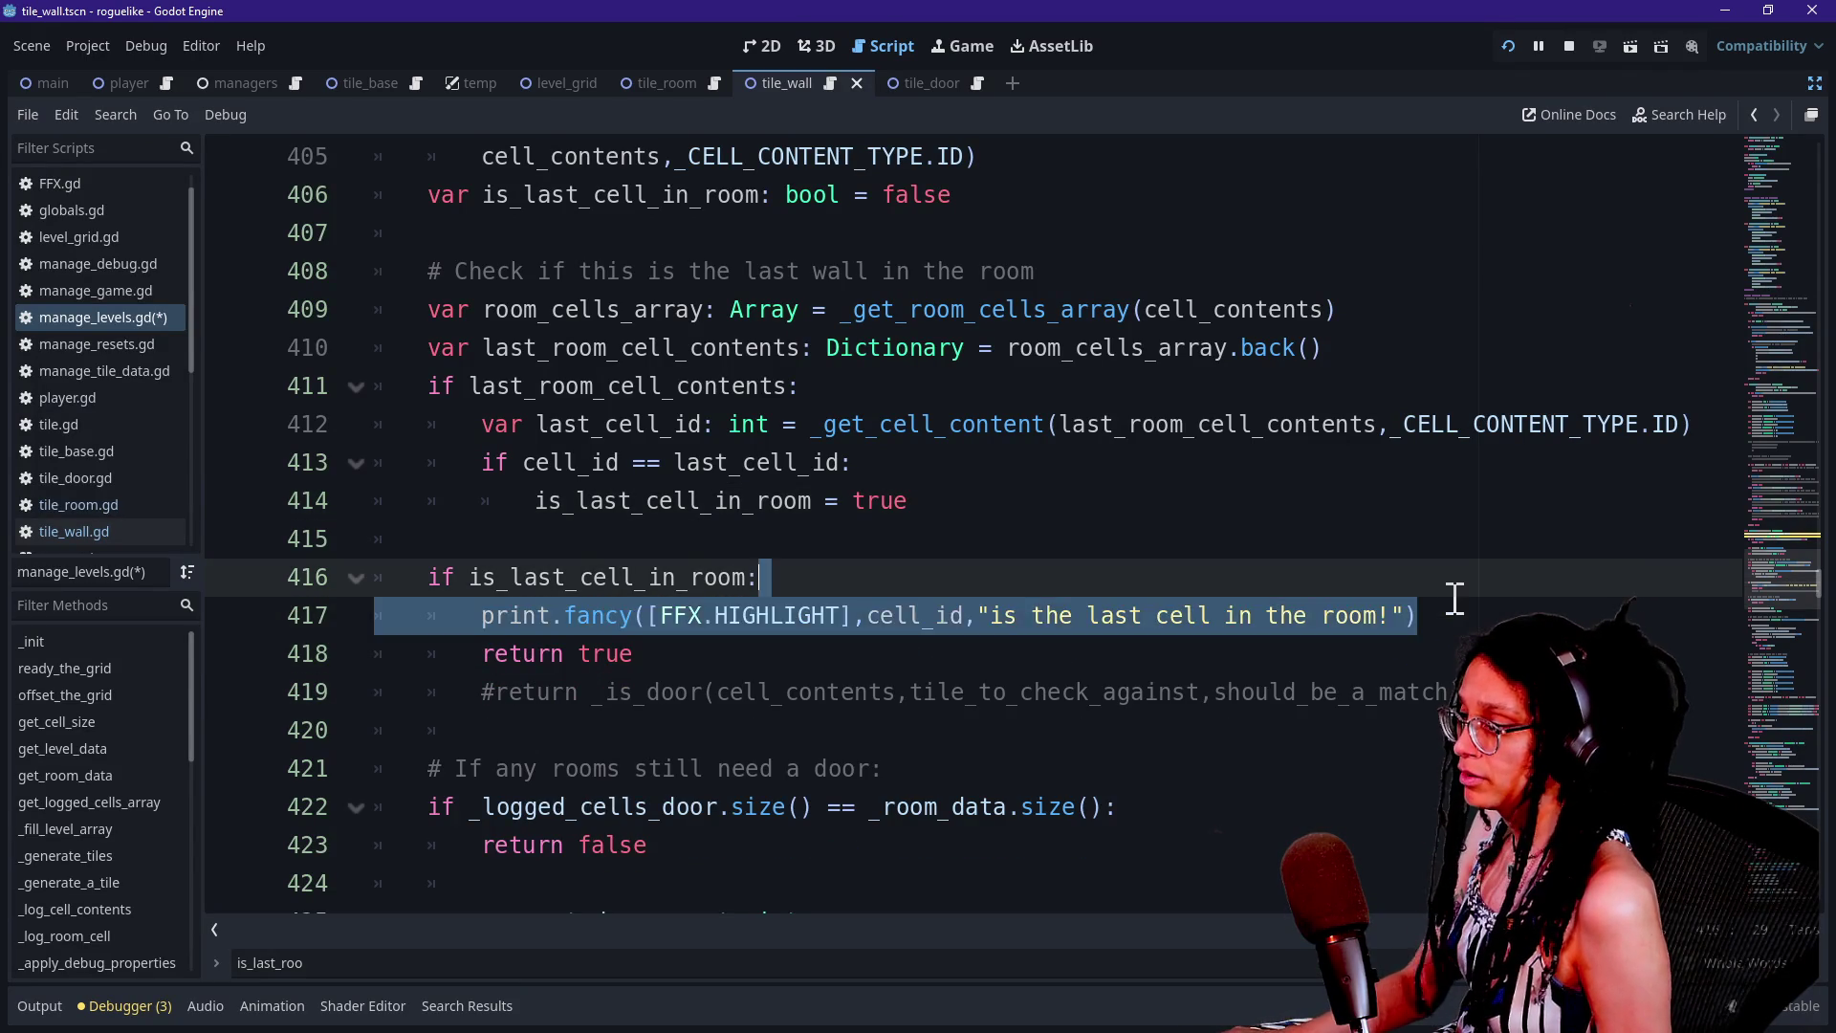
key(BackSpace)
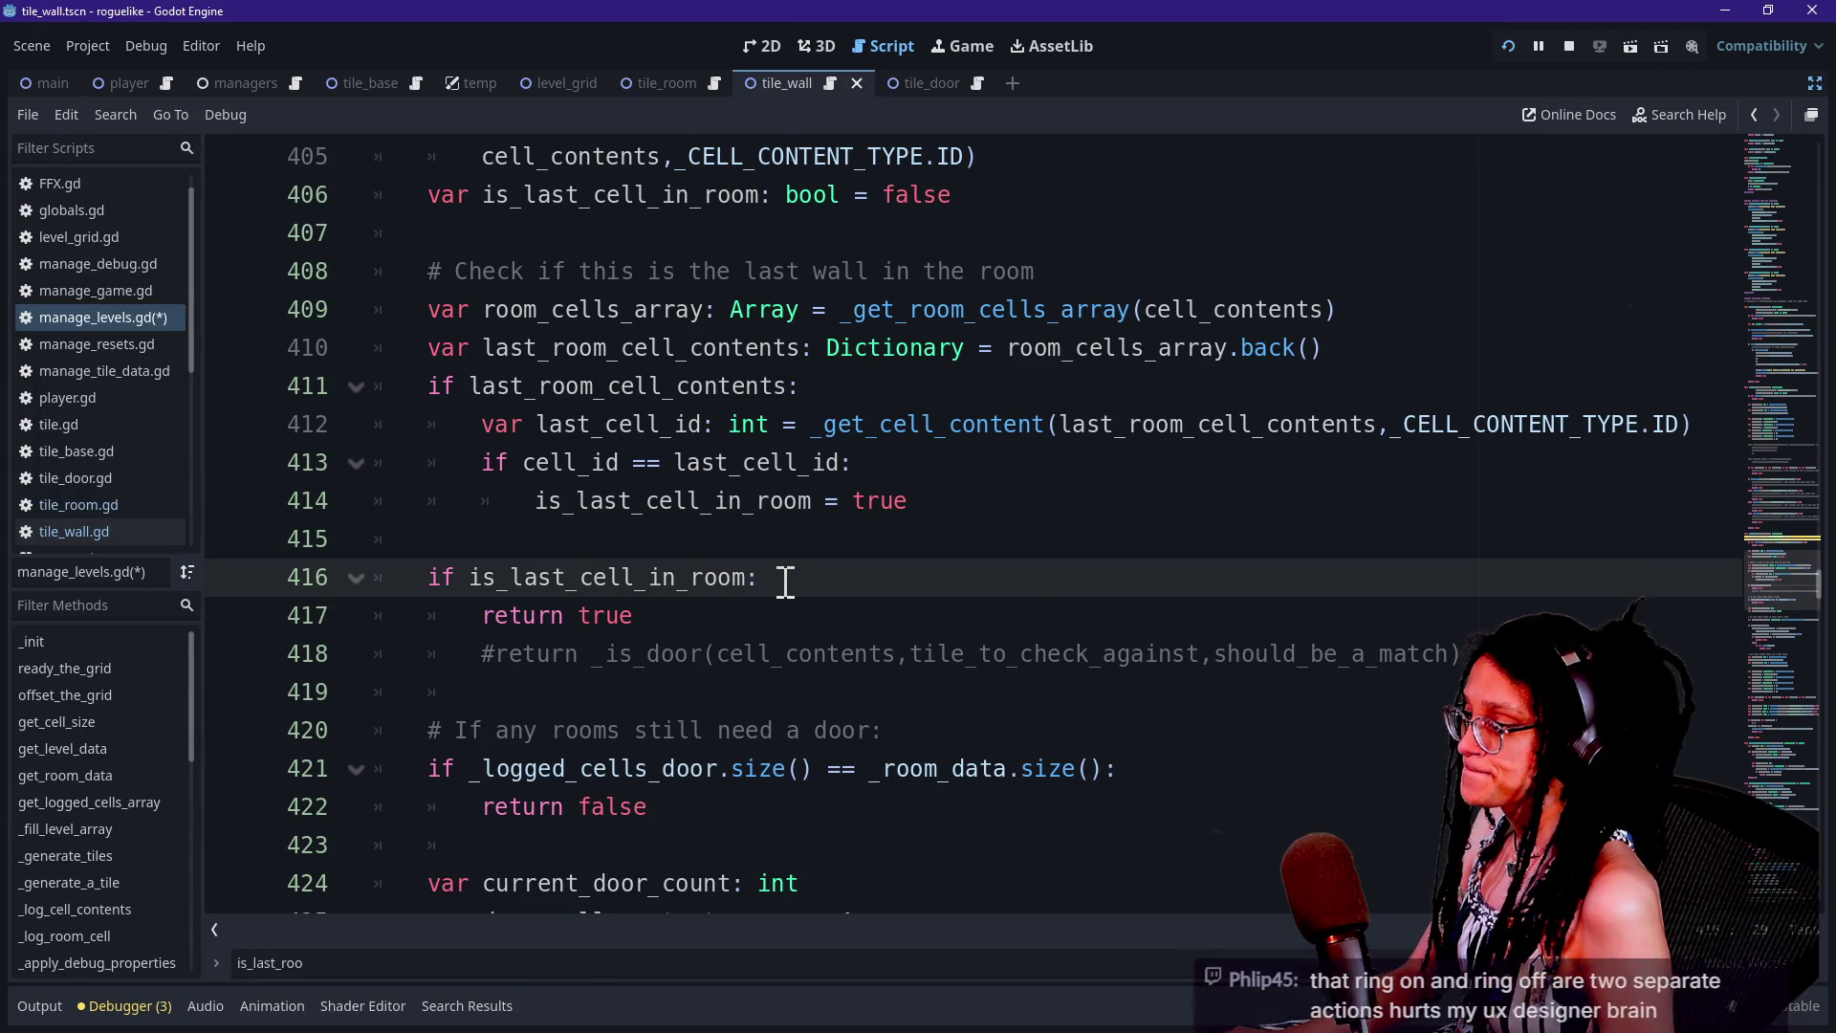
key(Return)
text(or)
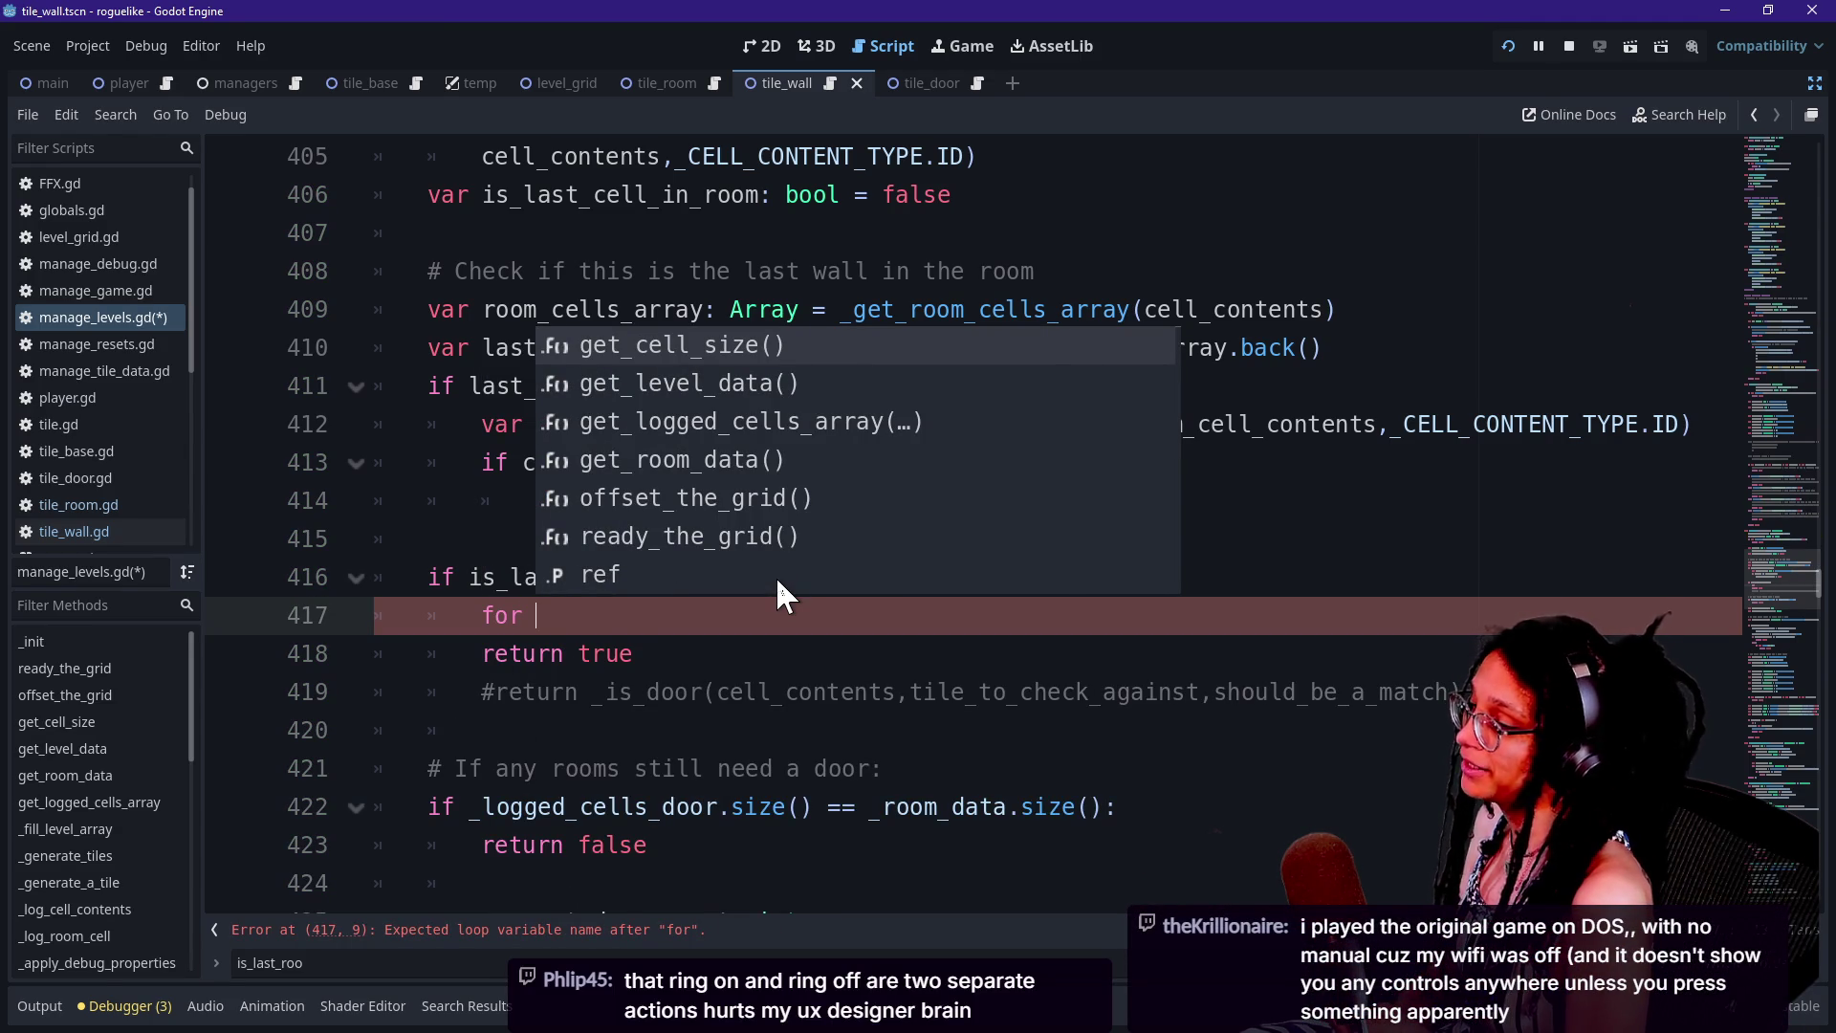
text(f)
- Replace the half-typed for loop on line 417 with pass, just above return true
key(BackSpace)
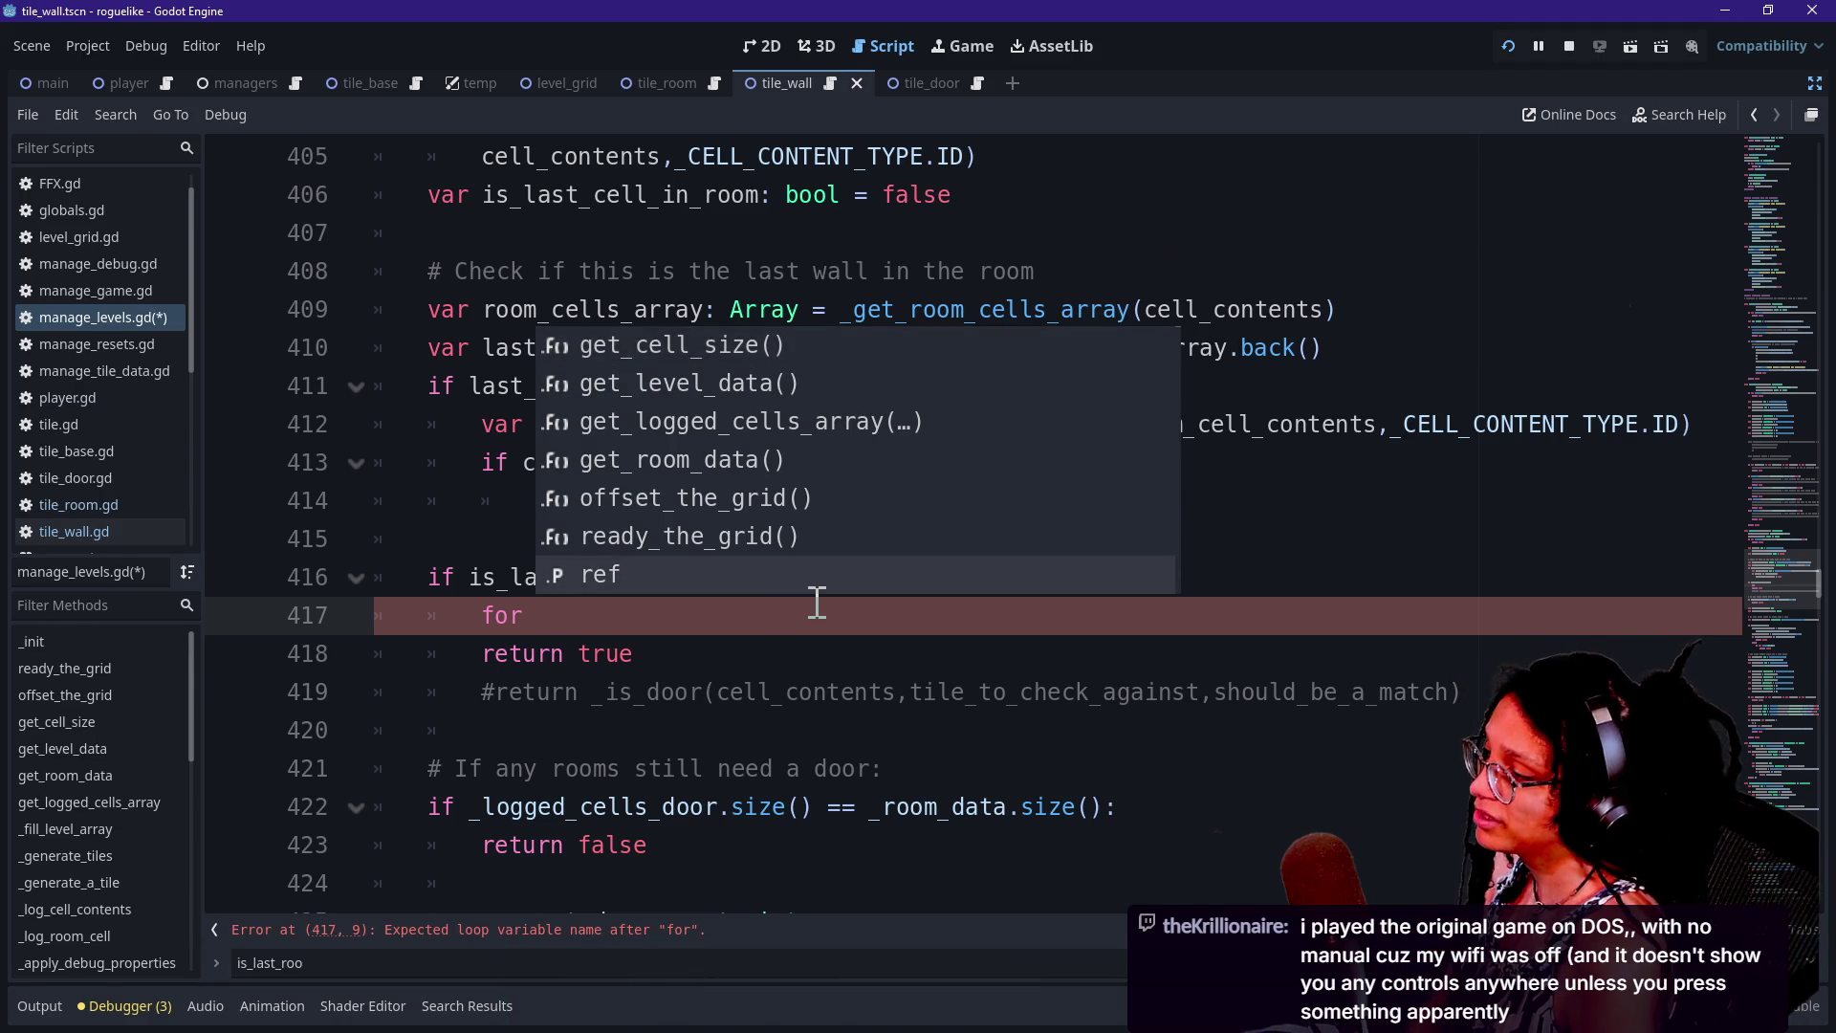
click(815, 604)
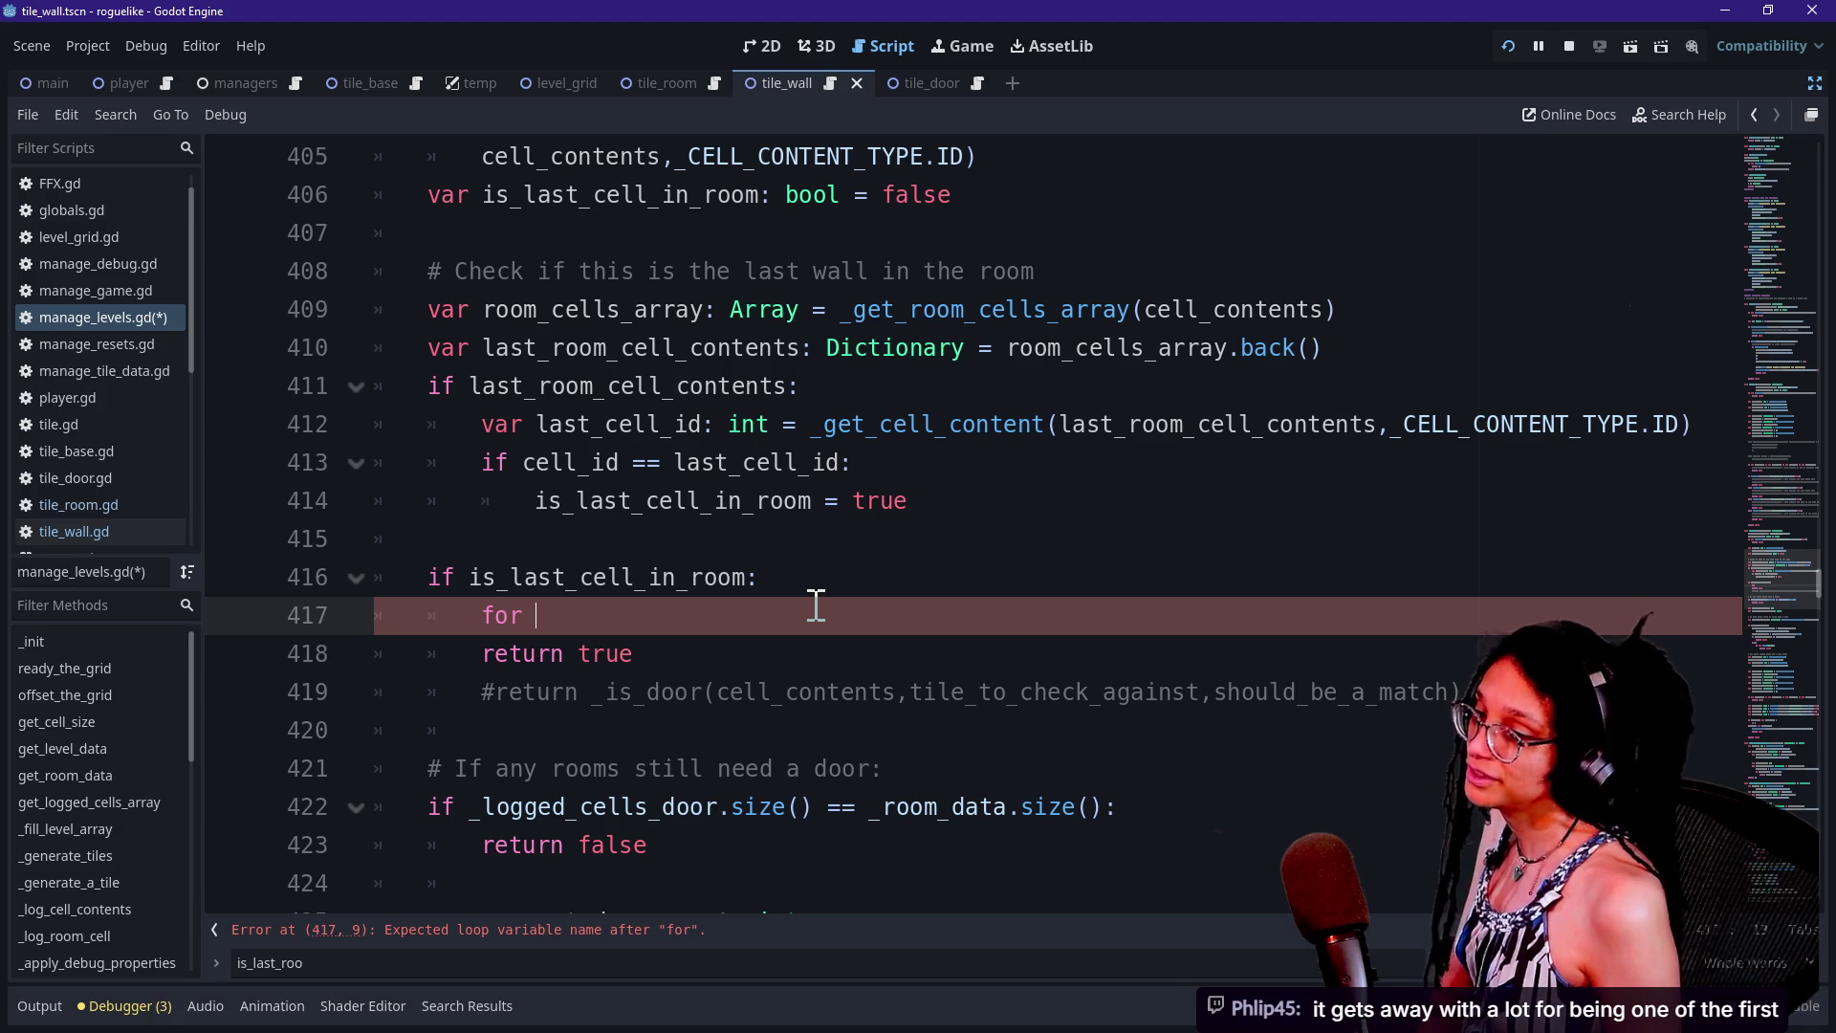
text(f)
key(BackSpace)
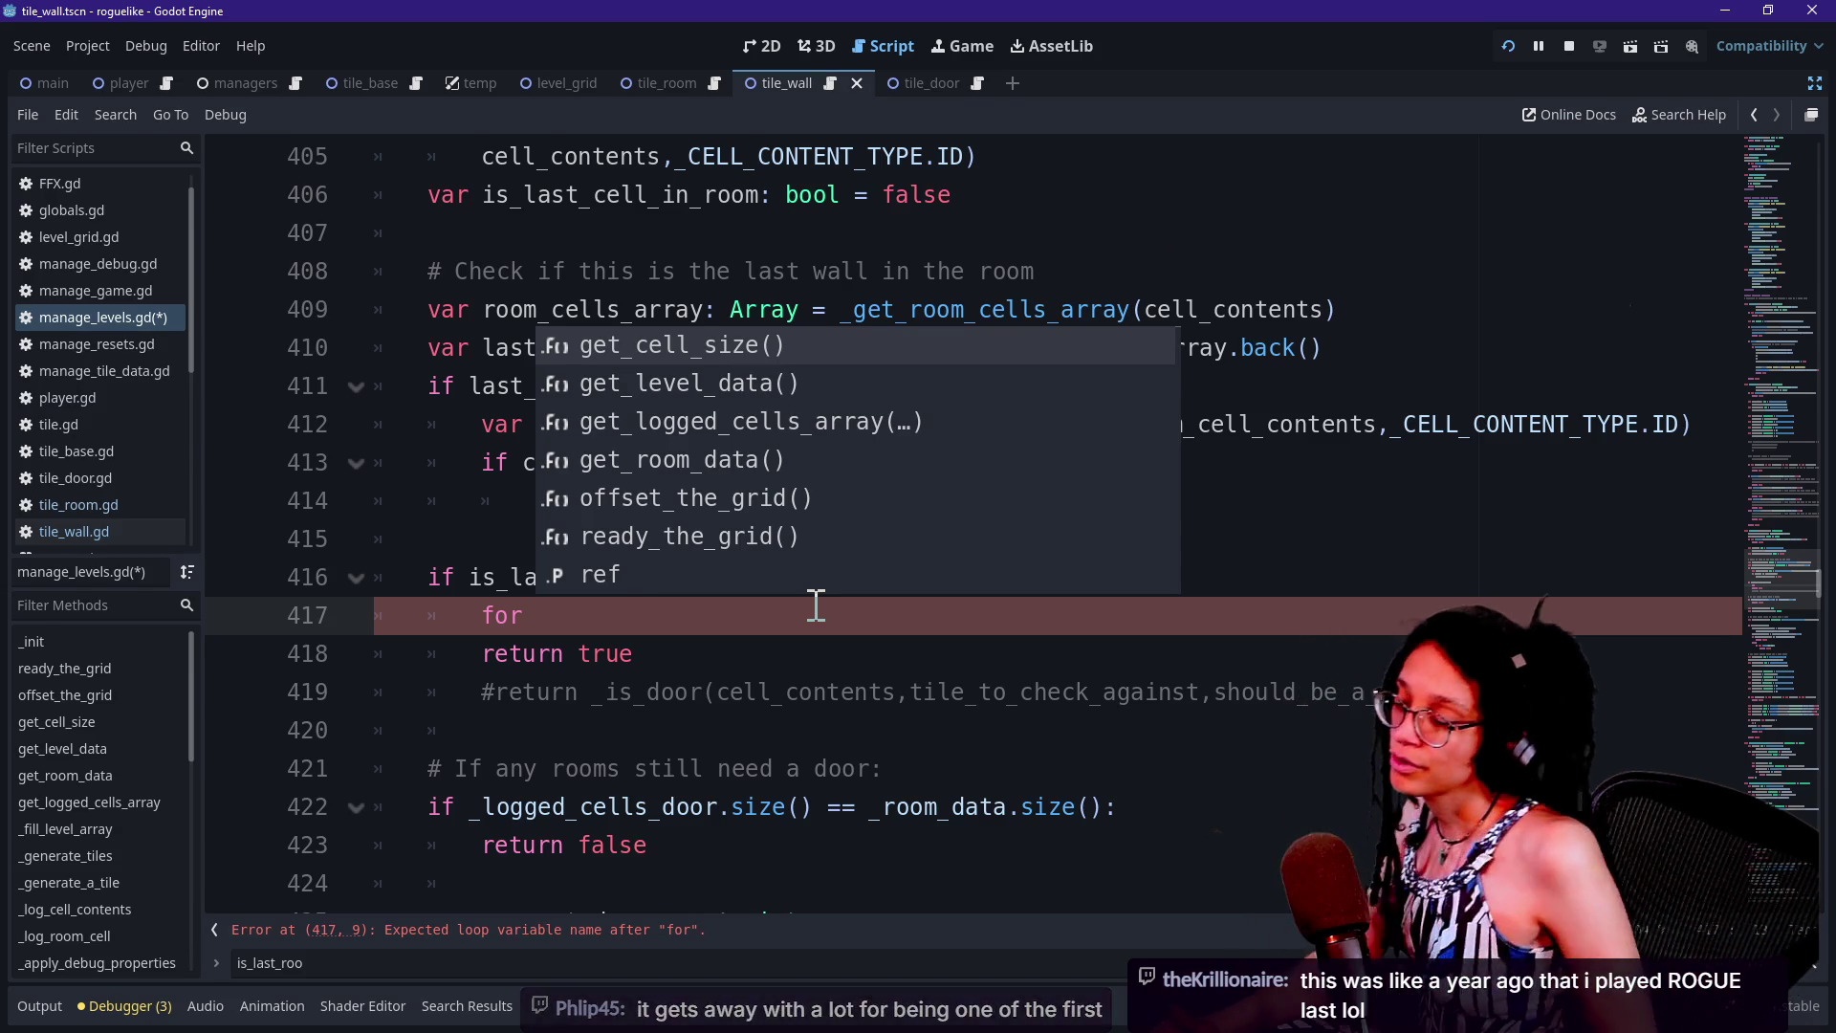
mouse_move(815, 615)
mouse_down()
mouse_move(816, 689)
mouse_move(433, 538)
mouse_up()
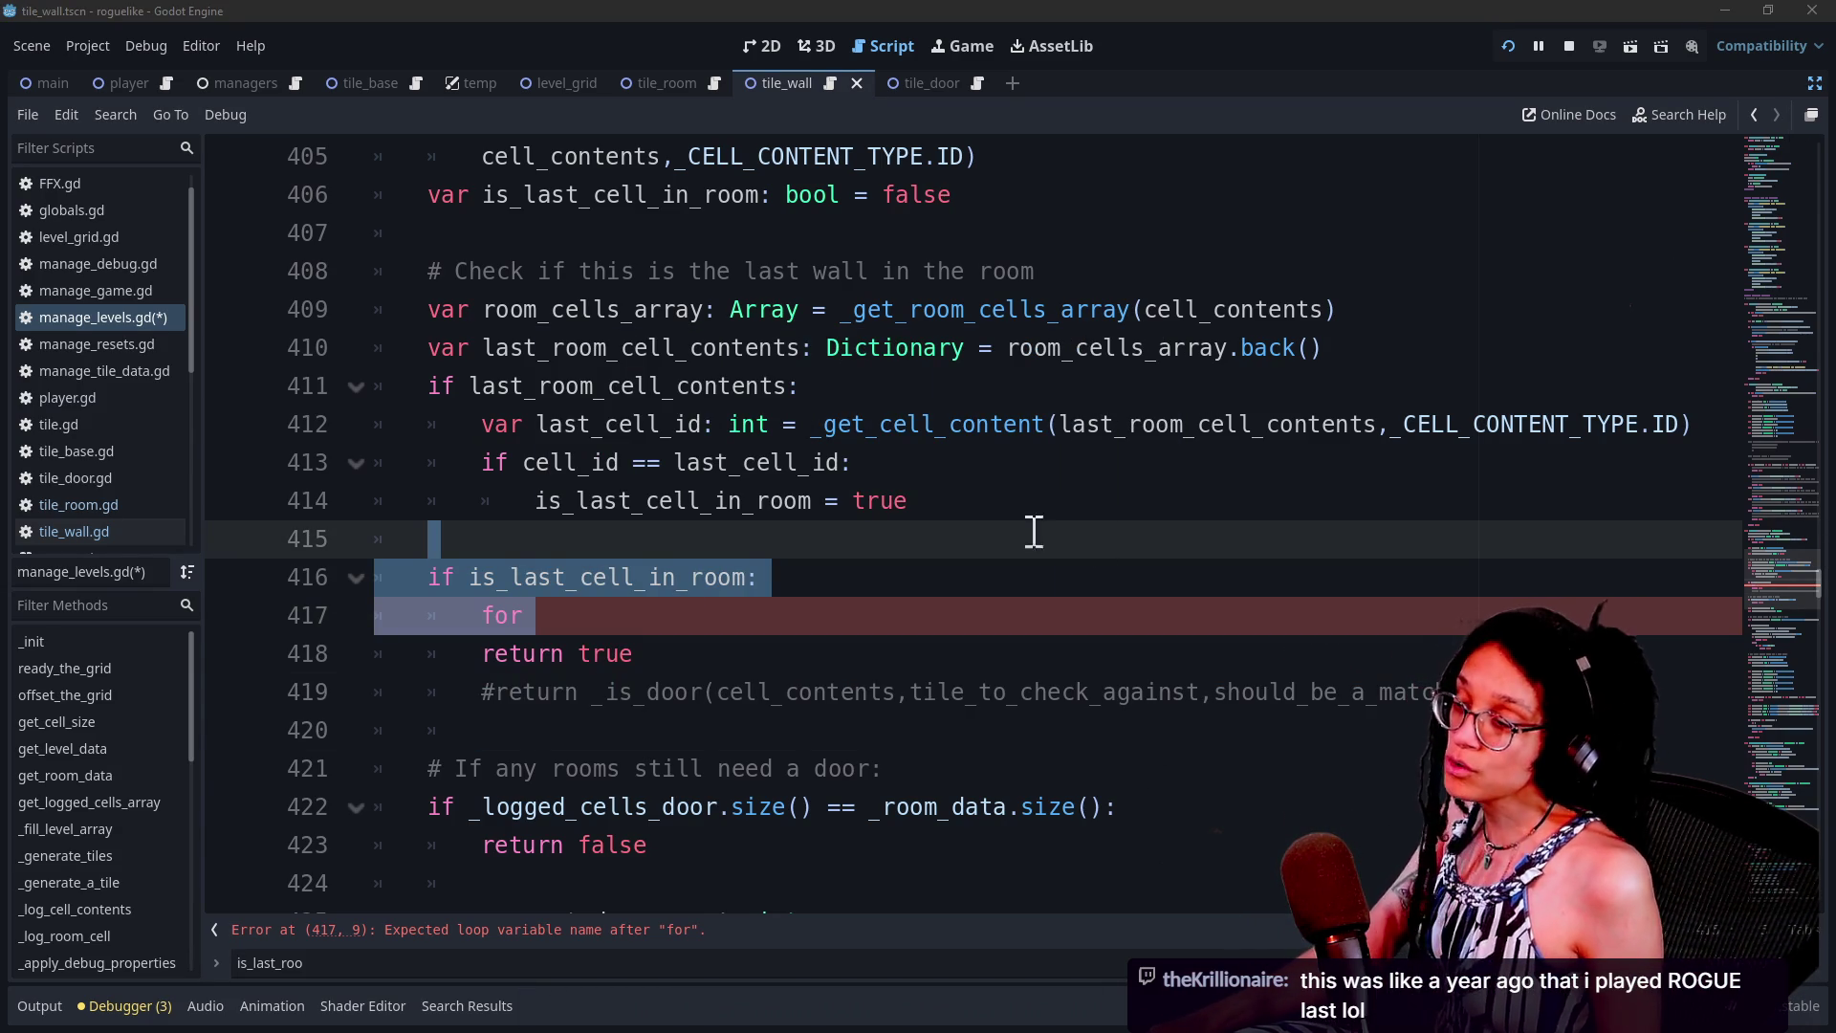
click(662, 579)
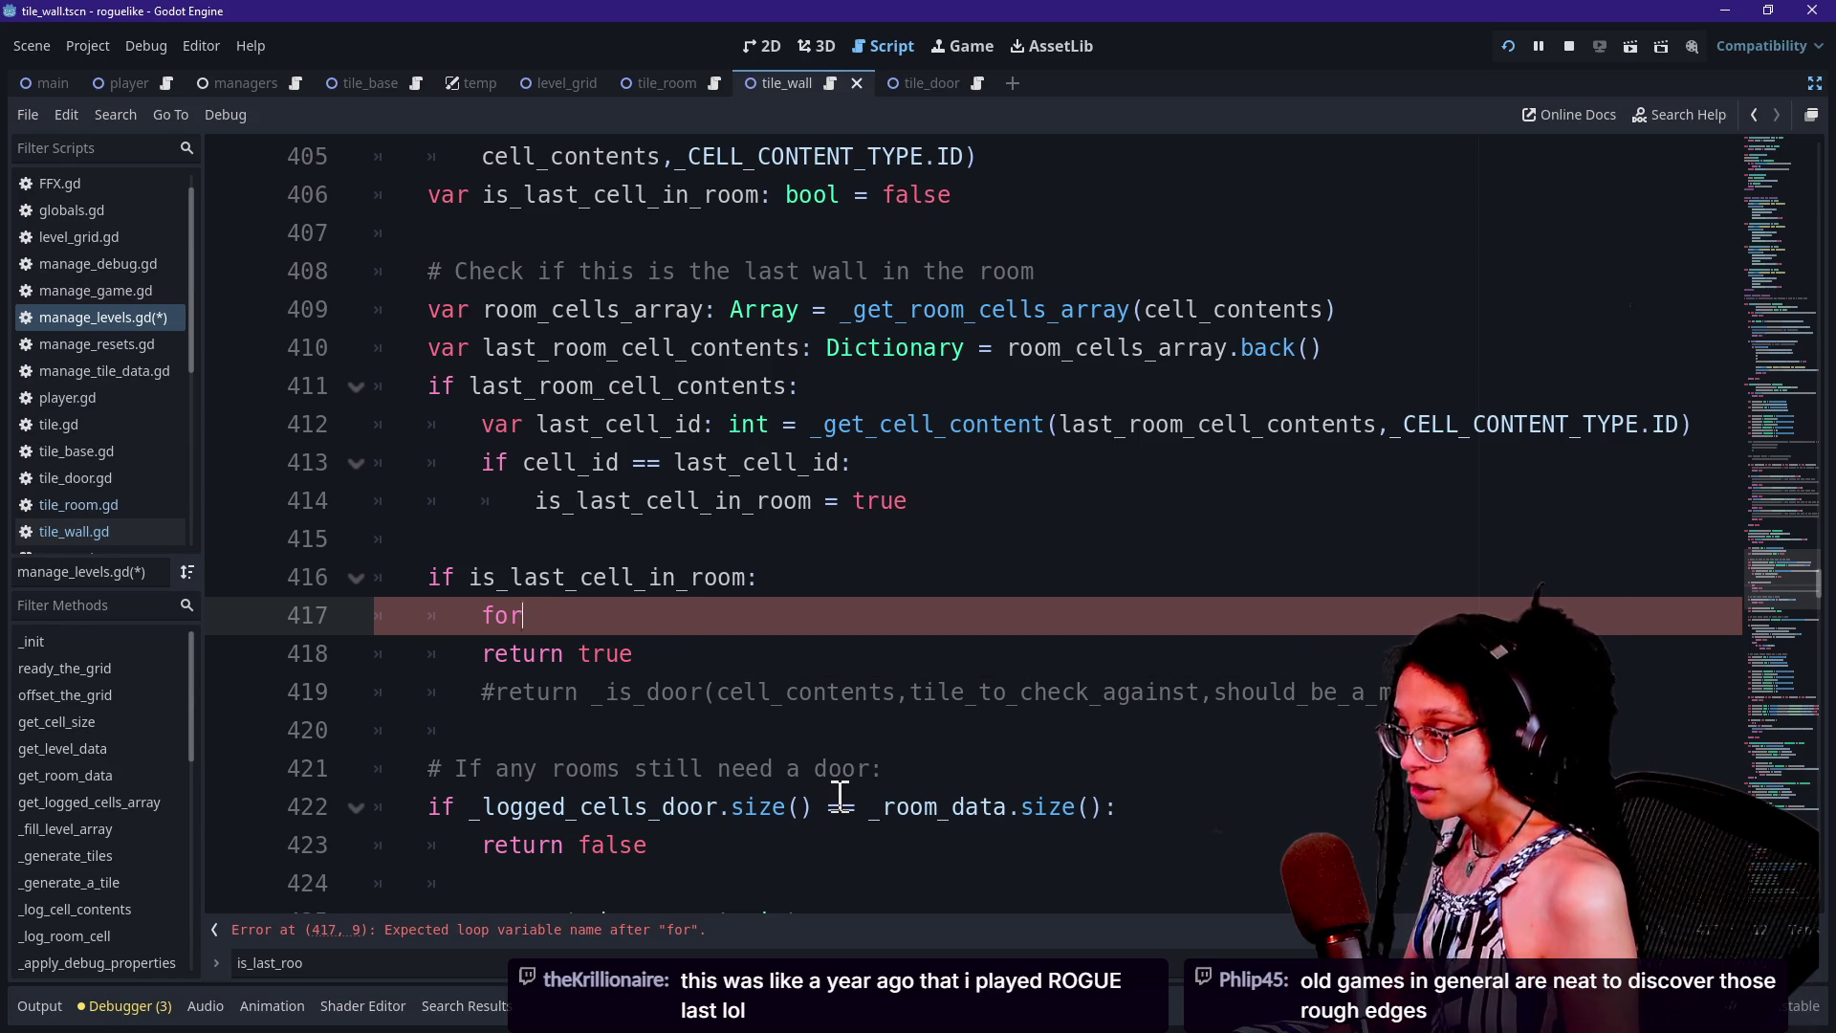
key(BackSpace)
key(BackSpace)
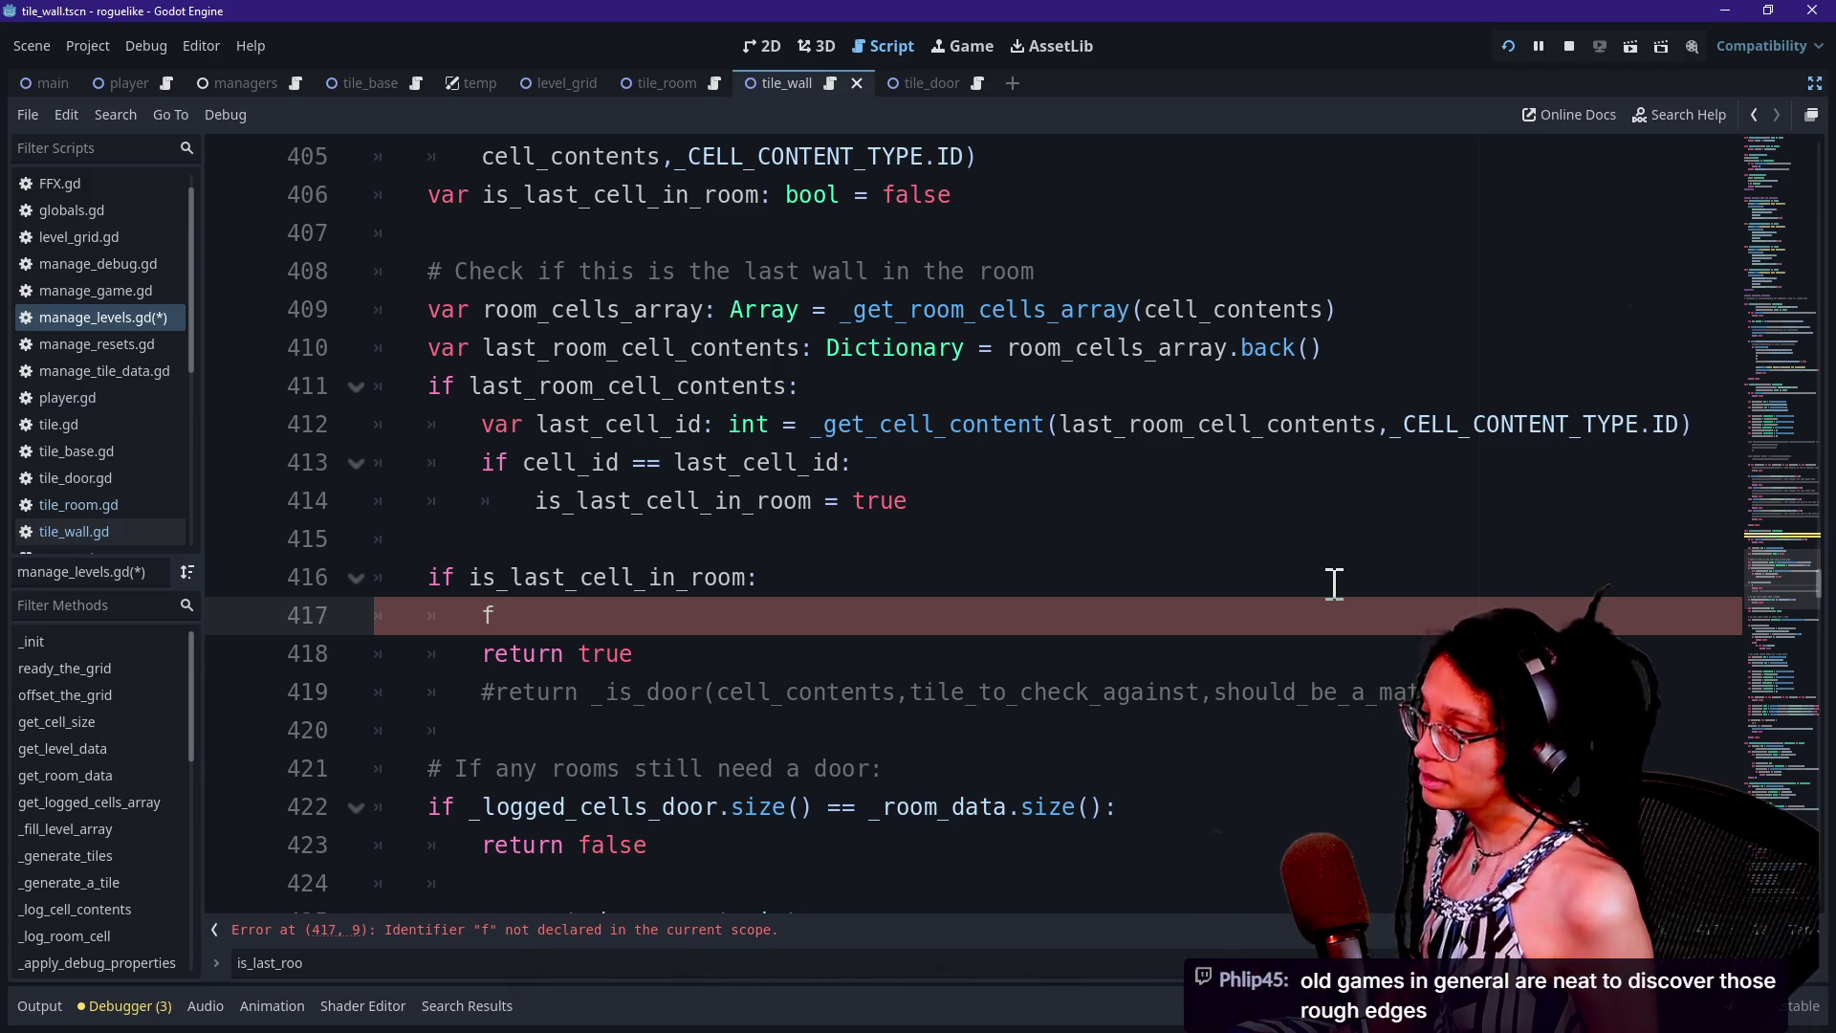
key(BackSpace)
text(pass)
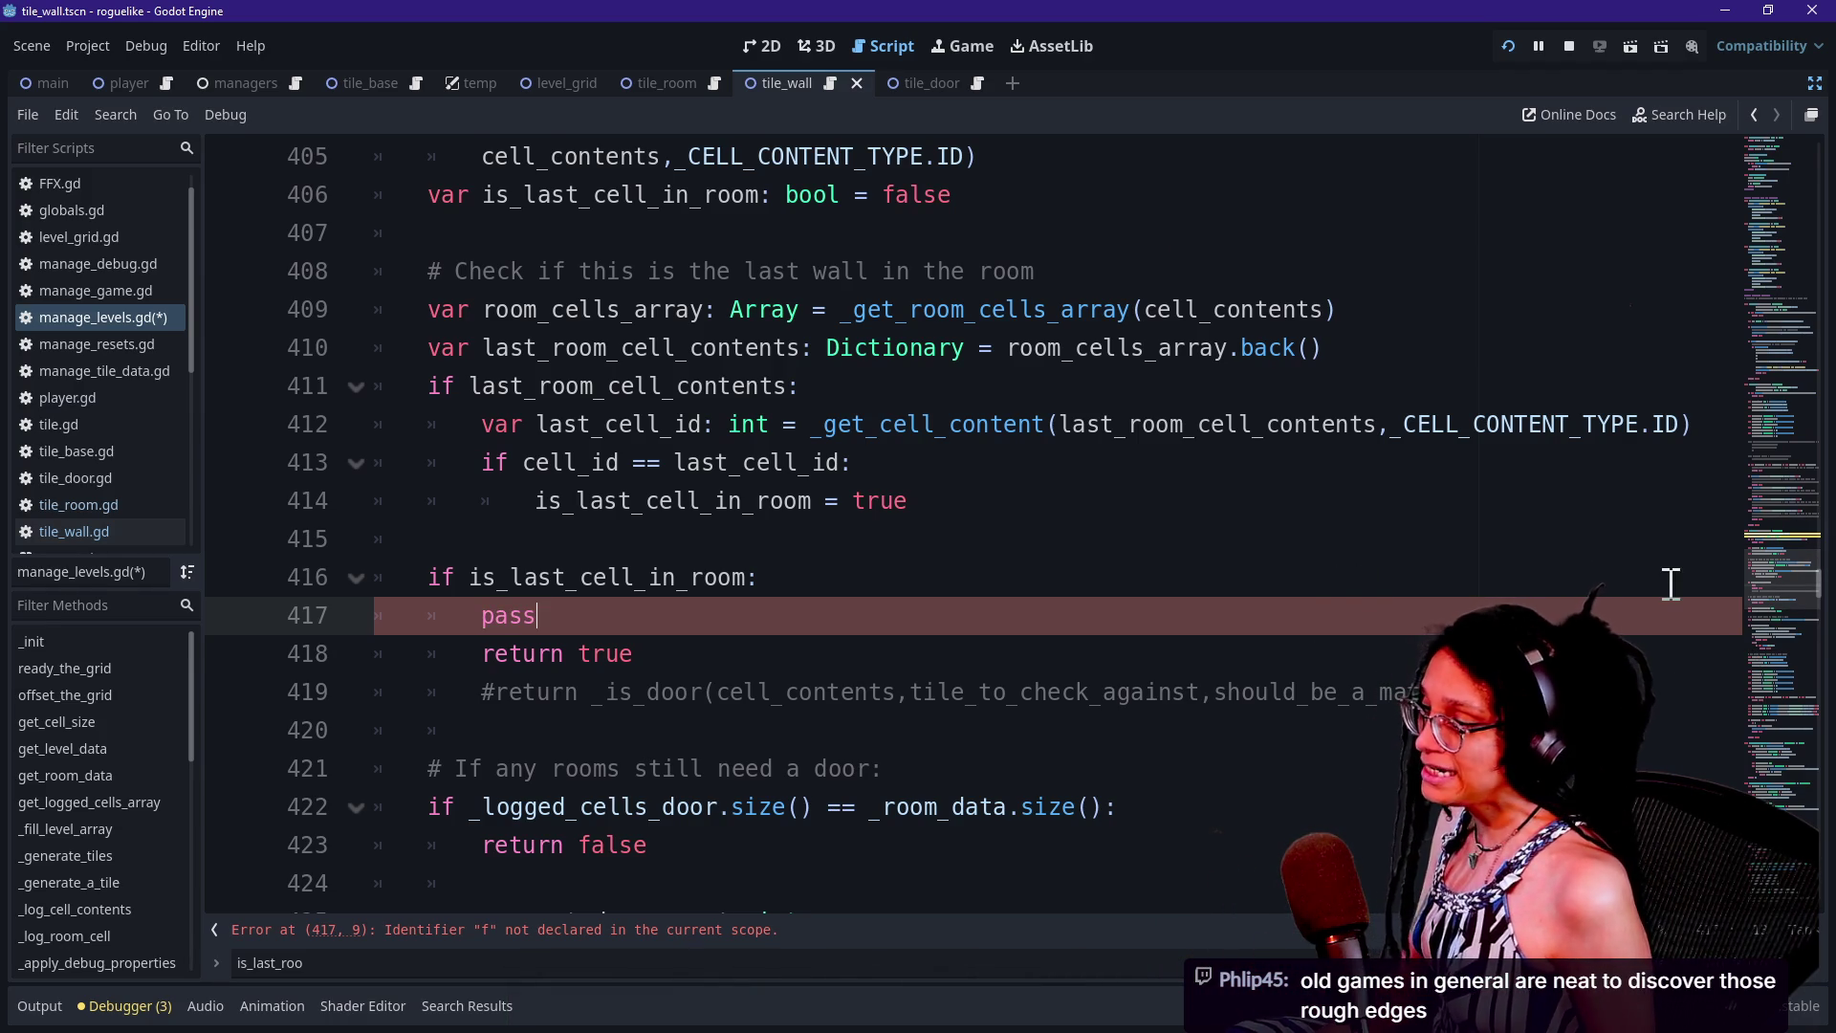
mouse_move(1782, 438)
mouse_down()
mouse_move(1782, 490)
mouse_move(1776, 100)
mouse_move(1772, 135)
mouse_move(1441, 270)
mouse_up()
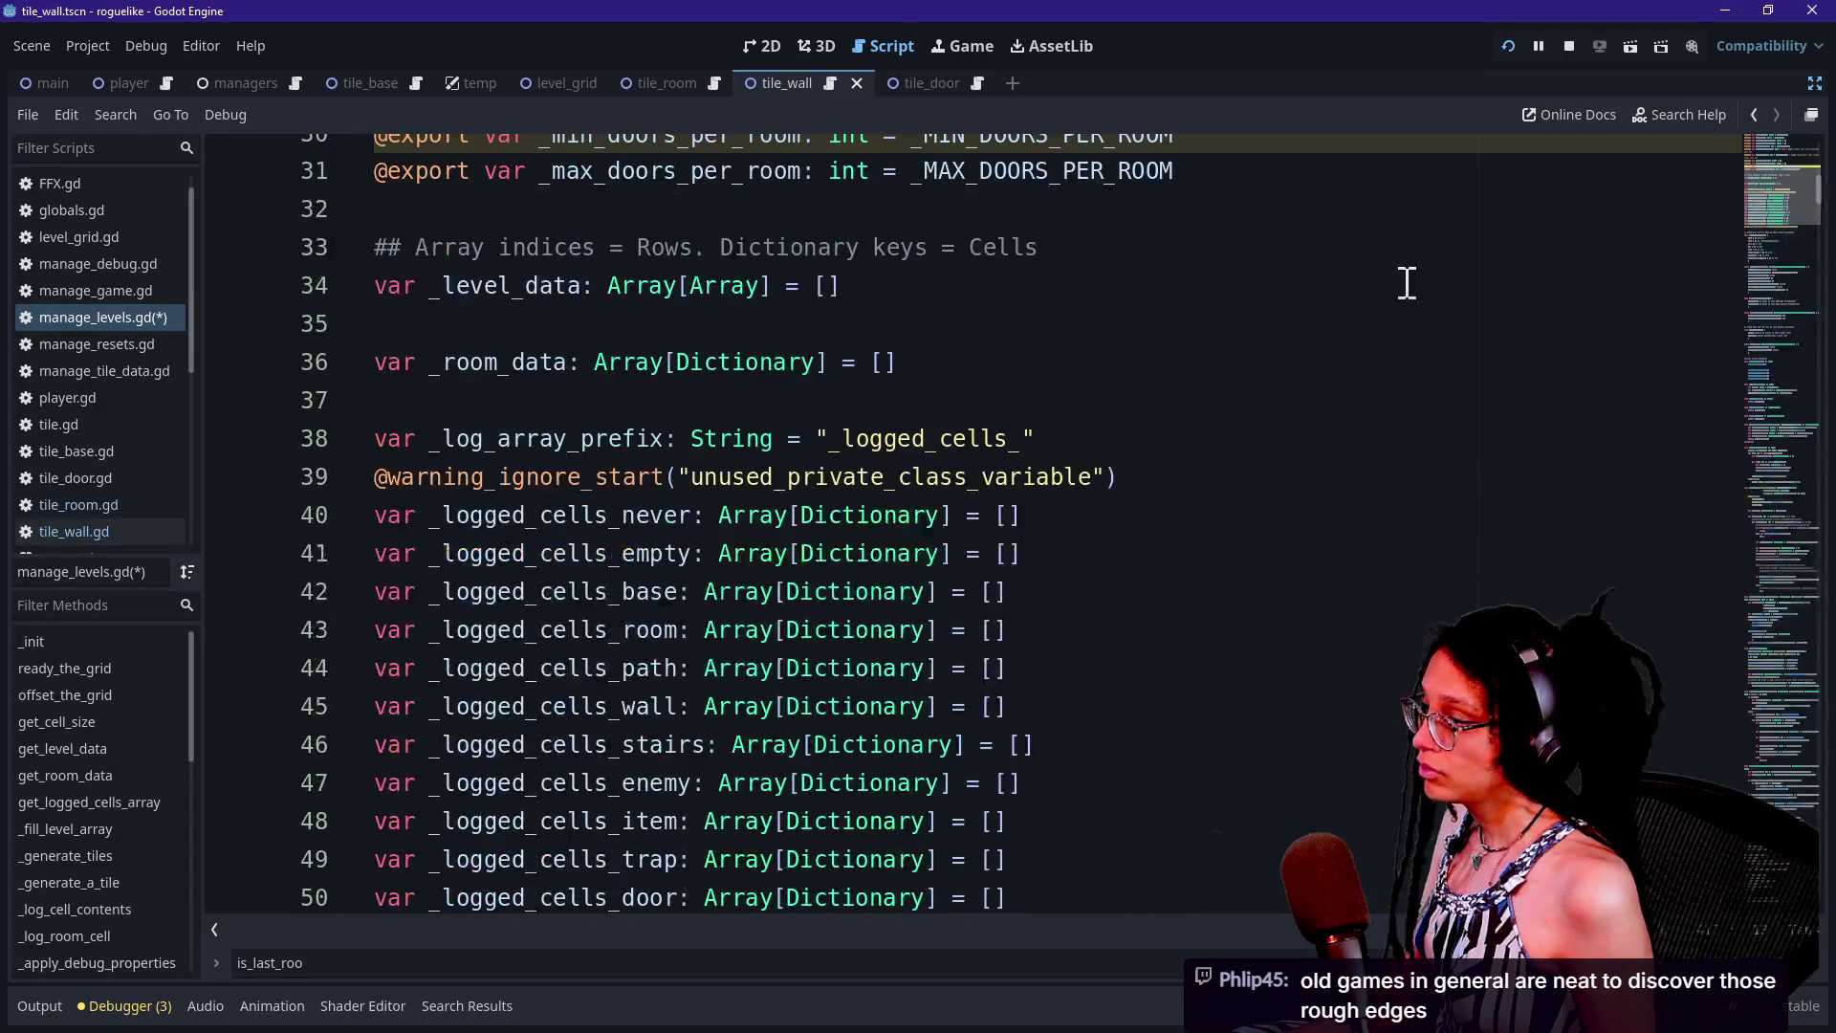
scroll(1400, 283, up, 6)
scroll(934, 438, down, 3)
scroll(934, 430, up, 6)
scroll(932, 437, down, 8)
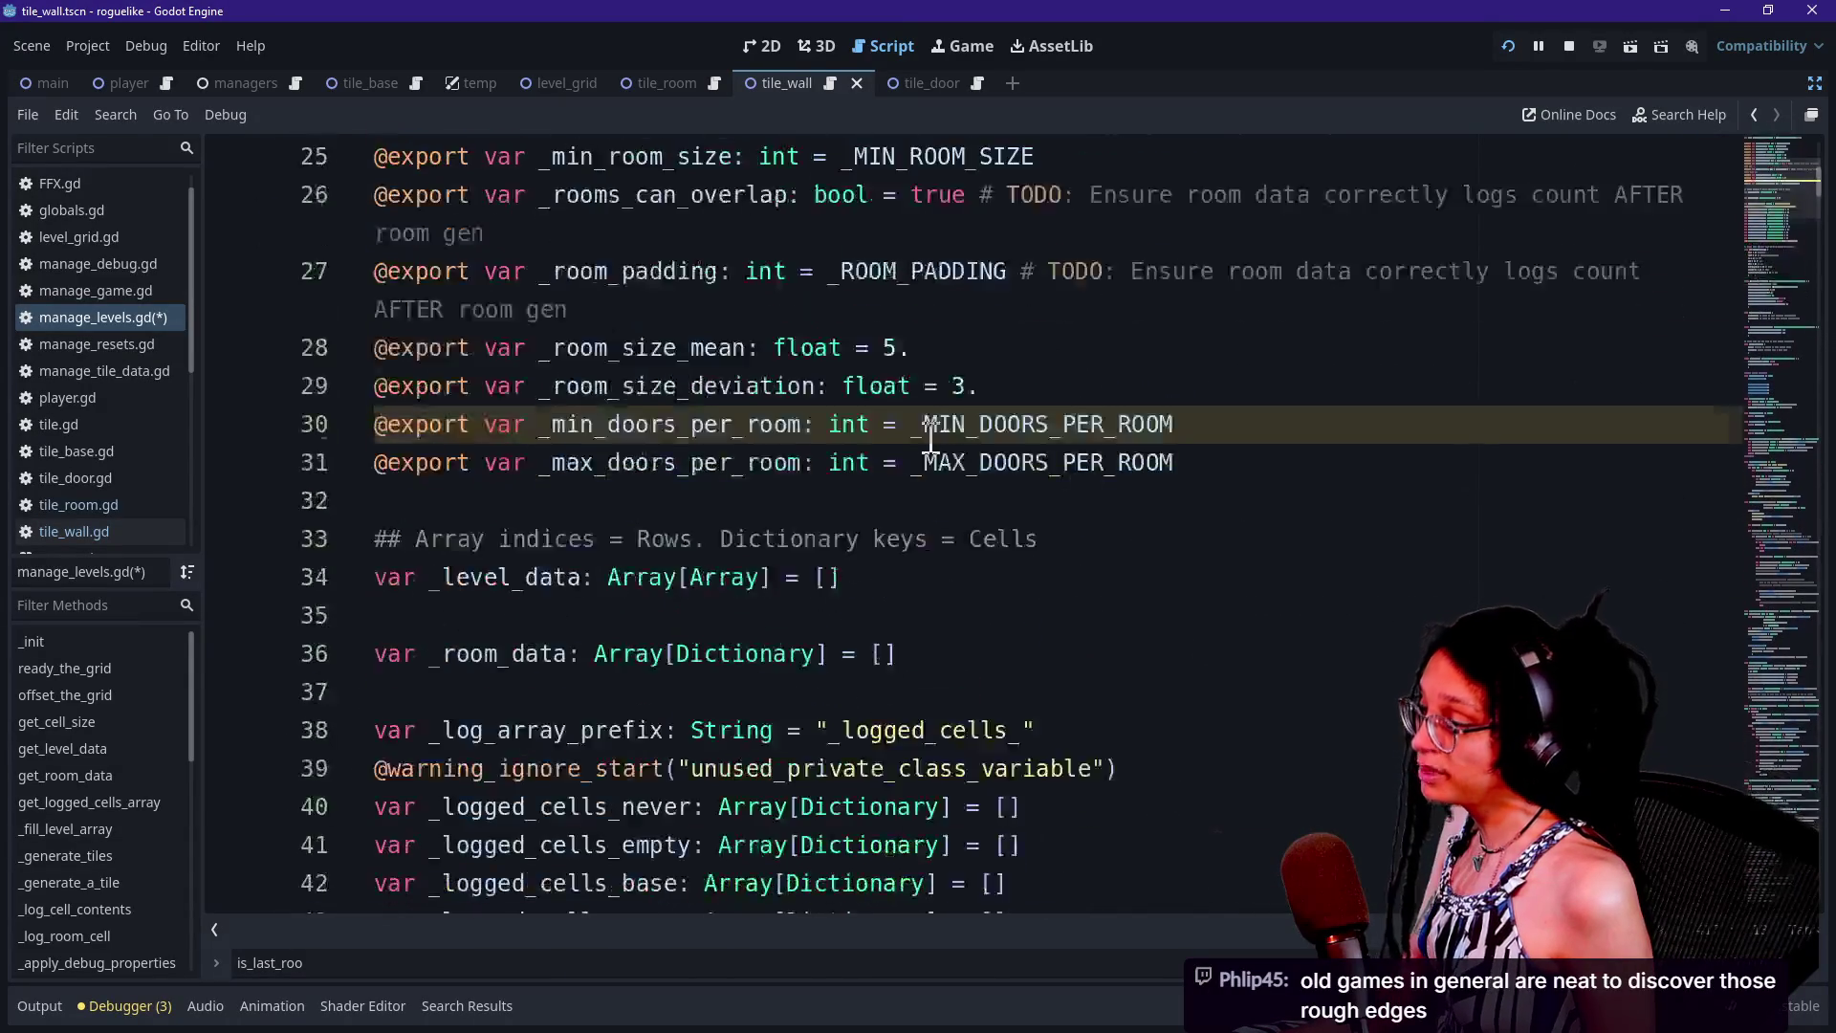
scroll(930, 435, down, 5)
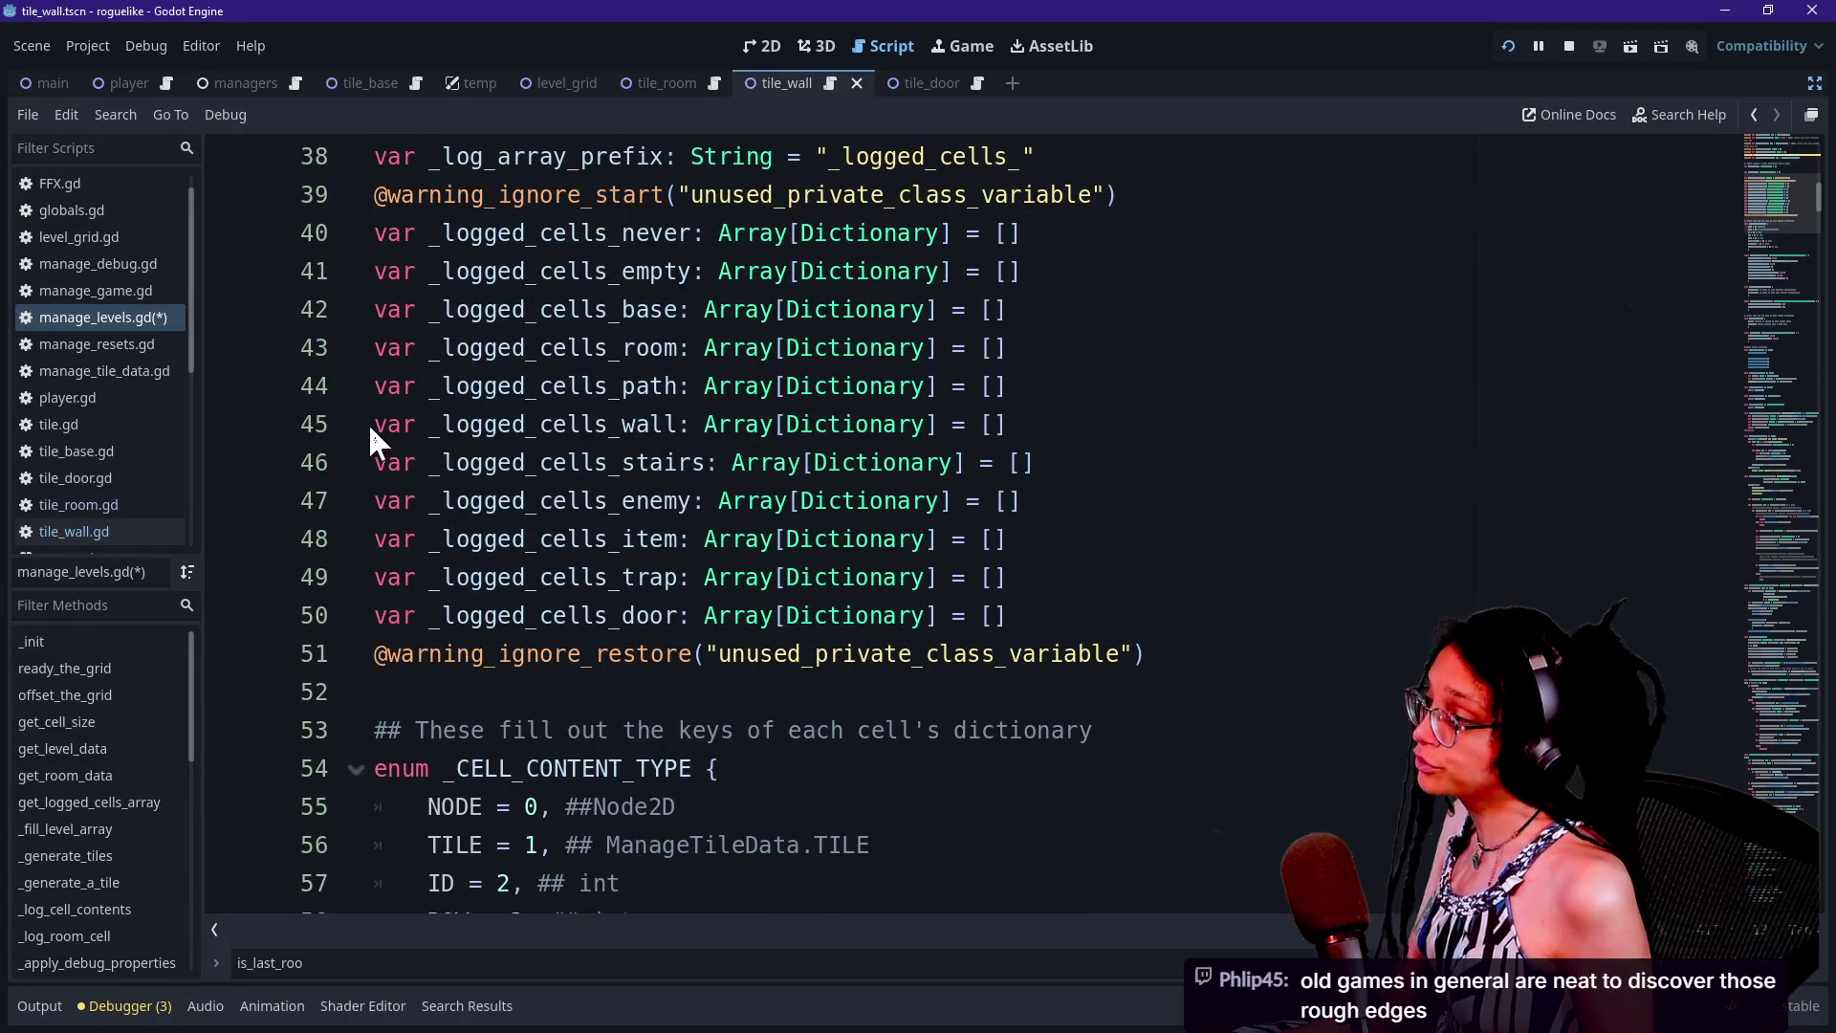
drag(1026, 413, 376, 426)
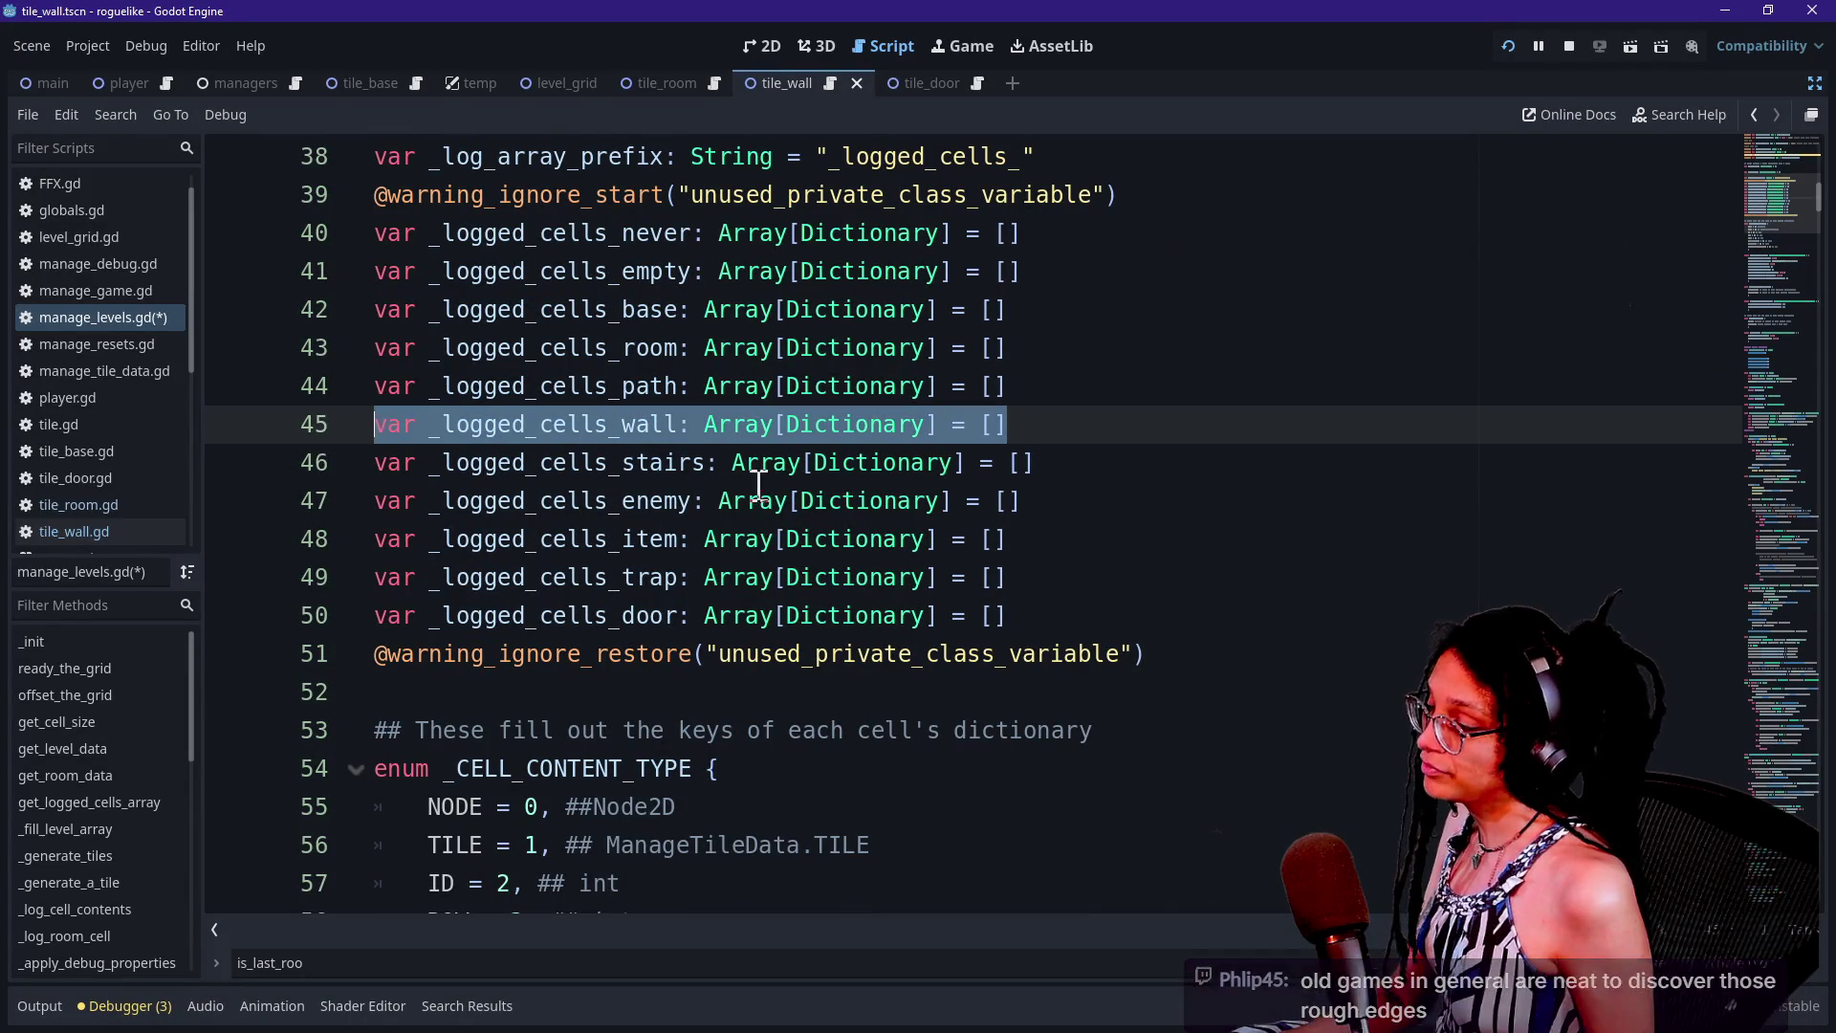
scroll(791, 495, down, 2)
scroll(795, 496, down, 7)
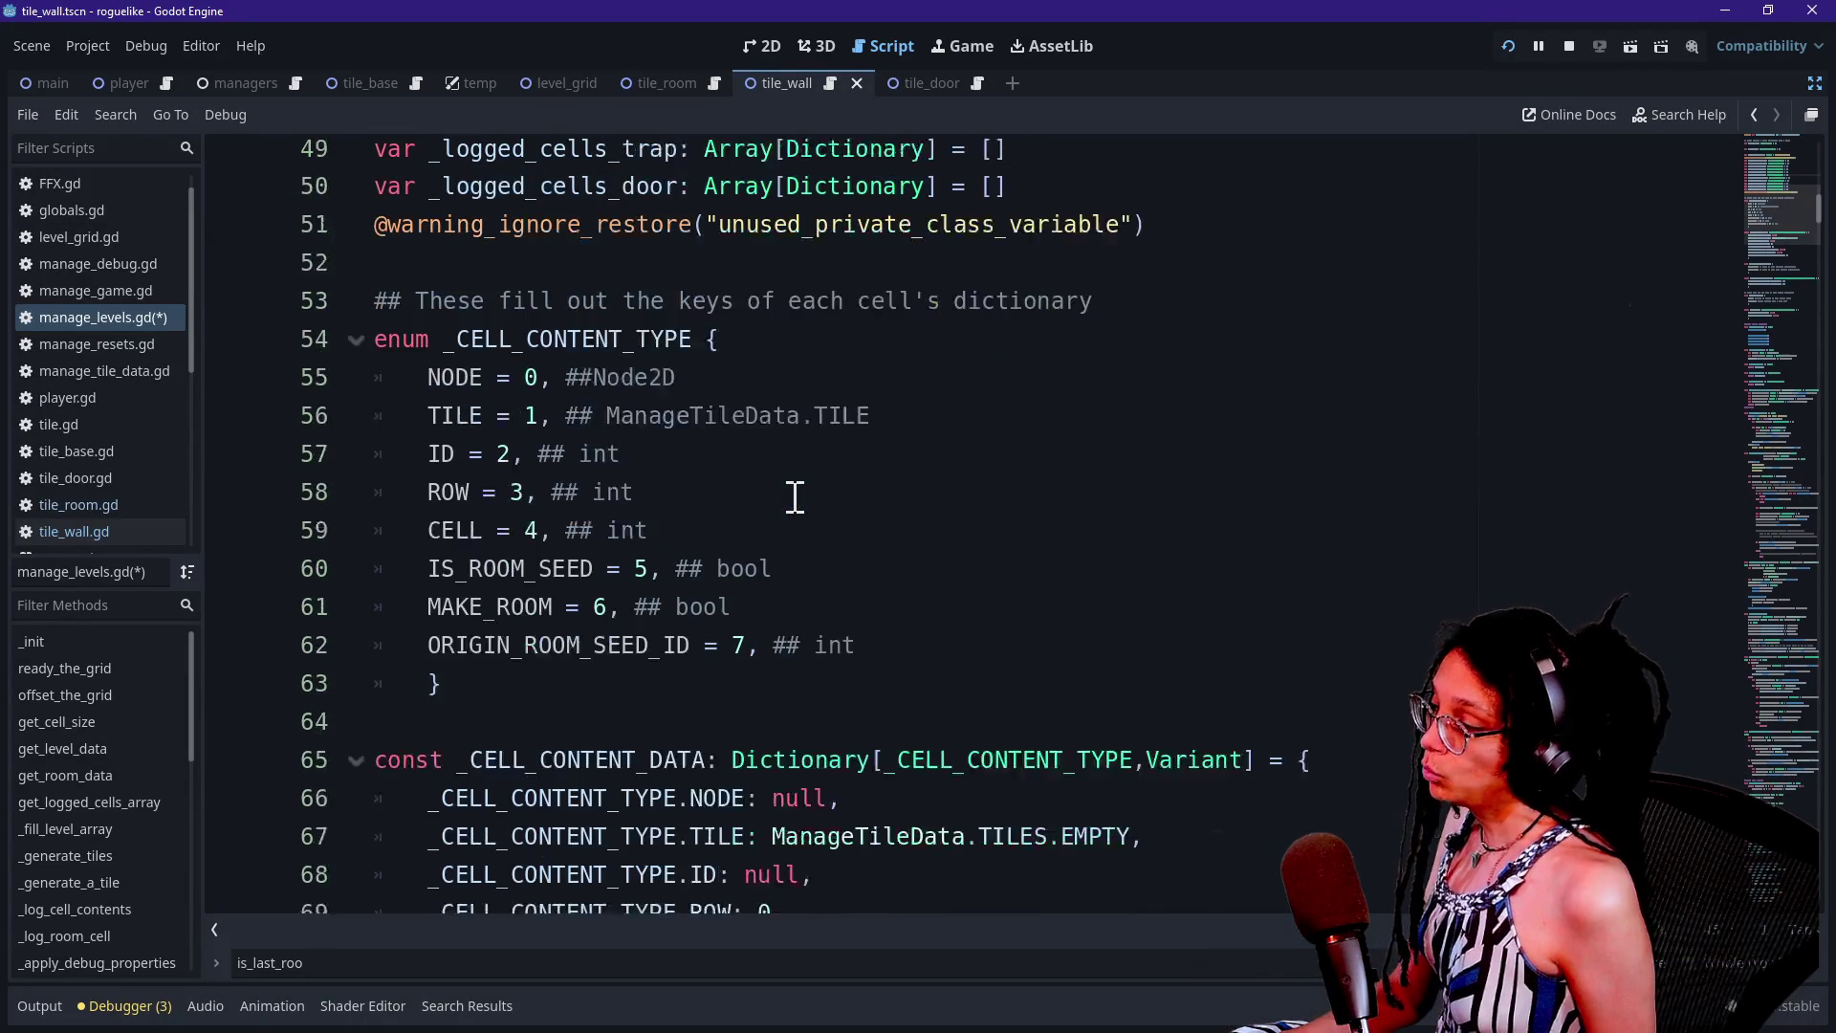
- Add a _ROOM_CELL_CONTENT_TYPE.WALL_CELLS entry to the room cell data dictionary
scroll(795, 496, down, 2)
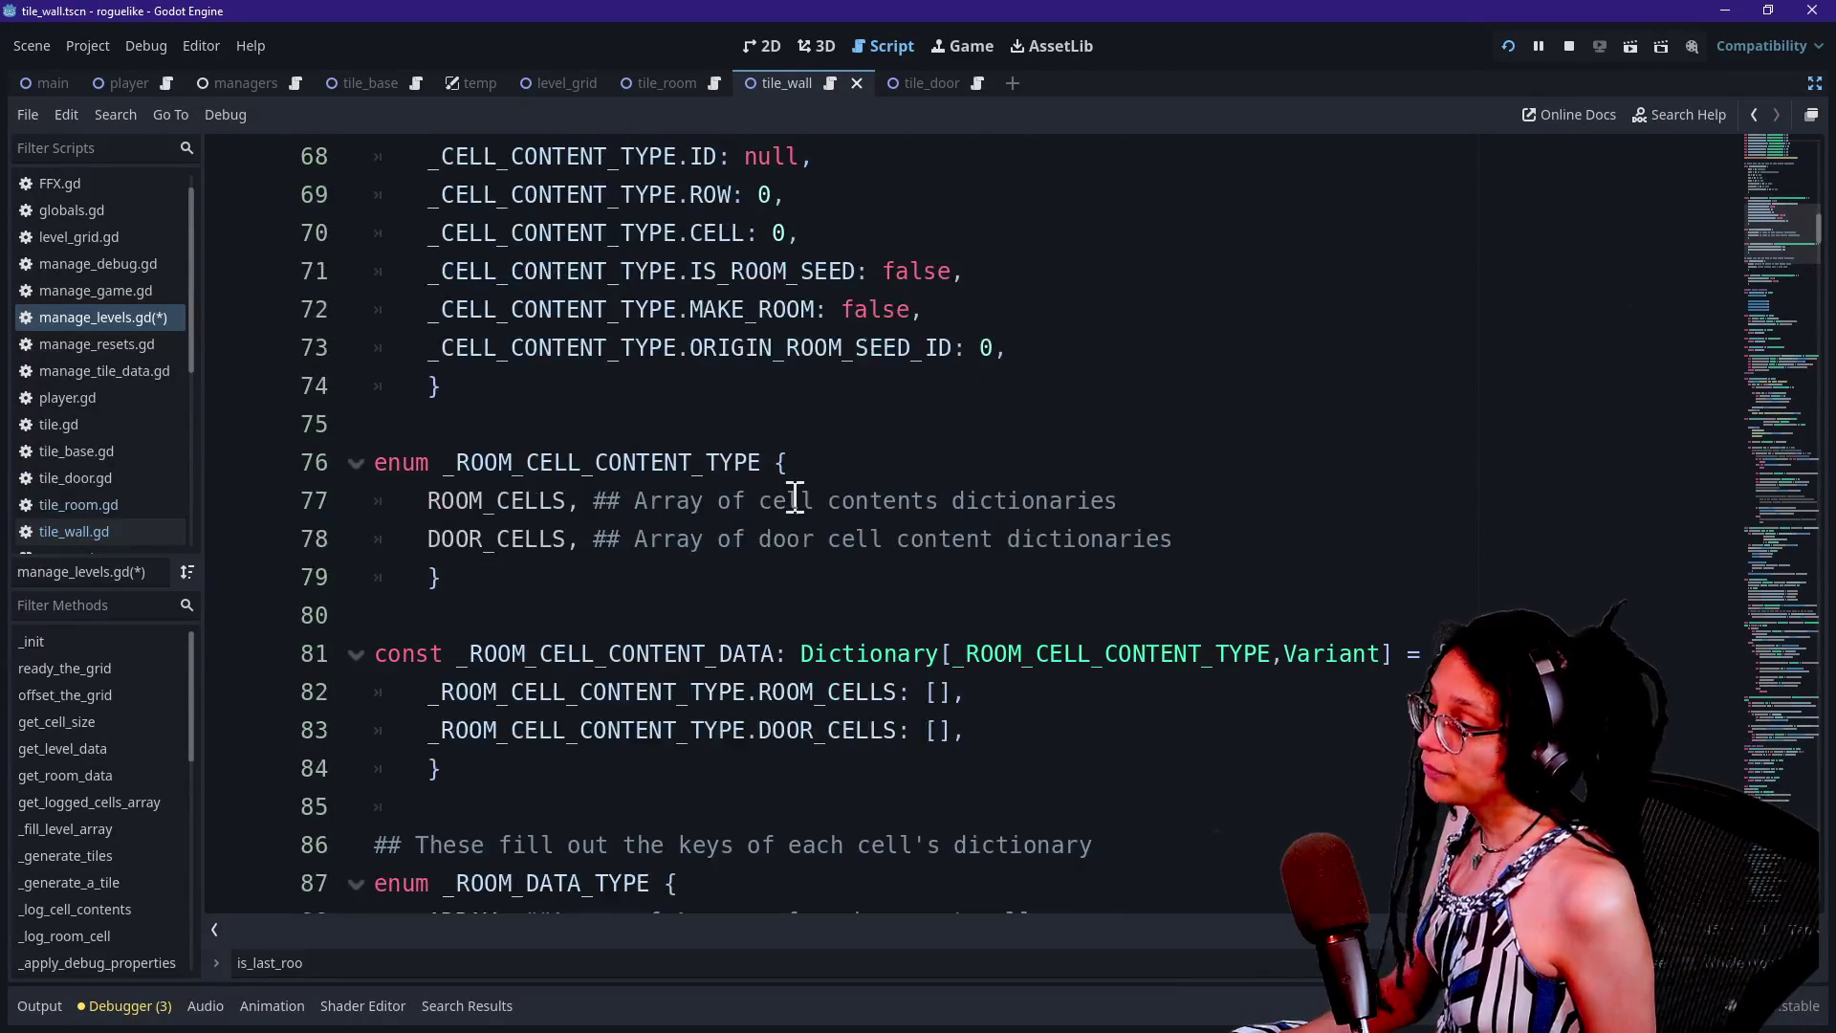
click(1019, 589)
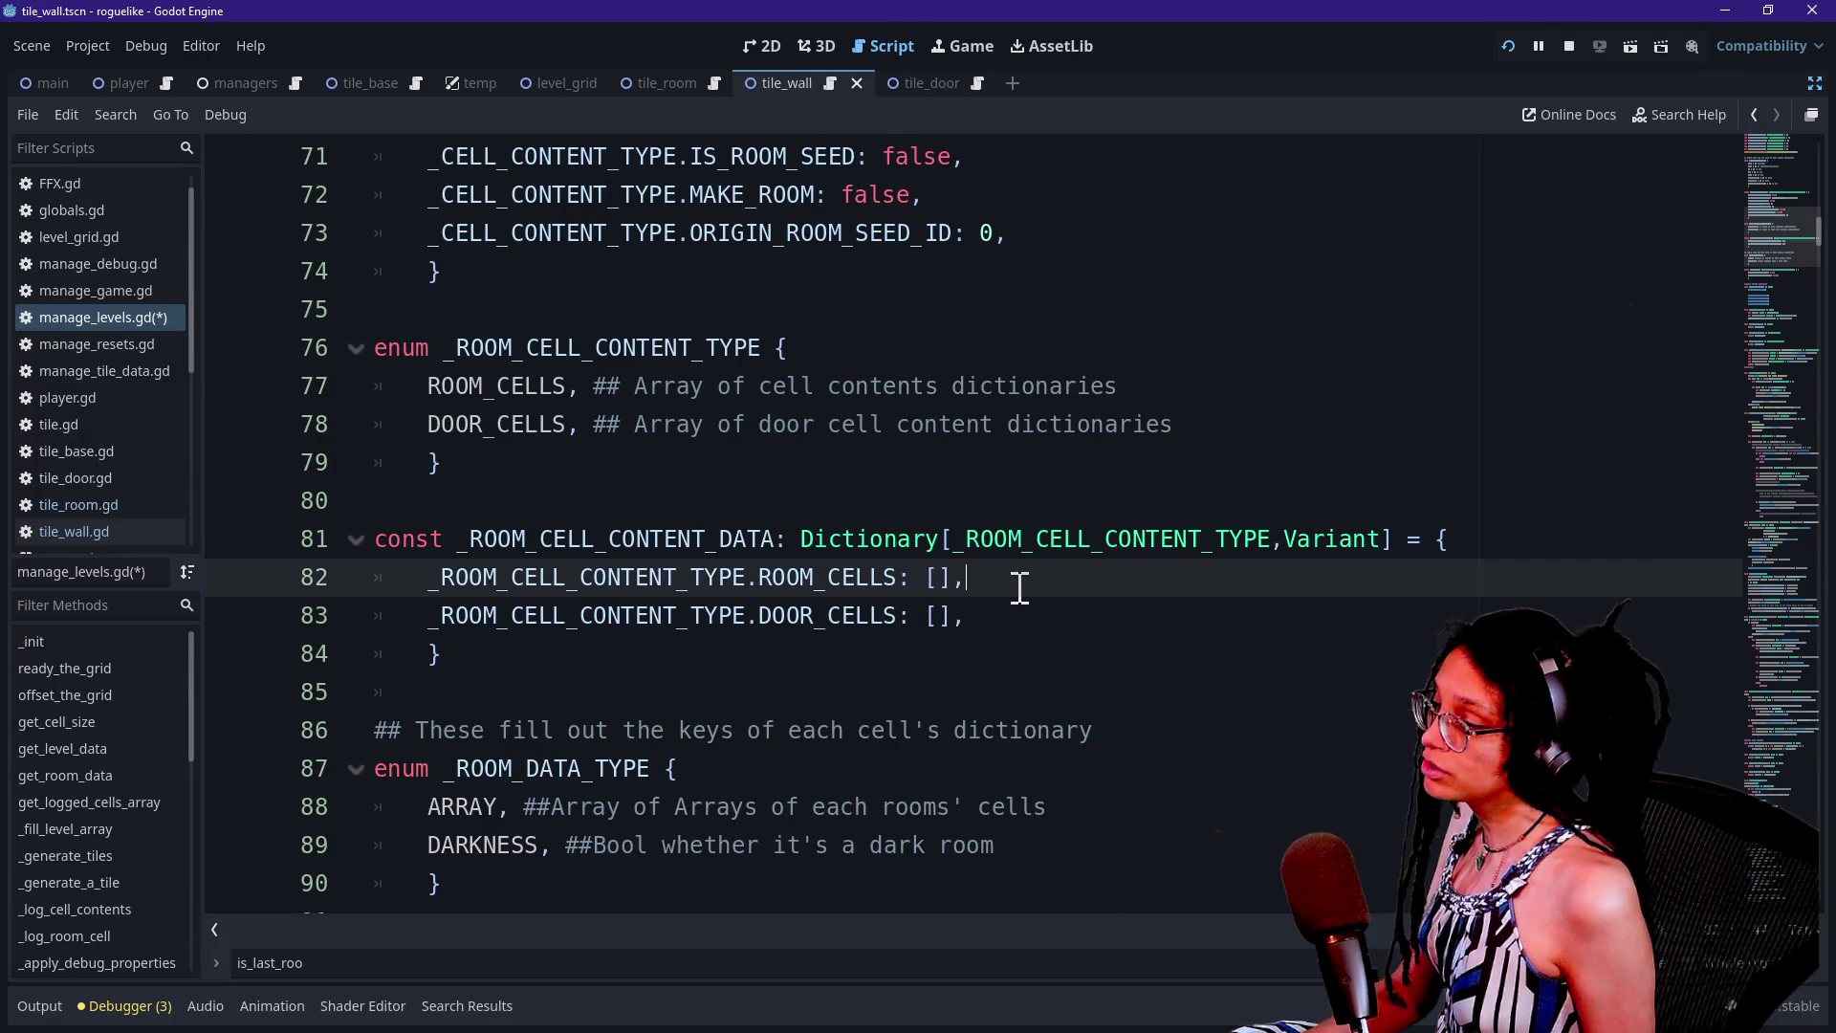
key(Return)
text(_ROOM_)
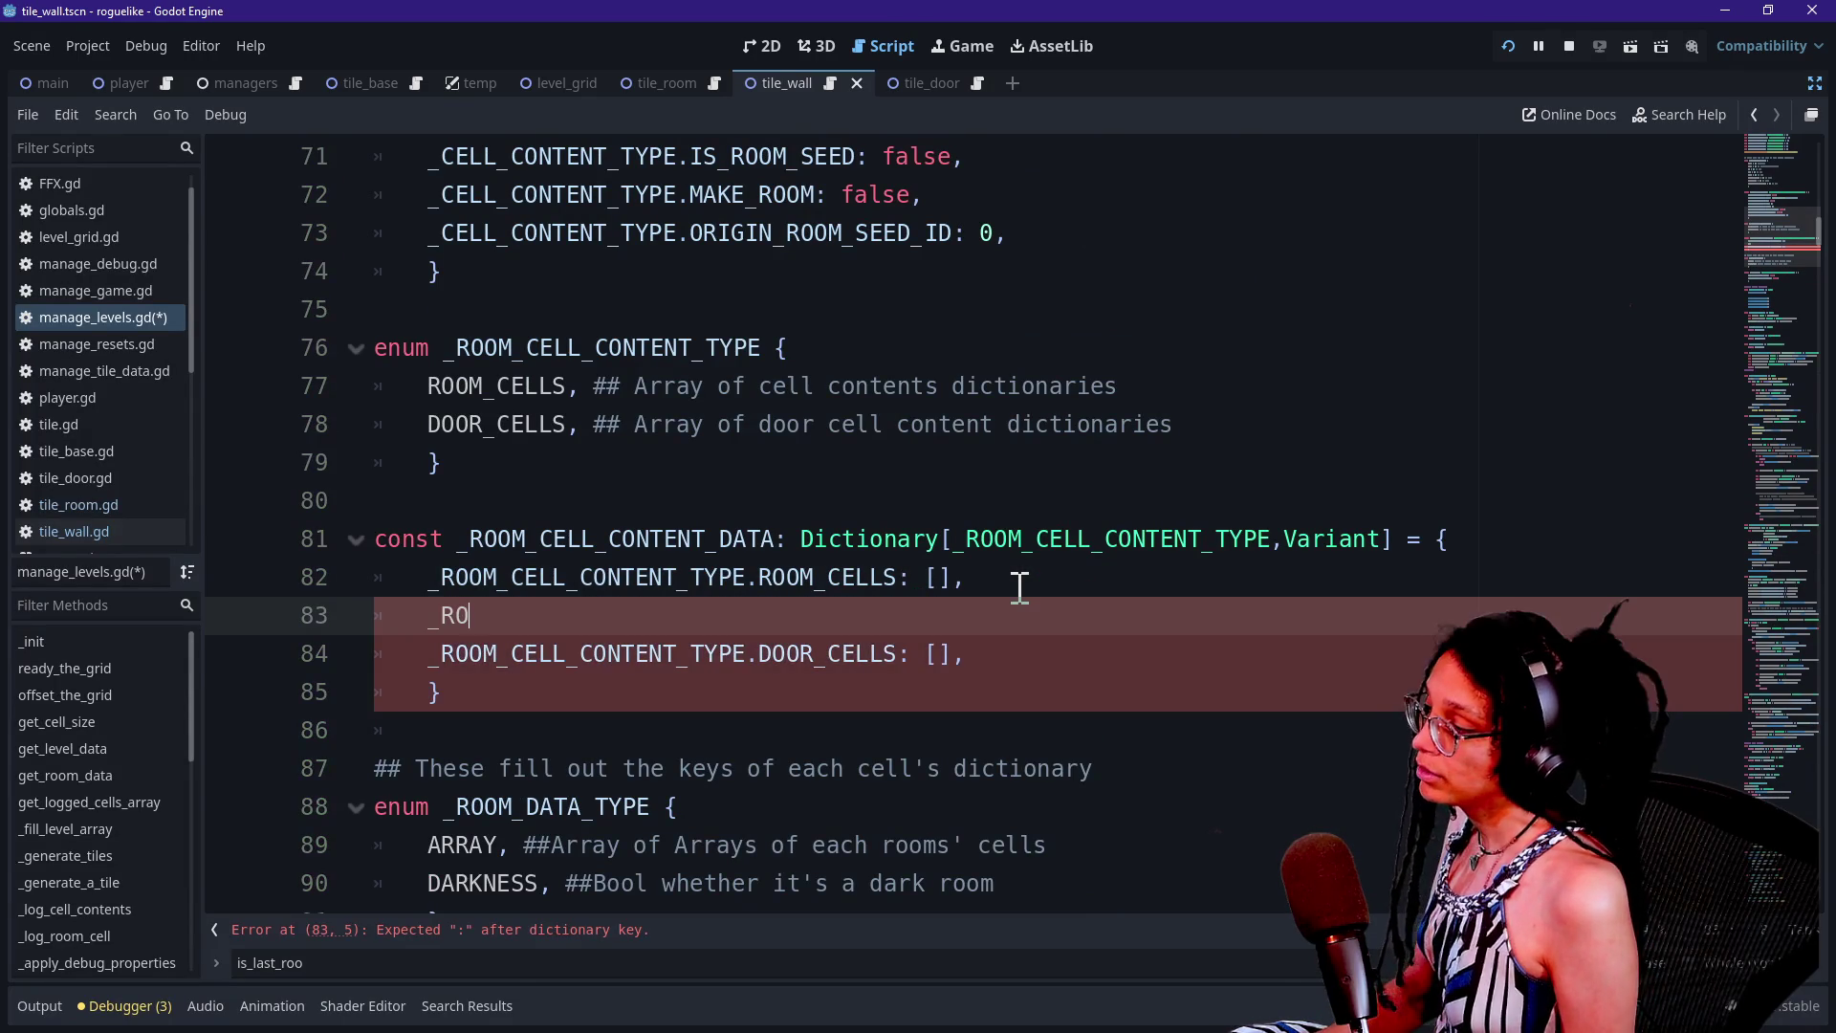
text(CEL_CON)
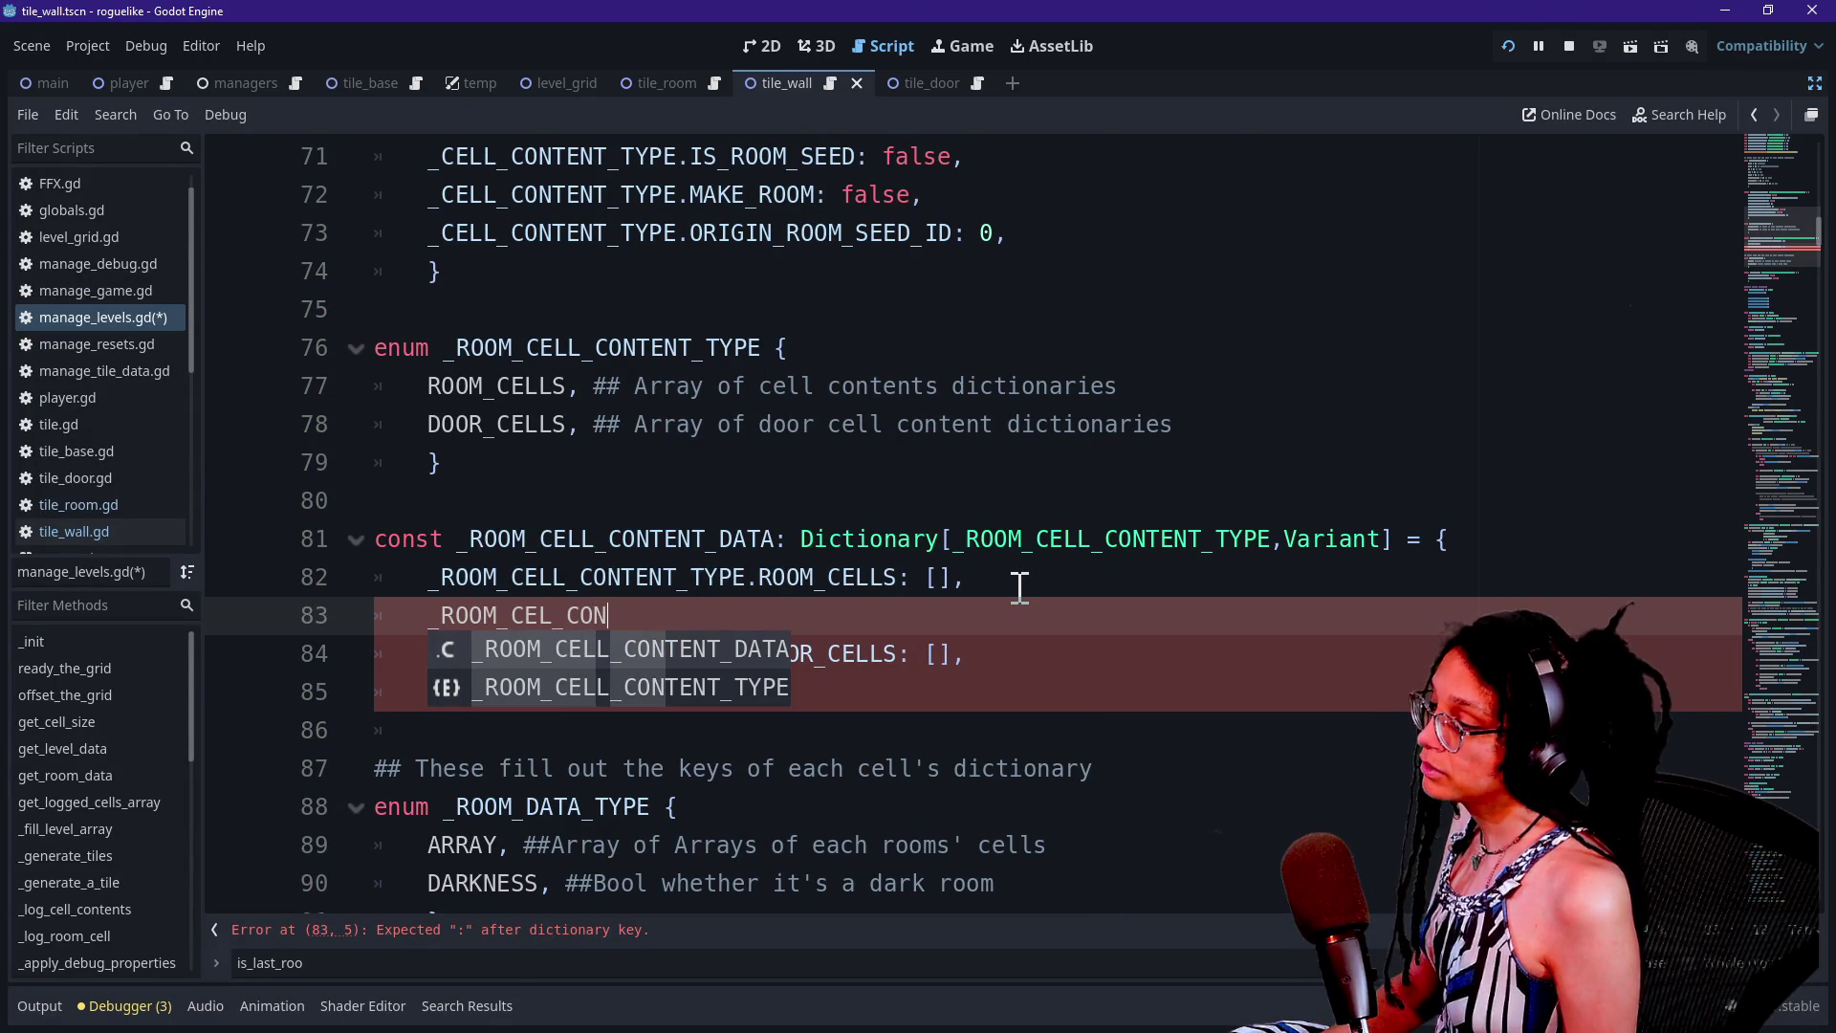
text(TENT_TYPE.)
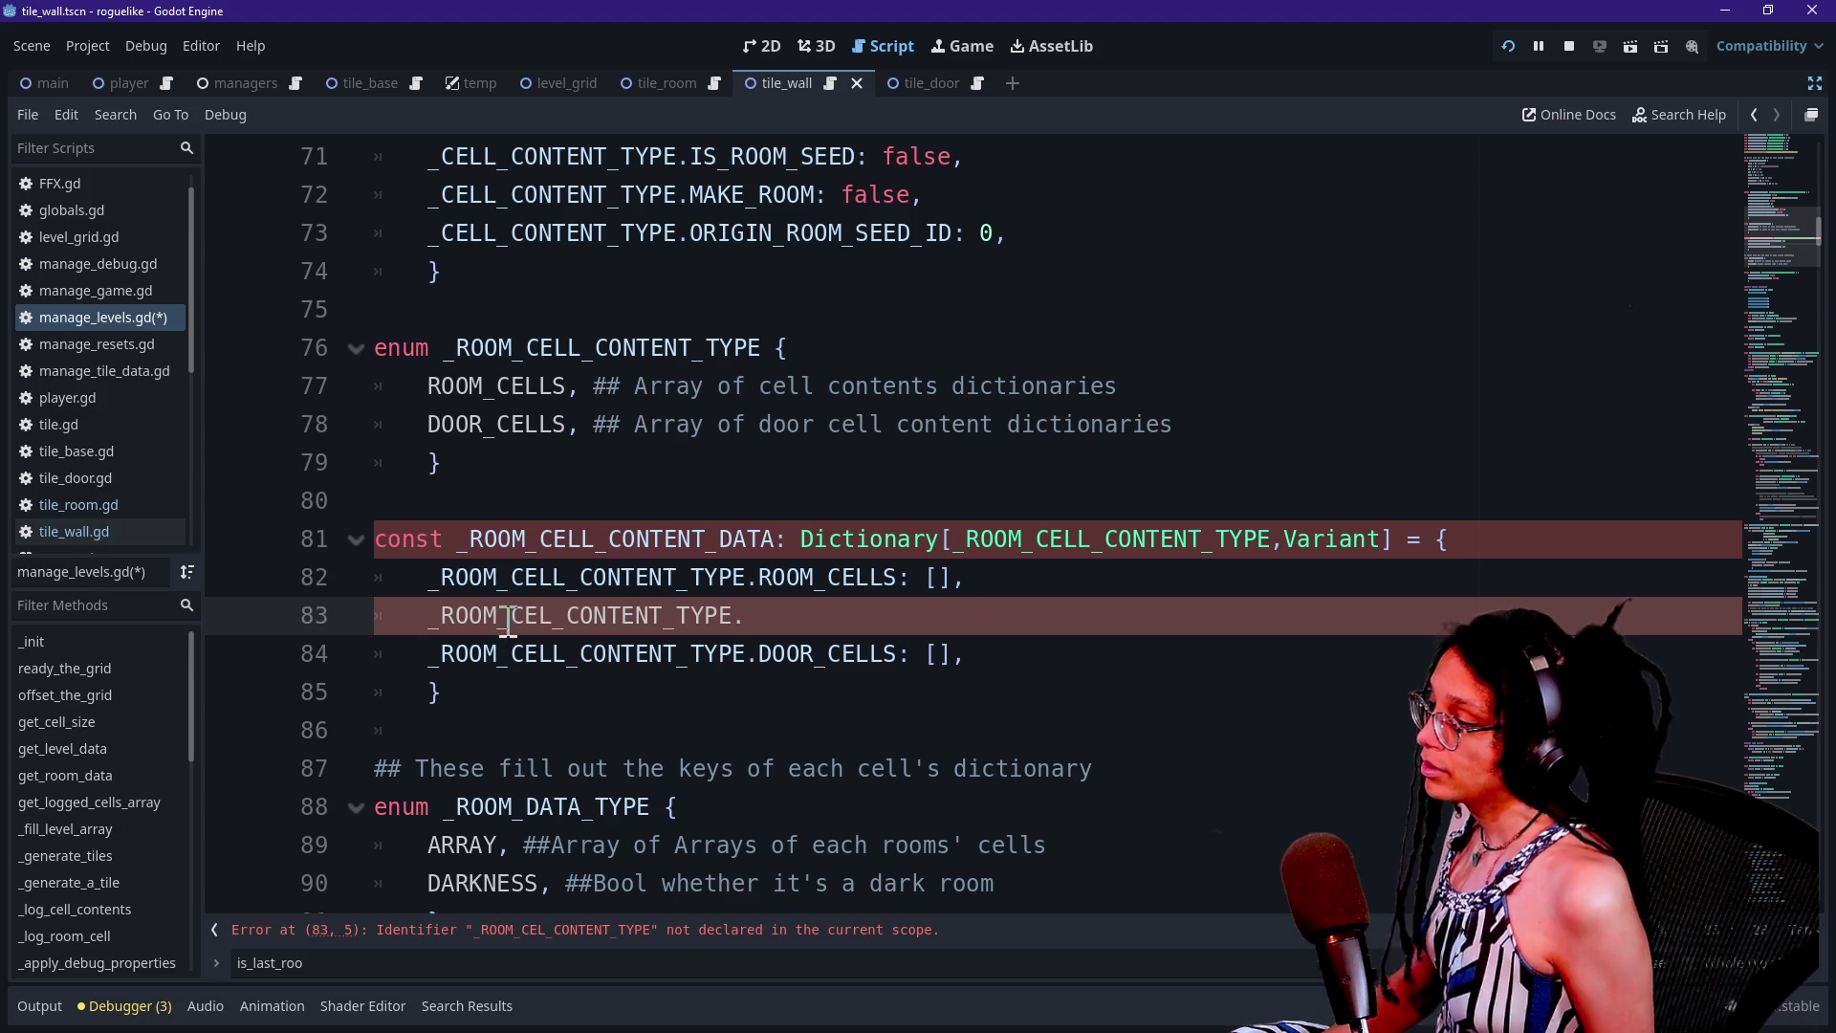
click(552, 612)
text(L)
ctrl+scroll(814, 779, up, 1)
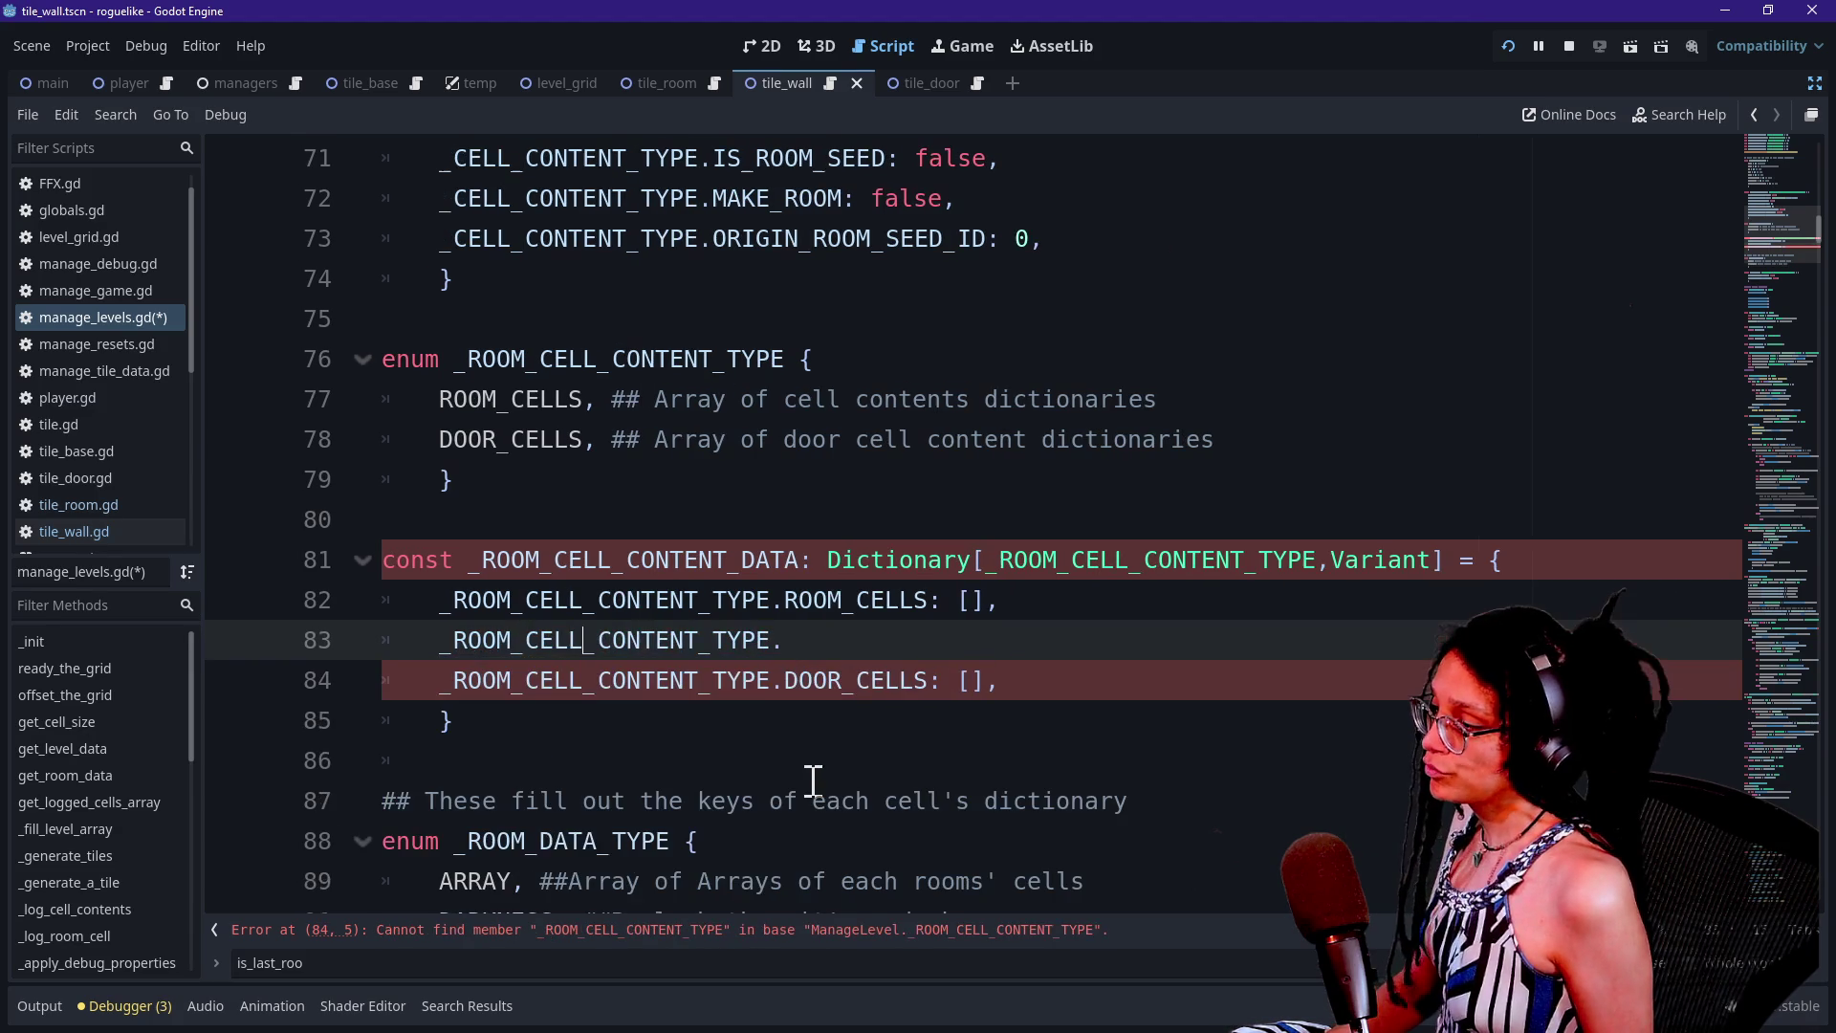
text(WALL_CELLS: p[)
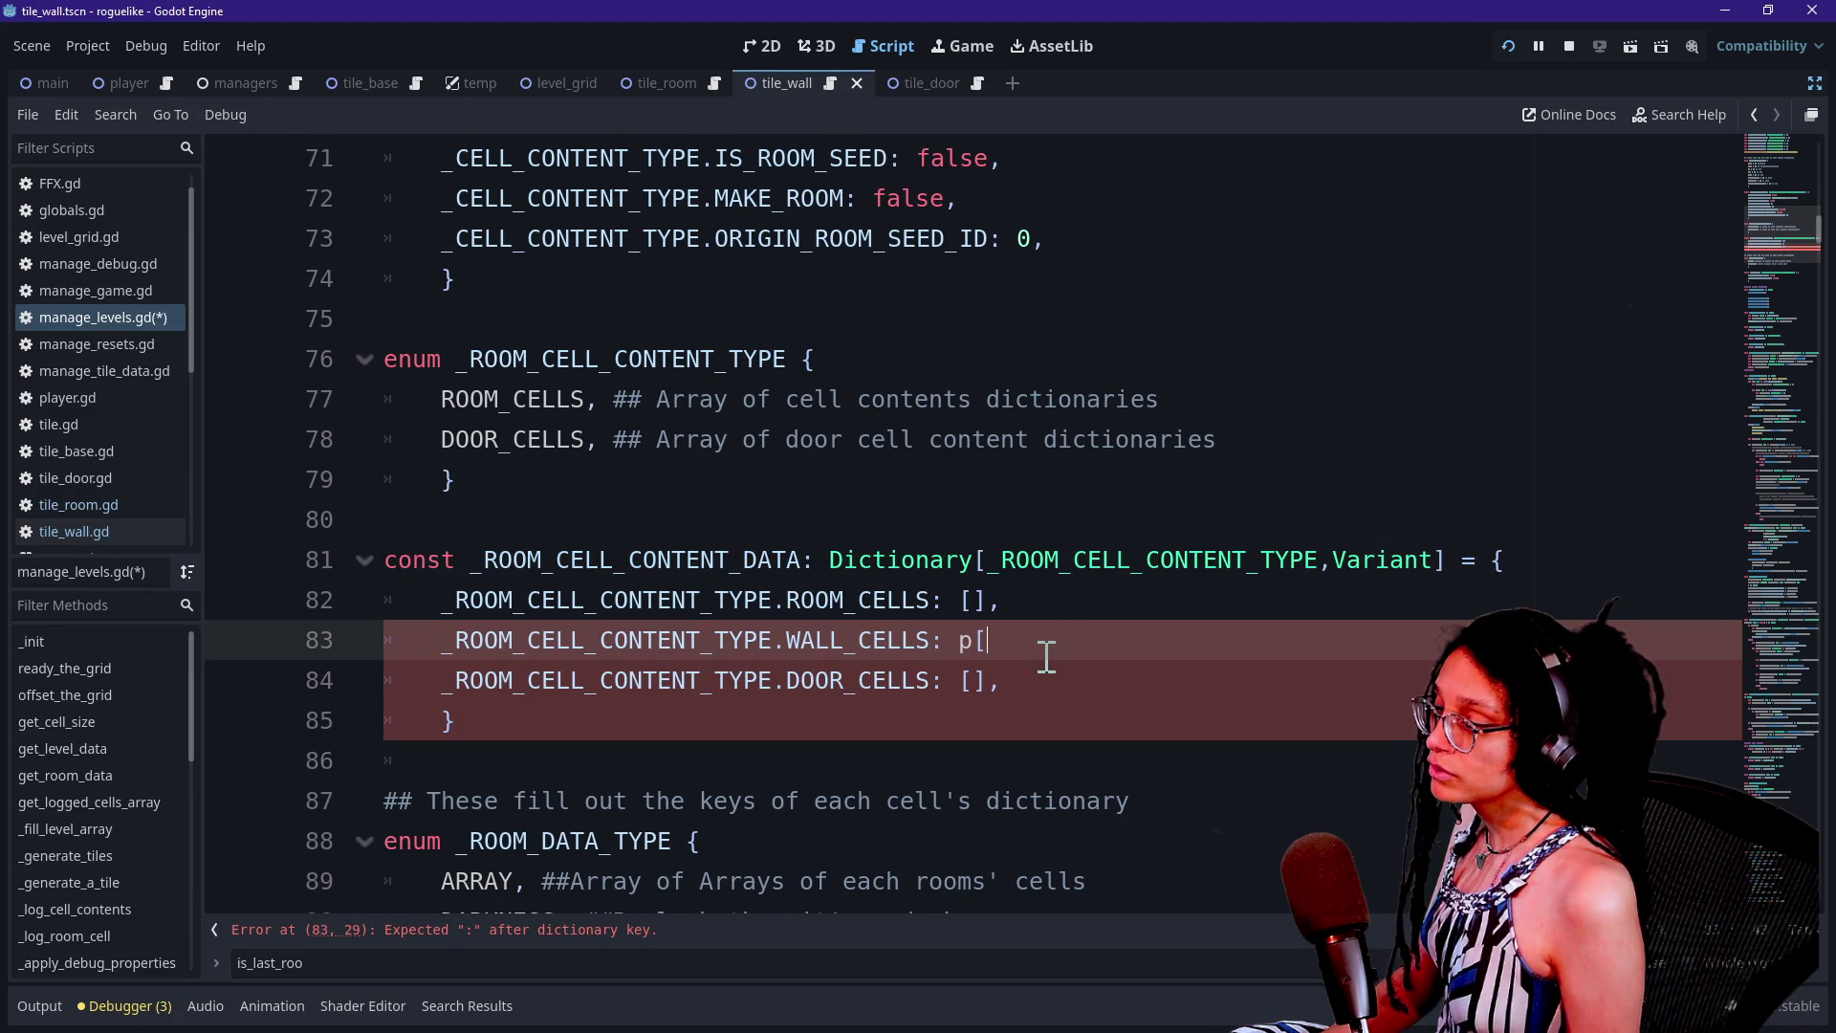
key(BackSpace)
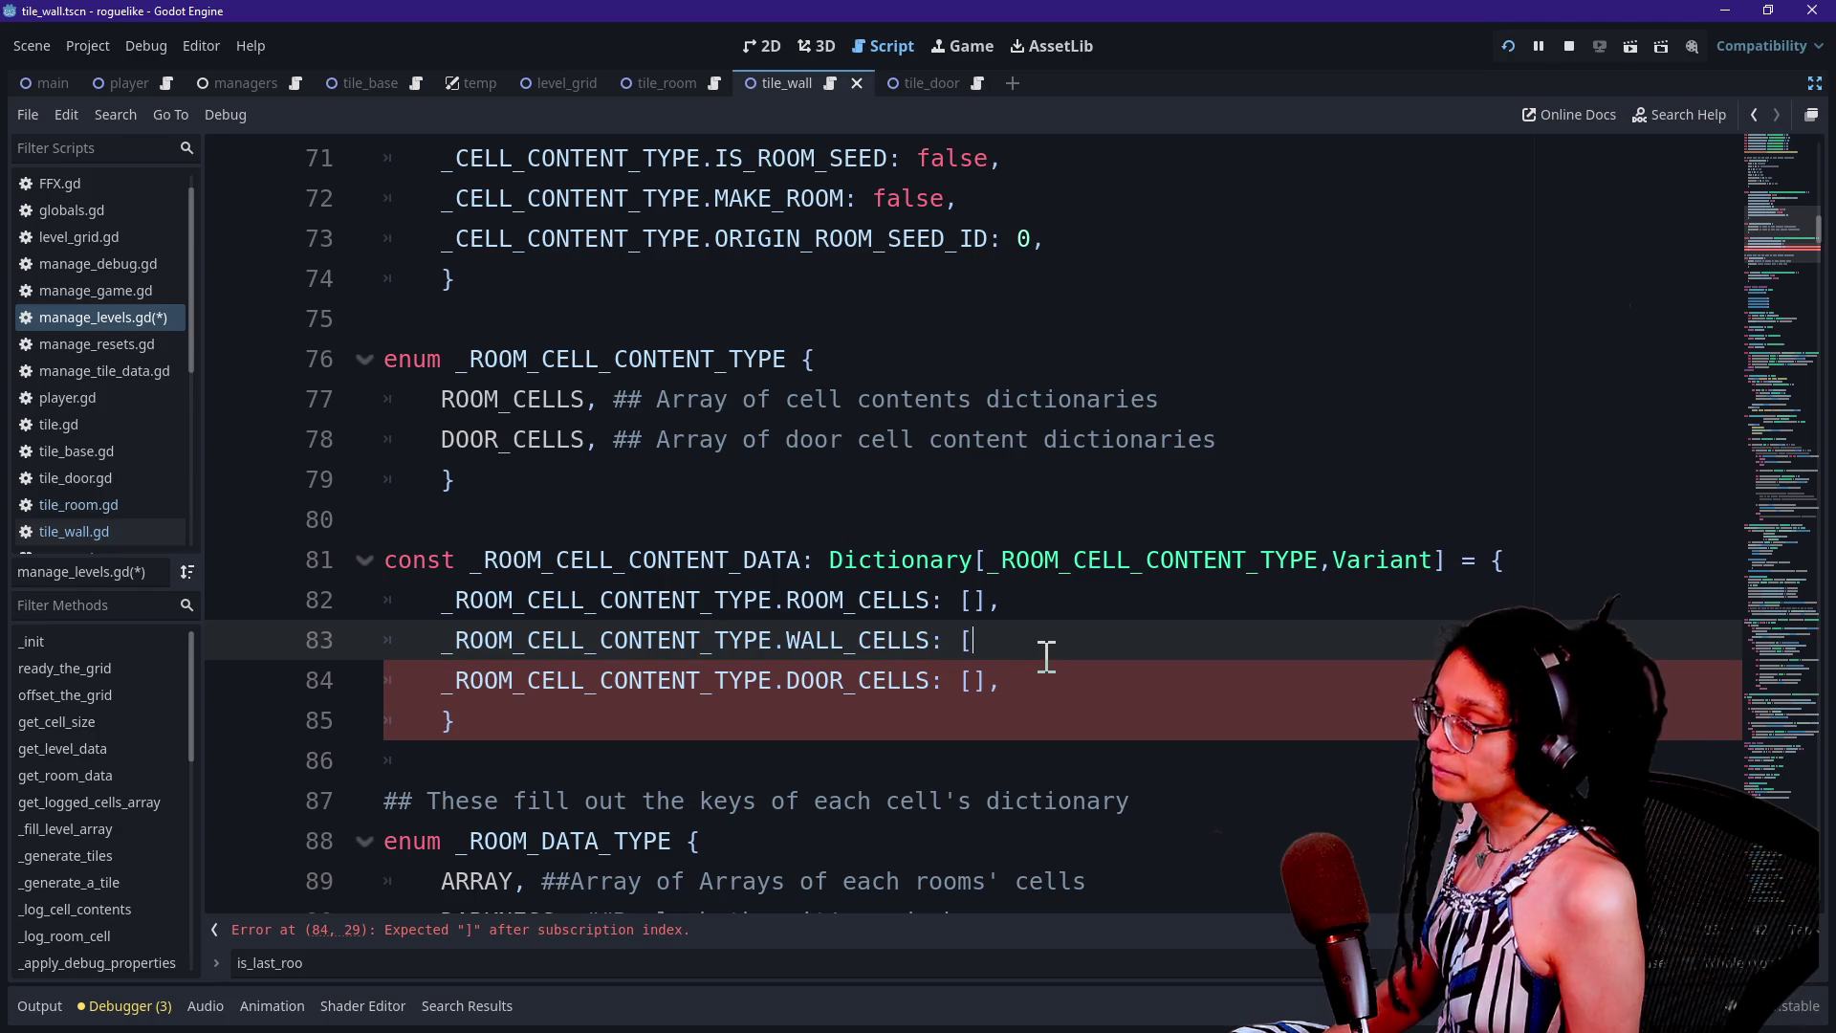
text(,)
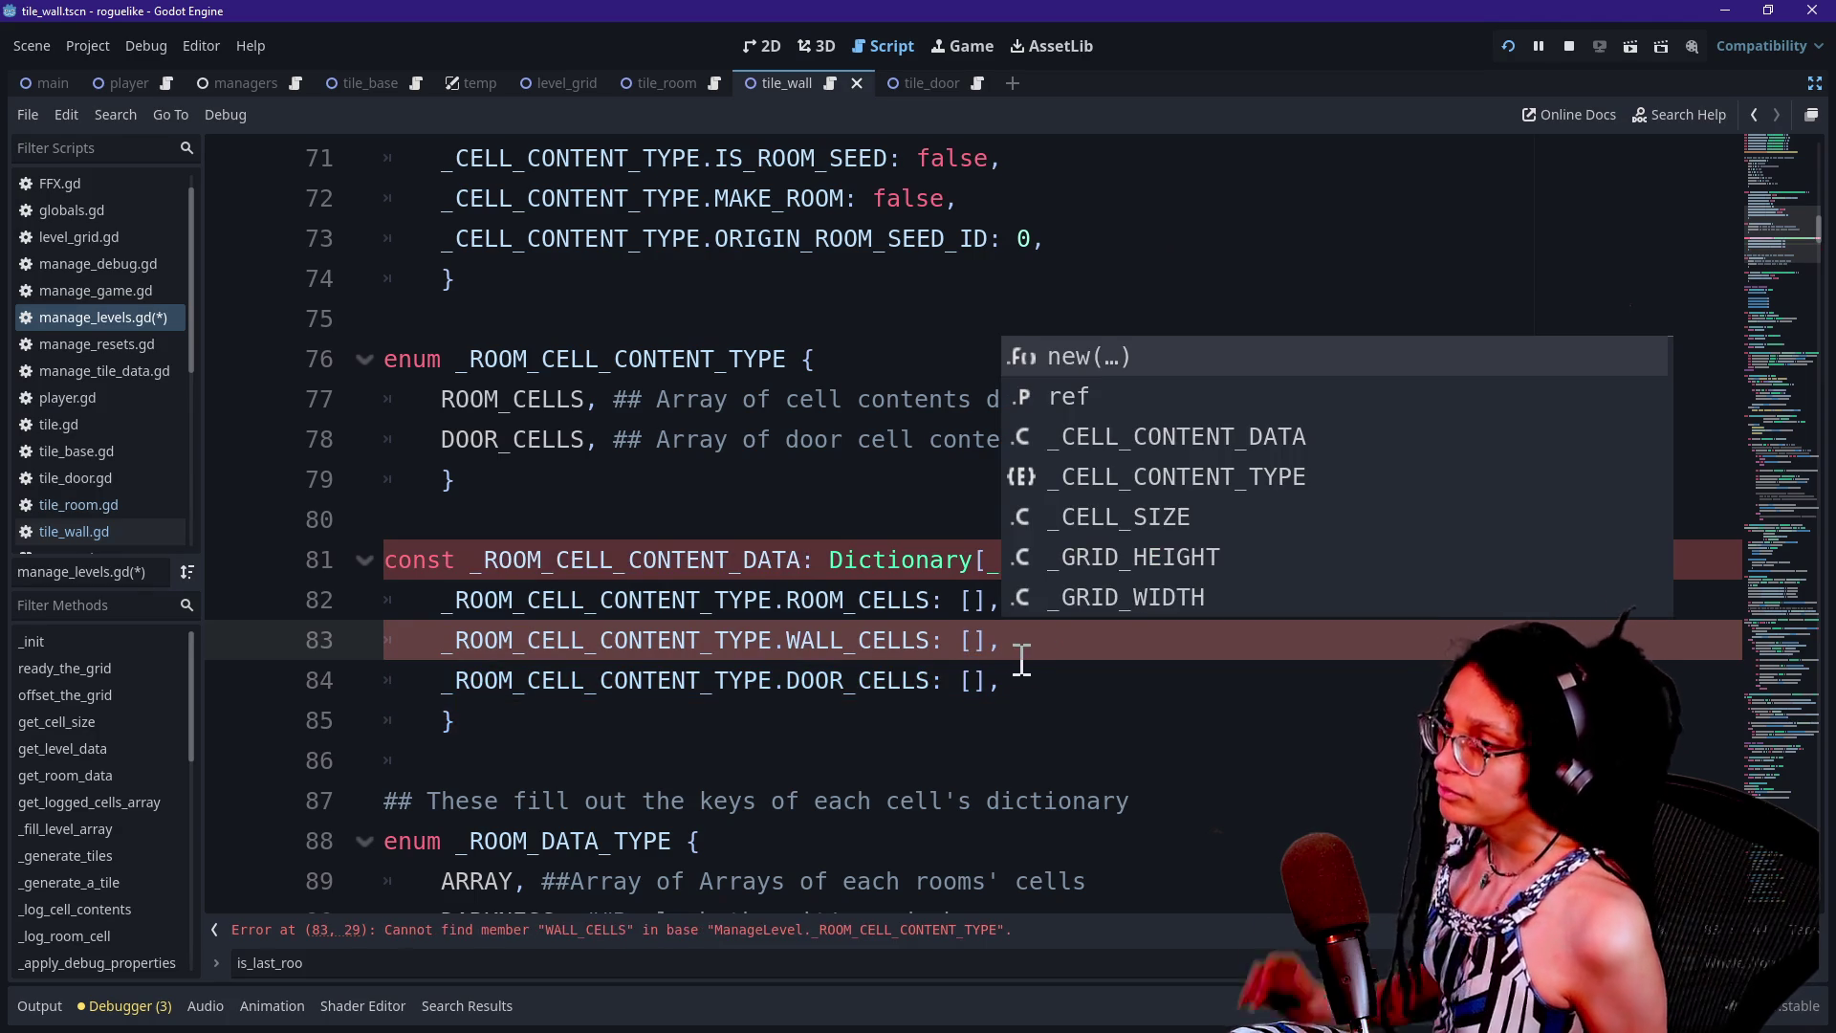
- Duplicate the ROOM_CELLS enum line and rename the copy to WALL_CELLS
click(1361, 438)
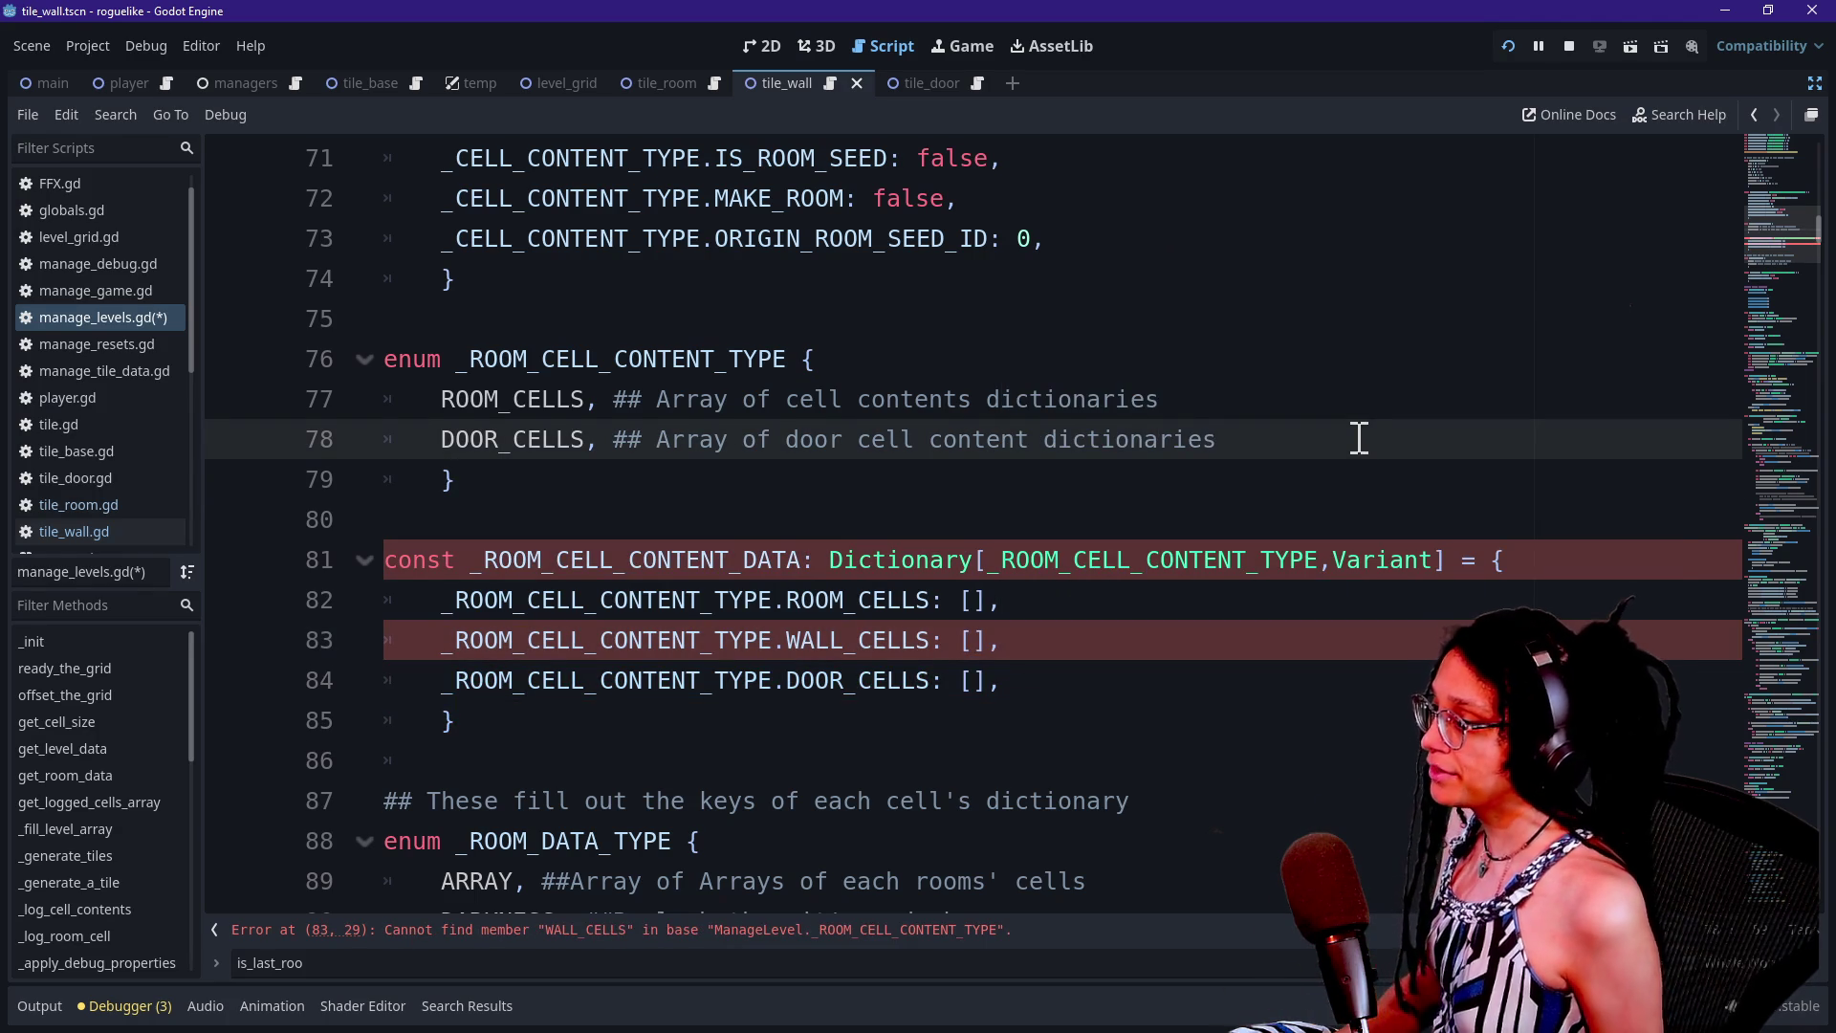
click(1342, 401)
drag(1329, 403, 1313, 373)
key(ctrl+c)
click(1304, 410)
key(ctrl+v)
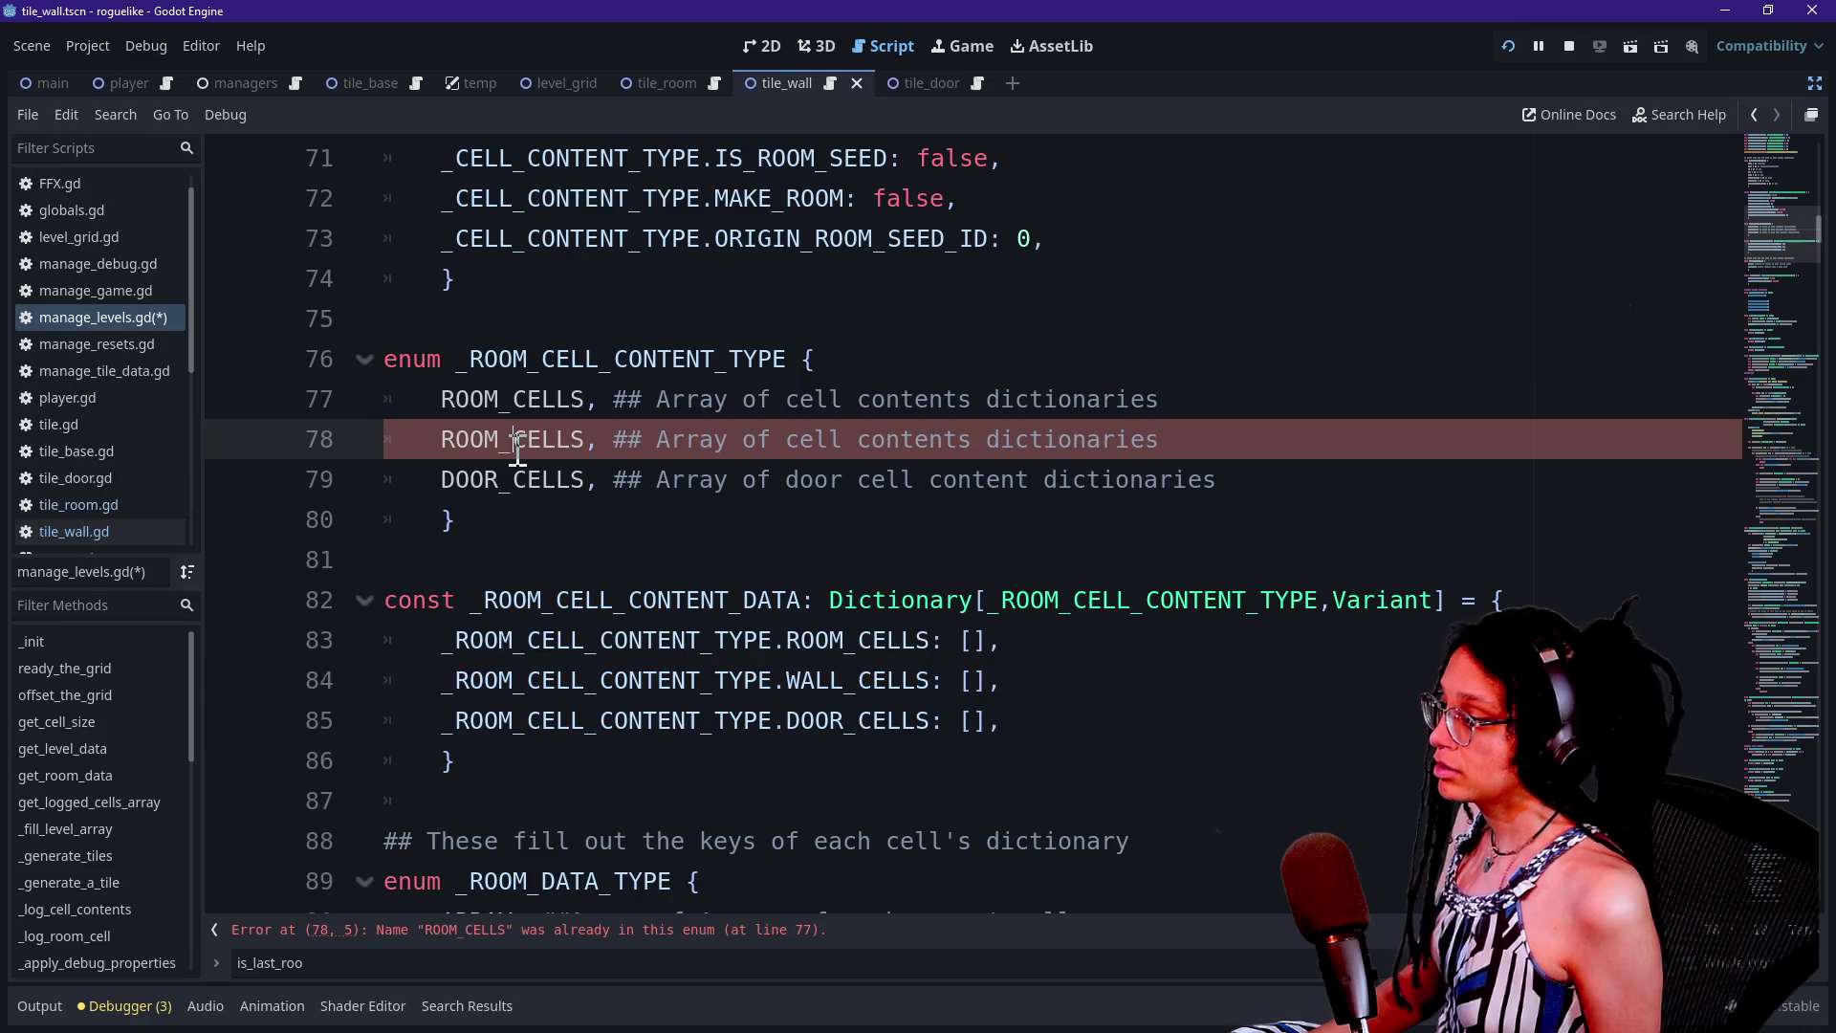
key(BackSpace)
key(BackSpace)
key(BackSpace)
text(Wall)
key(BackSpace)
key(BackSpace)
key(BackSpace)
text(ALL)
click(729, 855)
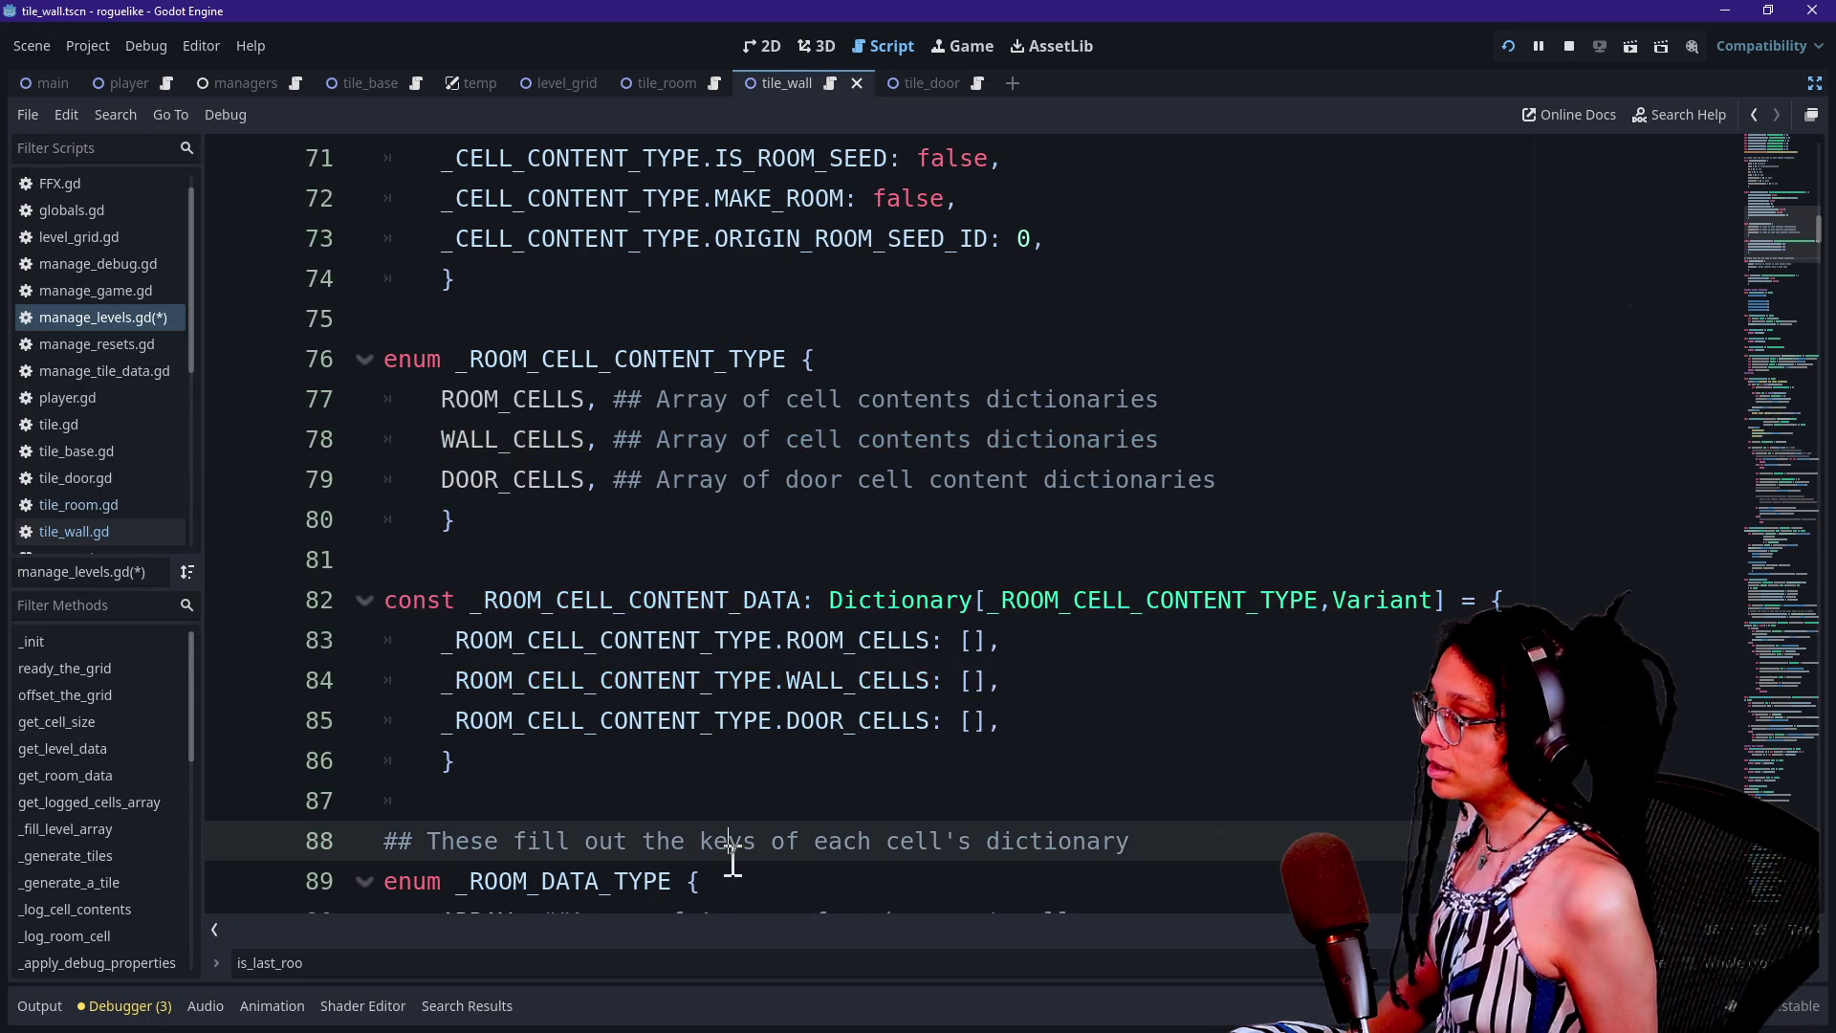
- Save manage_levels.gd with both new WALL_CELLS entries
scroll(733, 860, down, 1)
scroll(732, 860, down, 2)
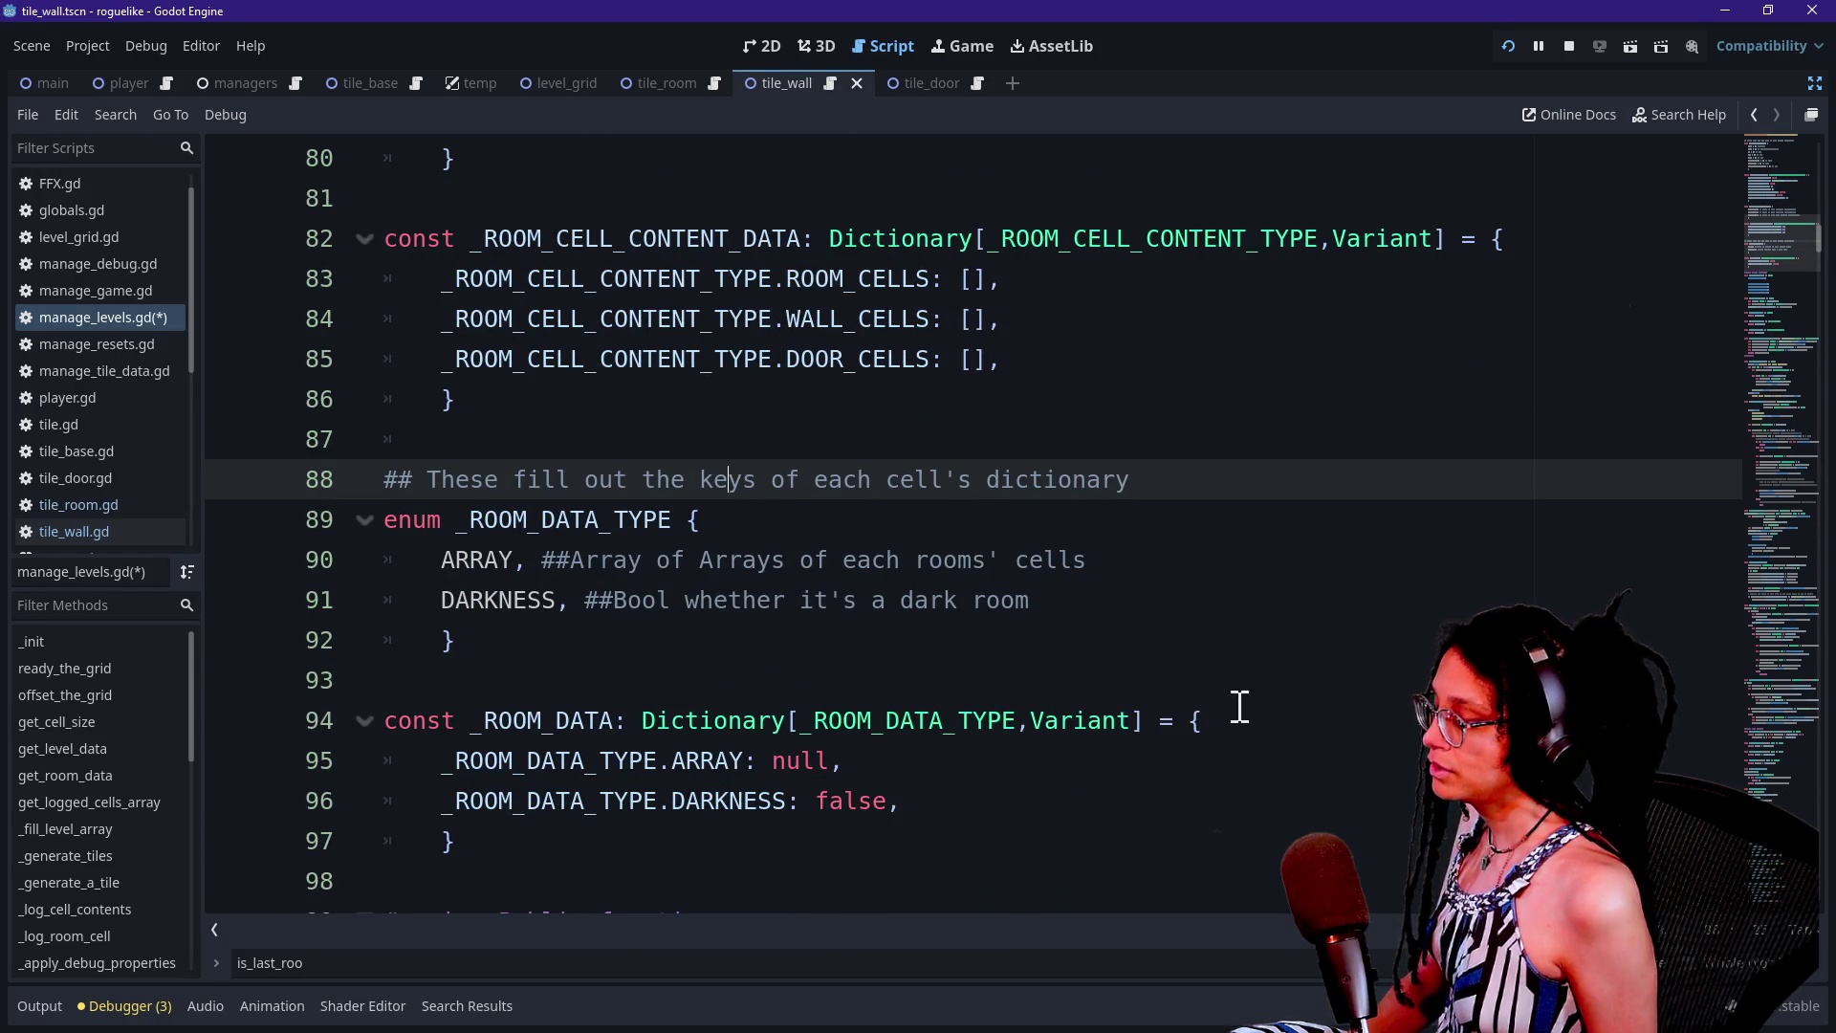
key(ctrl+s)
mouse_move(1762, 307)
mouse_down()
mouse_move(1770, 289)
mouse_move(1771, 342)
mouse_move(1770, 238)
mouse_up()
click(1568, 491)
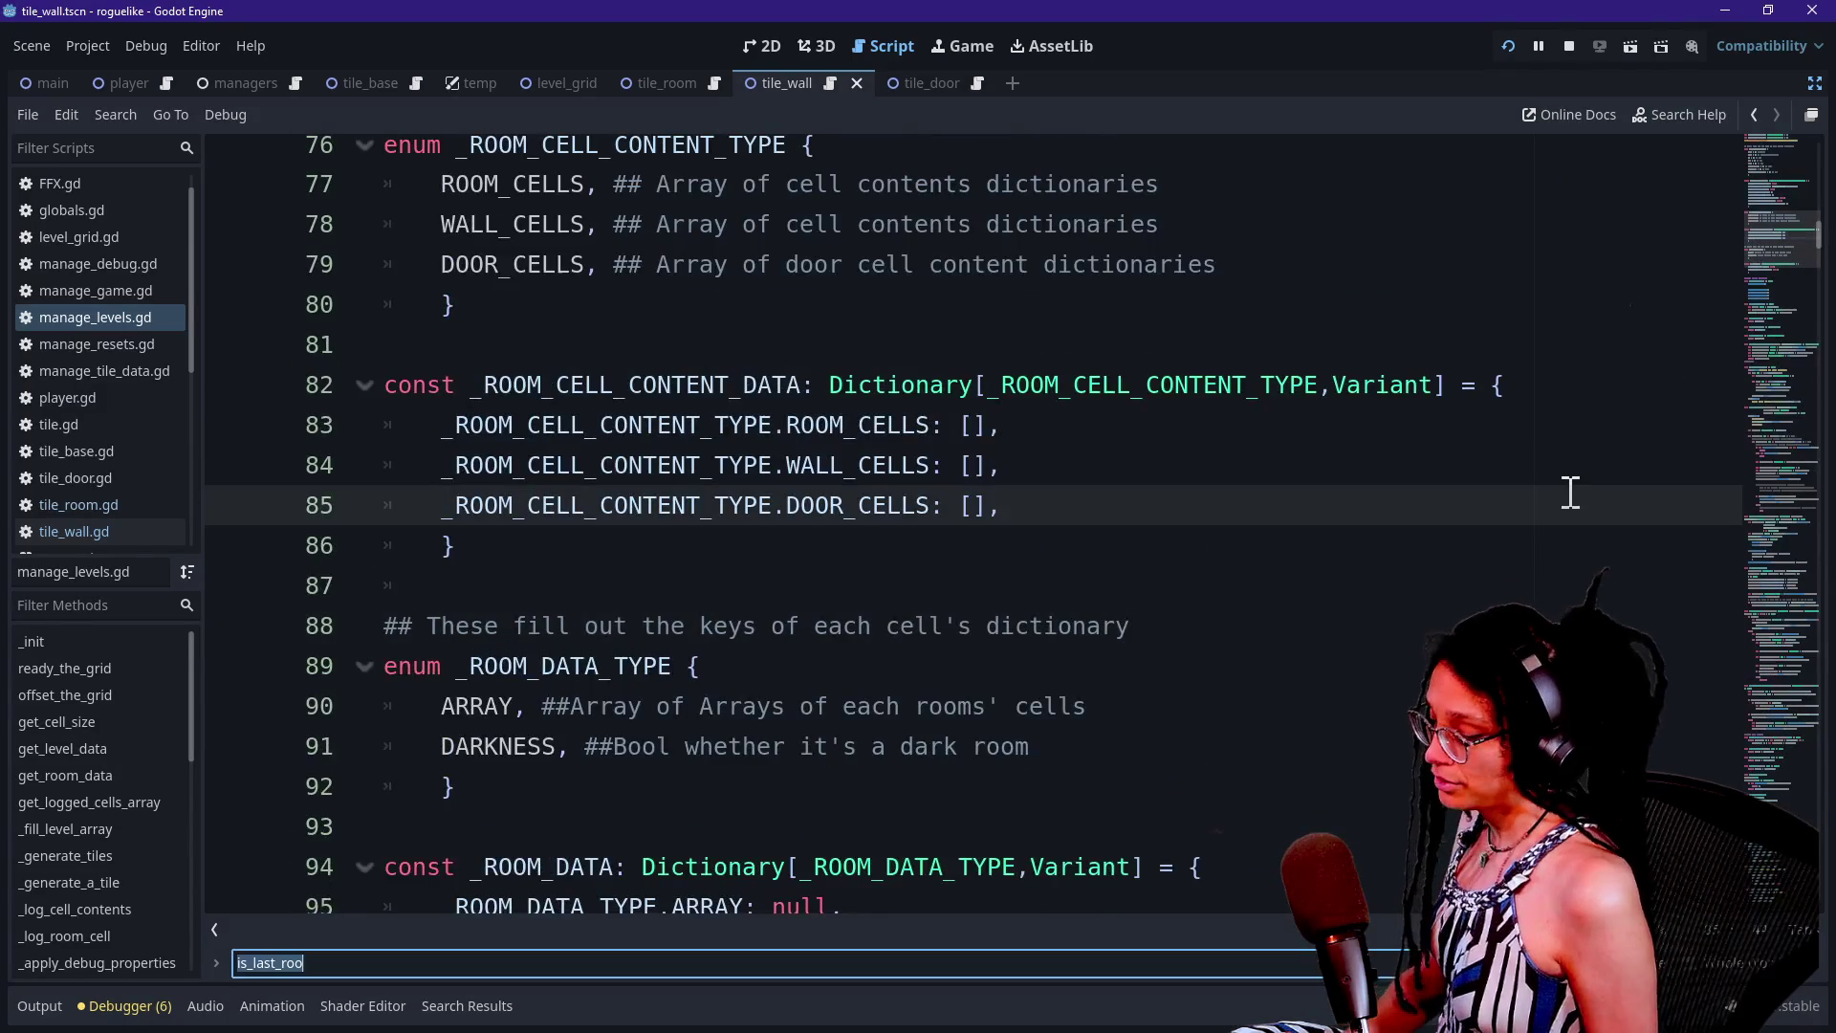
key(ctrl+f)
text(_room_)
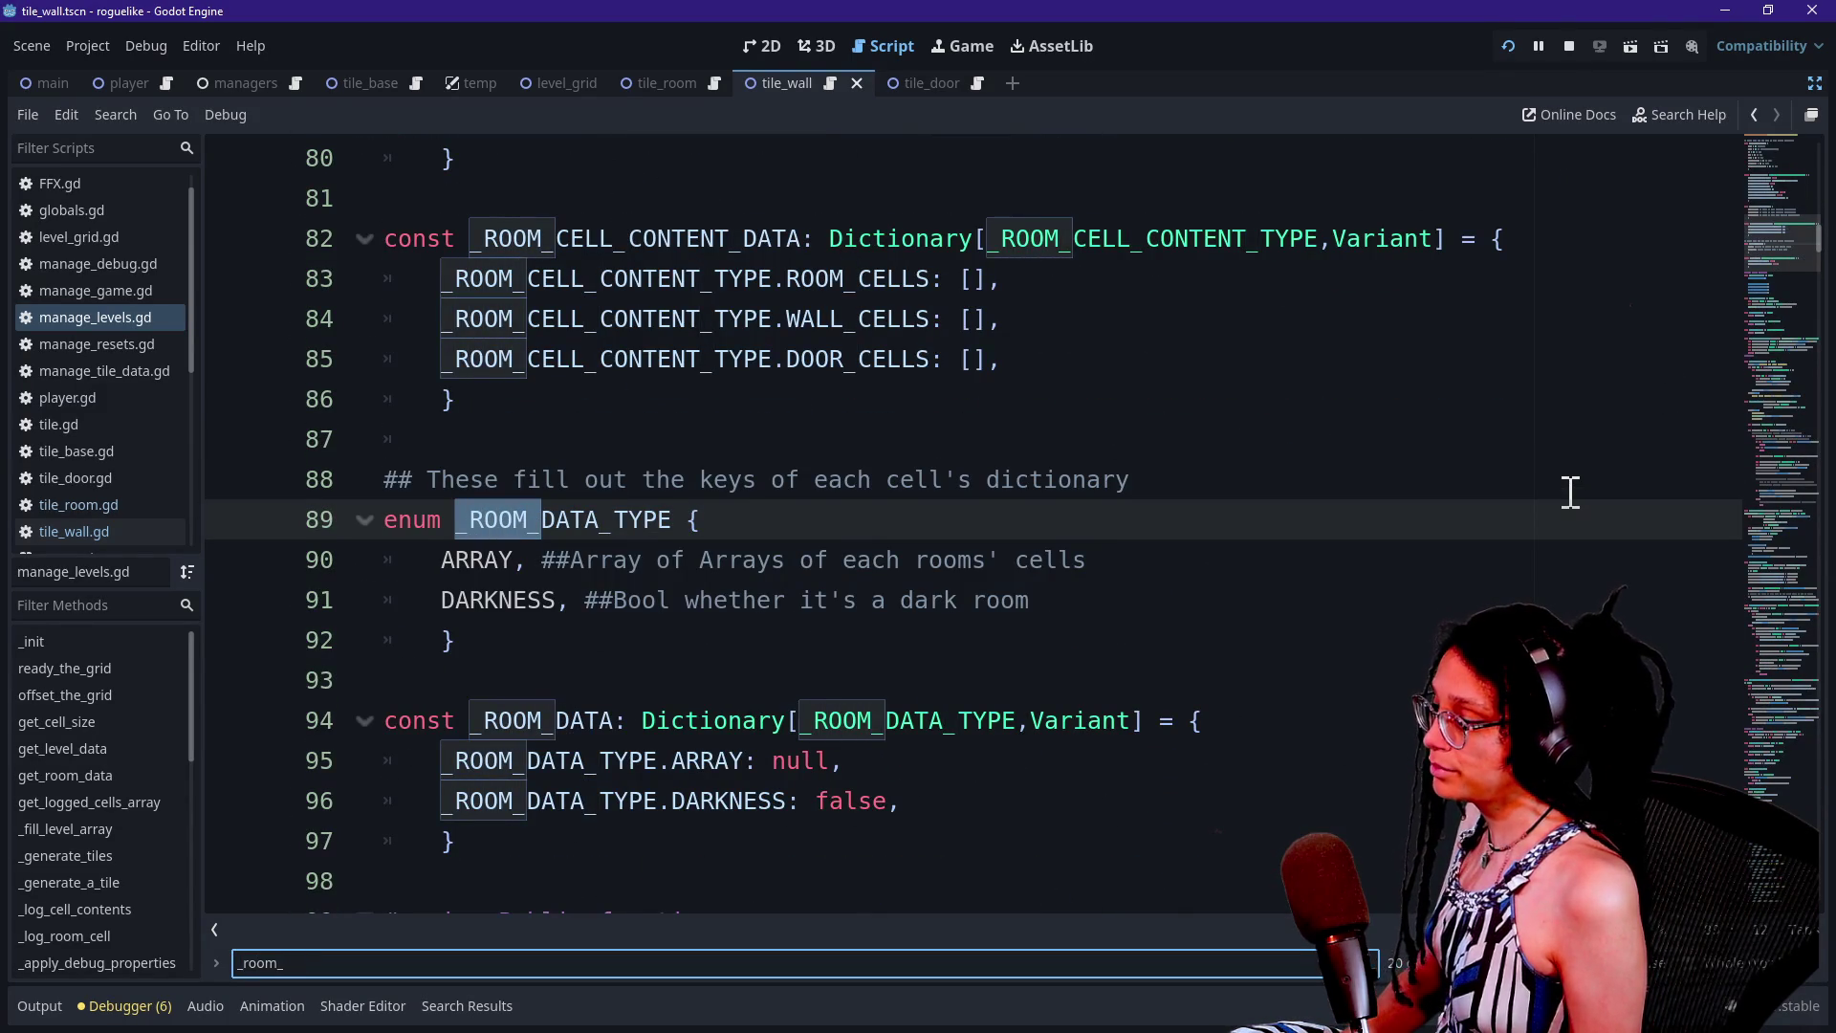
key(BackSpace)
key(BackSpace)
key(BackSpace)
text(log_room)
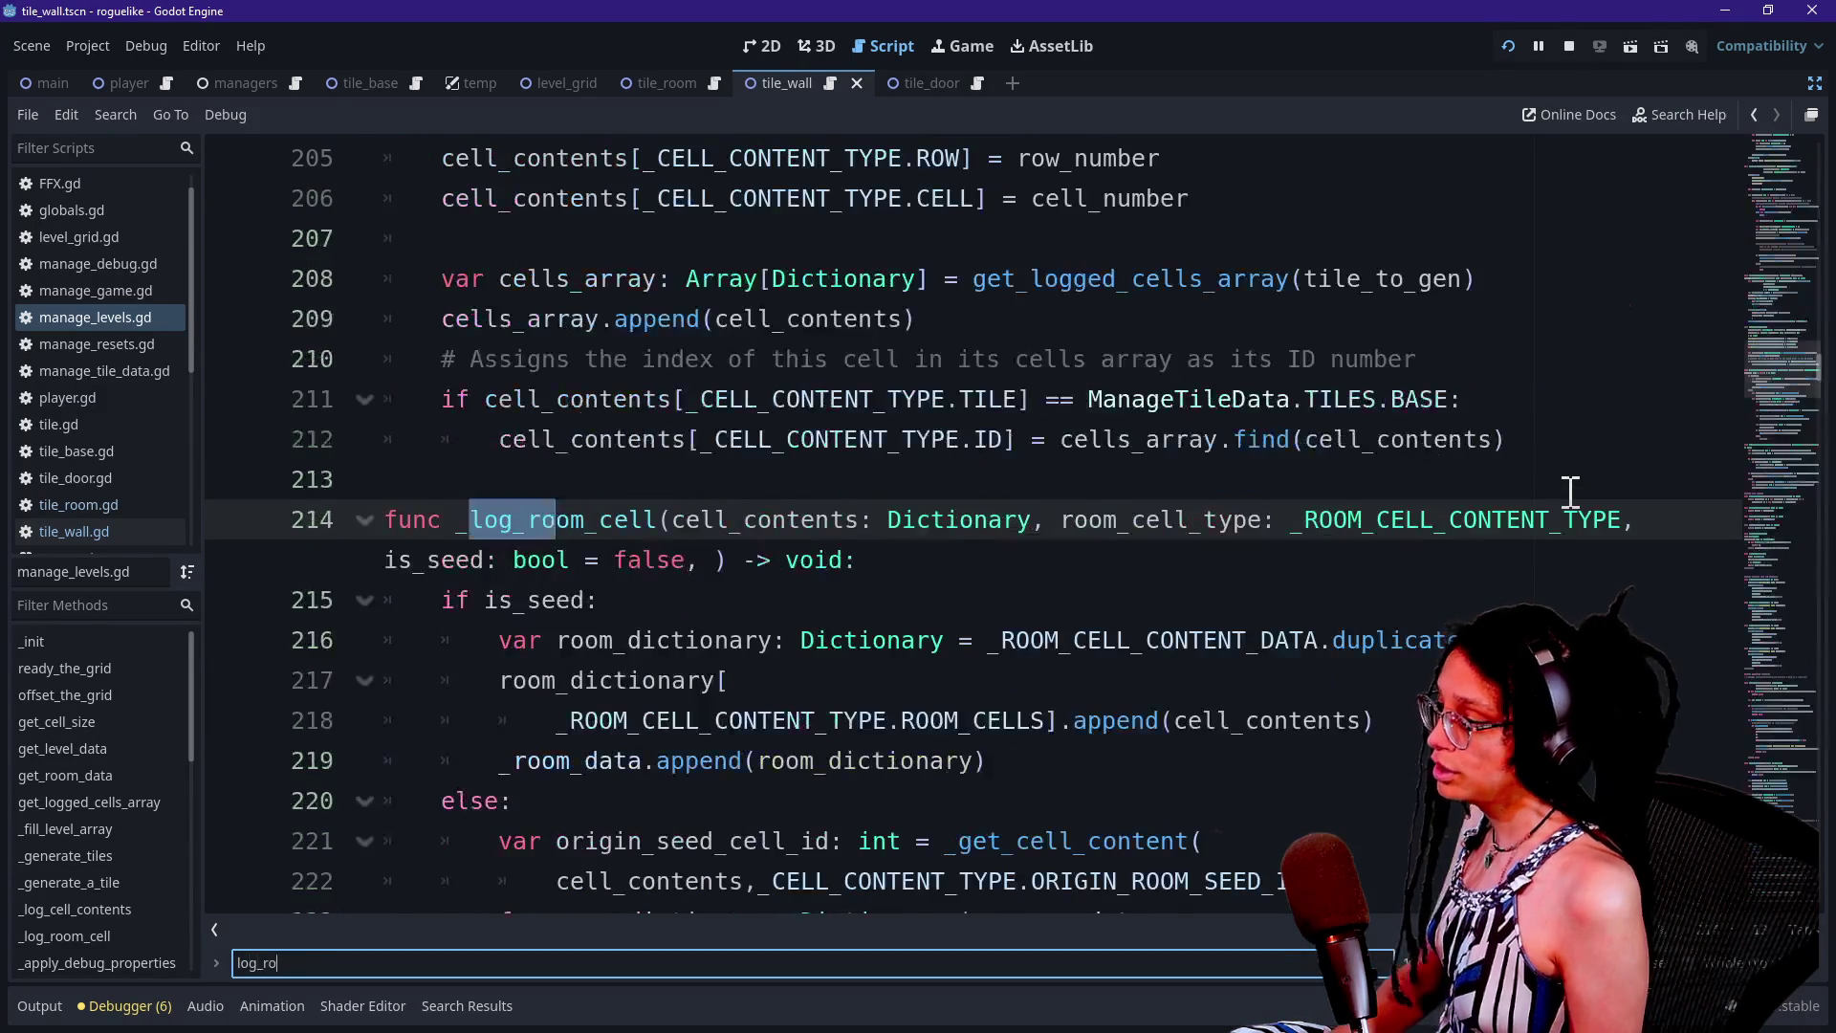
scroll(922, 538, down, 1)
drag(1291, 398, 1571, 409)
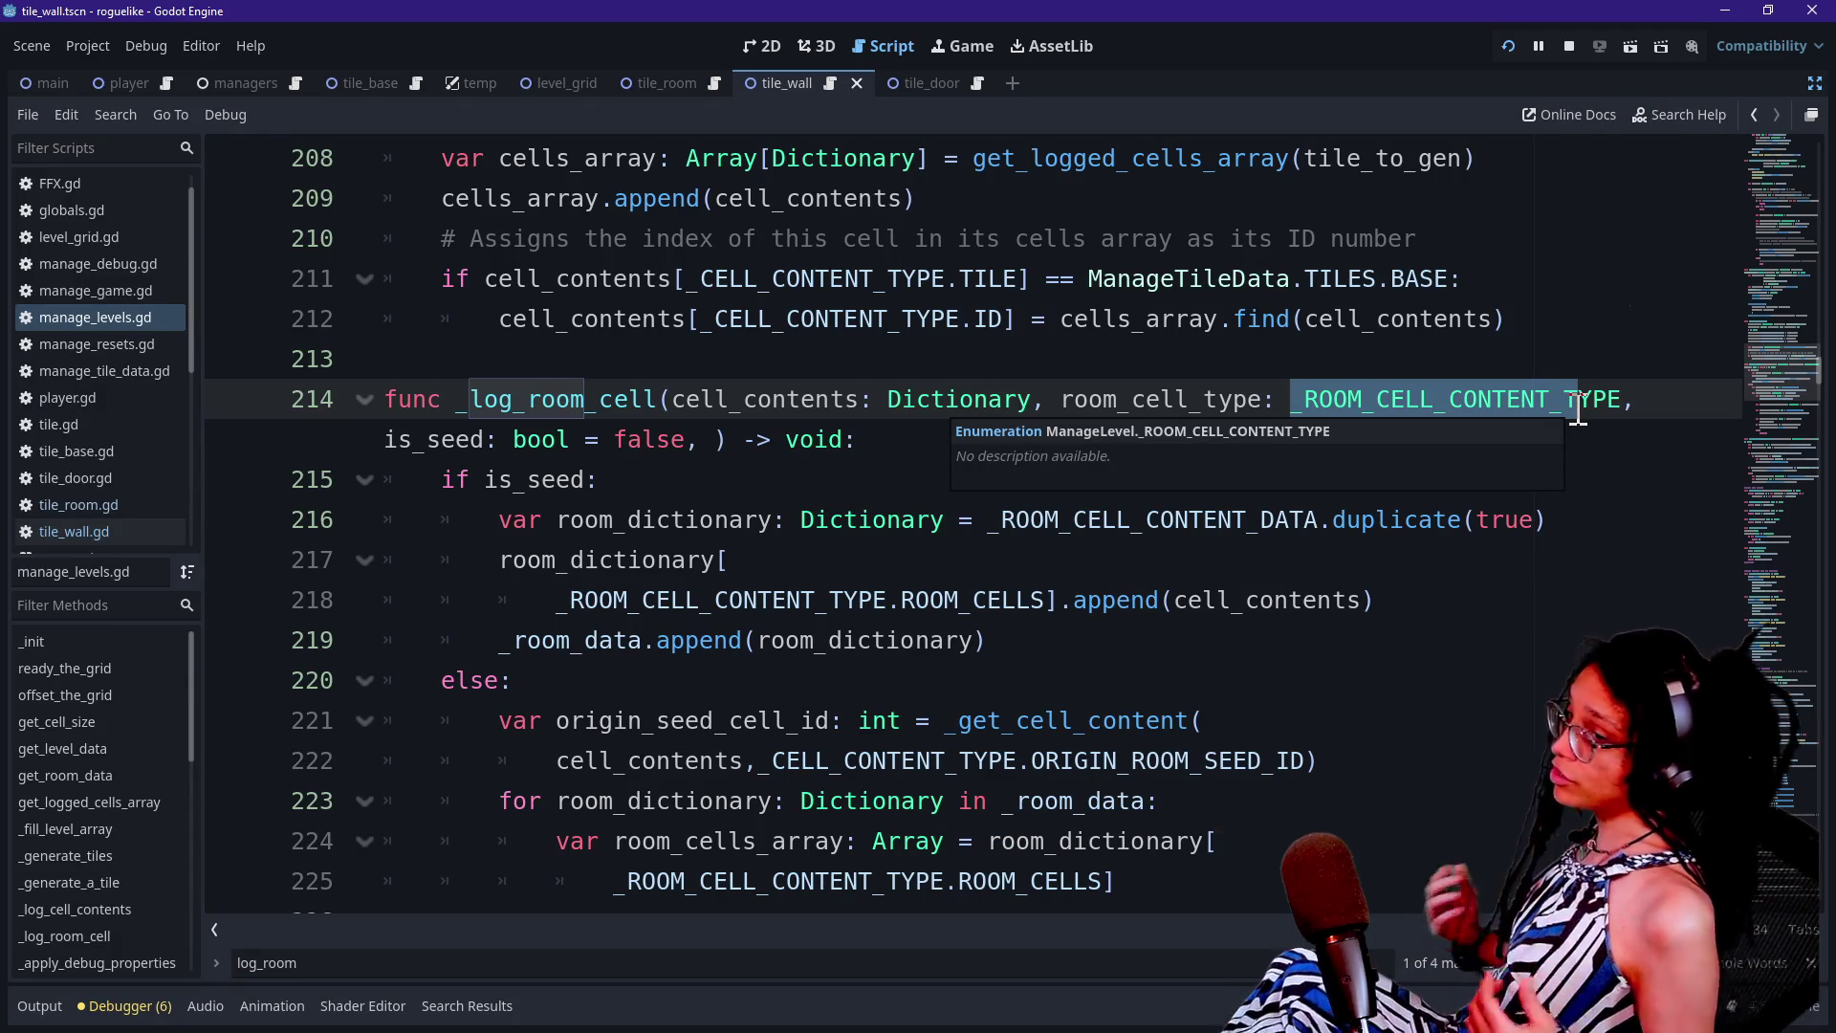
click(1683, 407)
mouse_move(1762, 401)
mouse_down()
mouse_move(1774, 501)
mouse_move(1778, 413)
mouse_up()
click(1537, 414)
key(ctrl+f)
text(_)
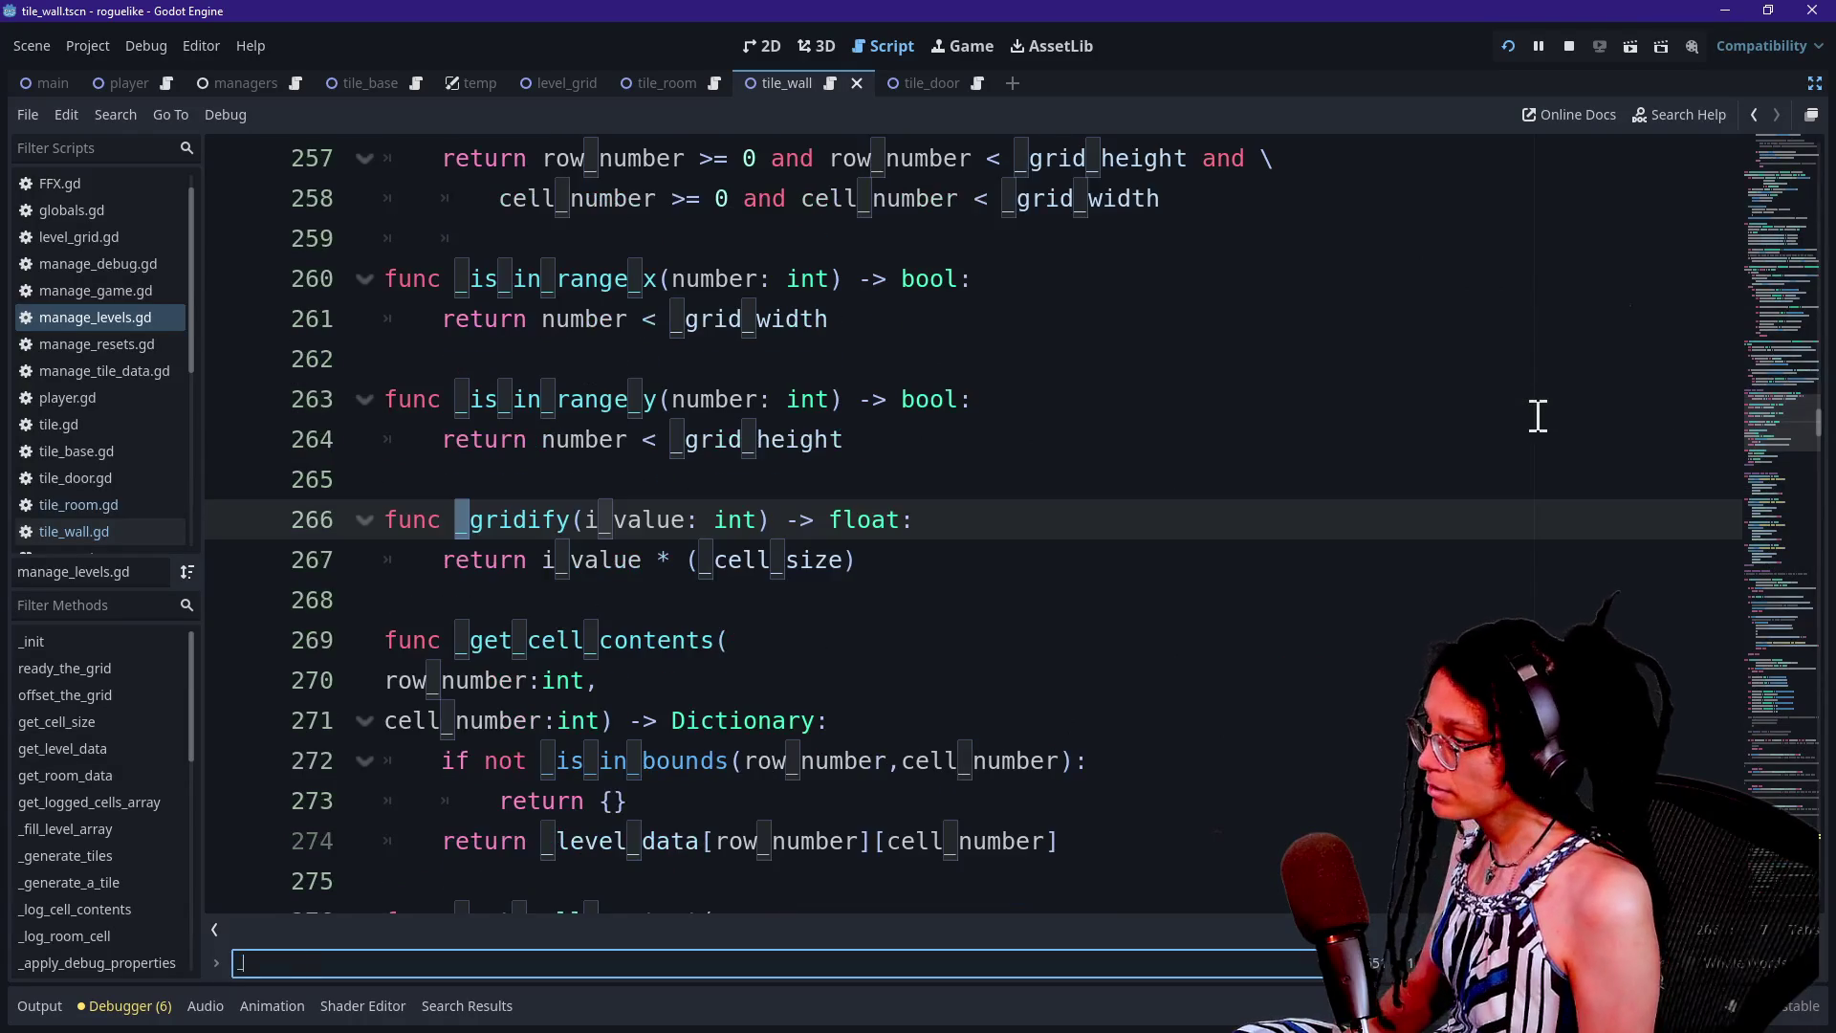
text(log_room_c)
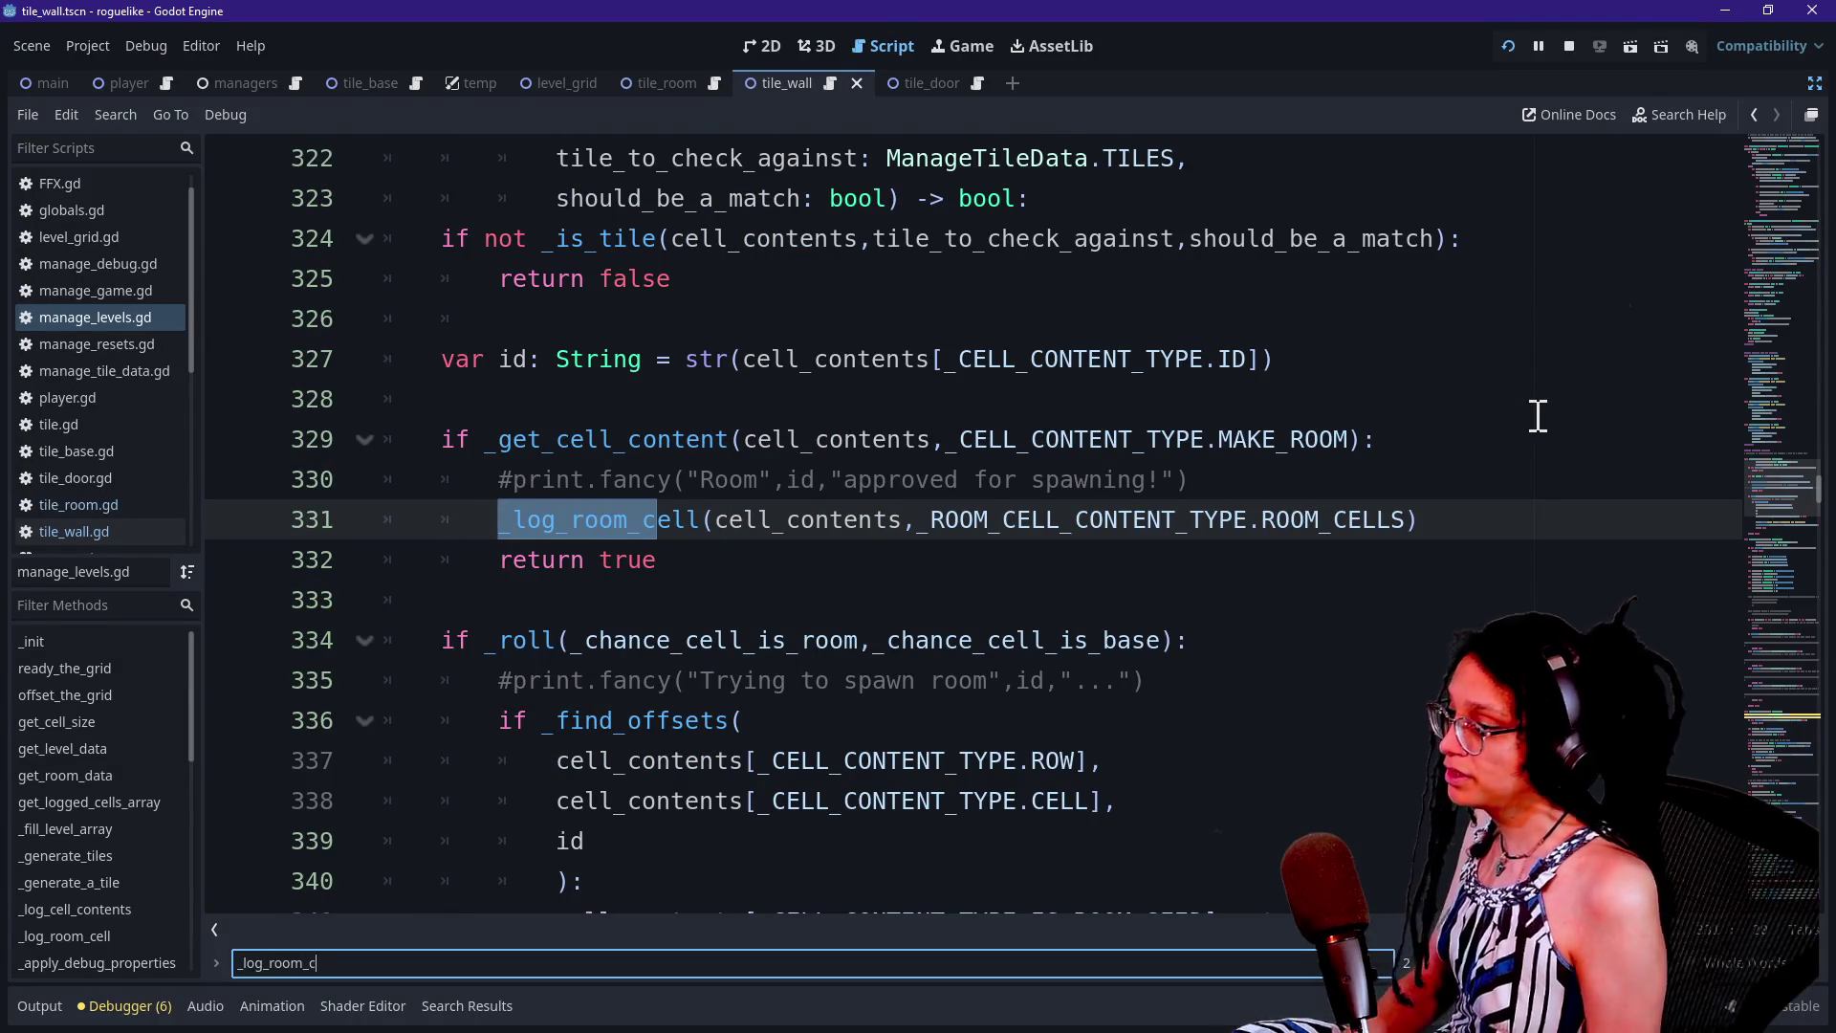
key(Return)
key(Return)
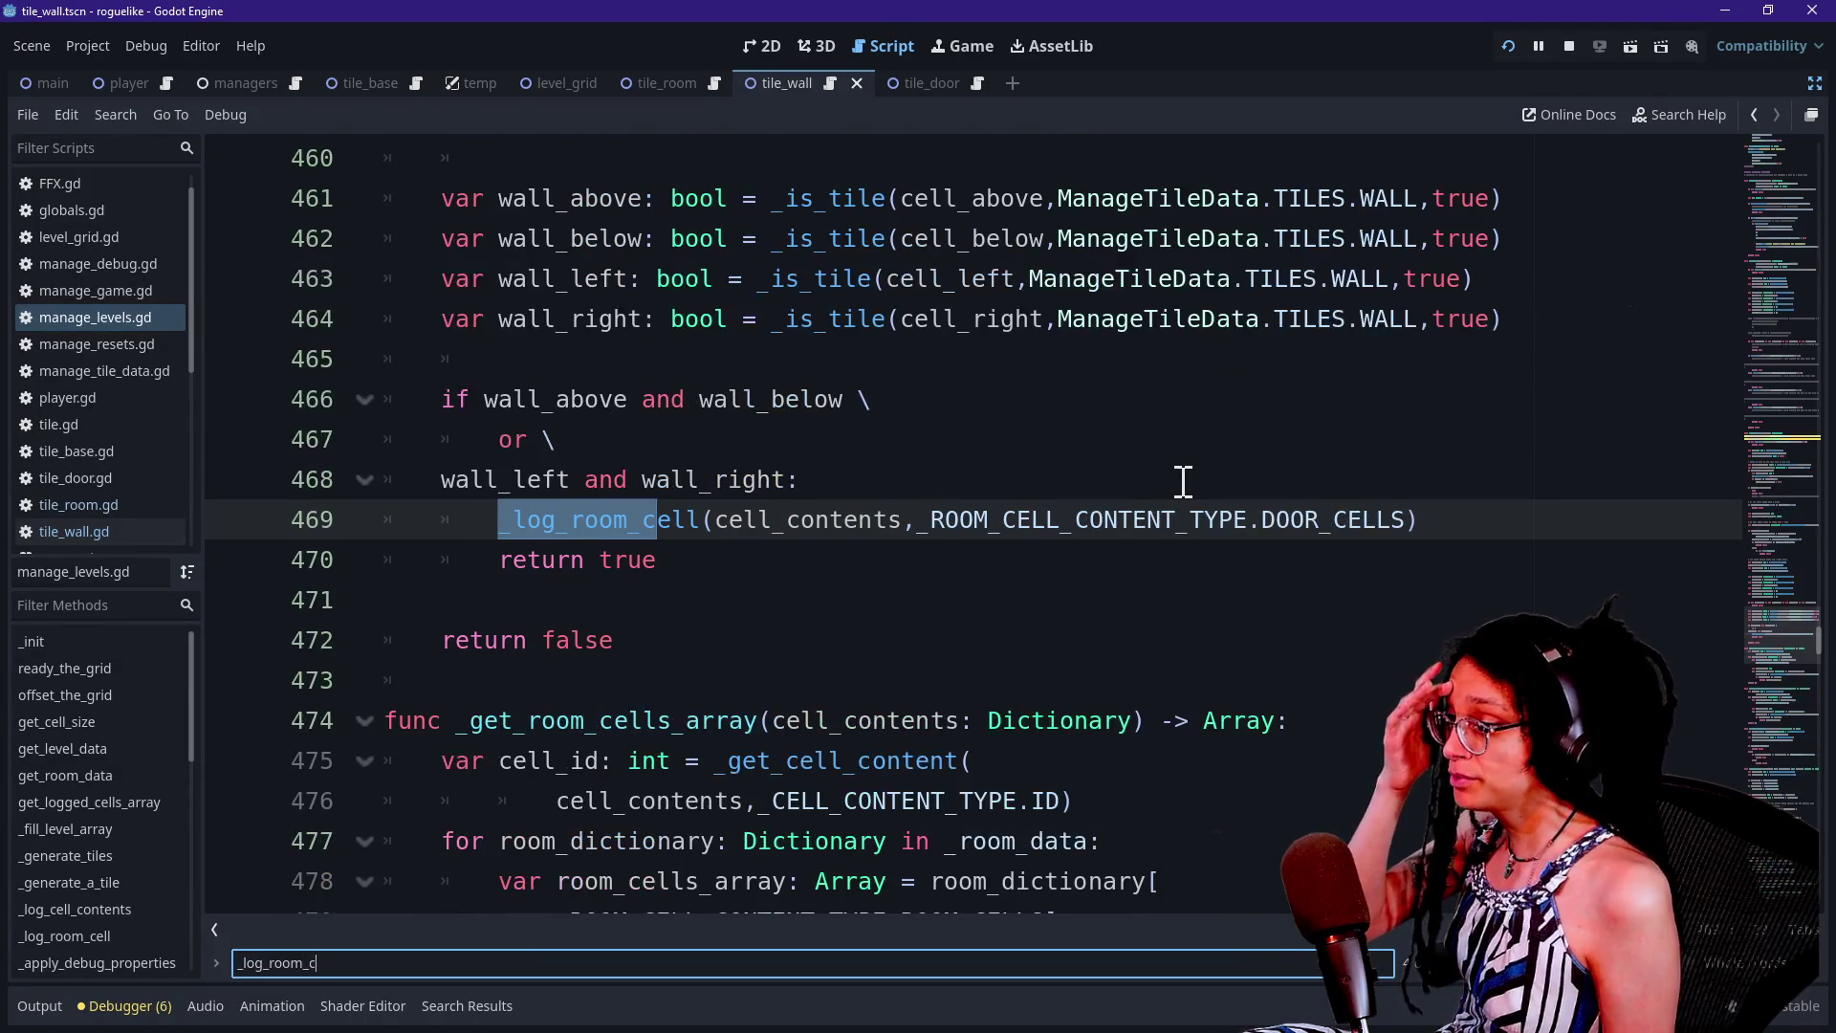
drag(1434, 519, 475, 519)
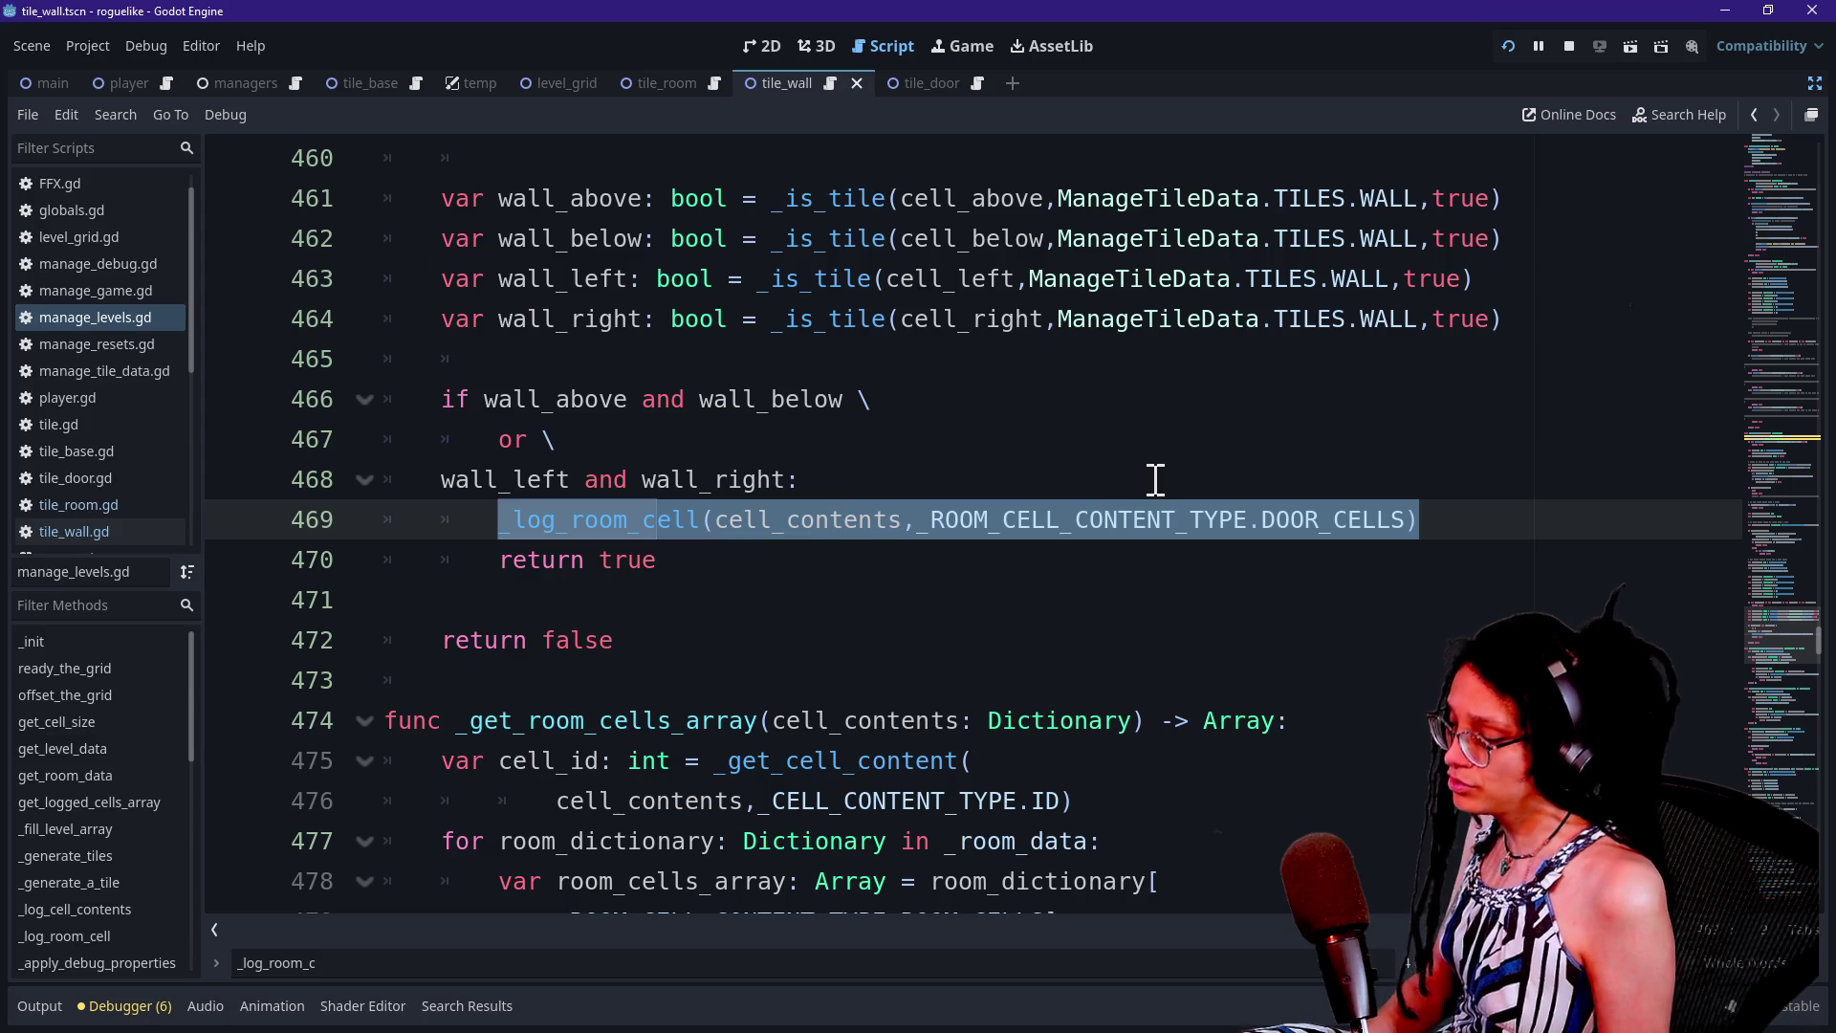
scroll(1155, 479, up, 15)
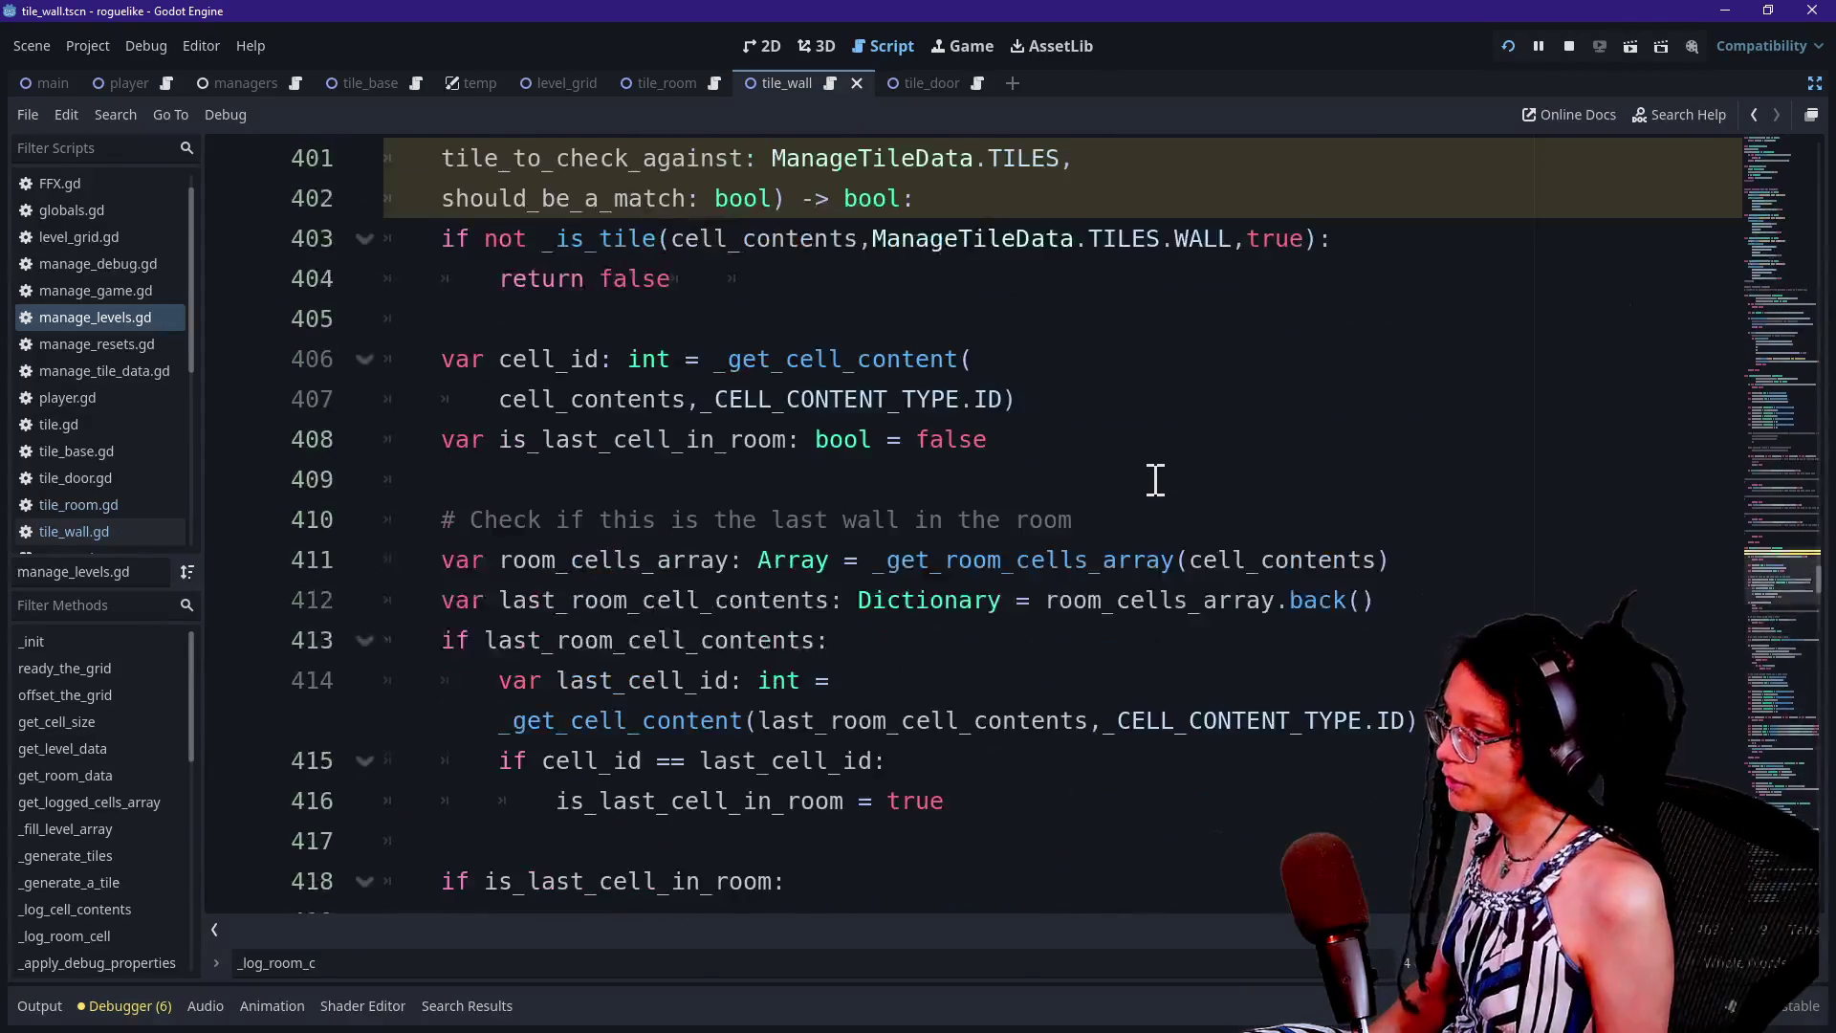
key(ctrl+f)
text(is_wall)
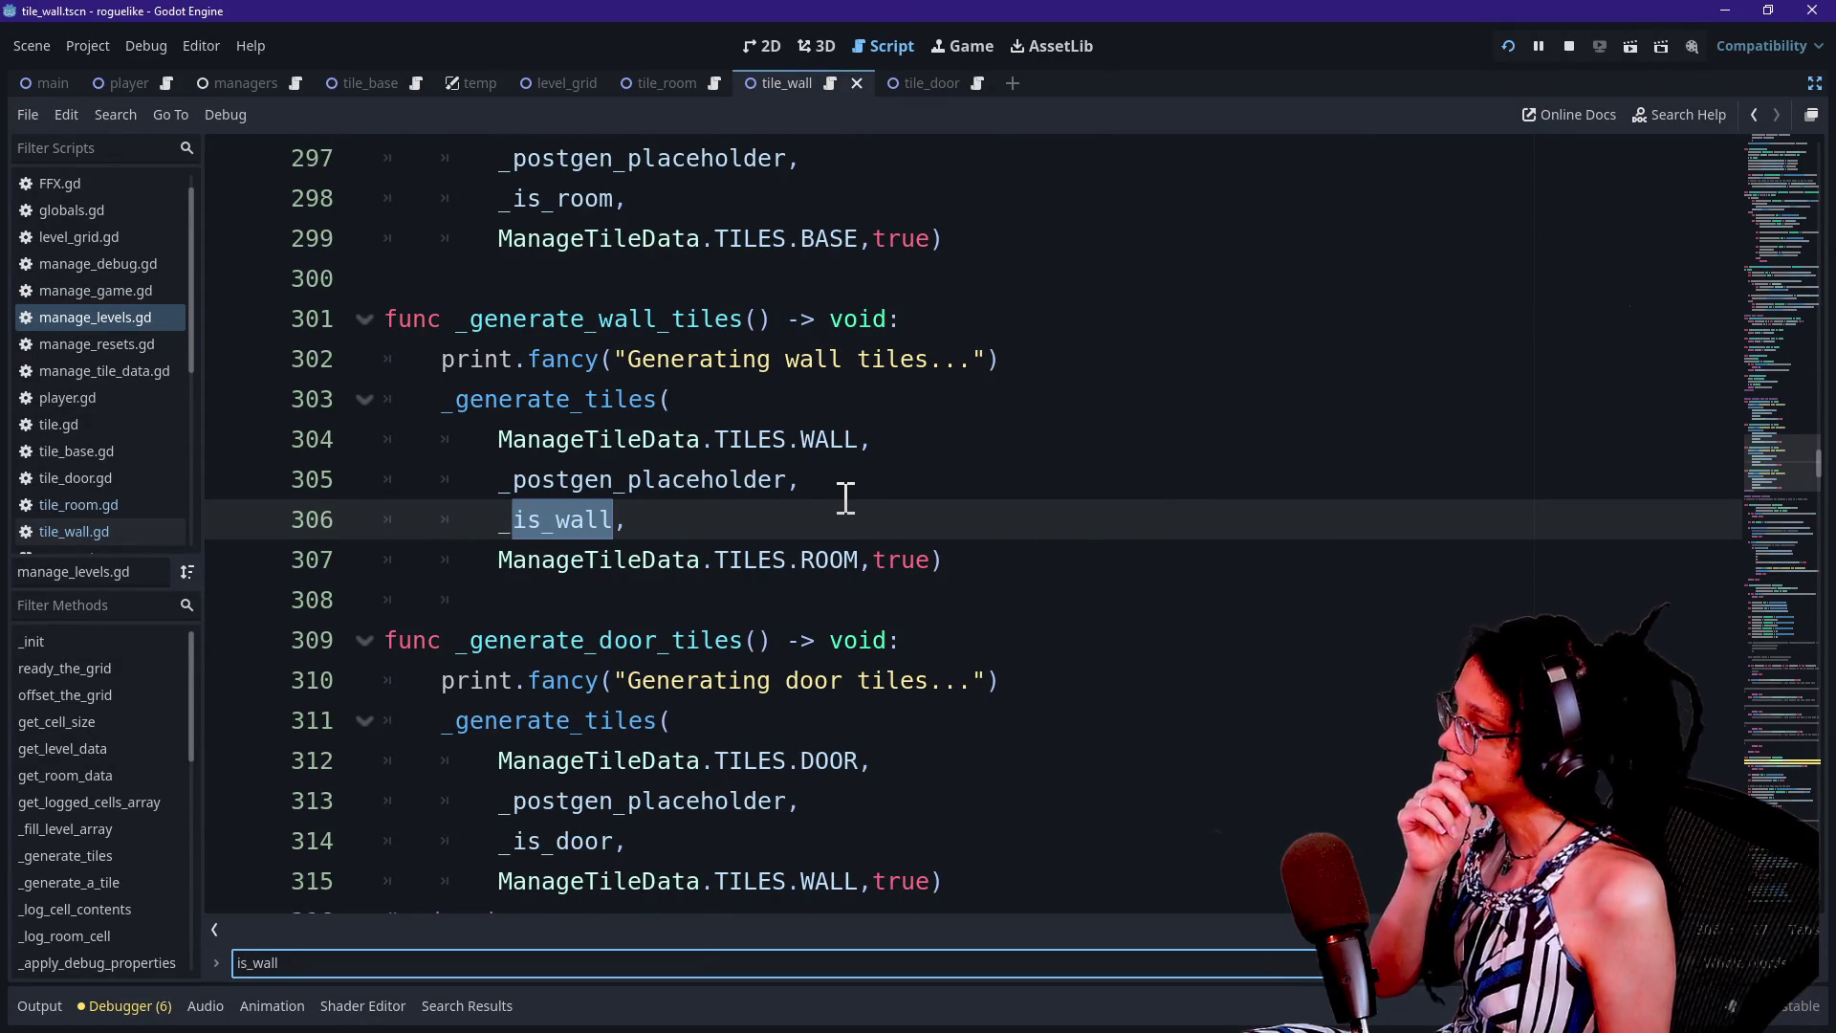
- Jump to the _is_wall function and scroll through its neighbour checks
ctrl+click(517, 521)
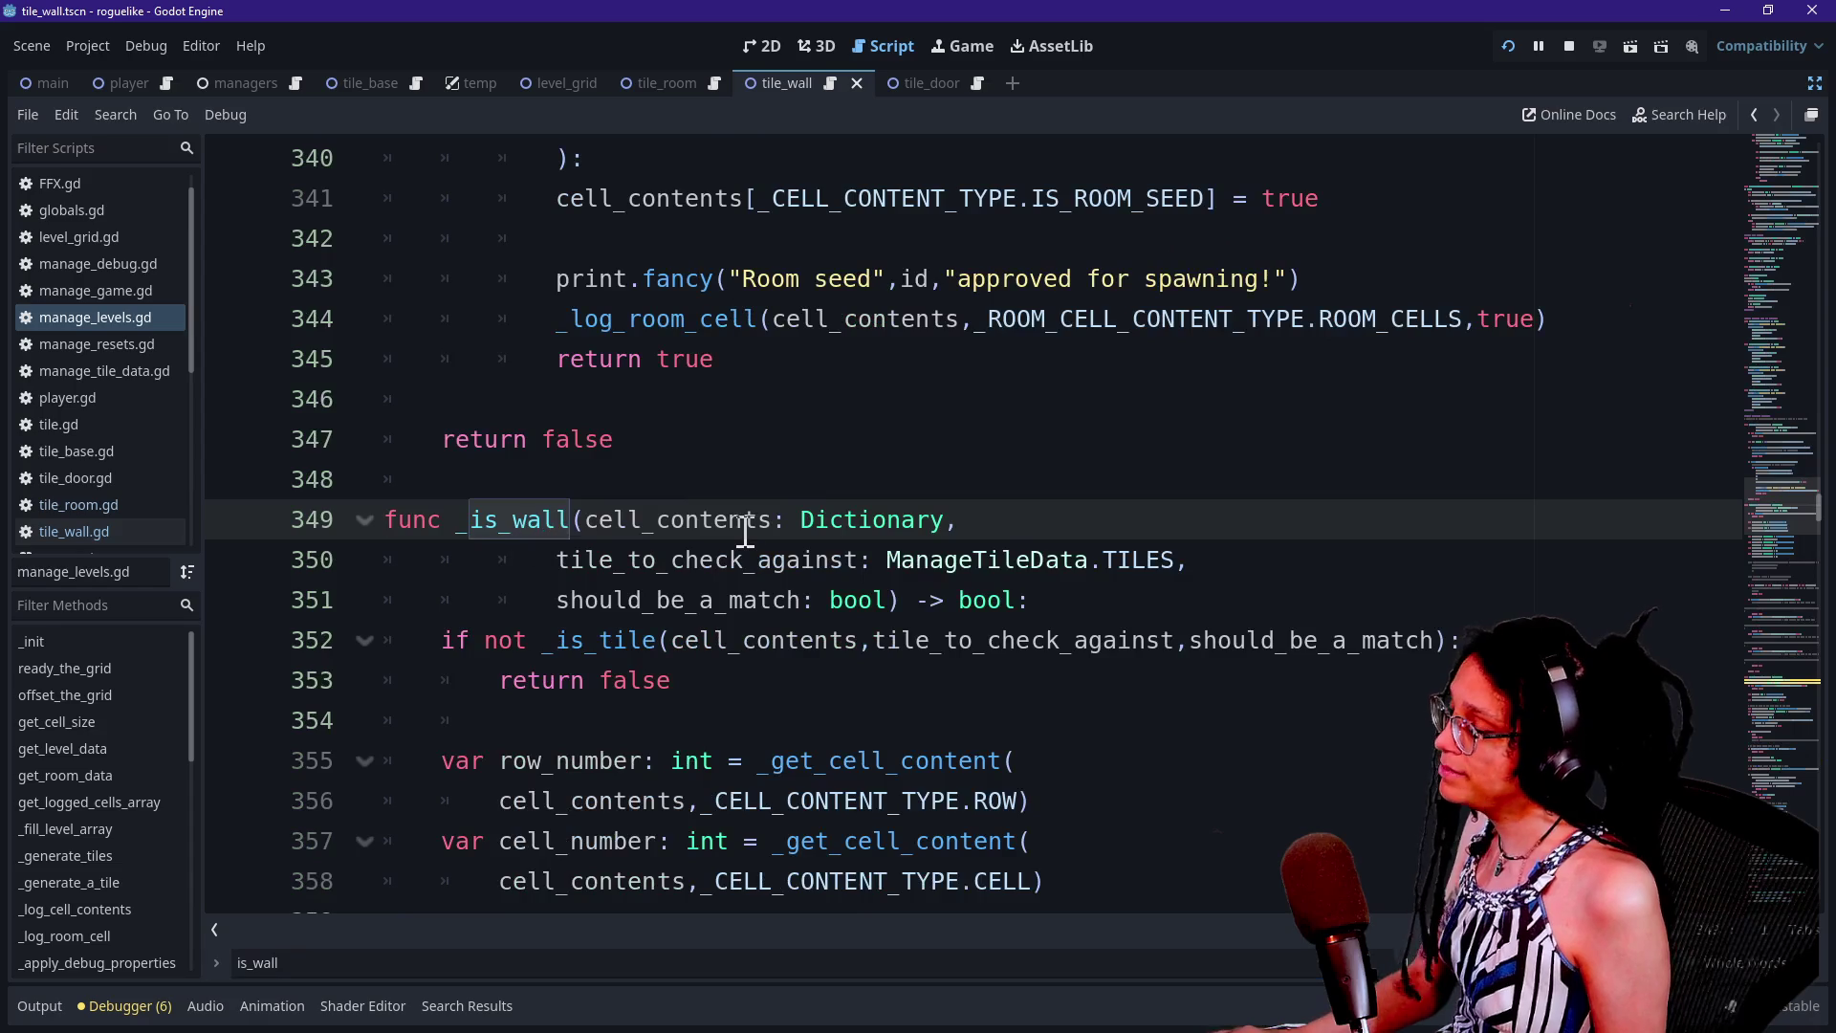
scroll(746, 526, down, 2)
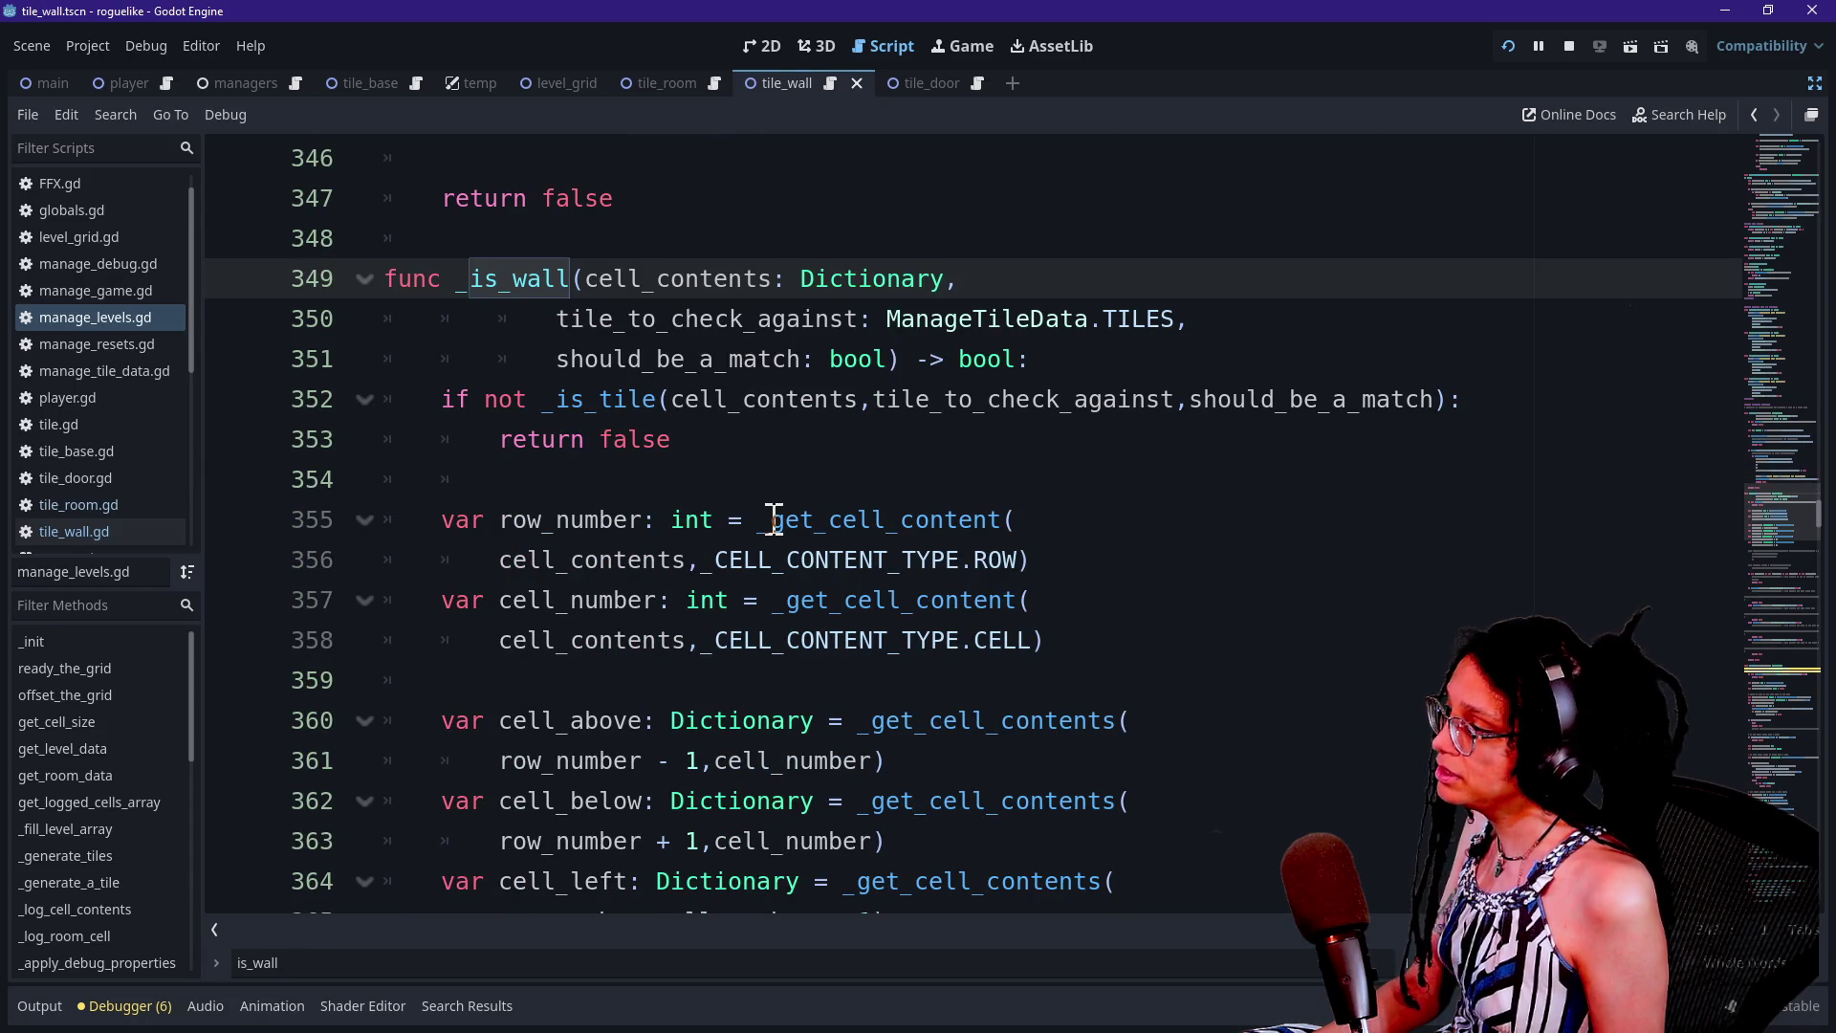
scroll(773, 521, down, 10)
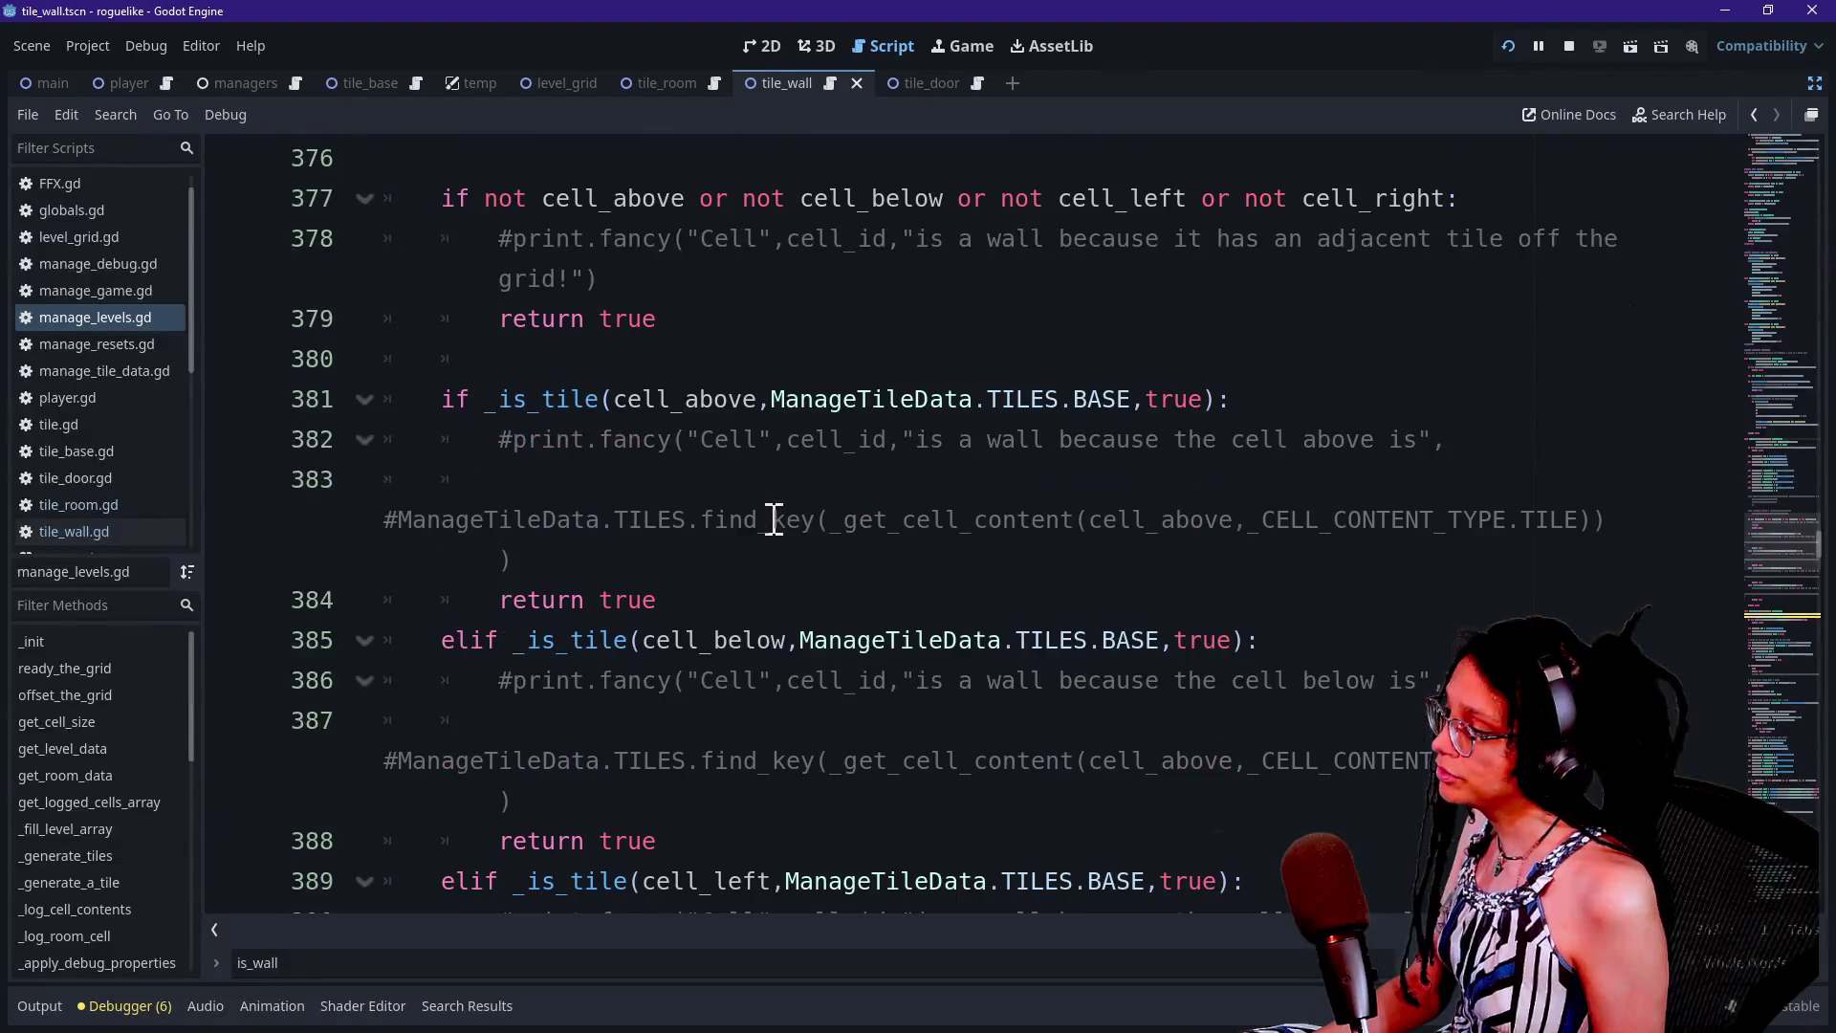
drag(542, 198, 889, 479)
click(889, 479)
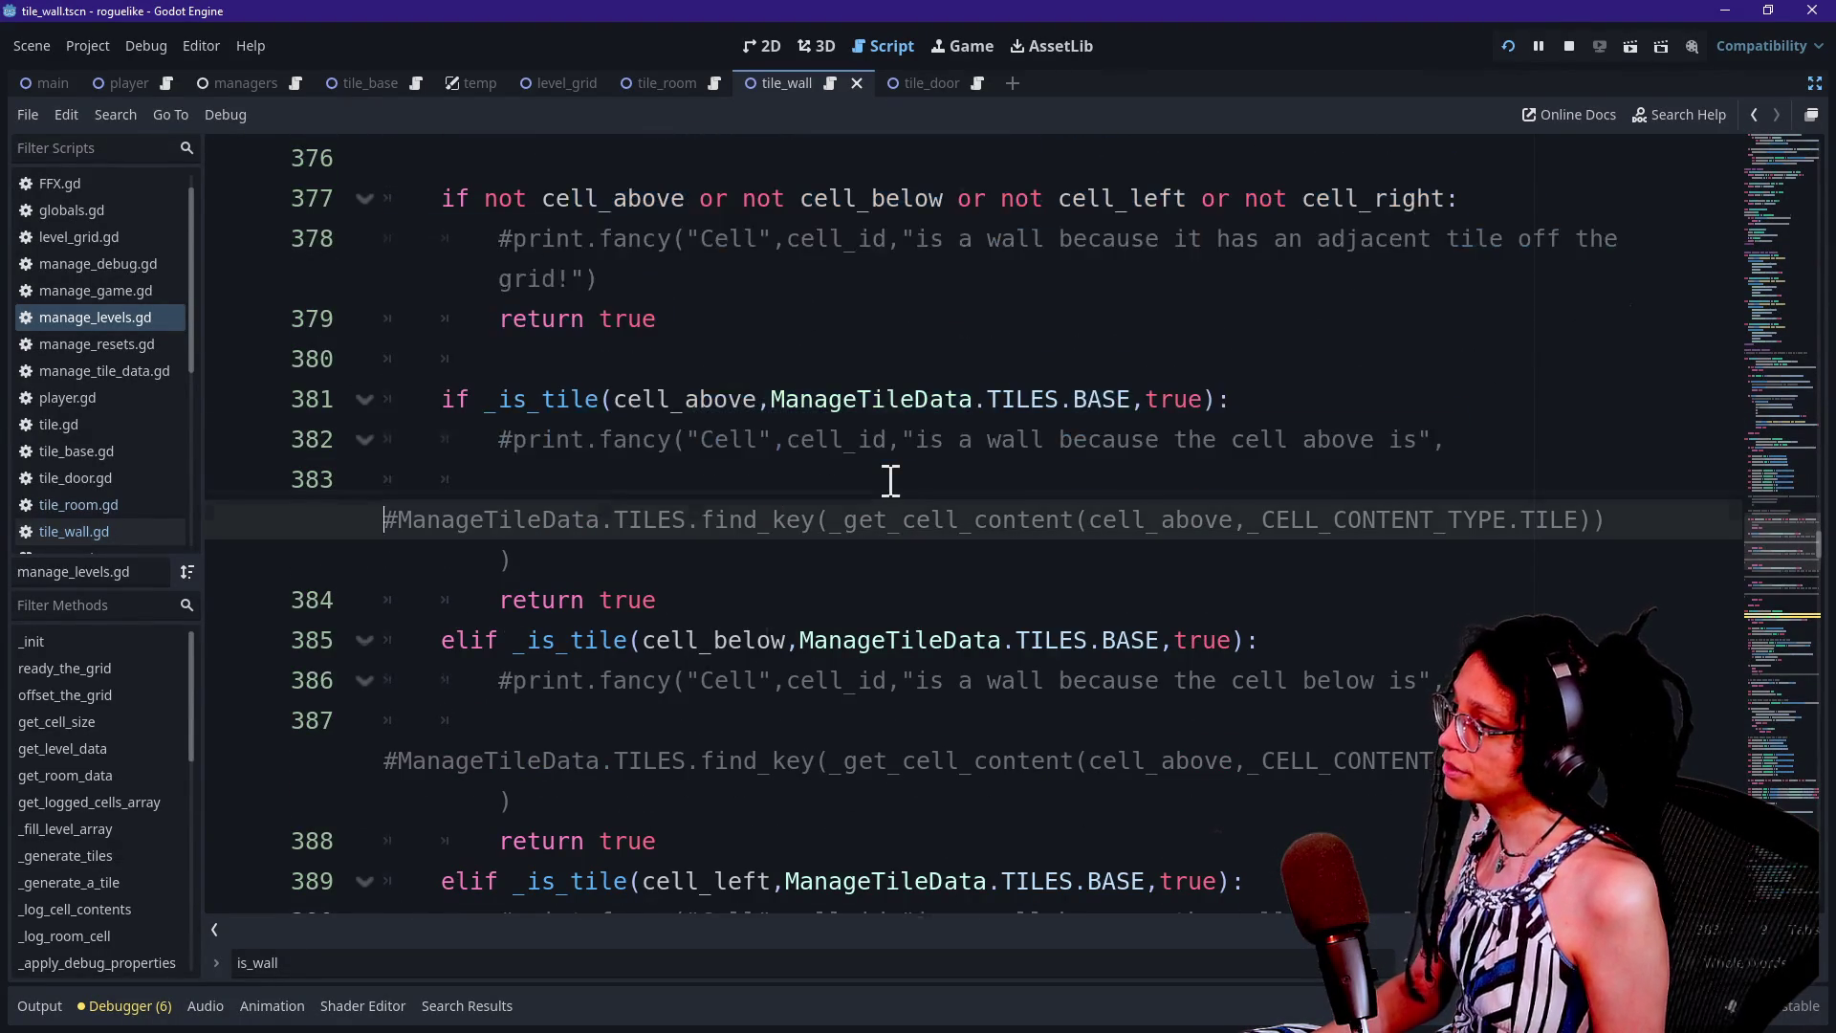
scroll(890, 481, down, 2)
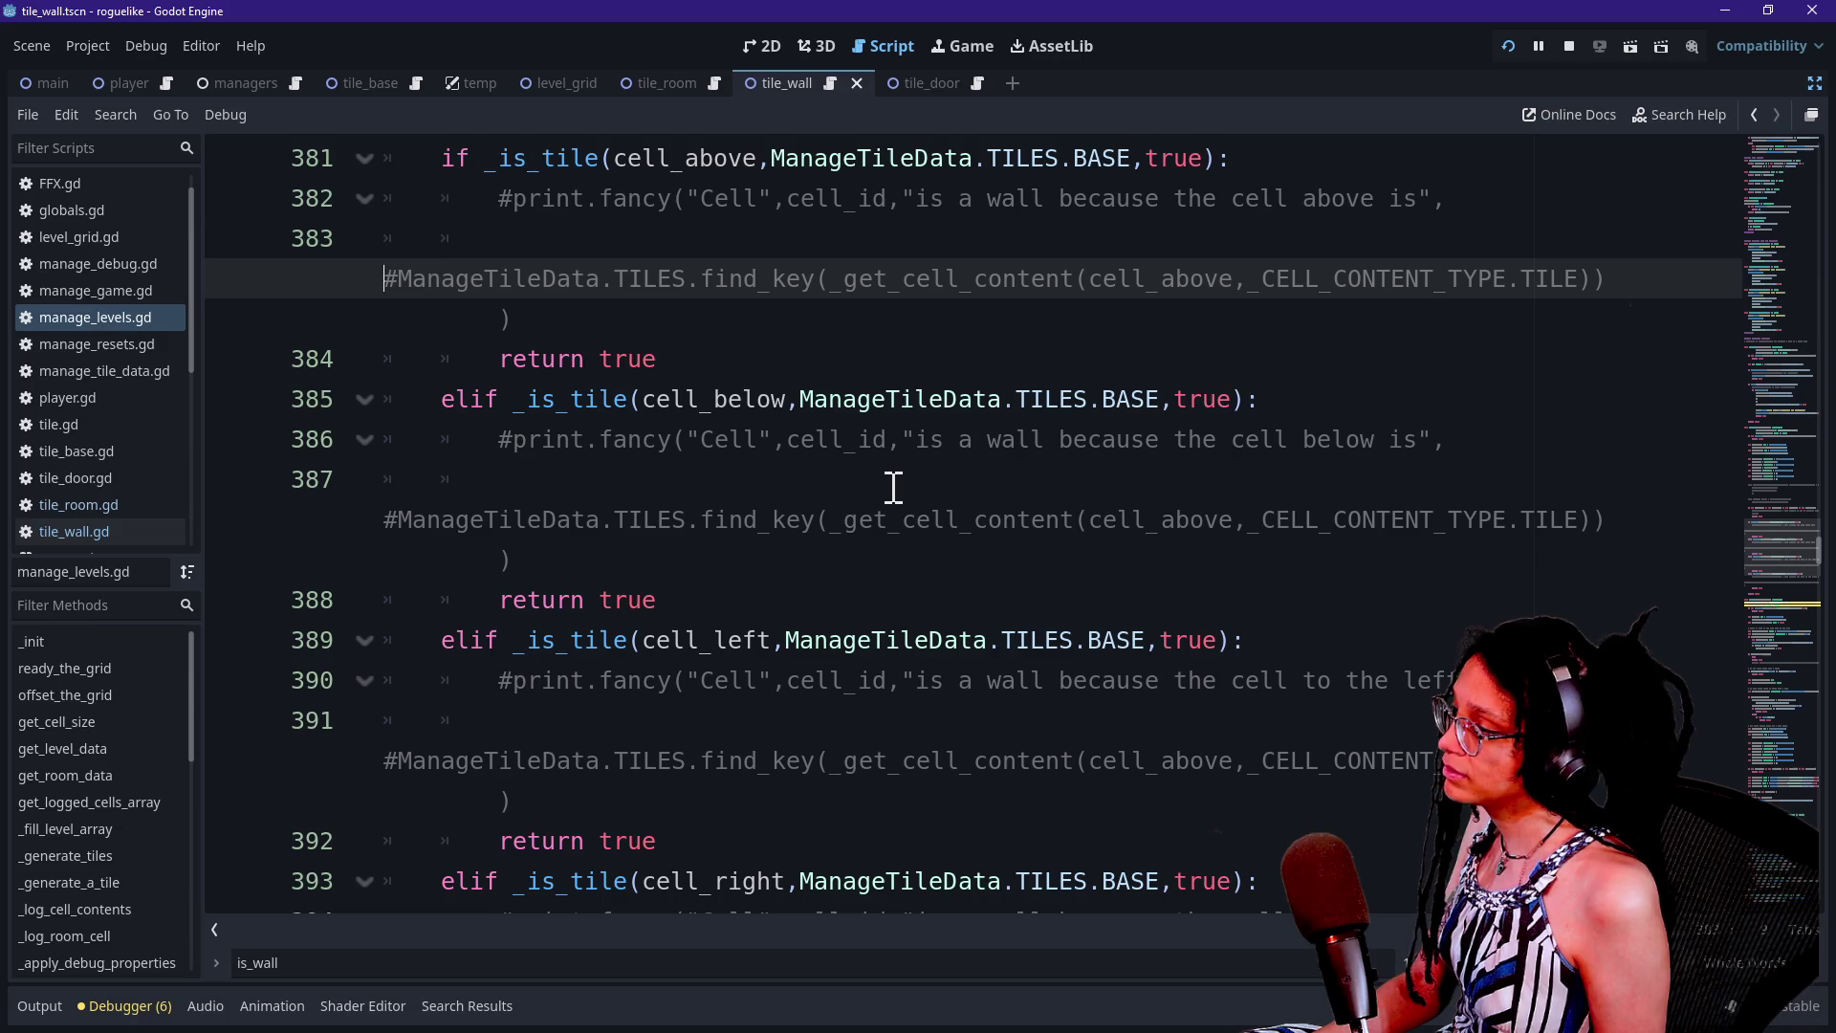
scroll(893, 487, down, 1)
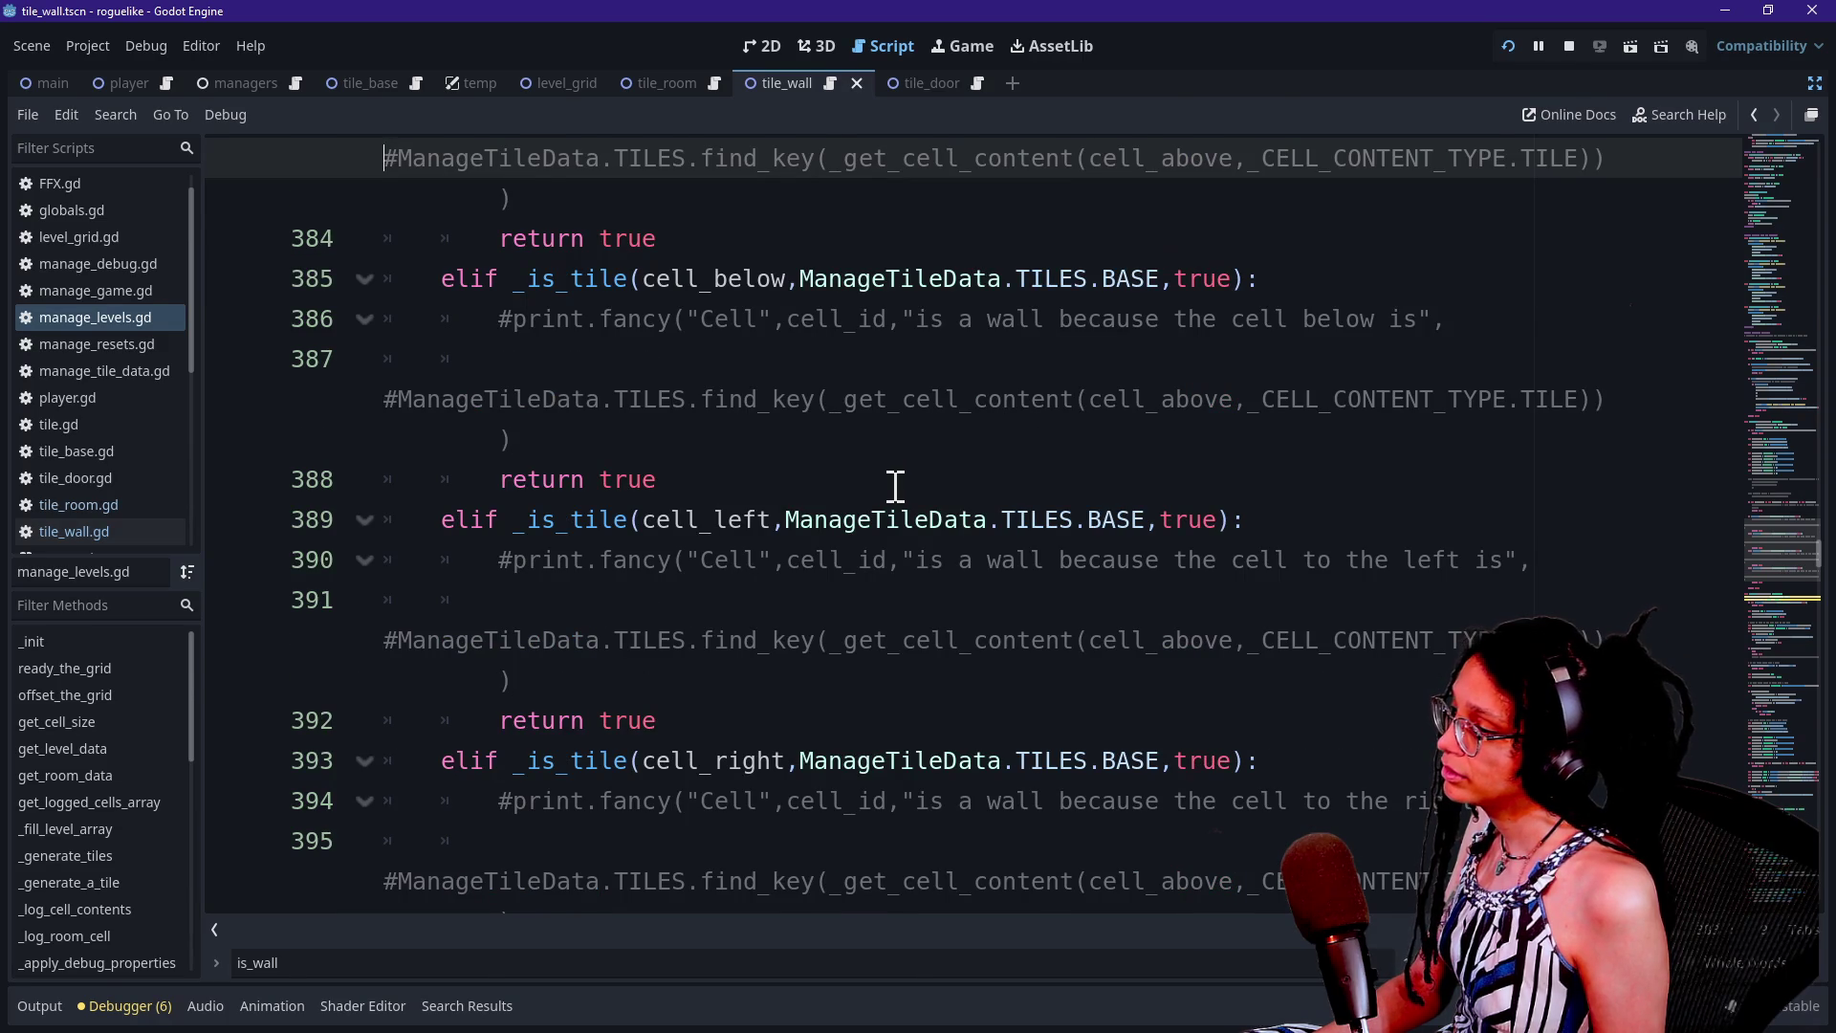
click(1605, 624)
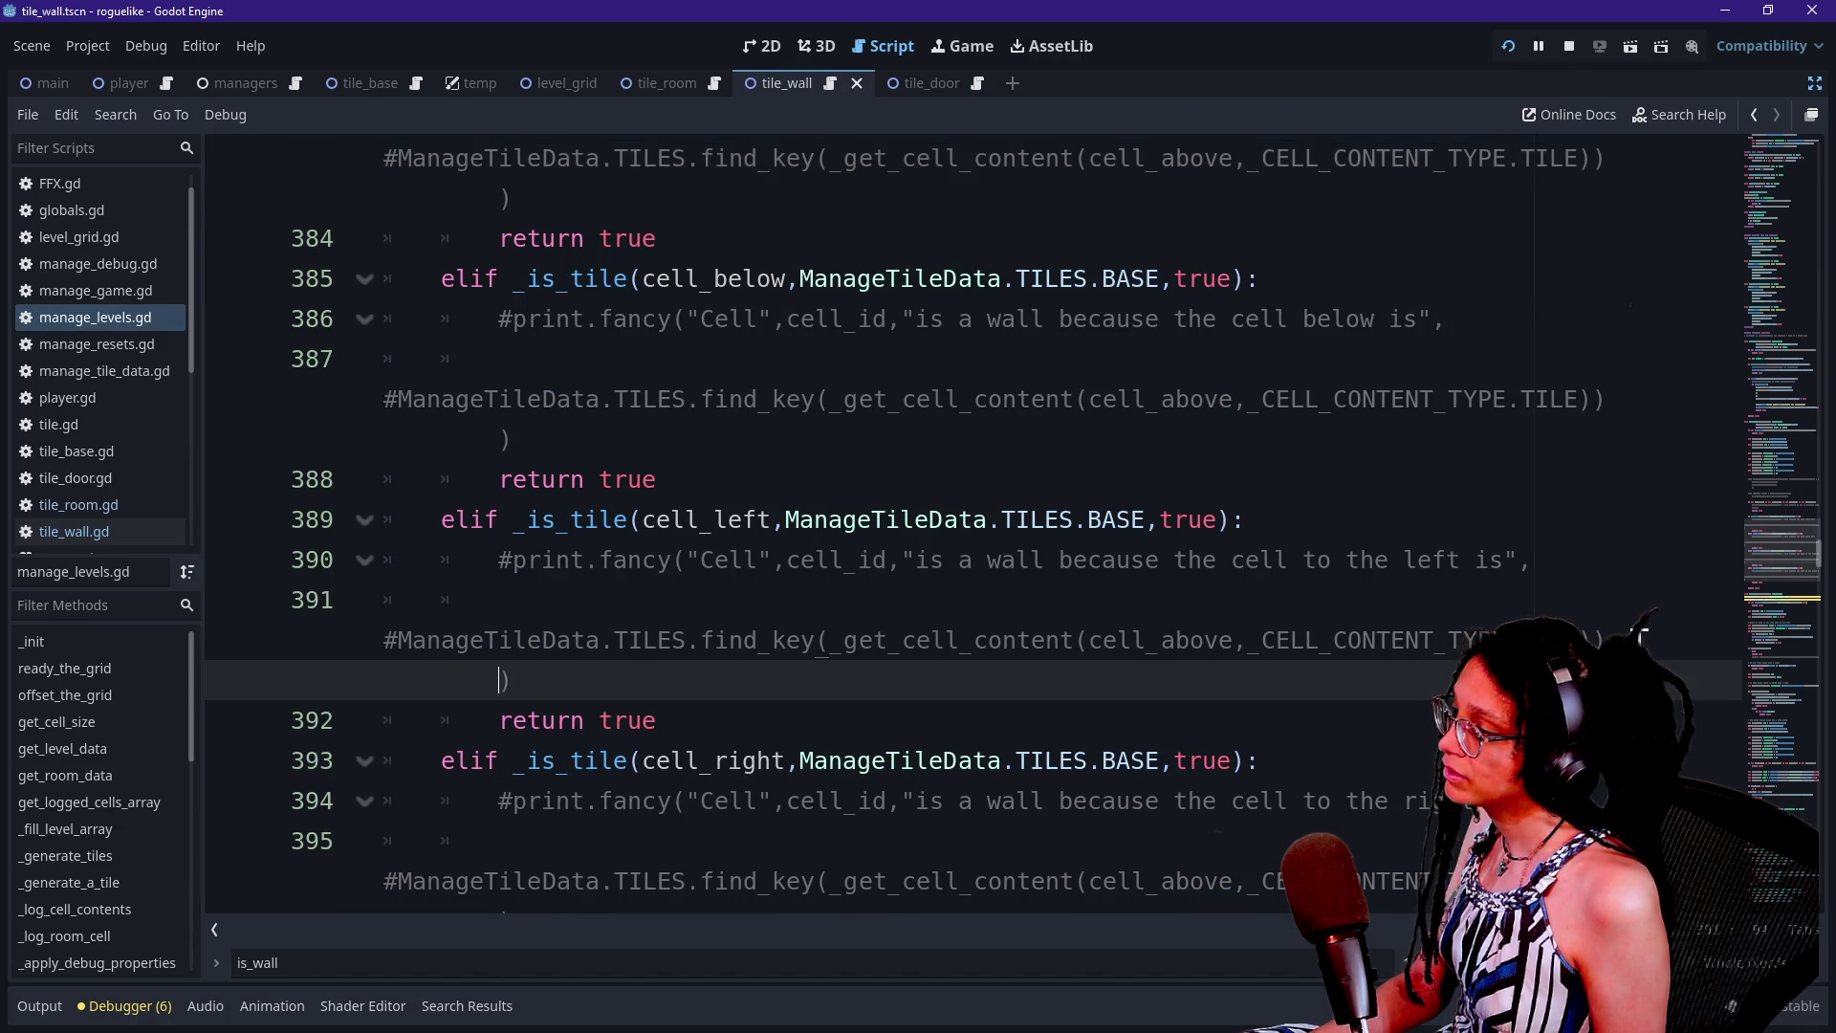
- Delete the commented print.fancy lines from the left, below, right, above and off-grid checks
drag(1587, 680, 1550, 538)
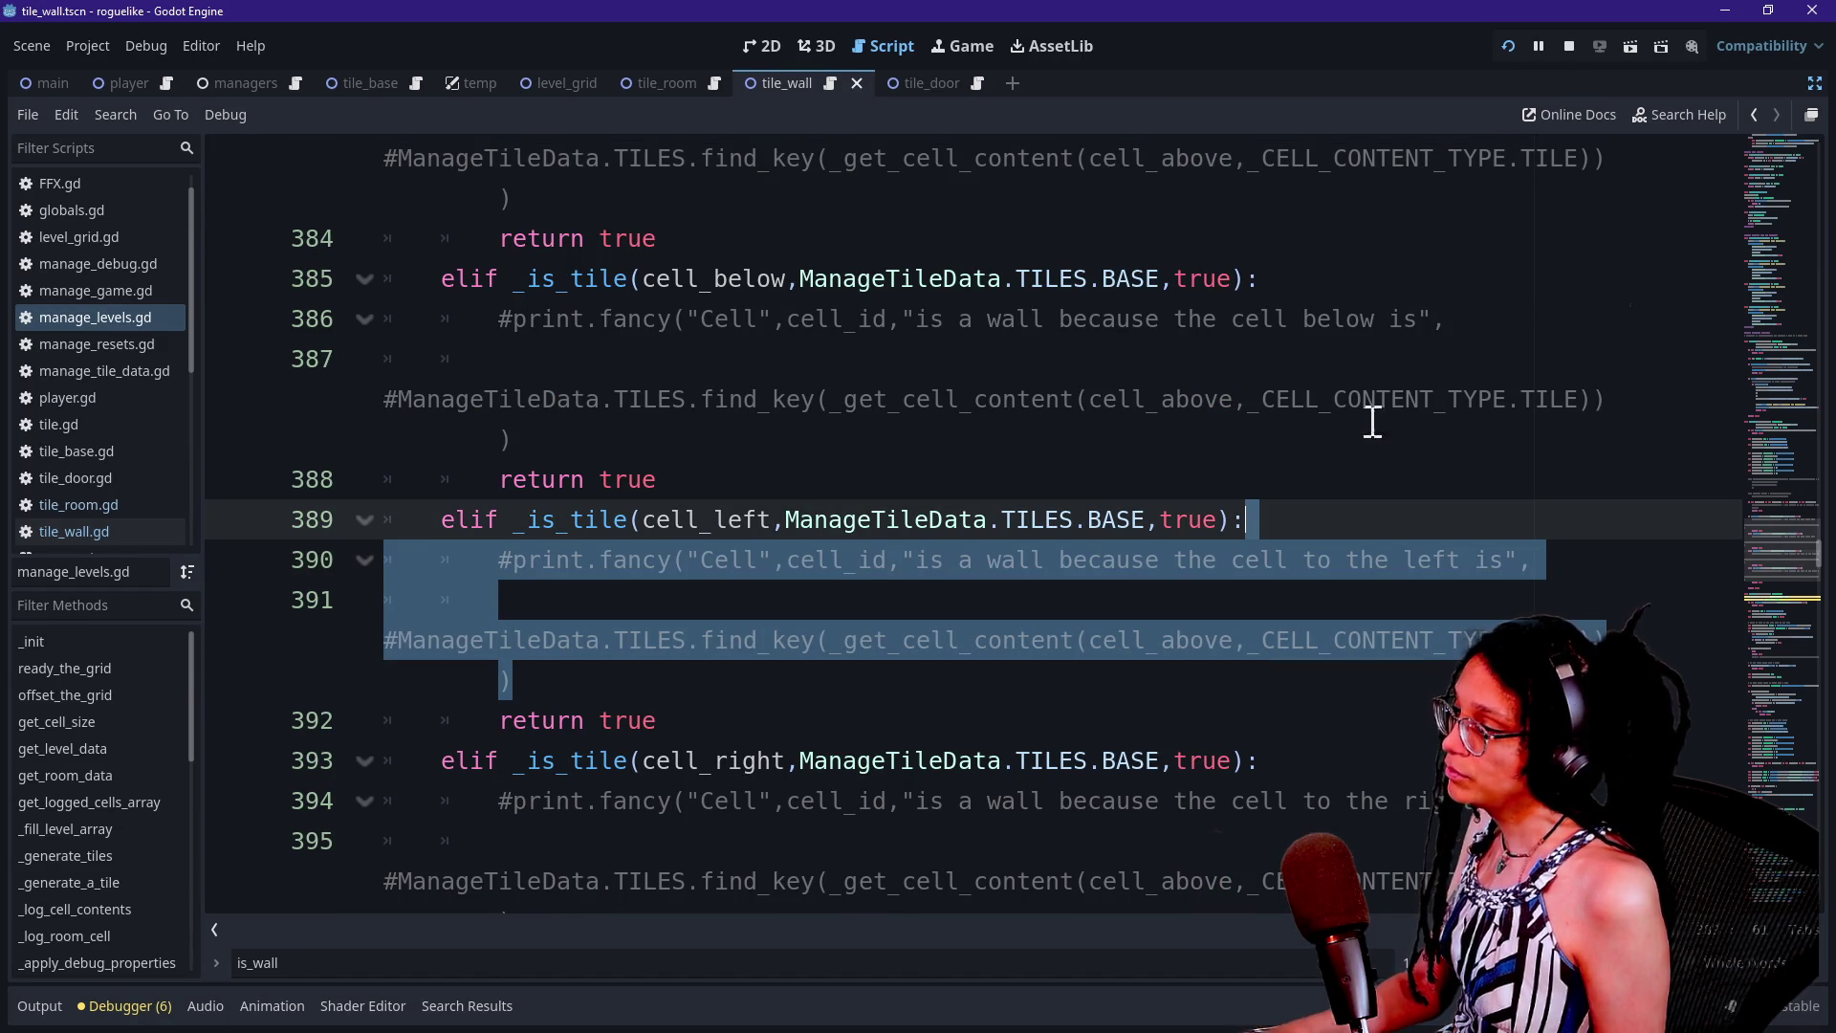
drag(1352, 439, 1367, 278)
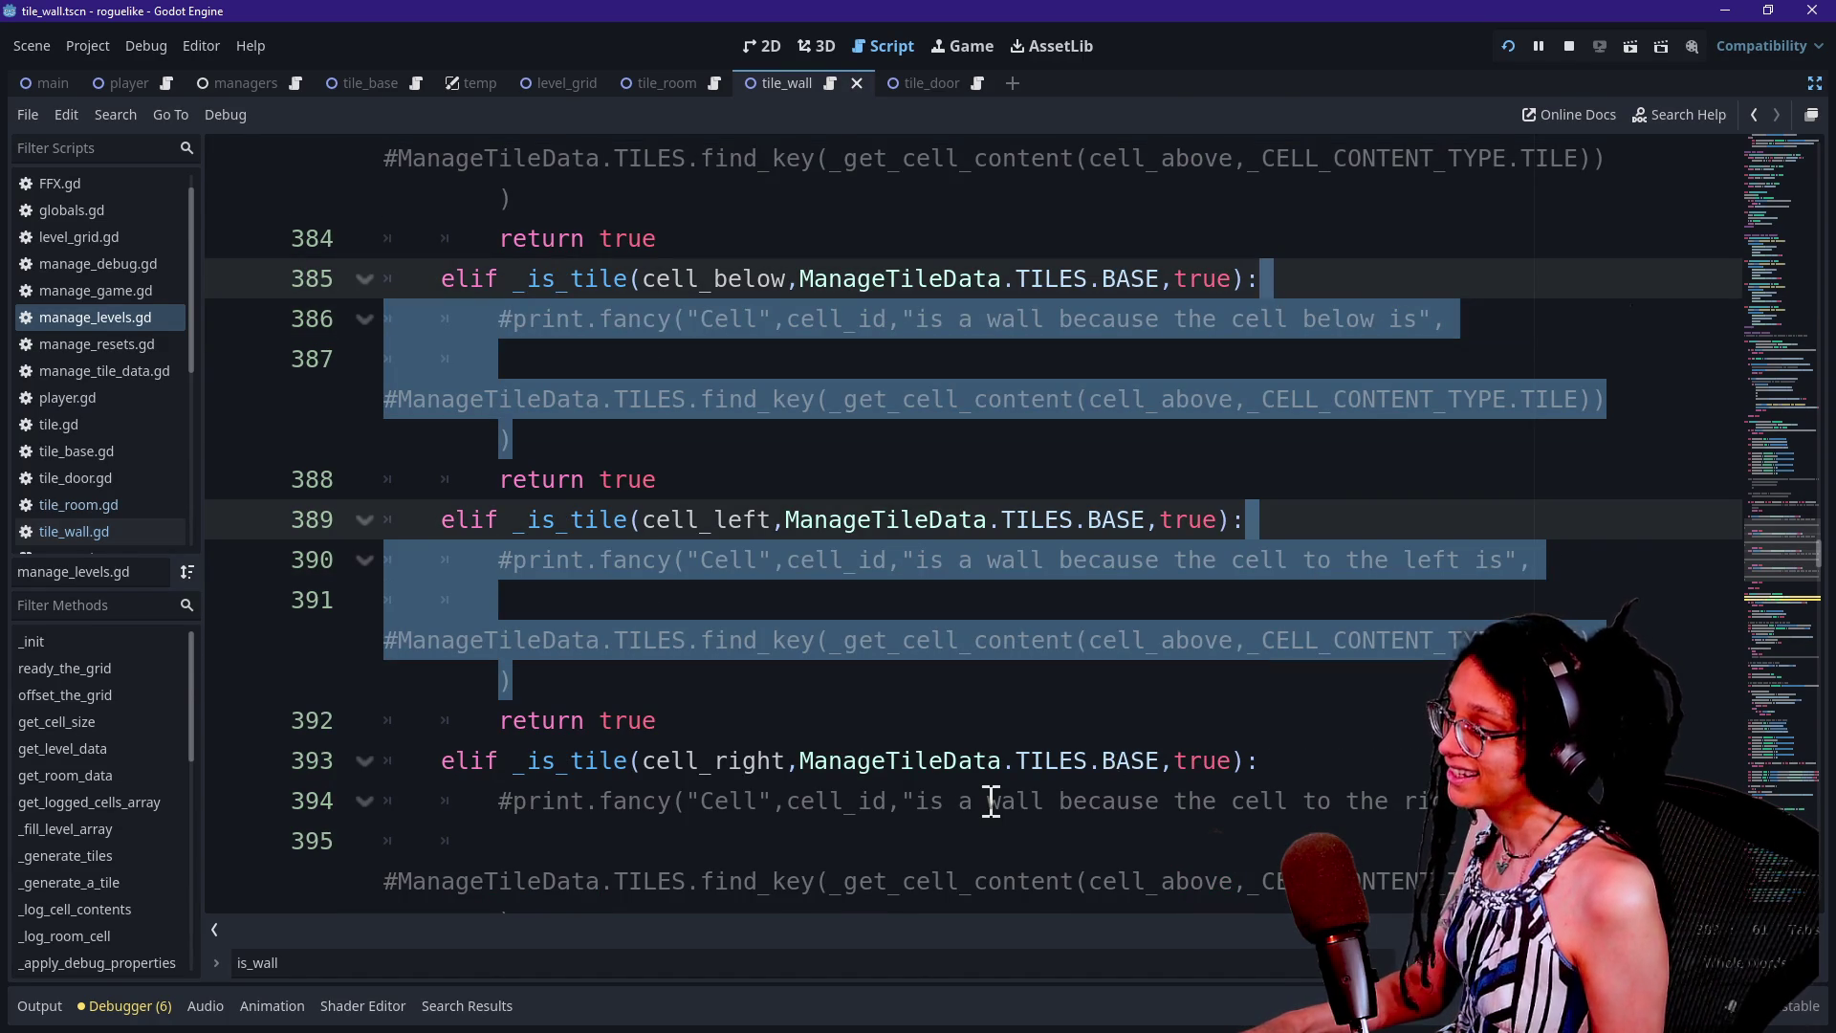
scroll(991, 801, down, 2)
mouse_move(1210, 674)
mouse_down()
mouse_move(1446, 496)
mouse_move(1443, 513)
mouse_up()
scroll(1440, 517, up, 5)
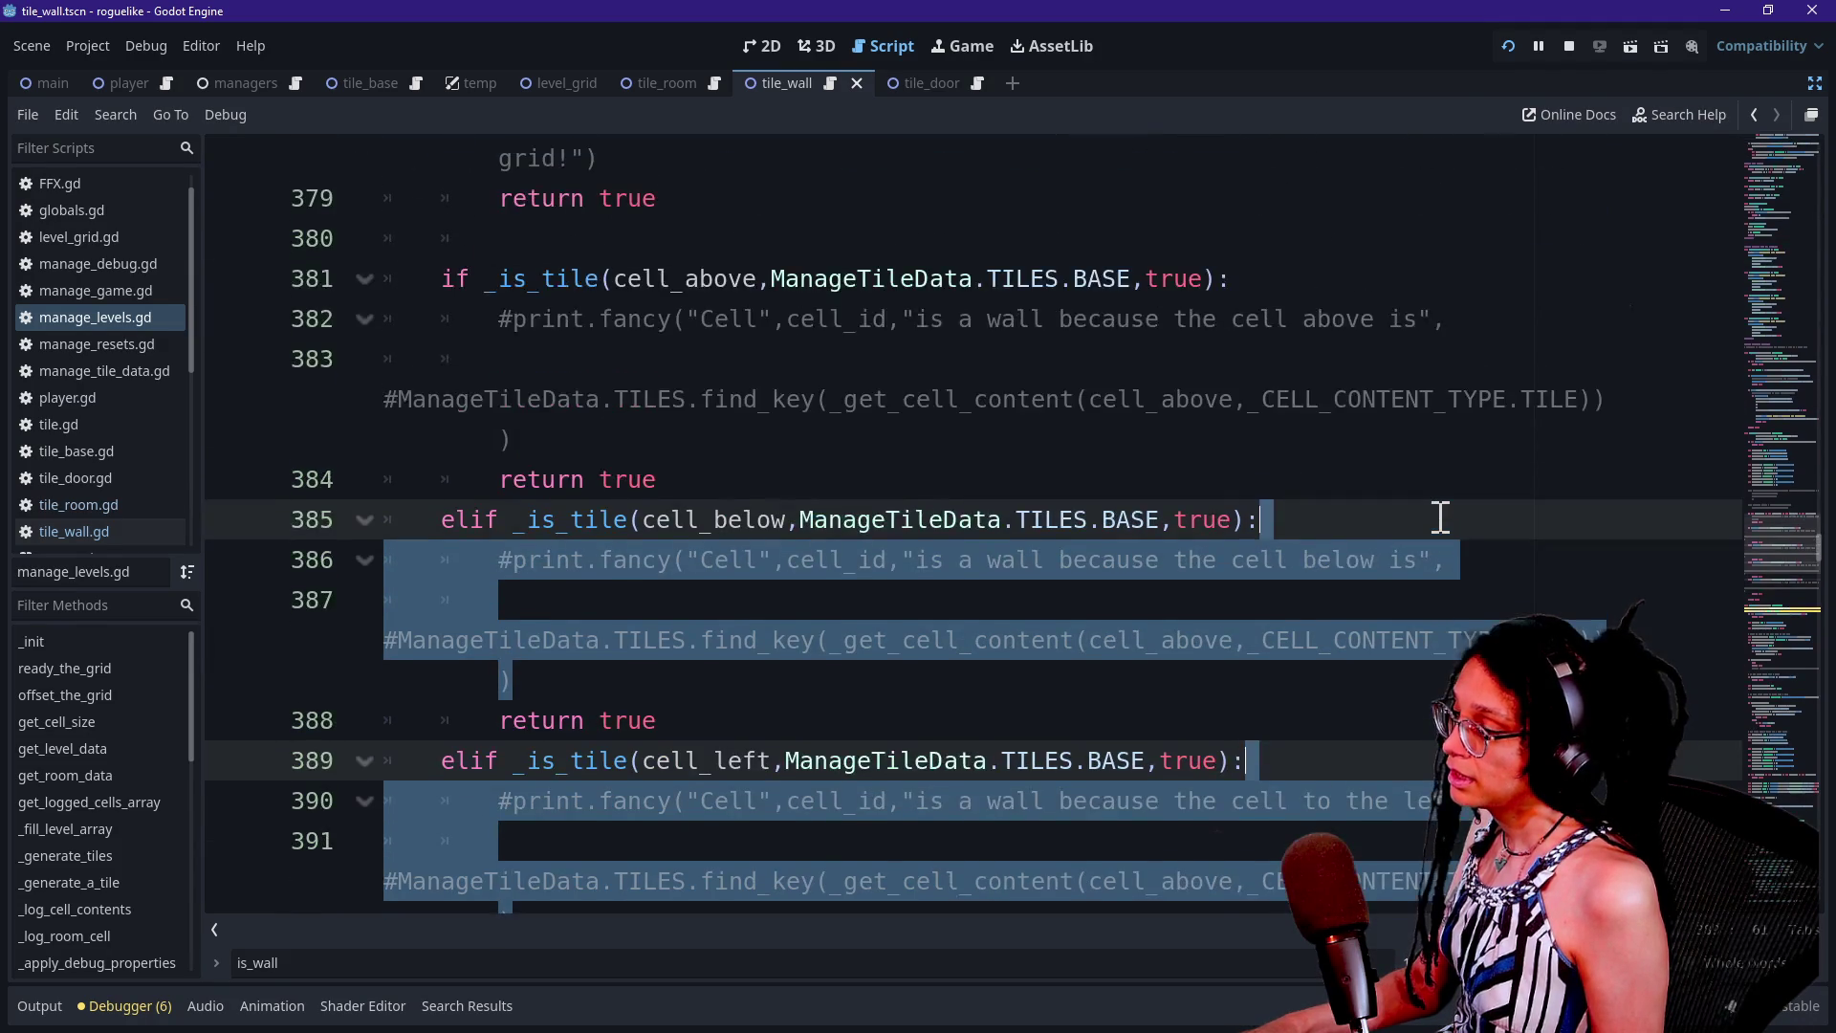
mouse_move(864, 550)
mouse_down()
mouse_move(1241, 443)
mouse_move(1264, 409)
mouse_up()
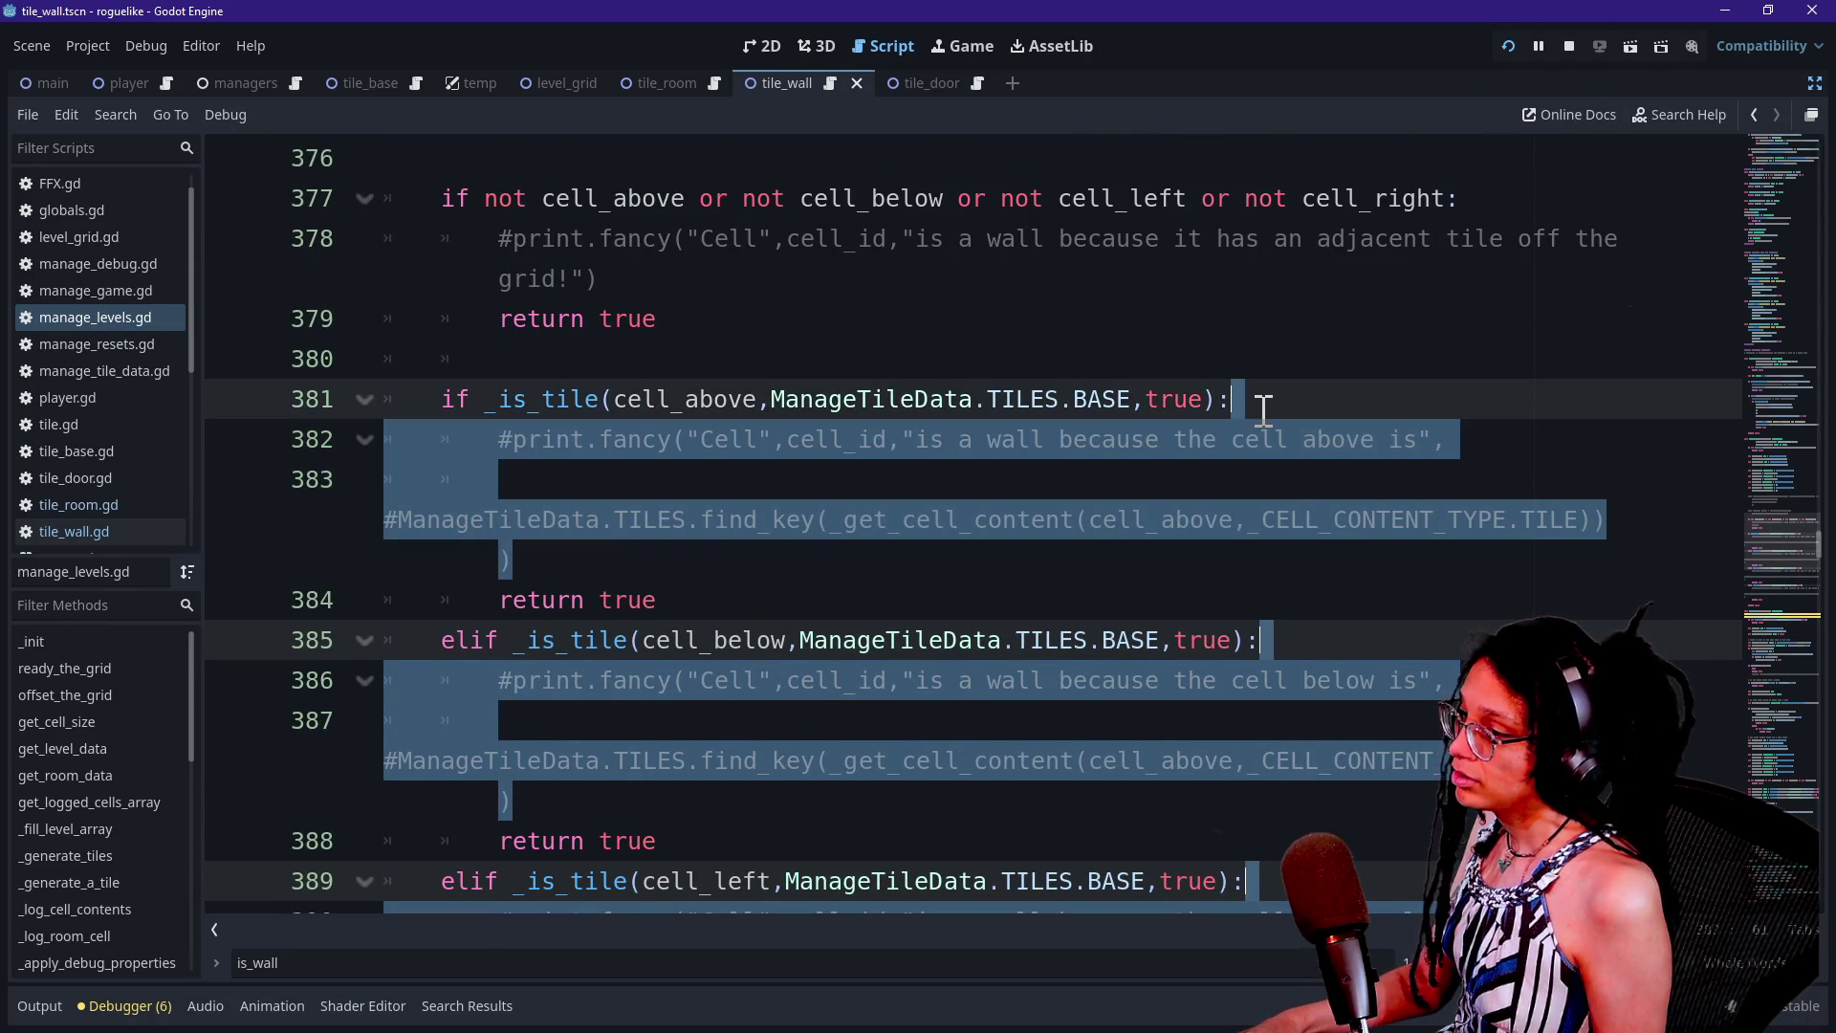
scroll(1262, 409, up, 1)
drag(974, 378, 1535, 320)
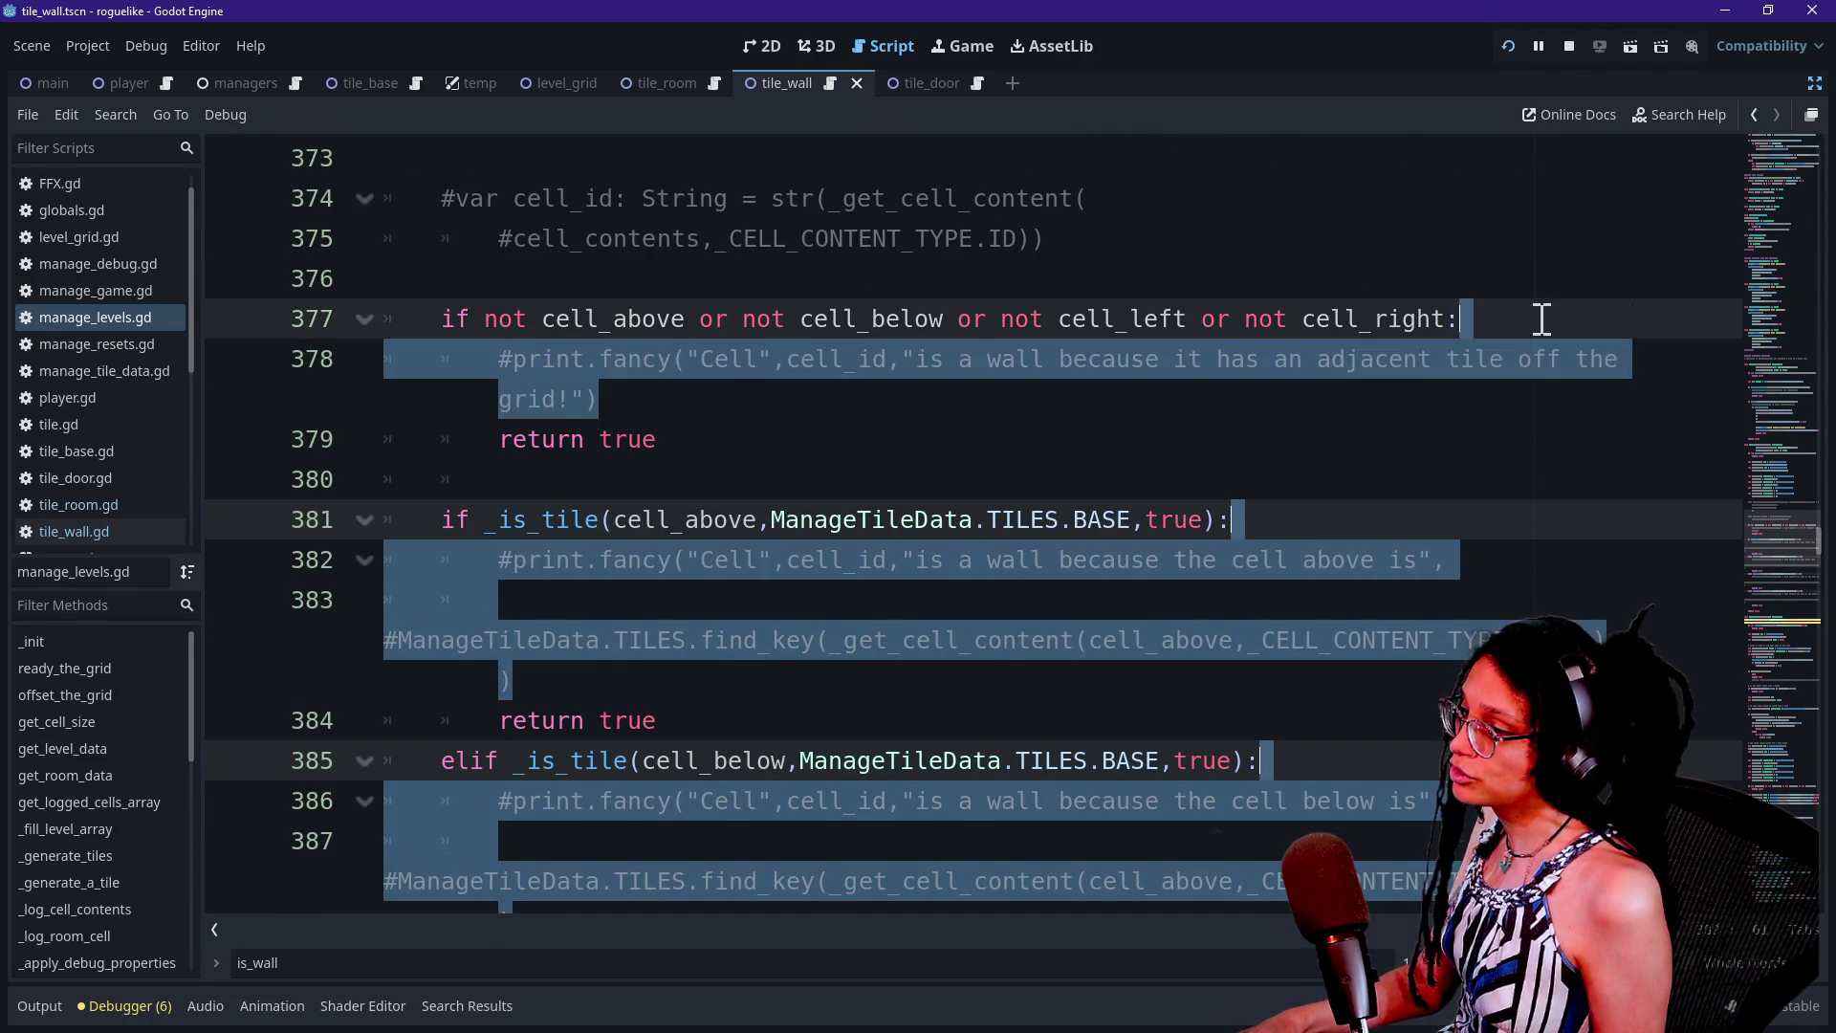
key(BackSpace)
scroll(765, 440, up, 2)
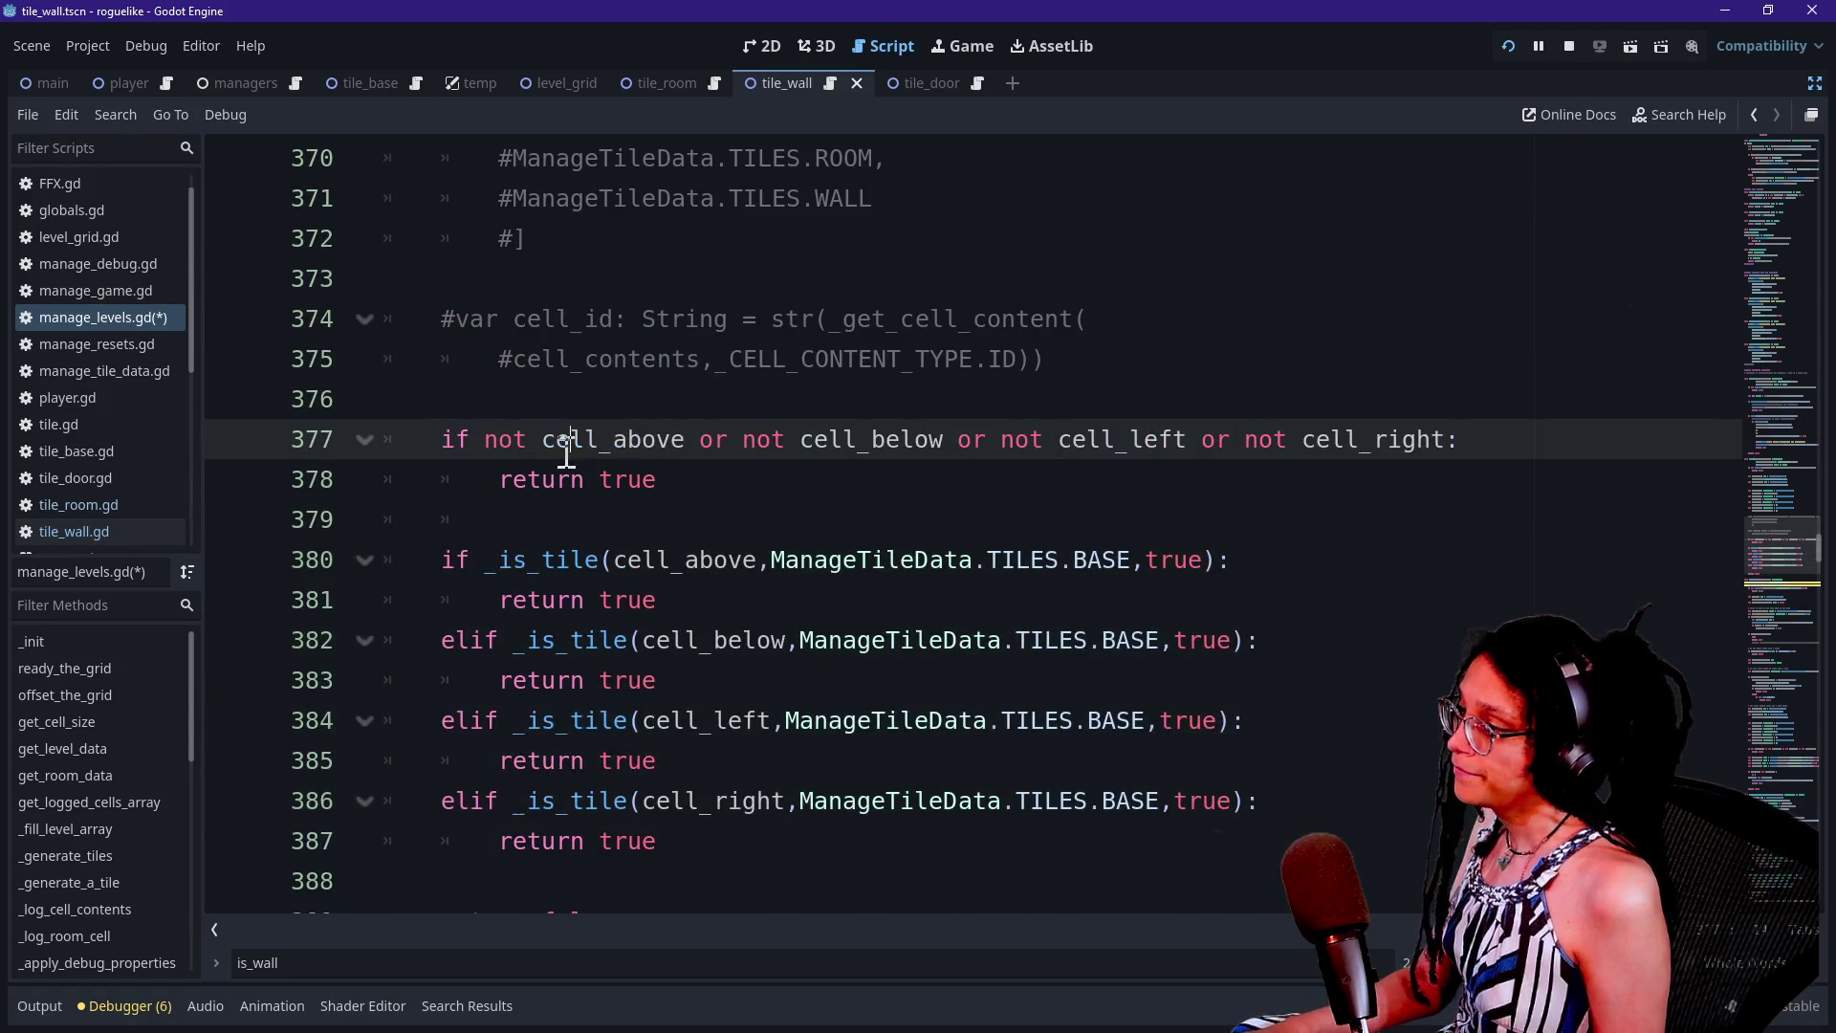
- Paste the _log_room_cell DOOR_CELLS call under the cell_above and cell_below checks in _is_wall
drag(564, 439, 934, 612)
scroll(934, 615, down, 1)
click(542, 717)
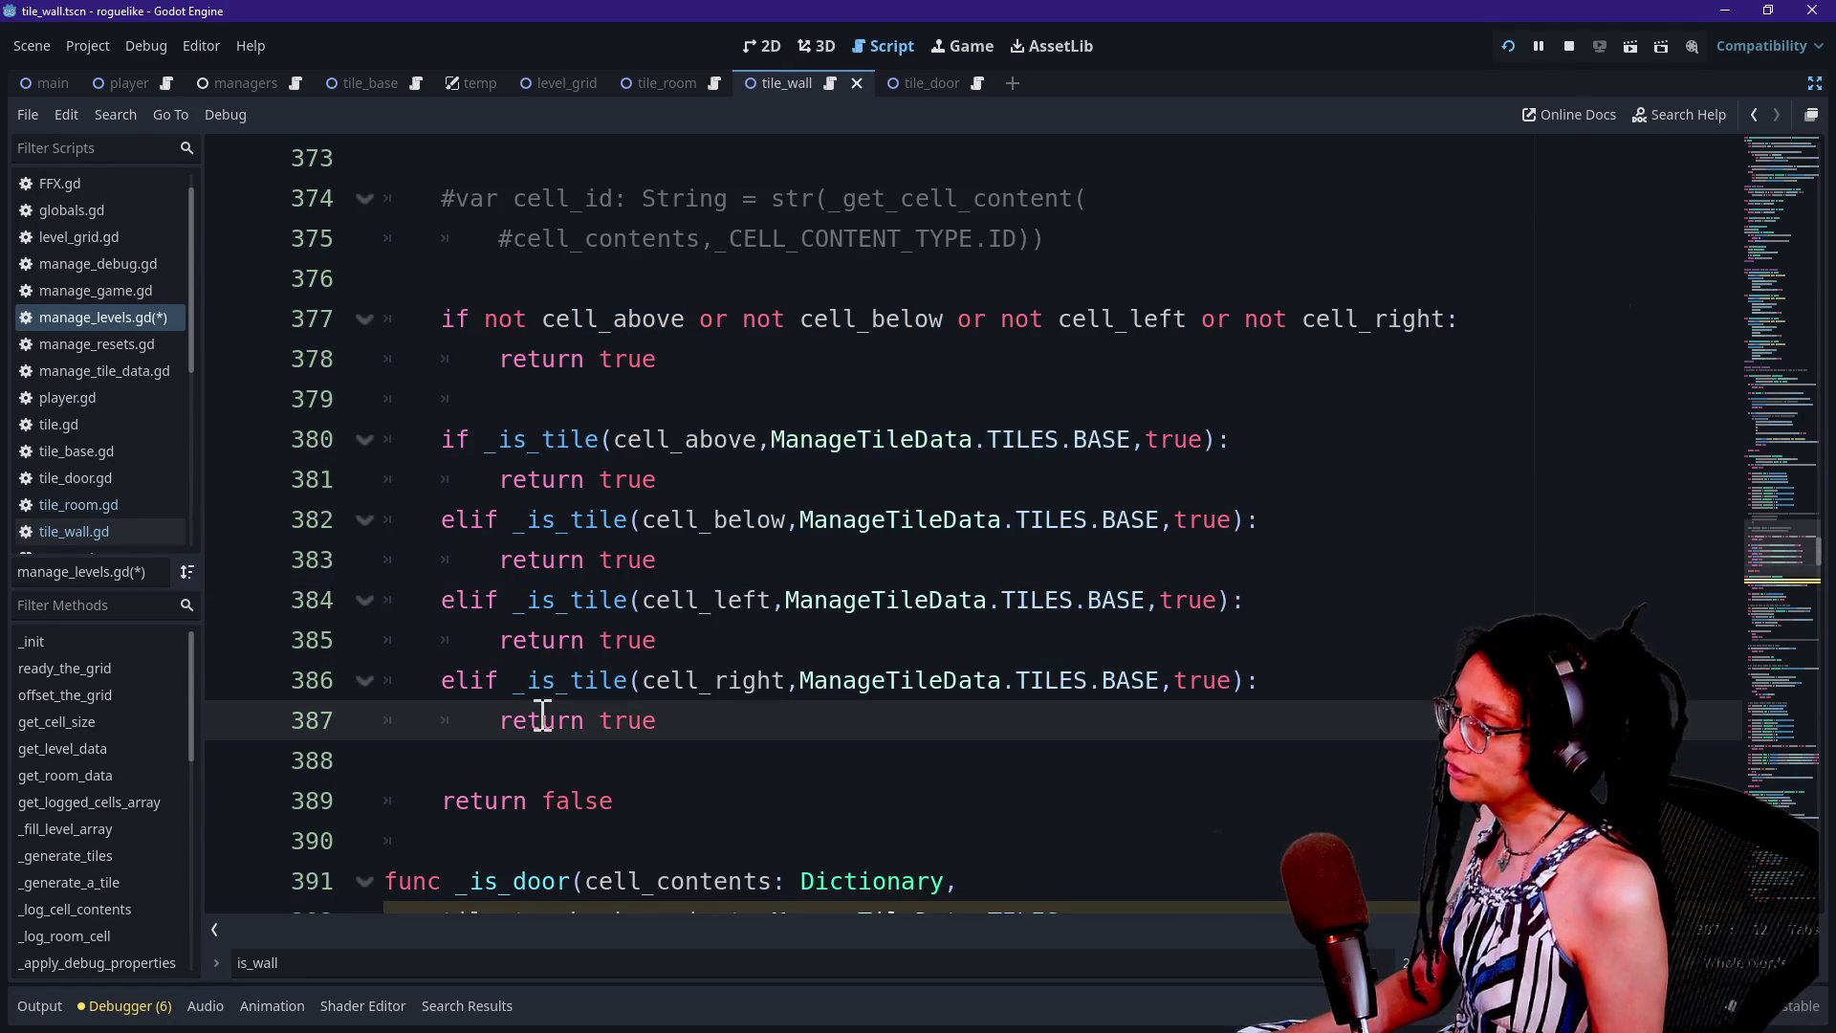
click(741, 815)
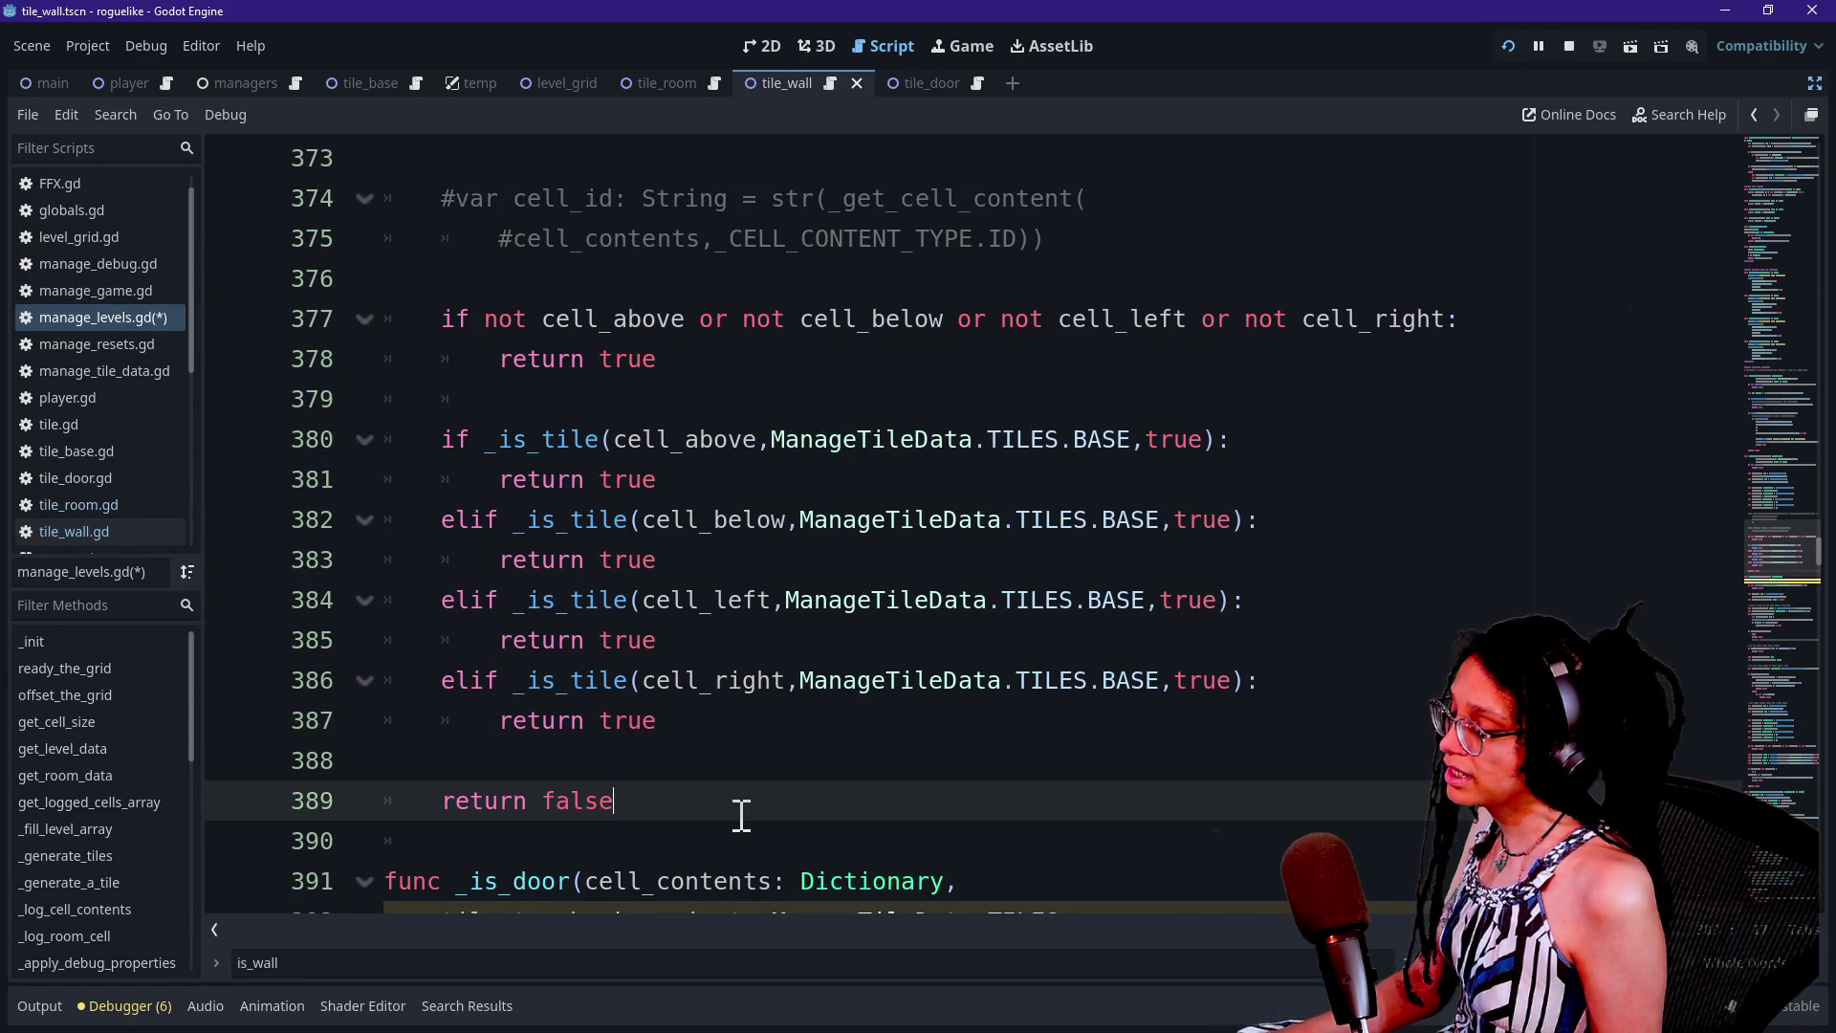
click(765, 748)
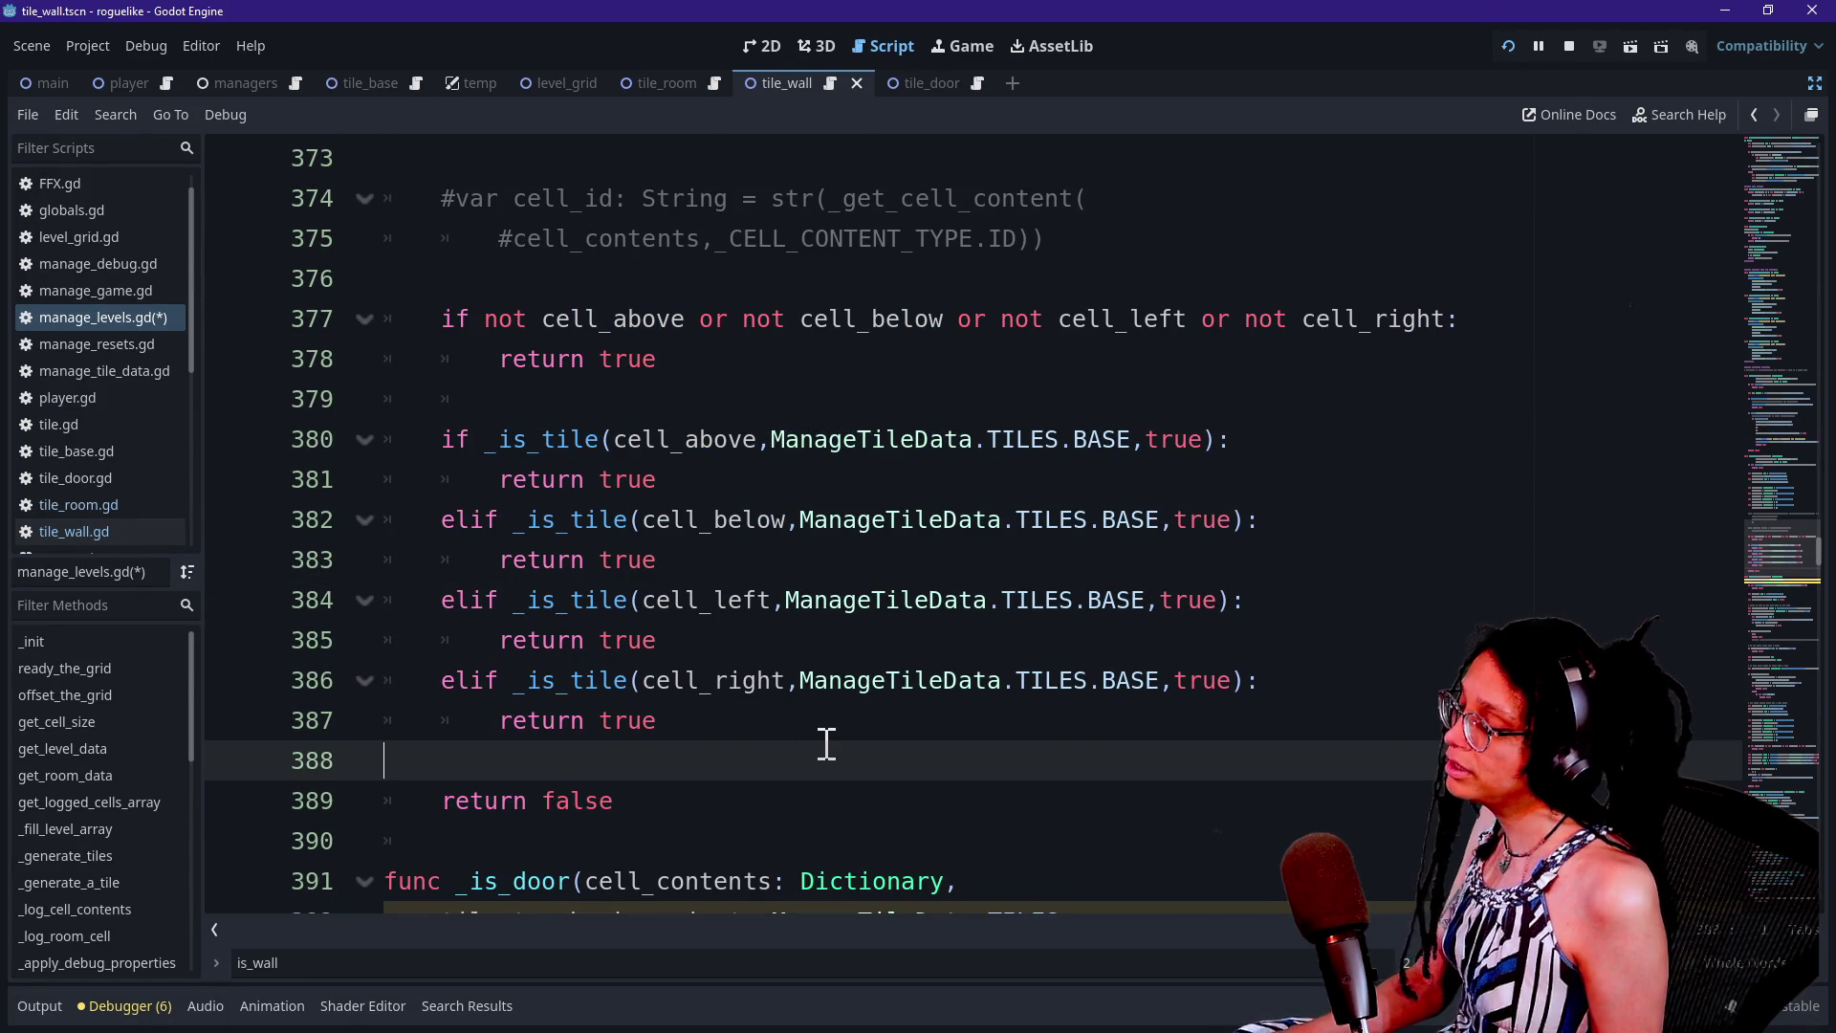
scroll(828, 726, down, 1)
click(1263, 320)
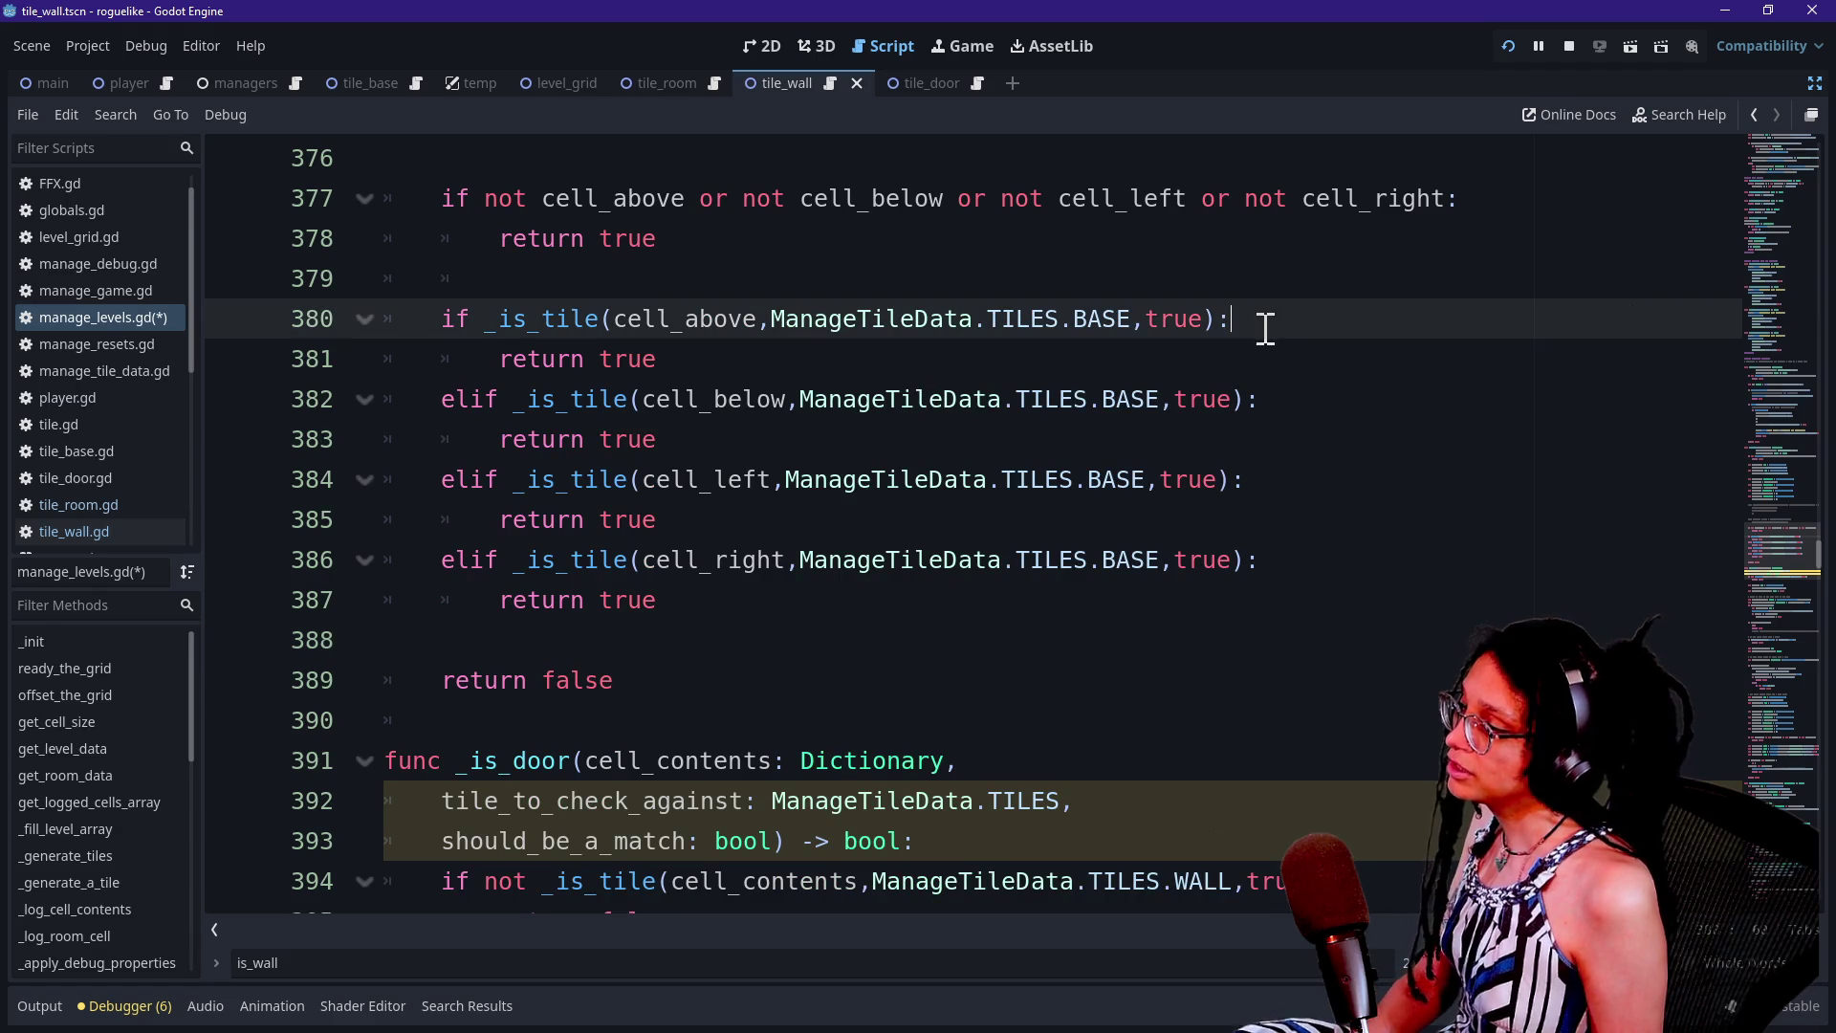
key(Return)
text(_log_room_cell(cell_contents,_ROOM_CELL_CONTENT_TYPE.DOOR_CELLS))
click(1377, 454)
key(Return)
text(_log_room_cell(cell_contents,_ROOM_CELL_CONTENT_TYPE.DOOR_CELLS))
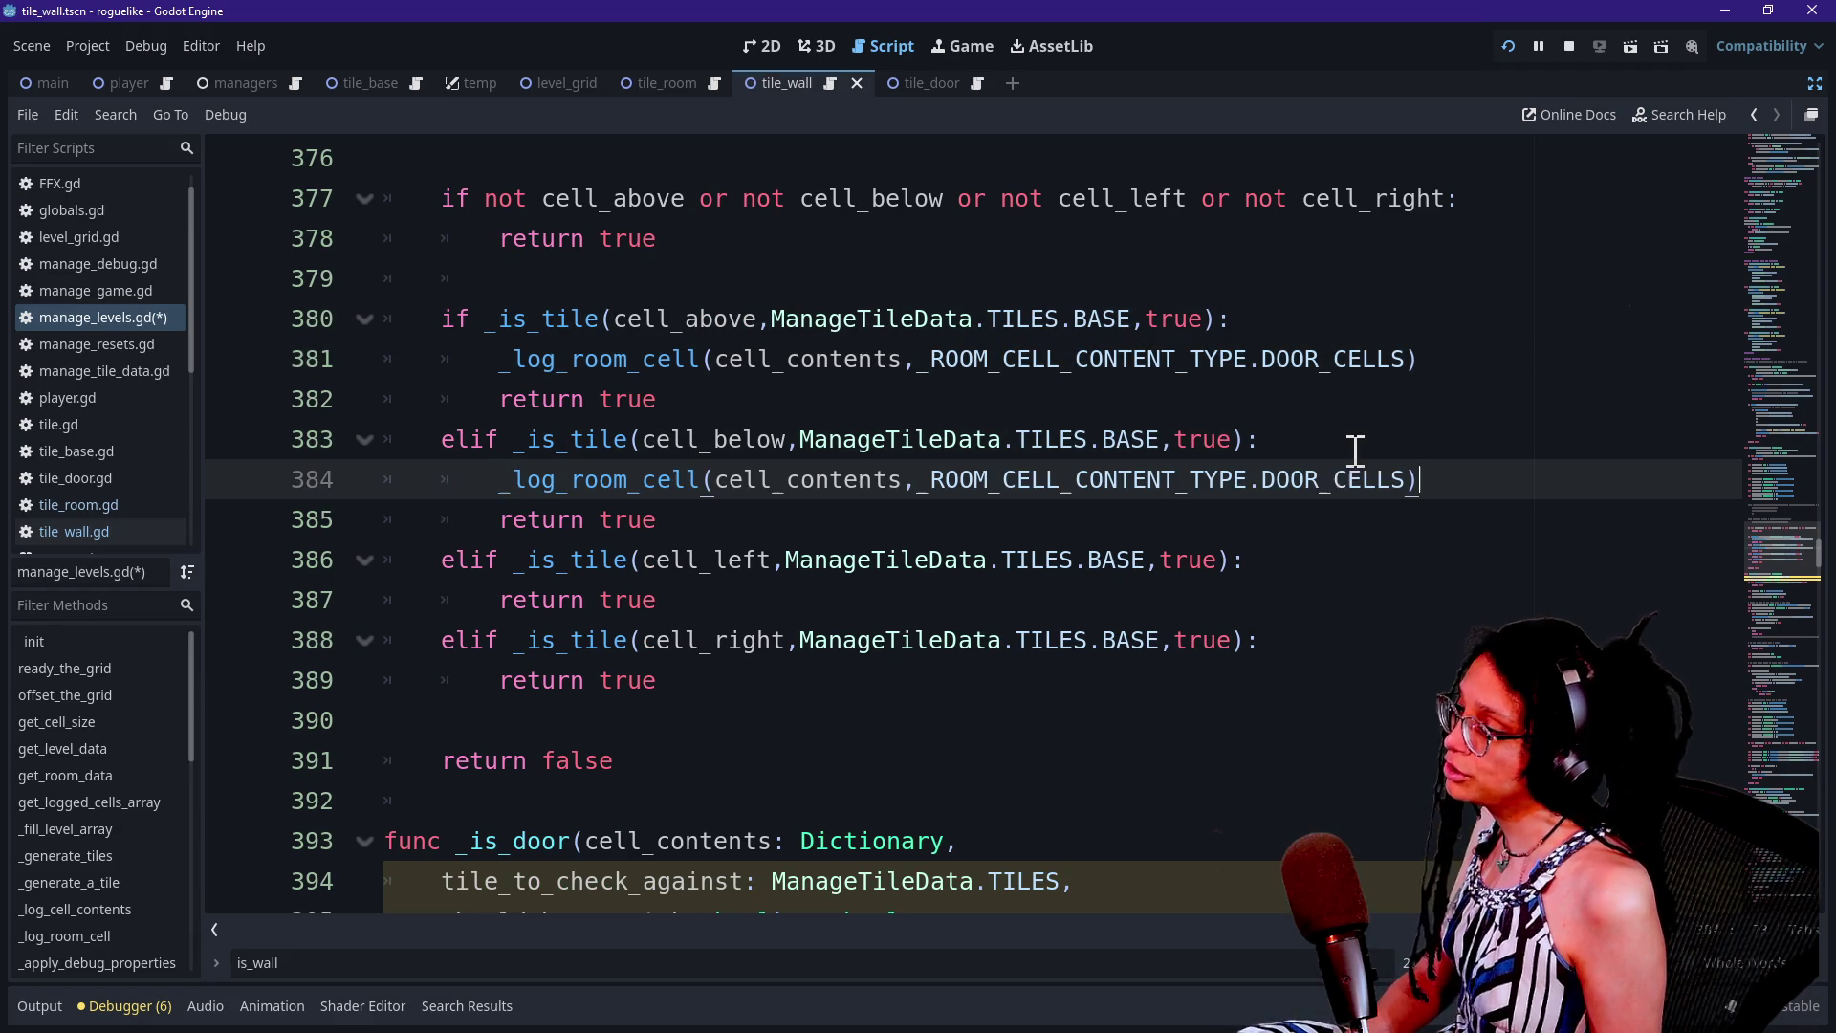
- Paste the same logging call under the cell_left, cell_right and off-grid checks
click(1329, 586)
click(1321, 564)
key(Return)
text(_log_room_cell(cell_contents,_ROOM_CELL_CONTENT_TYPE.DOOR_CELLS))
click(1297, 687)
key(Return)
text(_log_room_cell(cell_contents,_ROOM_CELL_CONTENT_TYPE.DOOR_CELLS))
scroll(806, 746, down, 2)
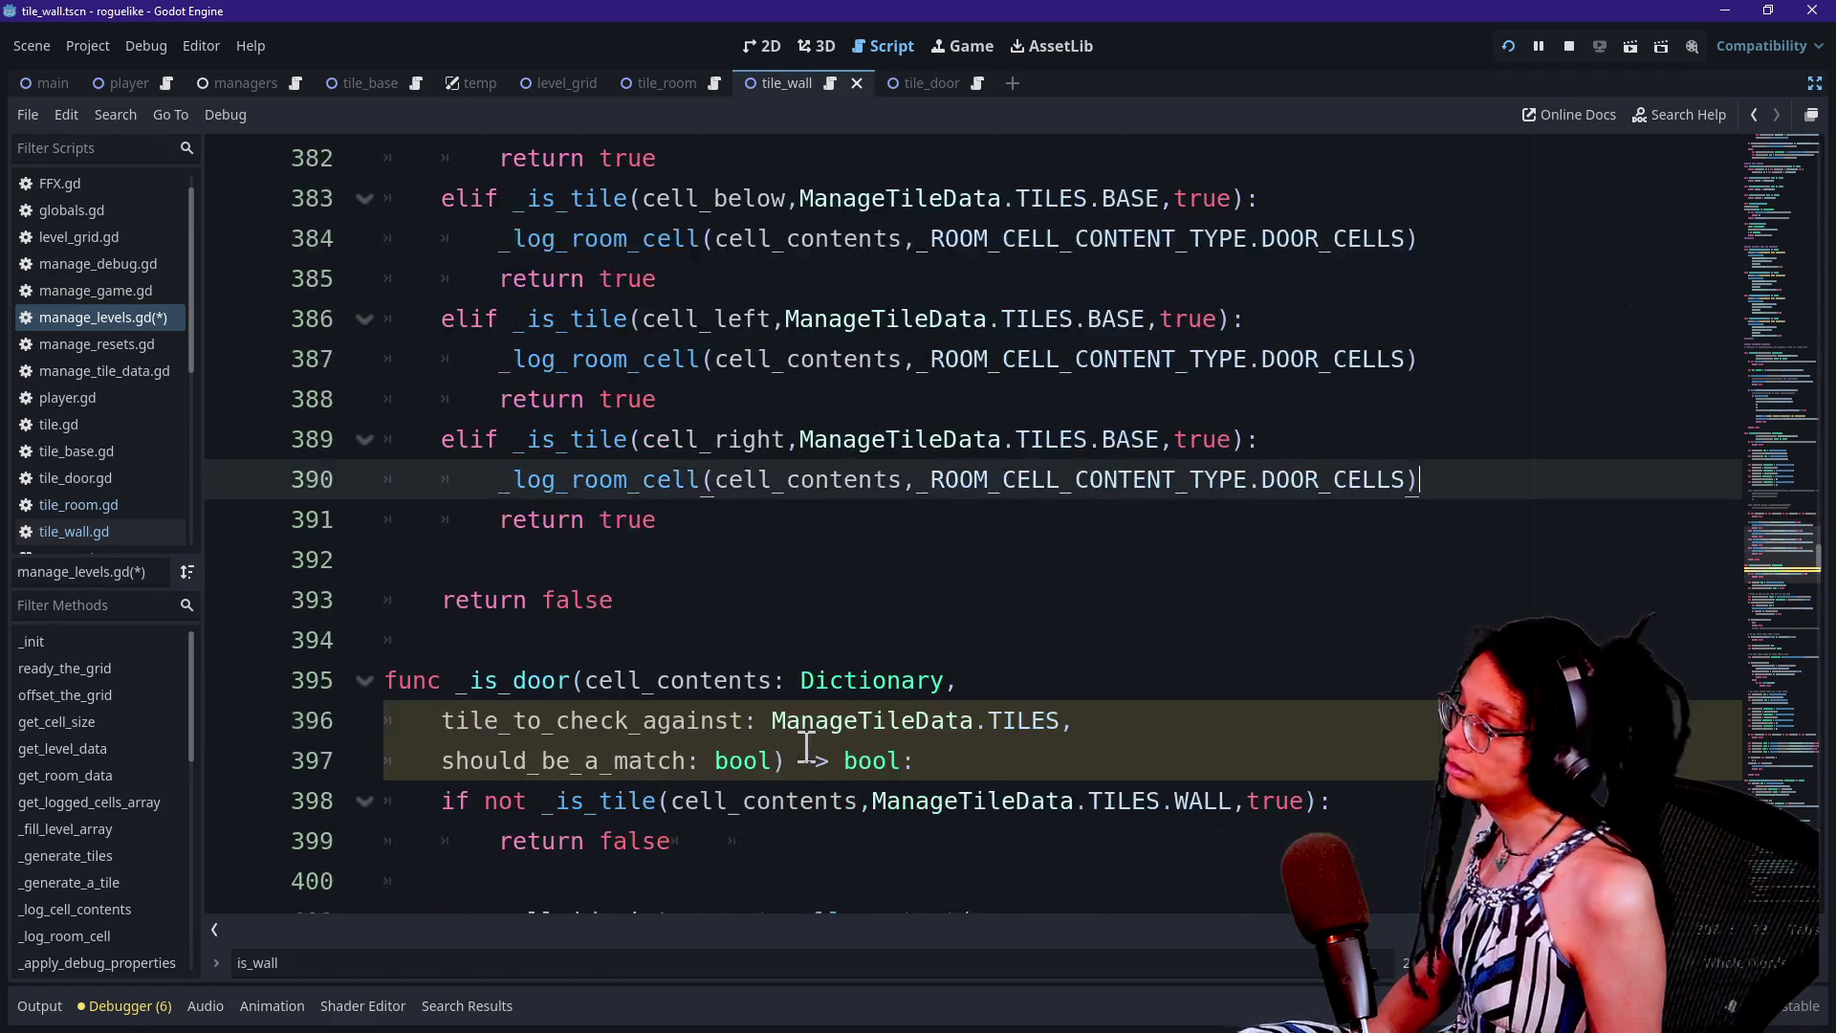
scroll(806, 747, up, 4)
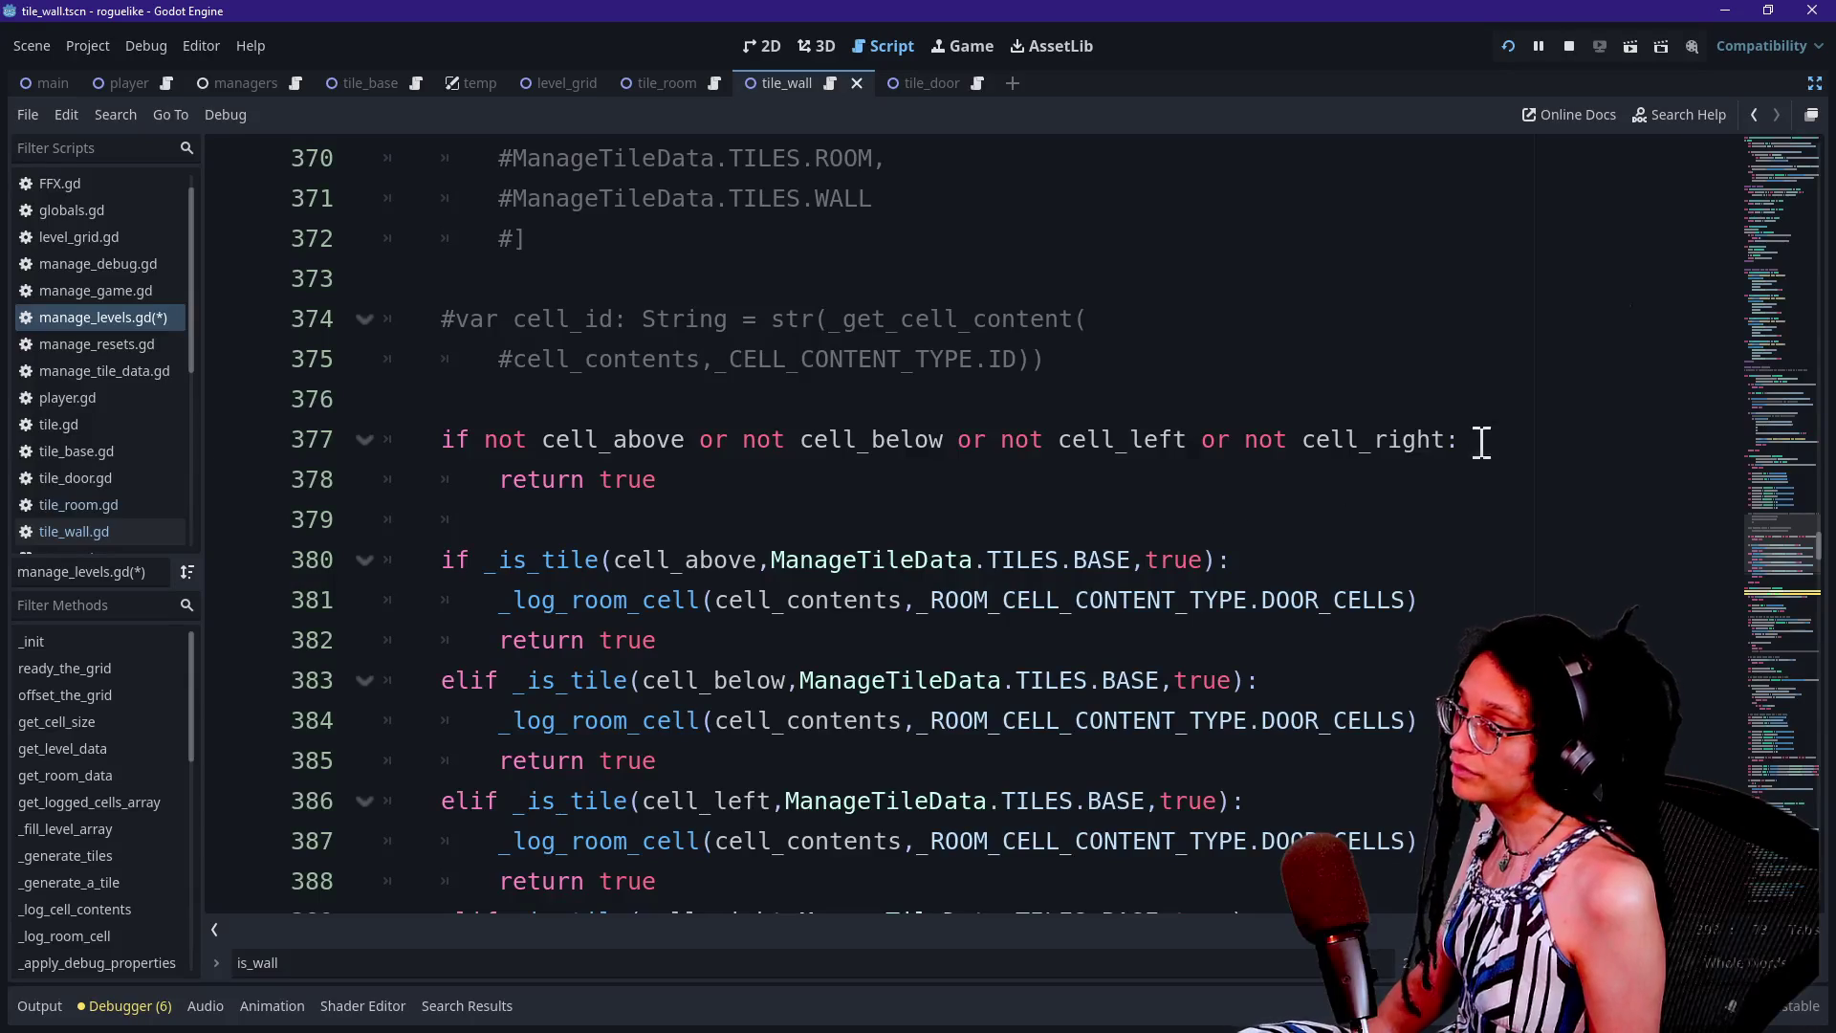
click(1480, 439)
key(Return)
text(_log_room_cell(cell_contents,_ROOM_CELL_CONTENT_TYPE.DOOR_CELLS))
scroll(954, 567, down, 1)
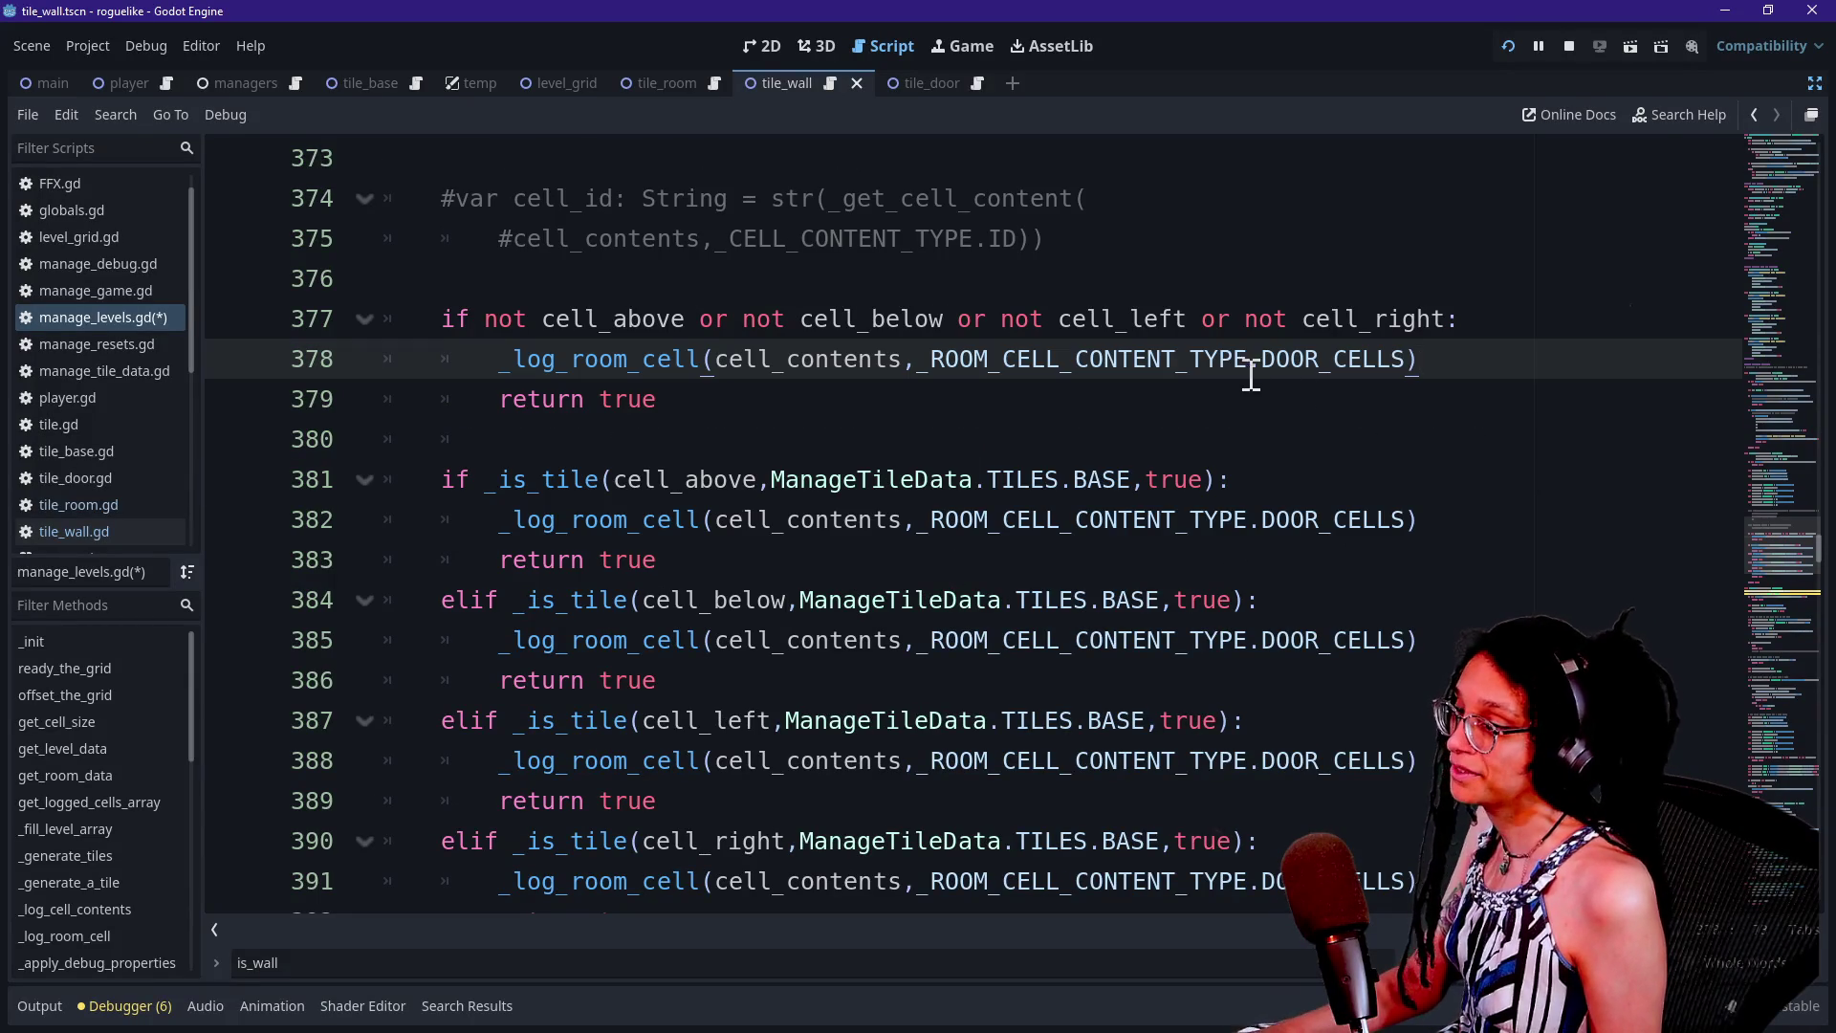
- Rename every pasted DOOR_CELLS to WALL_CELLS using Ctrl+D multi-select and save manage_levels.gd
drag(1266, 371, 1304, 373)
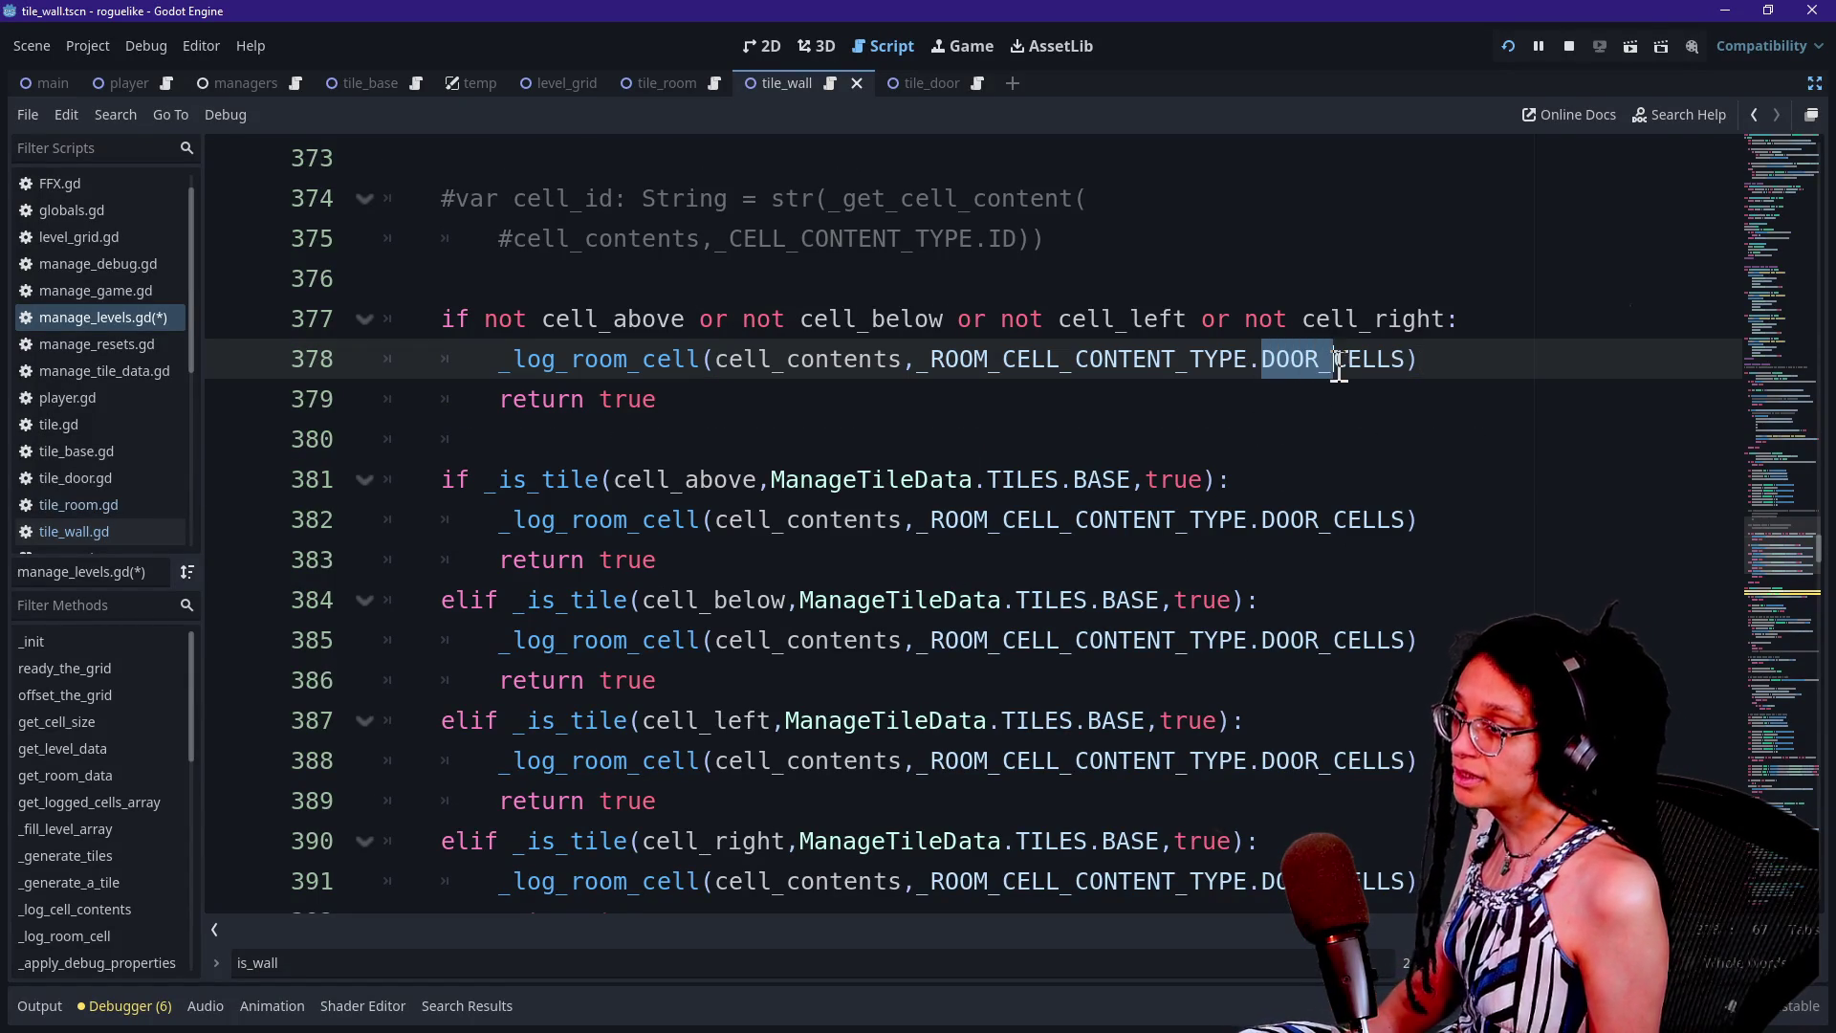
key(ctrl+d)
key(ctrl+d)
key(ctrl+d)
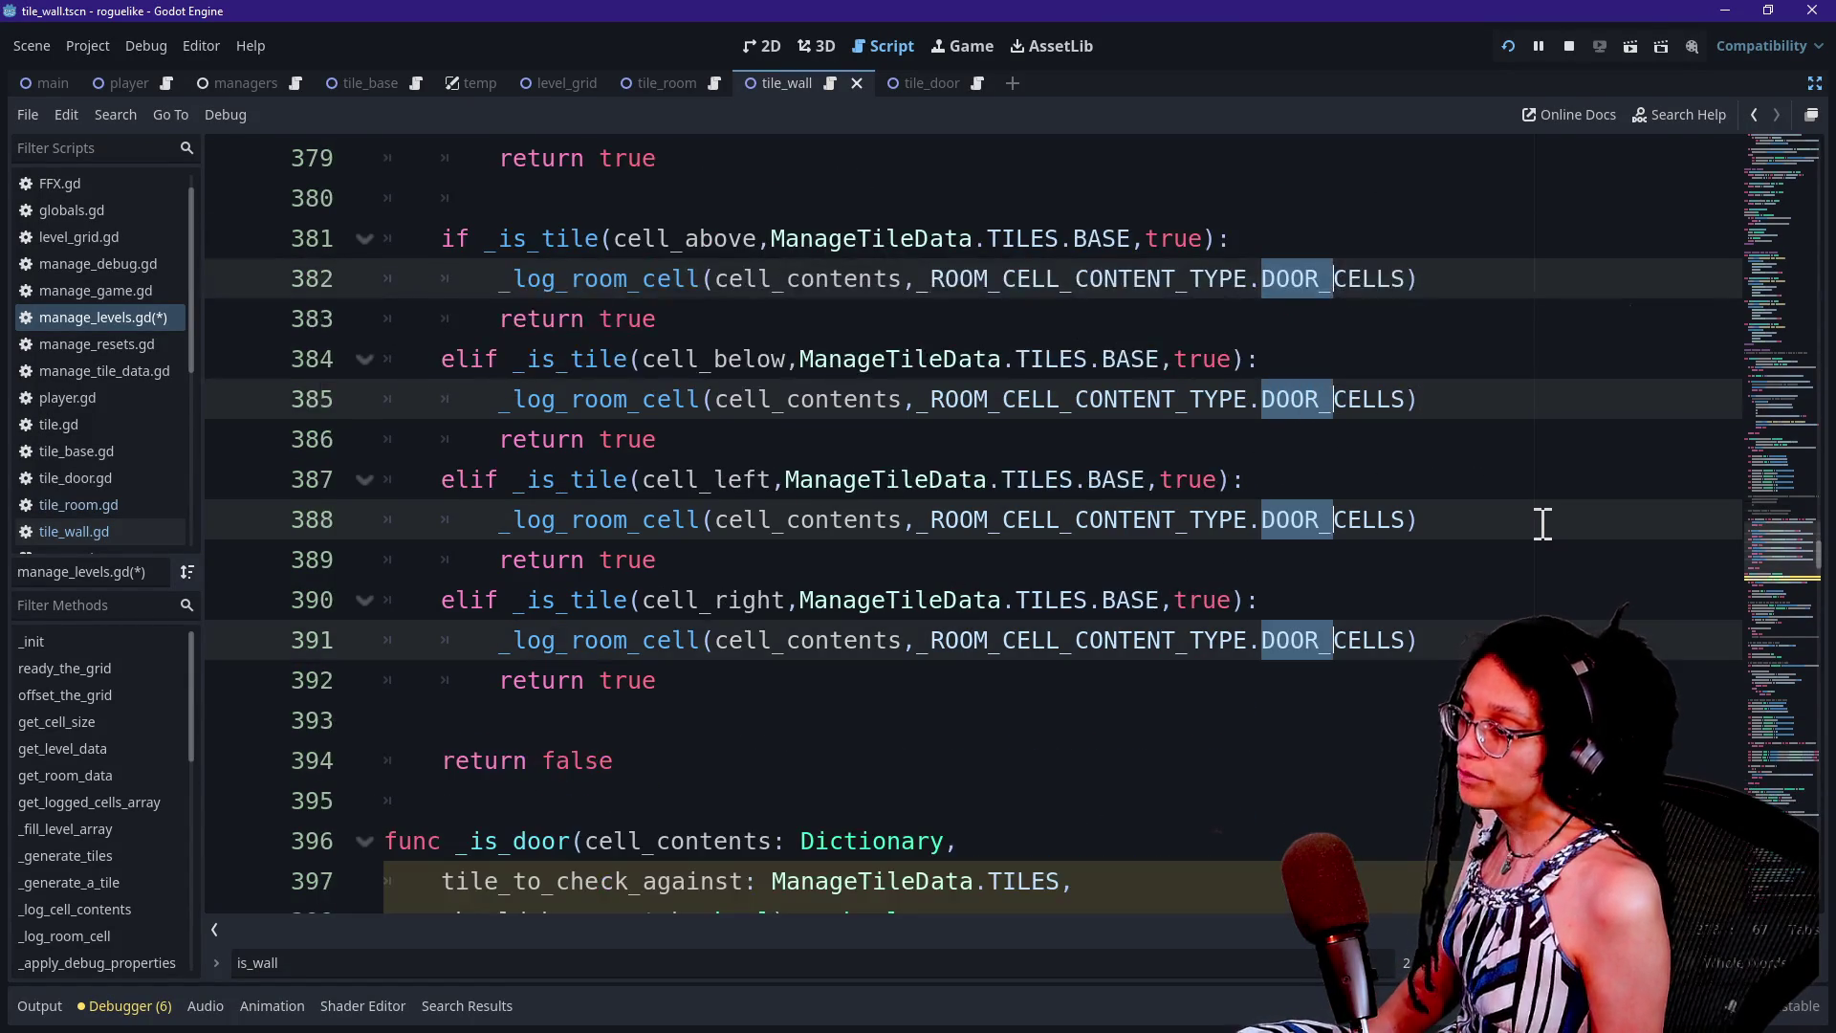
text(WALL_)
click(1148, 484)
key(ctrl+s)
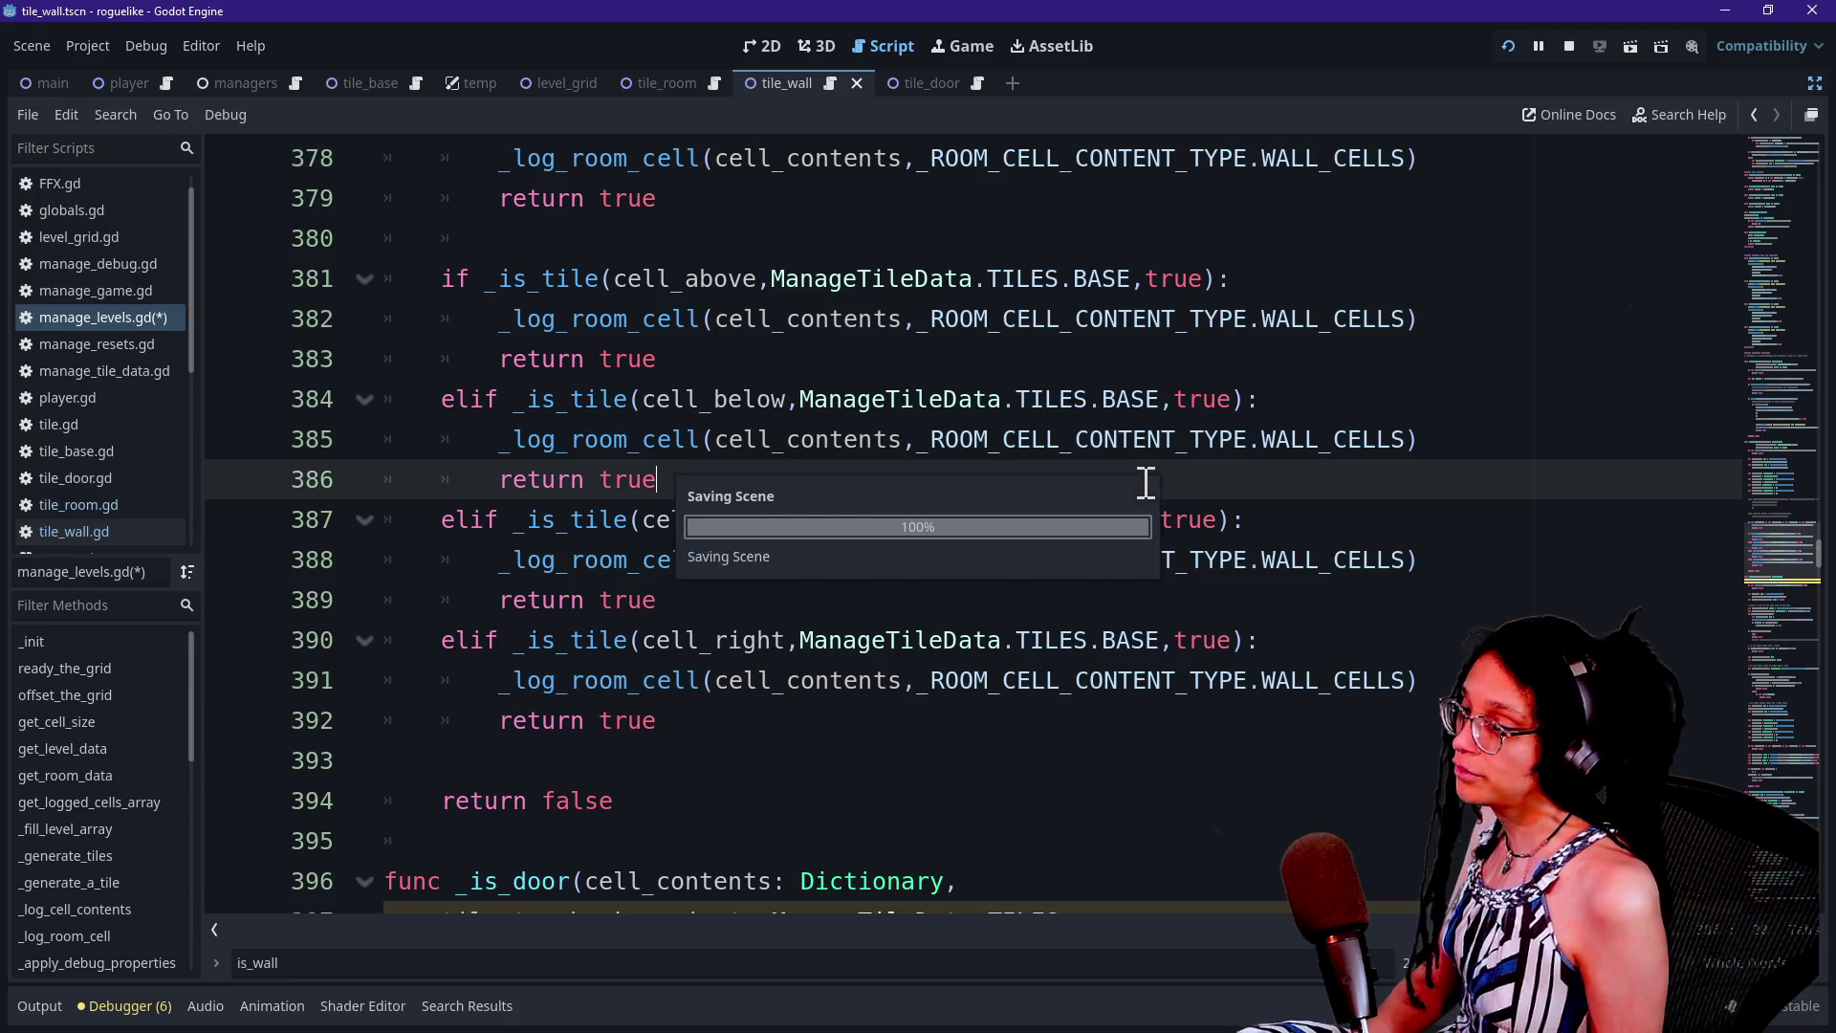
scroll(1145, 484, up, 3)
scroll(762, 197, down, 1)
click(1098, 676)
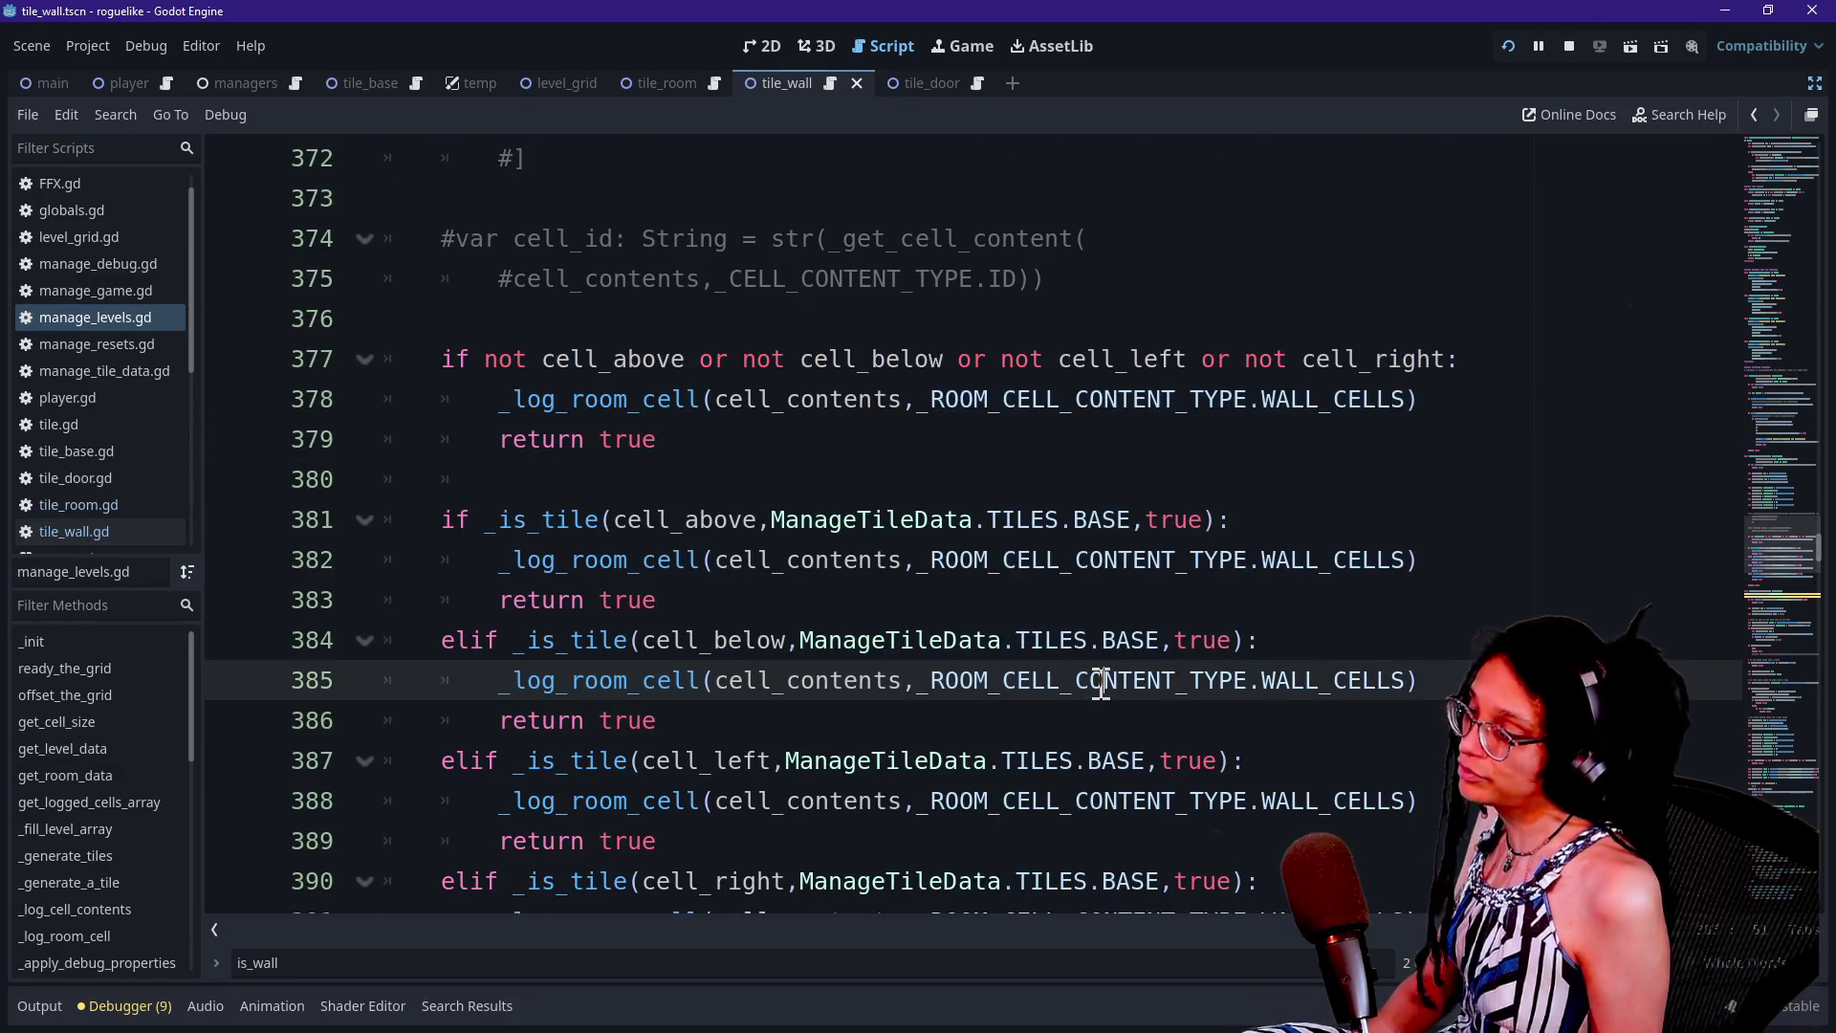
scroll(1100, 685, down, 1)
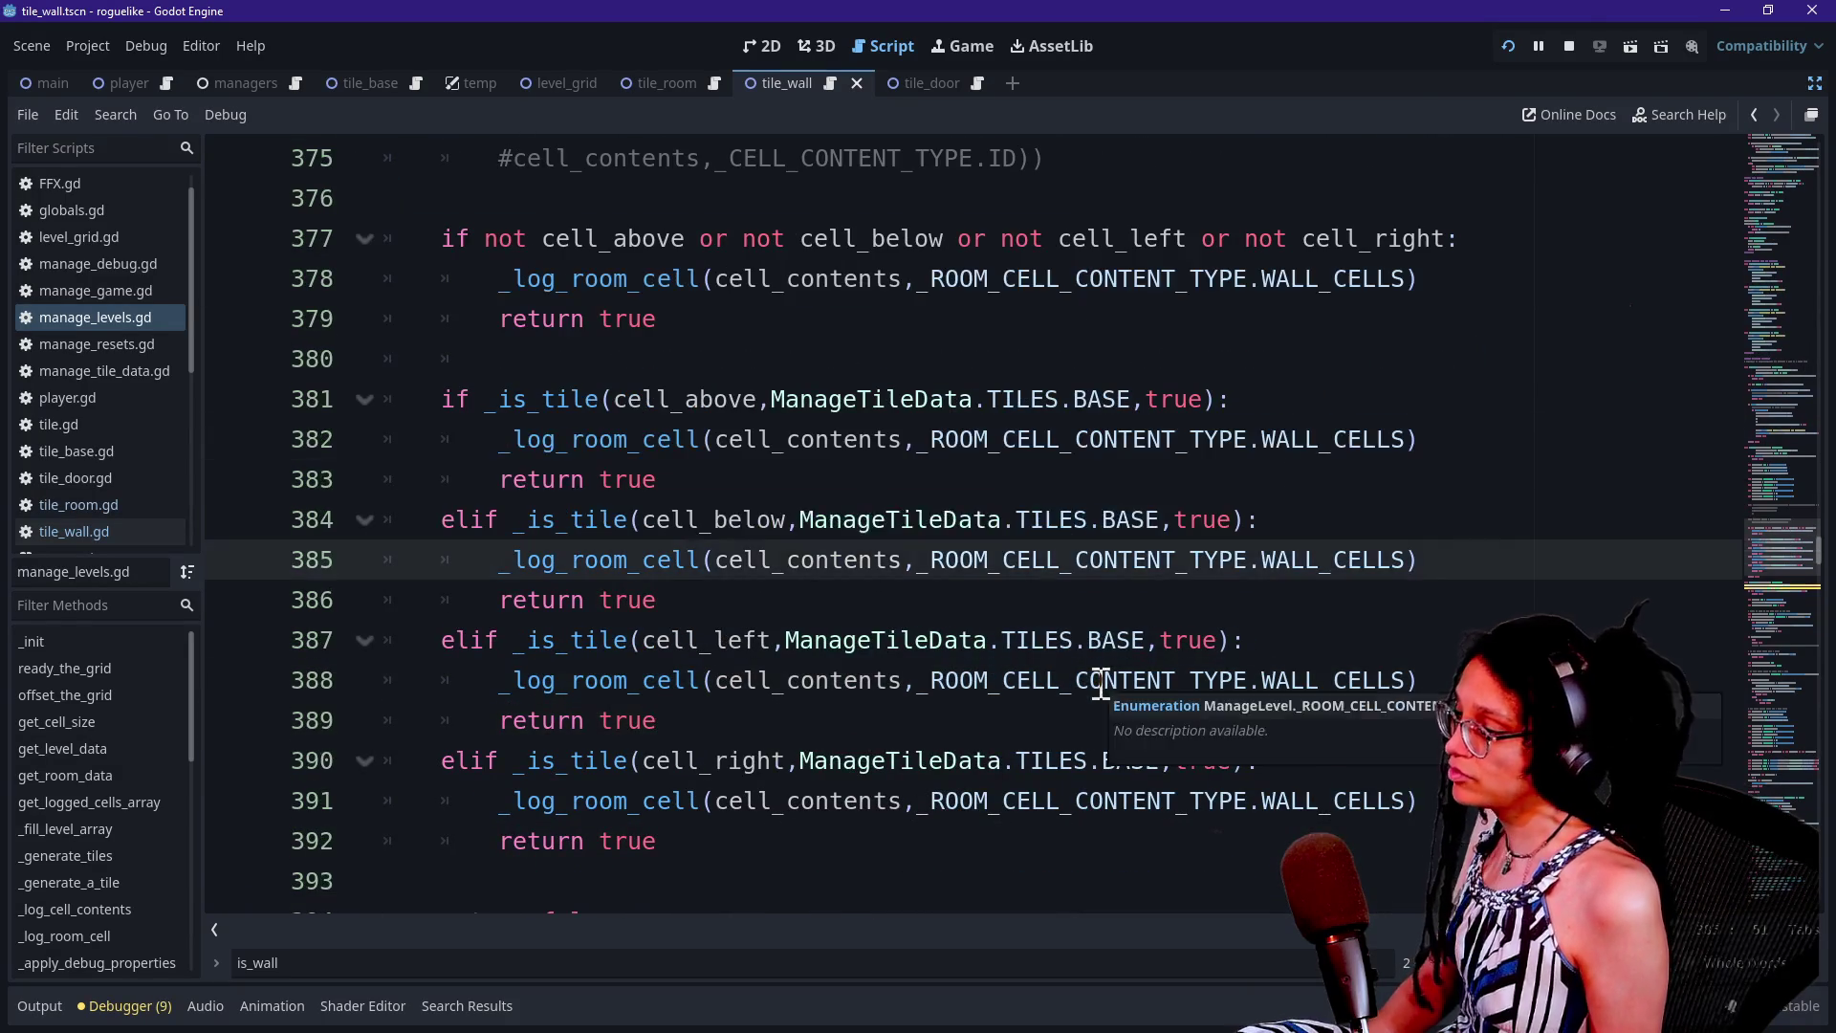
- Run the game and select Main > Managers > ManageLevel in the Remote scene tree
click(1501, 45)
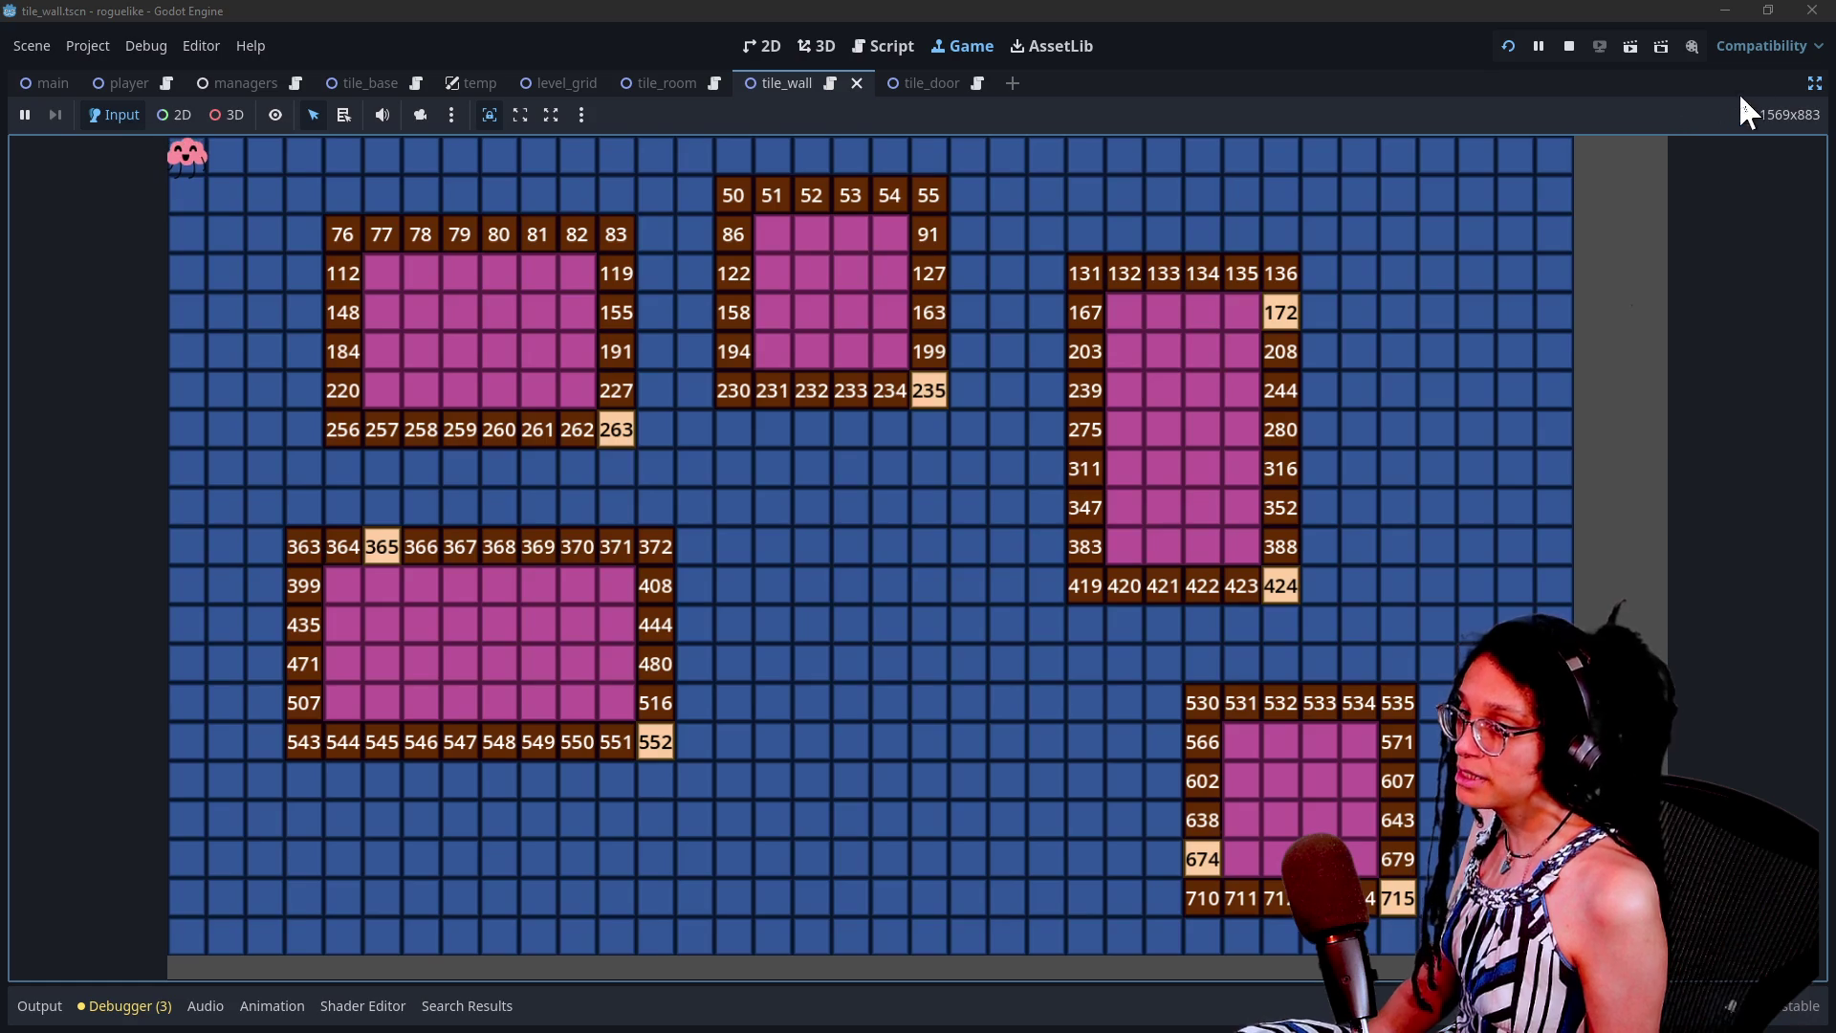
click(1813, 85)
click(49, 148)
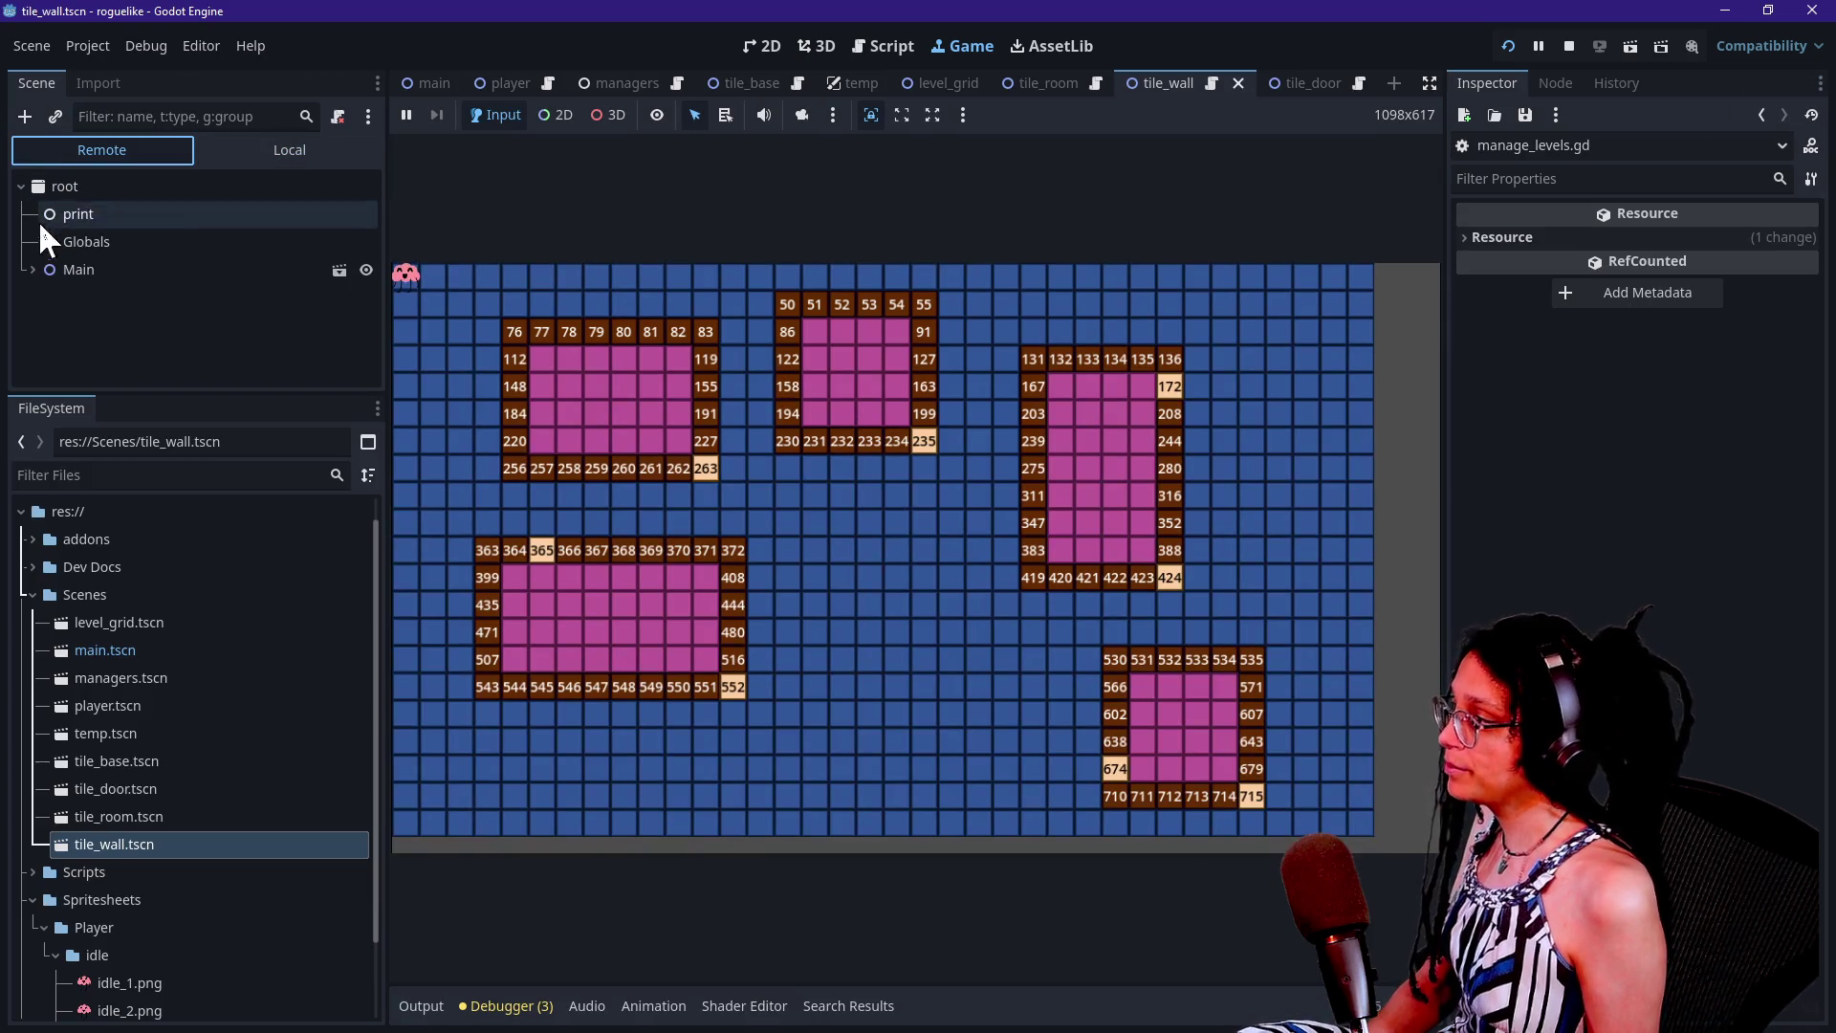
click(31, 267)
click(61, 301)
click(43, 304)
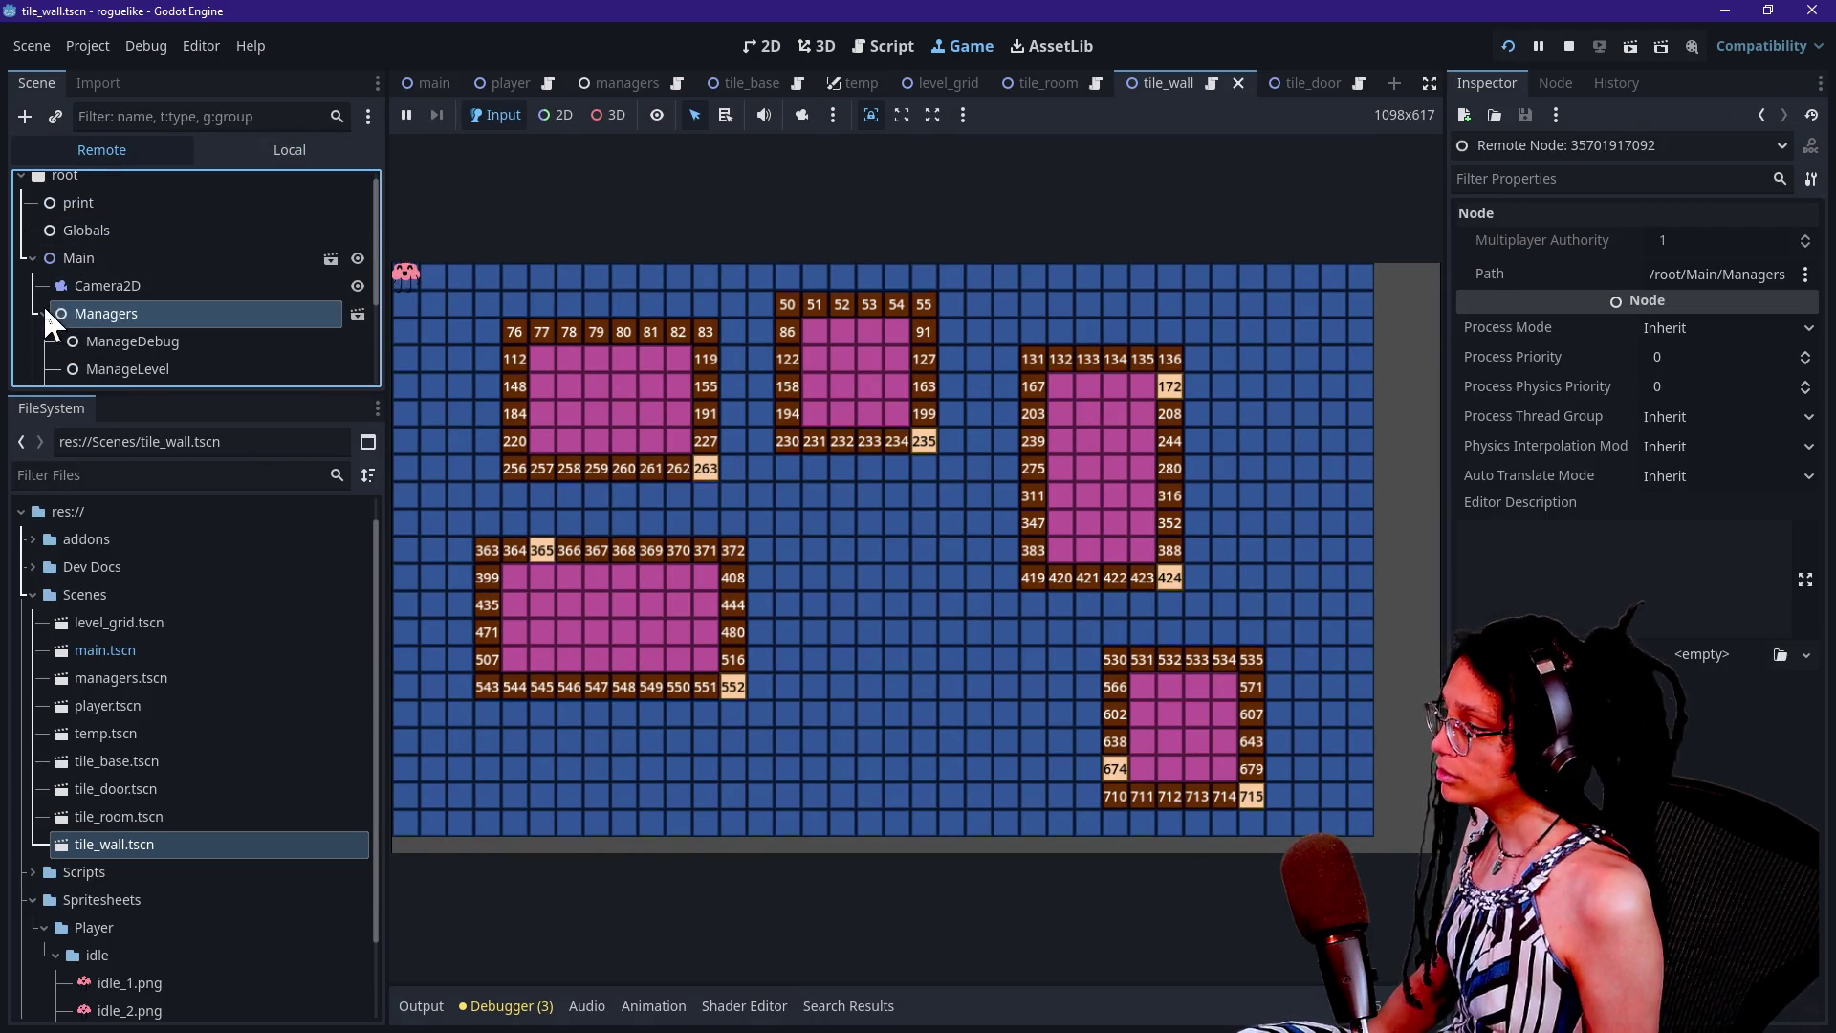
click(67, 366)
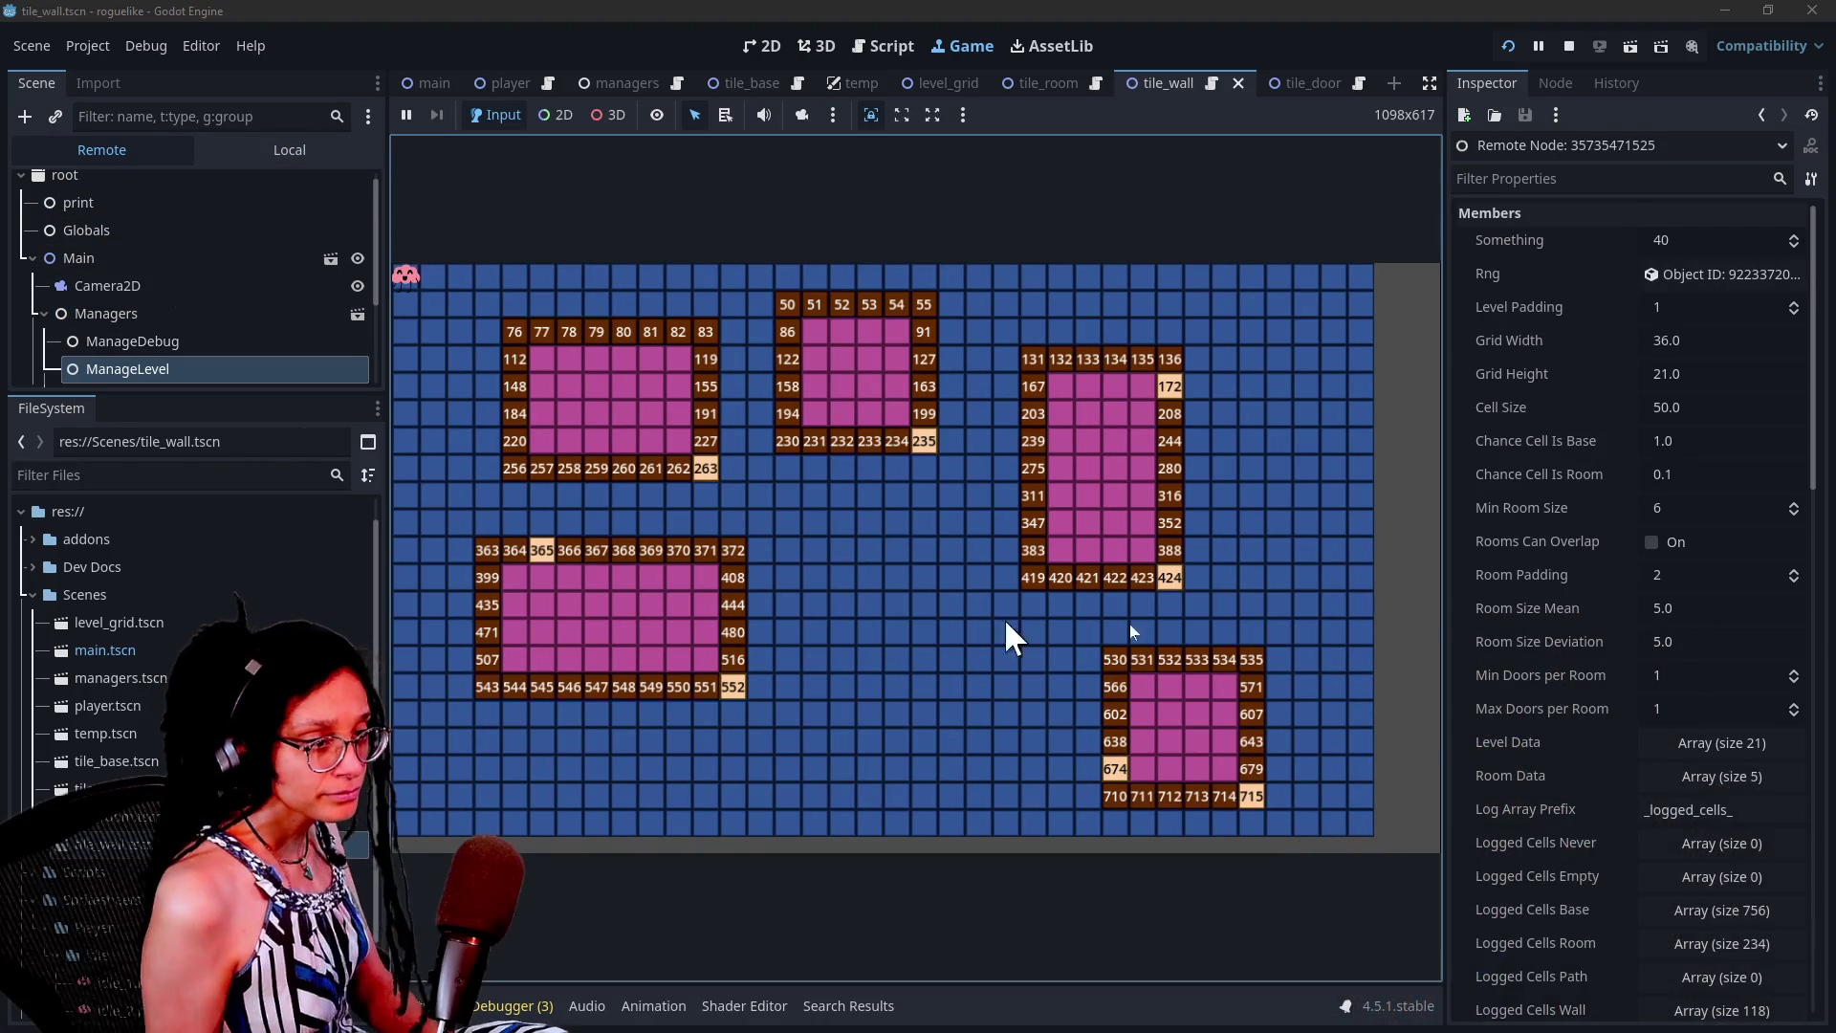
scroll(1660, 612, down, 3)
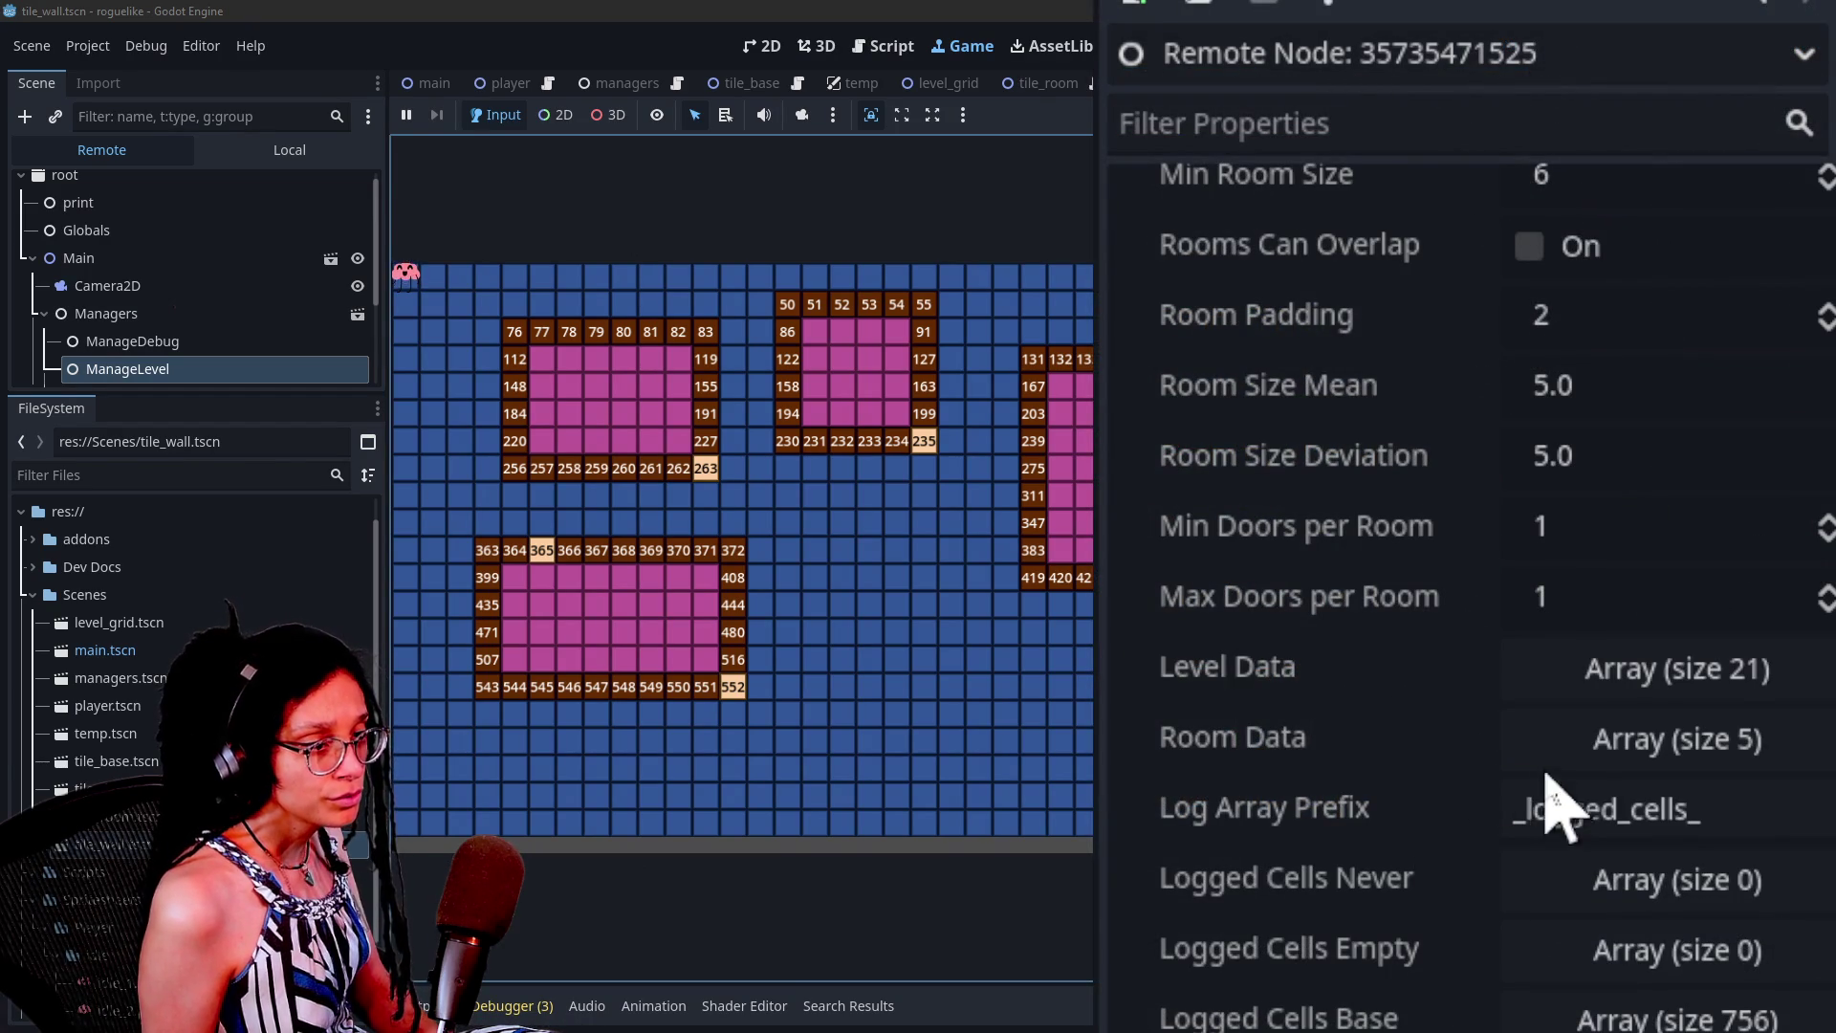
- Inspect the first room's 36-entry, 20-entry and empty arrays under Room Data, then stop the game
click(1554, 755)
scroll(1365, 840, down, 3)
click(1616, 457)
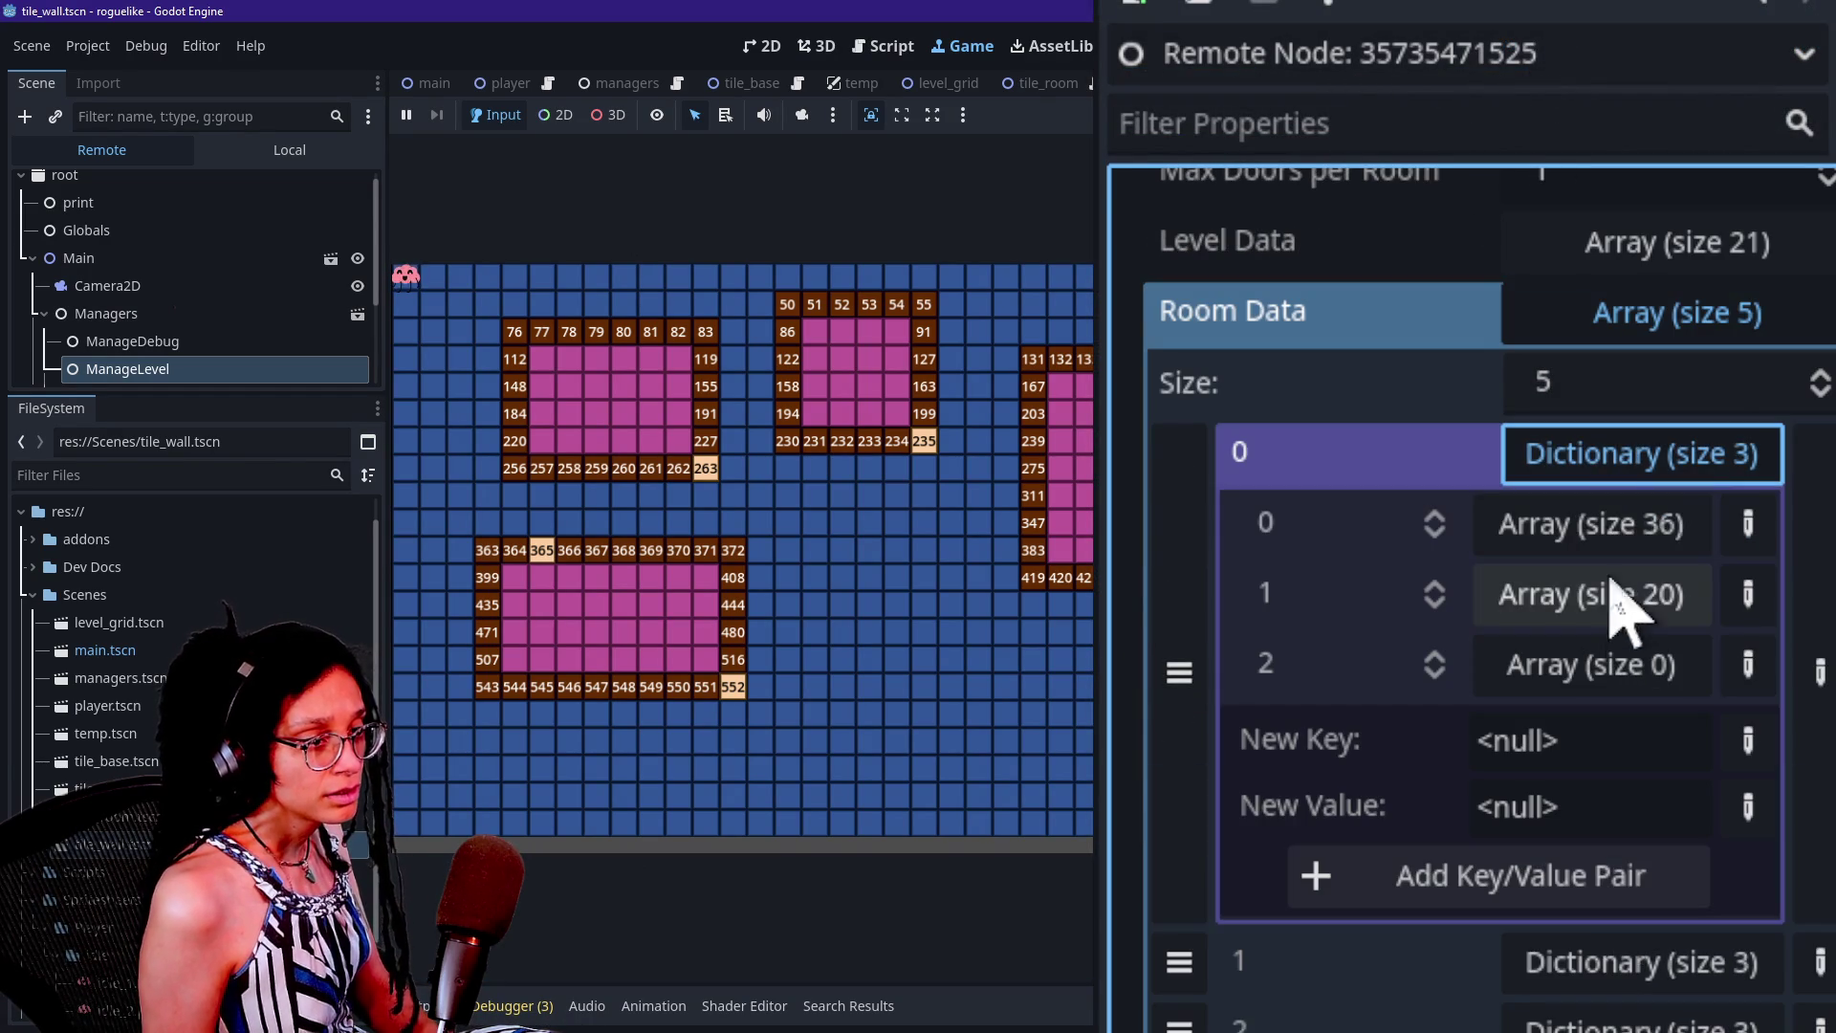
click(1551, 668)
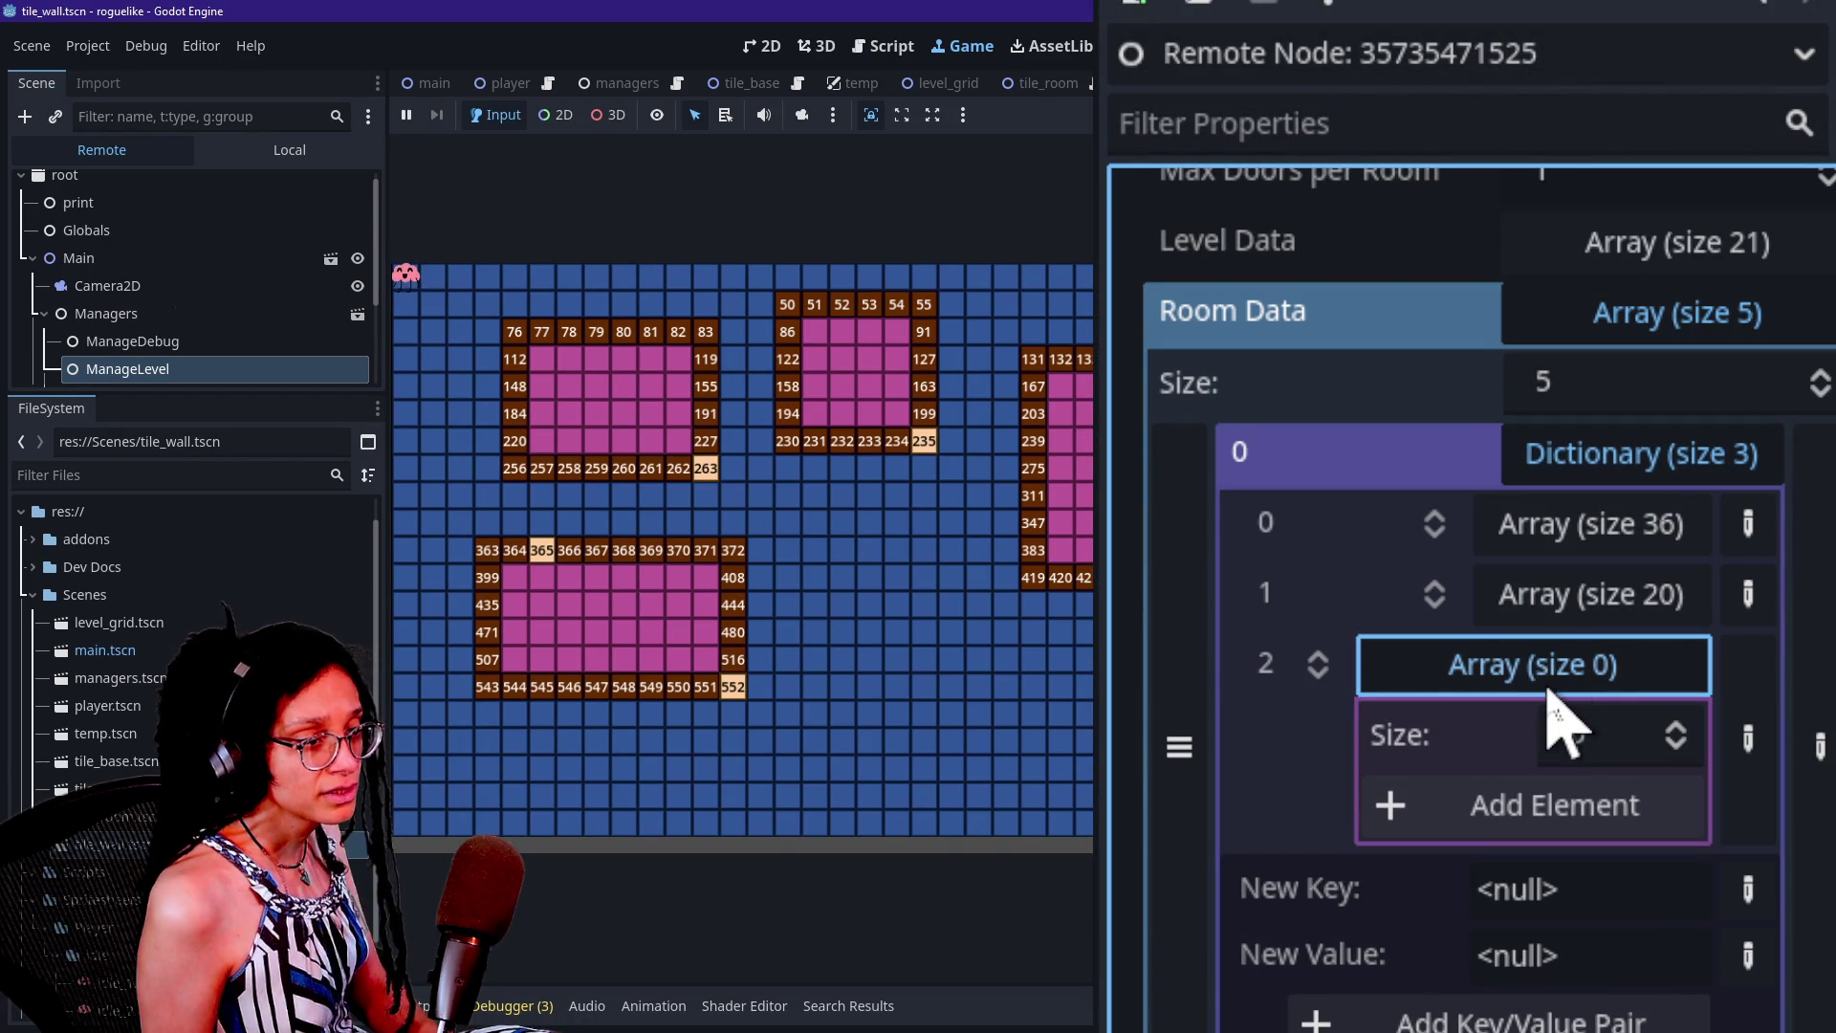
click(1568, 595)
click(1576, 532)
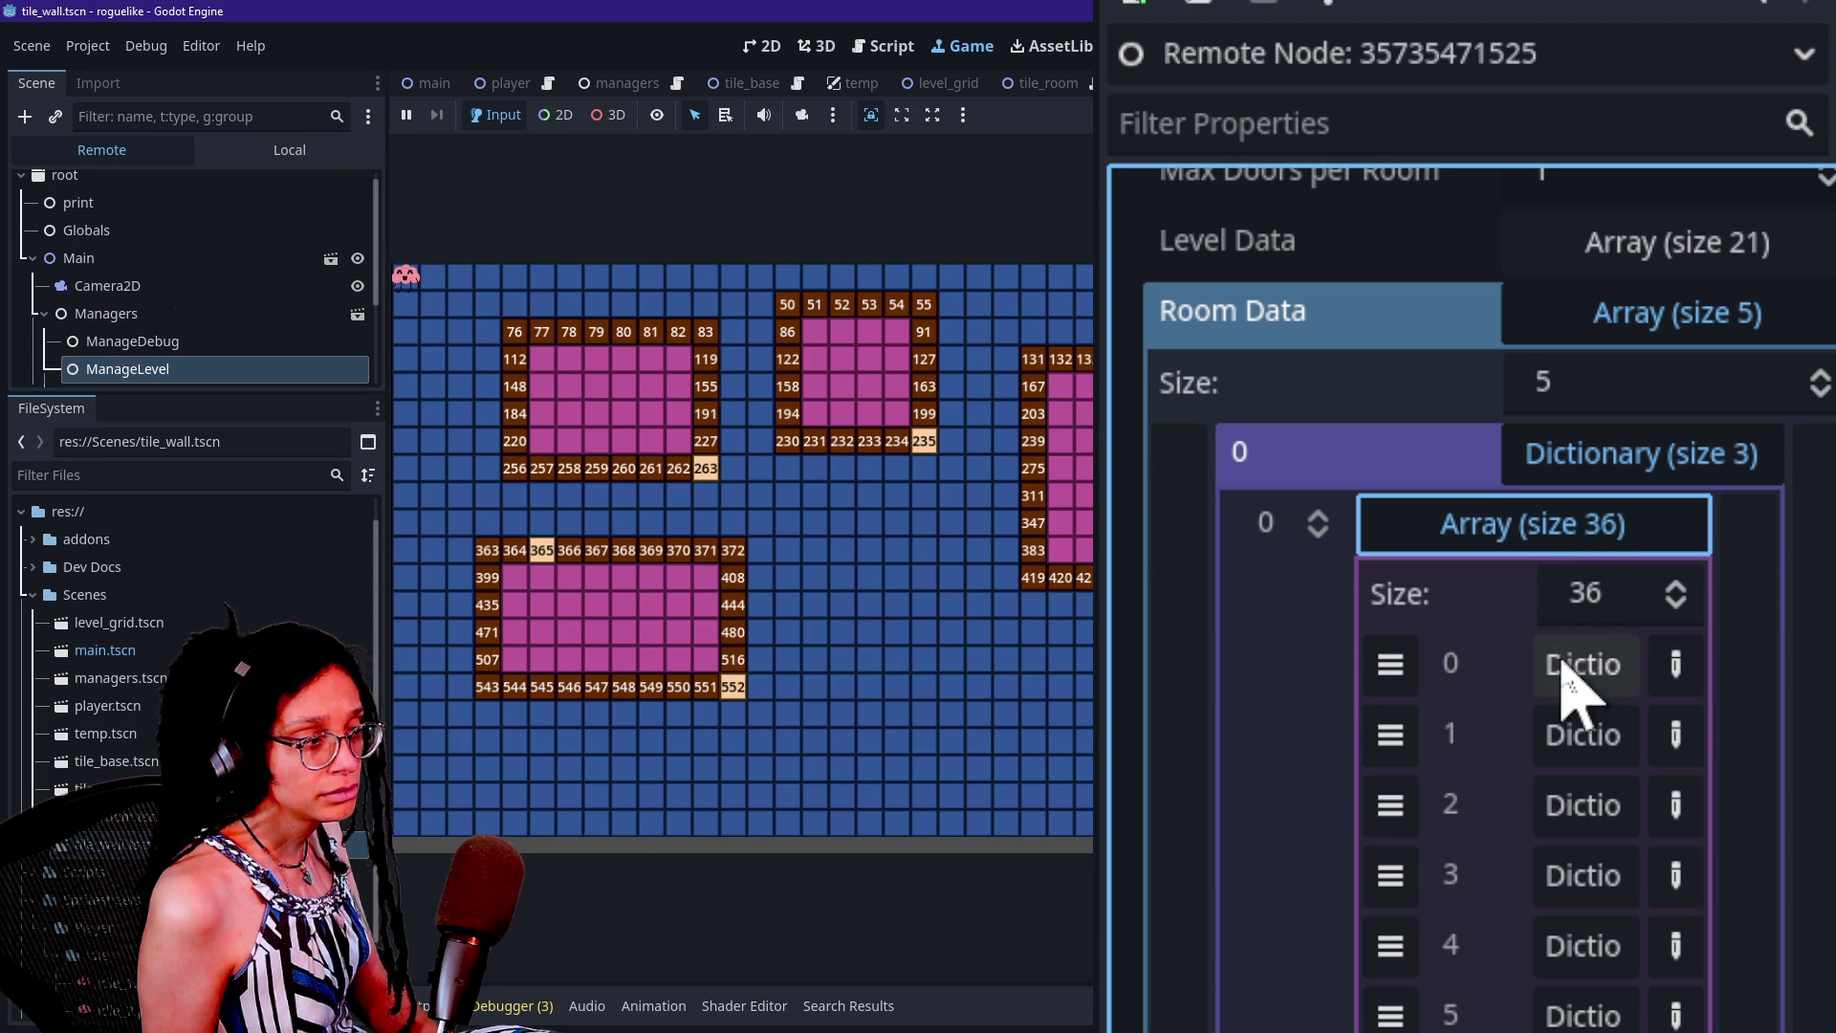
click(1542, 543)
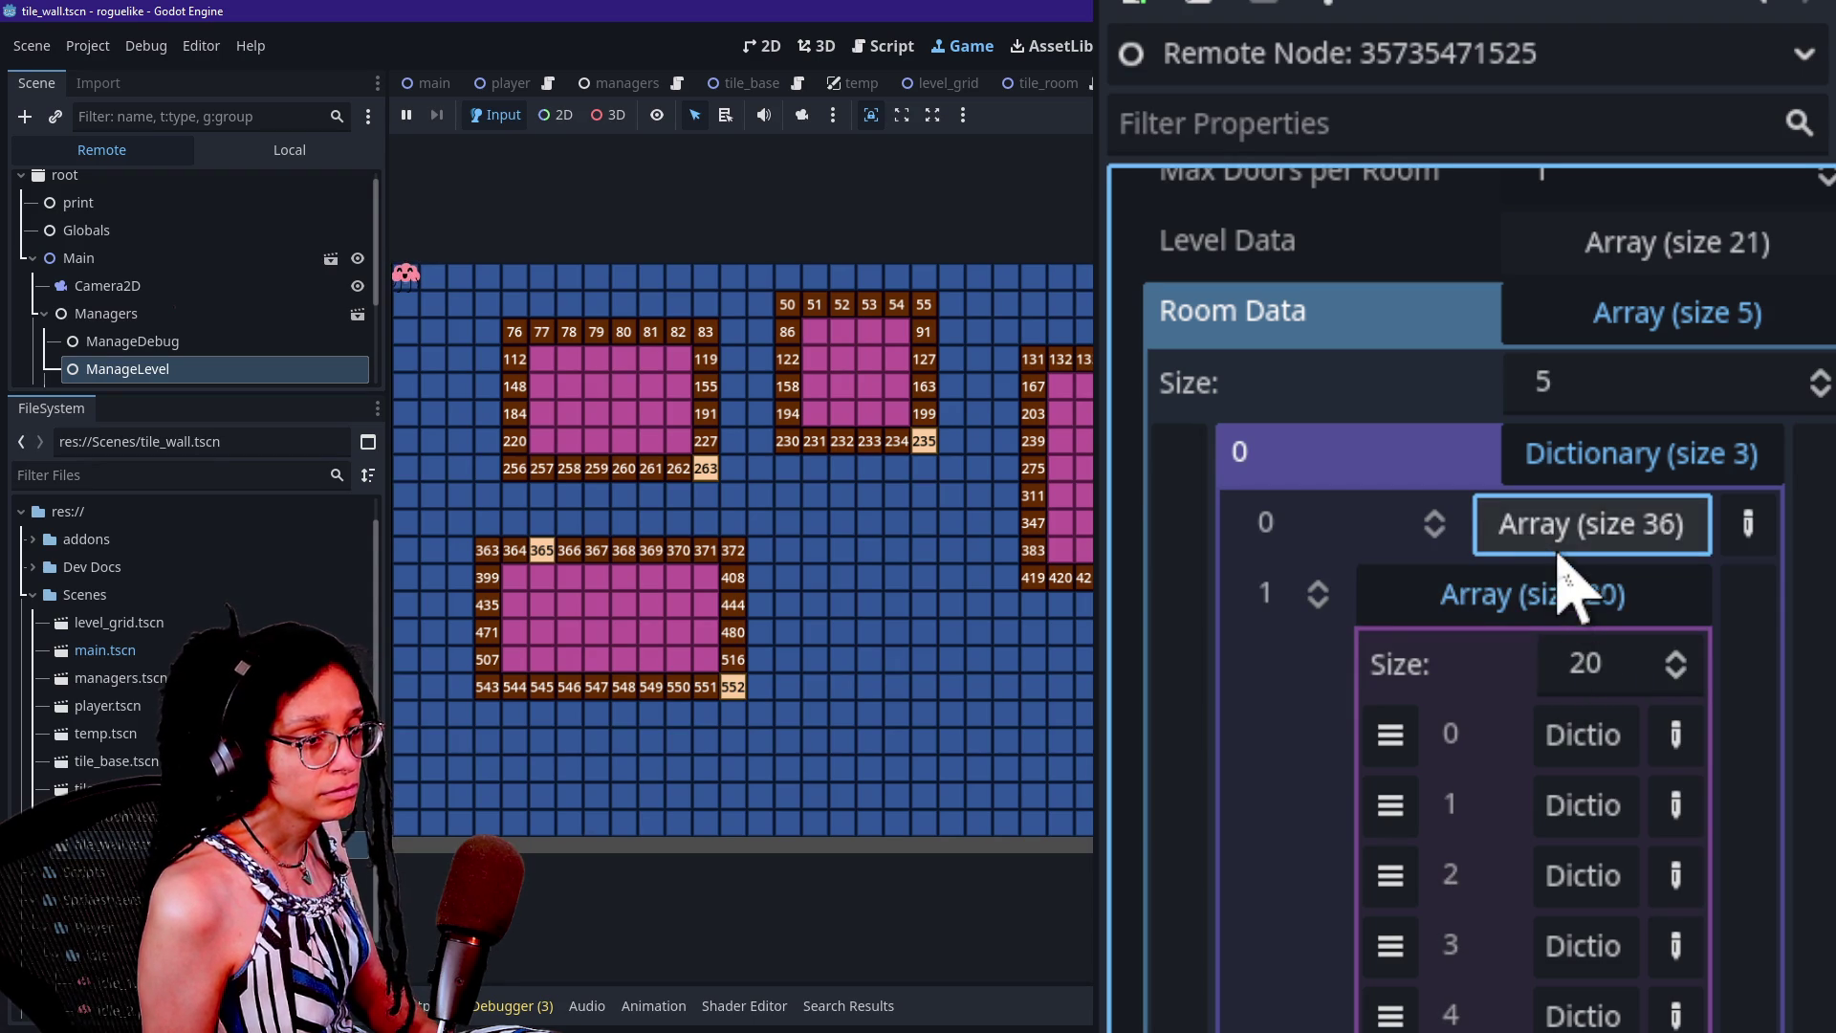
click(1549, 594)
click(1551, 602)
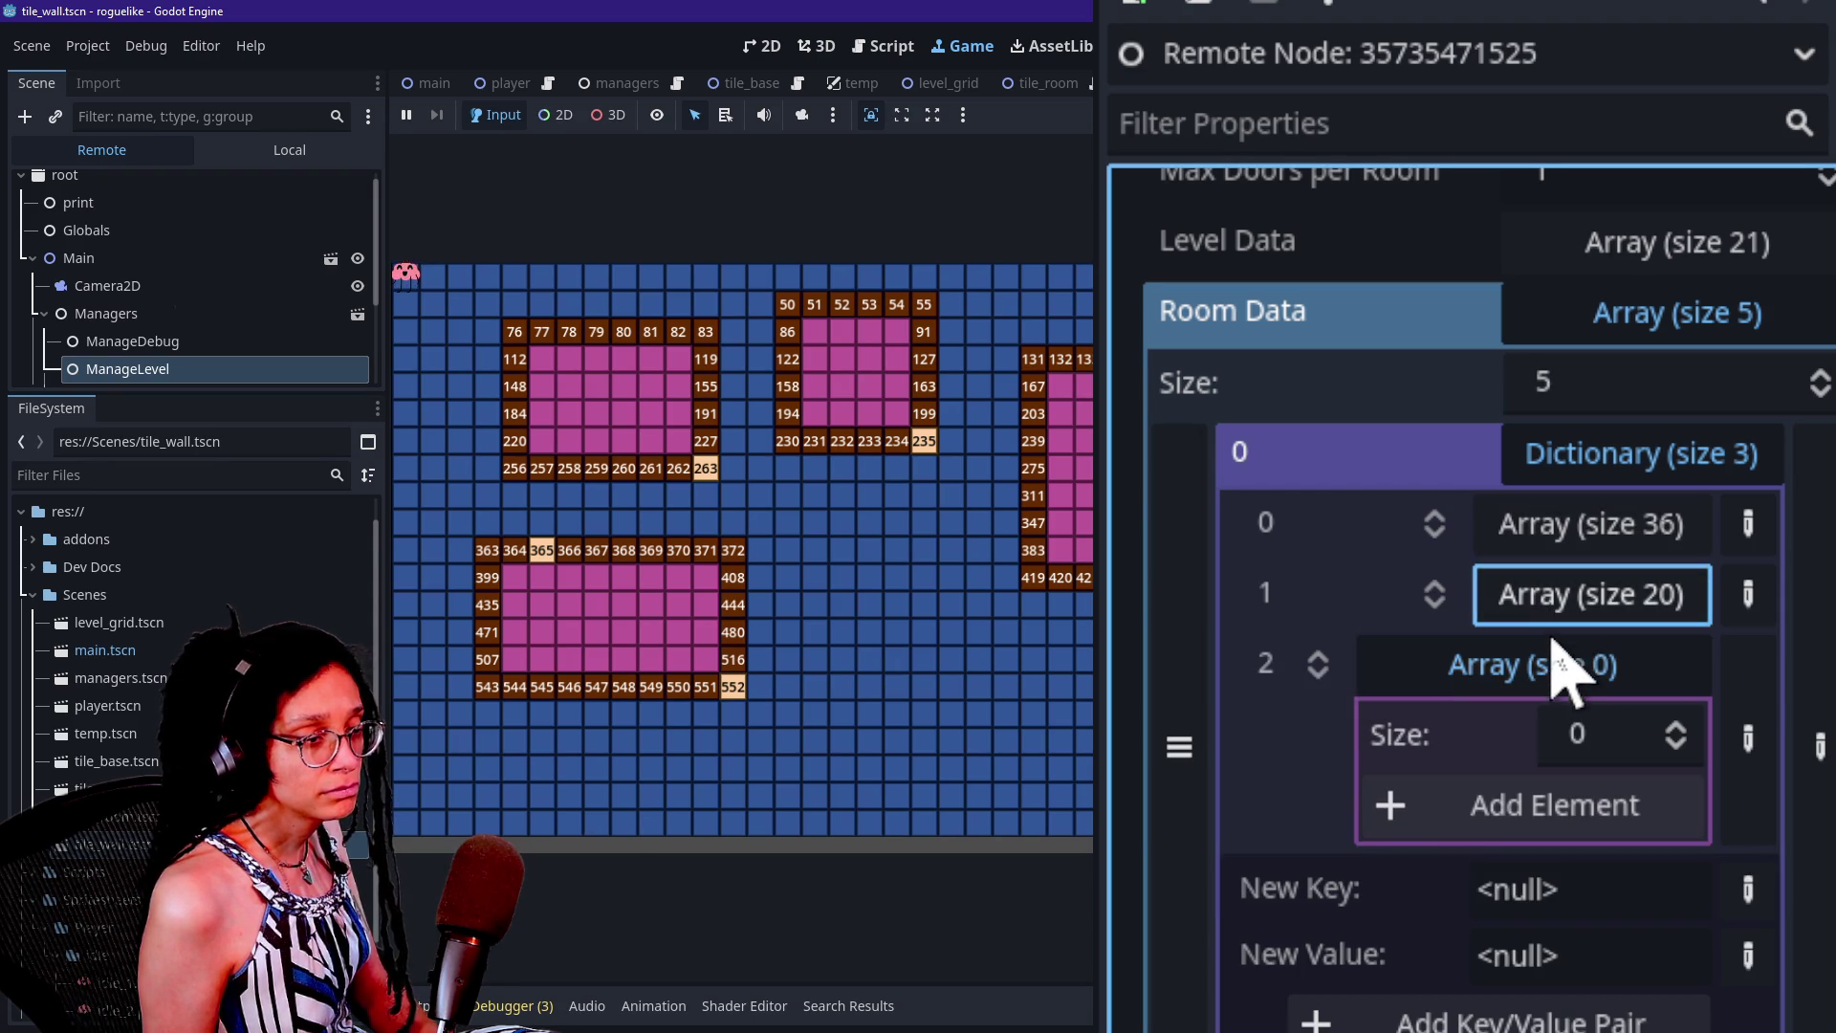
click(1553, 665)
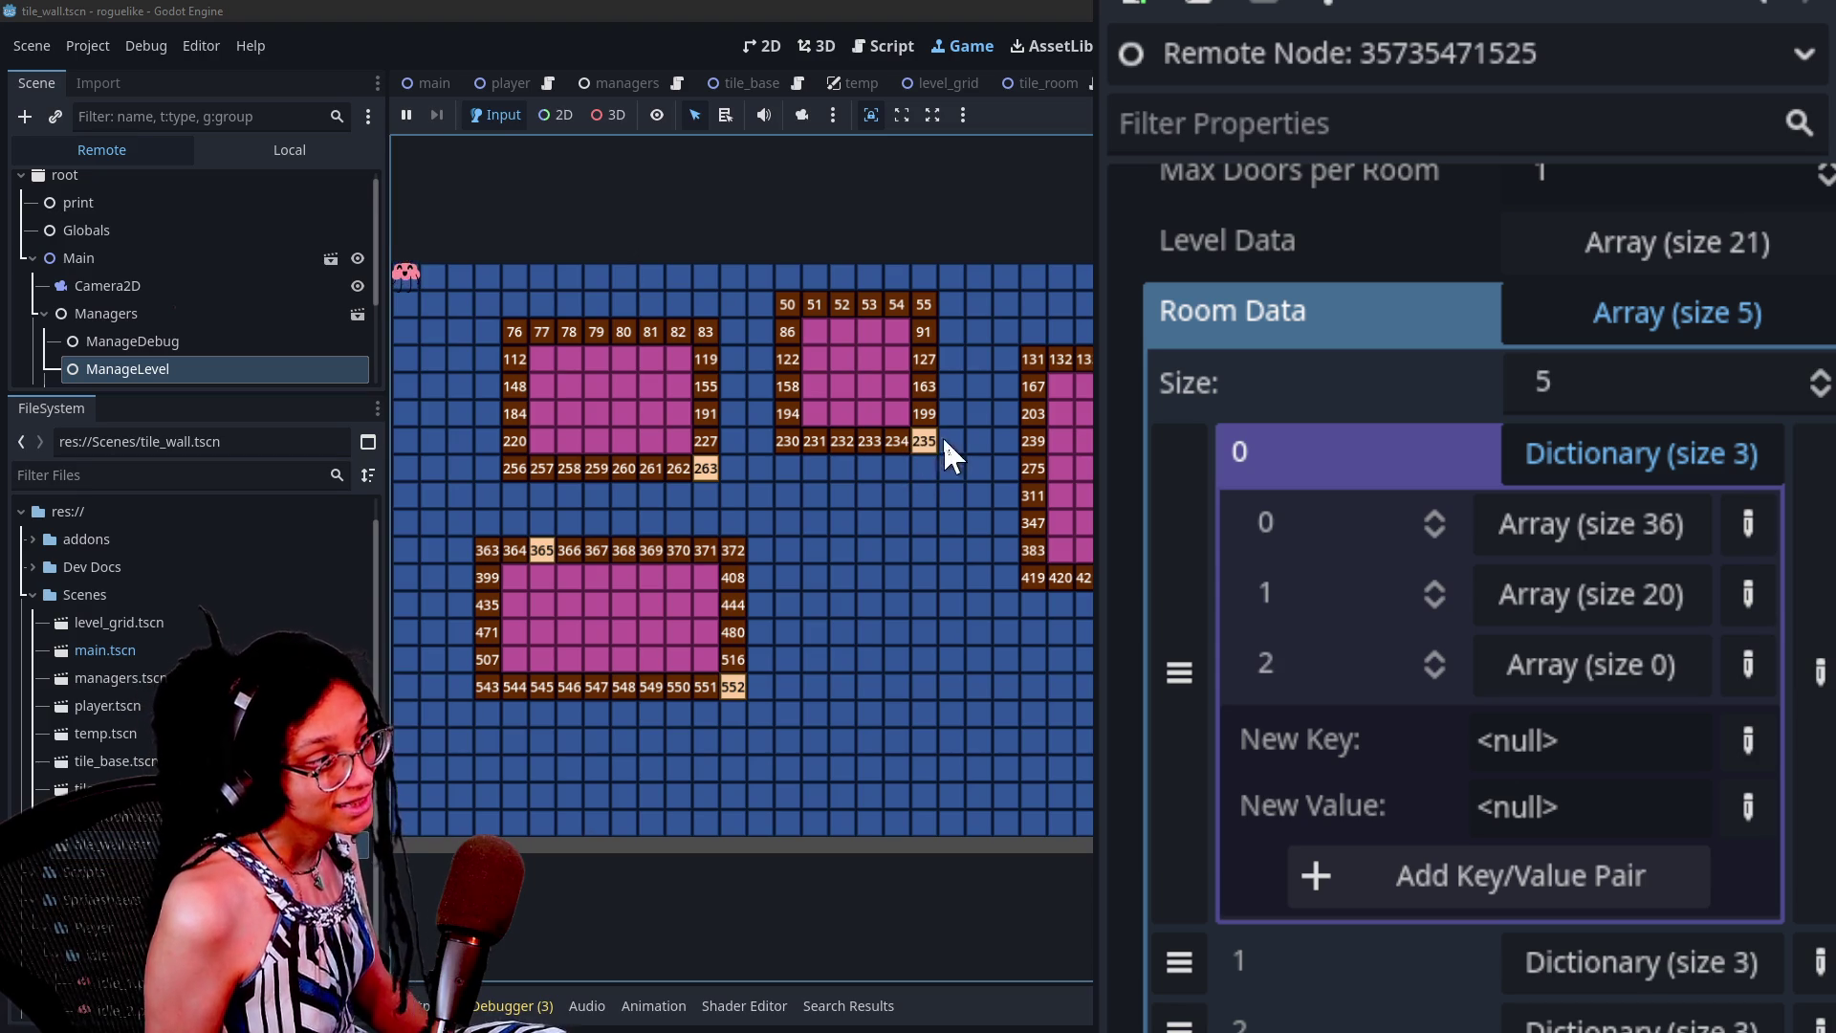
click(1568, 594)
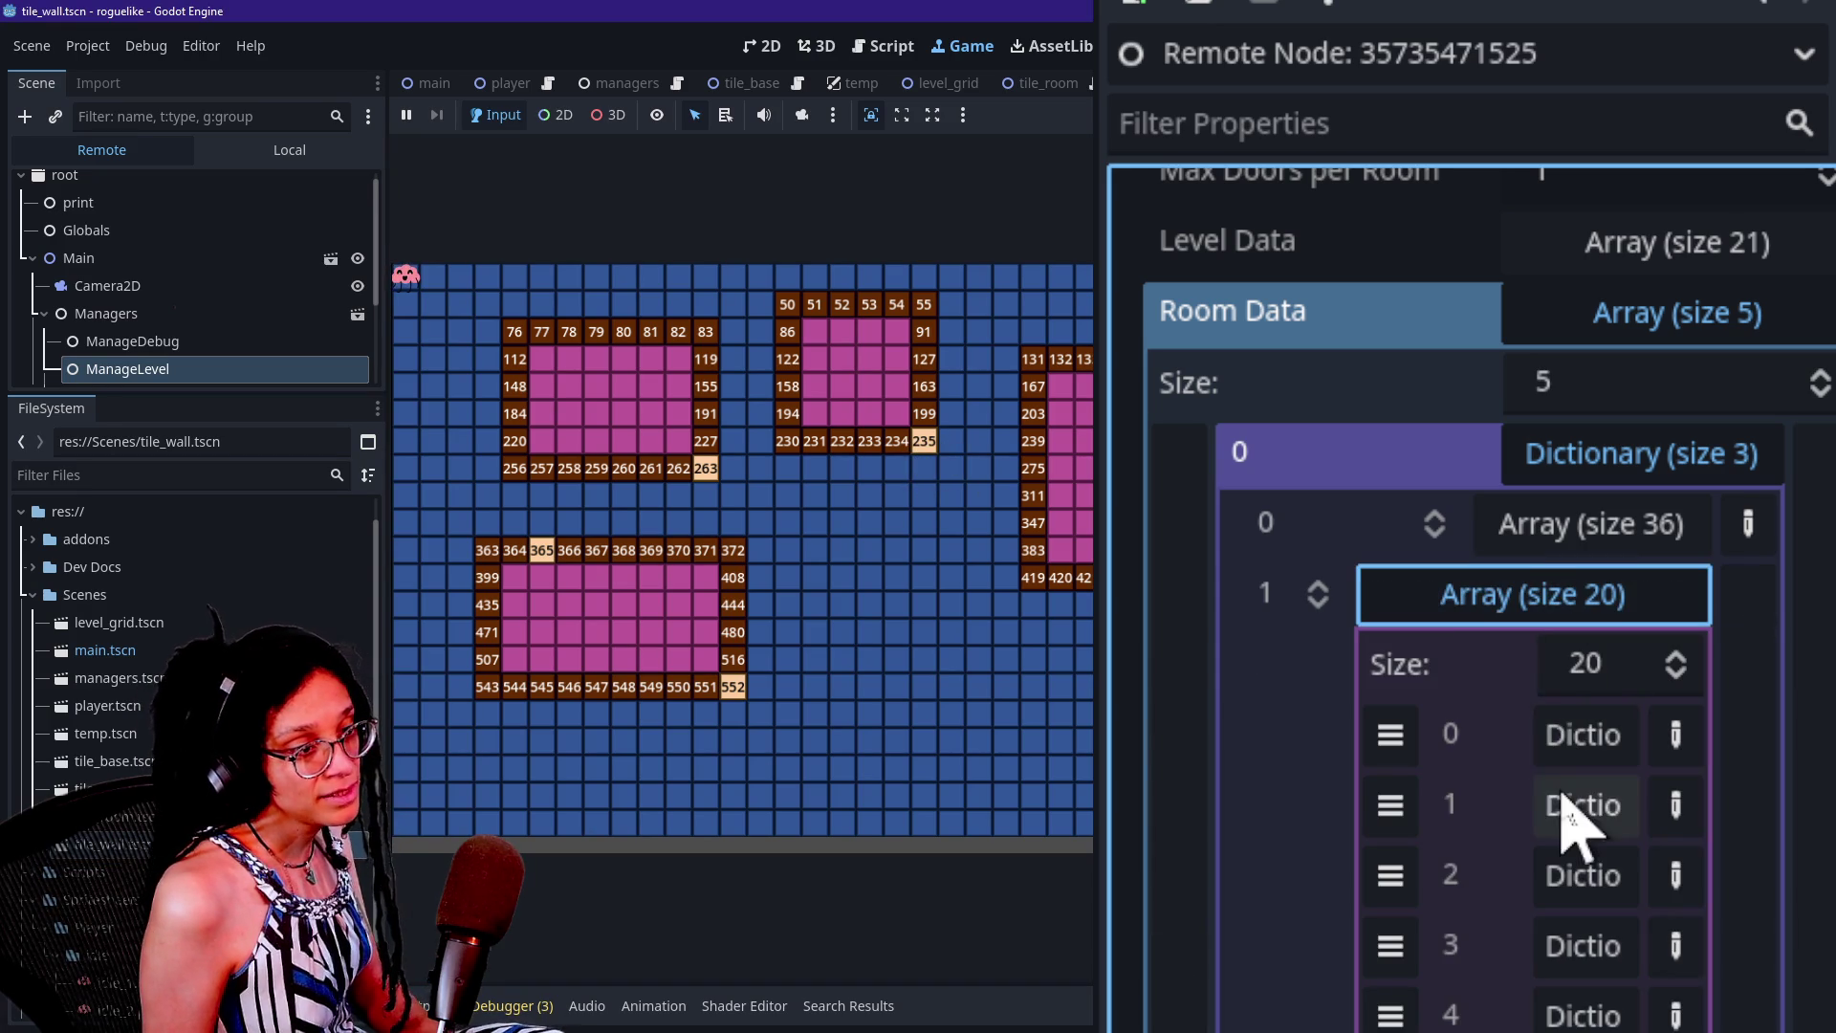
click(1587, 593)
click(1568, 455)
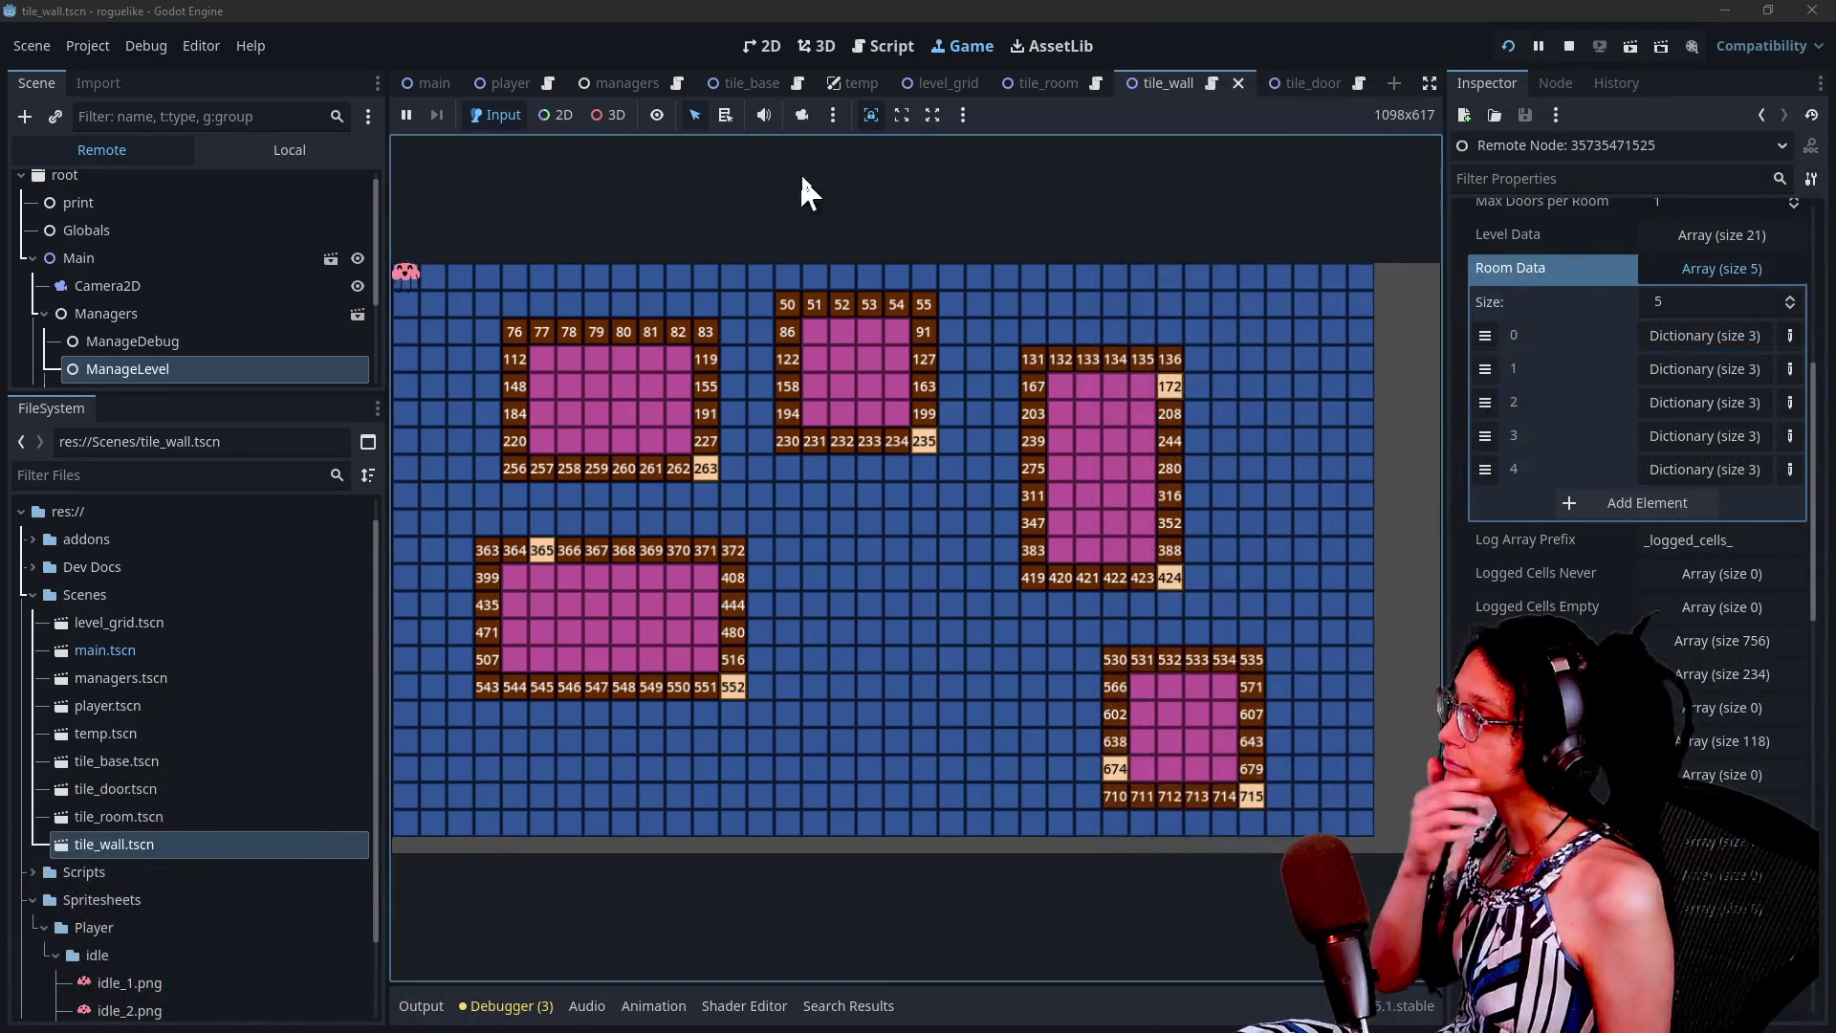
click(1568, 46)
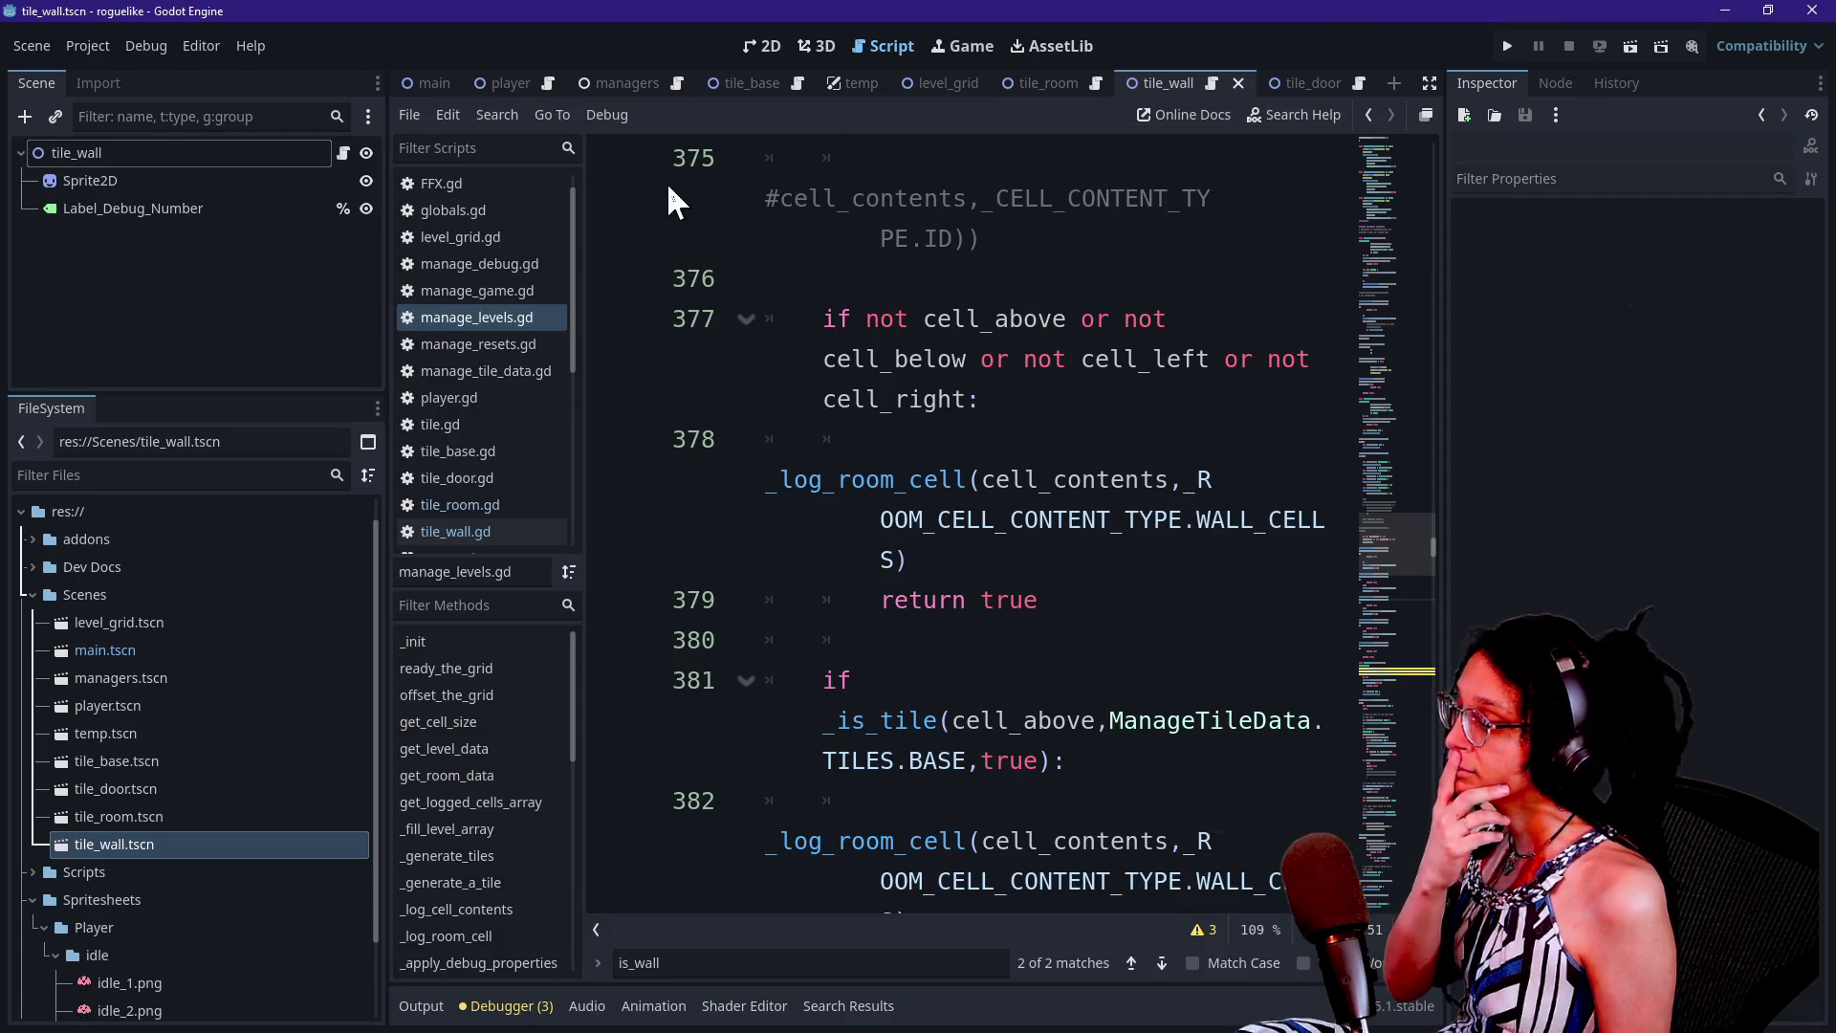
- Hide the side docks and delete the pass placeholder on line 415
key(ctrl+shift+F11)
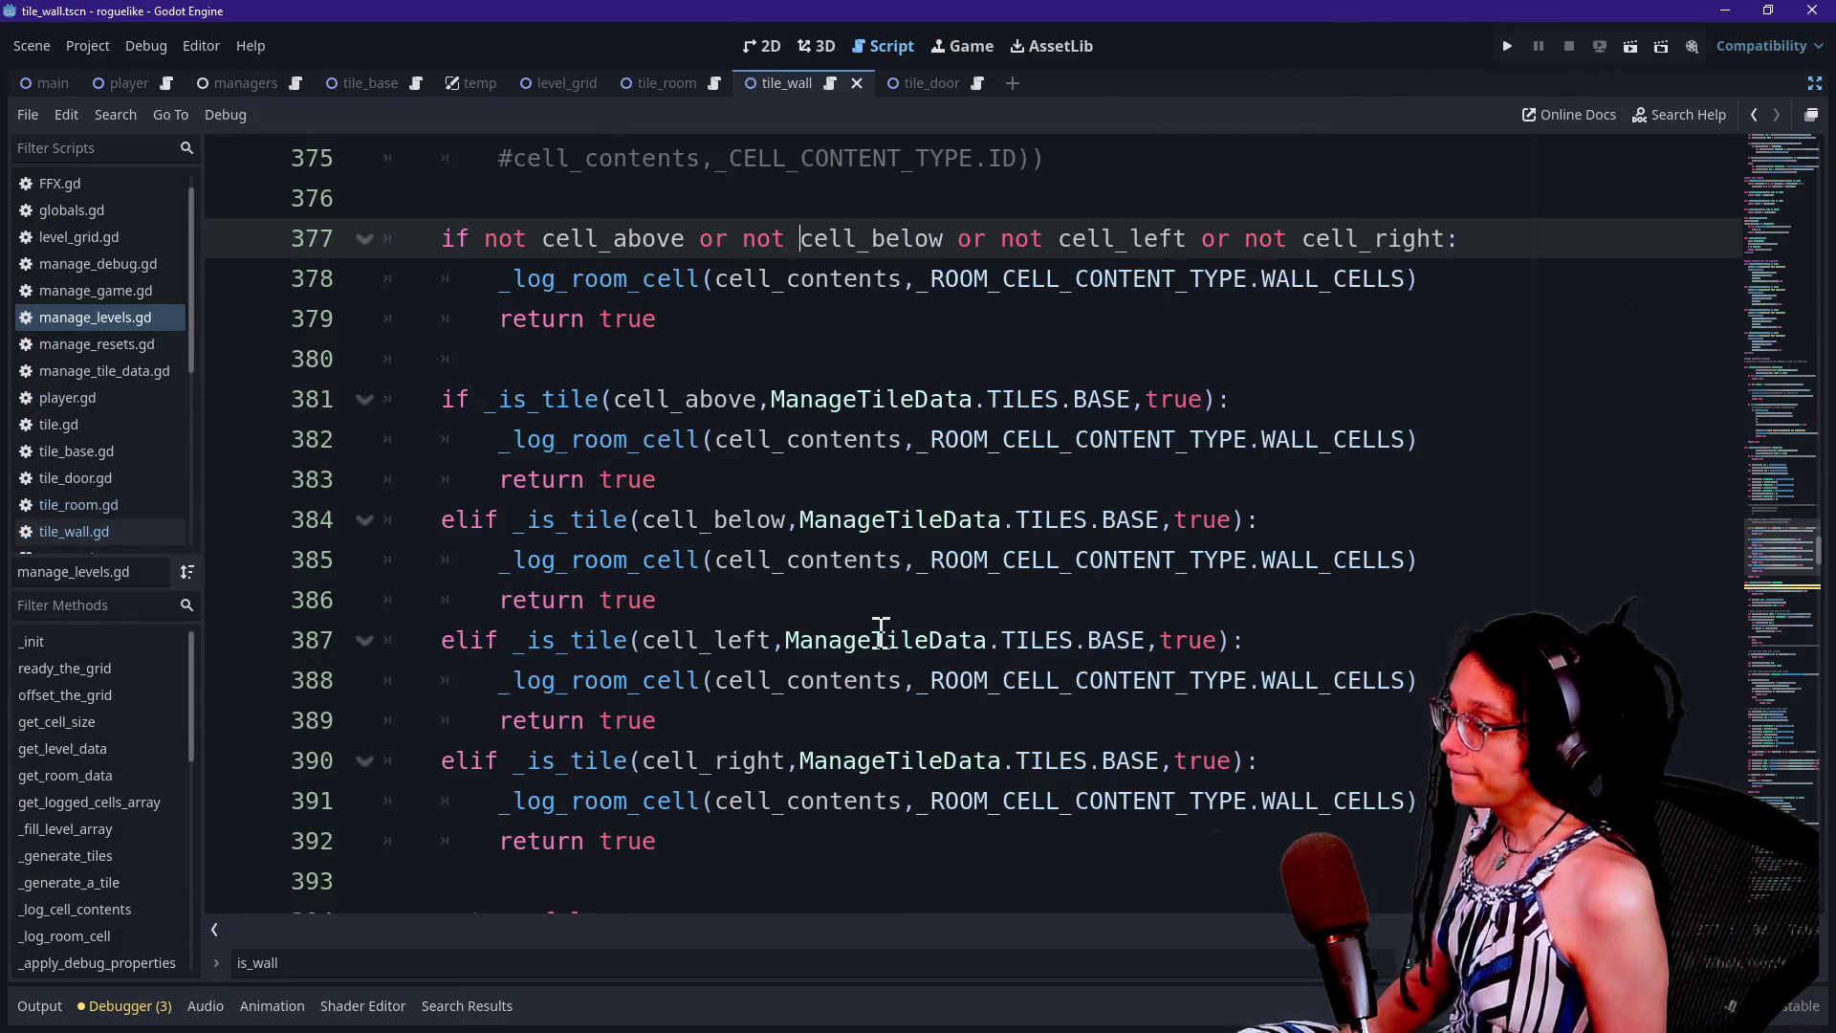
scroll(881, 631, down, 1)
scroll(881, 631, down, 2)
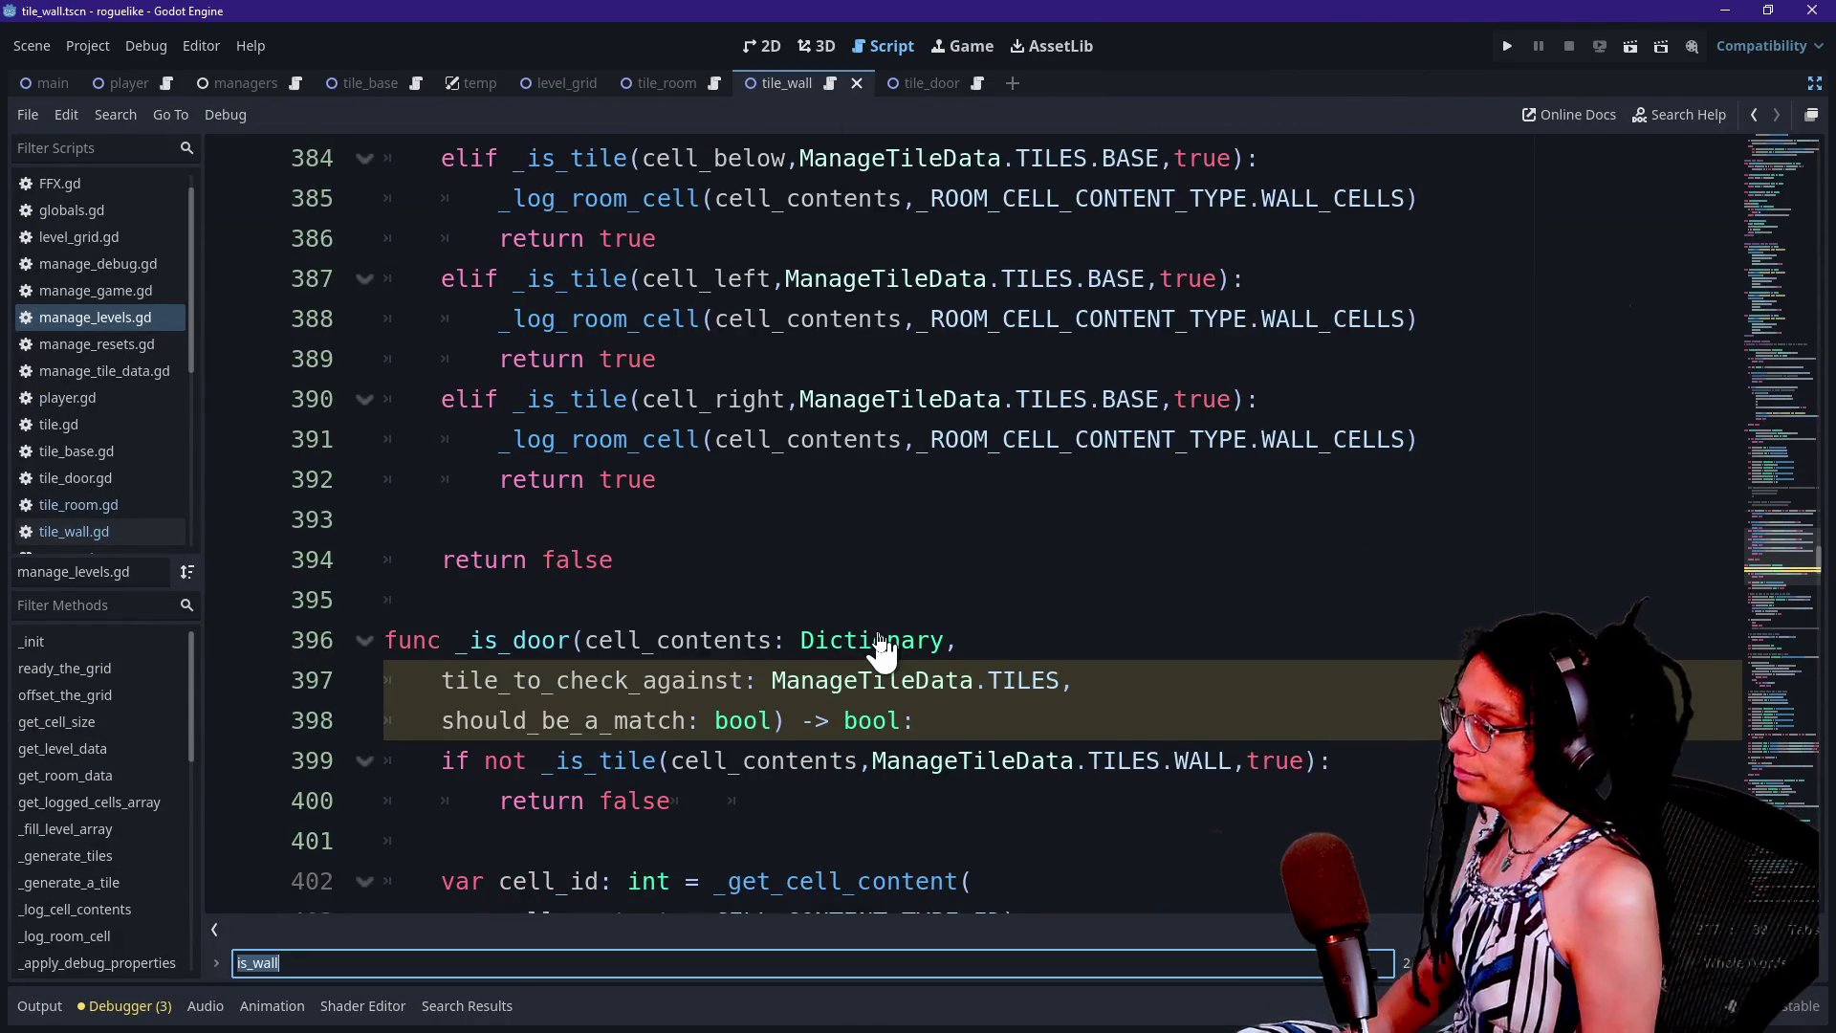
scroll(880, 639, down, 7)
key(ctrl+f)
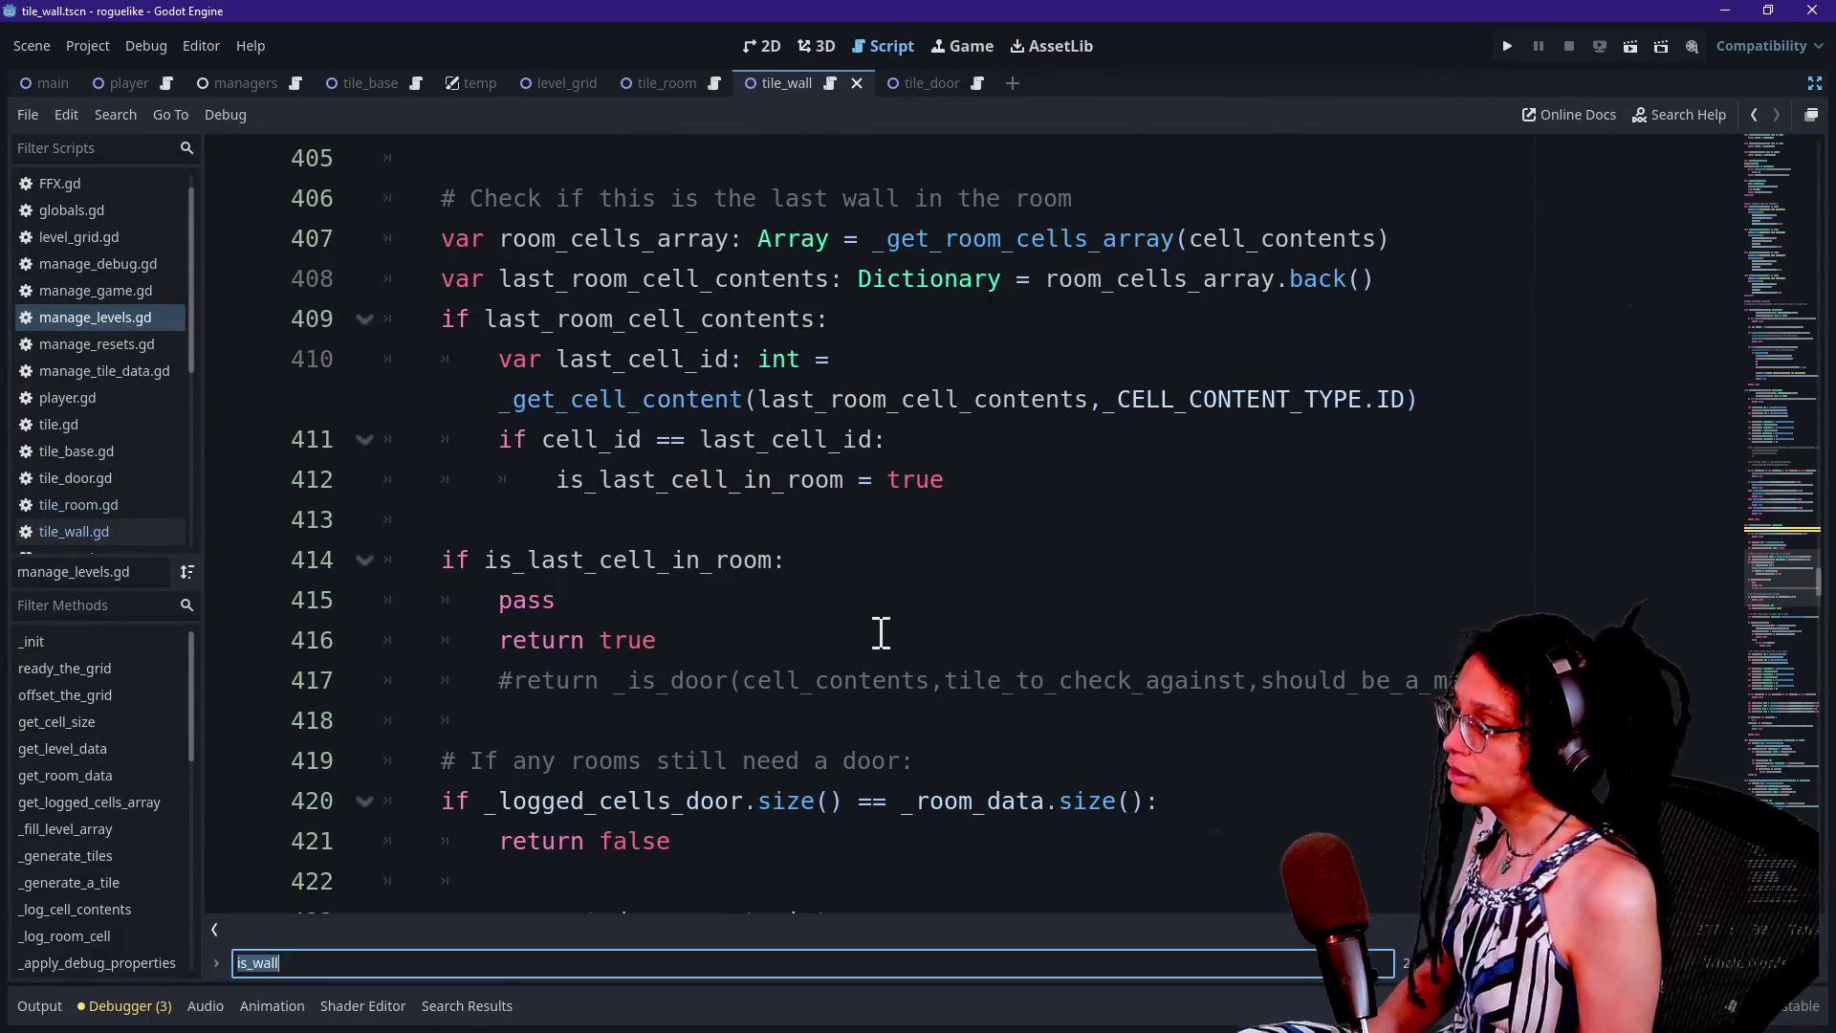
key(Escape)
scroll(695, 609, down, 1)
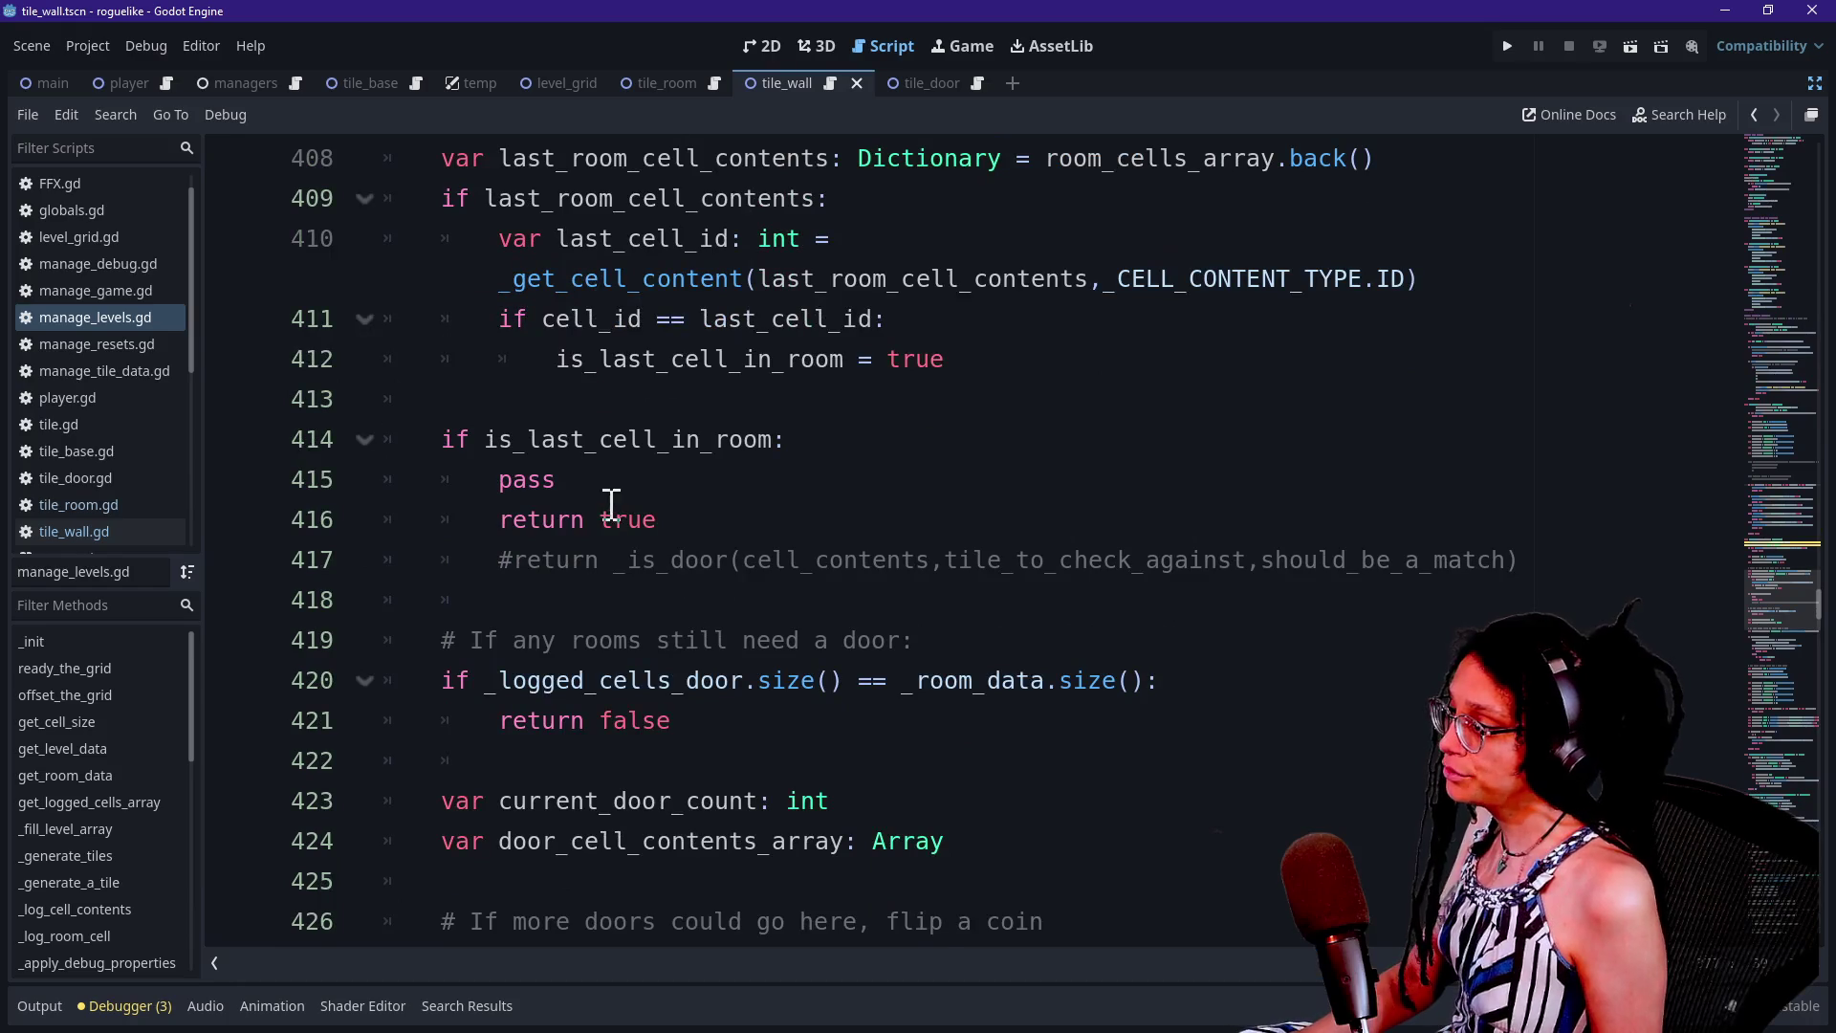
click(608, 491)
key(BackSpace)
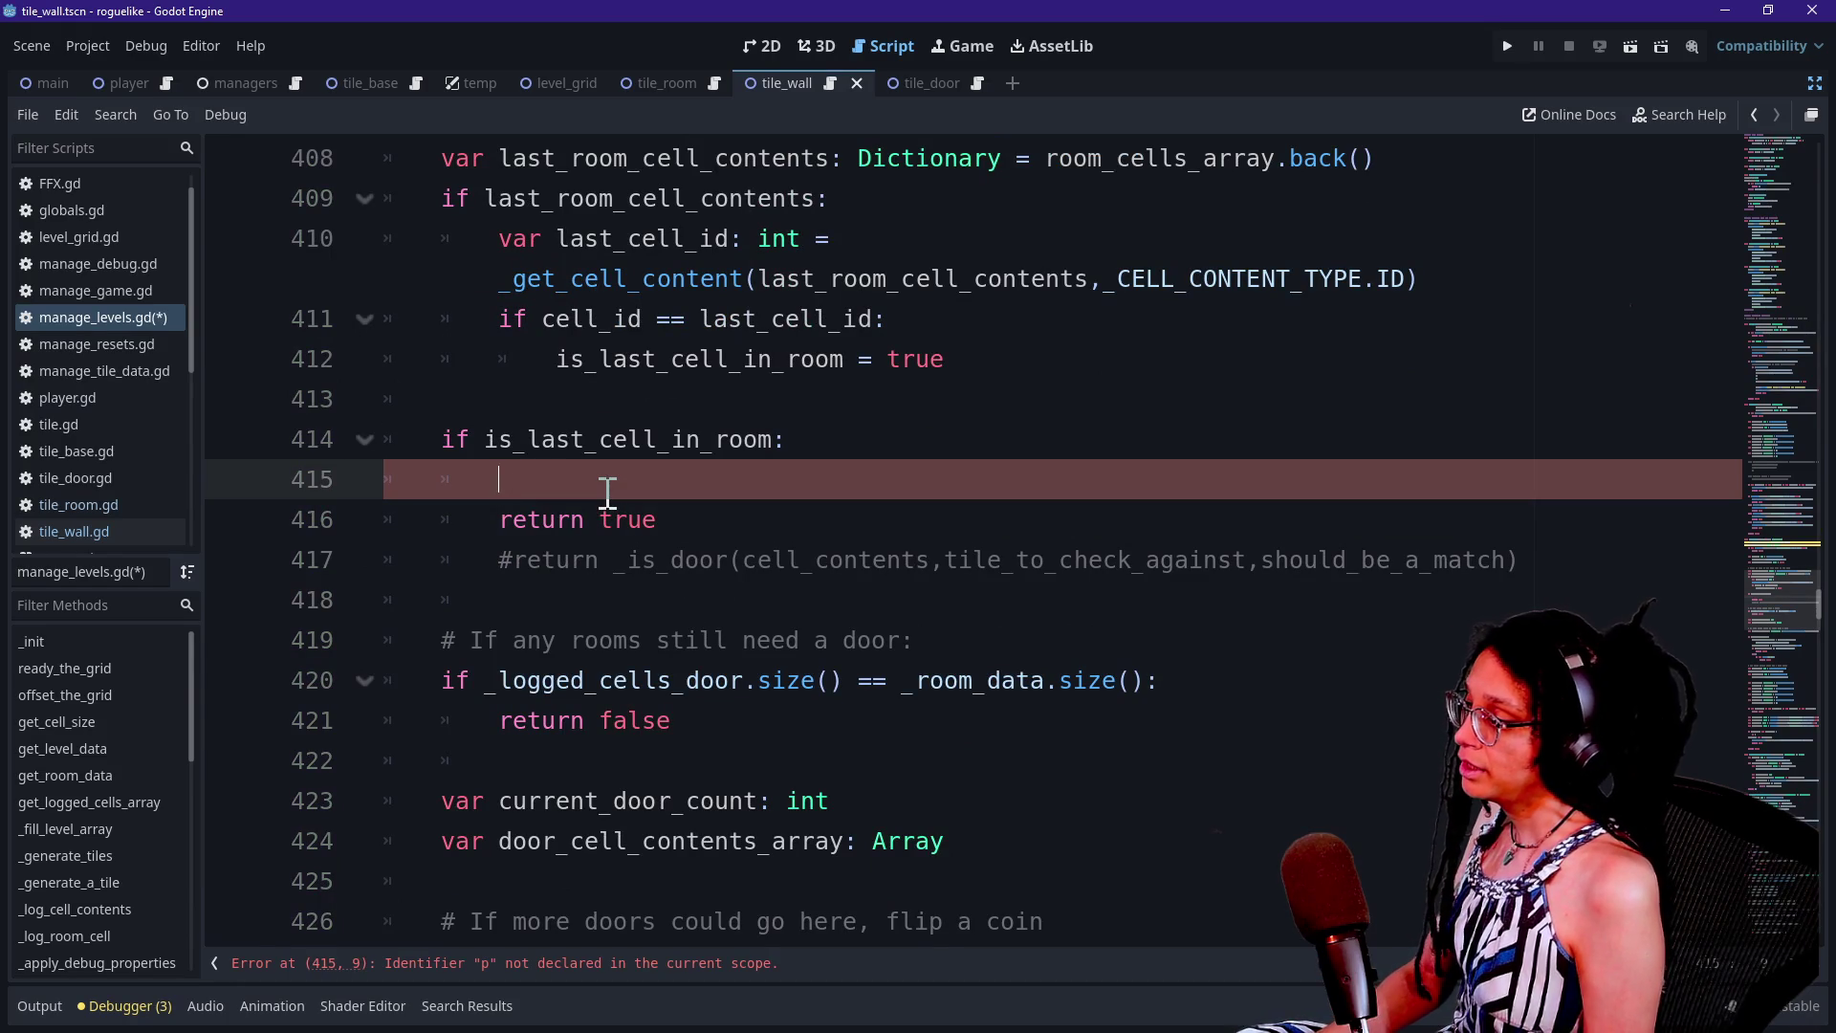
key(BackSpace)
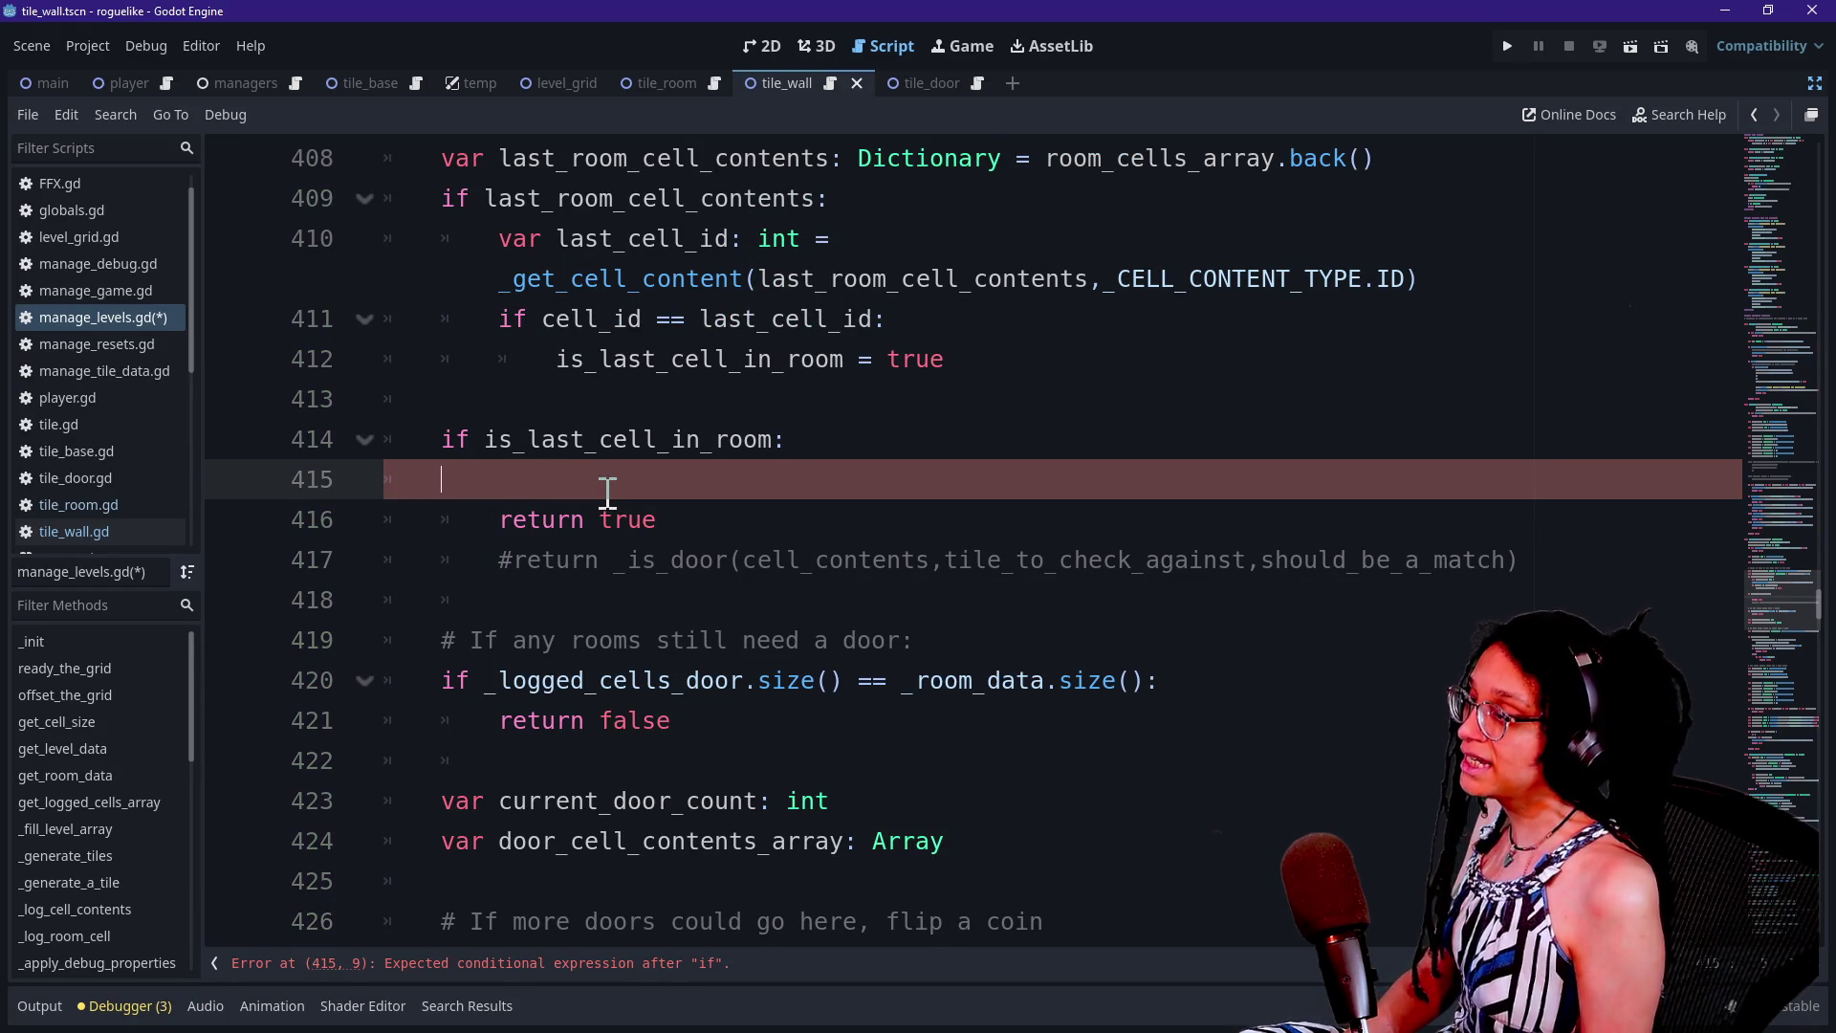
- Start an extra condition after is_last_cell_in_room on line 414 and review lines 418-421
click(764, 446)
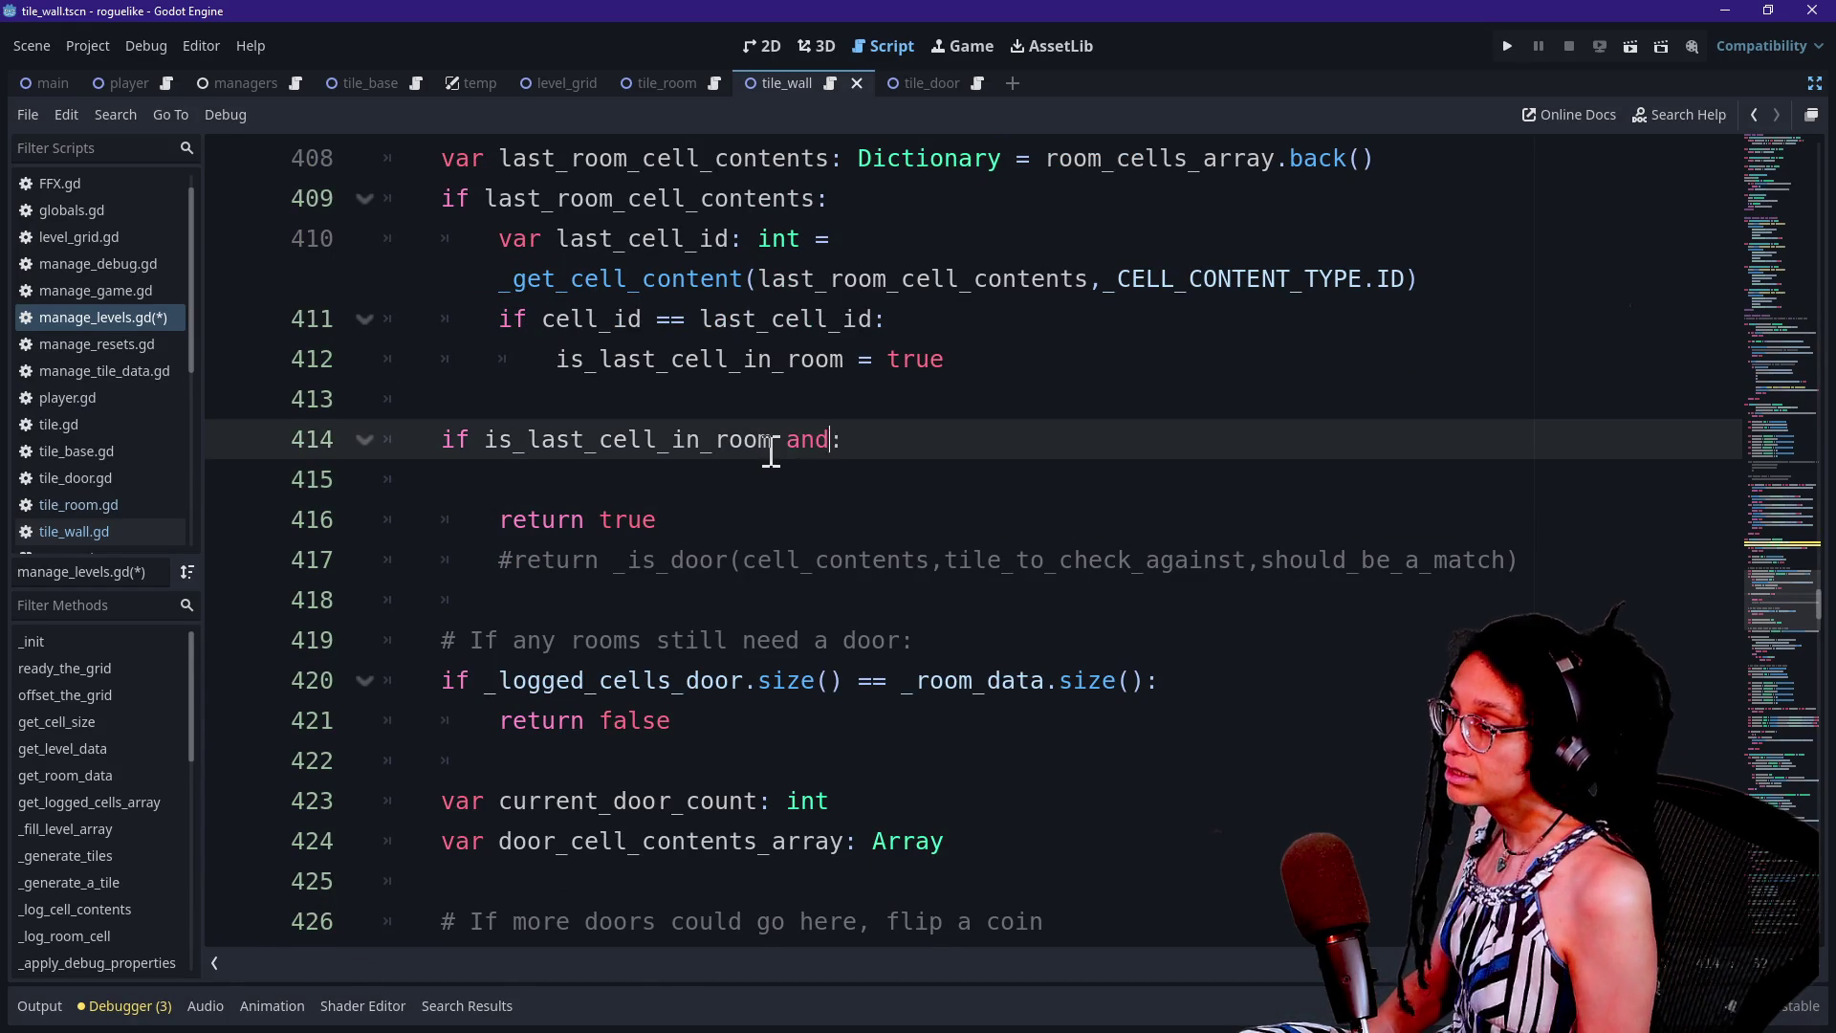
key(ctrl+space)
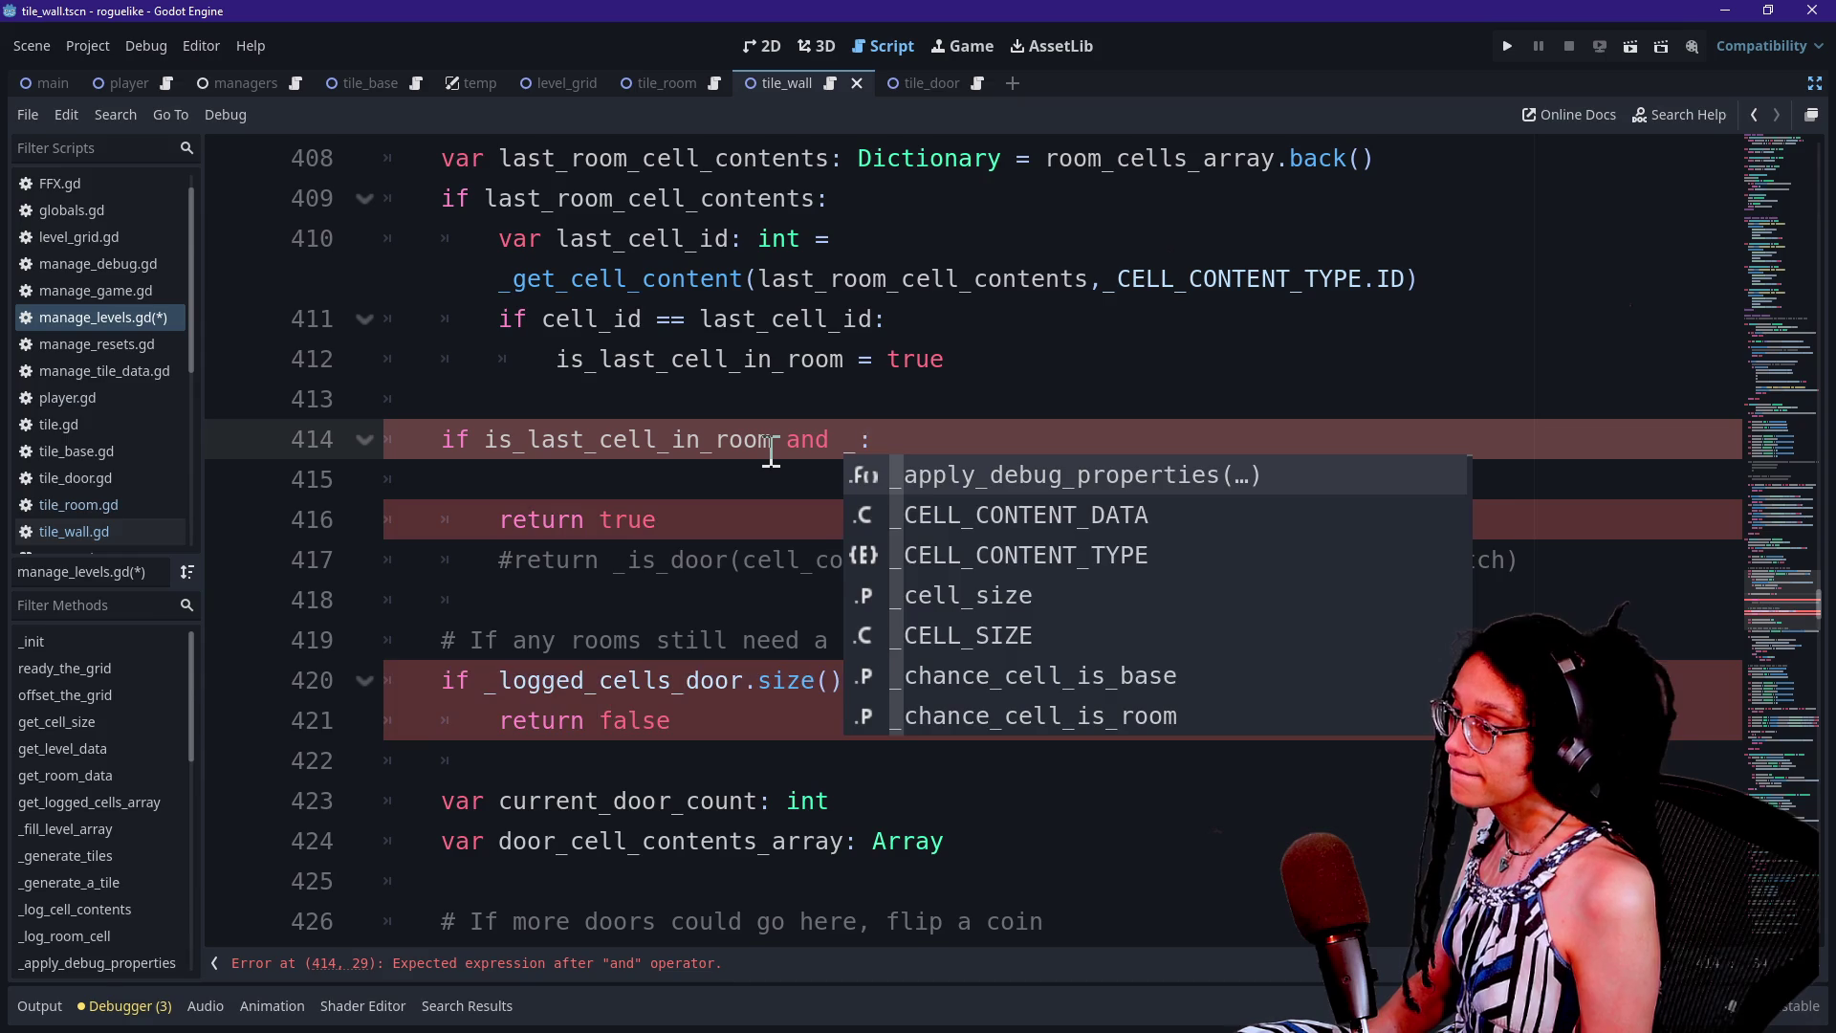
right_click(767, 445)
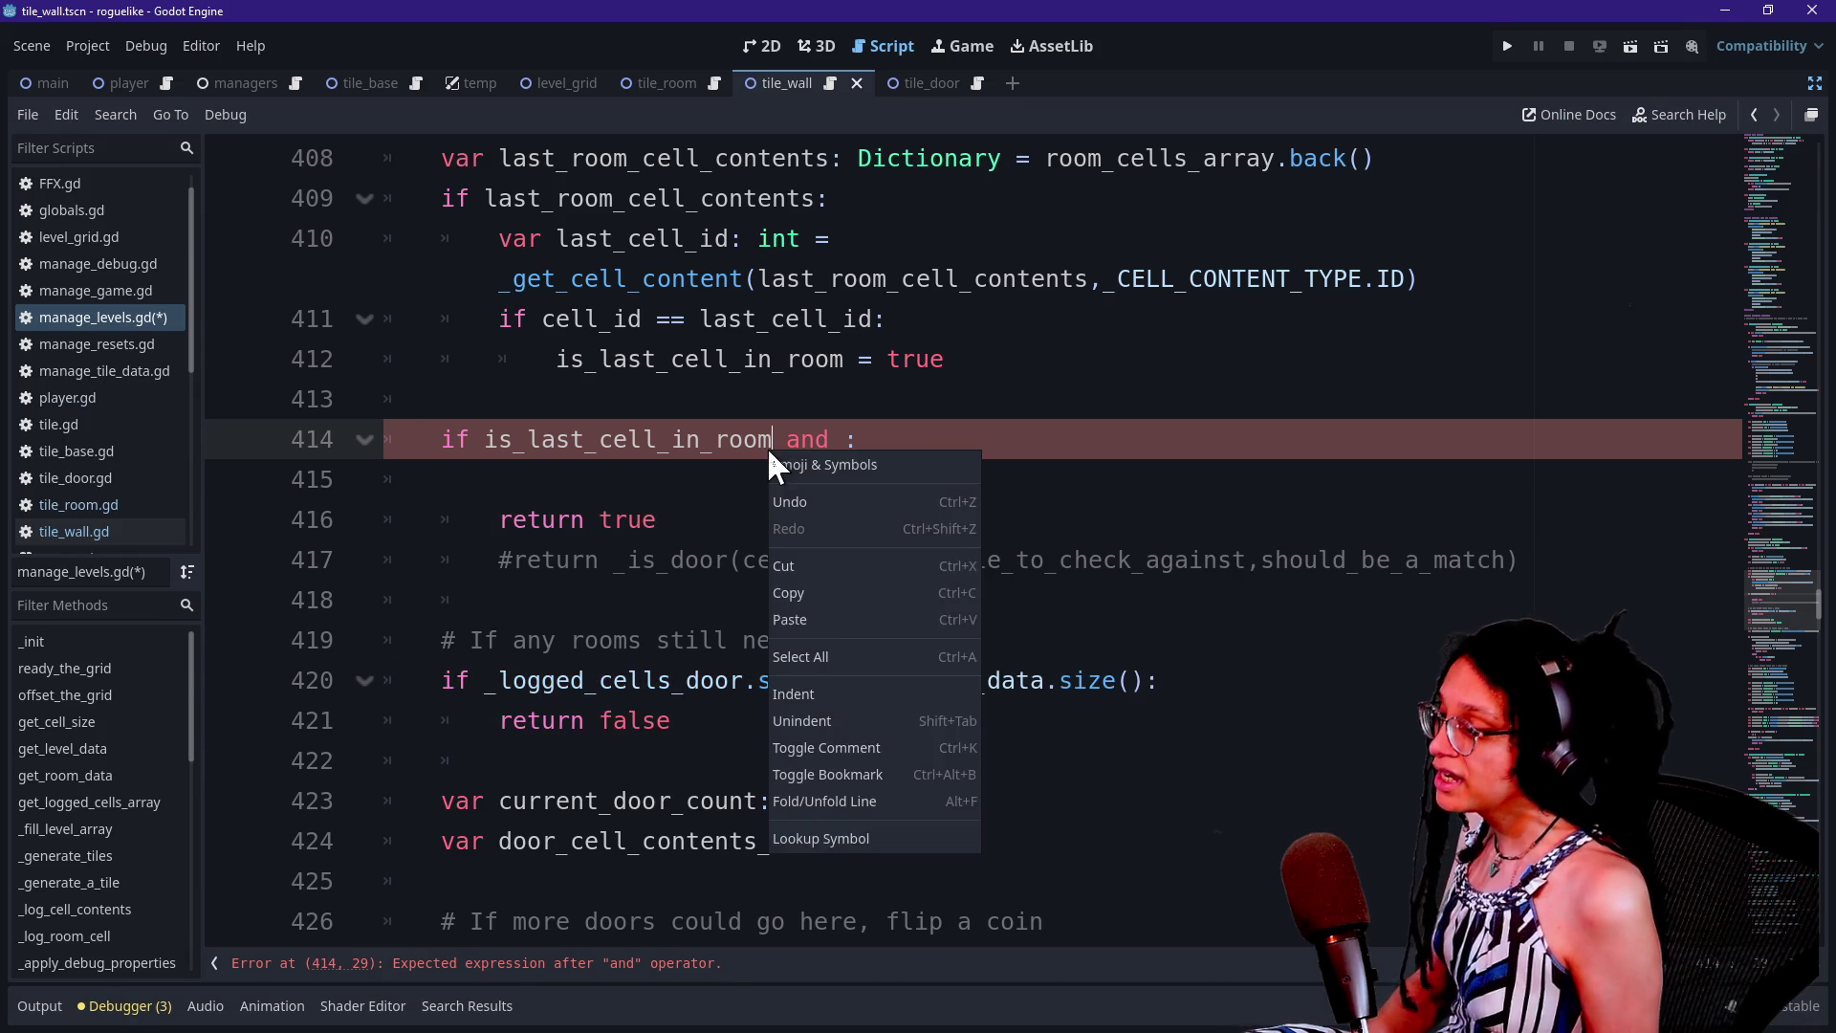
click(583, 525)
mouse_move(749, 733)
mouse_down()
mouse_move(355, 619)
mouse_move(822, 686)
mouse_up()
click(672, 680)
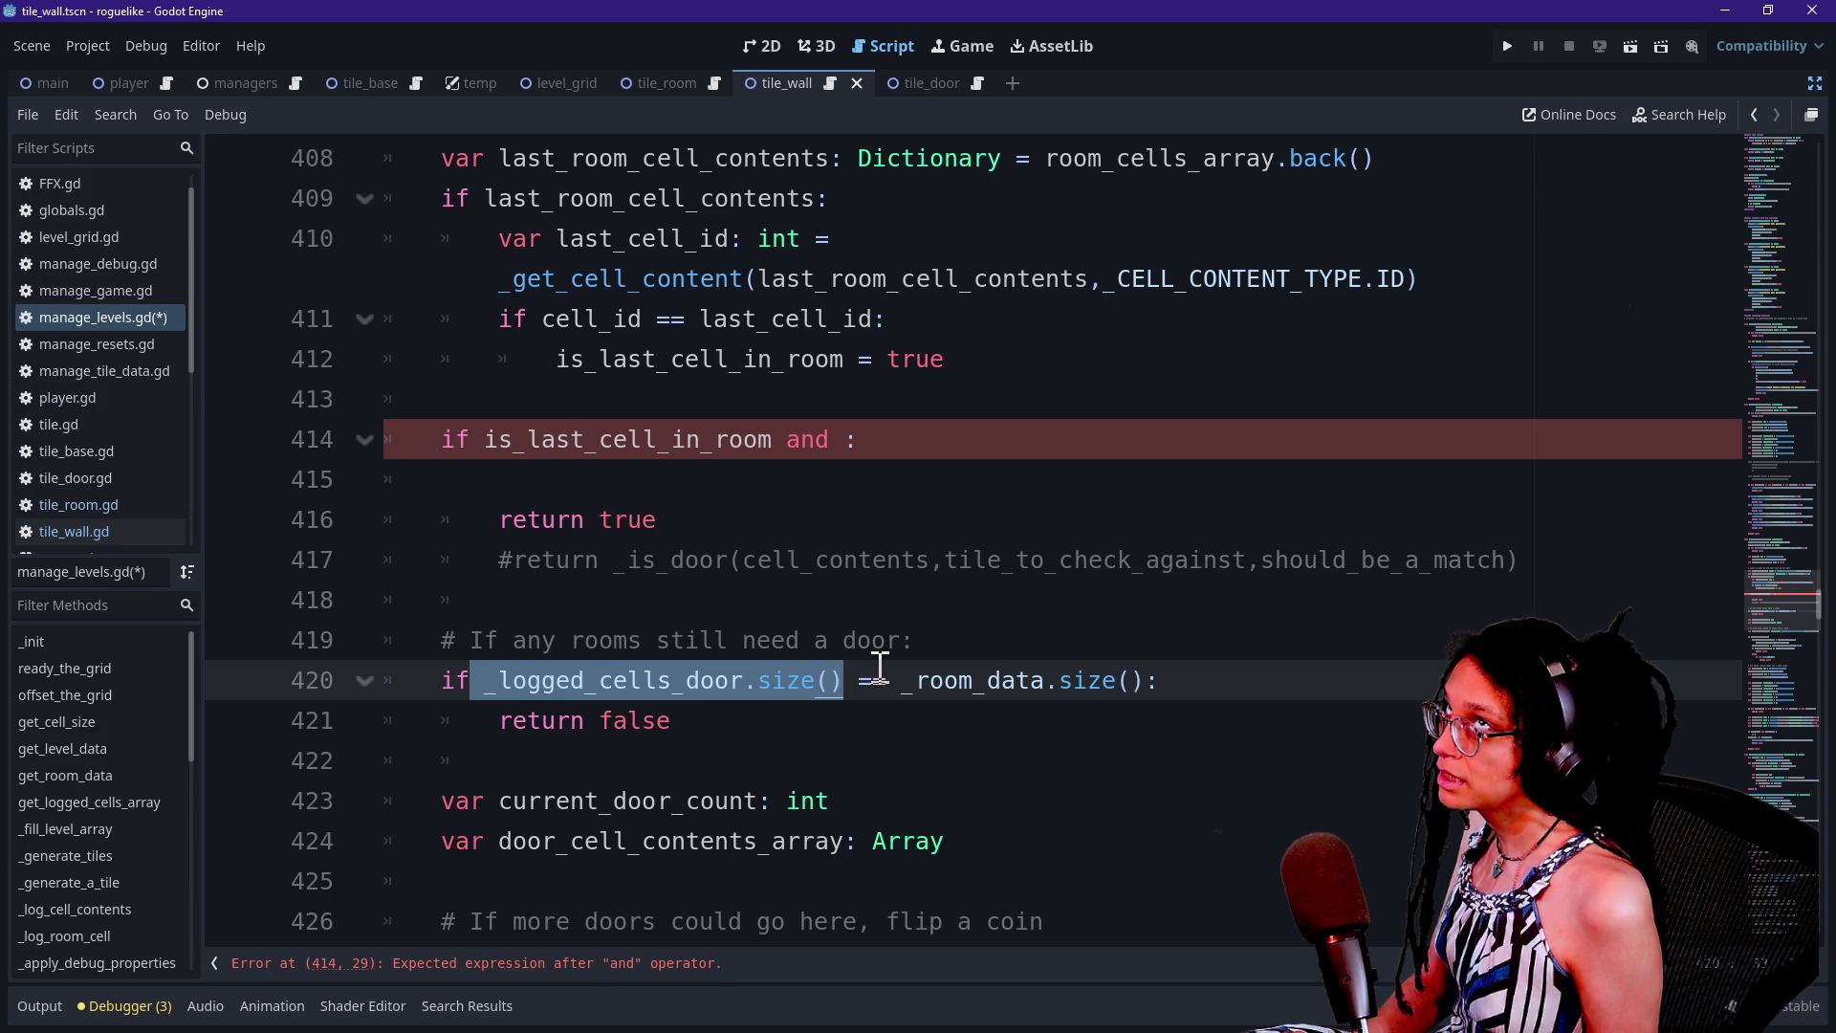
click(813, 776)
click(443, 684)
drag(443, 685, 846, 690)
click(852, 696)
mouse_move(538, 576)
mouse_down()
mouse_move(819, 799)
mouse_move(615, 640)
mouse_up()
click(615, 640)
scroll(612, 645, down, 2)
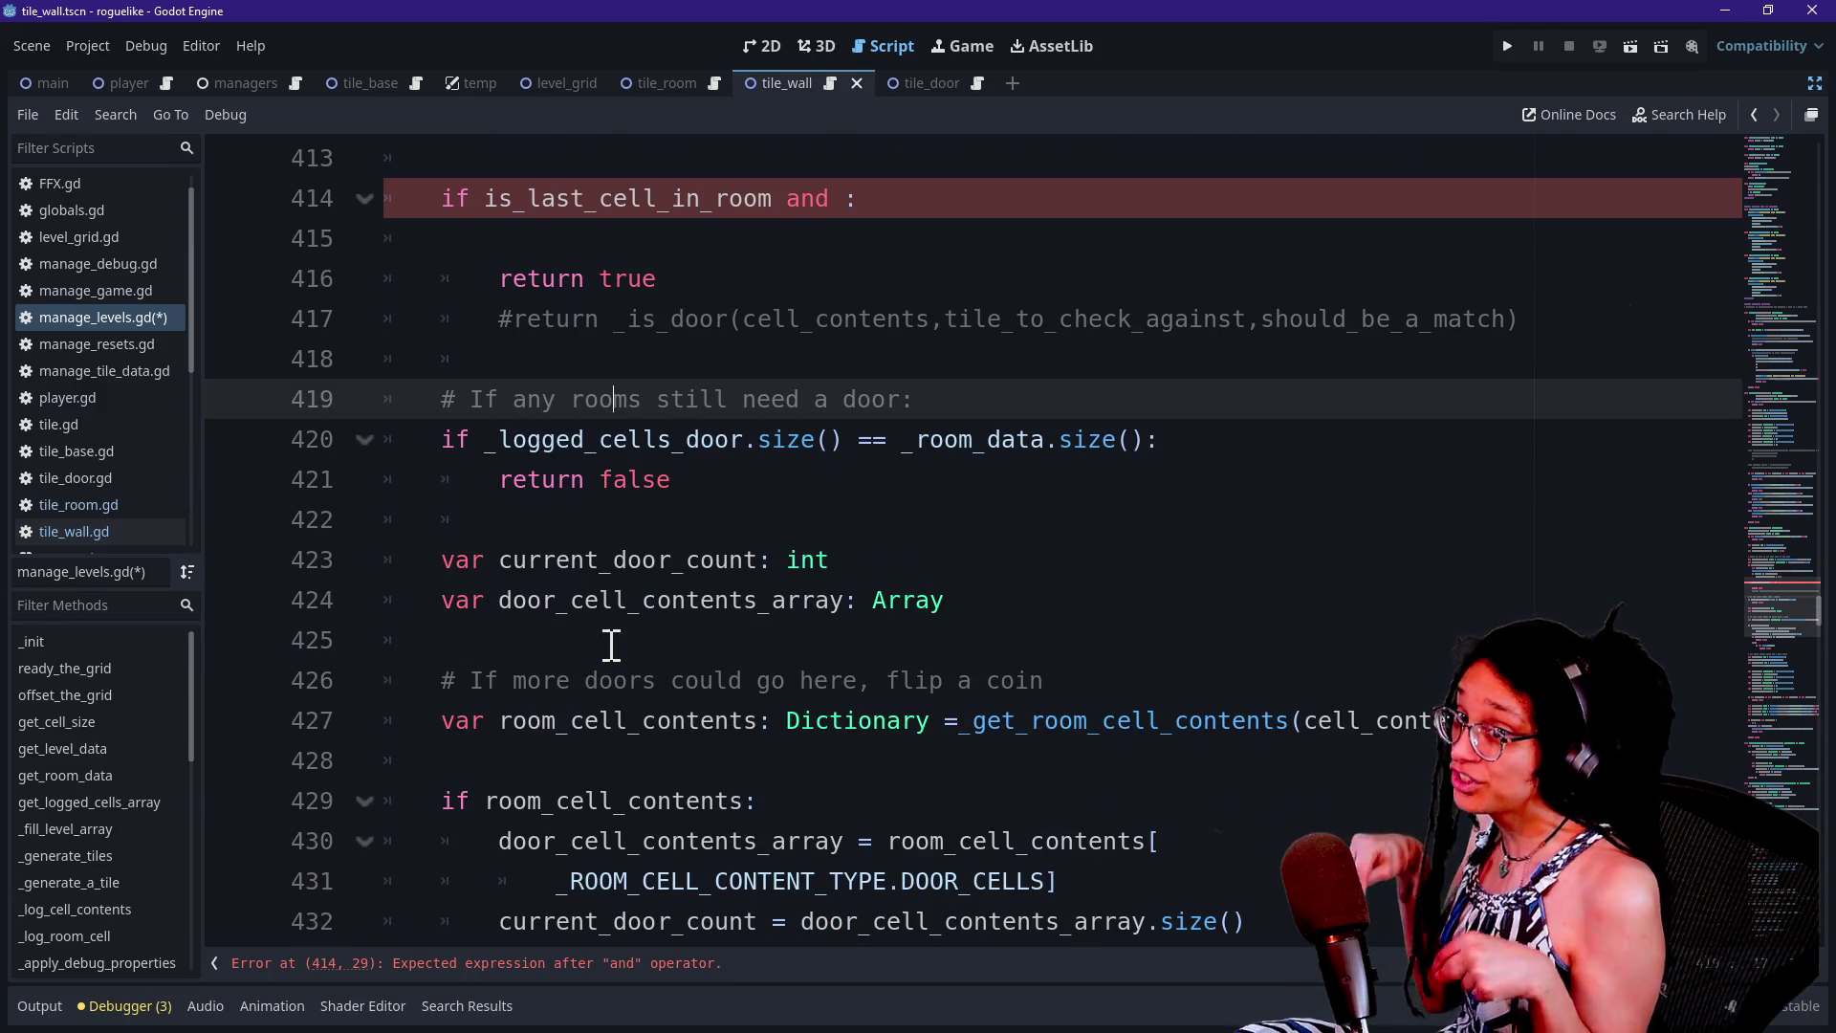
scroll(612, 646, down, 5)
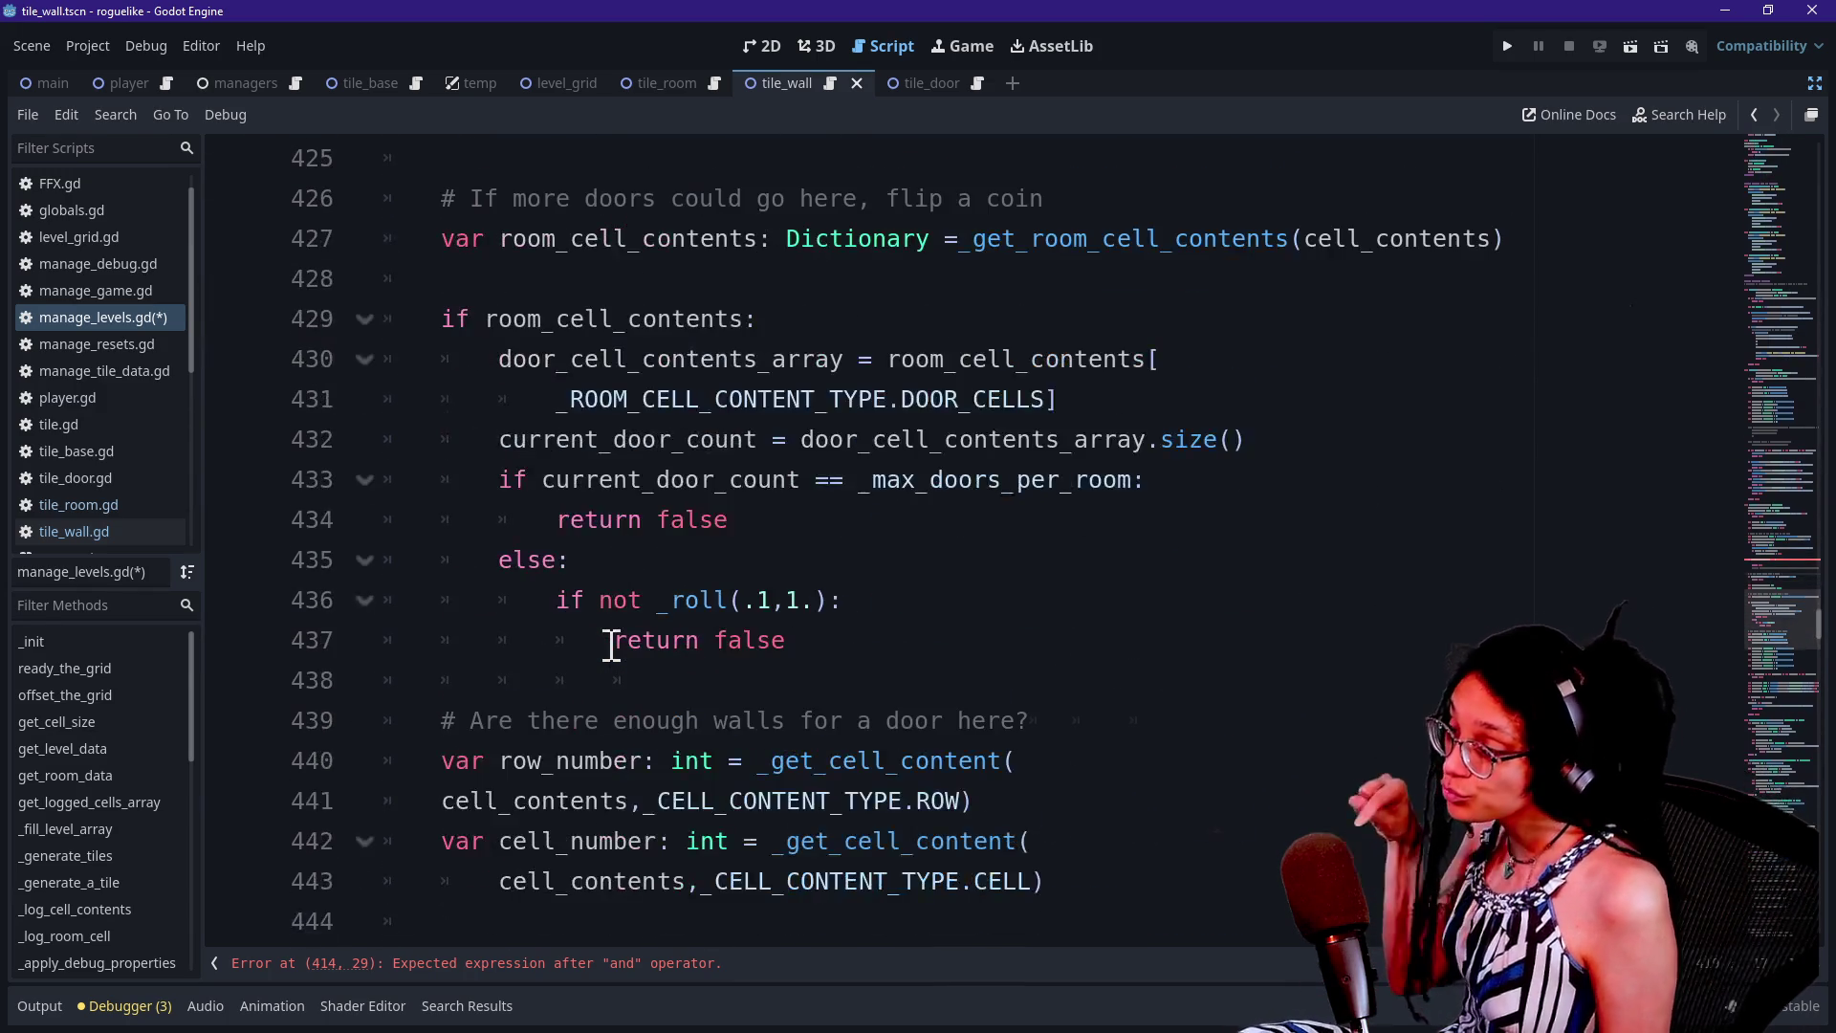
scroll(509, 602, down, 5)
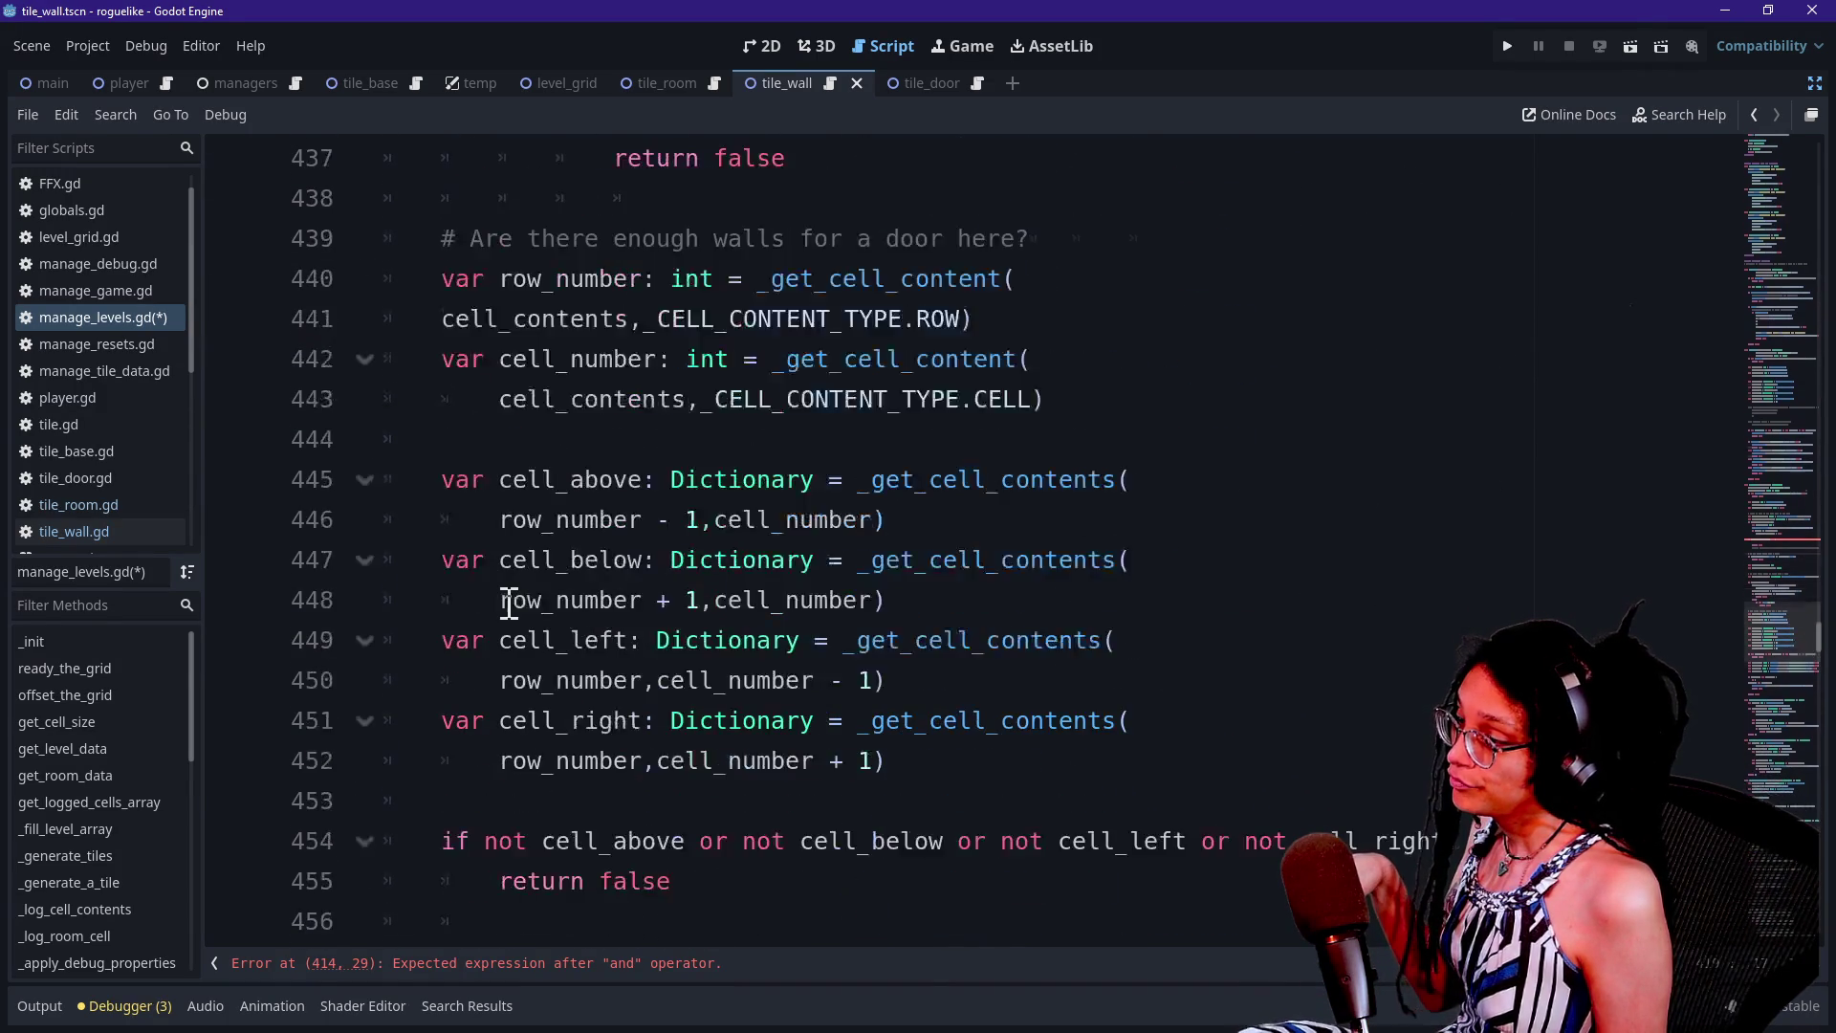
scroll(508, 602, down, 7)
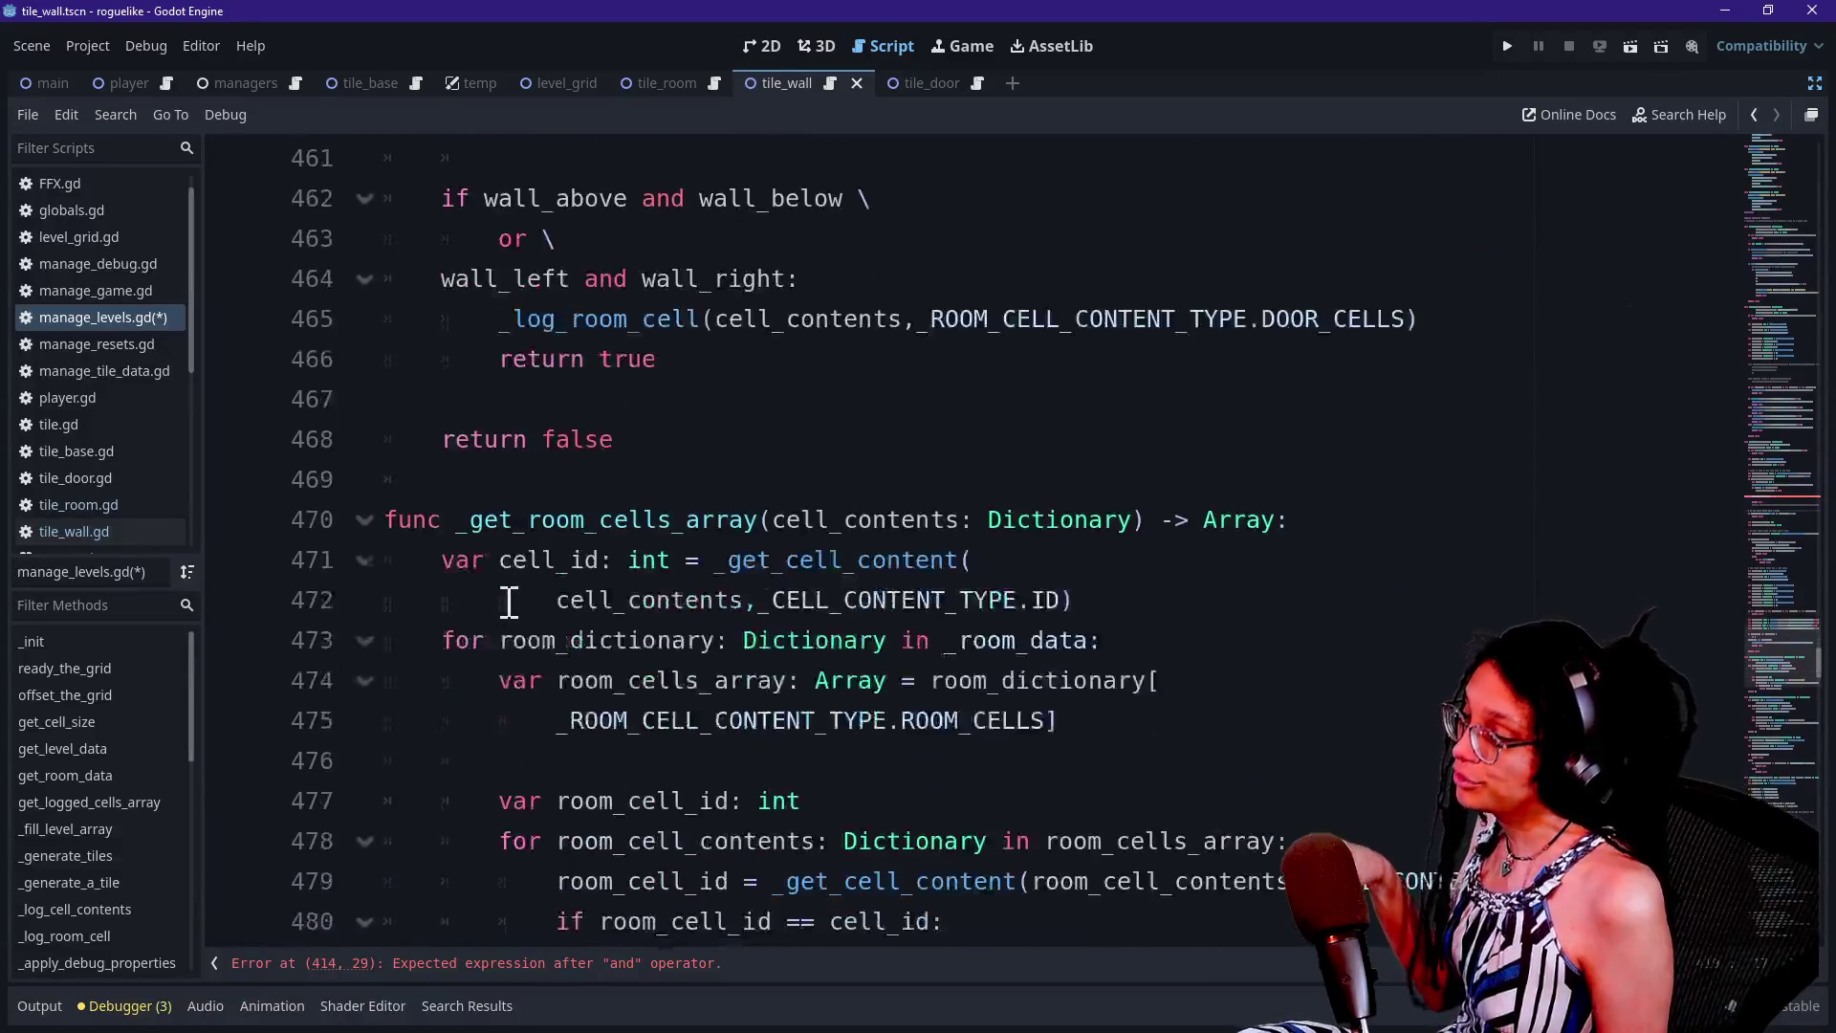
scroll(508, 602, up, 14)
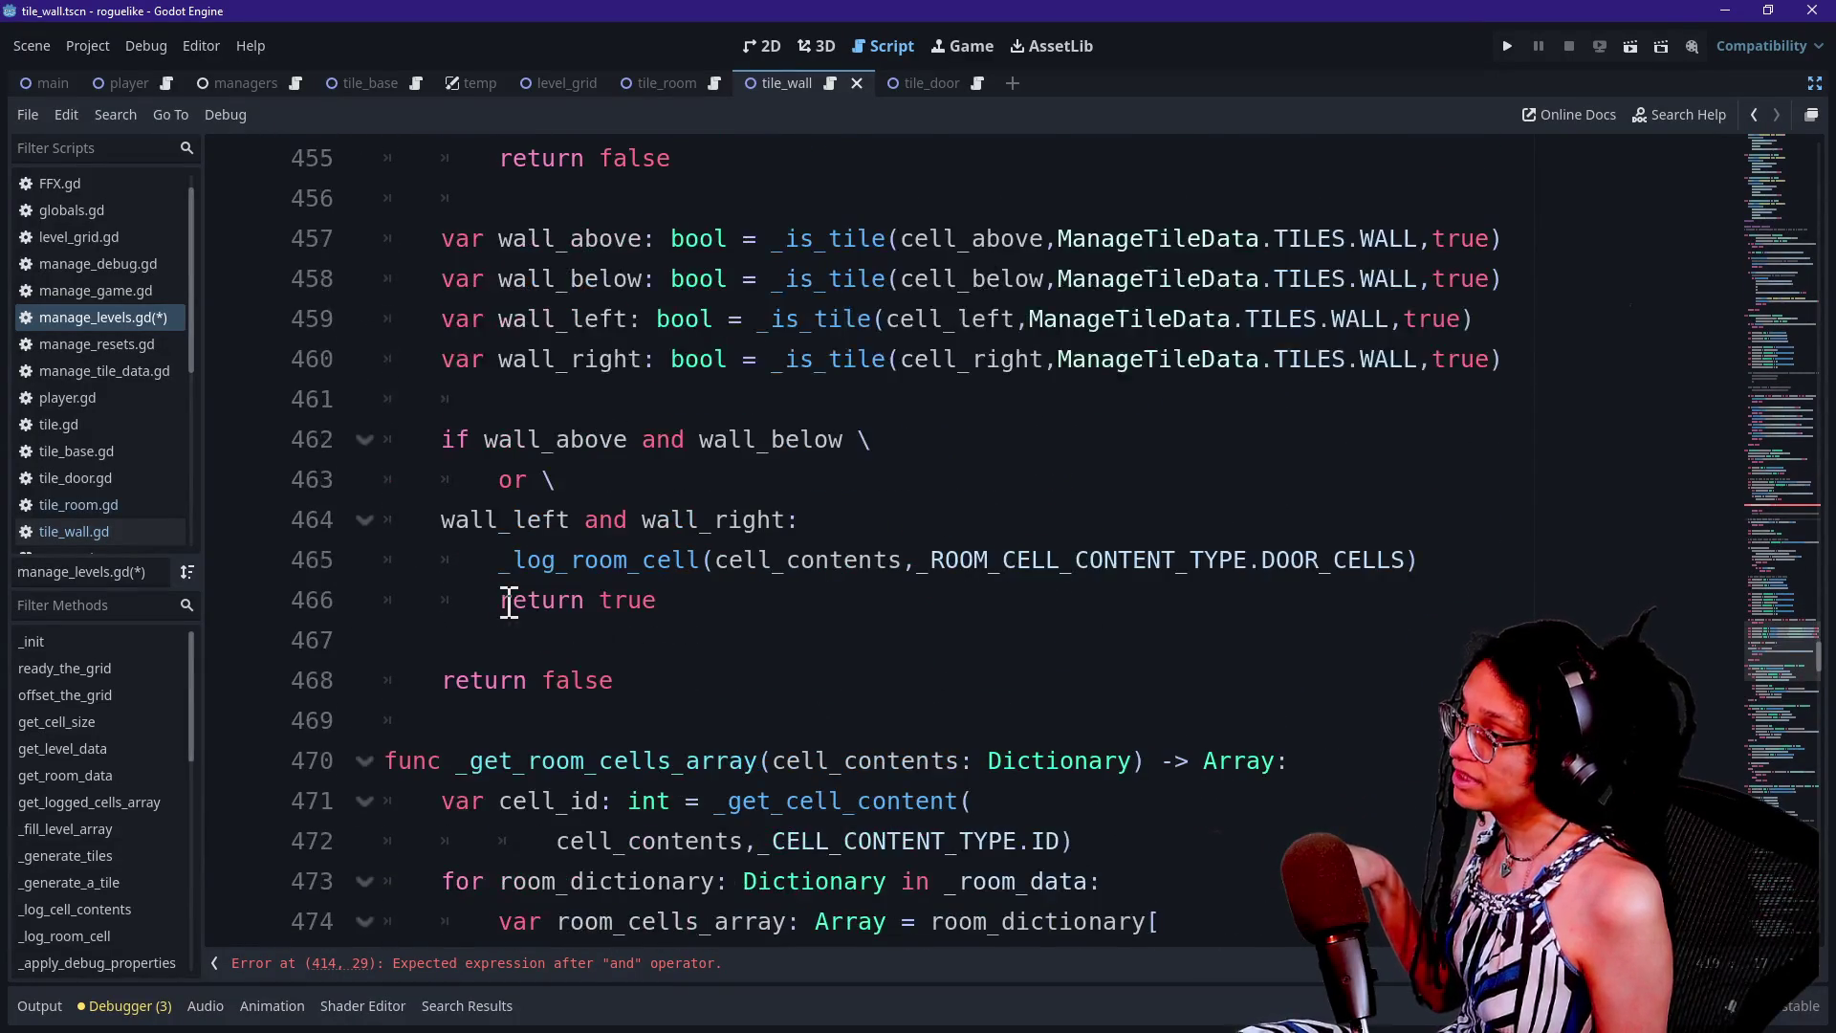
scroll(508, 602, up, 4)
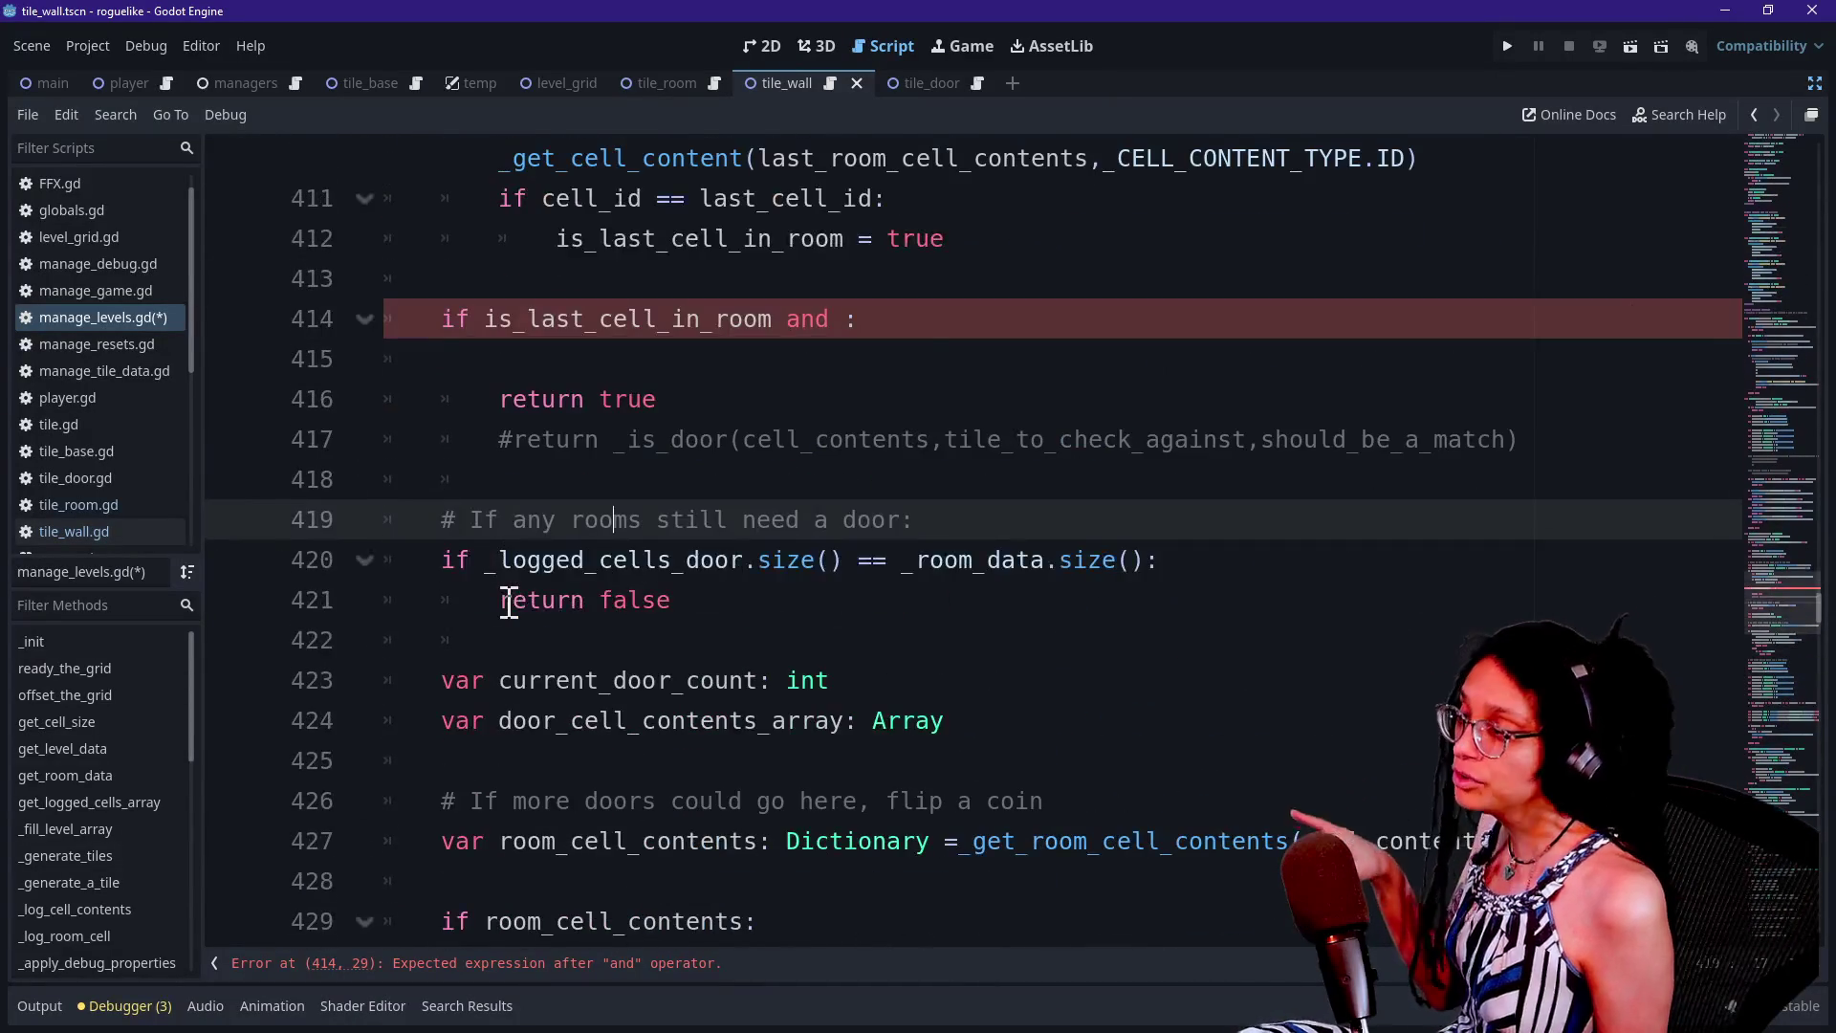
scroll(509, 603, up, 3)
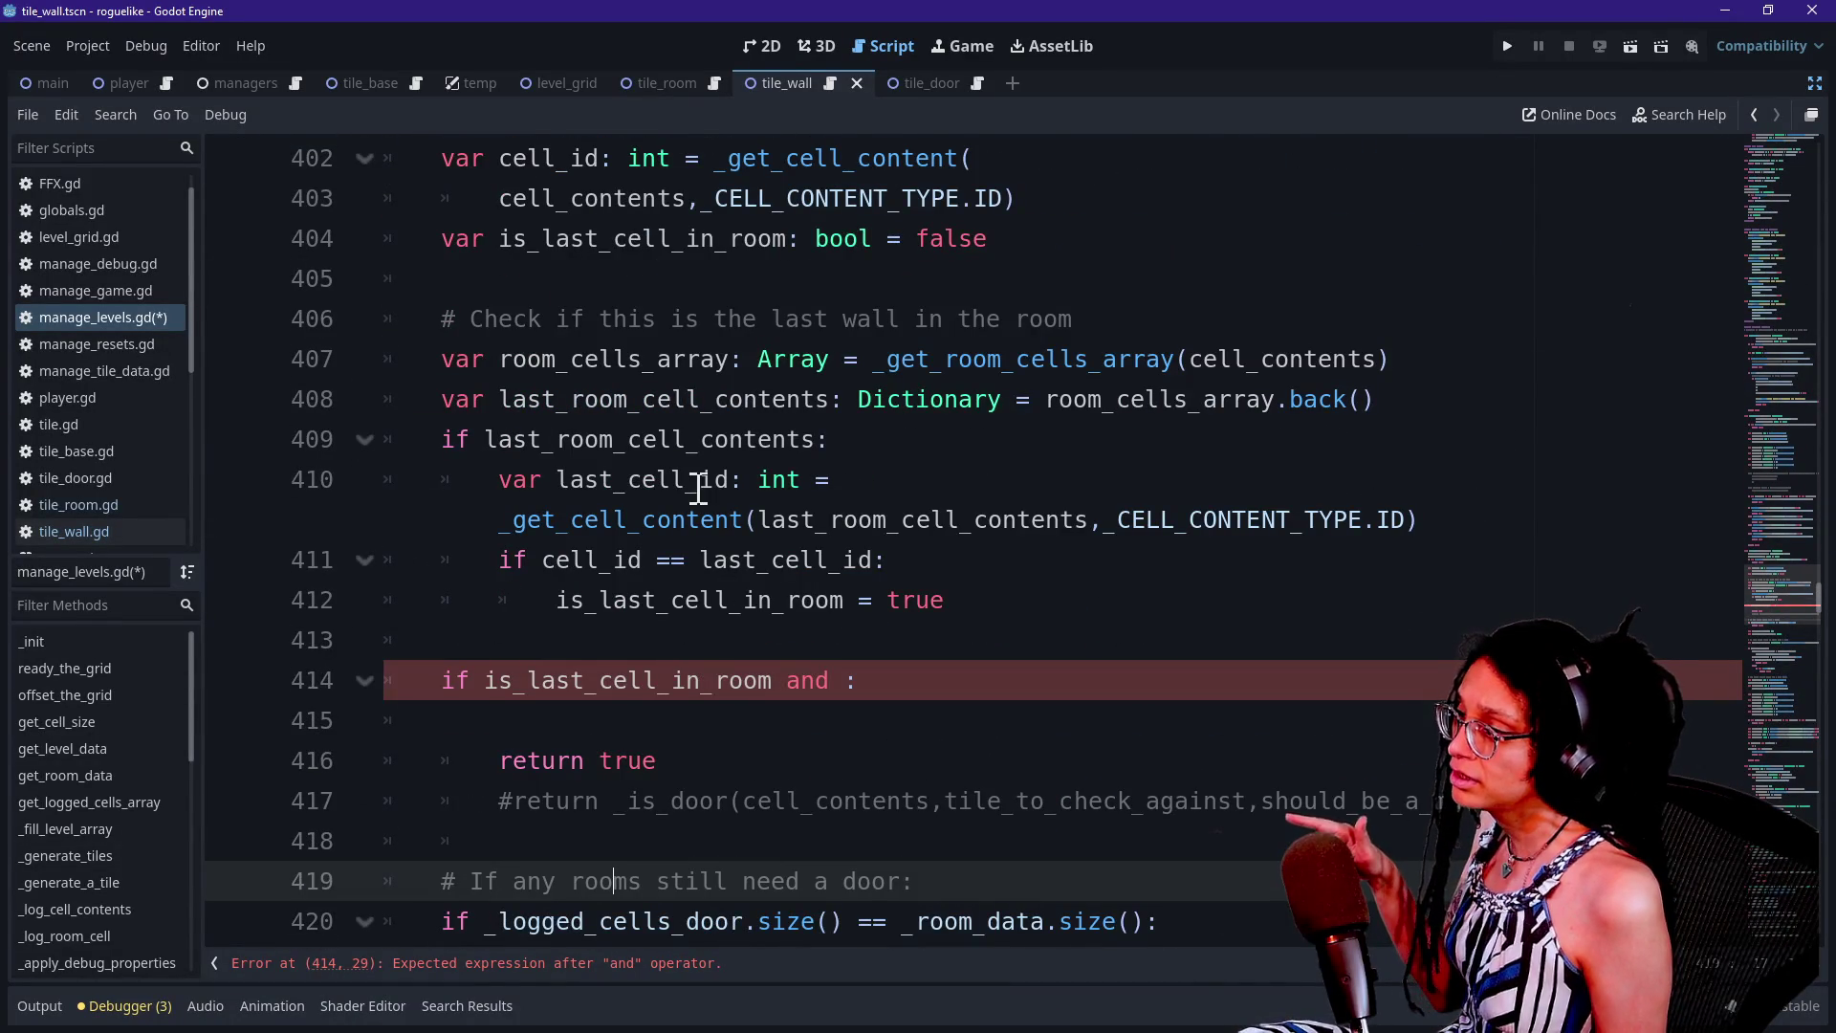
drag(547, 304, 686, 361)
scroll(762, 411, up, 2)
scroll(762, 418, down, 3)
- Remove the dangling 'and' from the last-cell condition and tidy the blank lines above it
click(833, 612)
click(845, 557)
key(BackSpace)
key(BackSpace)
key(BackSpace)
key(Up)
click(1024, 493)
key(Return)
key(Return)
key(BackSpace)
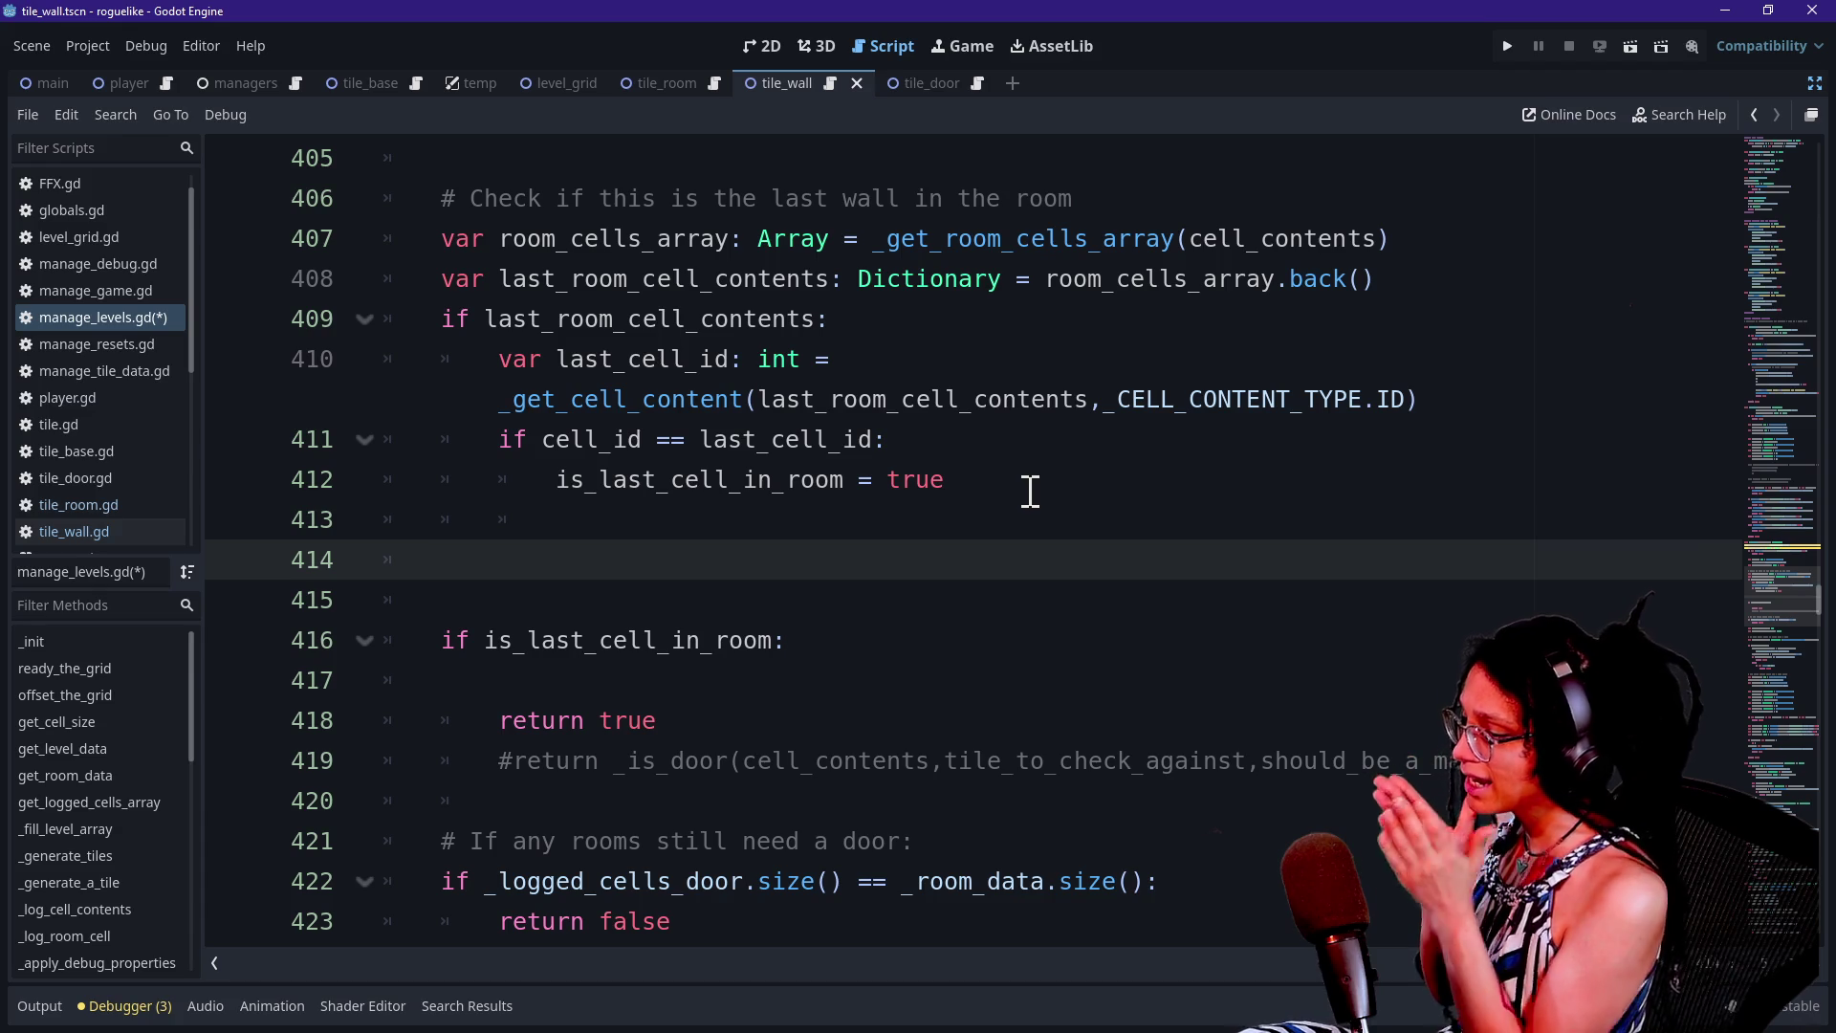
- Inspect the max-doors comparison, else branch and room contents lookup block
scroll(1030, 491, down, 2)
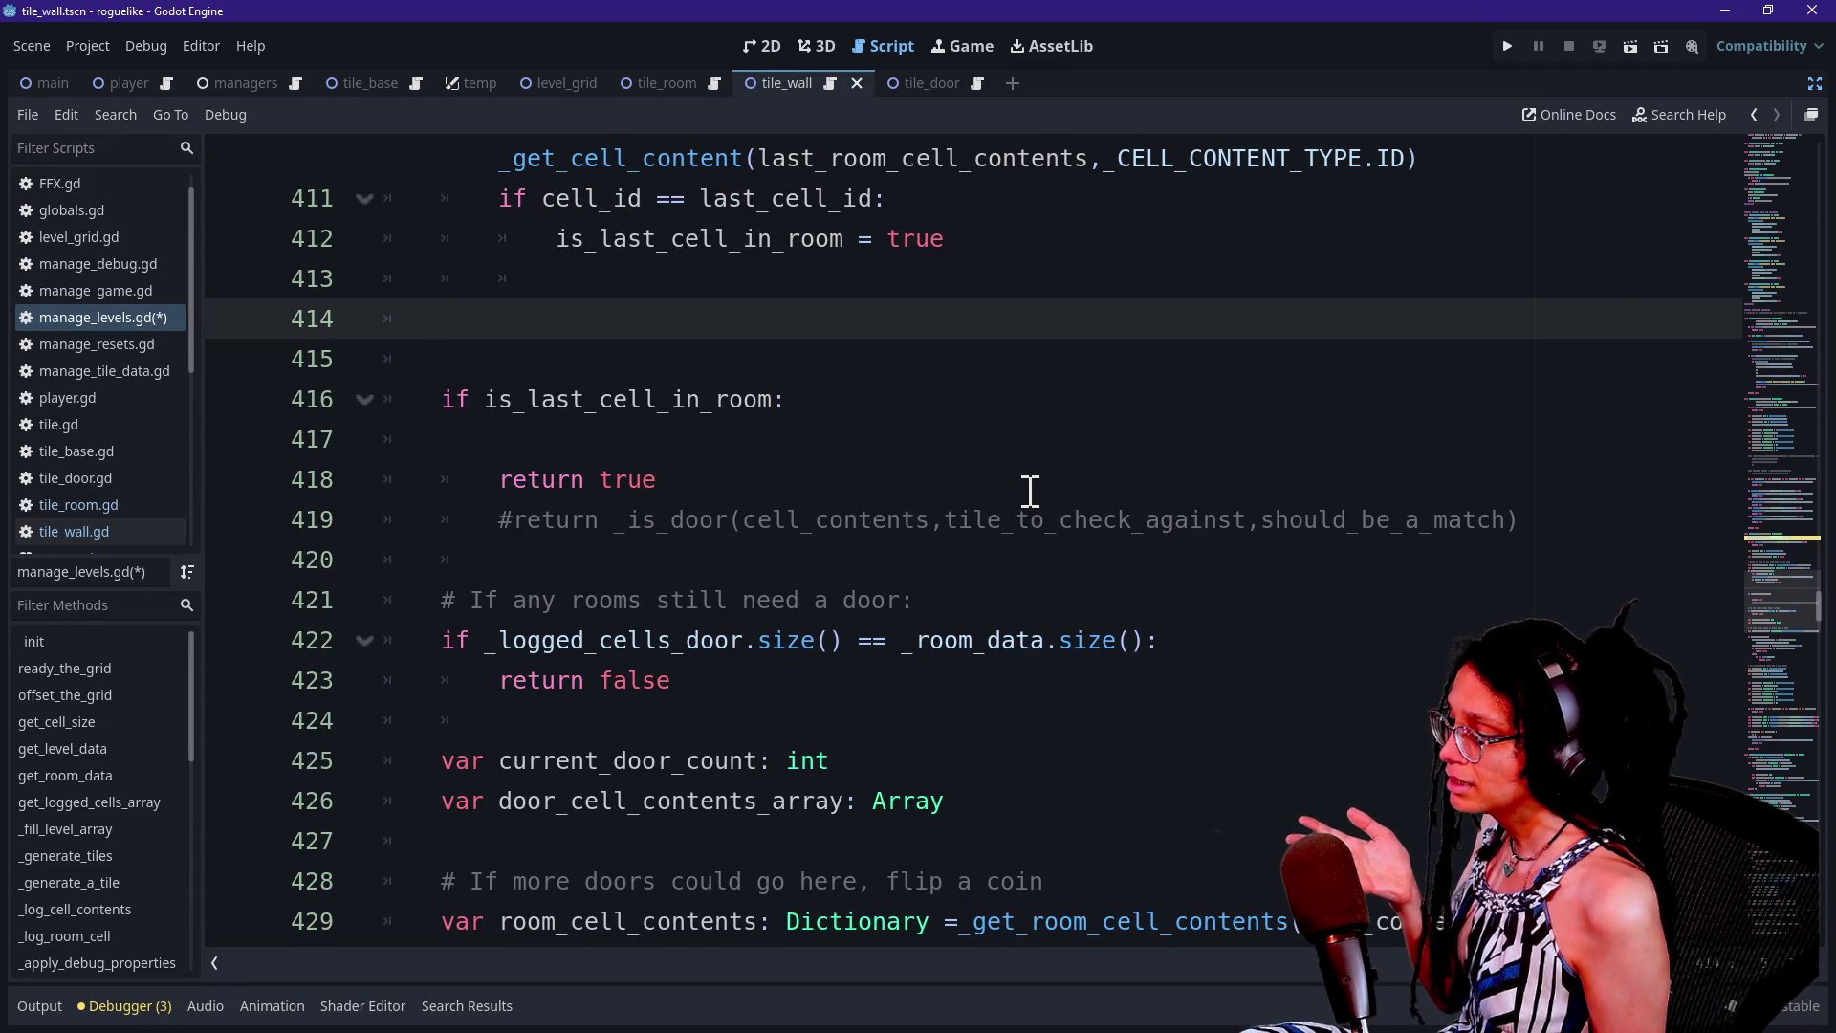
scroll(1030, 492, down, 1)
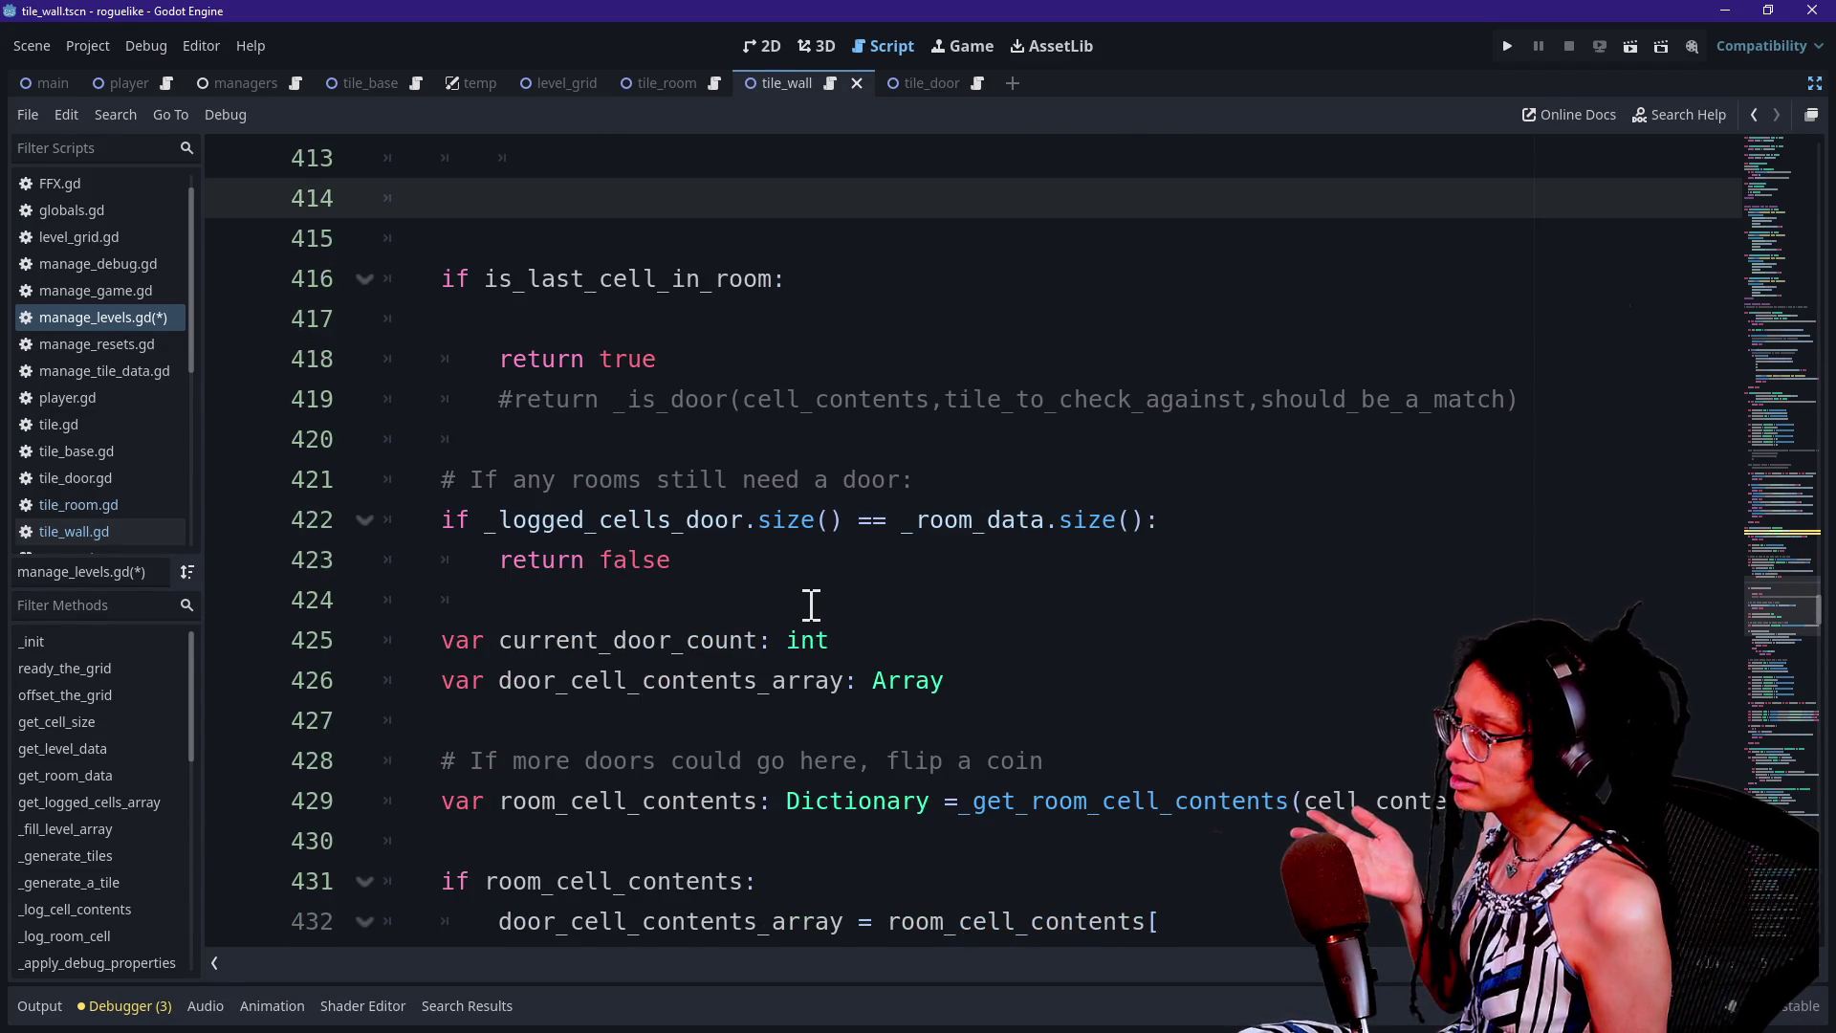
scroll(717, 766, down, 2)
mouse_move(490, 617)
mouse_down()
mouse_move(822, 755)
mouse_move(828, 800)
mouse_up()
click(827, 801)
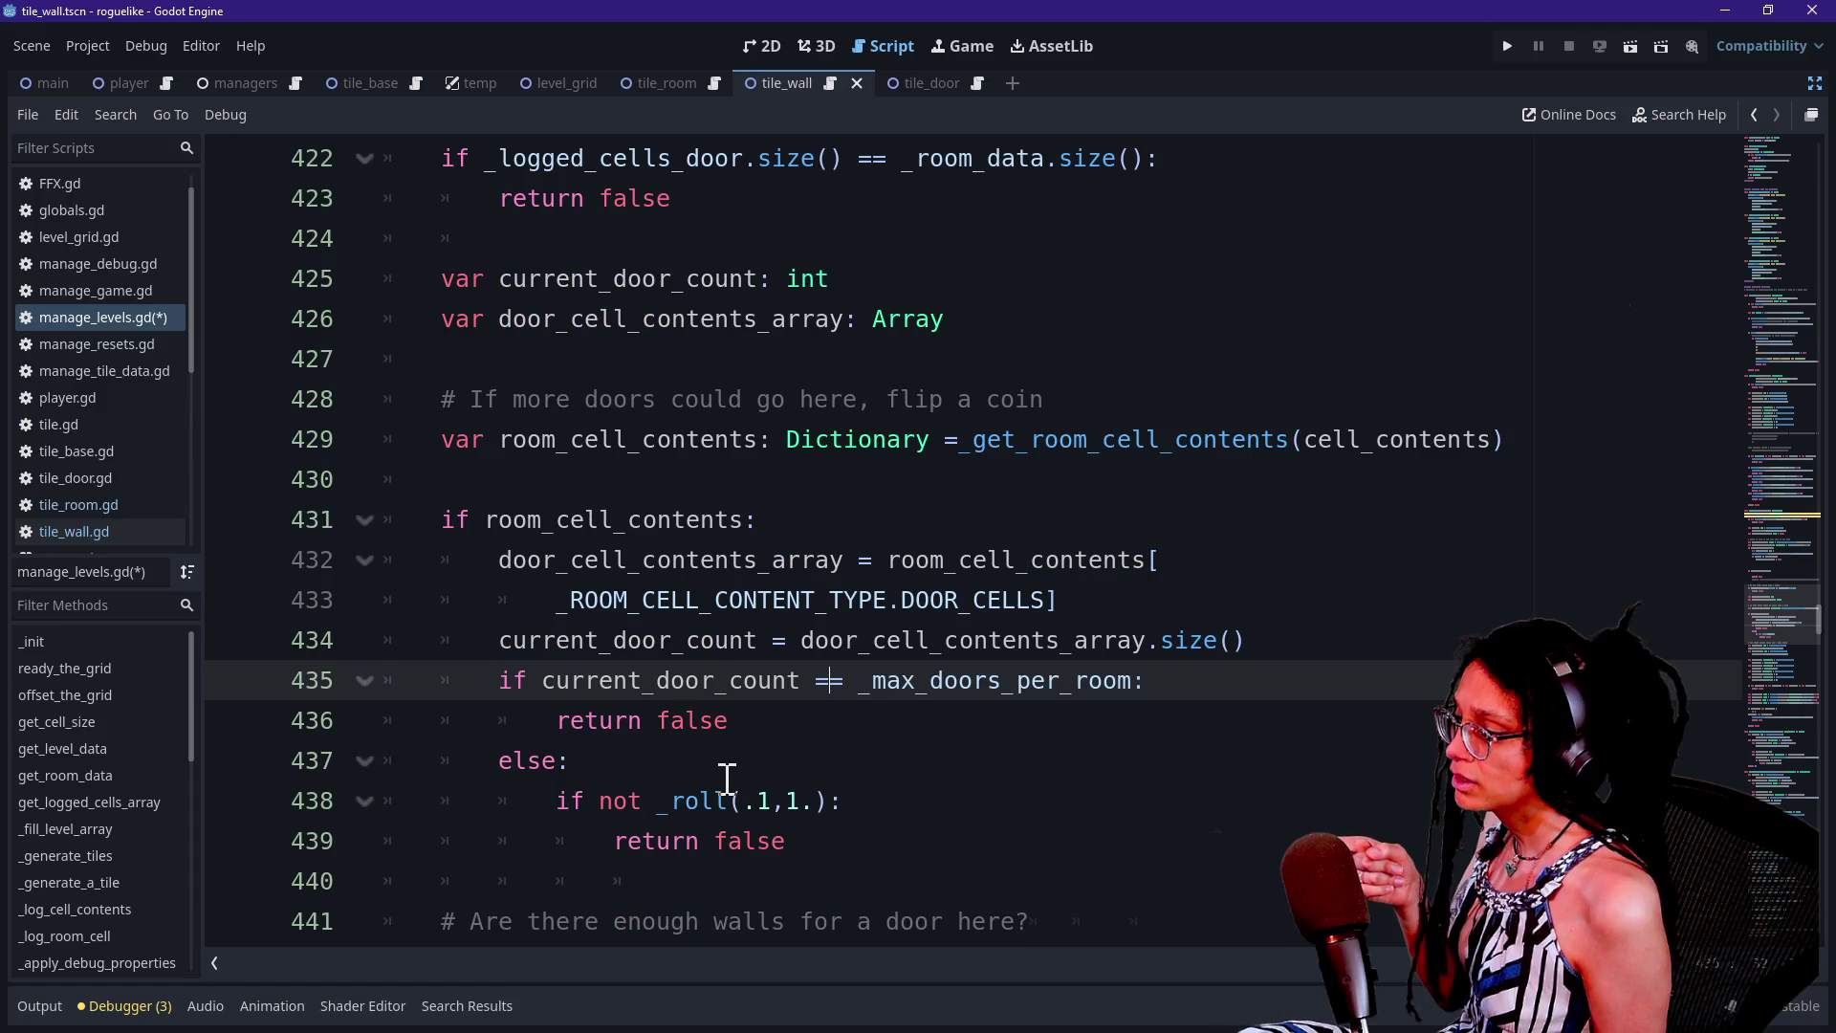
drag(456, 435, 486, 432)
click(486, 438)
shift+click(750, 696)
click(770, 760)
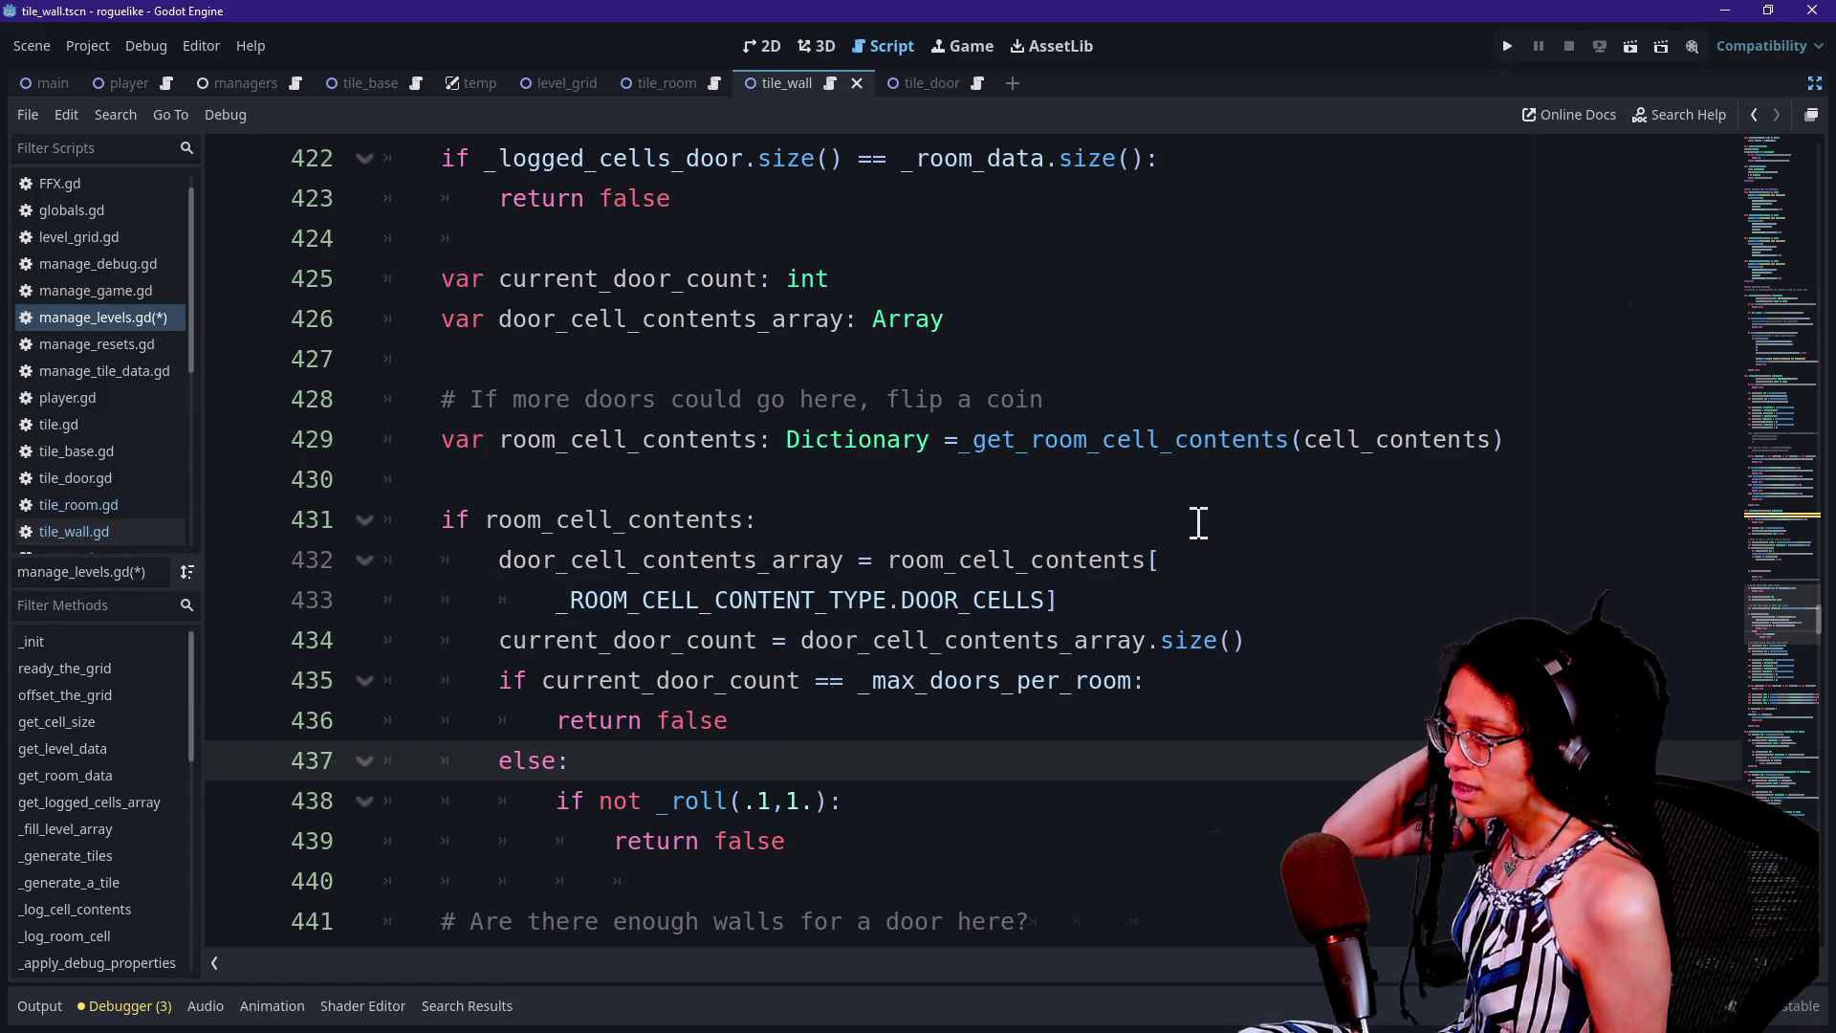
click(516, 654)
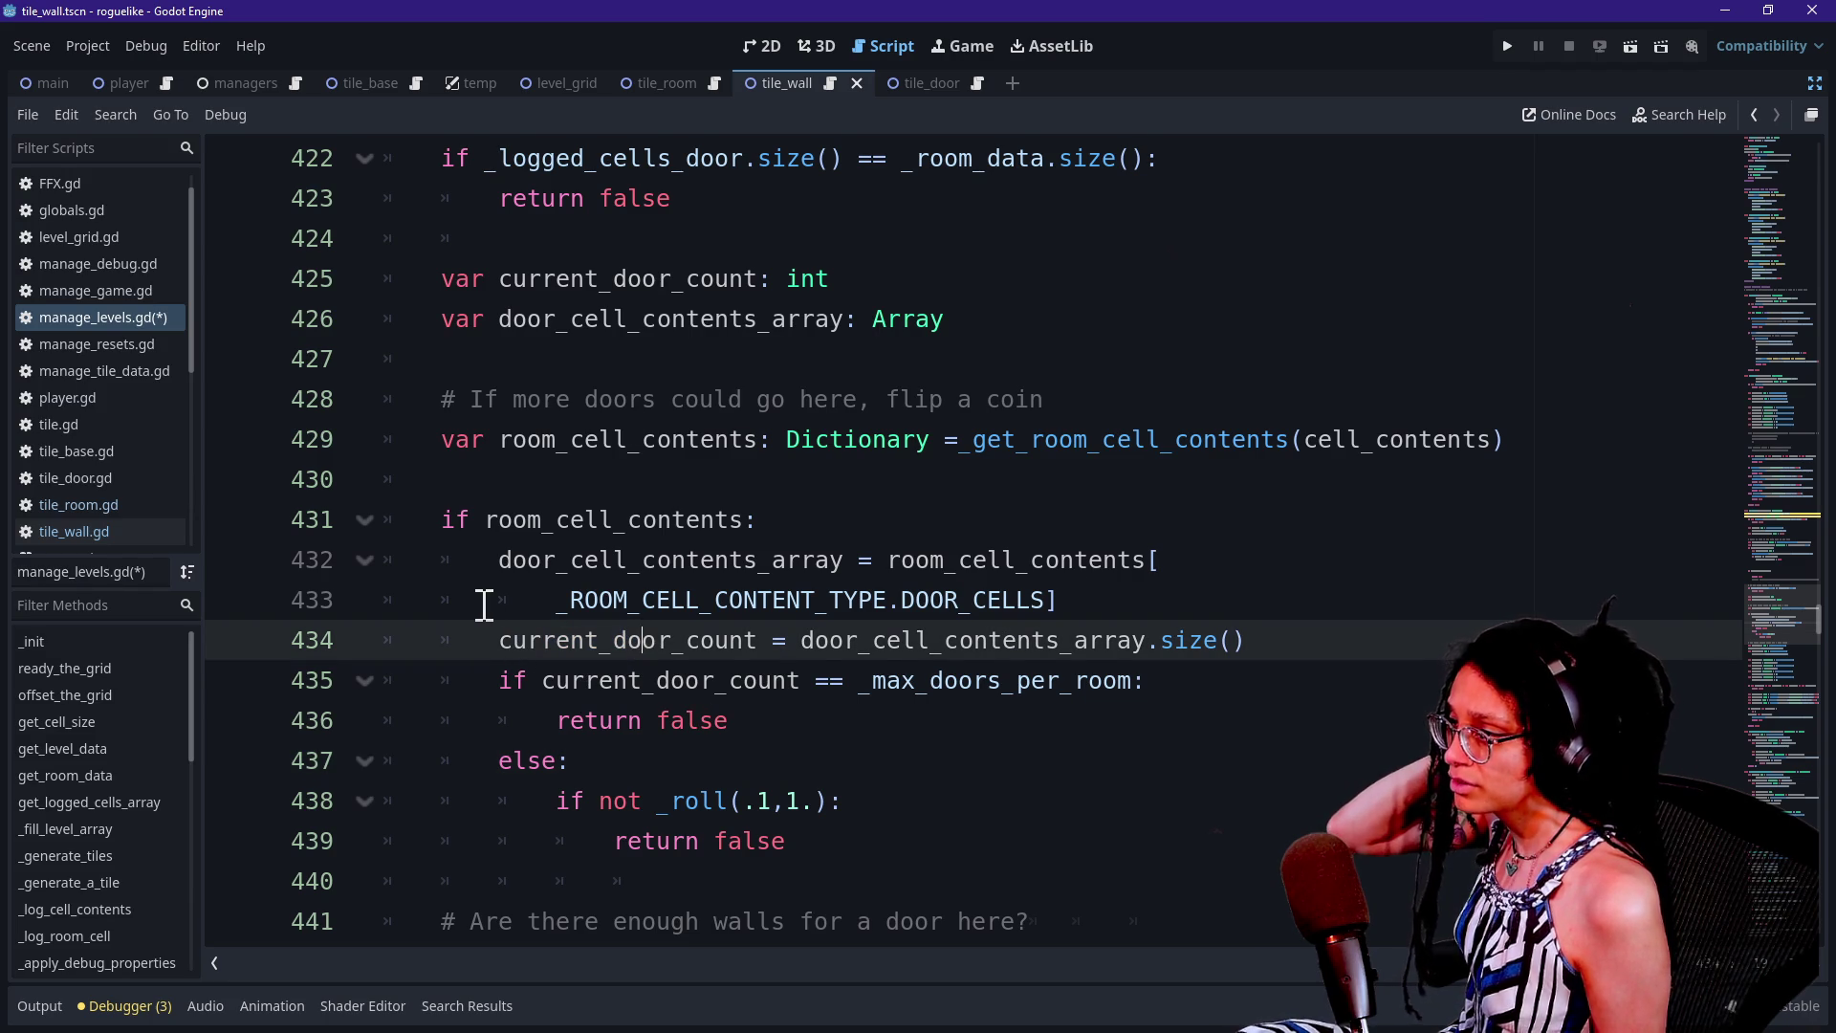
- Move the room_cell_contents lookup block below the current_door_count declaration
mouse_move(446, 272)
mouse_down()
mouse_move(656, 328)
mouse_move(1037, 492)
mouse_up()
click(1036, 491)
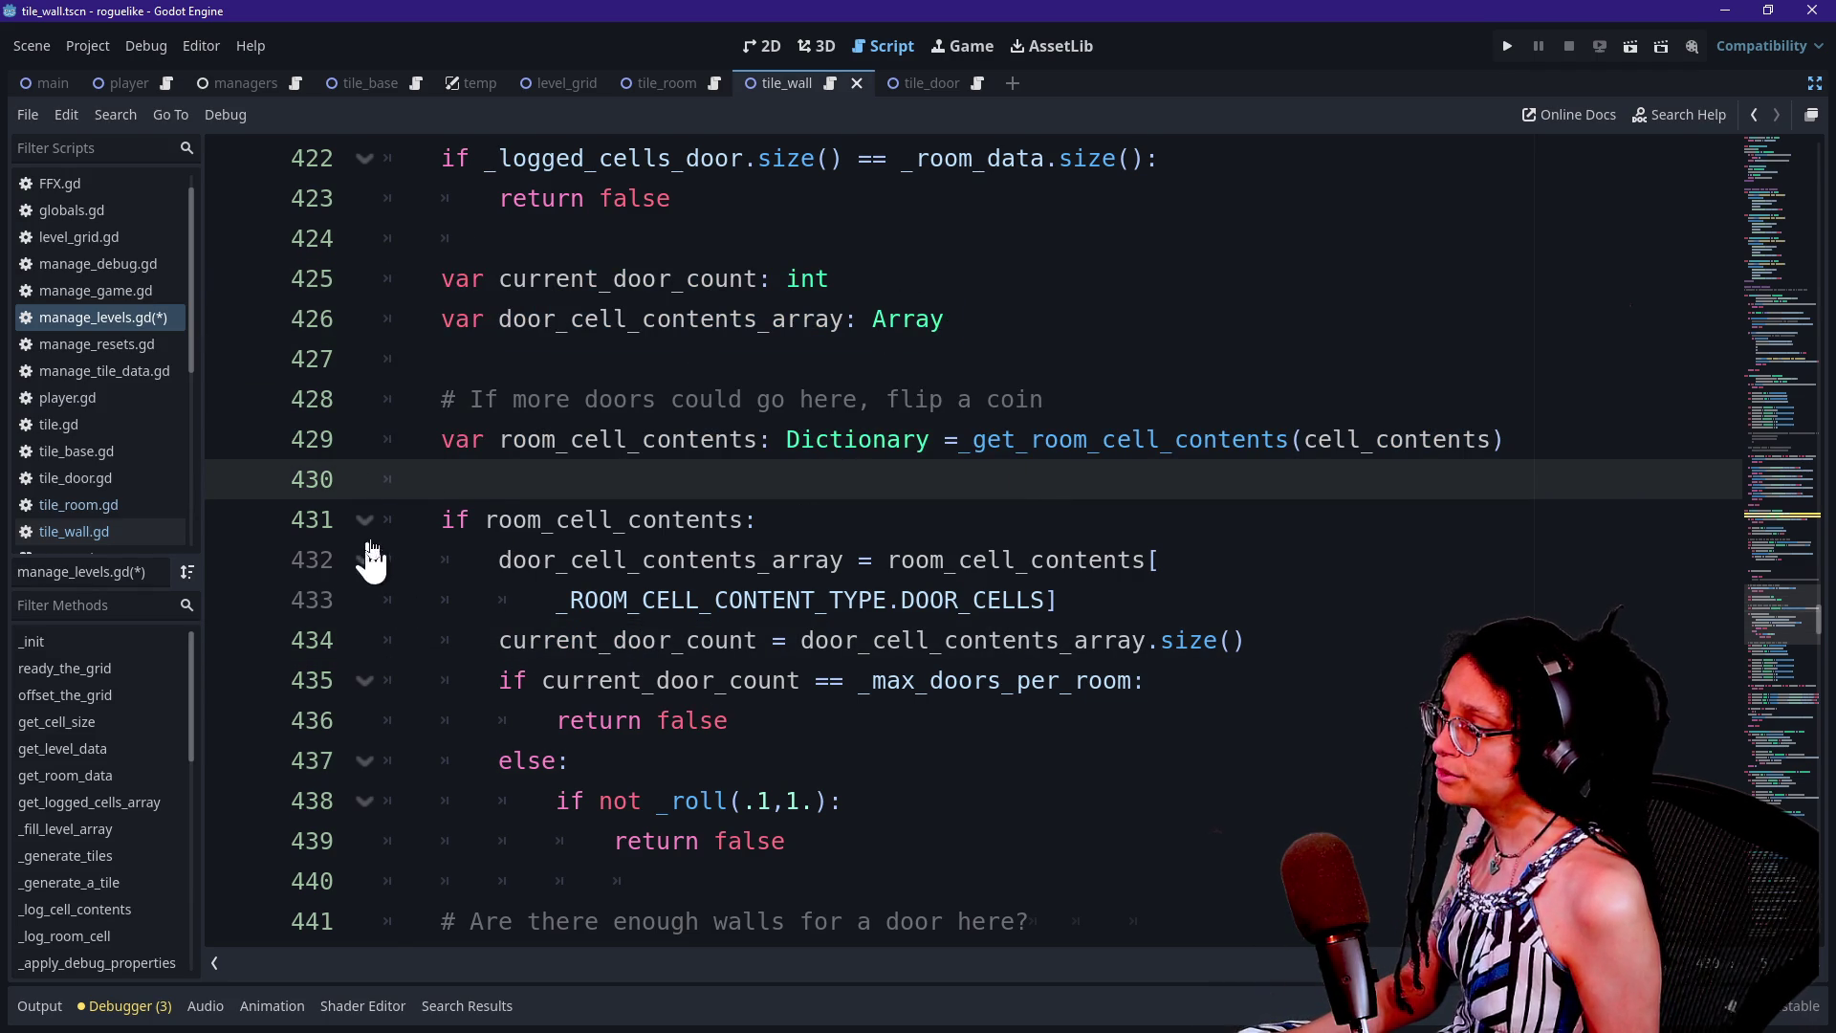
mouse_move(443, 519)
mouse_down()
mouse_move(1167, 697)
mouse_move(1221, 643)
mouse_move(405, 545)
mouse_move(390, 485)
mouse_move(311, 449)
mouse_up()
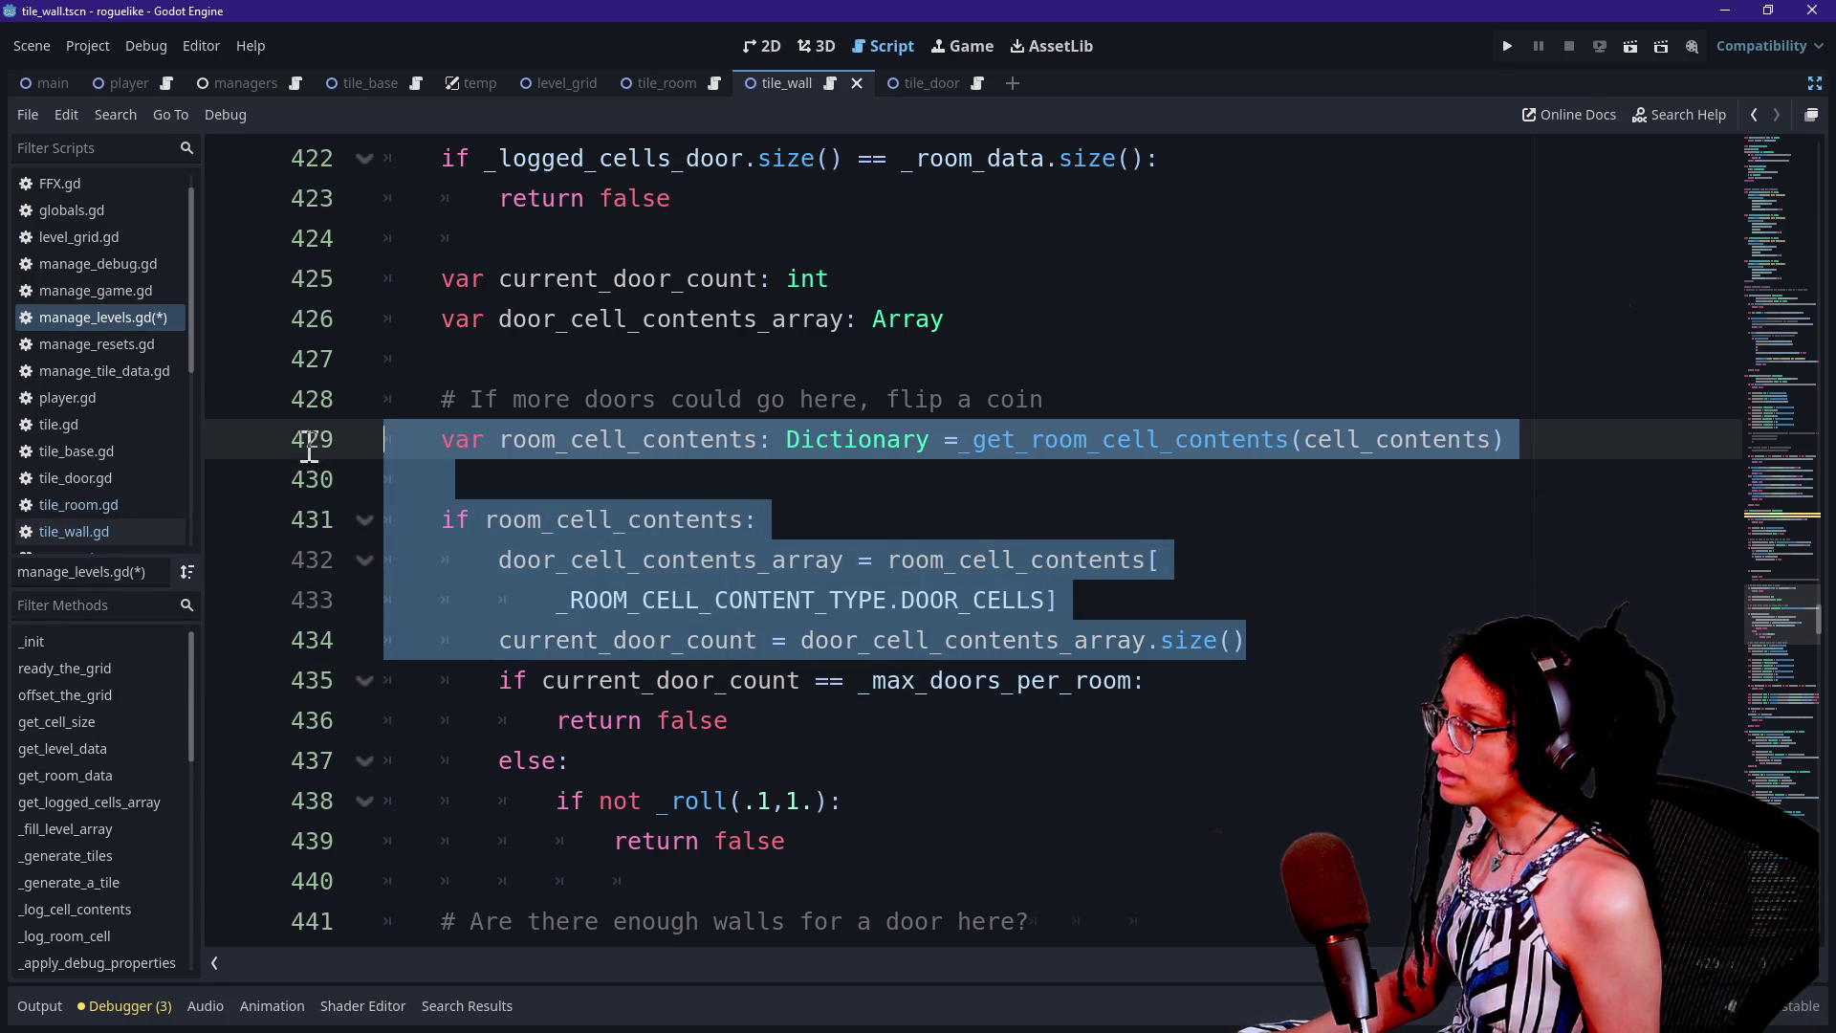
key(Delete)
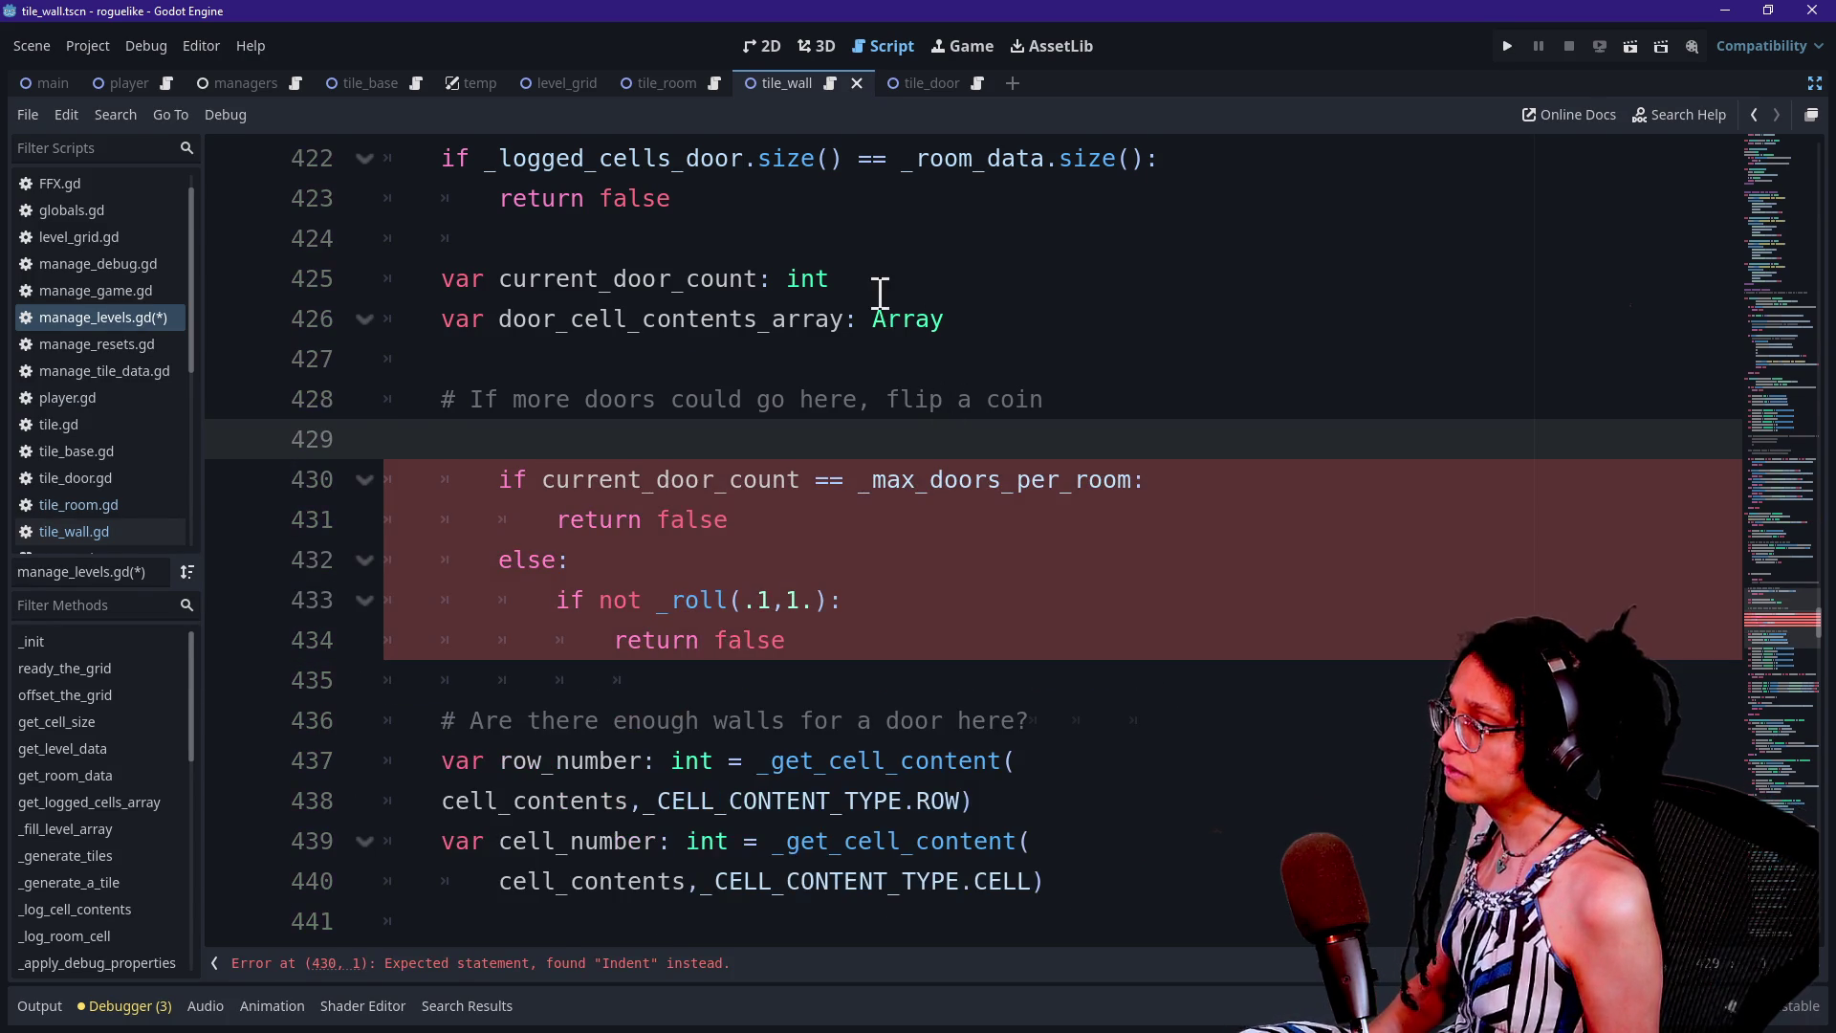
click(880, 292)
text(var room_cell_contents: Dictionary = _get_room_cell_contents(cell_contents)  	if room_cell_contents: 		door_cell_contents_array = room_cell_contents[ 			_ROOM_CELL_CONTENT_TYPE.DOOR_CELLS] 		current_door_count = door_cell_contents_array.size())
- Dedent the pasted room_cell_contents declaration and add a blank line after the block
mouse_move(530, 318)
mouse_down()
mouse_move(643, 488)
mouse_move(634, 511)
mouse_up()
key(shift+Tab)
click(1329, 545)
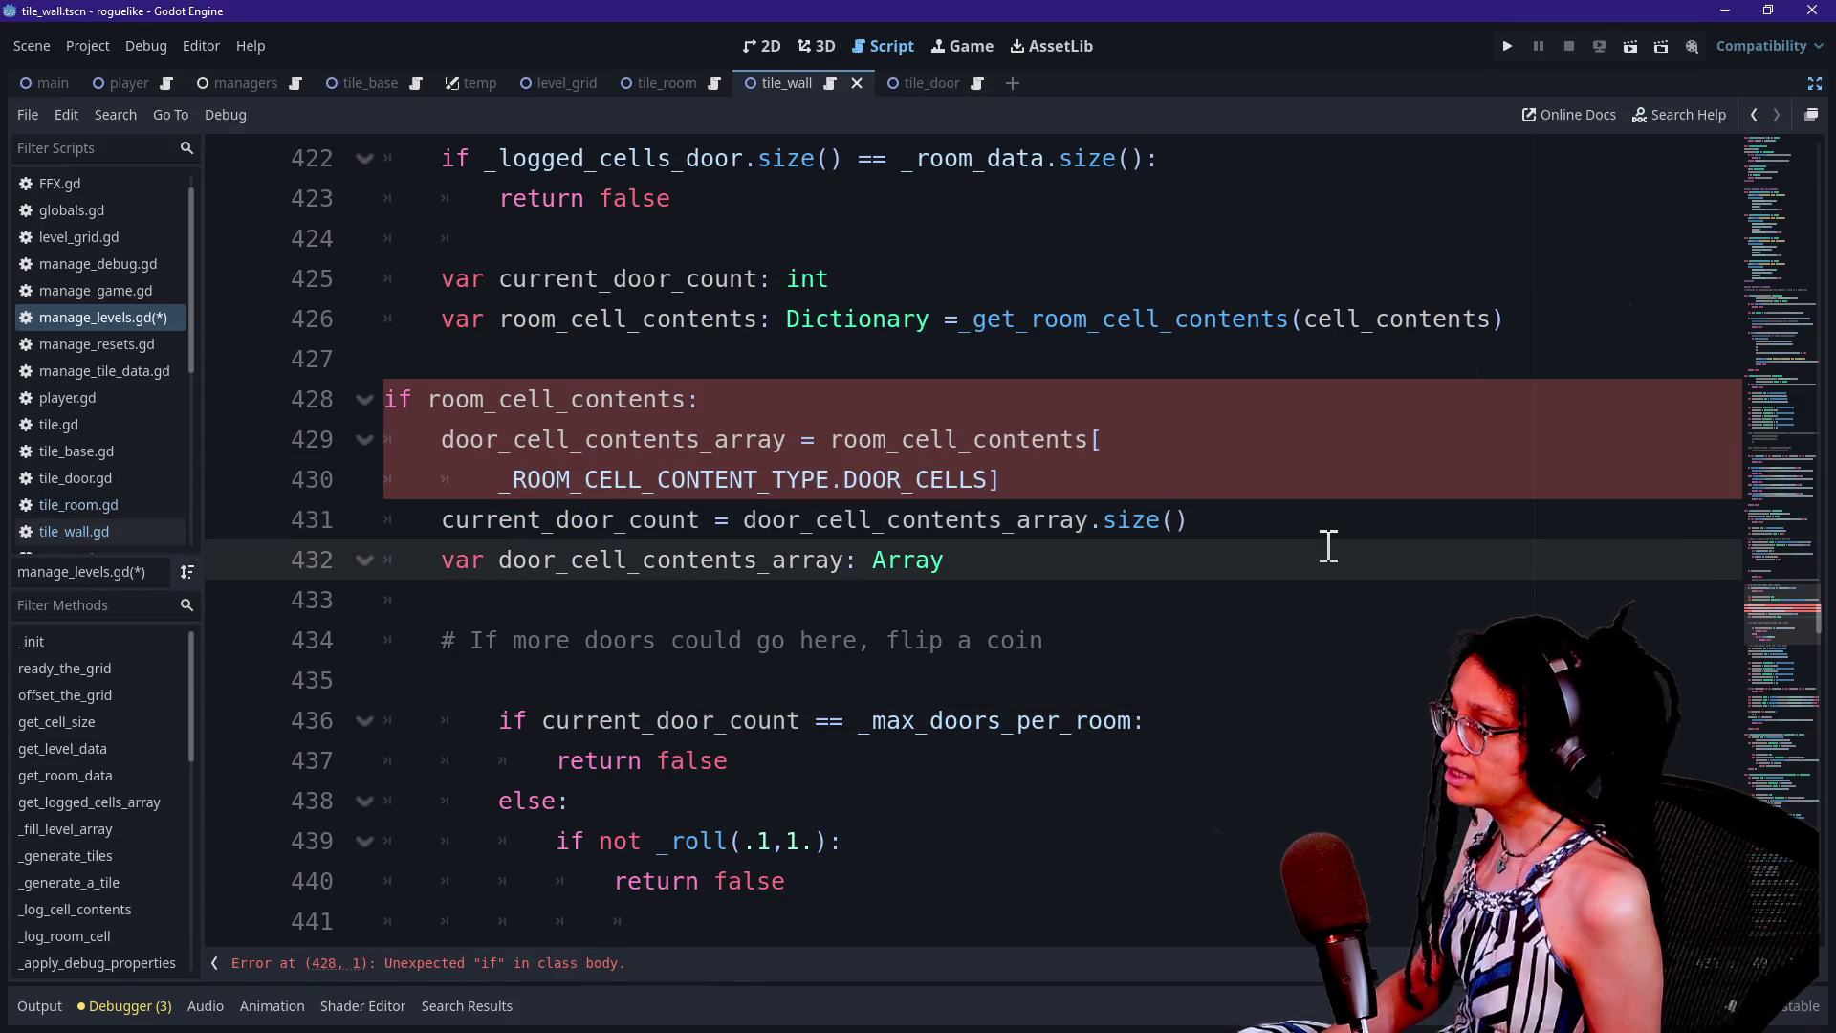
key(ctrl+z)
click(1303, 516)
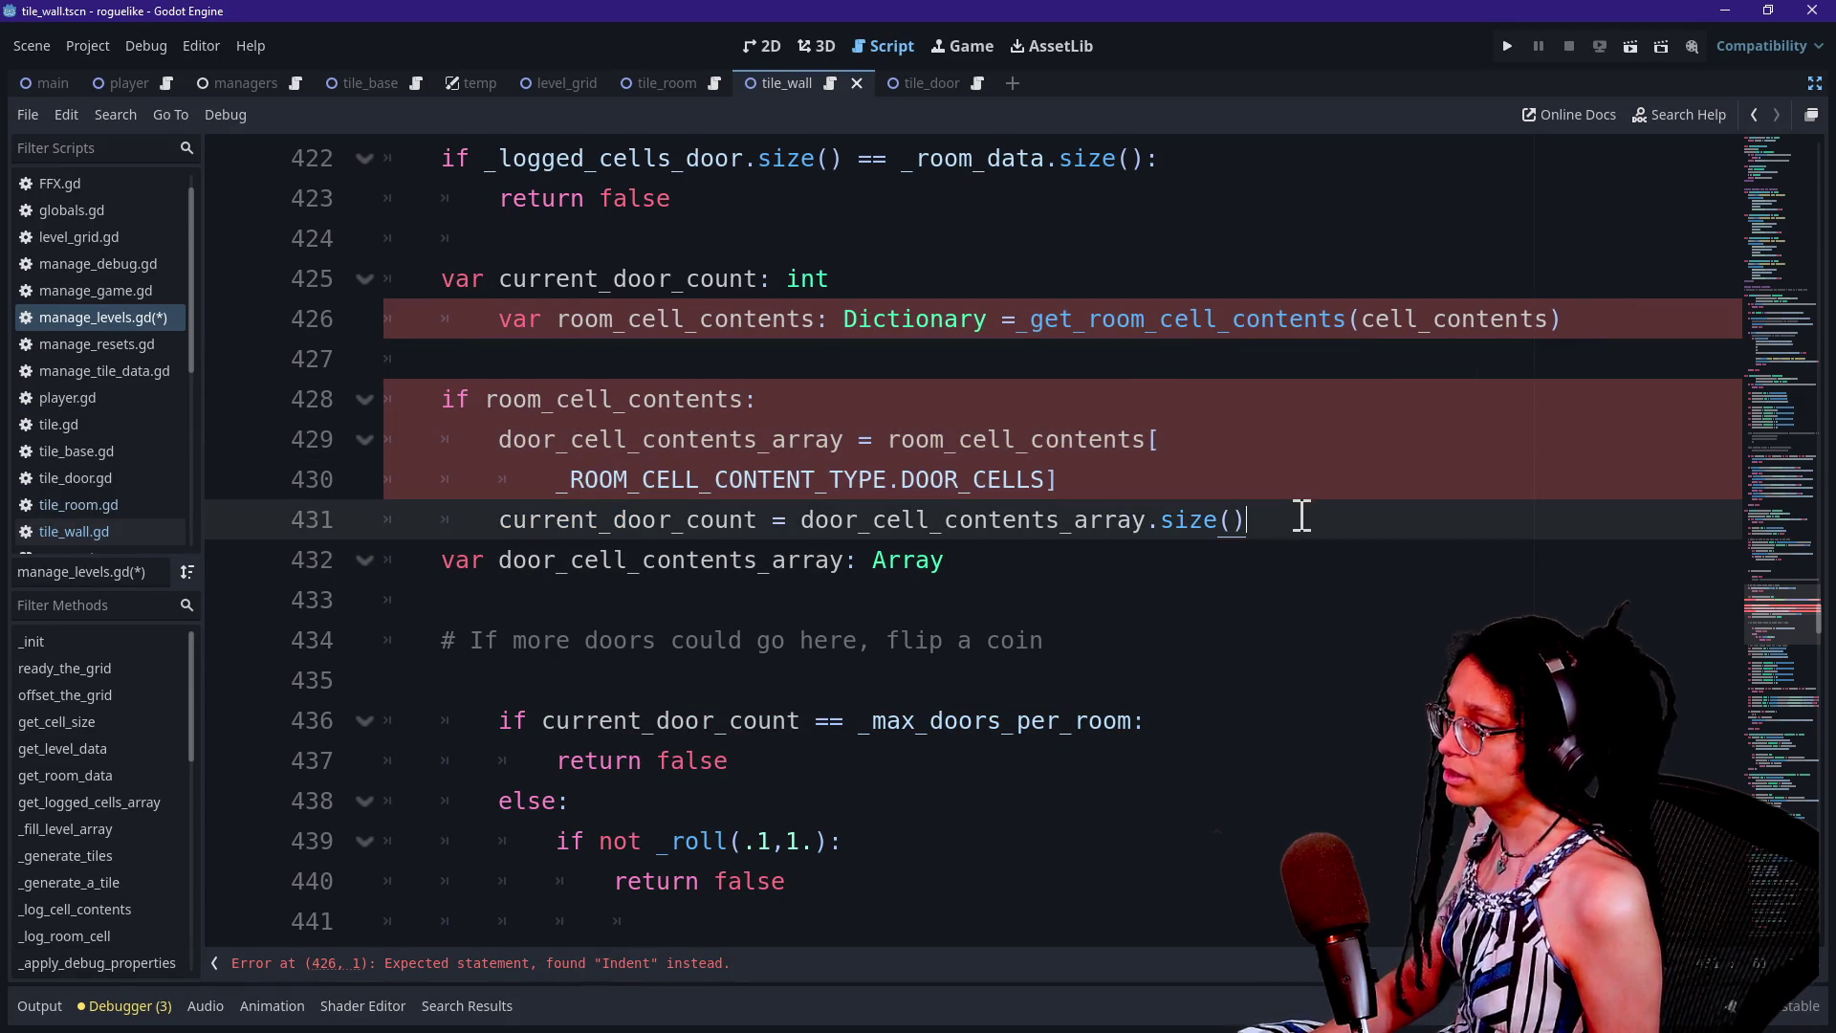
key(Return)
key(Return)
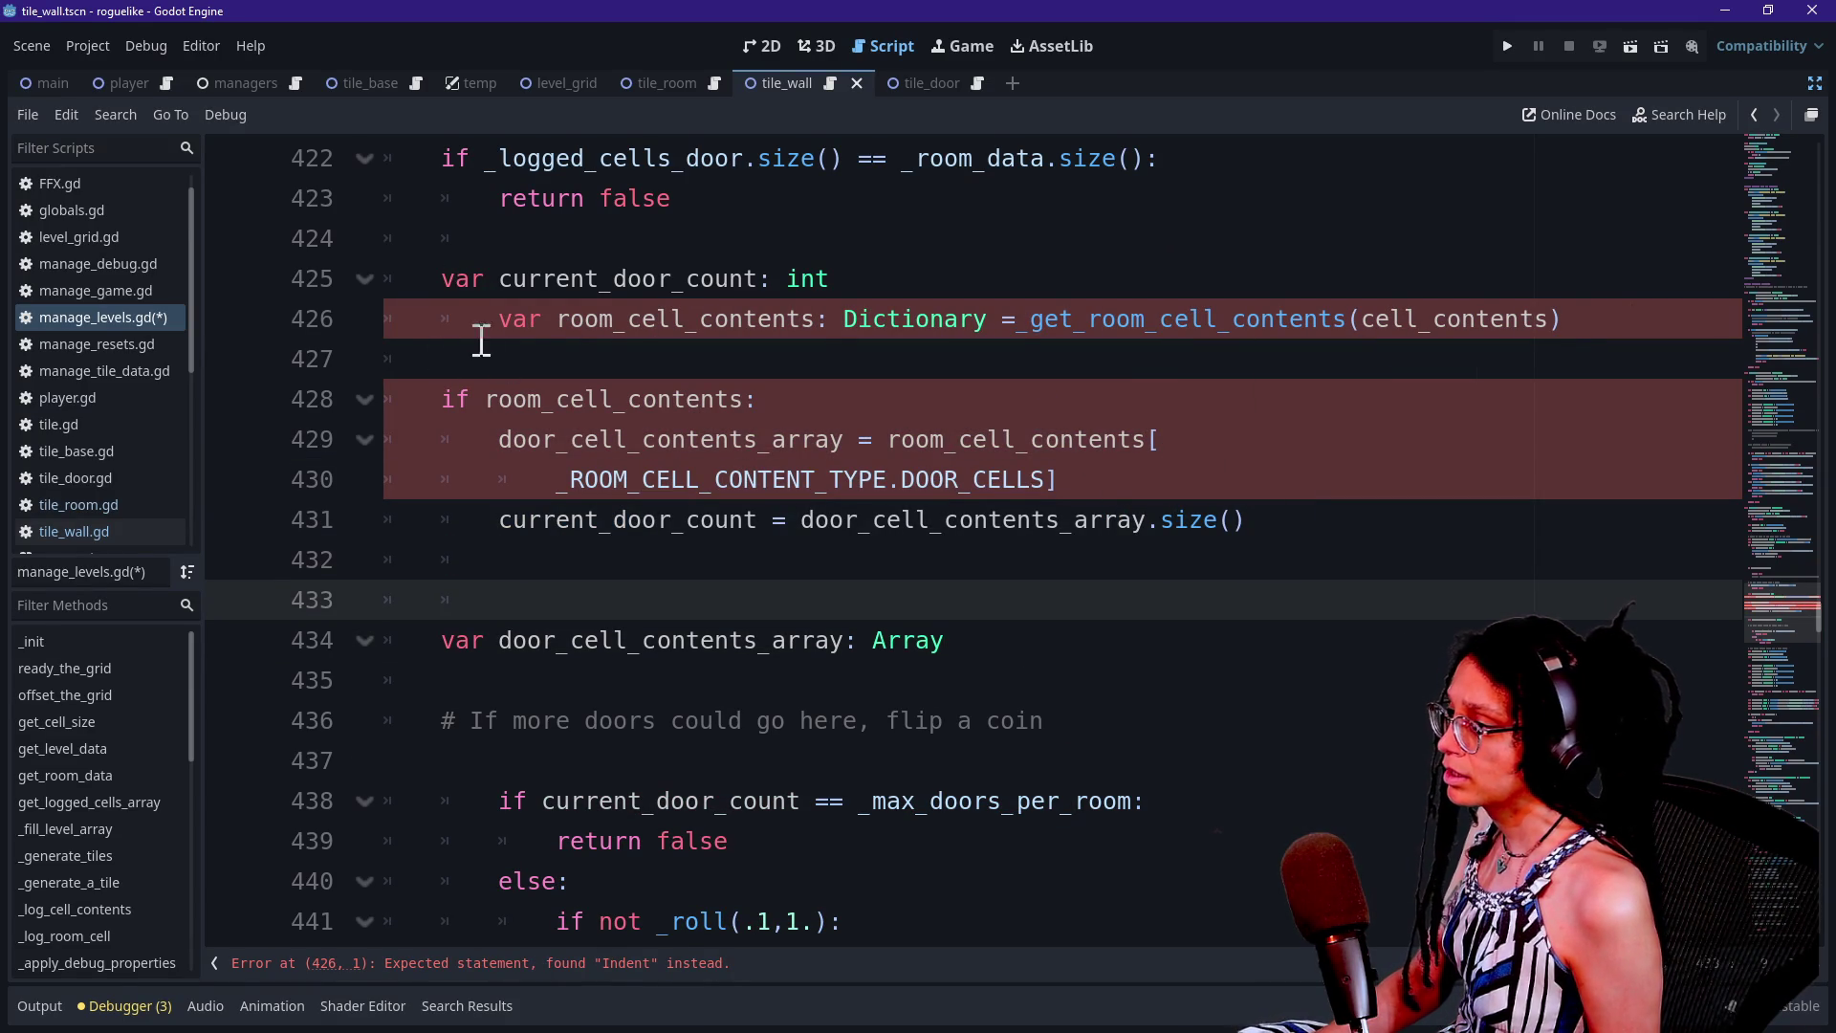
click(558, 319)
key(shift+Tab)
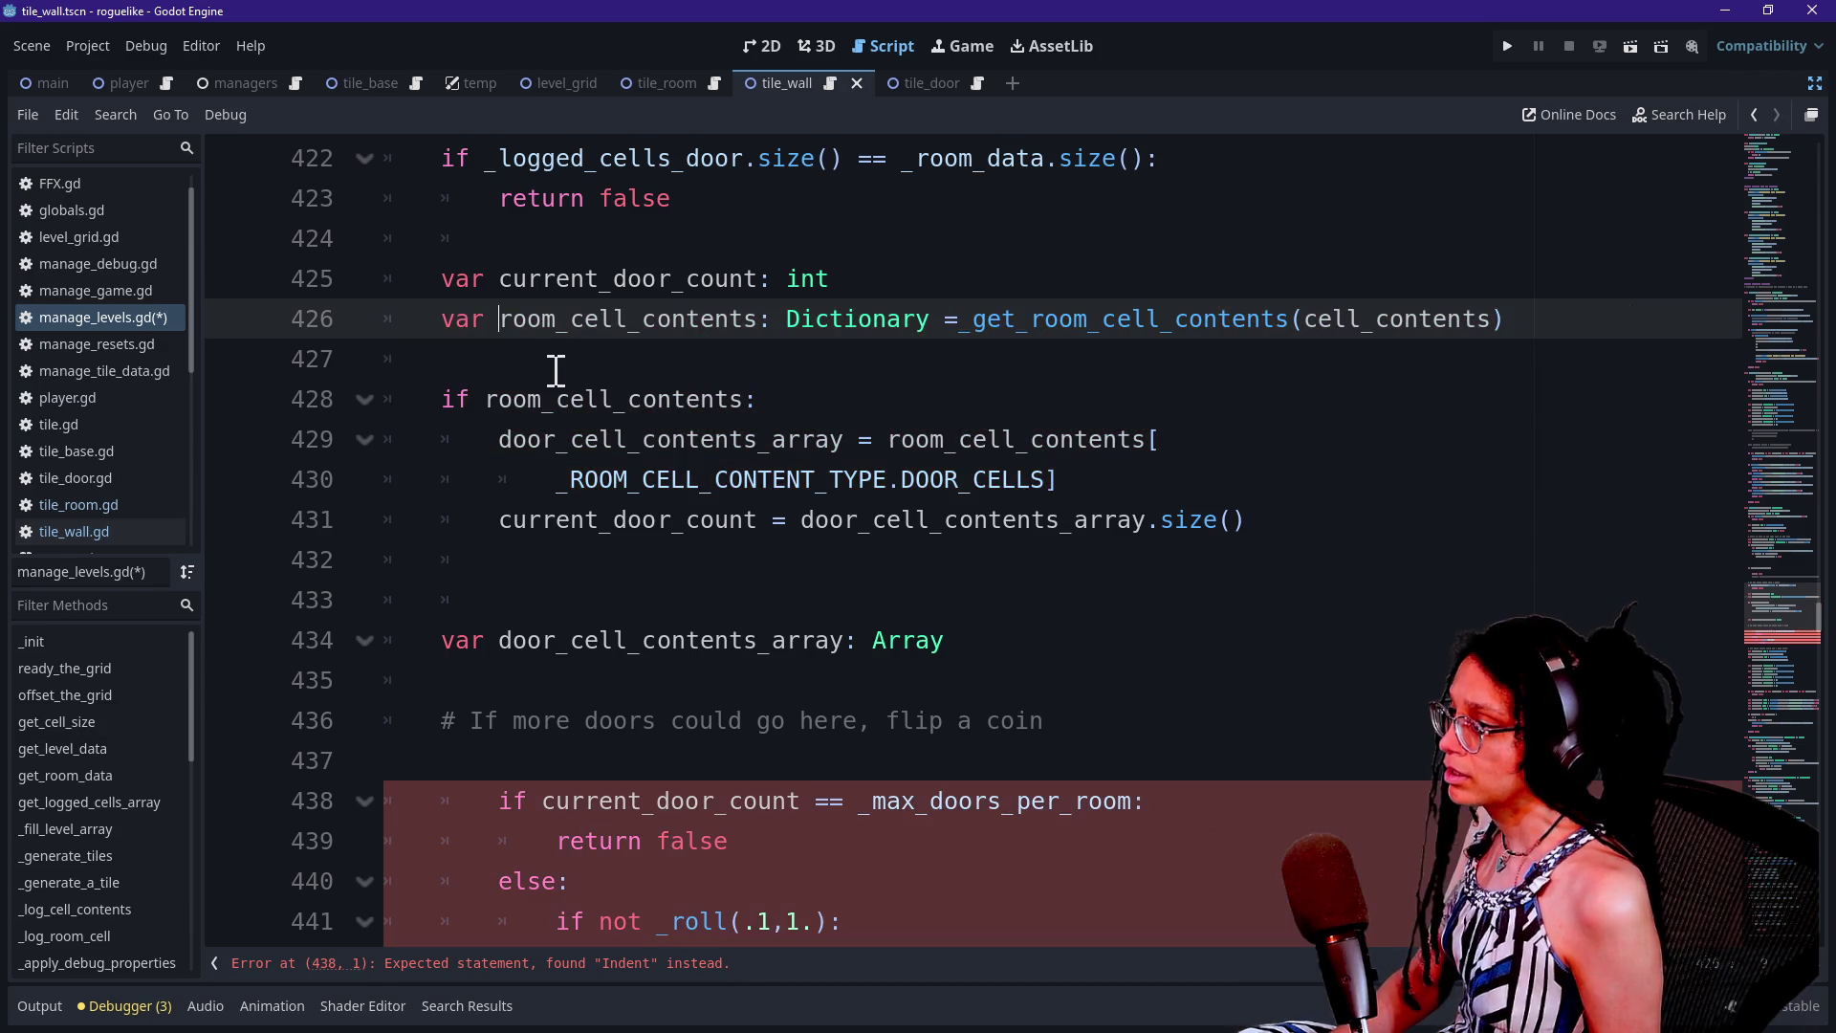
- Dedent the max-doors check block one level
scroll(707, 712, down, 1)
scroll(708, 712, down, 1)
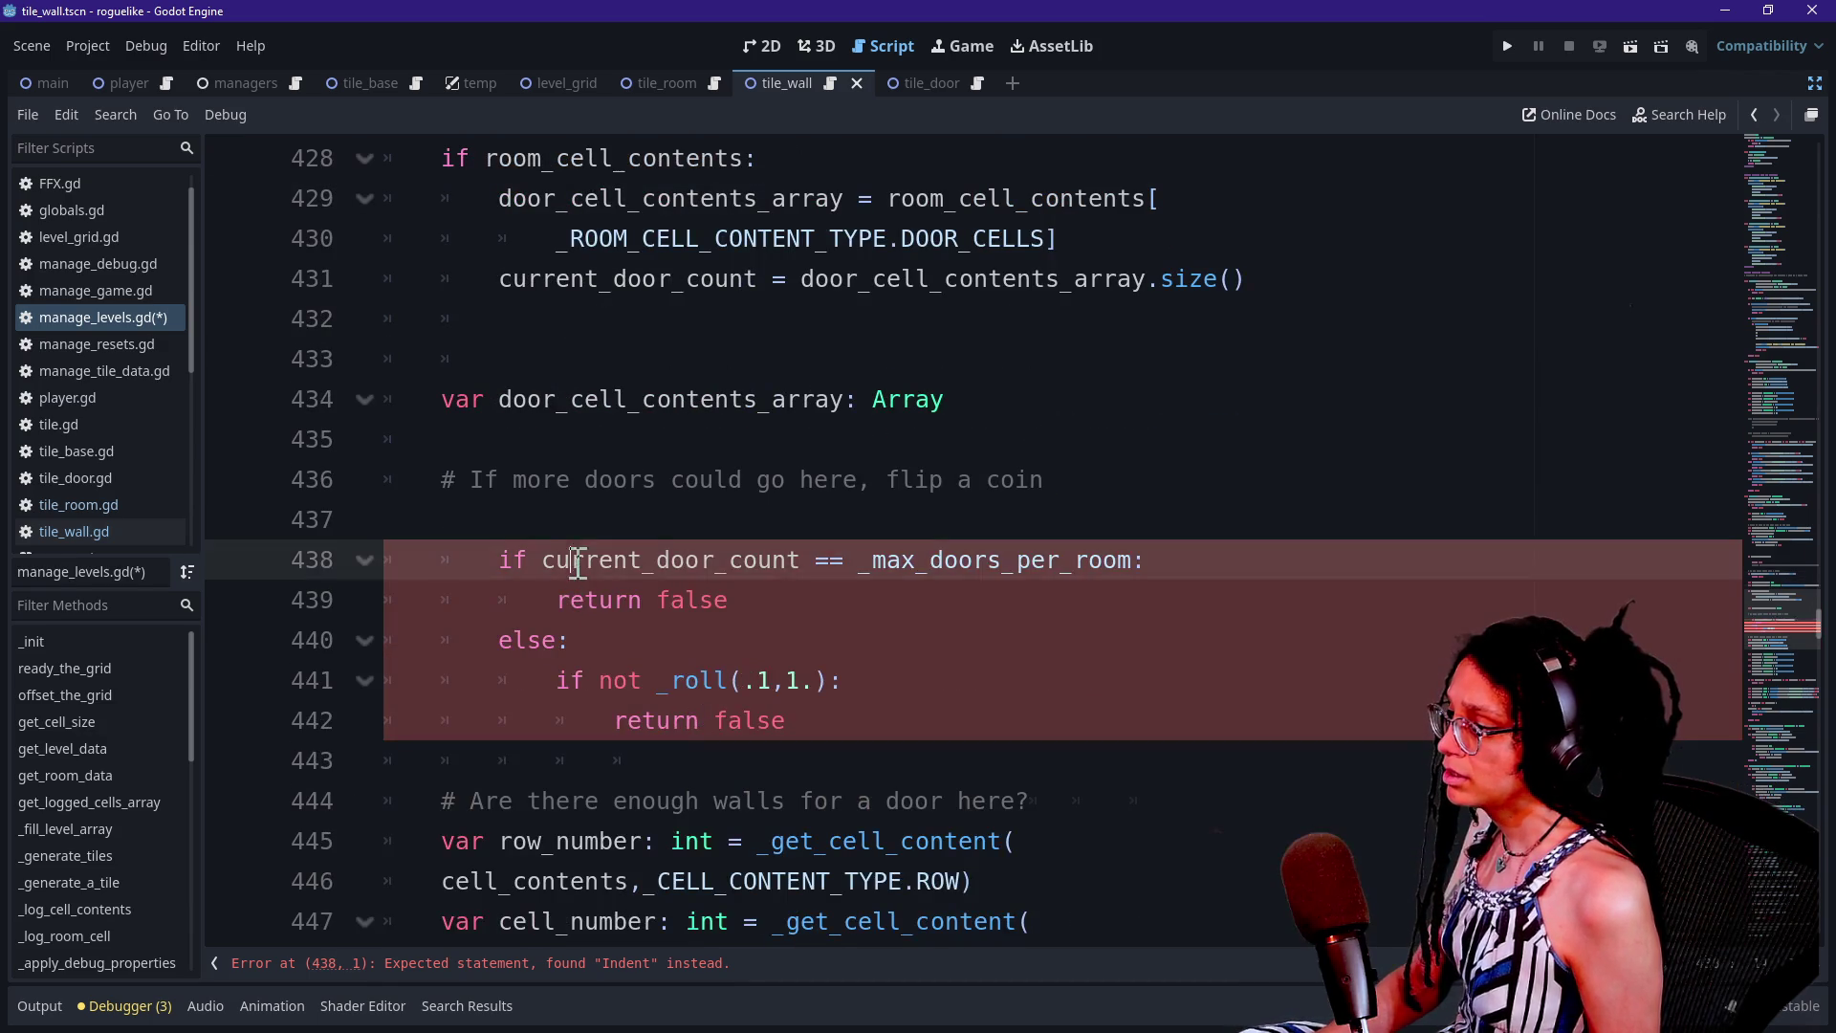
drag(571, 560, 656, 720)
key(shift+Tab)
click(802, 555)
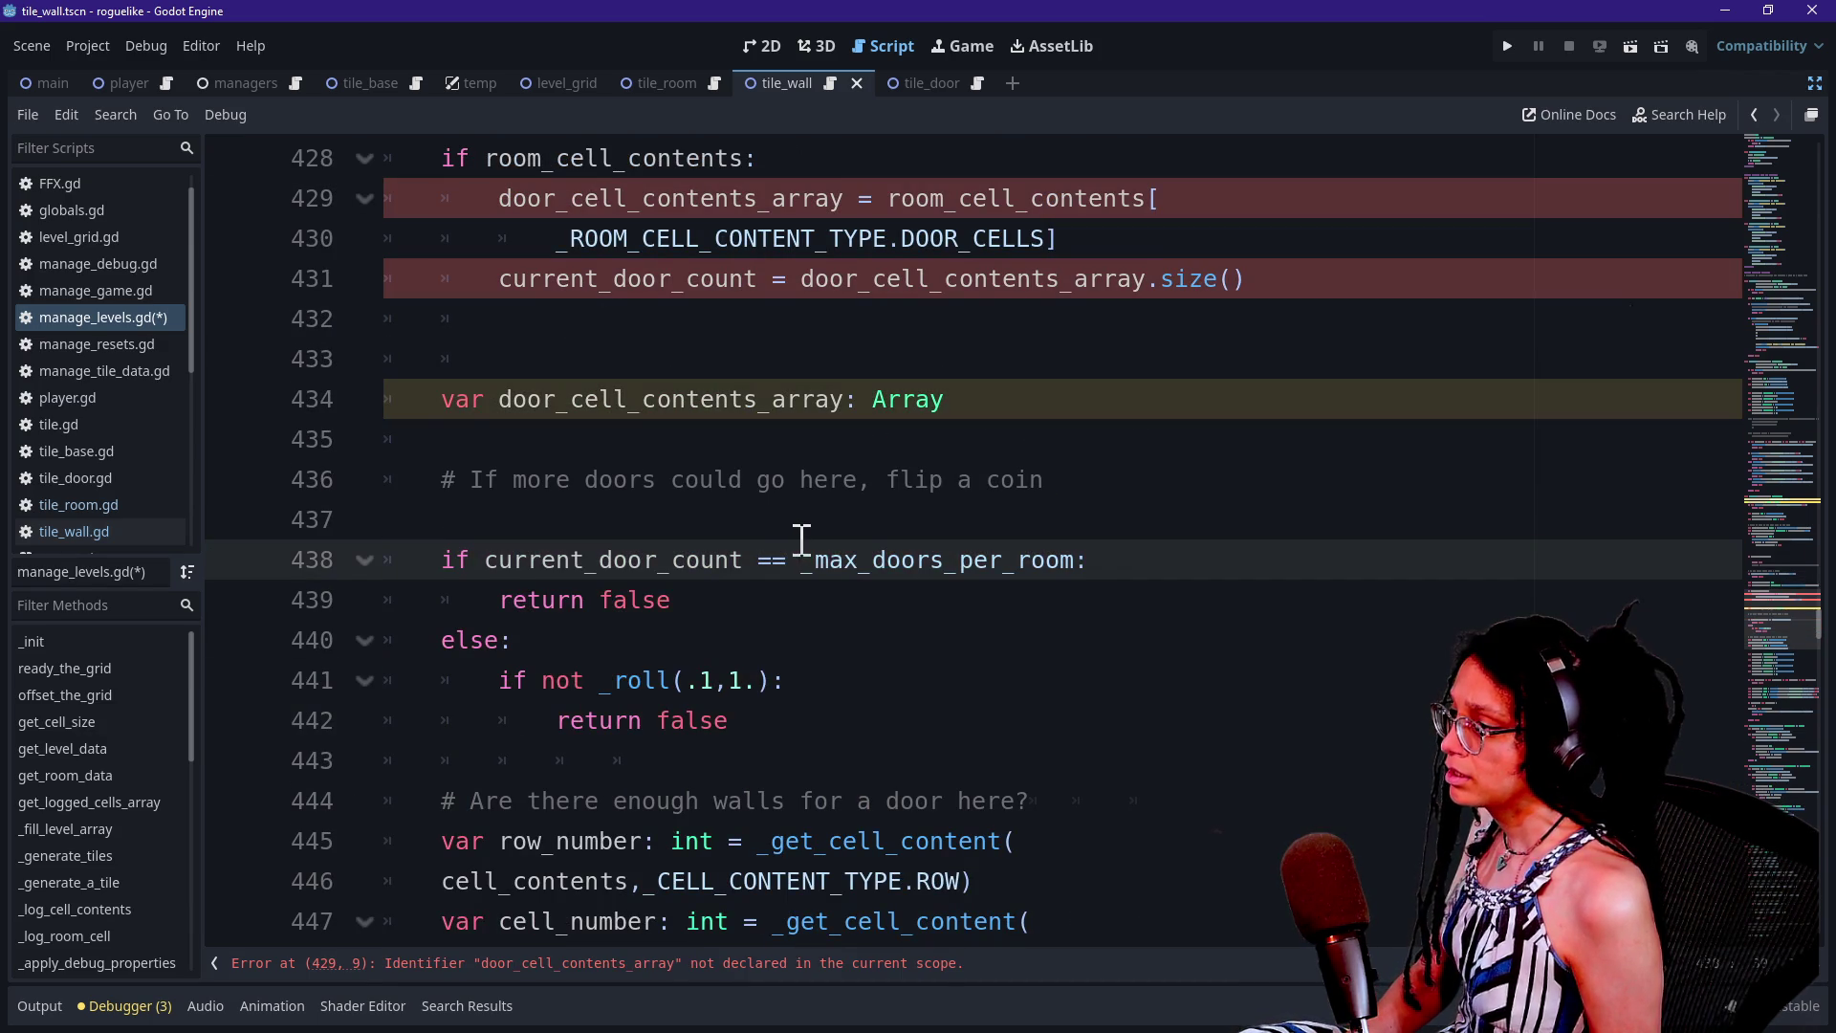
- Move the door_cell_contents_array declaration below line 426, followed by a blank line
scroll(660, 559, up, 1)
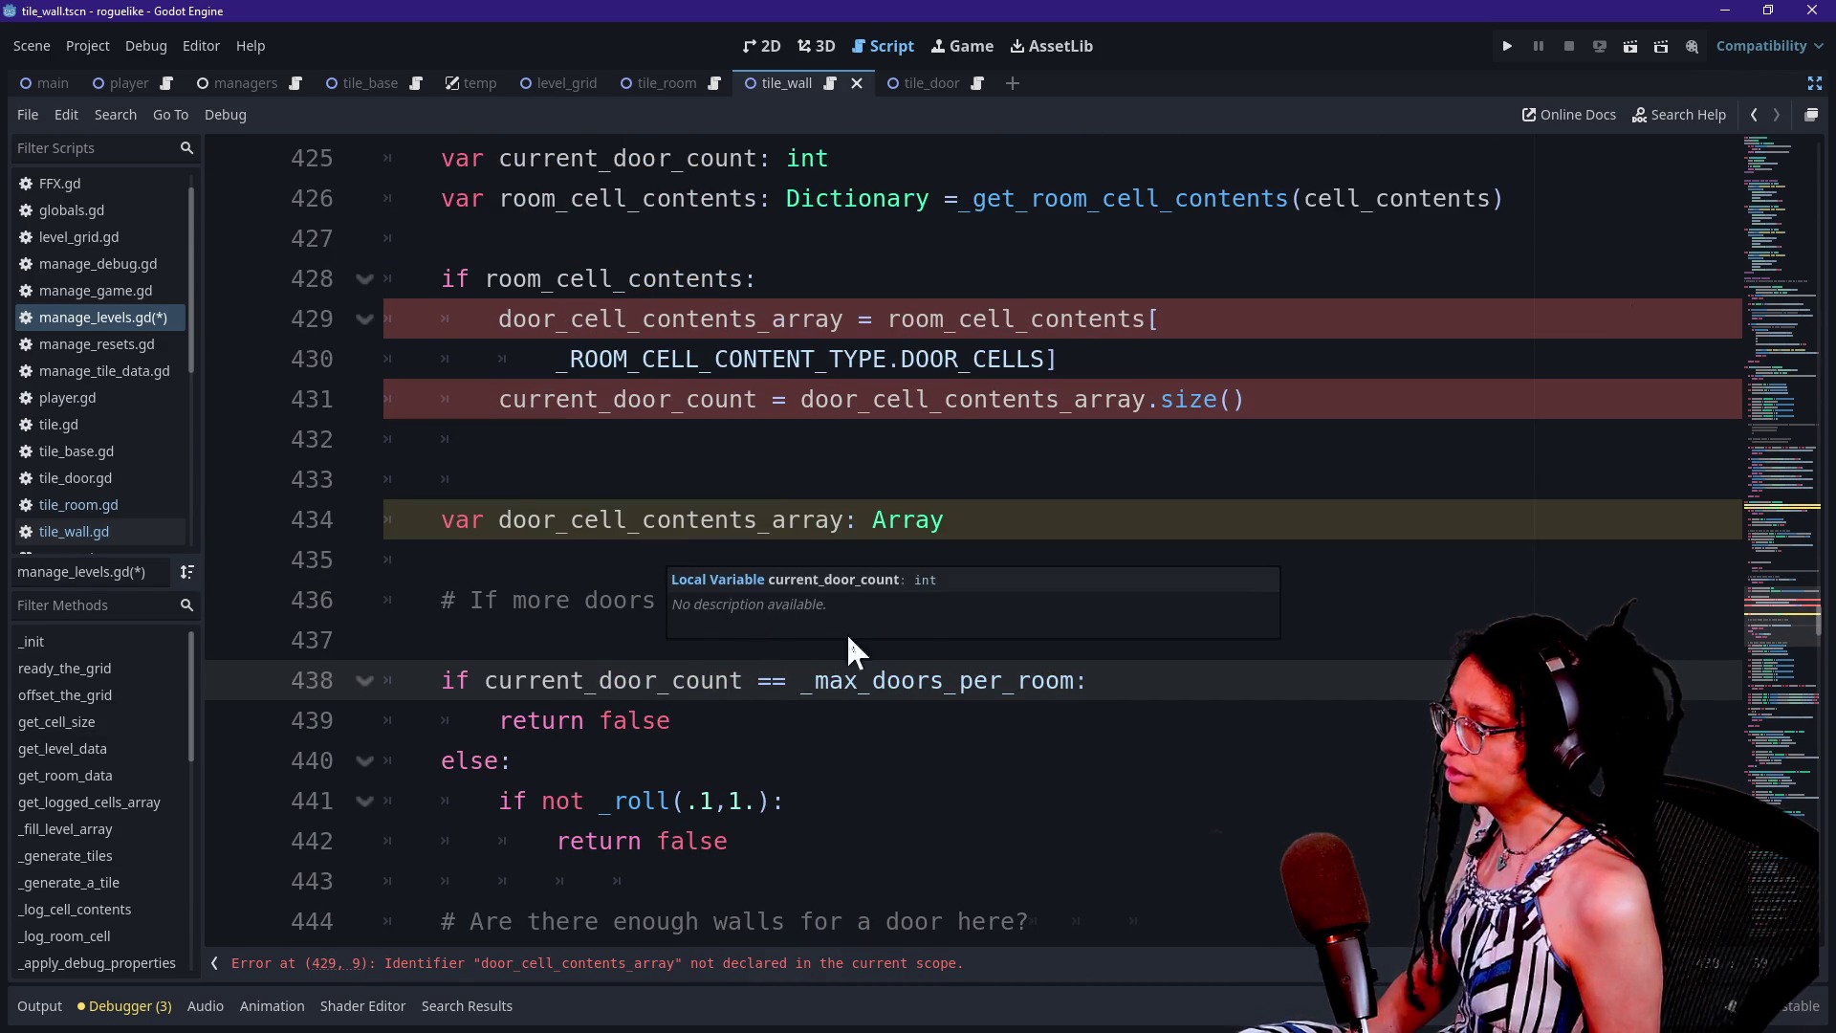
drag(963, 532, 951, 478)
key(ctrl+c)
key(BackSpace)
scroll(952, 470, up, 2)
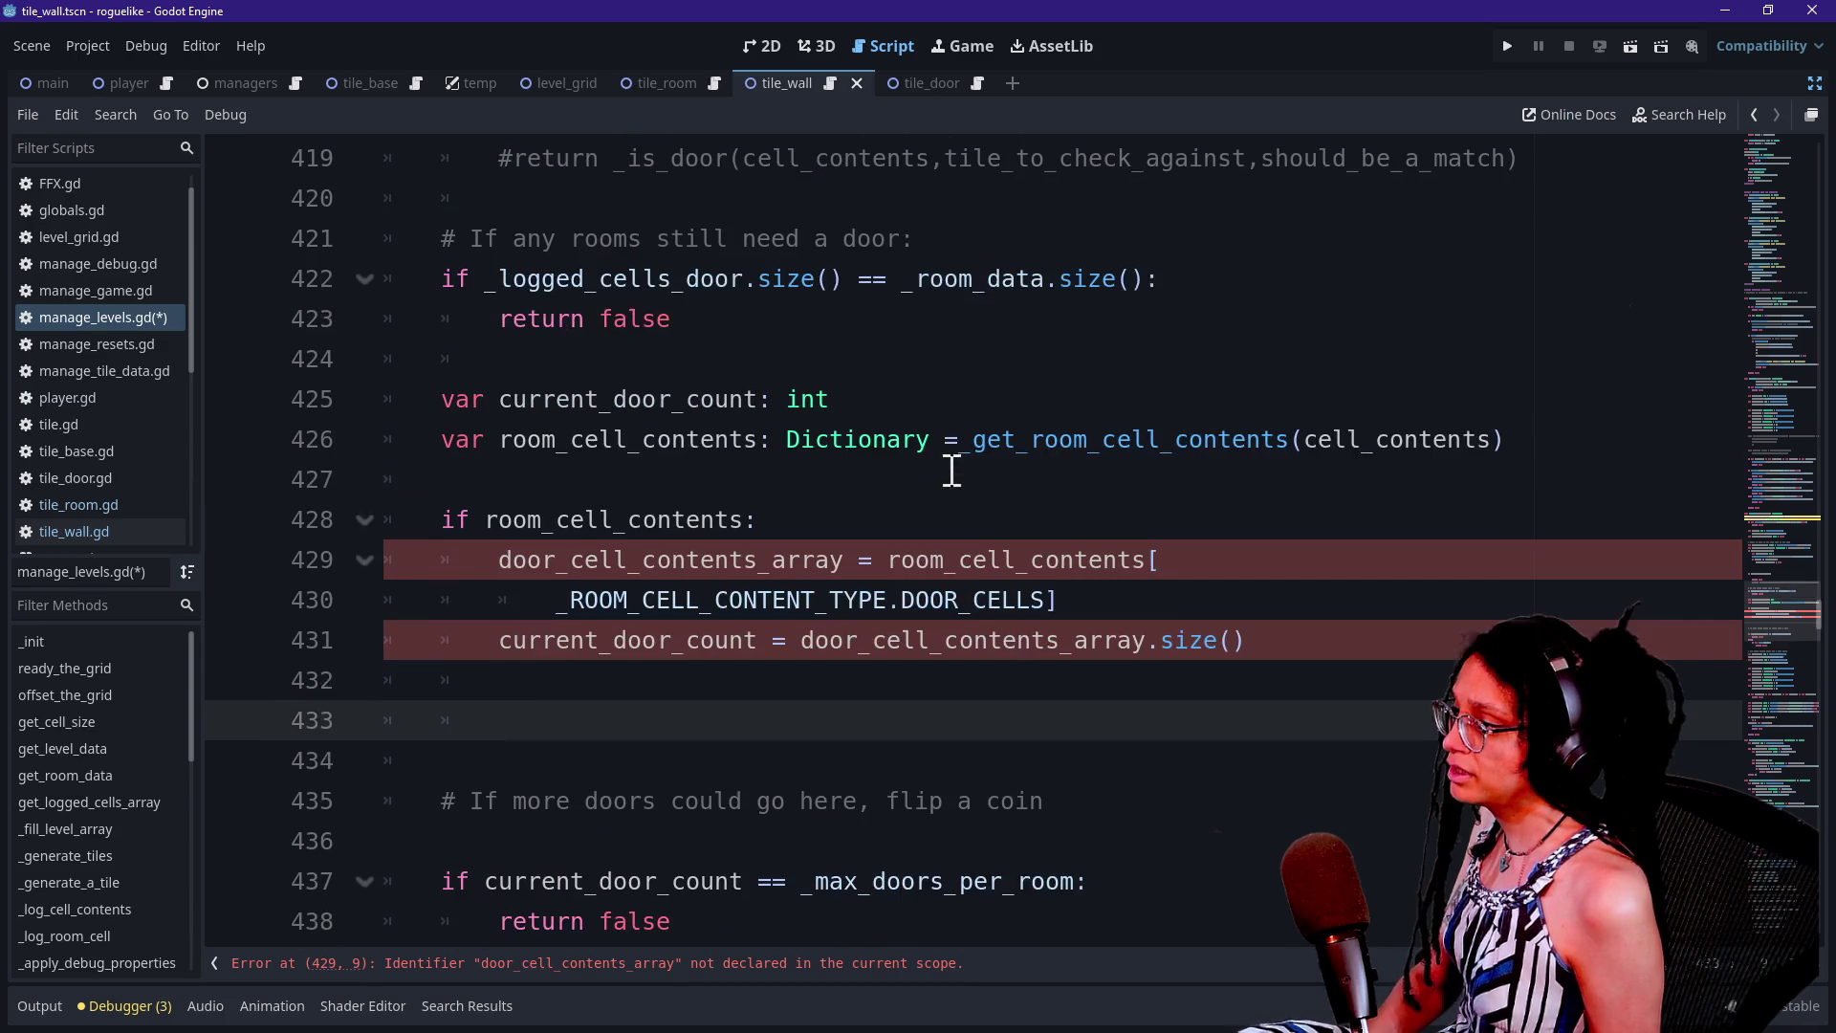
click(1349, 430)
shift+click(1352, 464)
key(ctrl+v)
key(ctrl+z)
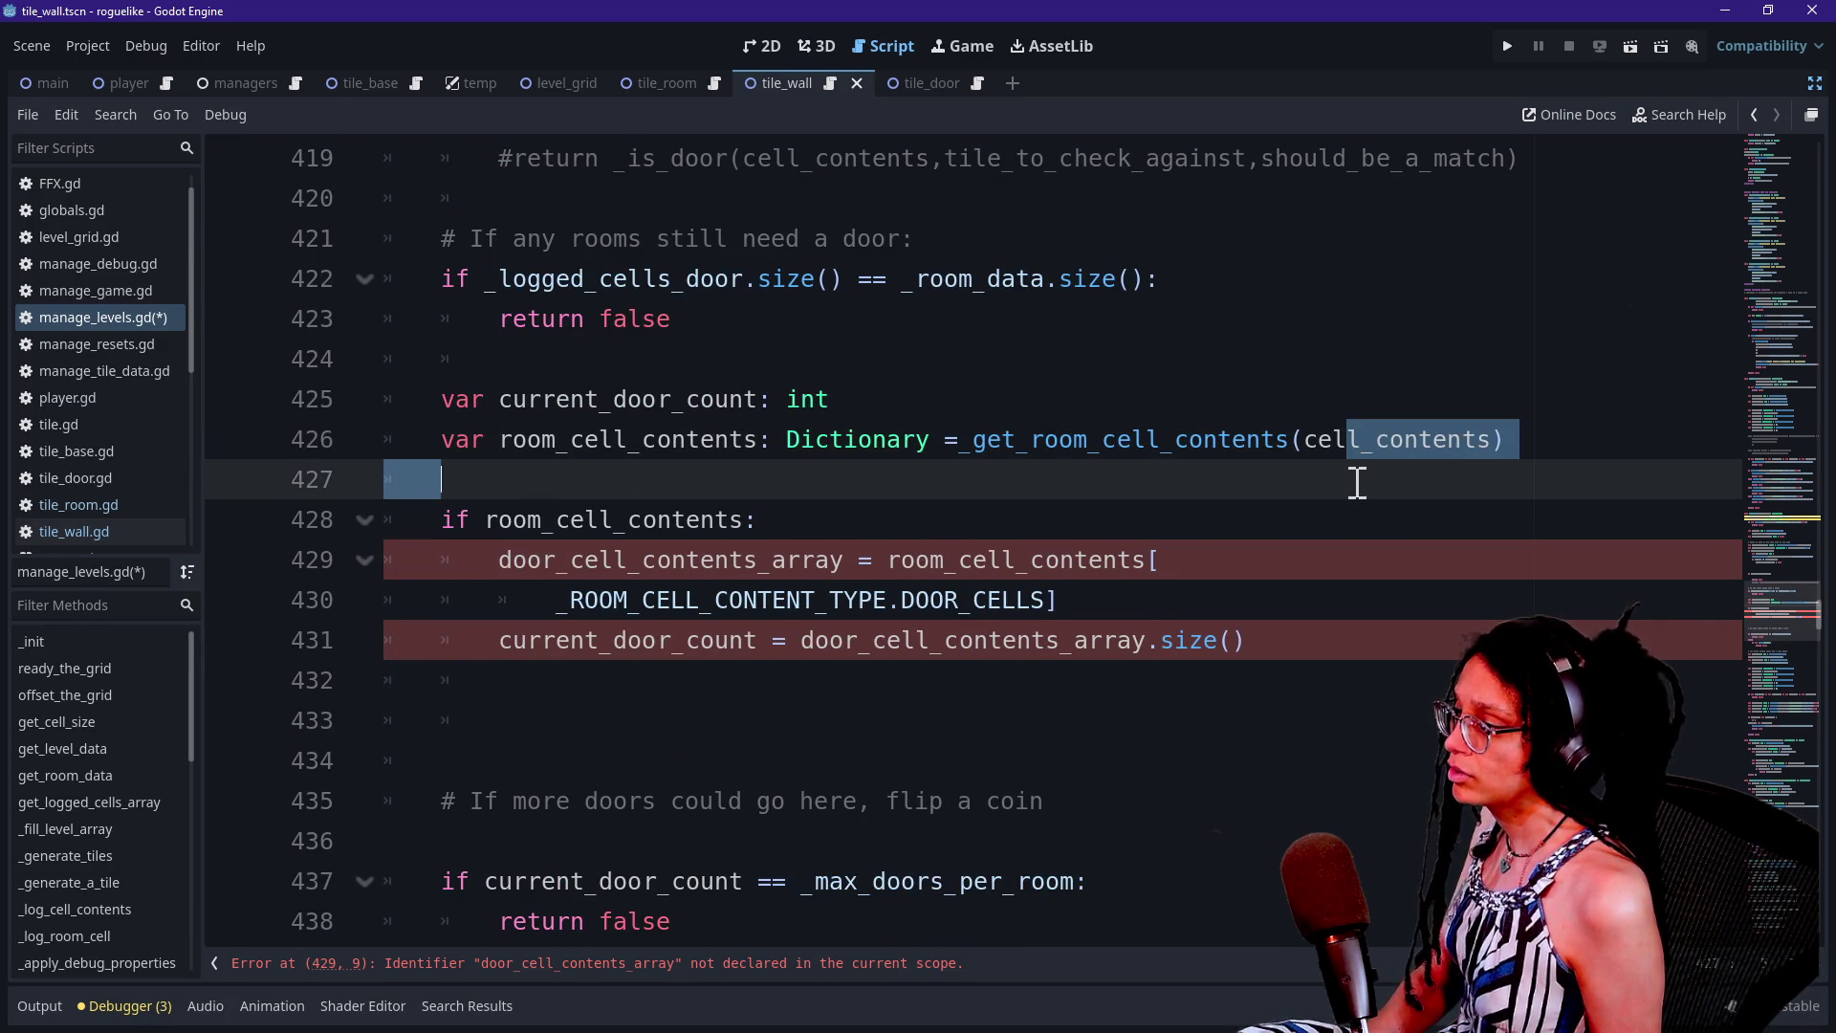
key(ctrl+v)
key(Up)
key(BackSpace)
click(1360, 478)
key(Return)
- Cut the door-count setup block and clear the leftover blank lines around the coin comment
drag(1361, 682, 975, 345)
key(ctrl+x)
key(BackSpace)
key(BackSpace)
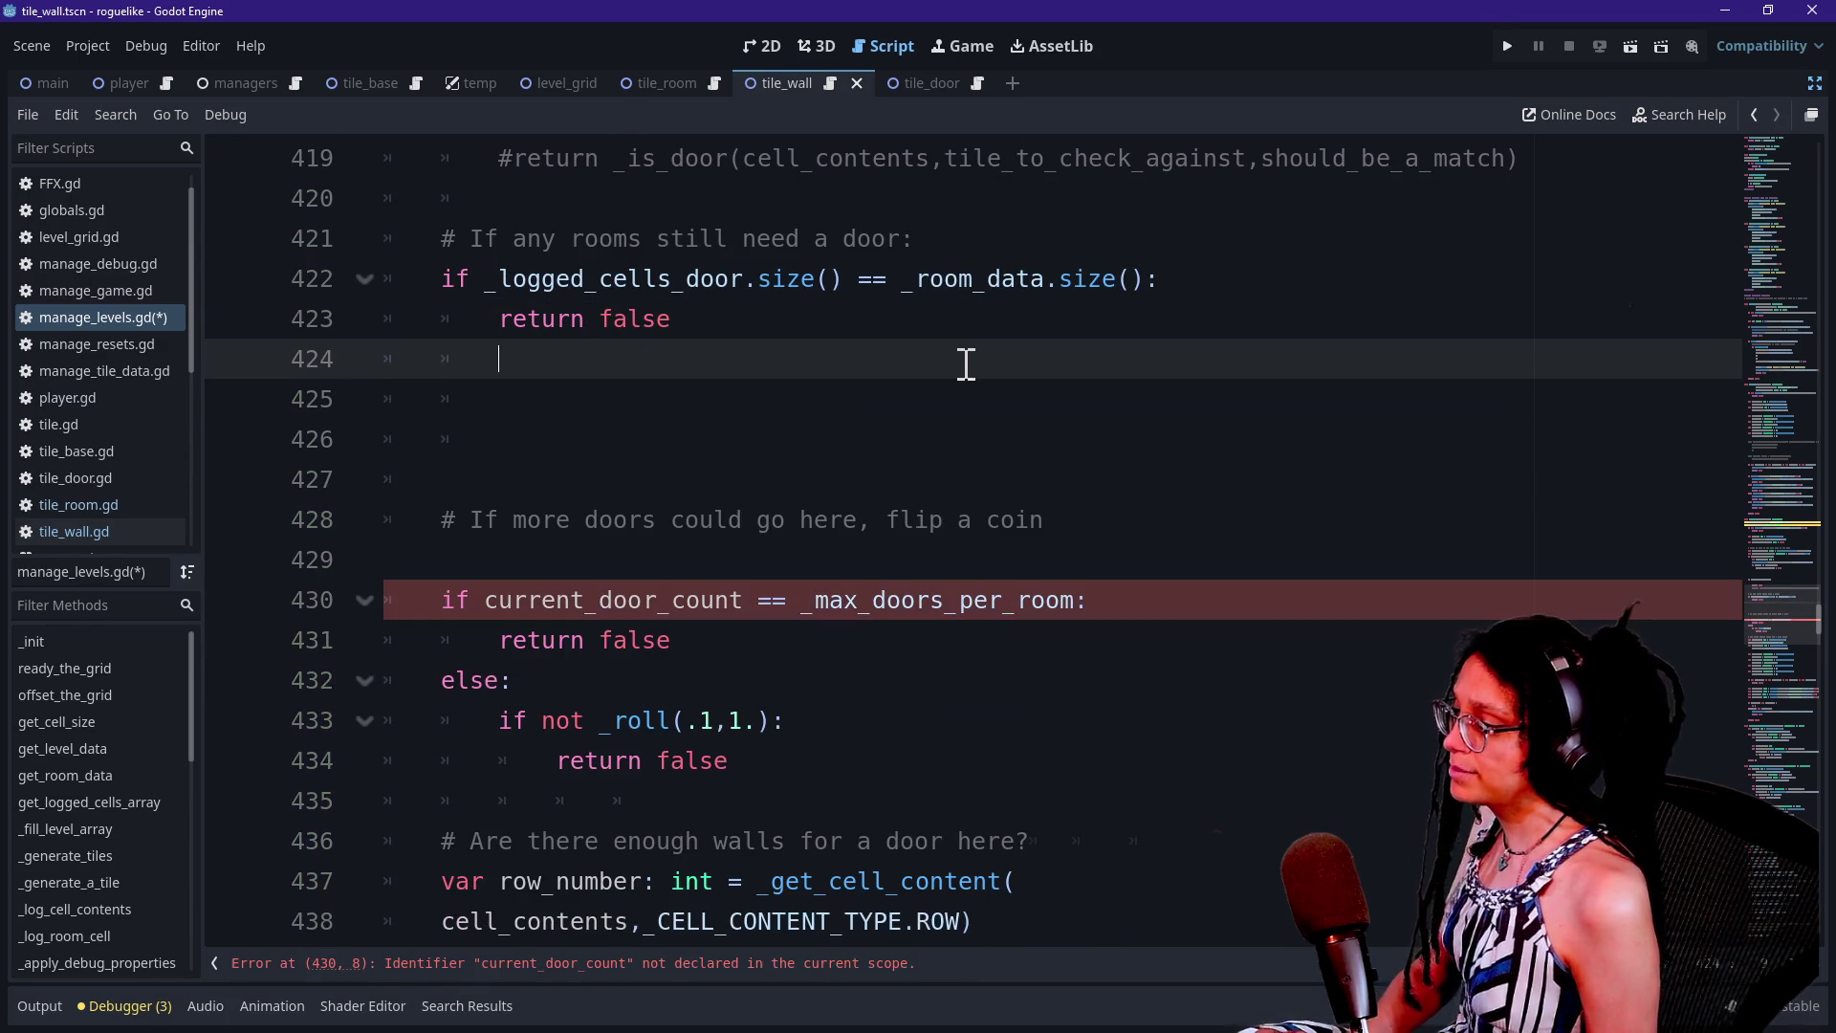
key(BackSpace)
key(Delete)
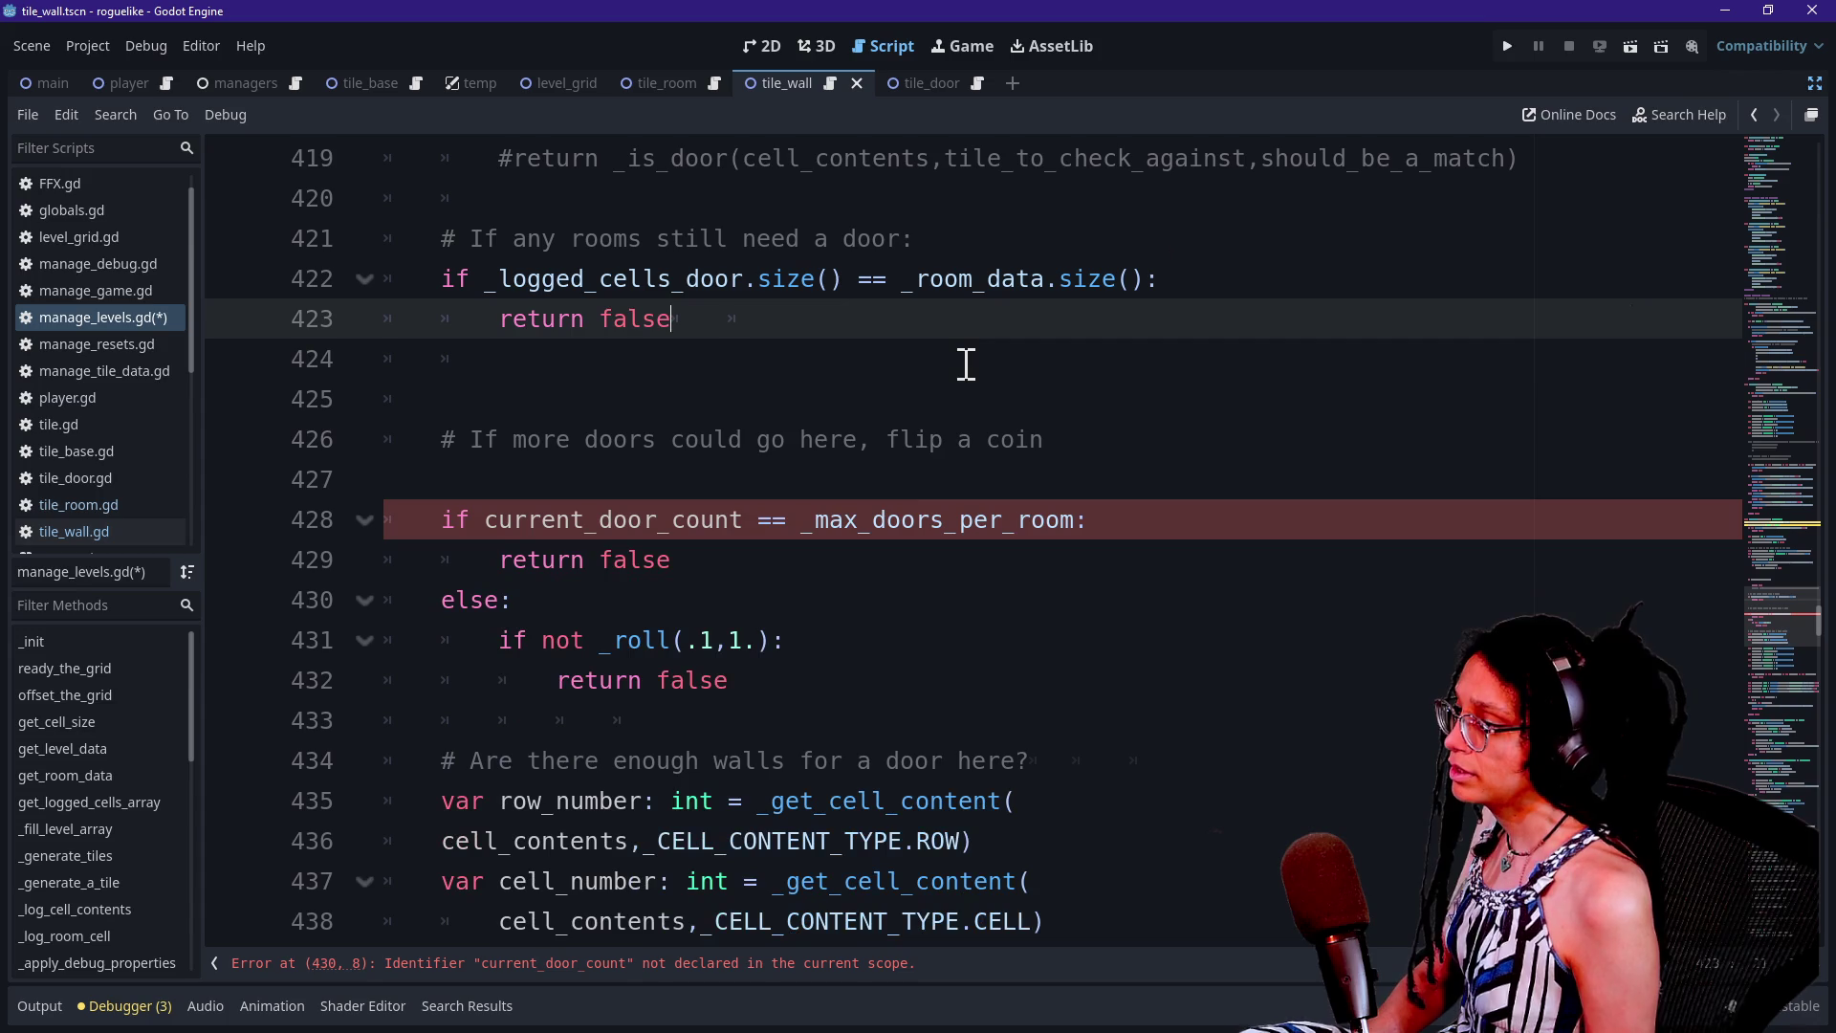
click(916, 480)
key(BackSpace)
text(j)
text(n)
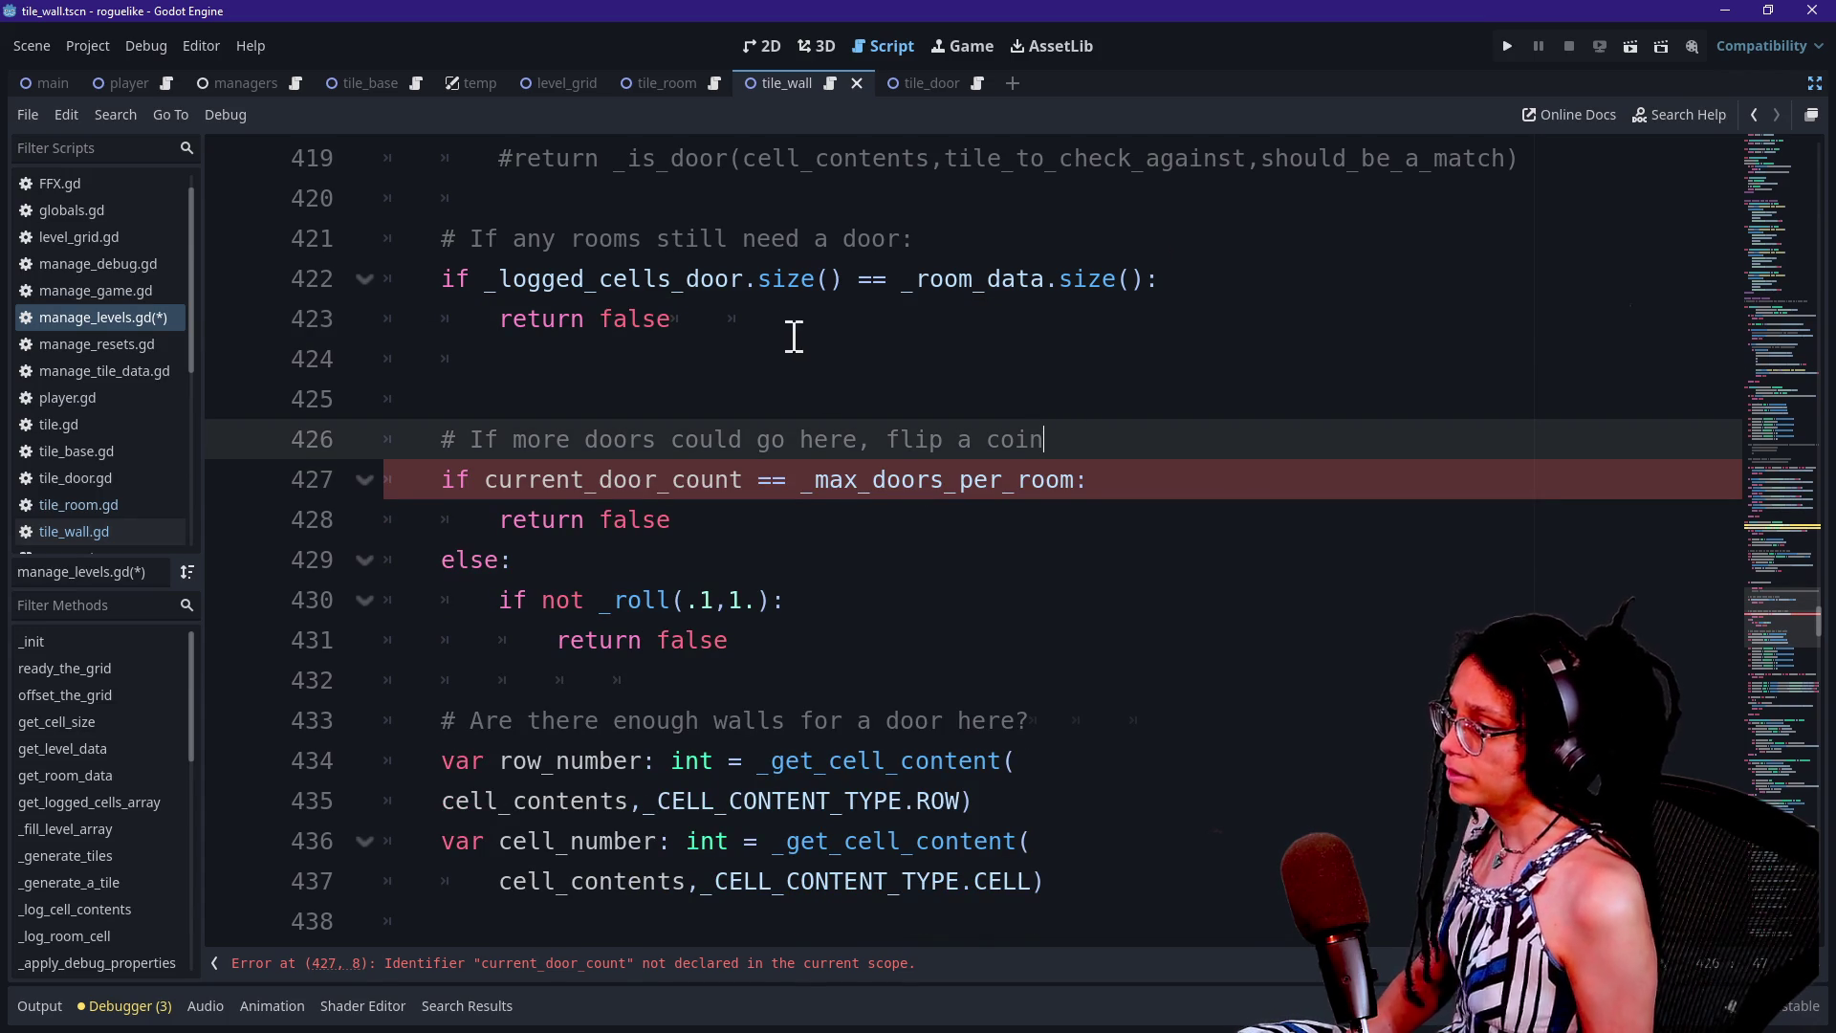
click(801, 358)
key(BackSpace)
key(BackSpace)
key(BackSpace)
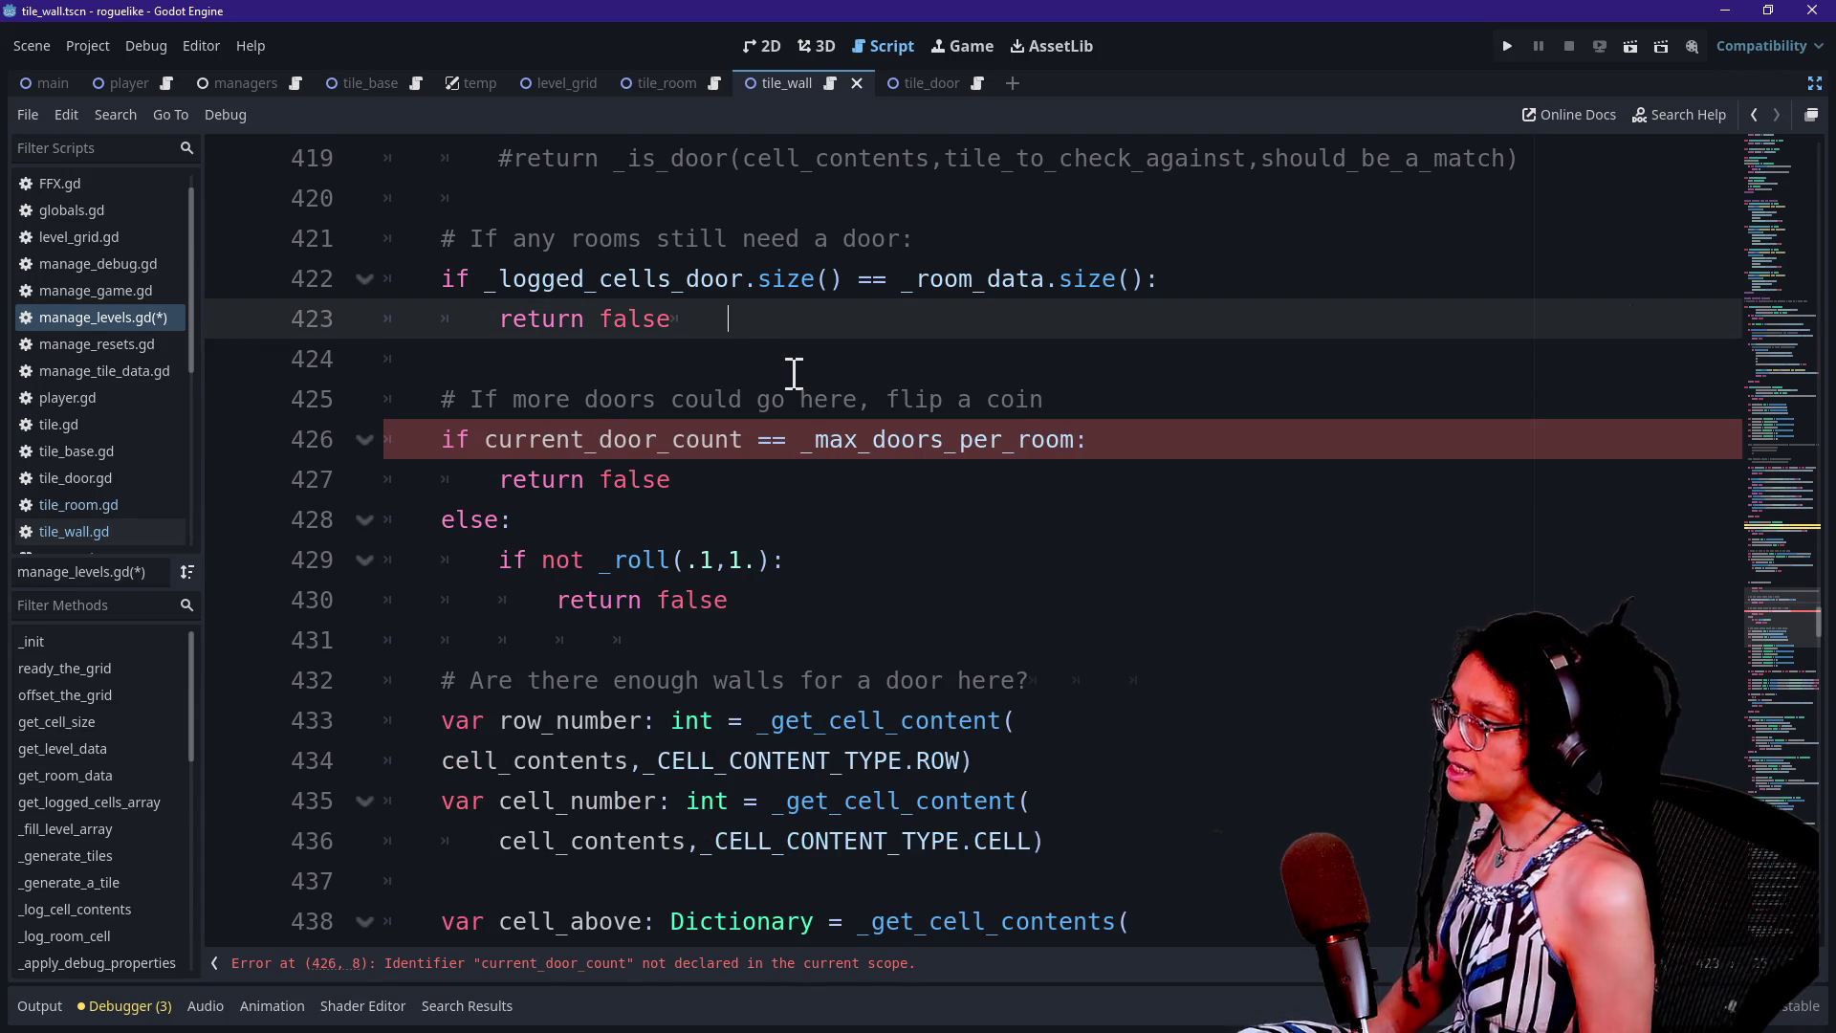
scroll(794, 373, up, 8)
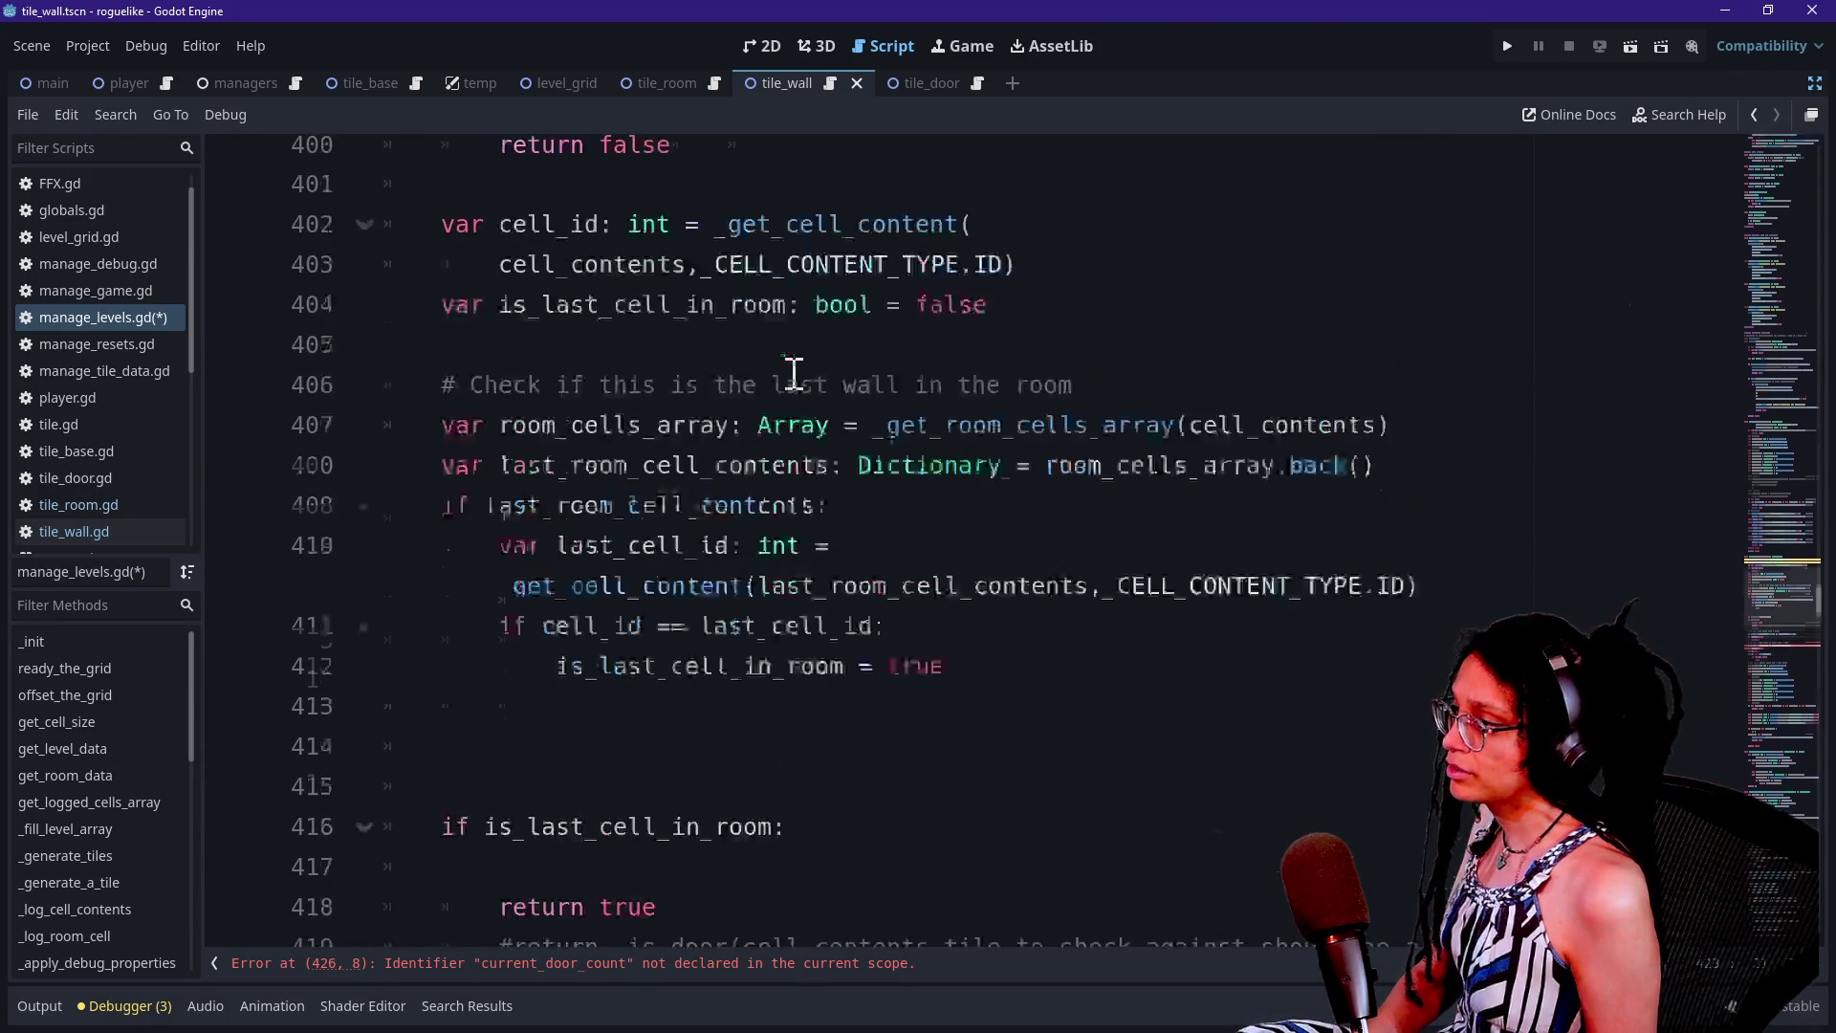
- Paste the door-count variable block after the wall check's return and remove the leftover blank line
click(817, 435)
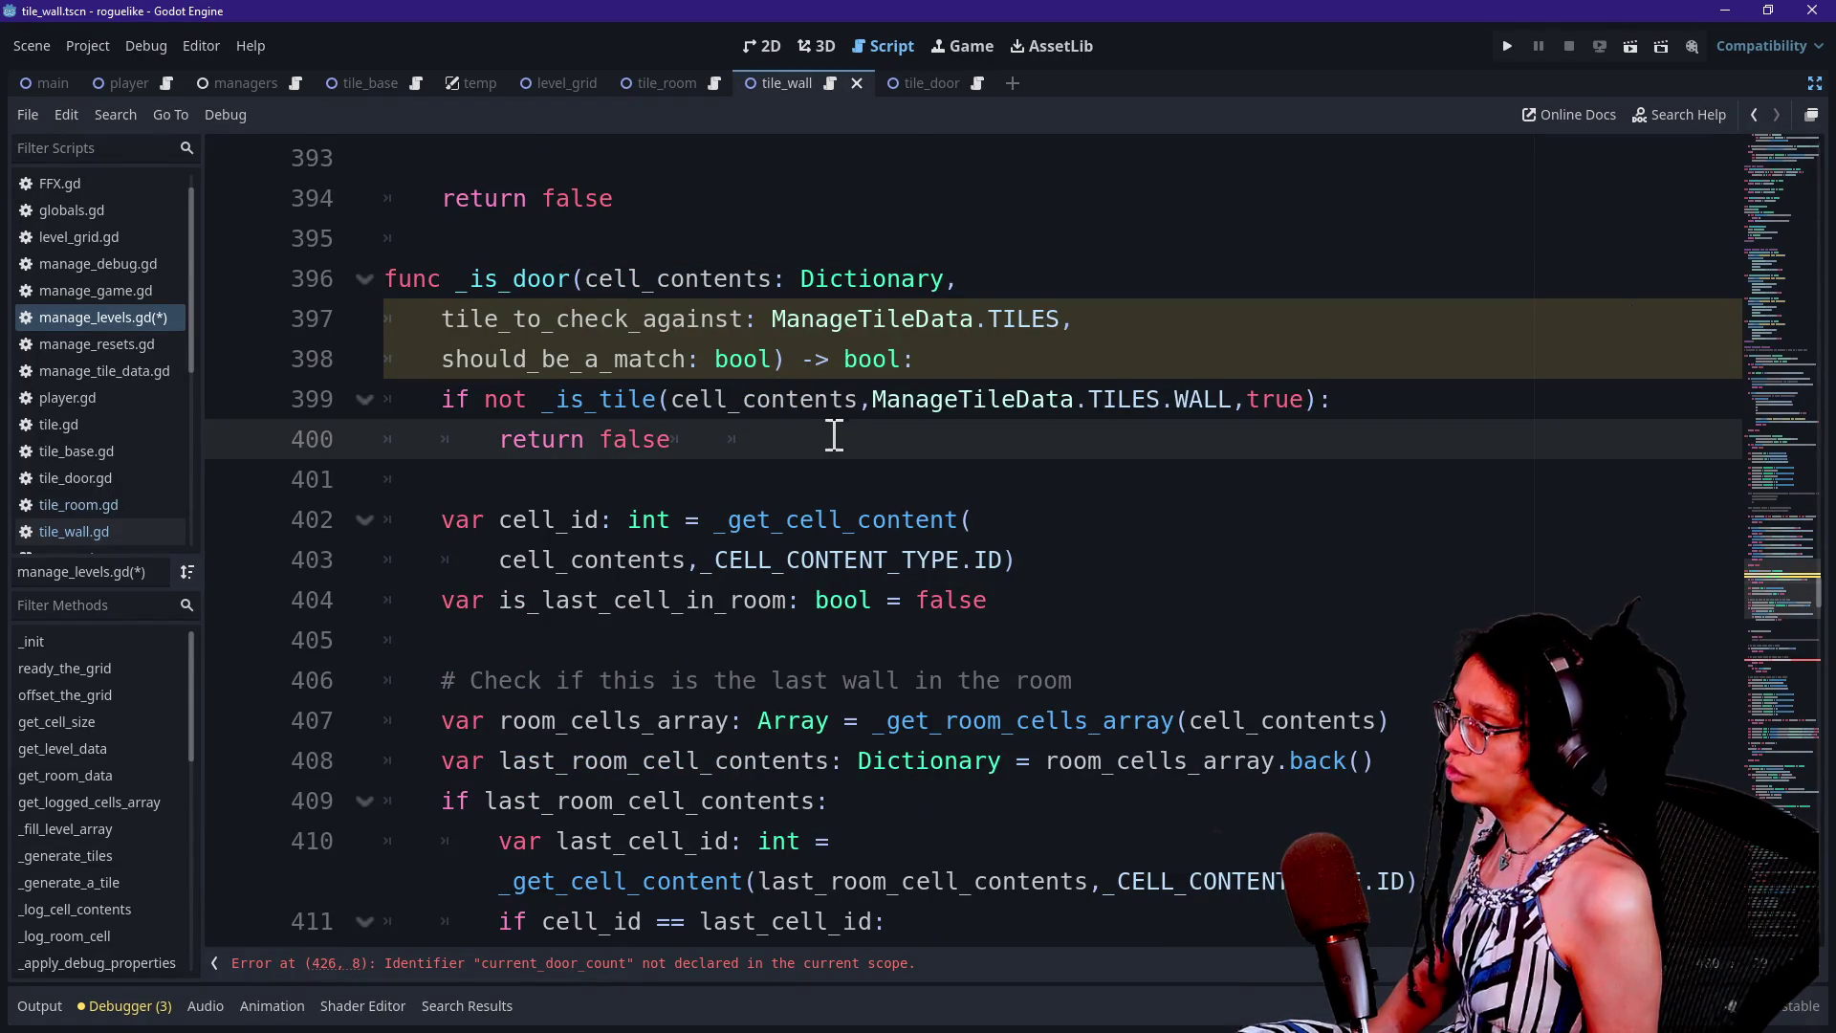
key(Return)
key(Return)
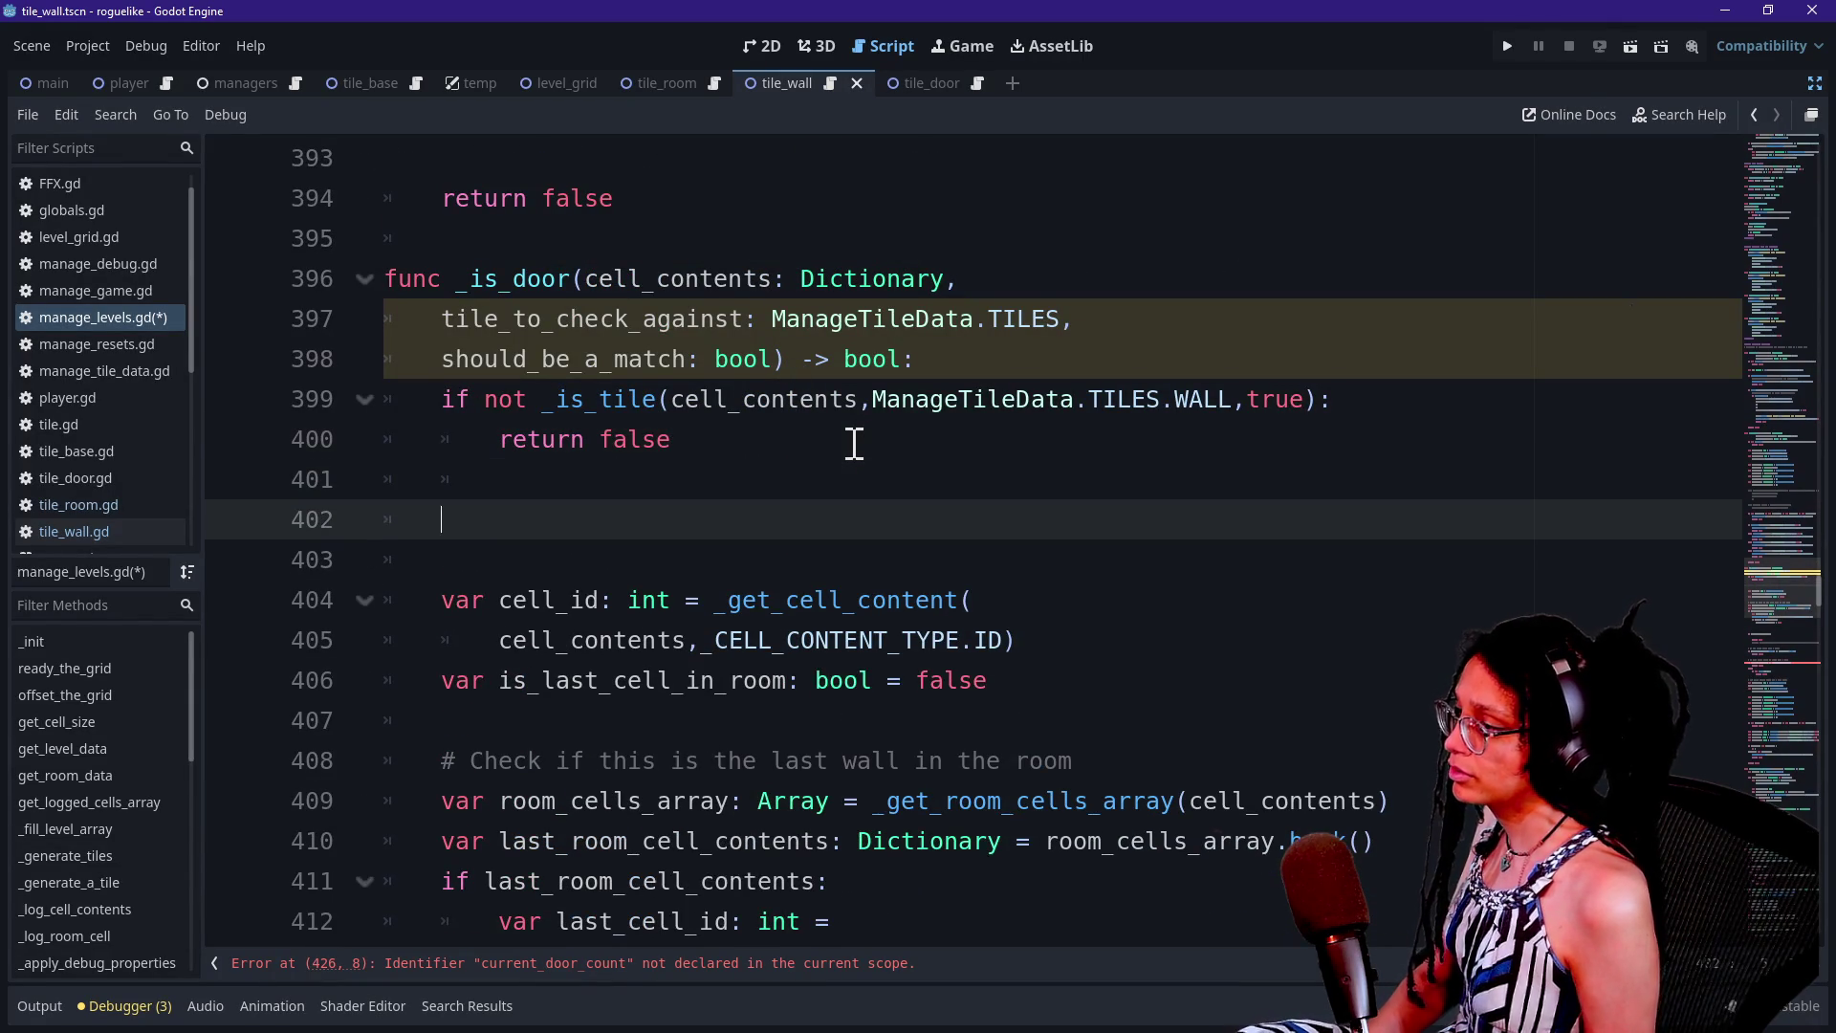
text(var current_door_count: int 	var room_cell_contents: Dictionary = _get_room_cell_contents(cell_contents) 	var door_cell_contents_array: Array  	if room_cell_contents: 		door_cell_contents_array = room_cell_contents[ 			_ROOM_CELL_CONTENT_TYPE.DOOR_CELLS] 		current_door_count = door_cell_contents_array.size())
click(680, 524)
key(BackSpace)
key(BackSpace)
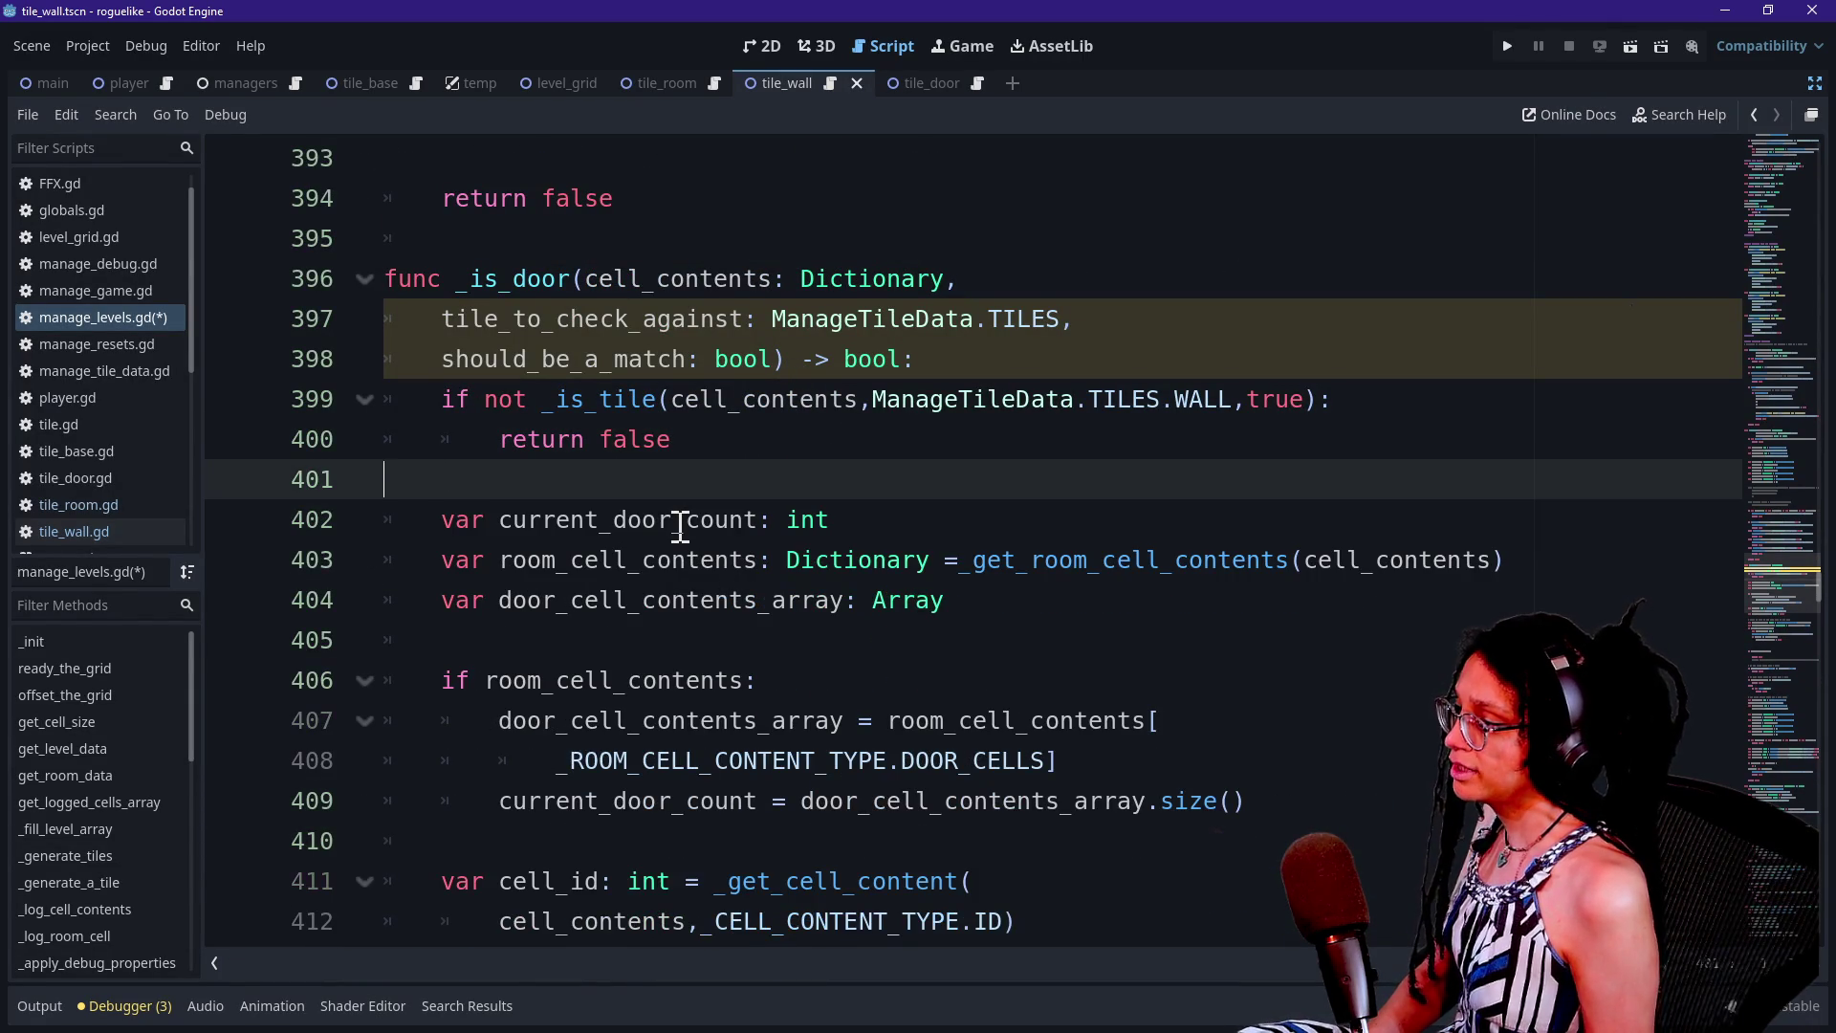
click(610, 600)
- Remove the stray space before the Dictionary type and the extra blank lines above the last-cell condition
scroll(612, 599, down, 4)
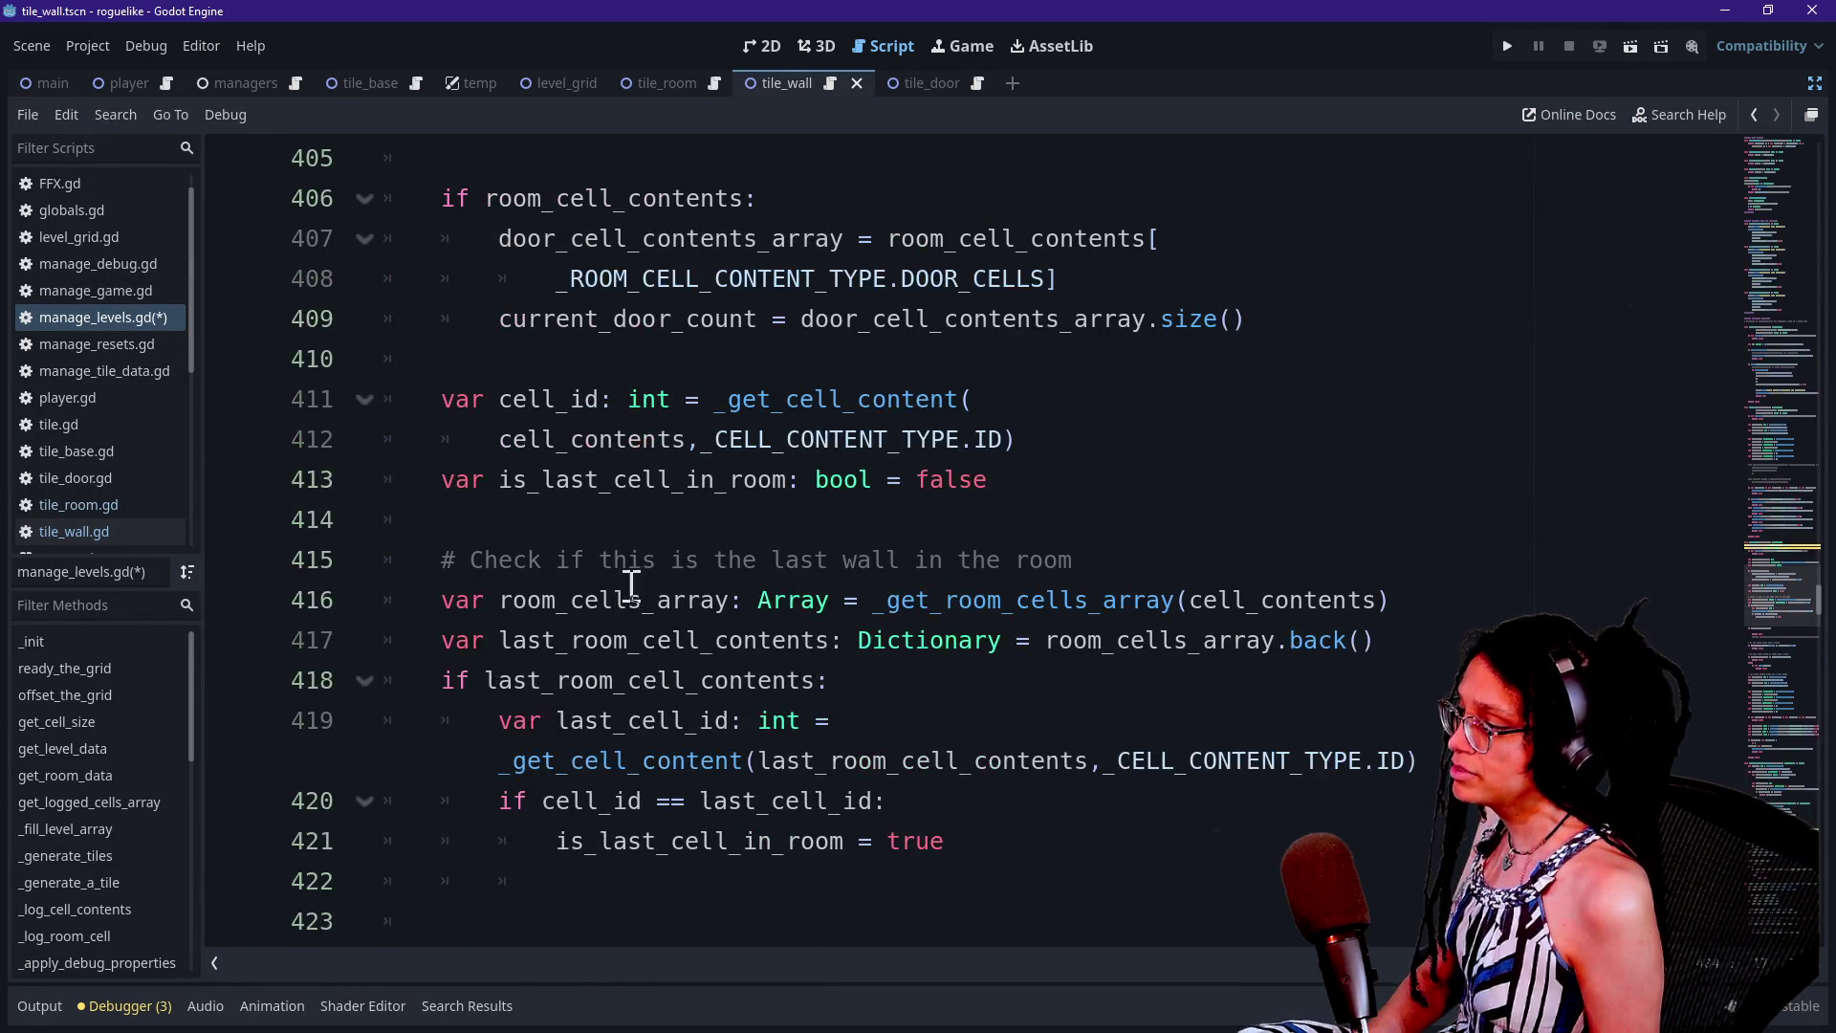
drag(442, 560, 861, 643)
click(860, 642)
scroll(870, 659, down, 1)
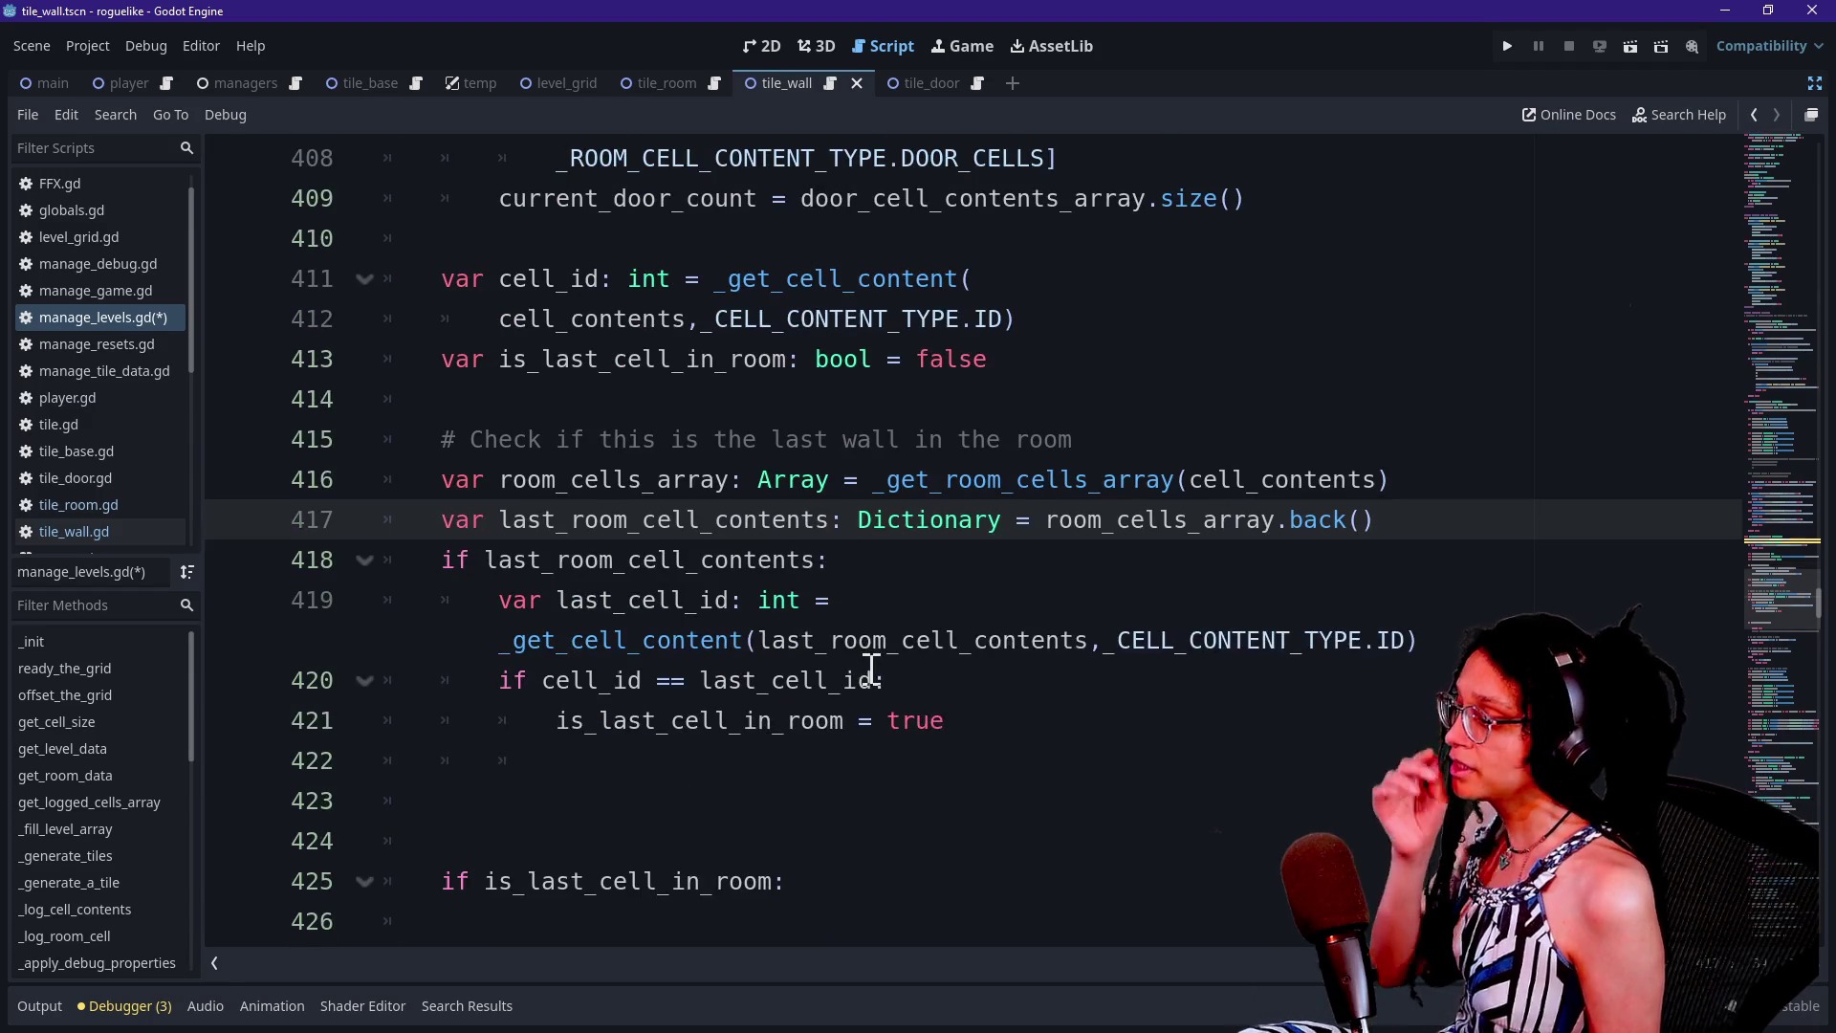
scroll(872, 666, down, 1)
key(BackSpace)
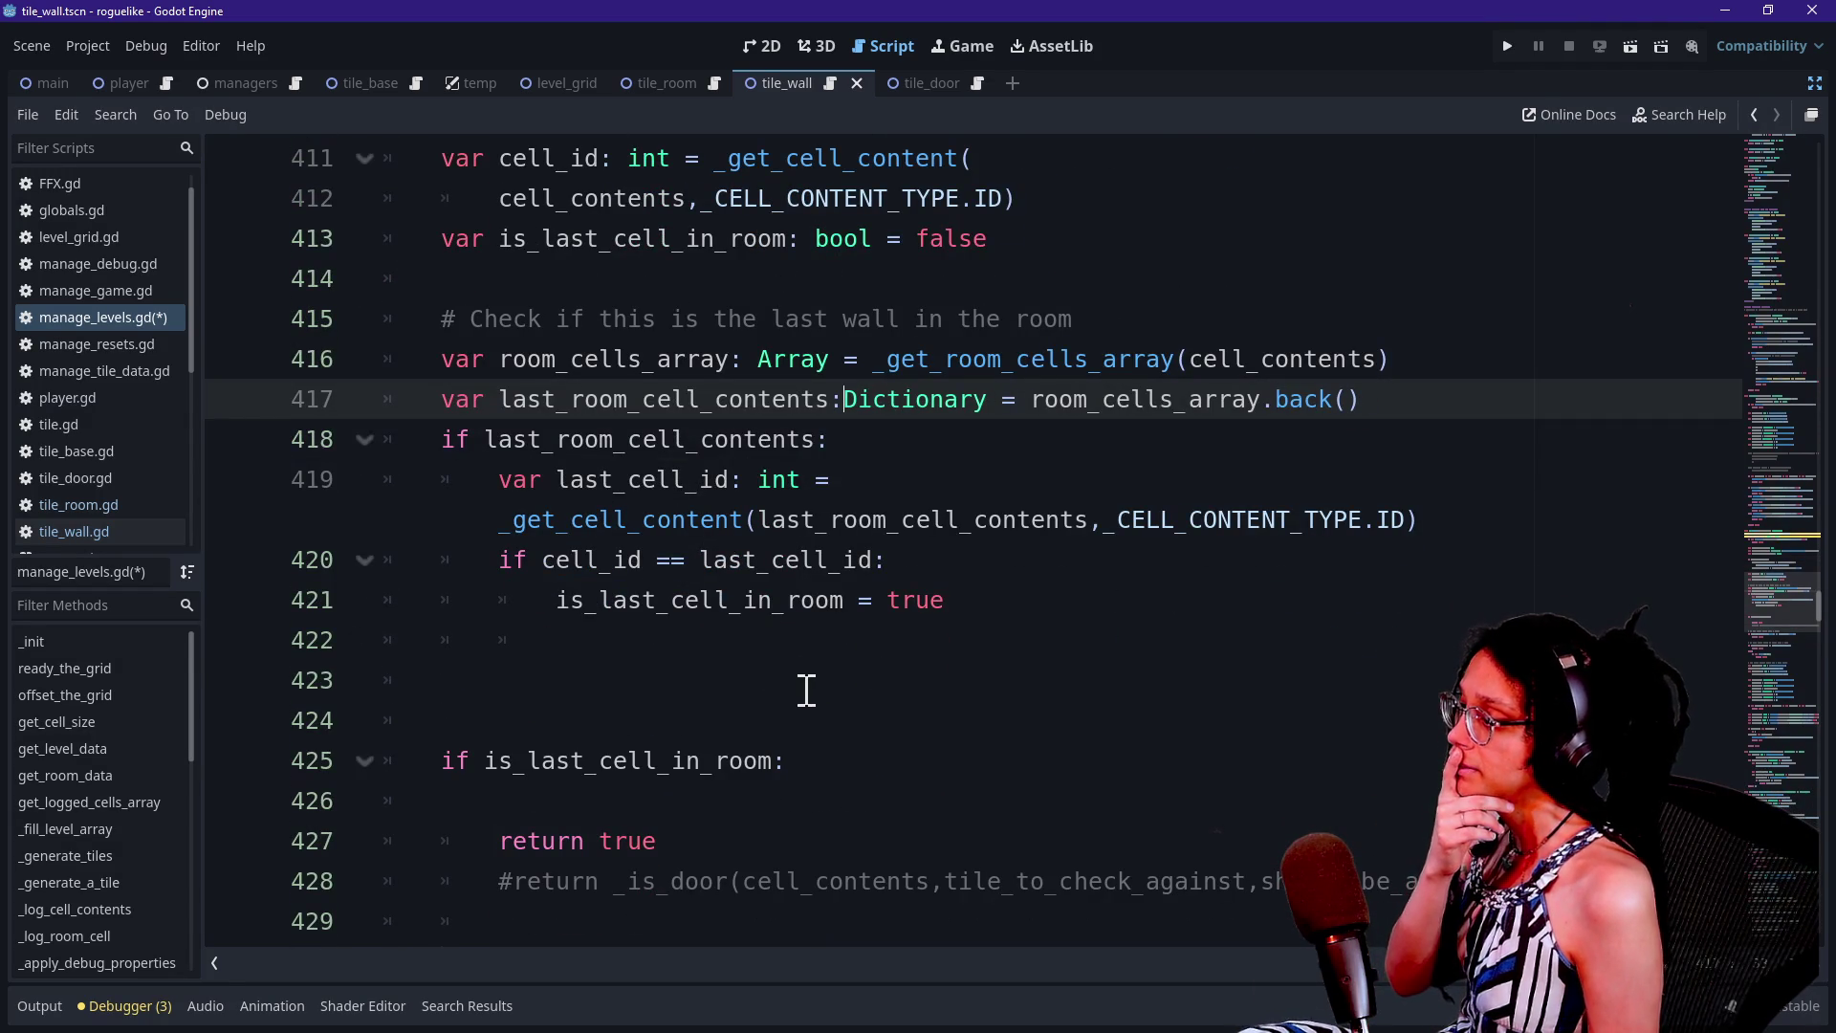
click(779, 685)
key(BackSpace)
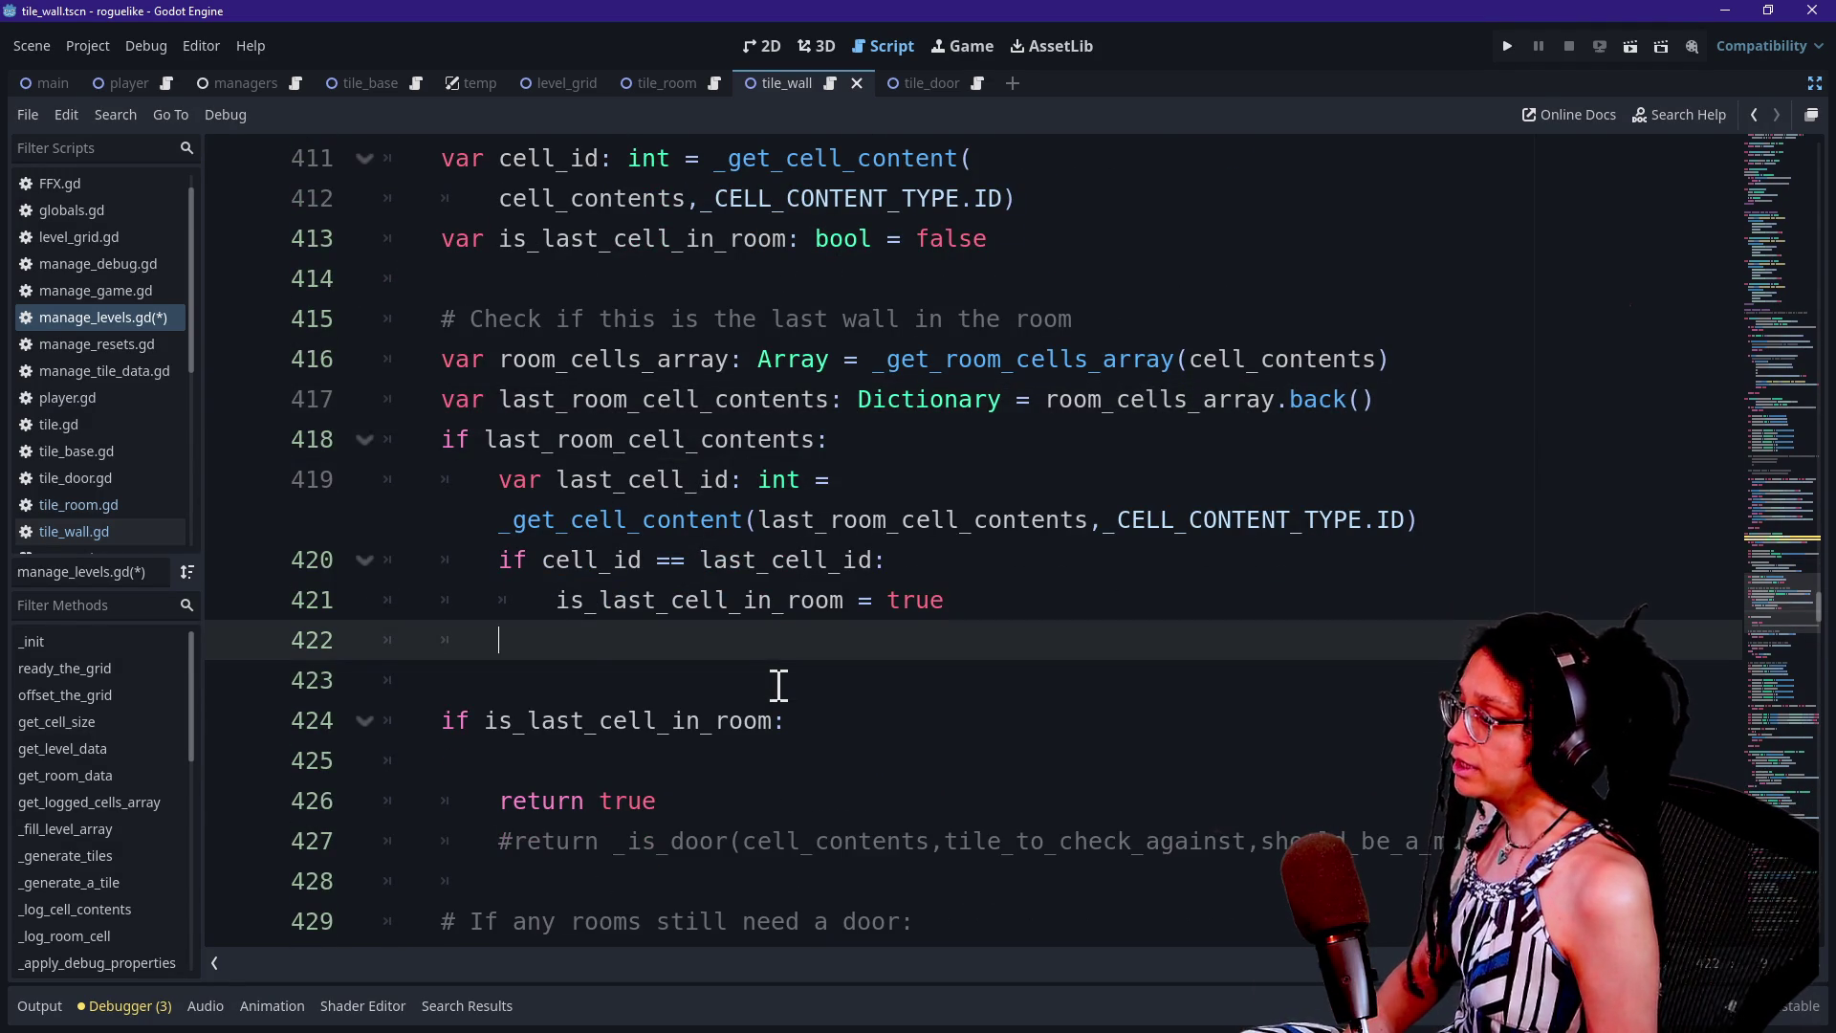
key(BackSpace)
- Extend the condition to 'if is_last_cell_in_room and current_door_count <= _min_doors_per_room:' using autocomplete
click(779, 680)
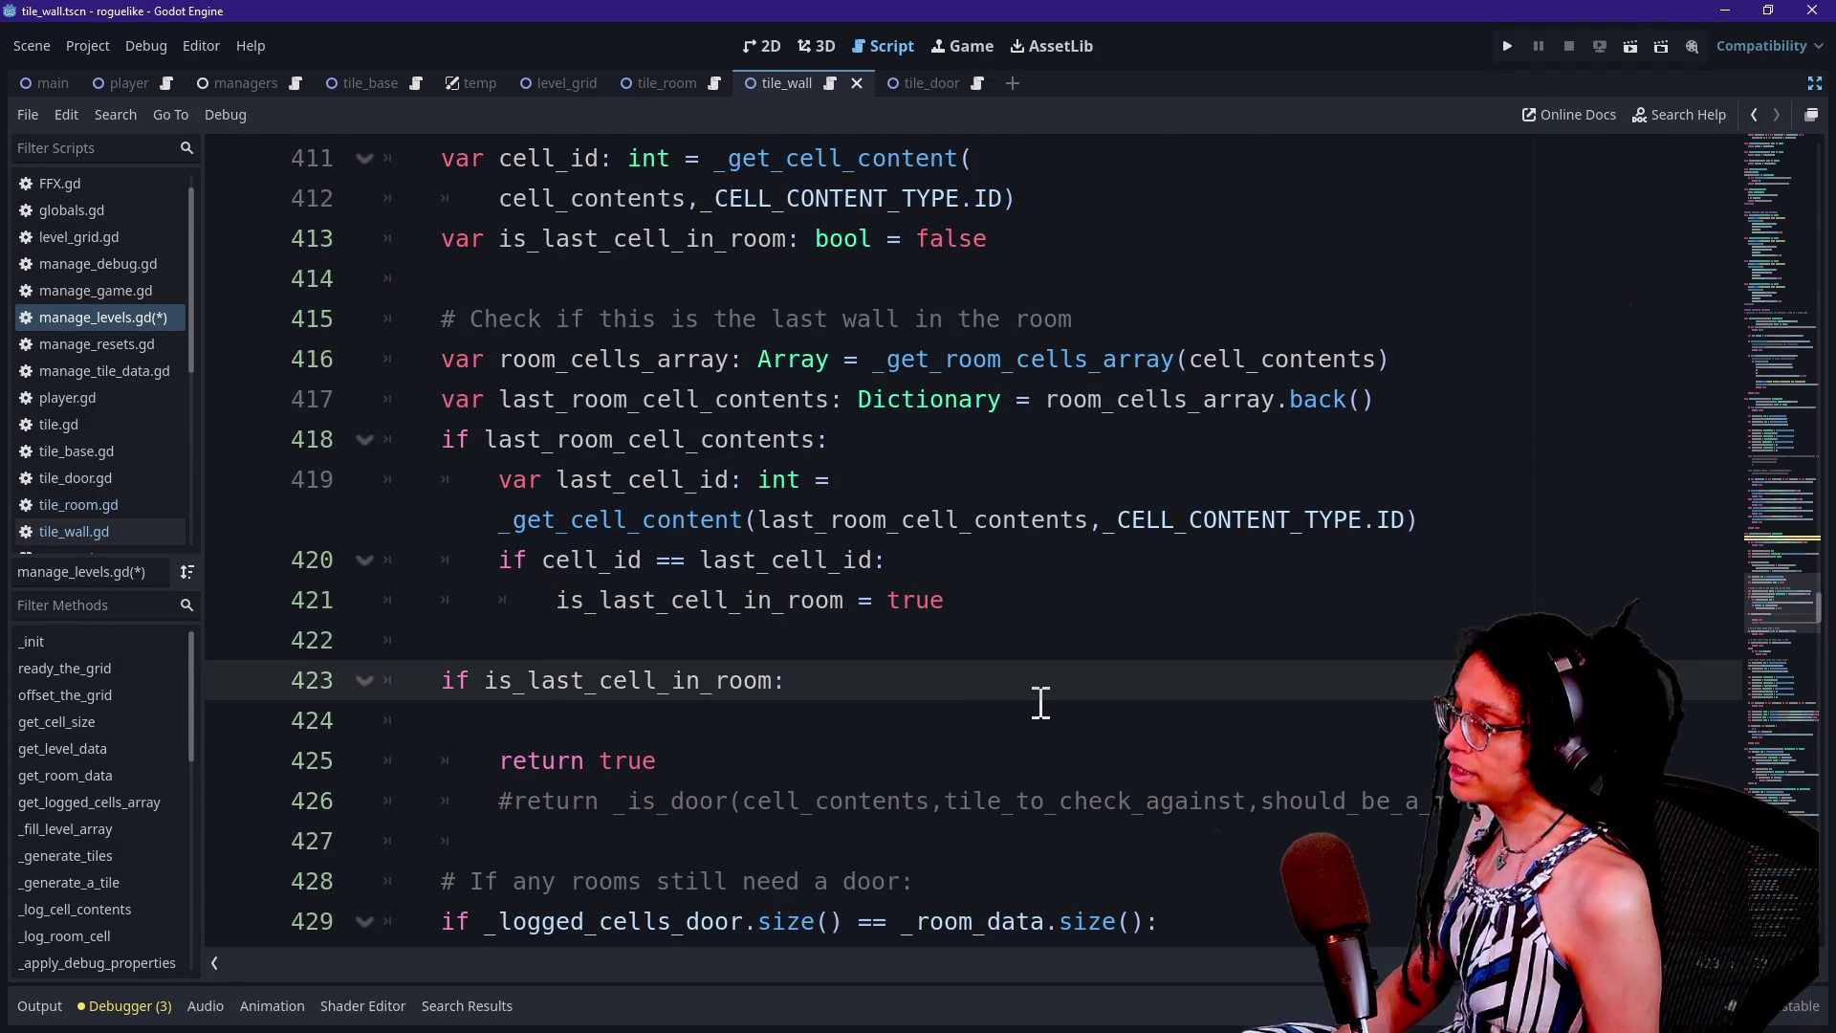
scroll(1040, 703, down, 1)
text(and cu)
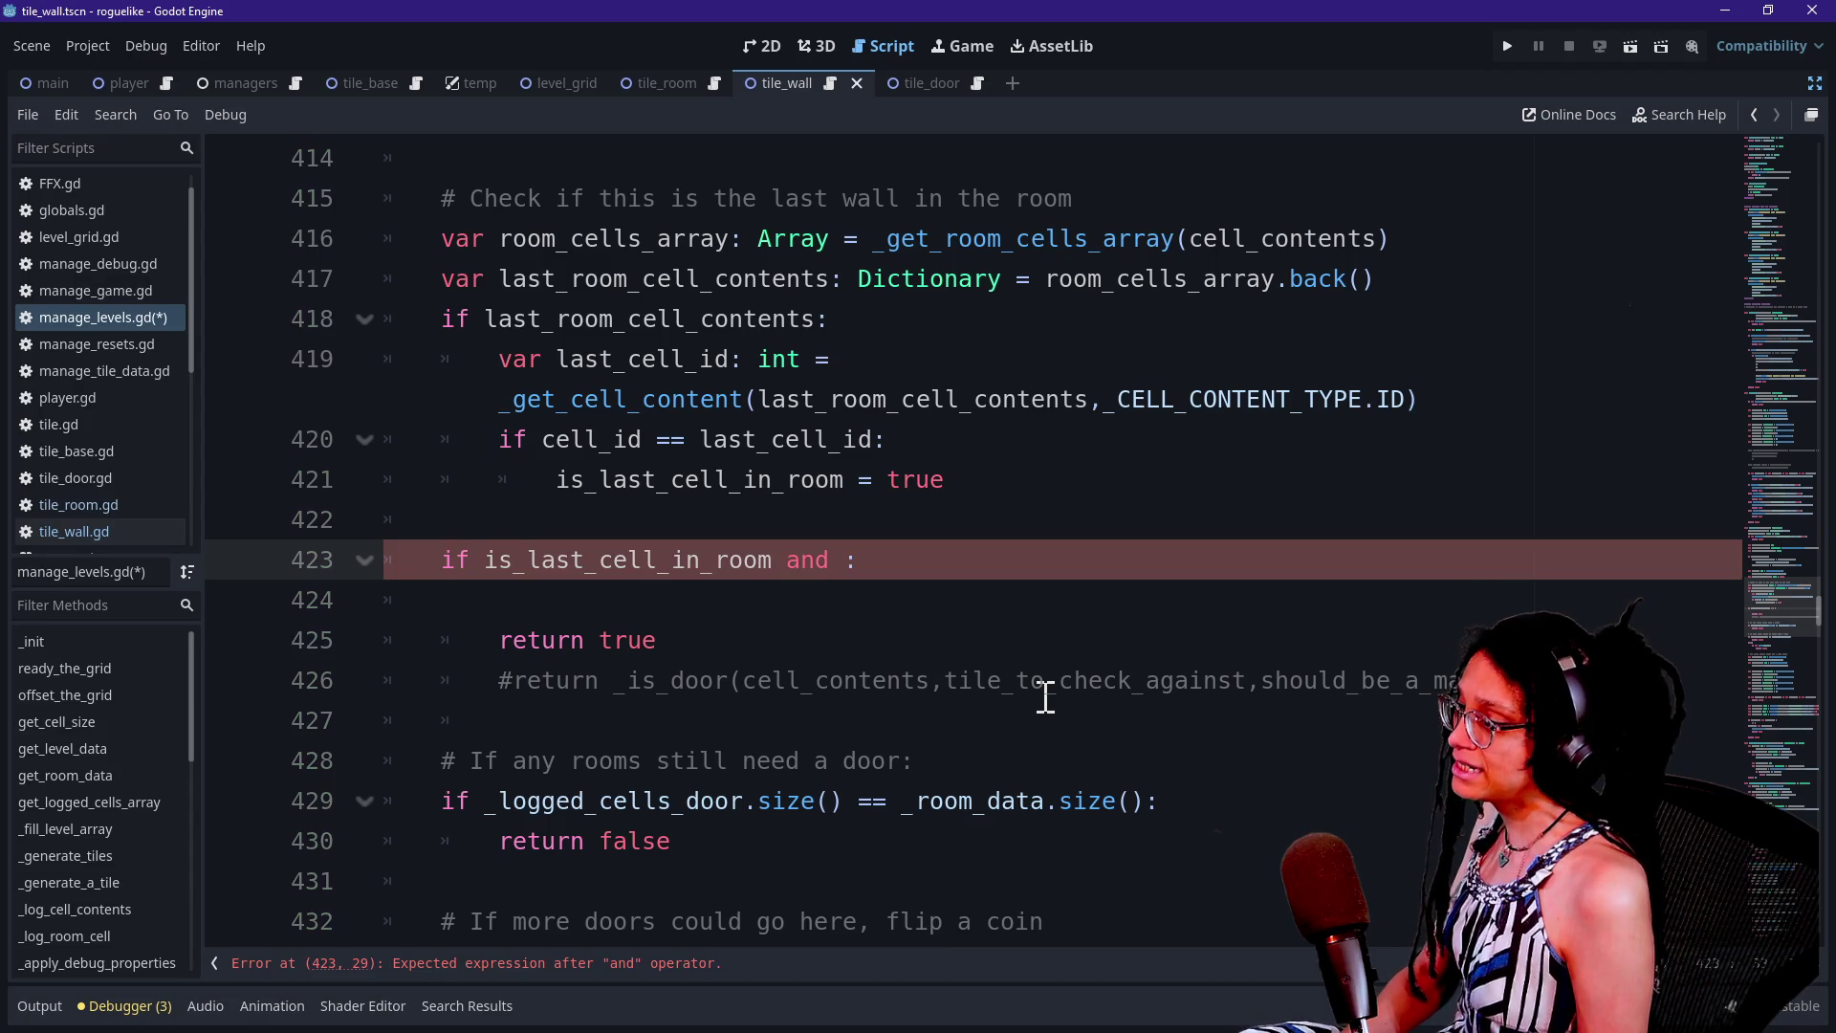
text(rre)
key(Return)
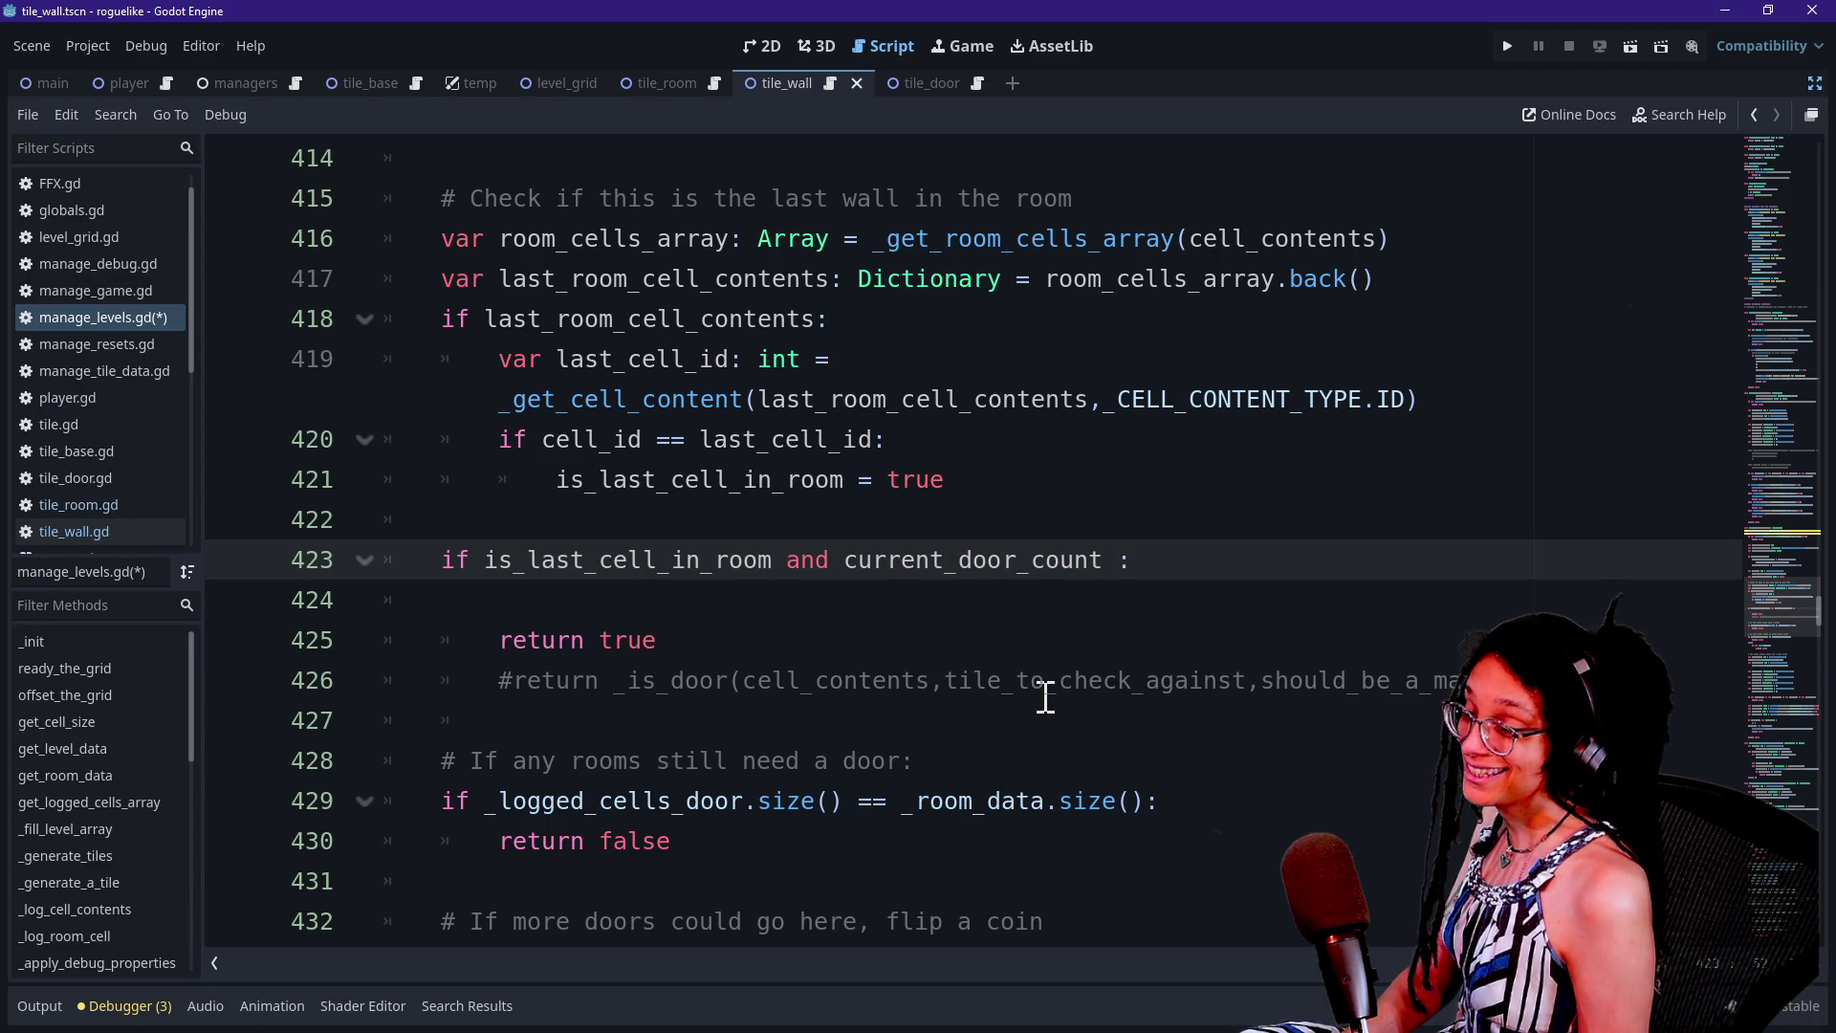
text(<= m)
key(BackSpace)
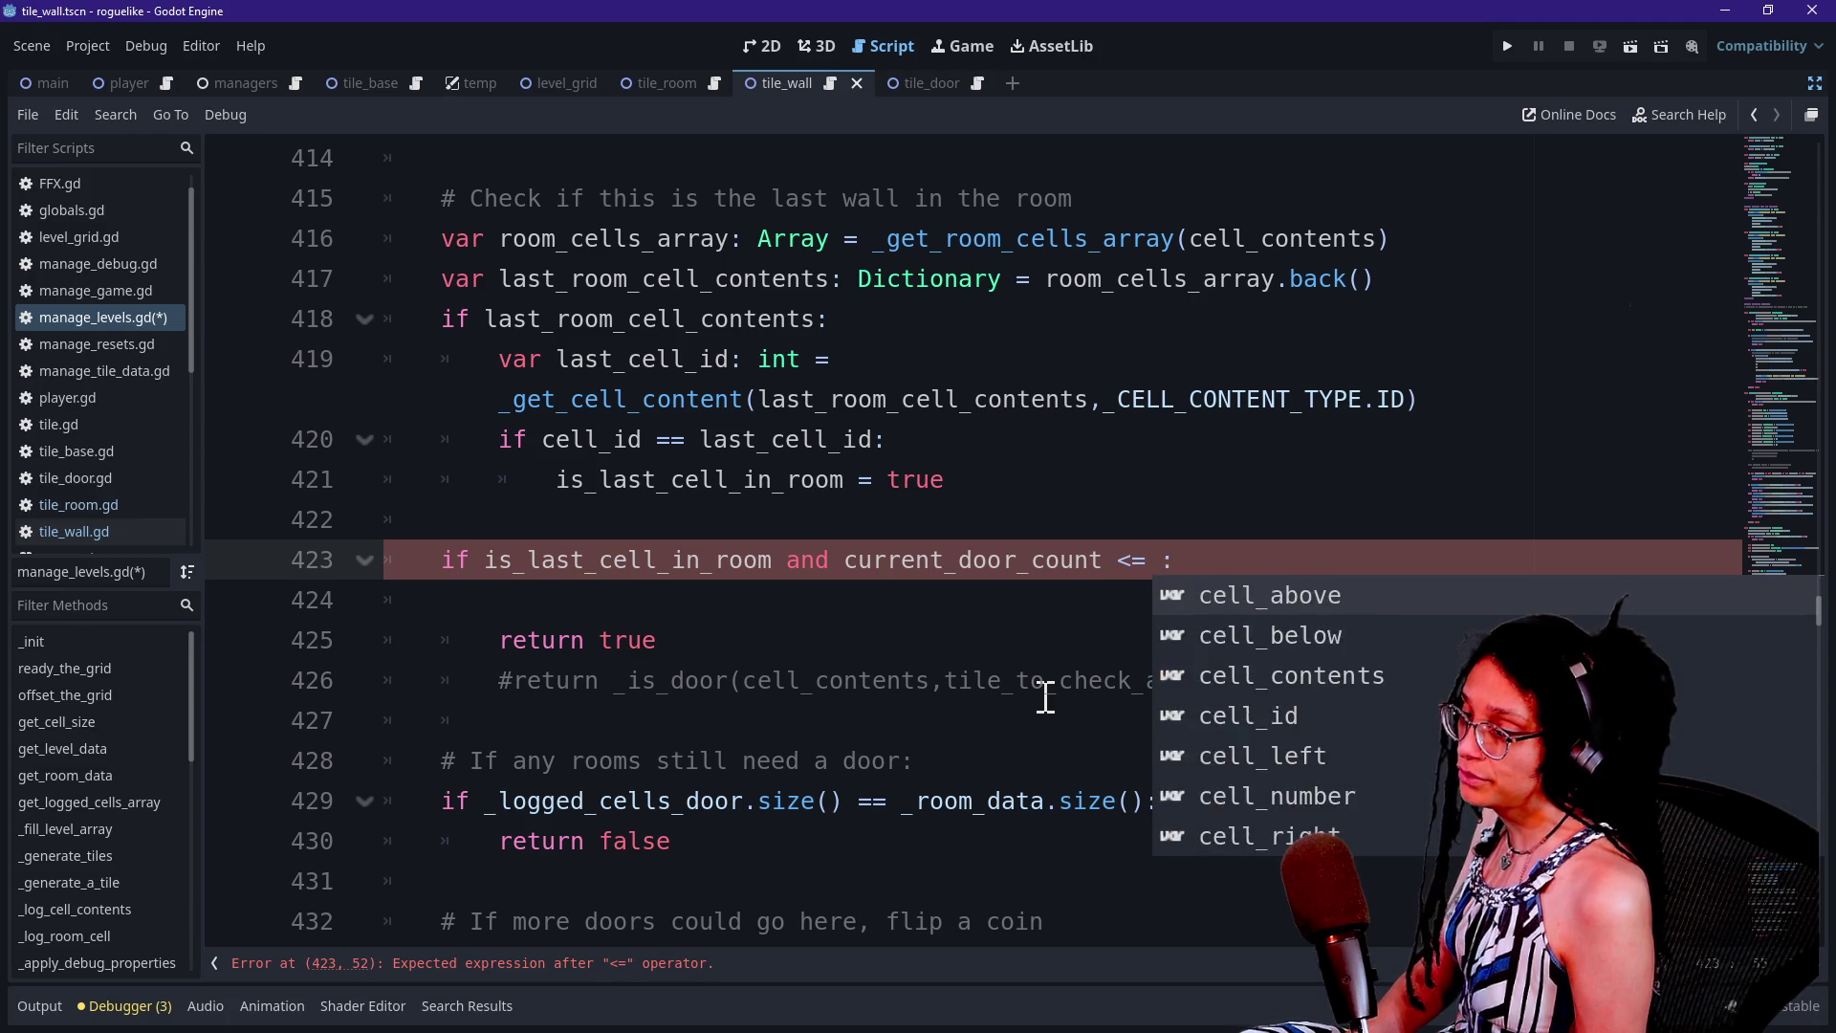
text(_minim)
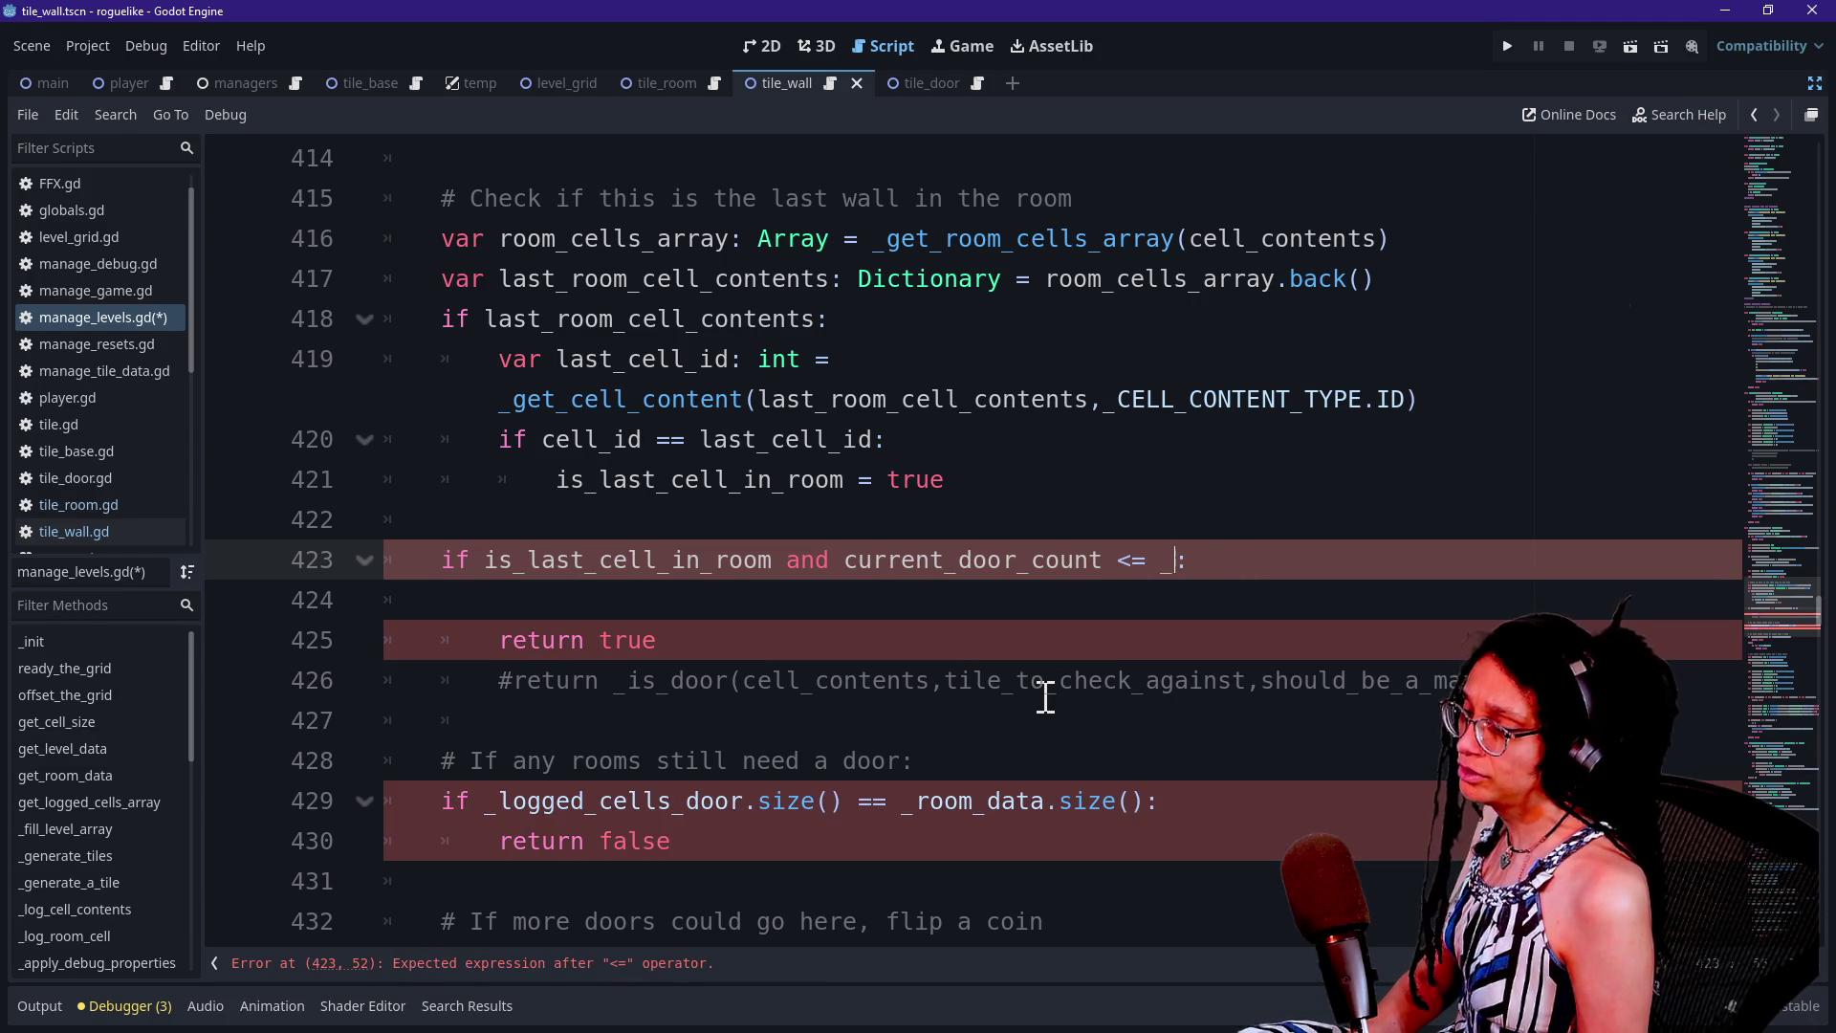
key(BackSpace)
text(mi)
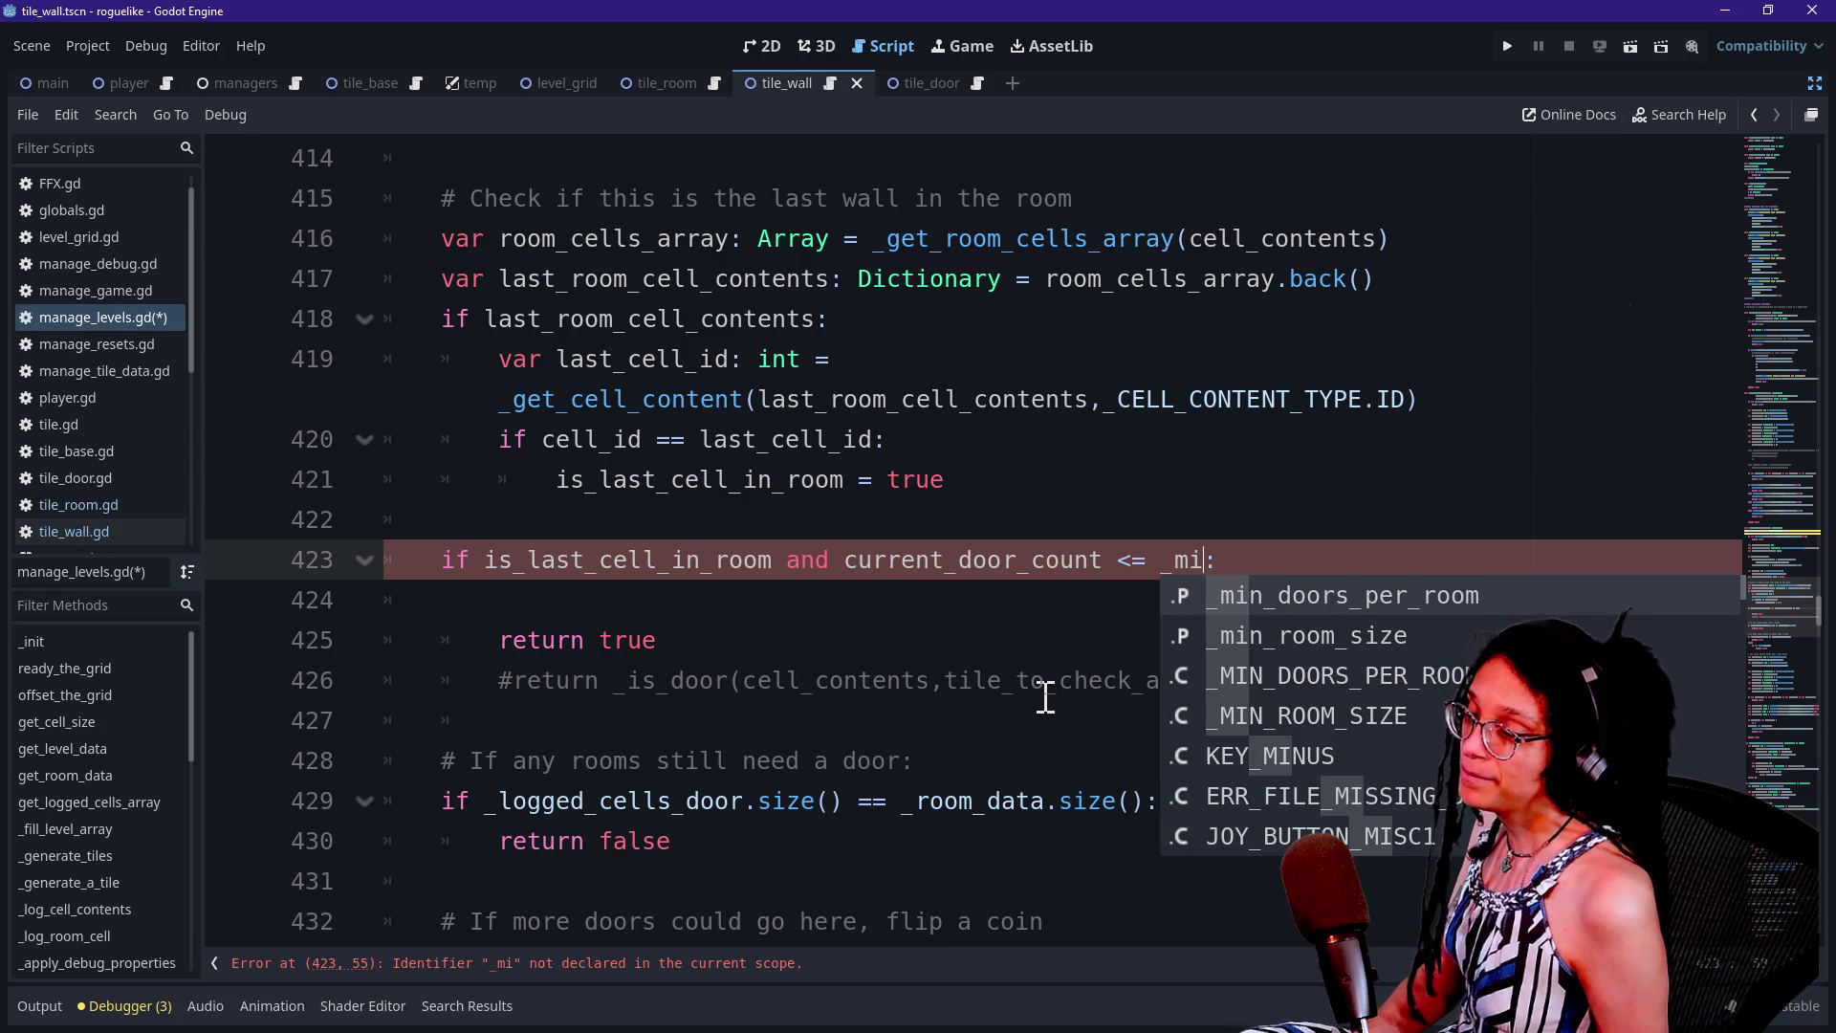
key(Return)
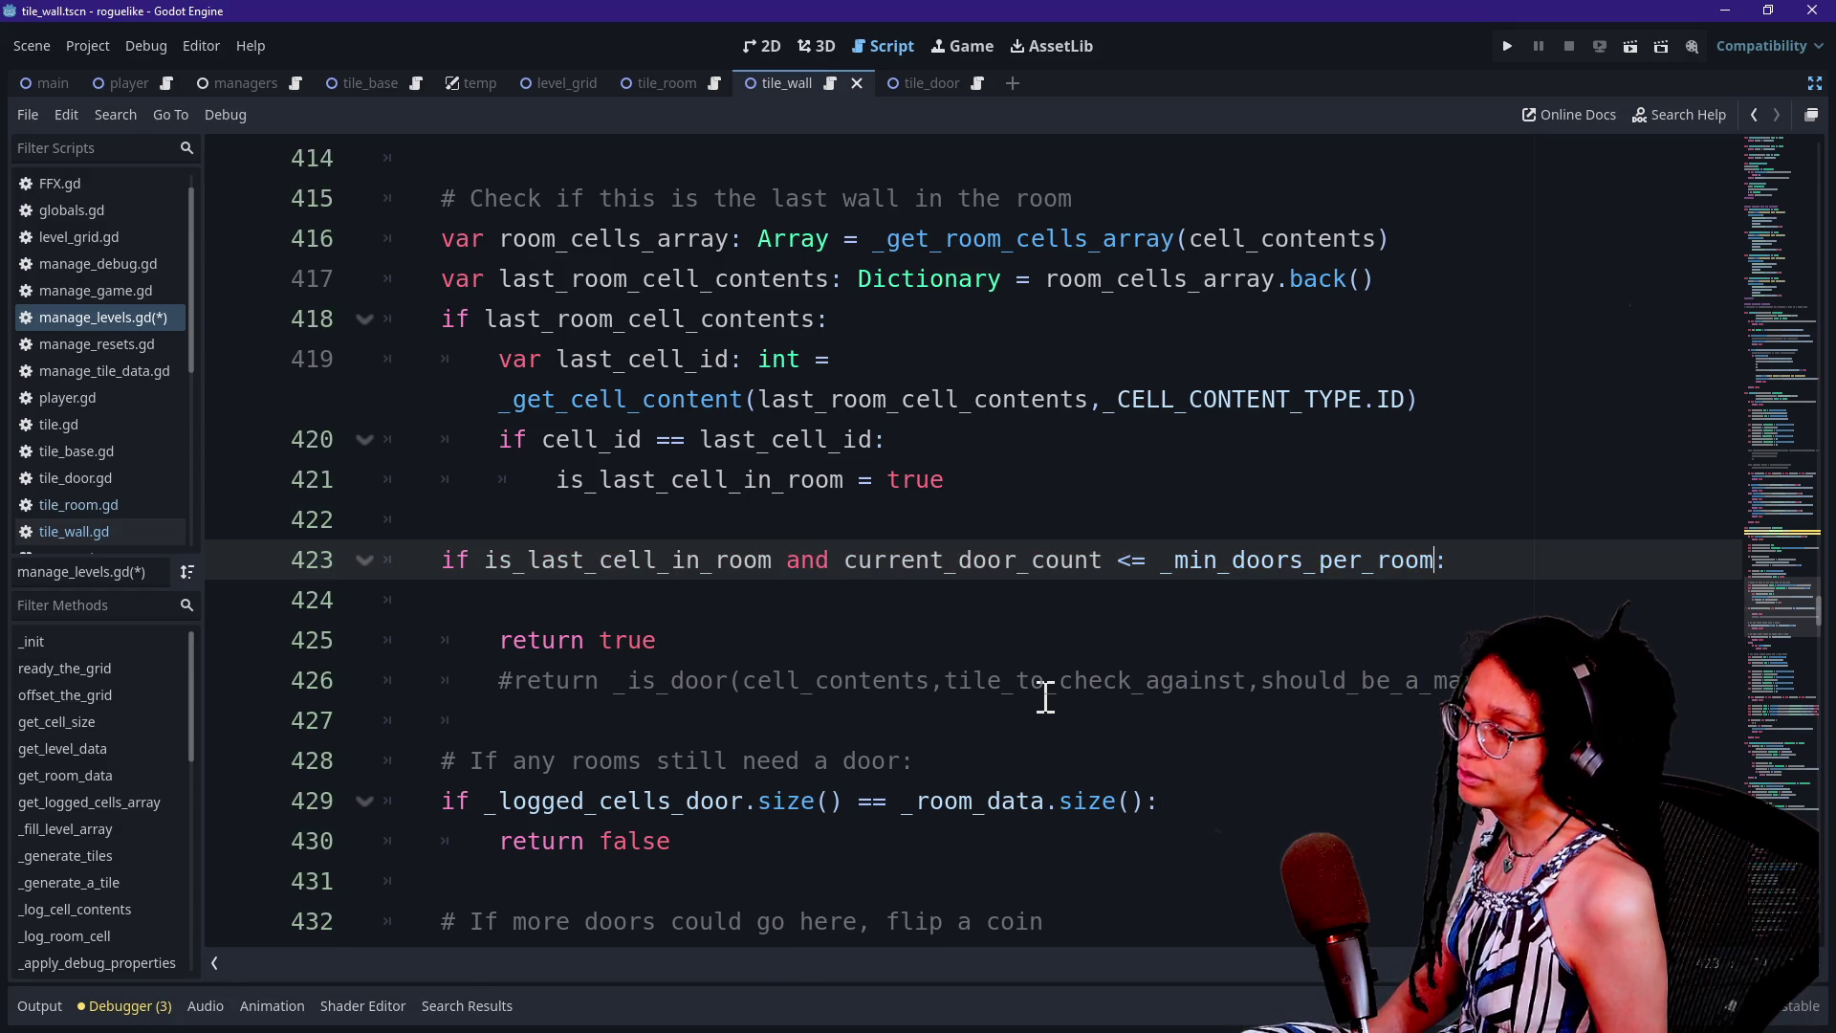
- Start a 'for room:' loop on a new line beneath the condition
key(Return)
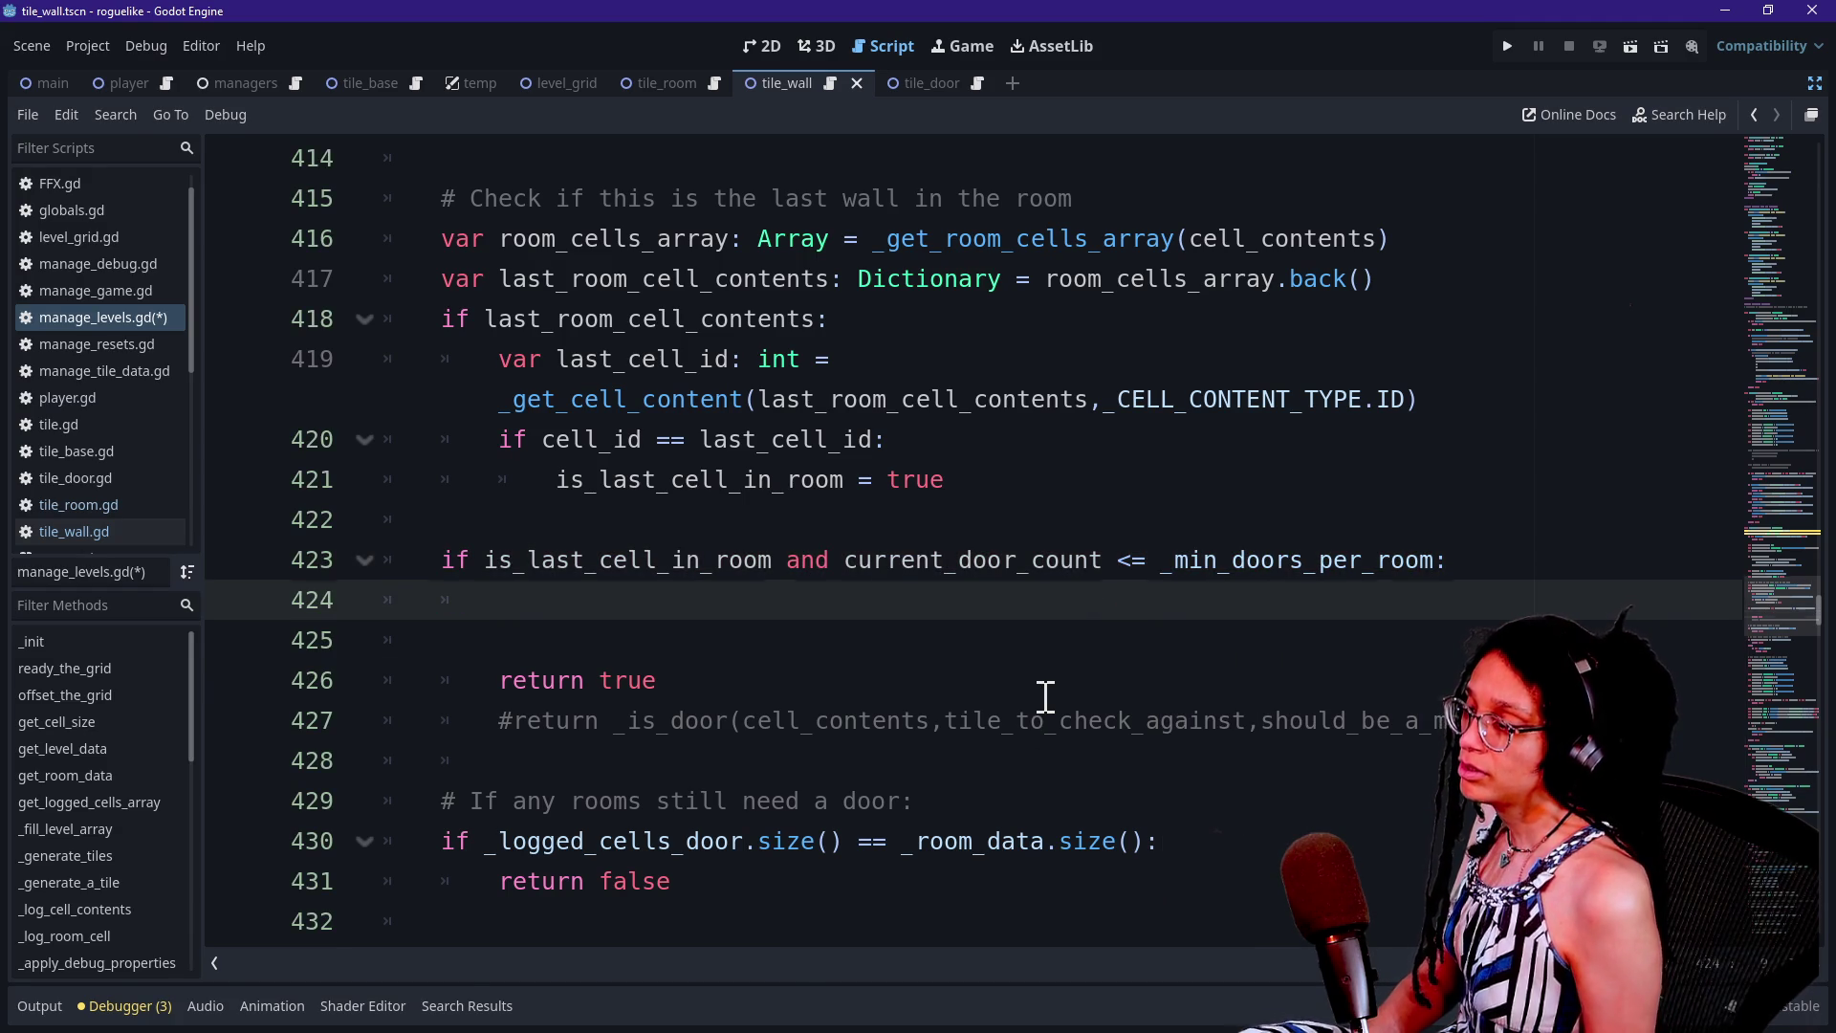
click(1045, 696)
click(953, 617)
text(for roo)
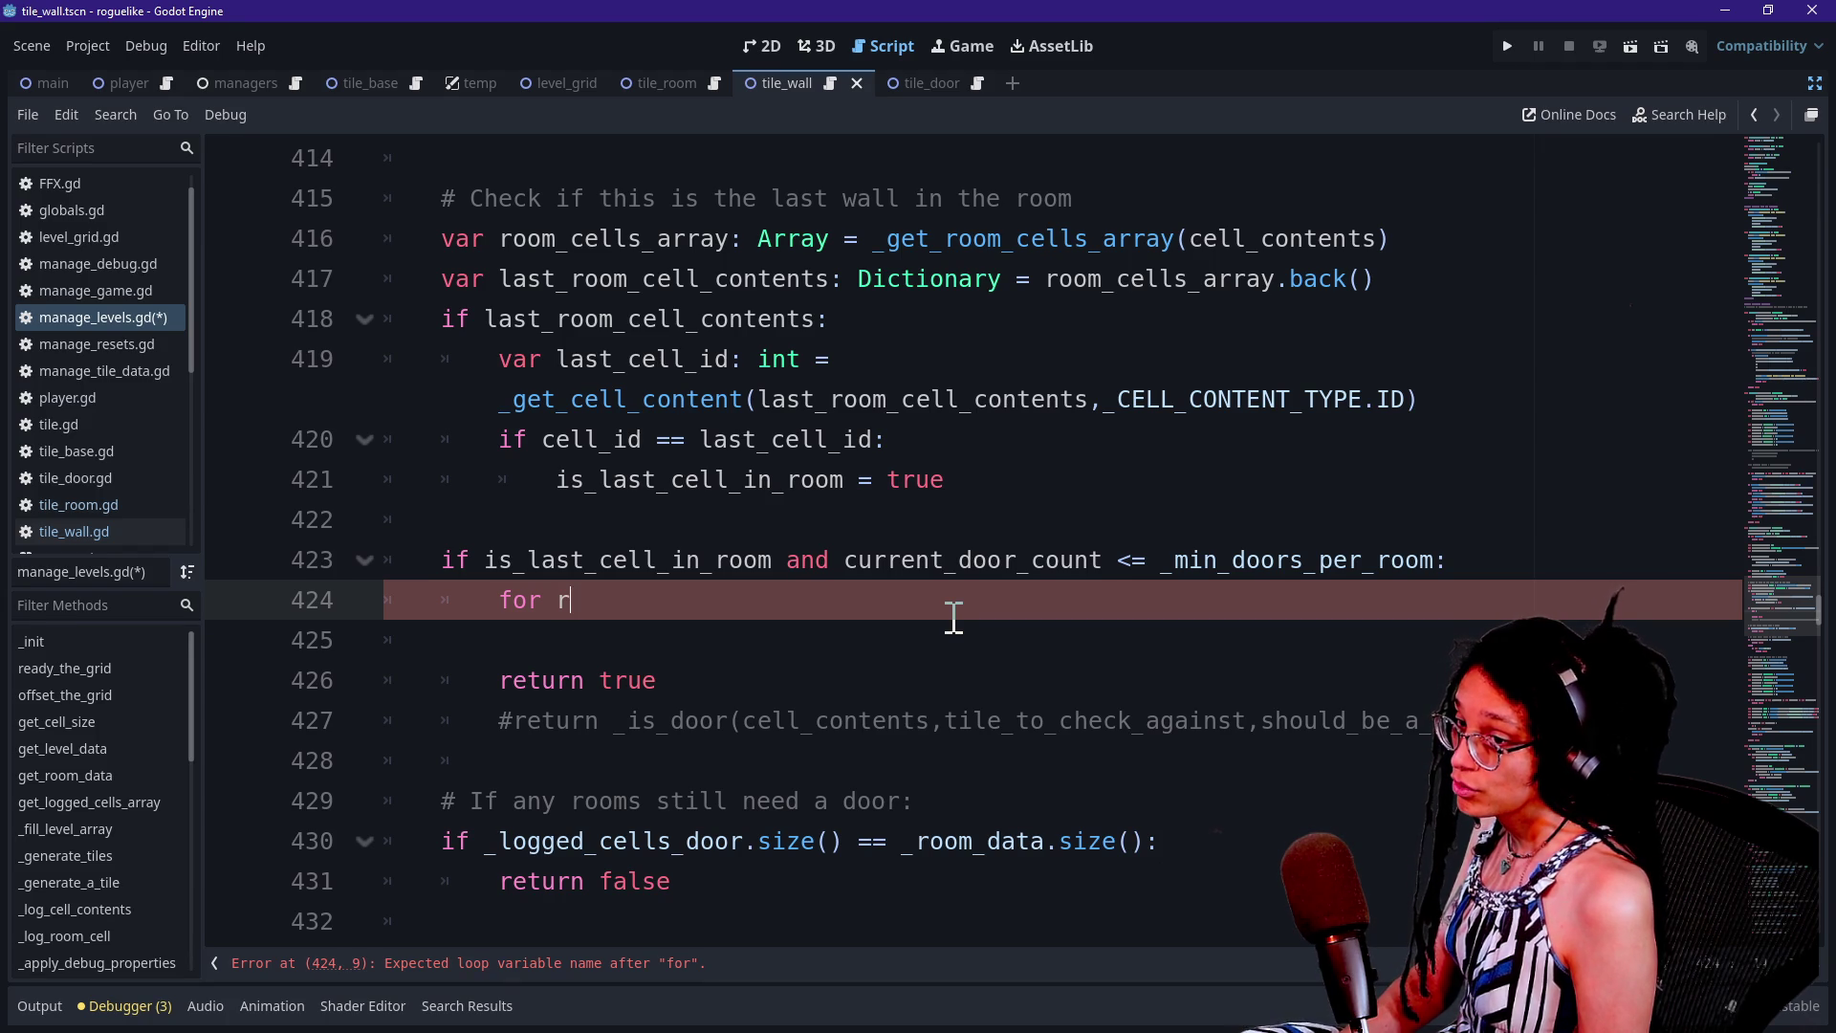
text(m: ce)
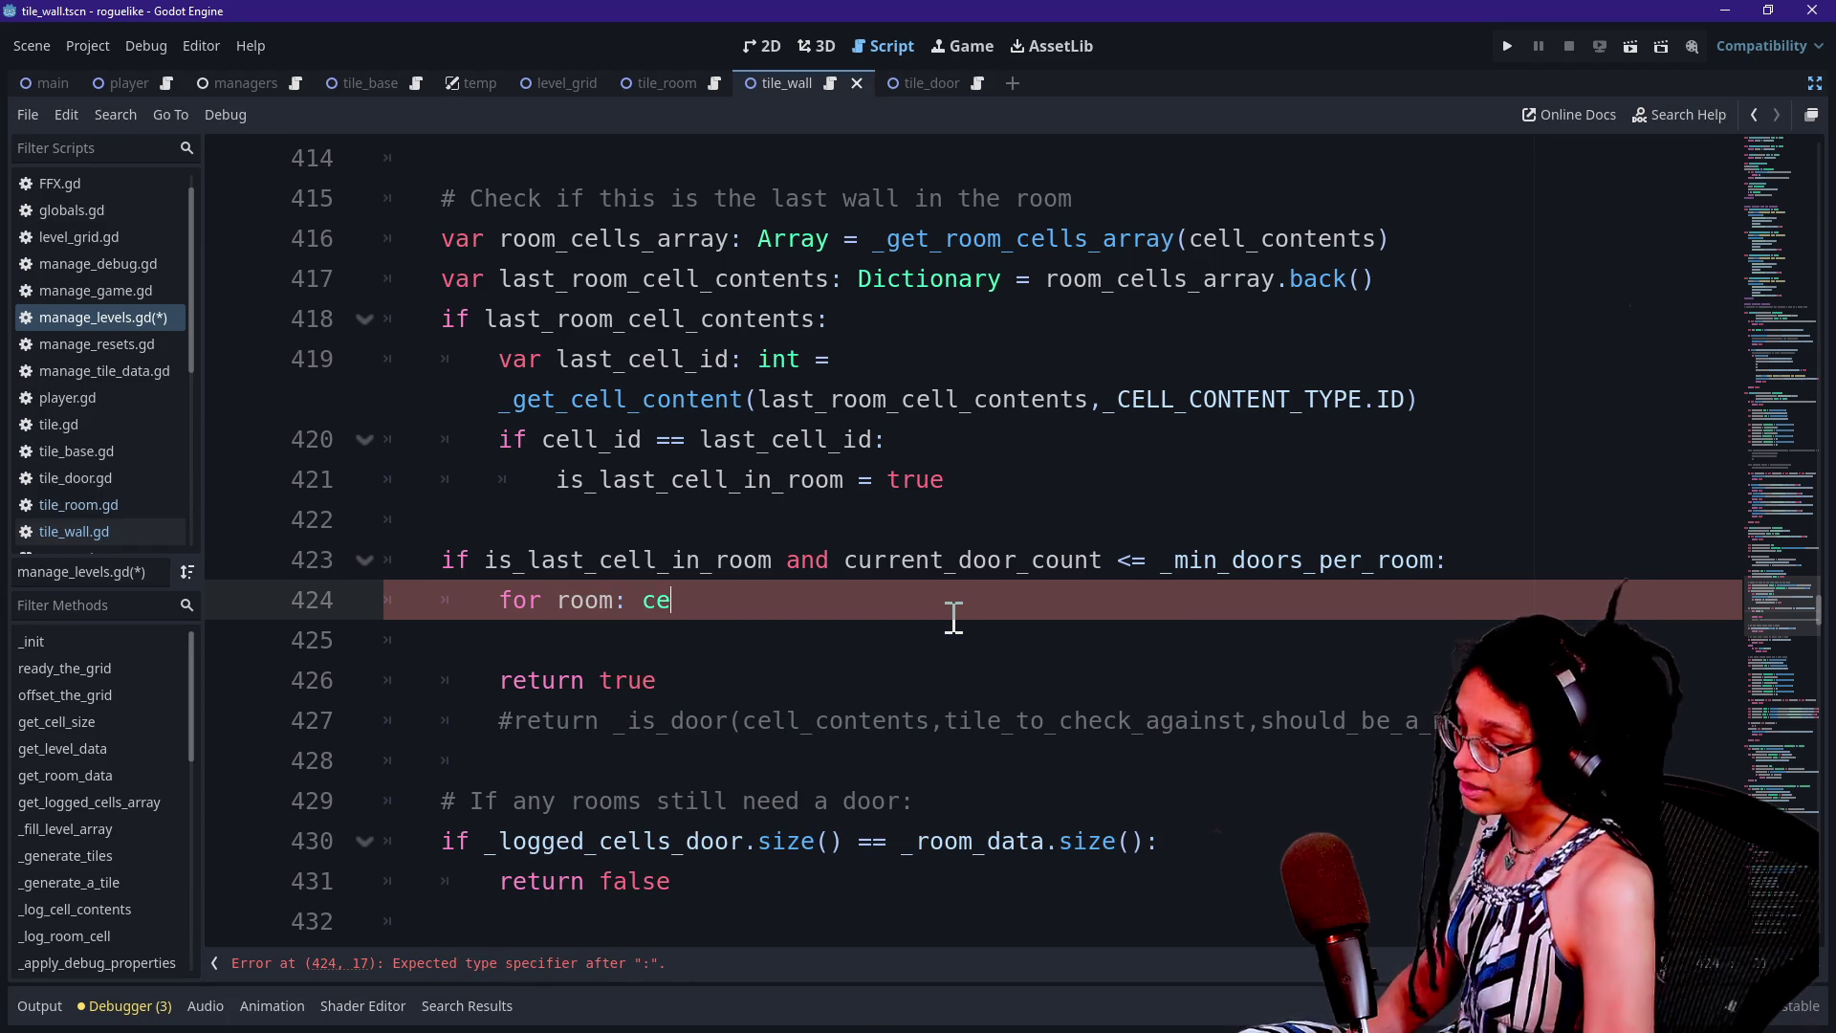
- Make the loop header read 'for wall: Dictionary'
key(BackSpace)
key(BackSpace)
key(BackSpace)
text(Dictionary in)
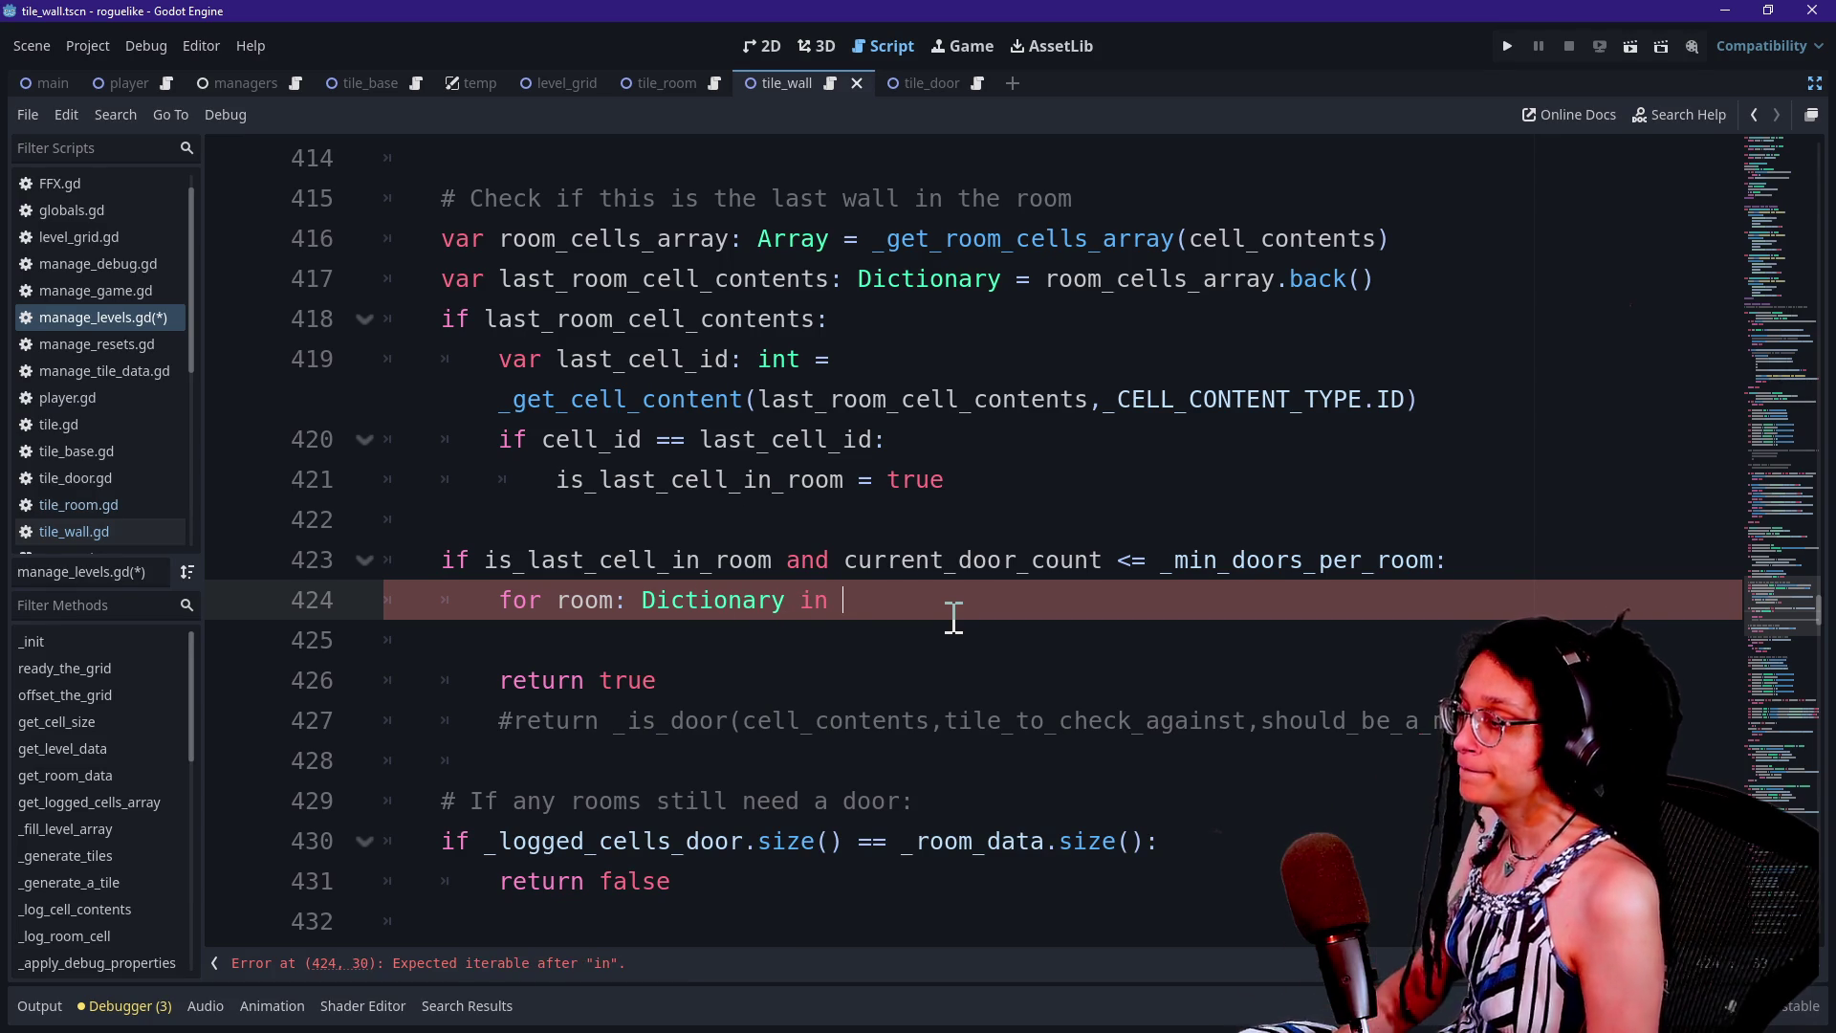
double_click(585, 608)
text(wall)
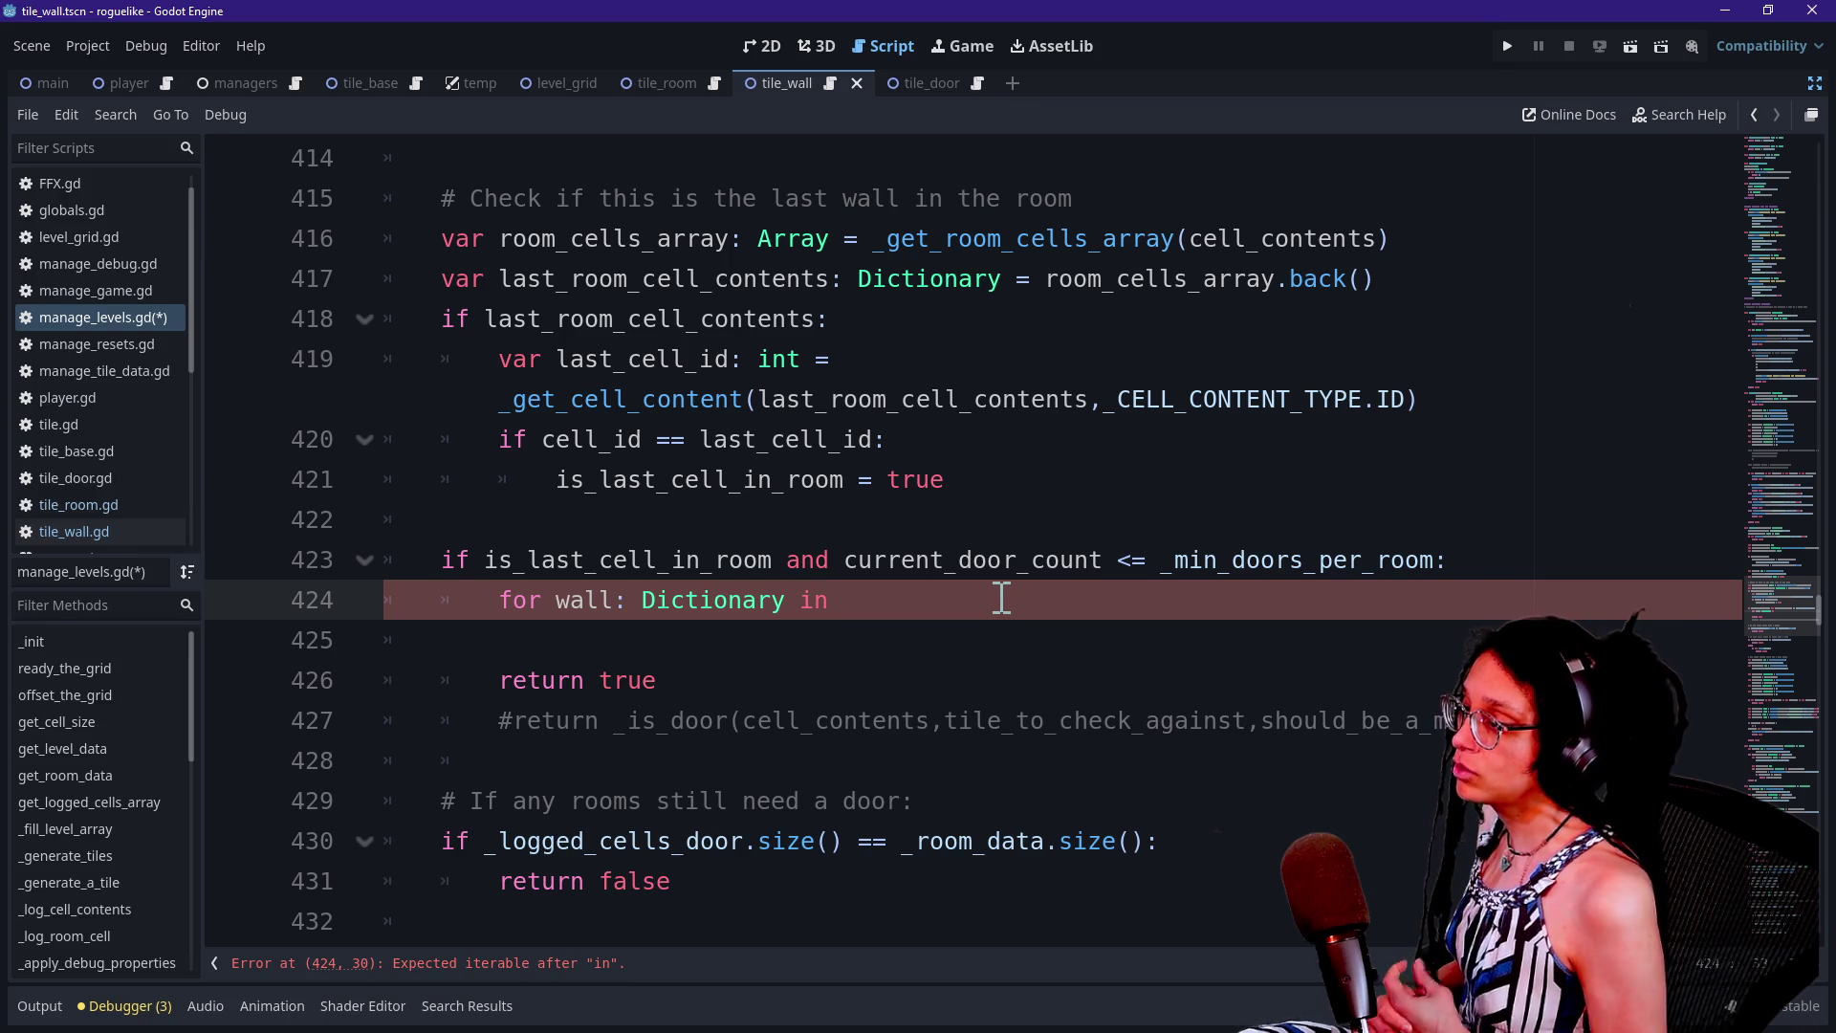
- Declare a new contents array variable on a line below the door array declaration
click(1012, 491)
scroll(1013, 493, up, 4)
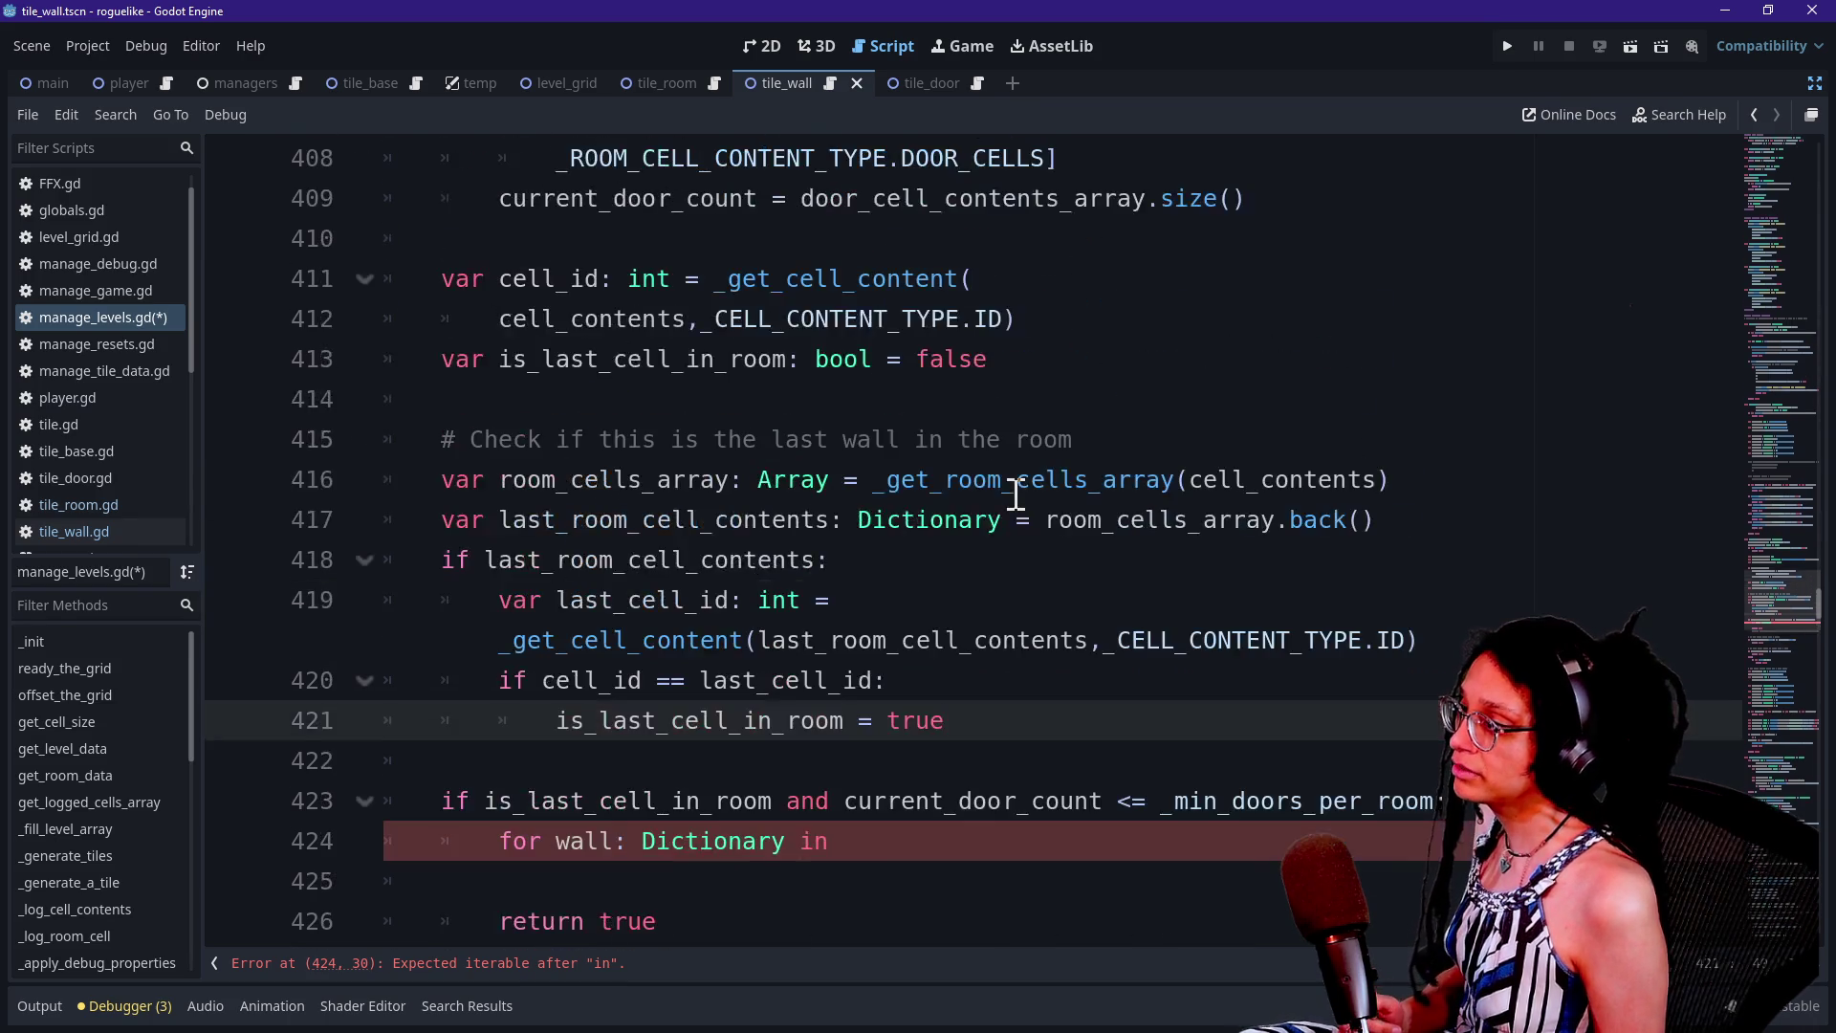
scroll(1013, 492, down, 14)
scroll(903, 227, up, 11)
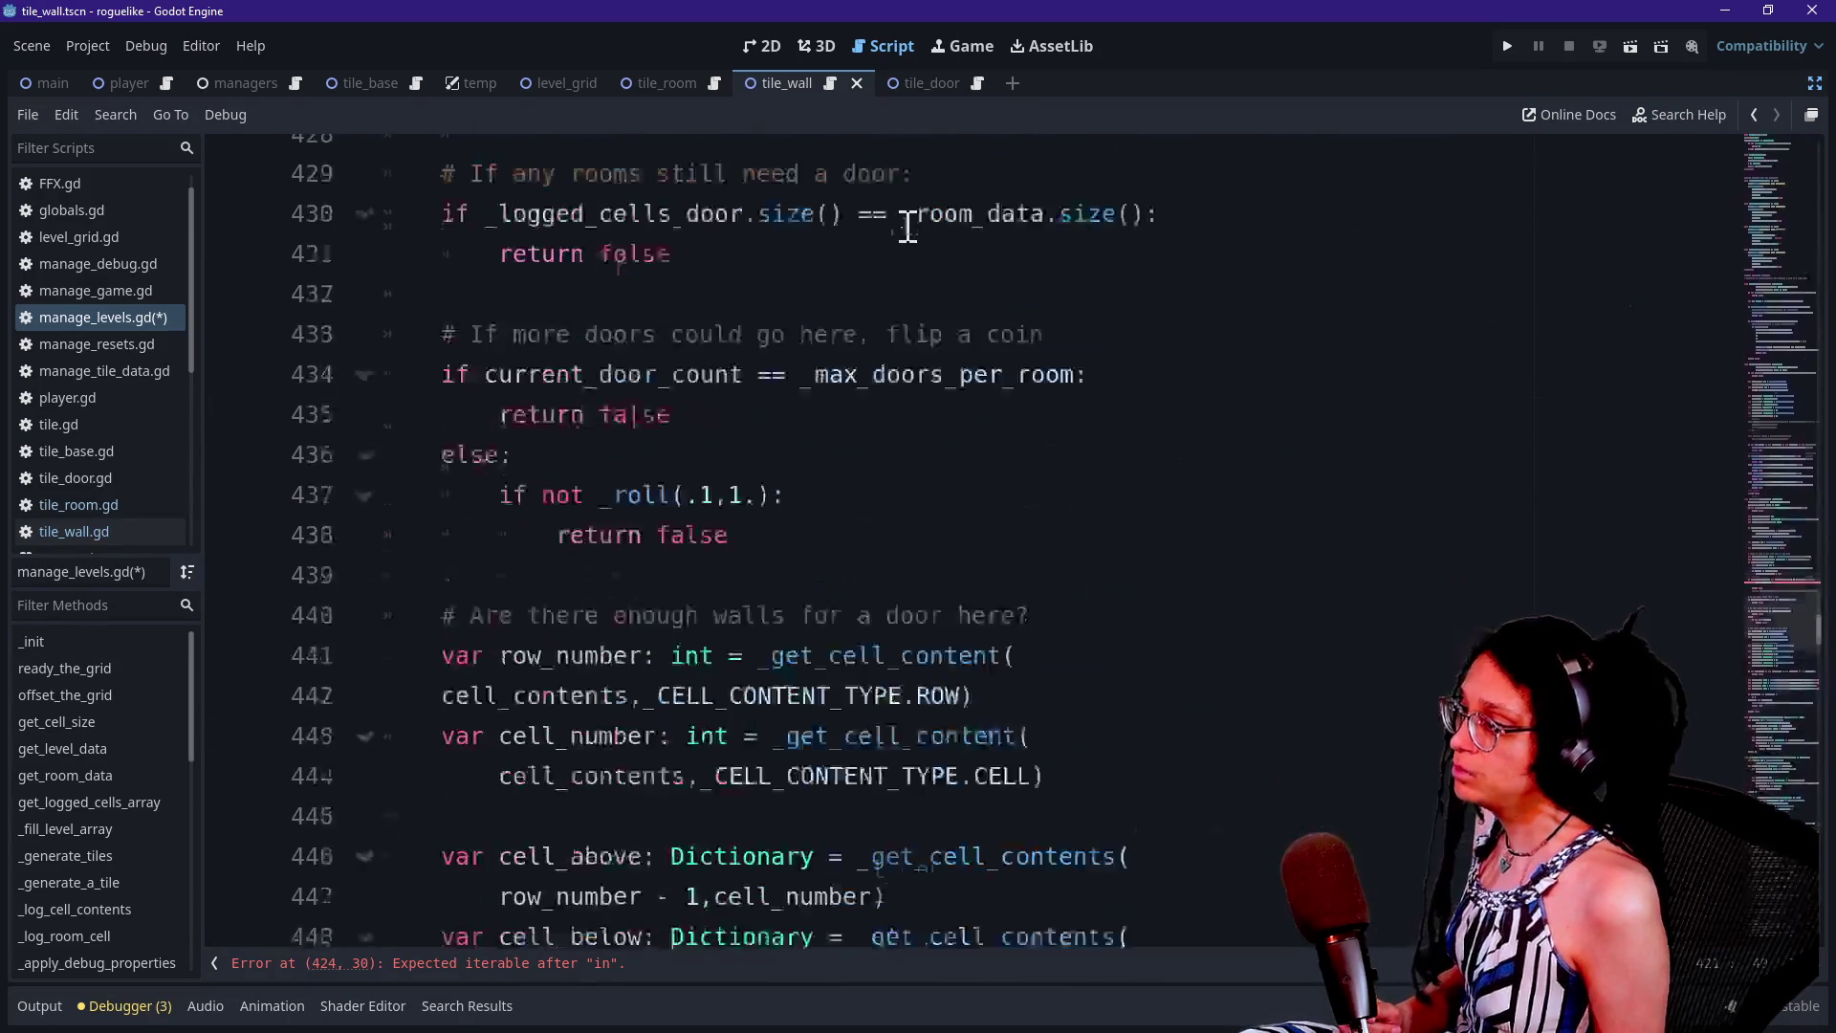
scroll(906, 230, up, 6)
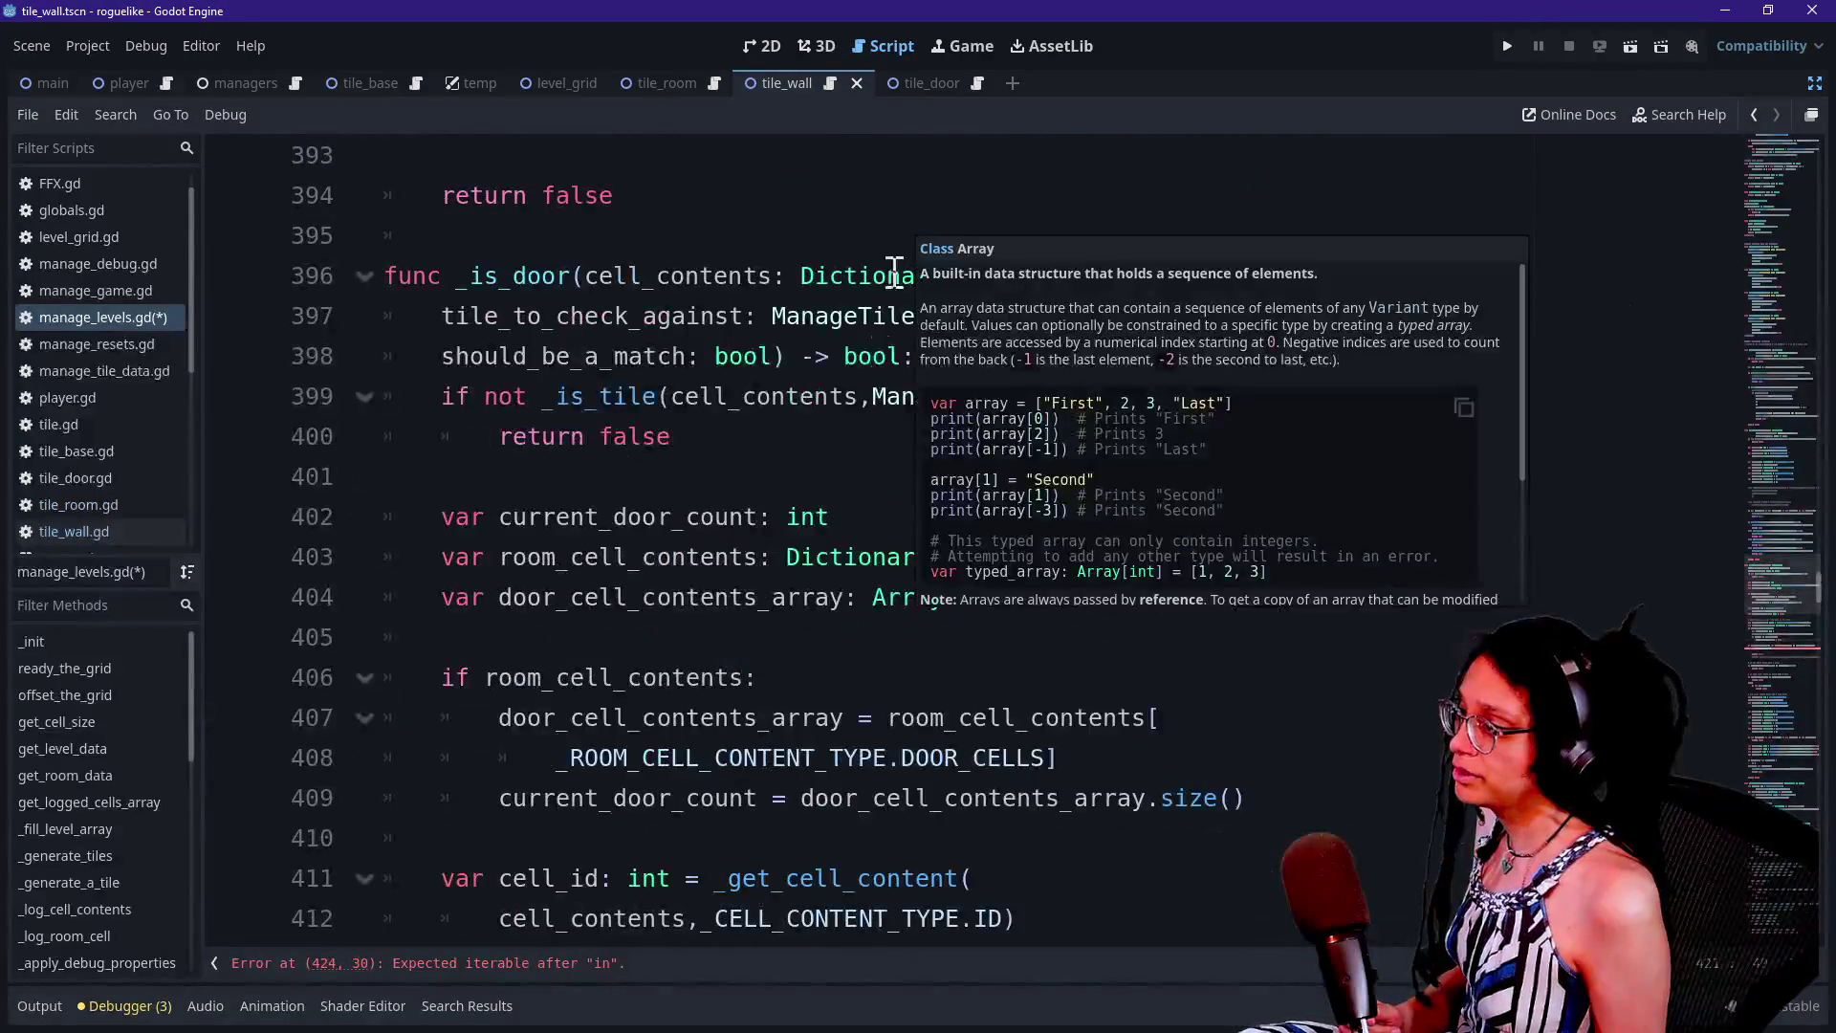
click(1066, 598)
key(Return)
text(var wall_cell_contents_array:)
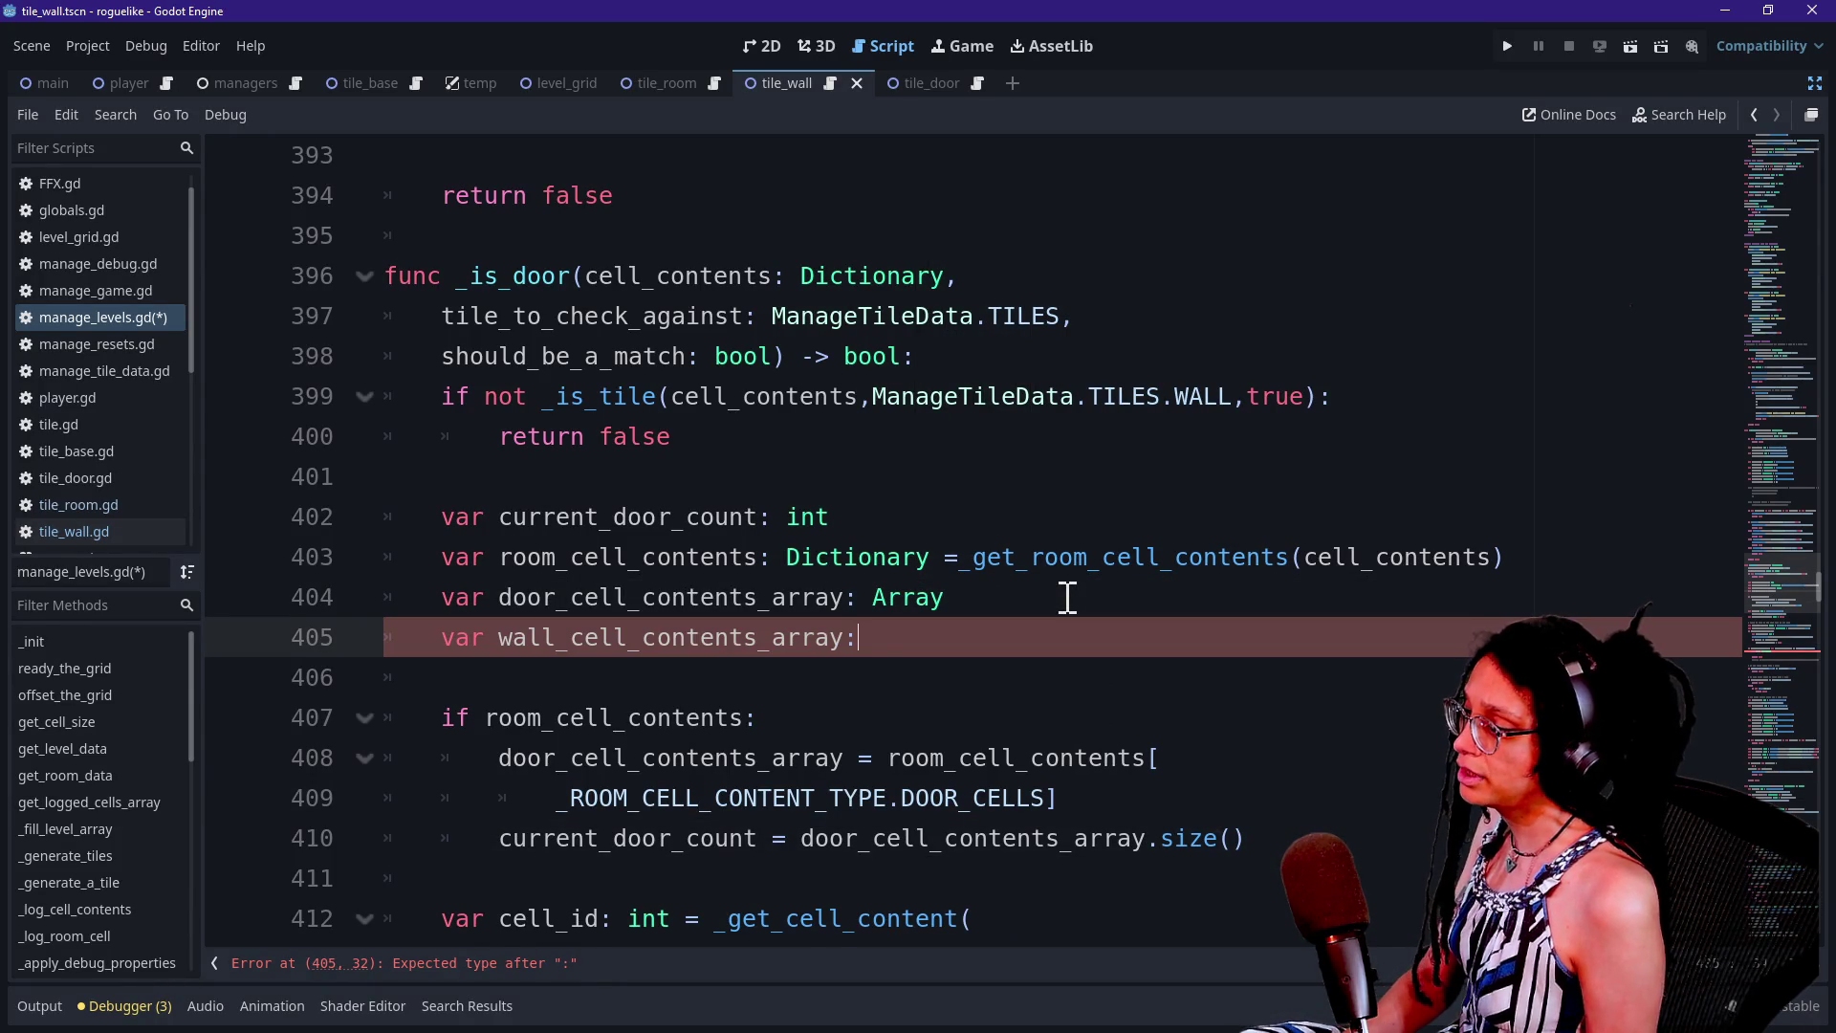
scroll(1090, 596, down, 1)
text(rray)
scroll(758, 644, down, 2)
- Look over the room cells array, door cells lookup and door-count declarations
click(771, 638)
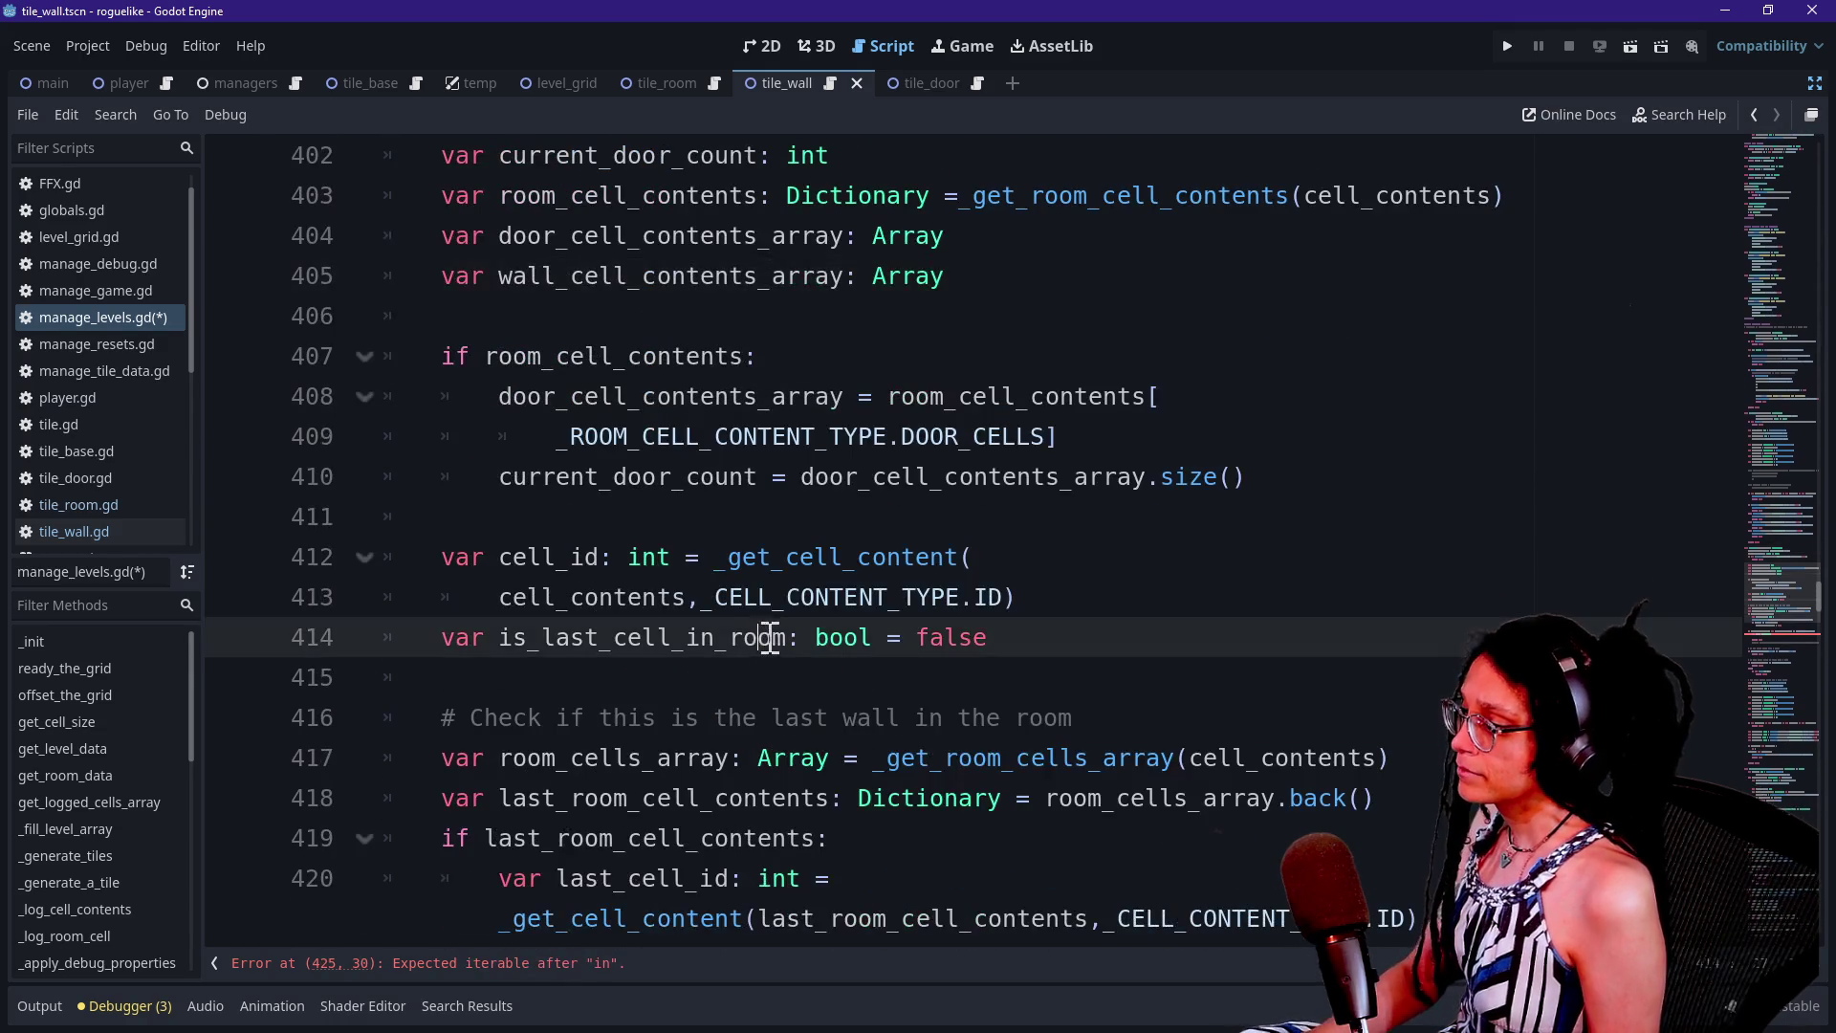
scroll(497, 502, down, 1)
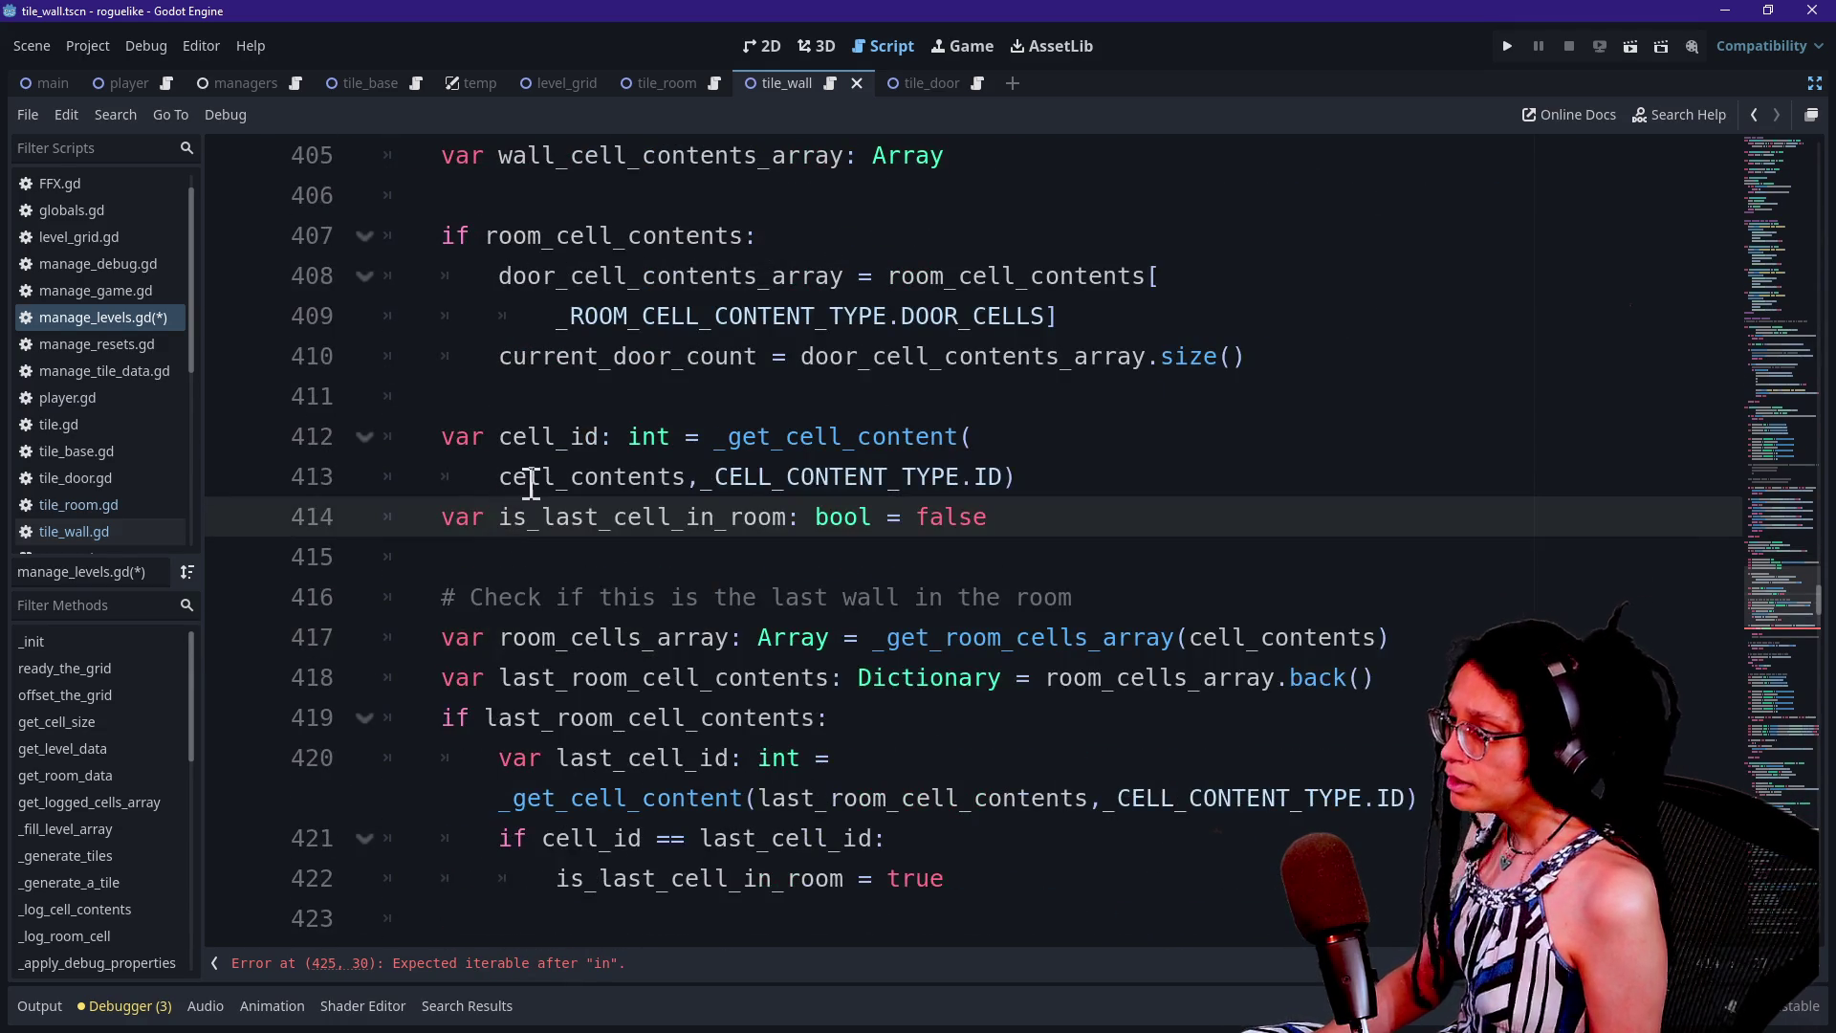
click(470, 651)
drag(488, 681, 658, 655)
scroll(667, 657, up, 1)
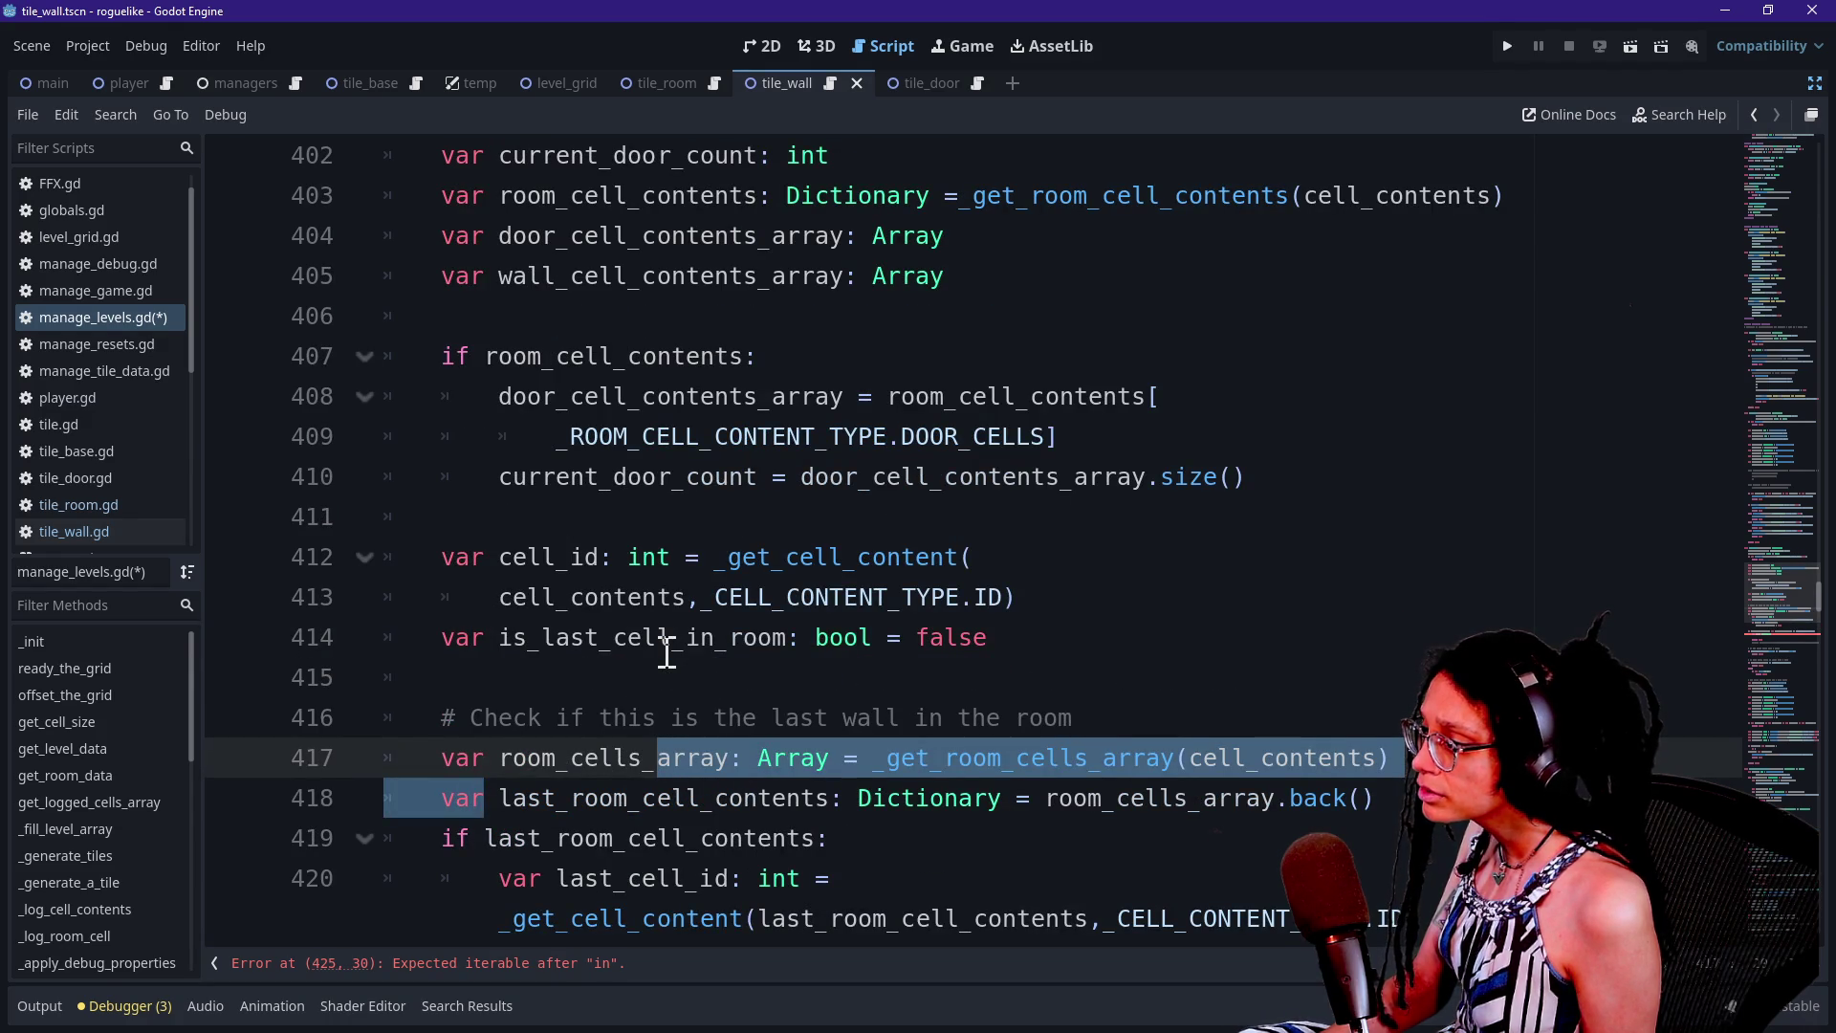
mouse_move(570, 396)
mouse_down()
mouse_move(741, 396)
mouse_move(890, 436)
mouse_up()
click(889, 436)
click(1193, 400)
click(1121, 438)
drag(639, 395, 1110, 512)
click(1258, 499)
- Start a wall_cell_contents_array assignment on a new line after the door count assignment
click(1275, 483)
key(Return)
key(Return)
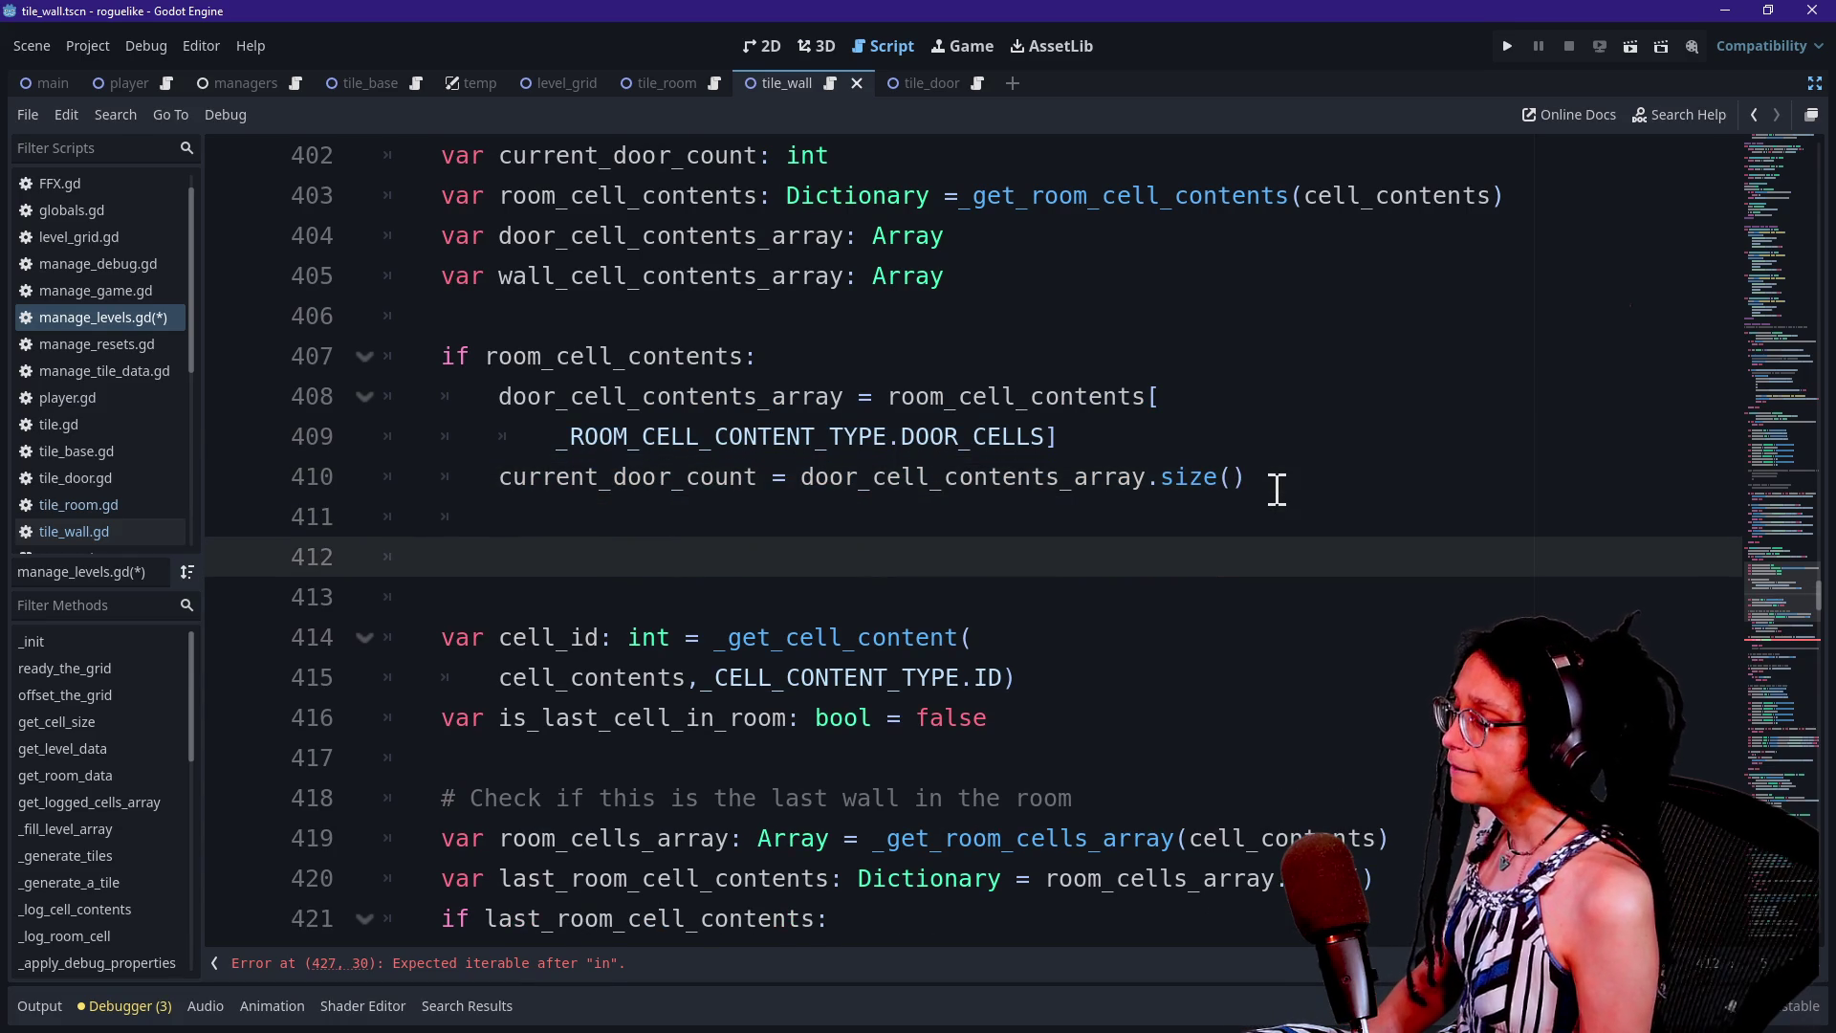
text(f)
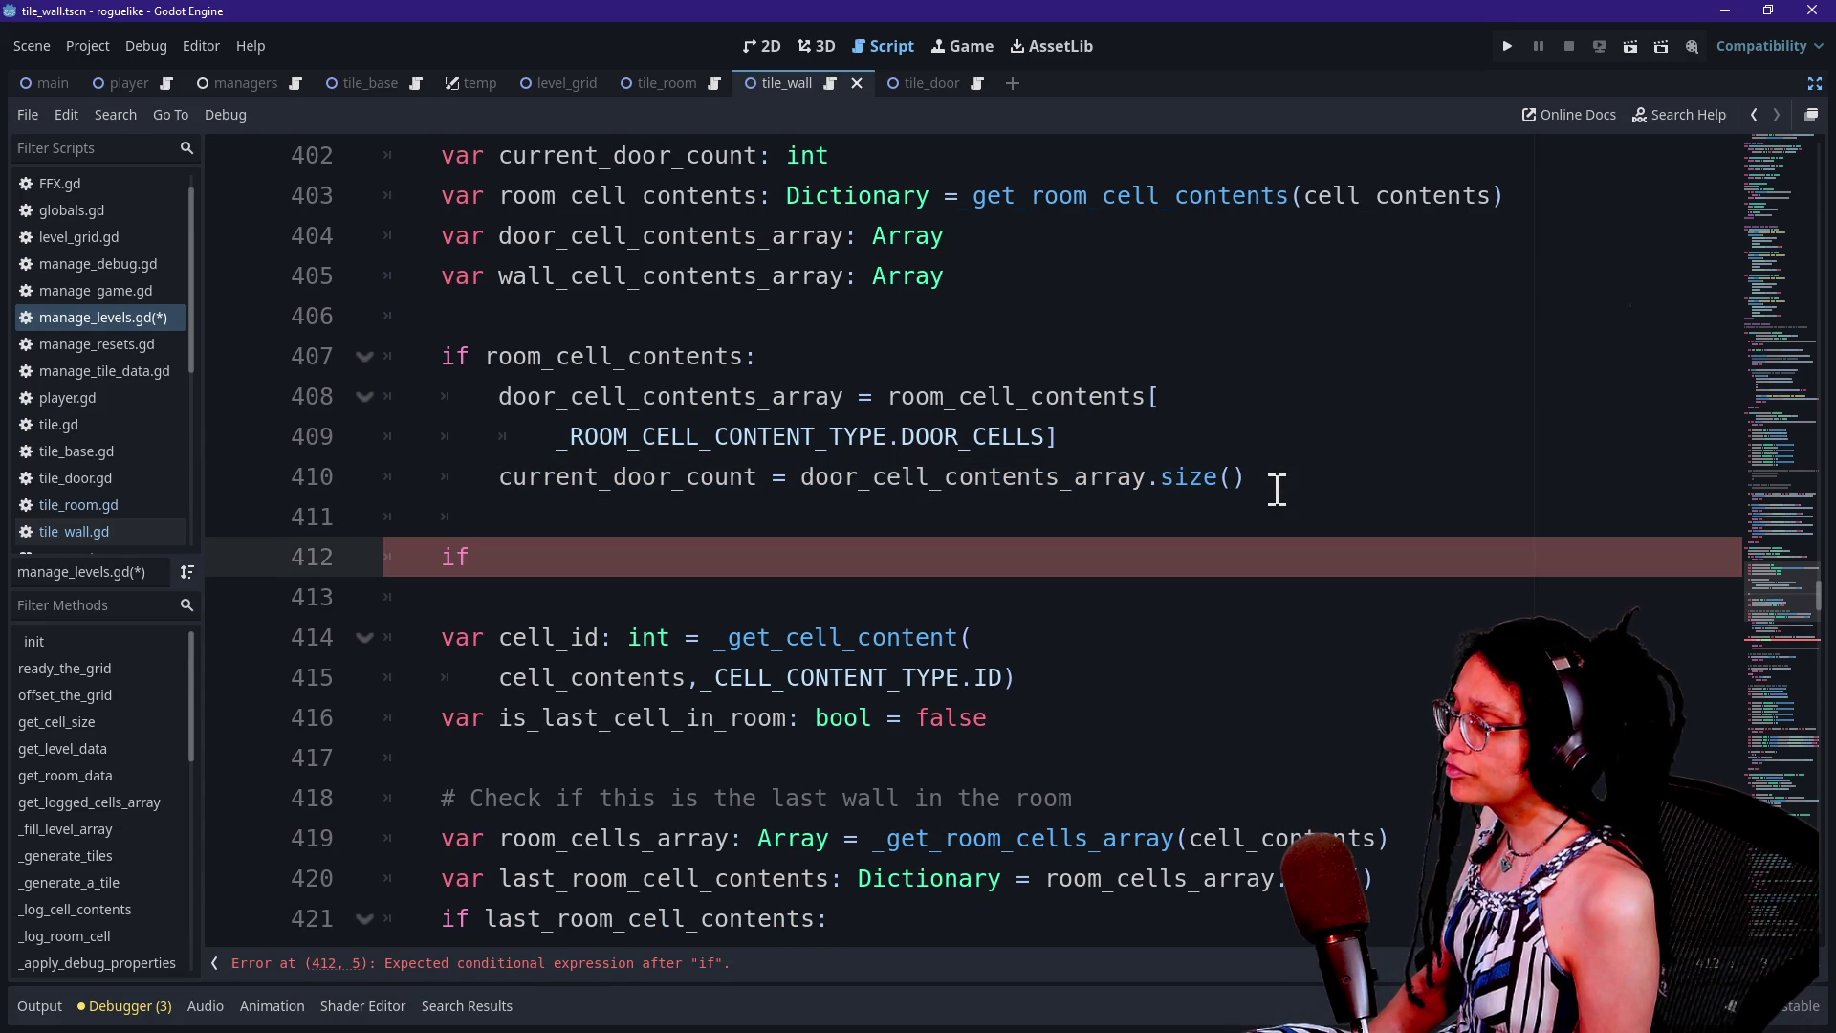
key(BackSpace)
key(BackSpace)
key(BackSpace)
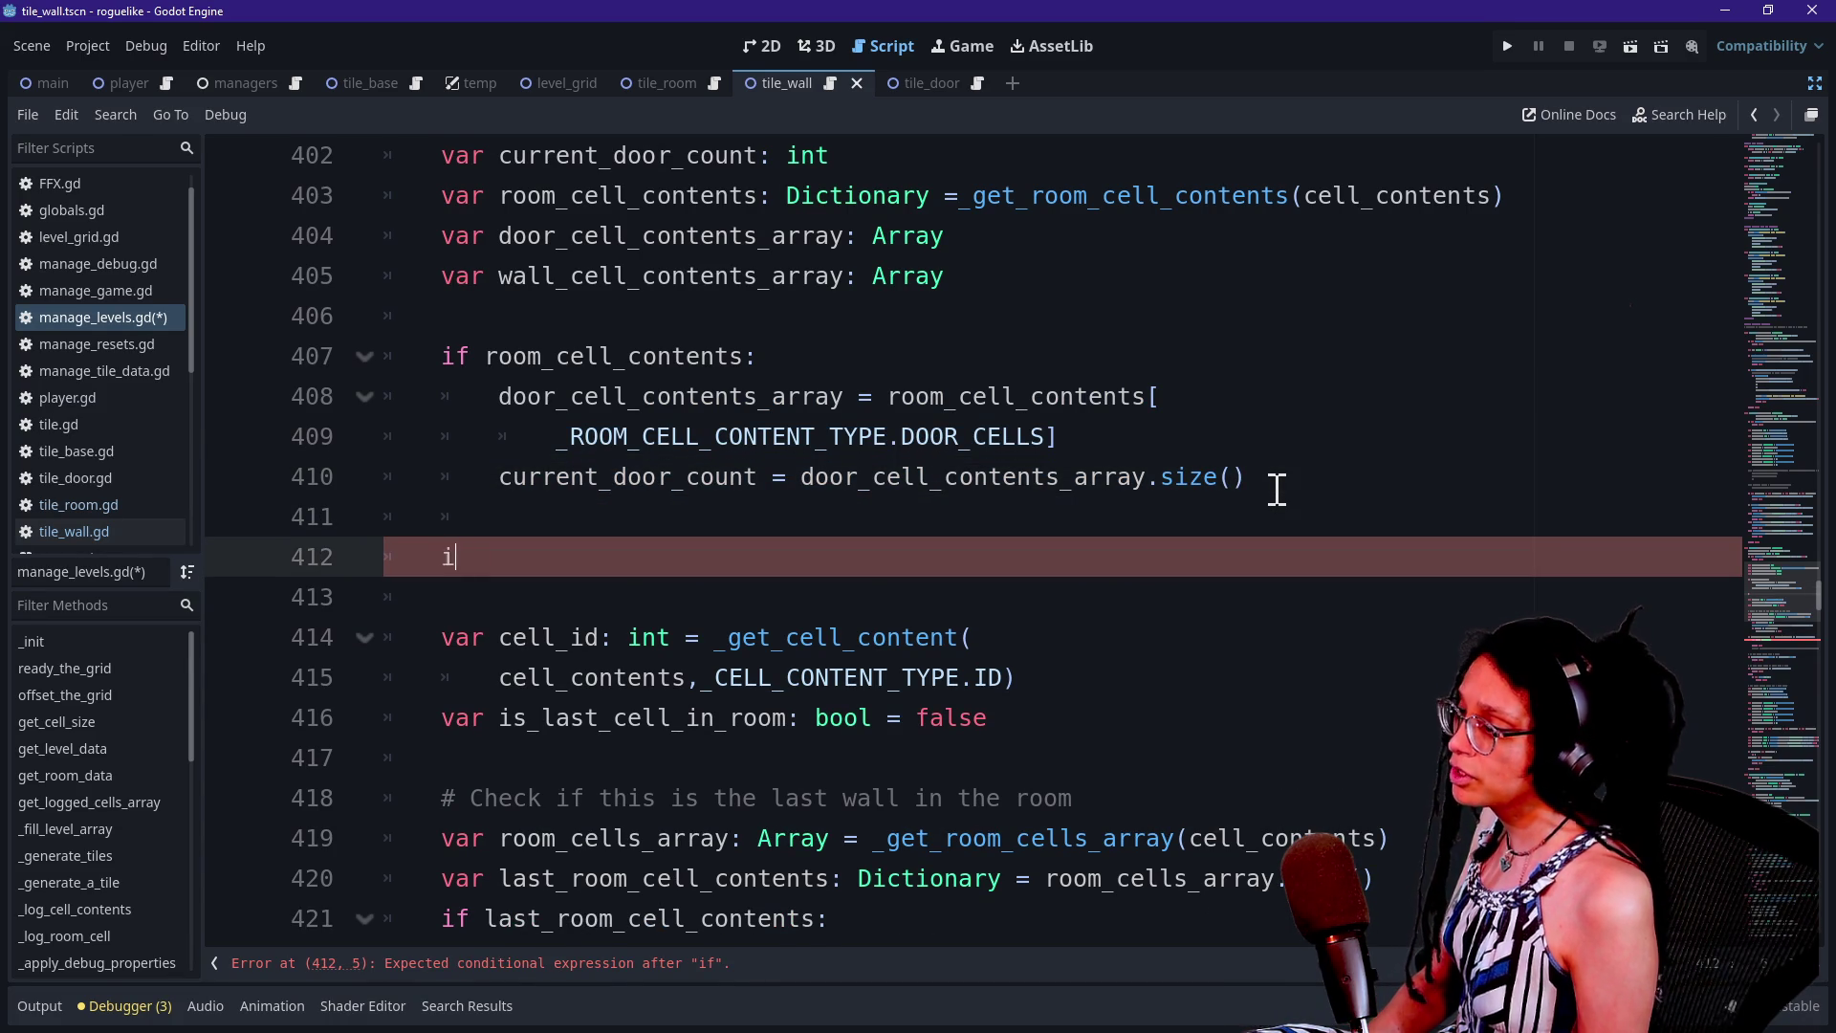
key(Return)
key(Return)
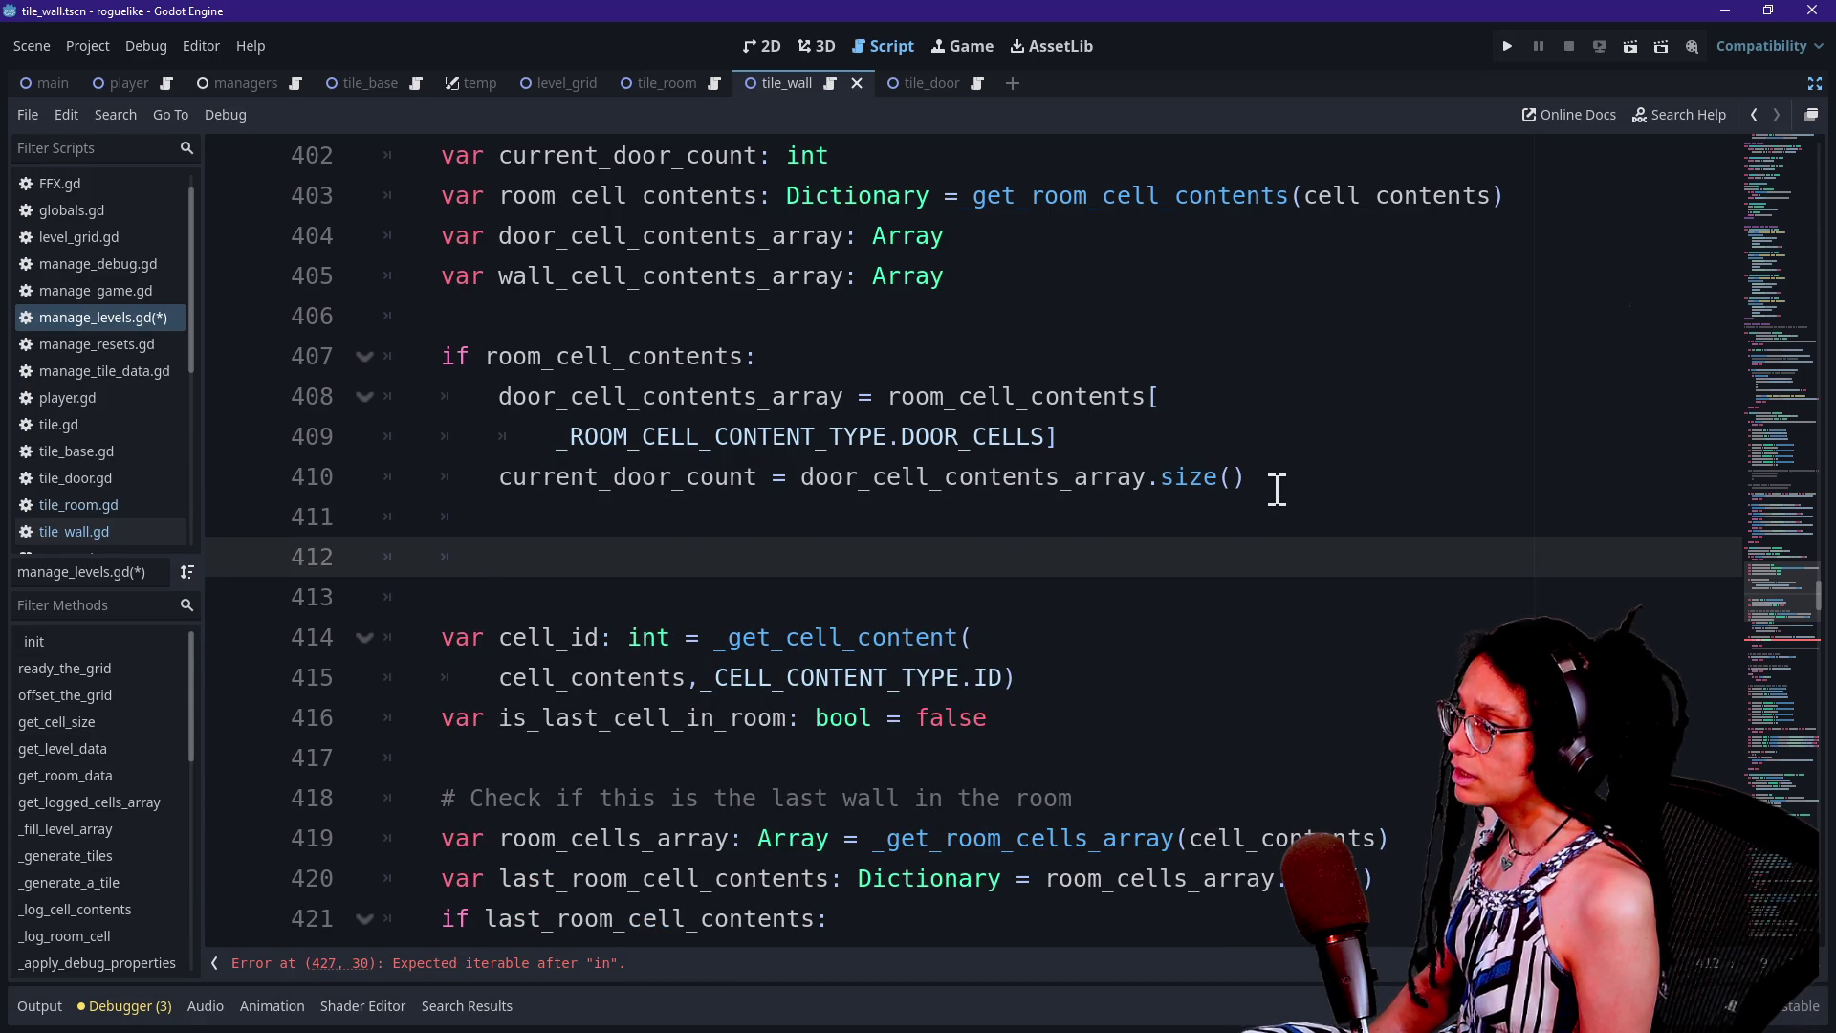
text(_)
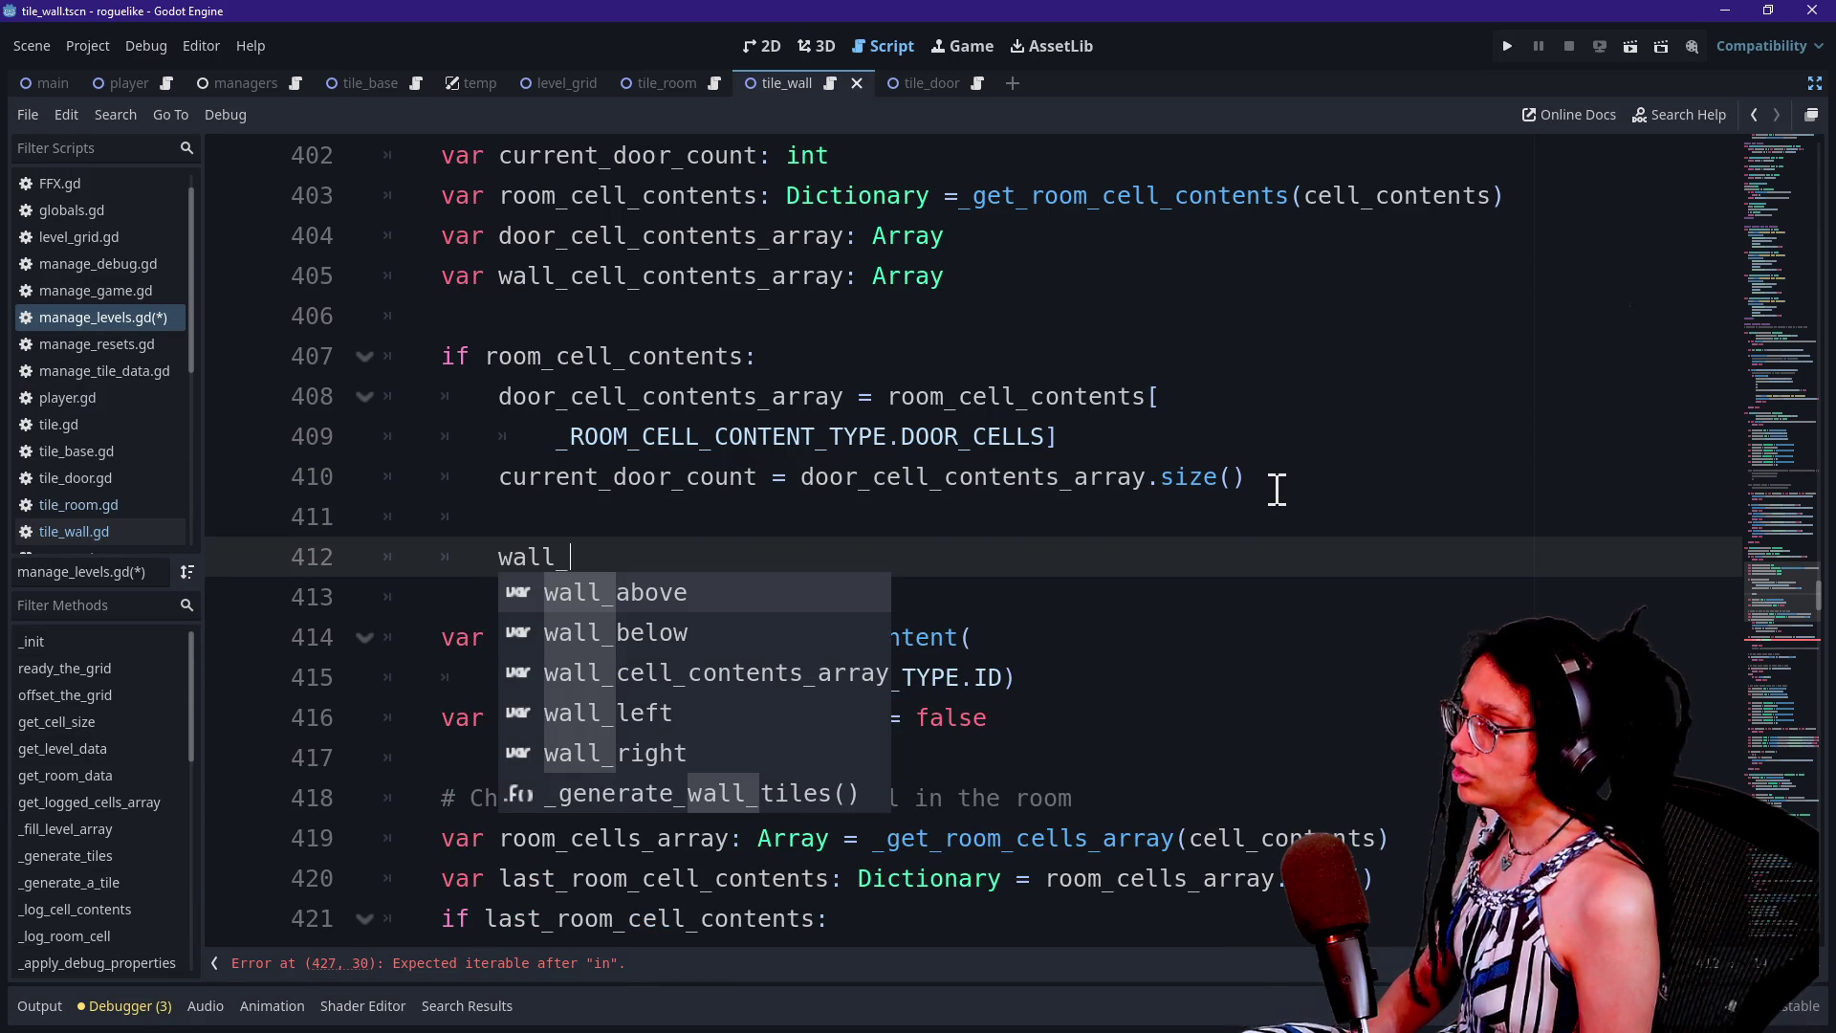
key(Down)
key(Down)
key(Return)
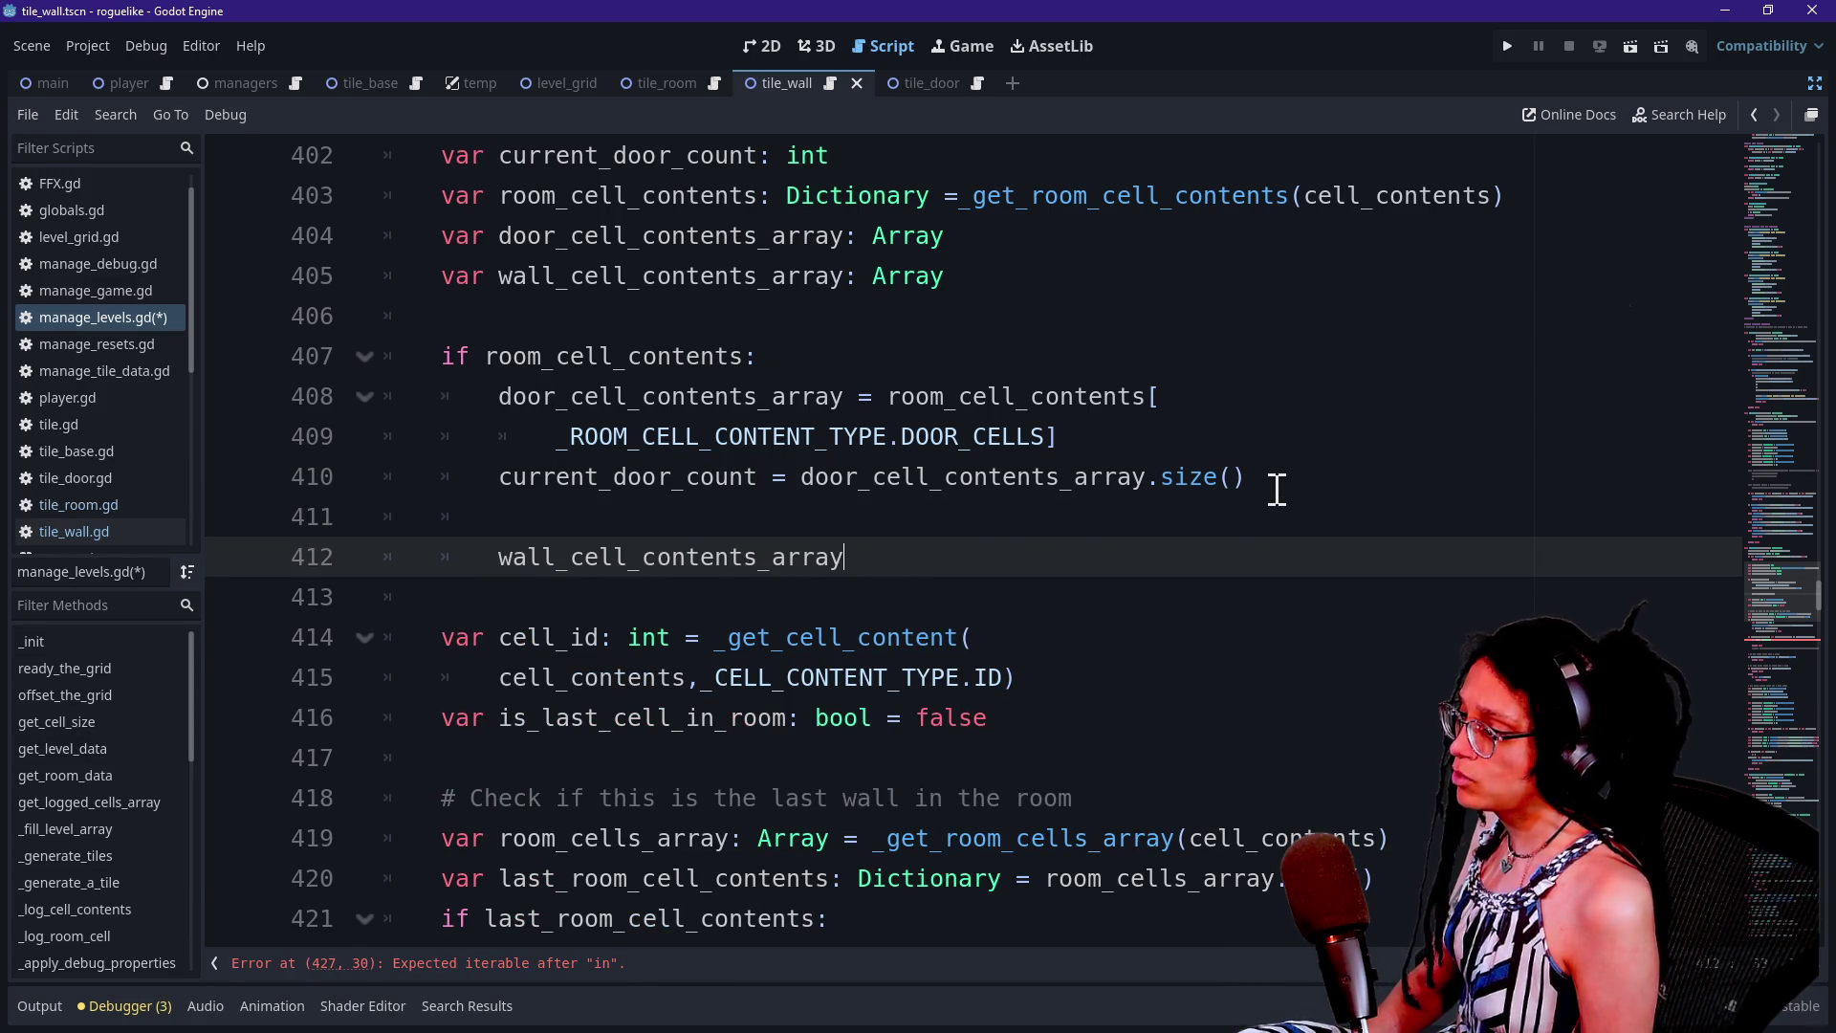
text(A)
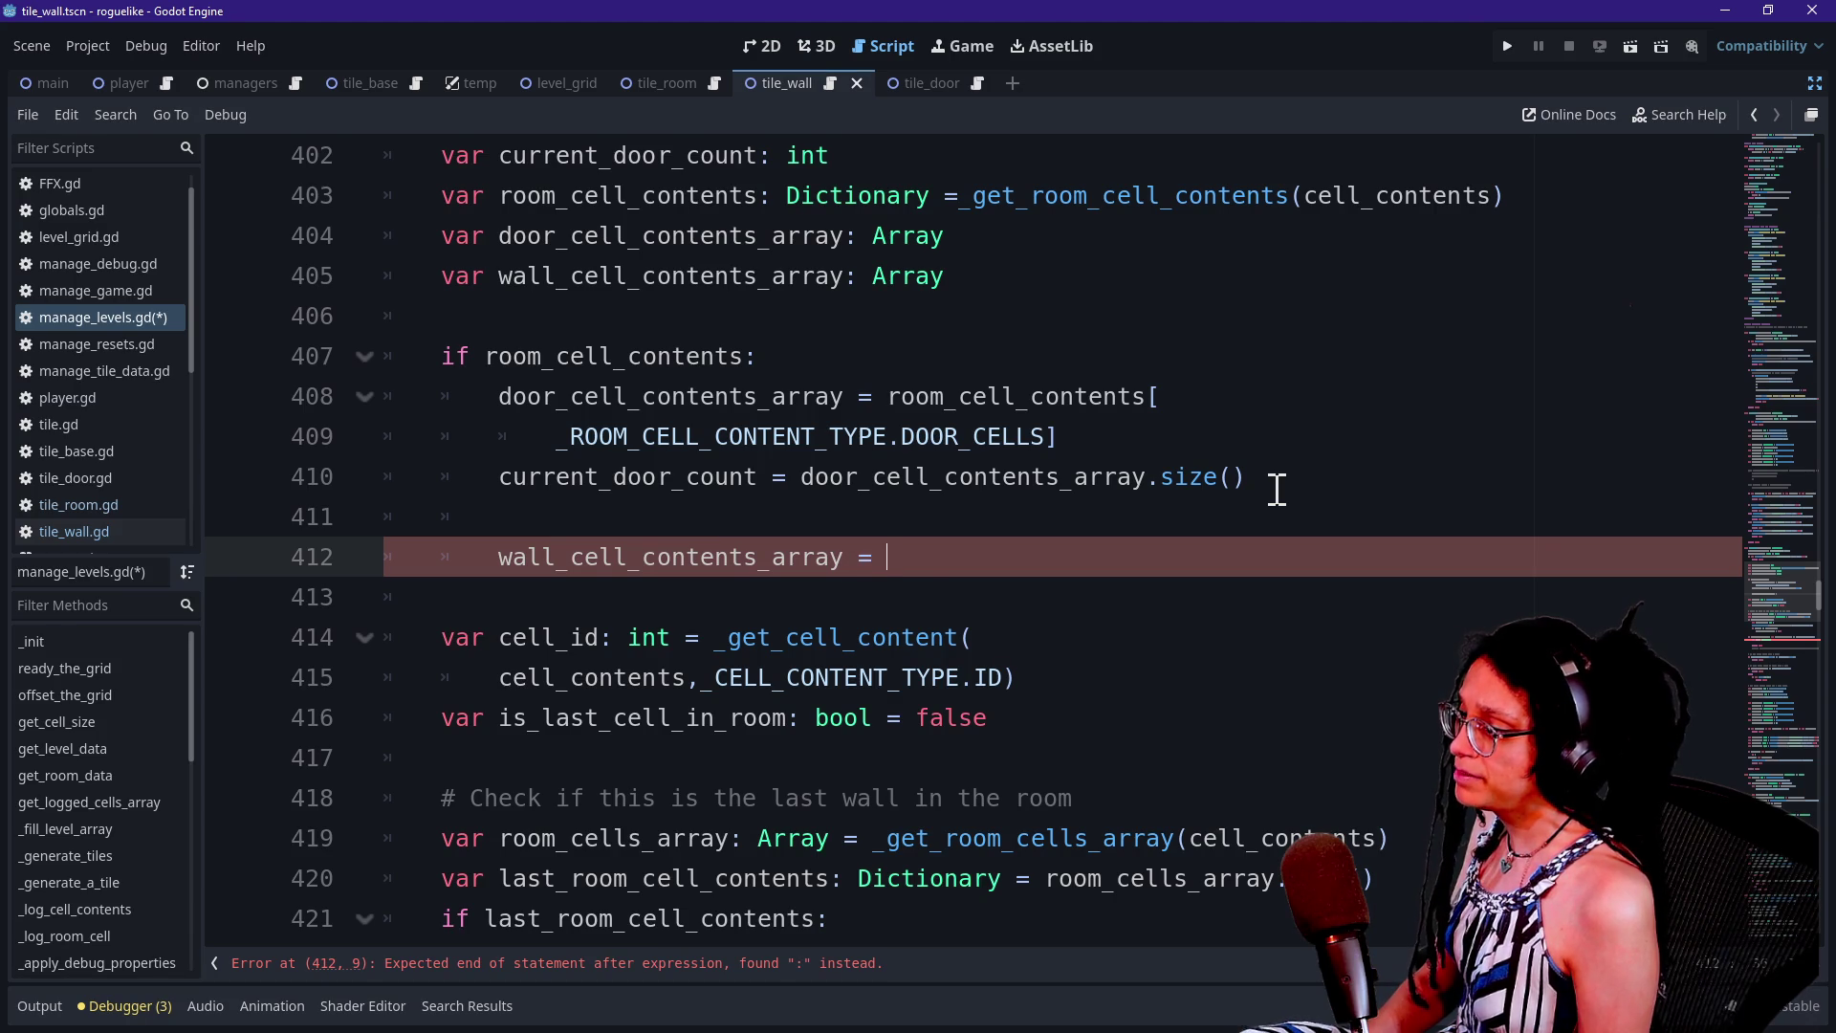
text(r)
- Assign it the copied room_cell_contents lookup, changed from DOOR_CELLS to WALL_CELLS
mouse_move(1125, 439)
mouse_down()
mouse_move(932, 429)
mouse_move(889, 395)
mouse_up()
key(ctrl+c)
click(982, 554)
key(ctrl+v)
click(898, 563)
key(BackSpace)
double_click(921, 602)
text(WALL)
- Check the door-count line, then return to the loop header after 'in' on line 428
click(600, 396)
drag(471, 478, 1167, 483)
double_click(805, 476)
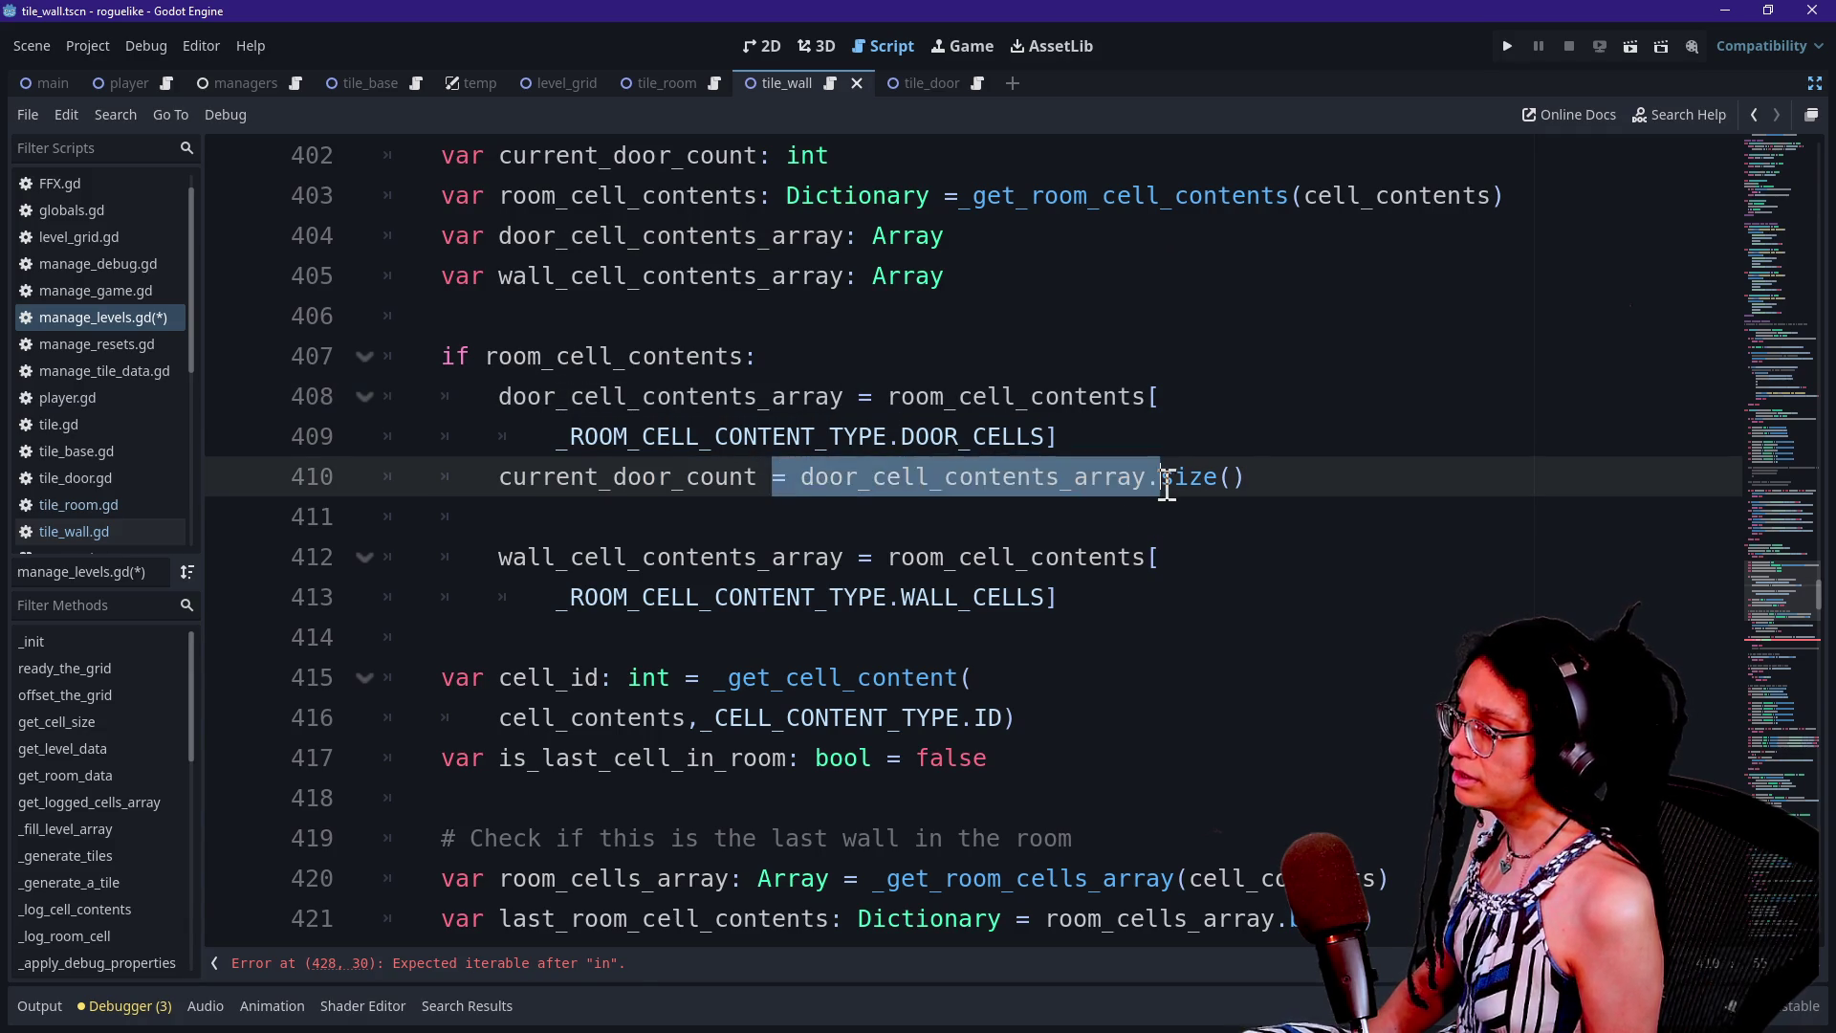
click(1166, 480)
click(1078, 597)
scroll(1079, 600, down, 2)
scroll(1077, 597, down, 4)
click(918, 528)
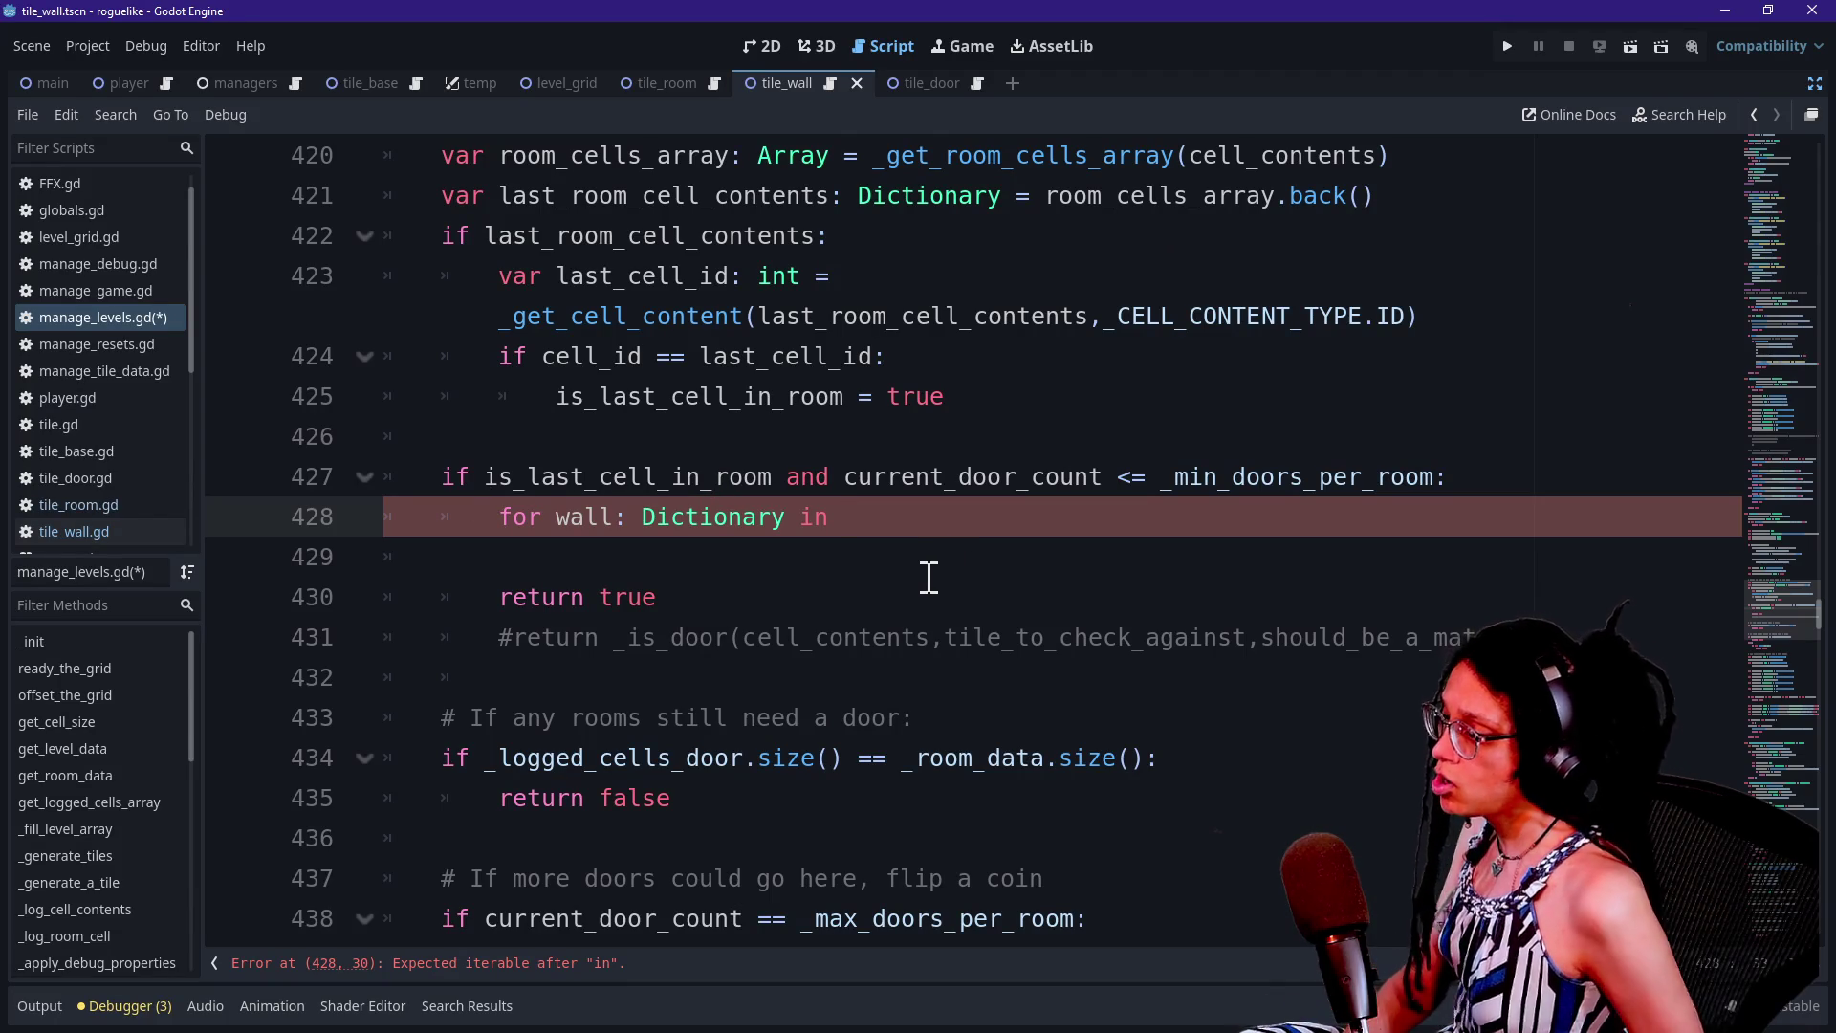
- Finish the loop header as 'for wall: Dictionary in wall_cell_contents_array:' and open its body
text(al)
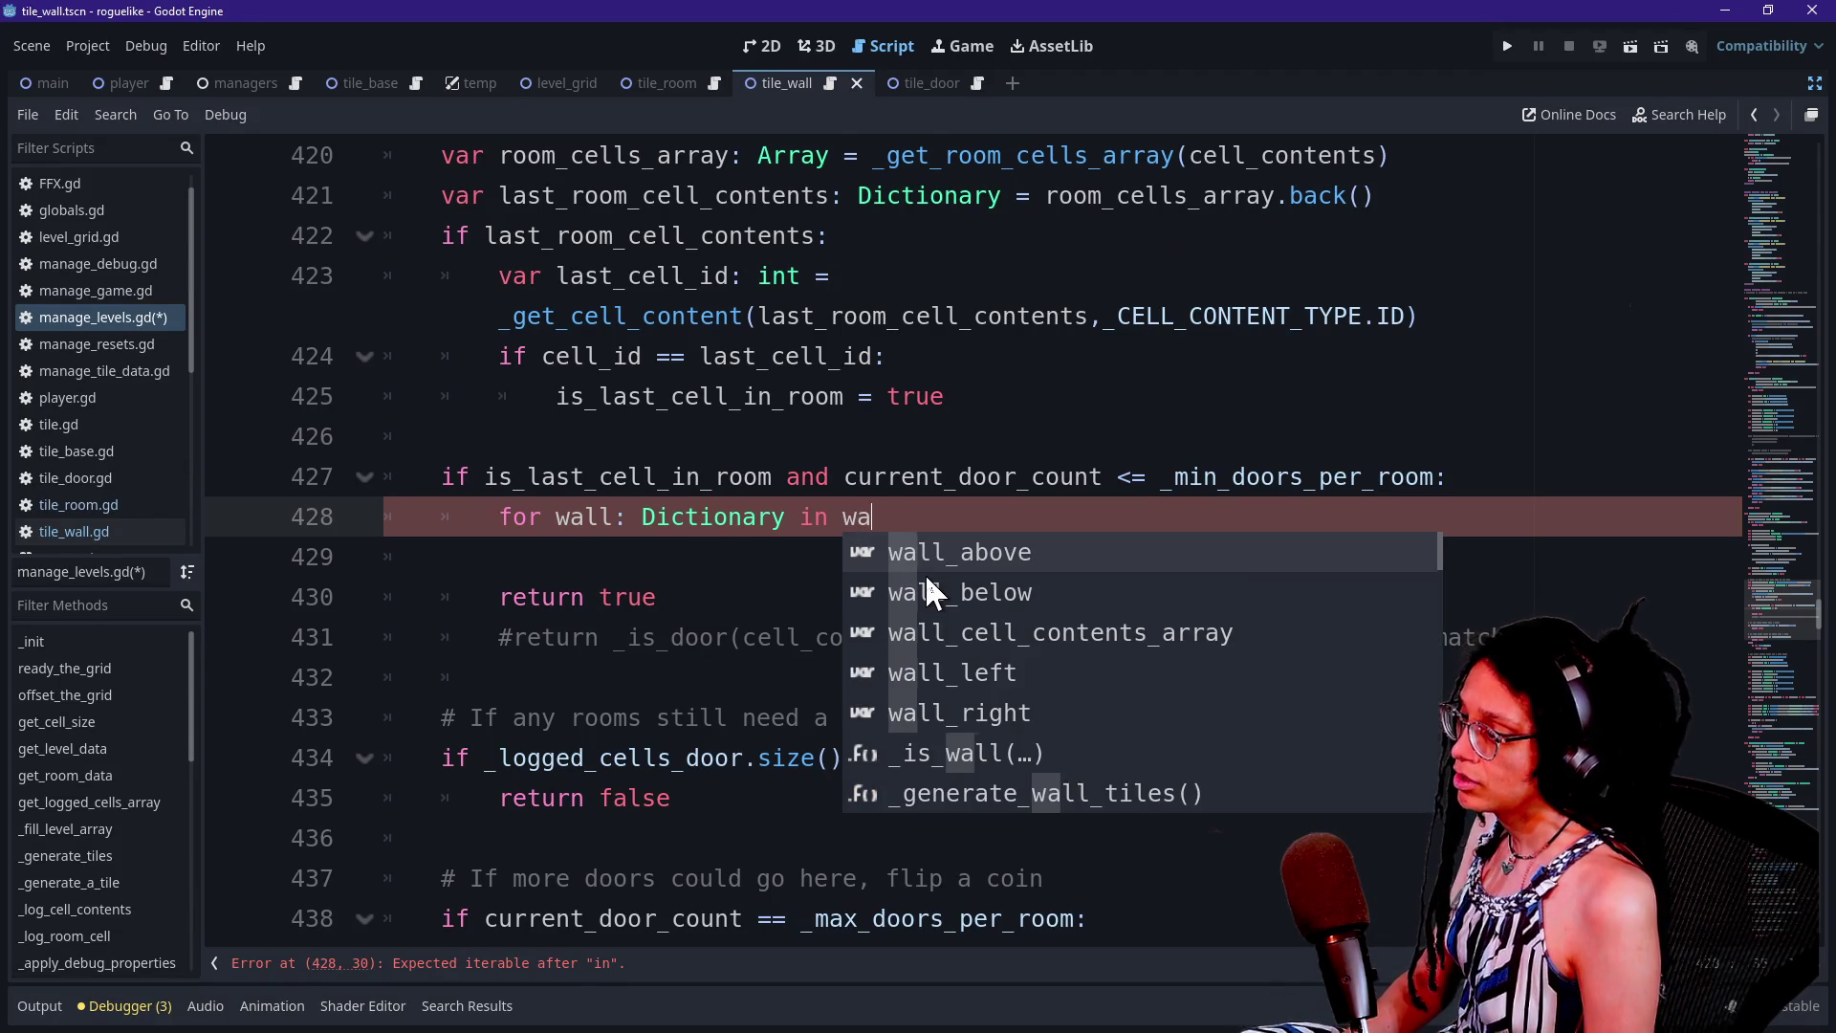
text(l)
key(Down)
key(Down)
key(Return)
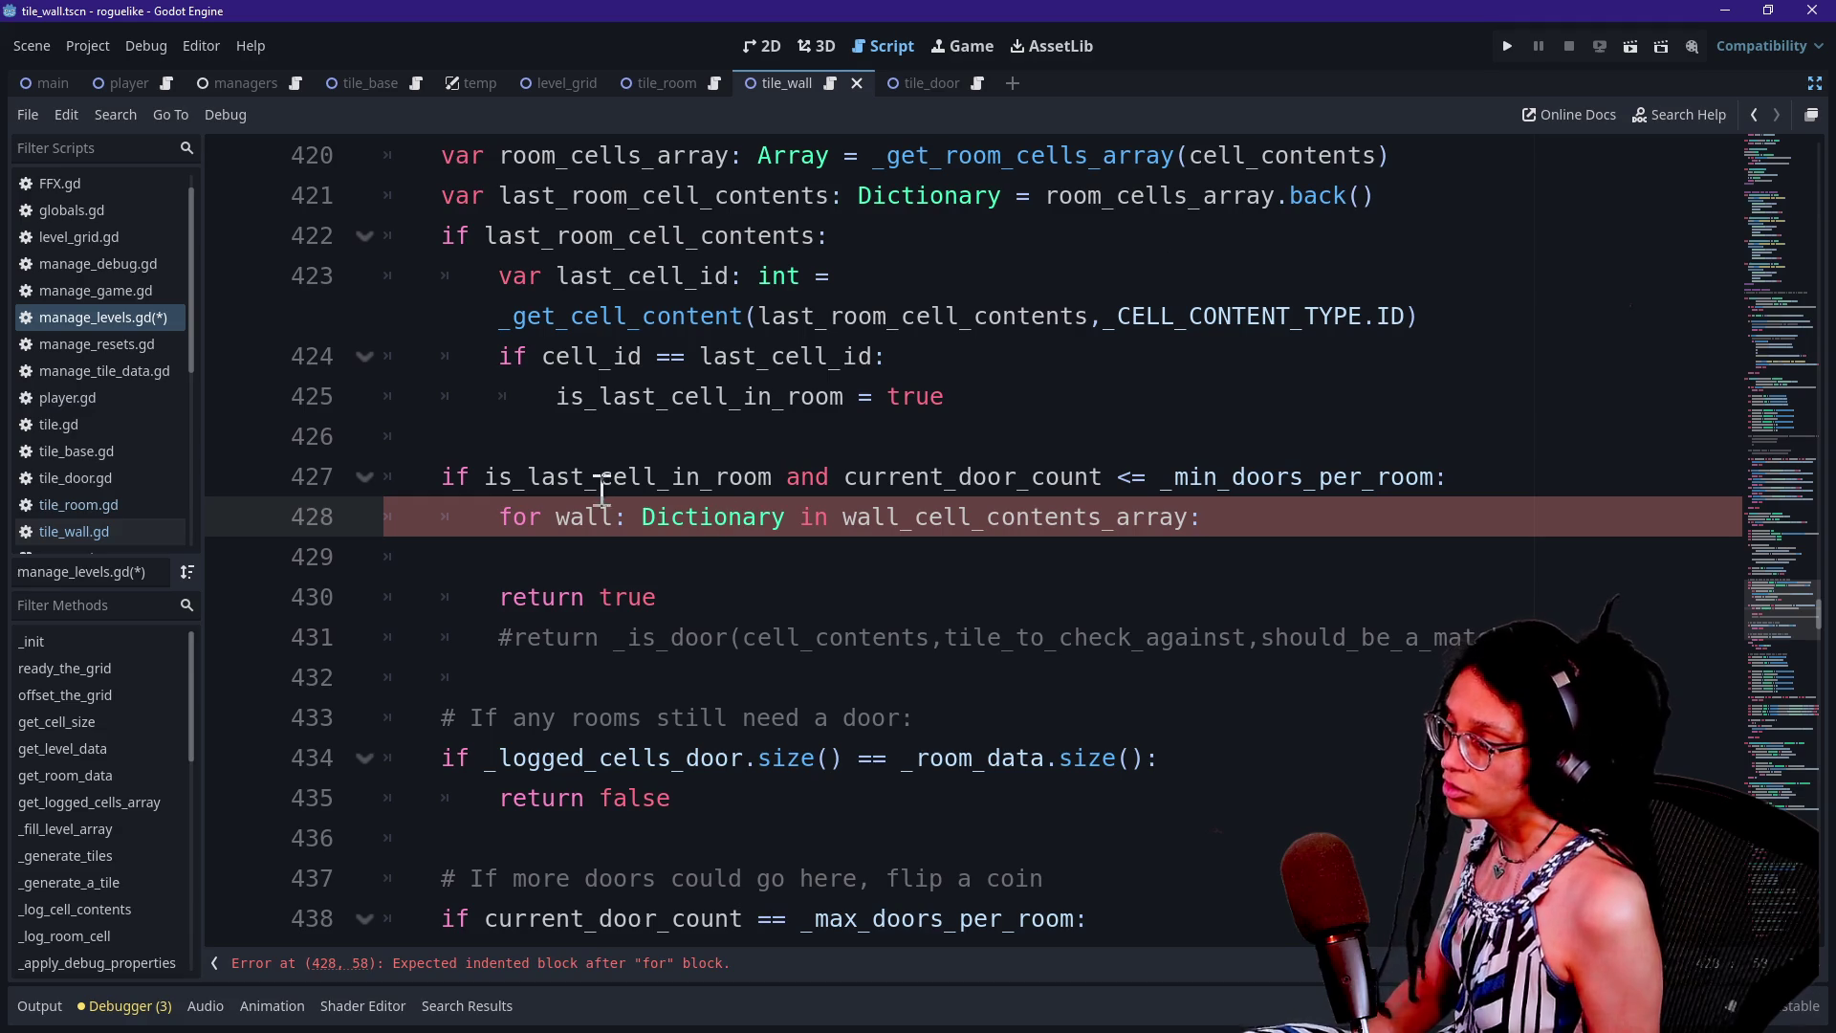
text(L)
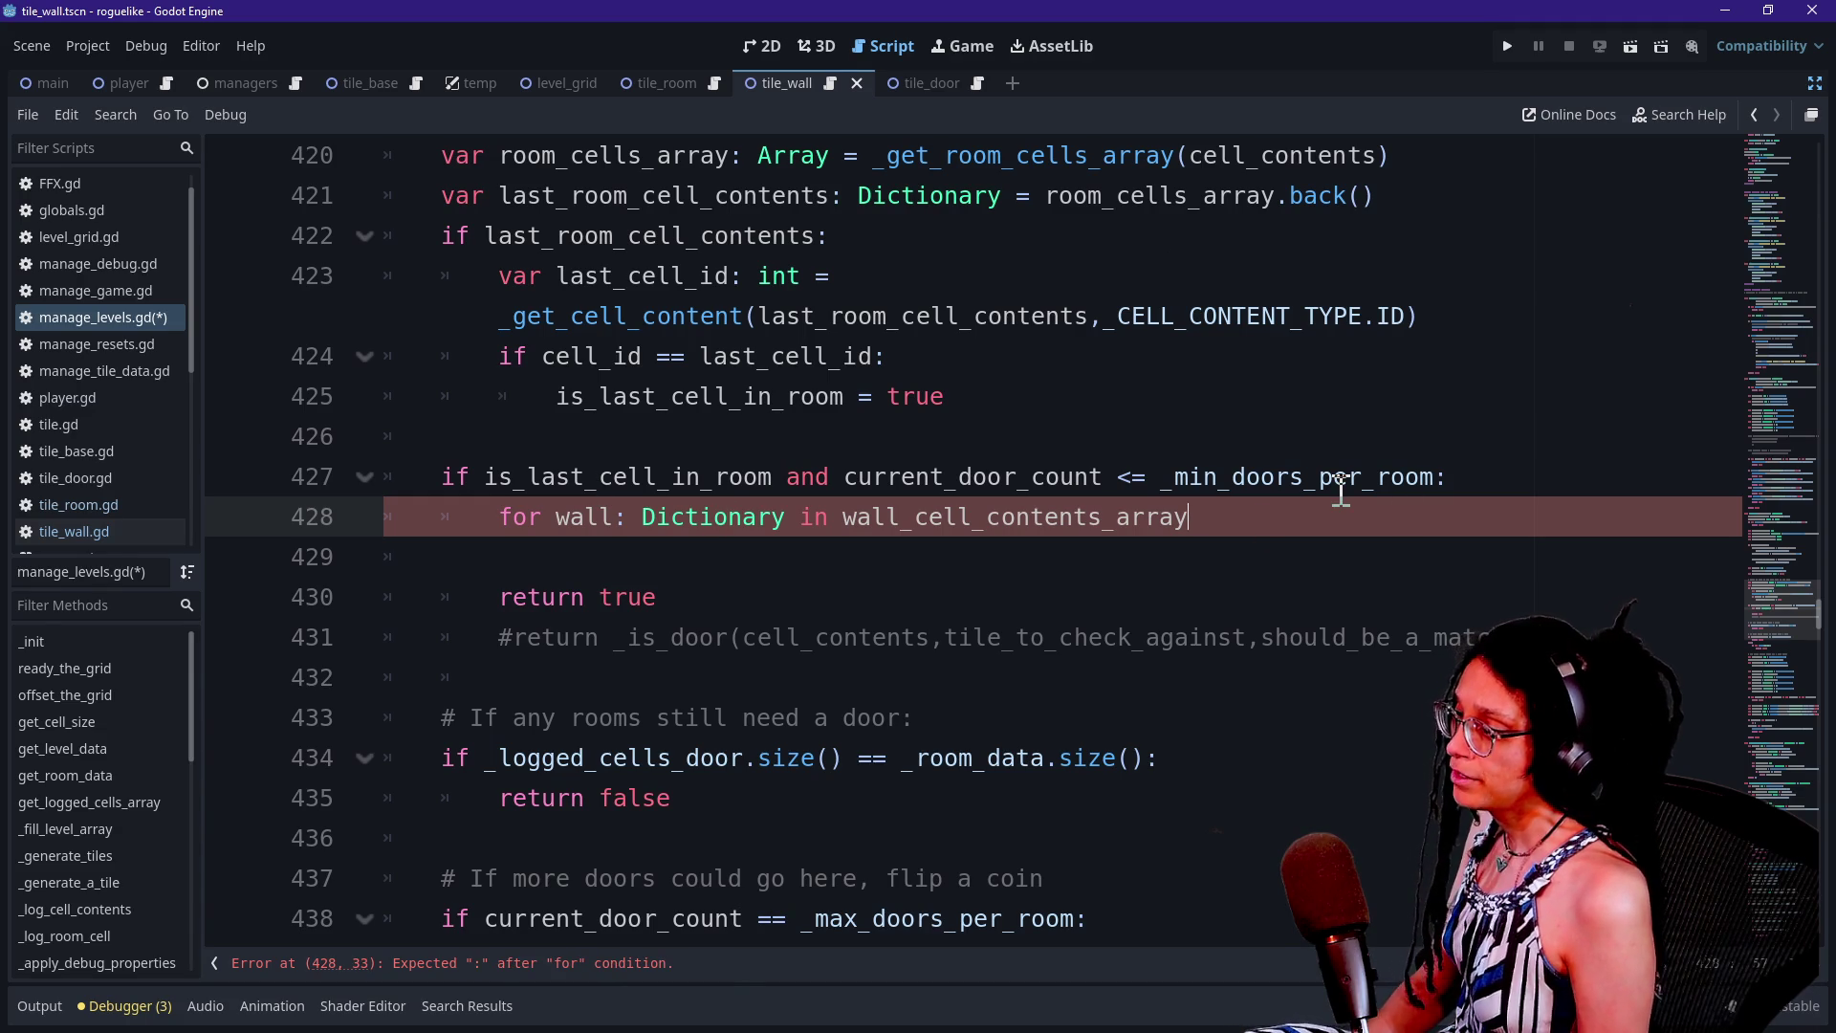
text(:)
key(Return)
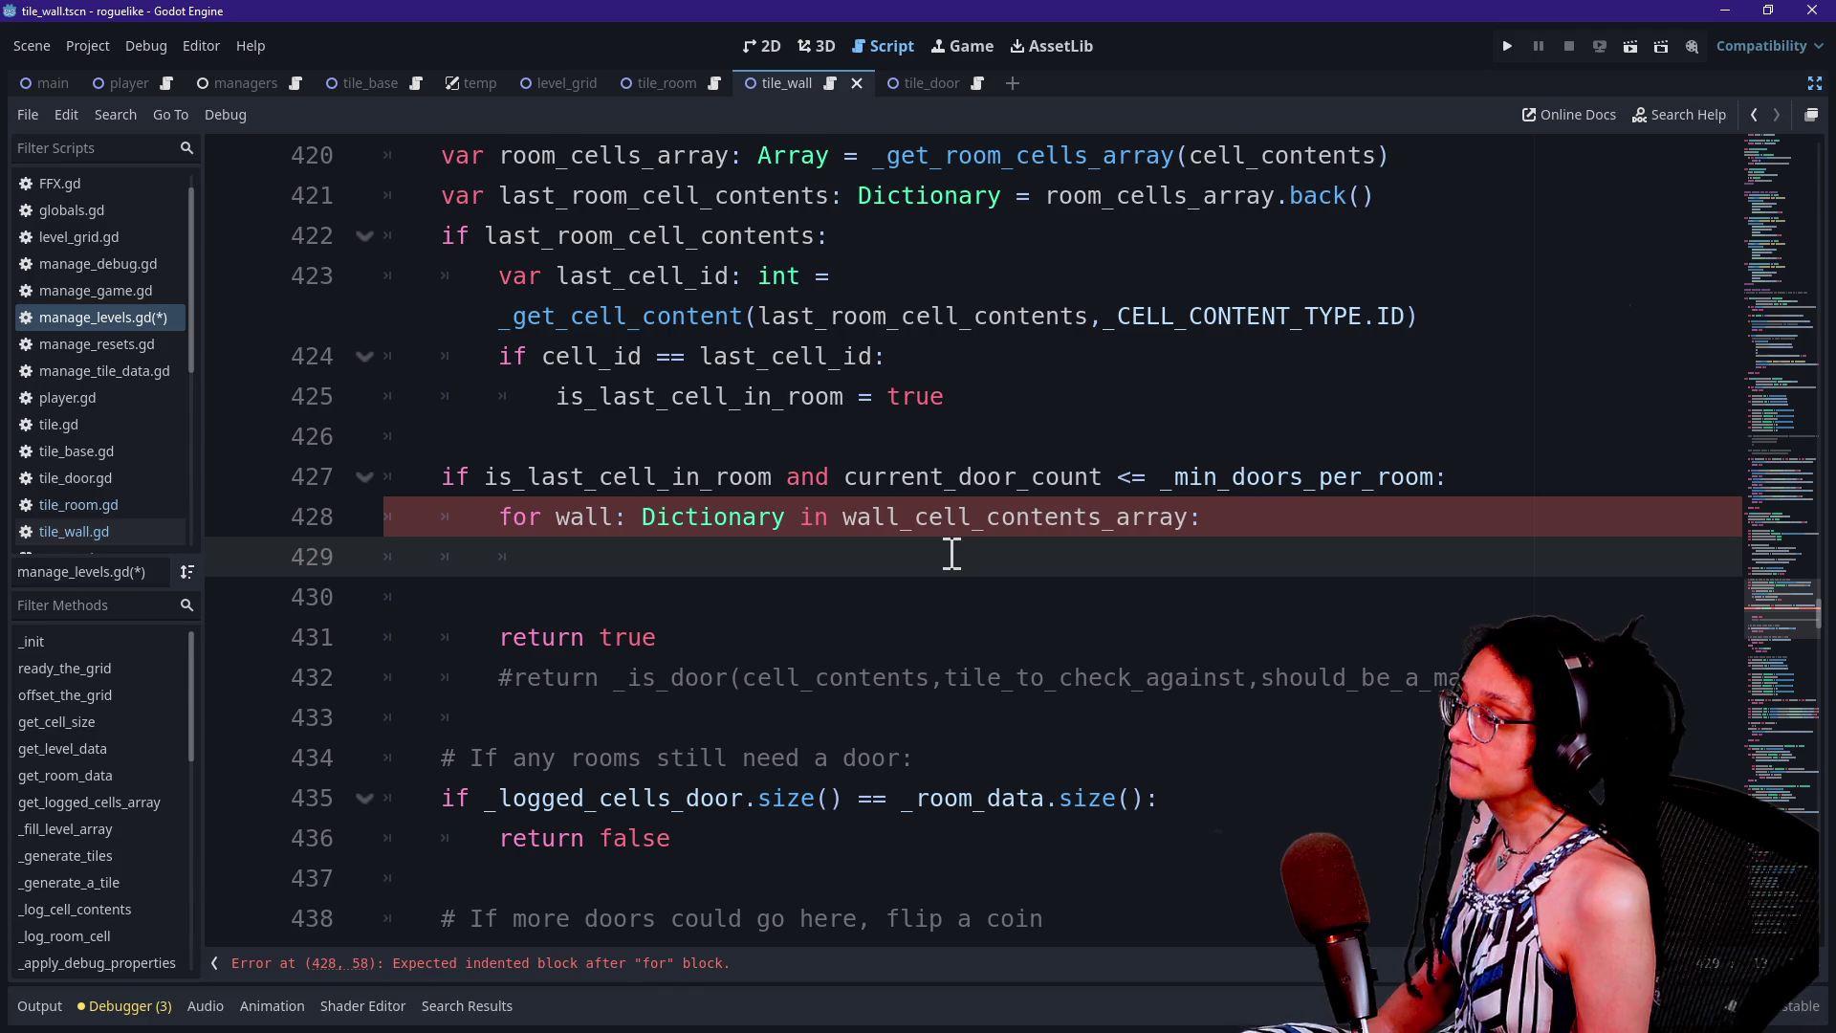
- Move the _is_door(cell_contents, tile_to_check_against, should_be_a_match) call from the comment into the loop, deleting '#return'
text(_)
mouse_move(951, 553)
mouse_down()
mouse_move(1454, 635)
mouse_move(1442, 659)
mouse_move(582, 677)
mouse_up()
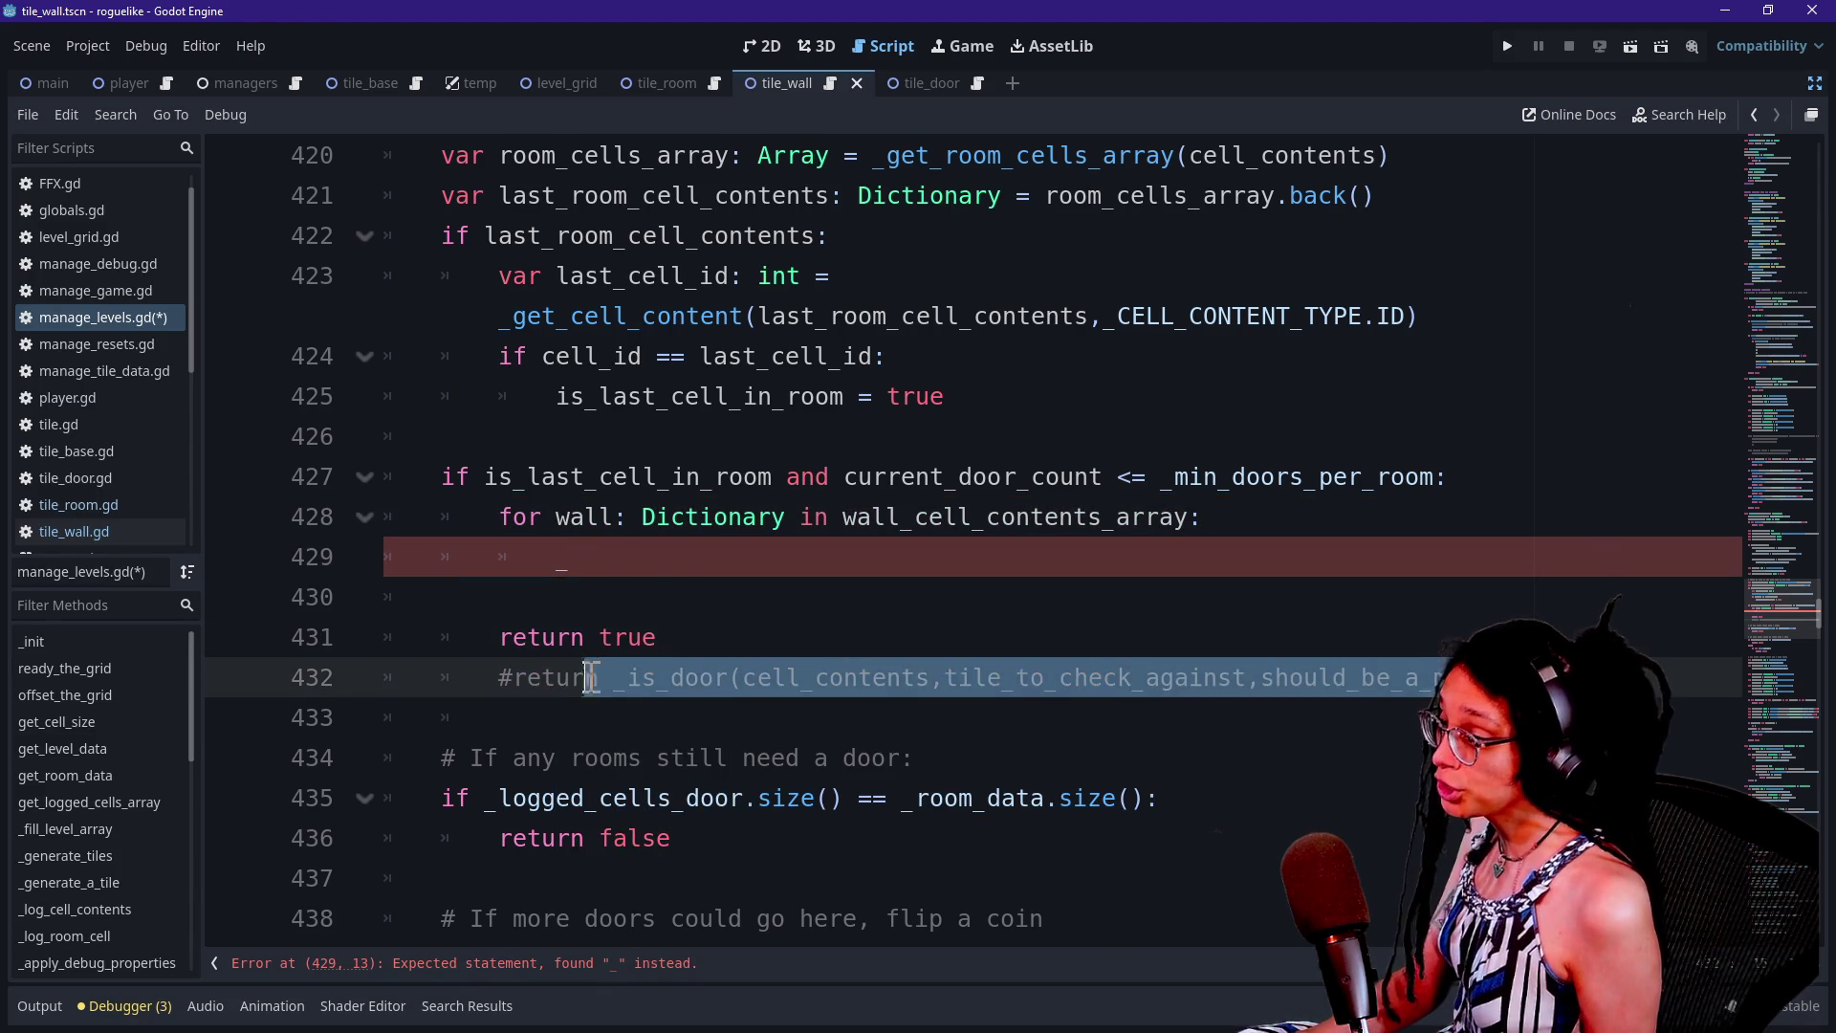
key(ctrl+x)
click(573, 557)
key(BackSpace)
key(ctrl+v)
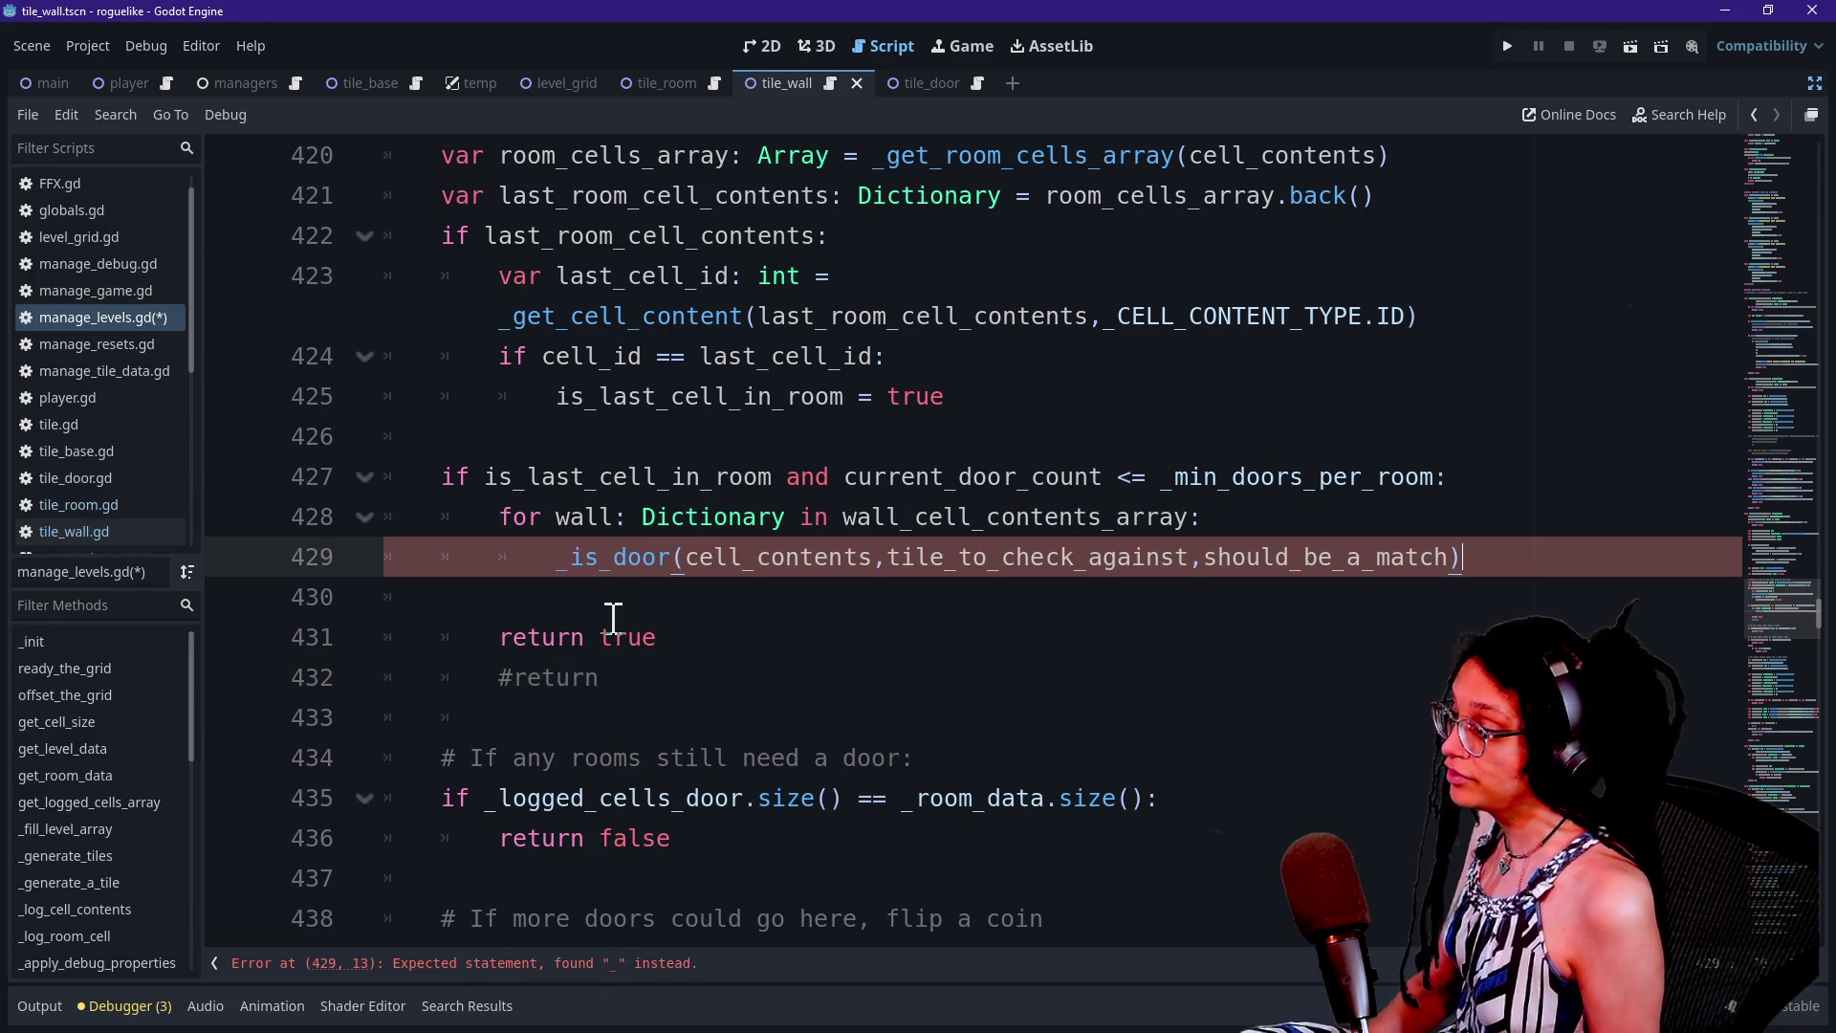
click(667, 662)
key(BackSpace)
key(BackSpace)
key(BackSpace)
click(688, 560)
drag(688, 561, 871, 561)
- Rename the loop variable to wall_contents and pass it as _is_door's first argument
click(626, 519)
click(617, 521)
text(_contwe)
key(BackSpace)
key(BackSpace)
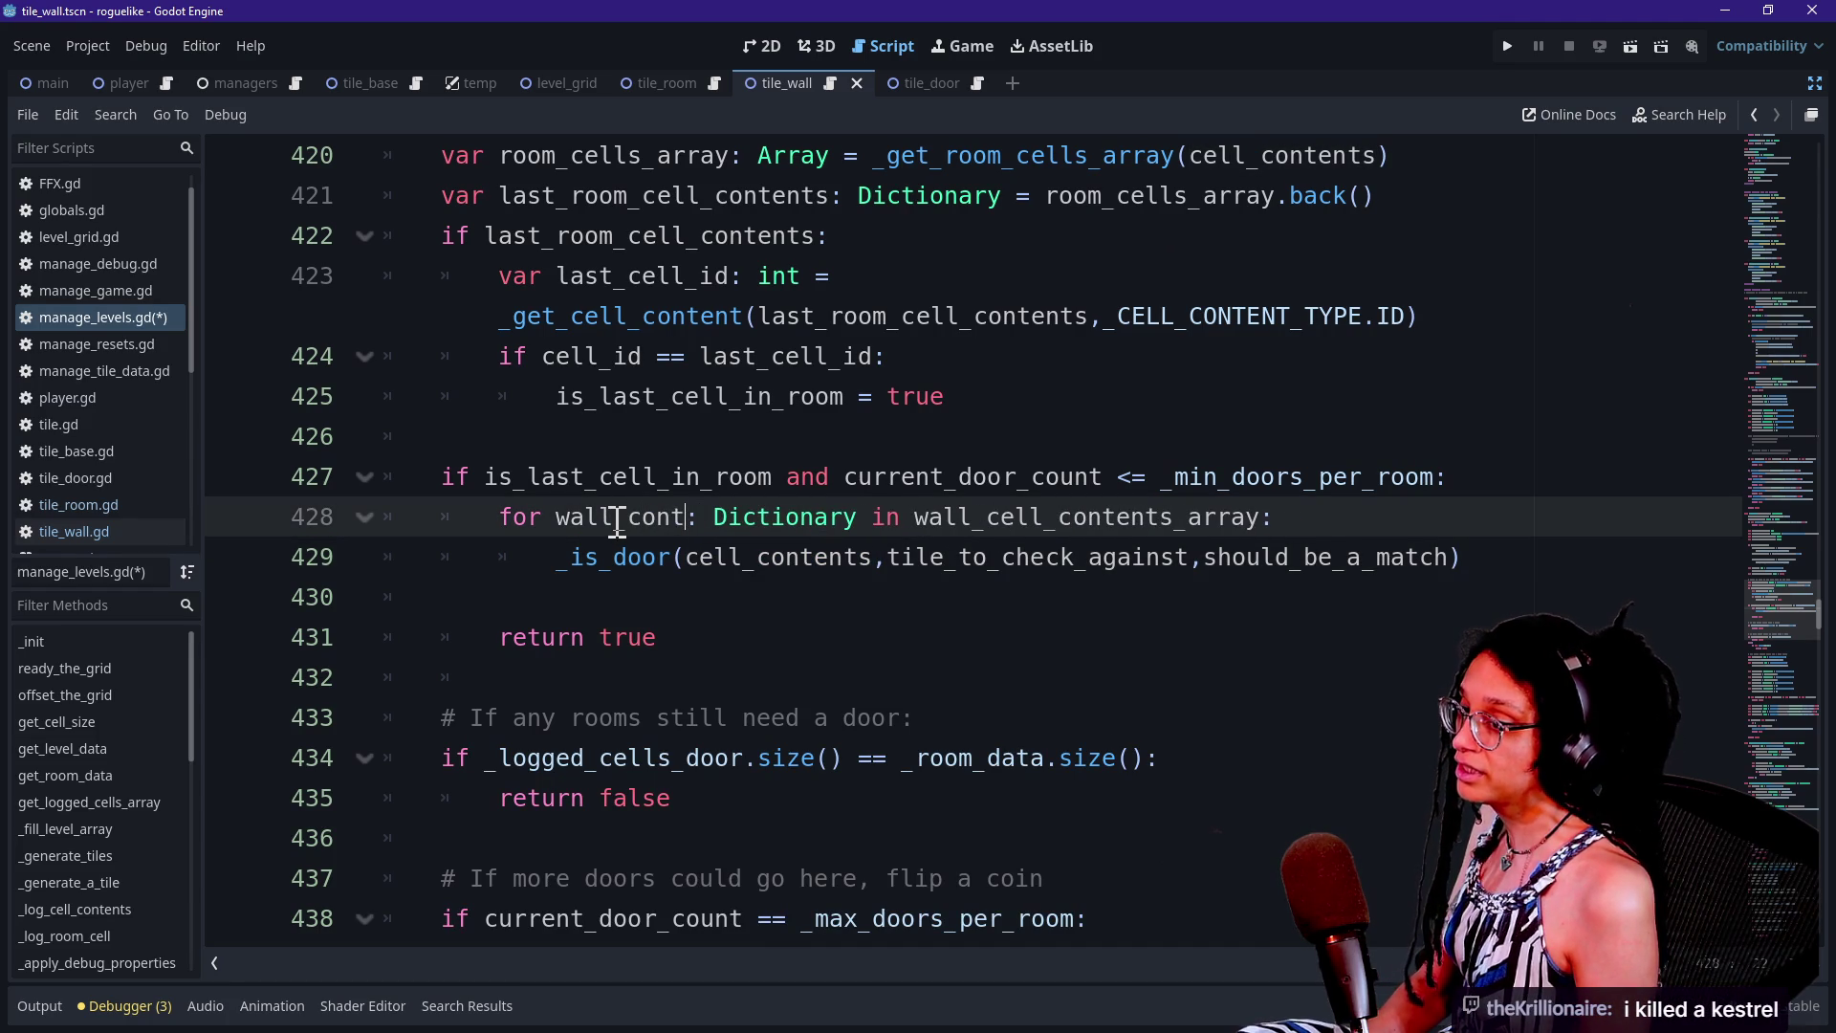
text(ents)
click(775, 558)
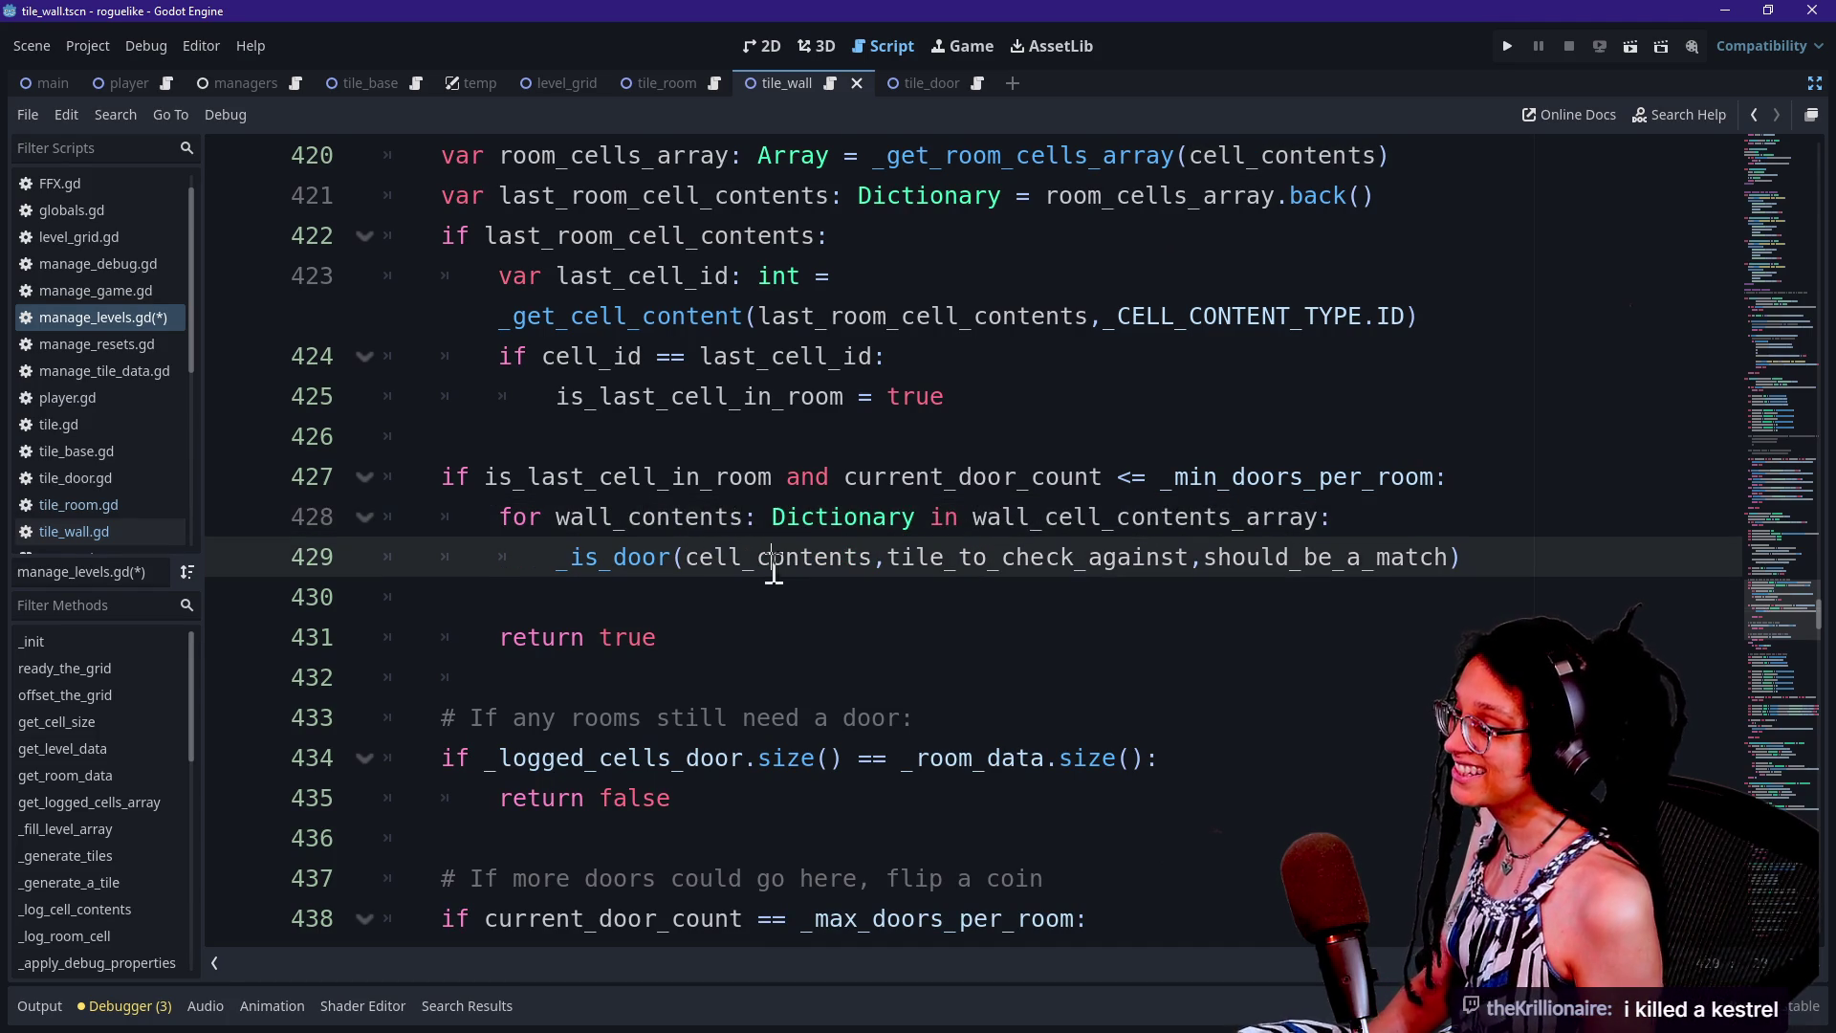
drag(681, 557, 873, 557)
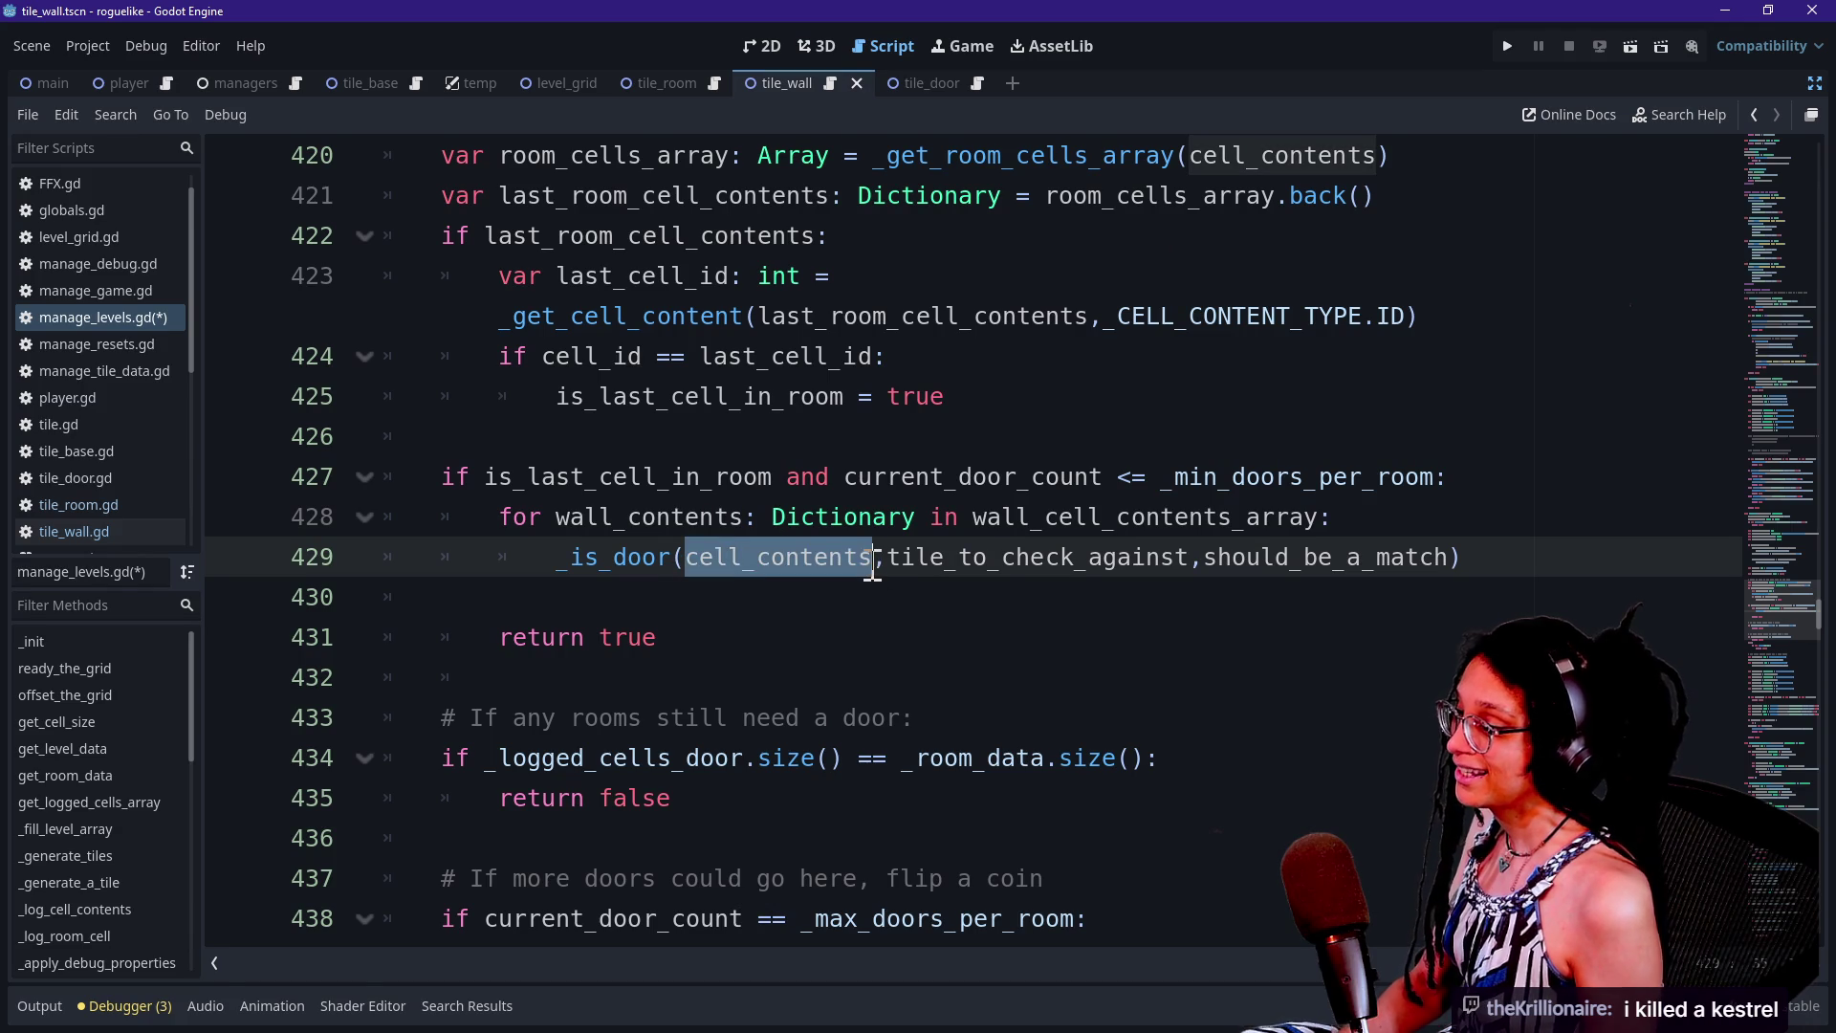
key(BackSpace)
text(wall_contents)
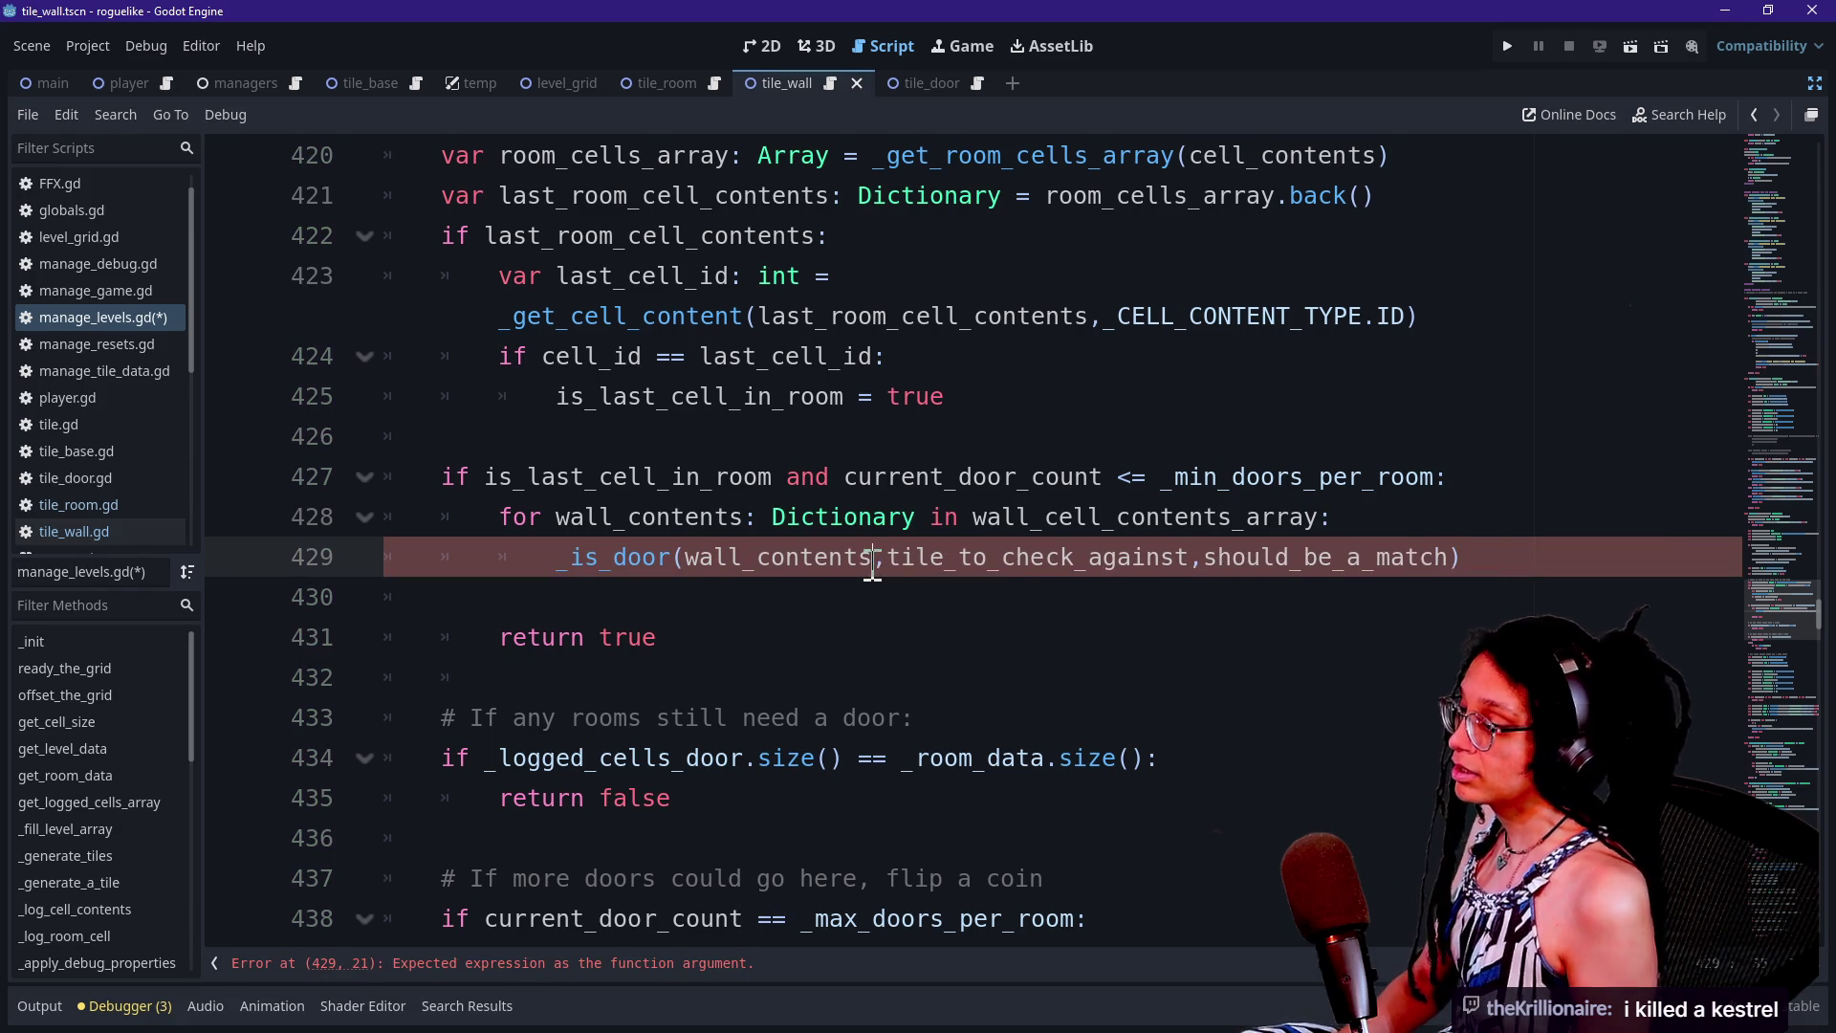
- Dismiss the Dictionary documentation and review the wall_contents and tile_to_check_against arguments
drag(731, 476, 736, 455)
mouse_move(908, 513)
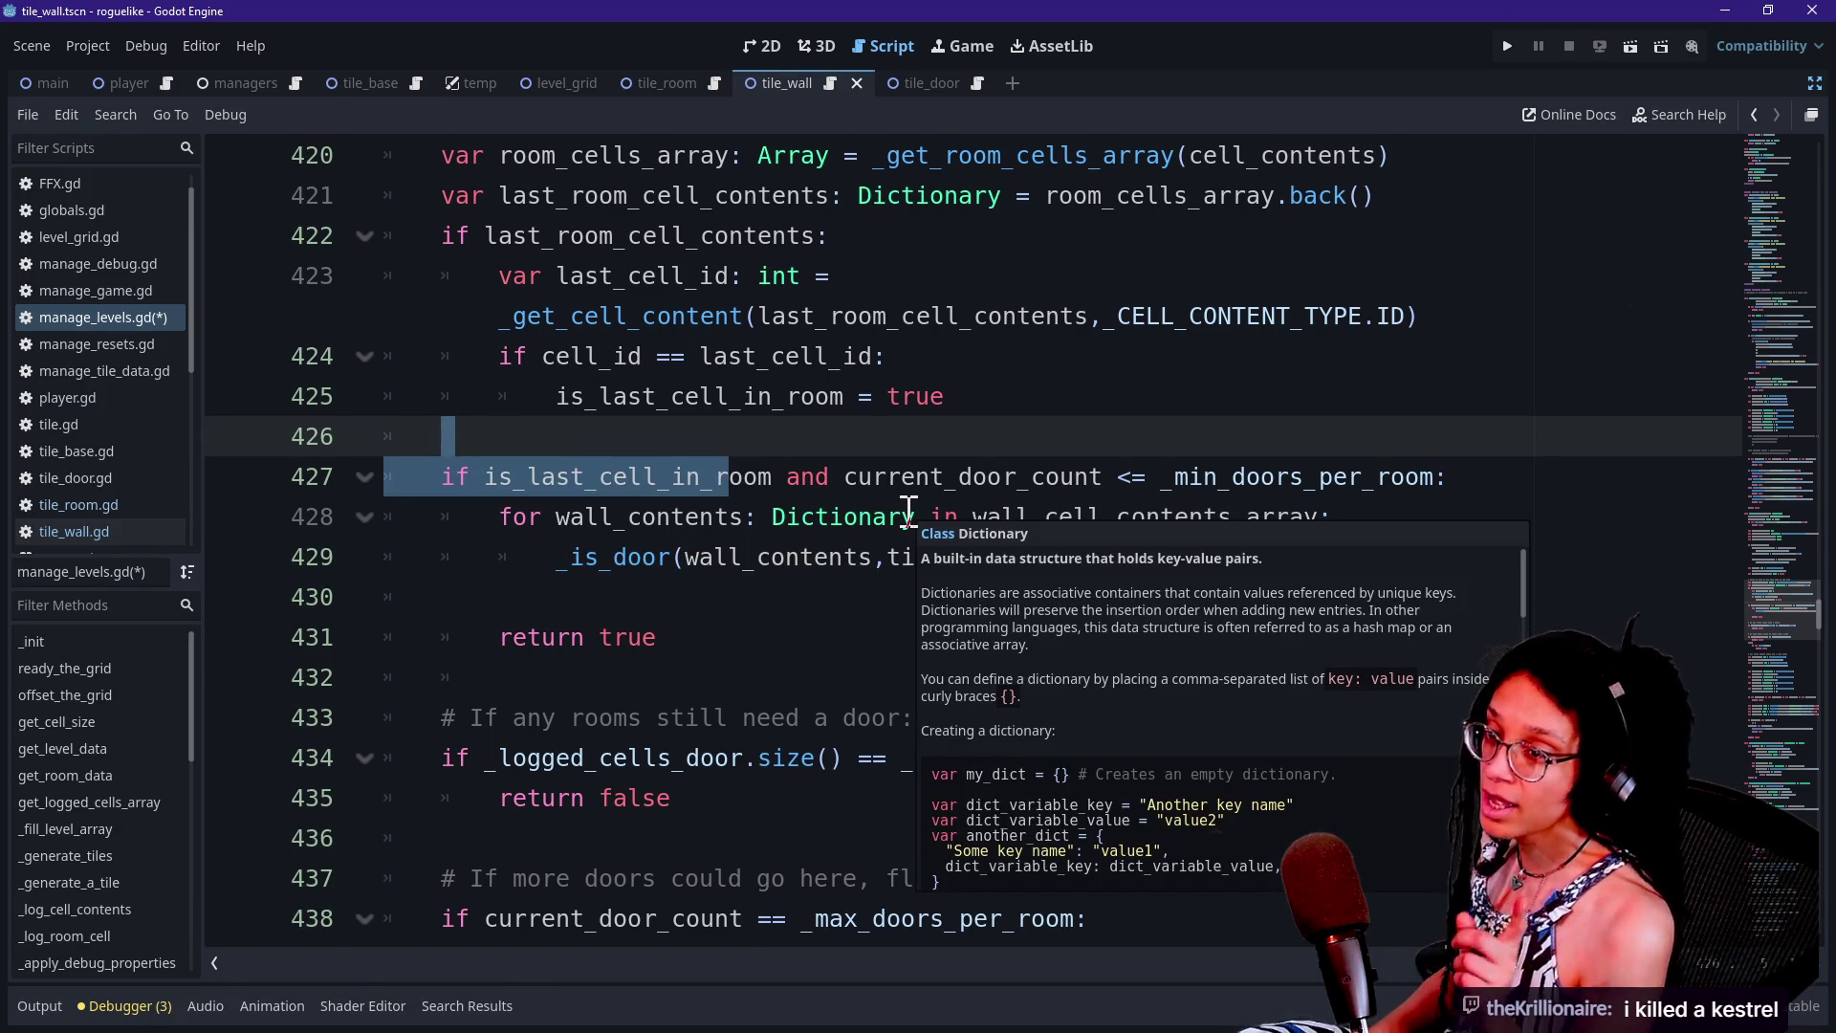
click(902, 516)
key(Down)
drag(860, 559, 812, 564)
click(803, 564)
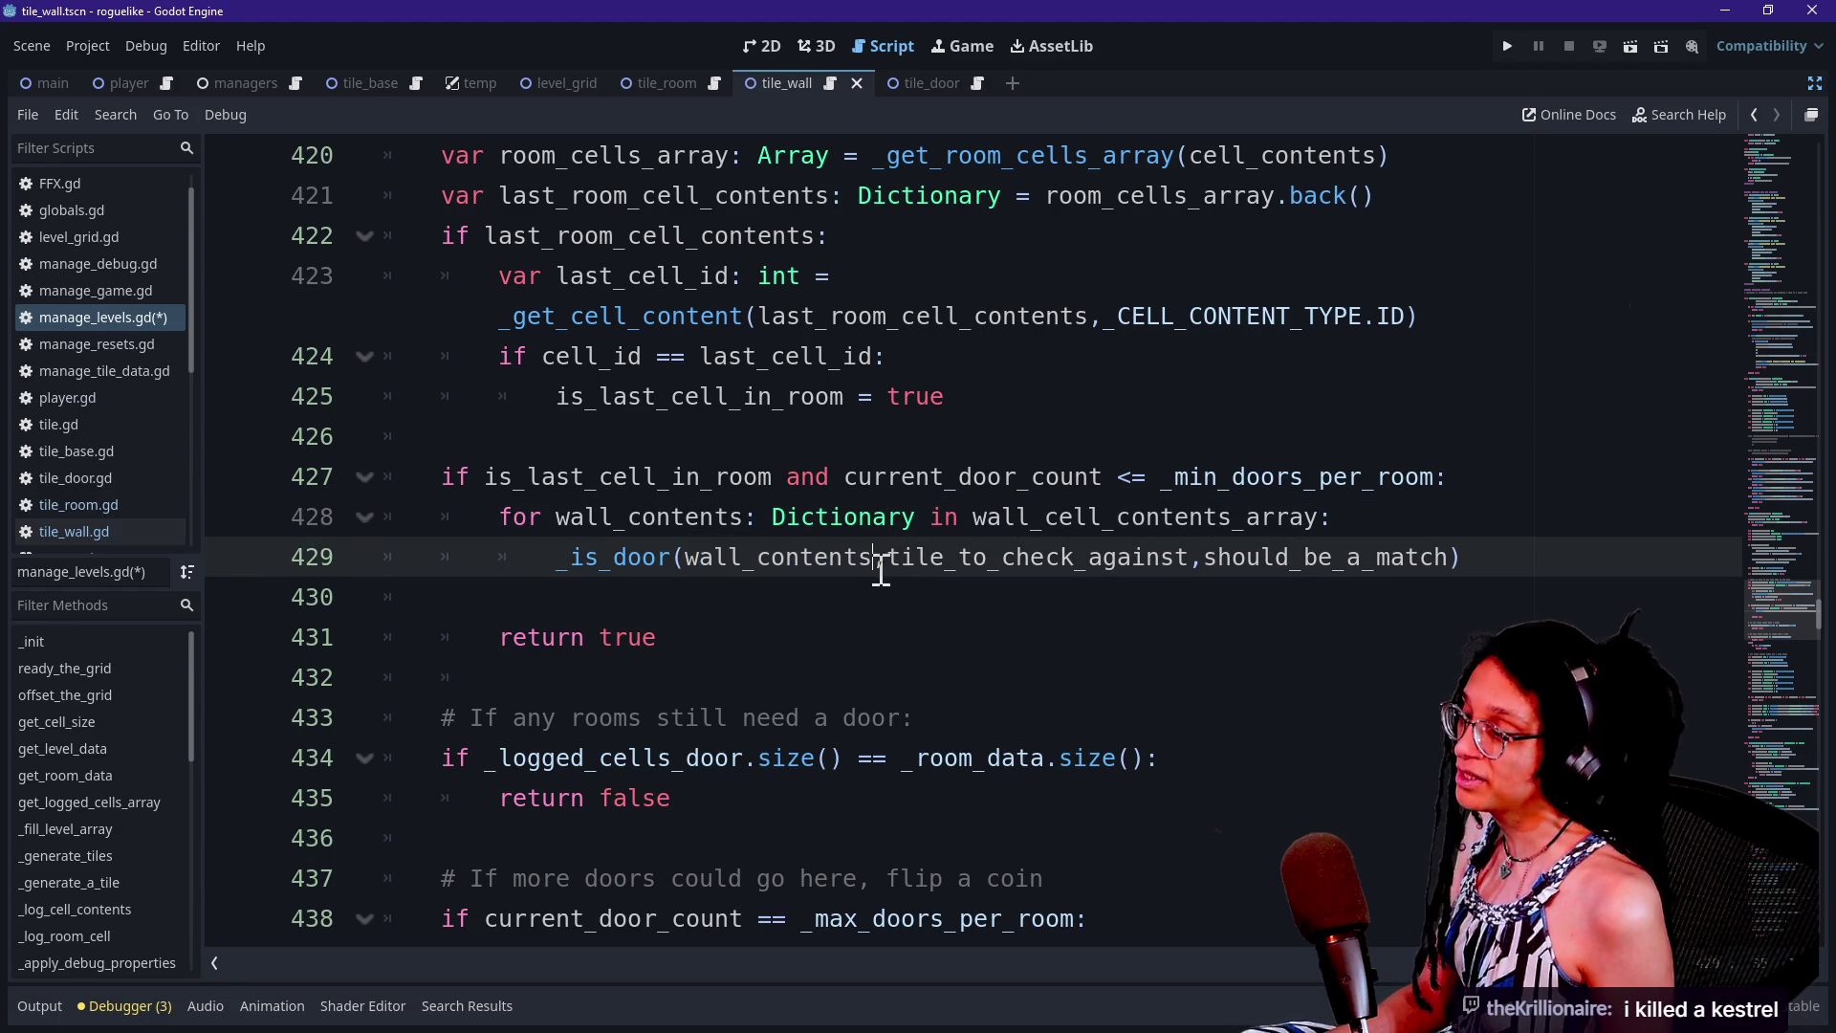
double_click(940, 564)
click(940, 564)
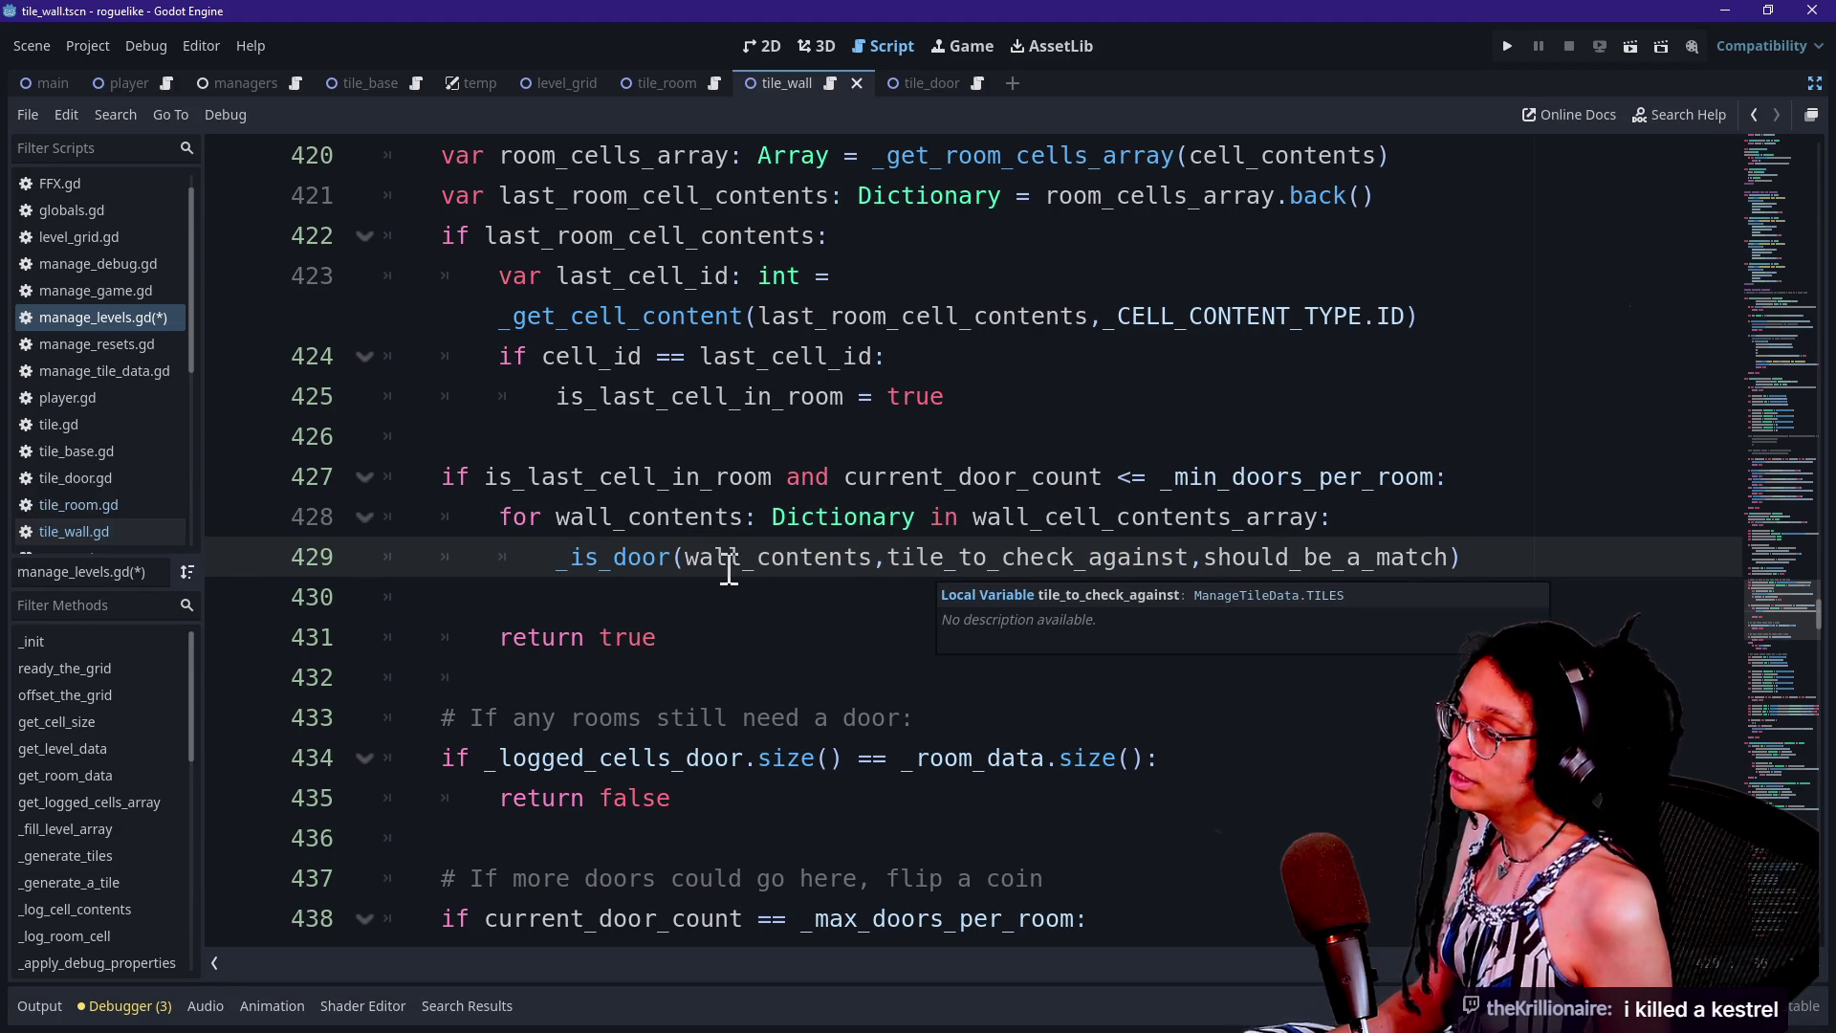
drag(713, 564, 779, 570)
click(779, 571)
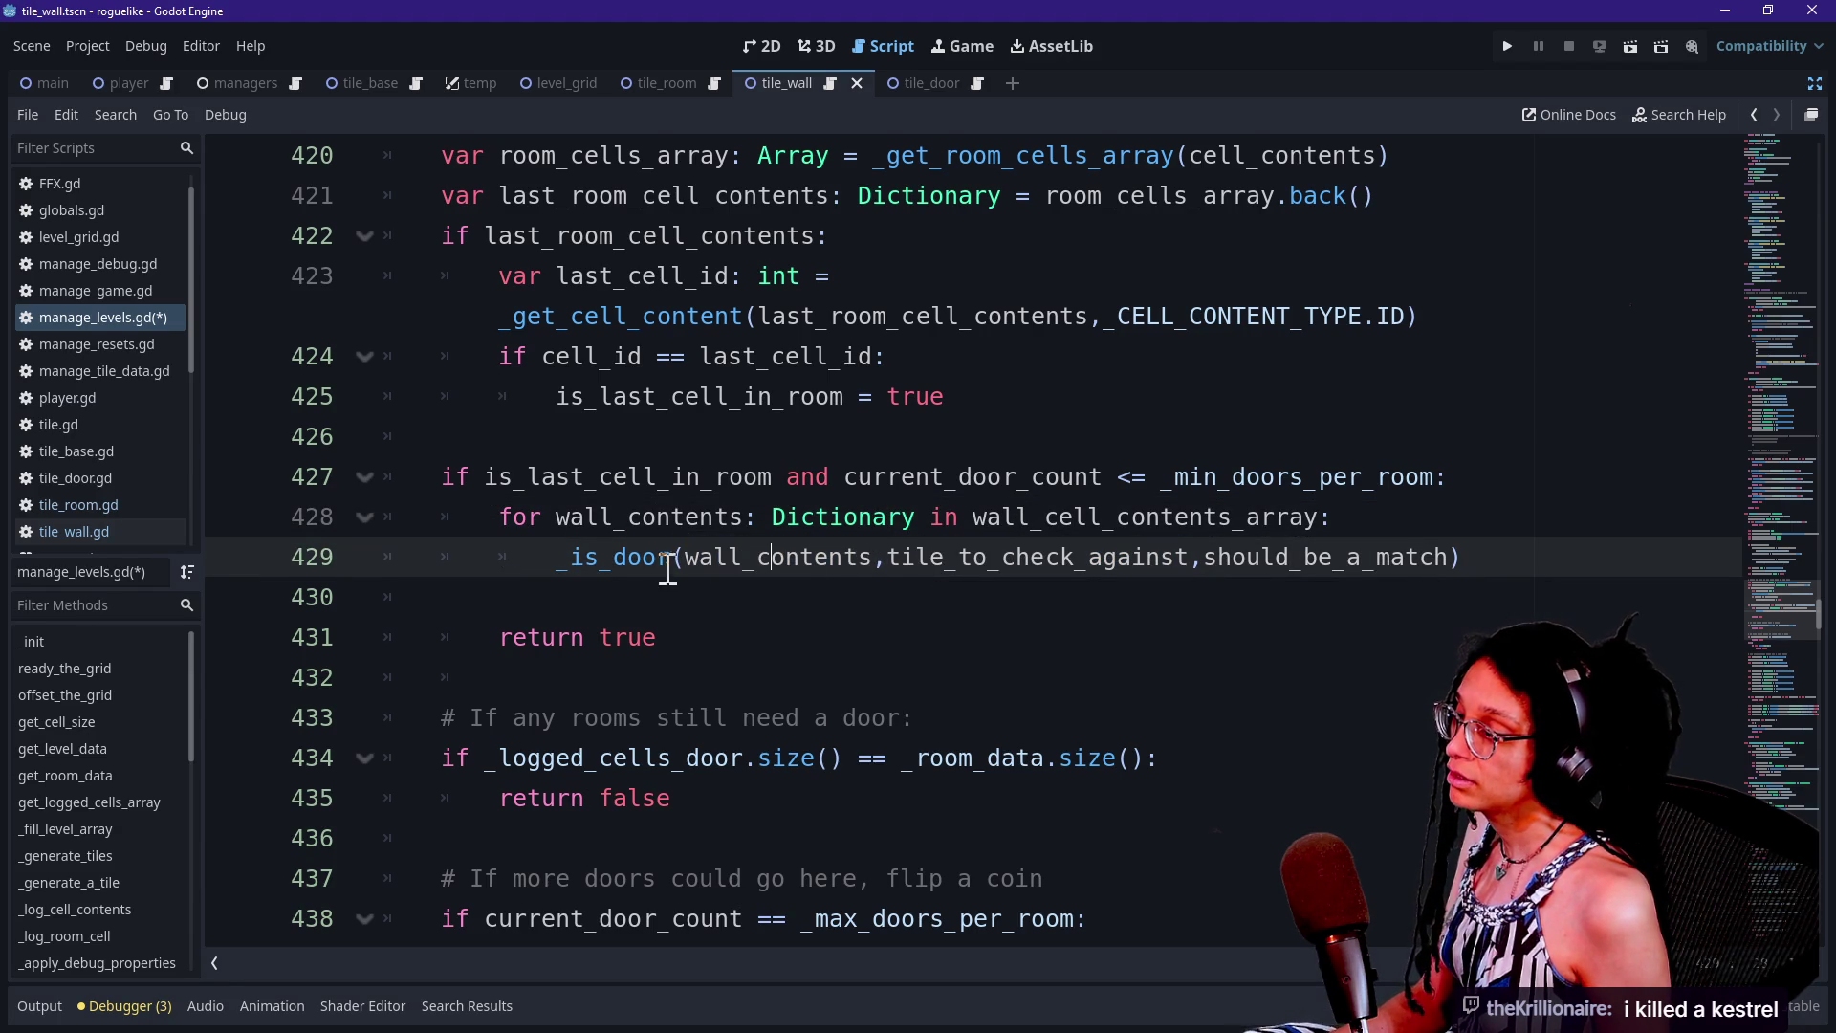
shift+click(541, 521)
click(872, 560)
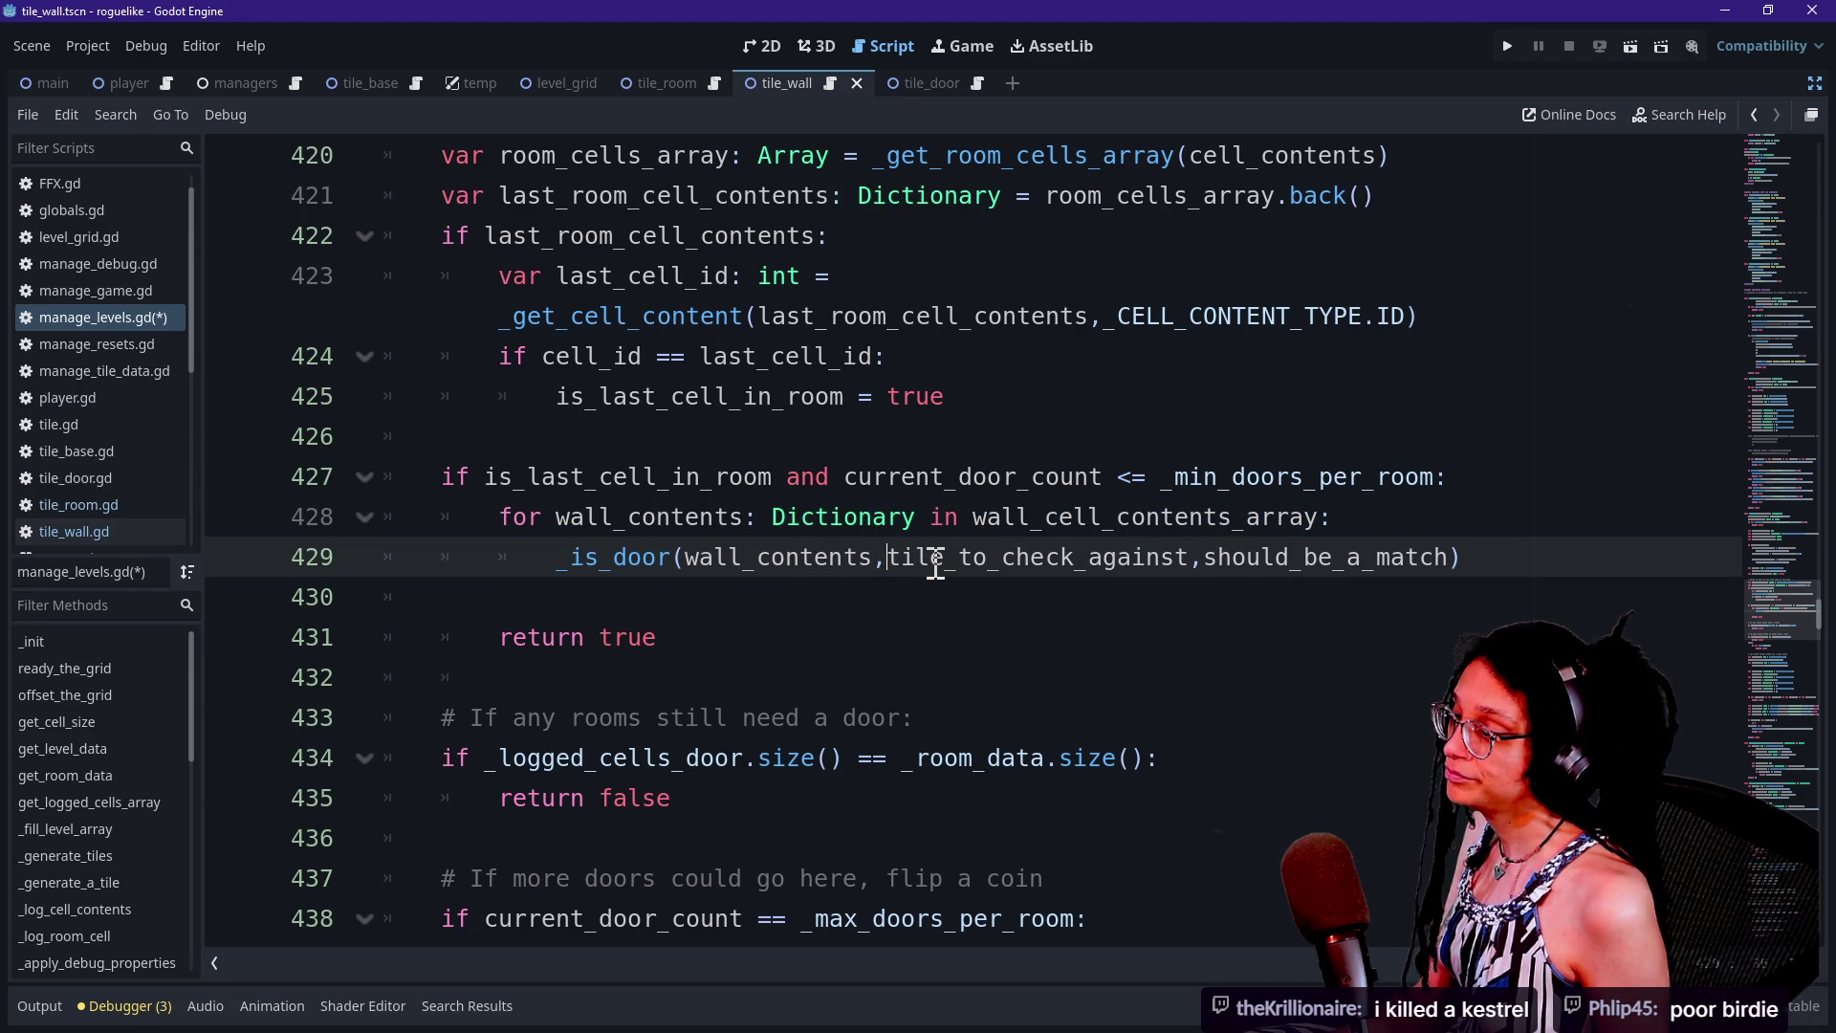
- Step through the loop lines and inspect the call's last two arguments
key(Up)
key(Up)
key(Down)
key(Down)
key(Down)
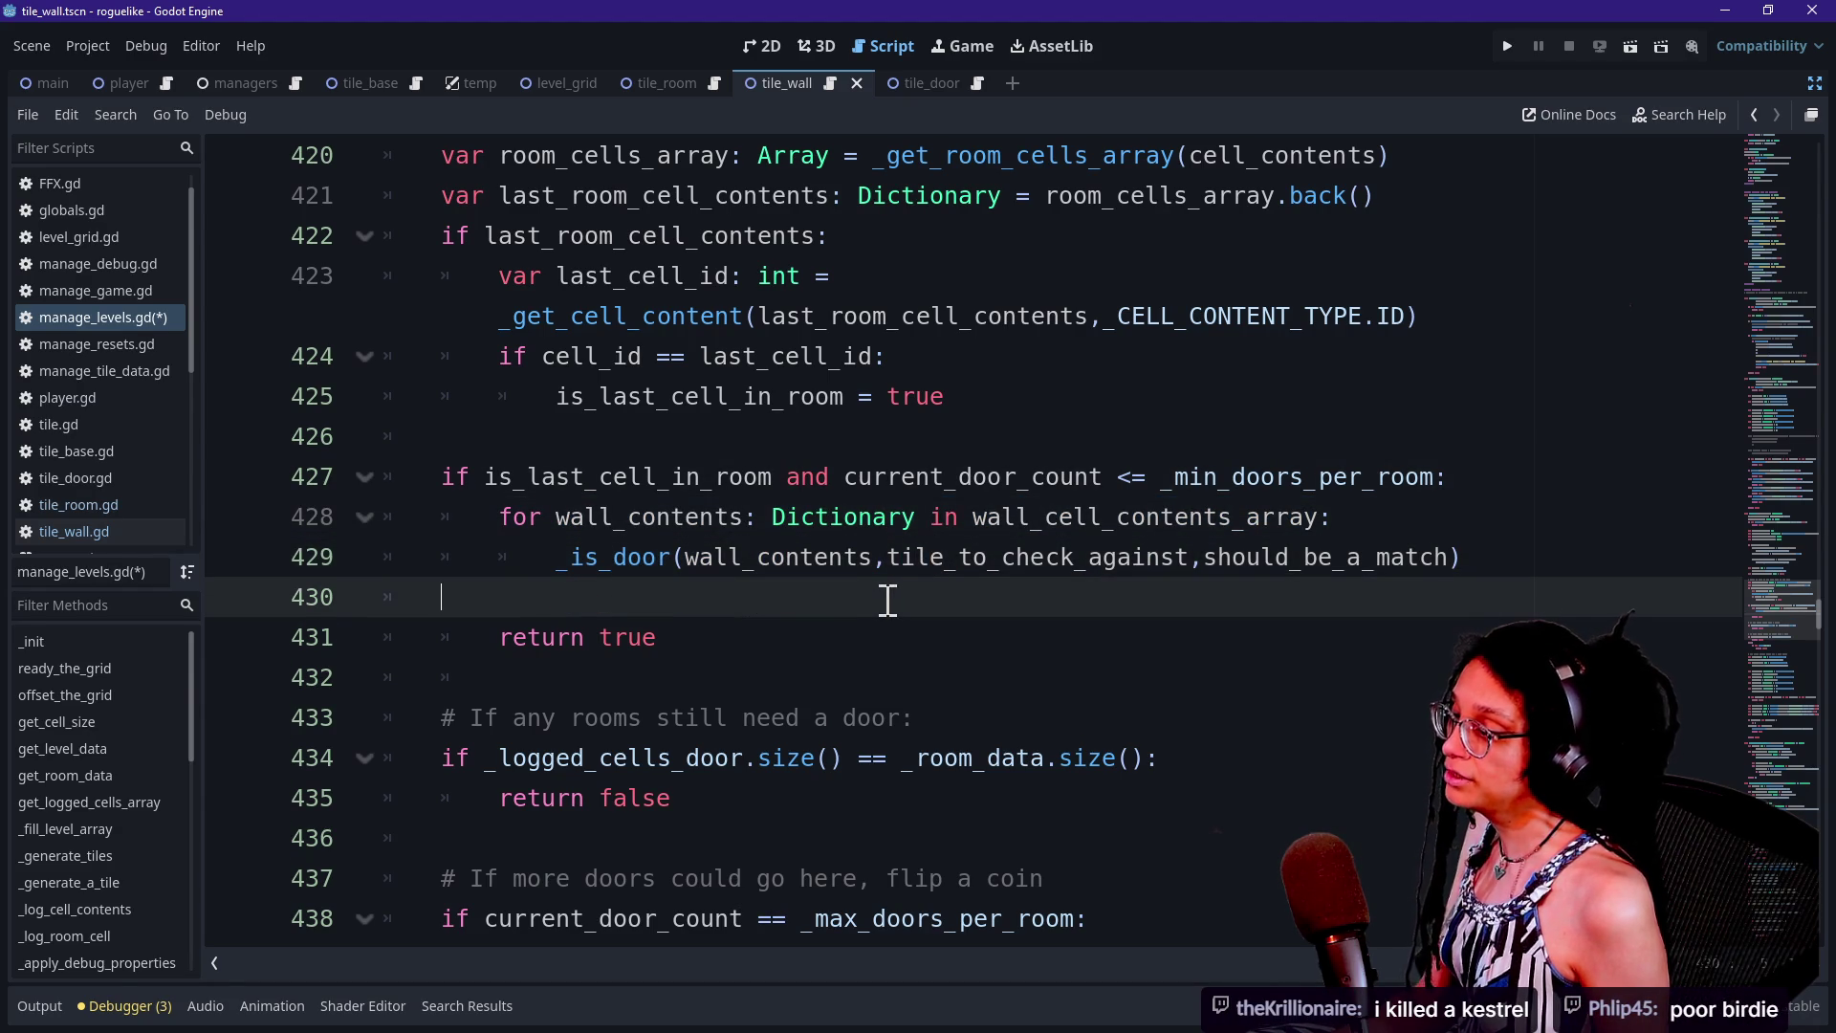
key(Down)
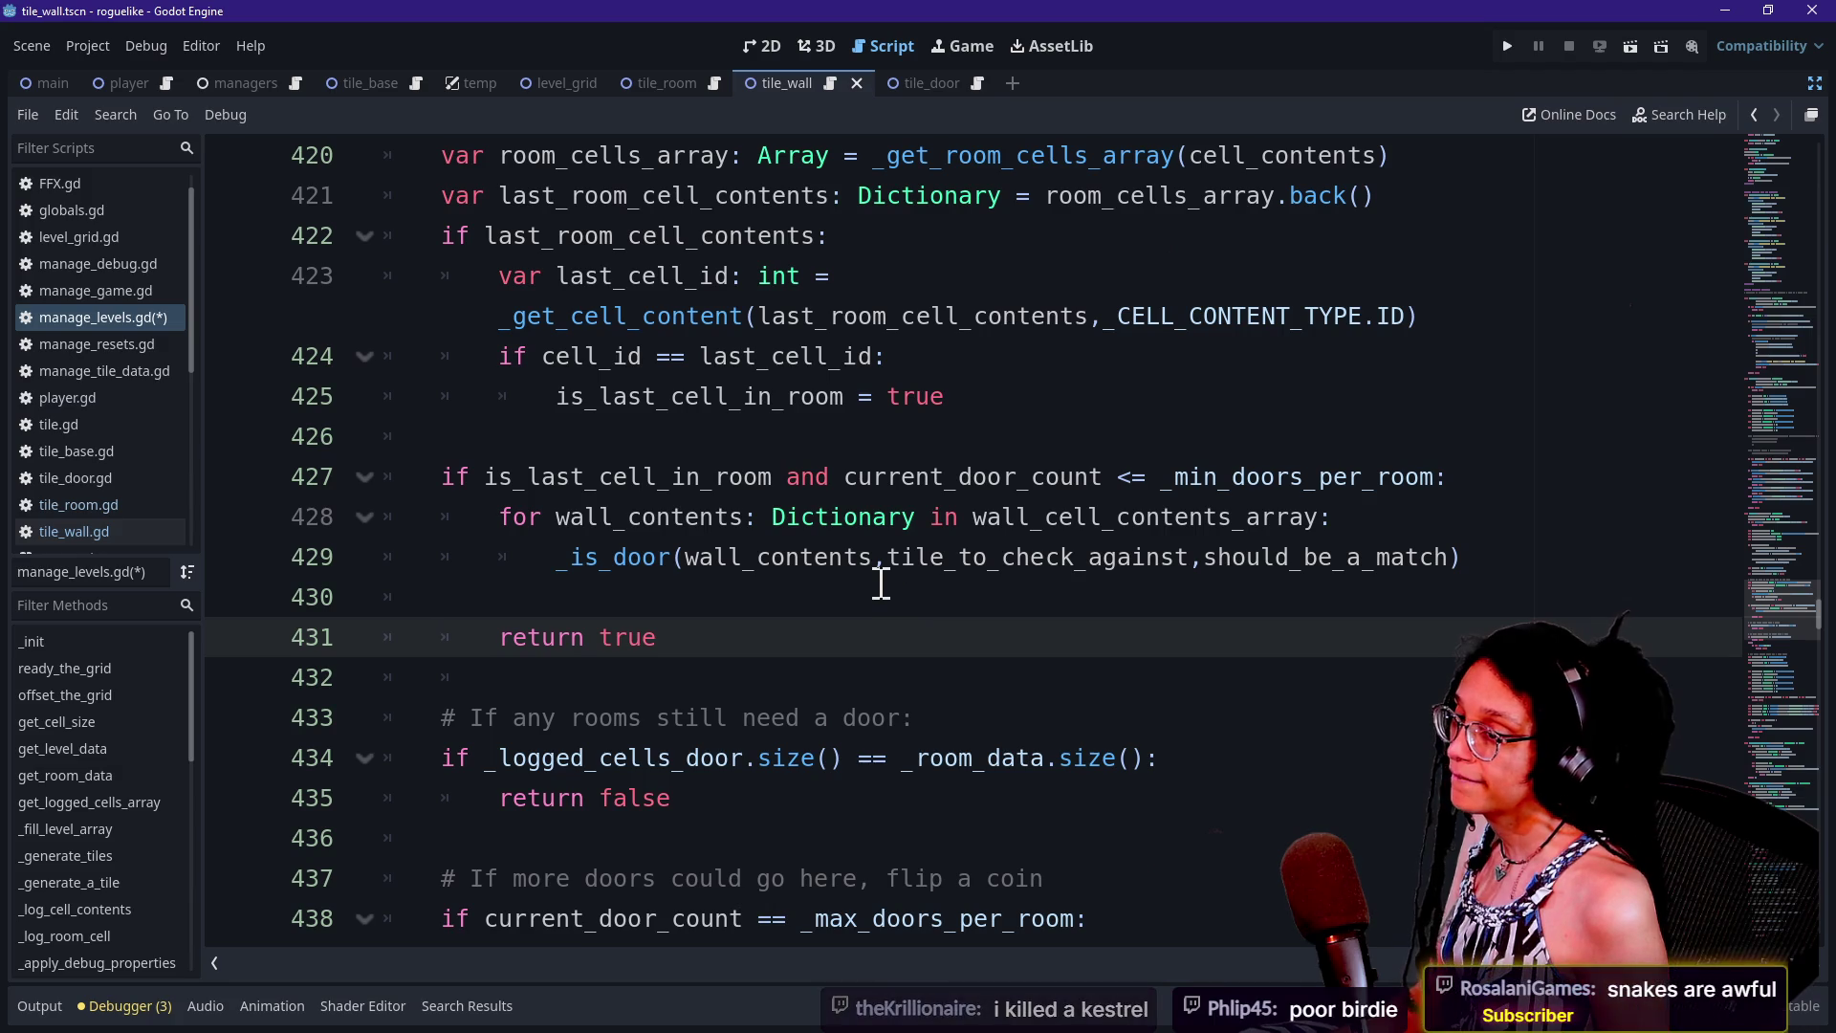
click(872, 547)
key(Down)
key(Down)
key(Down)
key(Up)
key(Up)
key(Up)
key(Down)
key(Down)
key(Up)
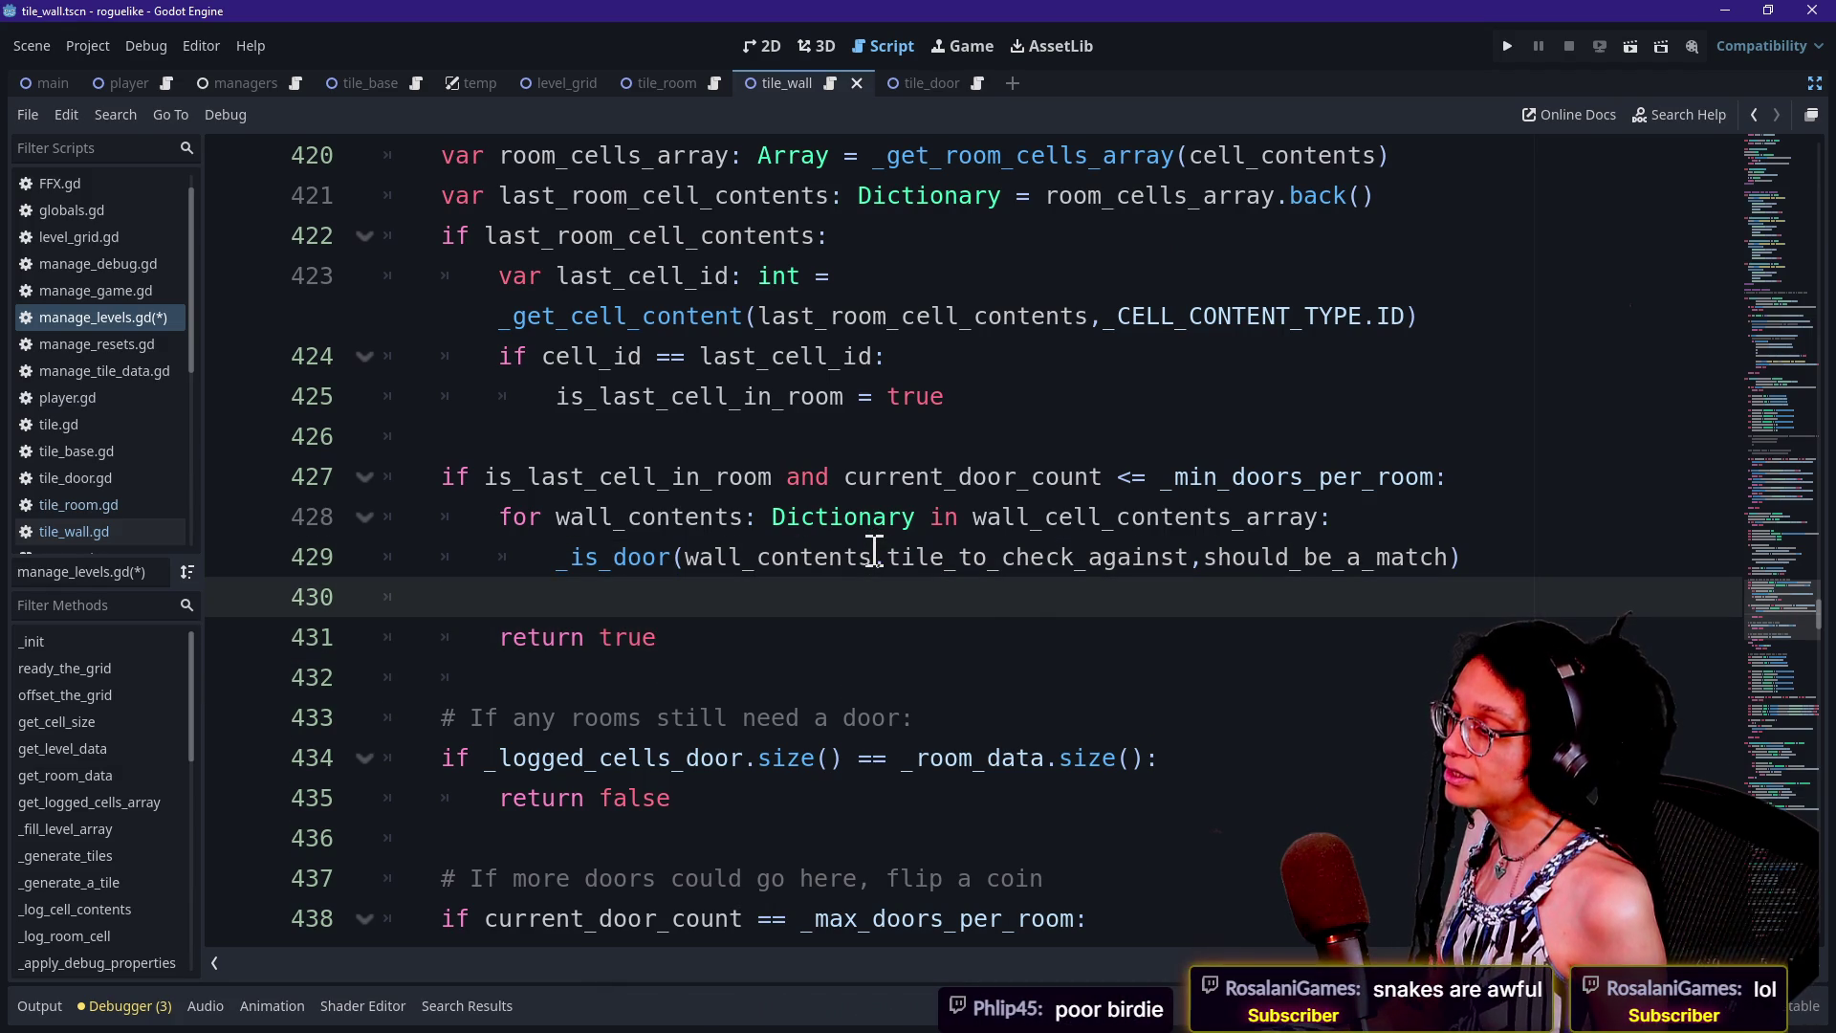
click(884, 555)
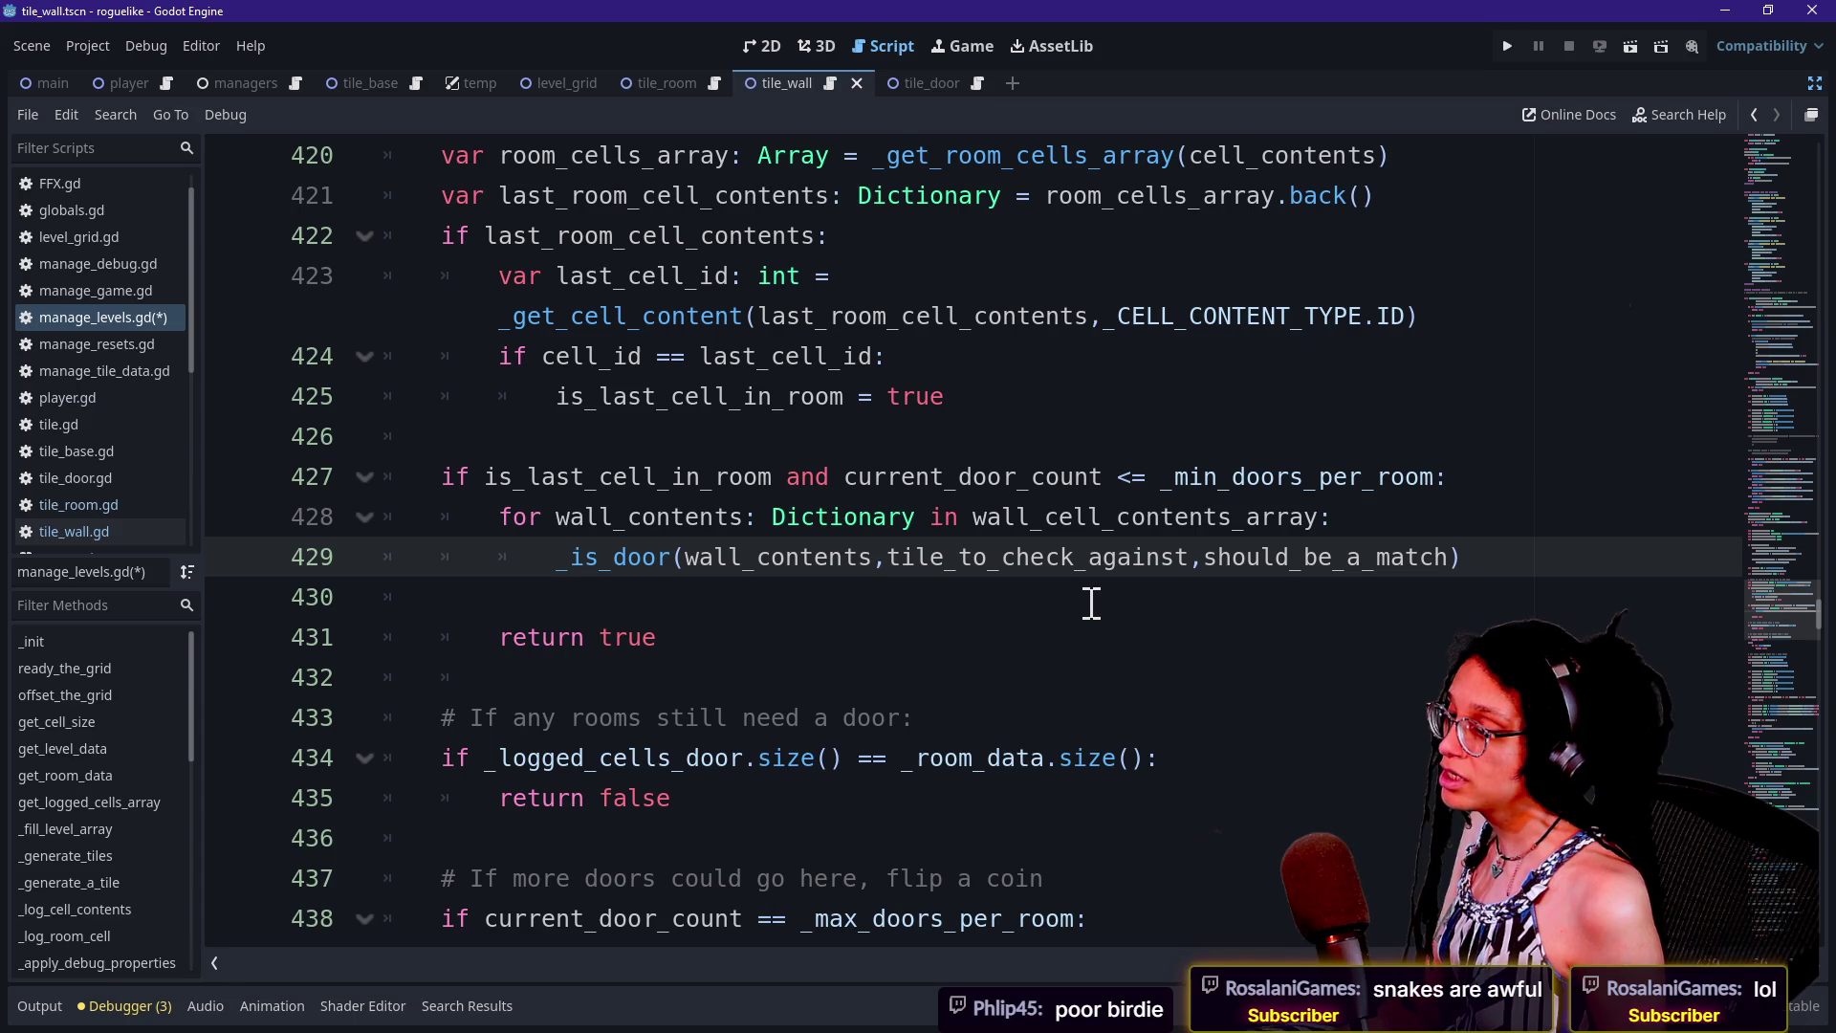
drag(899, 556, 1463, 557)
click(1467, 556)
- Delete the 'return true' line after the loop and run the game to test
click(974, 608)
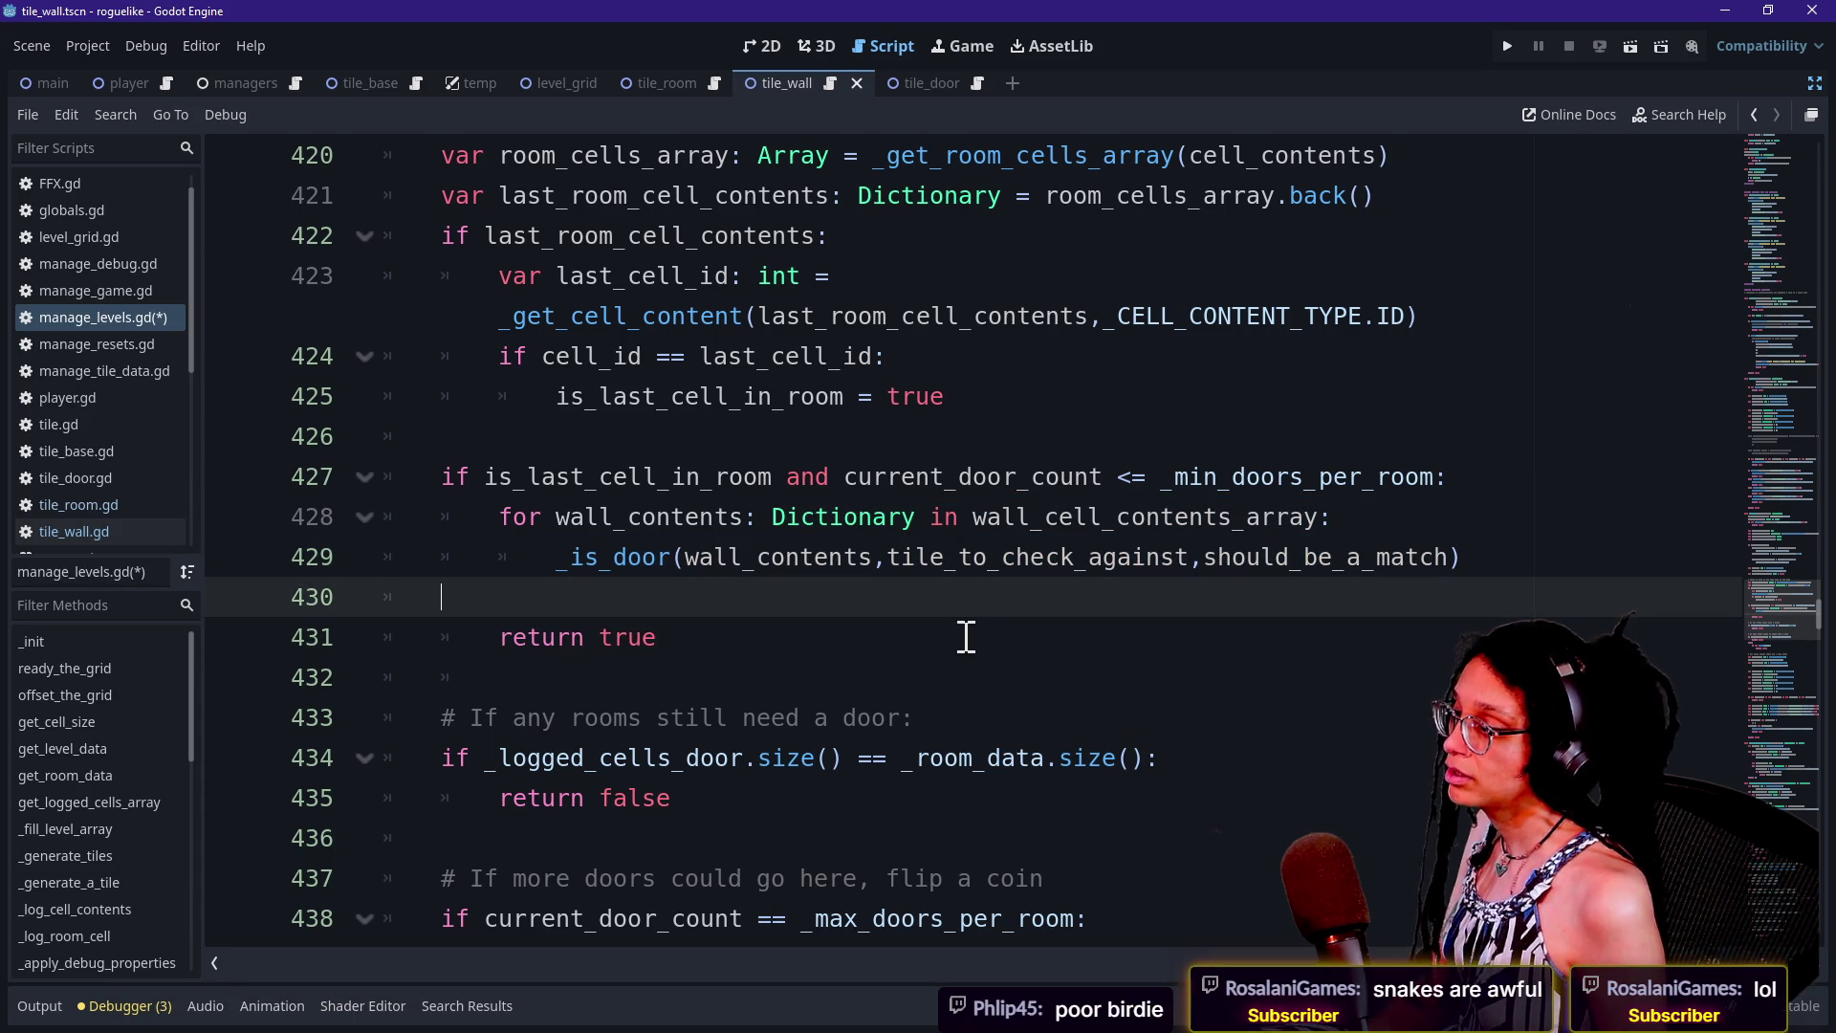
key(Down)
key(End)
key(shift+Up)
key(BackSpace)
key(BackSpace)
key(BackSpace)
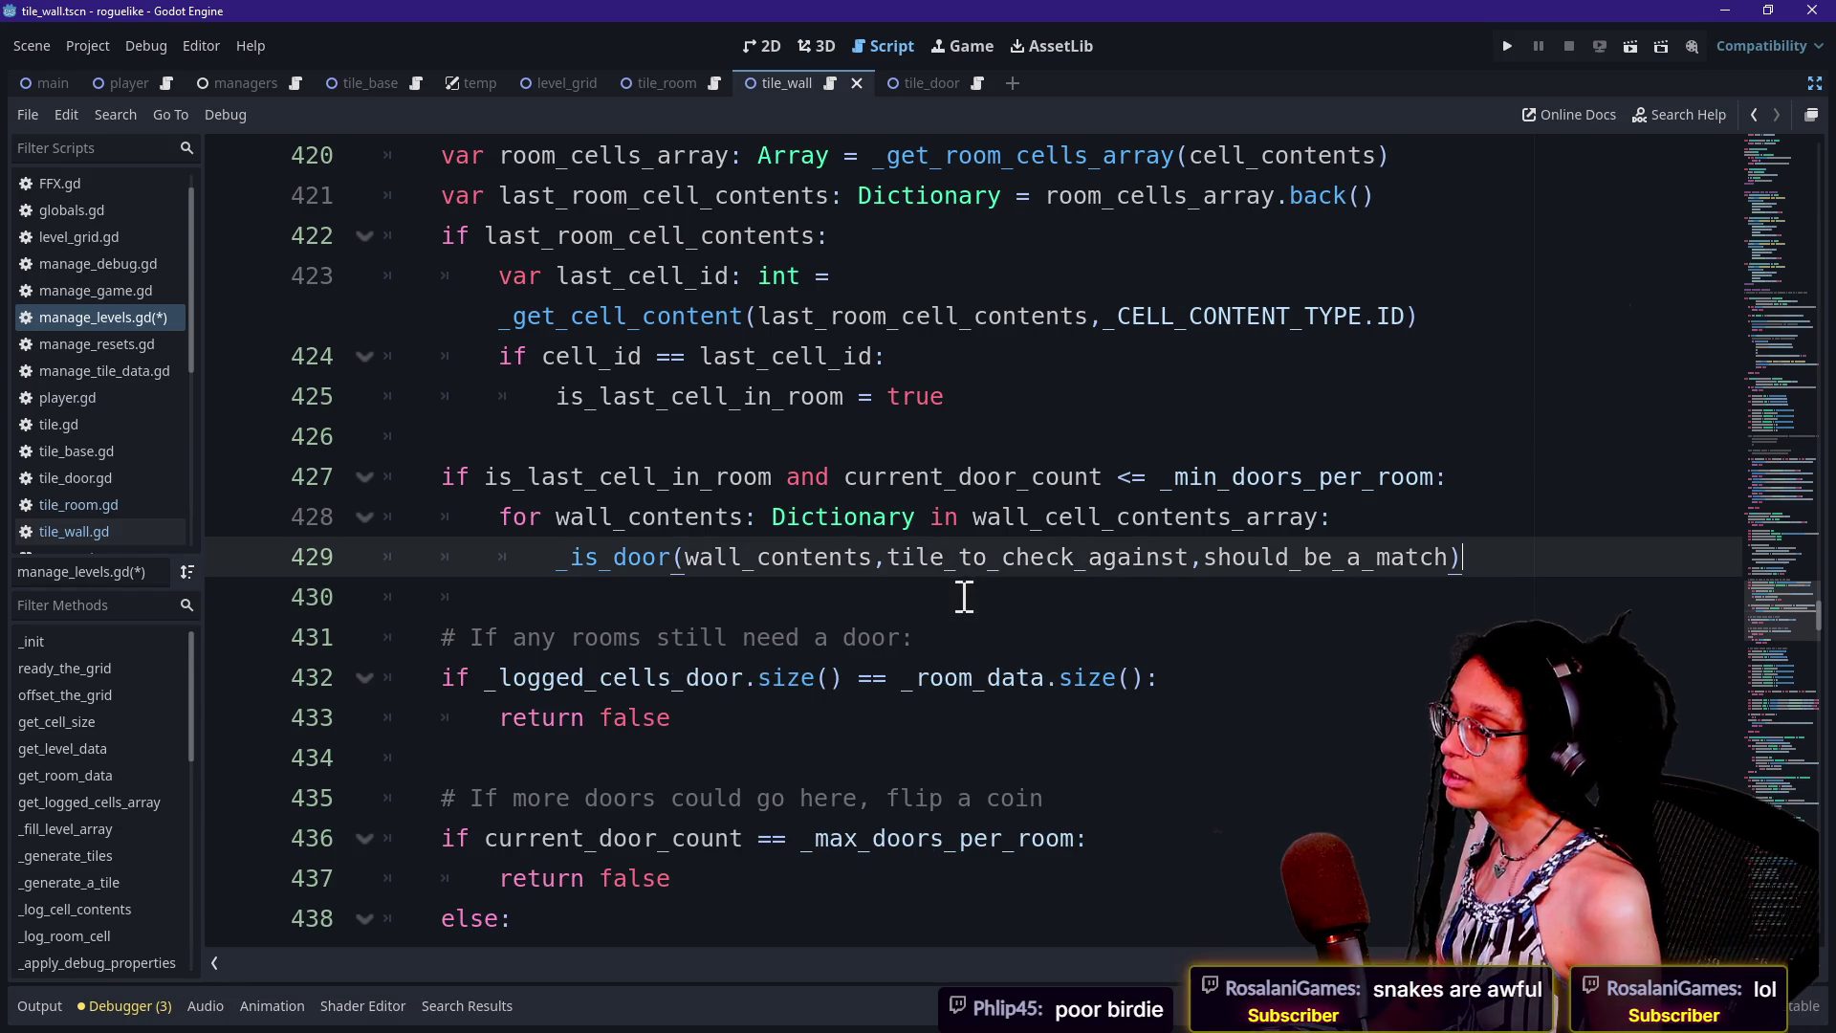
click(1505, 45)
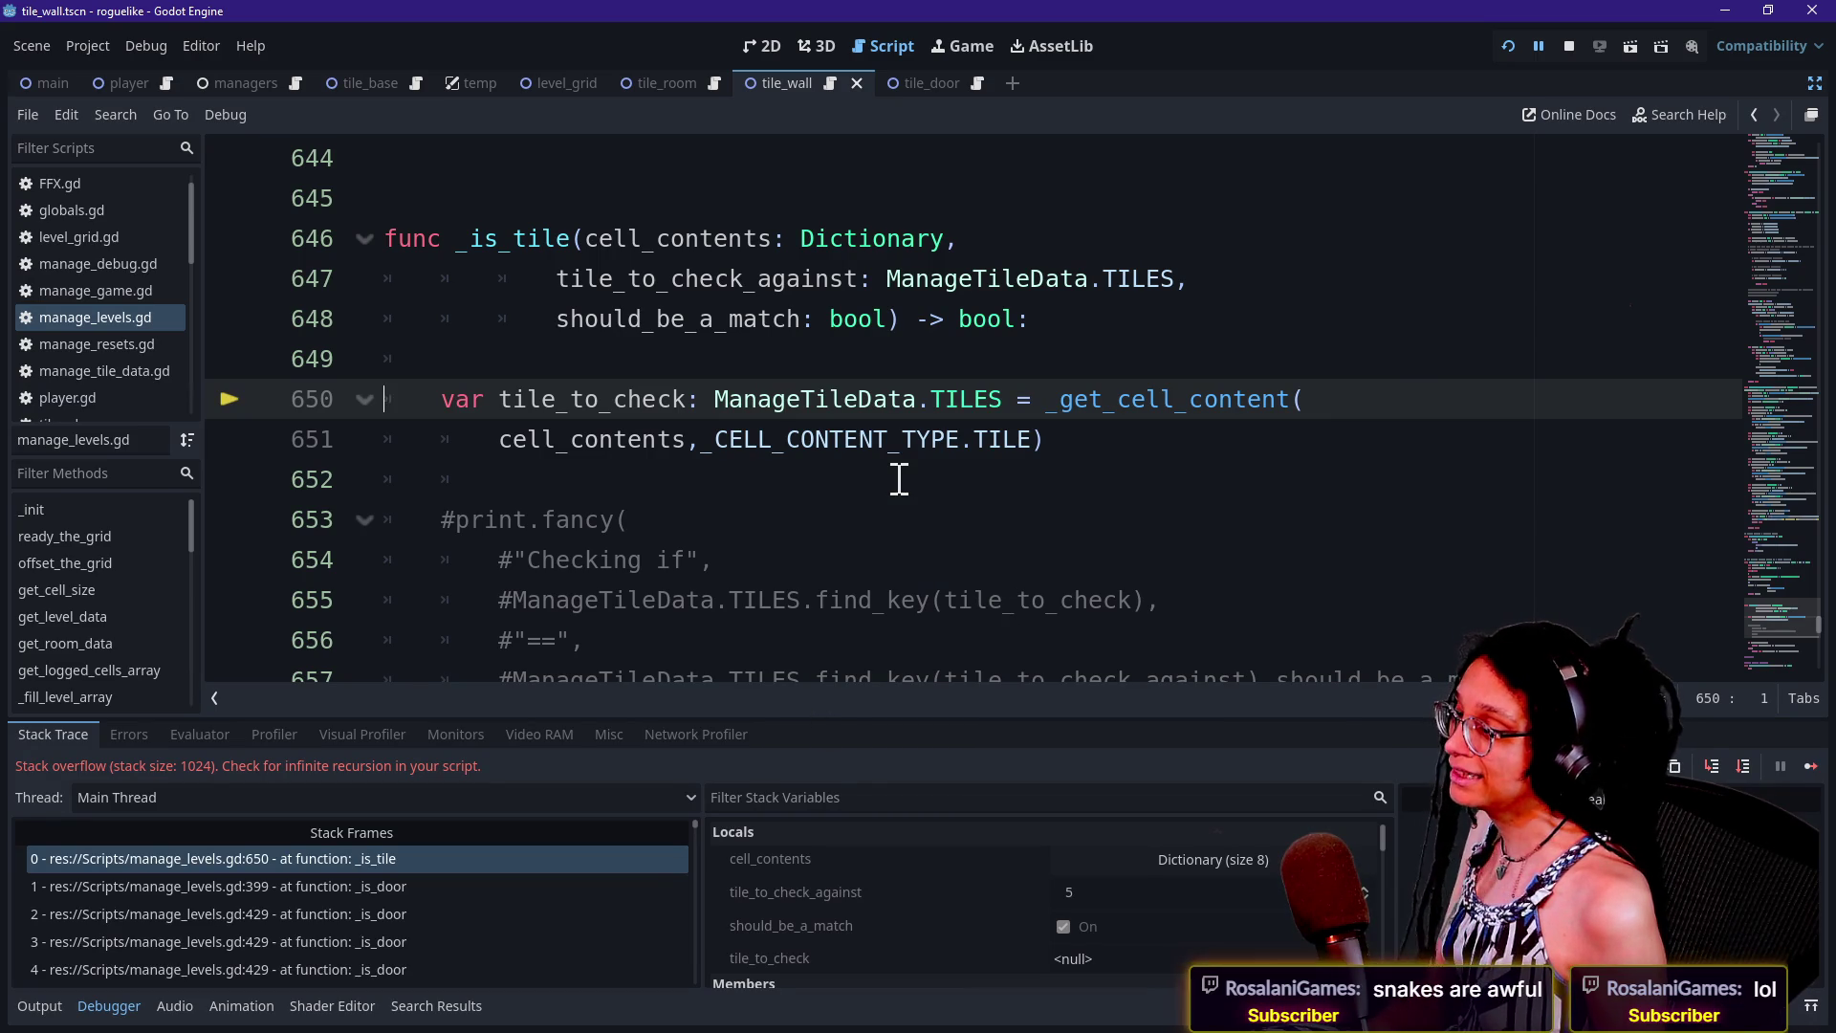
- Walk the stack frames from ready_the_grid through _generate_door_tiles and _generate_tiles to the _is_door call at line 429
scroll(519, 941, down, 10)
scroll(519, 940, down, 20)
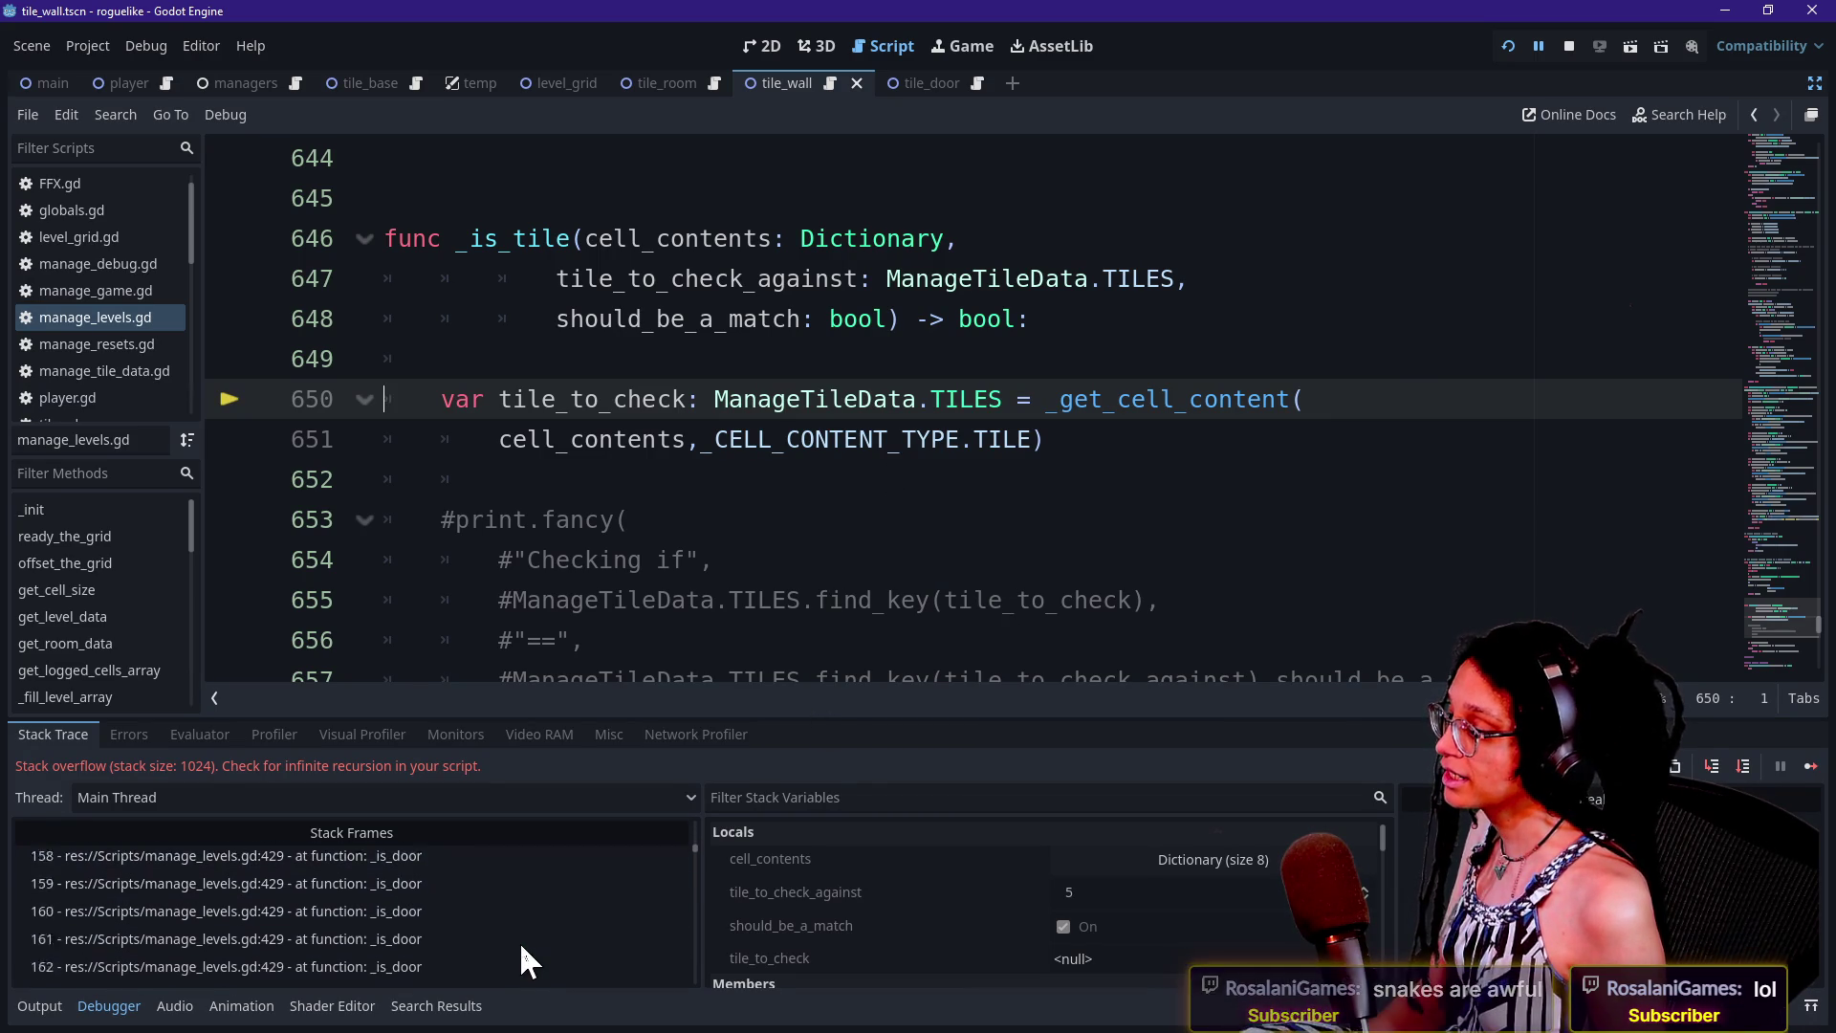
scroll(519, 941, down, 20)
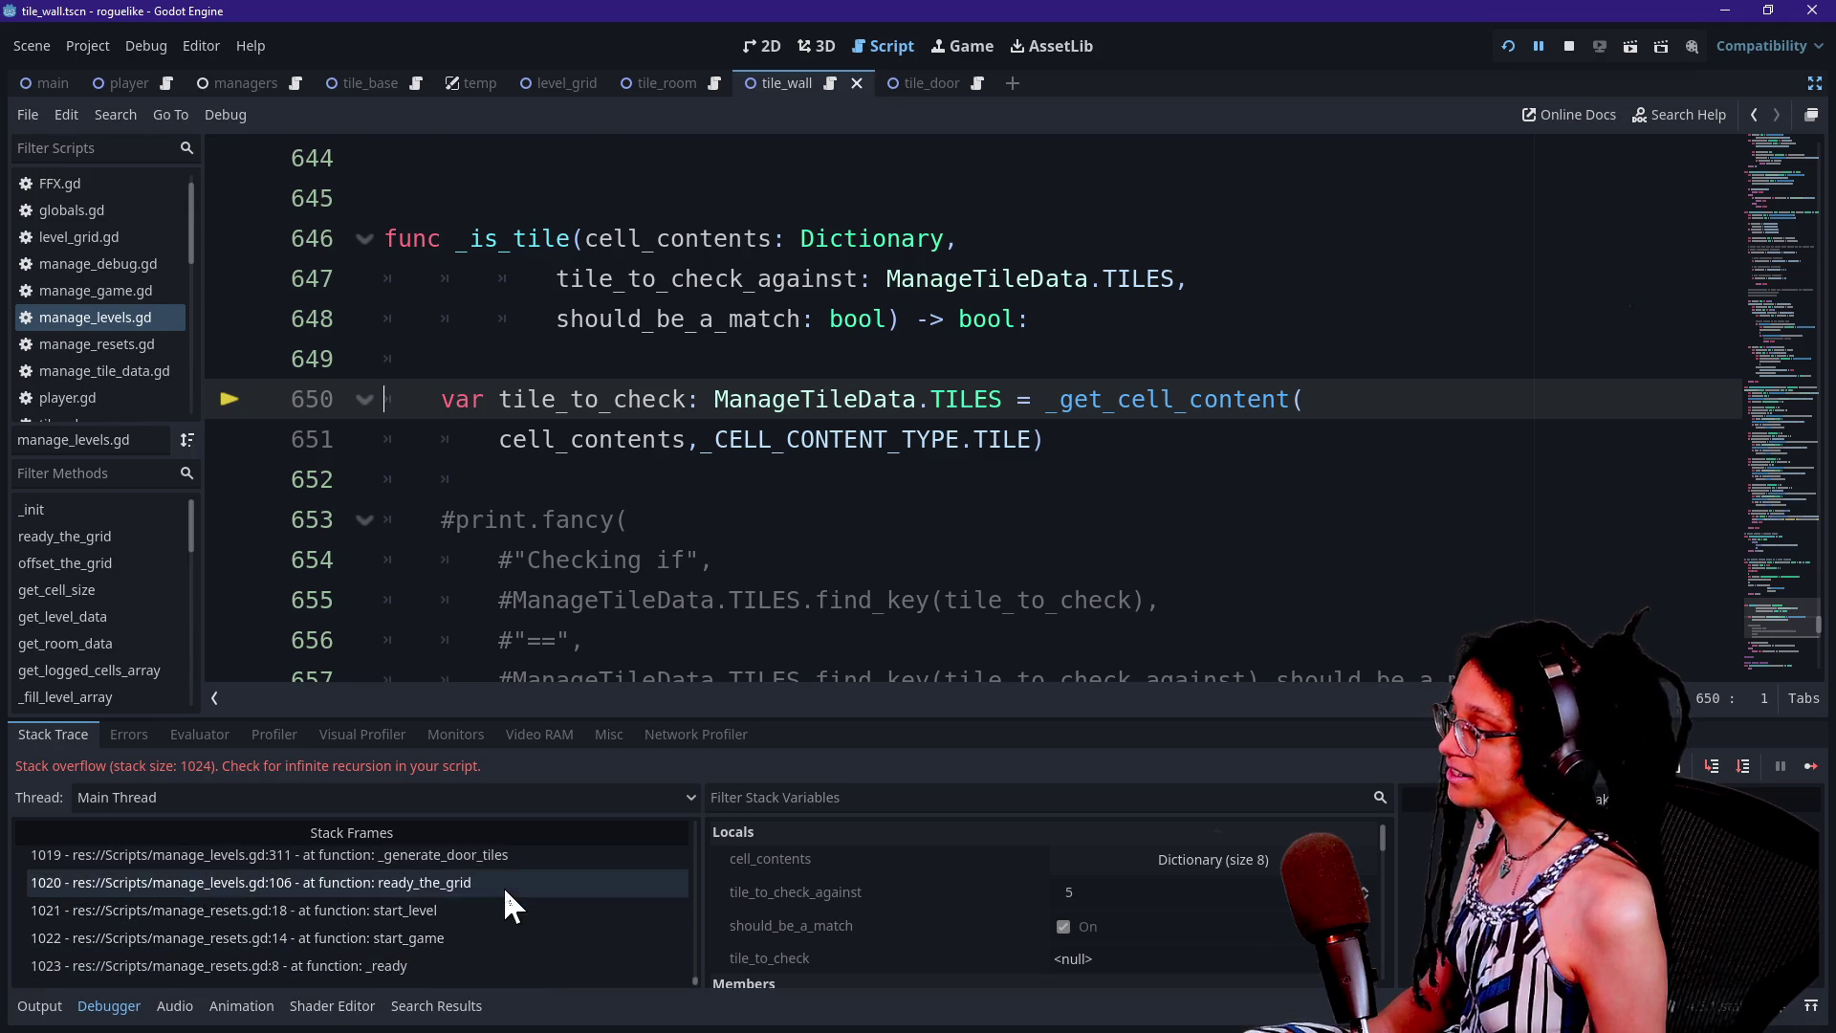
click(503, 884)
click(494, 856)
scroll(490, 849, up, 1)
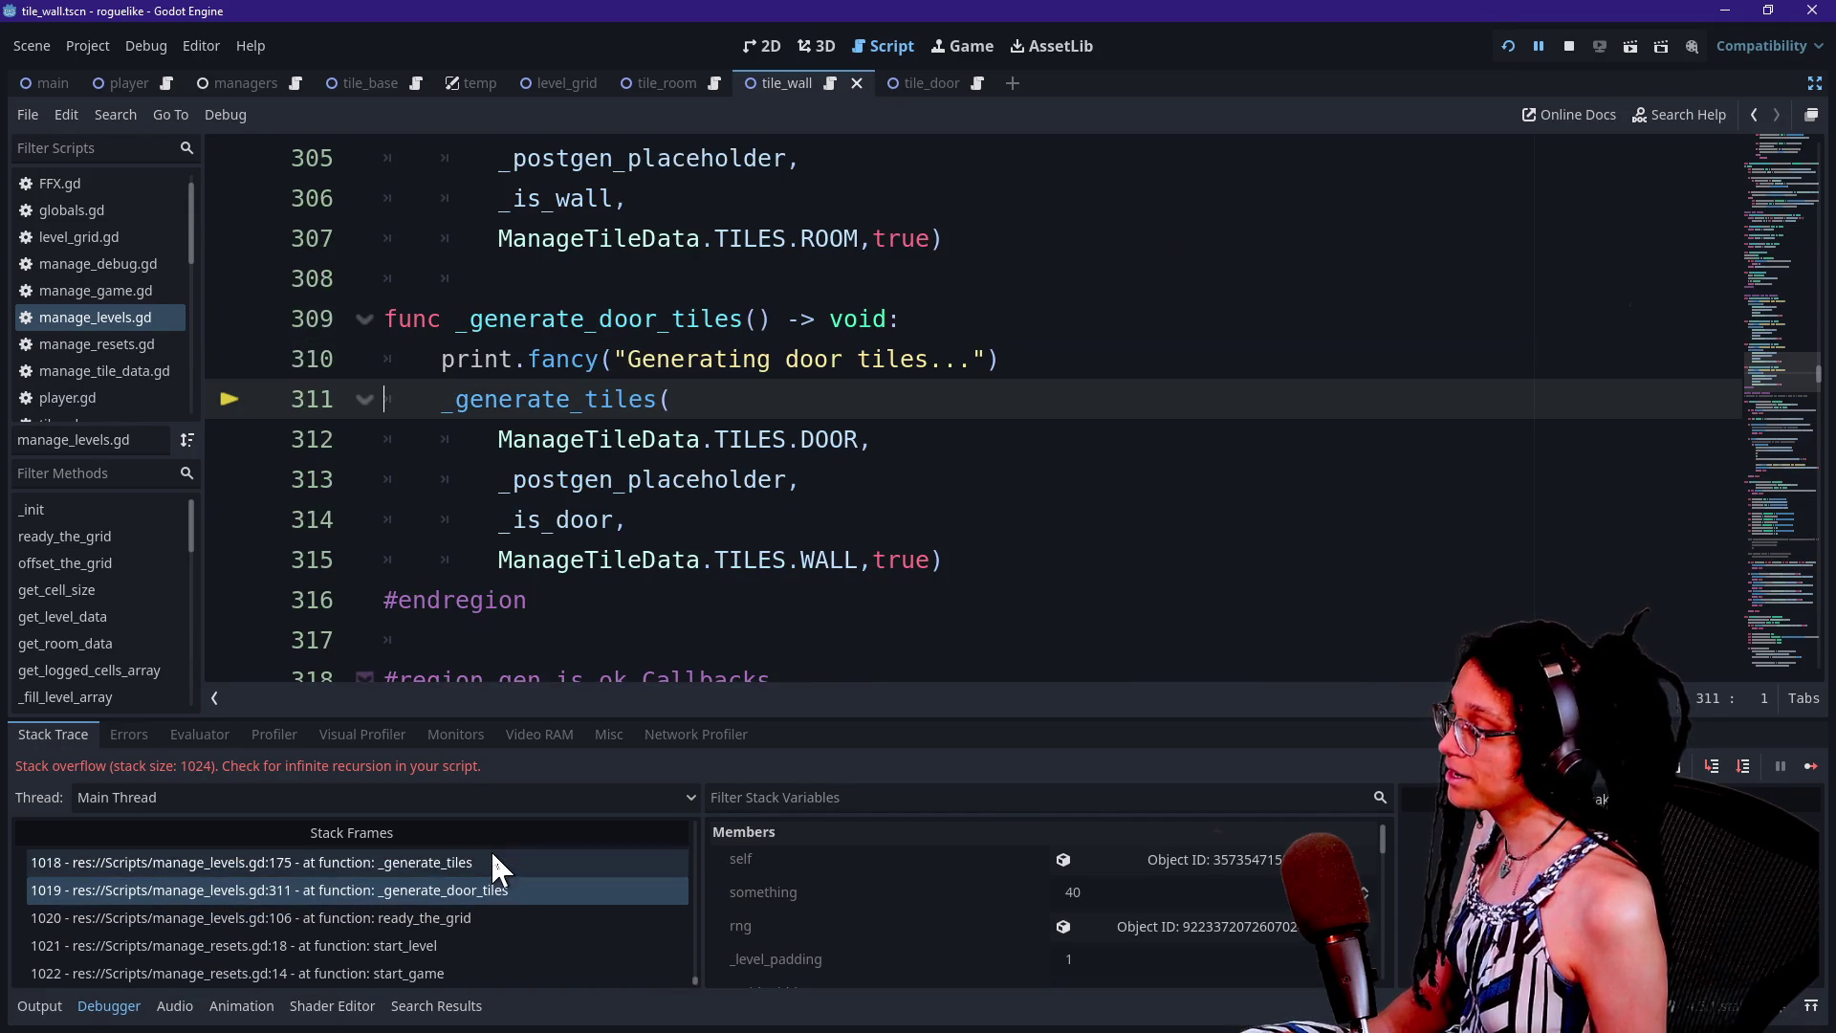
click(487, 860)
scroll(484, 862, up, 2)
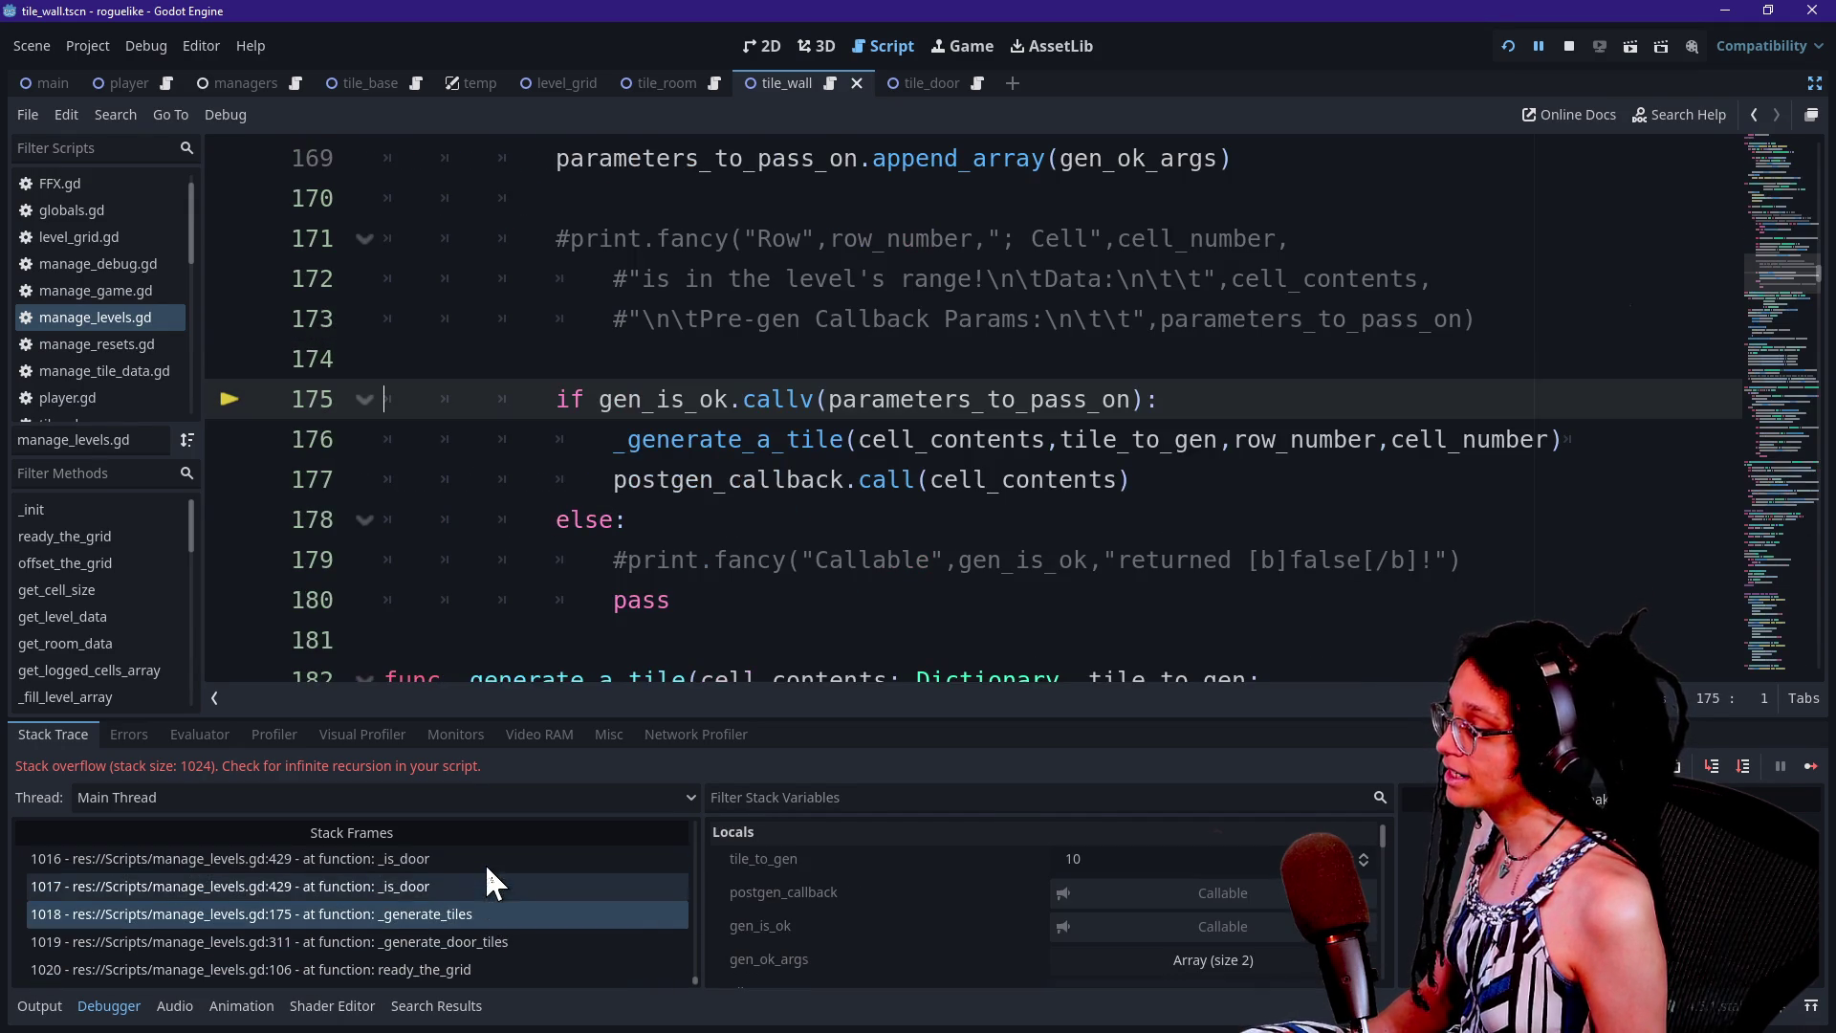
click(497, 894)
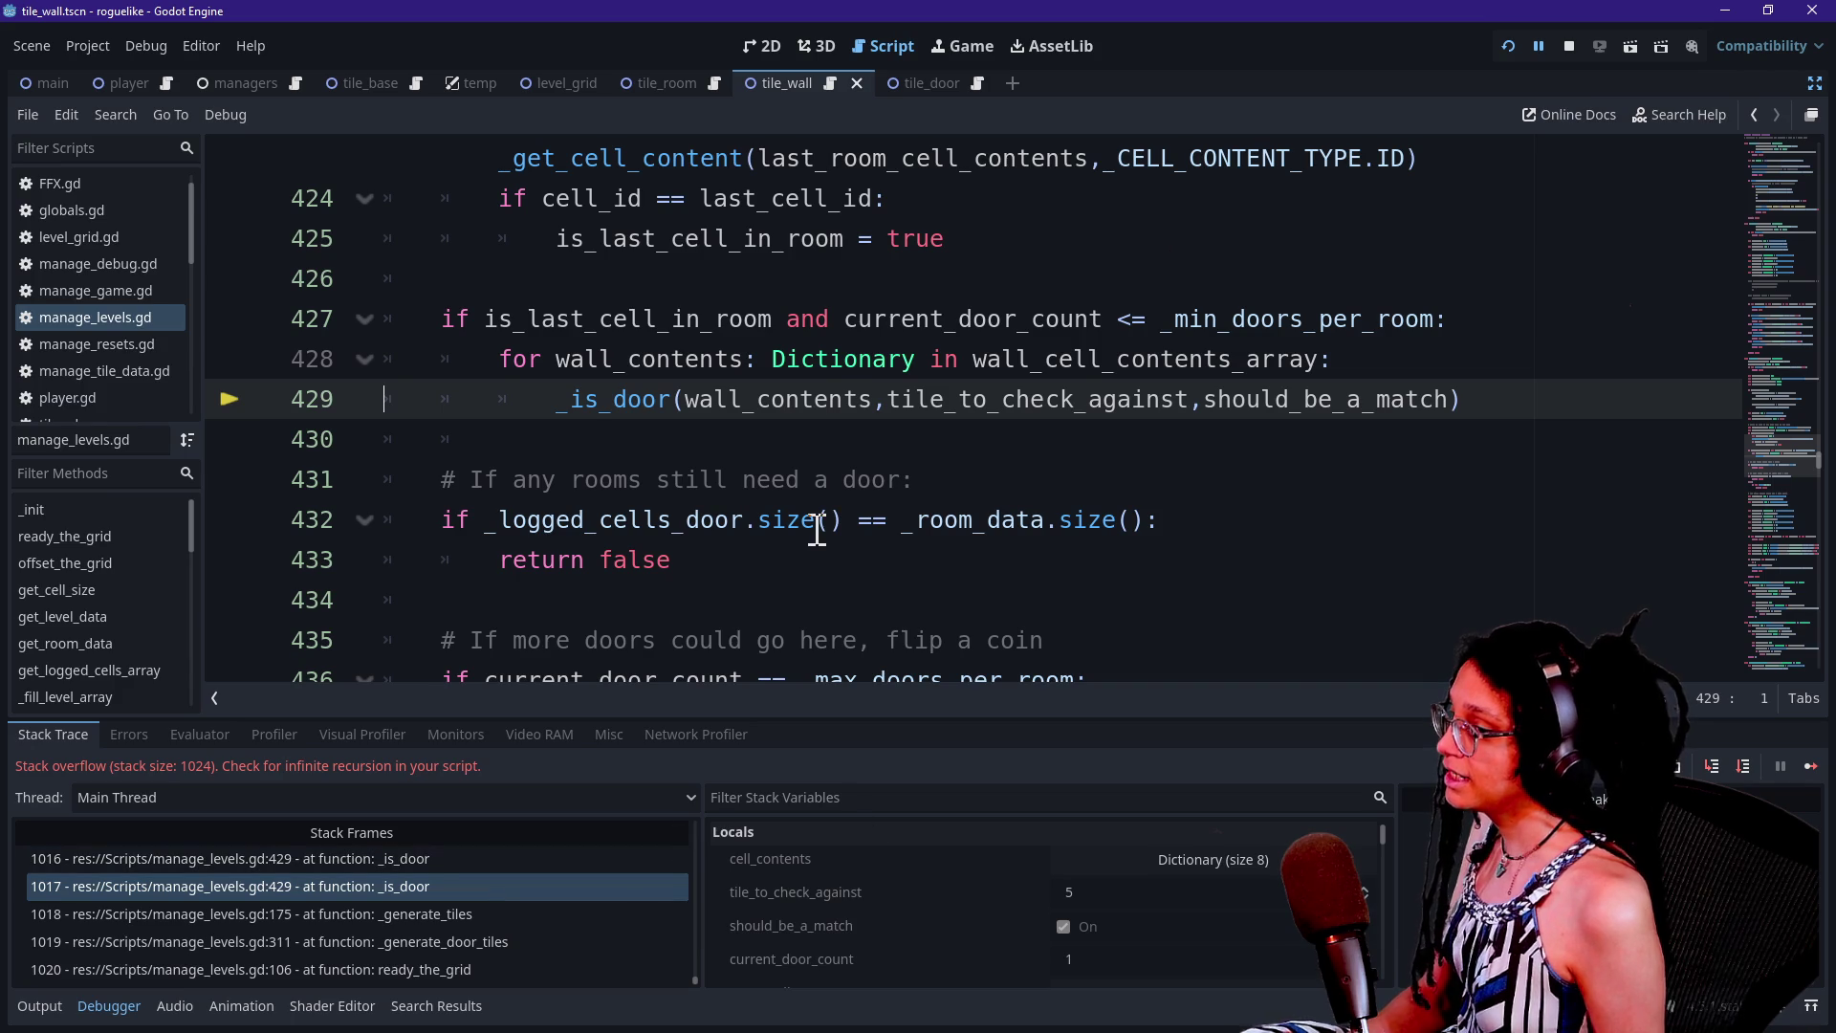
- Collapse the block under the line 427 condition, then expand it again
scroll(818, 530, up, 1)
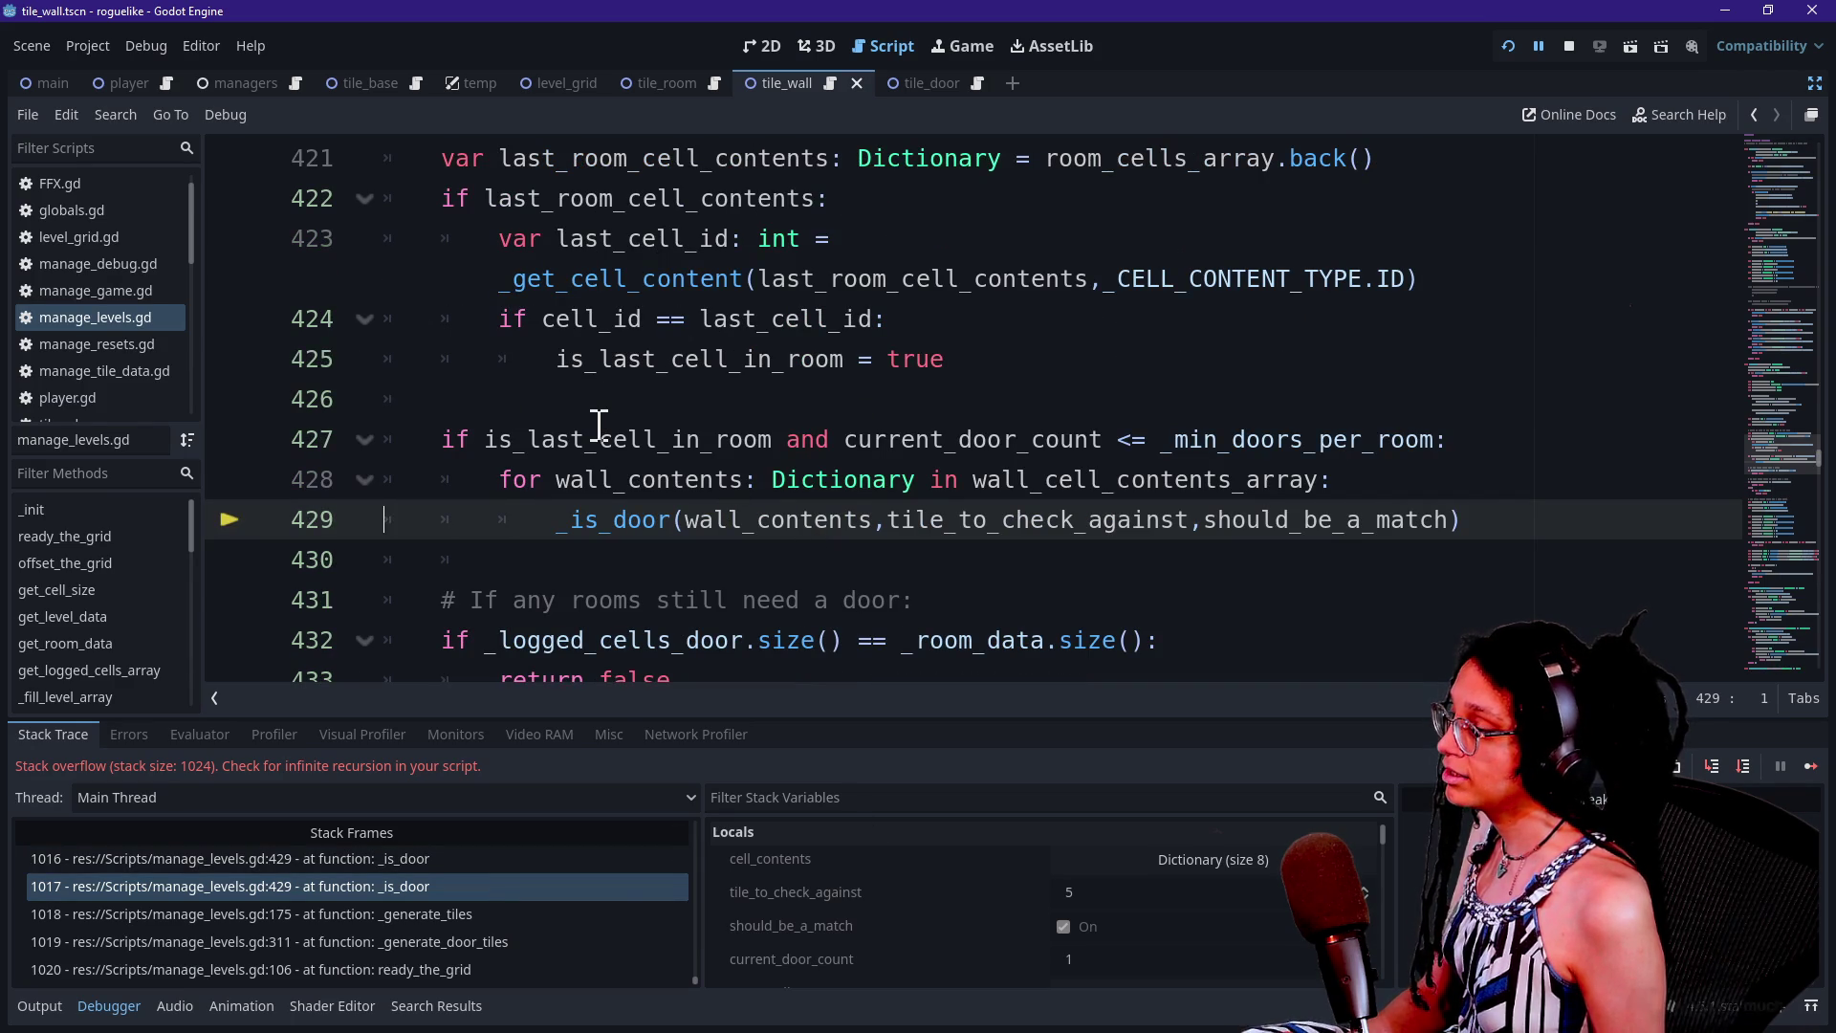
mouse_move(599, 424)
click(364, 436)
click(528, 413)
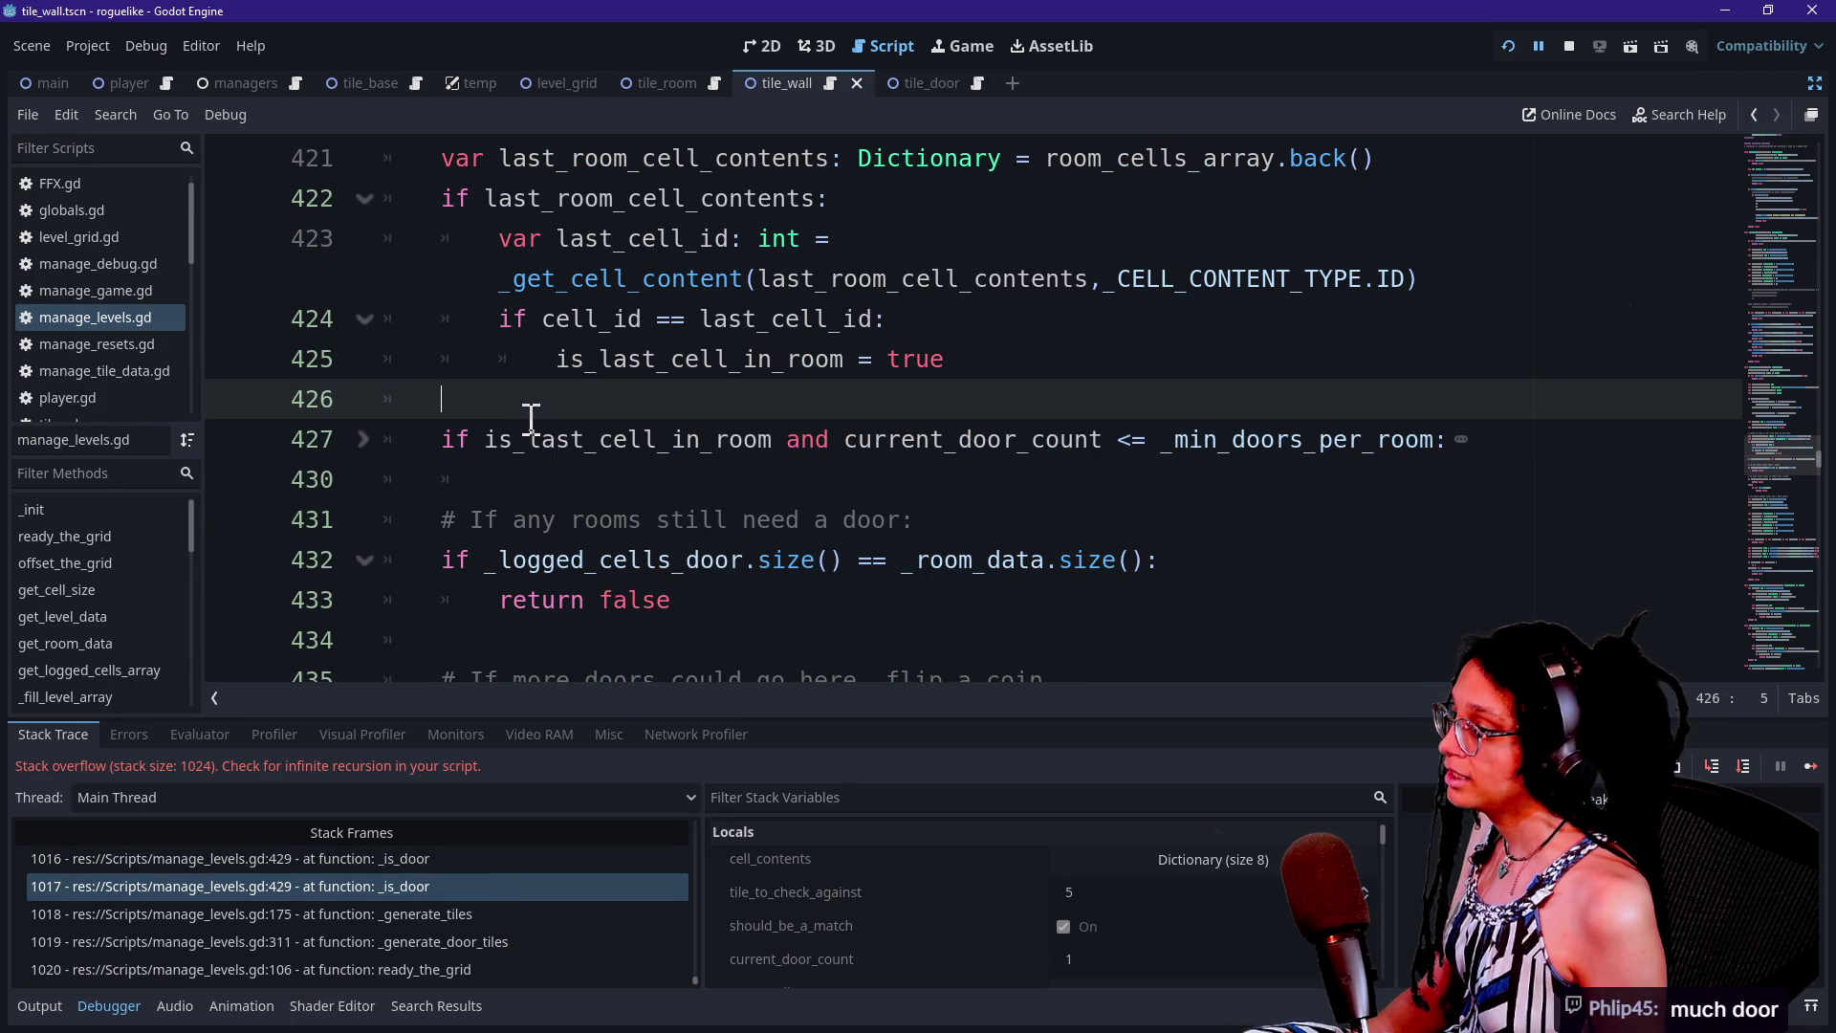
click(365, 439)
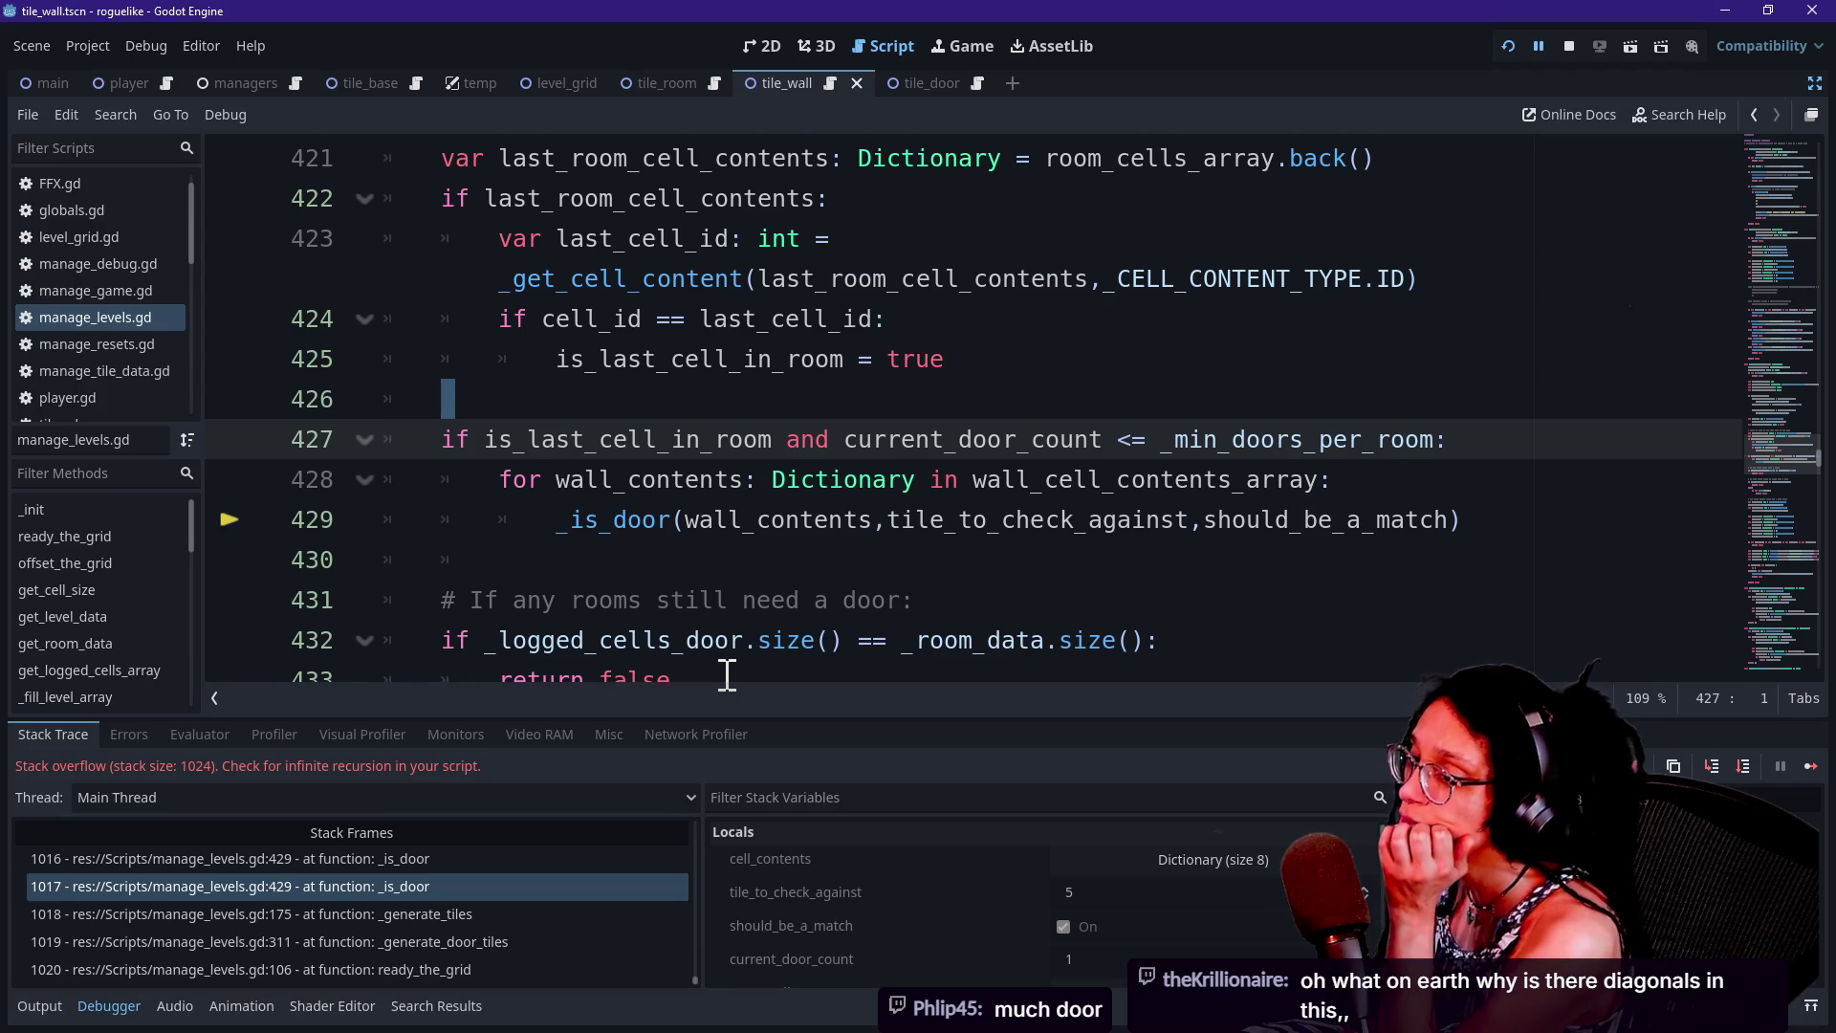
- Inspect lines 428–430 around the recursive _is_door call, selecting from 'check' into line 430
click(1015, 576)
click(1041, 481)
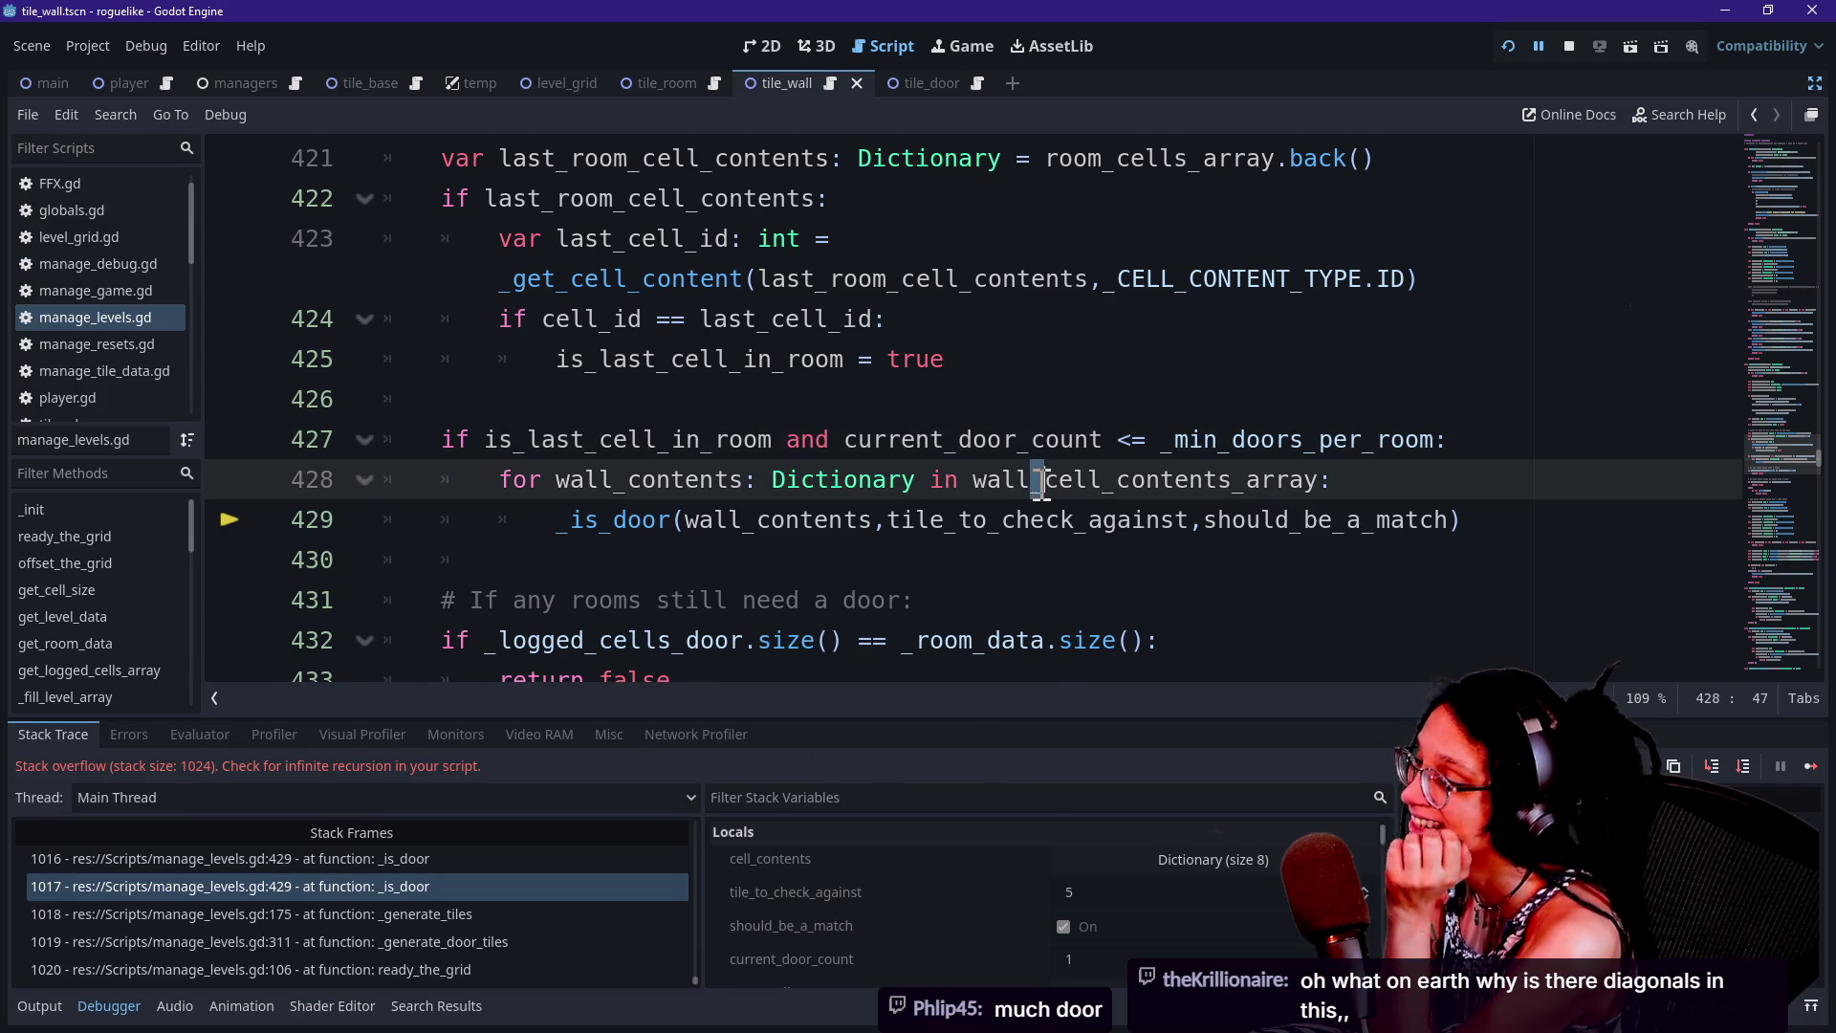
click(1015, 522)
drag(1016, 522, 1019, 541)
click(1023, 545)
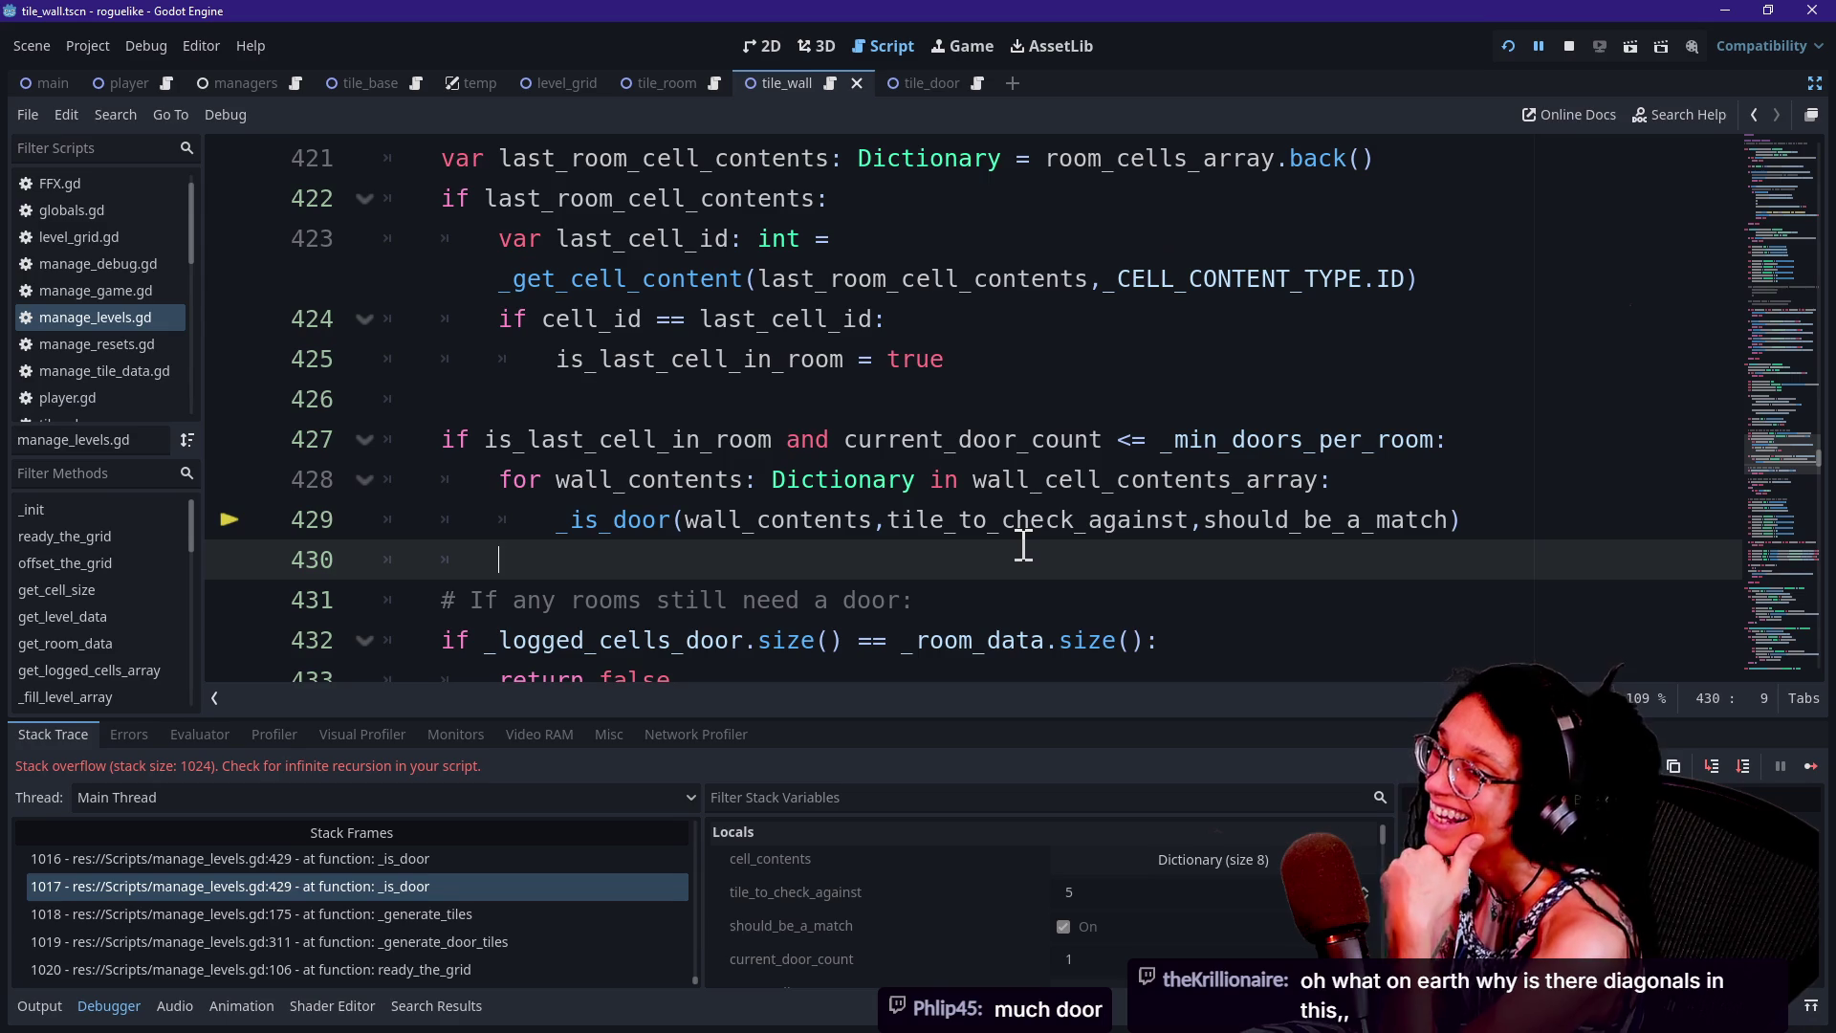
- Step the cursor between lines 427 and 431, then select the code from line 430 to 444
key(Up)
key(Up)
key(Down)
key(Down)
key(Down)
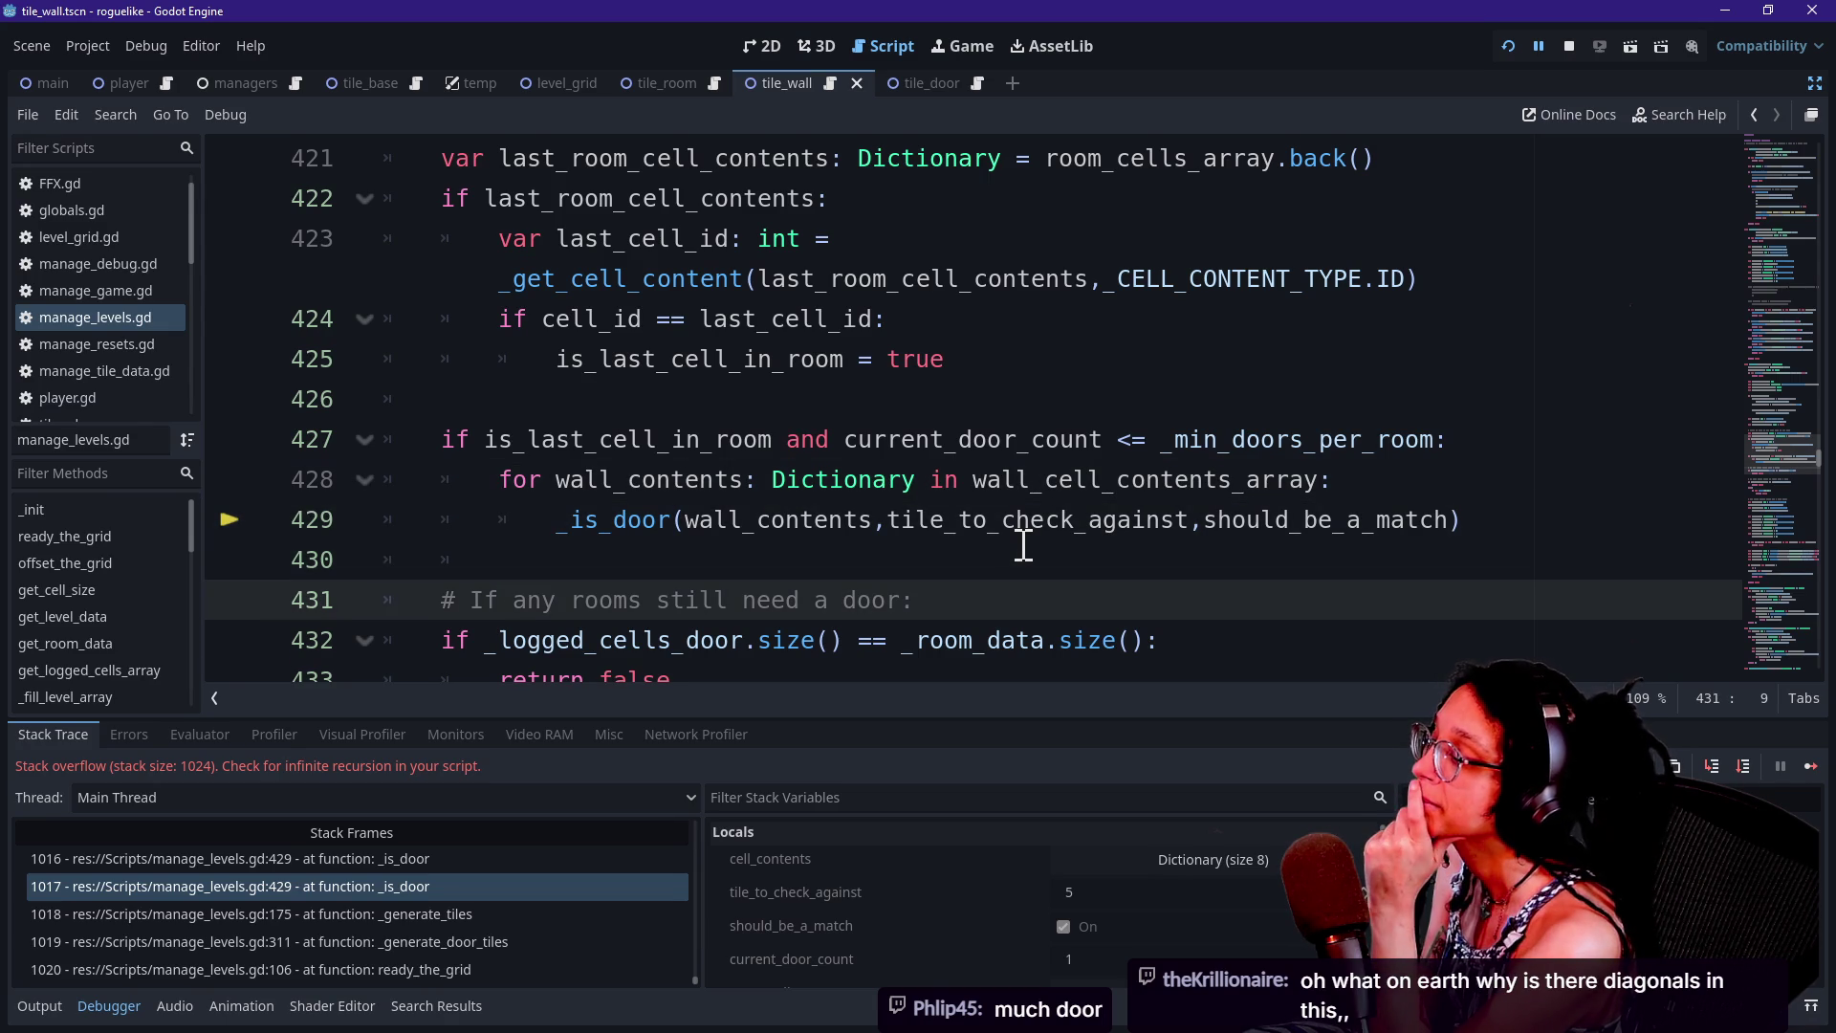
key(Up)
key(Up)
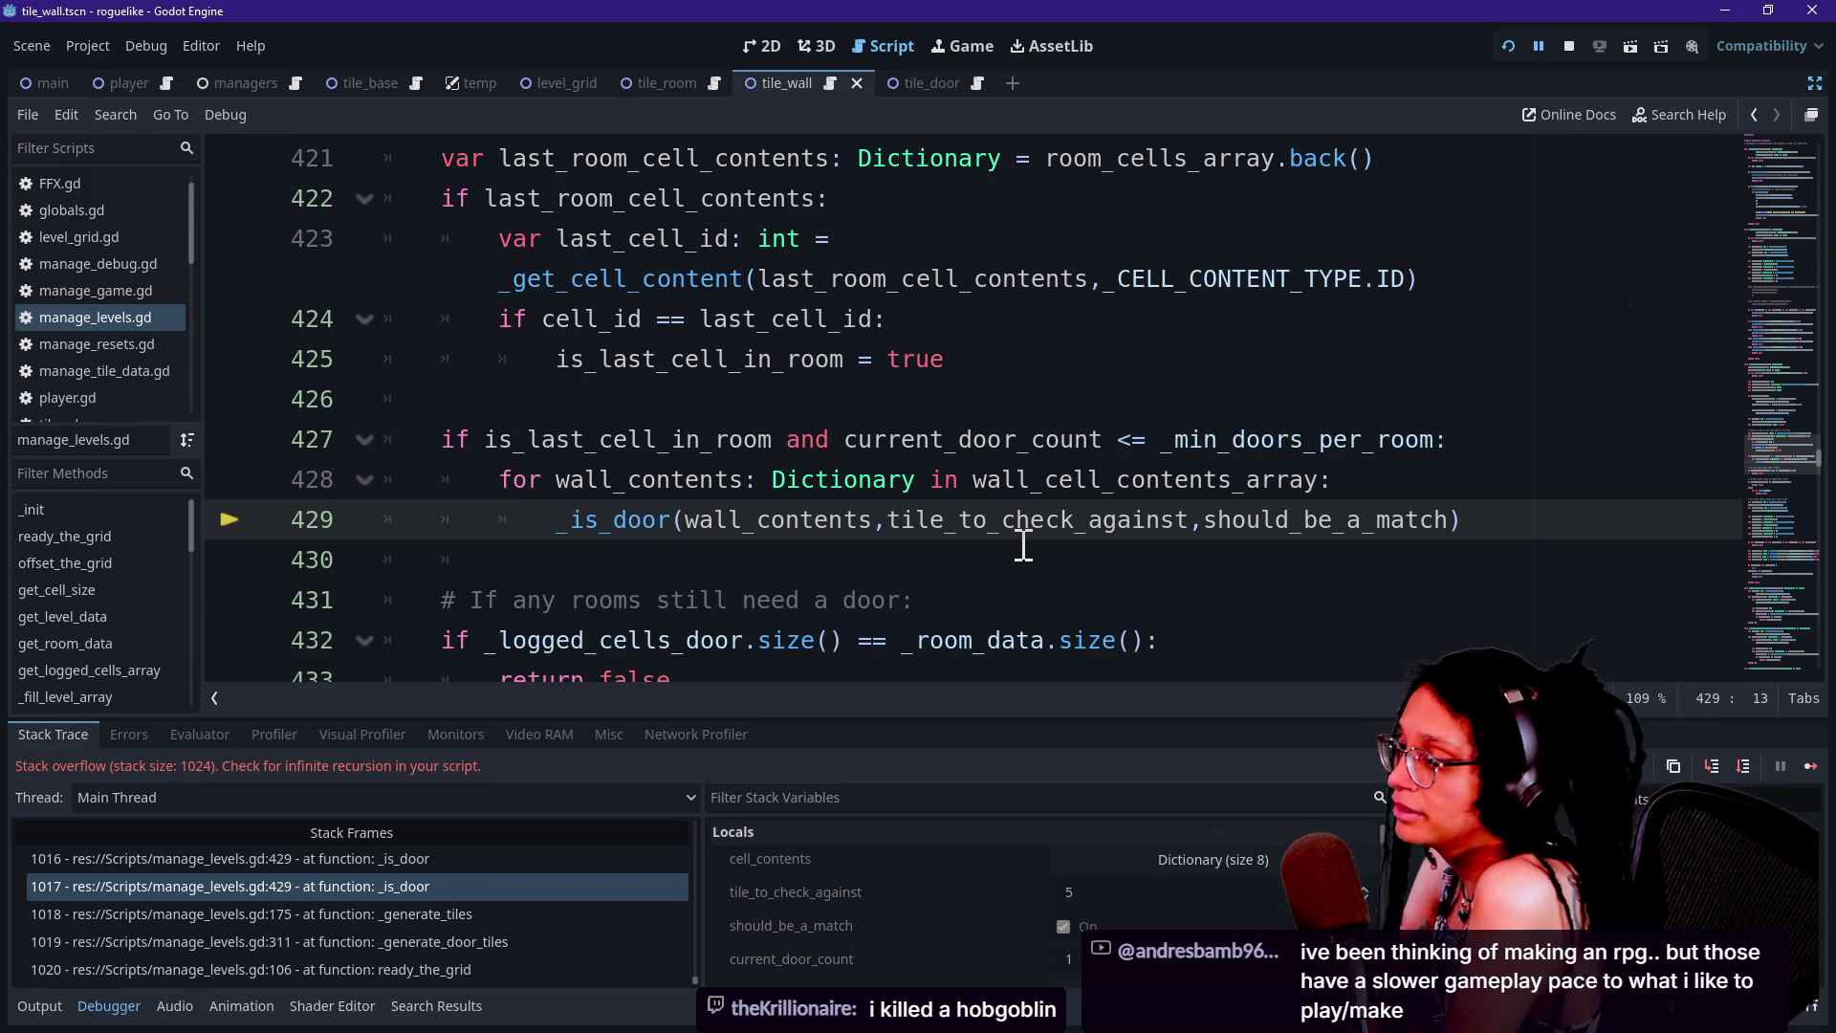
key(Up)
key(Up)
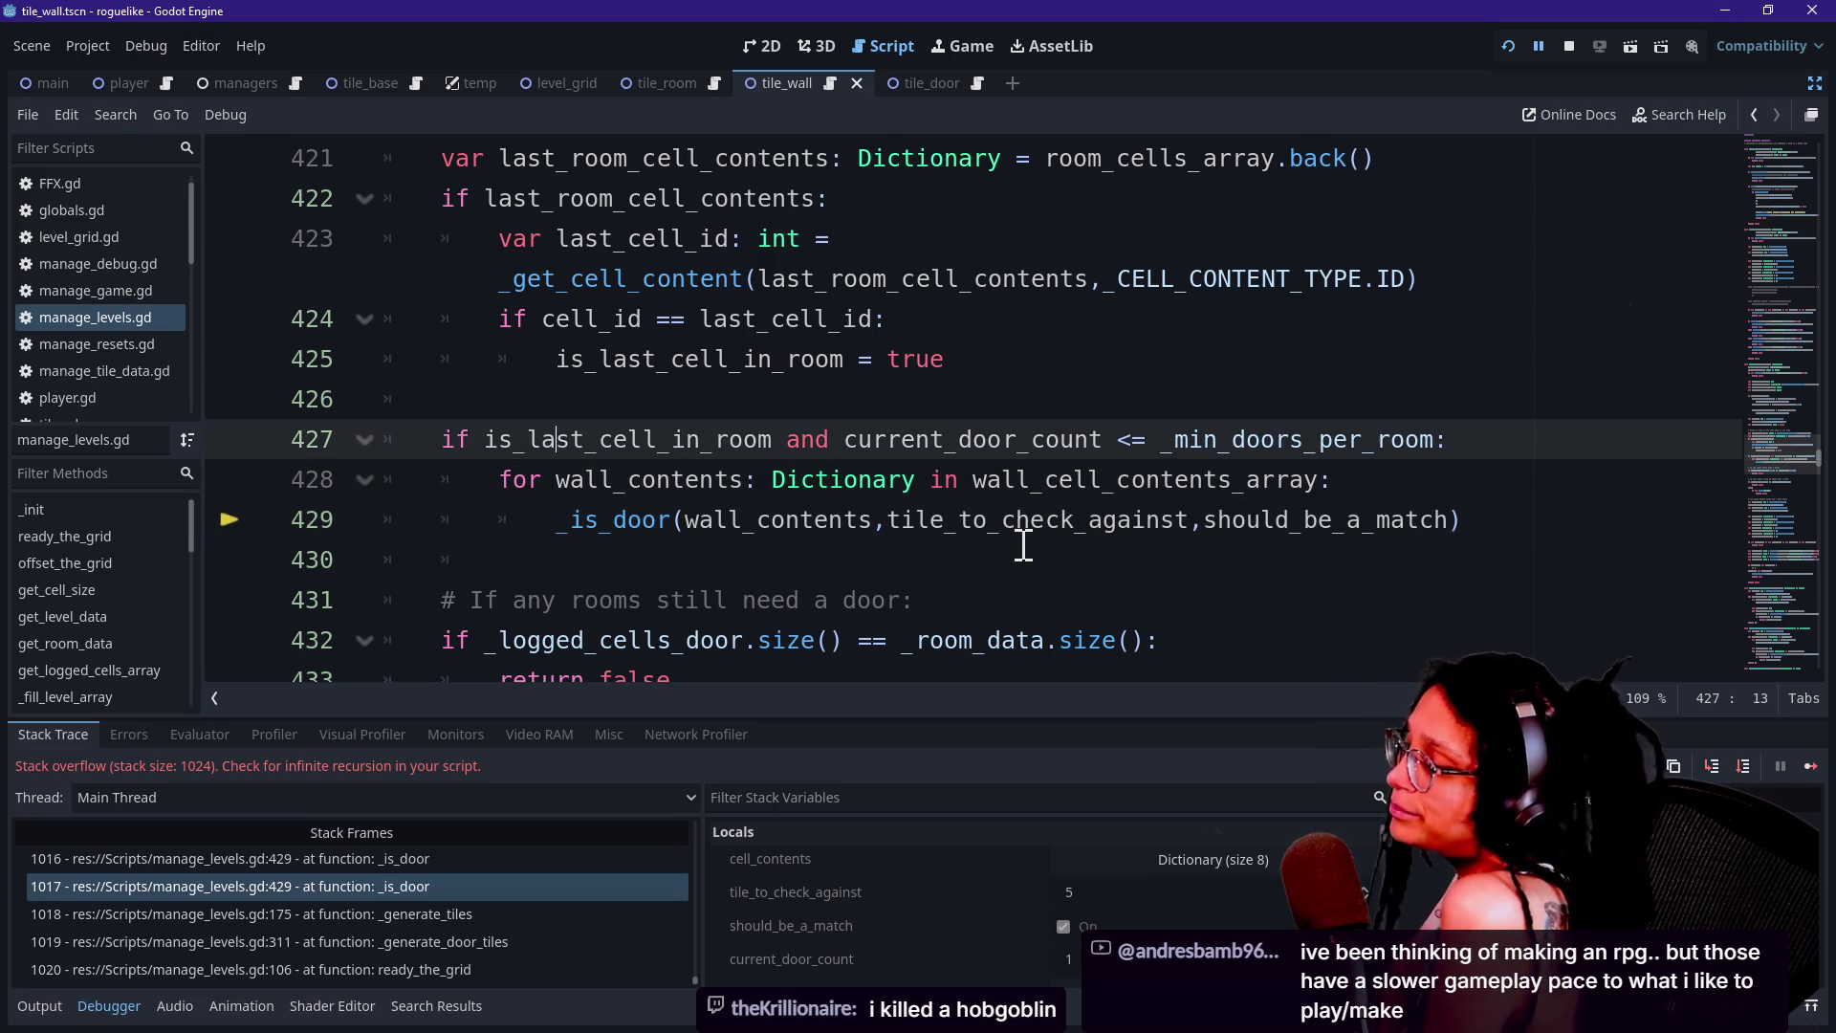
key(Down)
key(Down)
key(Down)
key(Up)
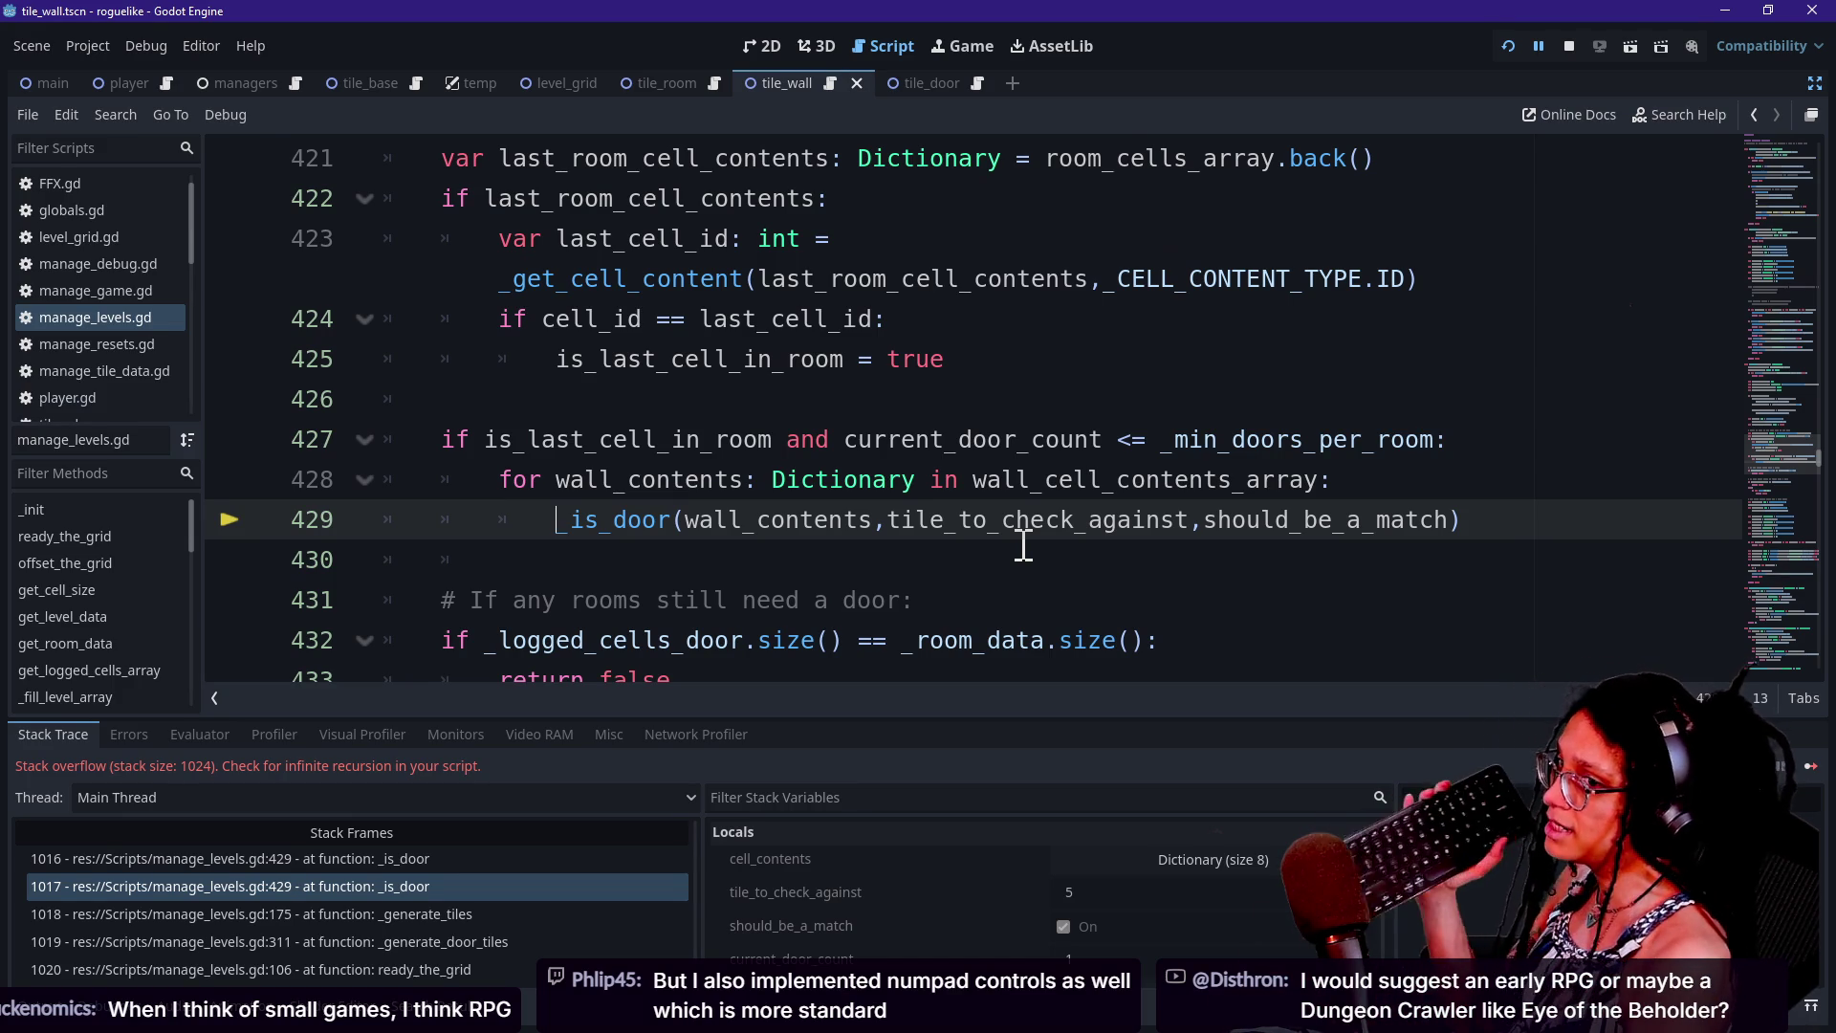
drag(999, 547, 880, 924)
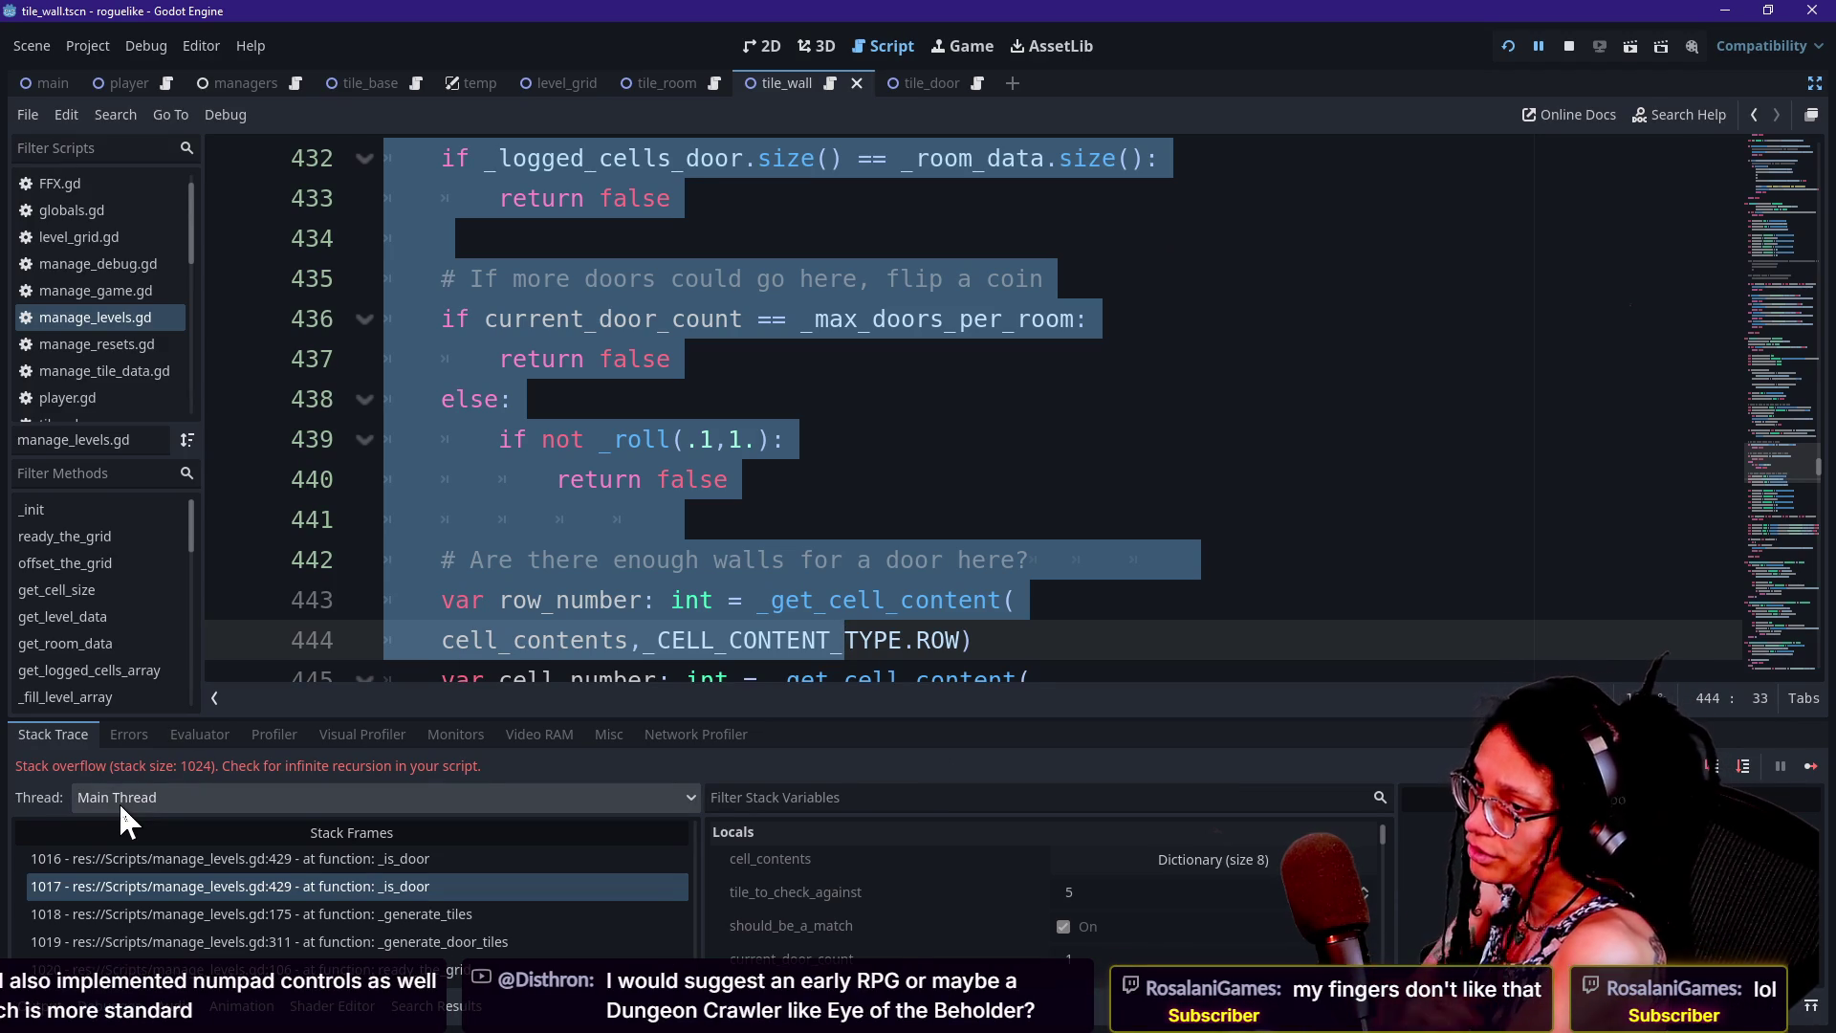
- Clear the stray backslashes and leading tabs from blank line 441 with Backspace
click(850, 505)
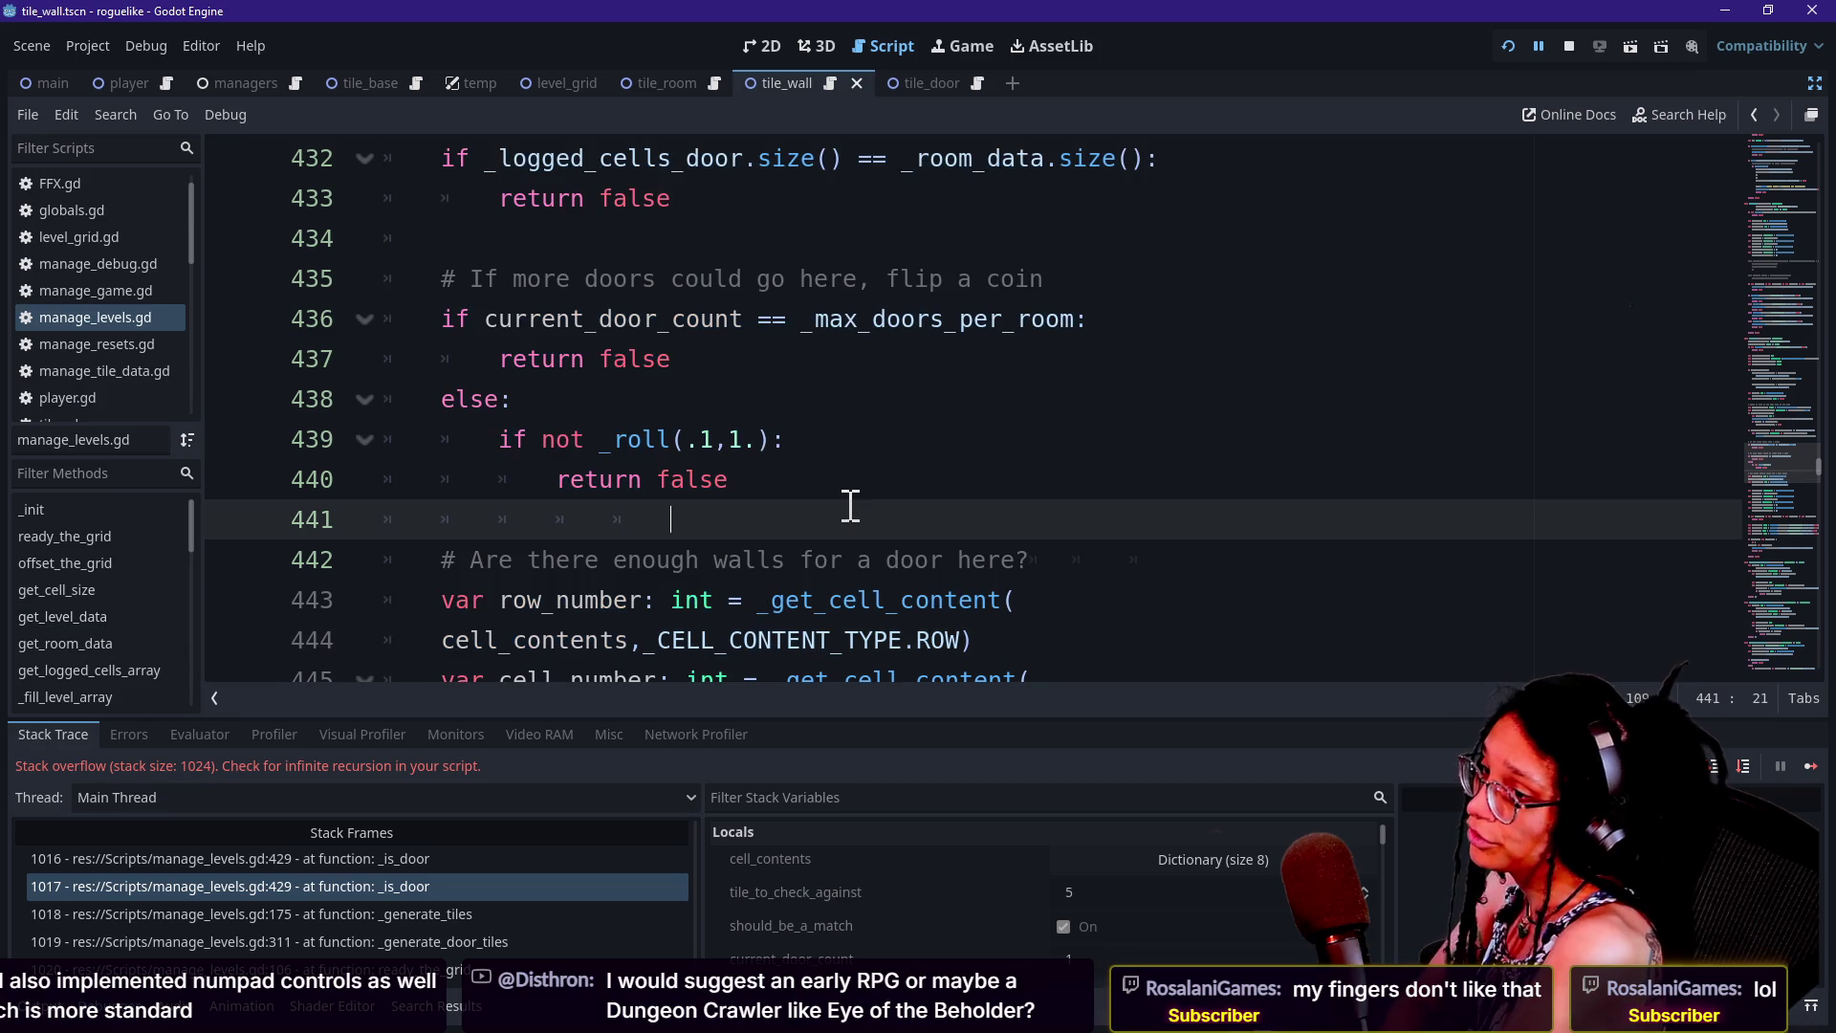
key(Down)
key(Up)
key(Up)
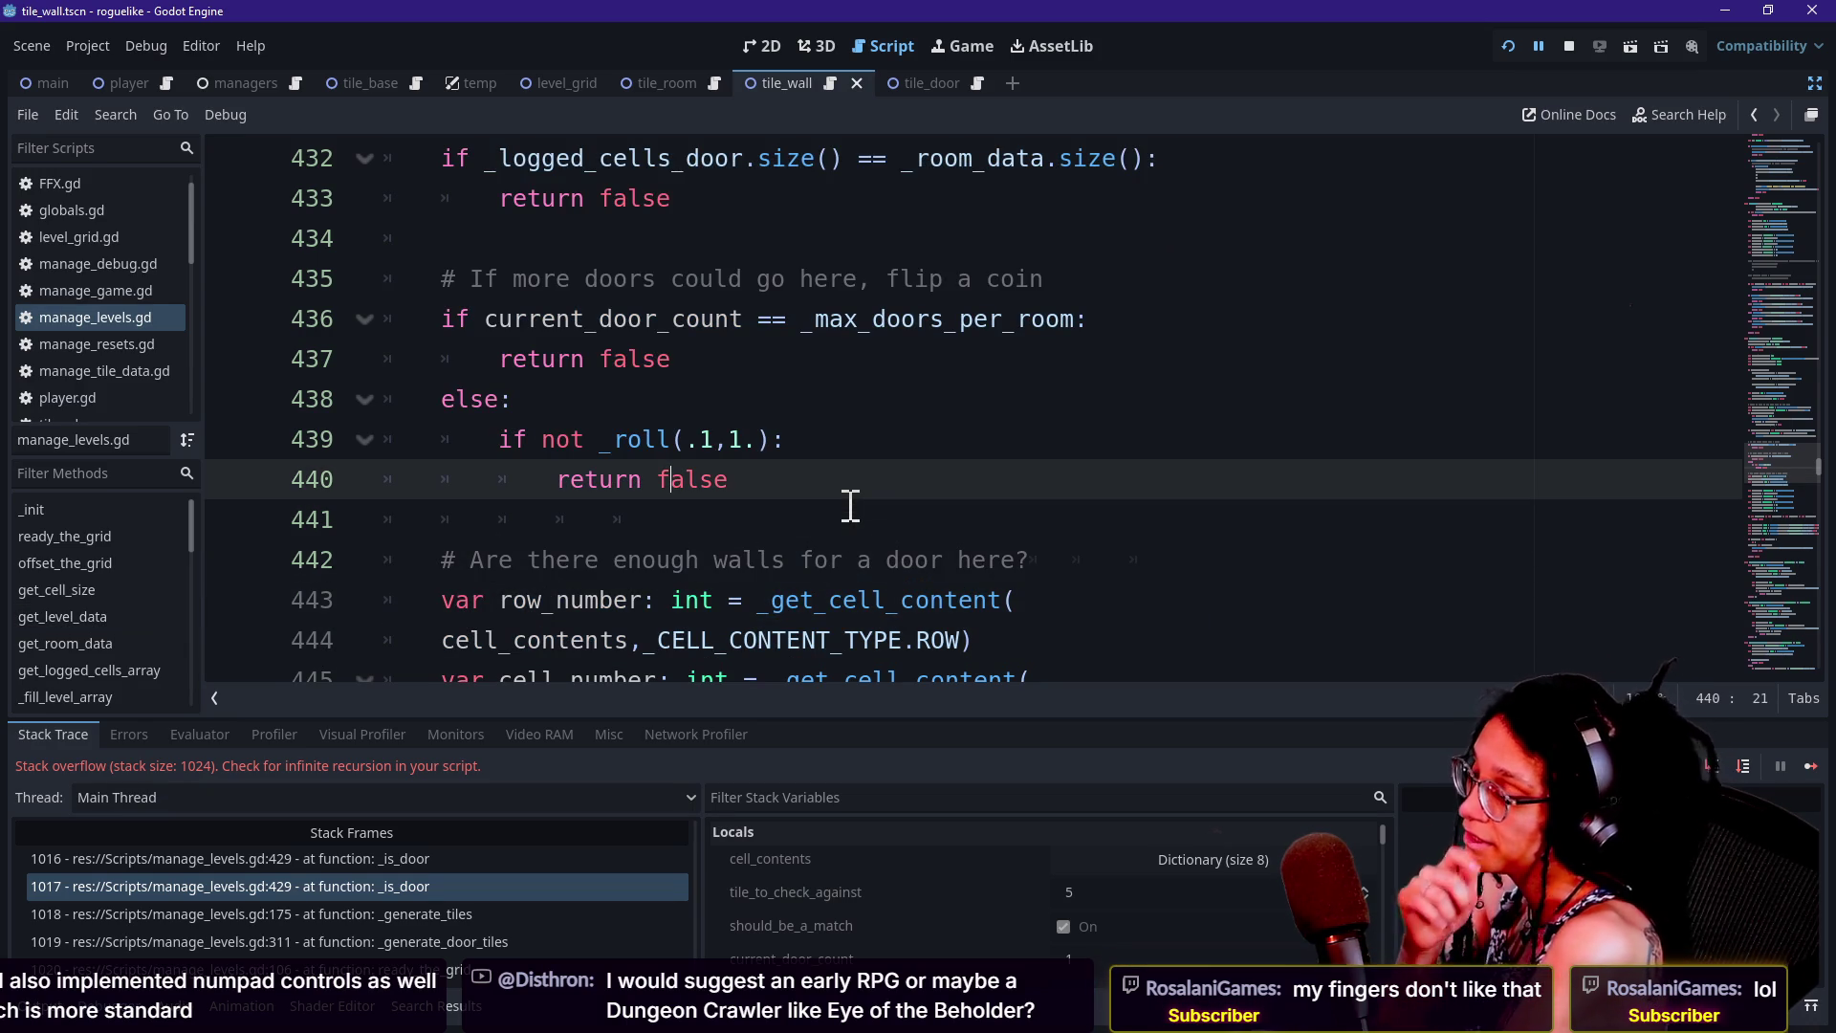
key(Down)
key(BackSpace)
key(BackSpace)
key(BackSpace)
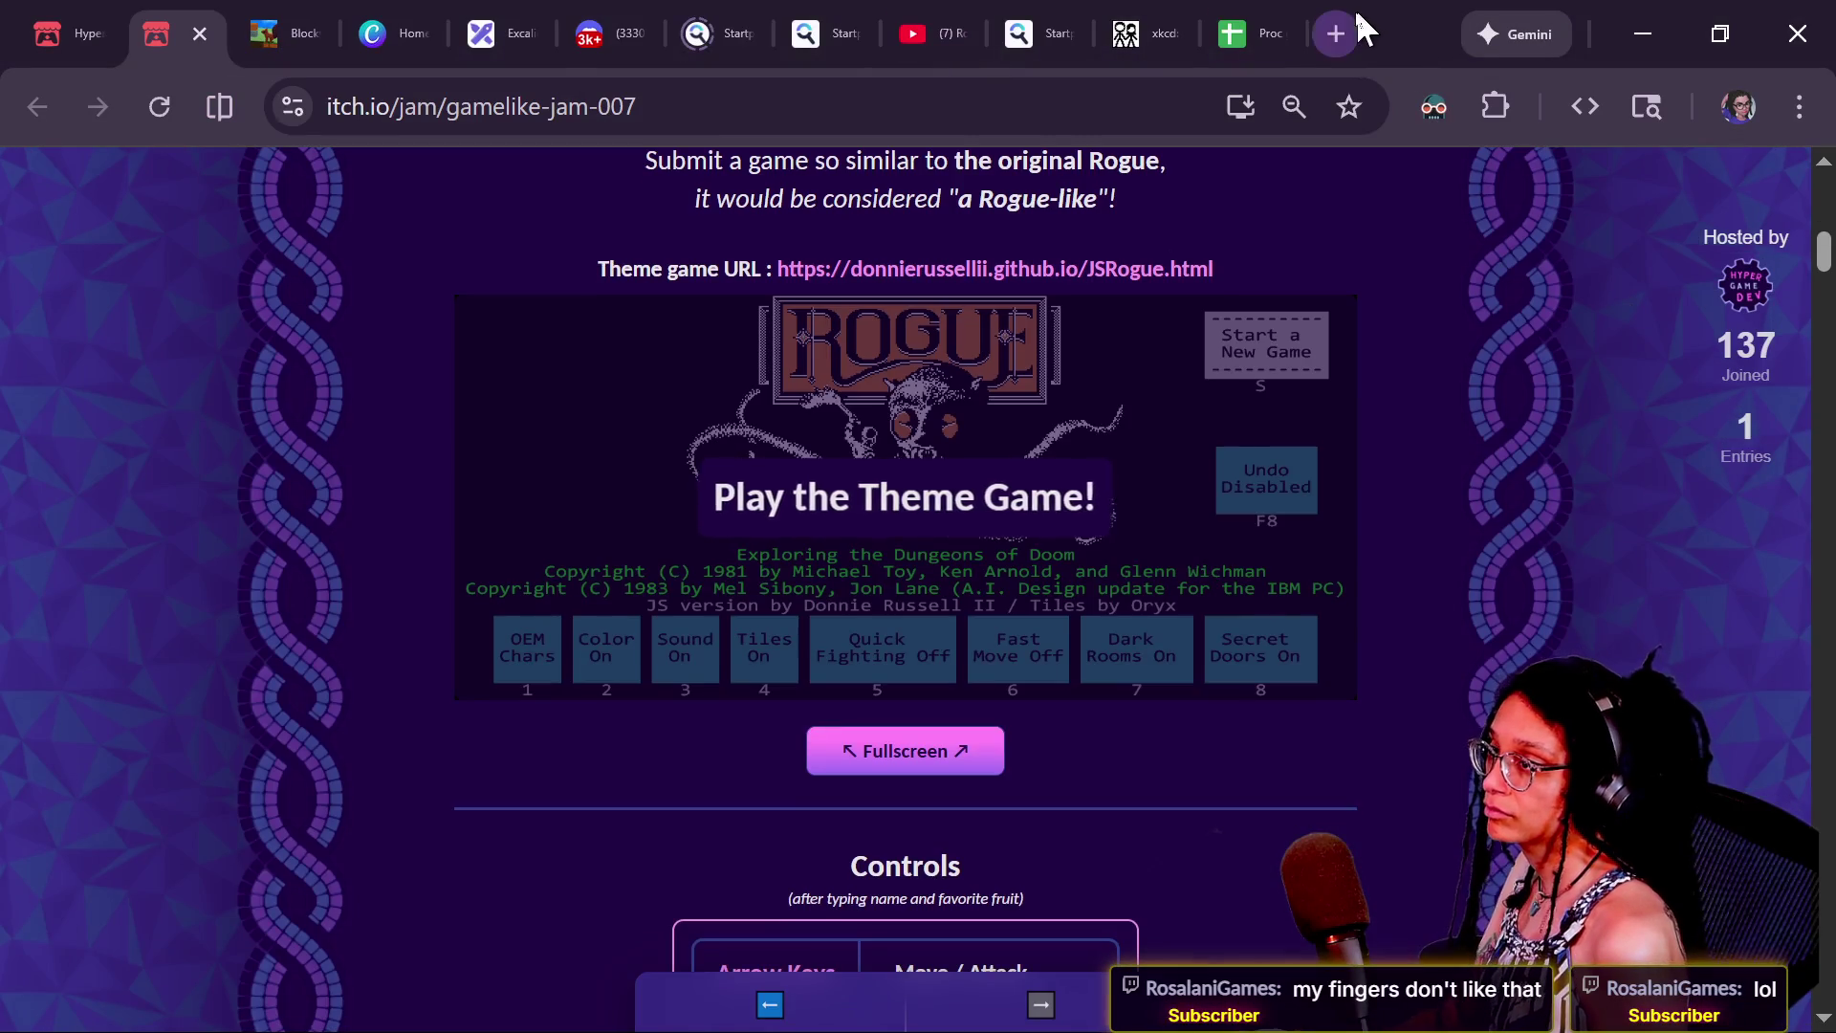
- Search 'eye of the beholder ga,e' in a new tab and browse the image results
click(1356, 7)
text(eye)
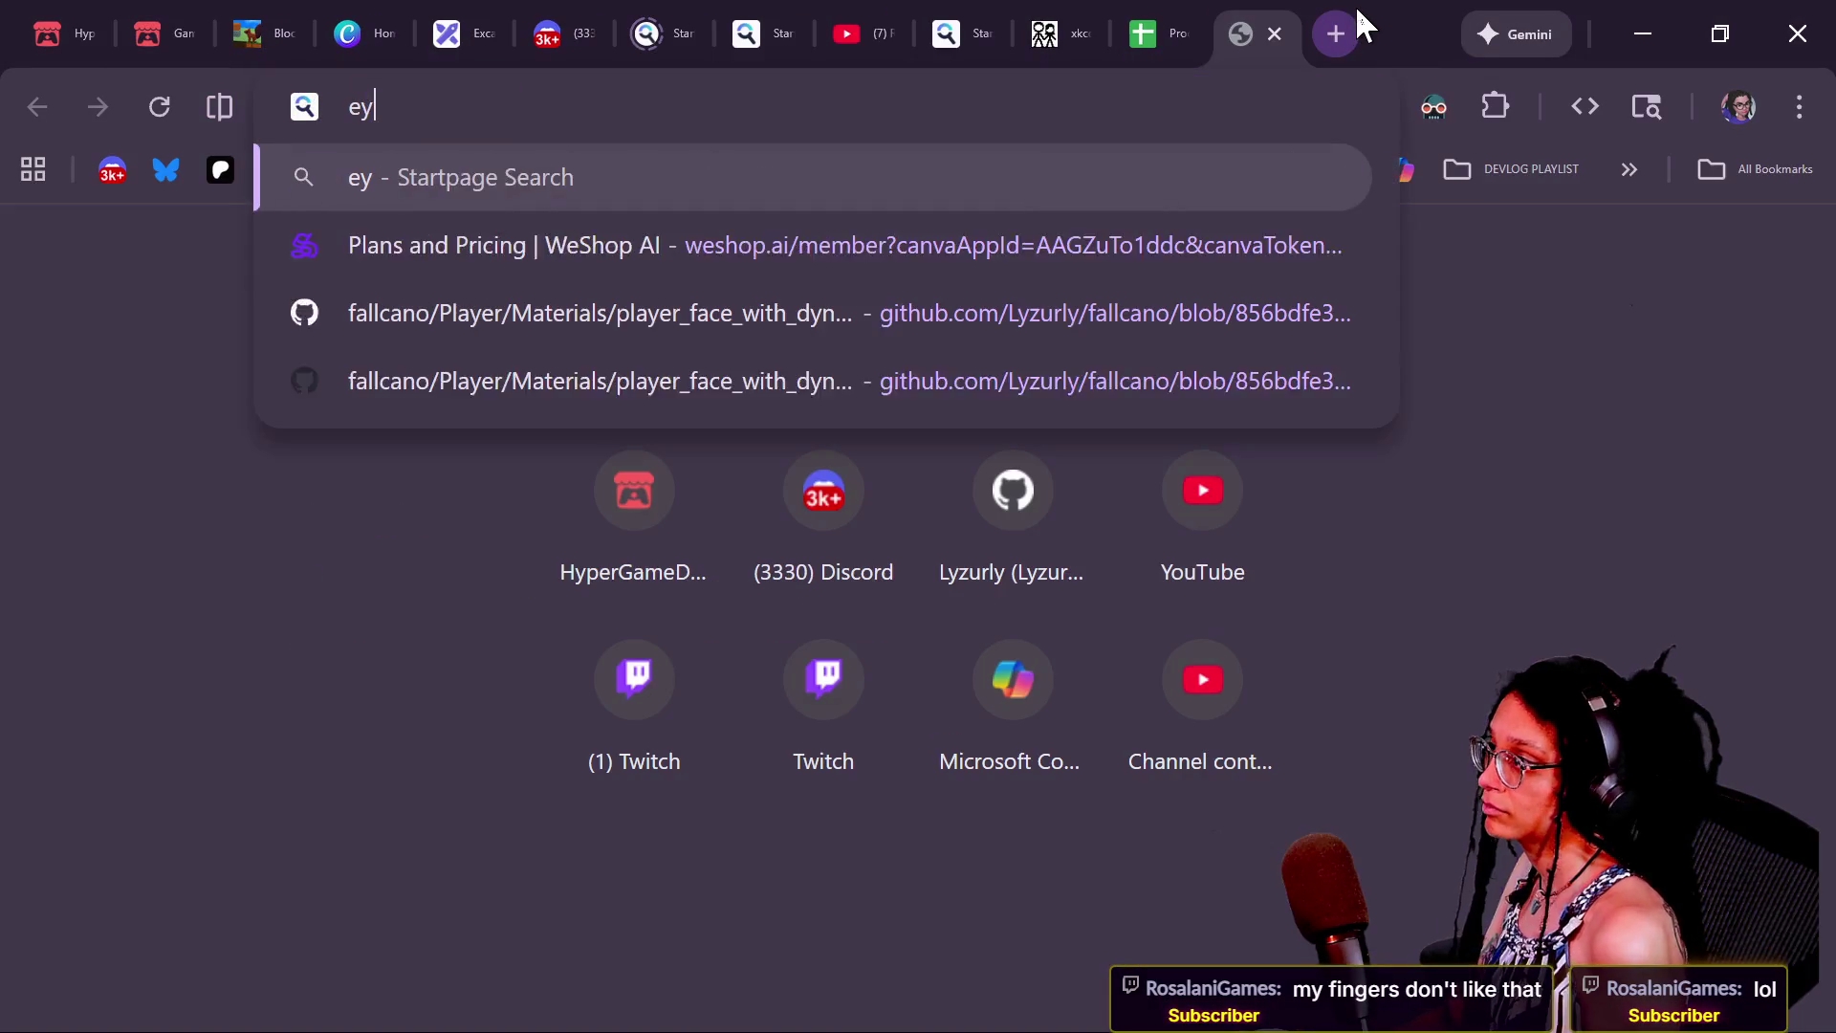
text( of the beholder)
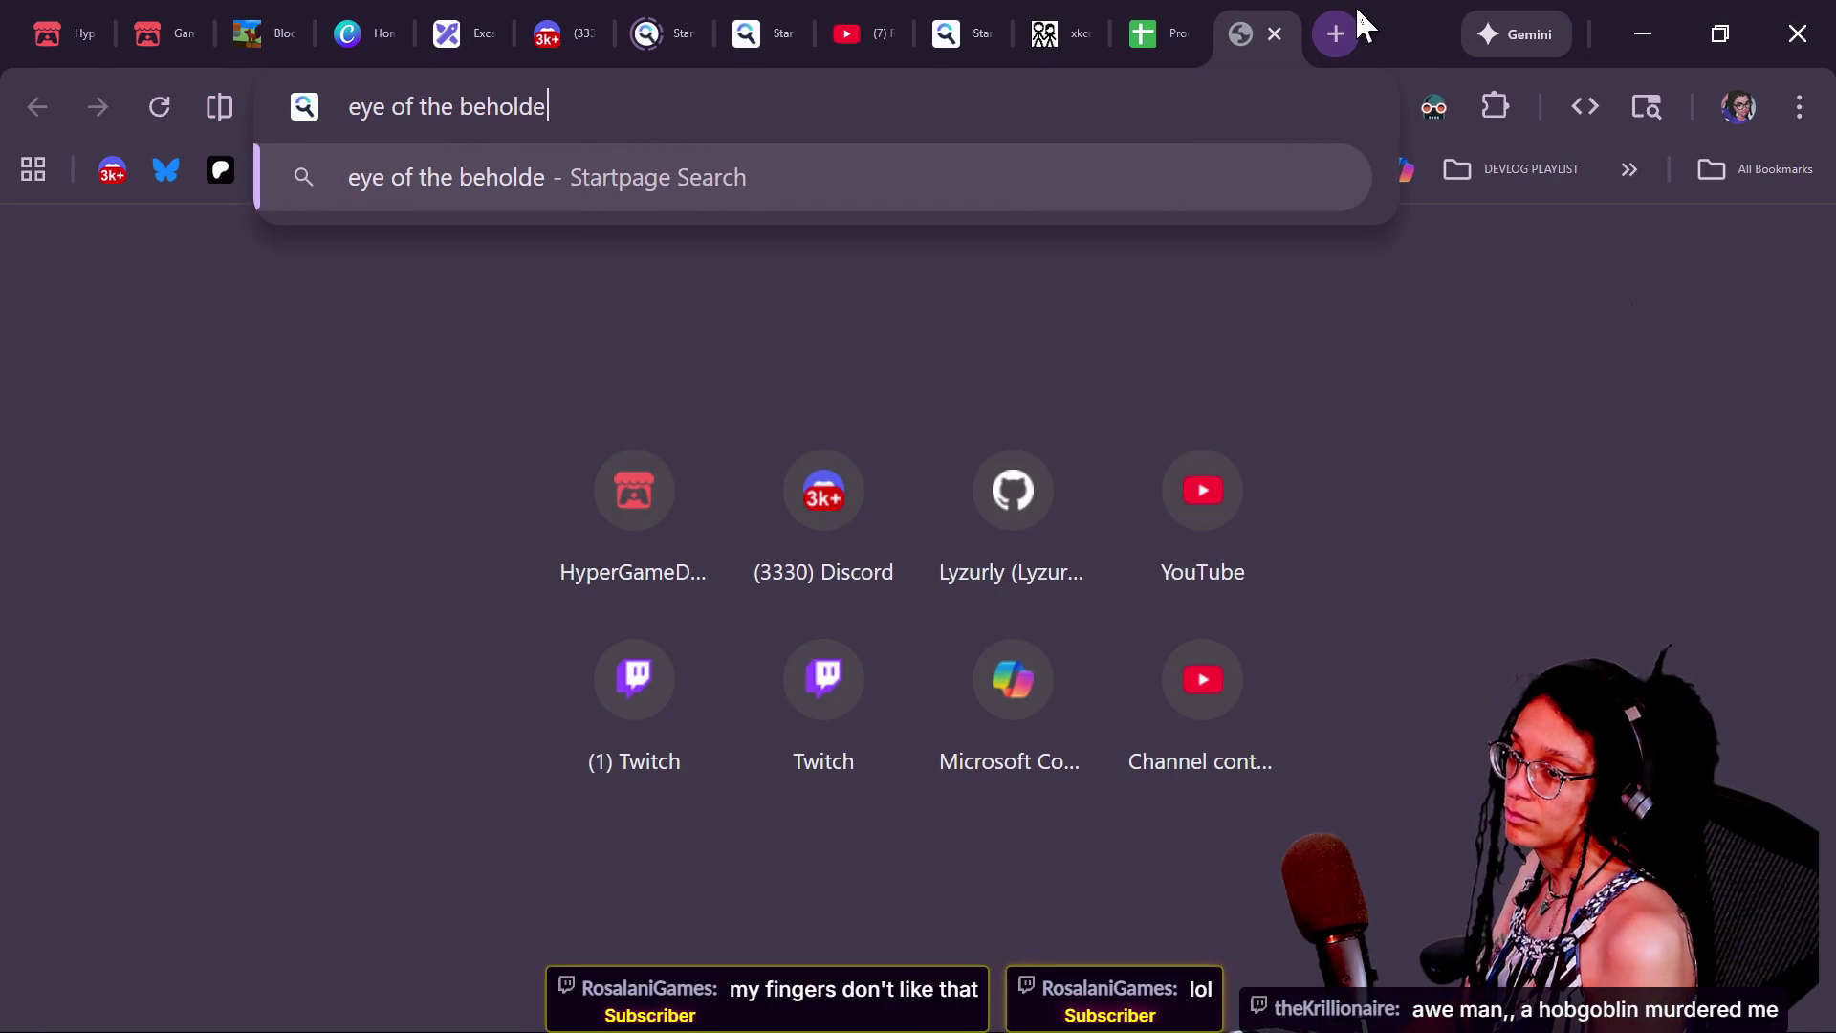
text( ga,e)
key(Return)
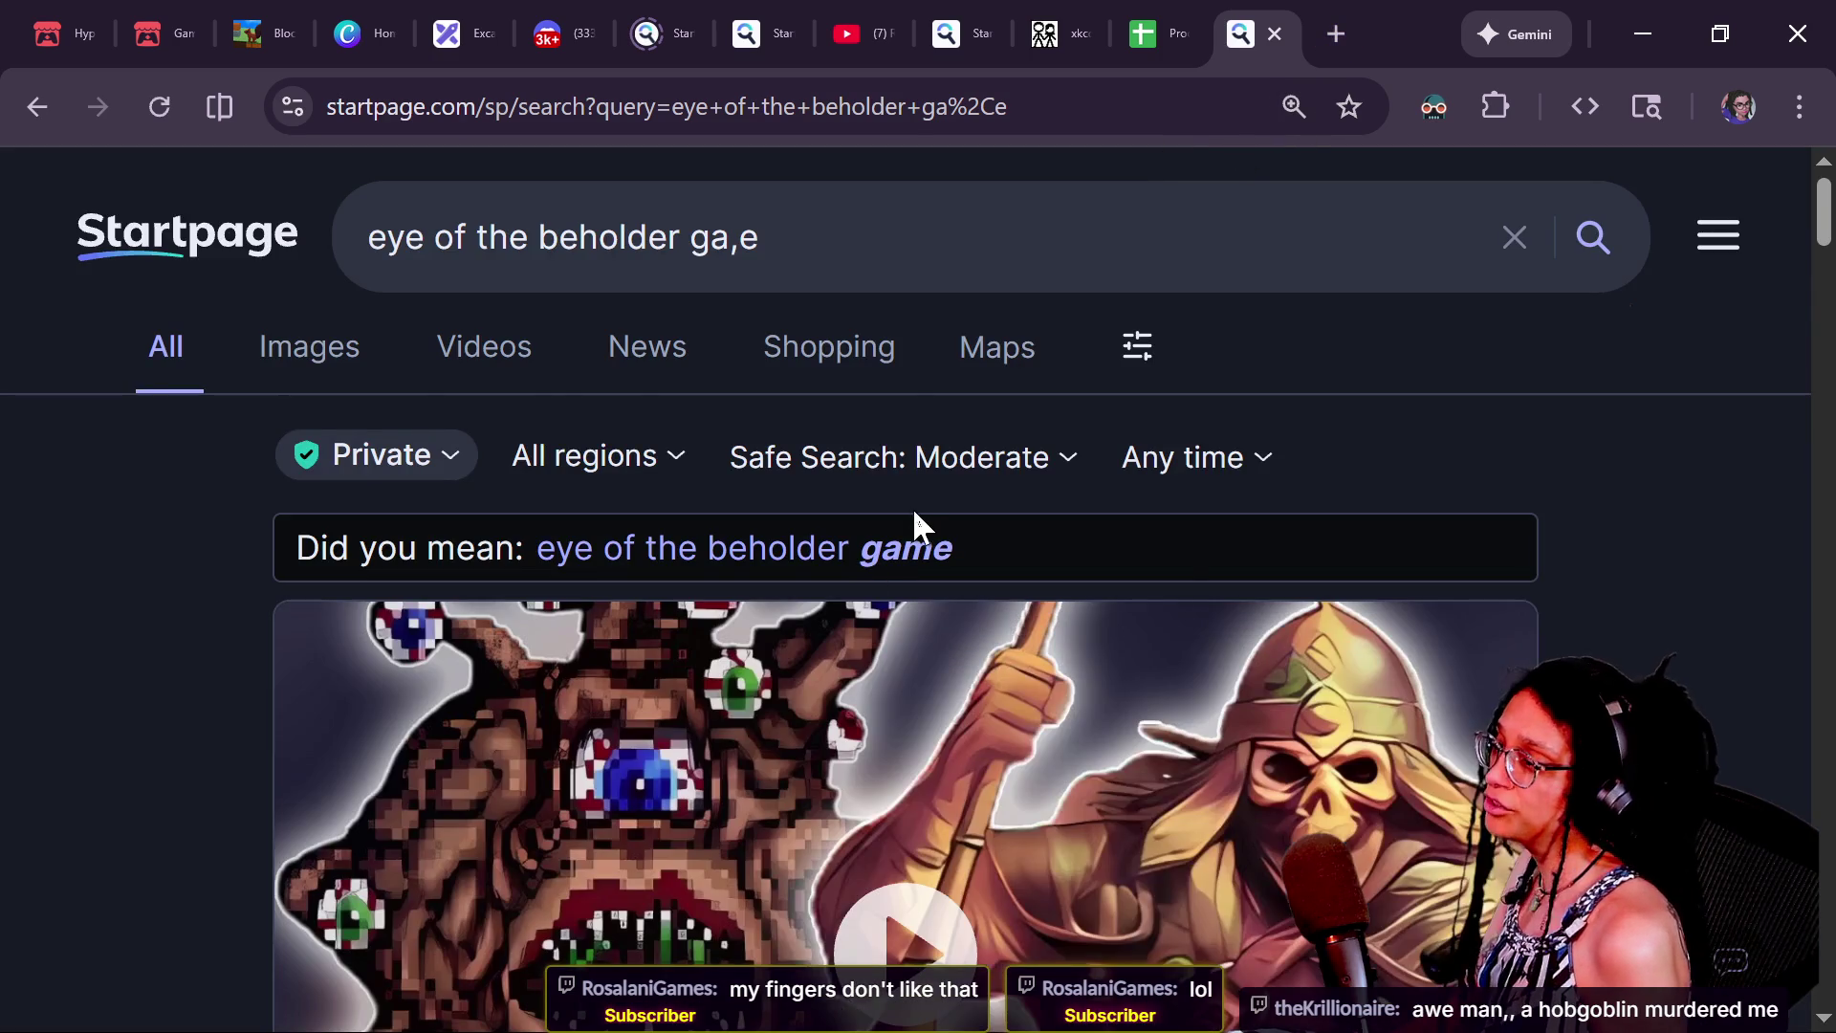
scroll(836, 578, down, 3)
scroll(617, 734, down, 5)
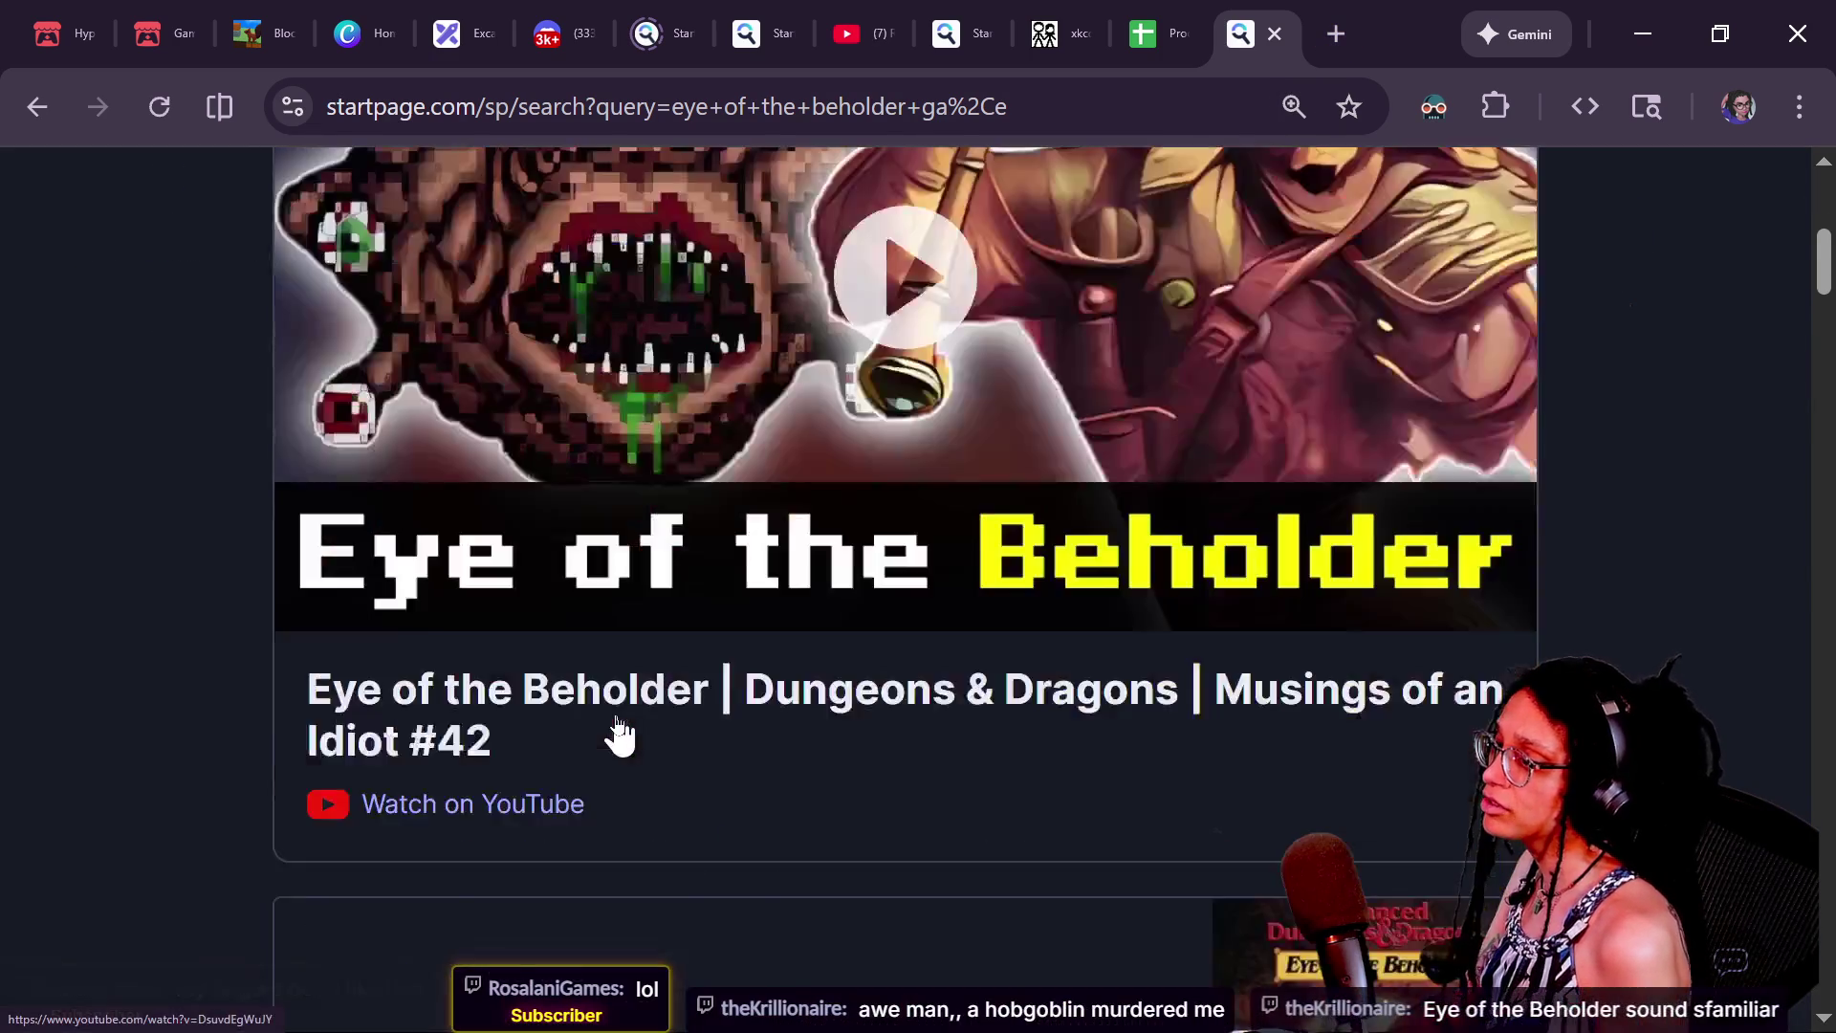
scroll(654, 784, down, 3)
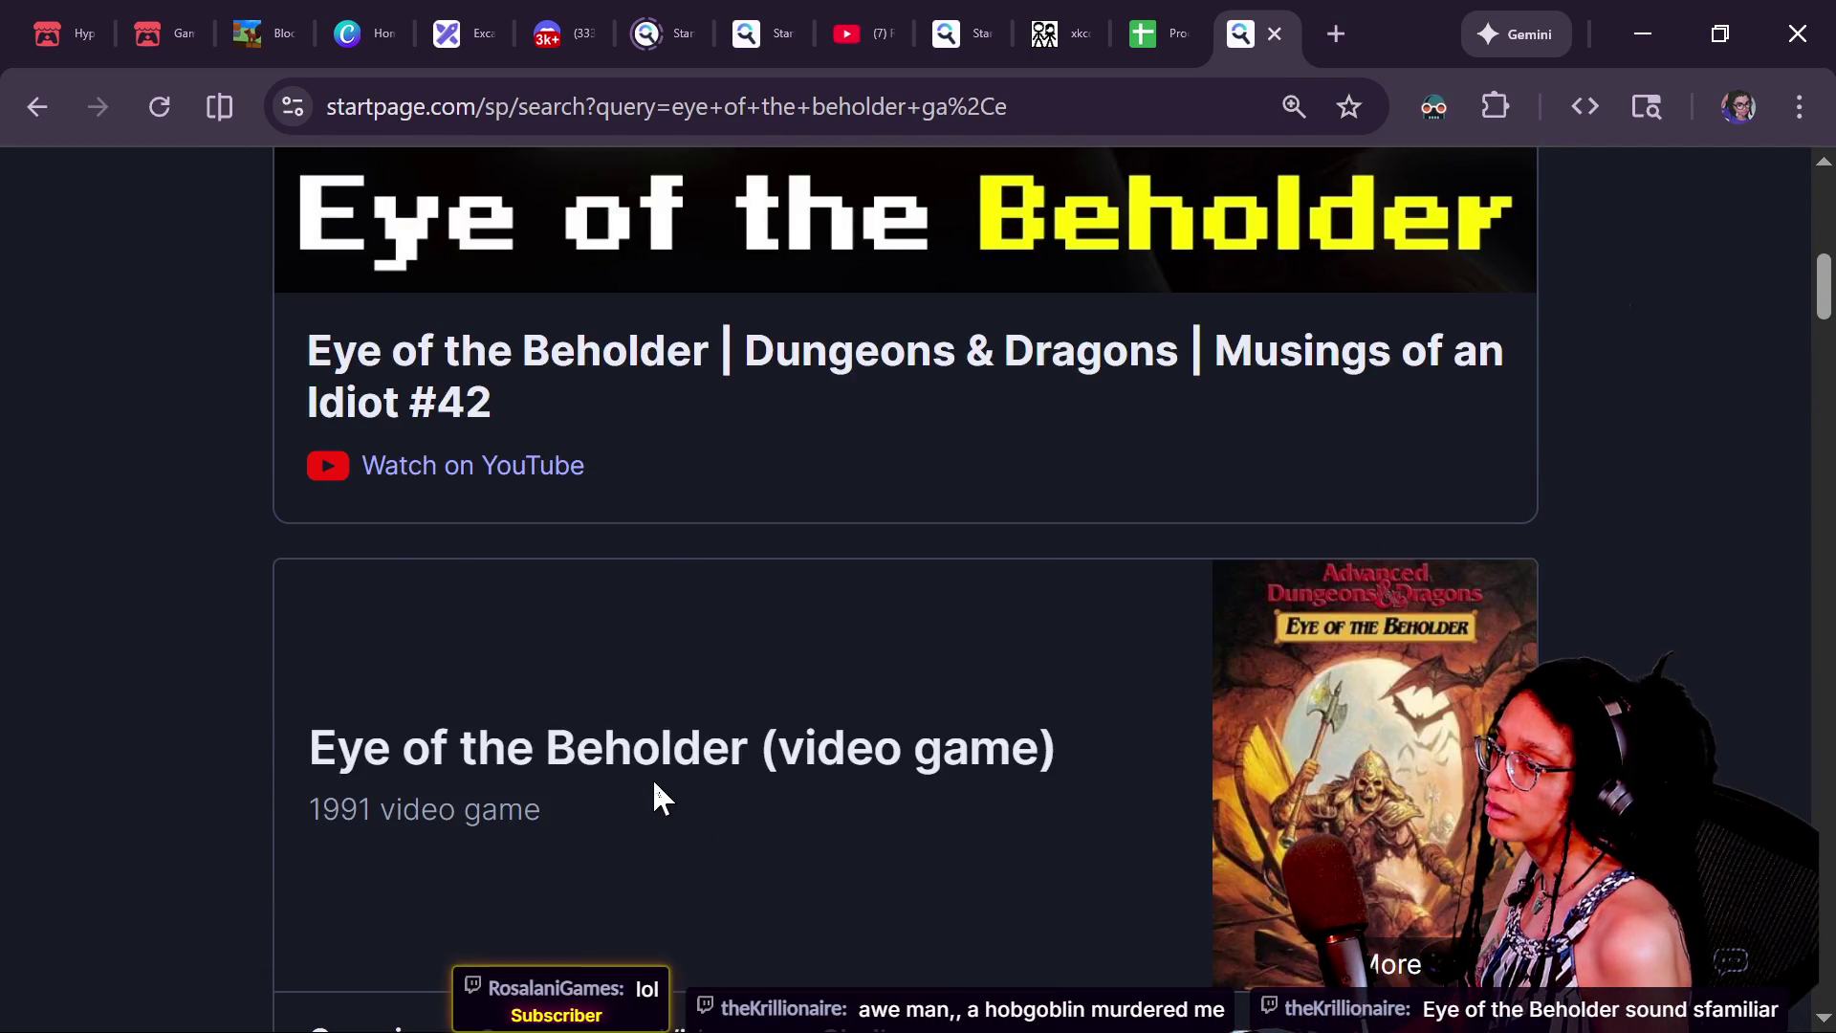
scroll(654, 786, down, 2)
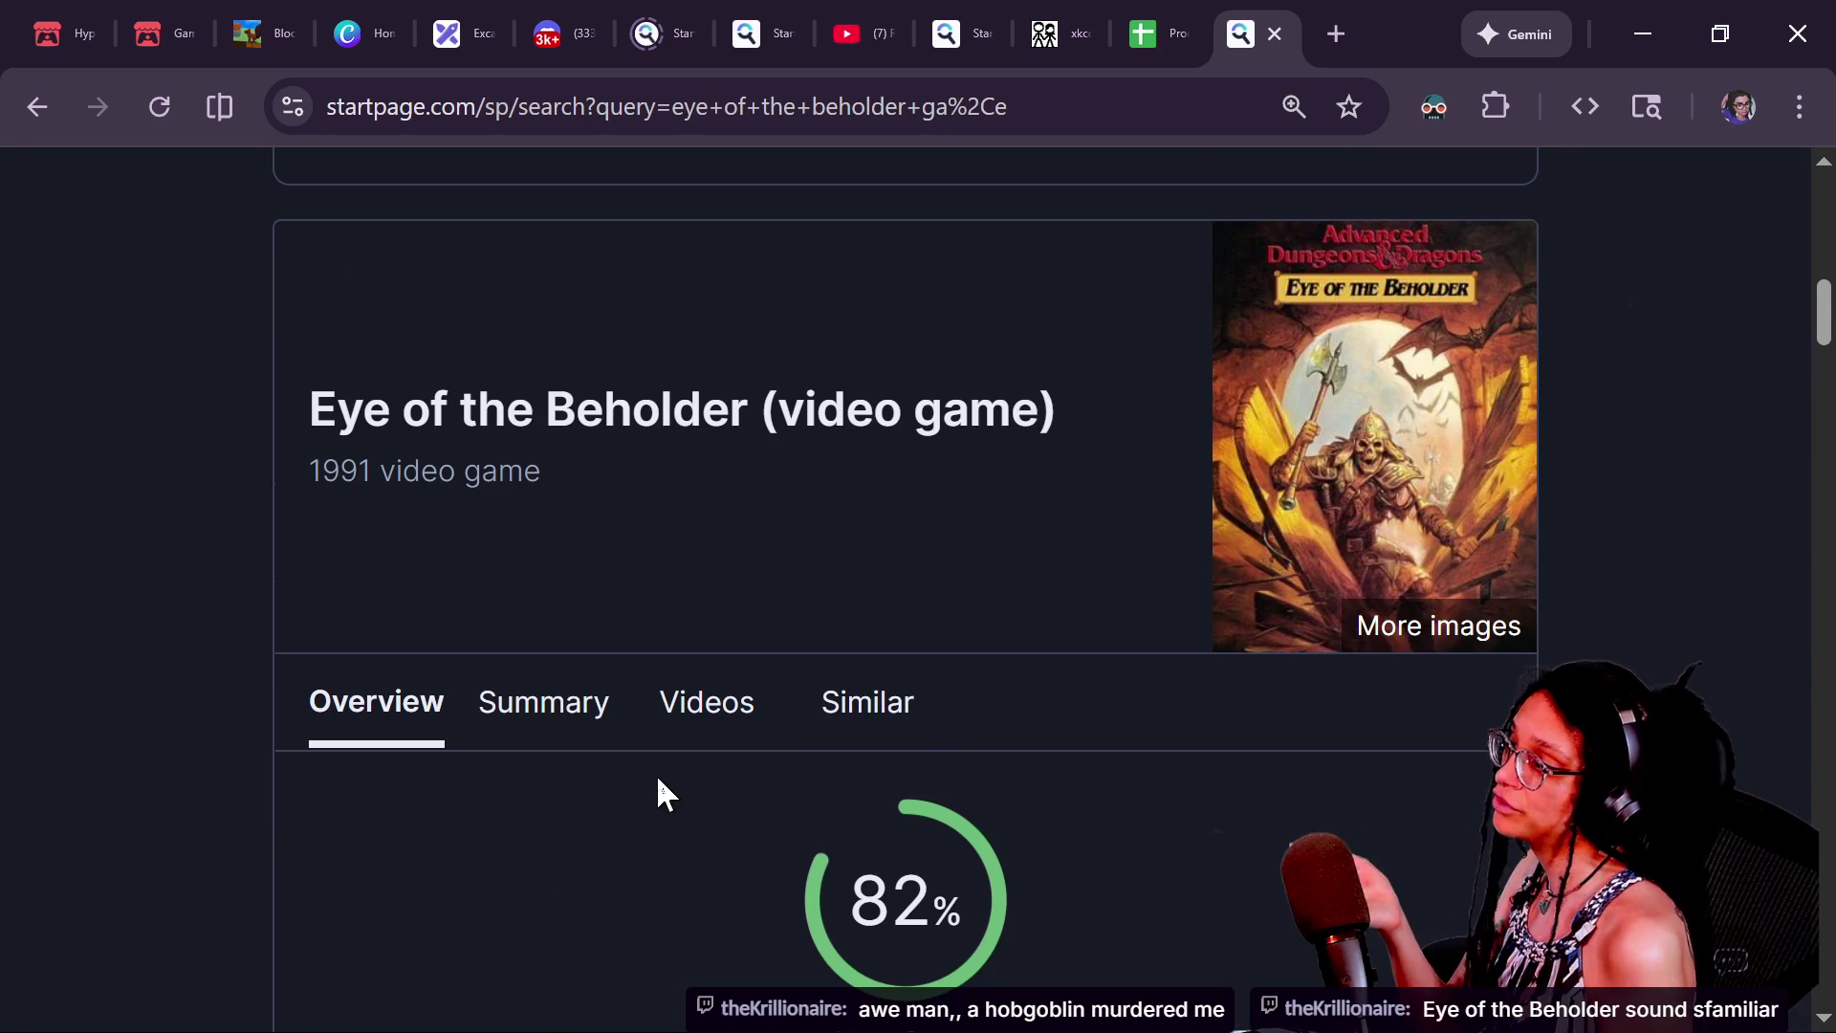
scroll(657, 780, down, 8)
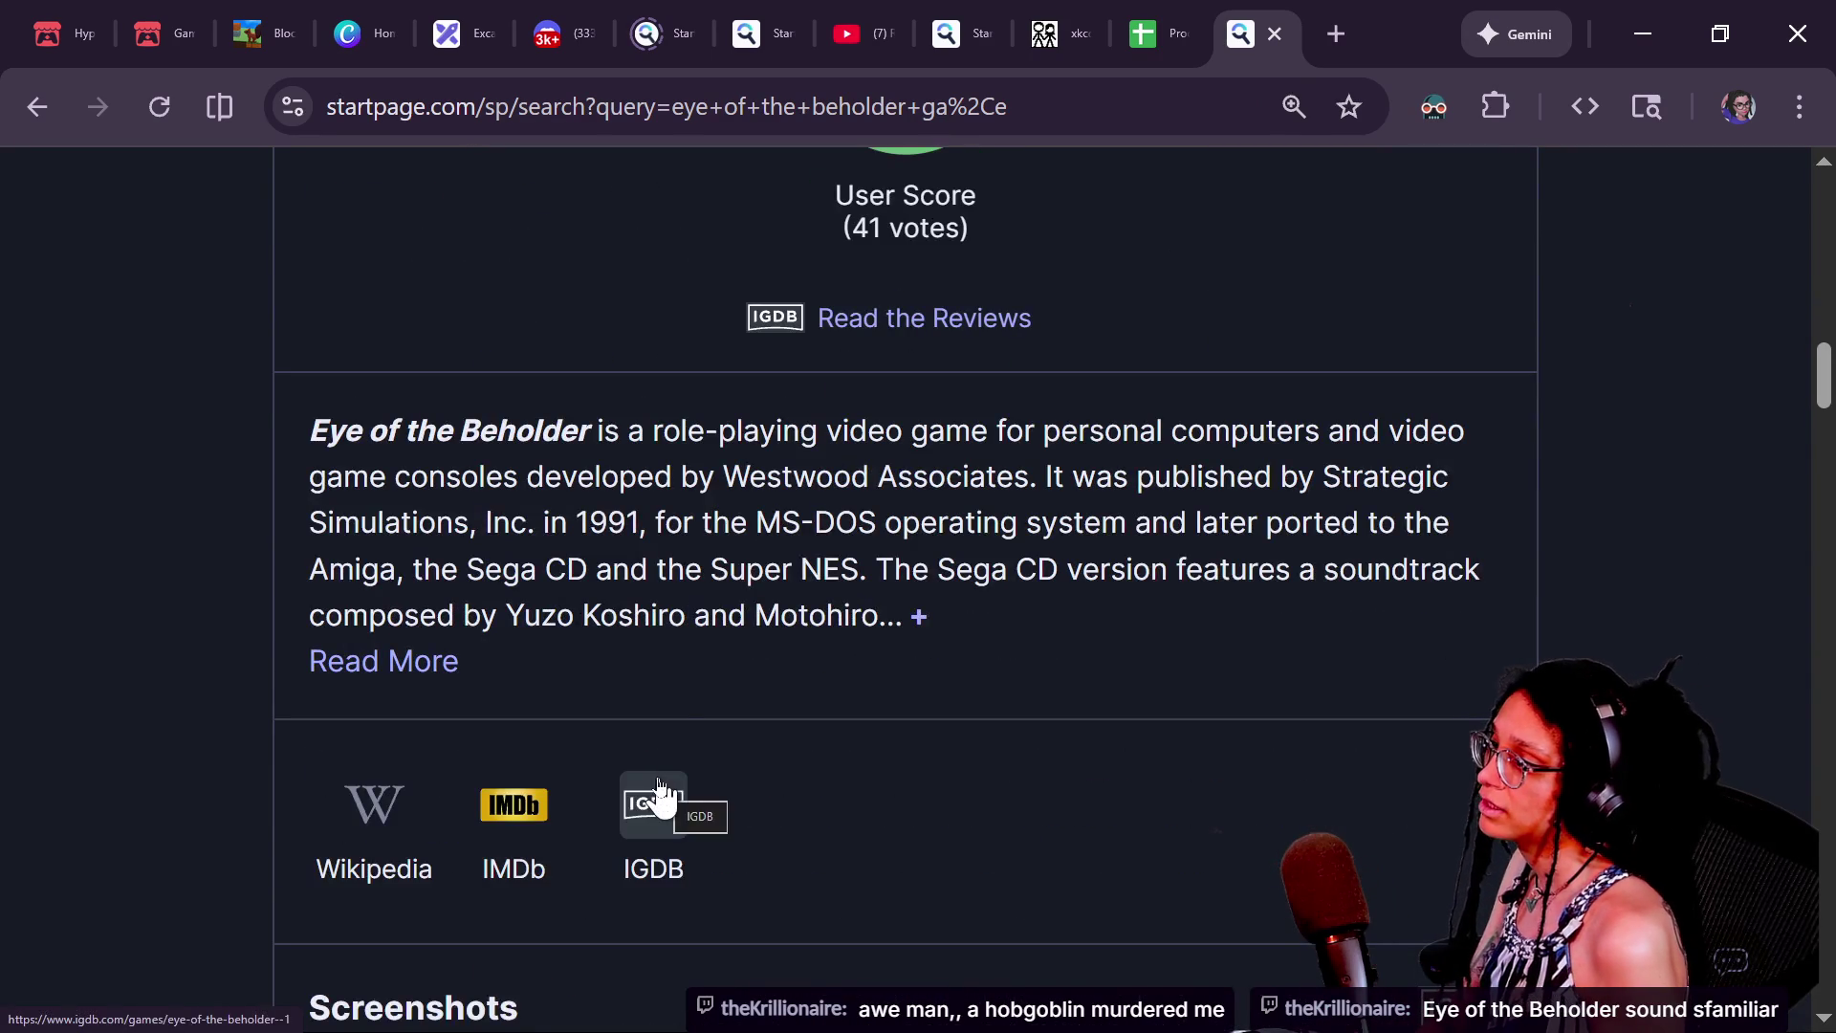
scroll(755, 877, down, 2)
scroll(755, 877, down, 5)
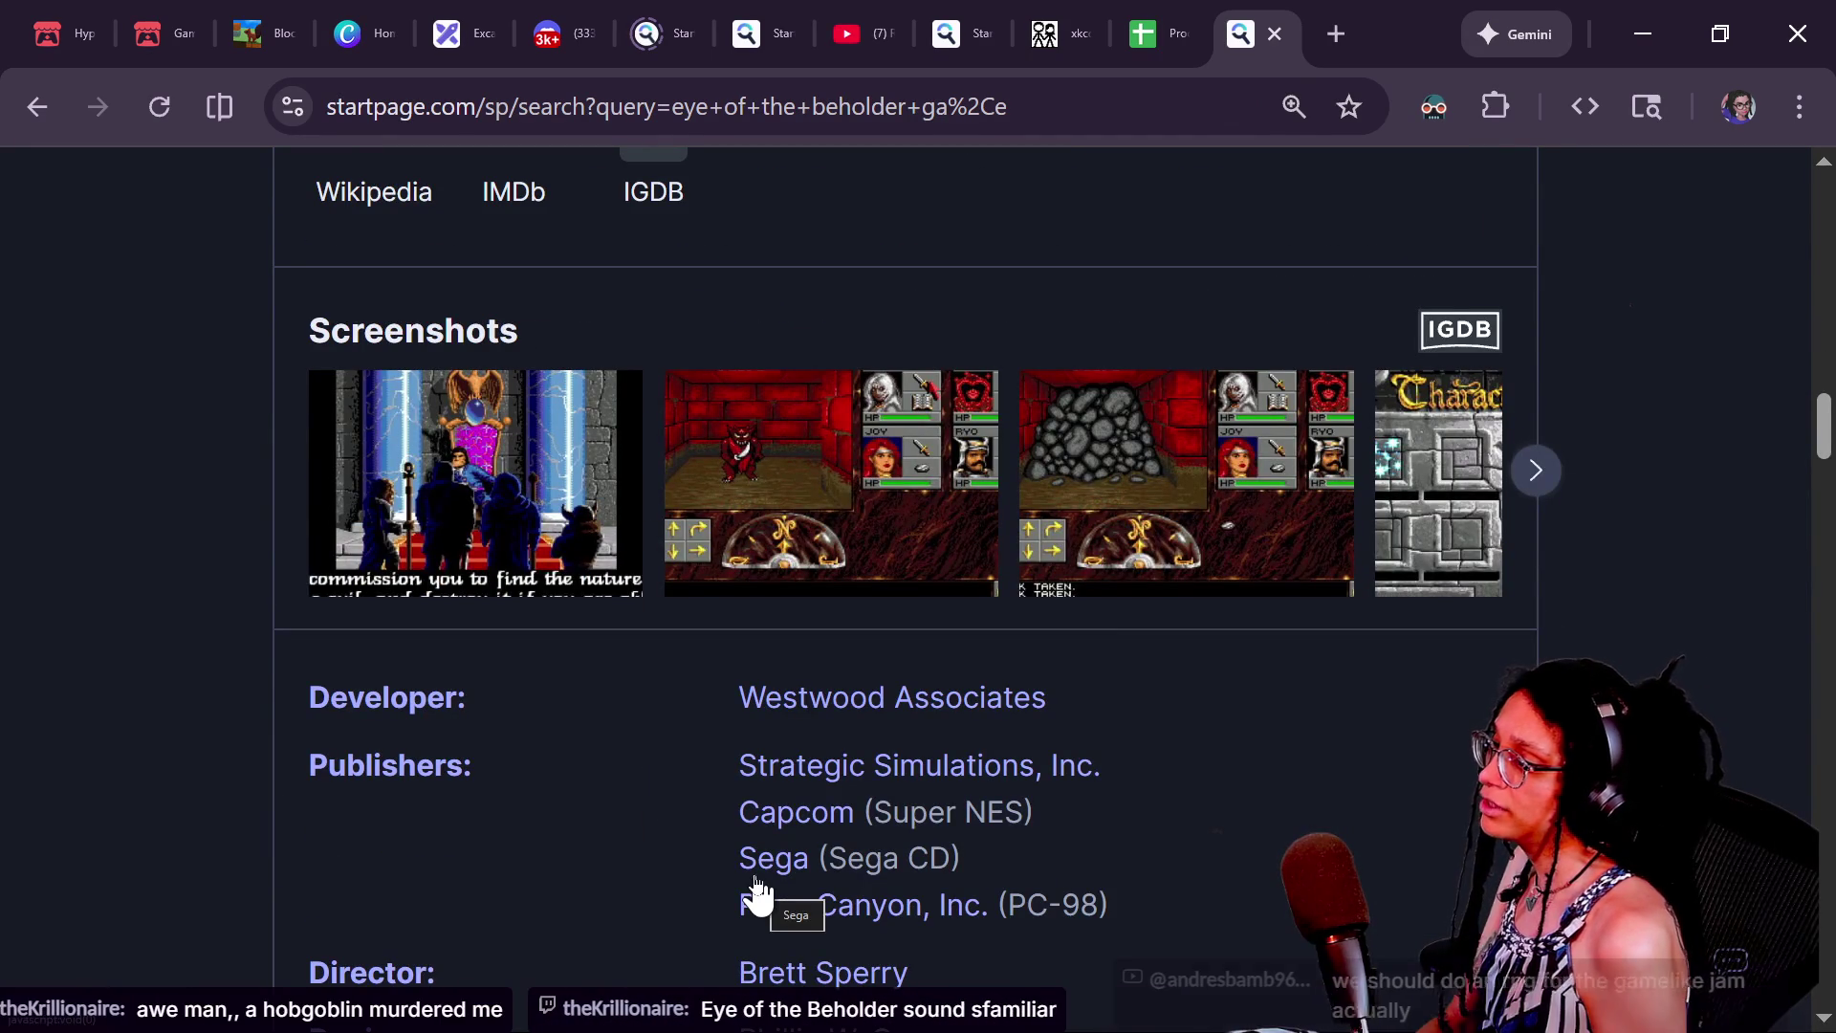
scroll(1092, 664, up, 20)
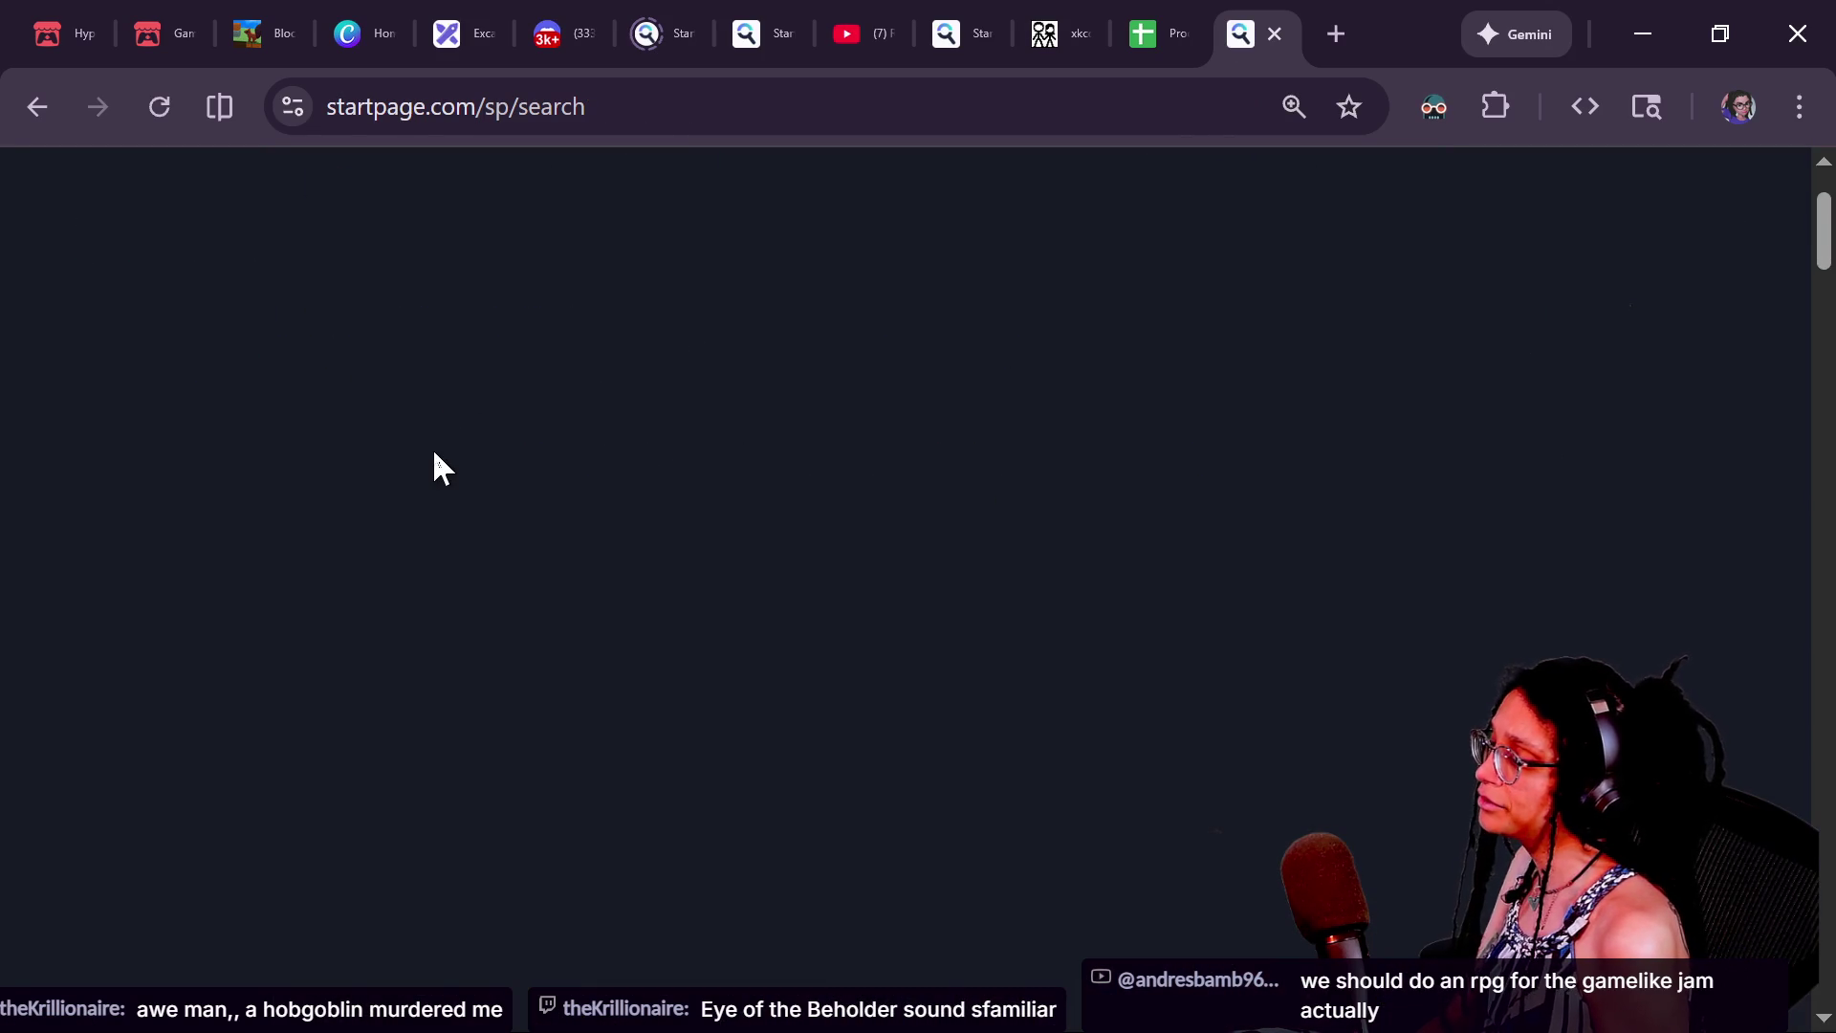
scroll(681, 493, down, 10)
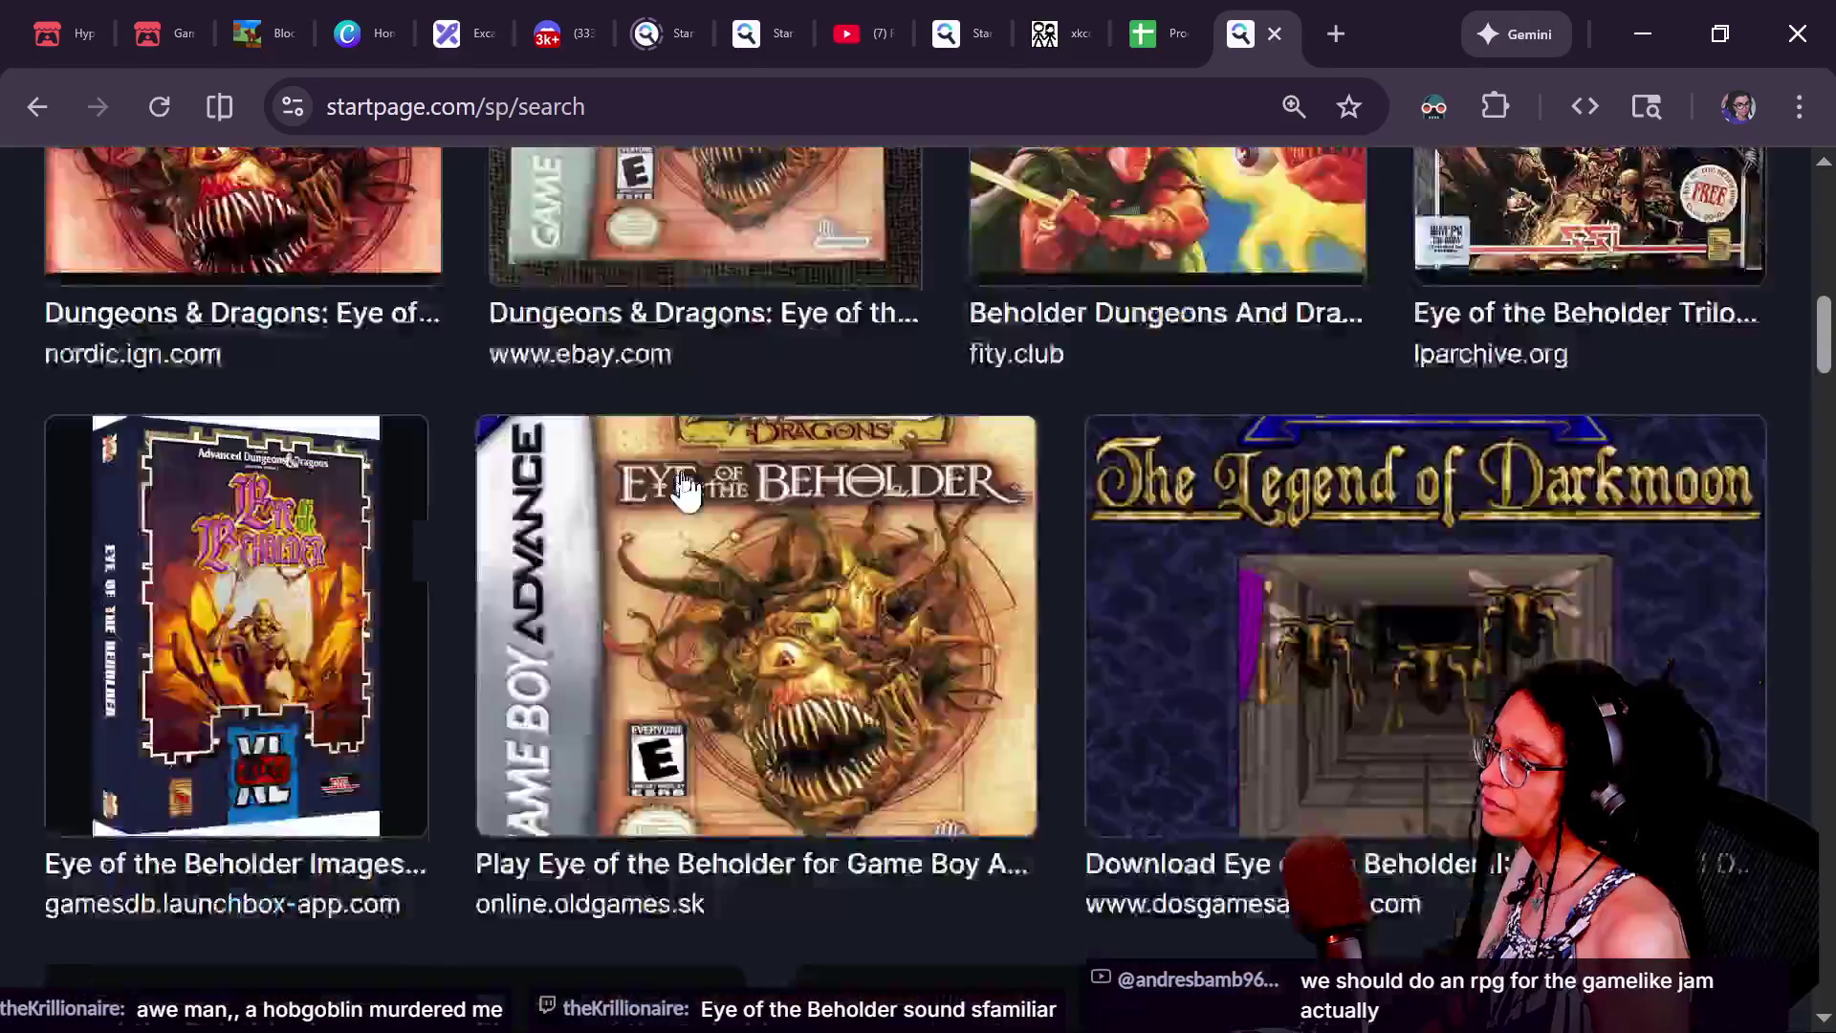
scroll(683, 489, down, 5)
scroll(684, 489, up, 15)
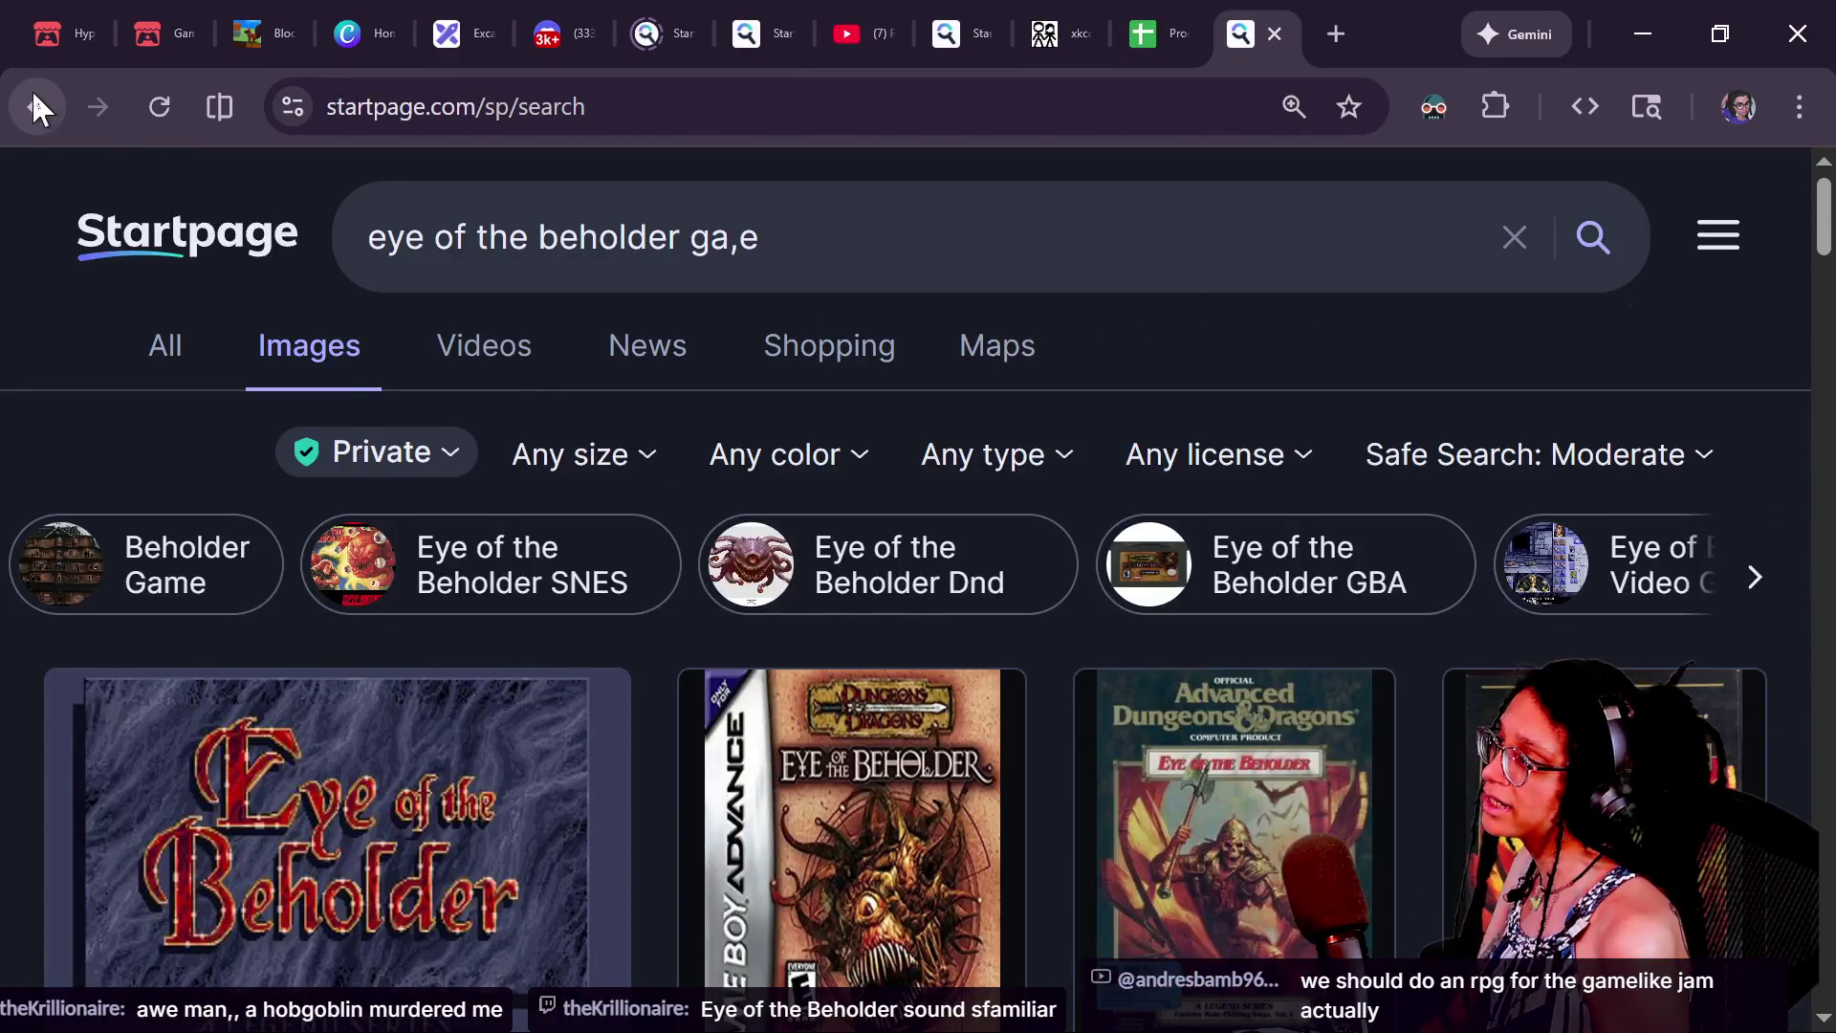
- Return to All results, correct the query to 'eye of the beholder gameplay', and open the video result
click(36, 106)
scroll(525, 360, down, 3)
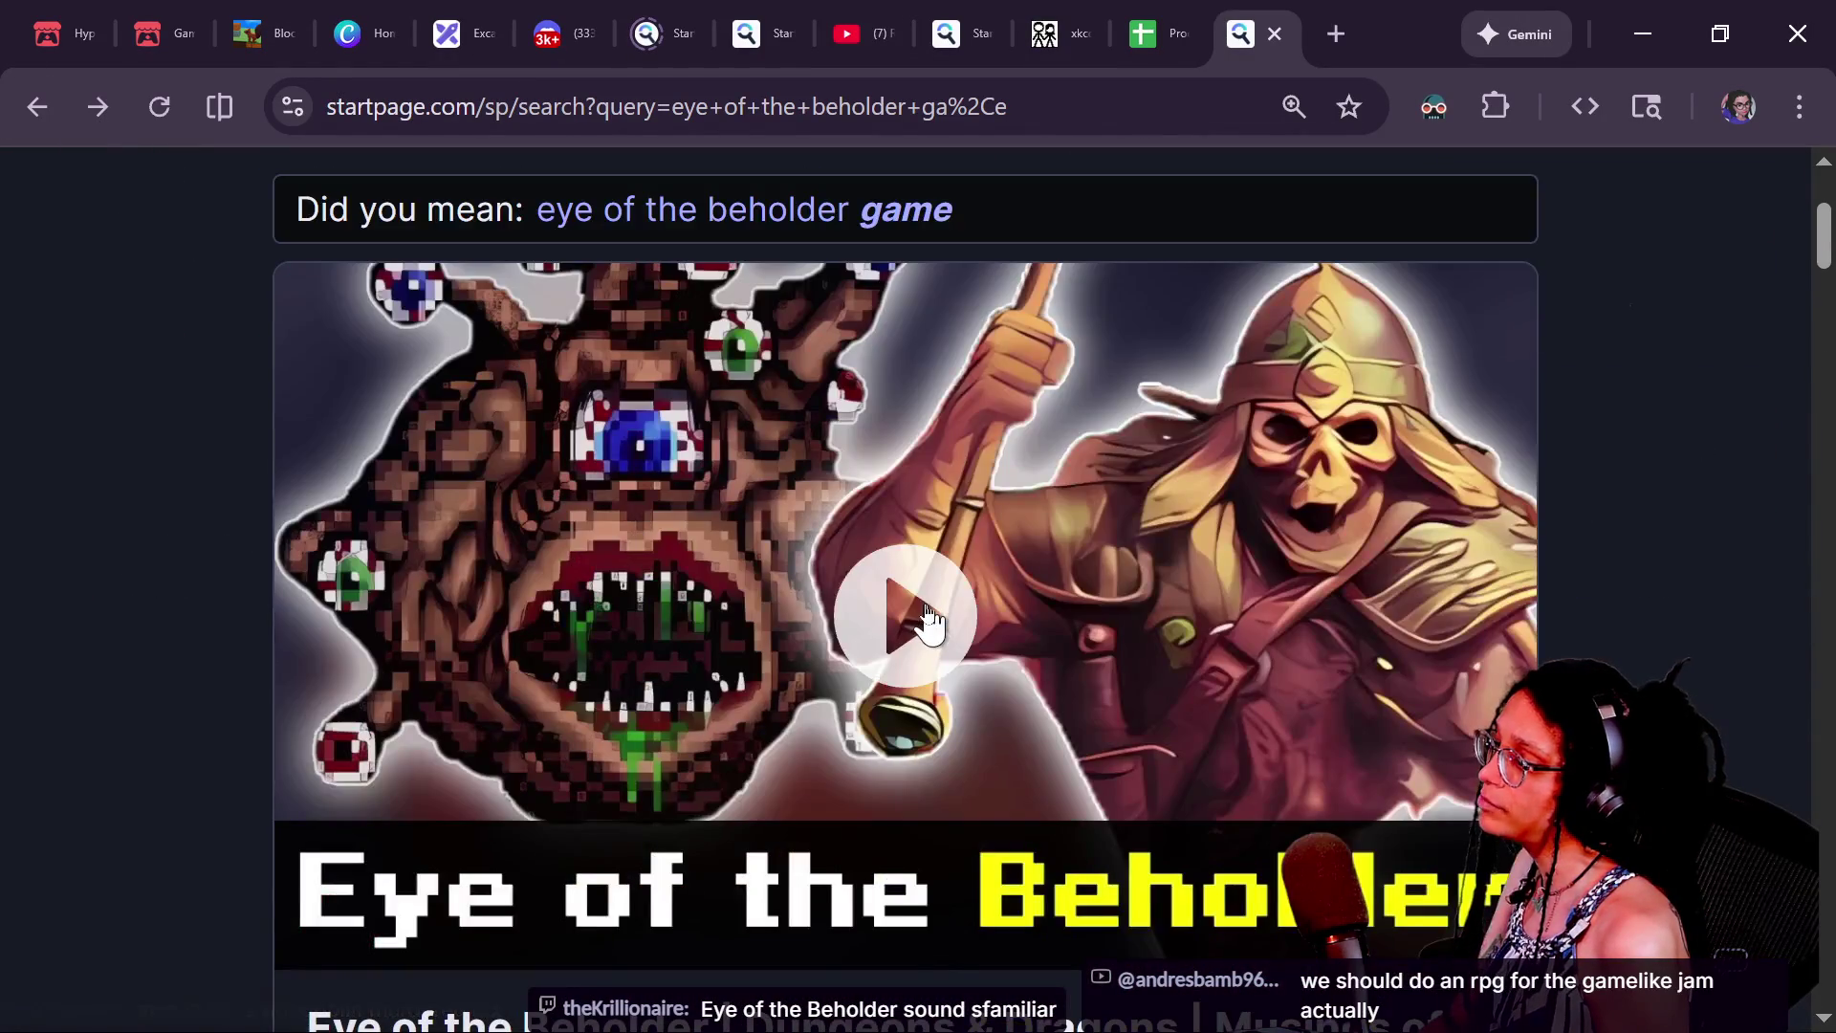
scroll(538, 212, up, 3)
click(784, 247)
key(BackSpace)
key(BackSpace)
text(meplau)
key(BackSpace)
text(y)
key(Return)
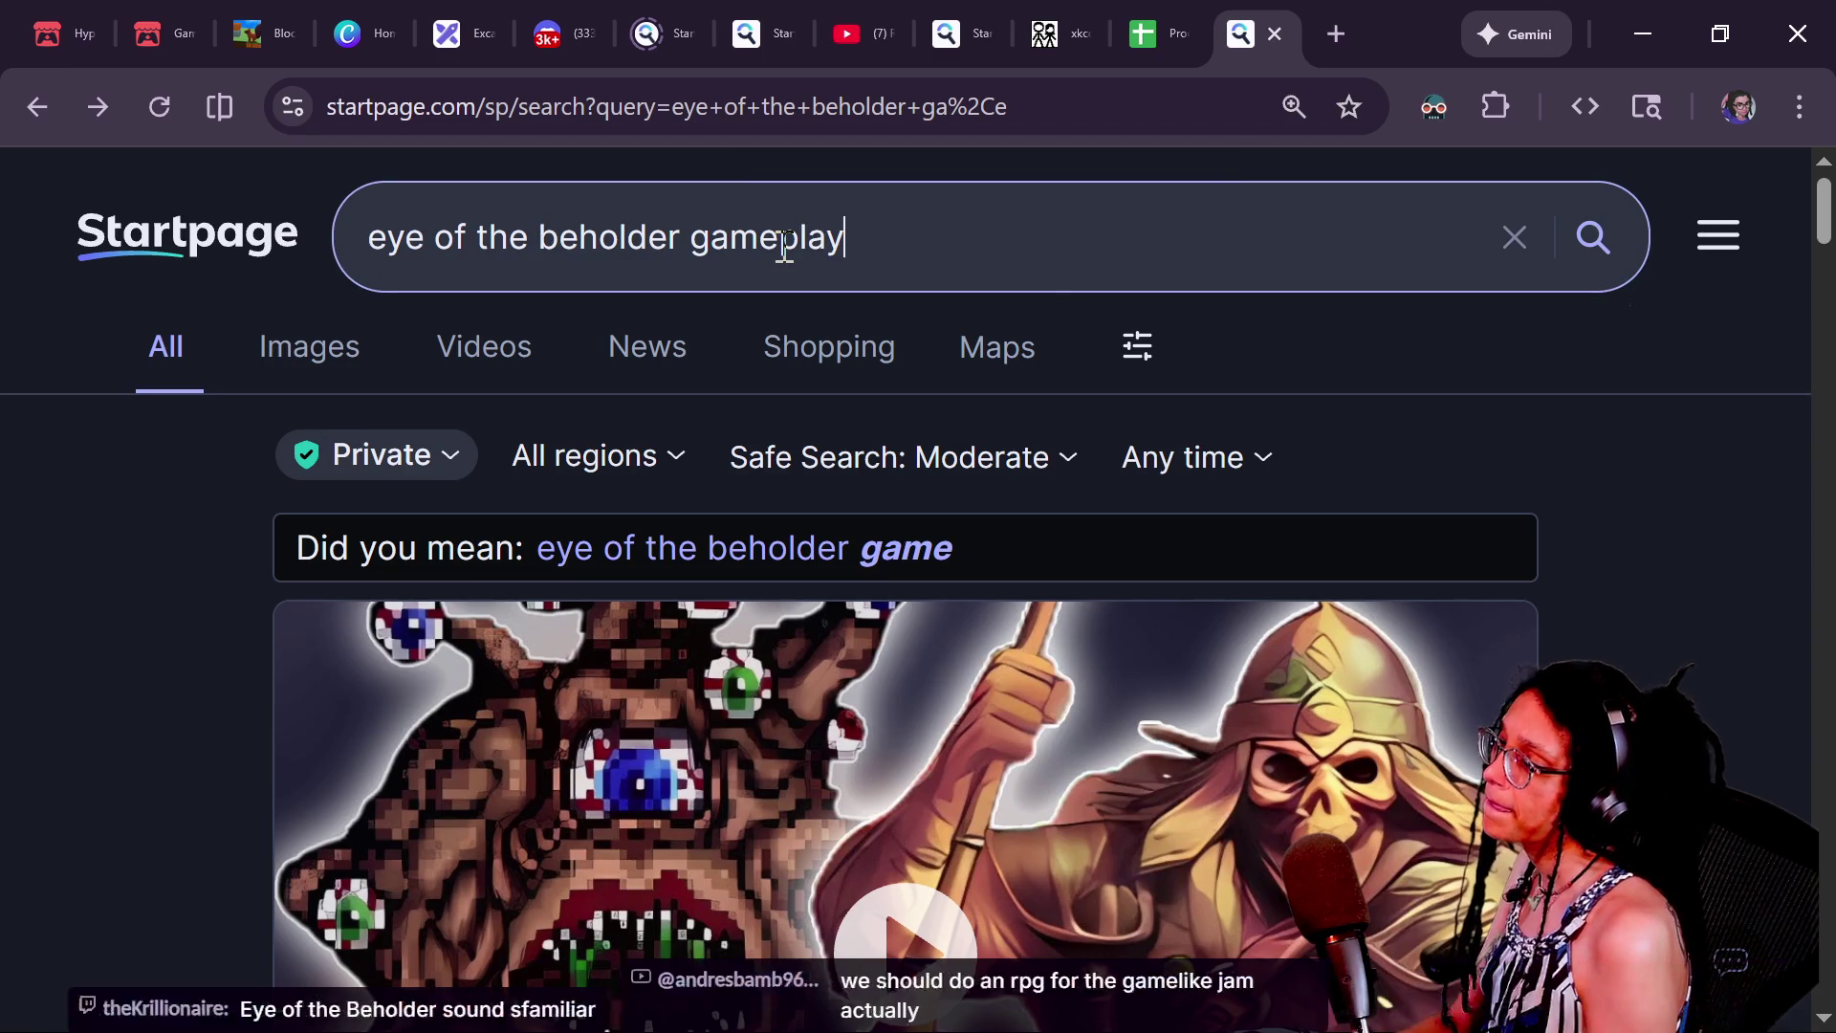
click(758, 892)
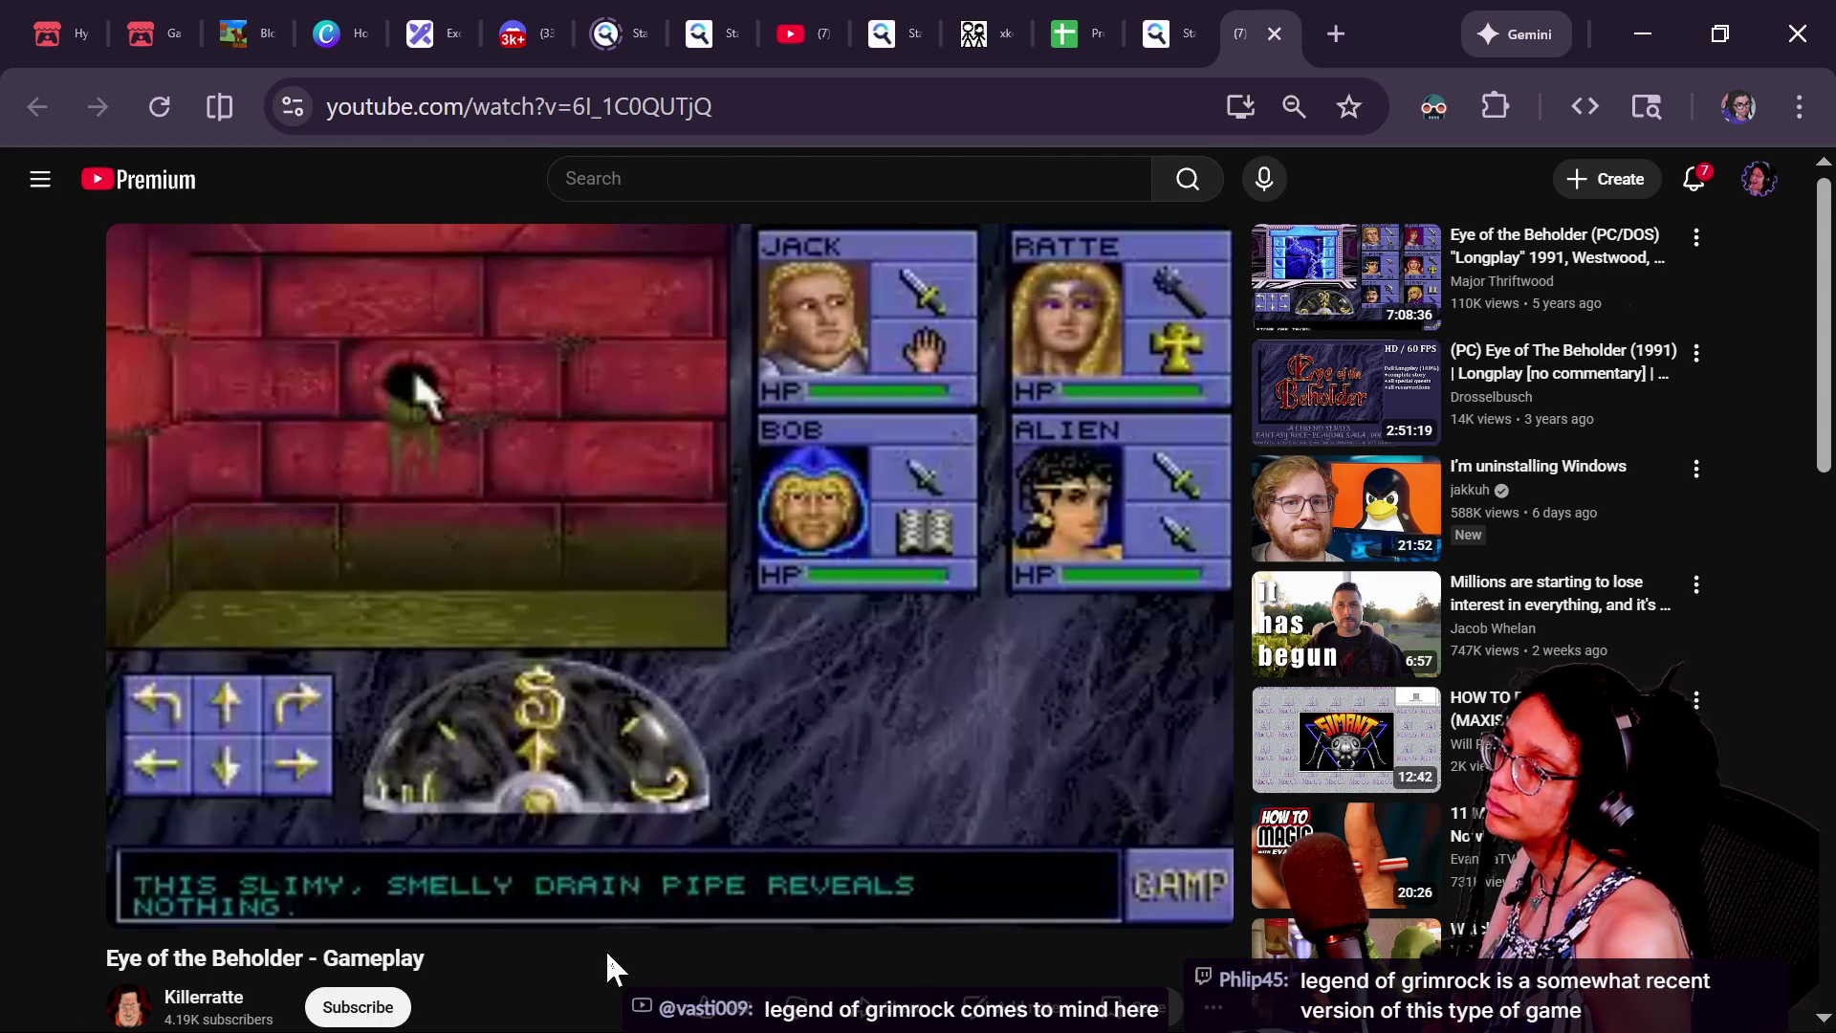
- Watch the 'Eye of the Beholder - Gameplay' video, then start a new browser tab
click(1333, 44)
- Search 'legend of grimrock game' and scroll through its info panel
text(legend of g)
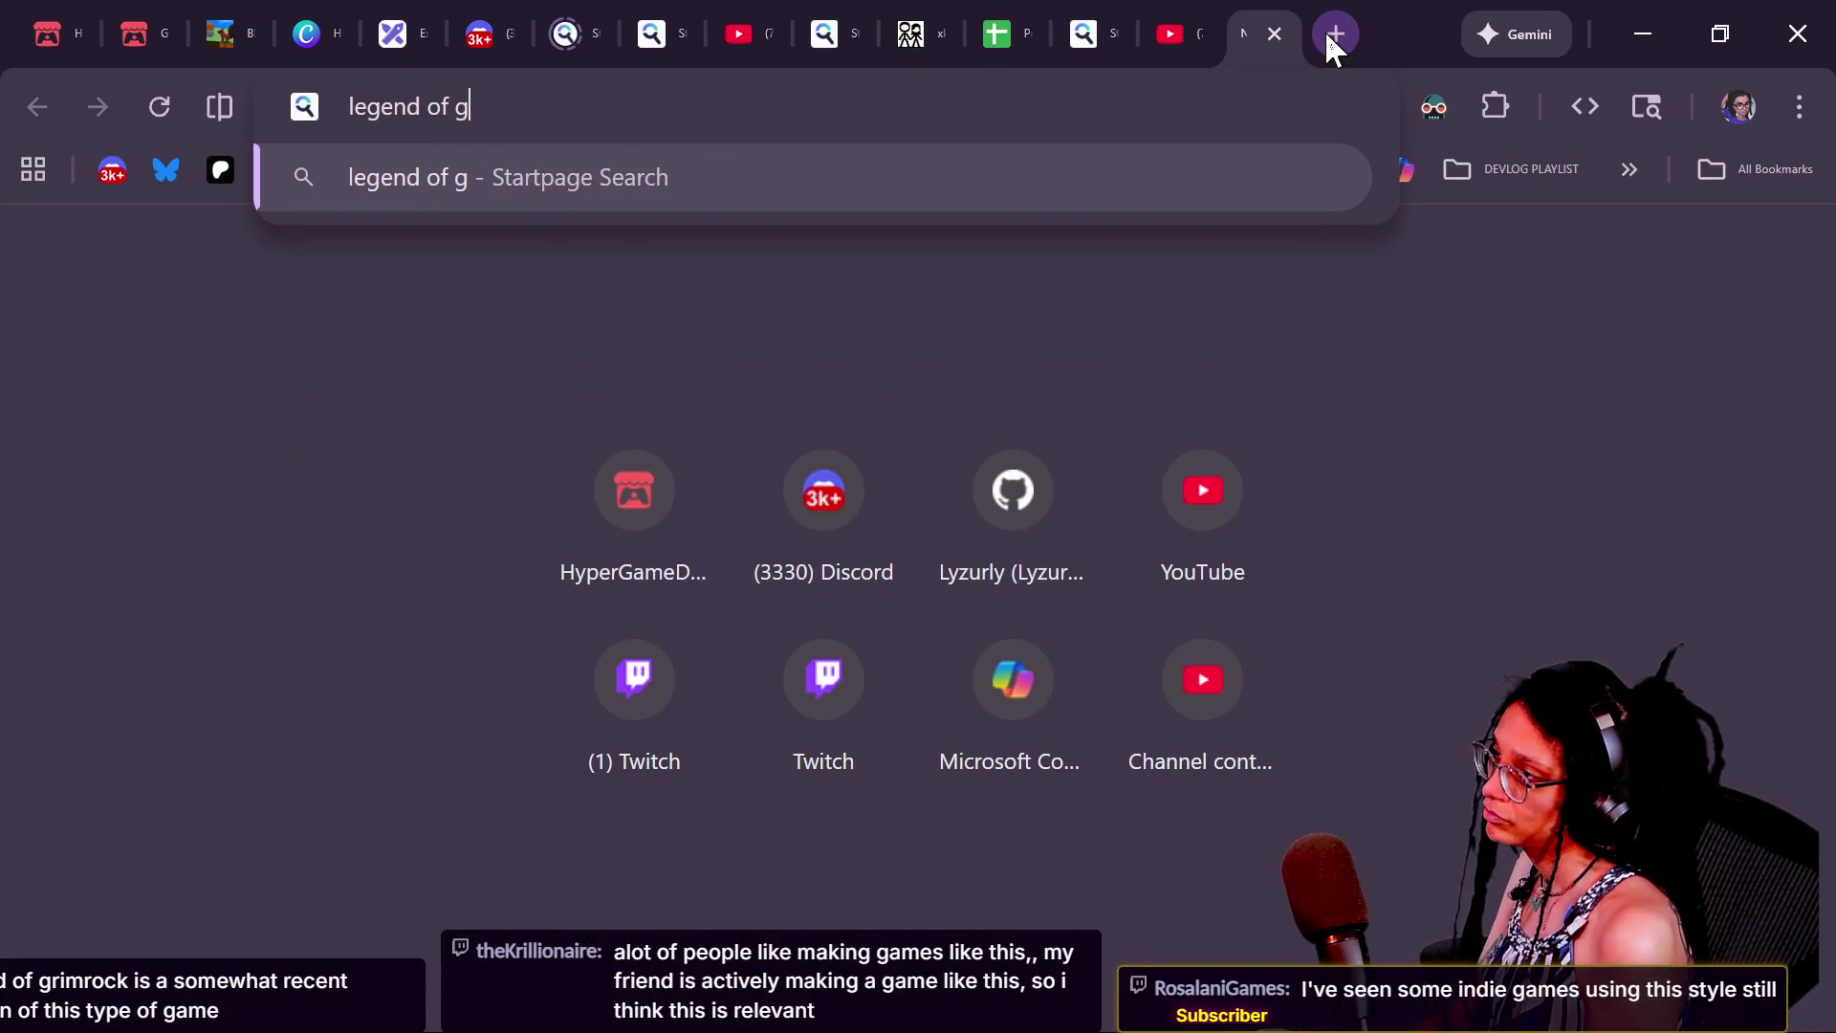
text(rimrock game)
key(Return)
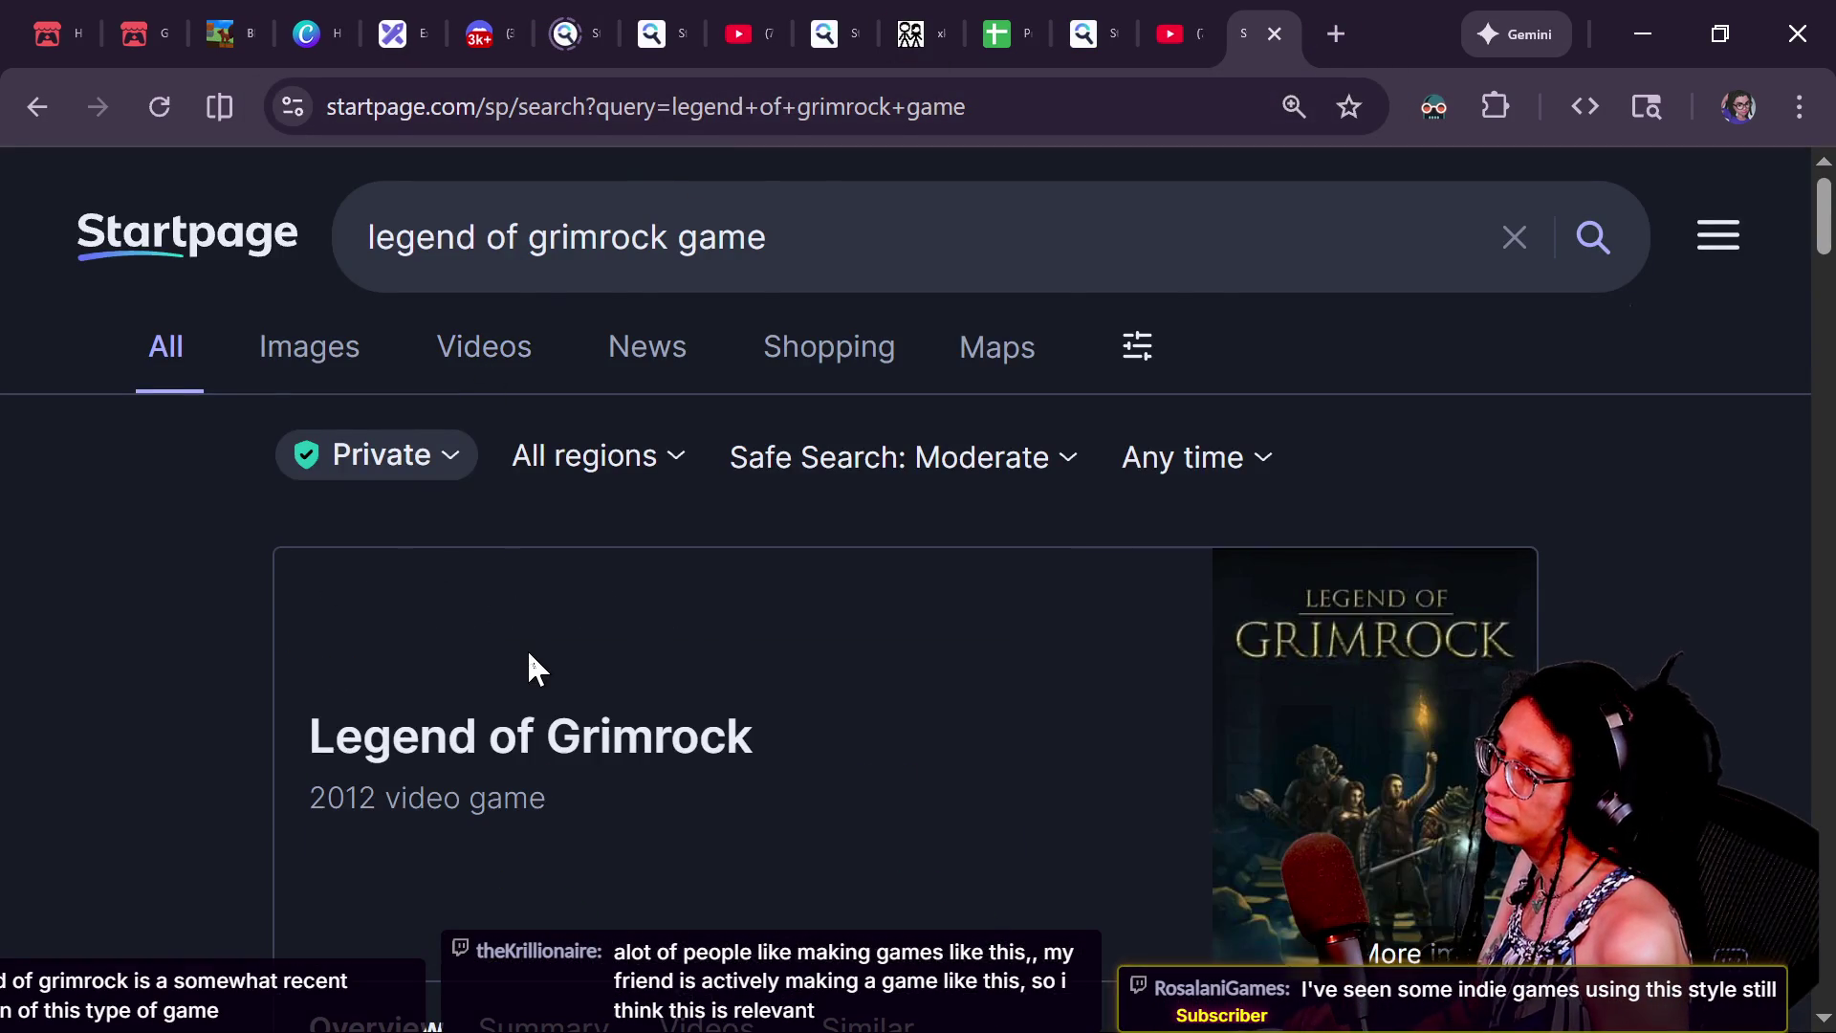
scroll(529, 654, down, 10)
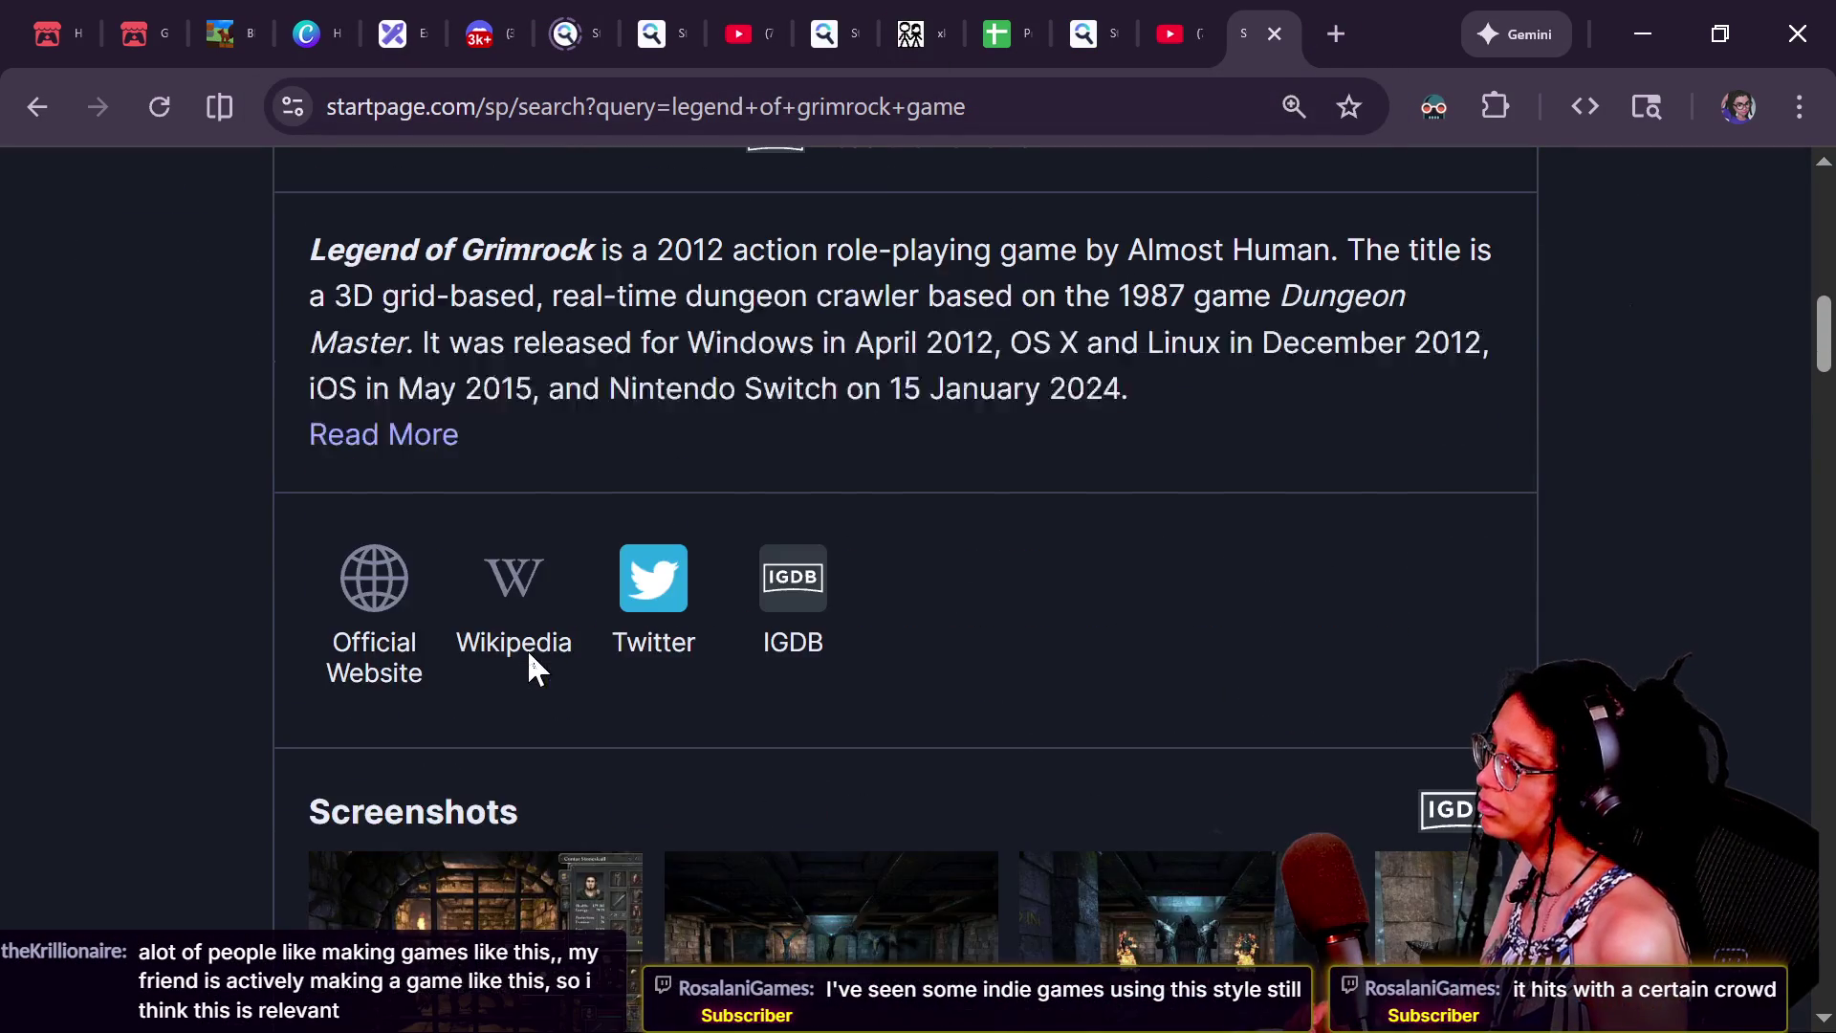
scroll(528, 656, up, 2)
scroll(529, 656, down, 9)
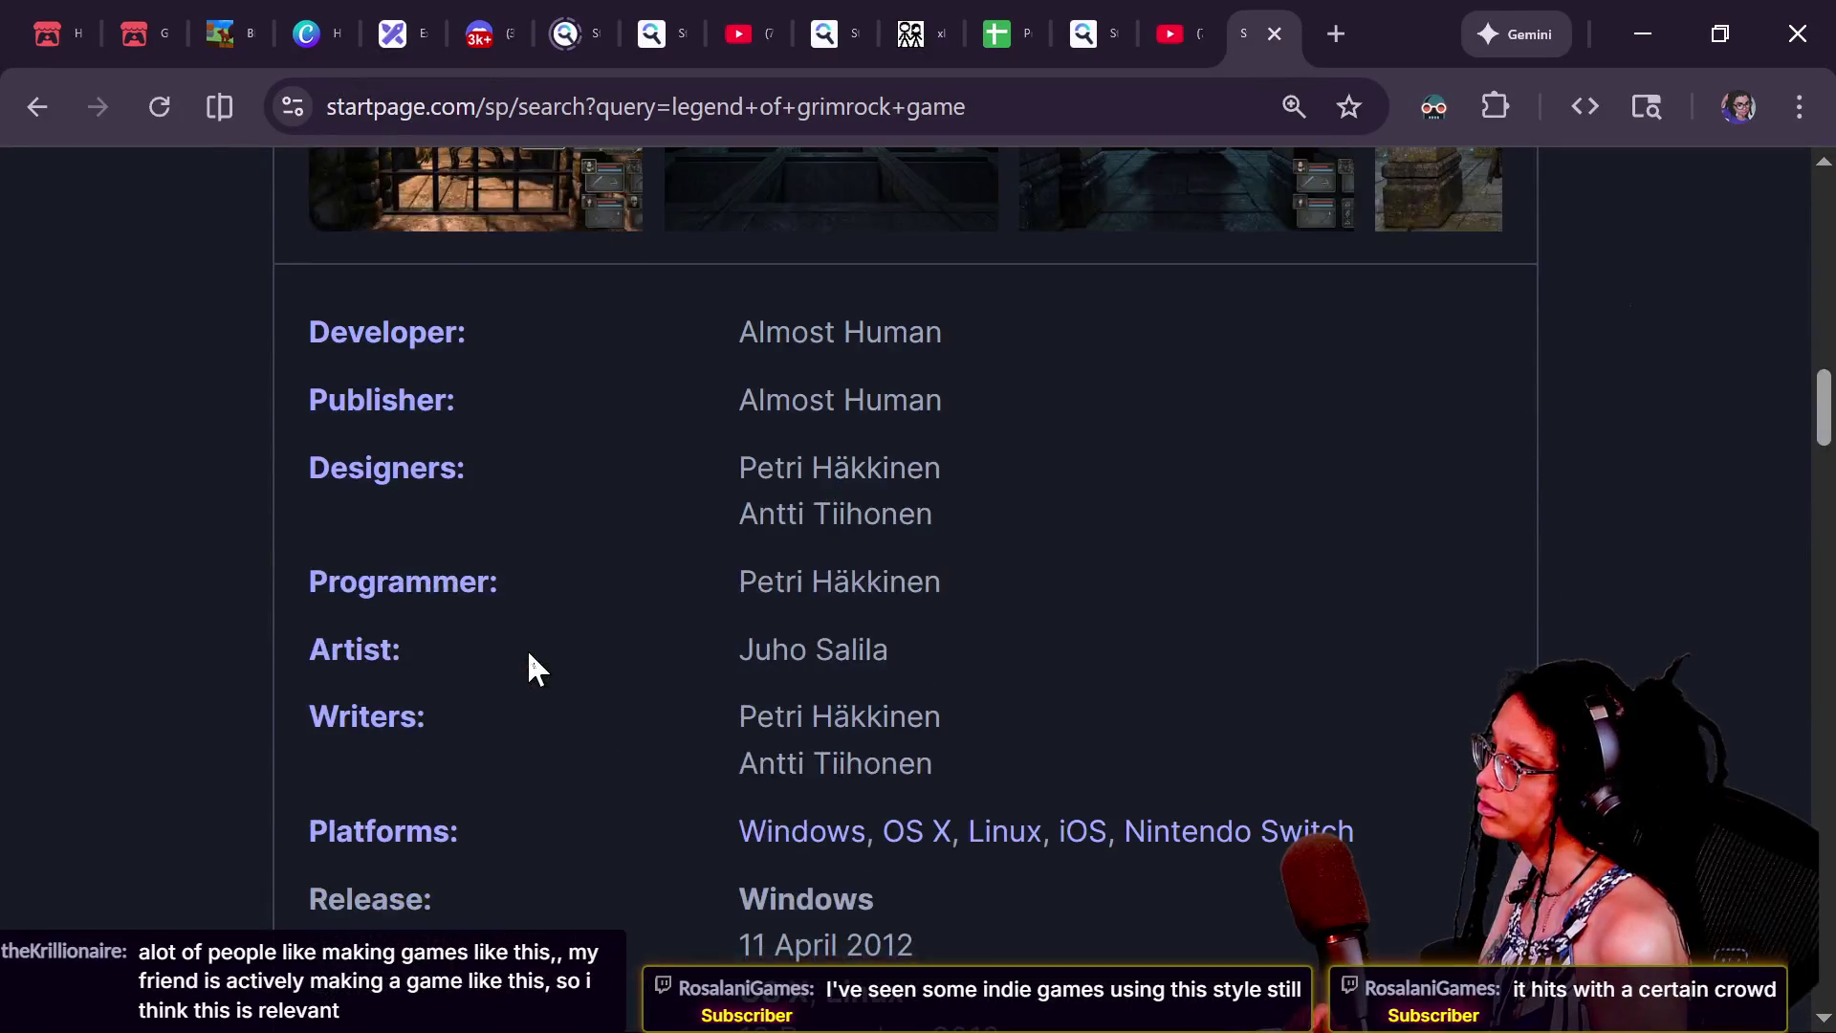
scroll(529, 656, up, 8)
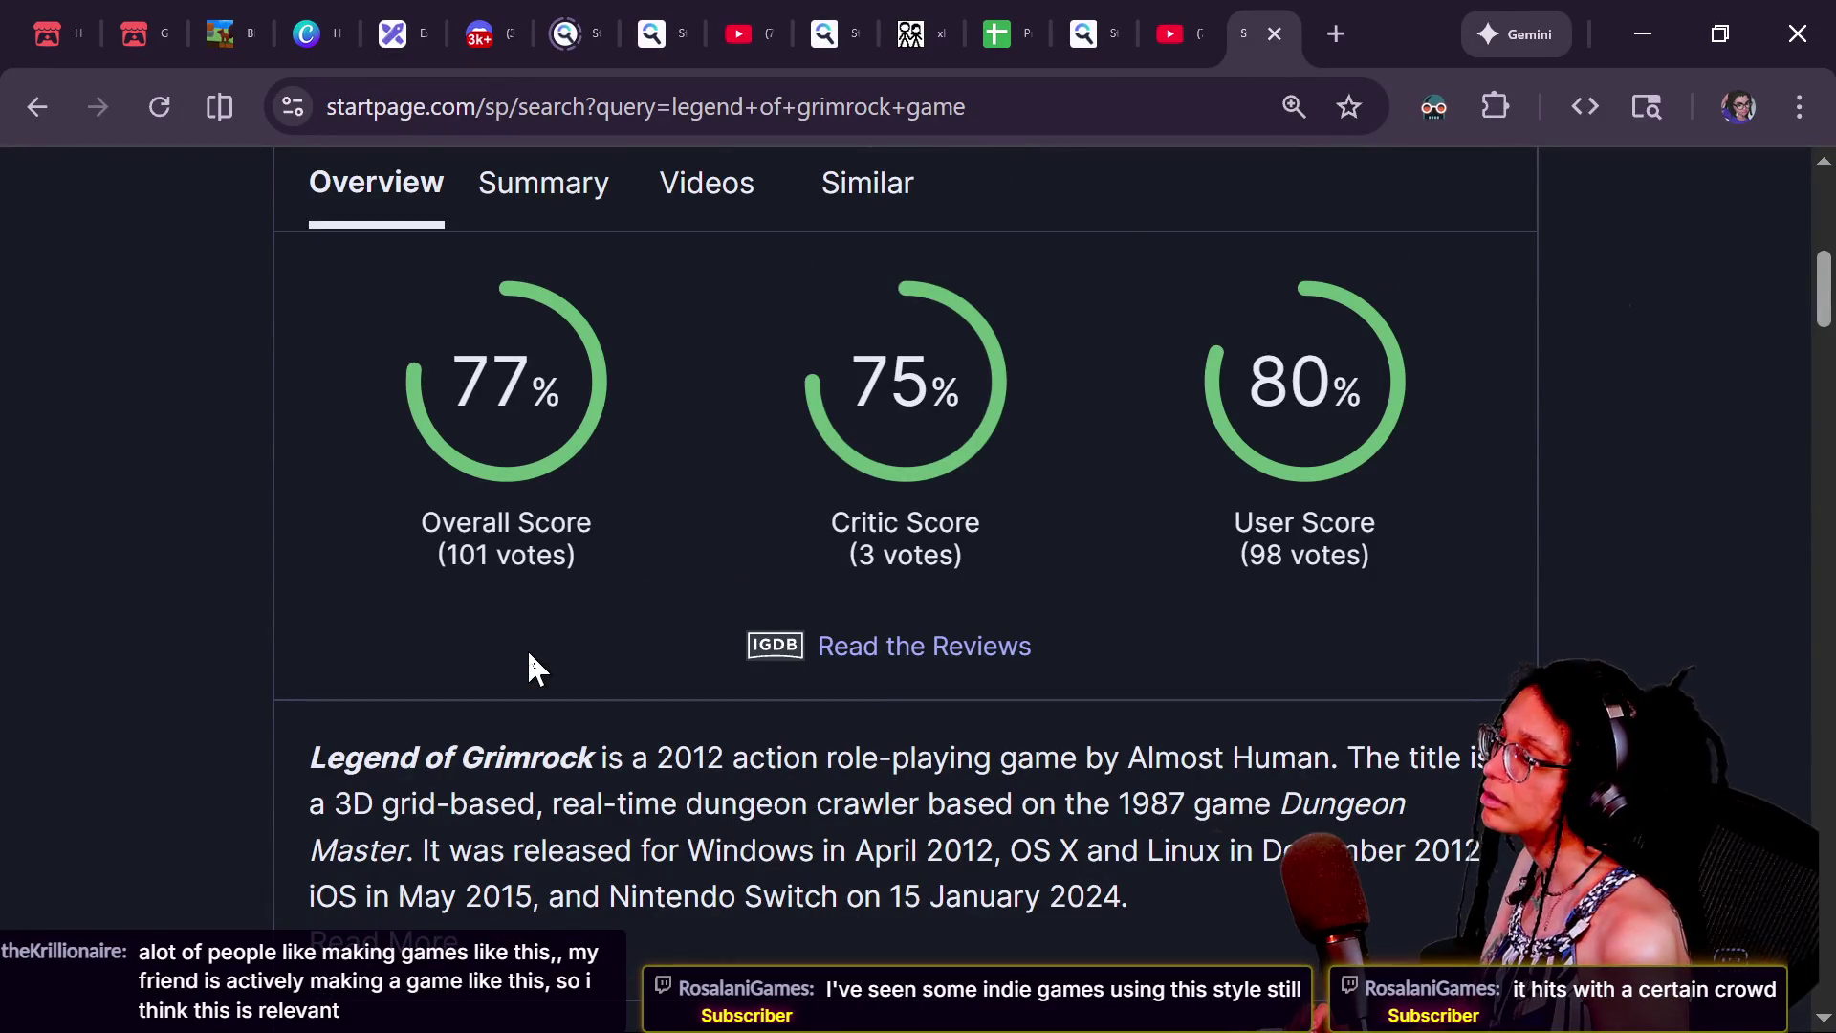
scroll(529, 669, up, 6)
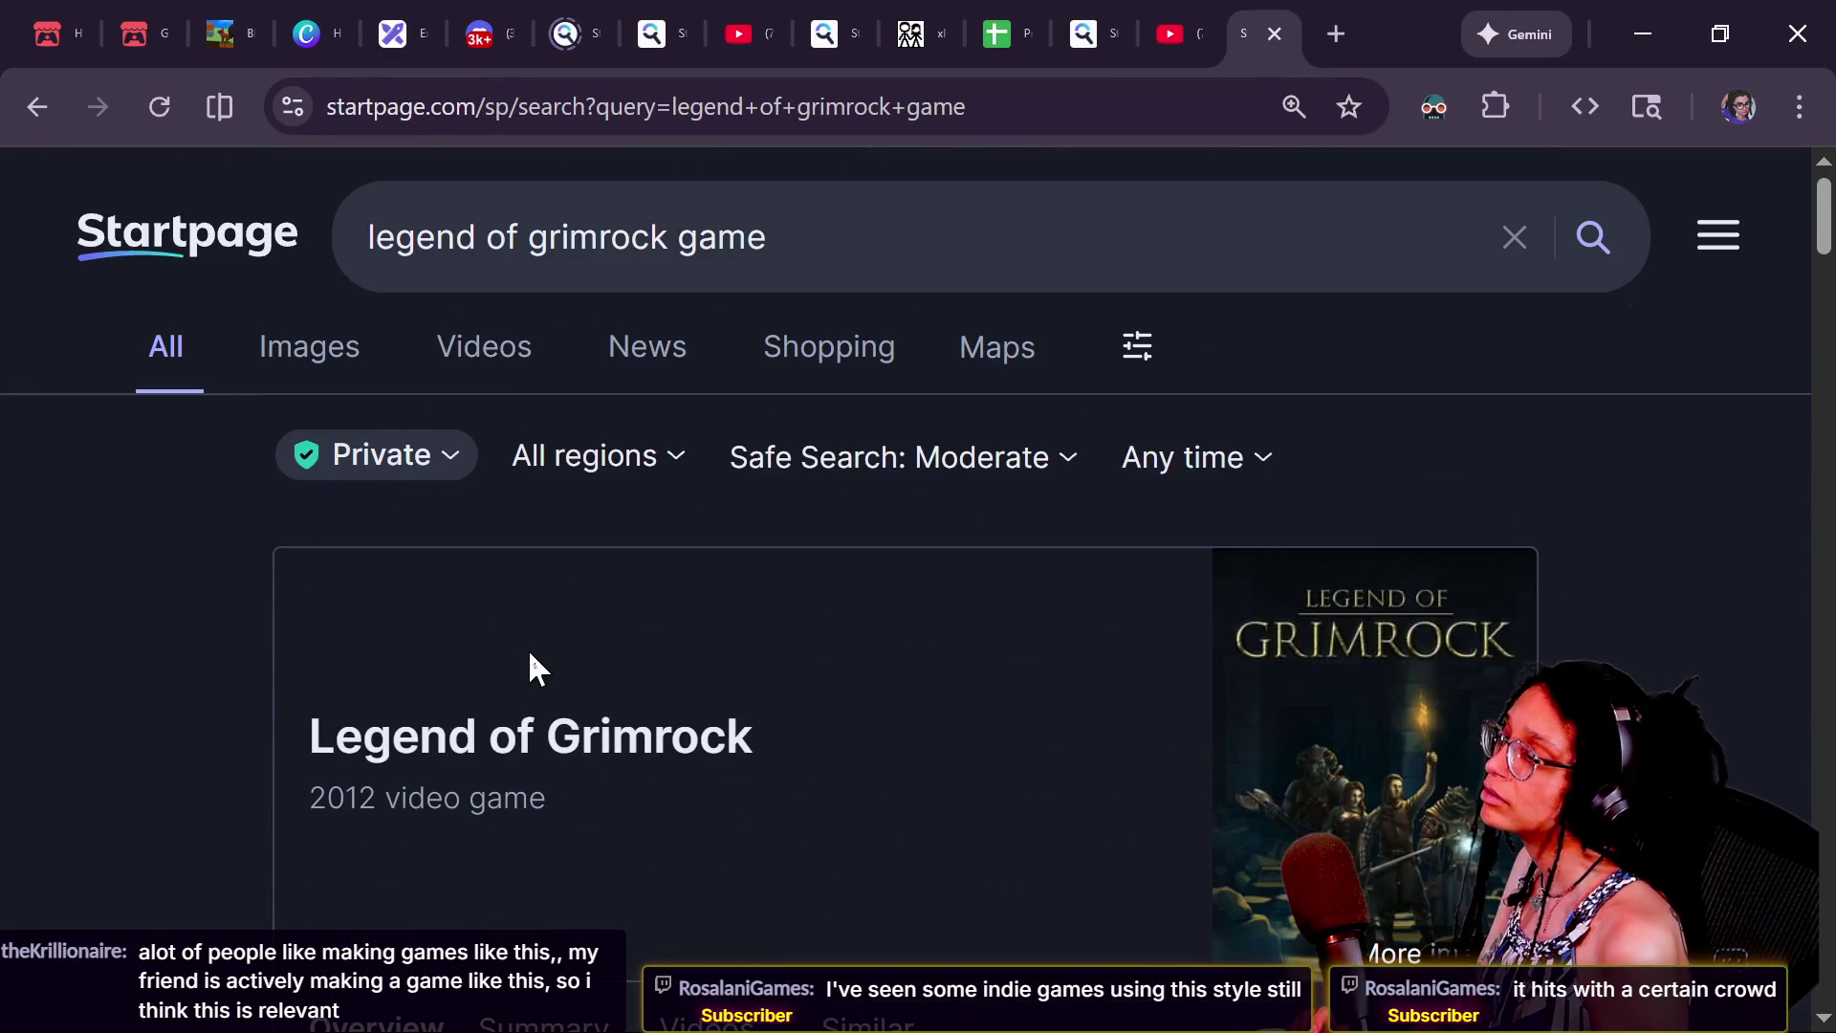
scroll(495, 478, down, 10)
scroll(497, 489, down, 20)
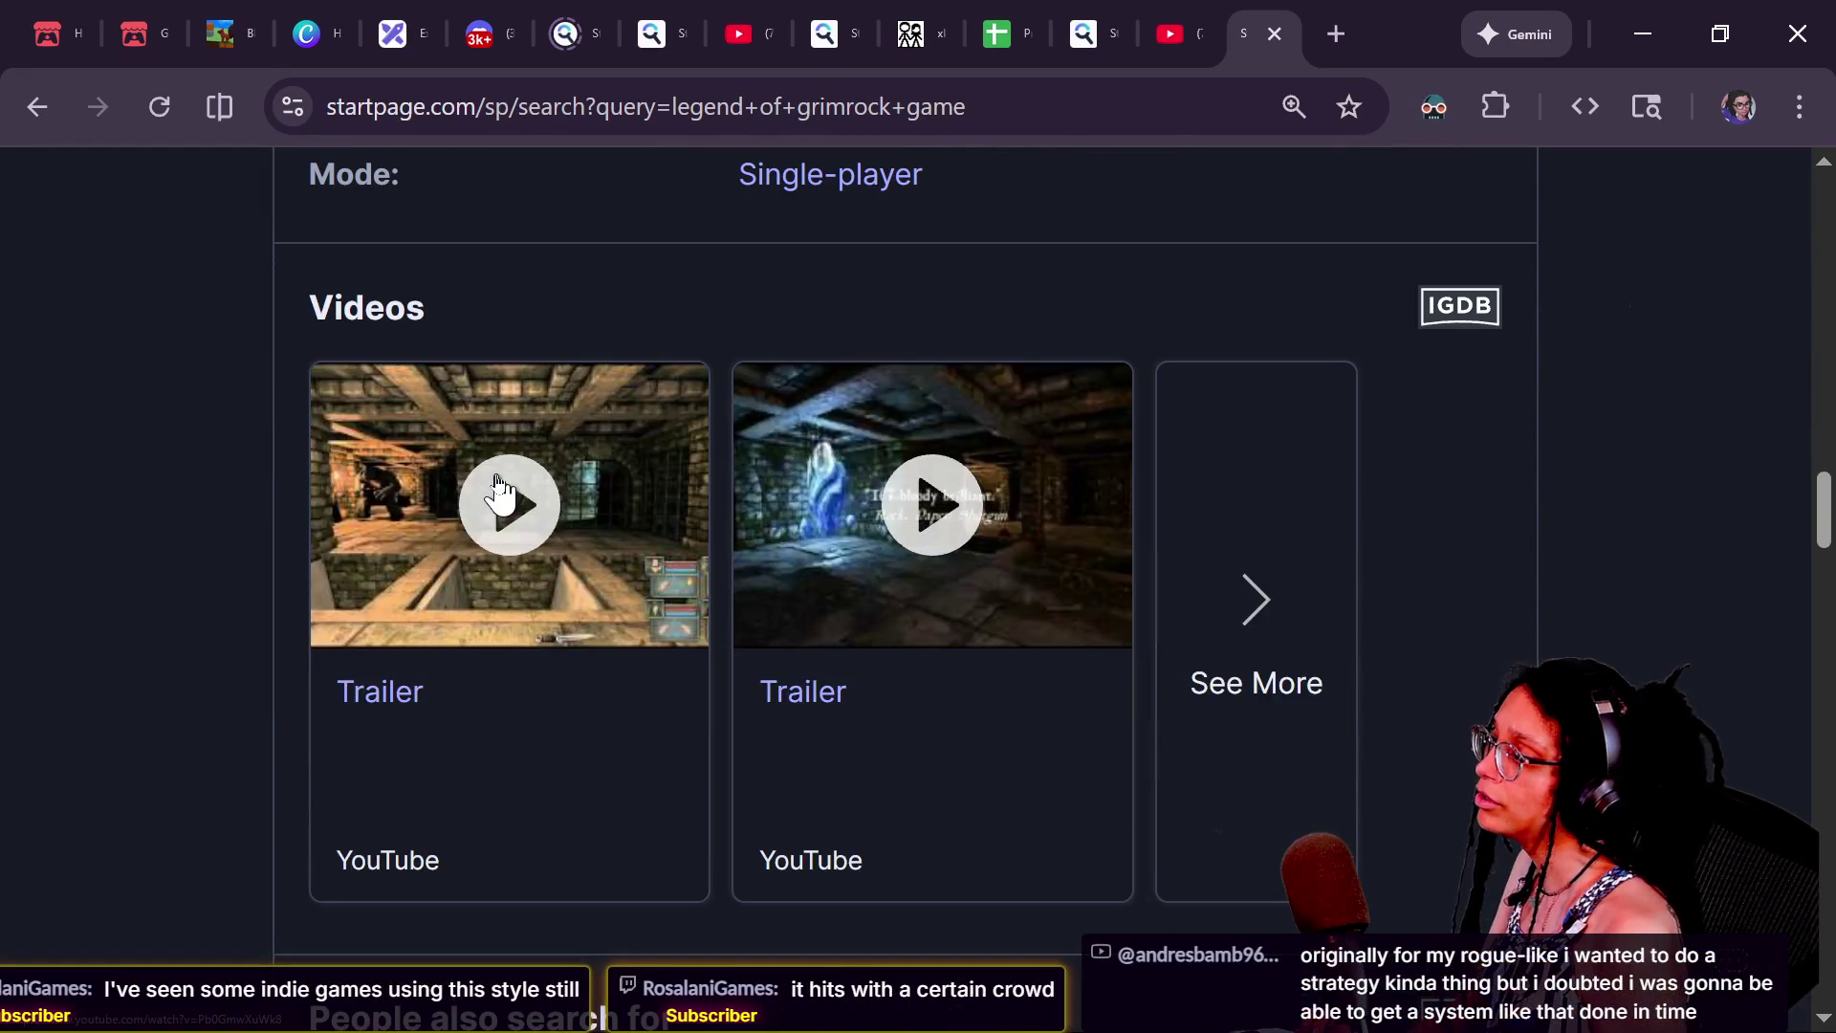
scroll(497, 489, up, 15)
- Change the query to 'legend of grimrock gameplay' and open the video result on YouTube
click(797, 229)
text(play)
key(Return)
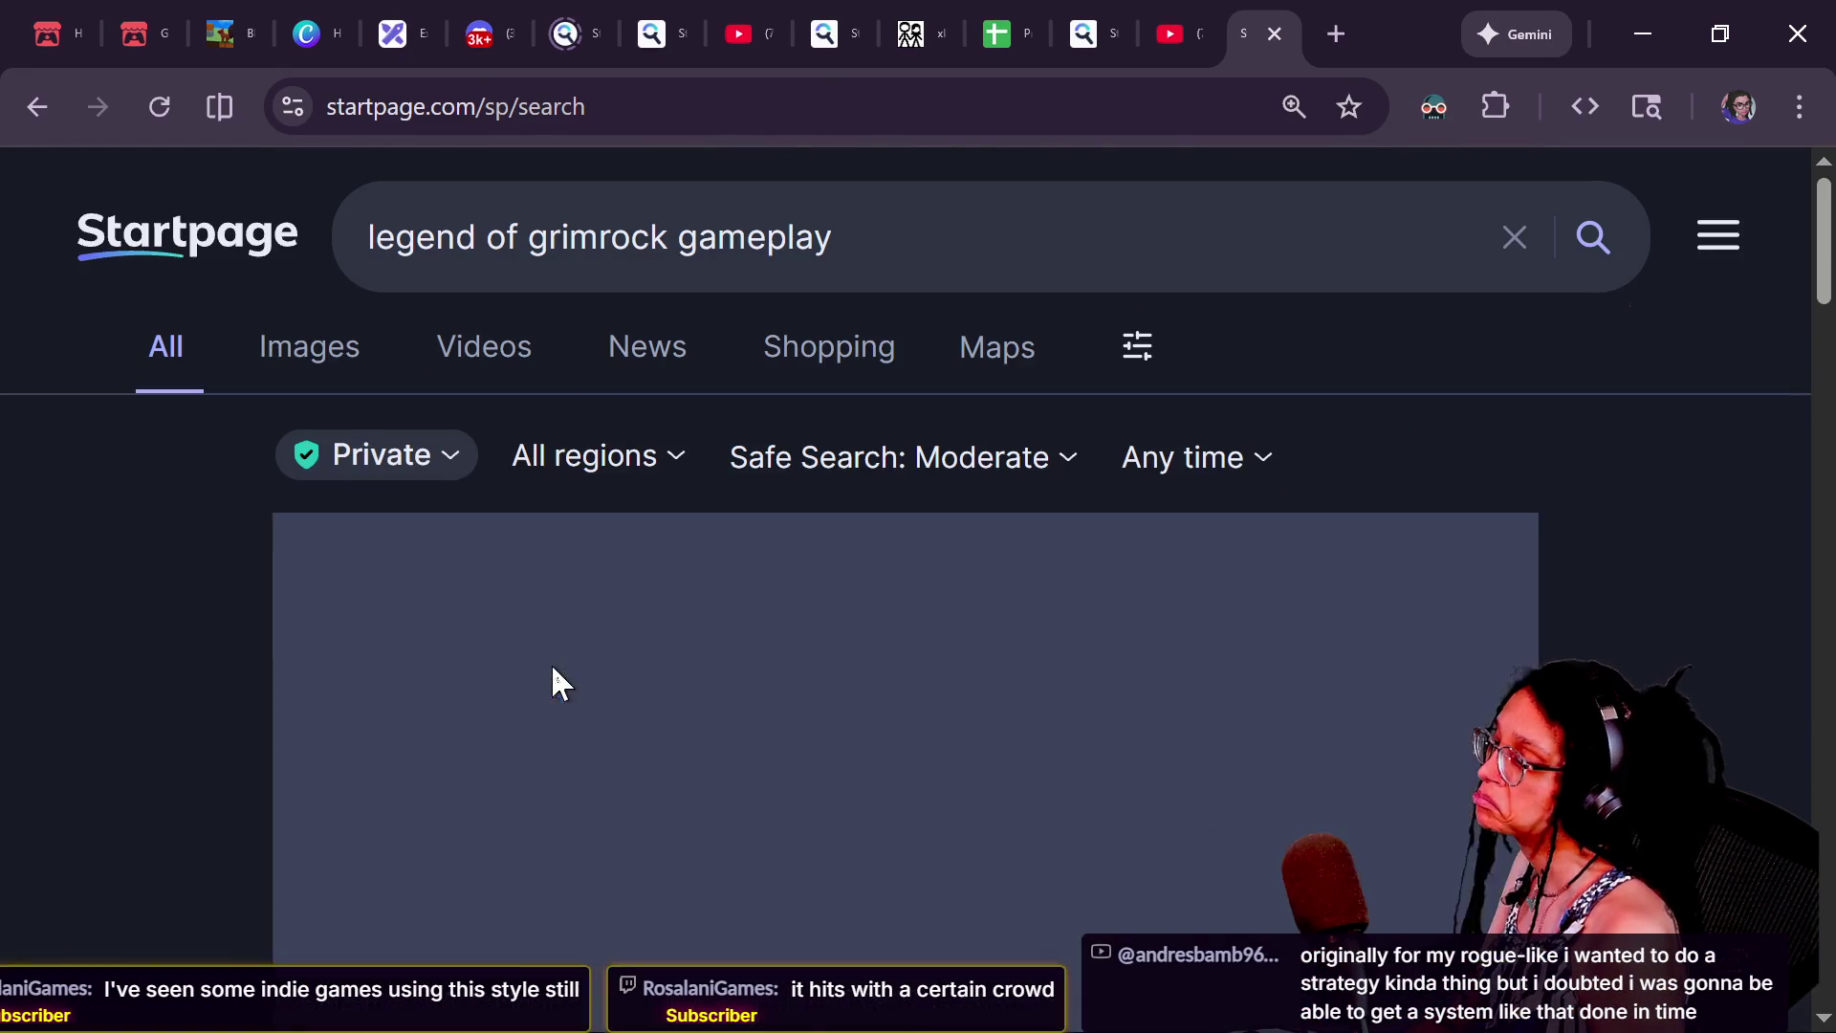
scroll(554, 683, down, 3)
click(715, 658)
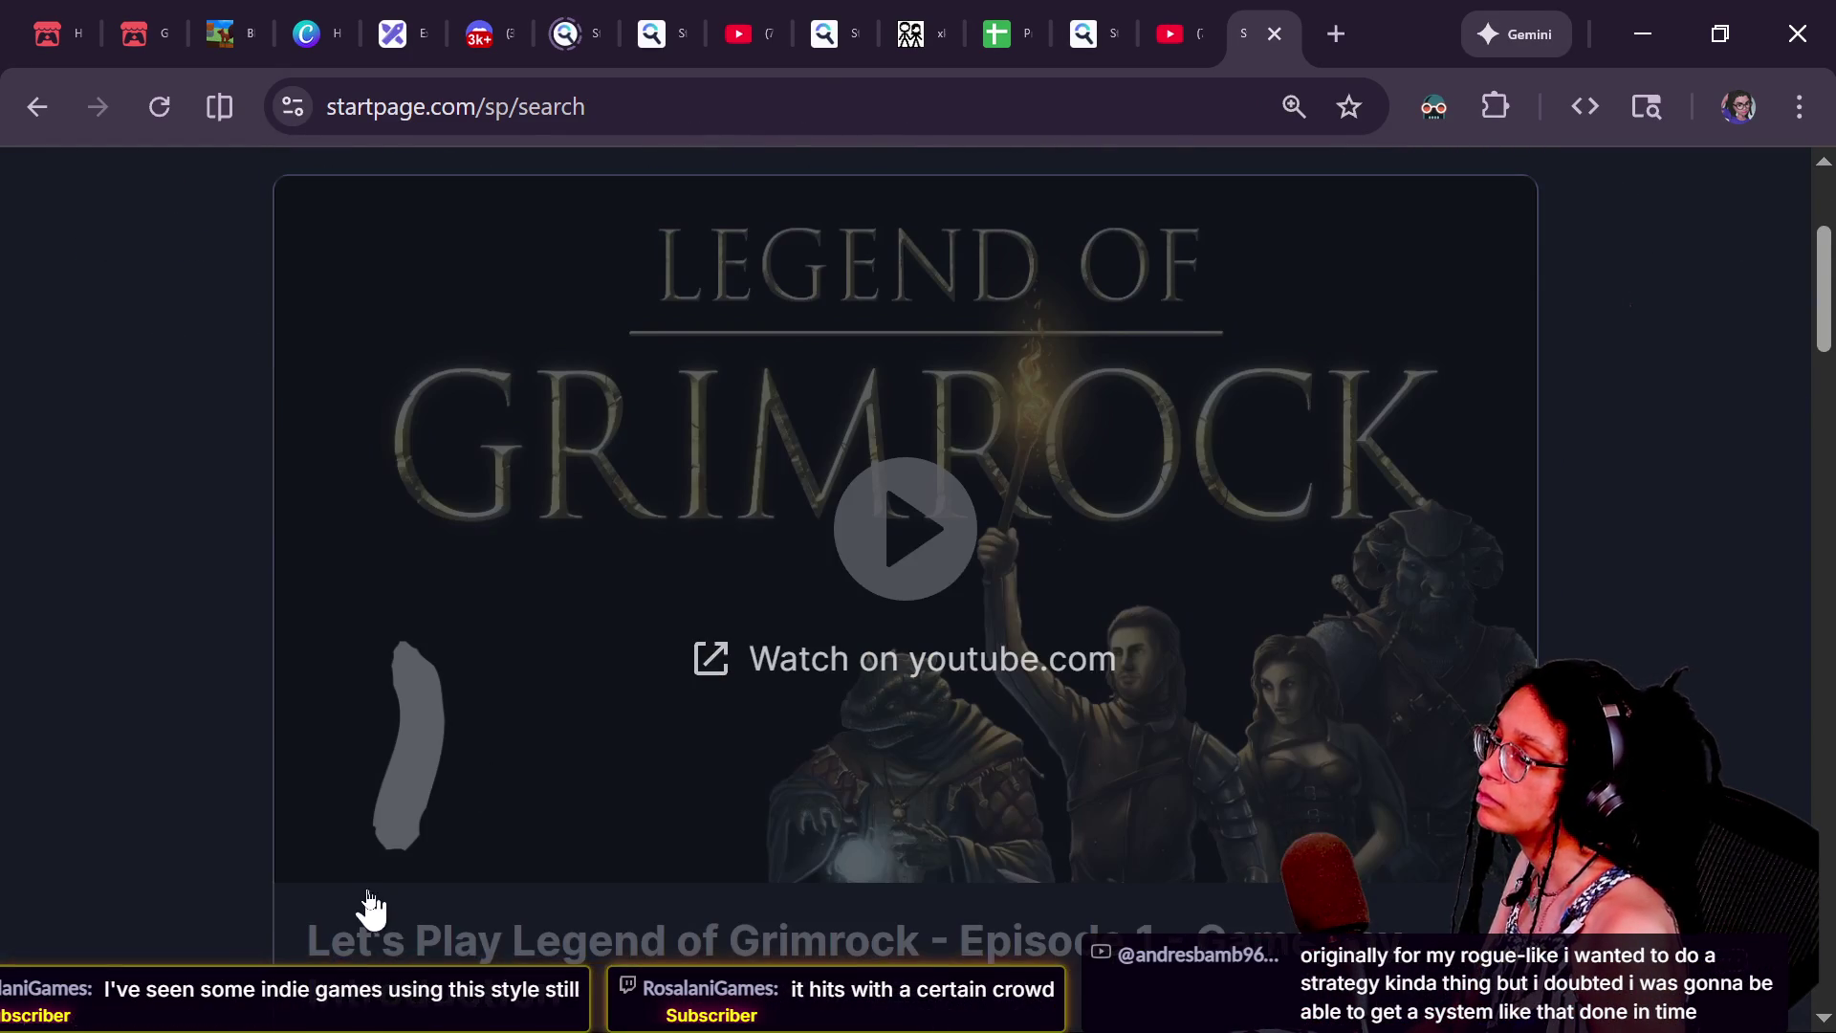
click(908, 540)
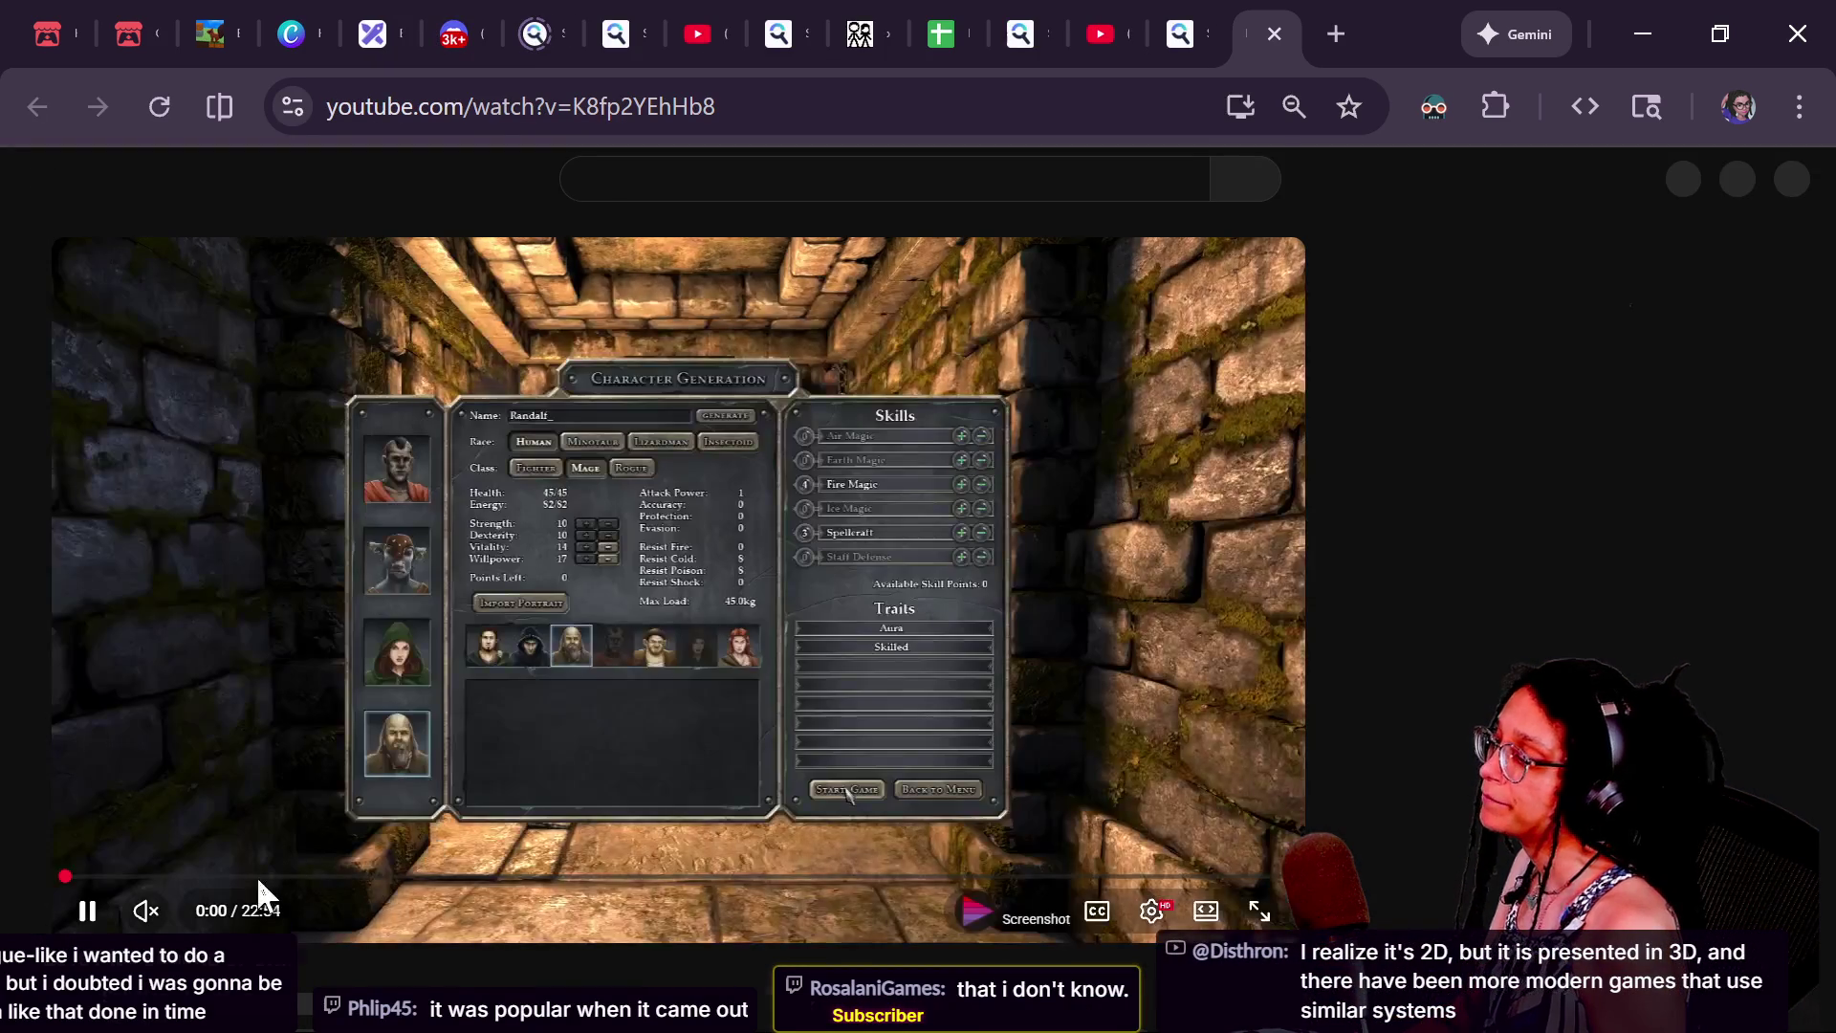
- Show remaining time and seek the Legend of Grimrock video to about 5:23, then 9:17
click(250, 899)
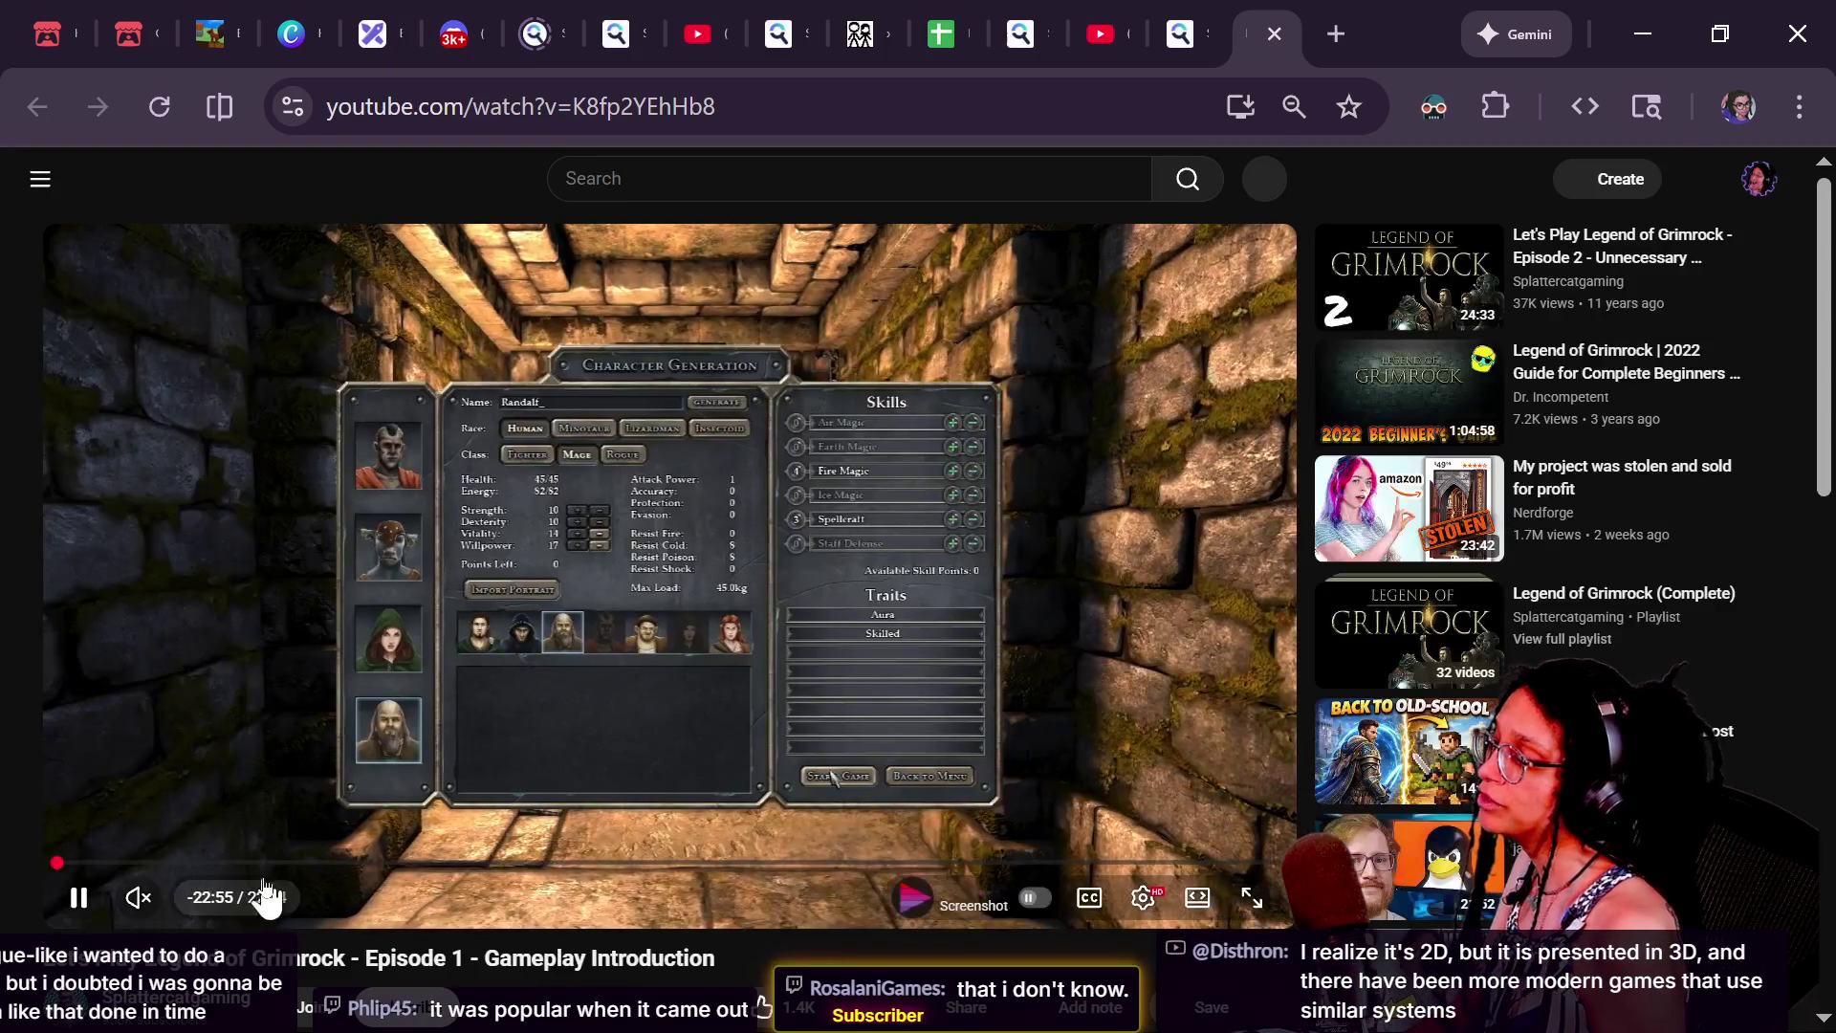
click(348, 863)
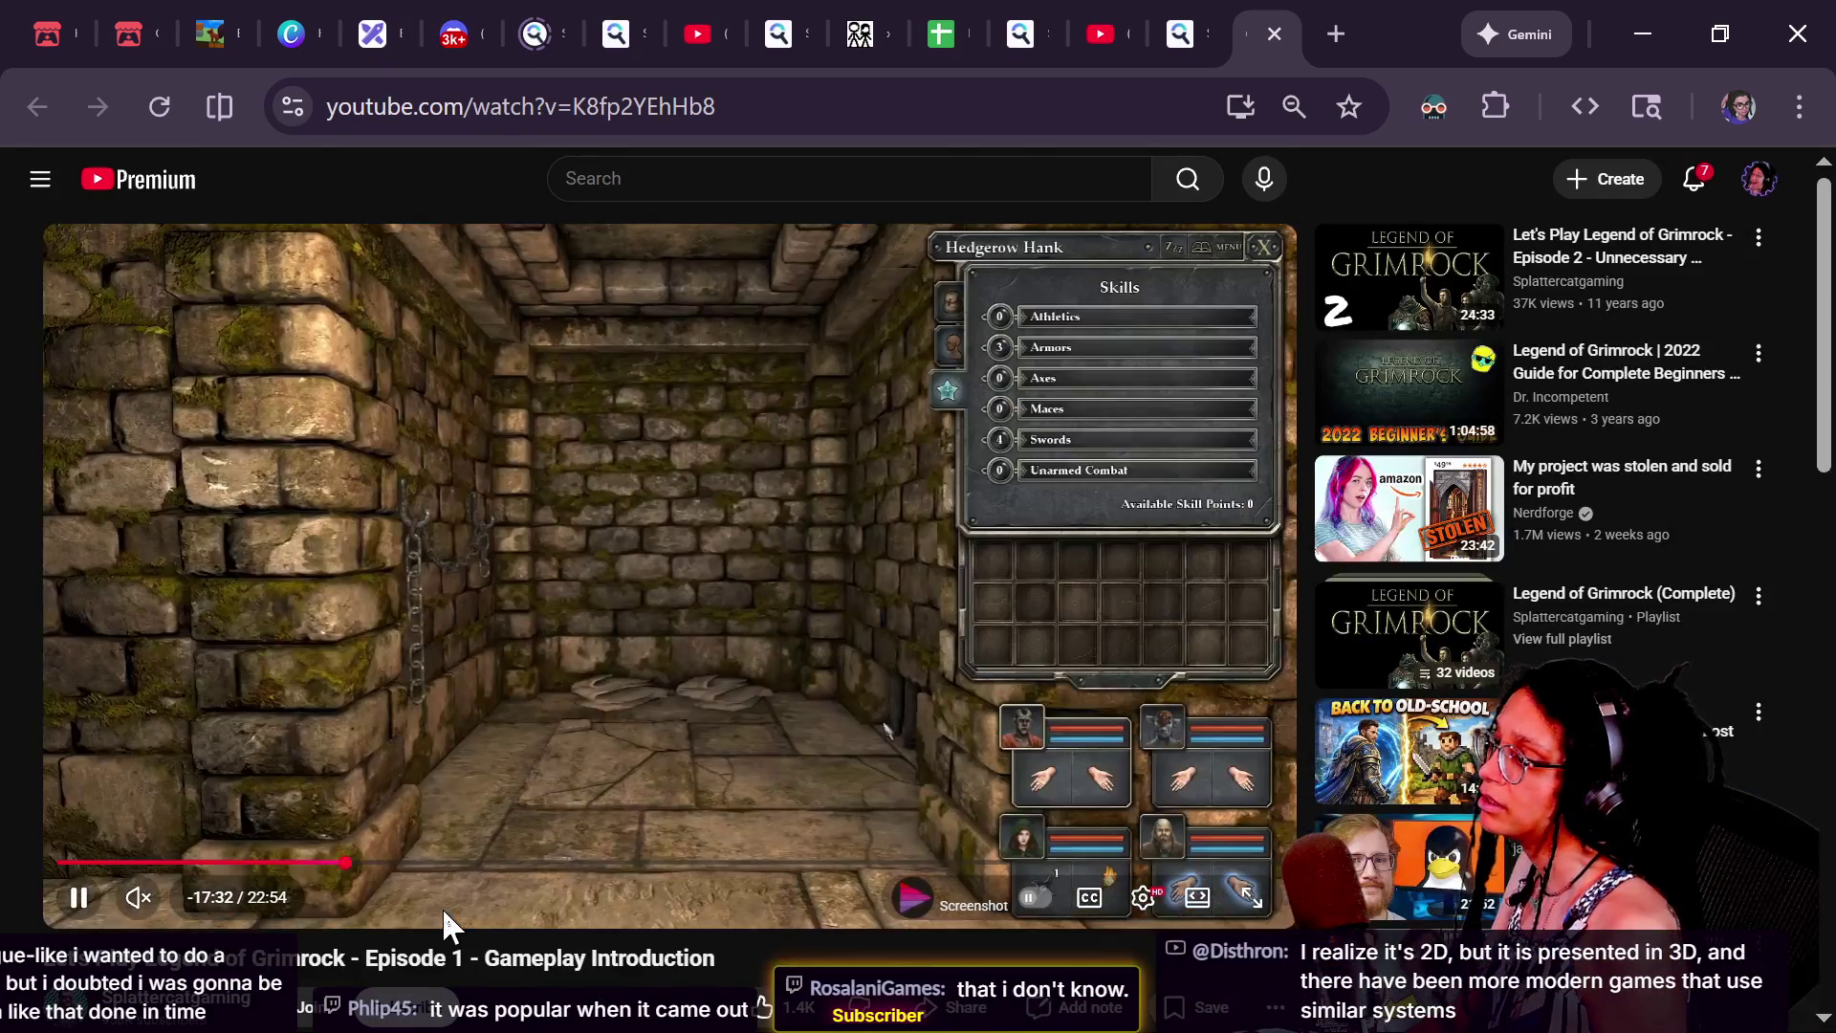
key(Right)
key(Right)
key(Right)
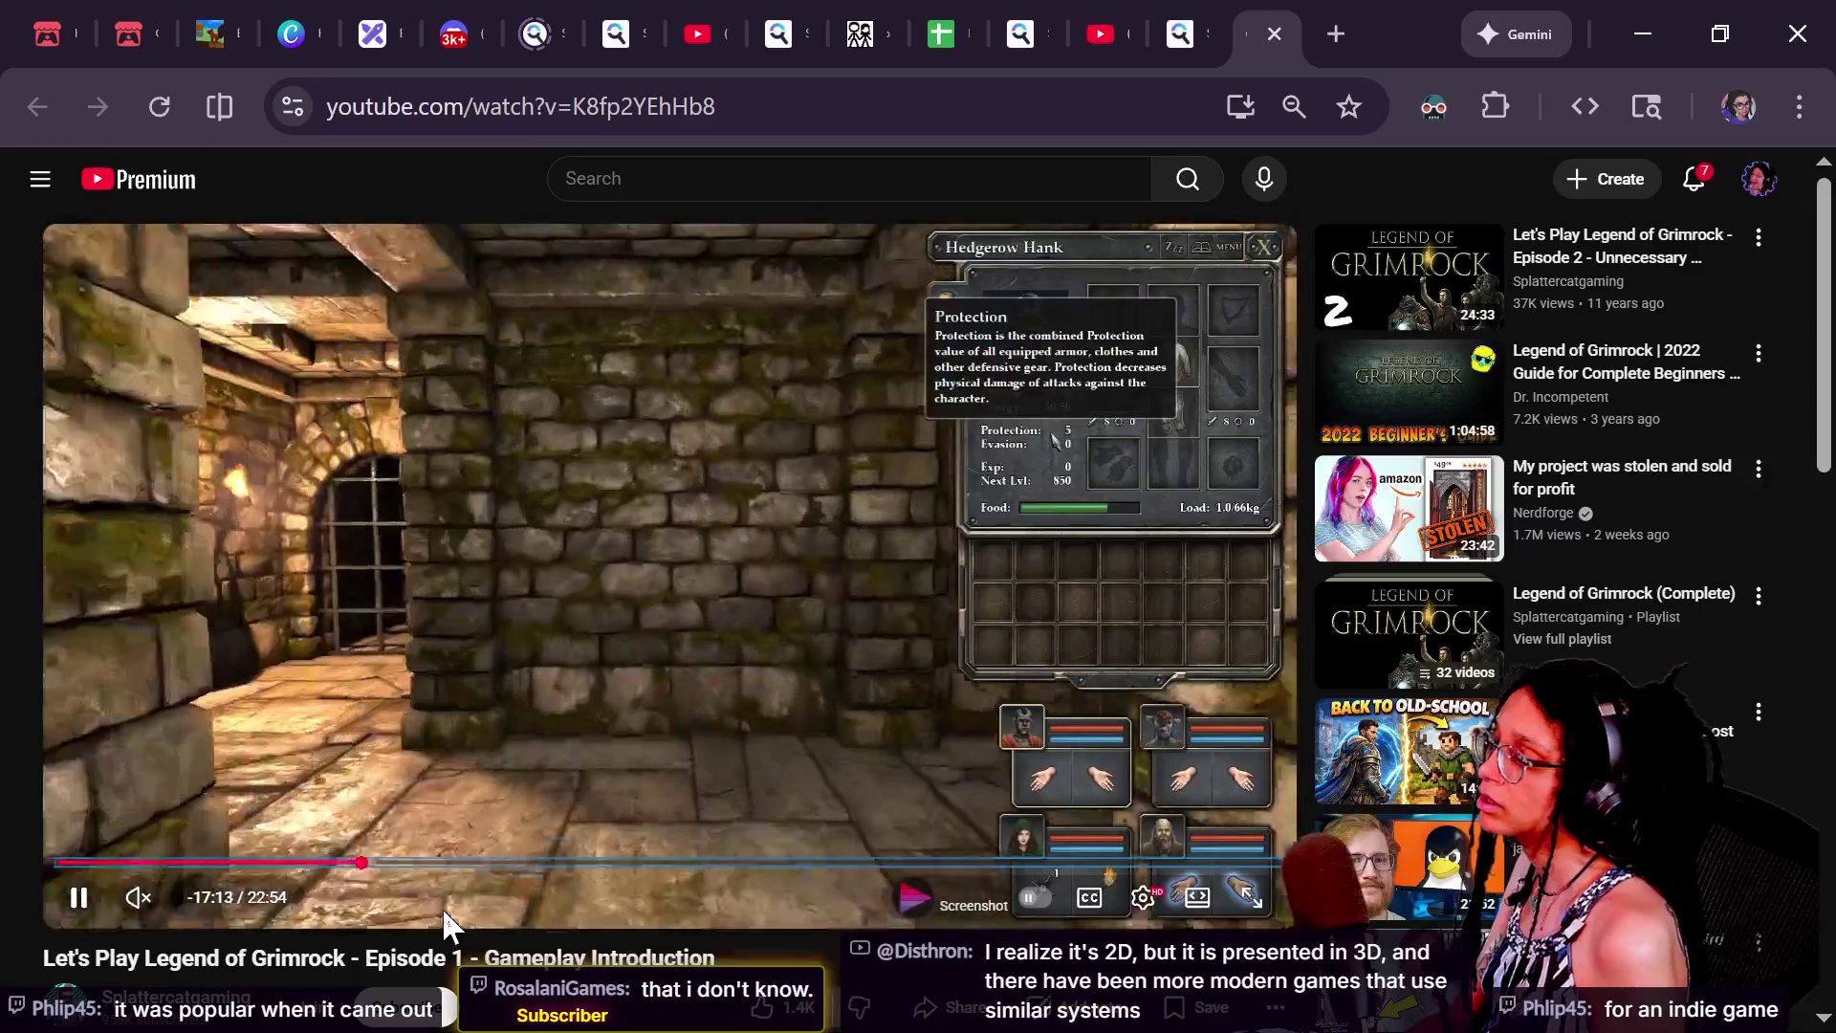
scroll(593, 952, down, 2)
scroll(591, 941, up, 2)
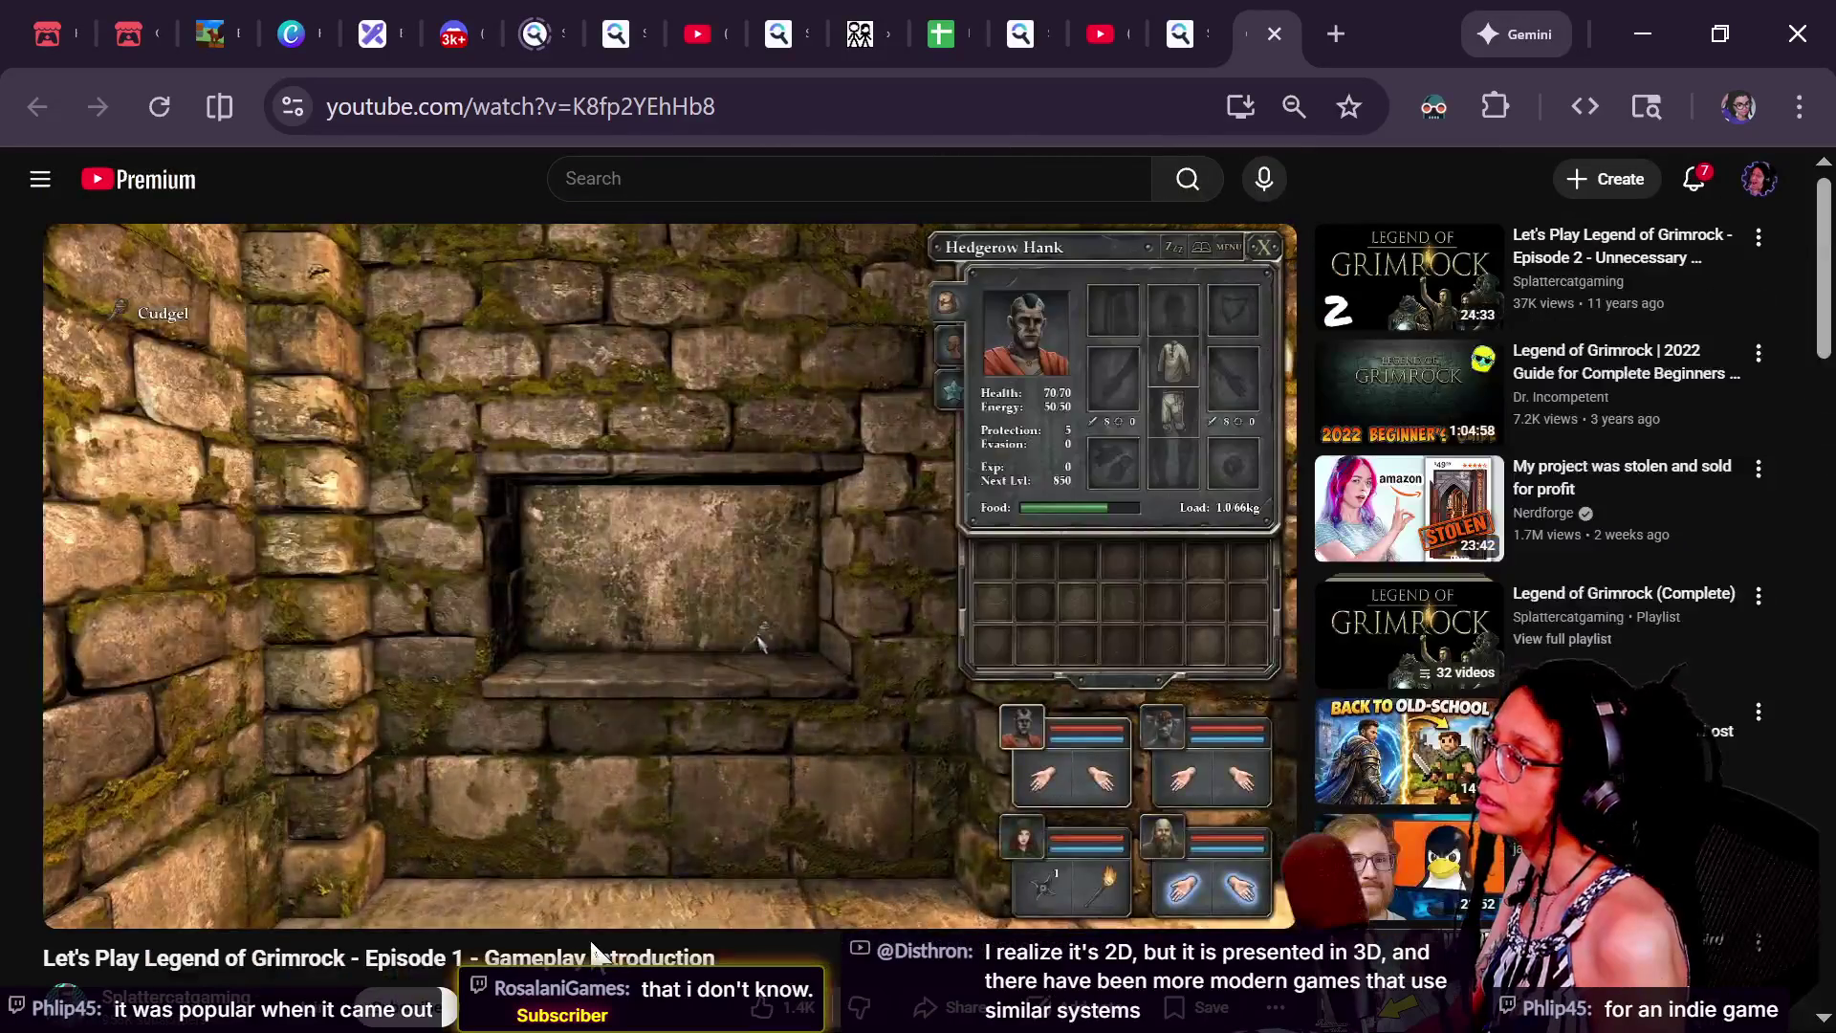
click(553, 863)
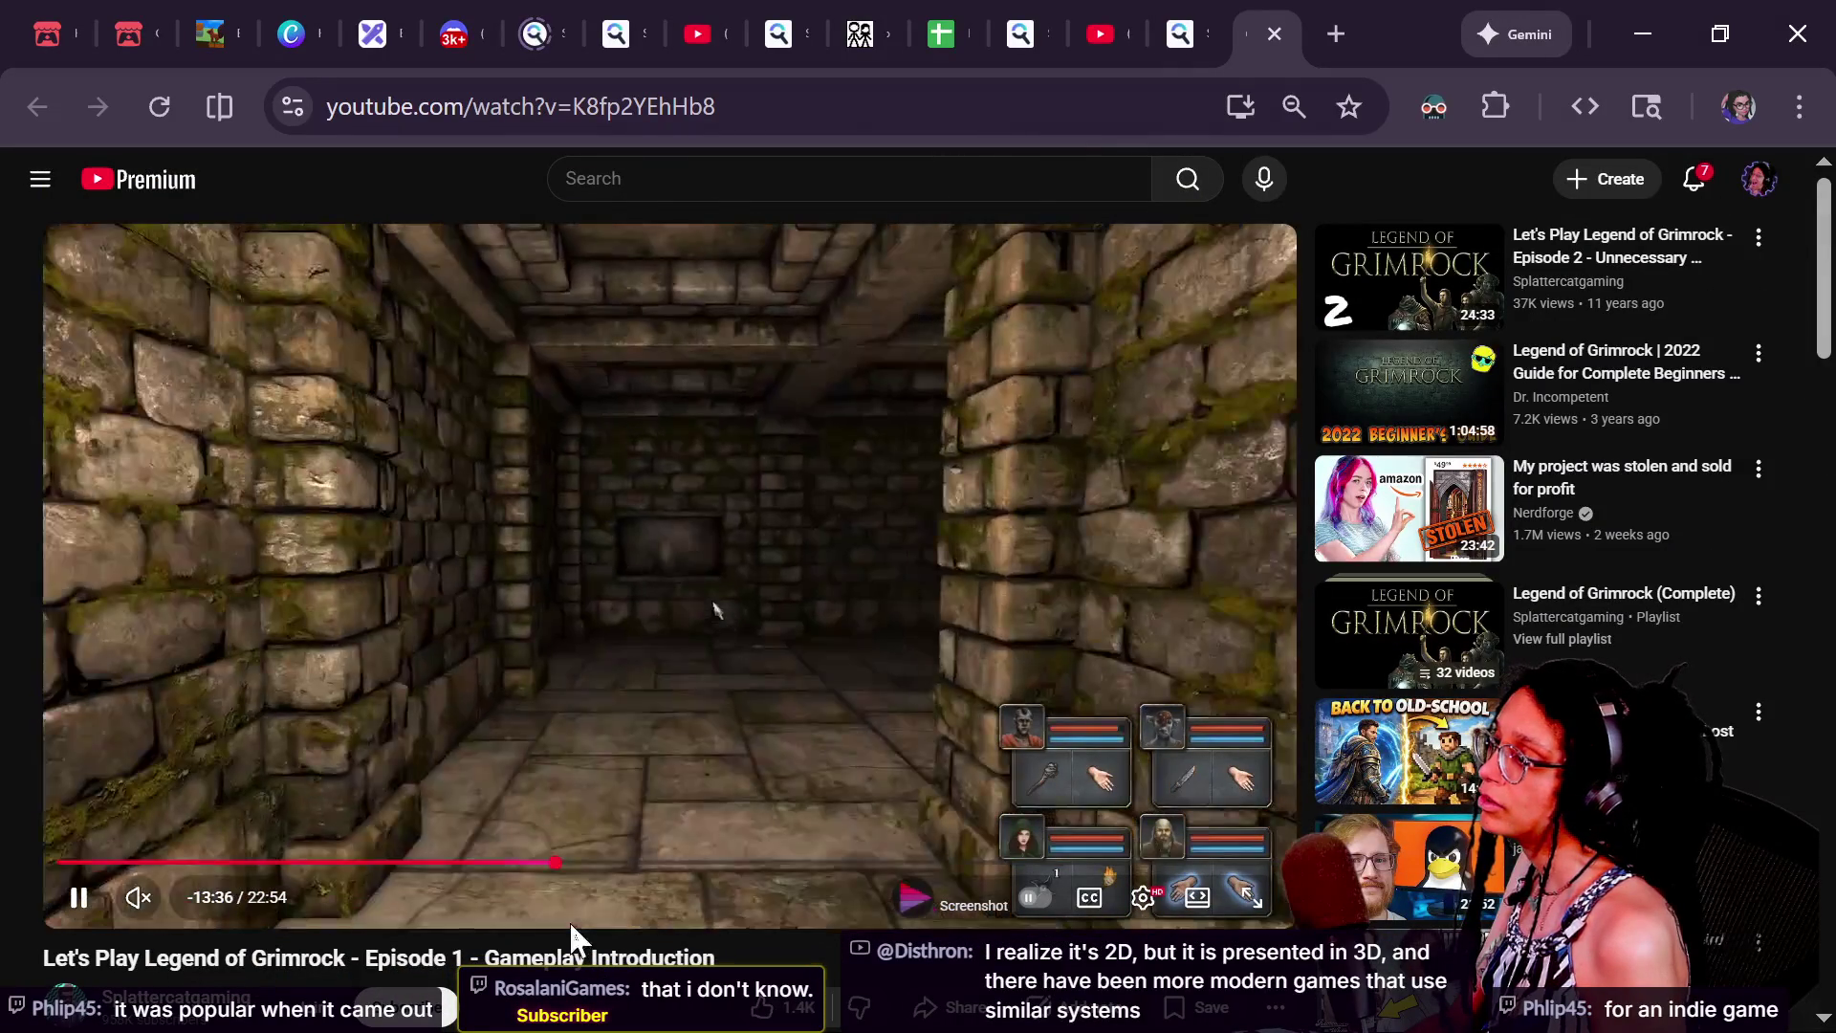
key(Right)
key(Right)
key(Right)
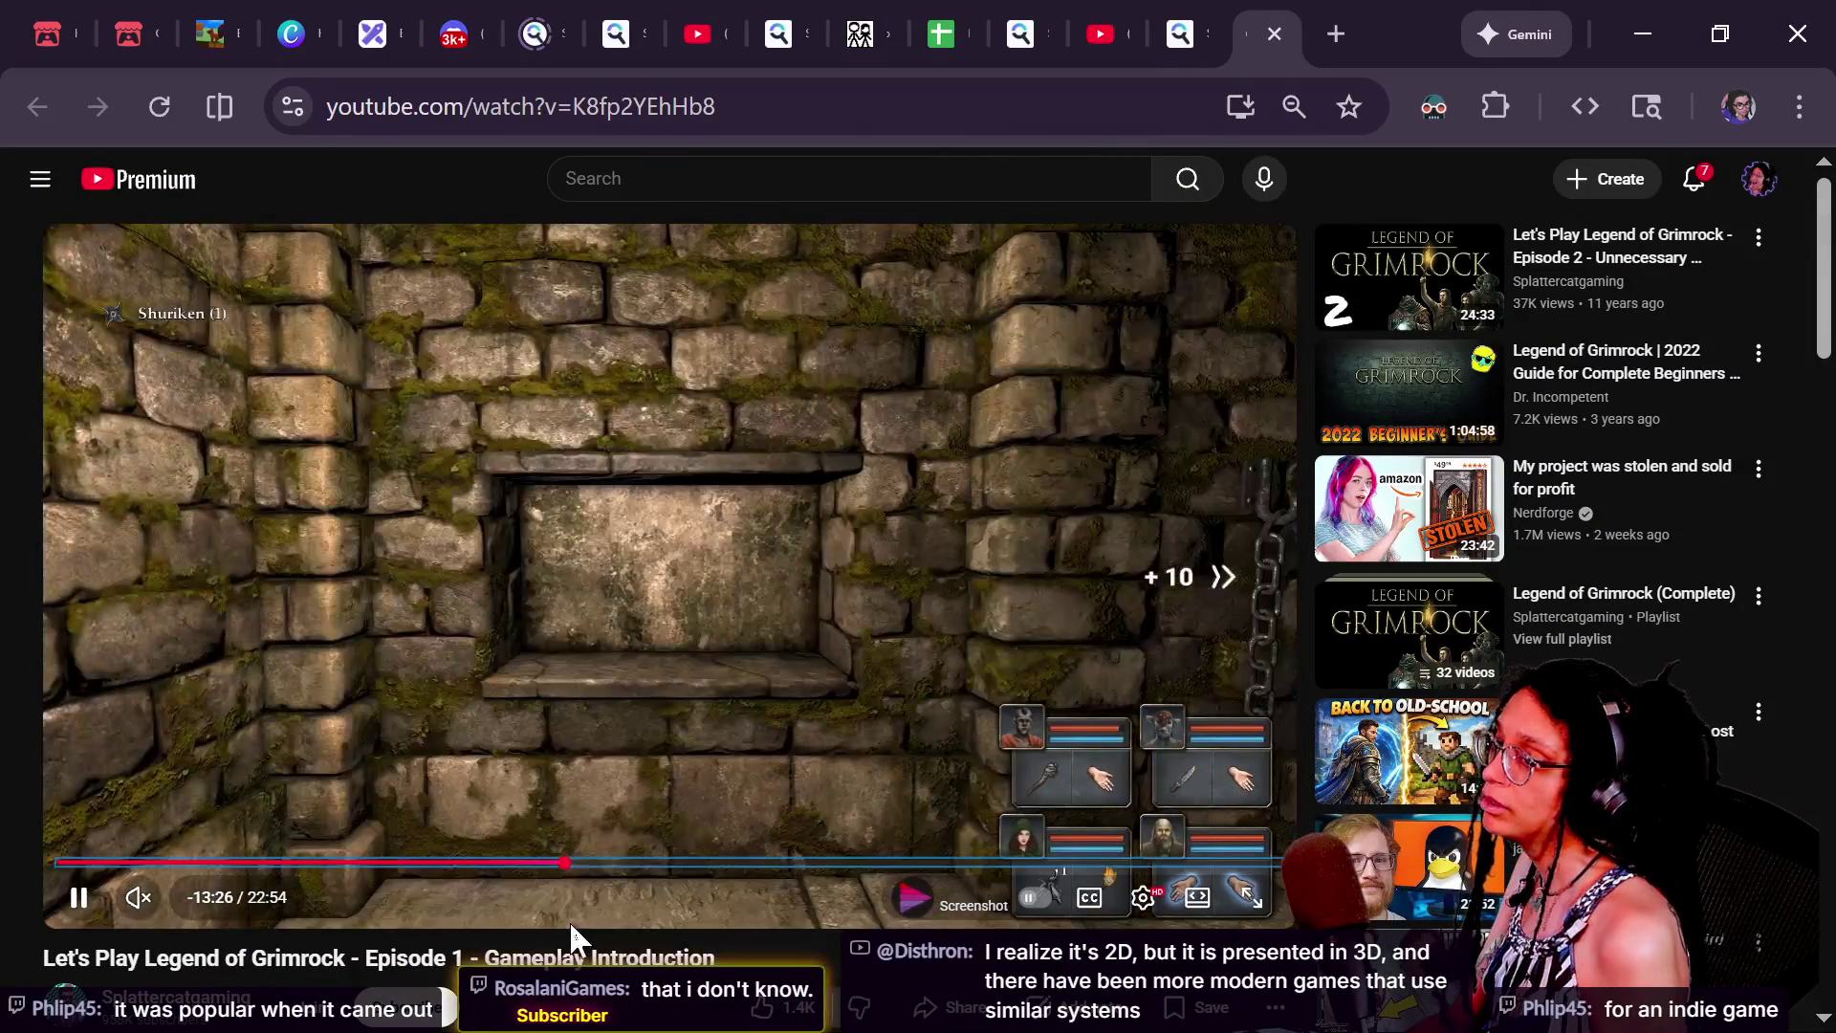
- Seek the video further to about 11:27 and skip ahead to roughly 12:49
scroll(571, 924, down, 5)
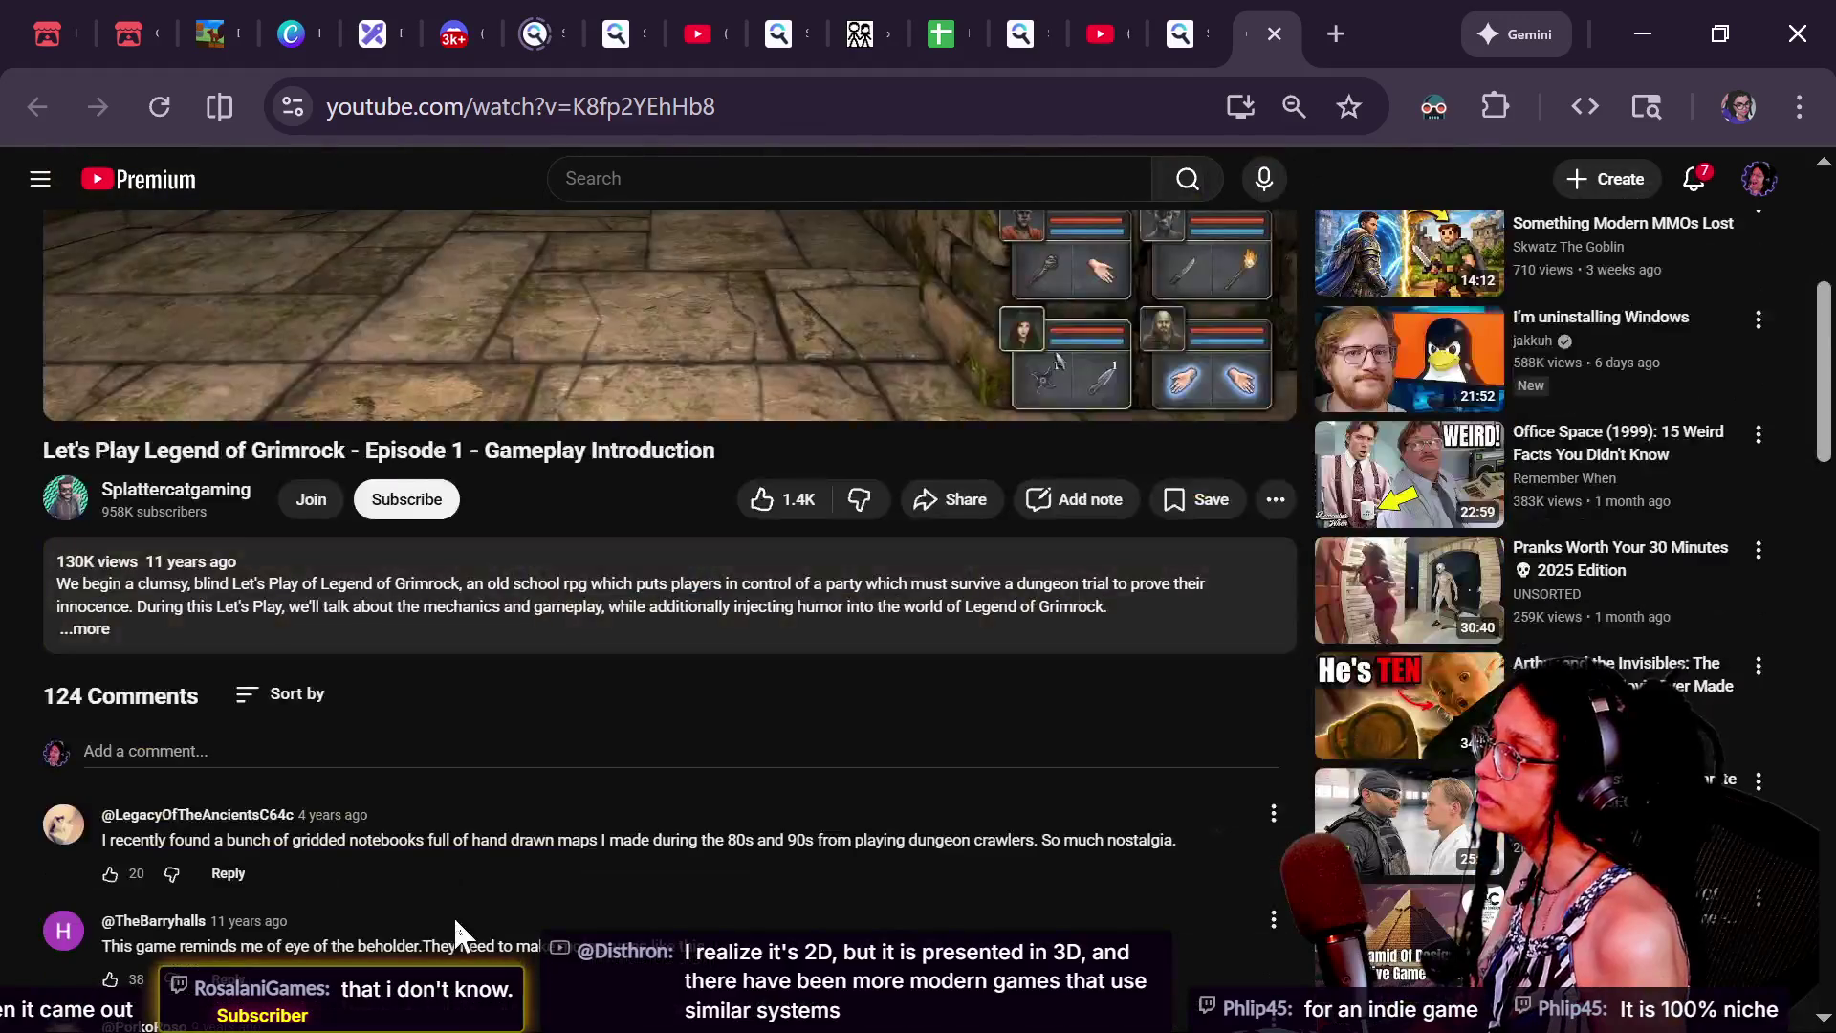
scroll(453, 915, up, 5)
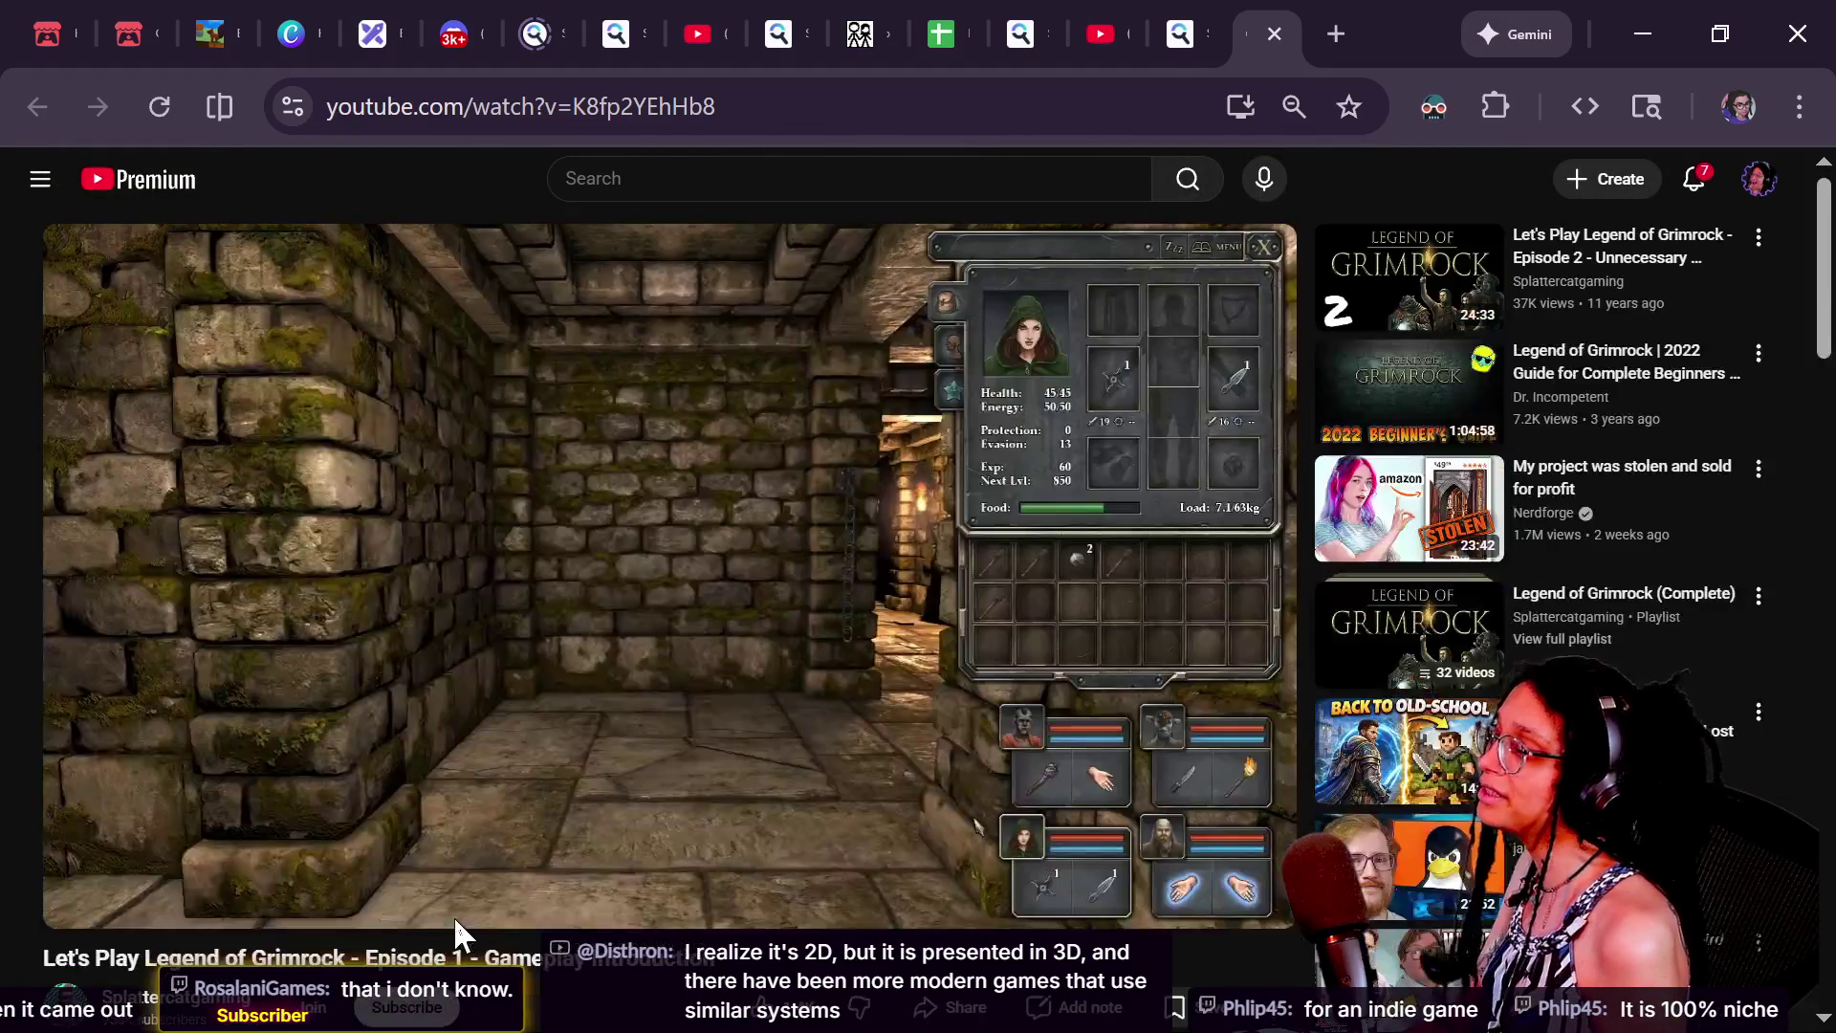
key(Right)
key(Right)
key(Right)
key(Right)
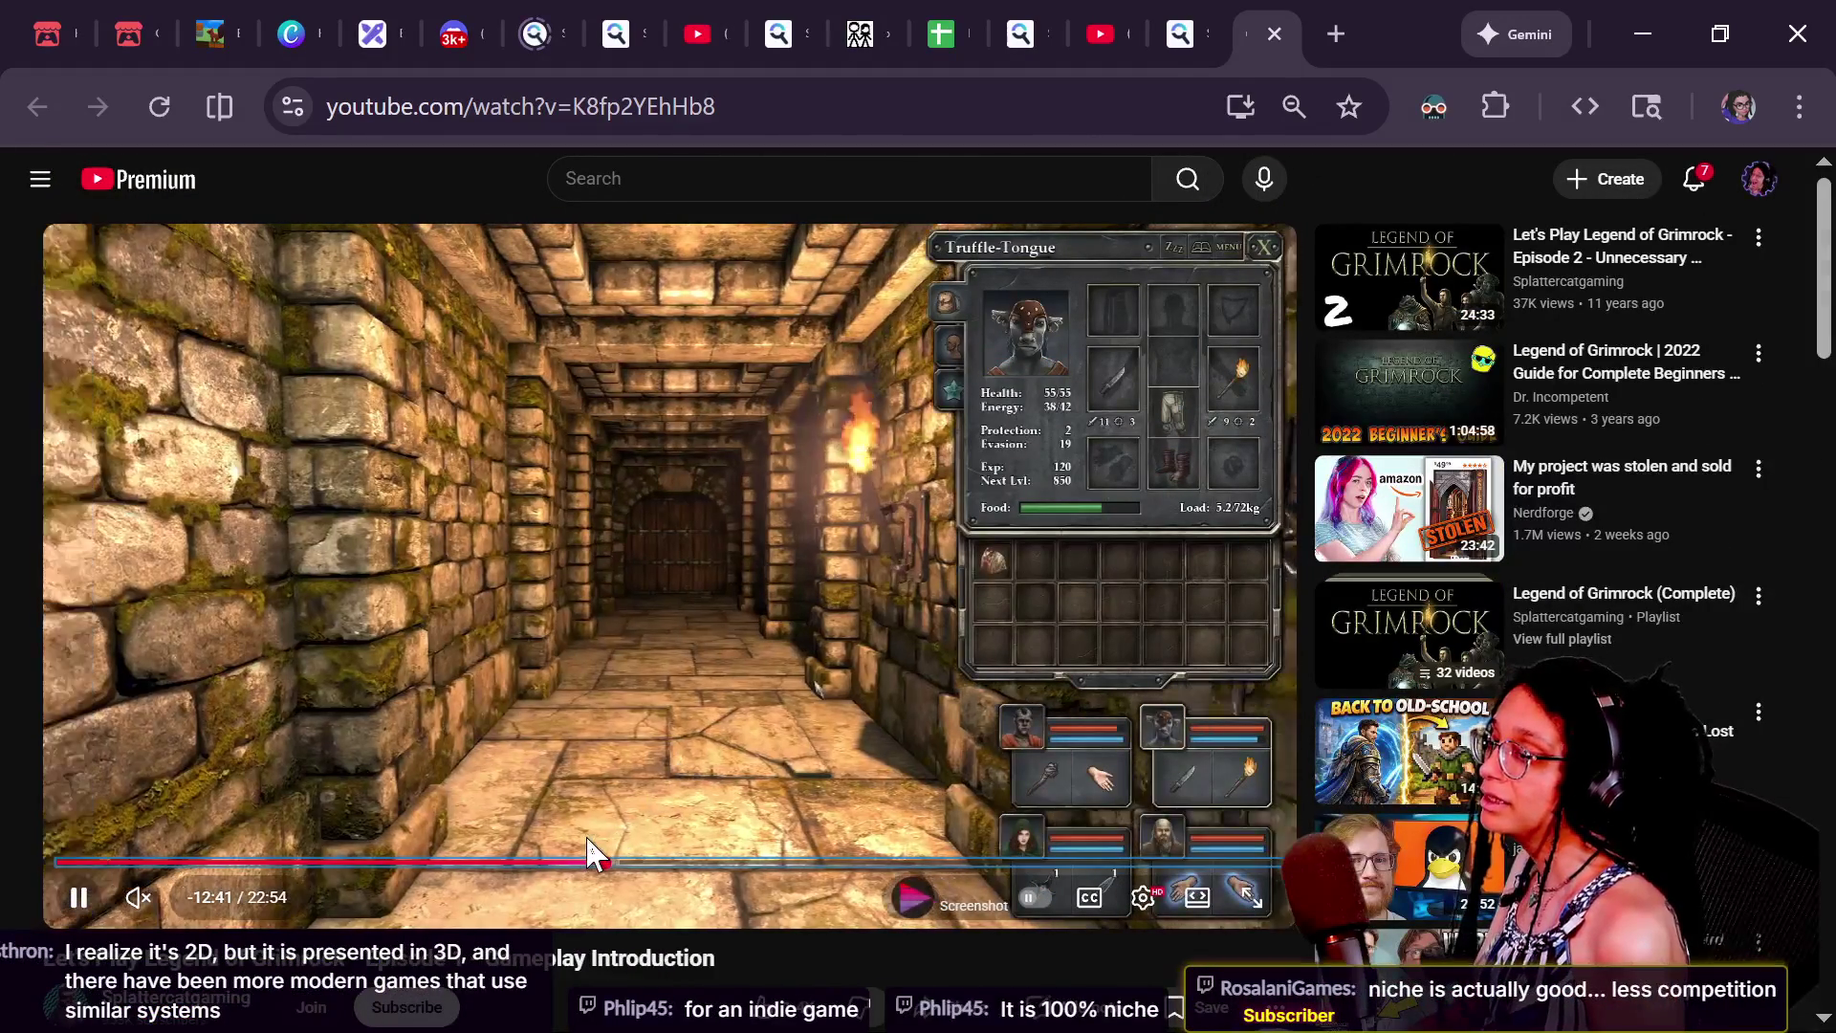
drag(587, 862, 674, 866)
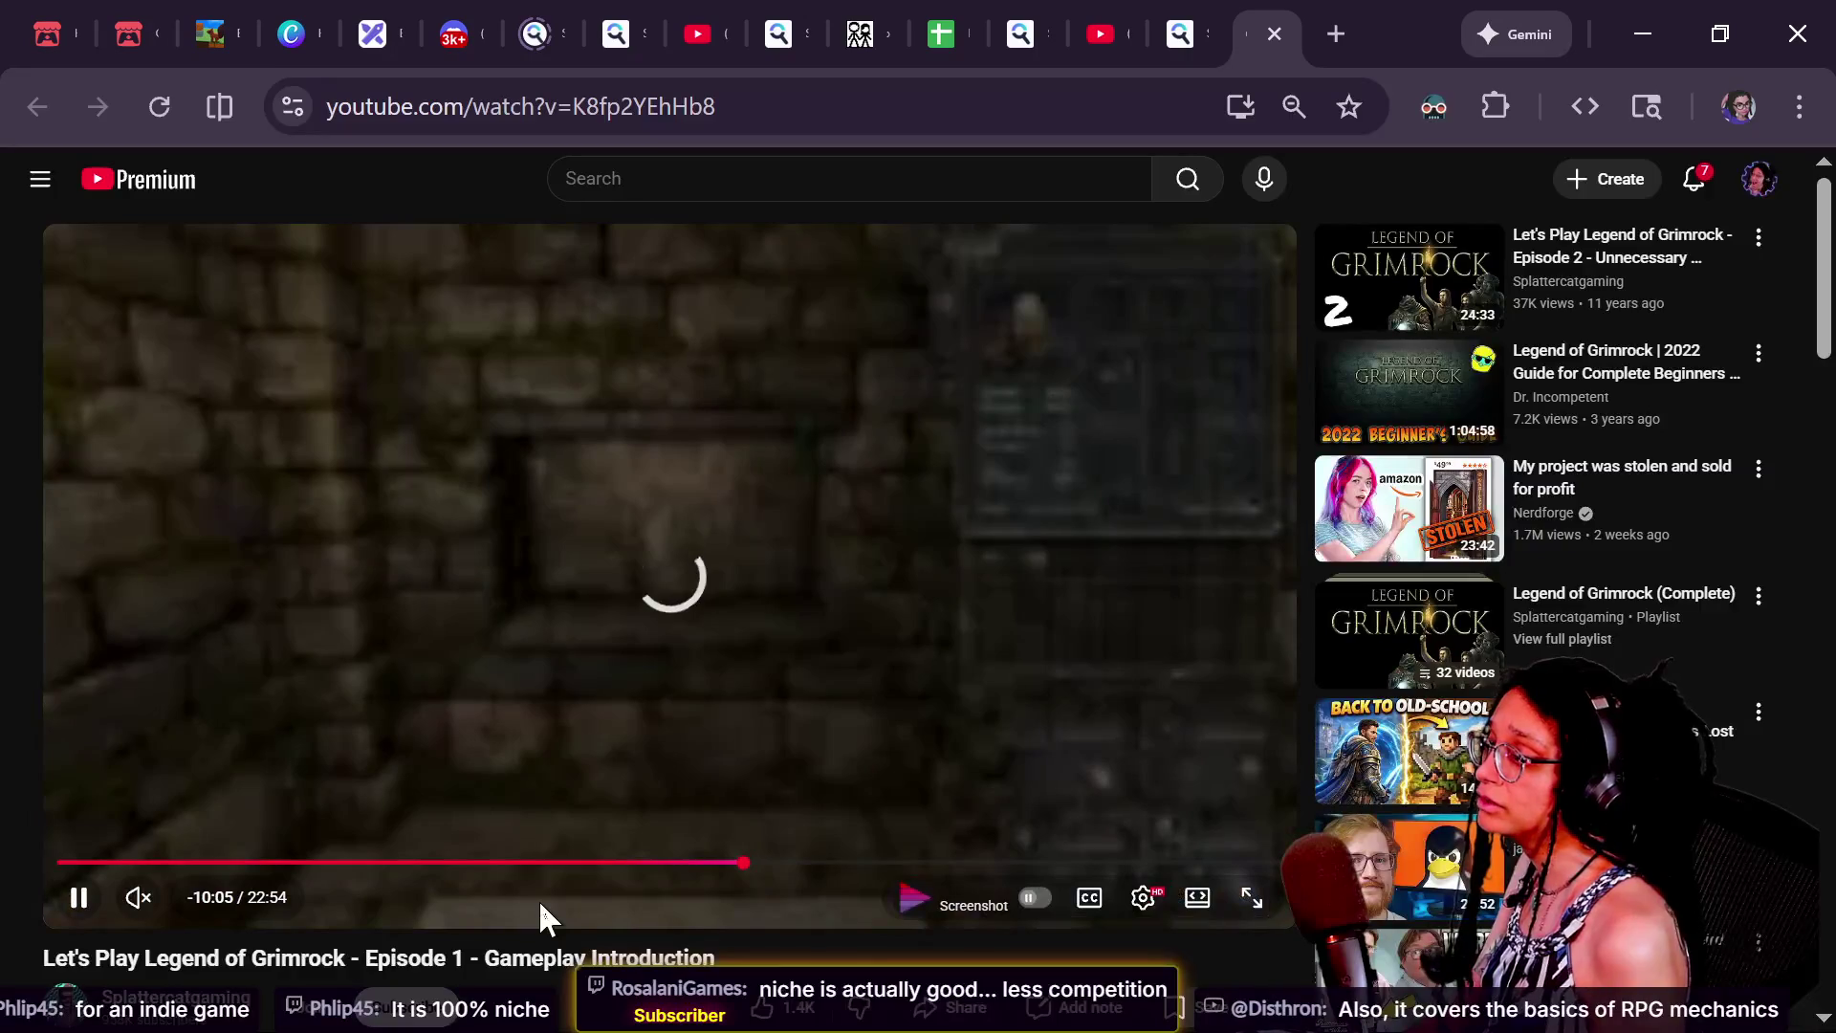
key(Right)
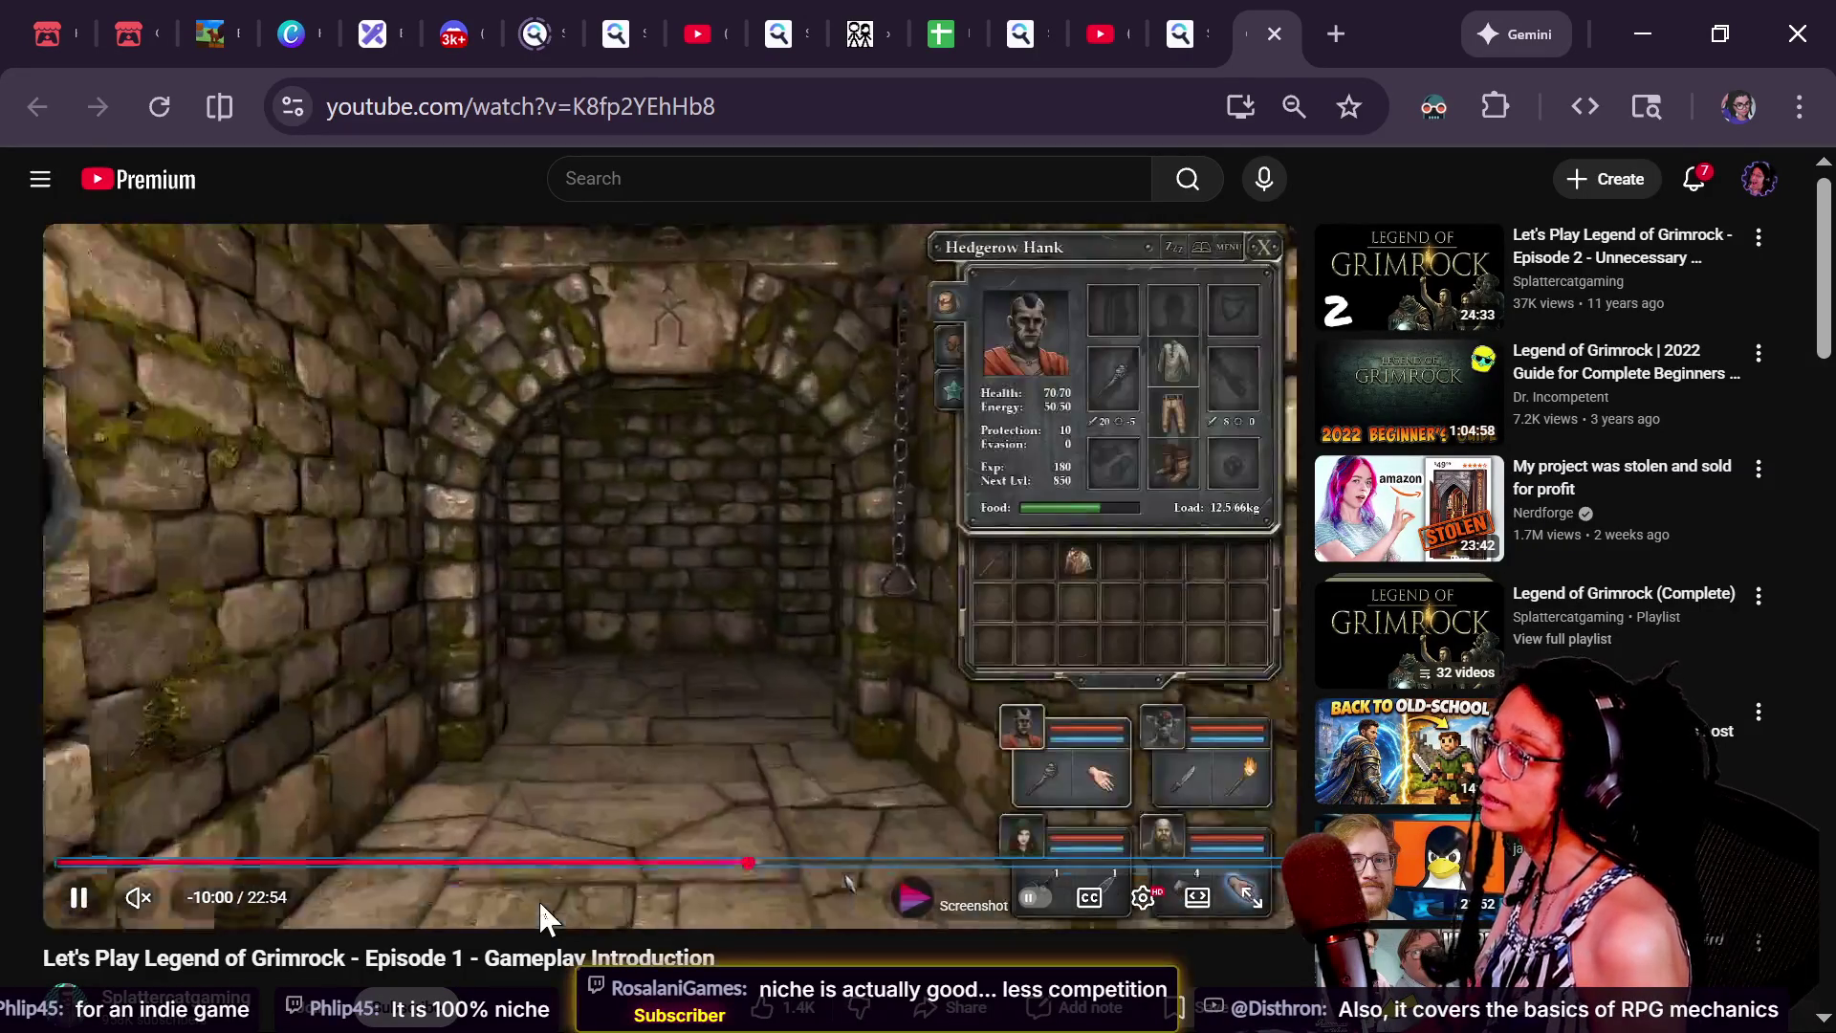
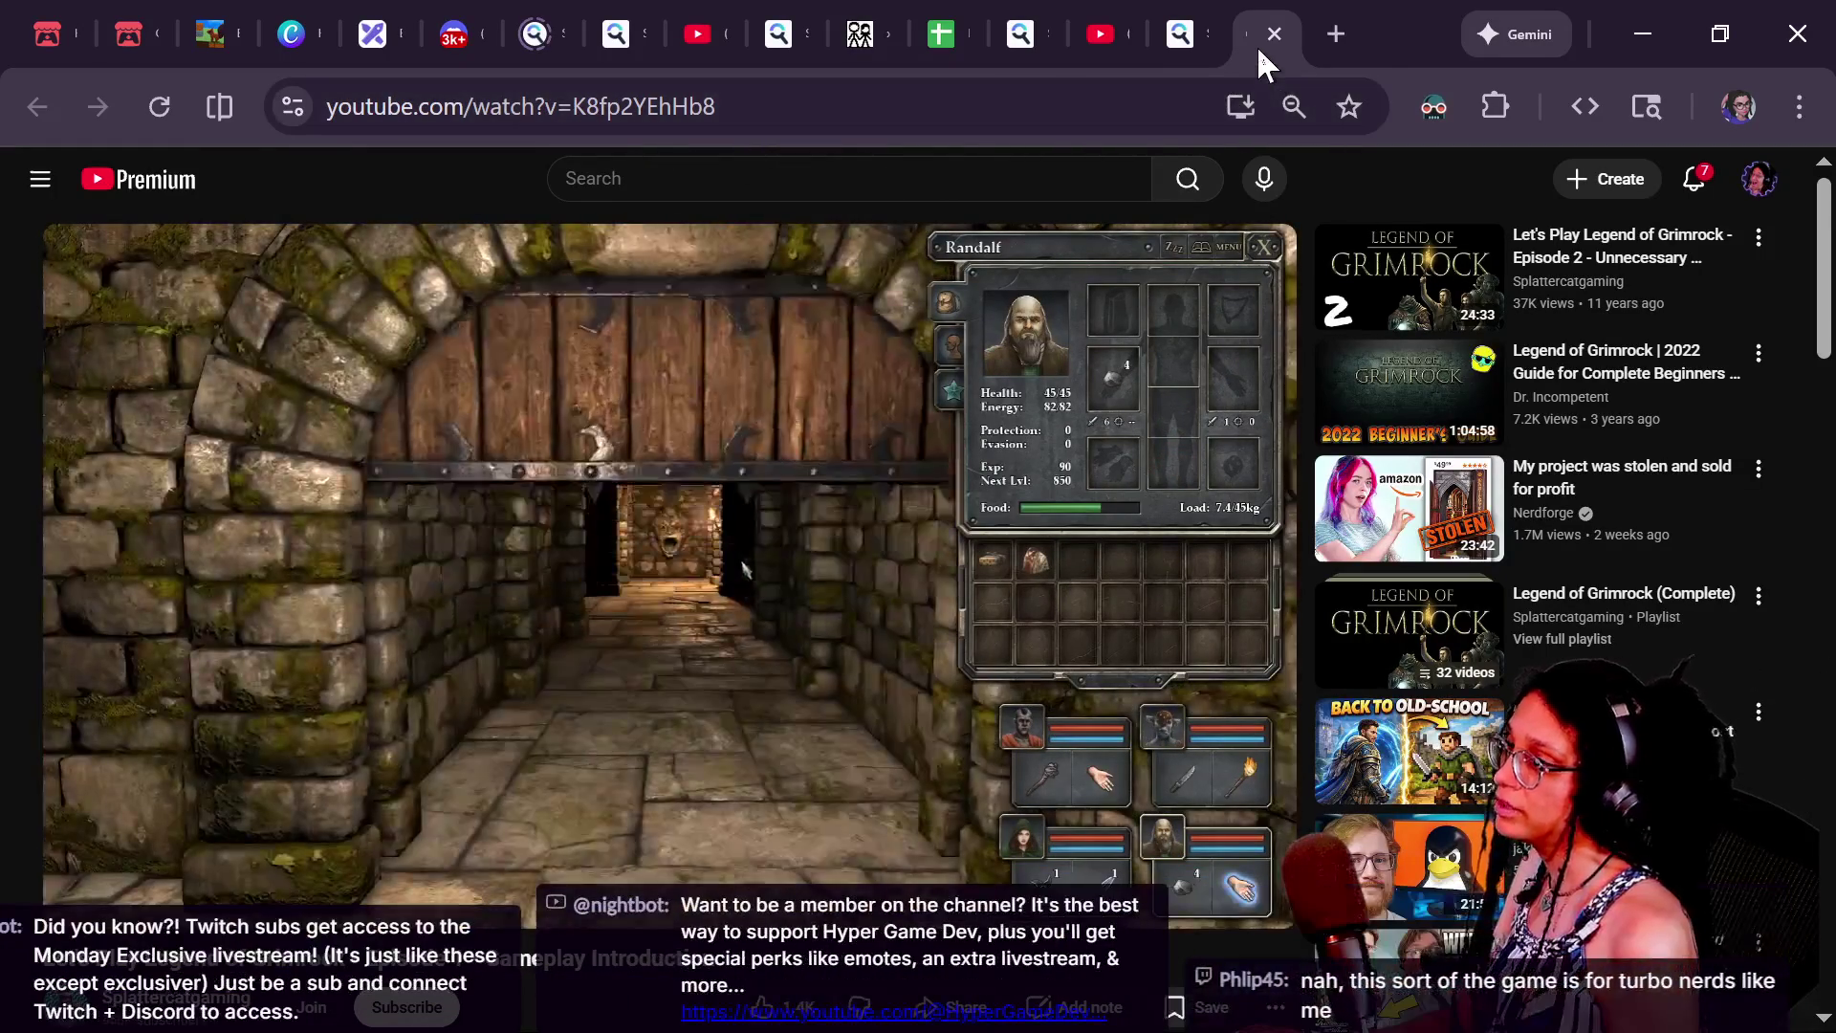
- Return to the previous Startpage search results
click(1178, 21)
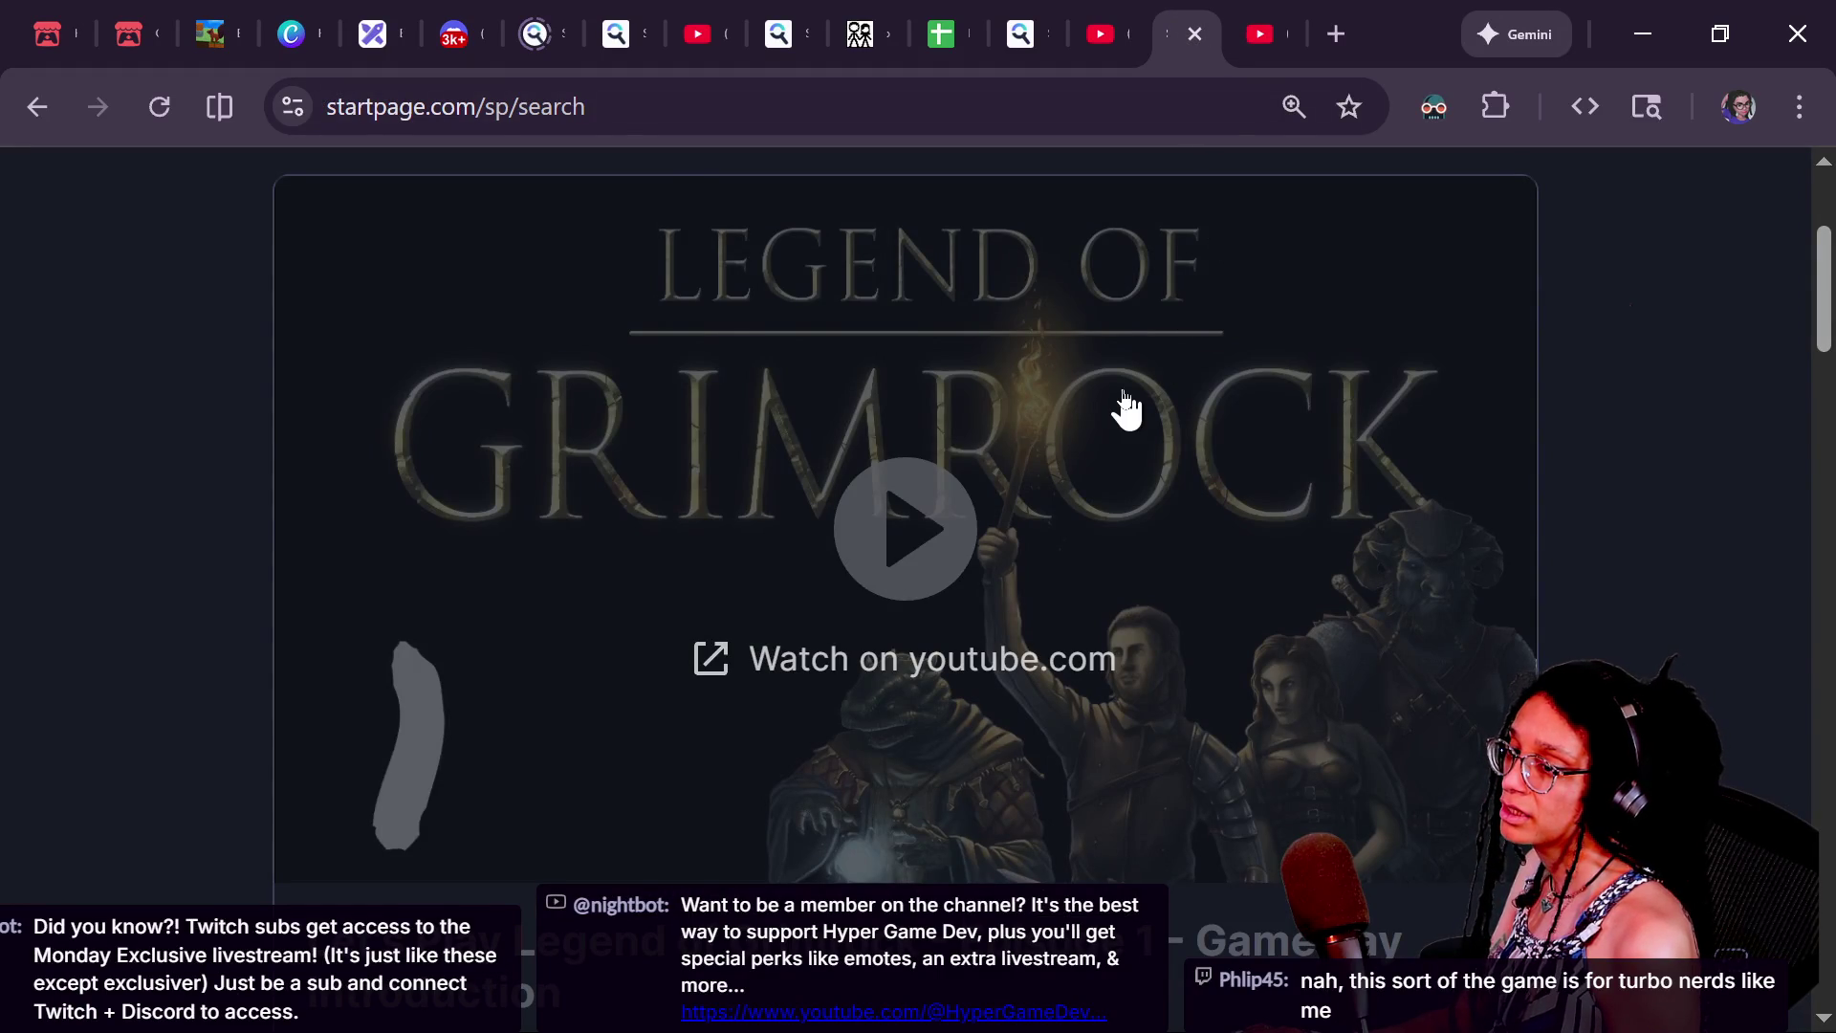
scroll(1123, 410, up, 3)
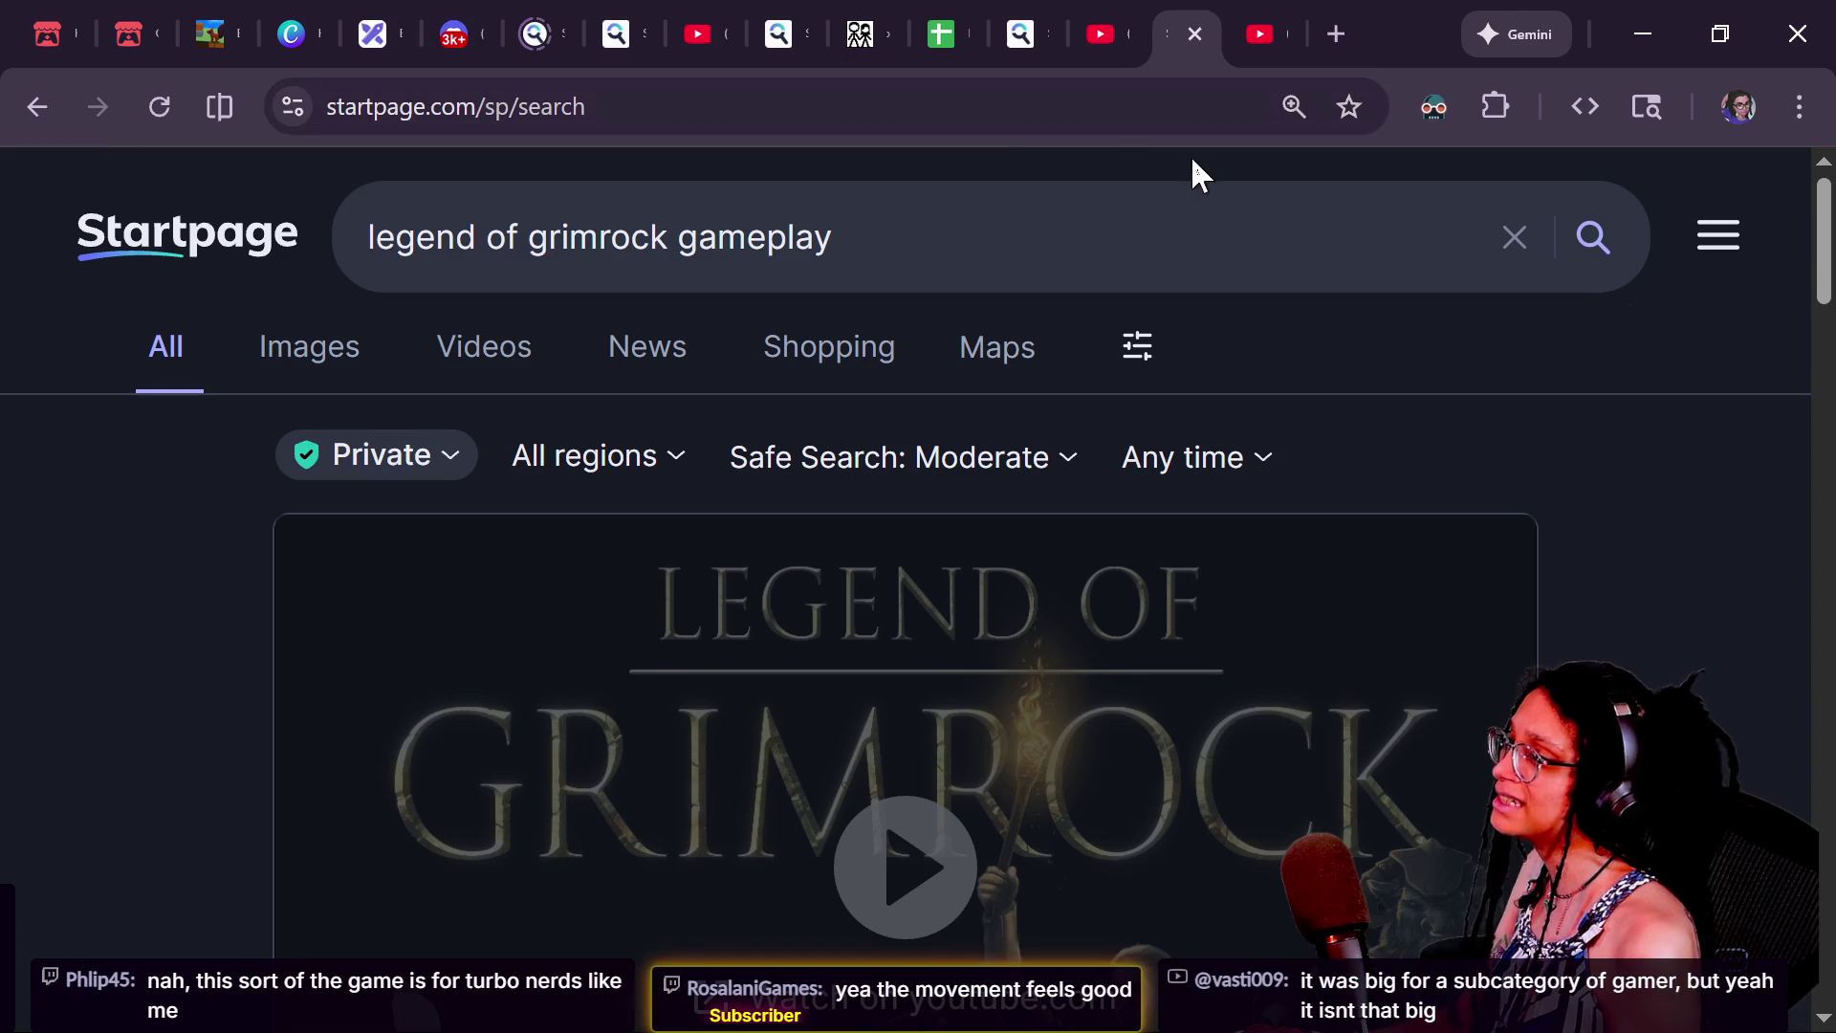
click(39, 105)
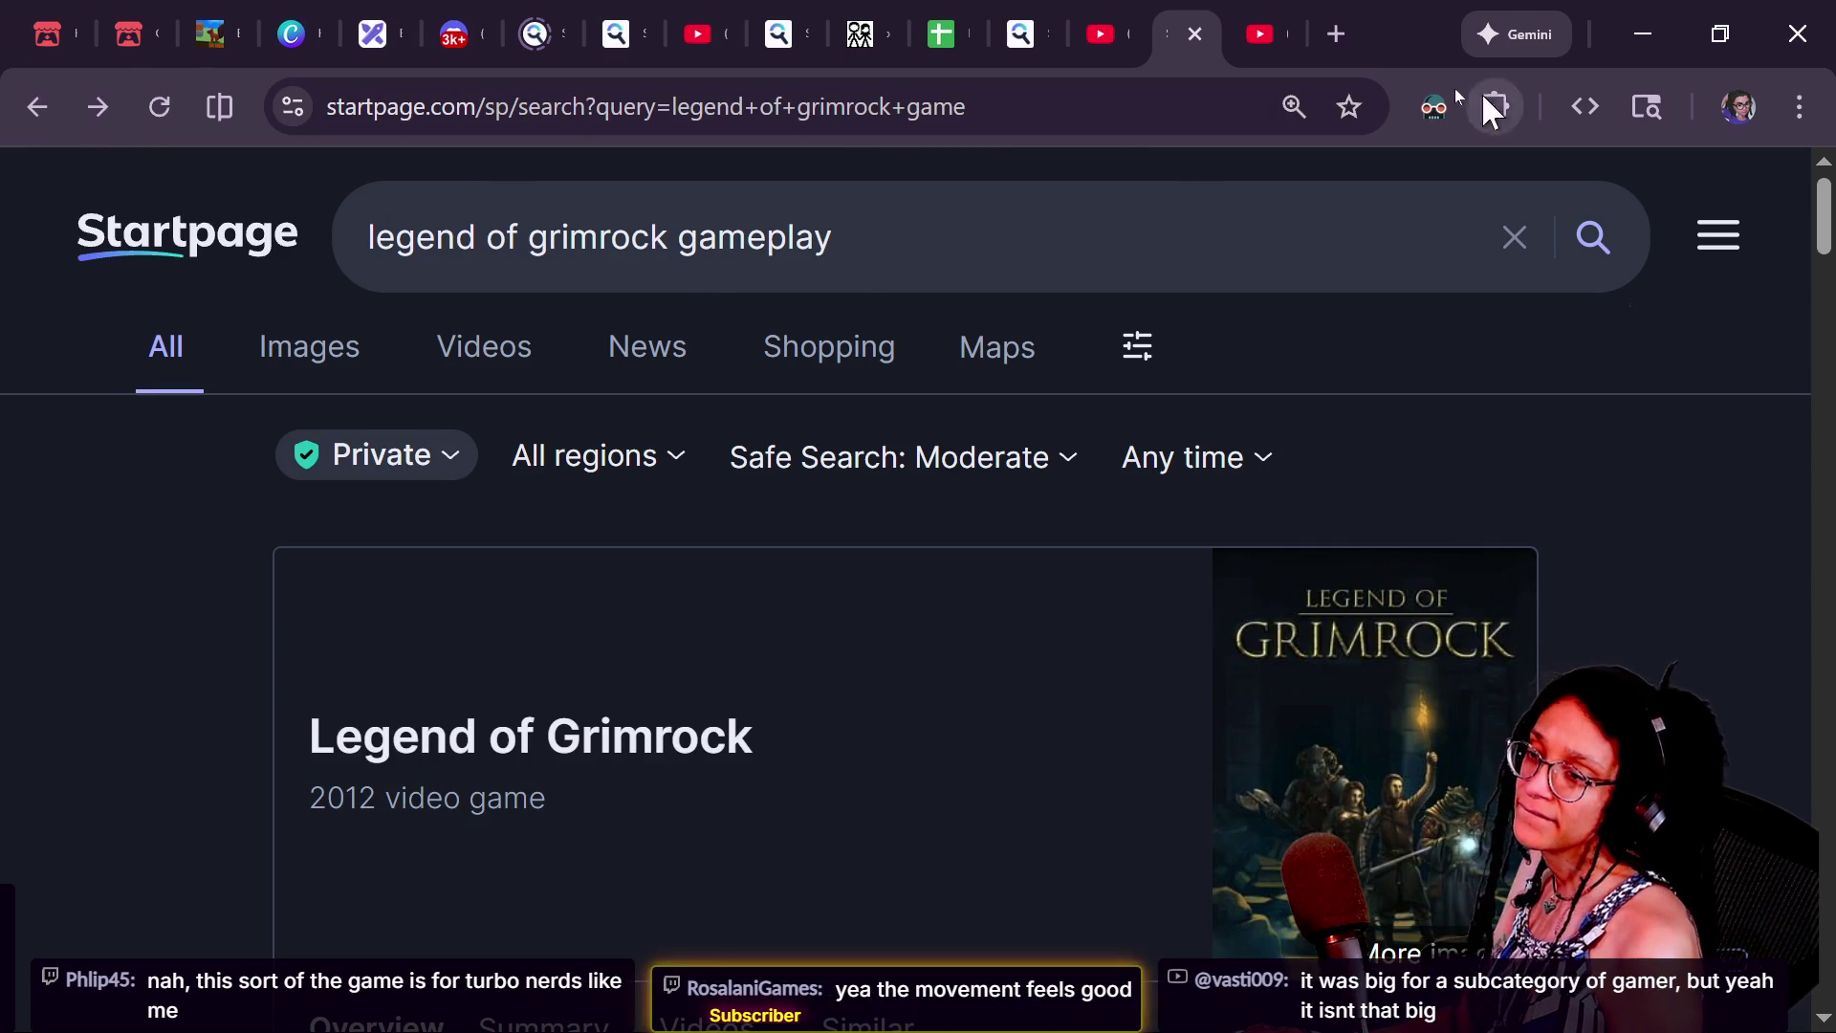
- Close the Startpage, Legend of Grimrock and Eye of the Beholder tabs, then switch to Discord
click(1195, 34)
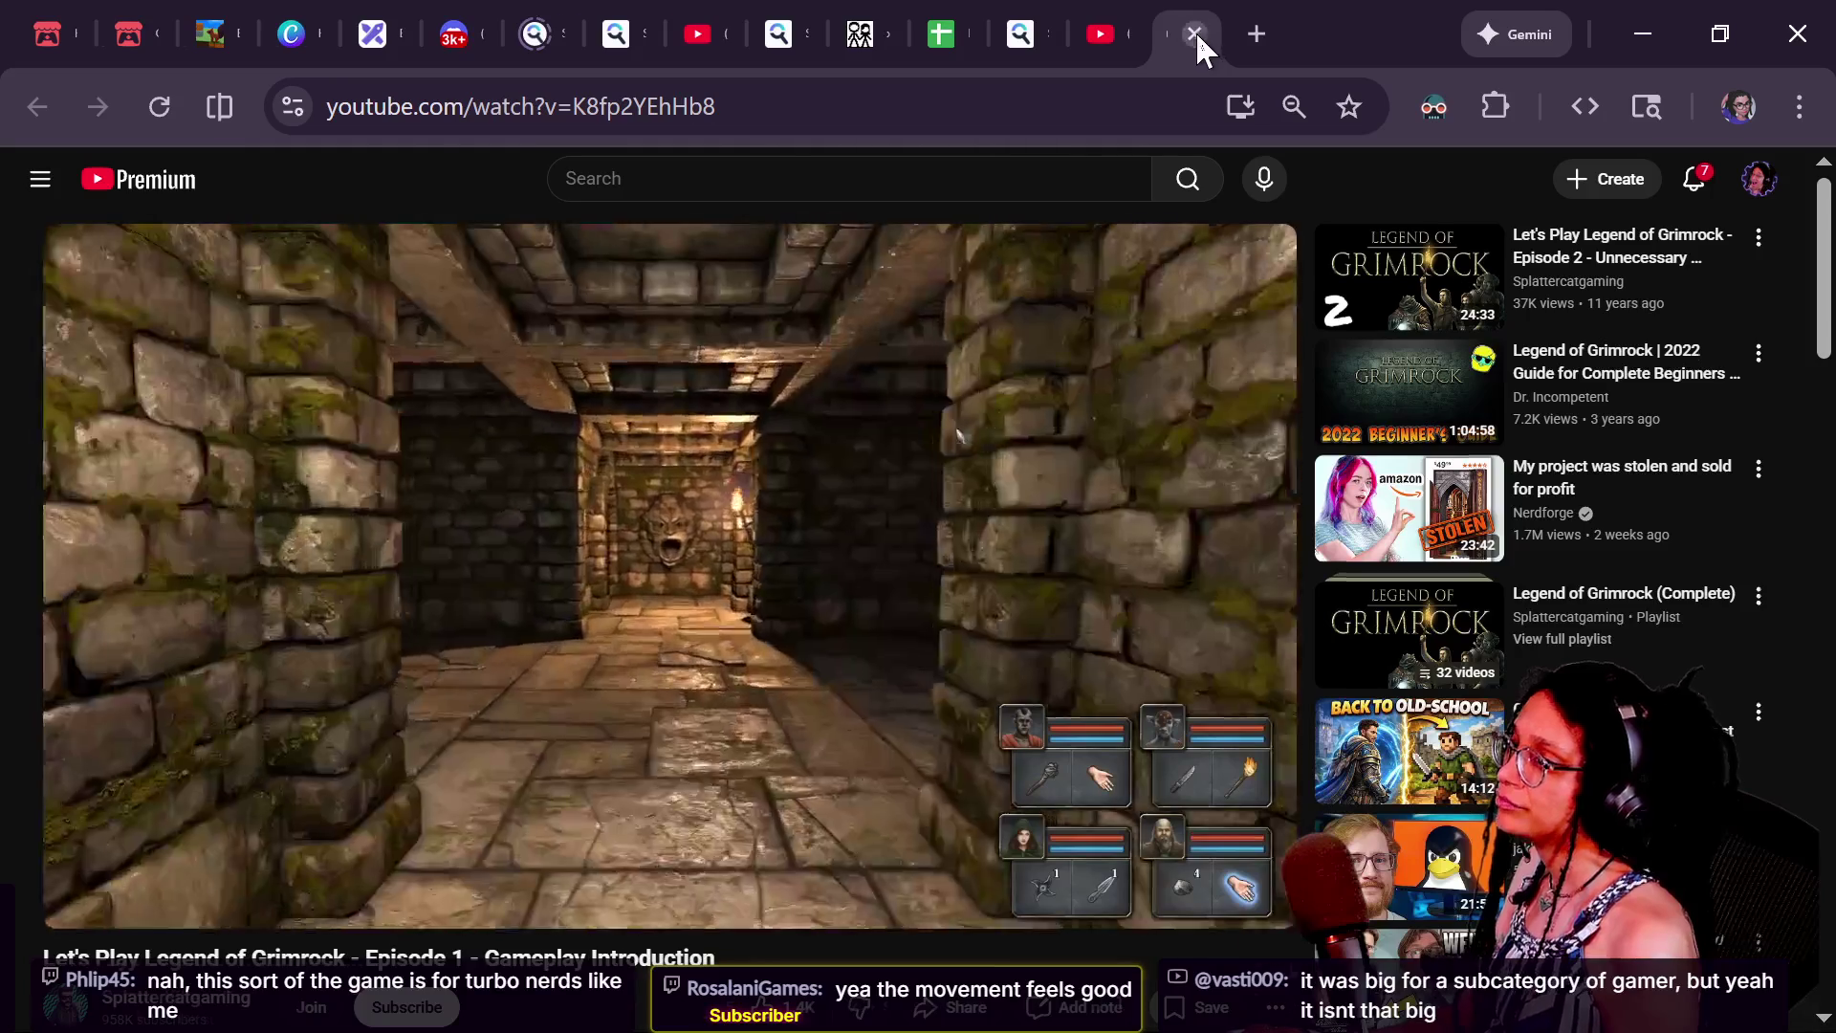
click(1195, 34)
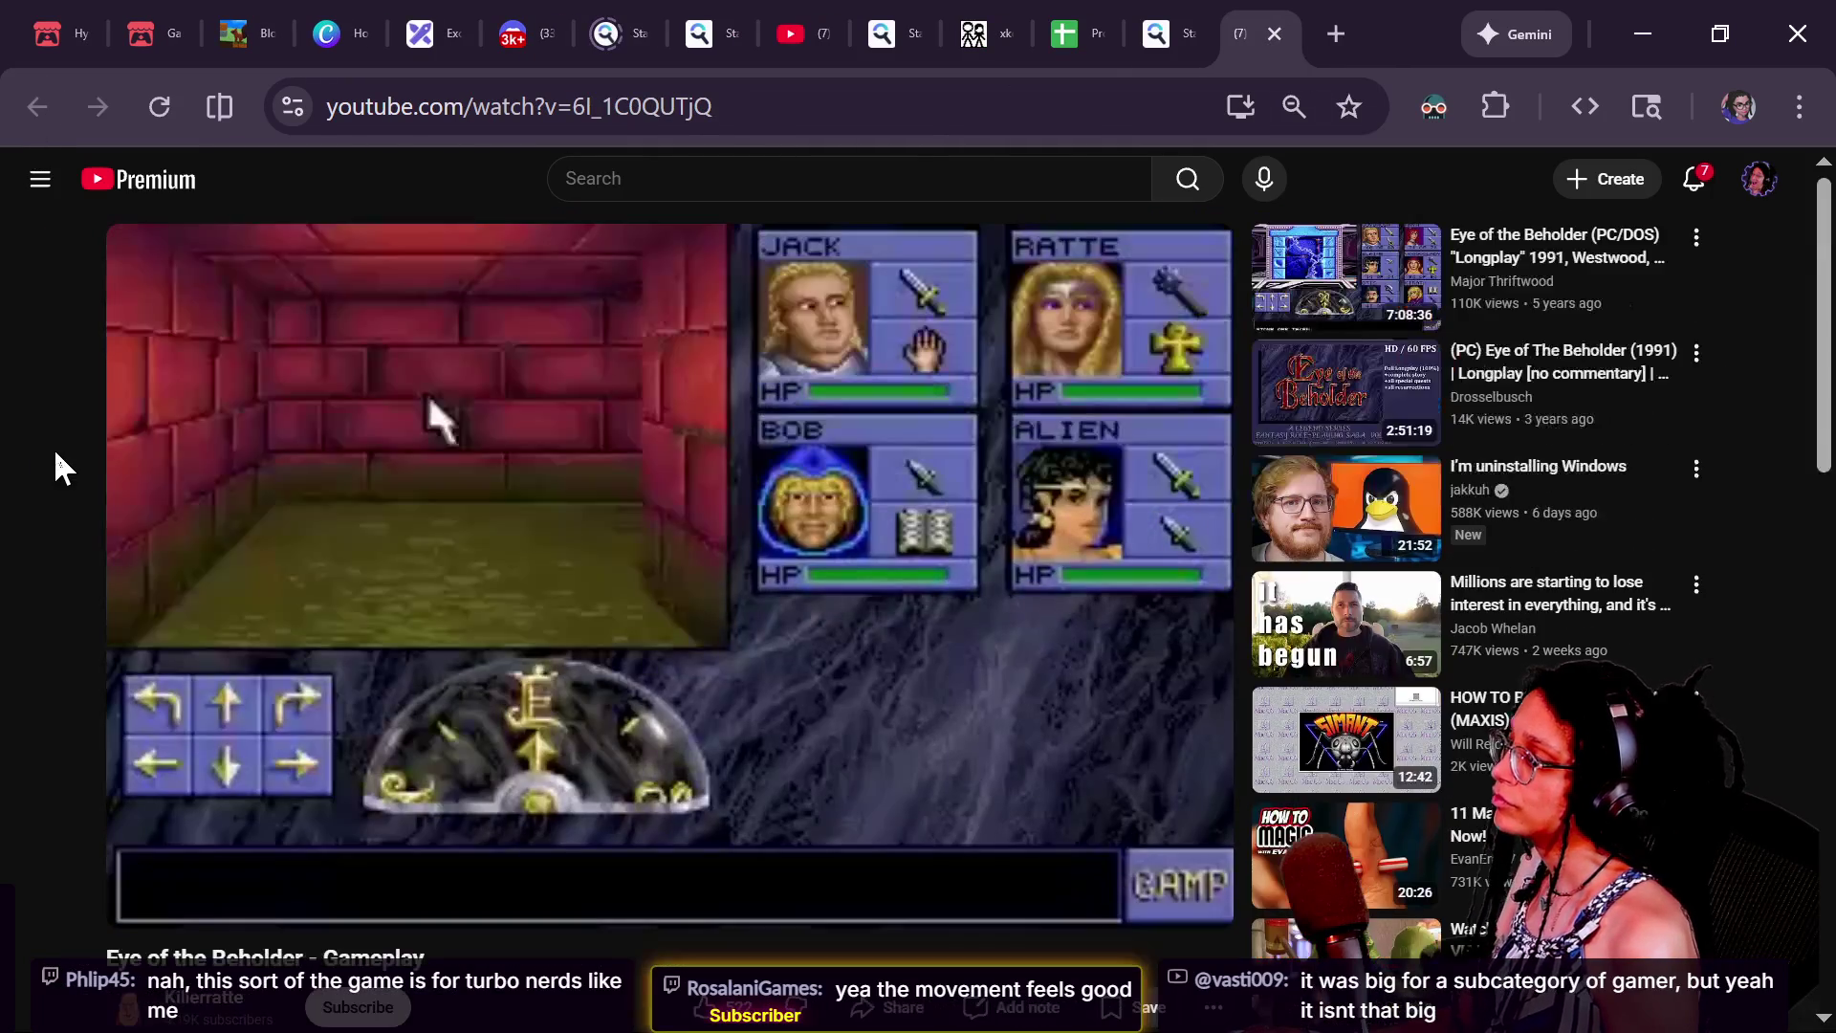
click(1278, 36)
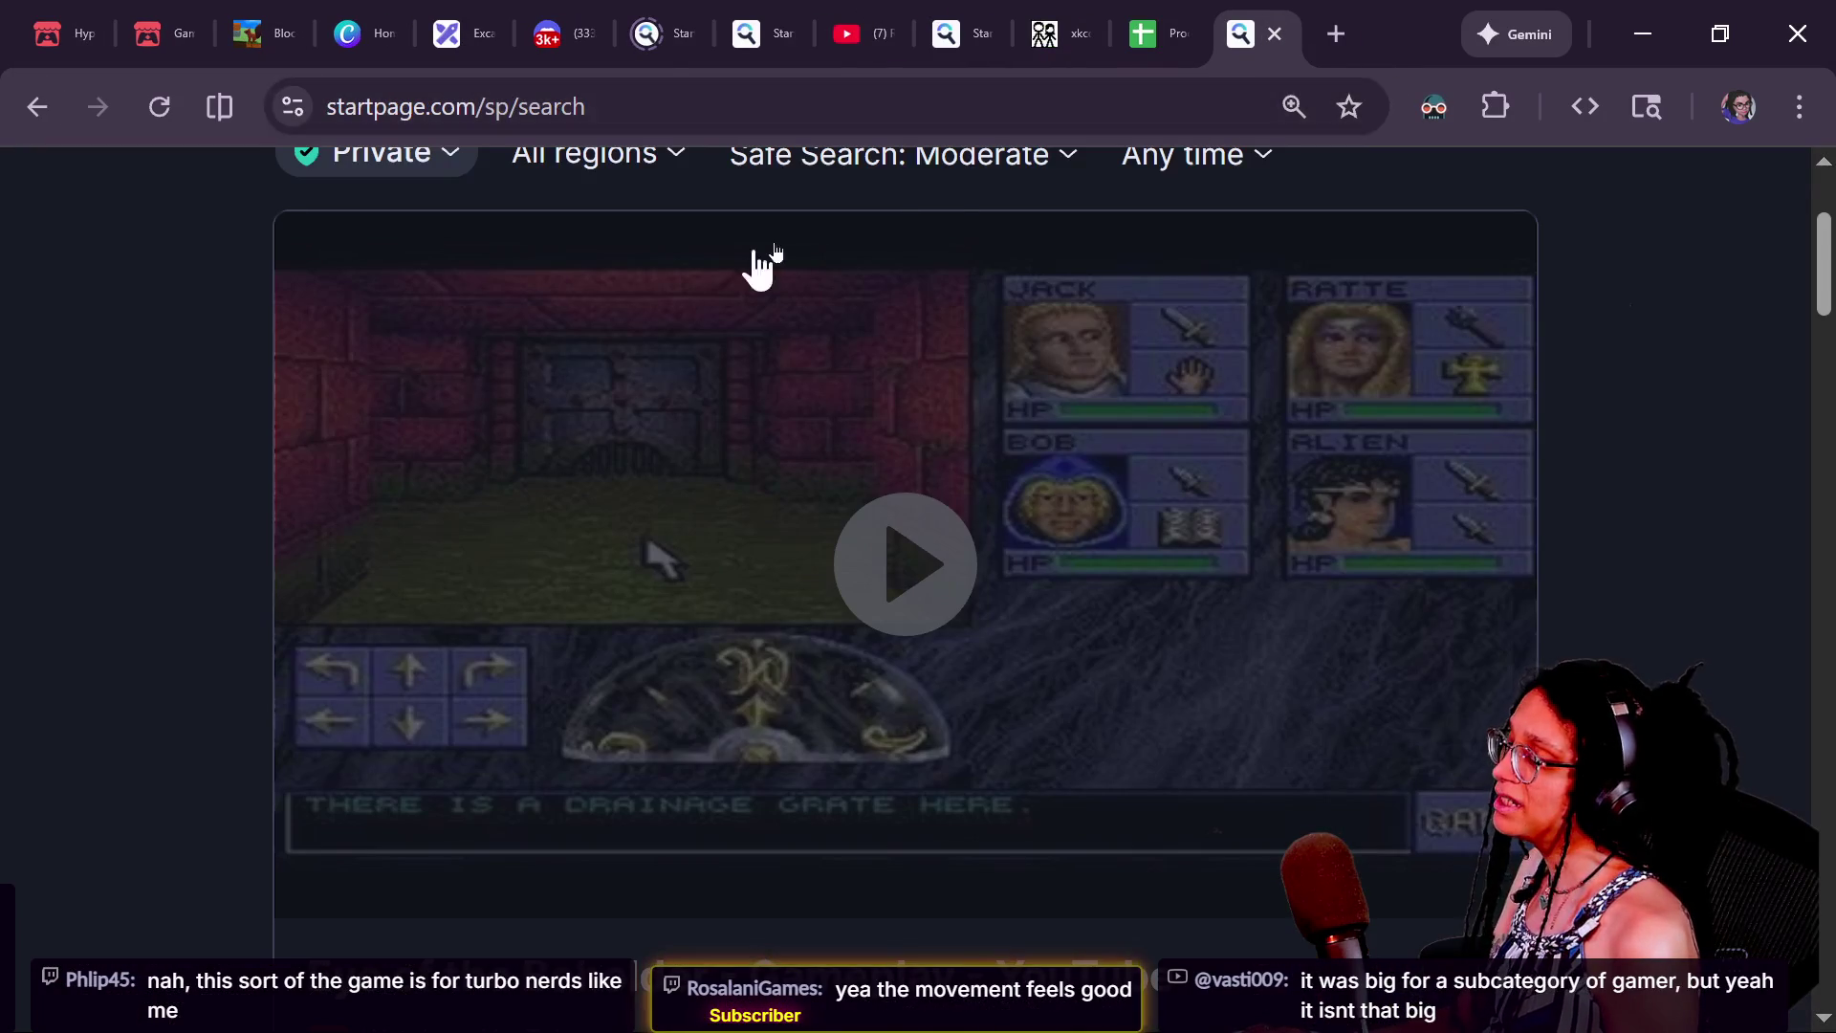
scroll(583, 487, up, 3)
scroll(588, 490, down, 4)
scroll(591, 492, down, 2)
scroll(586, 491, up, 5)
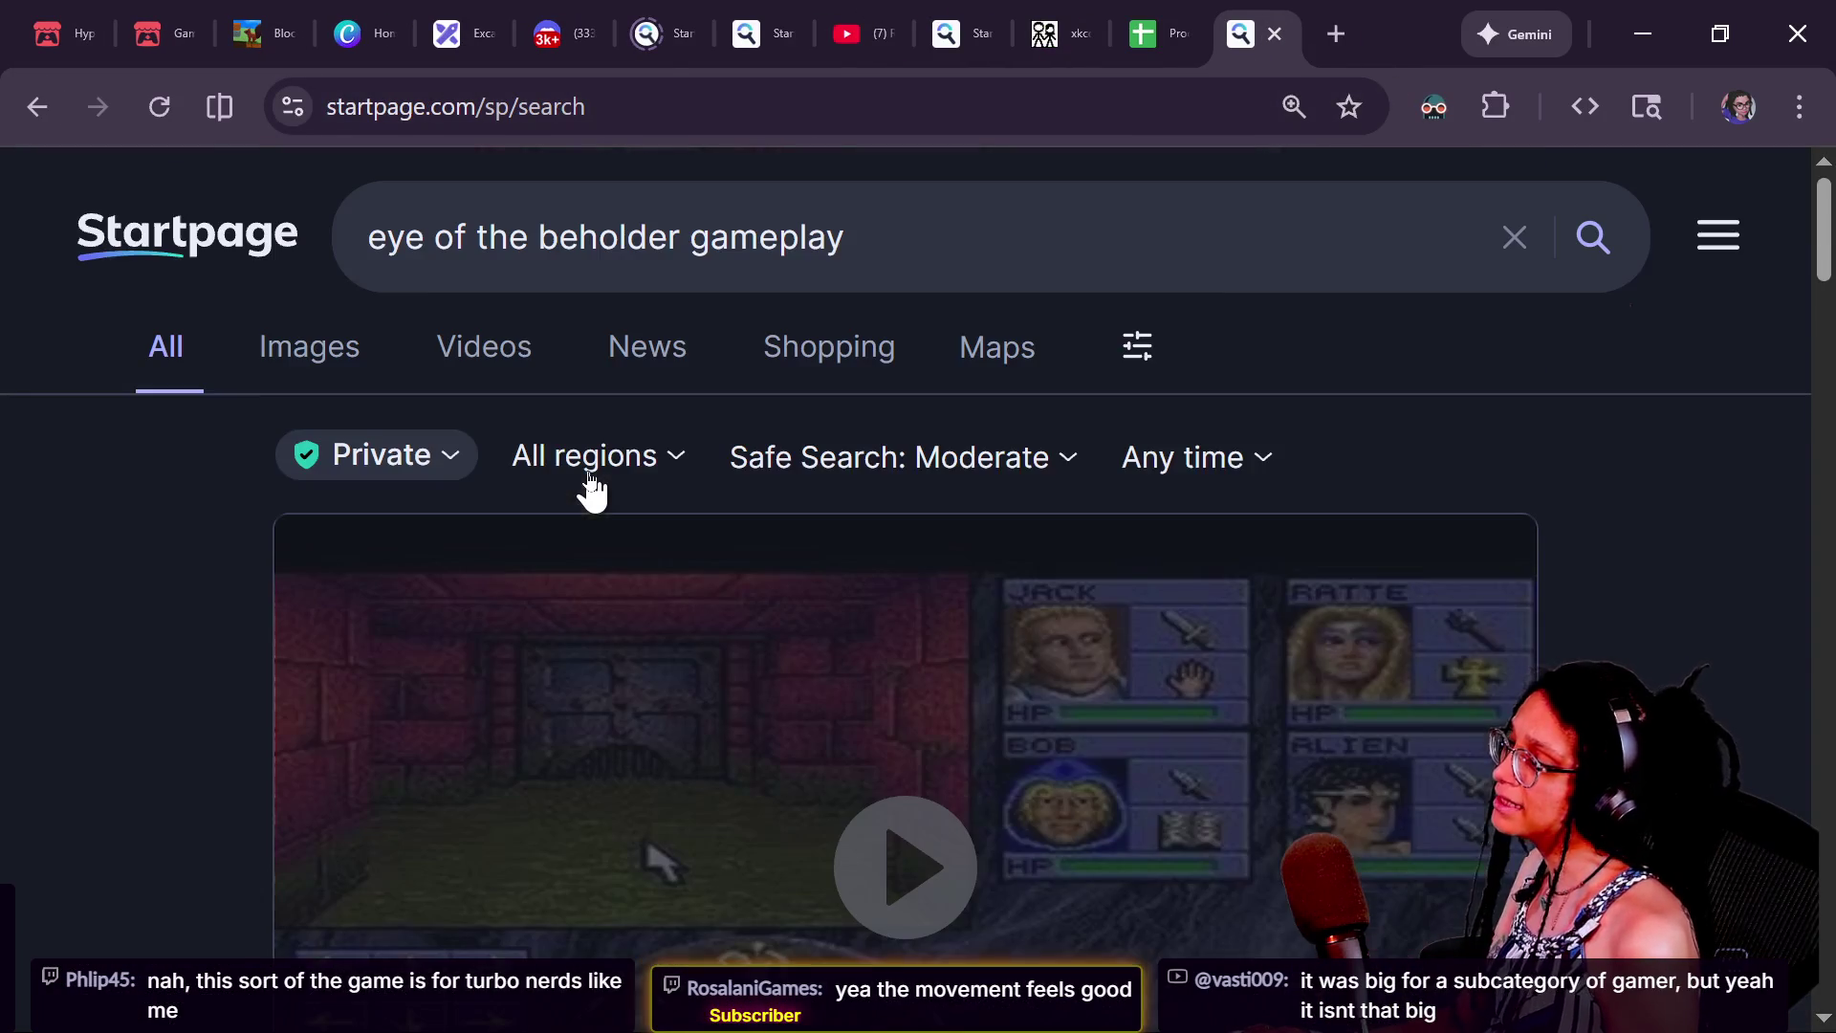
drag(369, 239, 729, 239)
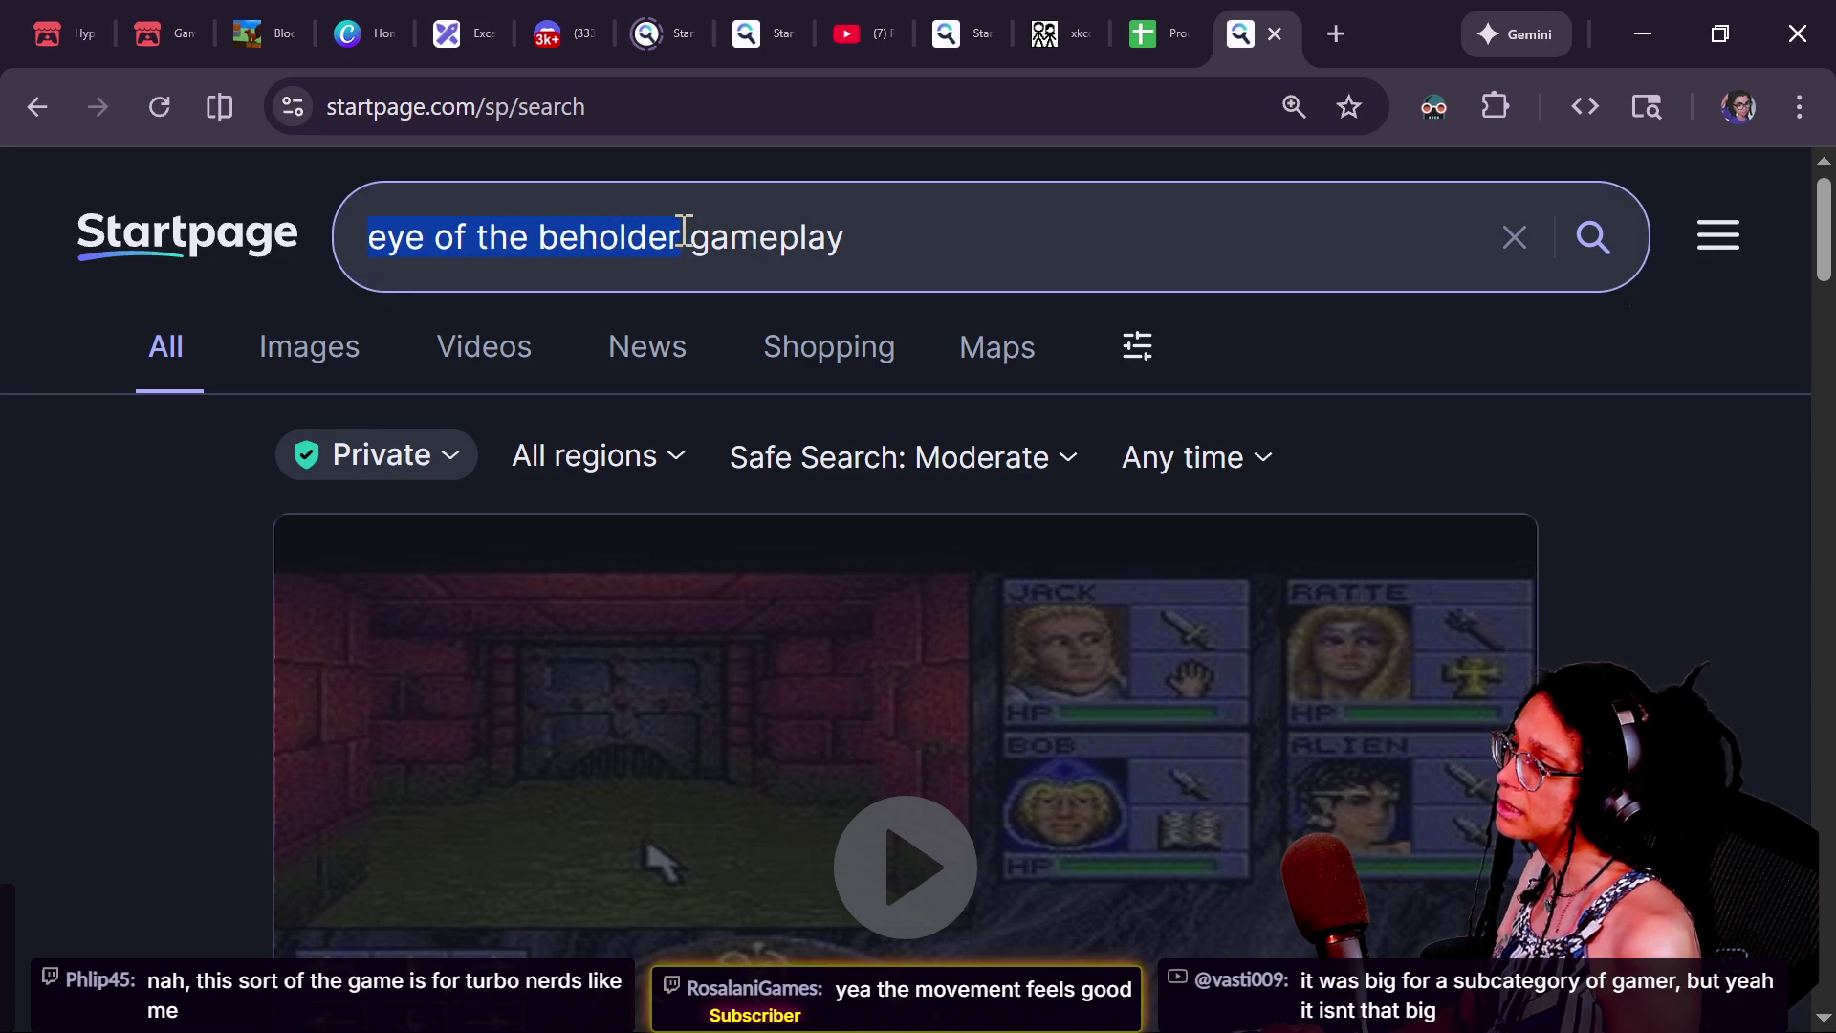
click(562, 21)
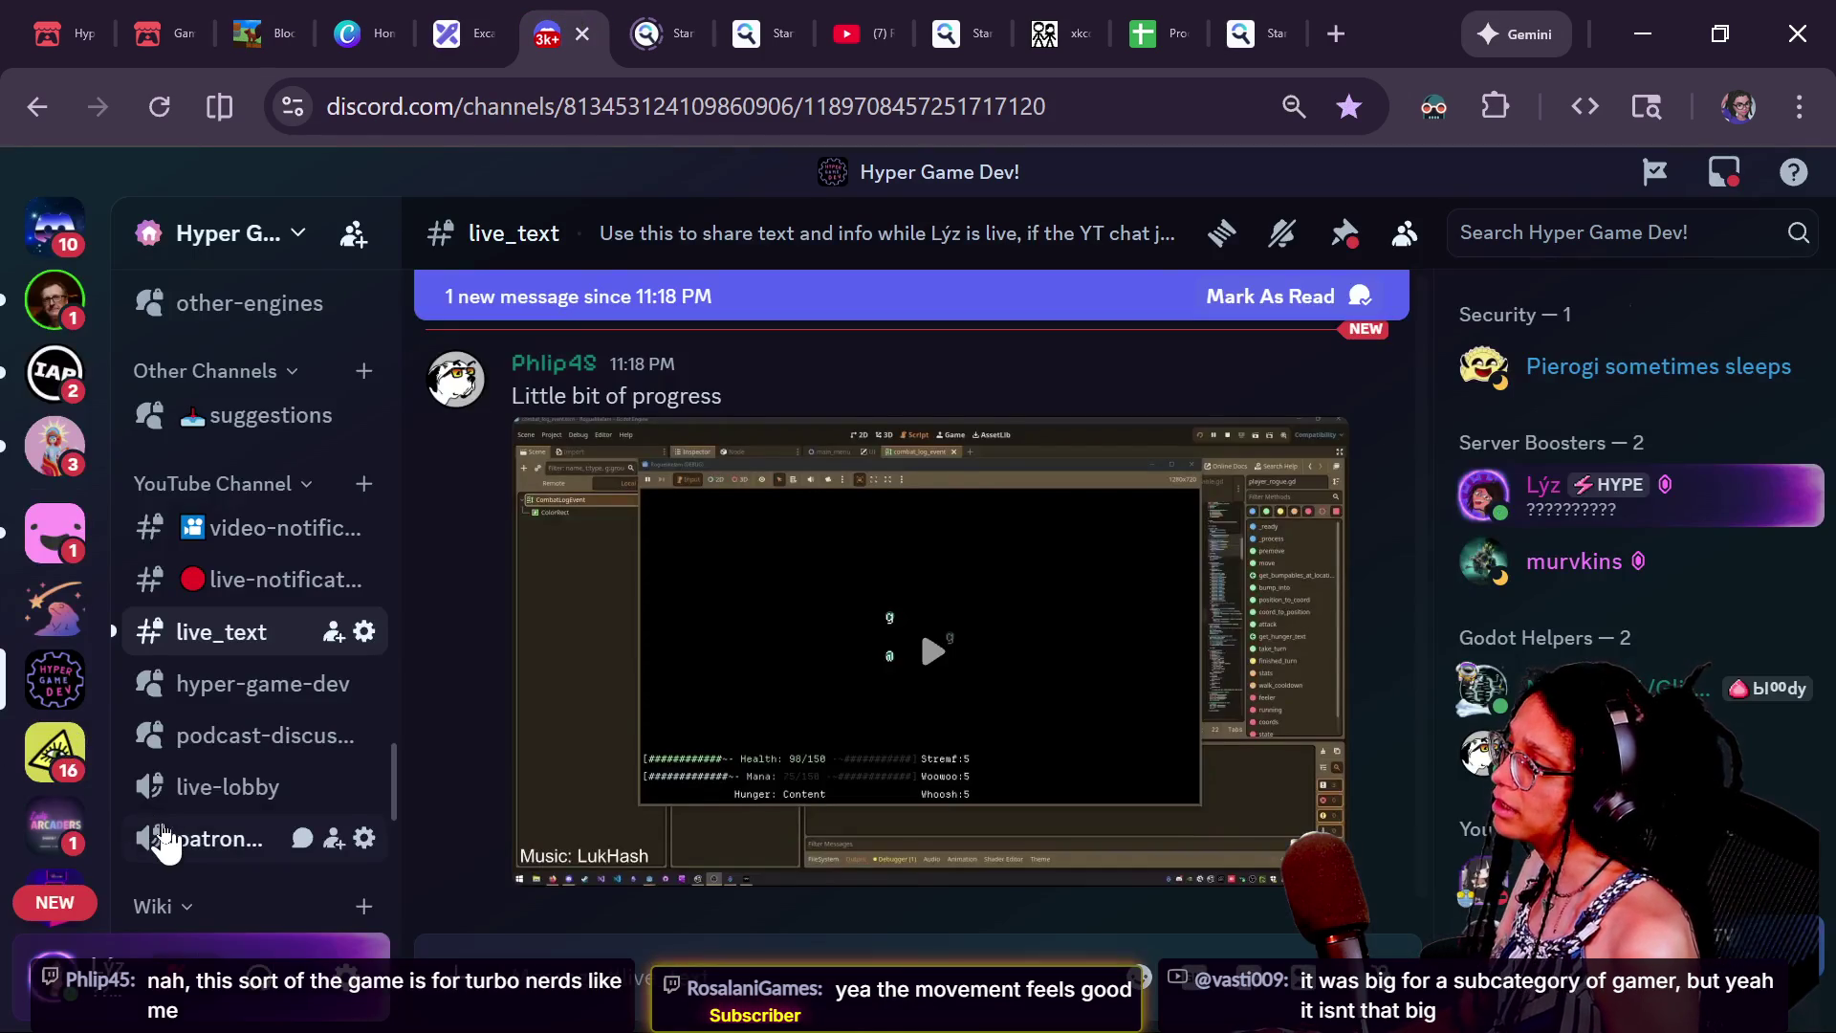
- In the jam theme forum, enter 'eye of the beholder' as a new post title
scroll(163, 842, up, 15)
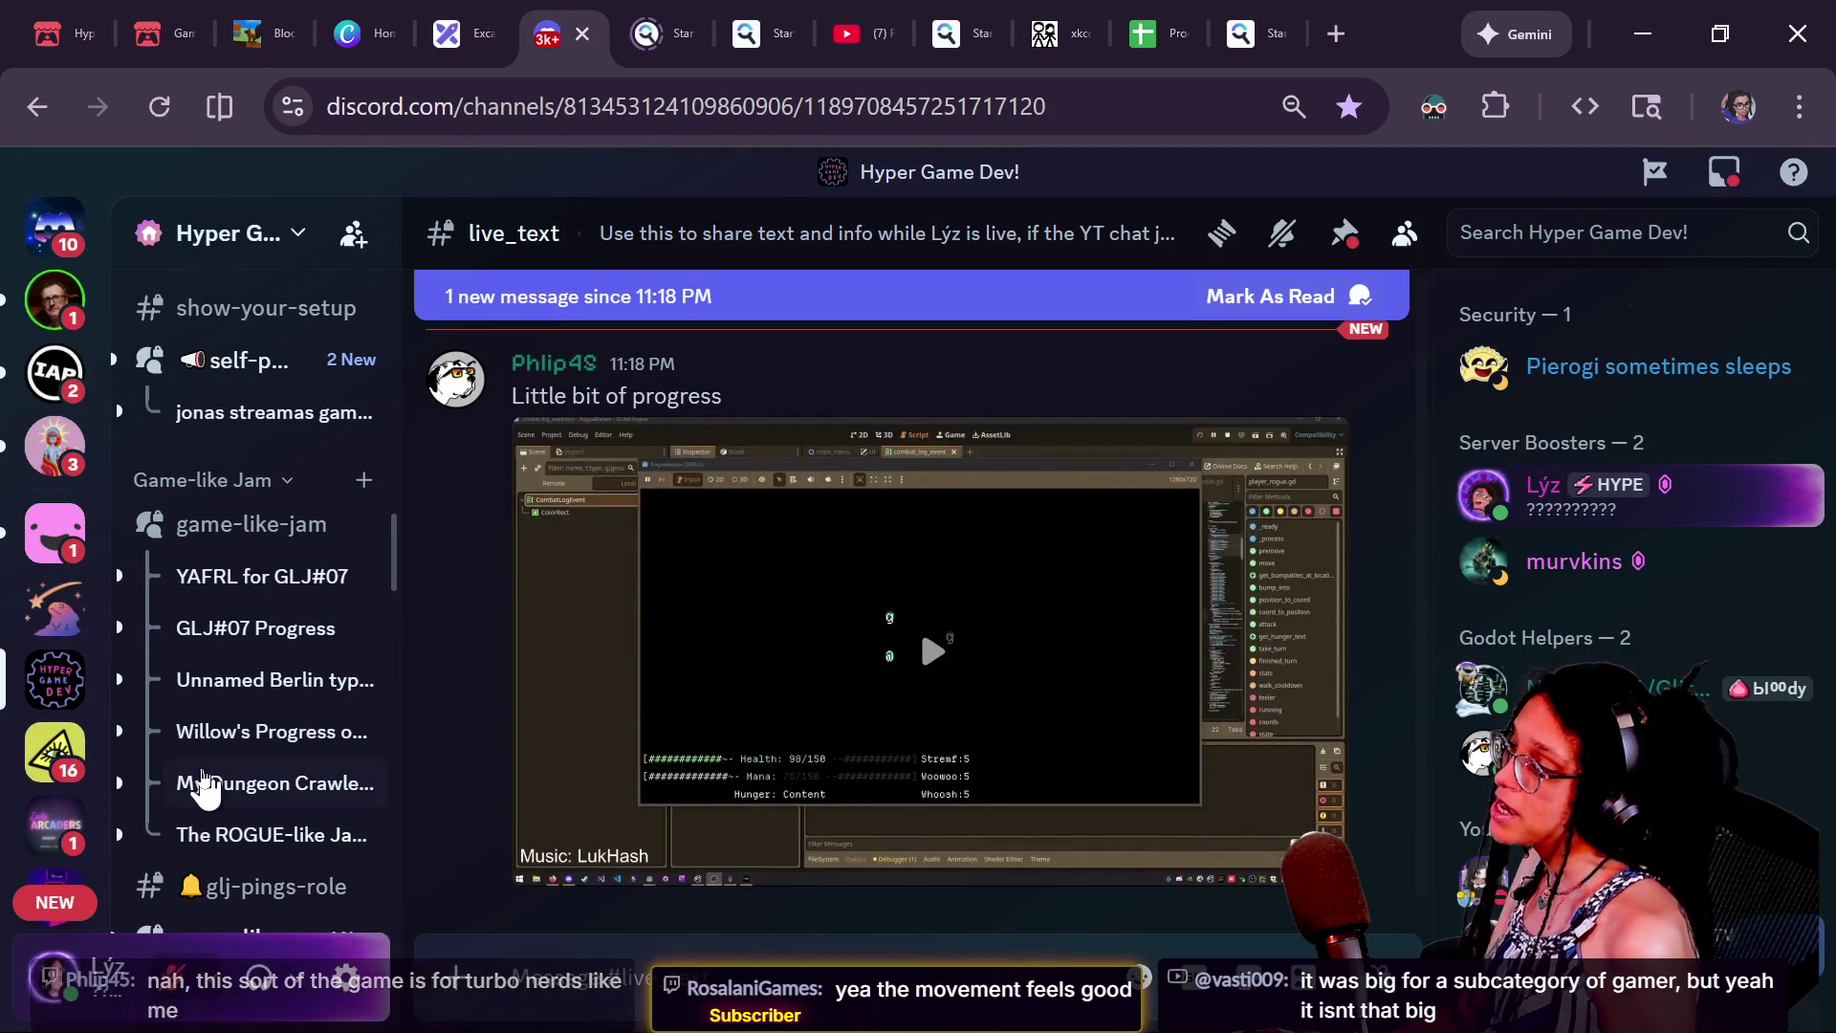
scroll(278, 722, down, 2)
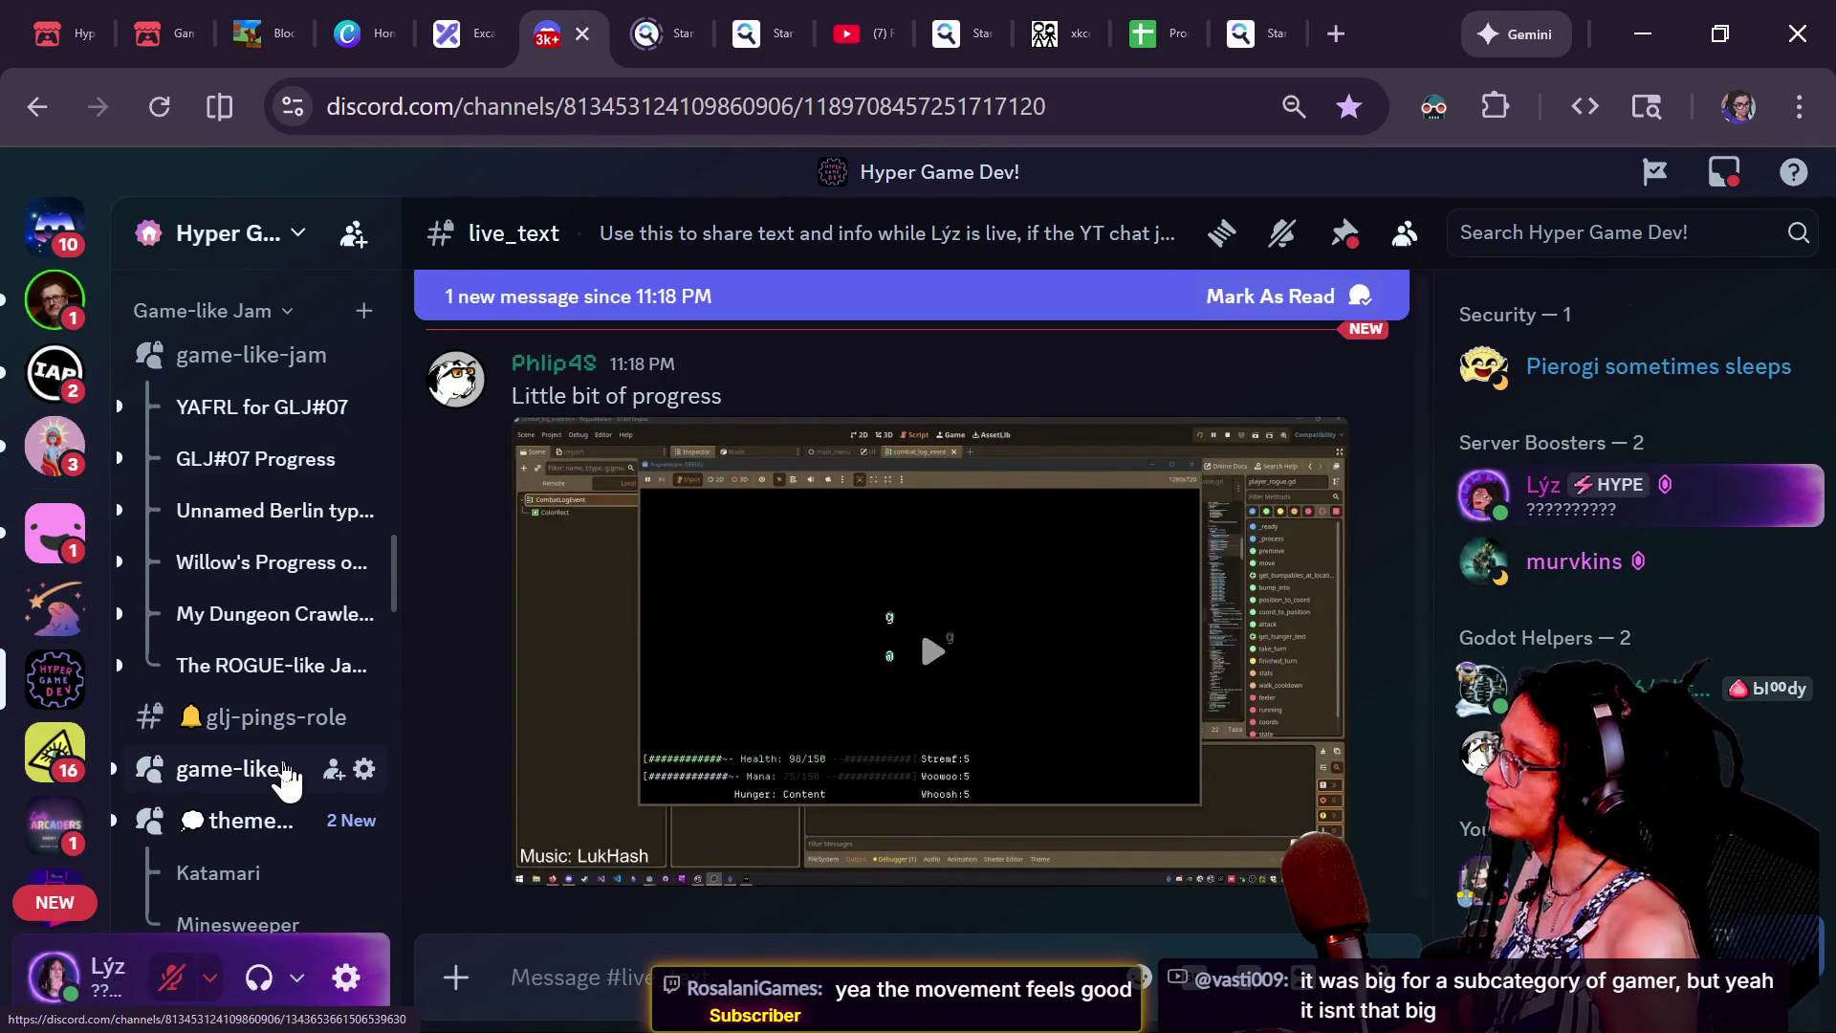
click(249, 820)
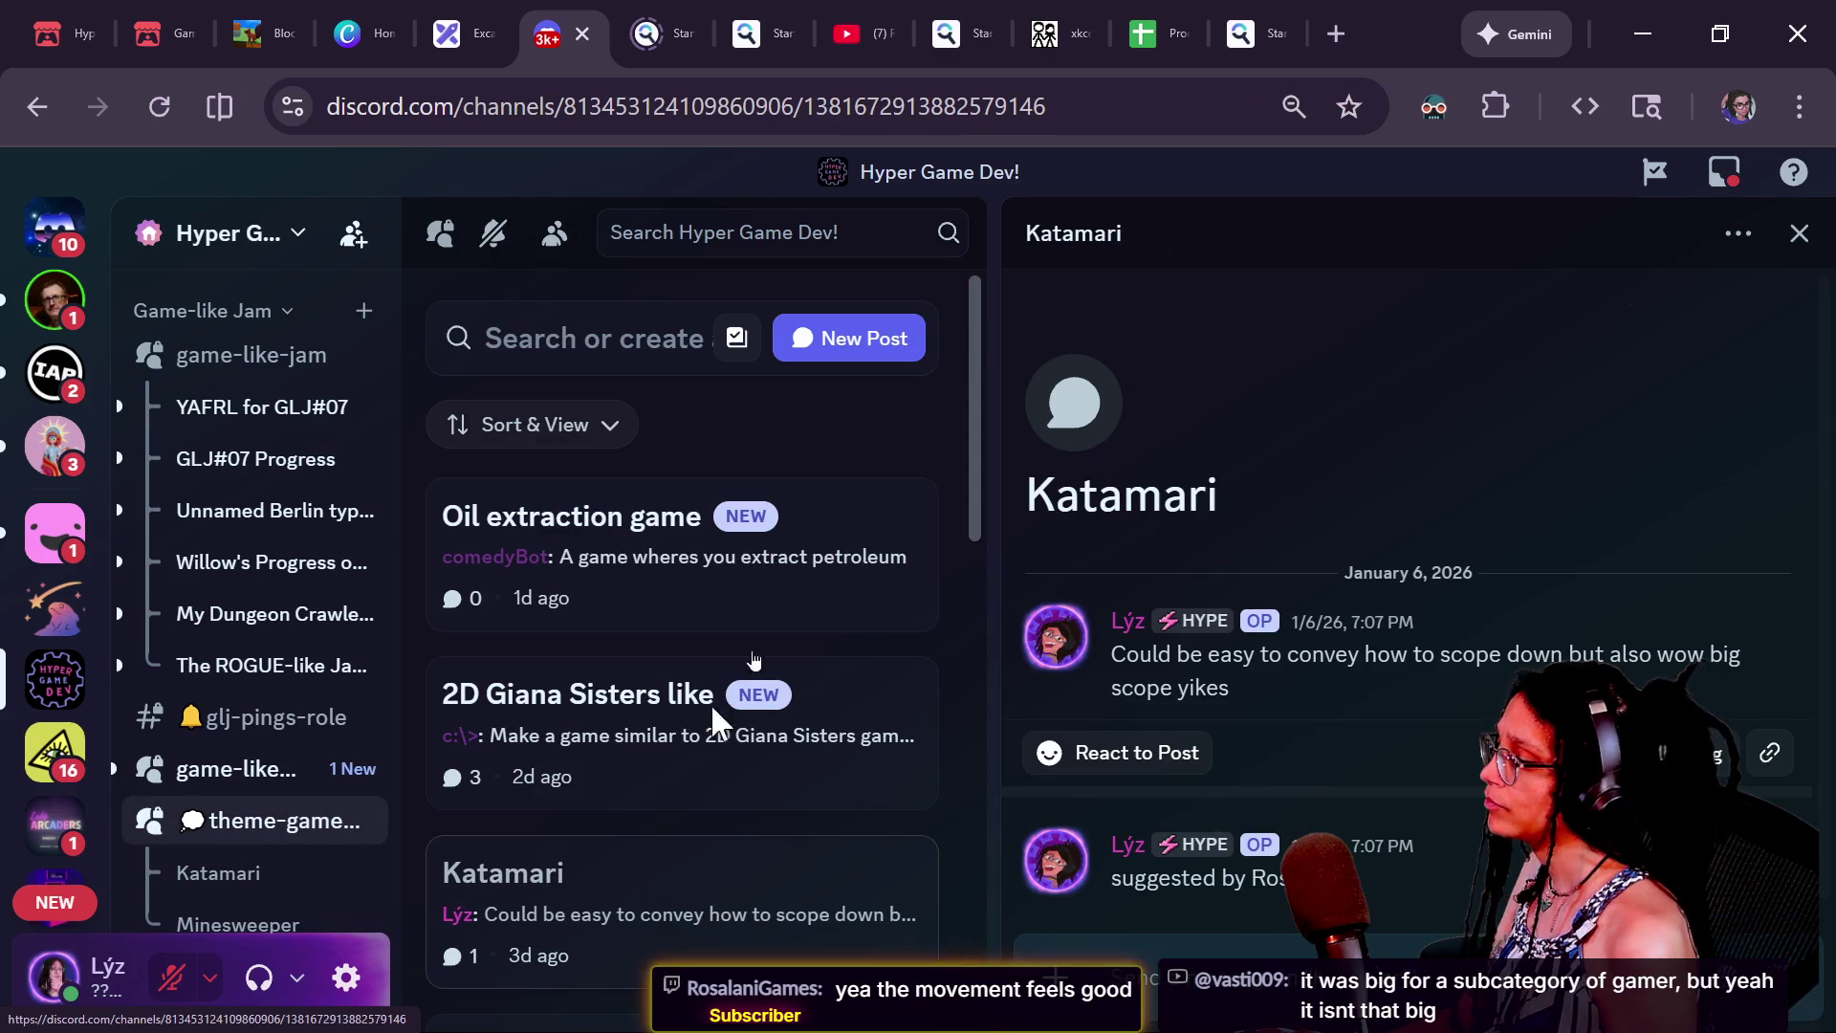
click(558, 337)
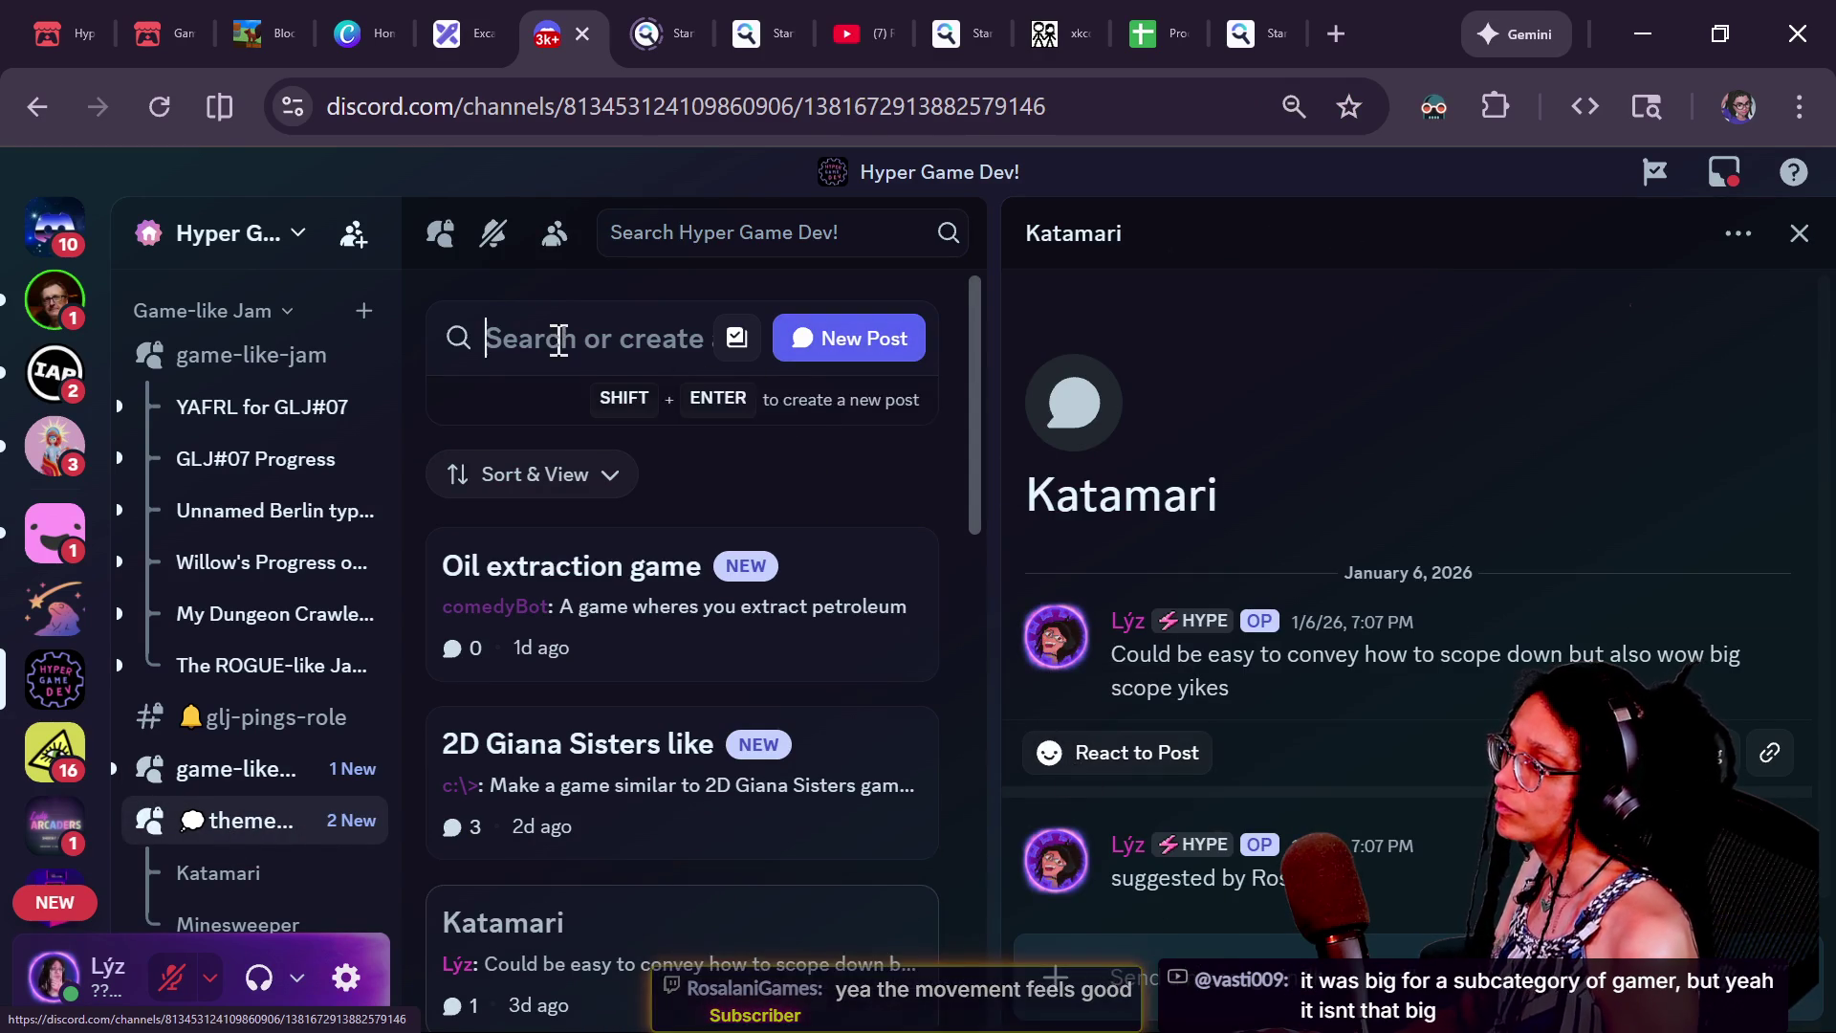
text(eye of the beholder)
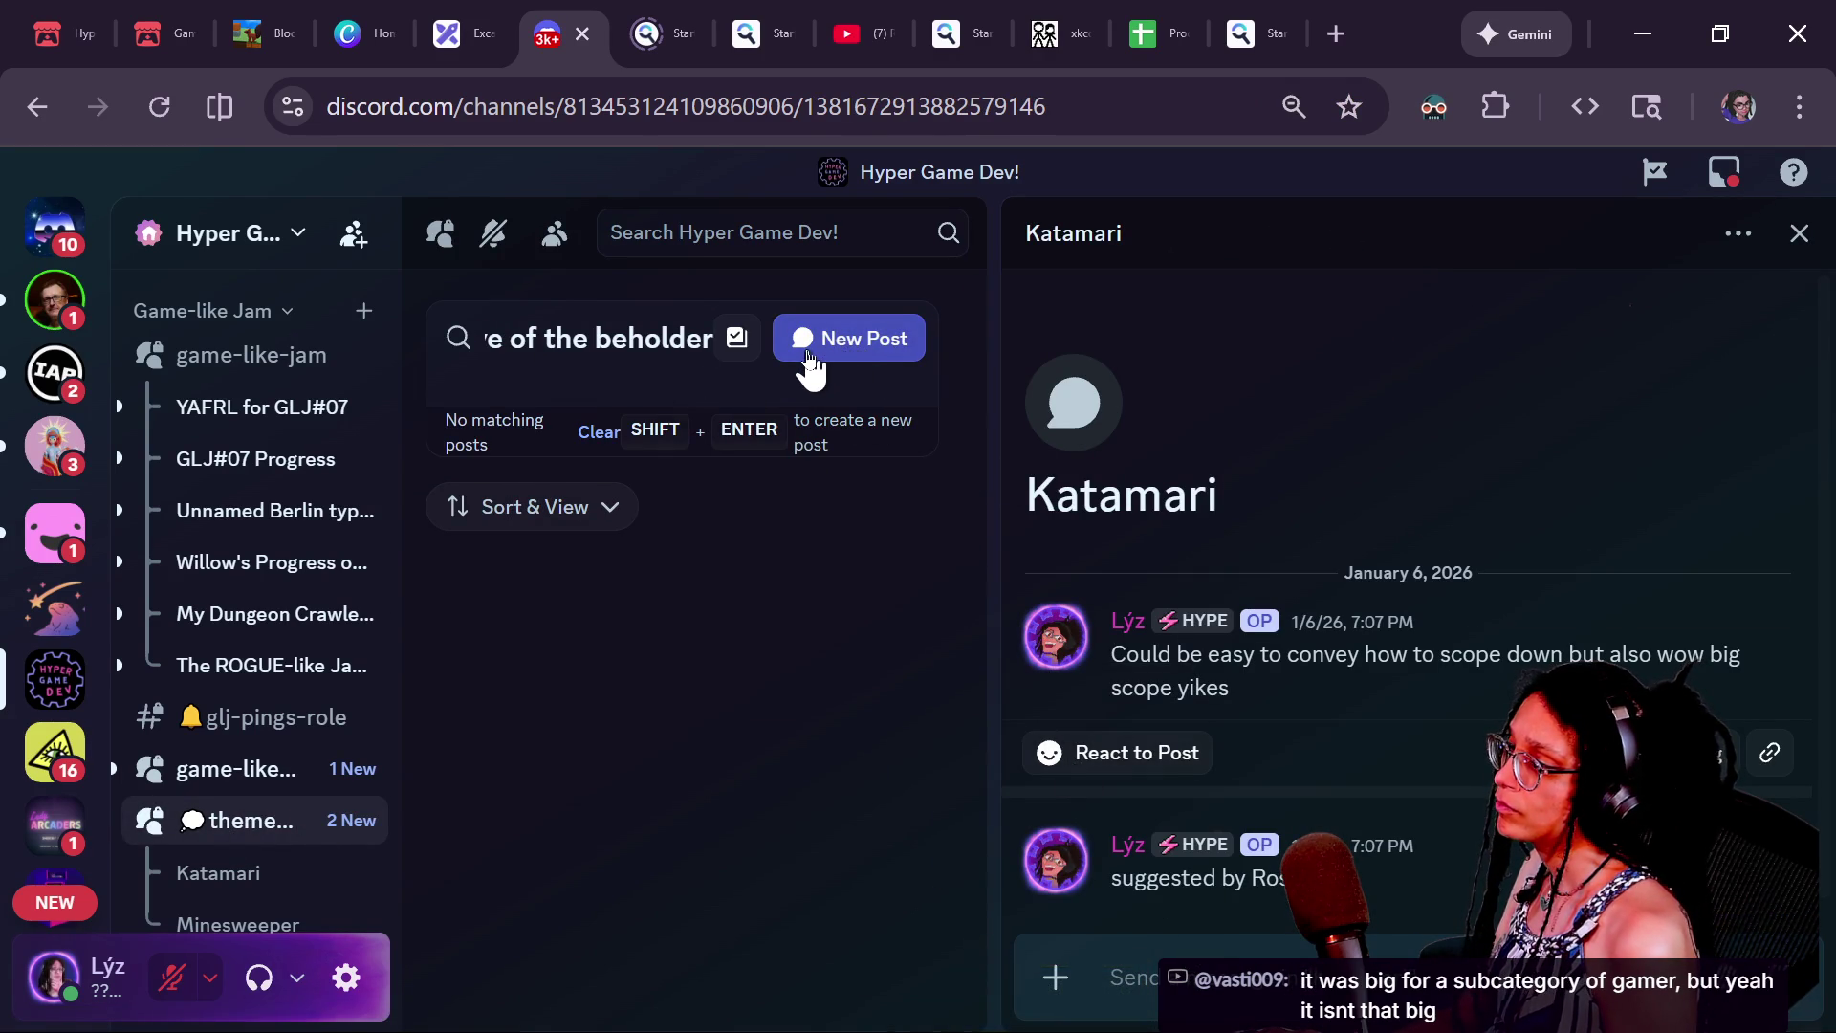
- Publish the 'eye of the beholder' post mentioning a chat member, then return to Godot
click(808, 356)
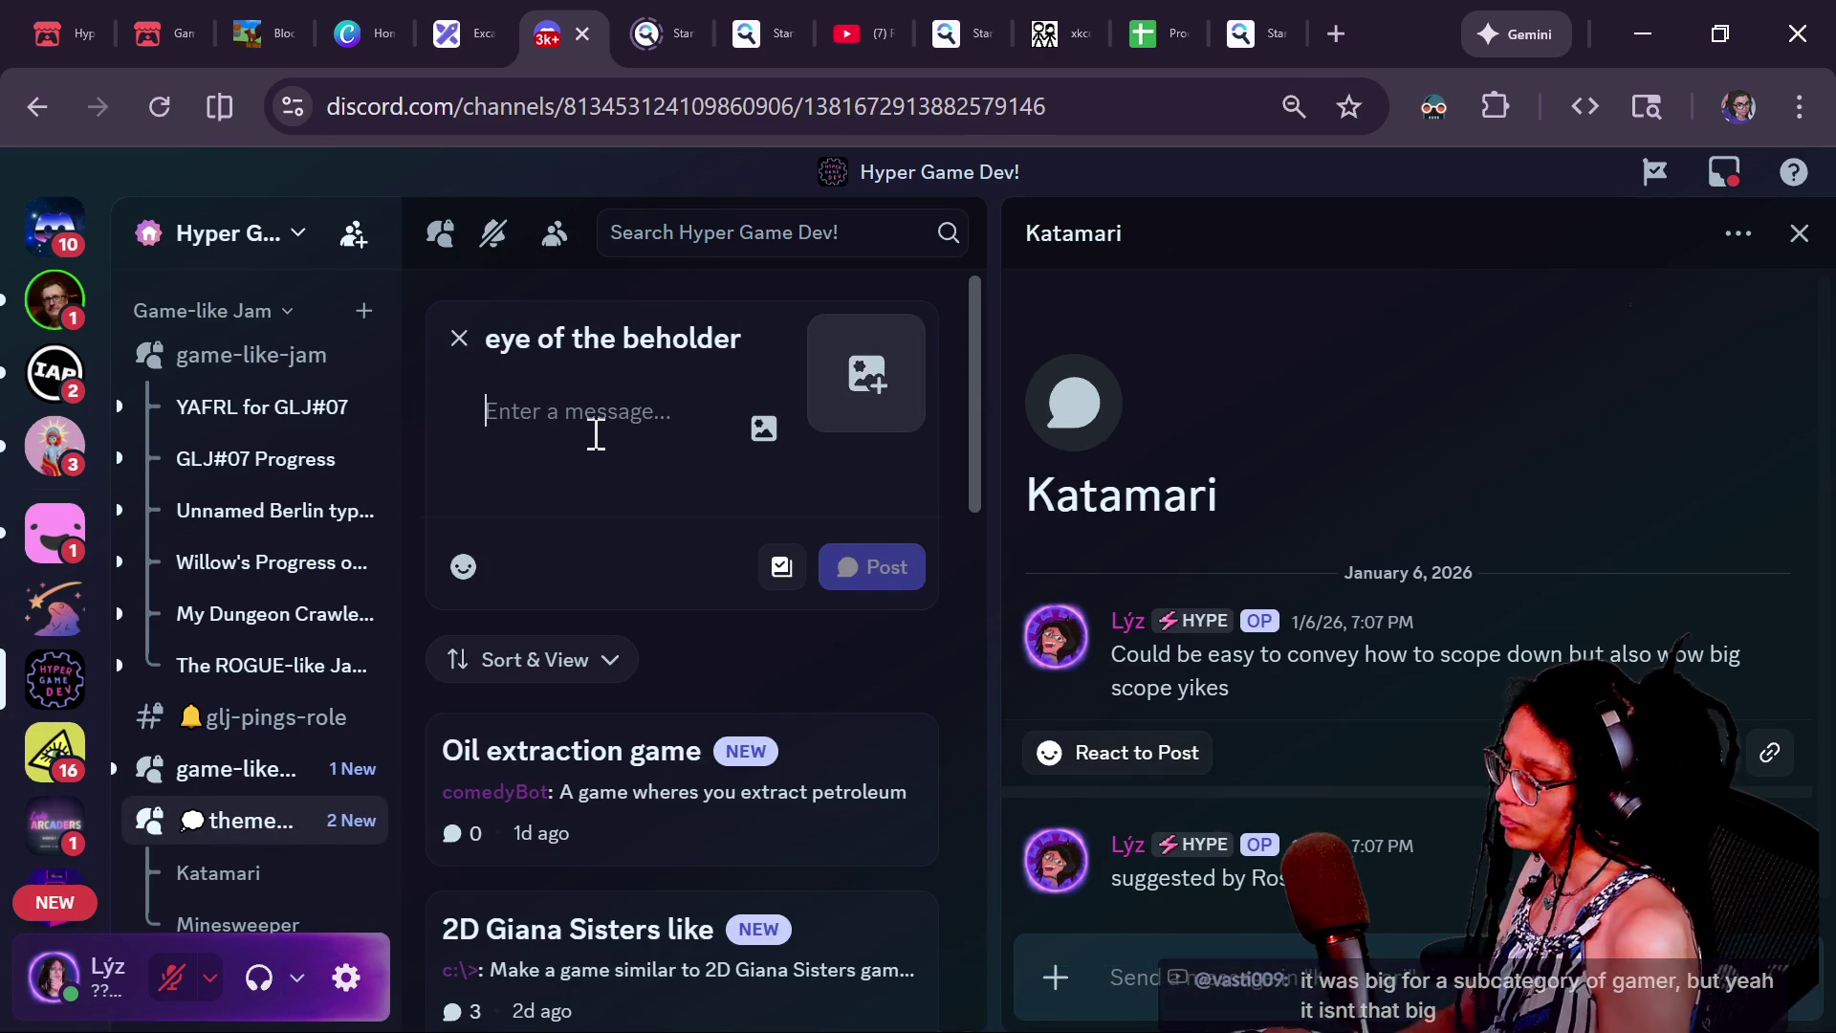
text(Disthron)
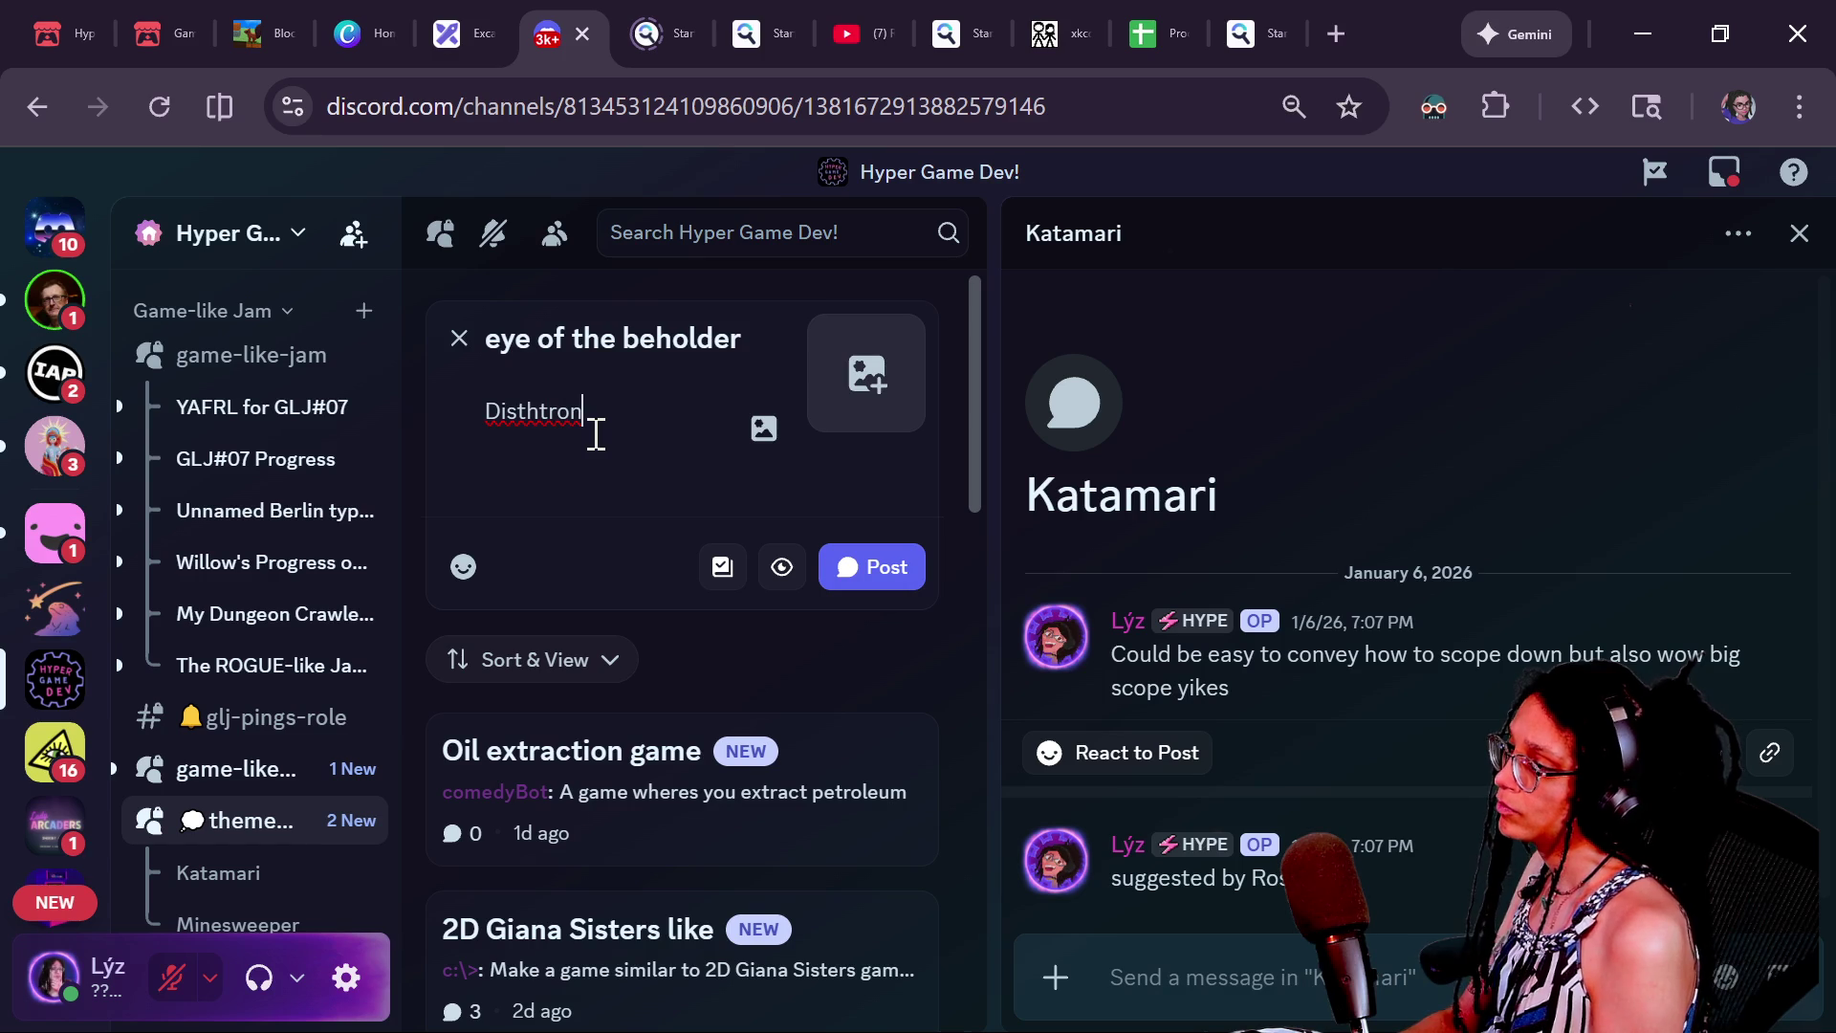
text(disthr)
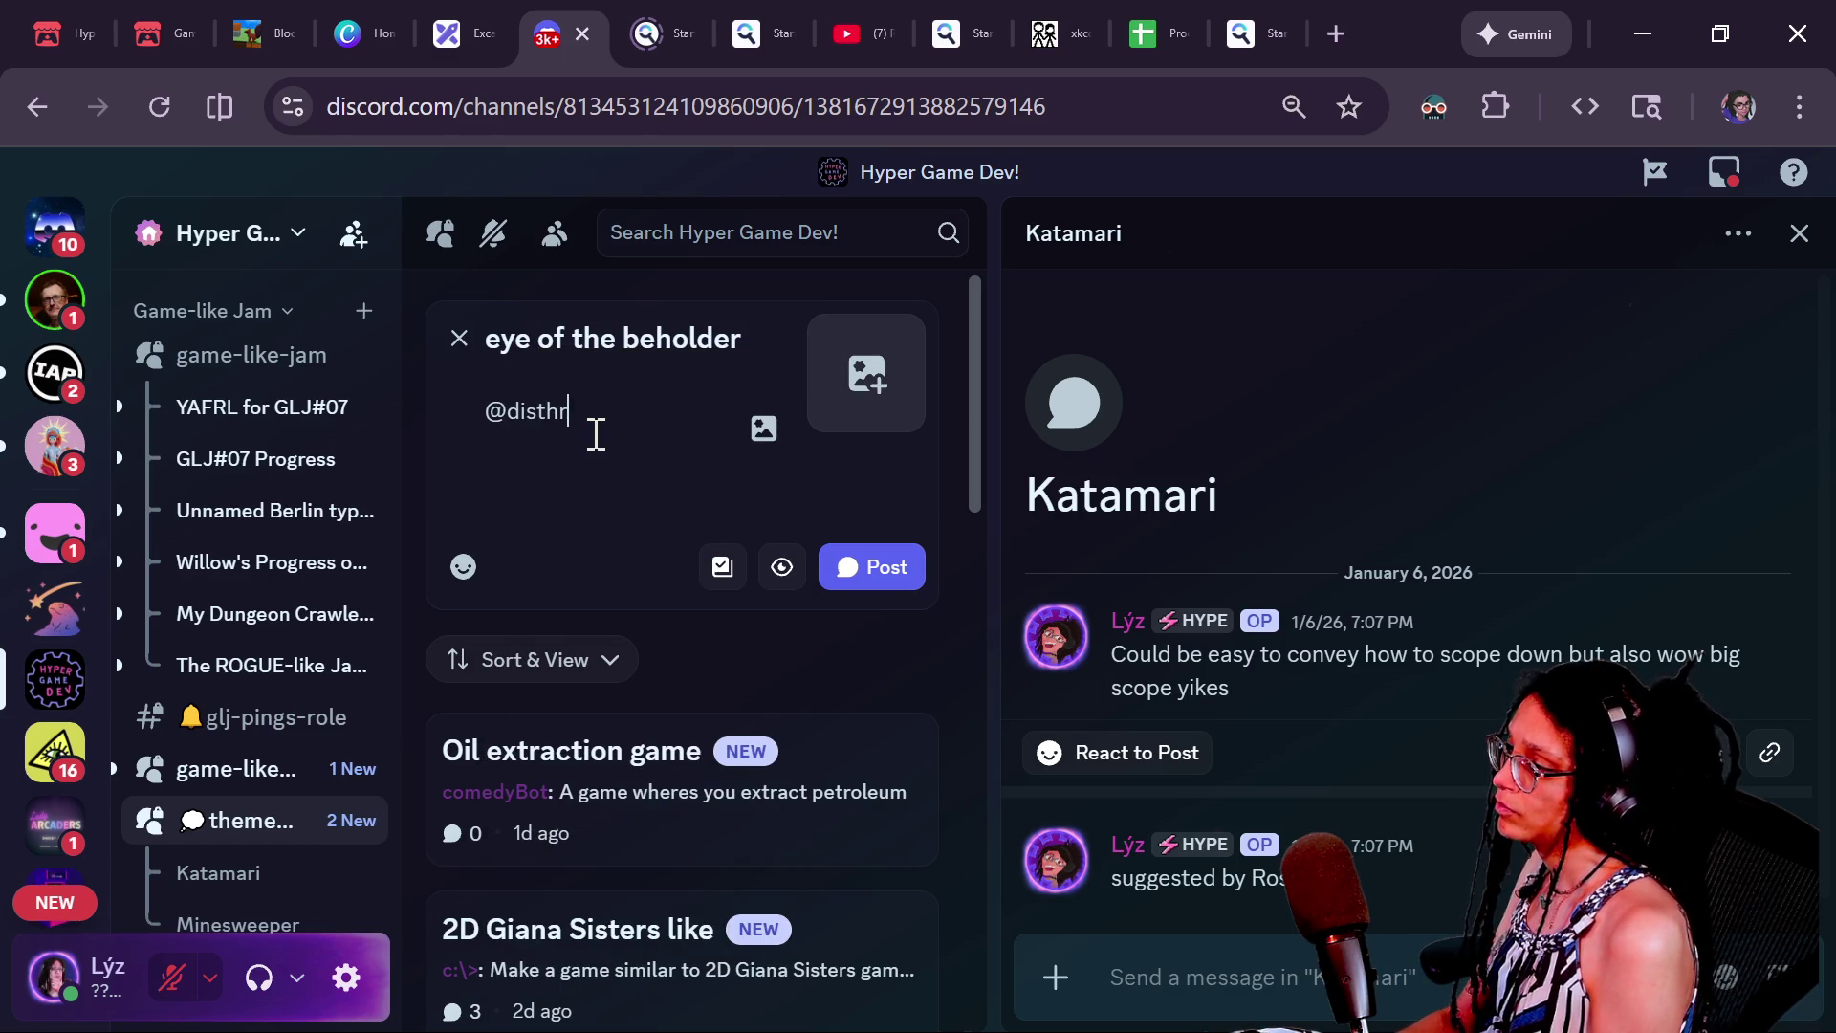
click(886, 585)
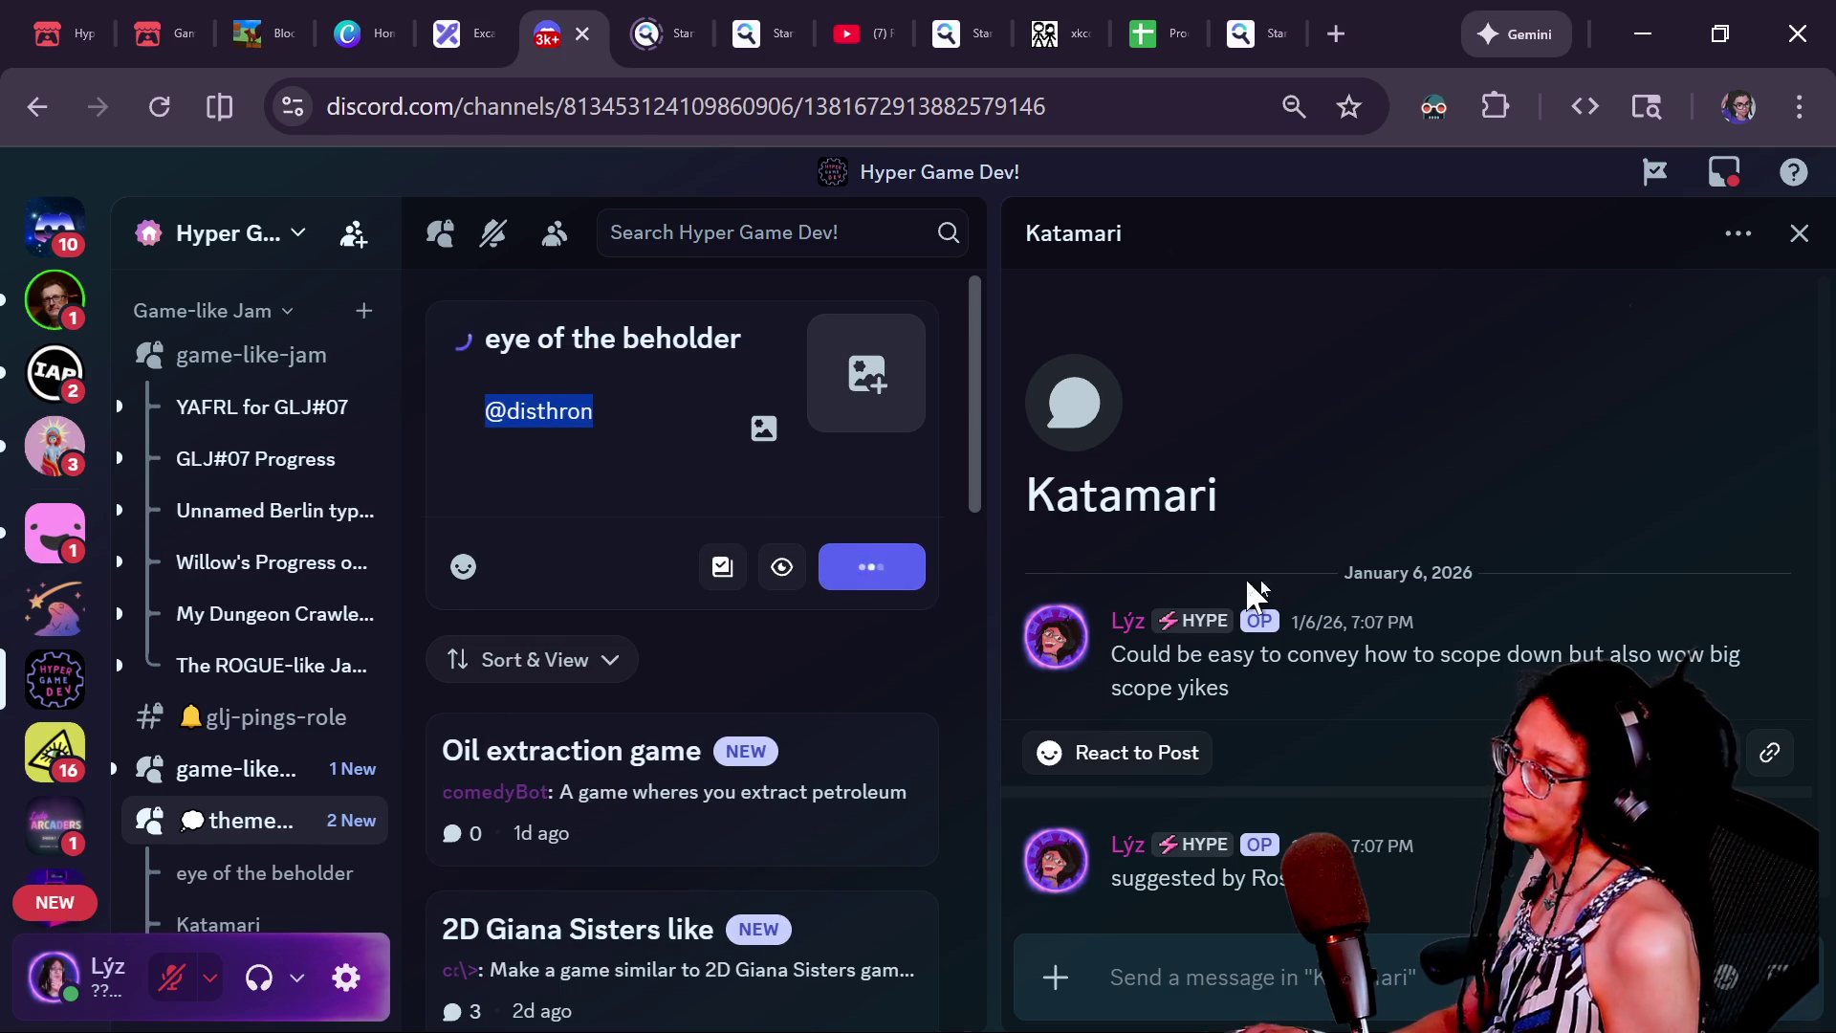
key(alt+Tab)
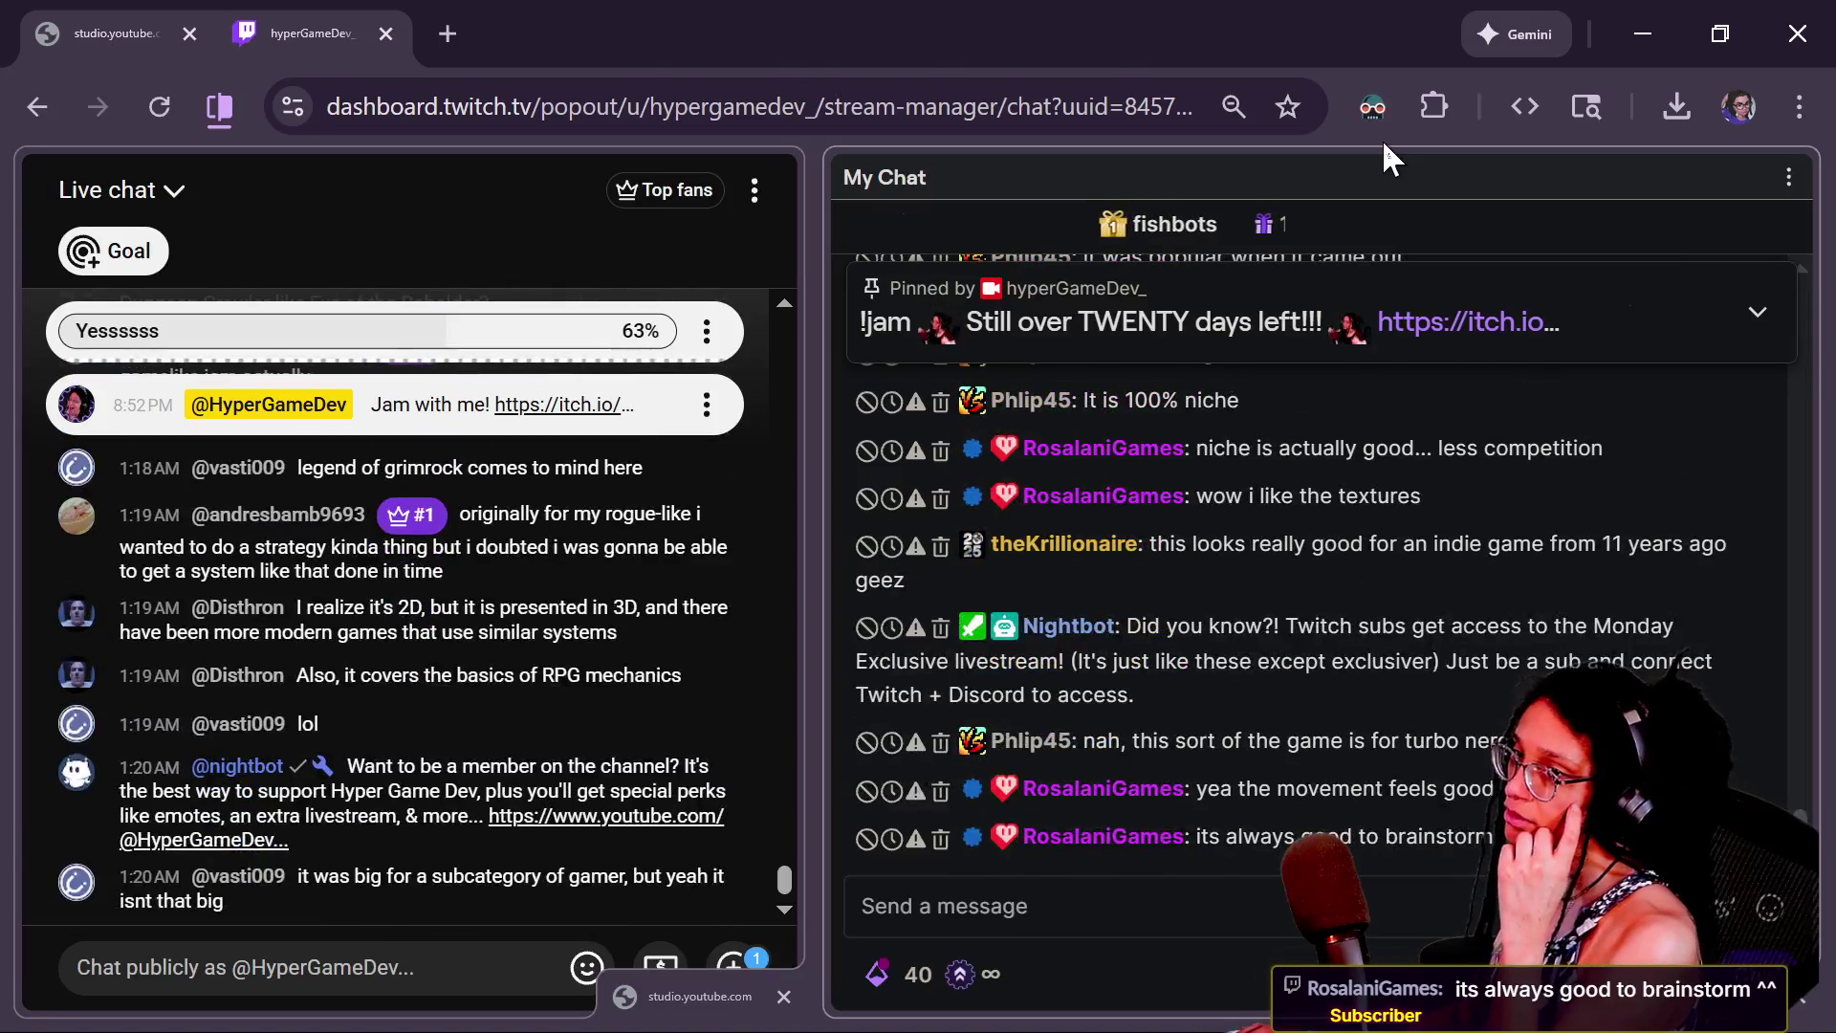
key(alt+Tab)
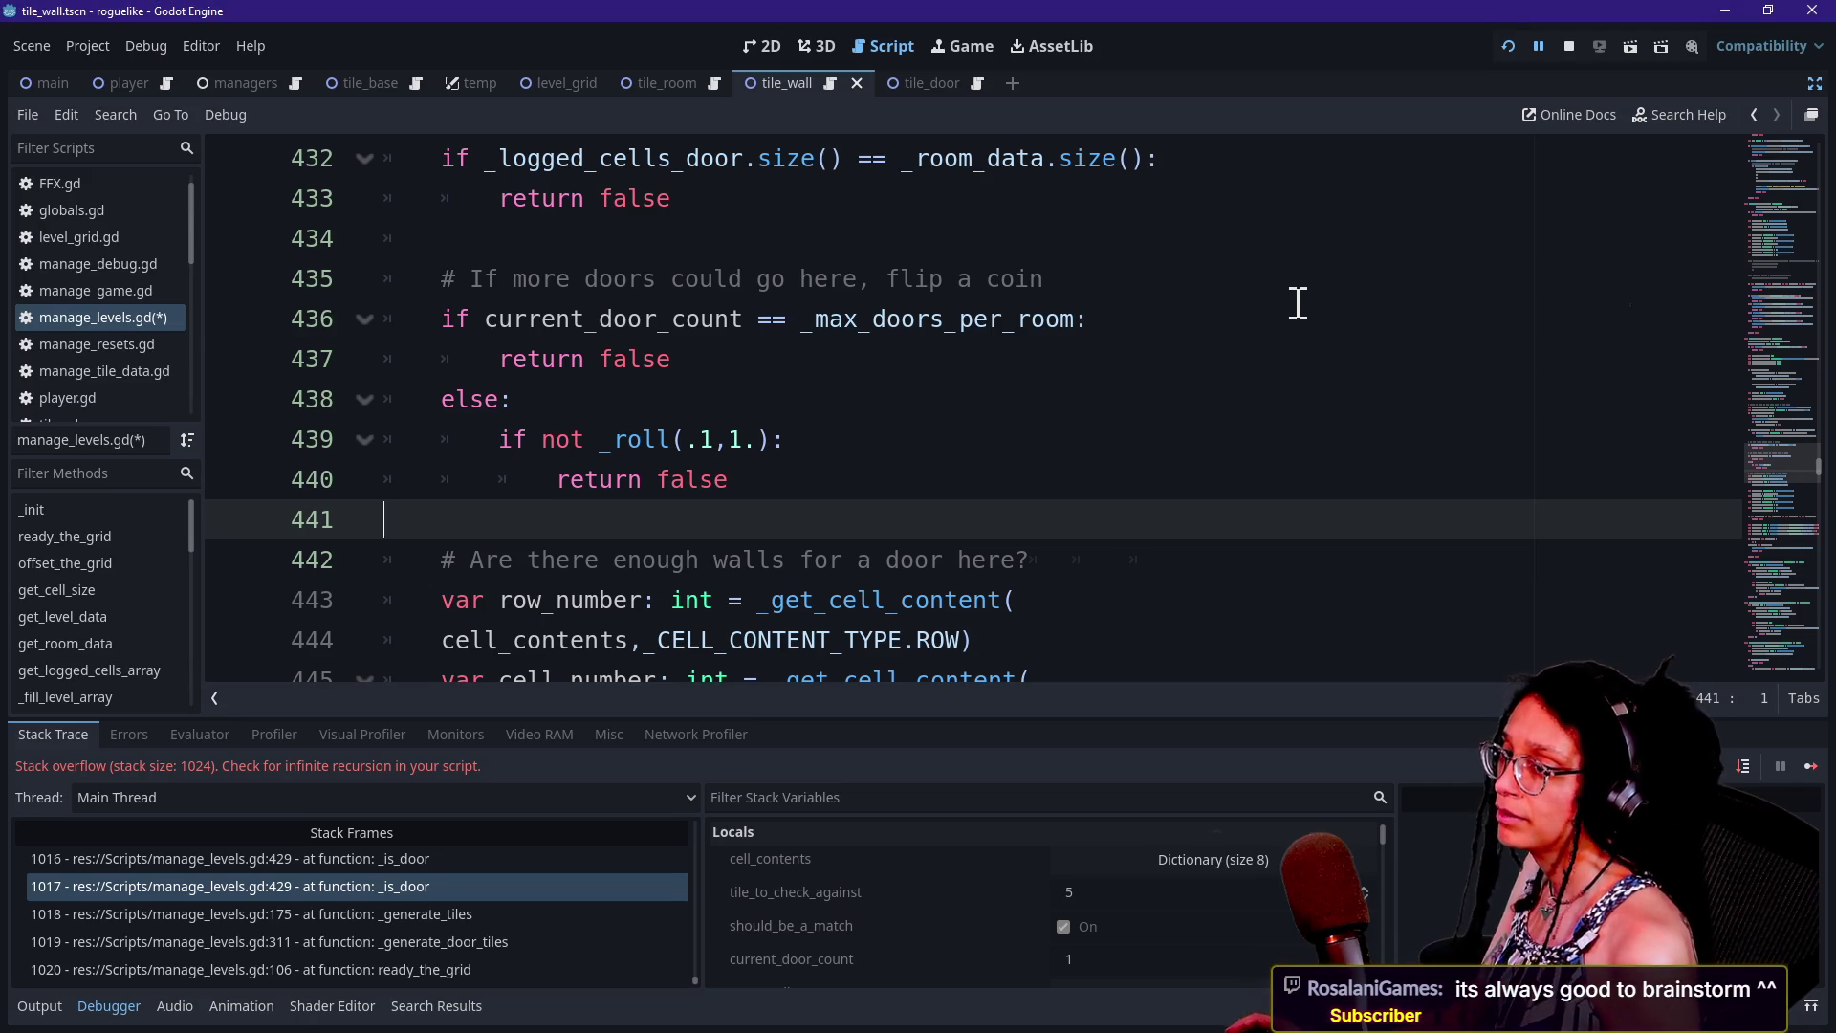
- Inspect the door-count check and the code for stack frames 1016 and 1017
click(1296, 303)
key(Down)
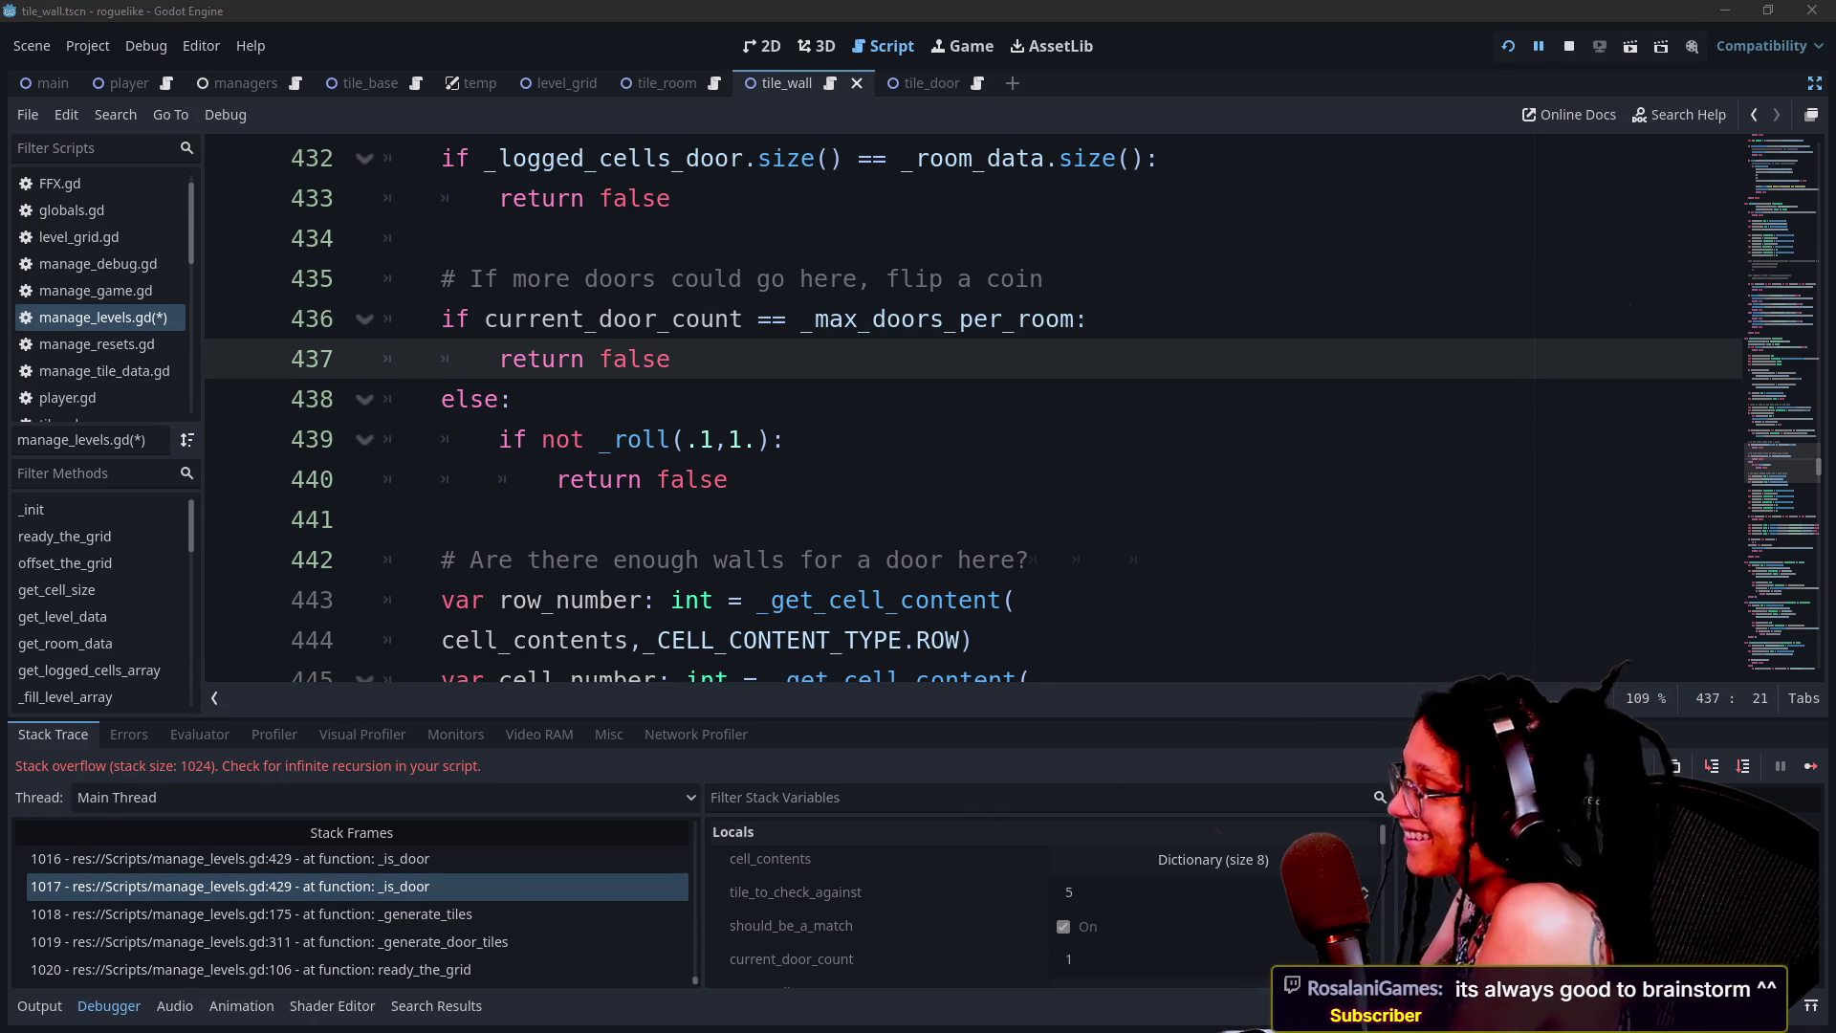
click(570, 857)
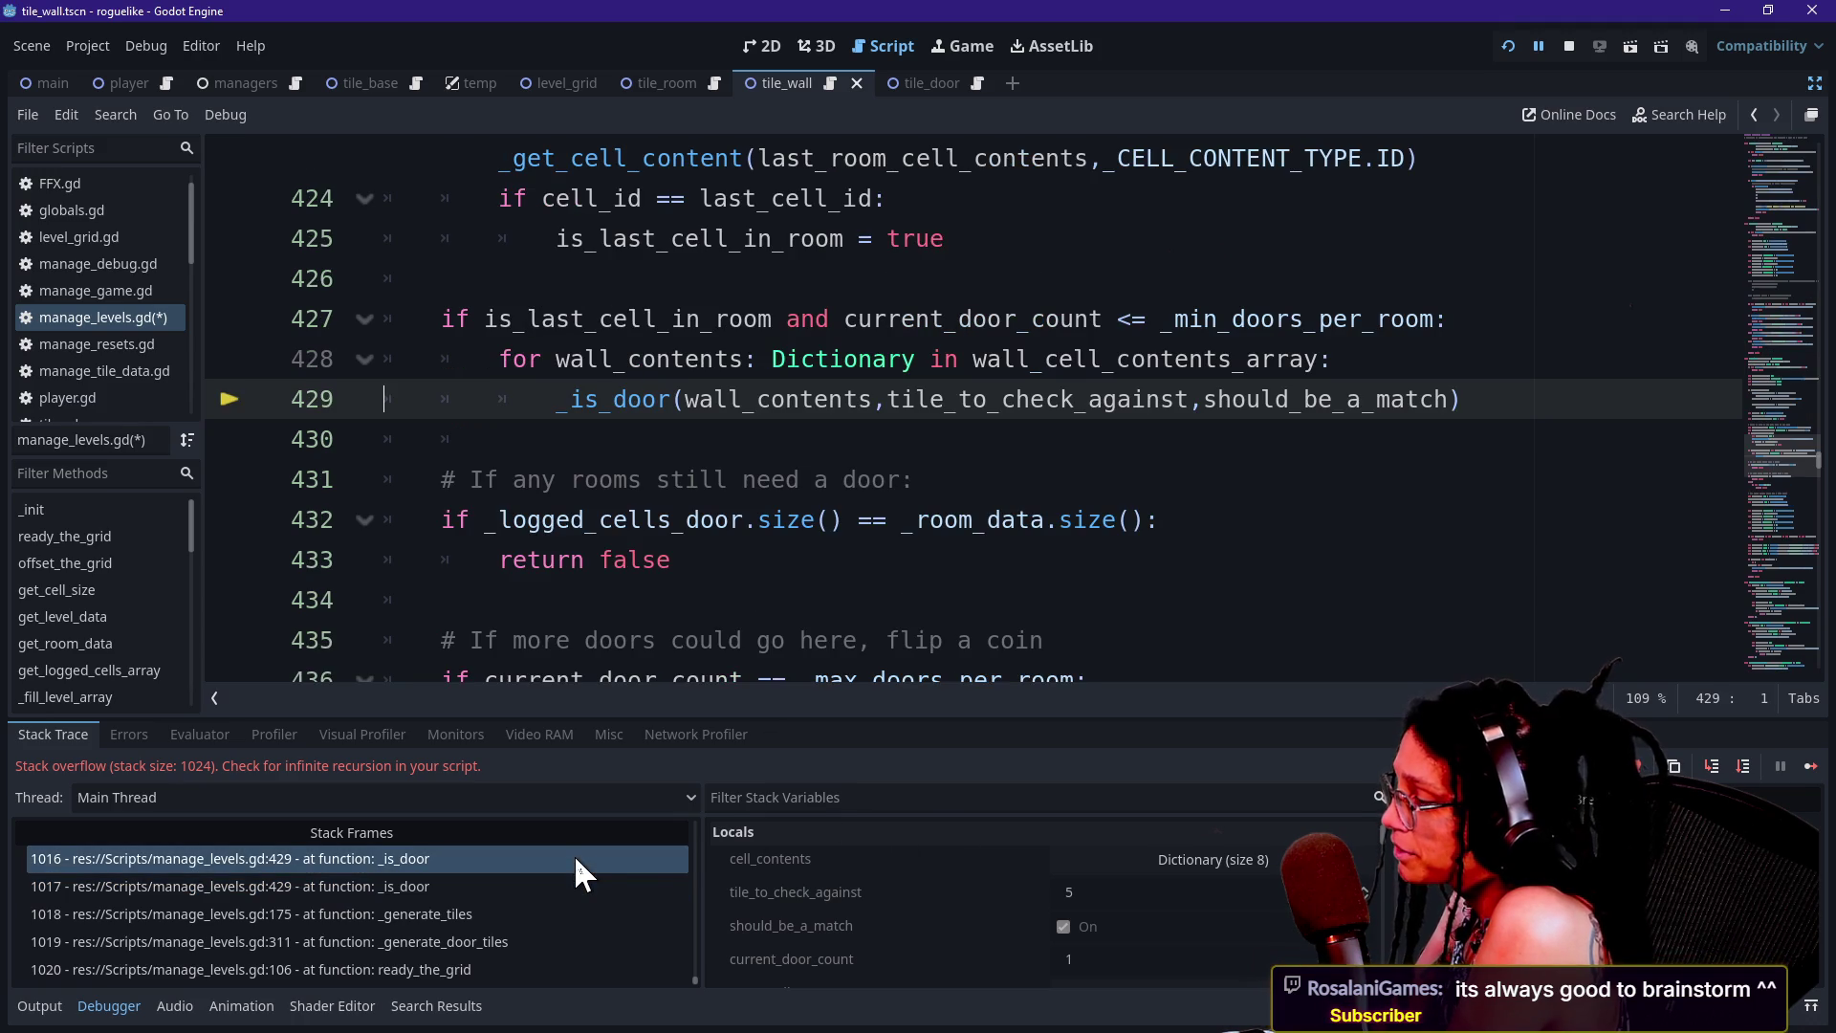
click(568, 875)
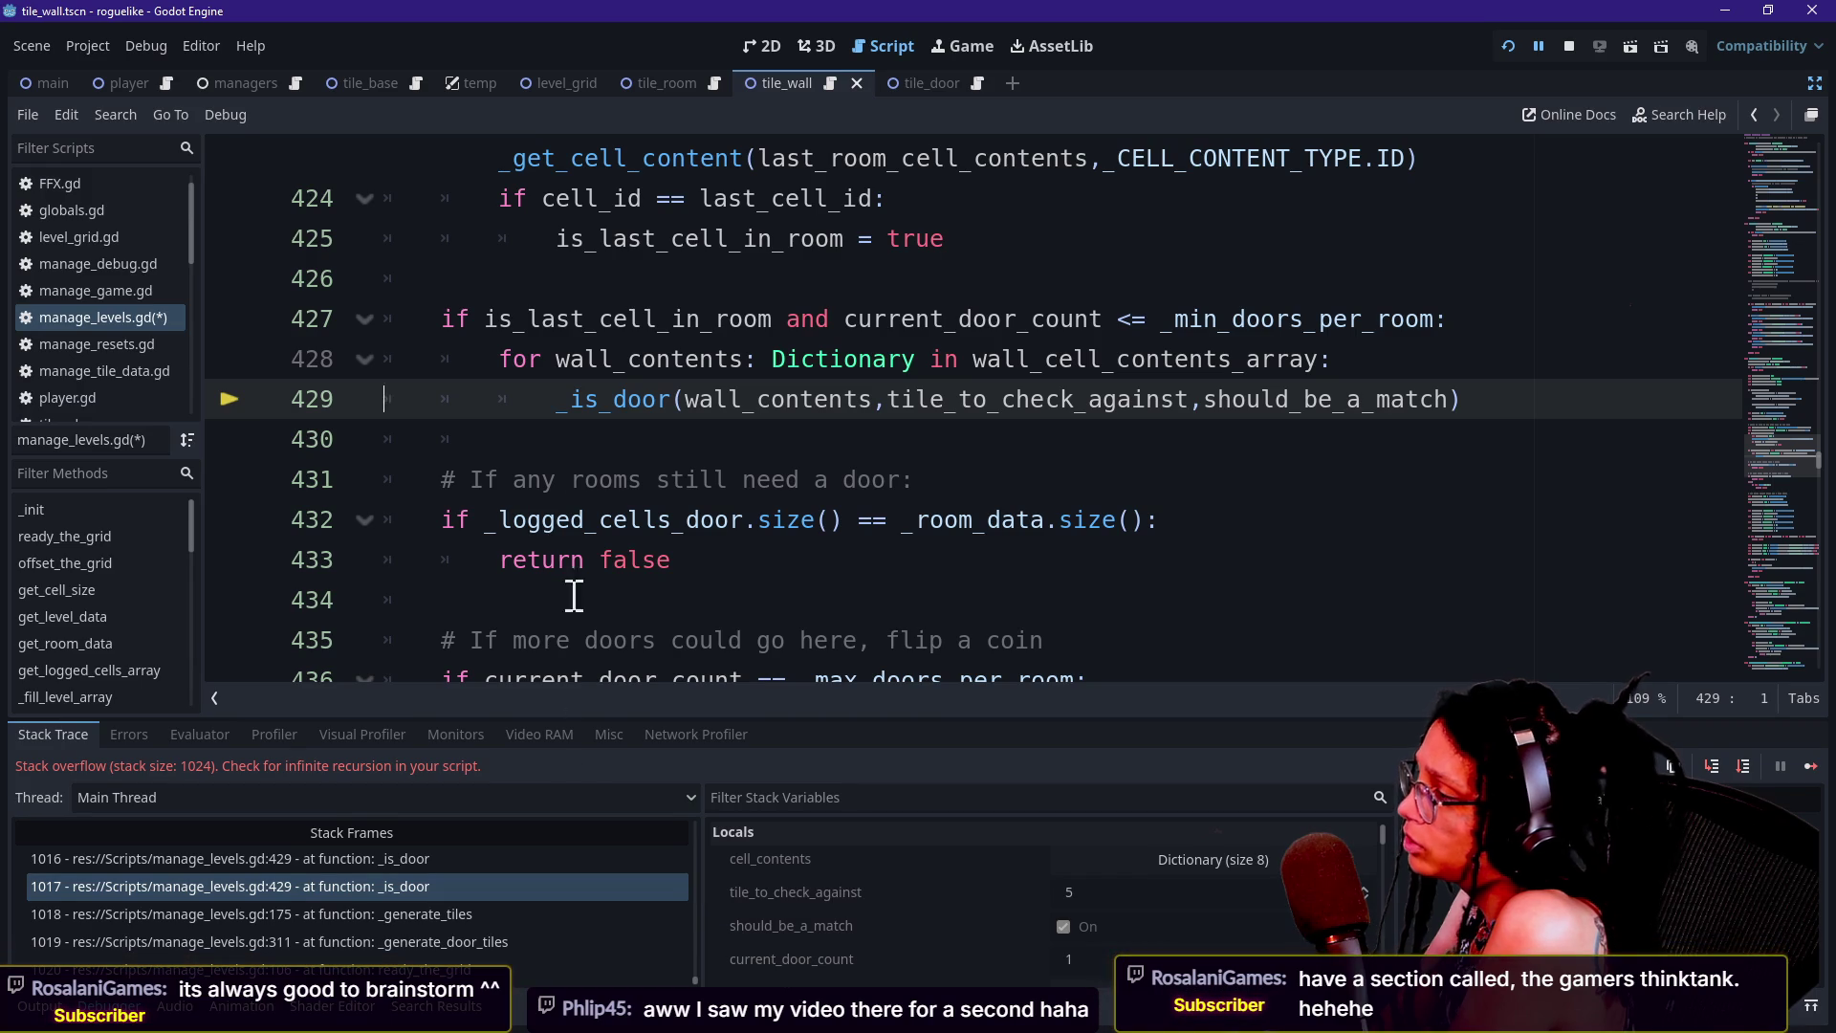
- Turn line 429's _is_door call into an if condition ending with a colon
click(558, 399)
text(if)
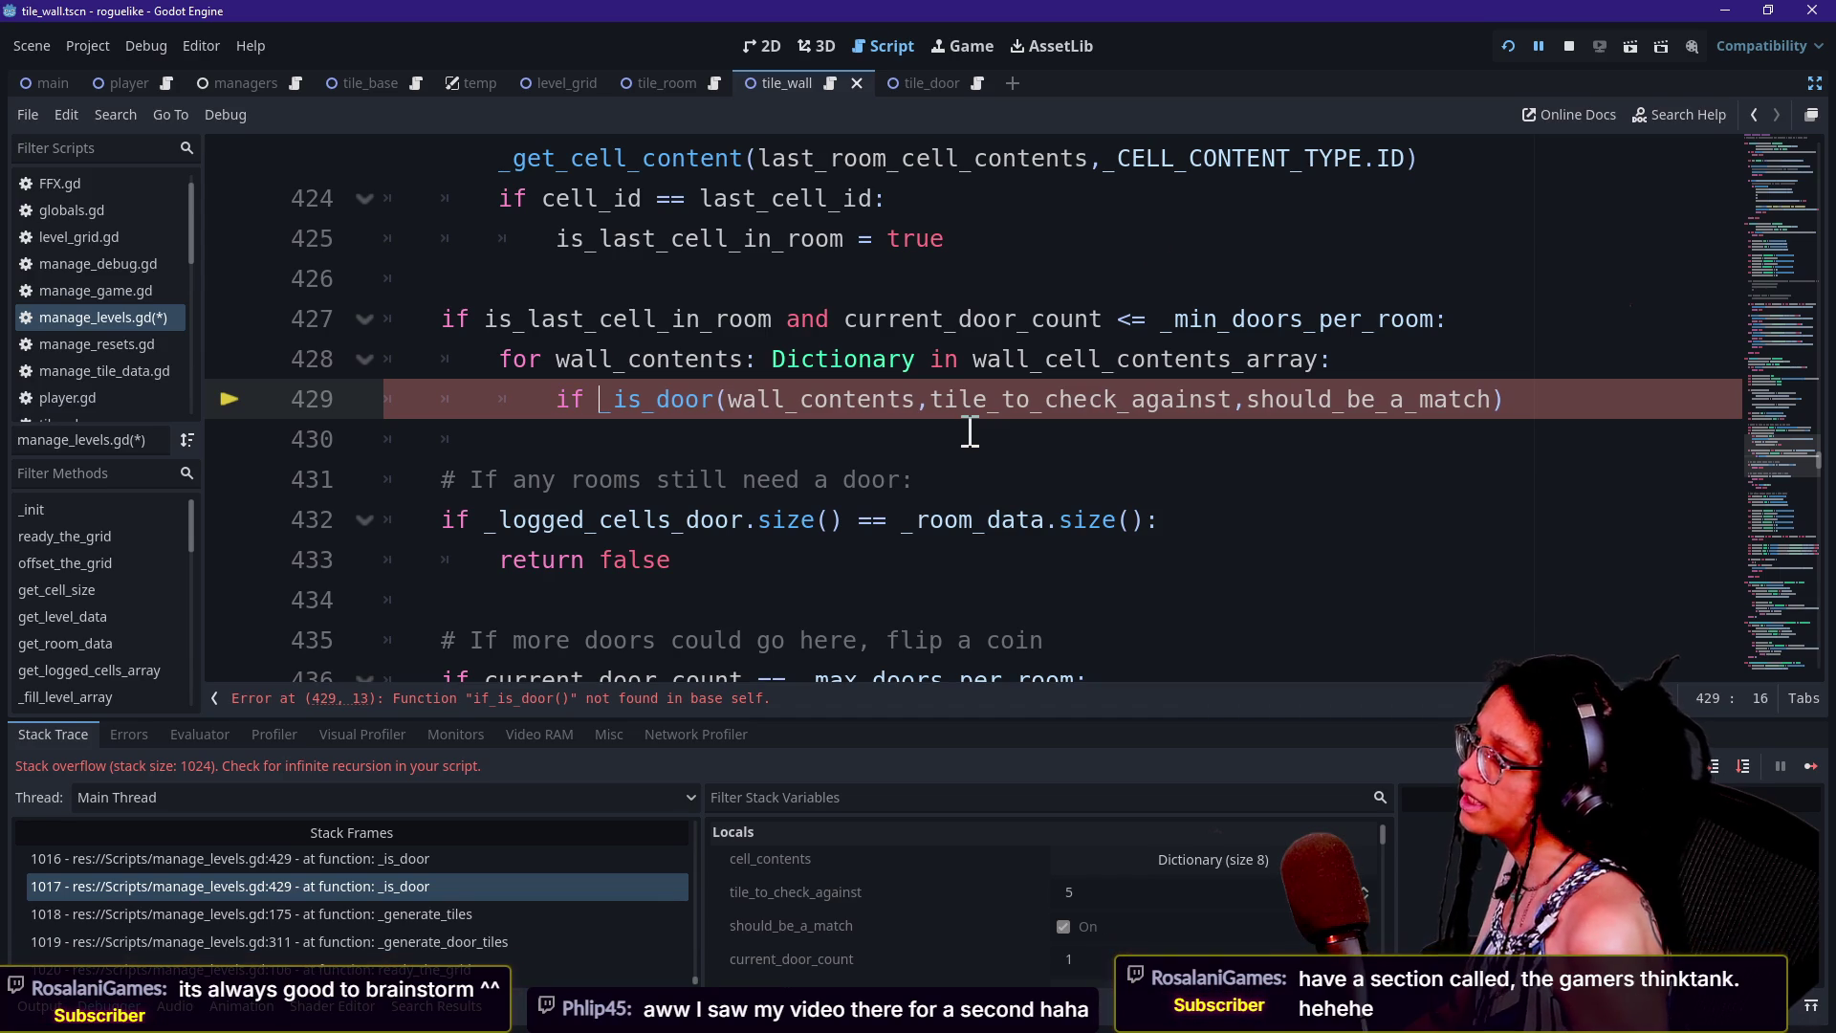
click(1534, 399)
key(Return)
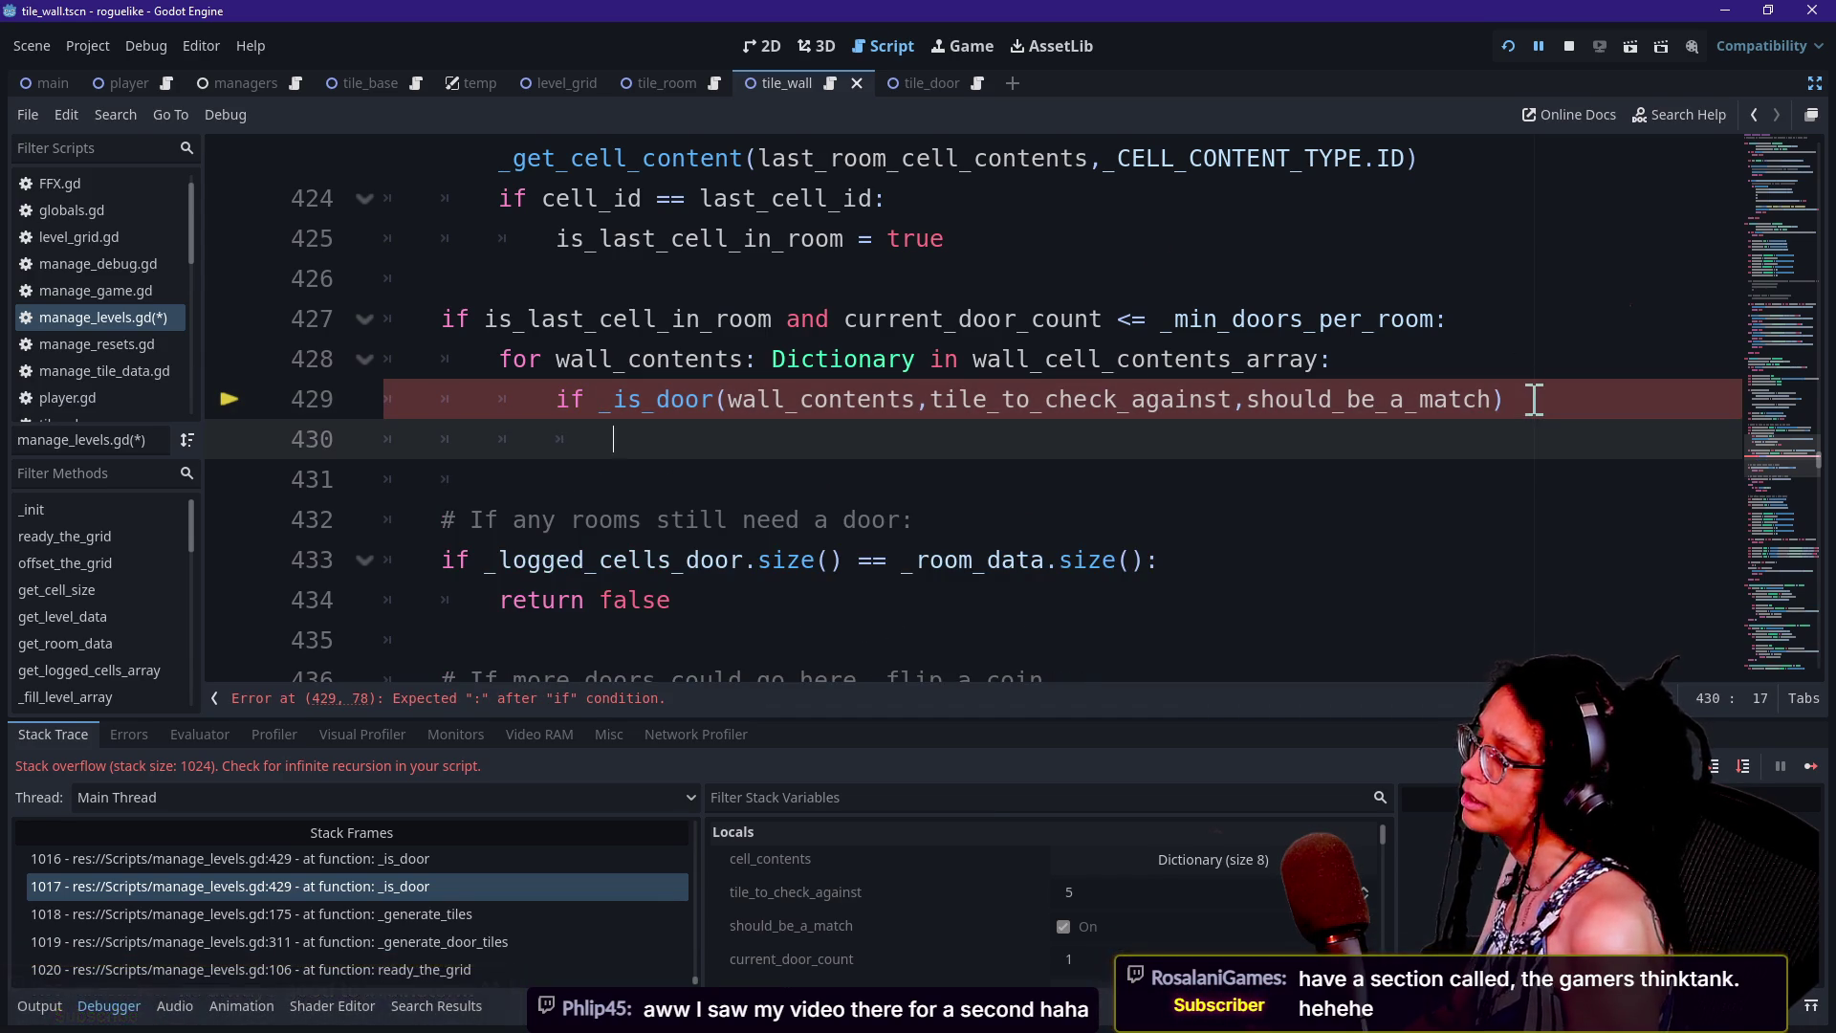
key(Caps_Lock)
key(BackSpace)
text(:)
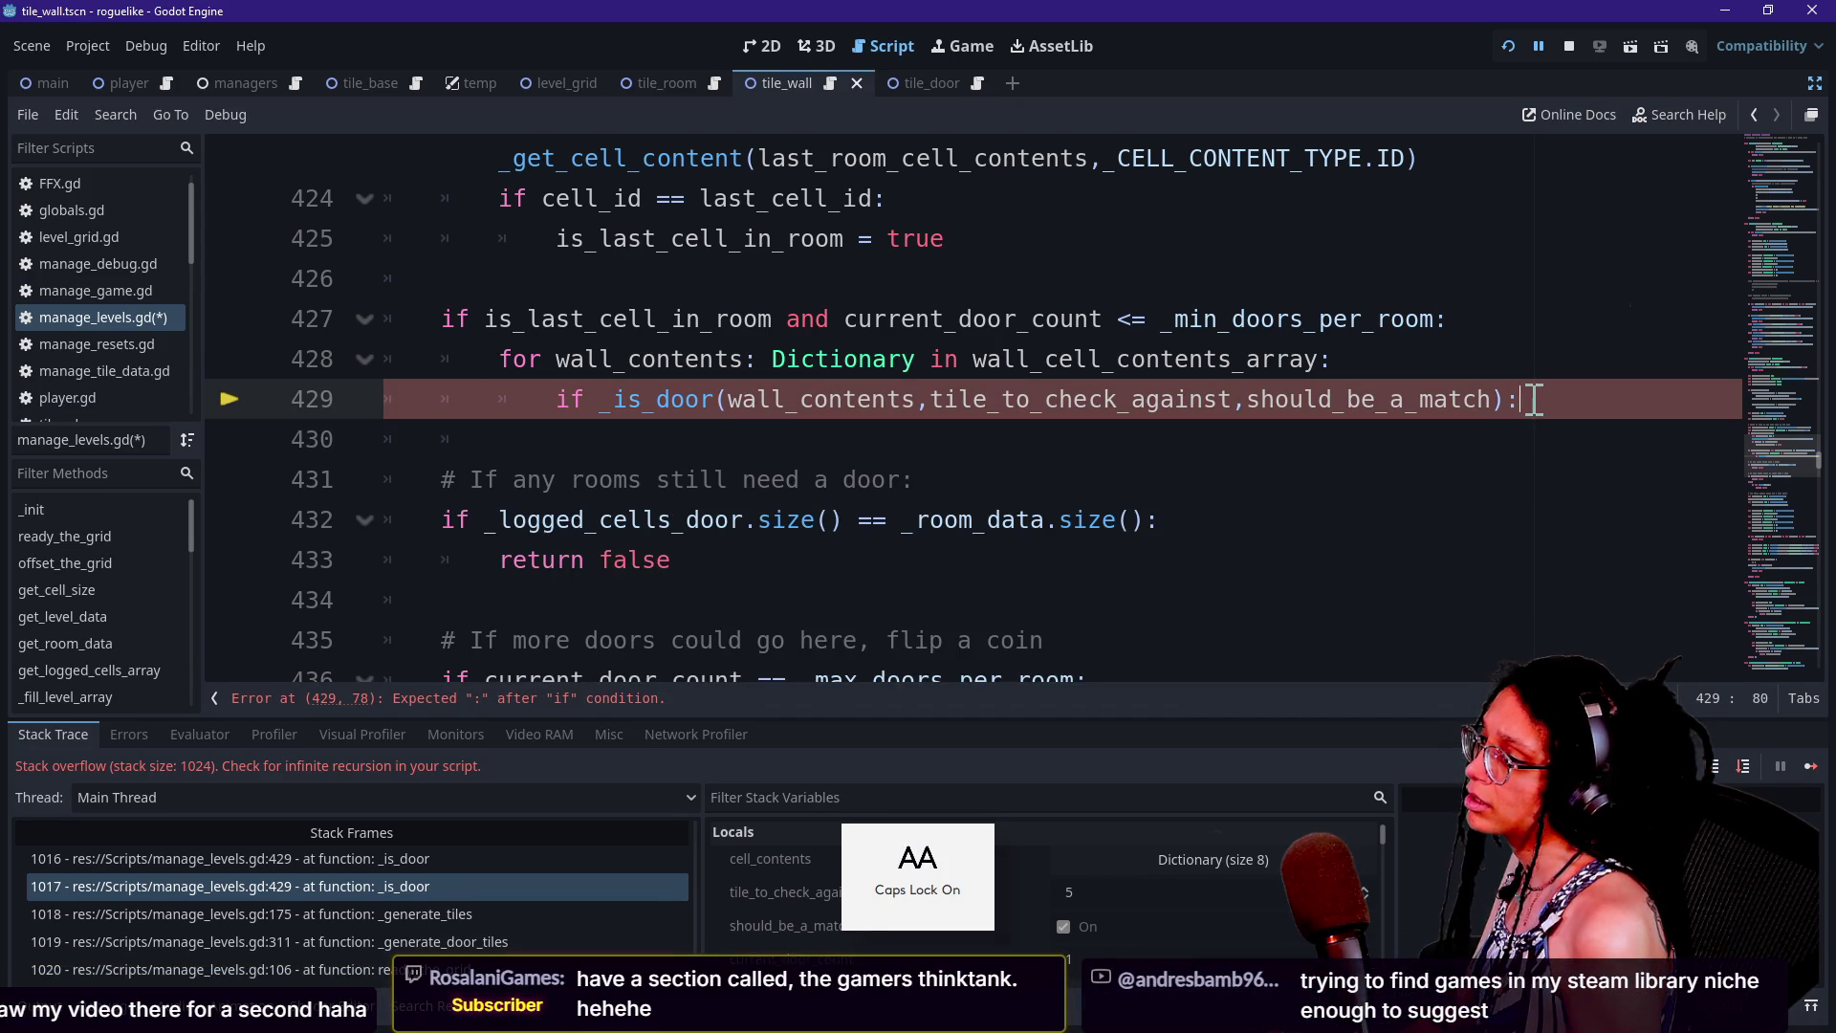
- Add a lowercase break on line 430 and rerun the project
key(Return)
text(BREAK)
key(BackSpace)
key(BackSpace)
key(BackSpace)
key(Caps_Lock)
text(br)
key(BackSpace)
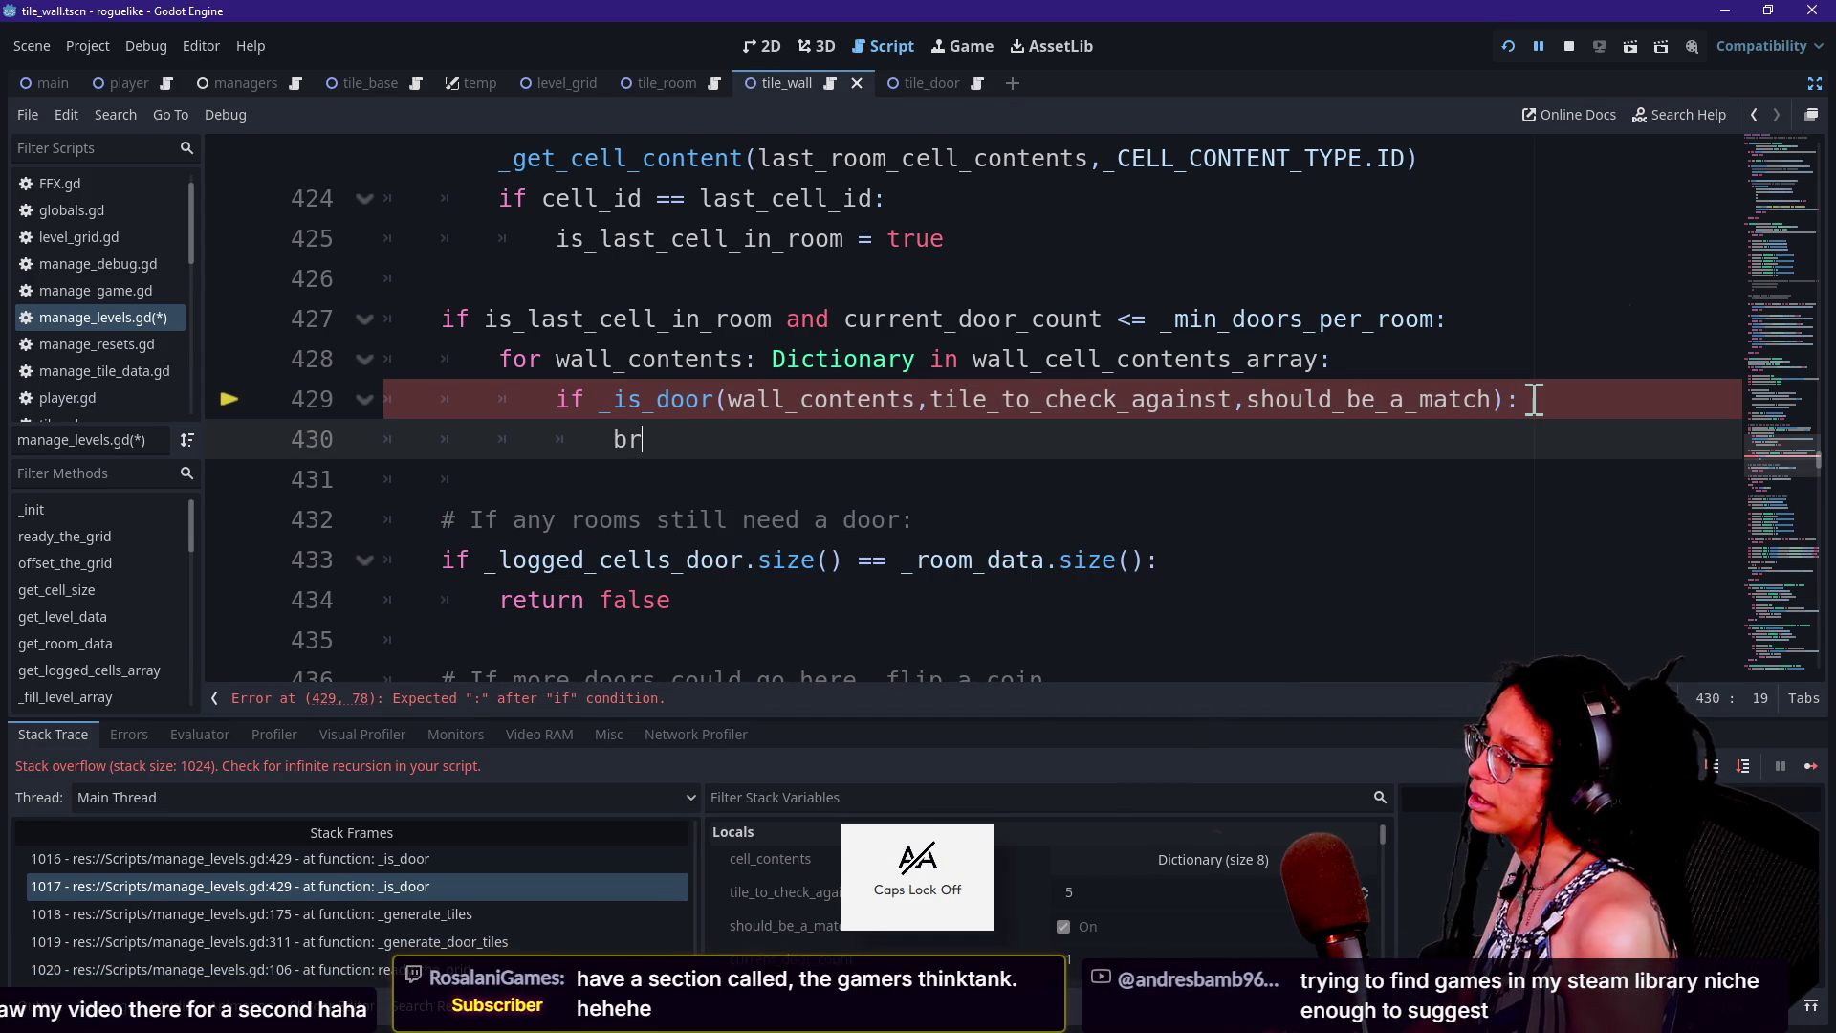
click(1508, 45)
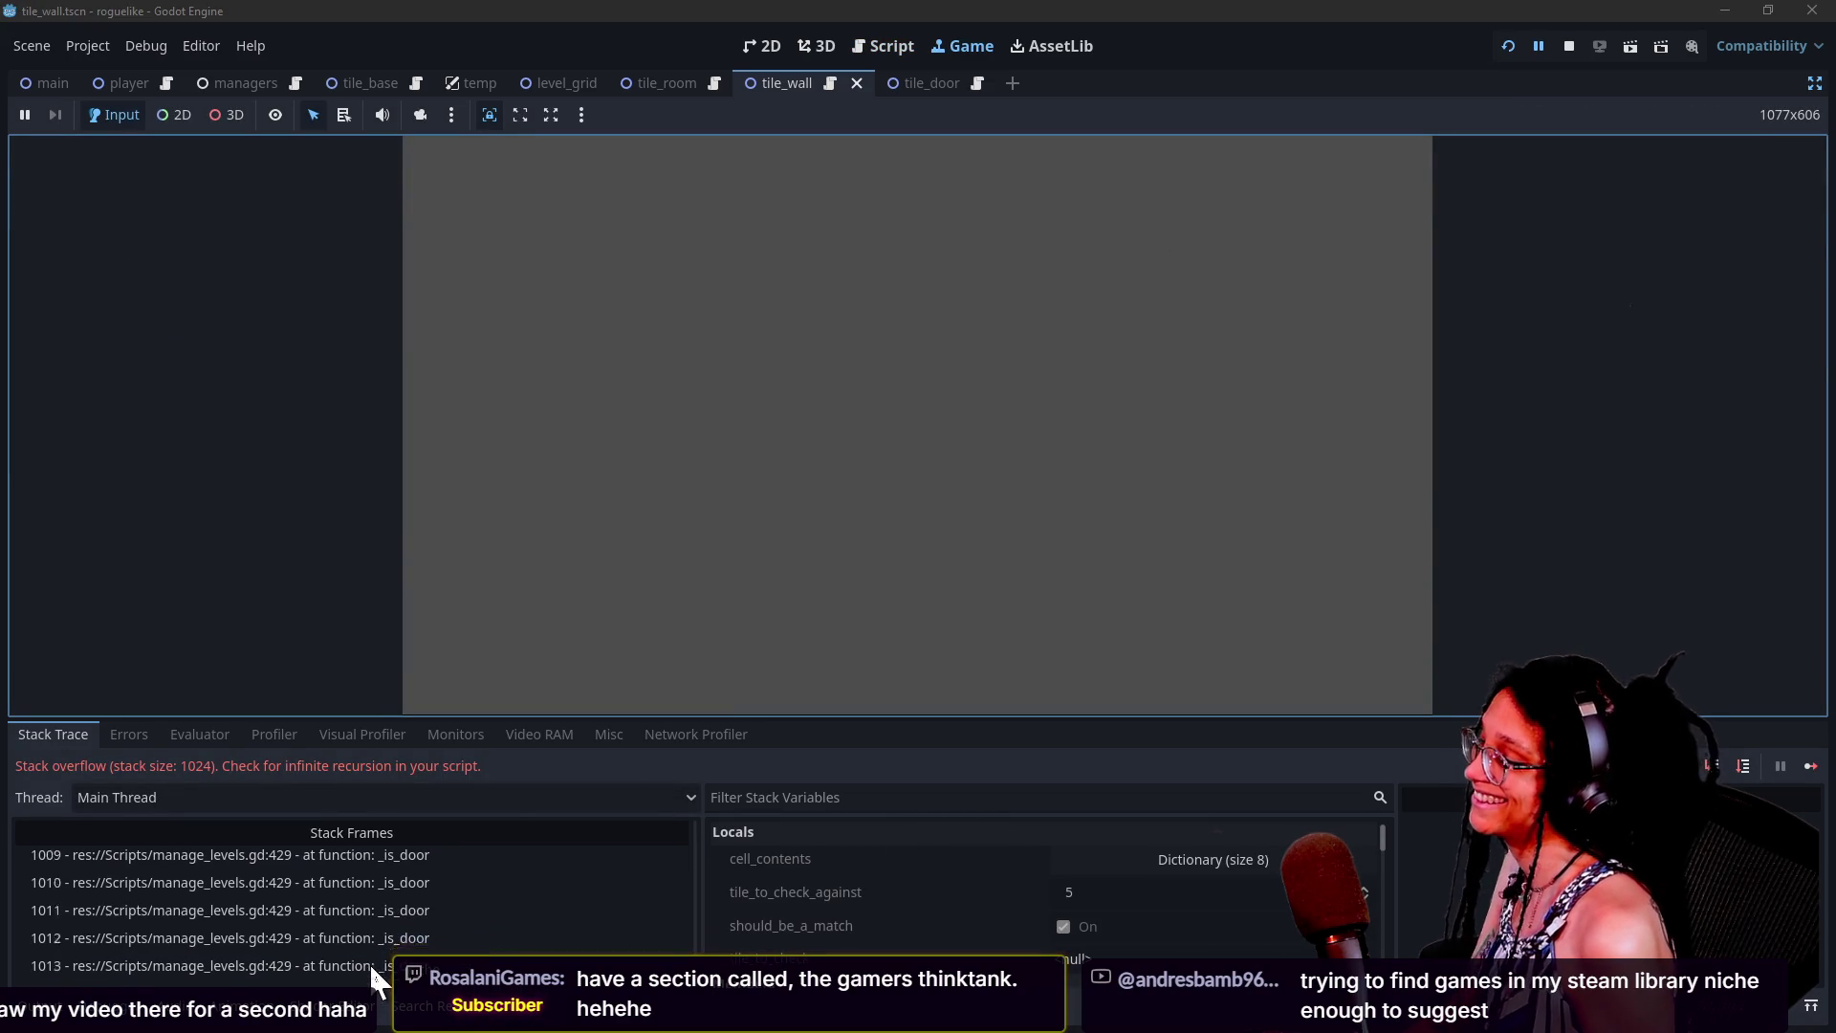
- Return to the script editor and briefly look through manage_resets.gd
scroll(369, 961, up, 5)
scroll(485, 923, up, 10)
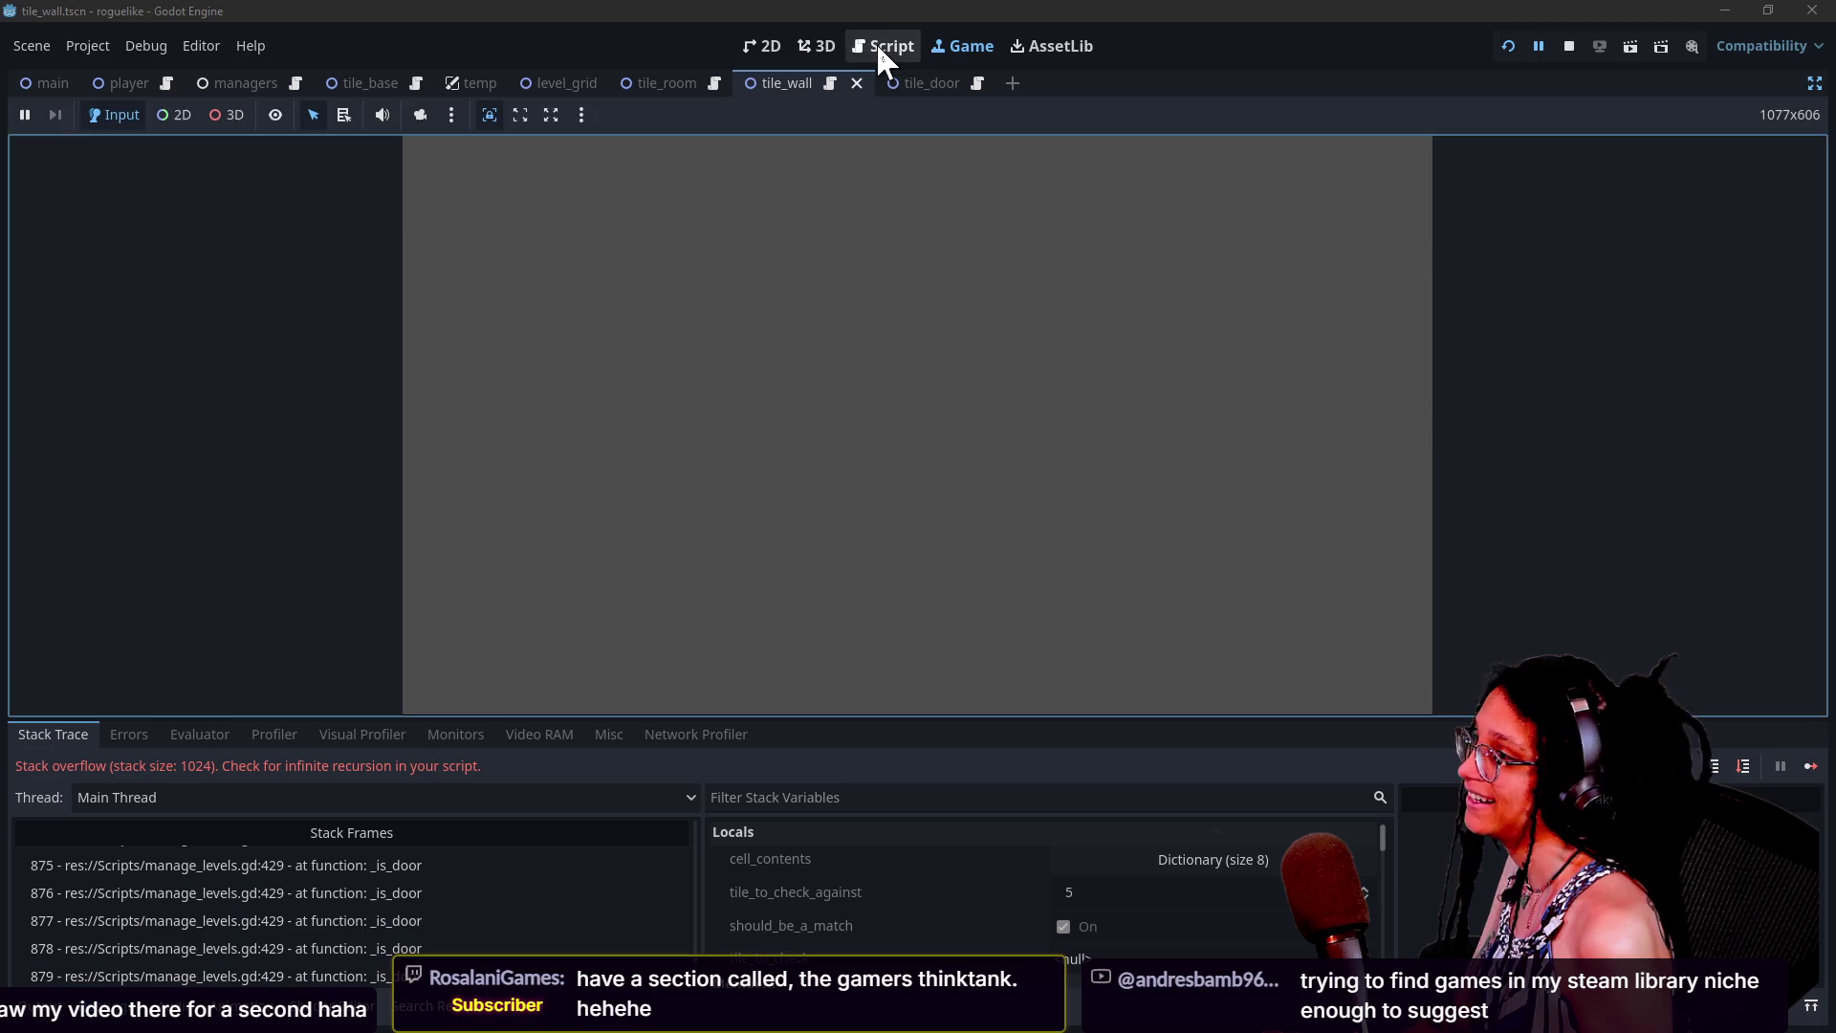
click(877, 47)
scroll(786, 464, down, 15)
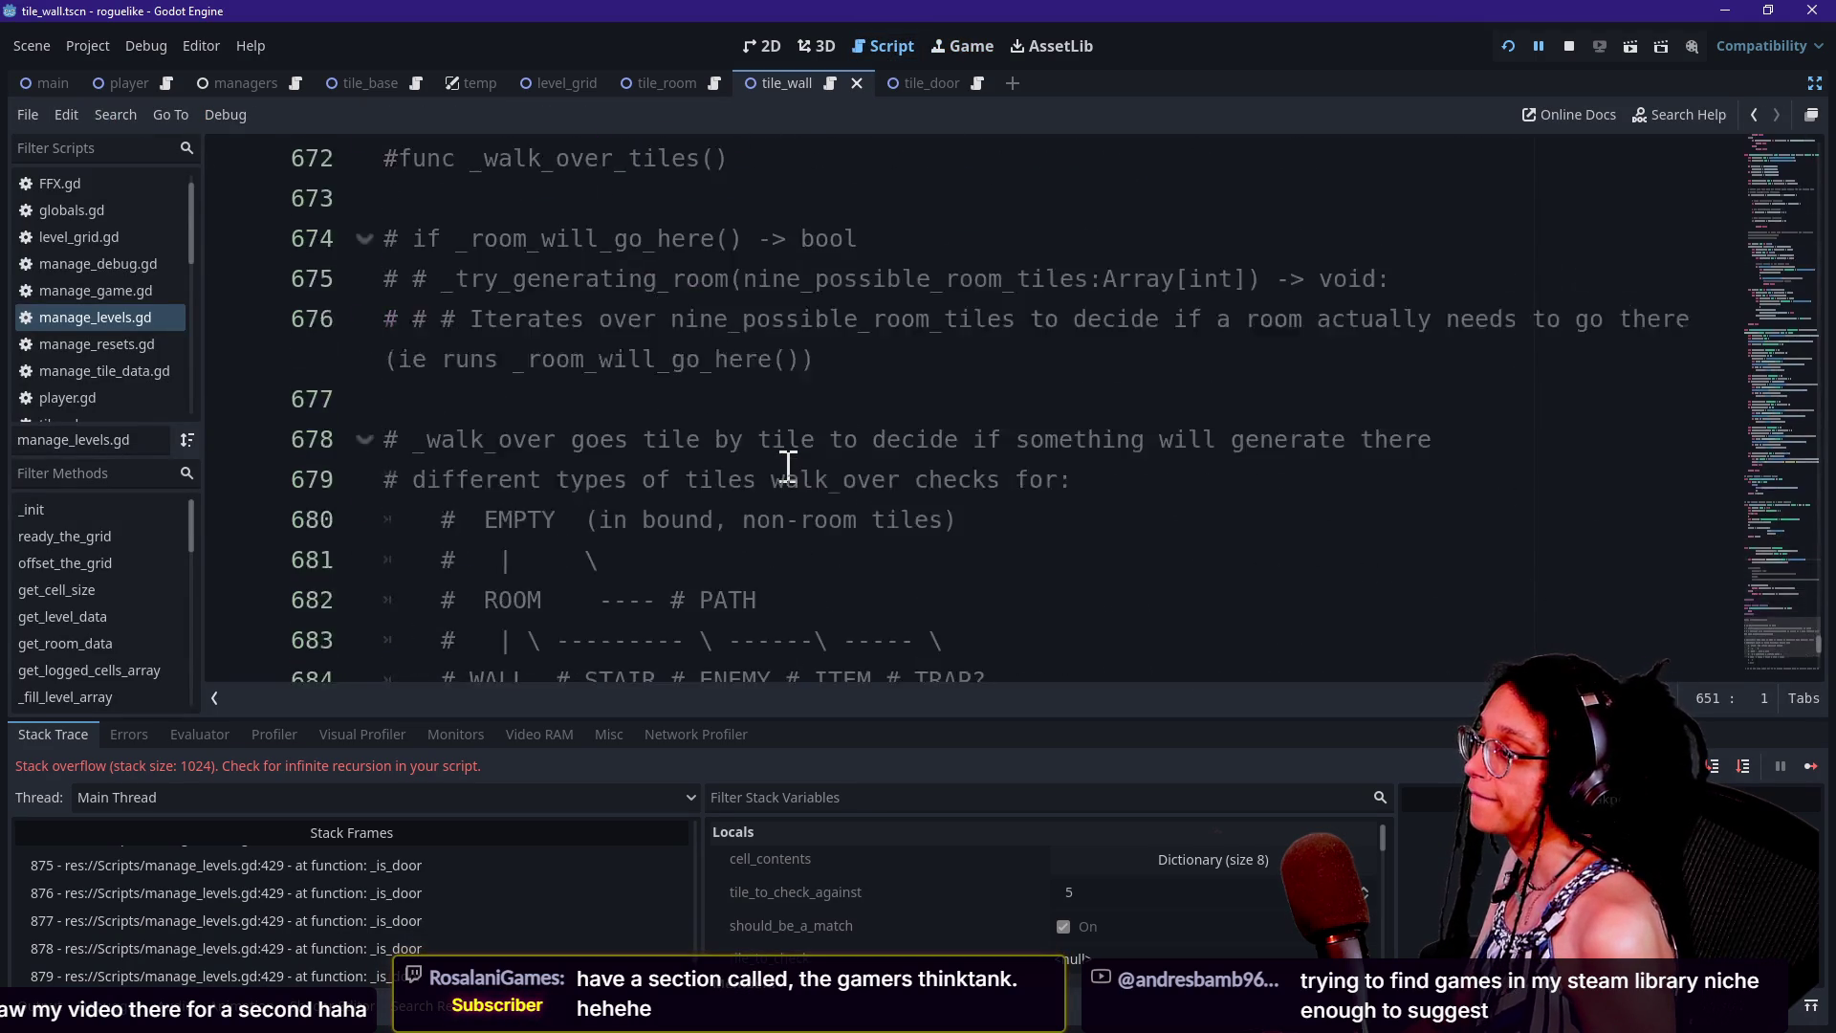
scroll(787, 463, up, 20)
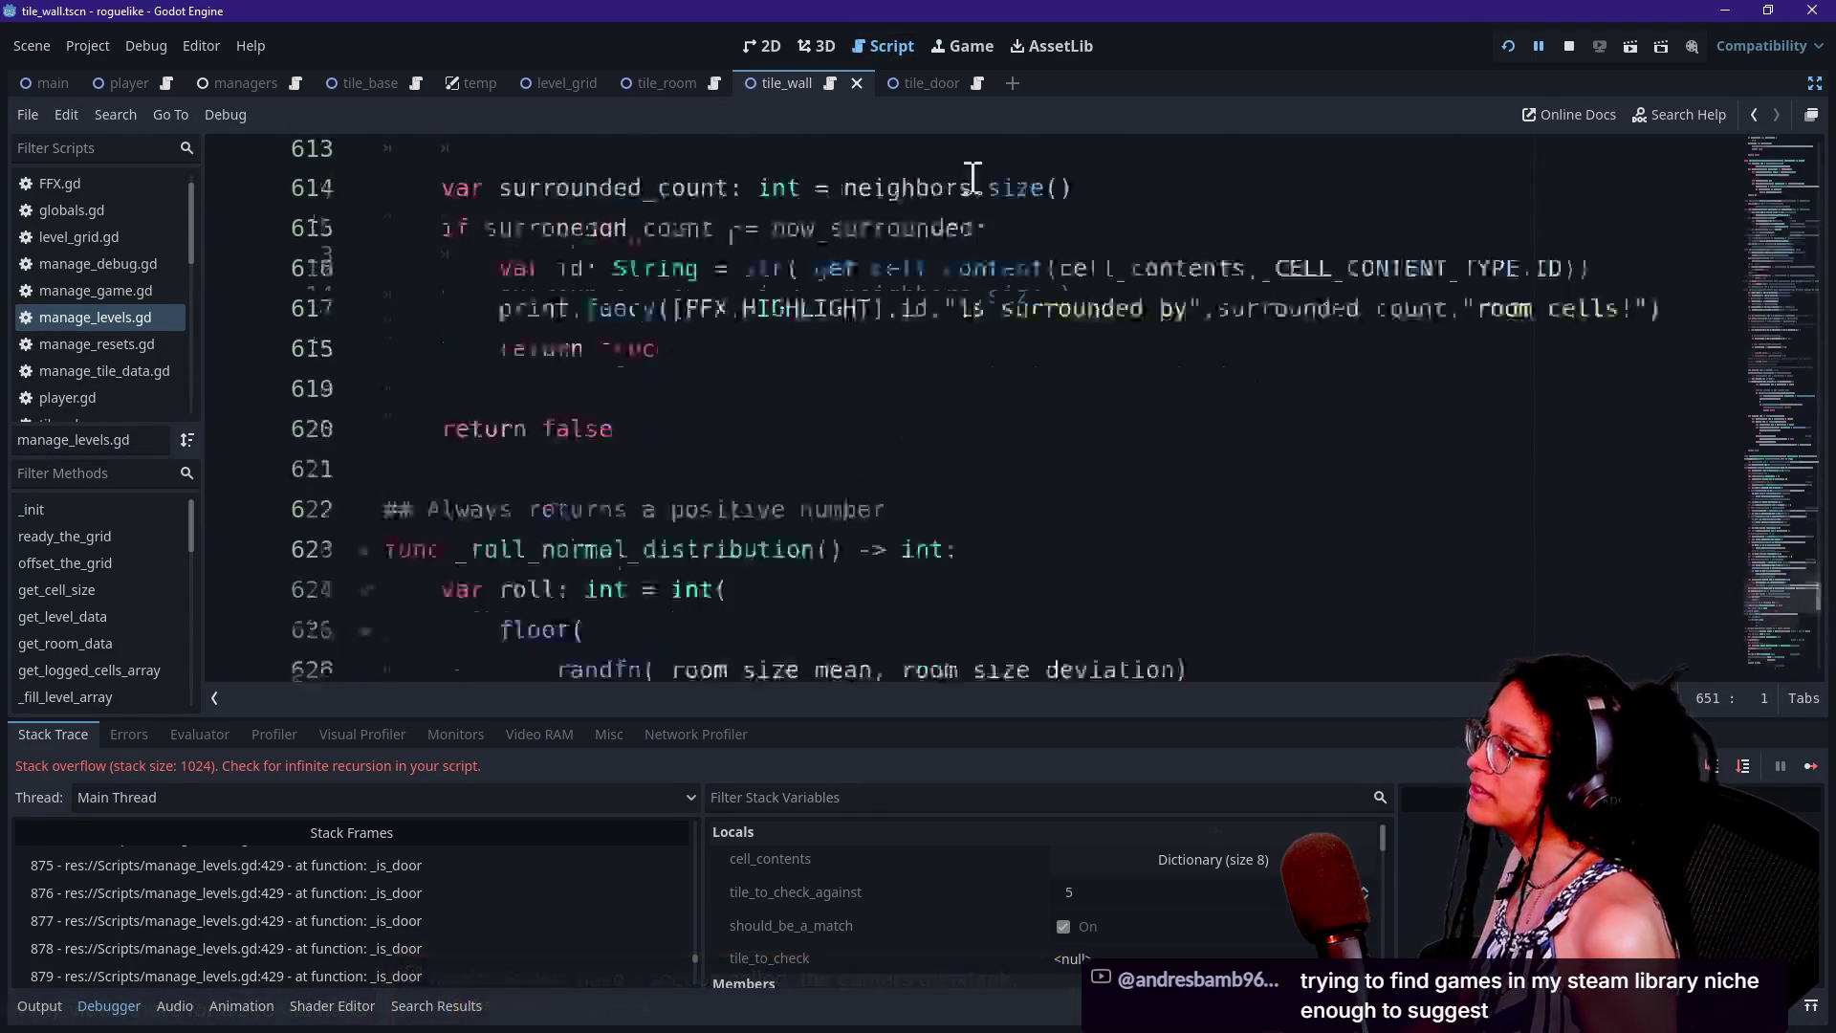
click(100, 344)
click(105, 321)
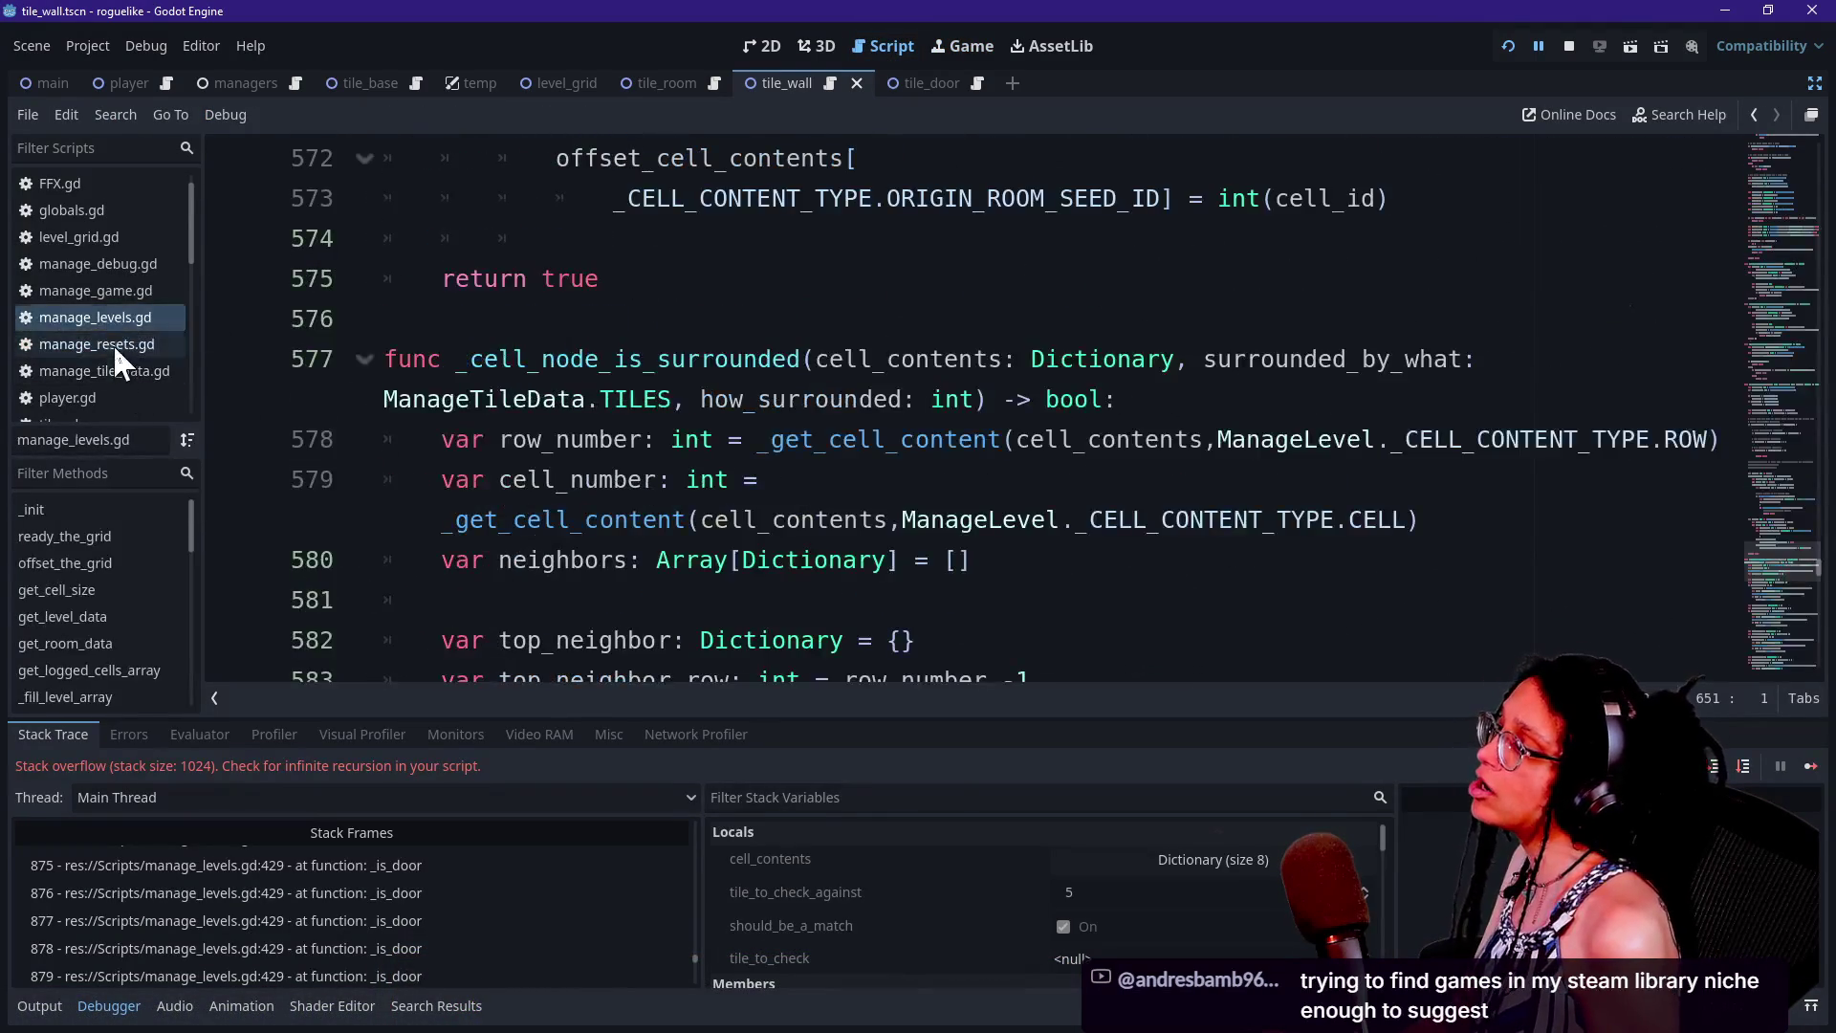
click(110, 346)
click(837, 550)
scroll(838, 542, up, 4)
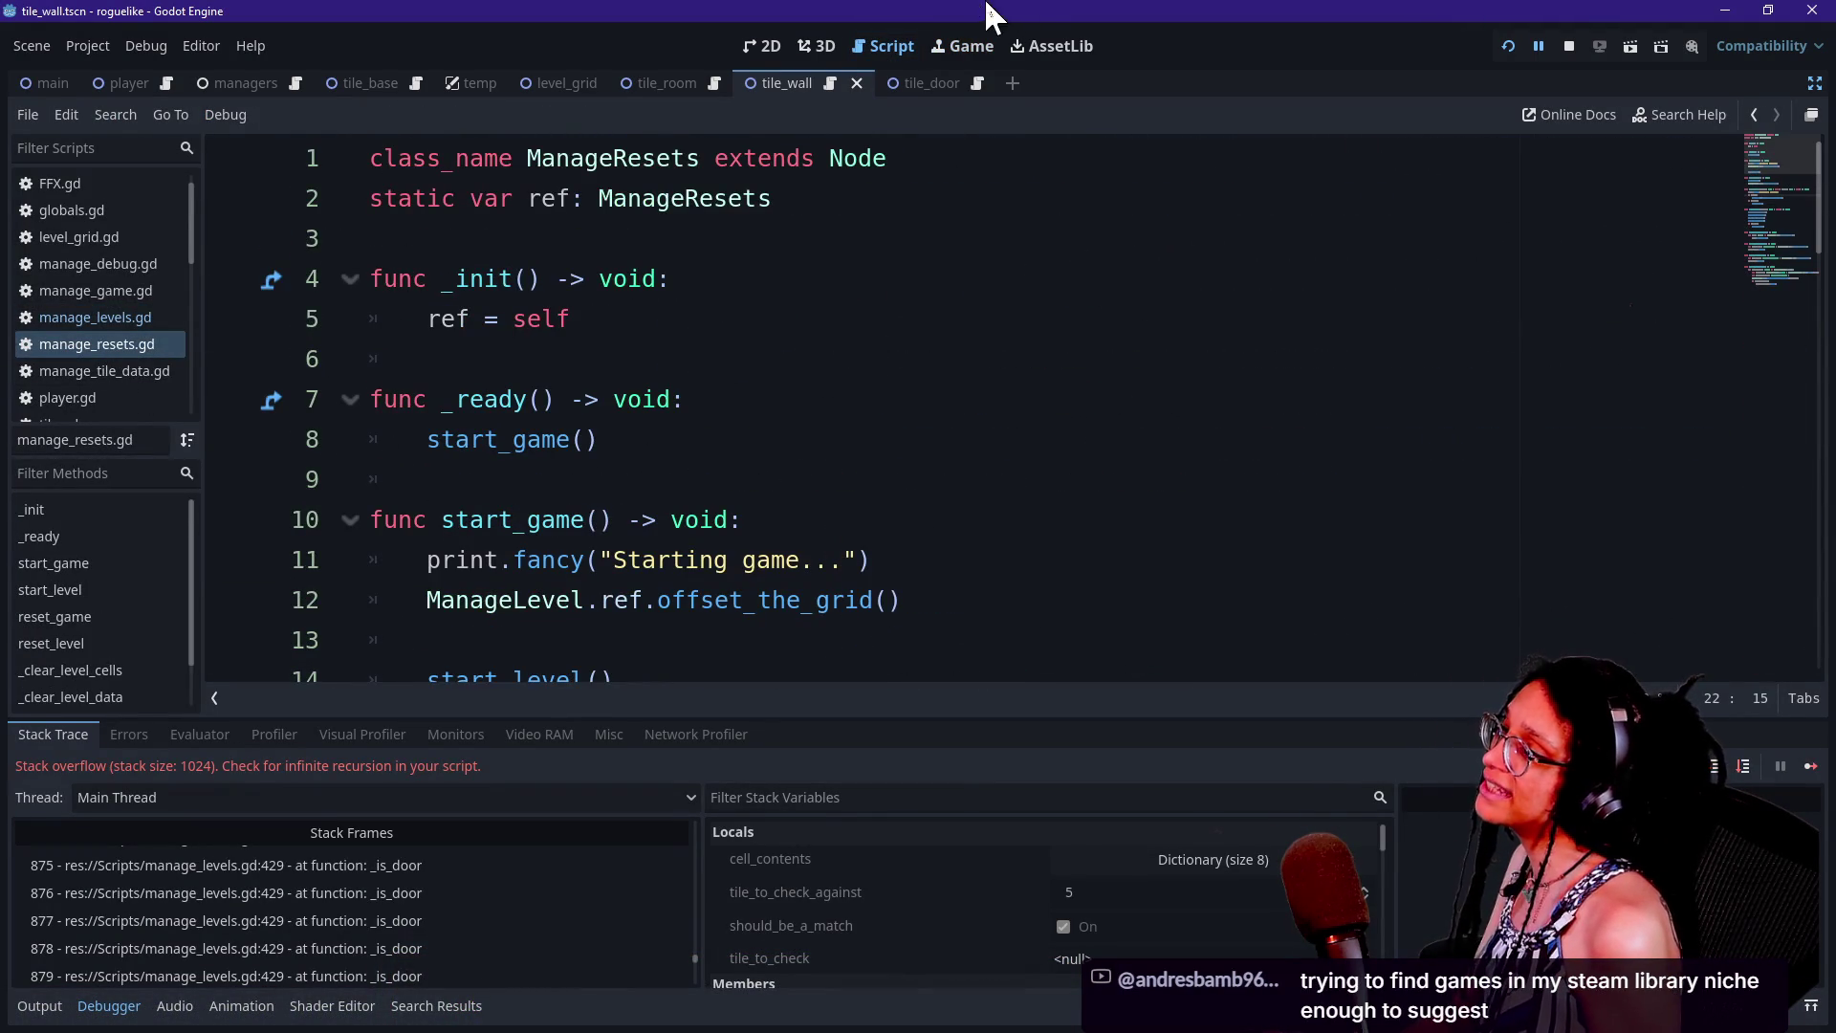
click(869, 398)
- Quick-open manage_levels.gd, hide the debugger, and jump to the _is_door definition
key(alt+shift+o)
key(Down)
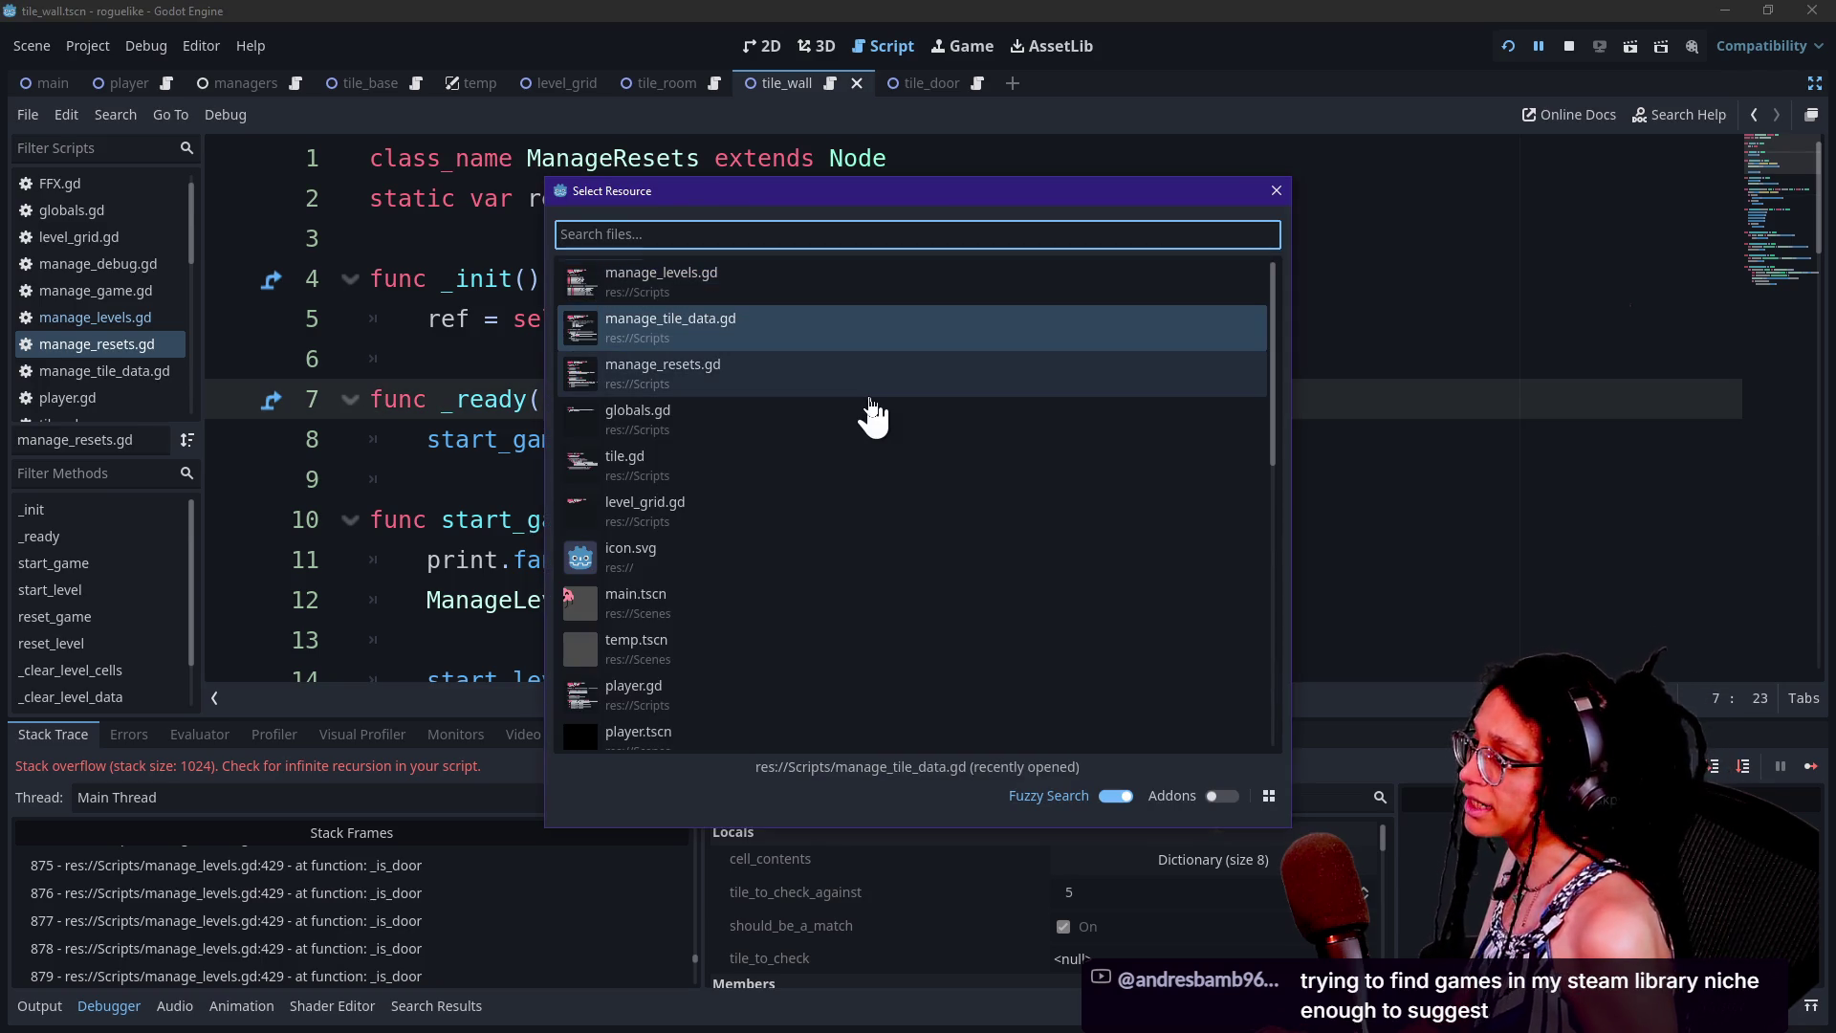
key(Down)
key(Up)
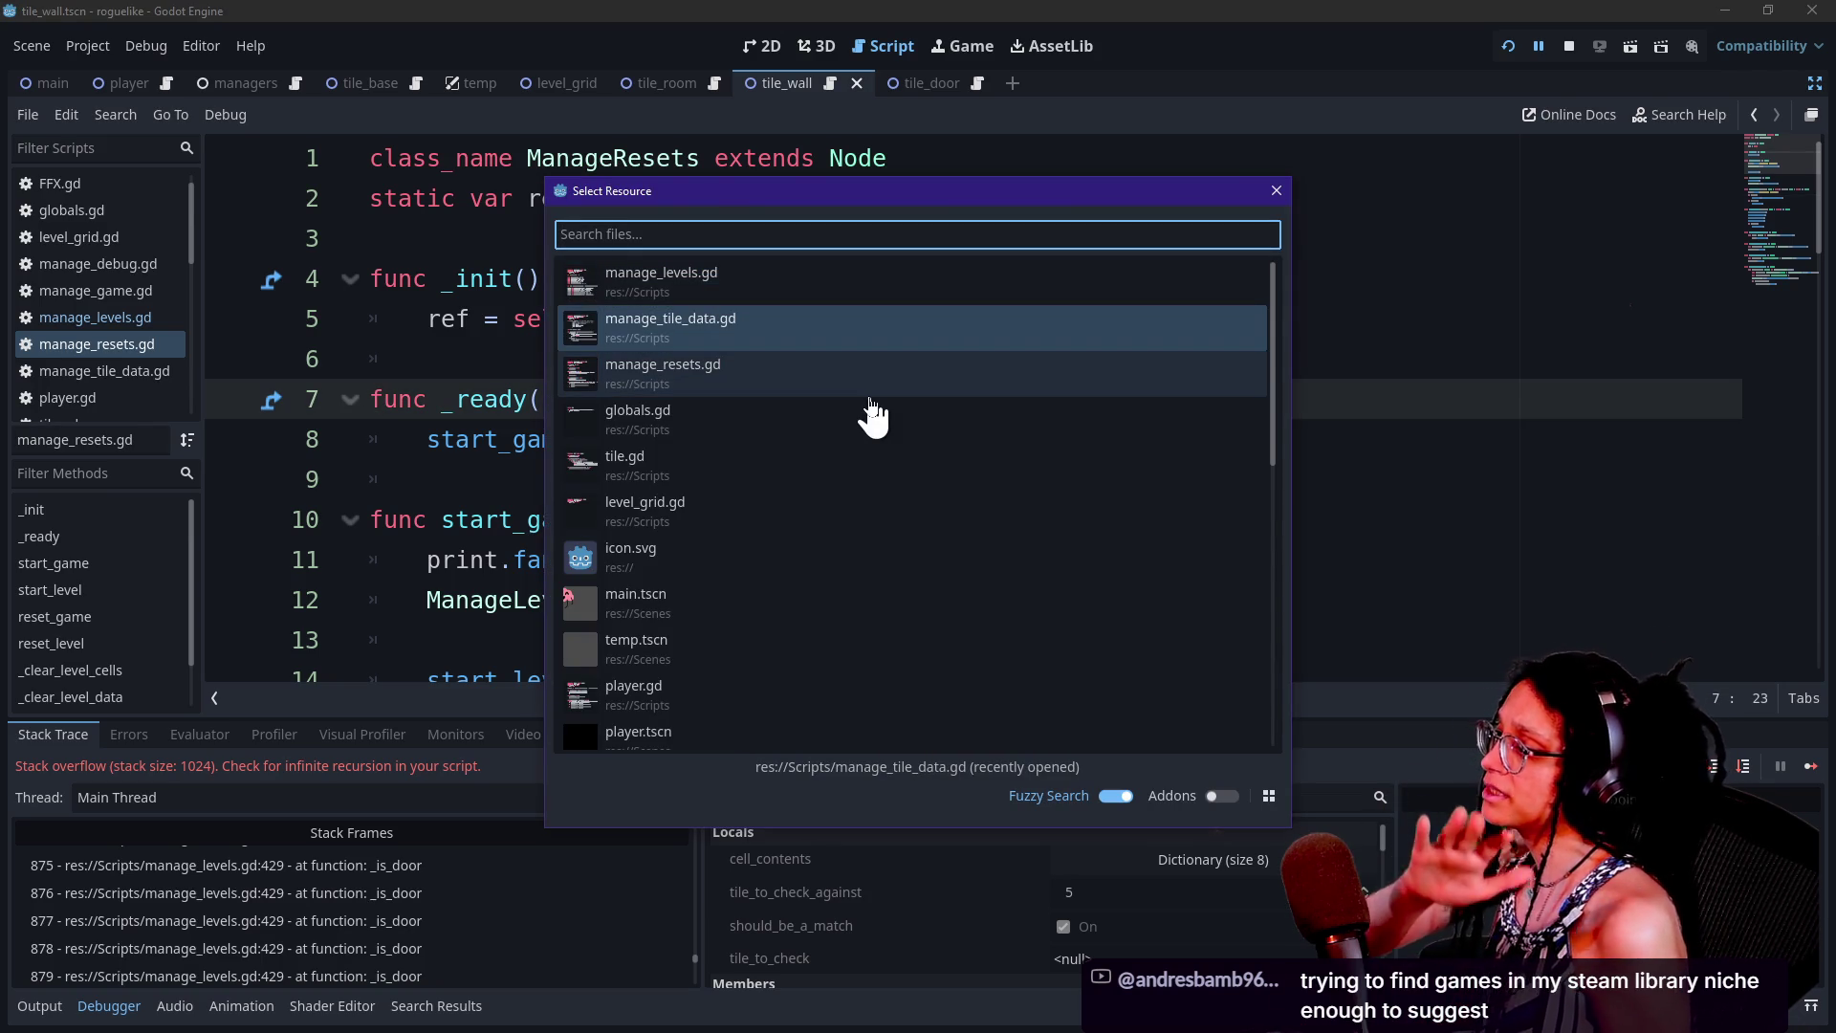
key(Up)
key(Return)
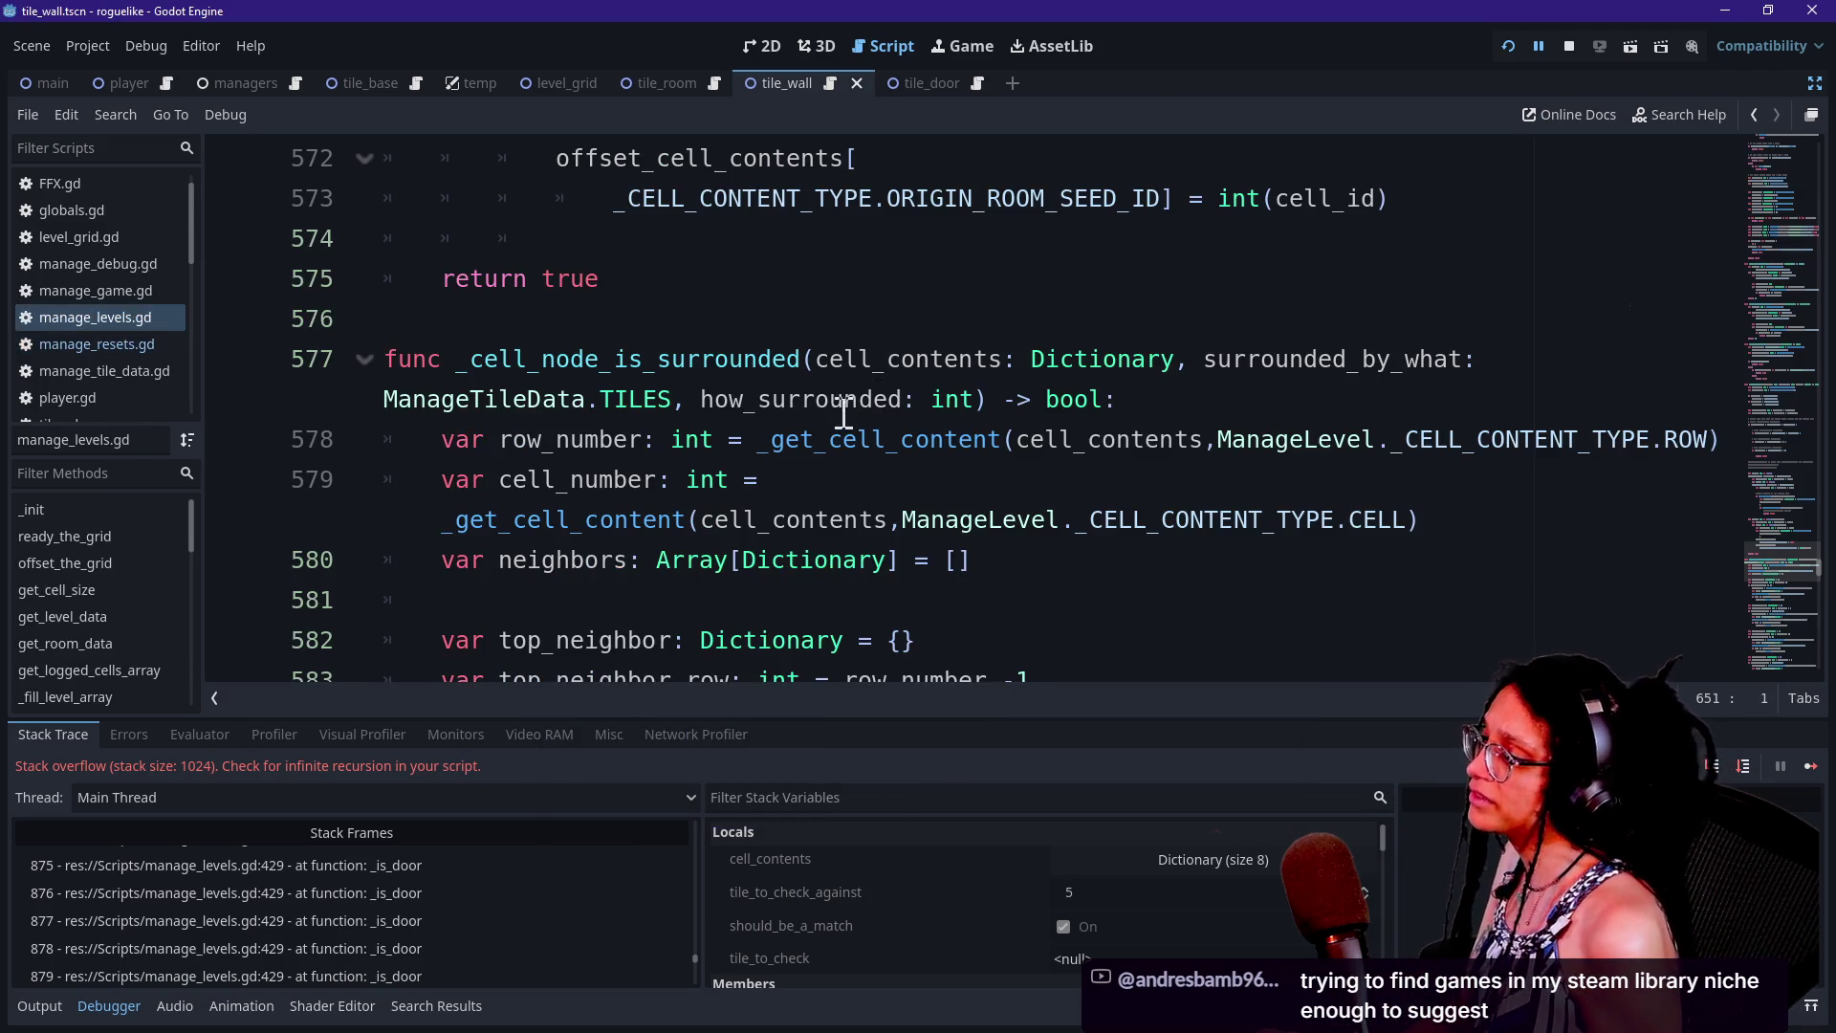
click(820, 432)
key(ctrl+j)
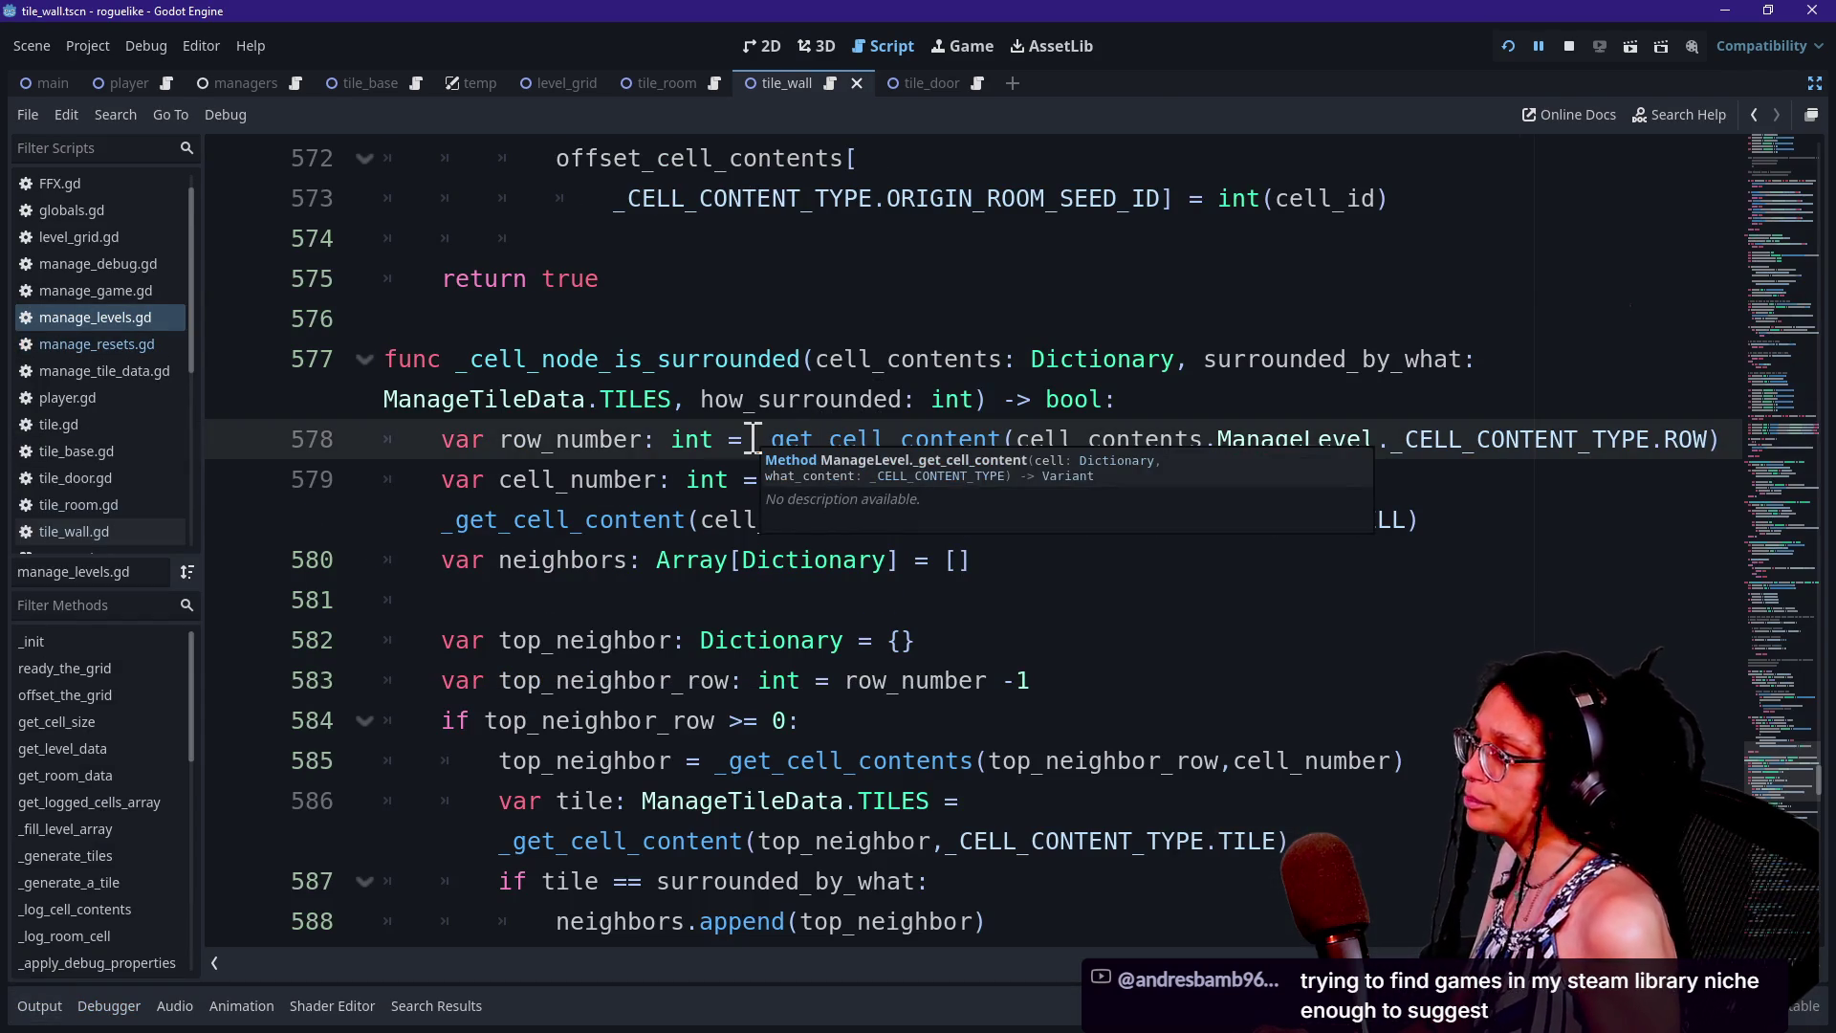
key(ctrl+f)
text(is_door)
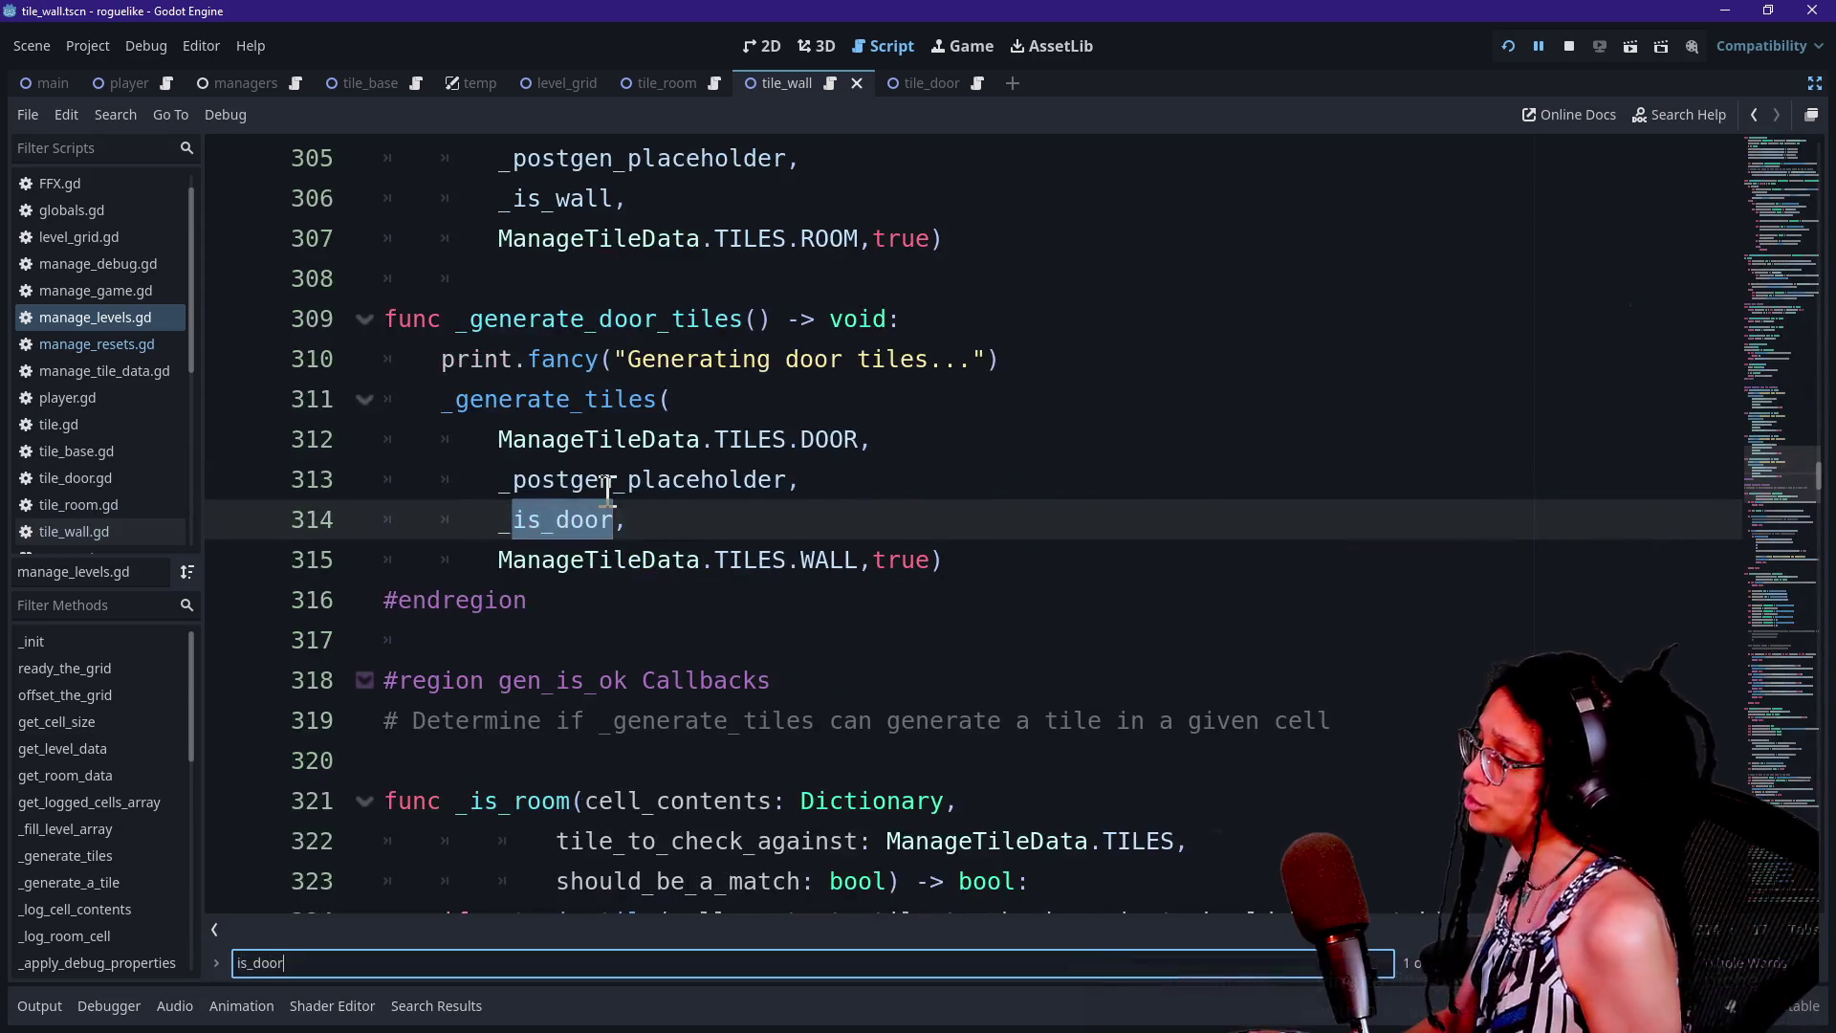
scroll(855, 467, up, 2)
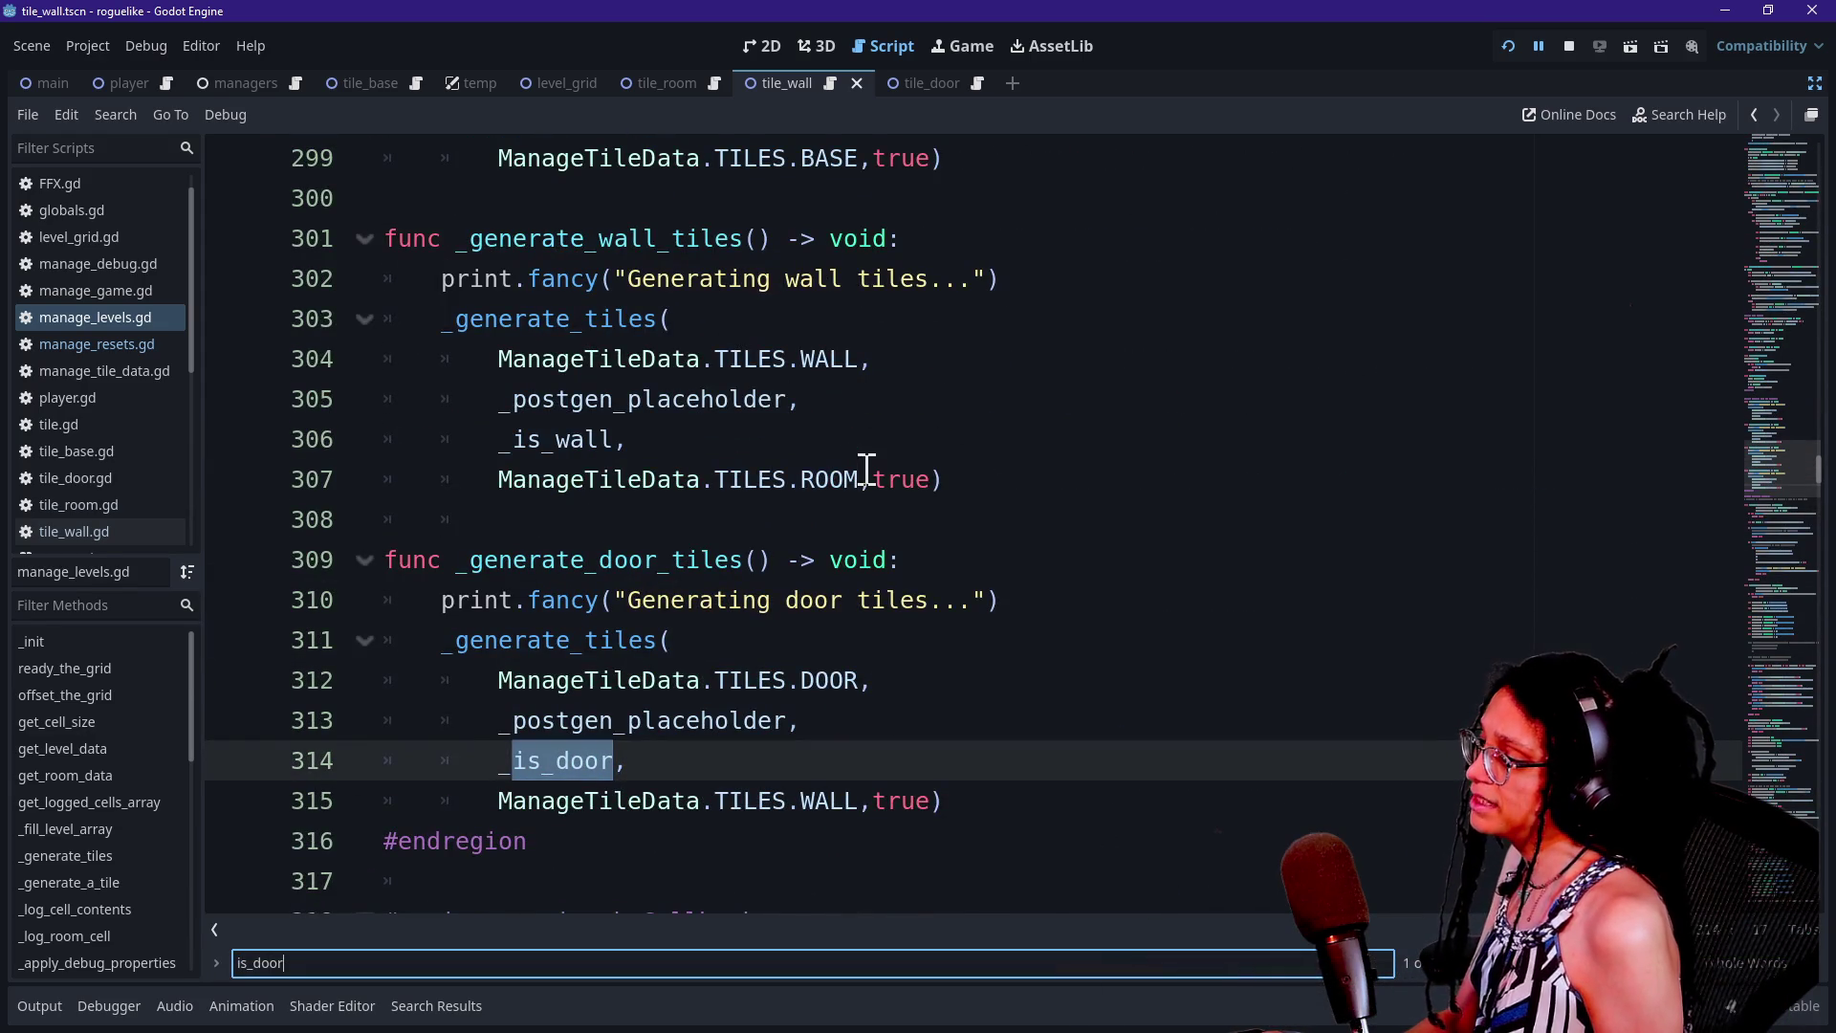
ctrl+click(555, 763)
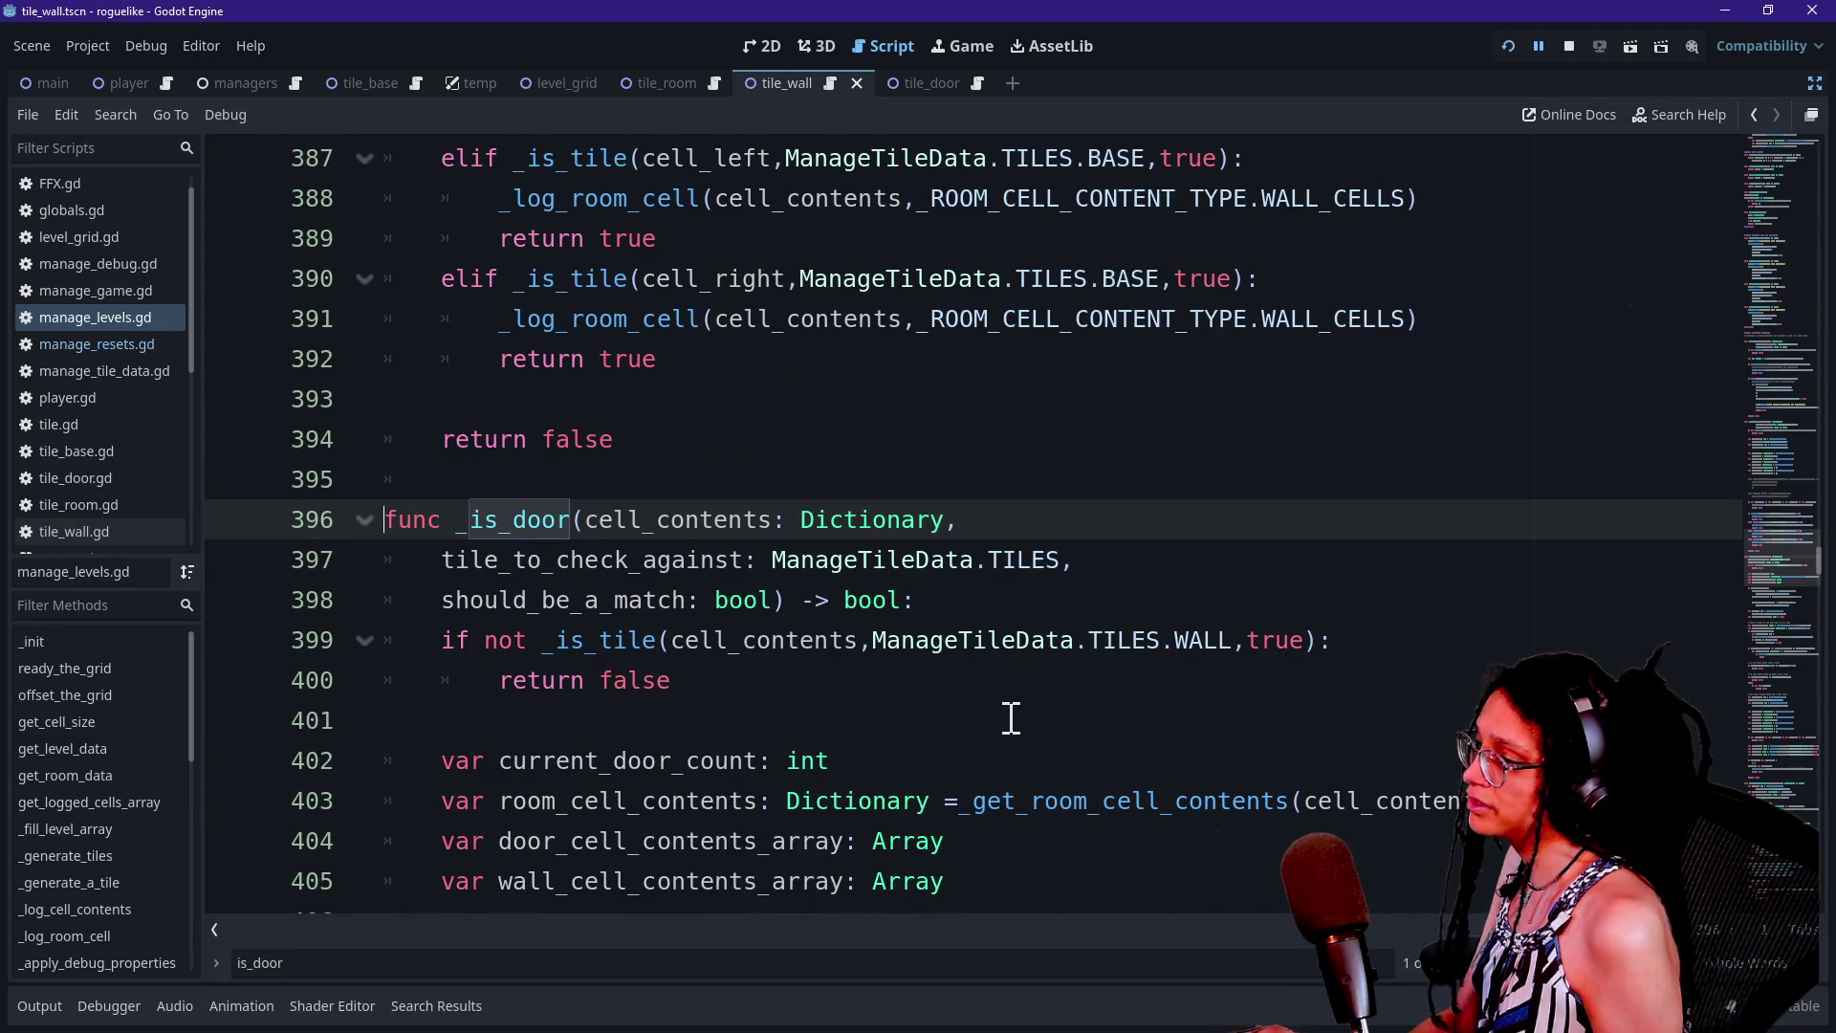
- Append 'is_recursion: bool = false' to the _is_door parameter list
click(782, 600)
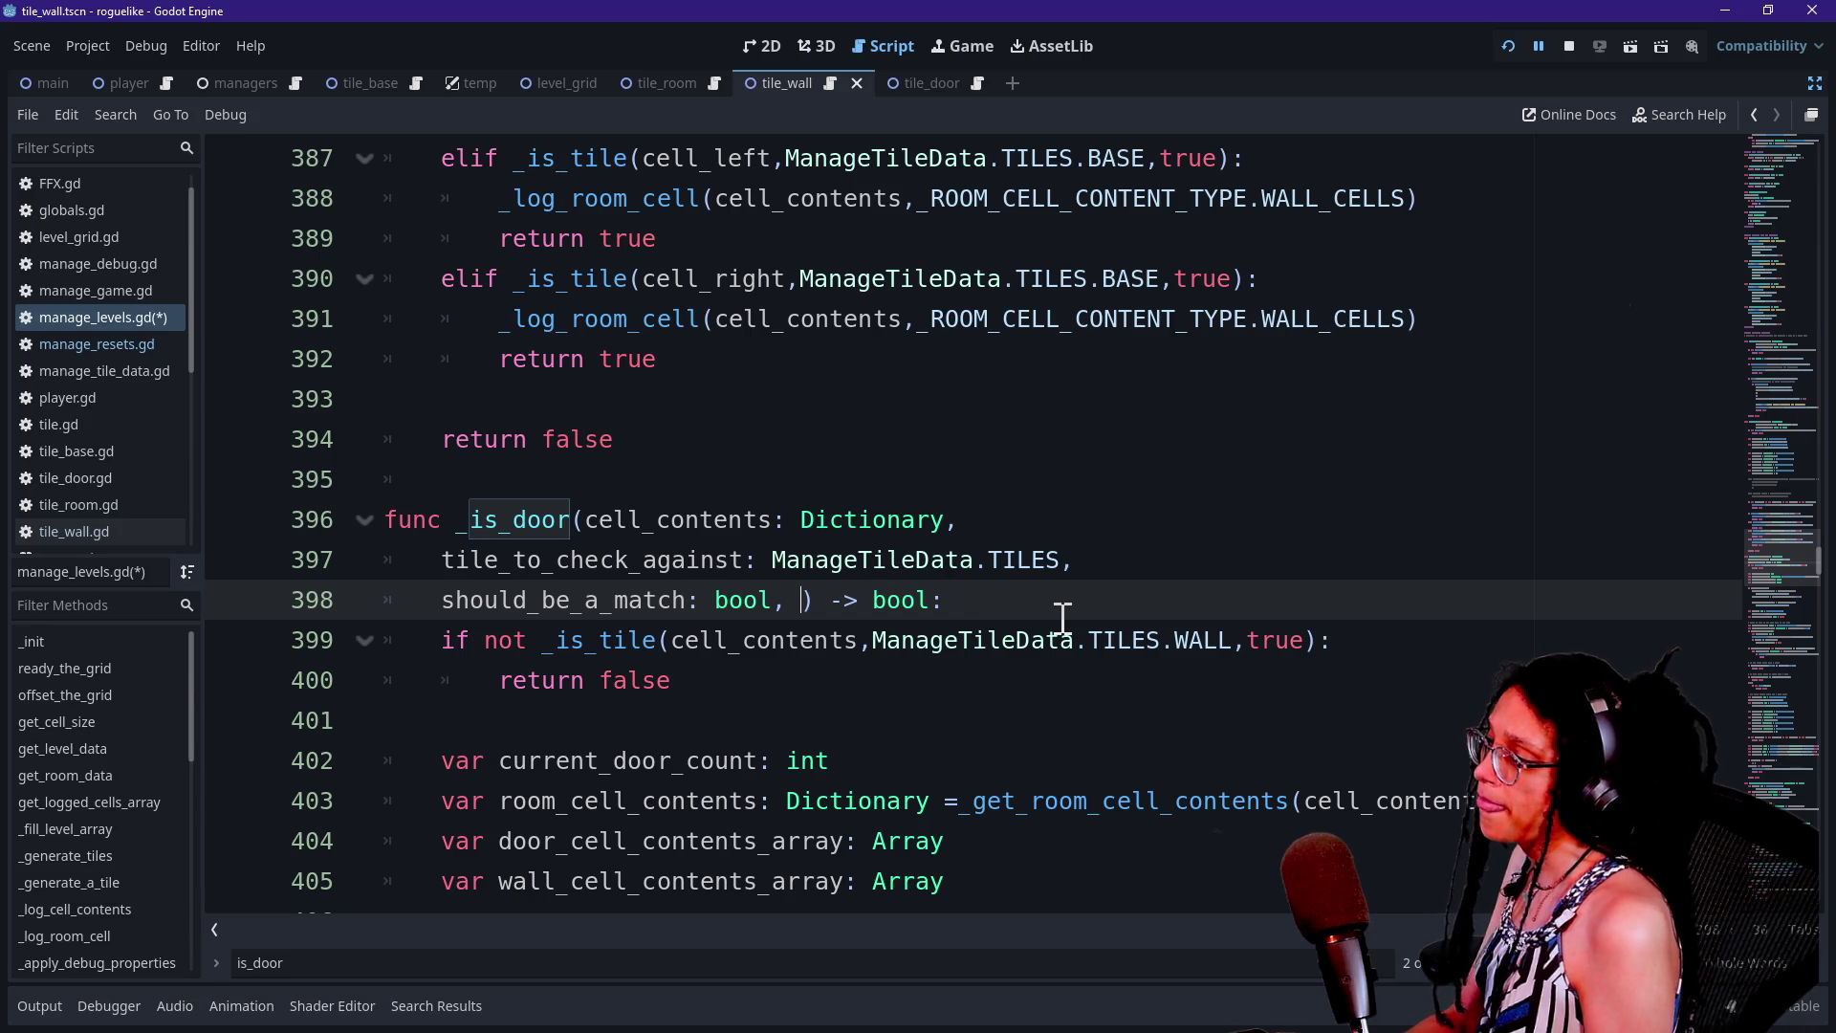
scroll(1062, 617, down, 3)
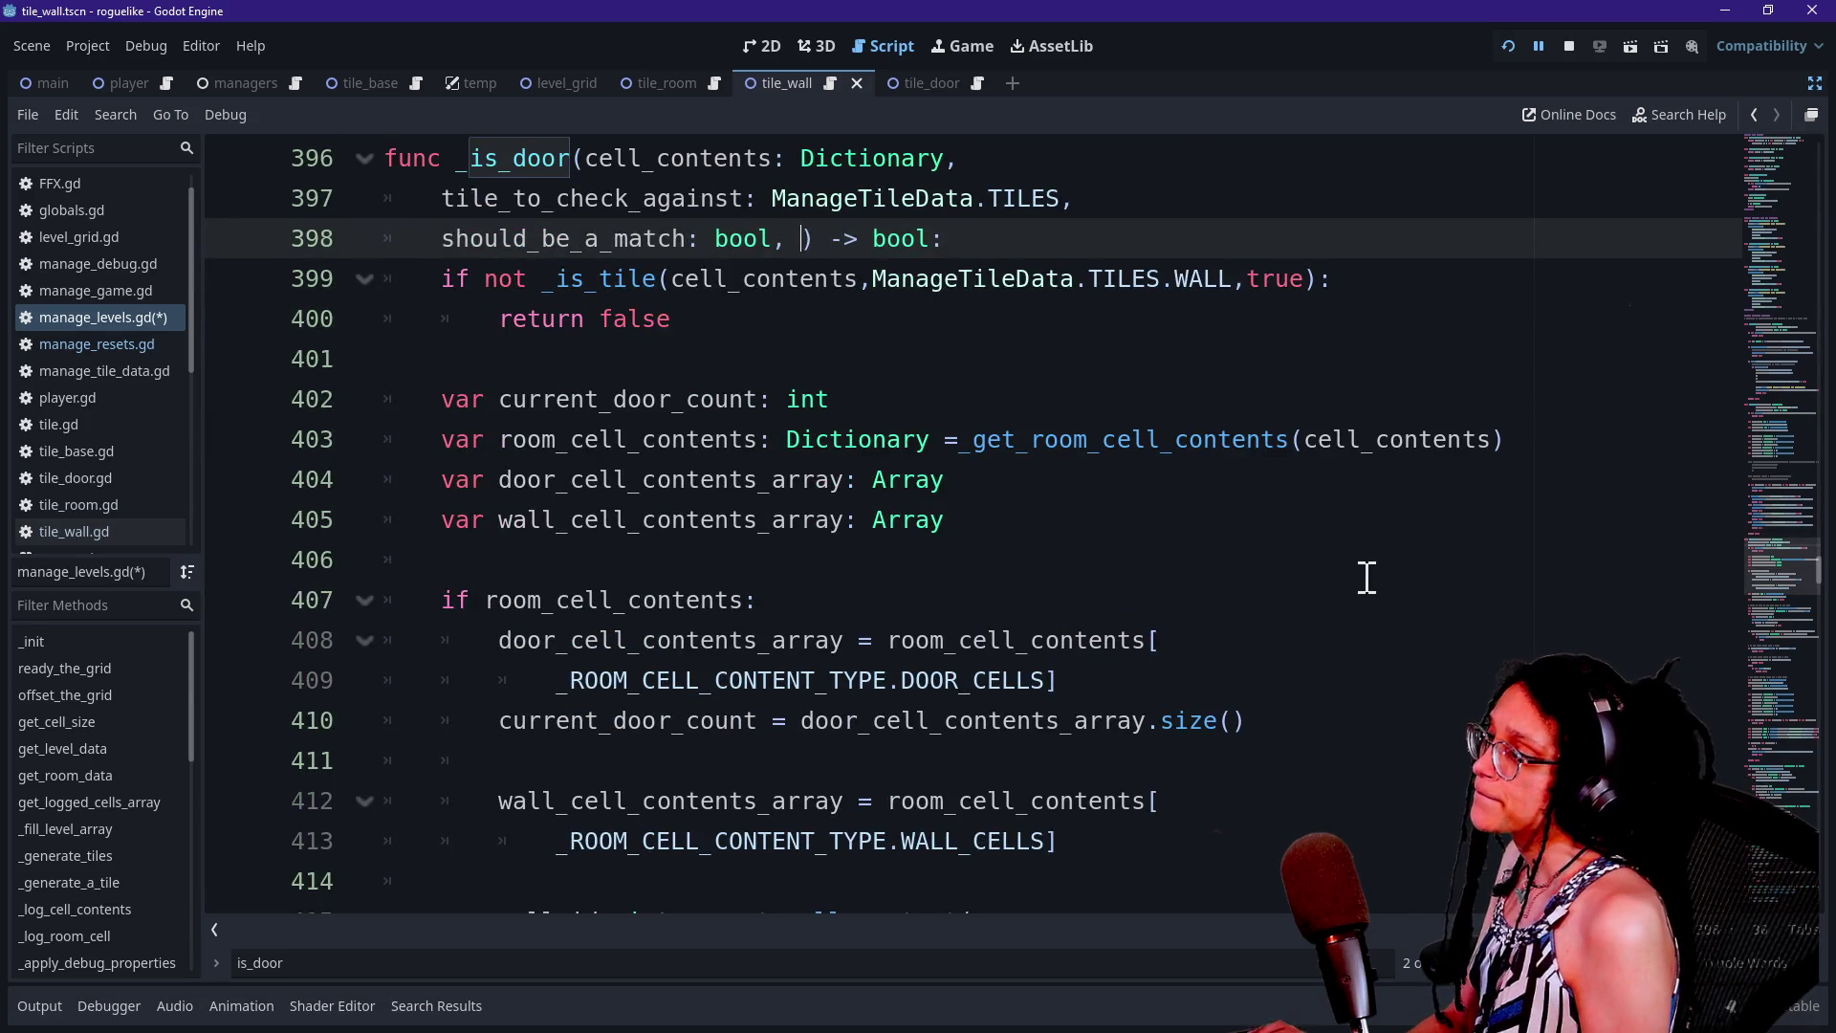
text(_recursion:)
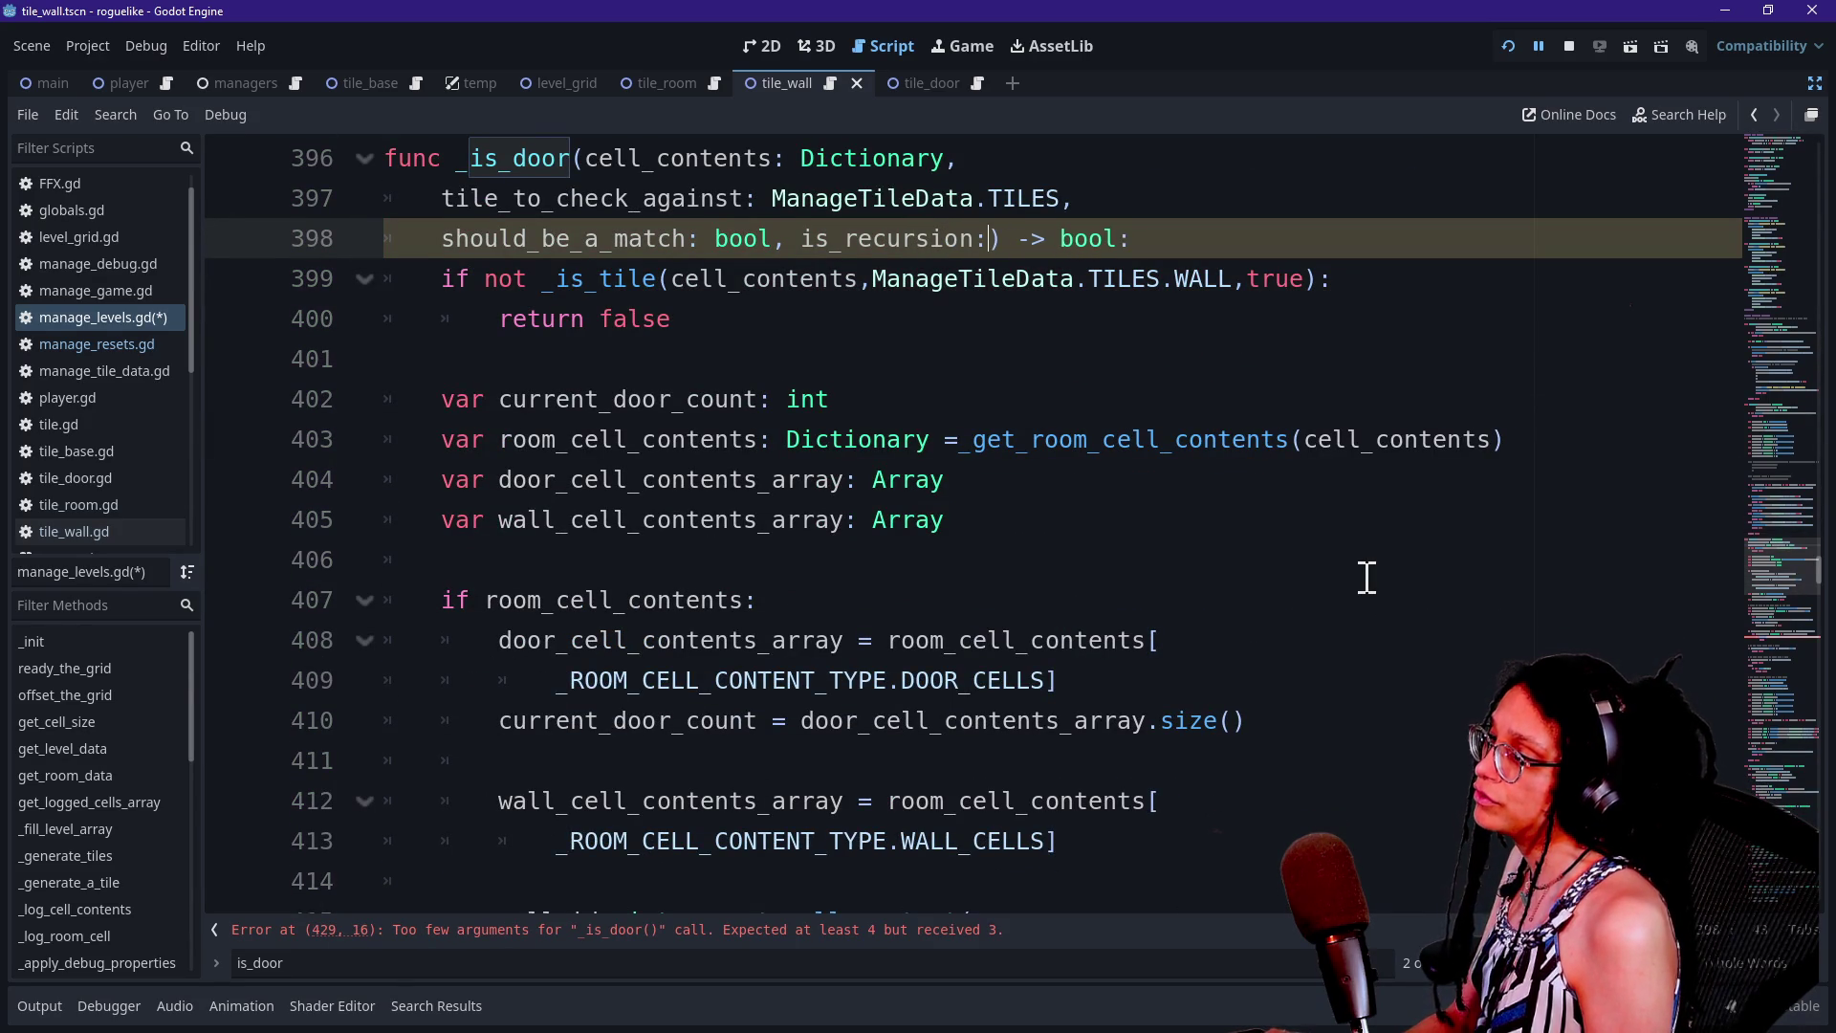
key(BackSpace)
key(BackSpace)
text(ool = false)
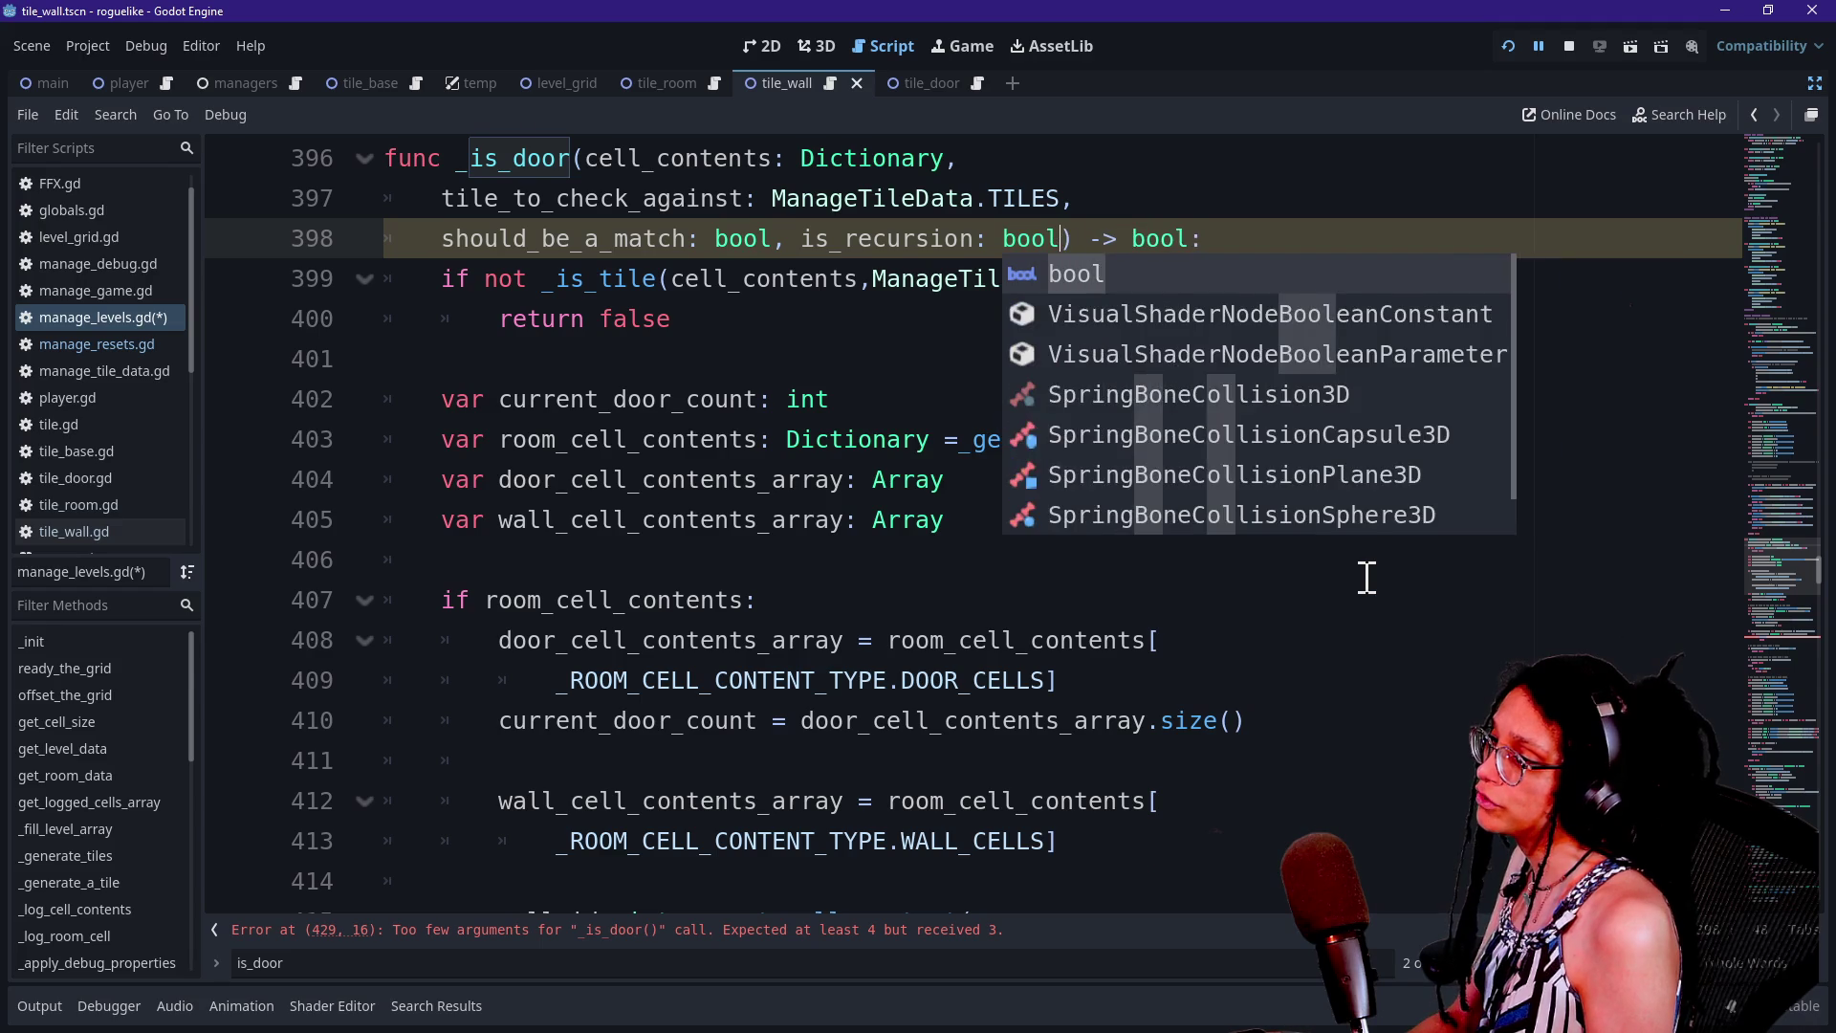
click(861, 640)
- Read through the _is_door body, including the last-cell check and last-wall comment
scroll(860, 647, down, 1)
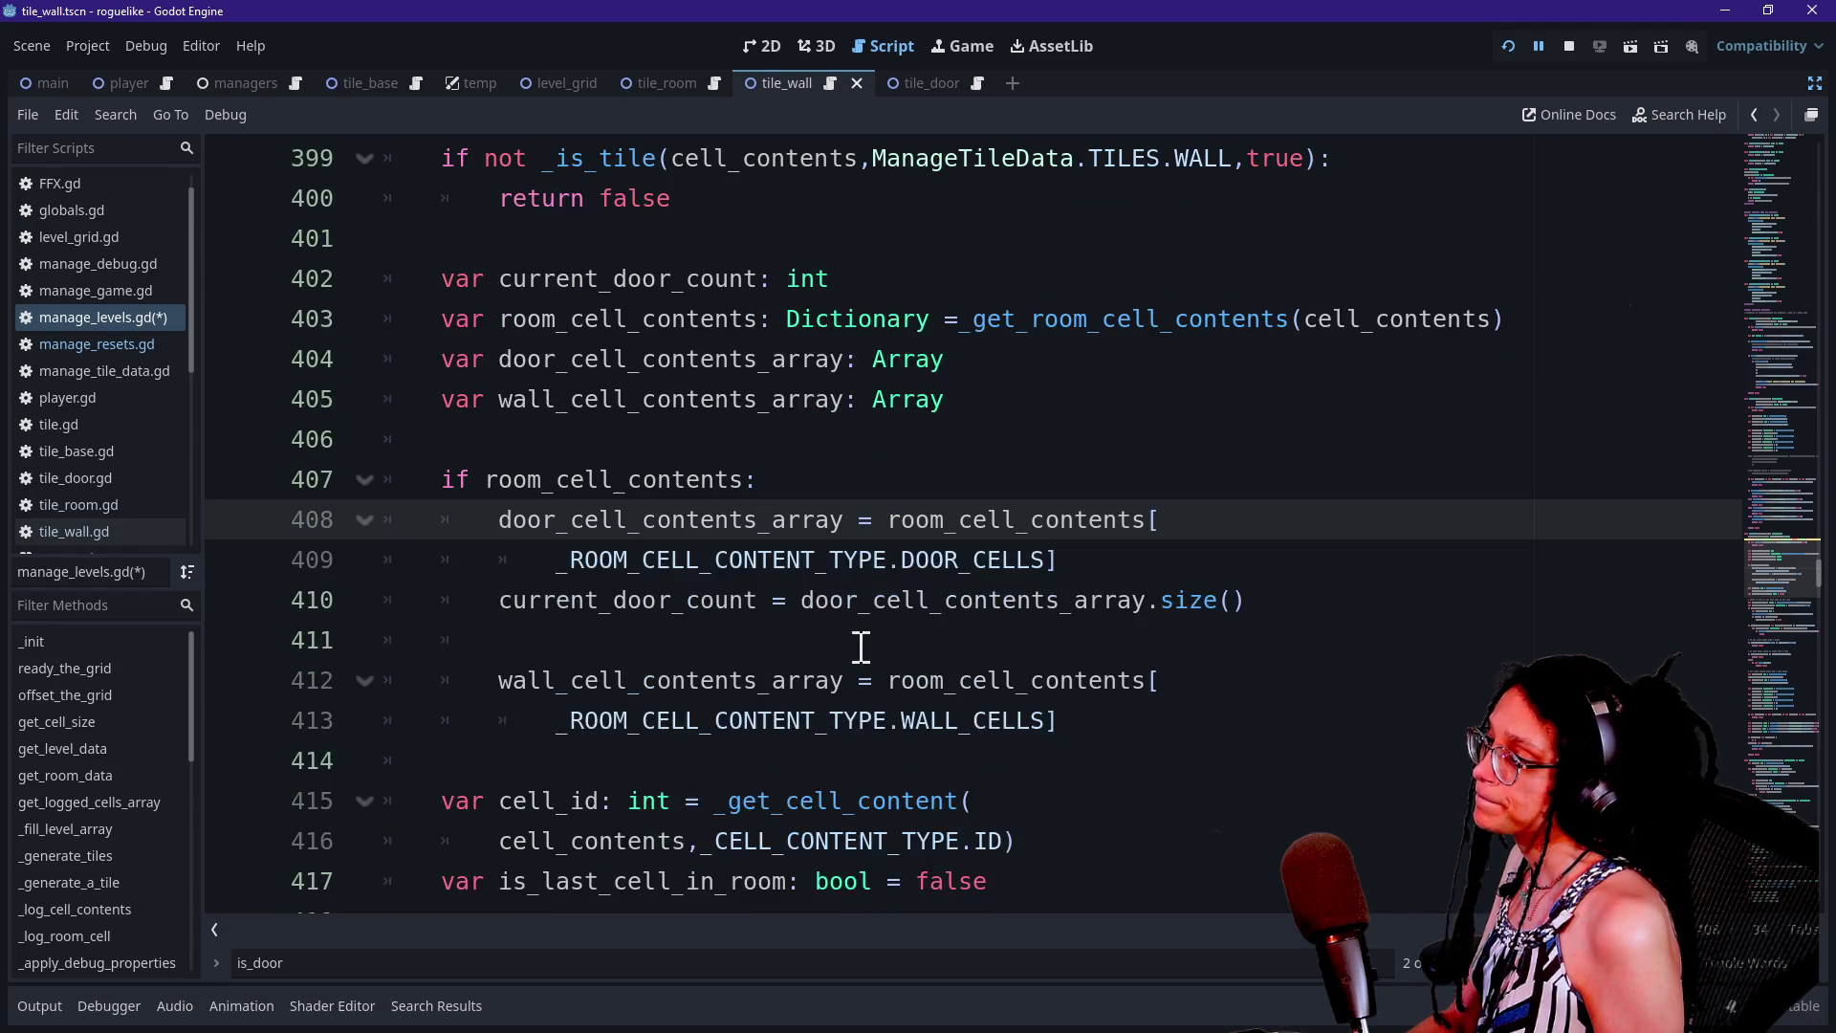
scroll(719, 608, down, 2)
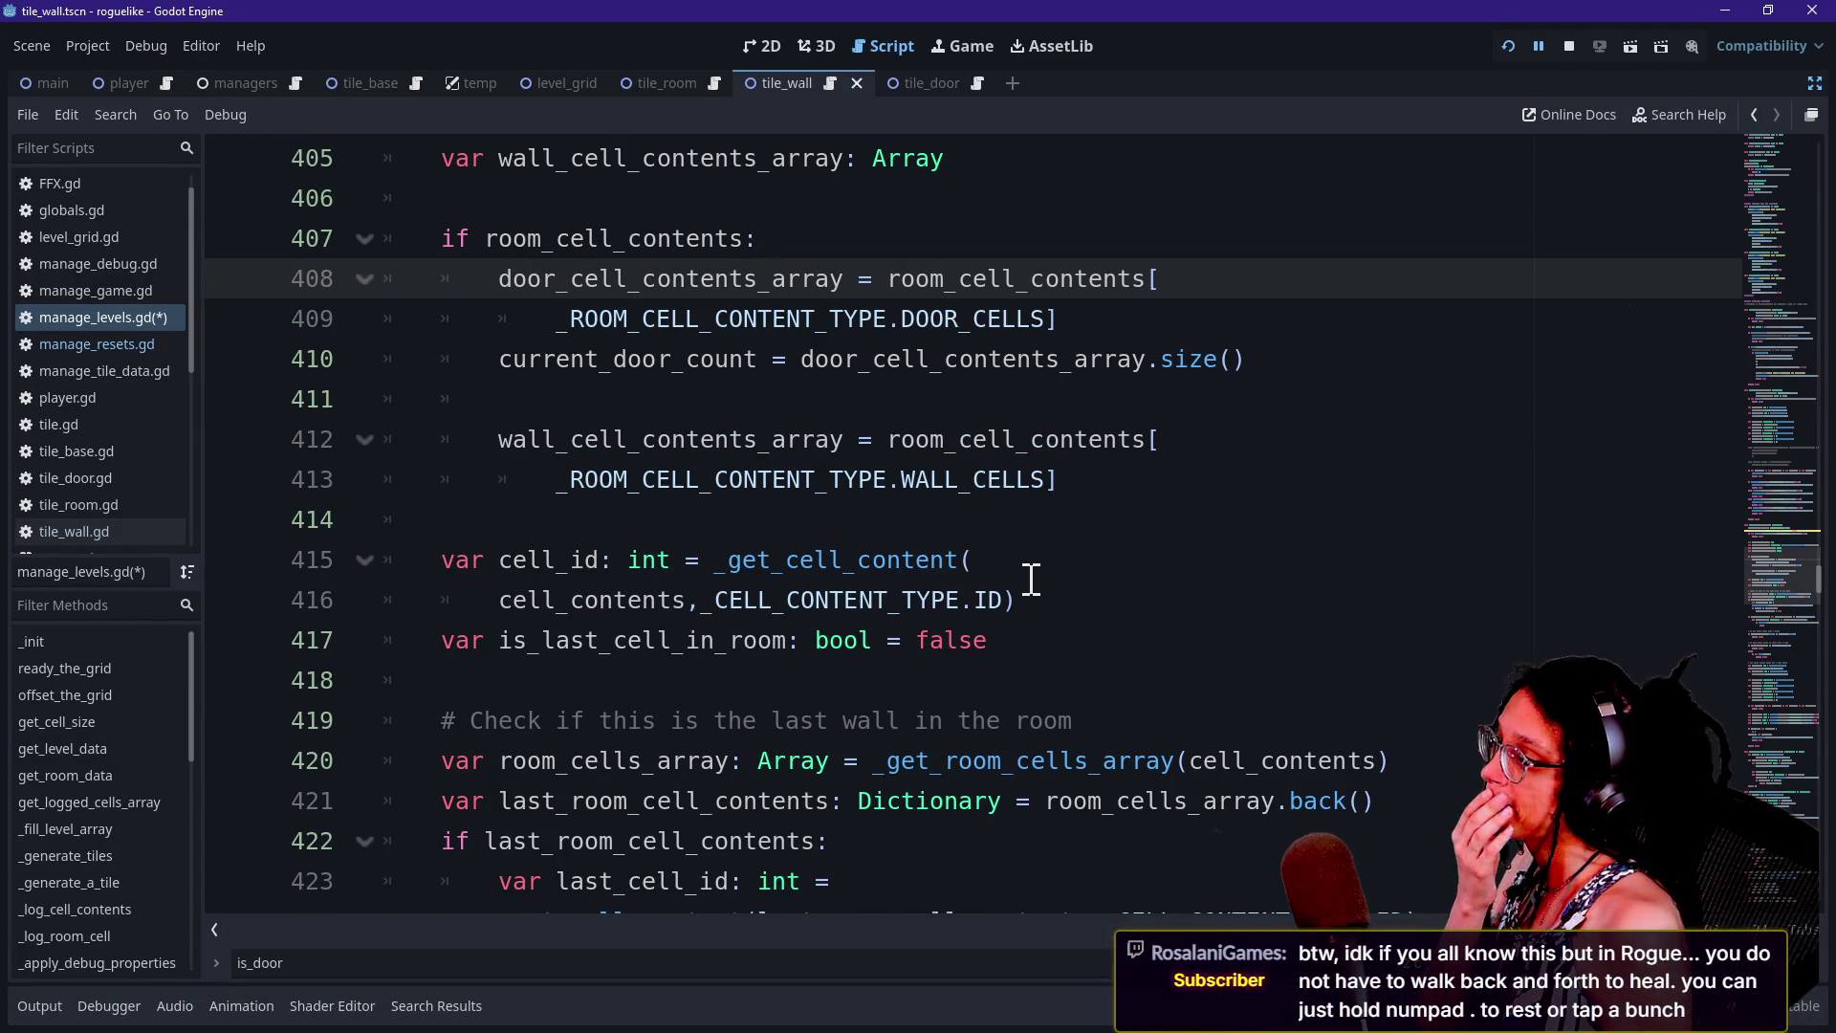
scroll(1031, 578, down, 1)
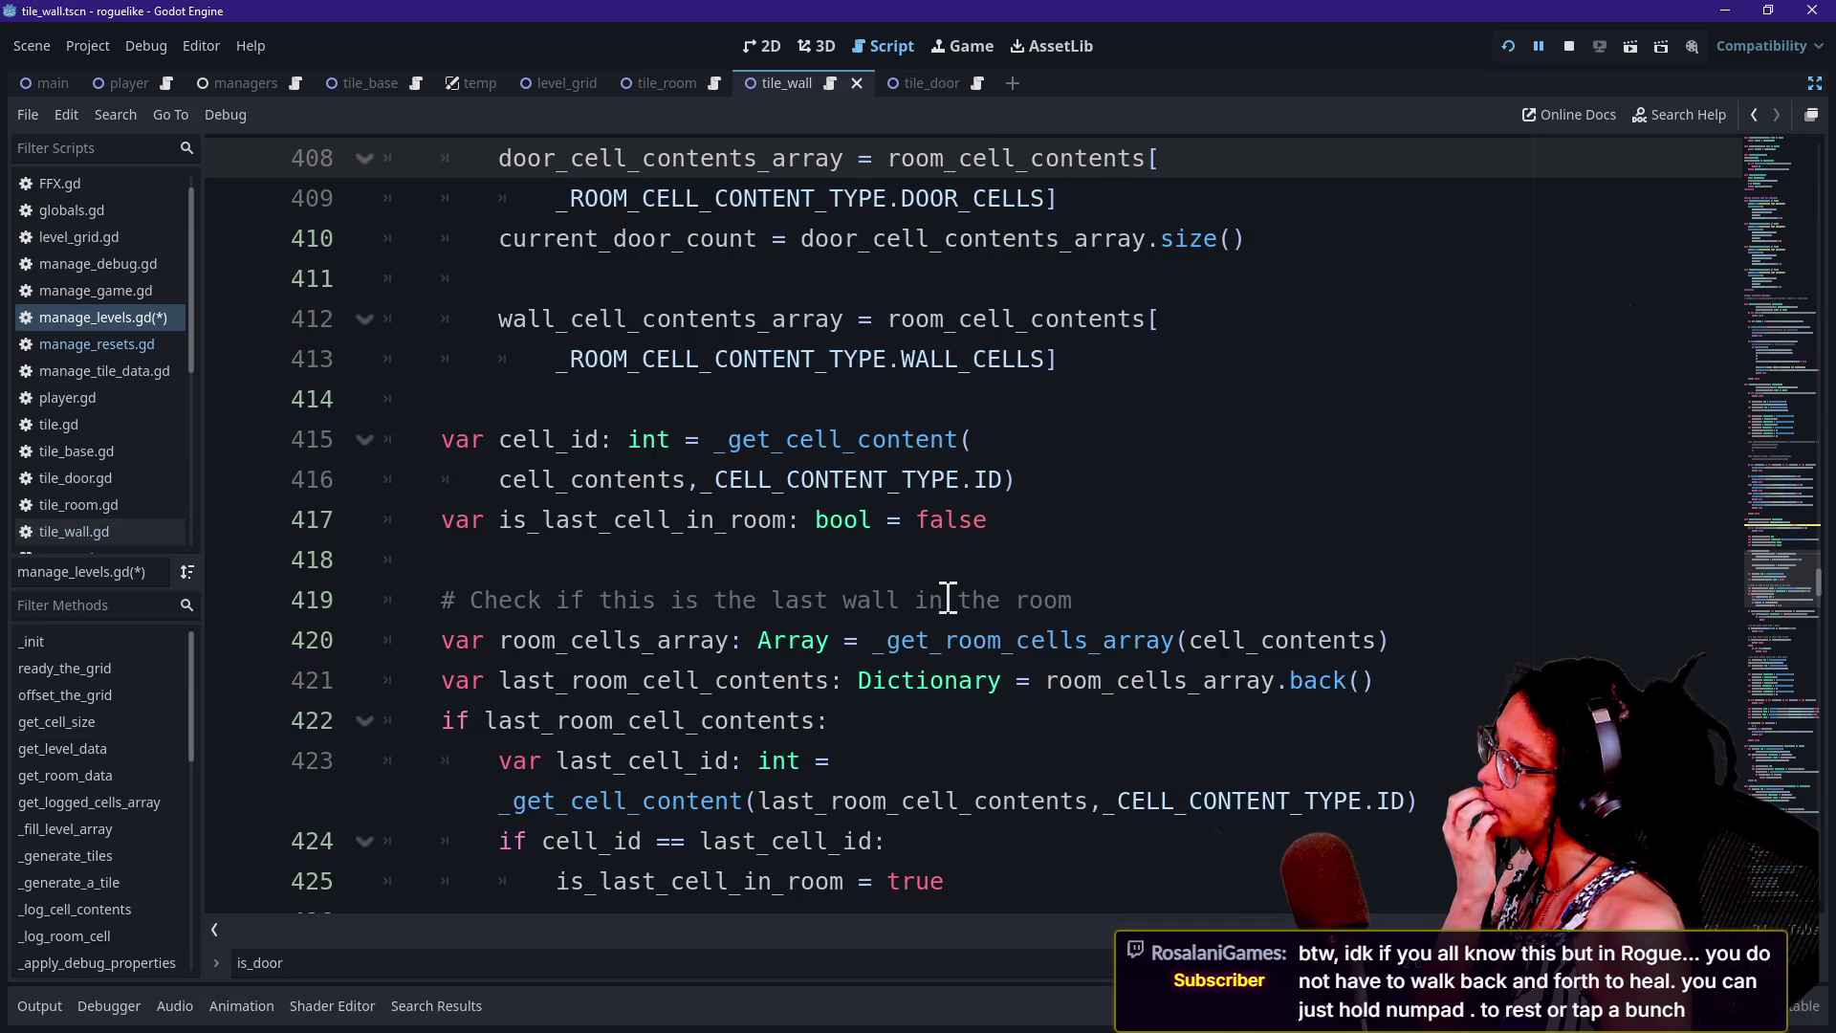
scroll(947, 599, down, 1)
scroll(948, 598, down, 1)
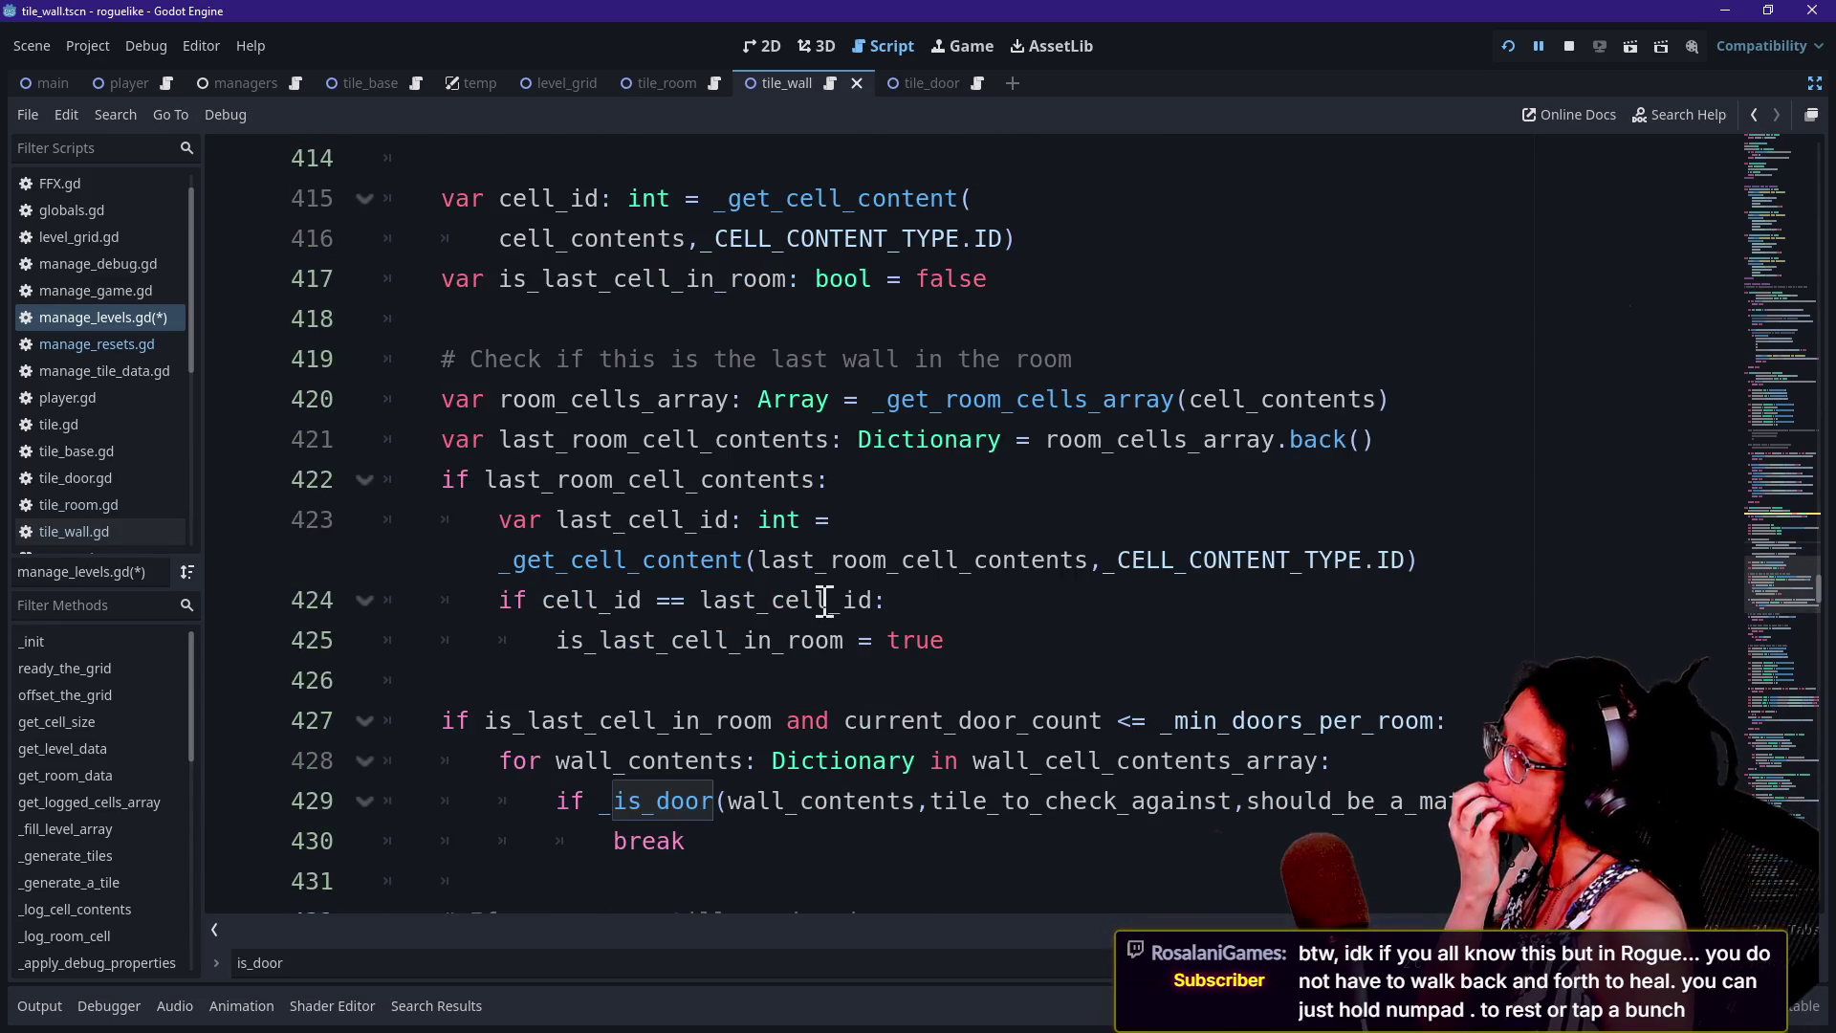
scroll(824, 600, up, 1)
click(824, 600)
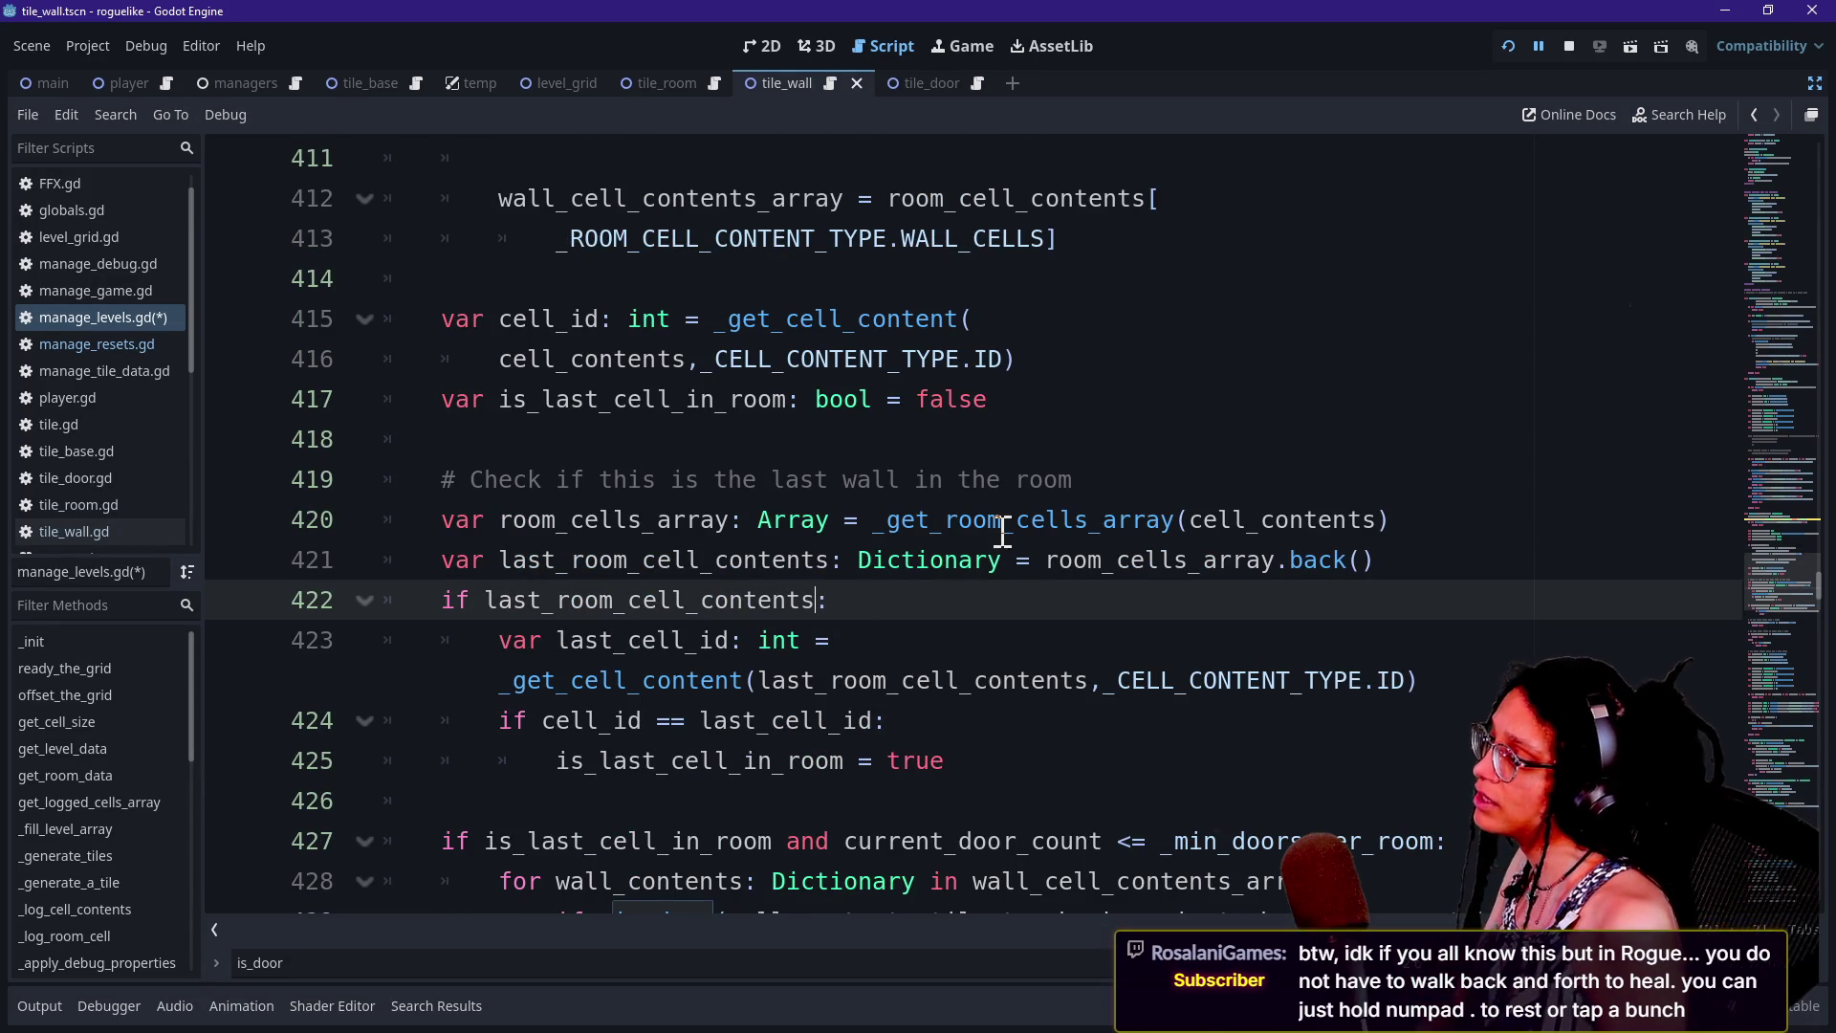
click(1023, 478)
- Step through the wall cells lines and go to the recursive _is_door call
key(Up)
key(Up)
key(Up)
key(Down)
key(Up)
key(Up)
key(Up)
key(Down)
key(Down)
key(Down)
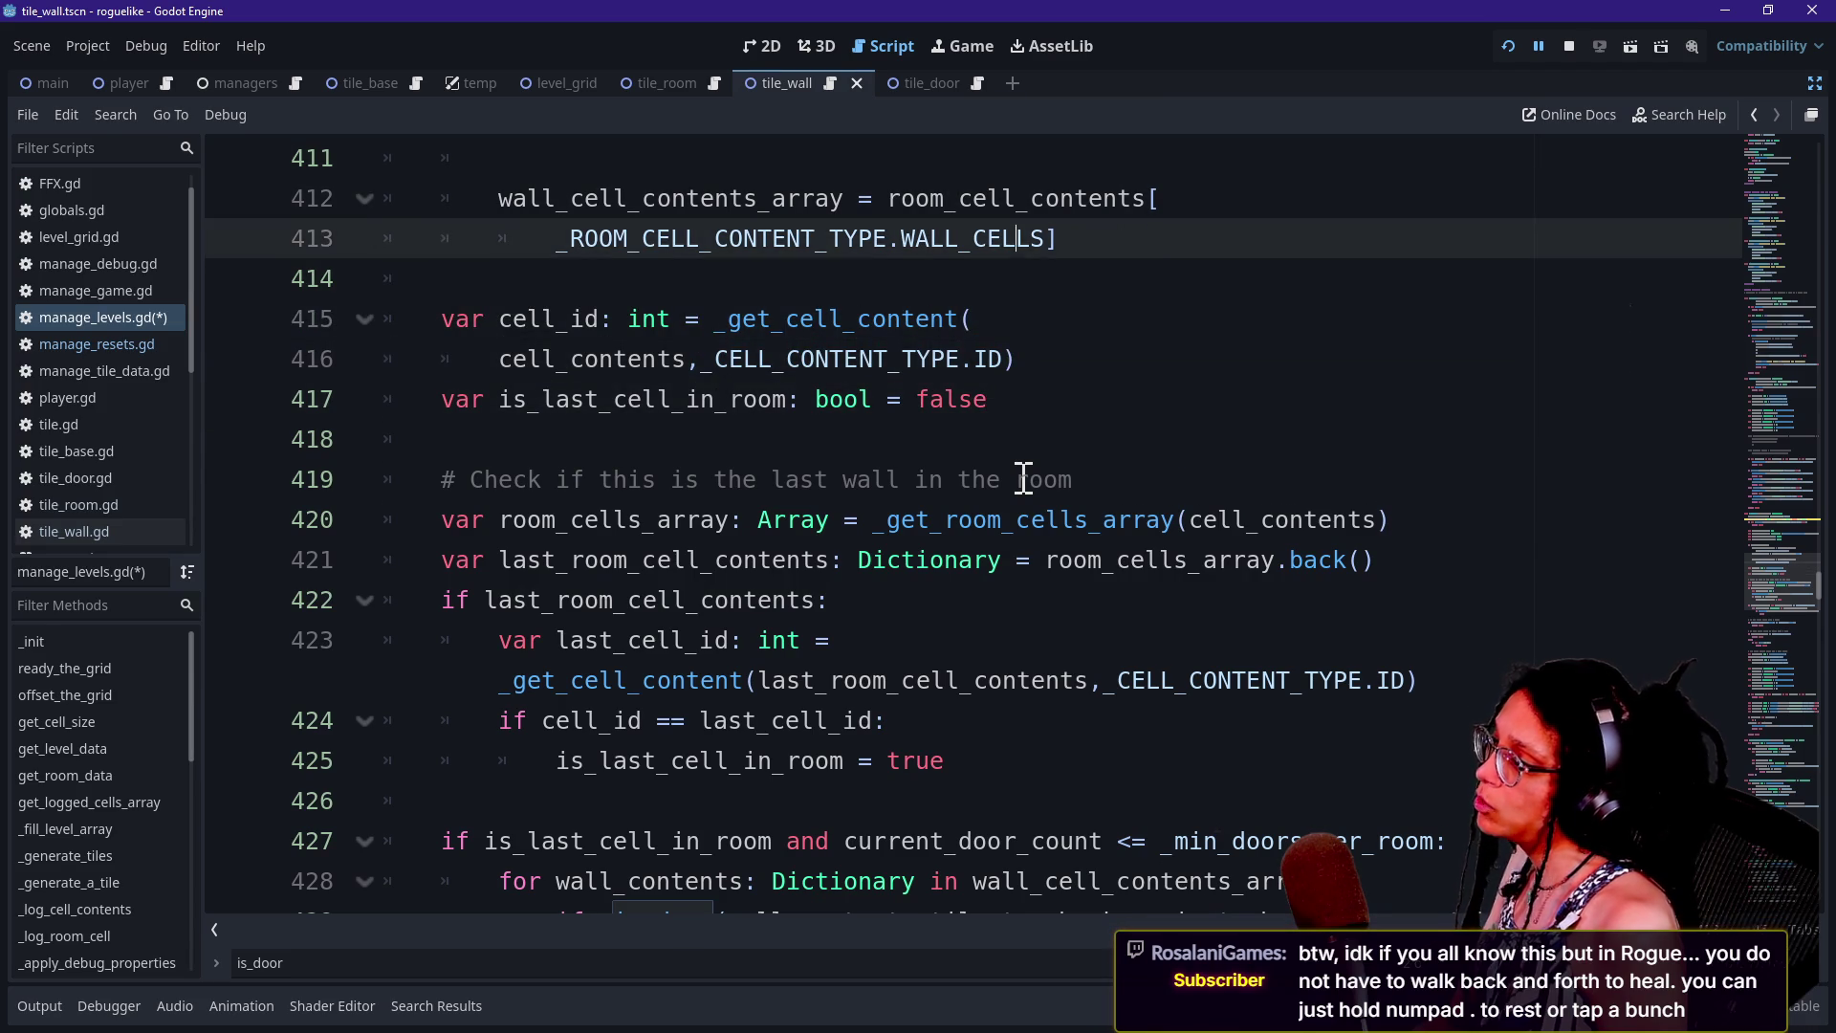
key(Up)
key(Up)
key(Up)
key(Up)
key(Up)
key(Up)
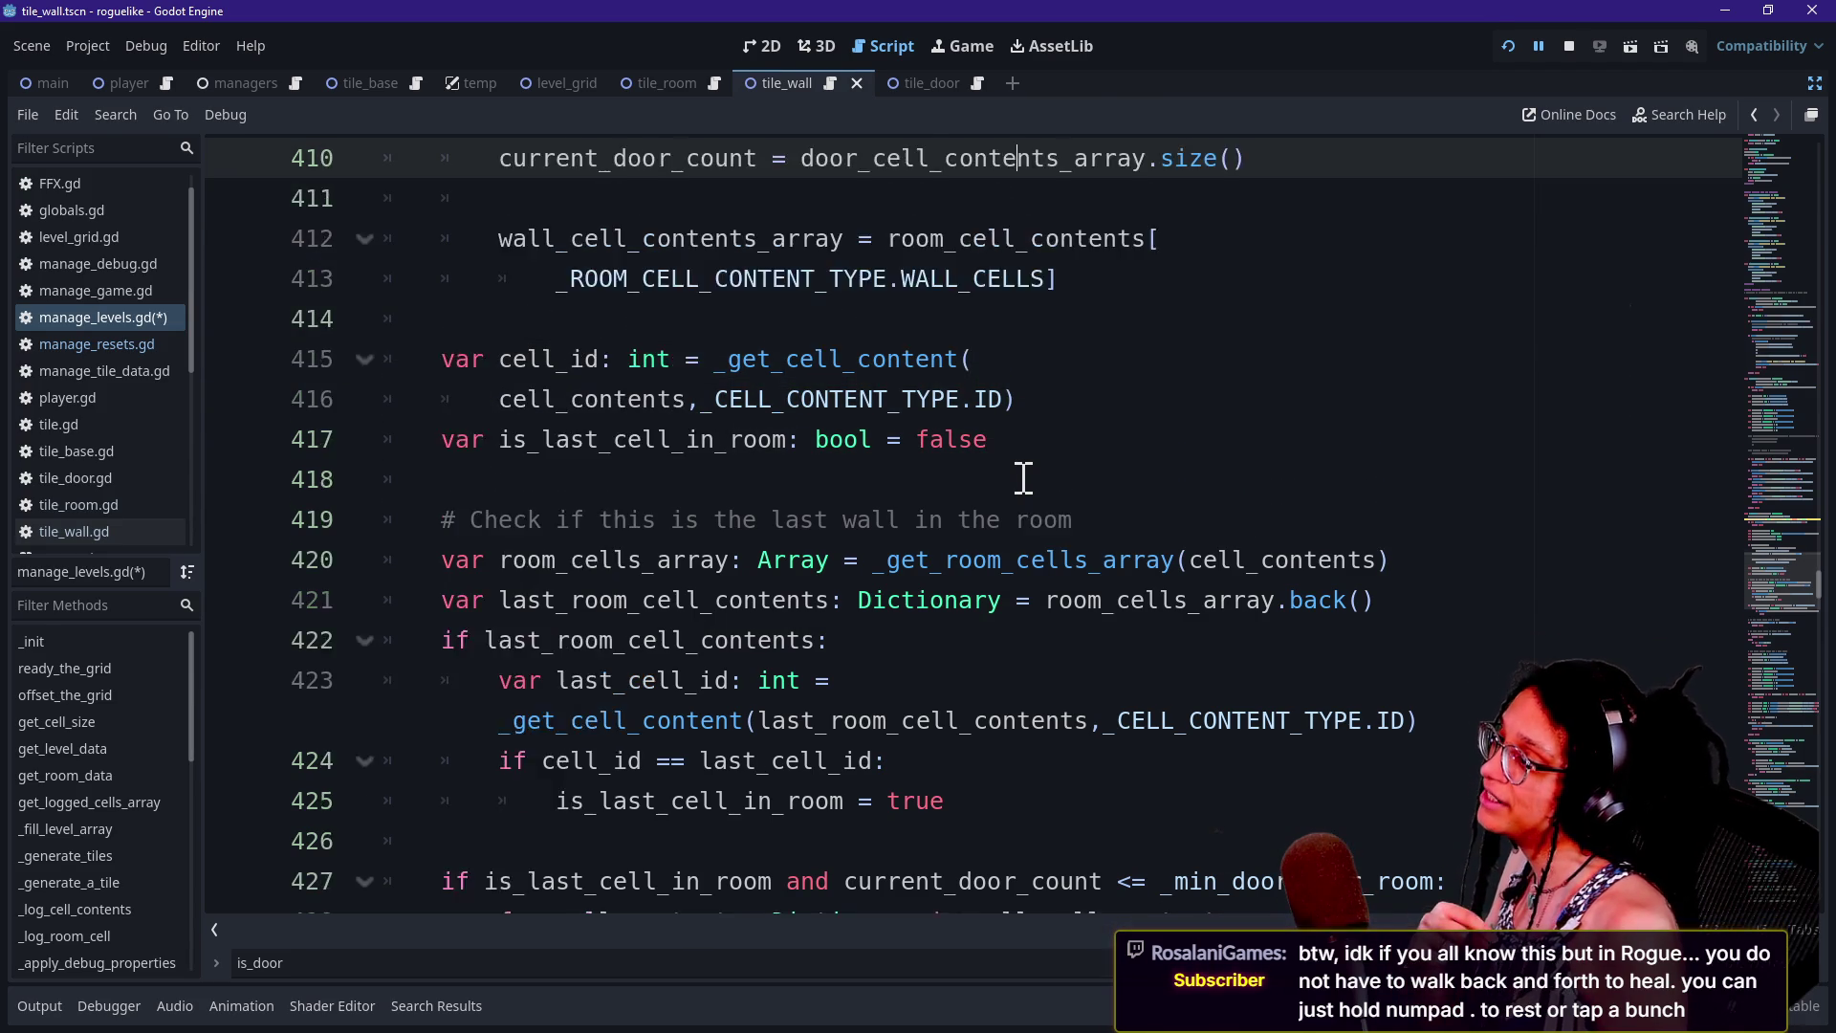
scroll(763, 555, up, 2)
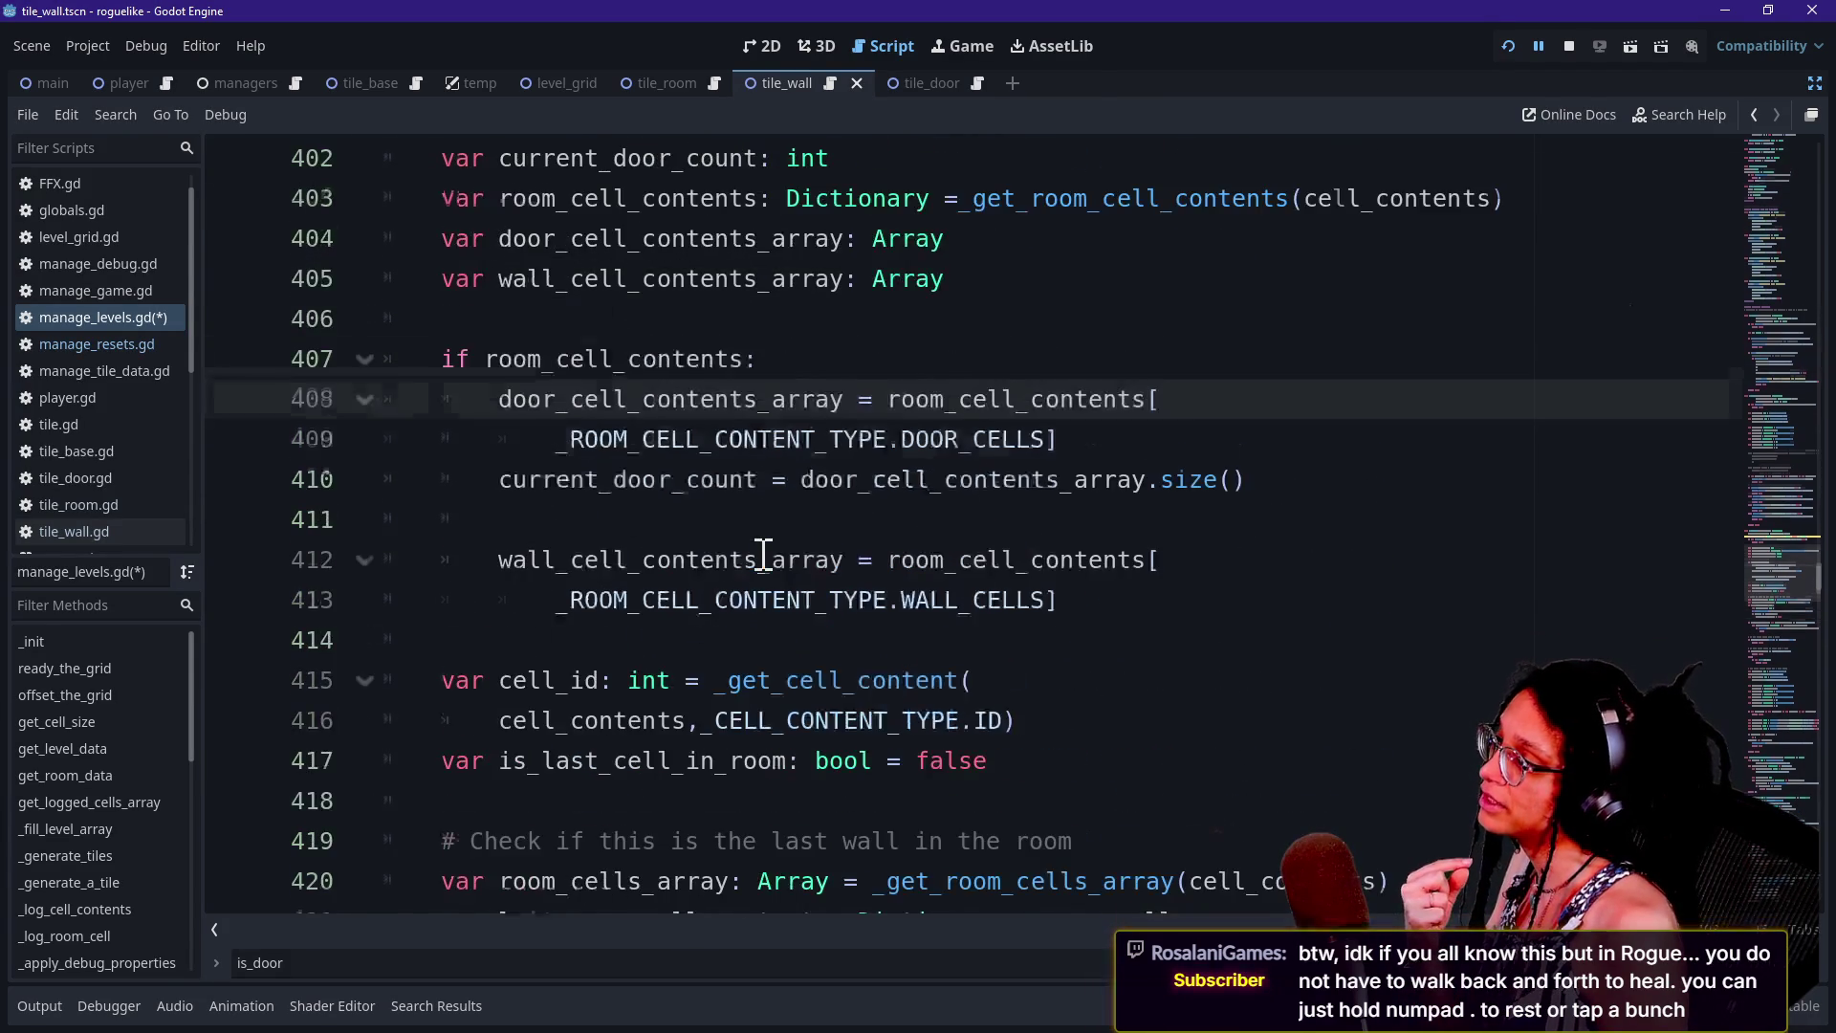
scroll(763, 555, down, 5)
scroll(763, 555, down, 1)
click(572, 561)
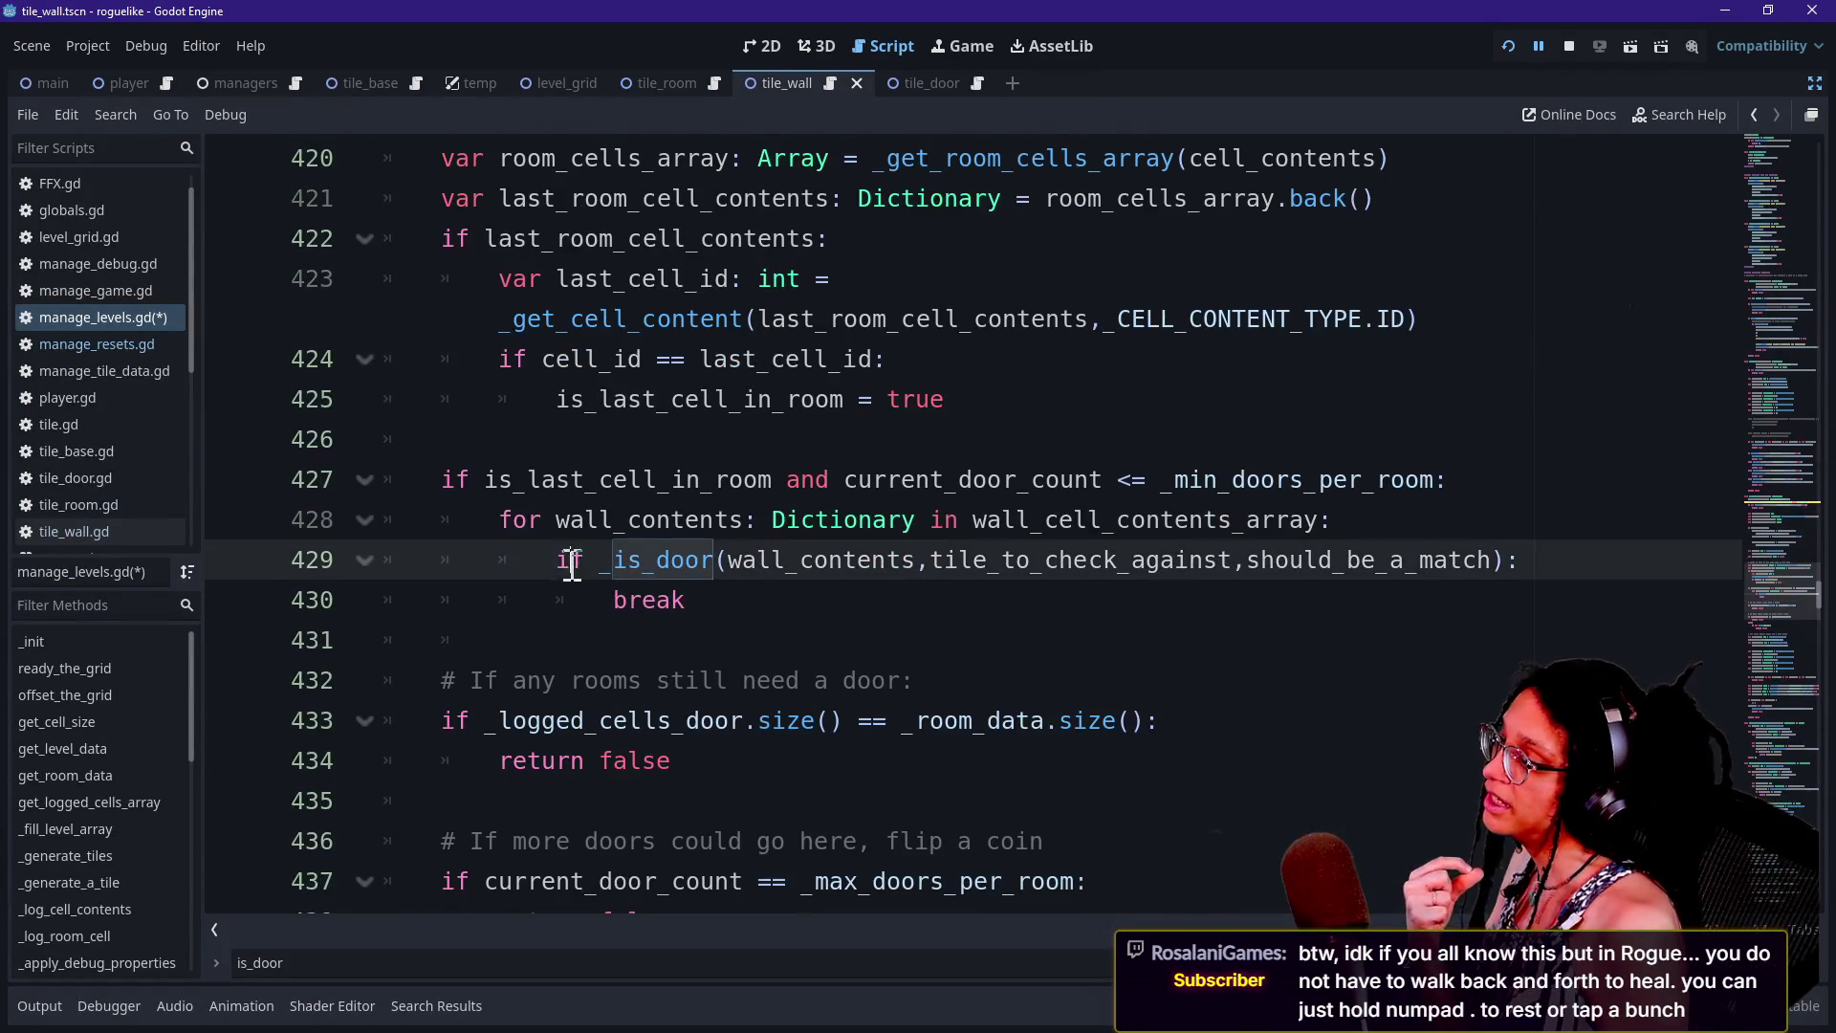
click(967, 585)
click(1487, 560)
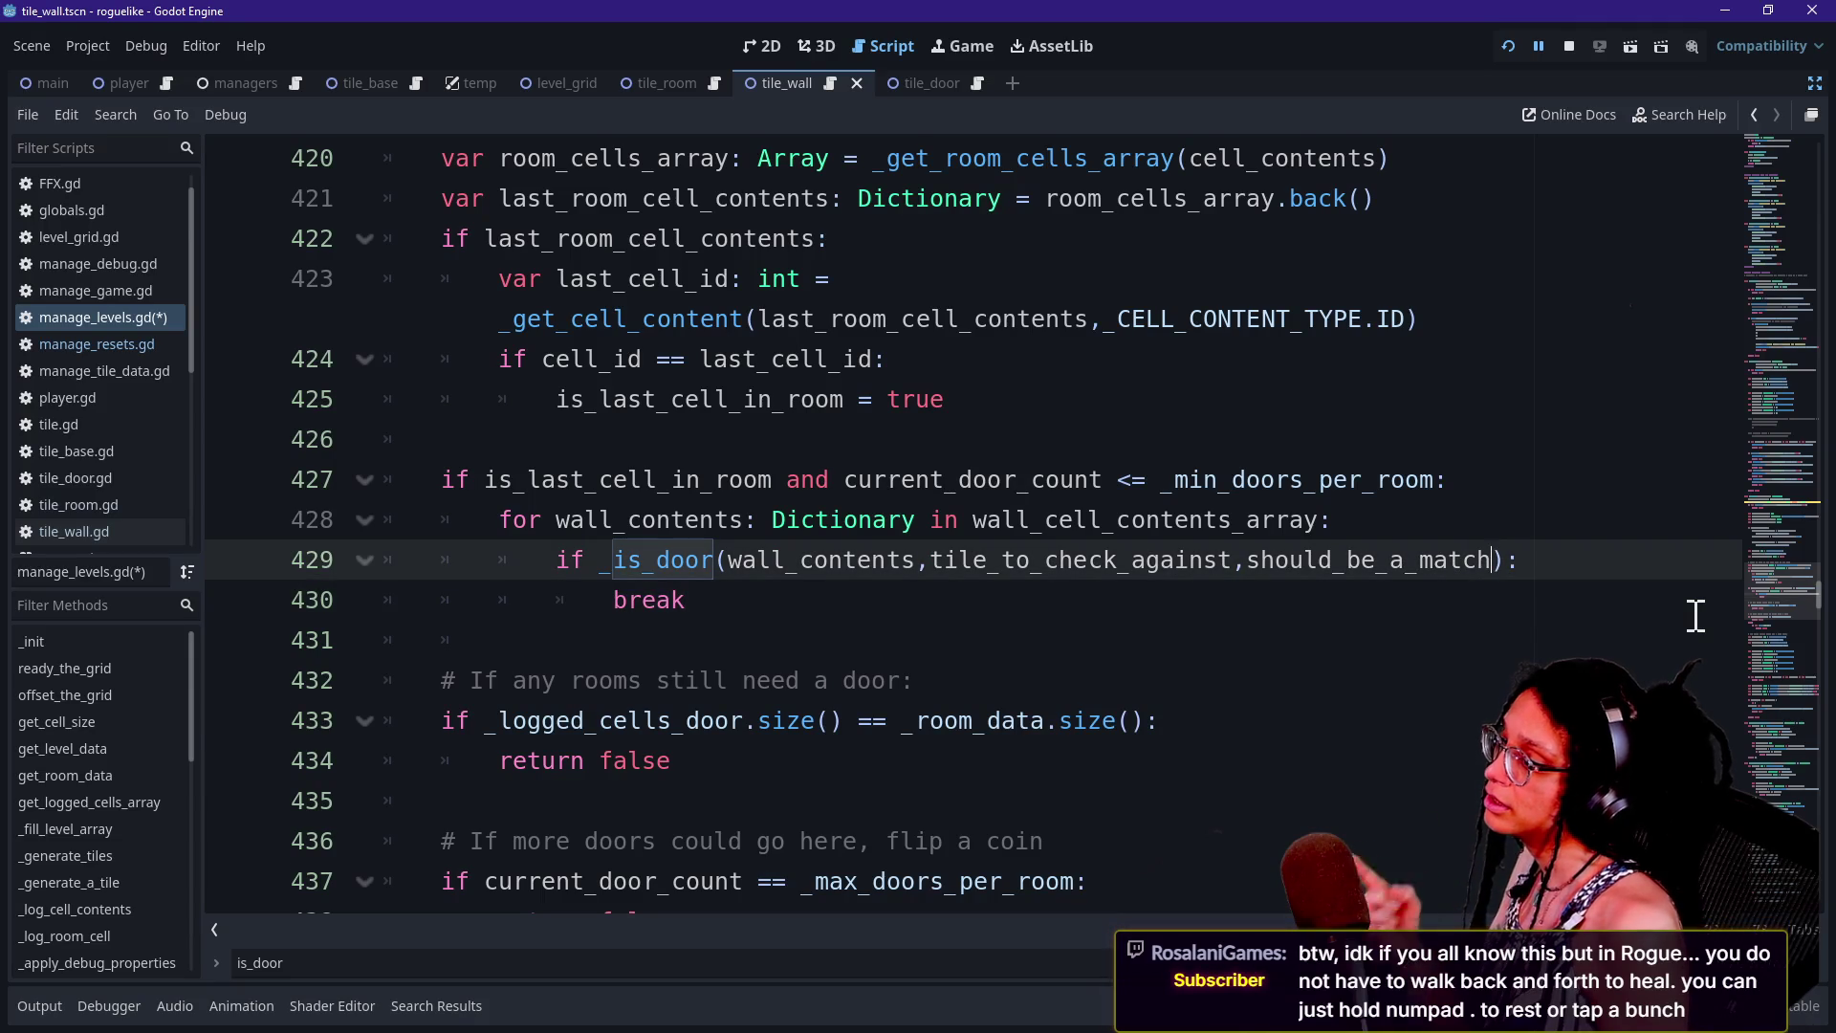
click(736, 559)
key(Return)
click(772, 481)
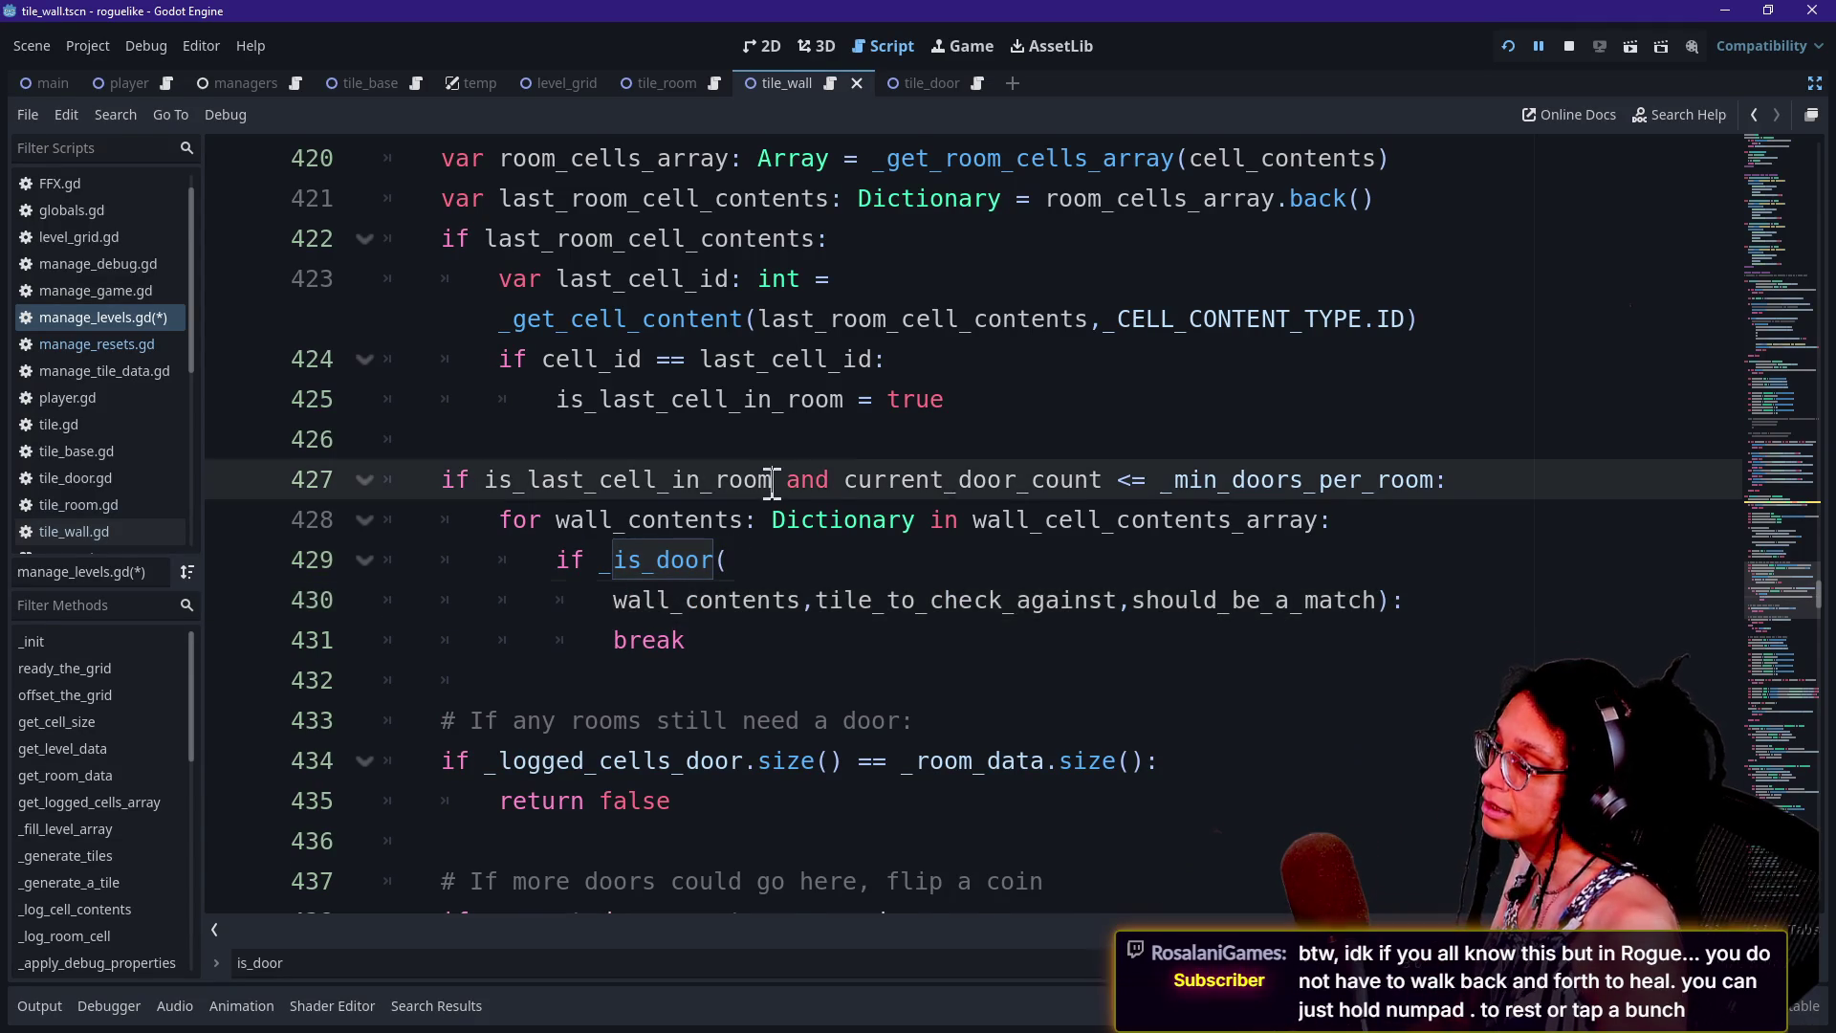
click(1134, 601)
key(Return)
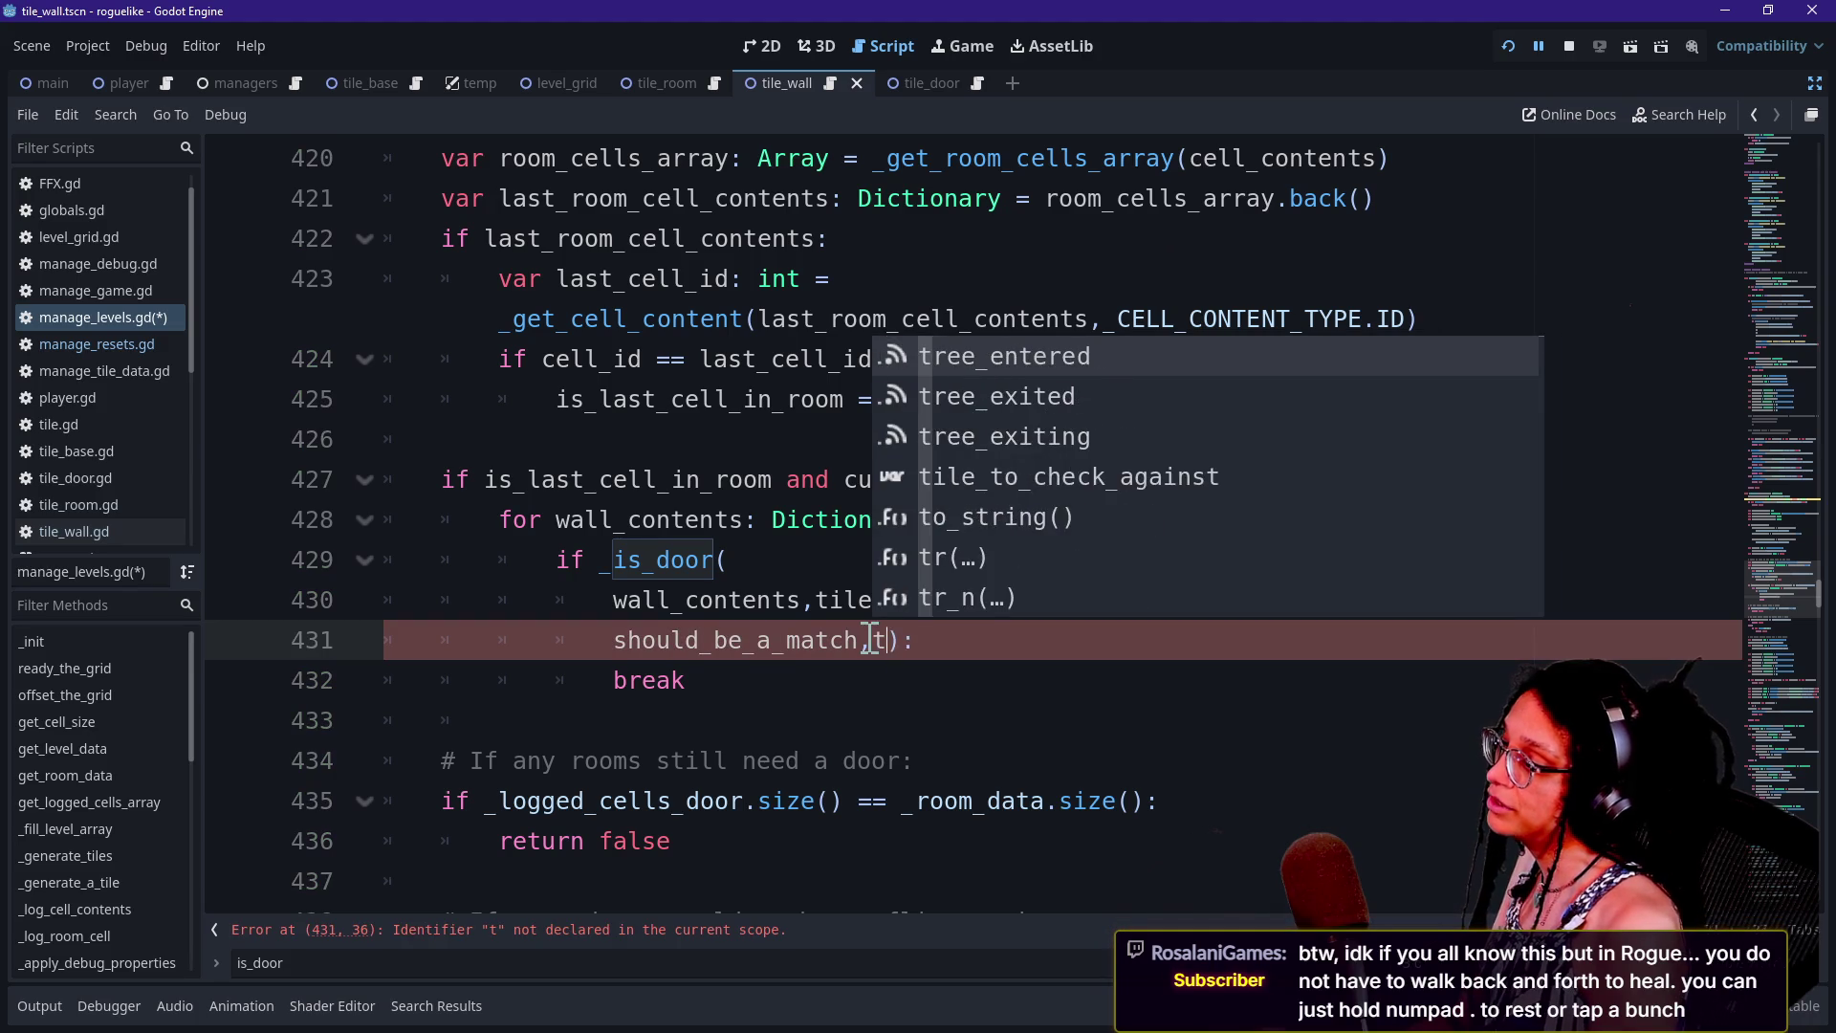
text(rue)
click(728, 600)
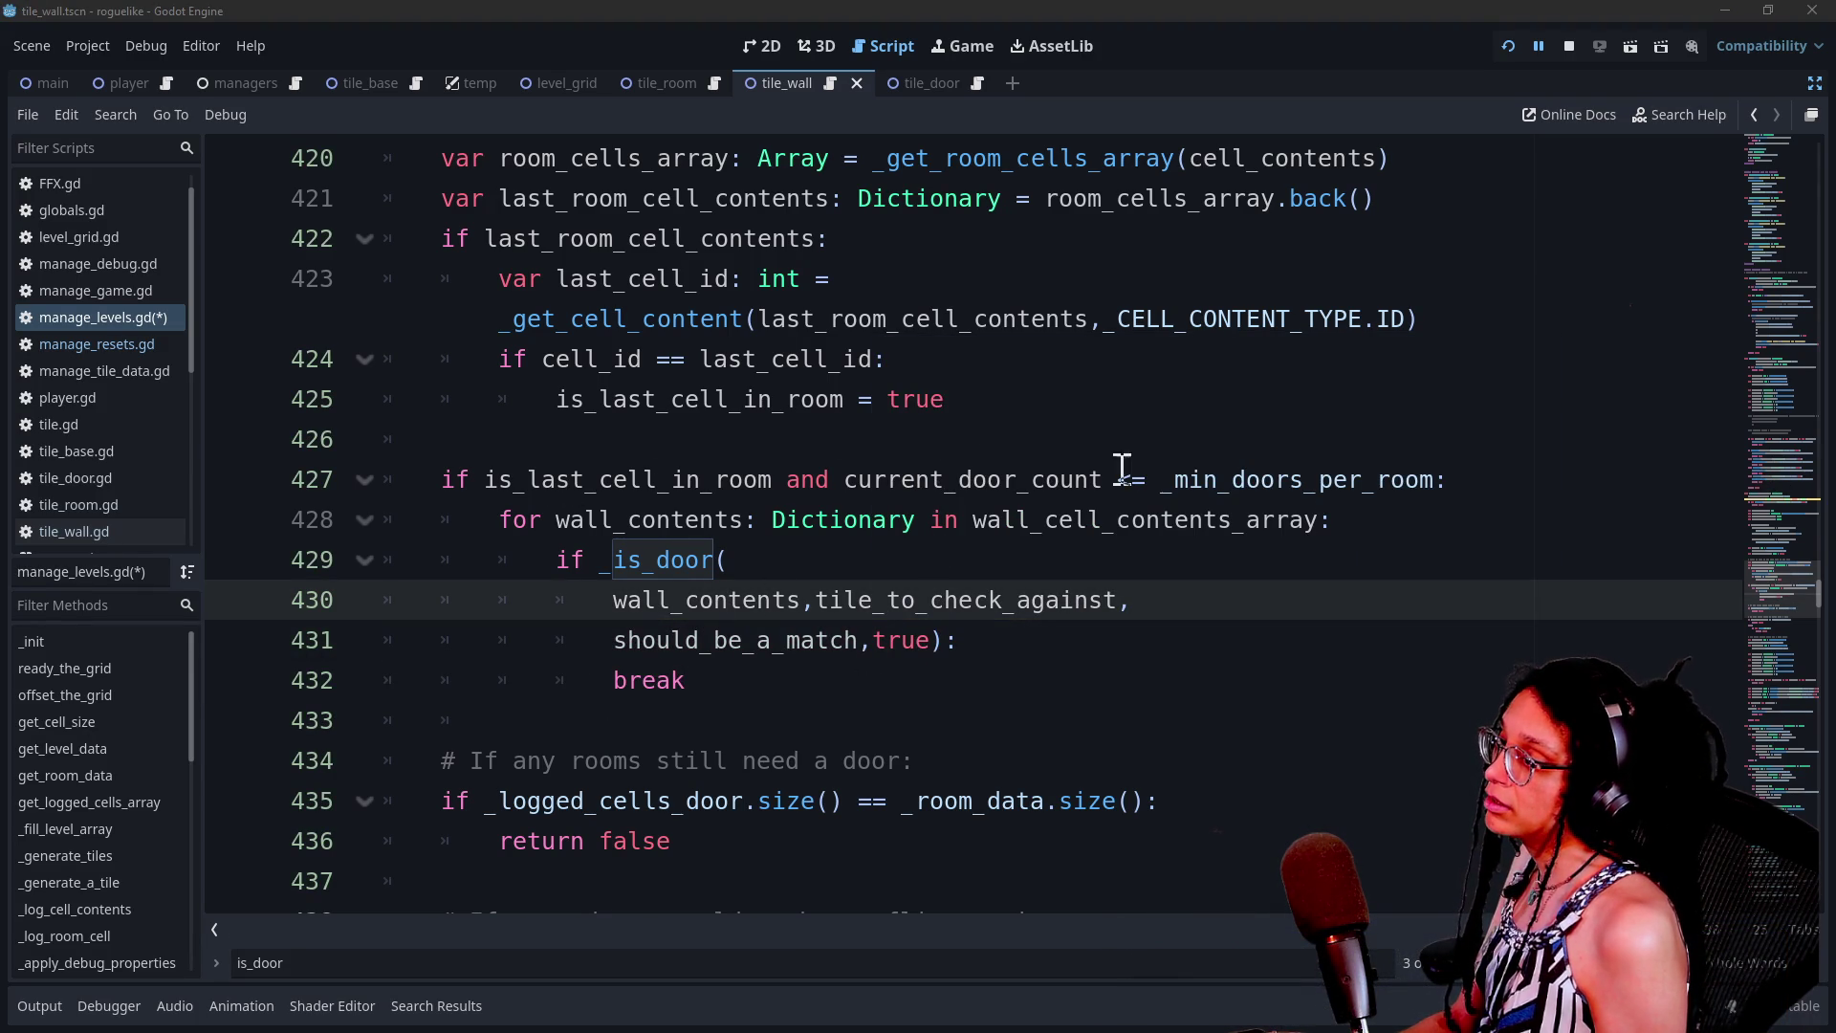
click(848, 479)
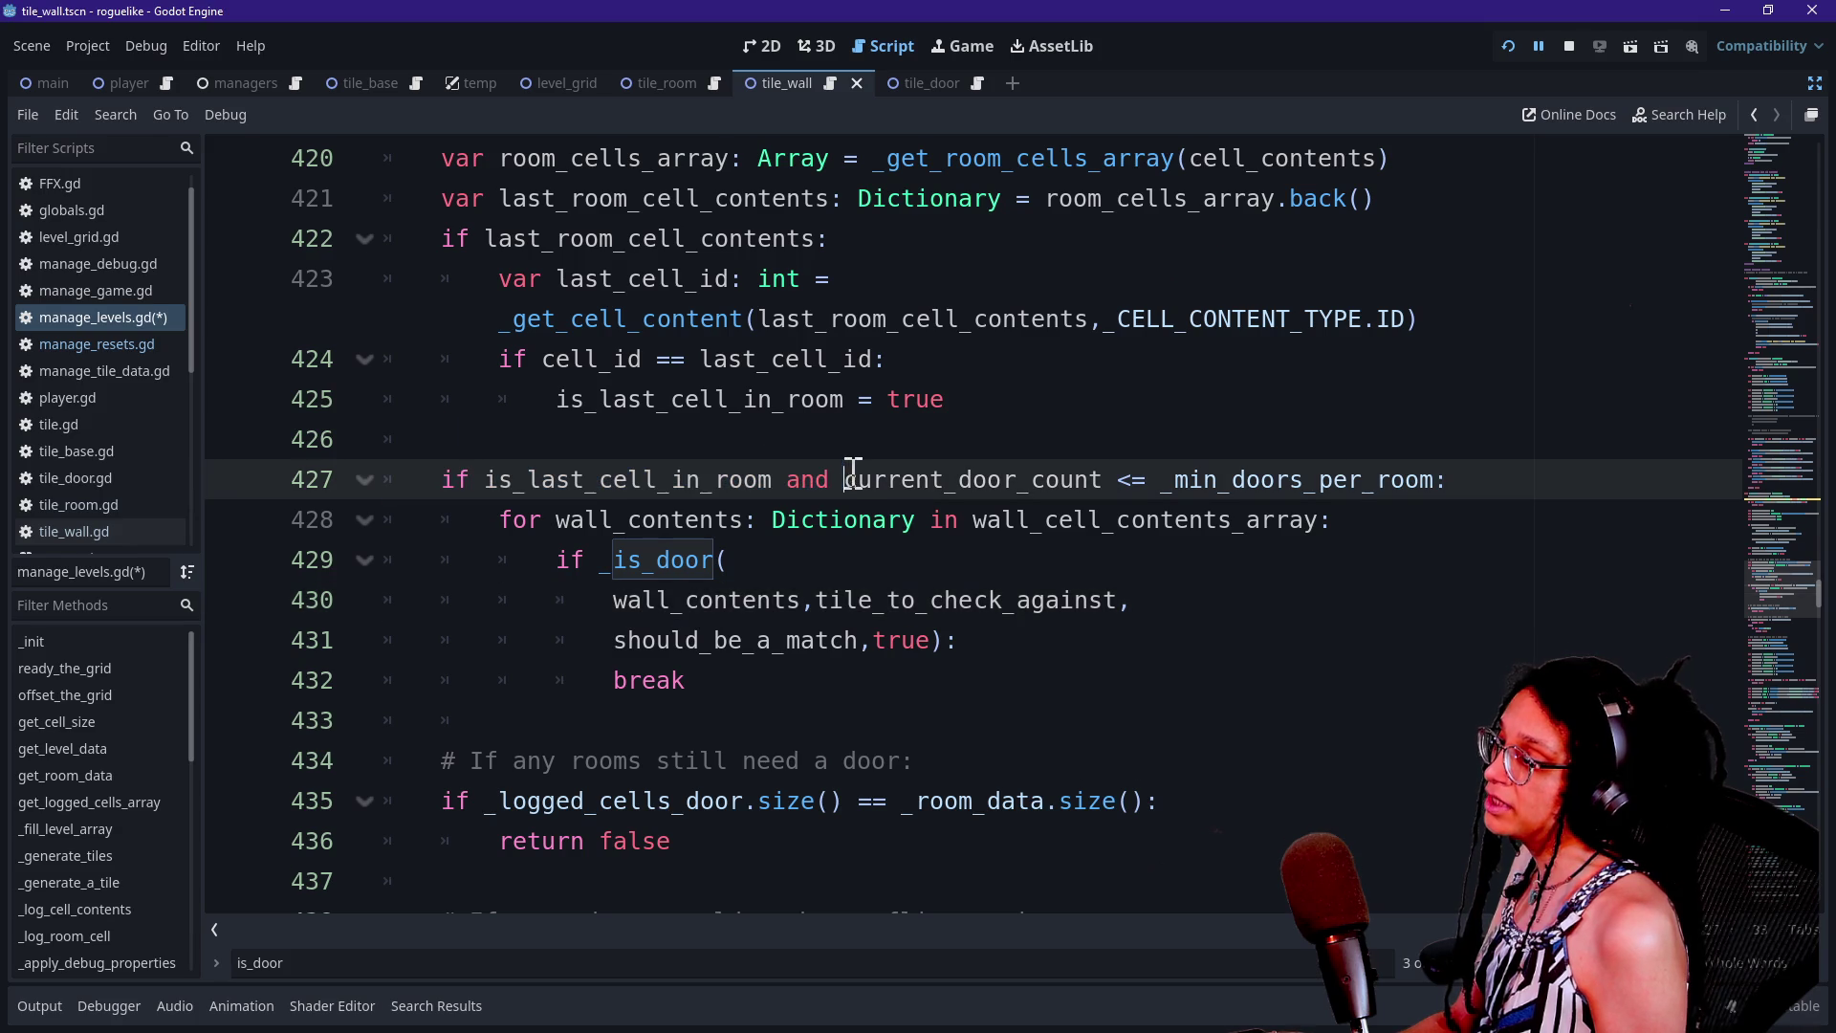
click(1173, 479)
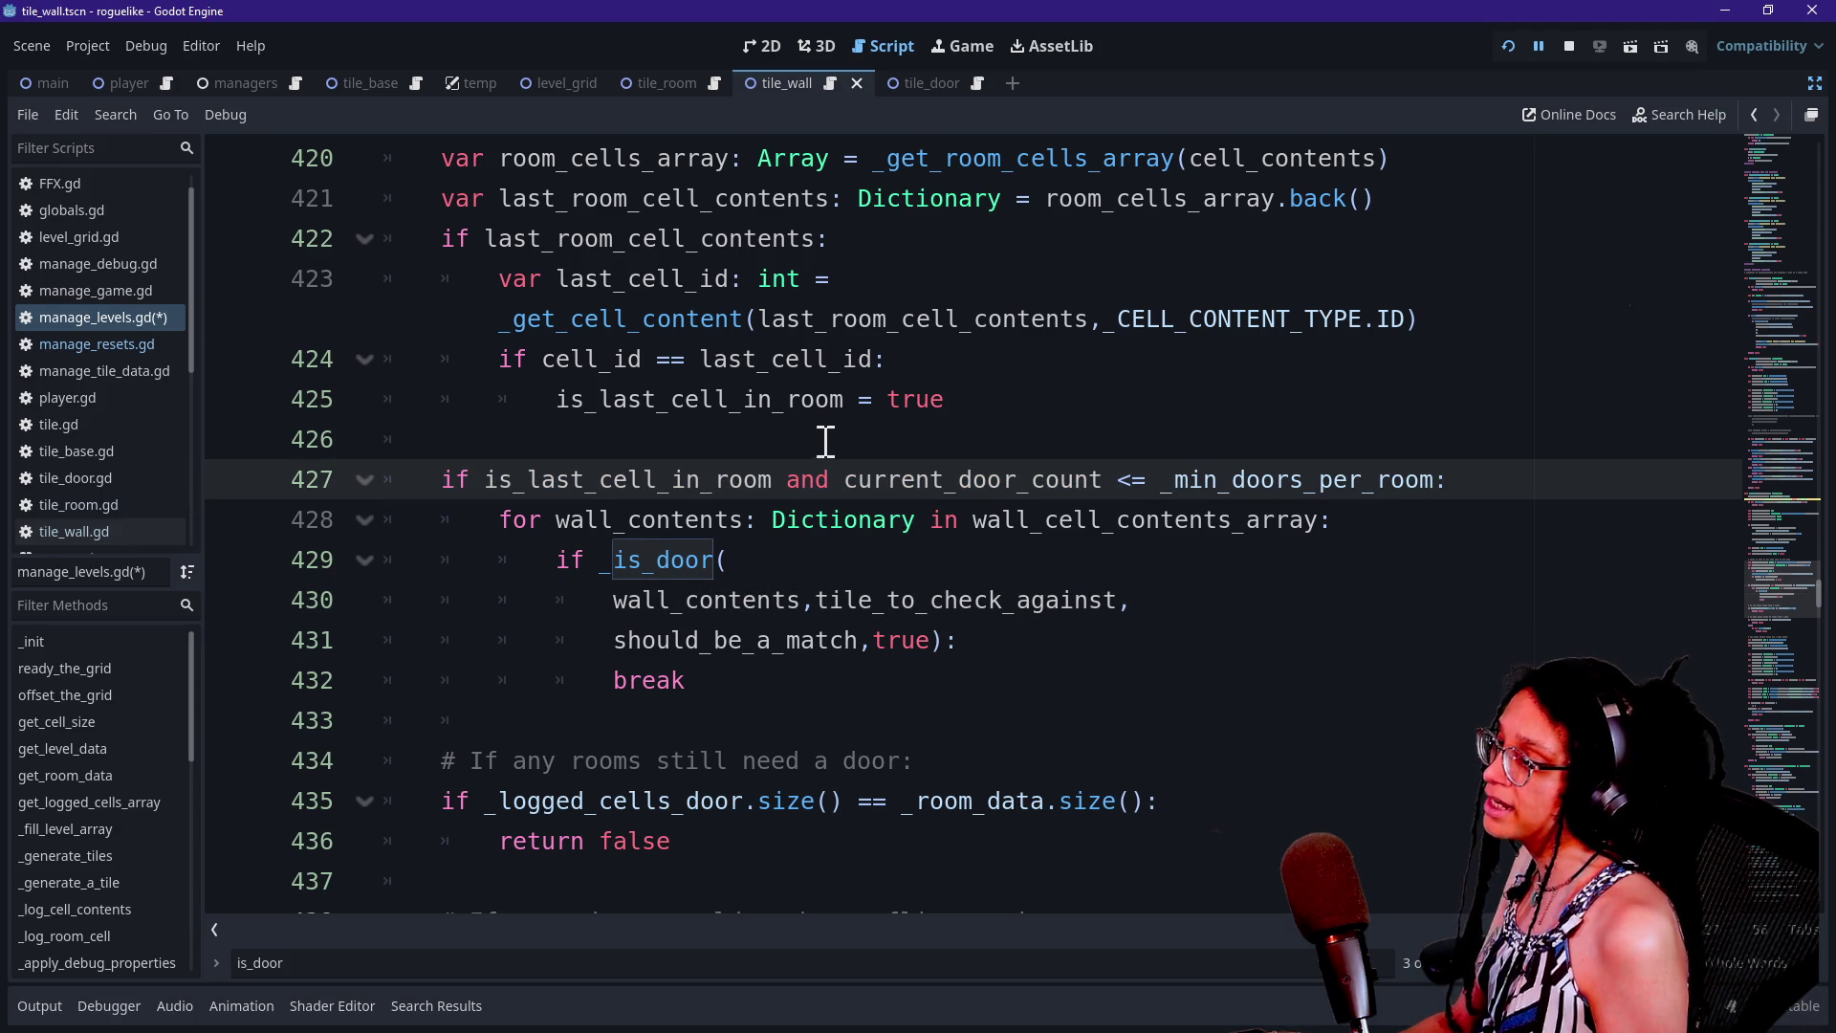
click(787, 479)
text(\)
key(Return)
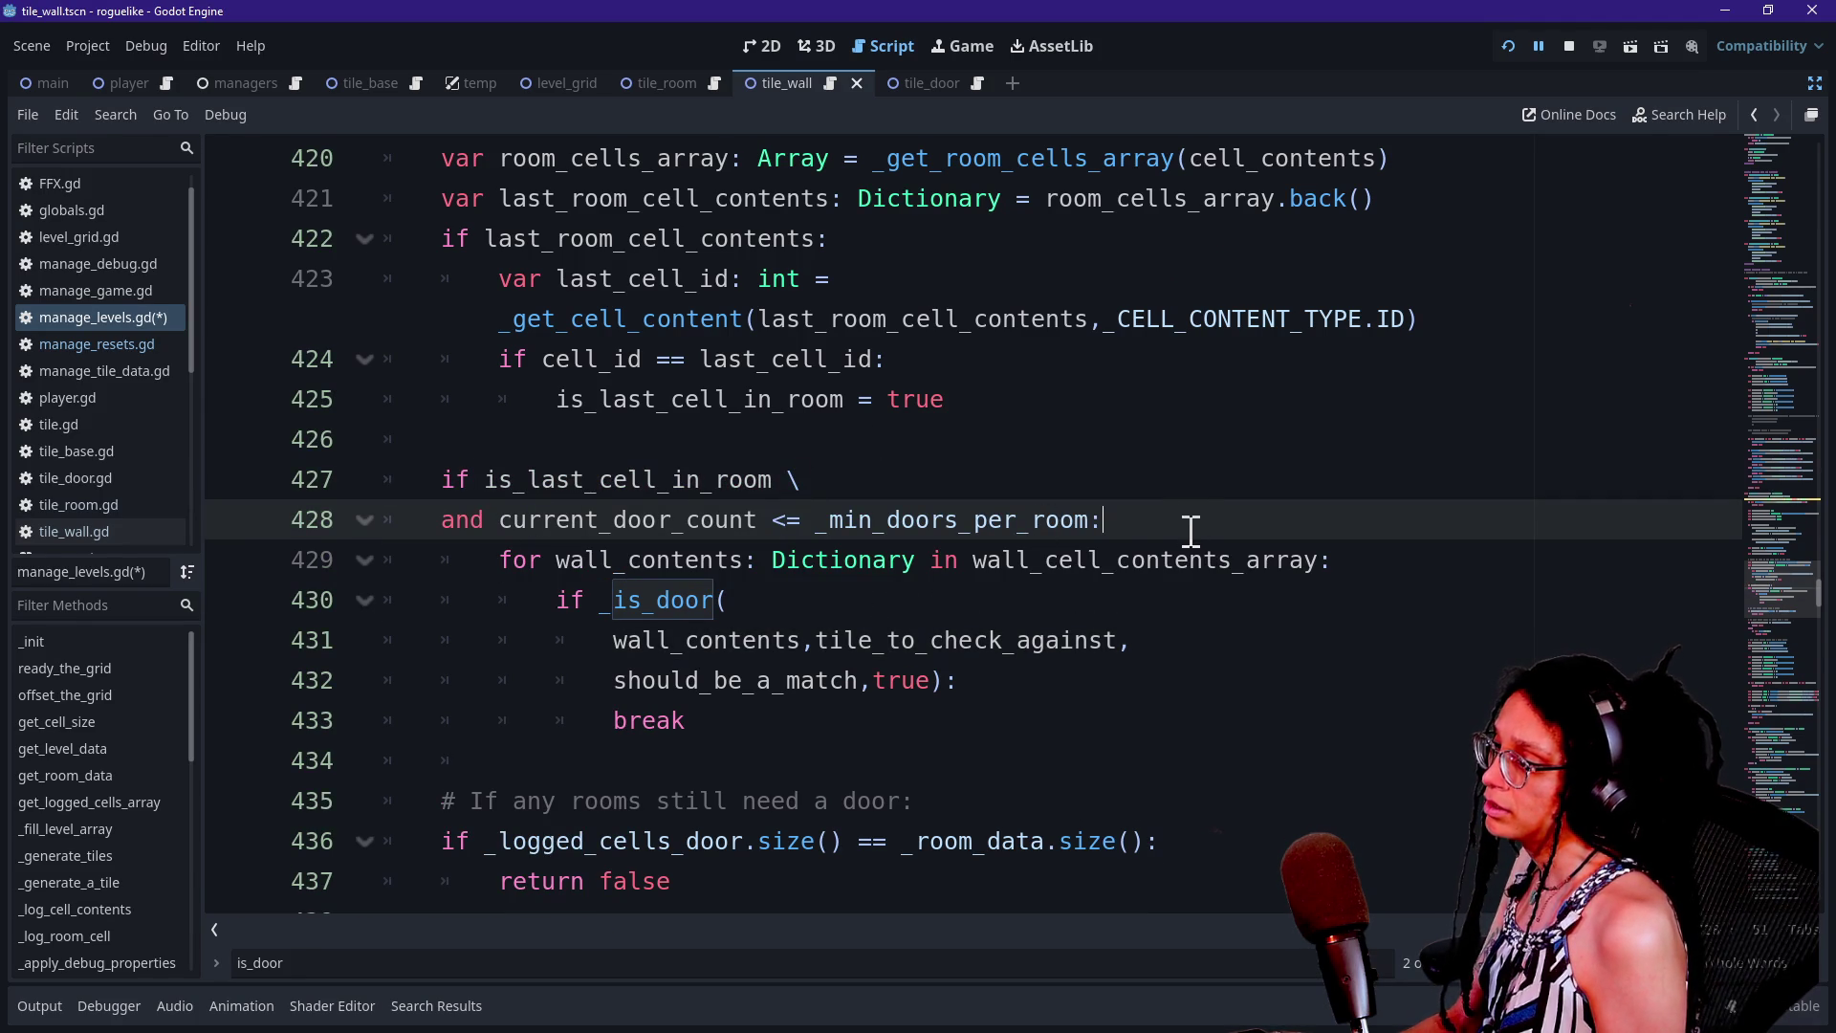
text(\)
key(Return)
text(and not i)
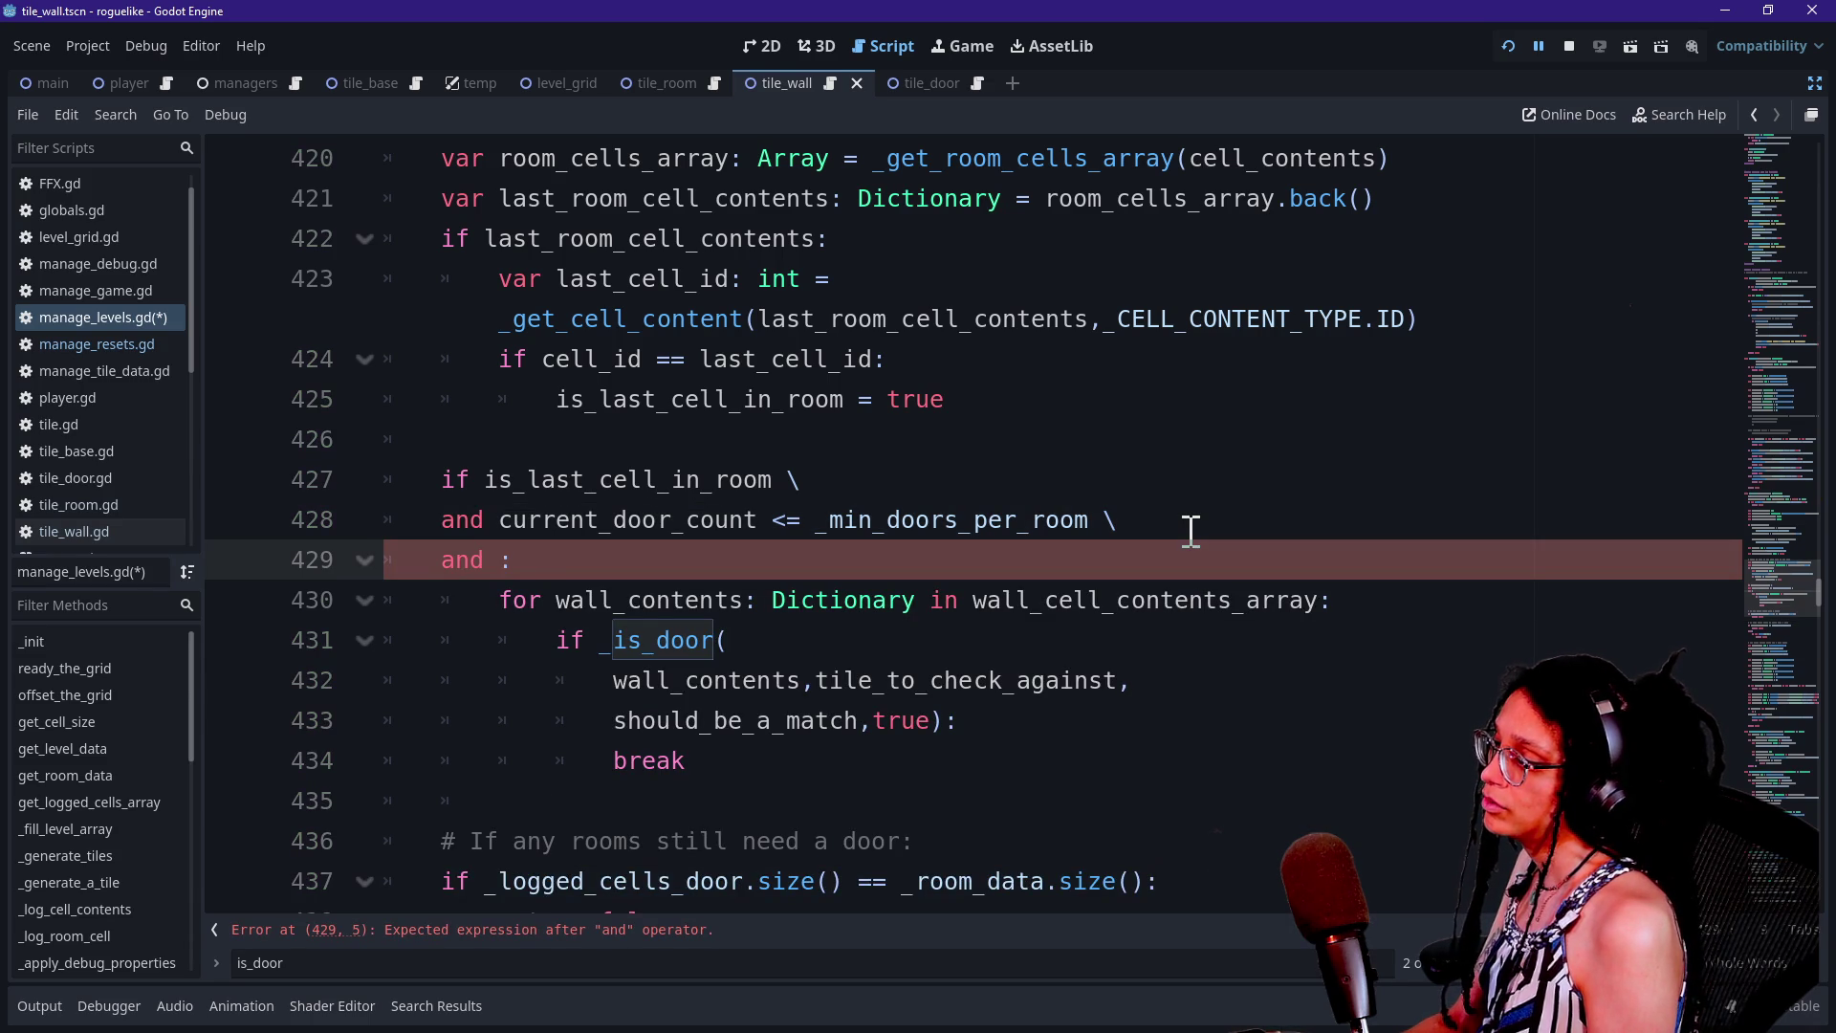
text(s)
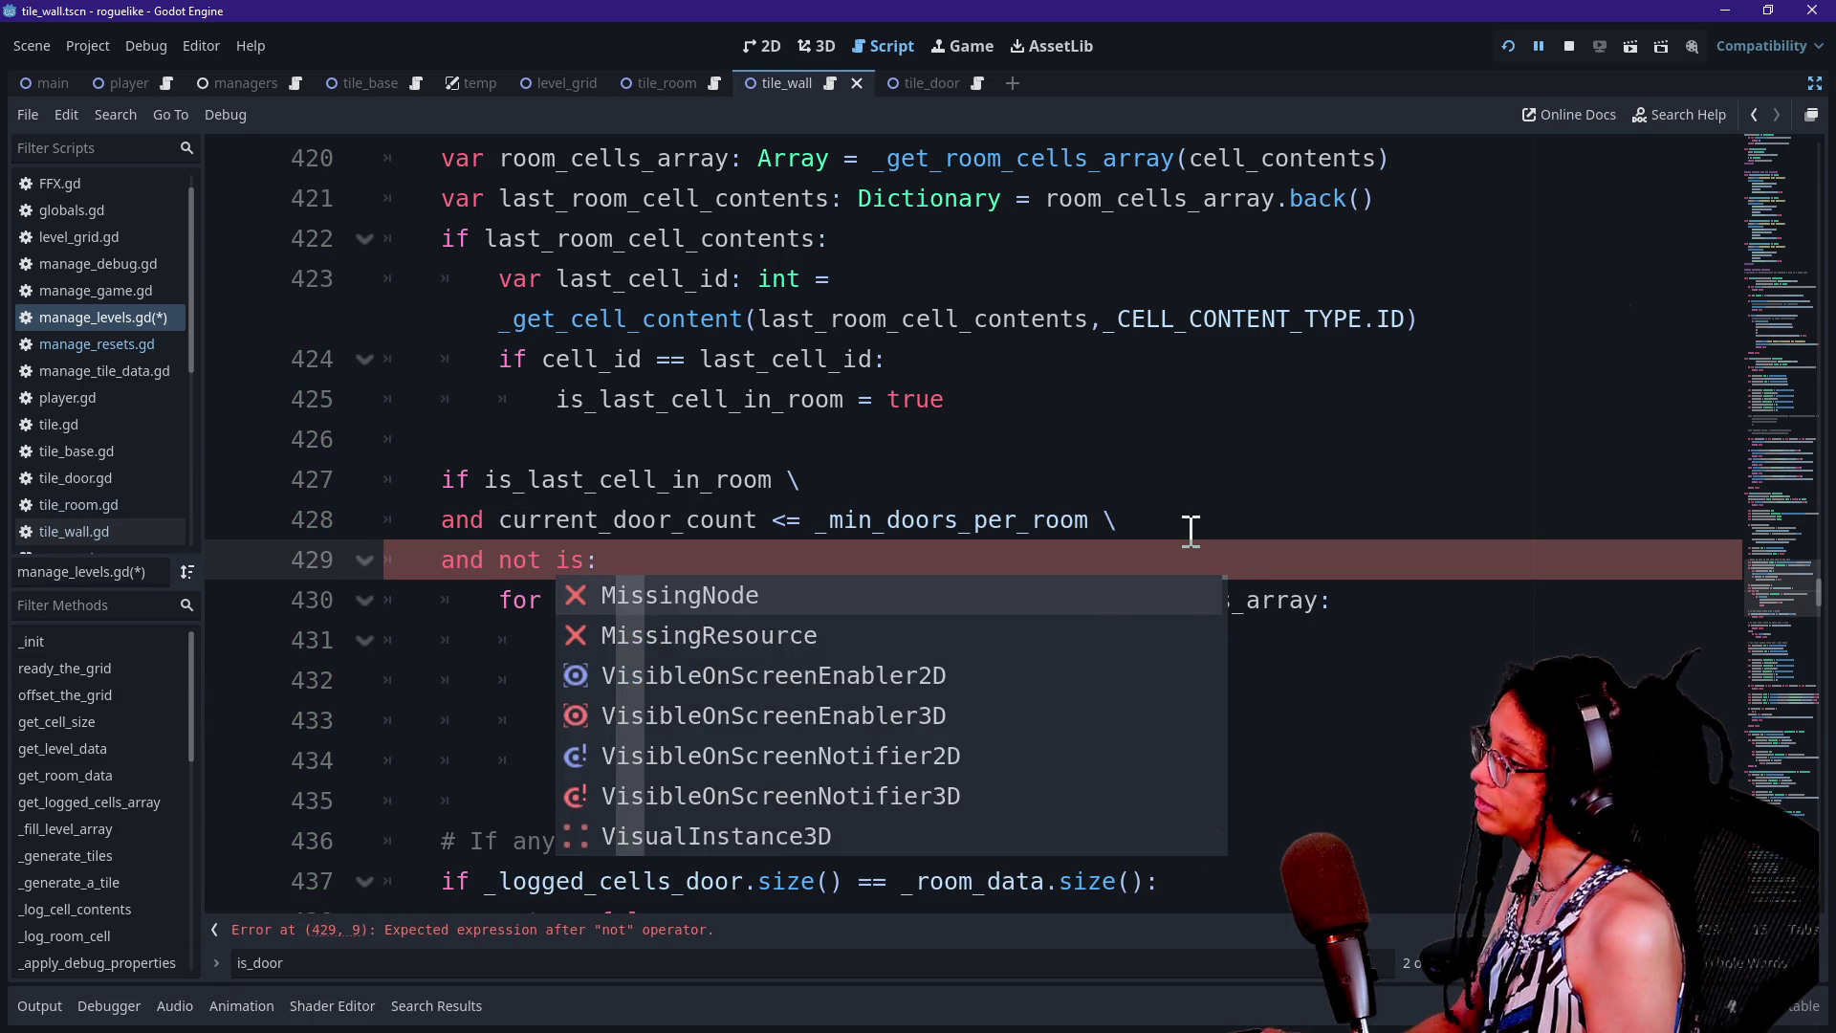
text(_)
key(Down)
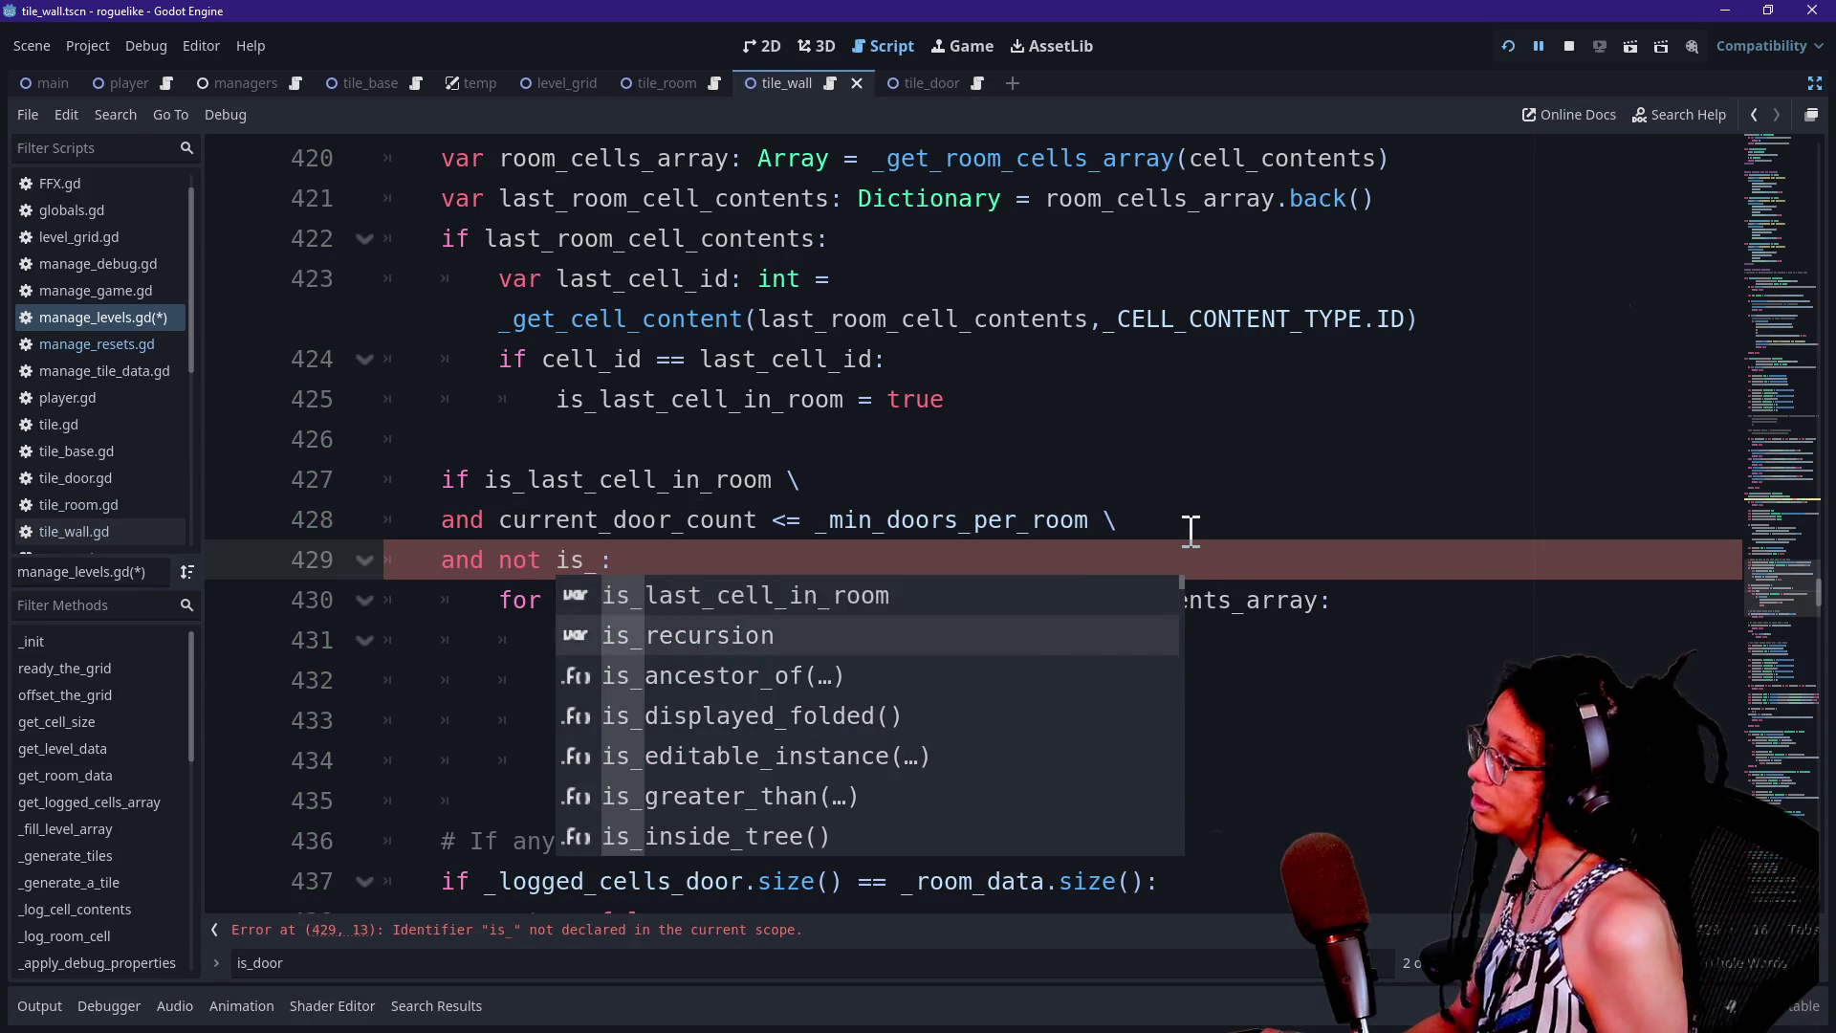
key(Return)
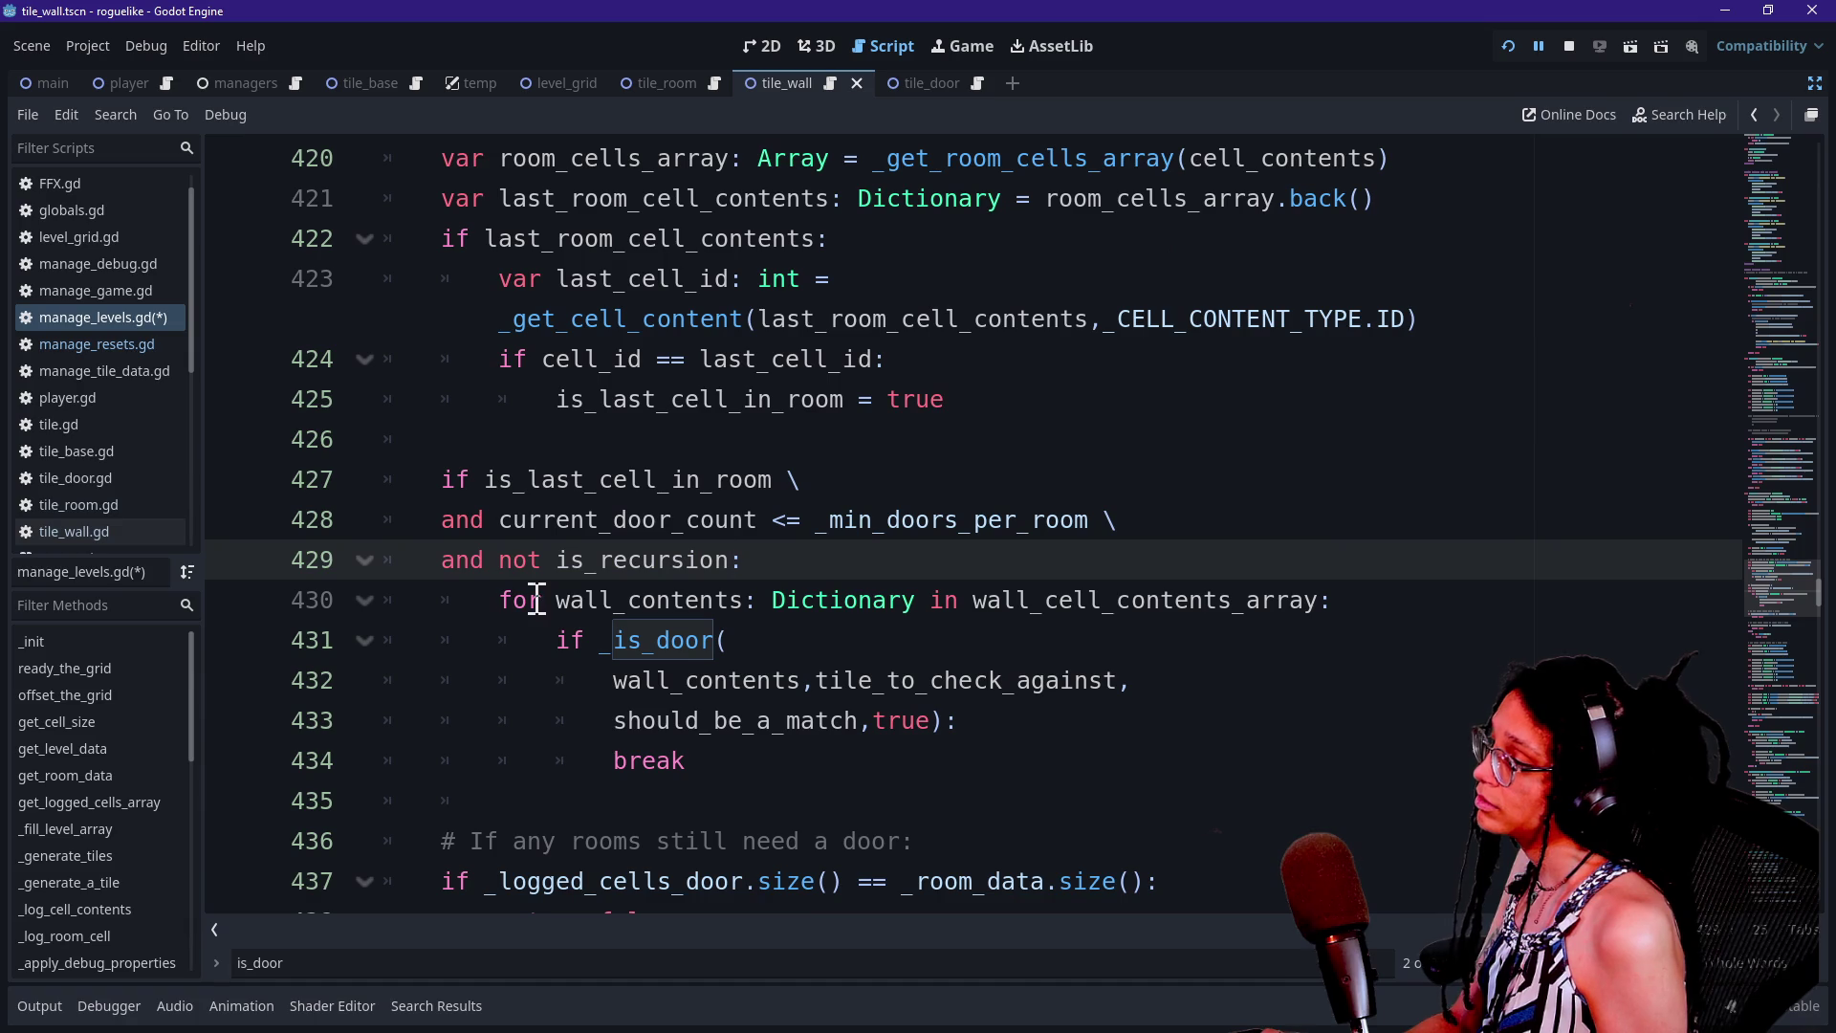
drag(488, 479, 741, 836)
click(741, 836)
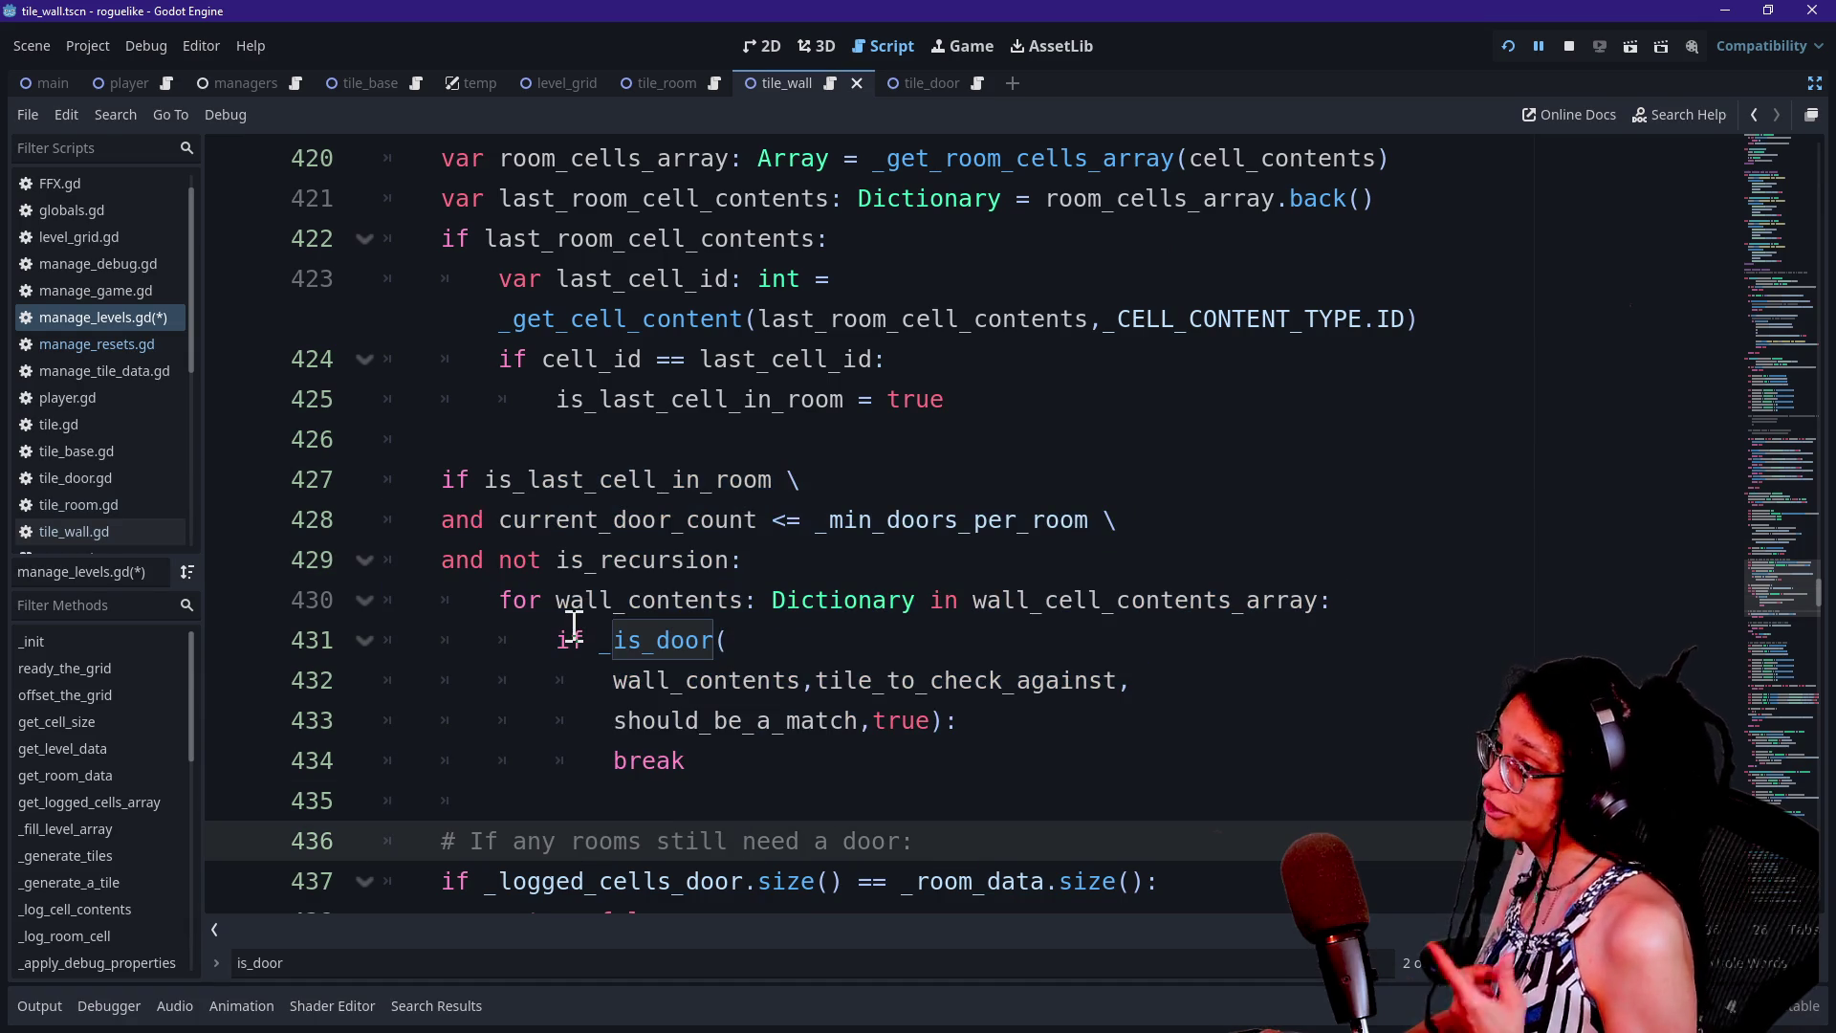
drag(602, 442, 717, 729)
click(727, 762)
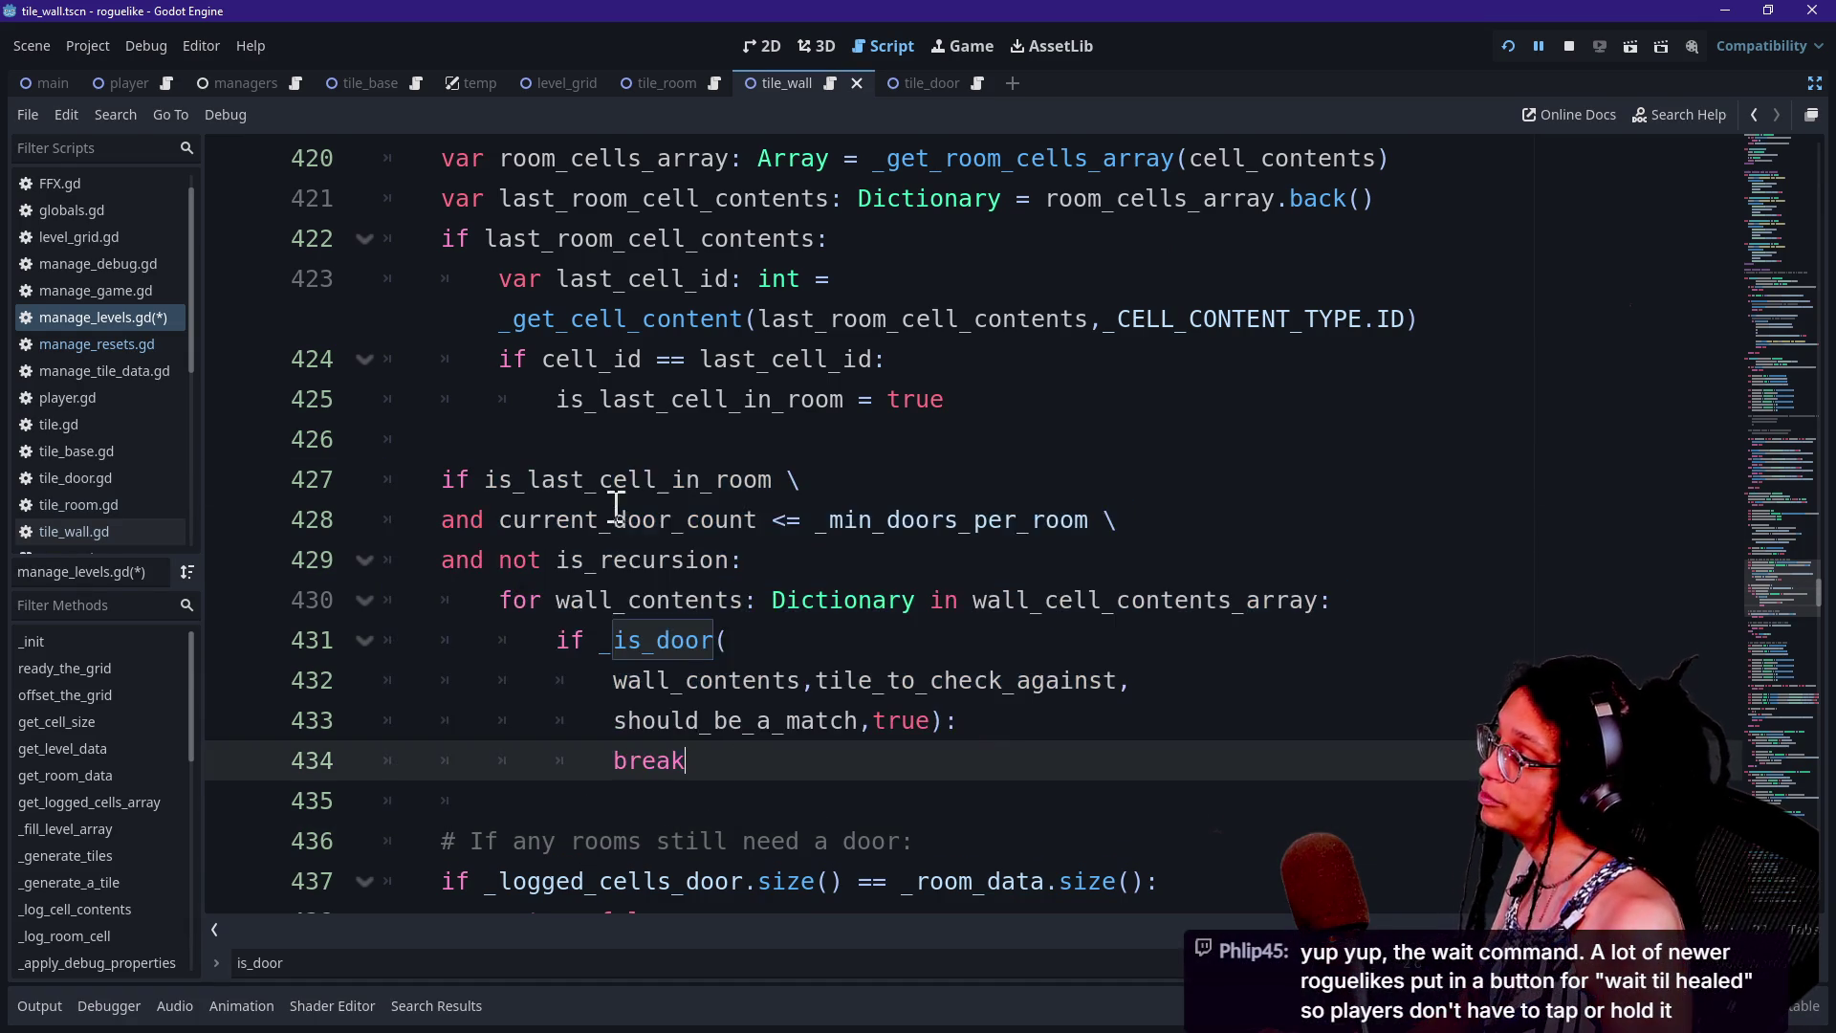
drag(622, 520, 746, 765)
click(754, 799)
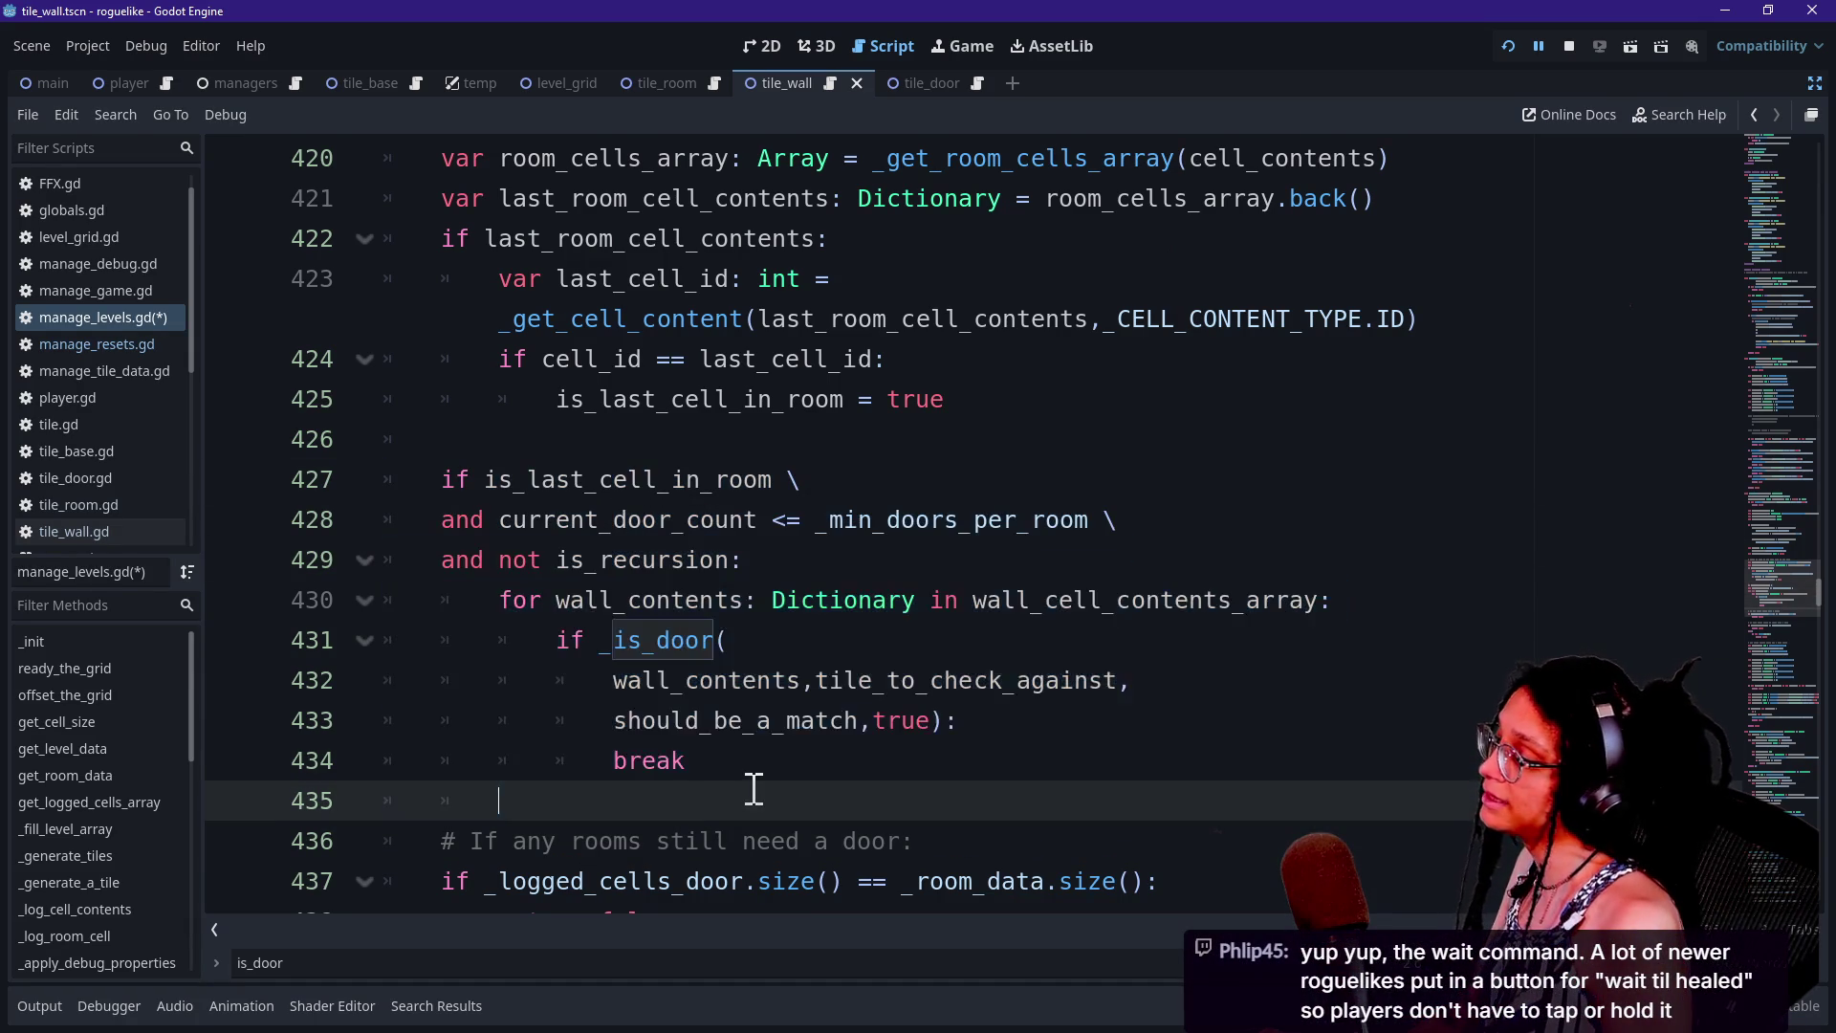
drag(593, 583, 556, 559)
click(593, 600)
scroll(832, 754, down, 7)
- Add 'is_recursion = false' on a new line just before the final return false
scroll(833, 758, down, 10)
scroll(834, 758, up, 1)
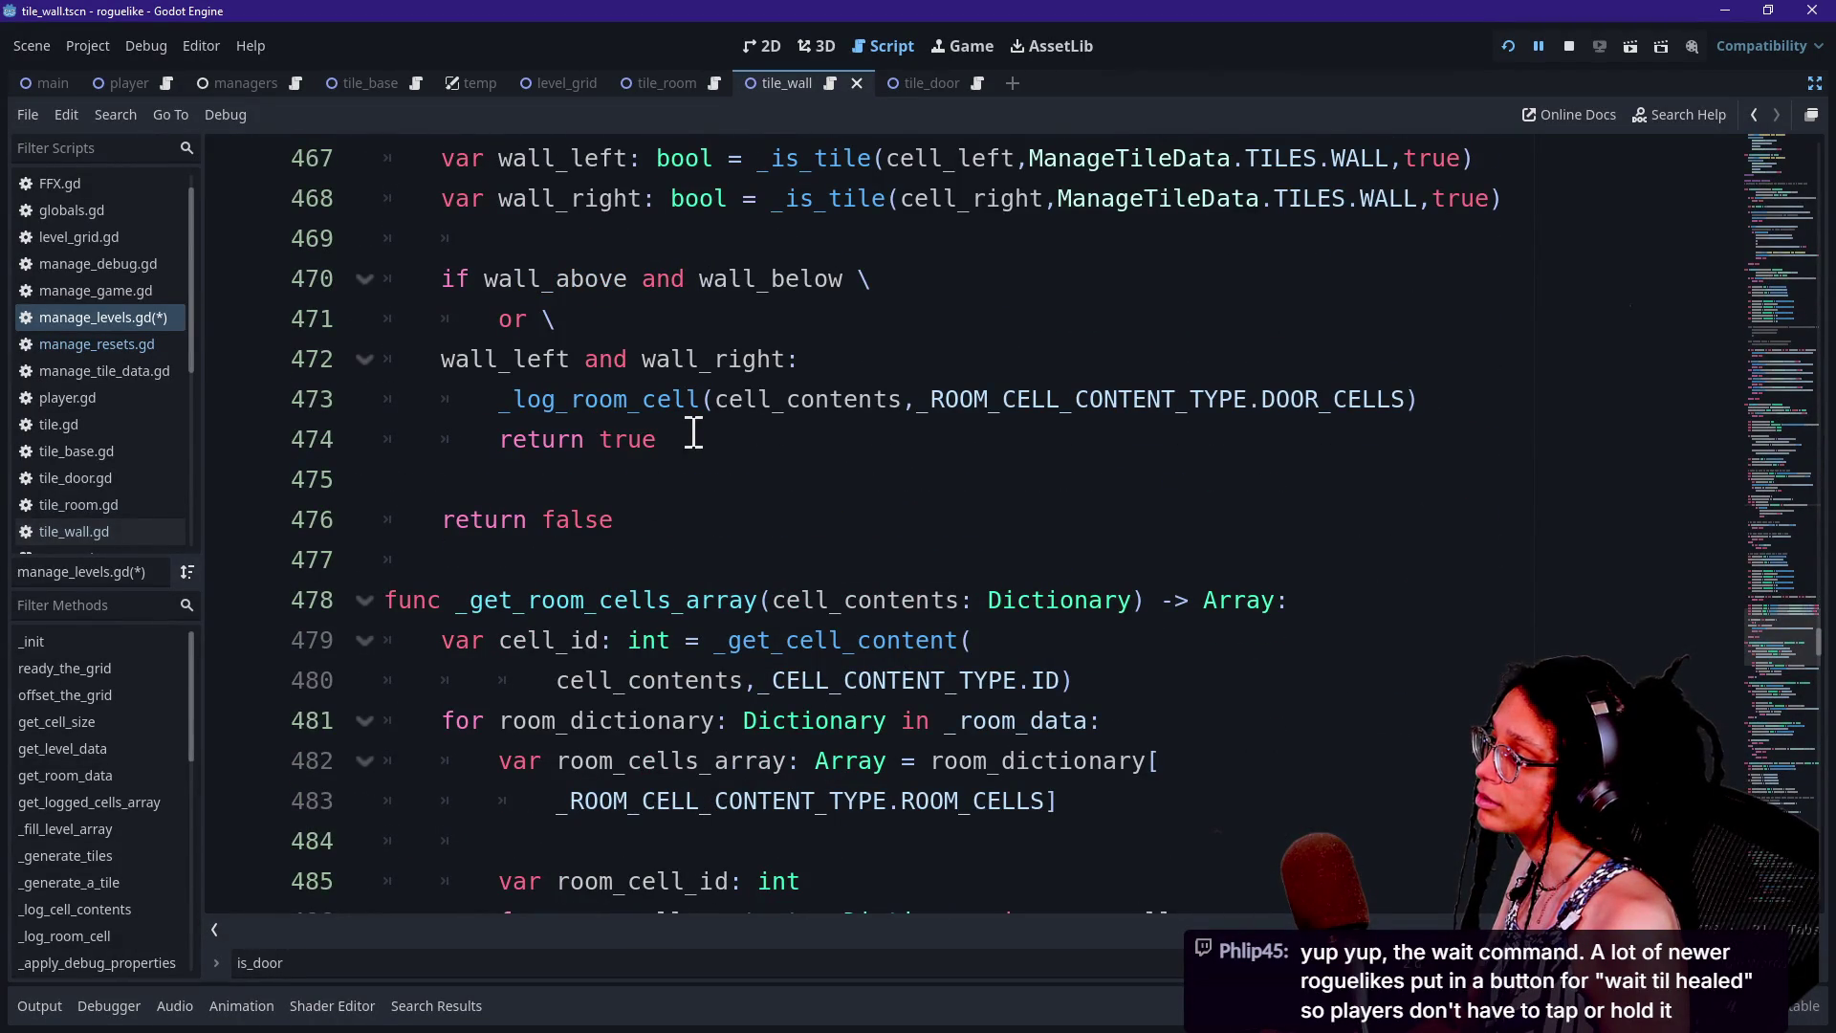
click(586, 513)
click(587, 495)
key(BackSpace)
key(Return)
key(Return)
text(is_r)
key(Return)
text(alse)
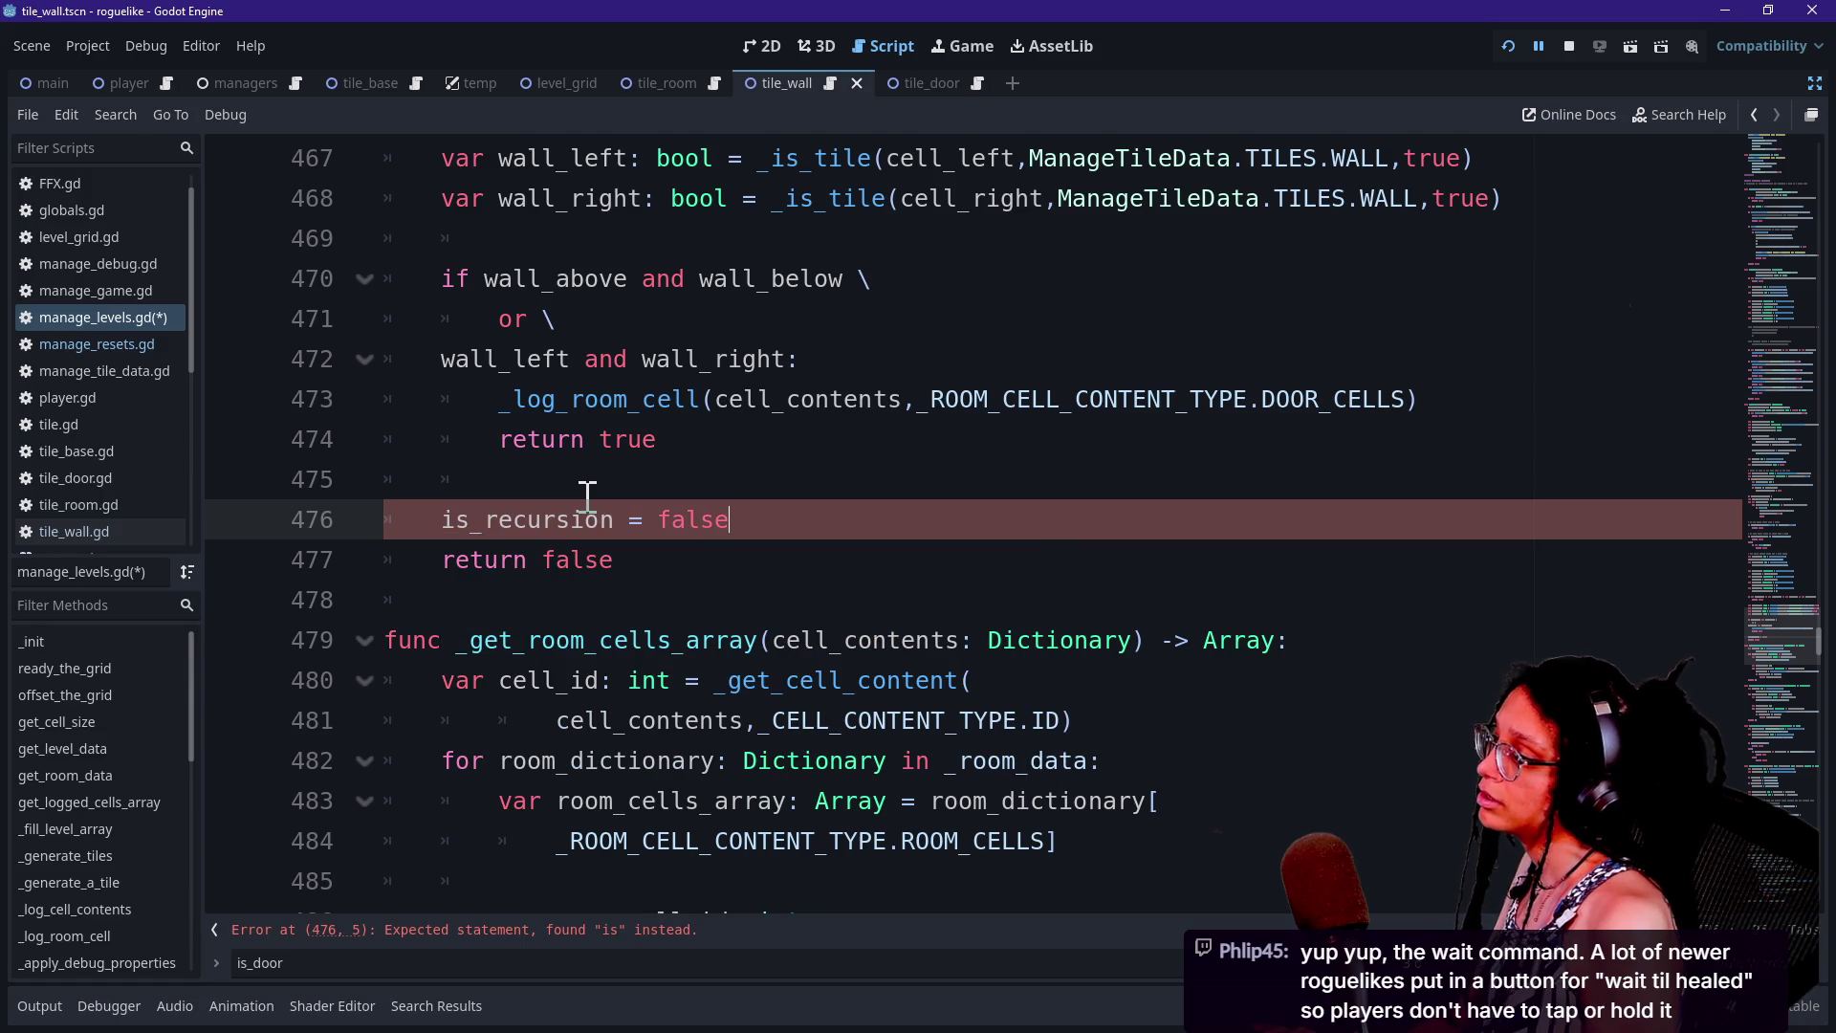
click(883, 497)
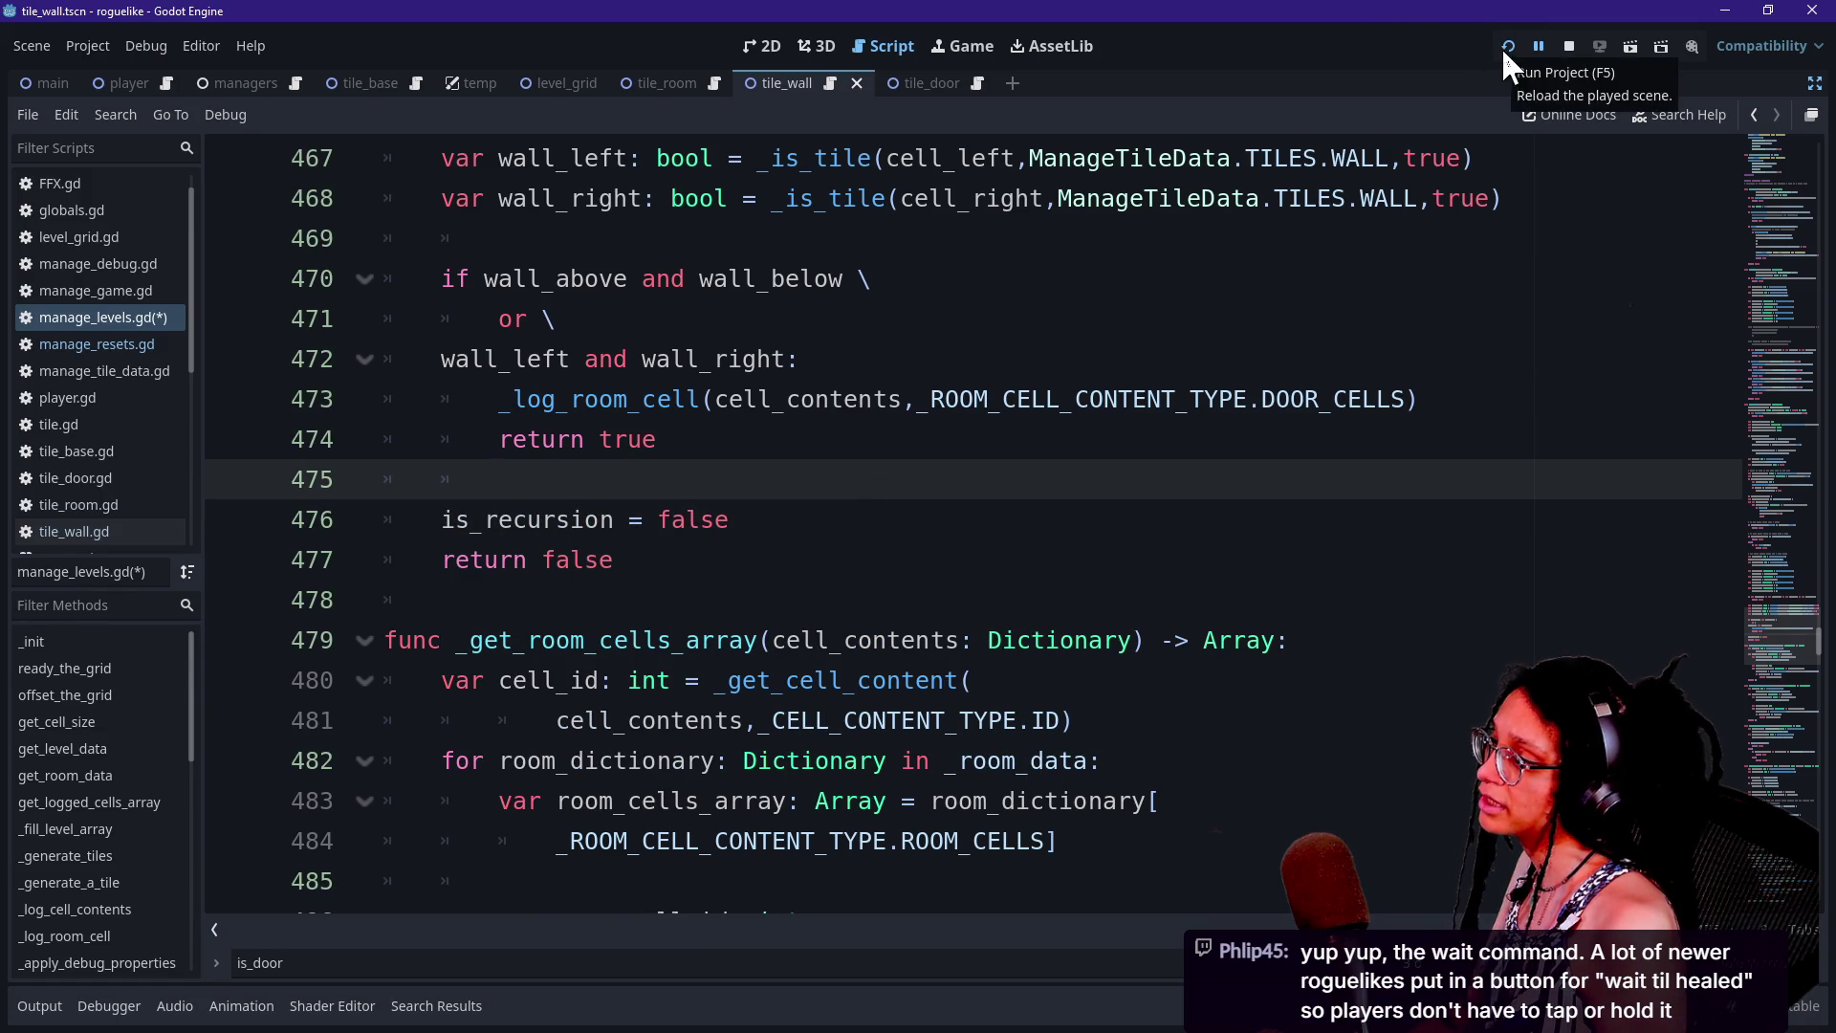
- Review the function and select the last-cell door check block
scroll(1374, 287, up, 1)
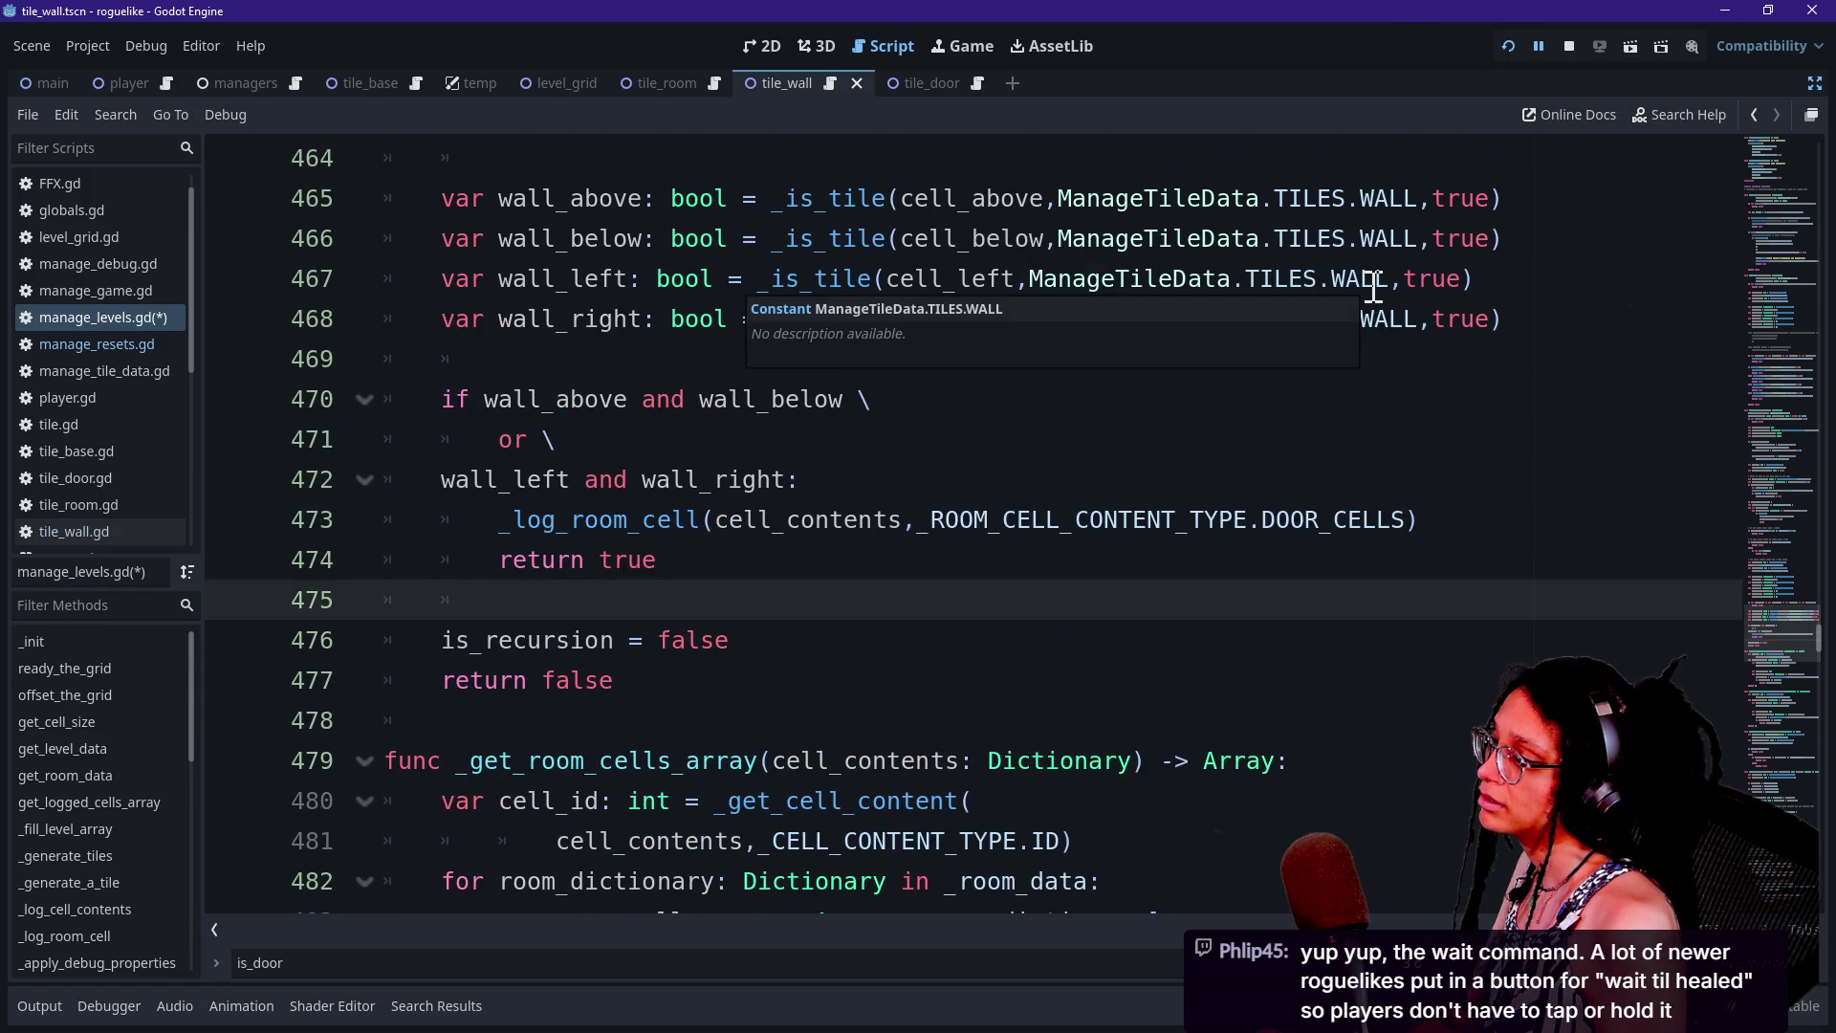
scroll(1374, 287, up, 1)
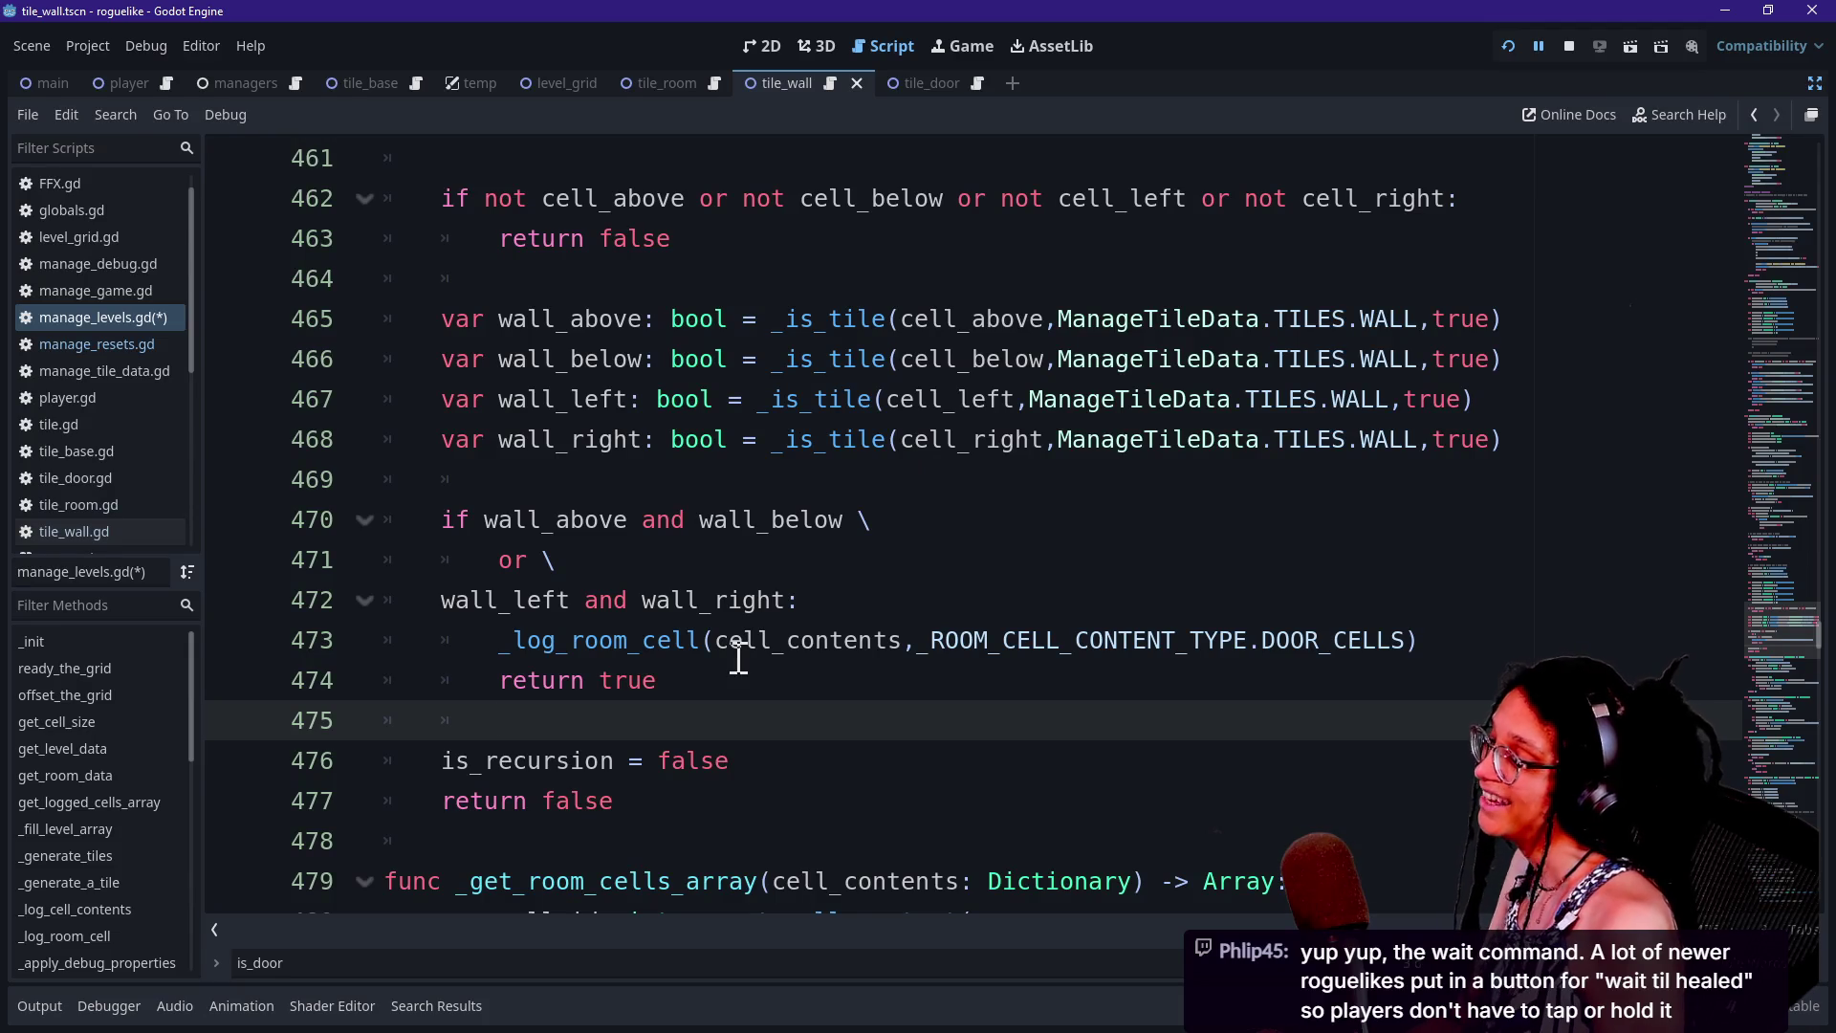
scroll(738, 658, up, 13)
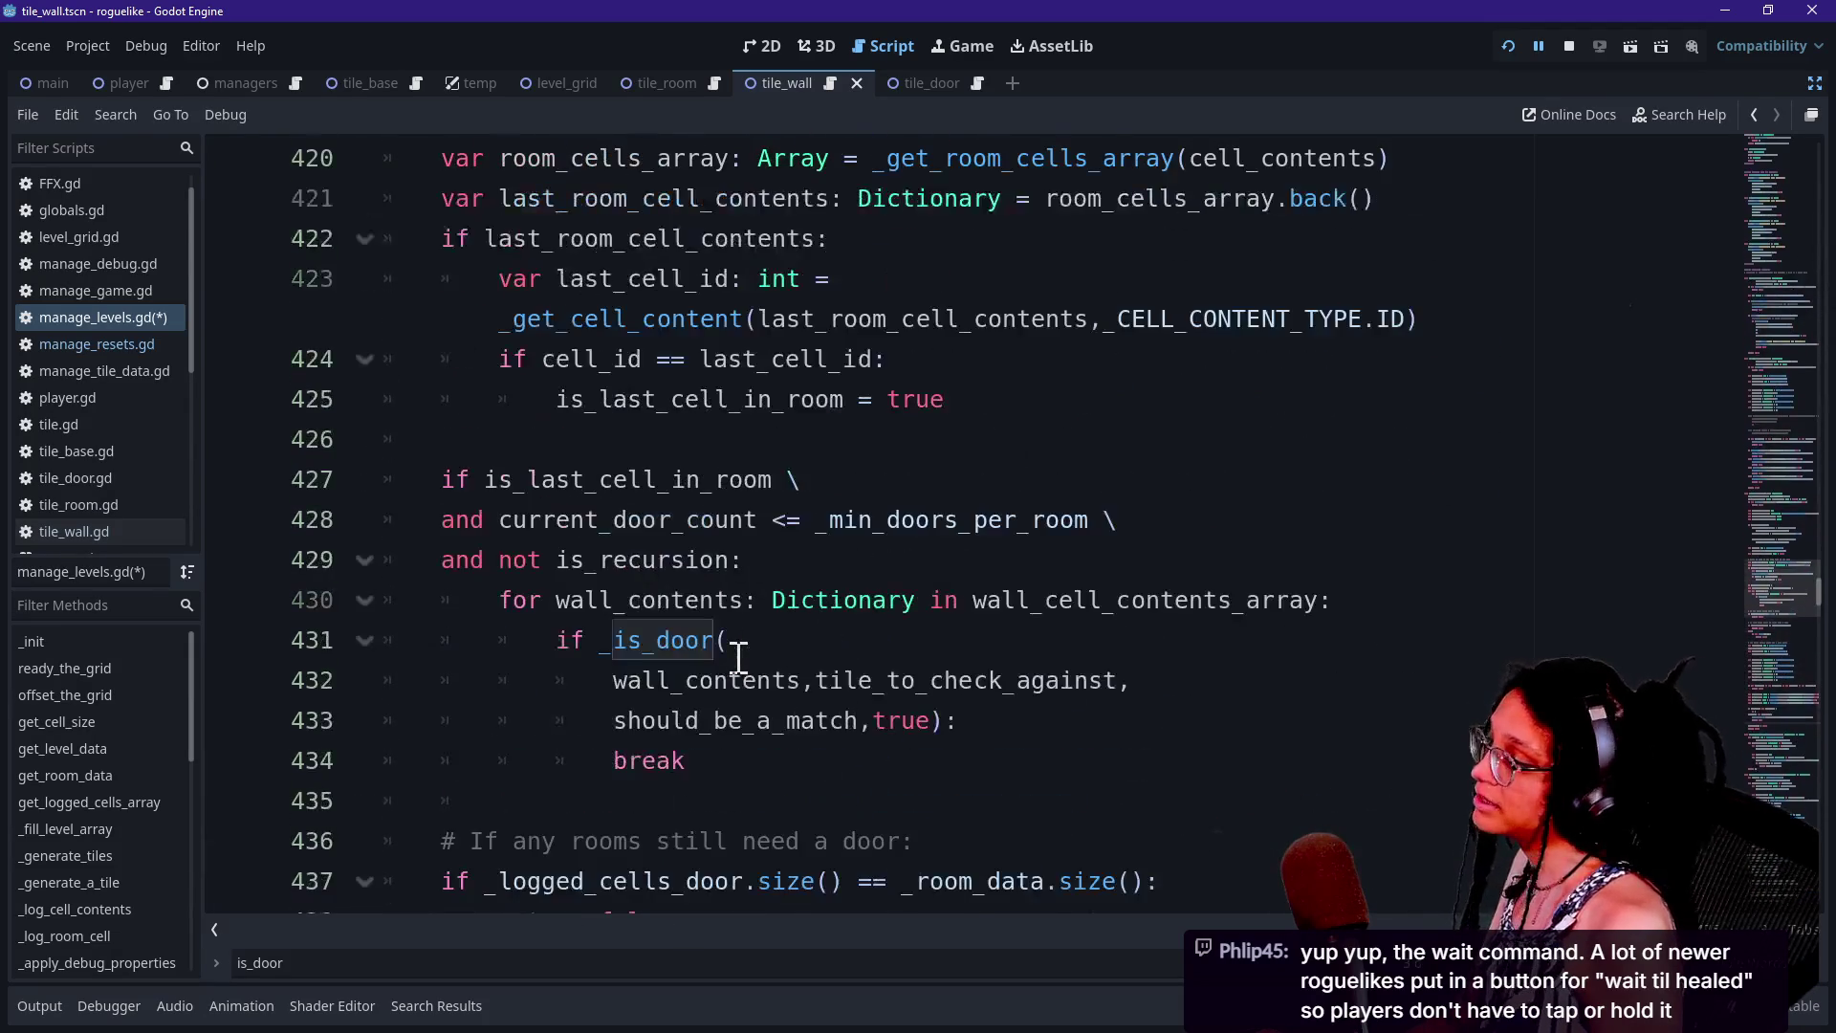
scroll(738, 658, up, 2)
scroll(738, 658, down, 4)
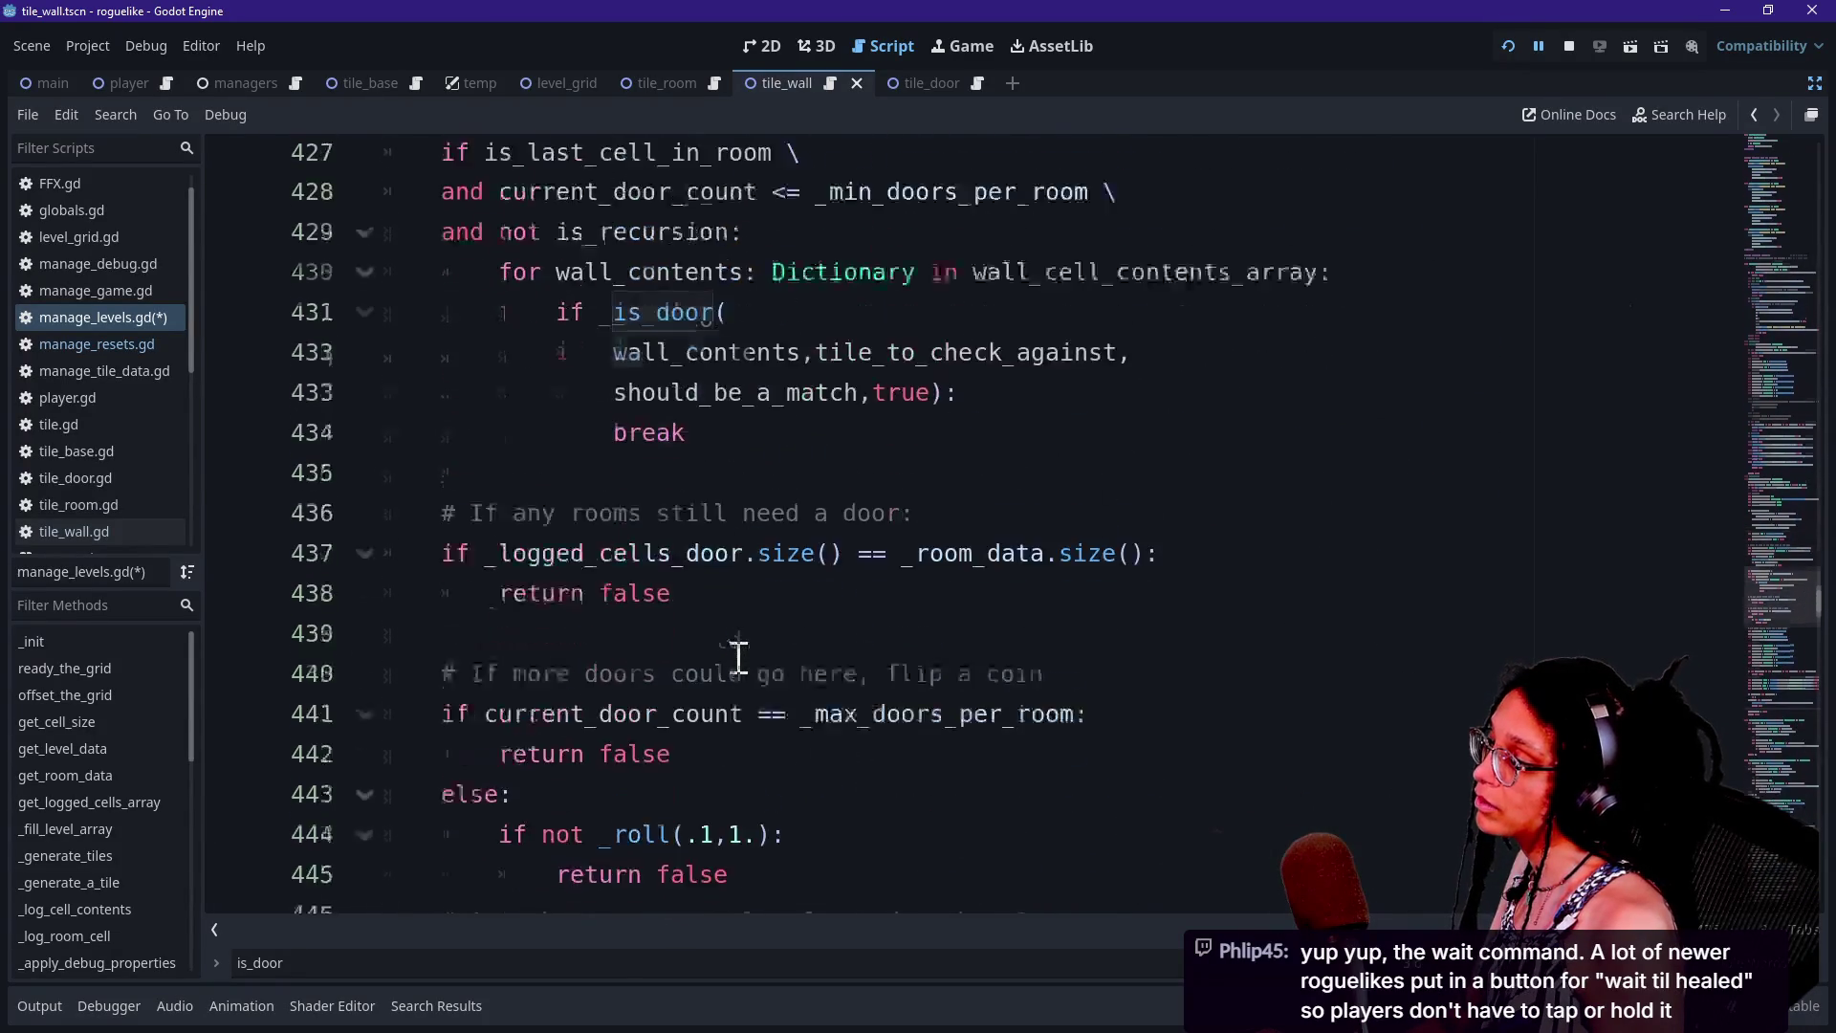
scroll(739, 658, down, 8)
scroll(738, 658, down, 5)
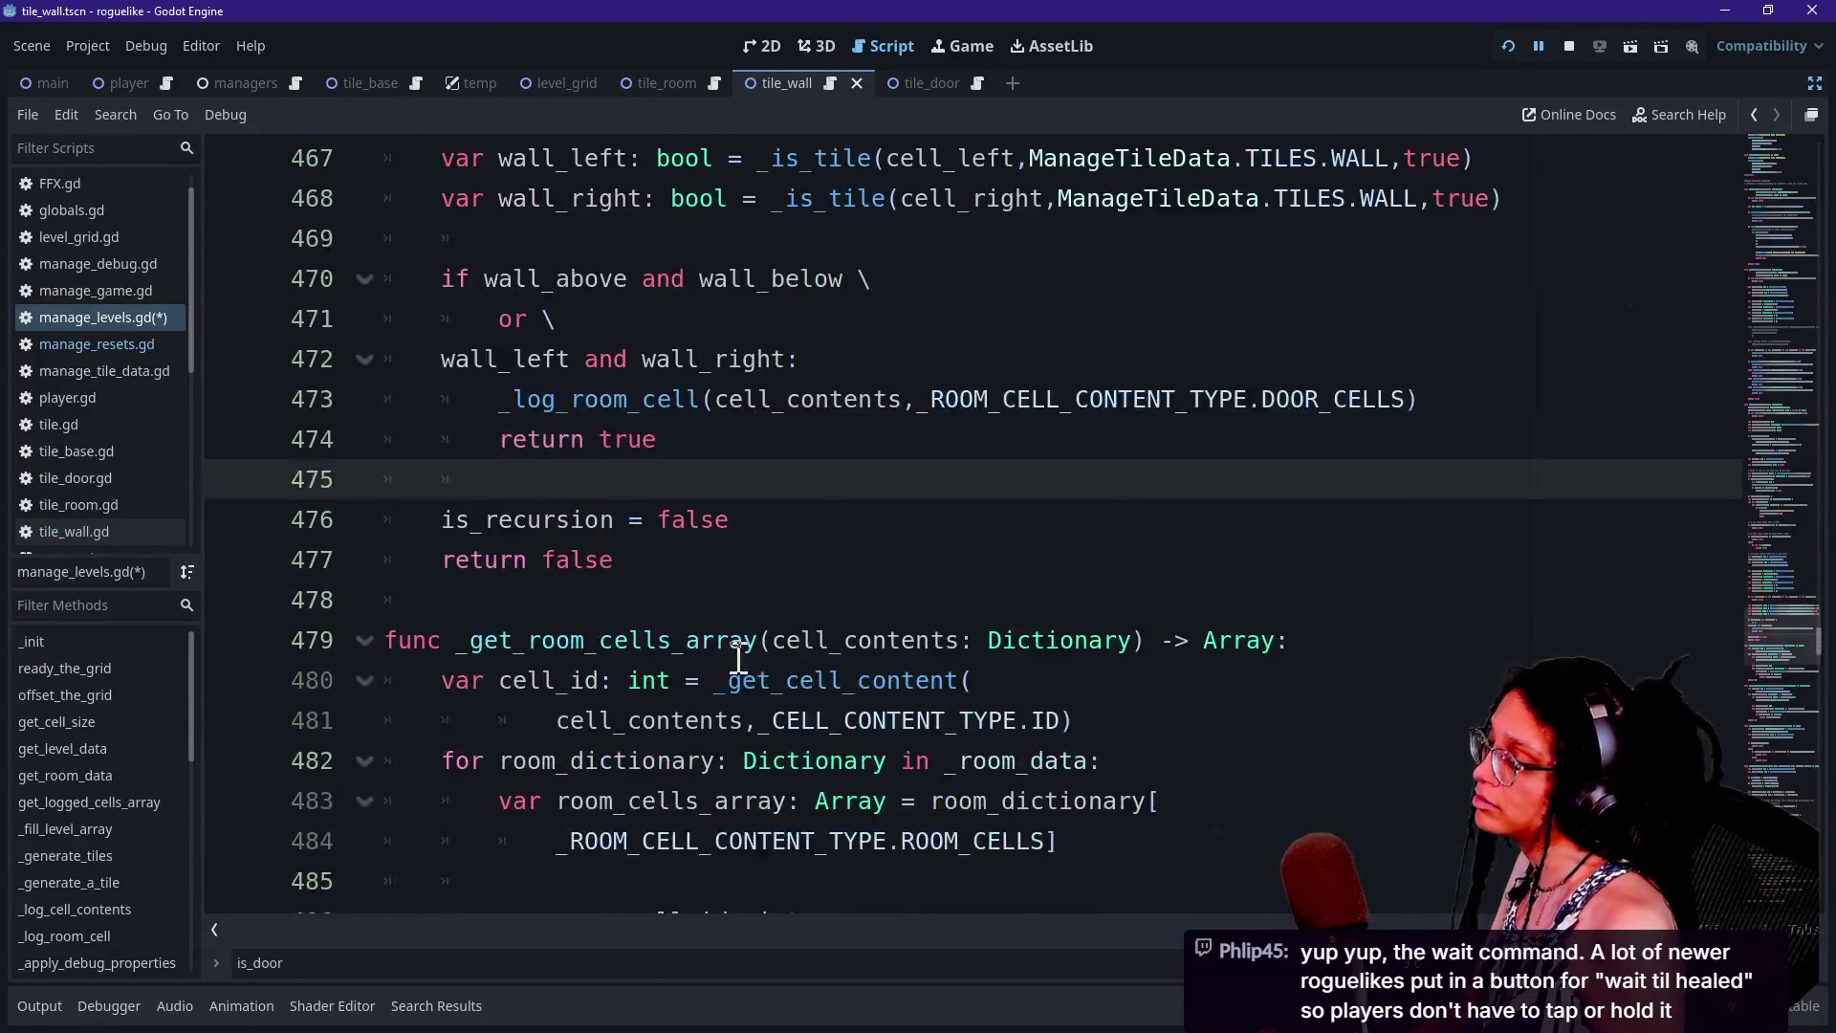
scroll(738, 658, up, 1)
scroll(738, 657, up, 15)
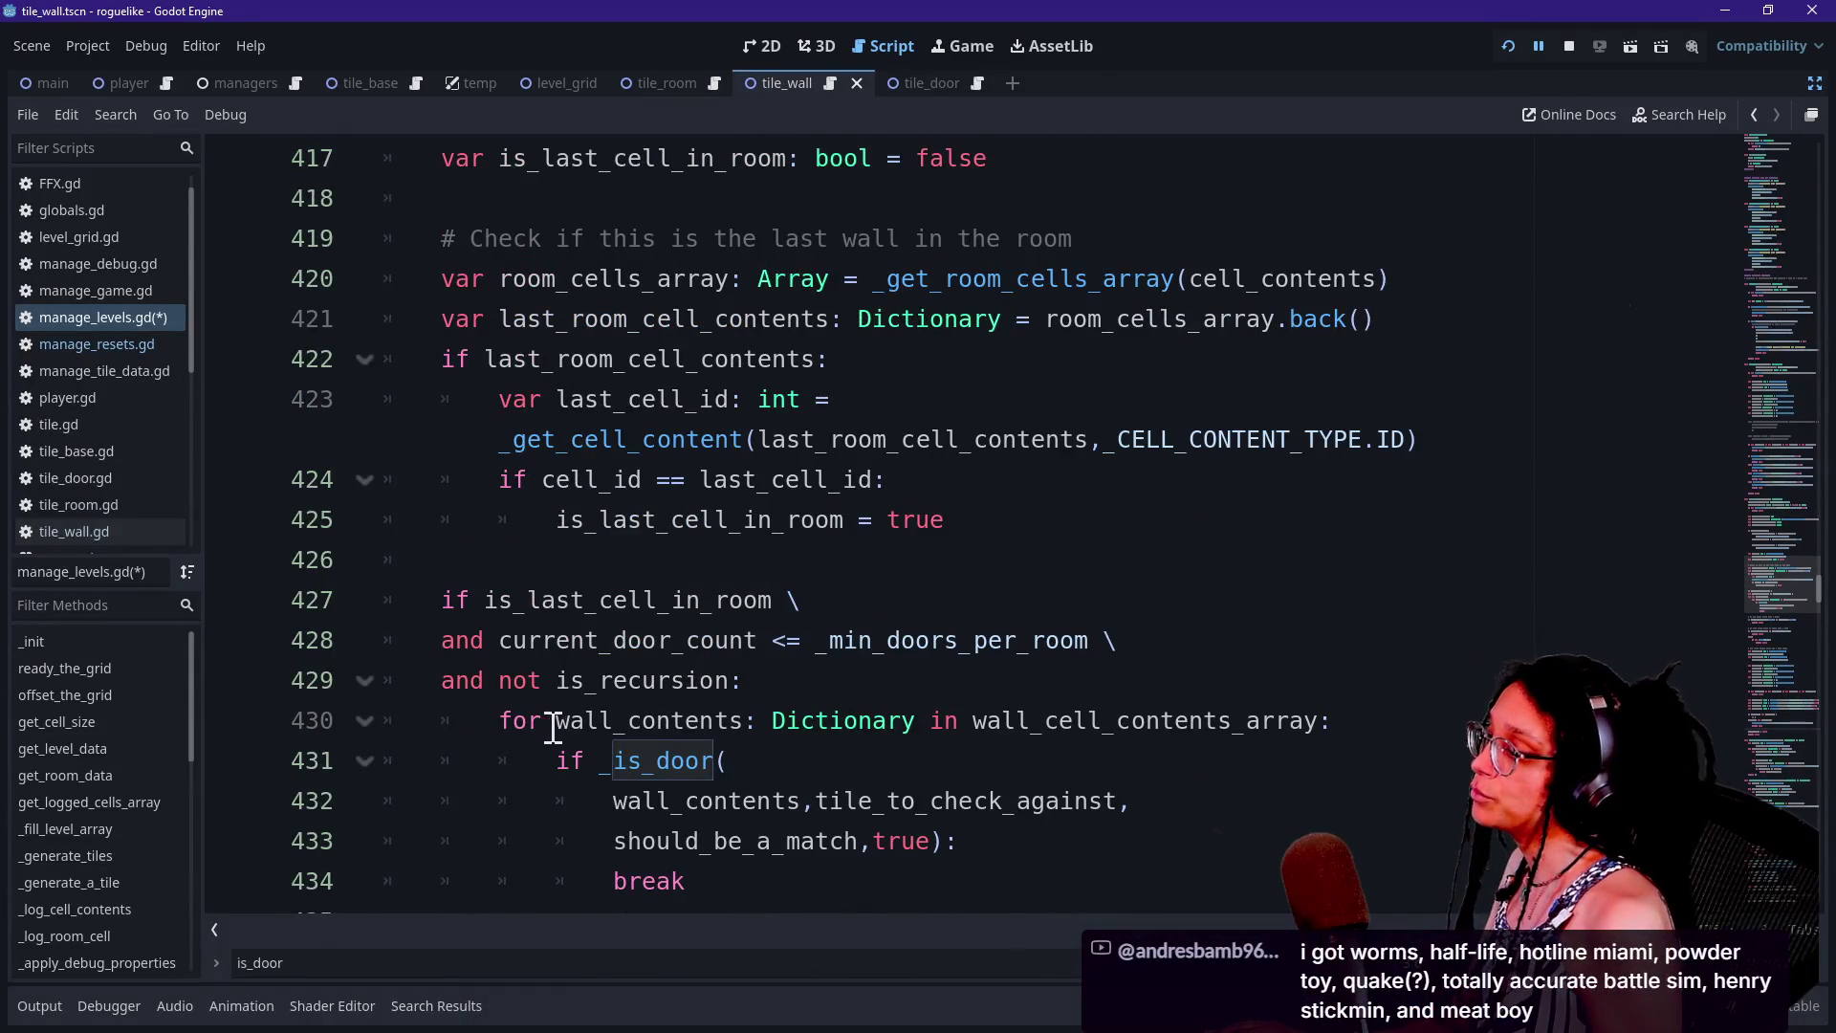
scroll(432, 649, down, 1)
mouse_move(457, 478)
mouse_down()
mouse_move(861, 720)
mouse_move(887, 762)
mouse_up()
key(ctrl+c)
- Copy the _is_door loop on lines 427–434 and paste it over 'is_recursion = false'
click(887, 762)
shift+click(436, 607)
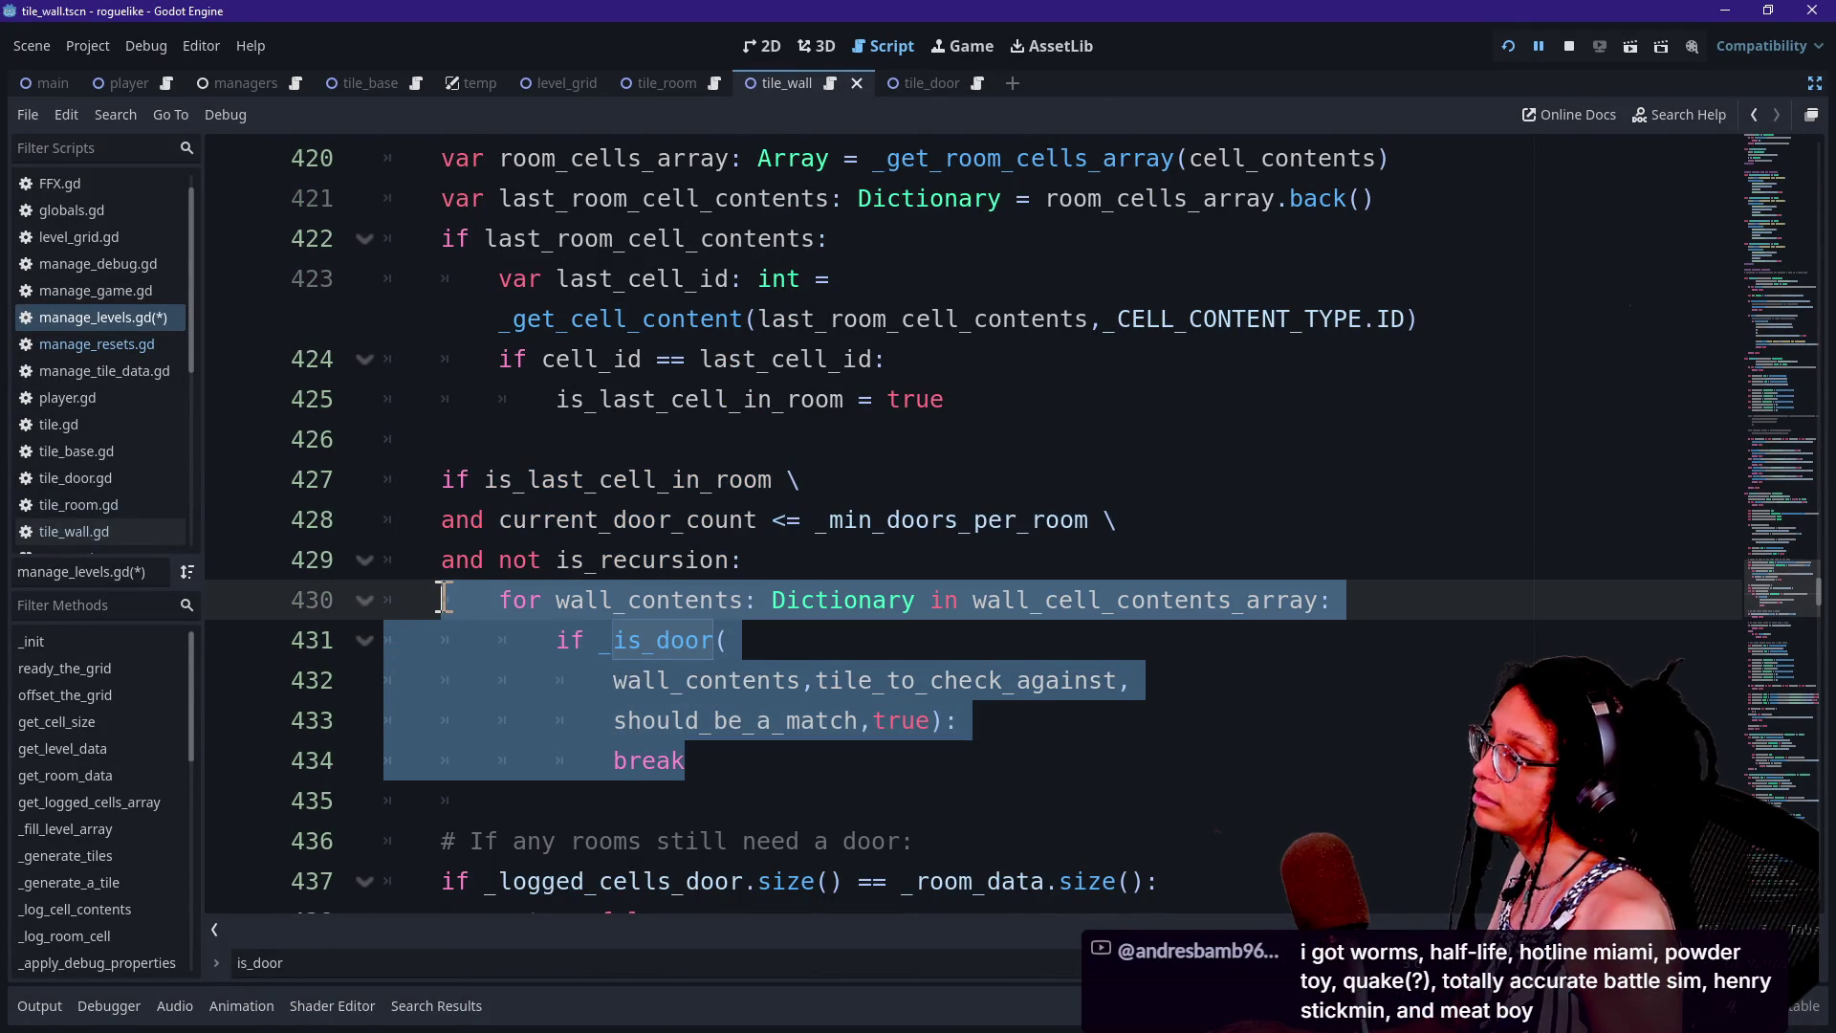
drag(440, 586, 441, 479)
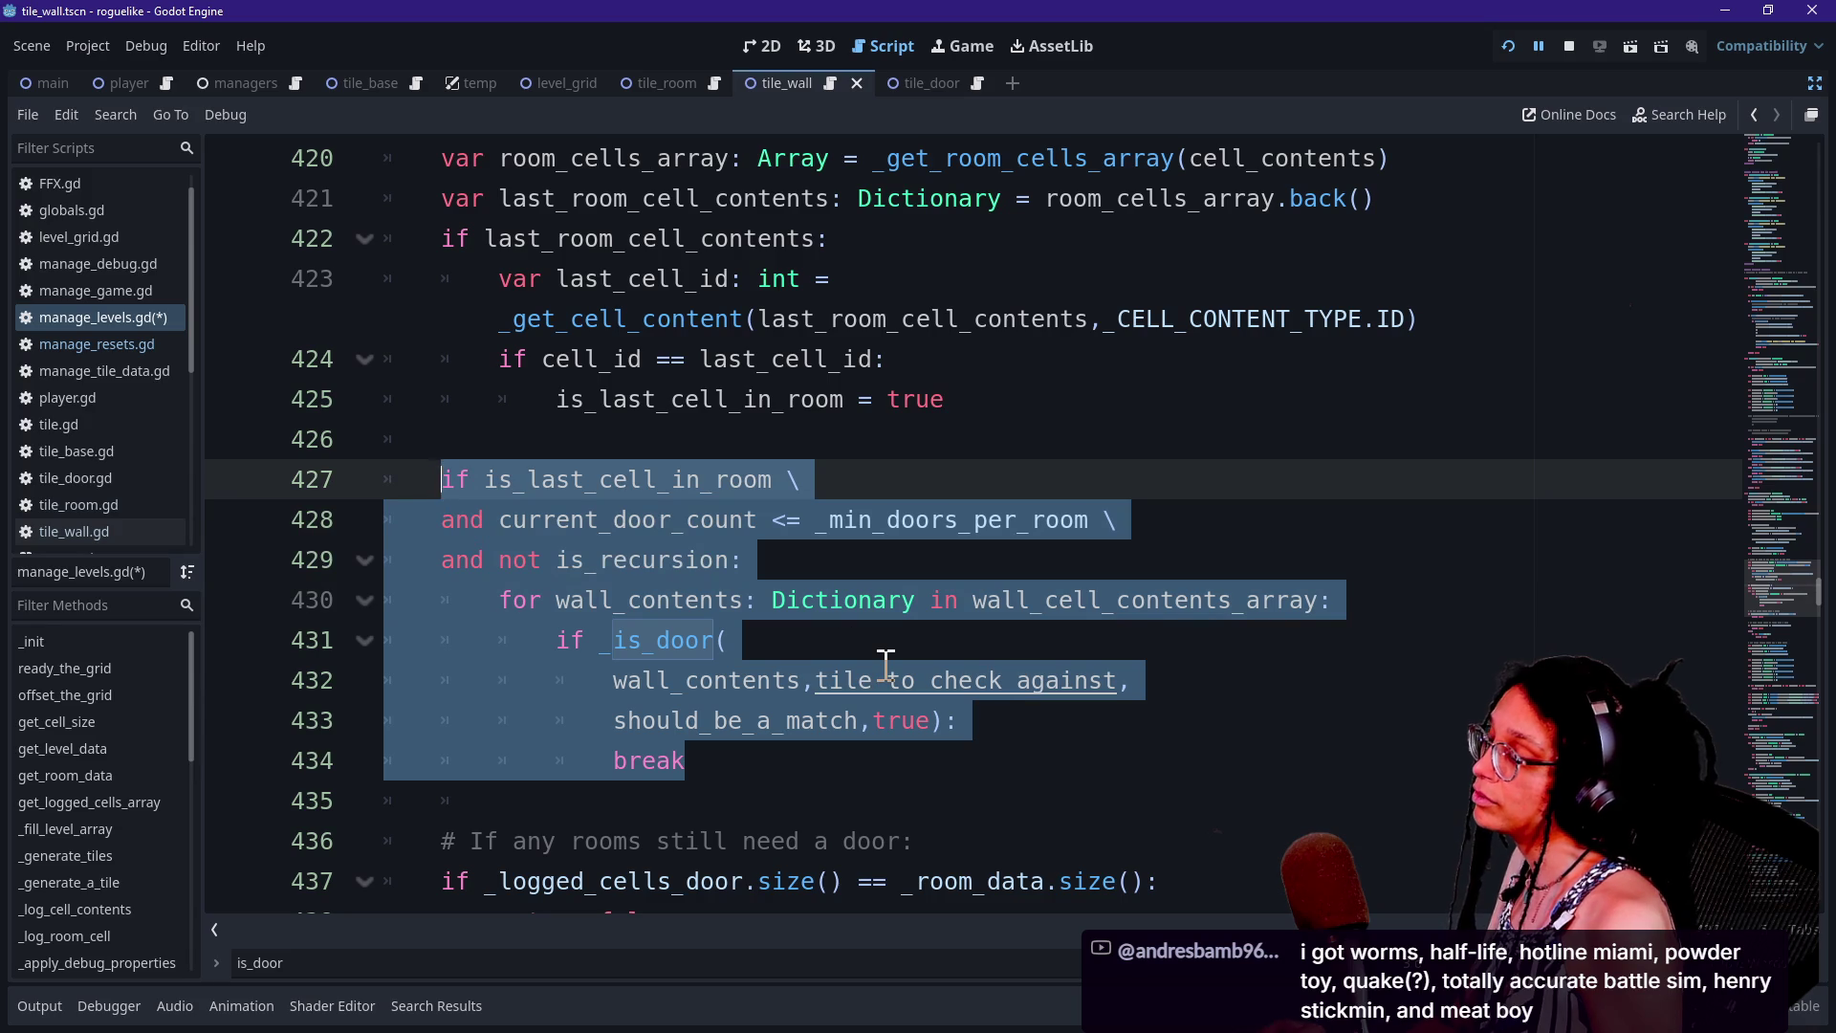
scroll(887, 663, down, 10)
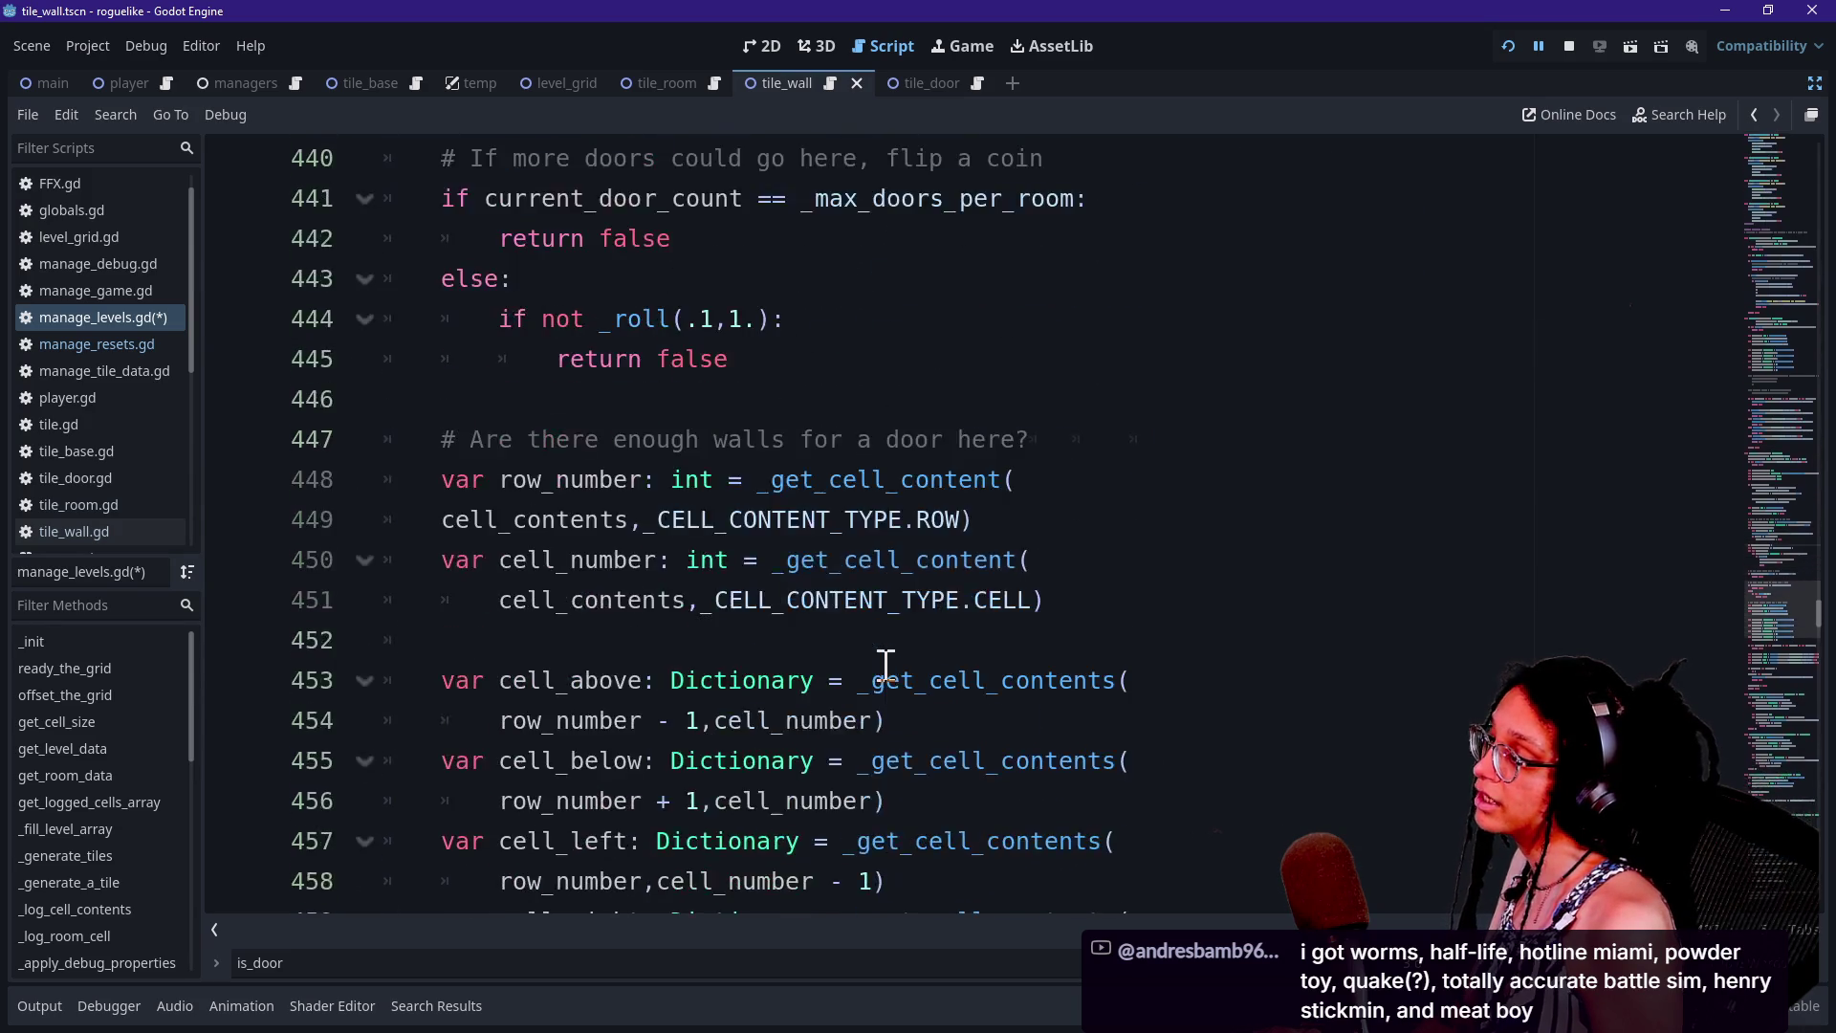
scroll(886, 663, down, 11)
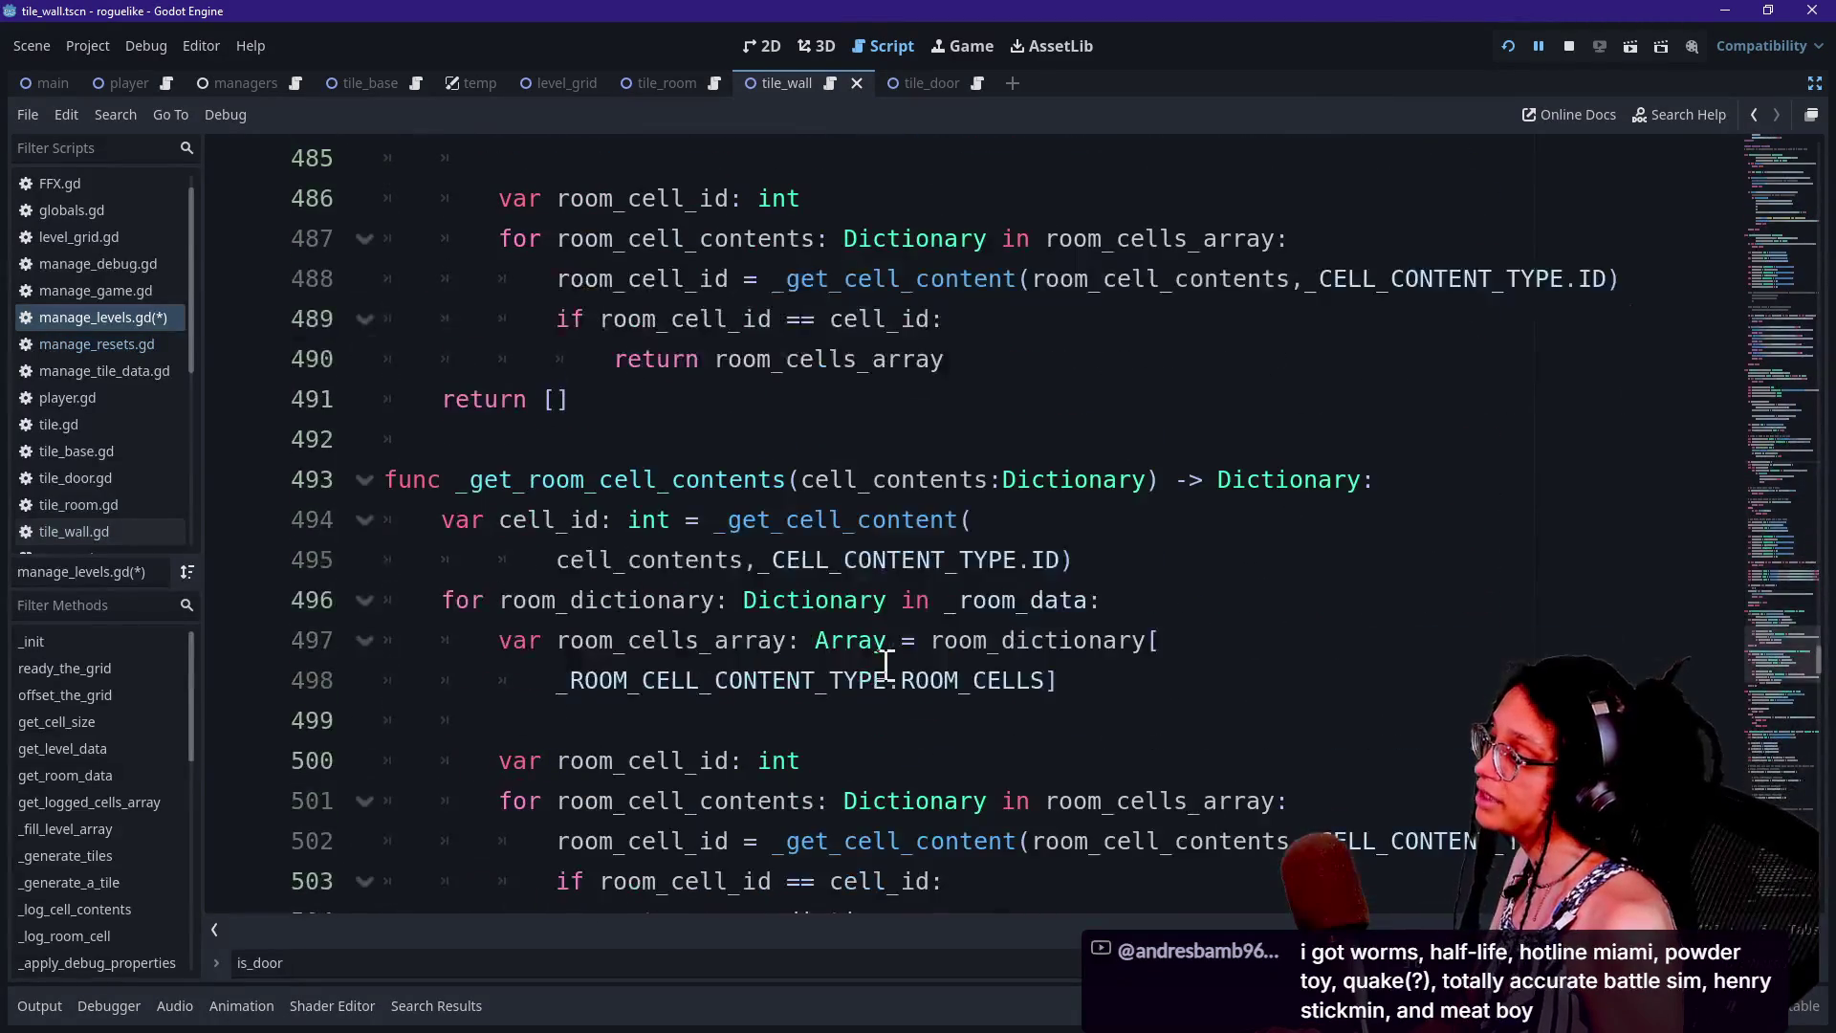
scroll(649, 532, down, 3)
scroll(650, 532, up, 7)
scroll(649, 532, up, 1)
drag(790, 410, 770, 373)
key(ctrl+v)
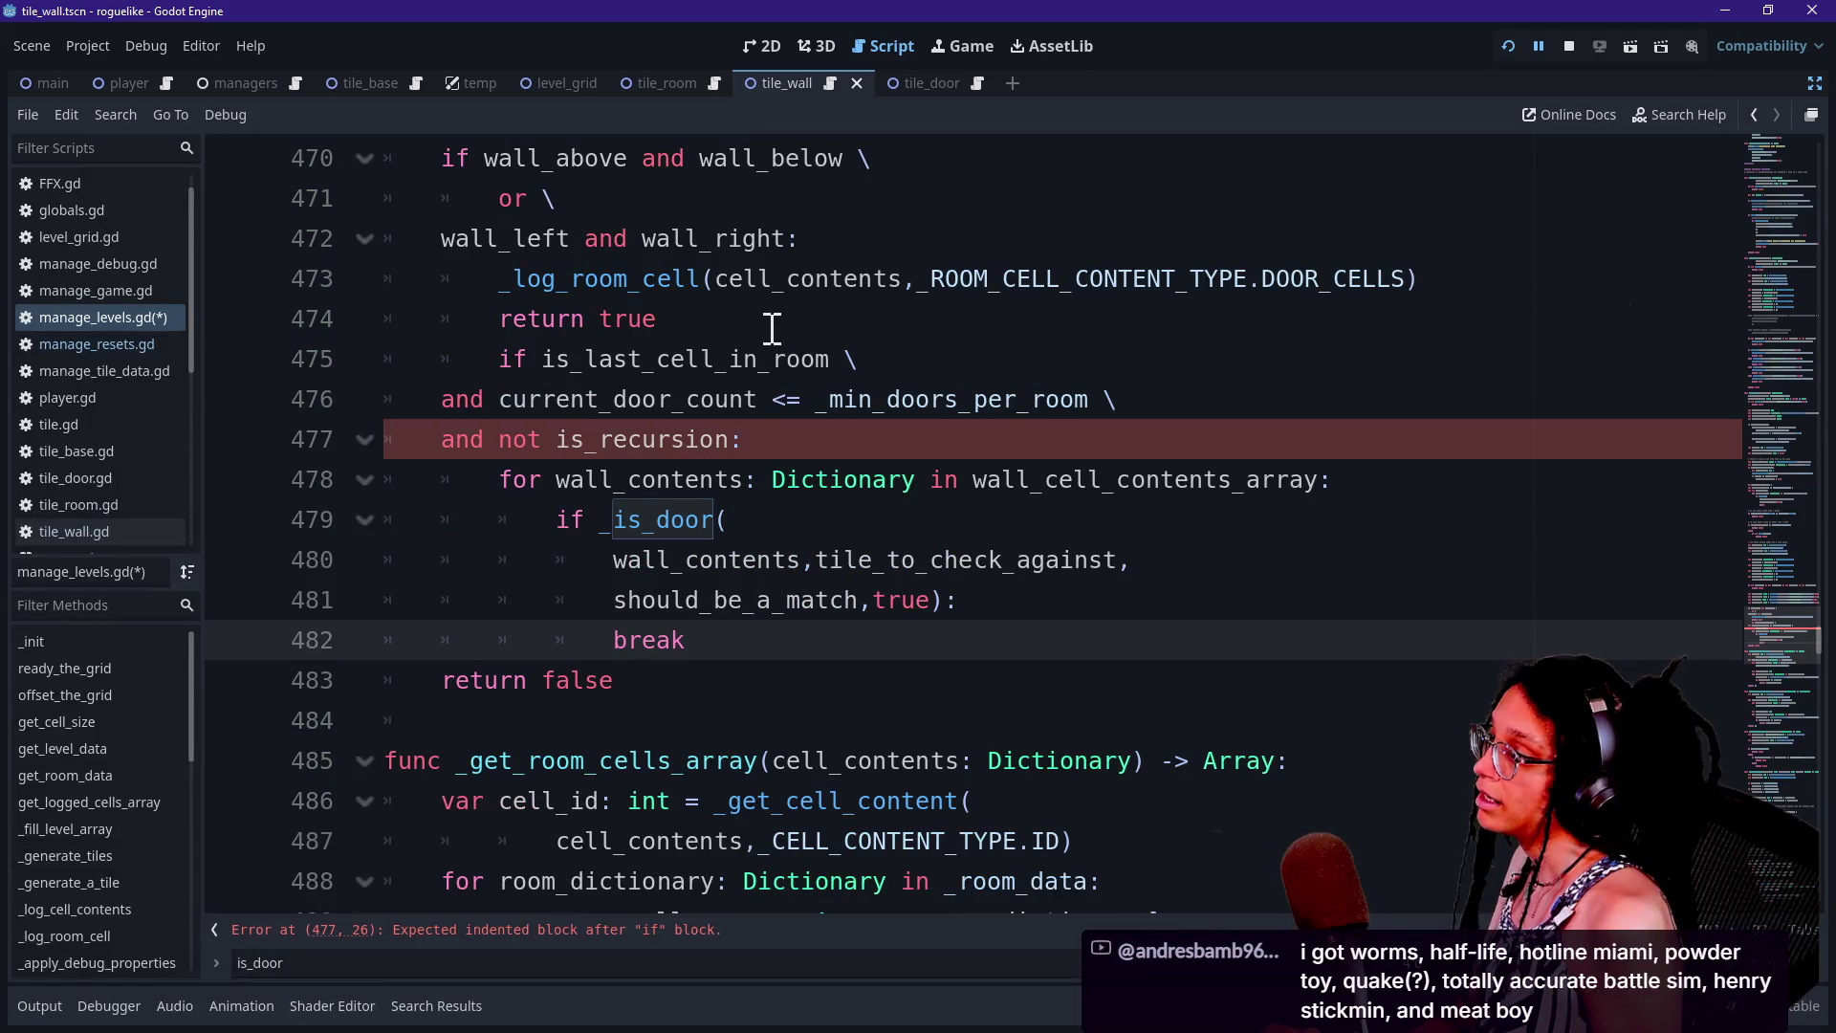
- Unindent the pasted if and add a blank line after return true
click(767, 358)
key(shift+Tab)
click(771, 328)
key(Return)
drag(676, 702, 715, 642)
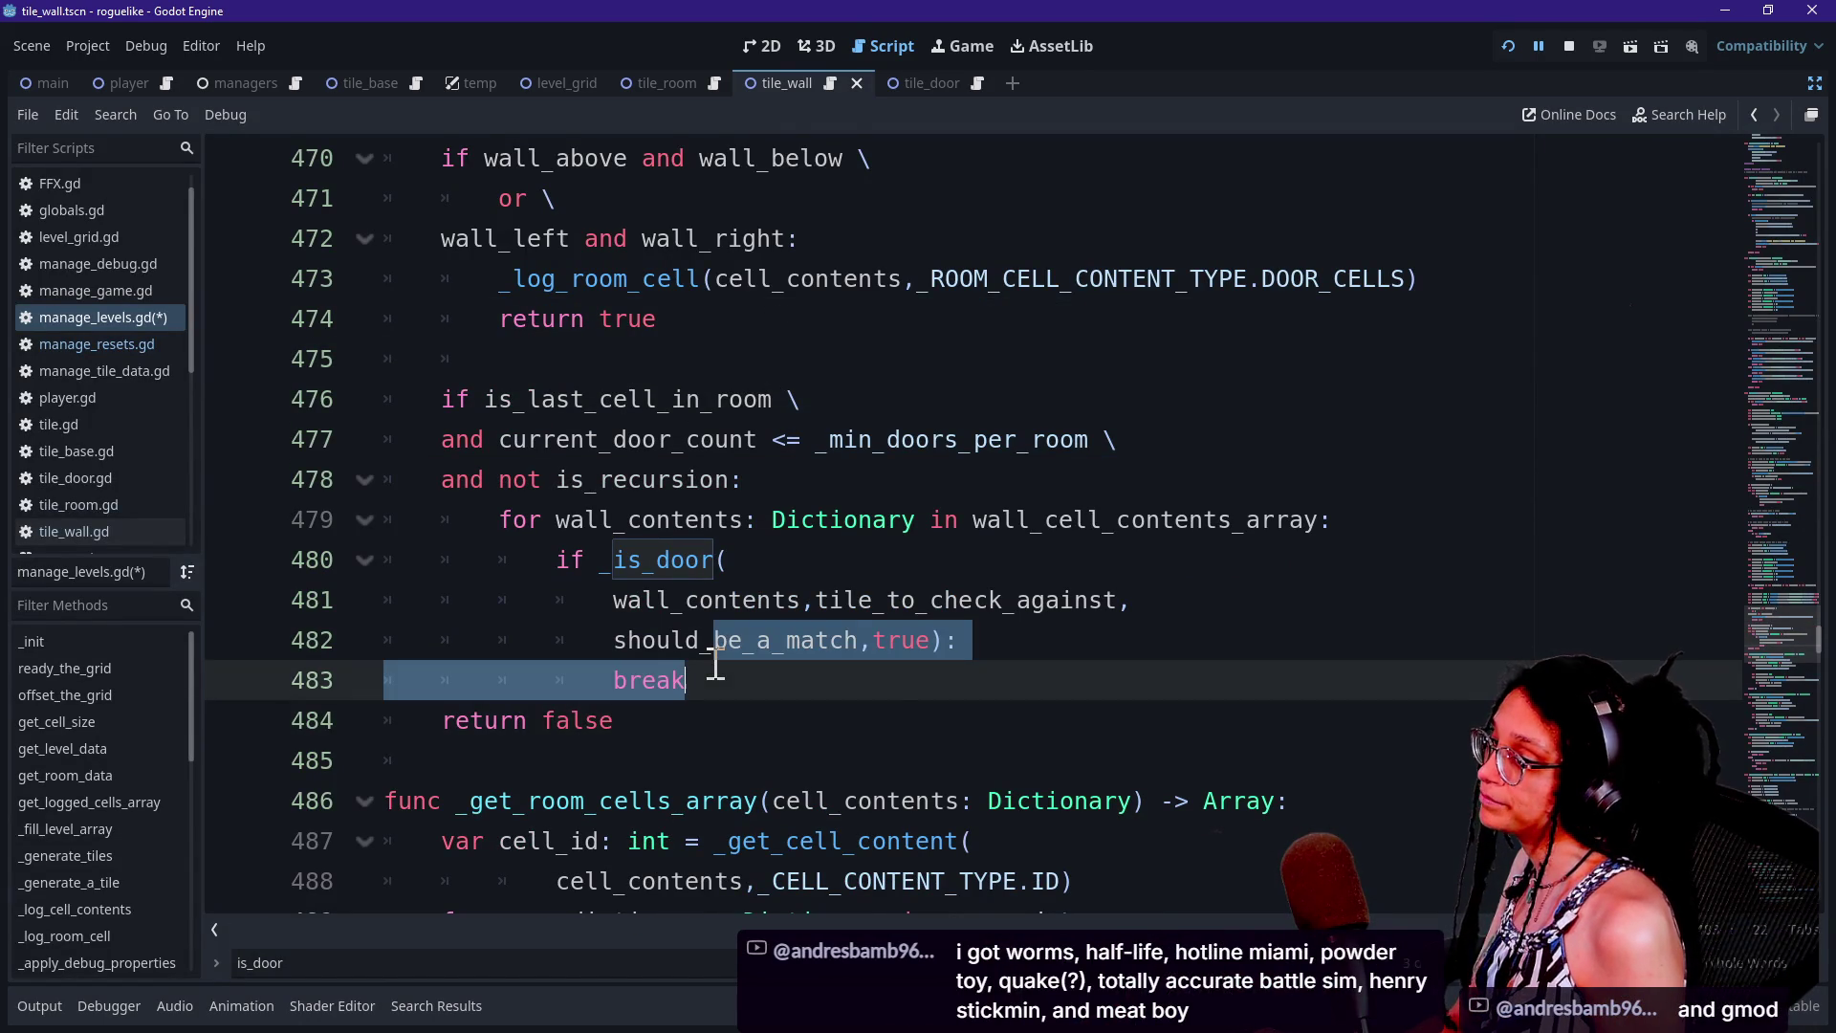
click(715, 666)
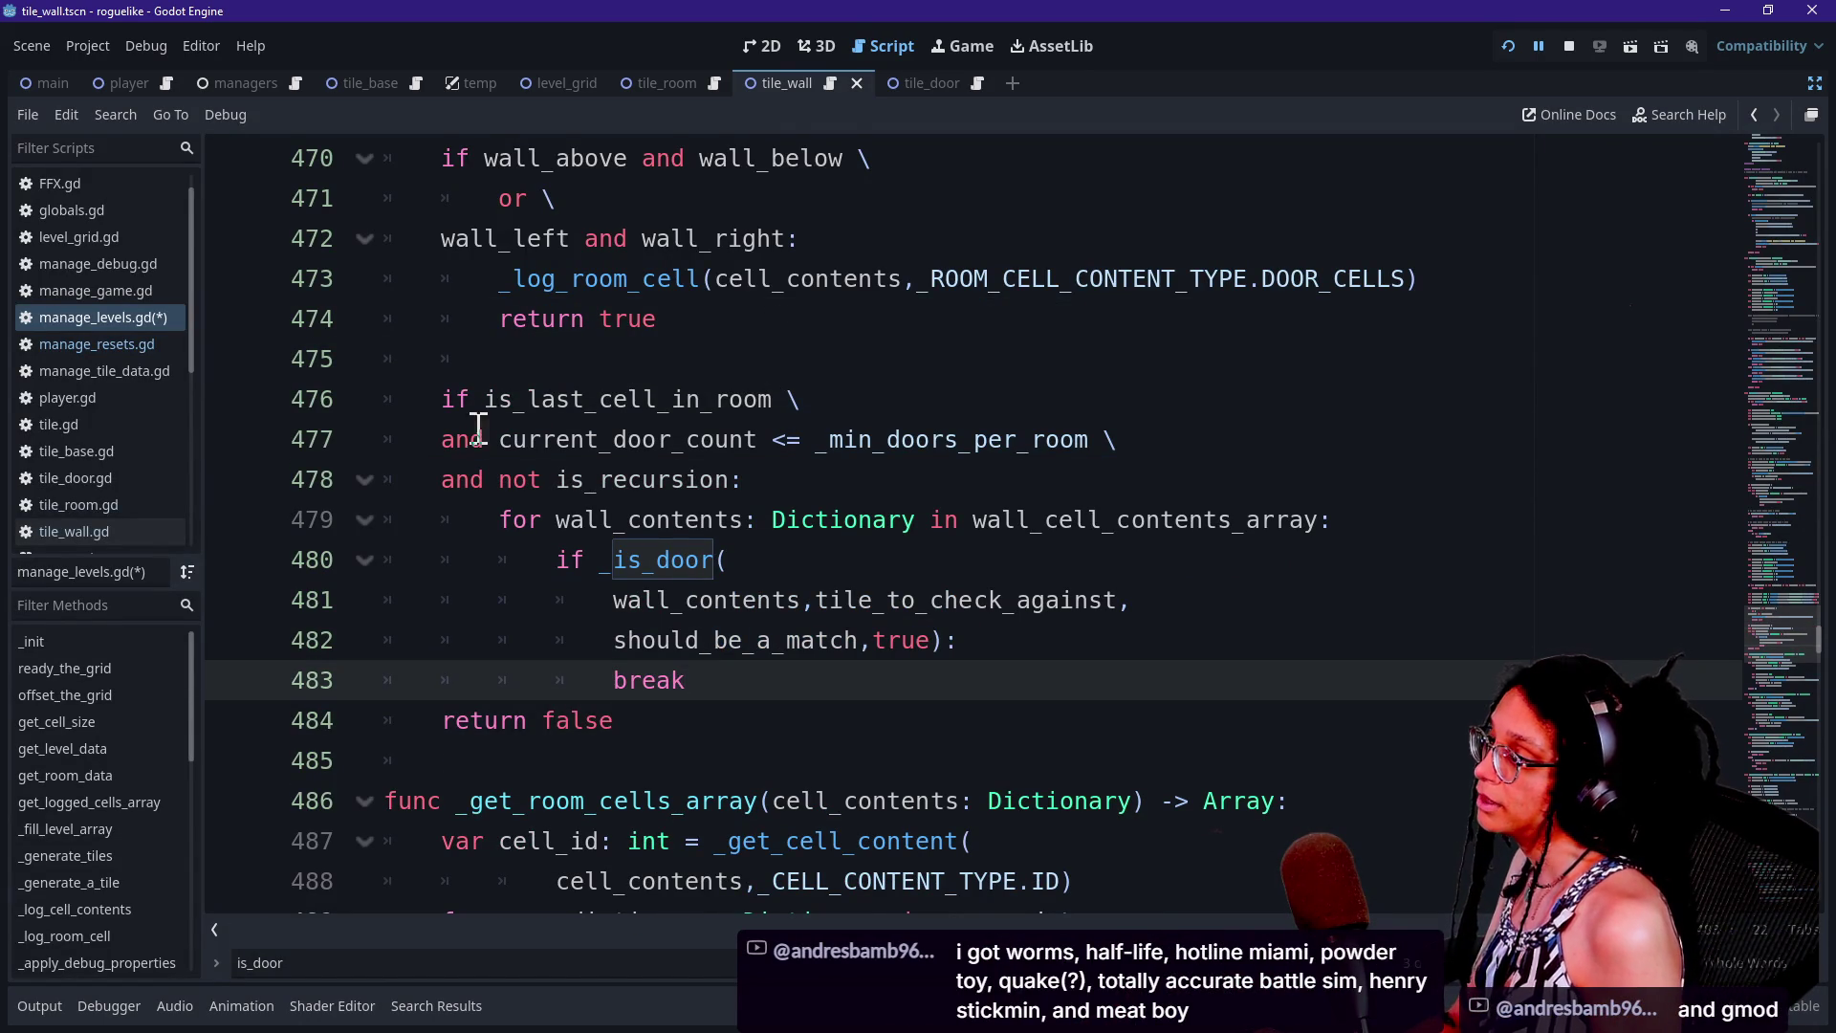
- Review the pasted is_recursion condition and _is_door arguments on lines 477–482
click(742, 479)
click(615, 360)
click(784, 479)
drag(815, 600, 814, 640)
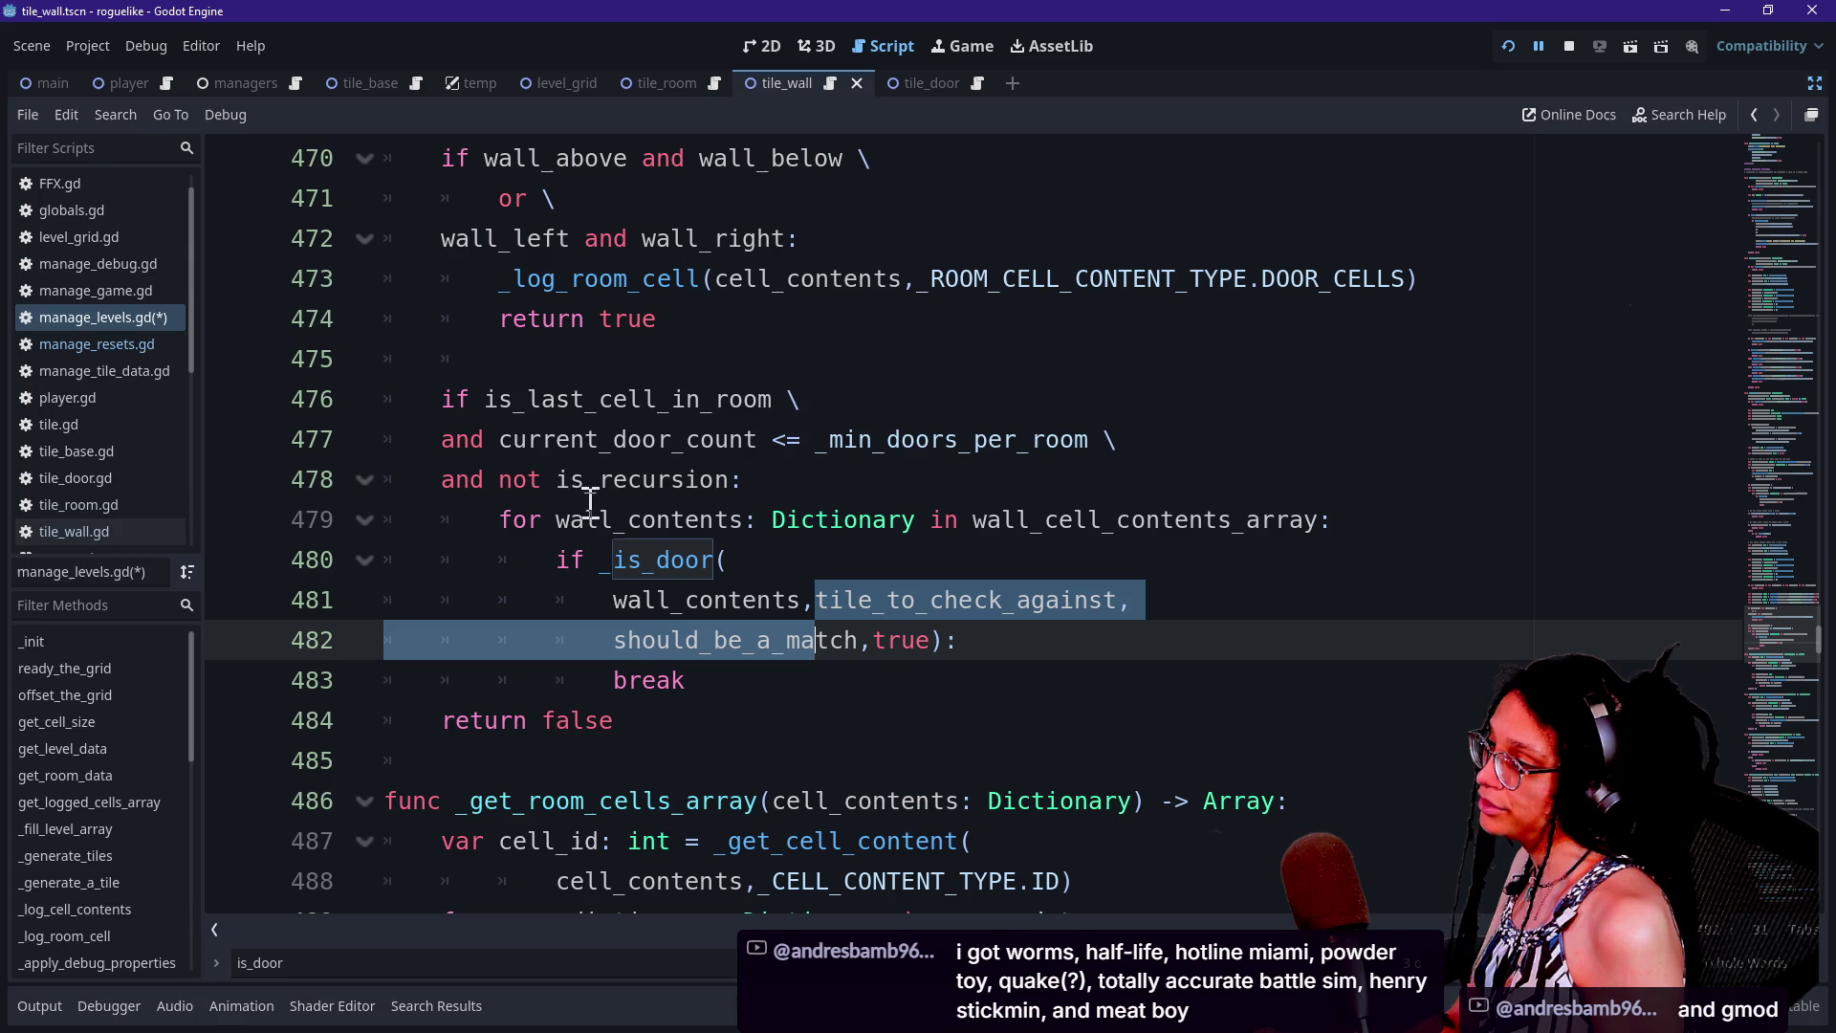
click(398, 438)
click(745, 479)
click(485, 479)
click(699, 560)
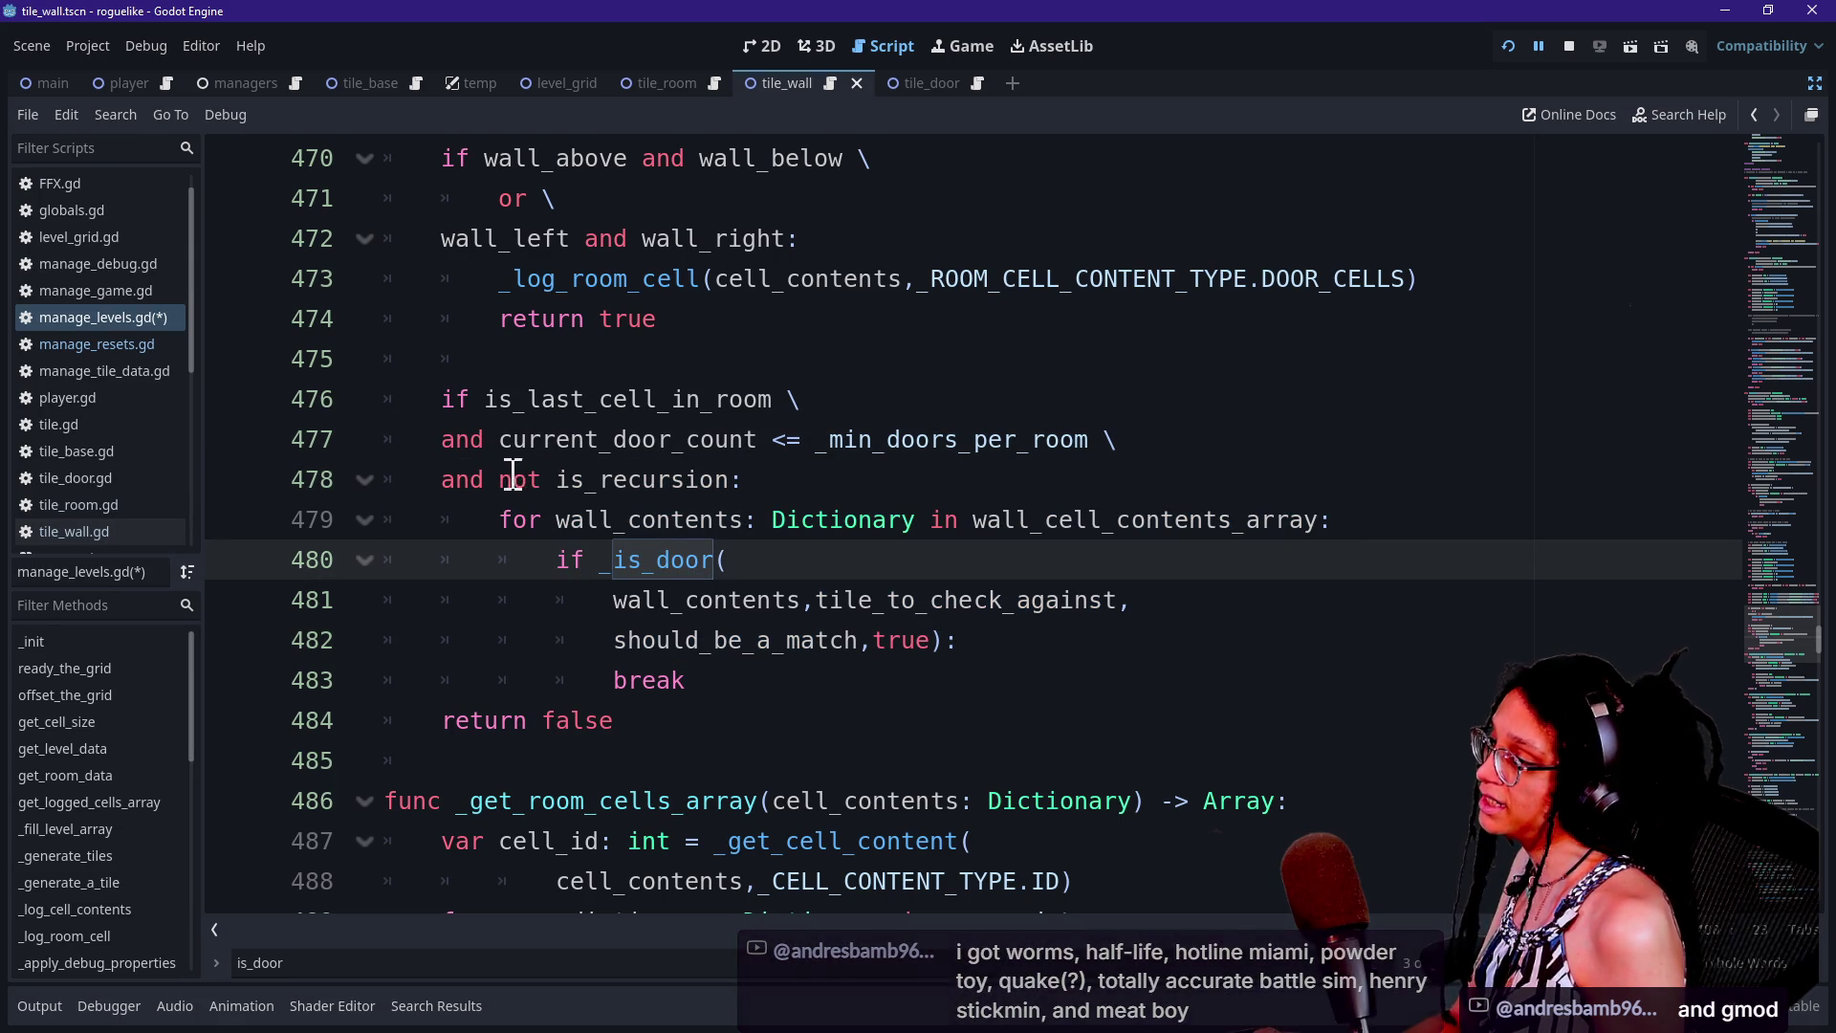
- Delete 'not' so line 478 reads 'and is_recursion:'
click(719, 479)
click(542, 479)
key(BackSpace)
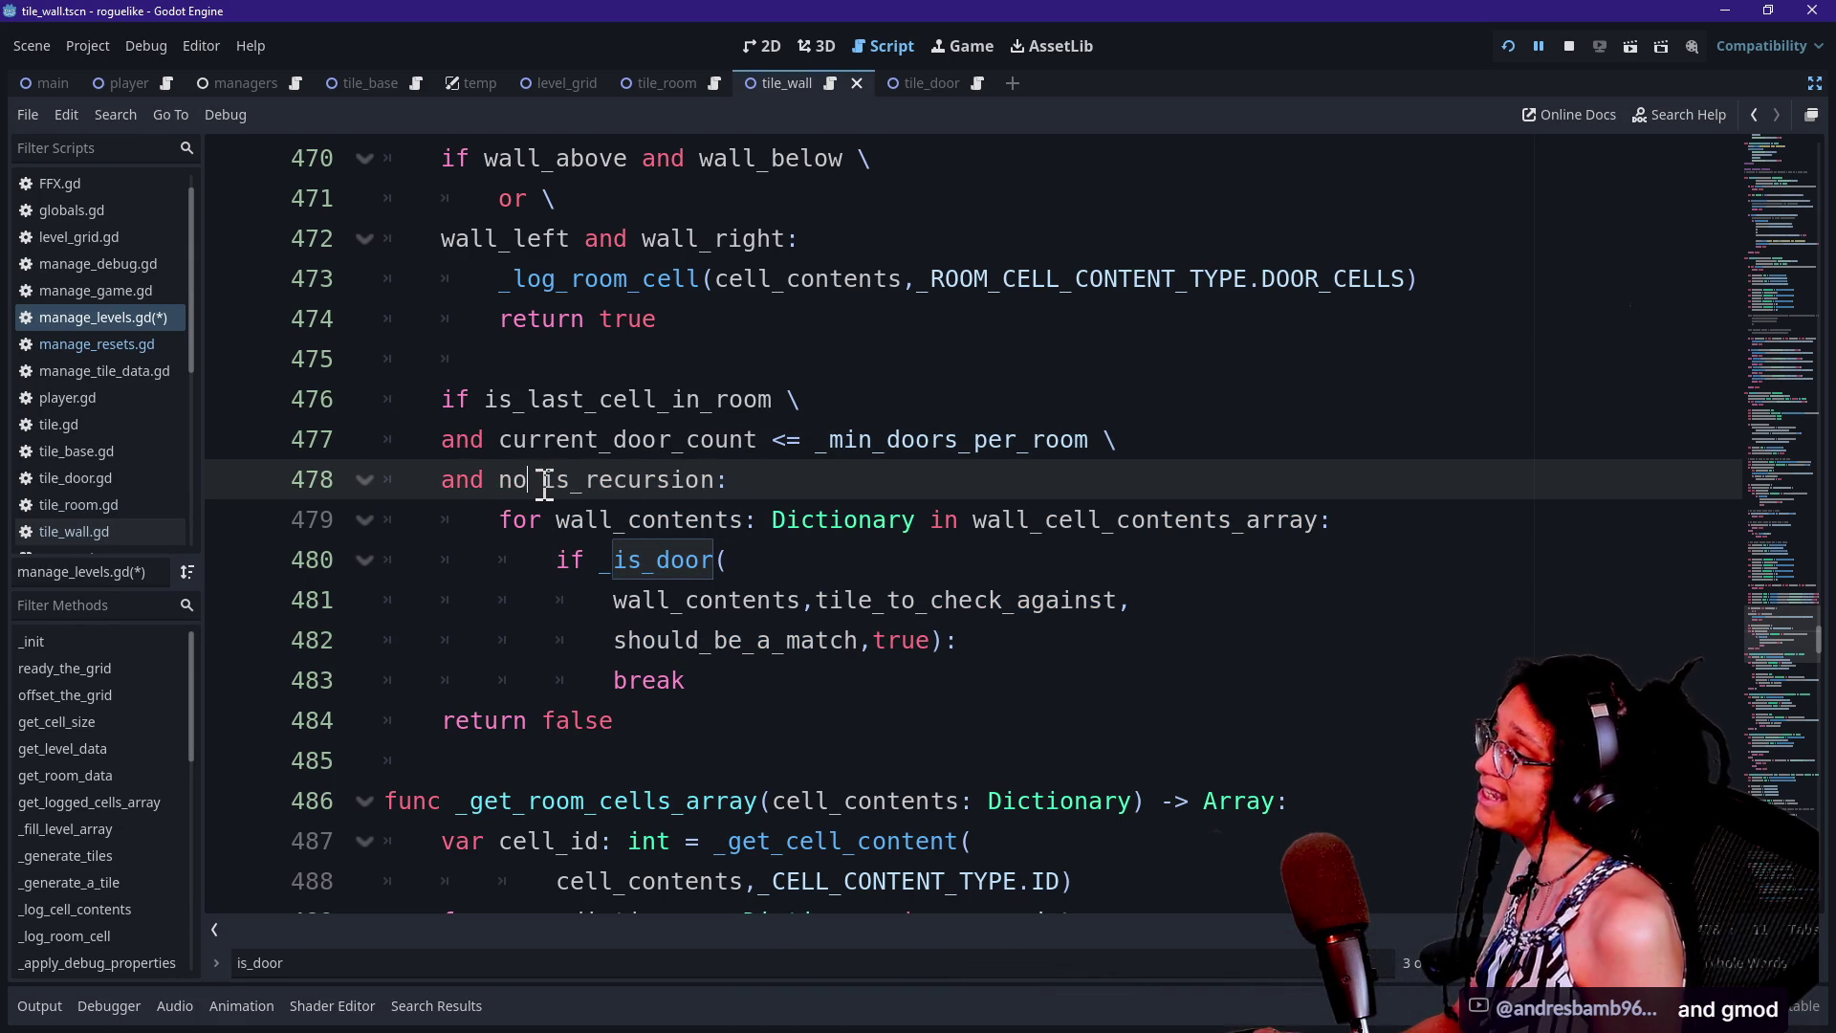
key(BackSpace)
key(BackSpace)
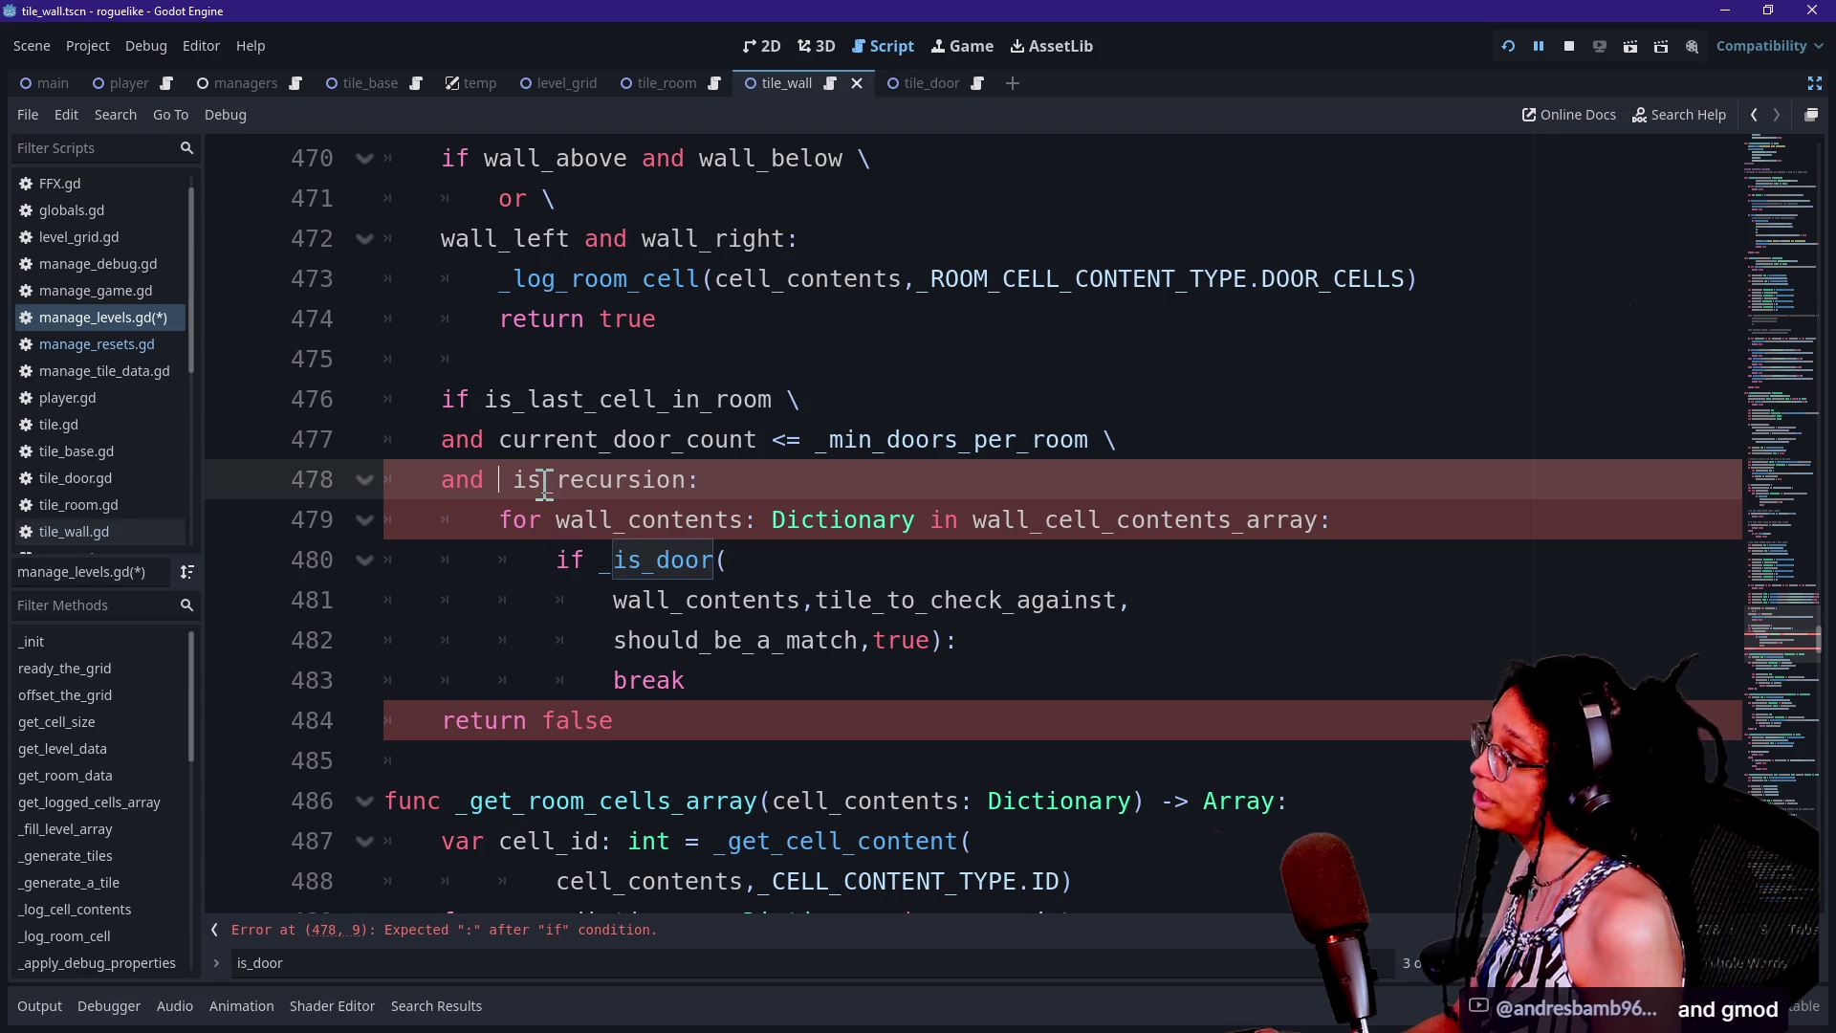
- Reload the played scene to see the room grid, then return to the script
drag(555, 519, 799, 688)
click(808, 701)
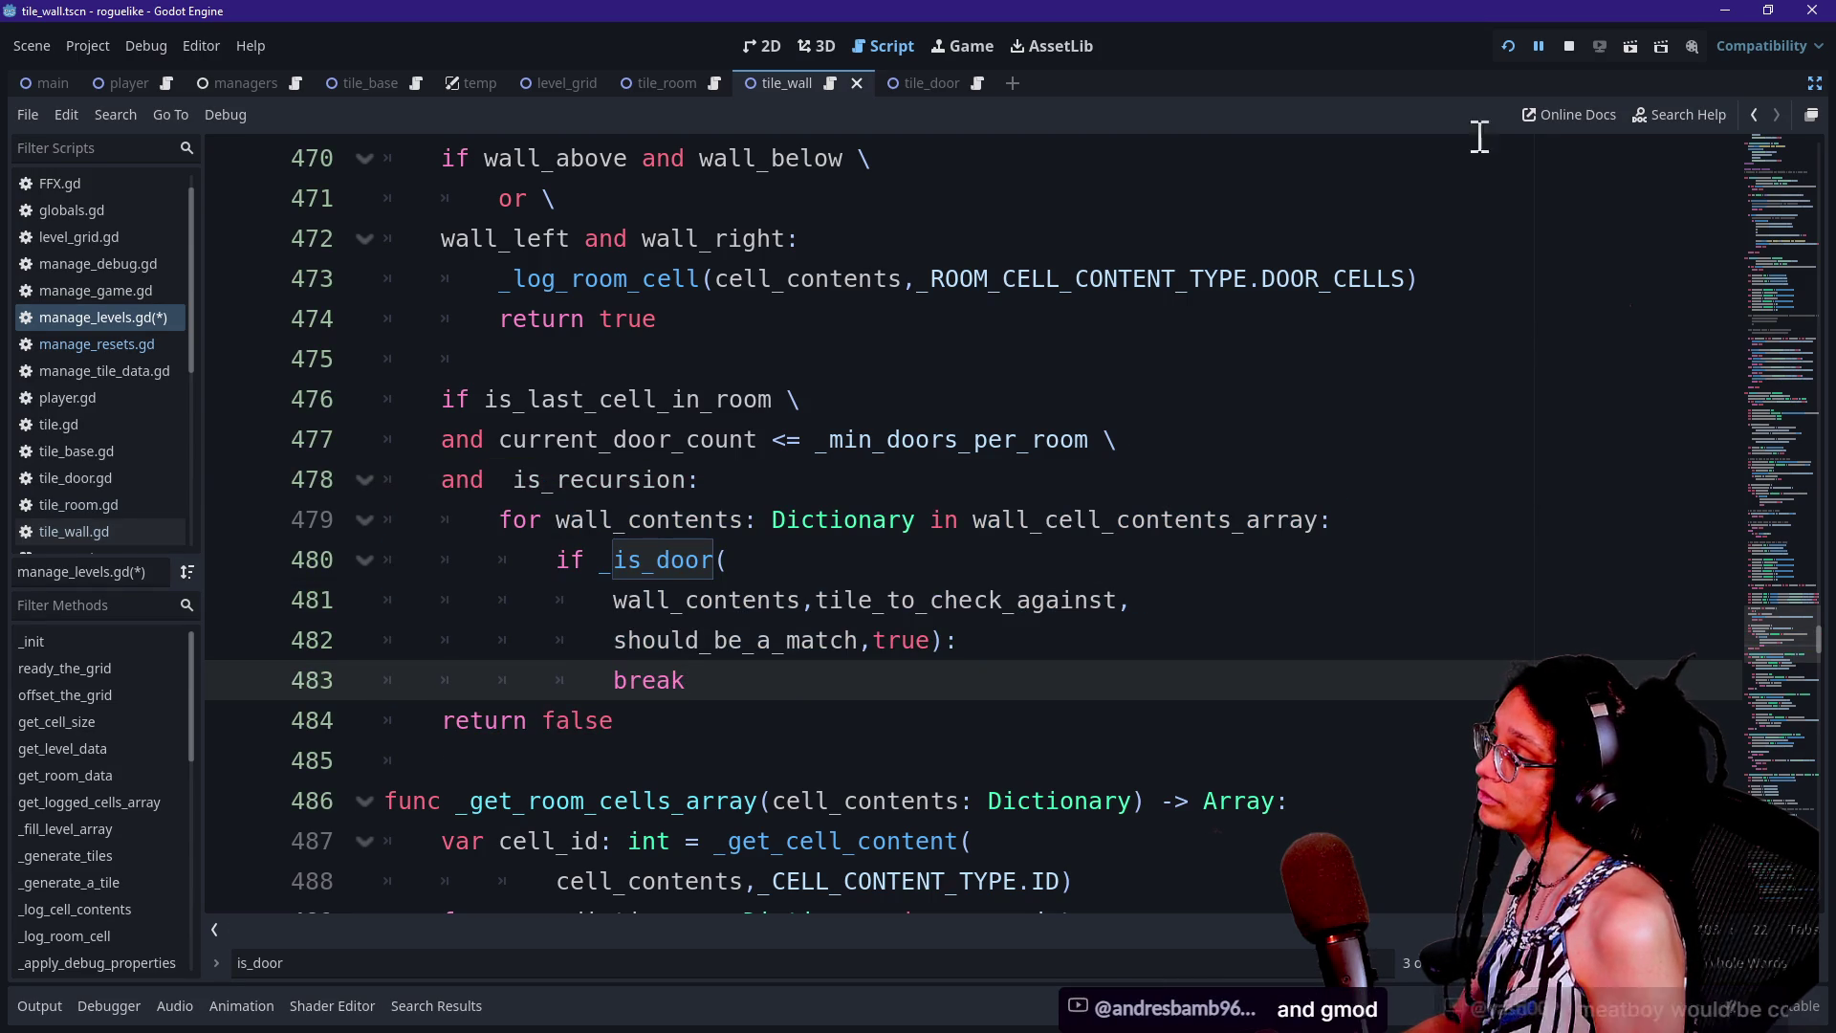
click(1517, 42)
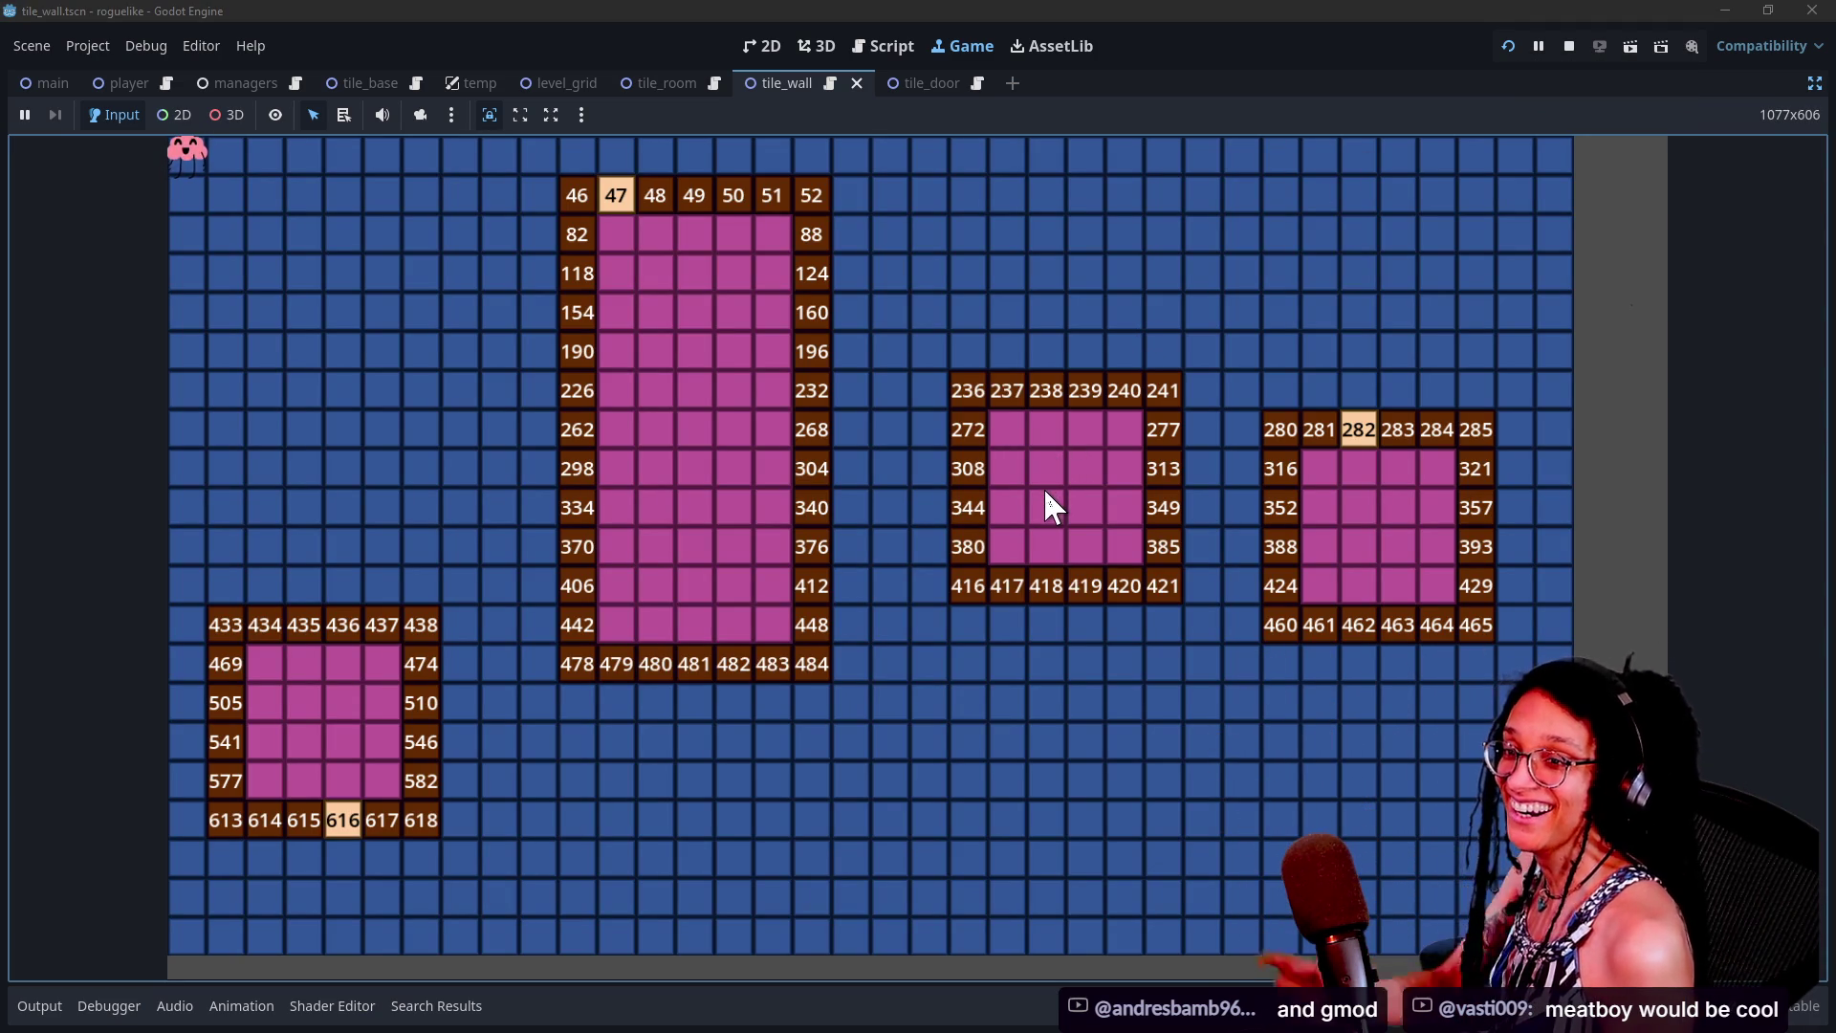
click(852, 45)
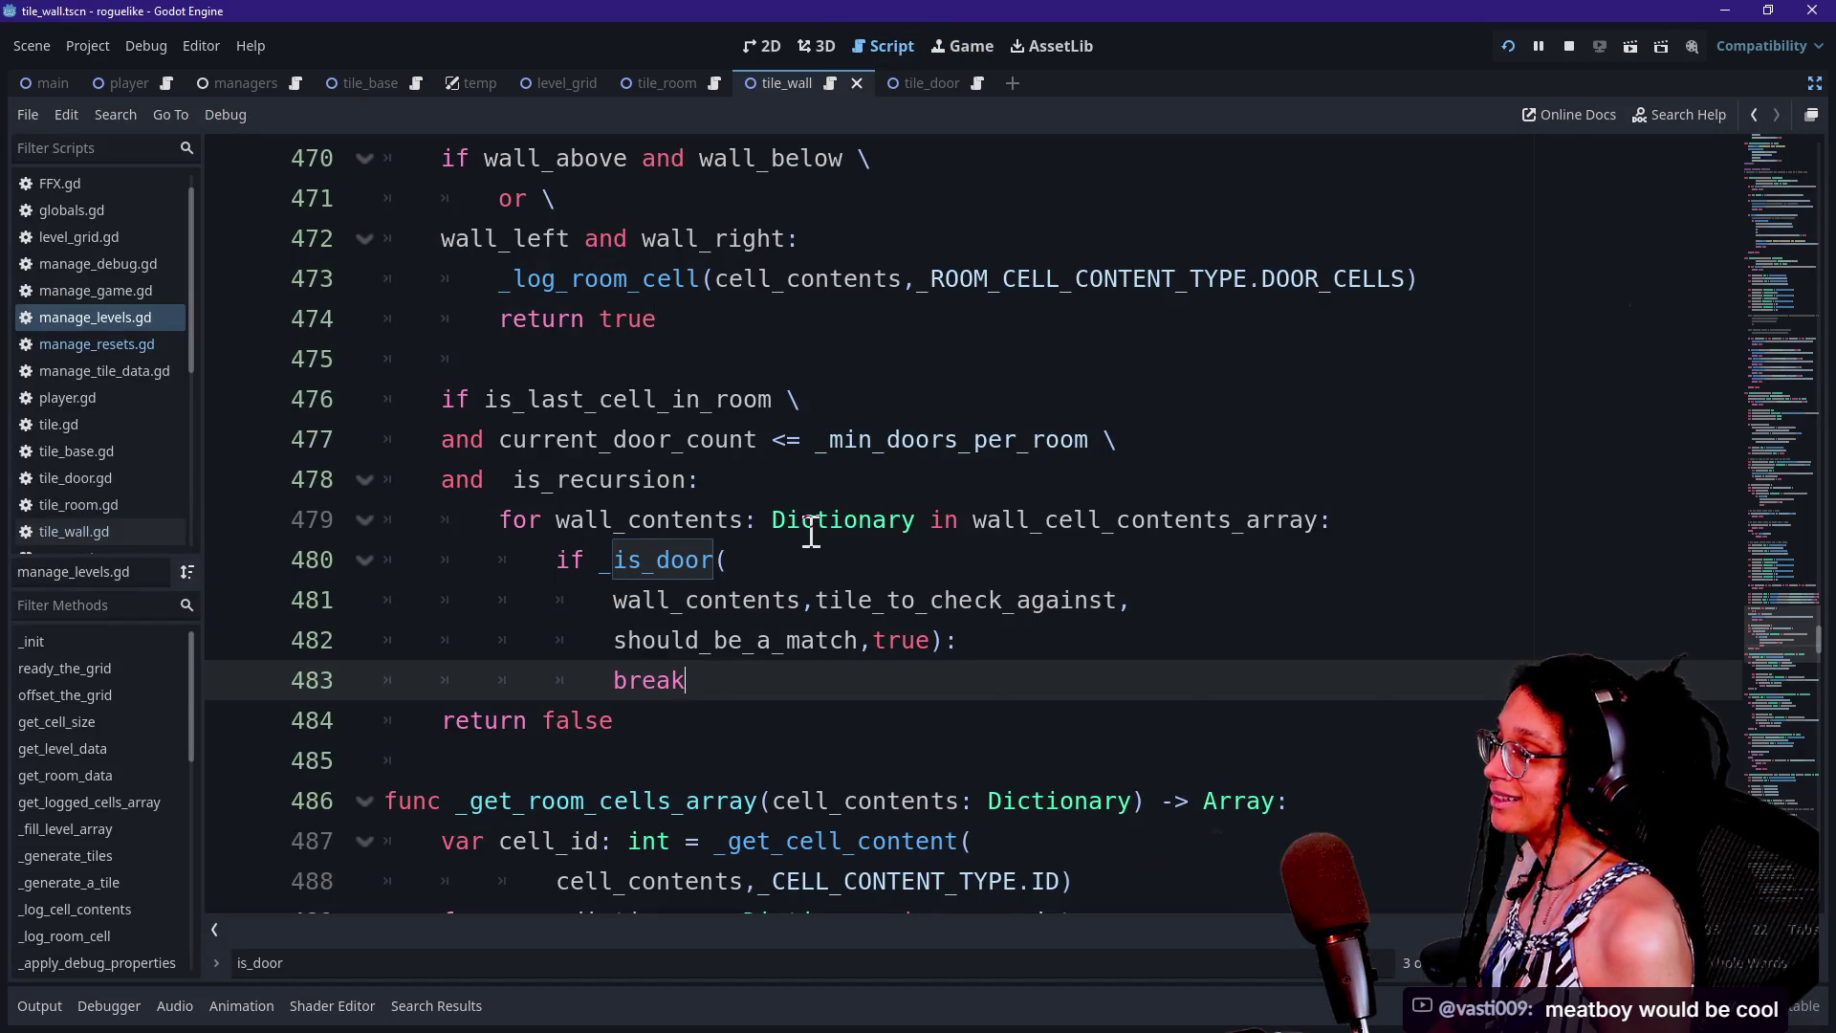
- Delete the 'if is_last_cell_in_room' condition from line 476
scroll(810, 533, up, 10)
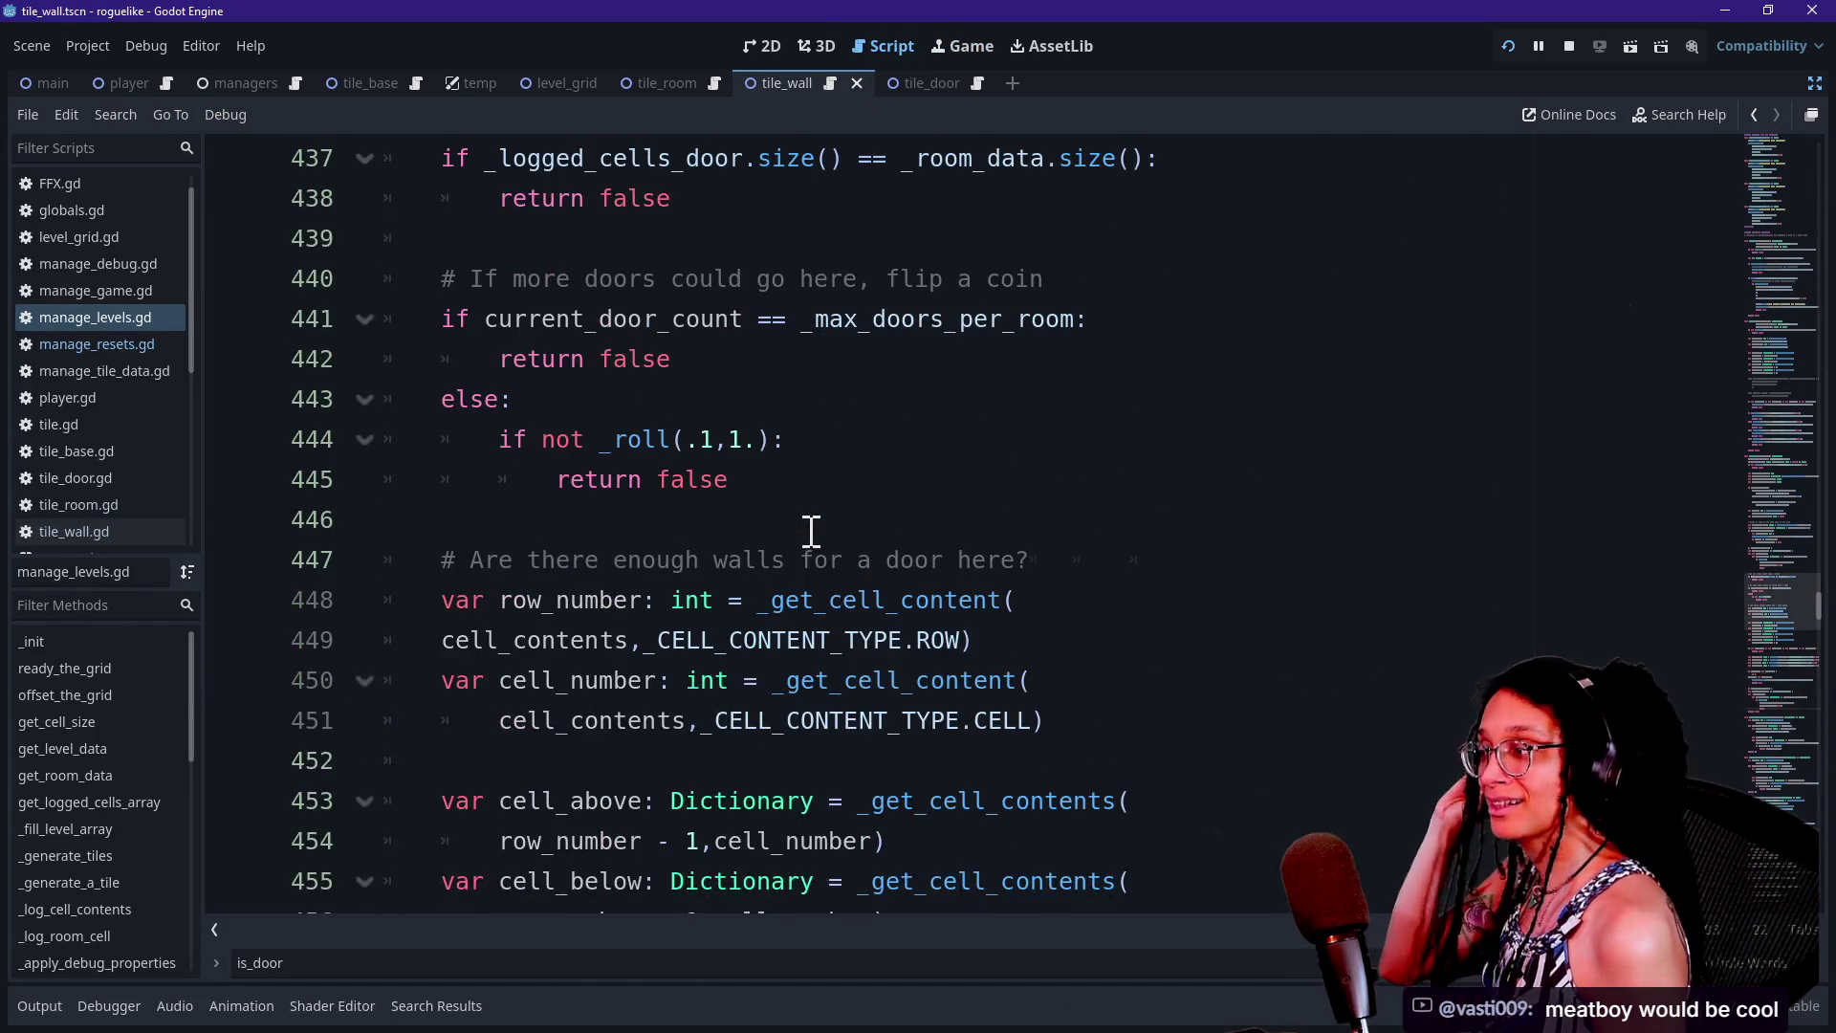
scroll(811, 532, up, 10)
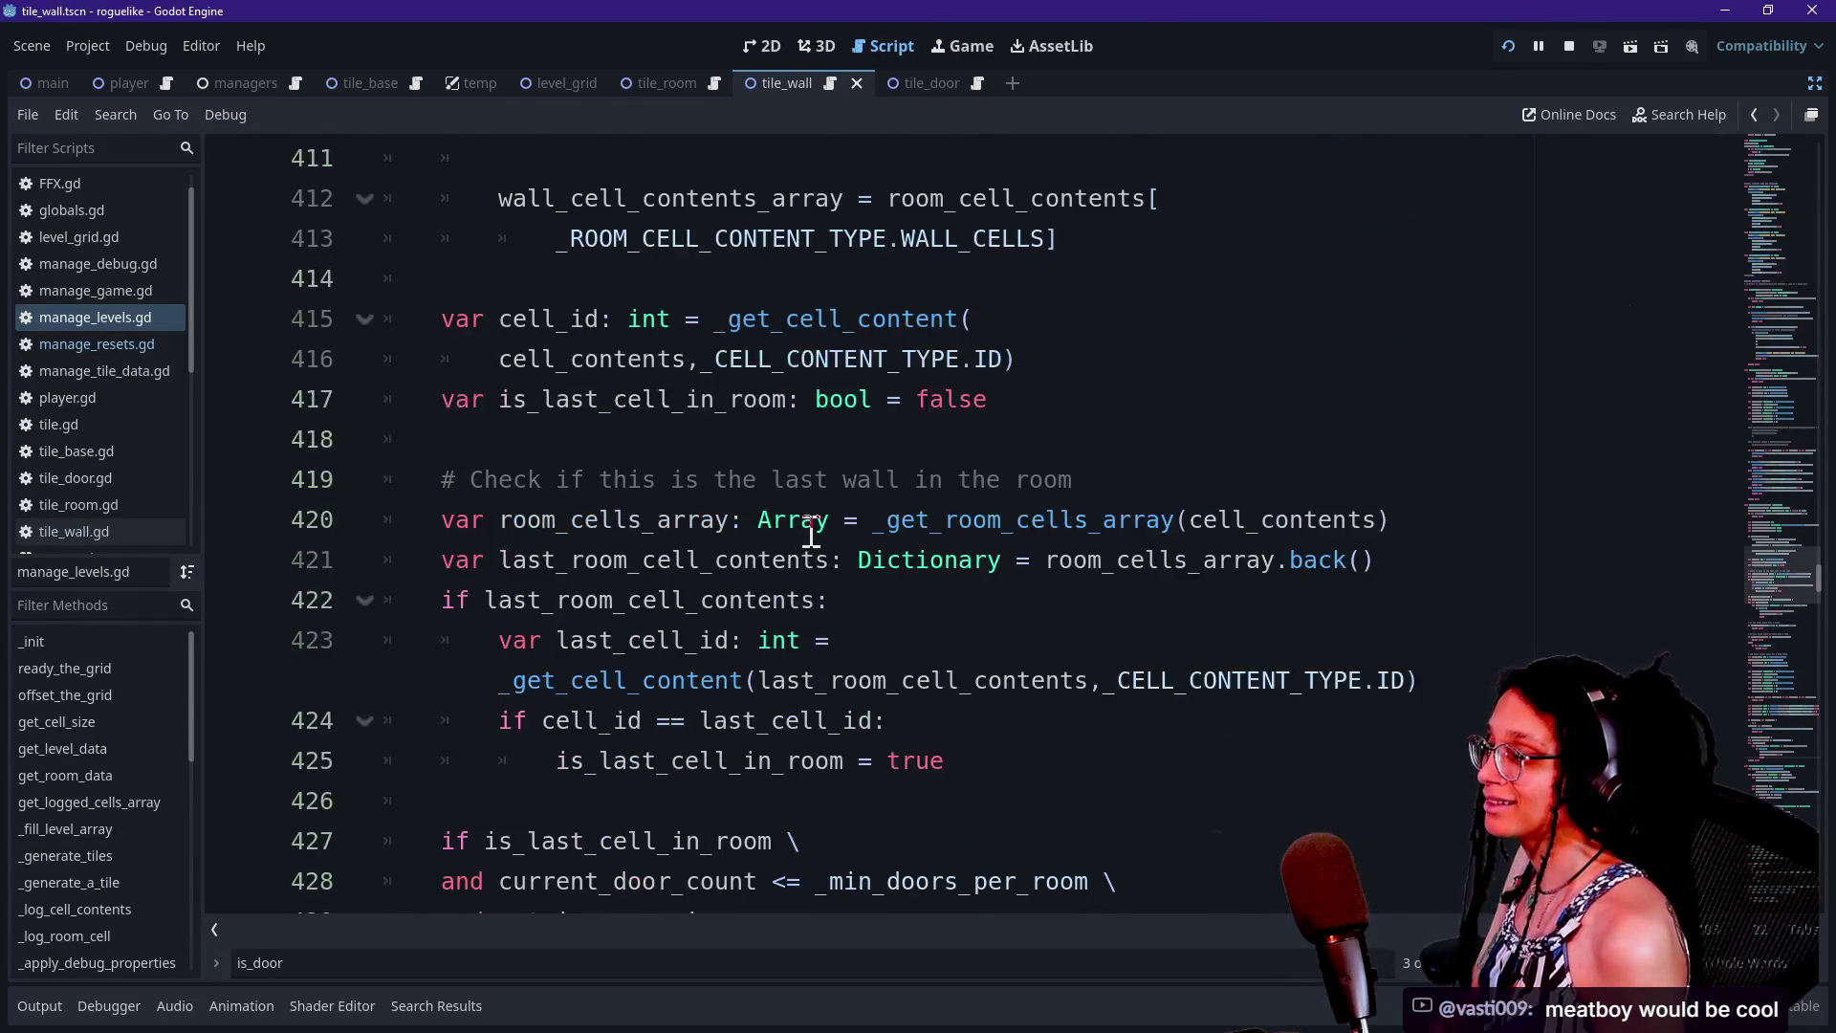
scroll(811, 533, down, 10)
scroll(811, 532, down, 2)
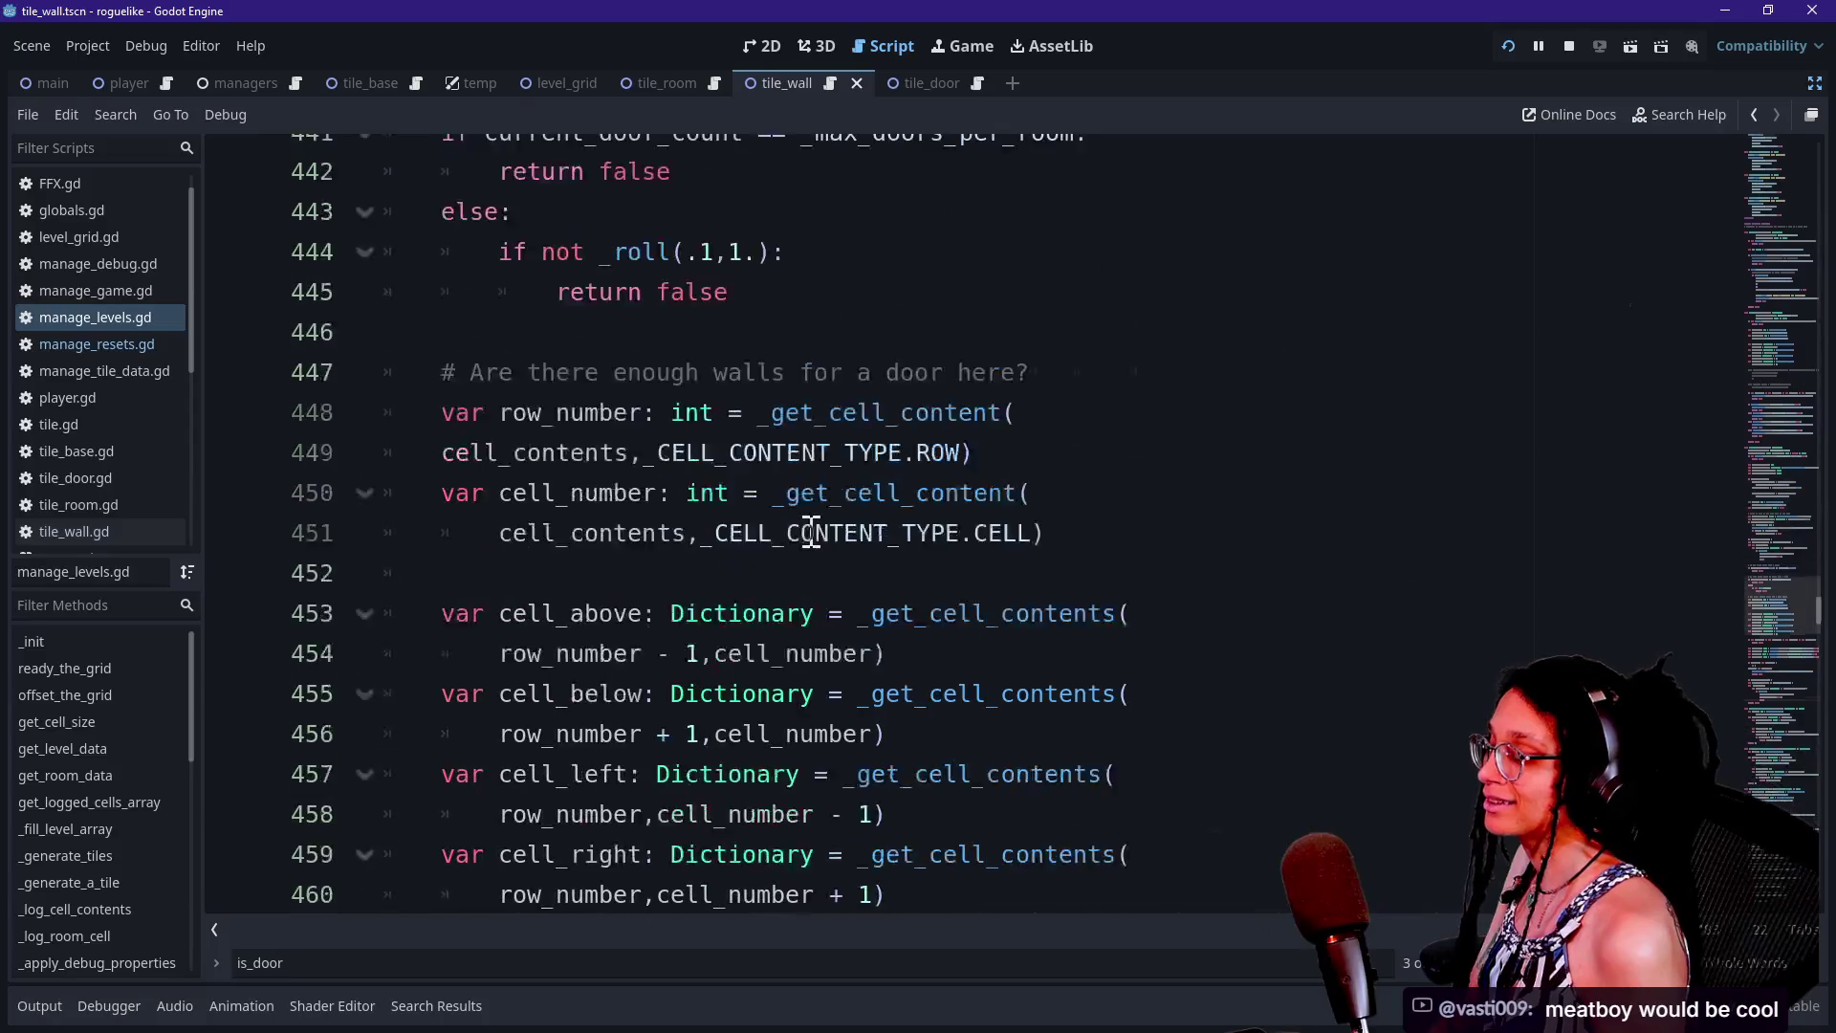
scroll(811, 533, up, 3)
scroll(811, 532, down, 9)
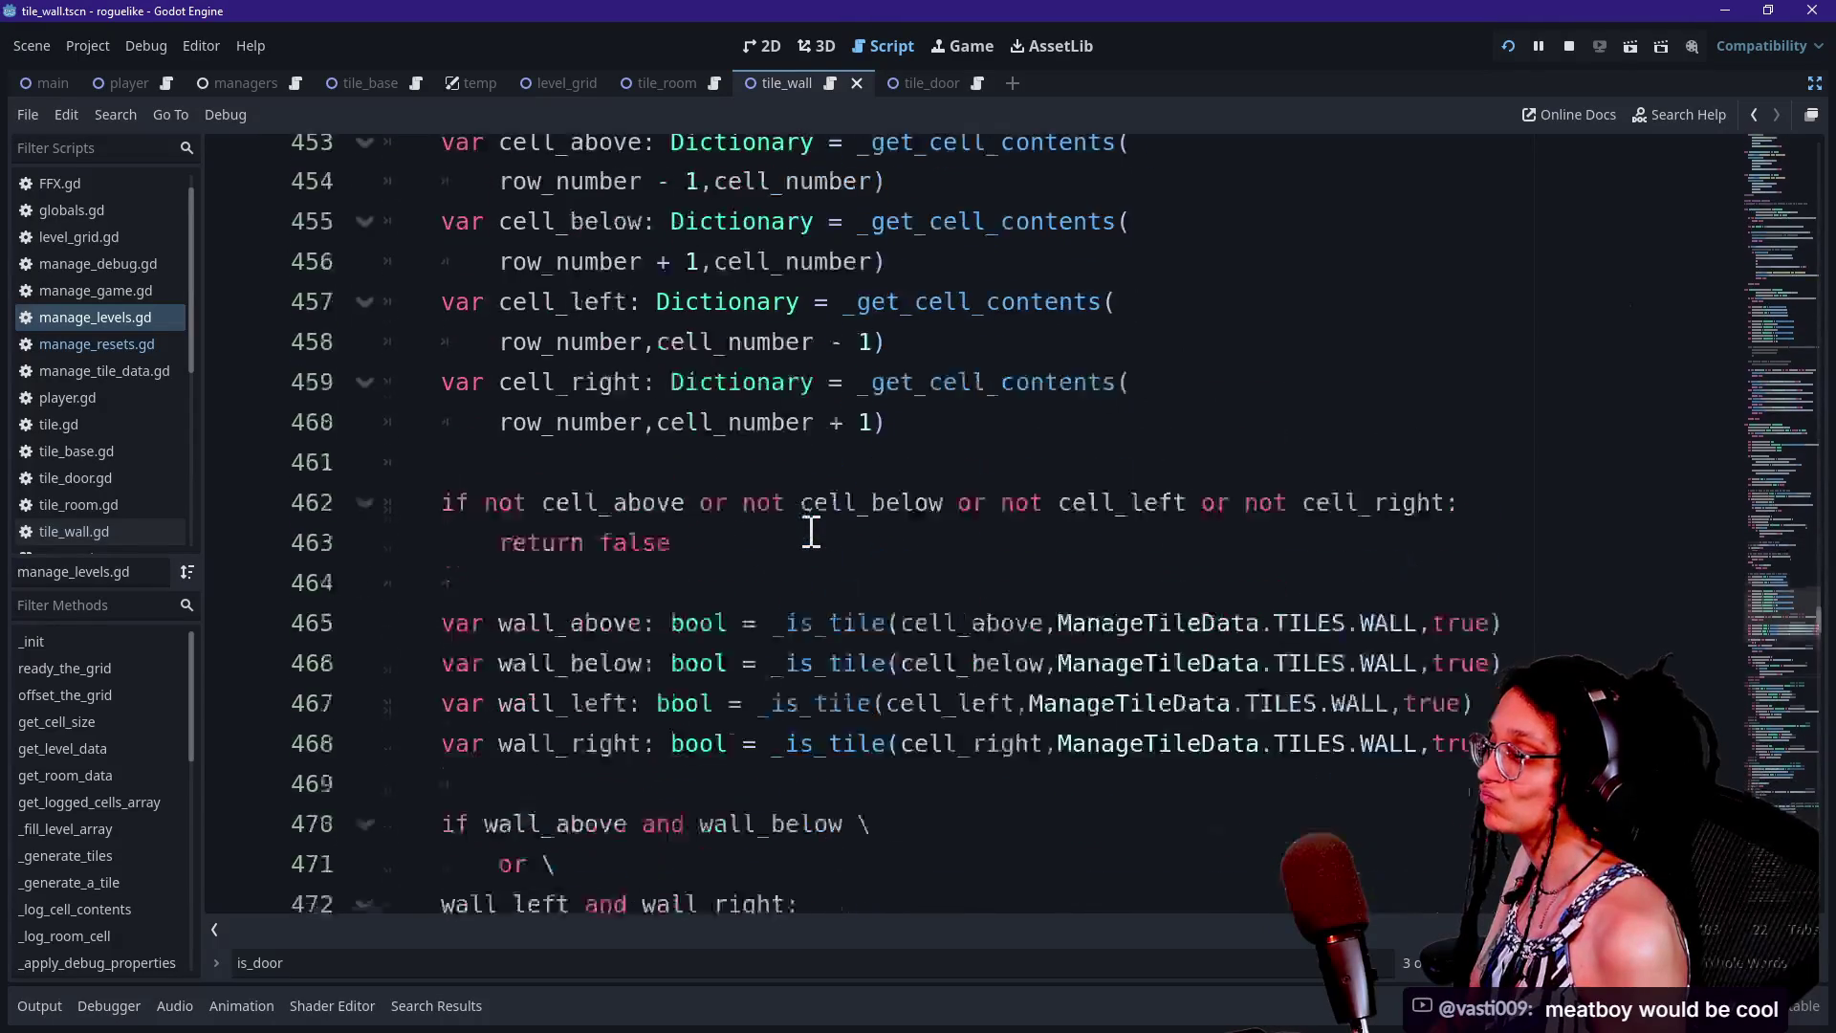
scroll(811, 532, down, 3)
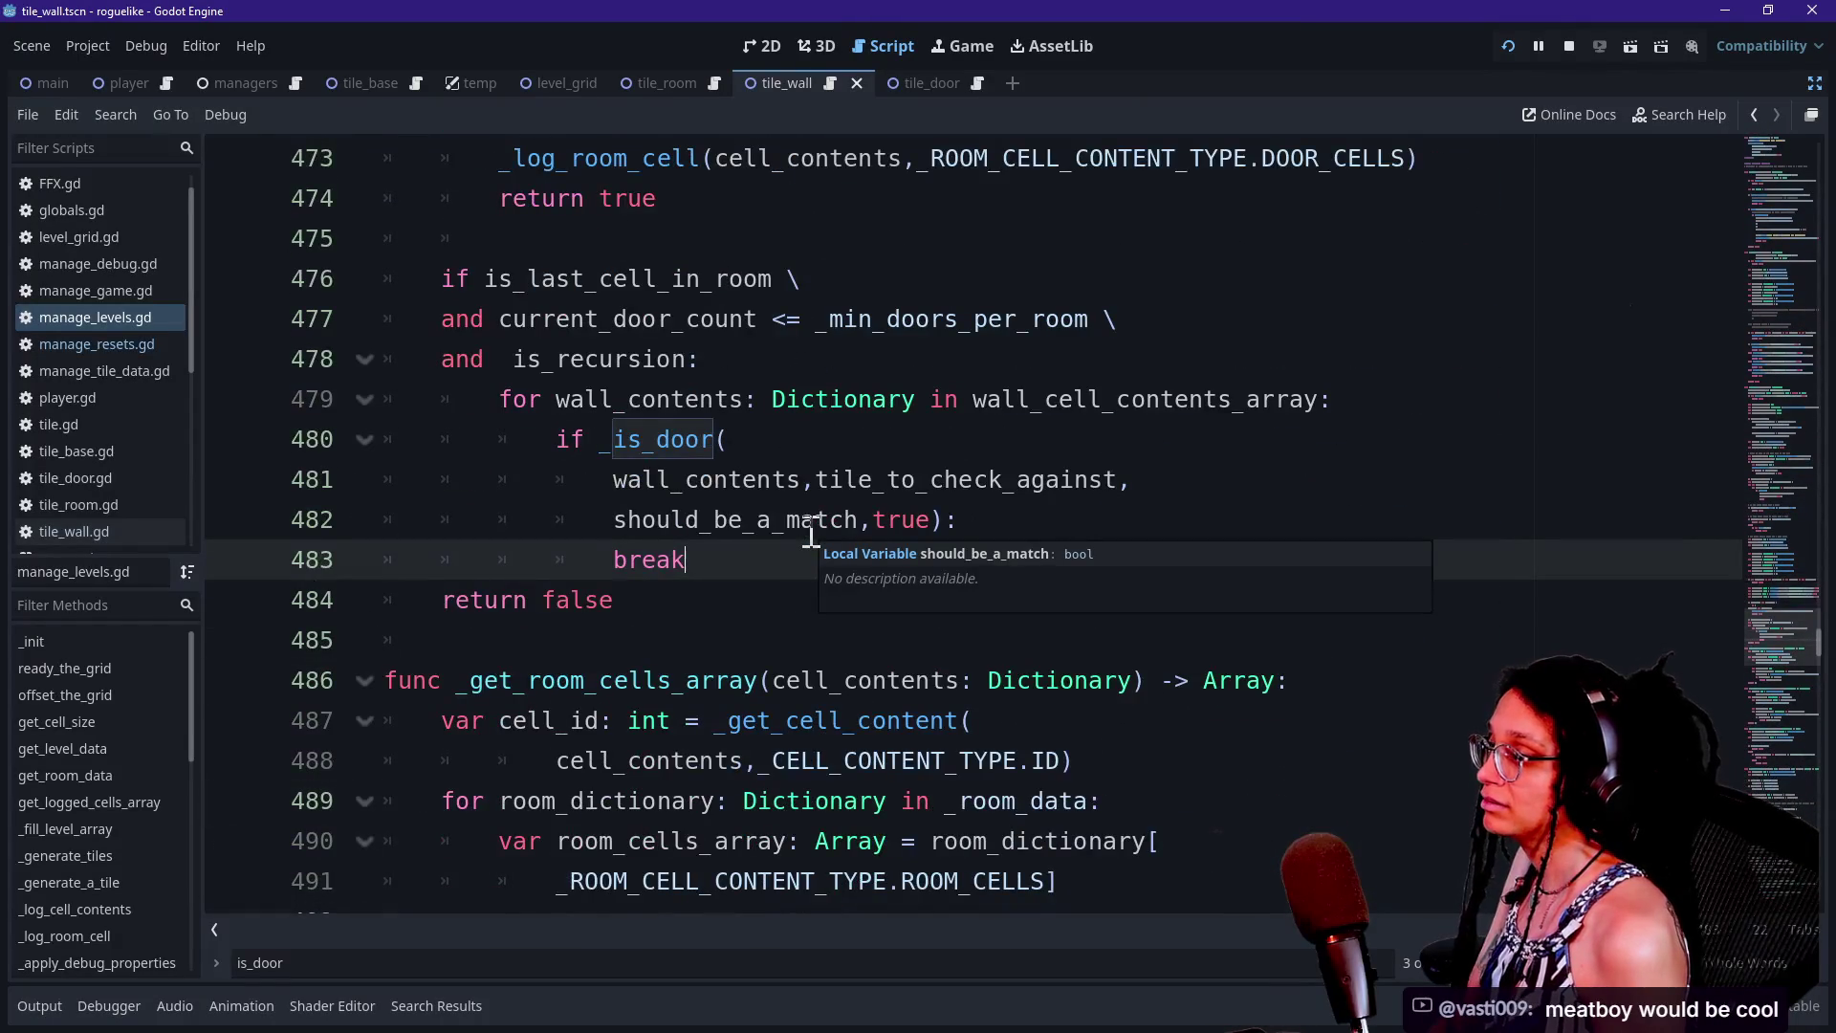
click(507, 278)
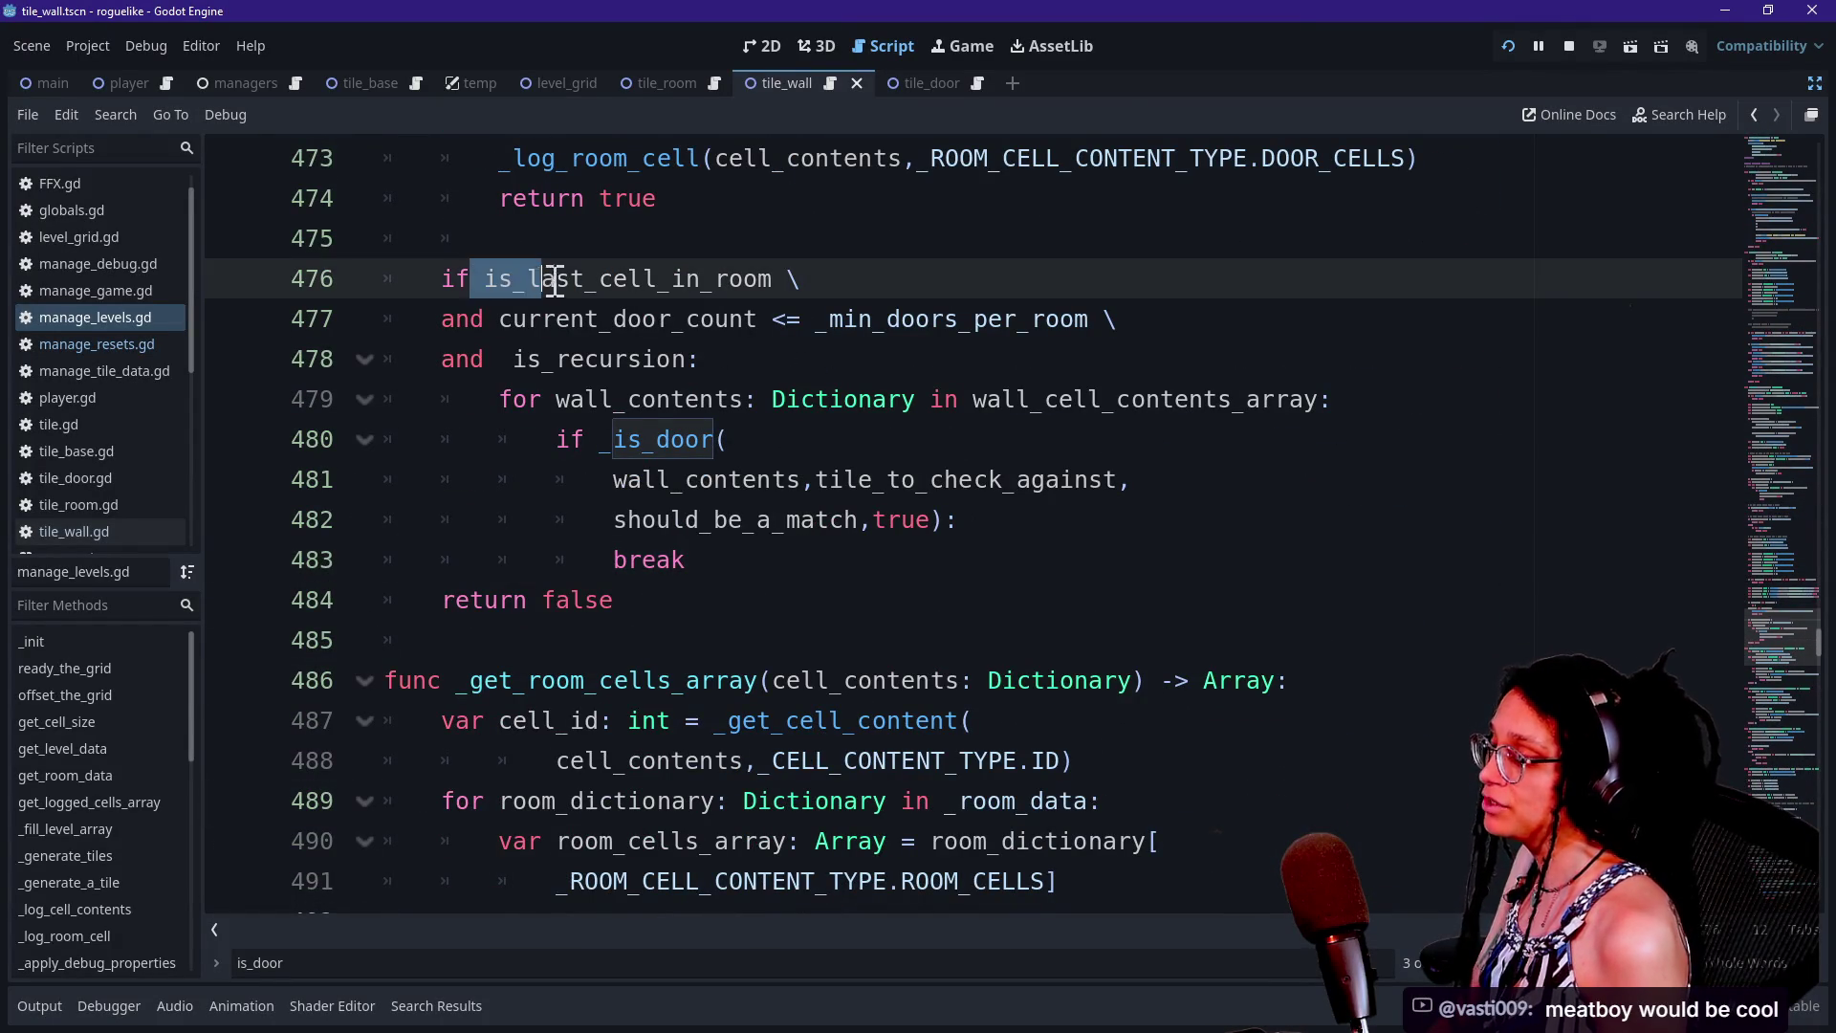
drag(430, 278, 674, 278)
click(445, 278)
drag(445, 278, 938, 278)
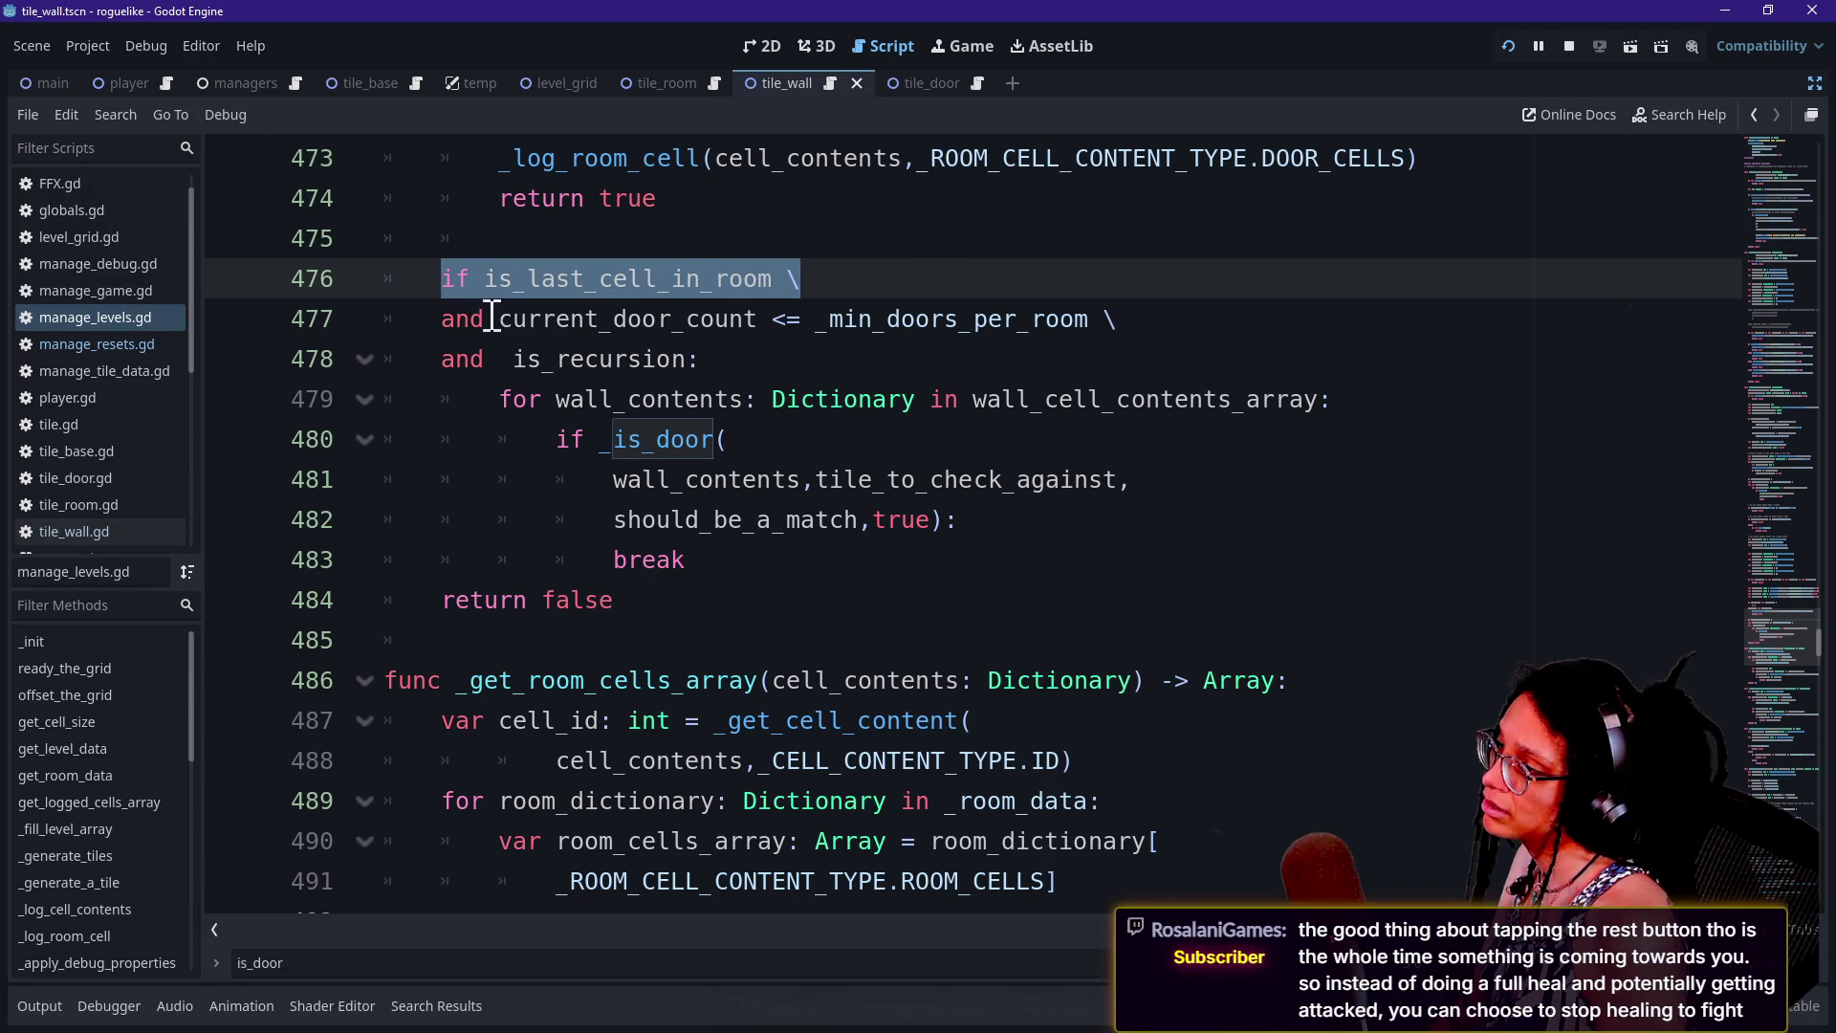
key(Delete)
key(Delete)
key(Delete)
key(Delete)
key(Delete)
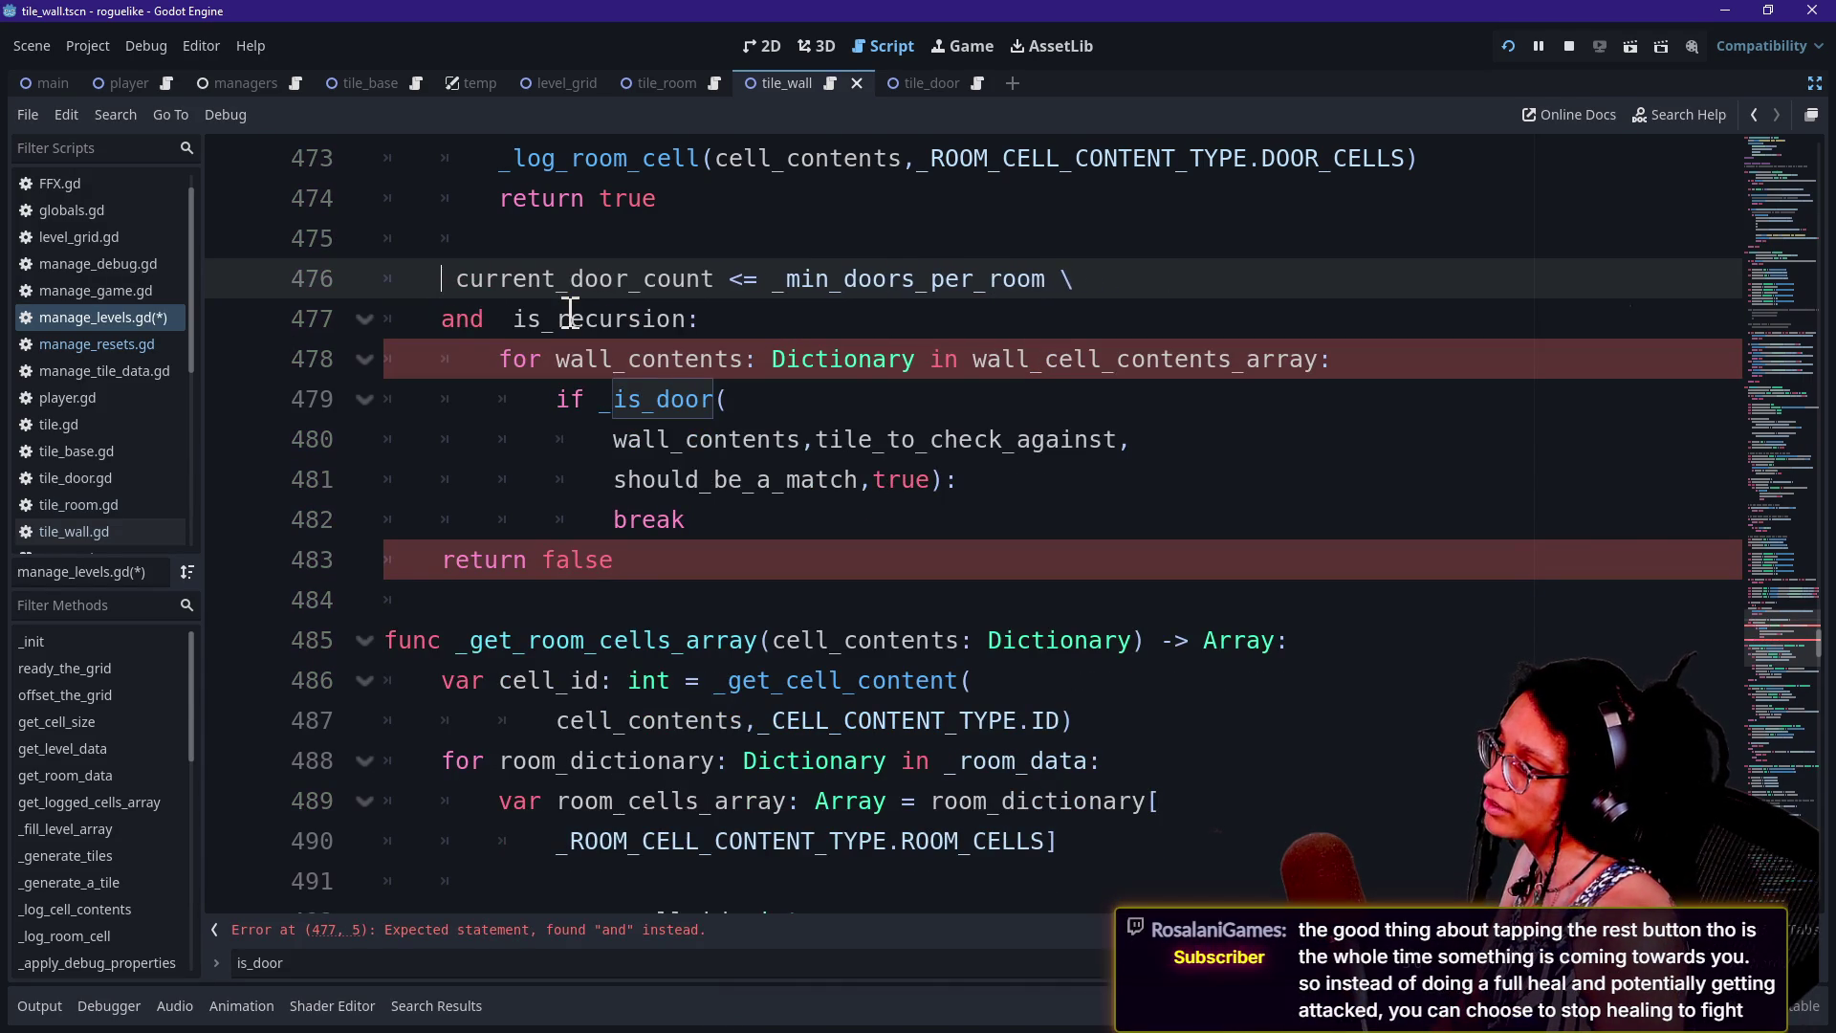
- Remove the extra space after 'and' and start the line with 'if' before current_door_count
click(487, 318)
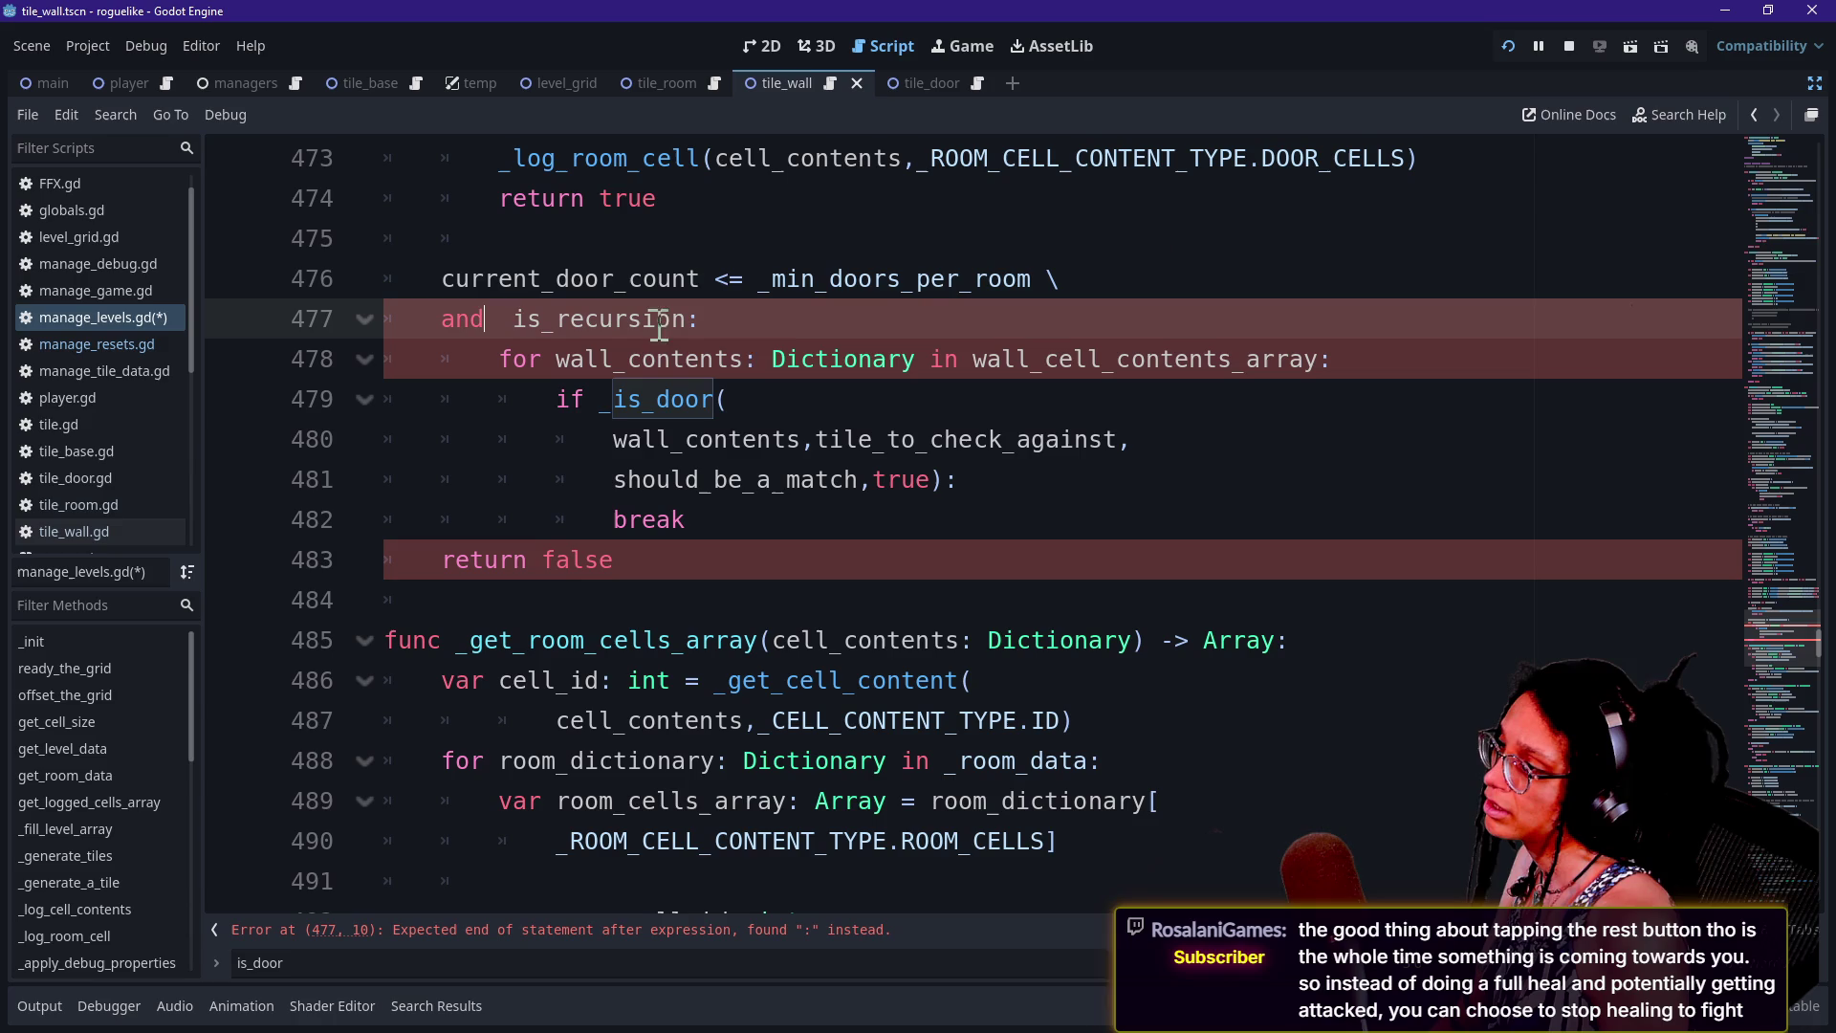
key(Delete)
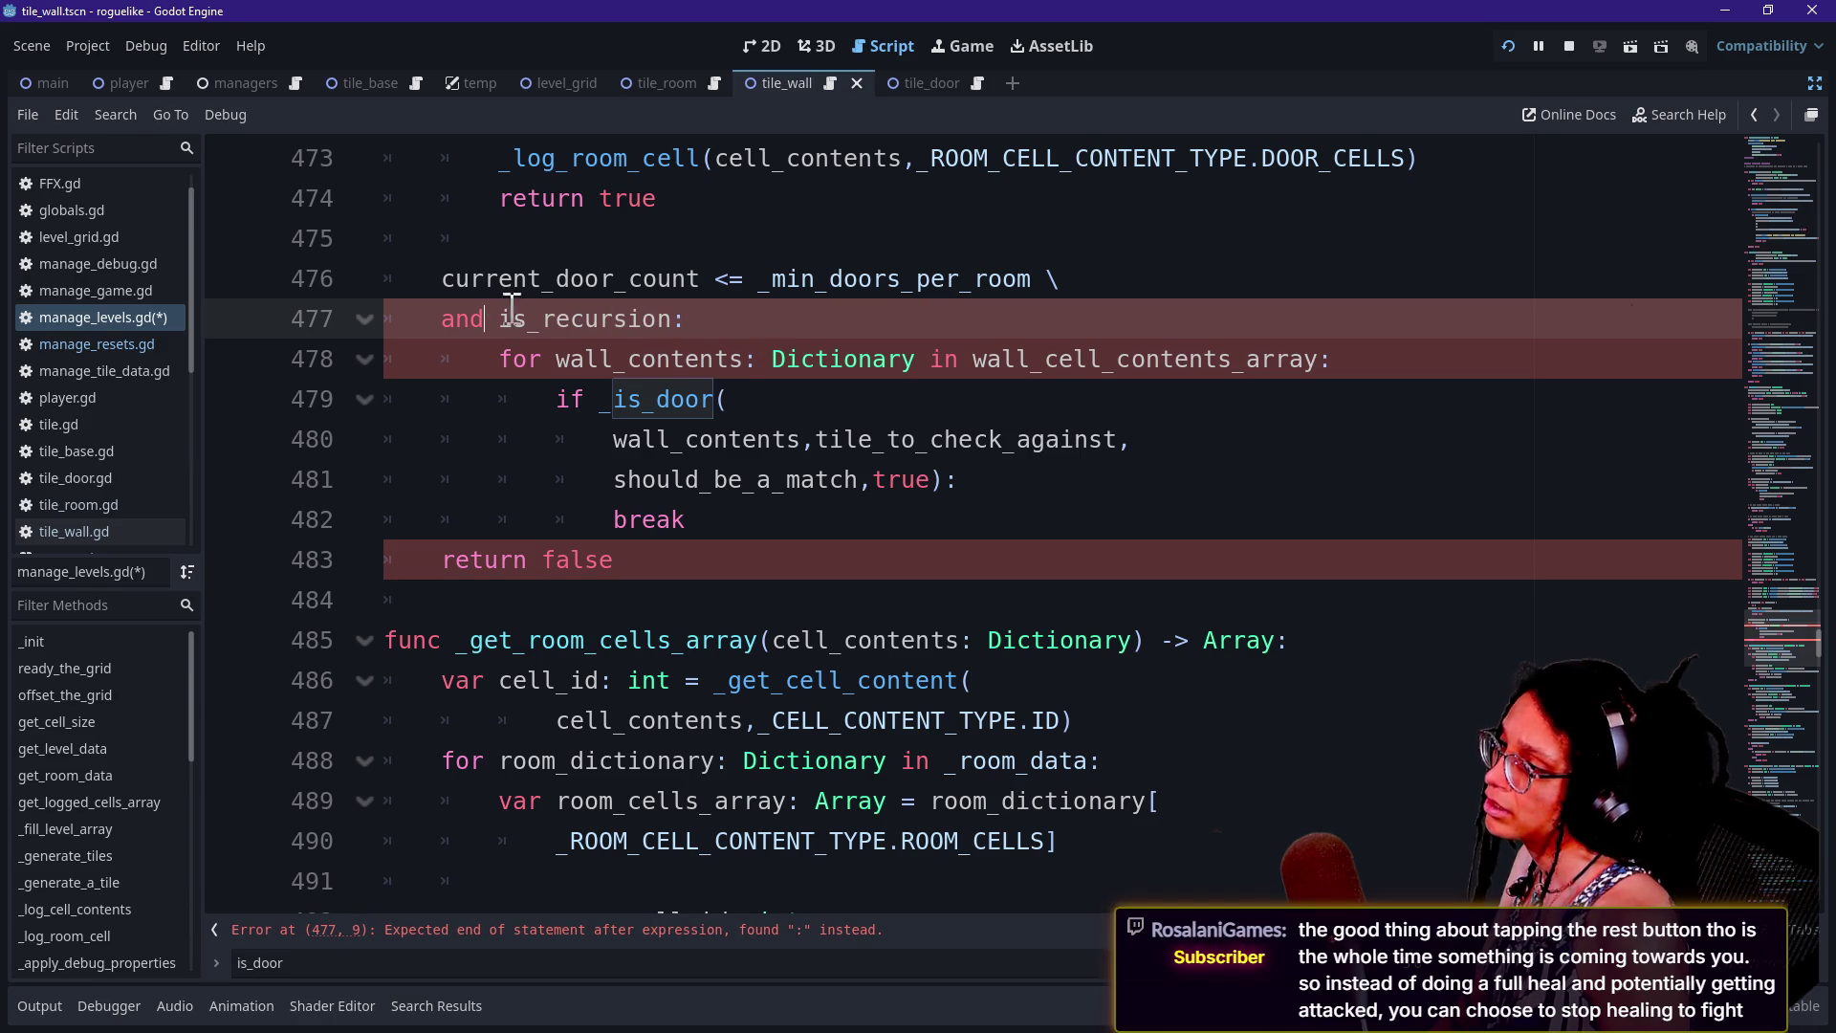
click(430, 280)
text(ig)
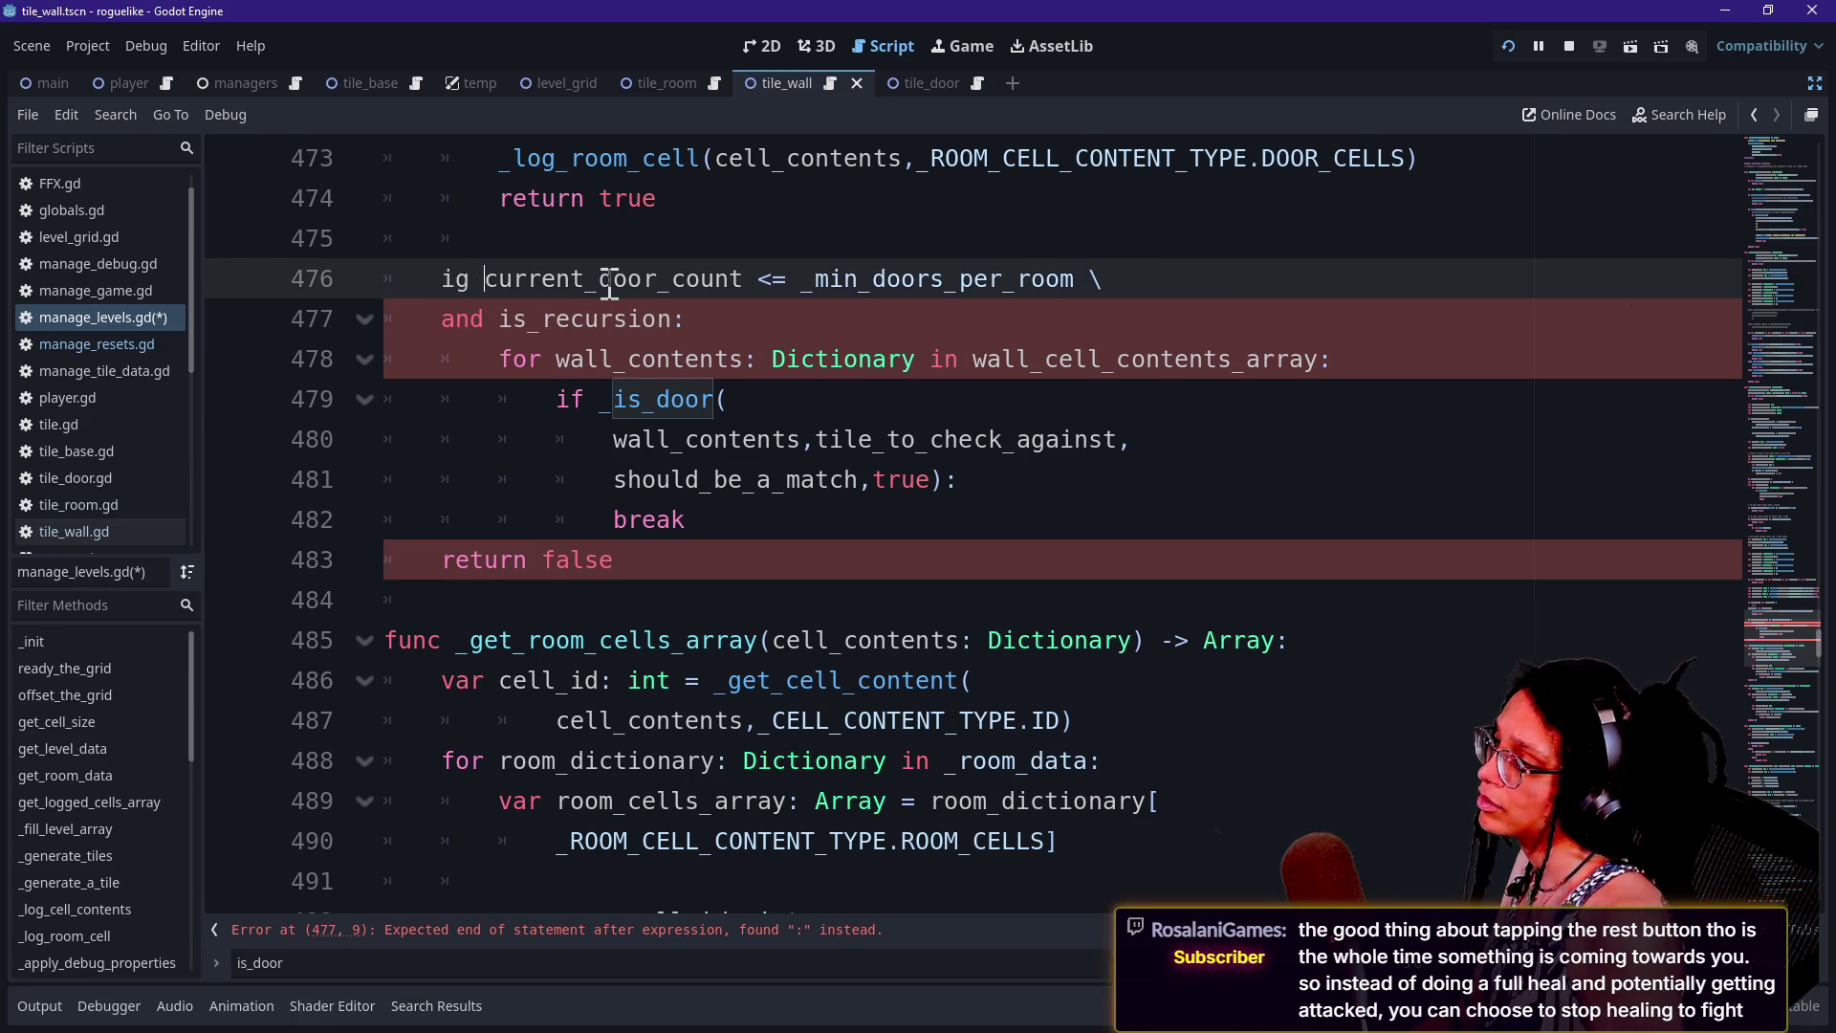
key(BackSpace)
text(f)
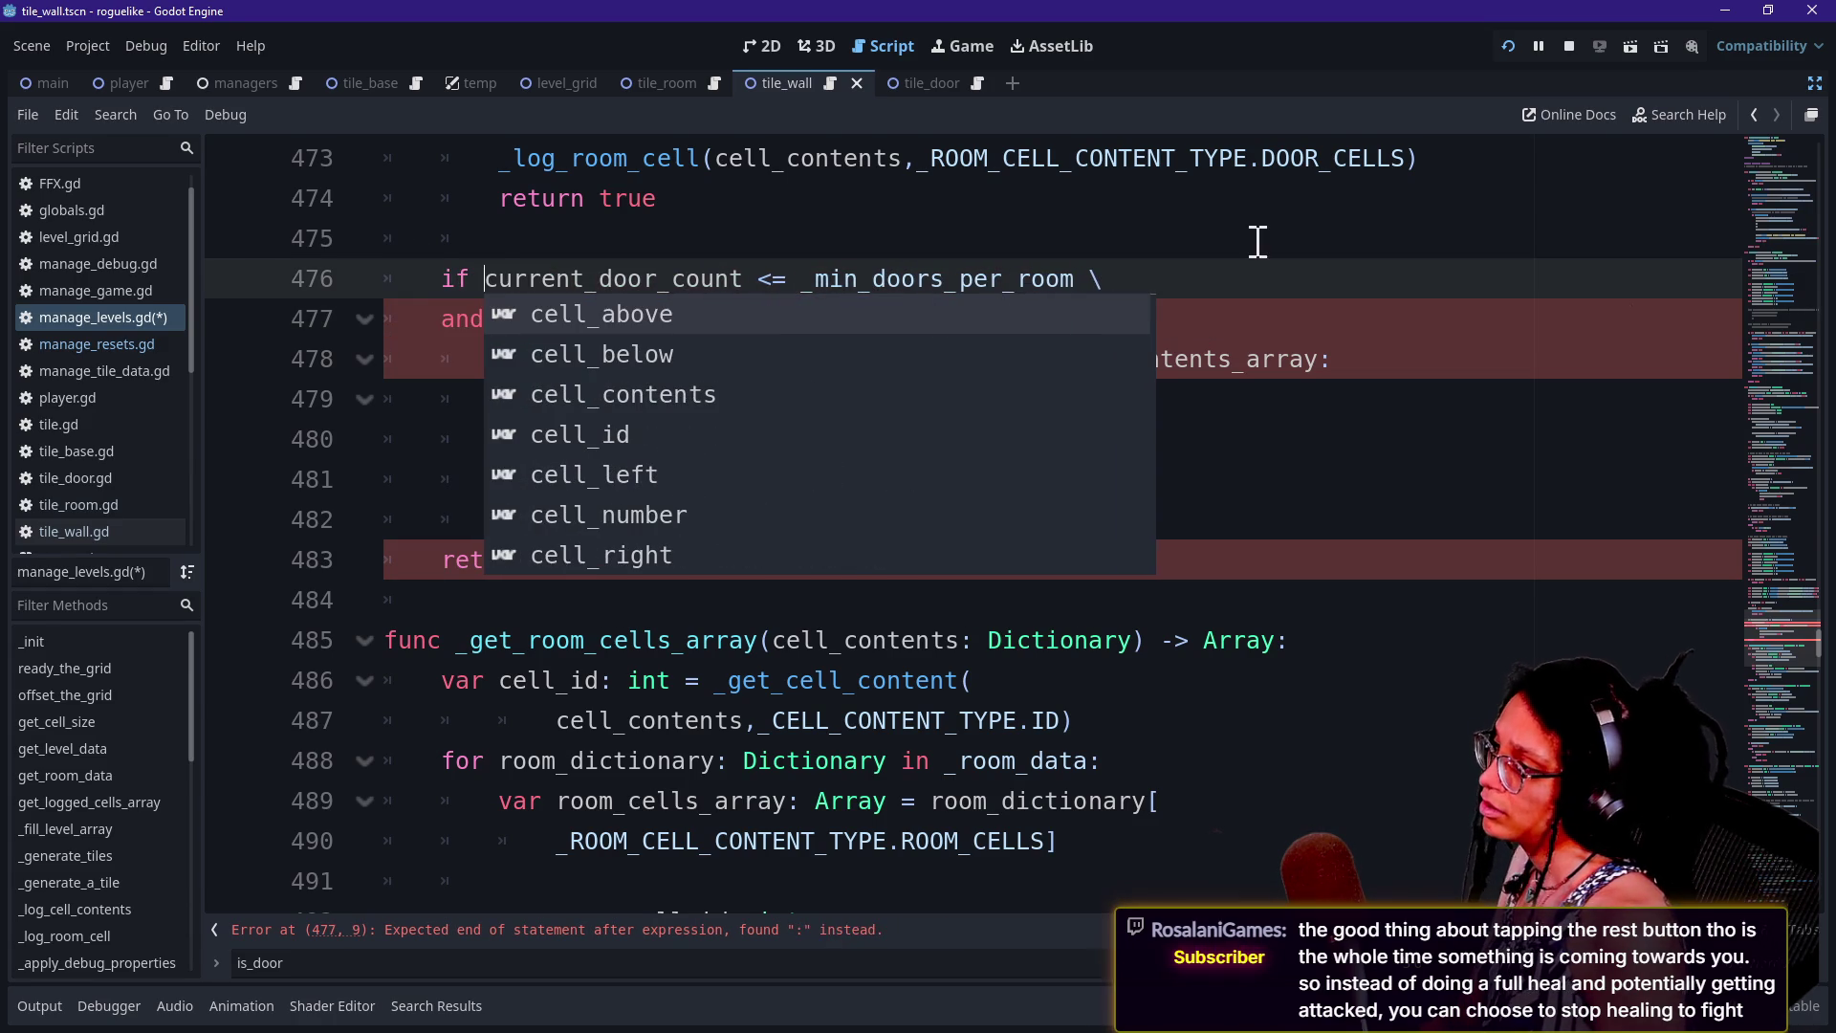
- Run the level generator to test door generation, then return to the script
click(1506, 47)
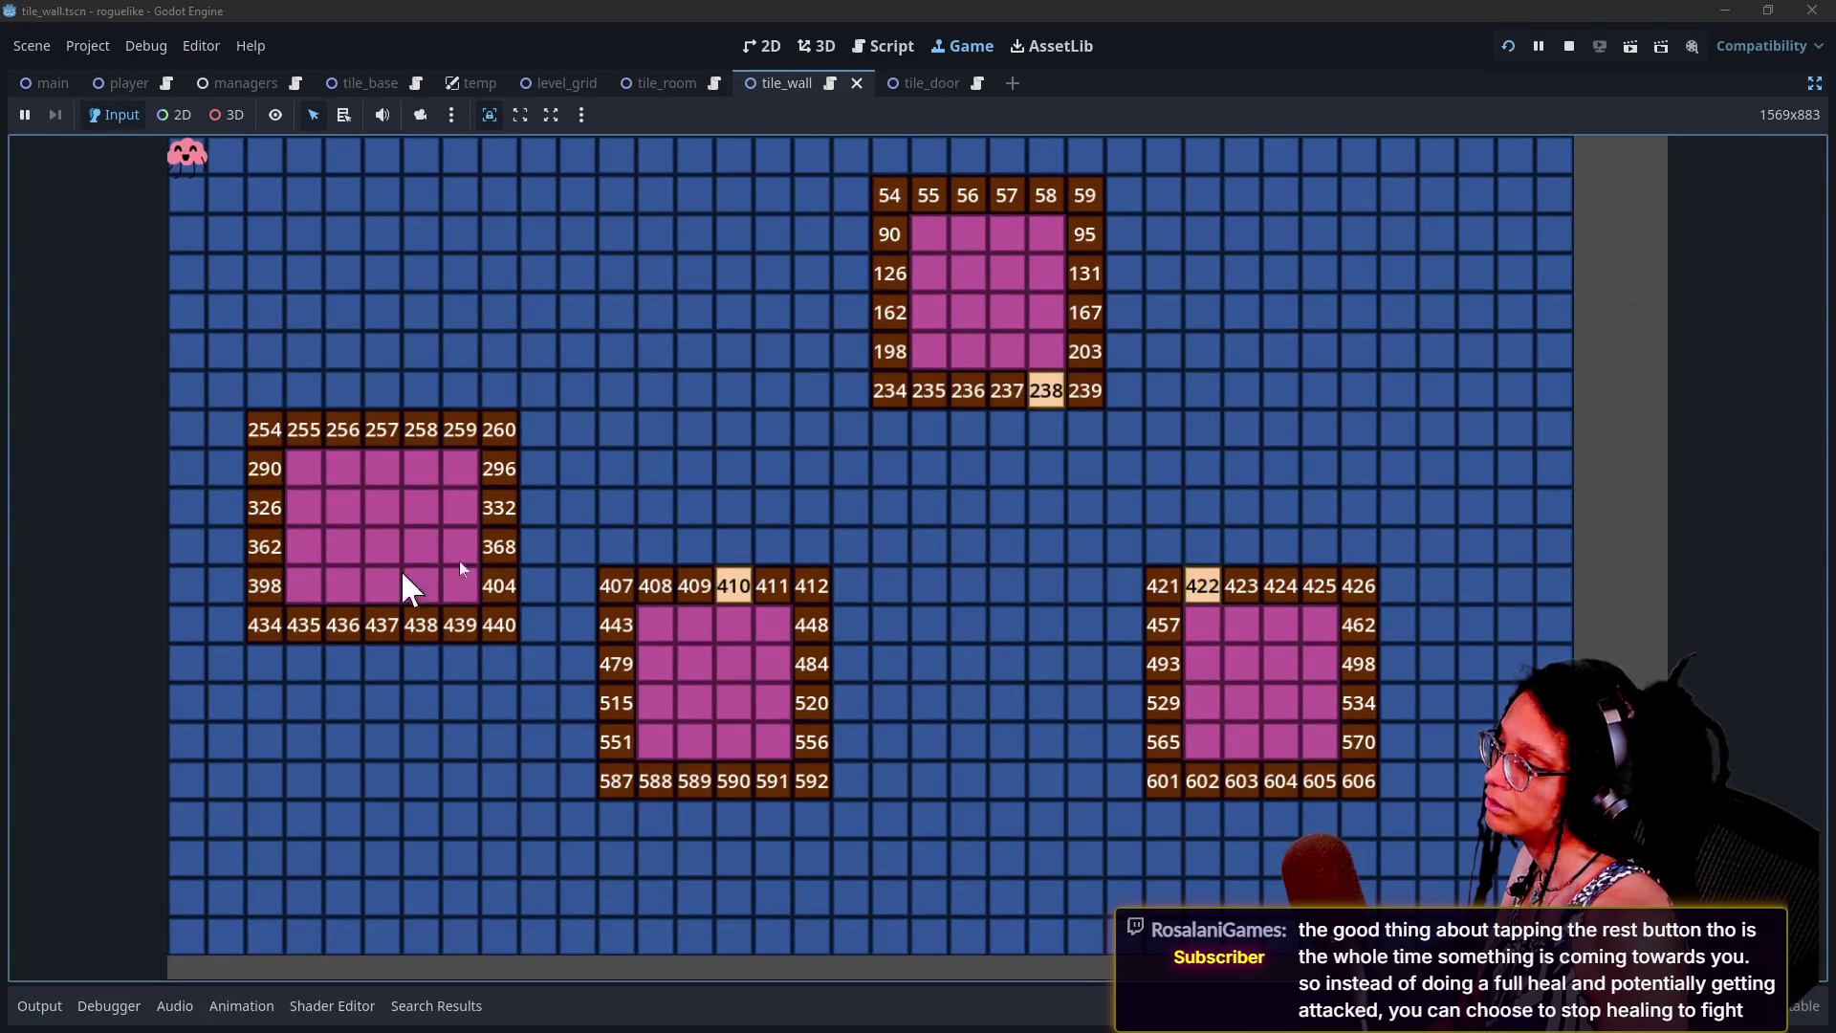
click(880, 46)
click(634, 250)
- Insert a new print.fancy line directly under the 'and is_recursion:' condition
click(749, 285)
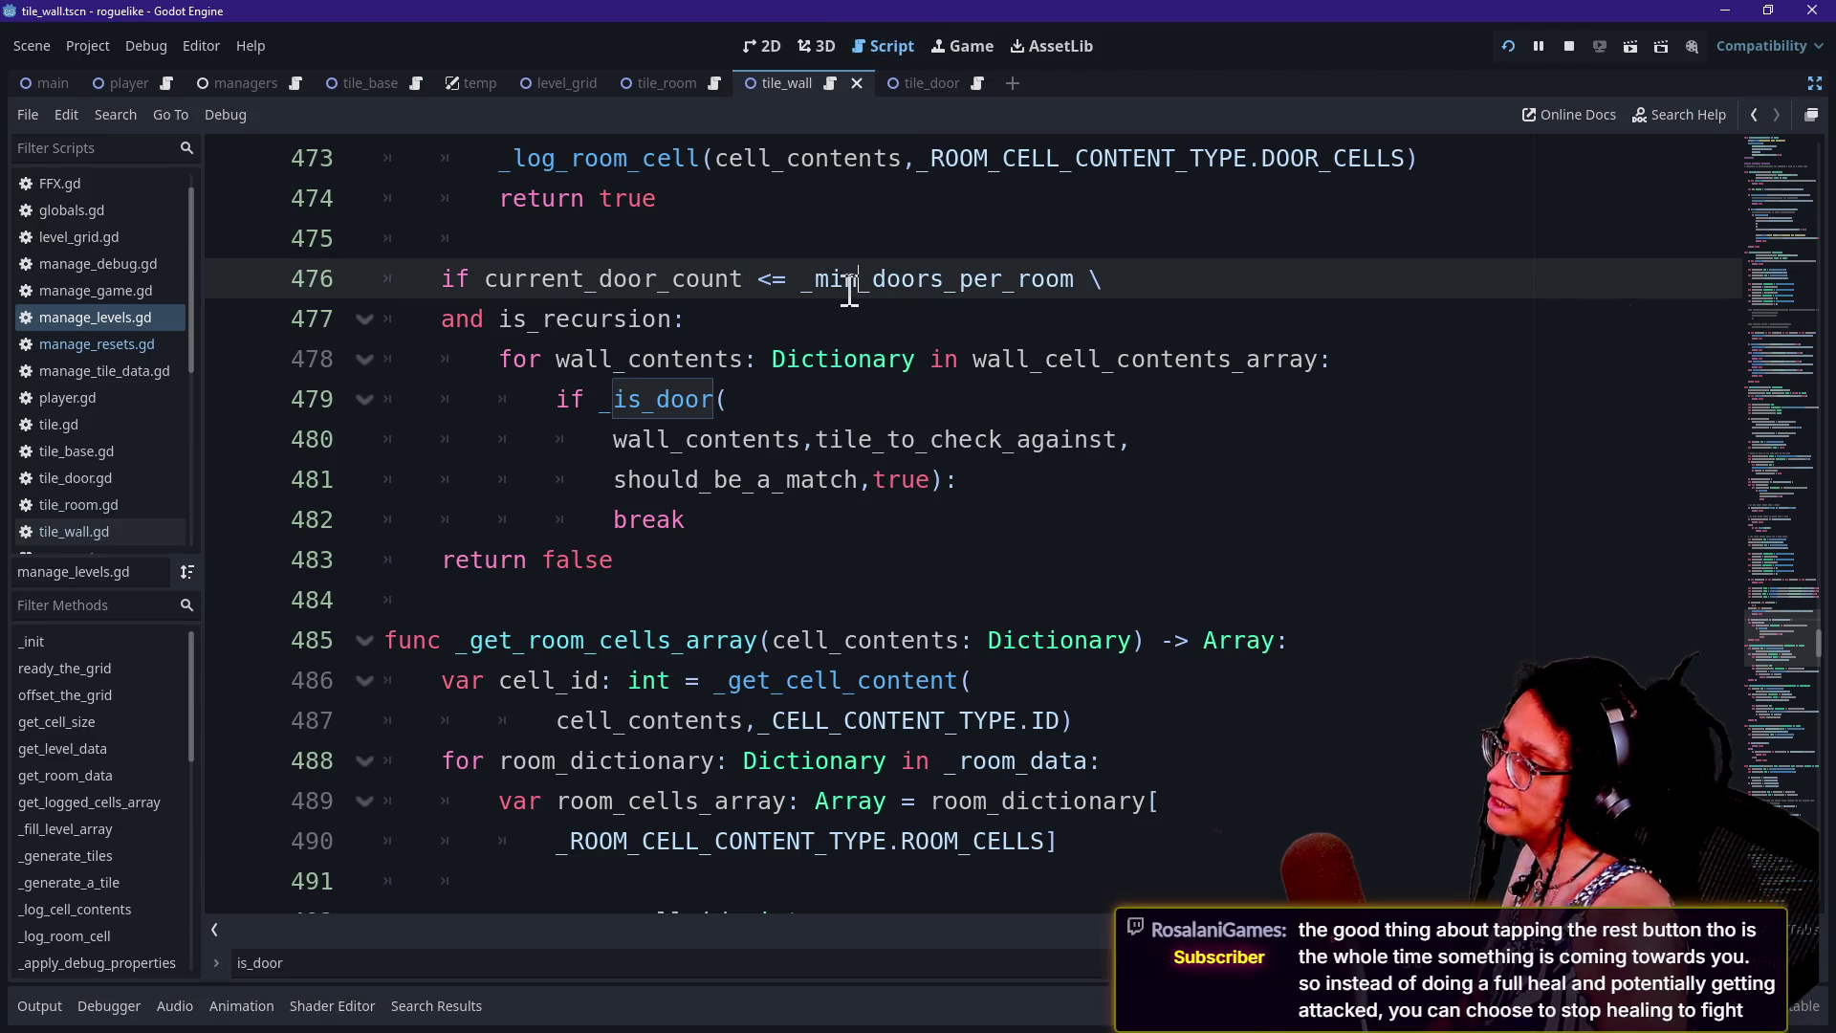
drag(442, 323, 570, 332)
click(571, 325)
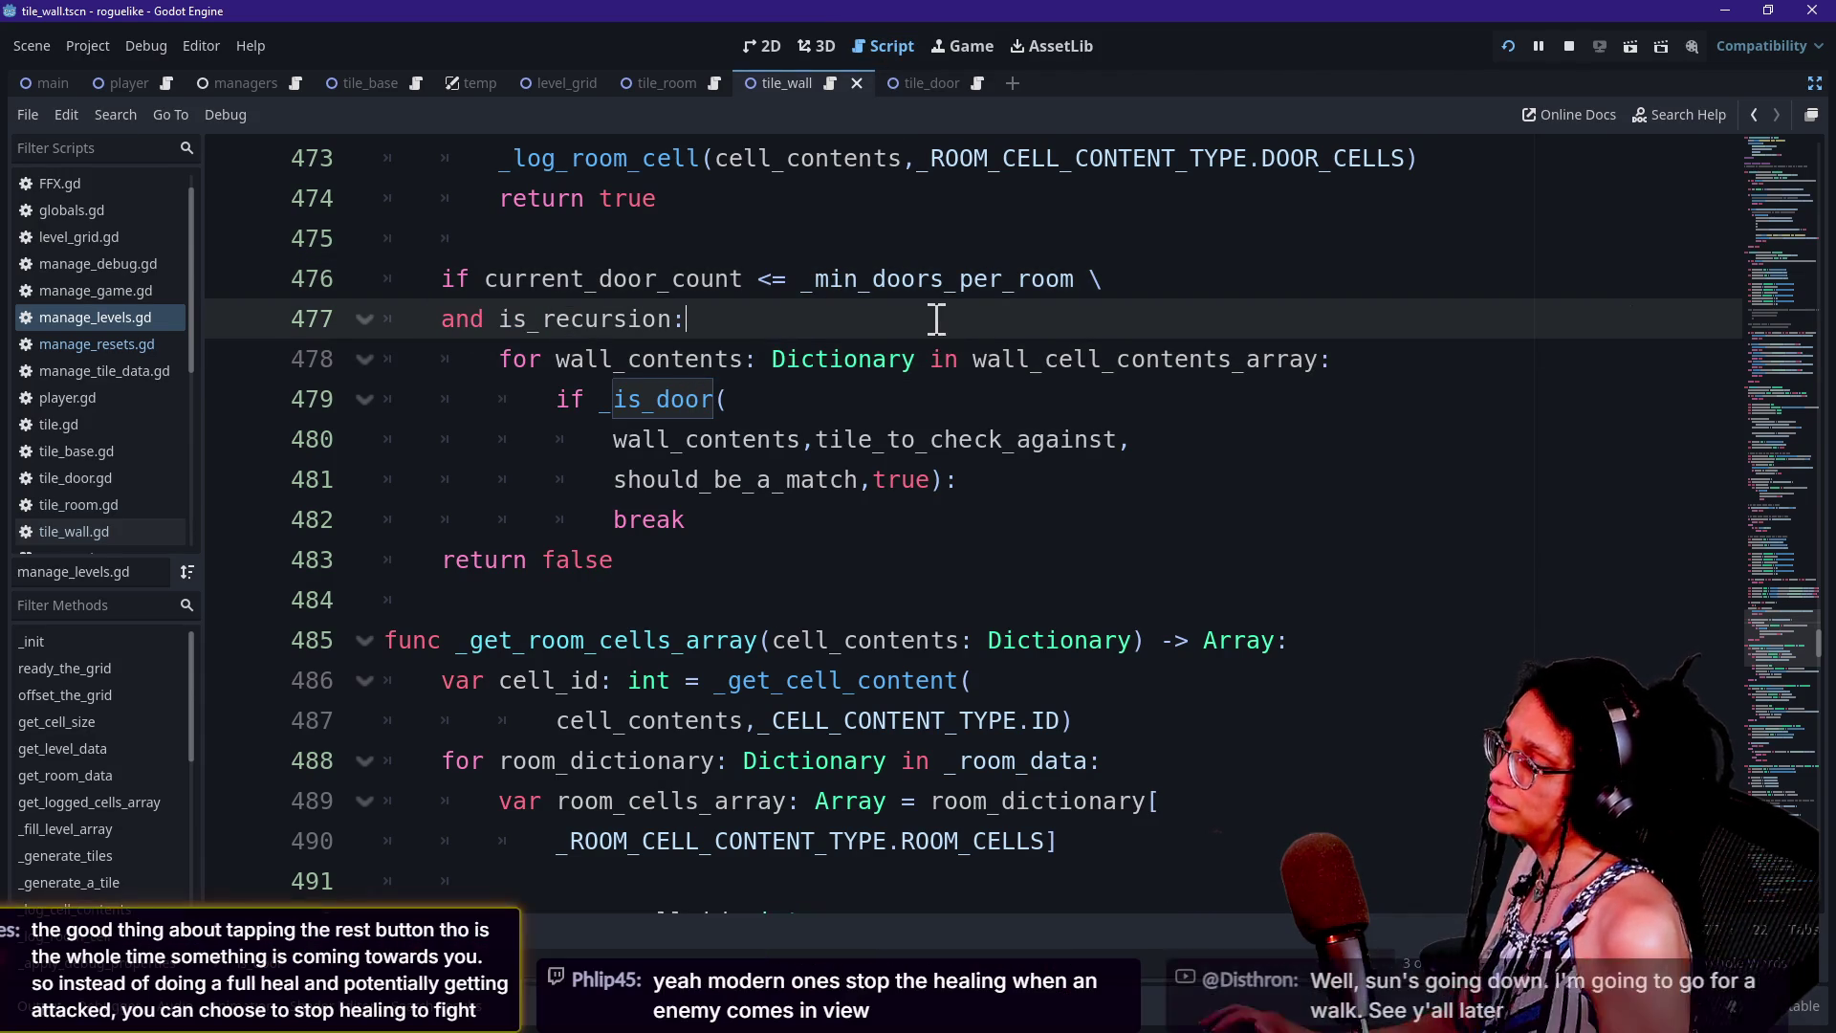
click(941, 319)
key(Return)
text(print.fancy)
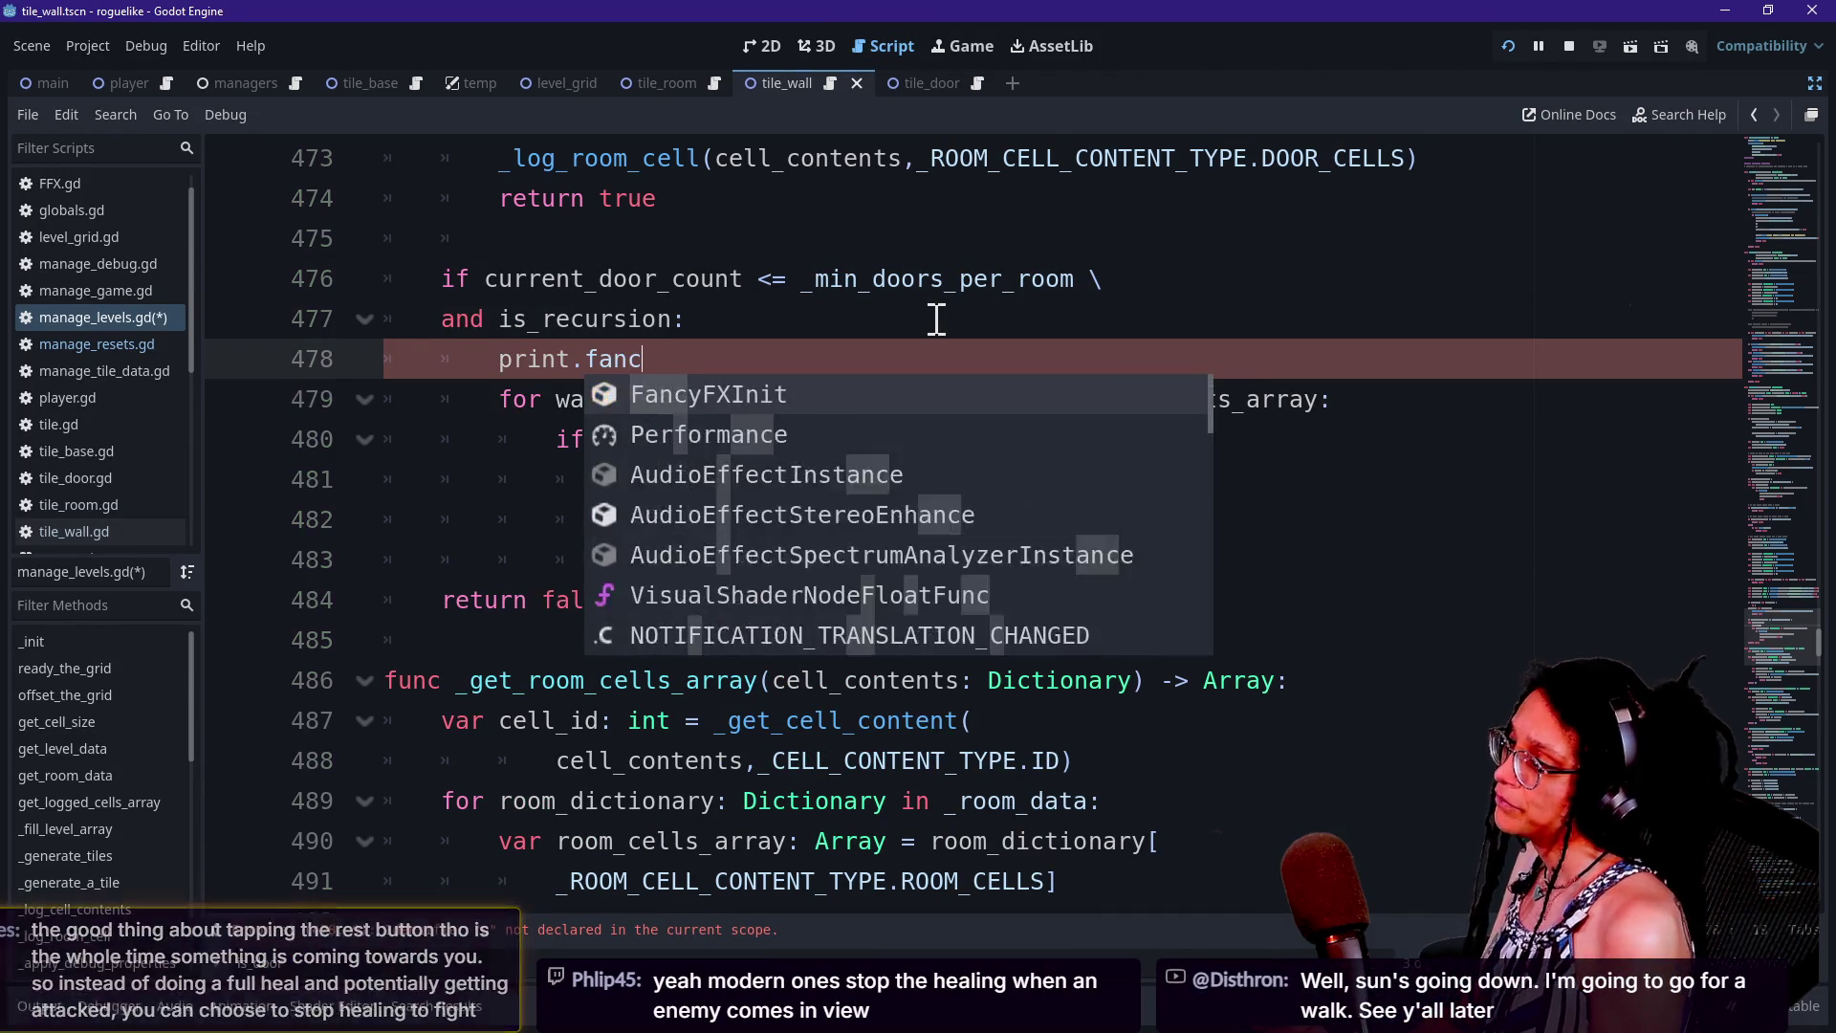
key(Return)
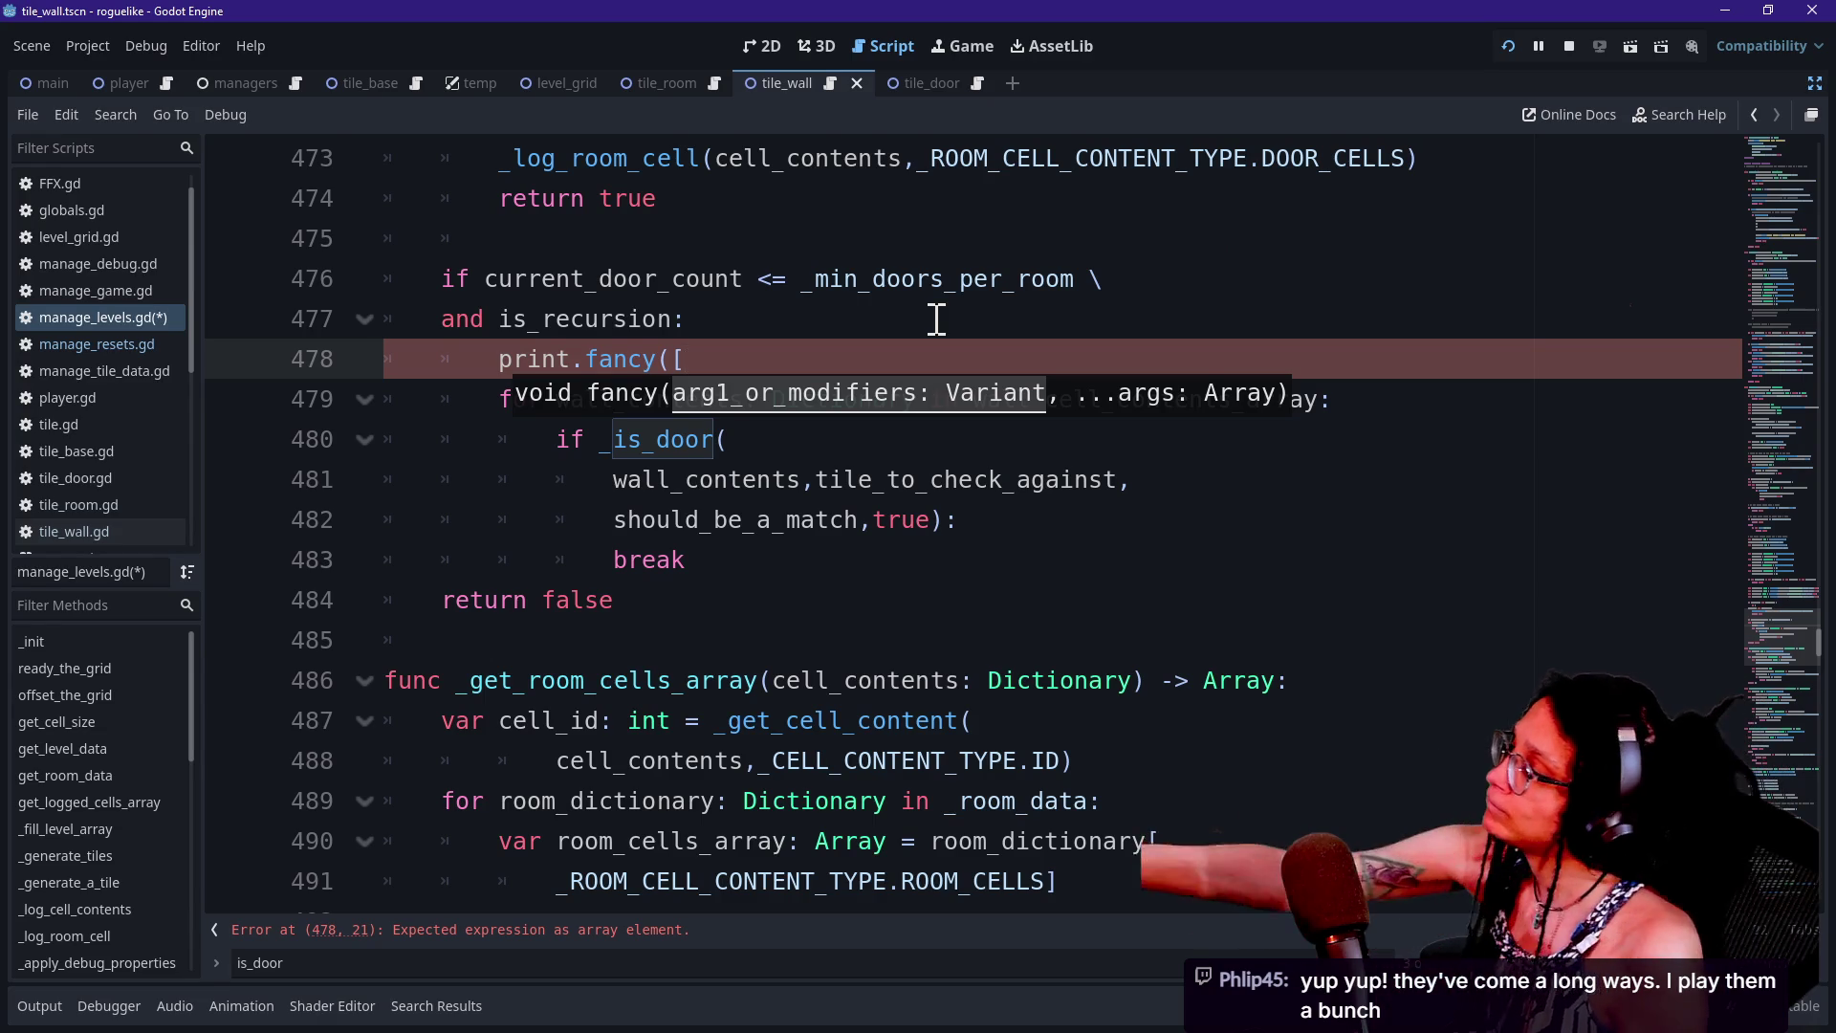
- Complete it as print.fancy([FFX.HIGHLIGHT],cell_id,"is recursing...") and run the game
click(1055, 483)
key(Down)
key(Down)
key(Down)
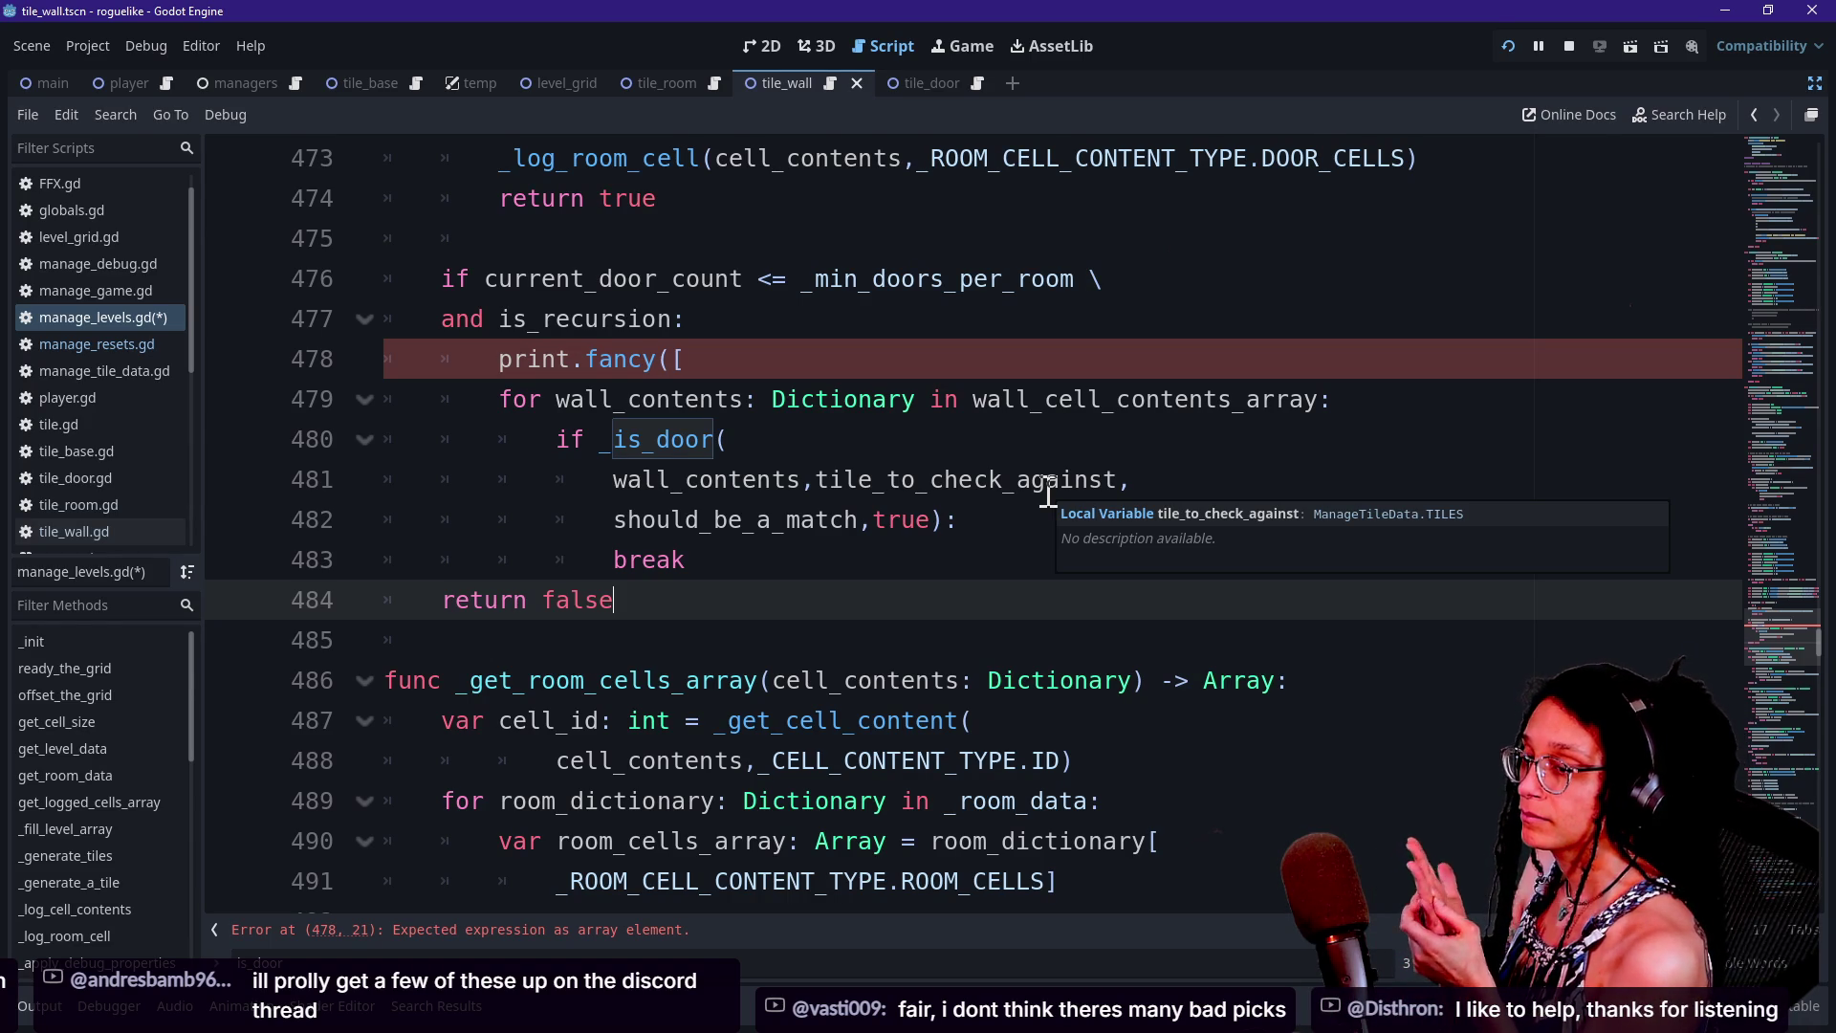
click(937, 358)
text(FFX.HIG)
key(Return)
text([)
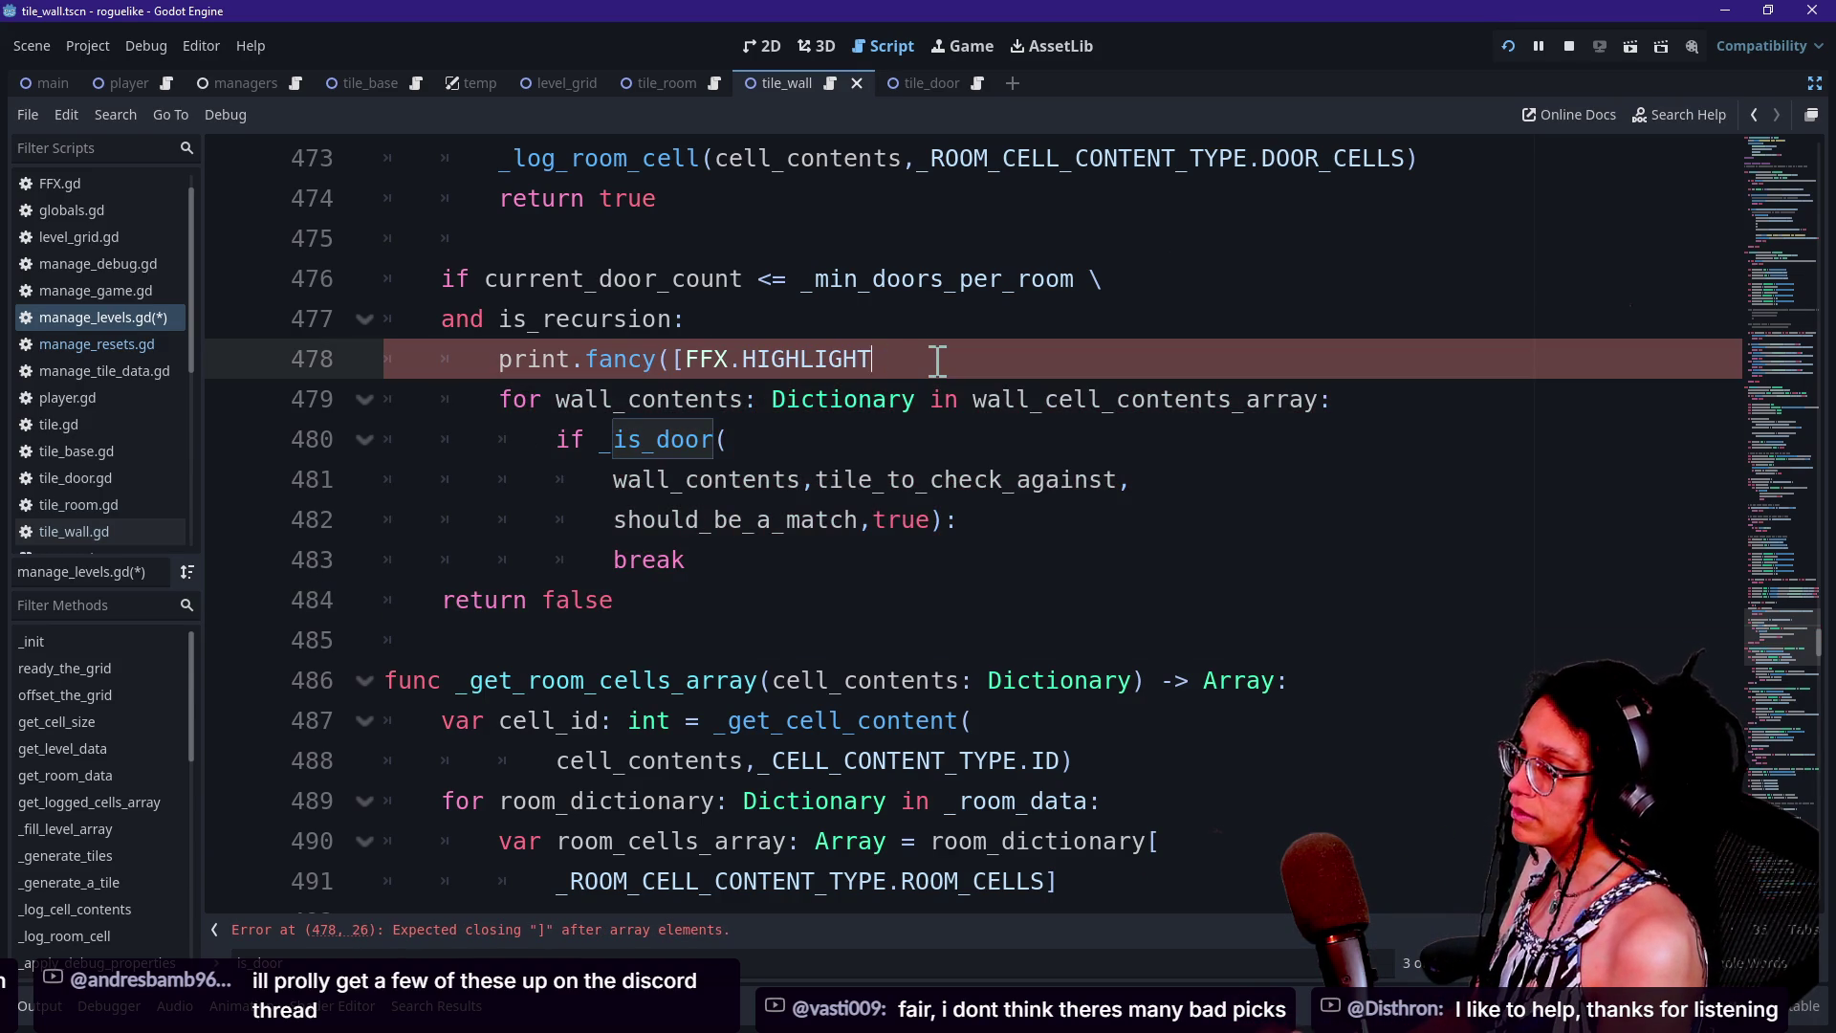
key(BackSpace)
key(BackSpace)
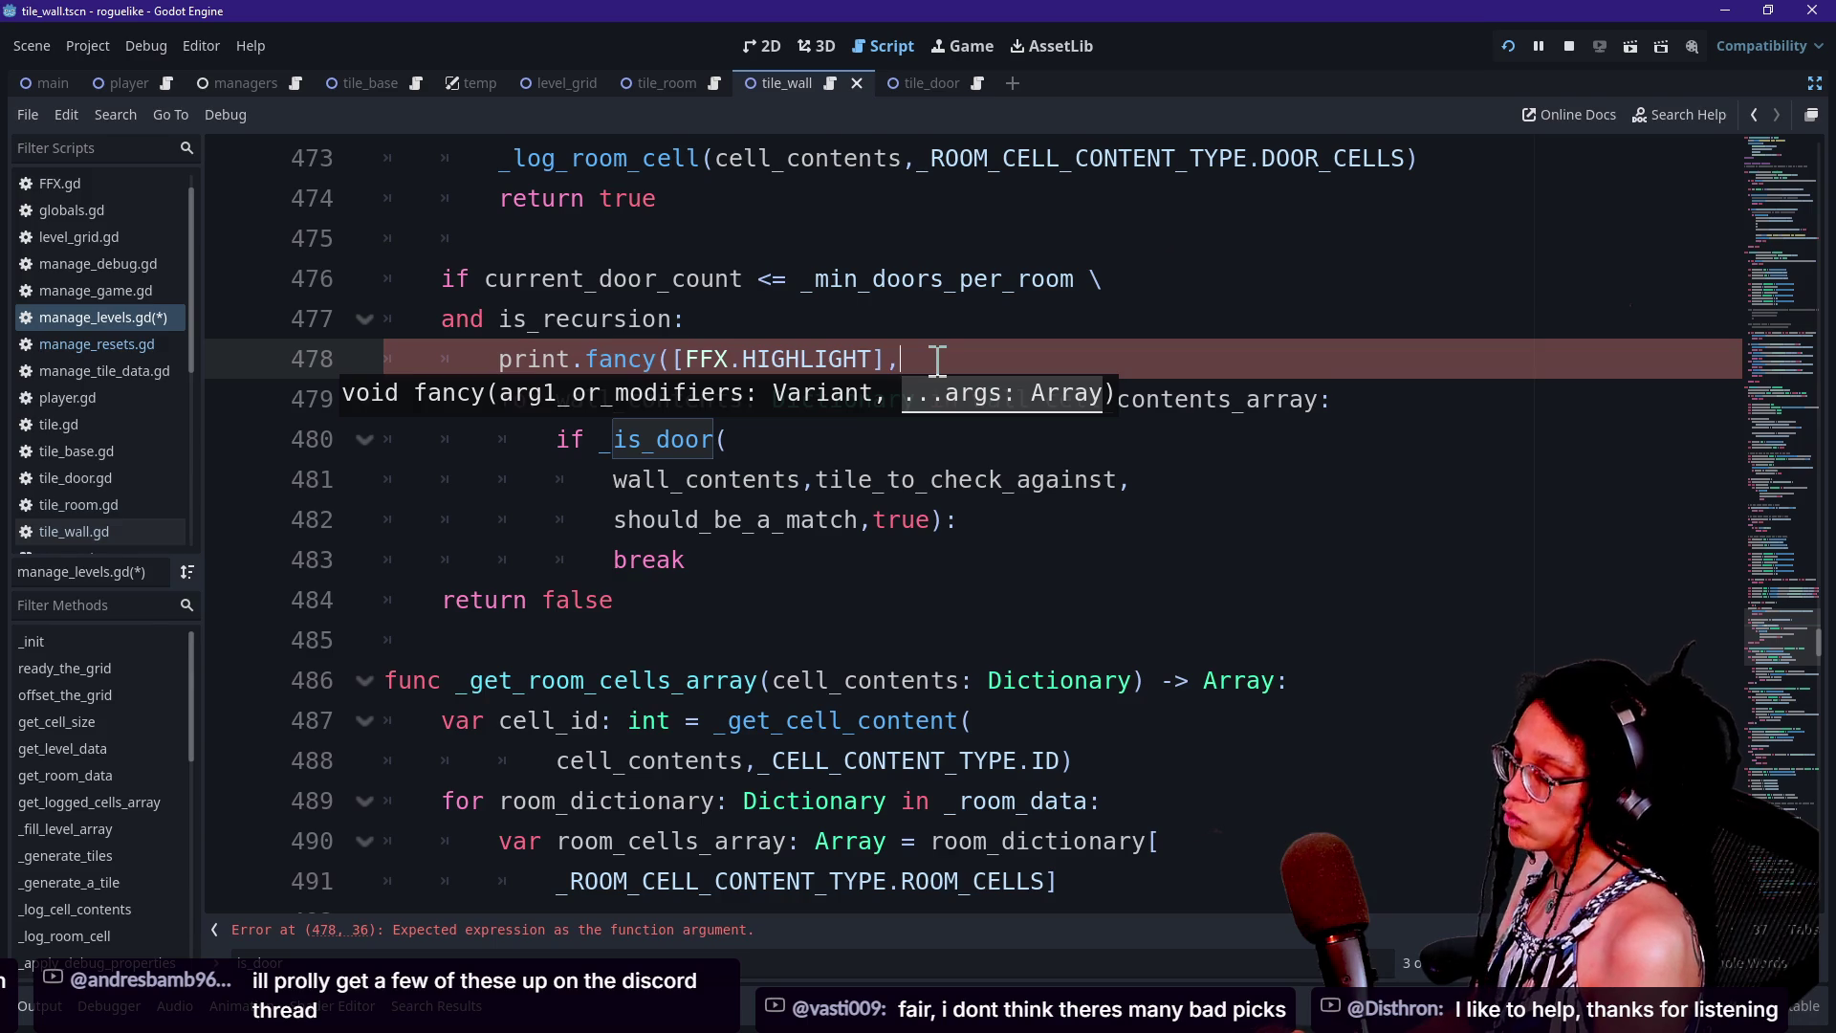
text(ell)
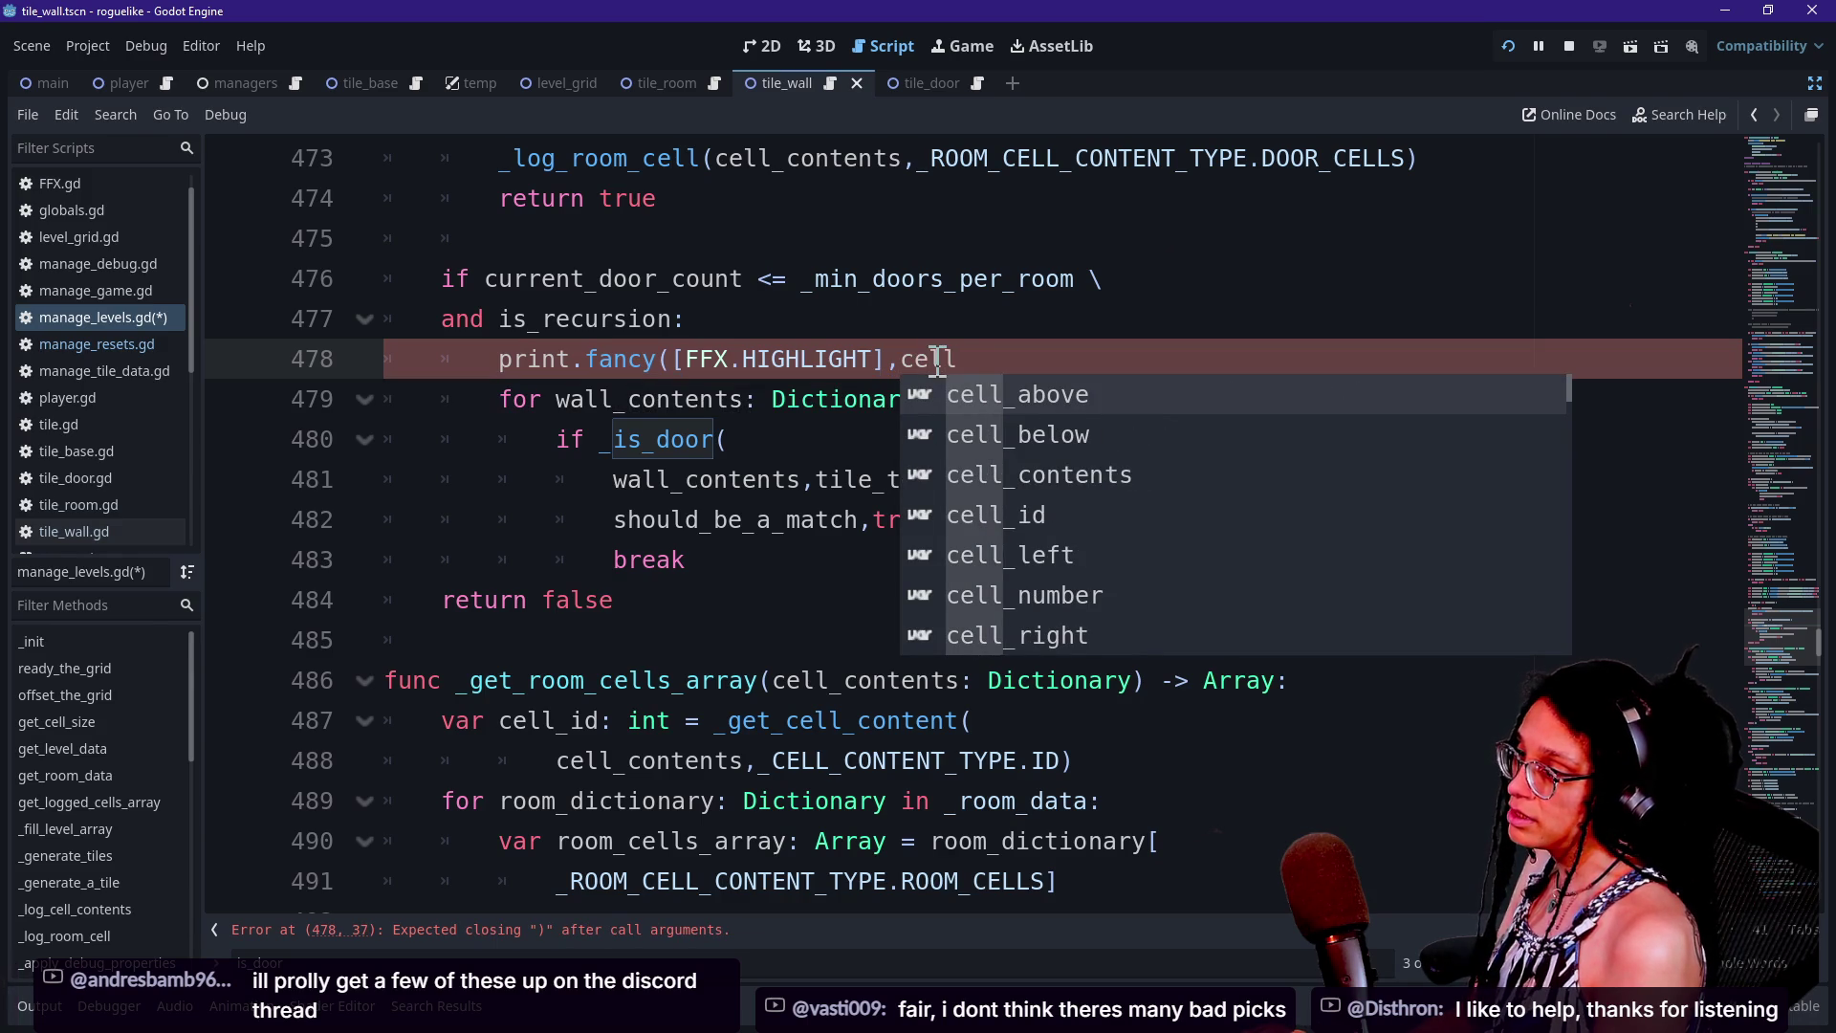
text(_id,")
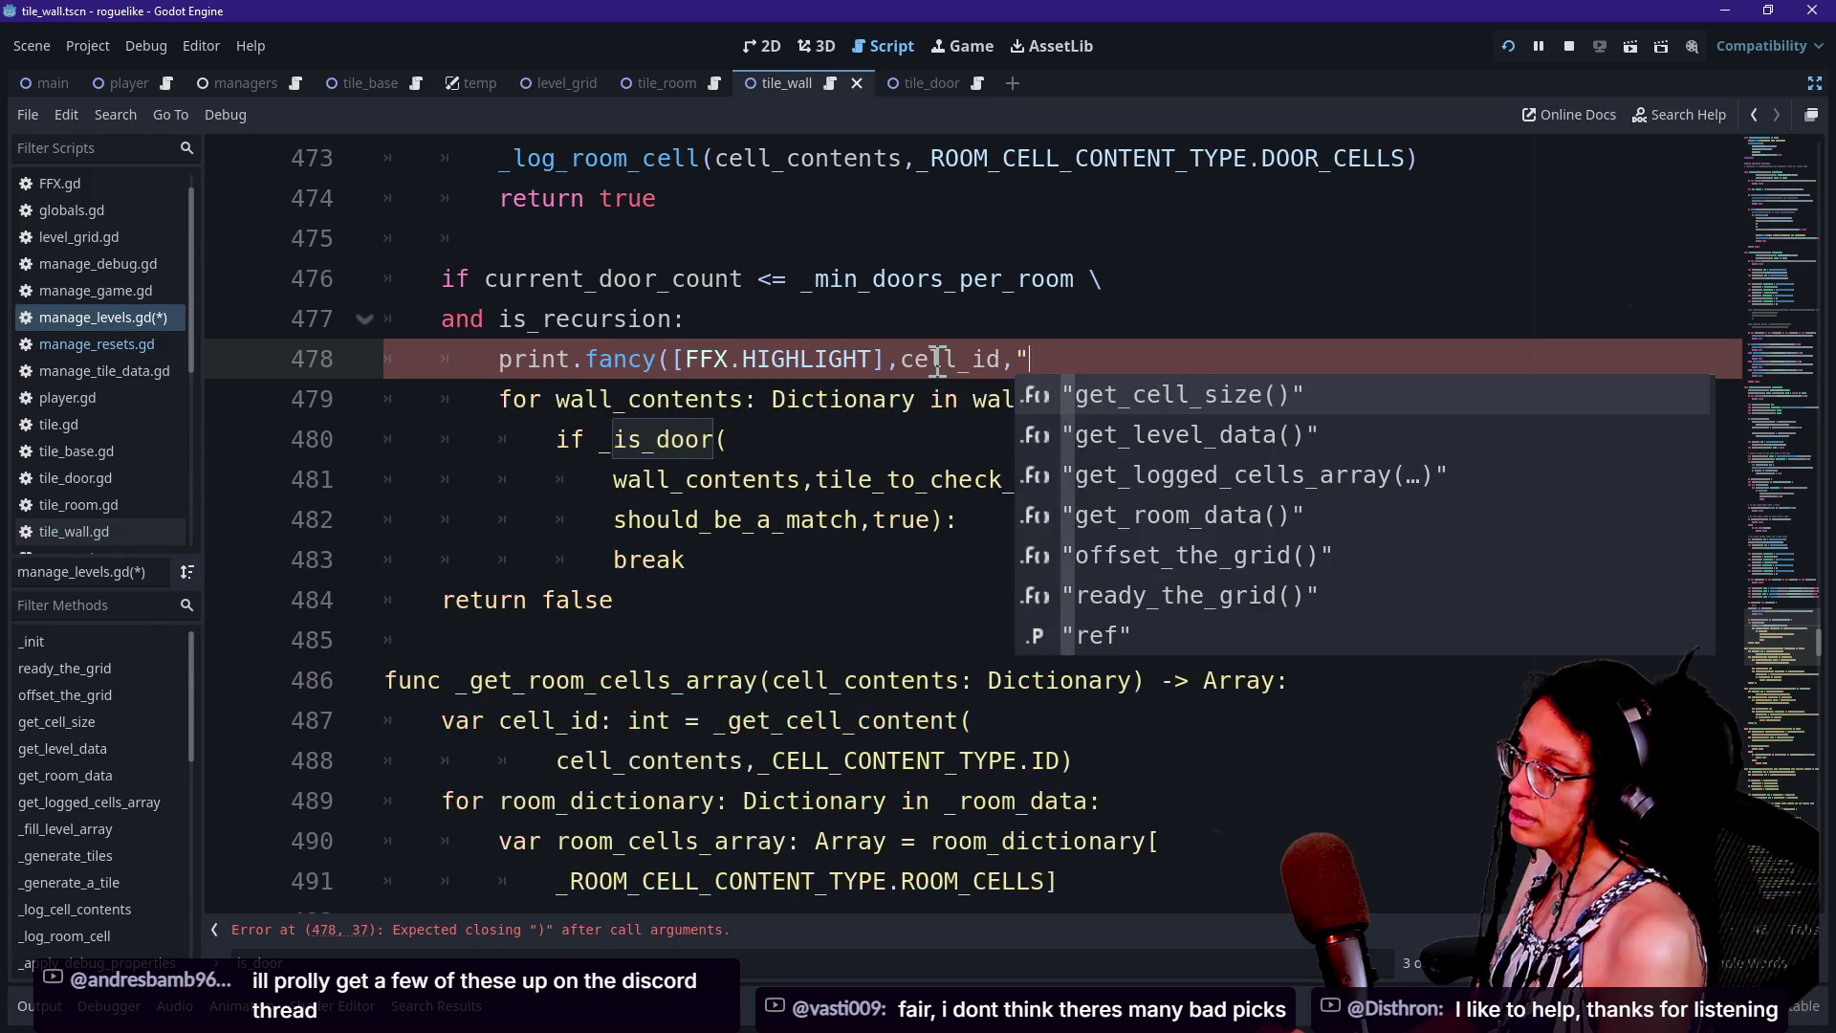
text(isr)
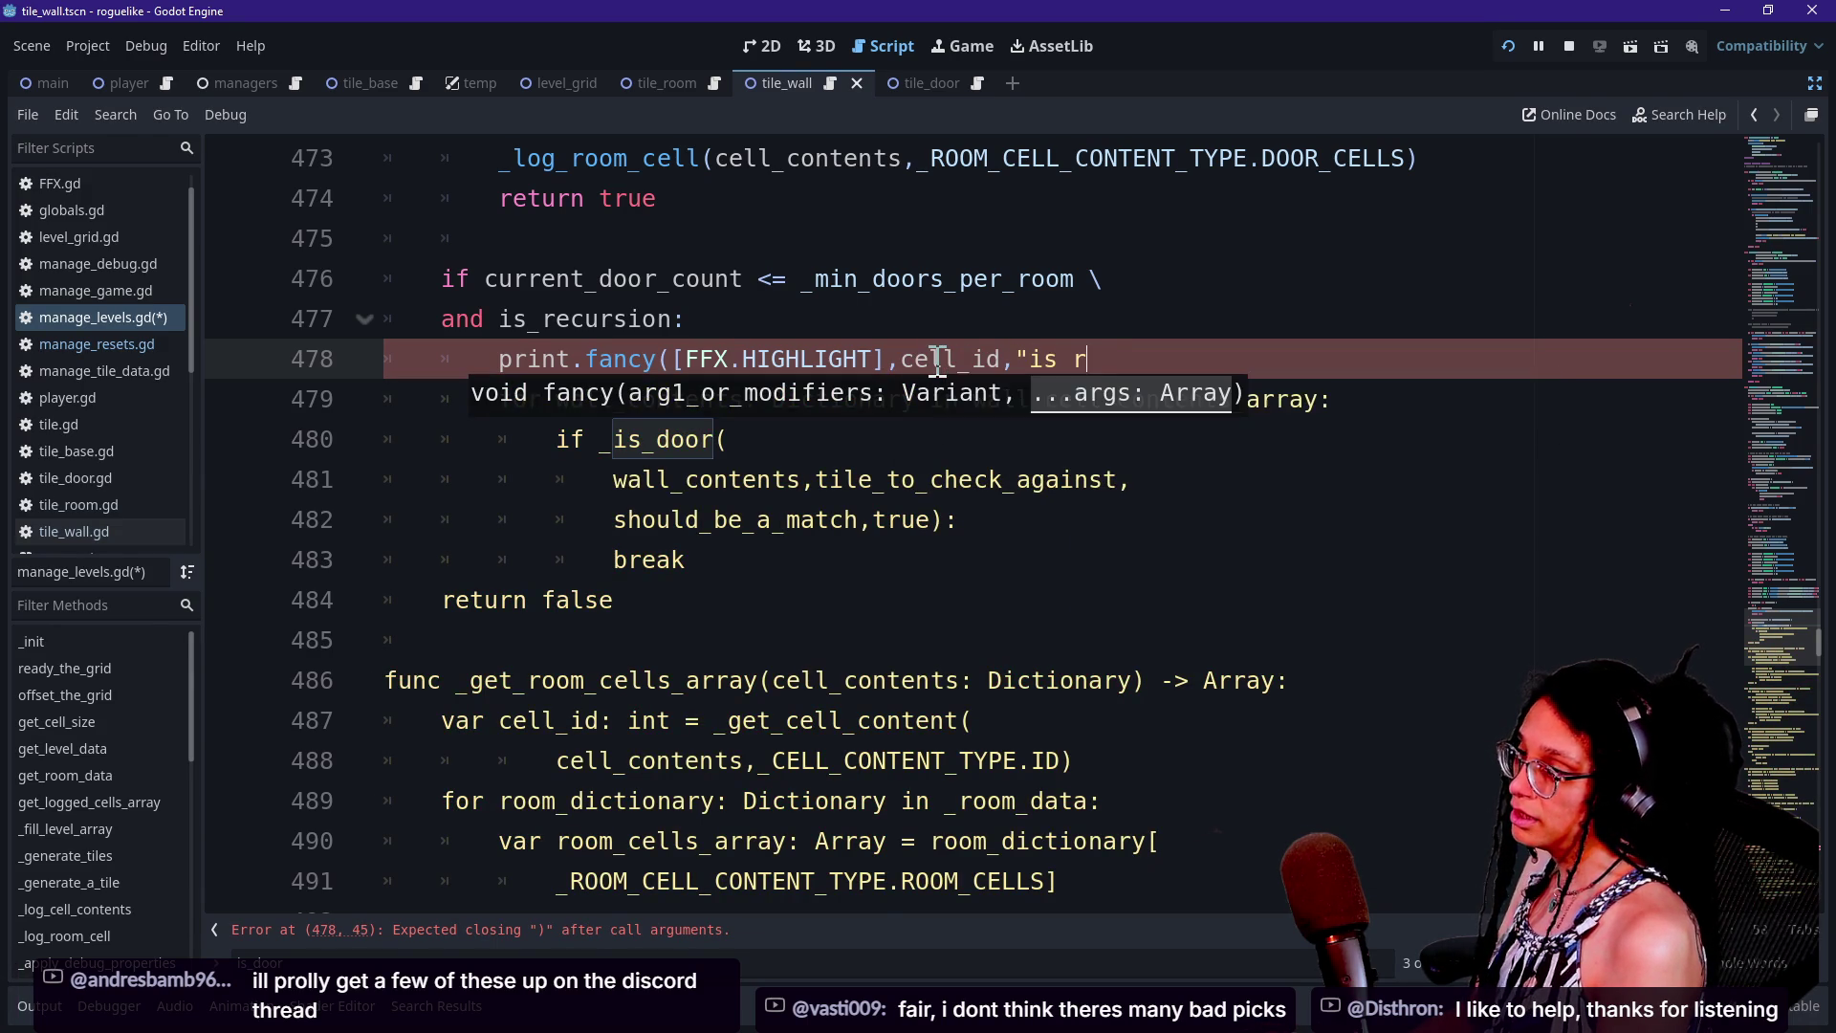
text(ursing)
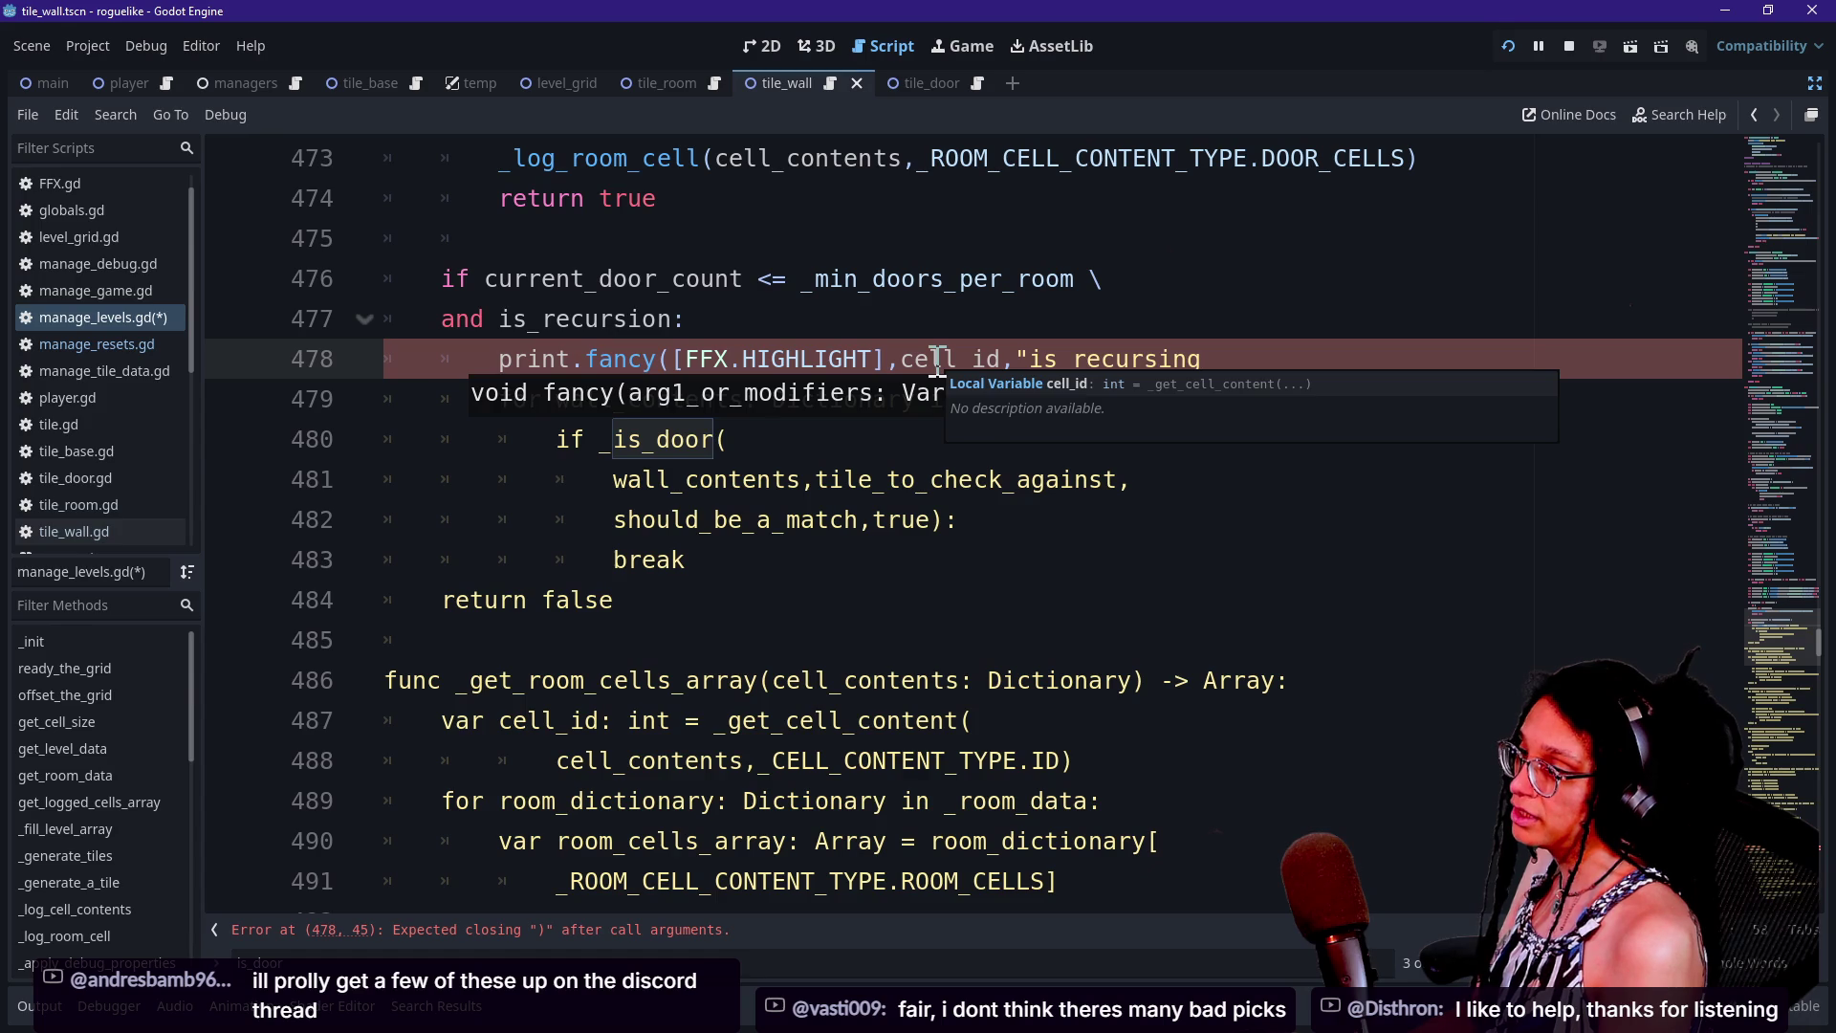
text(...")
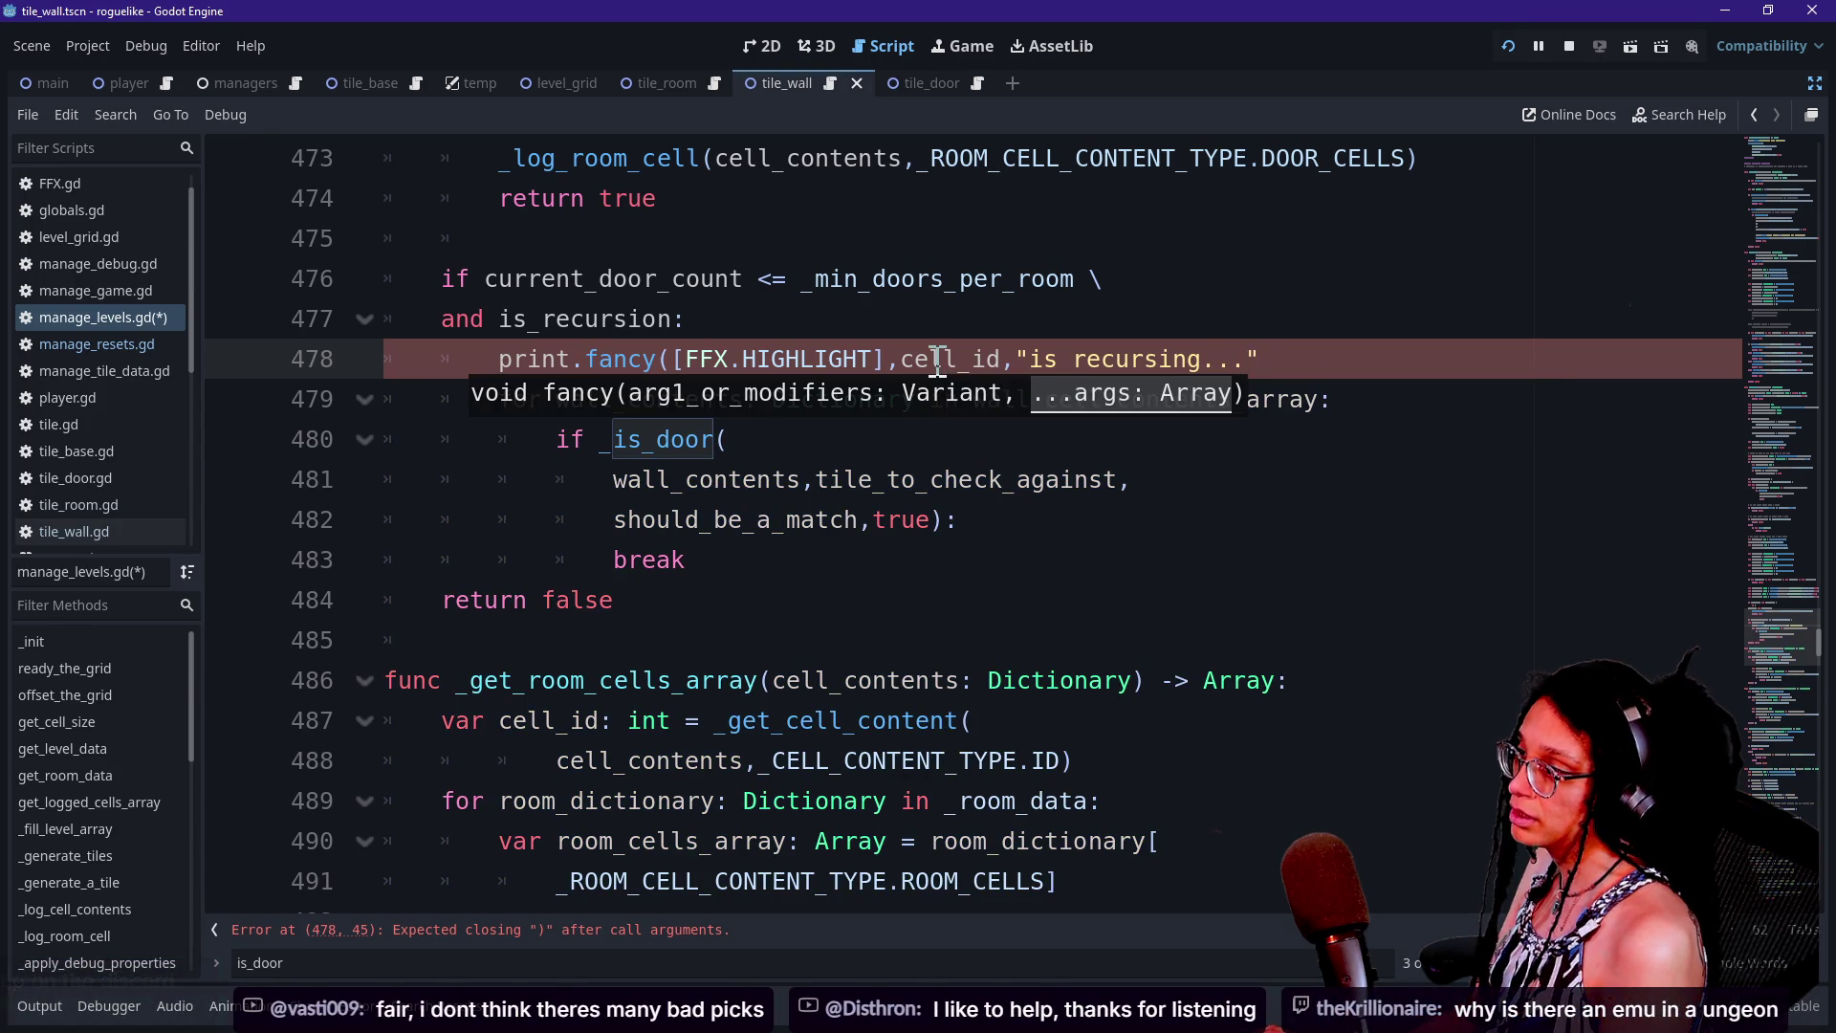
text())
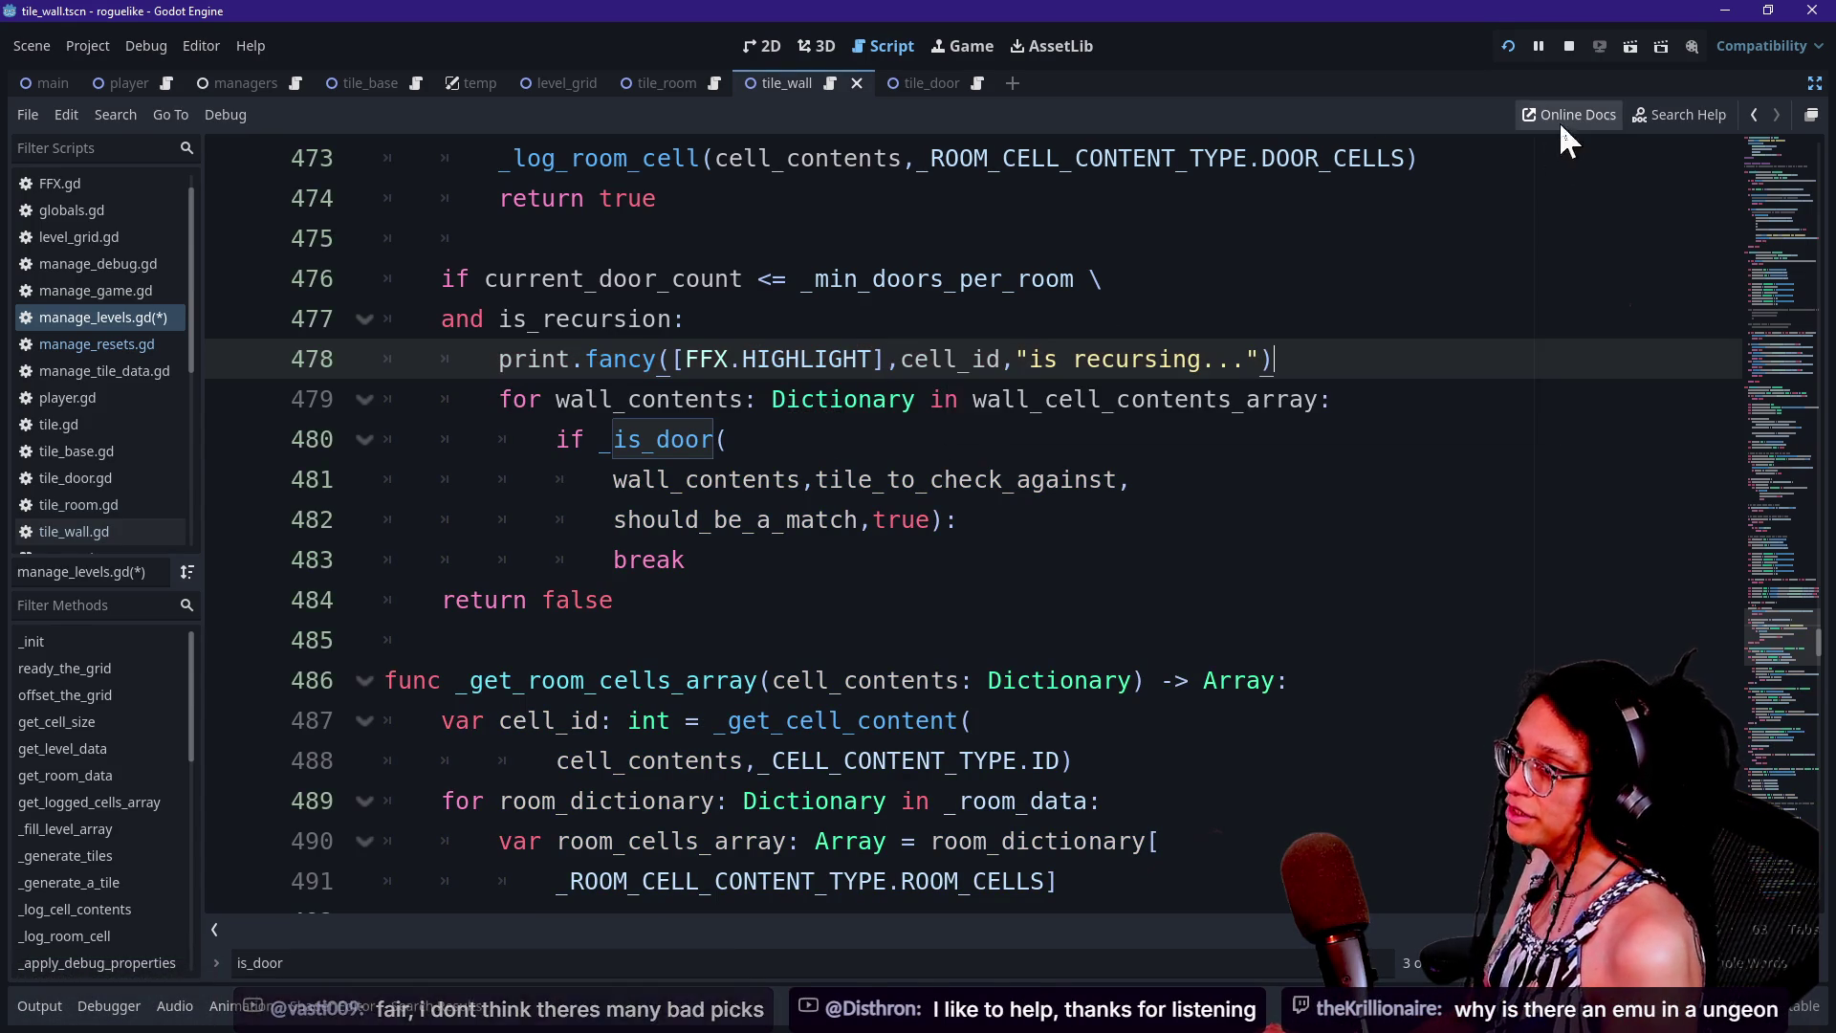
click(1509, 43)
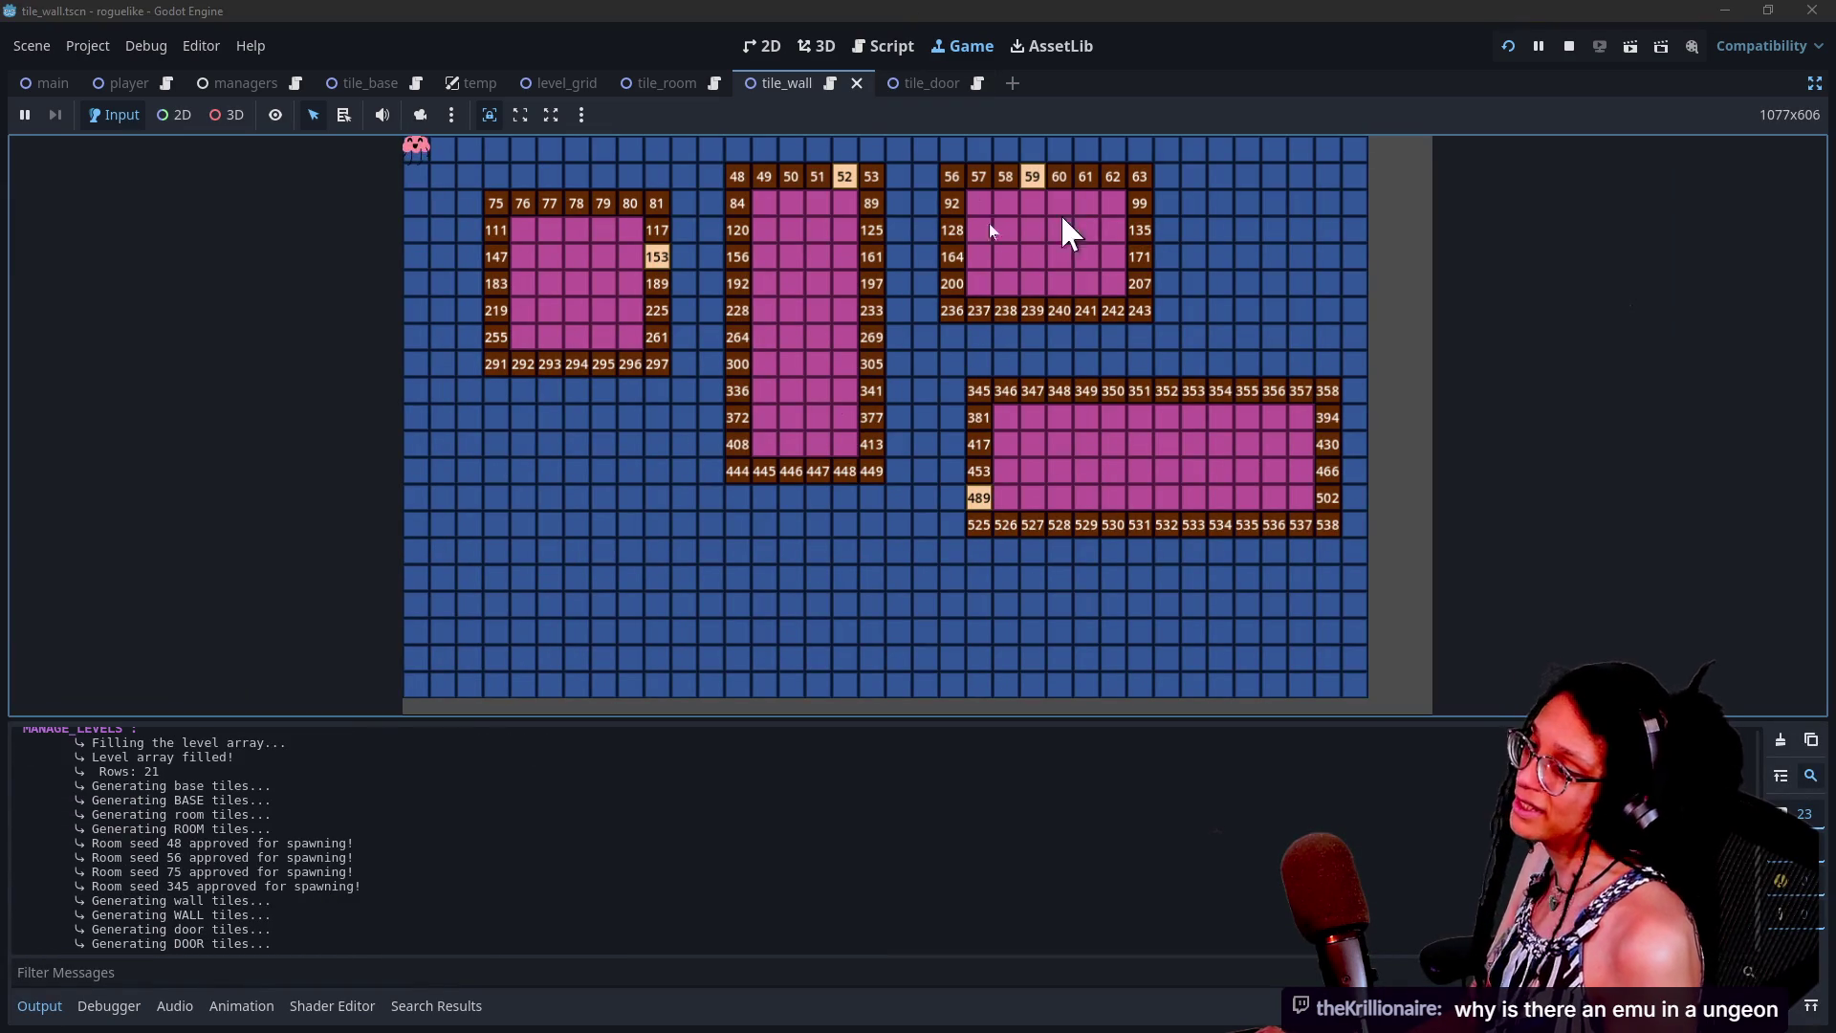
- Regenerate the level, confirm the Output log shows '64 is recursing...', and go back to the script
click(658, 298)
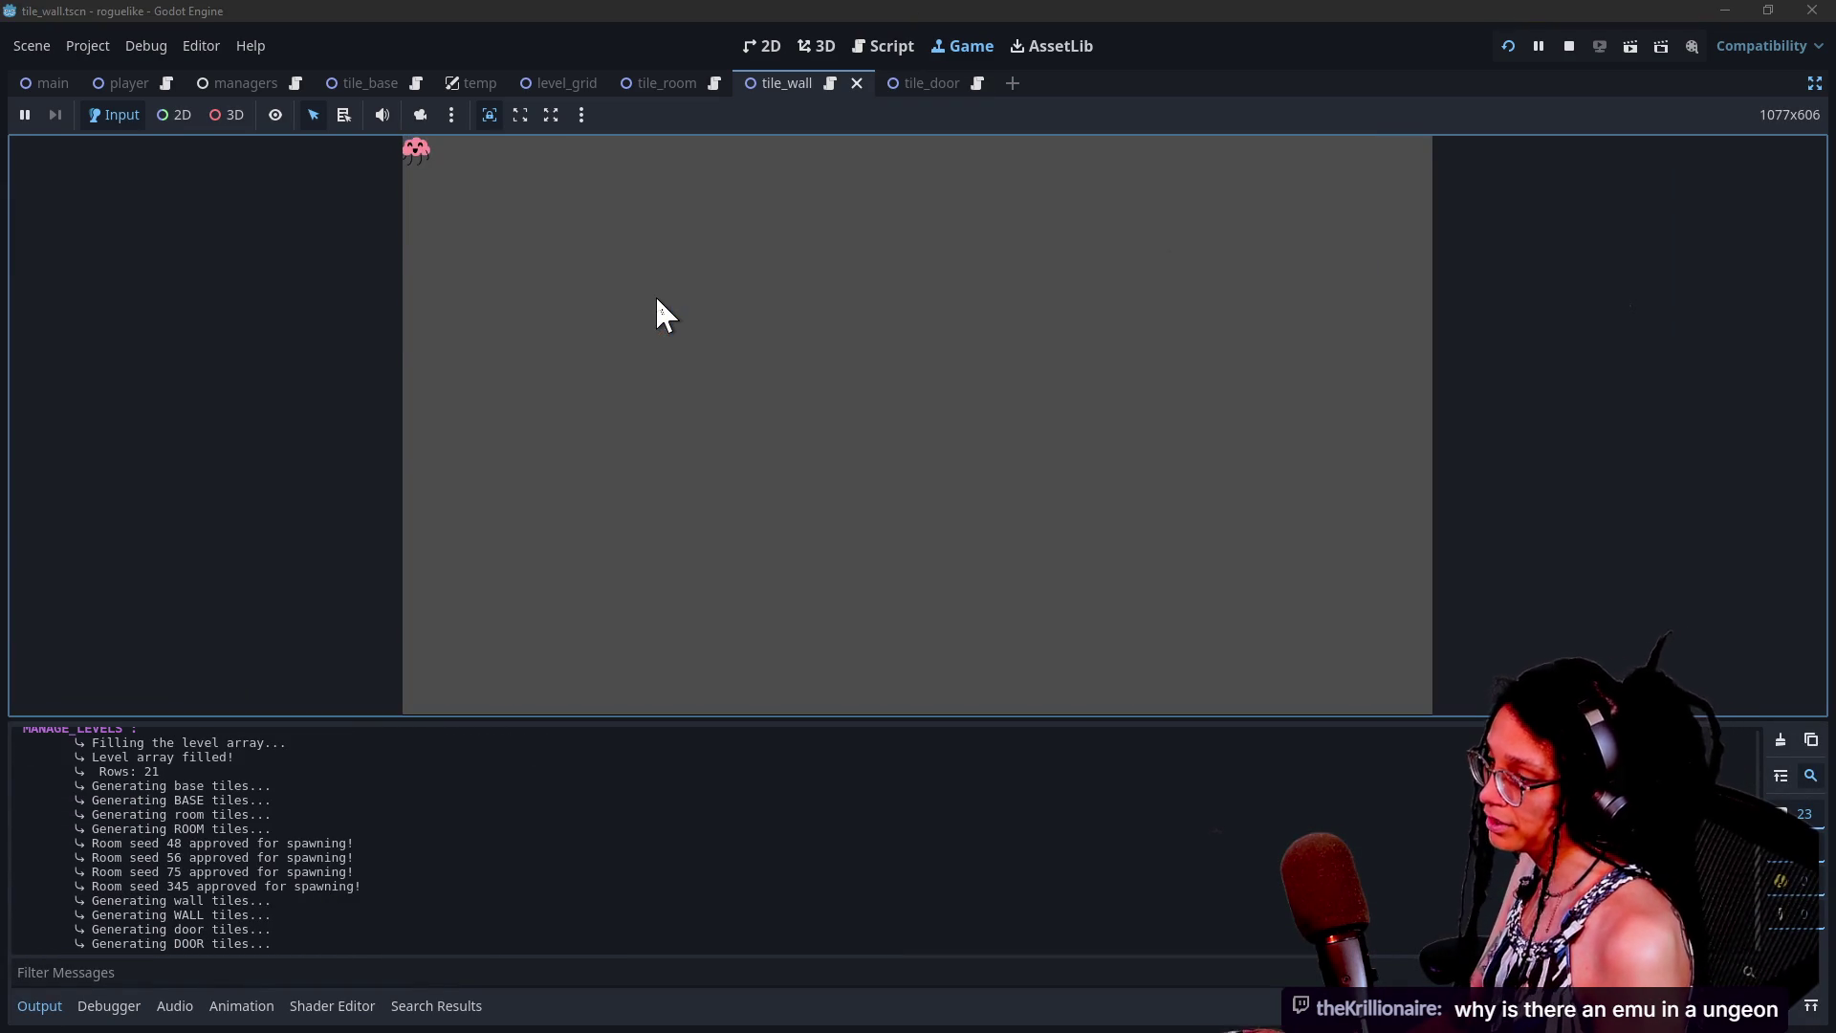
click(656, 295)
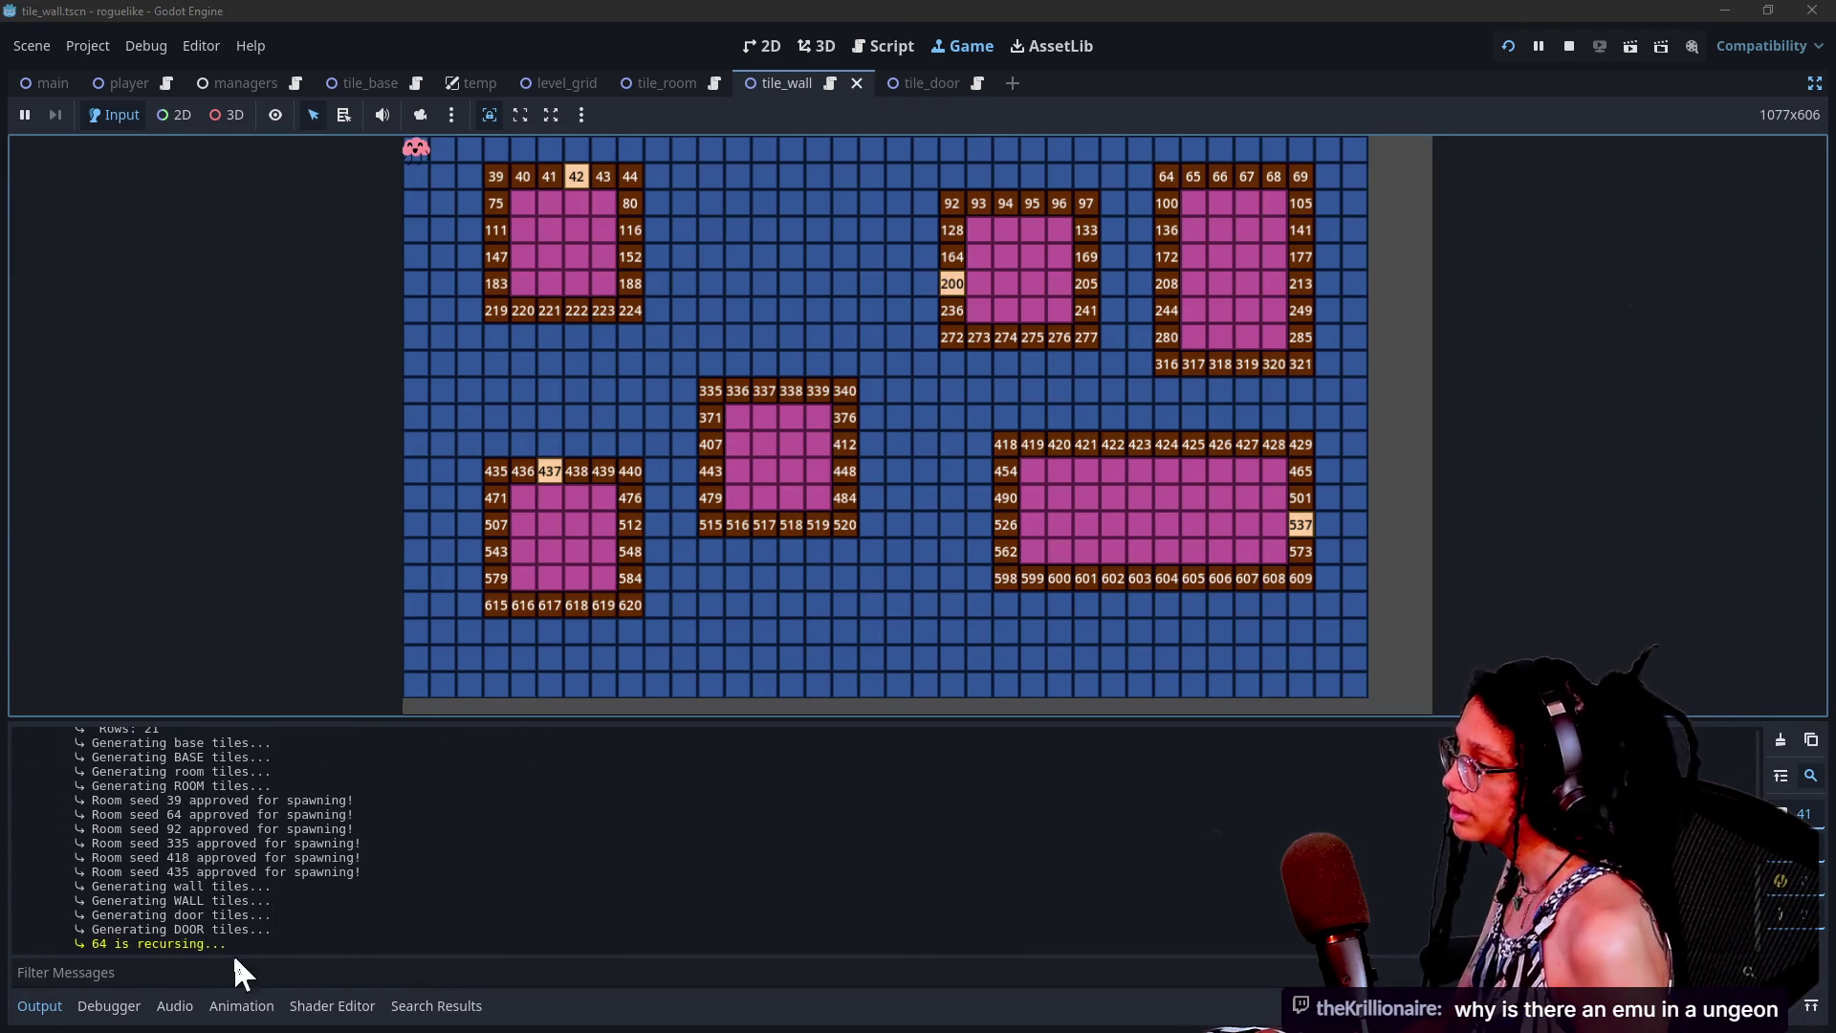
click(153, 910)
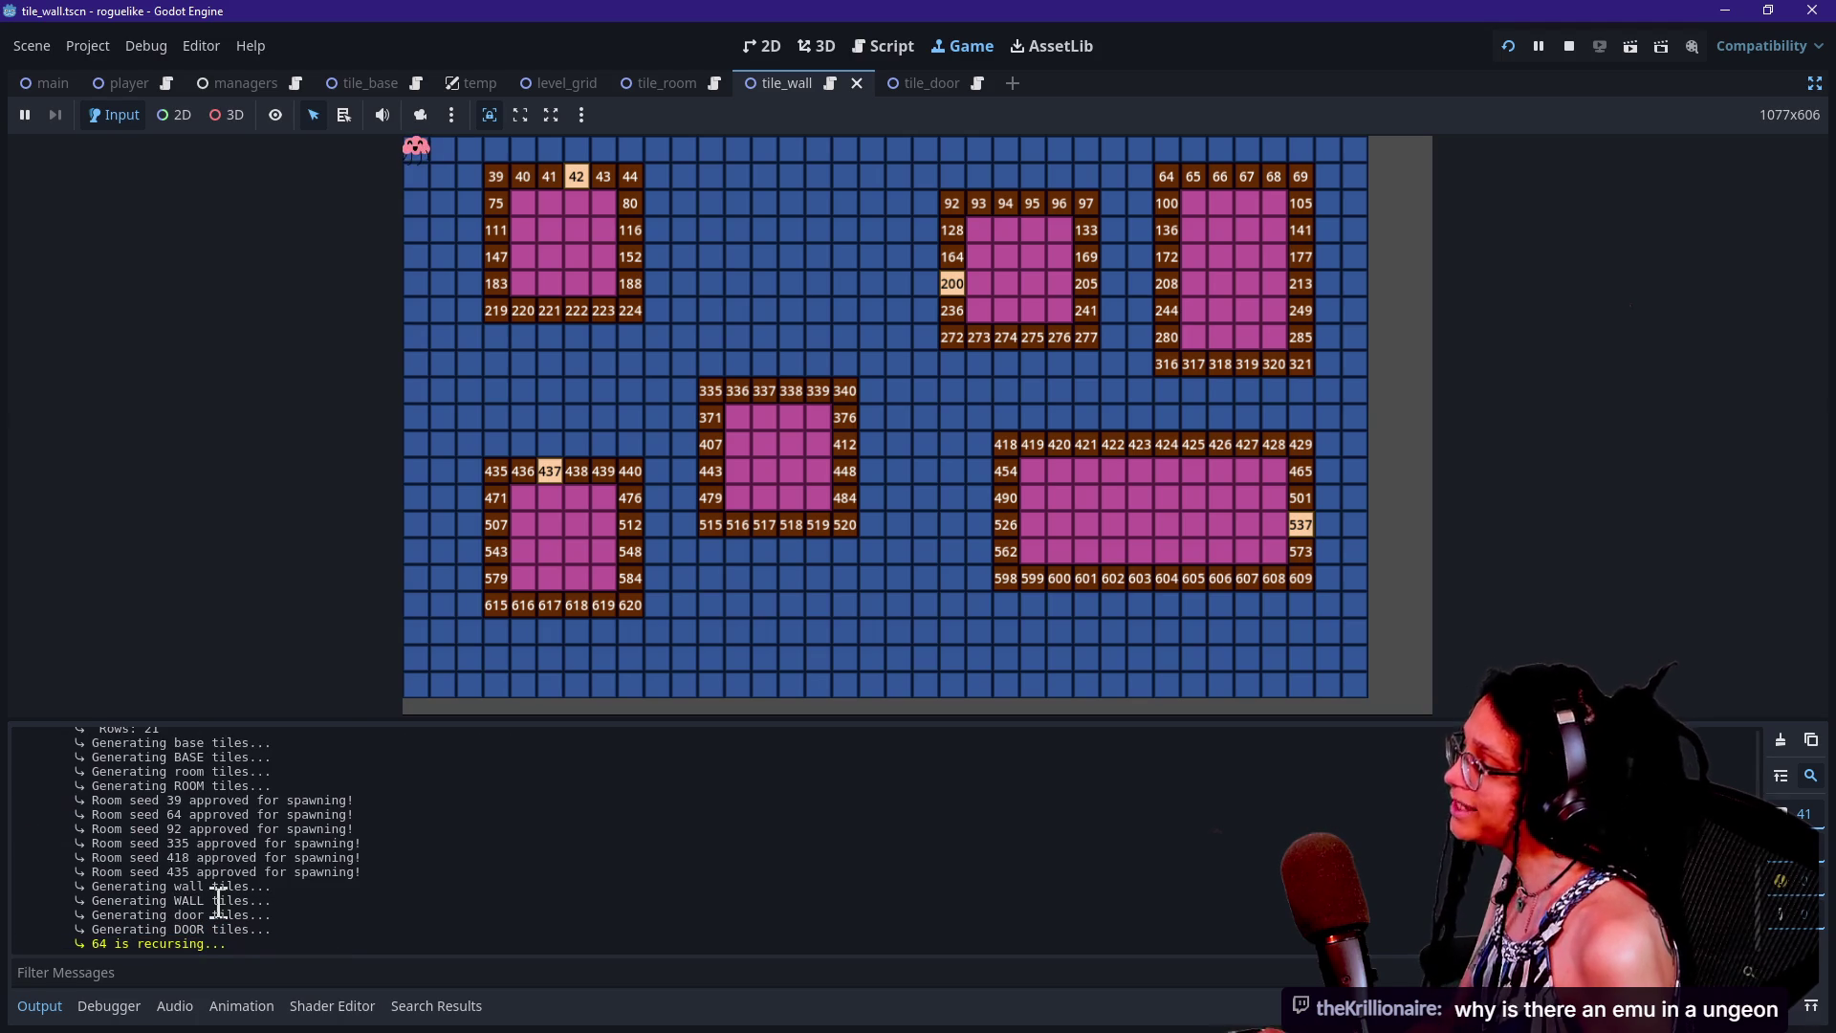
click(897, 40)
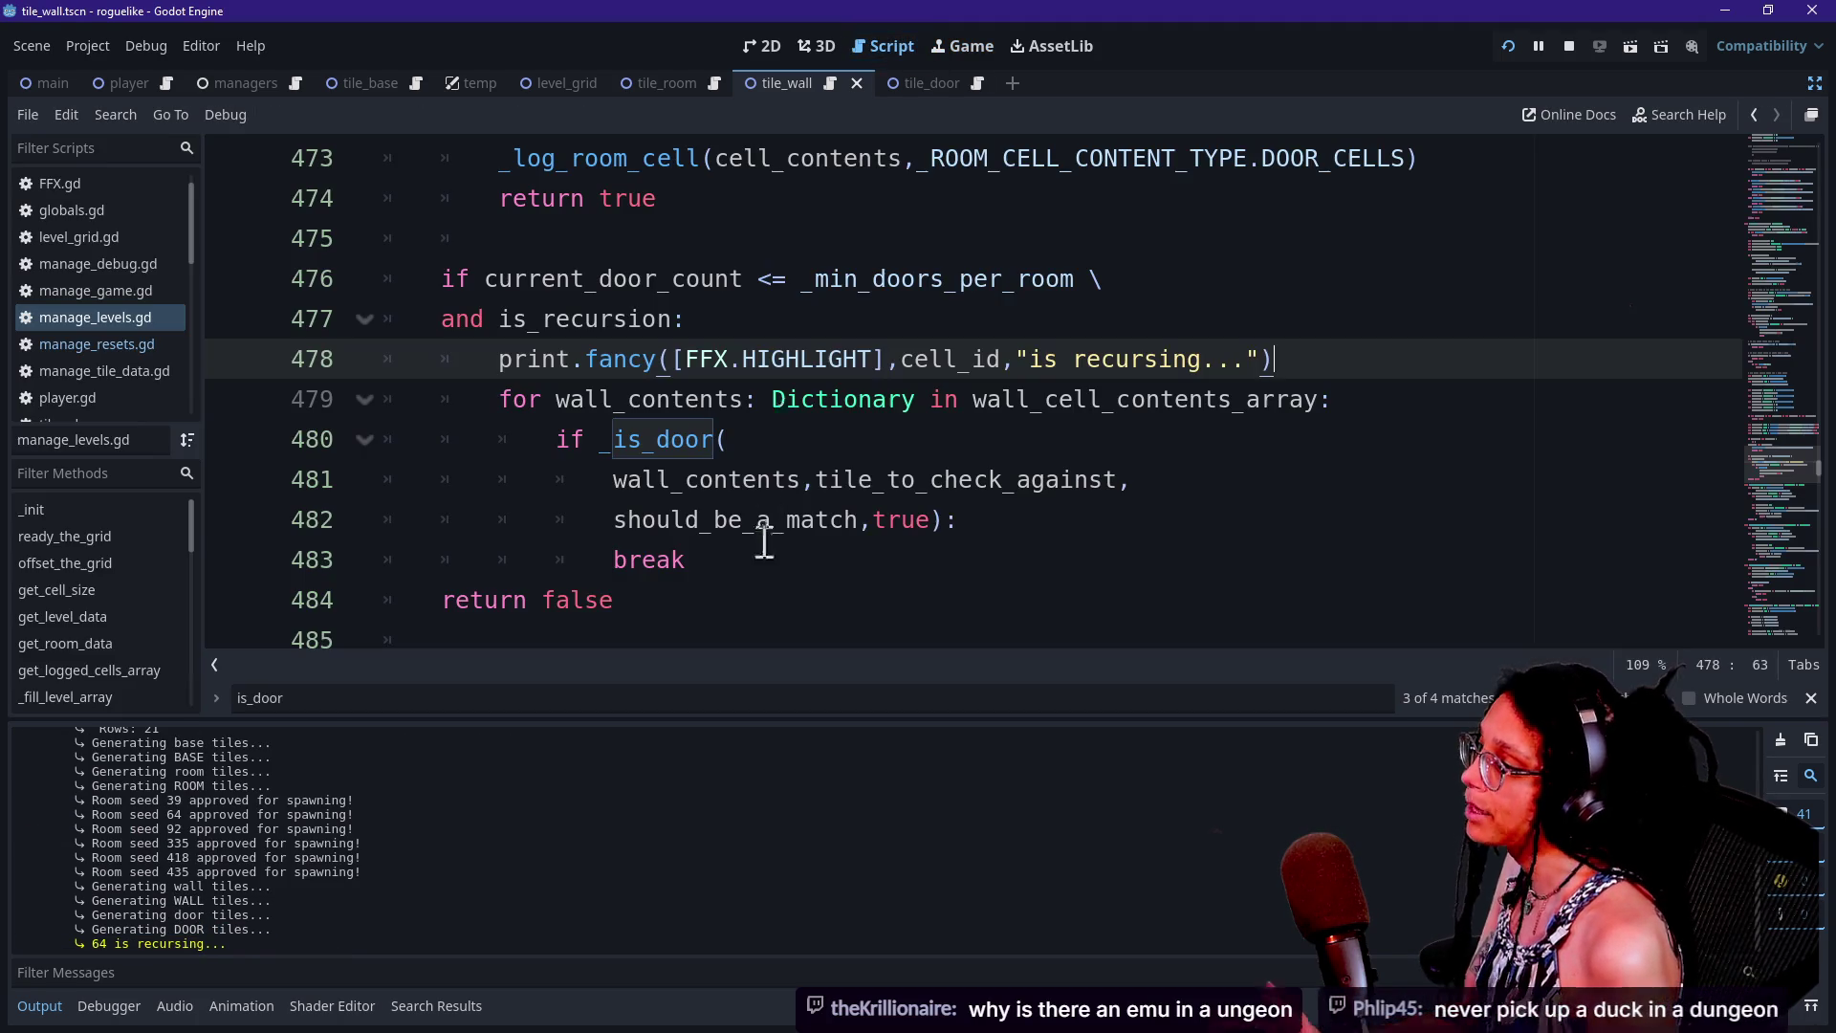
- Review the should_be_a_match door check, undoing an accidental edit to it
click(750, 519)
key(BackSpace)
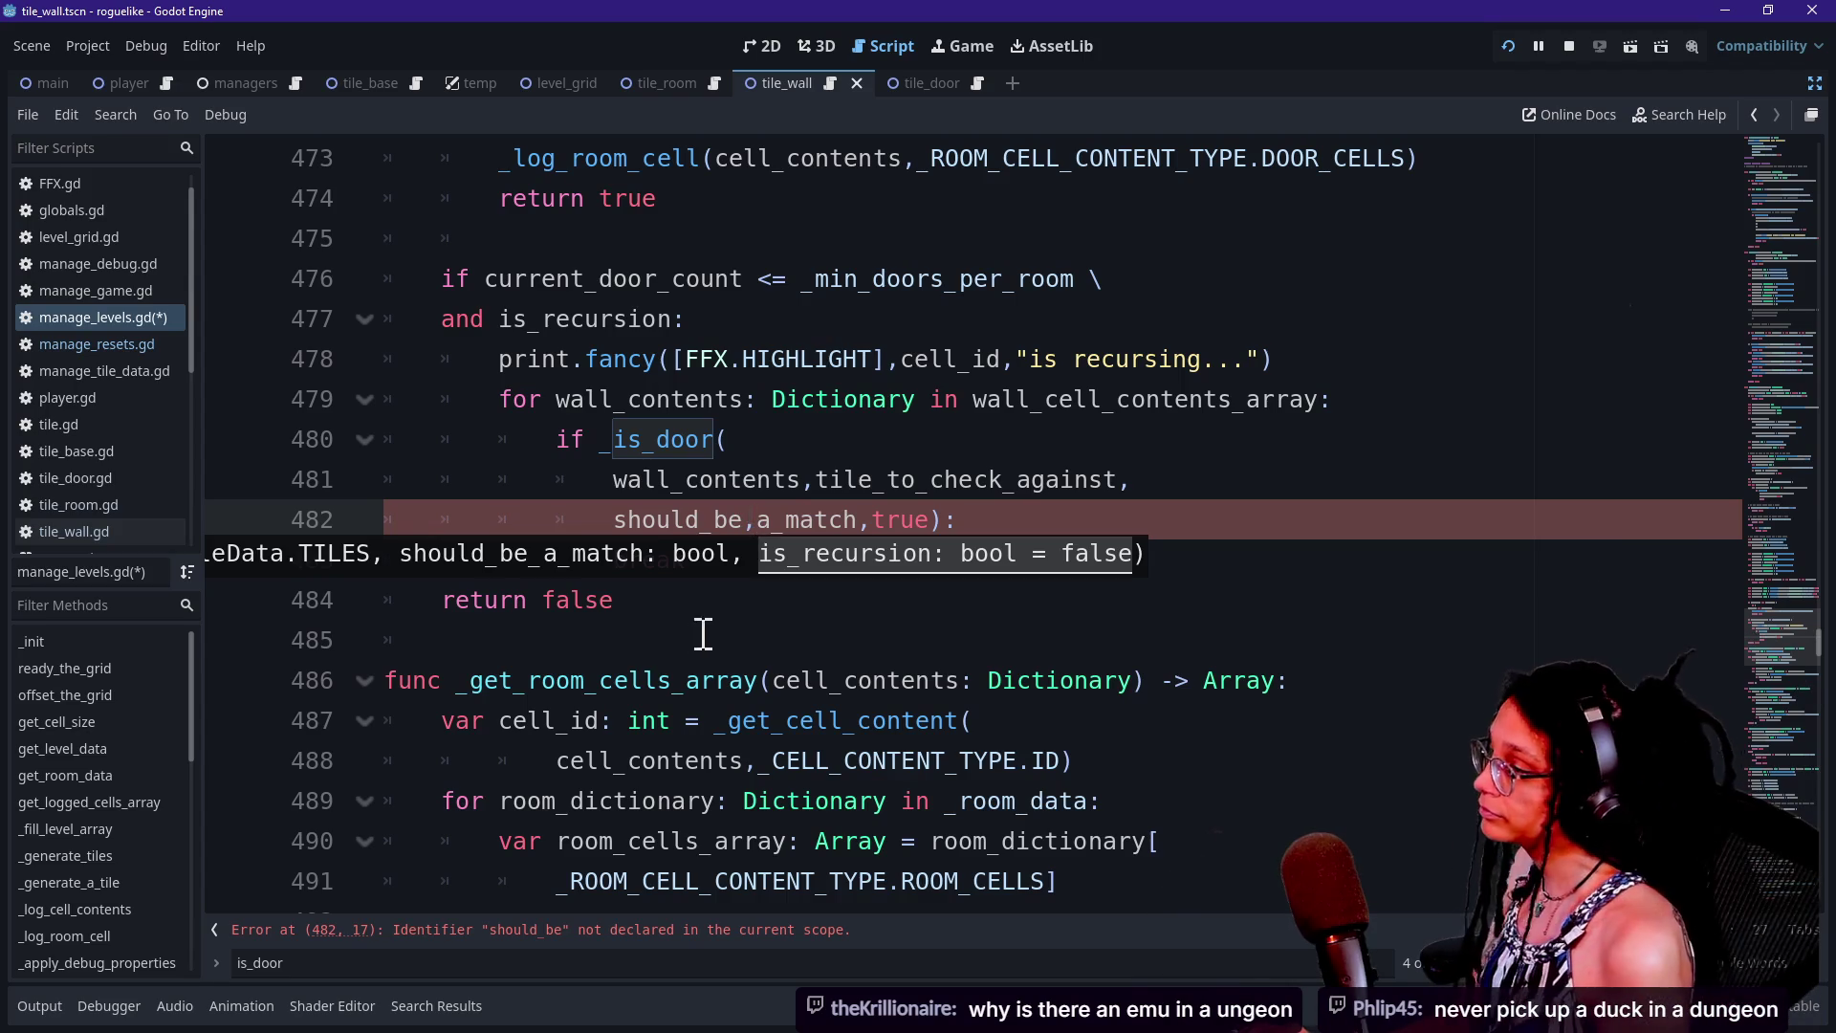
click(773, 584)
scroll(772, 583, up, 1)
click(1025, 607)
click(1032, 639)
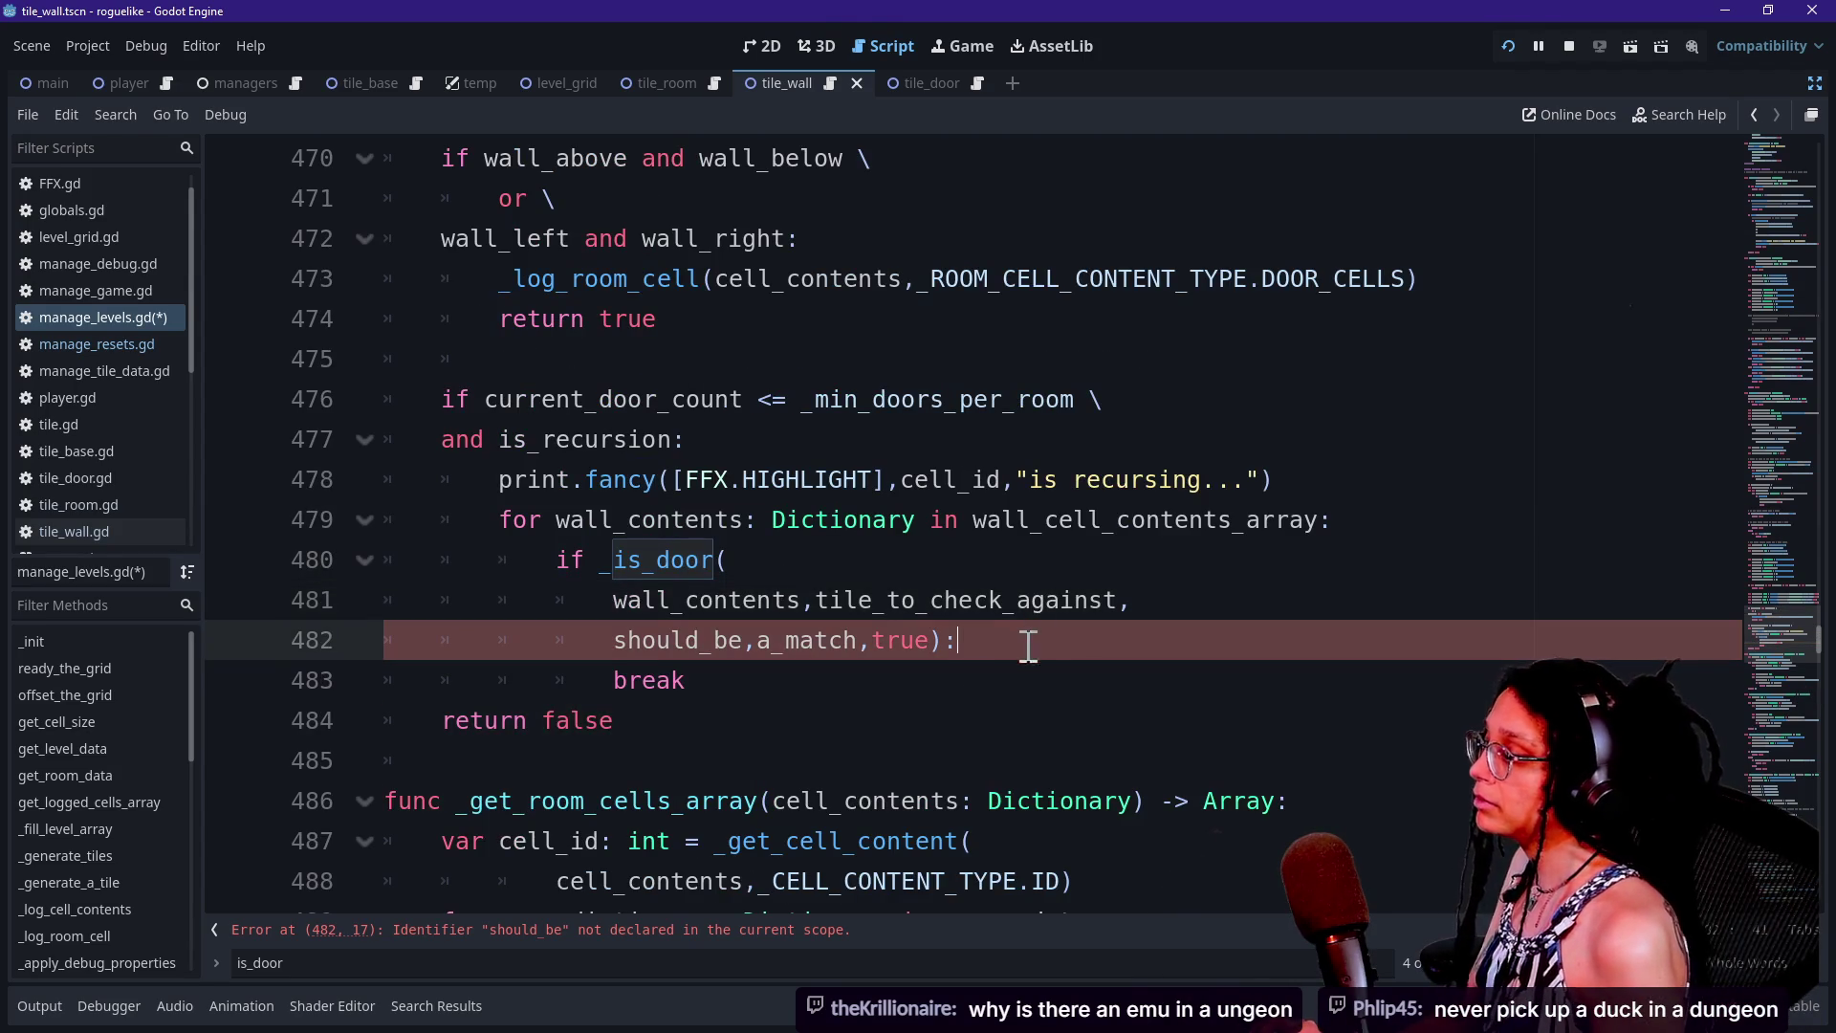
key(ctrl+z)
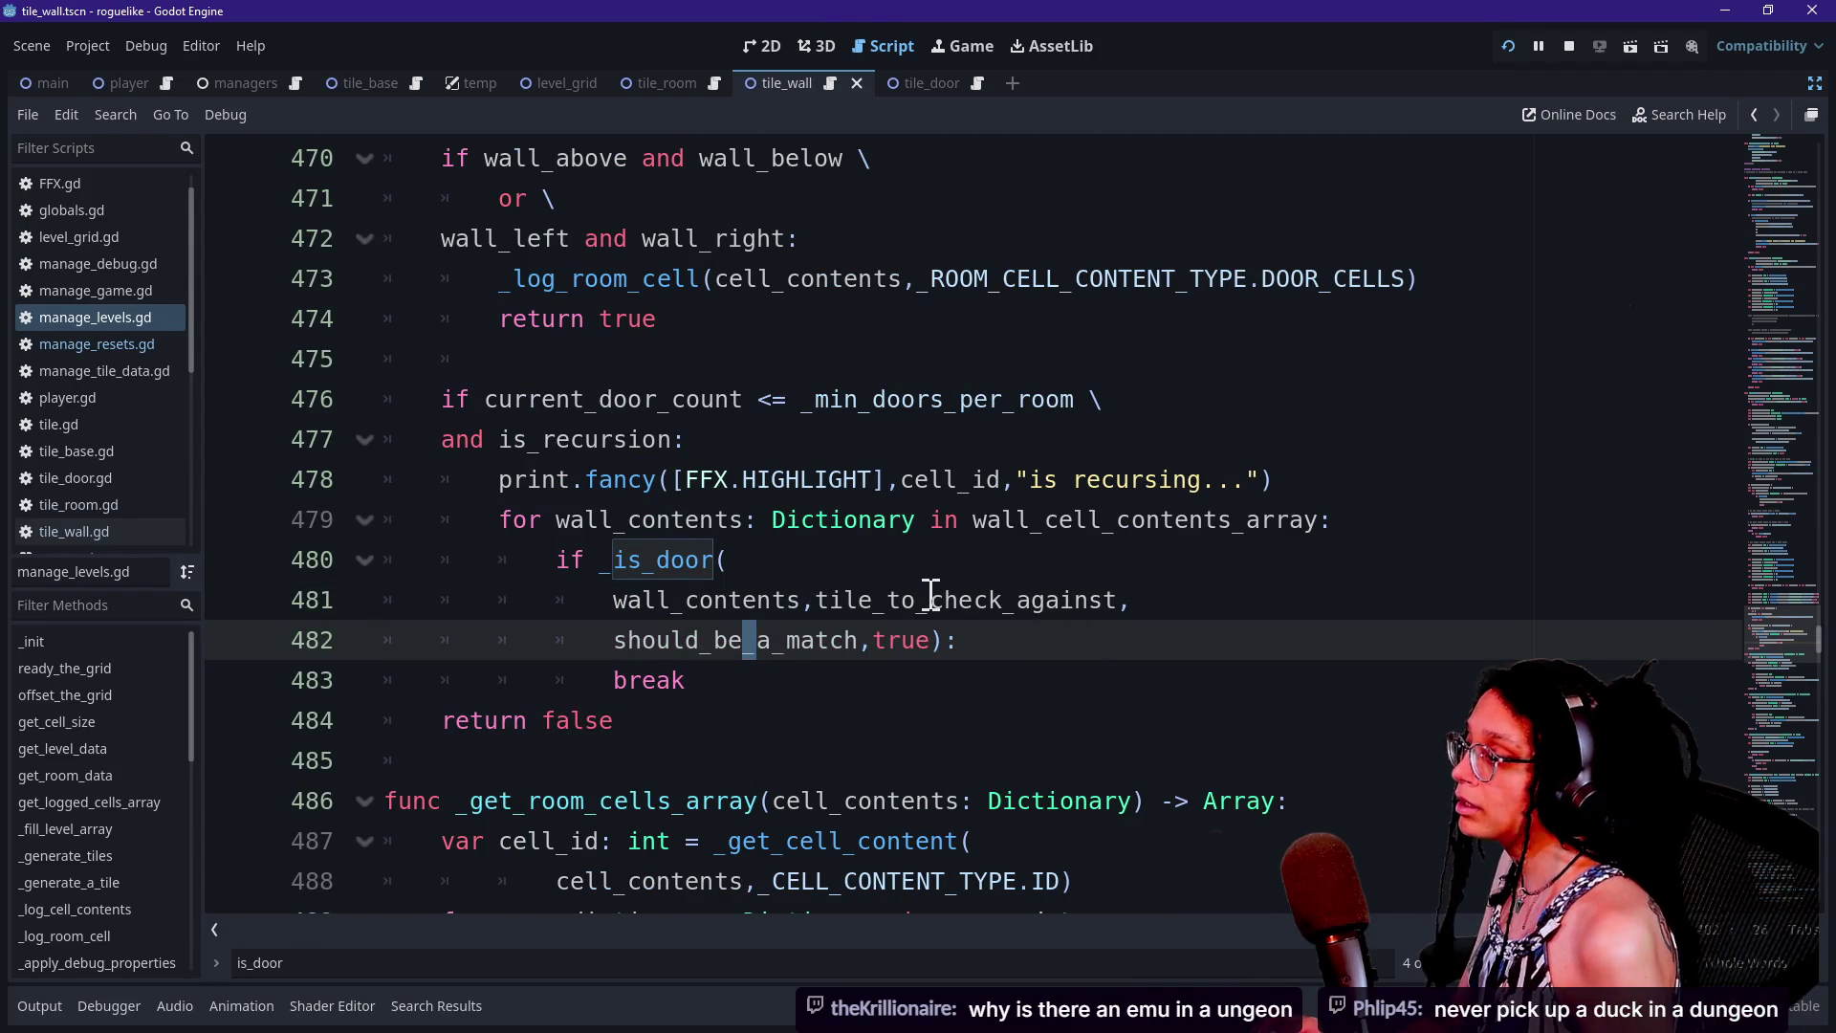
scroll(932, 594, up, 2)
scroll(930, 593, up, 6)
scroll(930, 594, down, 7)
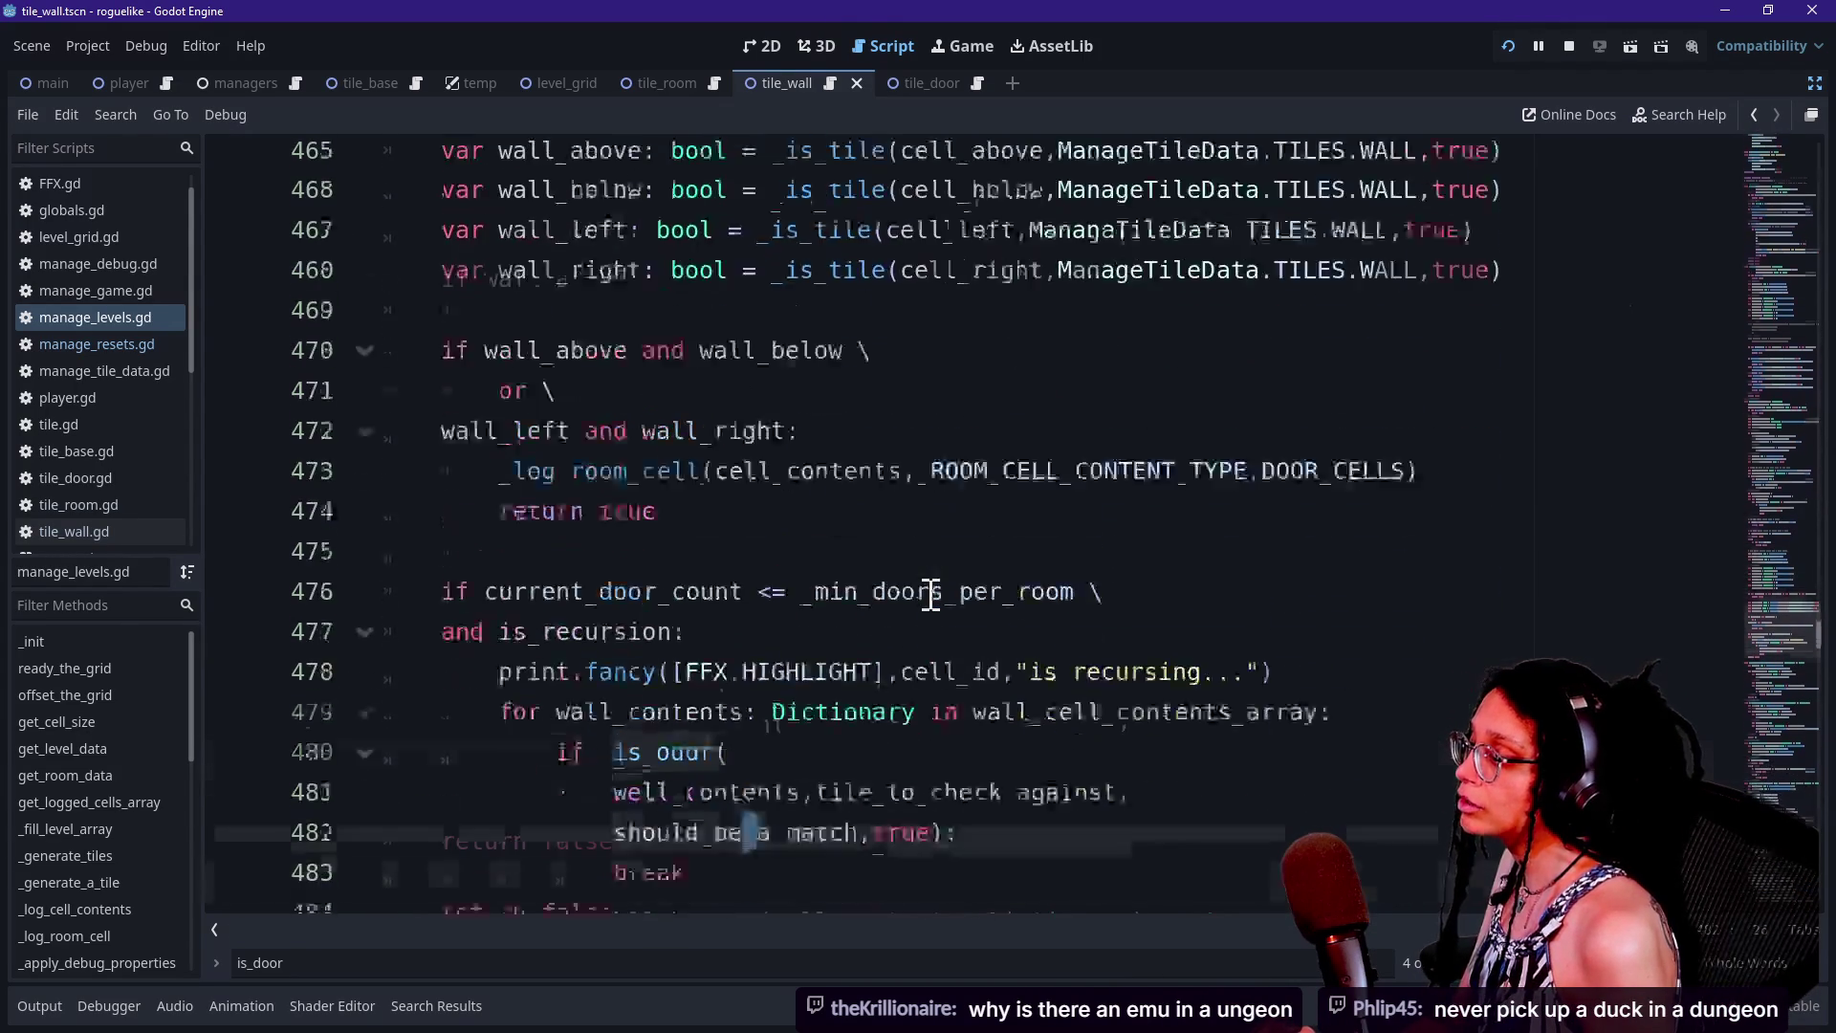
drag(531, 560, 717, 750)
click(717, 758)
scroll(719, 751, up, 4)
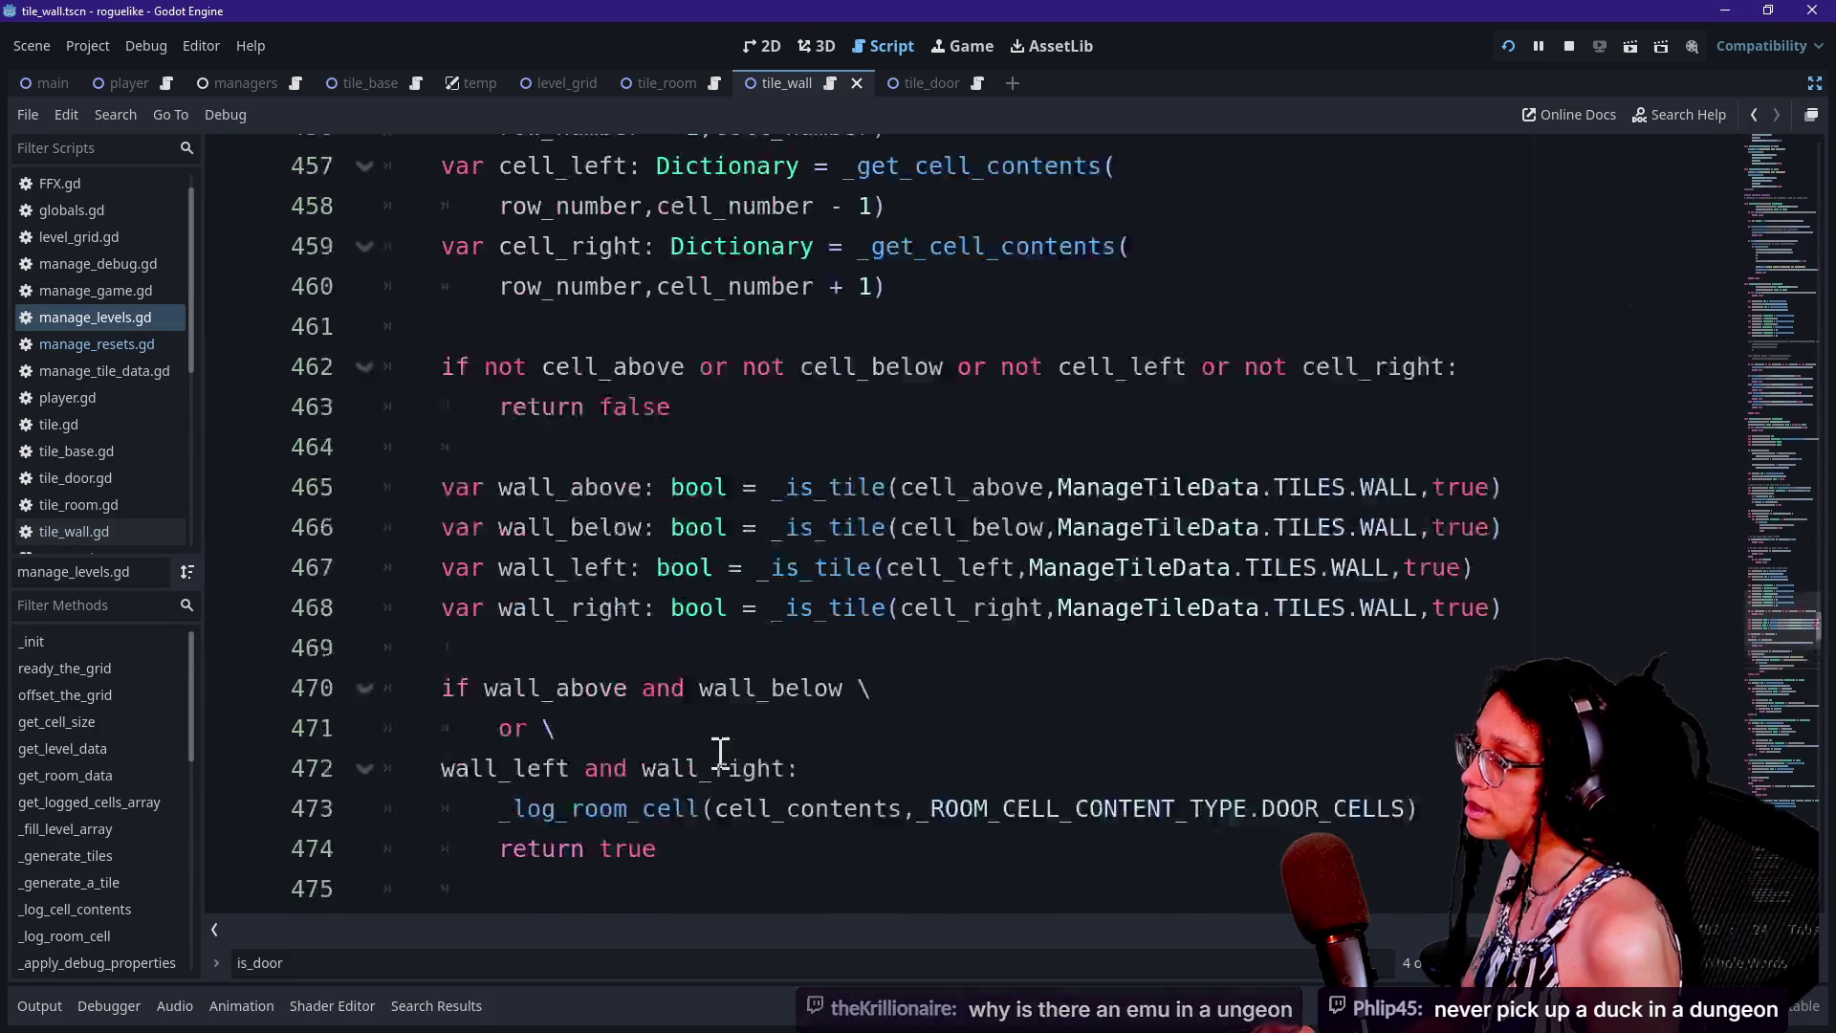
- Check the generated level, then scroll from the recursion door check up to the _is_door header
click(961, 46)
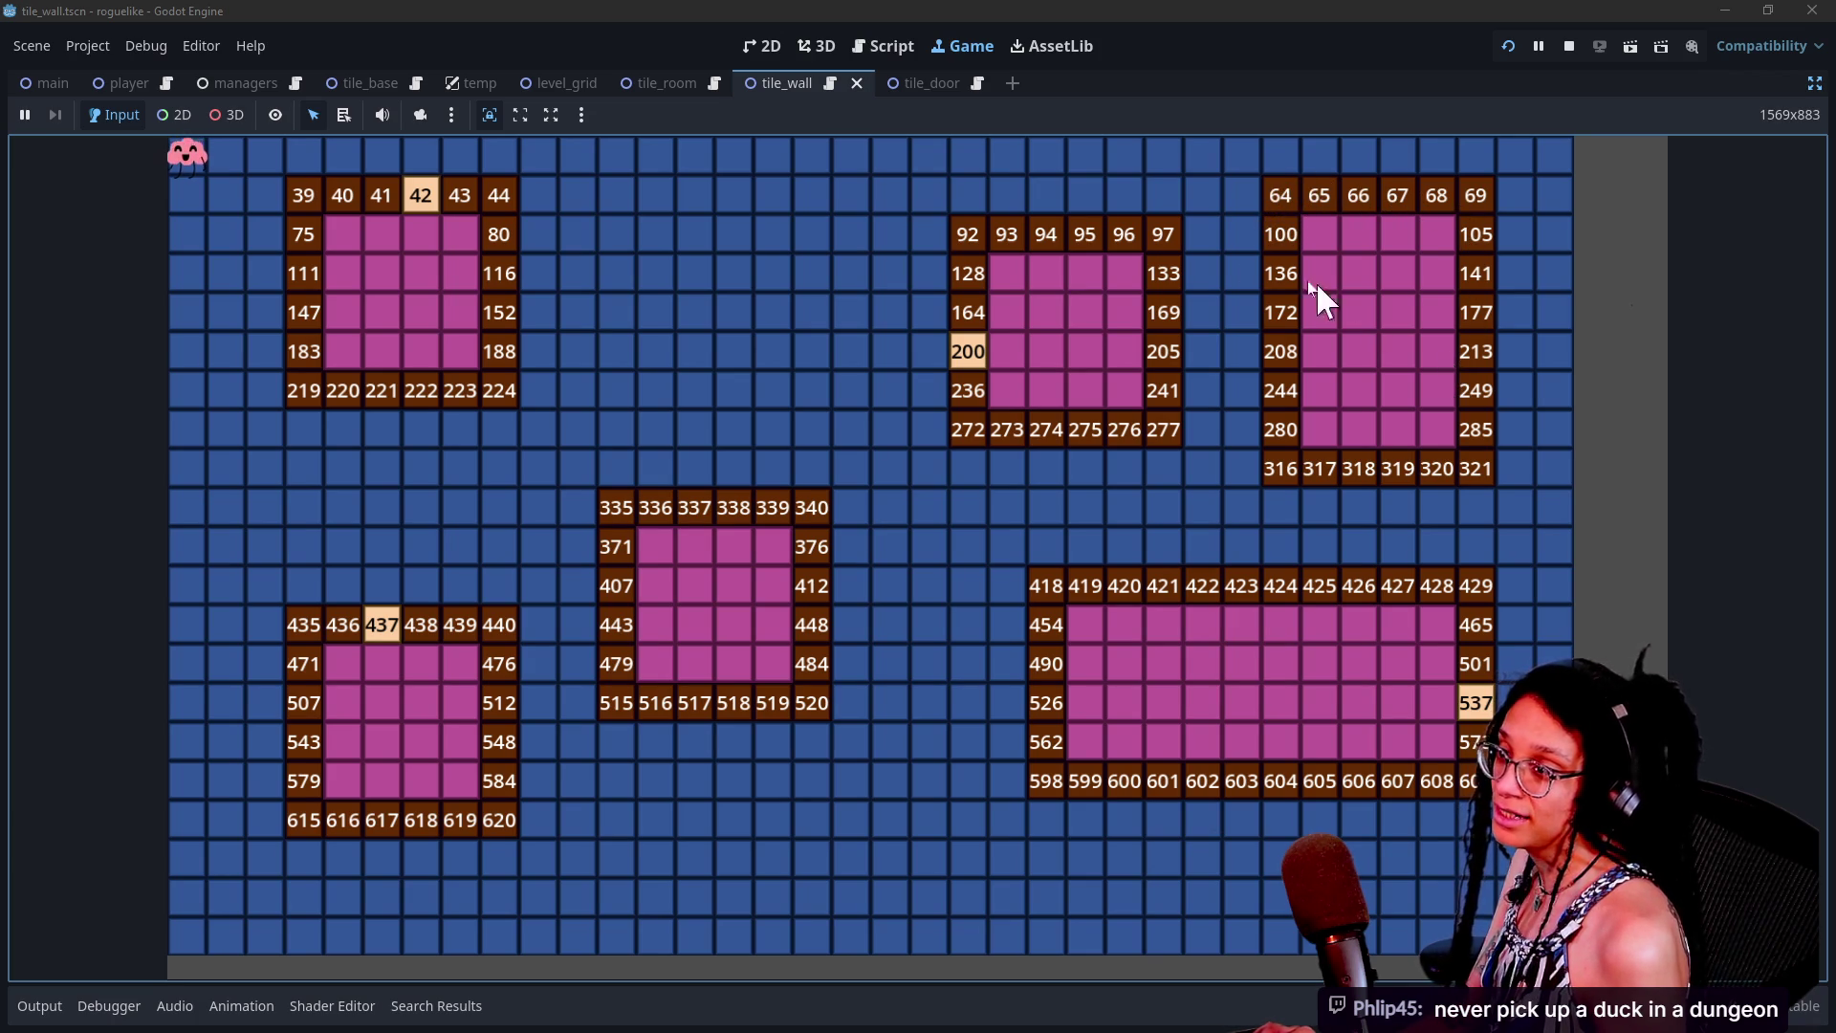
click(900, 46)
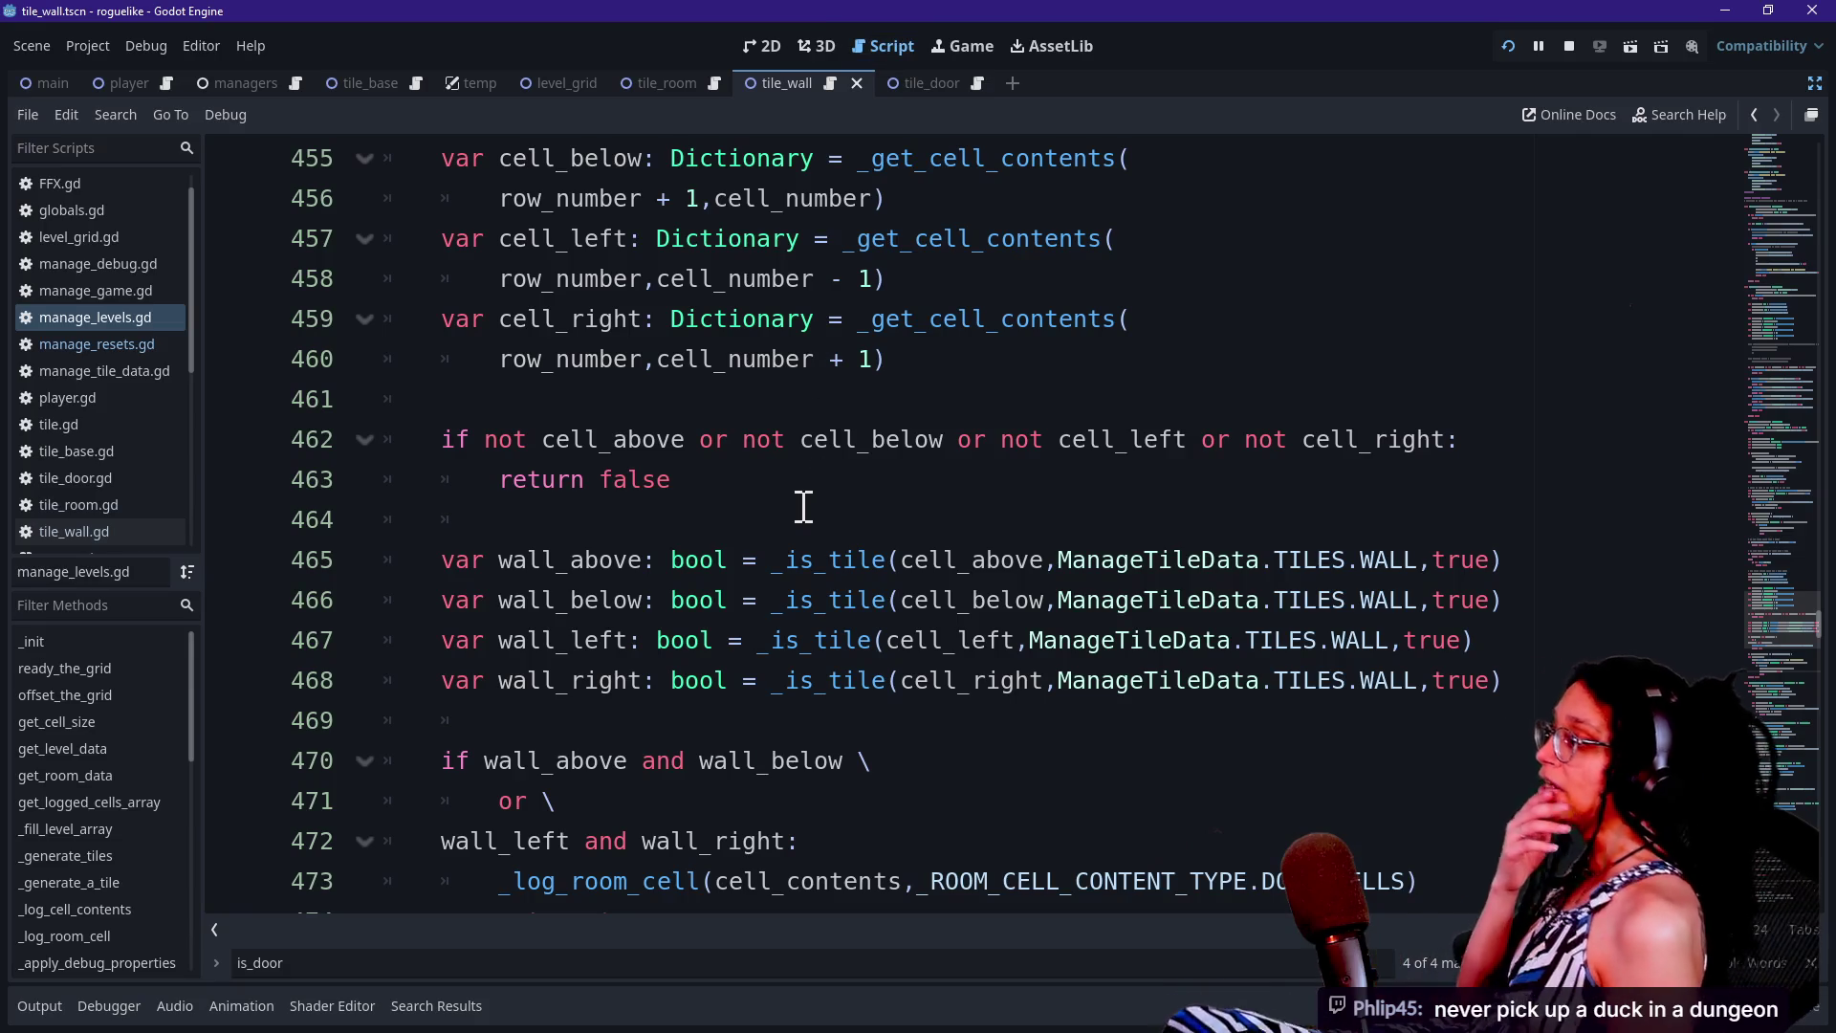
scroll(803, 507, down, 5)
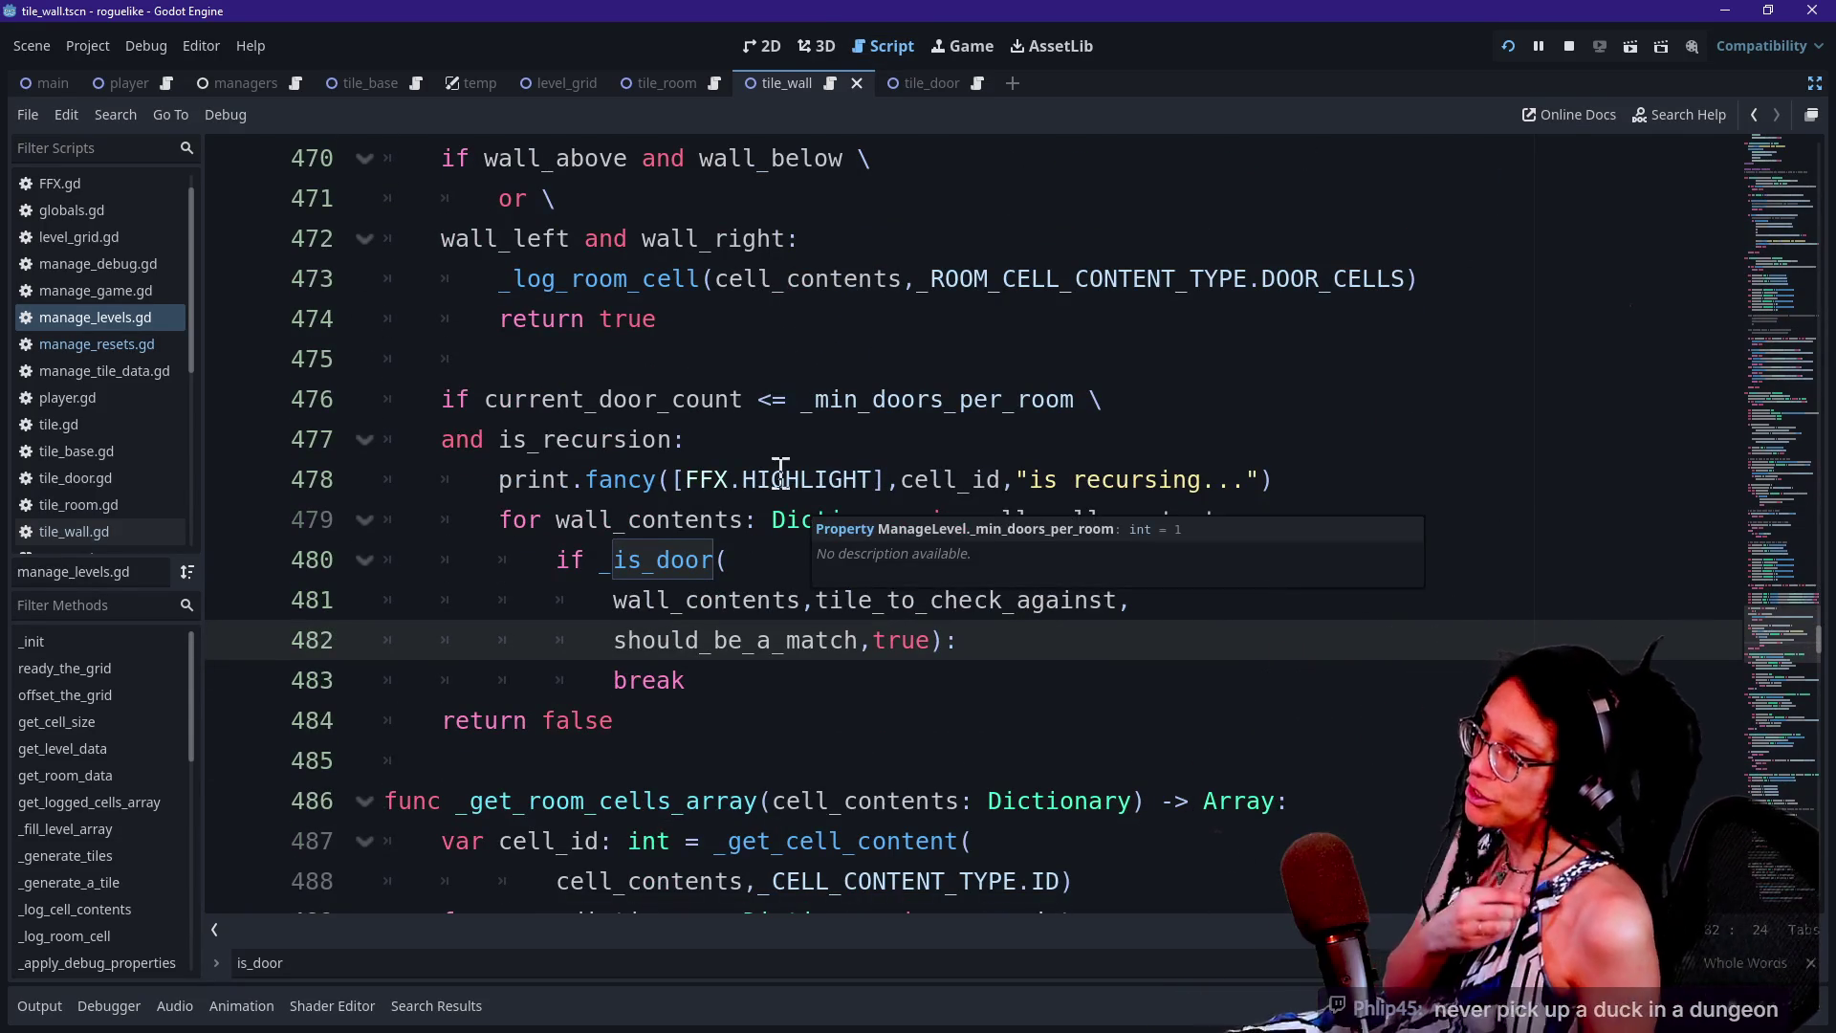
click(777, 474)
mouse_move(780, 519)
mouse_down()
mouse_move(821, 600)
mouse_move(818, 640)
mouse_move(885, 639)
mouse_up()
click(820, 599)
scroll(755, 519, up, 6)
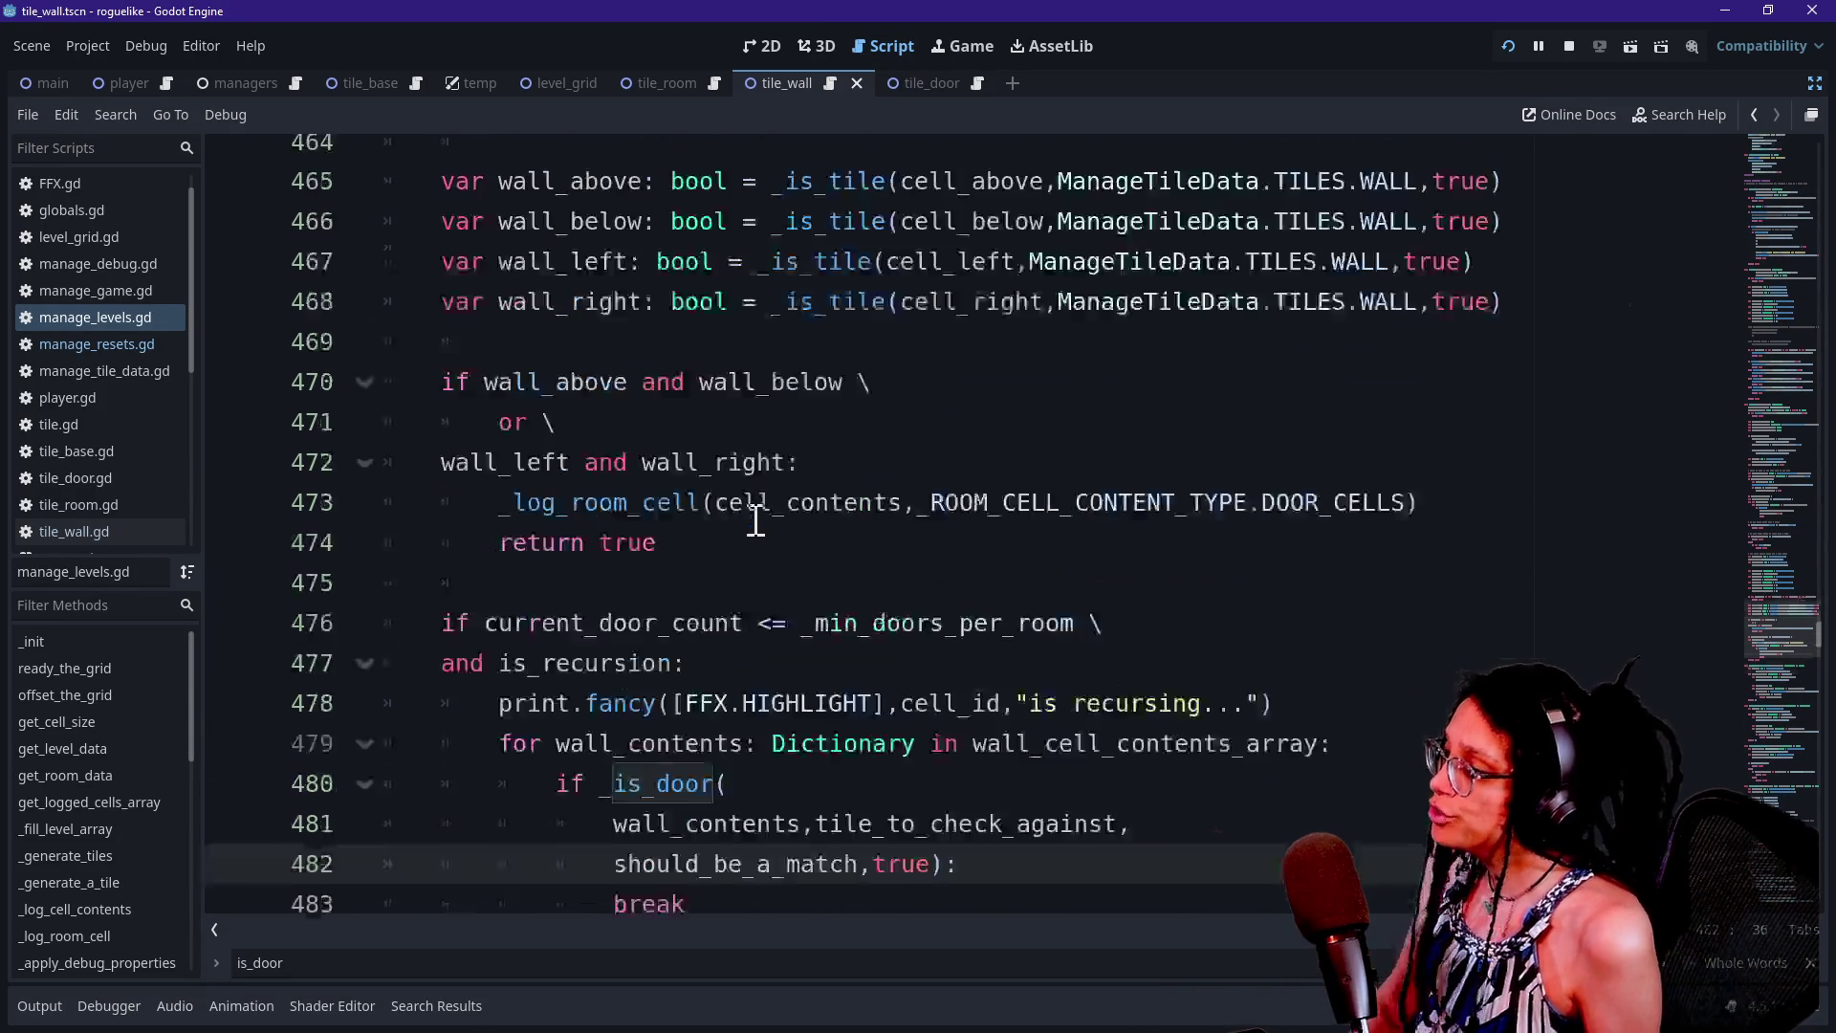
scroll(755, 519, up, 15)
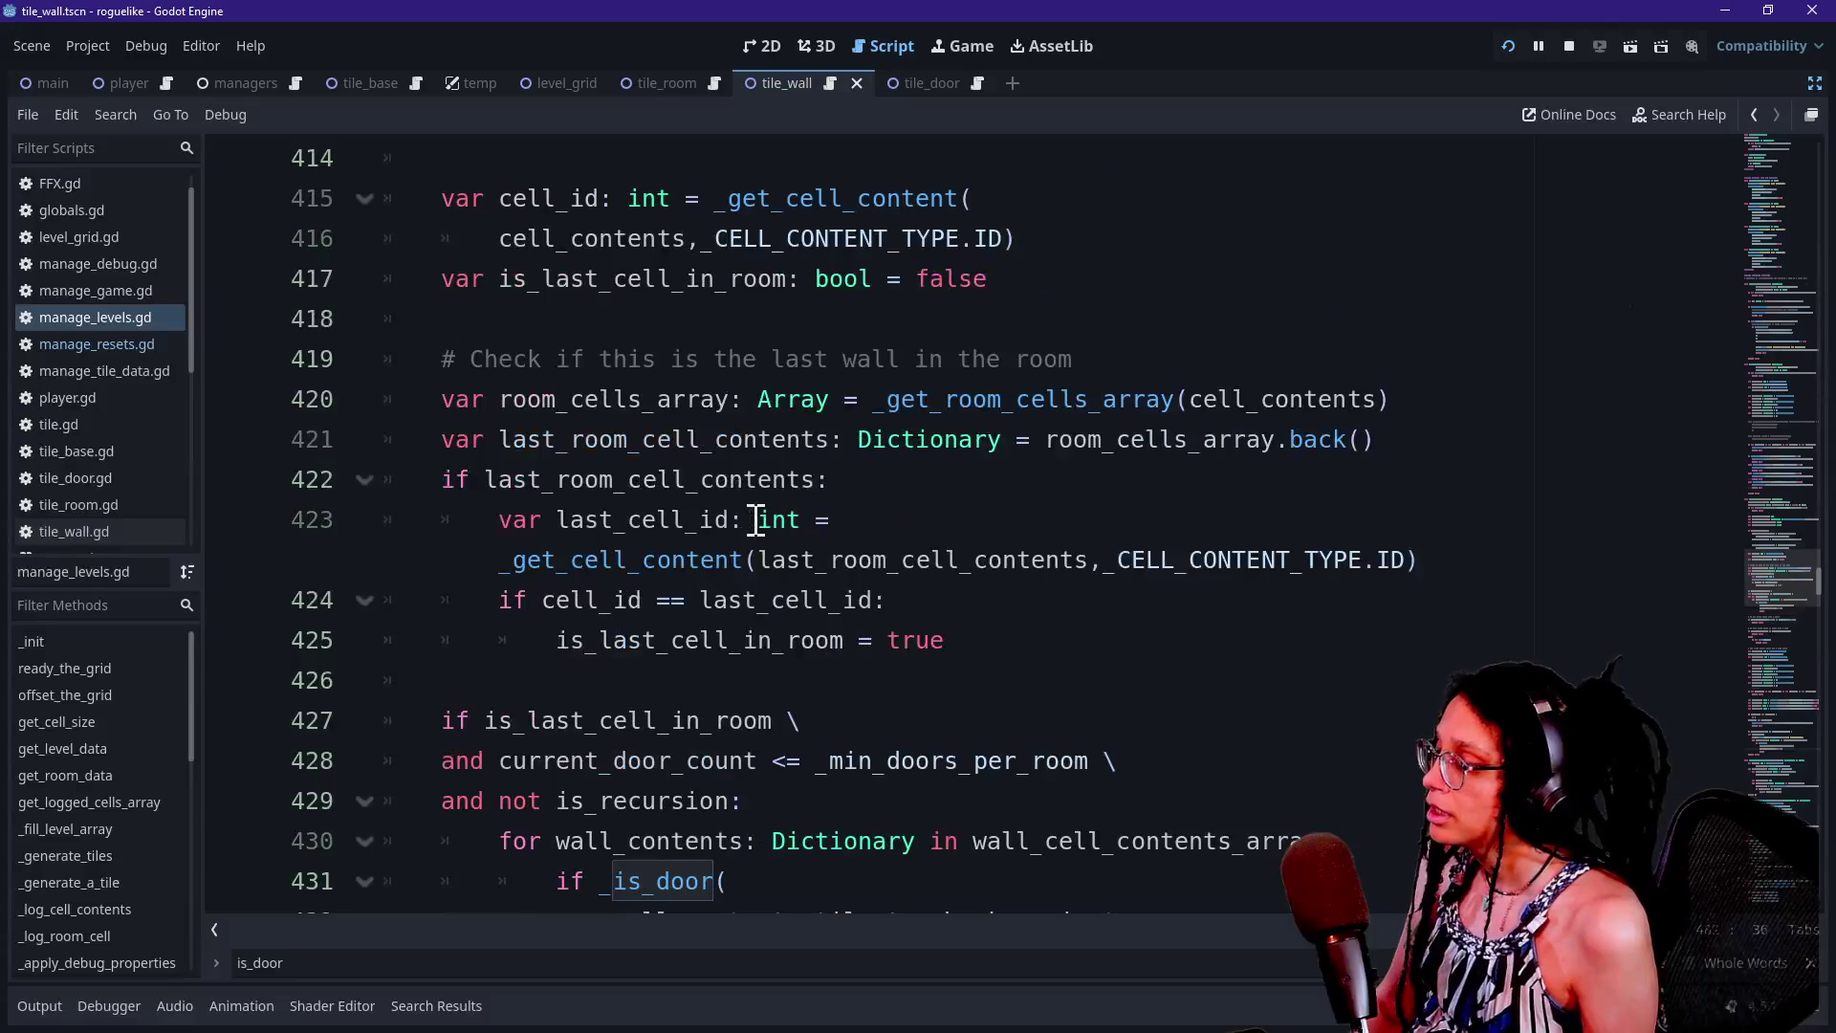
scroll(755, 519, up, 6)
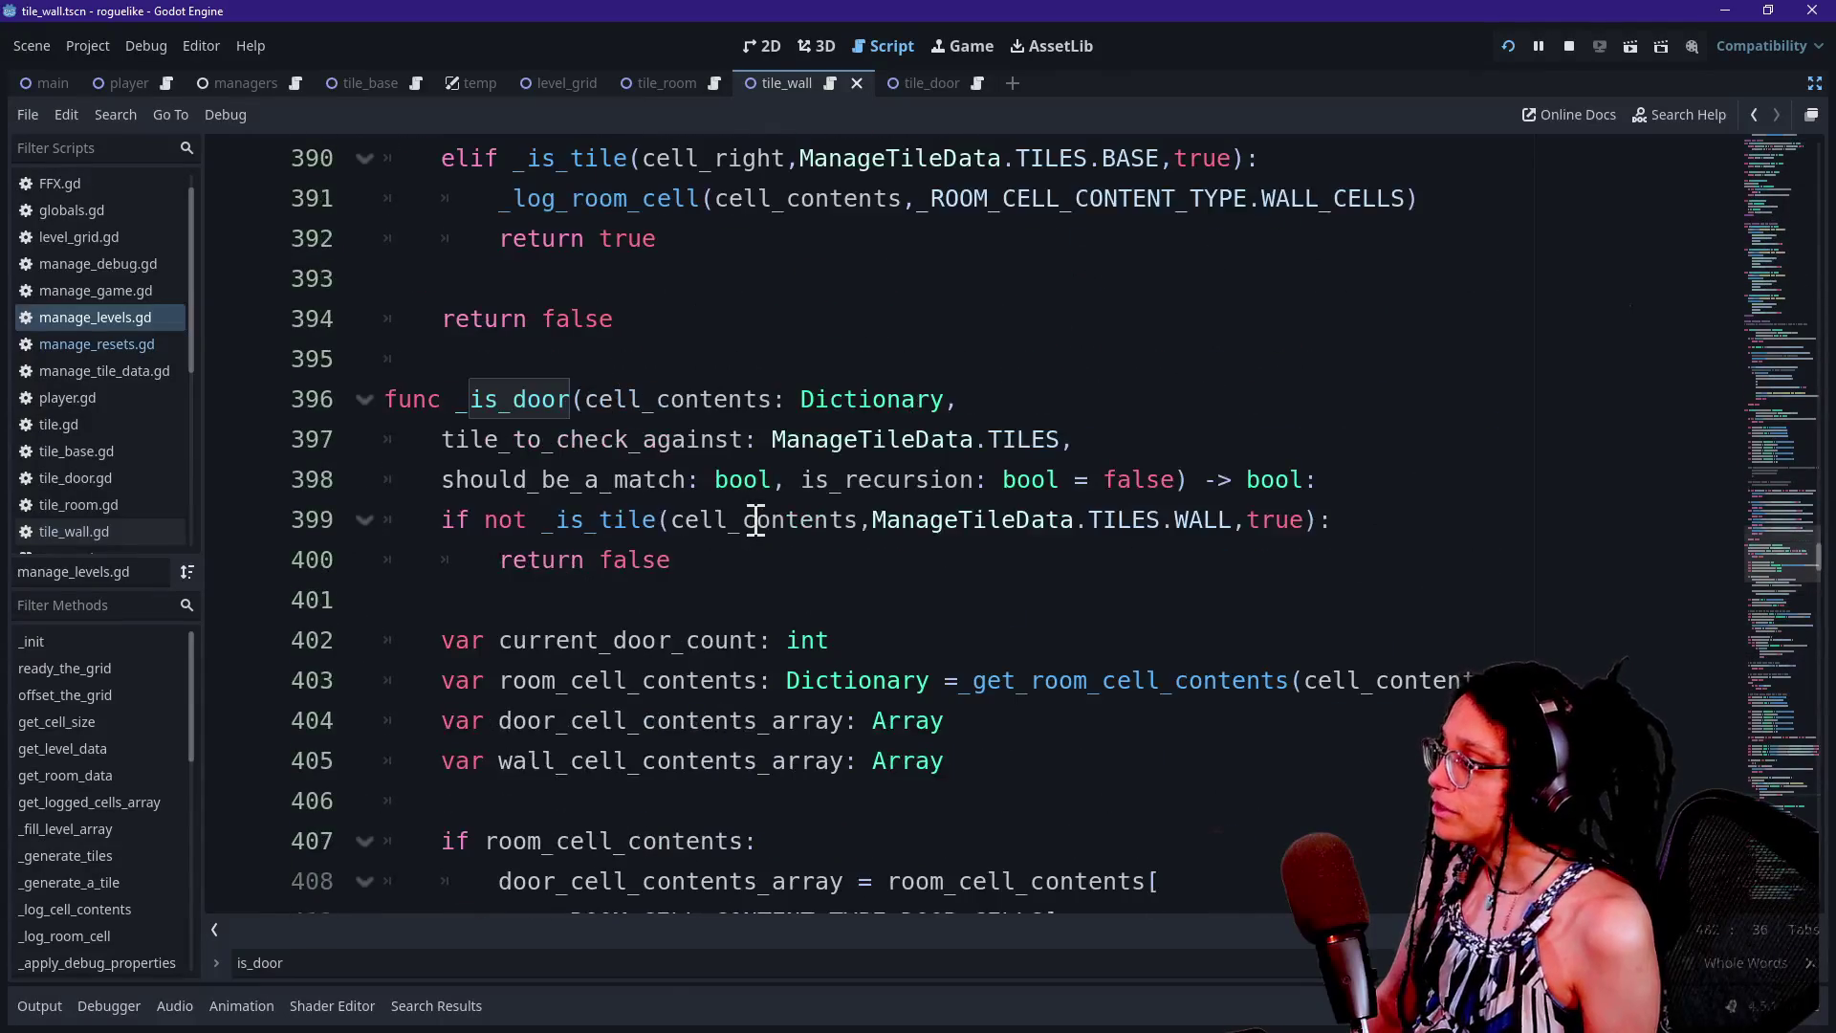
scroll(756, 520, down, 2)
click(475, 154)
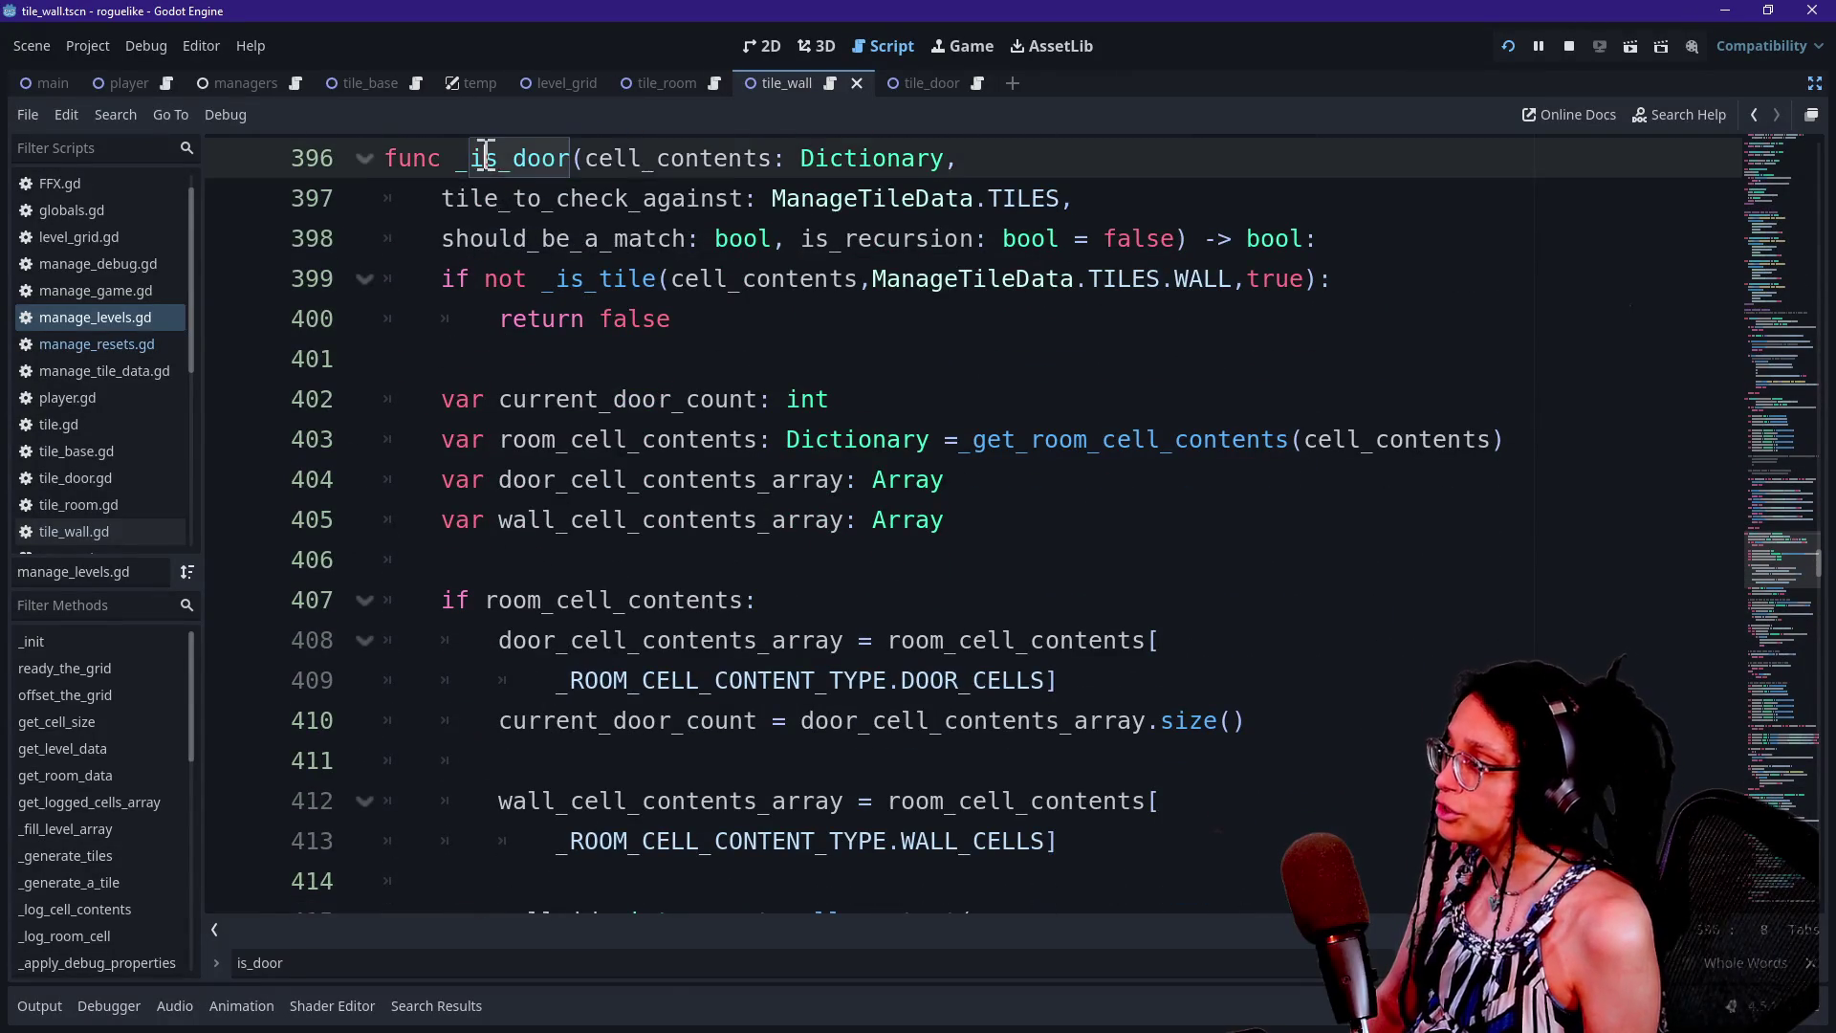
click(847, 241)
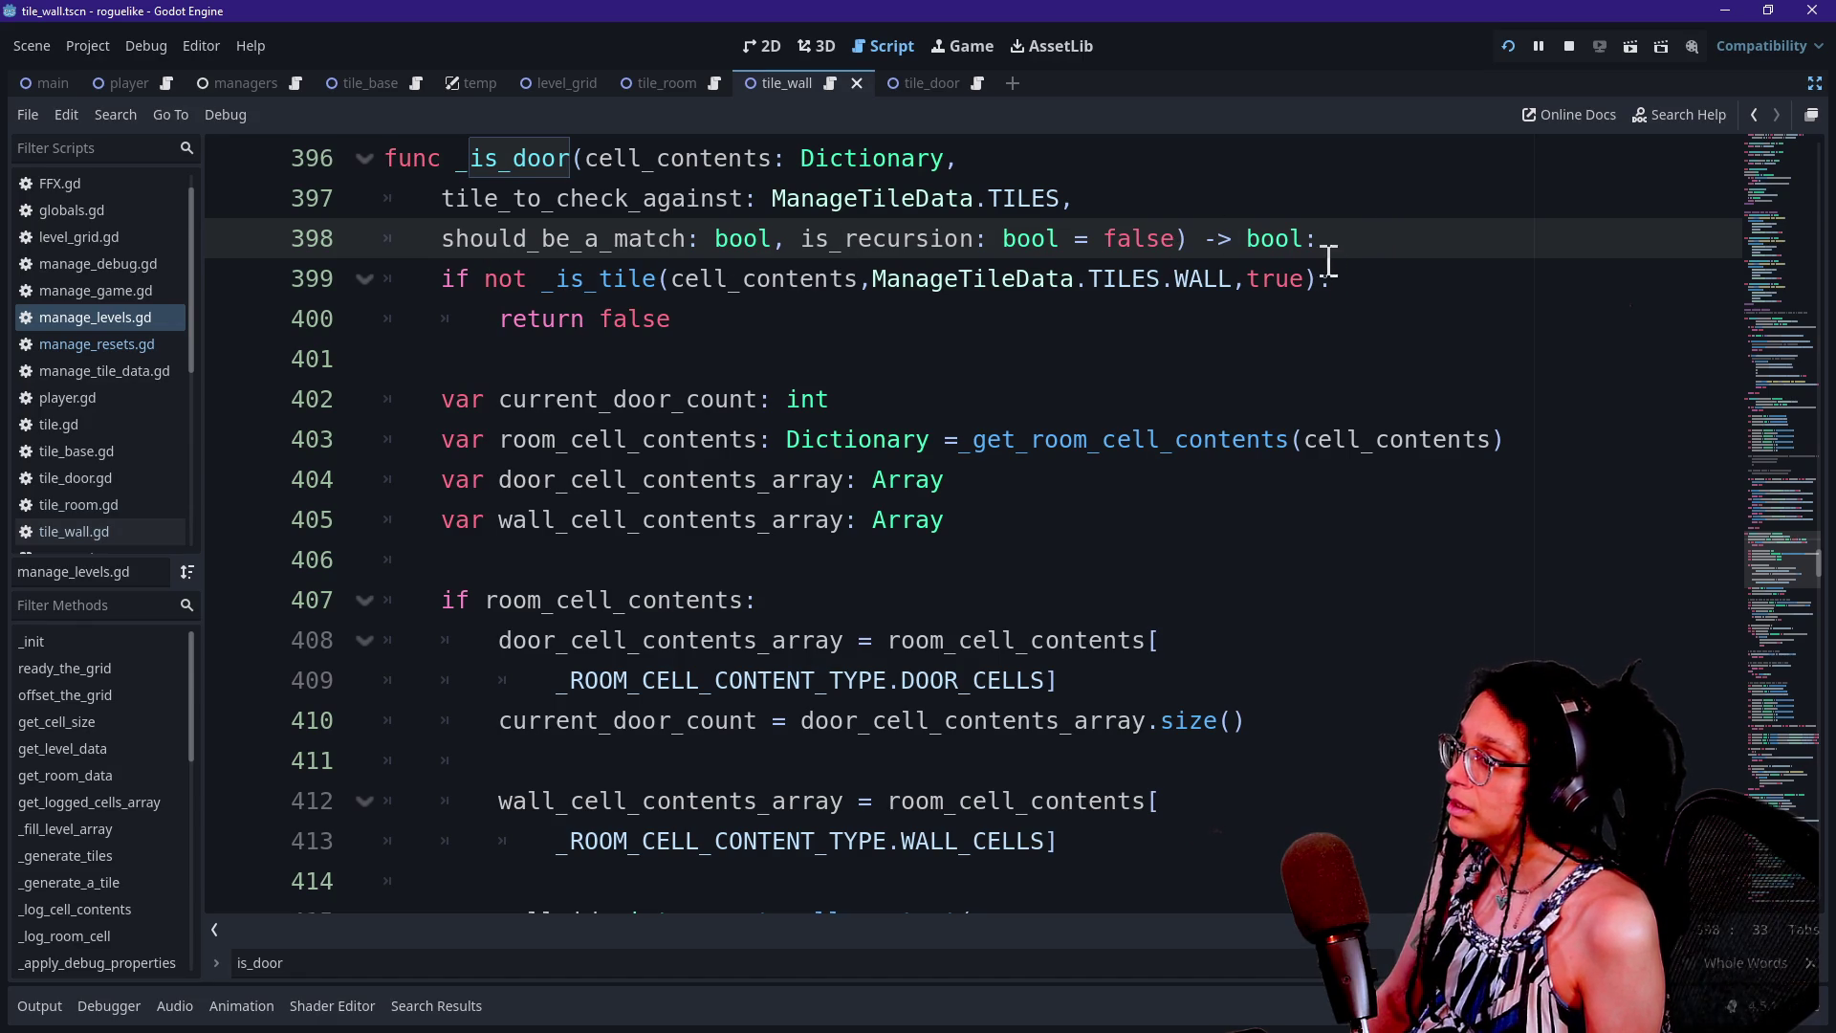
key(Return)
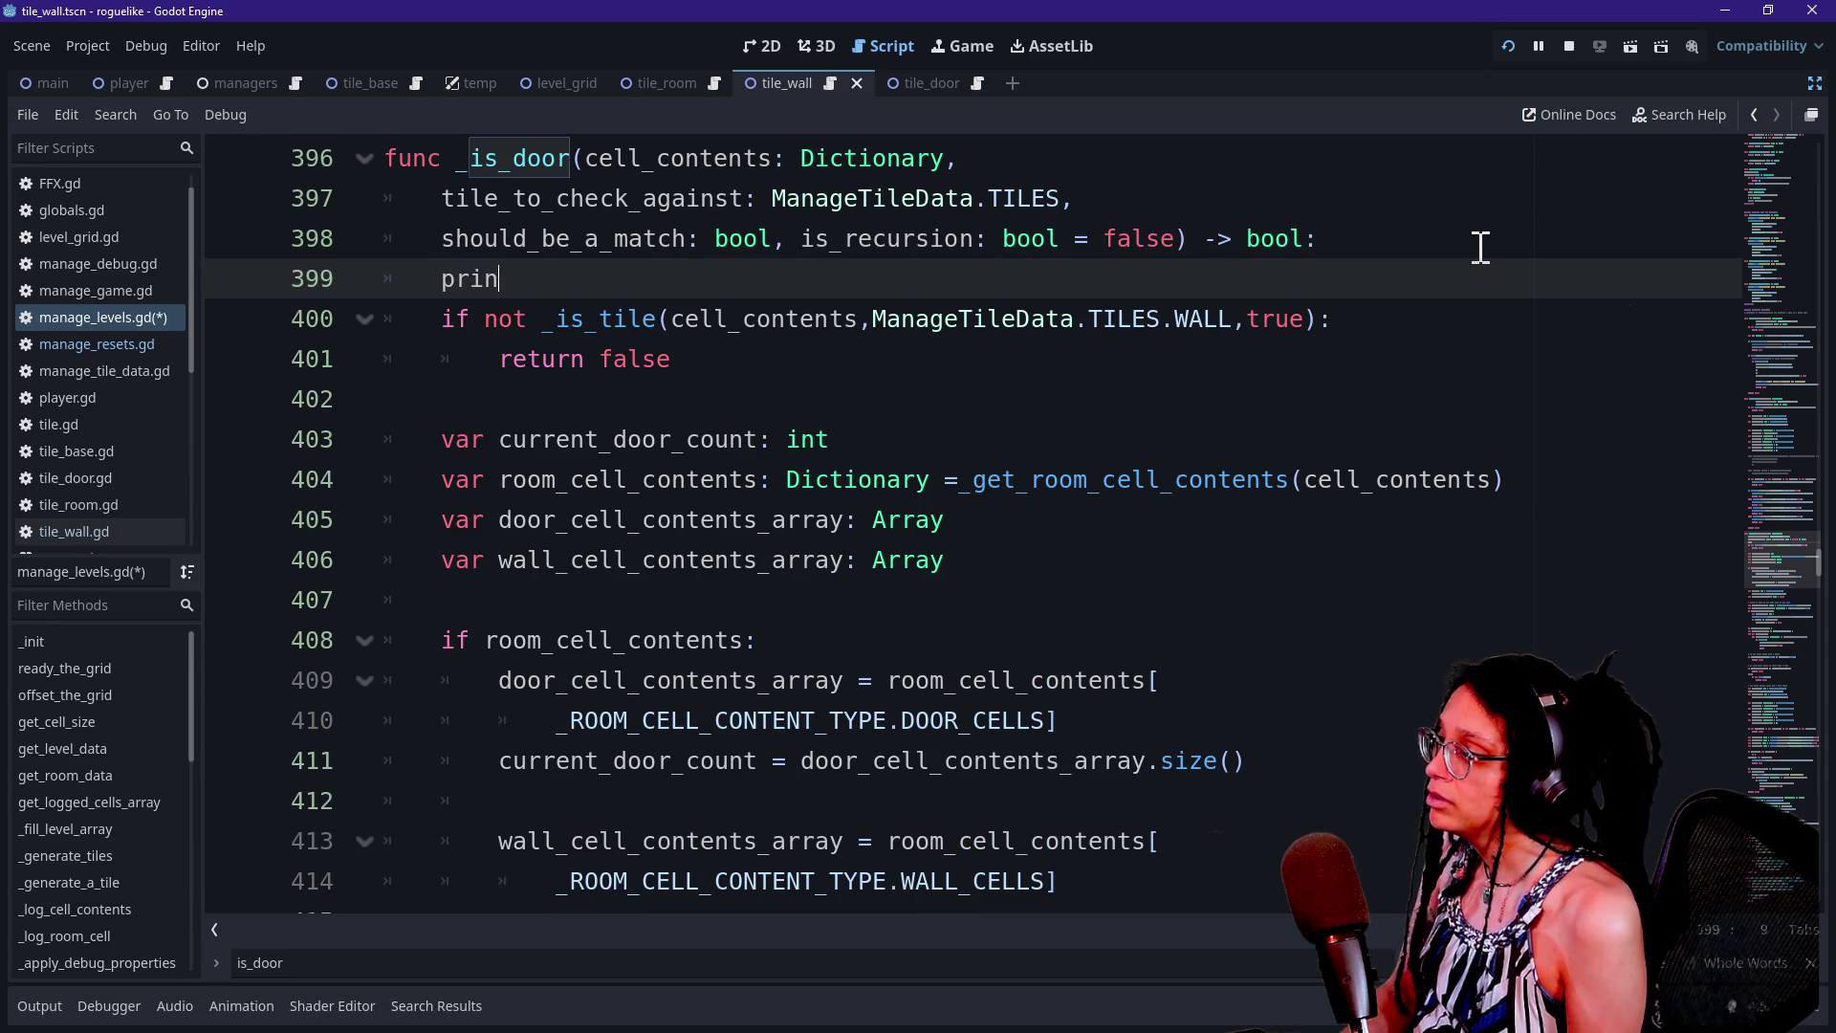
text(nt.fancy([)
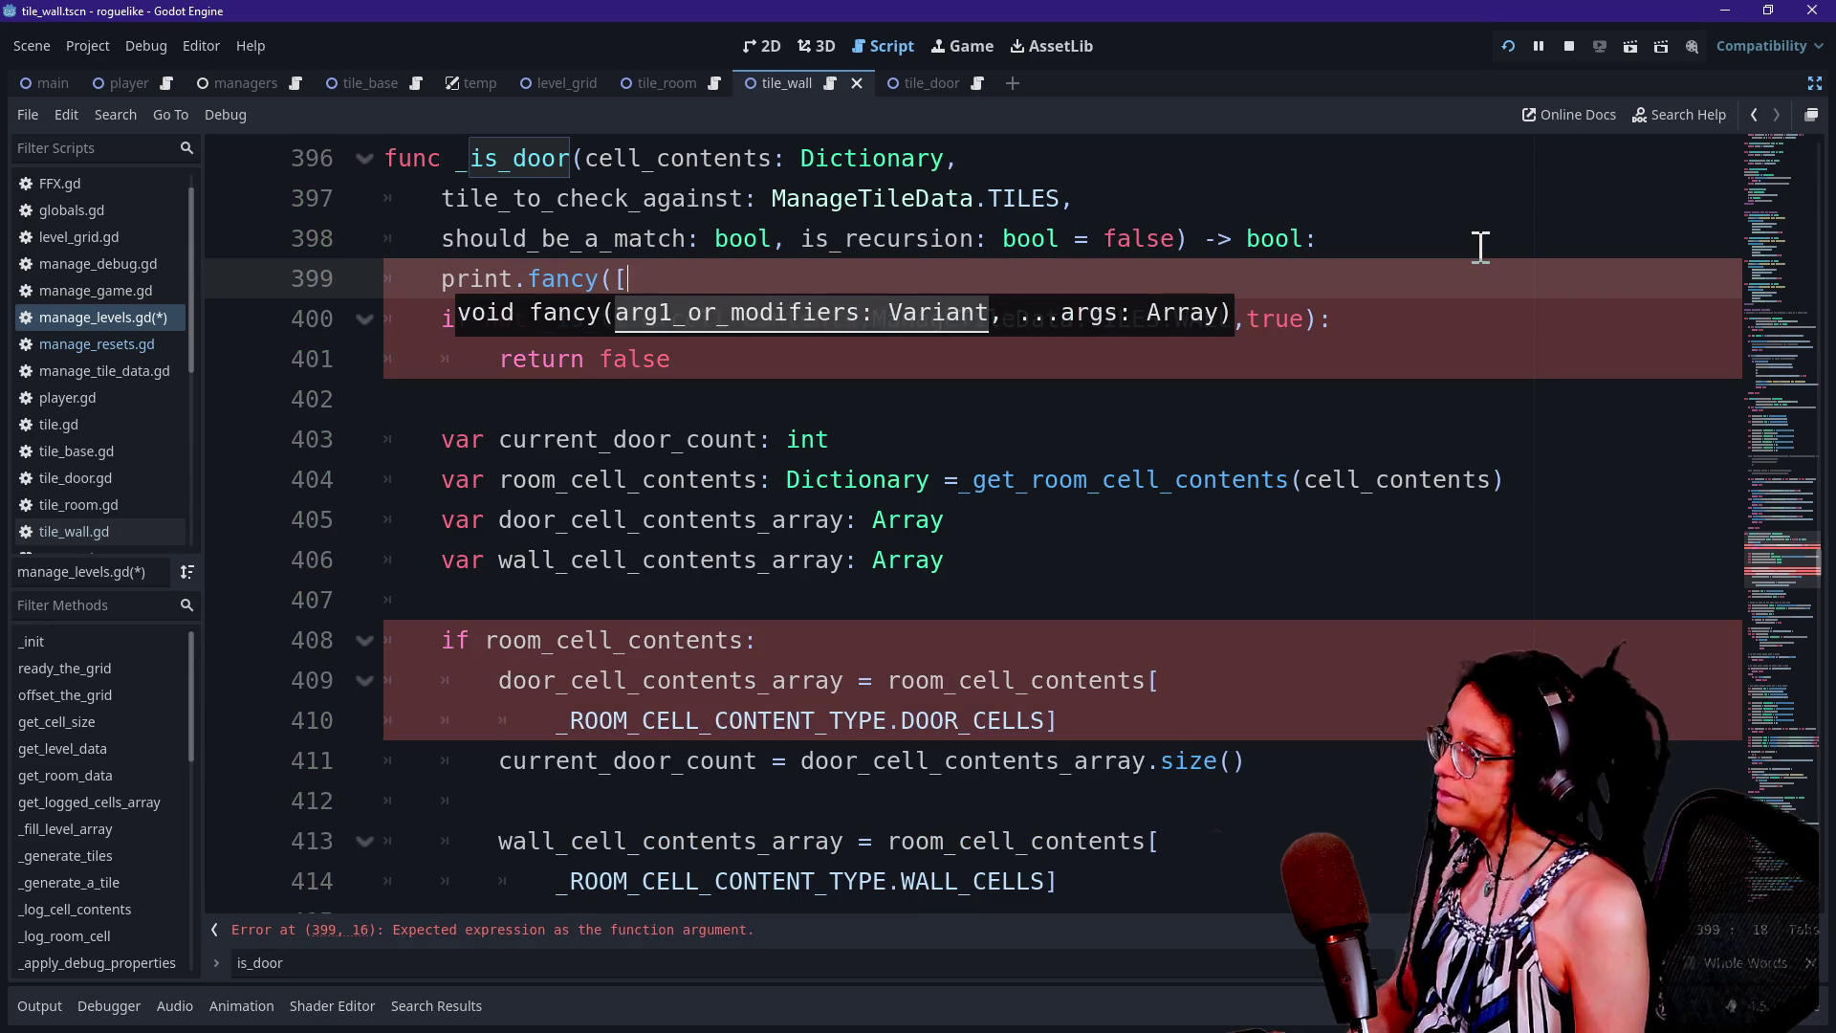
text(FFX.)
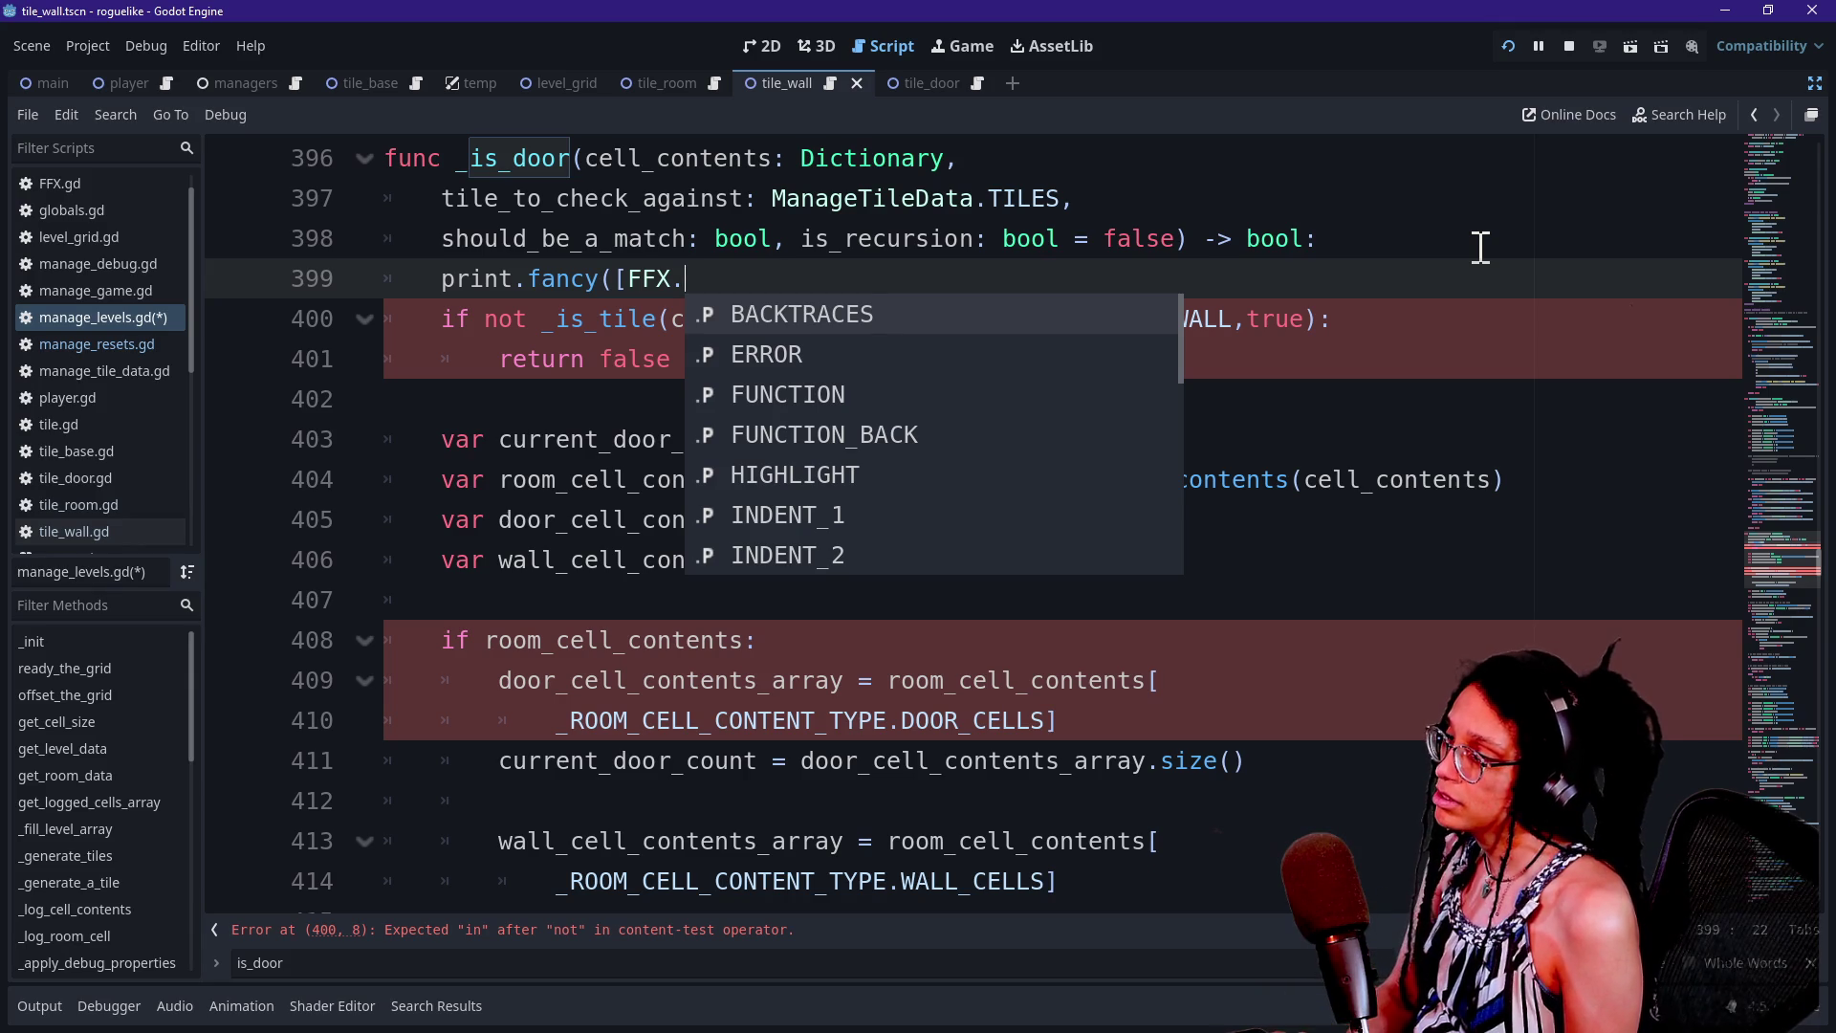
key(Down)
key(Down)
key(Down)
key(Return)
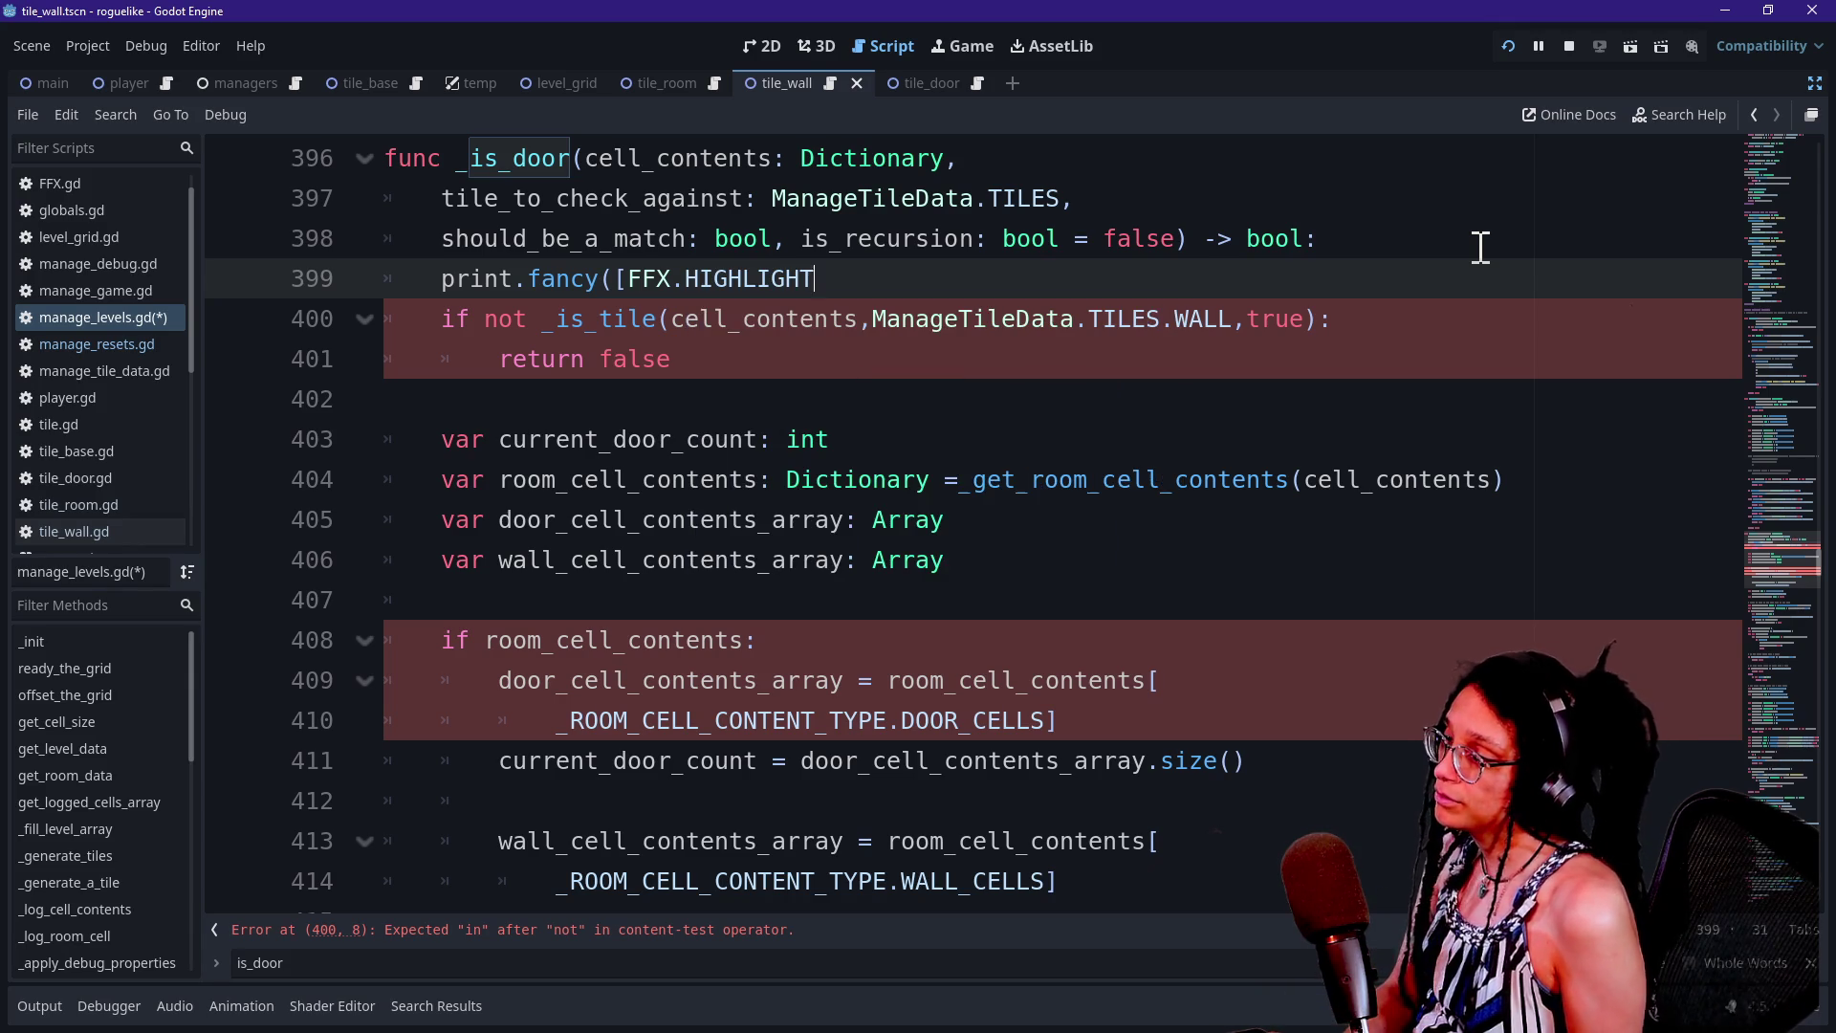
text(,c)
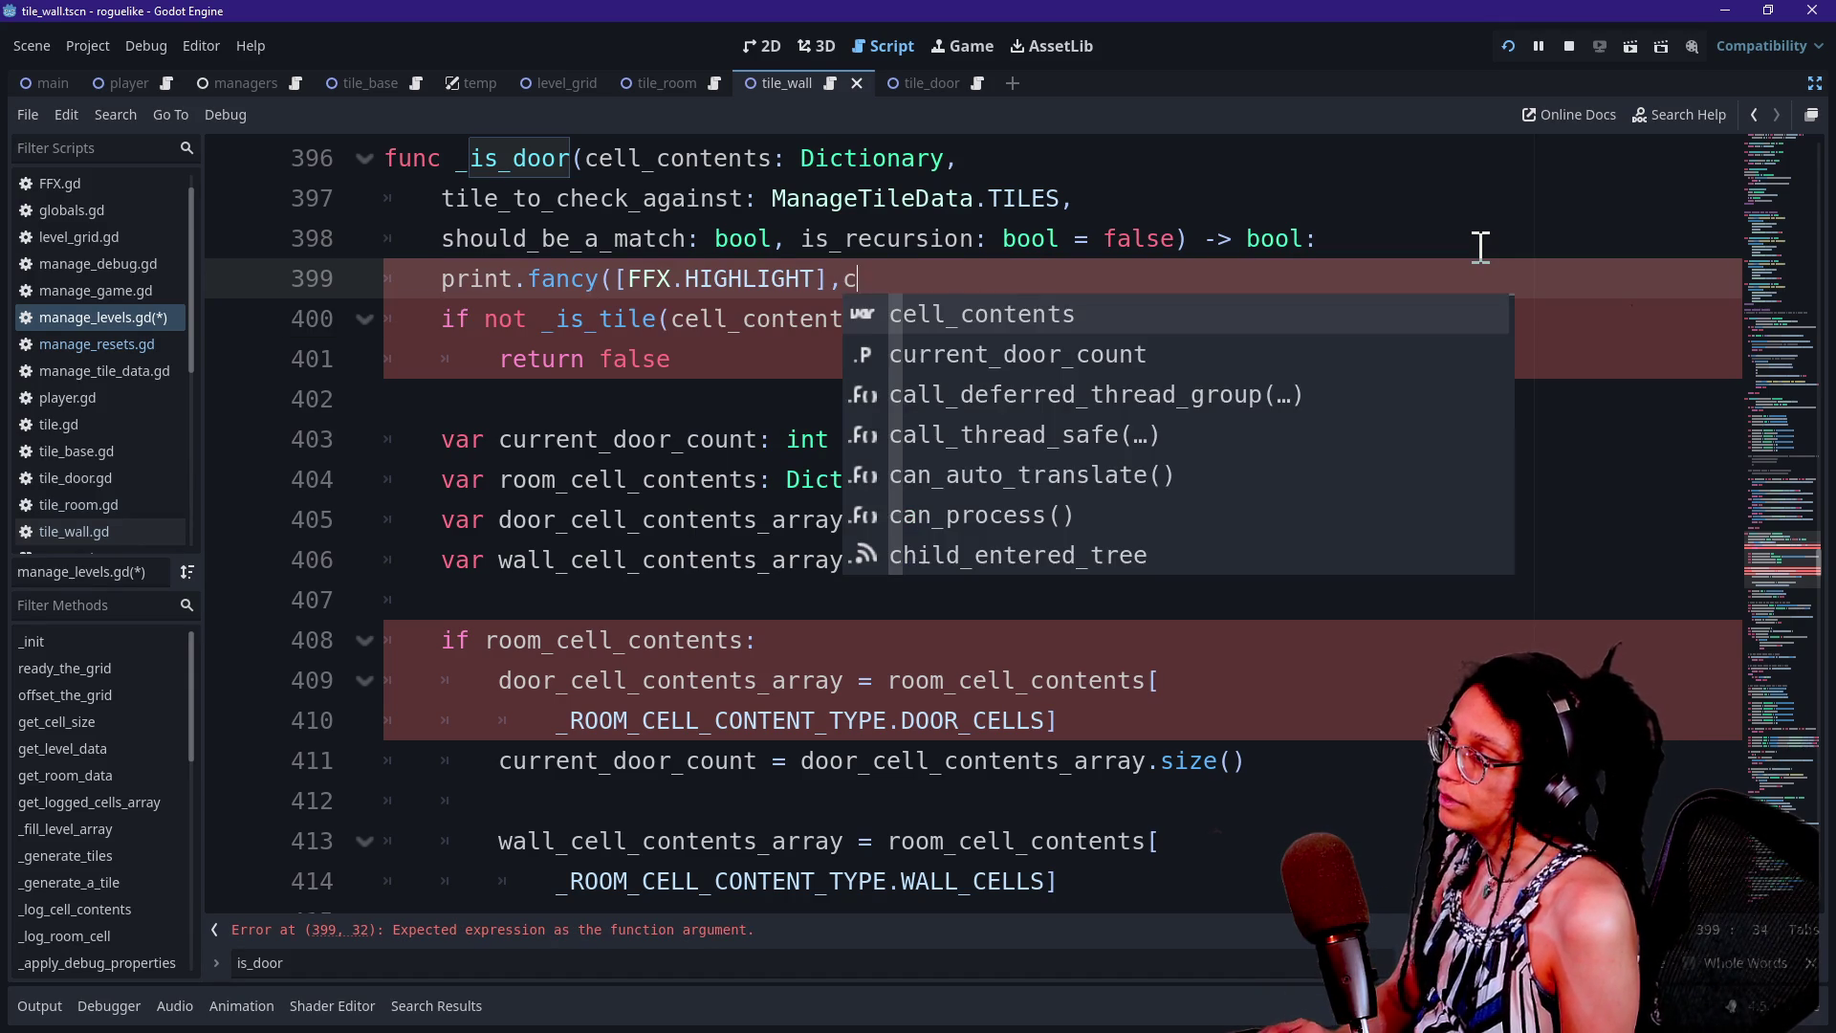
key(Escape)
shift+click(1498, 236)
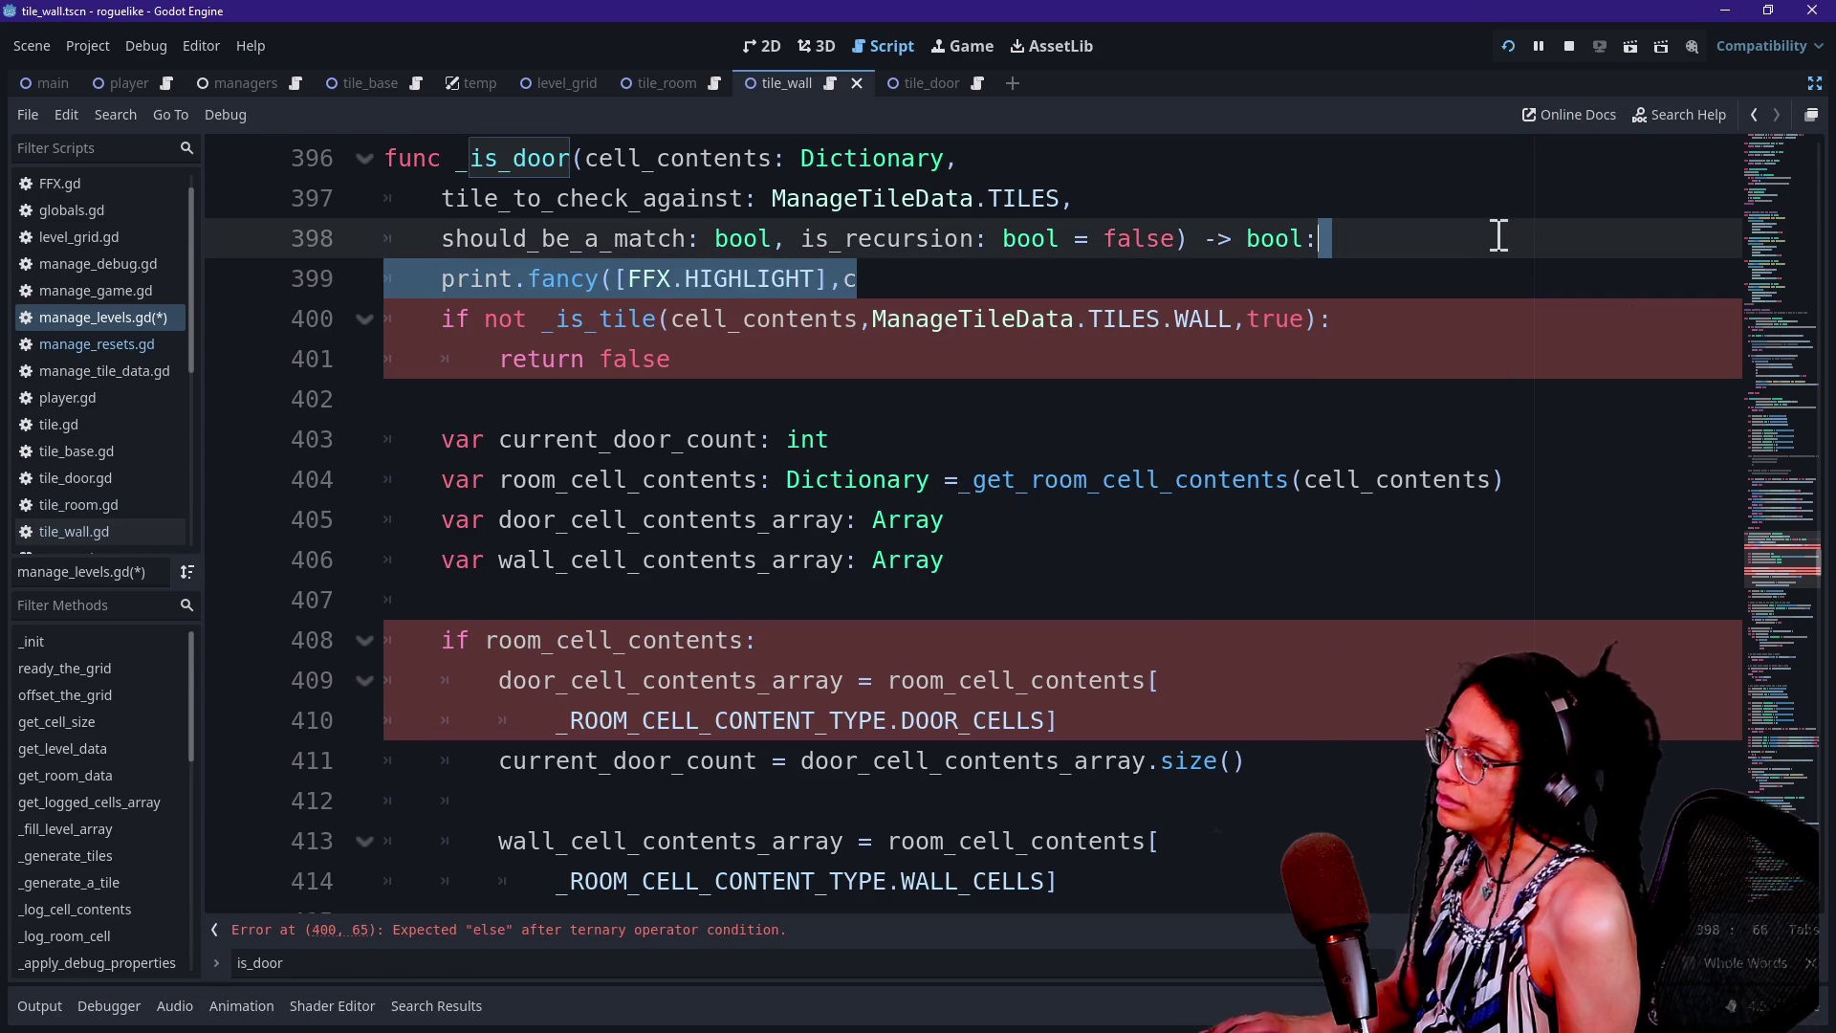
key(BackSpace)
click(1099, 529)
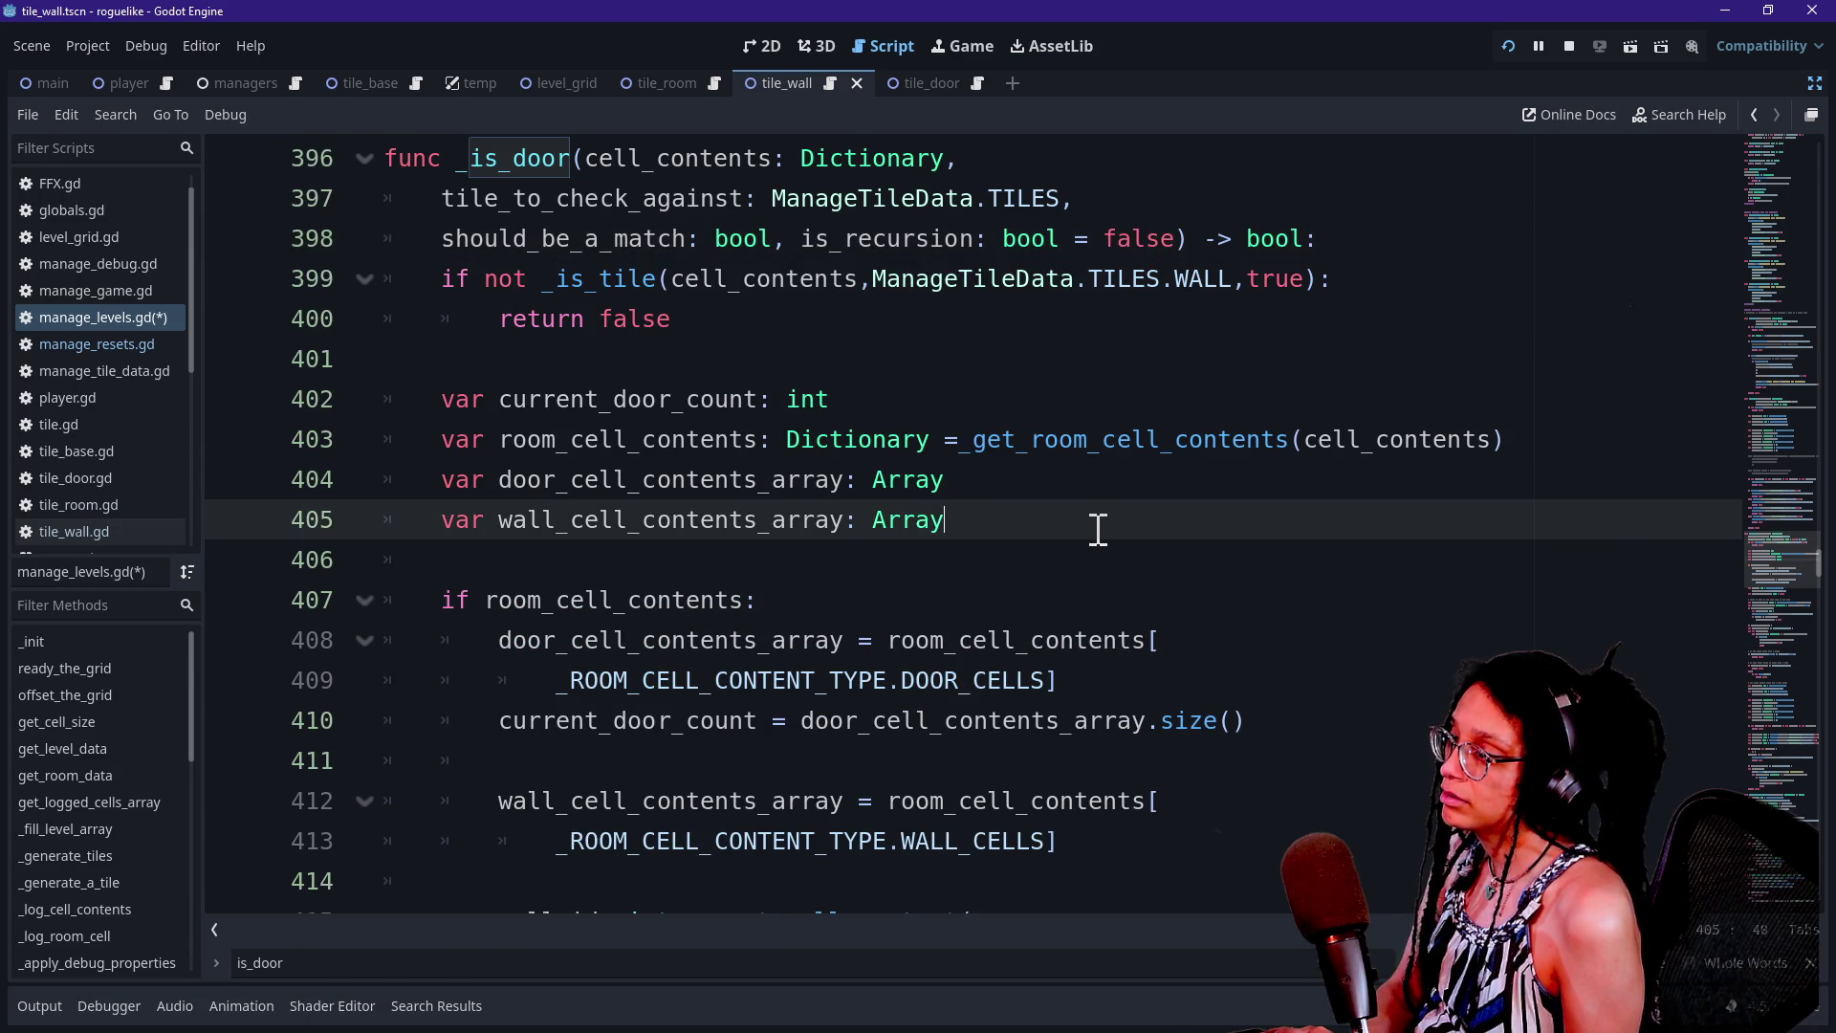
- Move the cell_id declaration from lines 415–416 to directly under the _is_door header
scroll(1098, 528, down, 3)
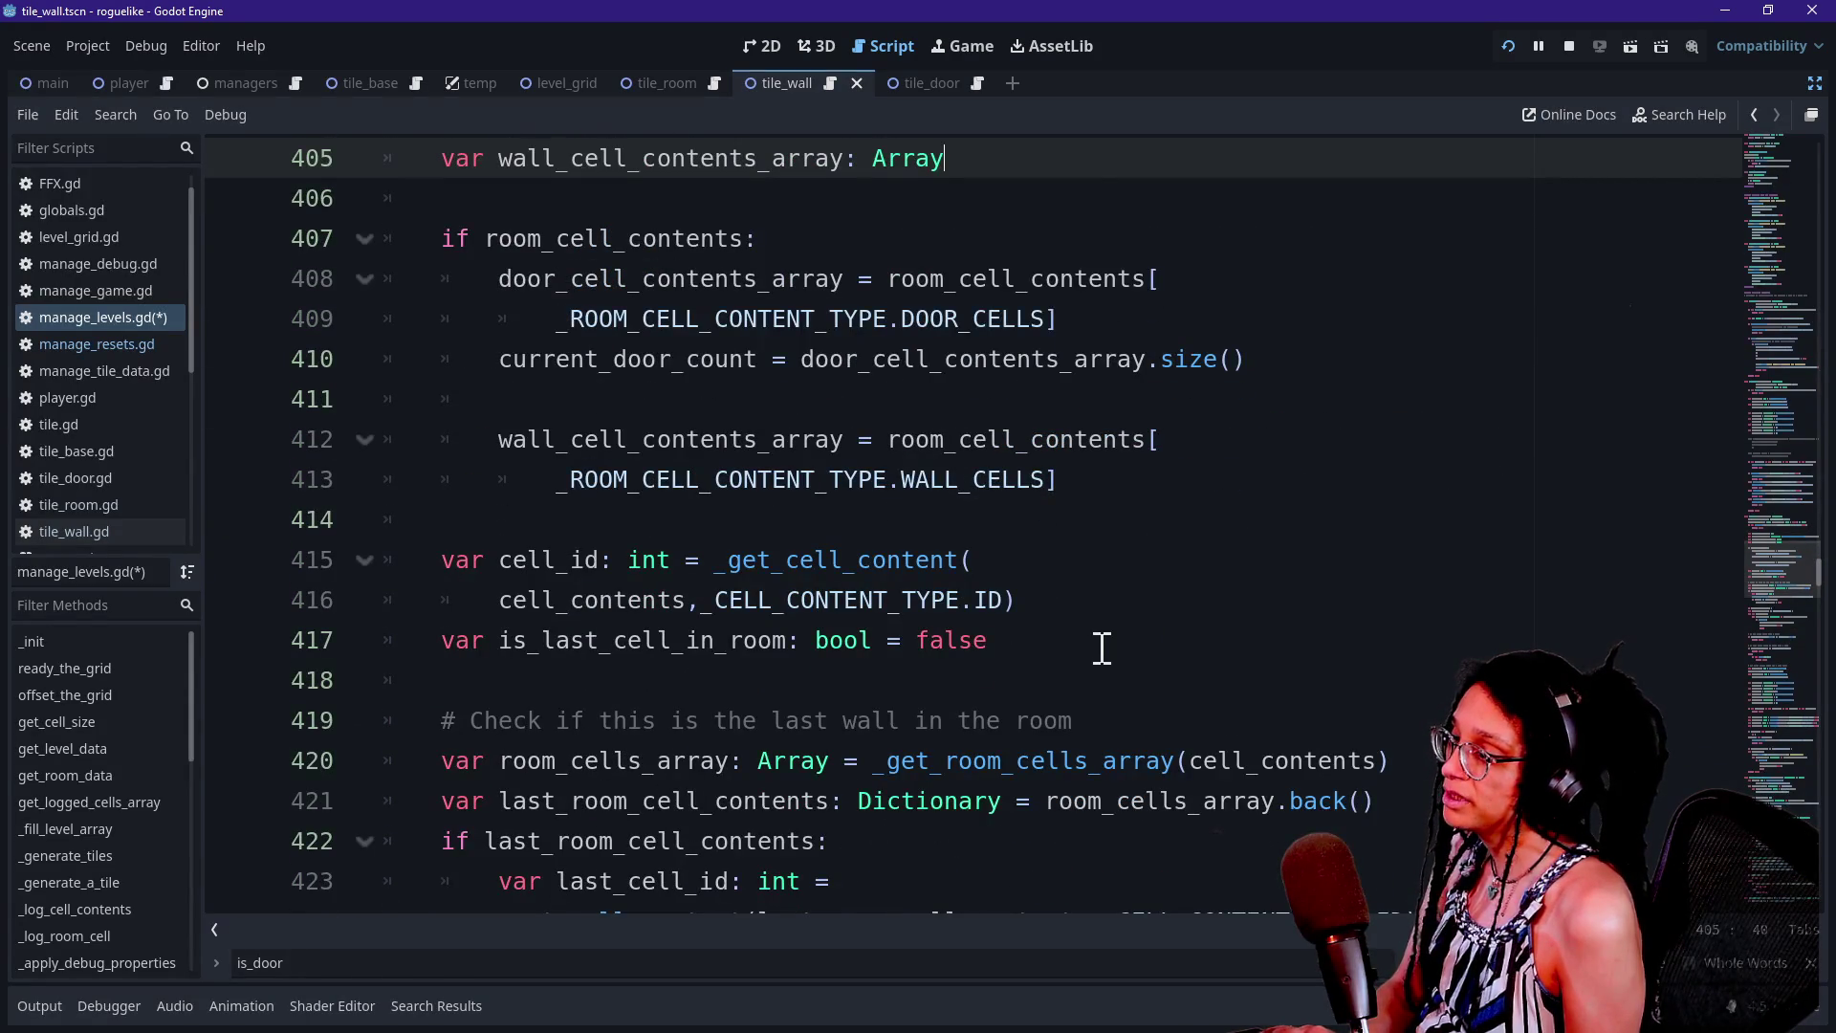
click(1098, 595)
shift+click(1106, 524)
key(BackSpace)
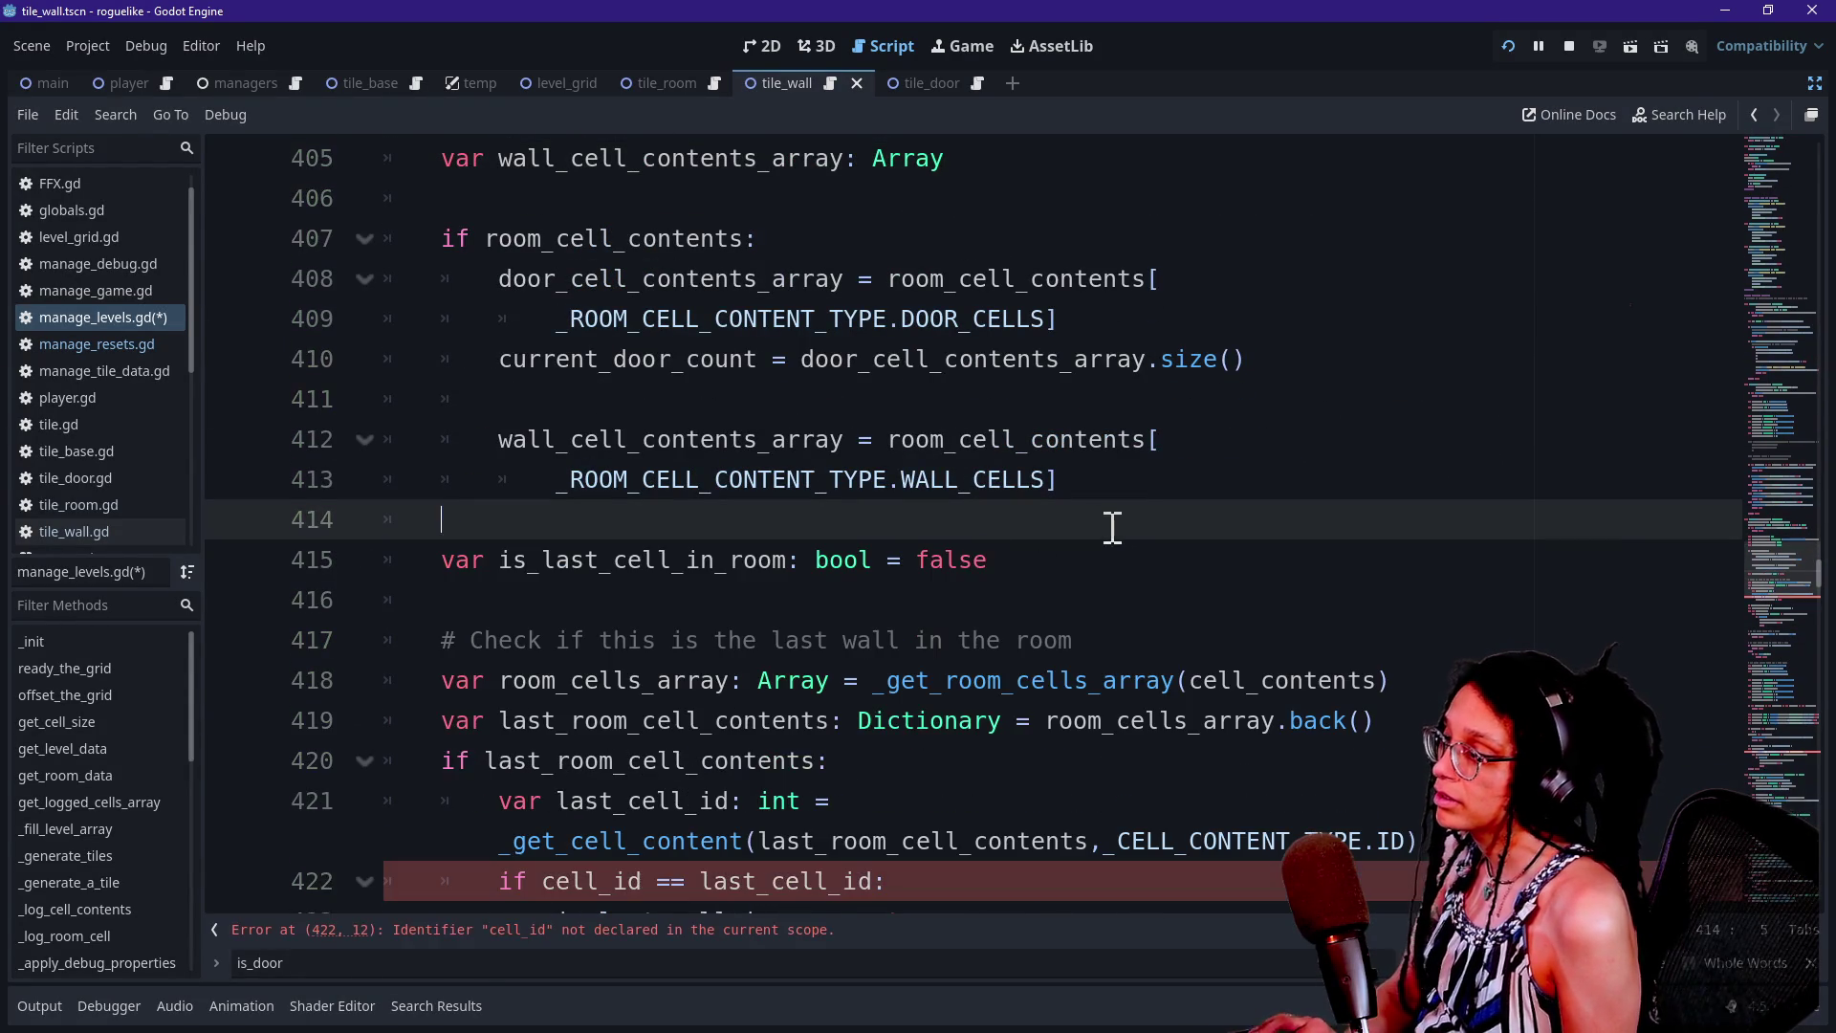
scroll(1112, 526, up, 4)
click(1406, 363)
text(var cell_id: int = _get_cell_content( 		cell_contents, CELL_CONTENT_TYPE.ID))
click(1398, 363)
key(Return)
click(1329, 457)
key(Down)
key(Return)
key(Return)
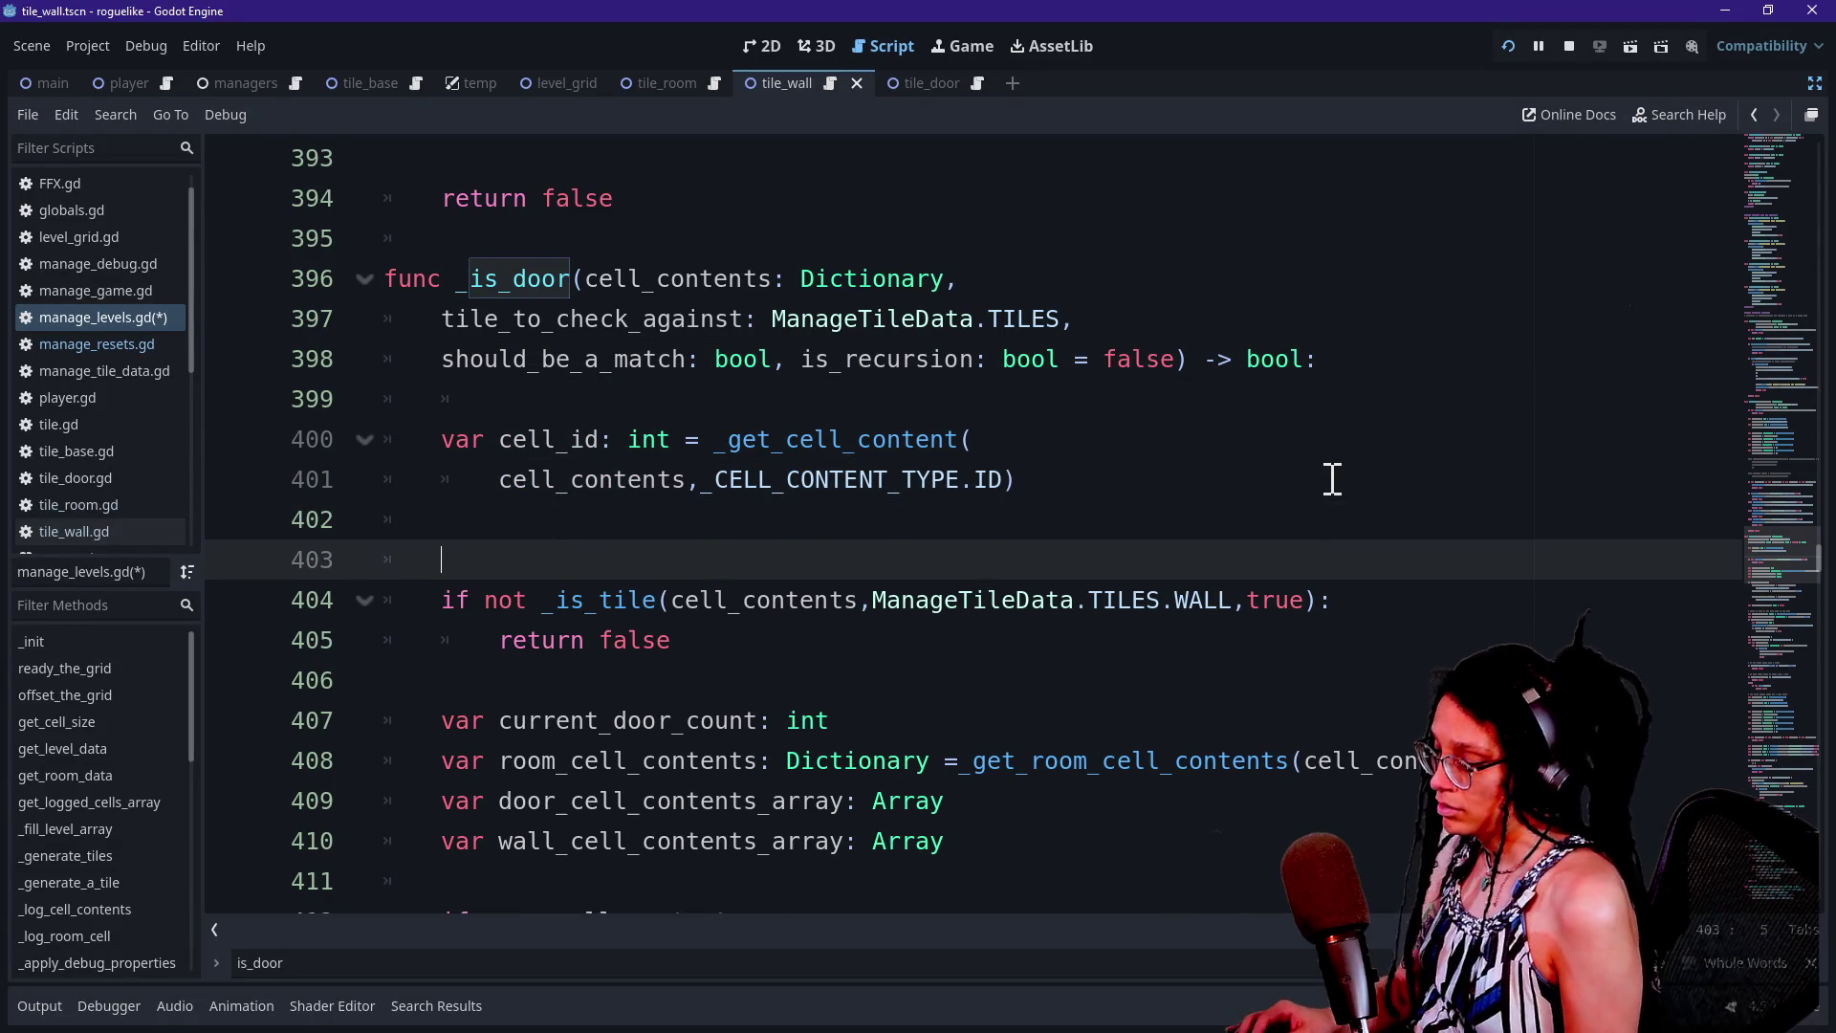
- Paste the unfinished print.fancy([FFX.HIGHLIGHT], line from clipboard history below the declaration
text(print.fancy([FFX.HIGHLIGHT],c)
click(562, 730)
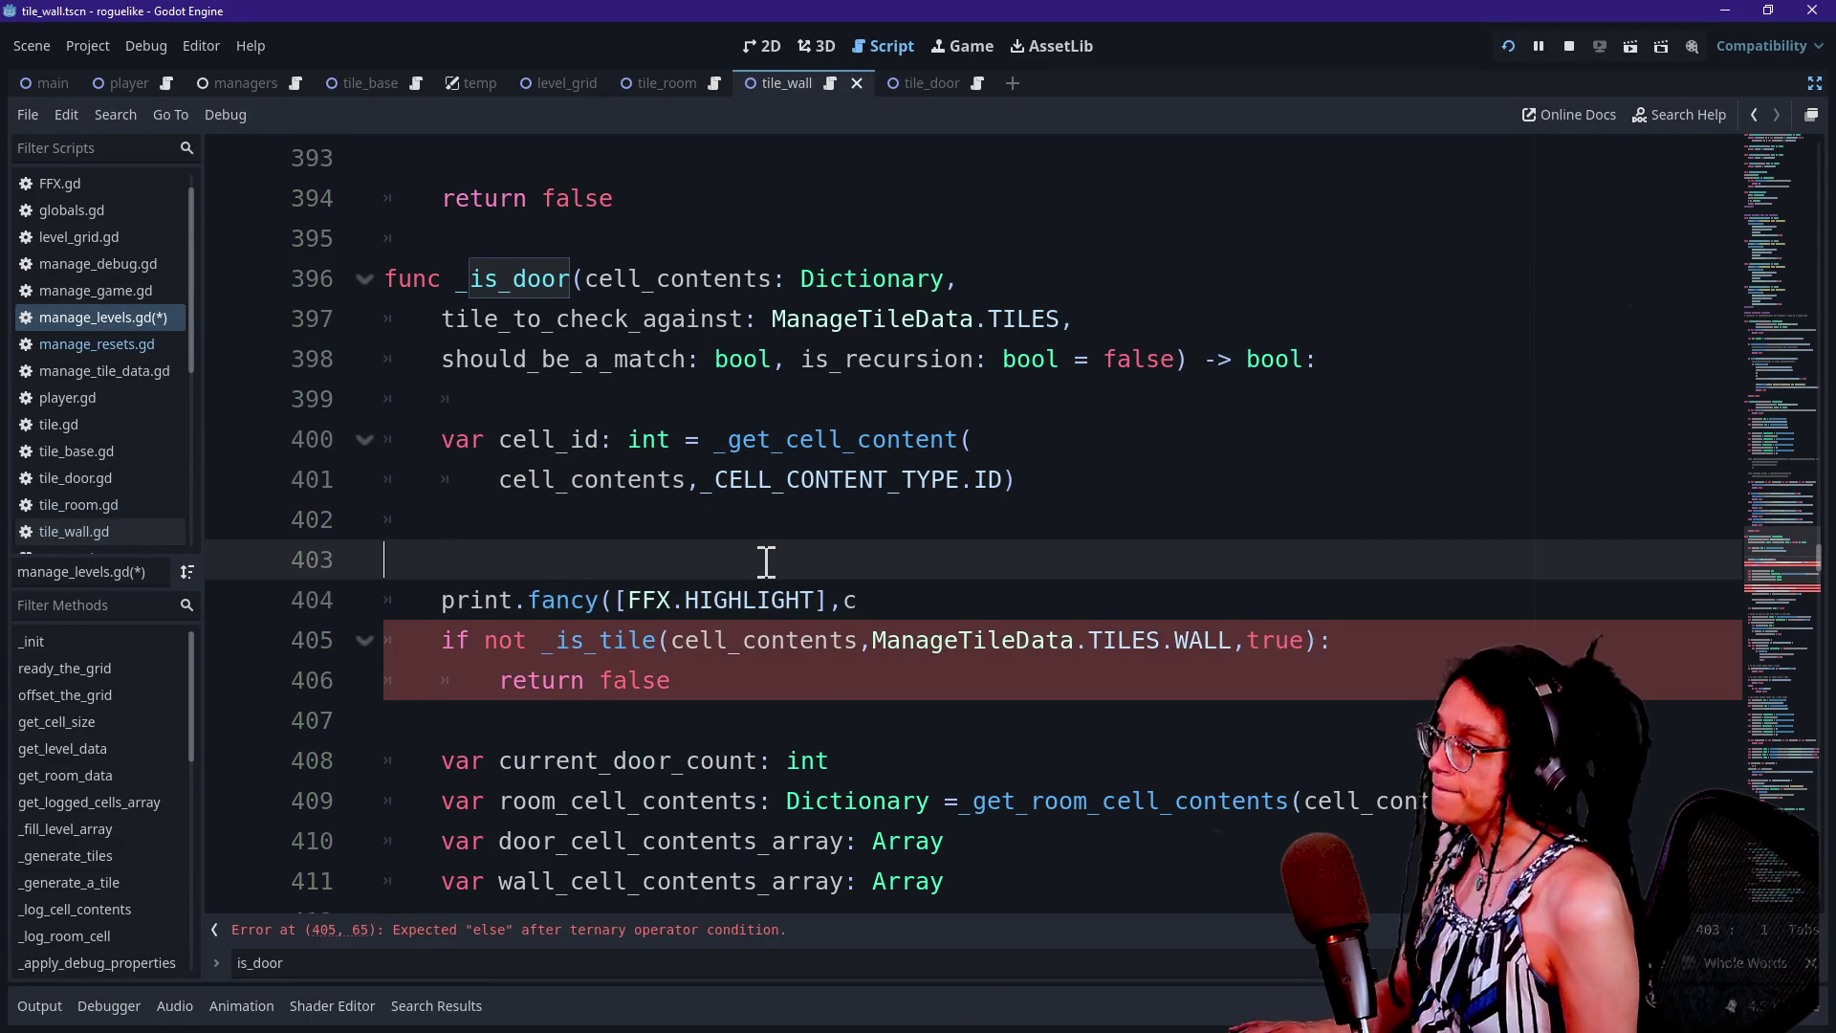
key(BackSpace)
click(969, 574)
key(Return)
key(Up)
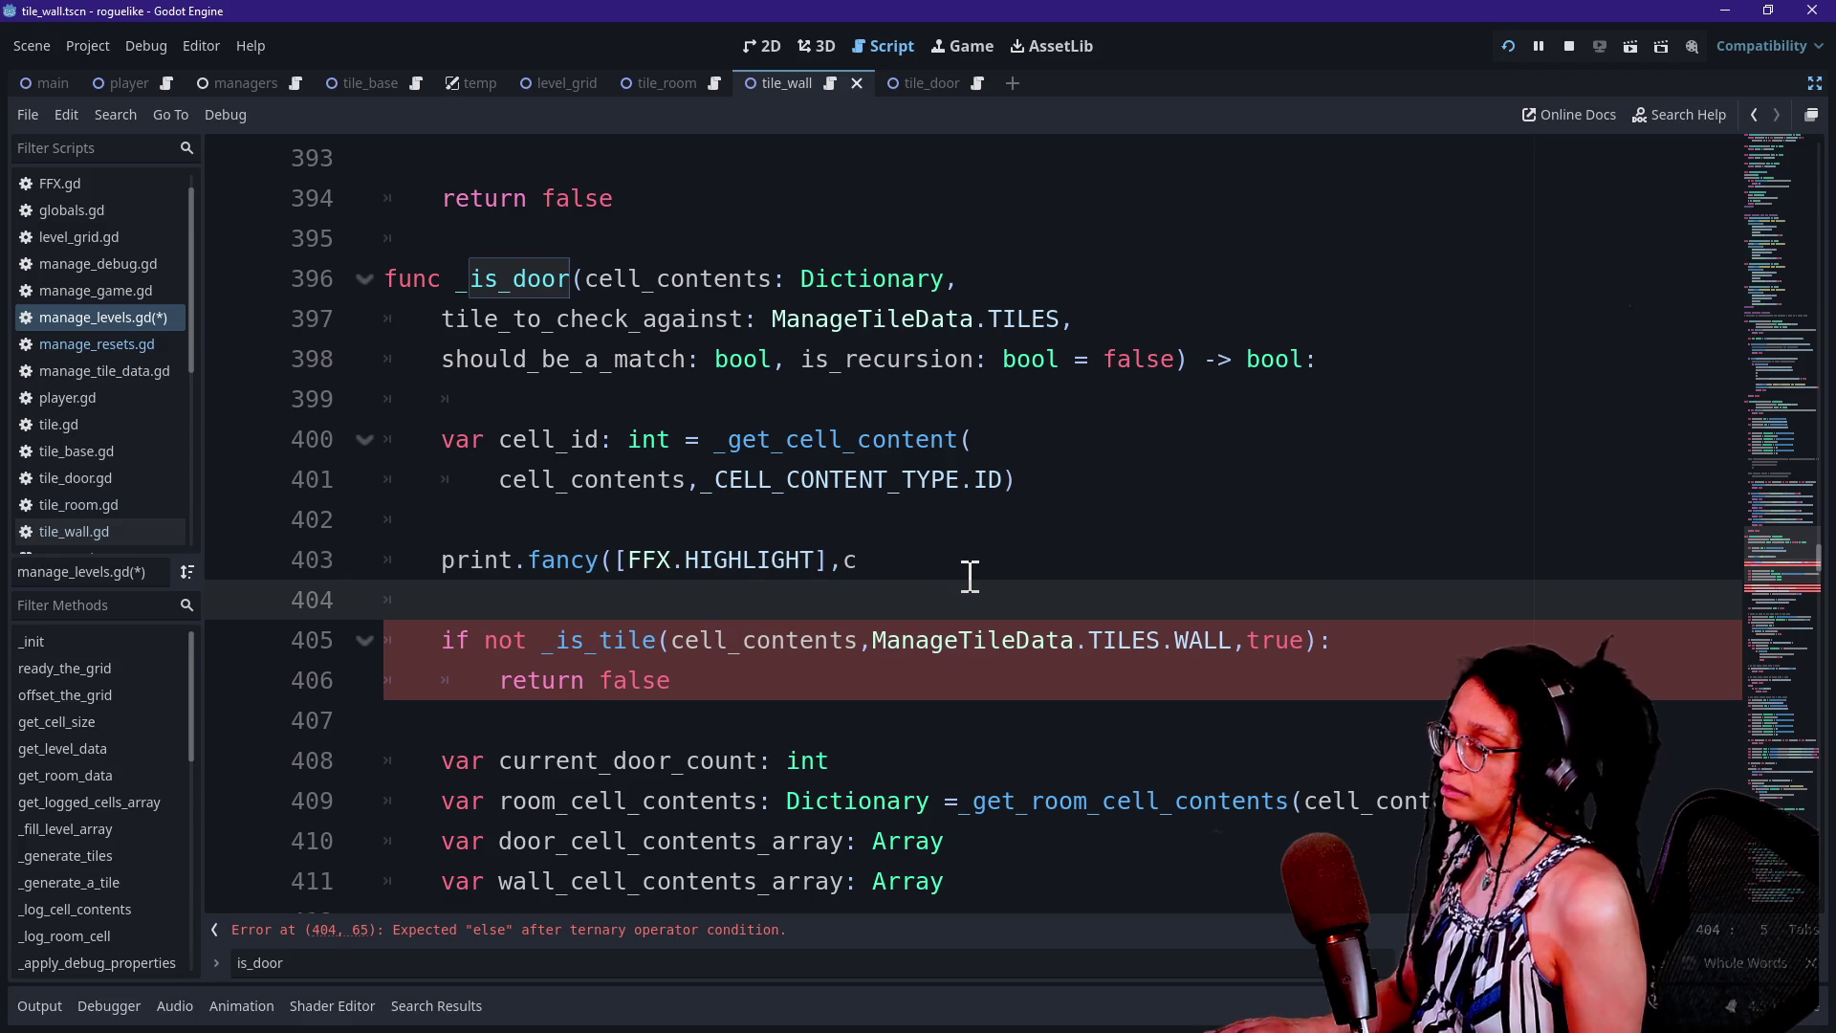
drag(438, 559, 852, 562)
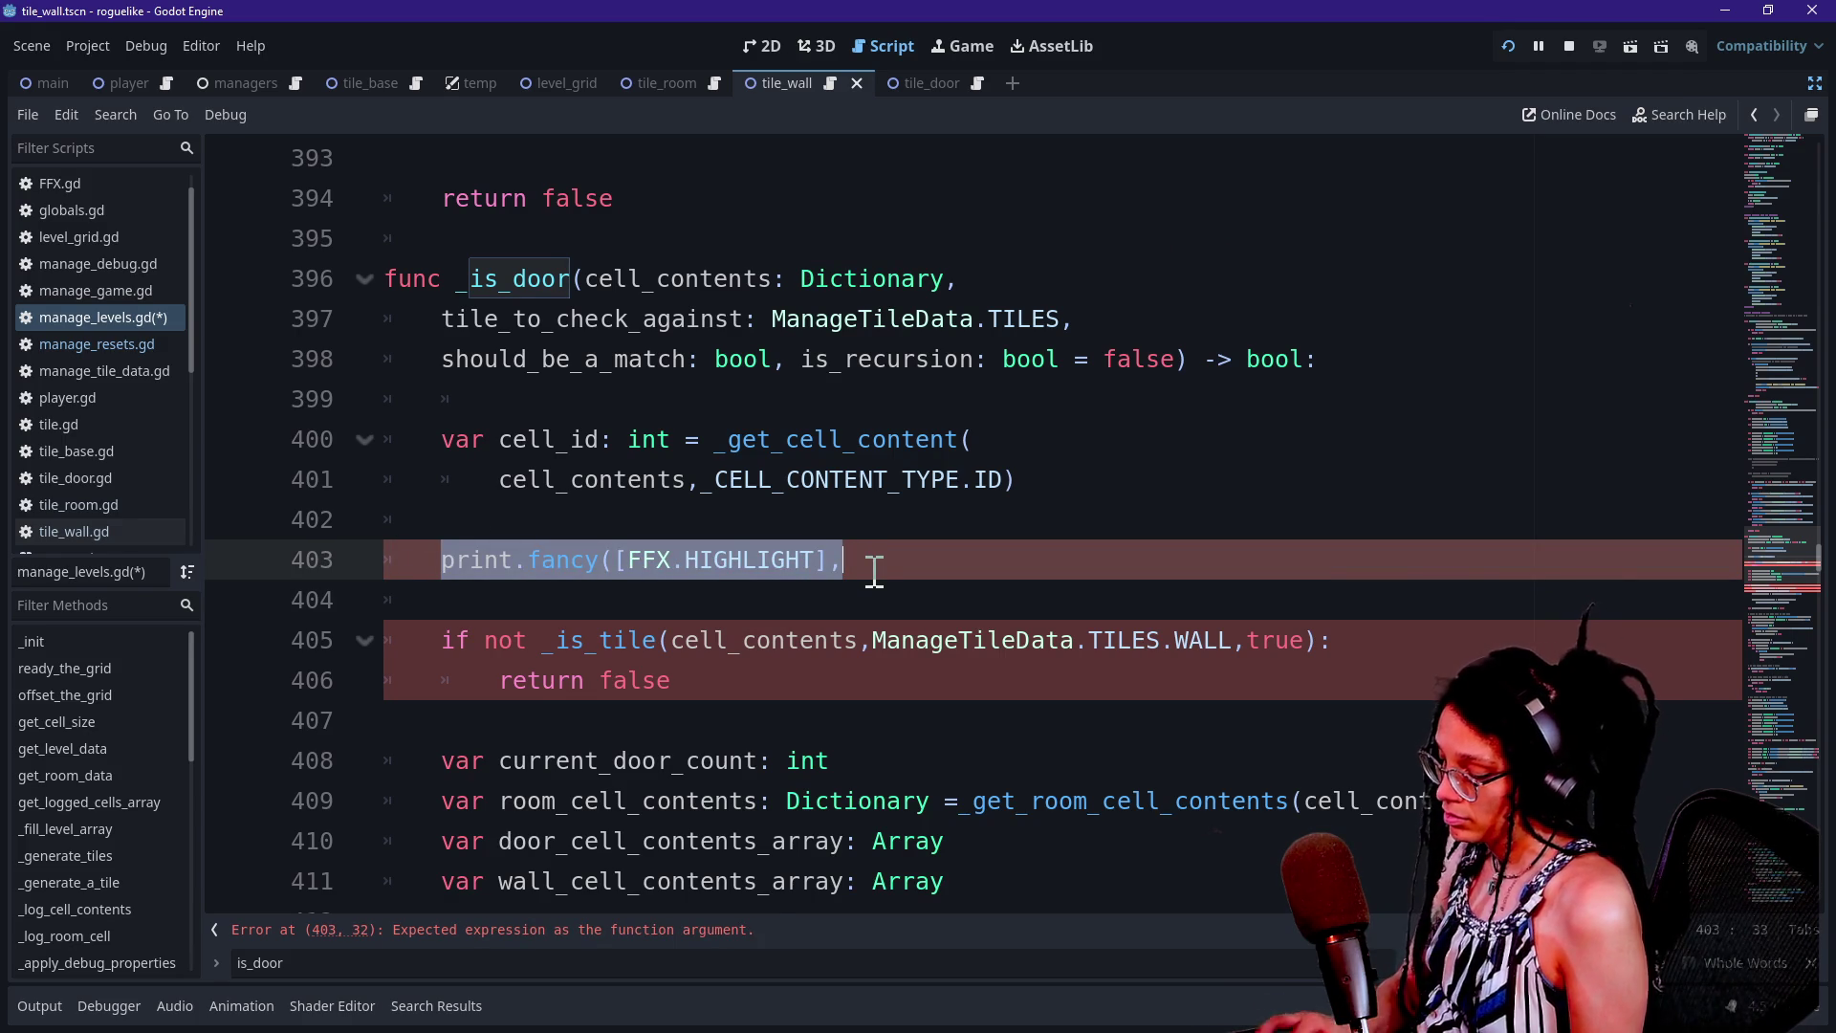
key(super+v)
click(1088, 649)
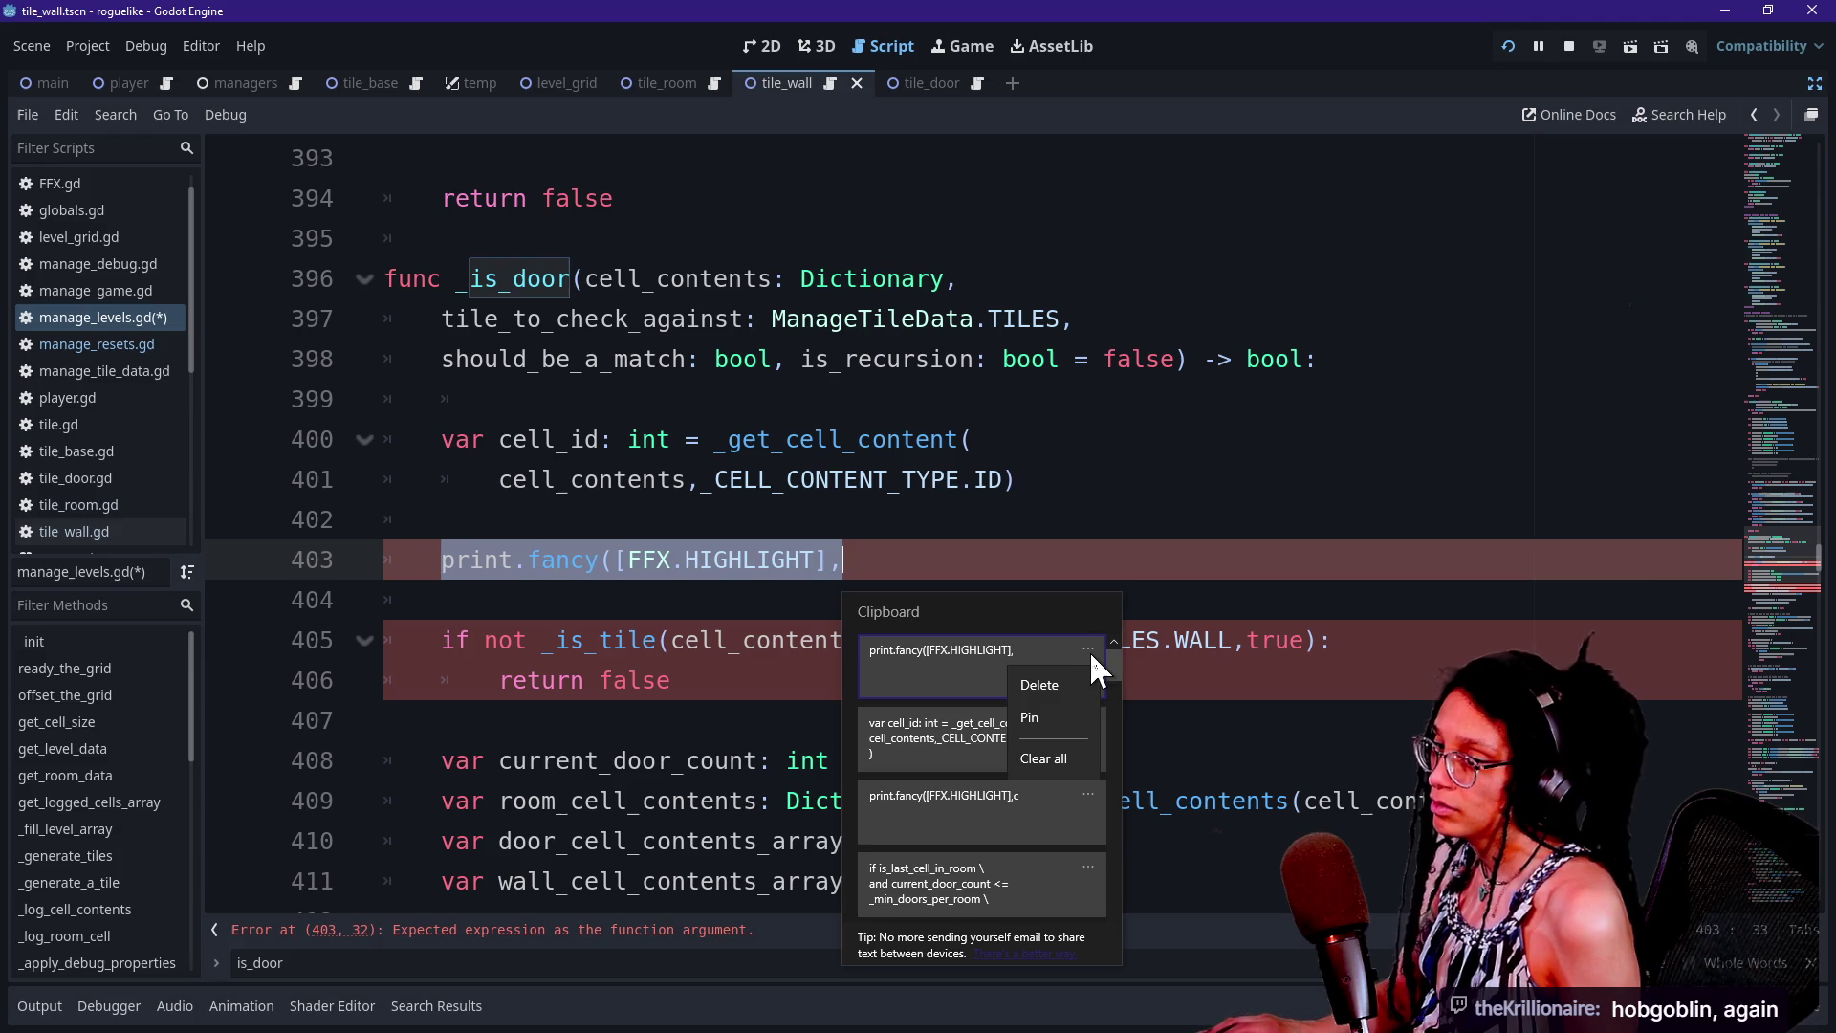
key(Escape)
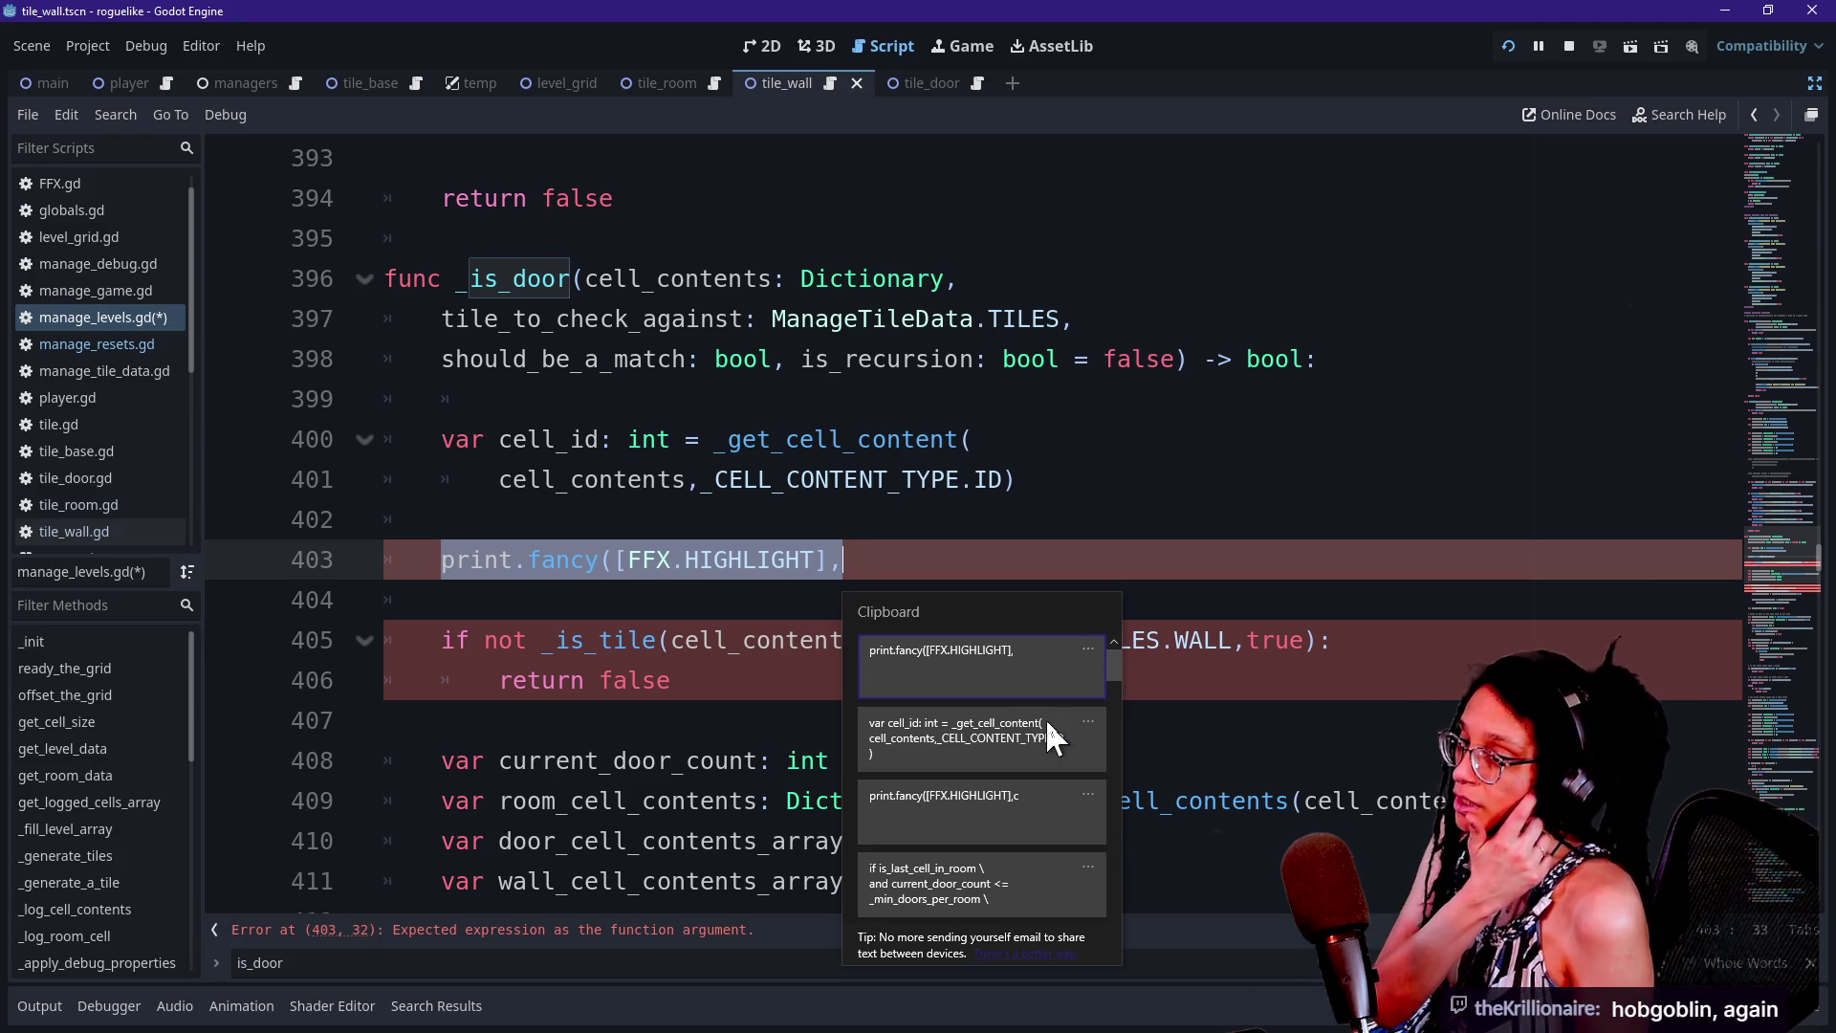
key(Escape)
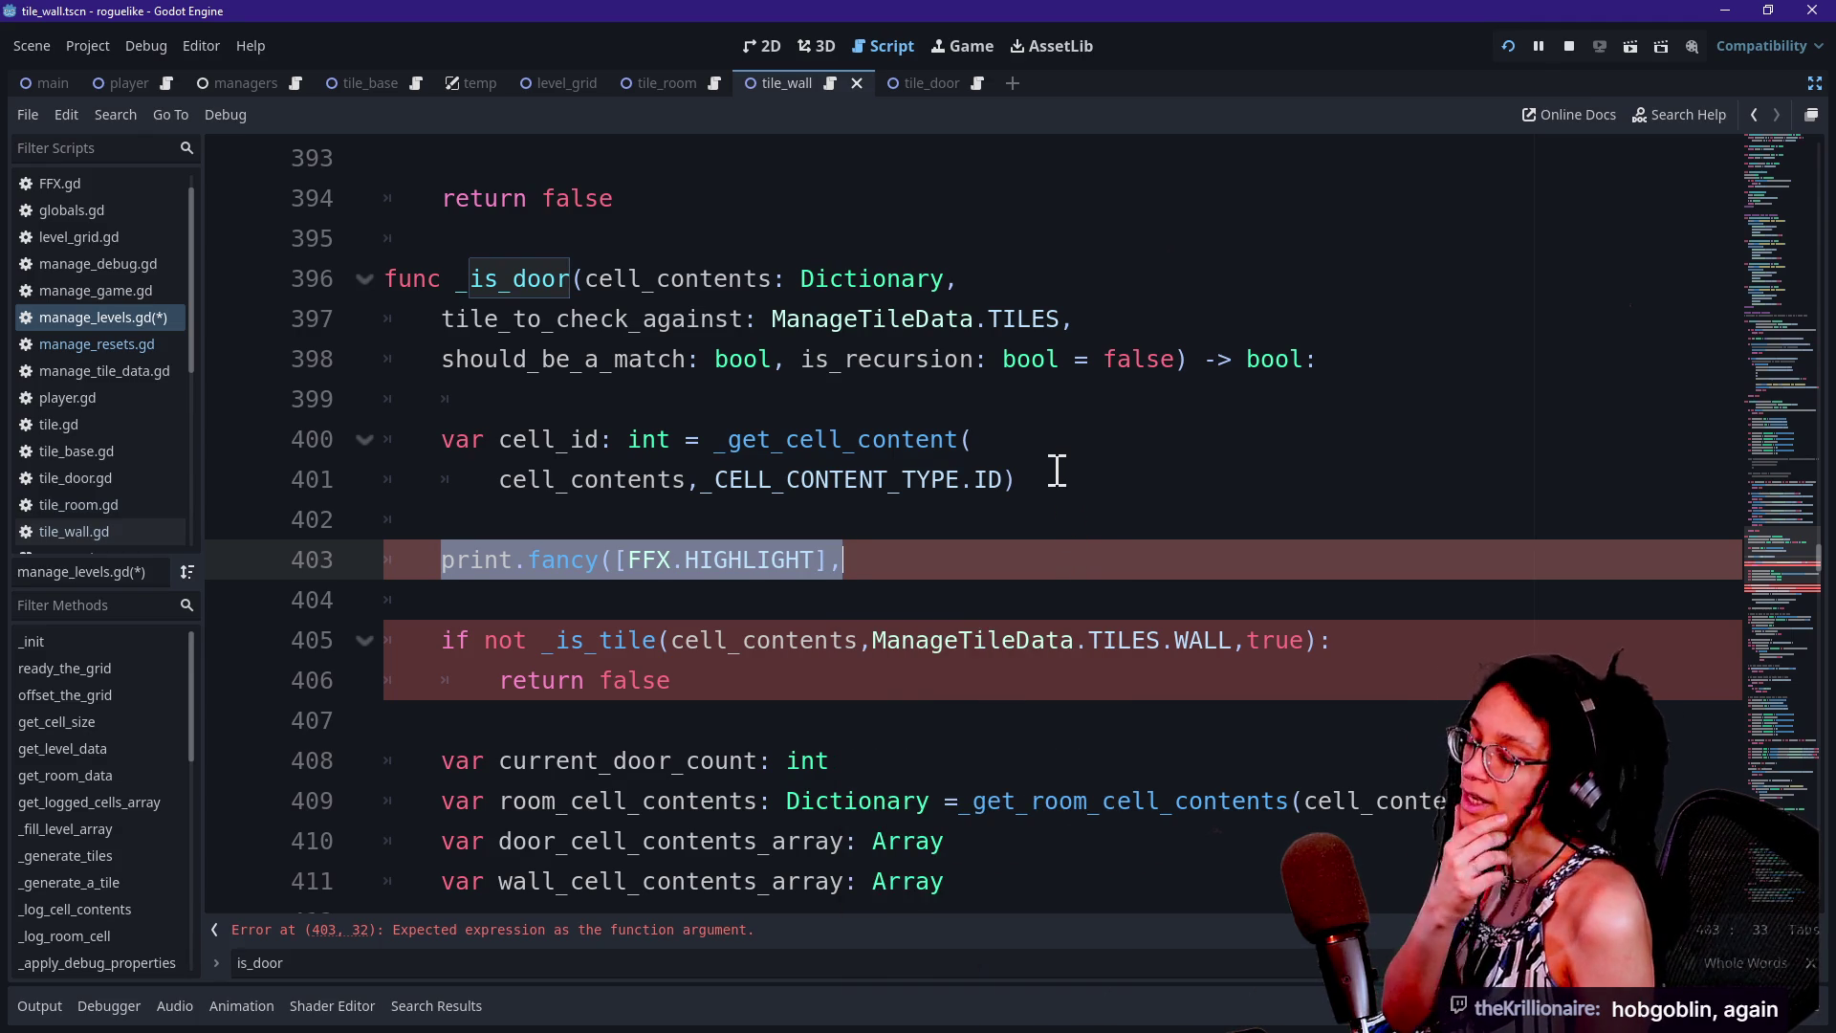
click(1053, 466)
click(1049, 452)
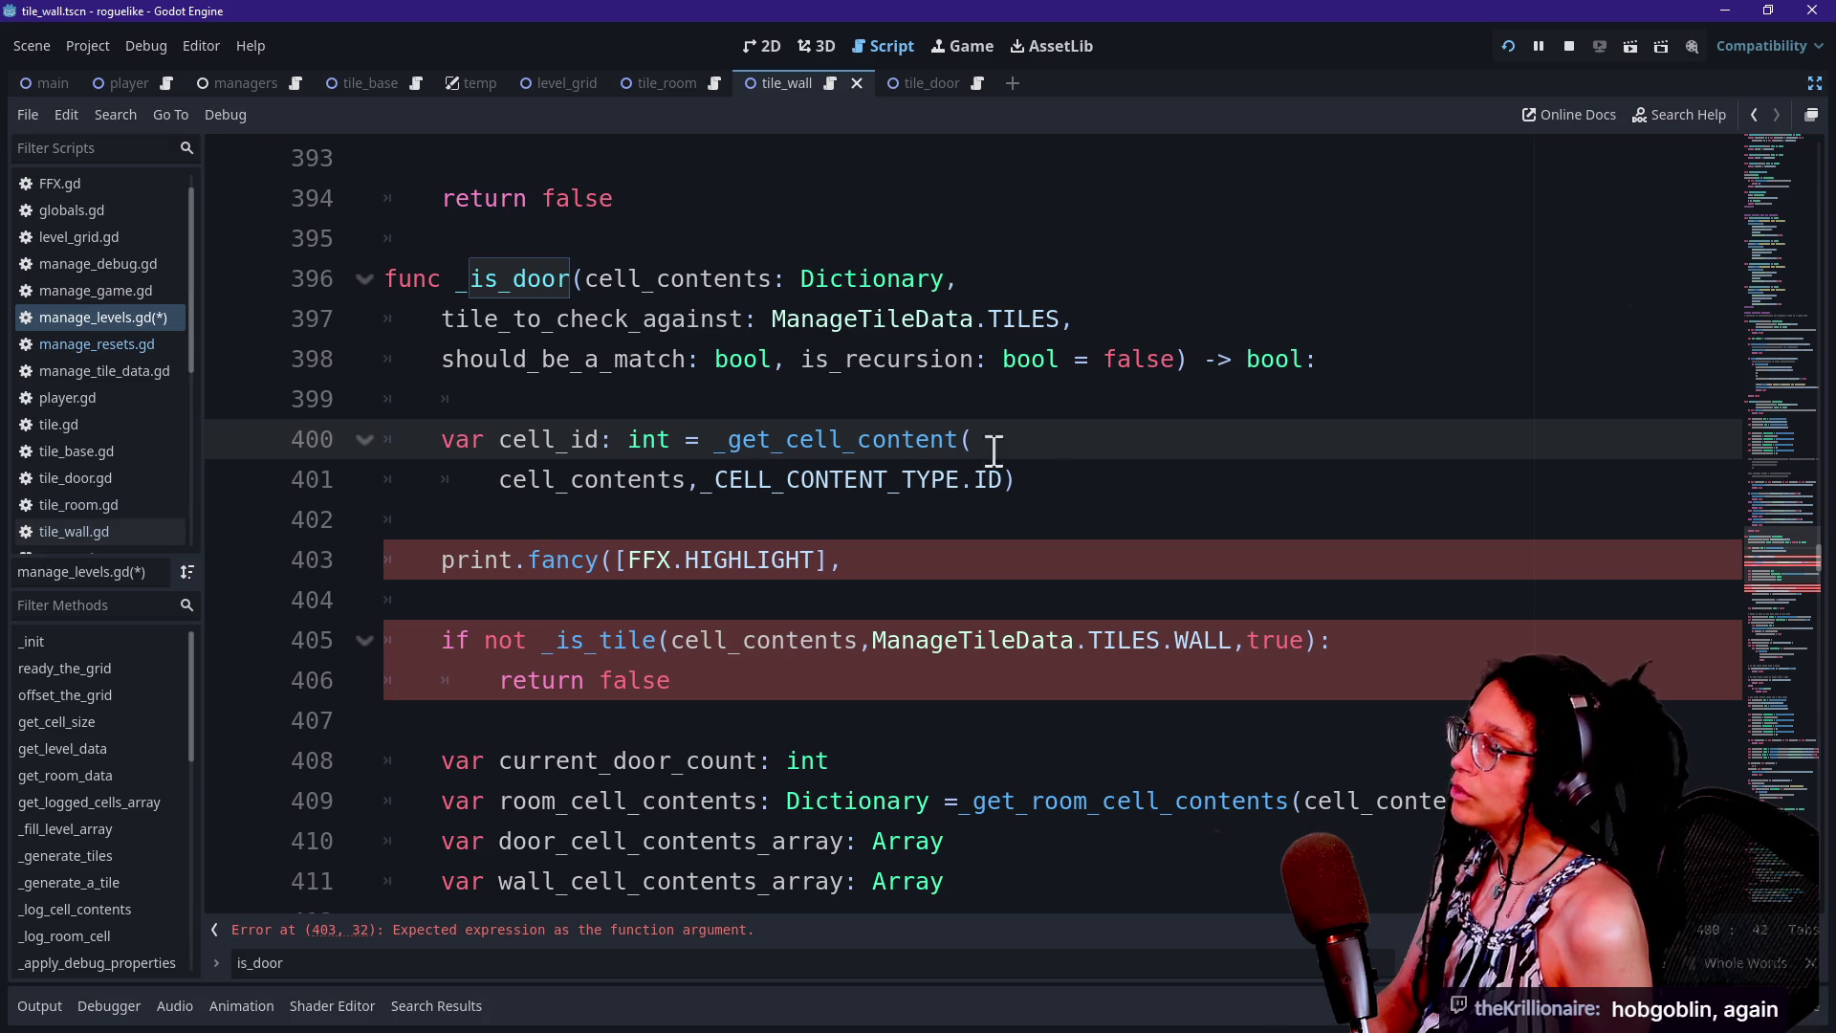
- Finish line 403 as cell_id,"is continuing the recurse...") and run the game
click(898, 600)
click(923, 558)
text(f)
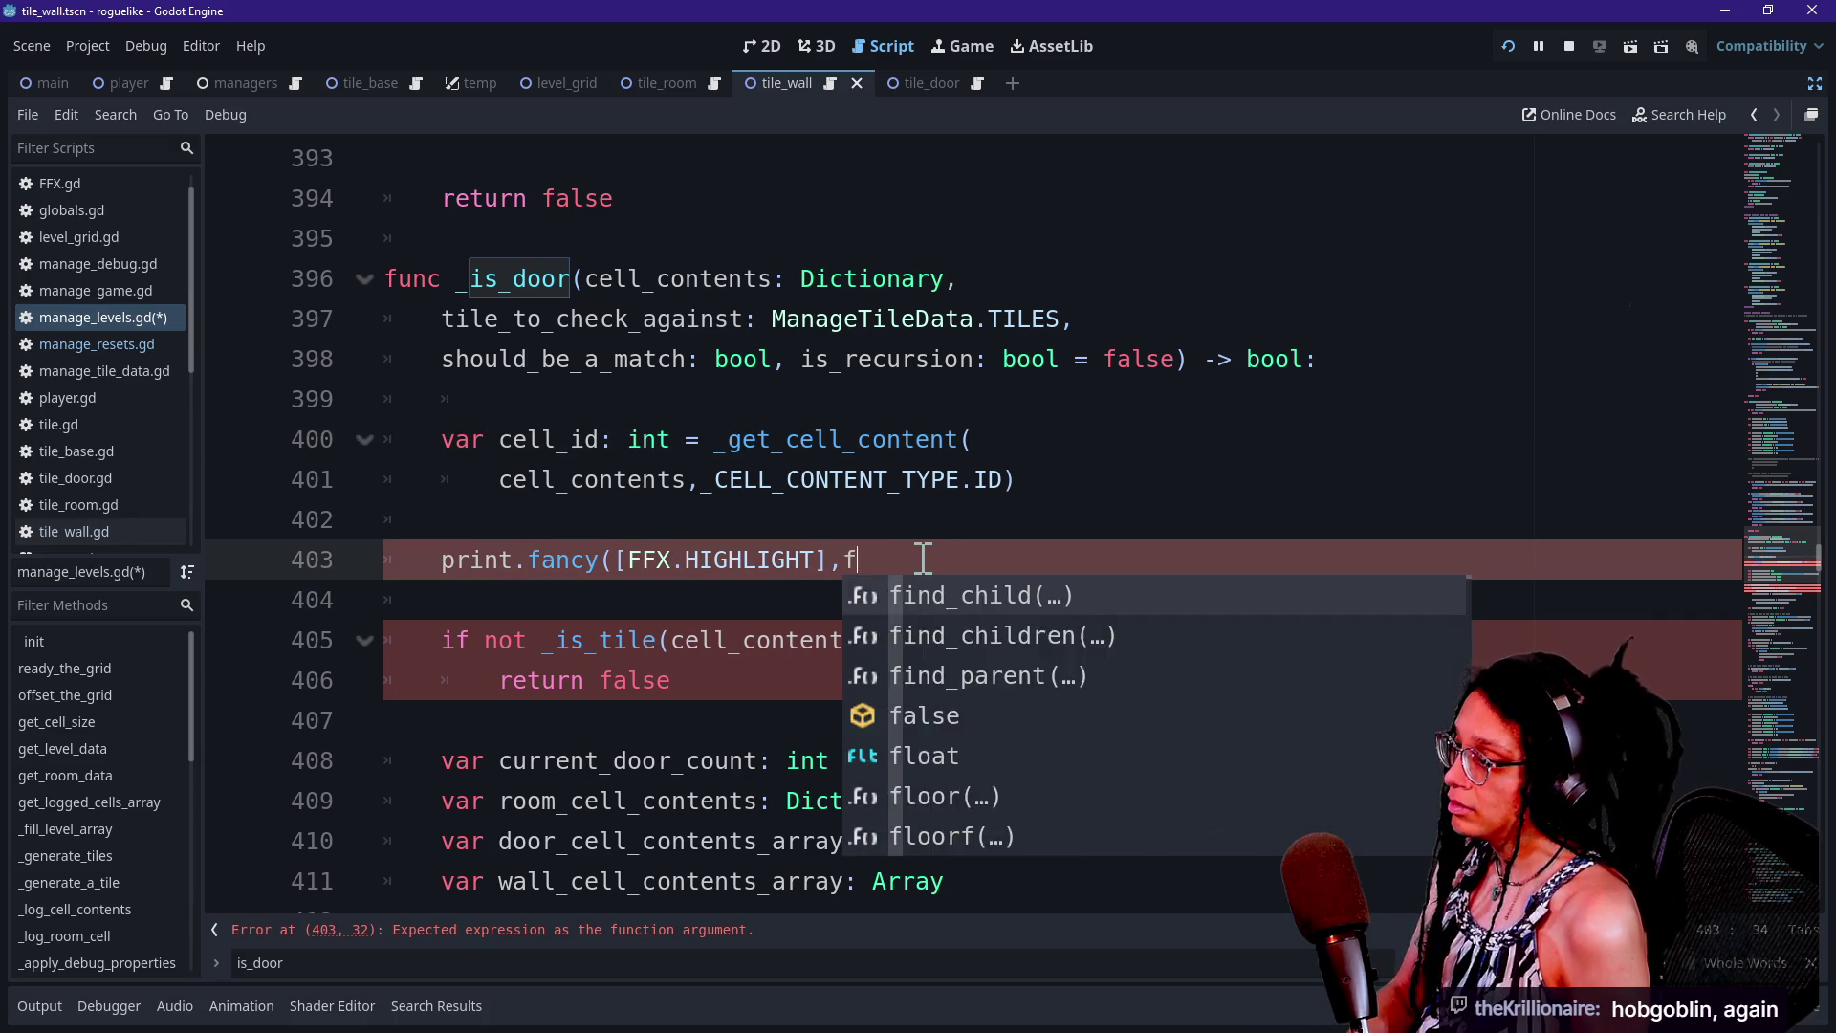
key(BackSpace)
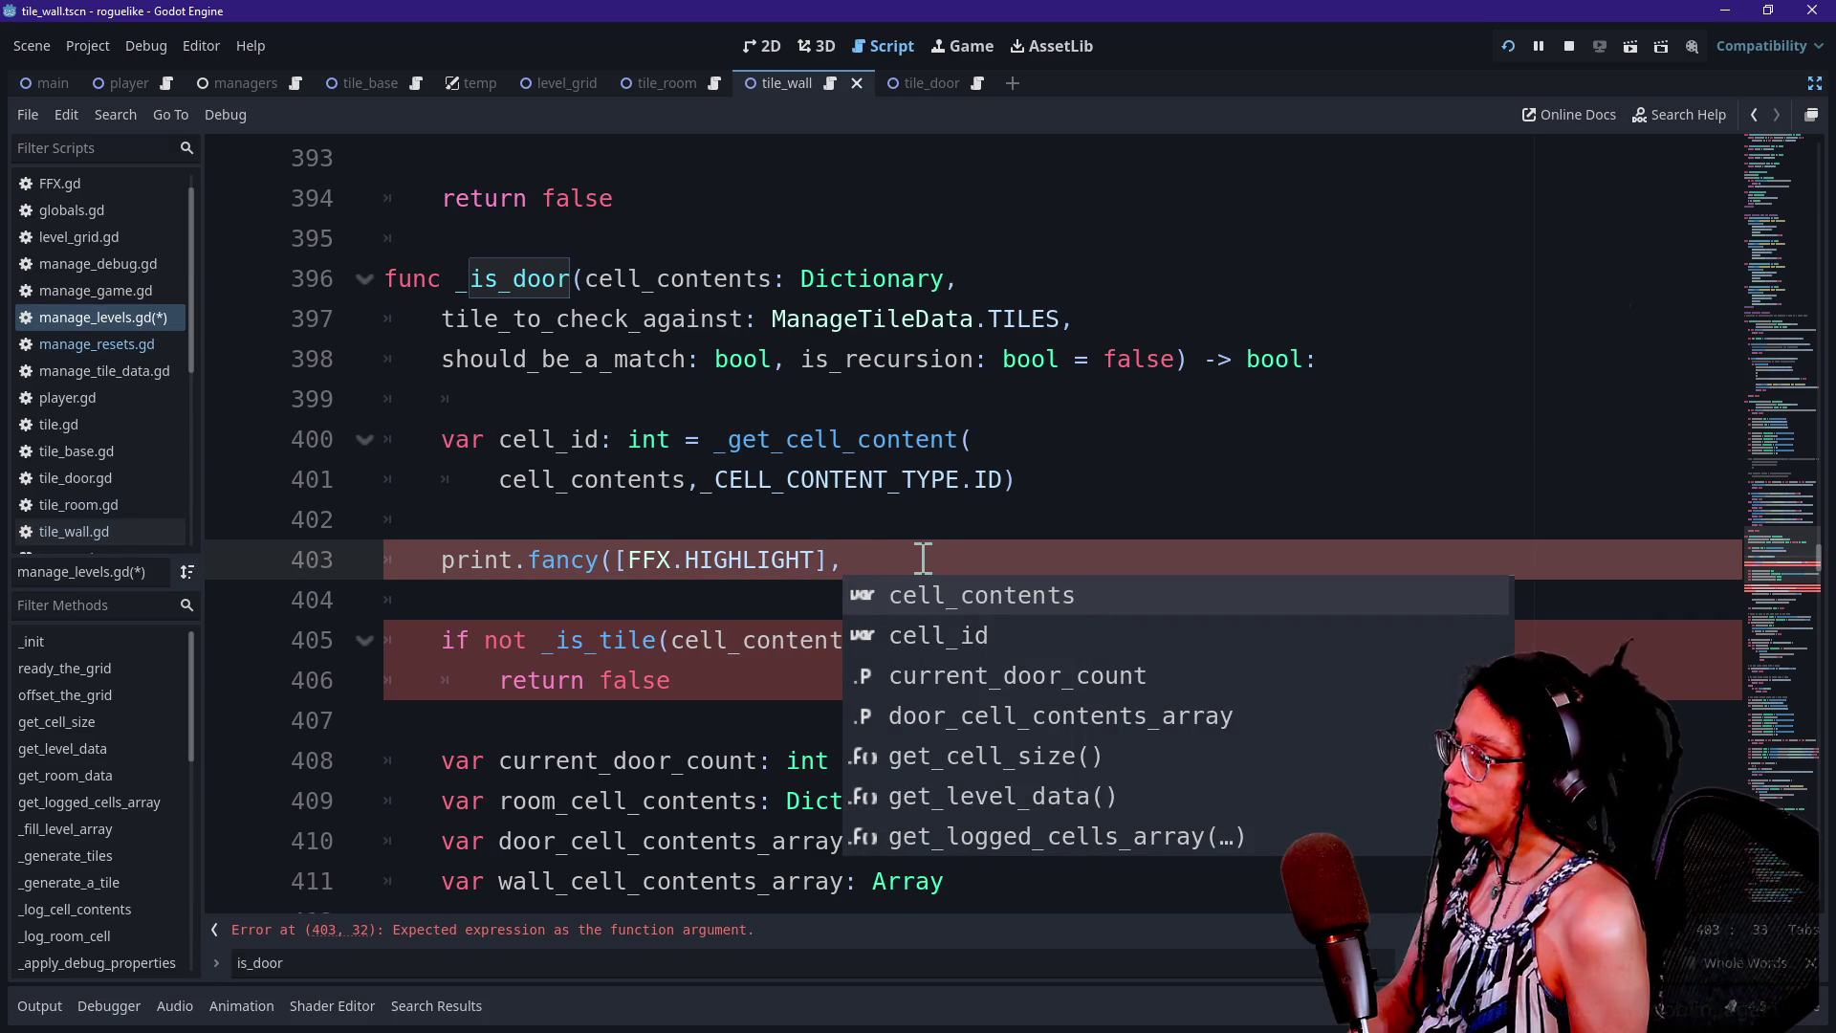
text(ce;;)
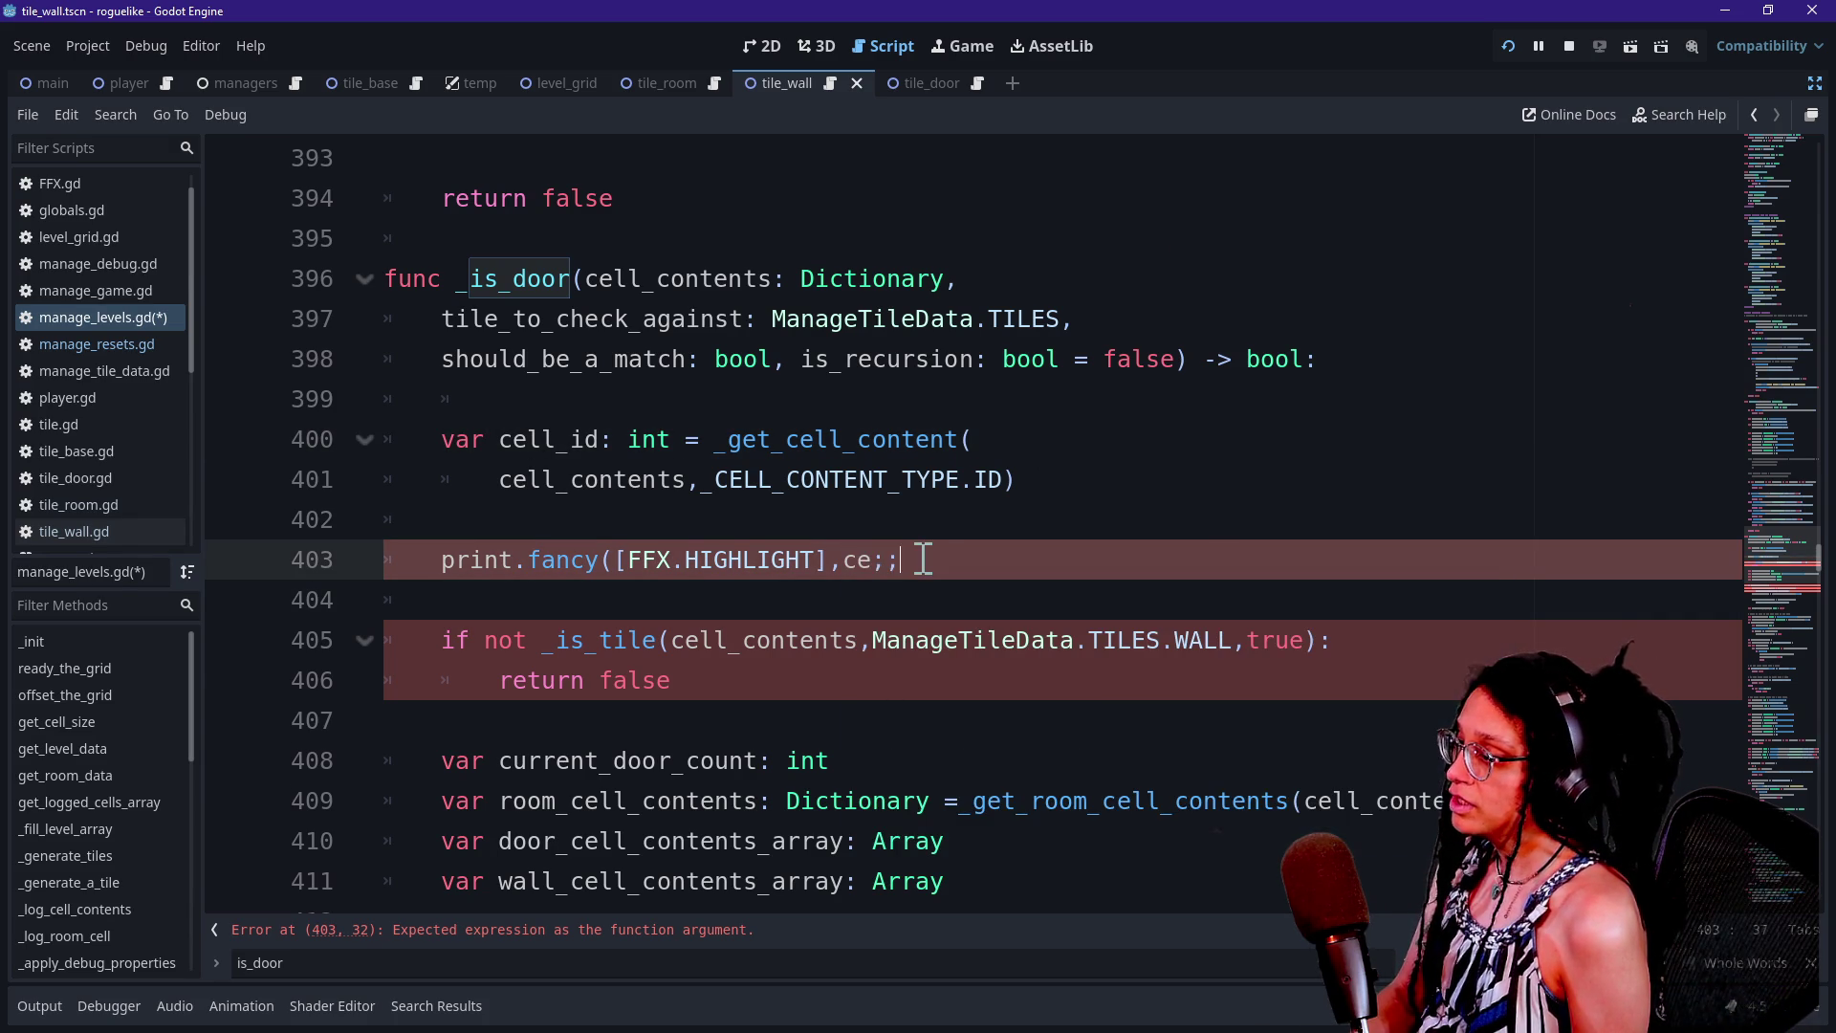
key(BackSpace)
text(ll_id,)
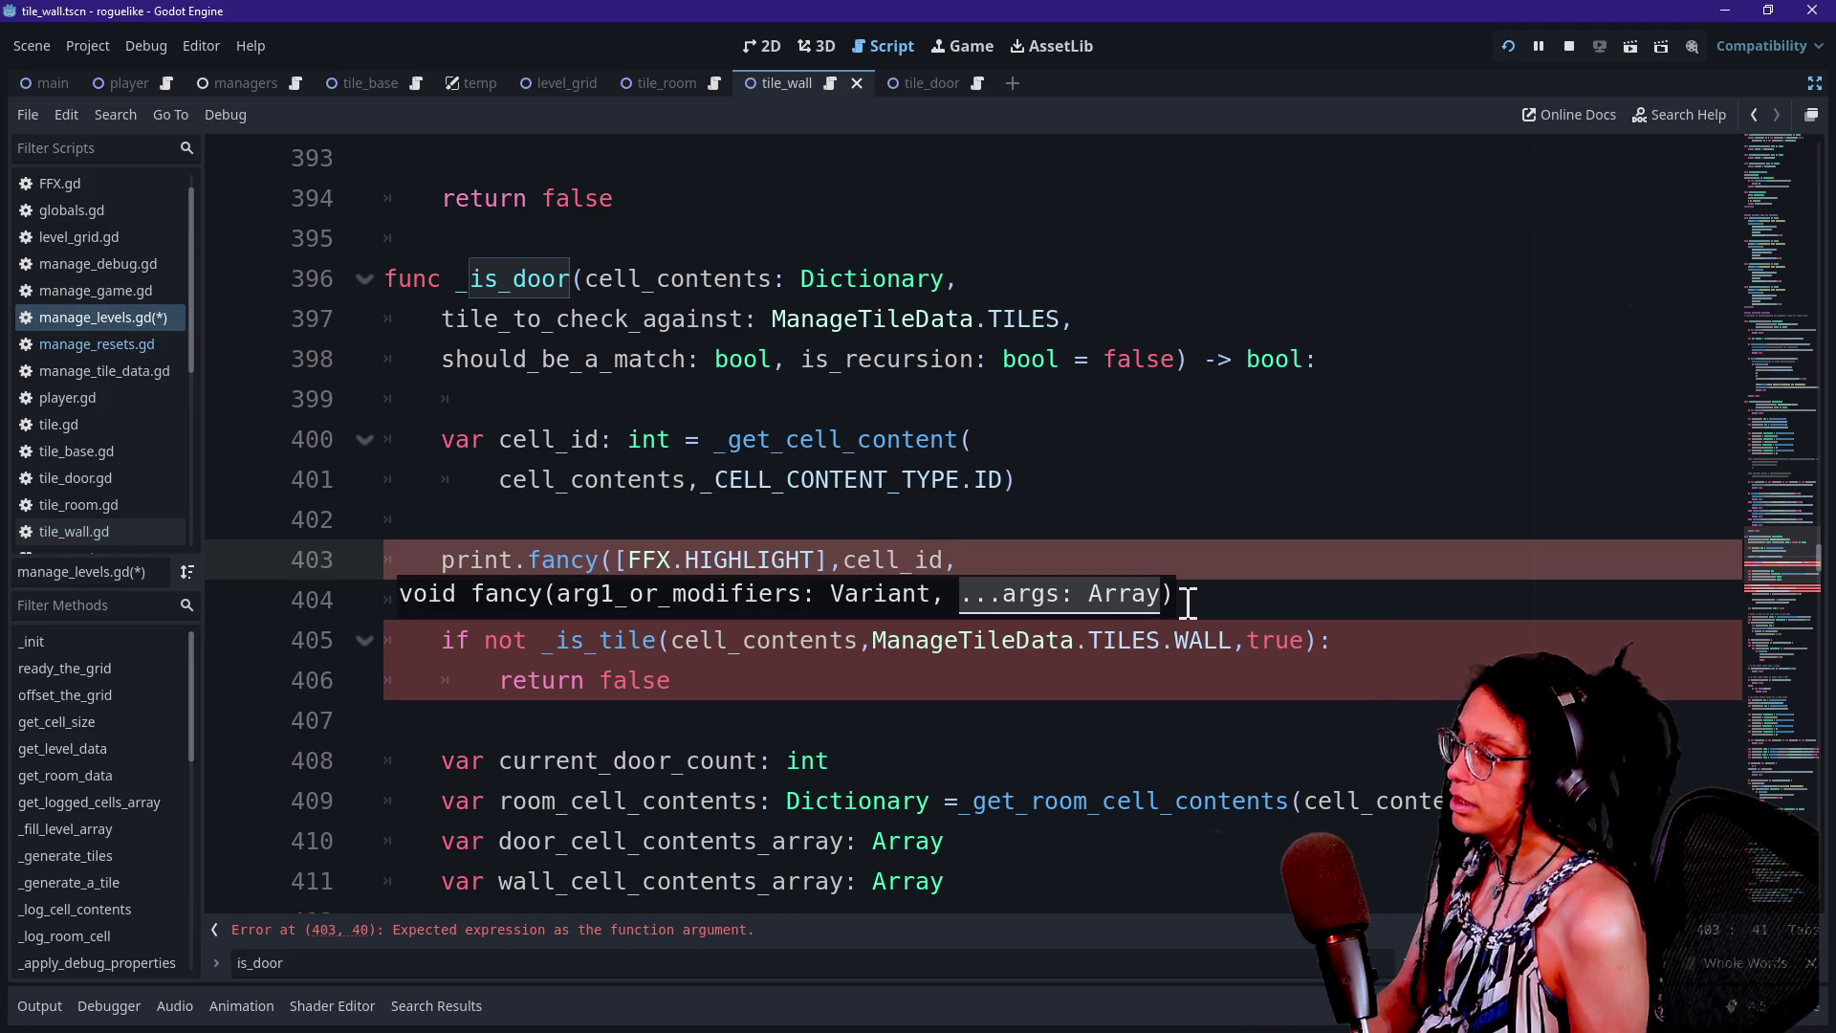
text("is )
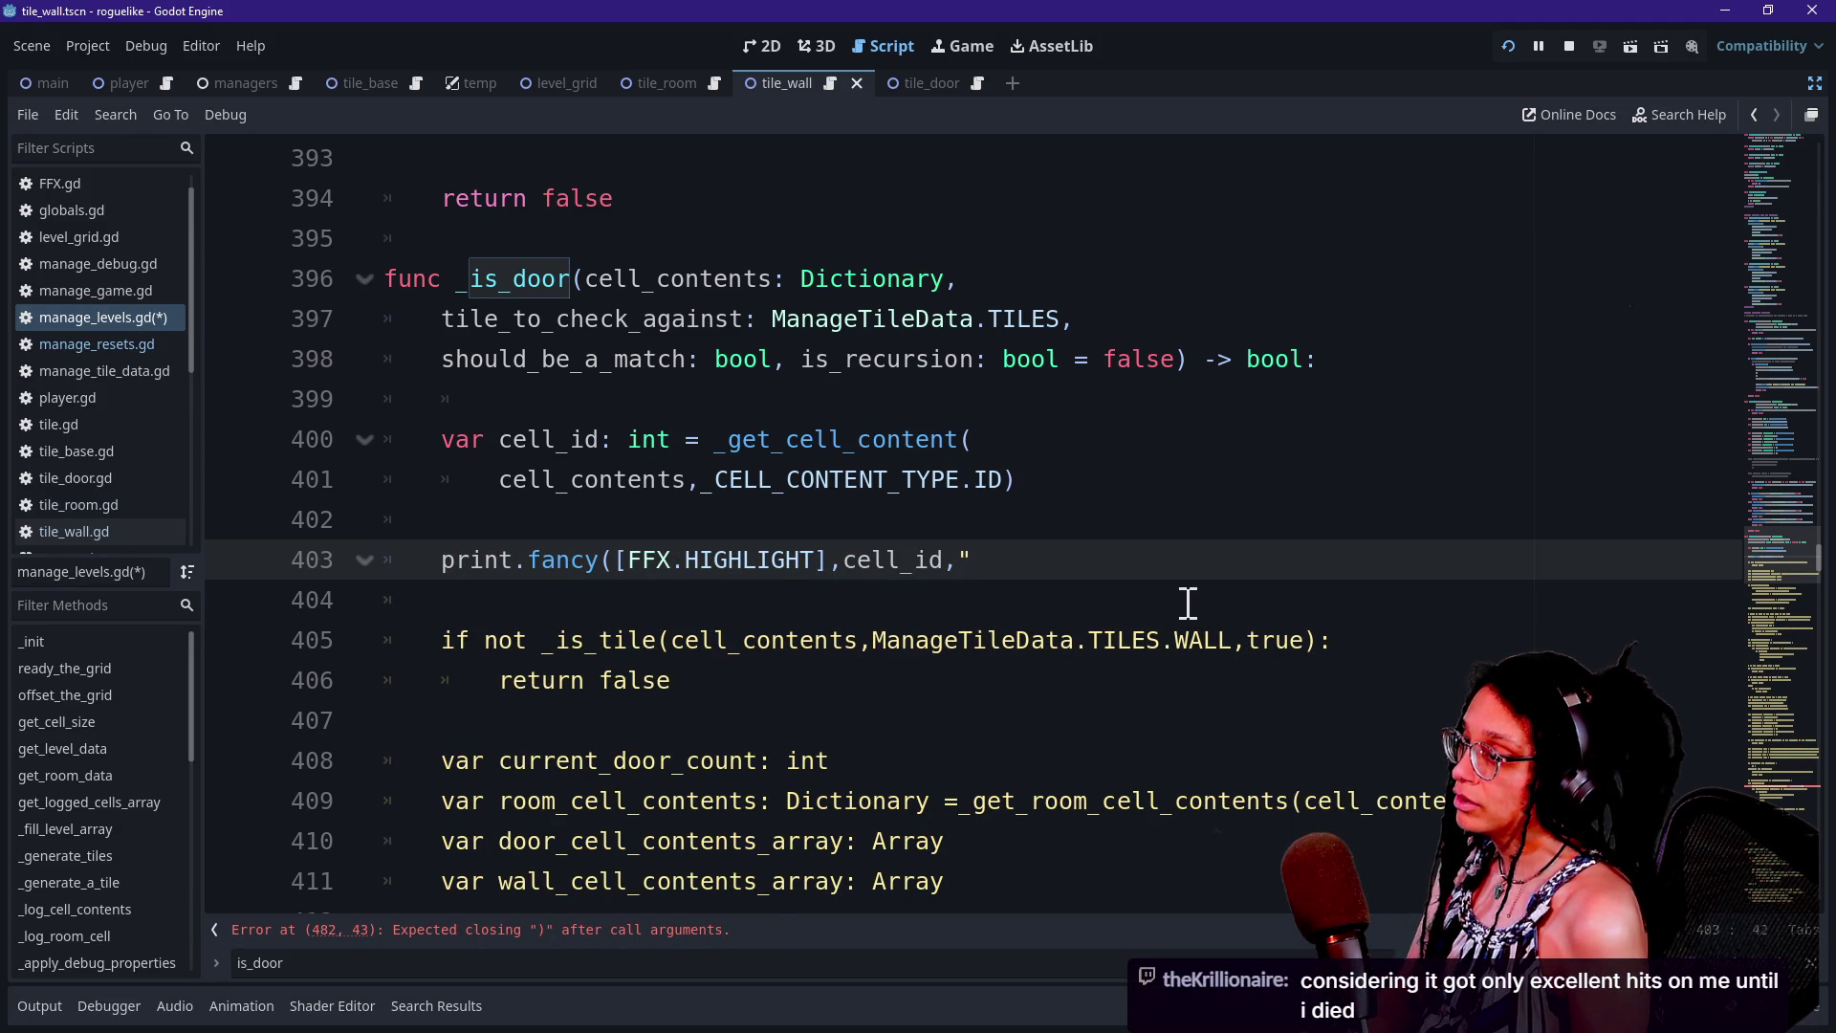
text(continuing the rec)
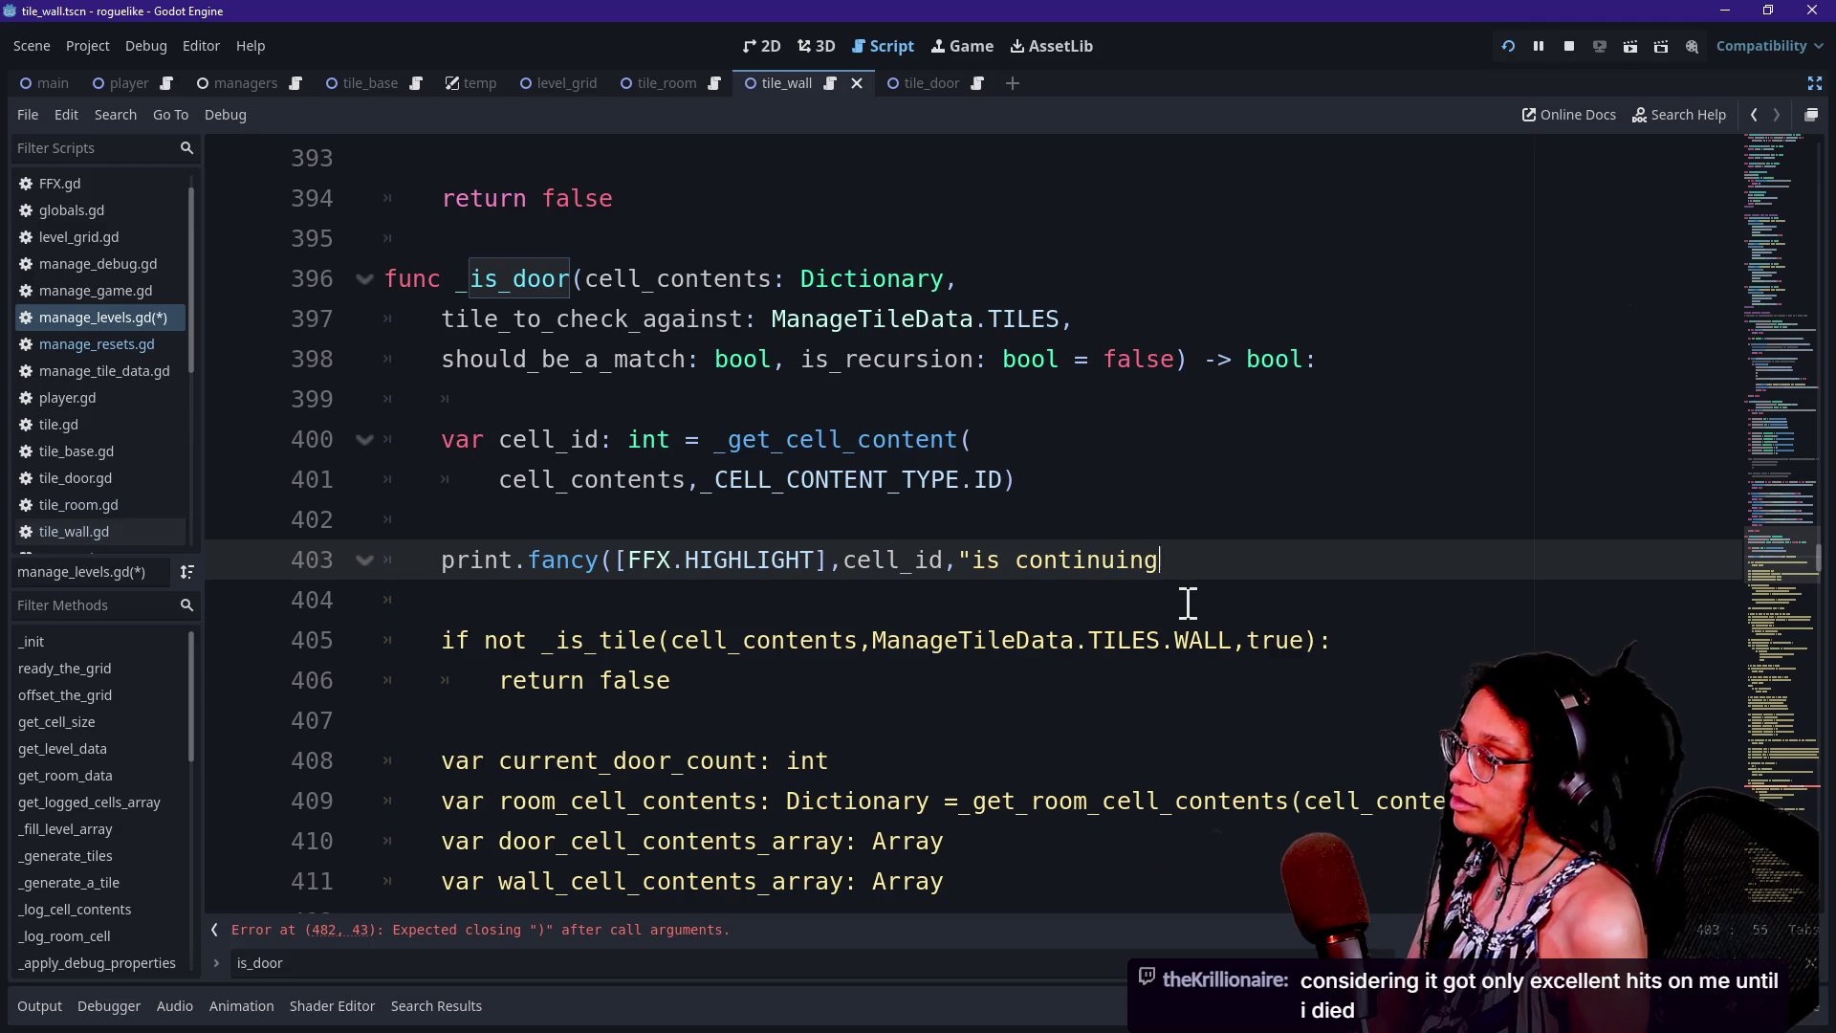
text(urse...")
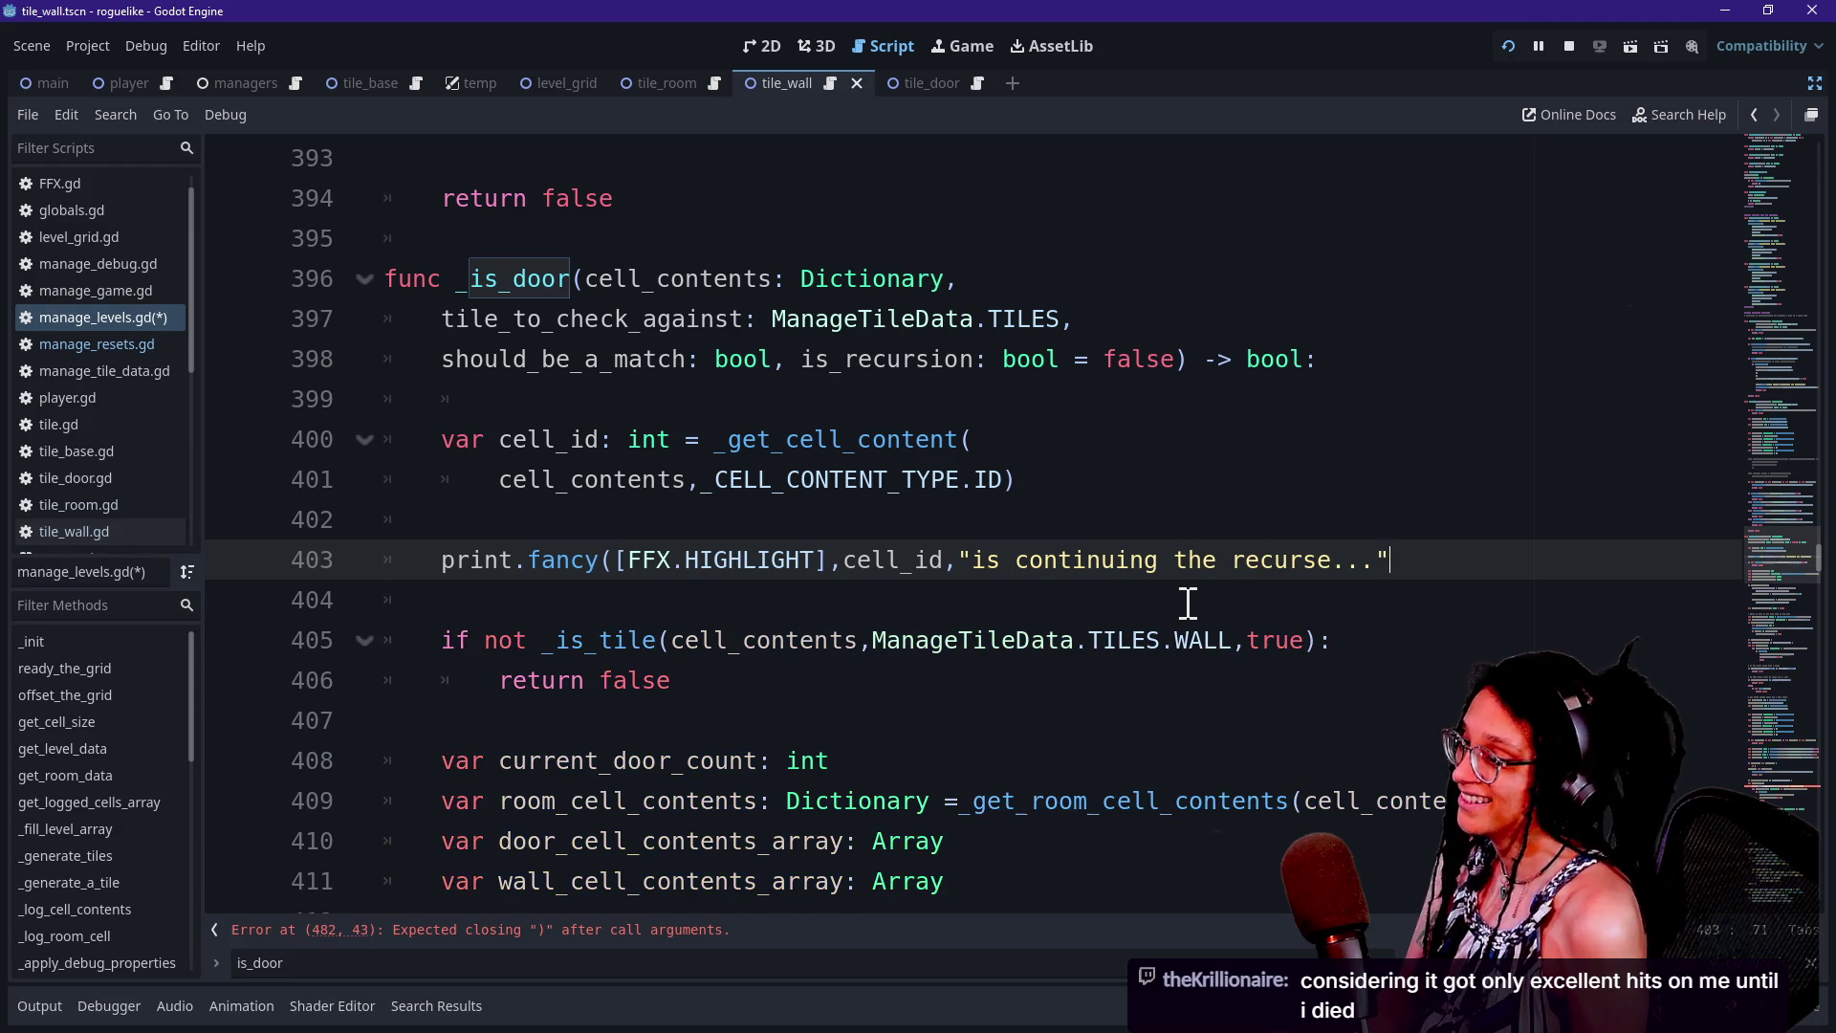
key(BackSpace)
text(()
key(BackSpace)
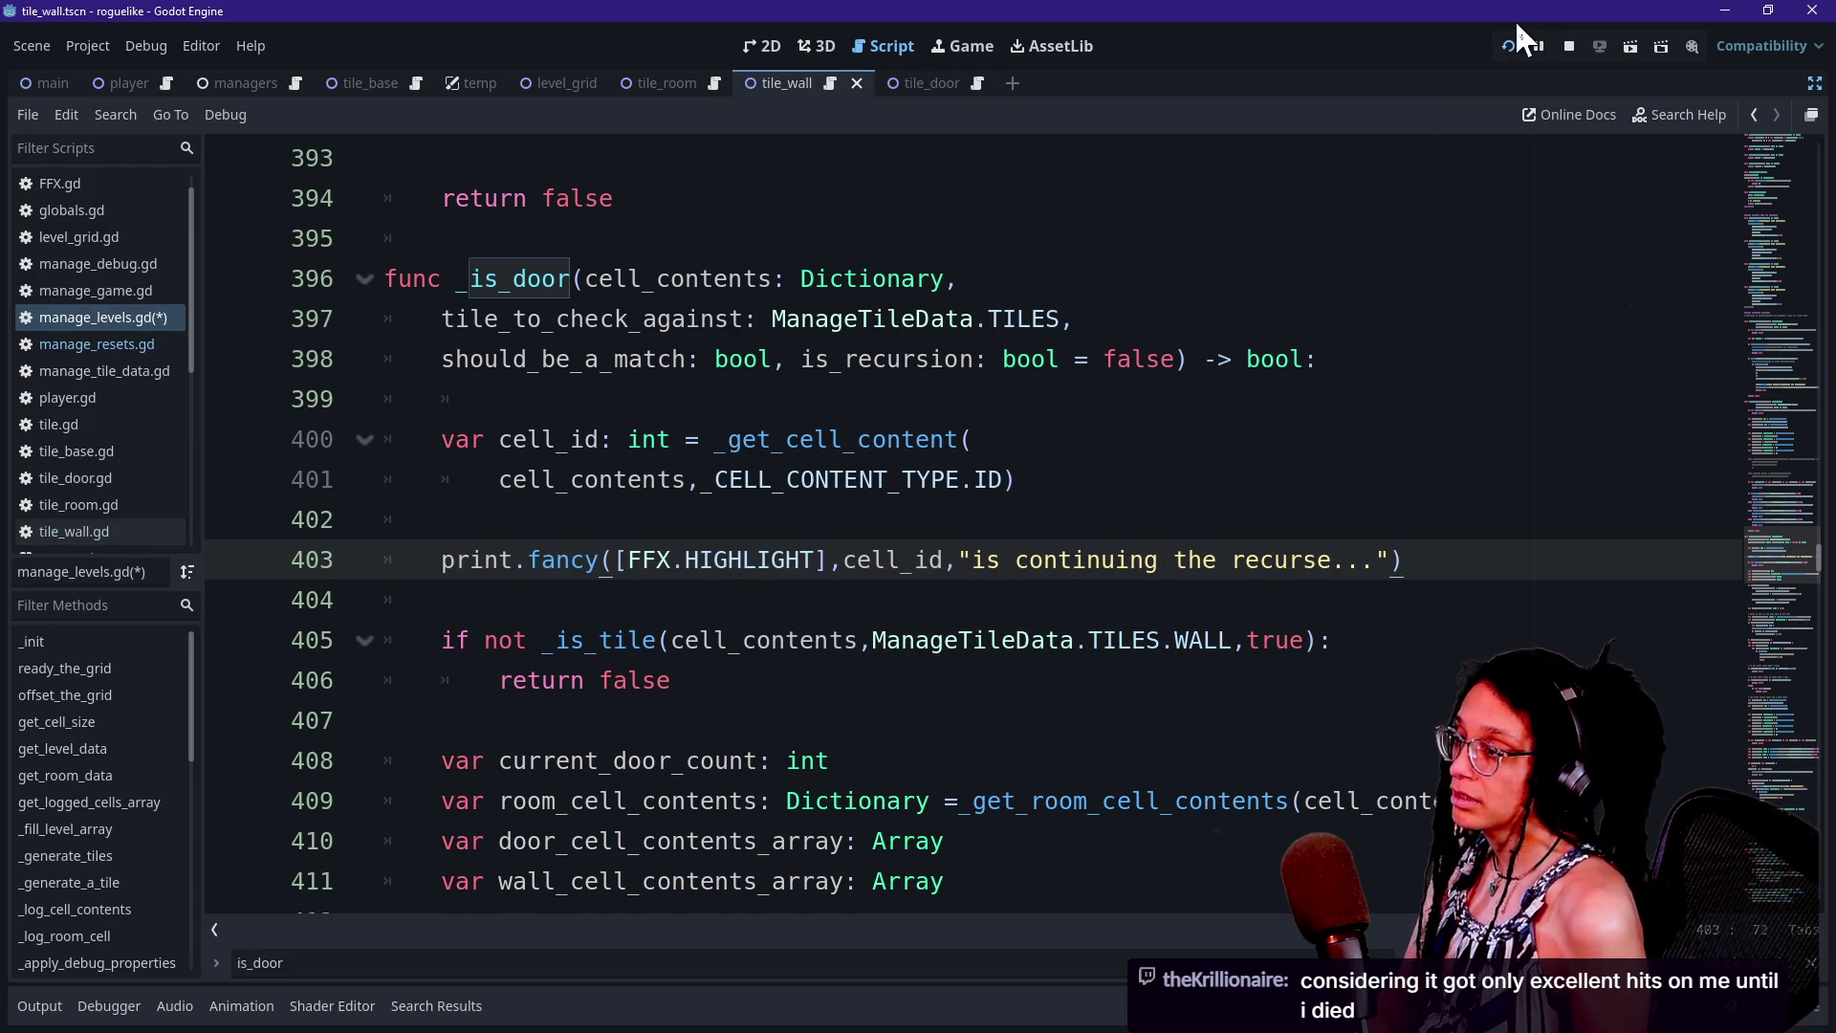
click(1505, 45)
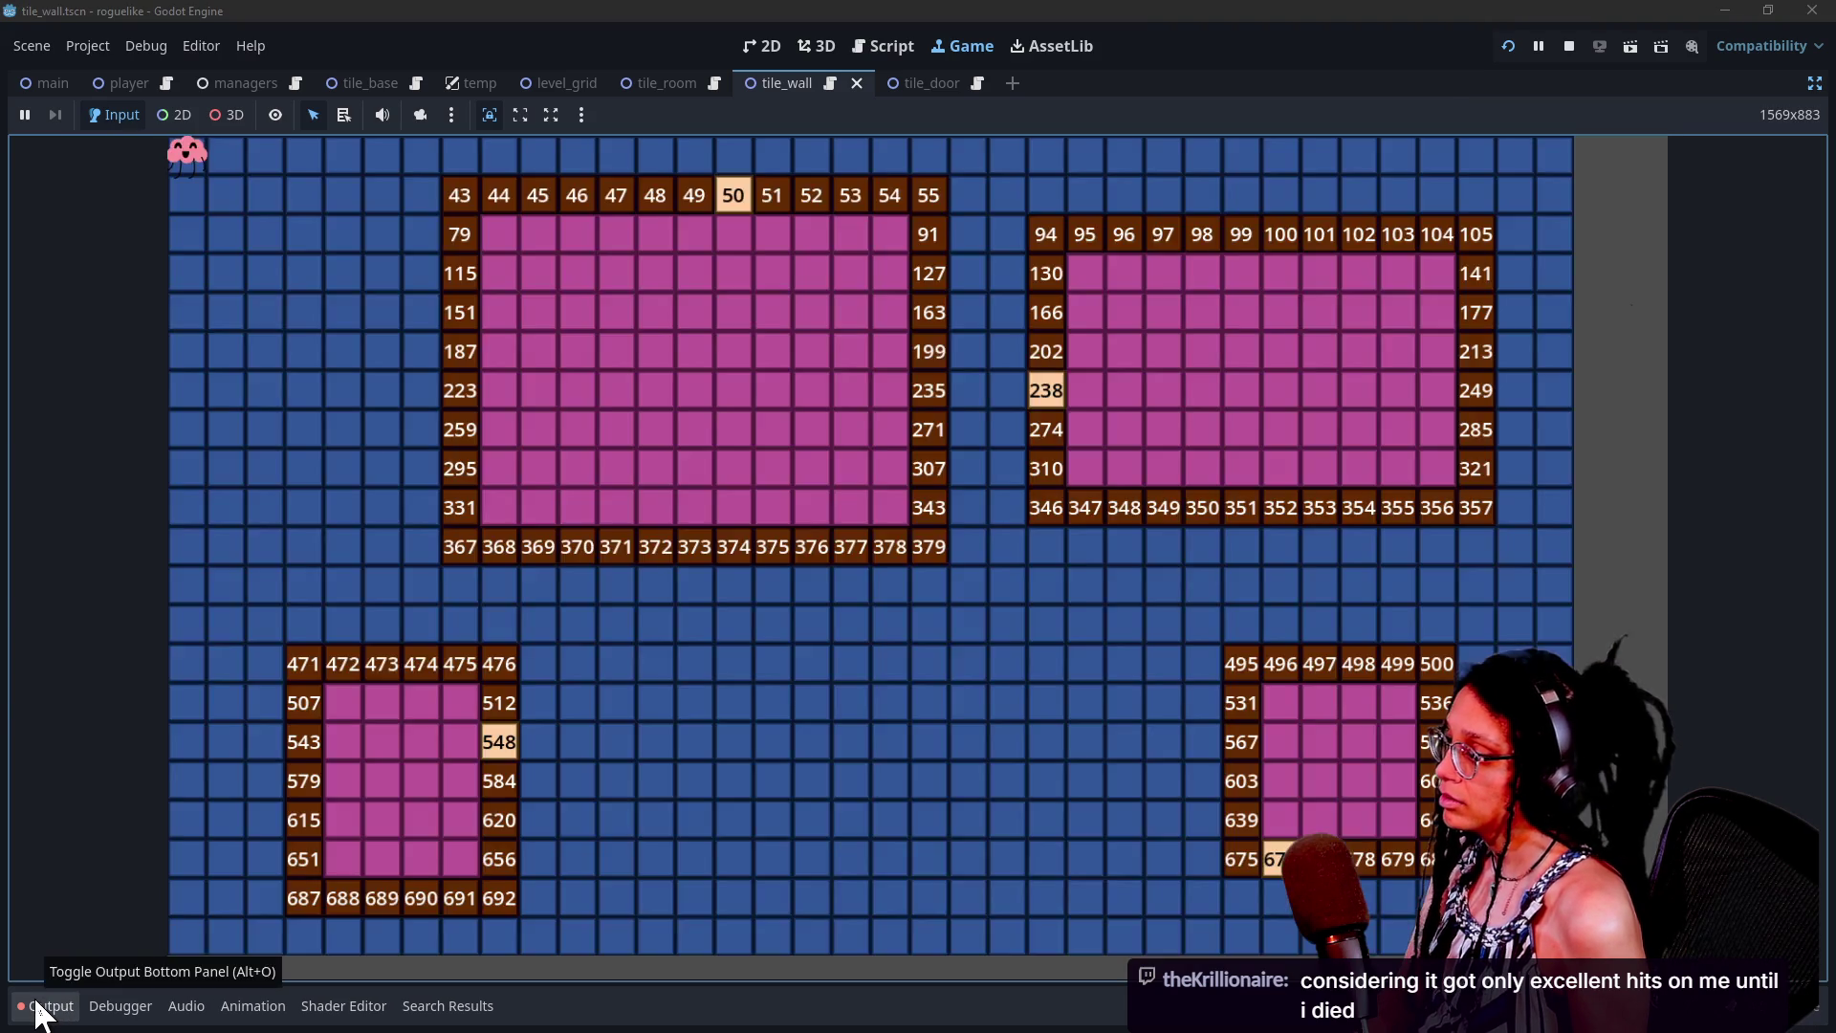
- Scroll the Output log up to the 'Generating DOOR tiles' lines and their 'is continuing the recurse...' messages
click(38, 1006)
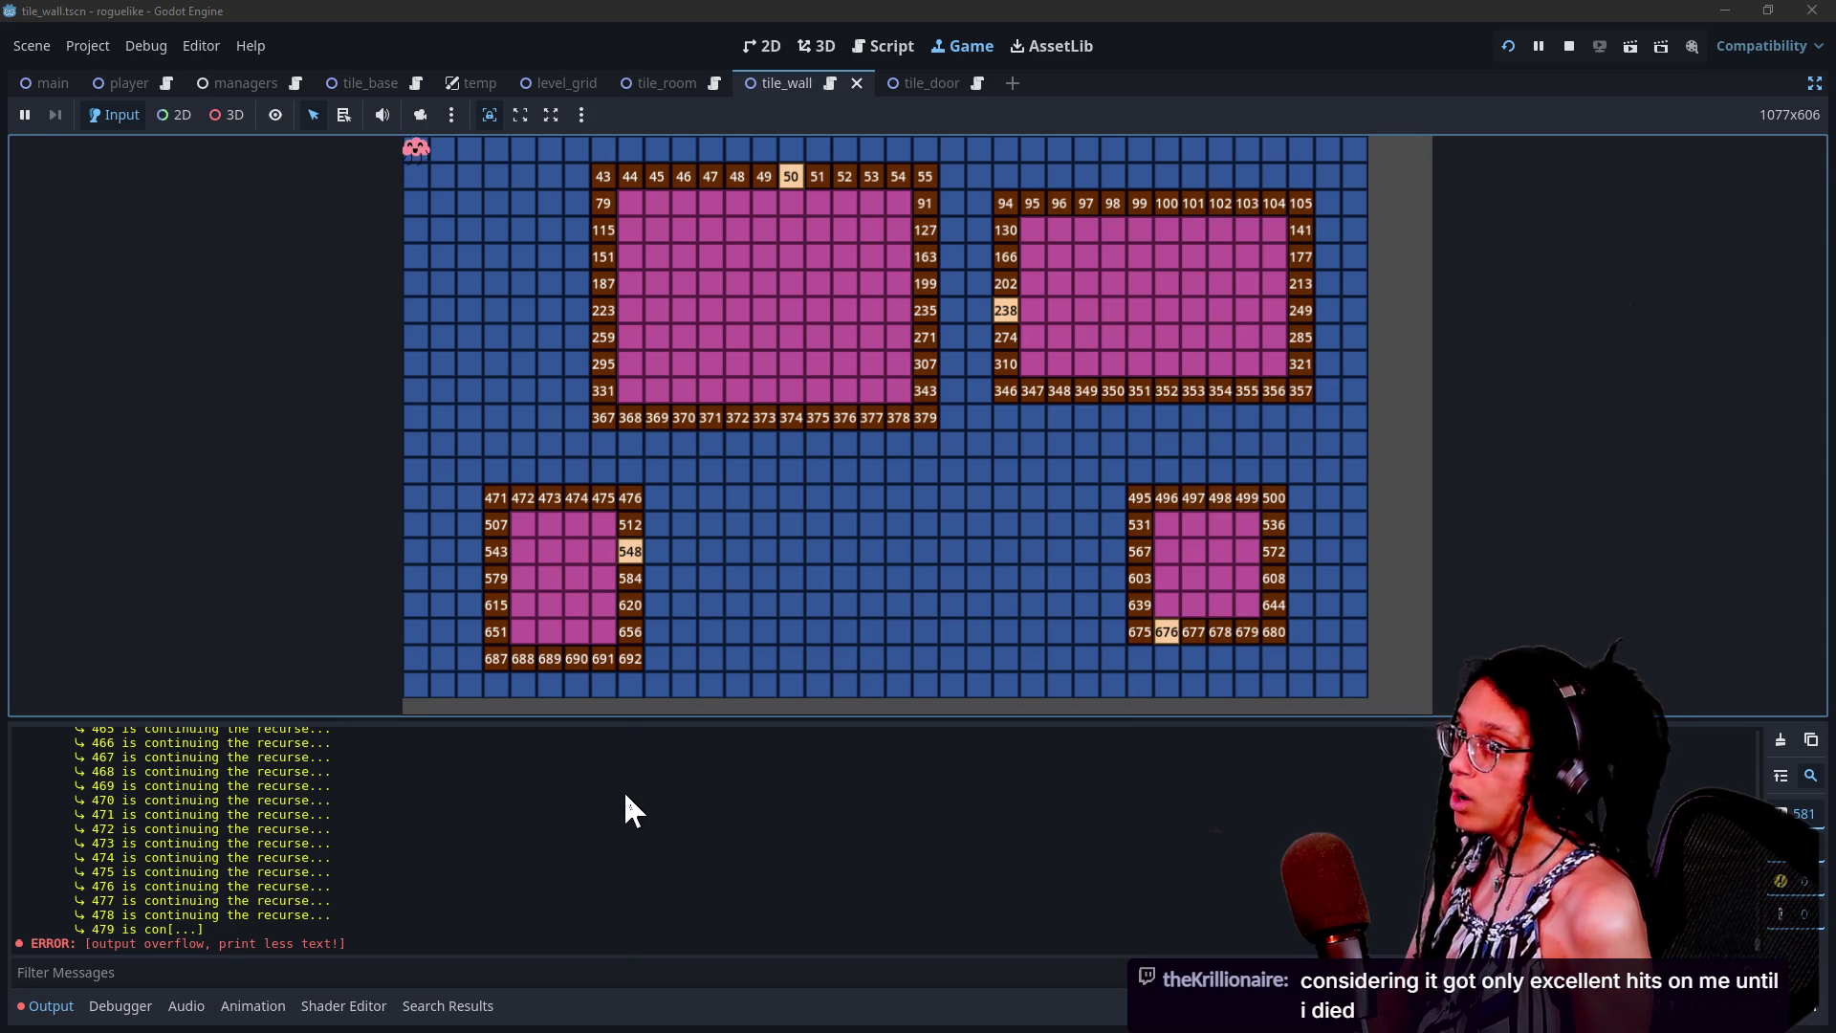
scroll(610, 814, up, 15)
scroll(610, 814, up, 20)
scroll(610, 814, up, 20)
scroll(610, 813, down, 5)
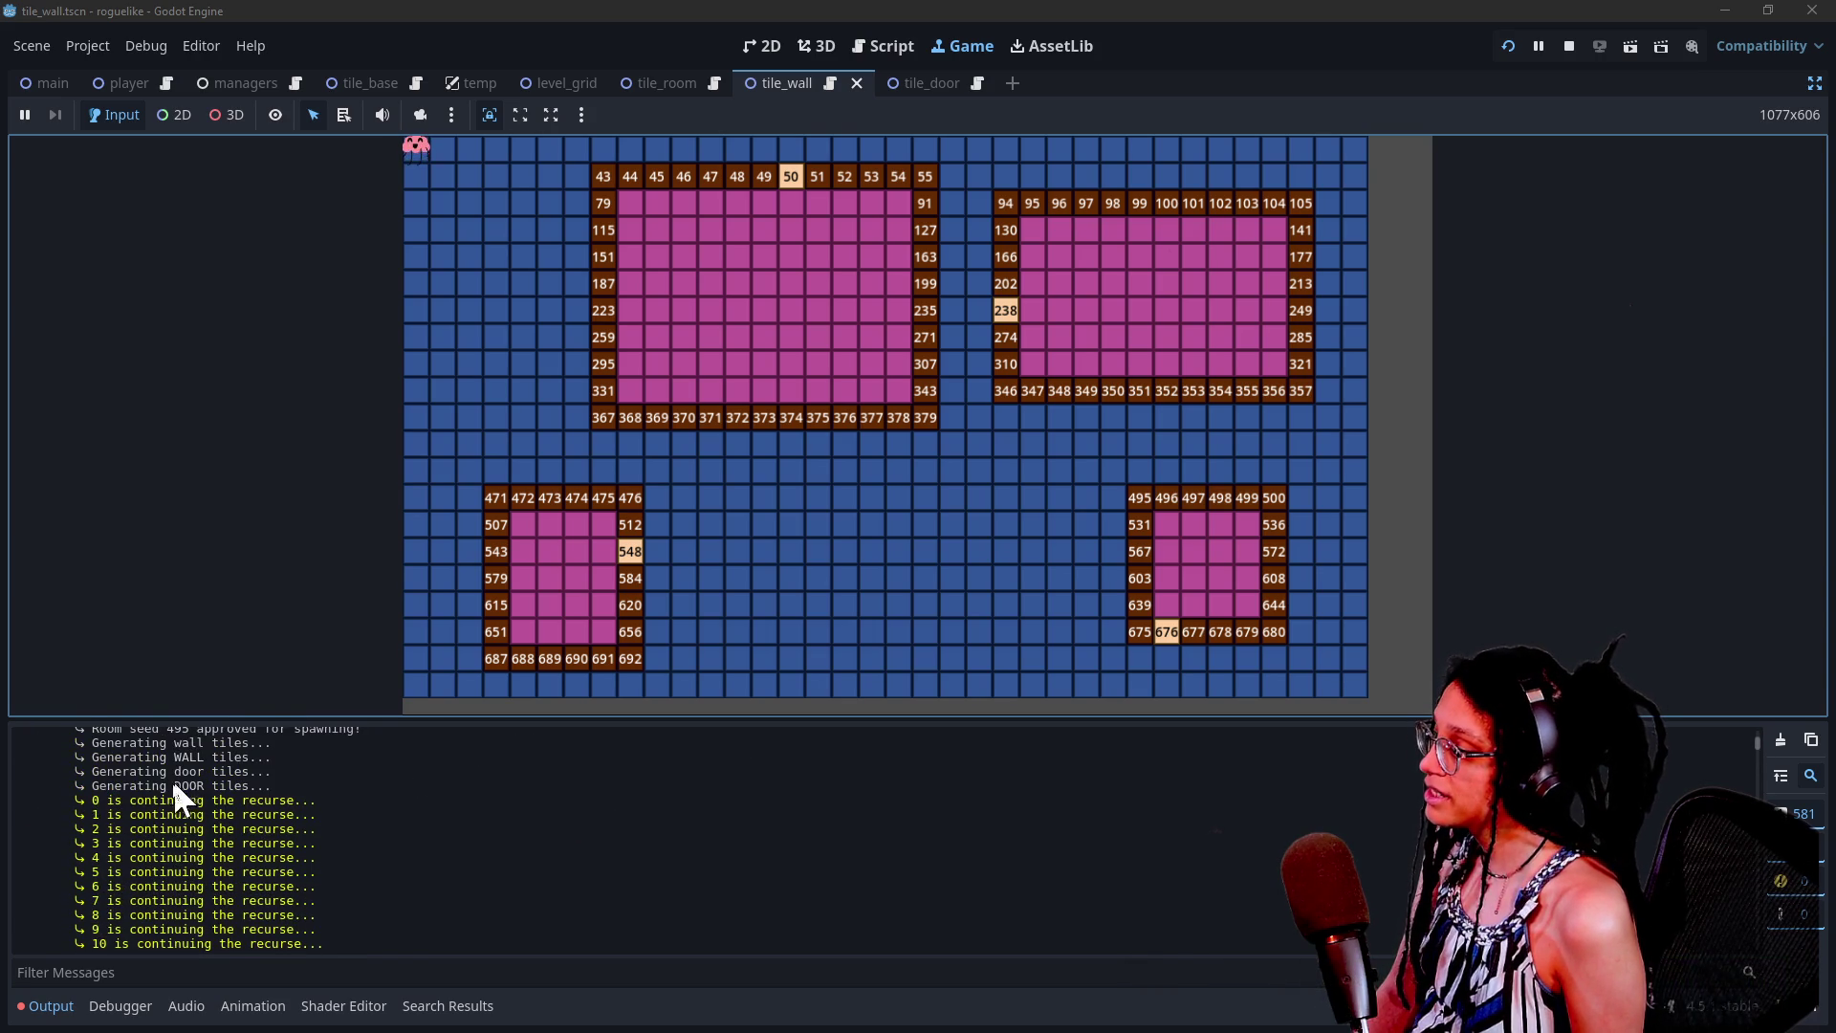
click(77, 811)
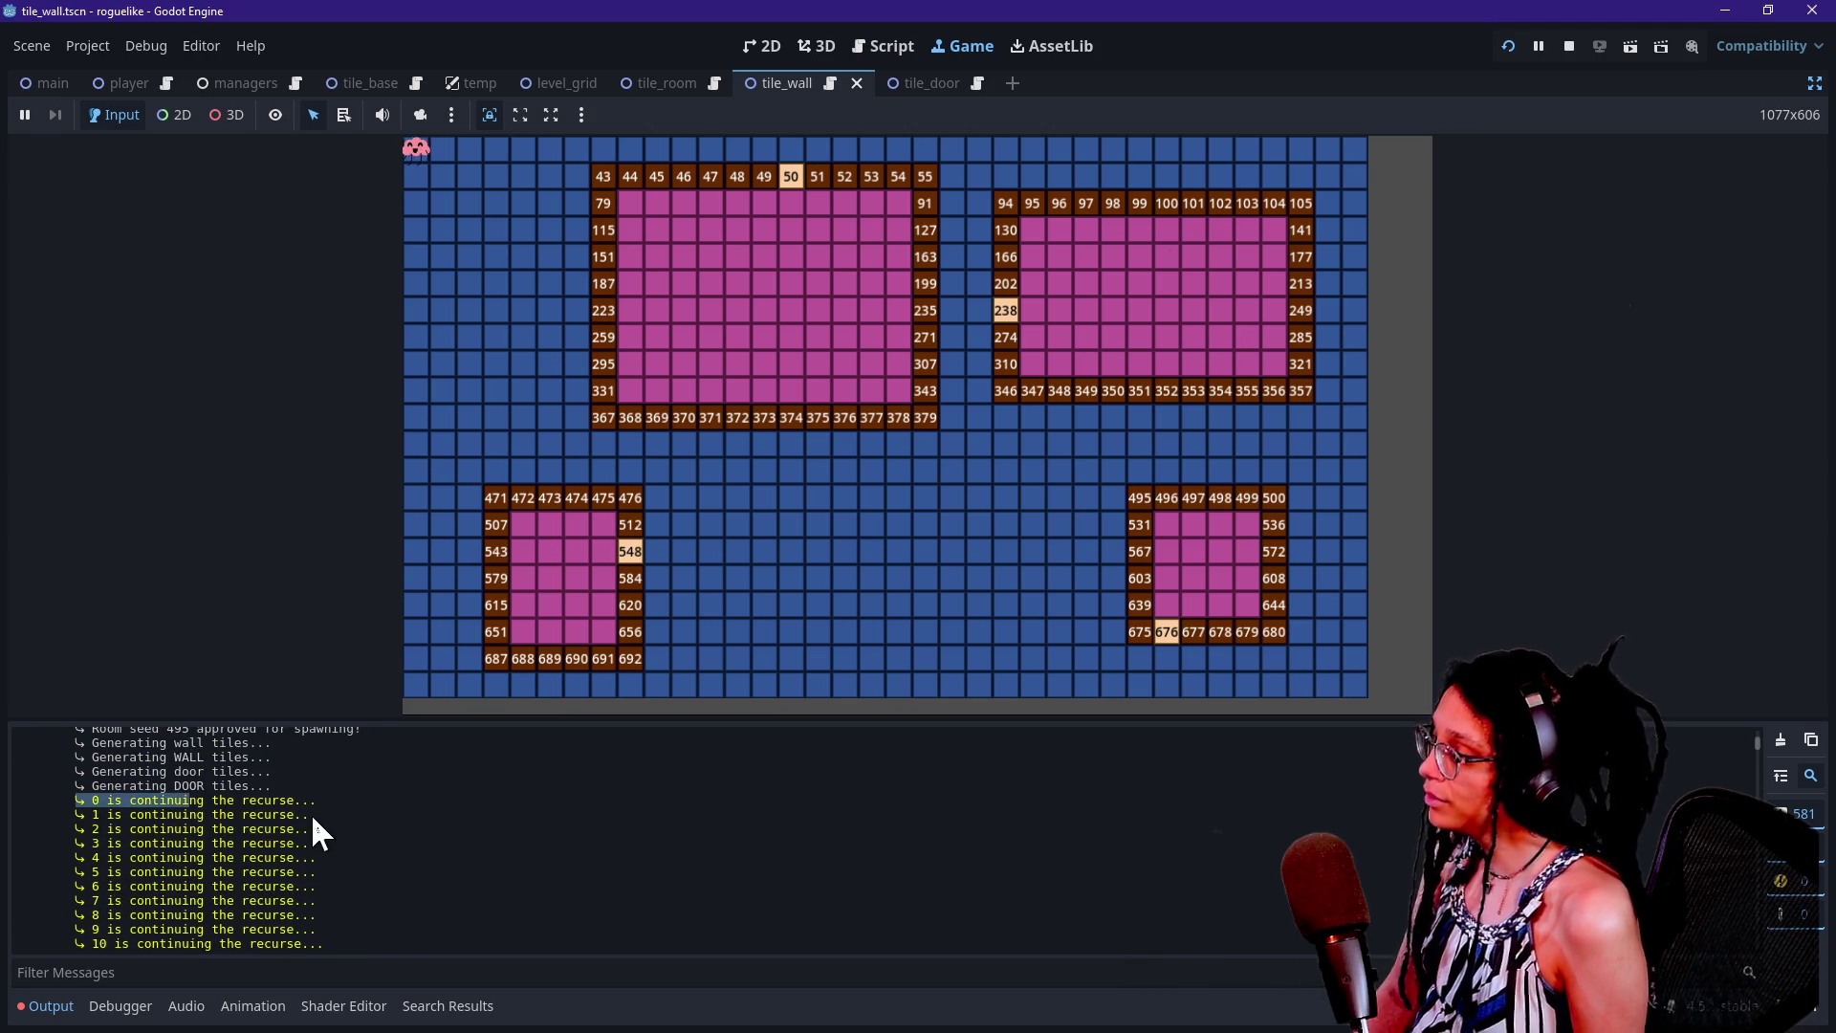
drag(81, 820, 299, 822)
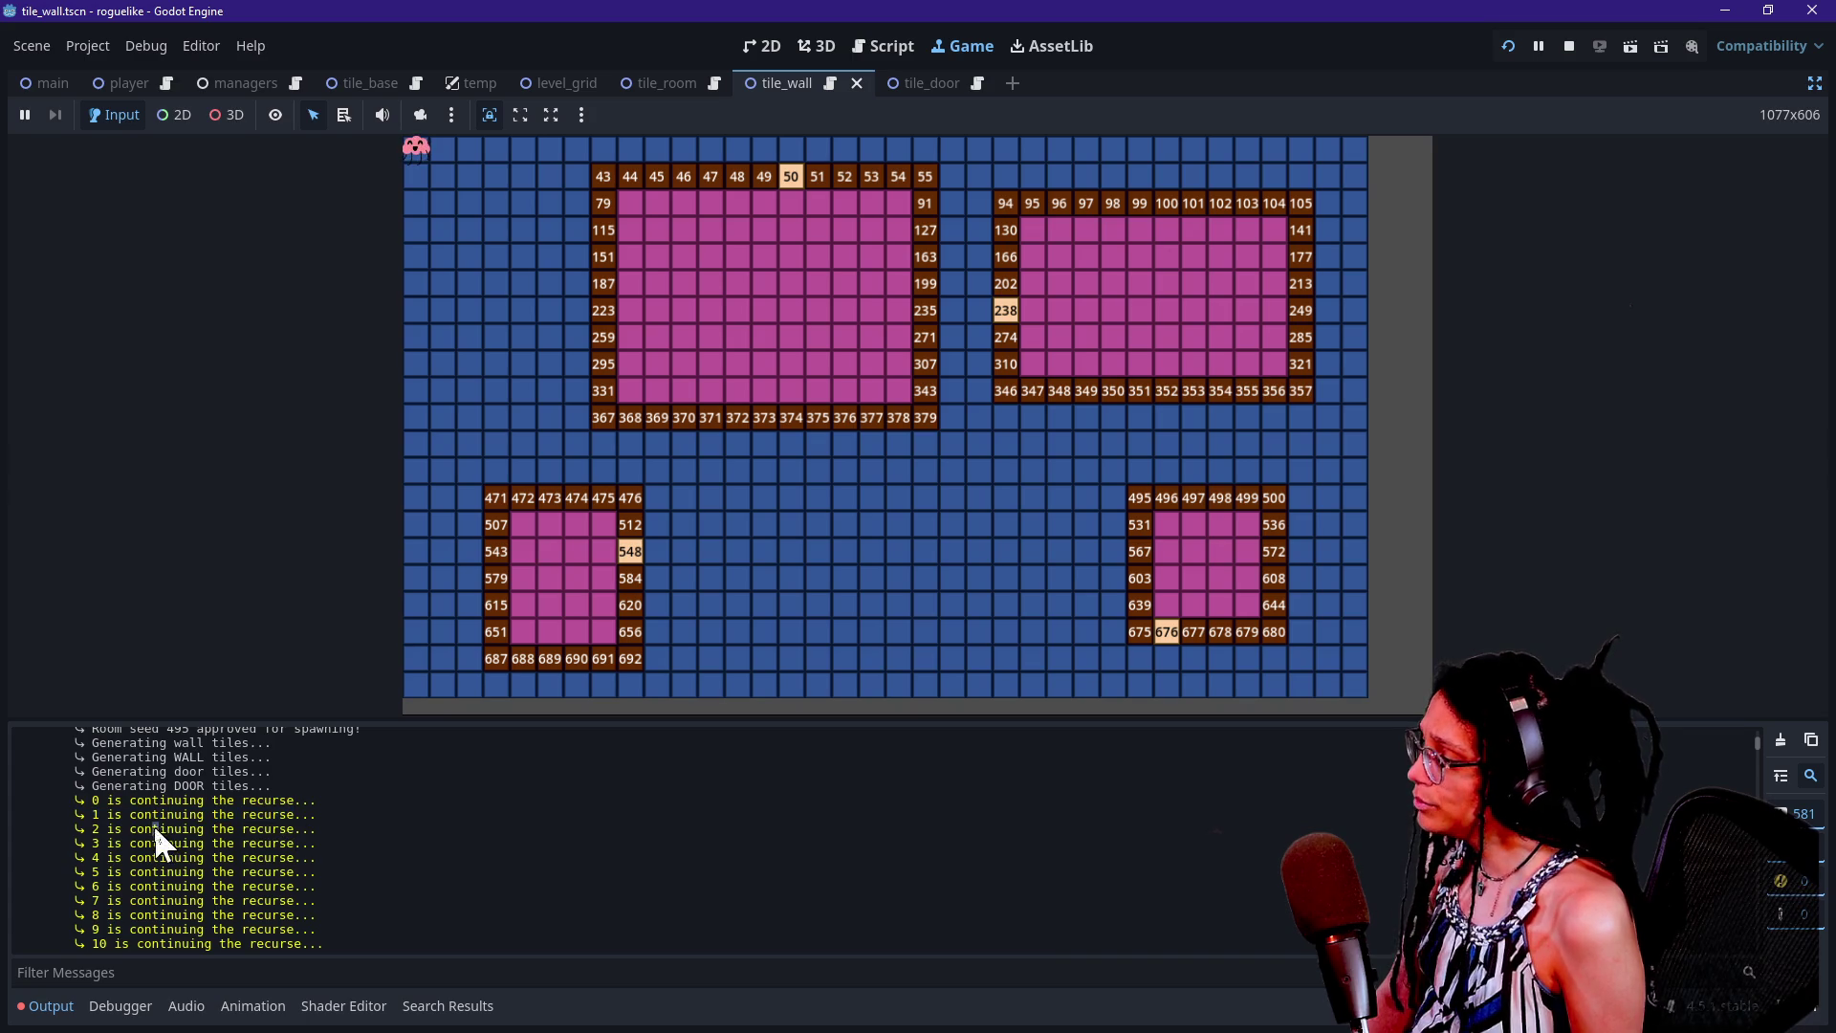
drag(29, 824, 209, 829)
click(387, 808)
click(1001, 213)
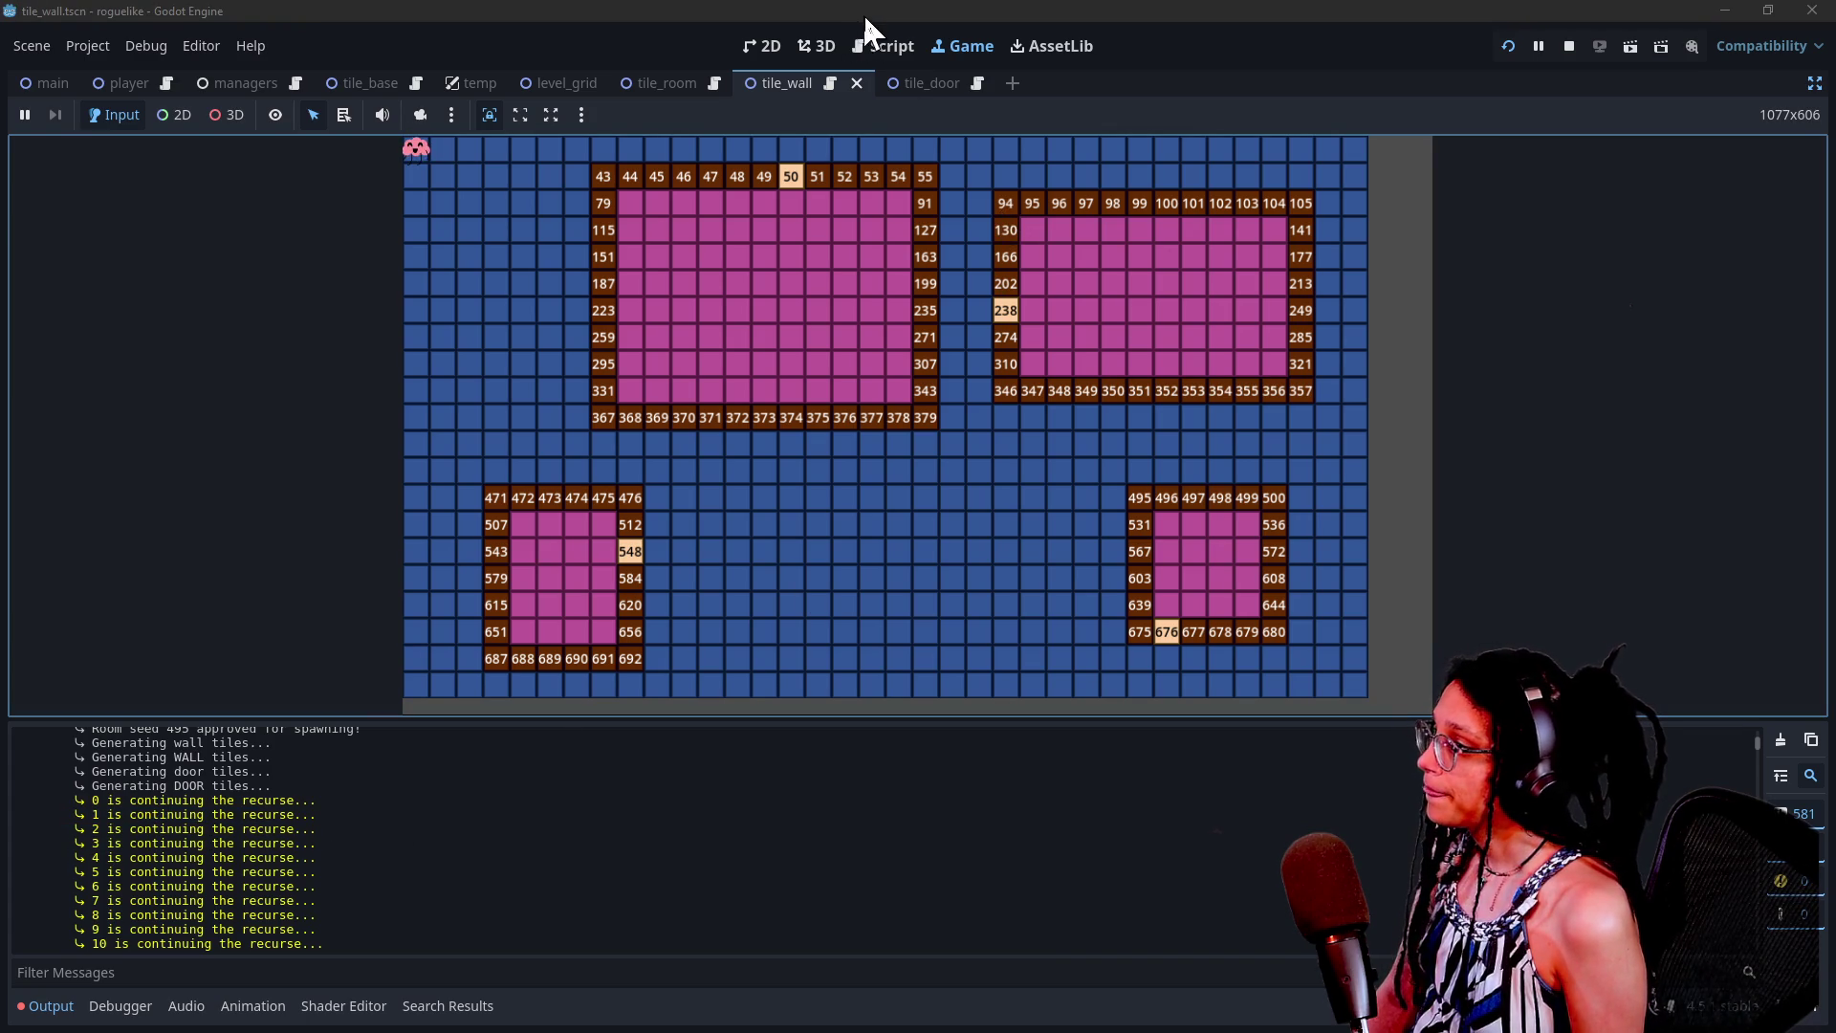
click(872, 44)
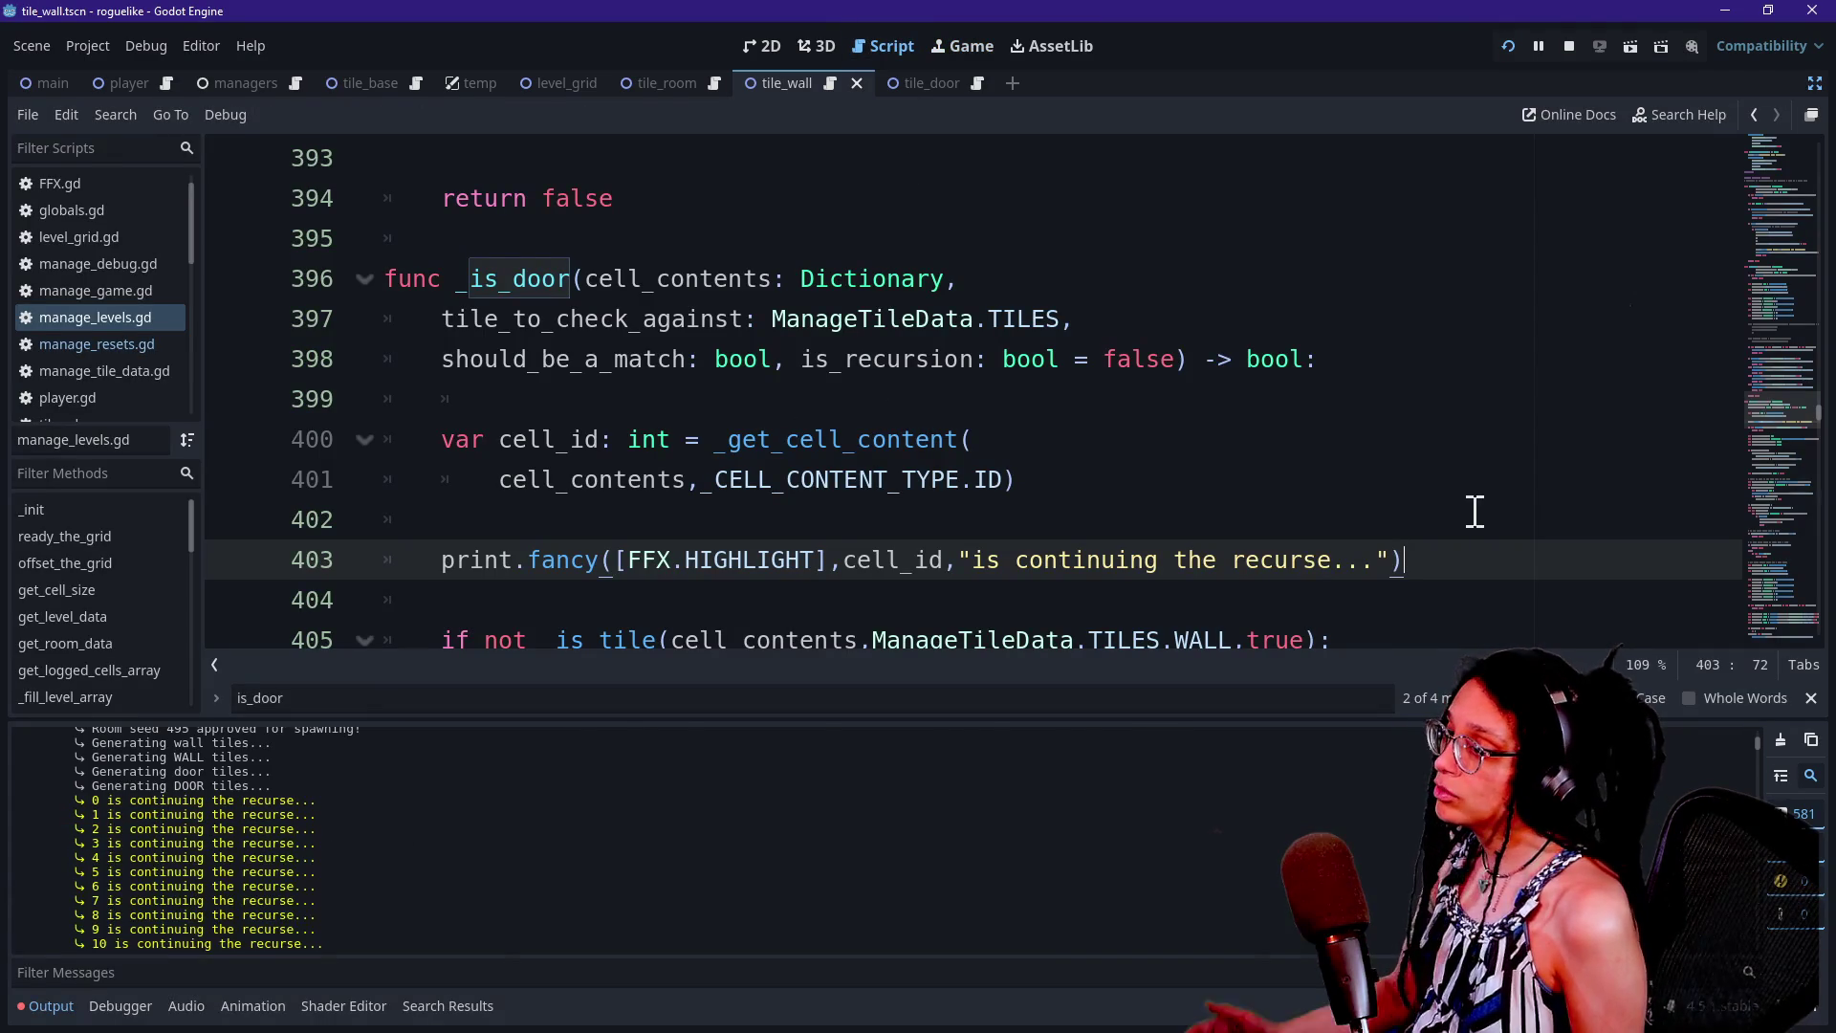
- Relocate lines 399–403, the cell_id lookup and debug print, below 'return false', then restart the game
key(shift+Up)
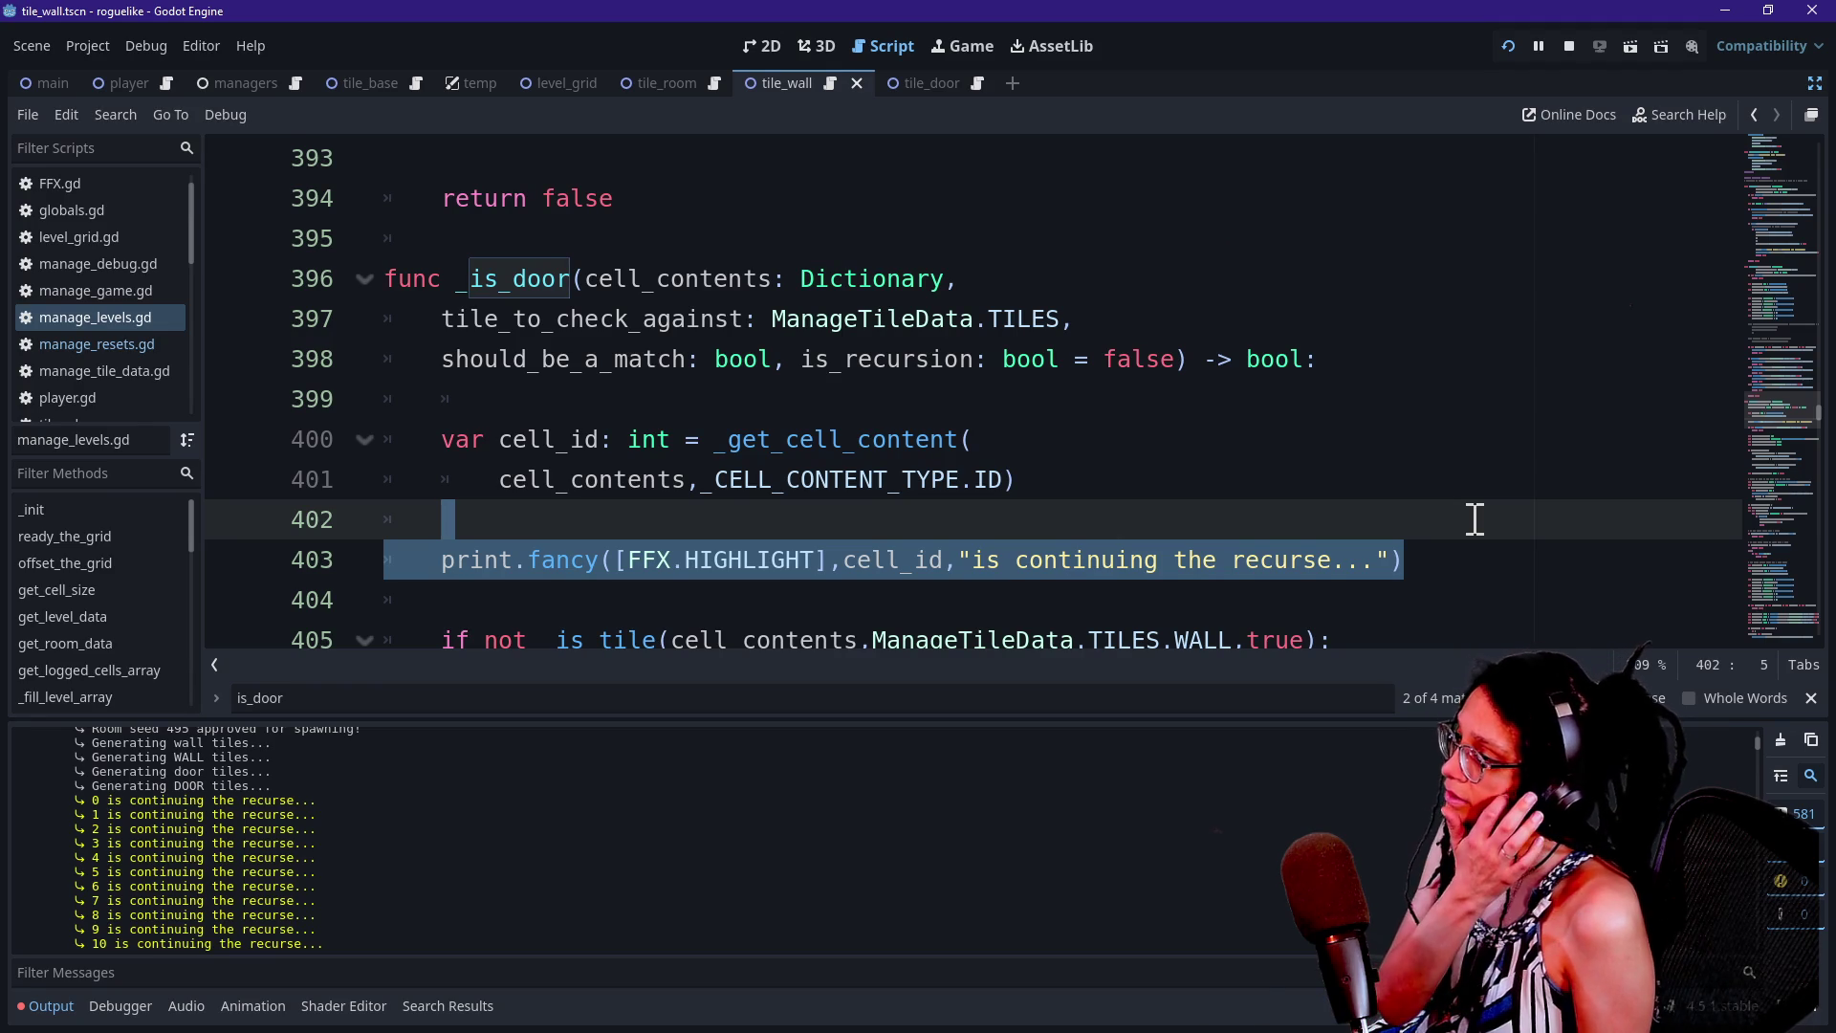
key(Right)
scroll(1294, 582, down, 1)
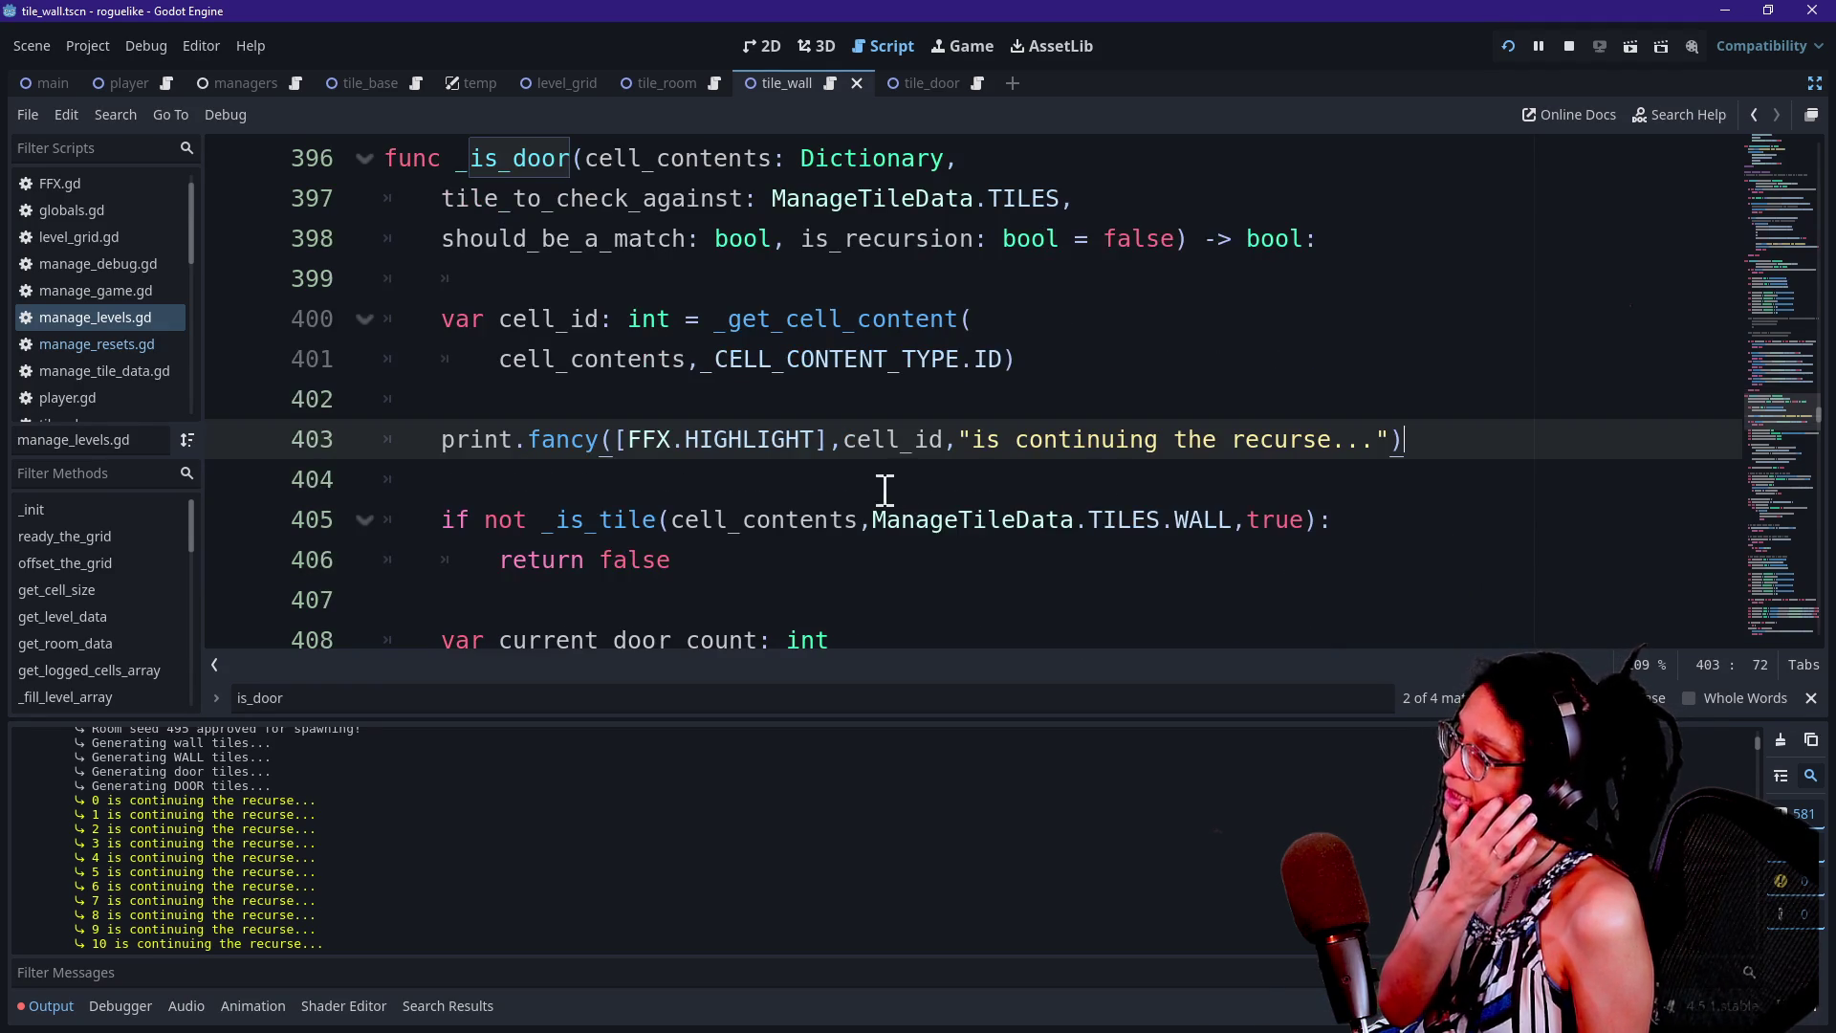
mouse_move(1488, 453)
mouse_down()
mouse_move(1516, 323)
mouse_move(1504, 287)
mouse_up()
key(BackSpace)
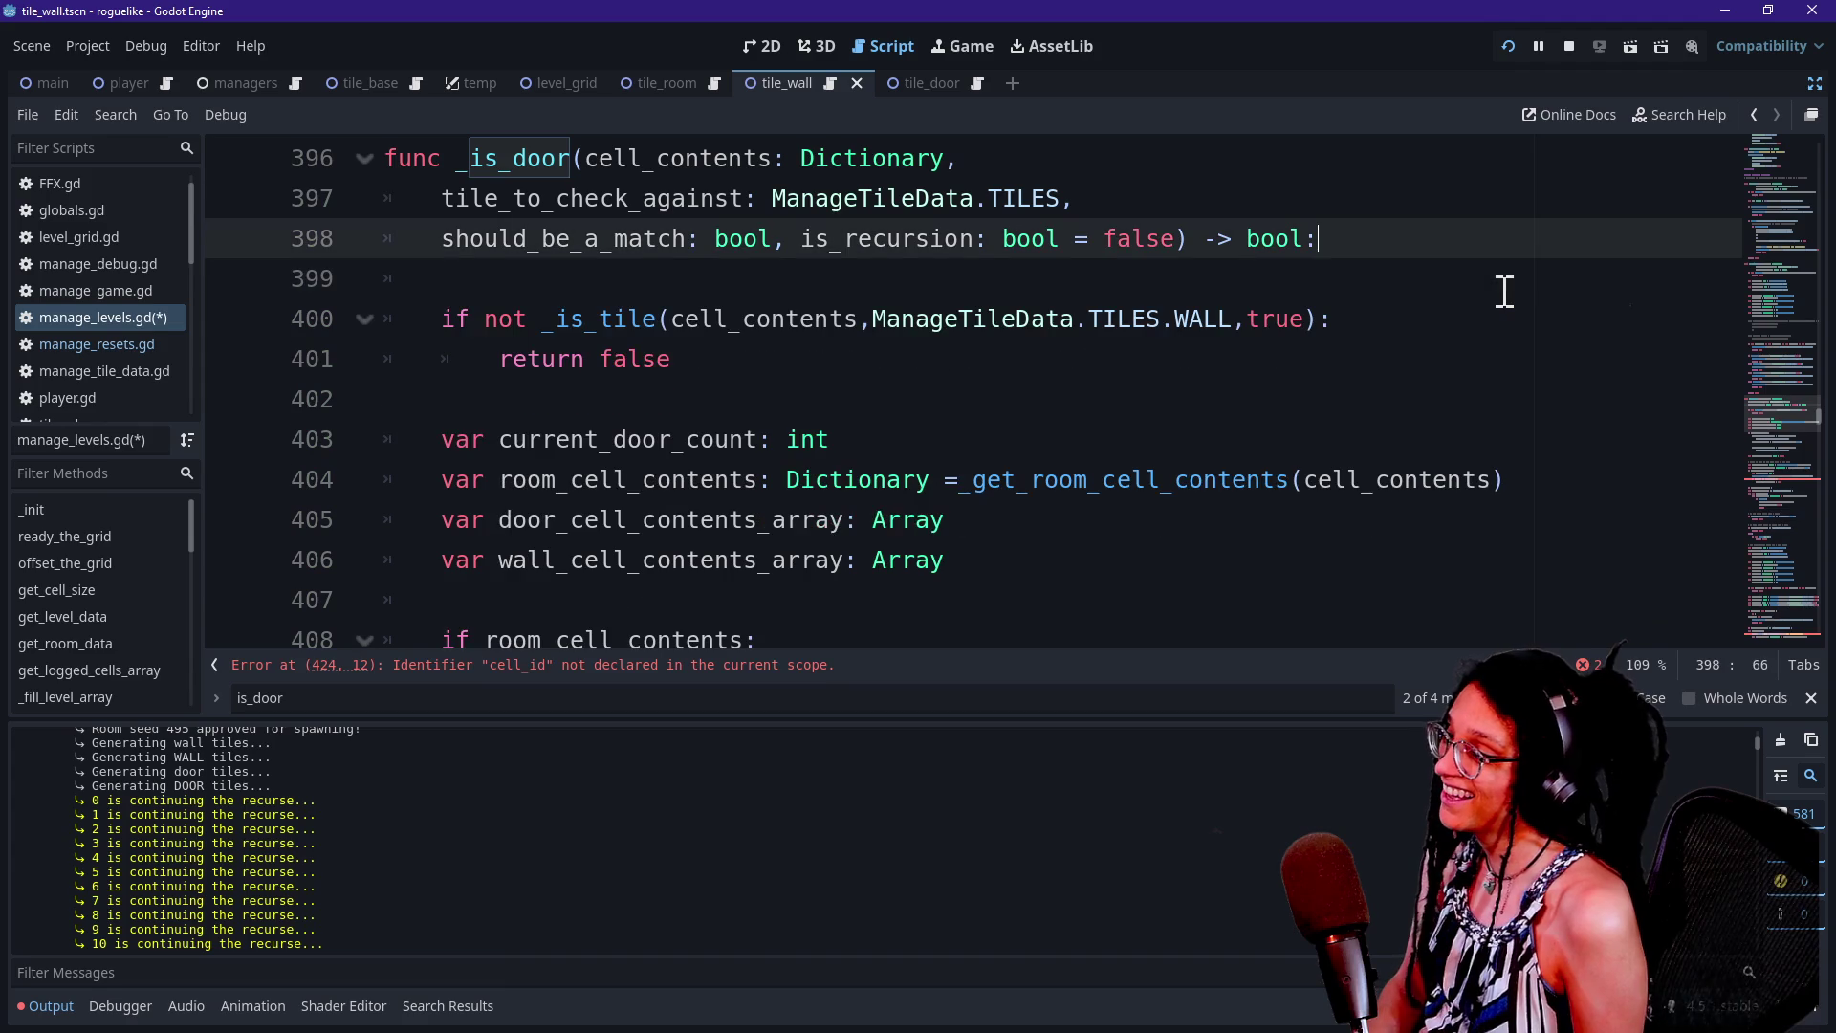
click(1370, 376)
key(Return)
key(Return)
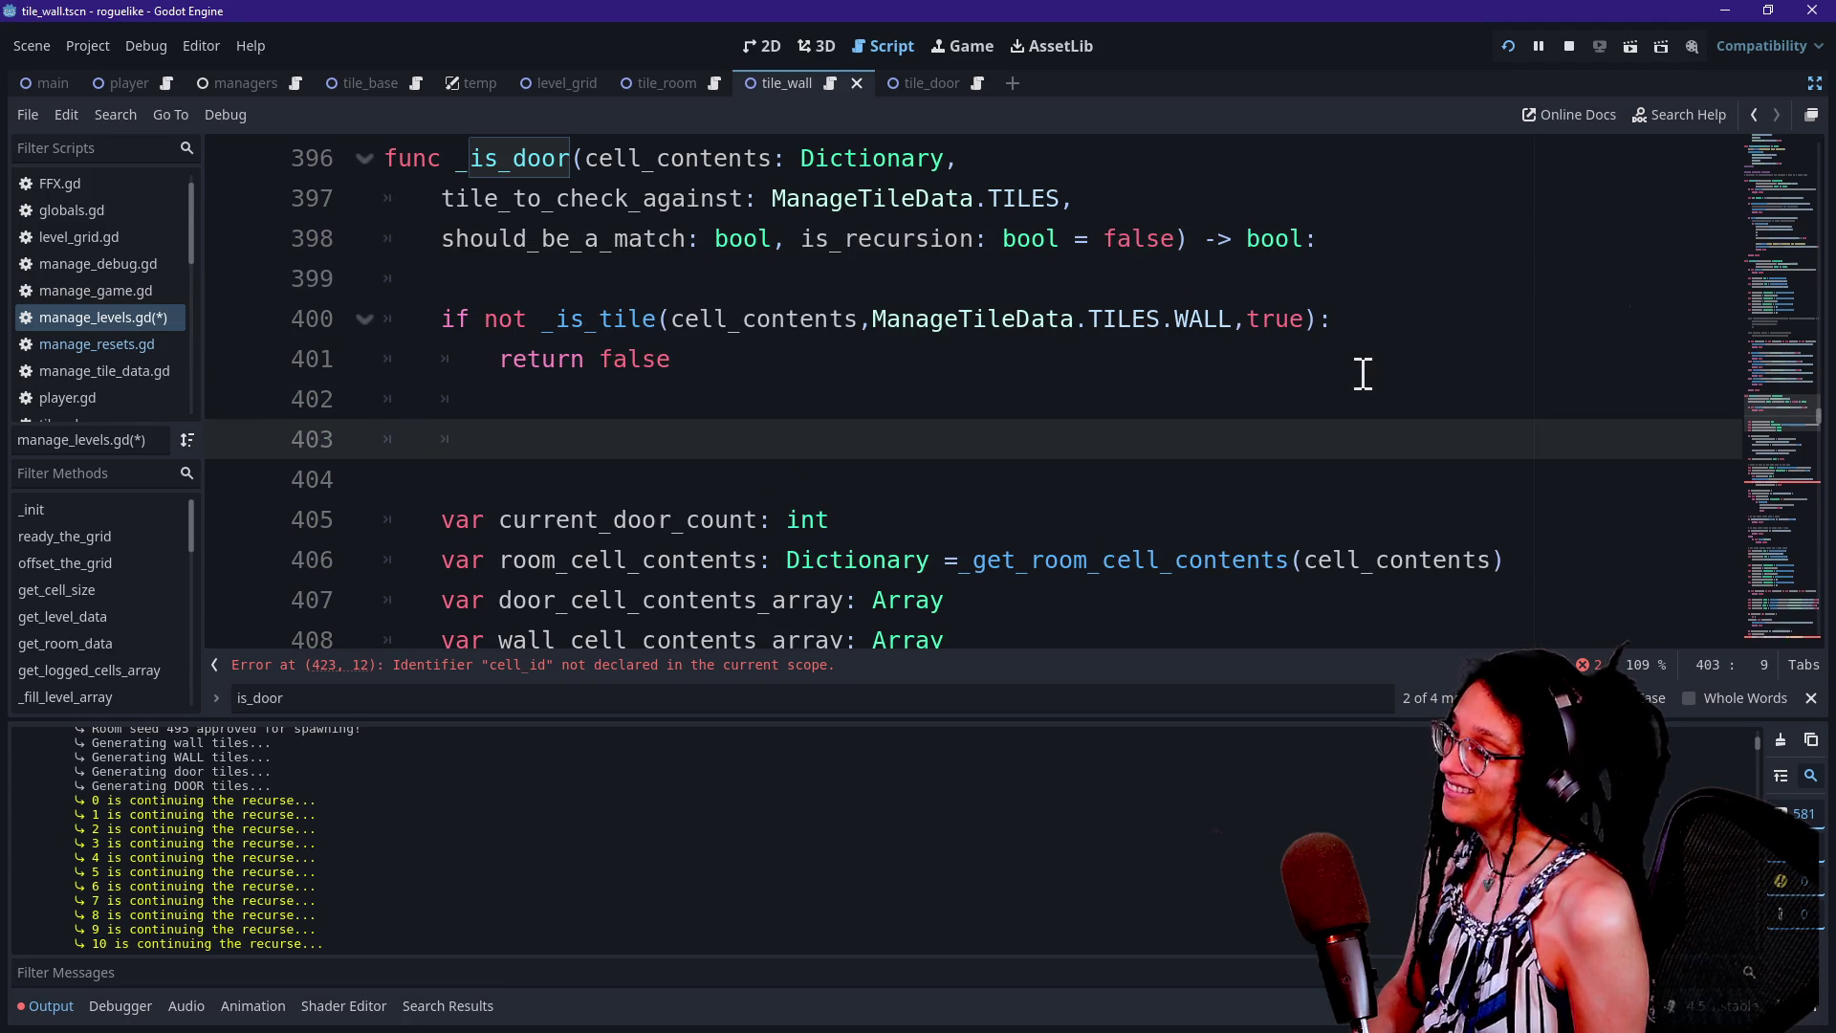
key(ctrl+z)
key(ctrl+z)
key(ctrl+z)
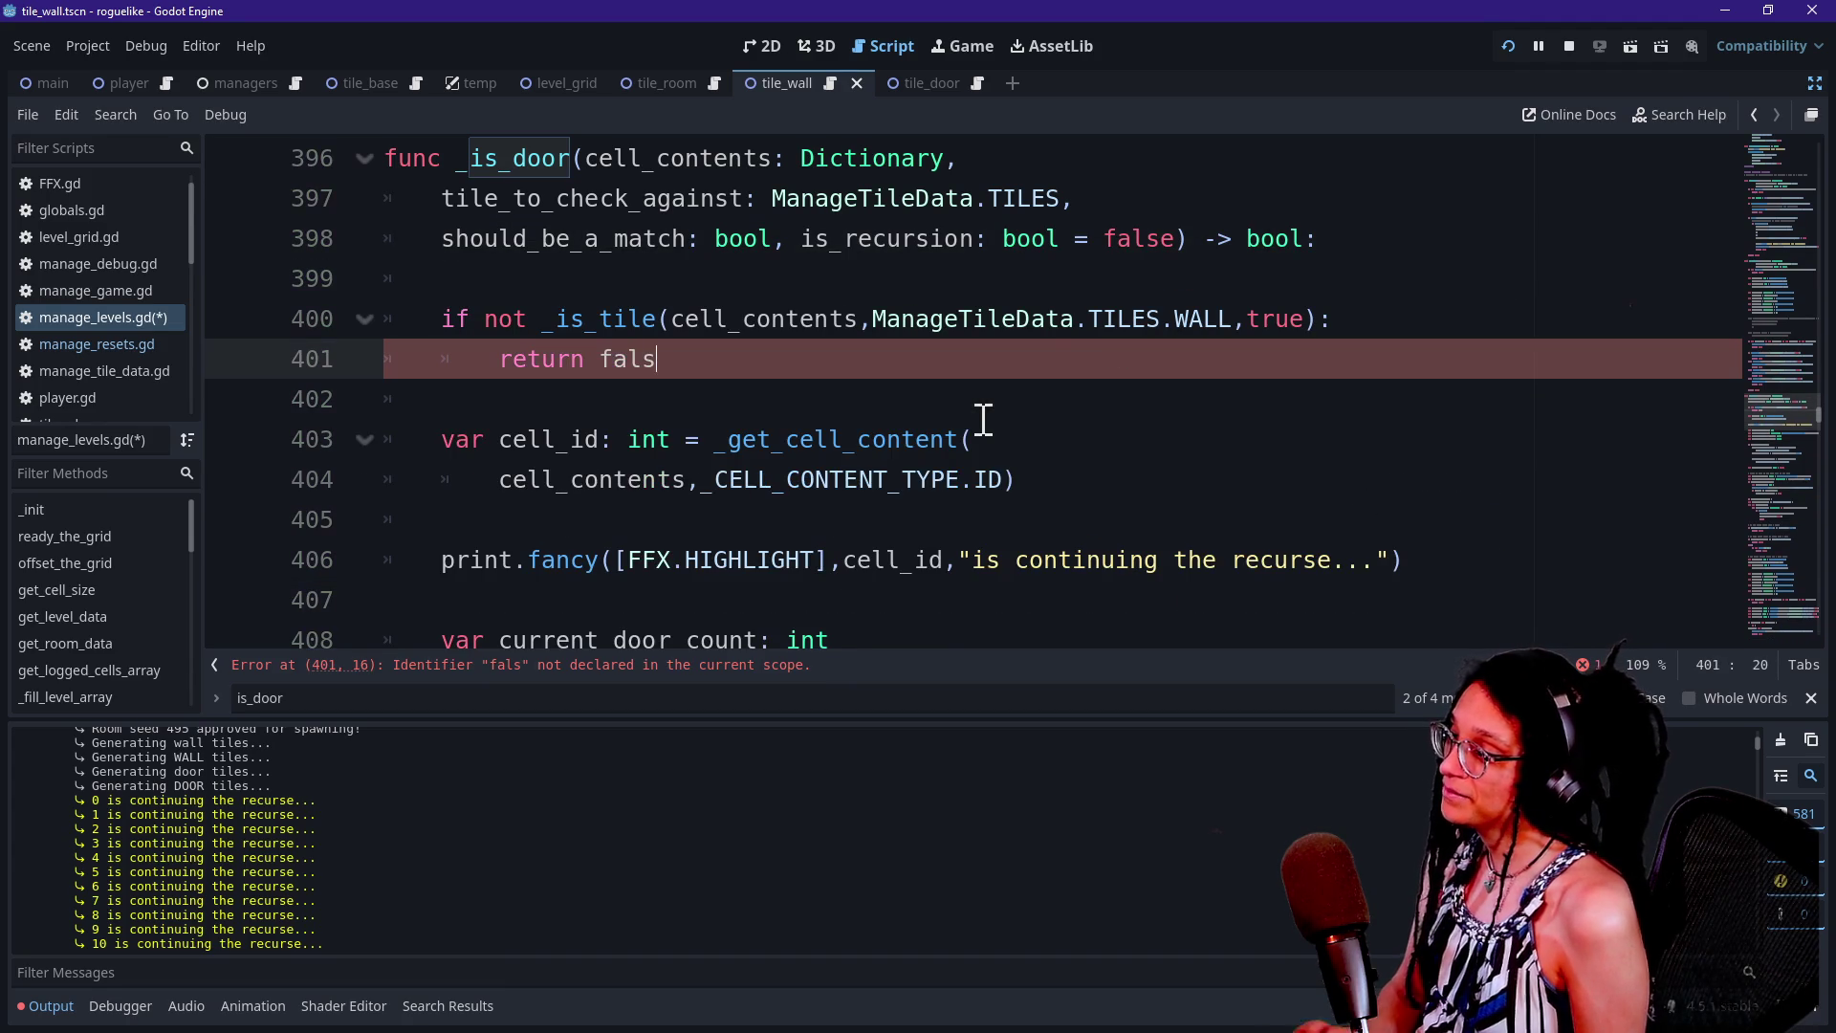
click(1507, 44)
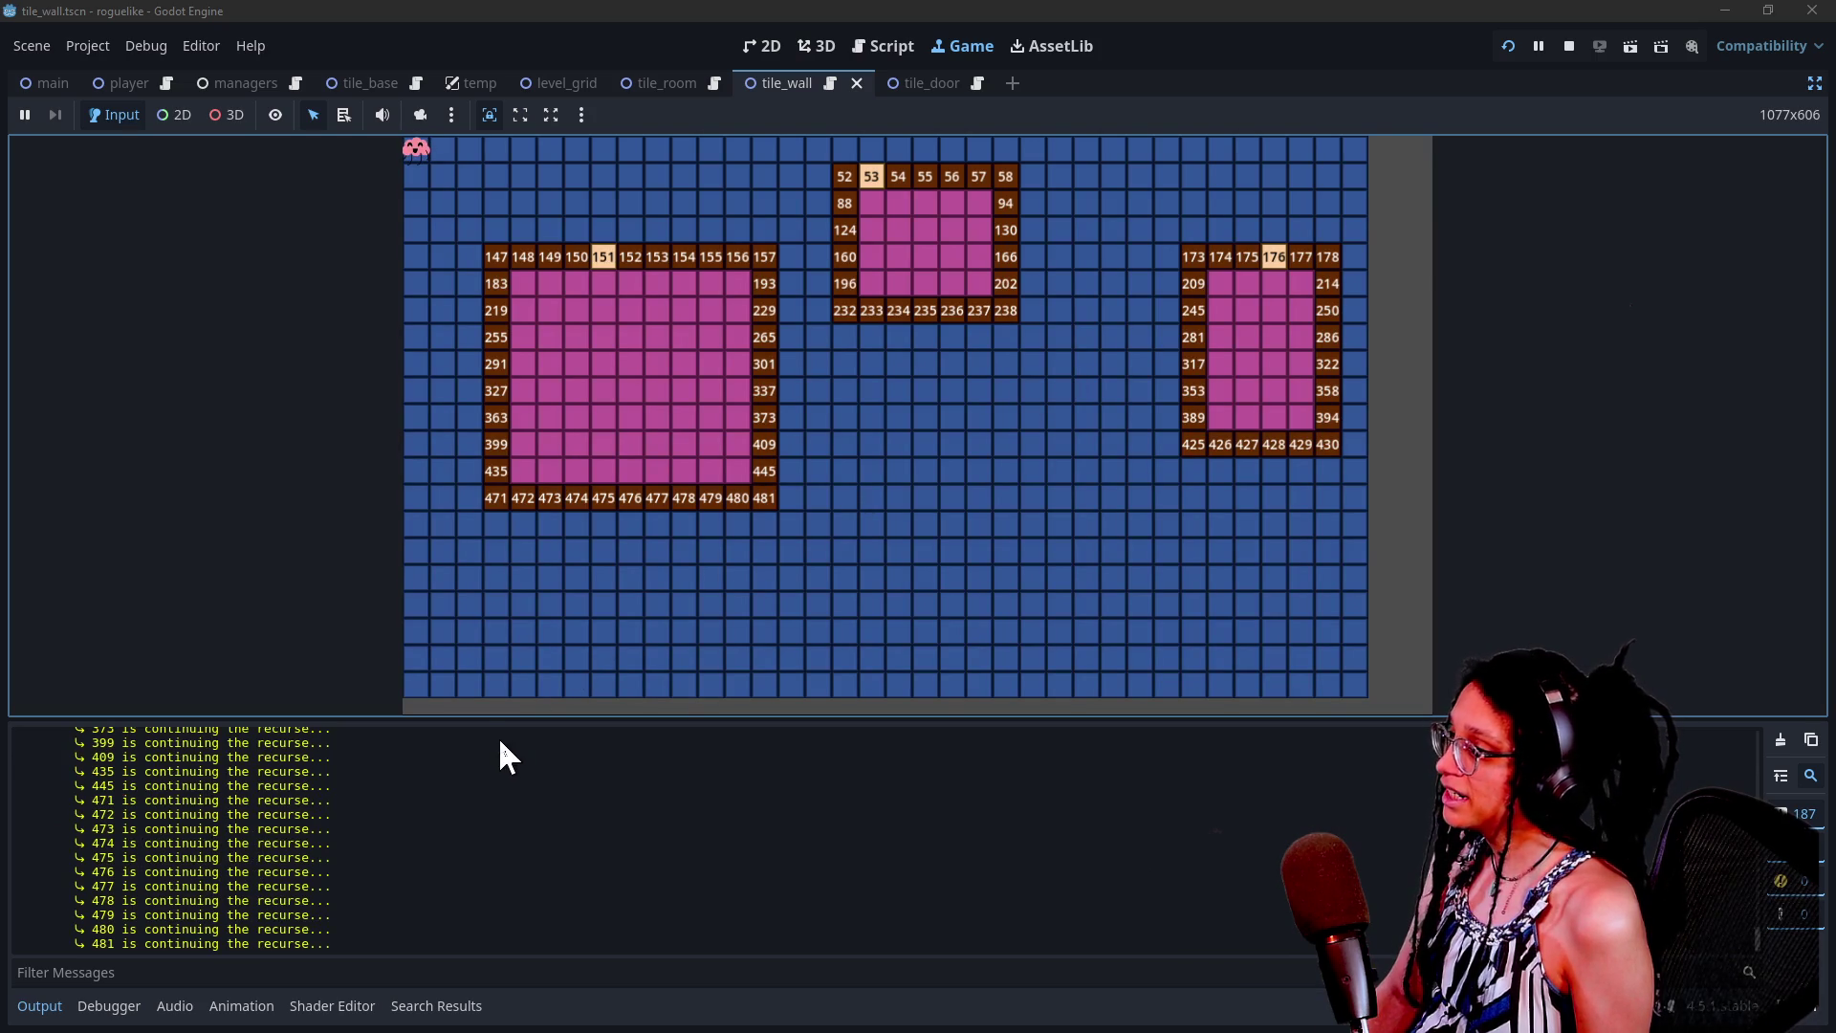
- Scroll through the Output log's wall-cell recursion messages
scroll(493, 794, up, 20)
scroll(492, 794, down, 10)
scroll(493, 793, up, 9)
scroll(492, 794, down, 1)
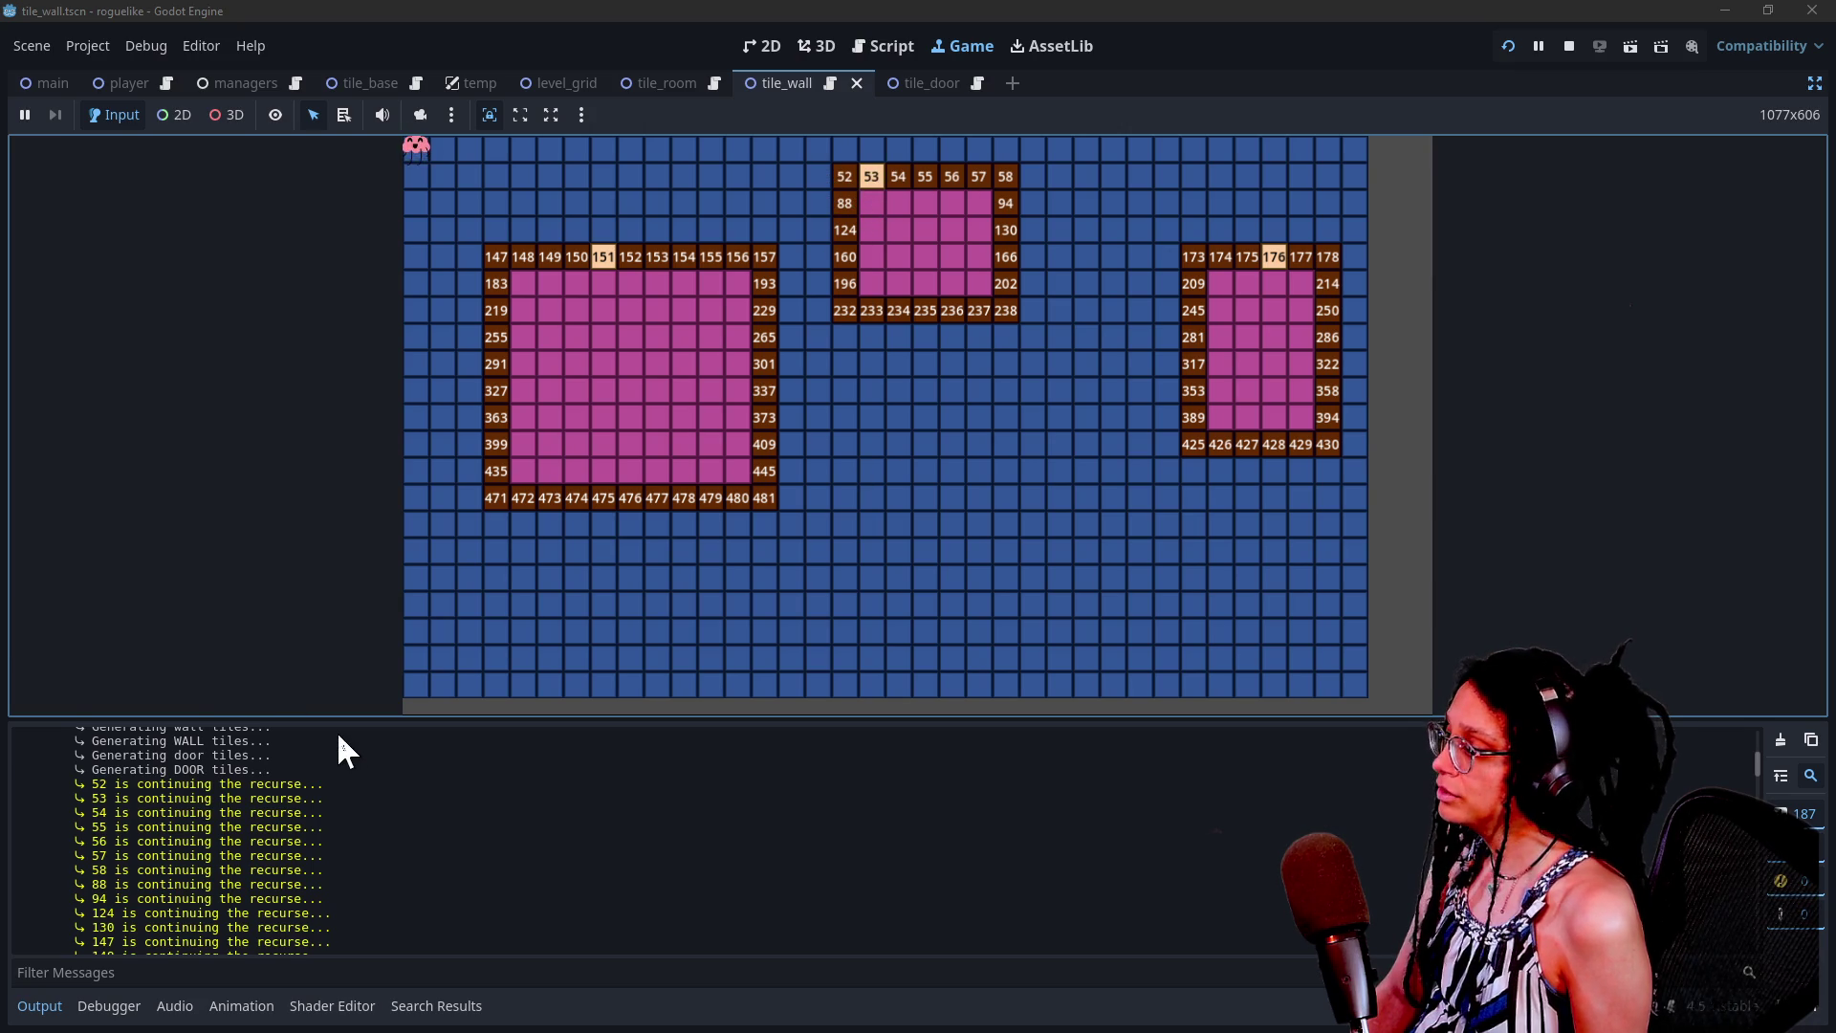
scroll(337, 730, down, 12)
scroll(338, 736, down, 10)
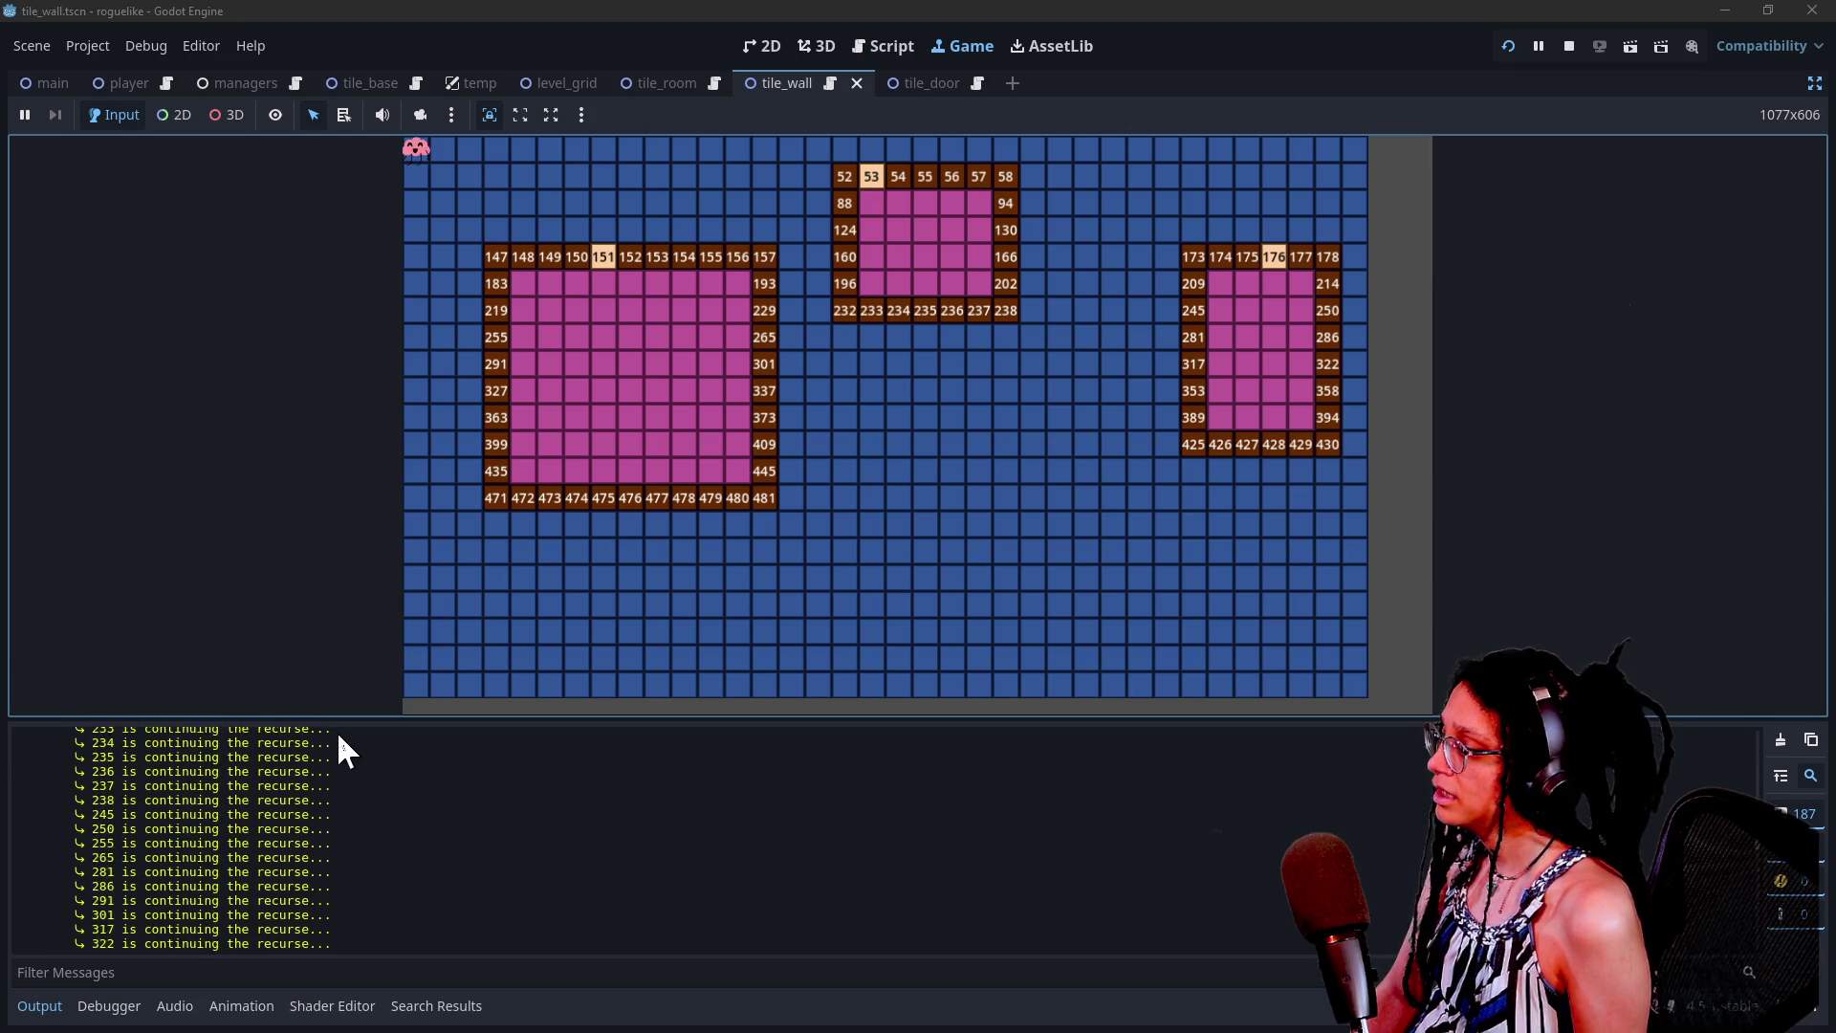
scroll(339, 736, down, 1)
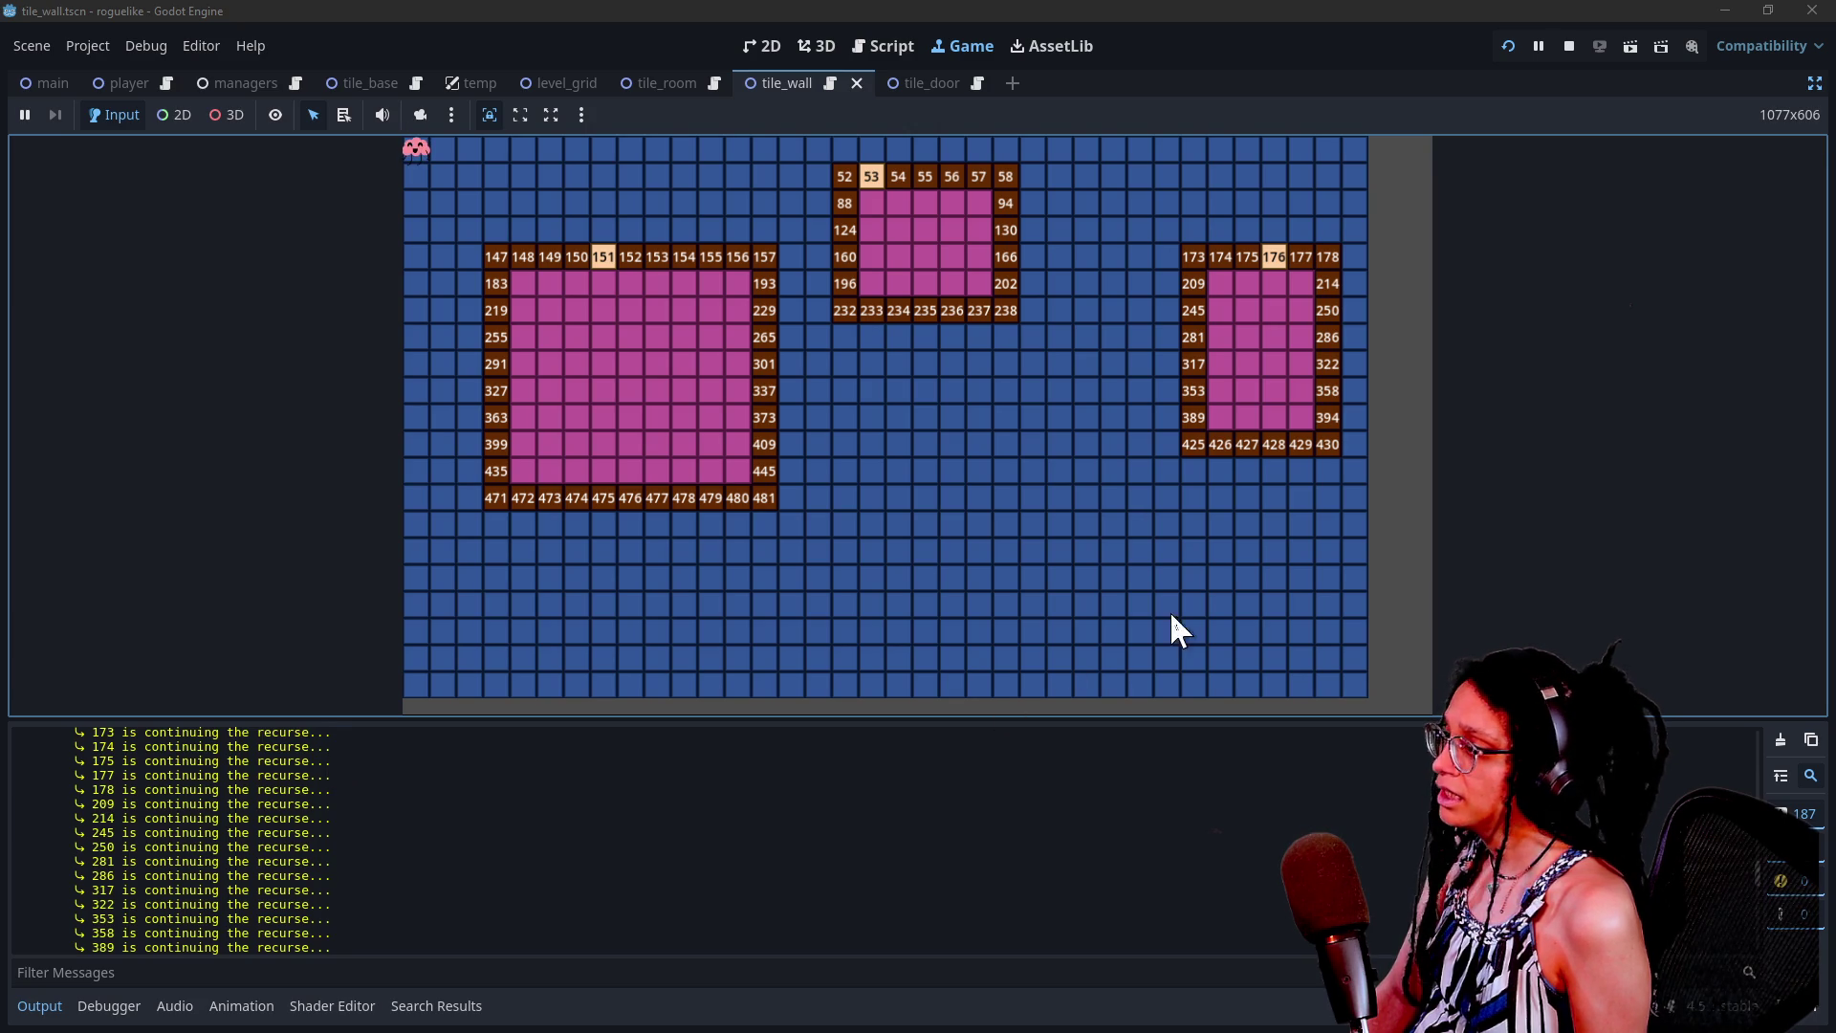
scroll(370, 875, down, 10)
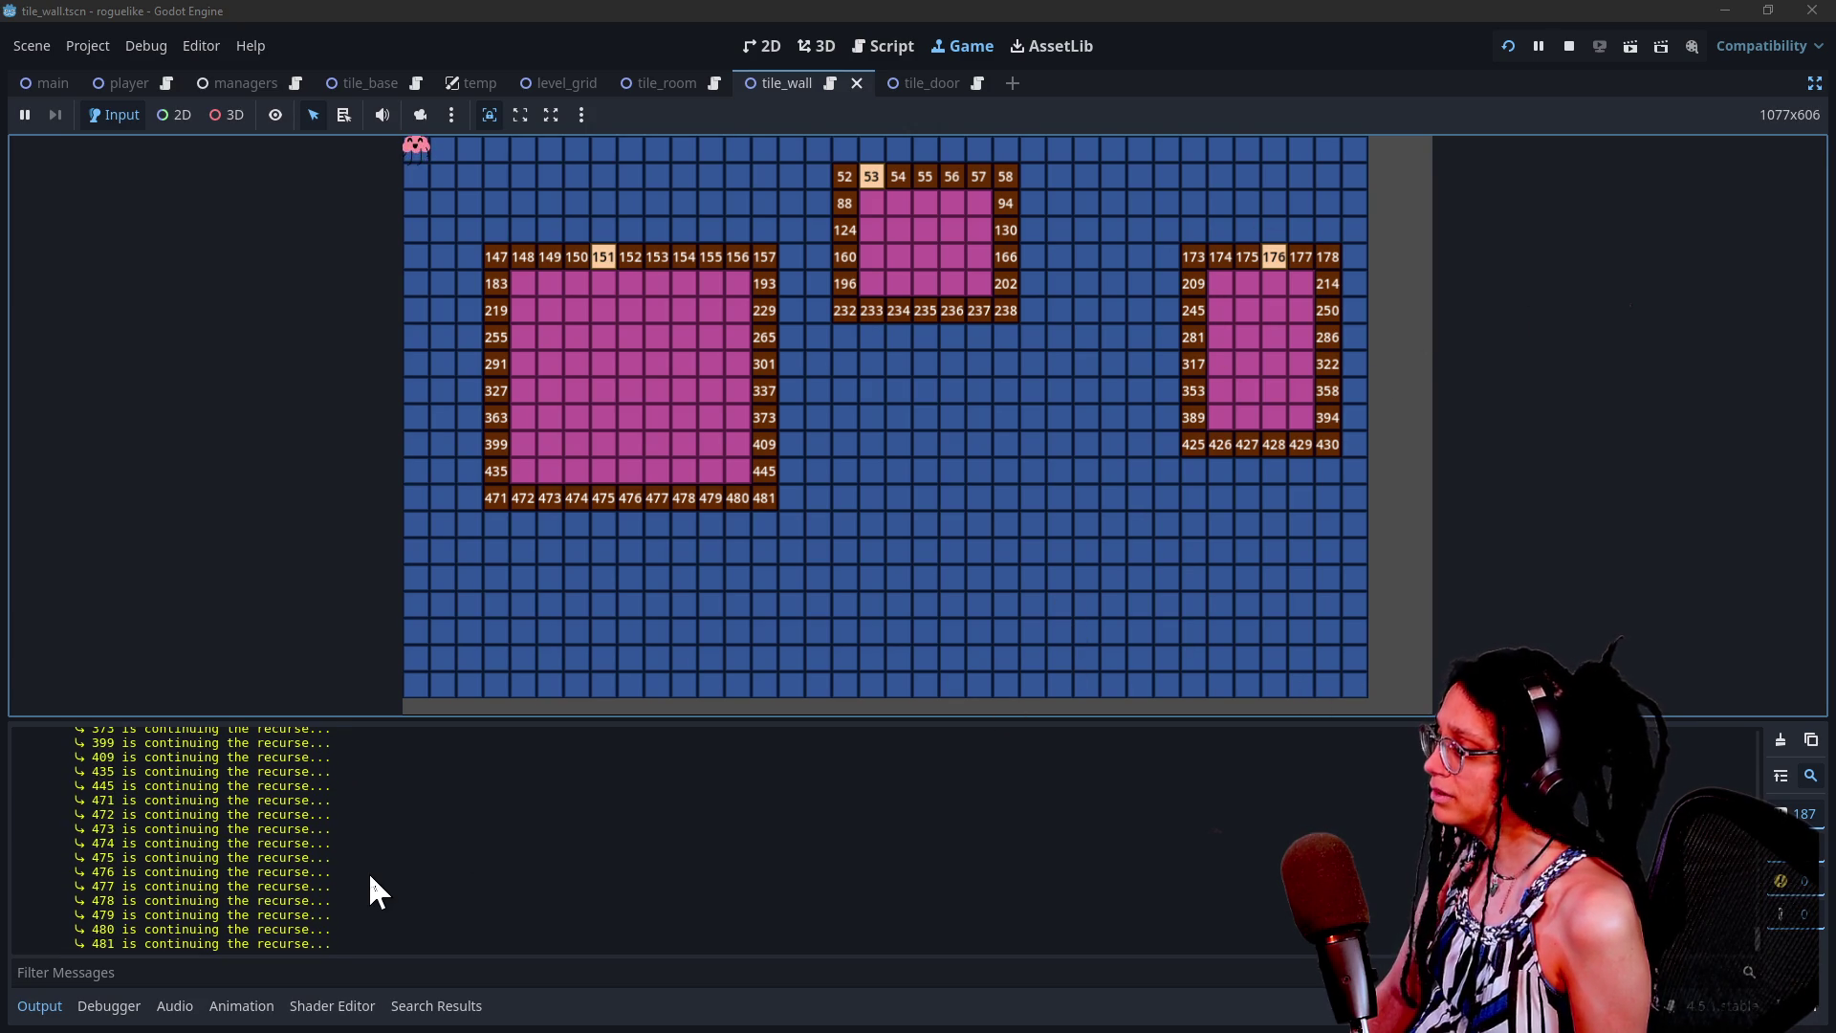
drag(363, 864, 262, 840)
click(334, 885)
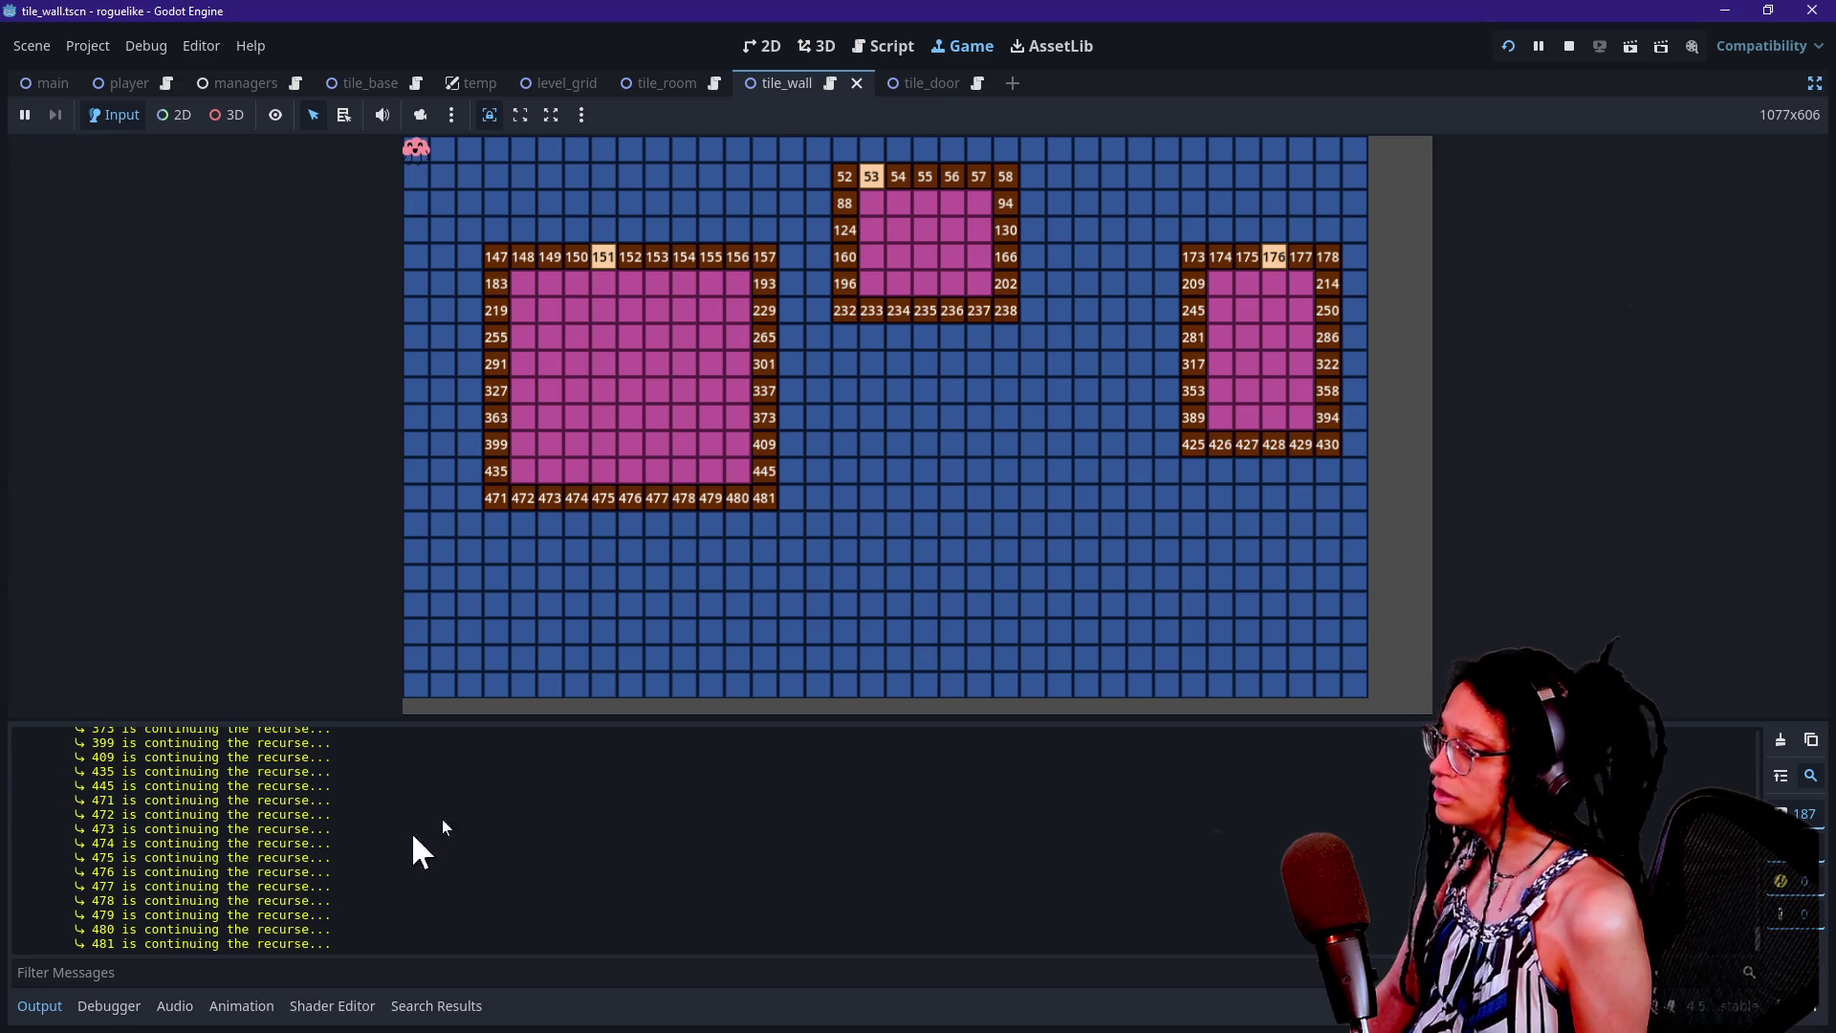
- Regenerate a random room layout and return to the _is_door code
click(1006, 537)
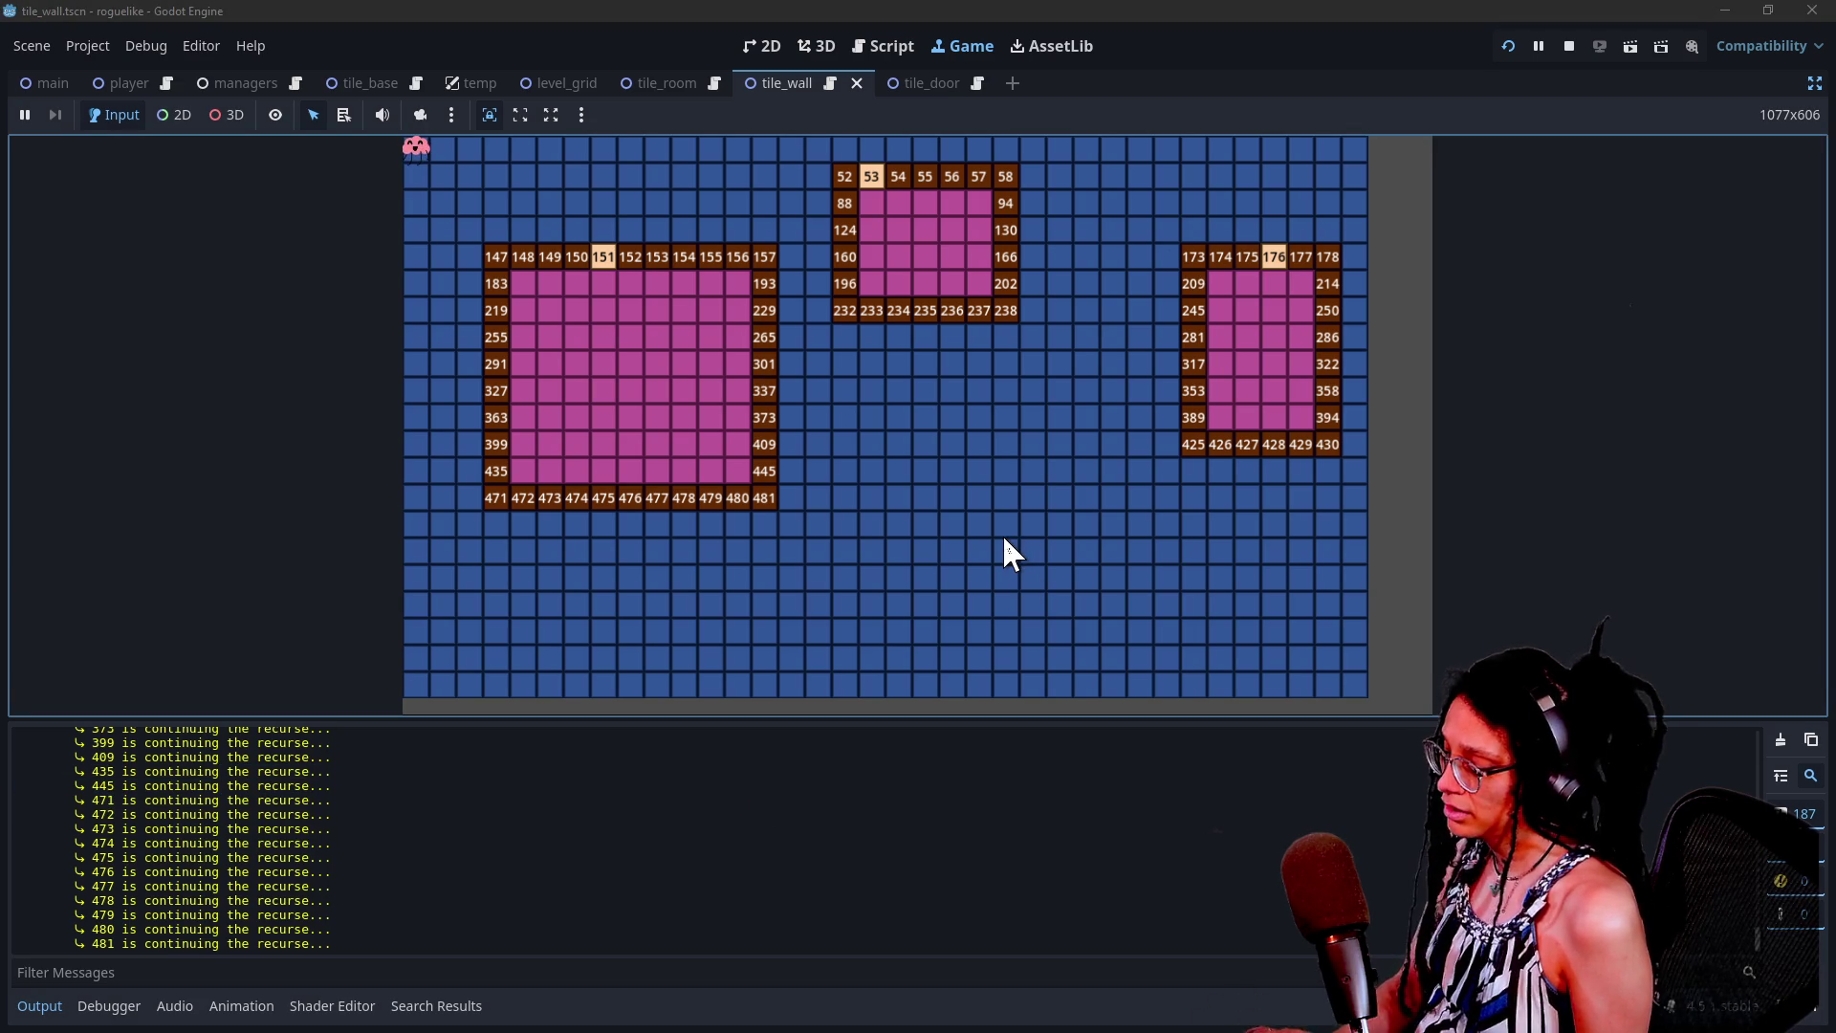
click(1006, 536)
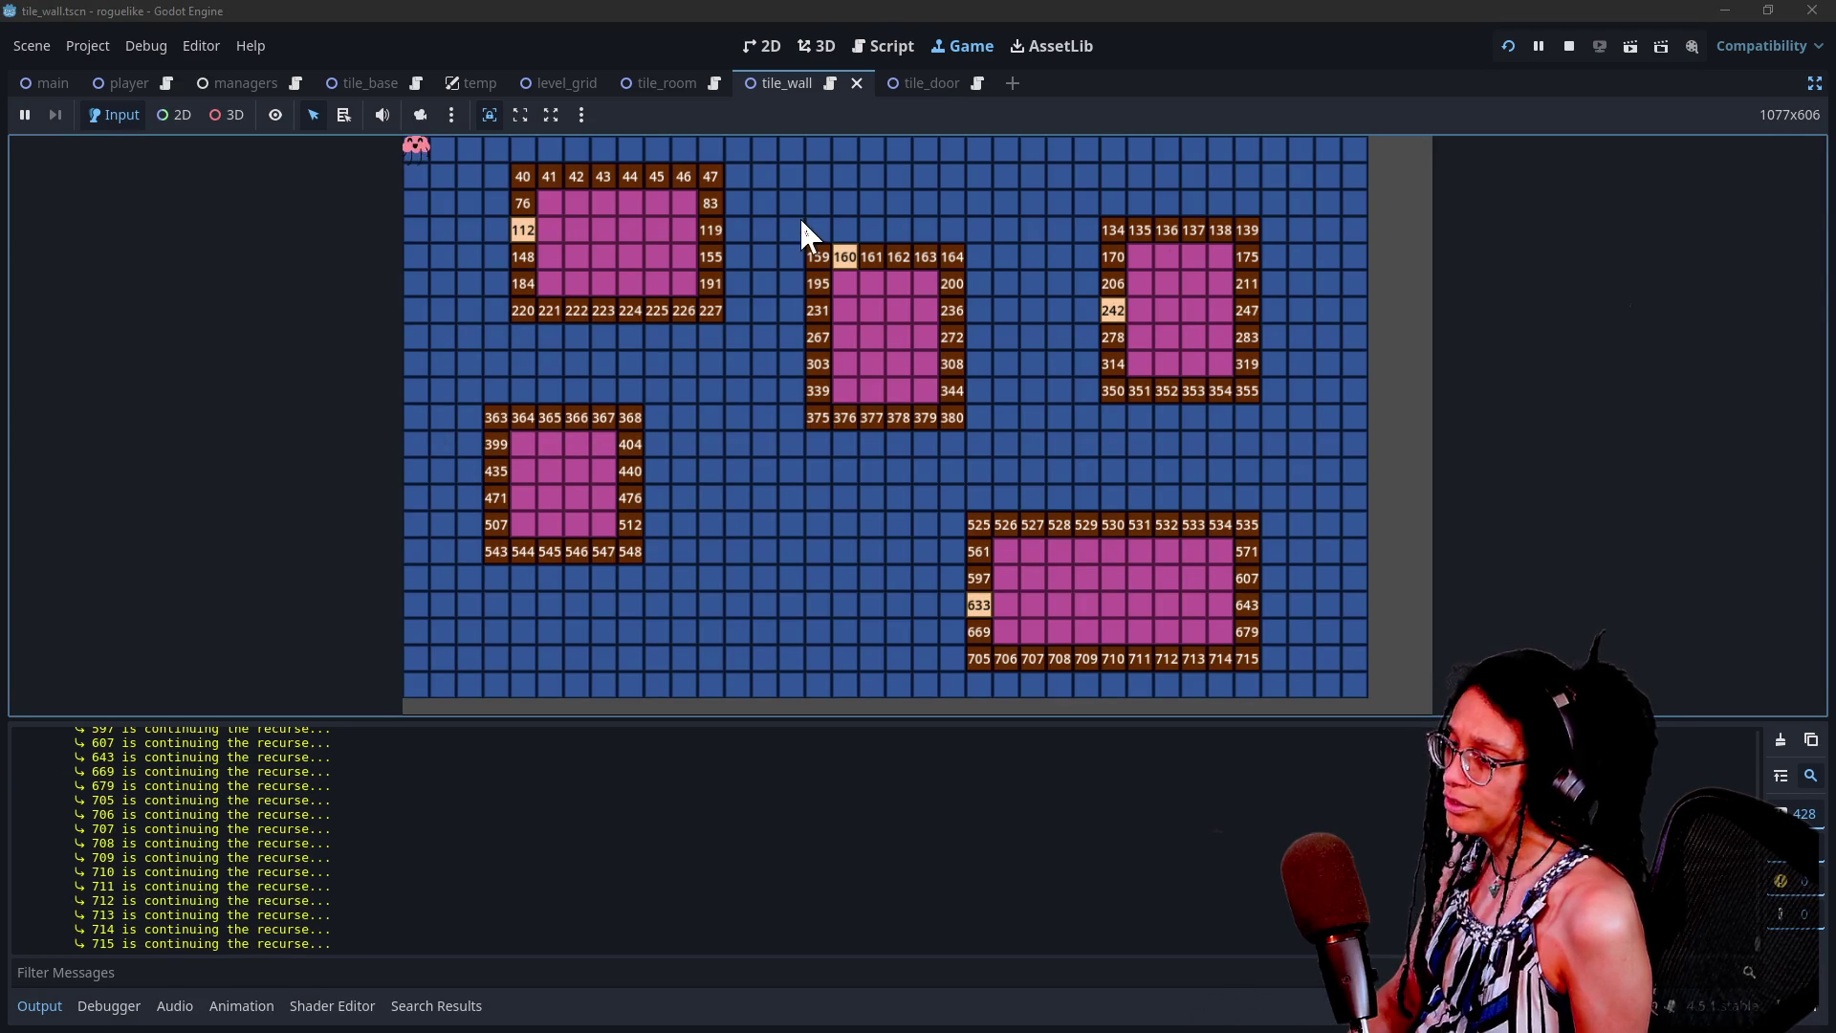
click(877, 45)
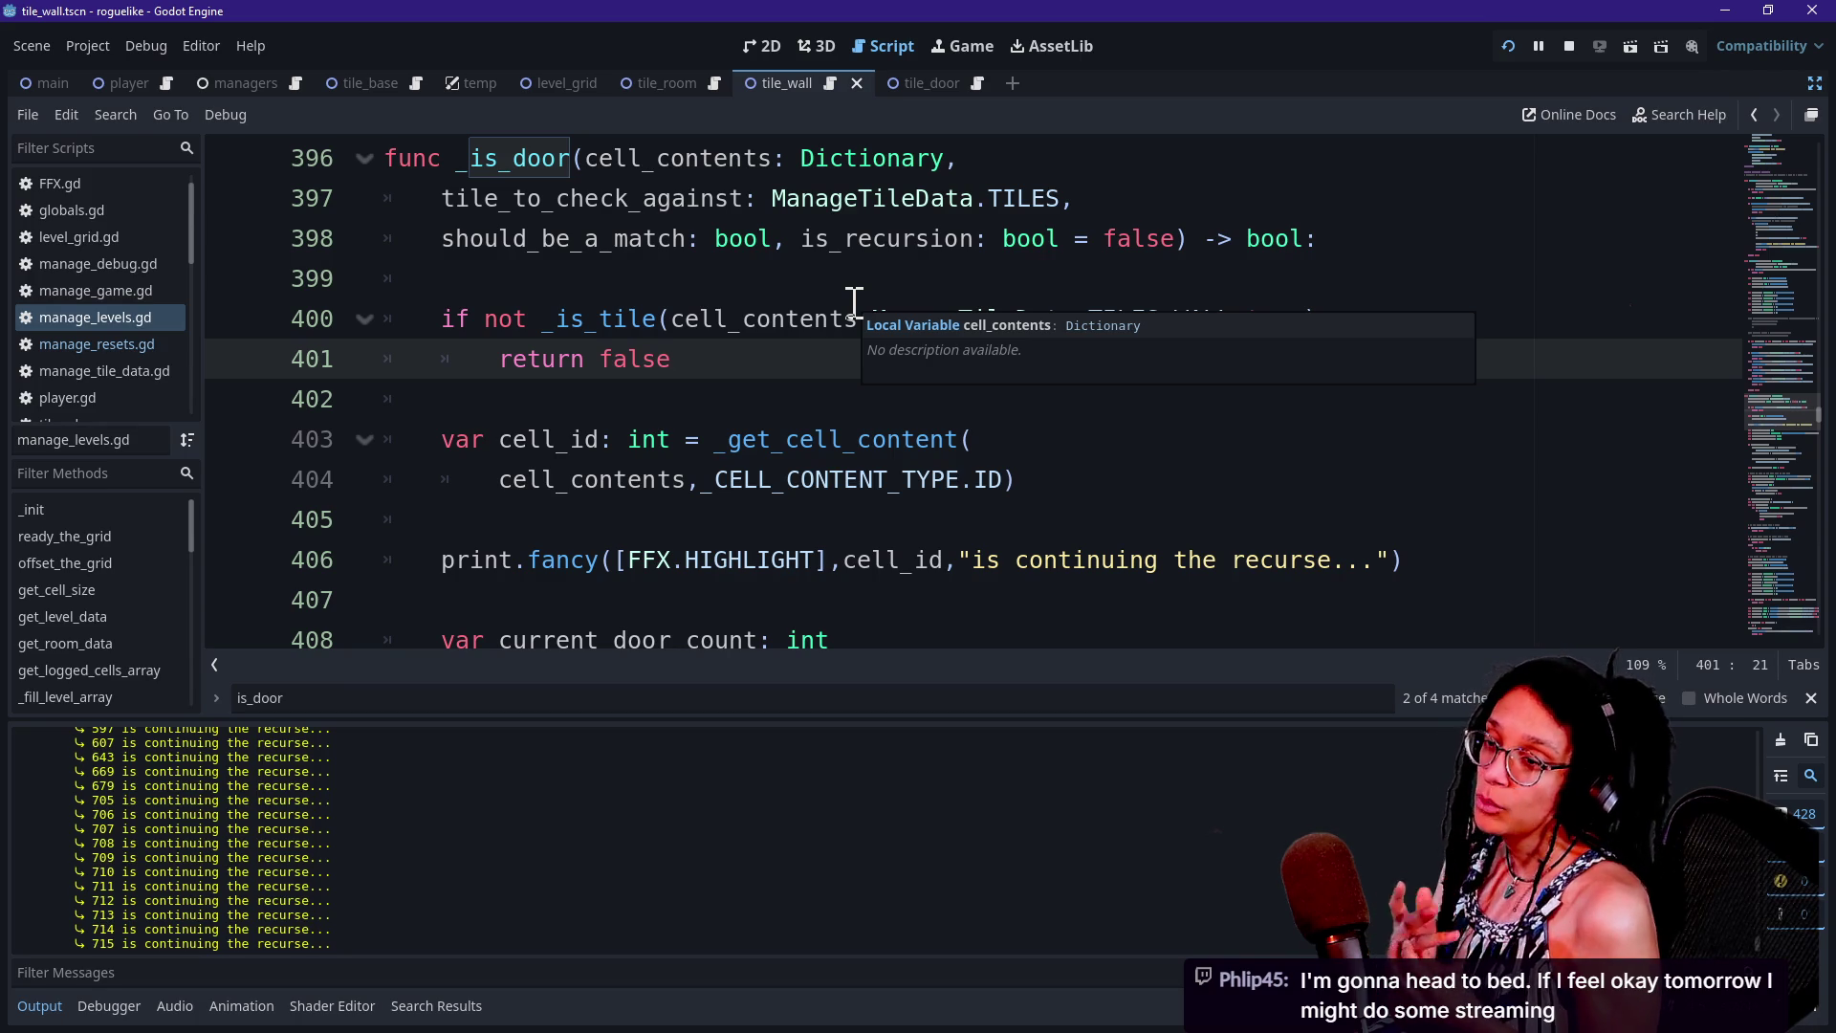
- Switch from Godot to the Discord tab in the browser
key(alt+Tab)
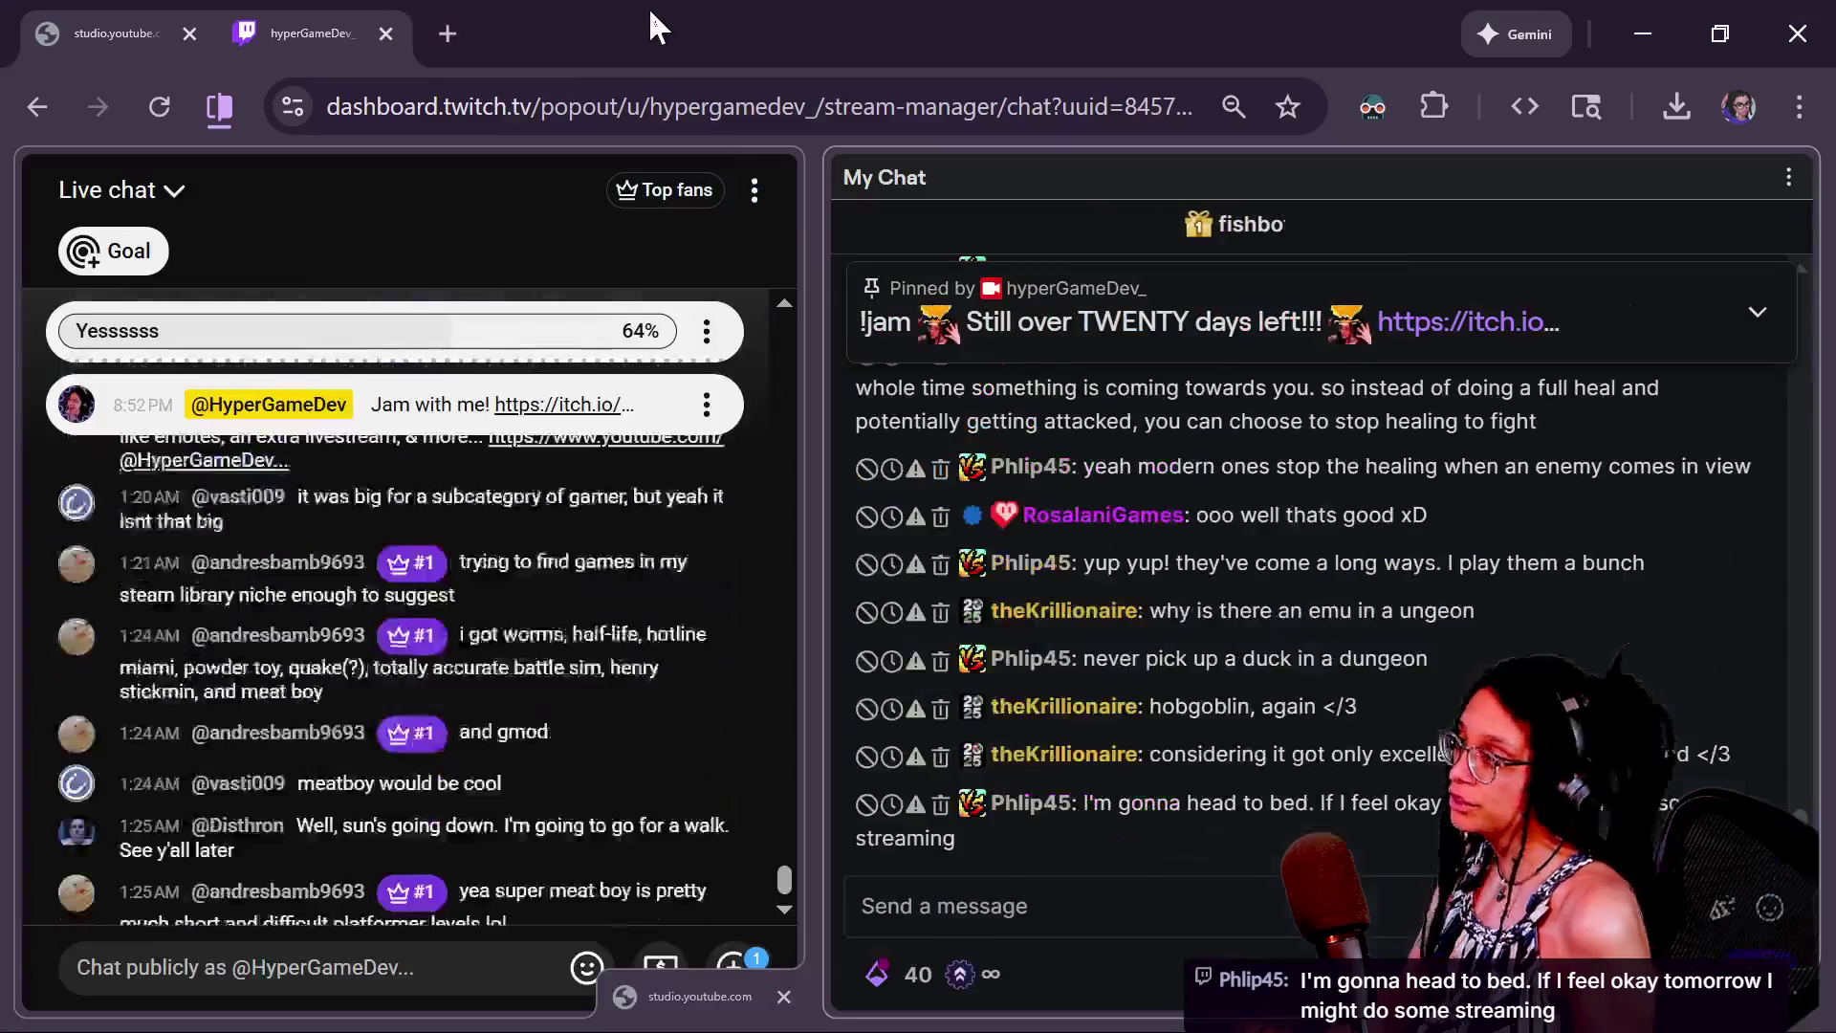
key(alt+Tab)
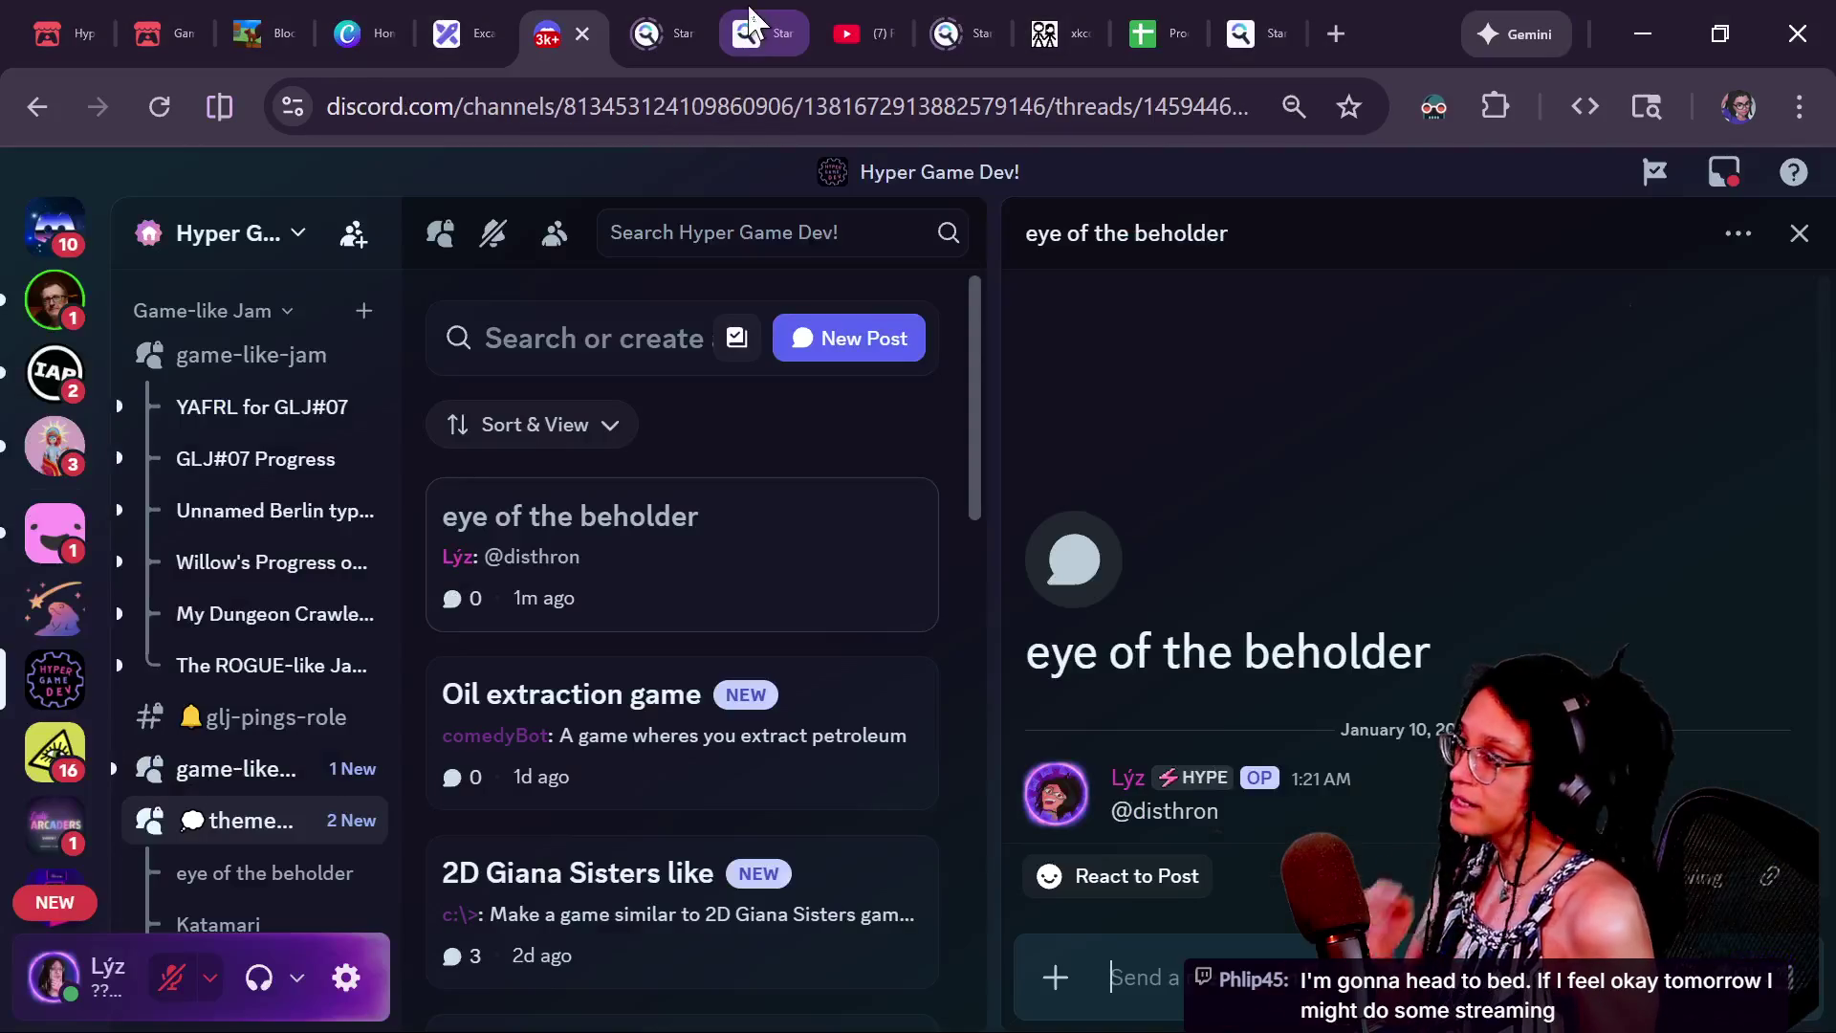
scroll(273, 607, up, 10)
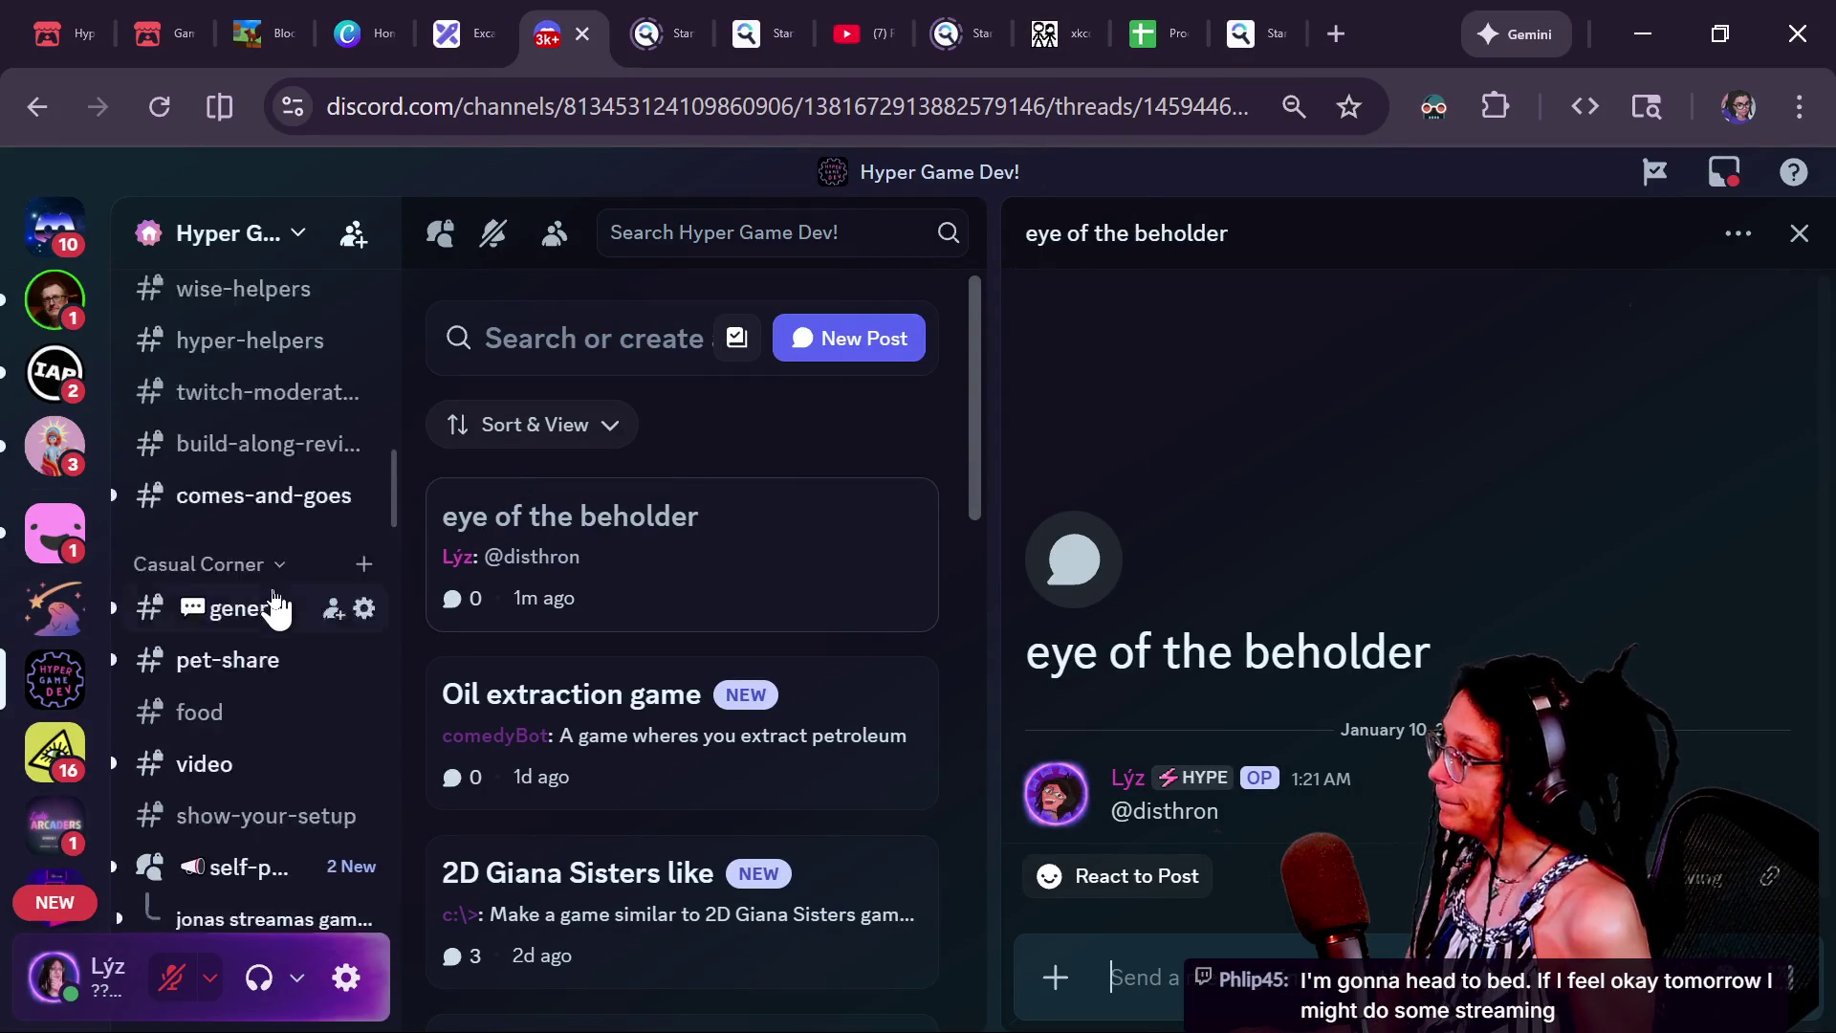
scroll(270, 606, down, 6)
scroll(233, 639, up, 10)
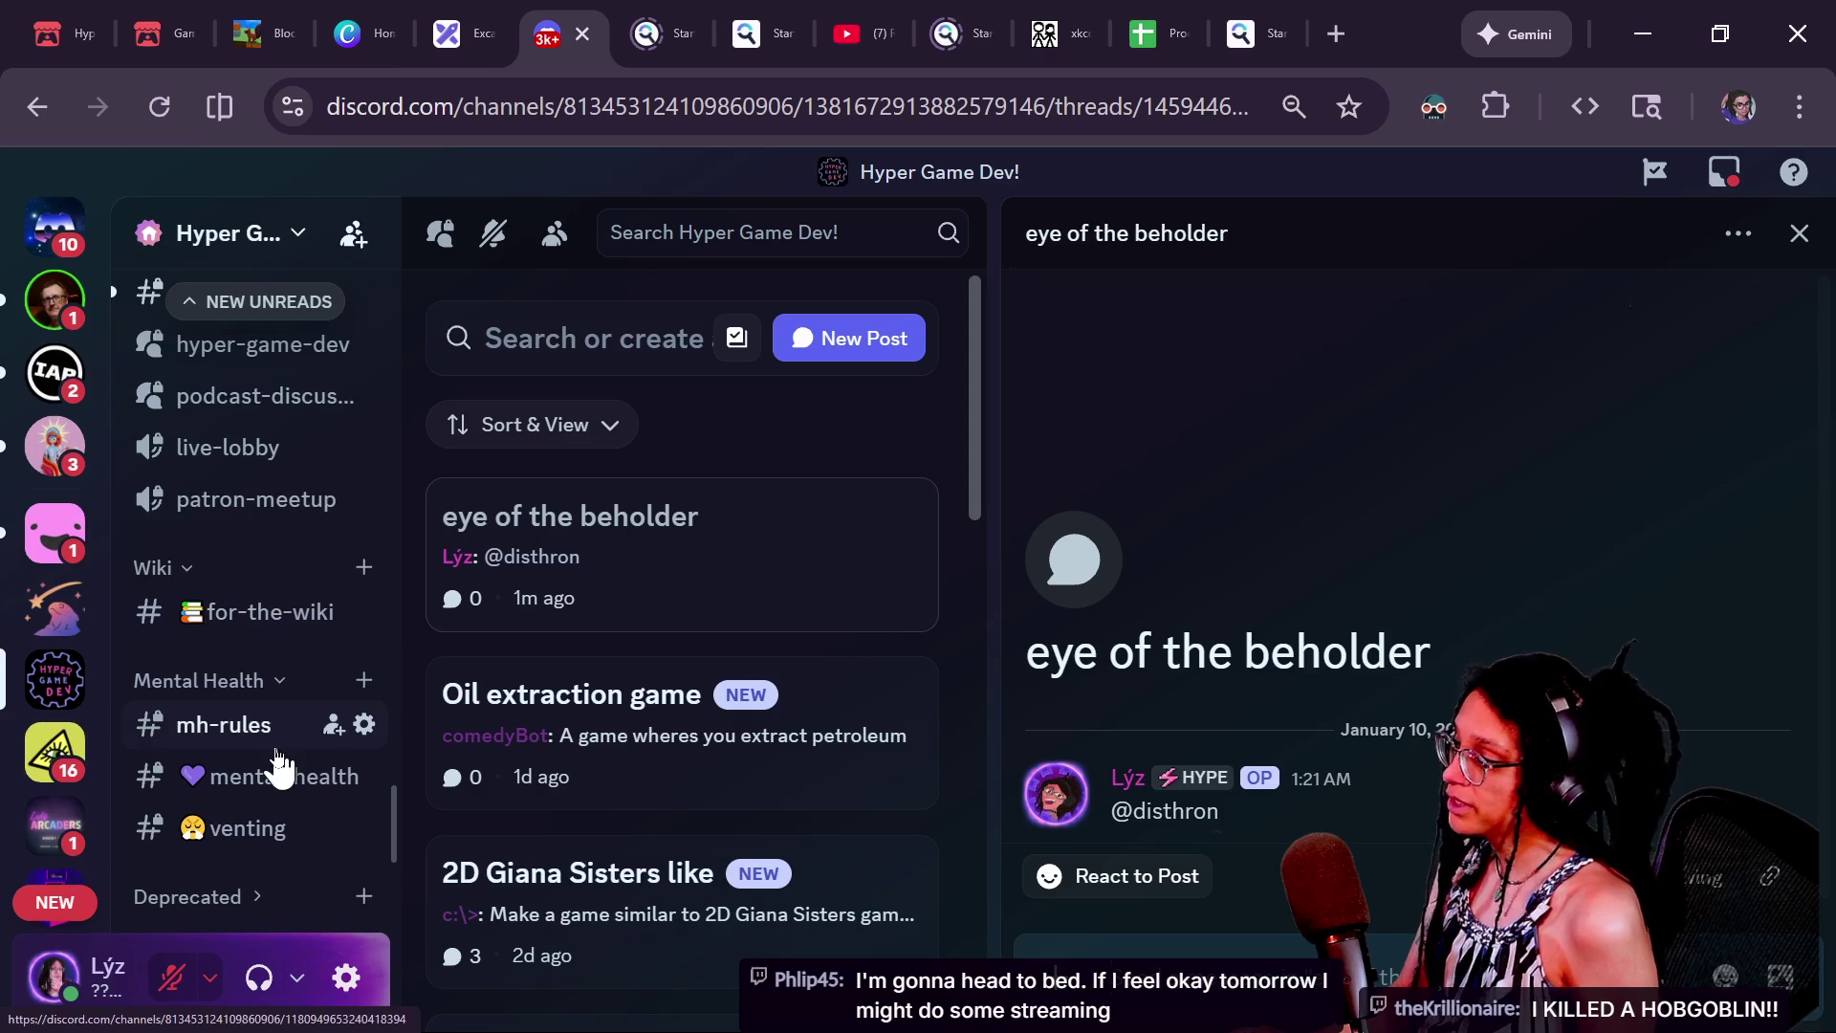
scroll(274, 769, up, 3)
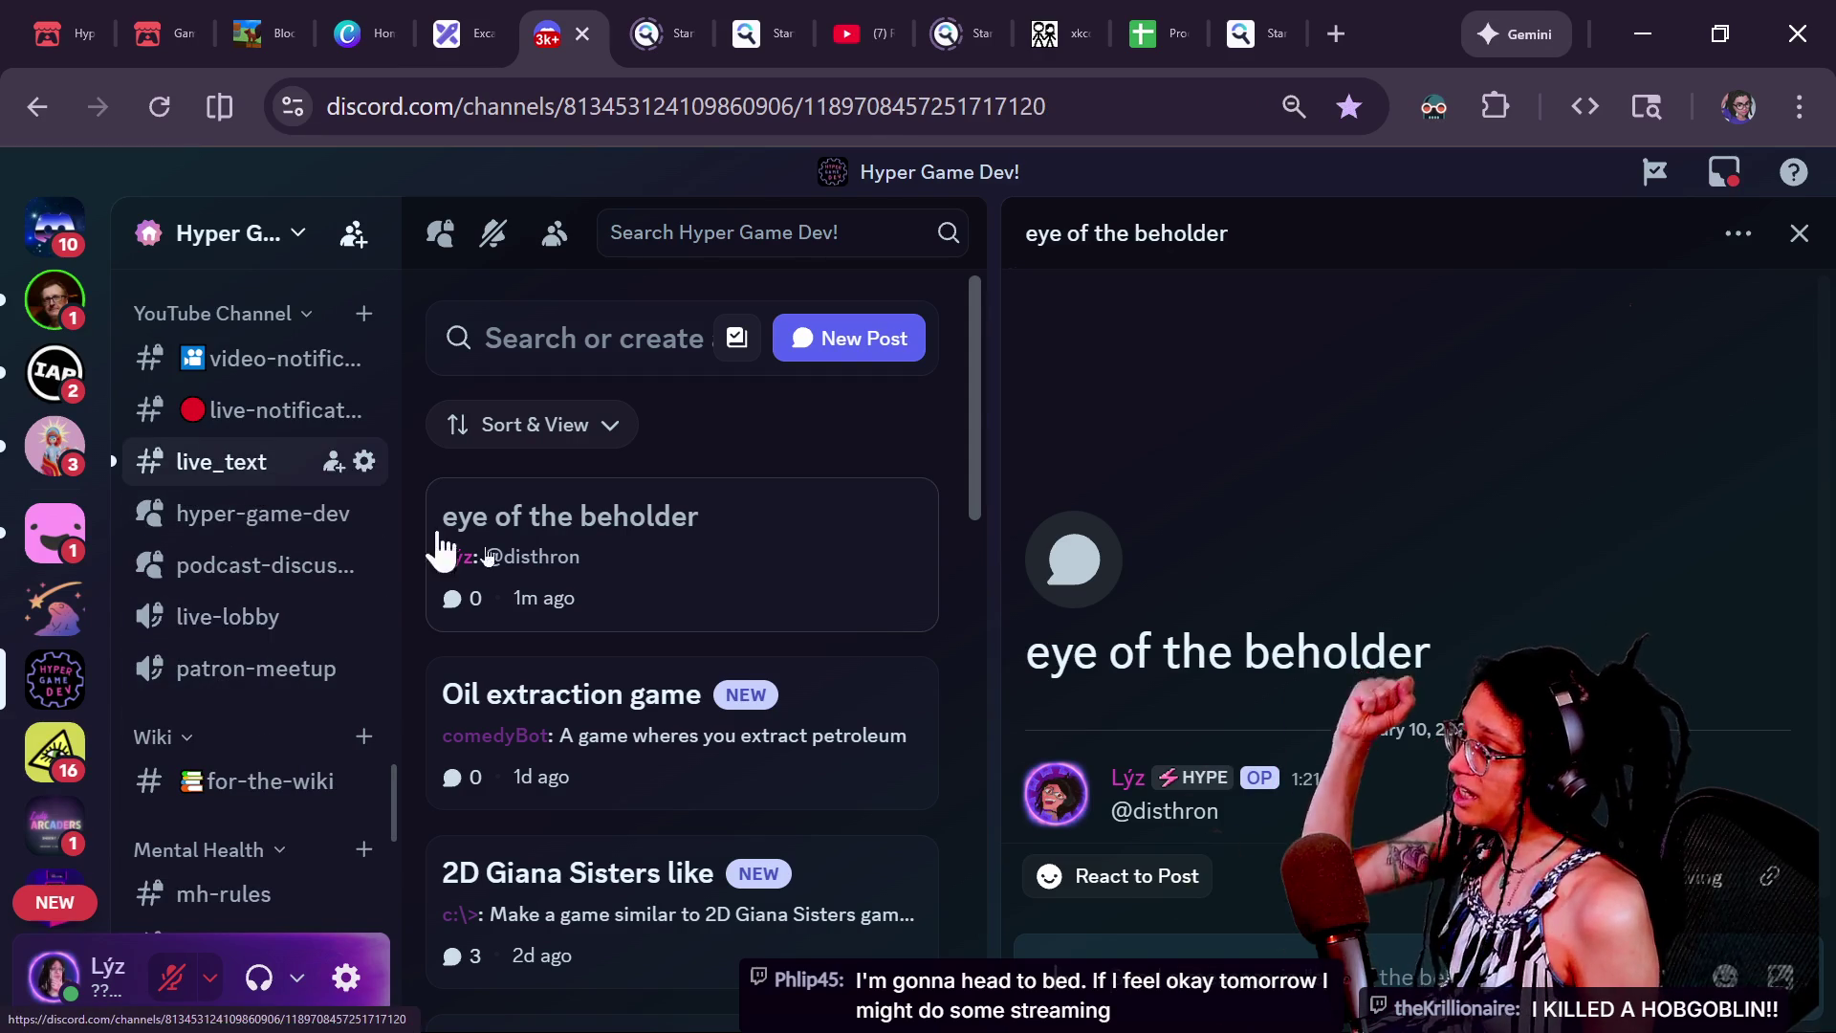
- Open #live_text and play the shared roguelike progress video full screen
click(267, 463)
click(923, 631)
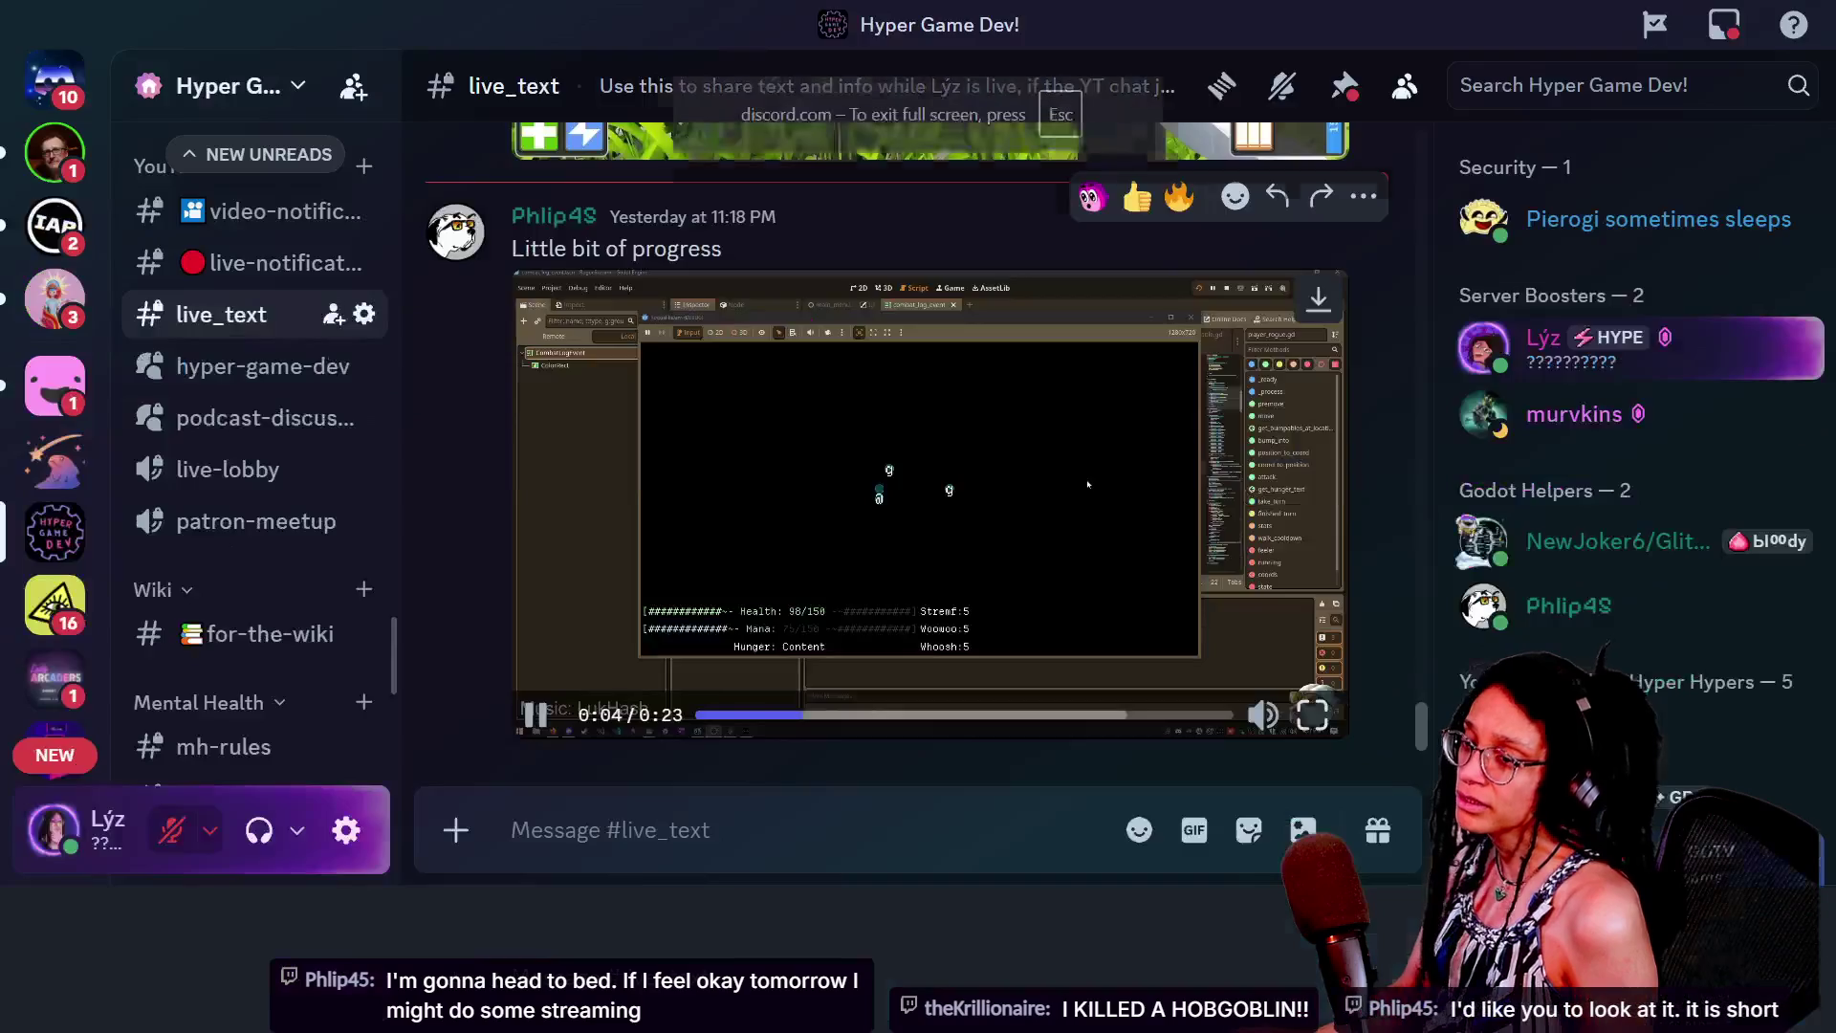
click(1312, 861)
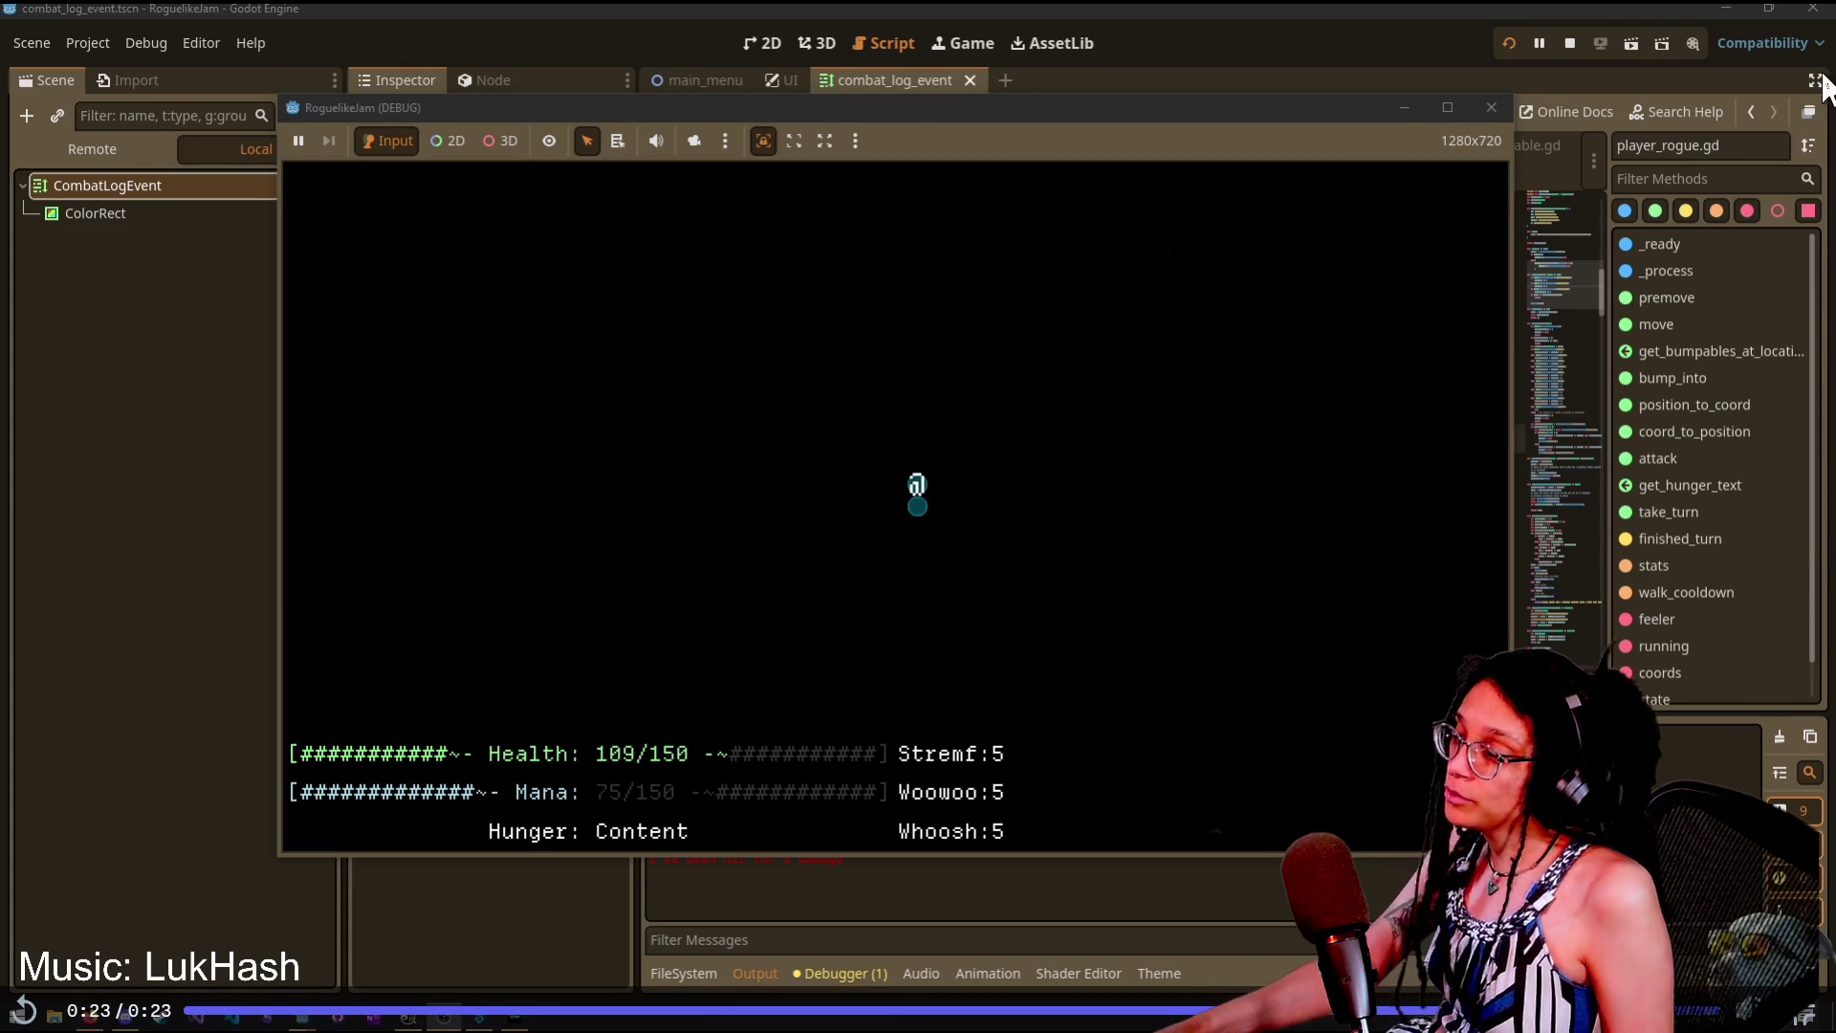
- Rewind the progress clip to 0:00 and watch it through to the end at 0:23
drag(233, 1006, 6, 1002)
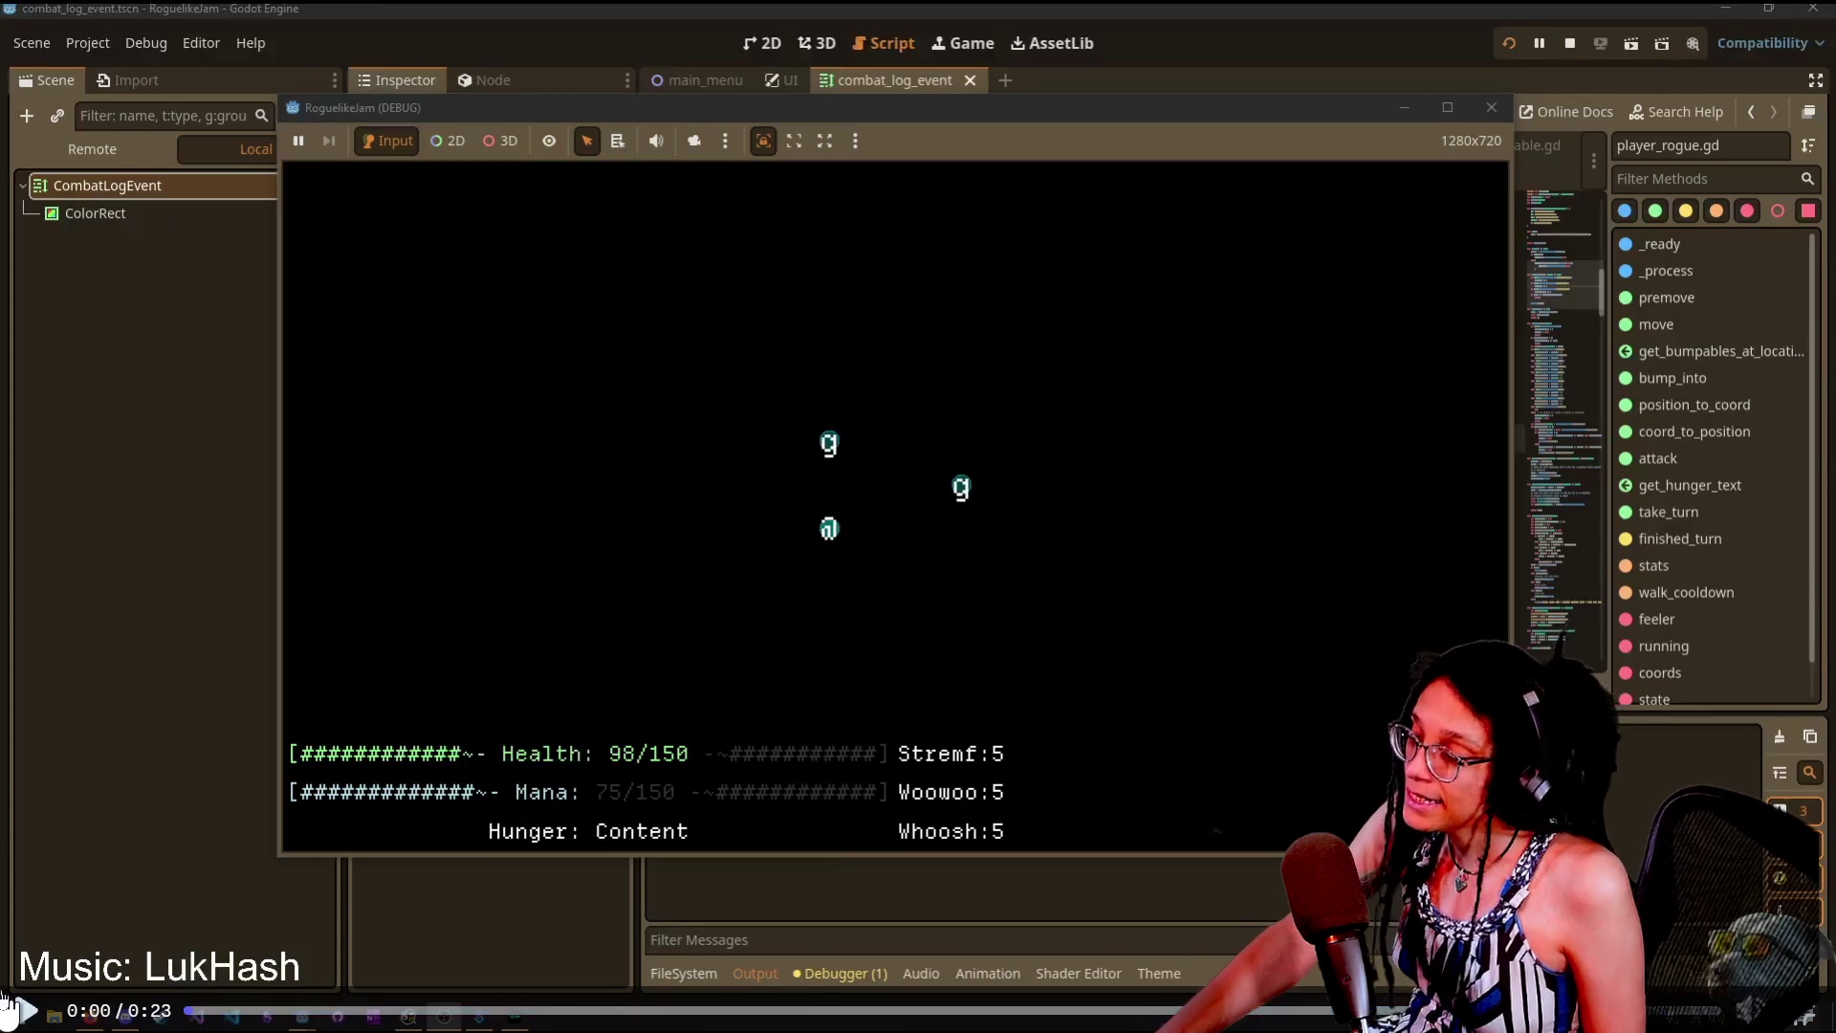
click(25, 1009)
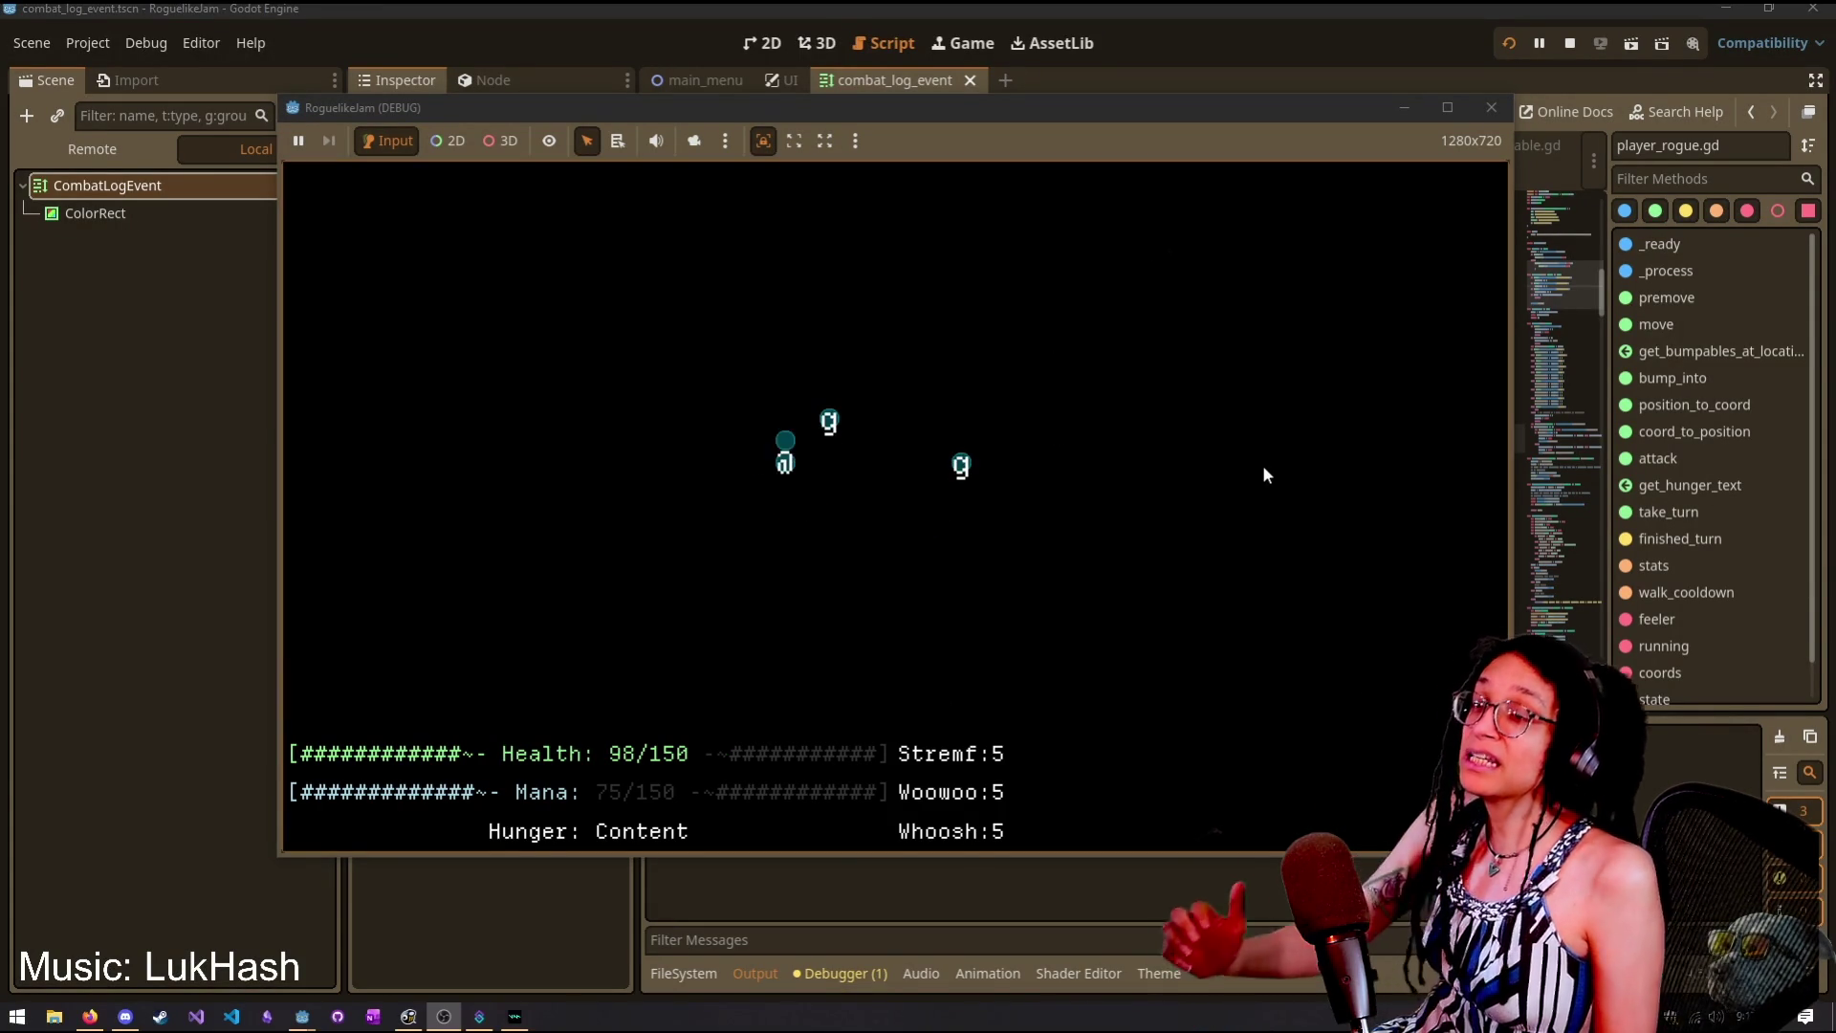
key(Right)
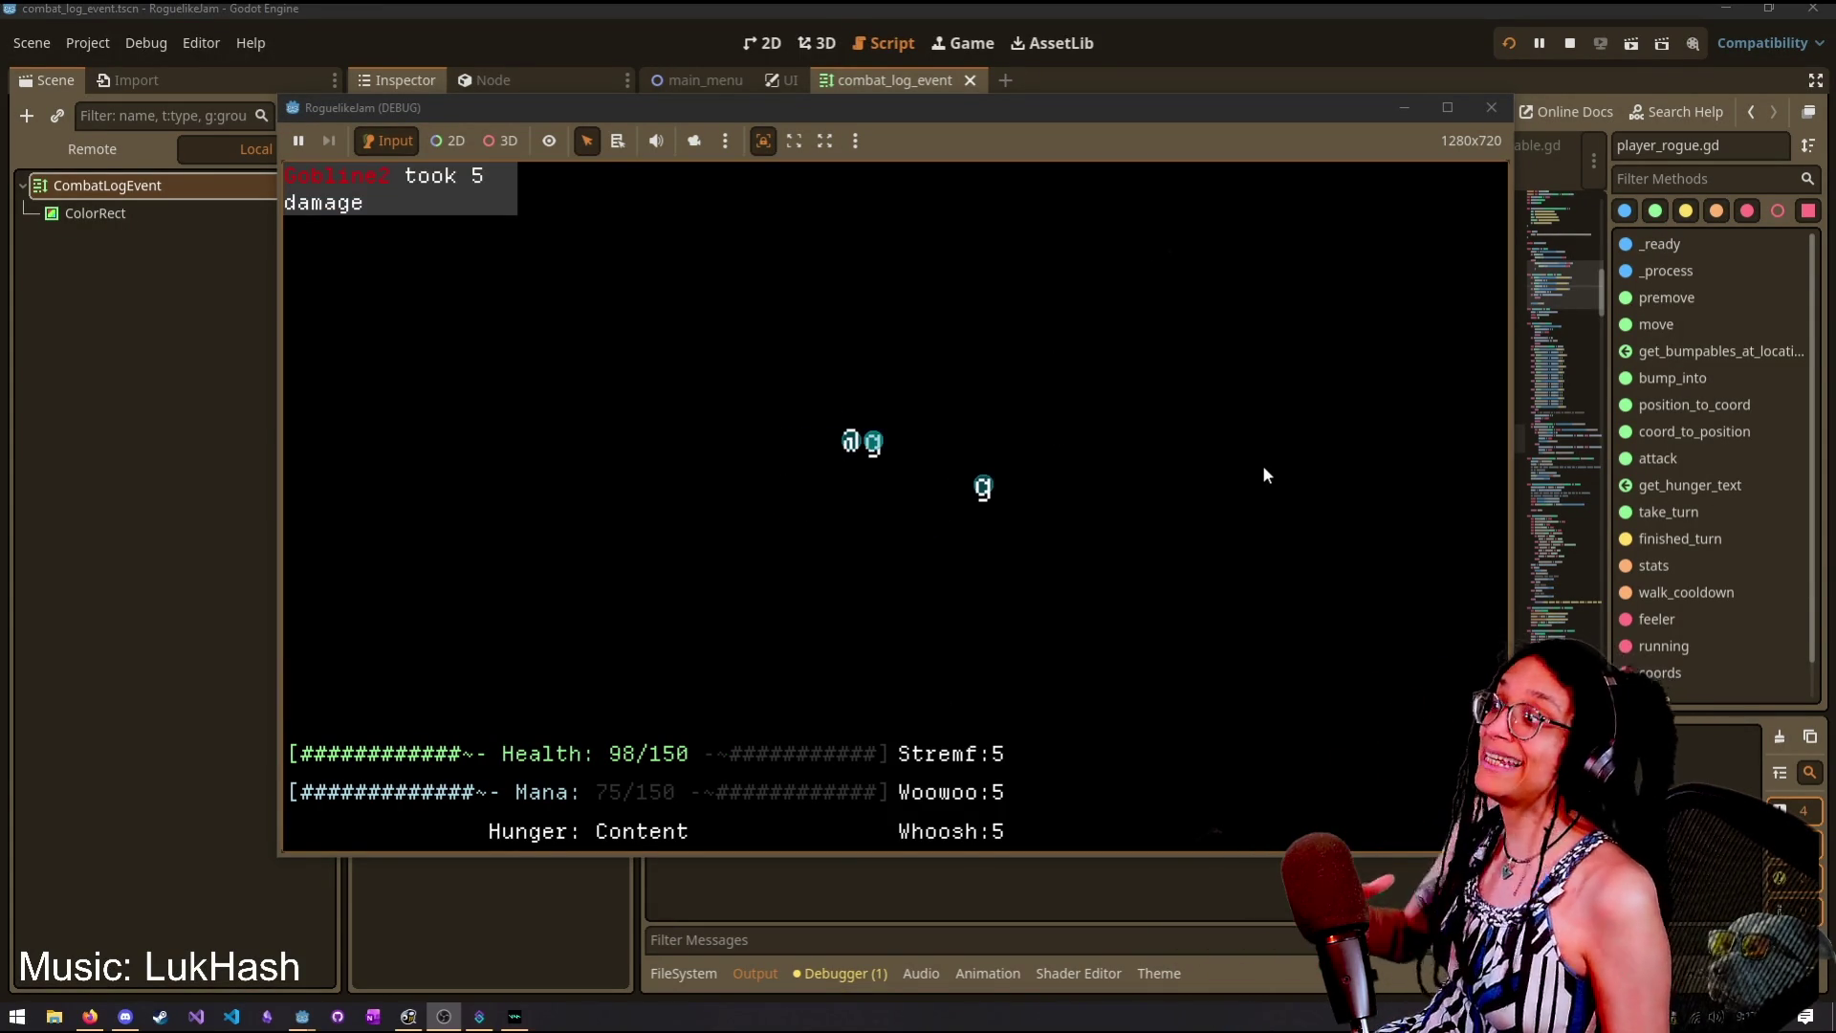
key(Right)
key(Right)
key(Right)
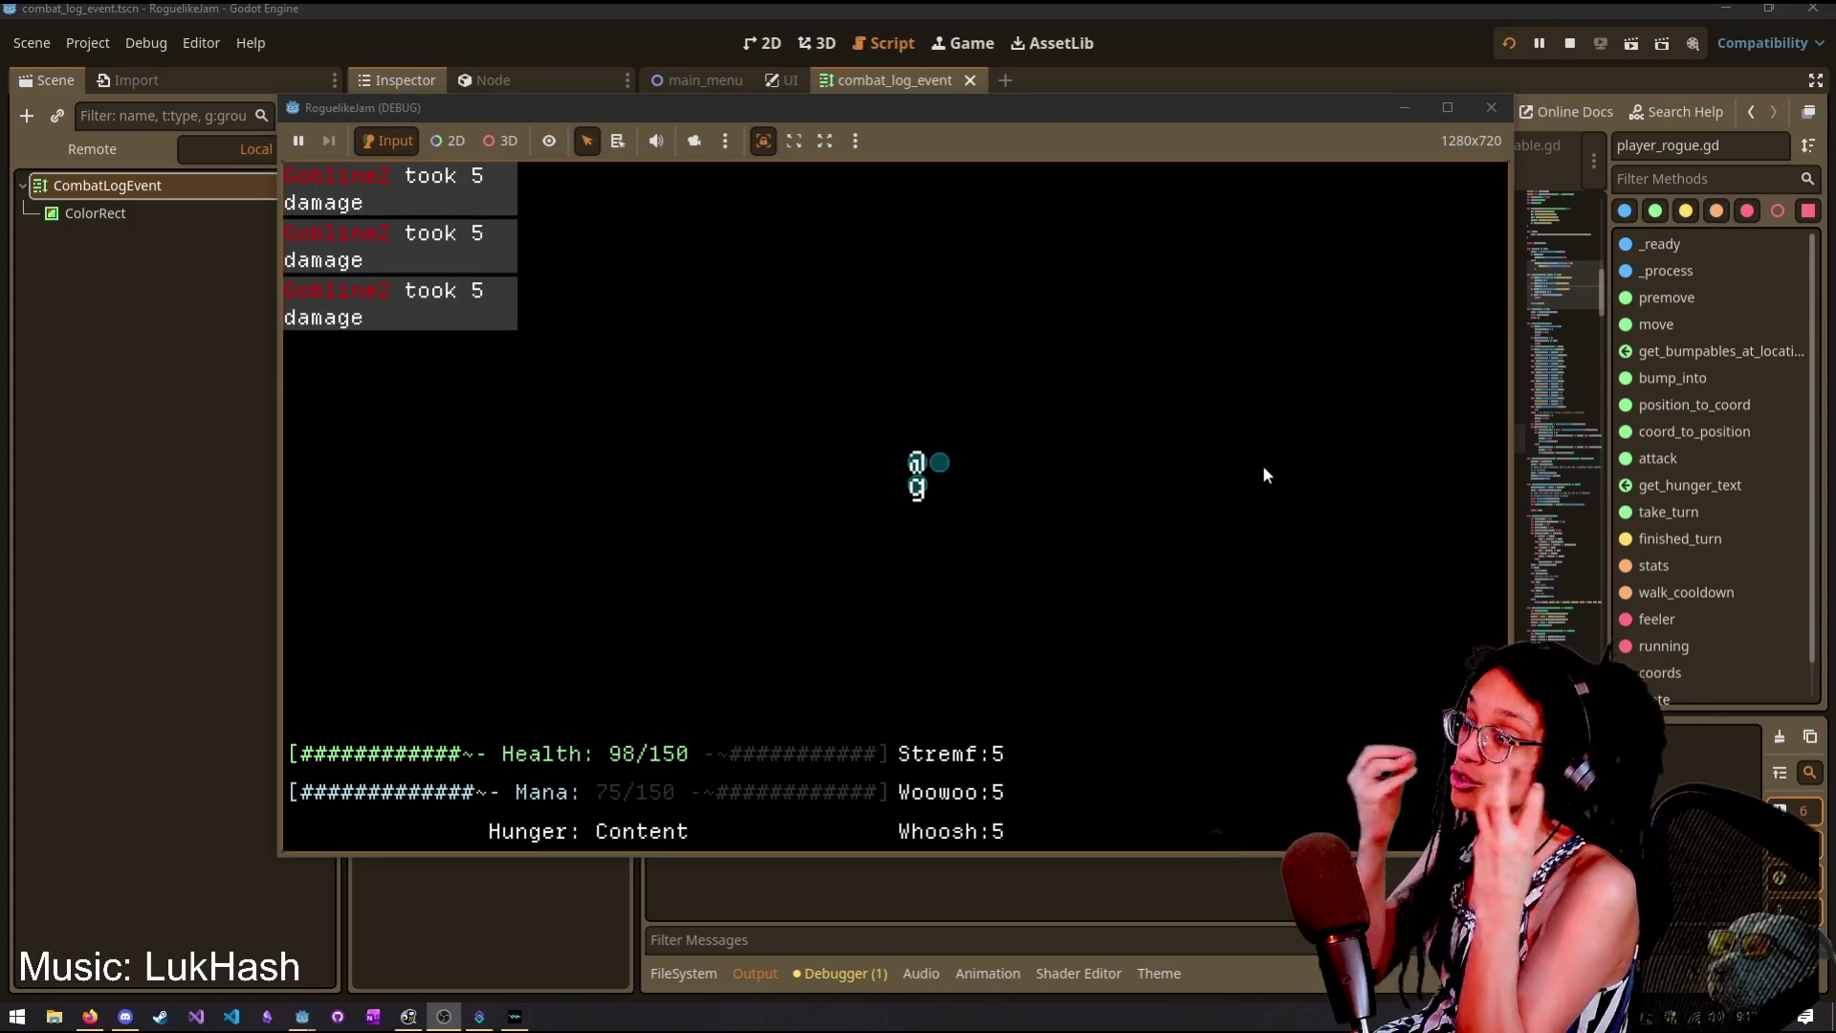
key(Down)
key(Down)
key(Down)
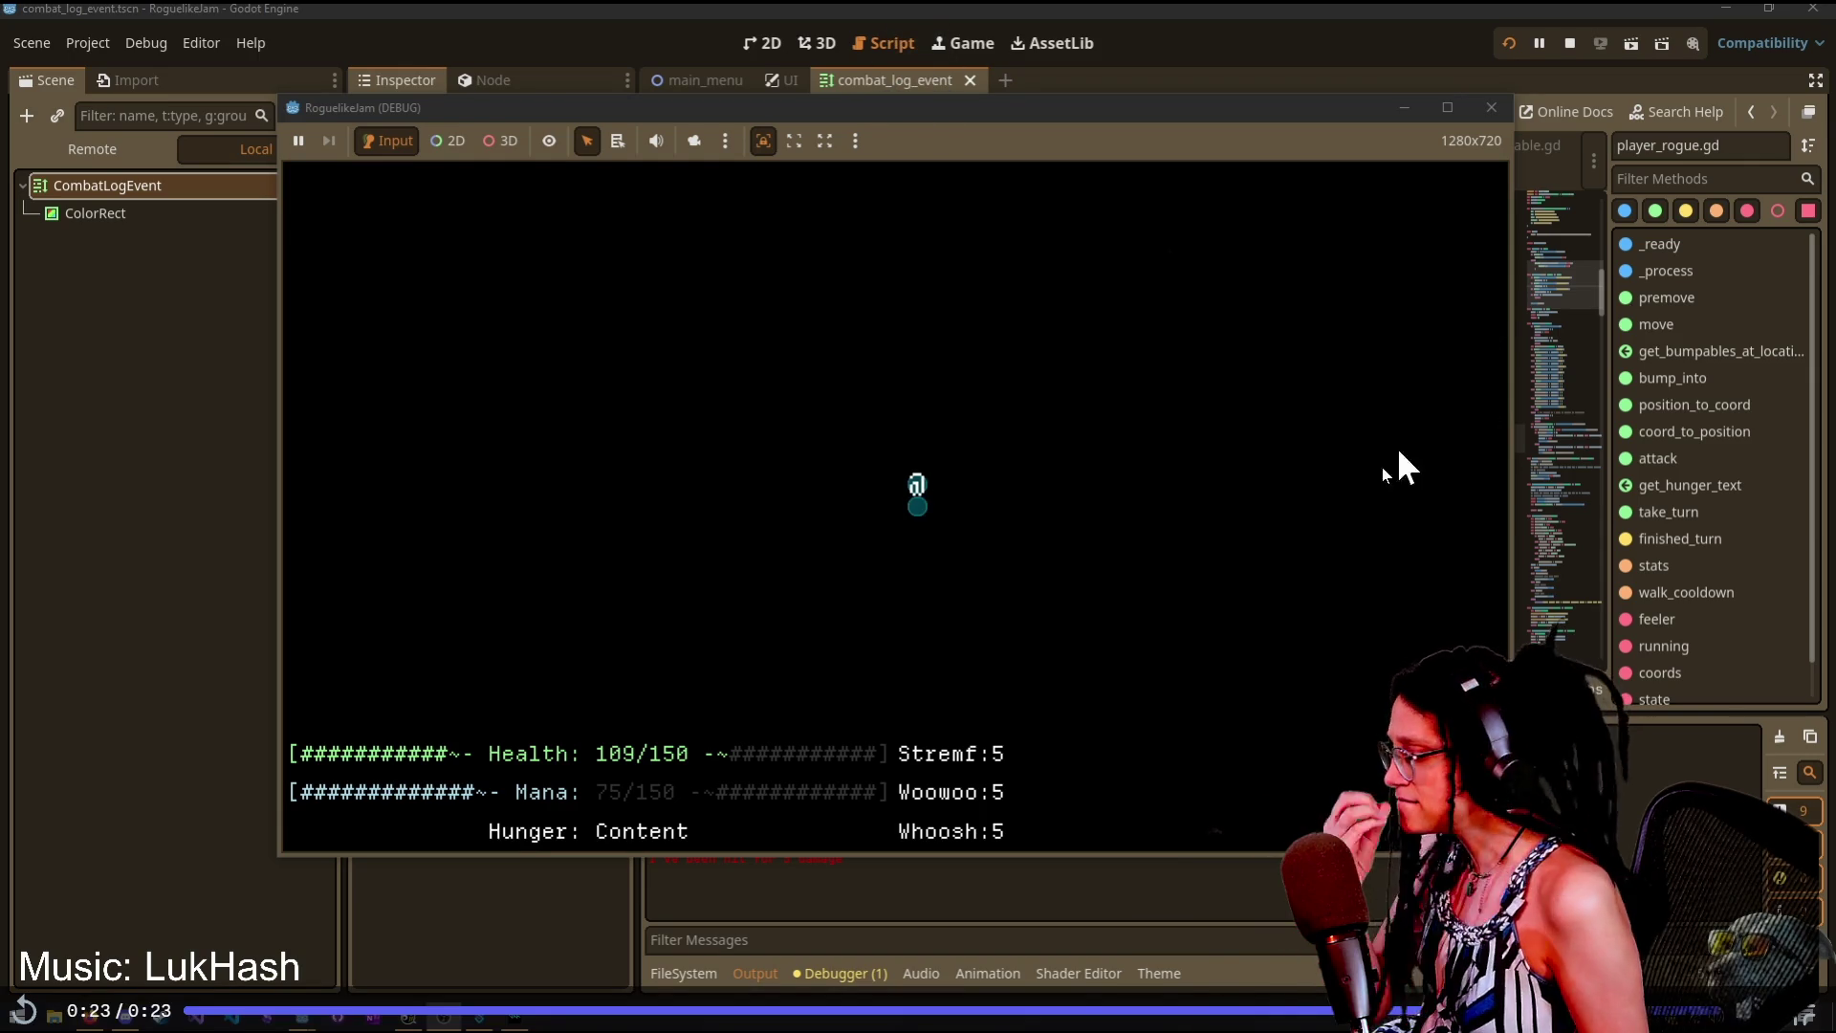
- Replay the clip from the start several times, then exit full screen, paused at 0:16
click(177, 1008)
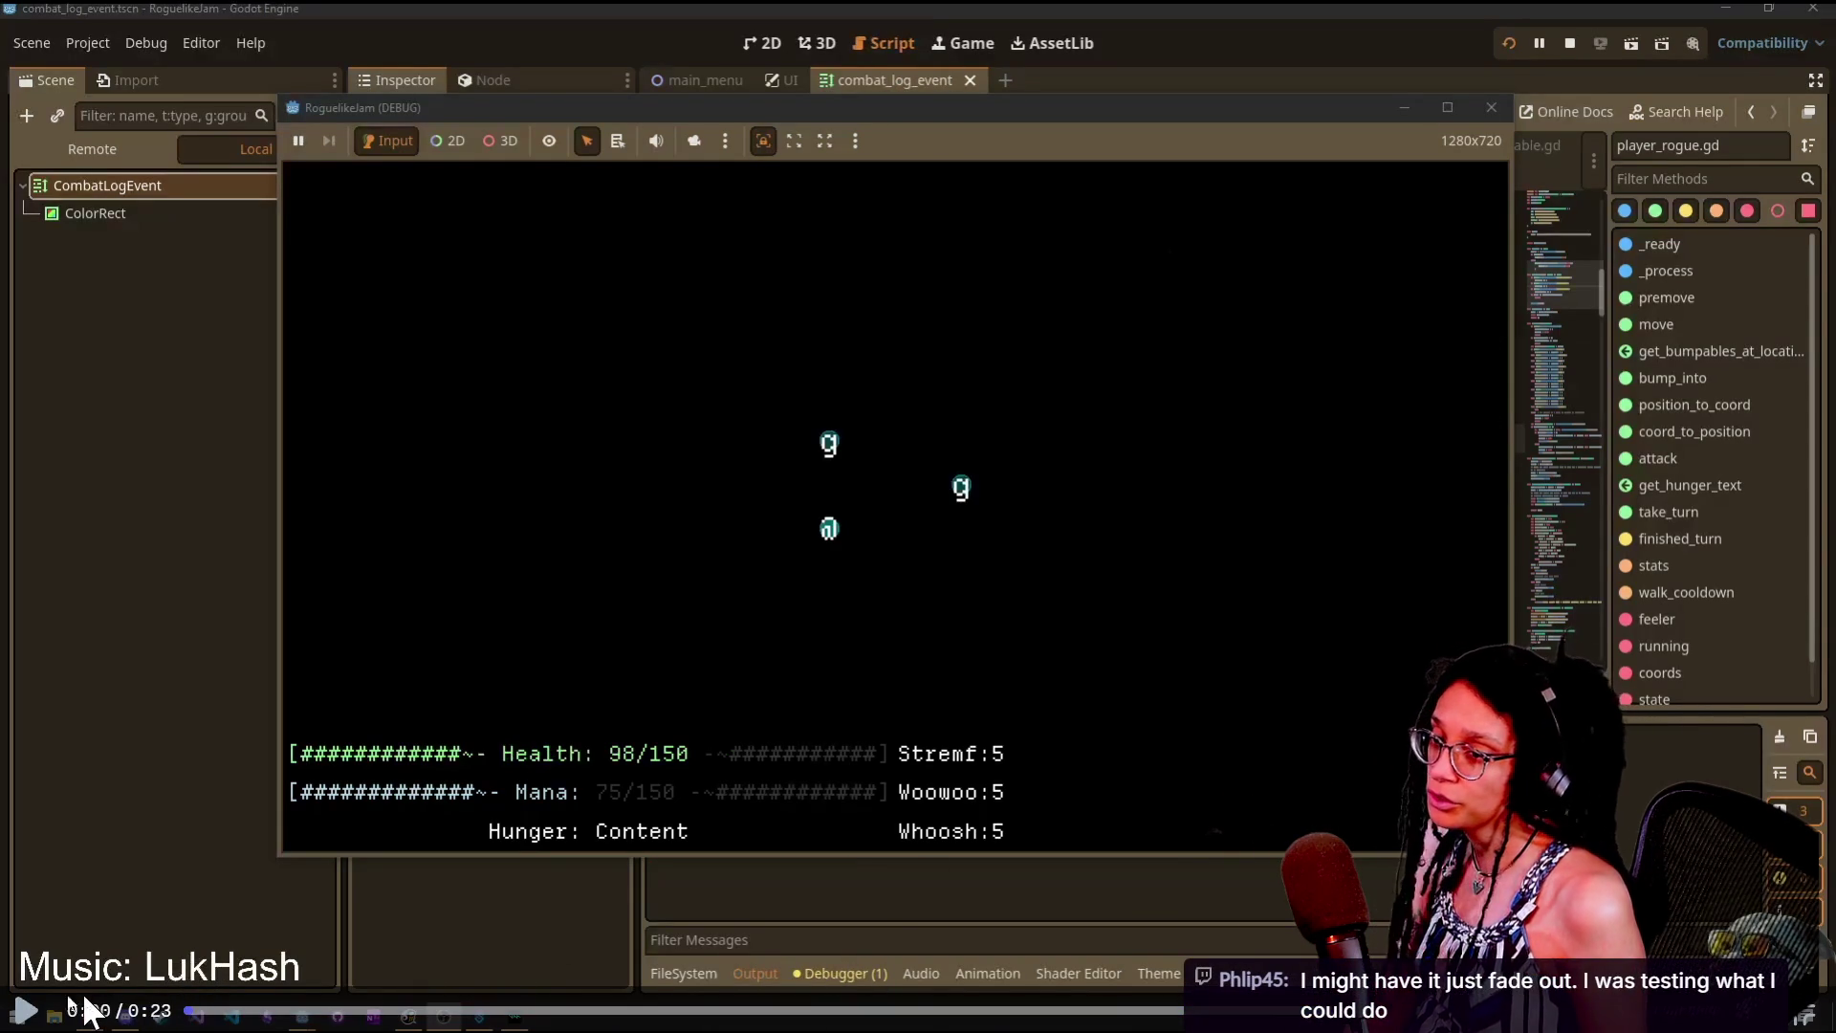
key(space)
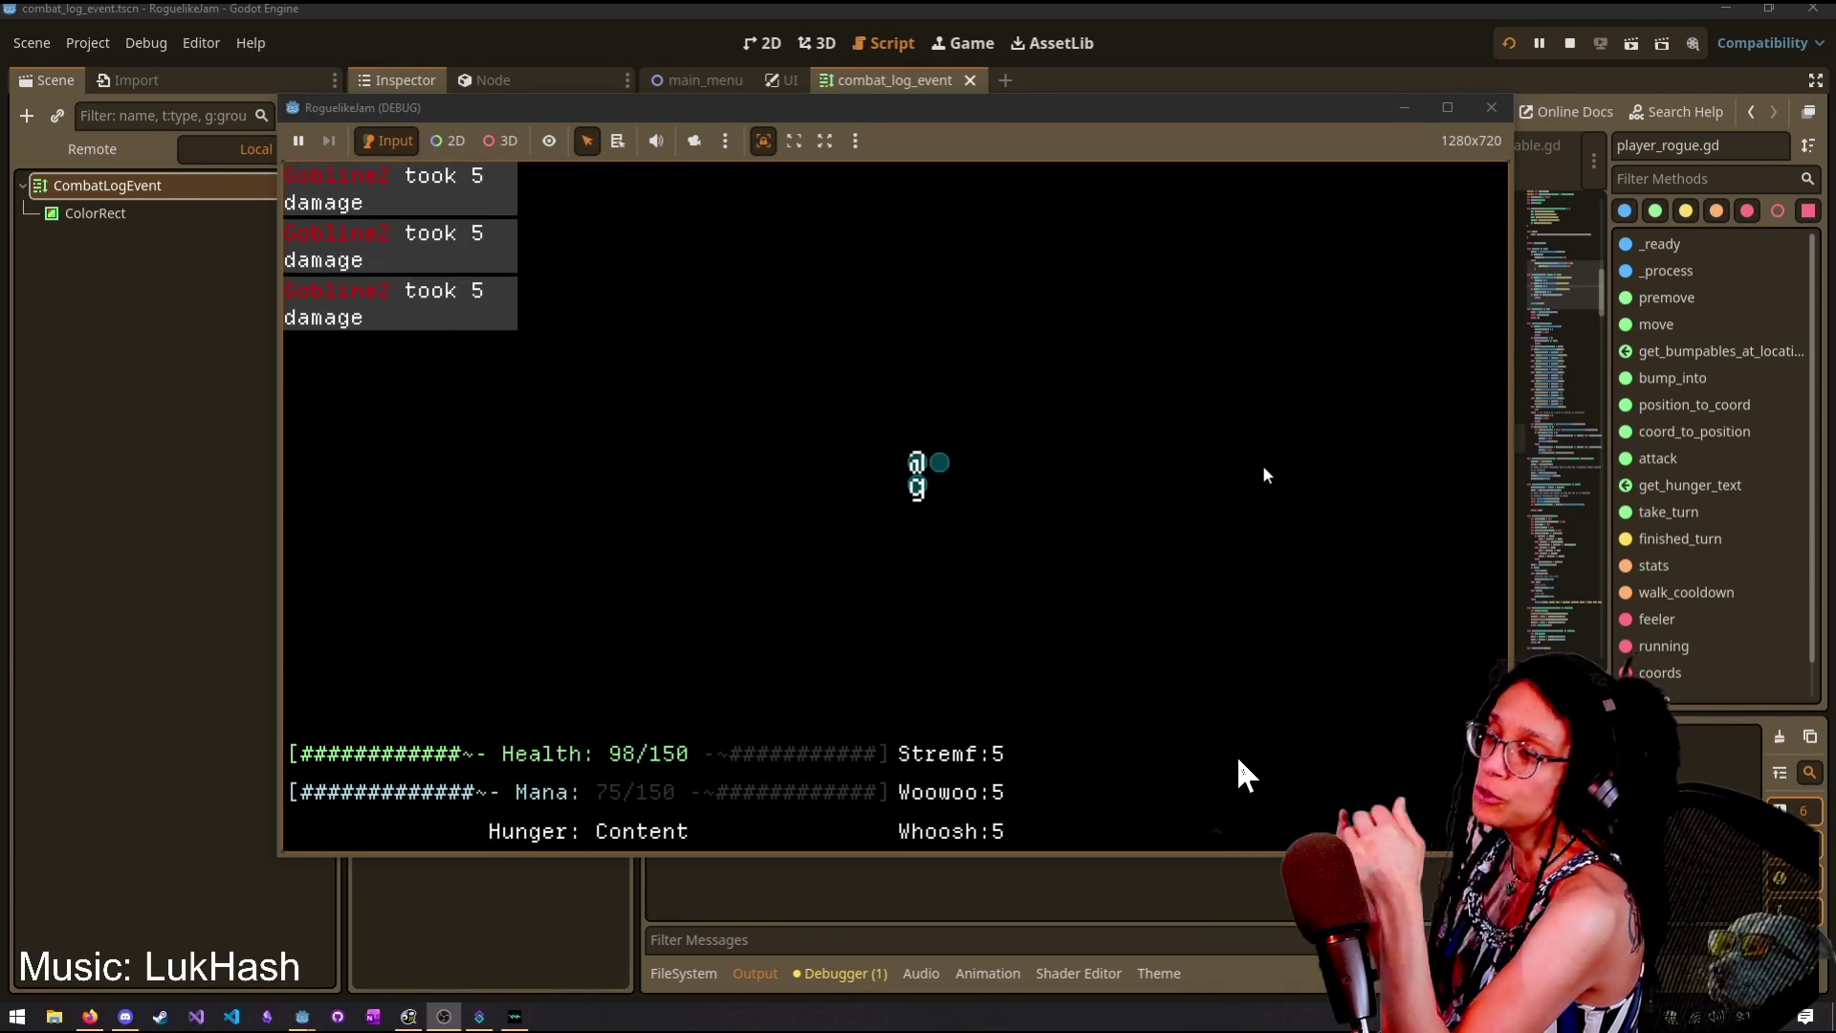
key(Down)
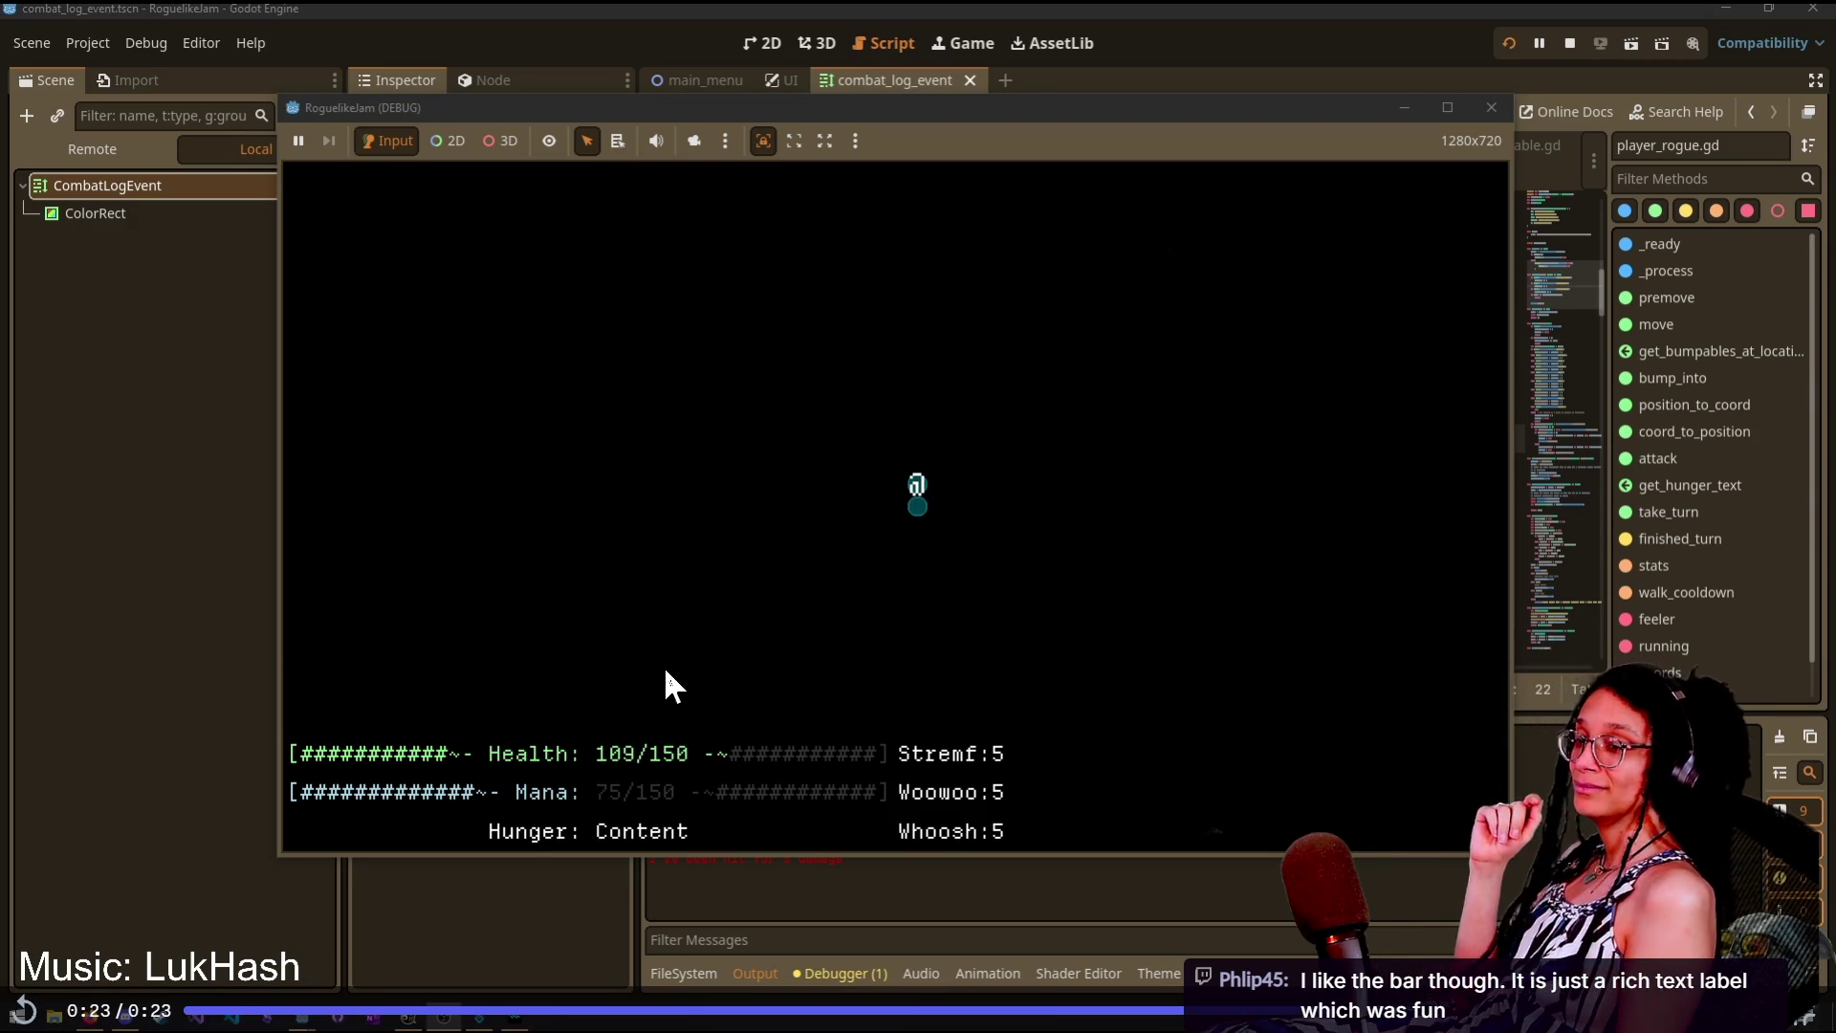
click(23, 1006)
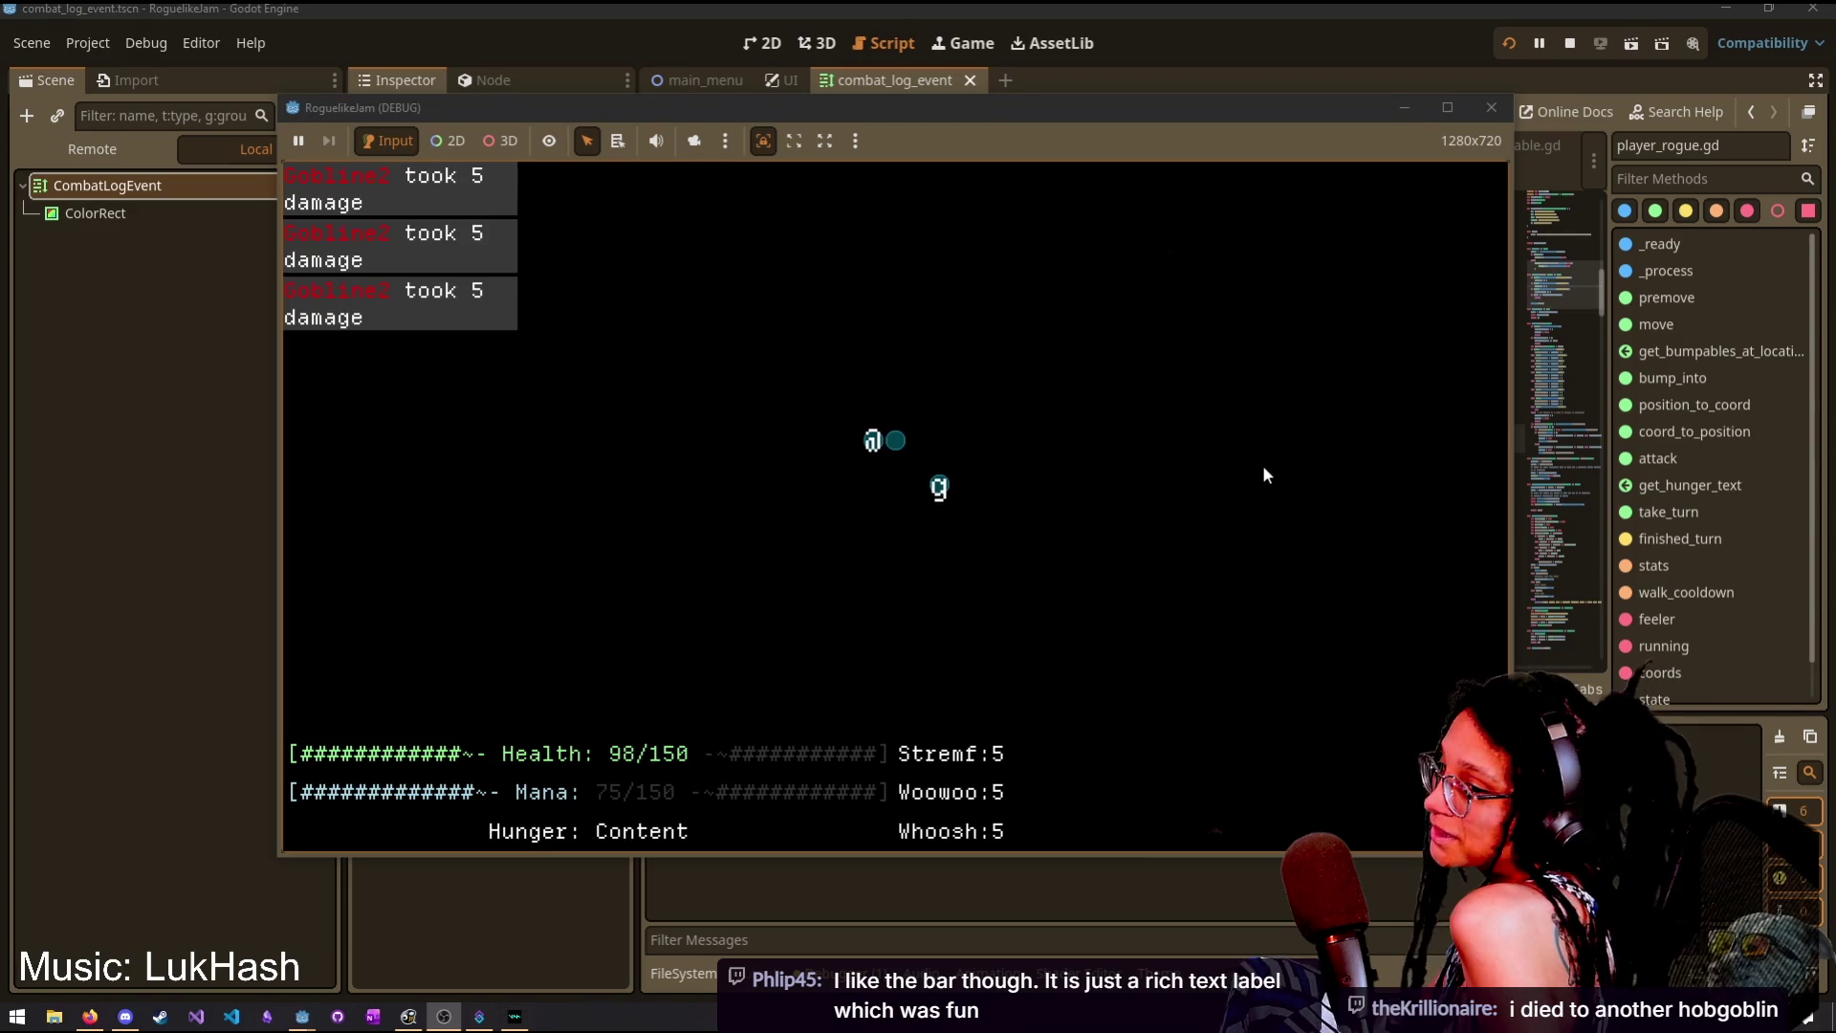
key(Down)
key(Down)
key(Down)
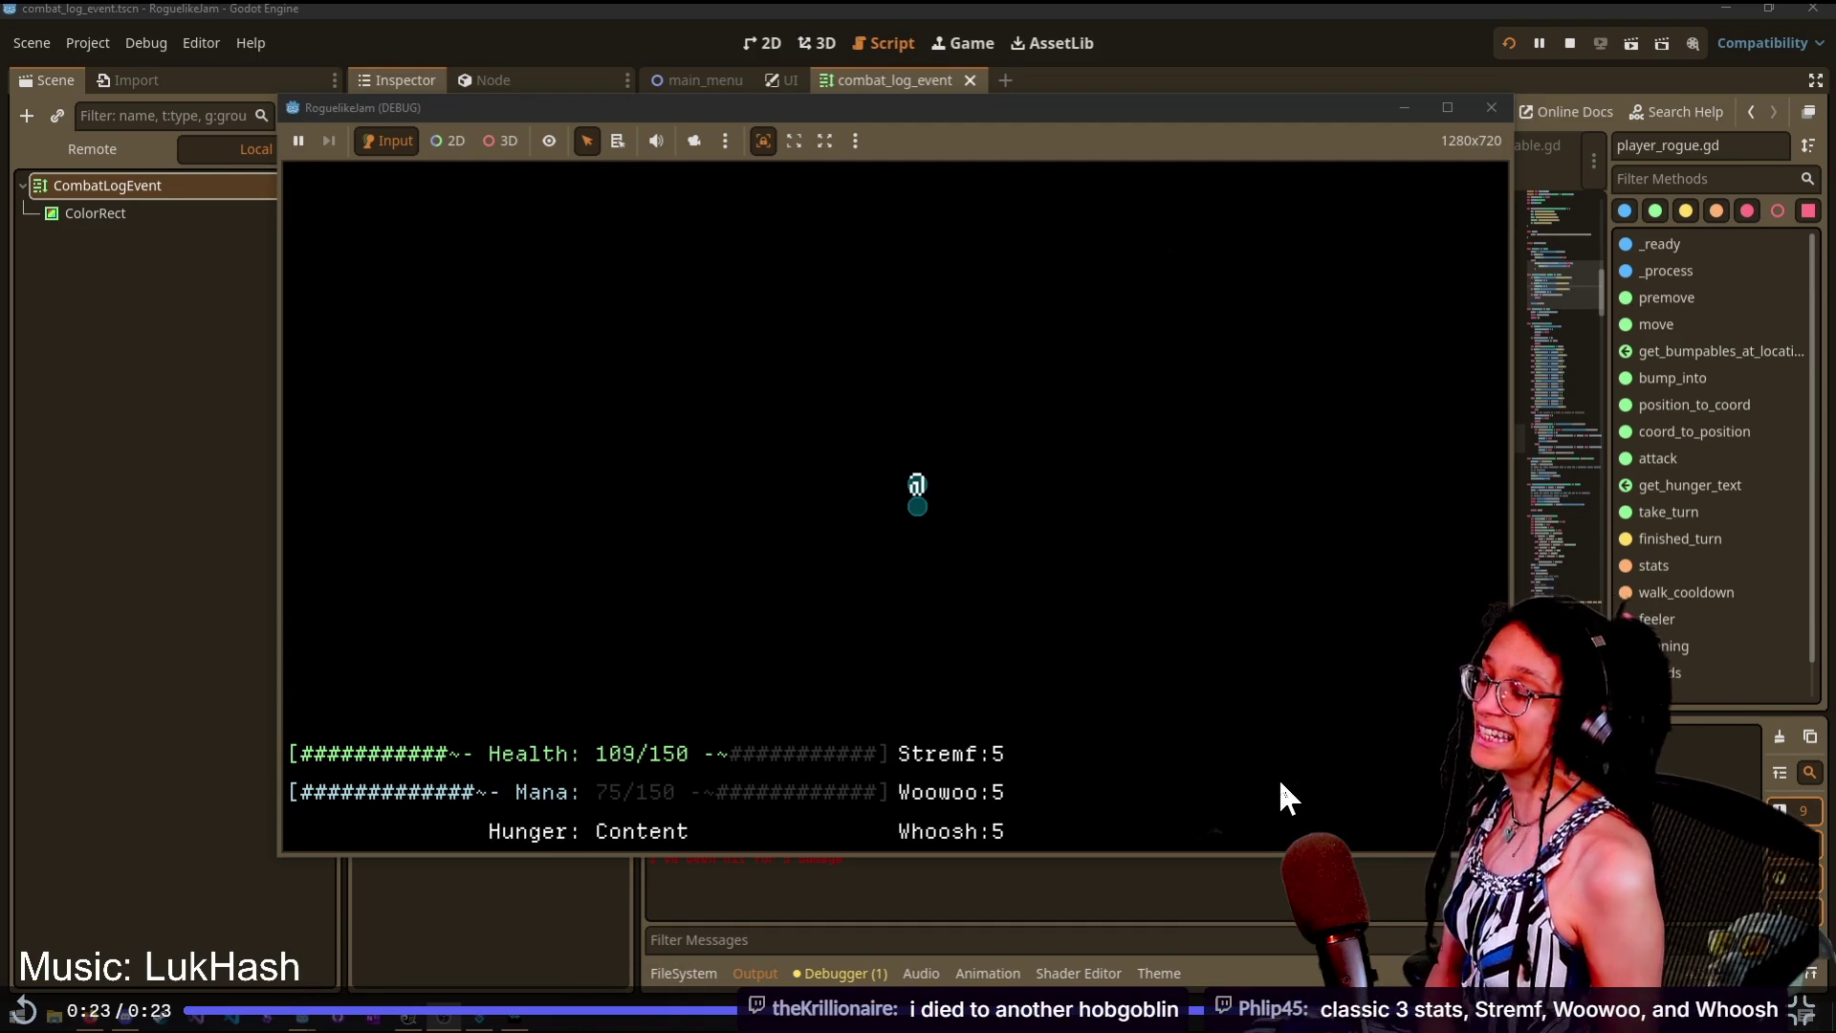
click(29, 1010)
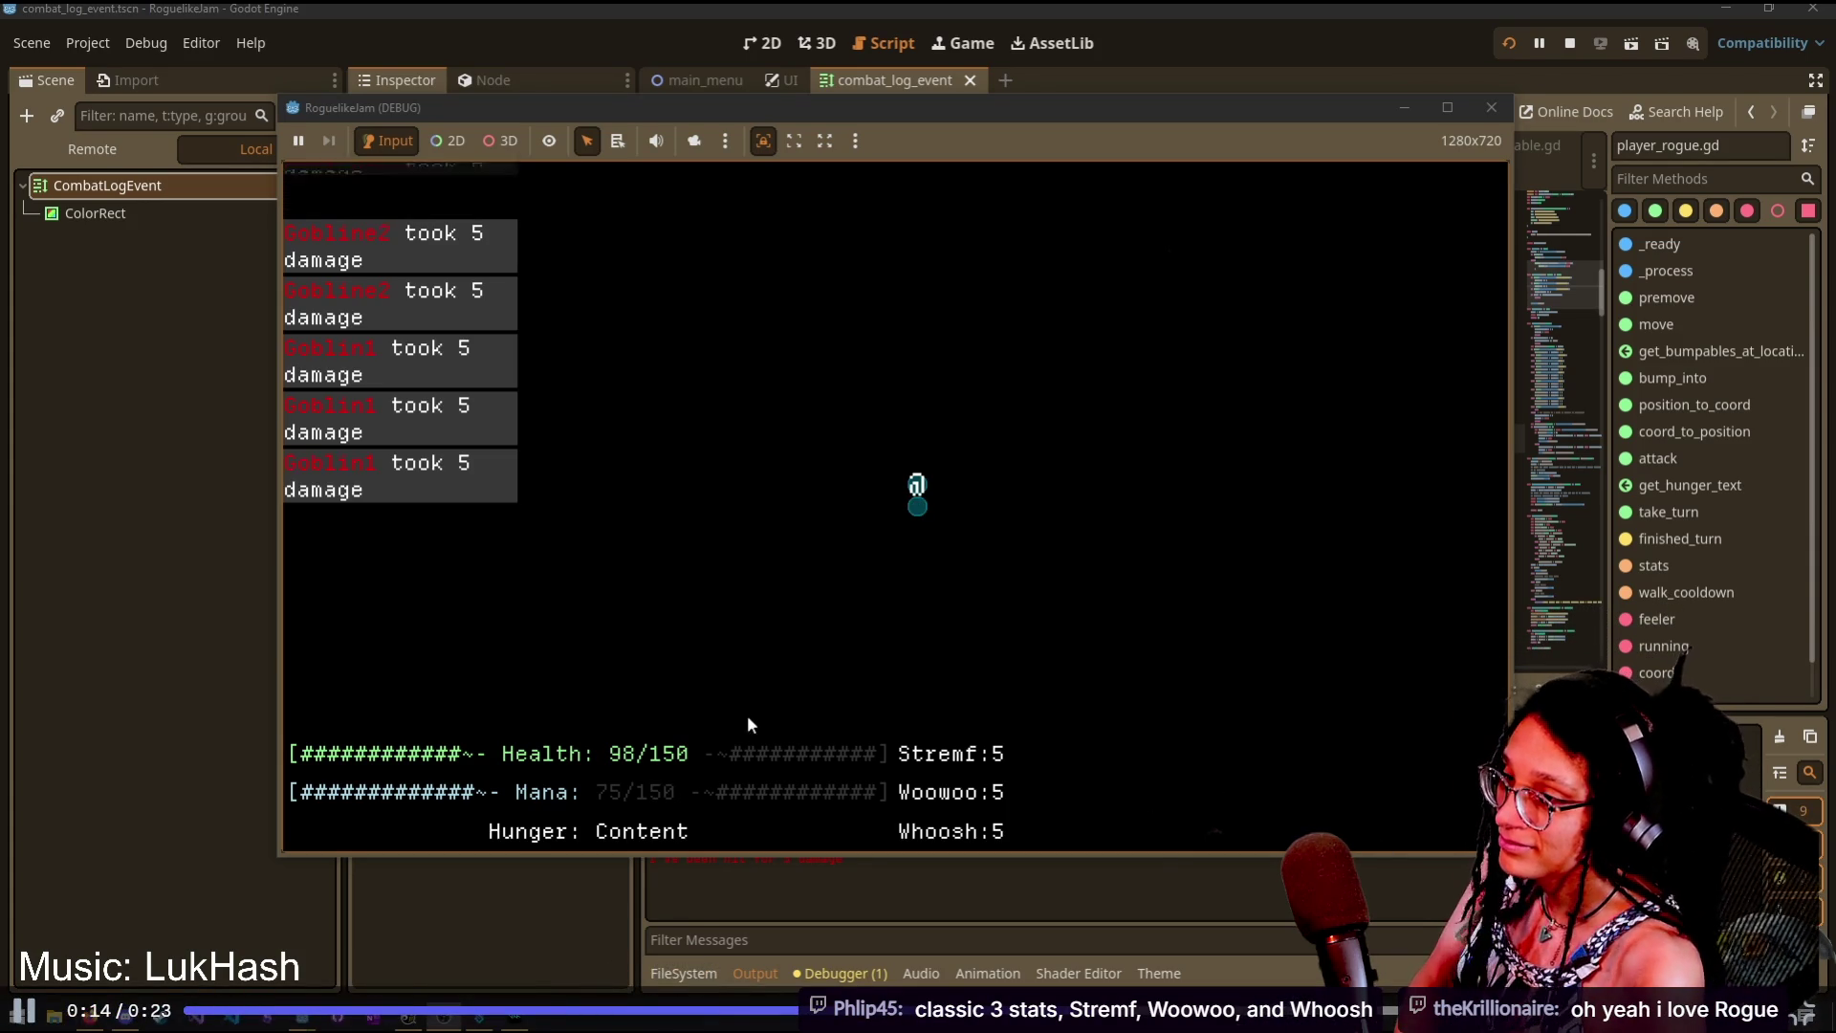
key(Escape)
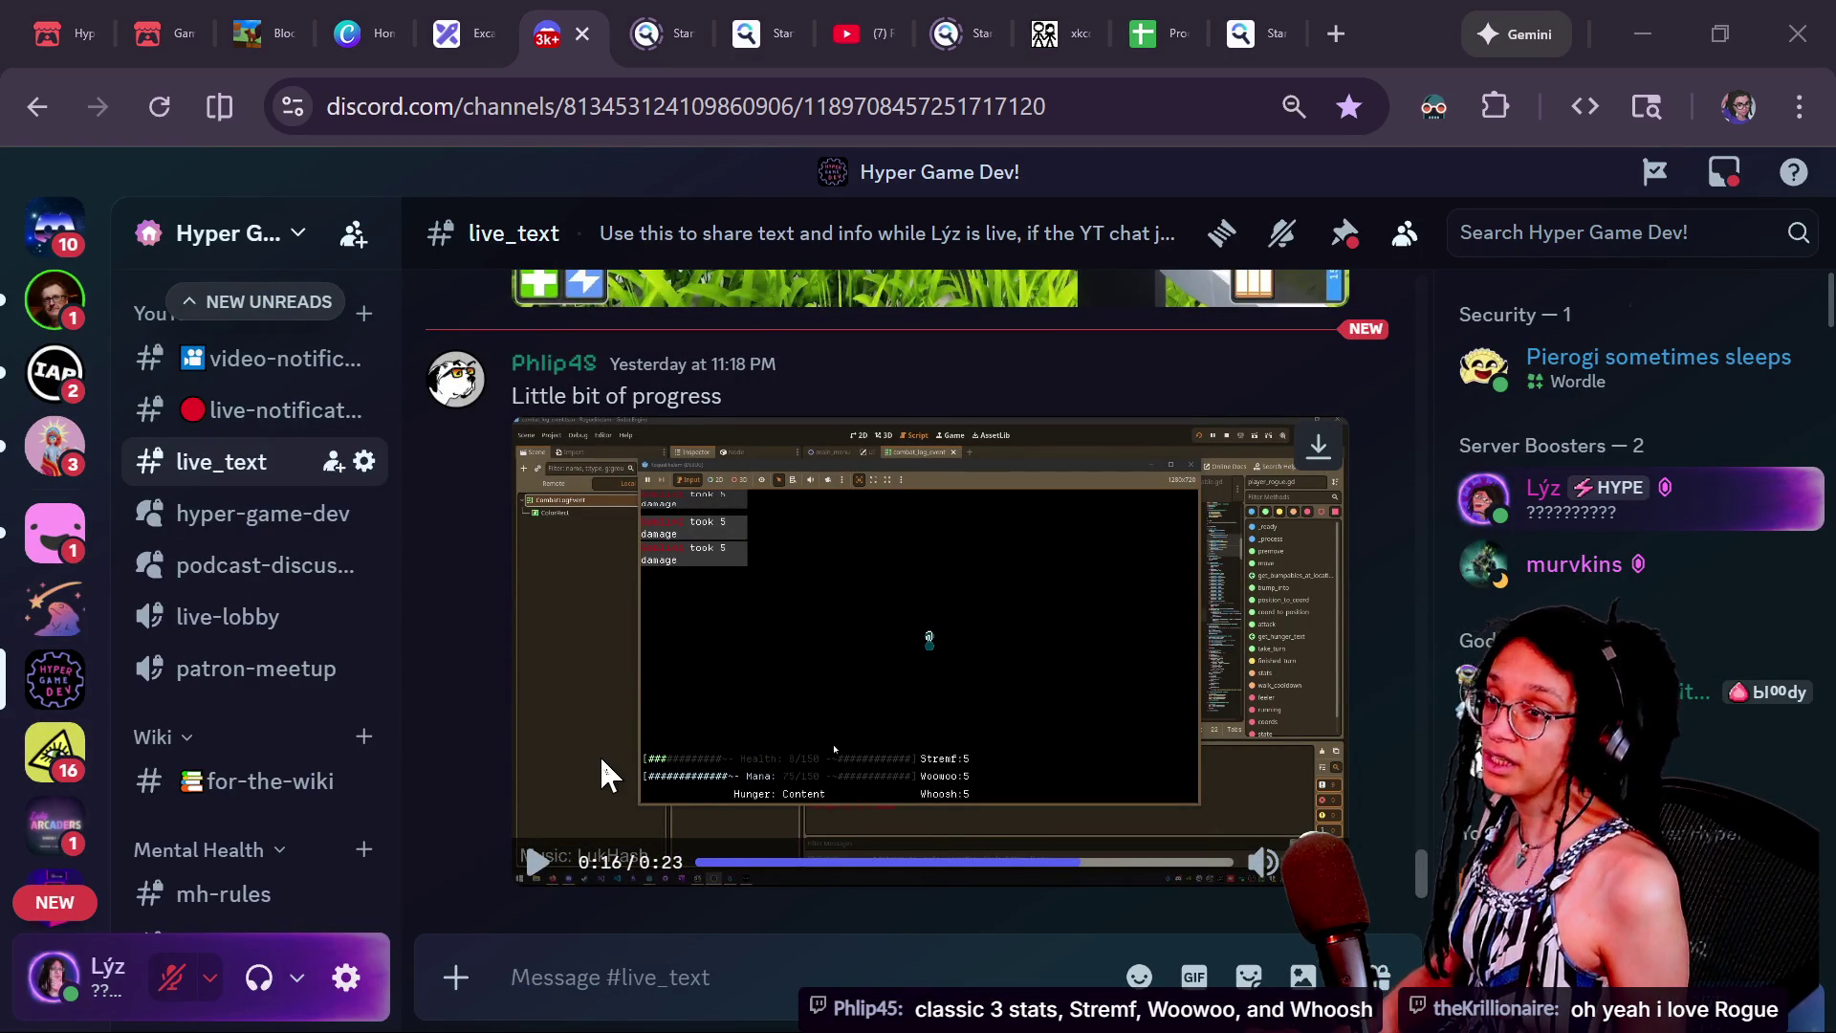
- Back in Godot, rerun the roguelike level generator project with F5
key(alt+Tab)
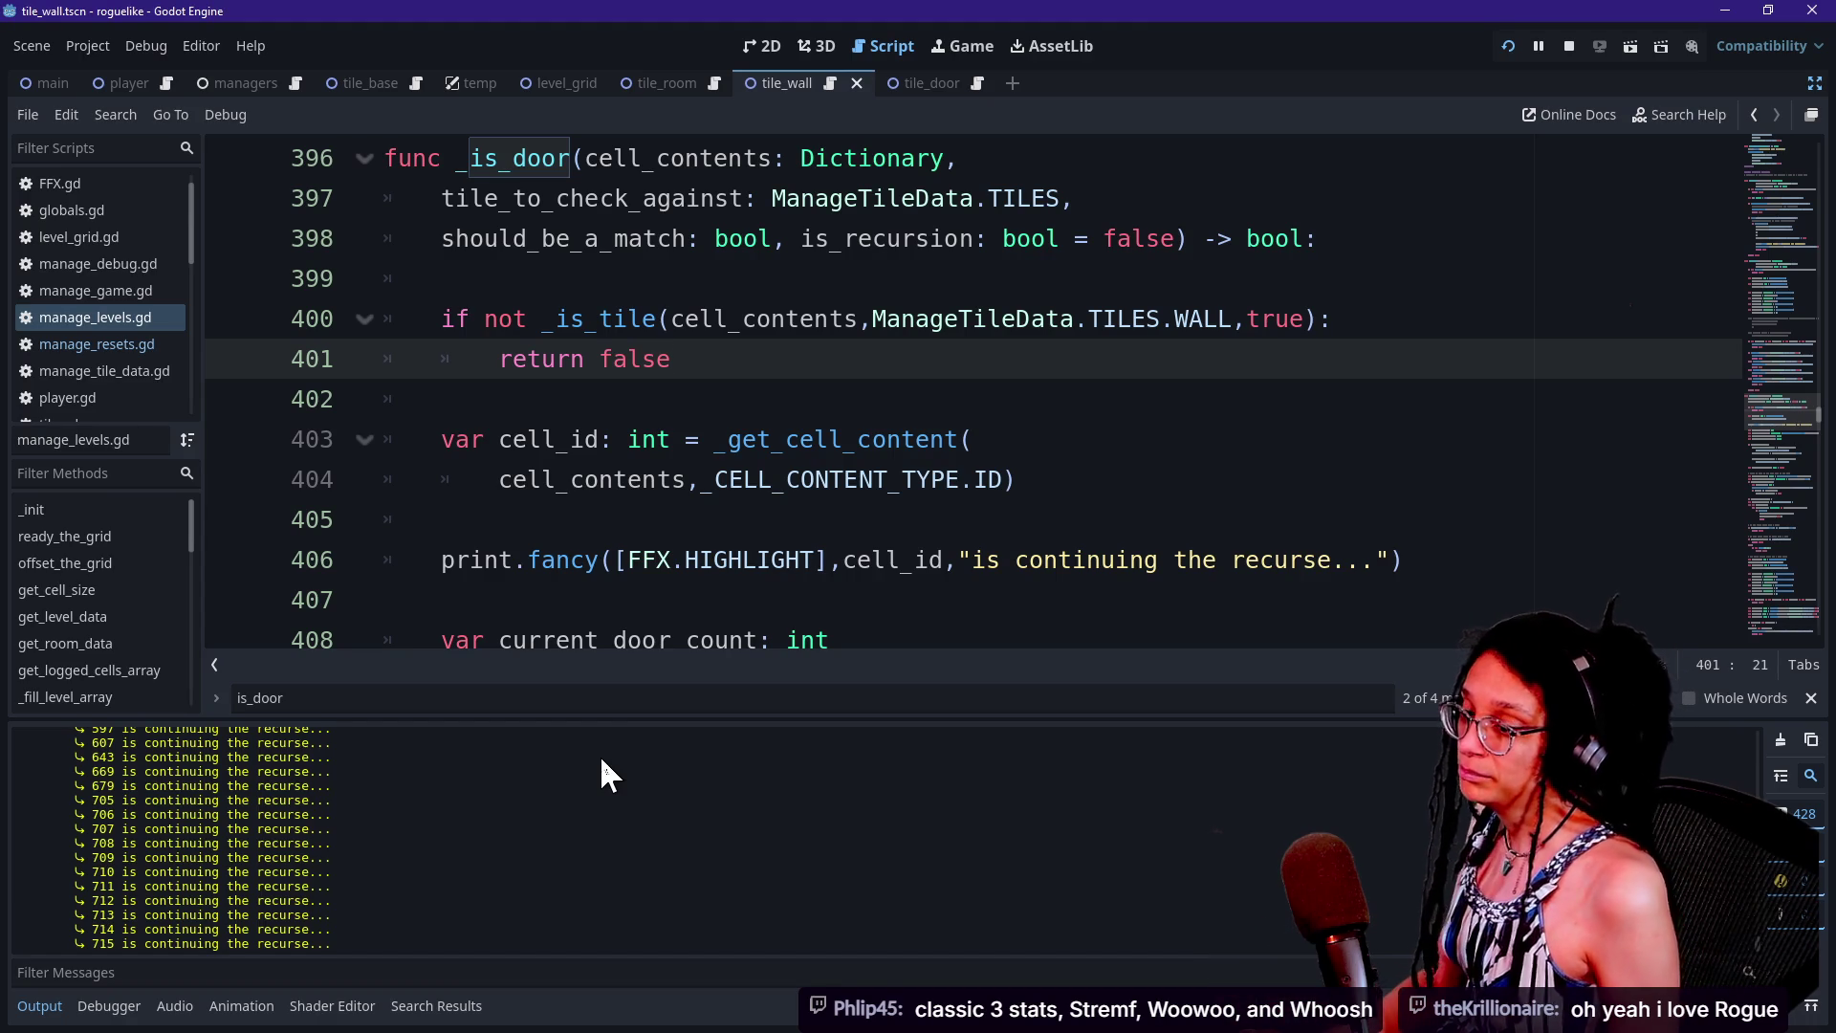
click(787, 389)
click(663, 519)
key(F5)
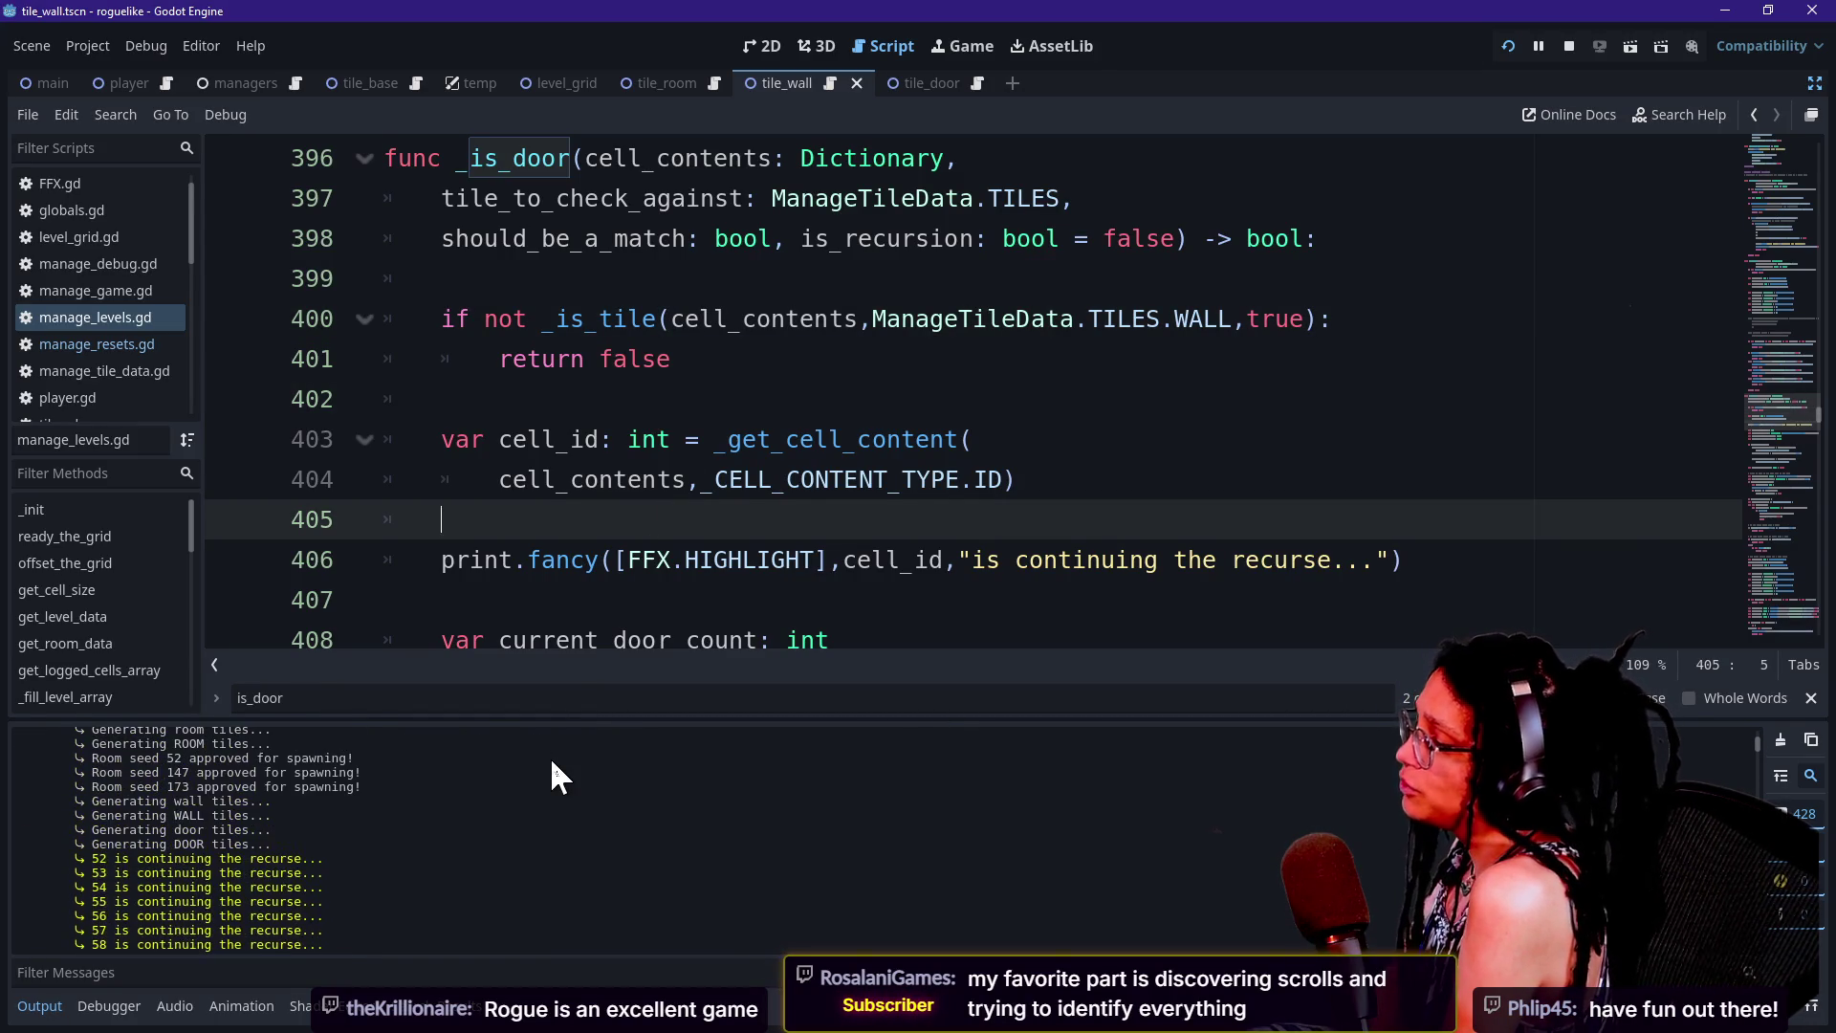
- Hide the output log and review _is_door's last-room-cell check (lines 426–430), then view the game
click(891, 480)
scroll(891, 480, down, 1)
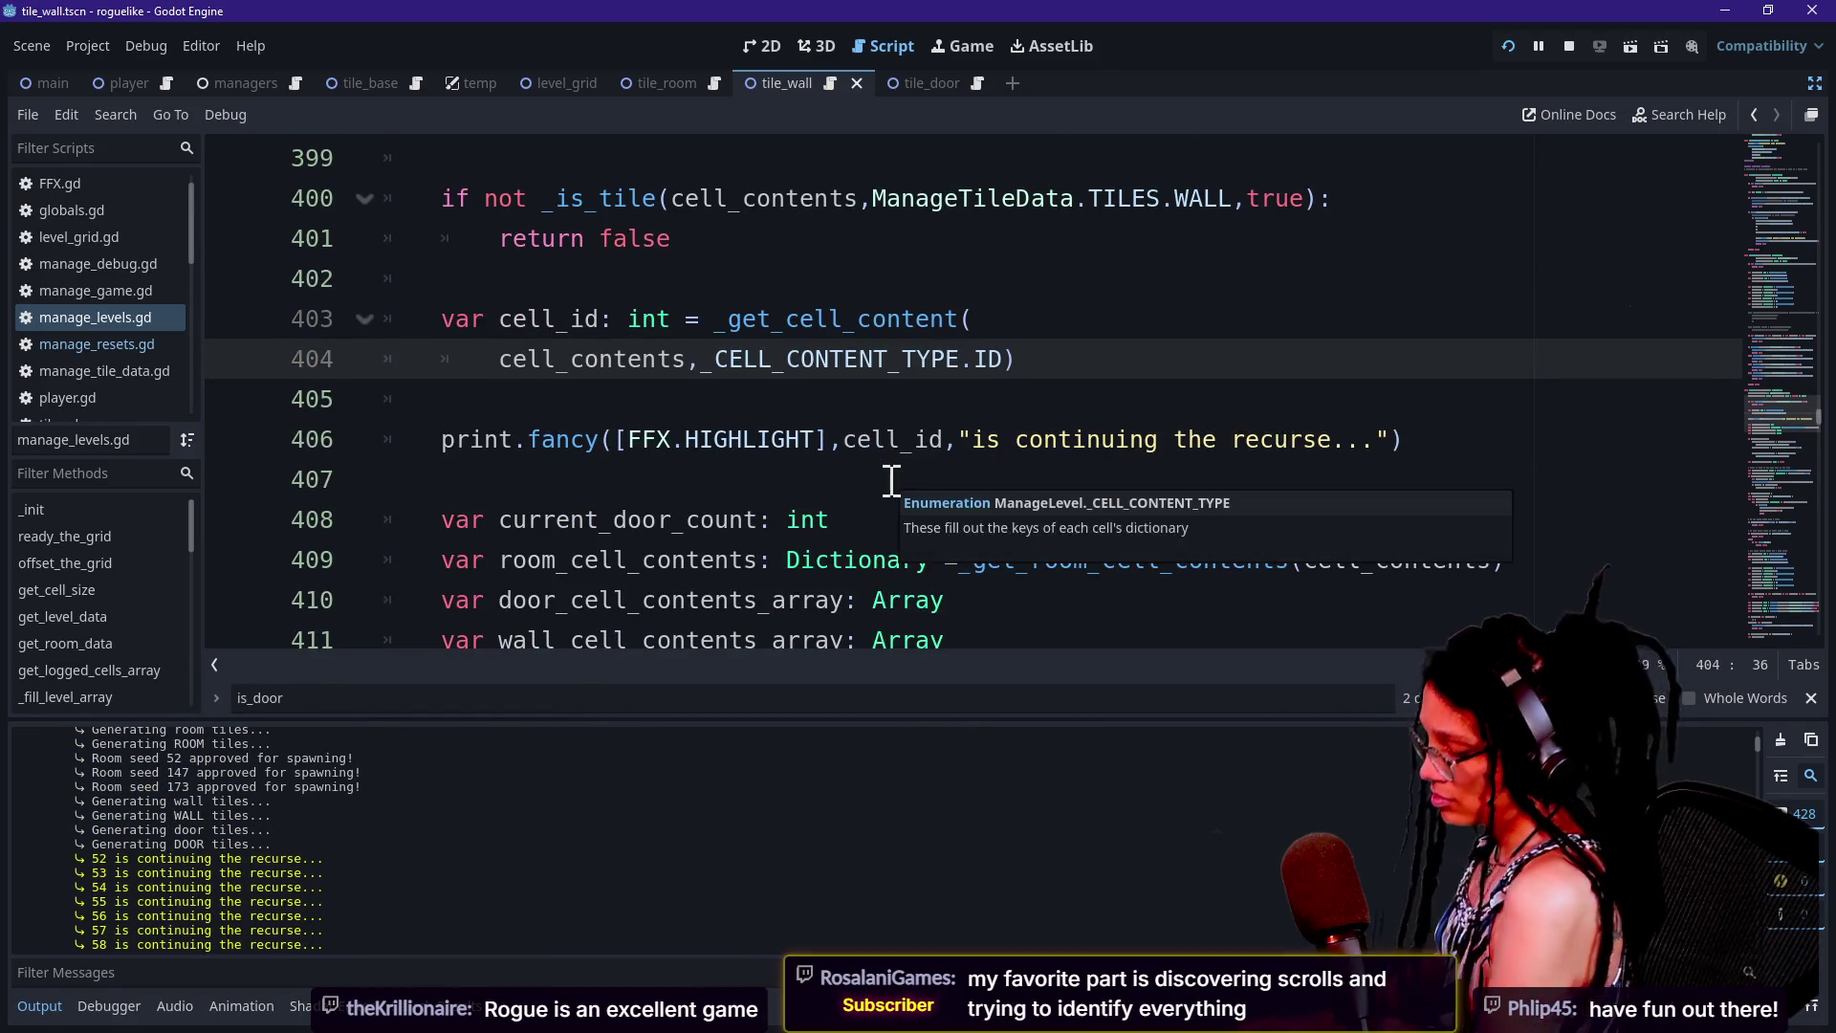
key(ctrl+j)
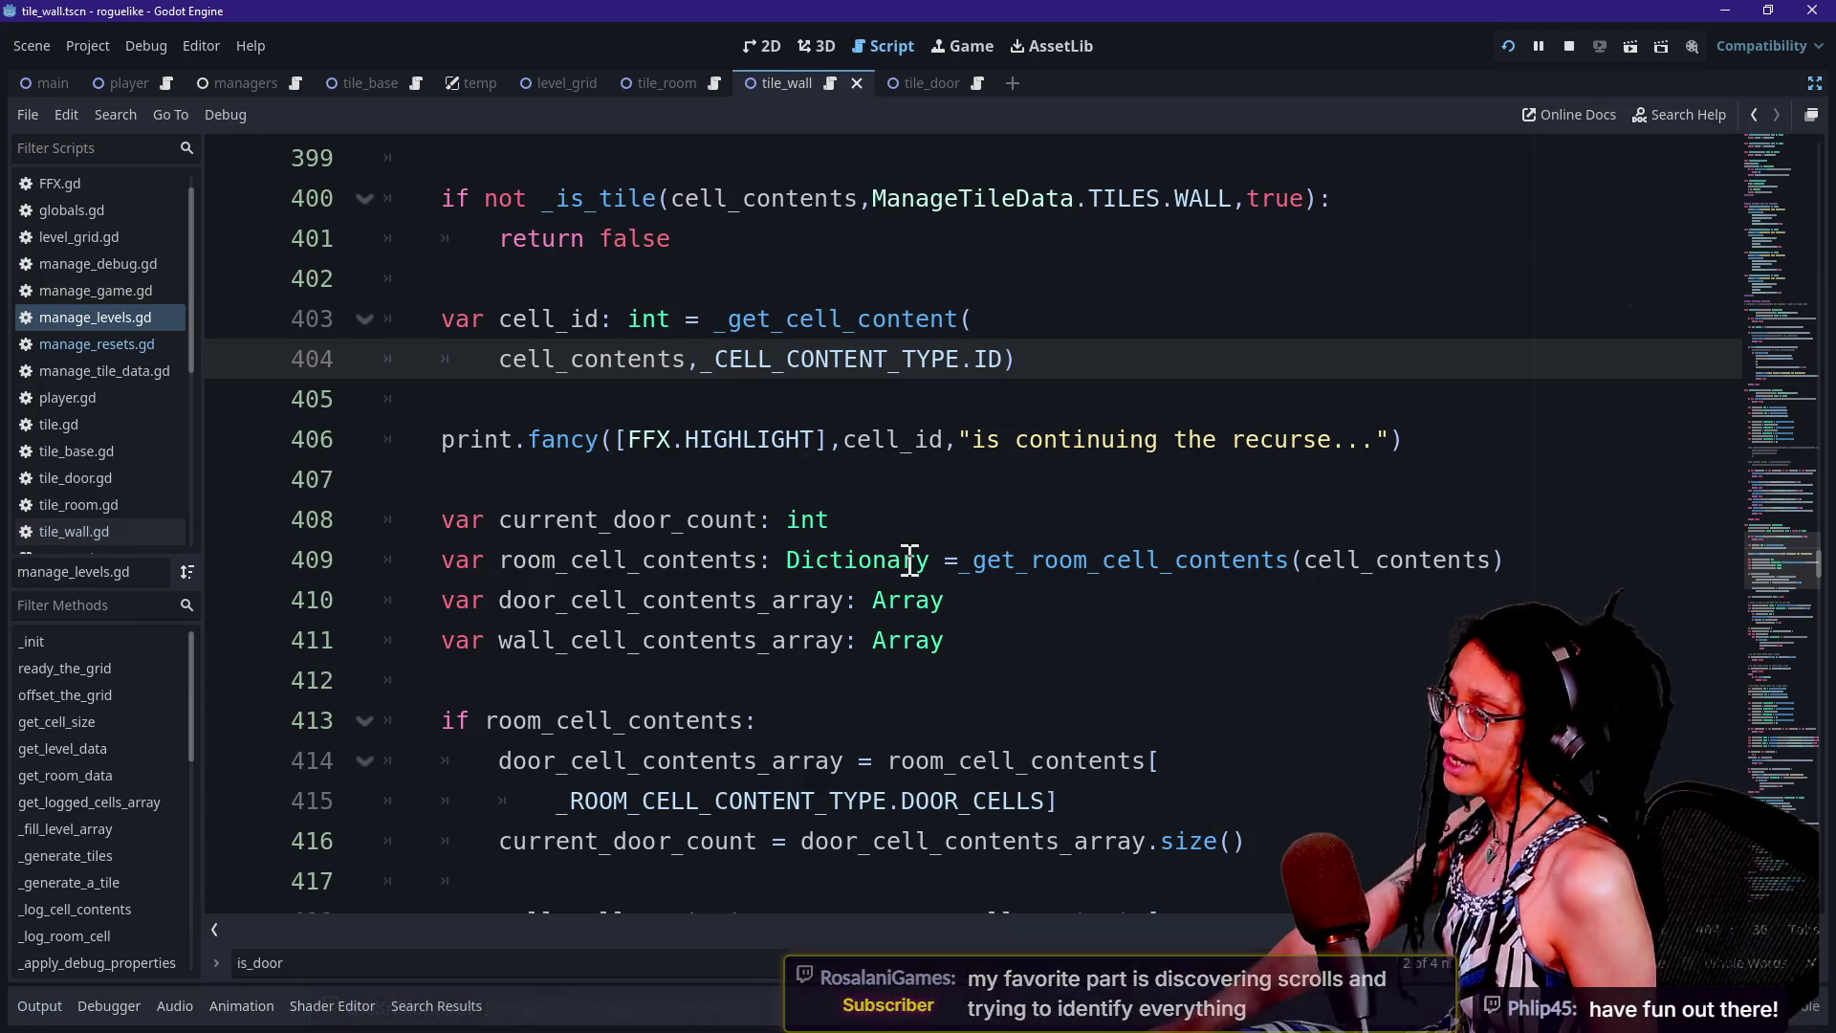
scroll(909, 559, up, 3)
scroll(909, 559, up, 1)
scroll(910, 559, down, 7)
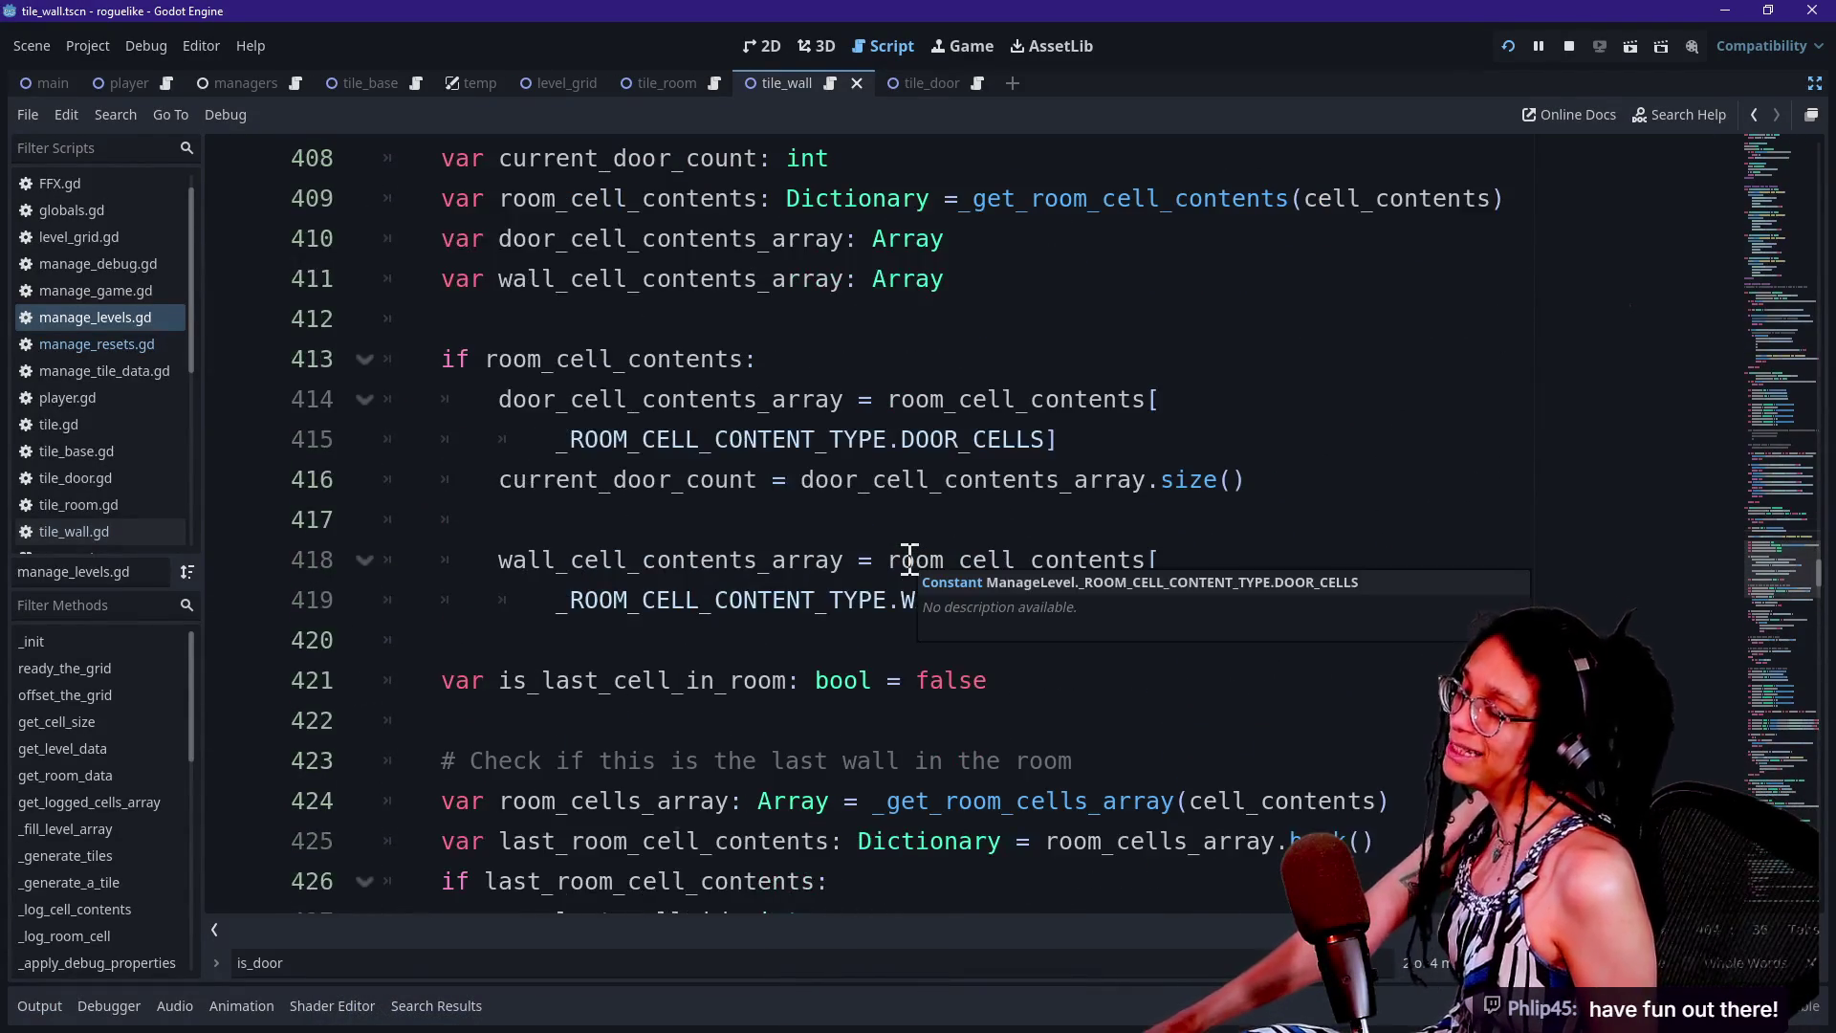
scroll(910, 560, down, 2)
scroll(910, 560, down, 1)
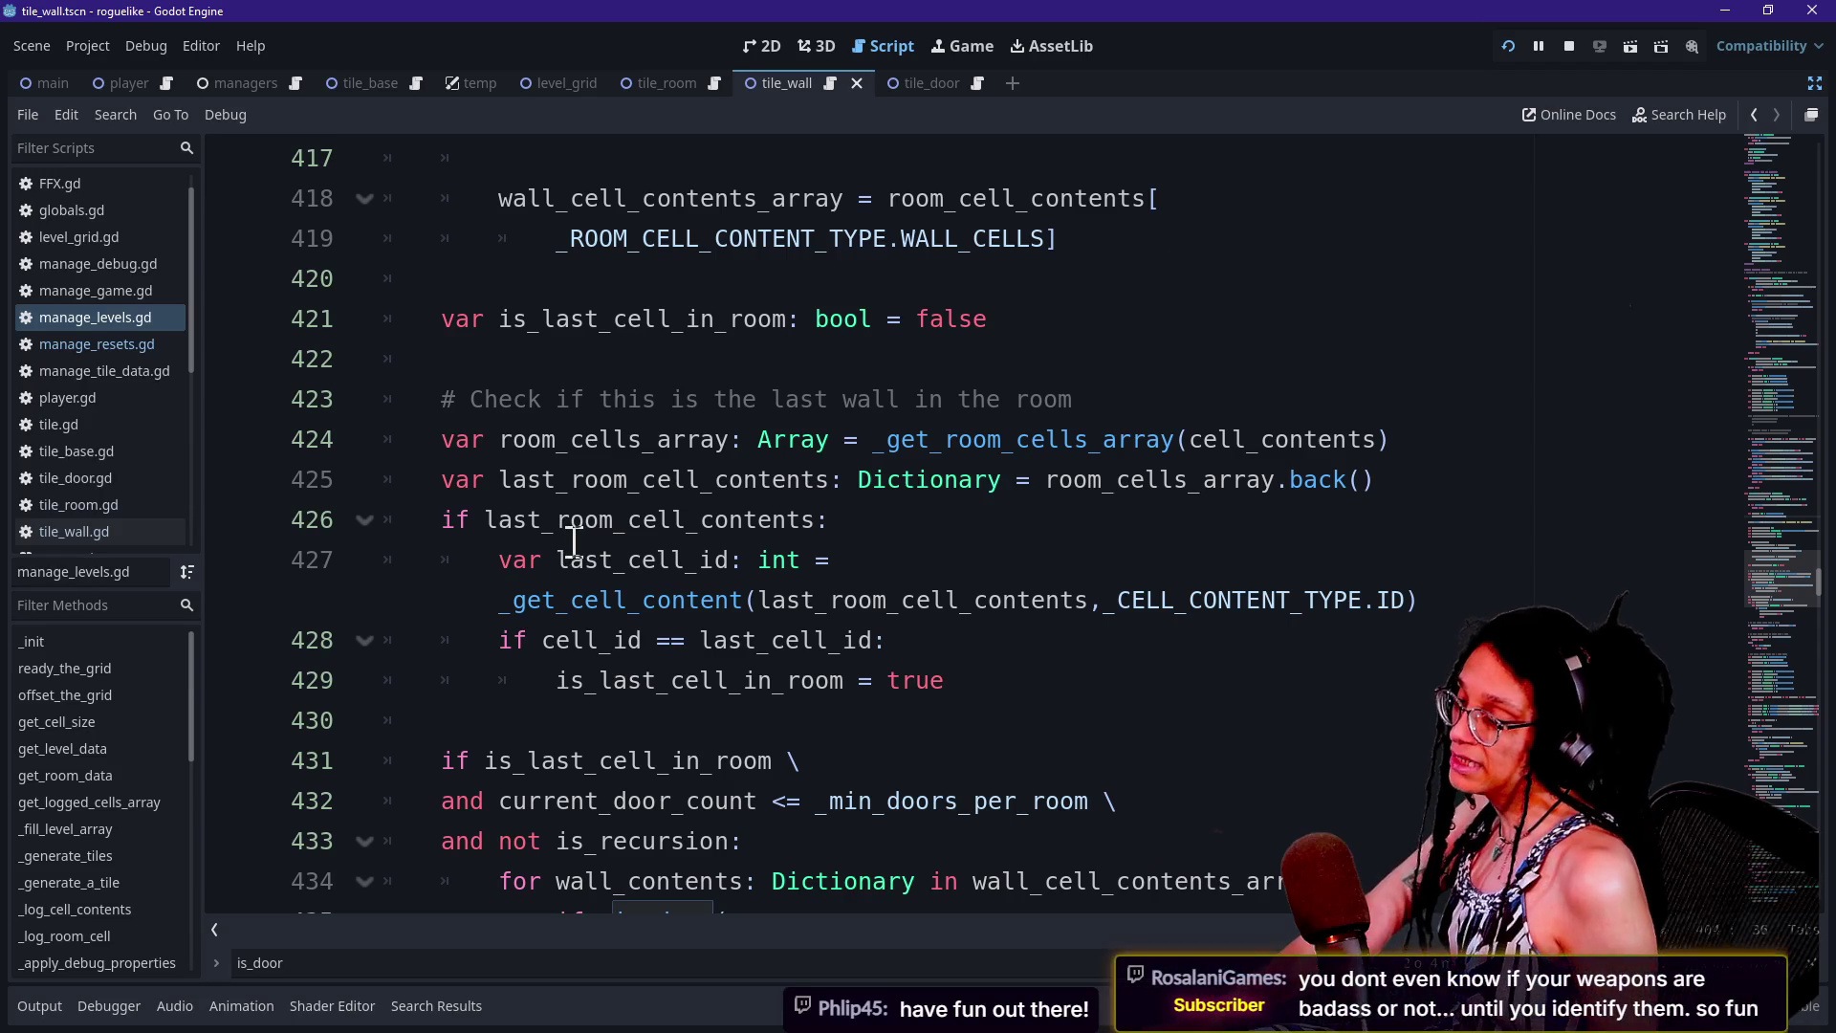
drag(572, 524, 972, 717)
click(597, 550)
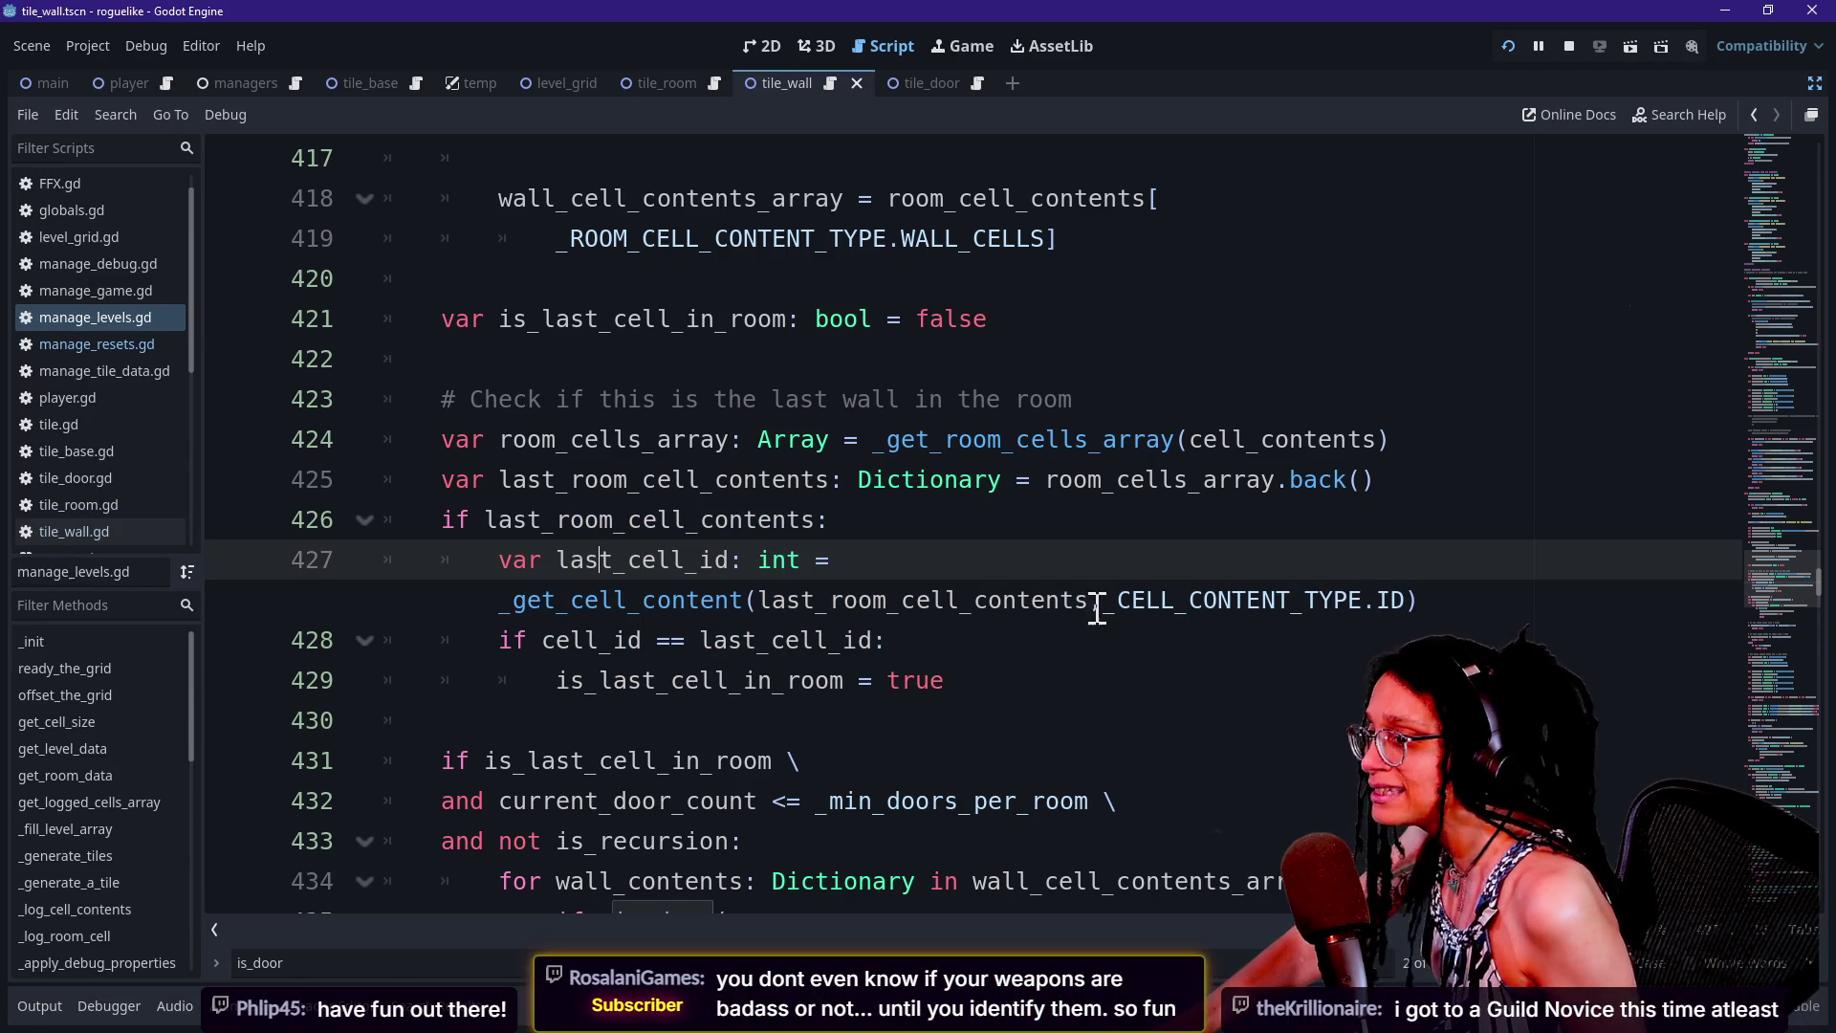
click(1508, 46)
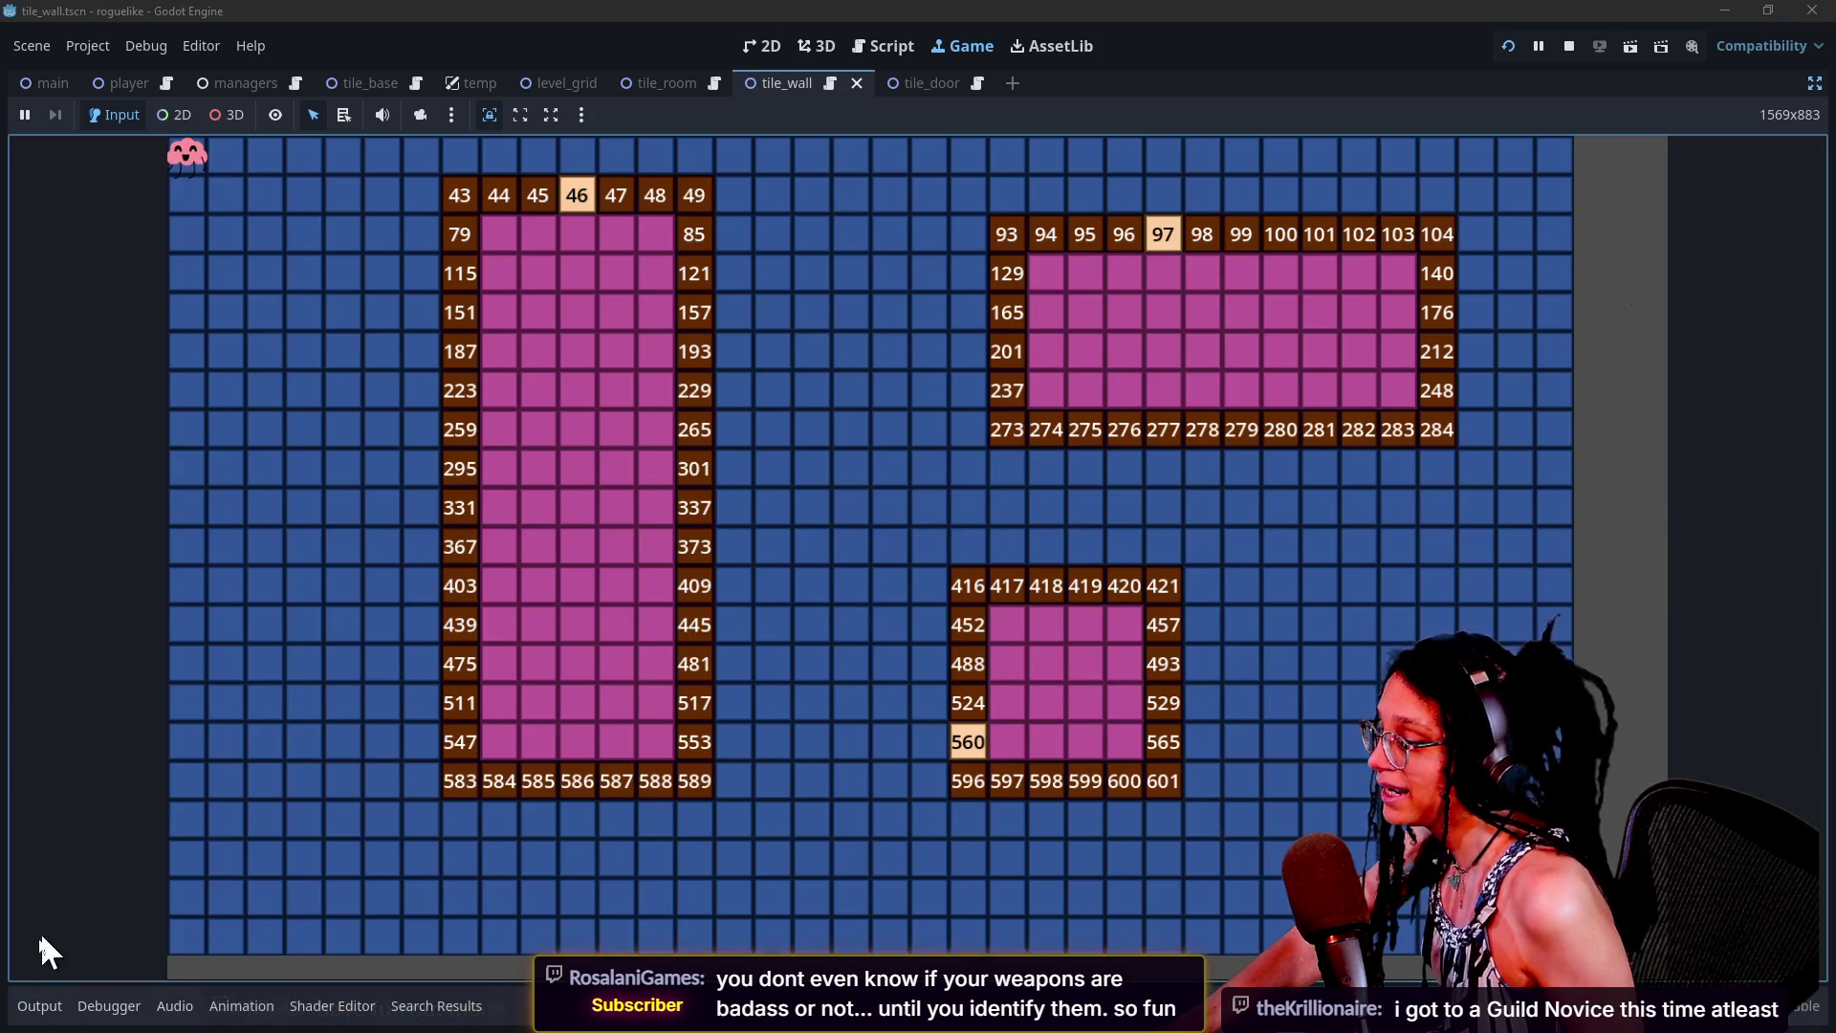
- Show the Output log under the game and read the approved room seeds and recursion messages
click(40, 1006)
scroll(258, 812, up, 15)
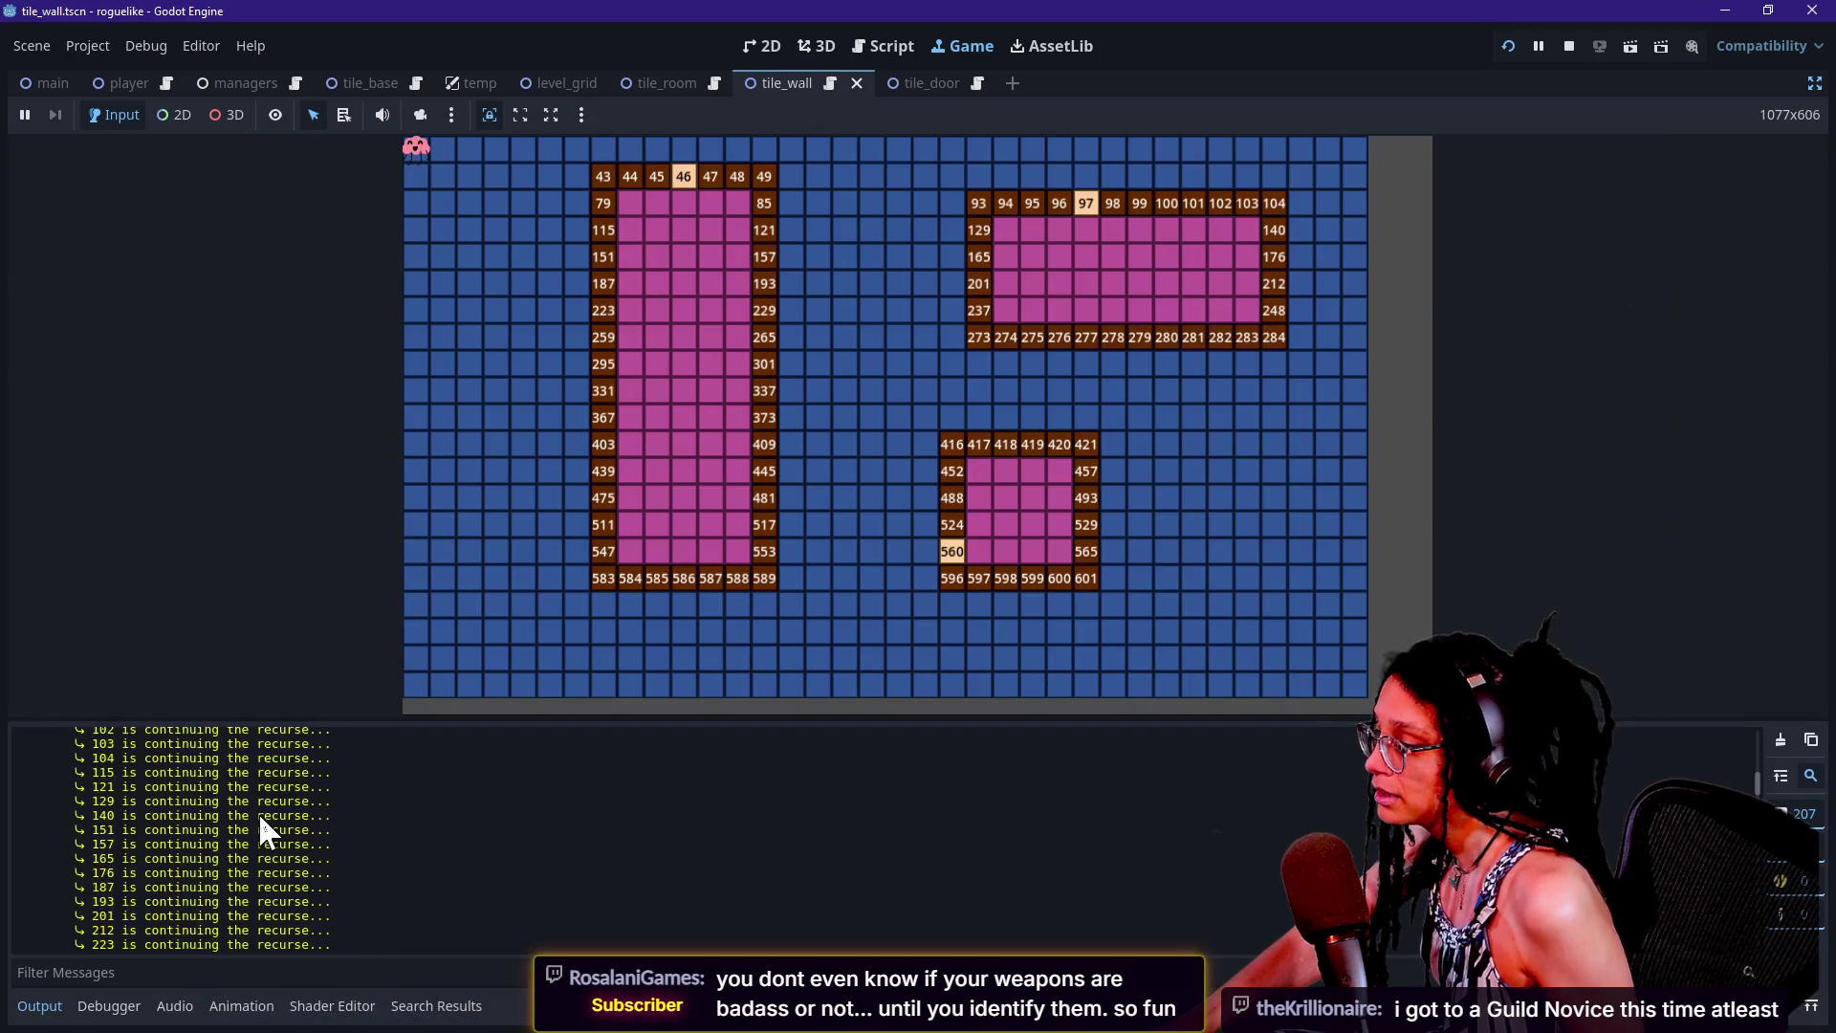
scroll(258, 812, down, 3)
scroll(260, 818, up, 2)
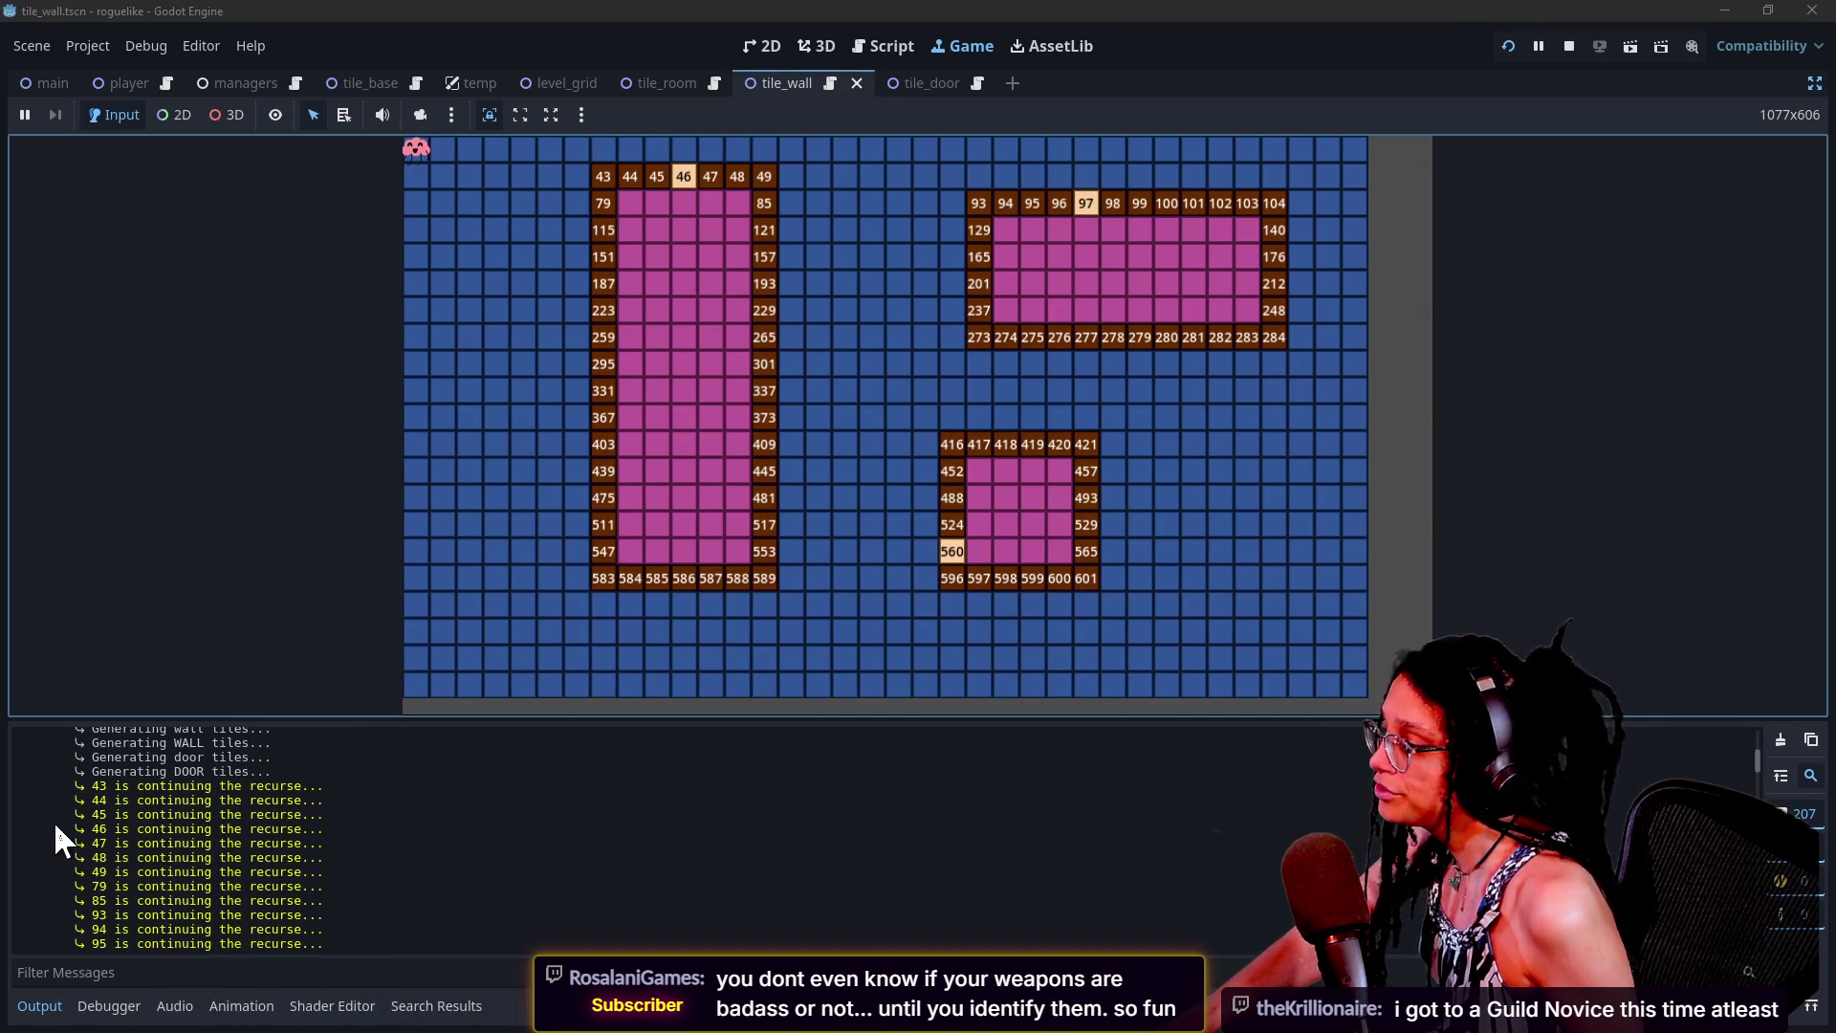
double_click(45, 785)
click(313, 793)
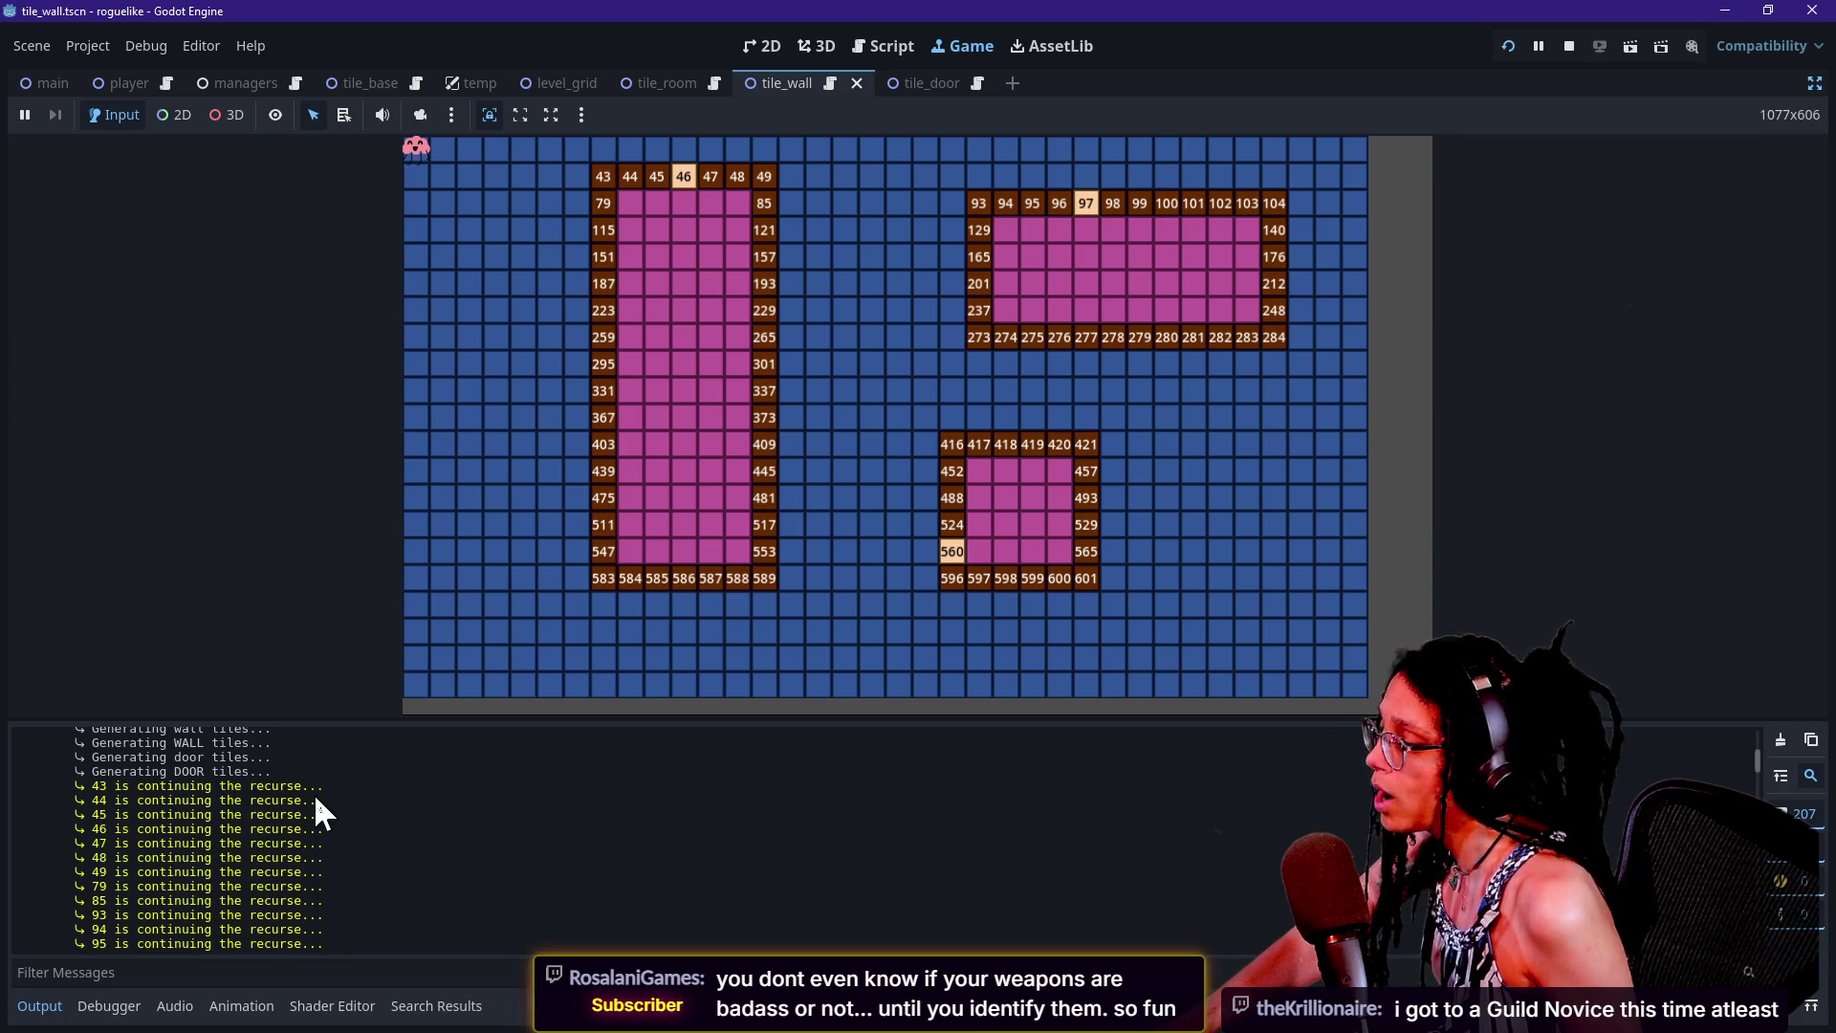
scroll(314, 793, up, 5)
scroll(314, 794, down, 2)
scroll(313, 794, down, 2)
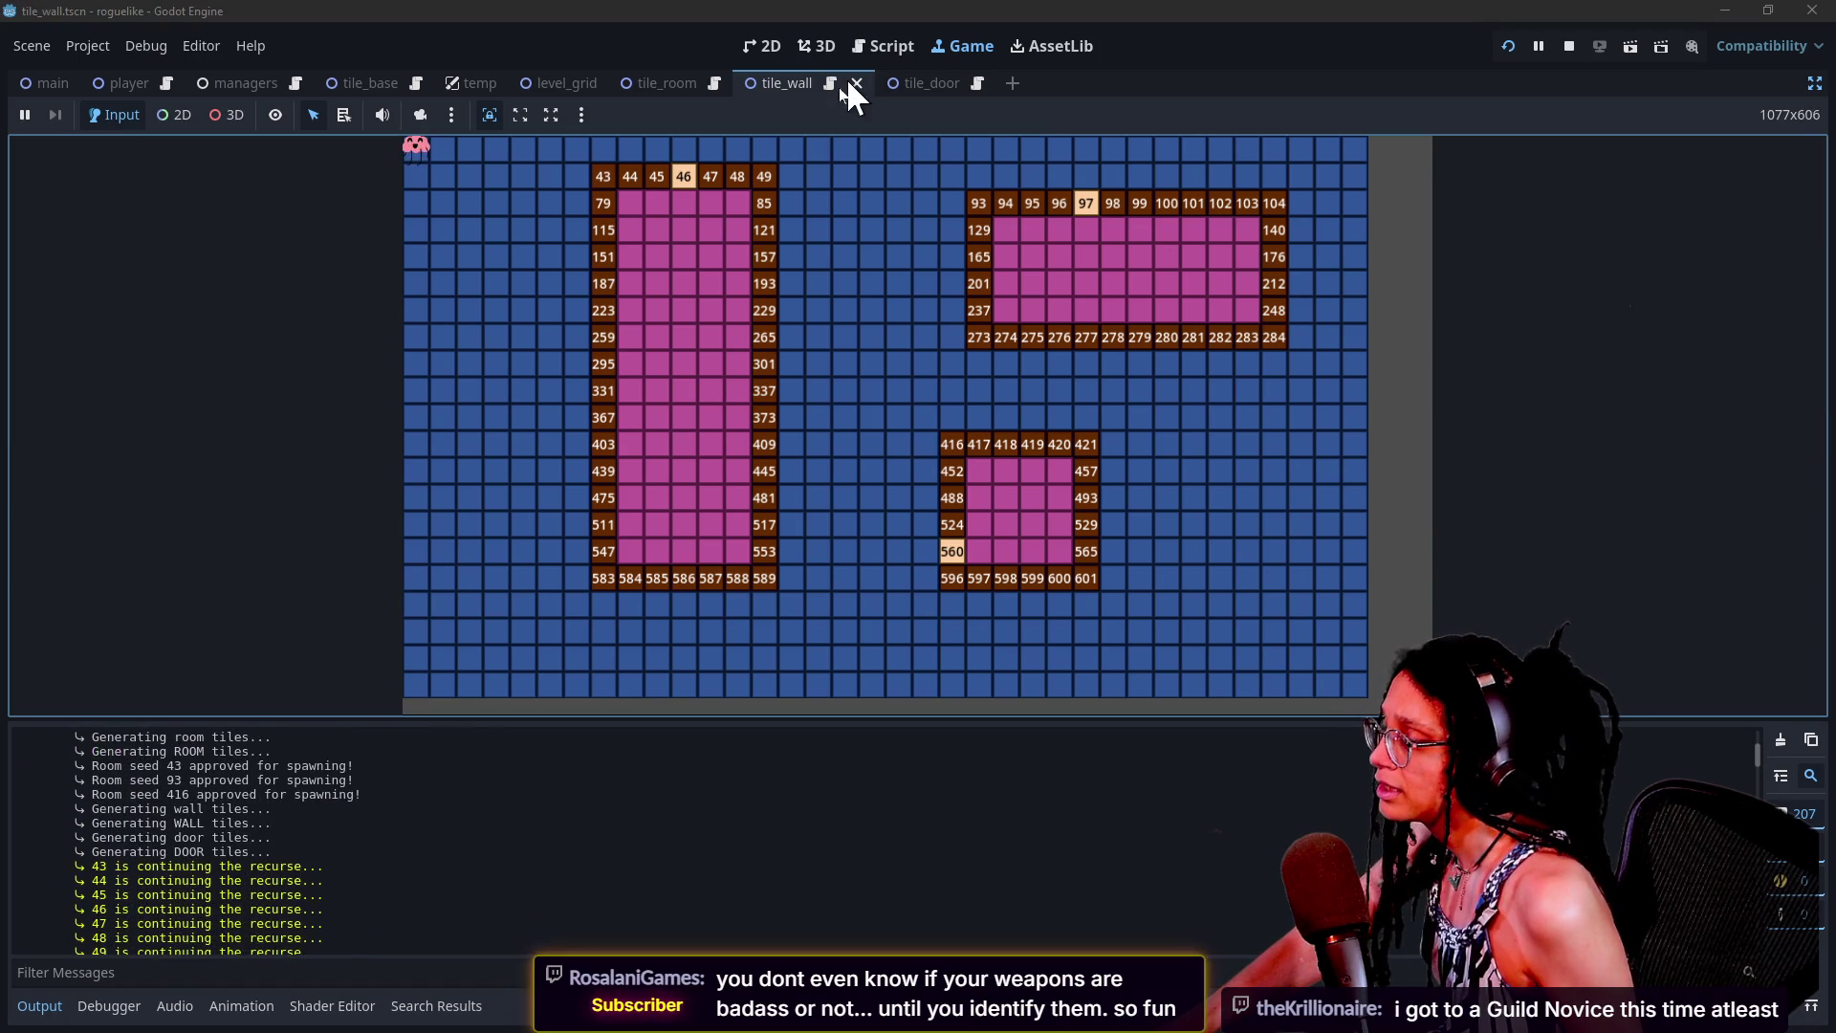
click(881, 47)
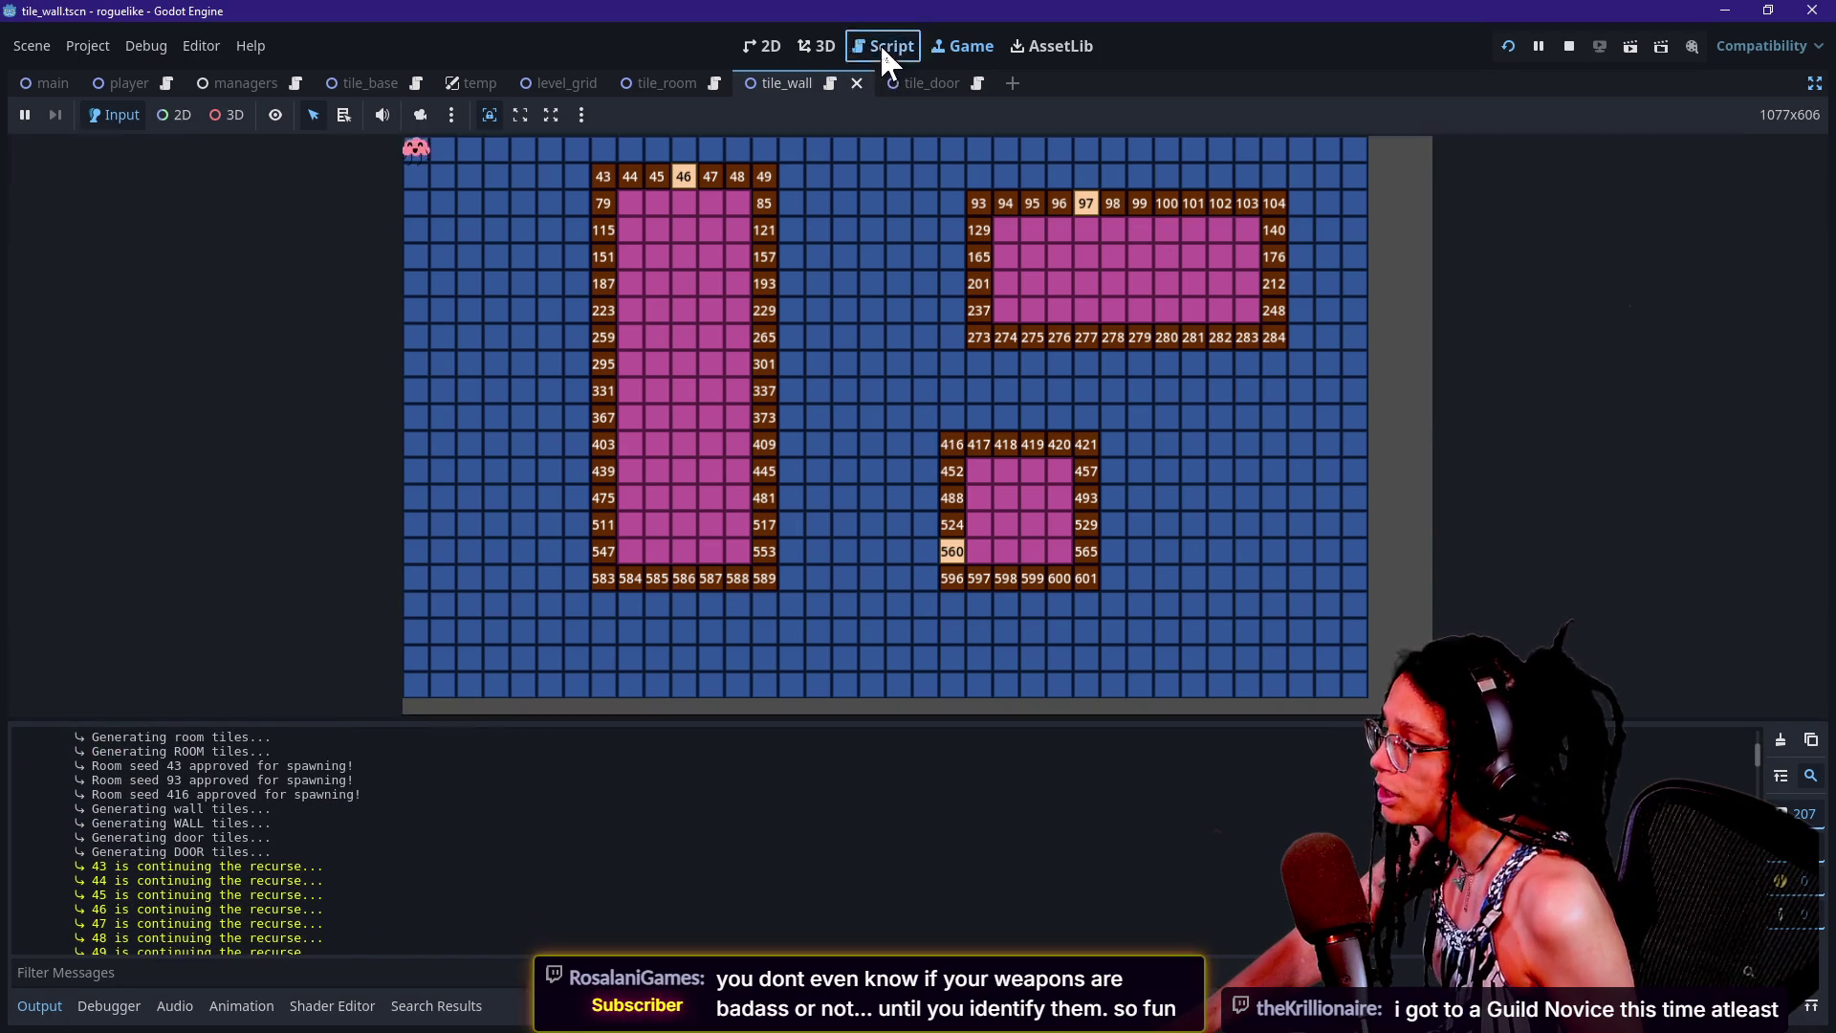
- Review the door-count logic in _is_door around line 433
scroll(947, 308, down, 5)
scroll(949, 308, down, 1)
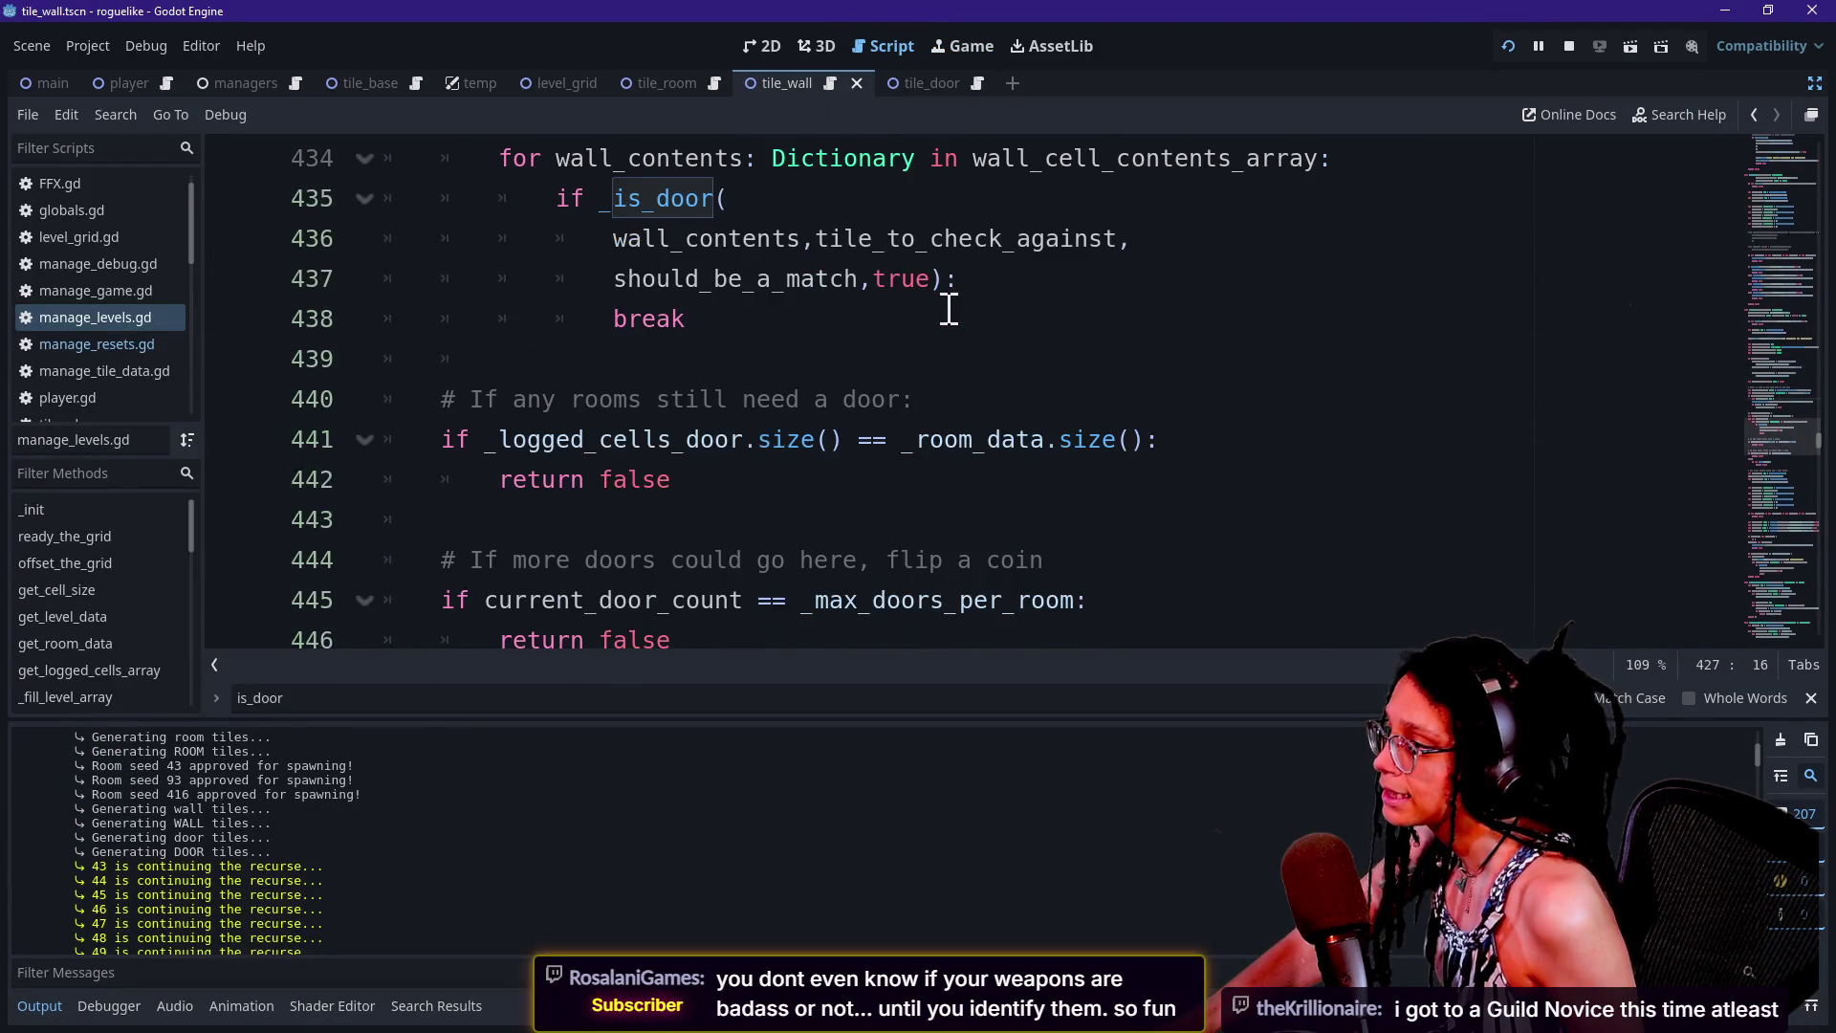
scroll(948, 308, up, 2)
click(881, 358)
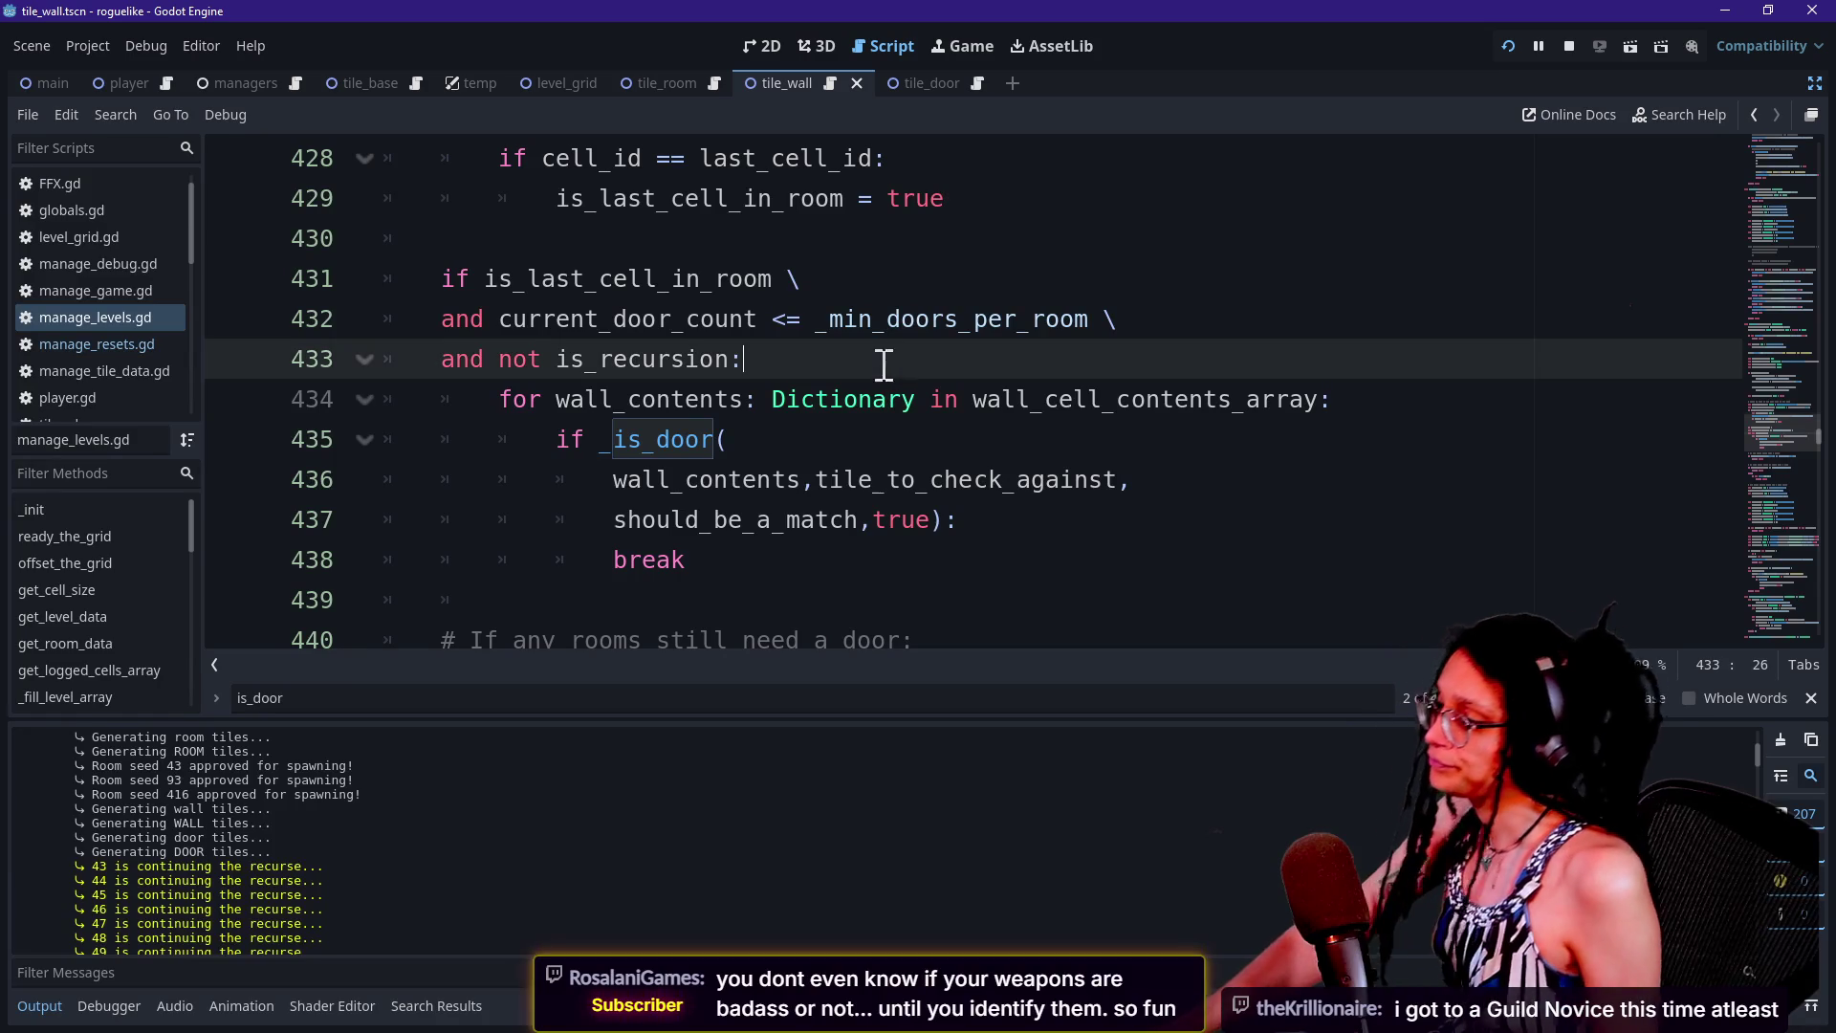
scroll(1058, 296, up, 4)
scroll(1060, 289, down, 7)
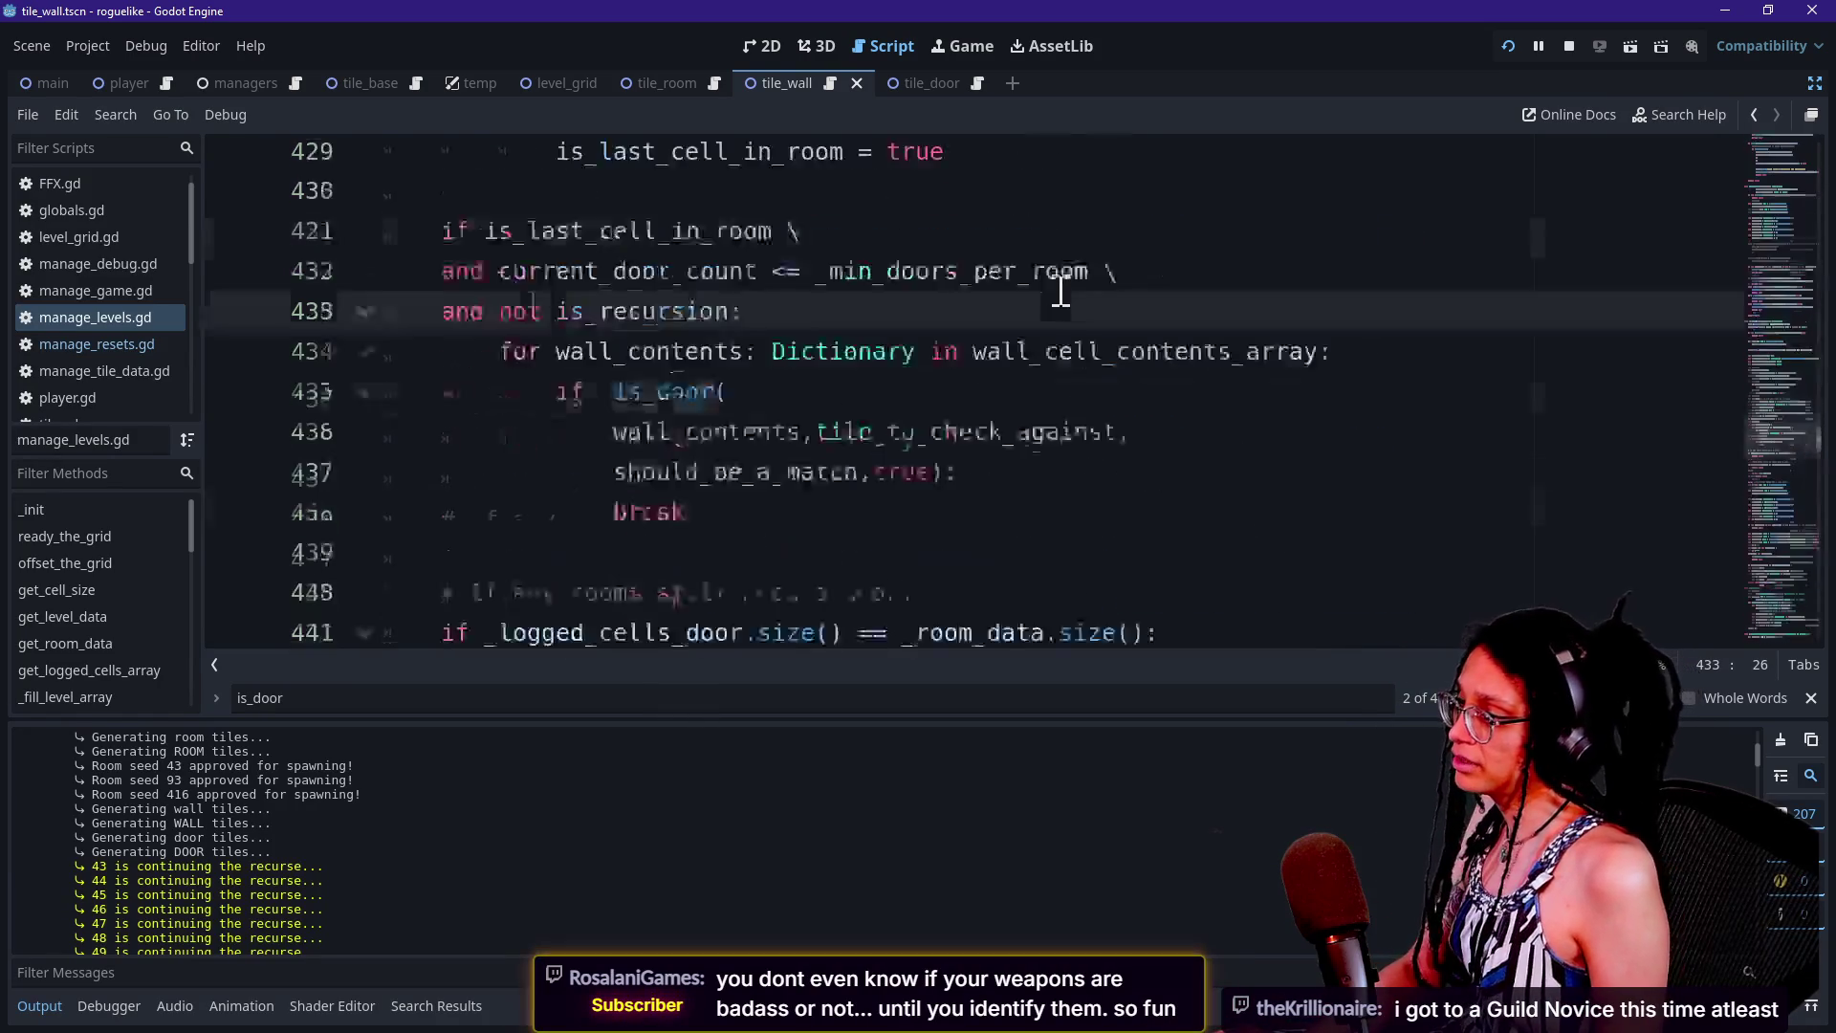
scroll(1060, 290, up, 11)
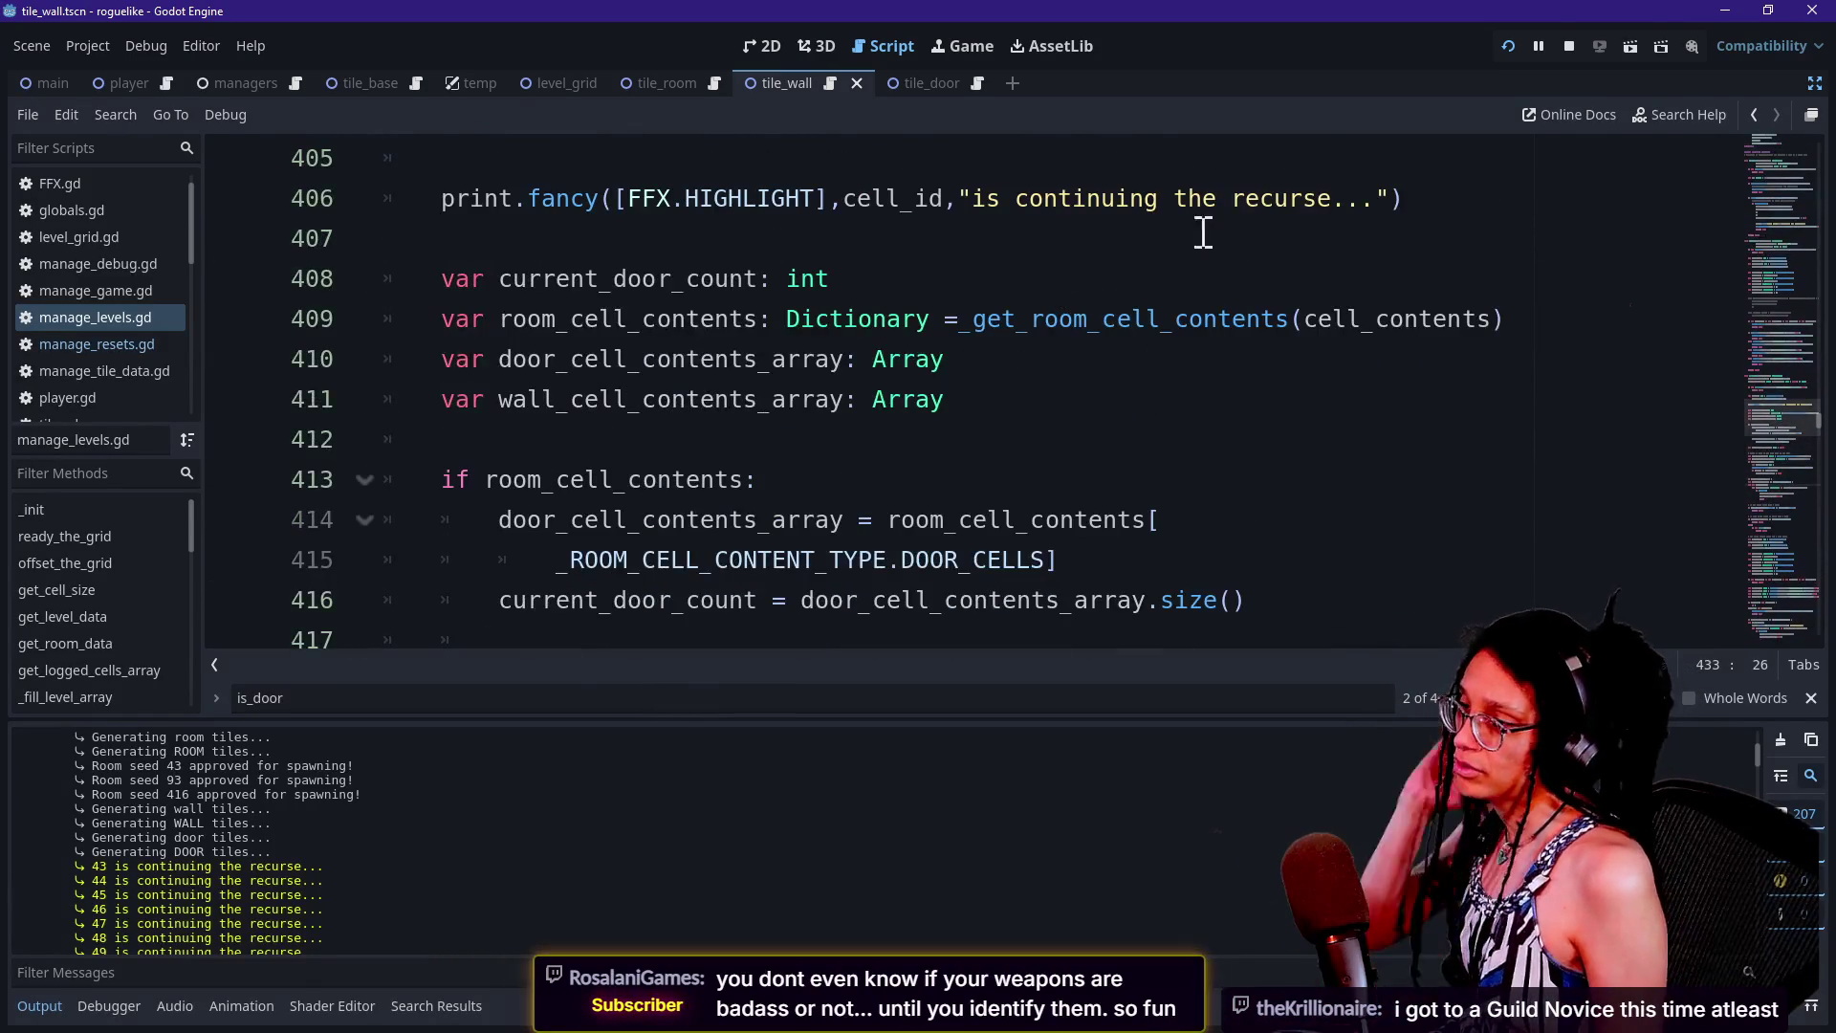
scroll(1266, 199, up, 1)
- Select the print.fancy recursion debug line 406, then bring File Explorer forward
click(1438, 316)
drag(1438, 315, 1425, 283)
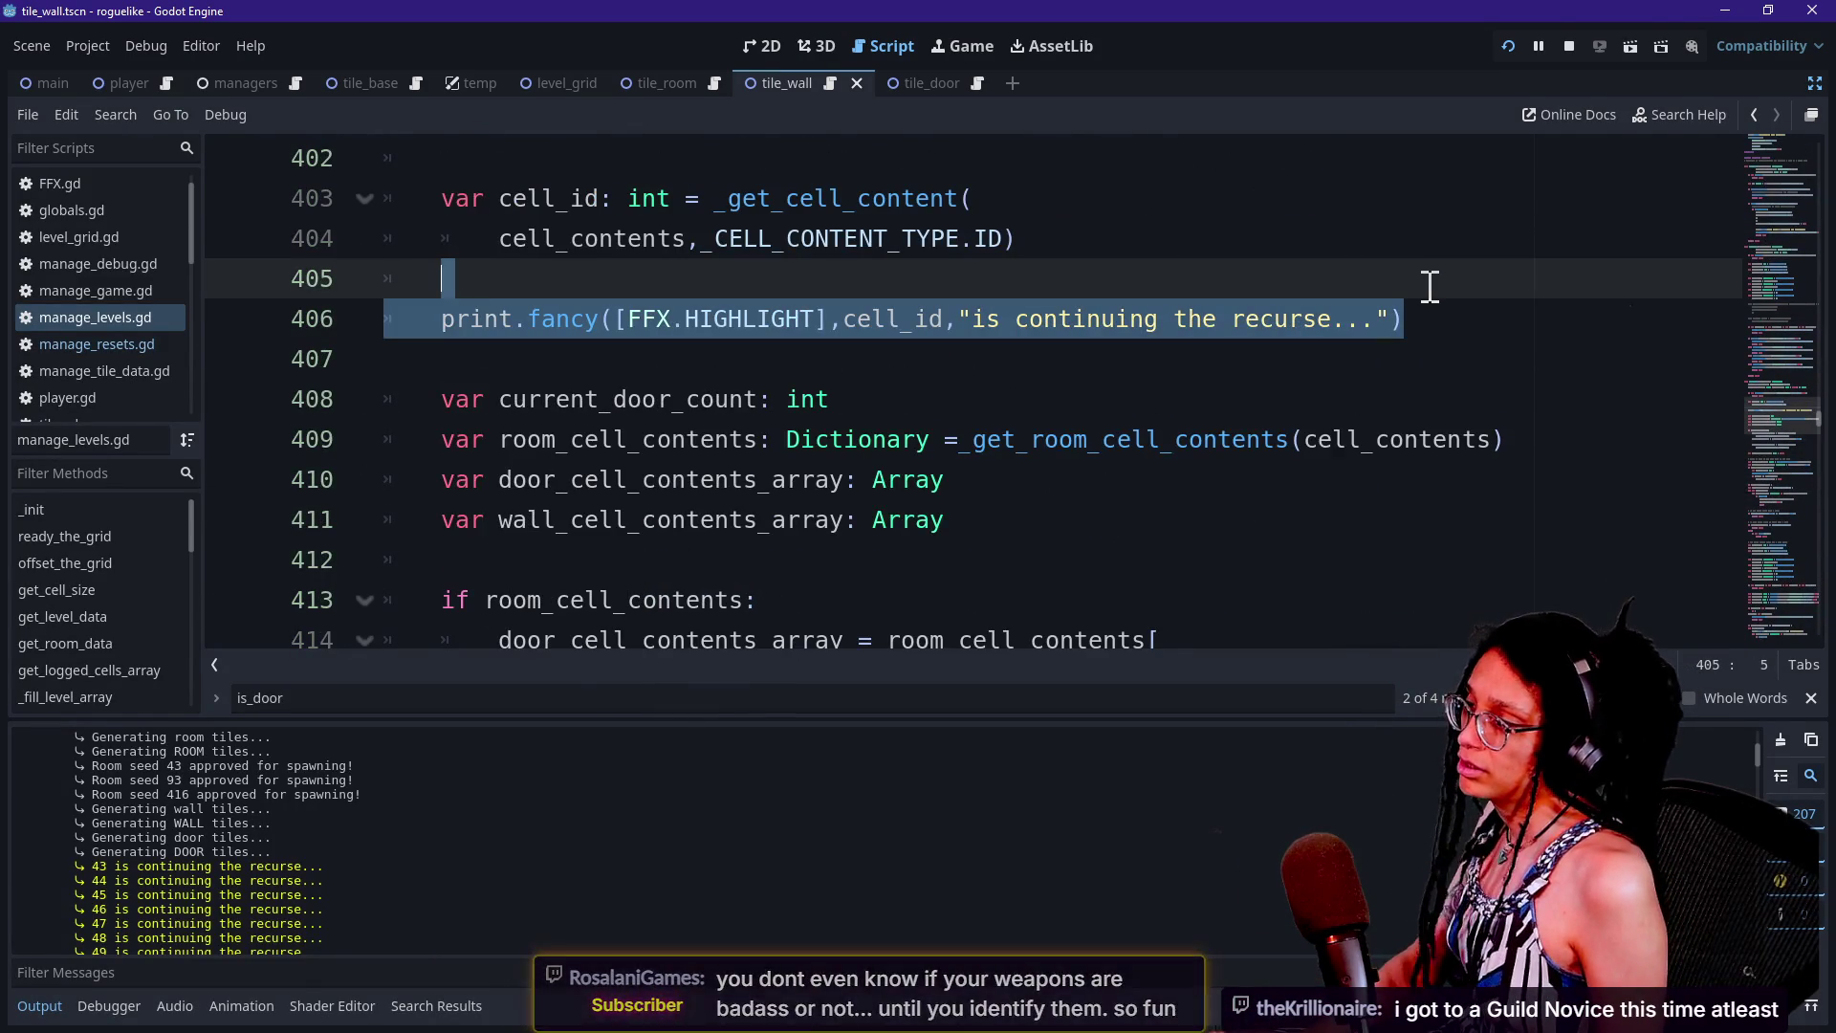
scroll(1425, 283, down, 3)
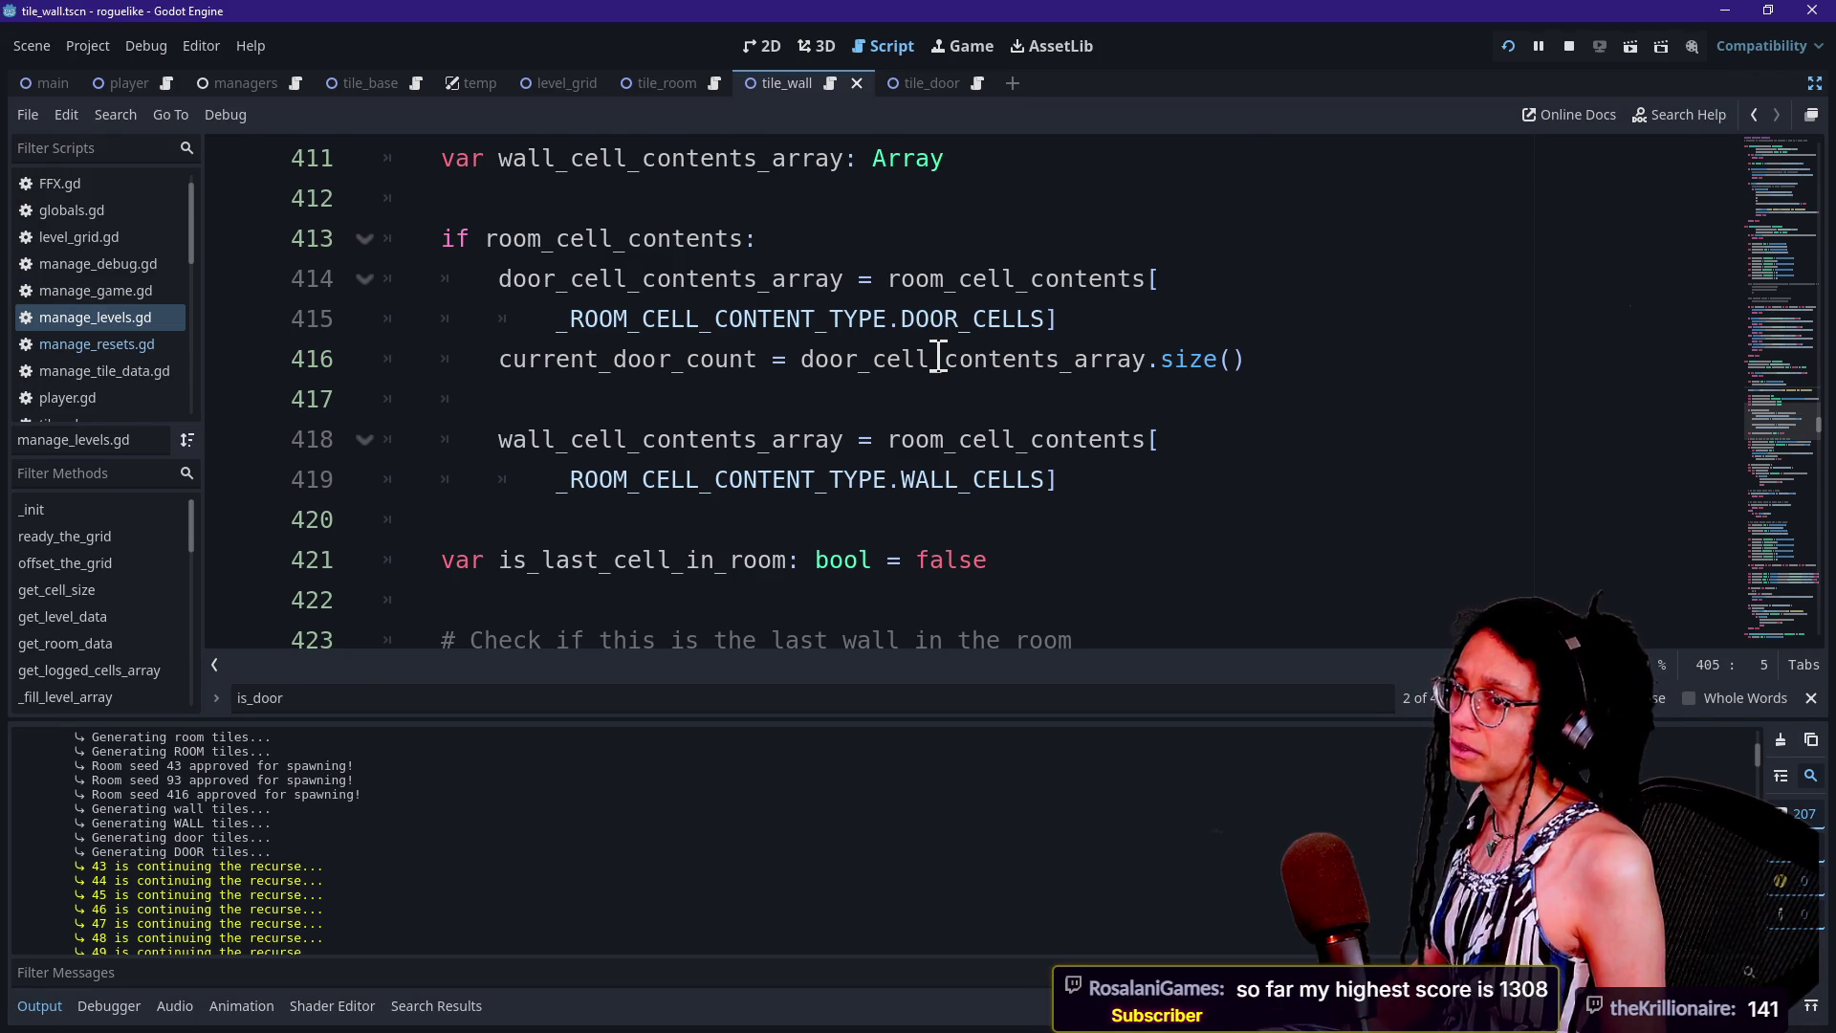
key(alt+Tab)
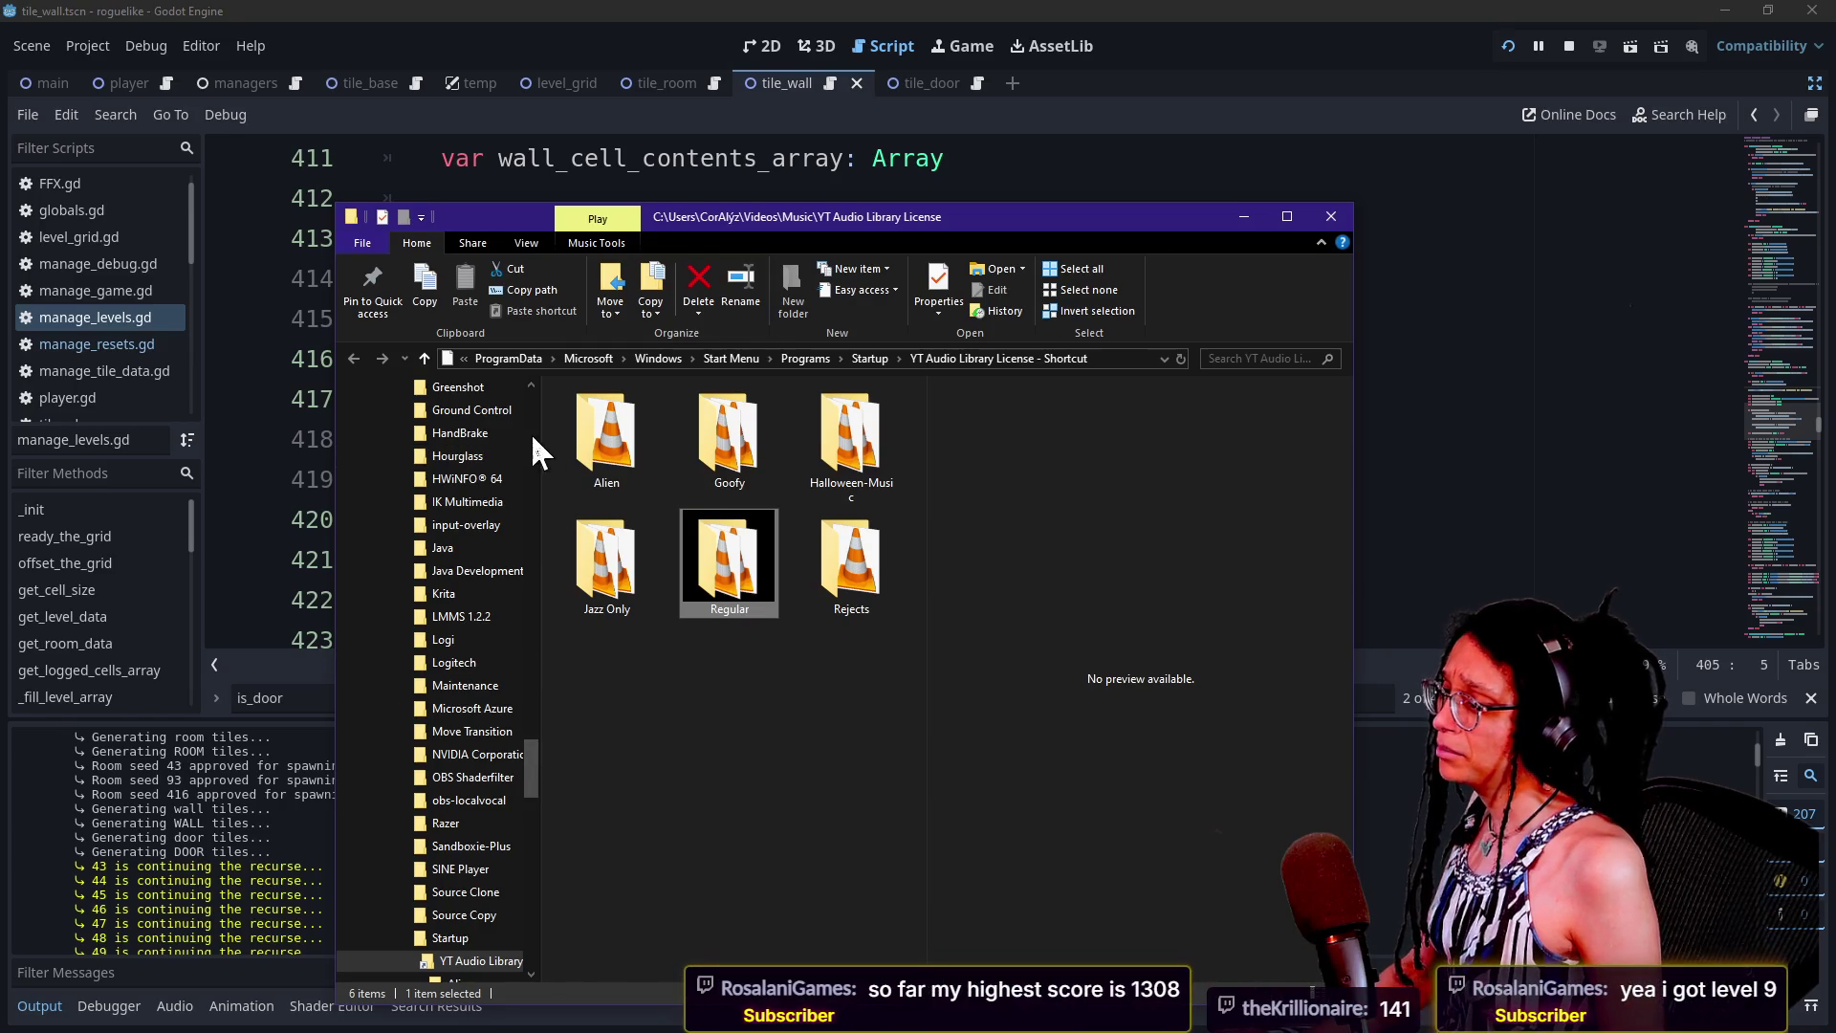
- Open Documents\__sshots and view the 2026-01-01 SDLRogue Hall of Fame screenshot in Photos
drag(539, 775, 522, 381)
scroll(484, 709, down, 3)
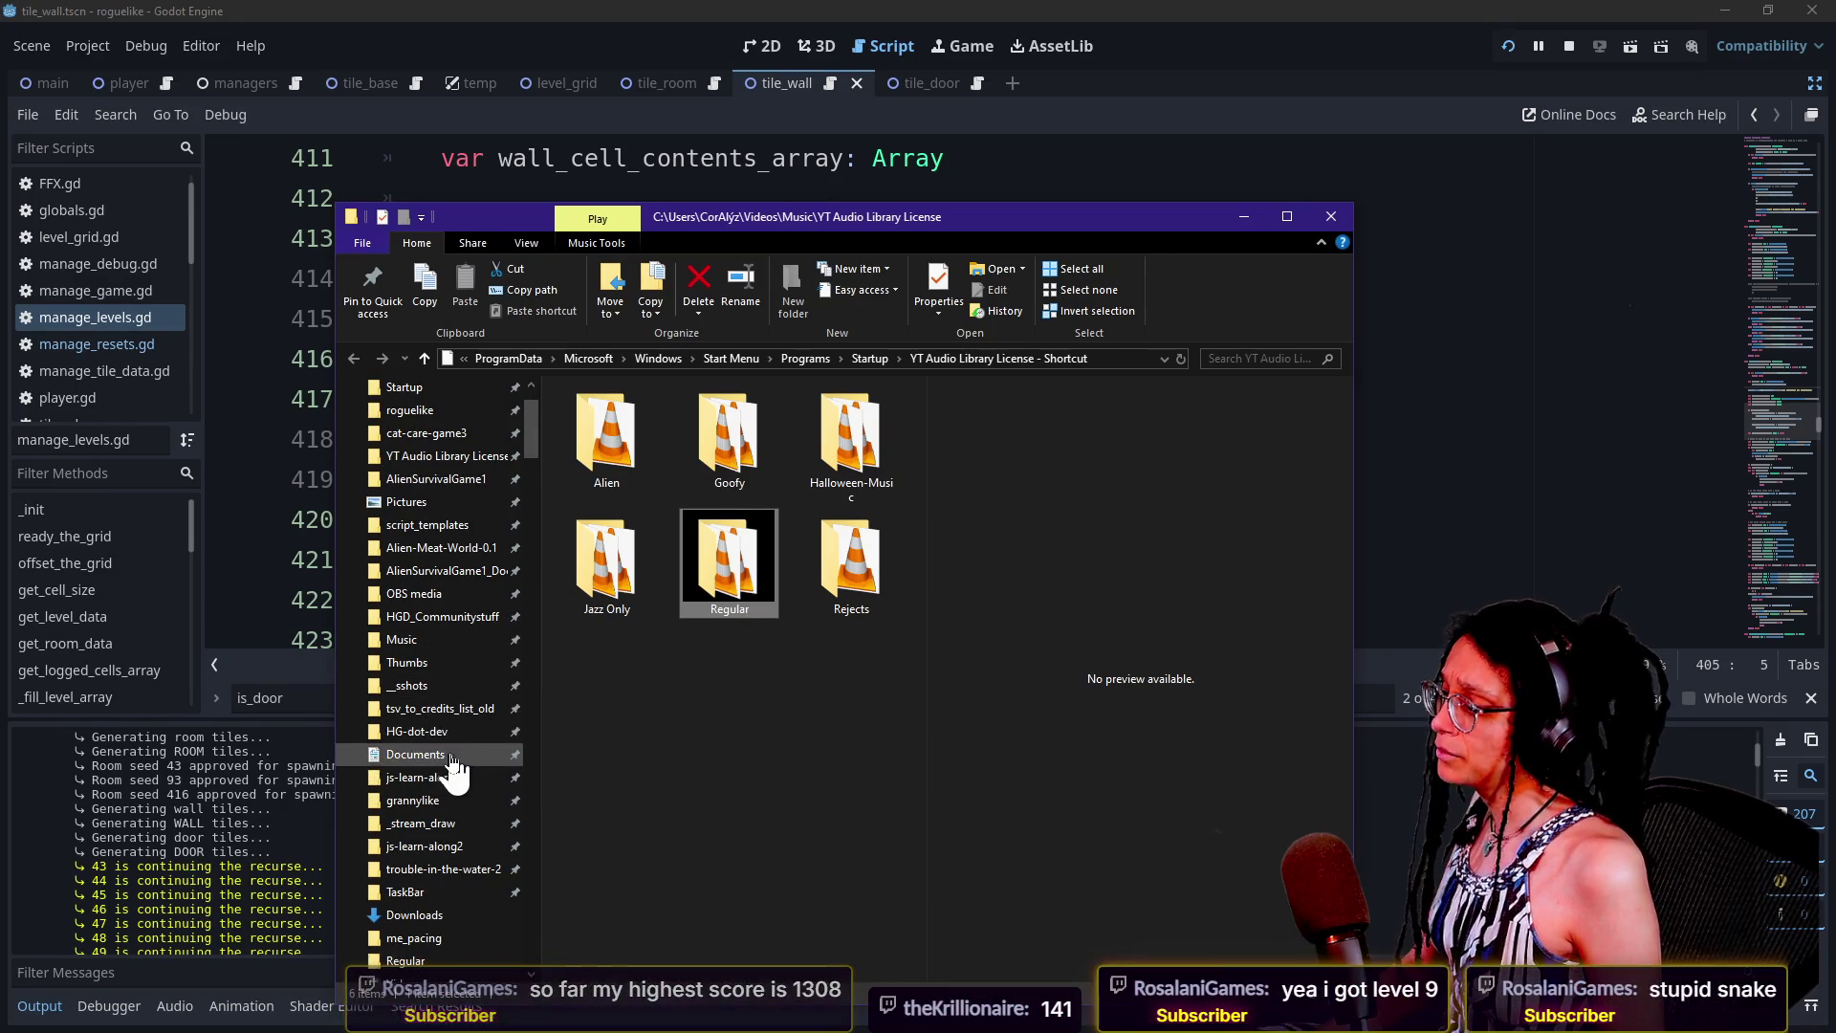
click(411, 685)
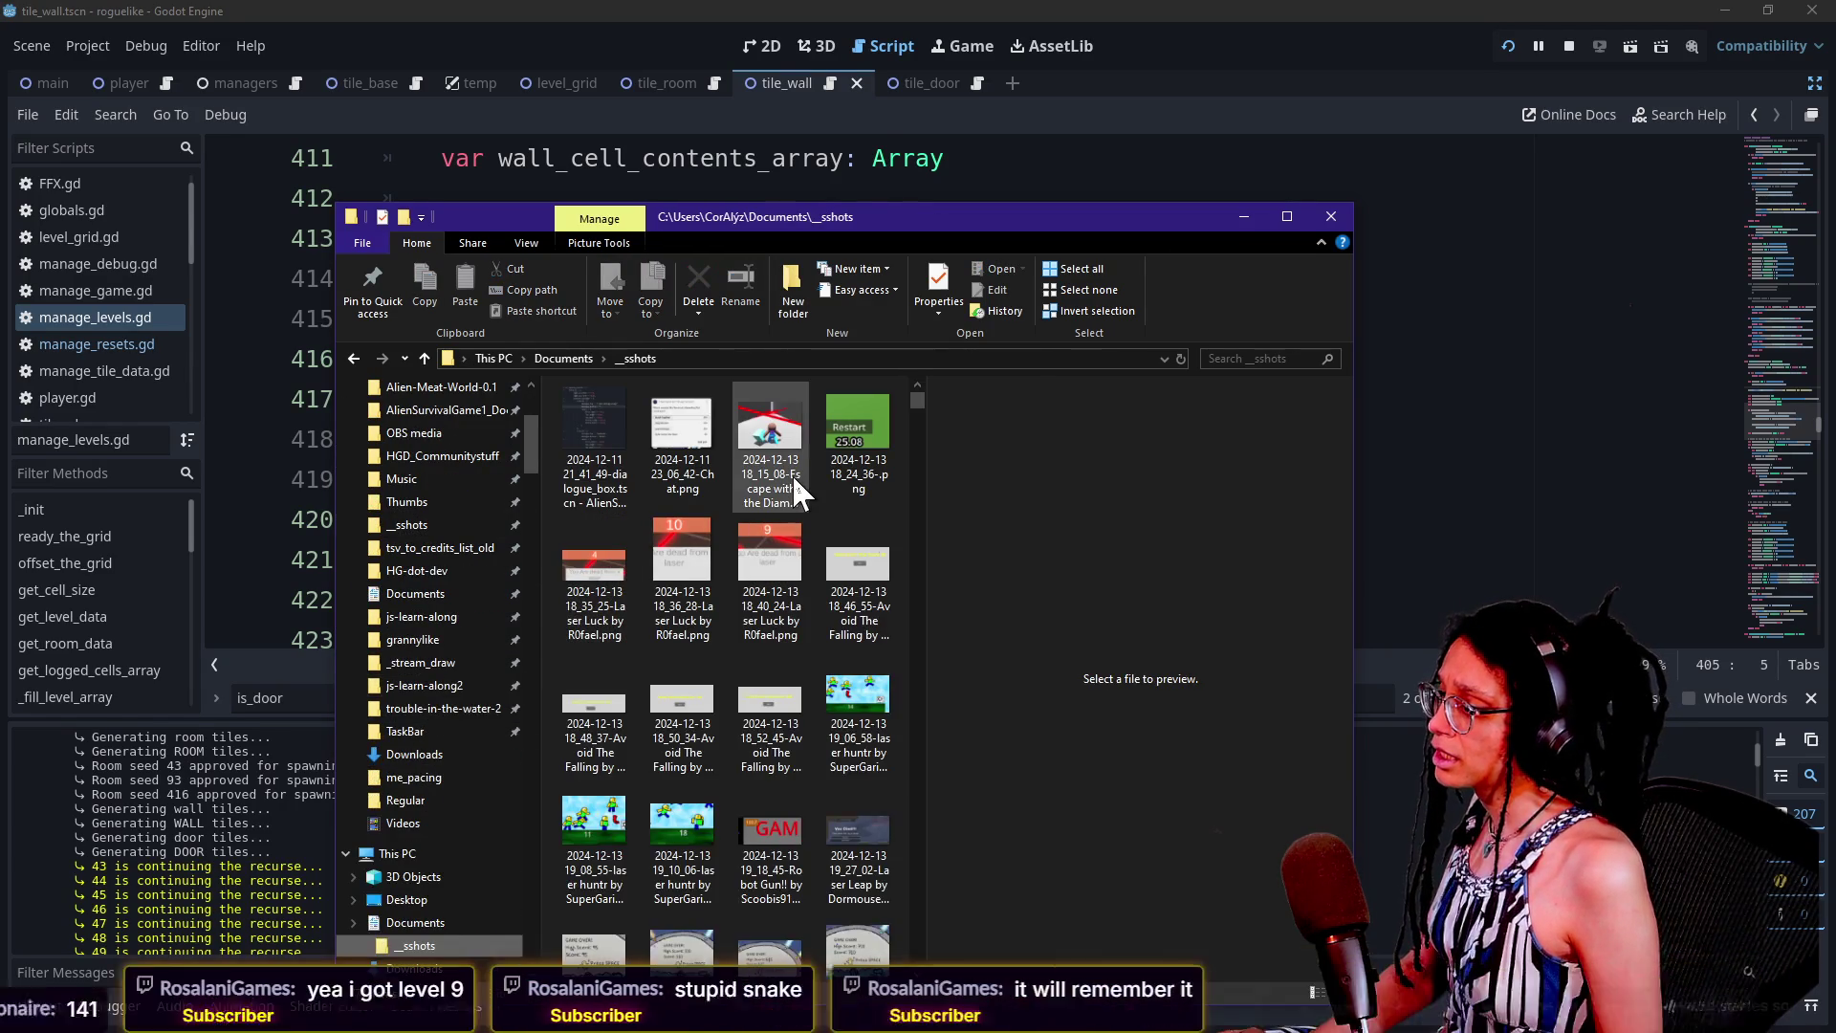
drag(911, 407, 916, 961)
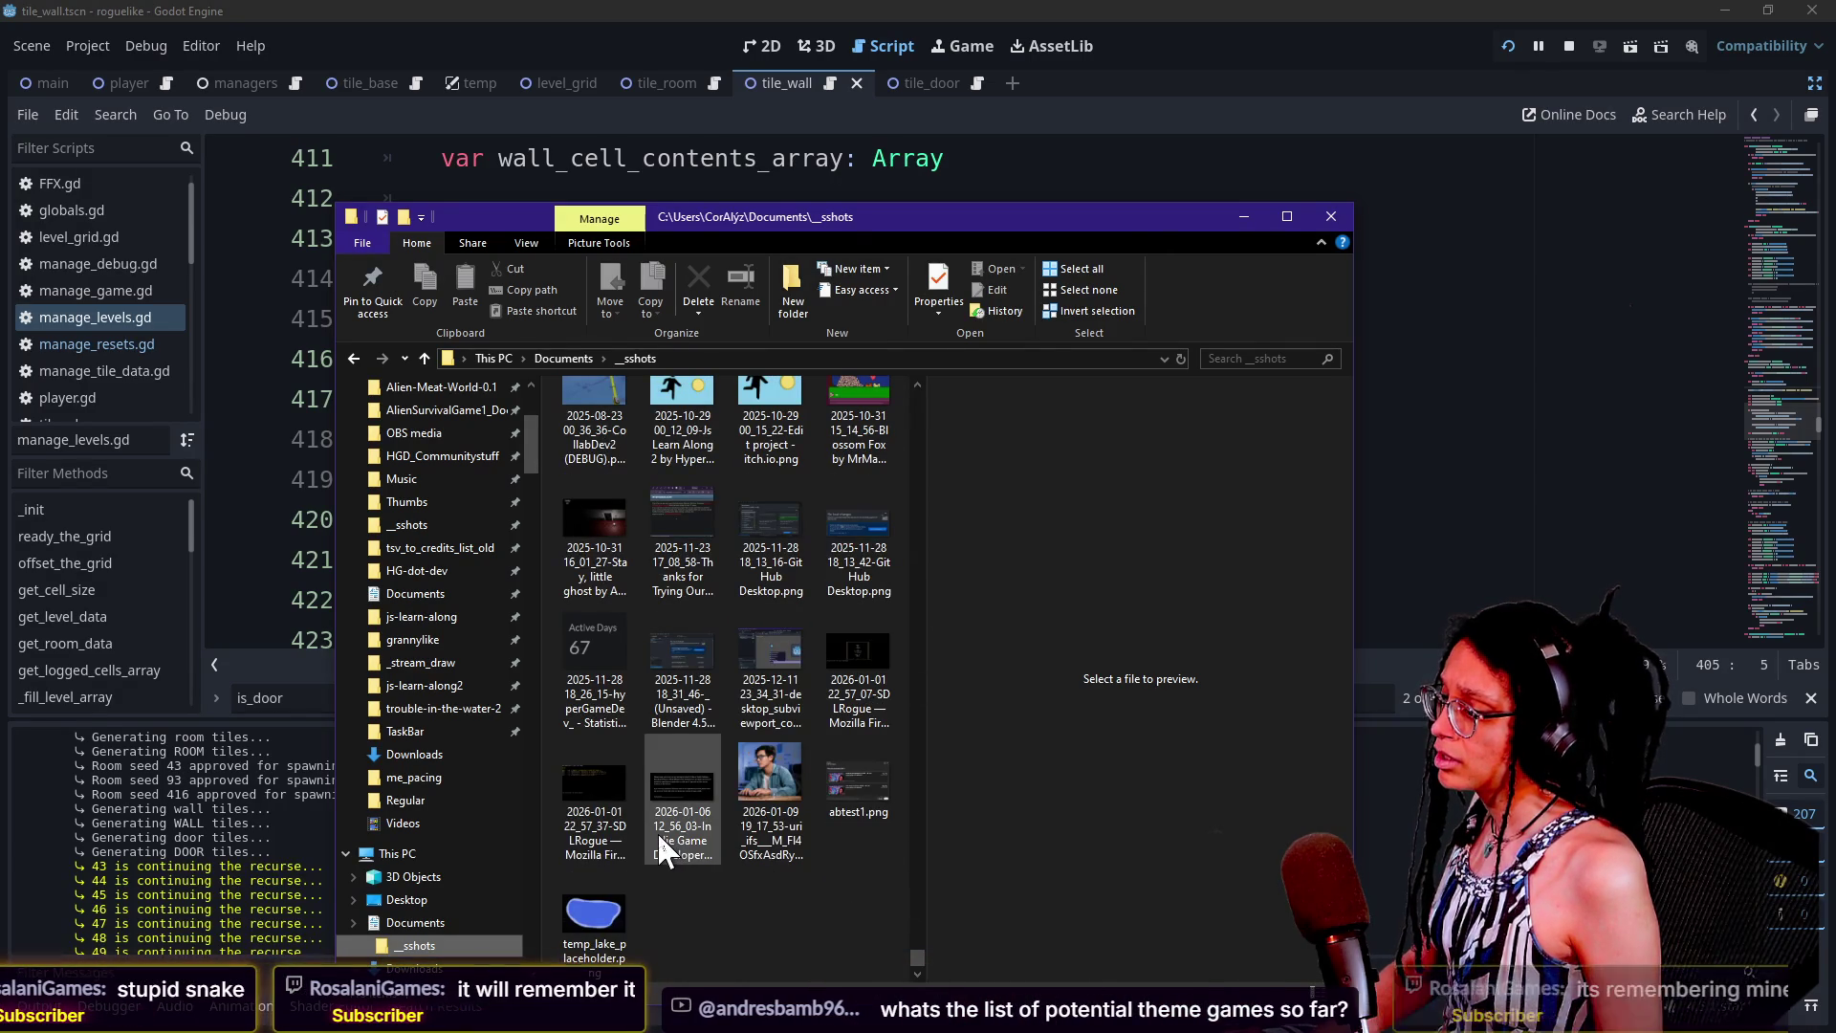
click(572, 799)
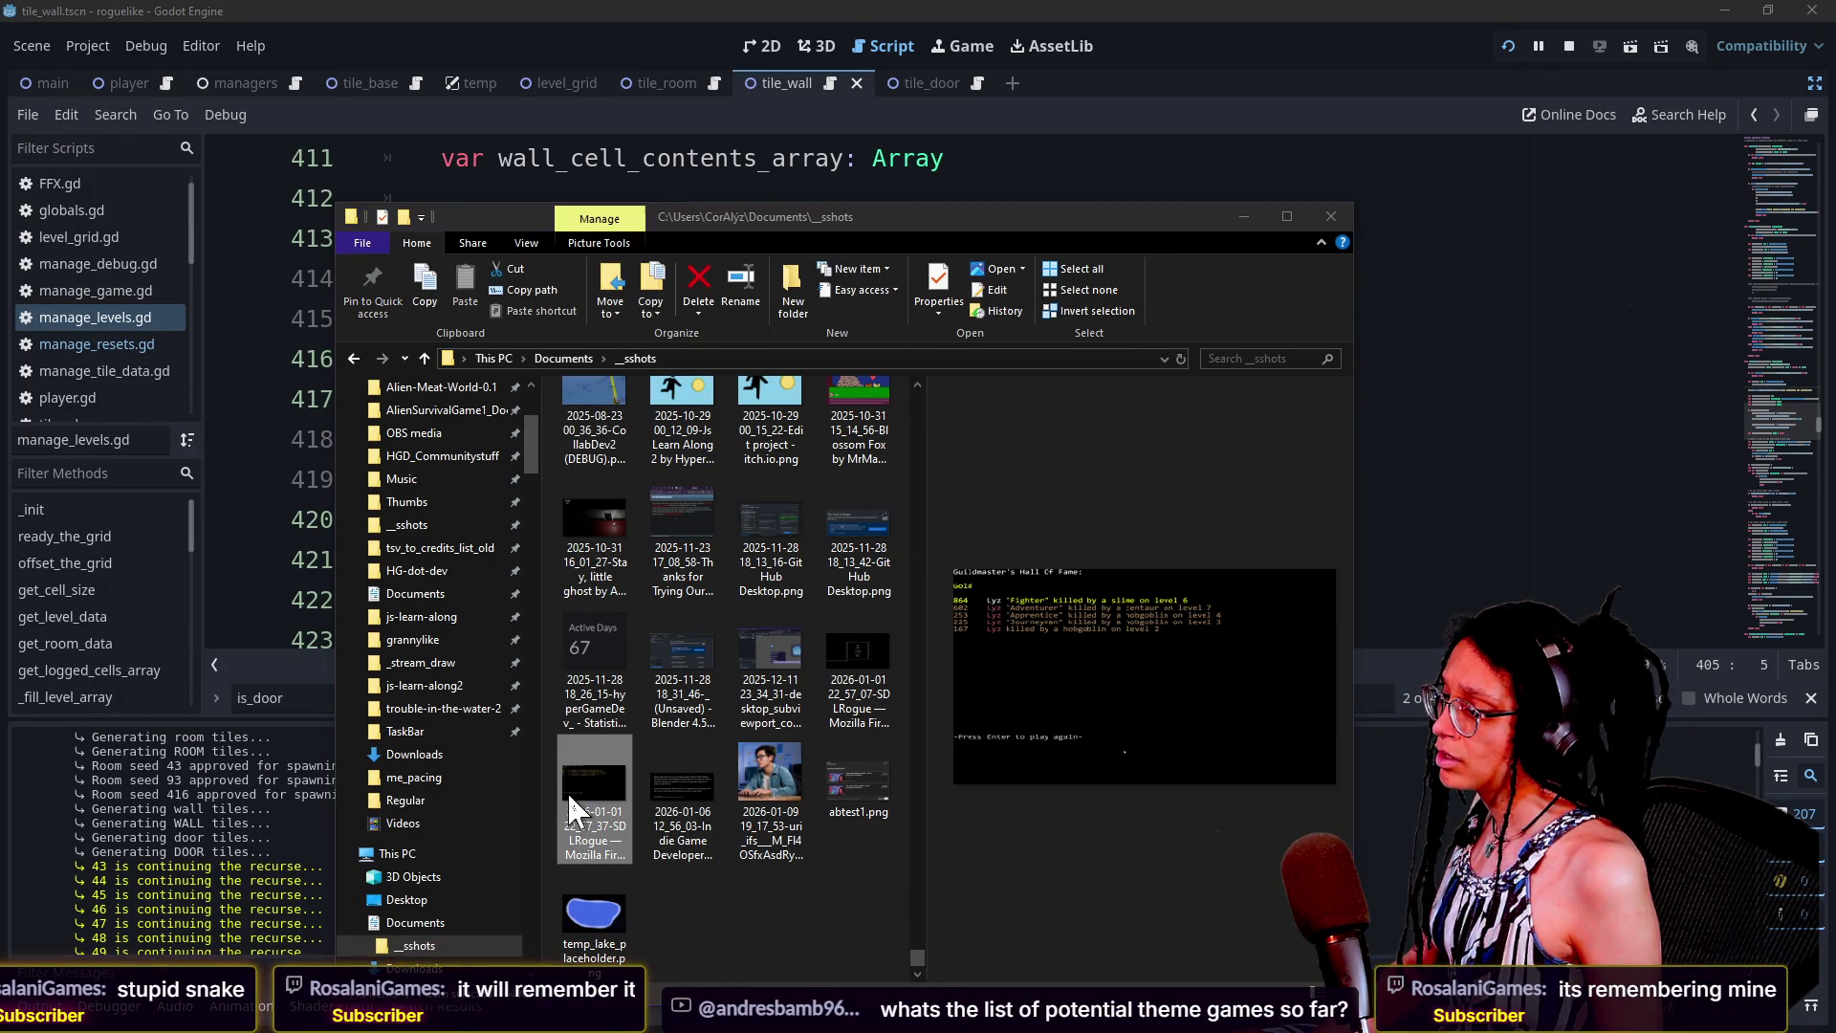
key(Return)
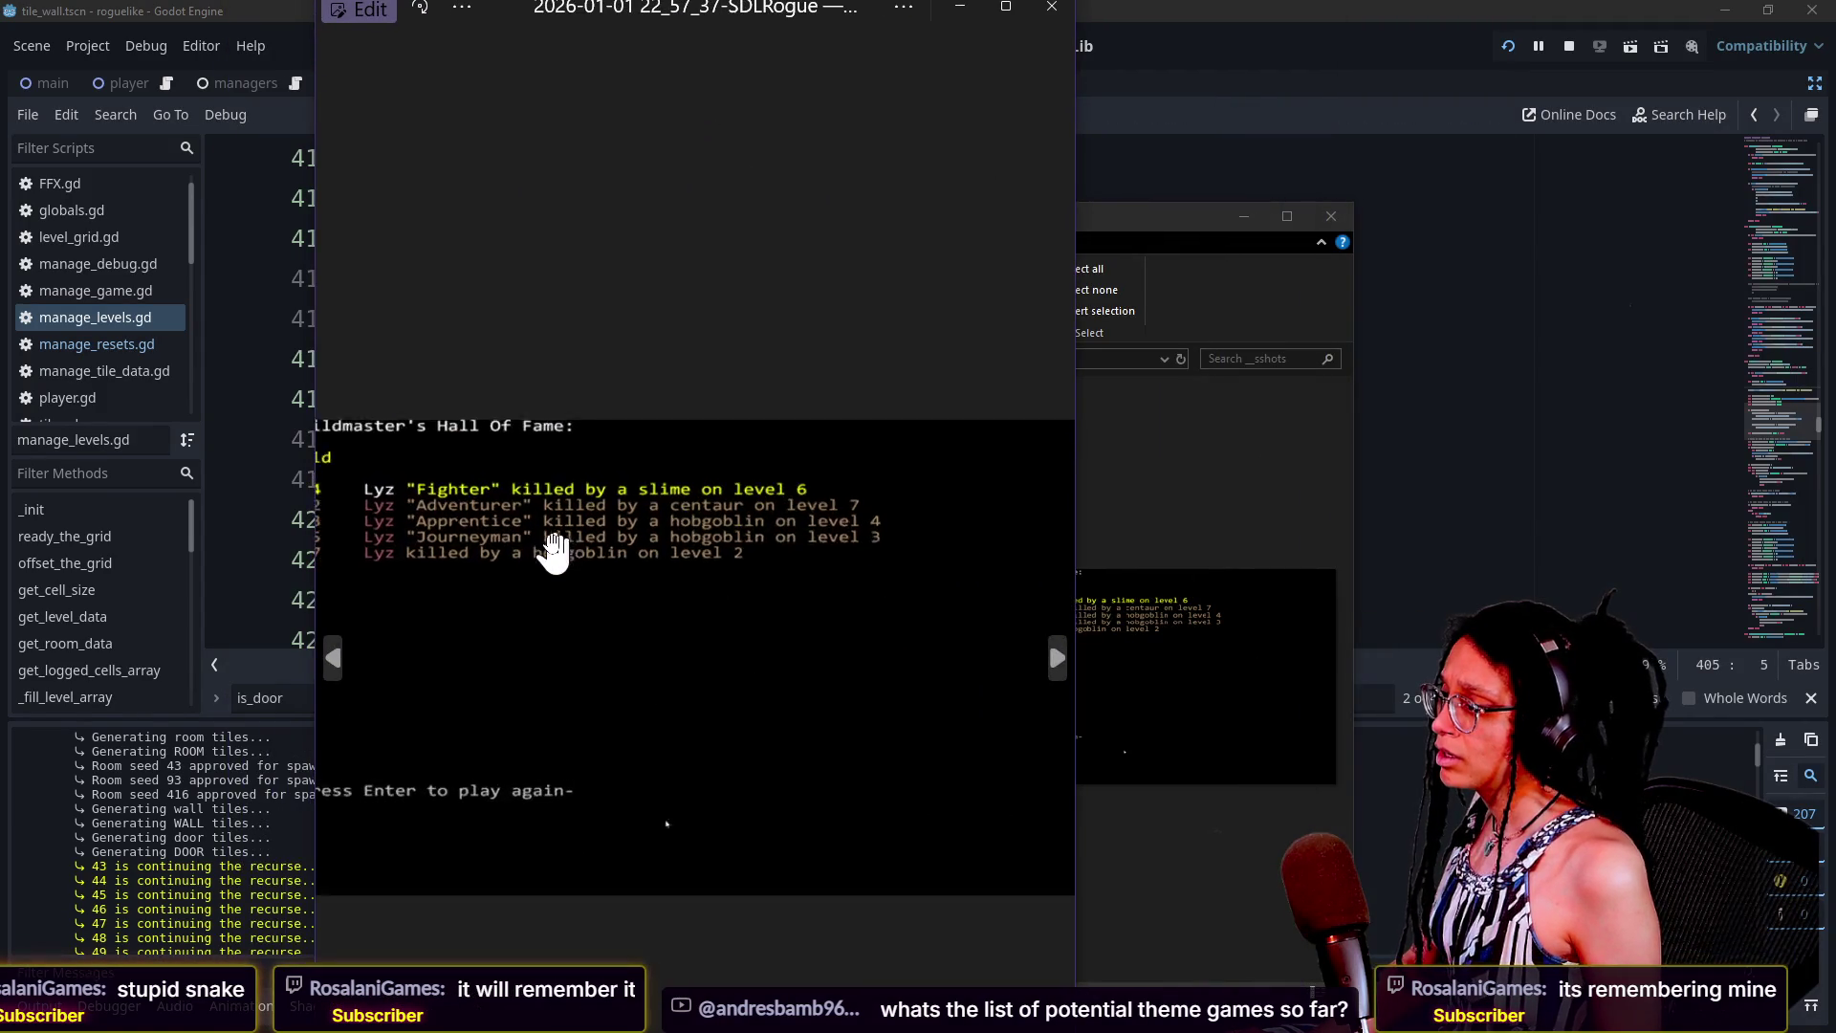
- Maximize the Photos viewer on the Hall of Fame screenshot, then return to Discord's live_text channel
scroll(550, 547, up, 2)
click(1004, 9)
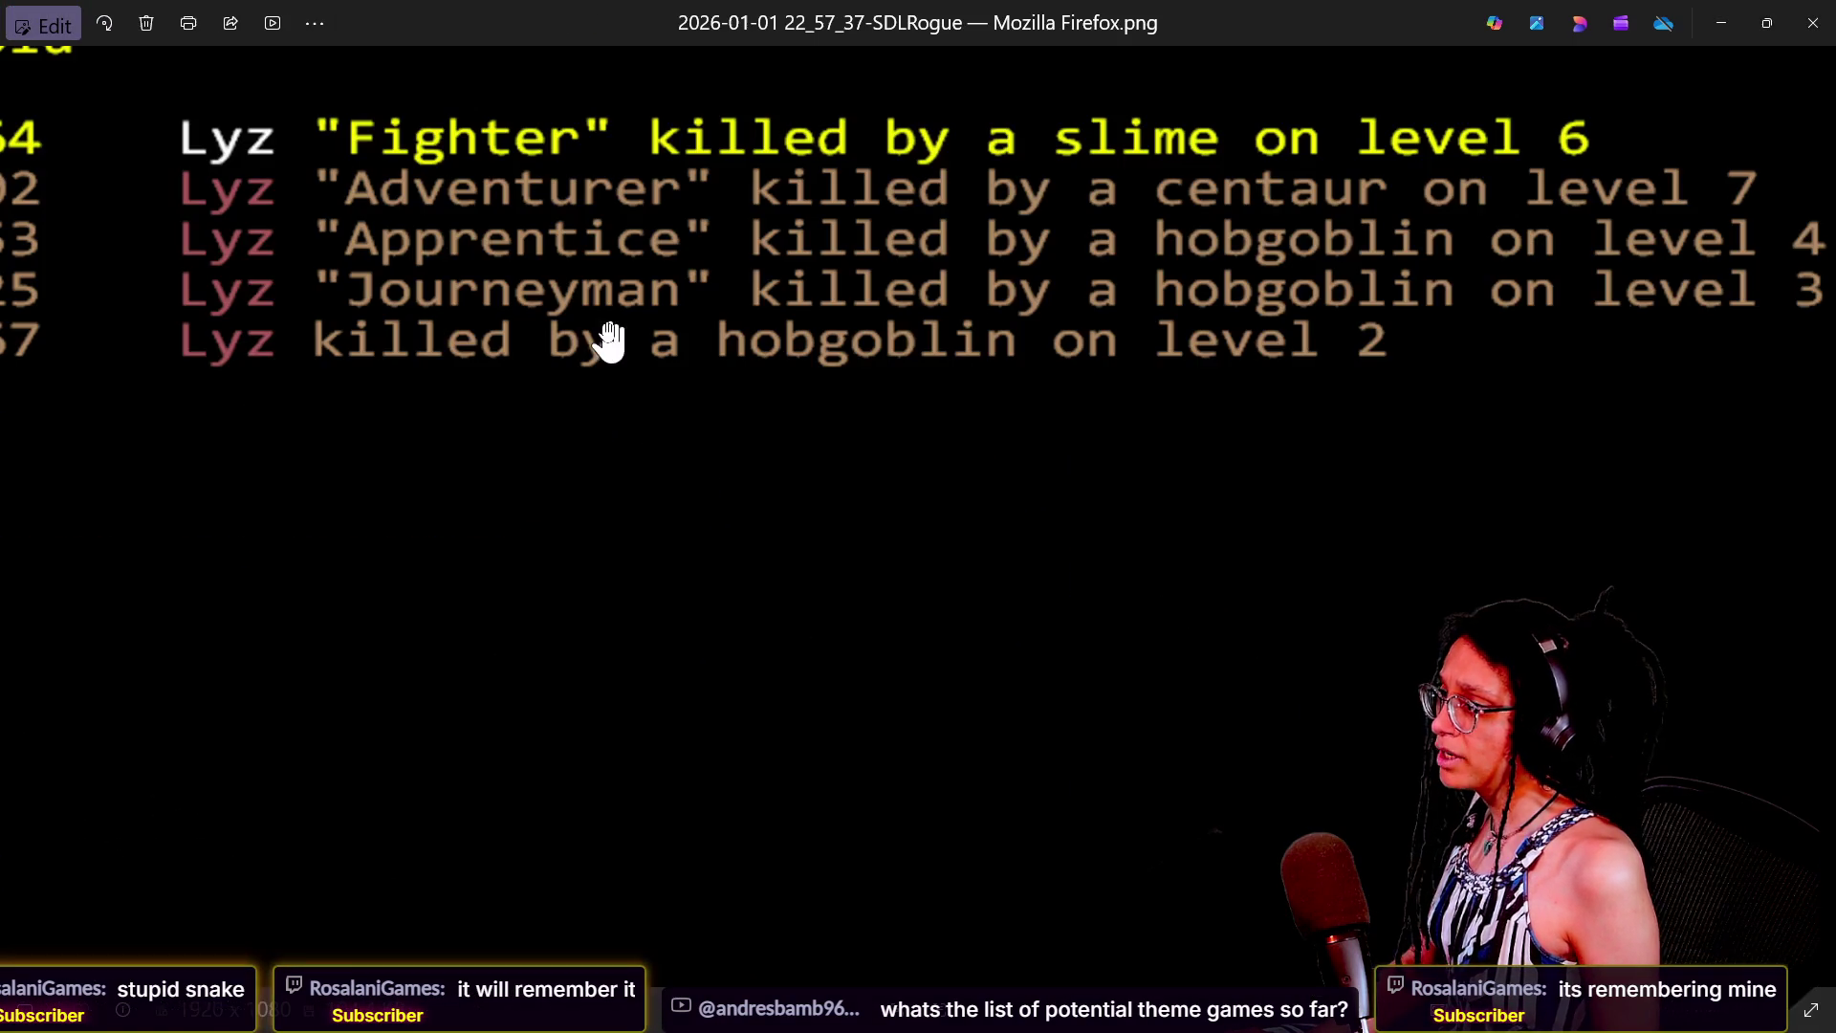
scroll(203, 411, down, 2)
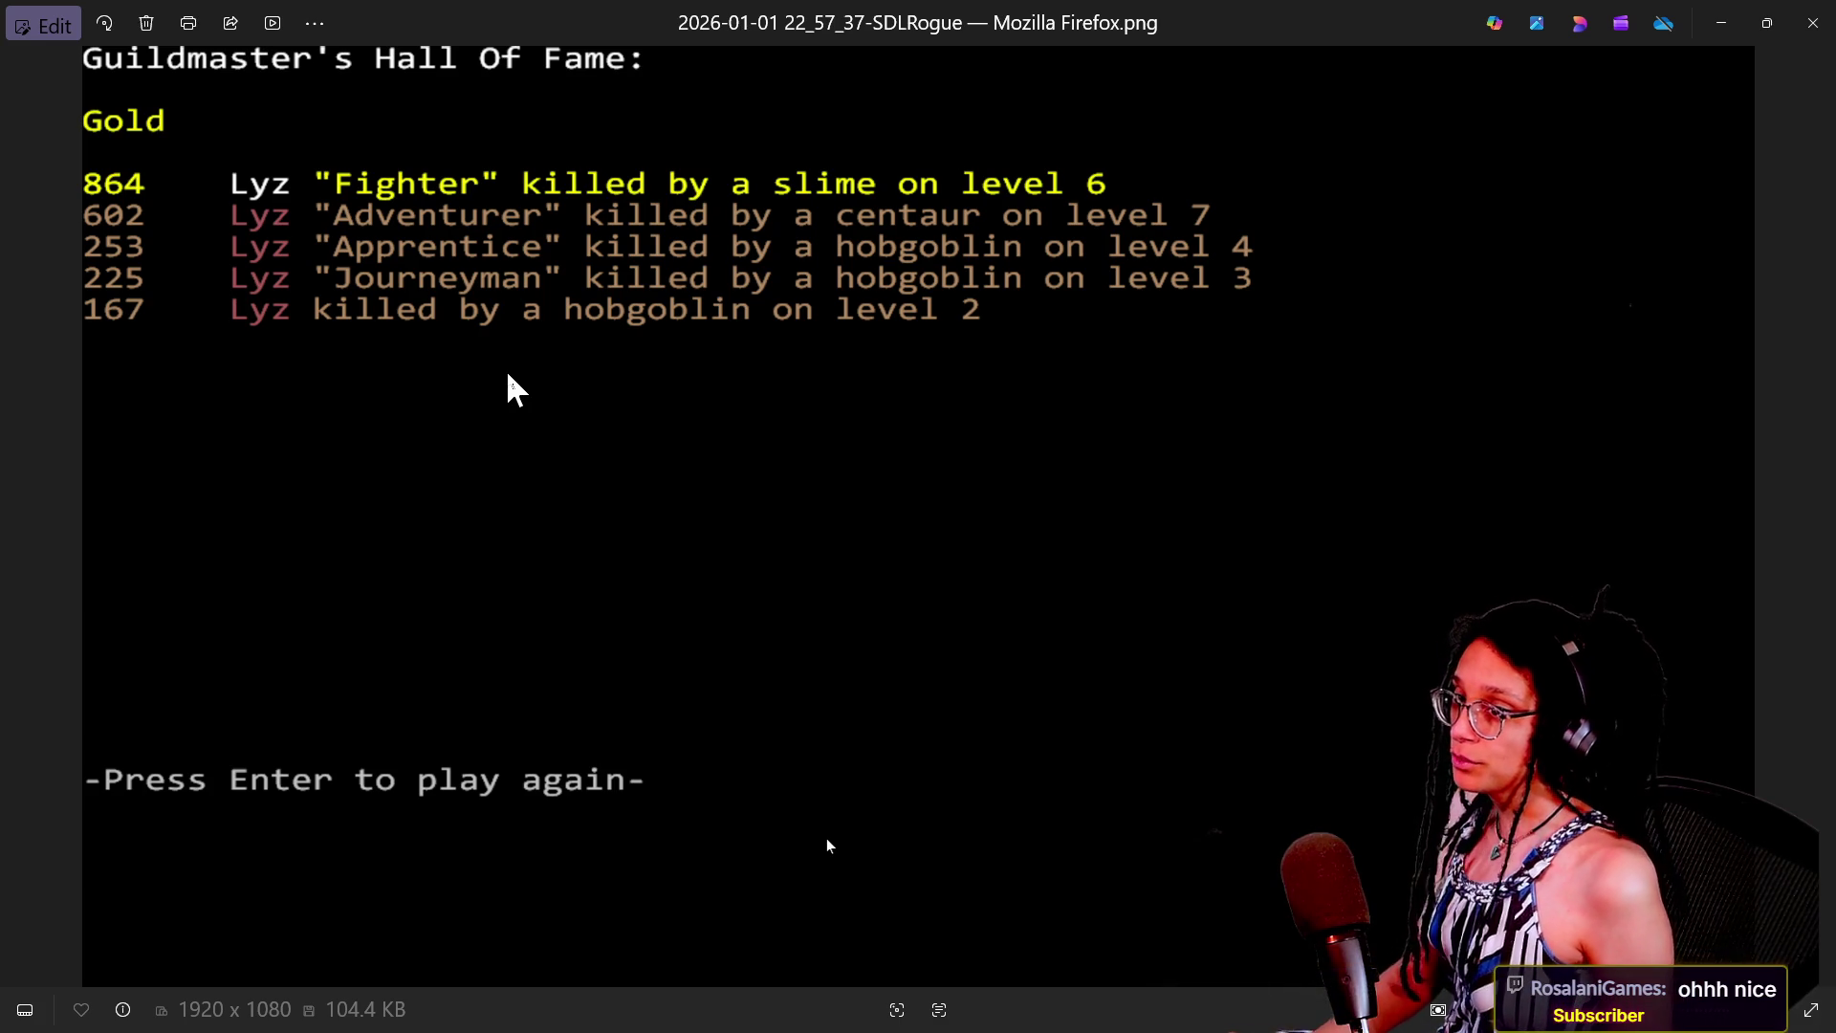
key(alt+Tab)
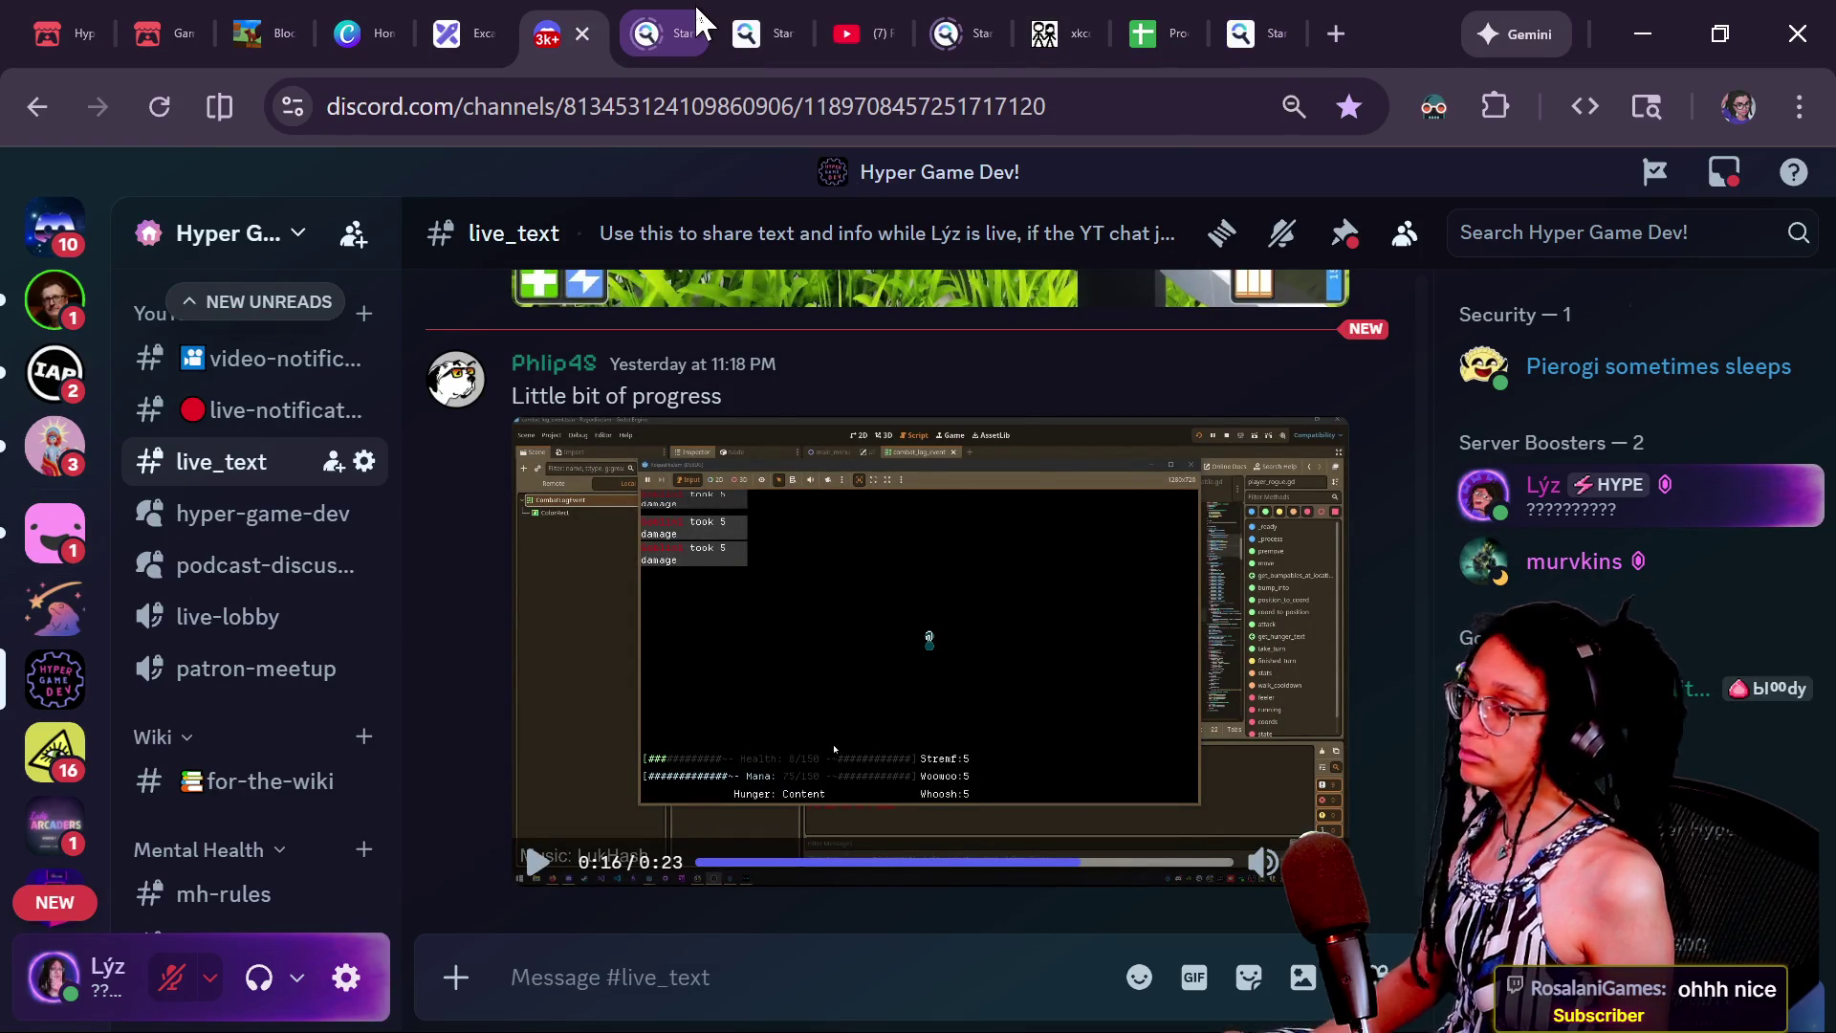
- Open a new Firefox tab, then move to the Milanote window's Game-like Jam board
key(alt+Tab)
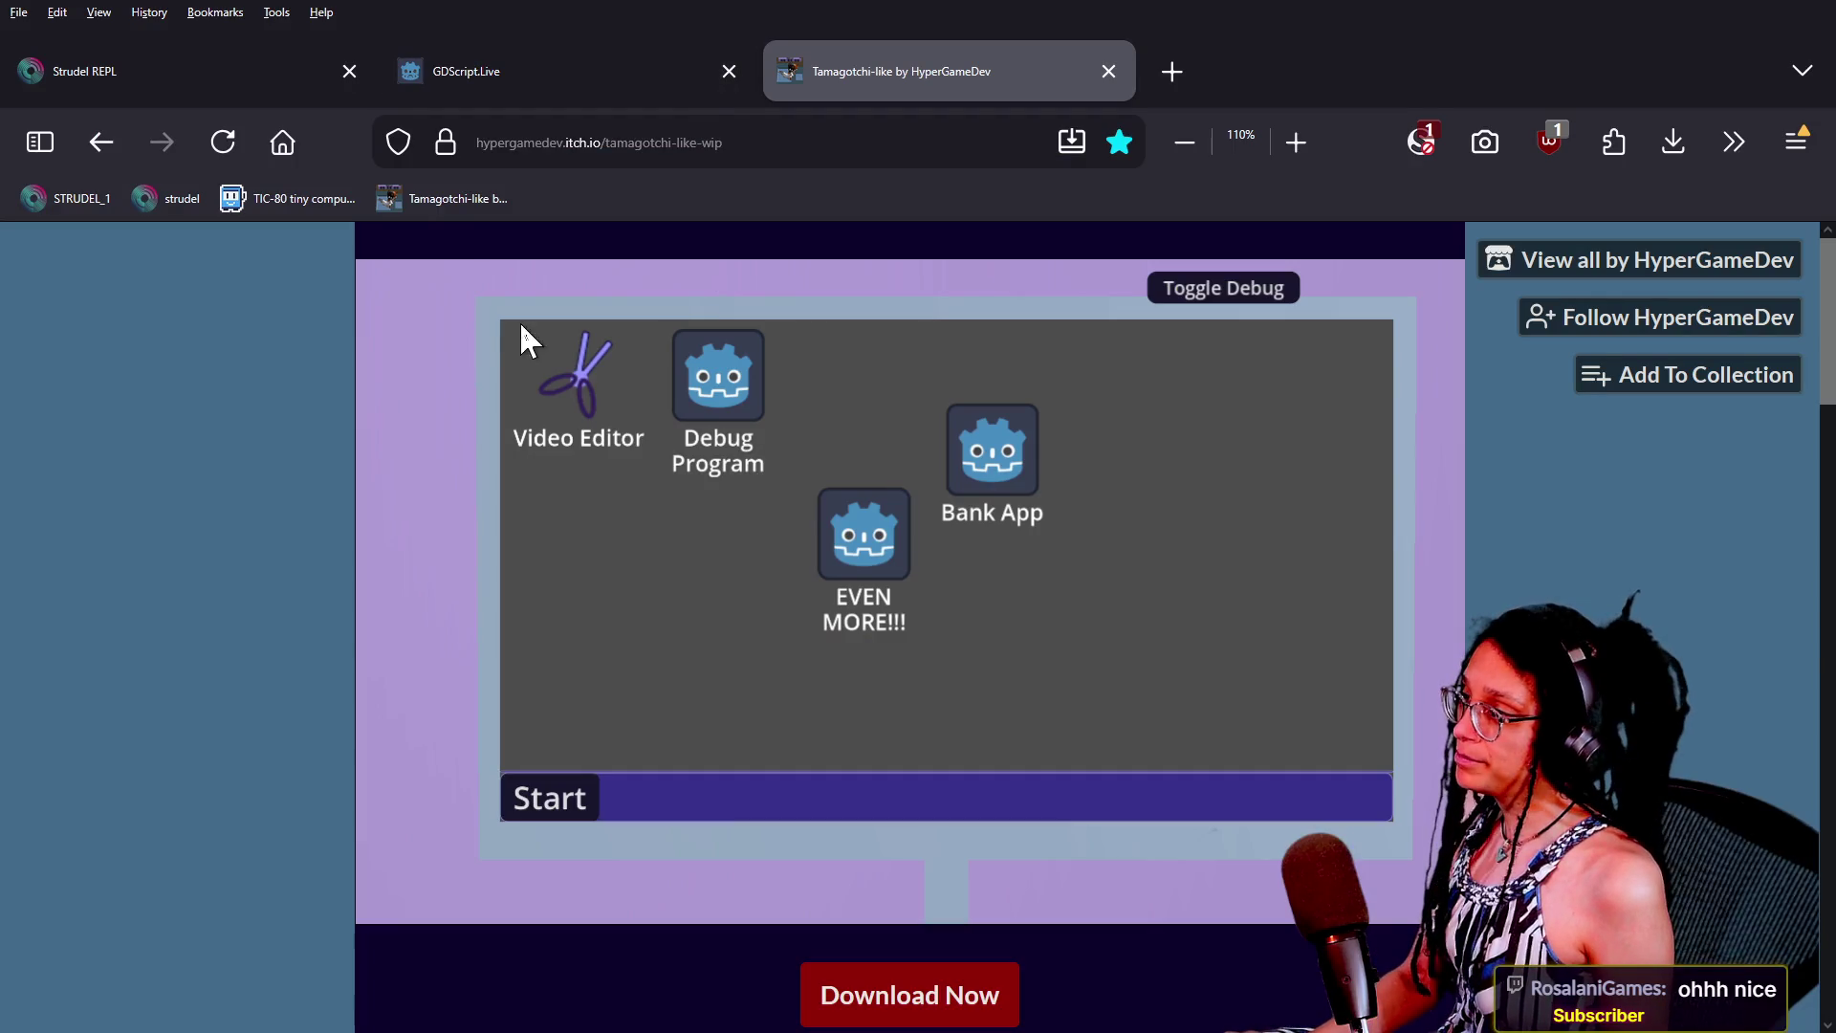
click(1194, 84)
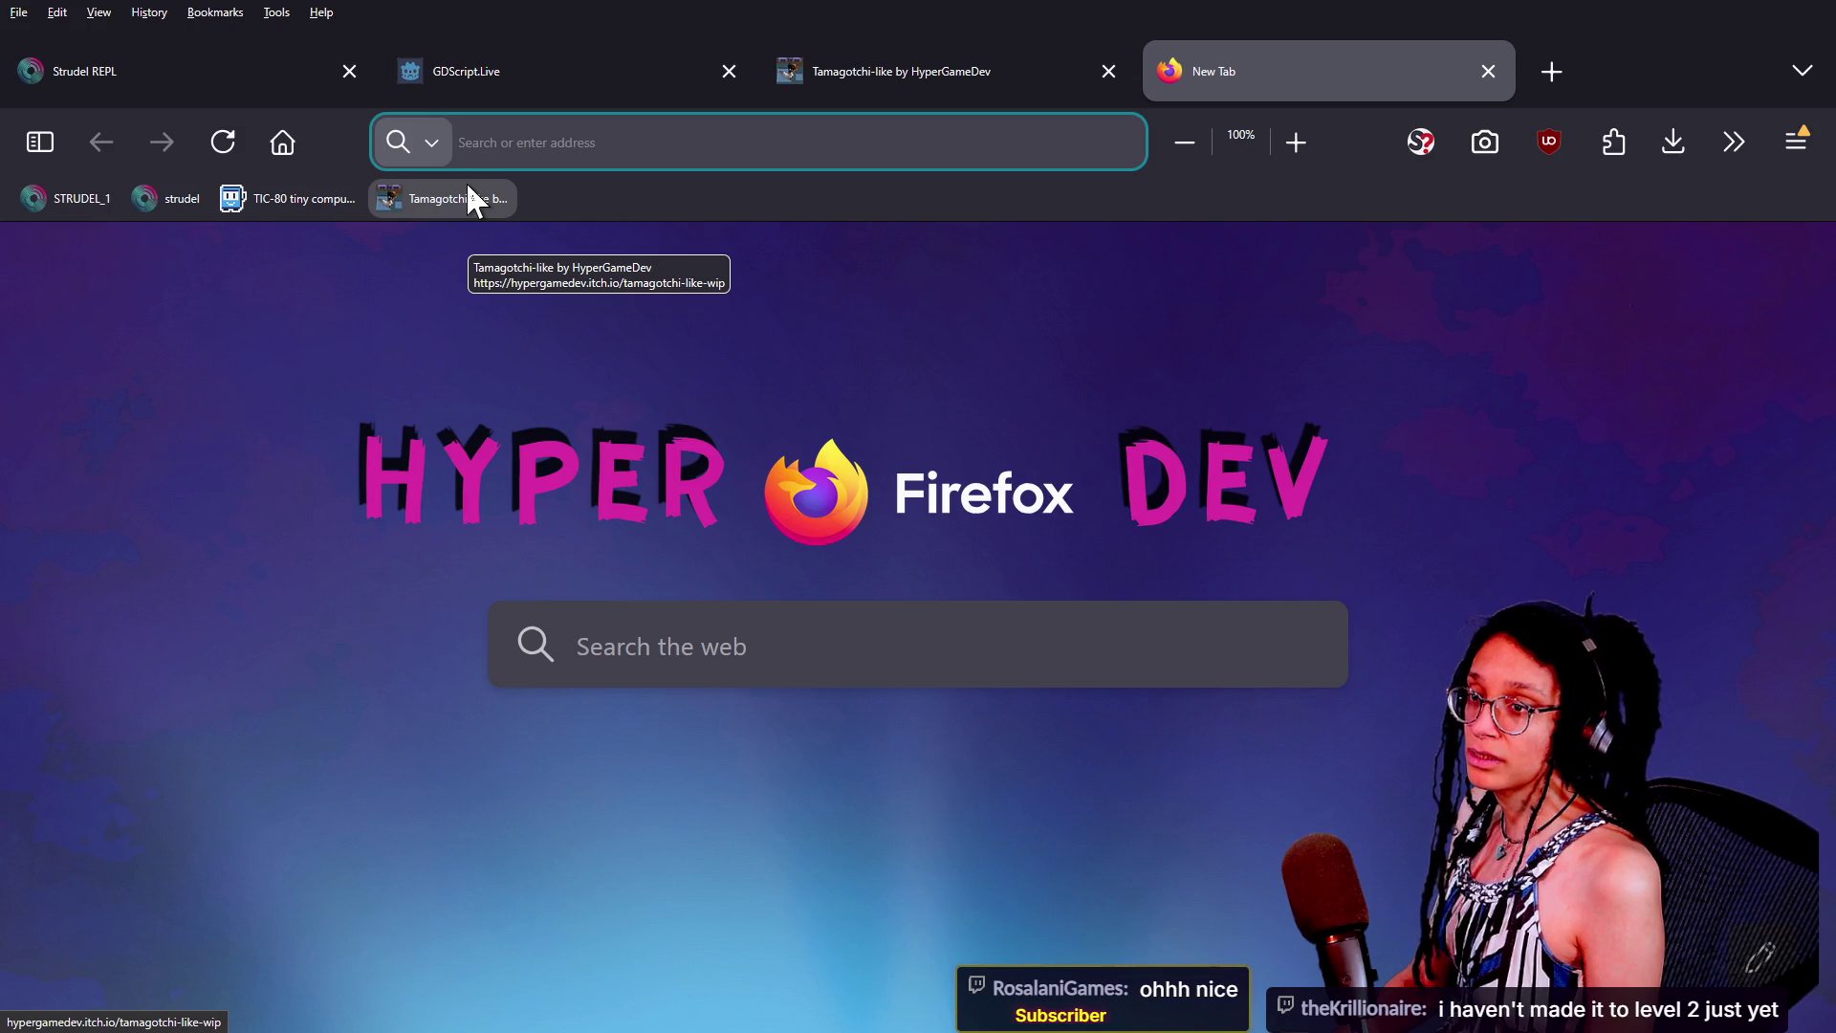
key(alt+Tab)
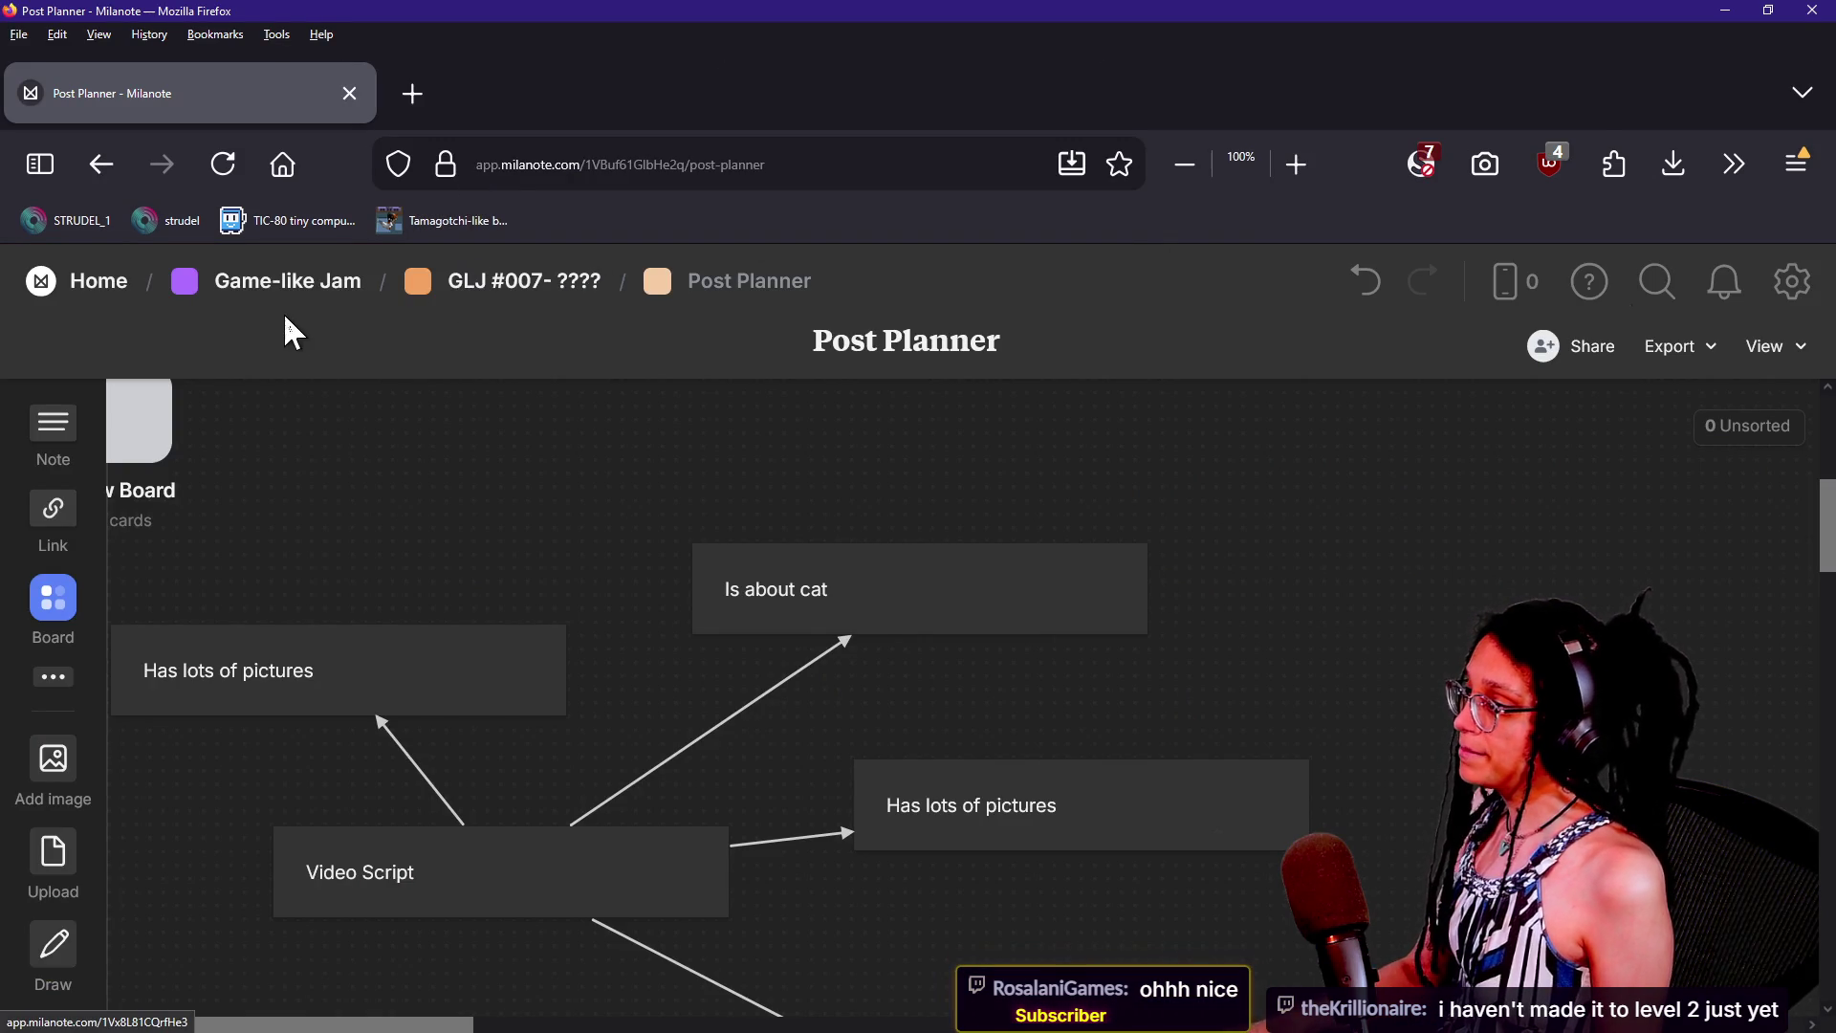
click(309, 291)
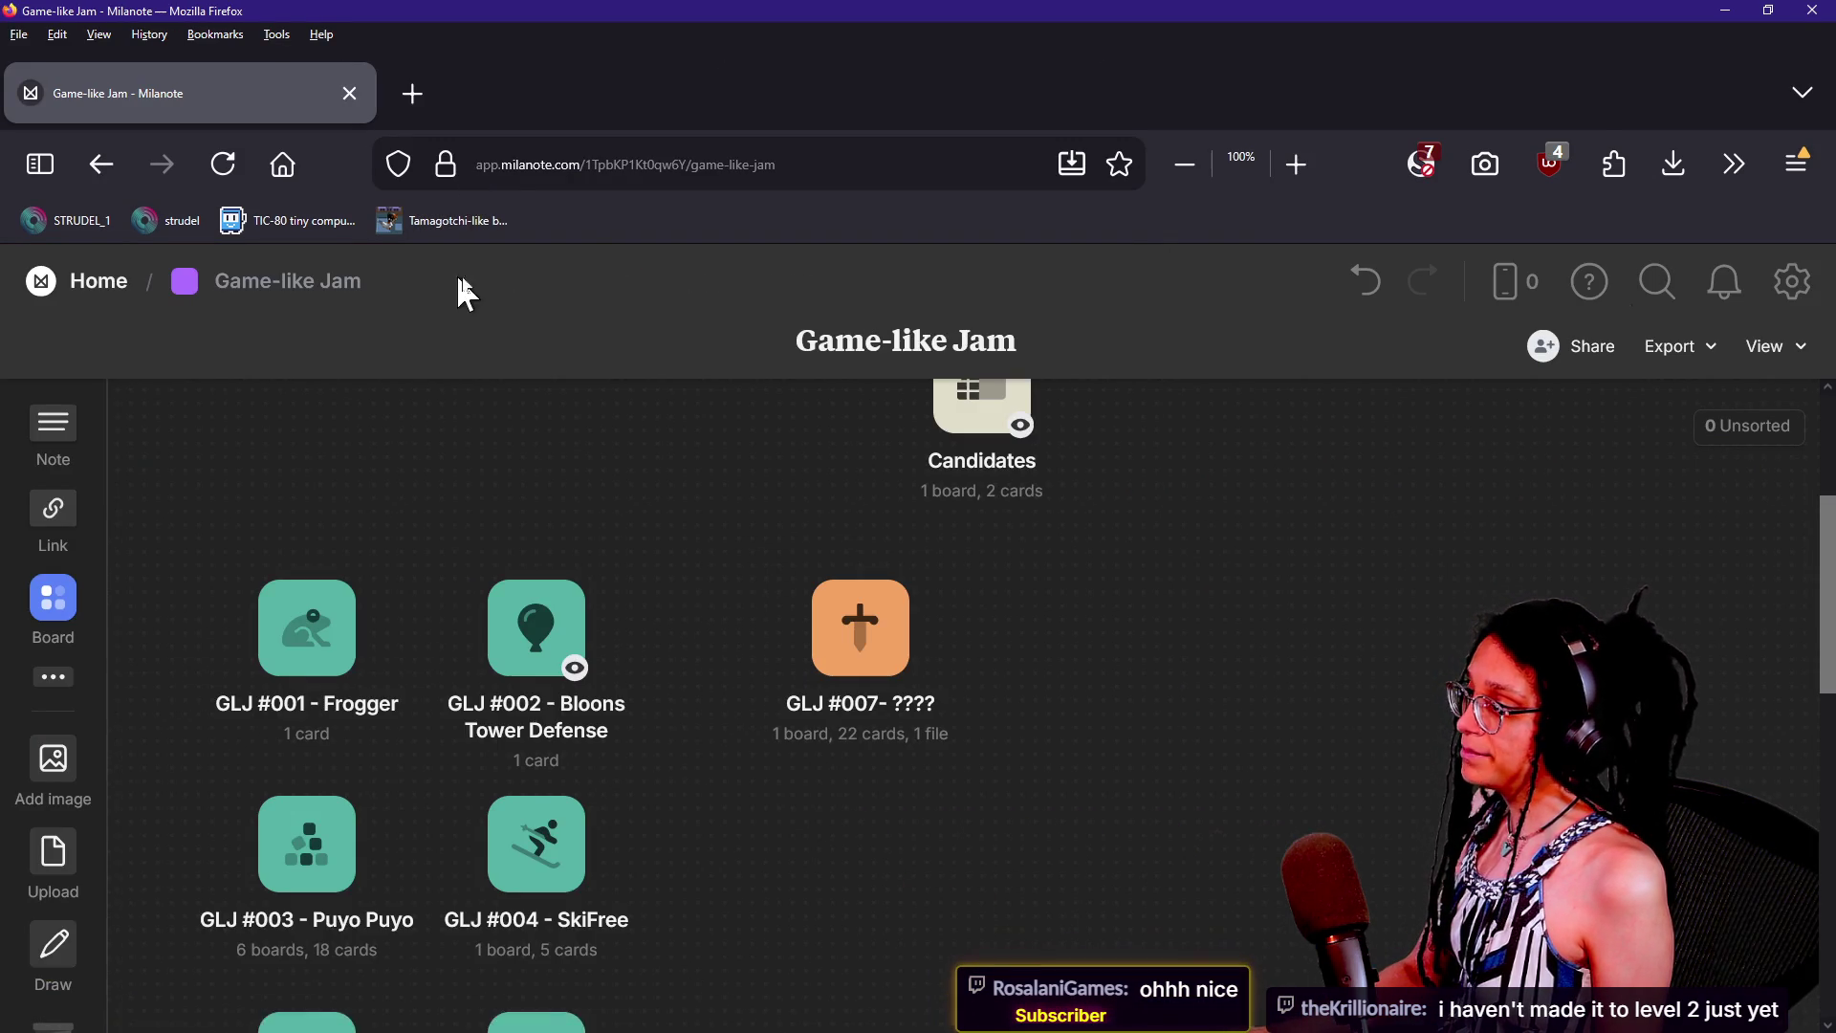
- Open the Candidates board and dismiss the accidentally created empty note
click(970, 442)
double_click(968, 439)
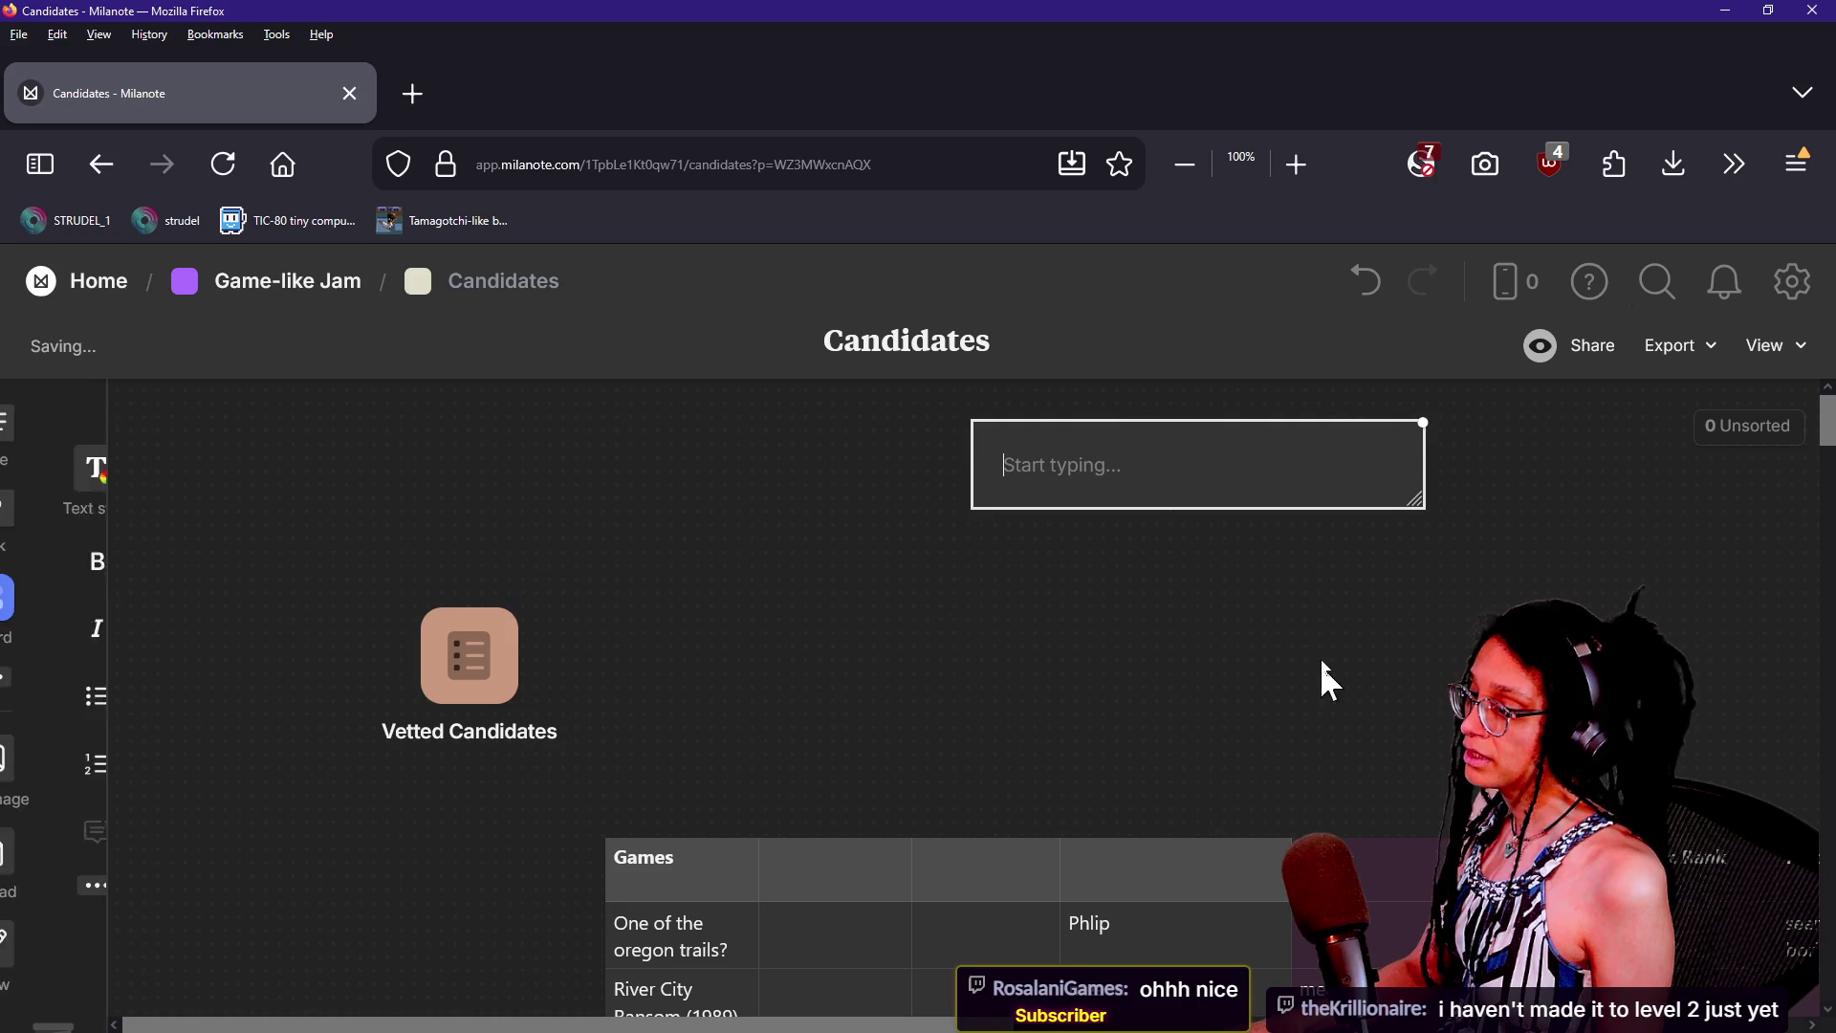
click(1029, 574)
drag(948, 730, 866, 587)
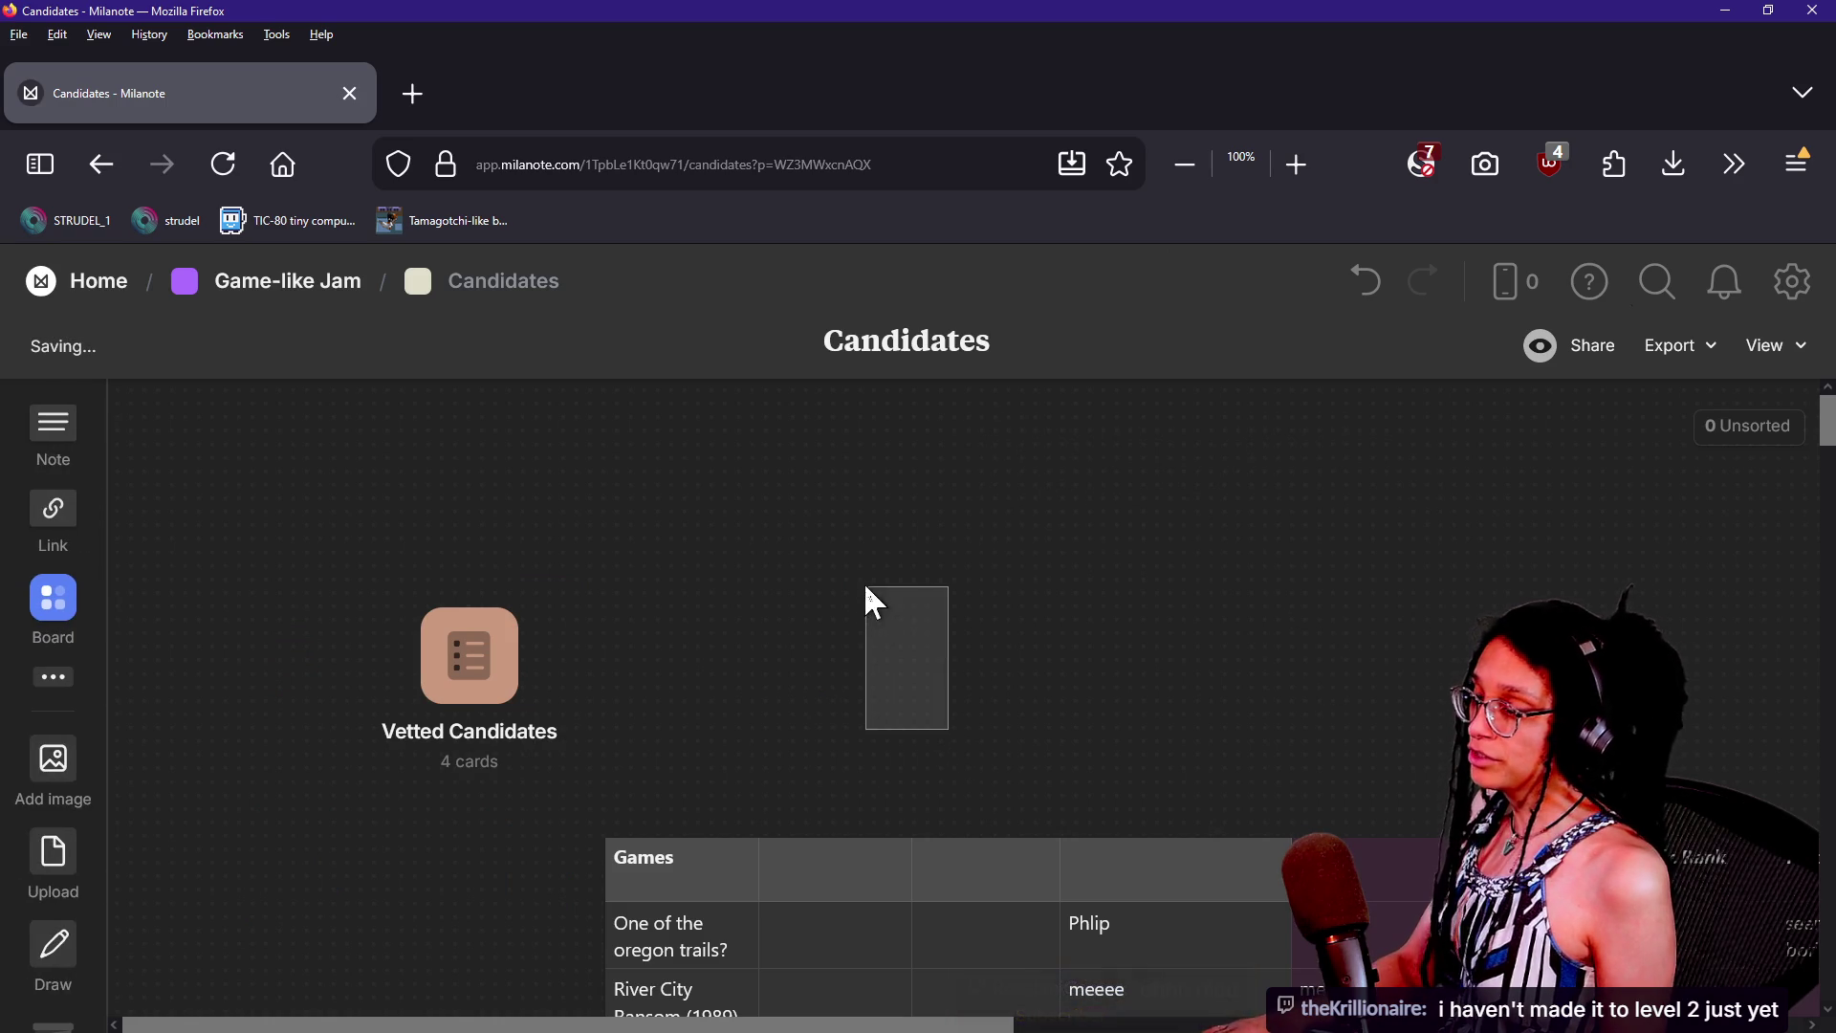
- Scroll down through the long Games table of suggested jam games and back up
scroll(870, 590, down, 7)
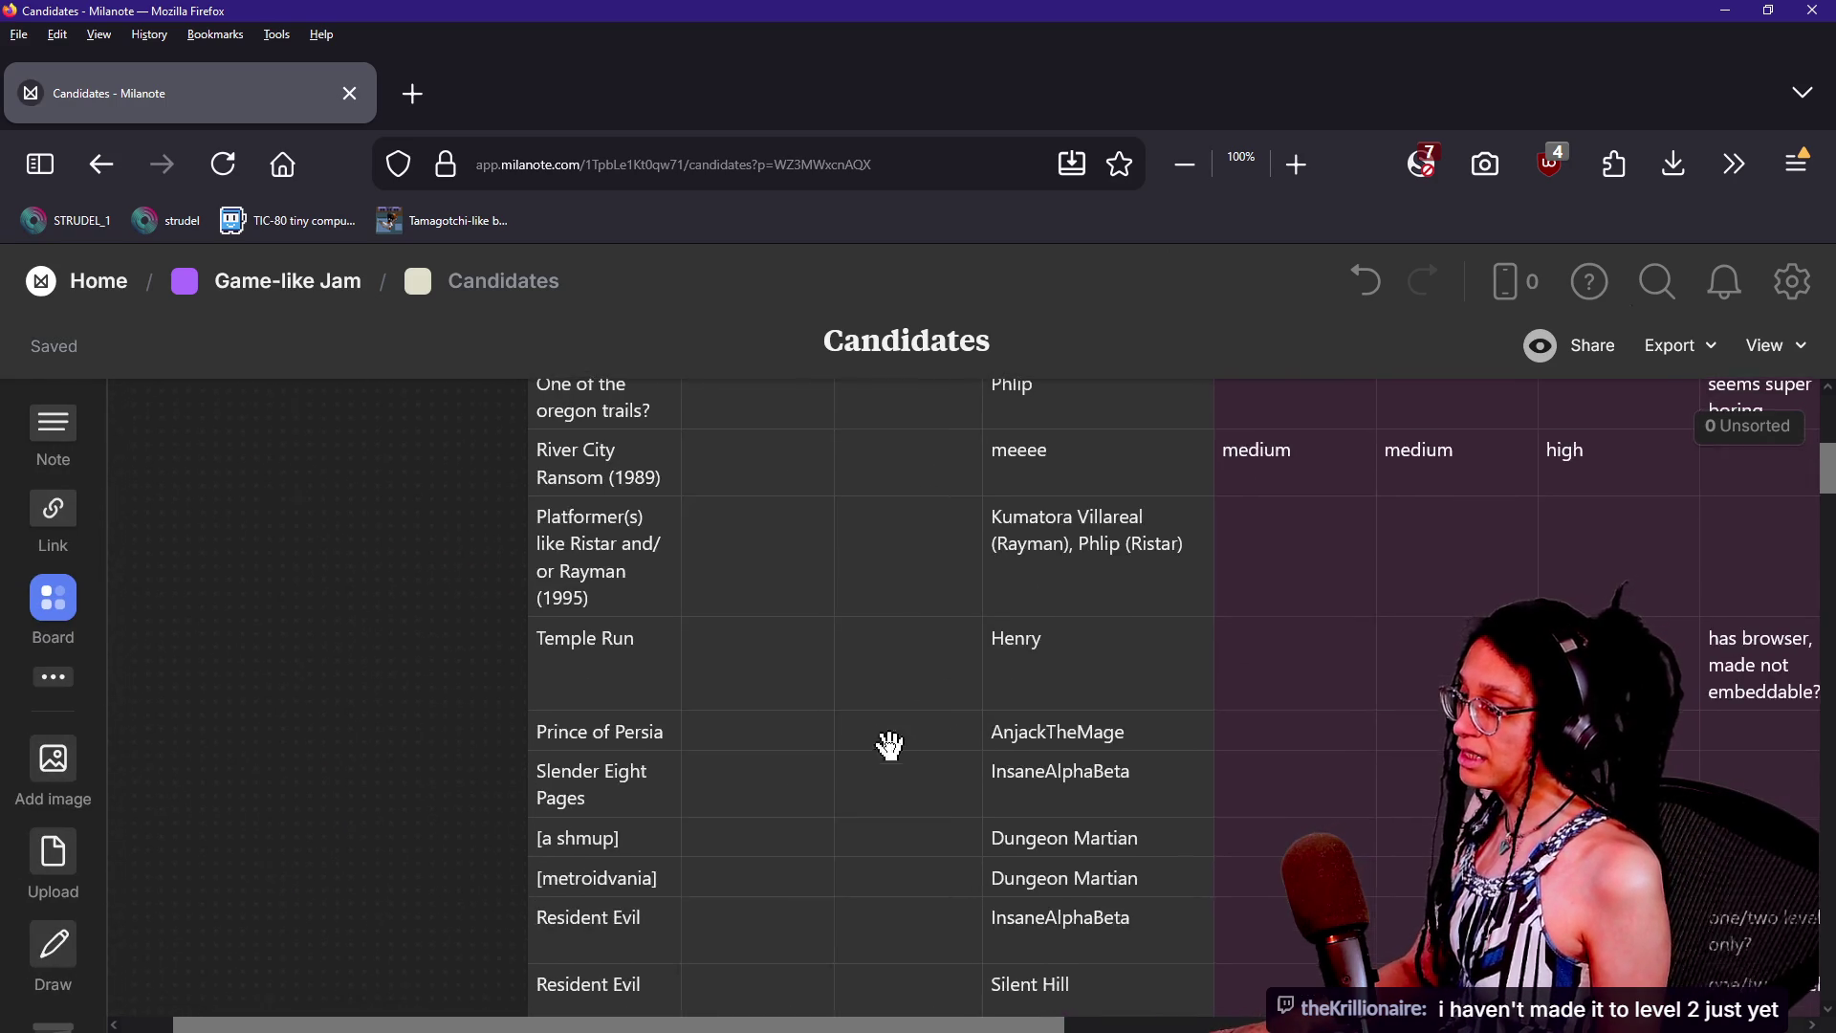
scroll(828, 823, down, 5)
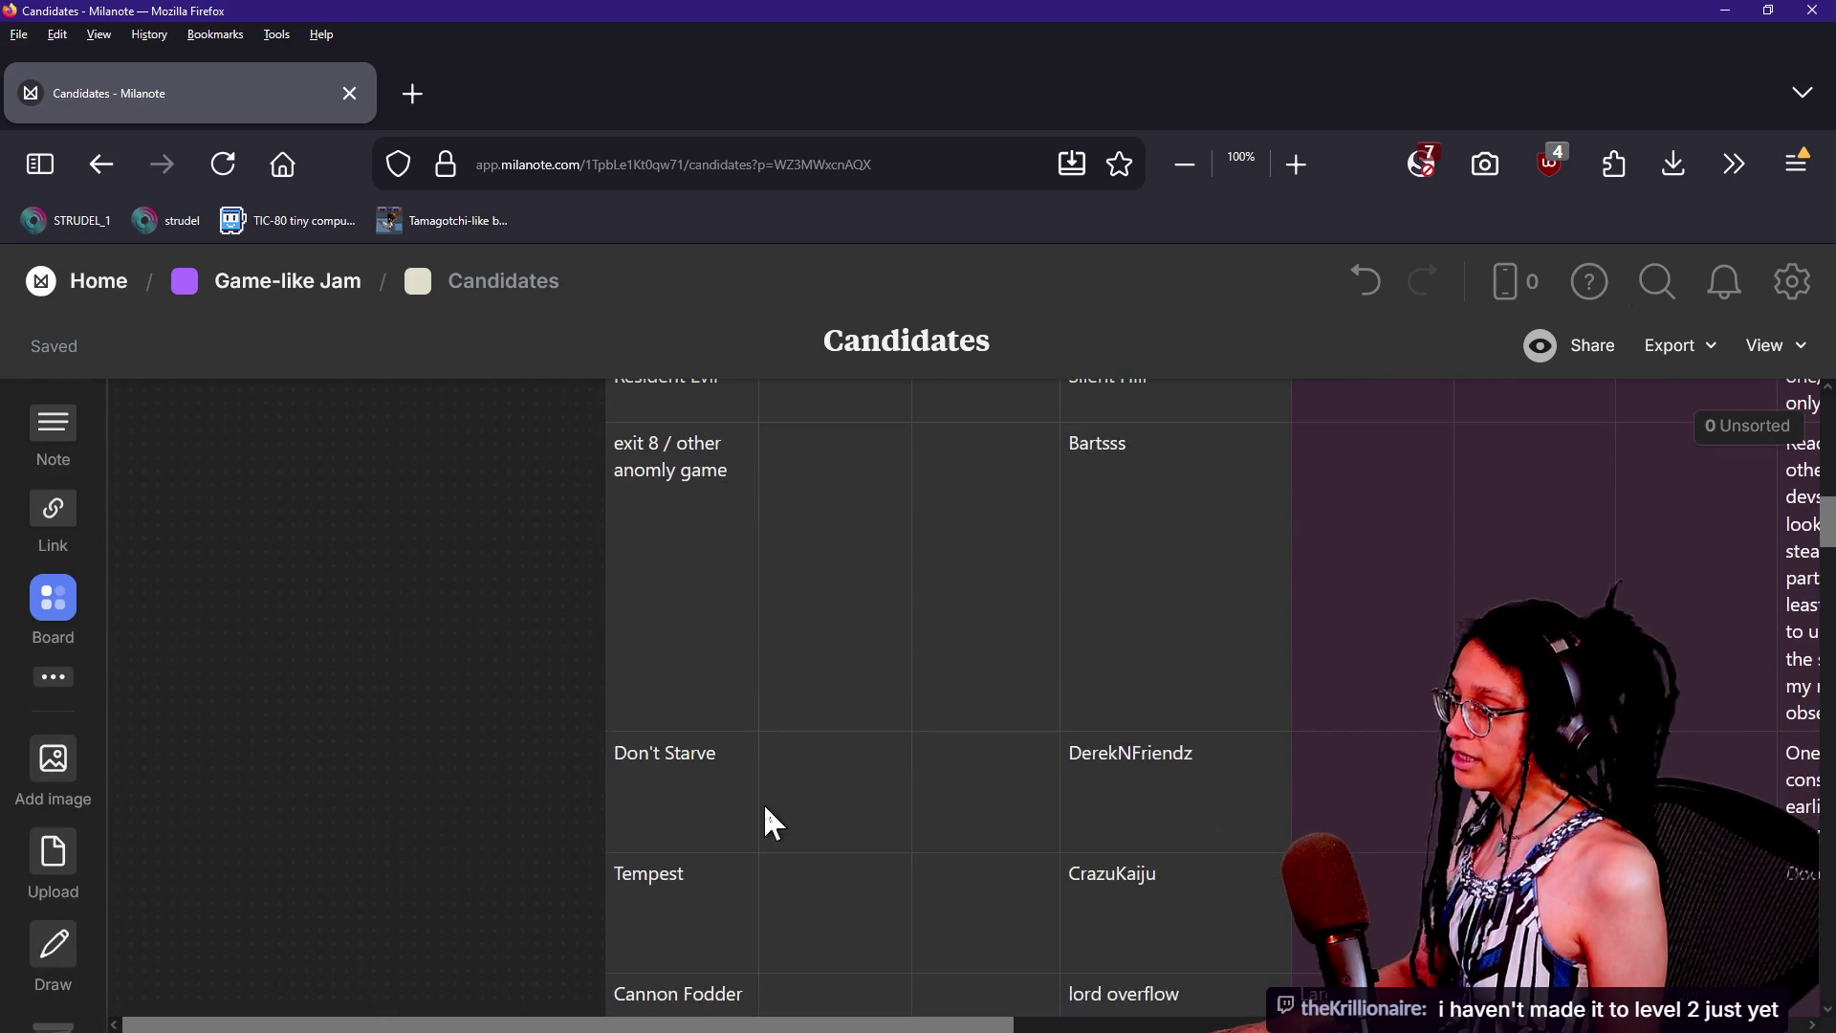
scroll(765, 899, down, 7)
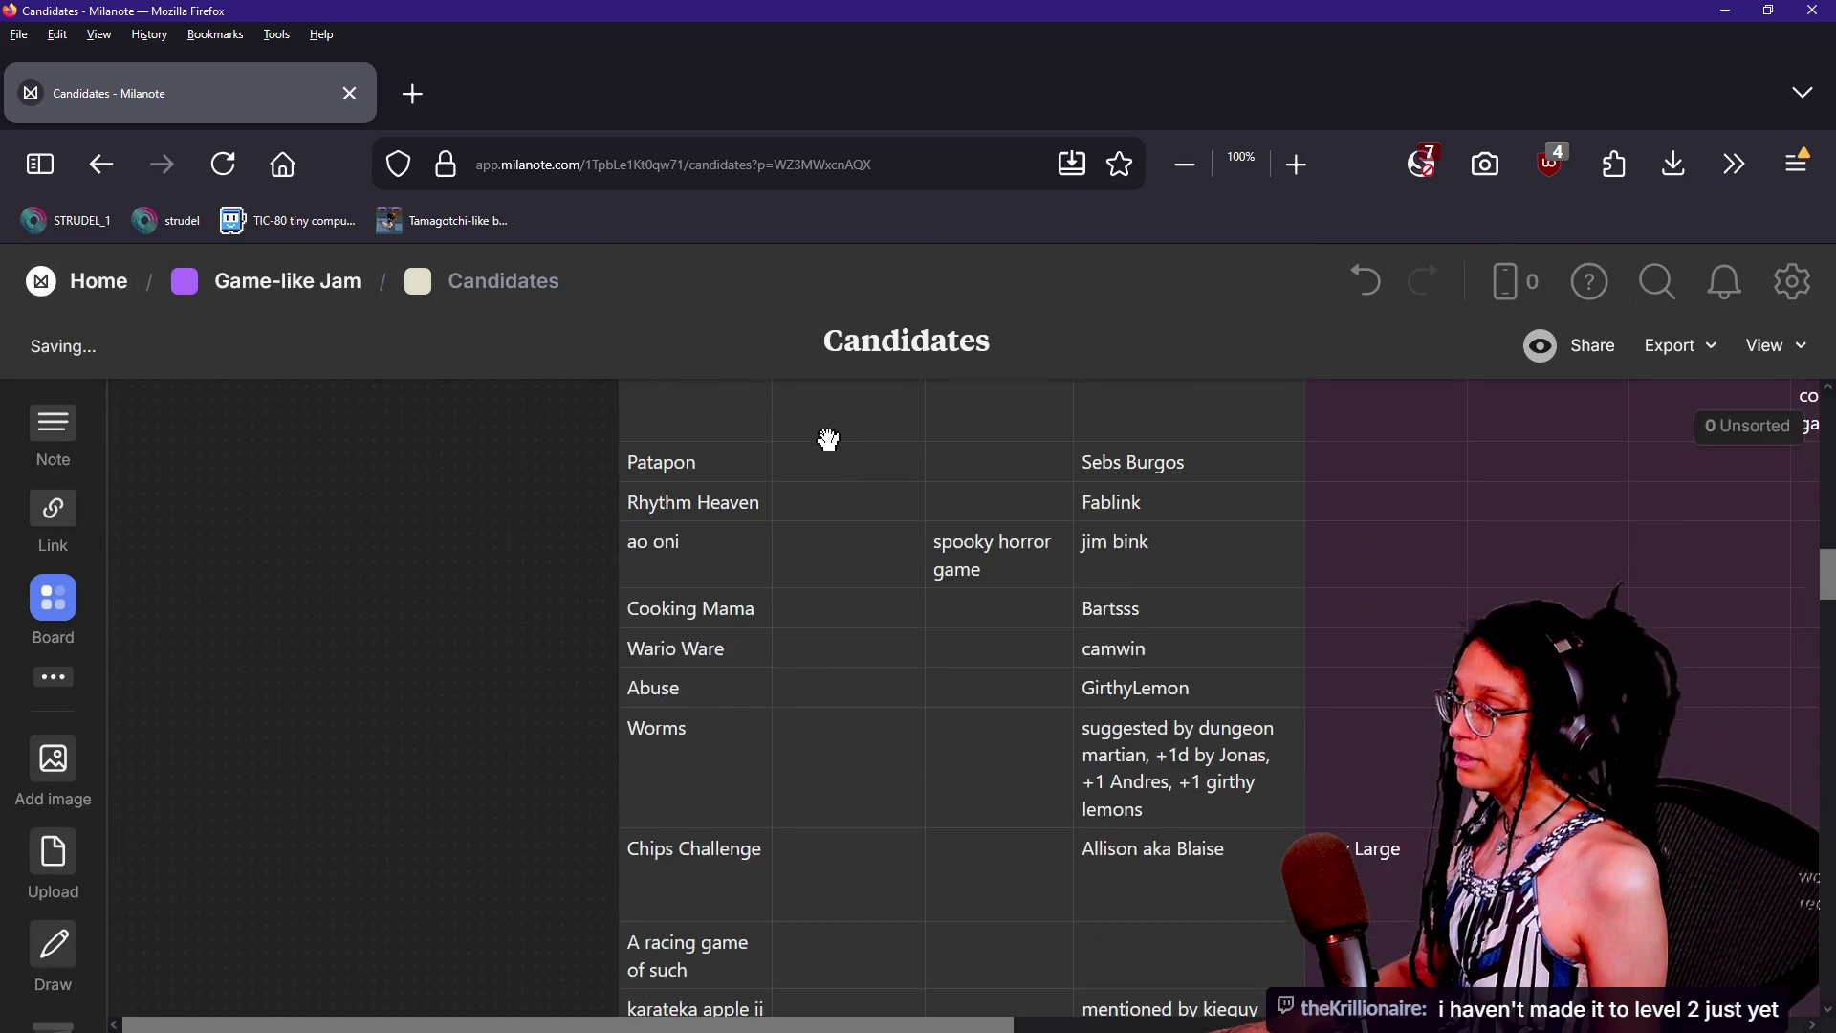
scroll(788, 529, down, 7)
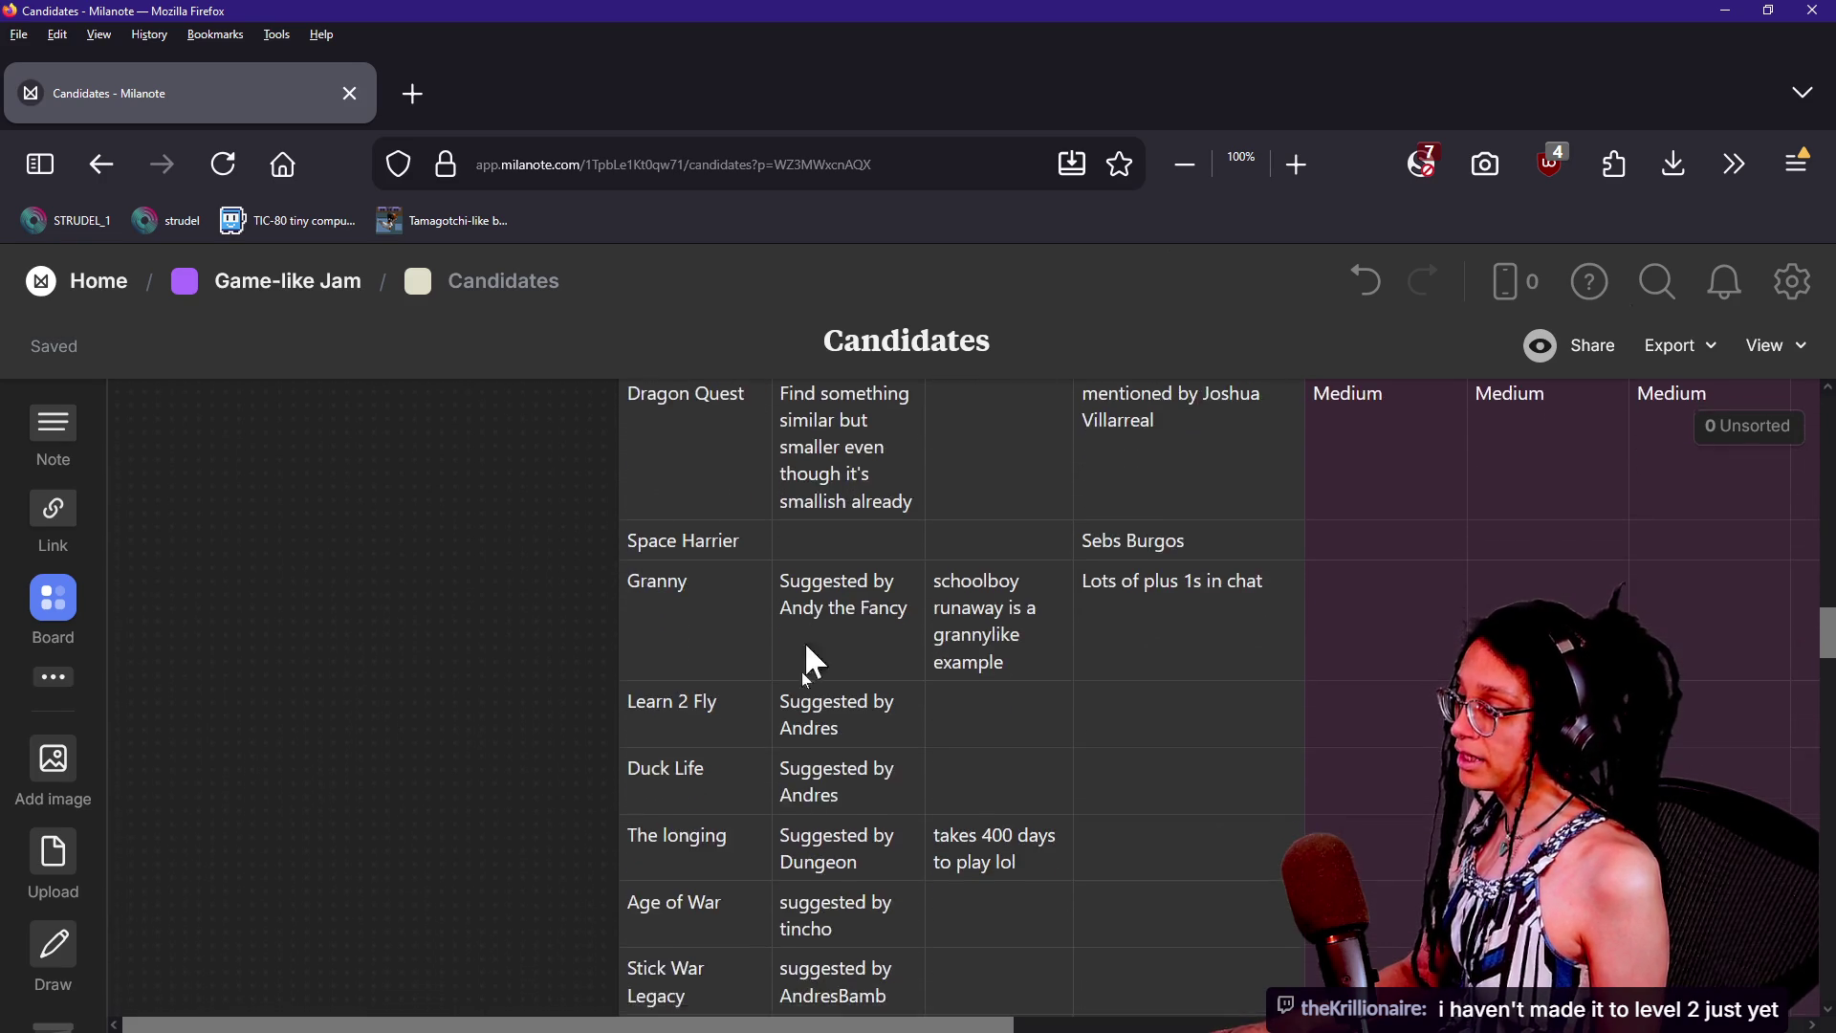
scroll(757, 717, down, 6)
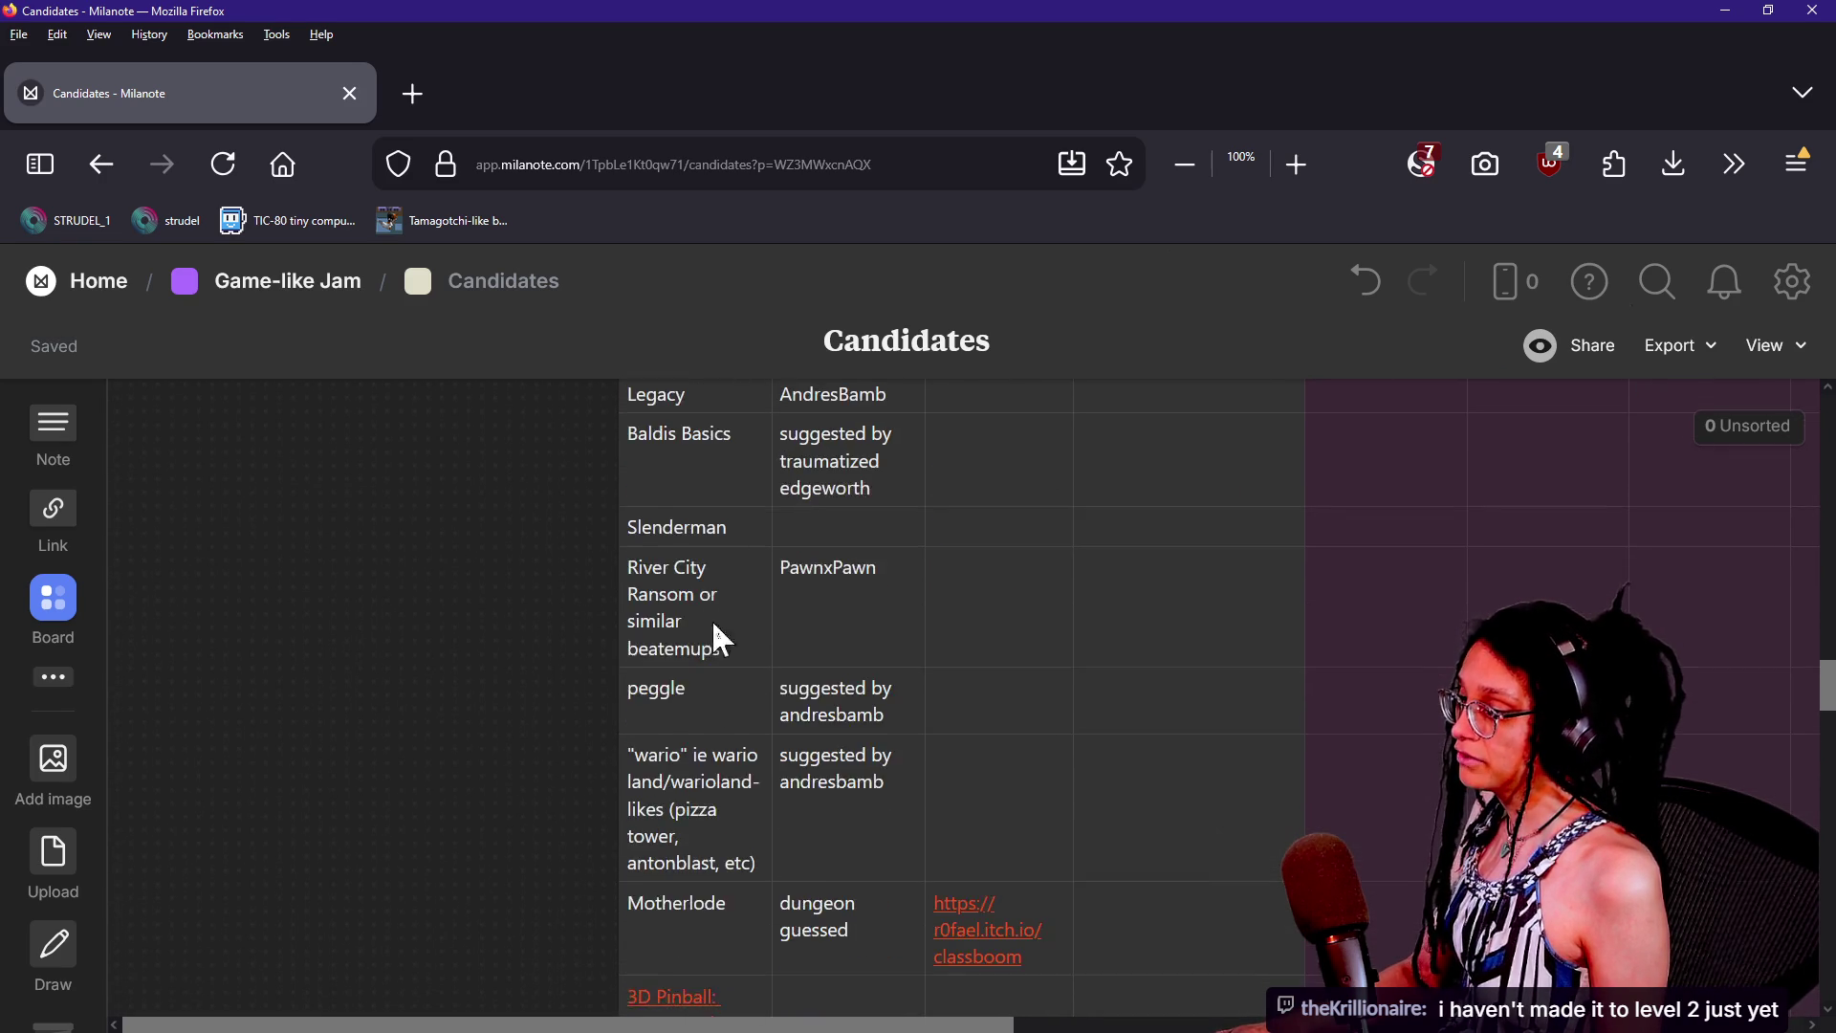
scroll(708, 765, down, 6)
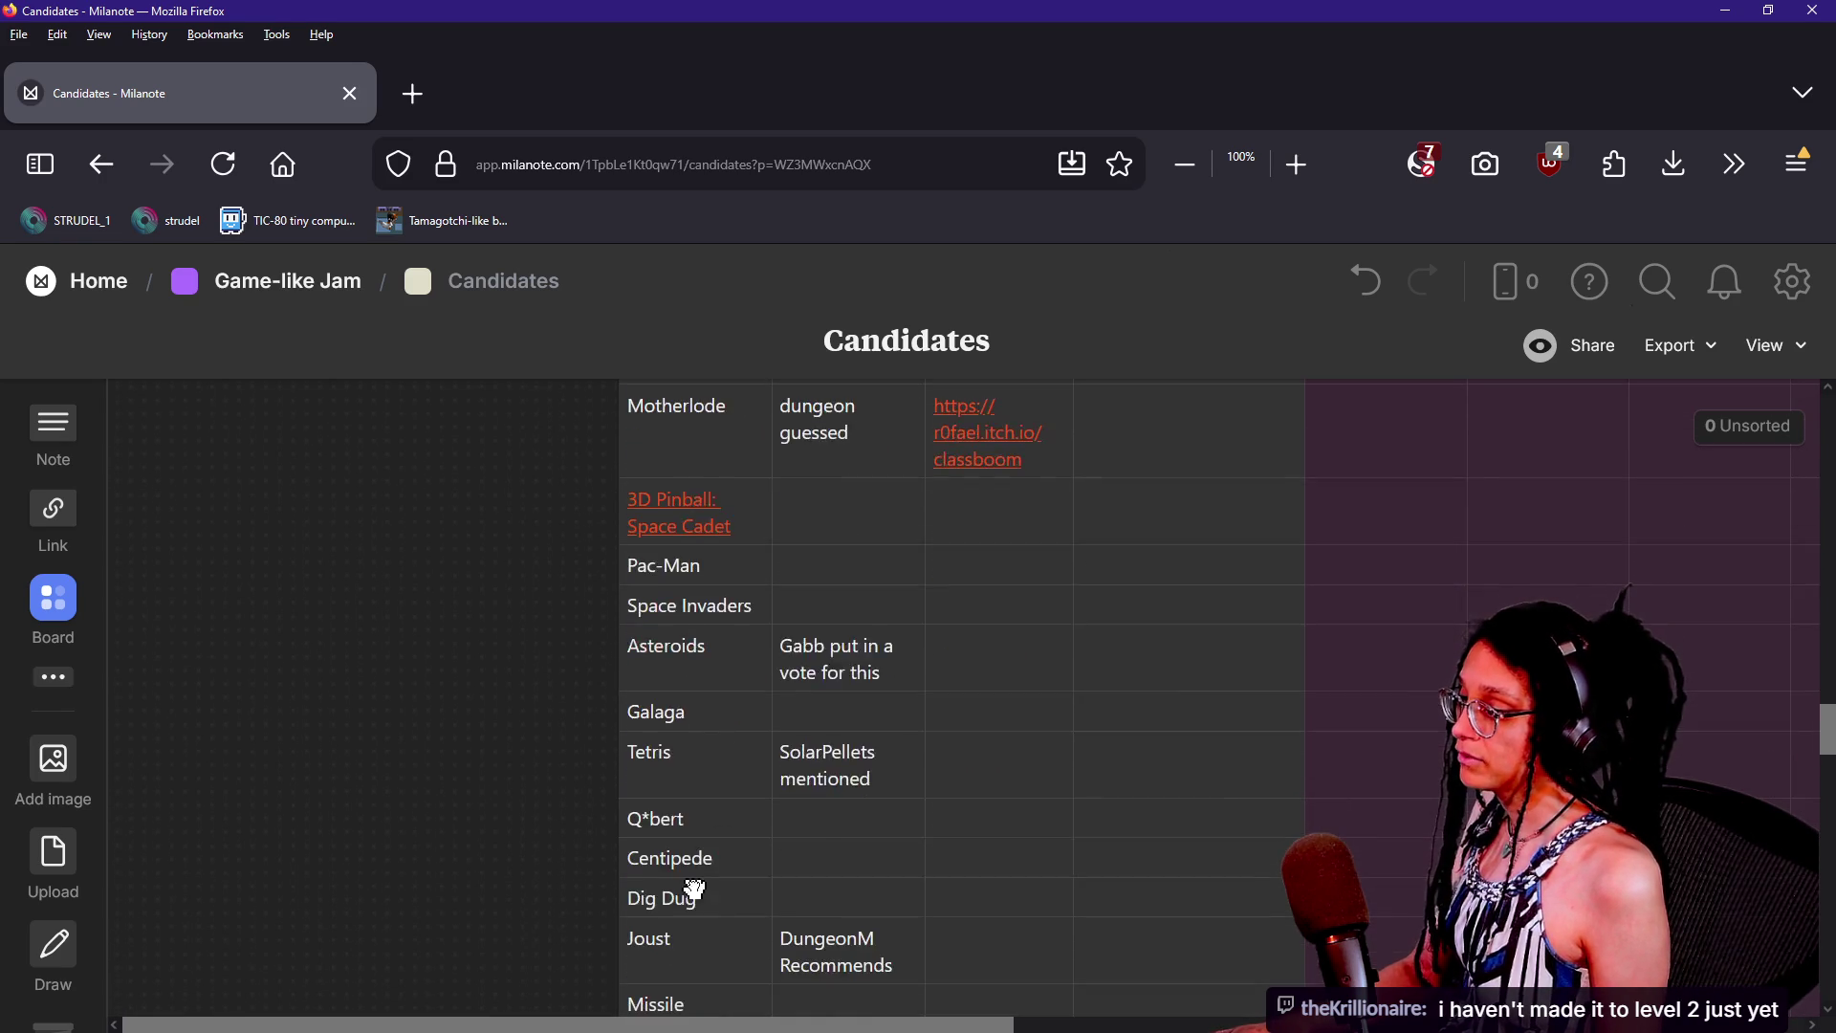
scroll(691, 853, down, 5)
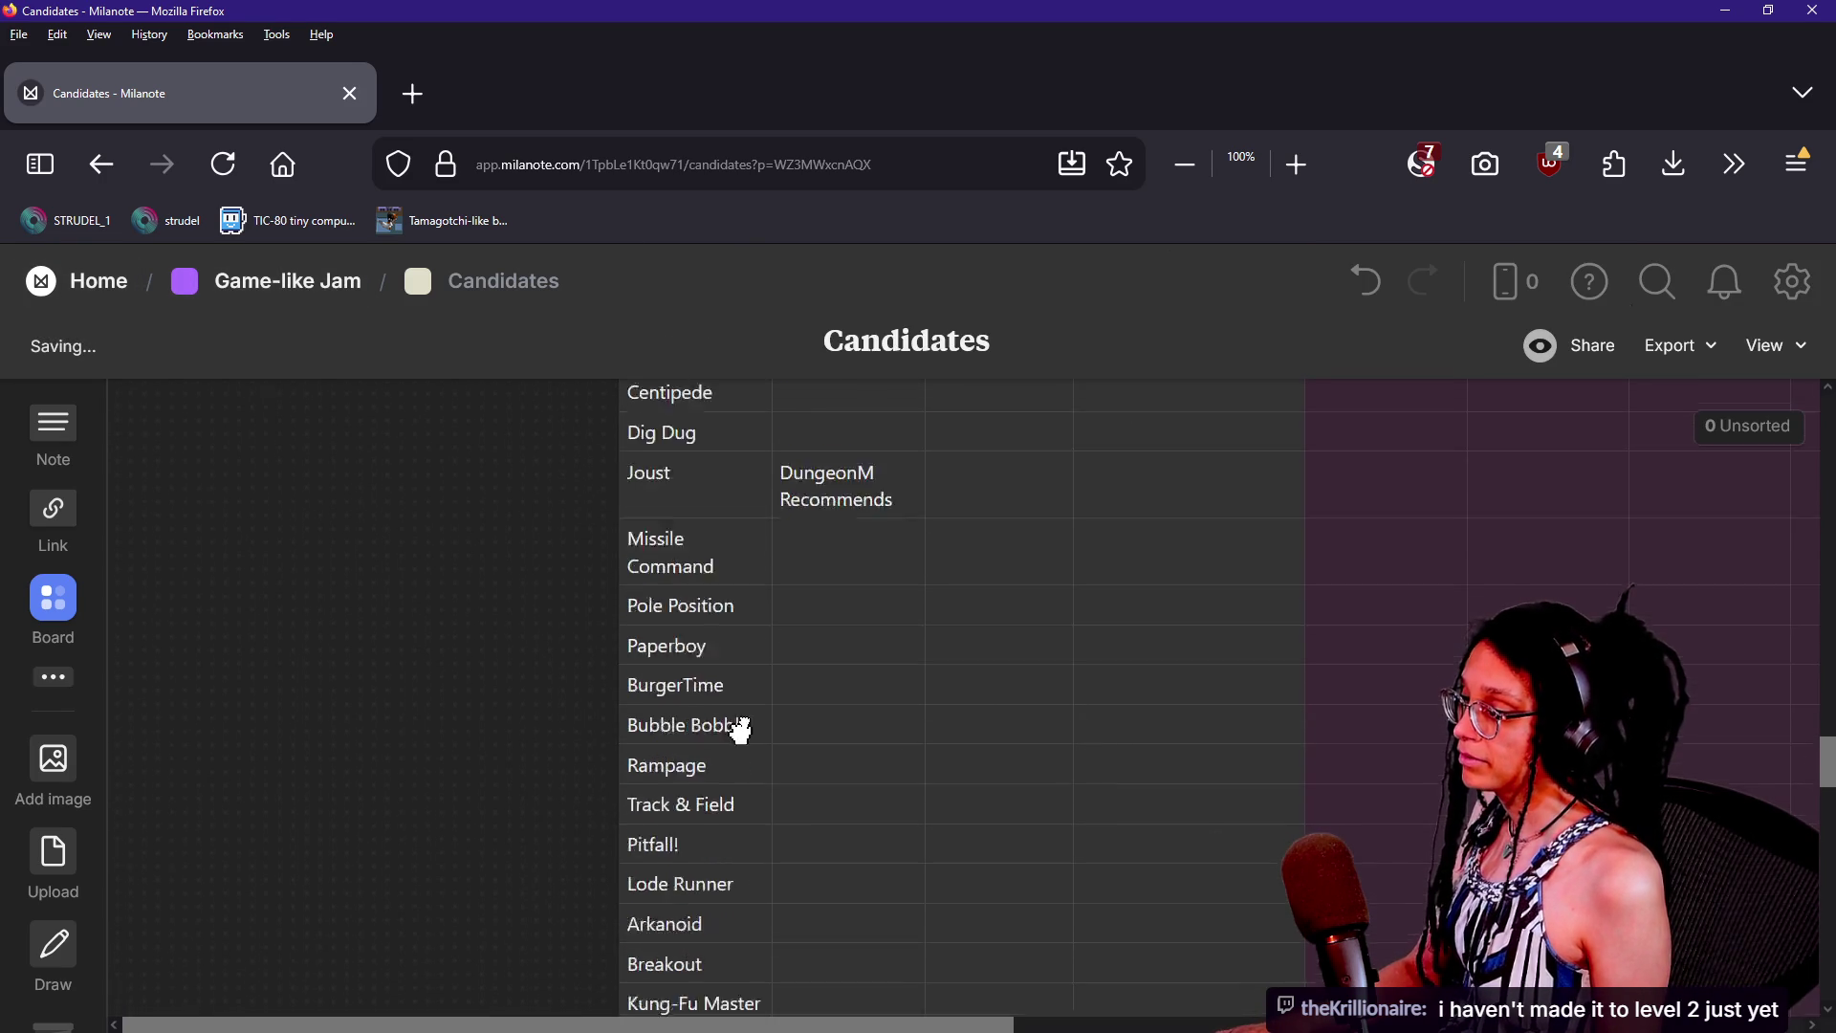
scroll(717, 765, down, 6)
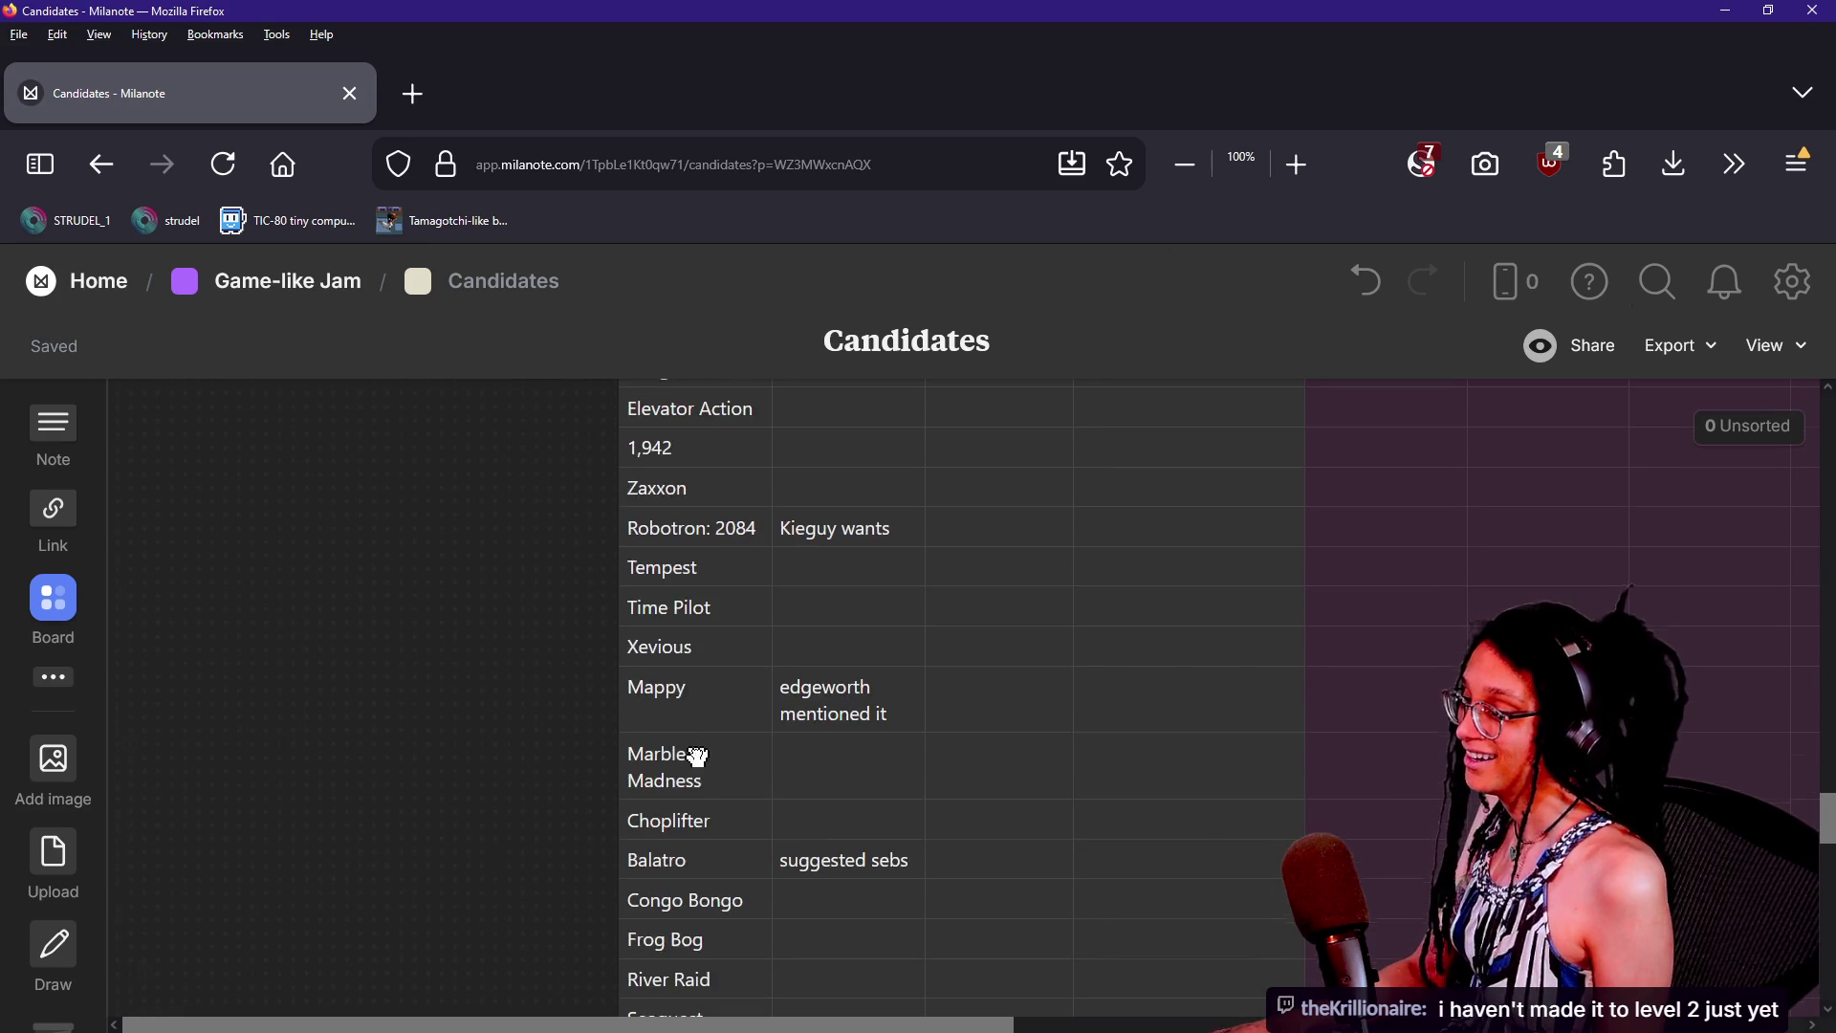
scroll(687, 806, down, 5)
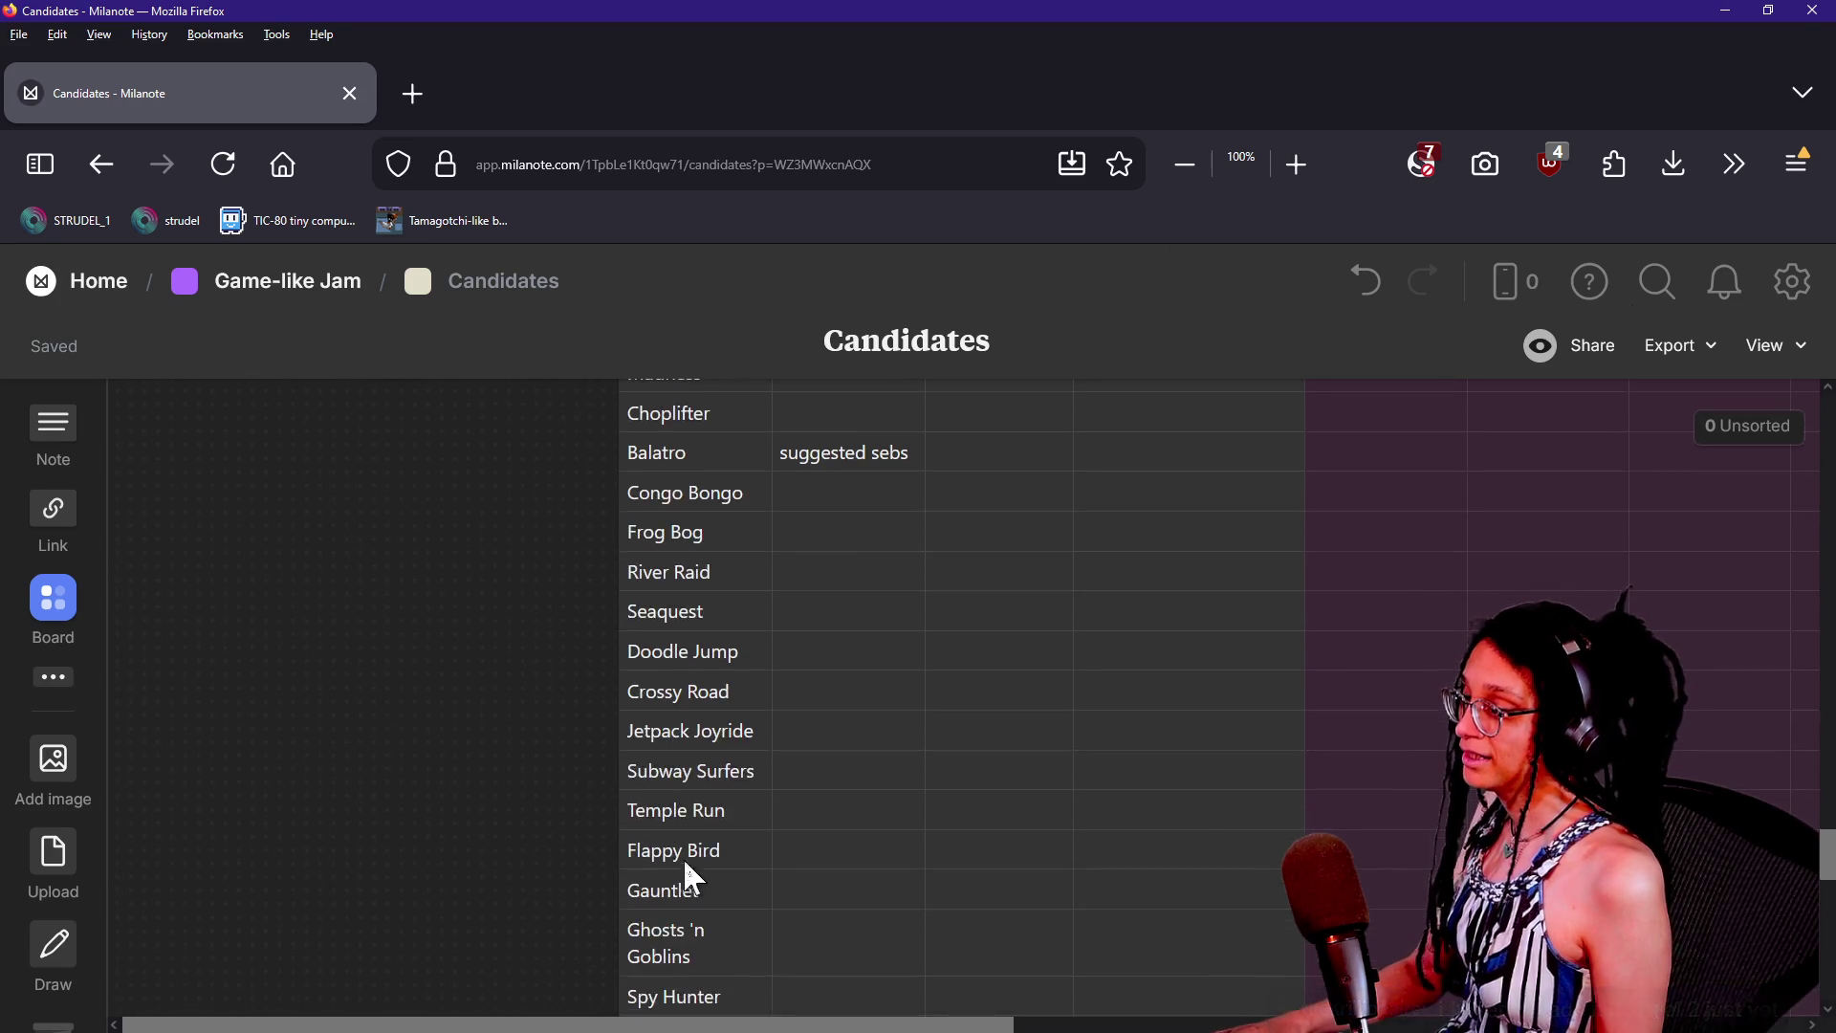
scroll(694, 864, down, 5)
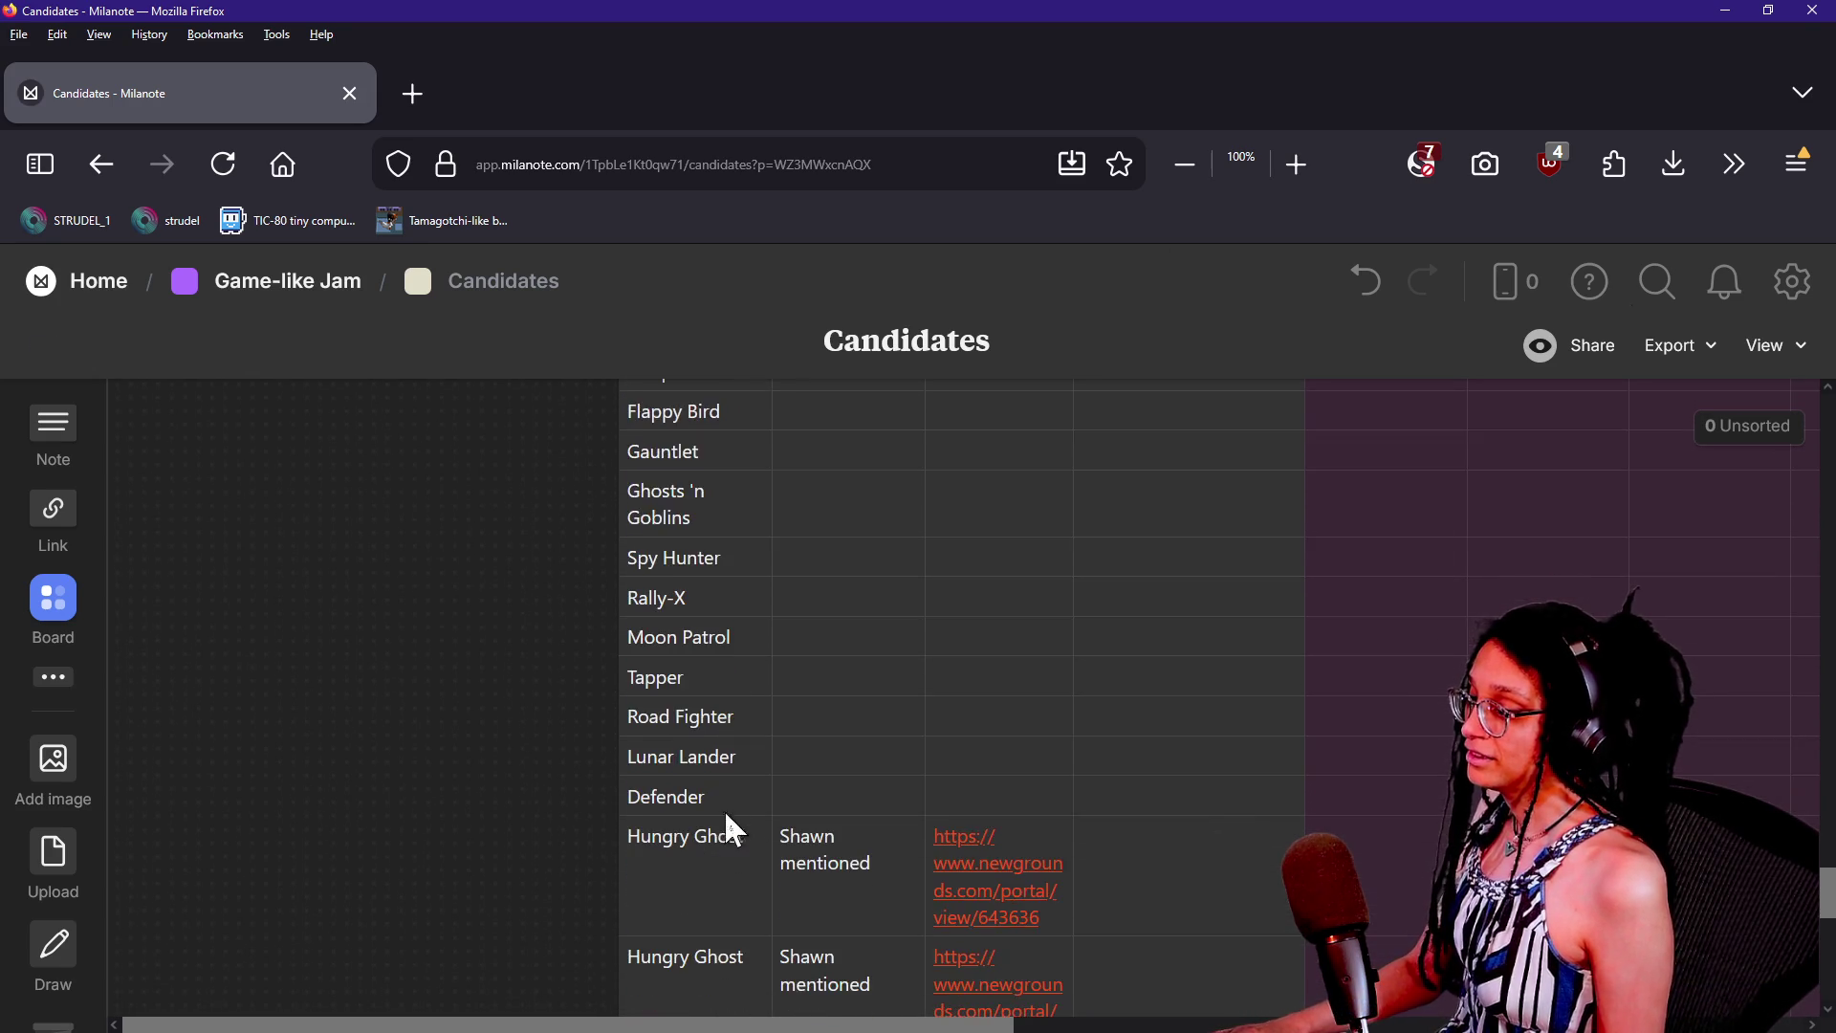
scroll(703, 846, down, 3)
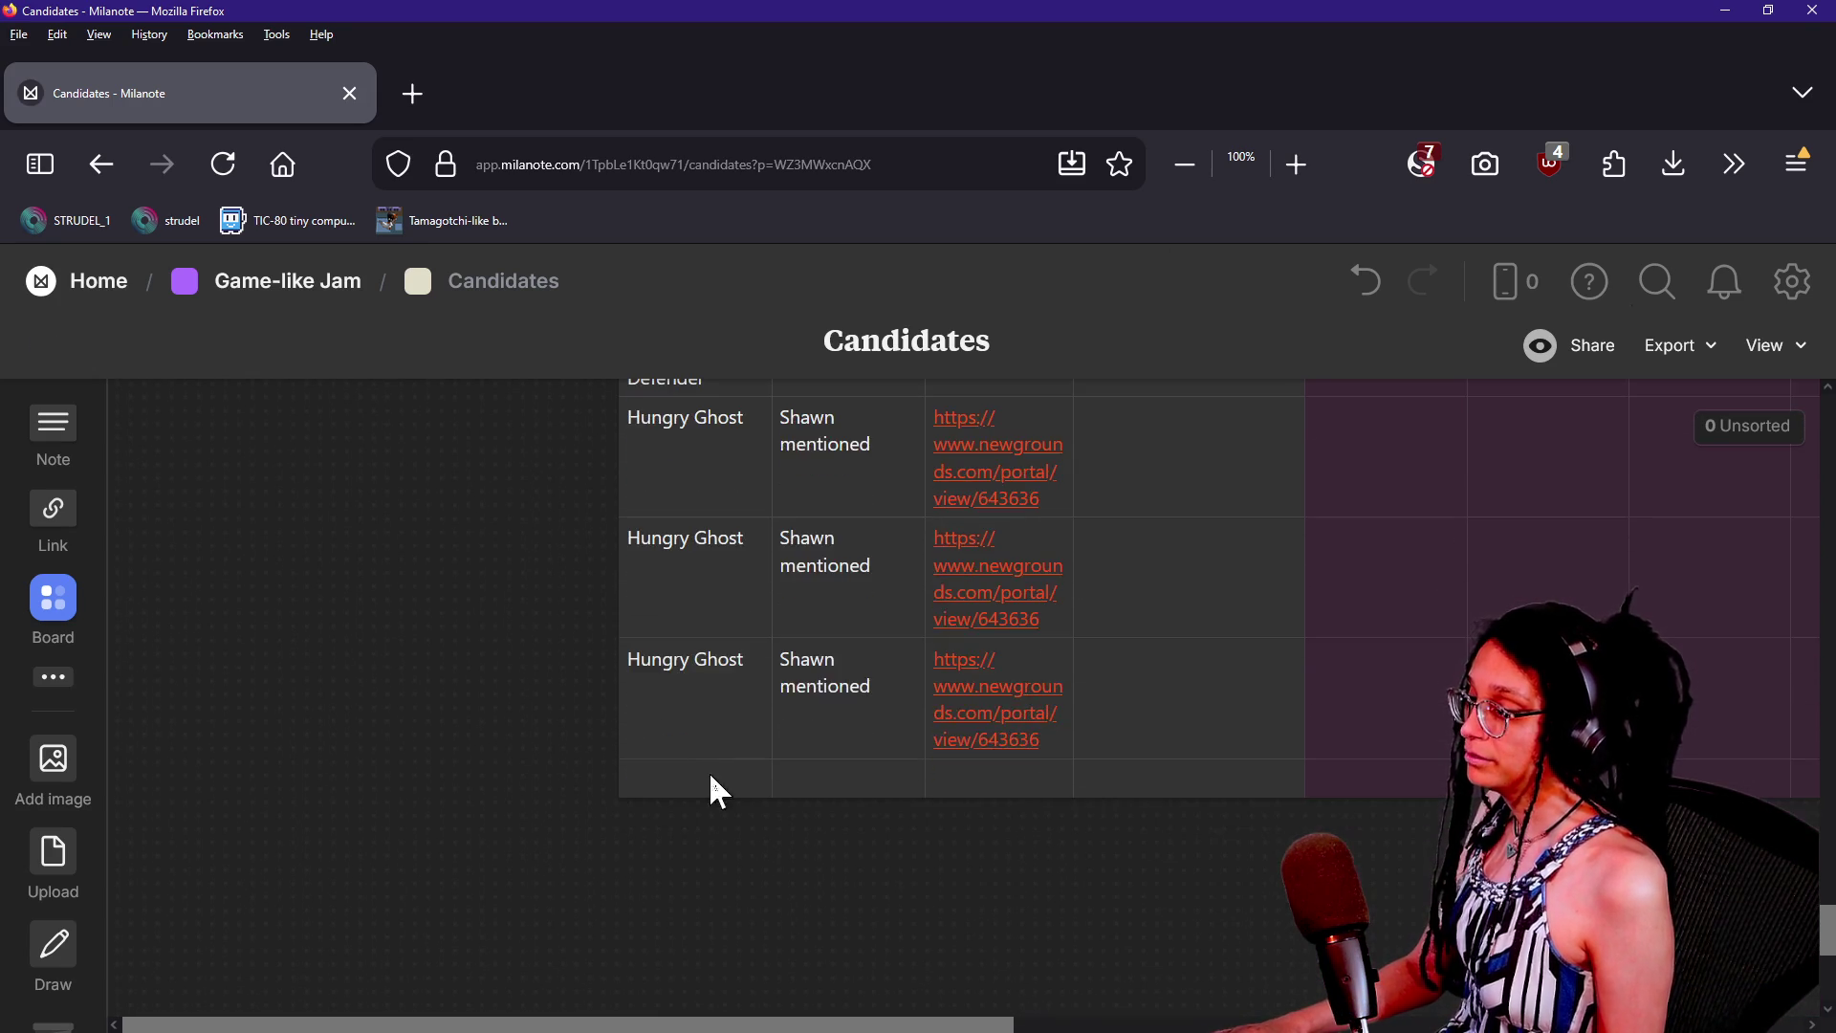
scroll(717, 822, up, 15)
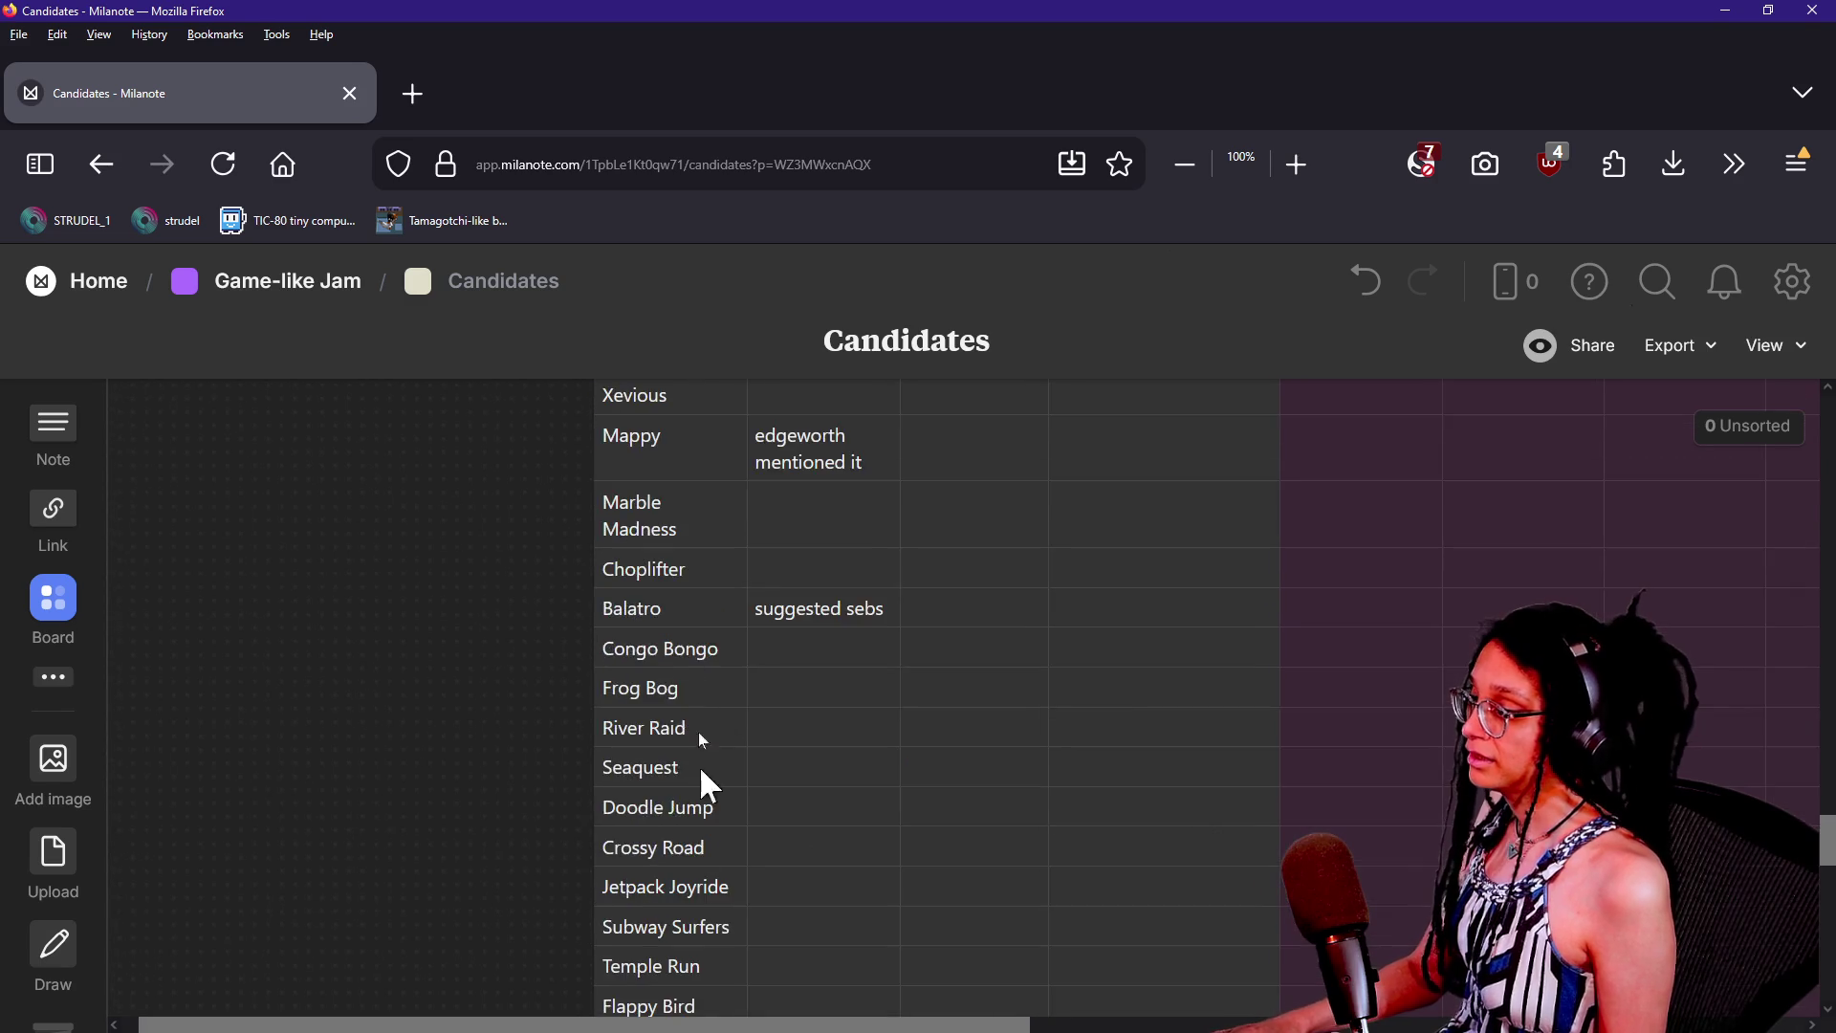
scroll(693, 736, up, 15)
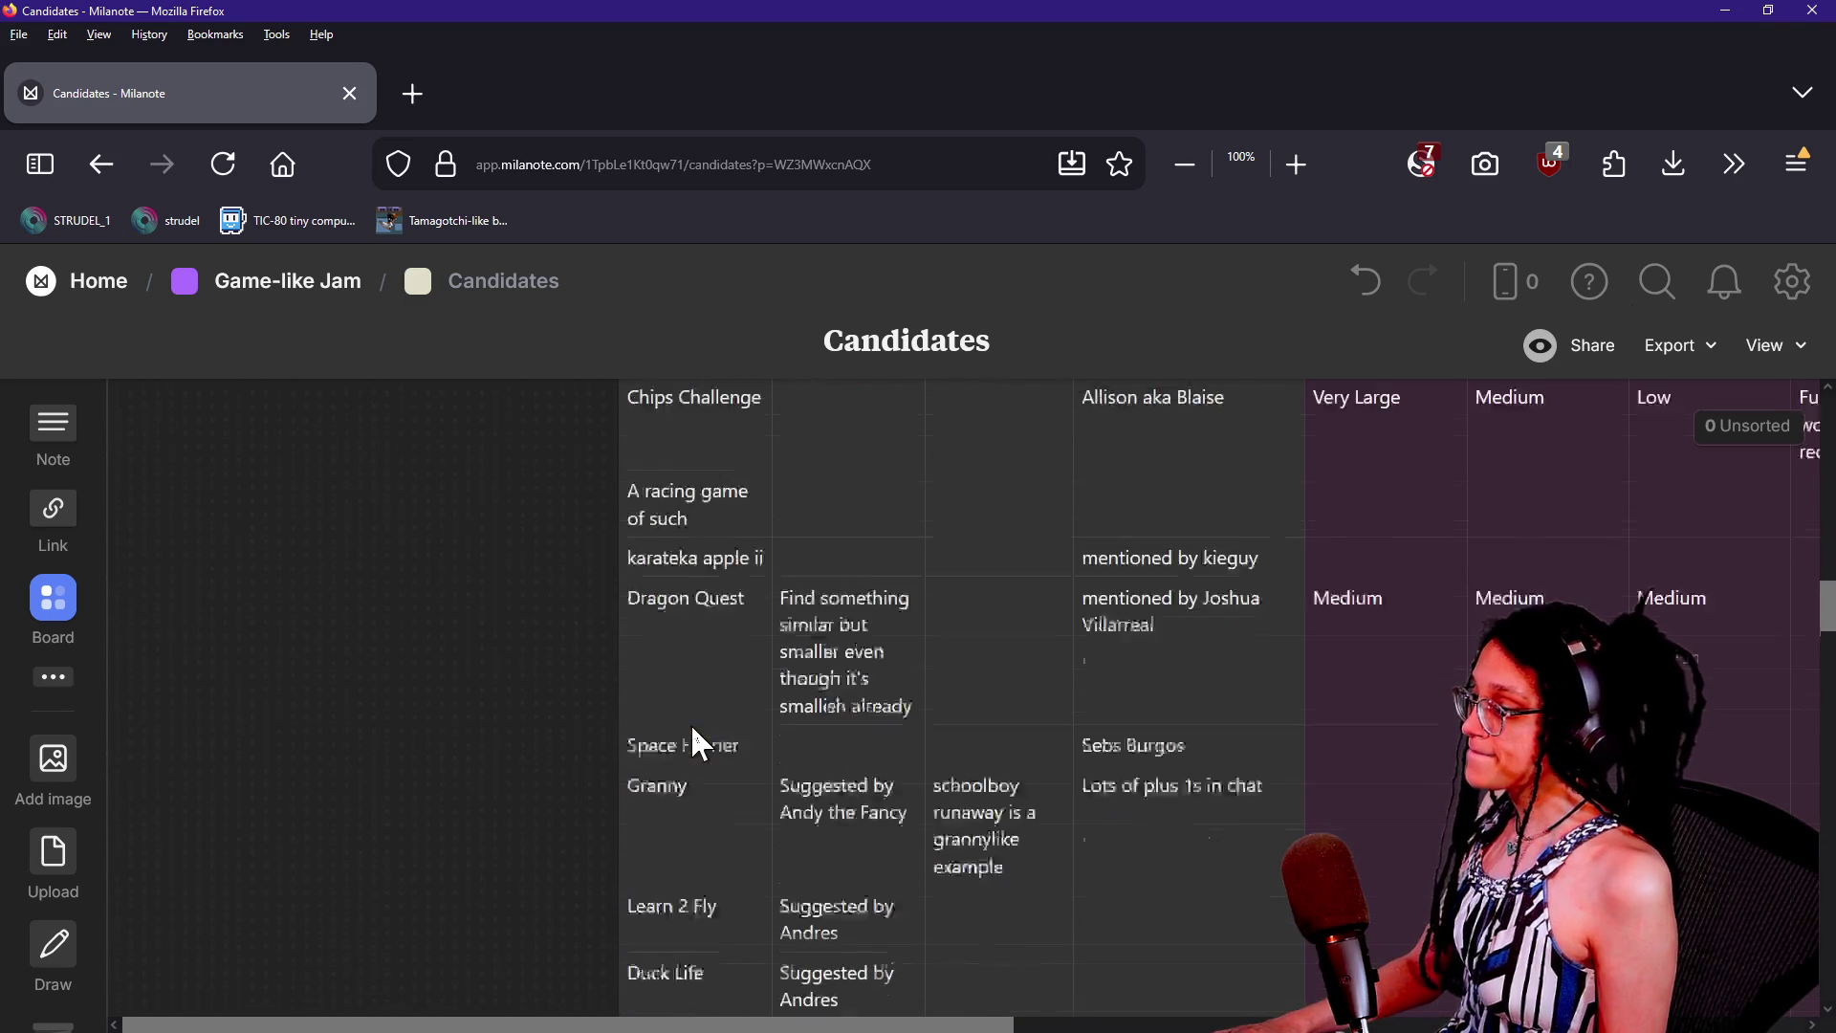
scroll(694, 733, up, 15)
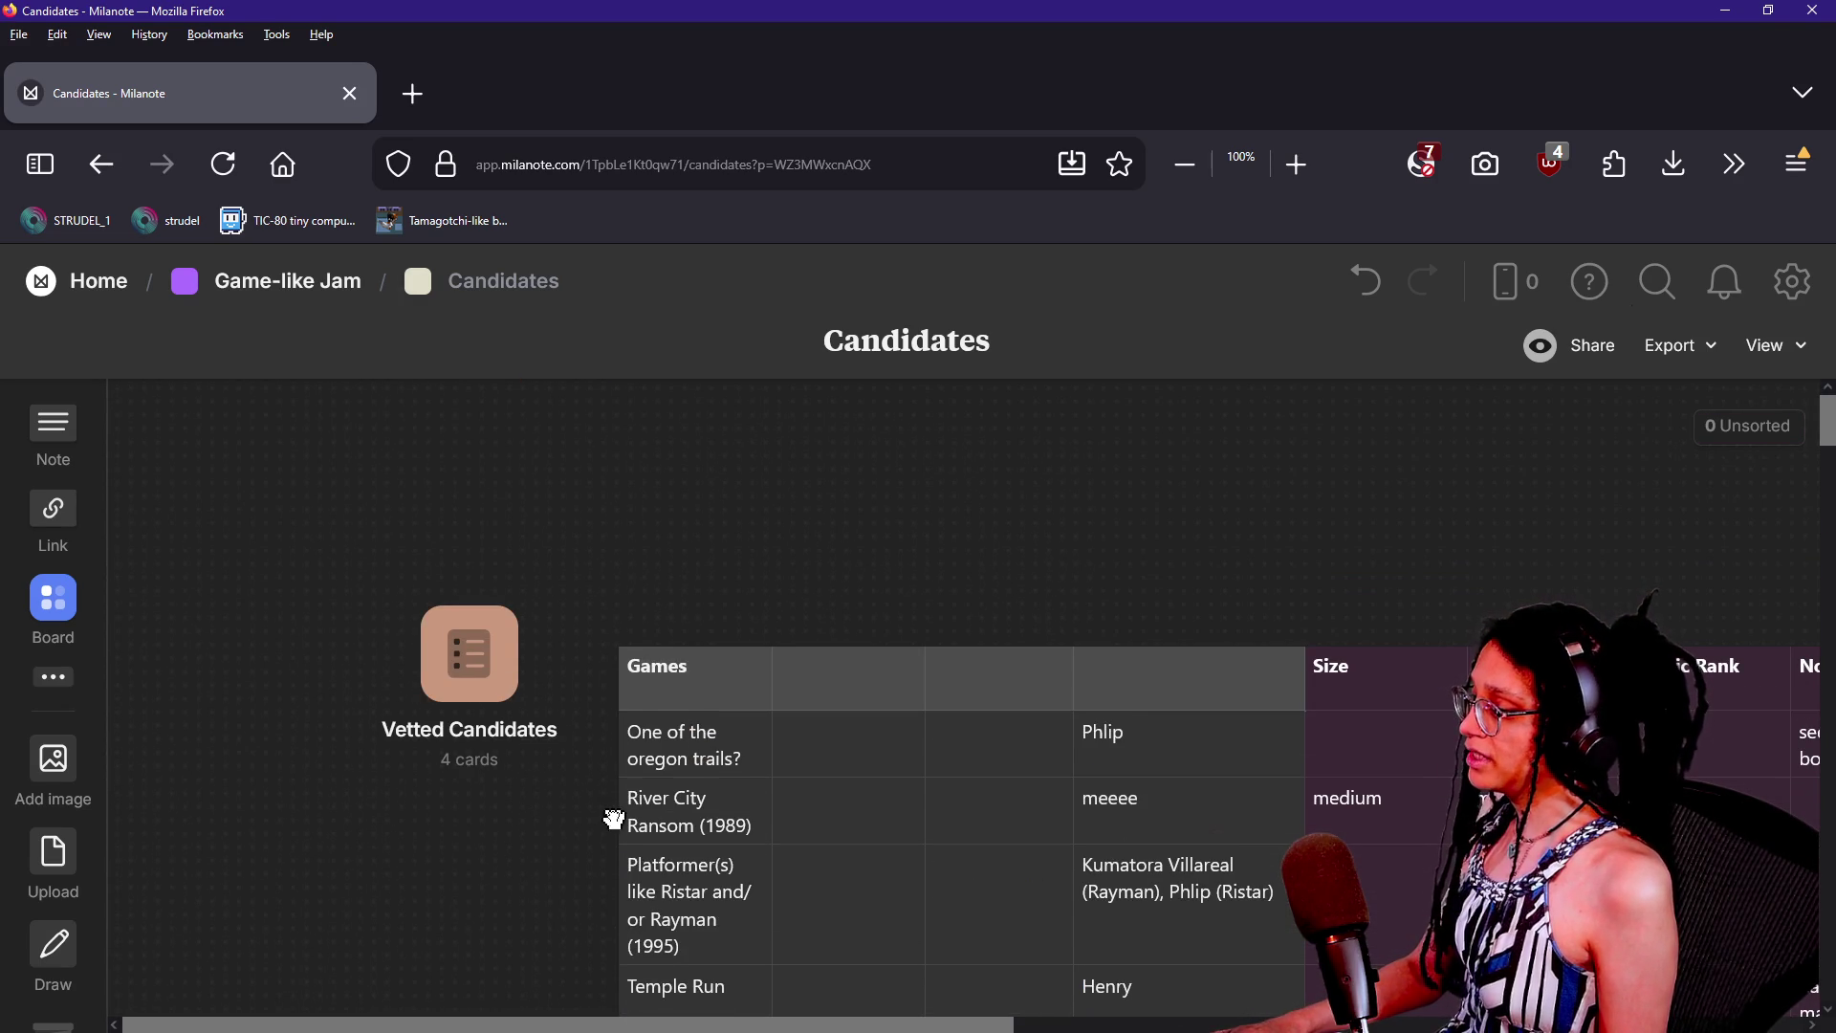
- Nudge the Vetted Candidates card up-left, then browse the Games table from 'One of the oregon trails?' to Granny
scroll(660, 808, down, 1)
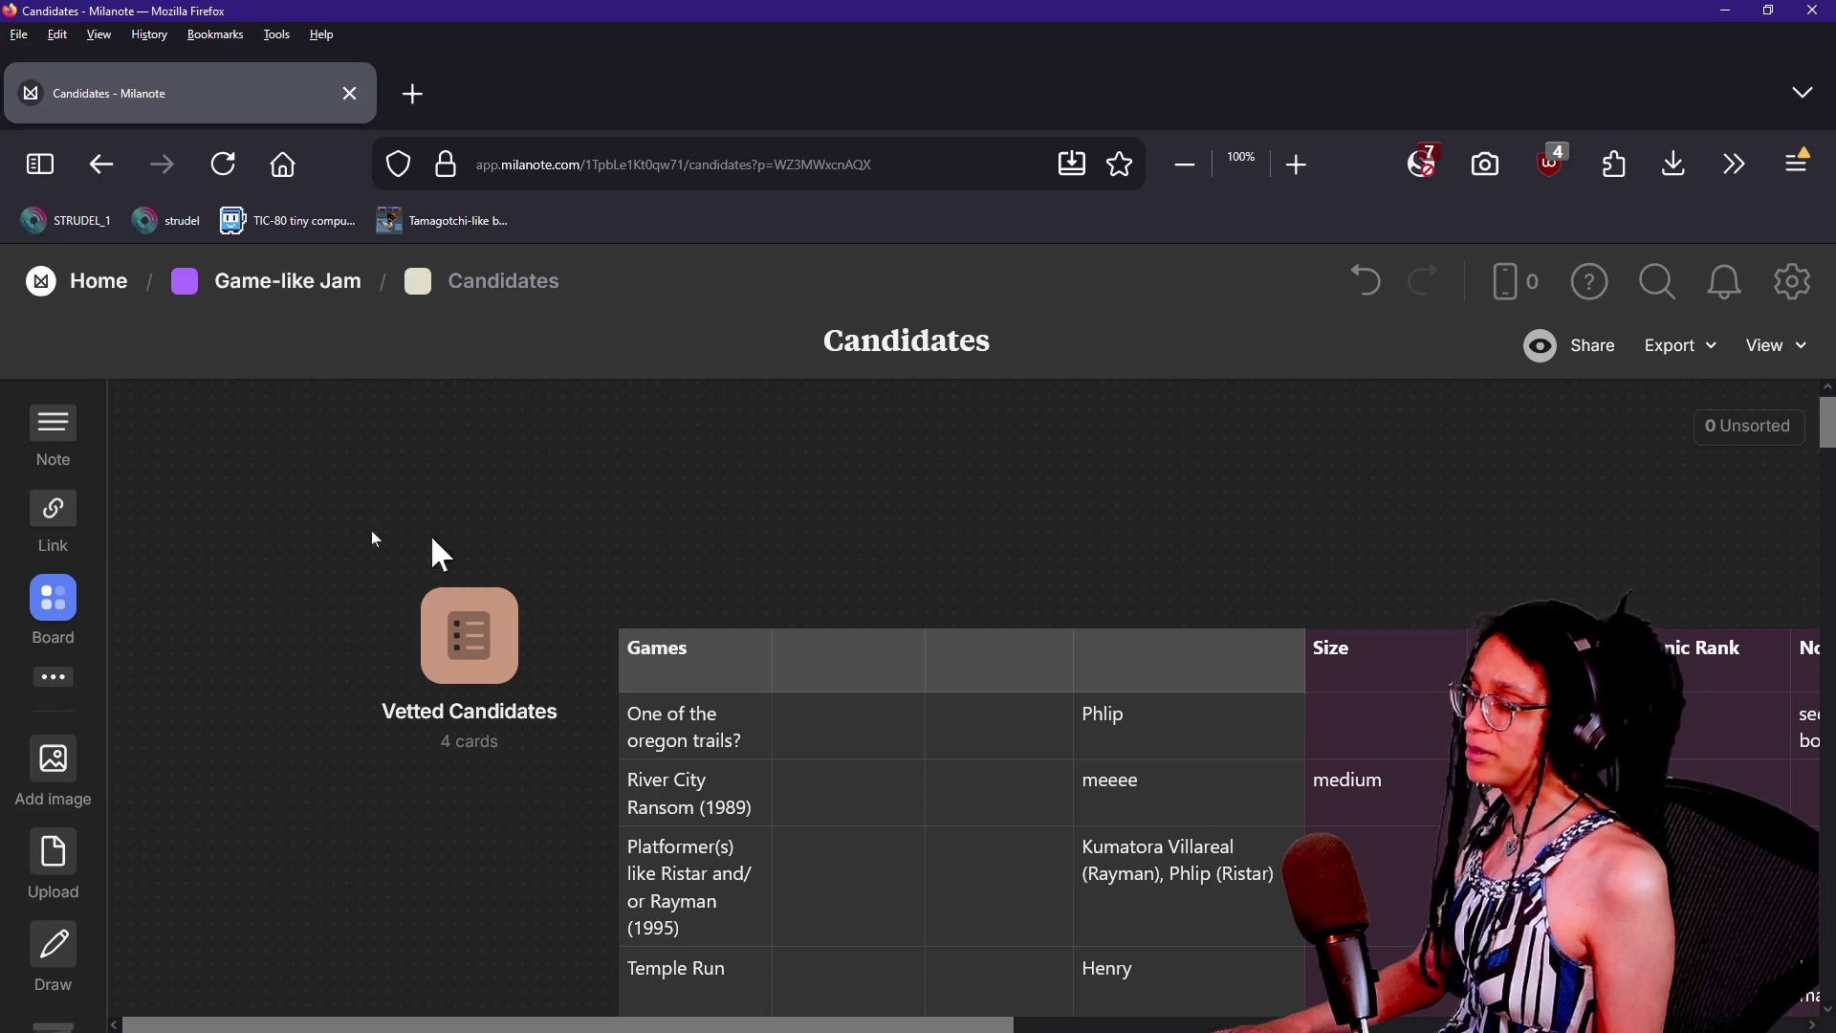
mouse_move(414, 694)
mouse_down()
mouse_move(397, 737)
mouse_move(463, 507)
mouse_move(446, 684)
mouse_move(328, 717)
mouse_move(348, 754)
mouse_move(414, 647)
mouse_move(295, 830)
mouse_move(491, 737)
mouse_move(377, 727)
mouse_move(449, 669)
mouse_move(450, 628)
mouse_up()
scroll(937, 712, down, 15)
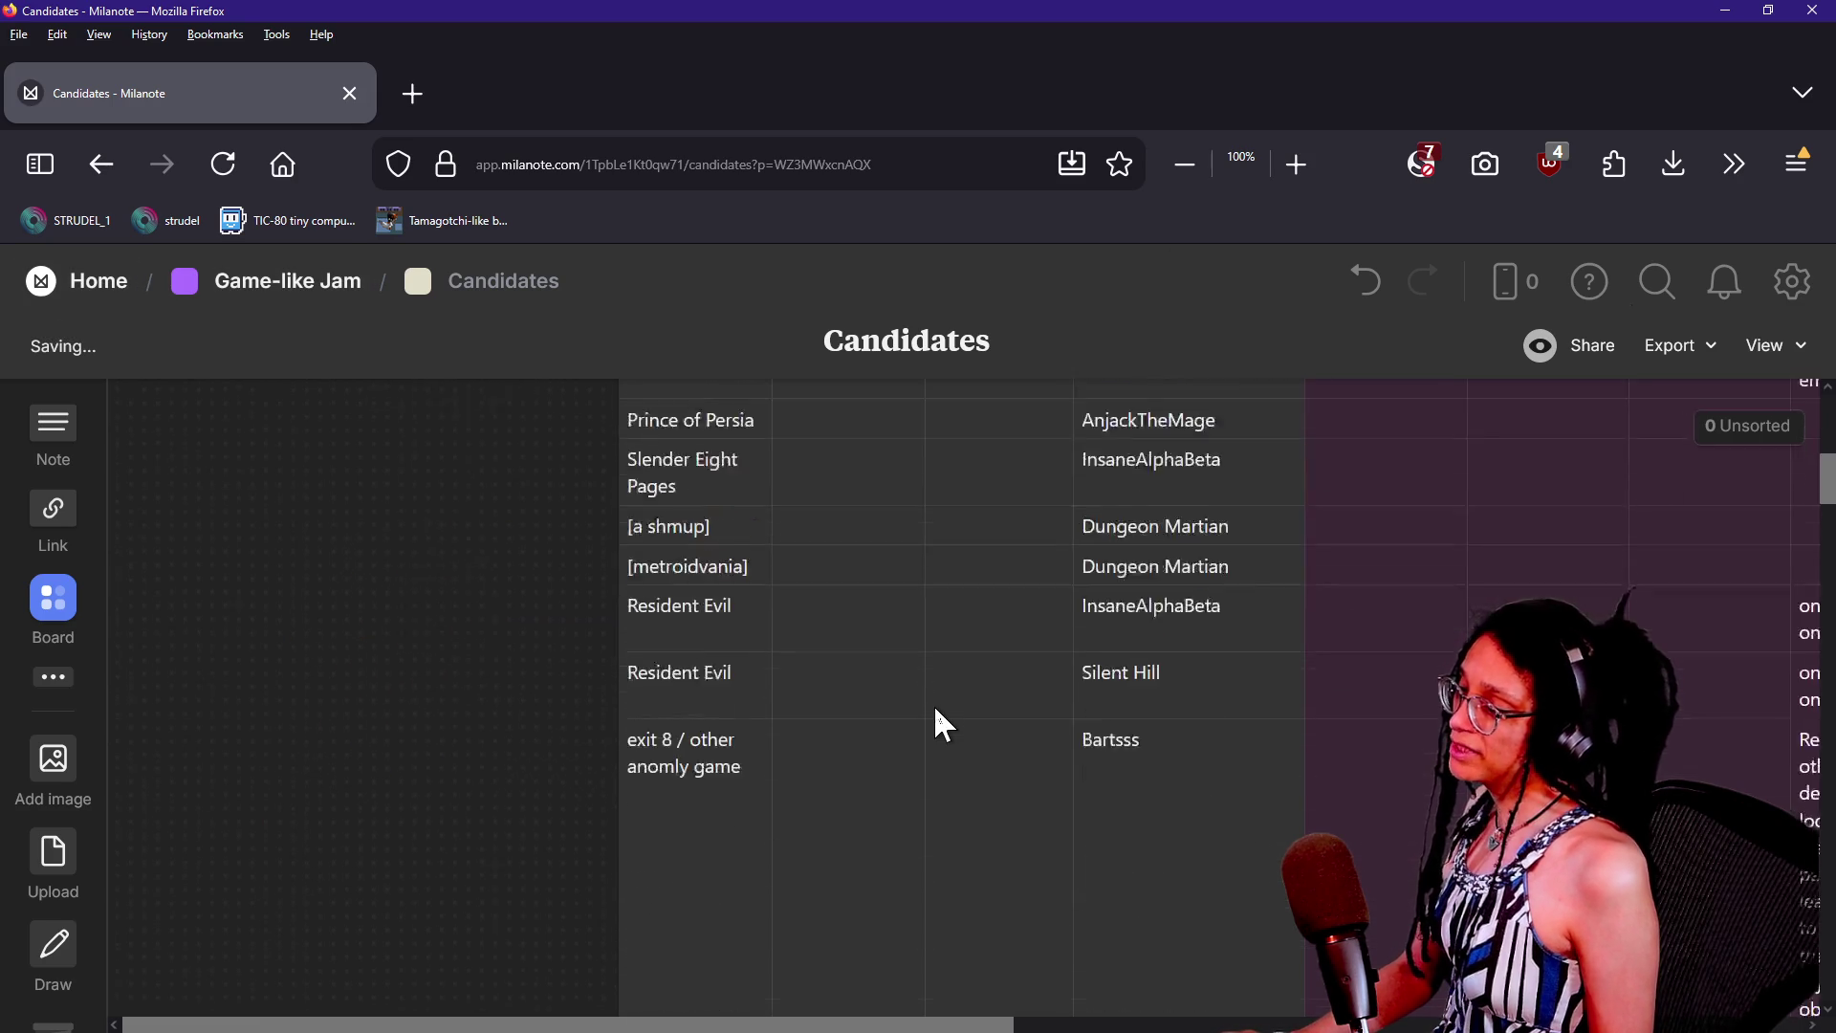
scroll(937, 712, down, 15)
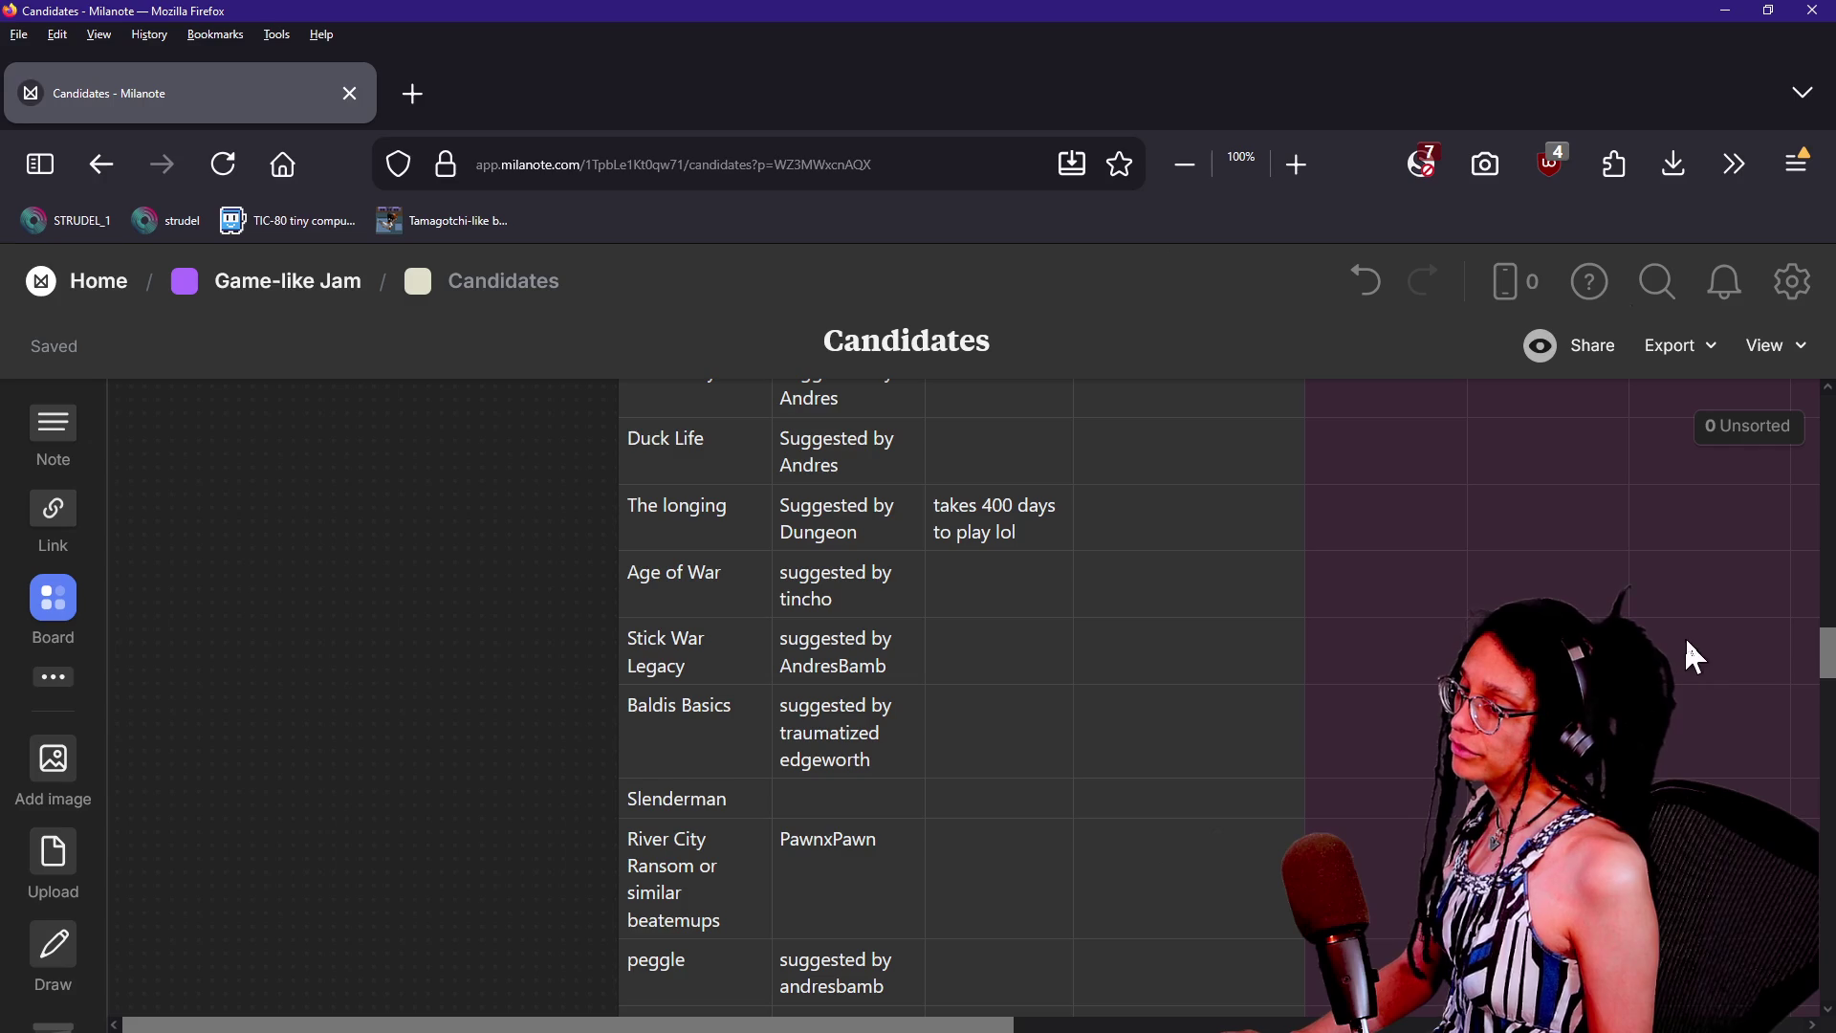
mouse_move(1824, 660)
mouse_down()
mouse_move(1816, 462)
mouse_move(1828, 865)
mouse_up()
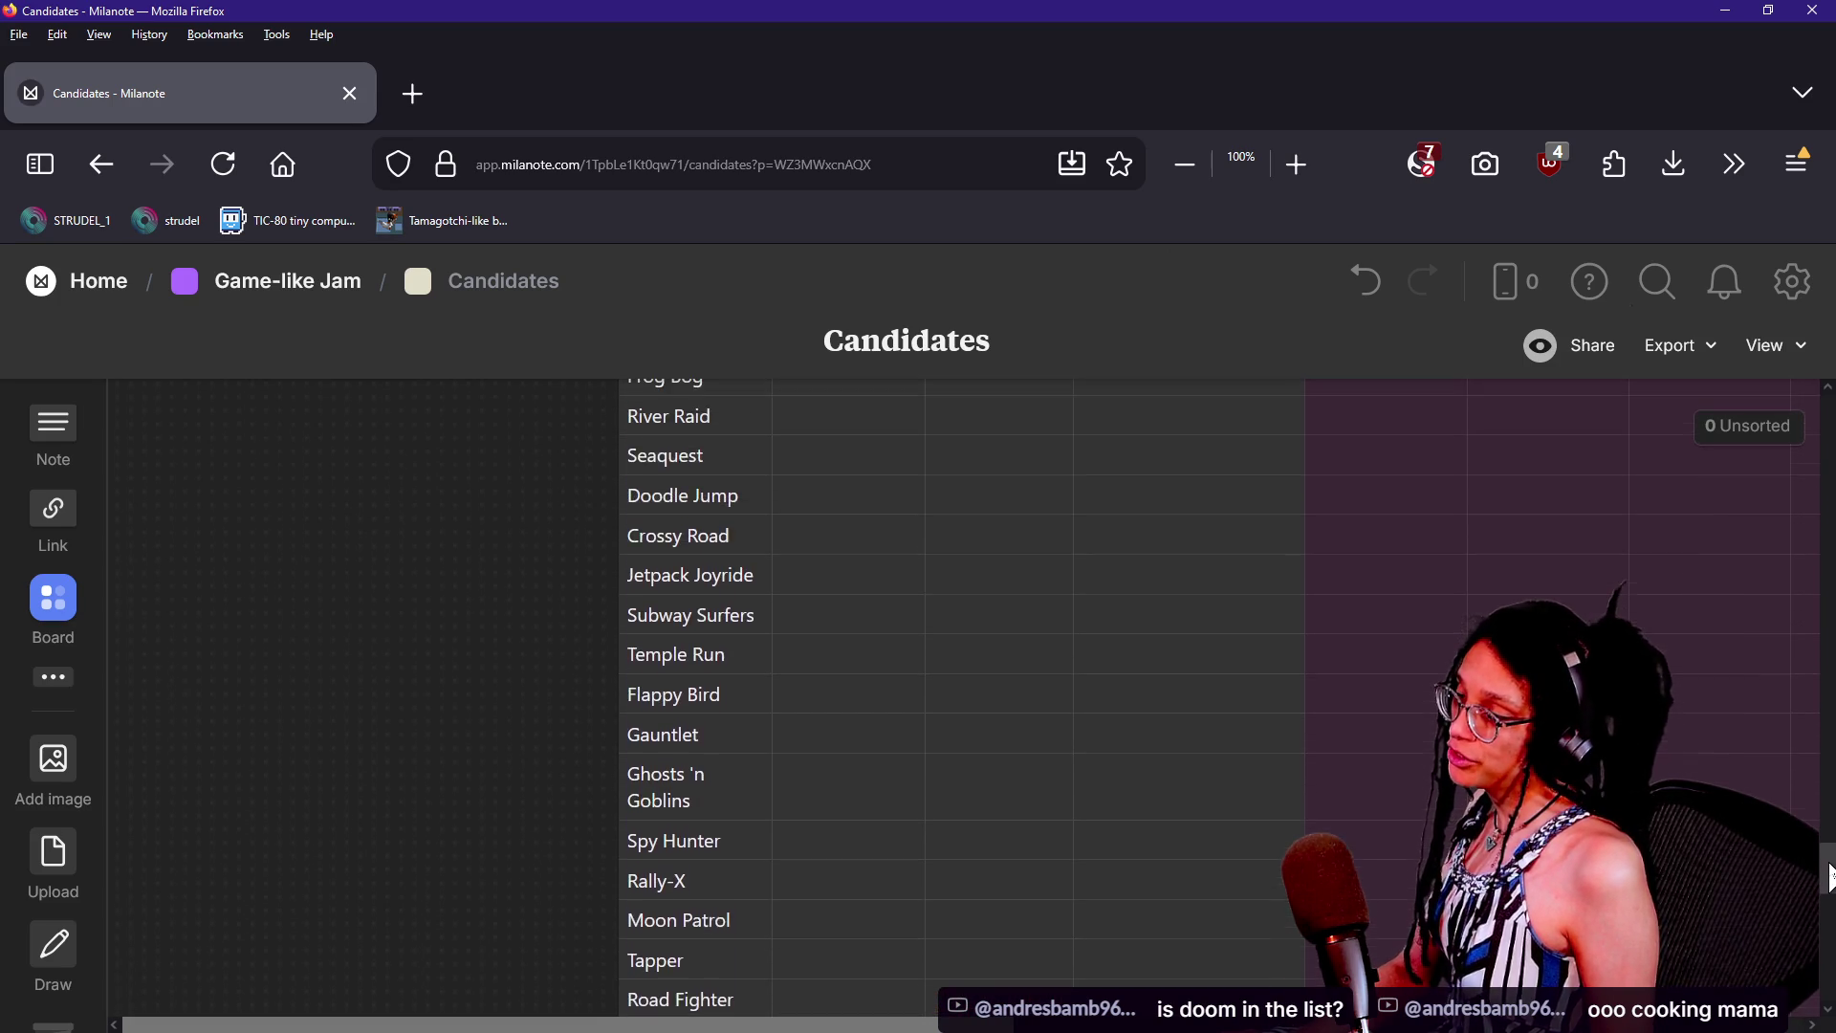
drag(1828, 842, 1828, 812)
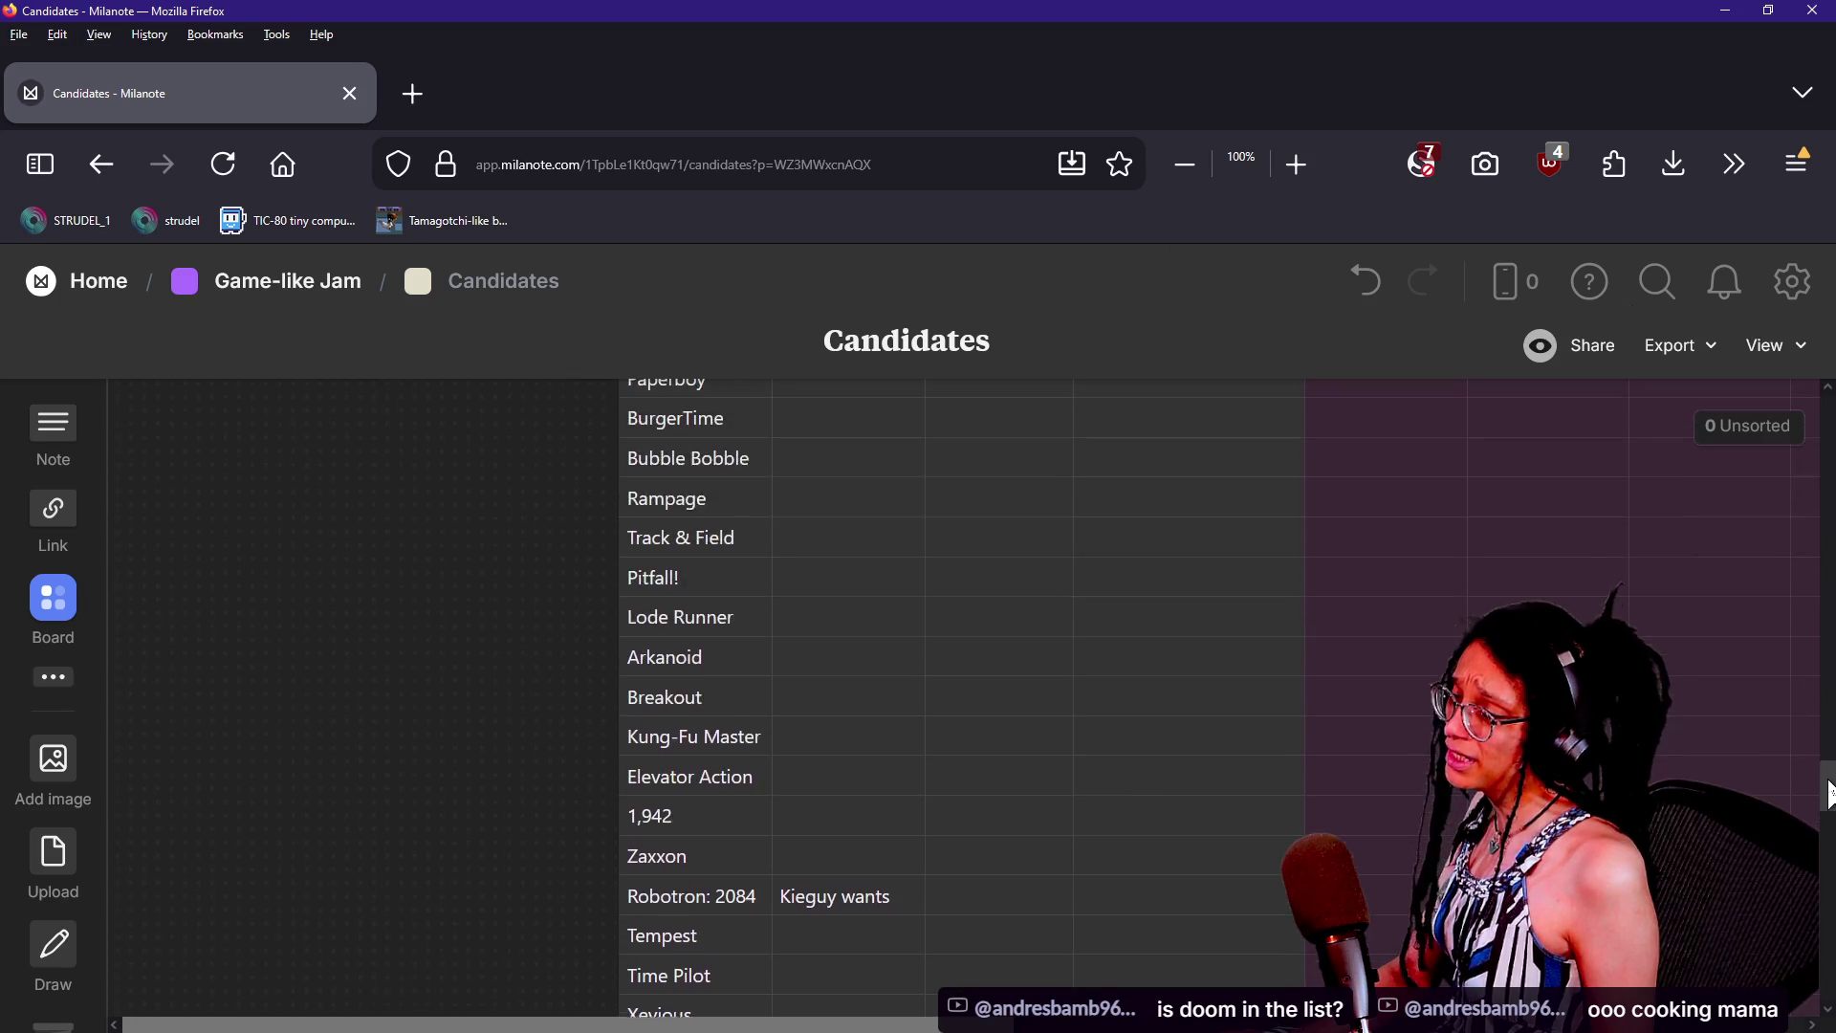
drag(1828, 760, 1815, 453)
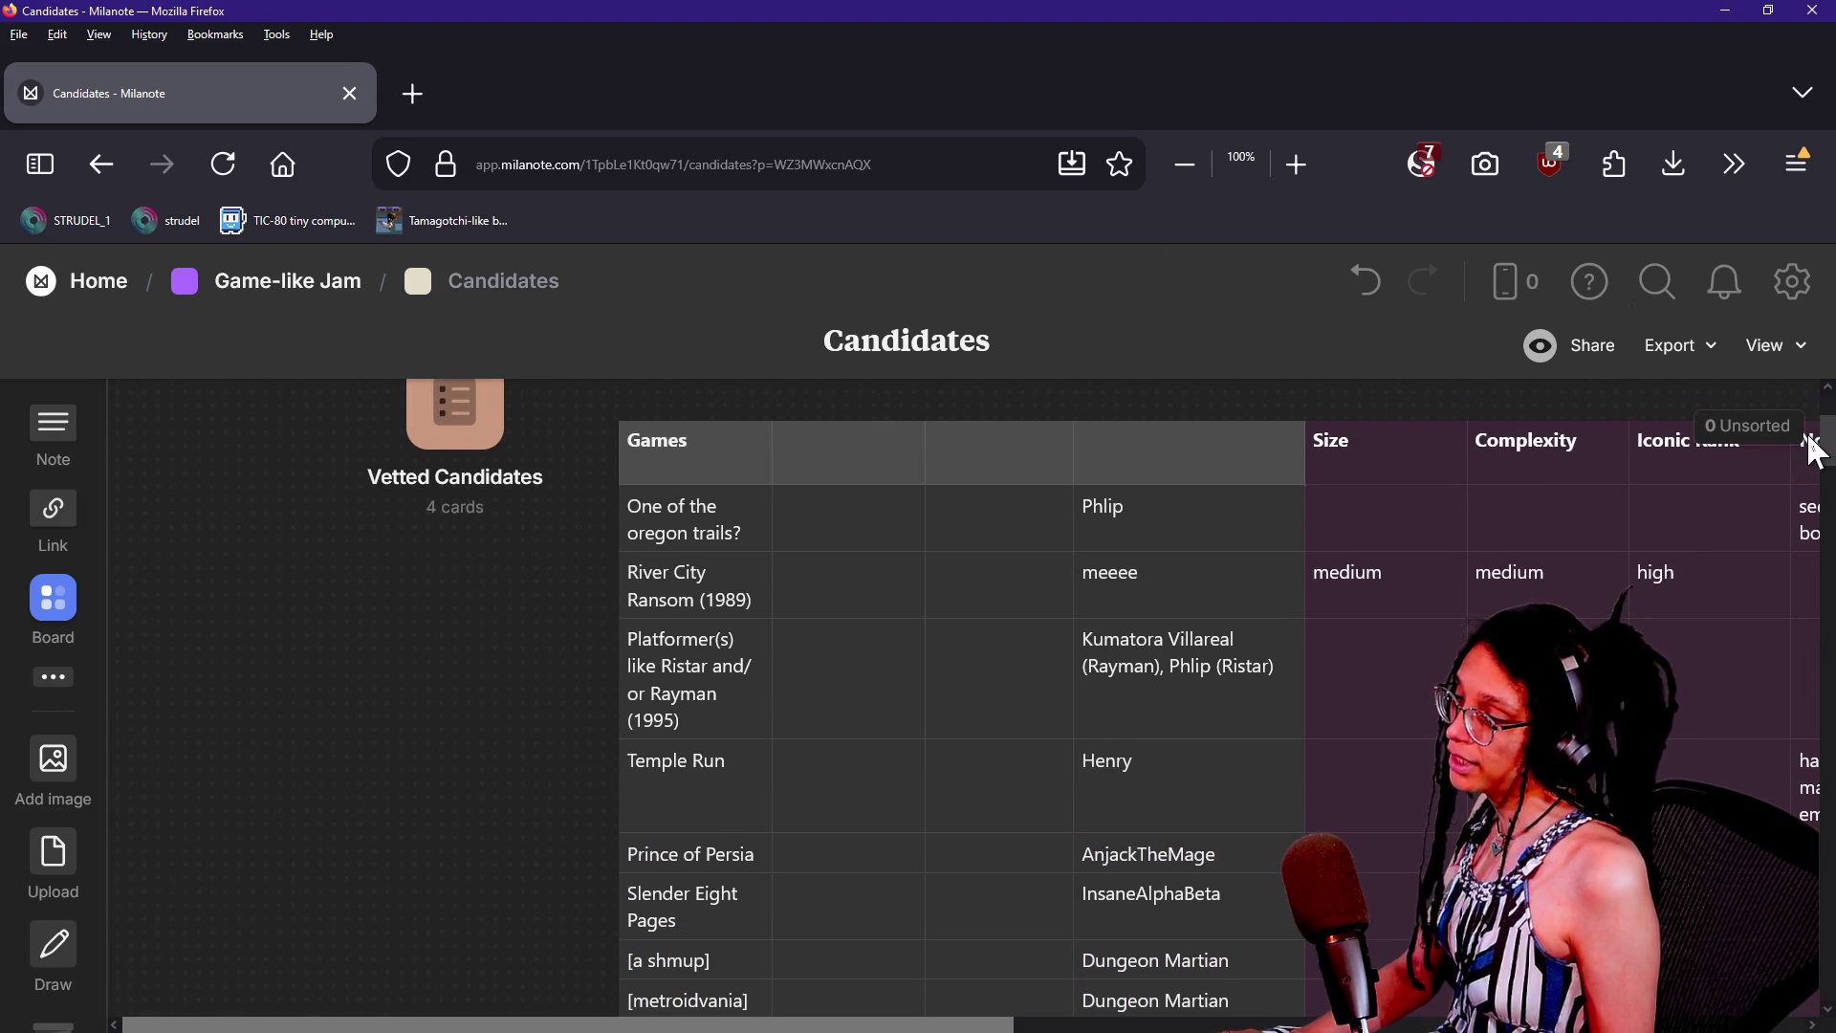
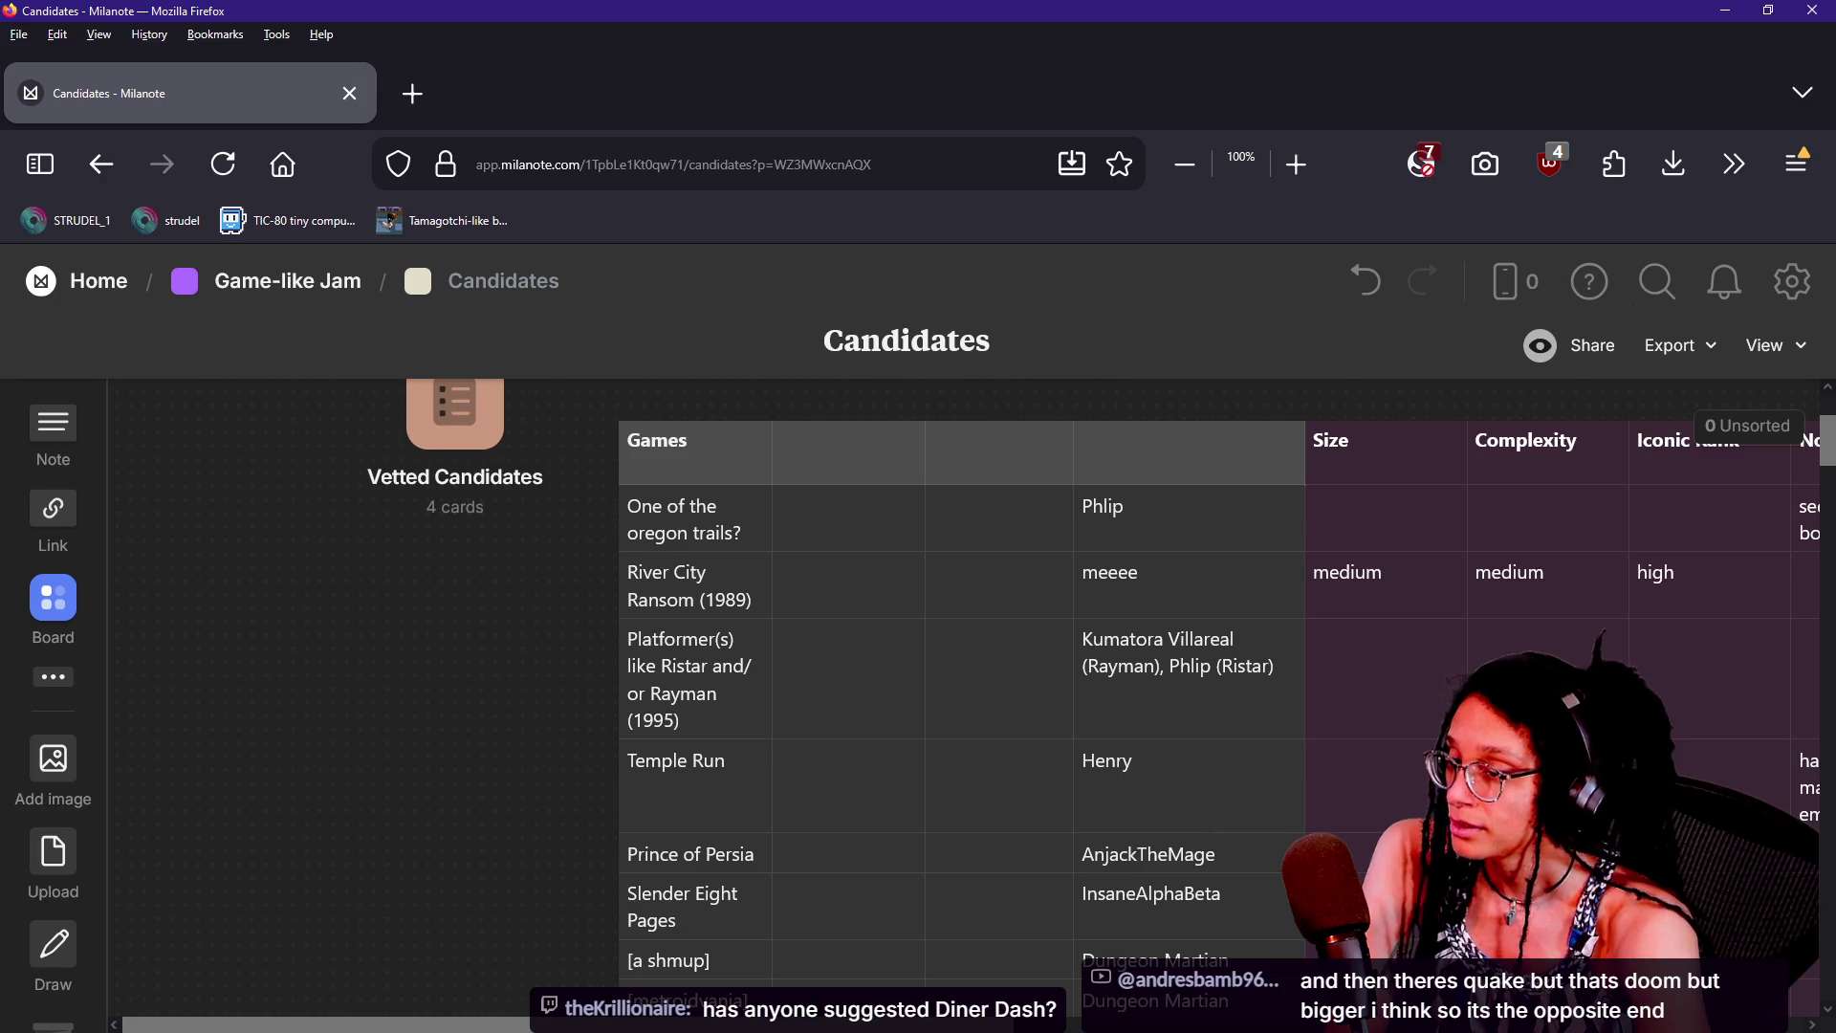
- Scroll down the Milanote Candidates table toward the BurgerTime entry
scroll(1312, 774, down, 6)
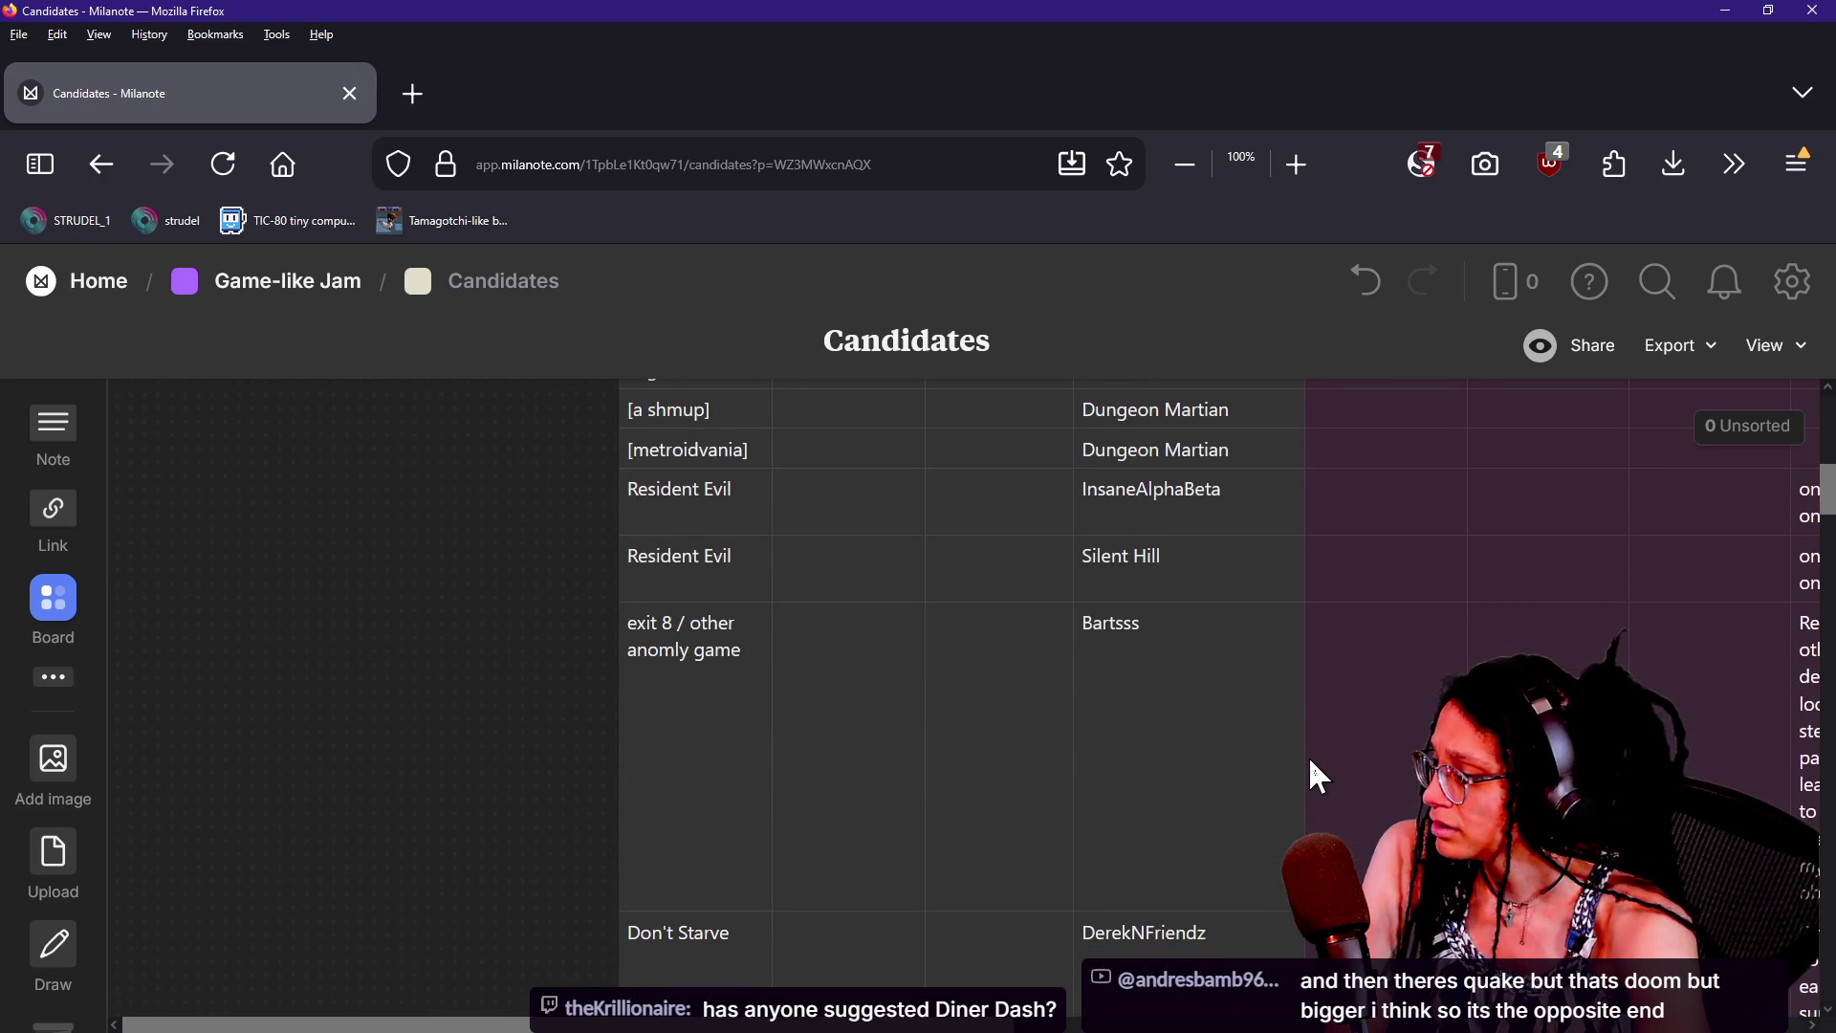
scroll(1311, 762, down, 10)
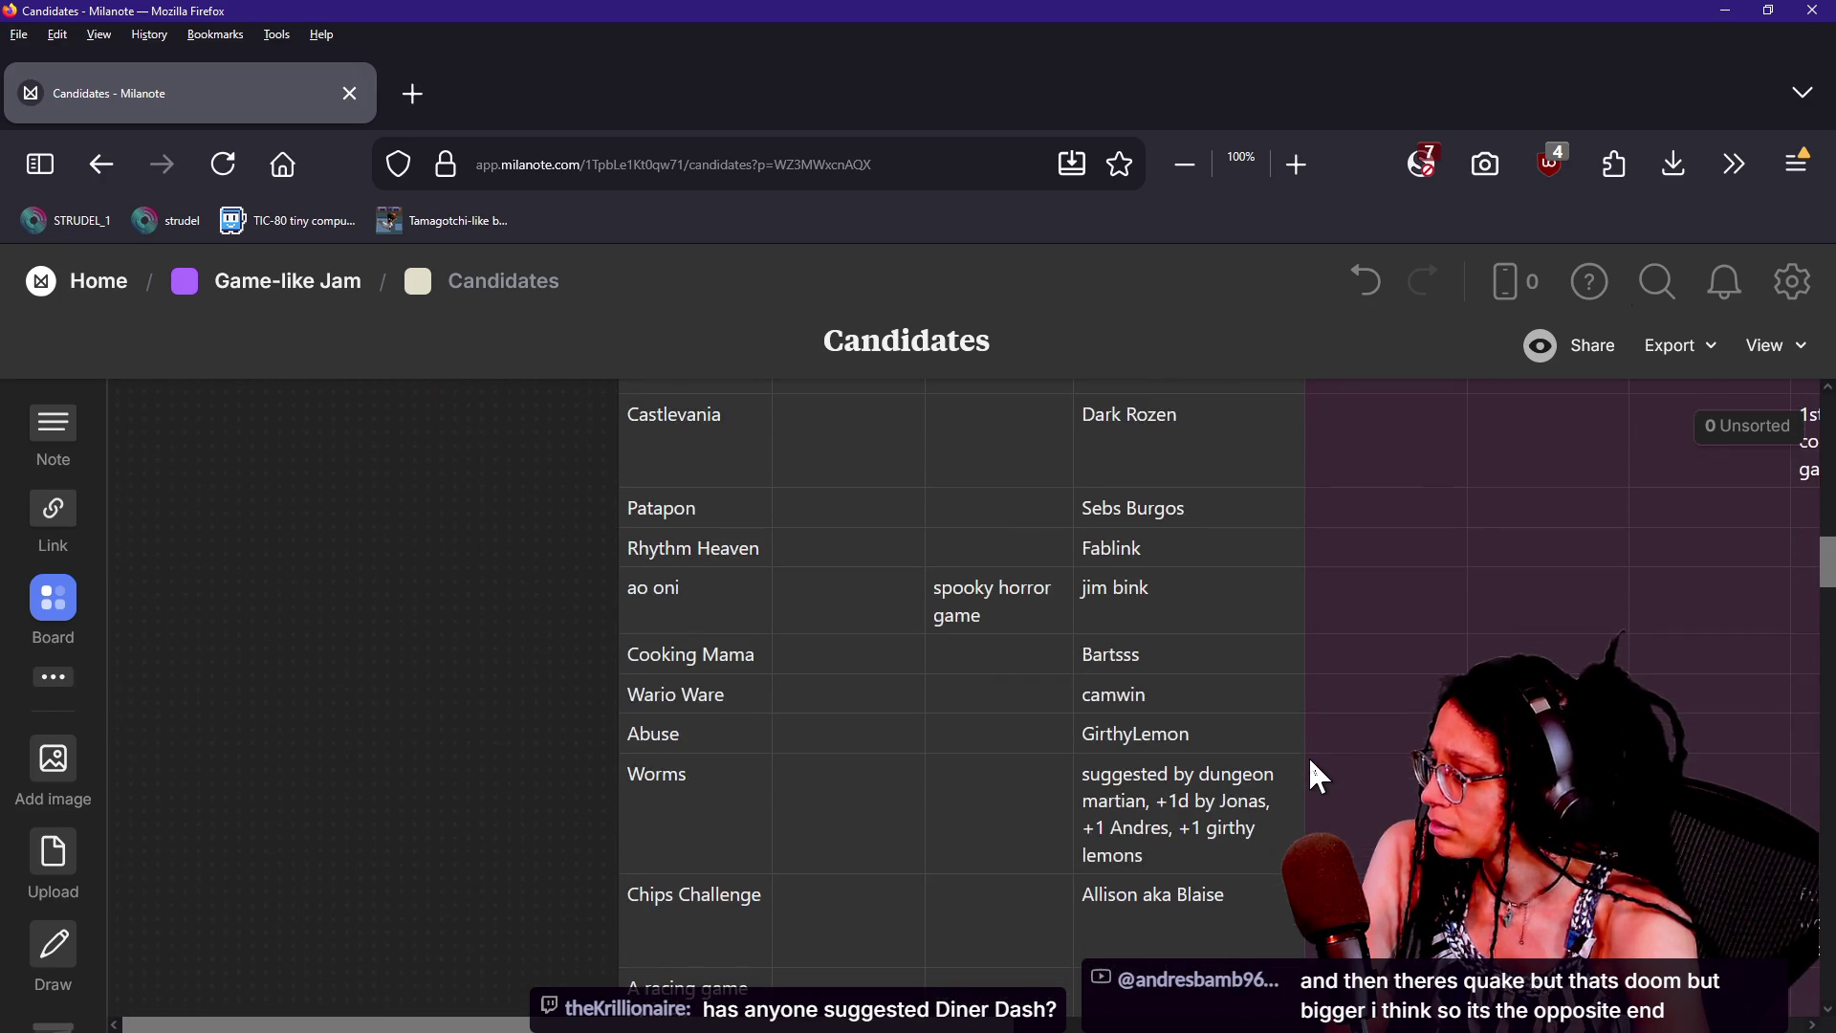
scroll(1310, 762, down, 8)
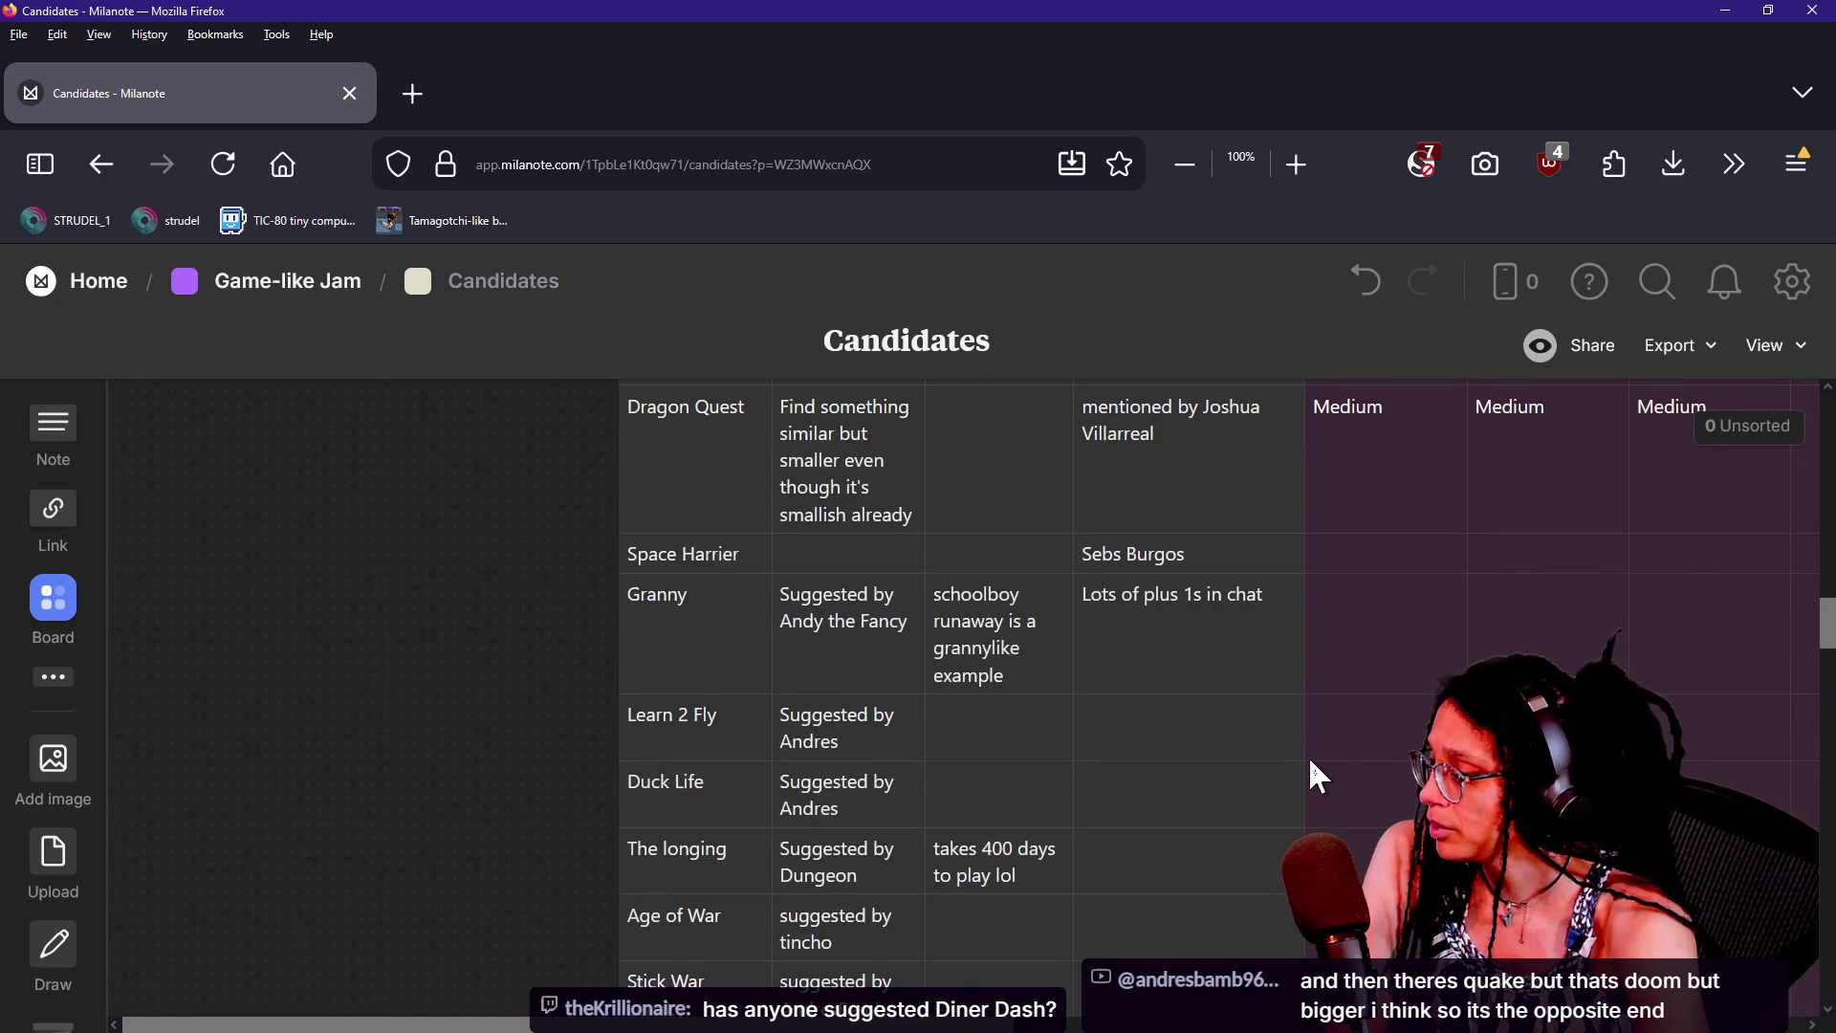
scroll(1312, 774, down, 8)
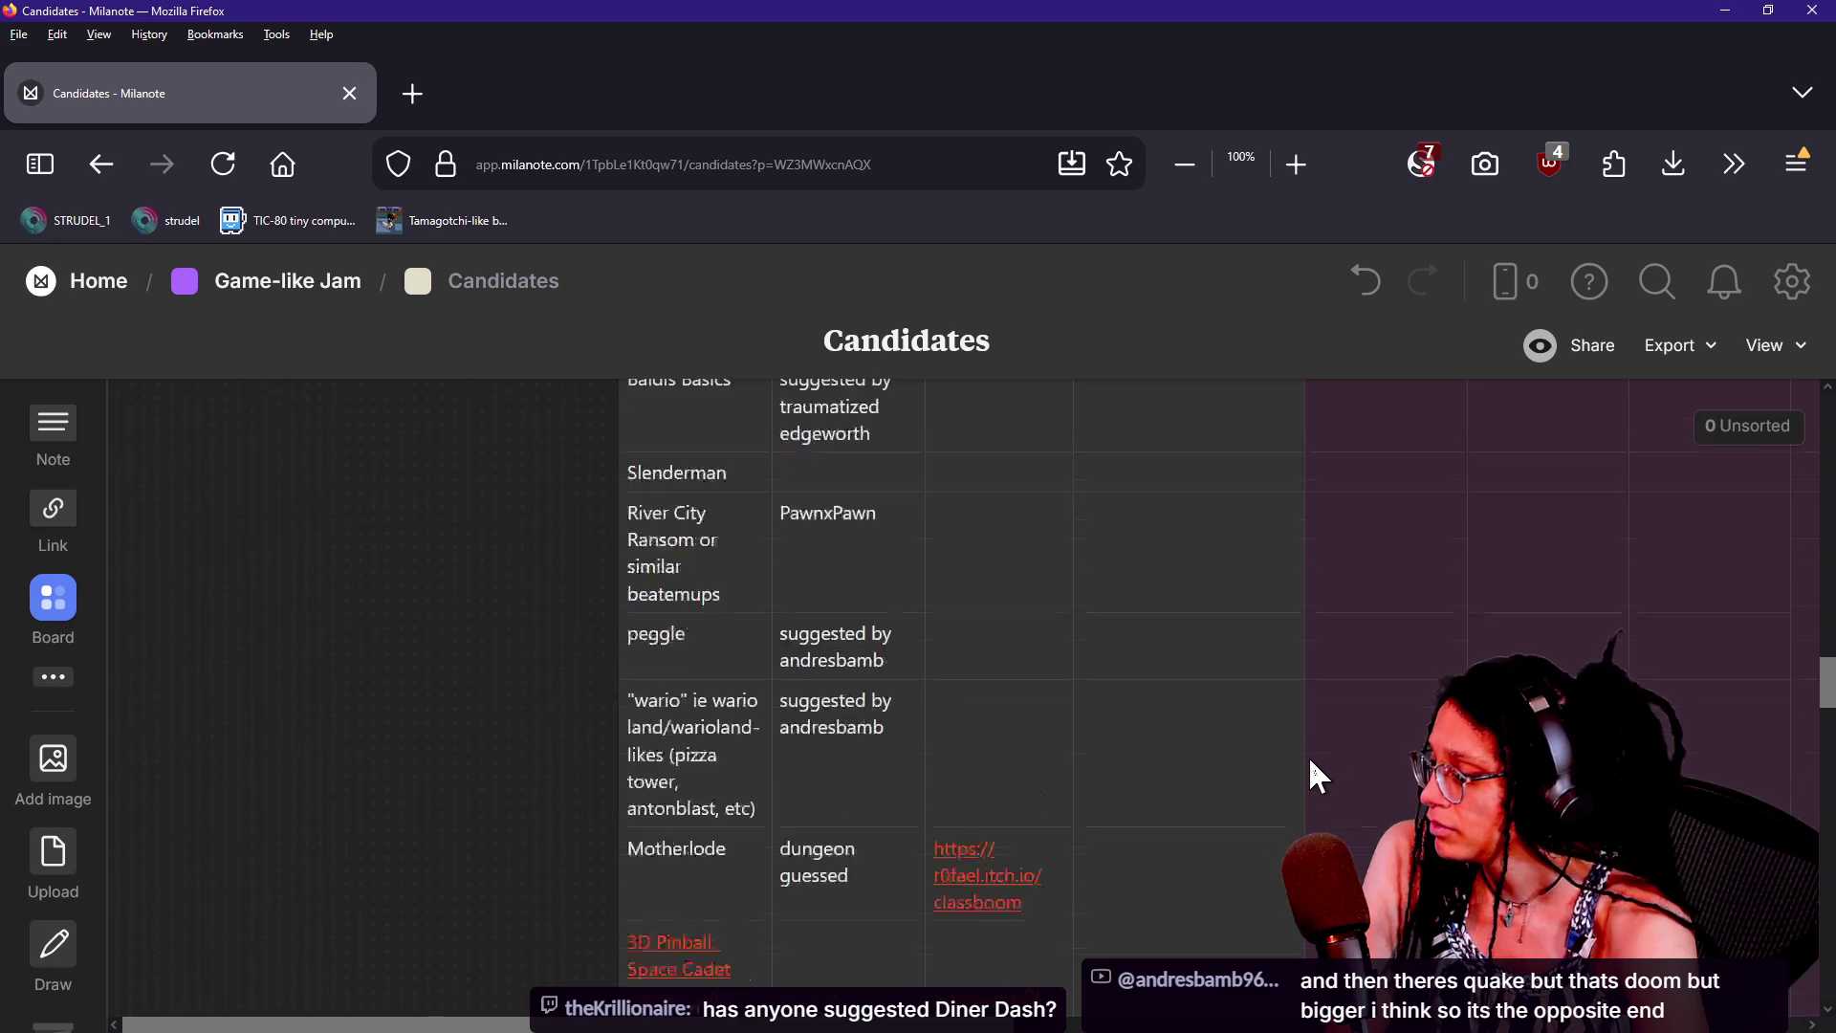
scroll(1311, 762, down, 8)
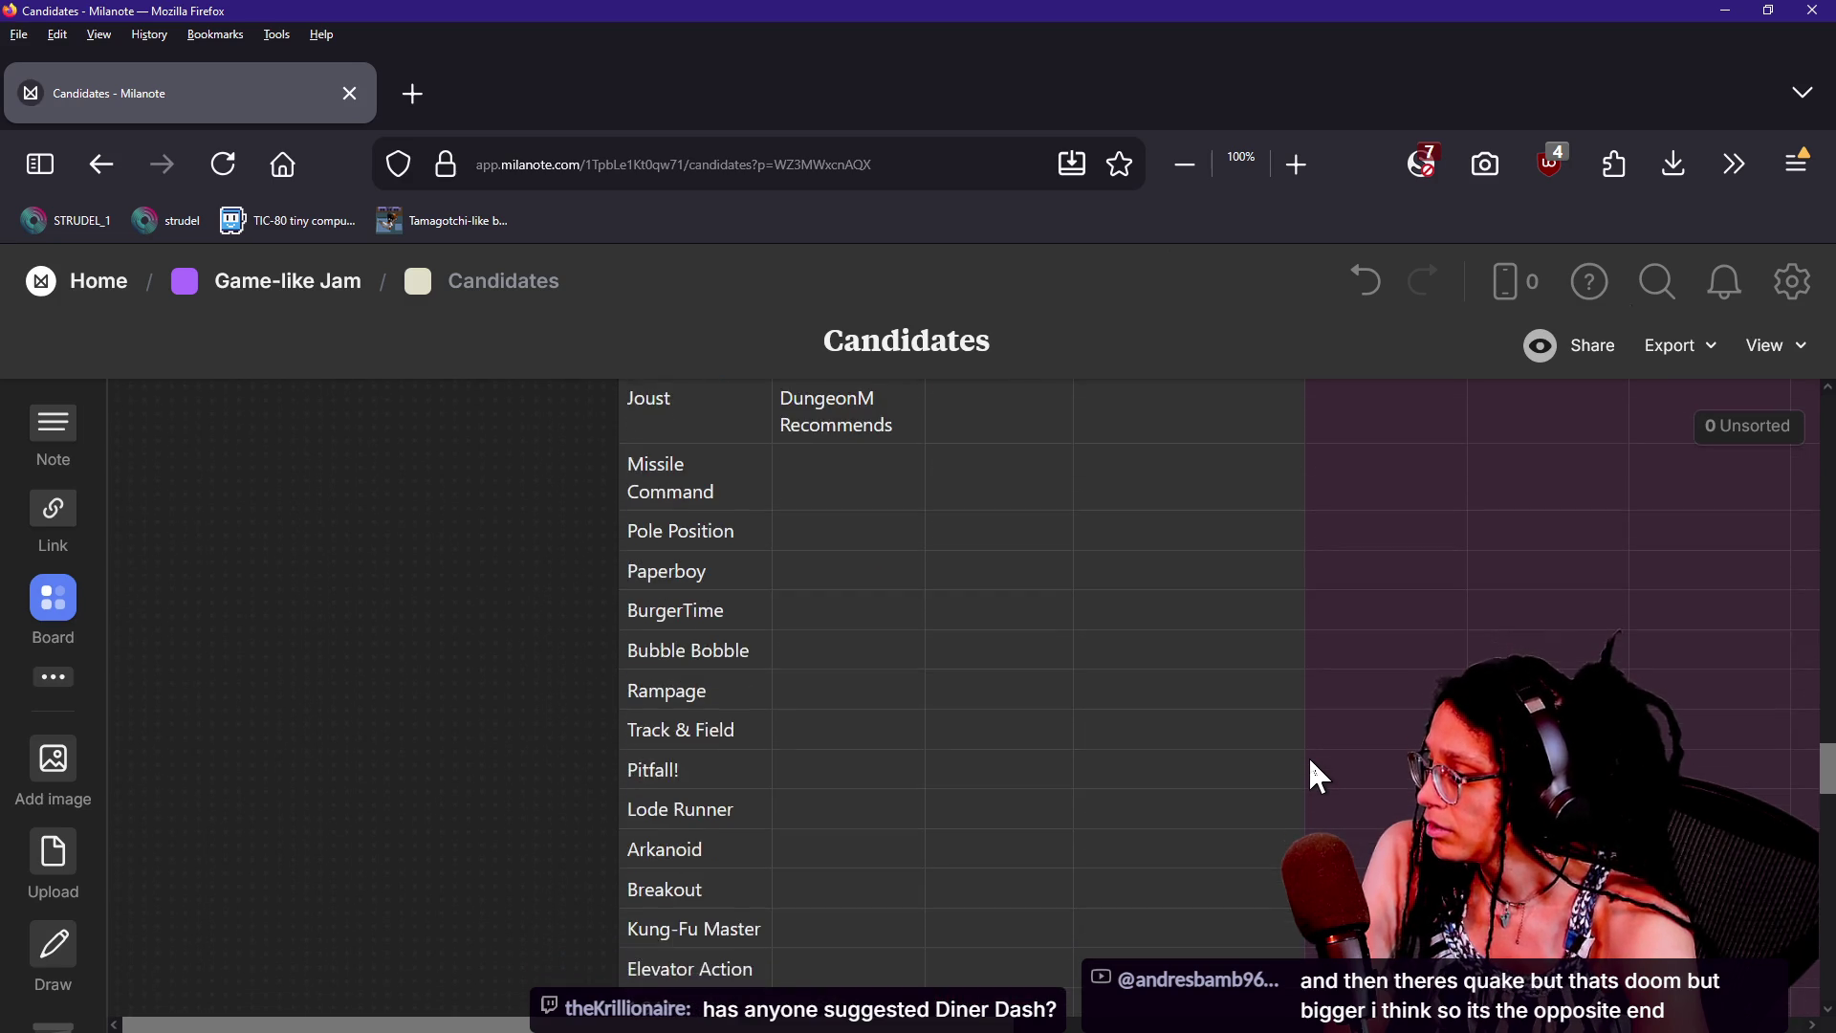
scroll(1310, 761, down, 3)
scroll(1310, 761, up, 6)
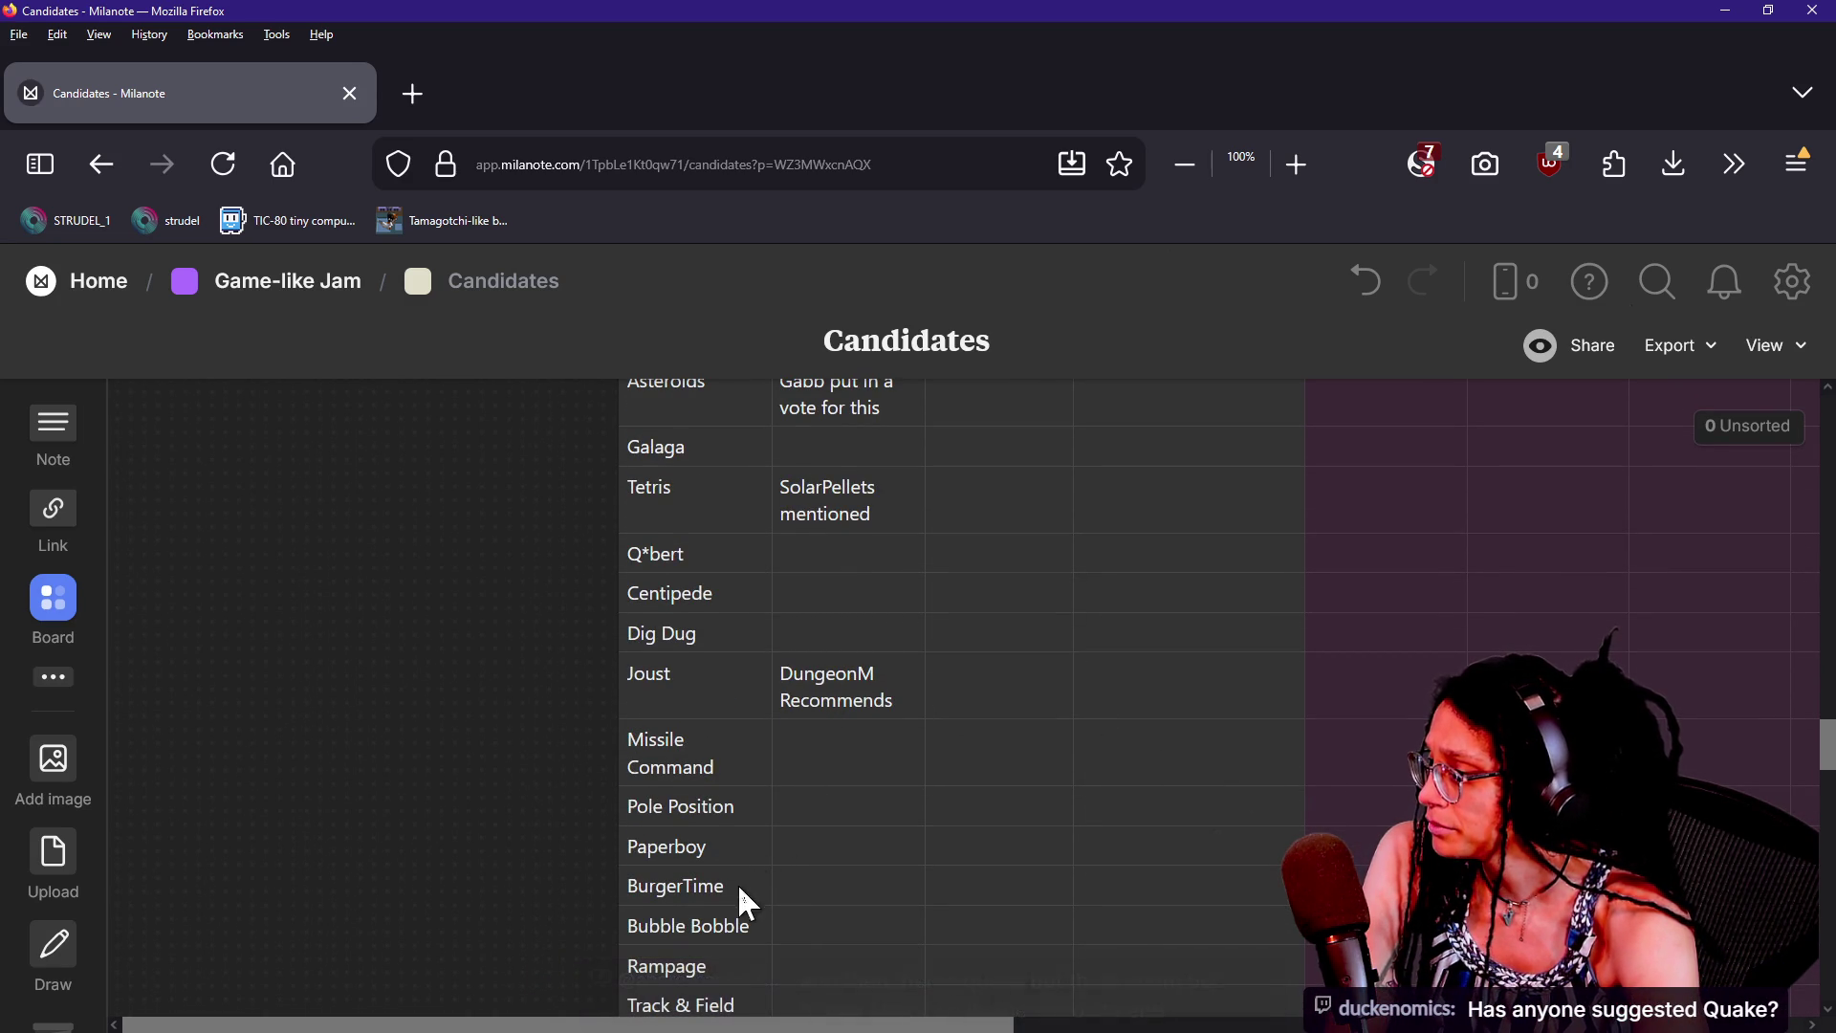
- Select the BurgerTime cell, dismiss its row options unchanged, and switch to Discord
click(778, 865)
scroll(781, 862, down, 2)
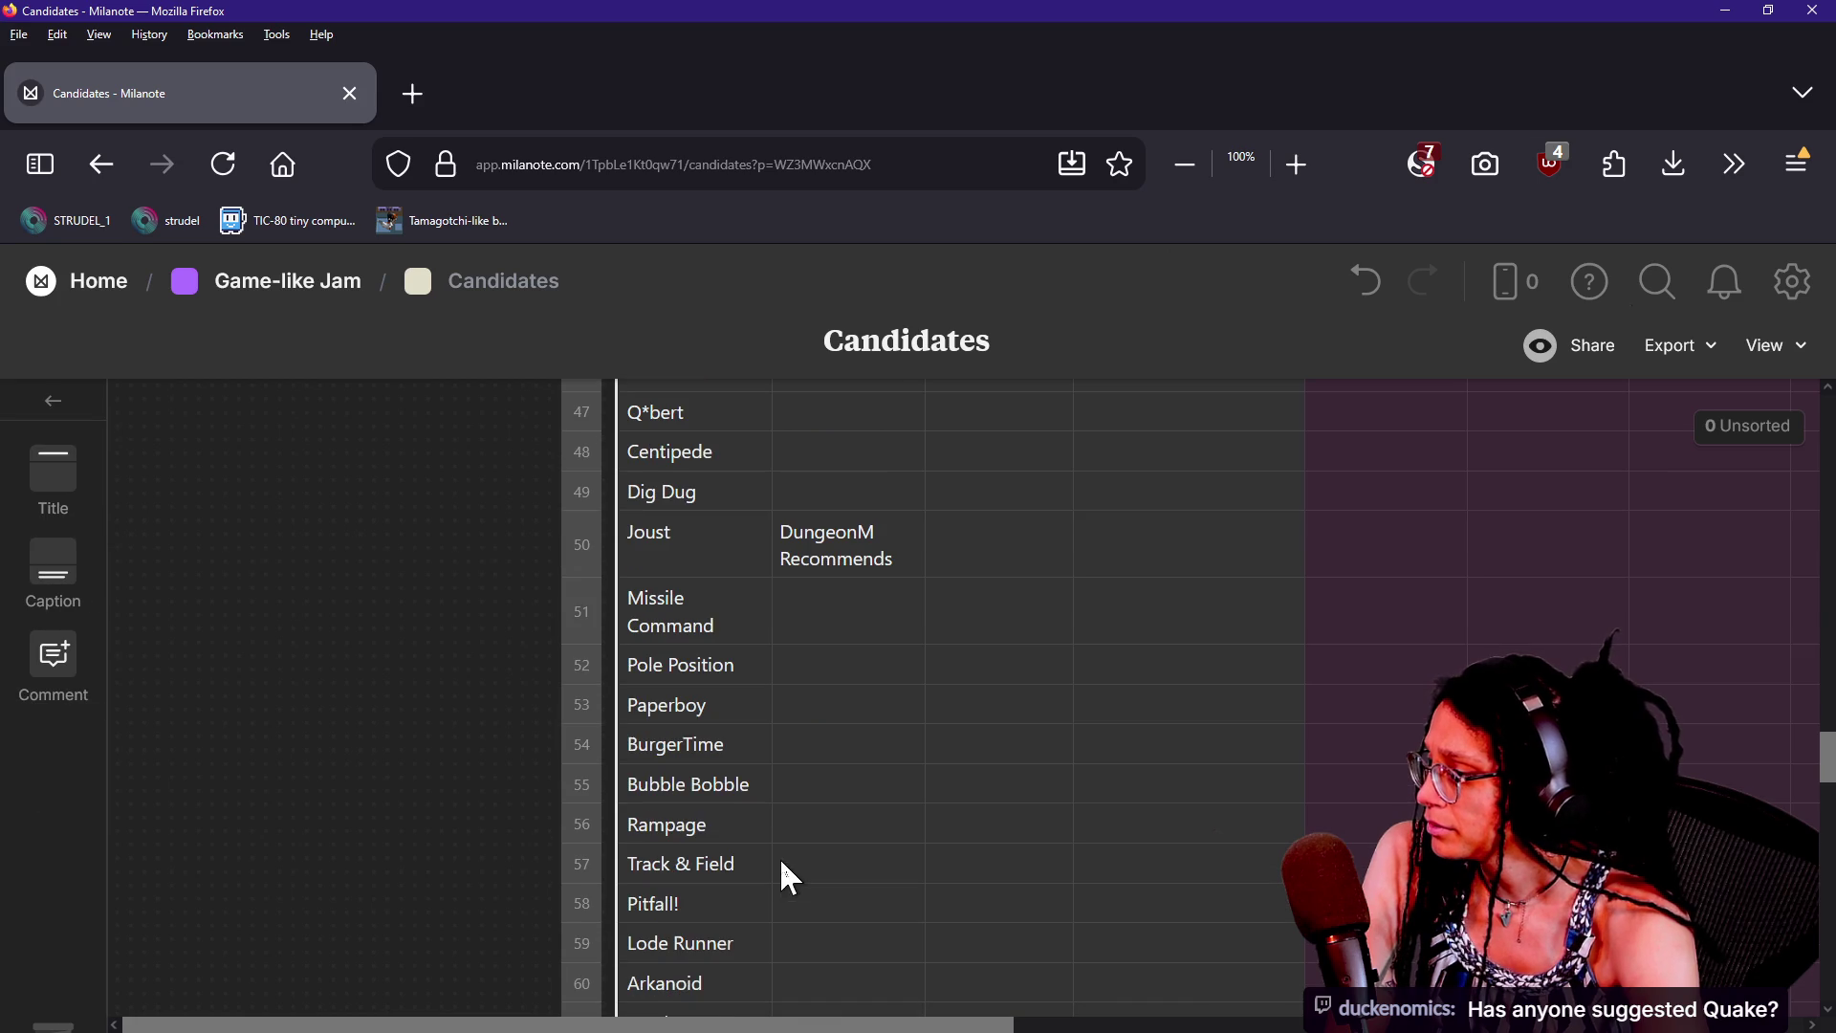
click(735, 755)
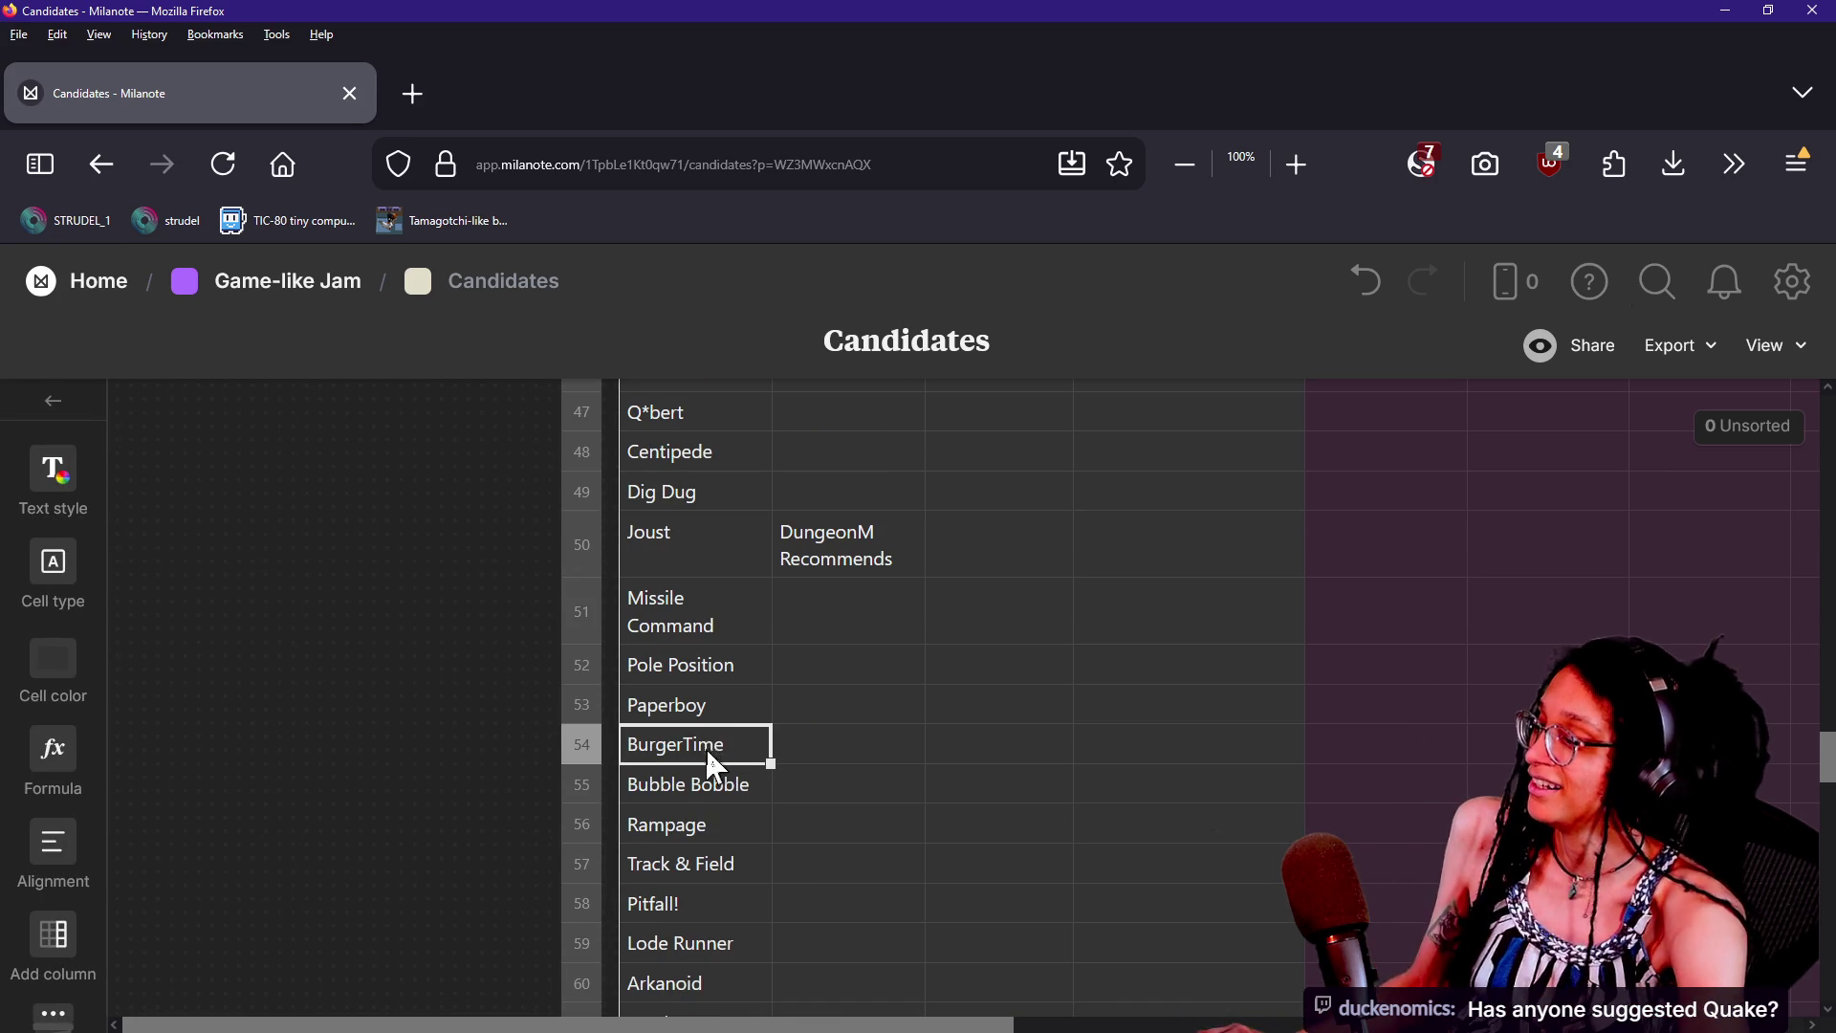
right_click(704, 754)
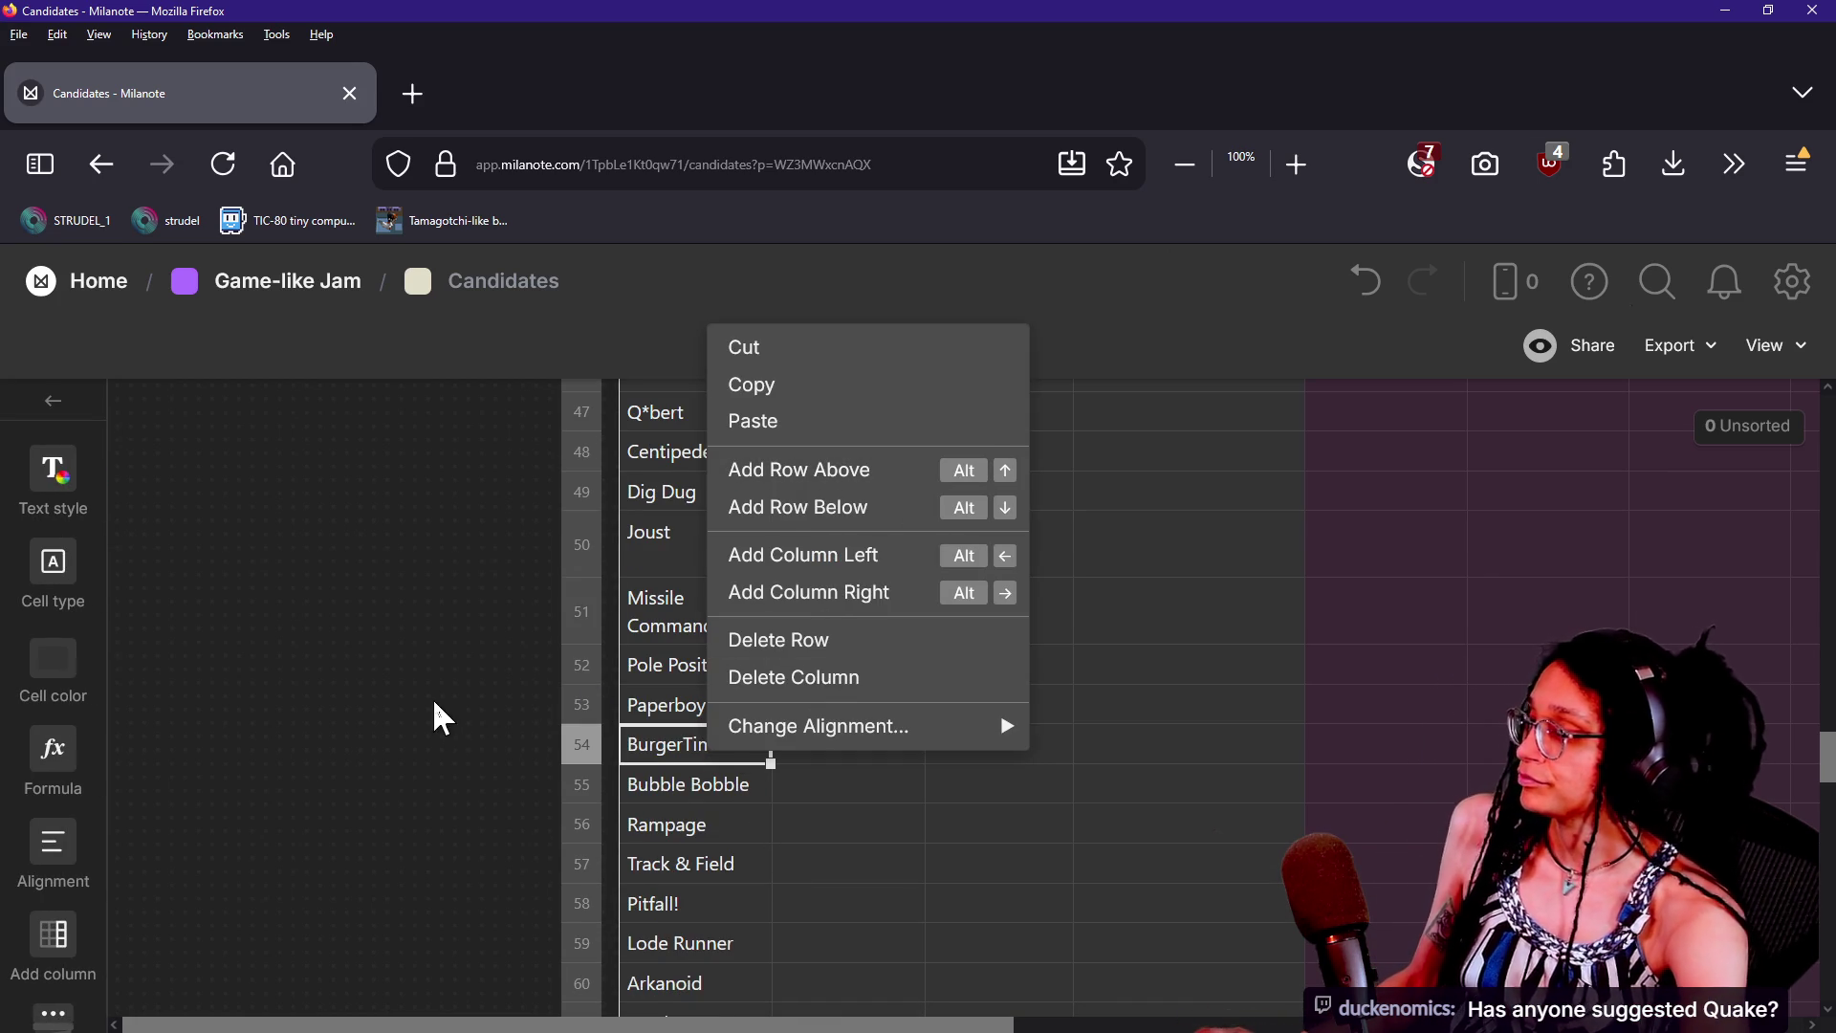
click(438, 717)
key(alt+Tab)
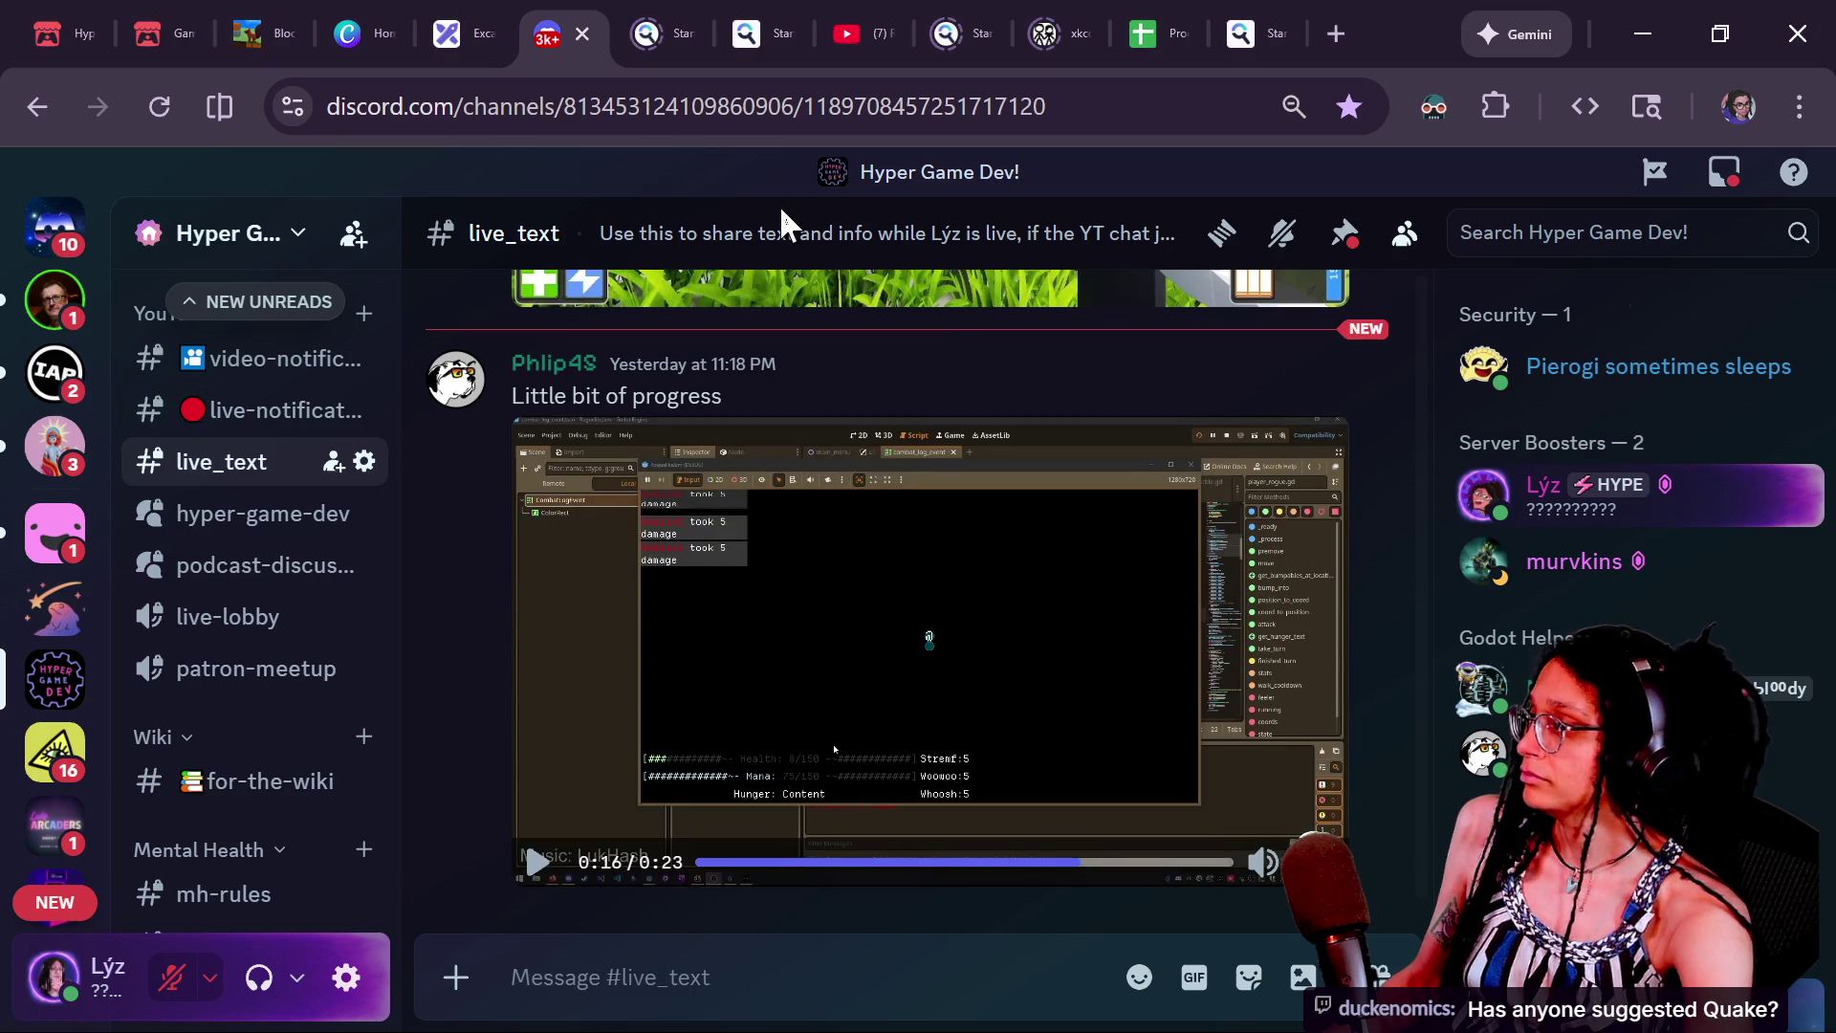
- Scroll the channel sidebar to the Game-like Jam section and open theme-game-ideas
scroll(231, 658, down, 3)
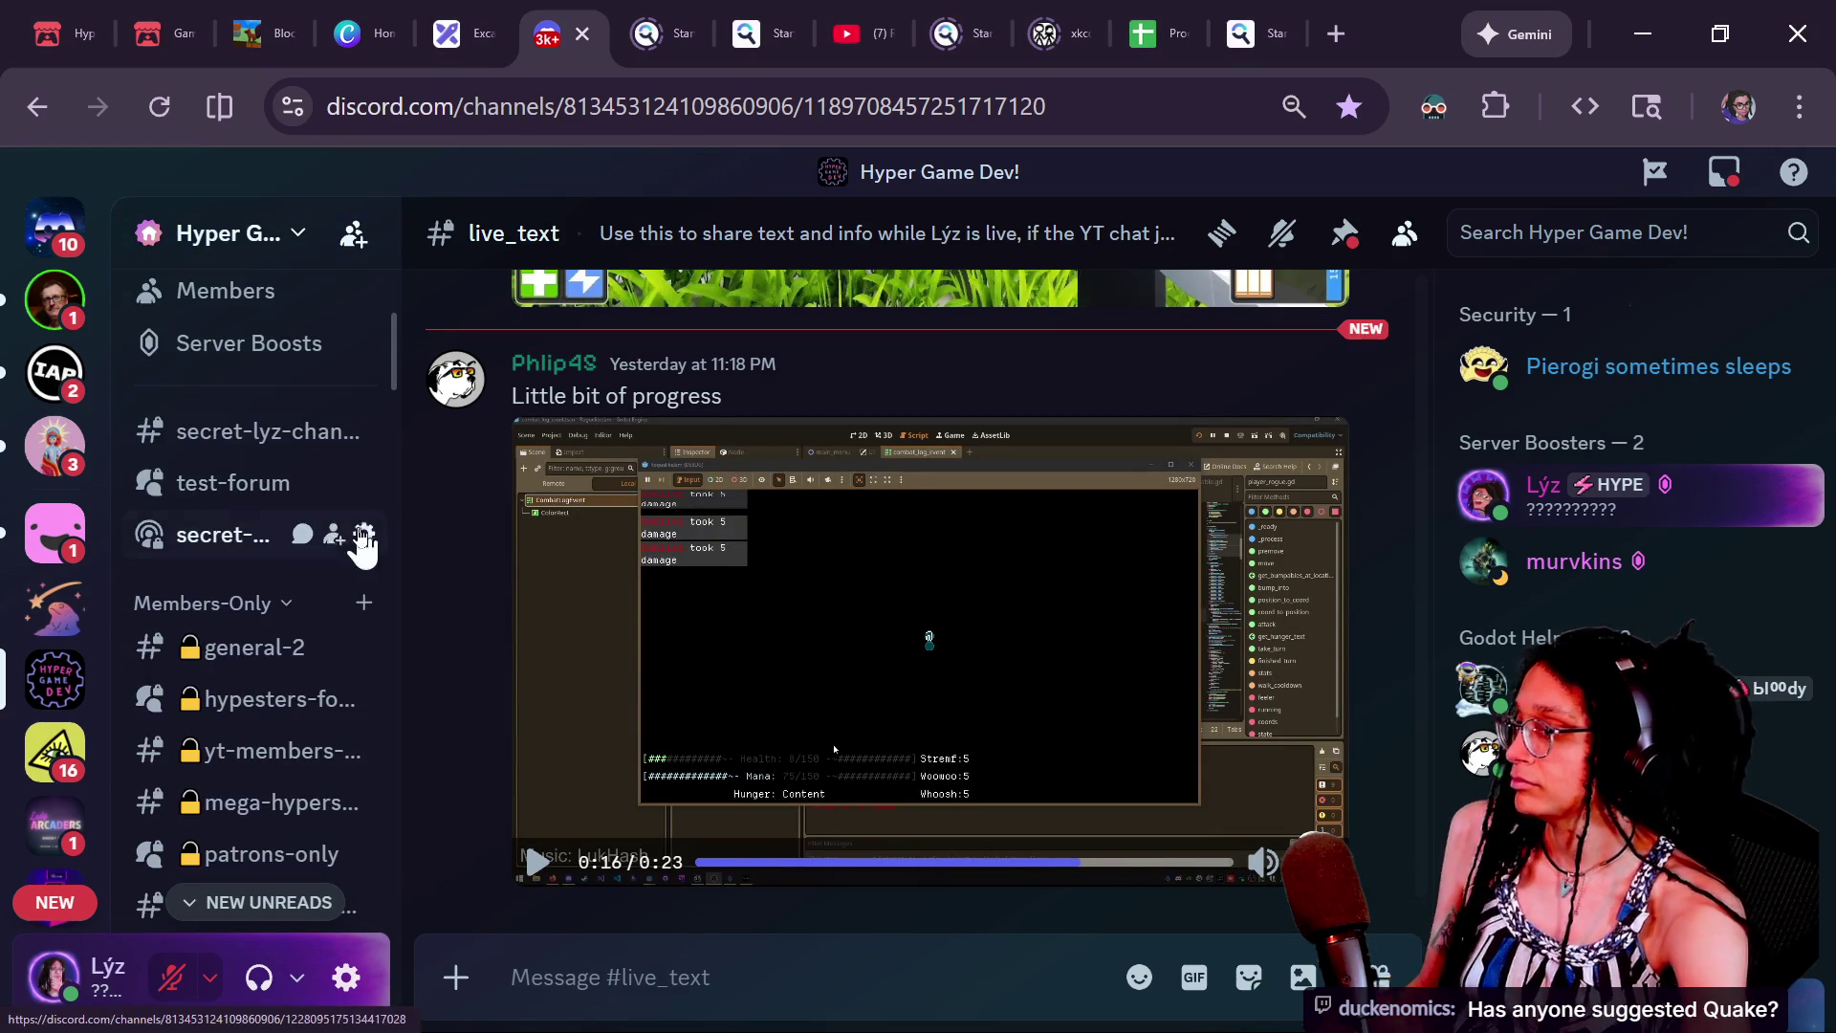
scroll(320, 545, down, 5)
scroll(323, 550, up, 8)
scroll(323, 552, down, 2)
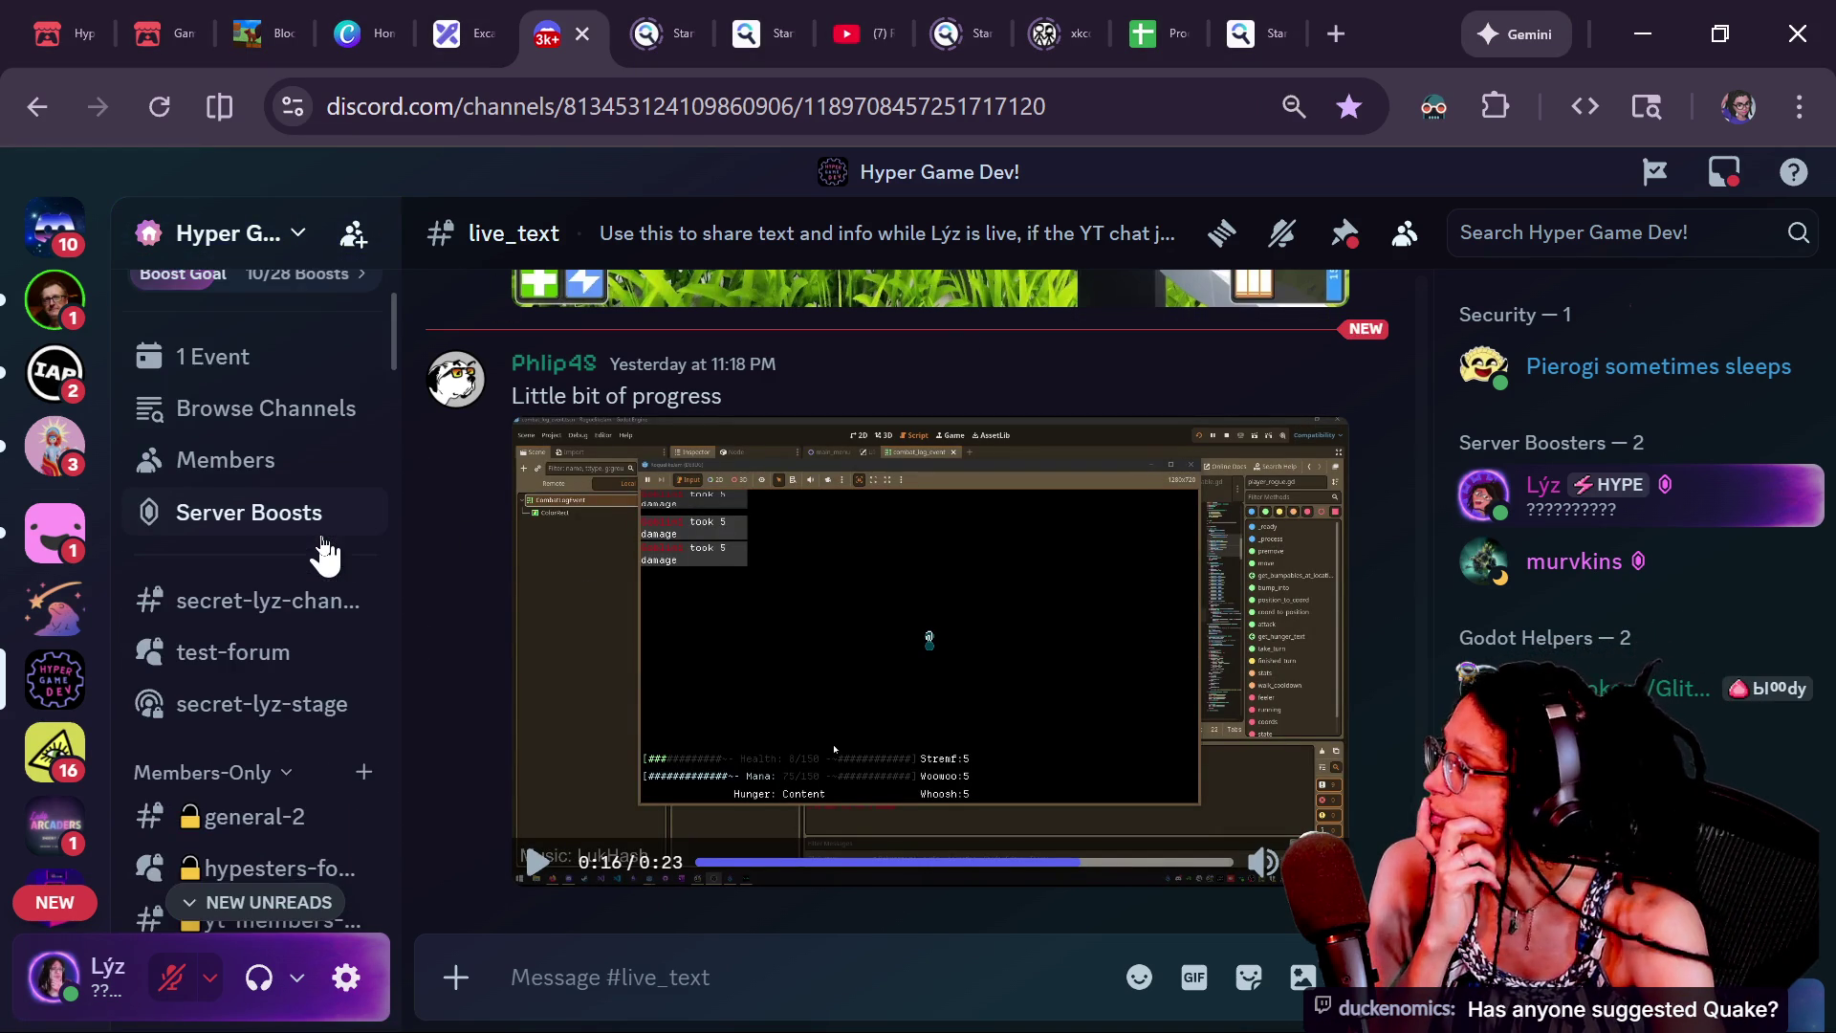
scroll(323, 551, down, 4)
scroll(246, 717, down, 10)
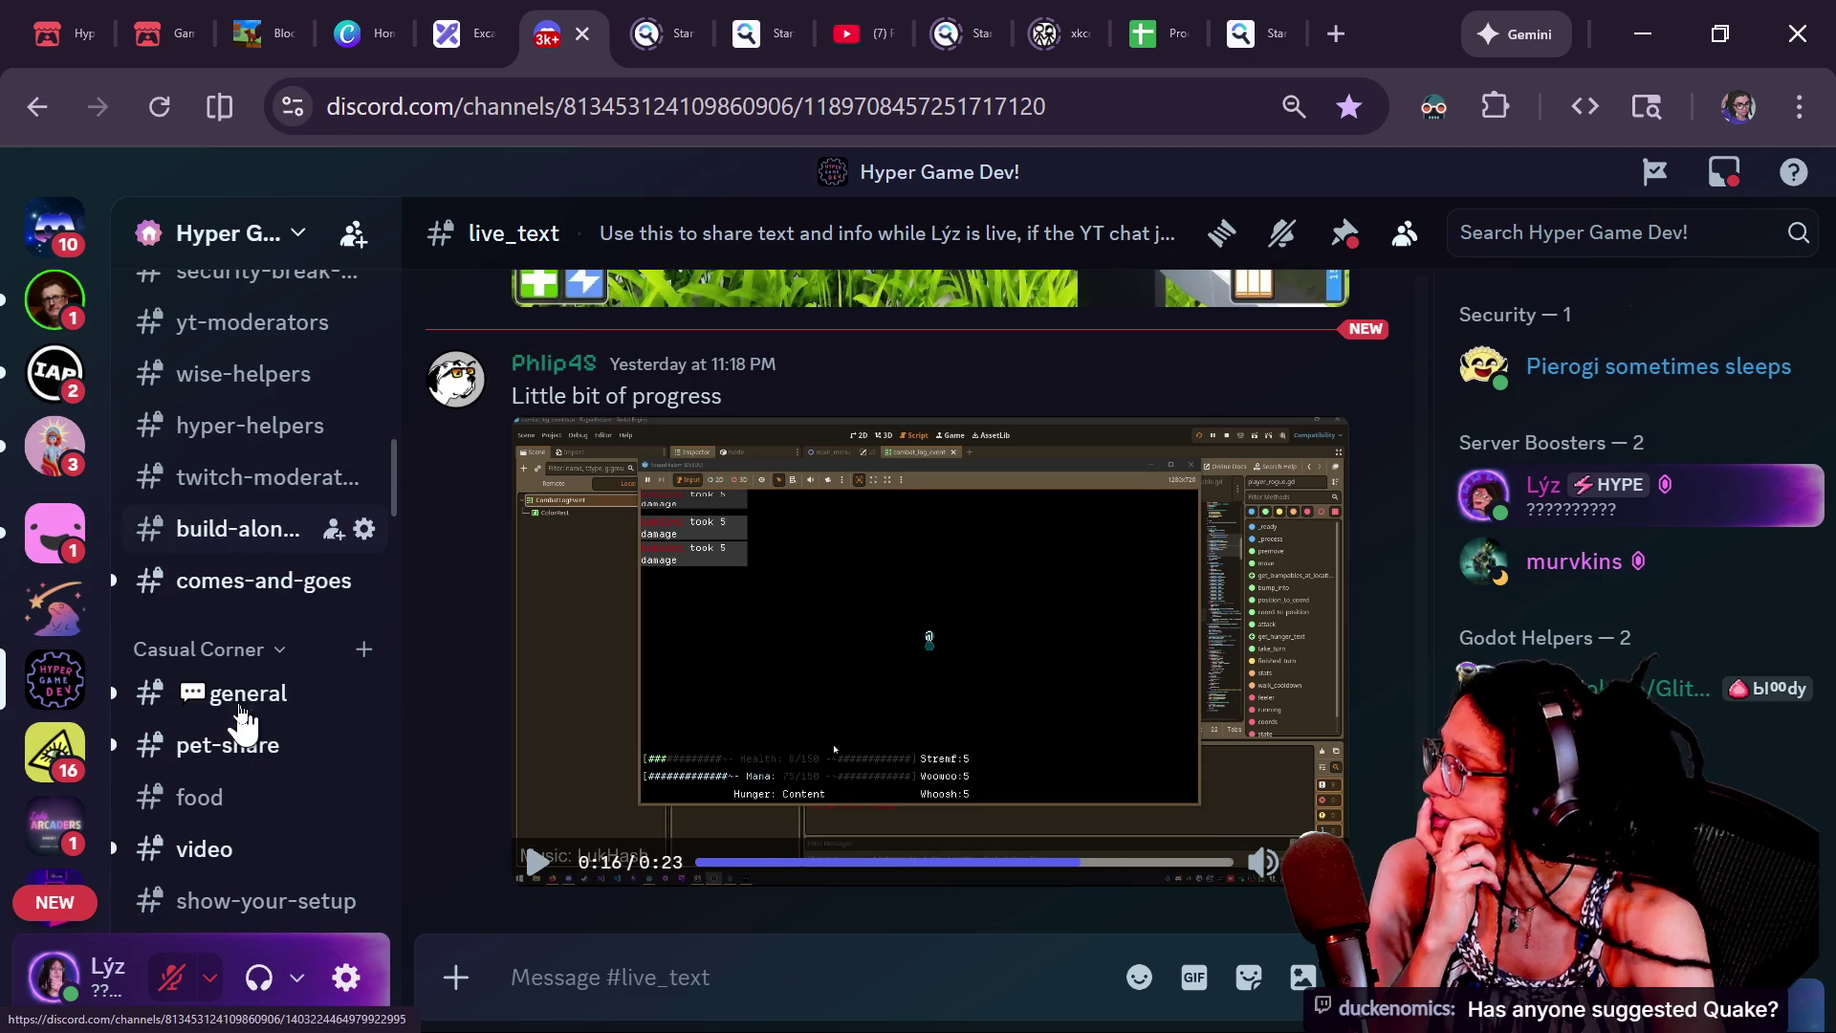
scroll(278, 762, down, 2)
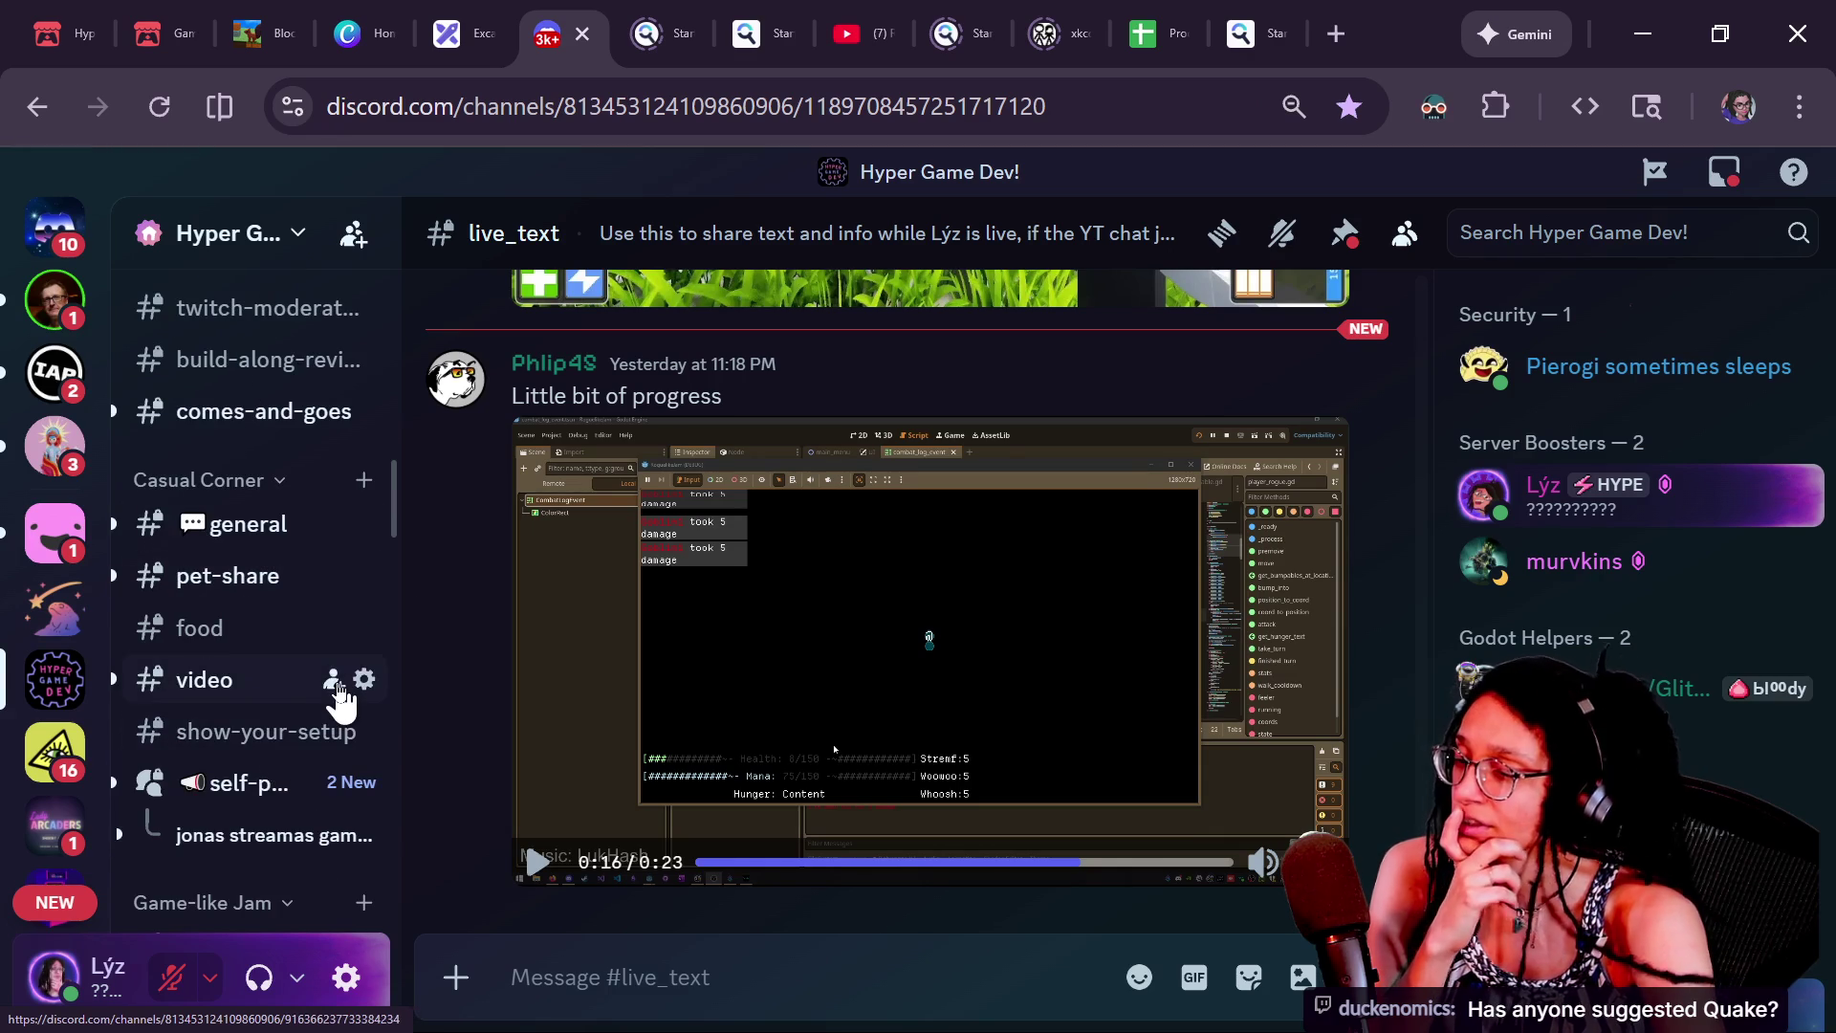
scroll(330, 698, down, 2)
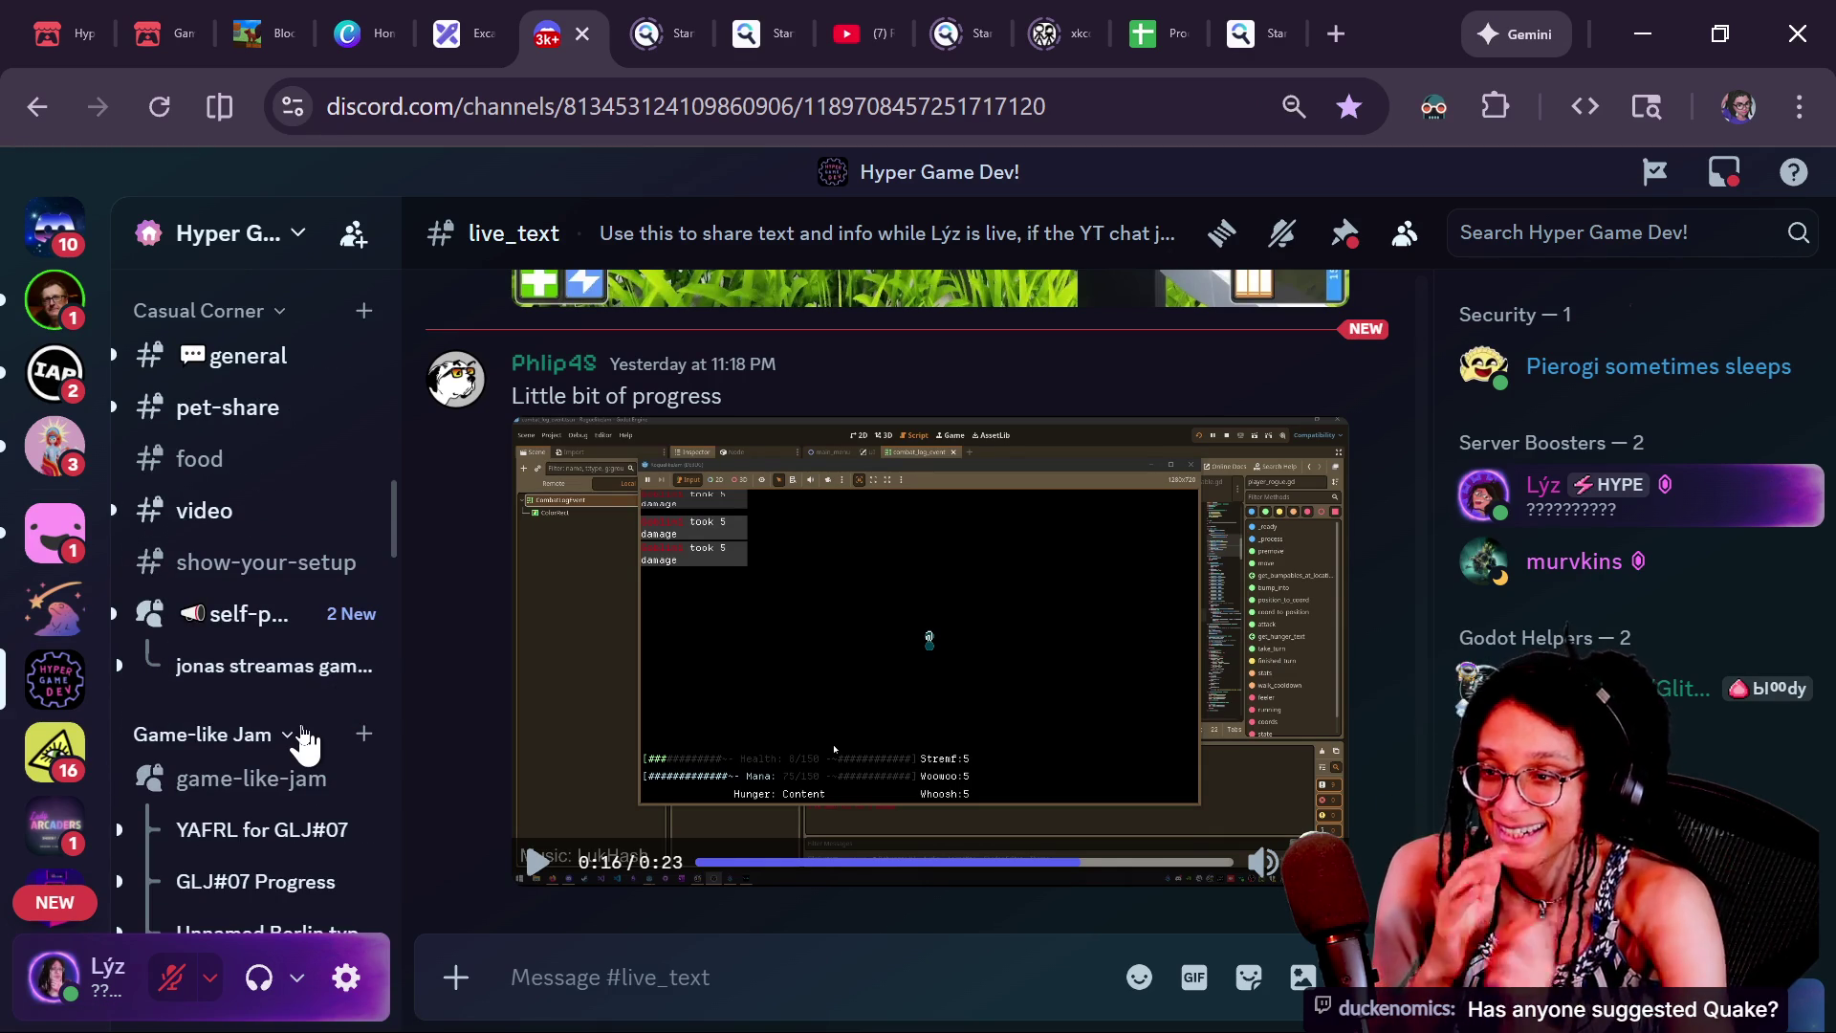
scroll(302, 742, down, 3)
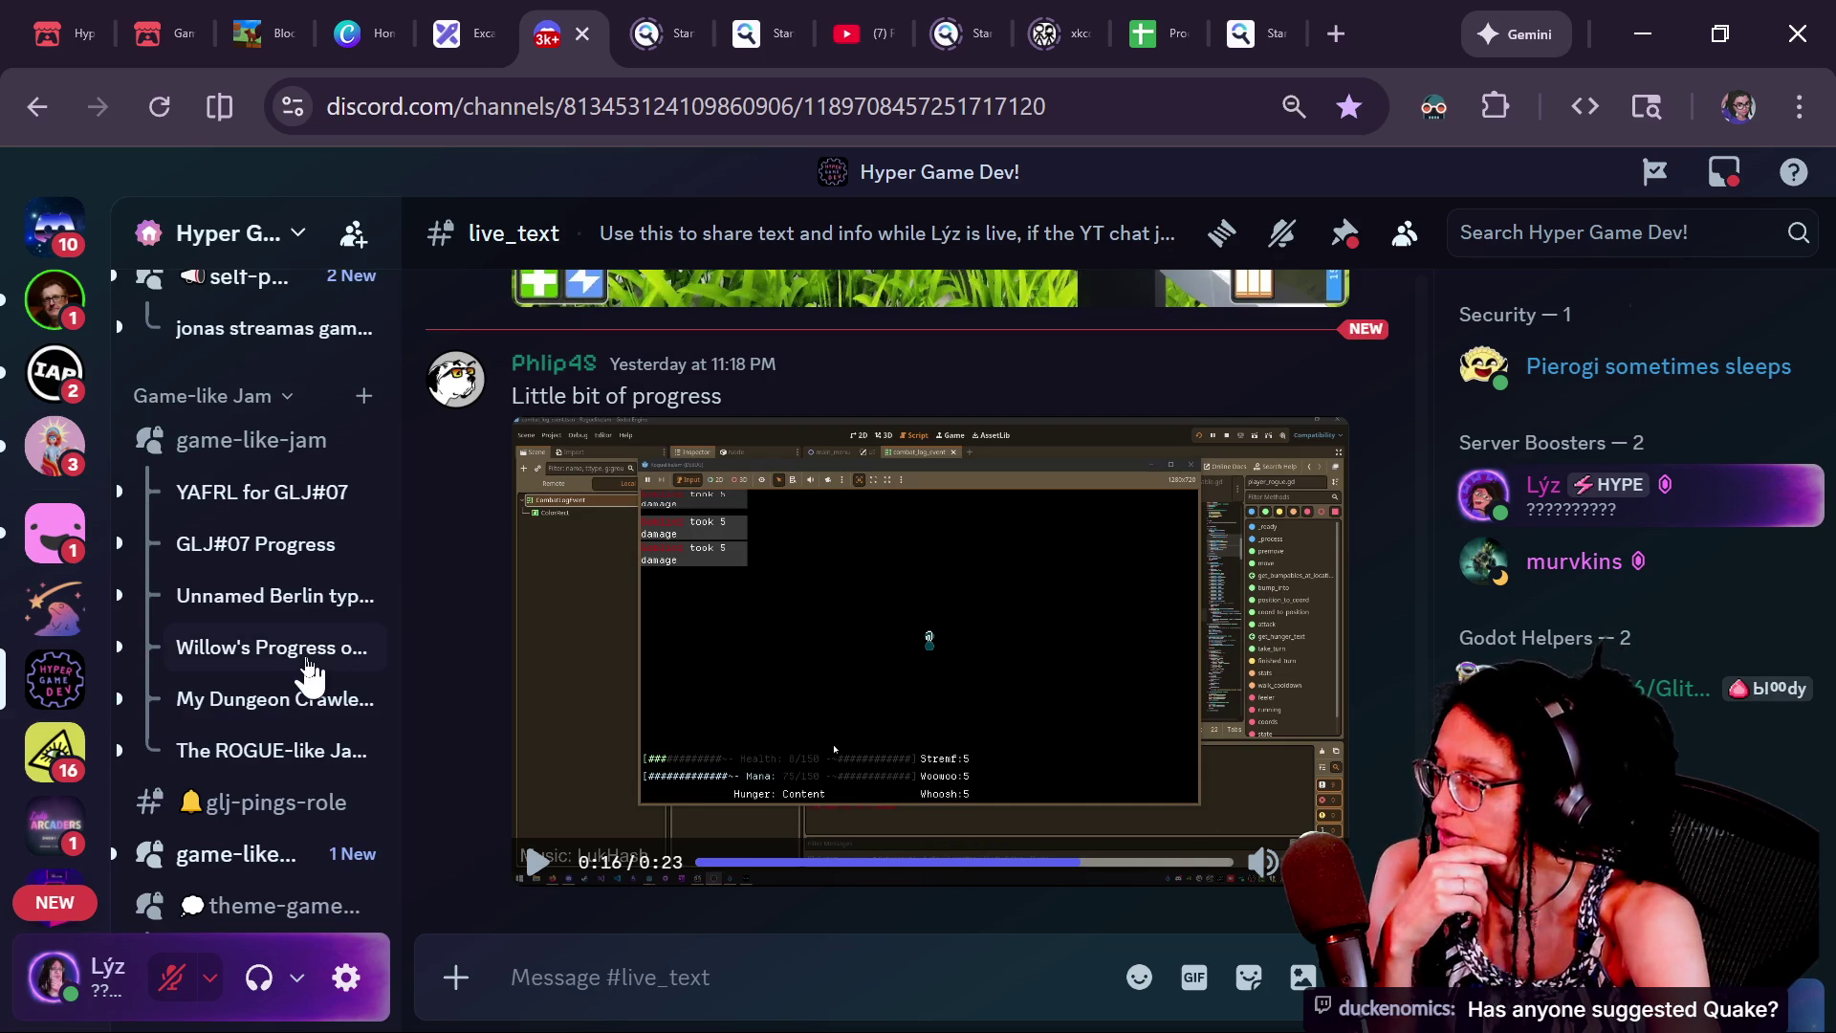
scroll(256, 861, down, 2)
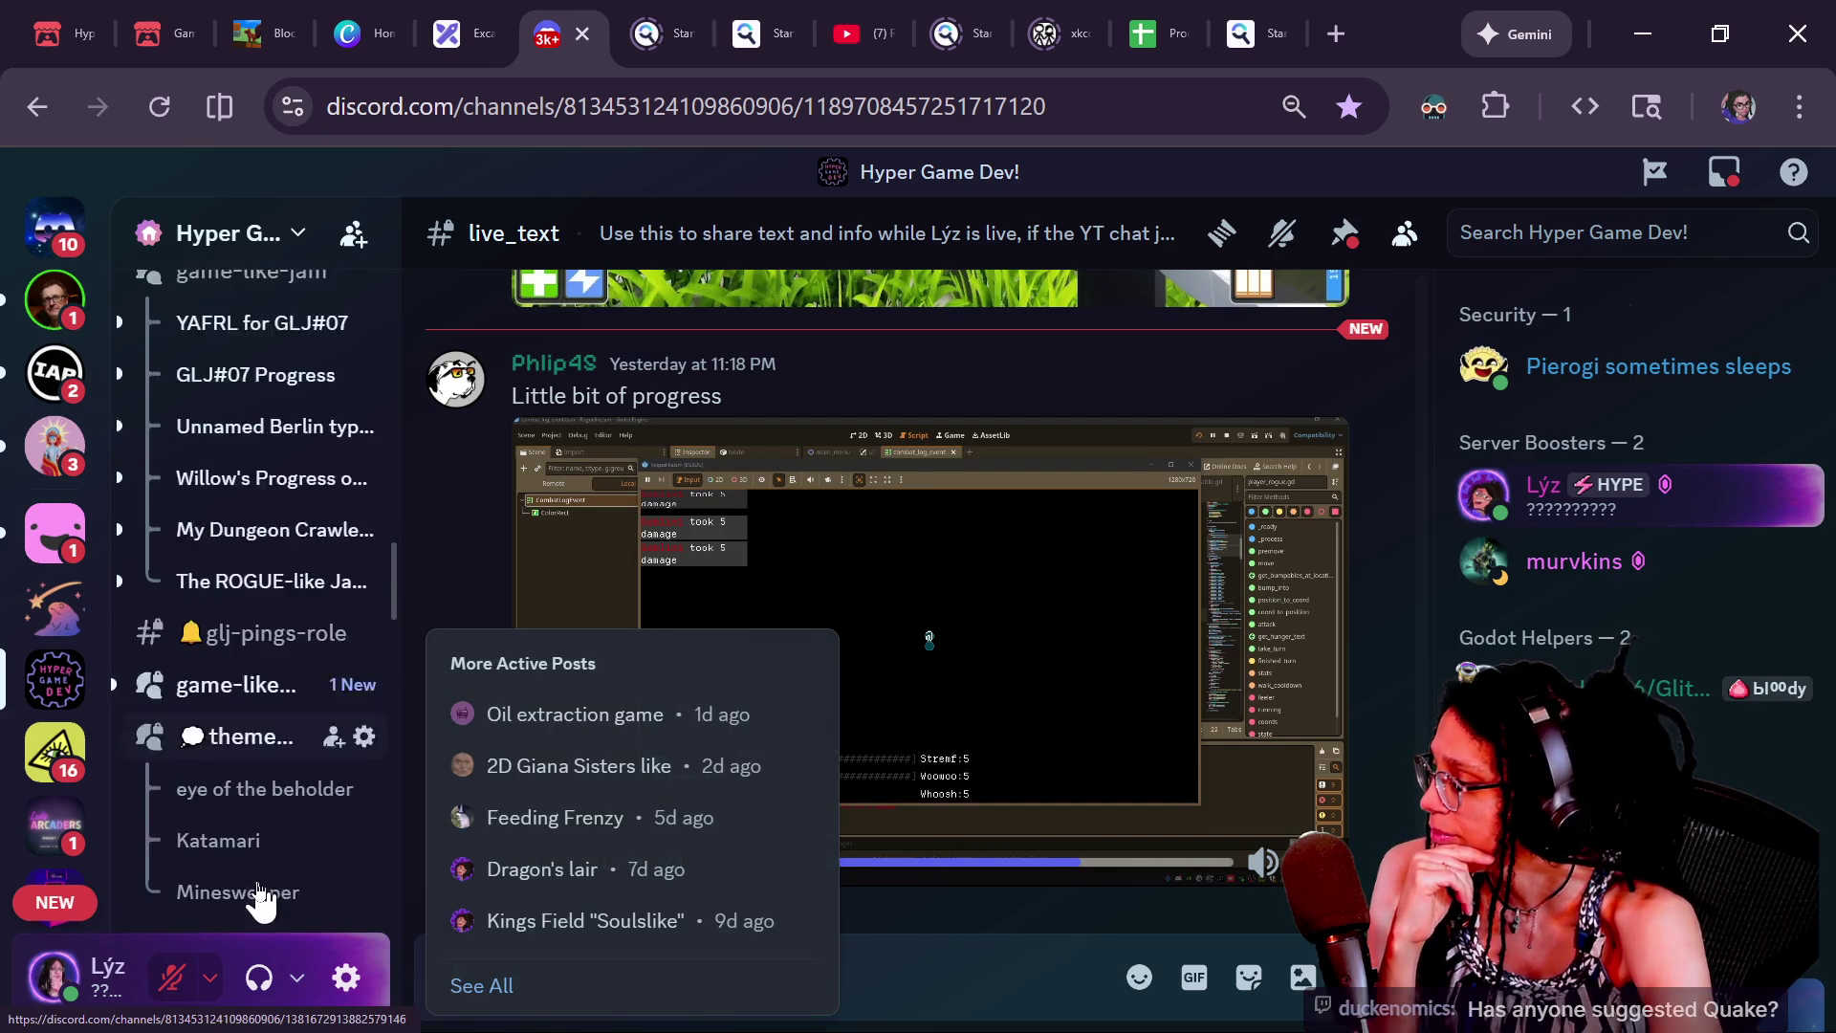
scroll(258, 898, down, 2)
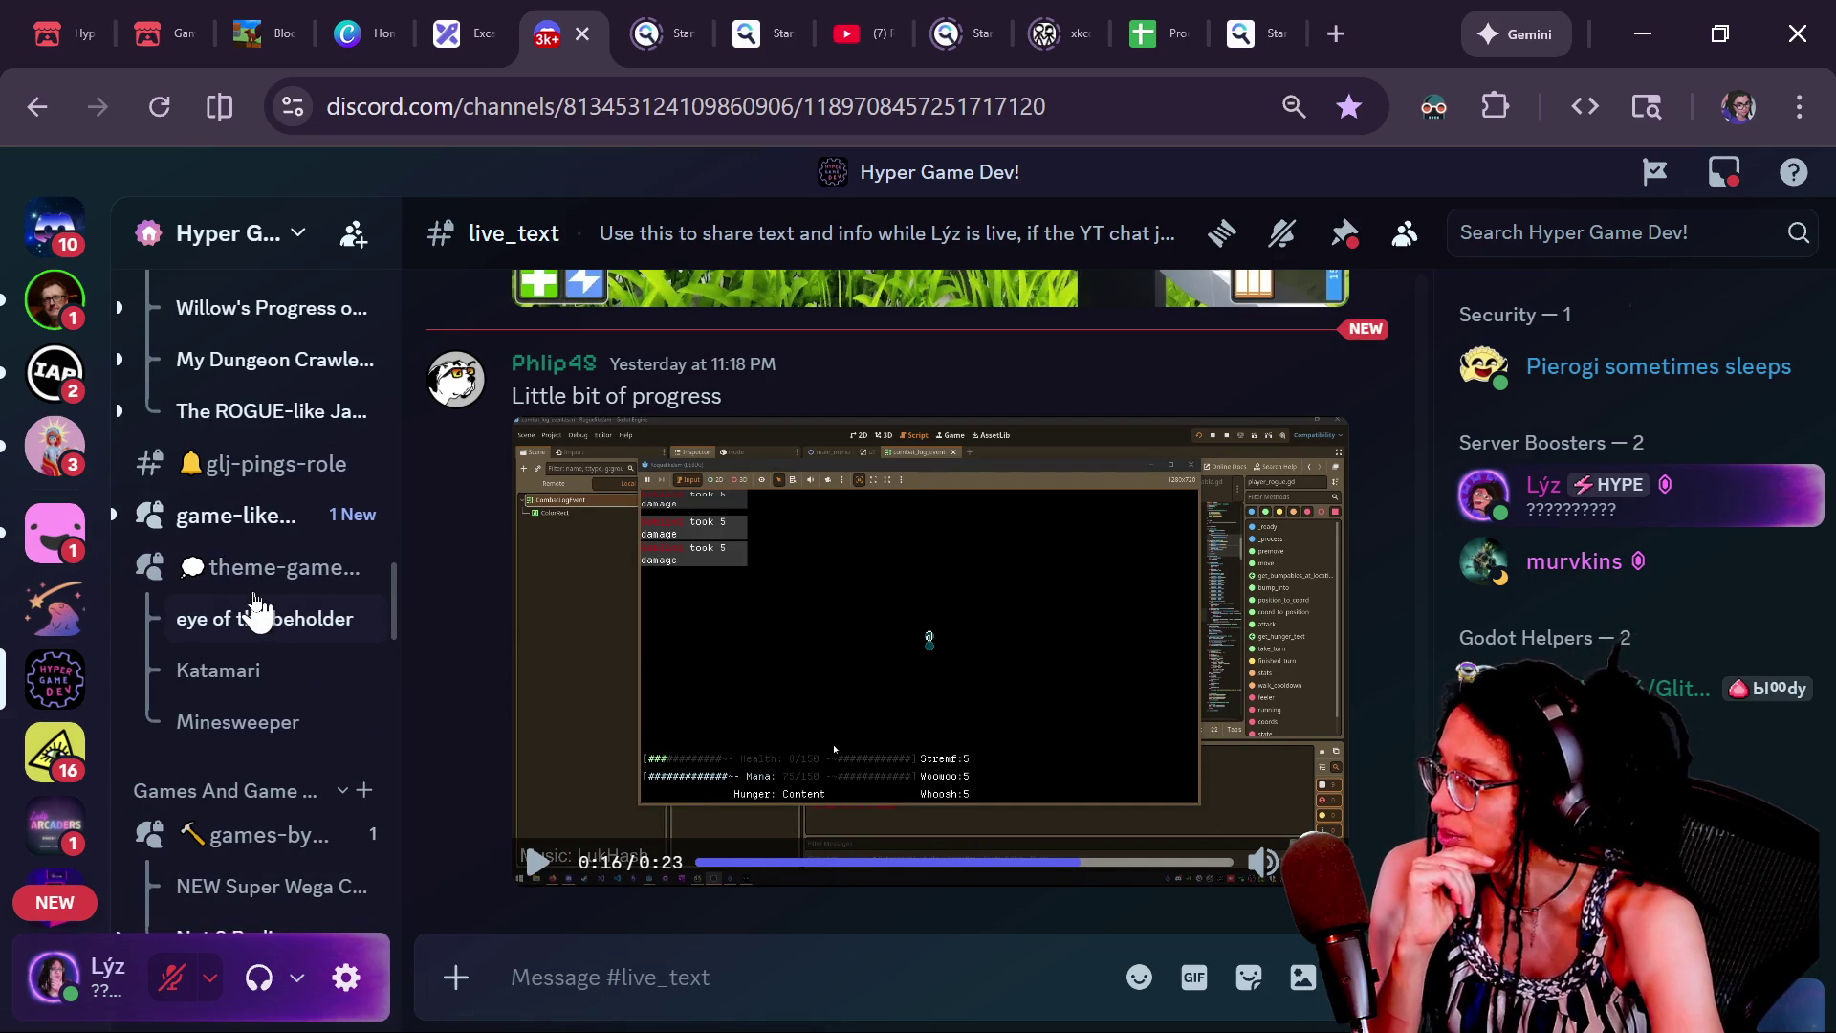
scroll(371, 636, up, 2)
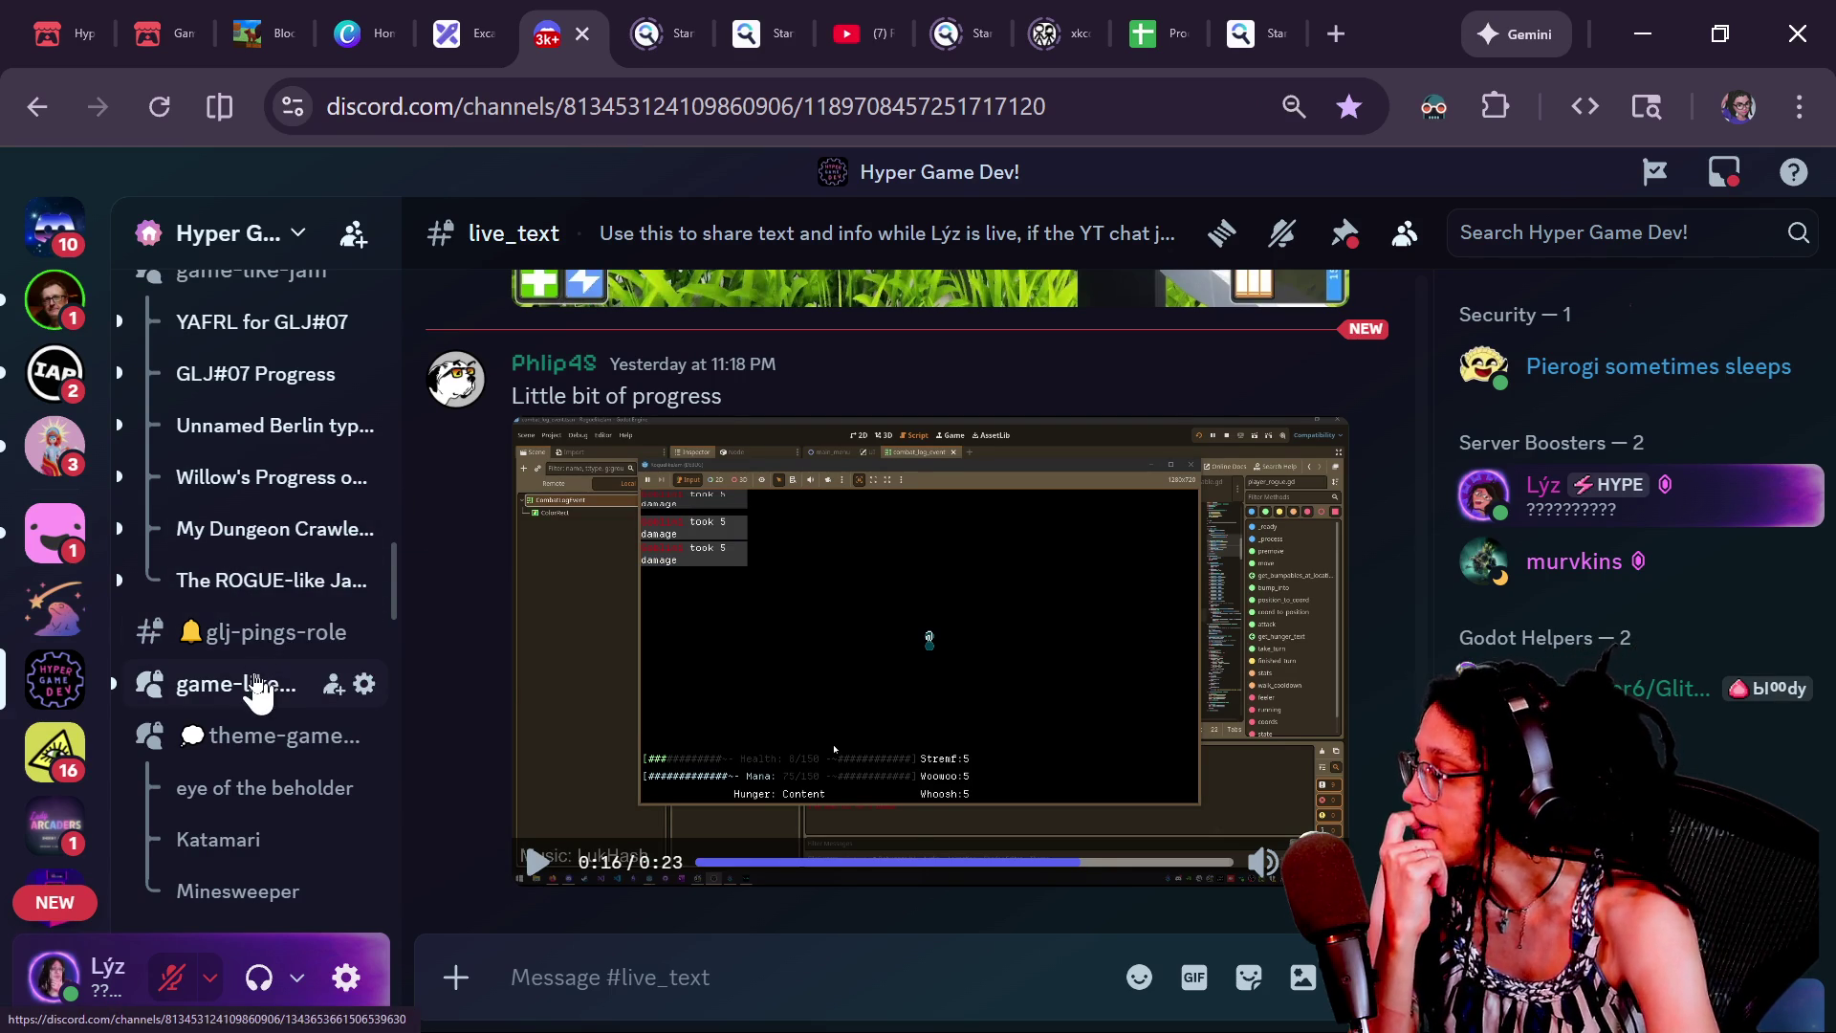
mouse_move(260, 748)
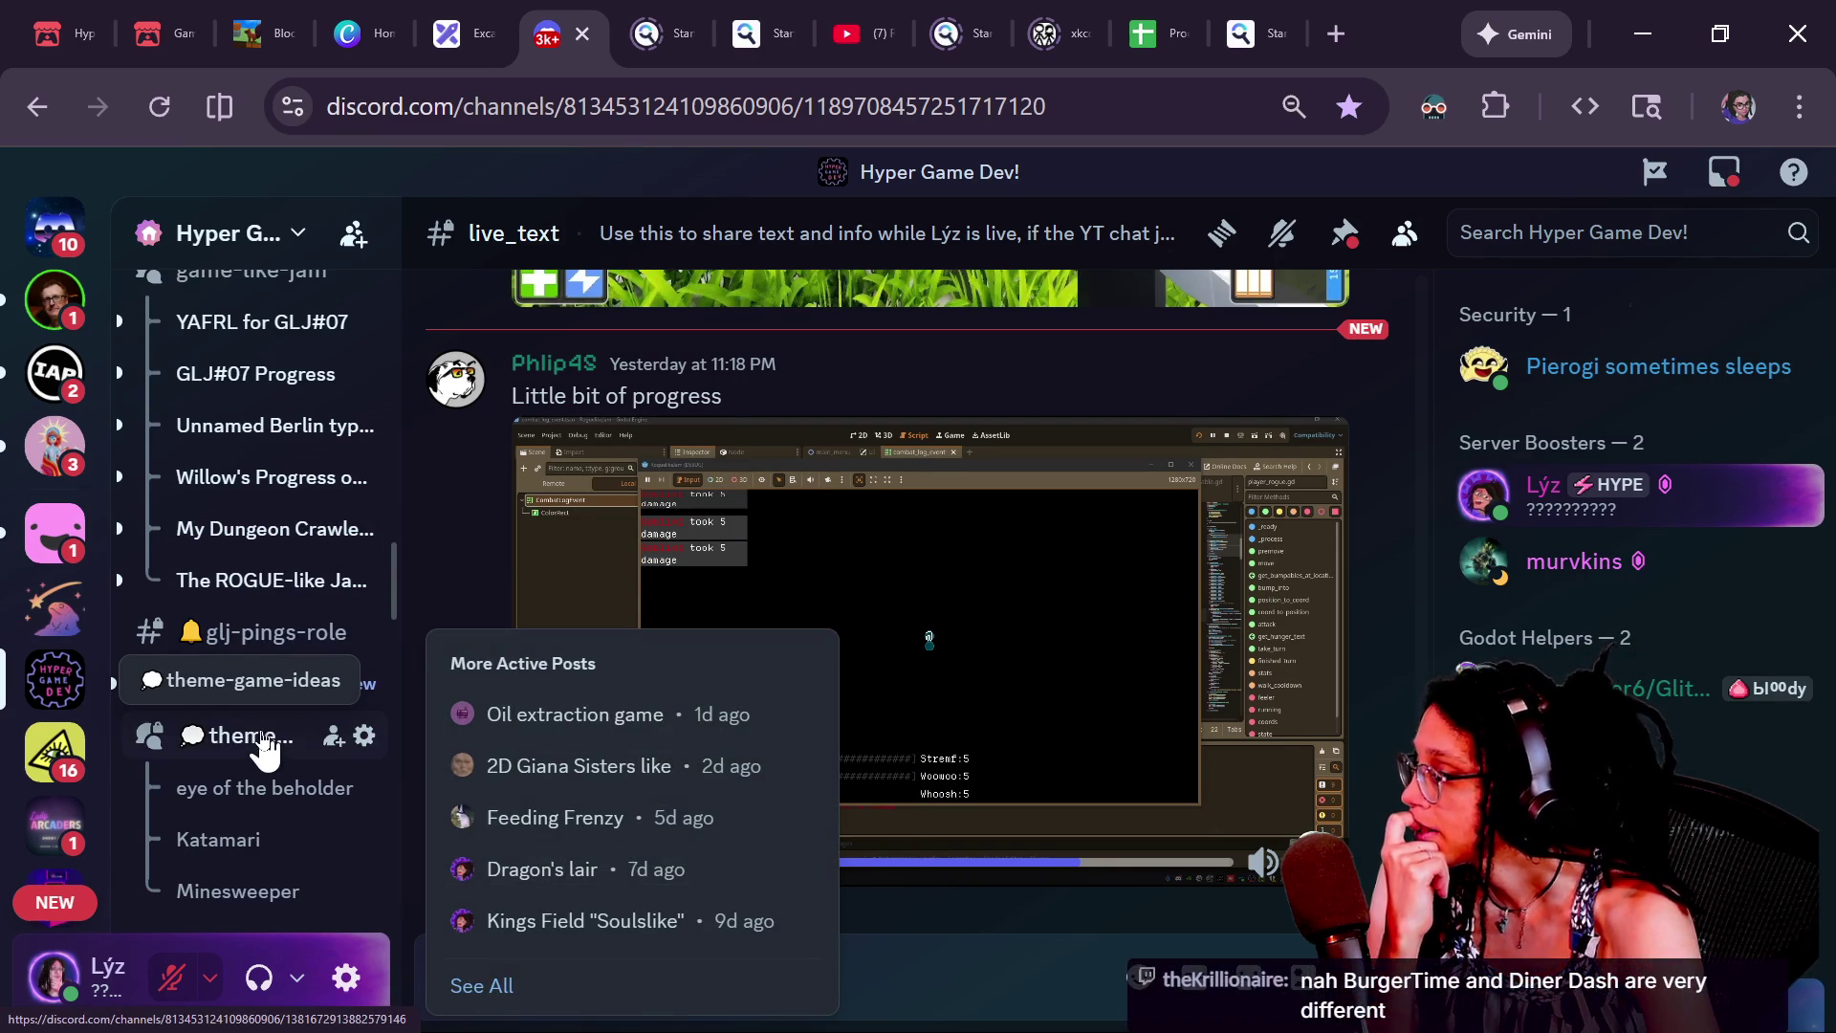
scroll(260, 748, up, 2)
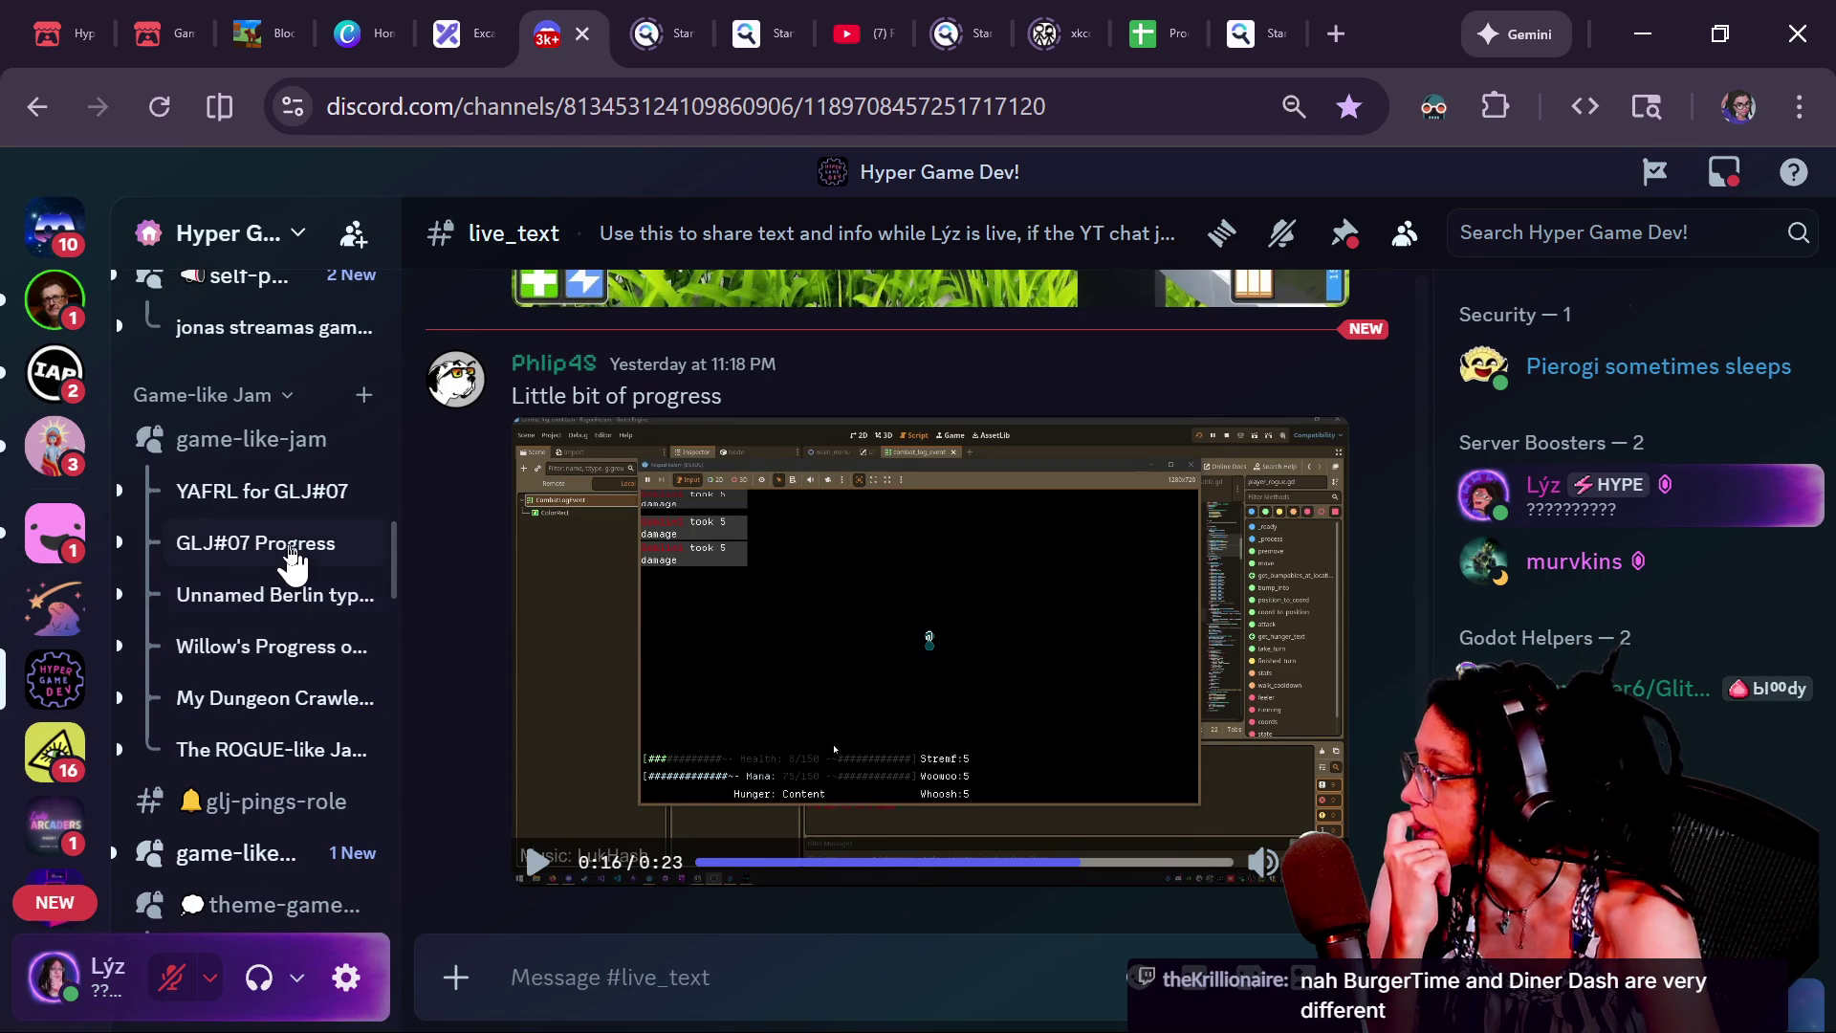
scroll(289, 564, up, 4)
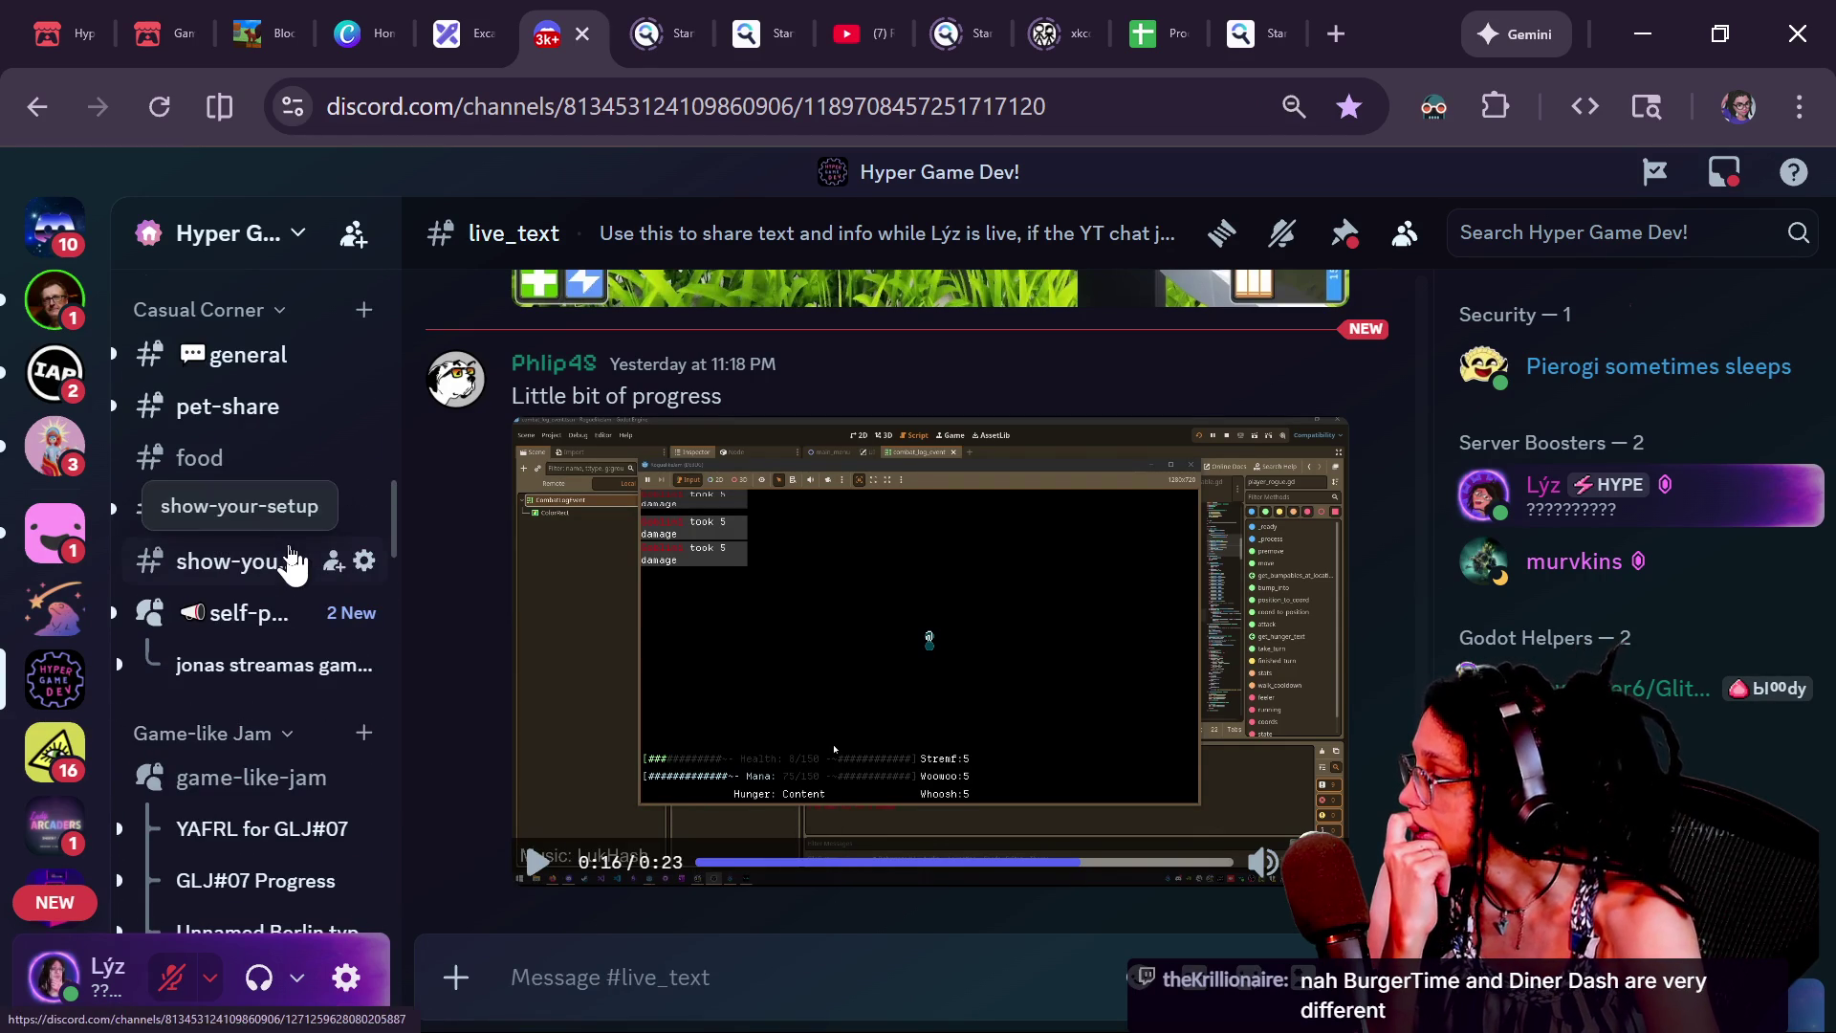
scroll(286, 563, down, 4)
scroll(273, 669, down, 4)
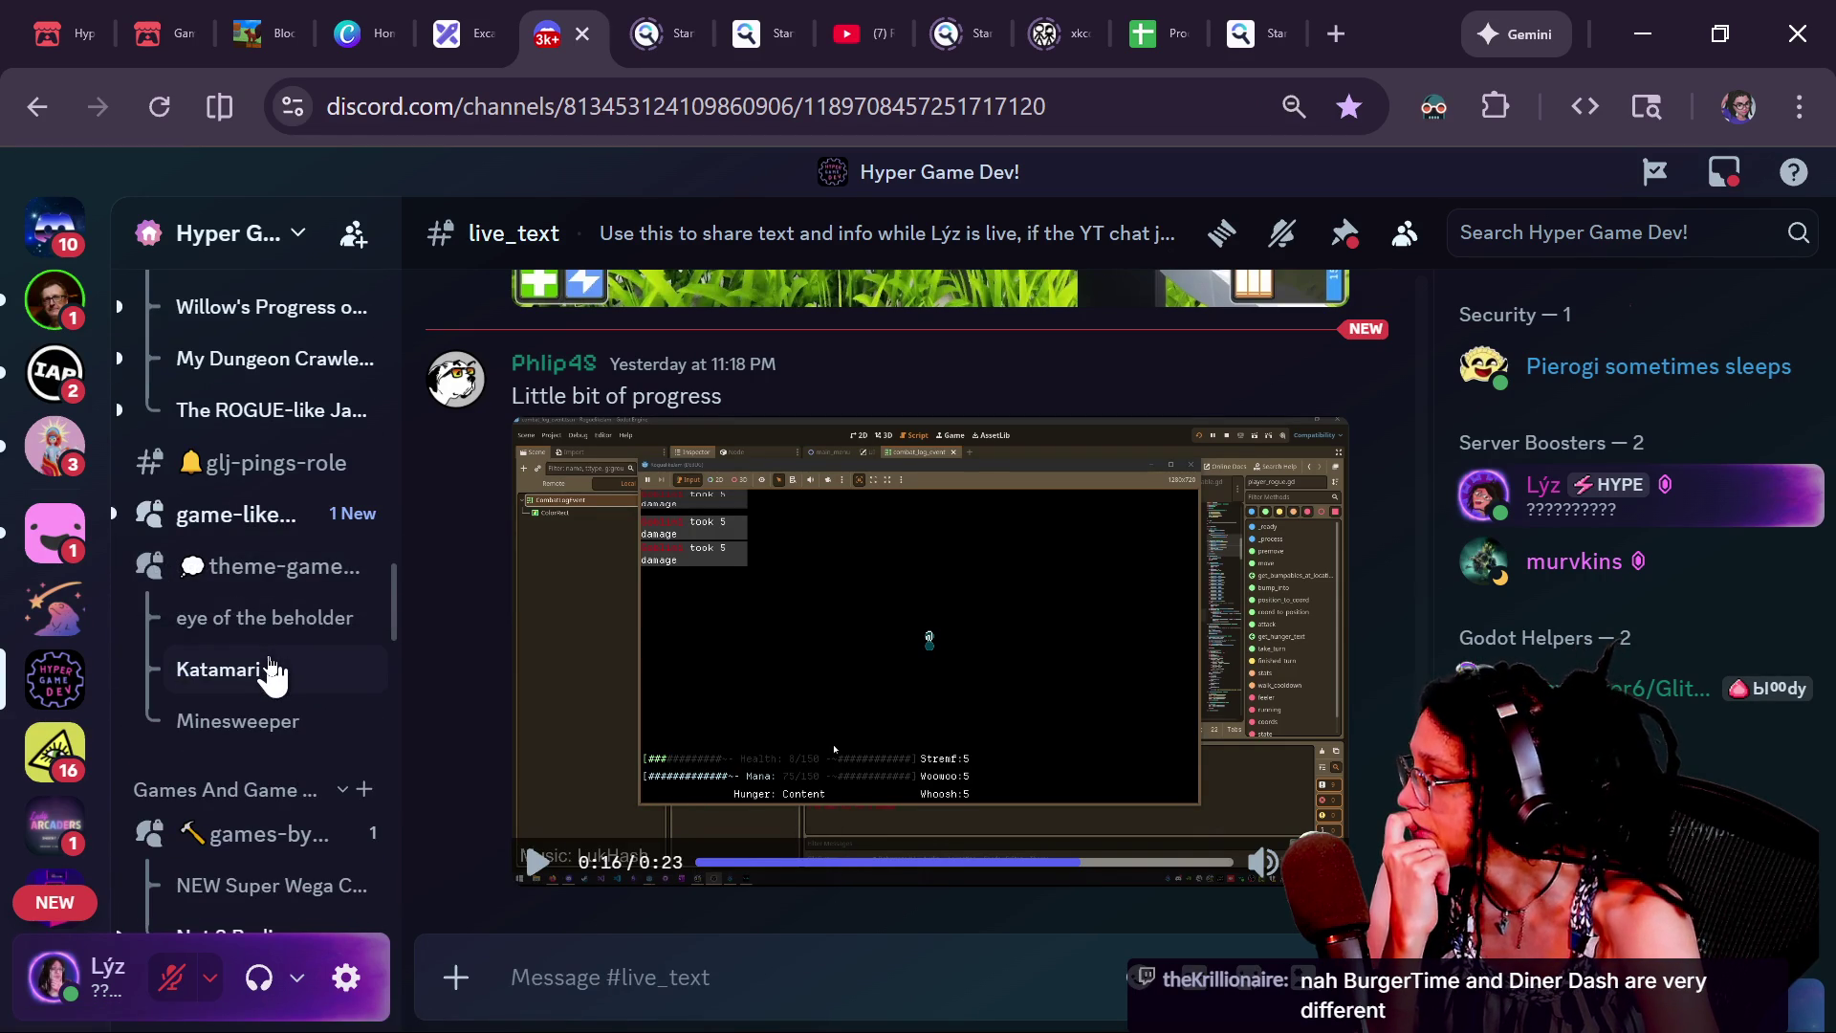
scroll(272, 669, down, 7)
scroll(272, 672, up, 10)
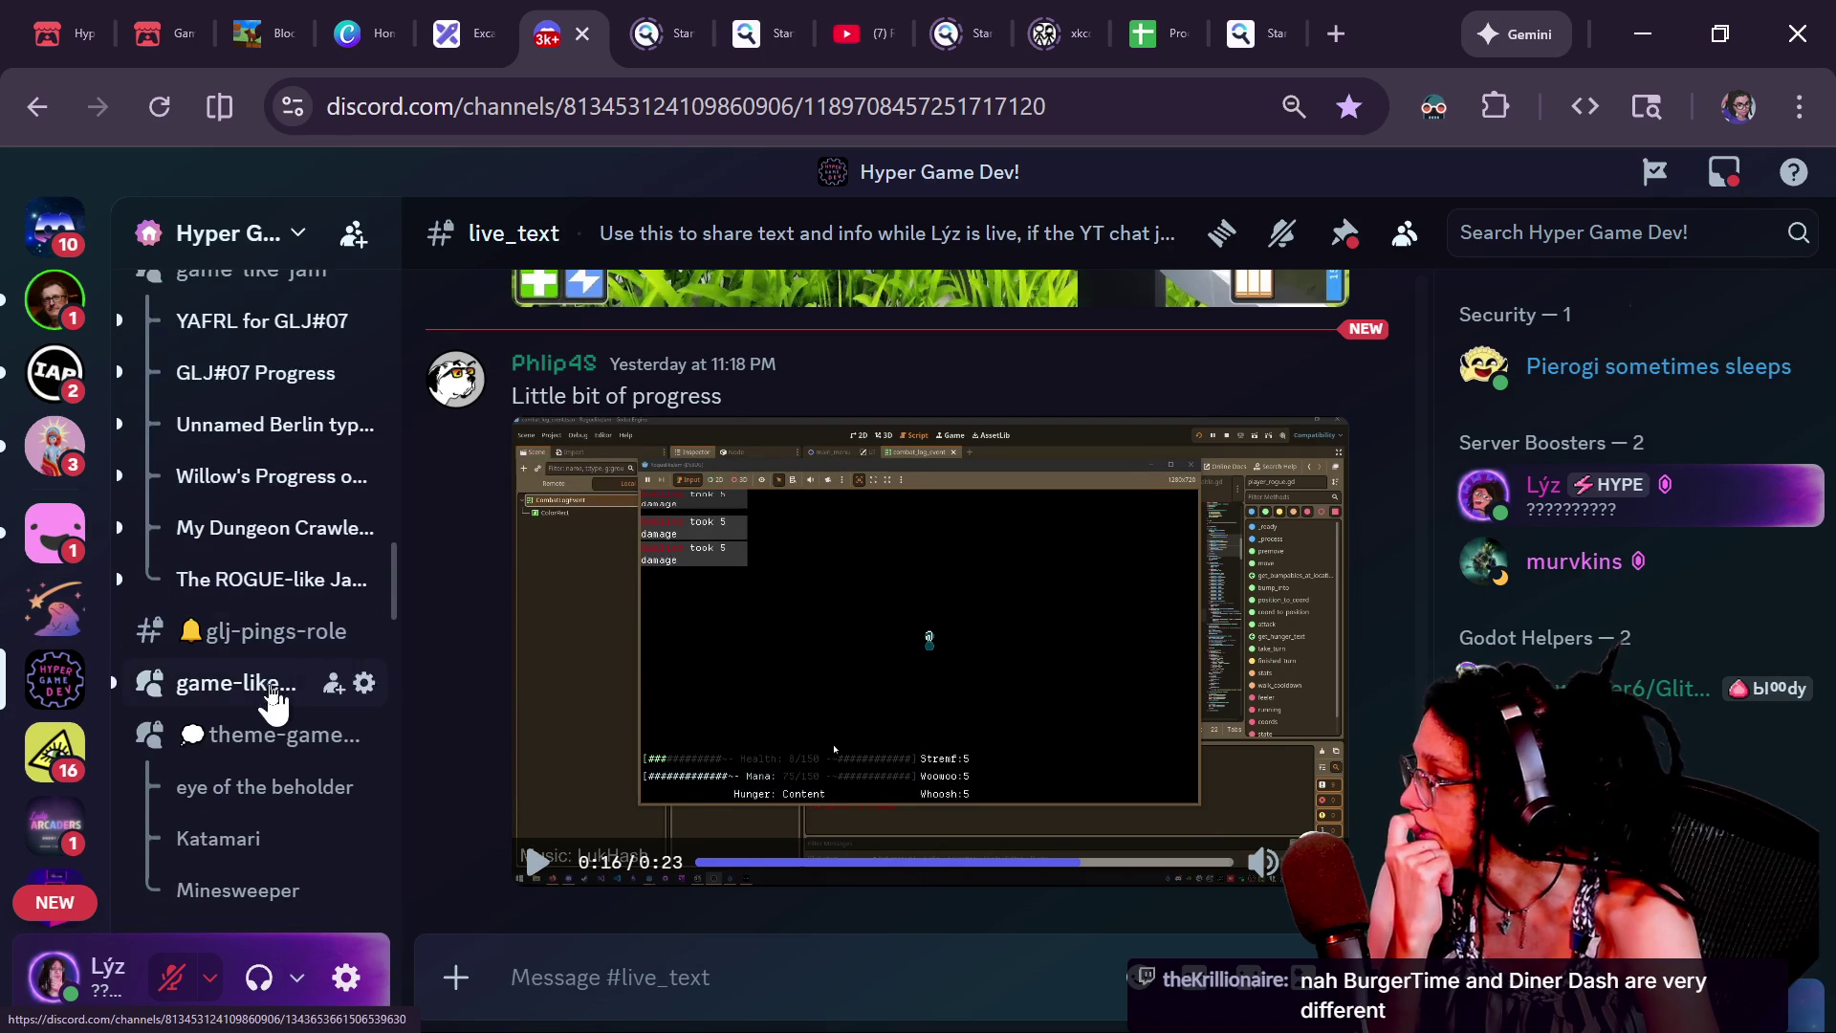
mouse_move(271, 678)
click(256, 735)
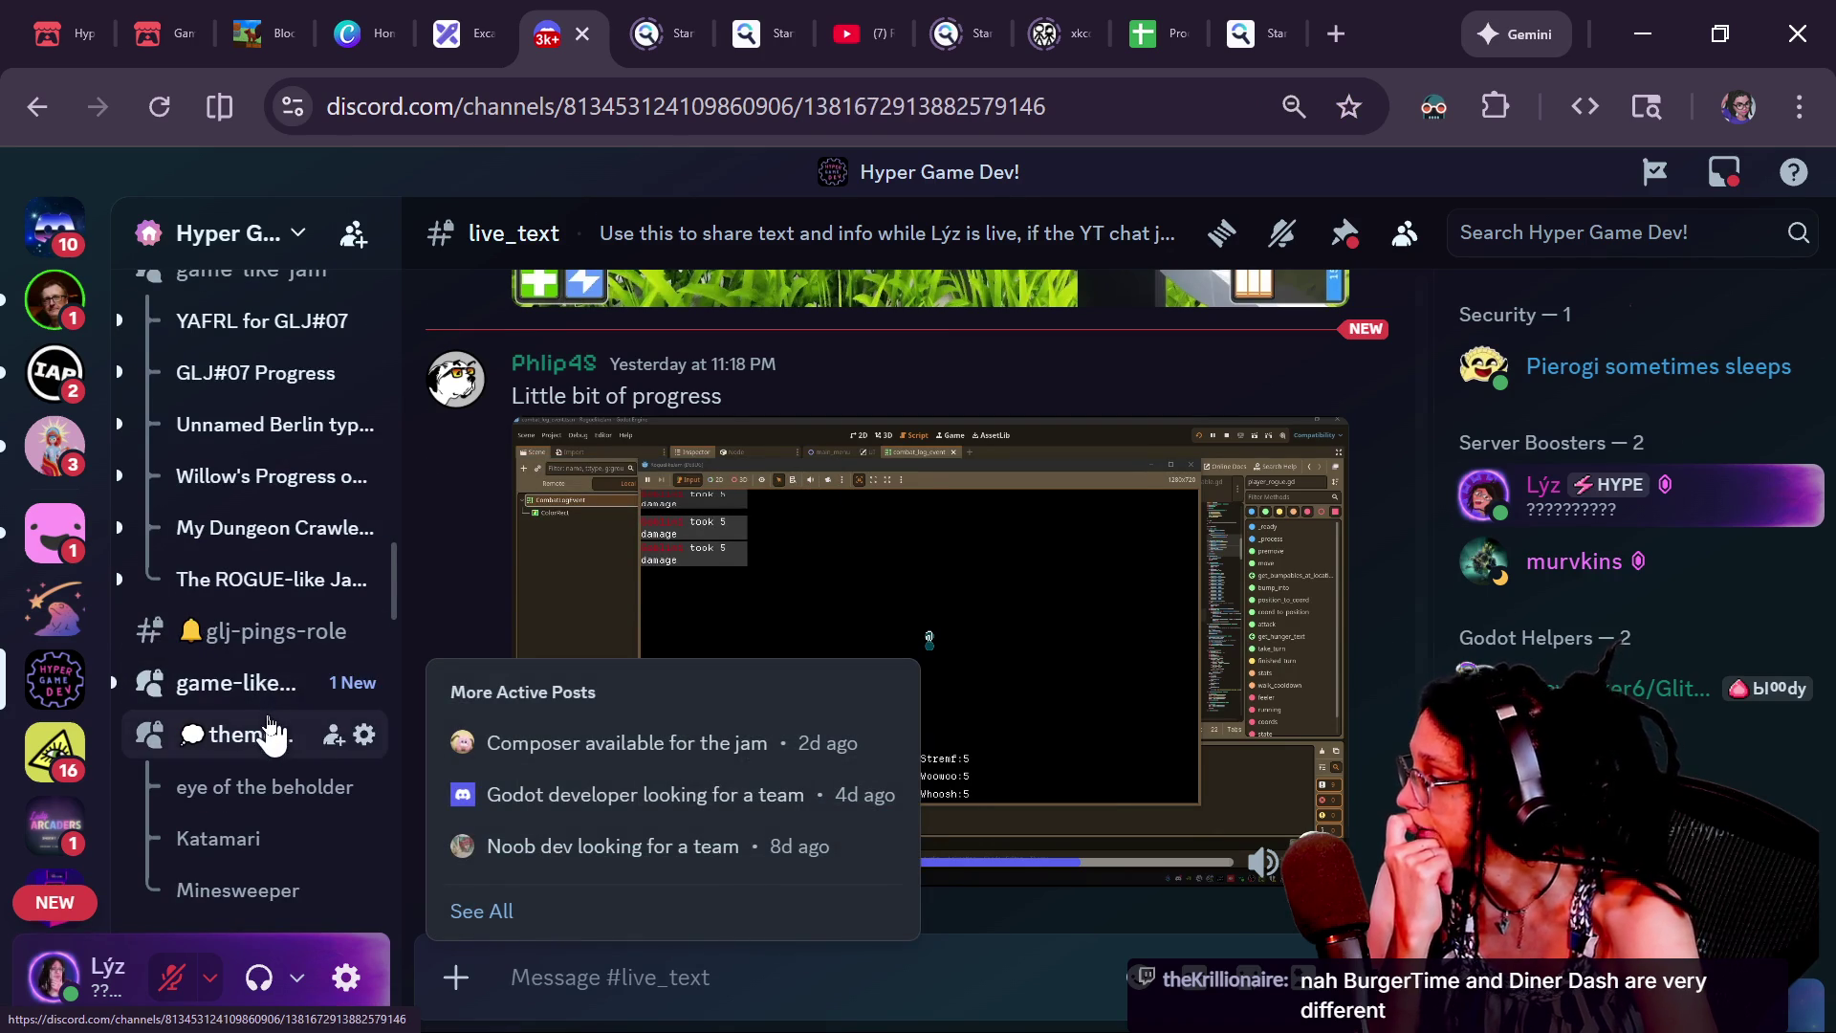
- Publish a 'diner dash' forum post whose message mentions a chat member
click(664, 368)
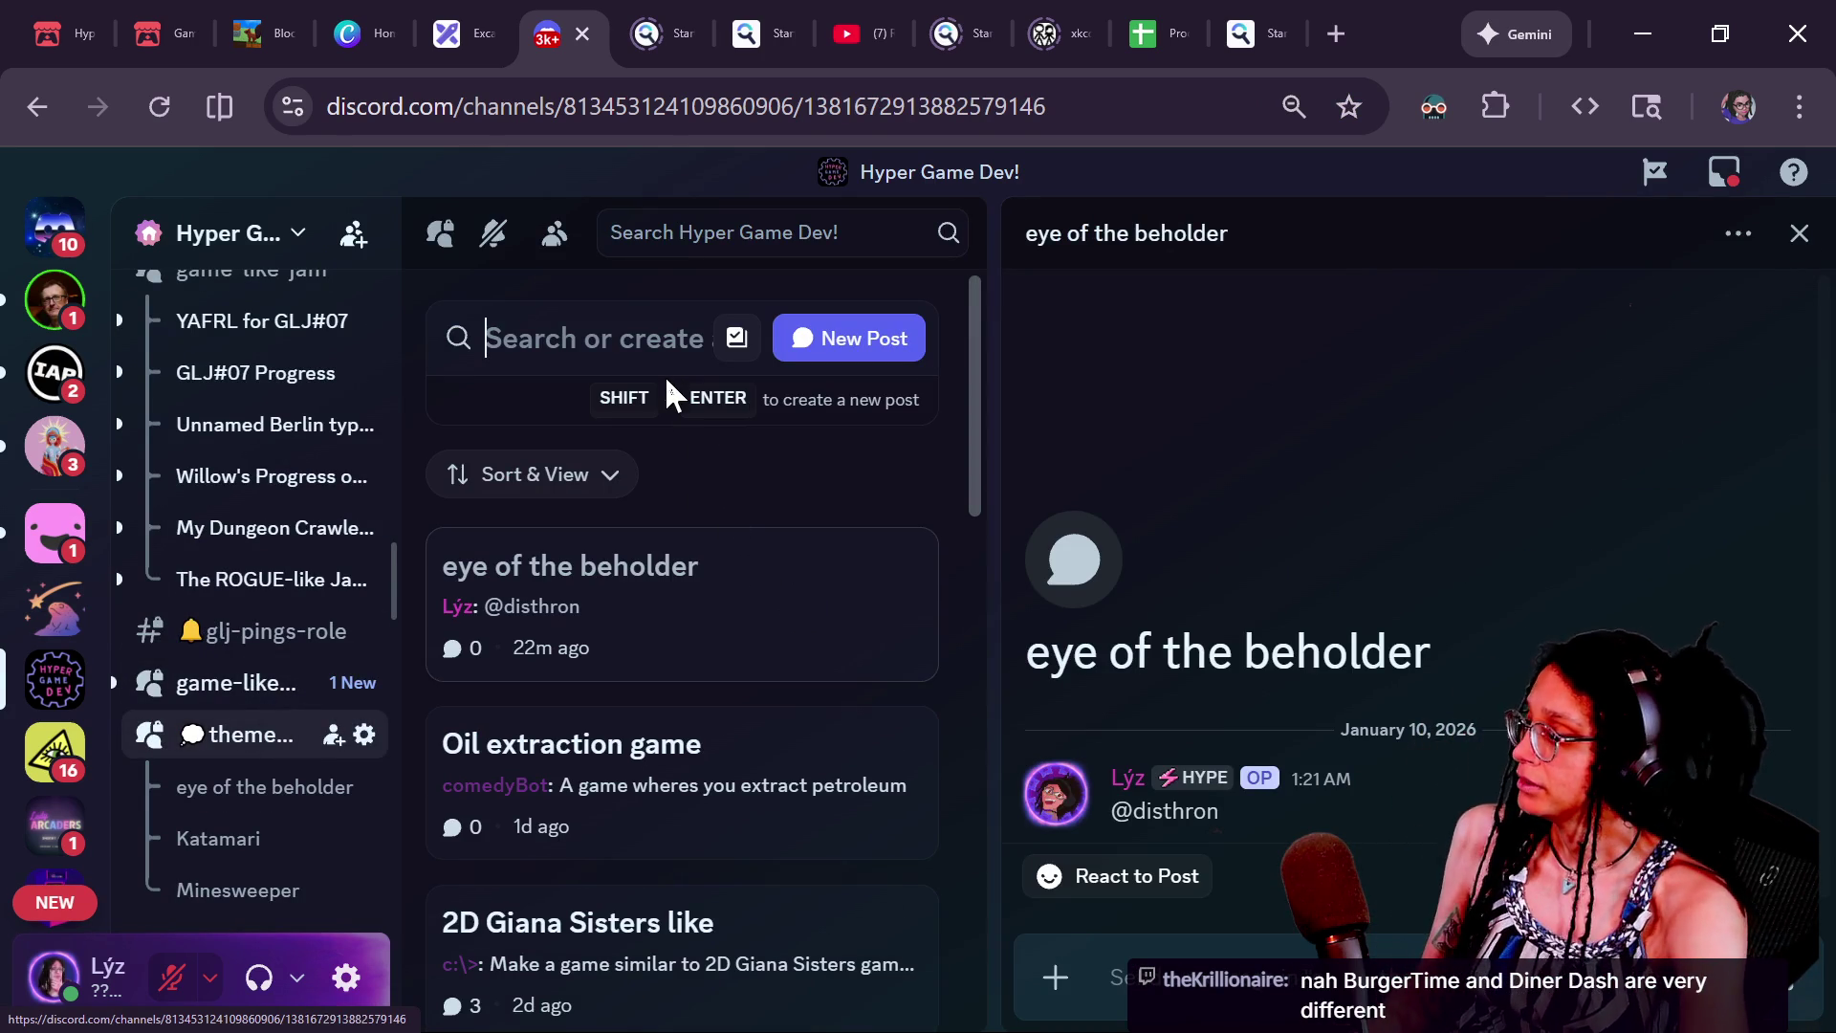
text(diner dash)
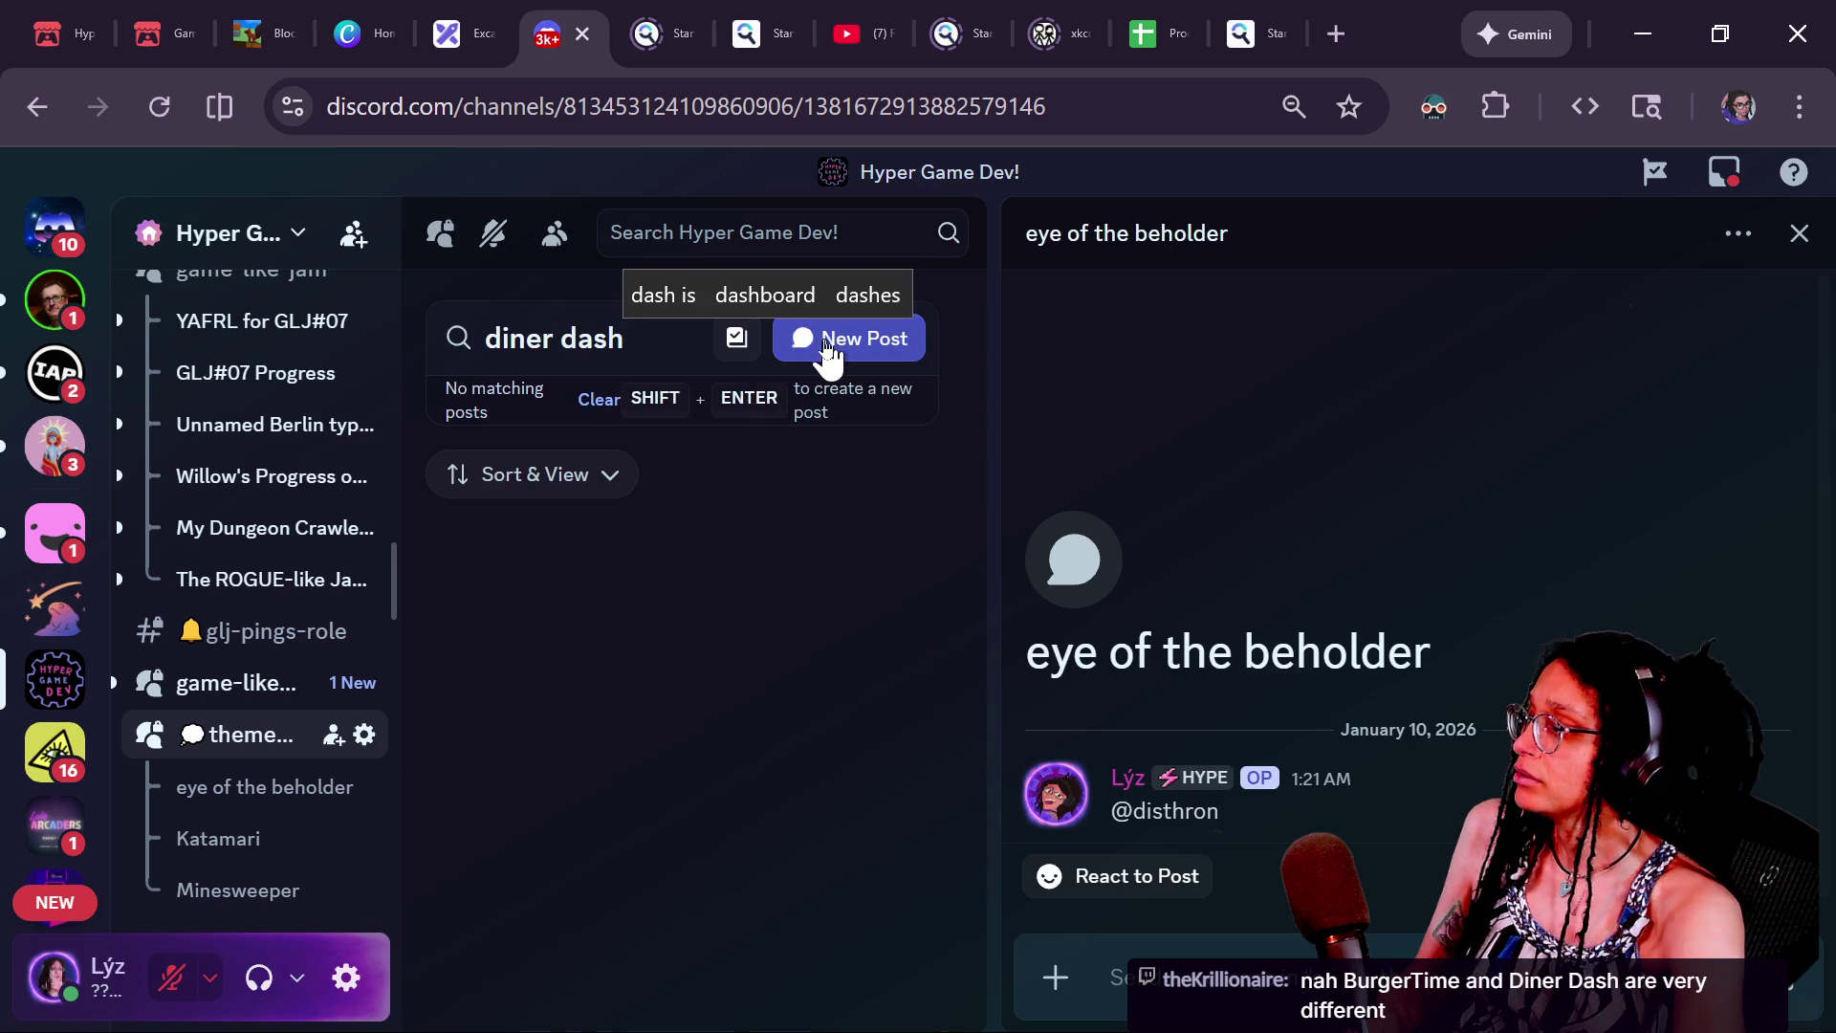
click(832, 342)
click(640, 446)
text(@krill)
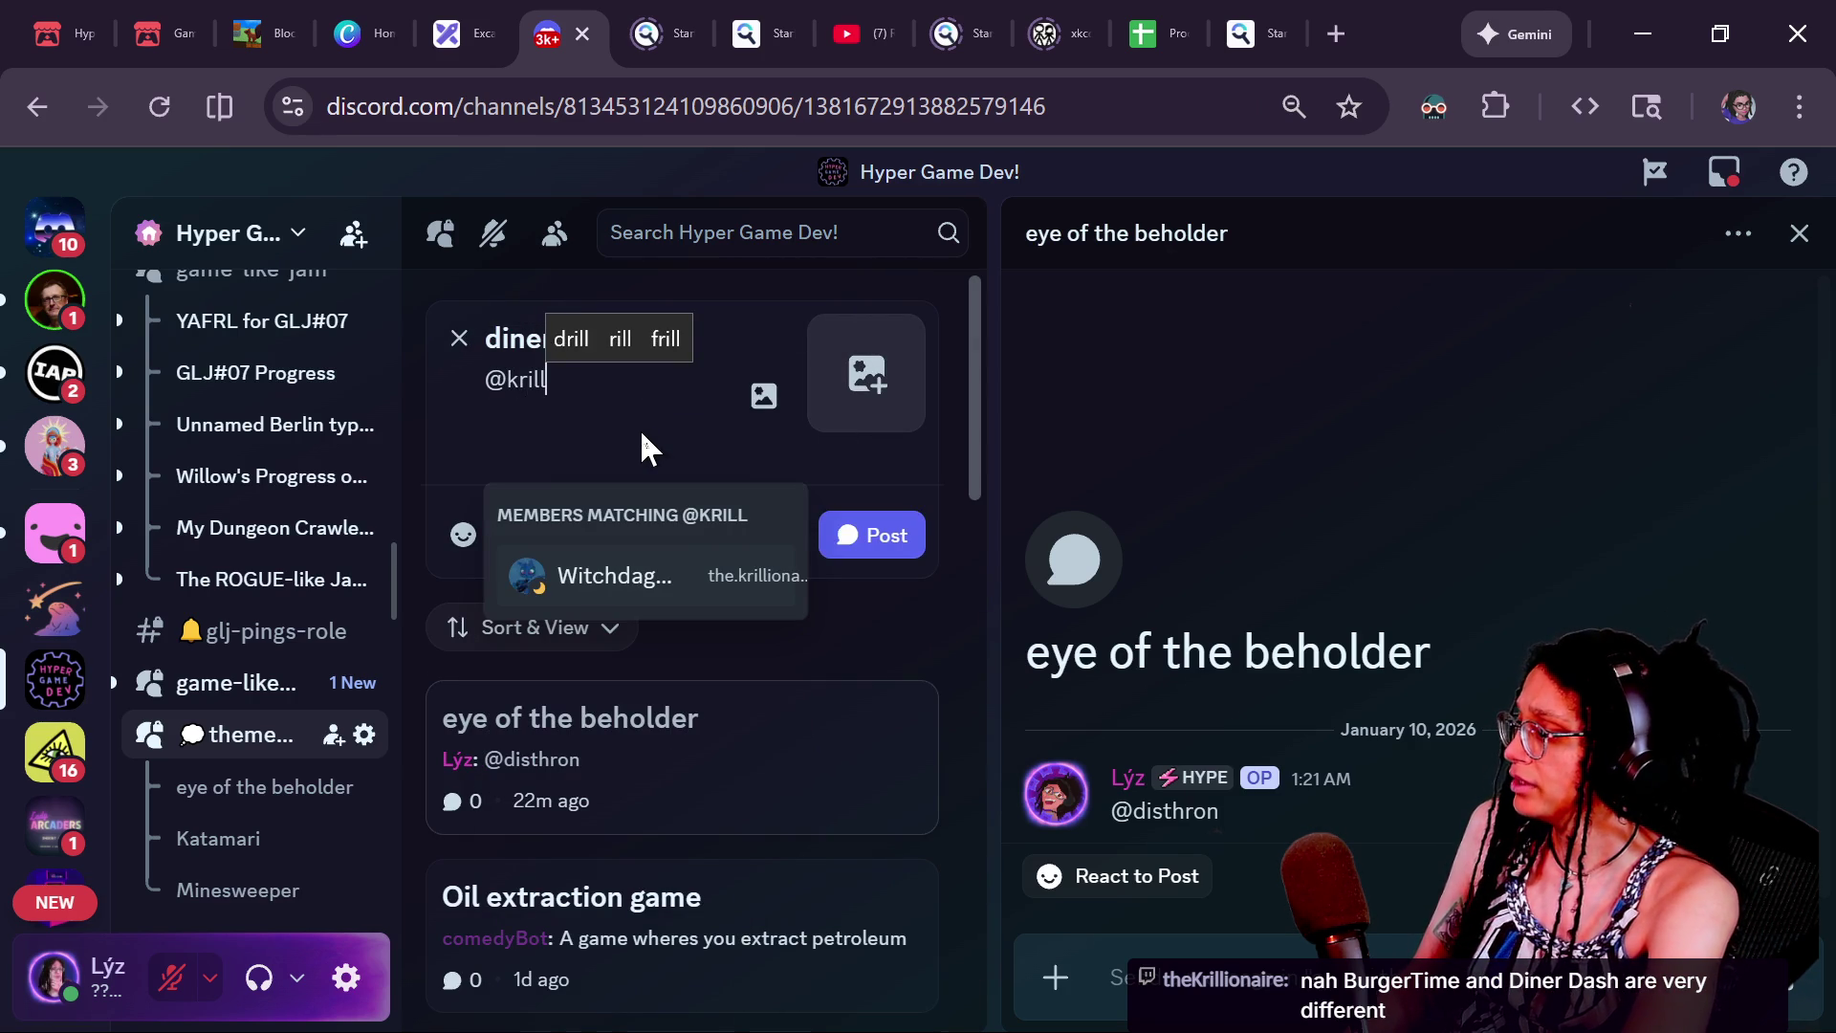
key(Return)
key(Return)
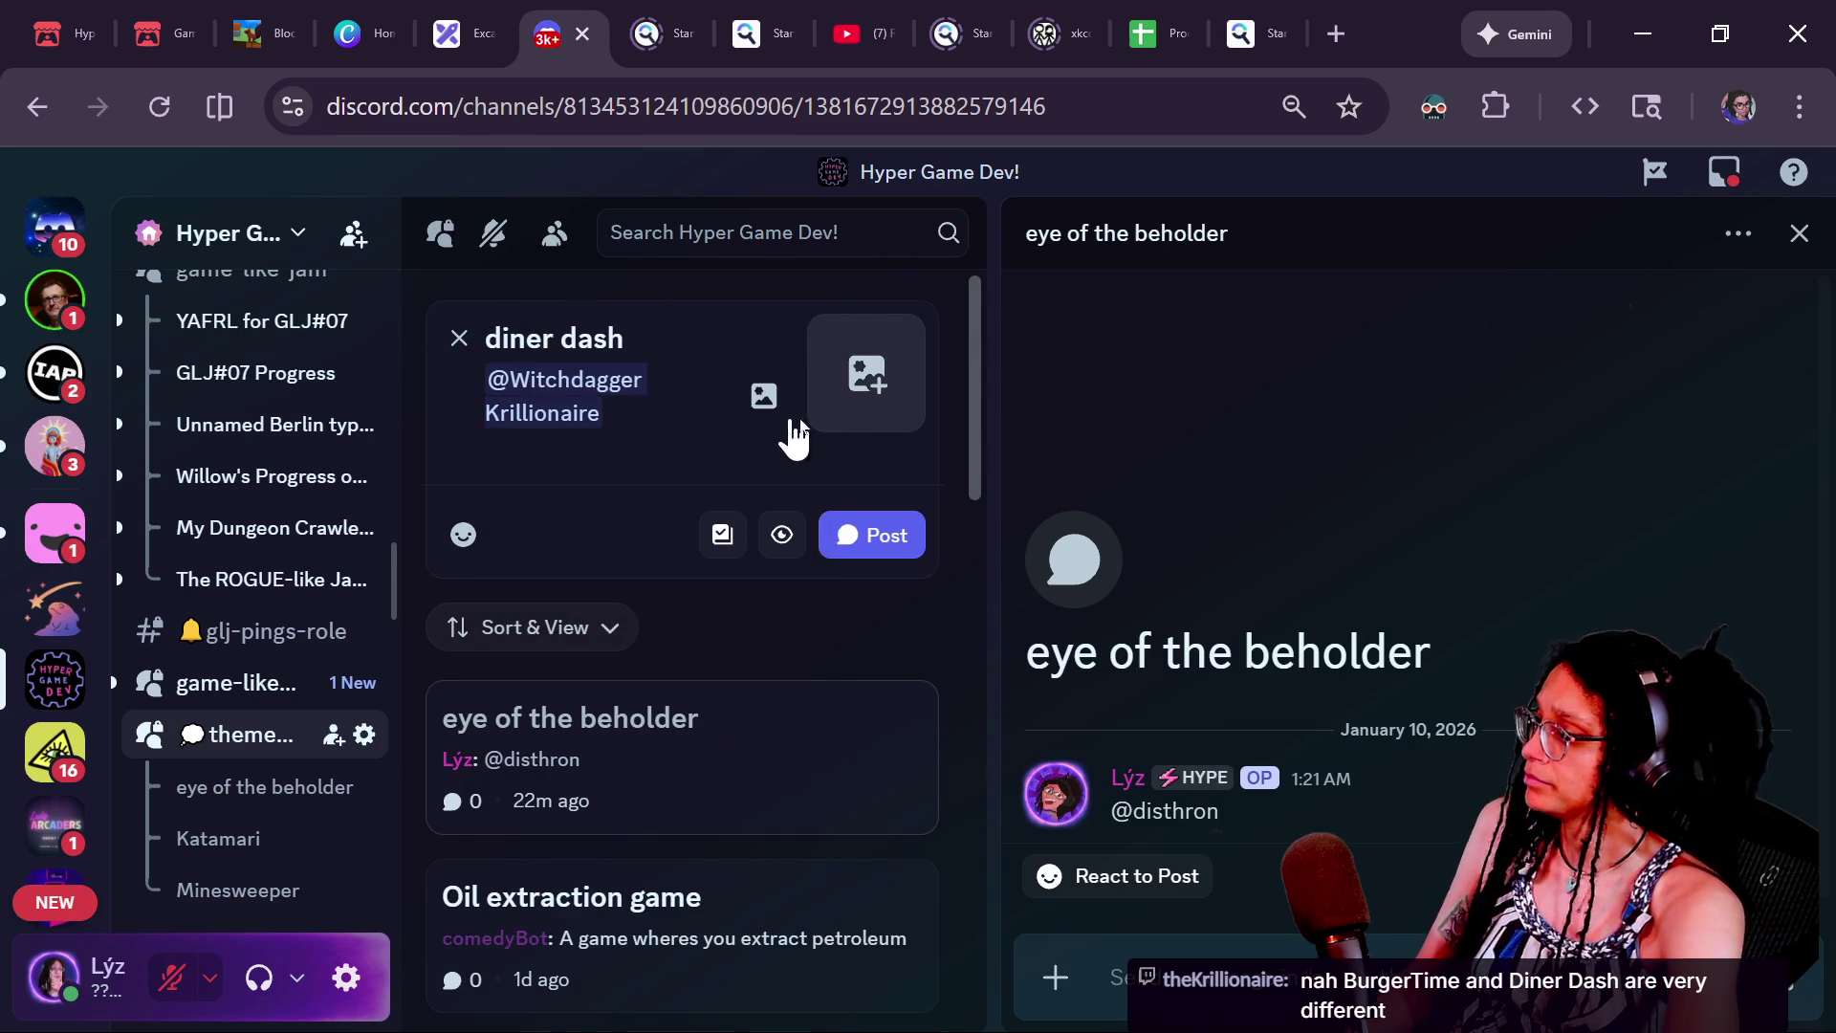
click(886, 521)
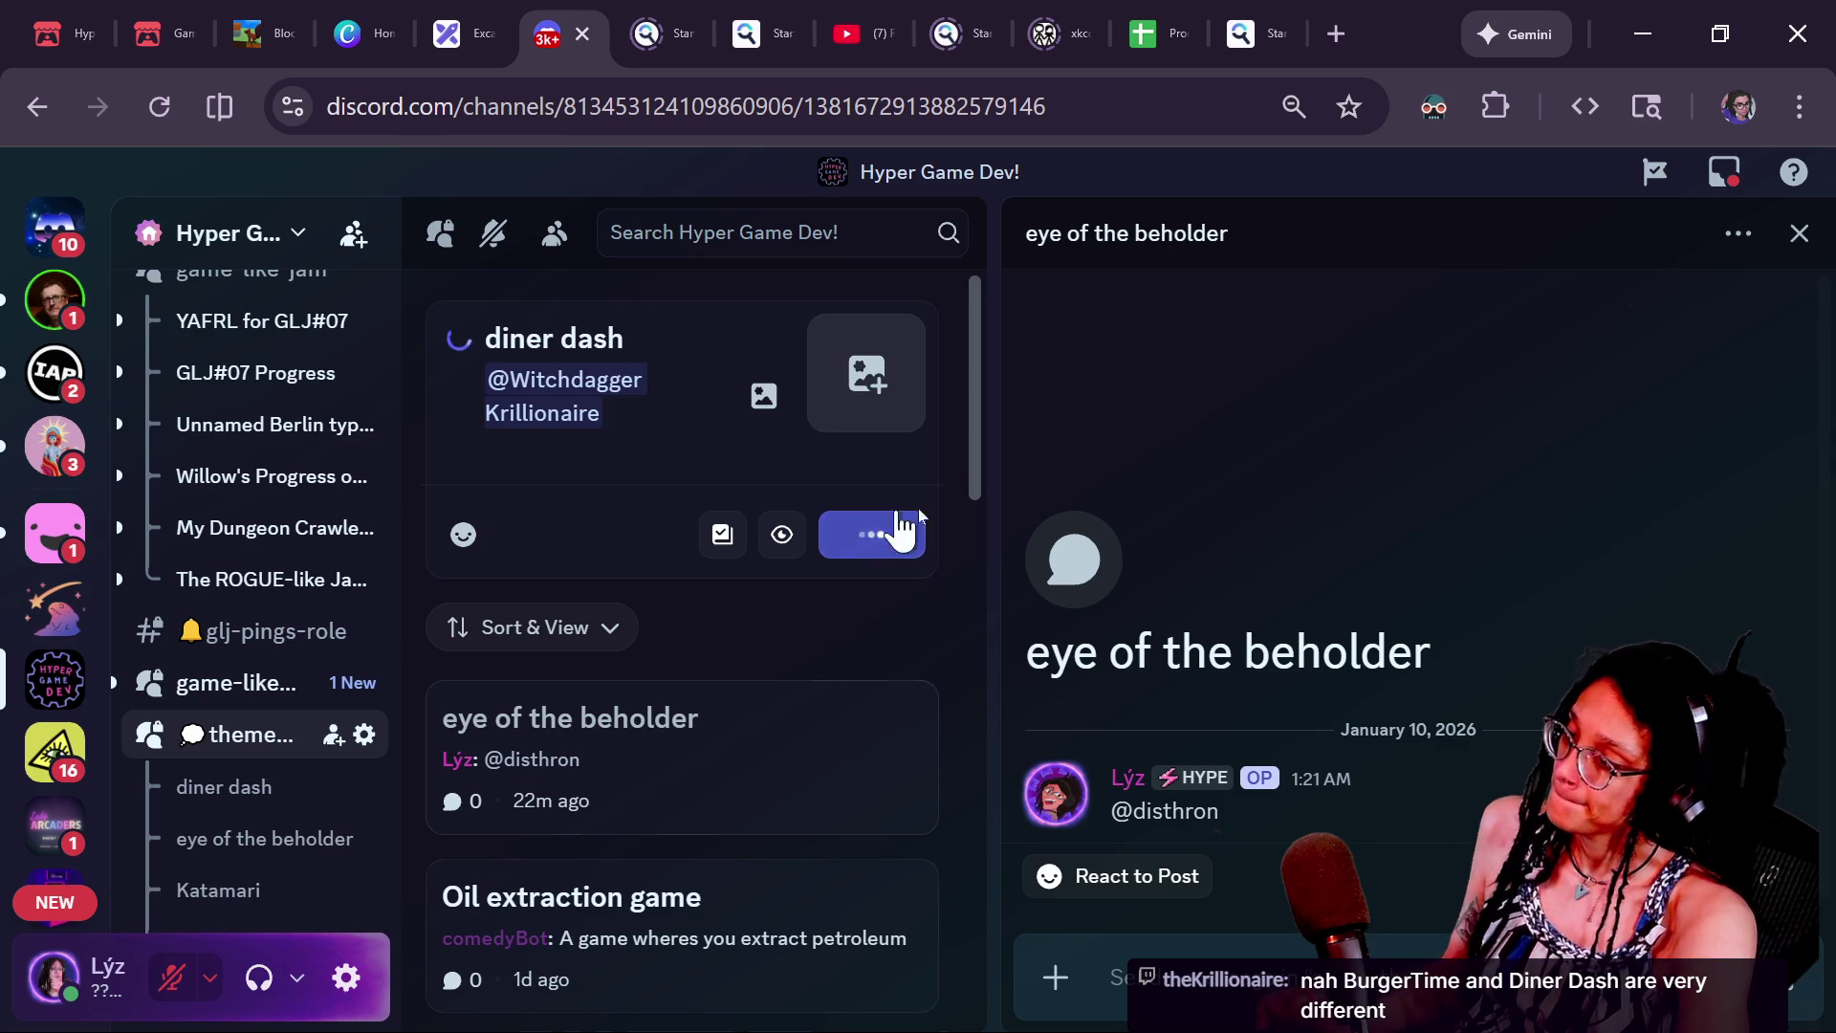
- Return to the Godot script editor with the cursor on blank line 422
key(alt+Tab)
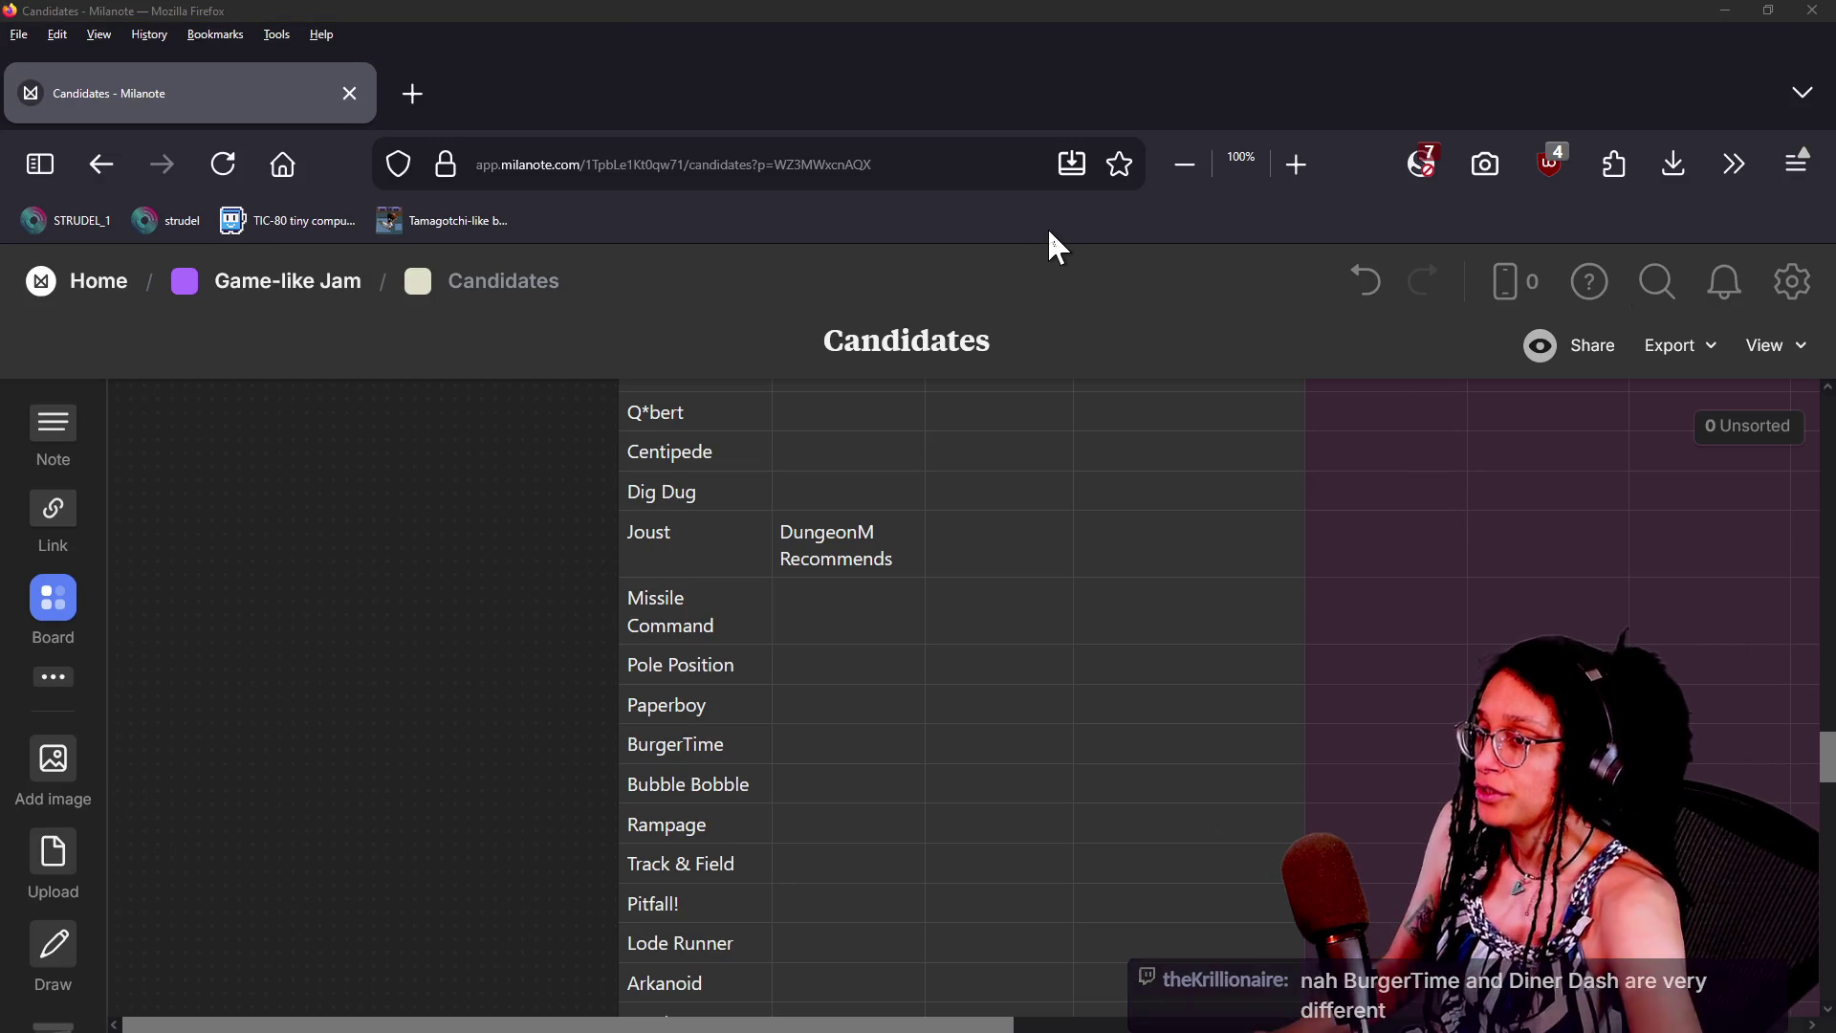
key(alt+Tab)
click(803, 587)
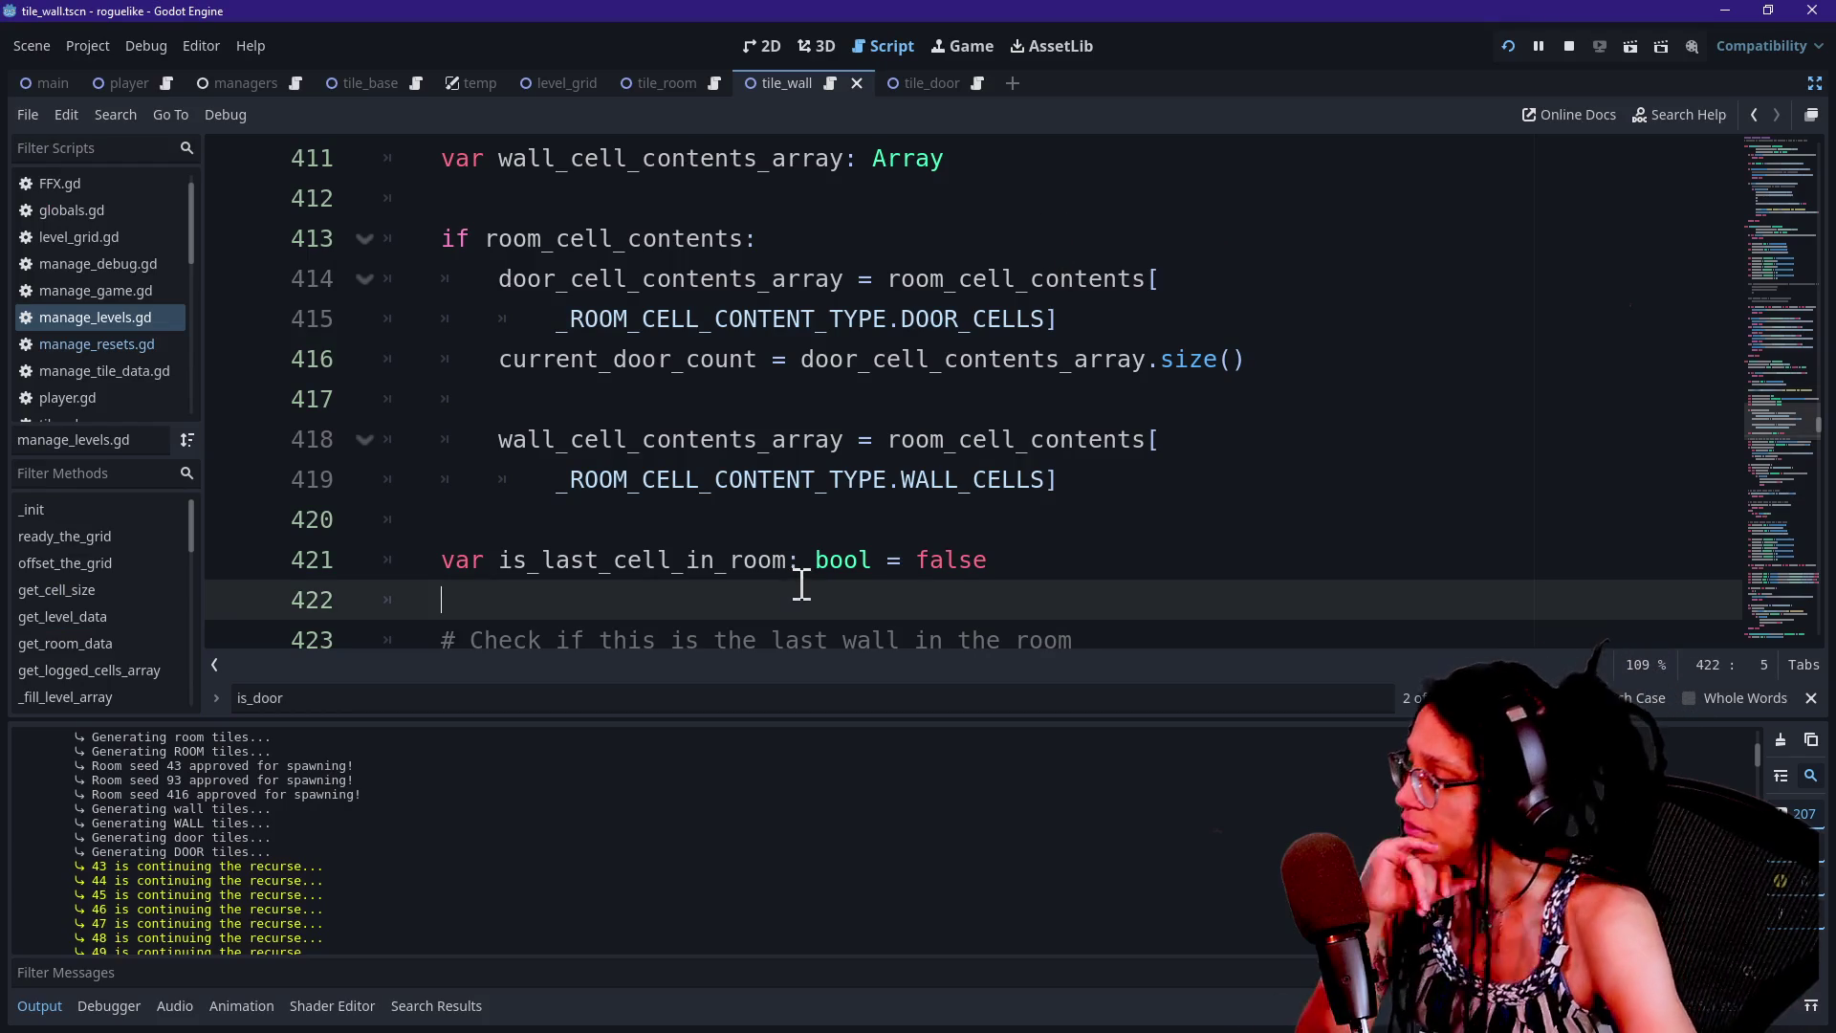
- Collapse the output panel and open a new line after the is_recursion condition
scroll(784, 574, up, 1)
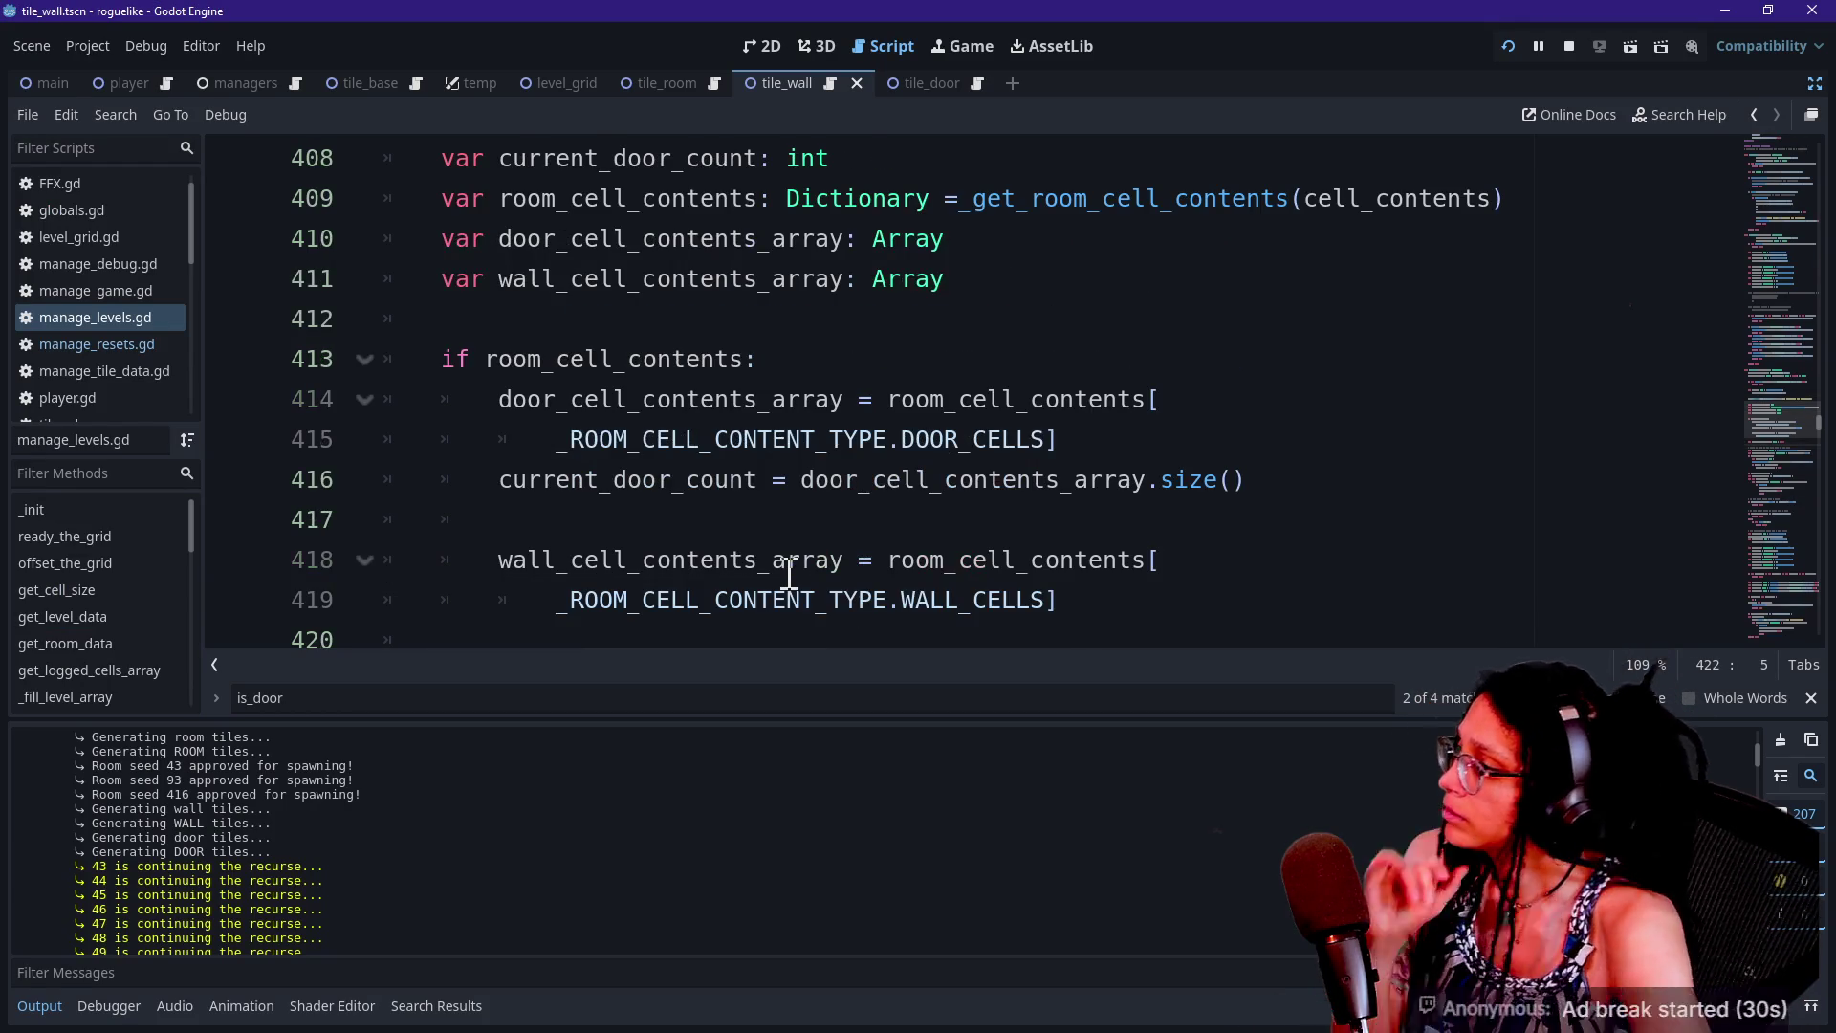
key(ctrl+j)
scroll(778, 439, down, 8)
drag(717, 322, 861, 405)
click(861, 405)
click(884, 248)
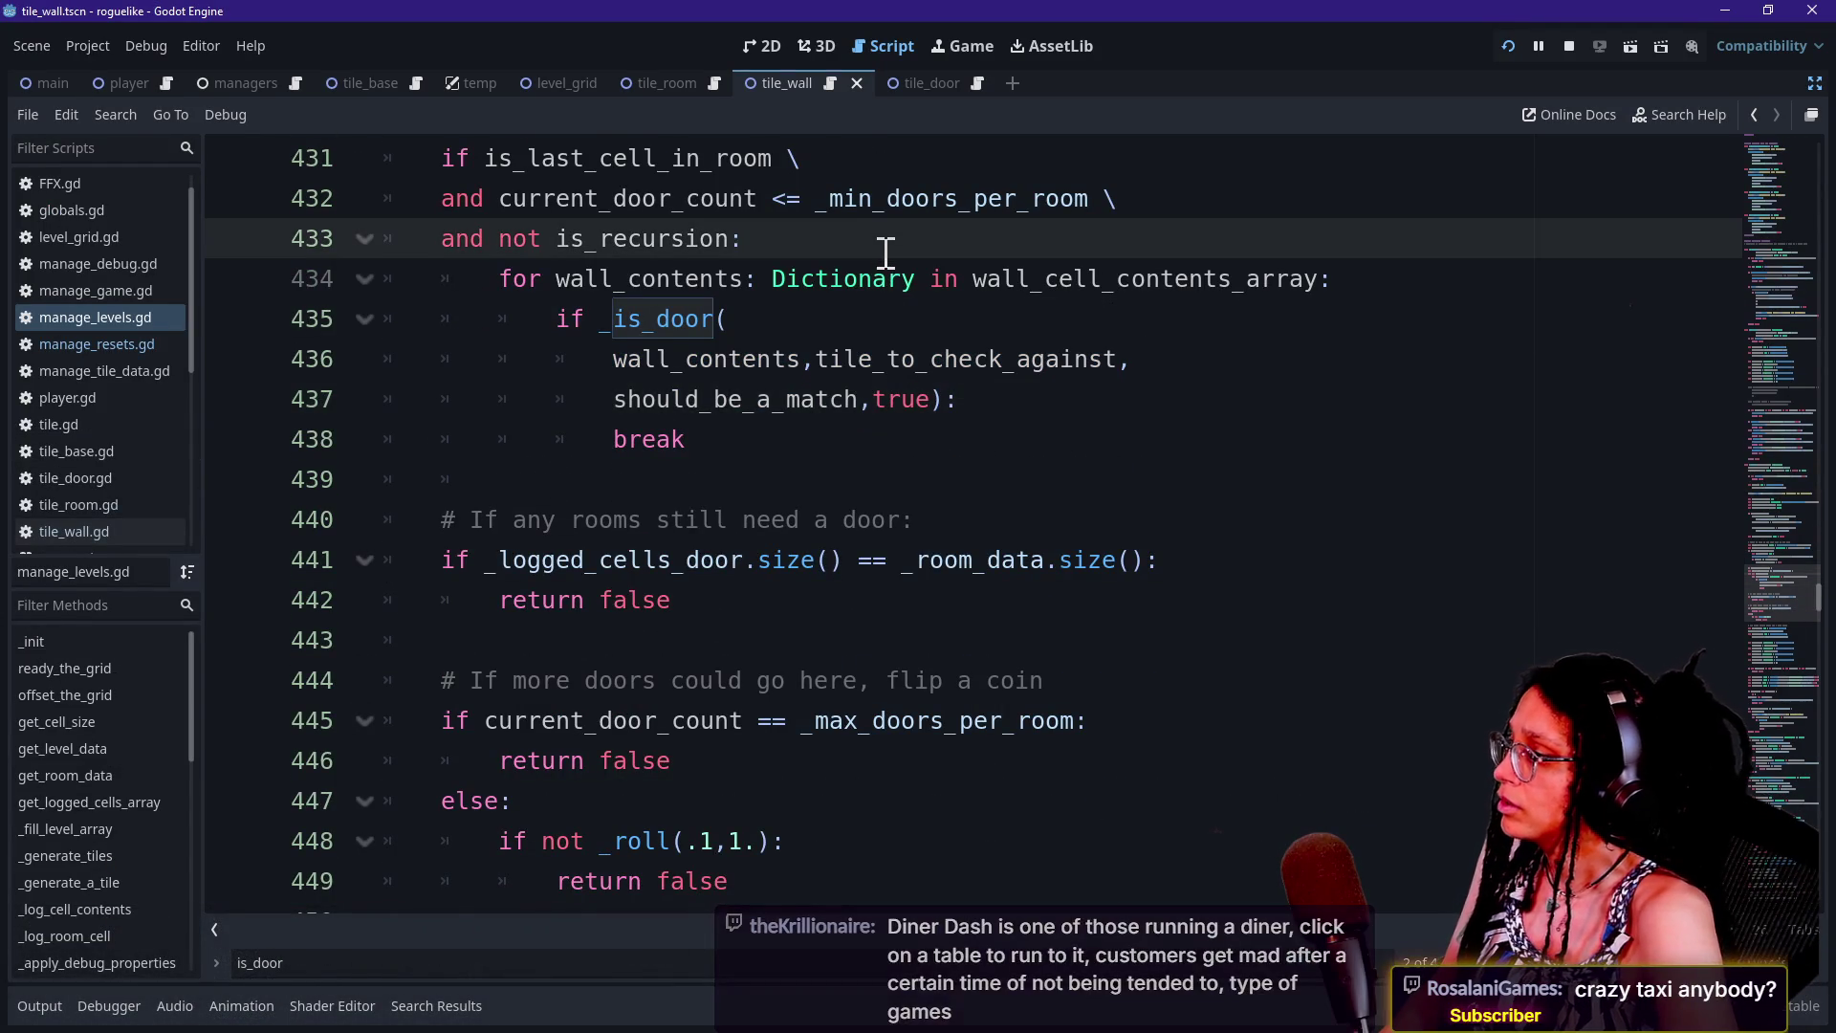
scroll(881, 253, up, 1)
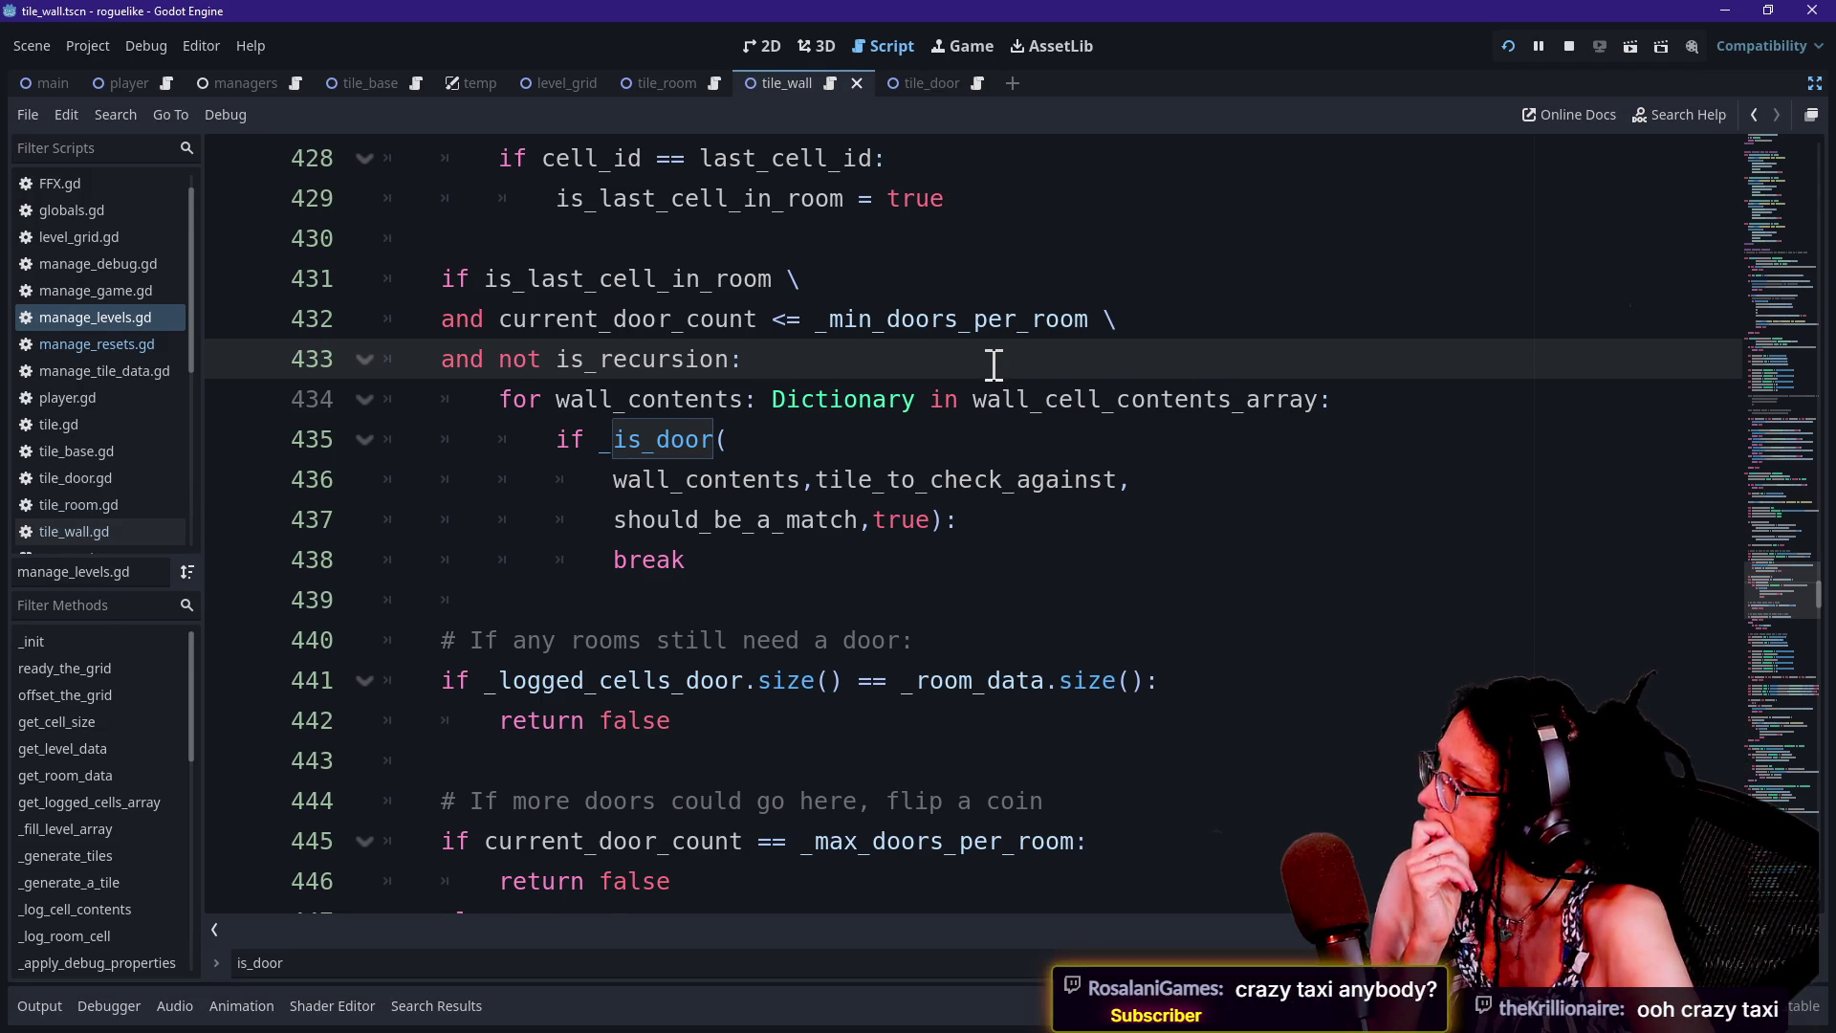
key(Return)
- Paste the indented print.fancy line with its message changed to 'is initializing a recursion...'
text(print.fancy([FFX.HIGHLIGHT],cell_id,"is continuing the recurse..."))
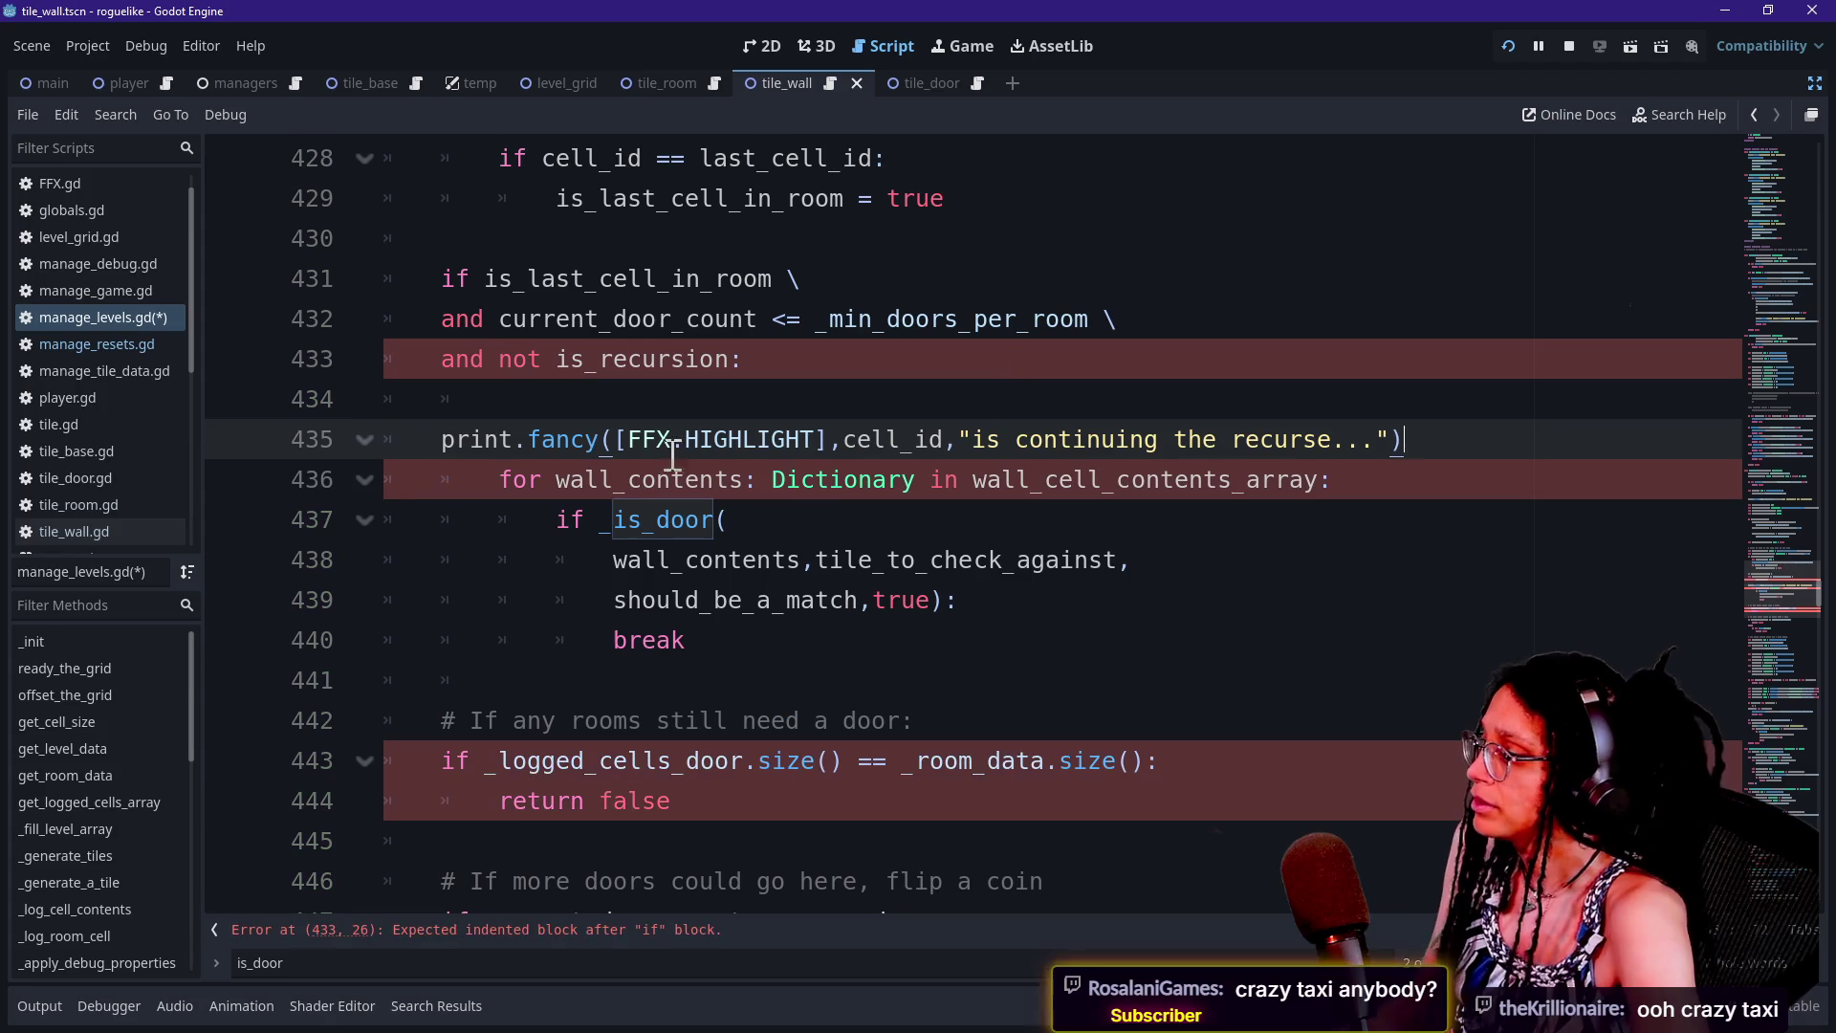
click(442, 438)
key(Tab)
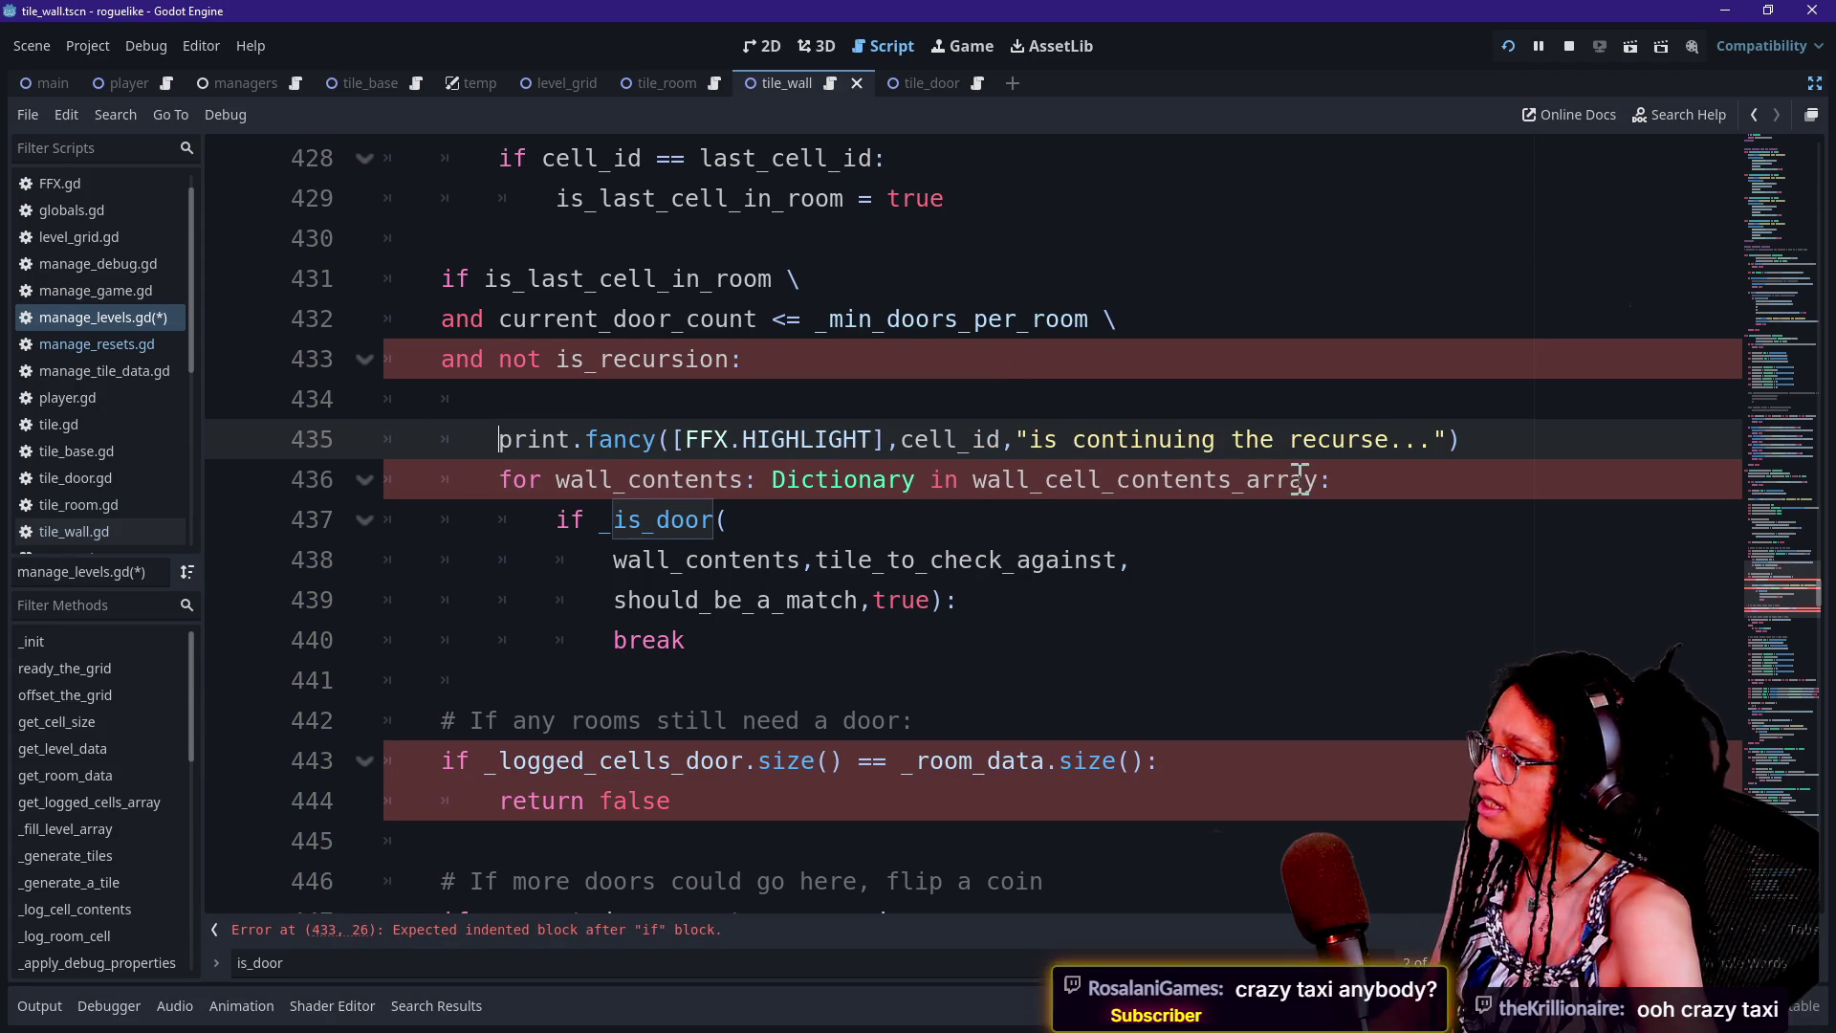
drag(1072, 439, 1421, 439)
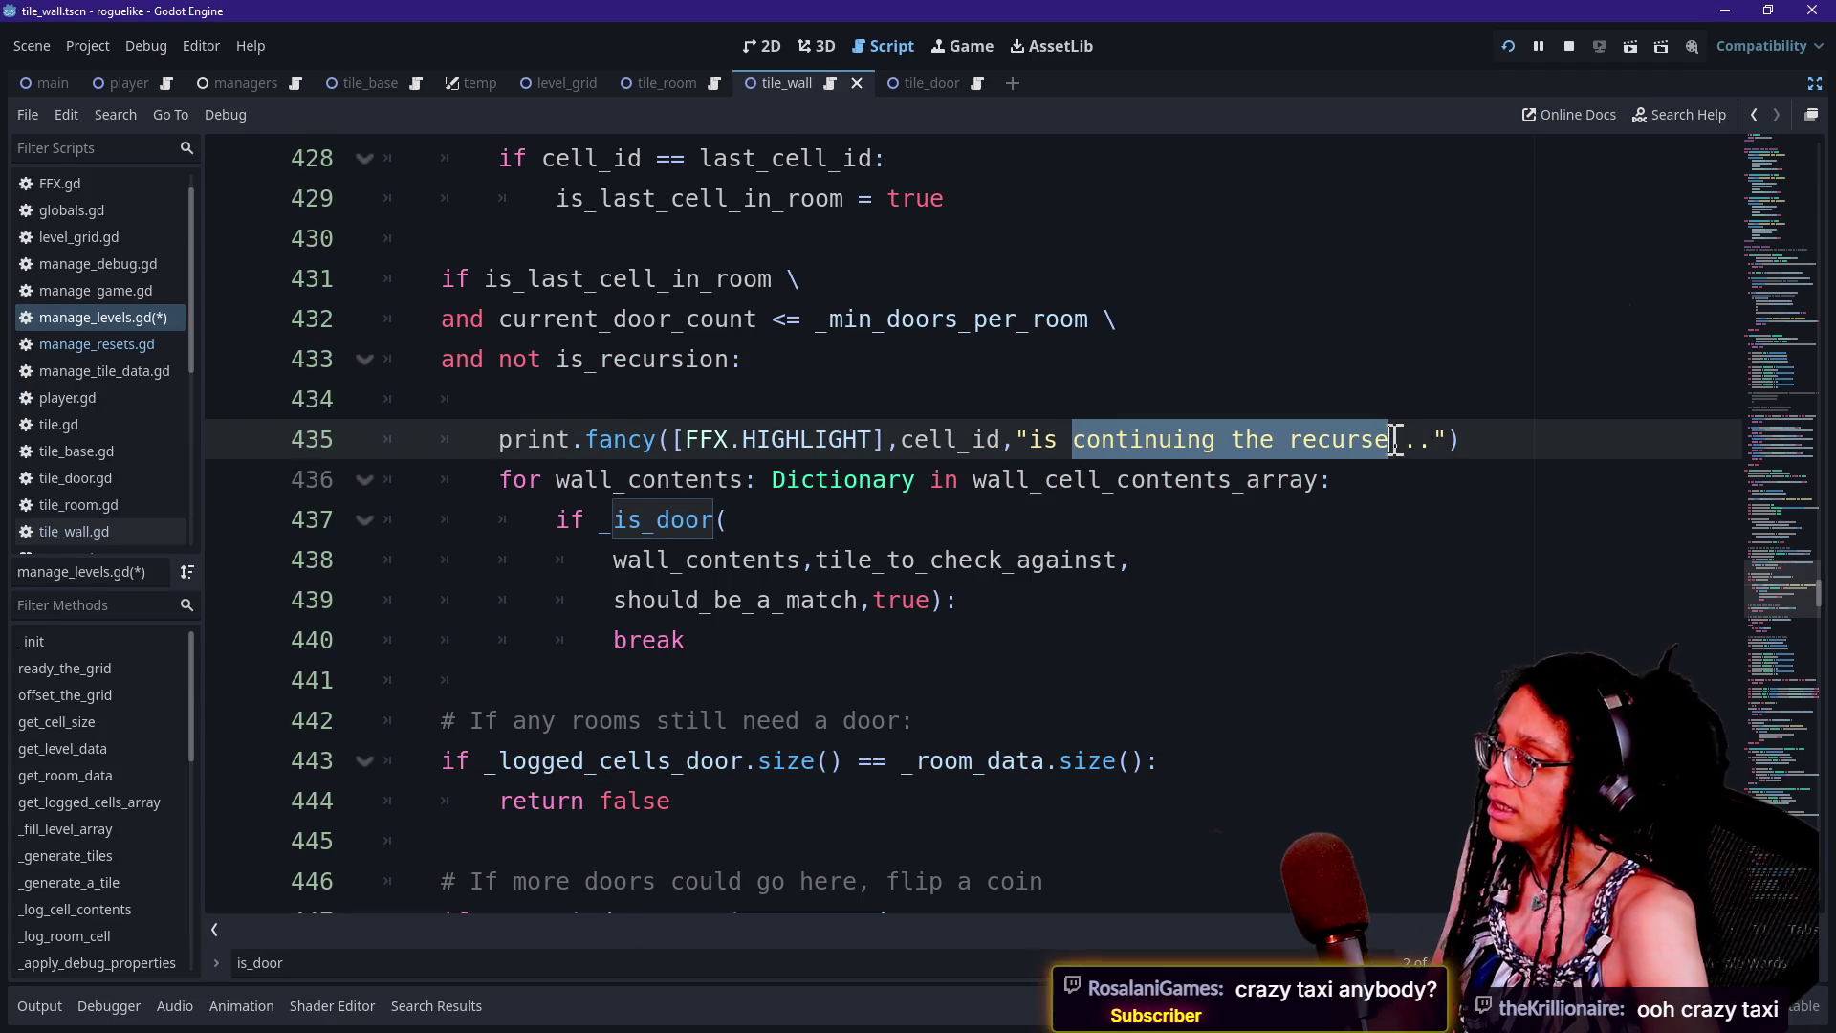
text(initiali)
text(zing a re)
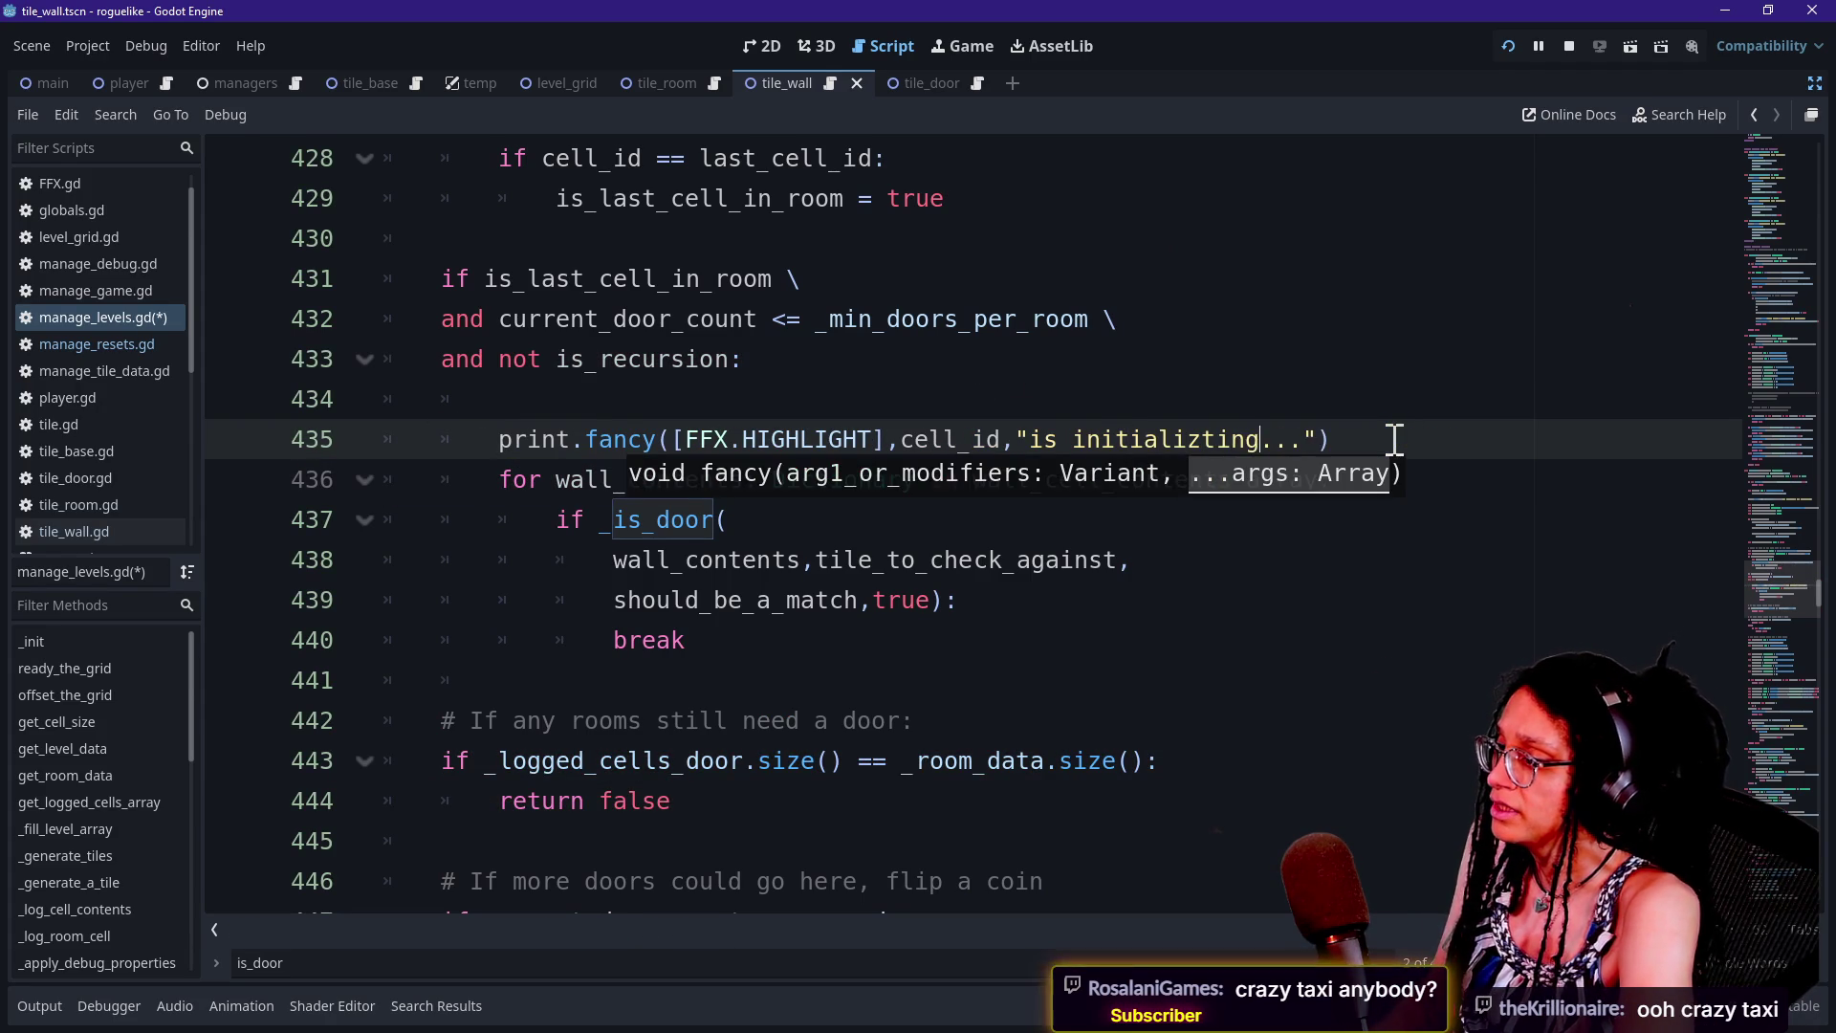
text(cu)
key(BackSpace)
key(BackSpace)
text(ecursion)
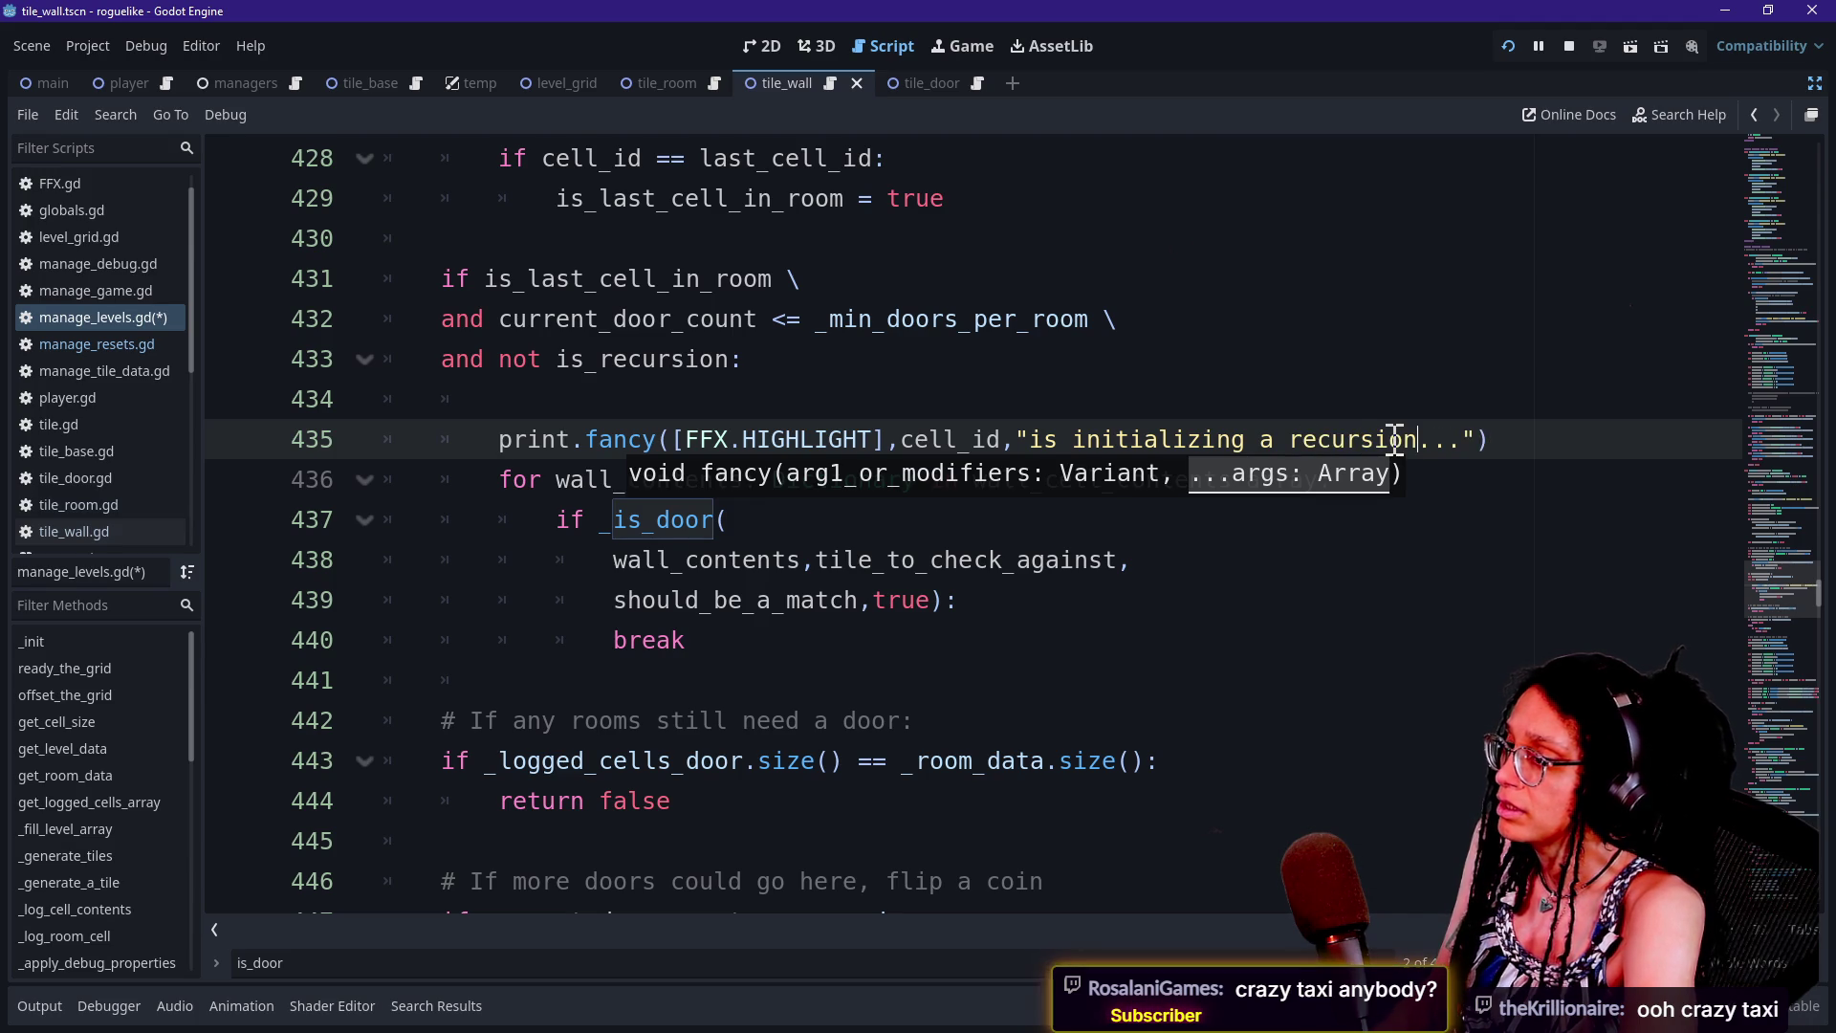
- Save manage_levels.gd and briefly check the Milanote board before returning to Godot
click(1228, 397)
key(ctrl+s)
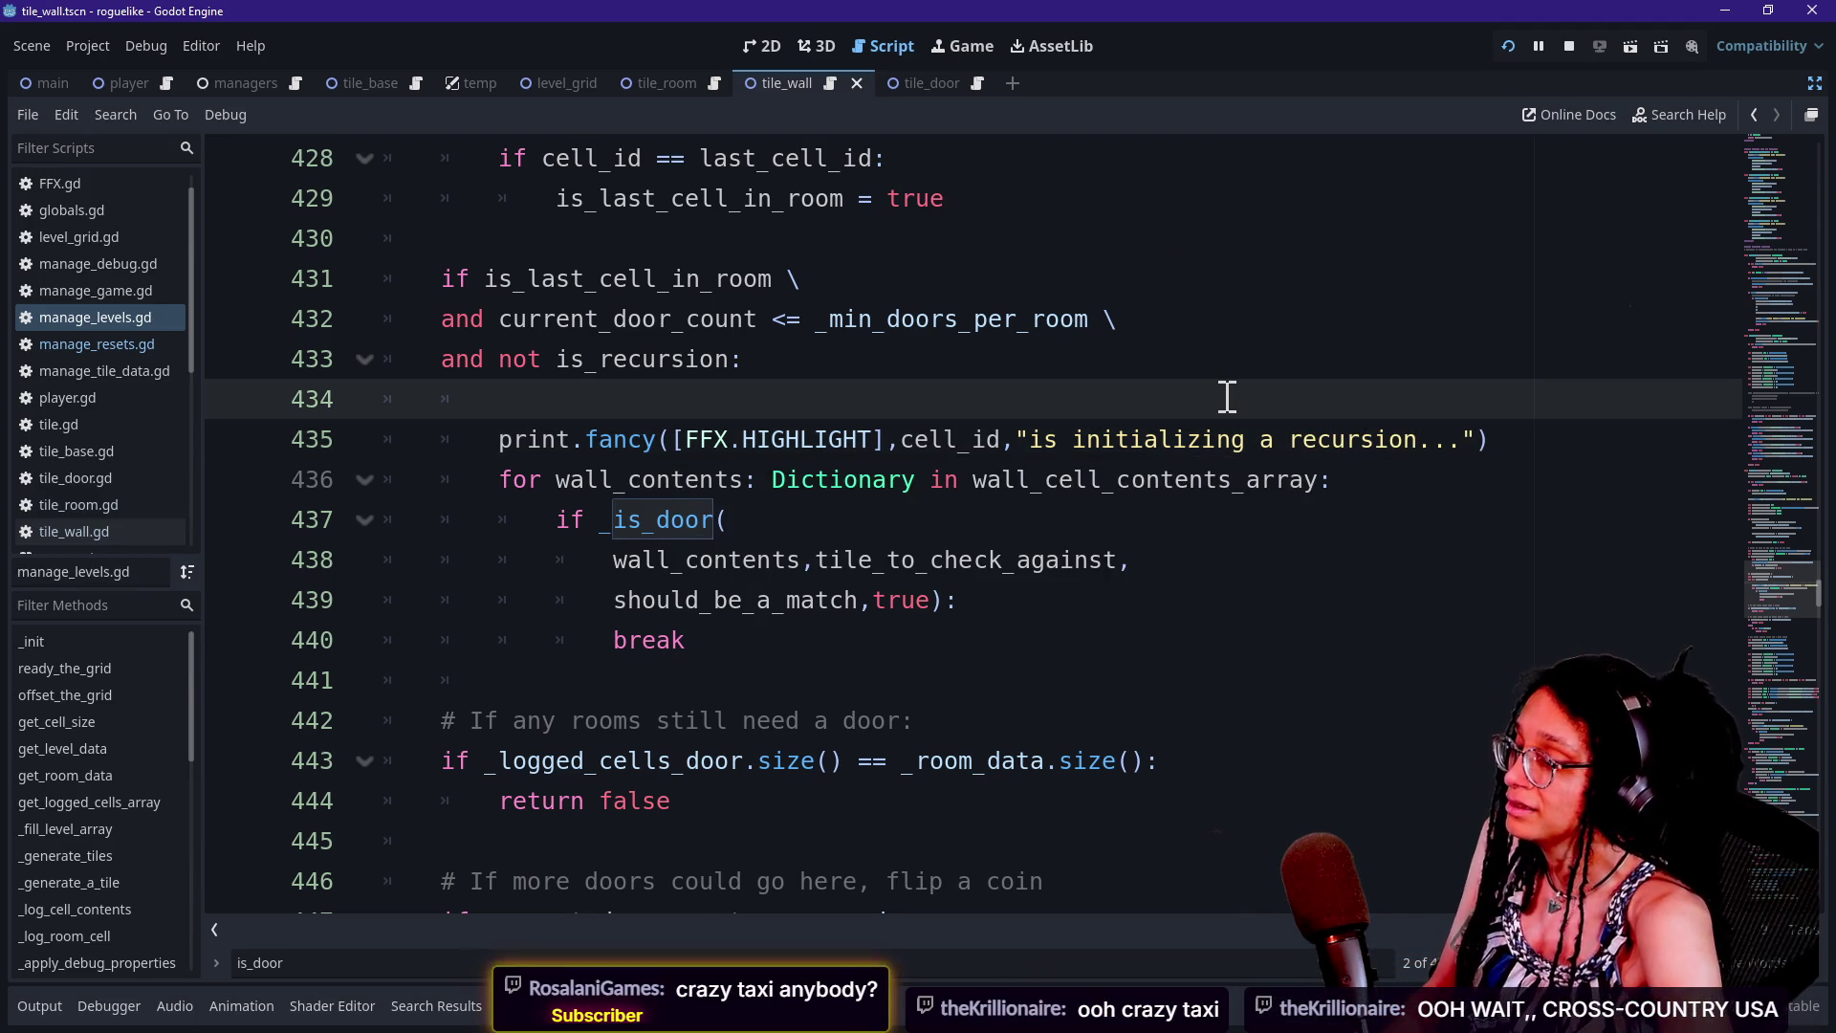
click(1185, 362)
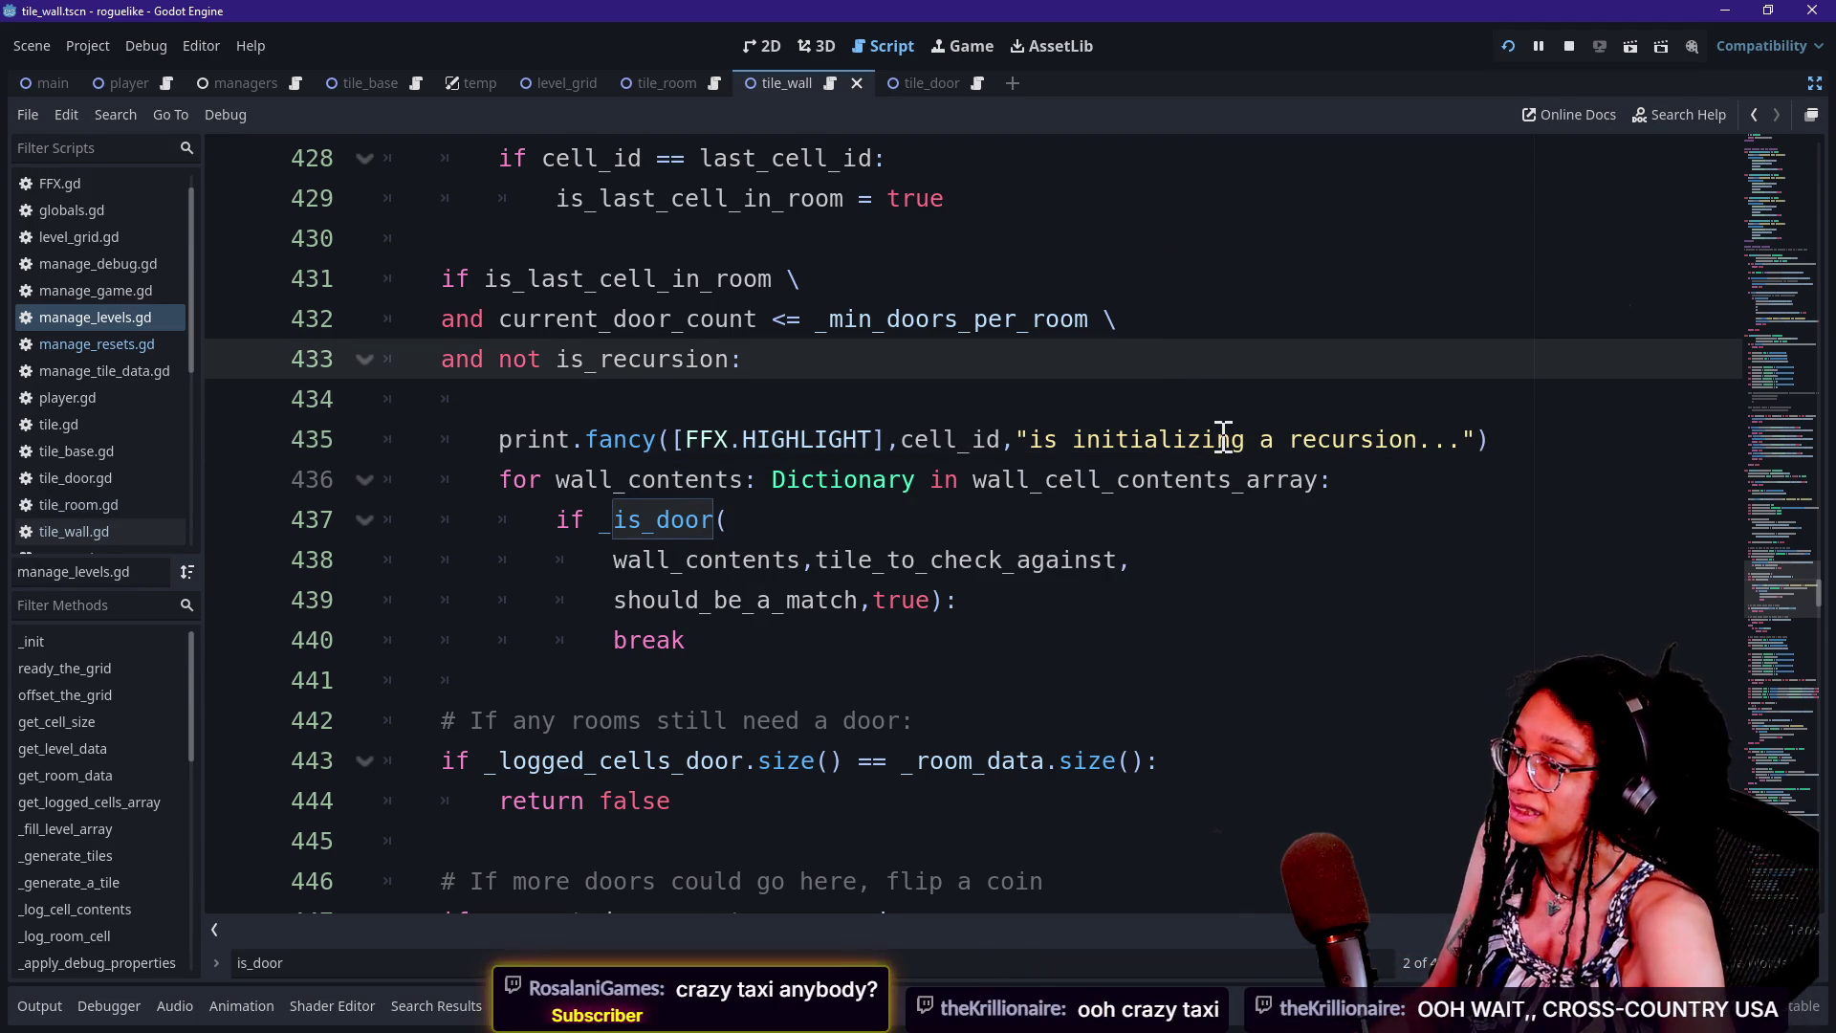
key(alt+Tab)
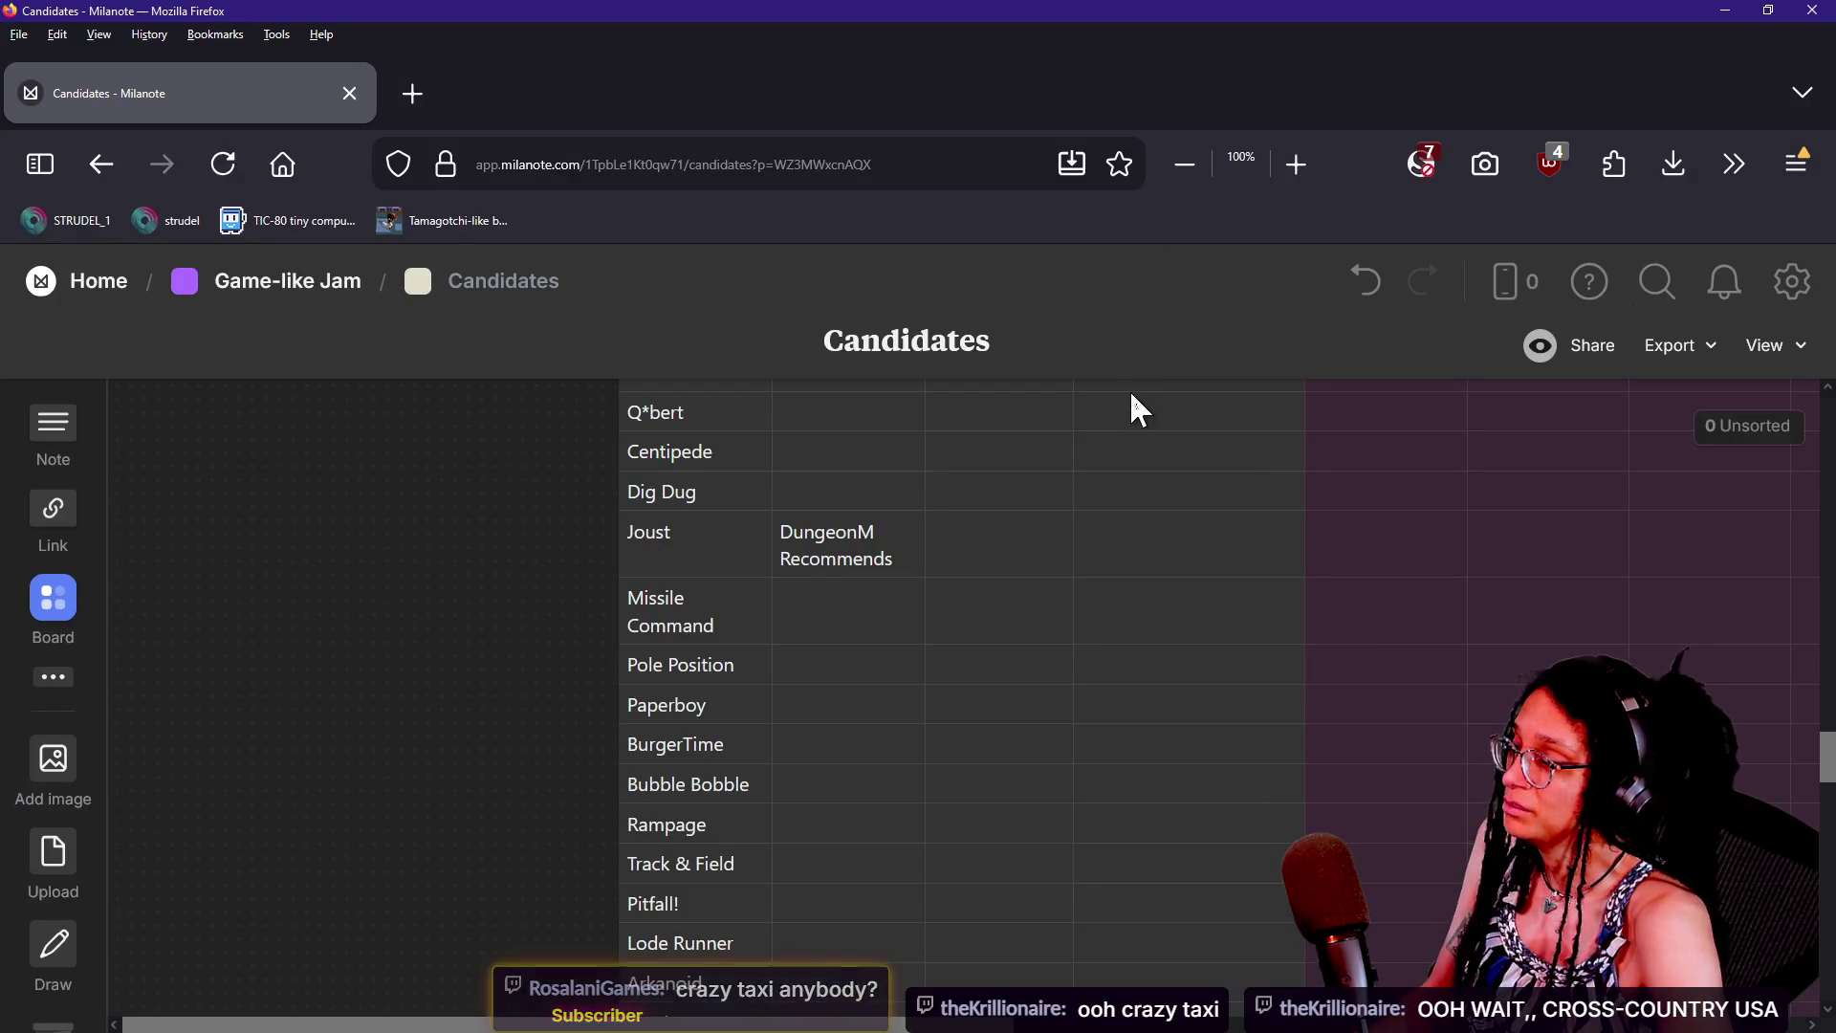
key(alt+Tab)
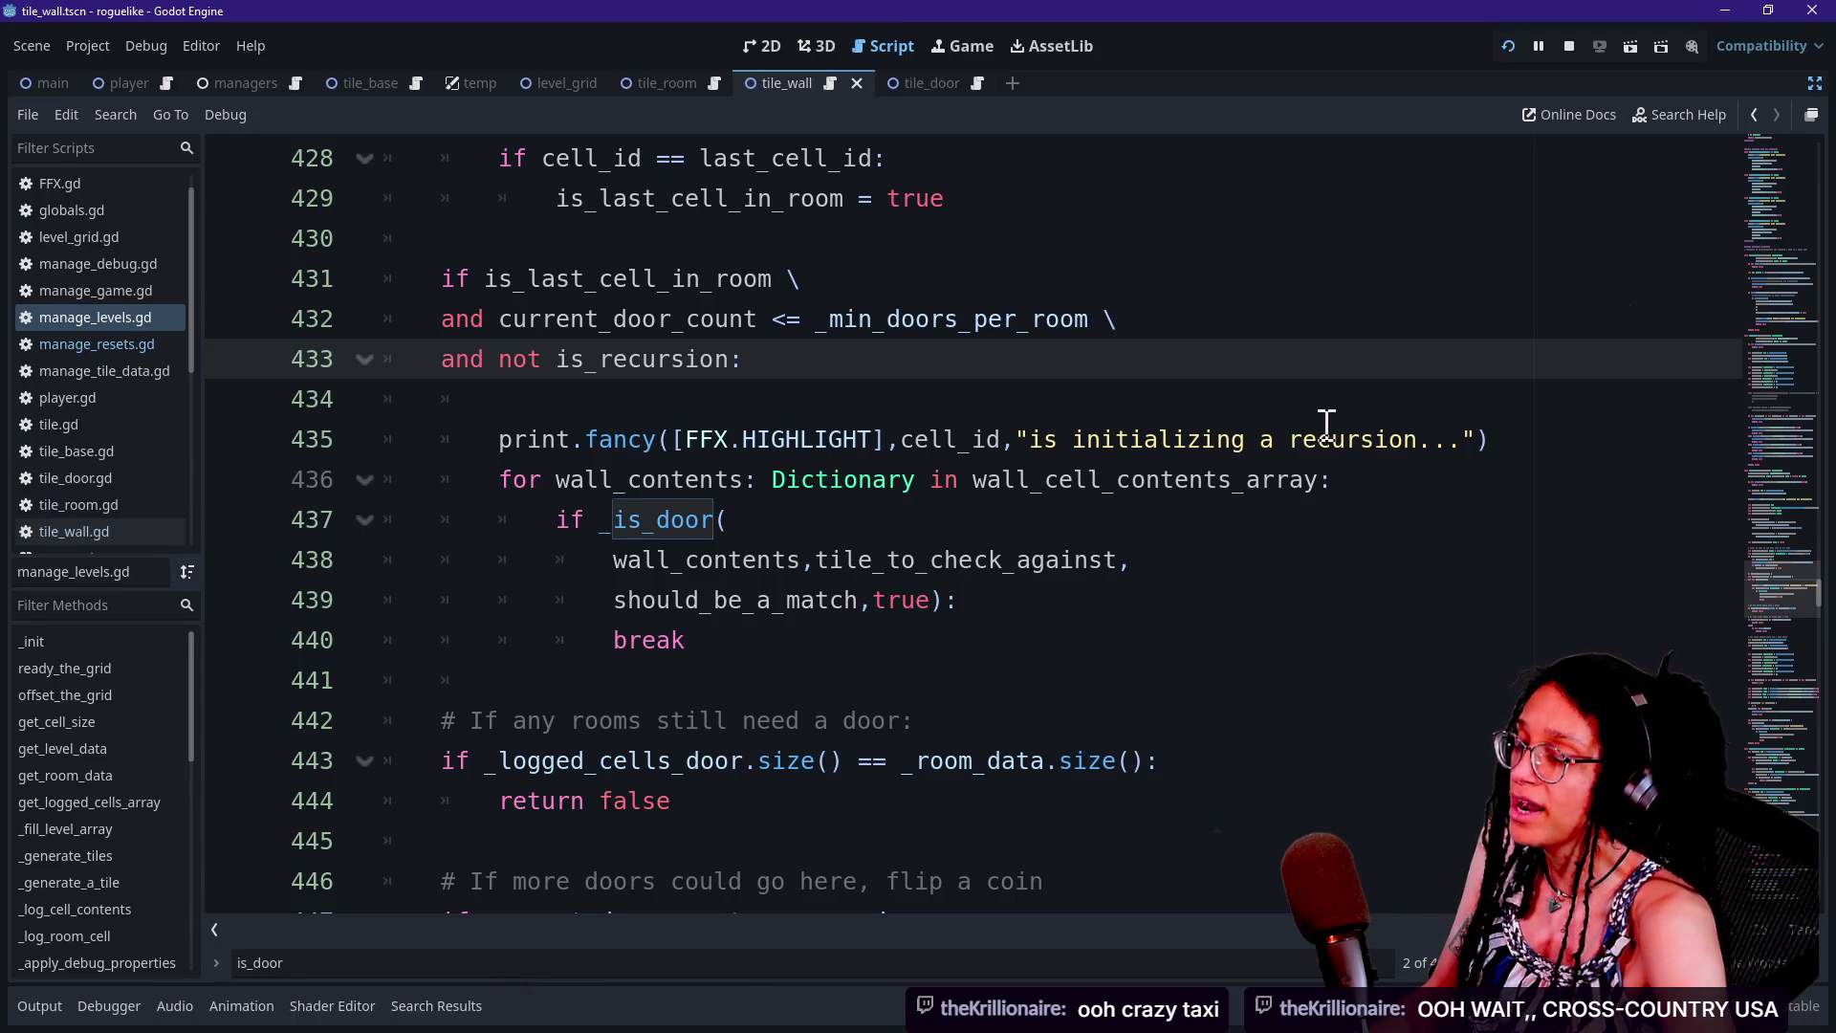
- Start a new theme-game-ideas forum post titled 'crazy taxi'
key(alt+Tab)
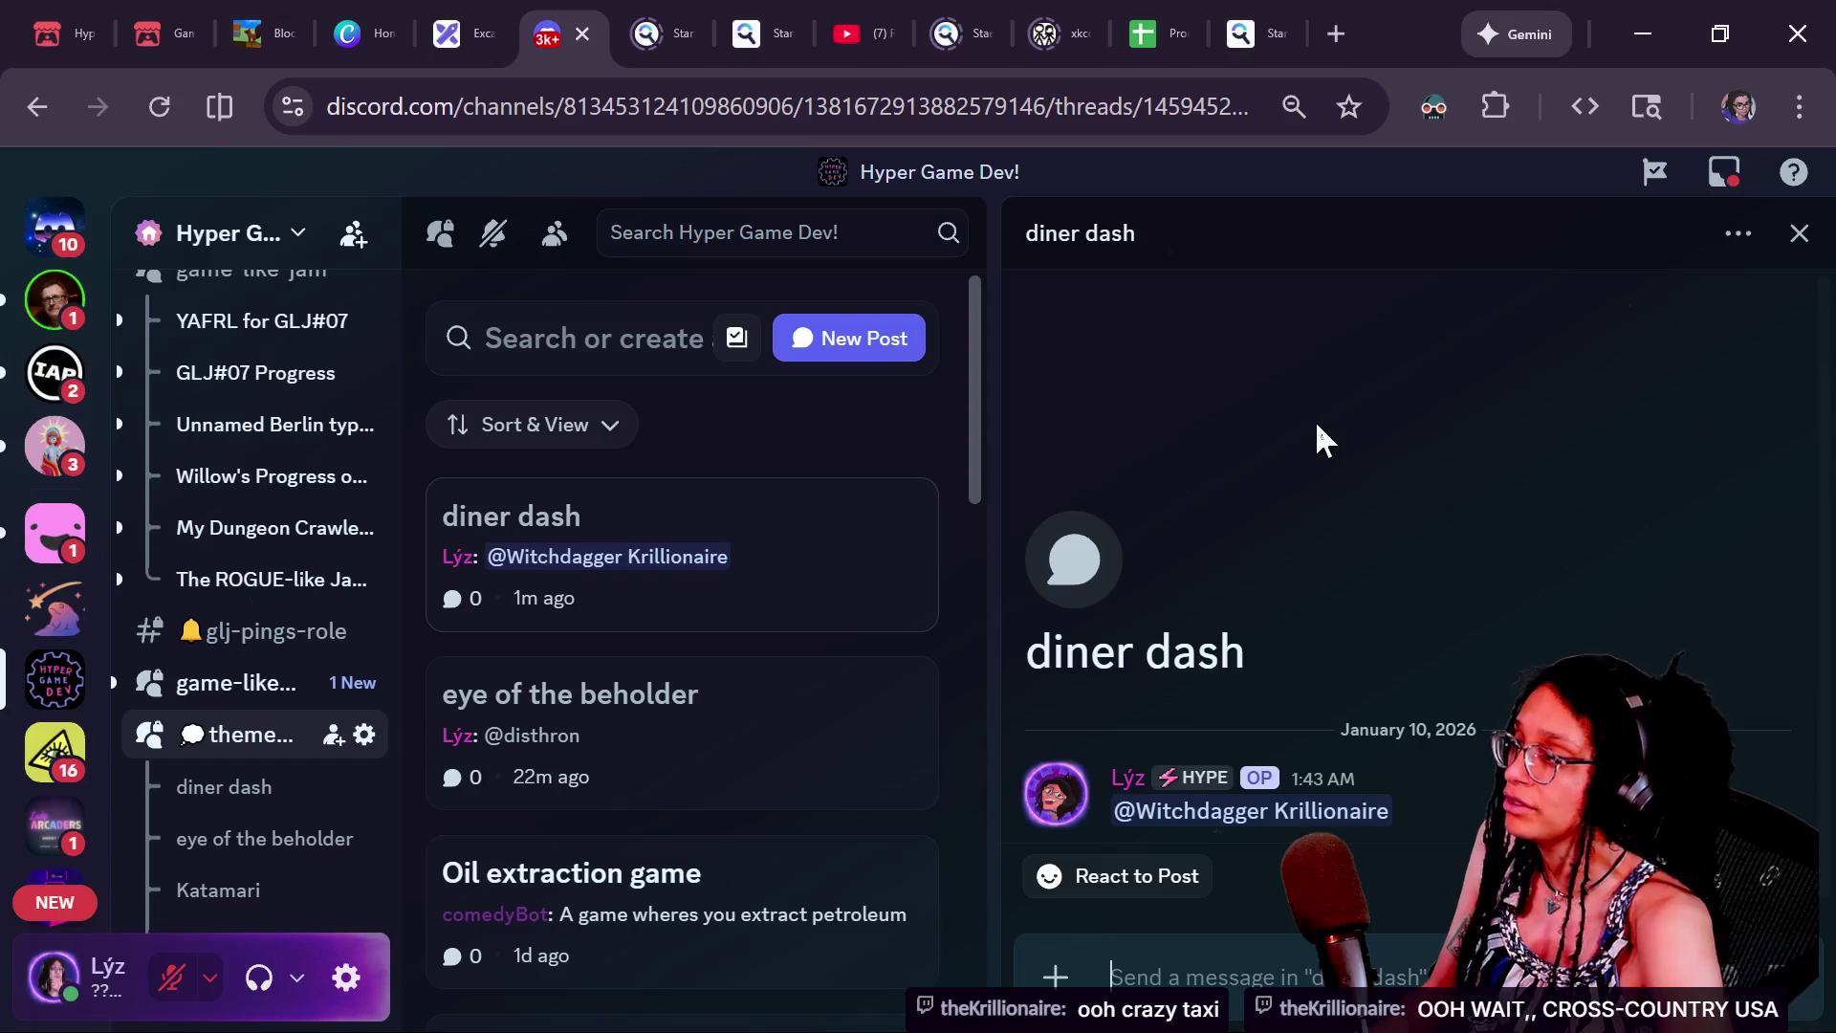
click(735, 371)
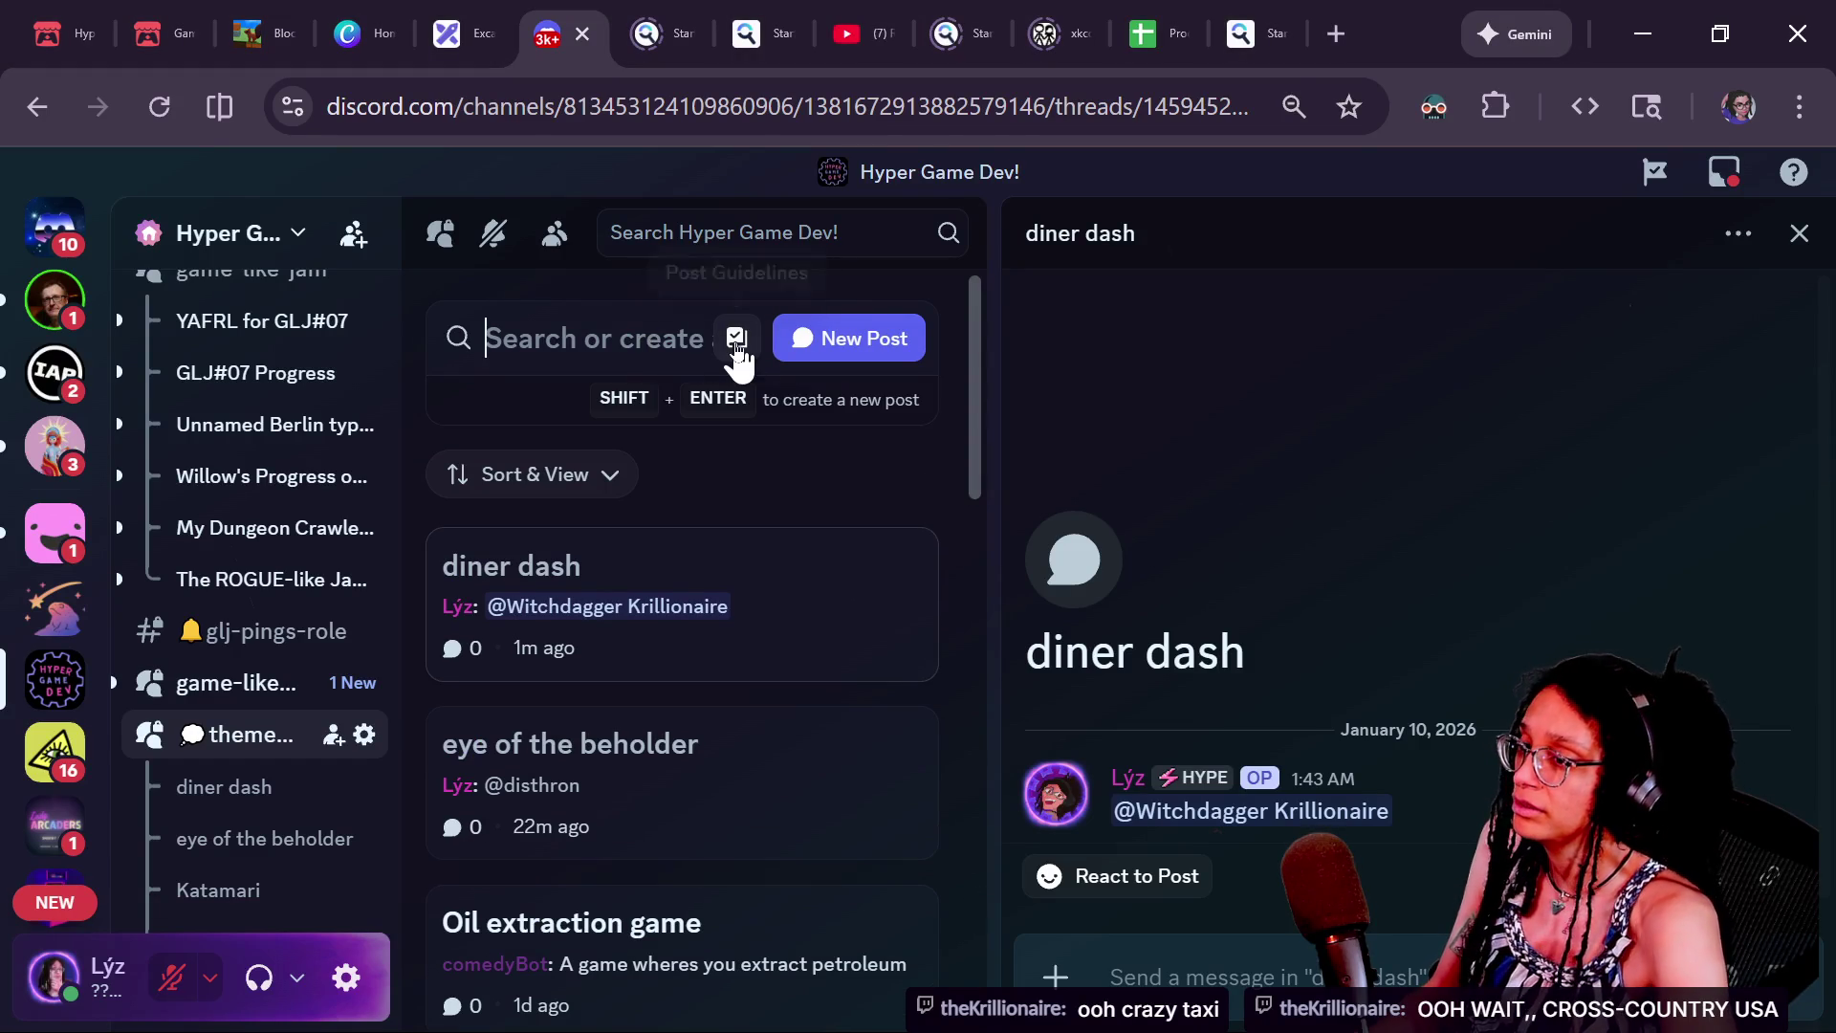
text(crazy taxi)
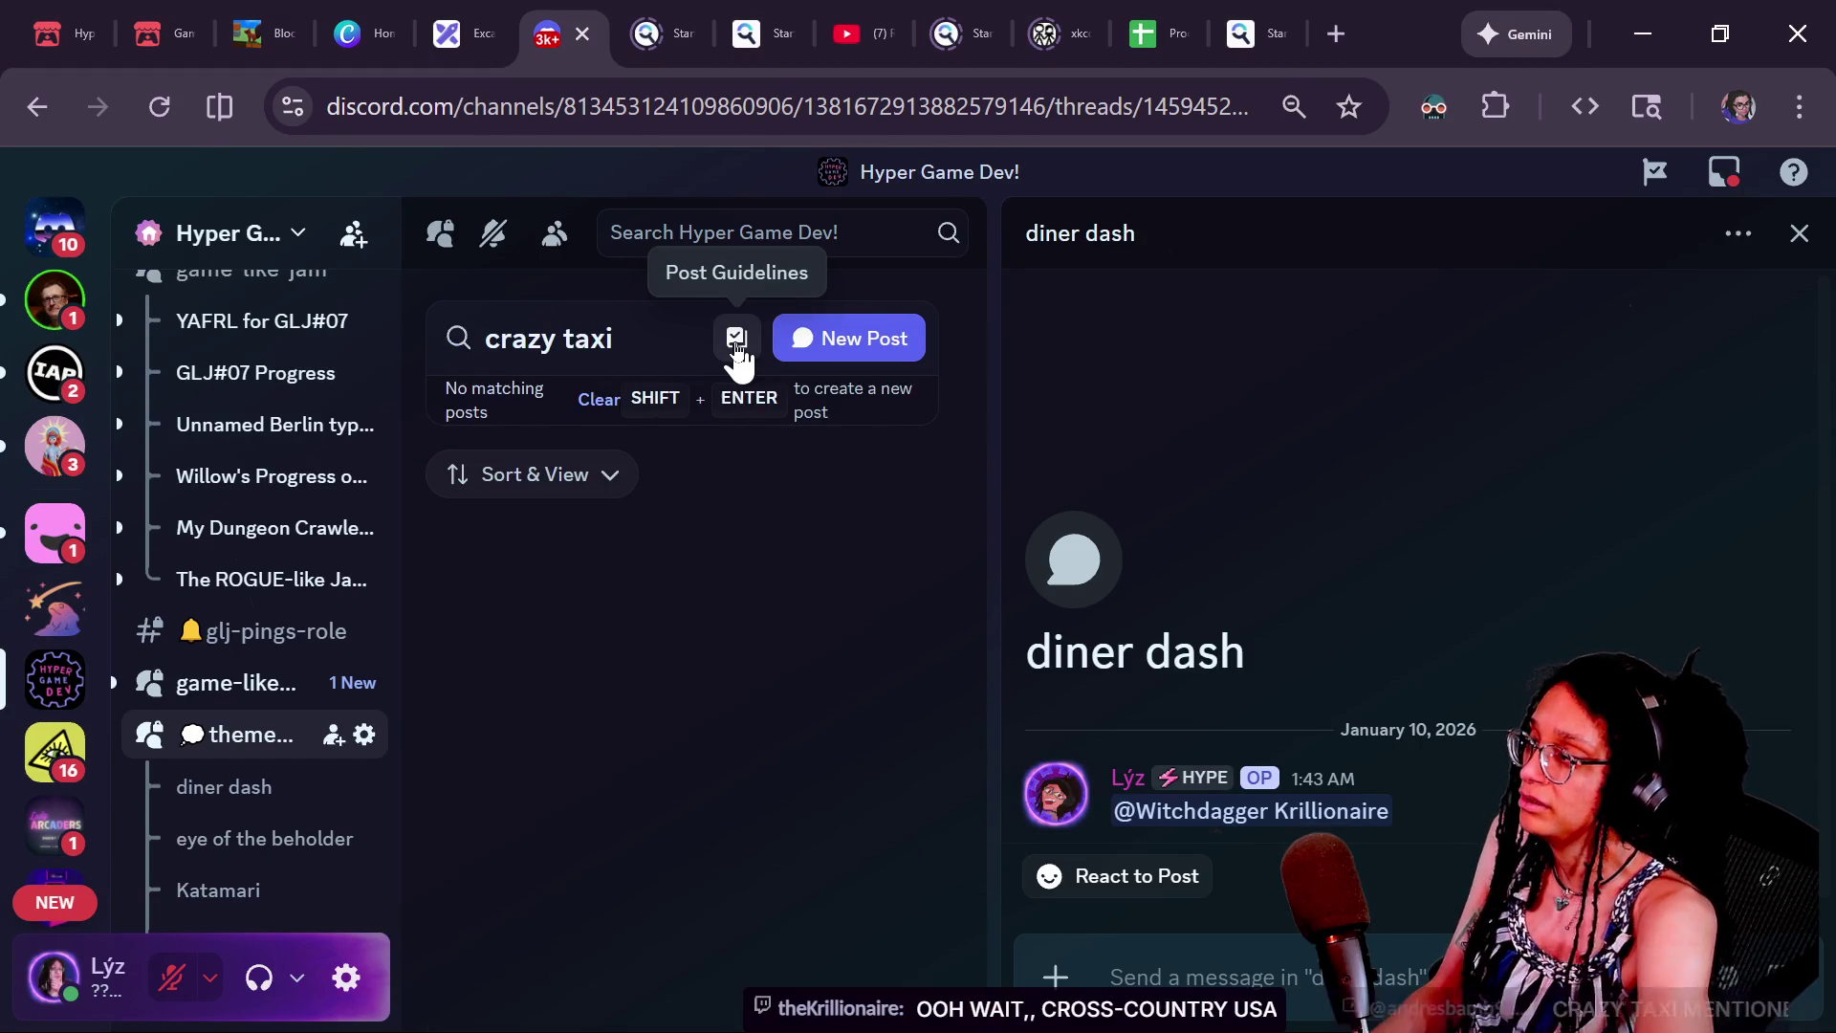
click(832, 335)
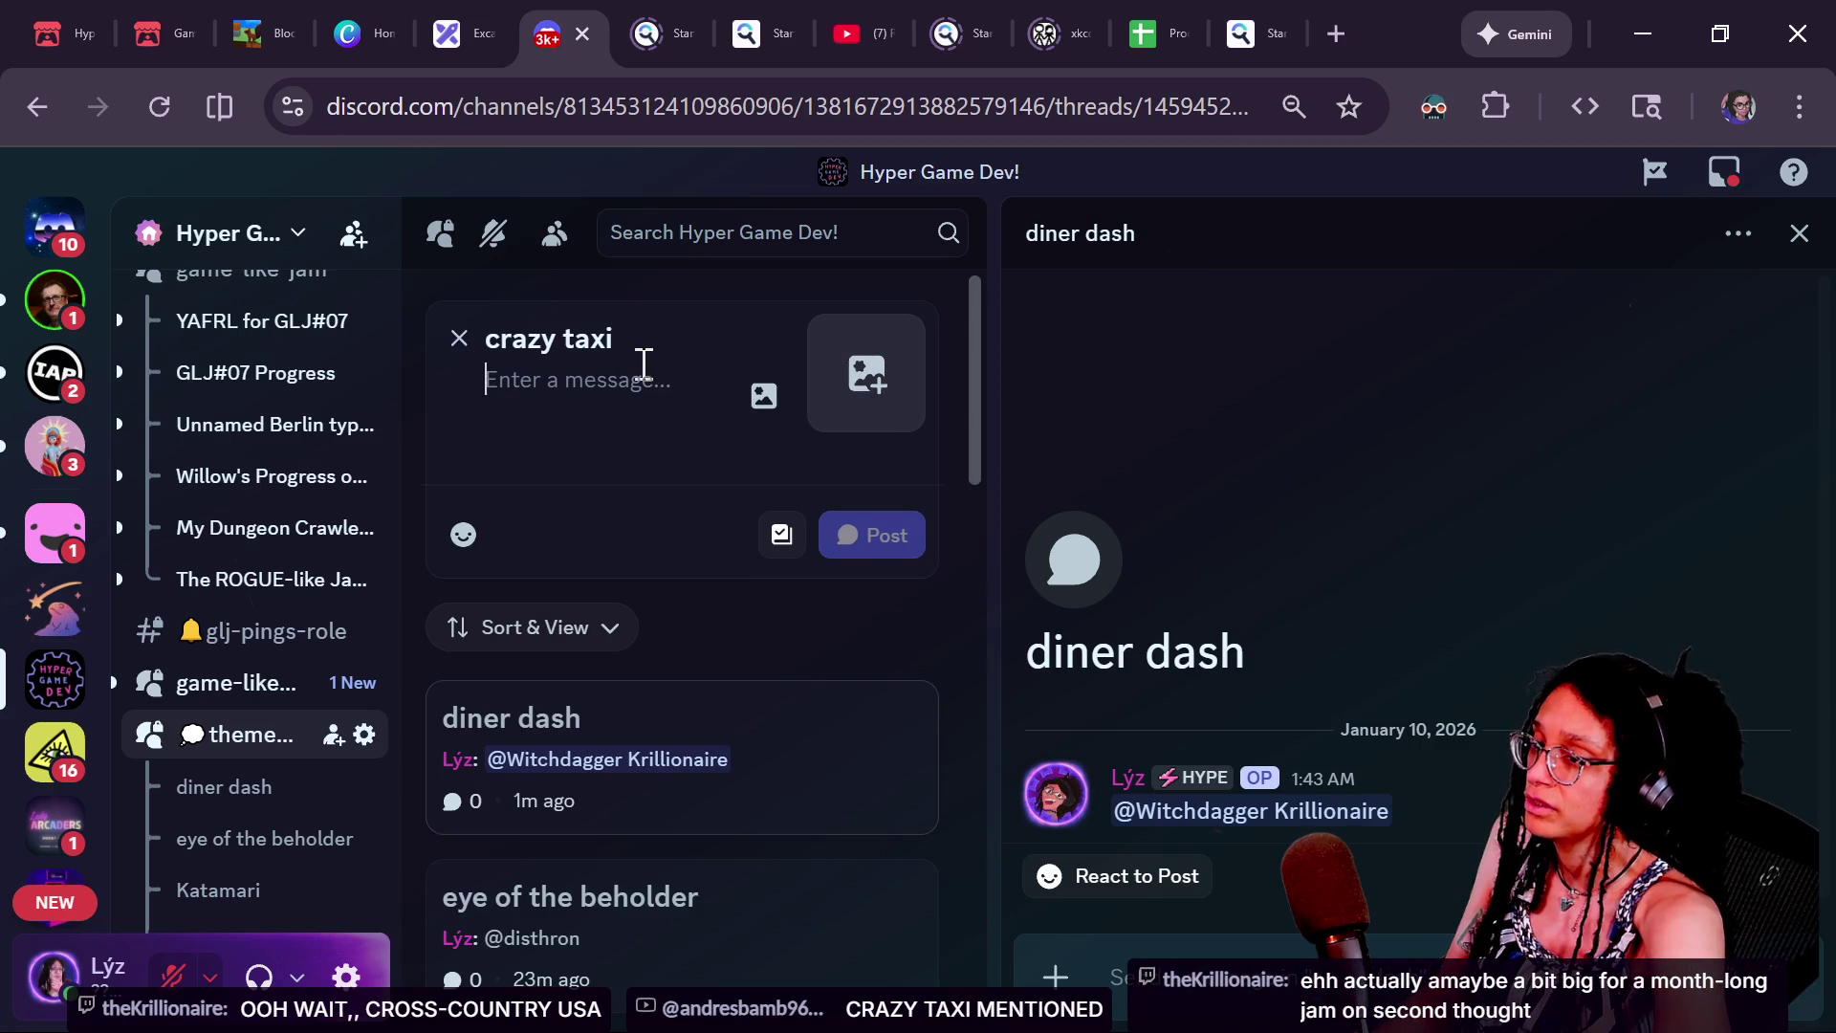
- Mention two members in the crazy taxi post body and publish it
text(@l)
key(BackSpace)
text(kirr)
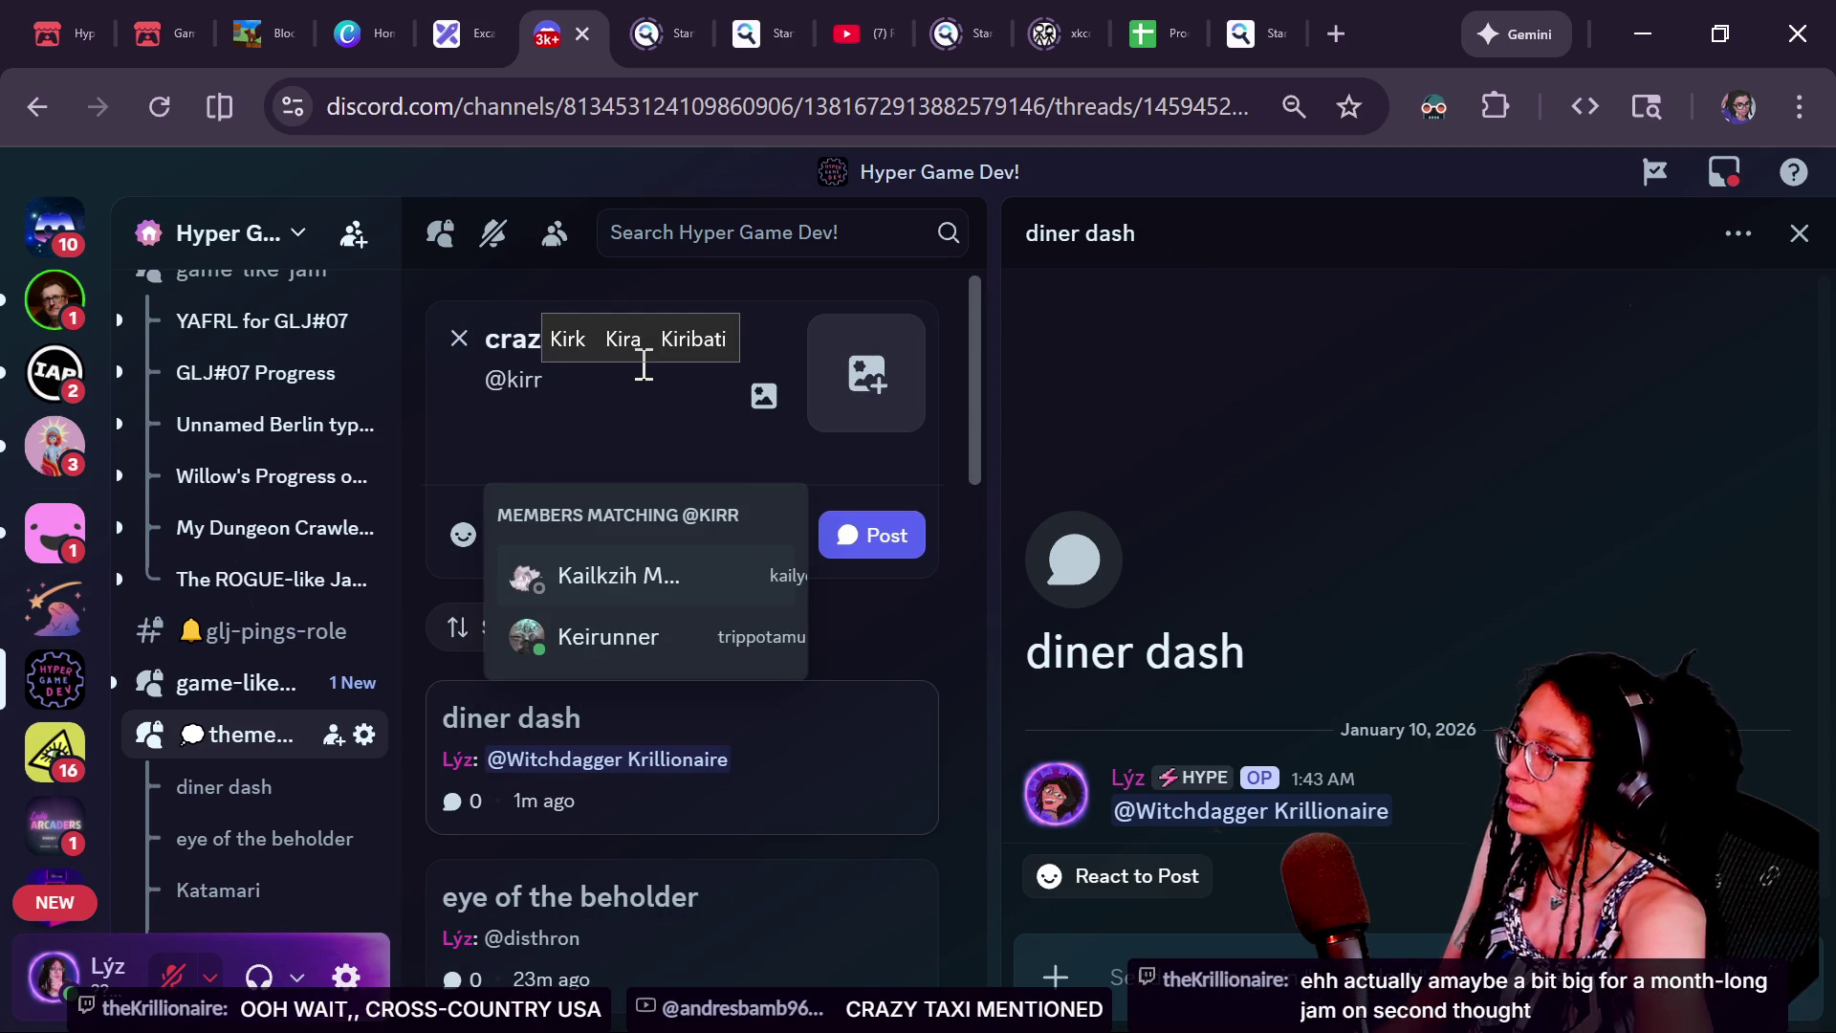
key(BackSpace)
key(BackSpace)
key(BackSpace)
text(rill)
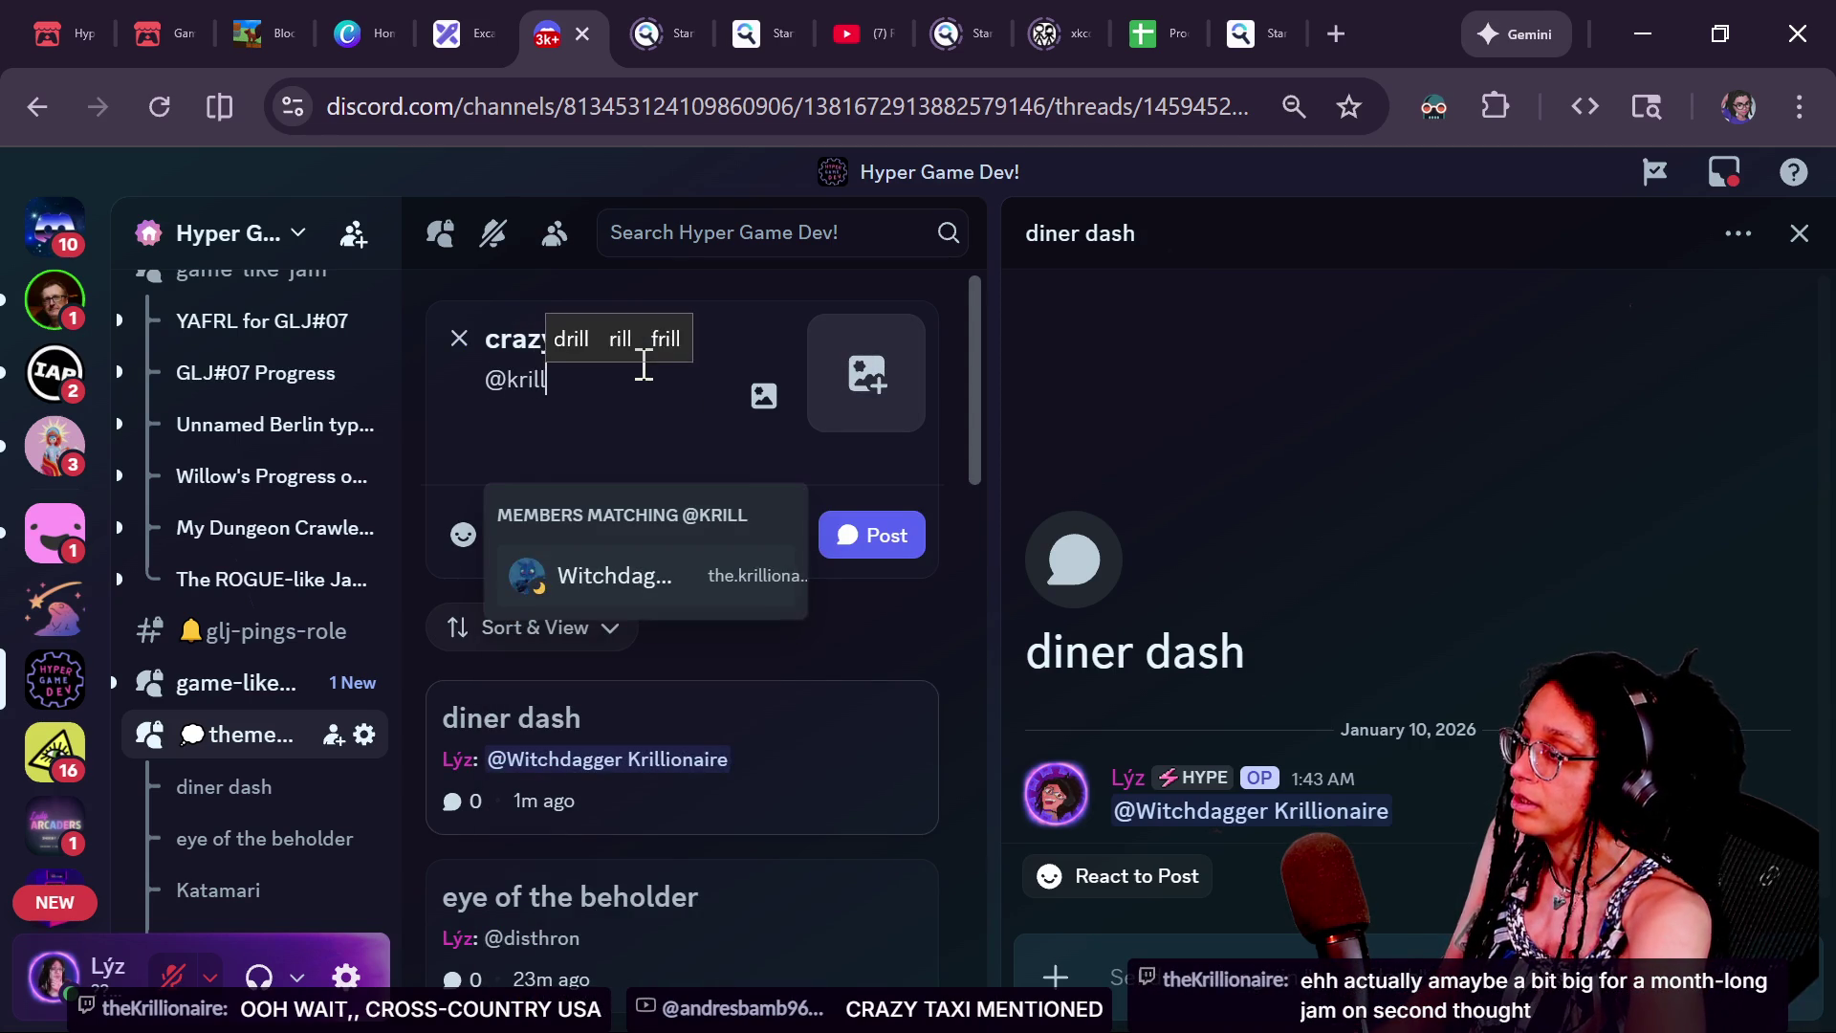
key(Return)
key(Return)
text(@ros)
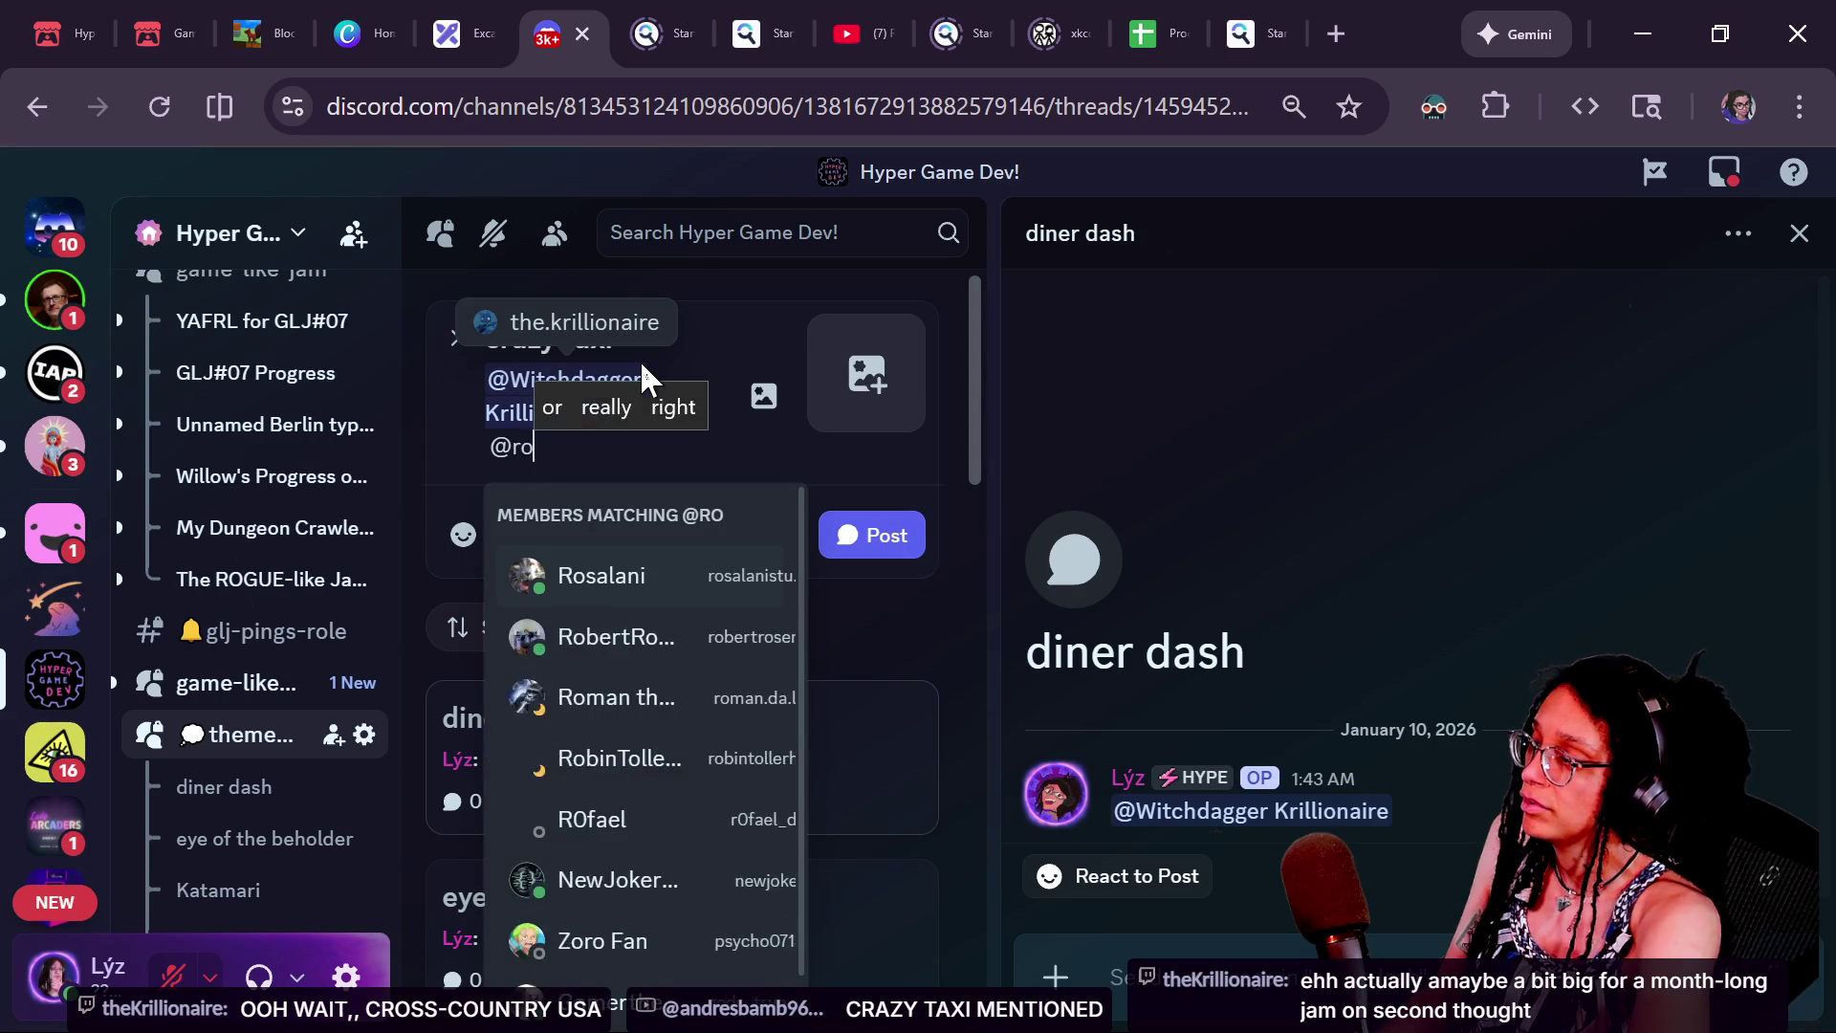
key(Return)
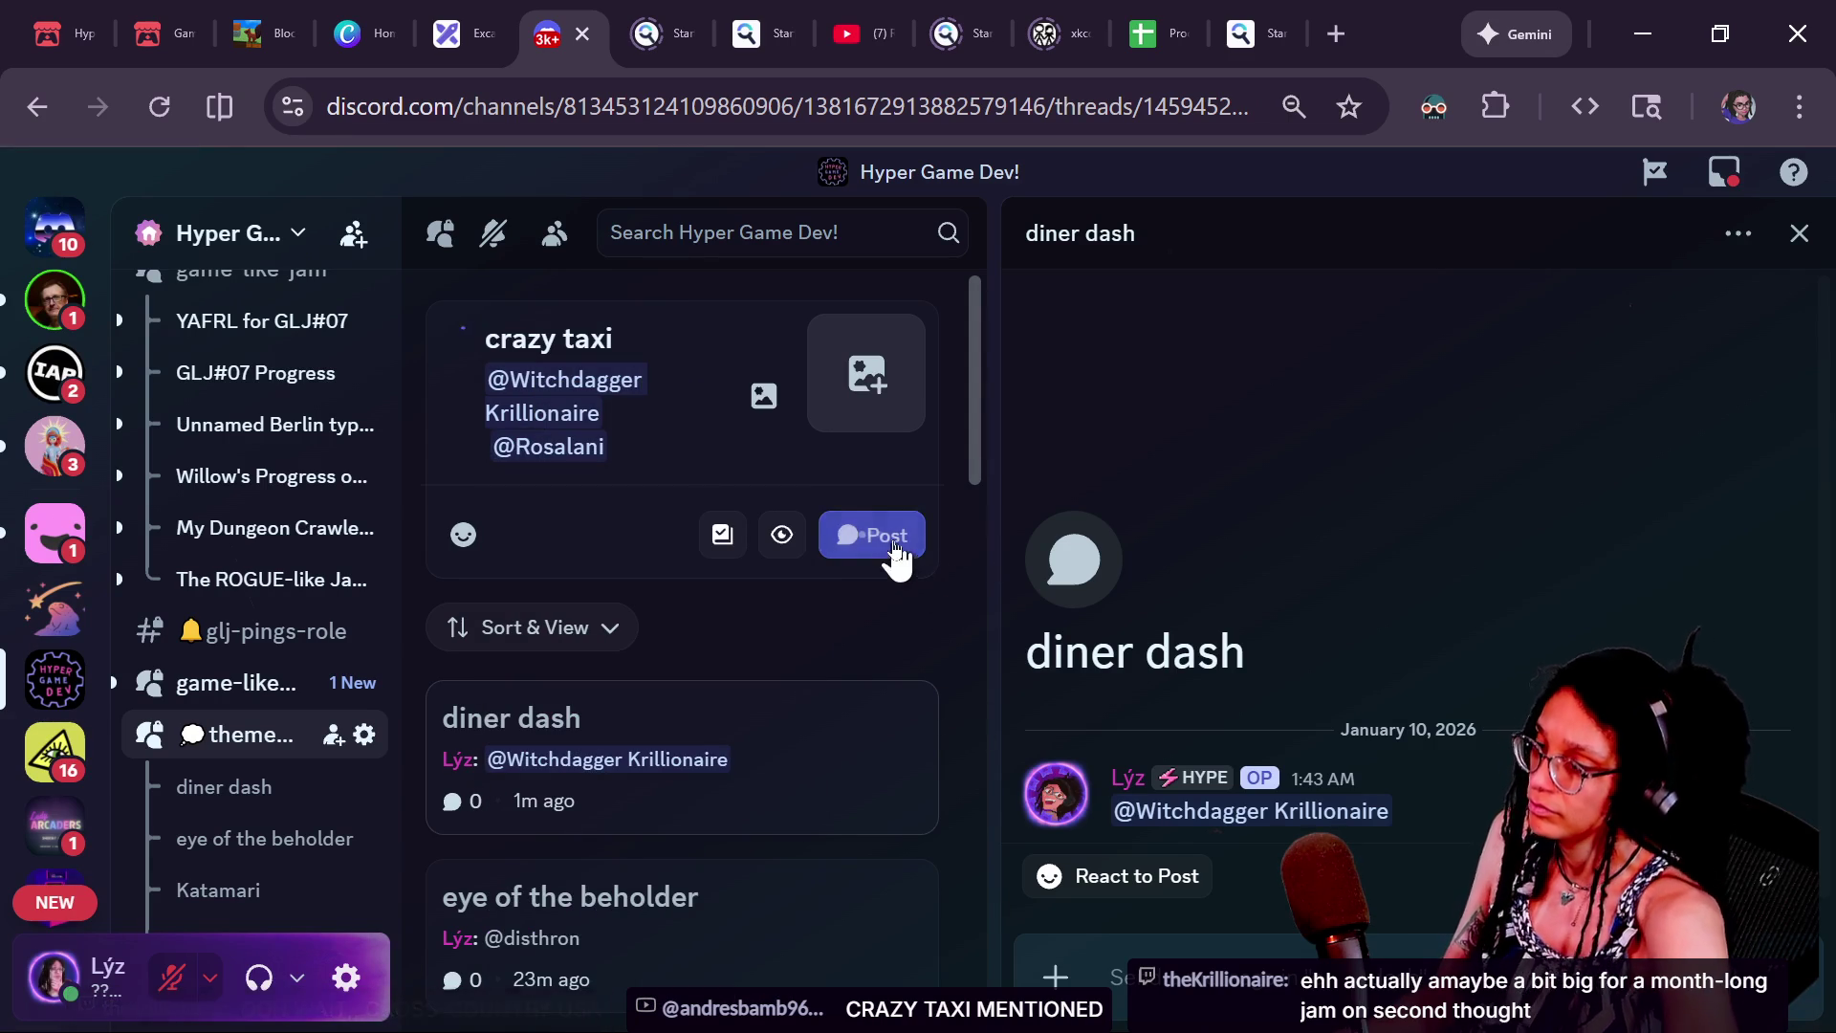
click(891, 551)
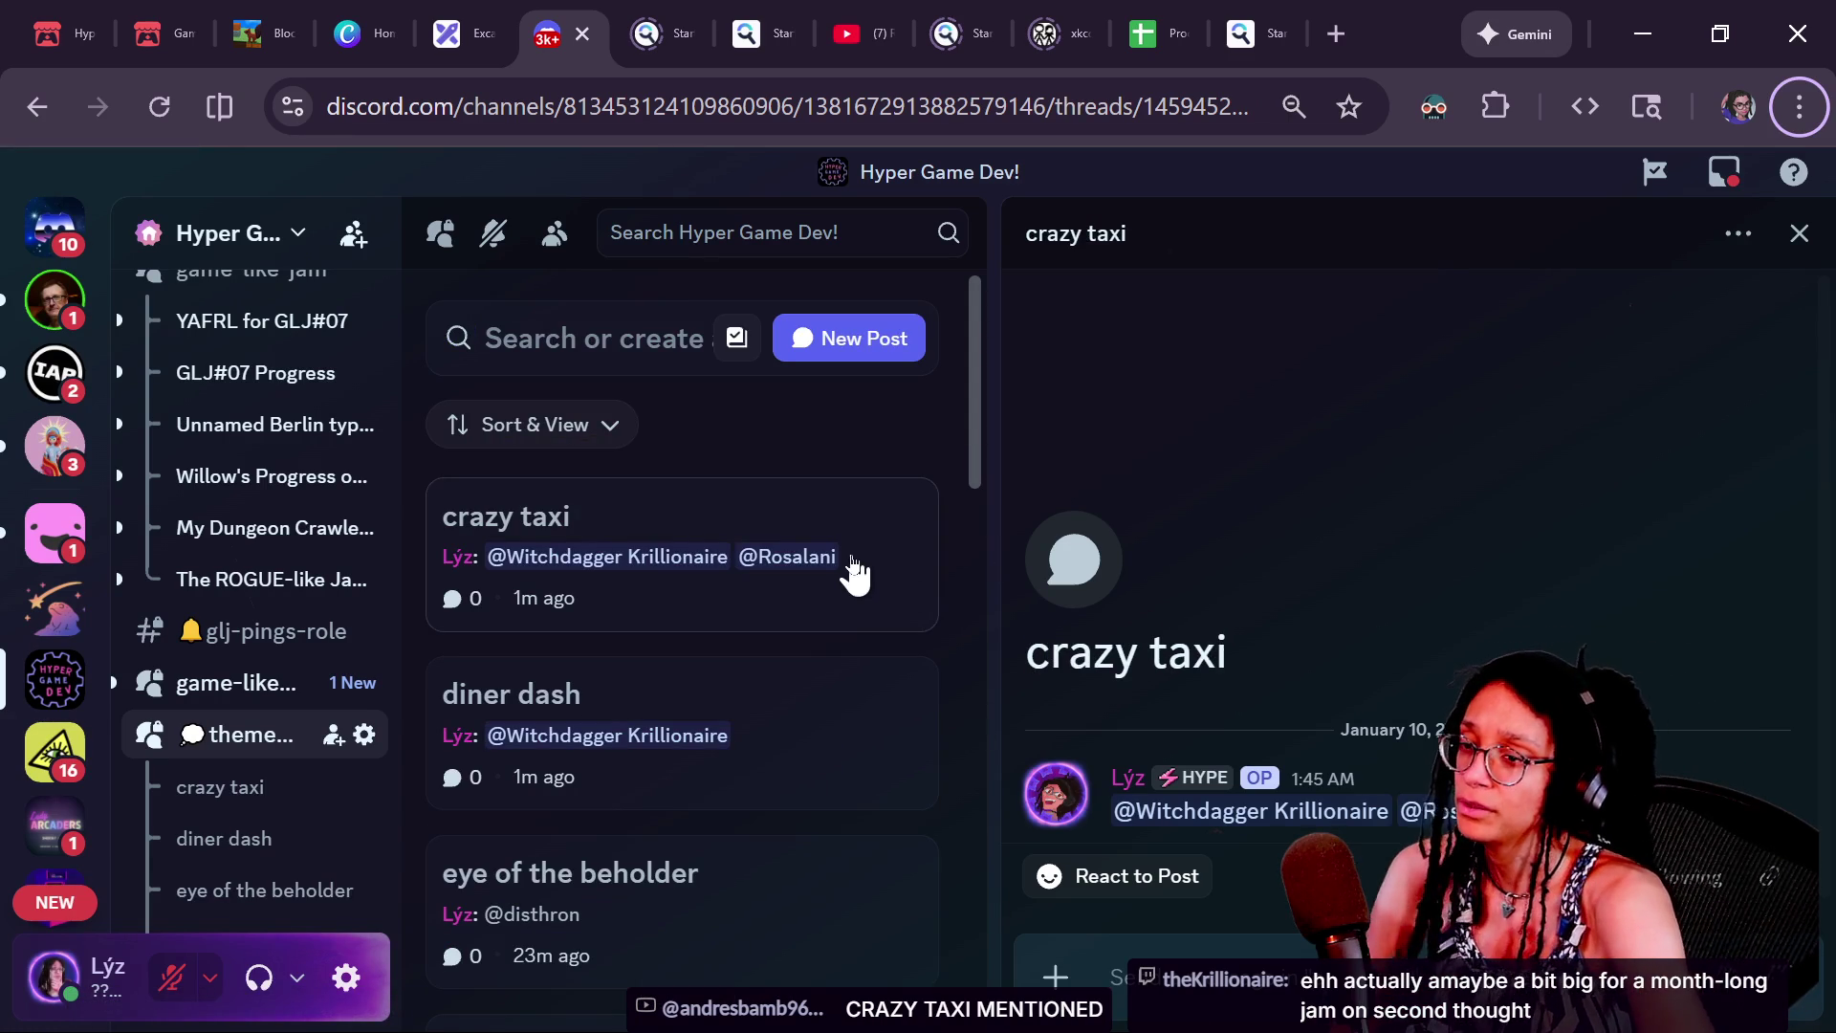
- Review the debug print on line 435, run the project, then switch to Discord
key(alt+Tab)
key(alt+Tab)
key(alt+Tab)
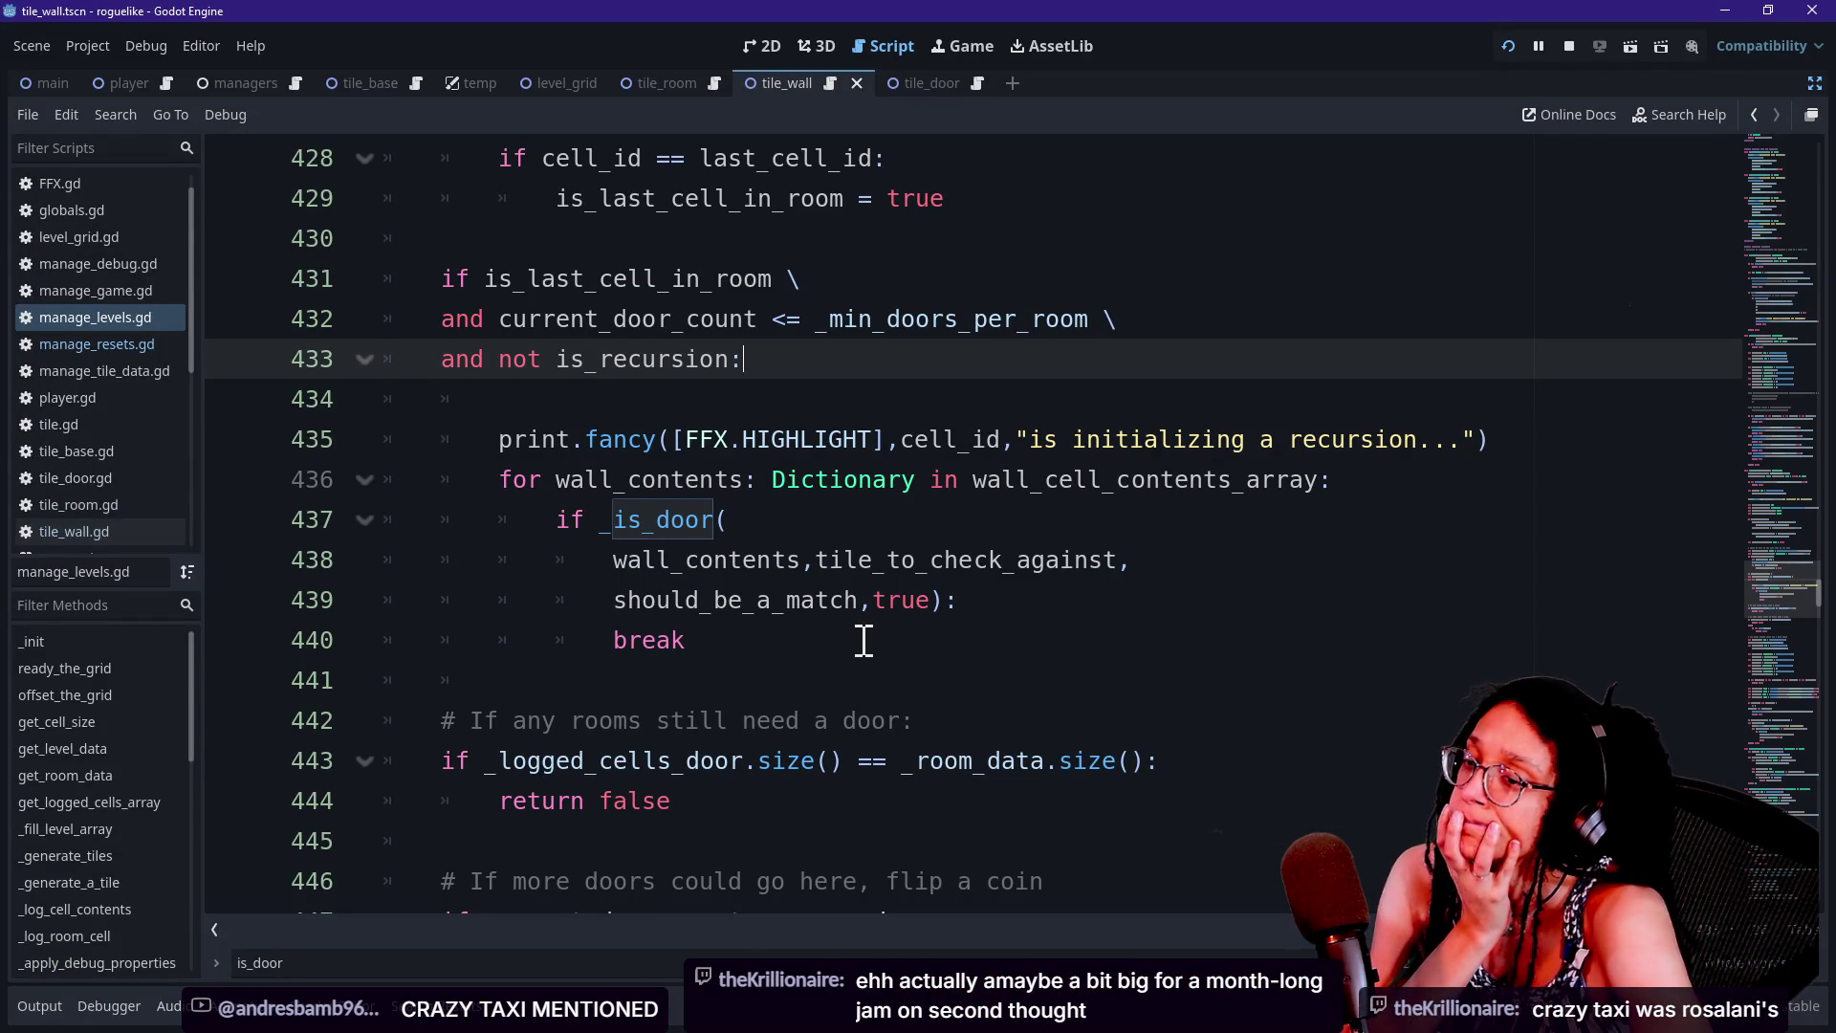
key(Up)
key(Up)
key(Up)
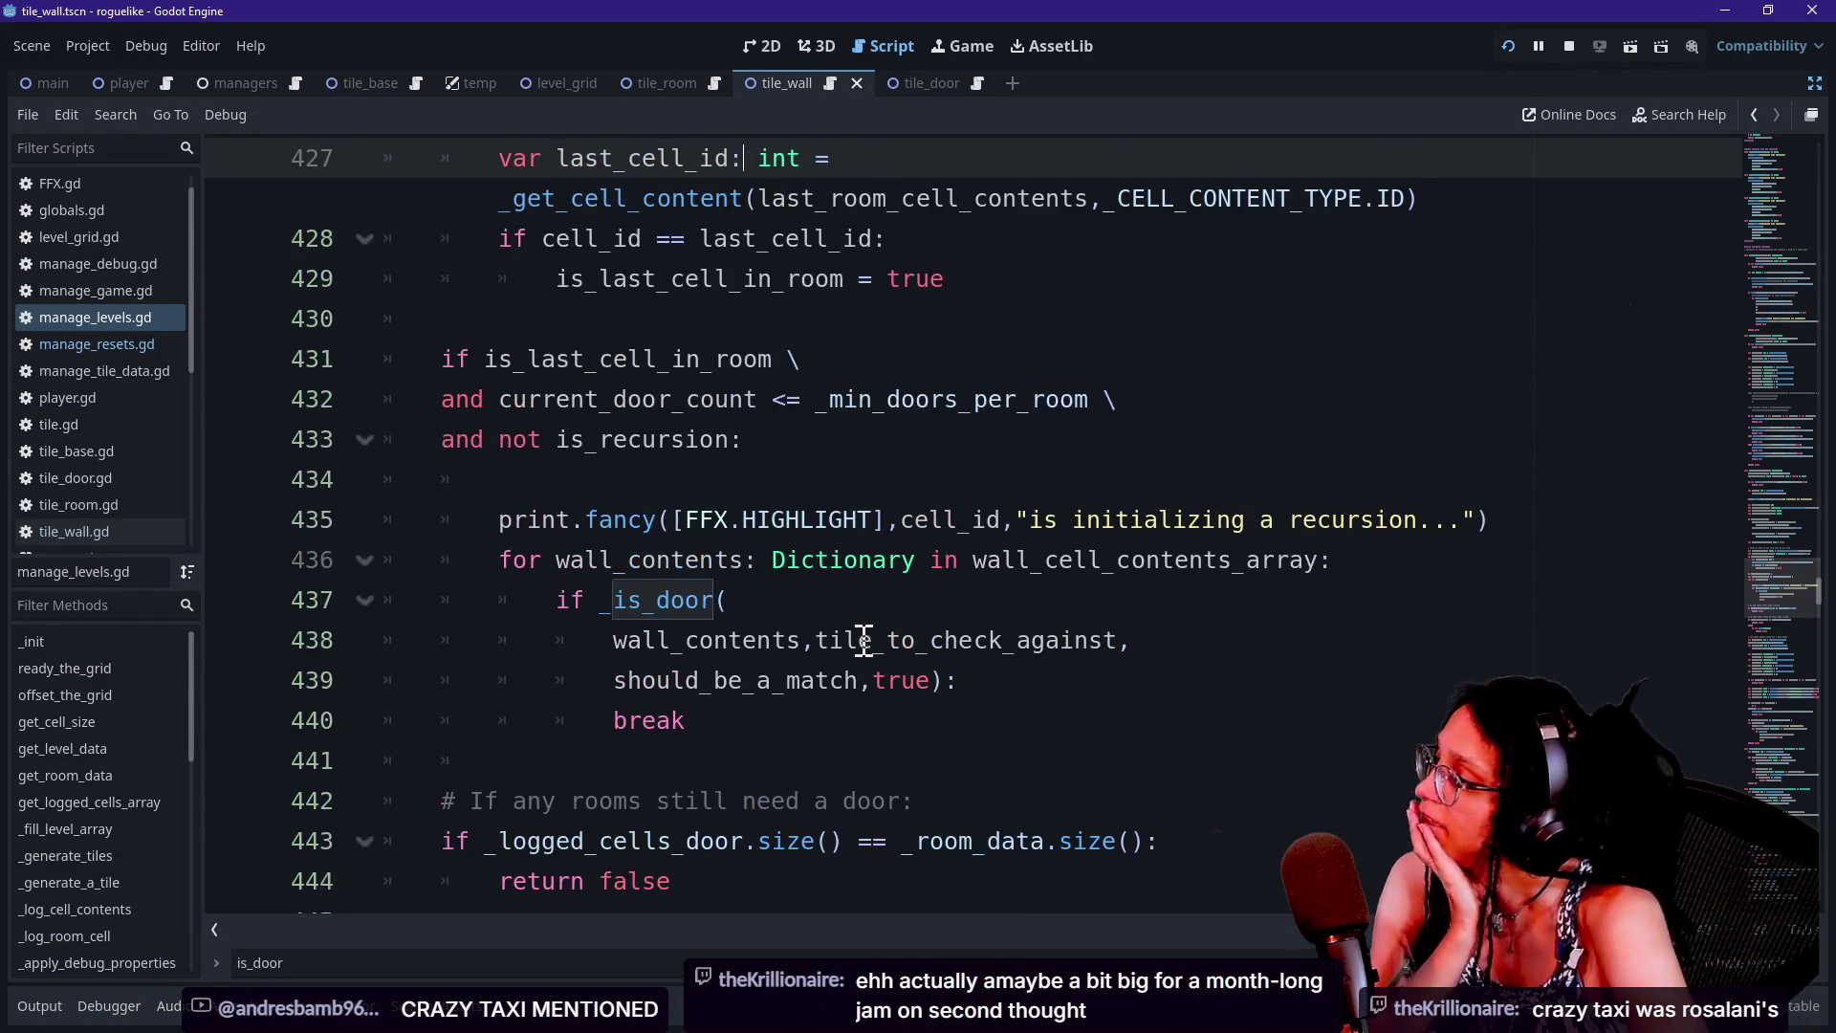
key(Down)
key(Down)
key(Down)
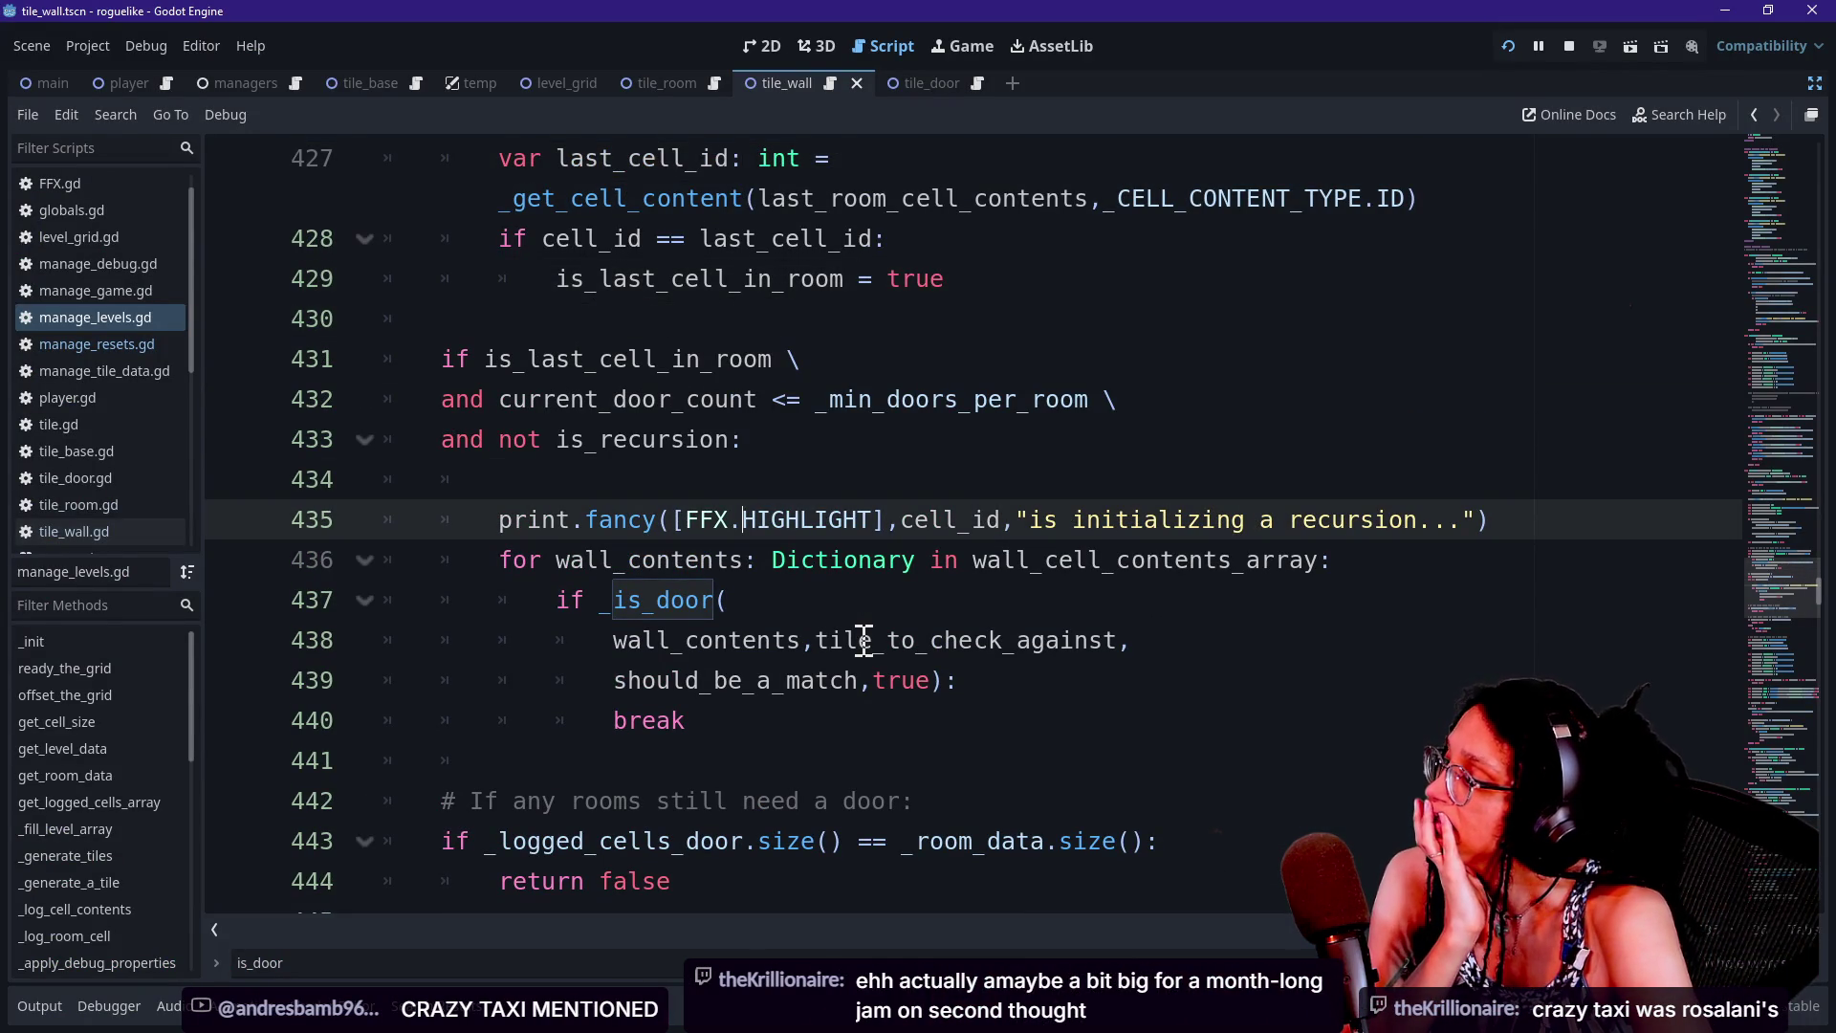
mouse_move(864, 641)
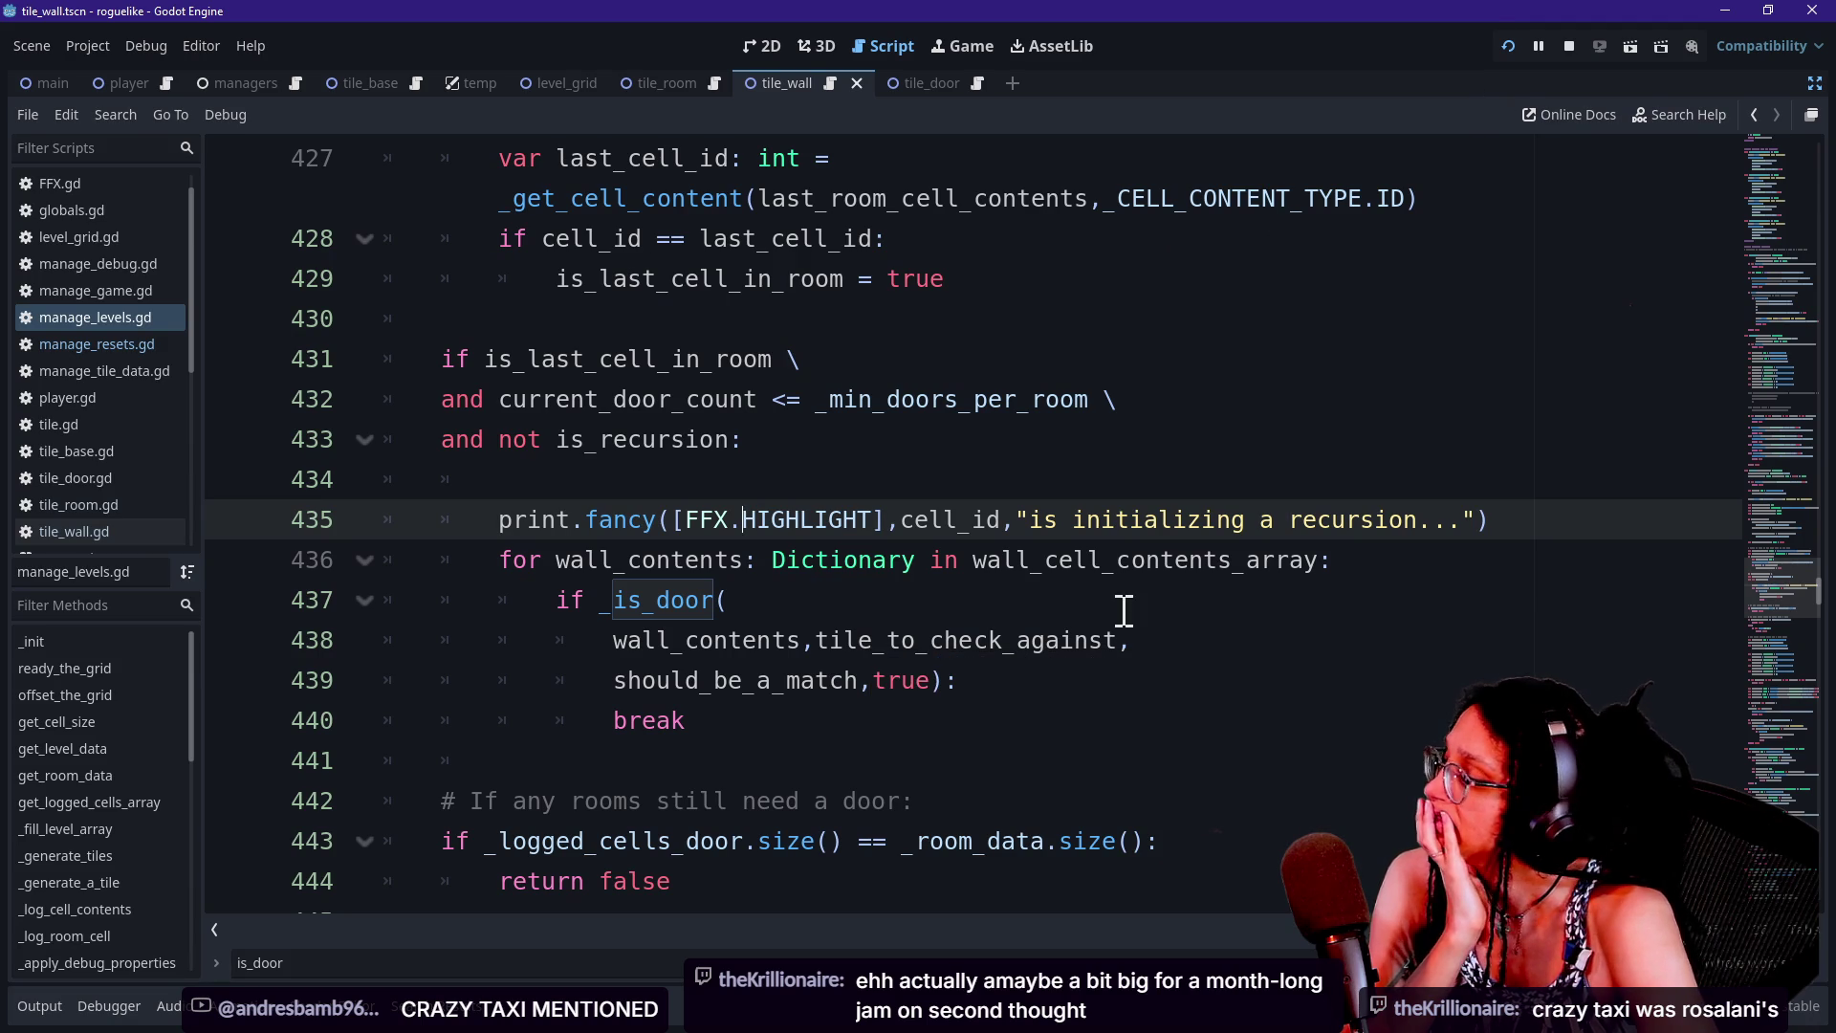
click(1507, 46)
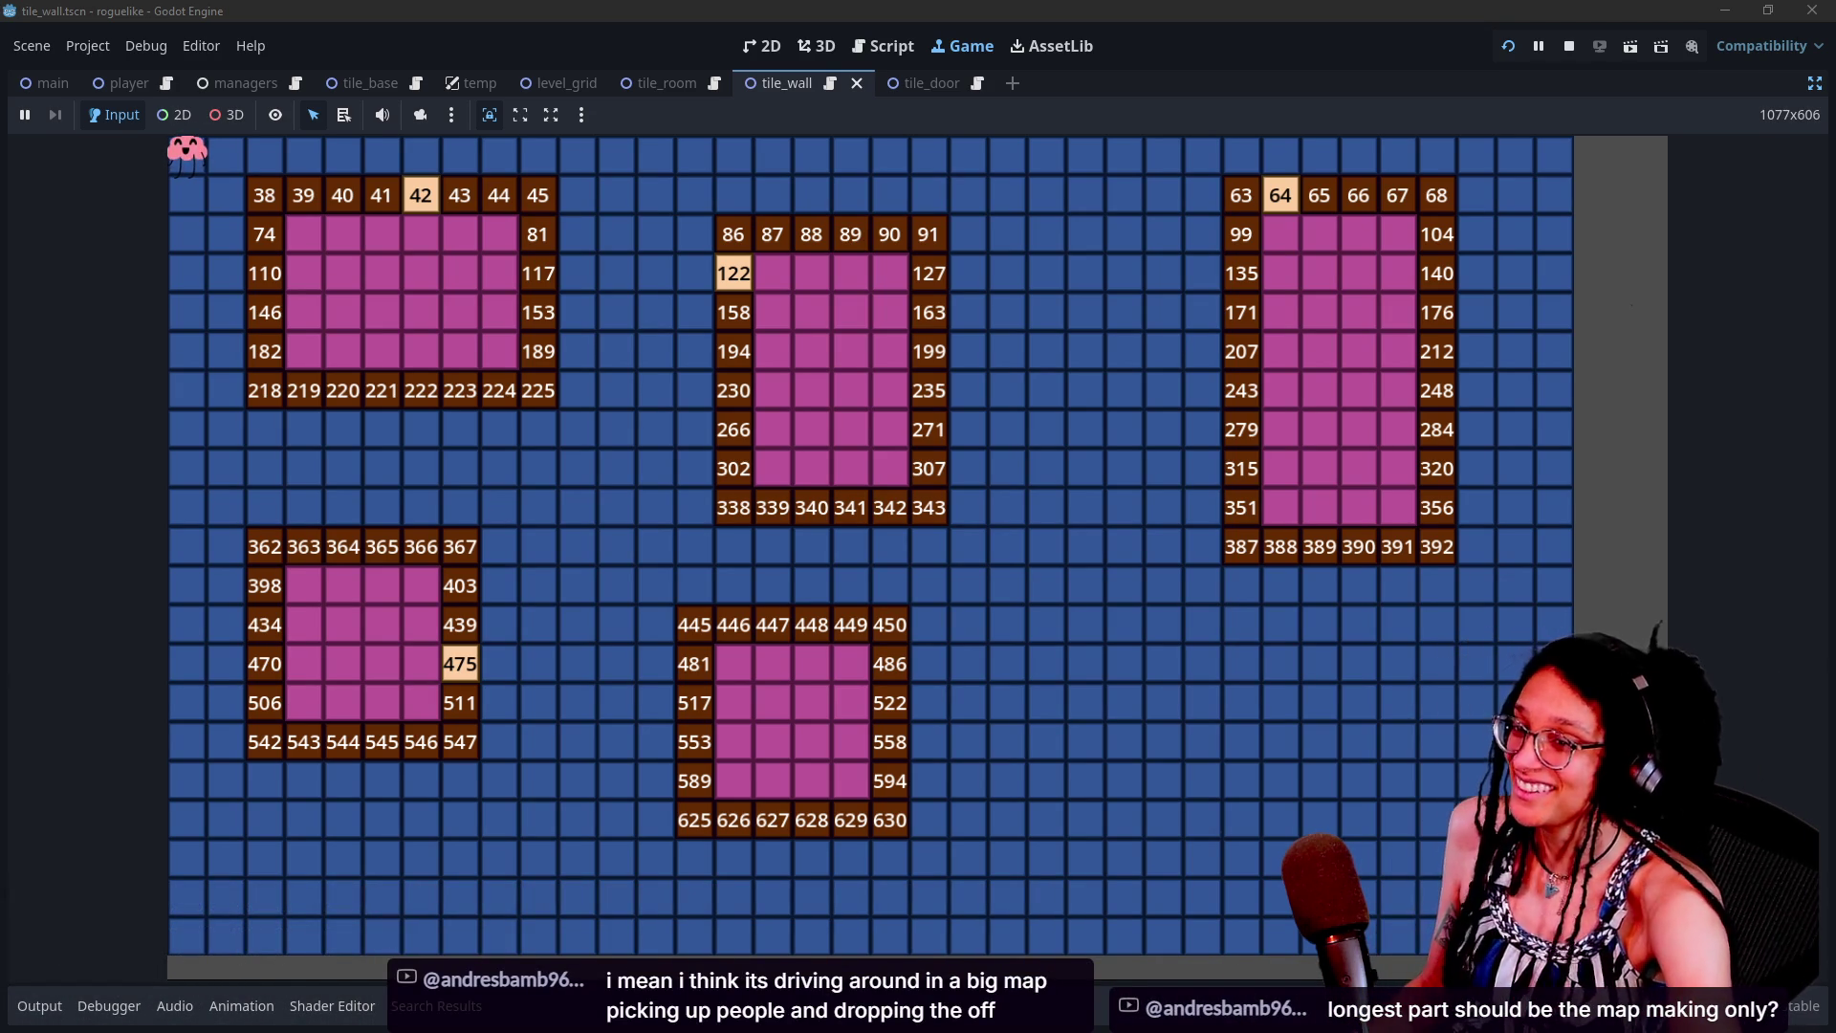
key(alt+Tab)
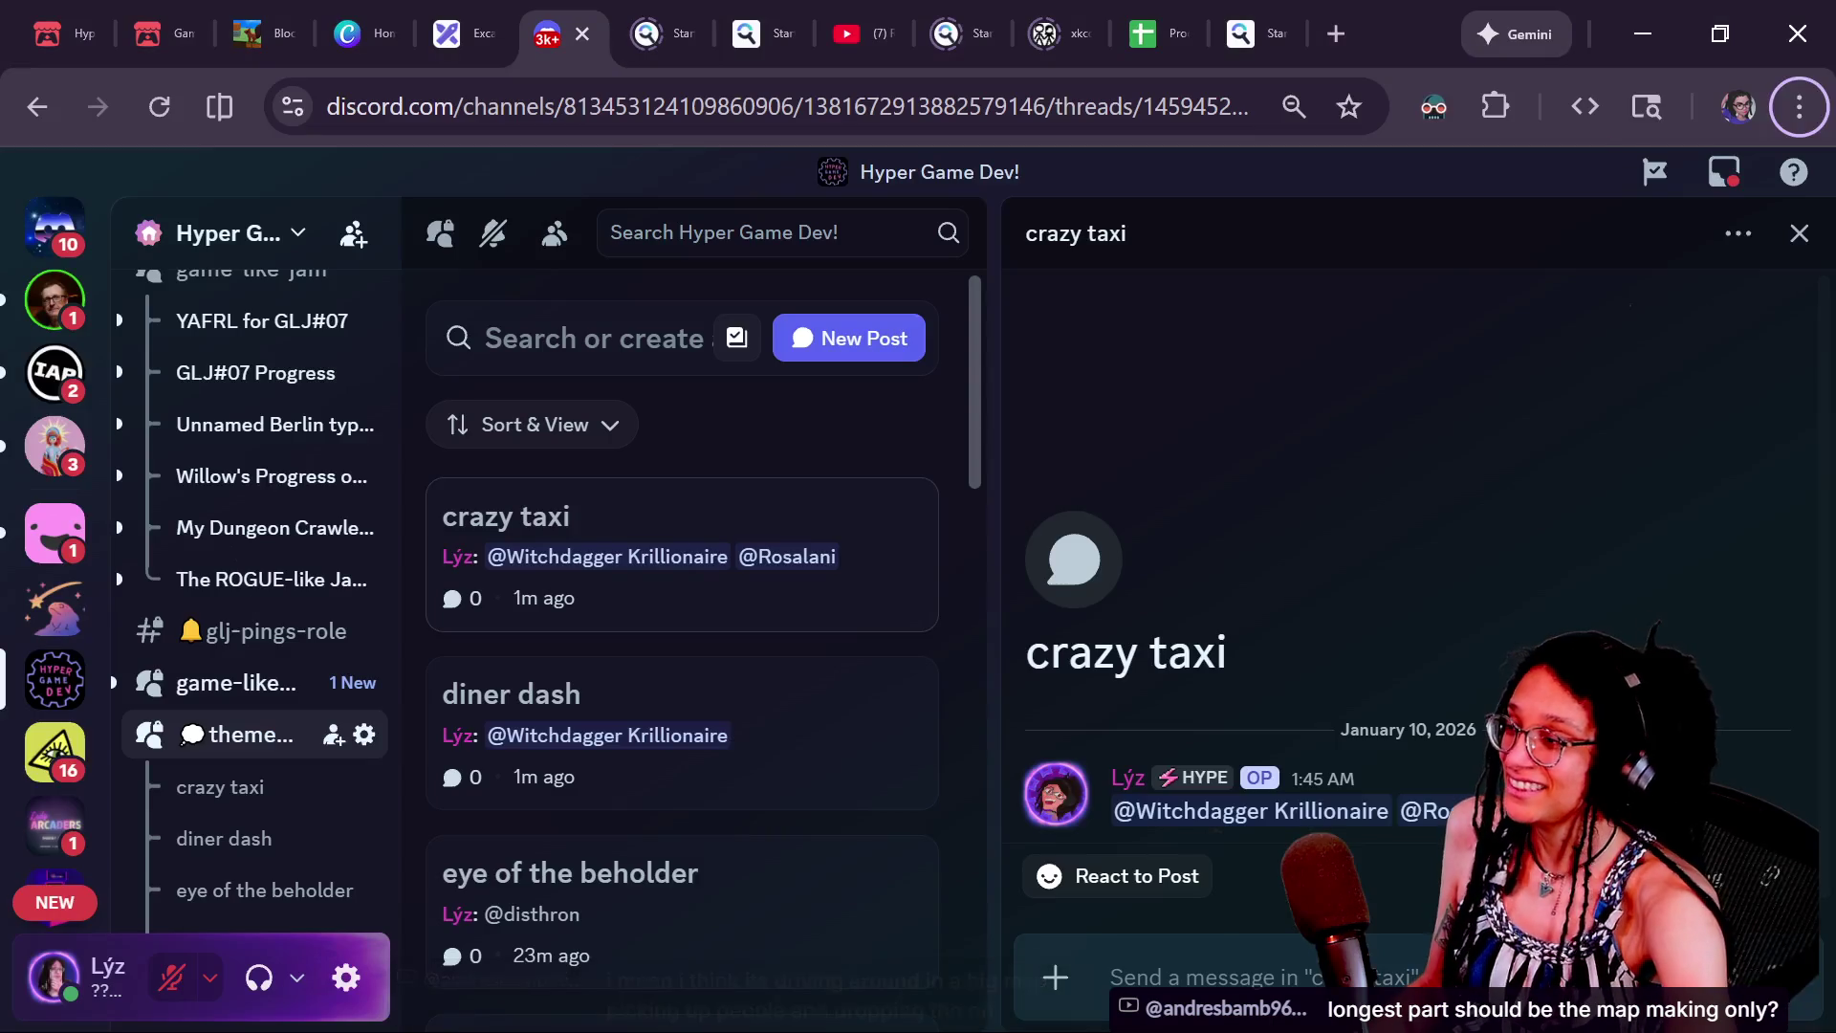
- Start a new forum post titled 'wolfenstein' and move to its message body
key(alt+Tab)
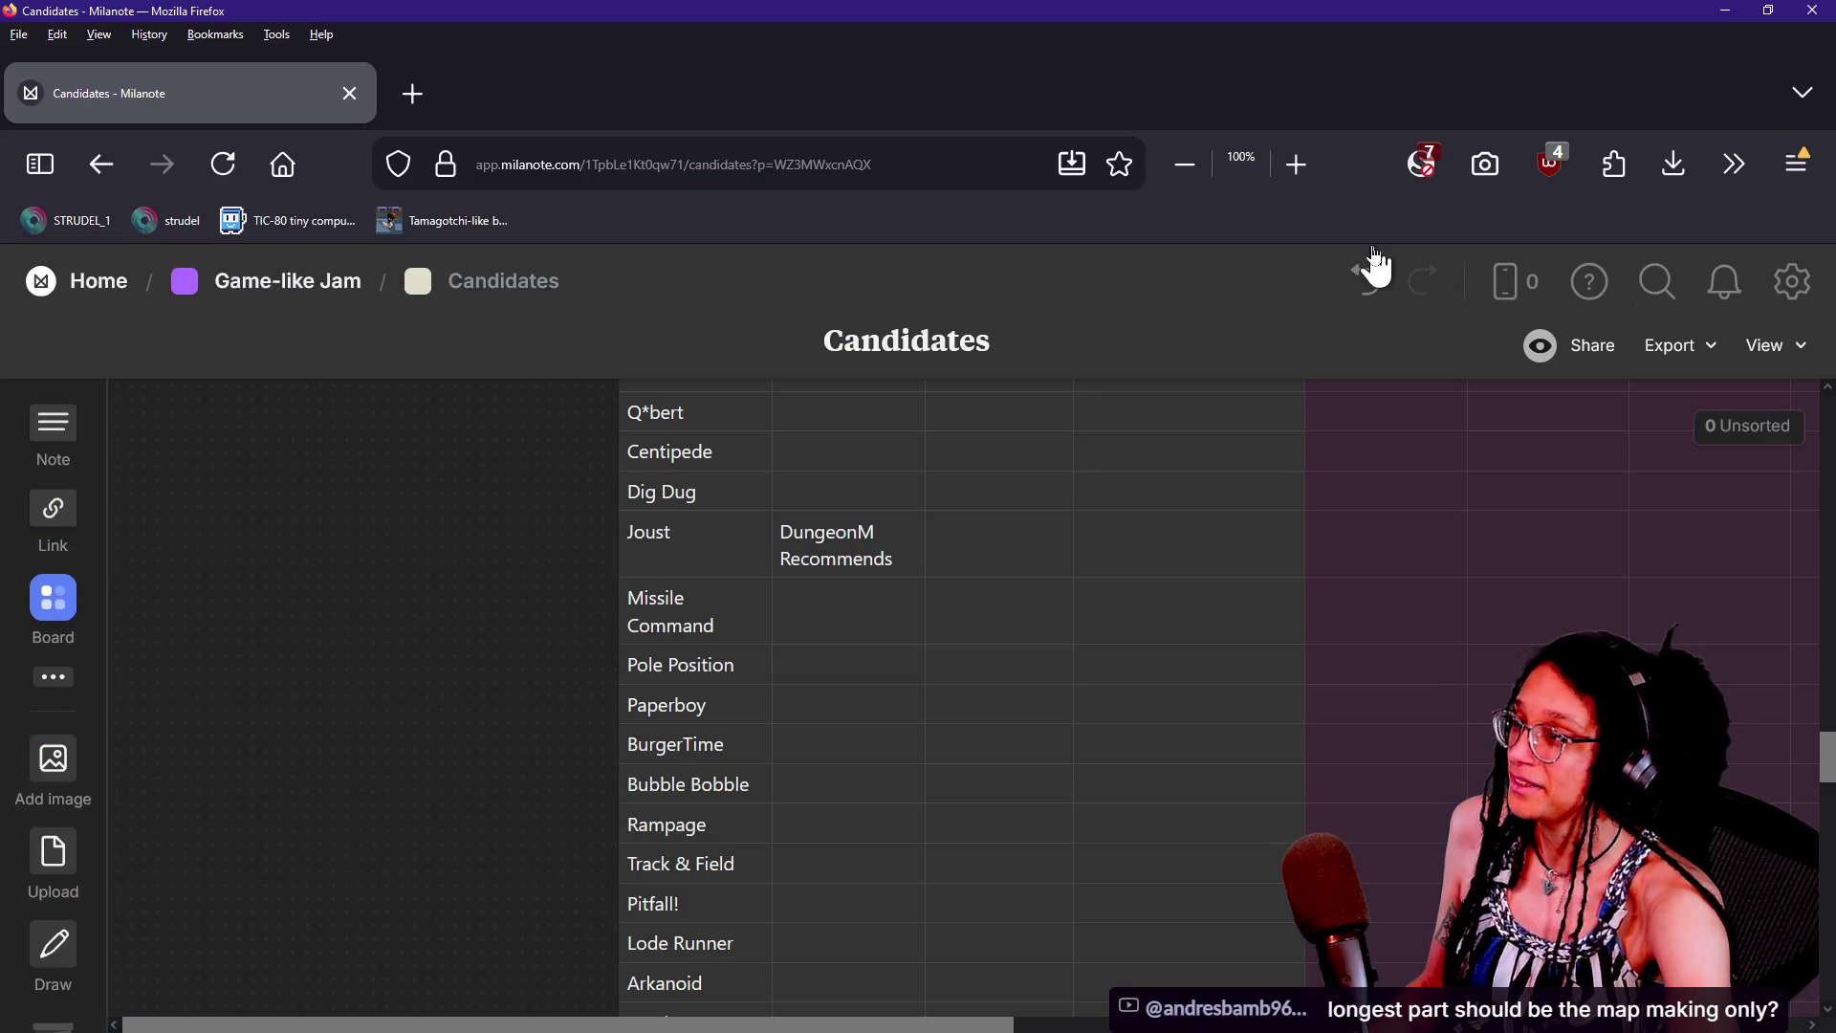
key(Tab)
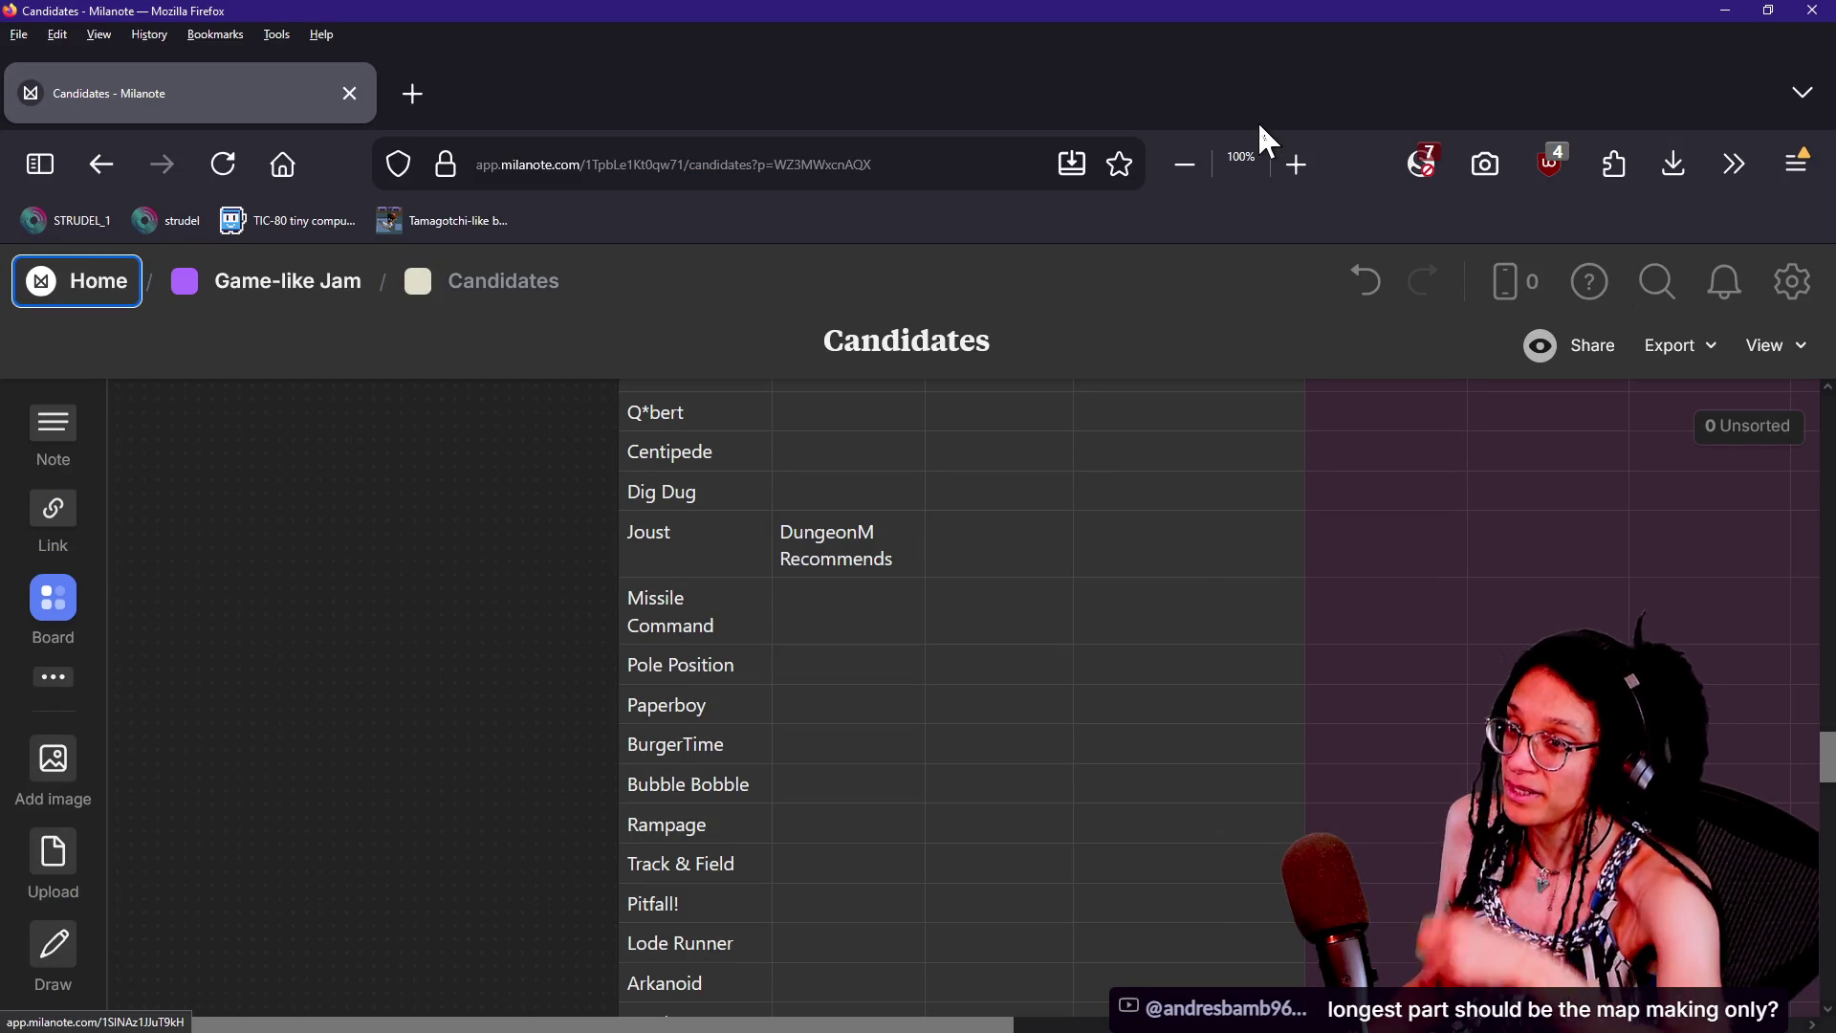
key(alt+Tab)
key(alt+Tab)
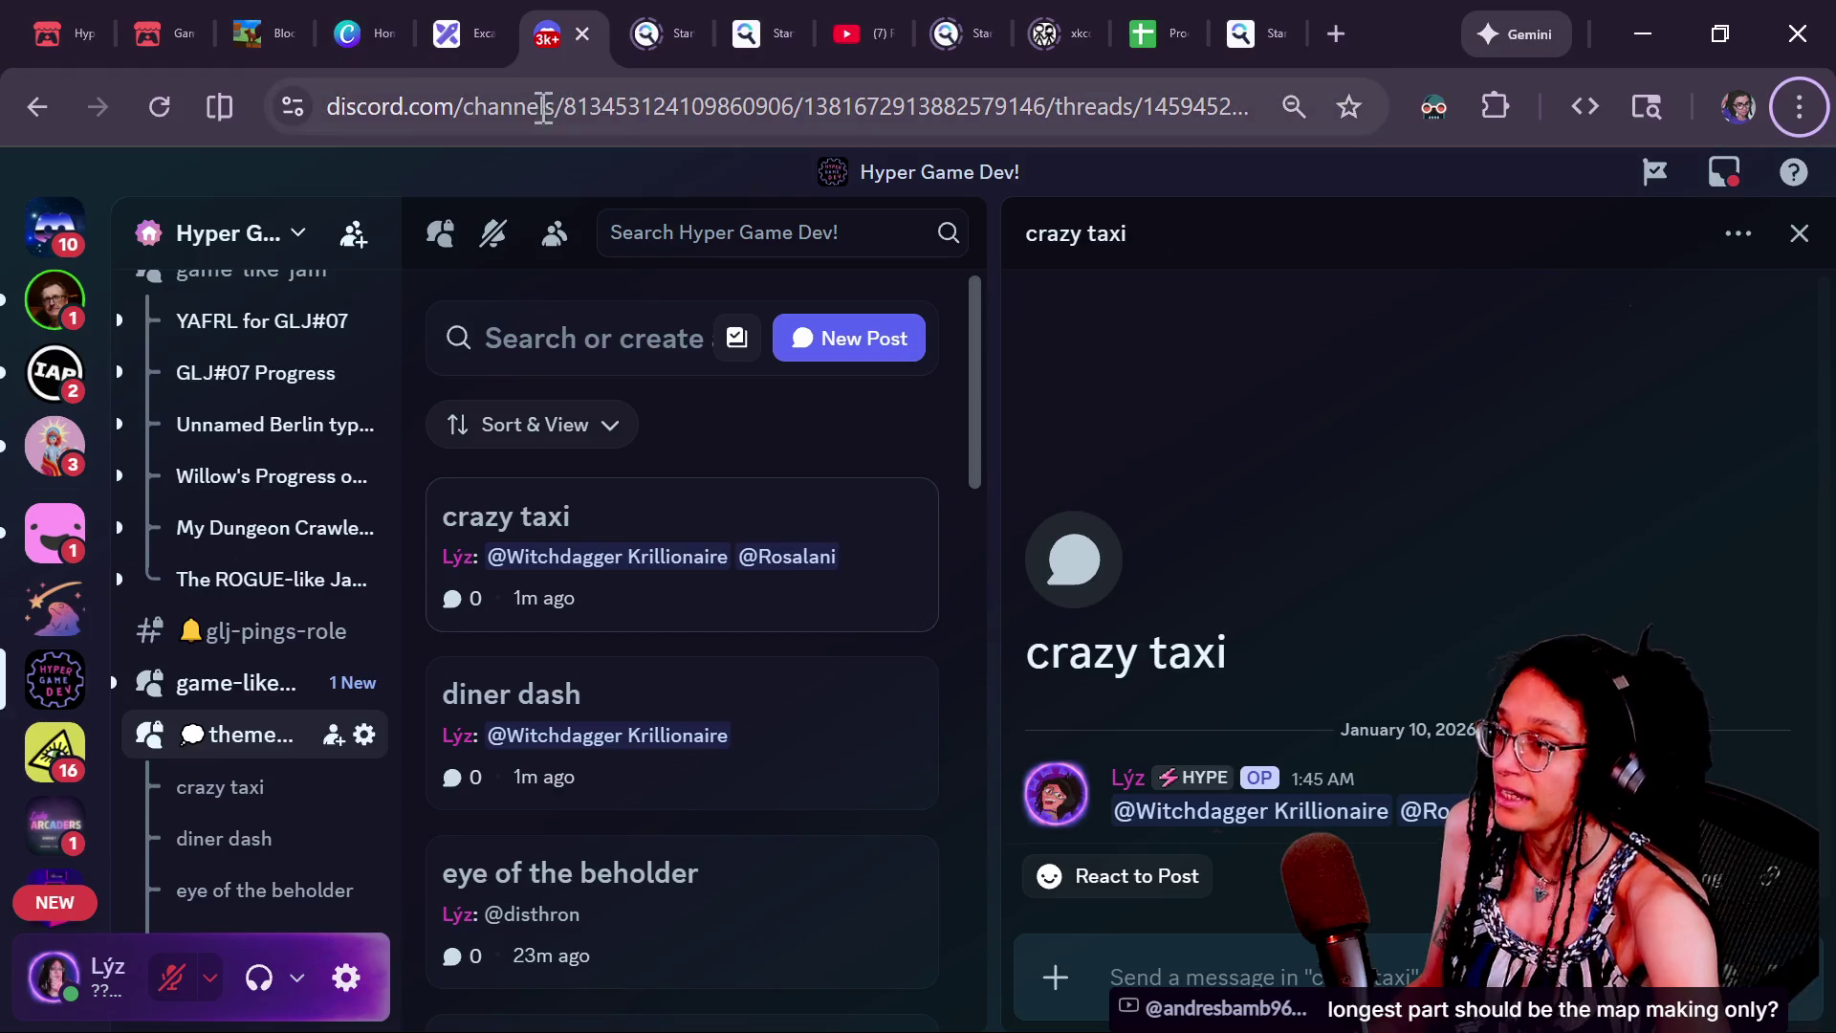
click(593, 325)
text(wolfens)
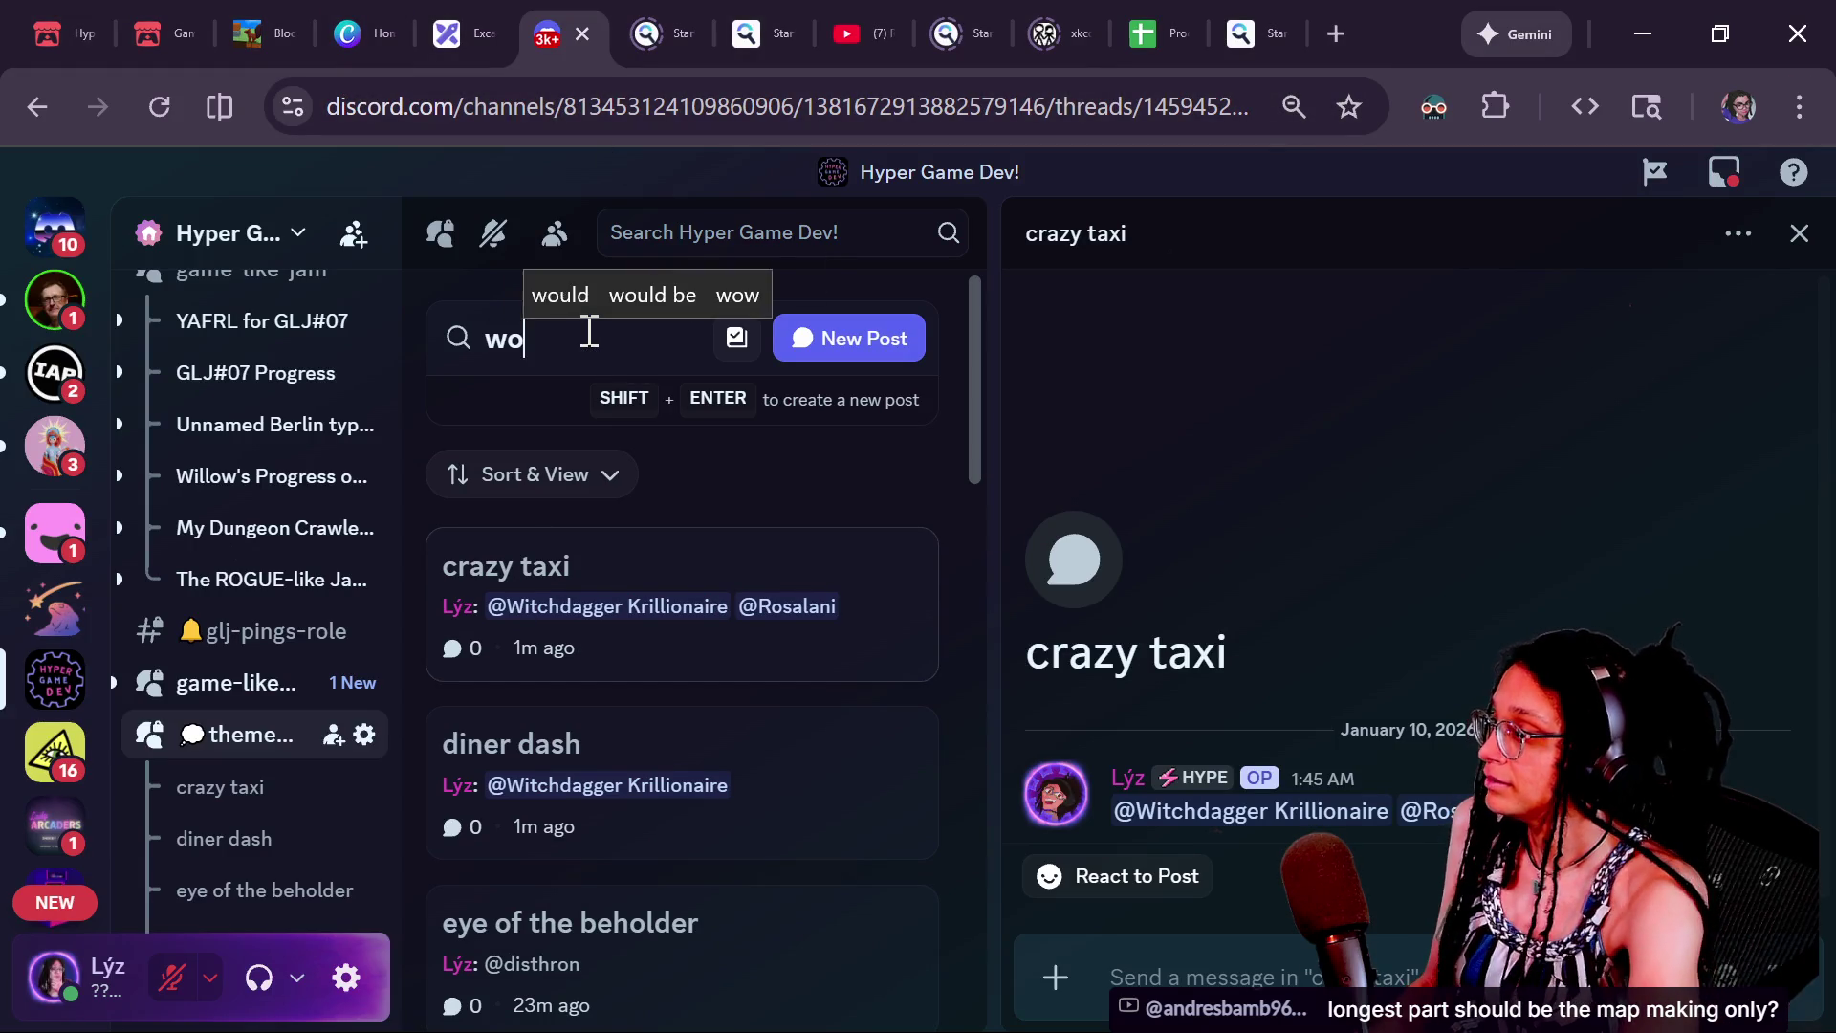
text(tein)
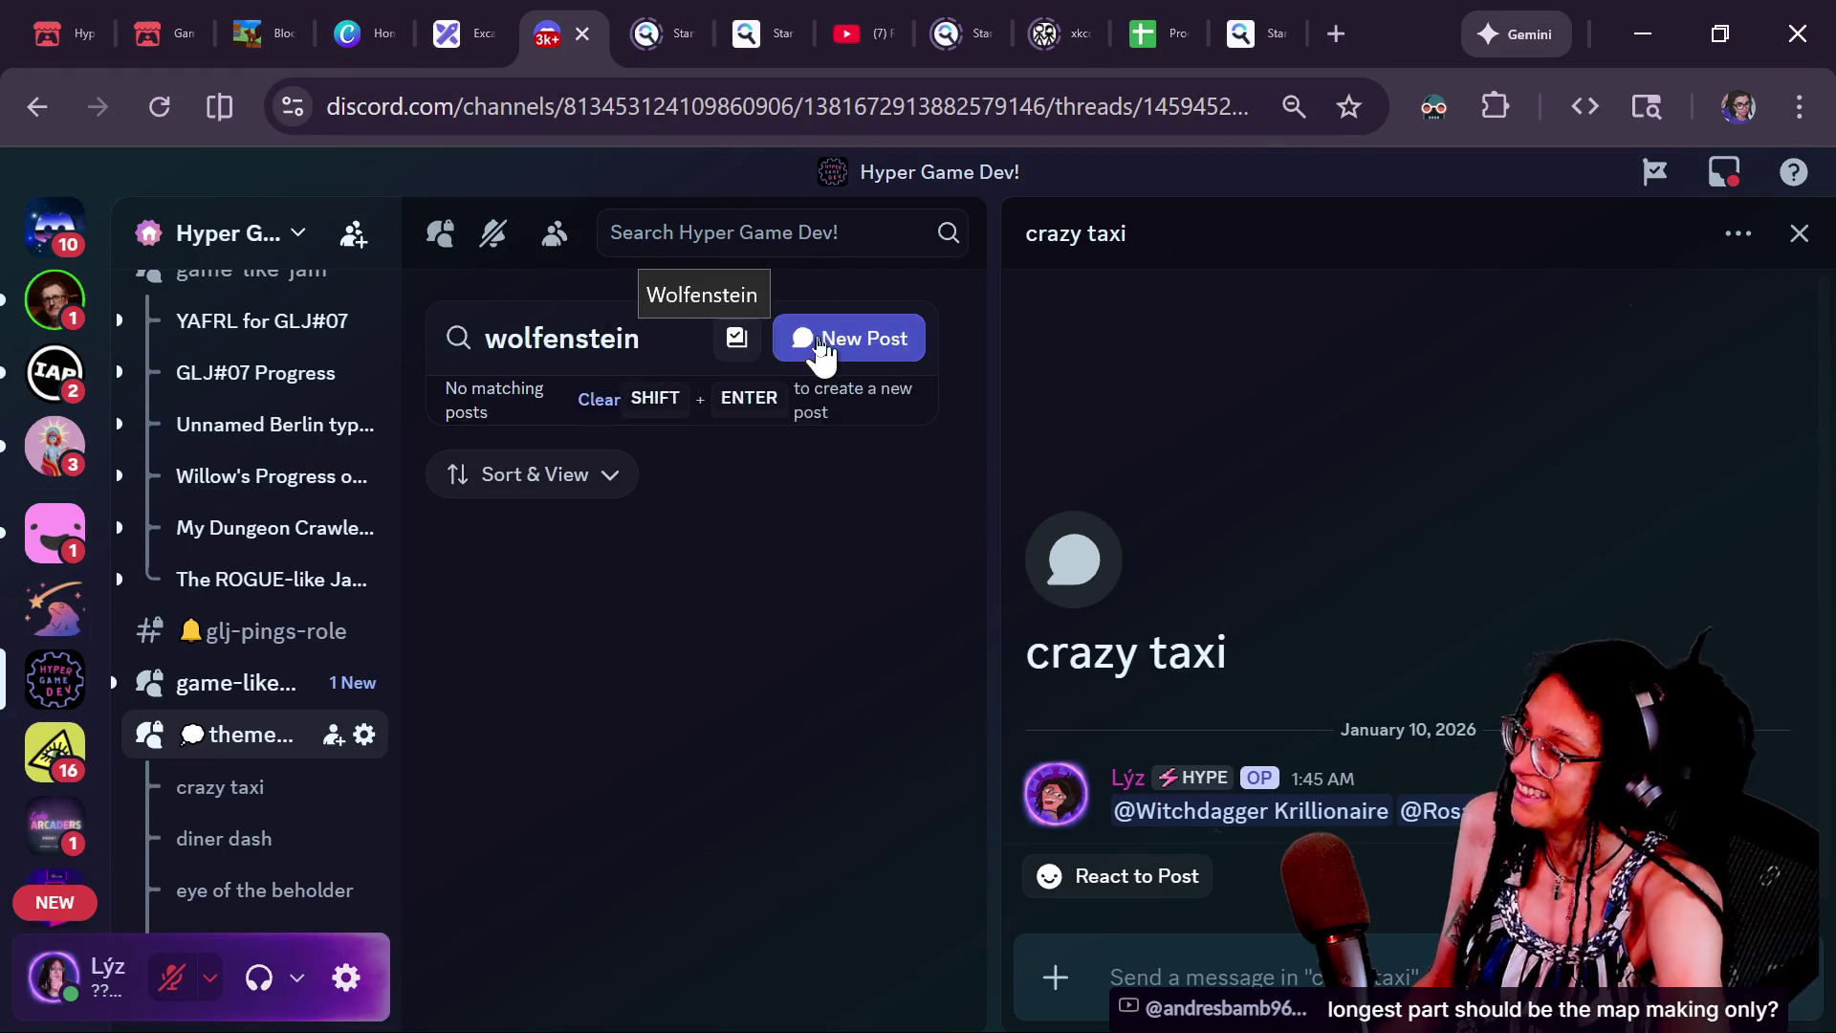
key(shift+Return)
key(Tab)
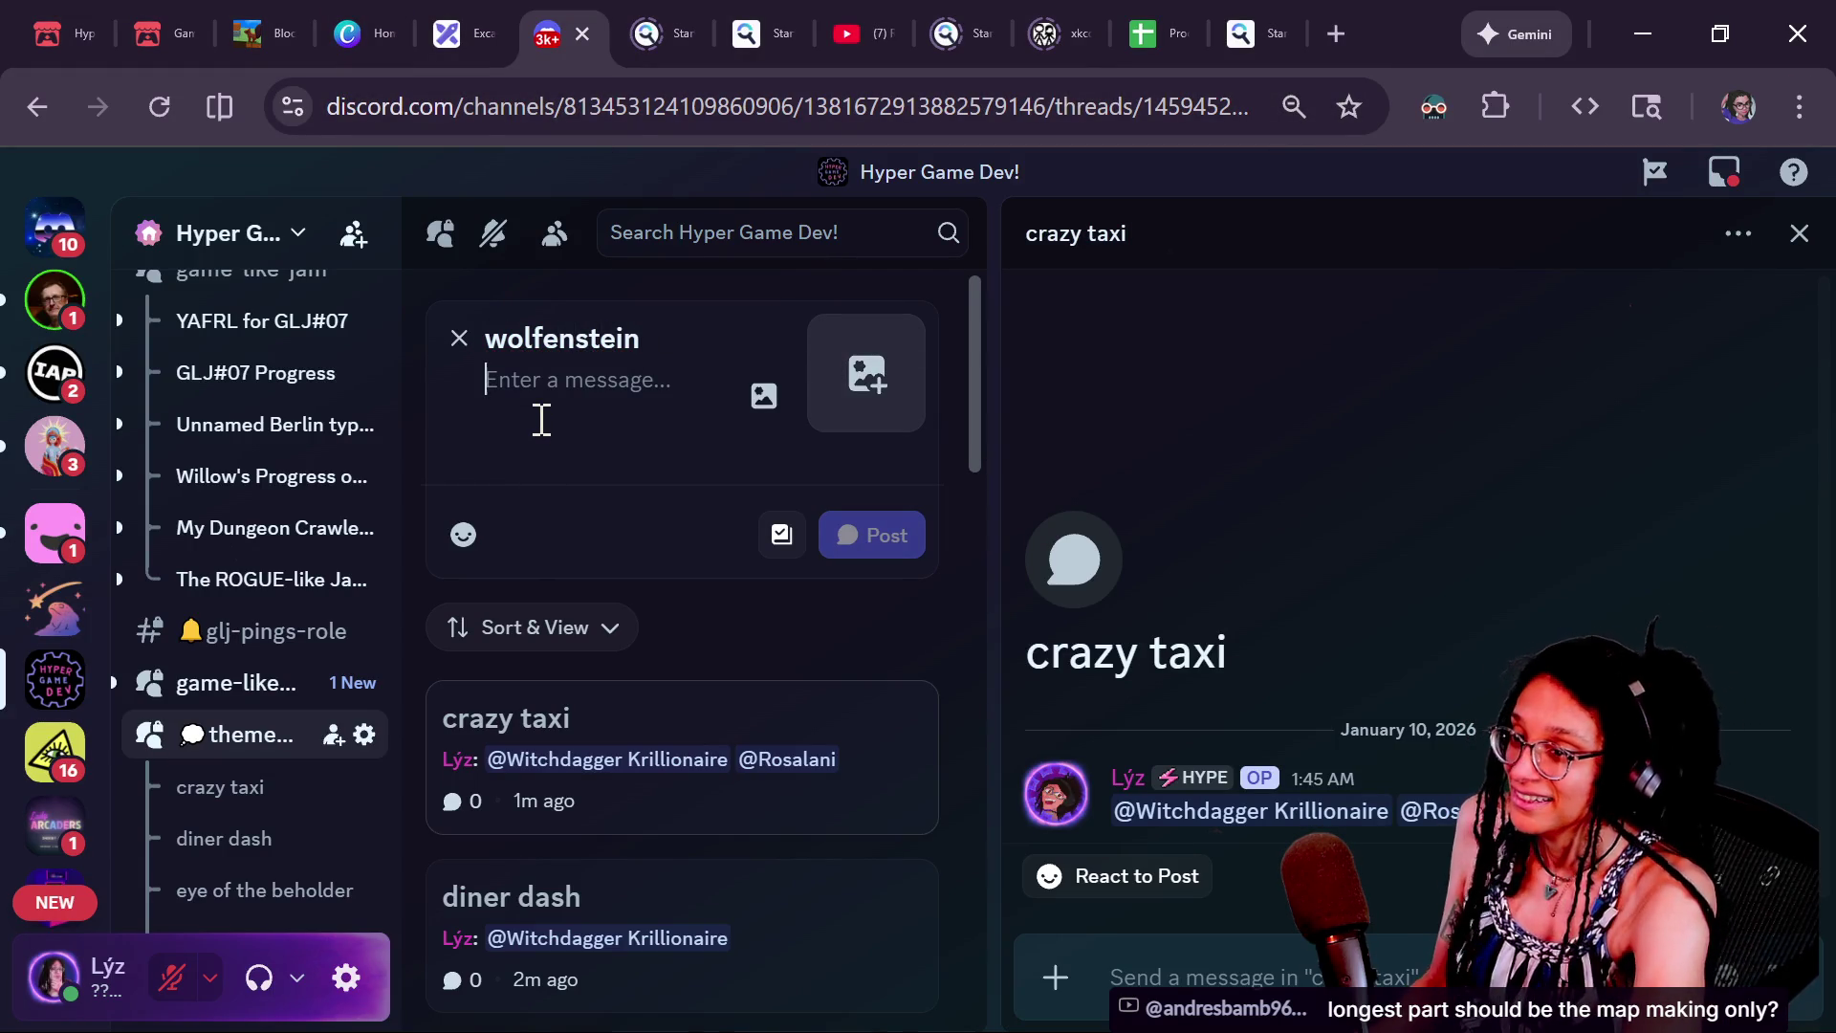
- Begin the body with a quoted viewer-name line and paste the viewer's comment
text(>)
key(BackSpace)
text(>ic)
key(BackSpace)
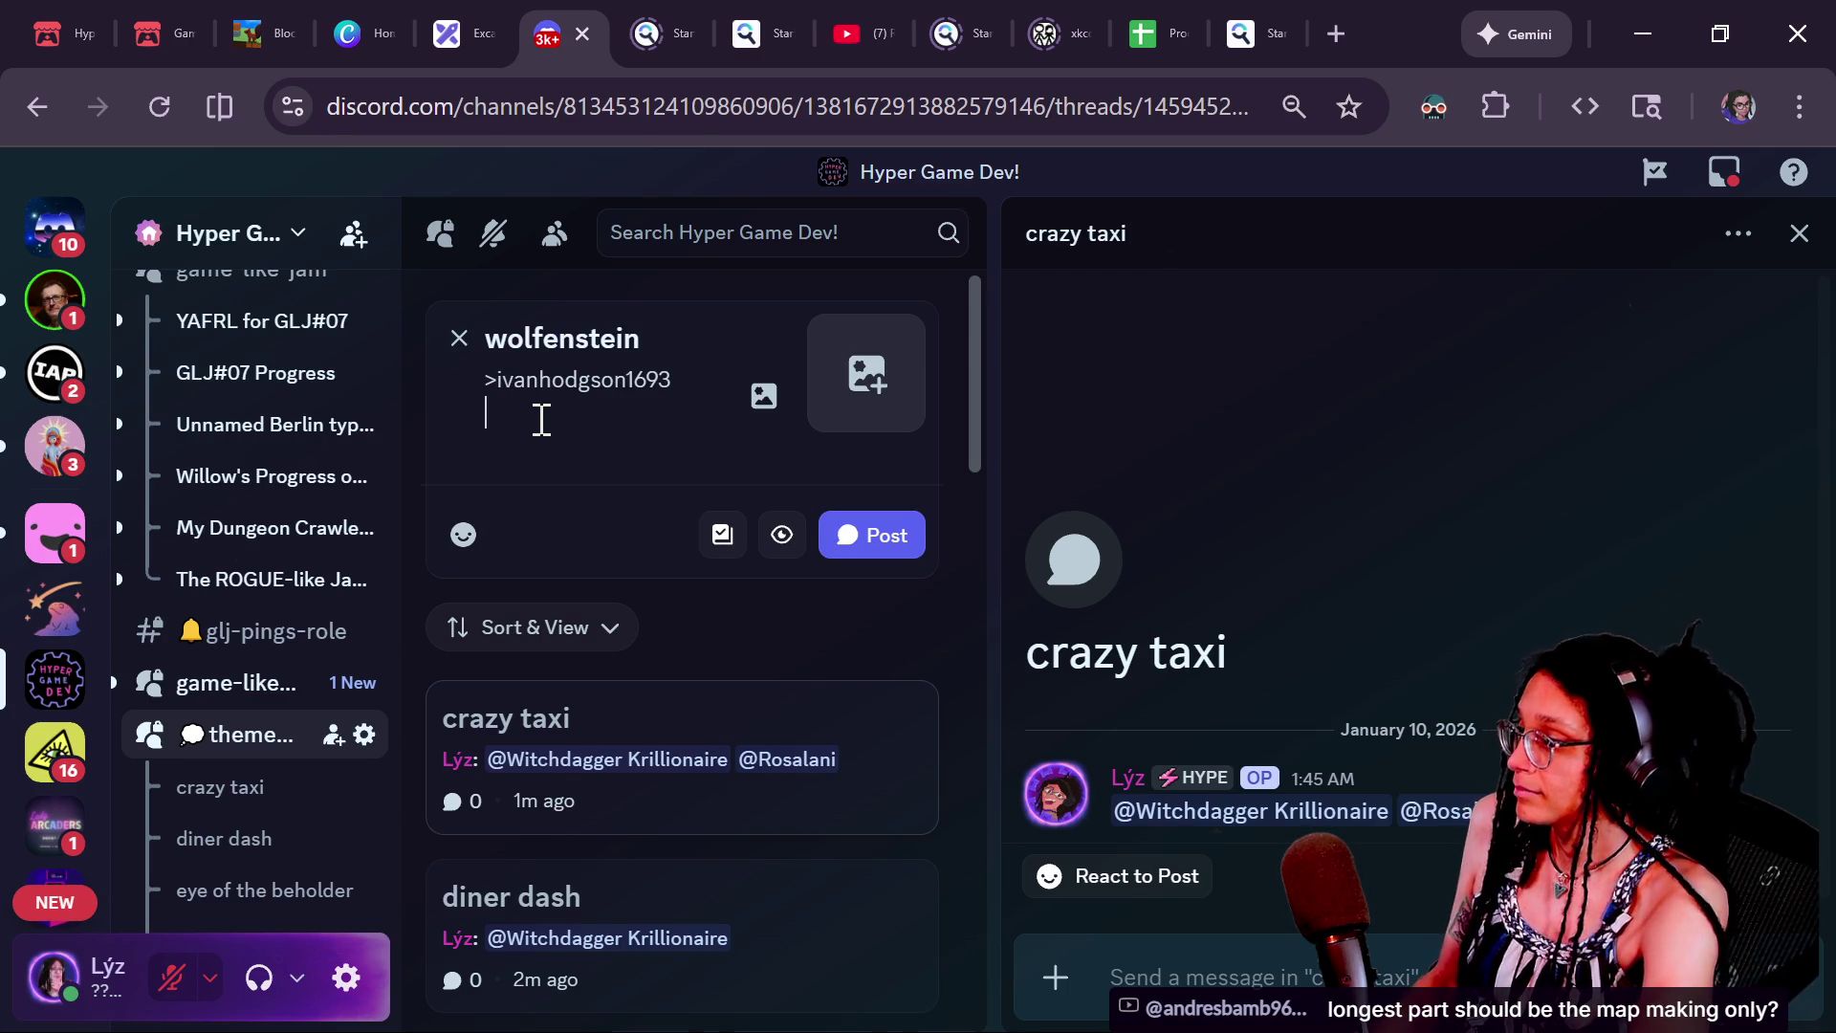
text(I mean... there are creative ways to say around the... erm... people who culturally-misappropriated-the-hindu-symbol-of-unity-who-also-had-detestable-worldviews-built-on-dodgy-psudeoscience... hhahaah)
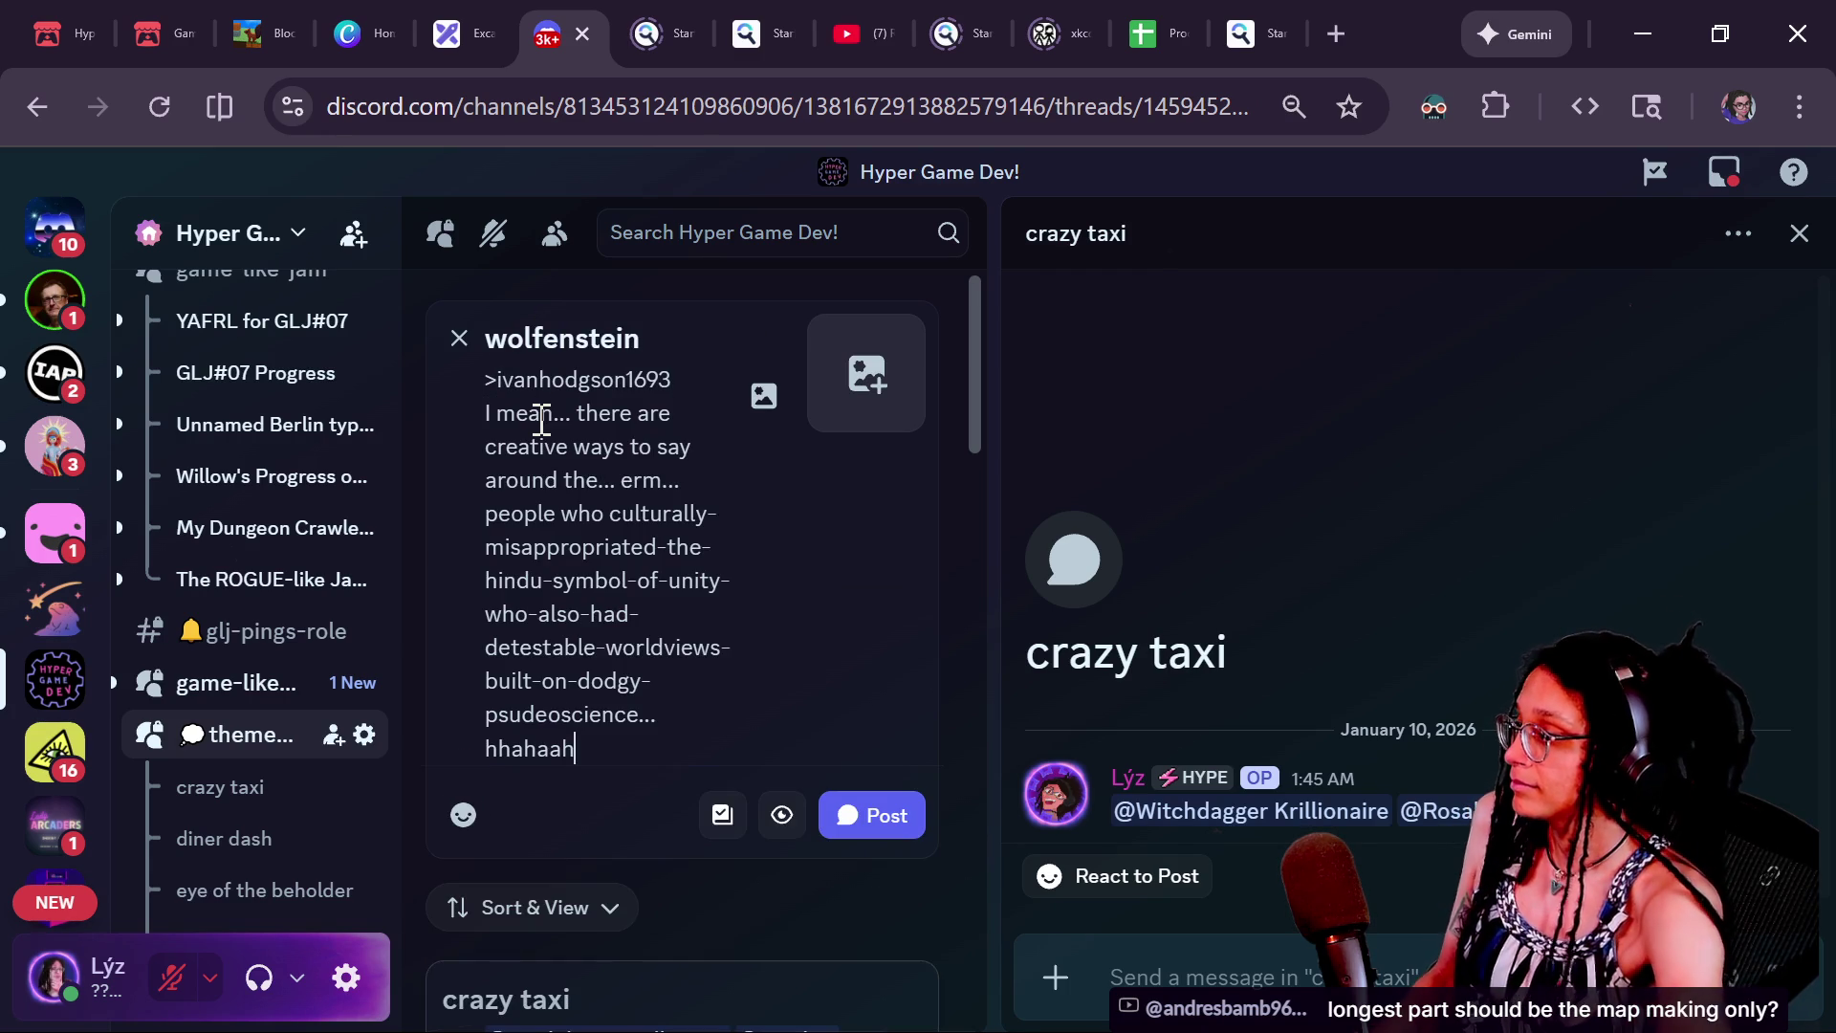
- Fix the quote formatting: quote the 'I mean' line, unquote the name, add a blank line
click(486, 413)
text(>)
click(503, 380)
key(BackSpace)
text(@)
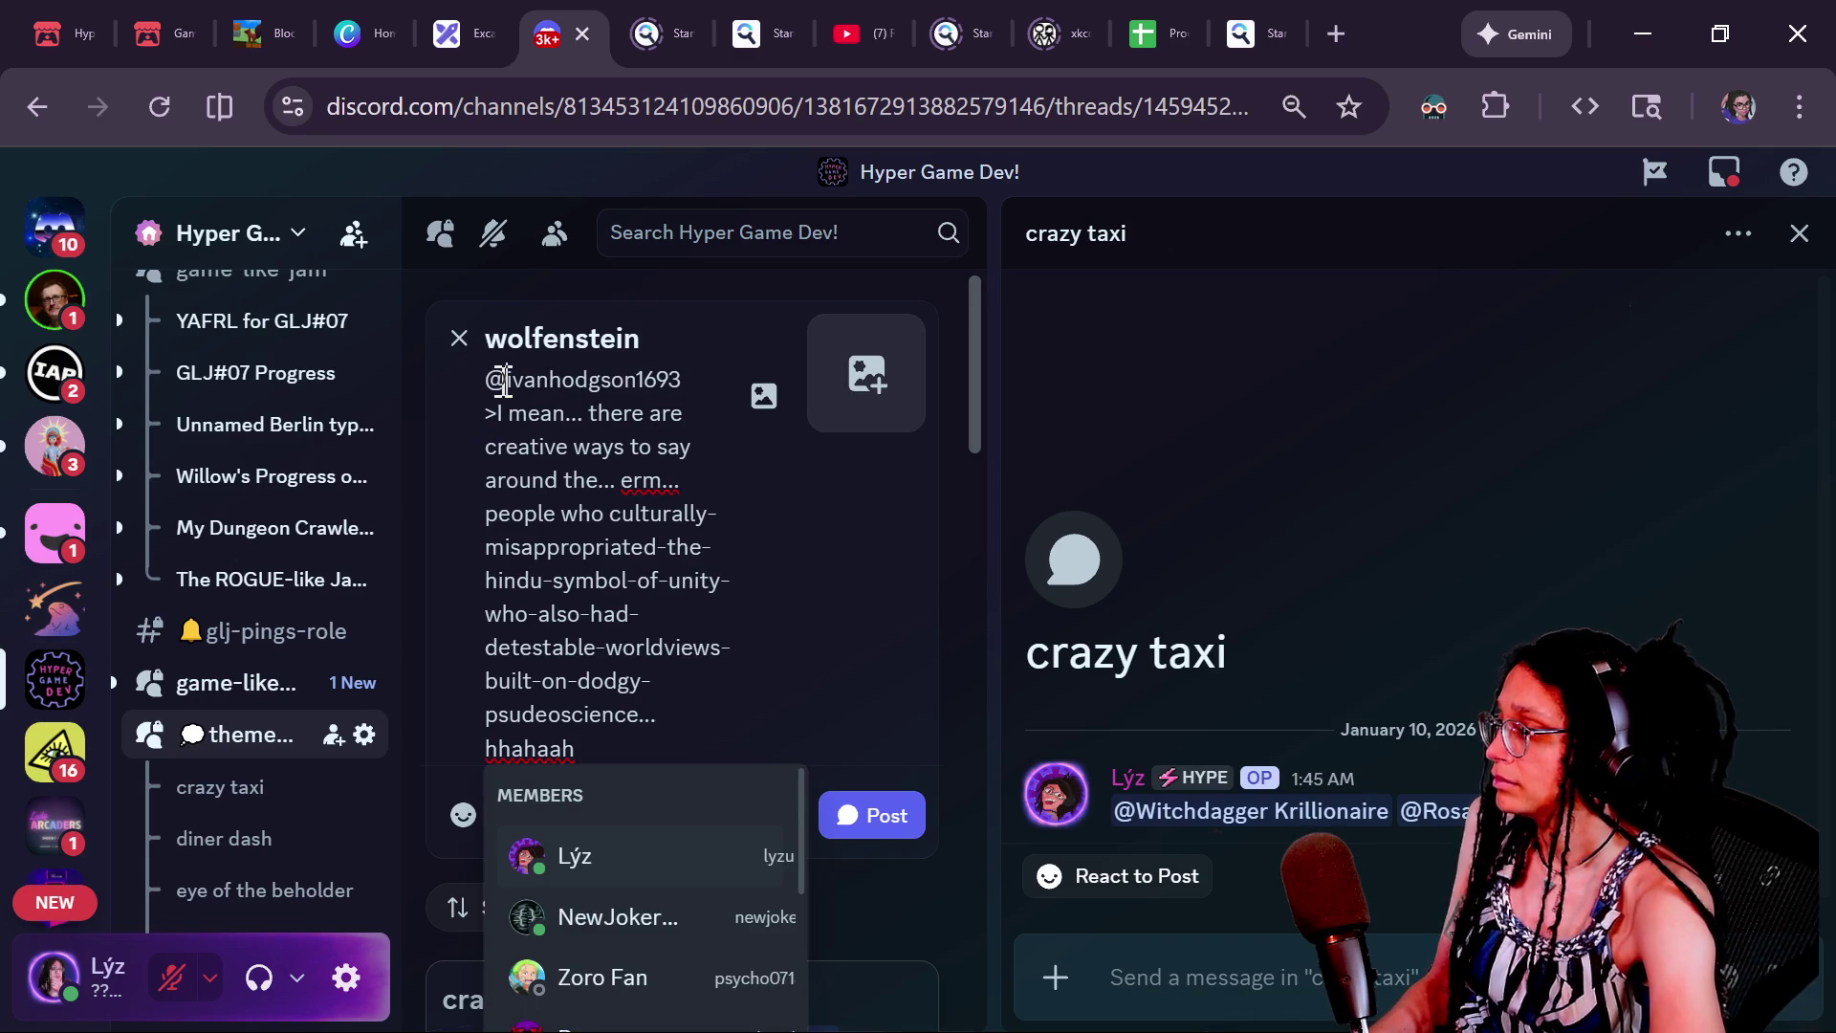
key(Right)
key(Left)
key(BackSpace)
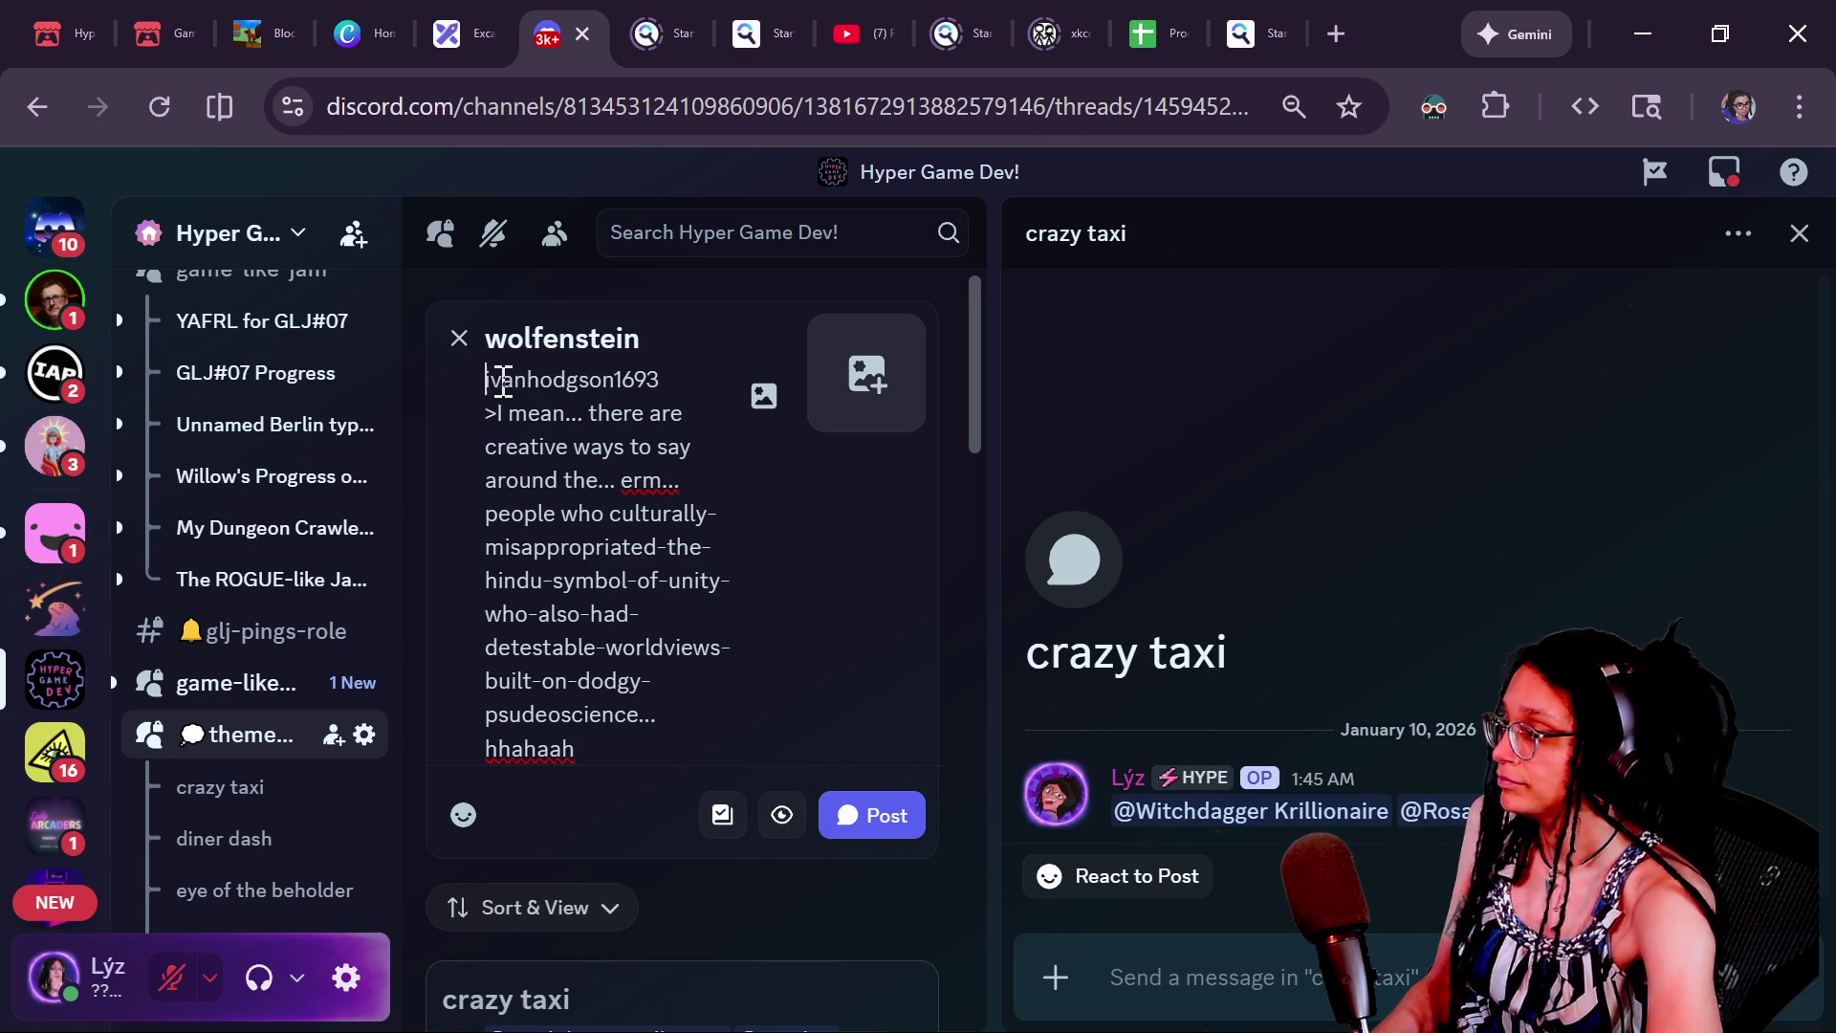
key(Return)
- Publish the wolfenstein post, re-save its first message, and return to Godot
click(879, 865)
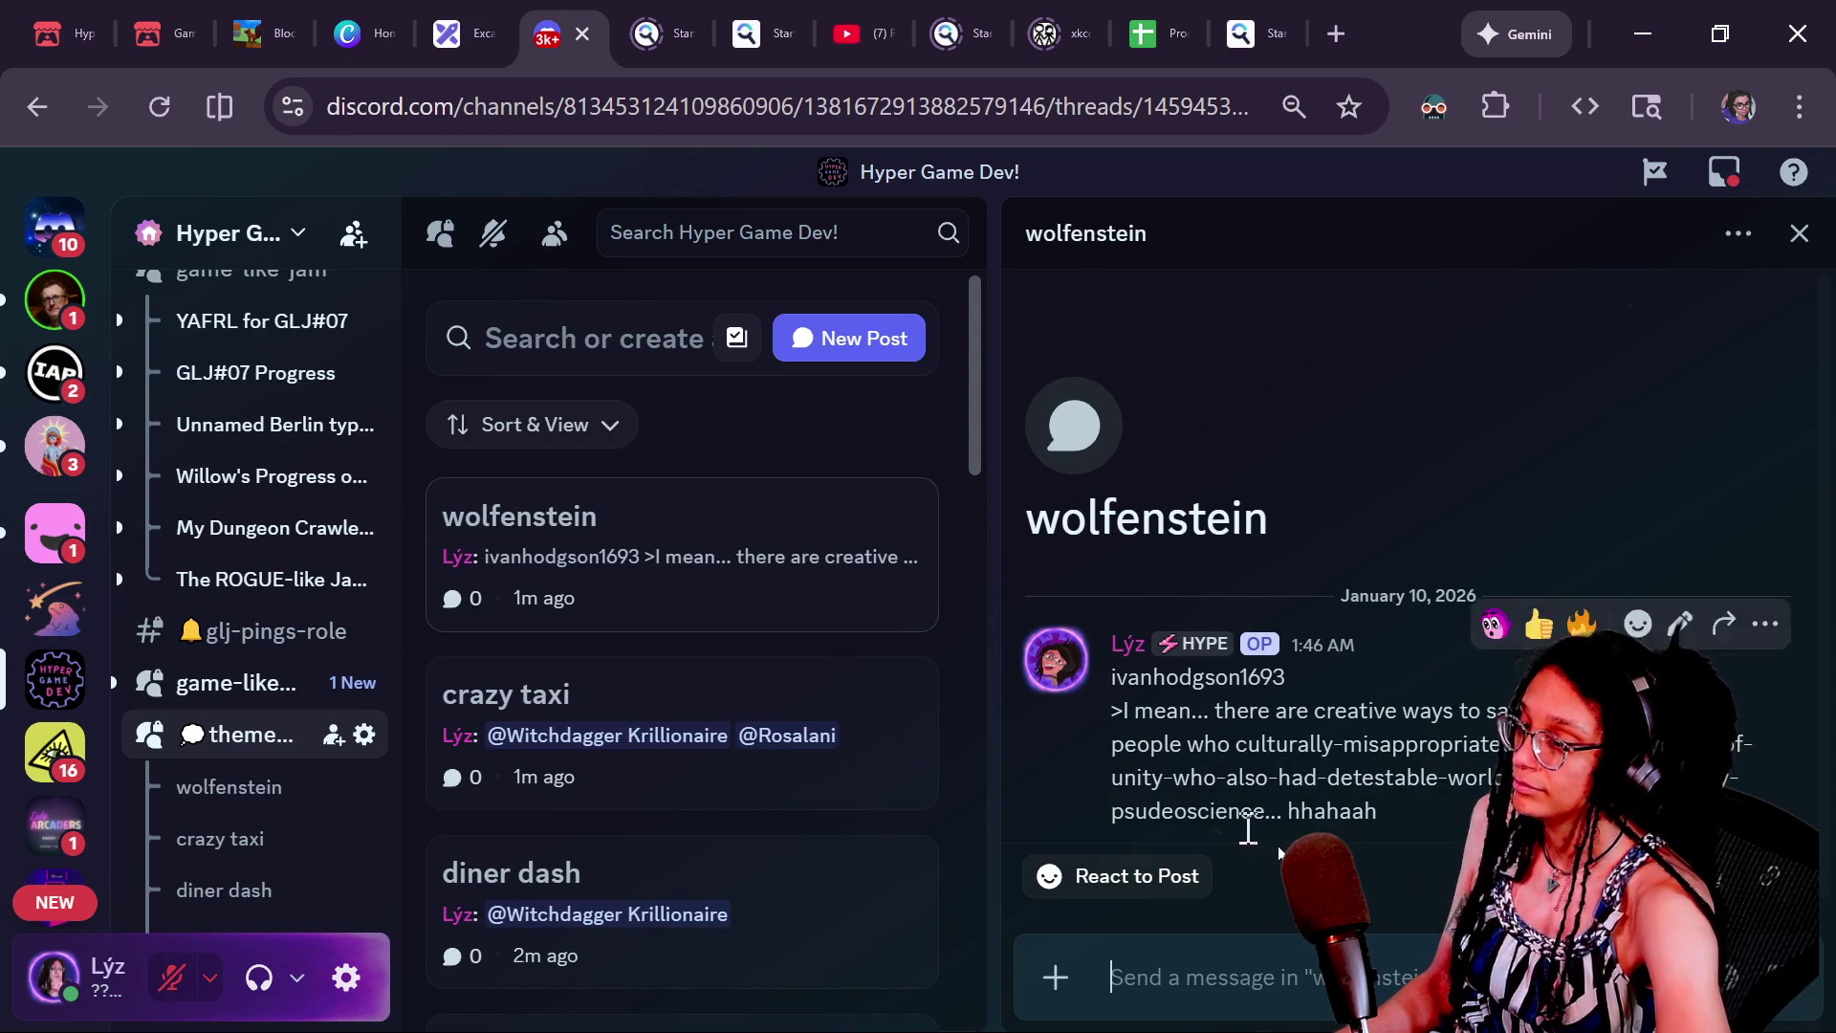
key(Up)
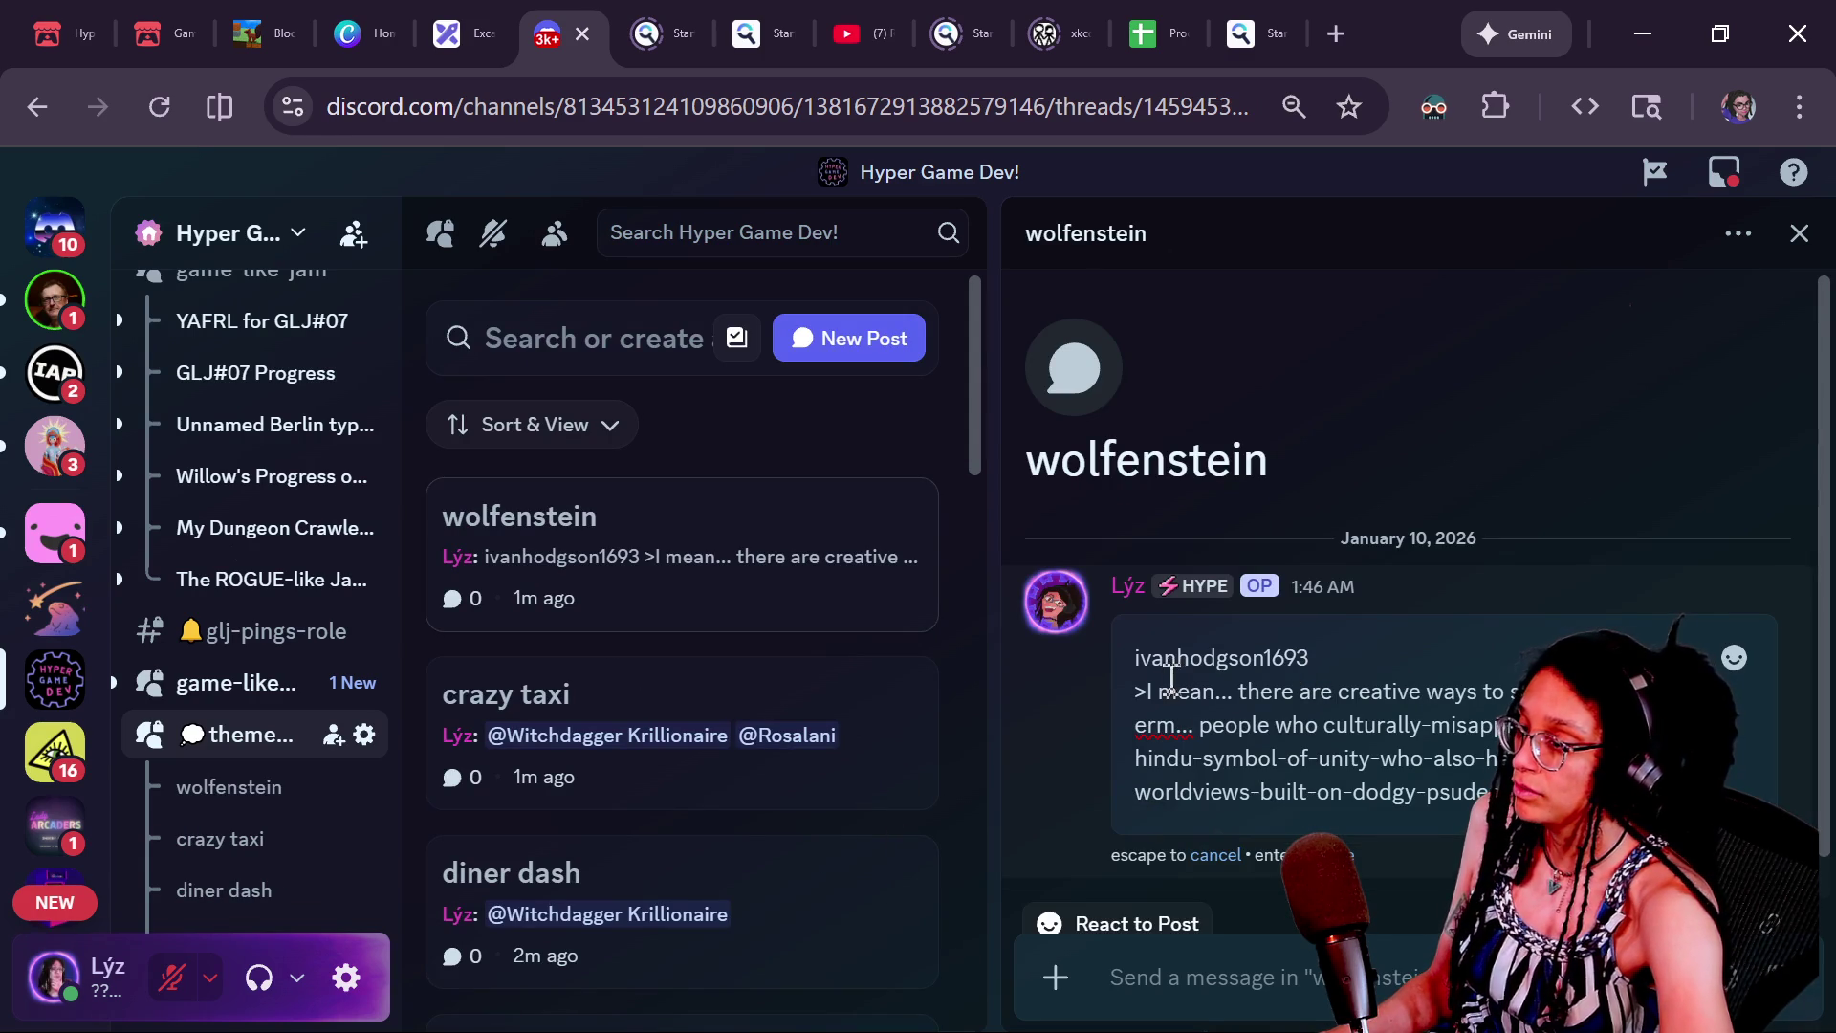
key(Return)
key(alt+Tab)
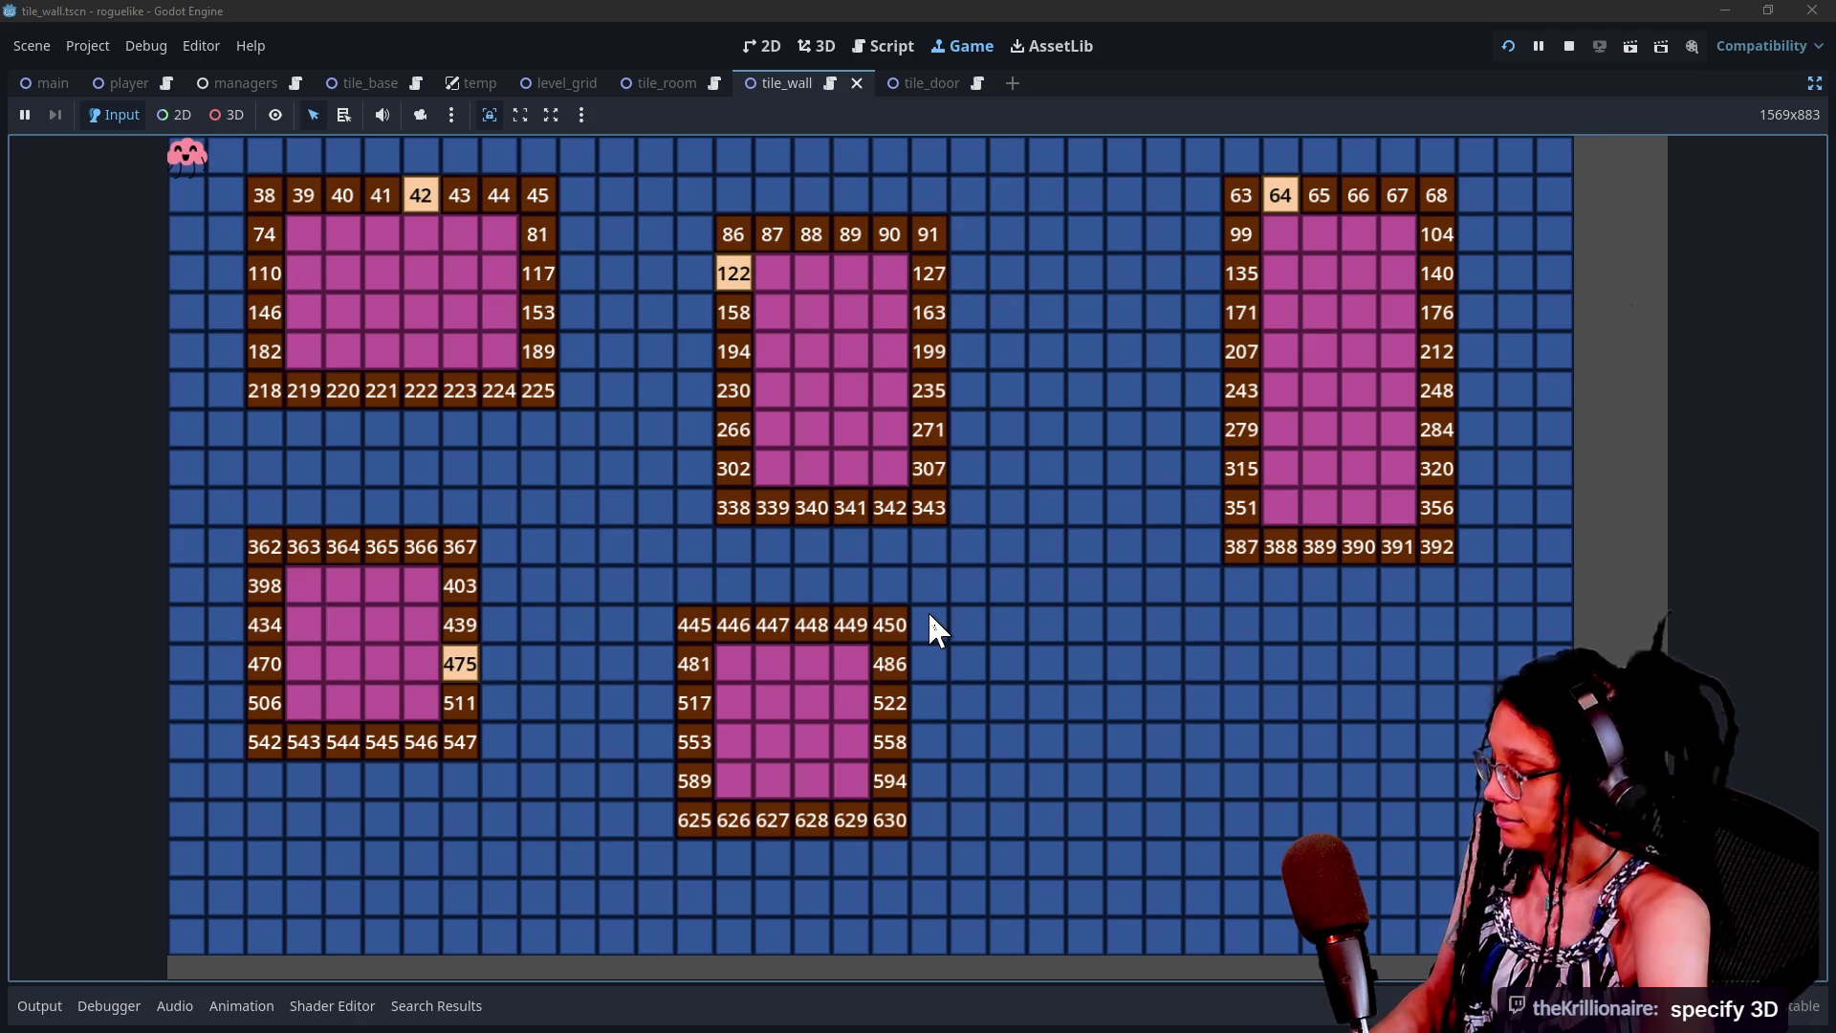
- Show the Output log, rerun and restart the game for a new six-room layout, reviewing recursion messages
click(40, 1006)
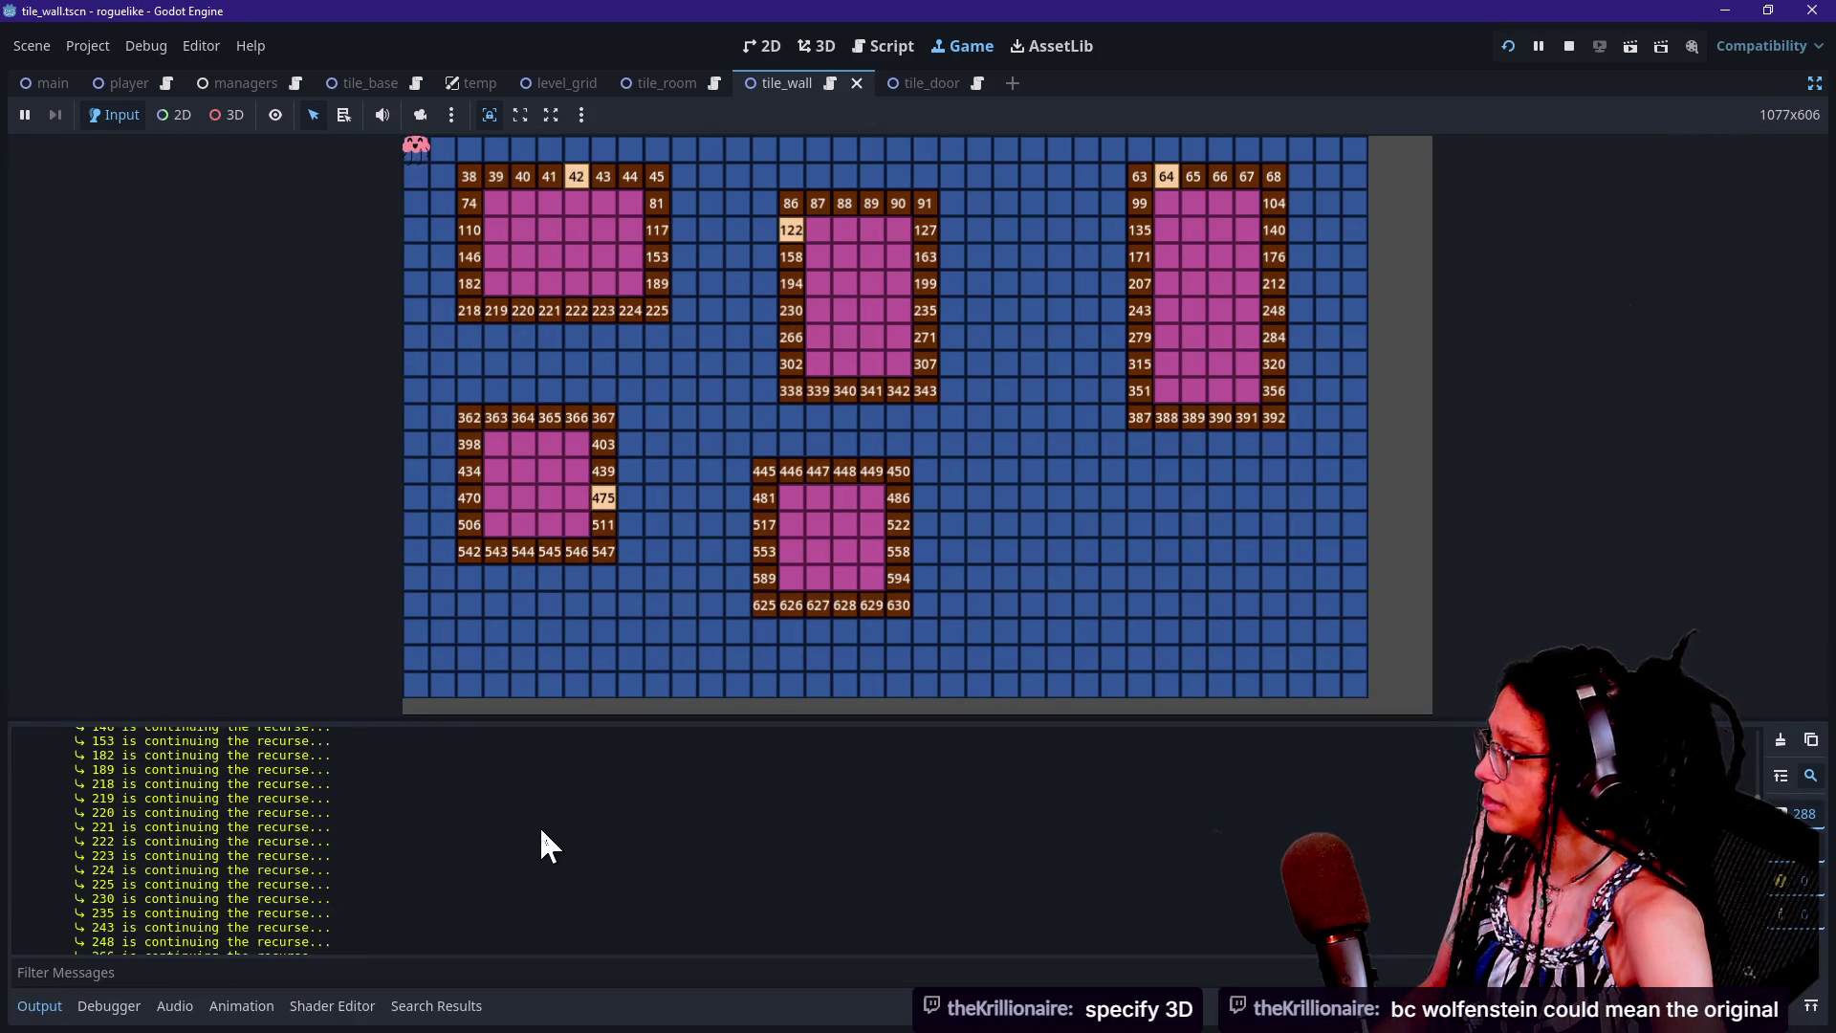
key(F5)
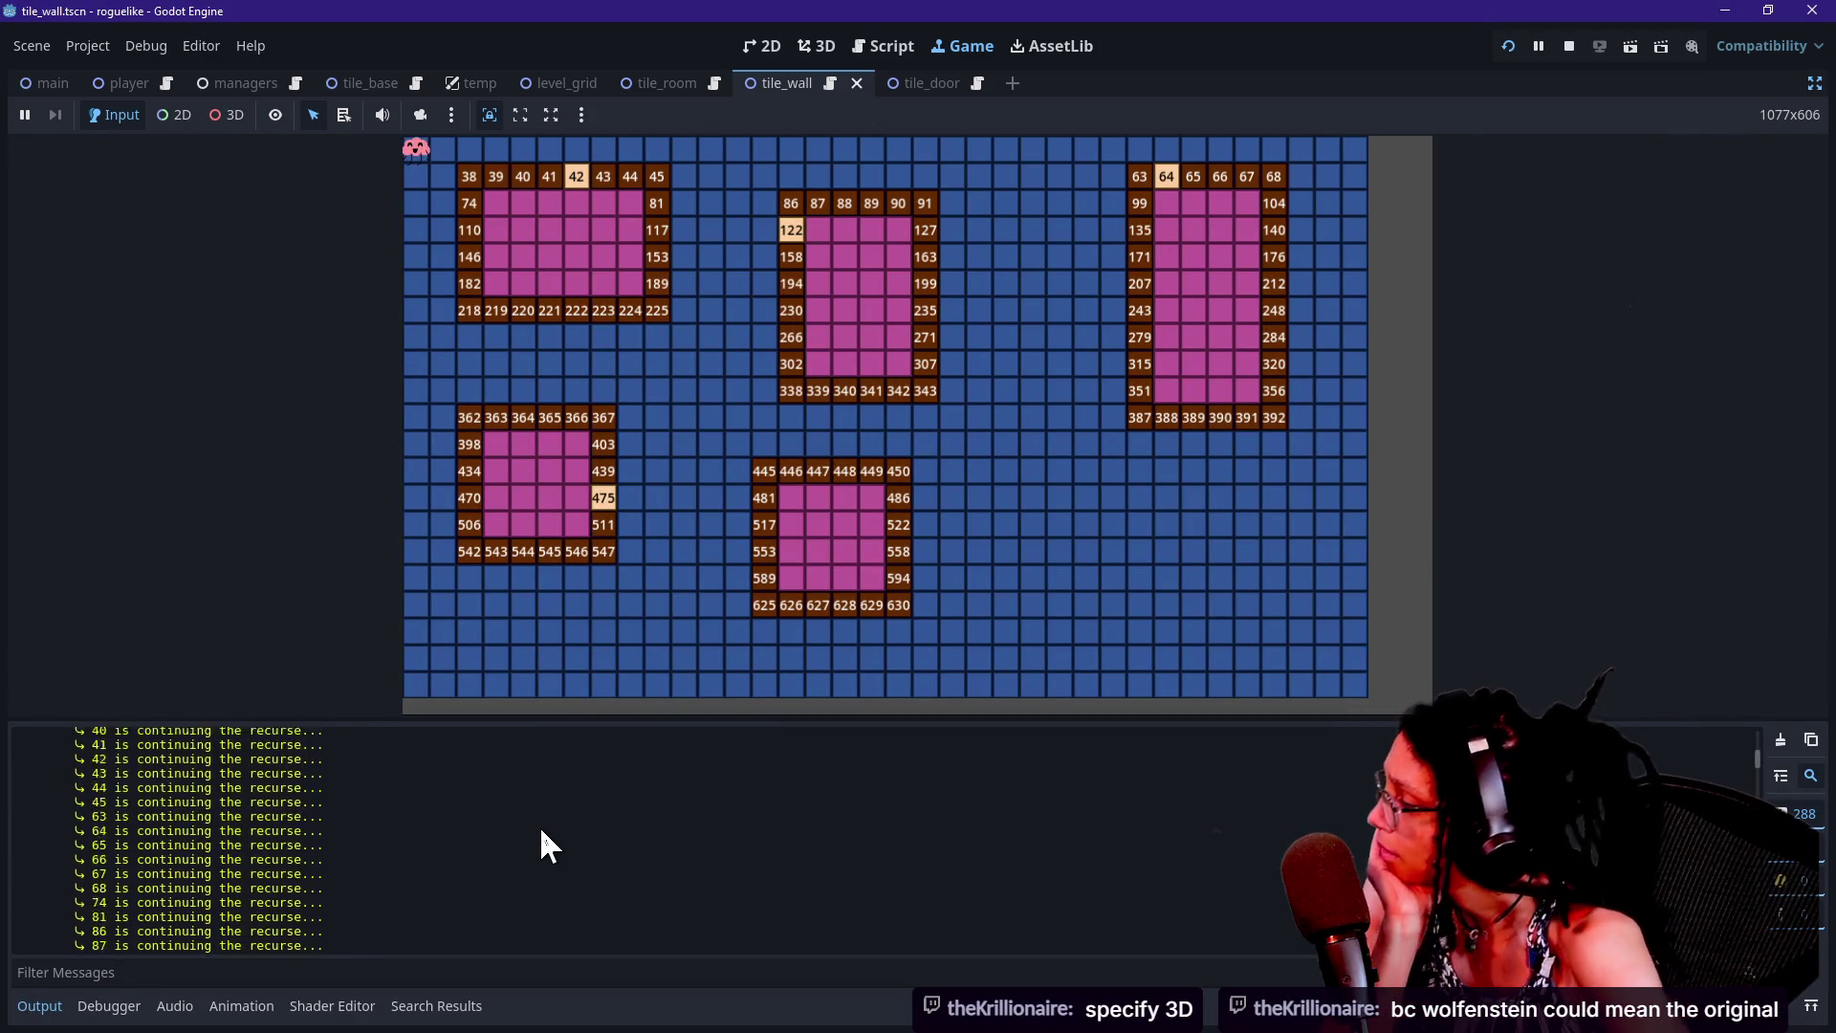
scroll(542, 830, up, 5)
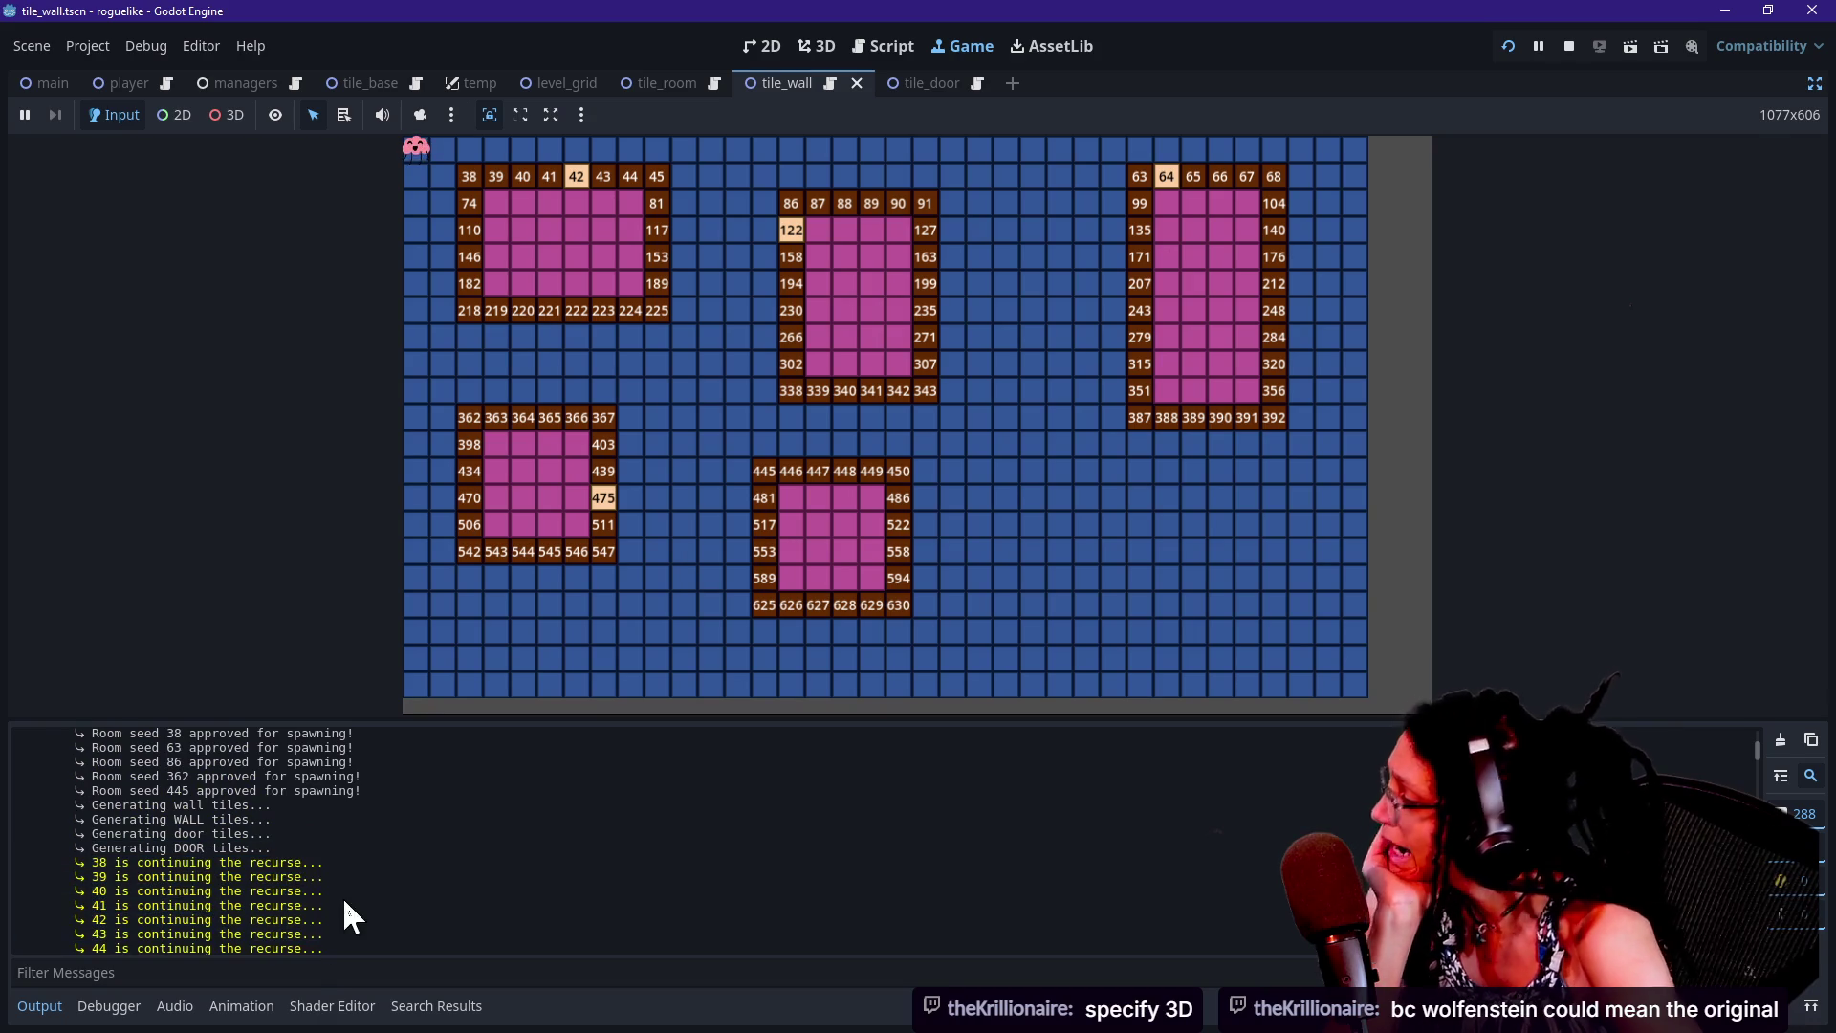
scroll(338, 852, up, 3)
scroll(340, 859, up, 5)
scroll(340, 859, down, 5)
click(1510, 46)
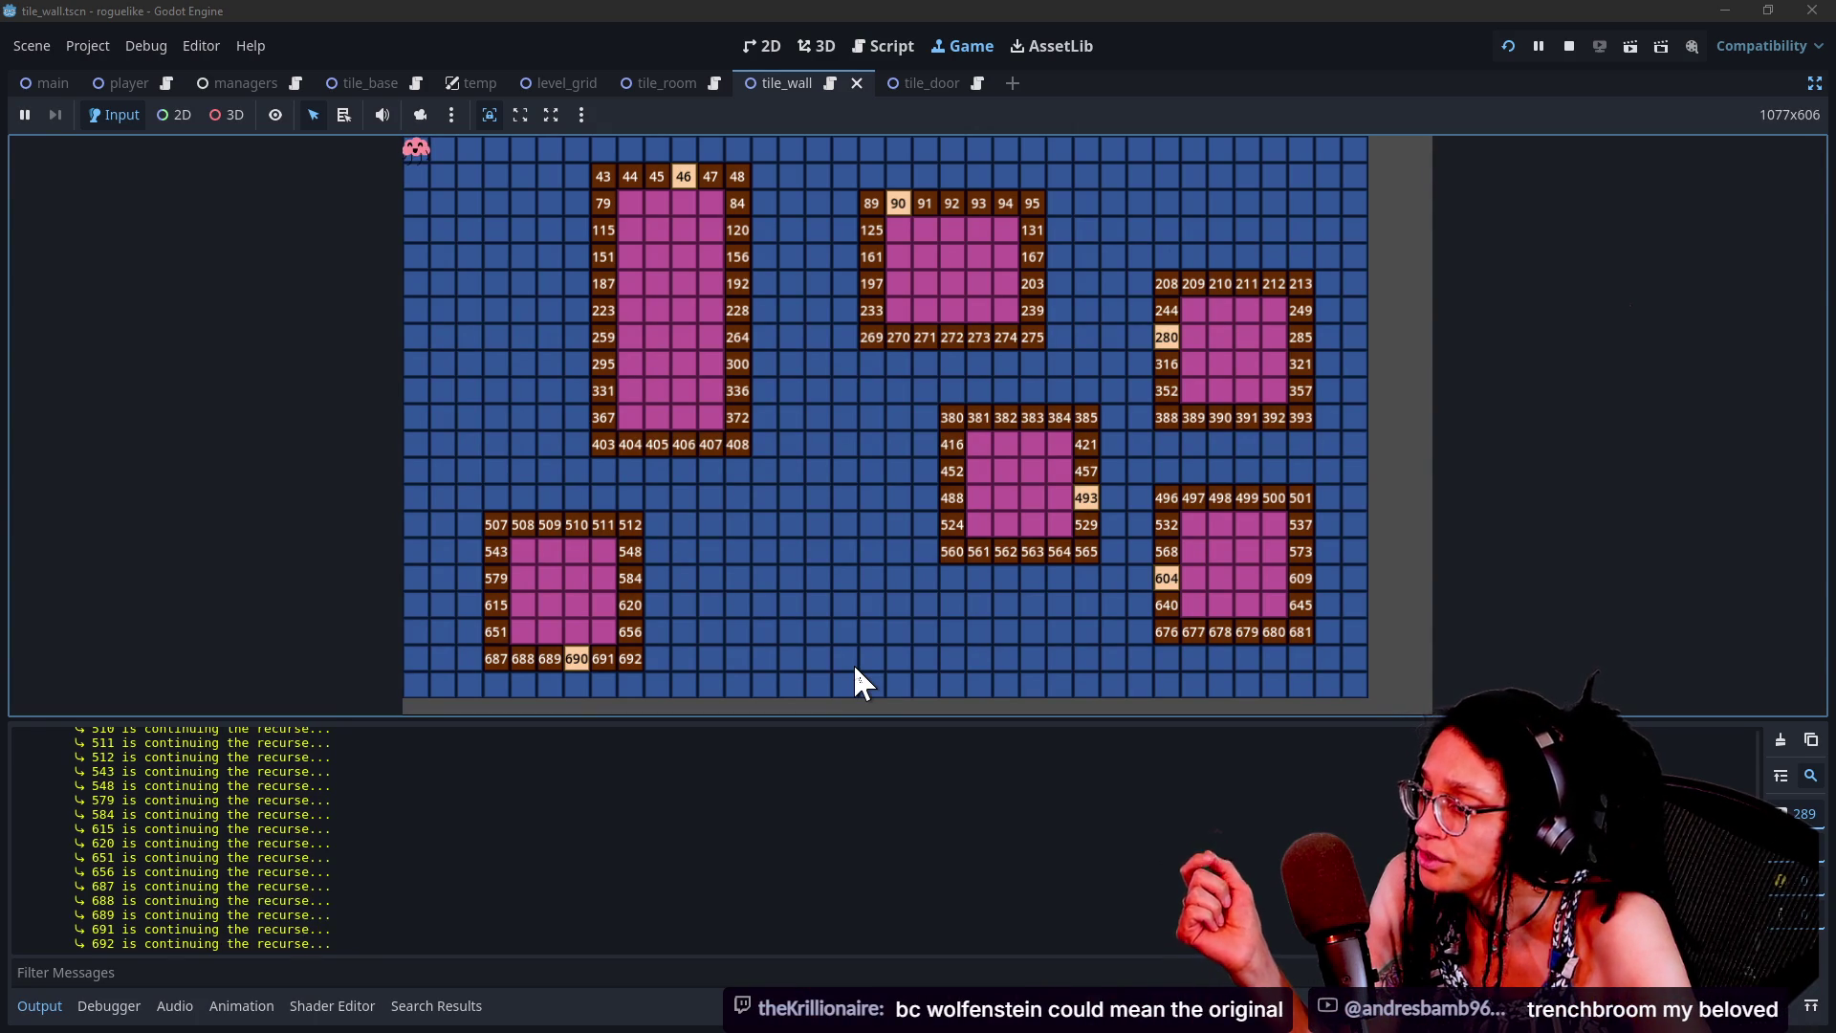
scroll(801, 878, up, 20)
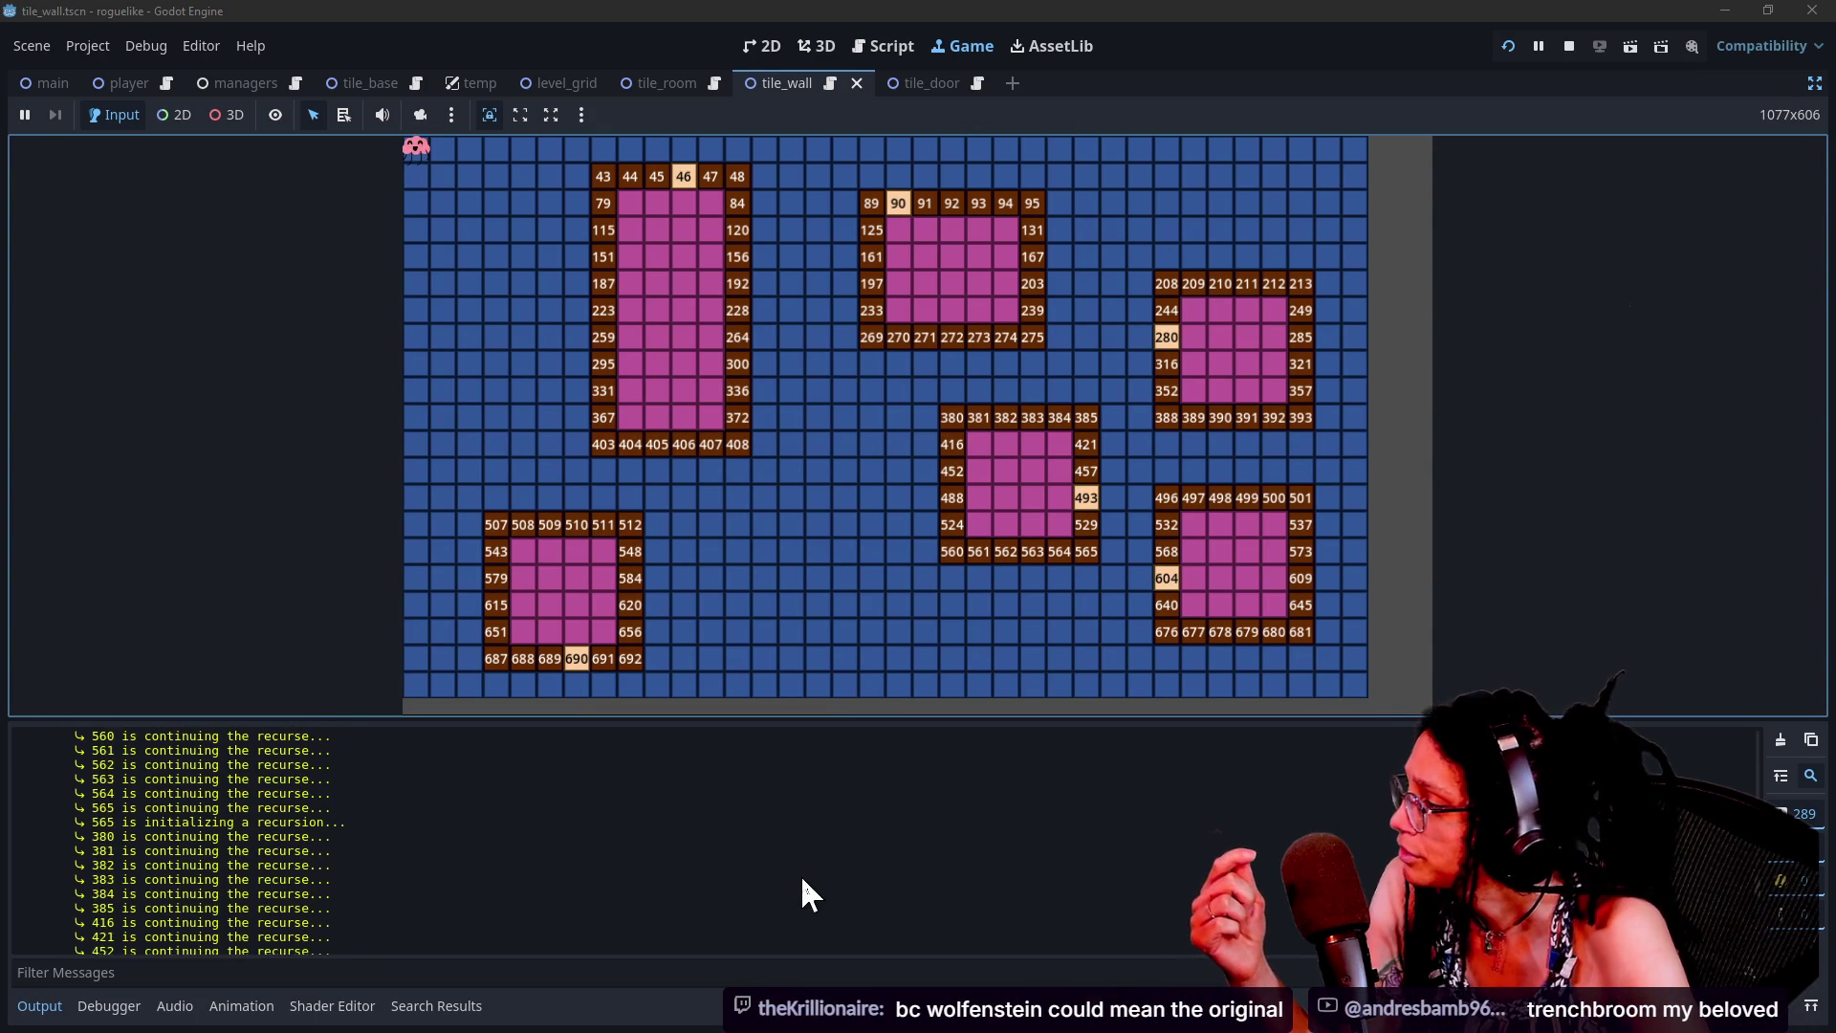
scroll(800, 874, down, 5)
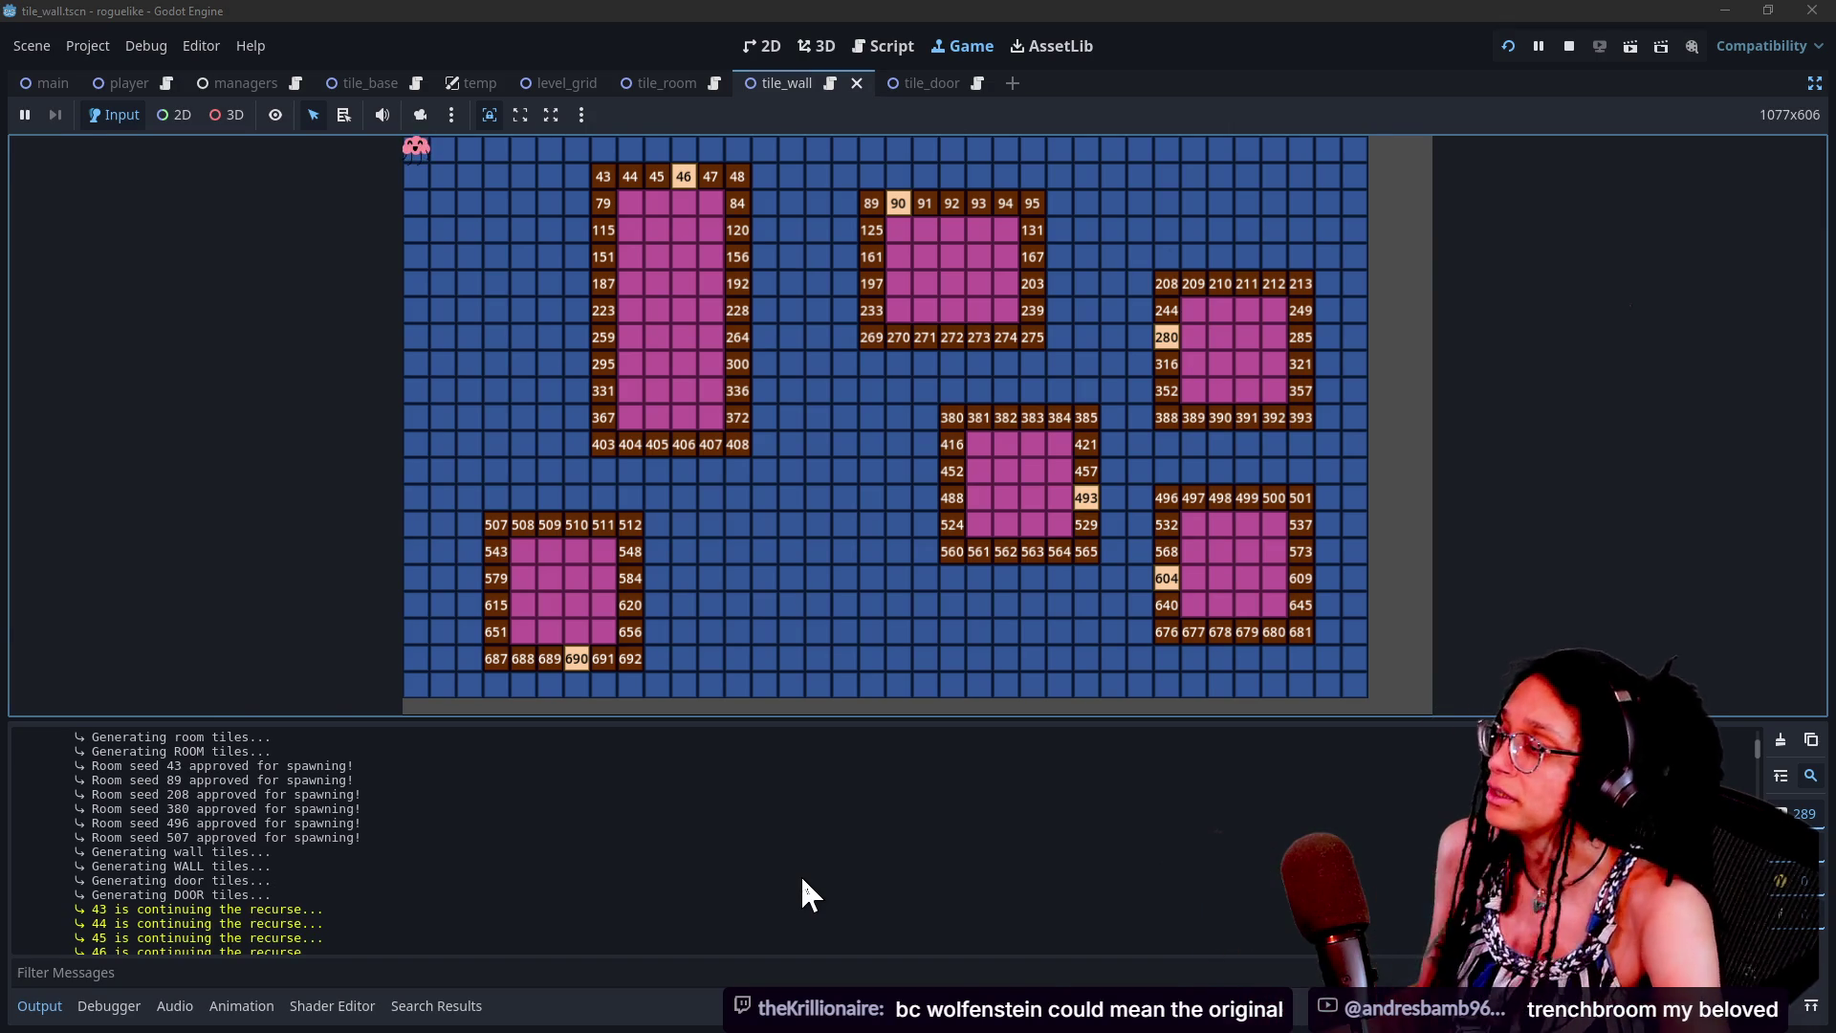
key(alt+Tab)
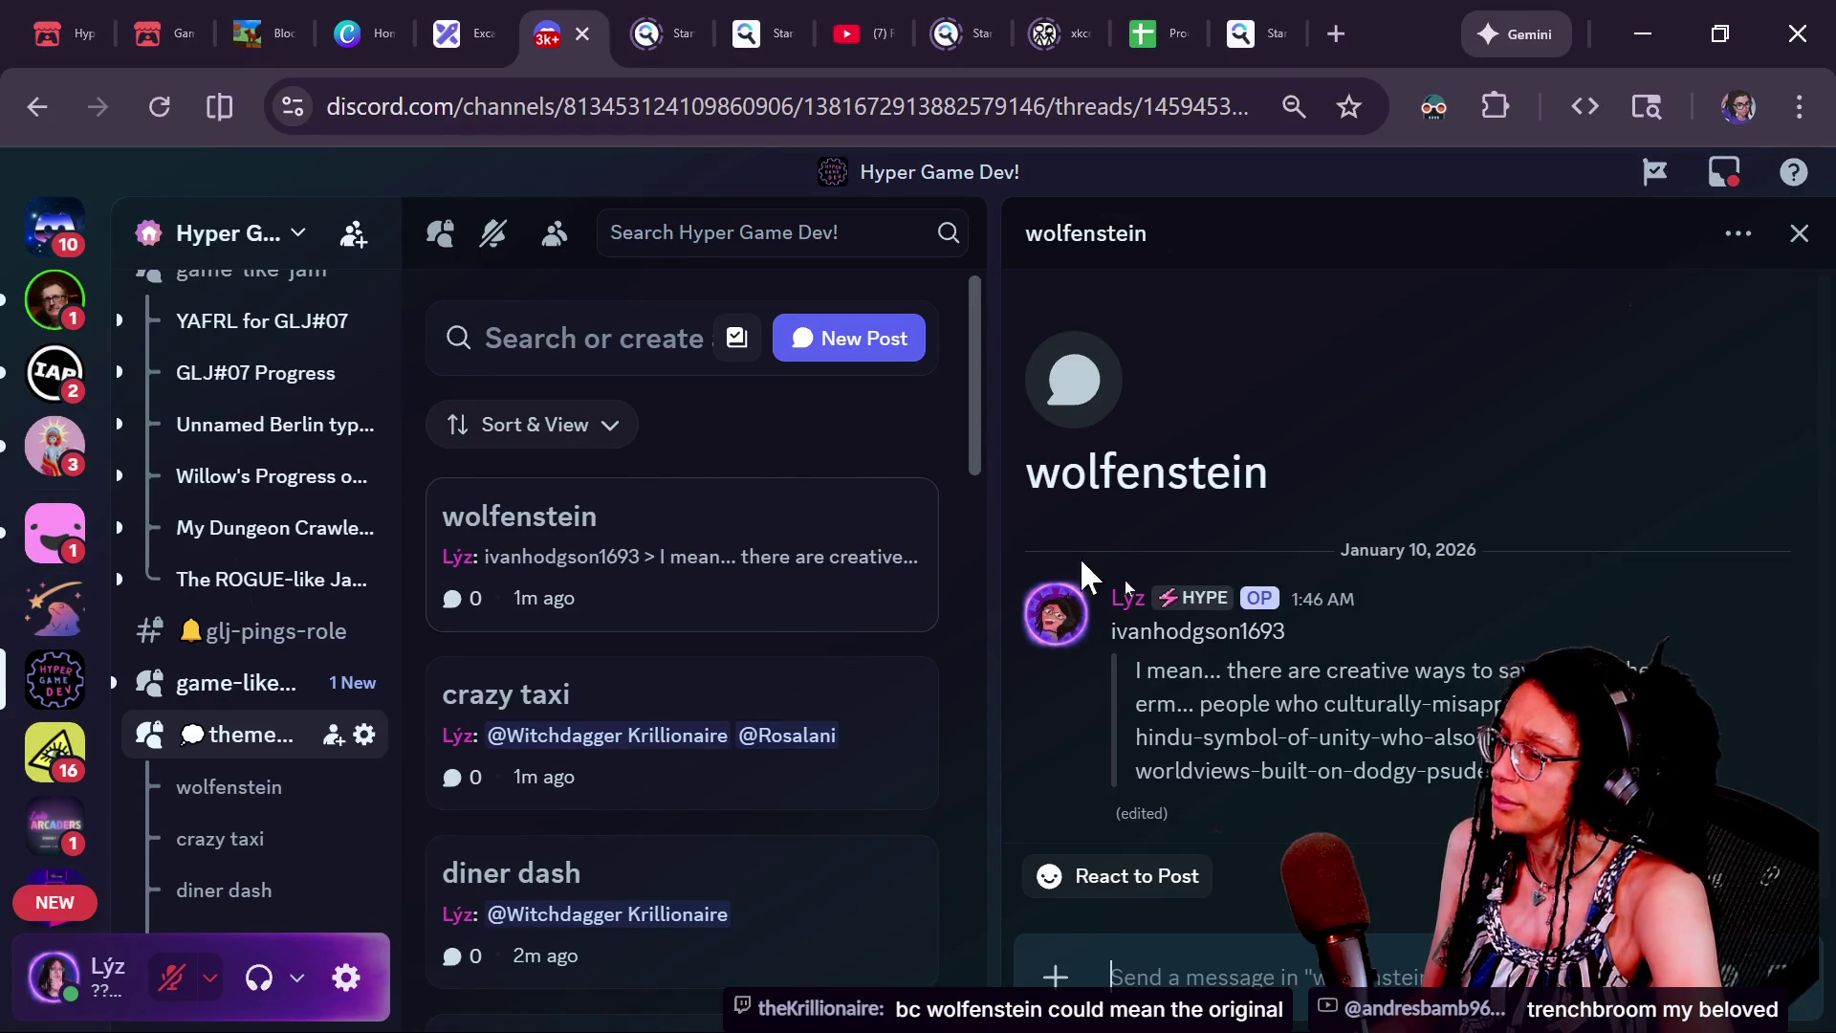
- Re-save the post message and change the post title from 'wolfenstein' to 'wolfenstein 3d'
click(1680, 578)
key(Return)
click(1736, 237)
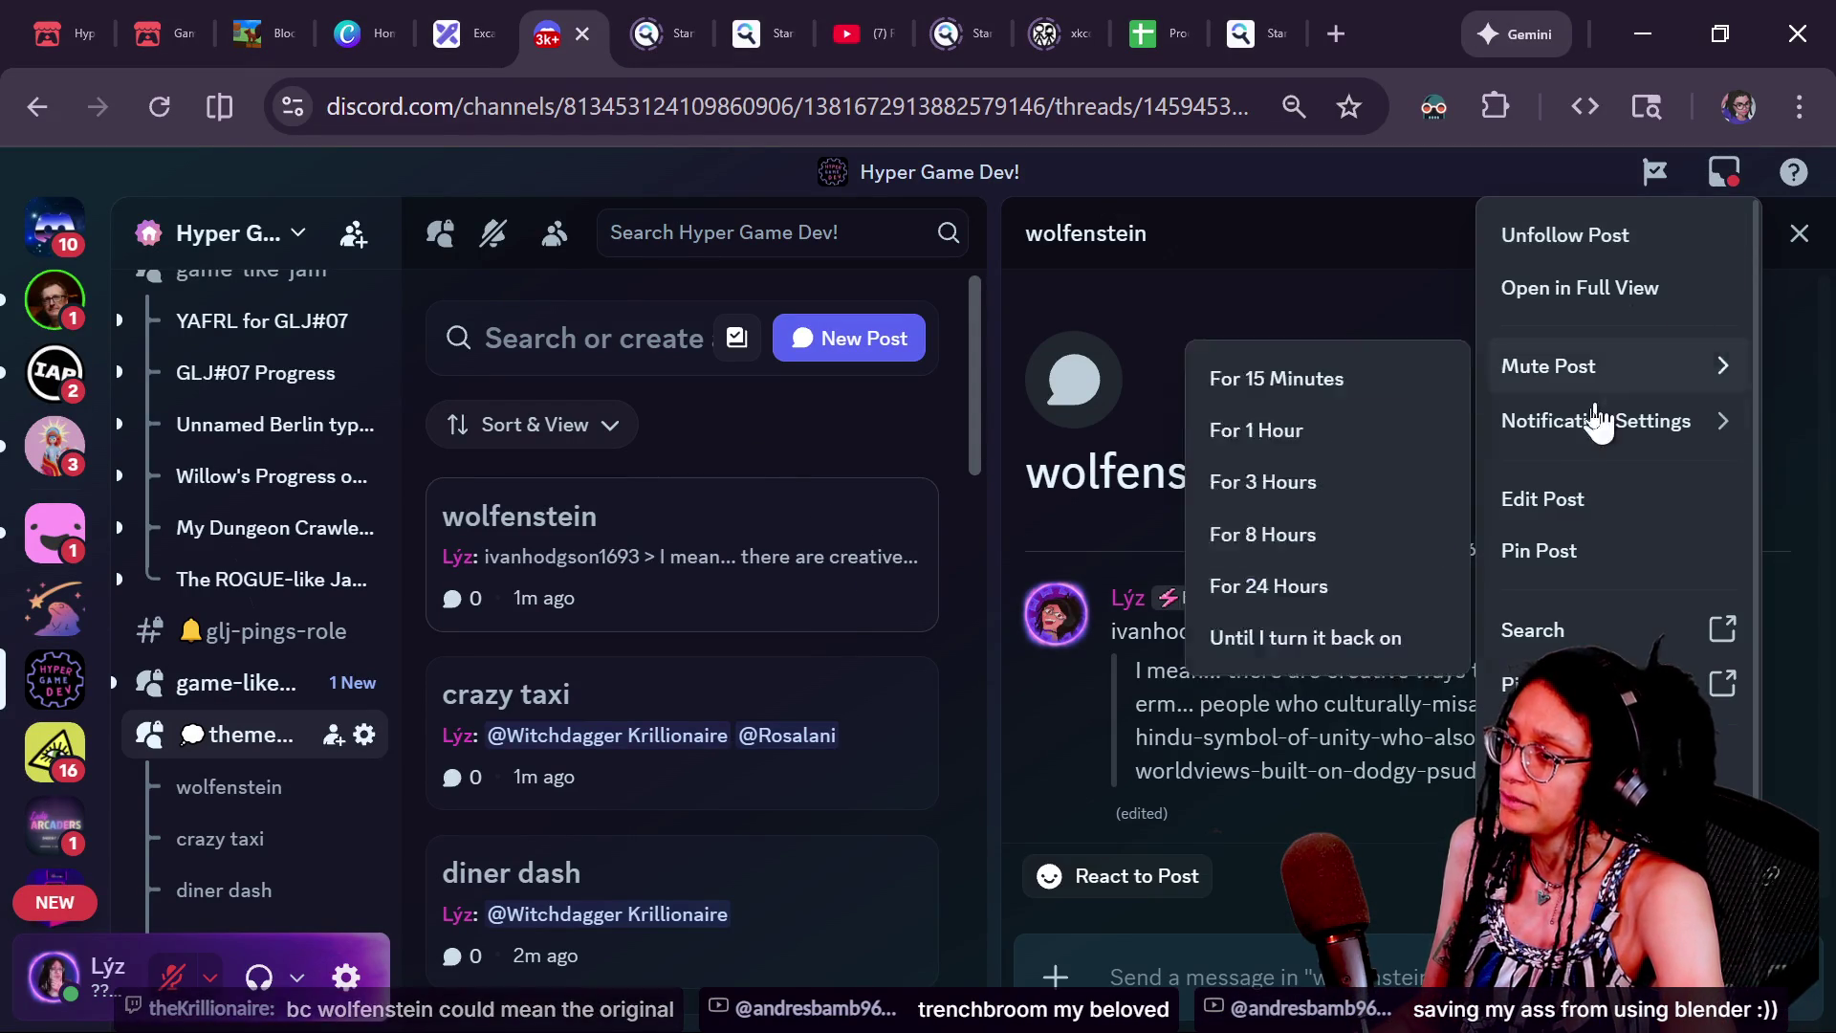
click(1578, 504)
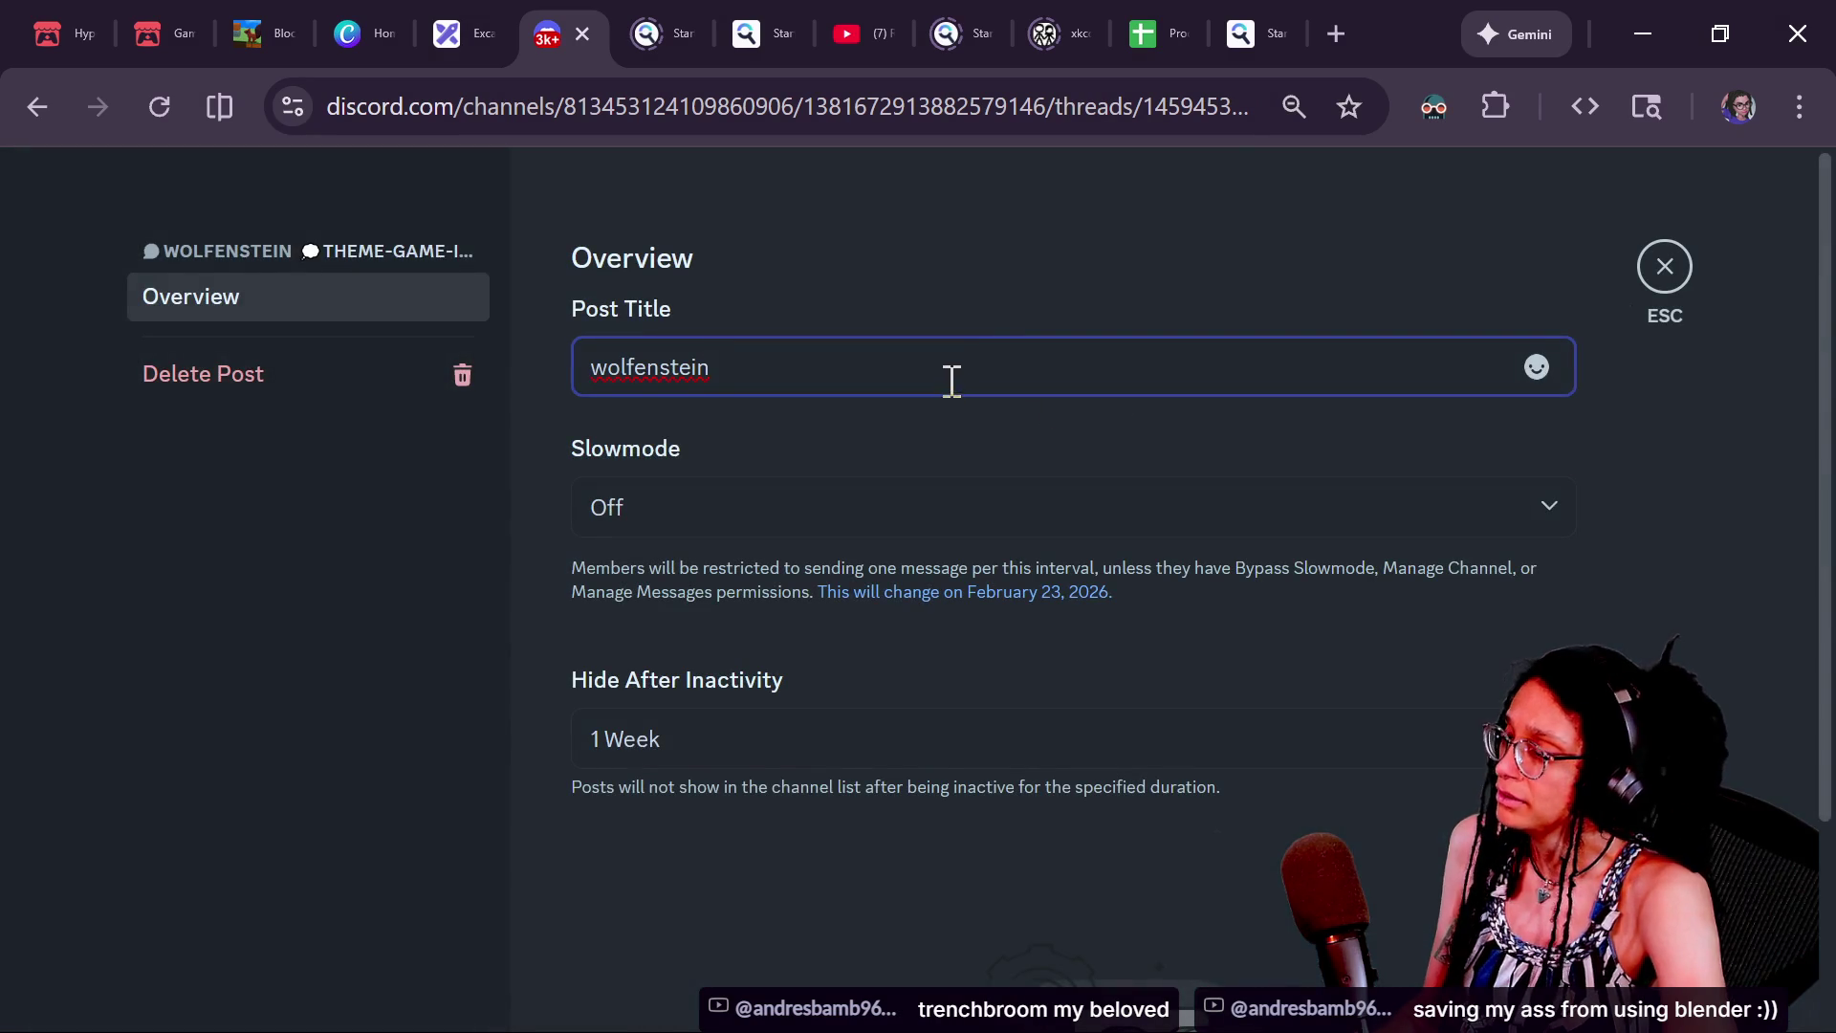
text(3e)
key(BackSpace)
text(d)
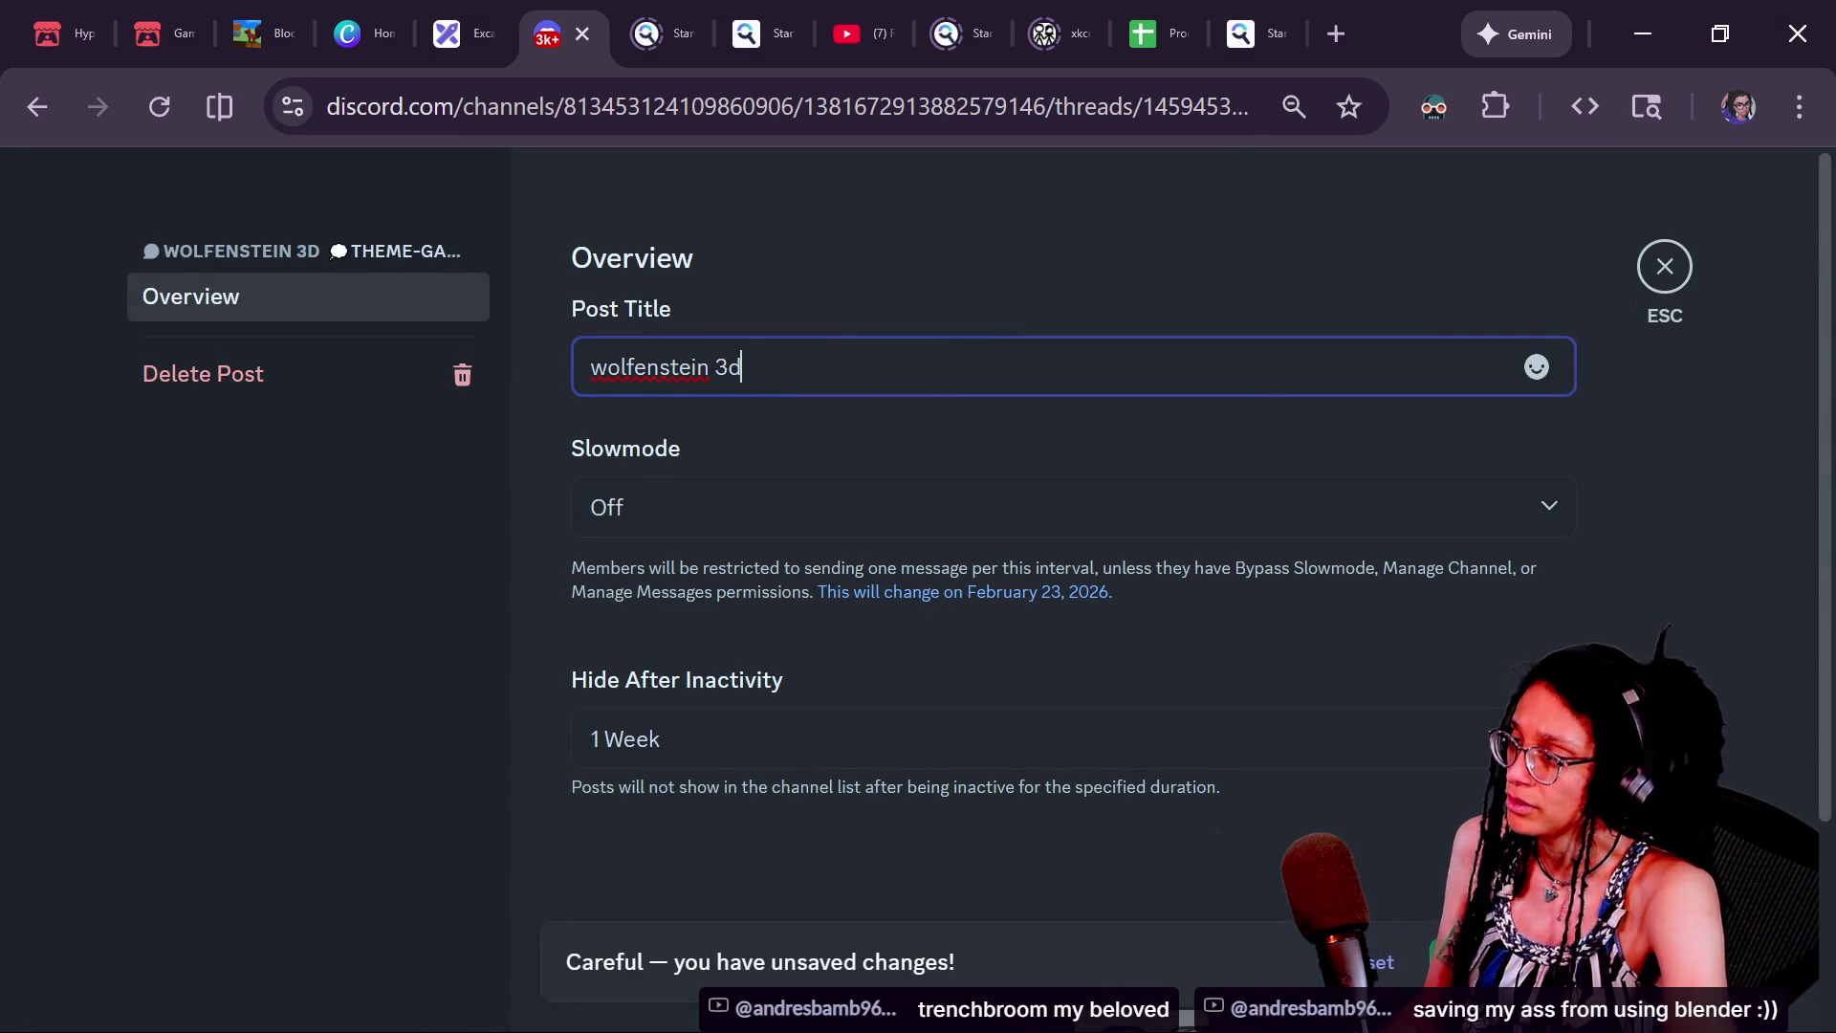
key(Return)
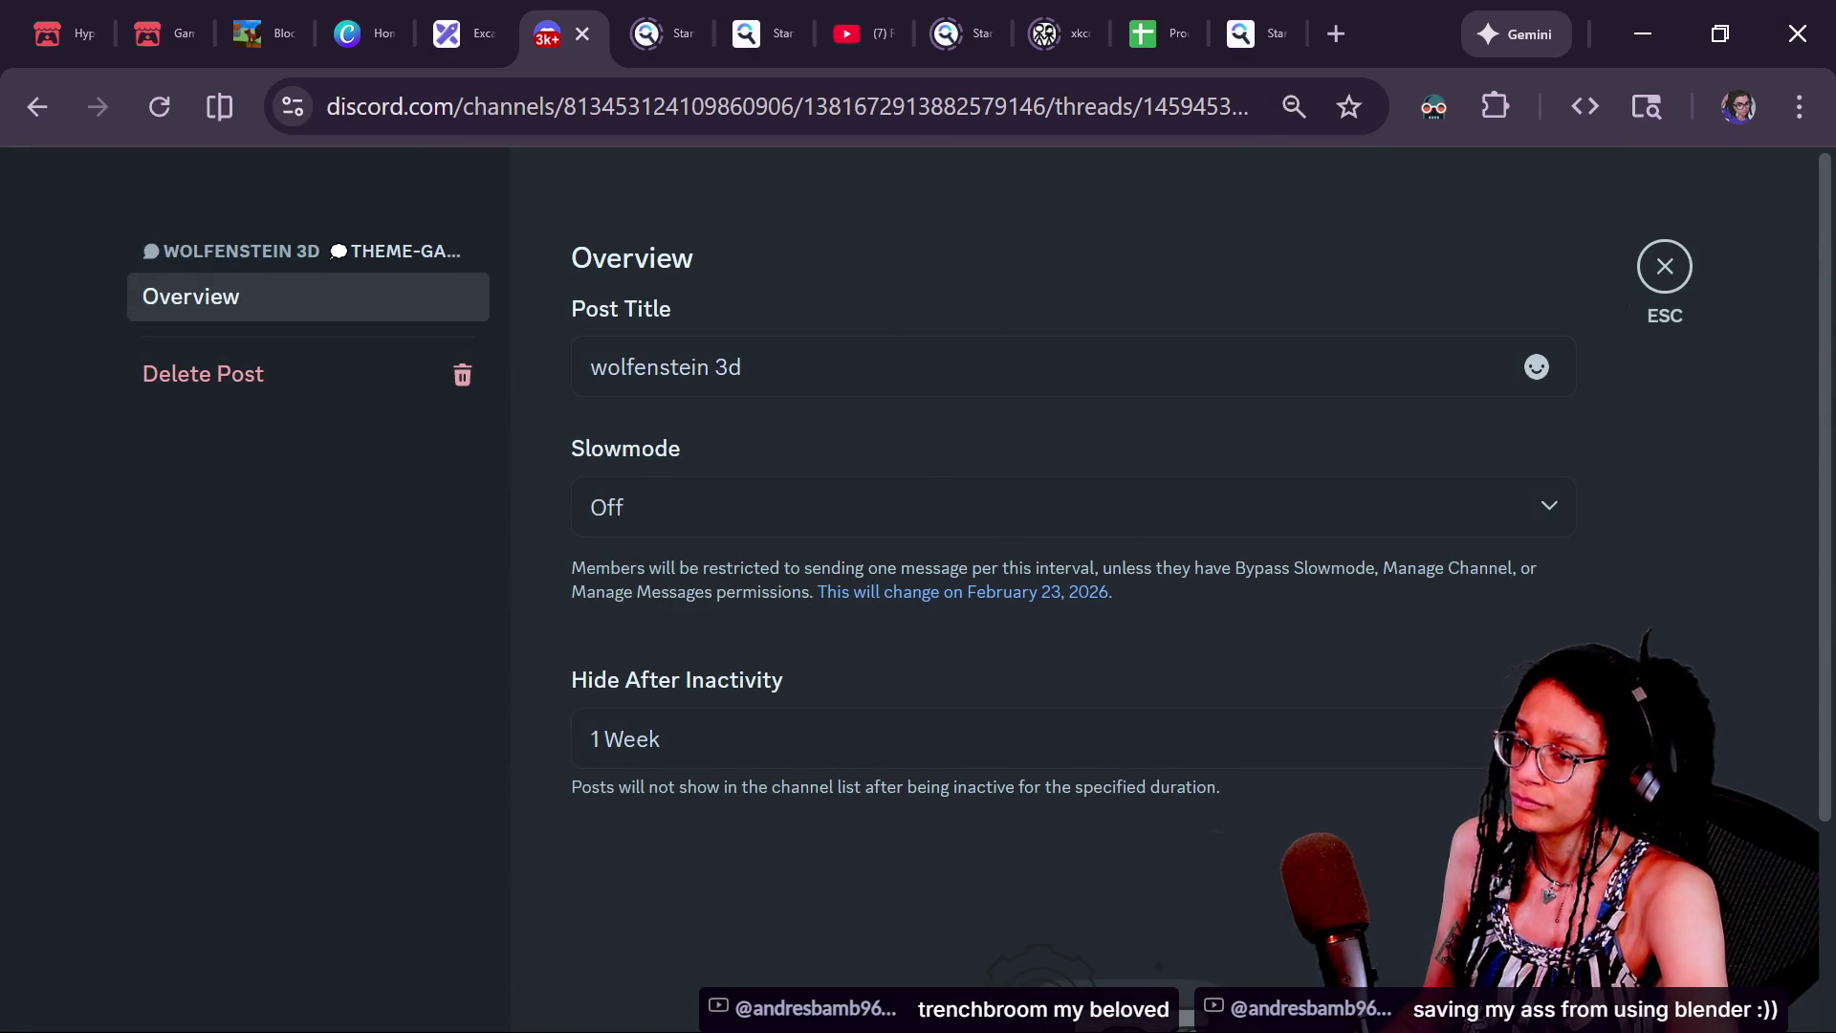
key(alt+Tab)
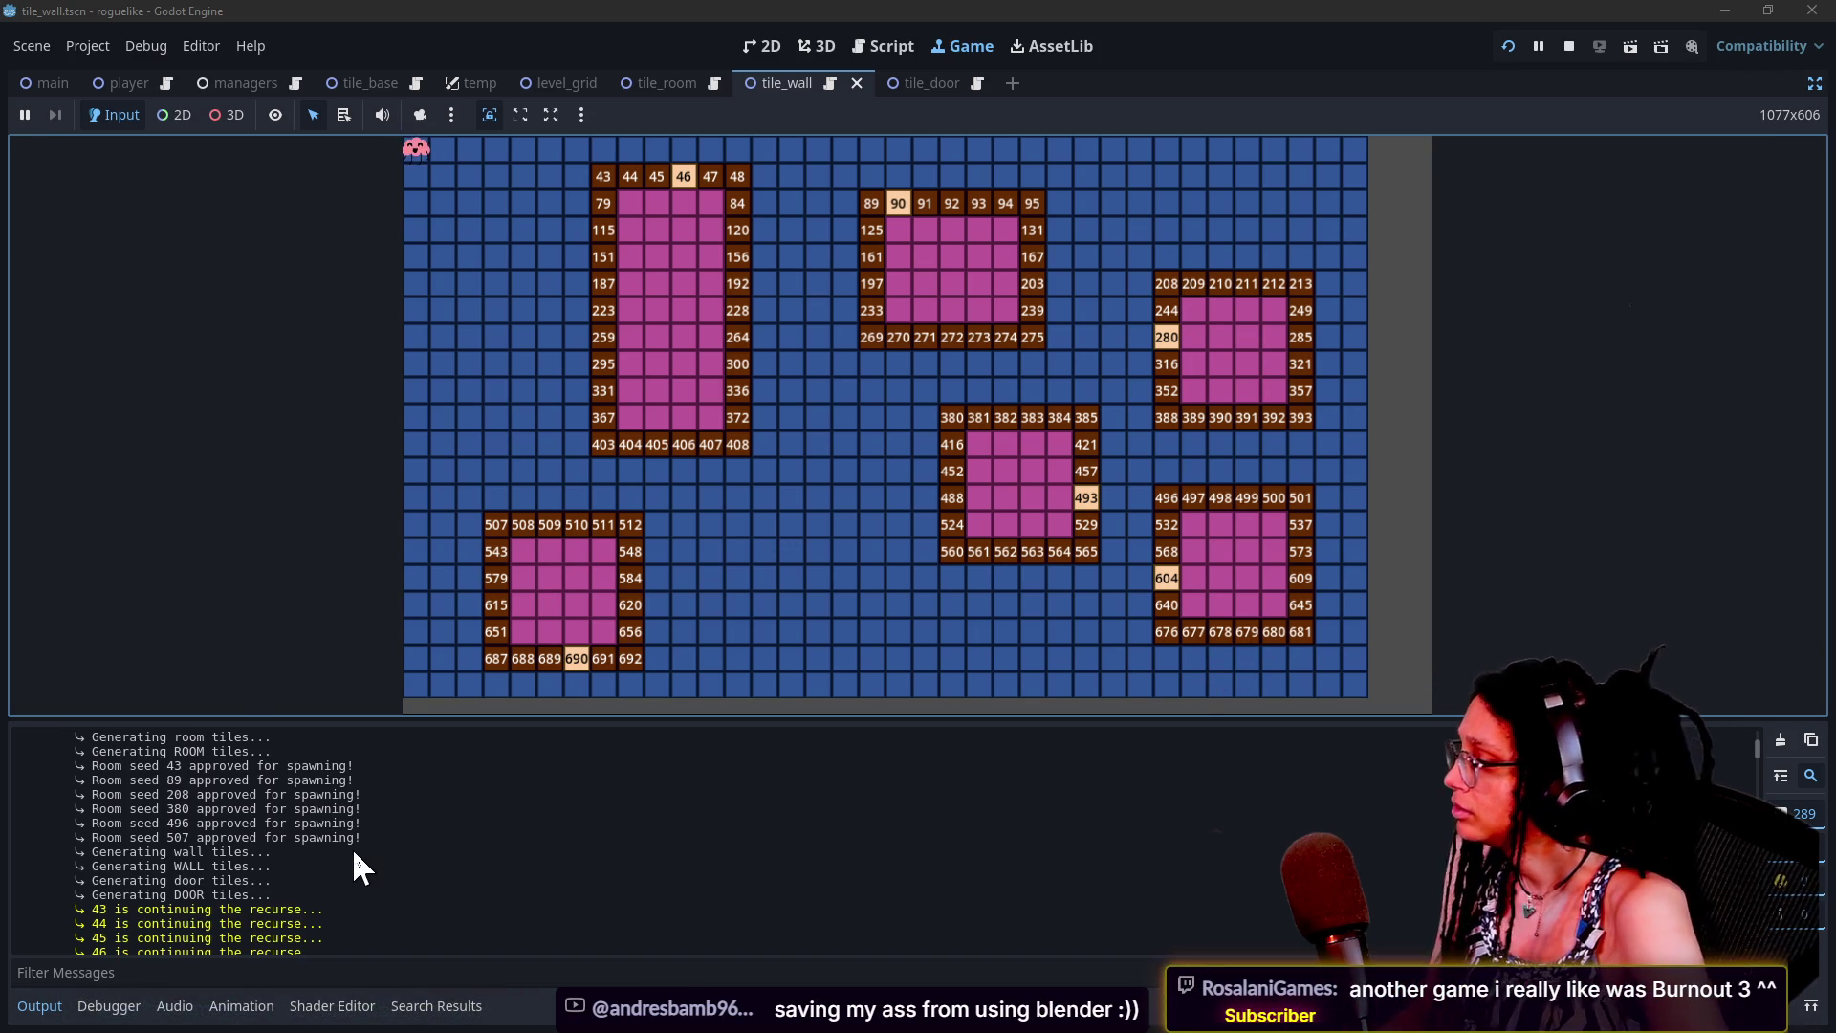
- Open manage_levels.gd in the Script view and search for 'continue', matching line 237
scroll(354, 850, up, 5)
scroll(354, 851, down, 10)
double_click(527, 805)
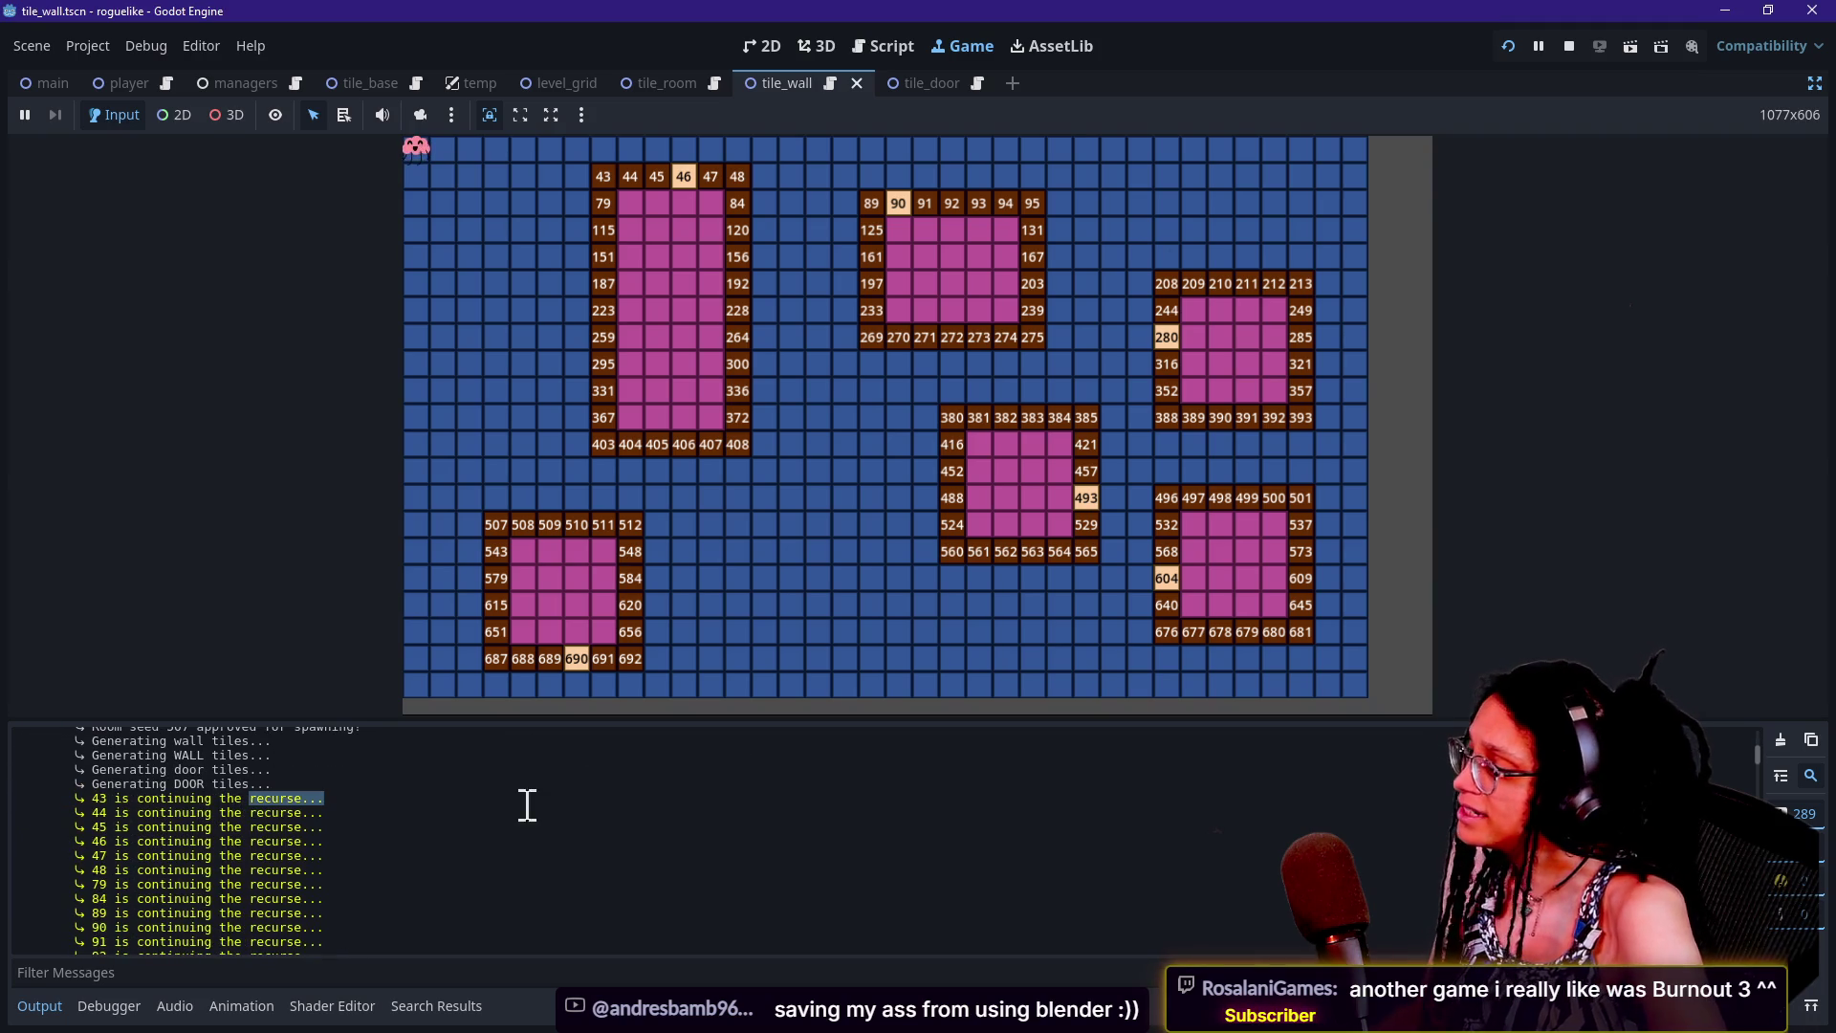
click(884, 46)
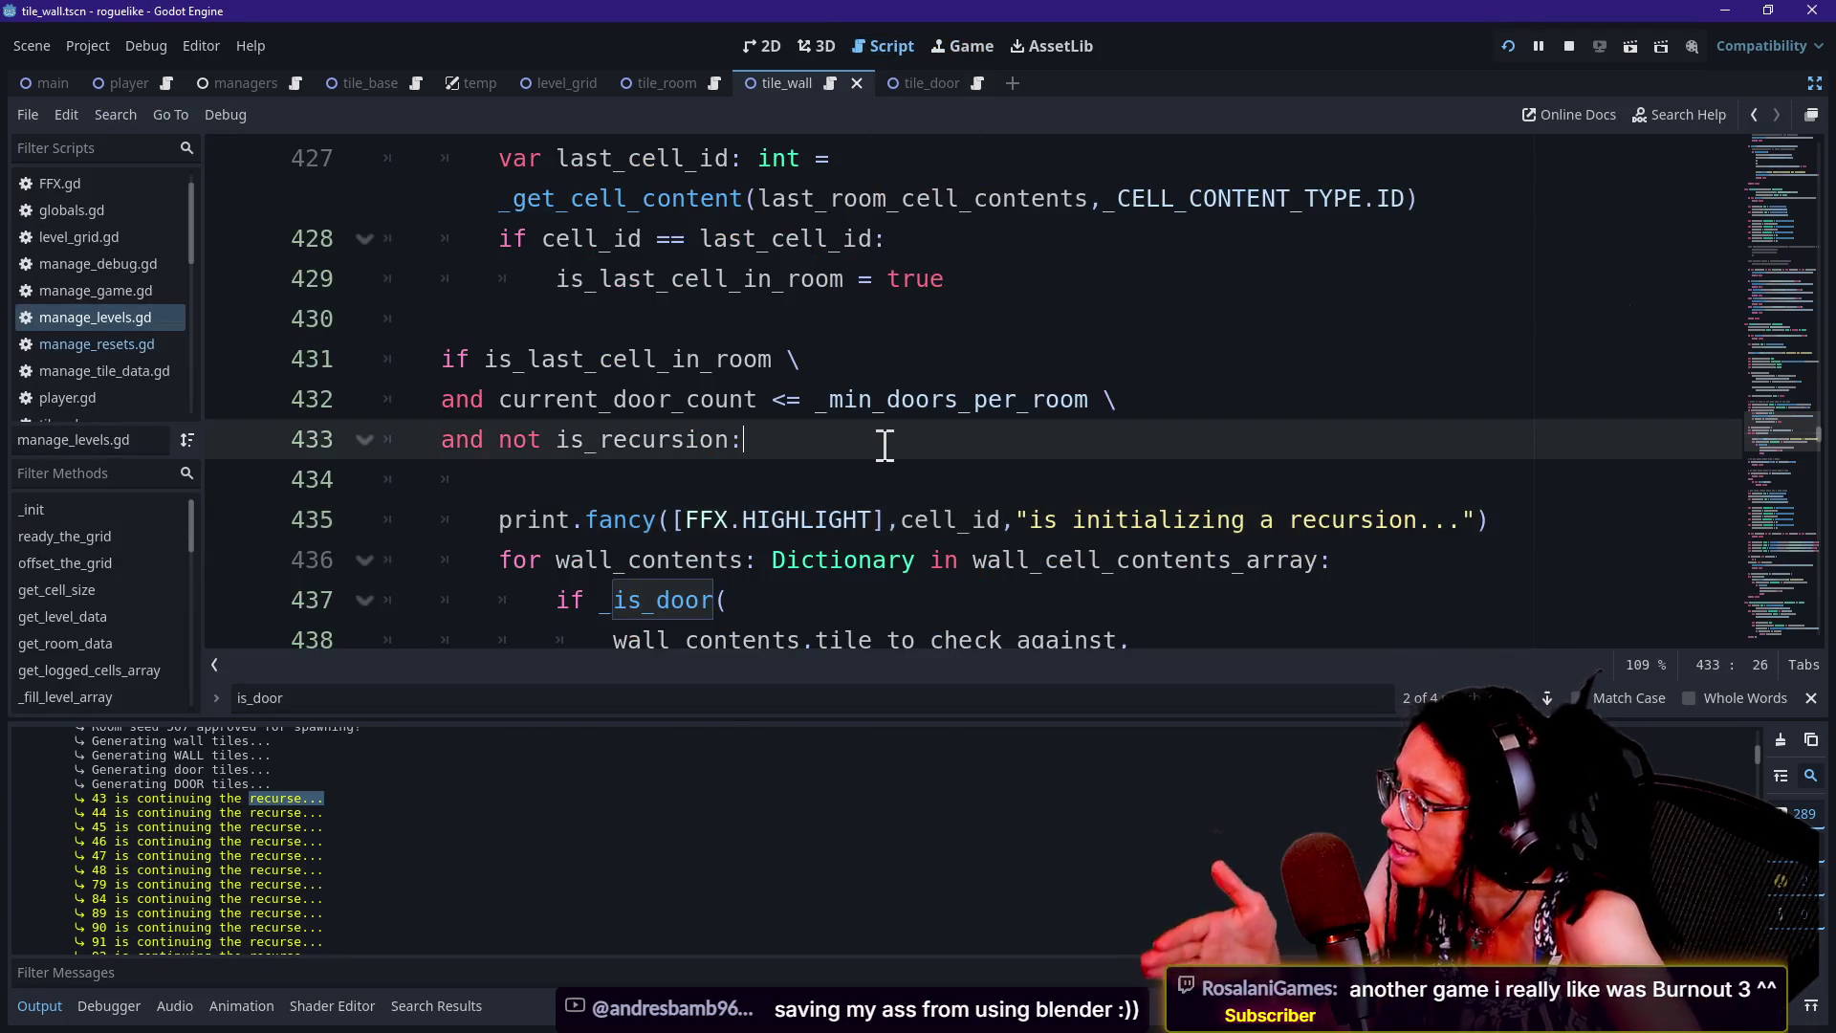
scroll(885, 445, down, 20)
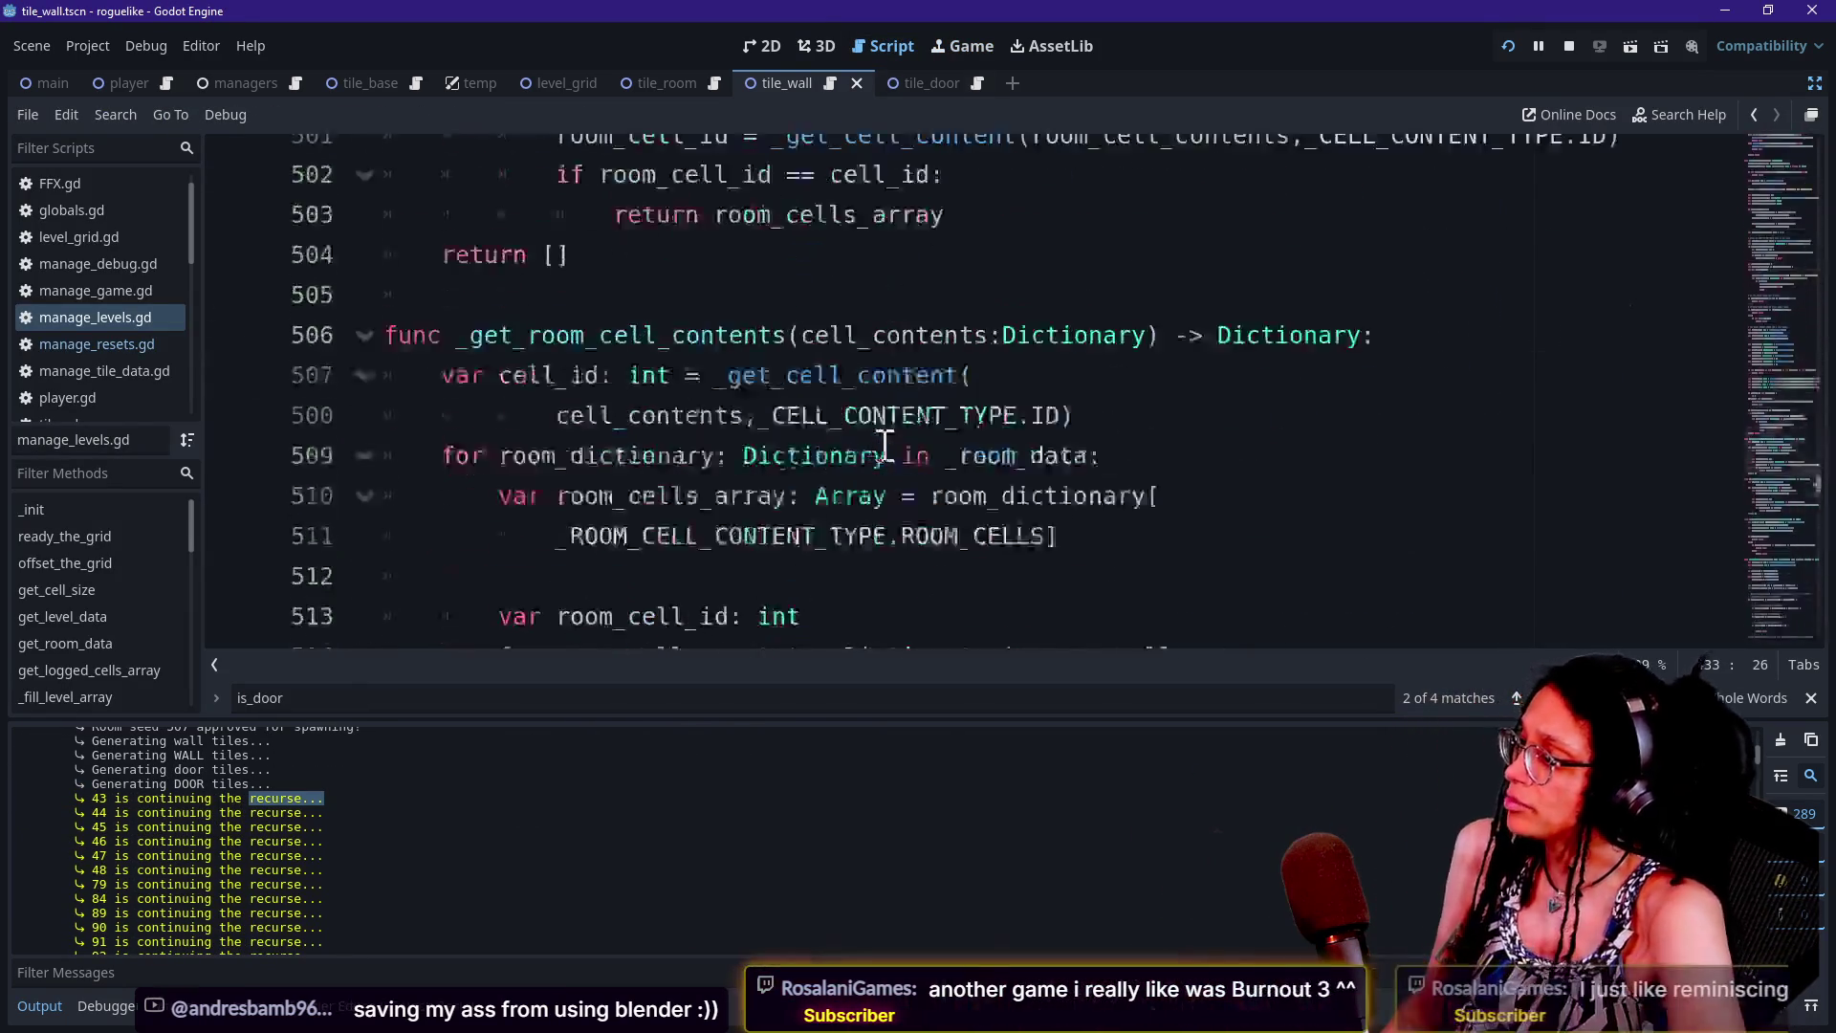
key(ctrl+f)
text(continue)
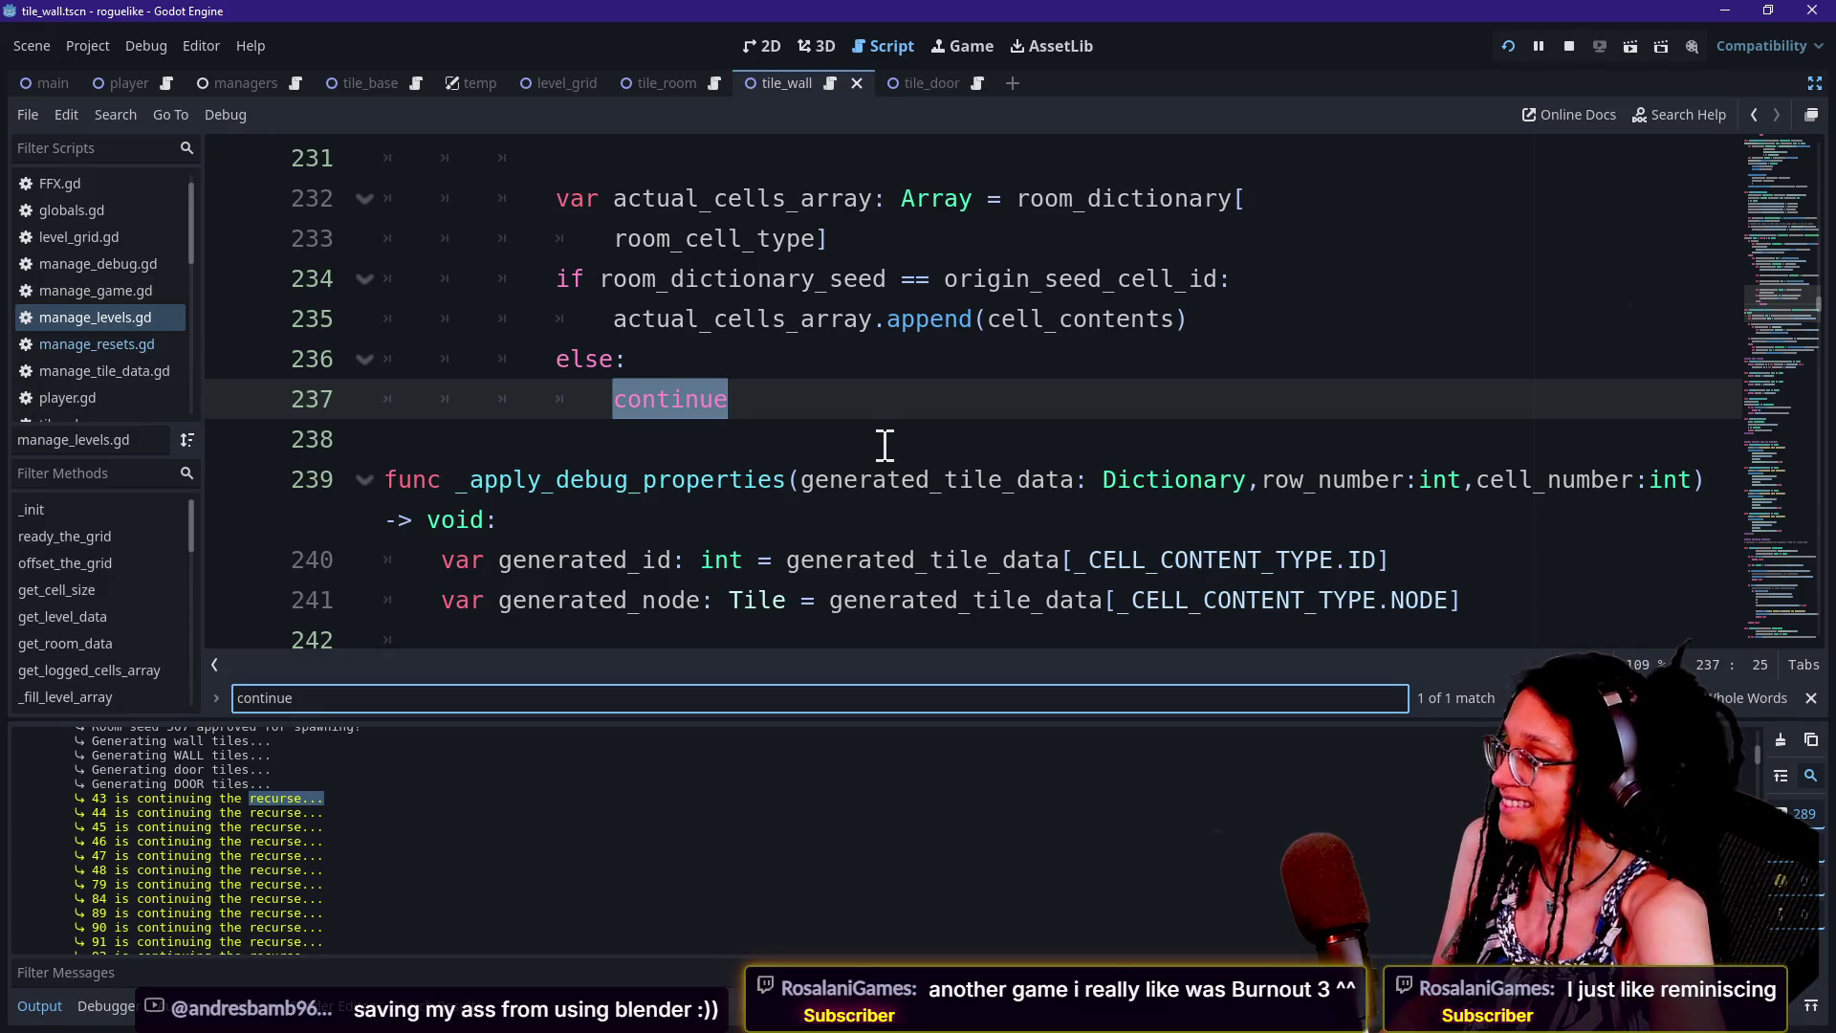
- Search the script for 'continui' to reach the continuing-the-recurse print on line 406
key(BackSpace)
text(continui)
click(909, 358)
key(Down)
key(Down)
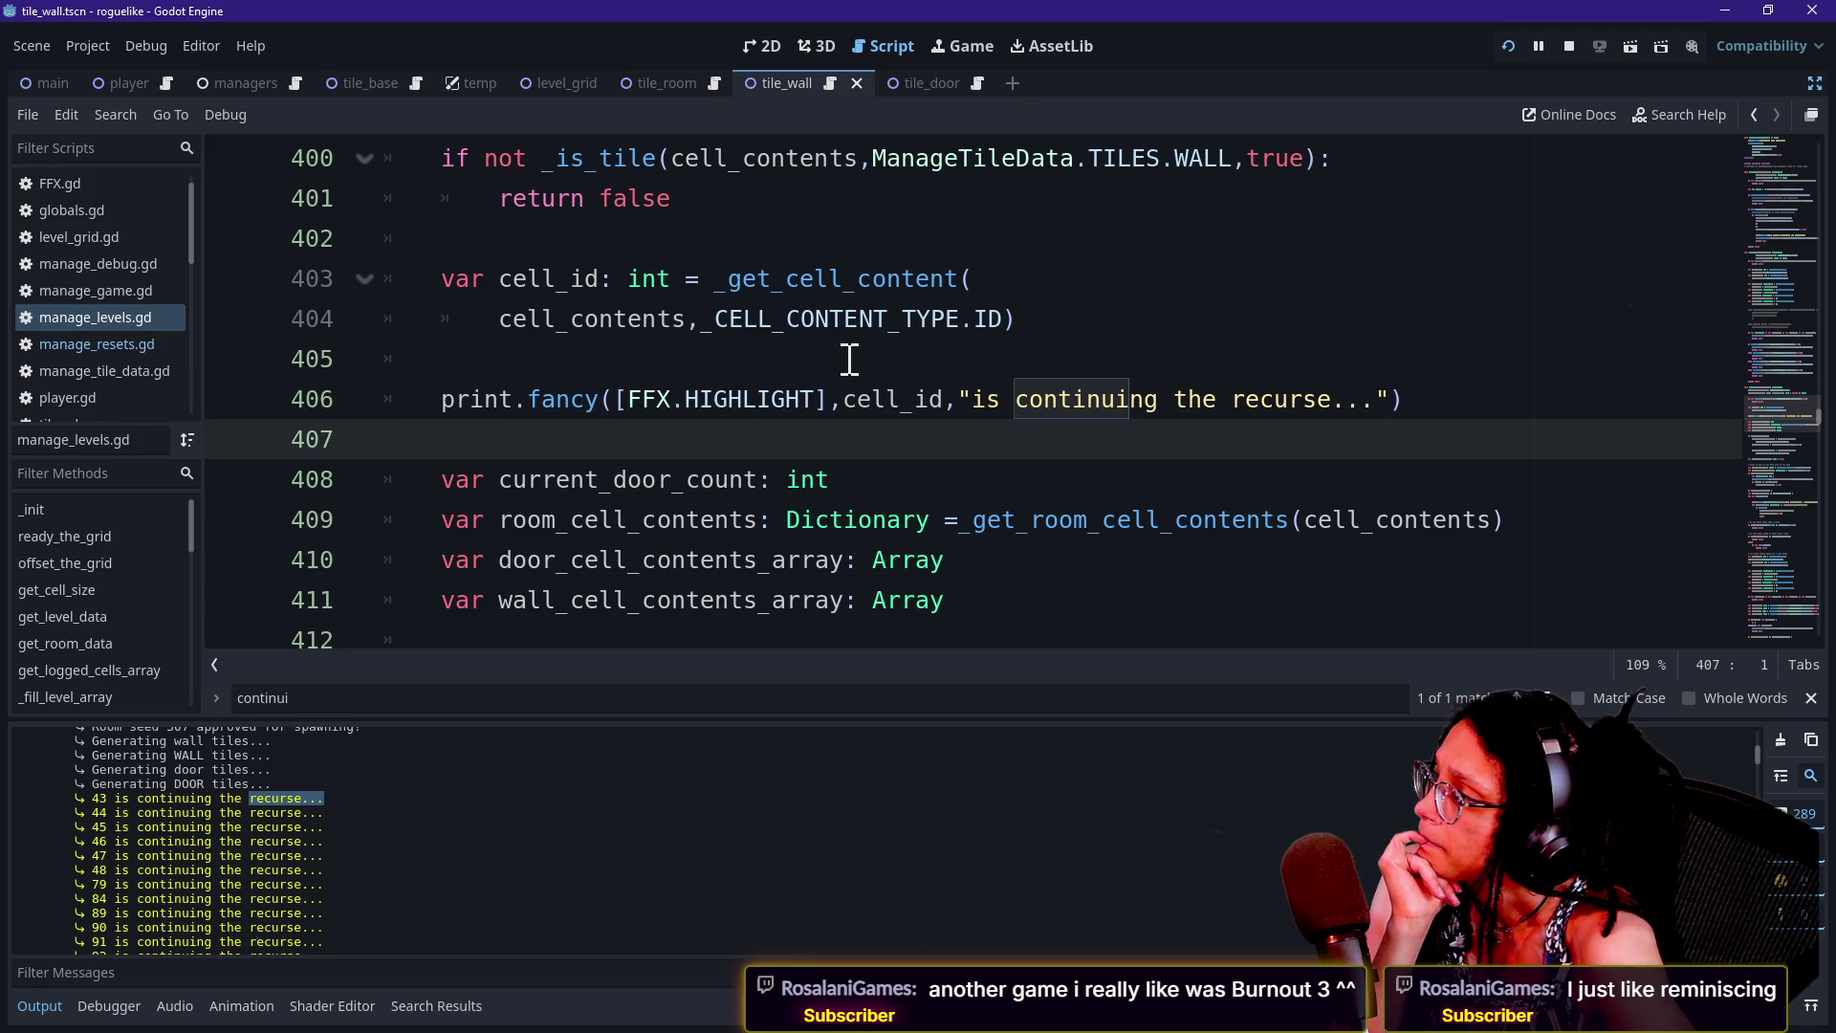
scroll(849, 358, up, 1)
scroll(563, 459, up, 1)
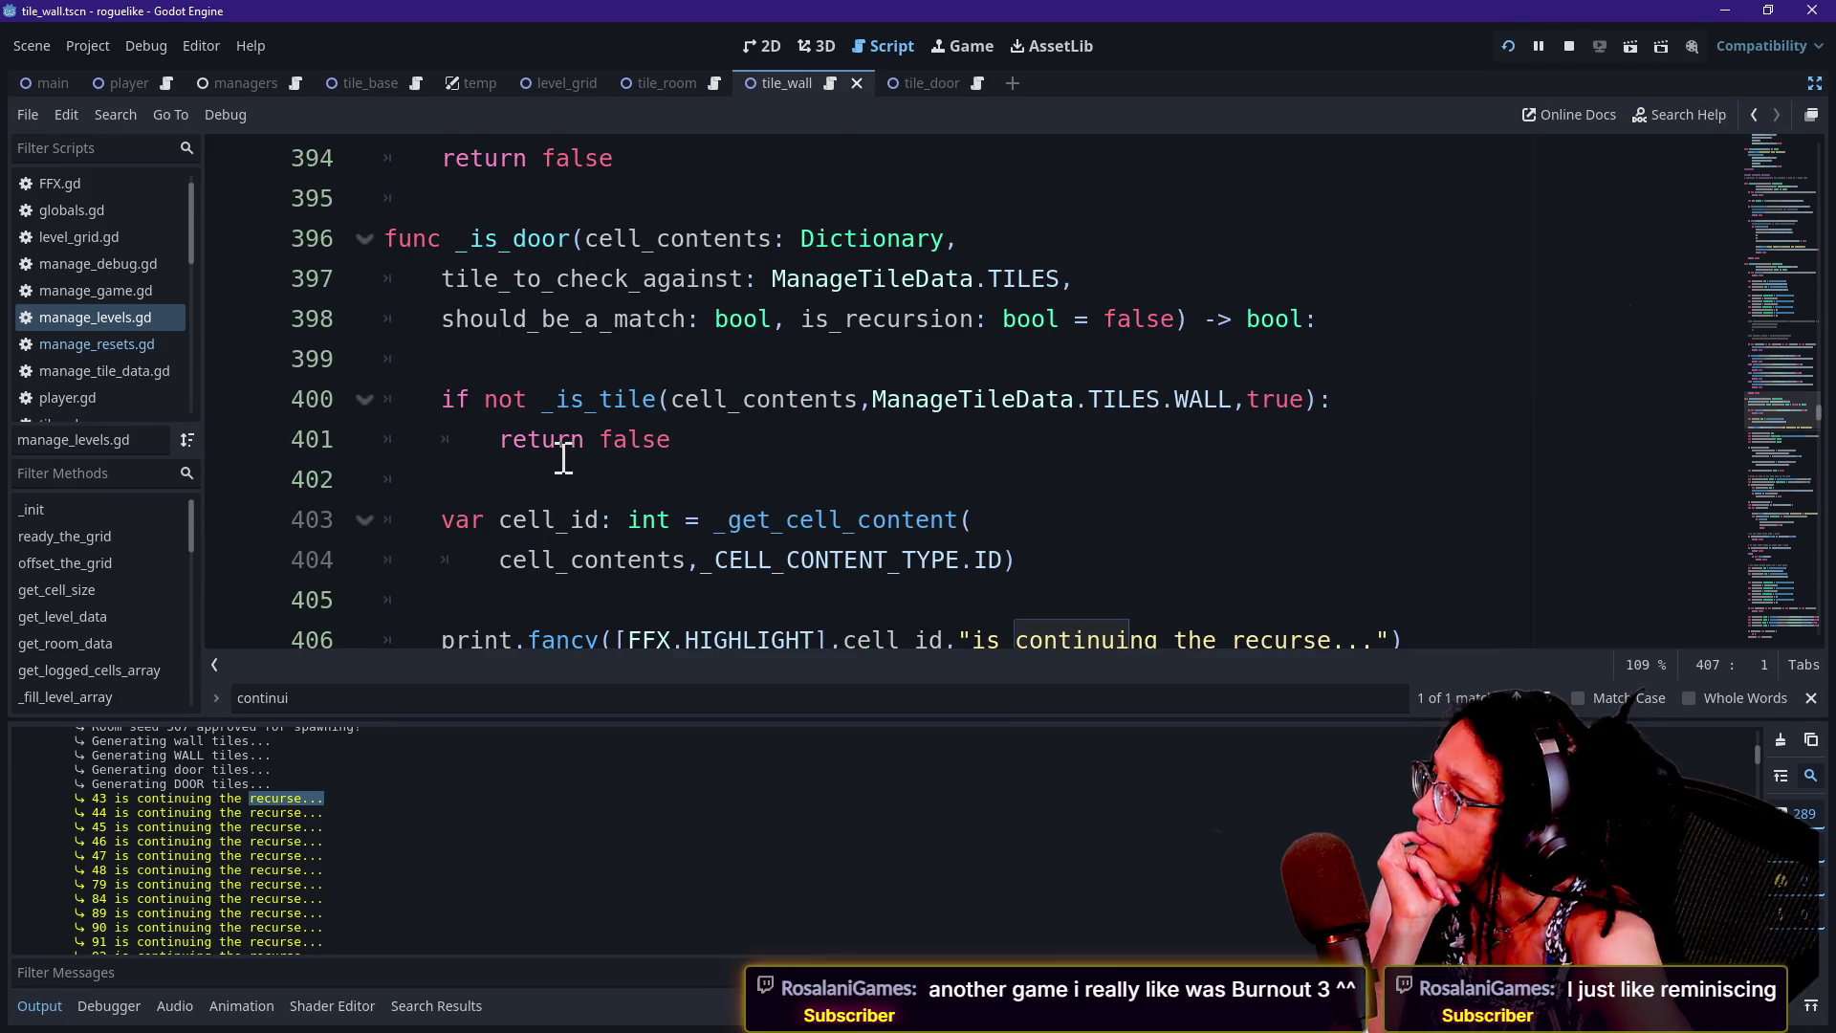
scroll(563, 459, down, 1)
- Insert a new line above the print at line 405 and begin typing 'if'
click(498, 496)
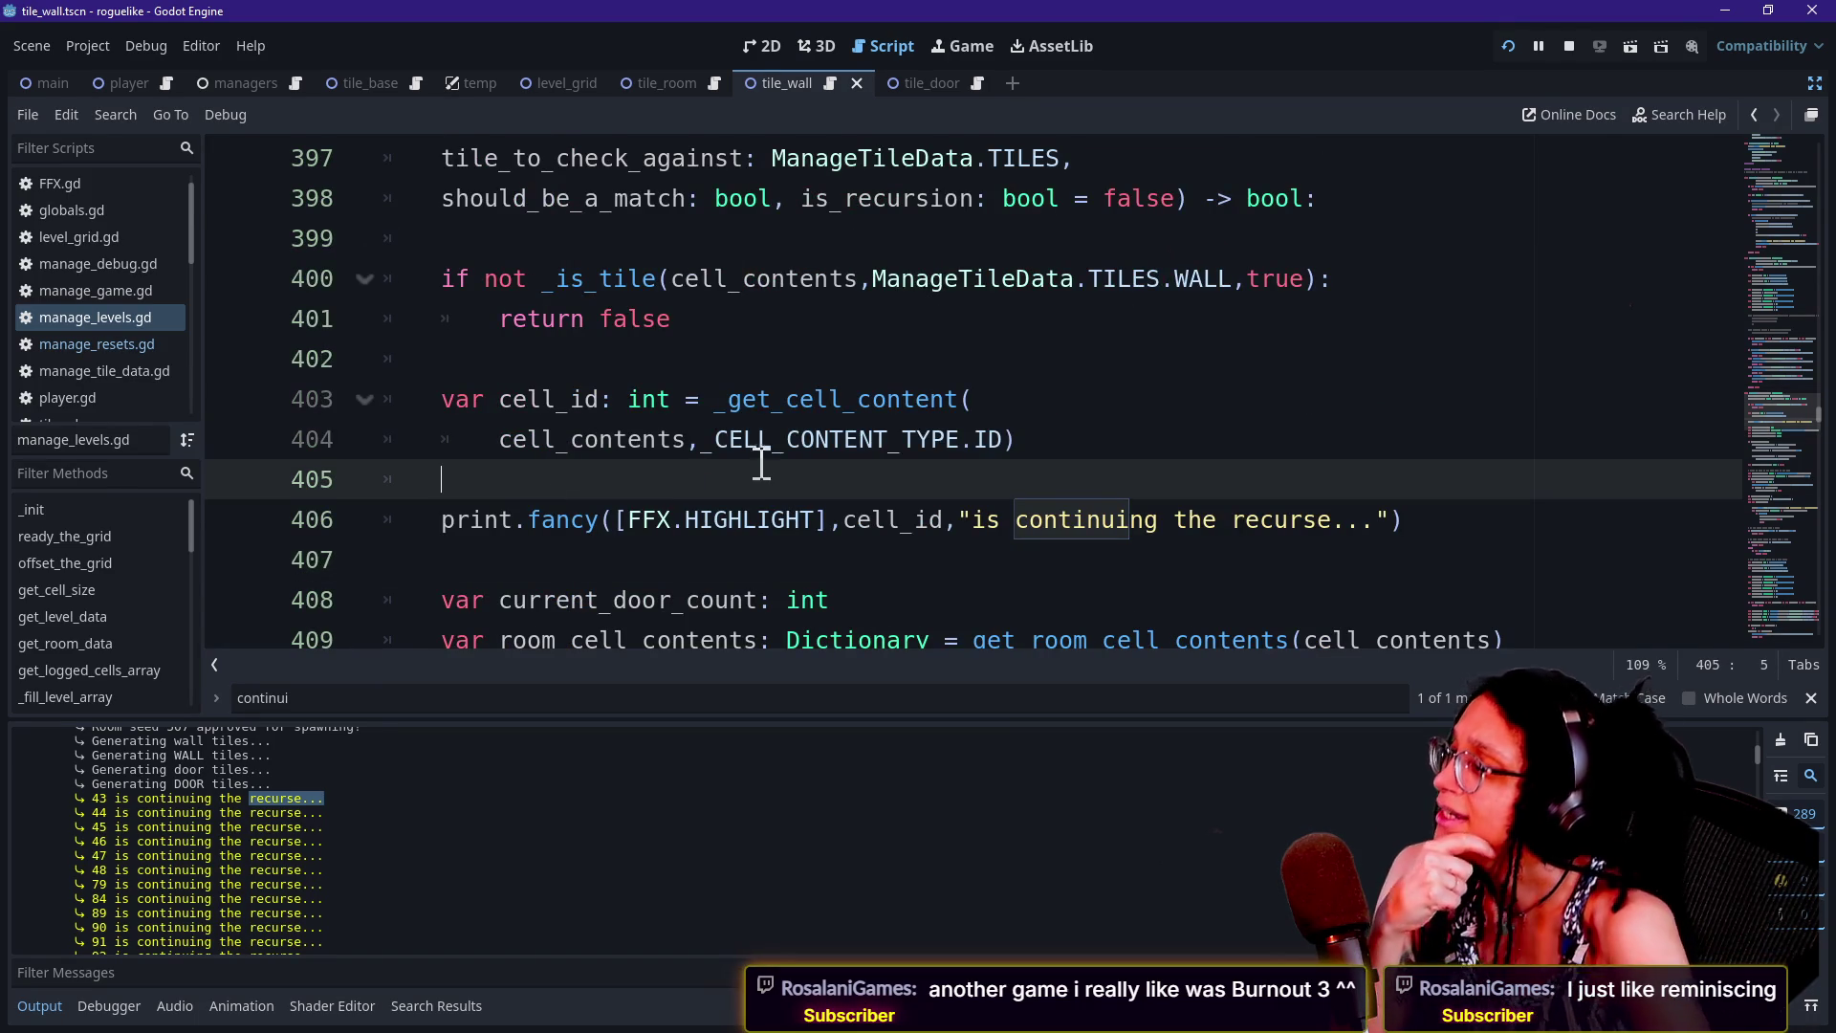
drag(759, 466, 757, 455)
click(832, 484)
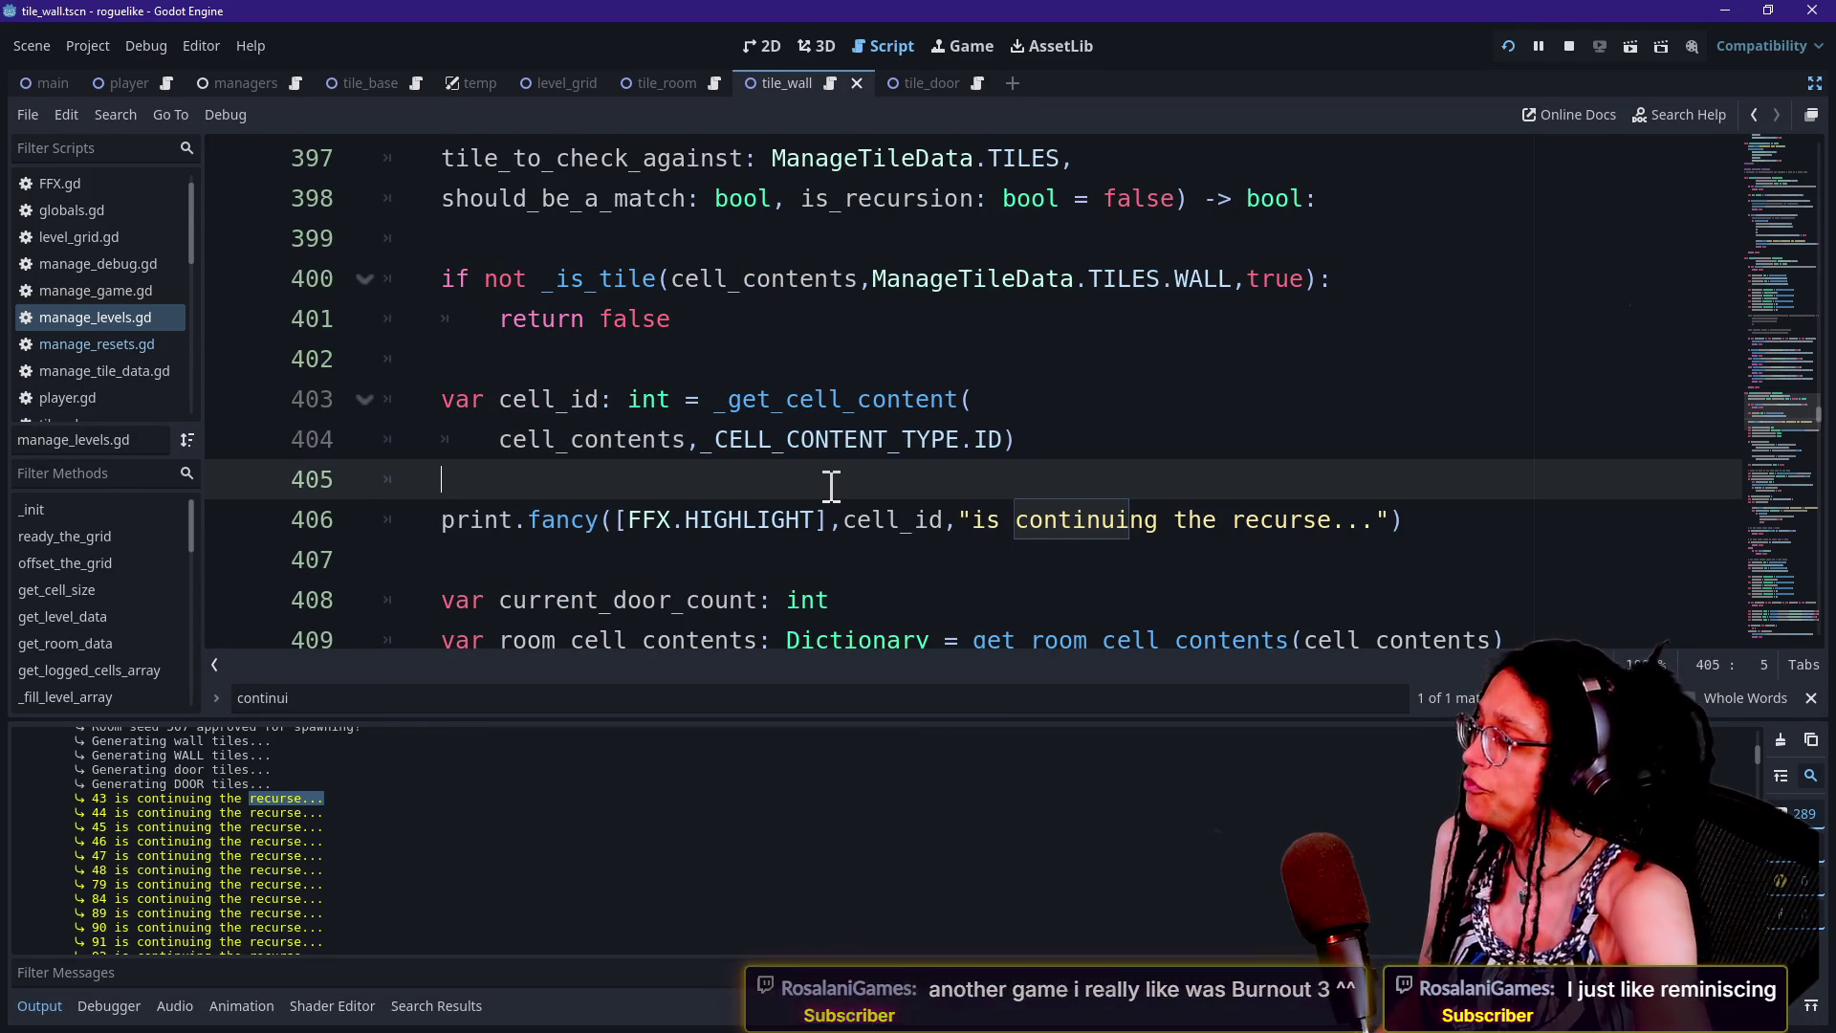
key(Return)
text(if)
key(BackSpace)
- Write 'if is_recursion:' above the print, indent the print under it, fix the typos, and relaunch the game
text(f is-recutsion:)
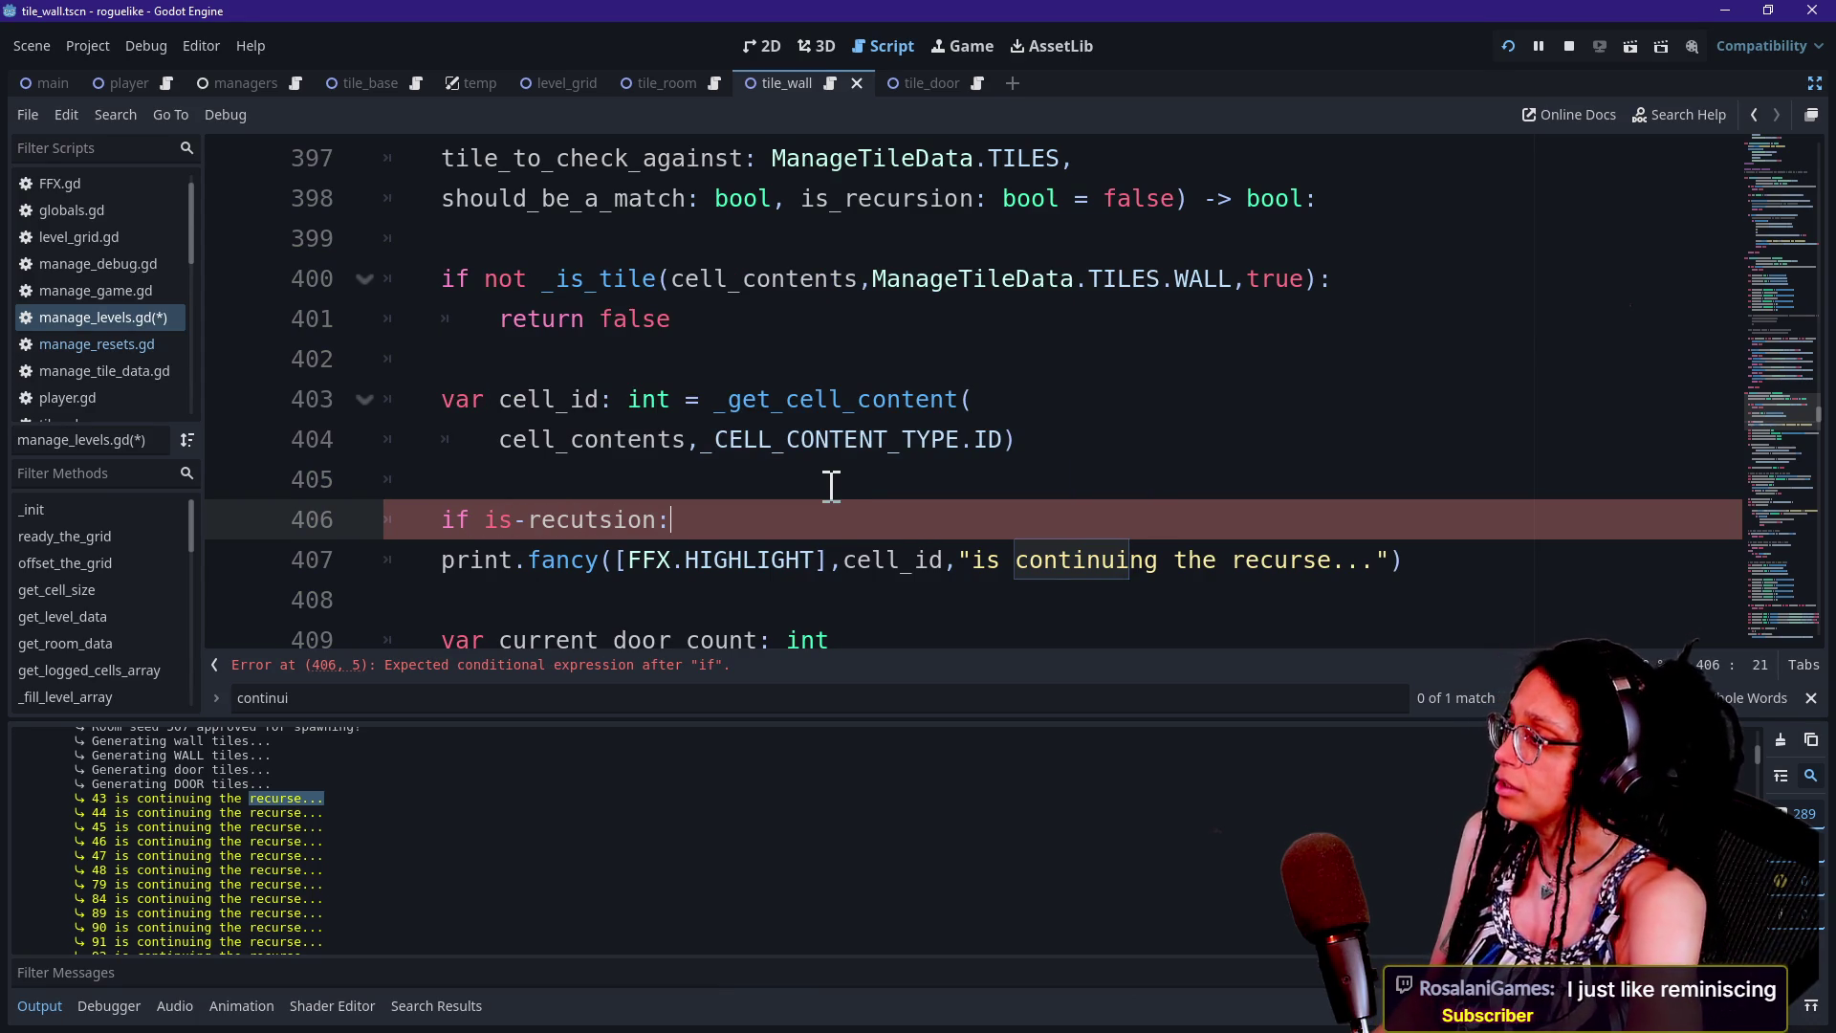
text(_)
key(Escape)
click(529, 525)
key(BackSpace)
key(BackSpace)
text(s_)
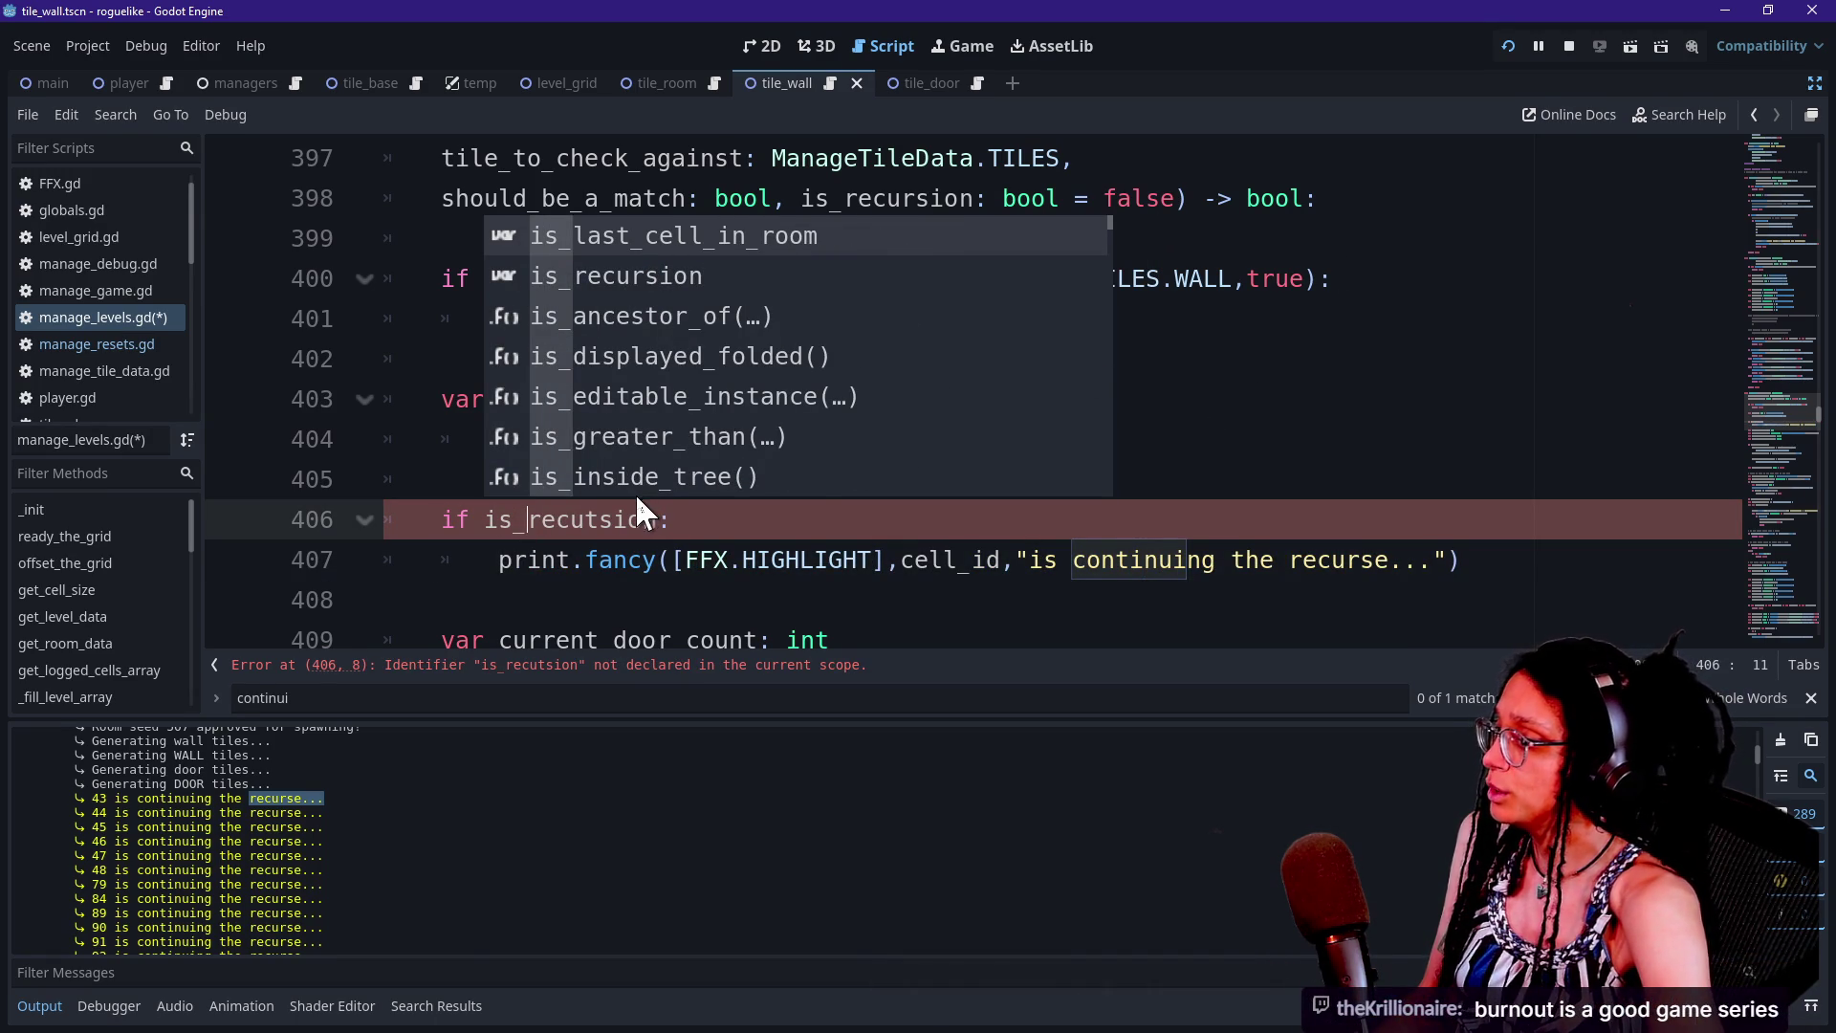
click(585, 517)
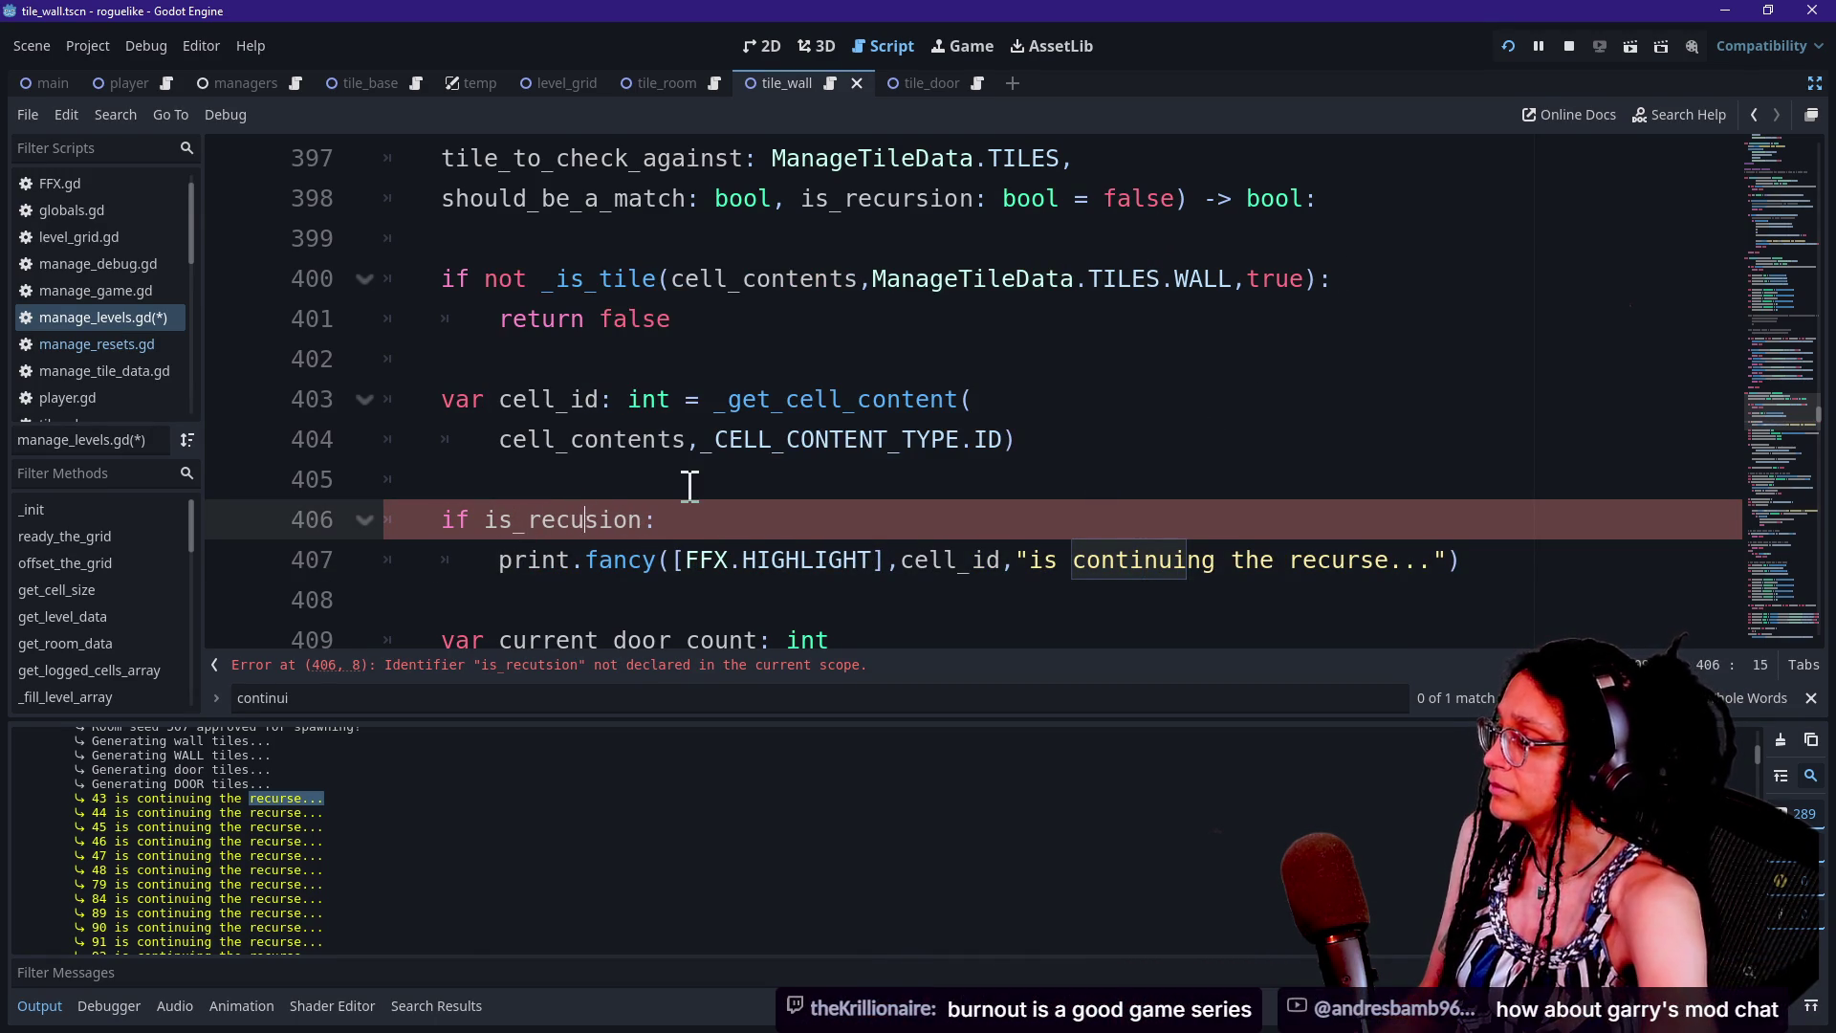
text(r)
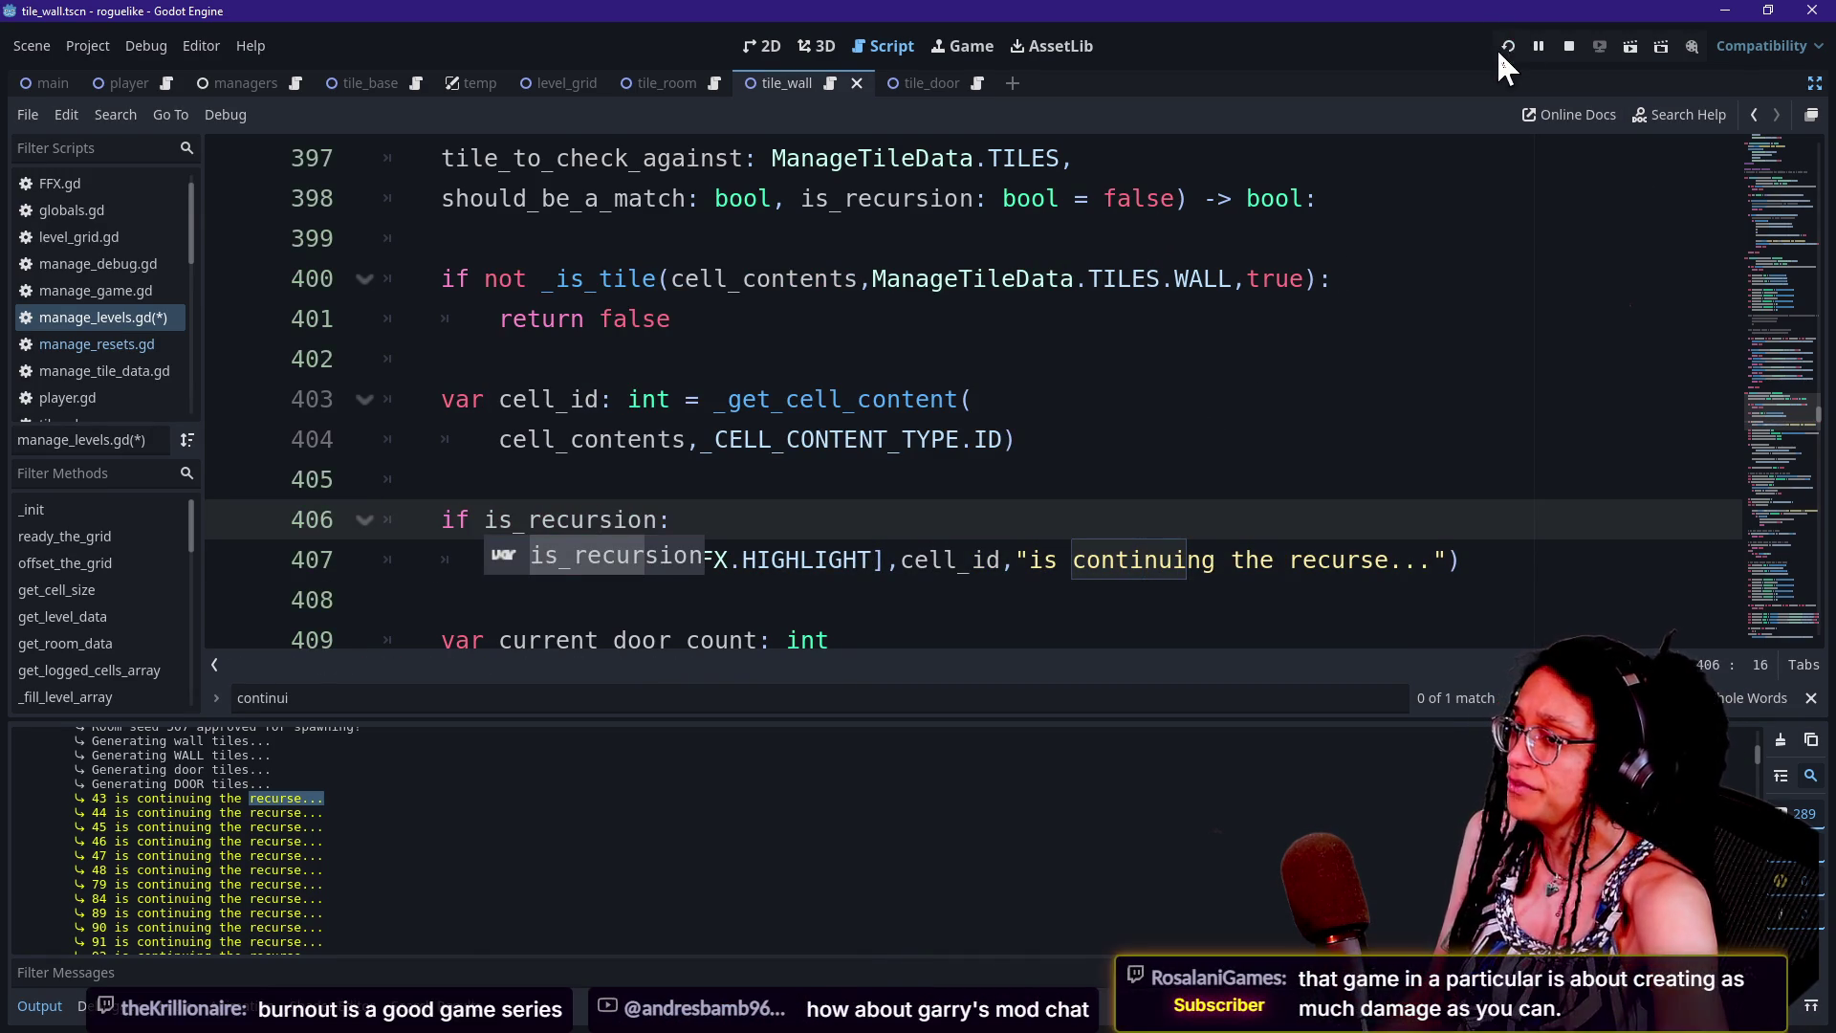
click(1501, 51)
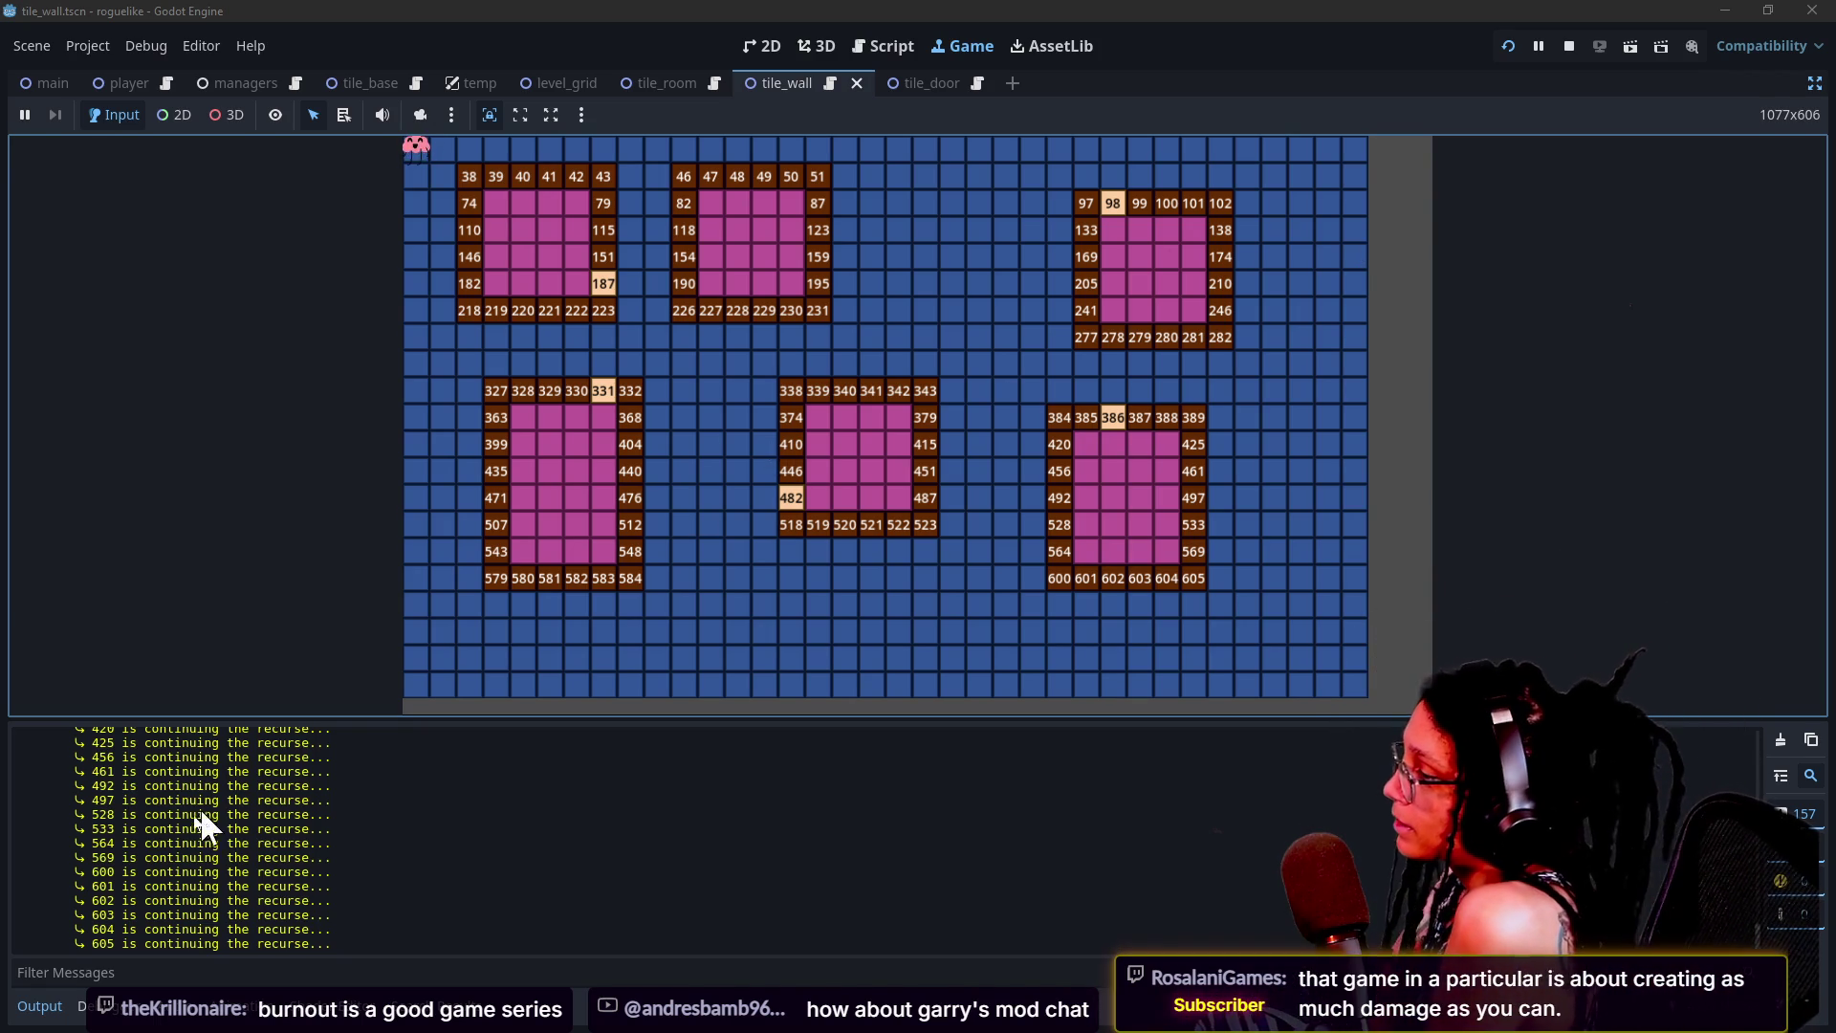
- Scroll through the output log, inspecting the cell 223 and 231 recursion lines
scroll(319, 836, up, 15)
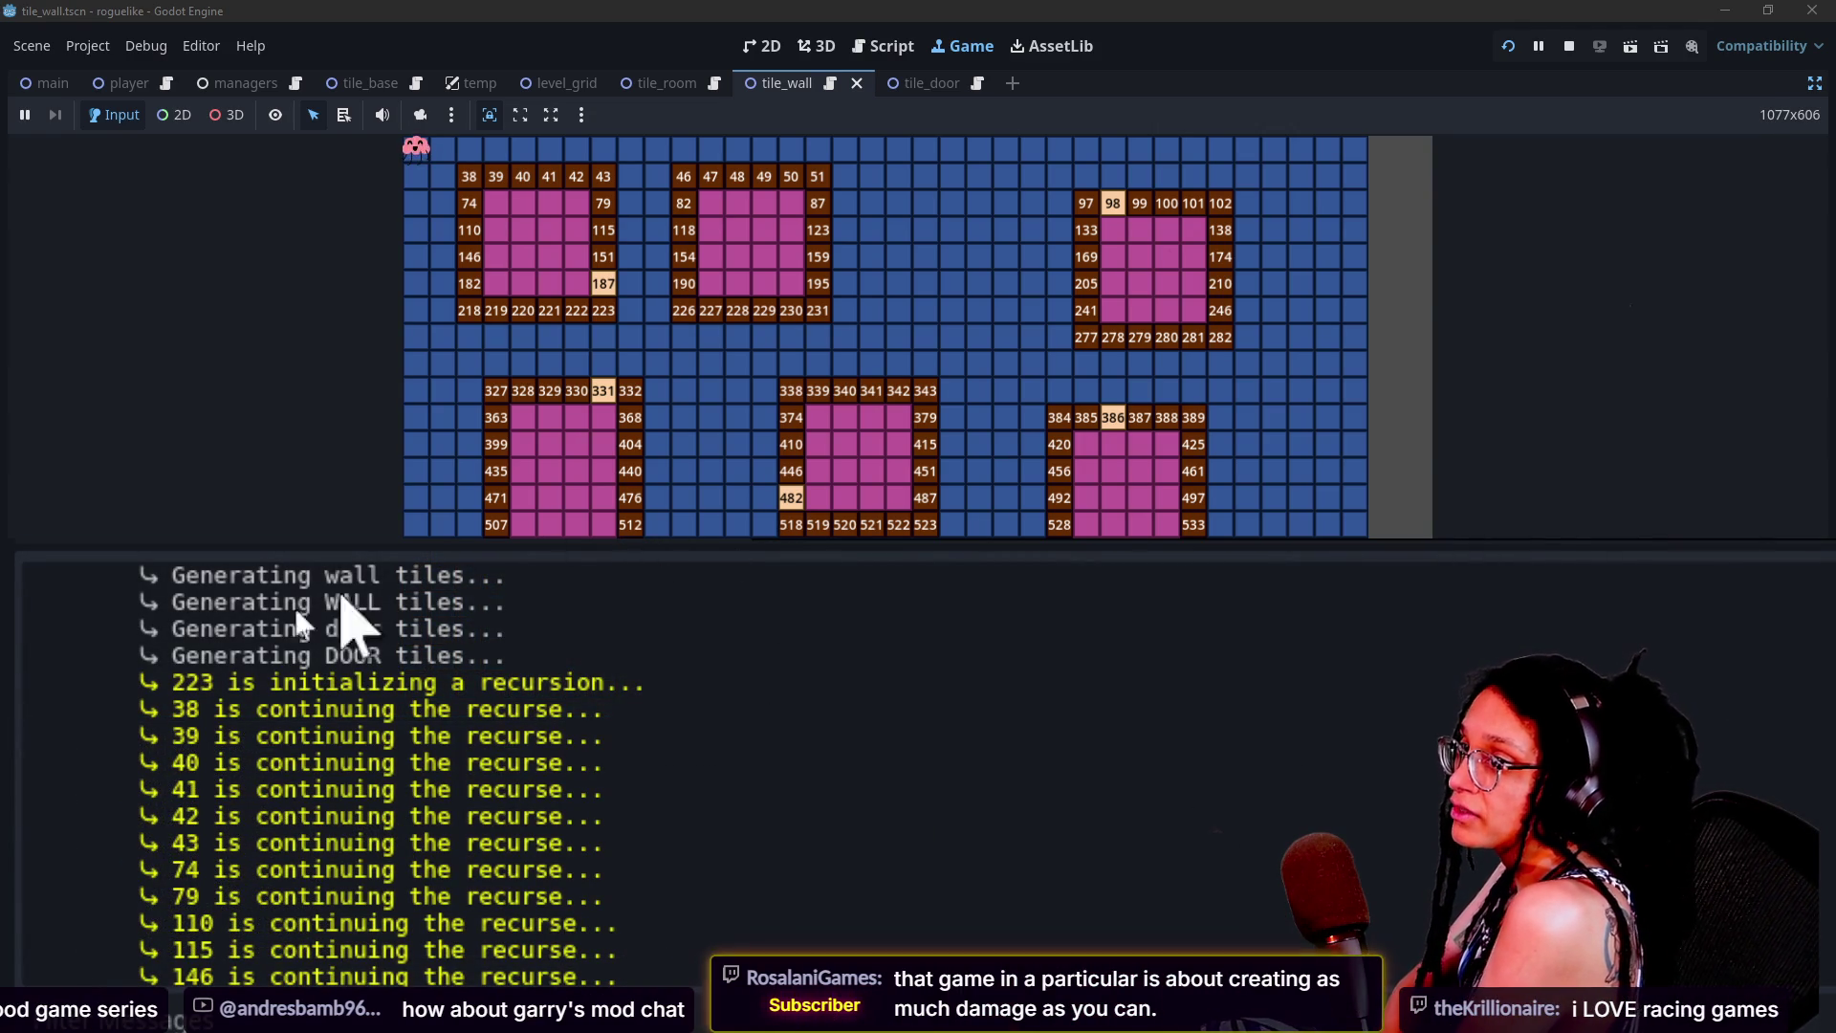
mouse_move(186, 682)
mouse_down()
mouse_move(239, 718)
mouse_move(574, 717)
mouse_move(608, 684)
mouse_up()
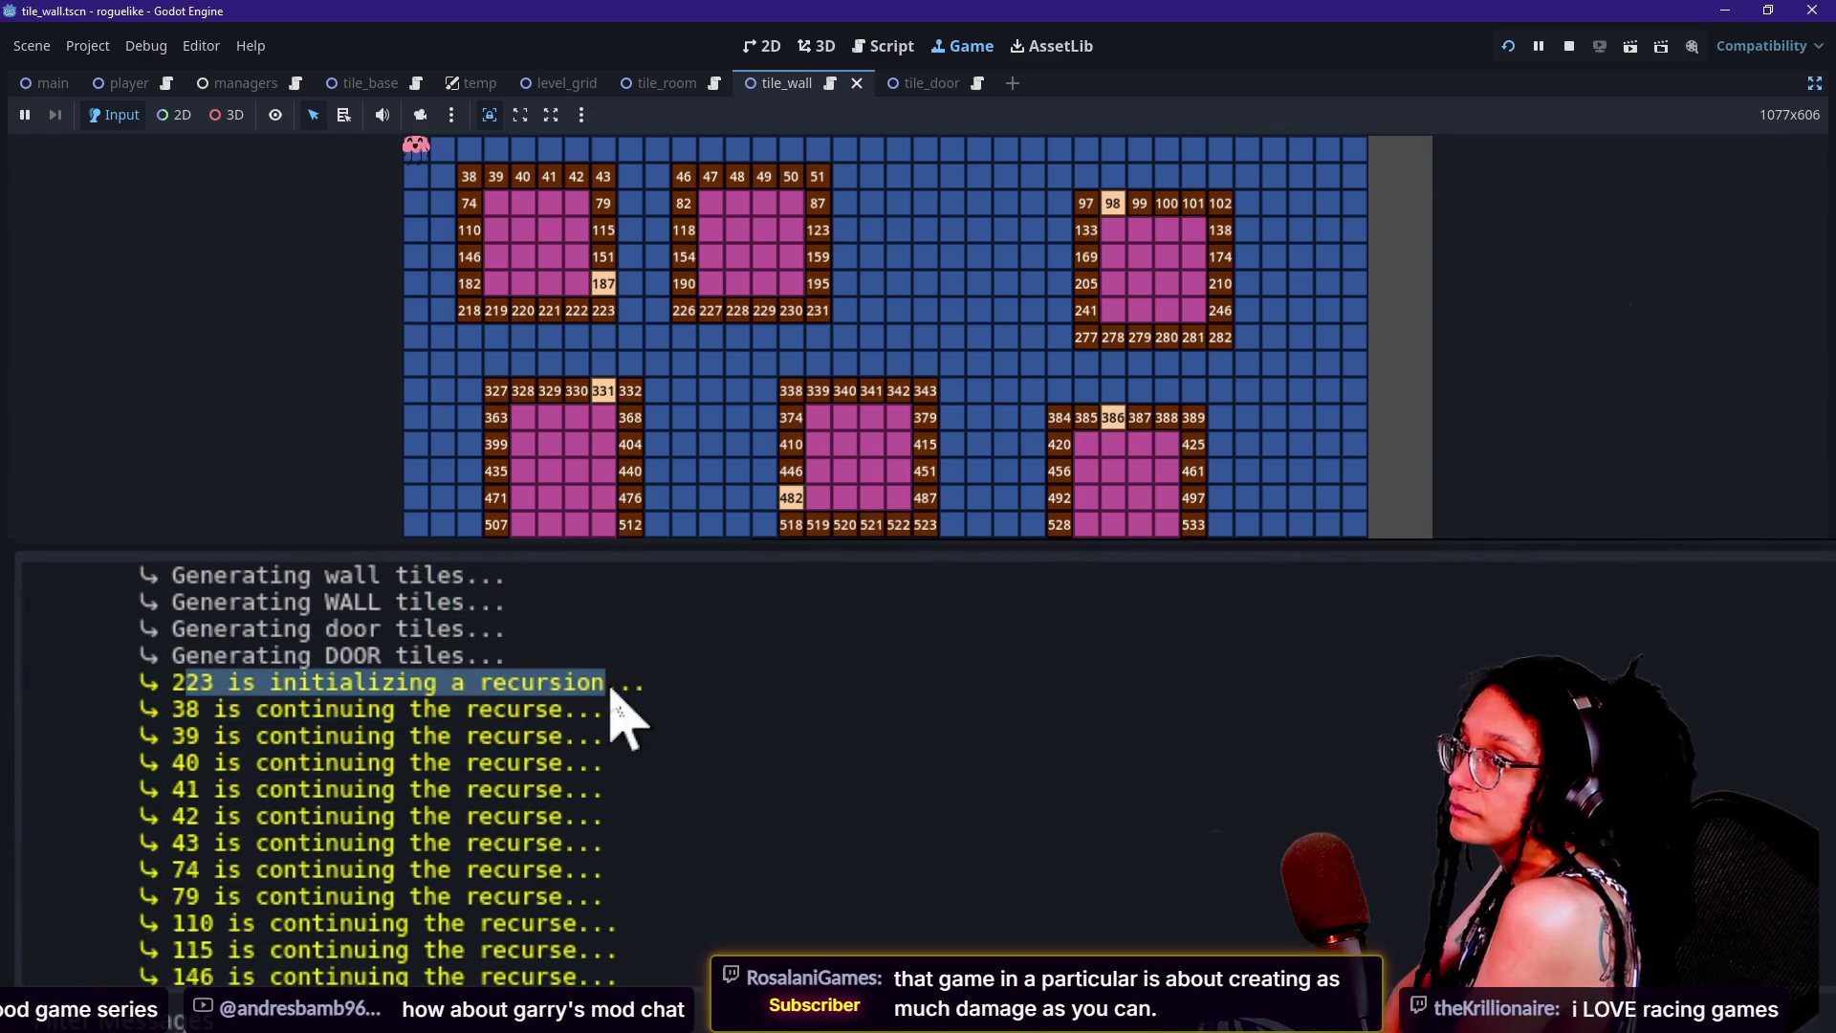
click(542, 708)
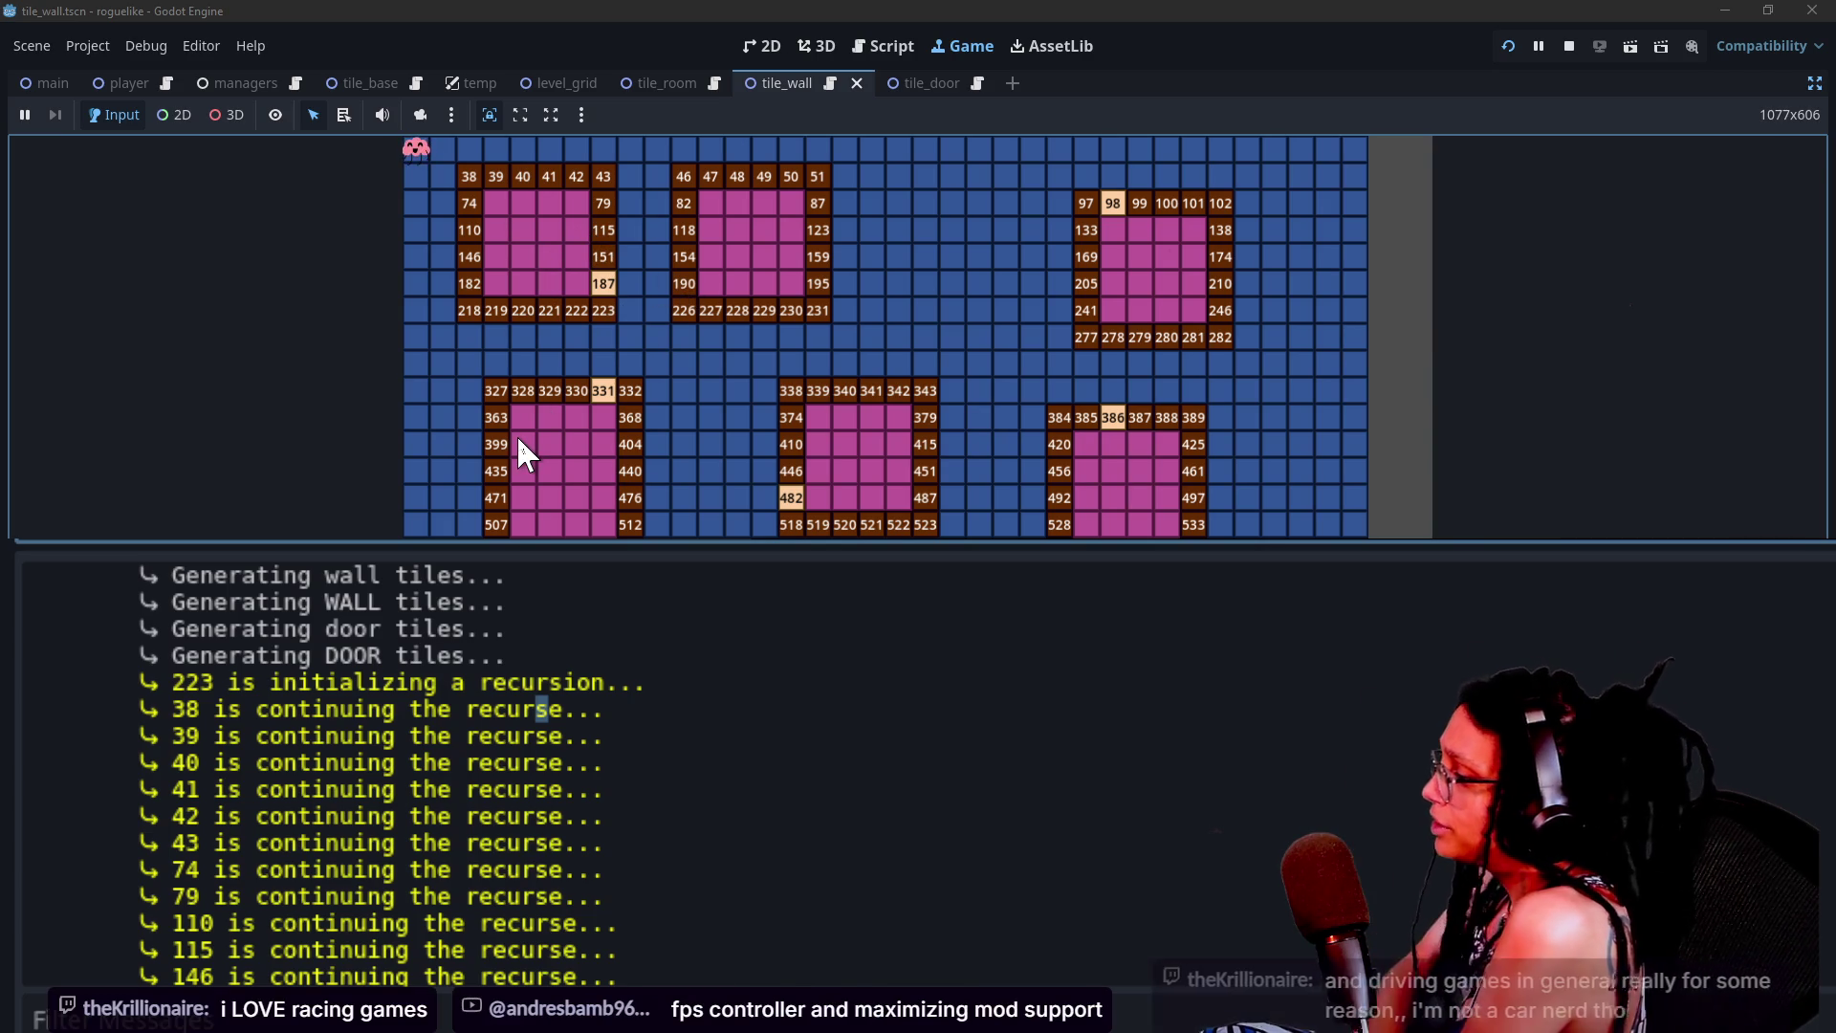
scroll(449, 718, down, 5)
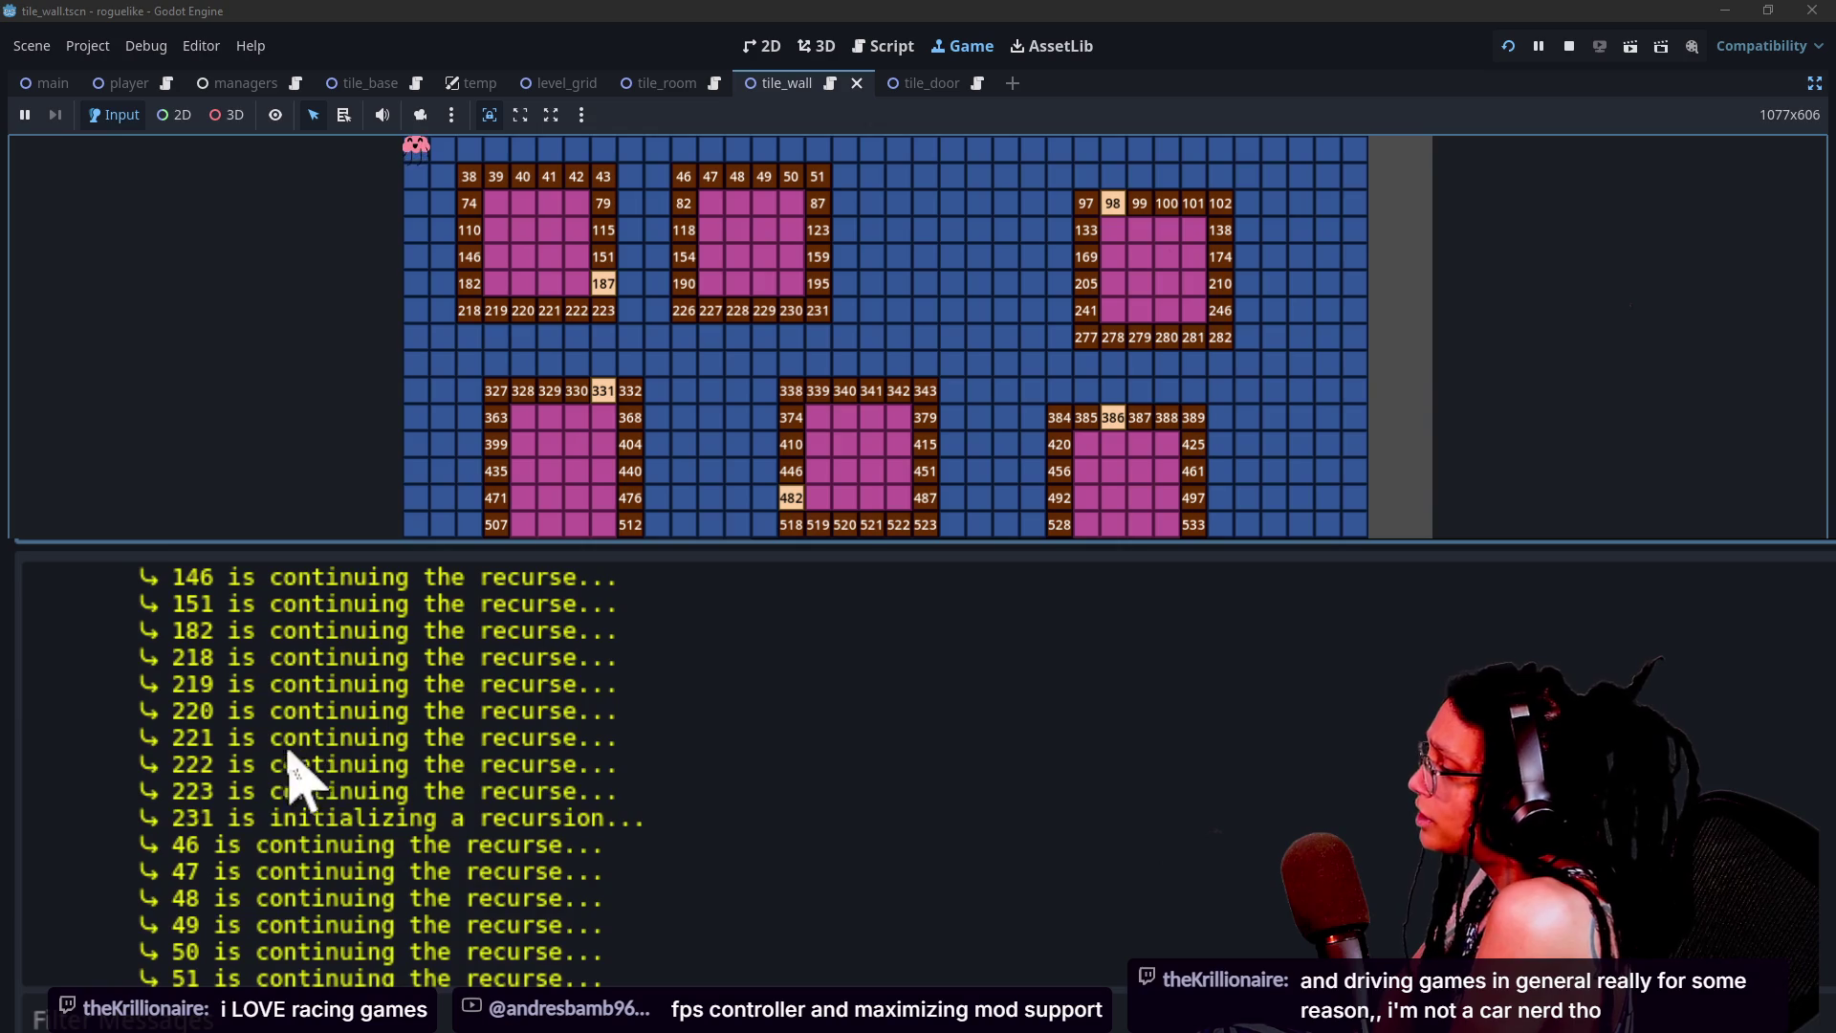
drag(348, 790, 369, 817)
click(289, 810)
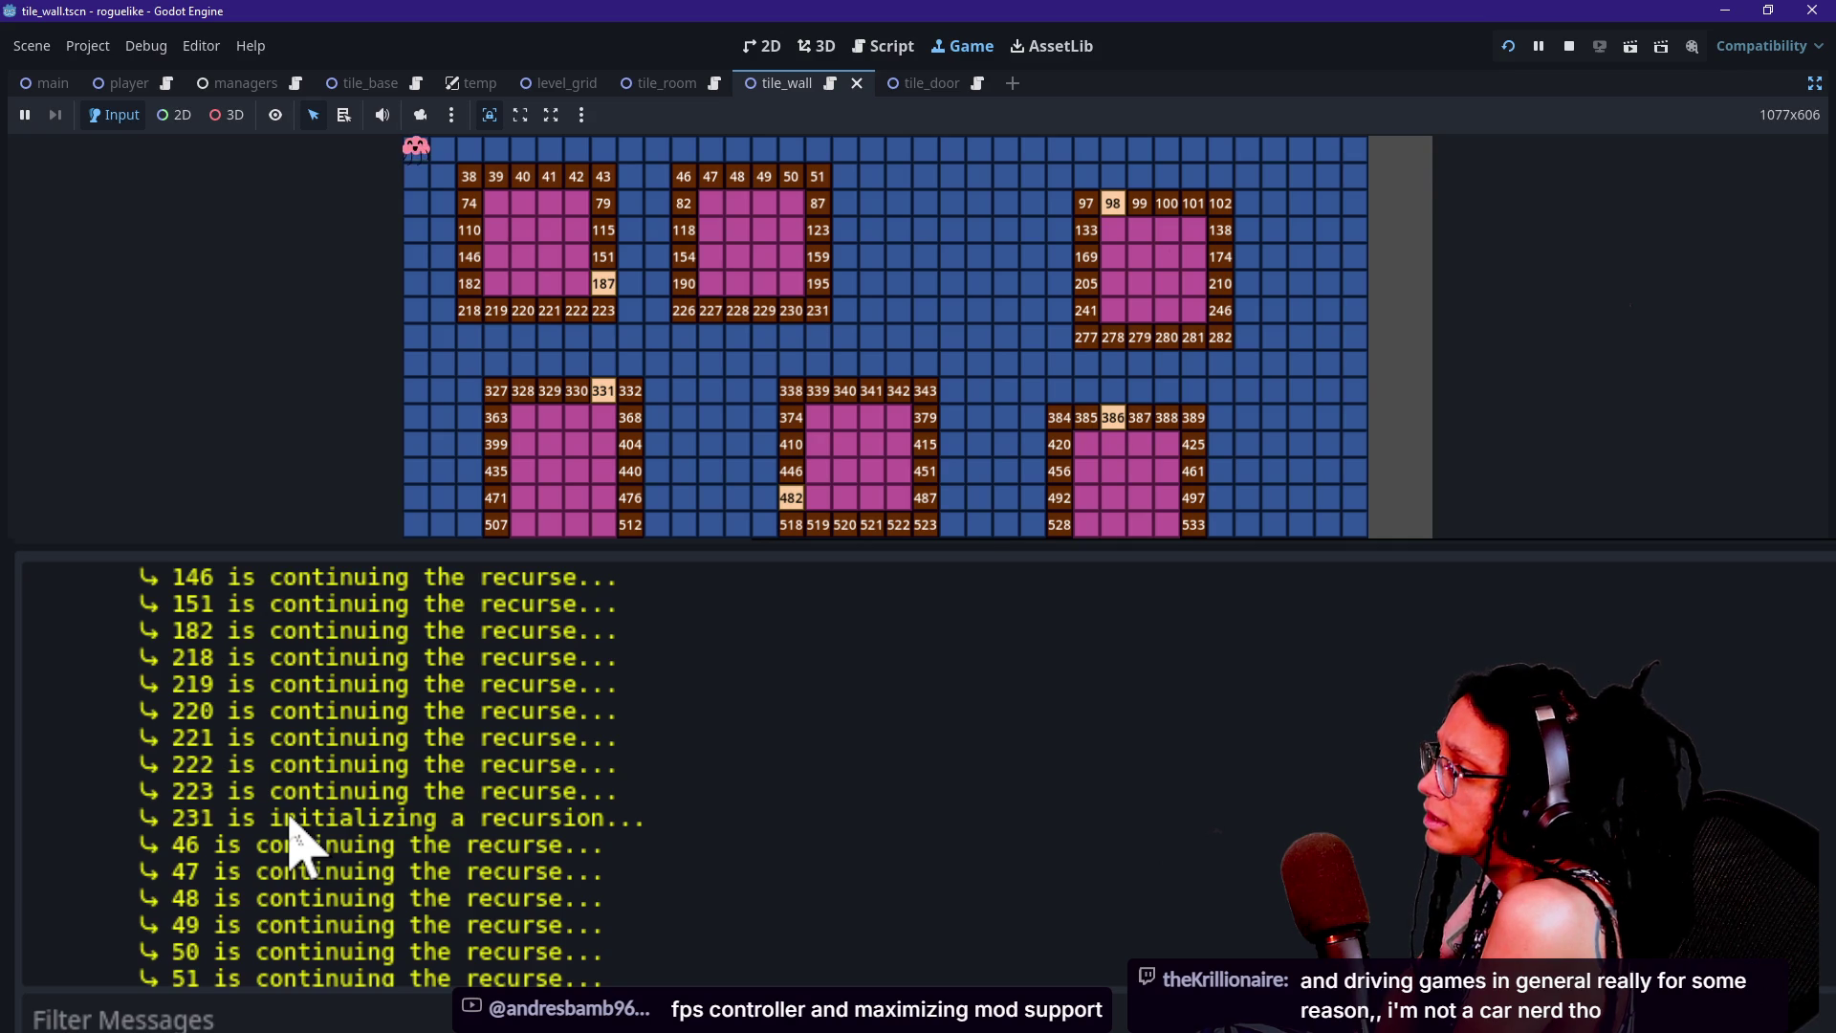
click(646, 497)
drag(96, 841, 615, 868)
click(679, 865)
mouse_move(602, 792)
mouse_down()
mouse_move(174, 795)
mouse_move(676, 830)
mouse_move(656, 807)
mouse_move(165, 789)
mouse_up()
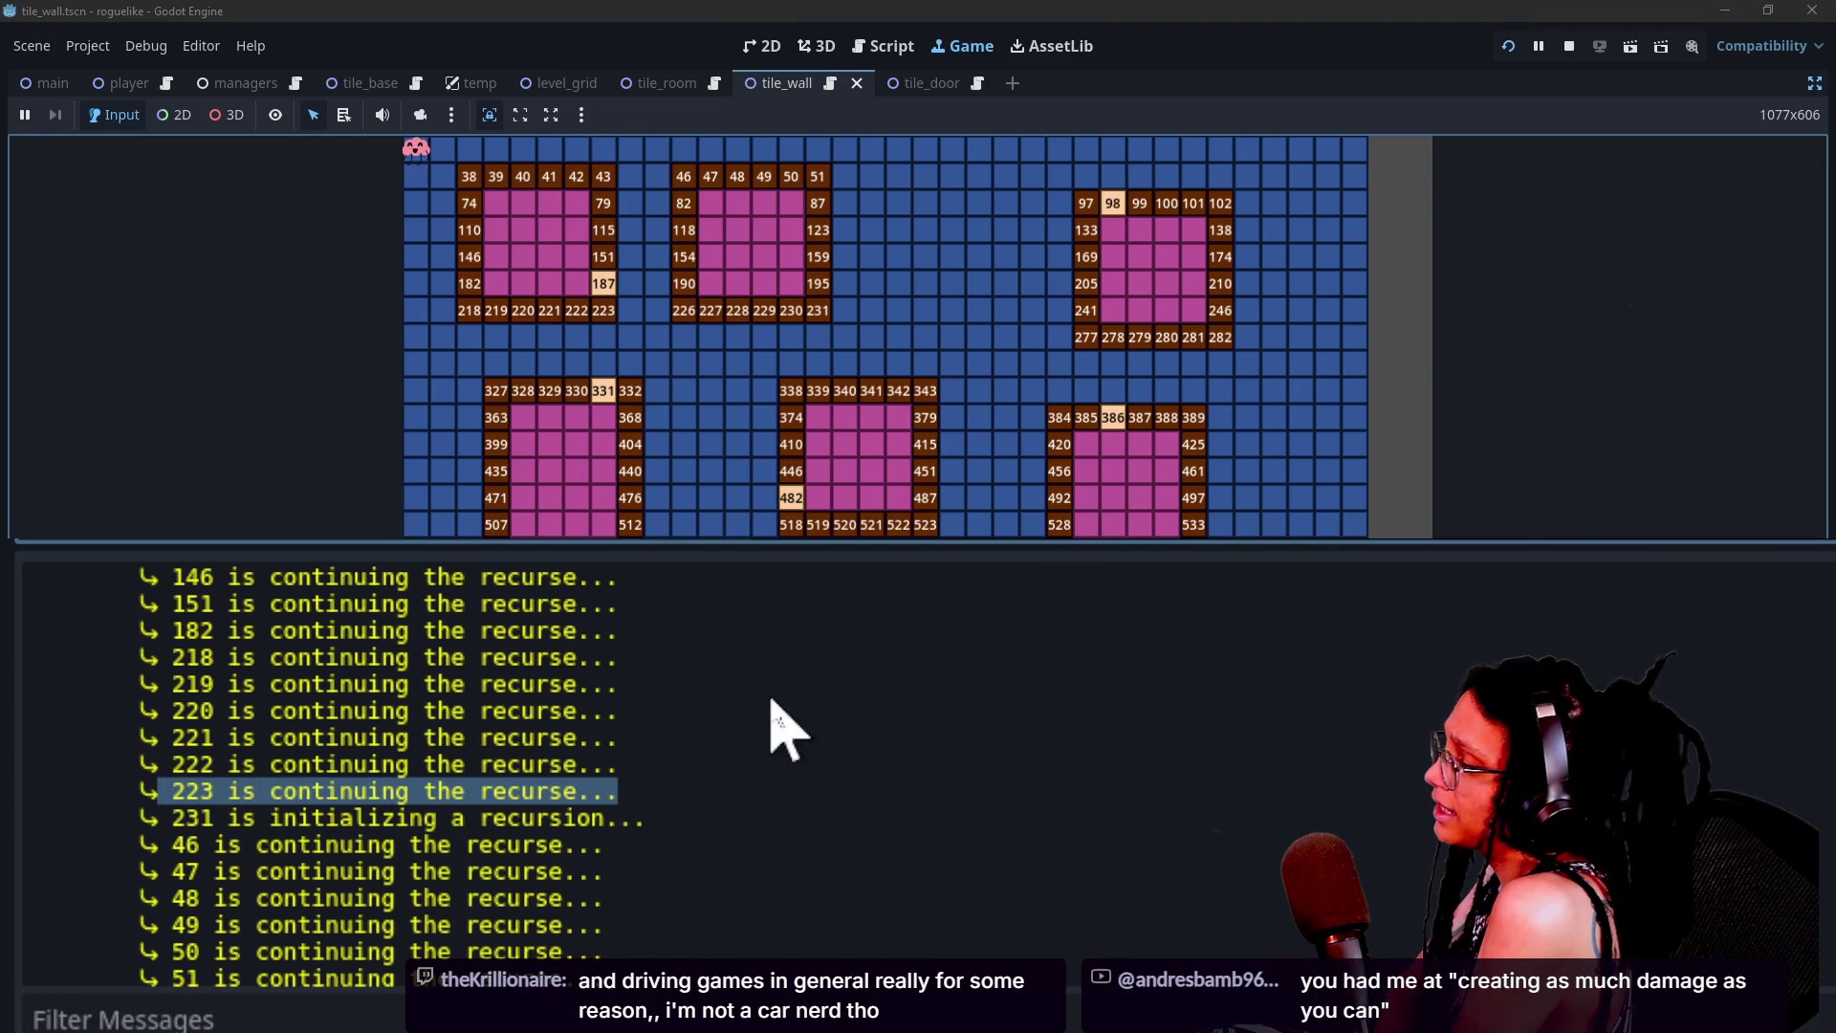
scroll(517, 770, down, 3)
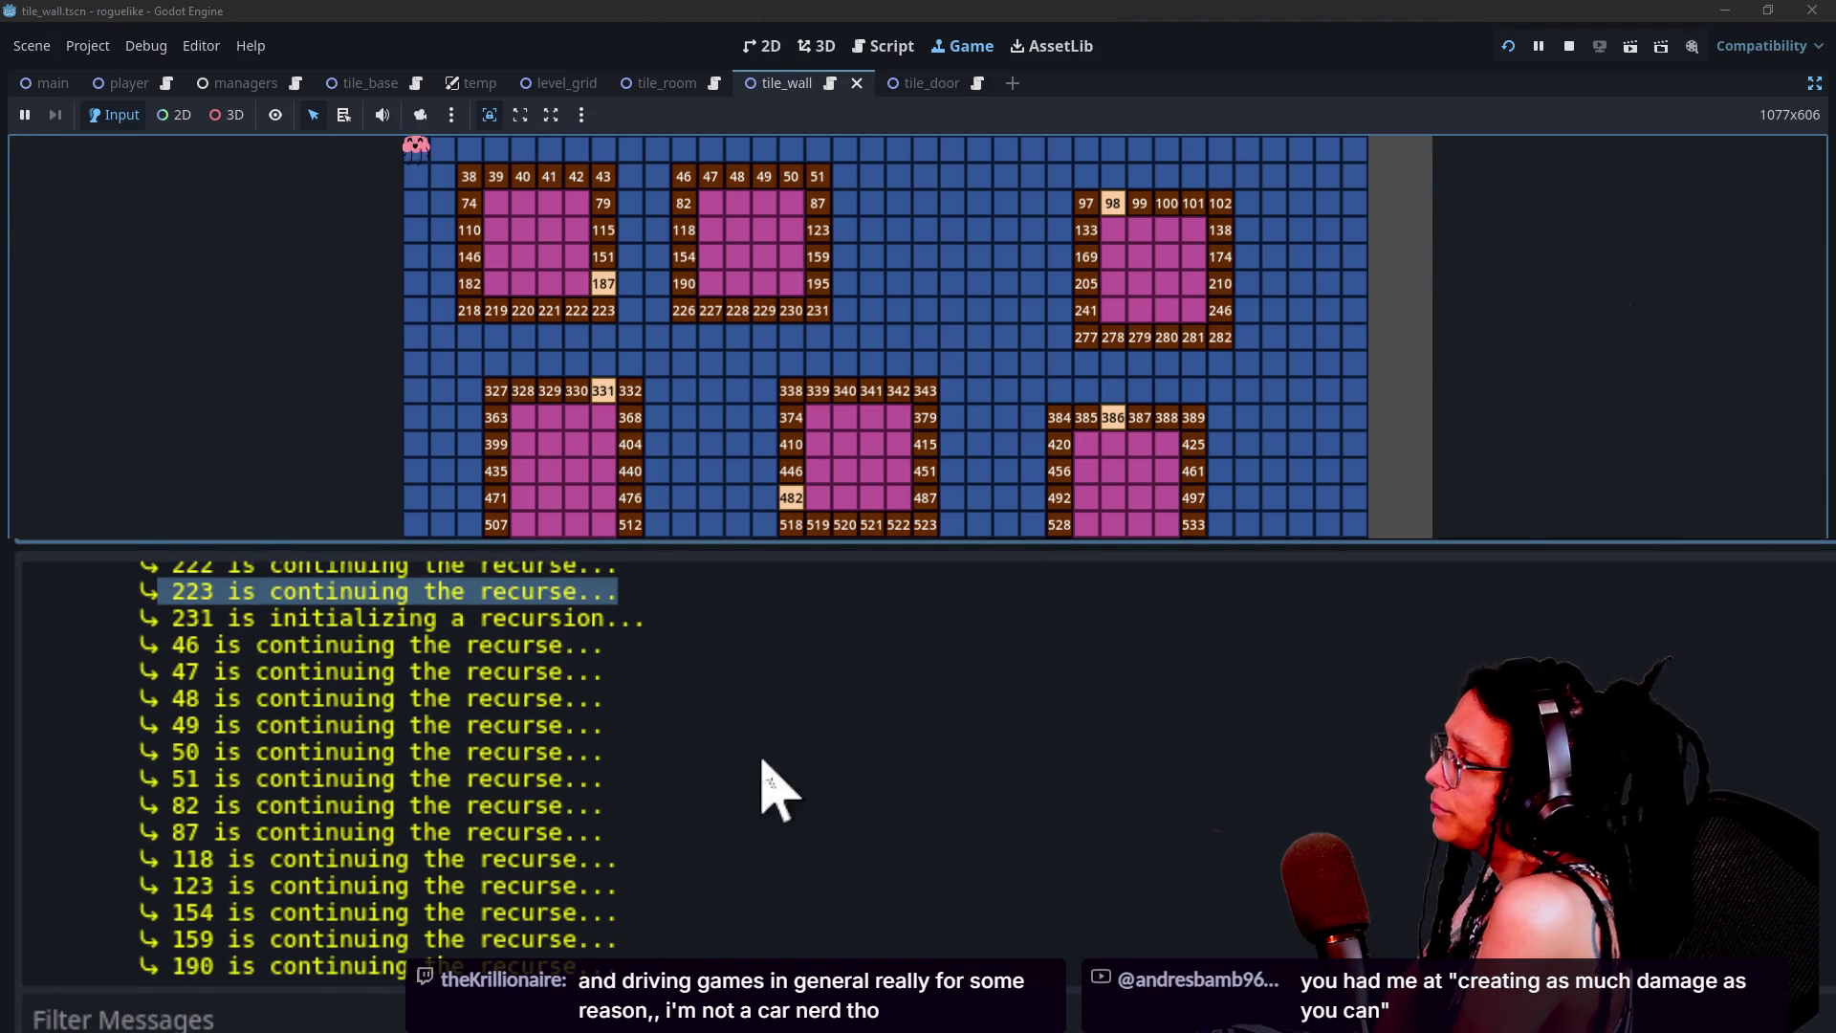
click(677, 984)
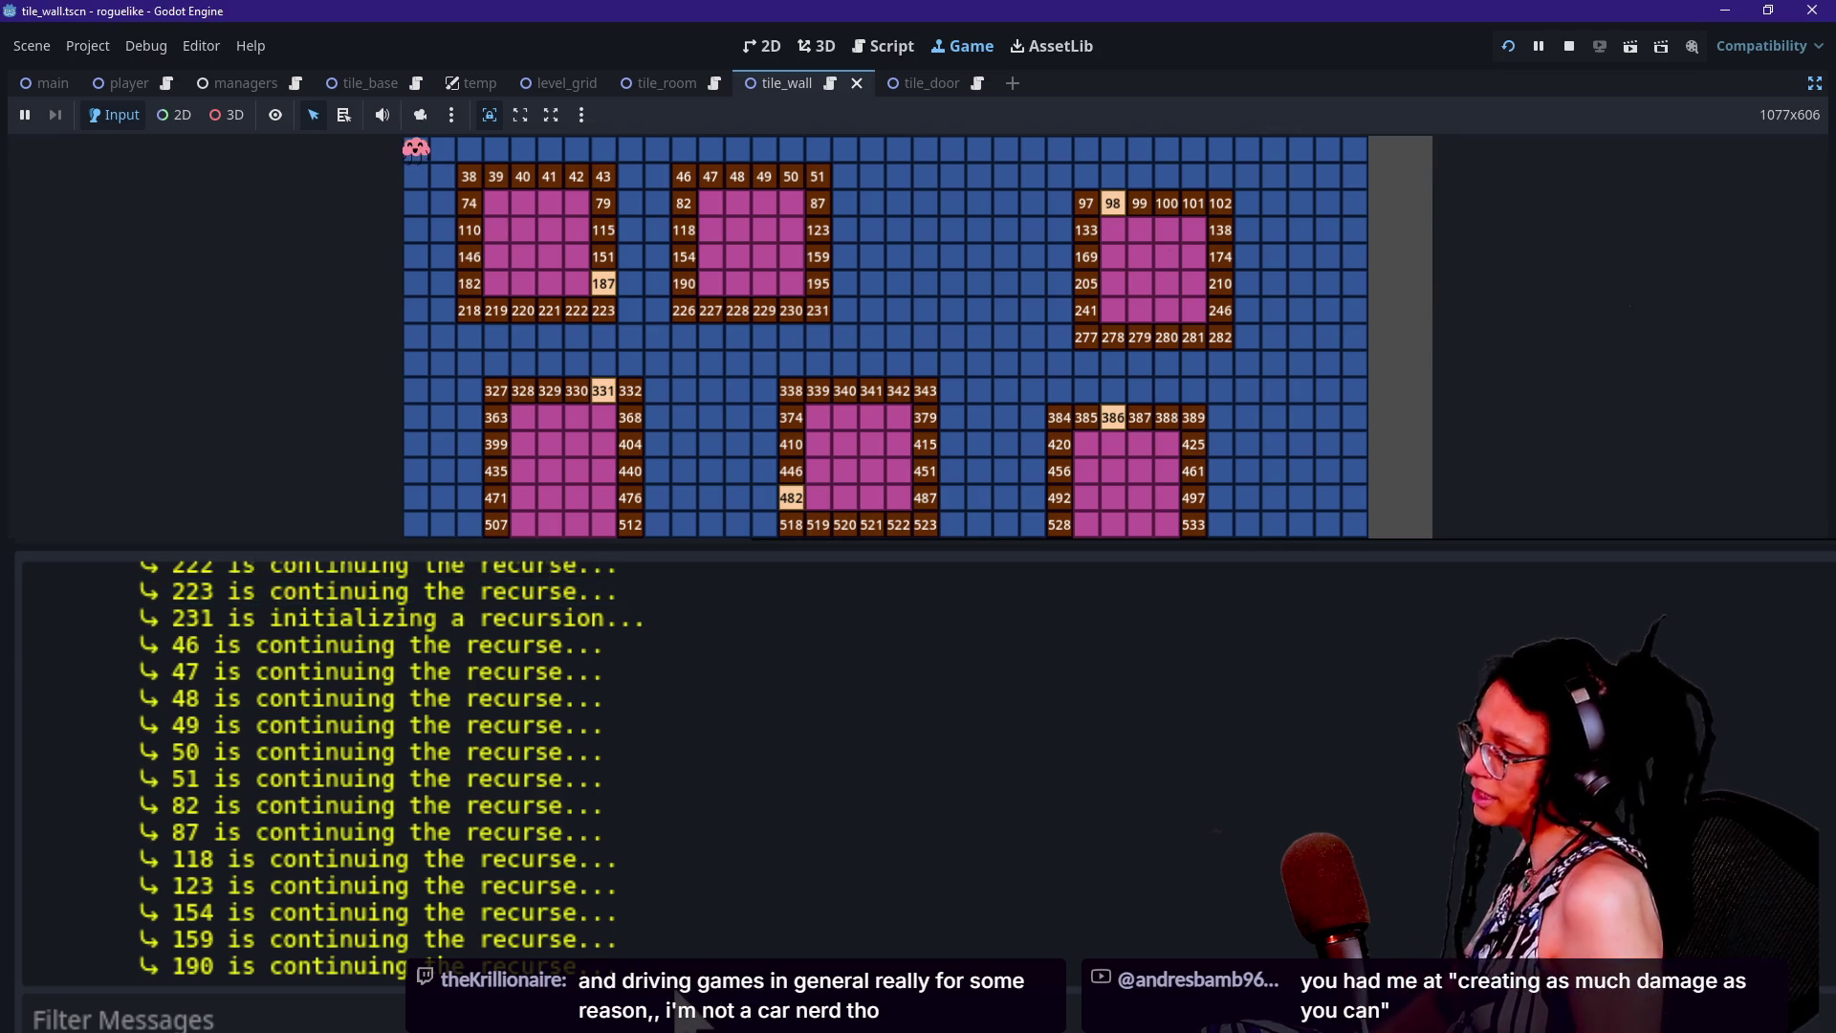
- Filter the Output log to 'ini' to show only initializing-a-recursion lines, then return to the script
click(675, 1012)
text(initi)
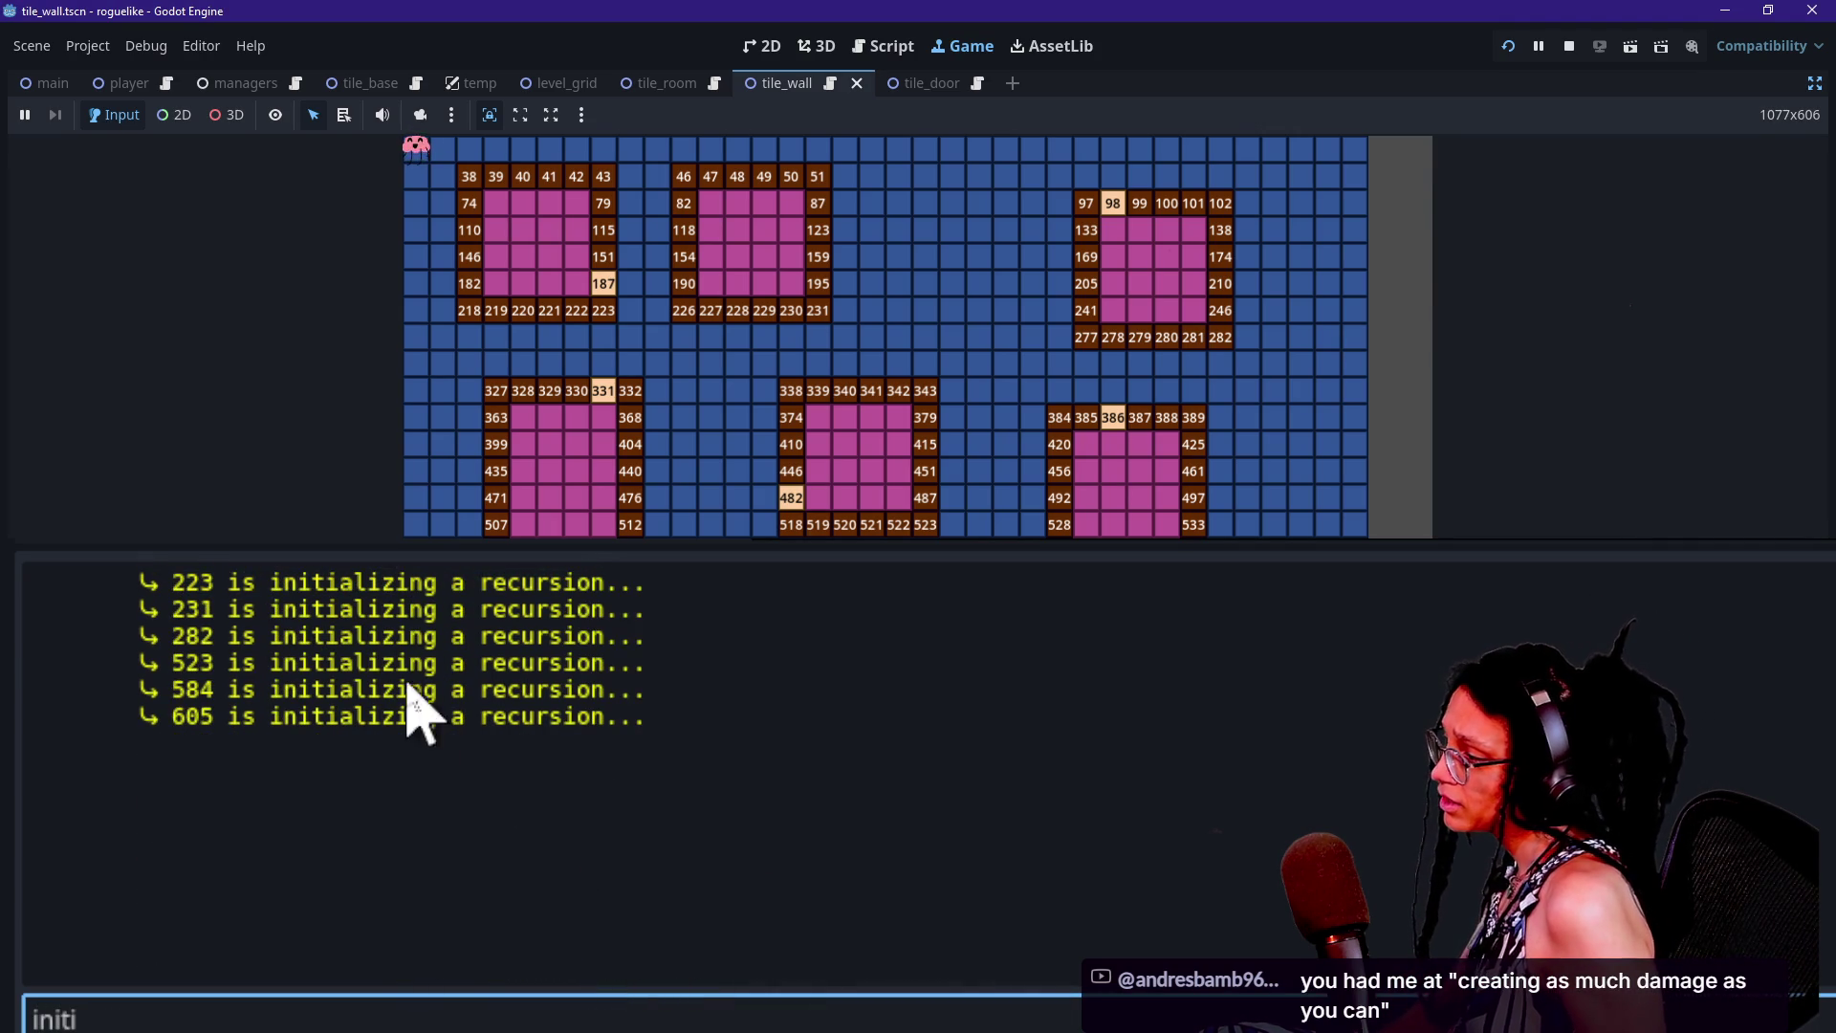
click(435, 588)
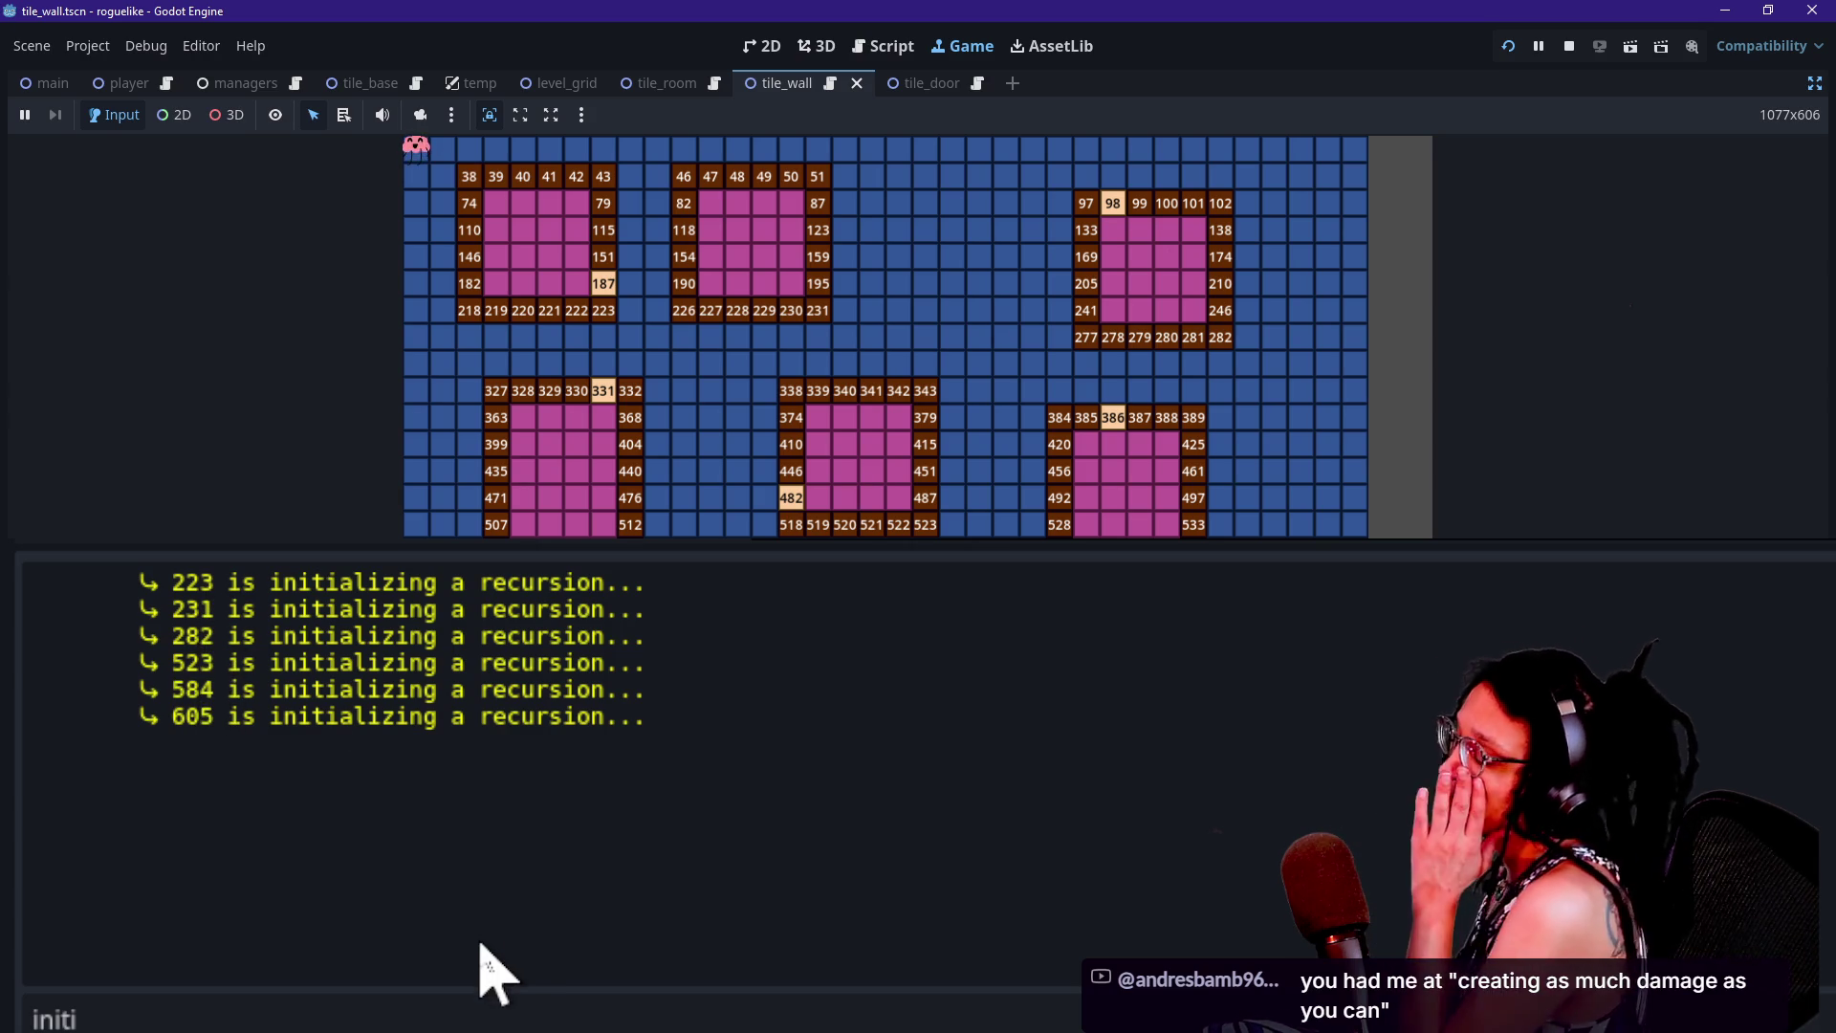
click(608, 524)
click(889, 46)
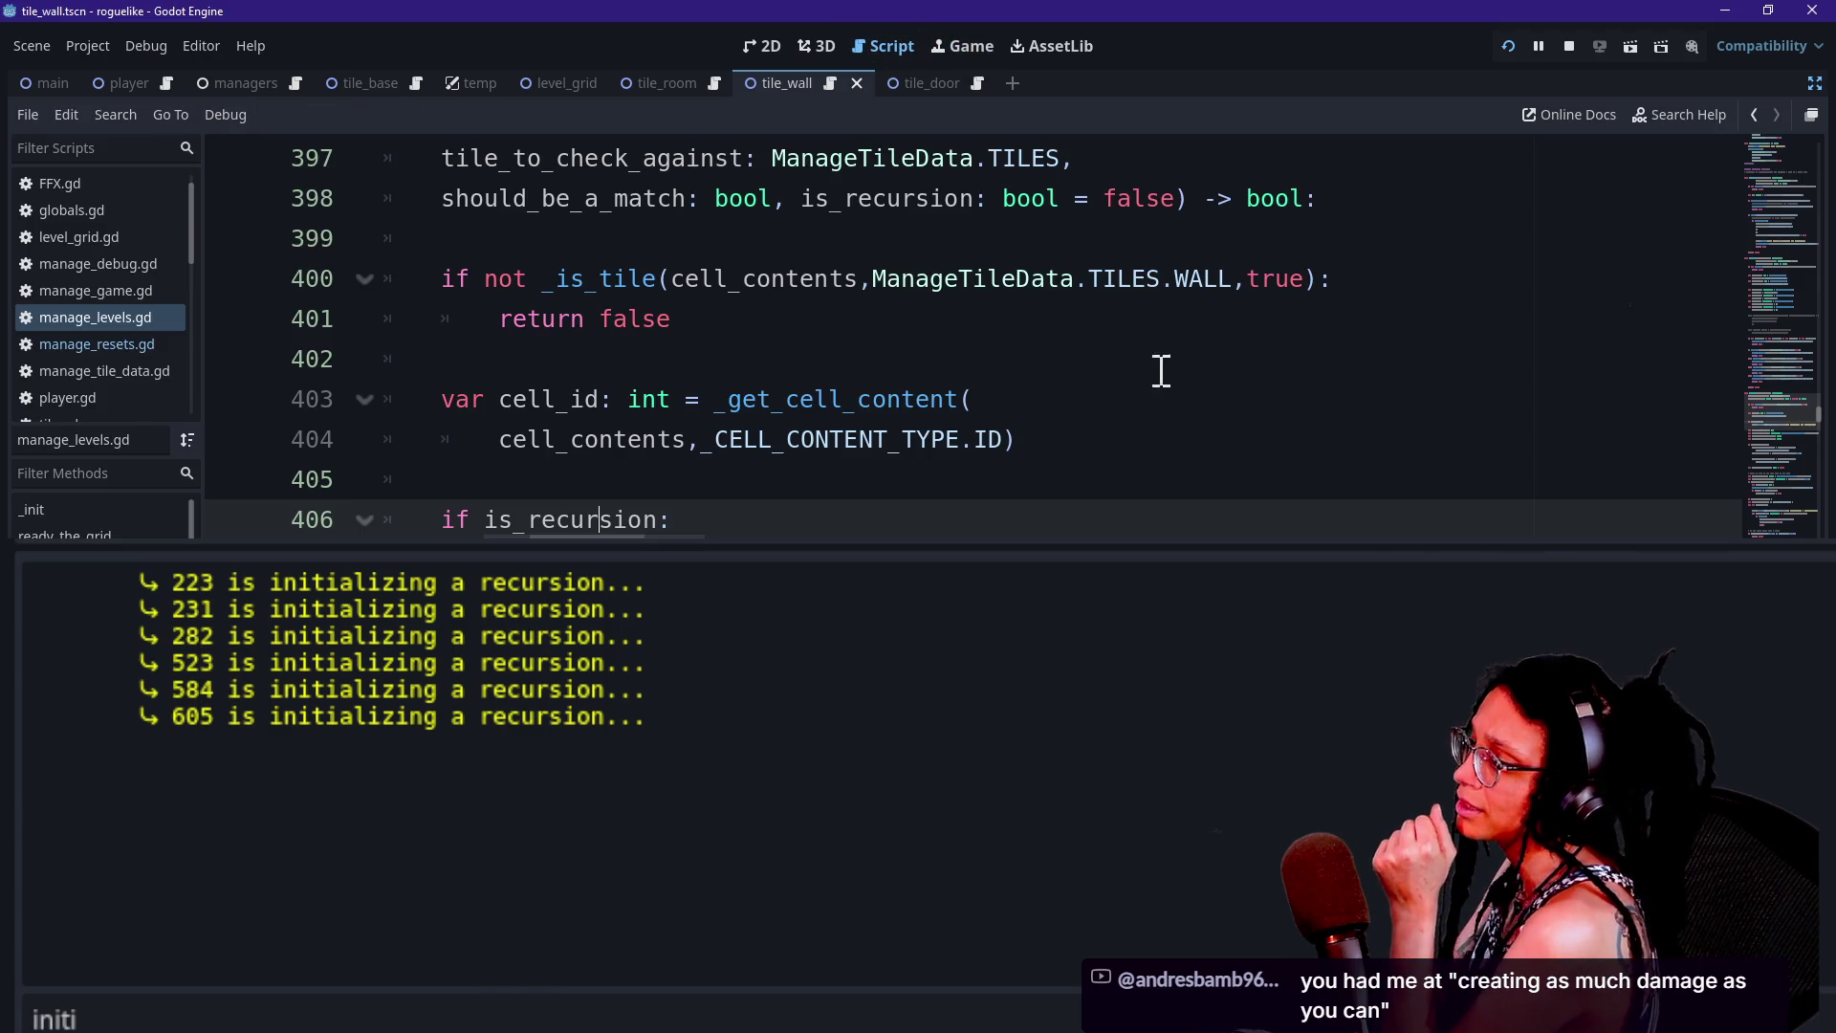
- Scroll through manage_levels.gd, reviewing the wall-count and room-cell lookup code
click(1165, 370)
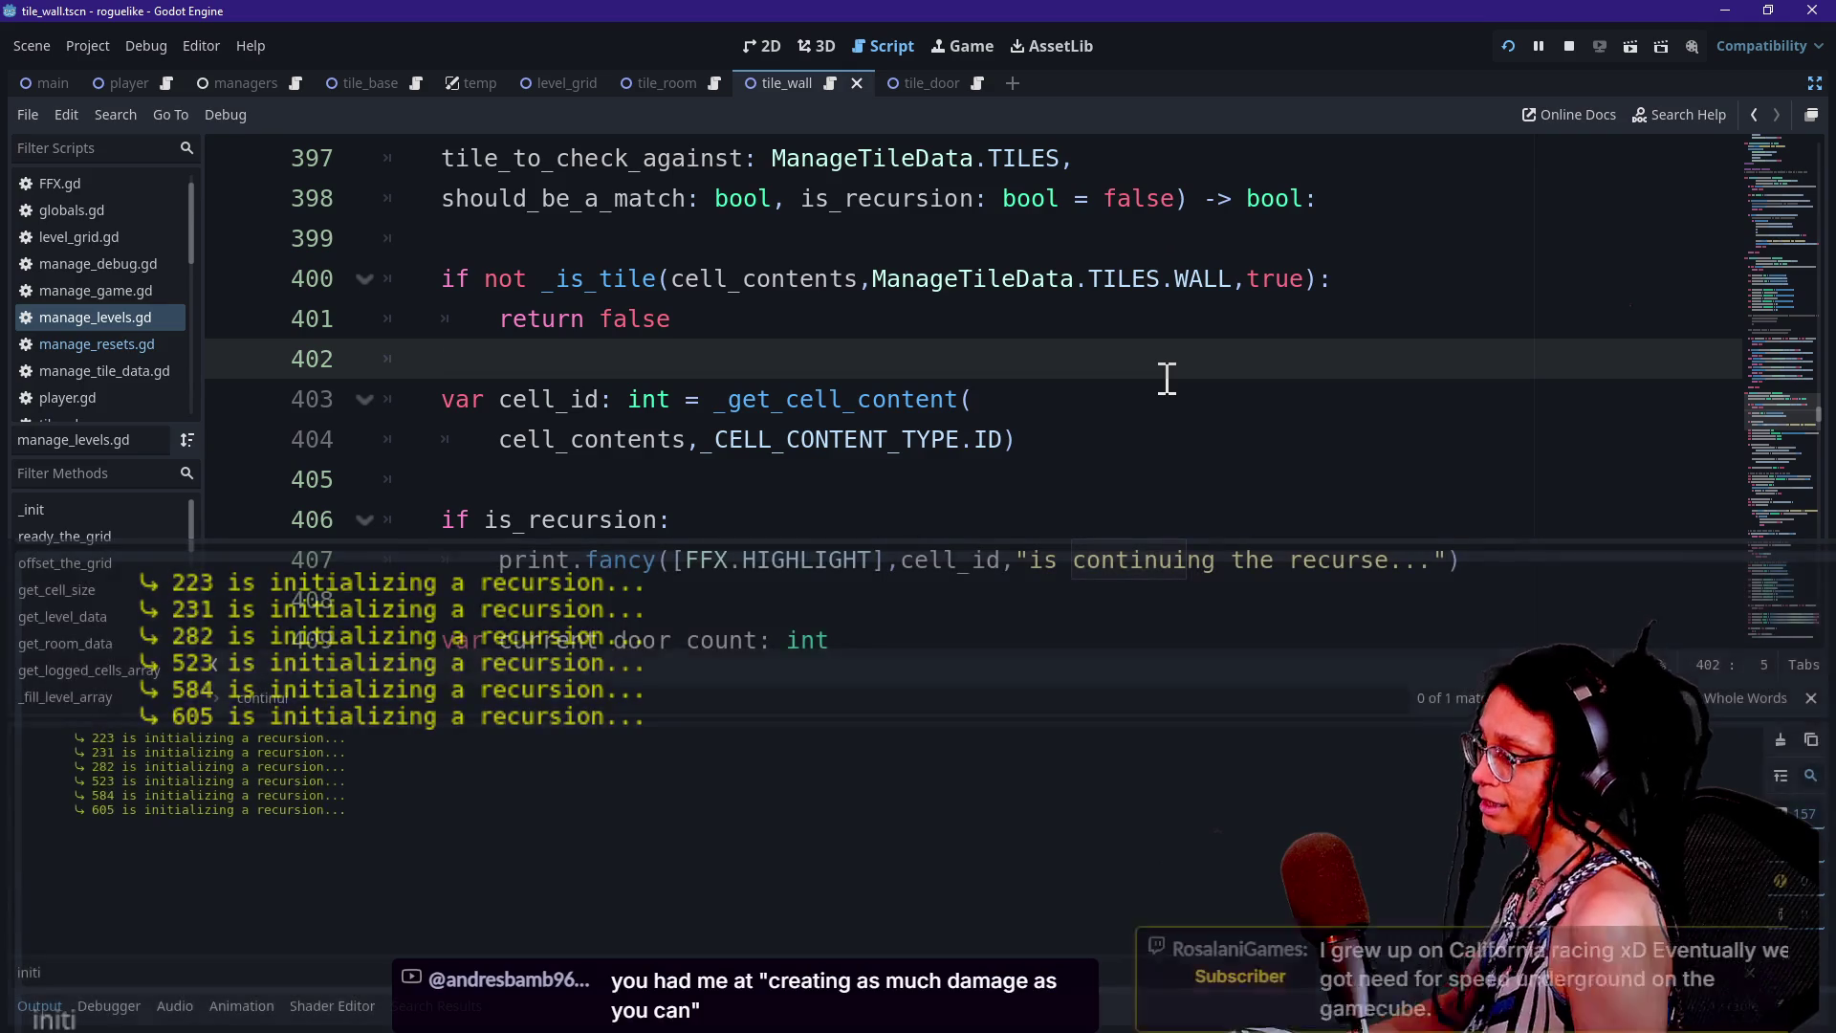
scroll(1166, 377, down, 13)
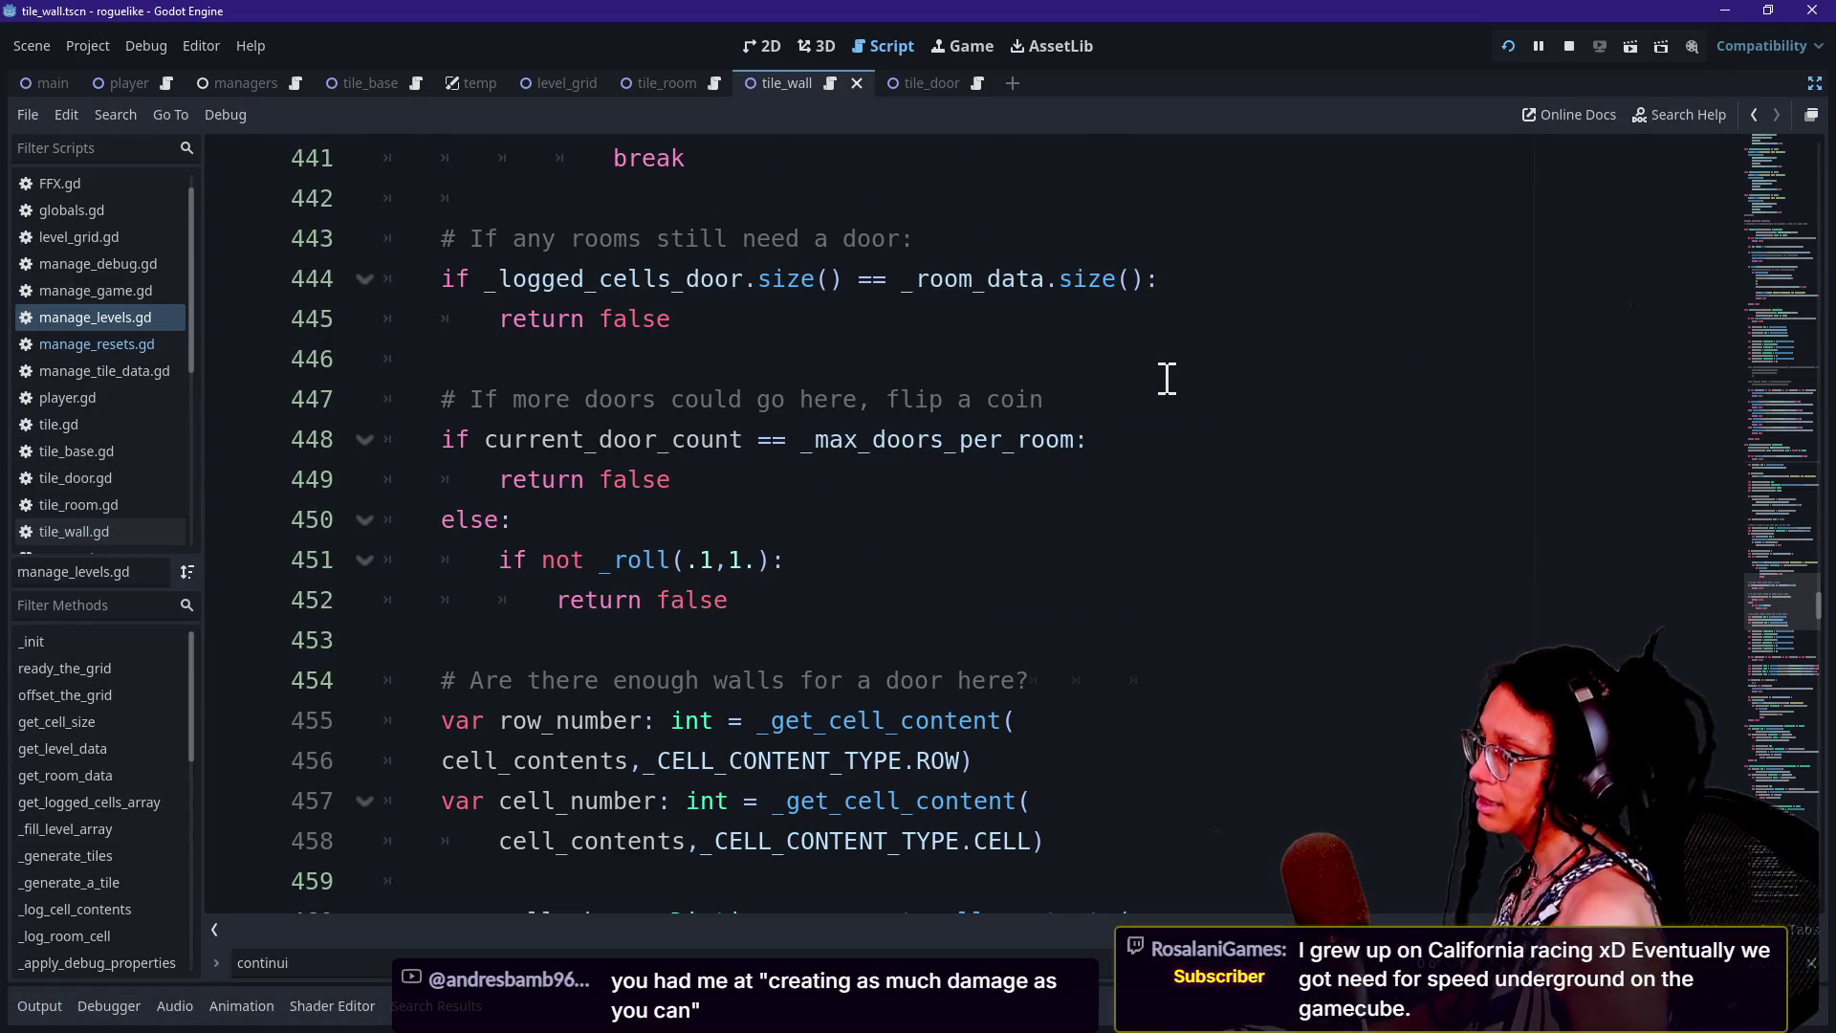
scroll(1165, 377, down, 2)
click(1161, 521)
key(Down)
key(Down)
key(Down)
key(Down)
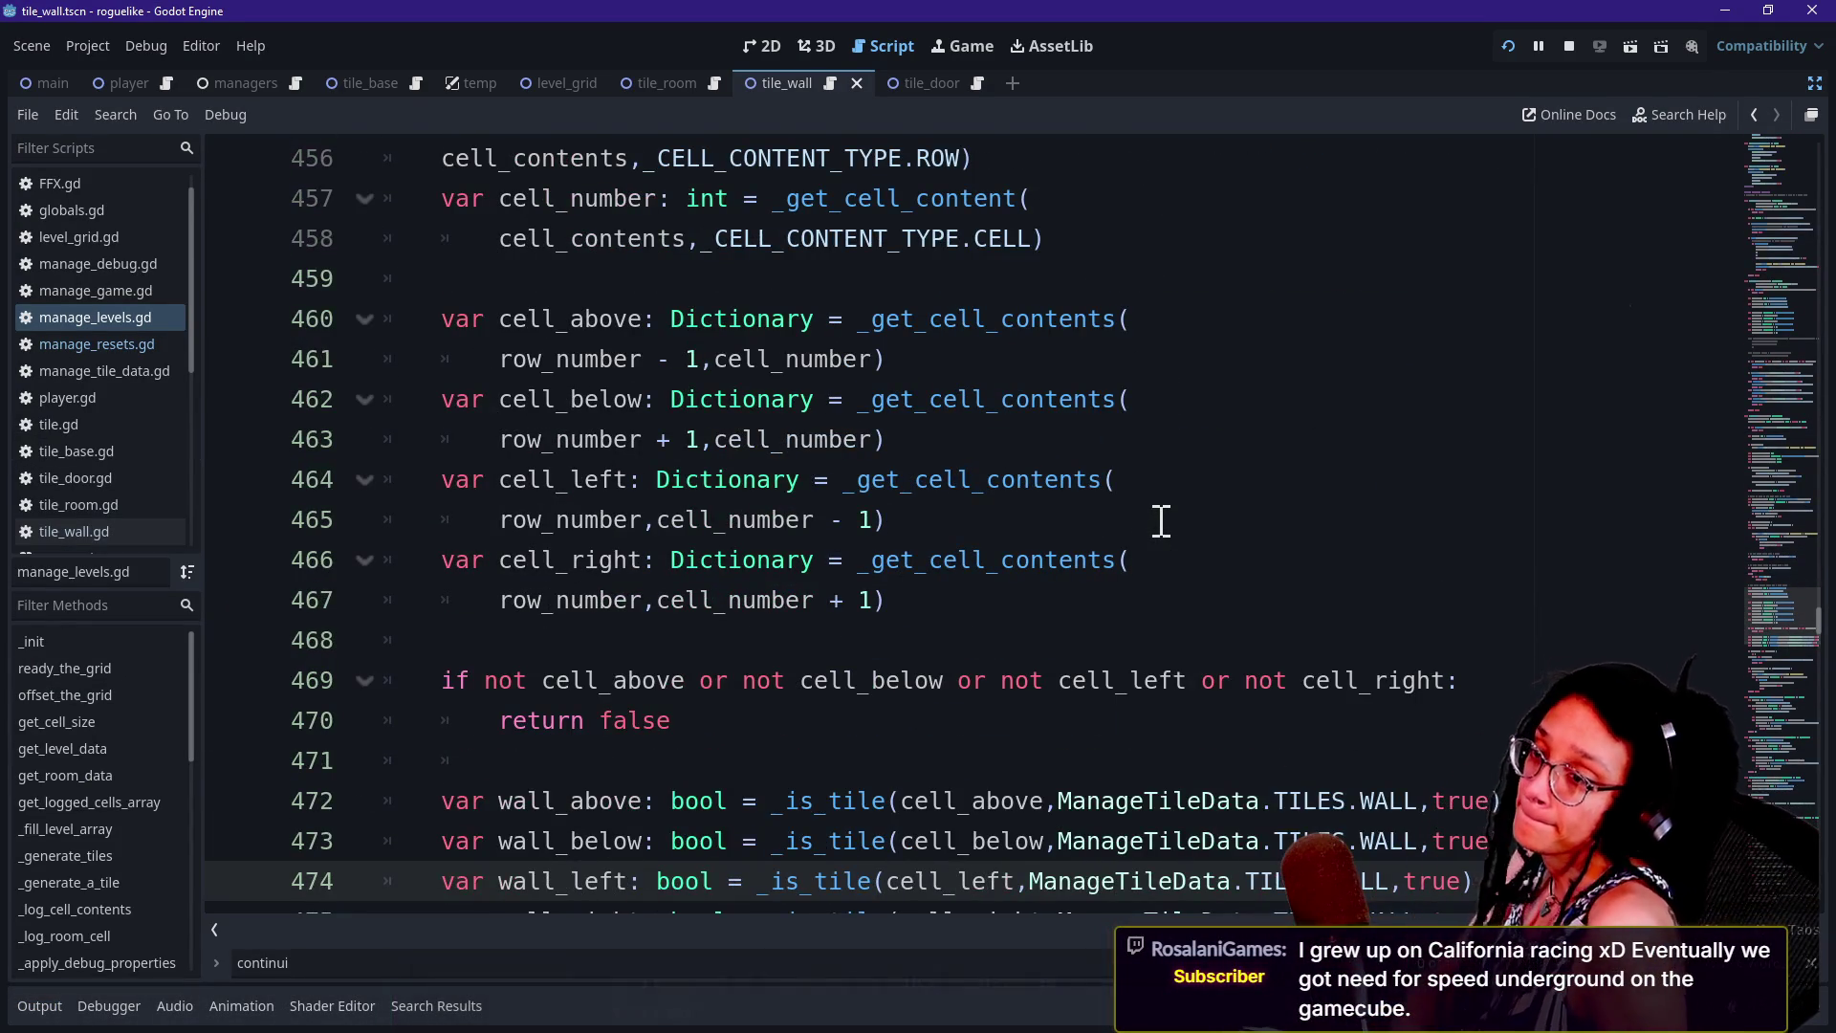
scroll(1108, 530, up, 1)
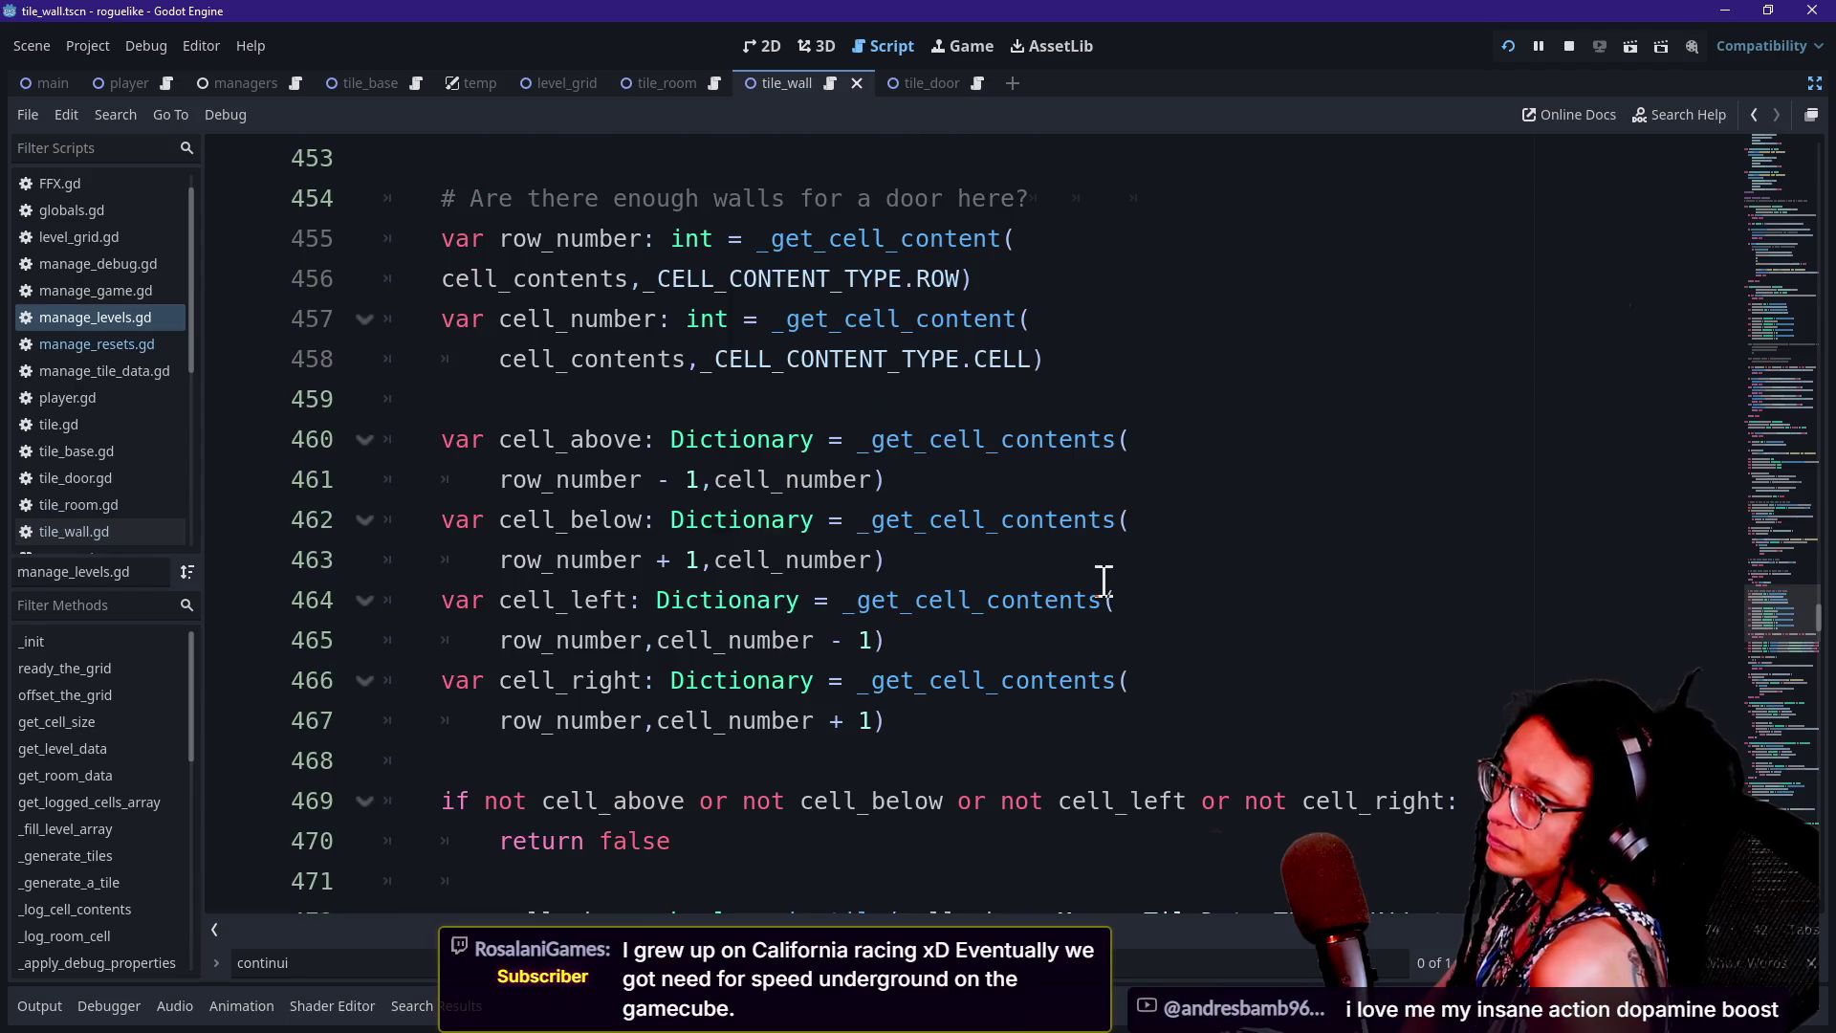
scroll(1104, 580, down, 10)
scroll(1104, 580, up, 8)
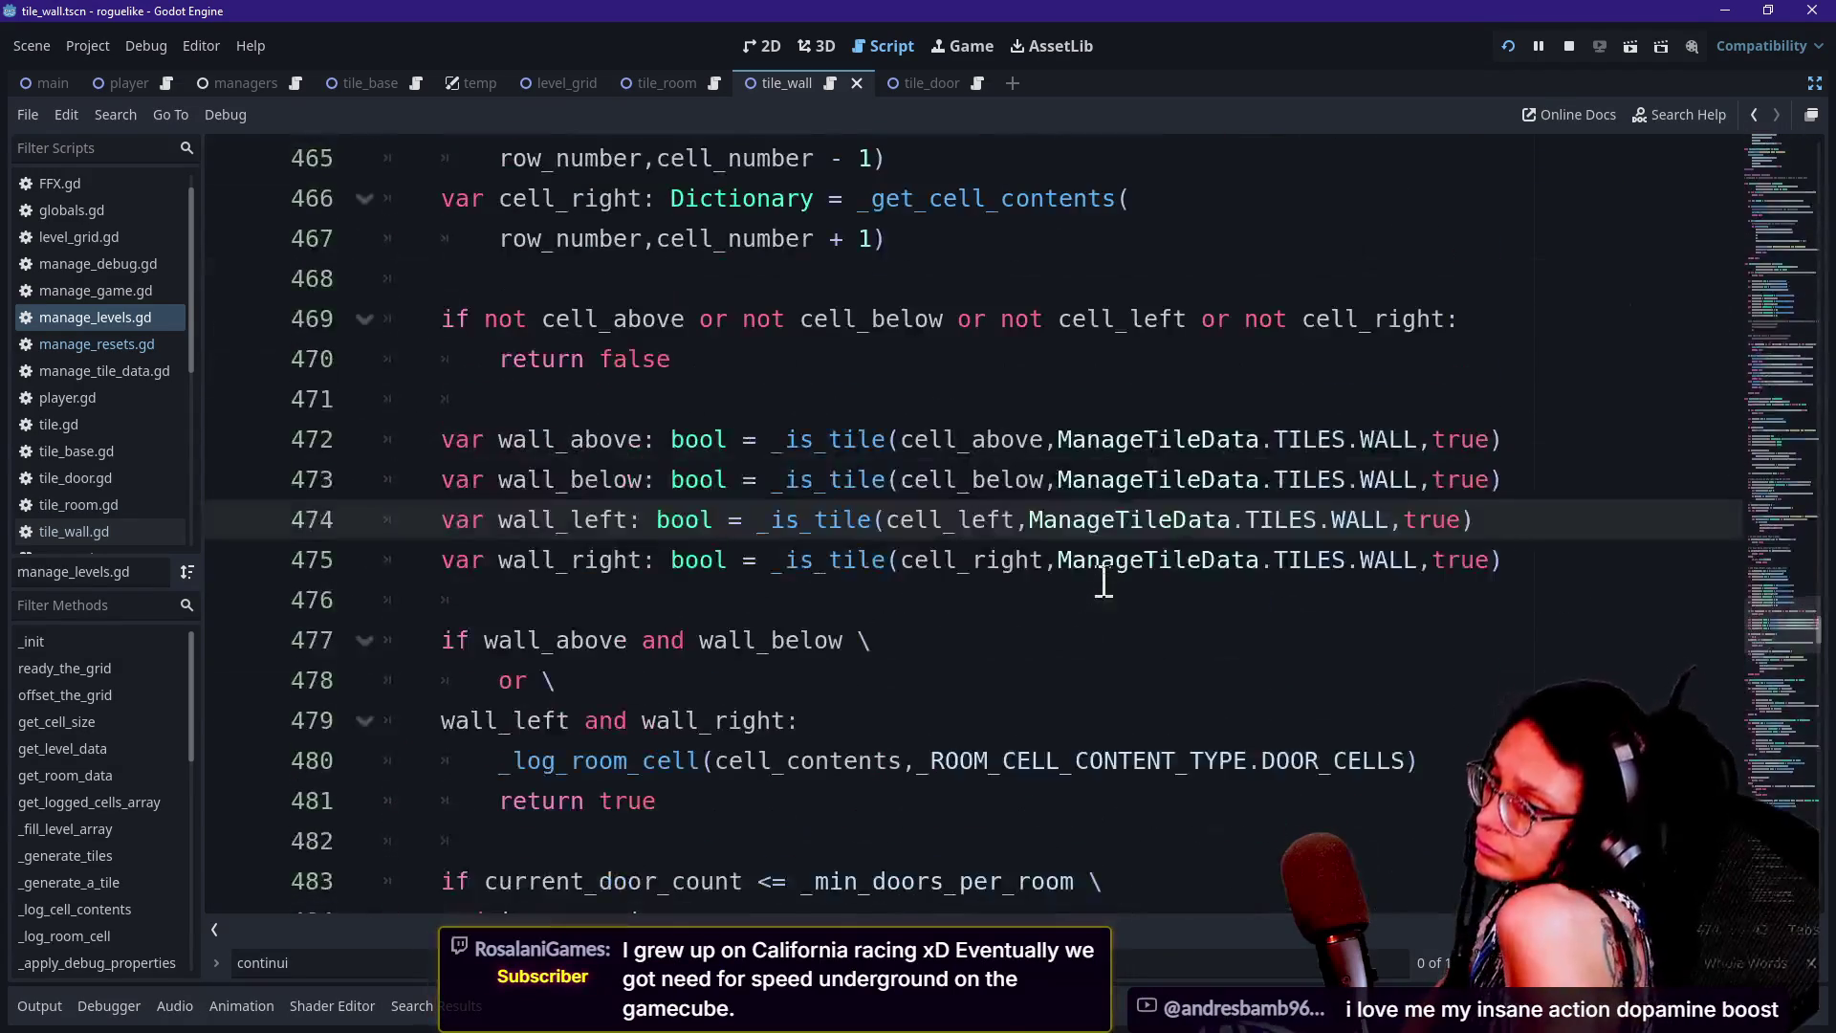
scroll(1103, 581, up, 4)
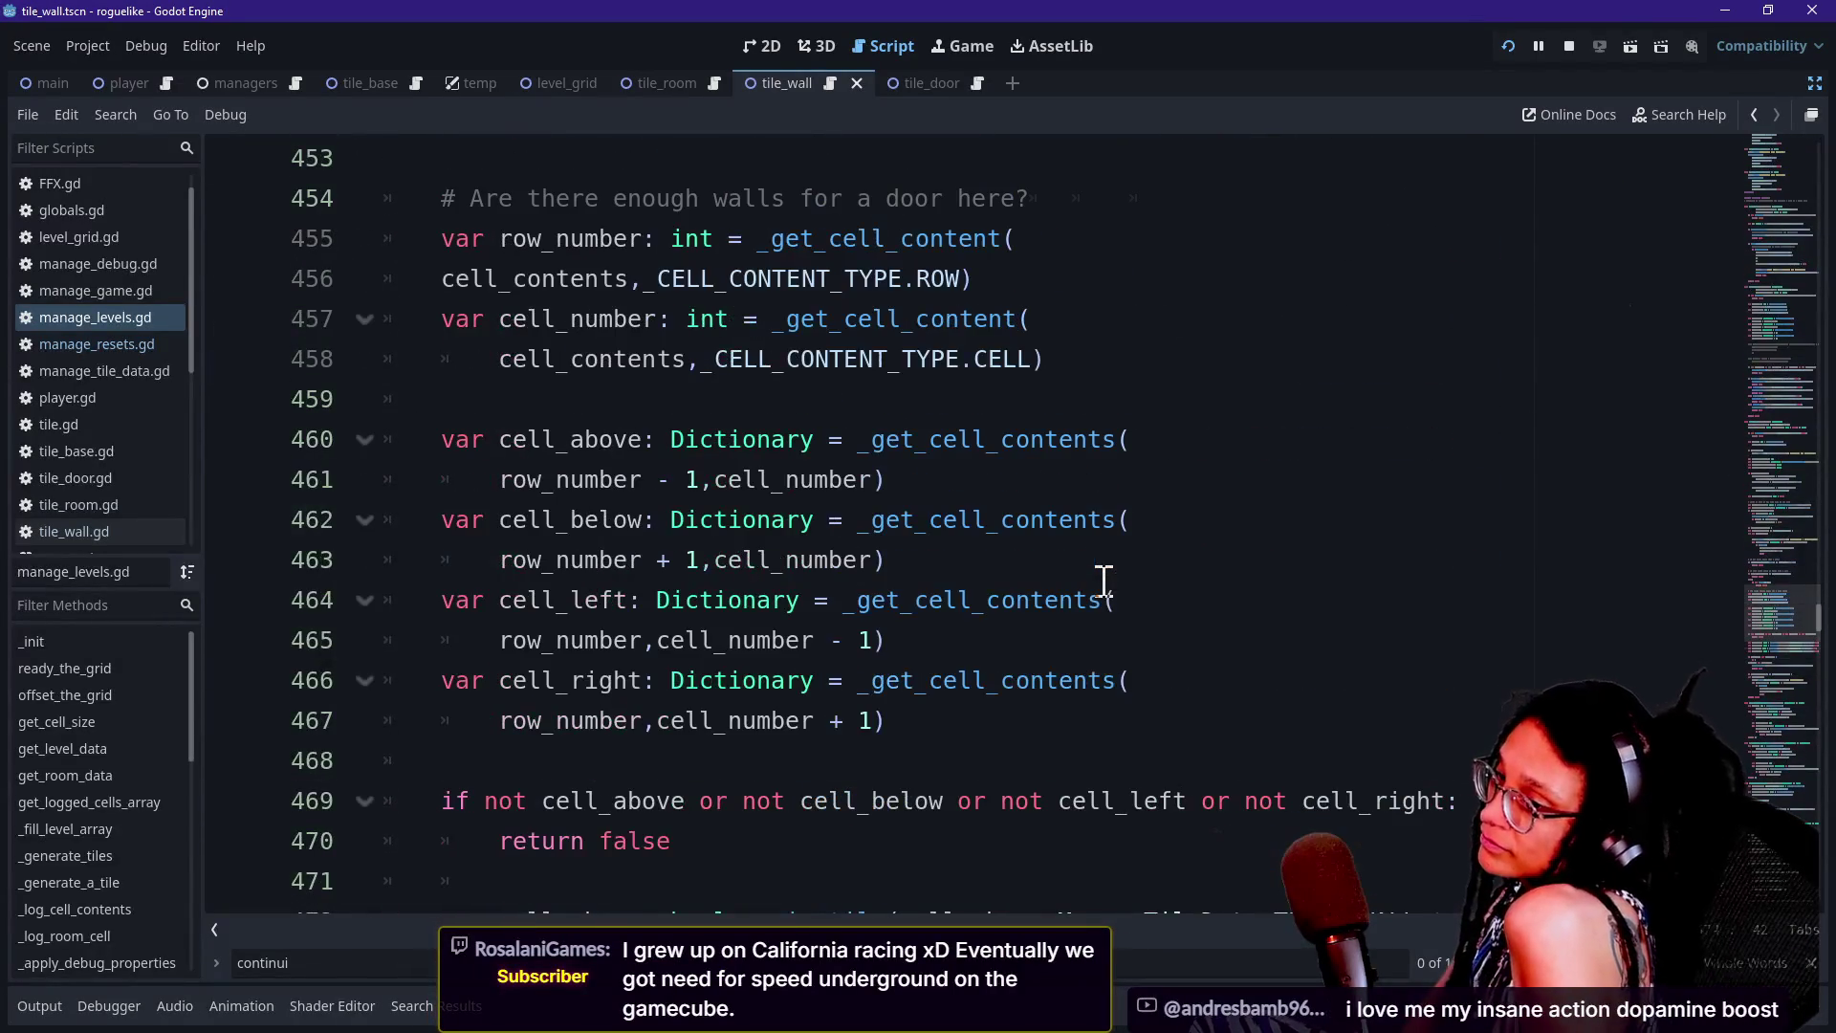
scroll(1036, 585, down, 12)
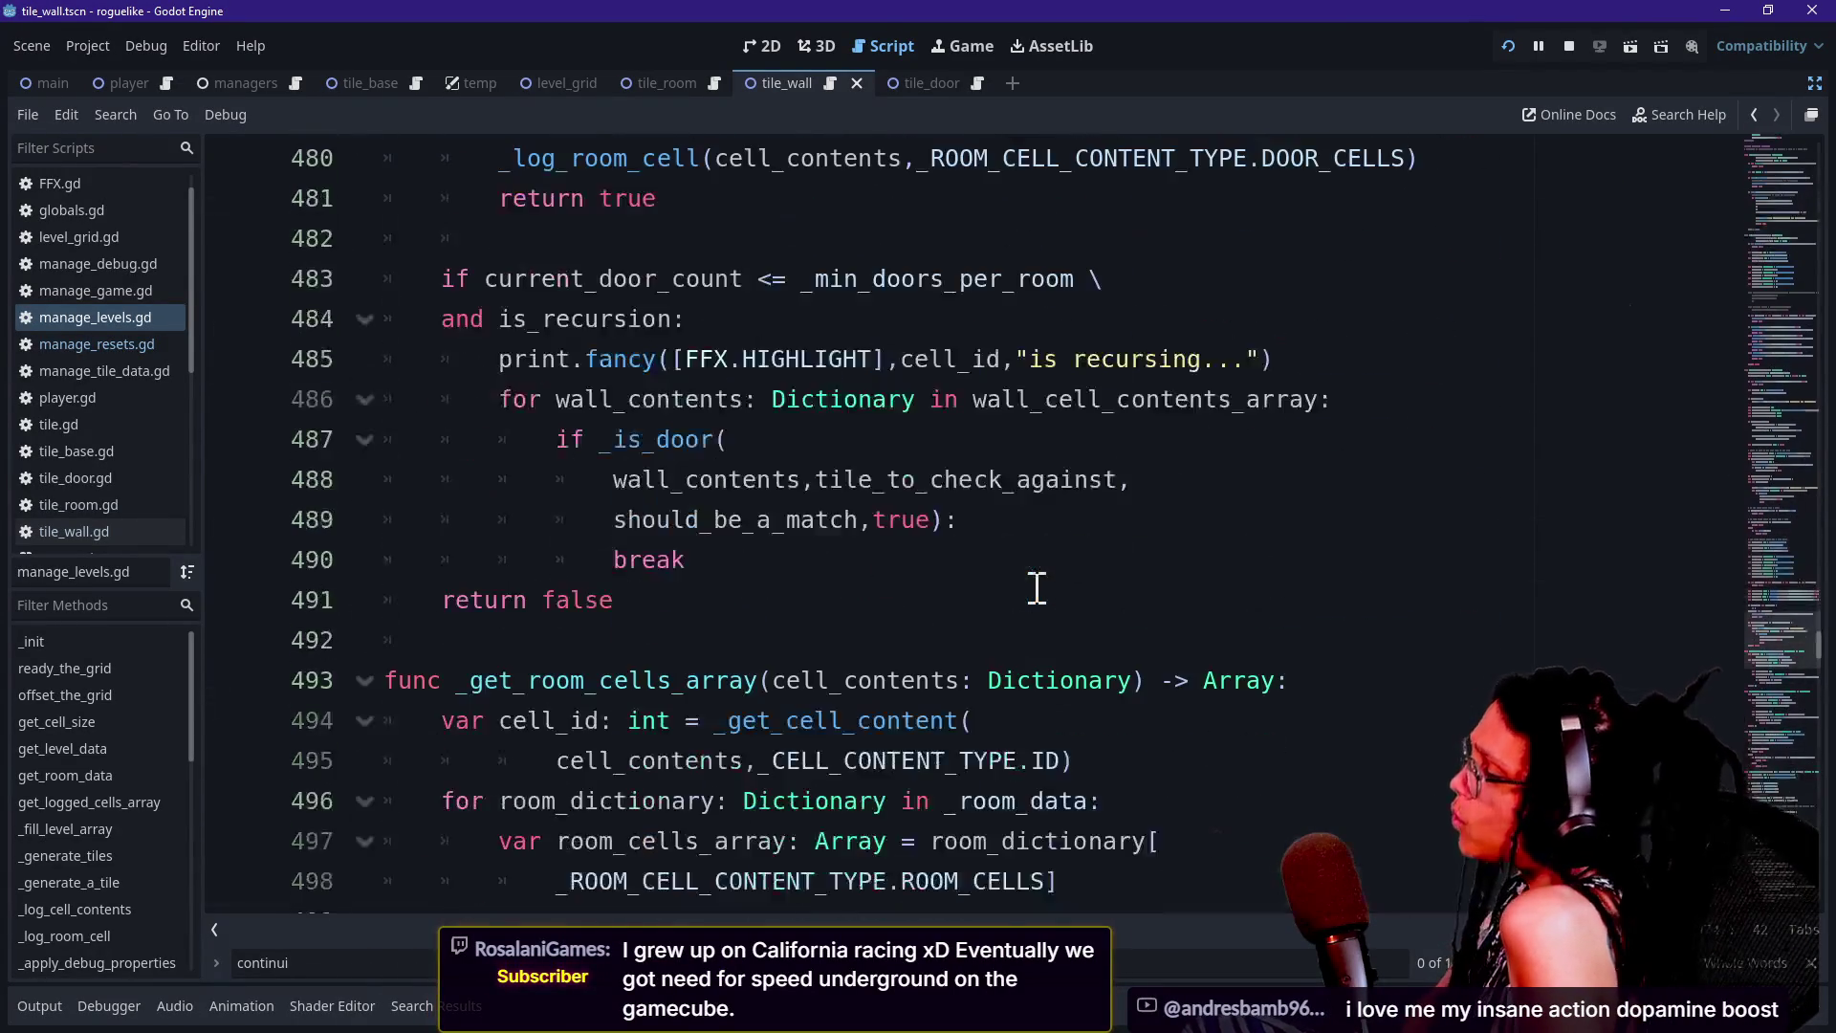
click(1037, 585)
- Search for 'continue' to reach the print on line 407 and expand the Output log
key(ctrl+f)
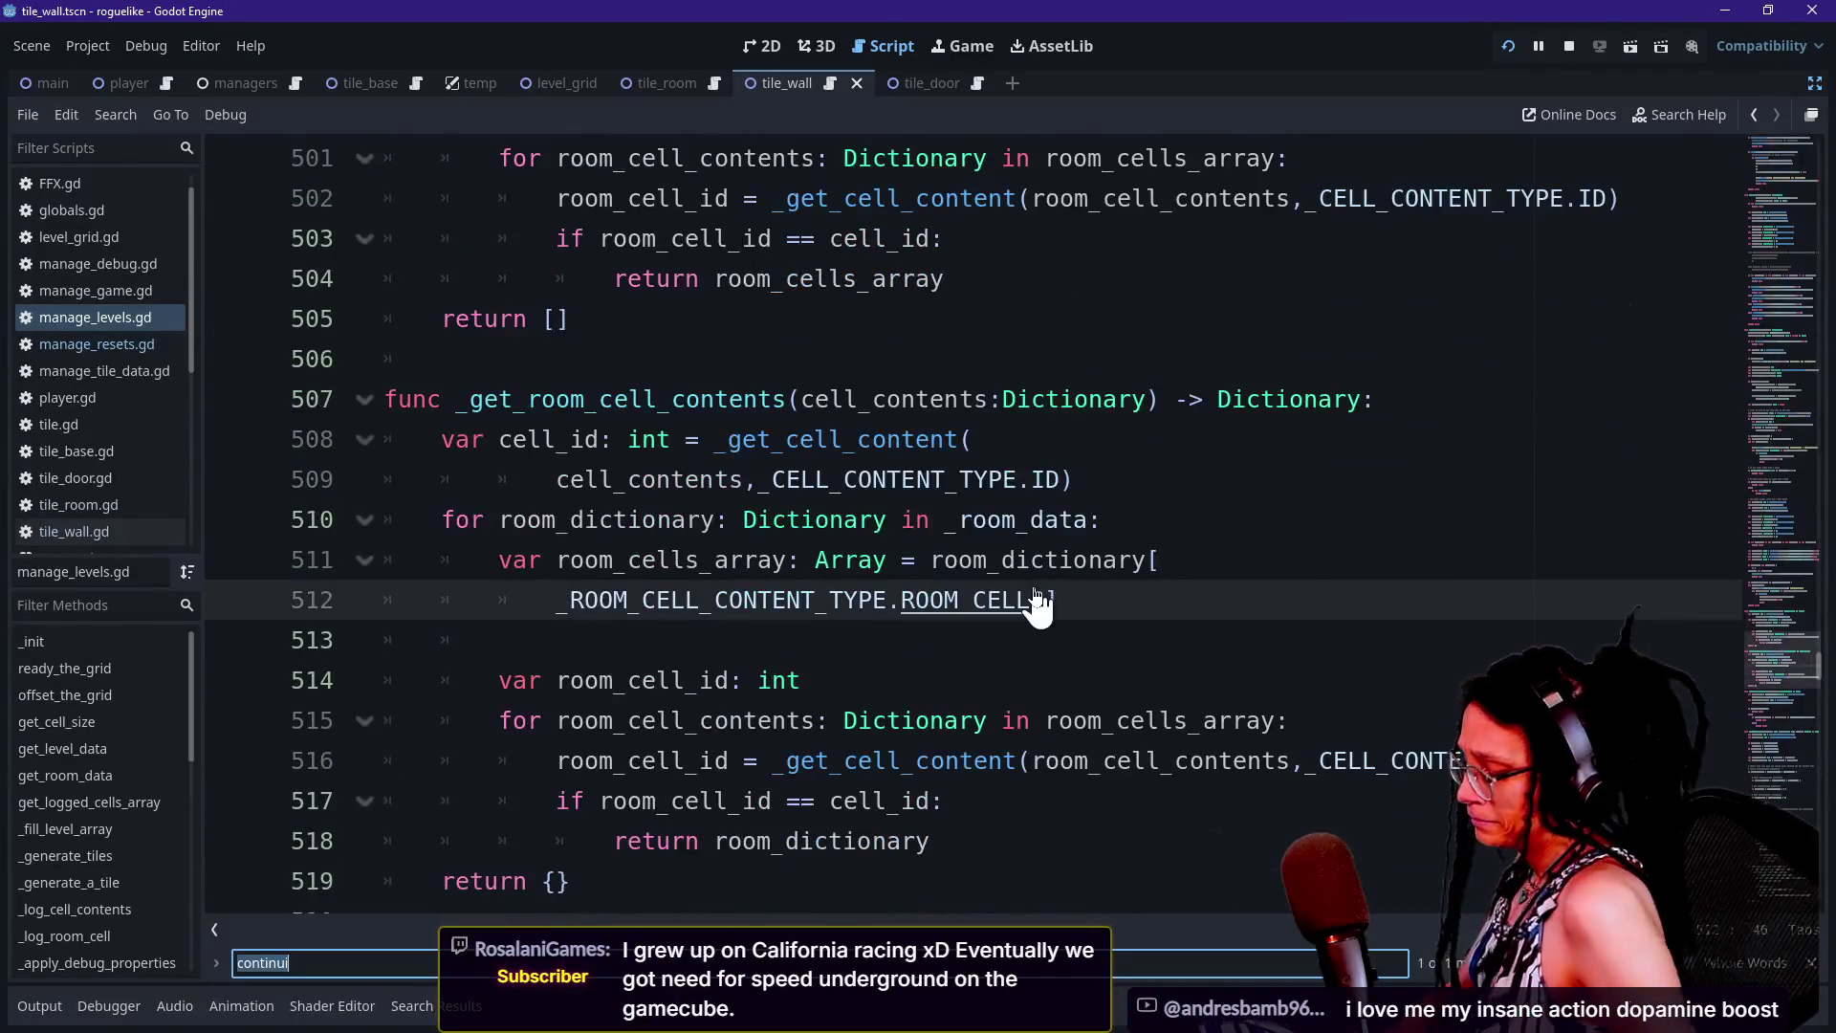
text(continue)
key(Return)
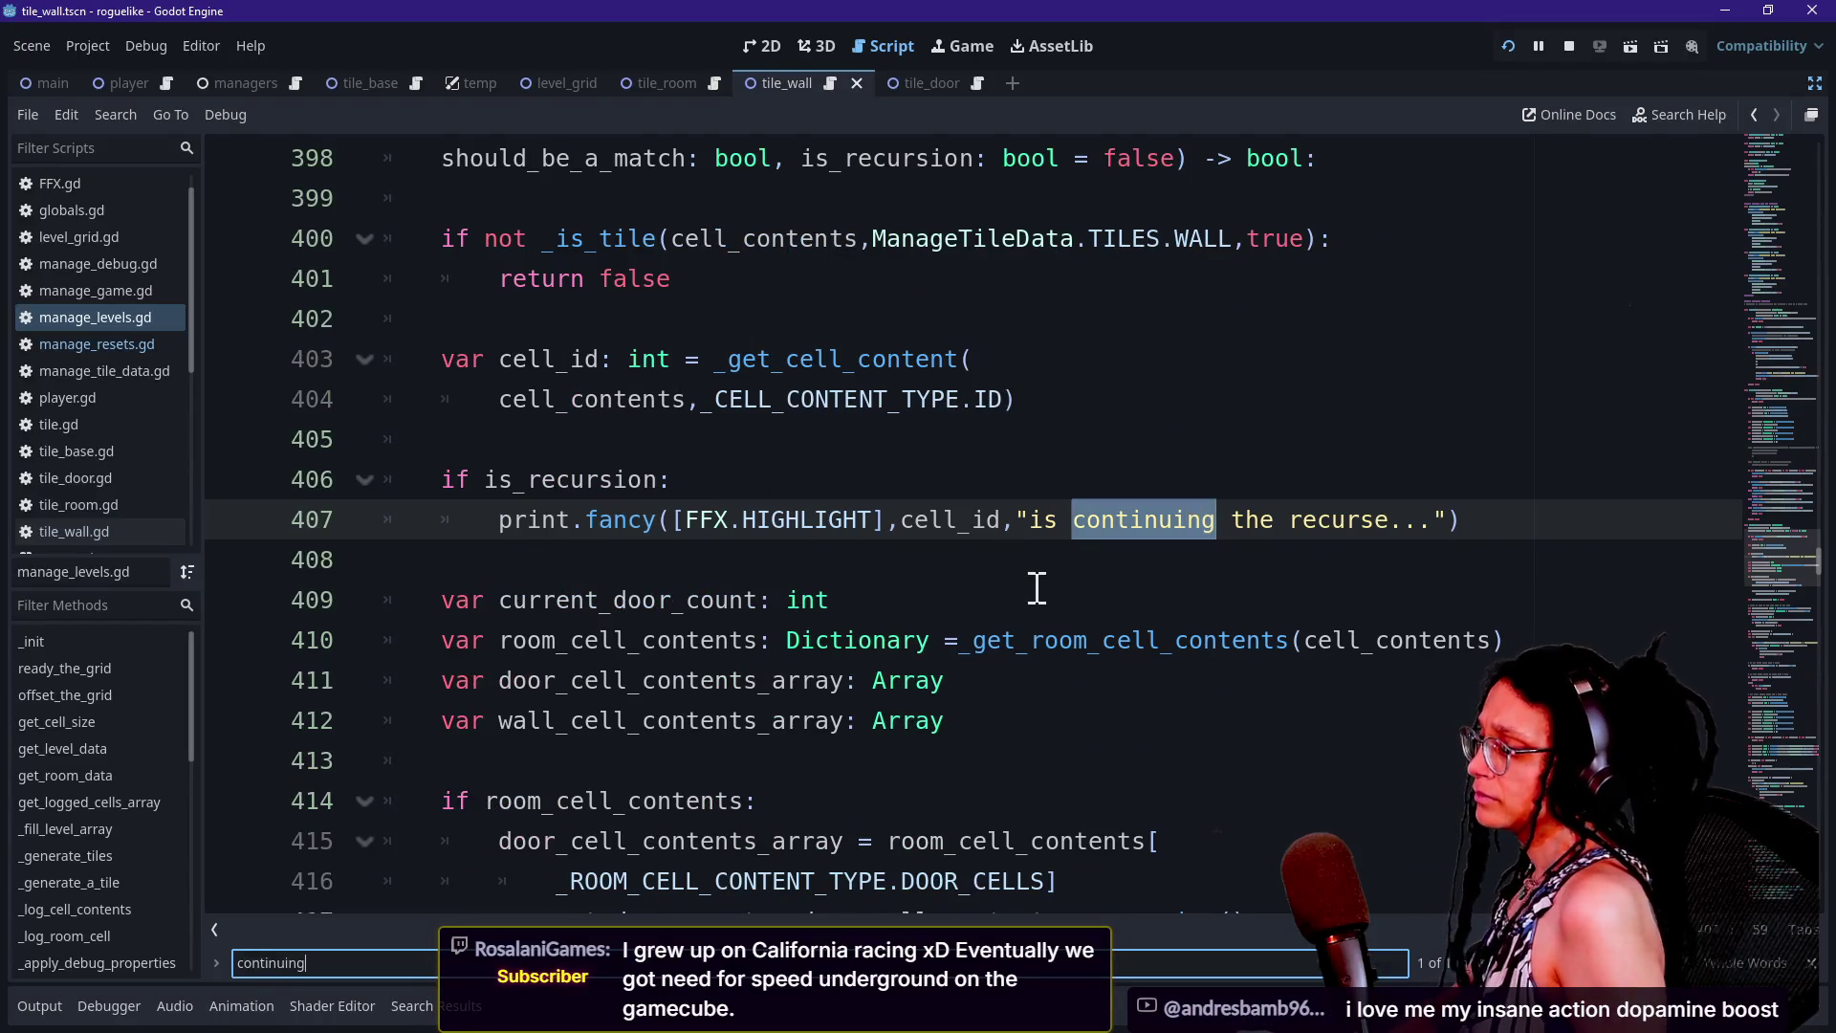
click(982, 574)
scroll(982, 575, down, 10)
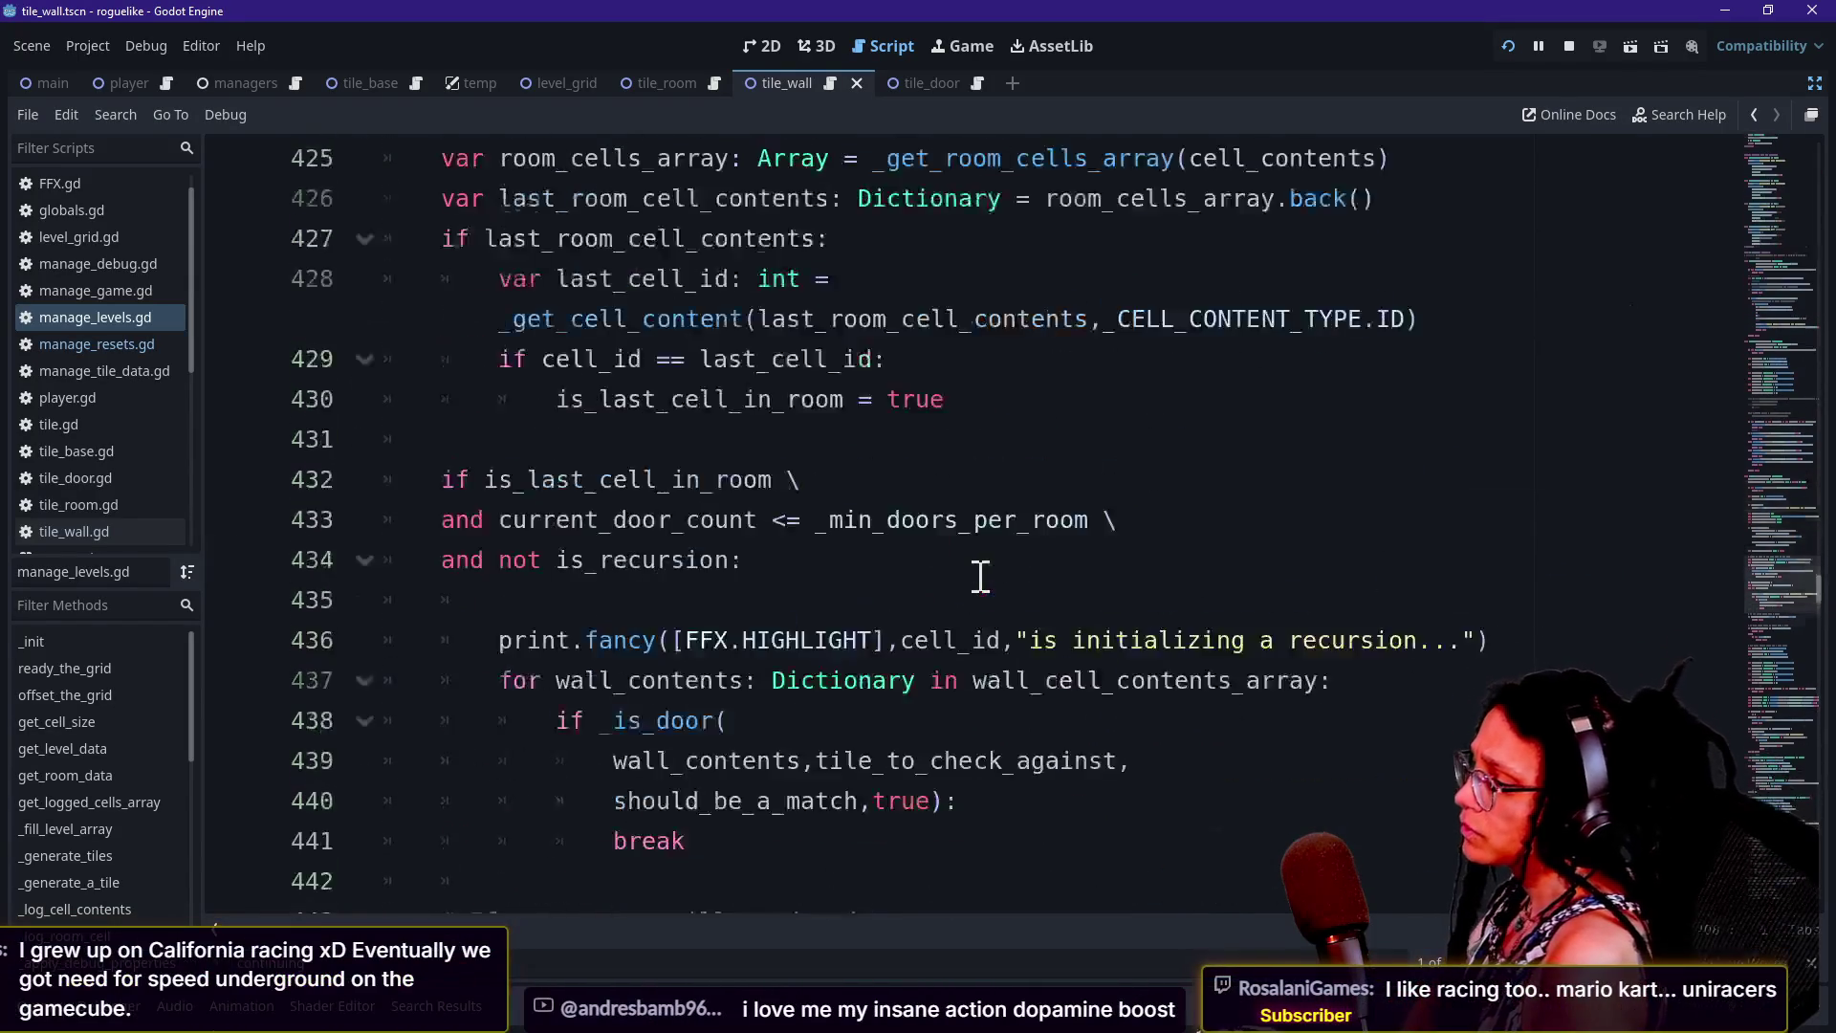
scroll(982, 575, down, 16)
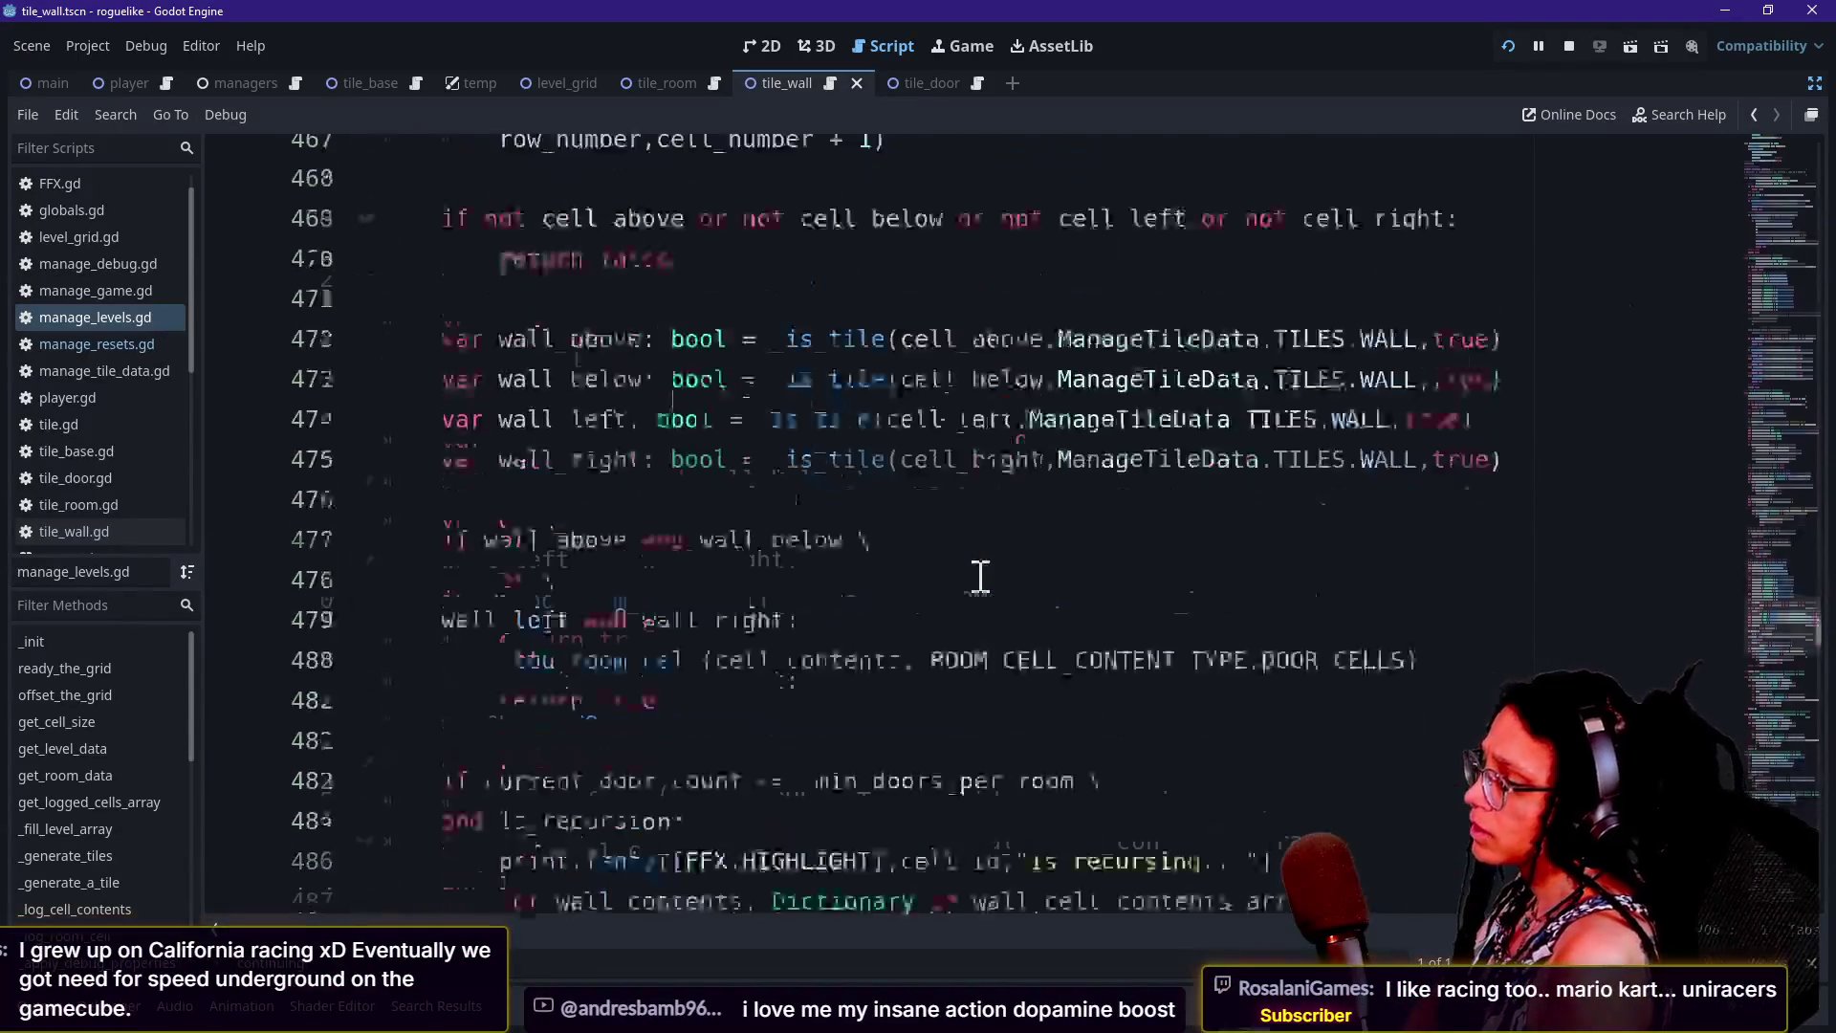
scroll(982, 575, up, 4)
scroll(982, 574, down, 1)
click(47, 1006)
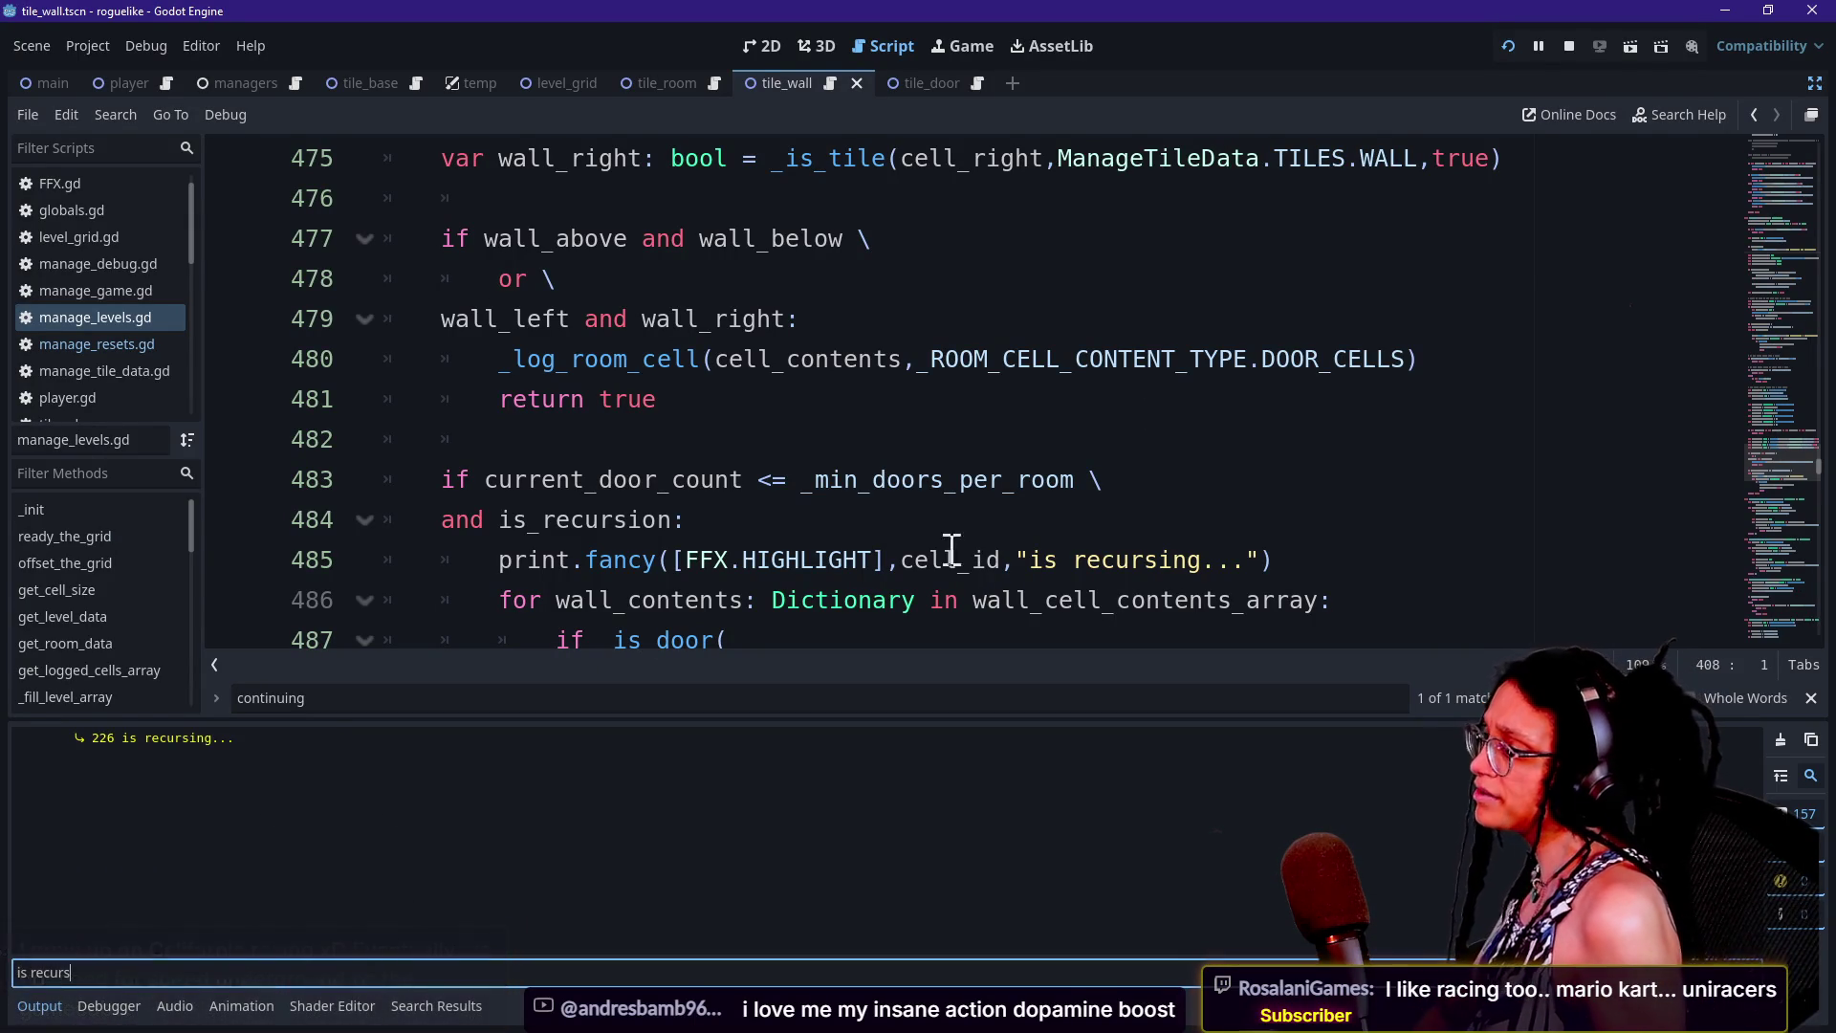
- Step the caret through the recursion and door-loop code around lines 482–486
click(601, 449)
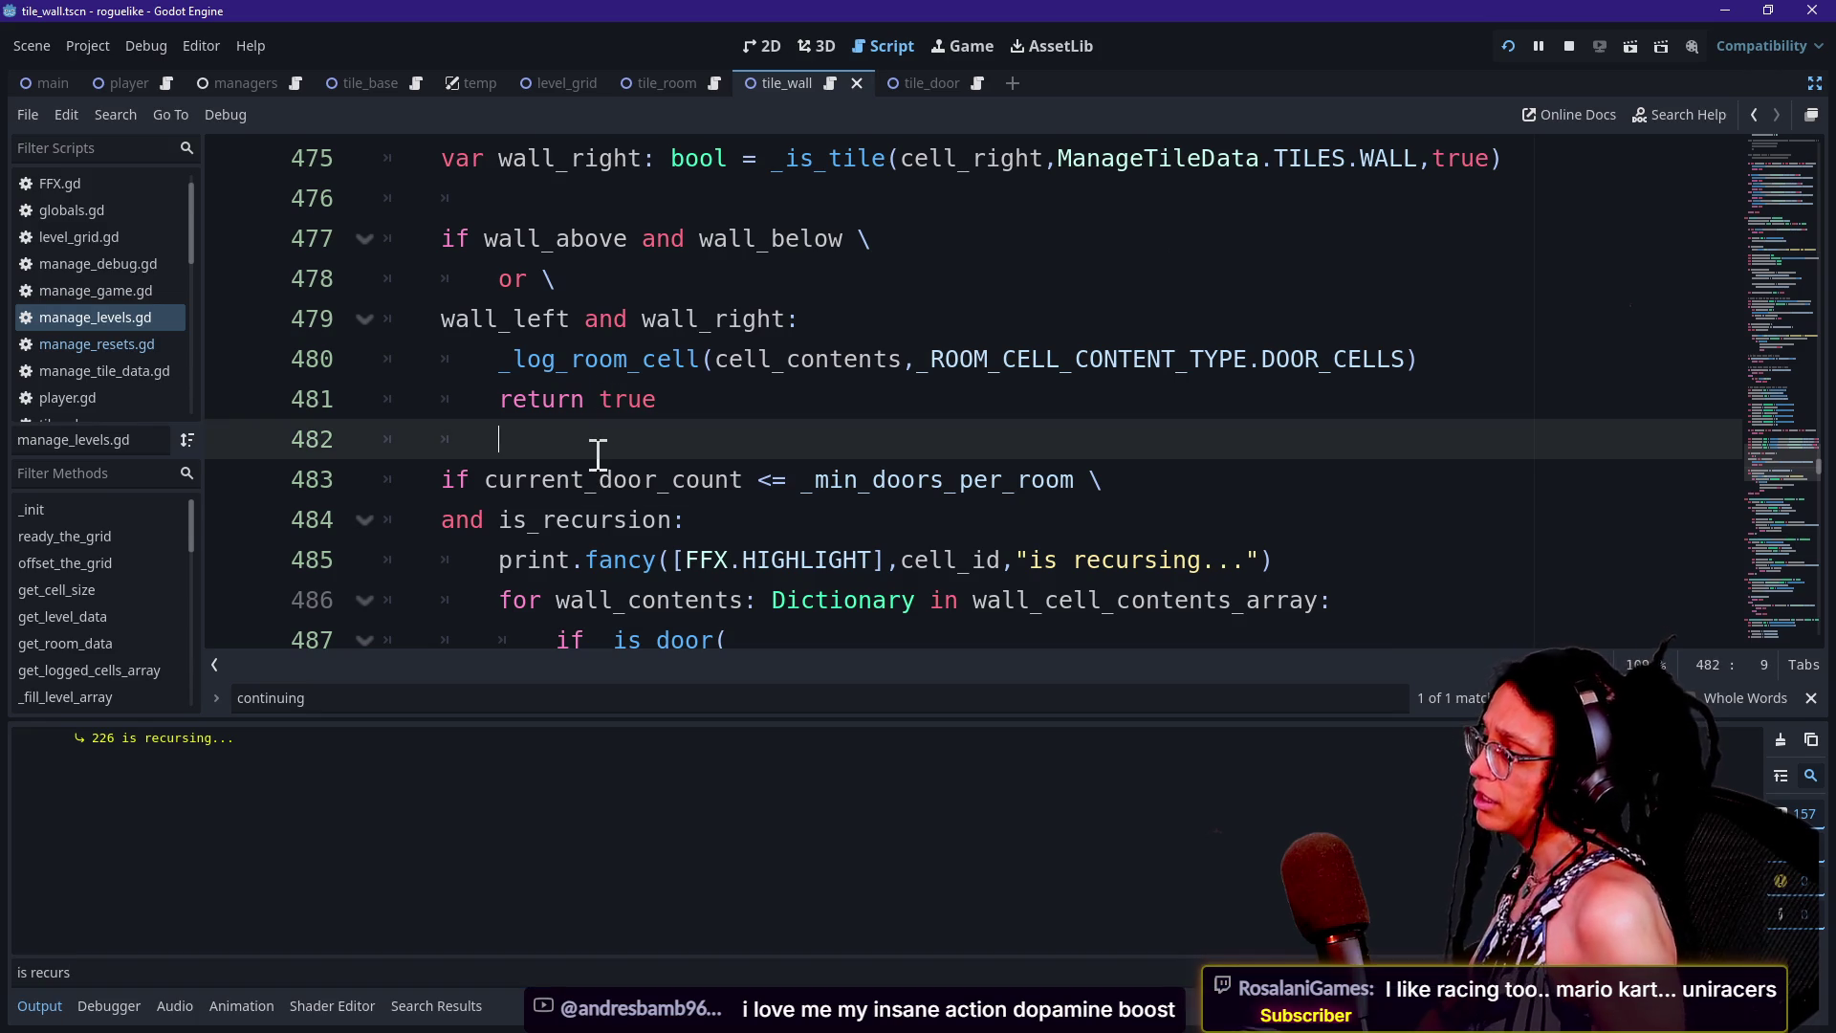
key(Down)
key(Down)
key(Down)
key(Down)
key(Down)
key(Down)
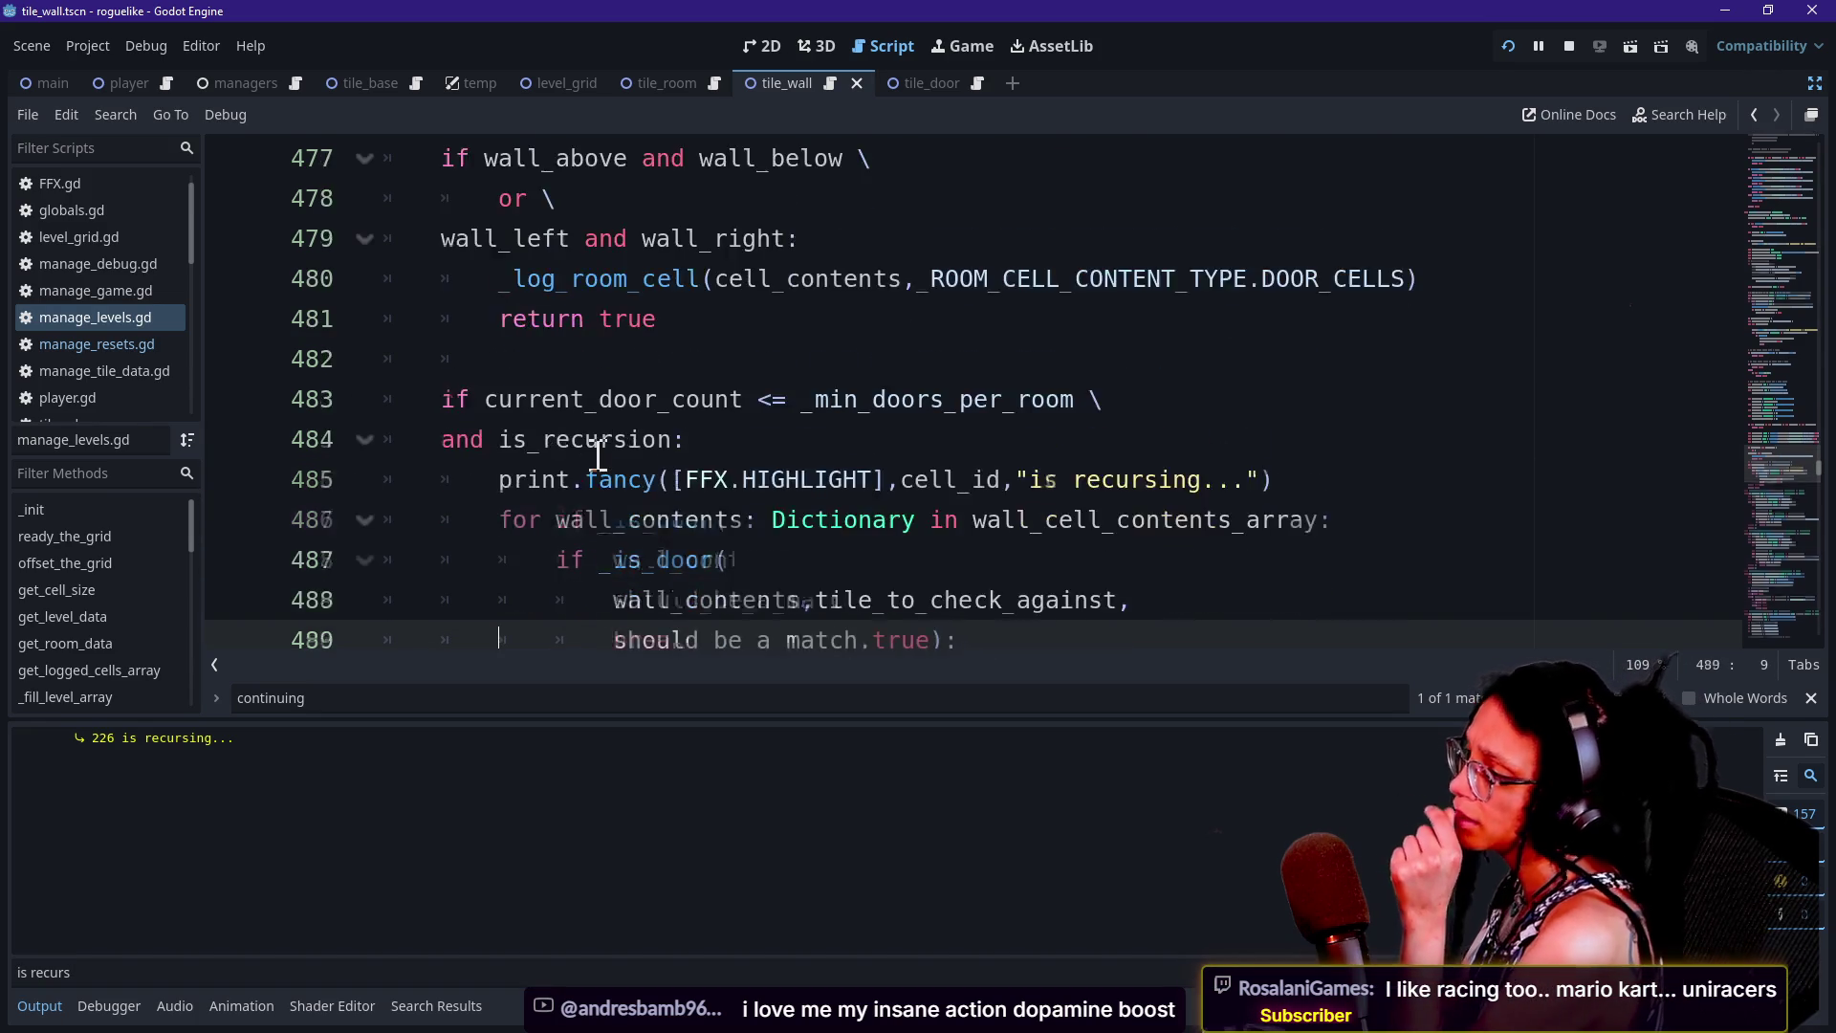
key(Up)
key(Up)
key(Up)
key(Up)
key(Up)
key(Down)
key(Down)
key(Up)
key(Up)
key(Down)
key(Down)
key(Down)
key(Down)
key(Down)
key(Down)
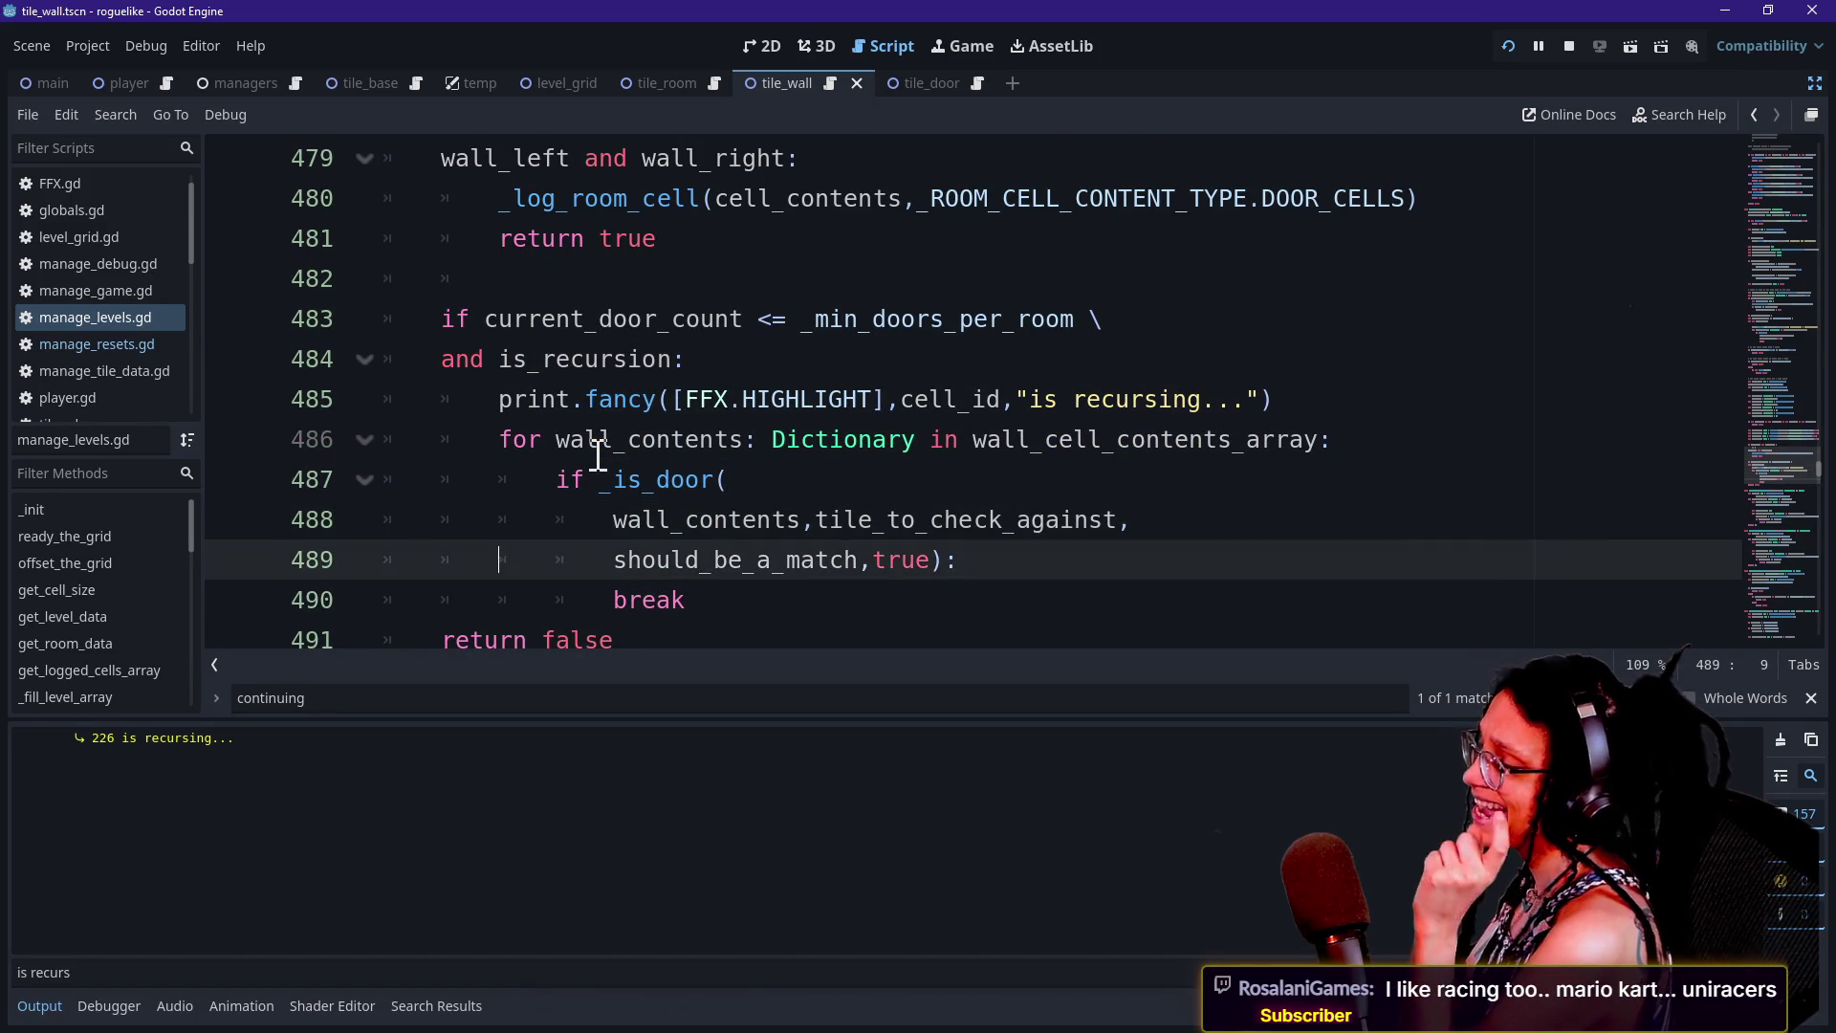
- Filter the output log to '226' and switch to the running game's room grid
click(140, 982)
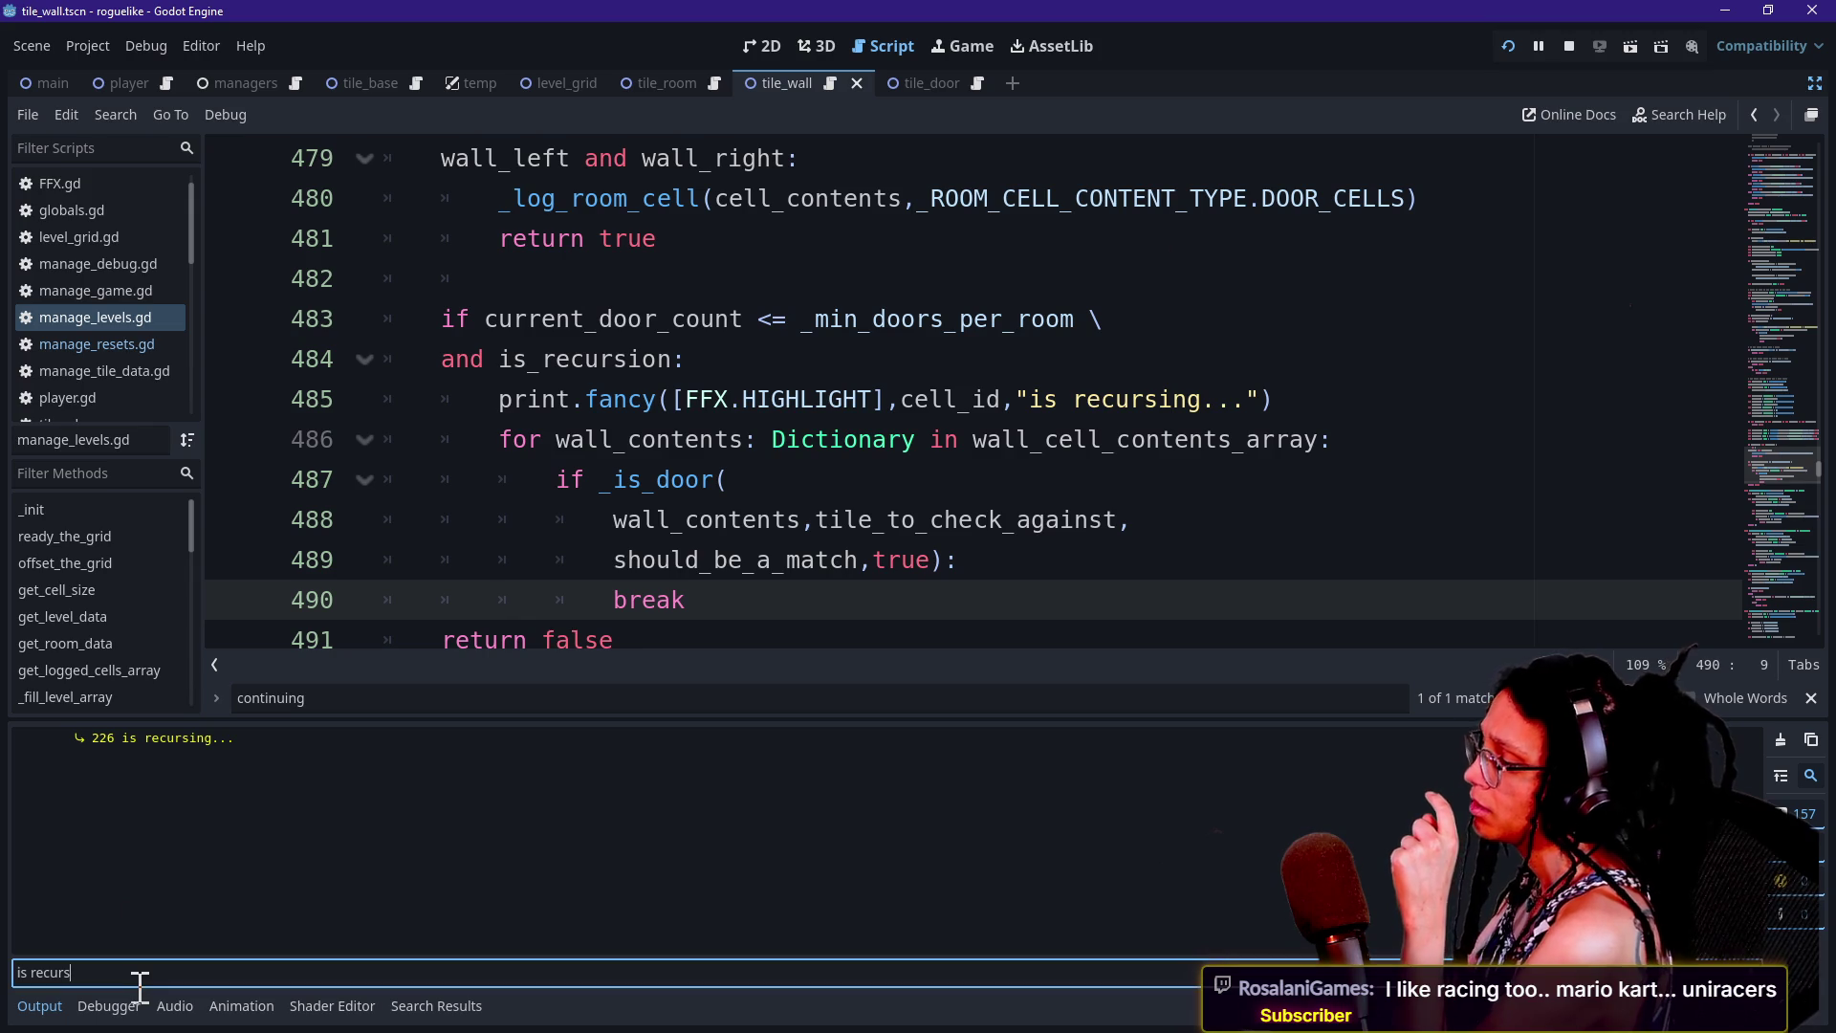
text(226)
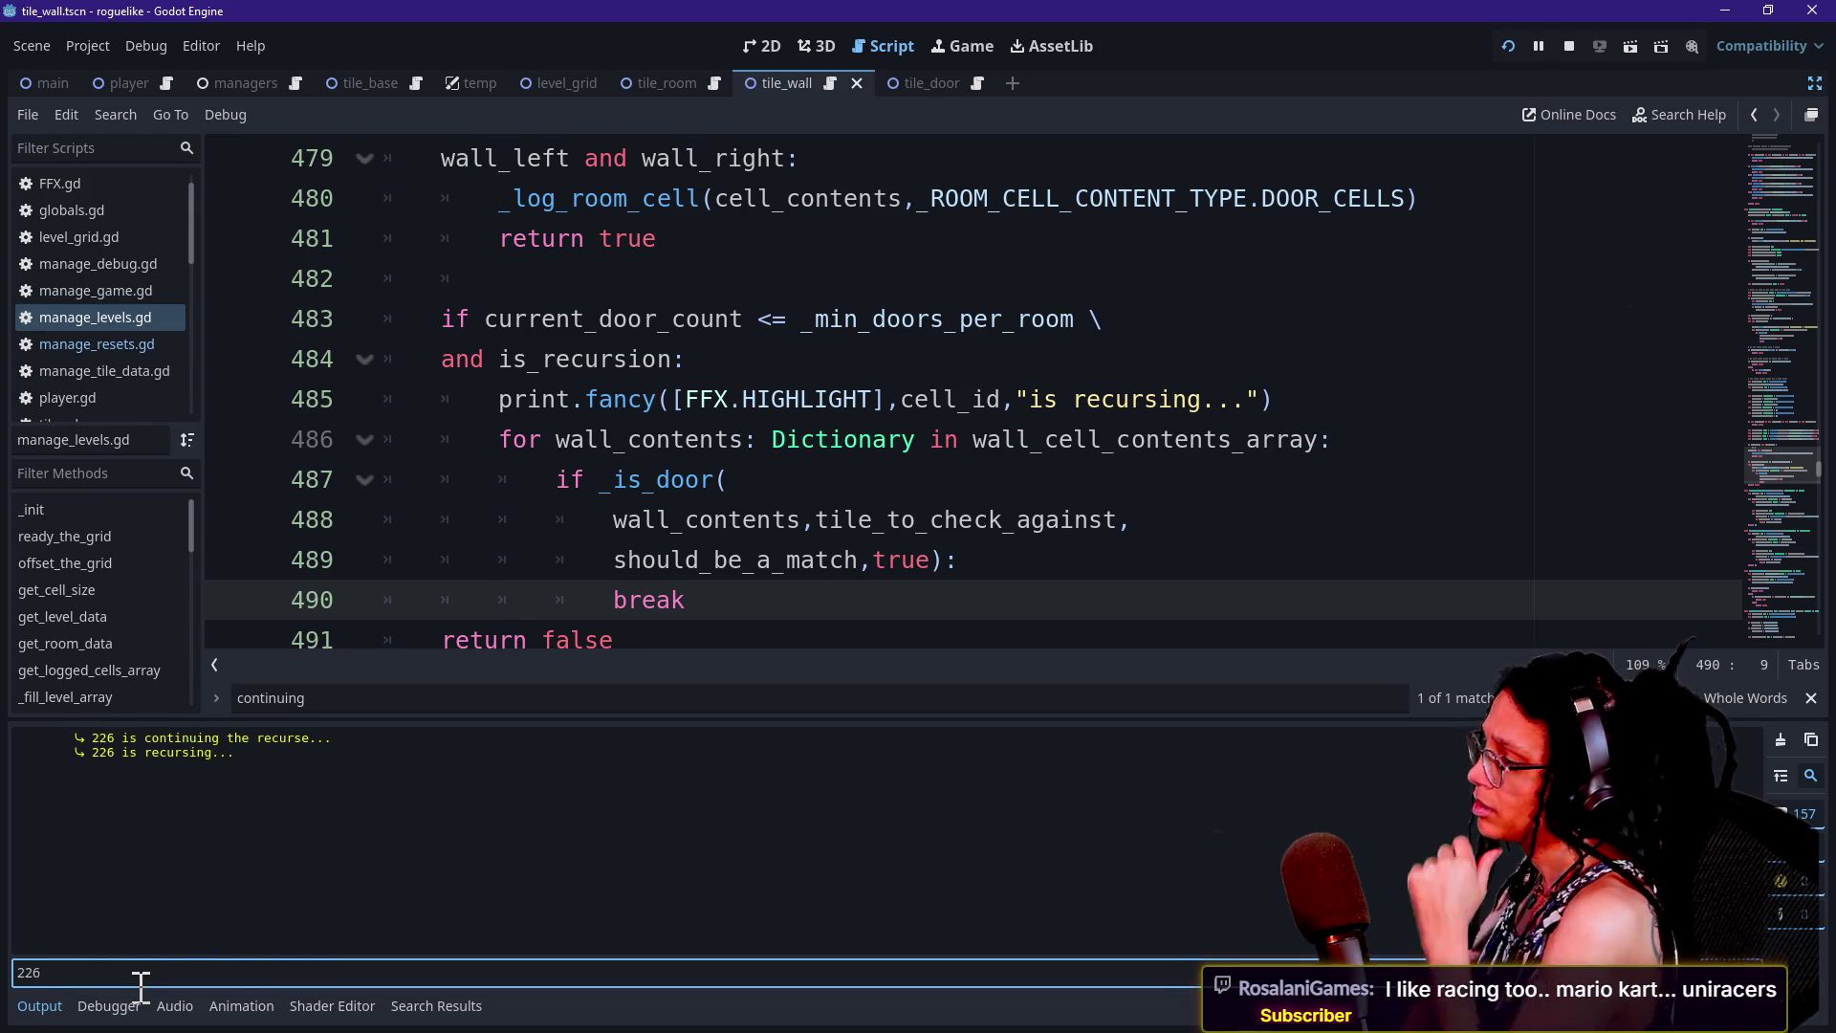
drag(43, 755, 151, 755)
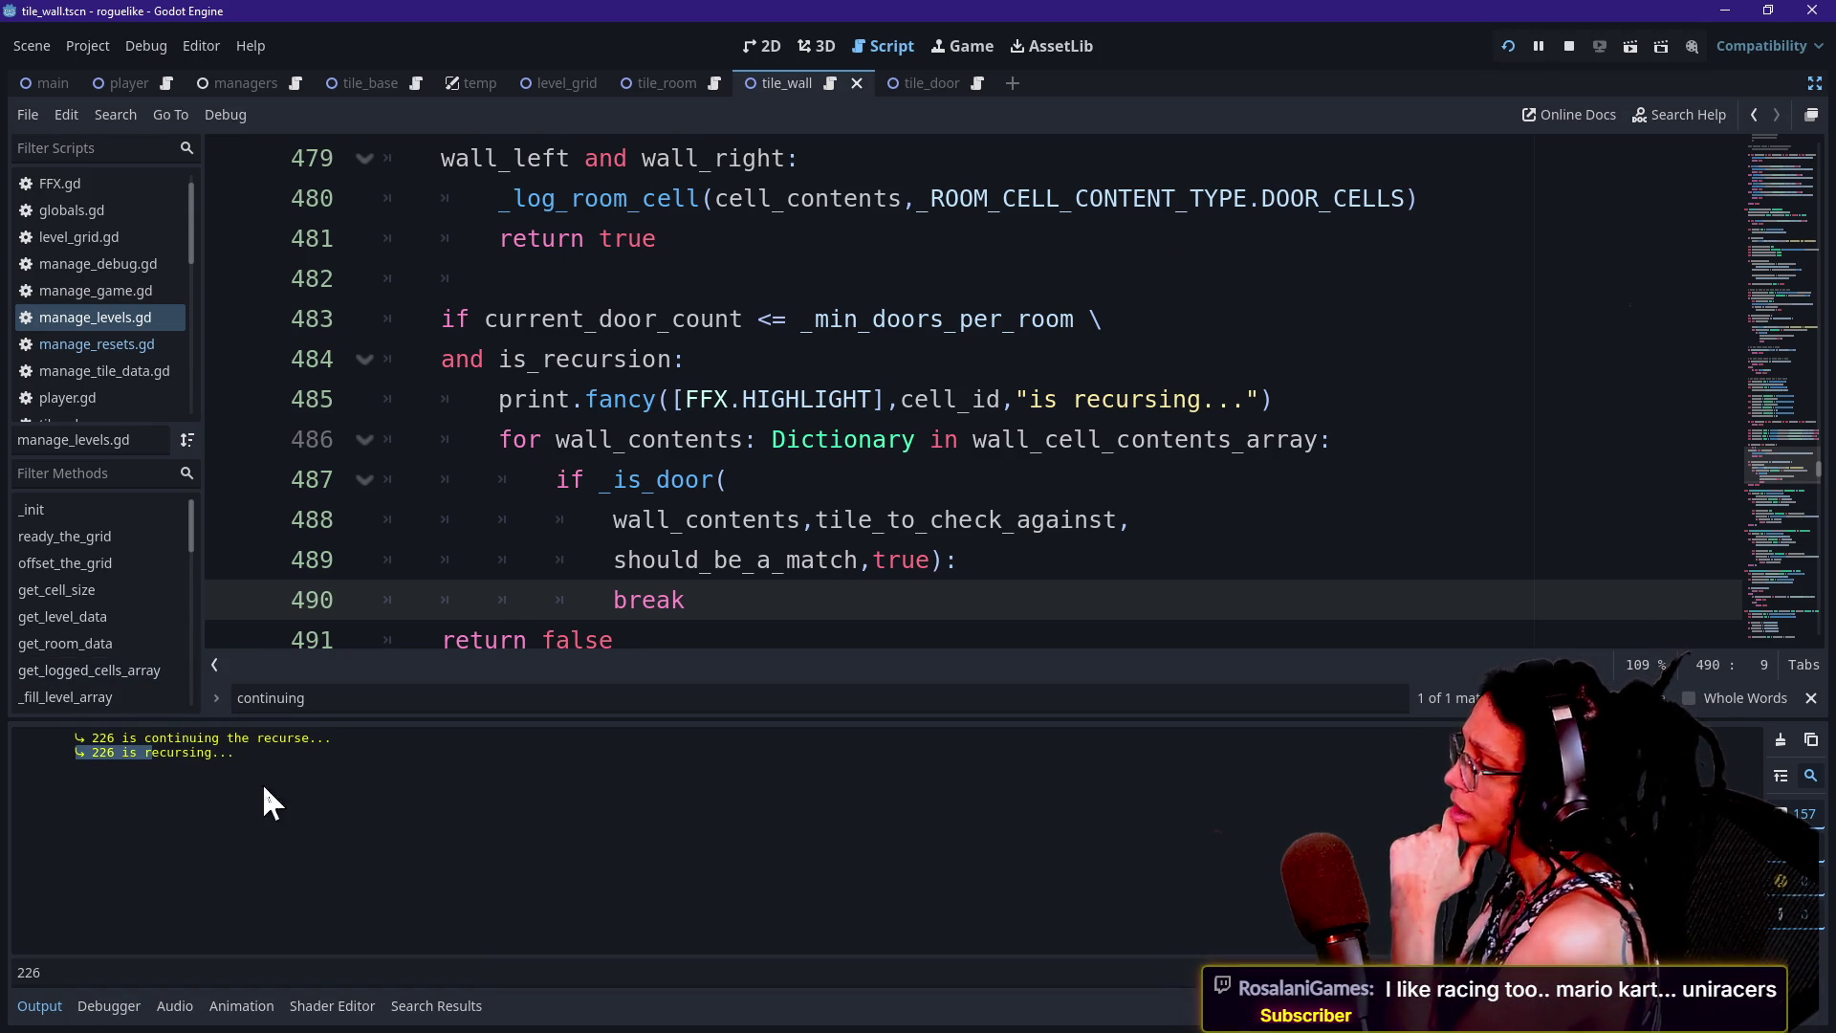
click(935, 53)
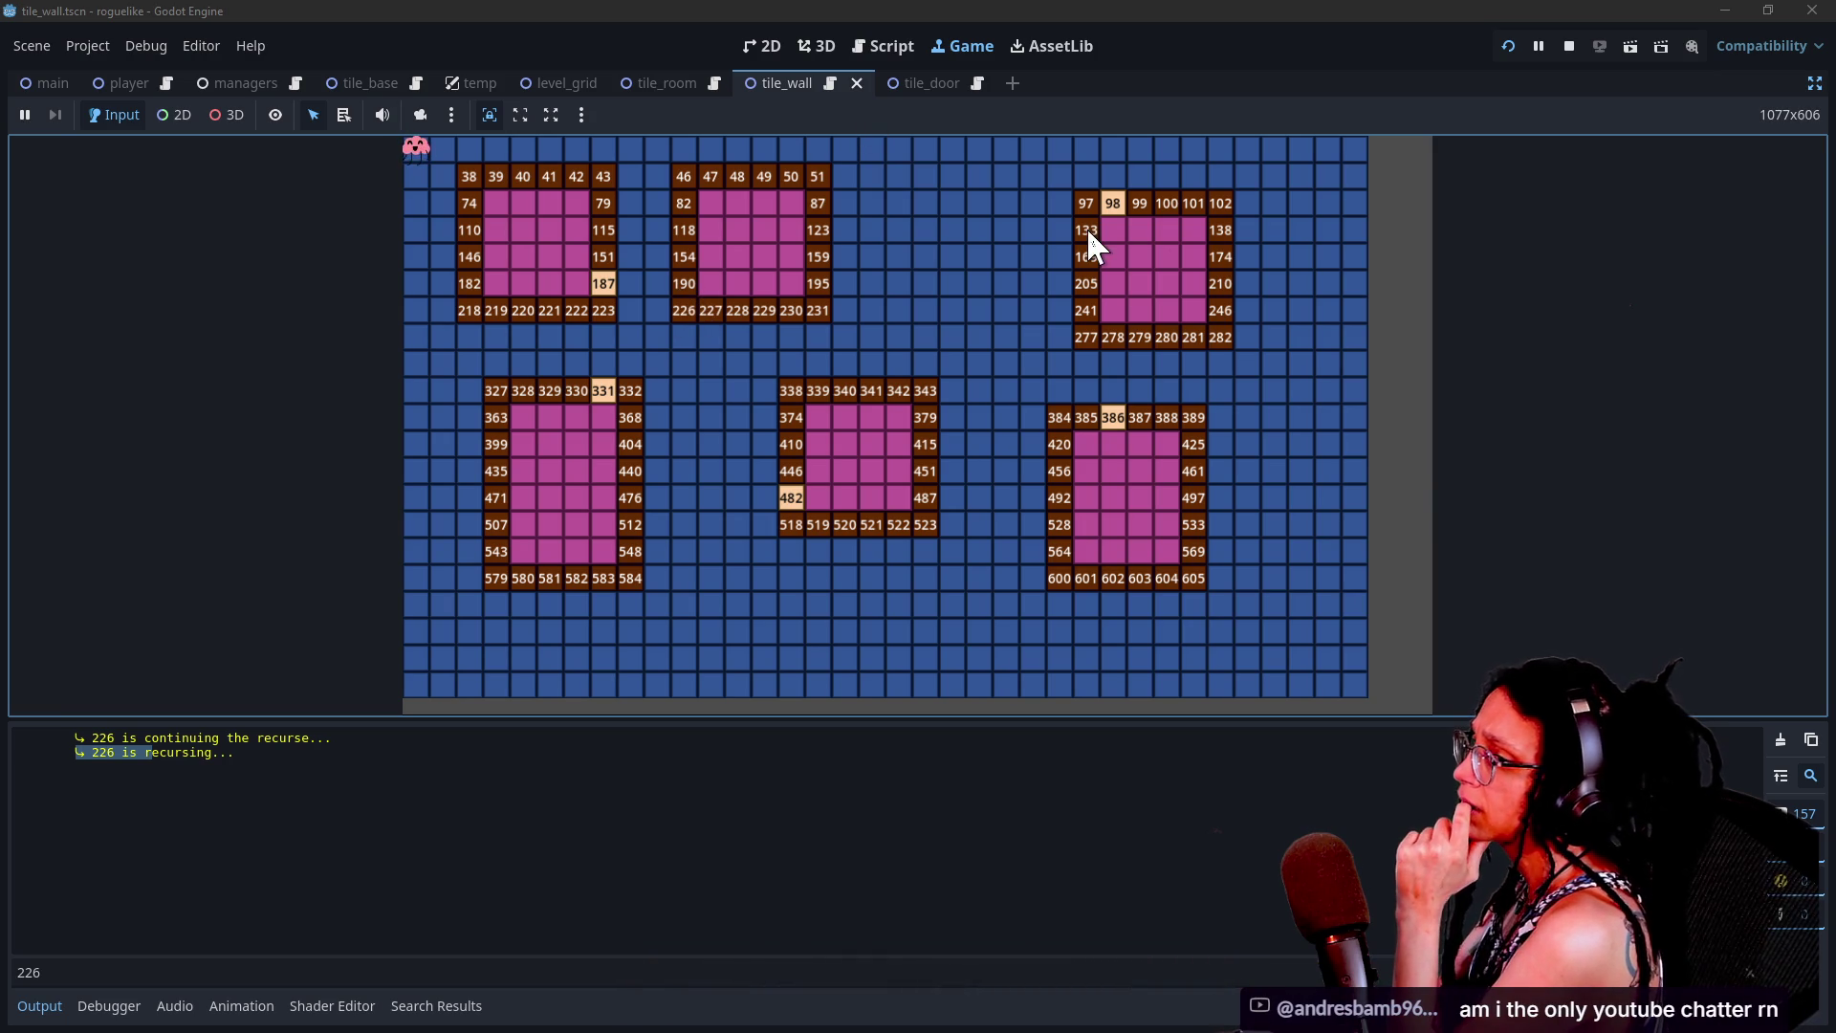
- Return to manage_levels.gd and review the recursion branch on lines 483–488
click(863, 43)
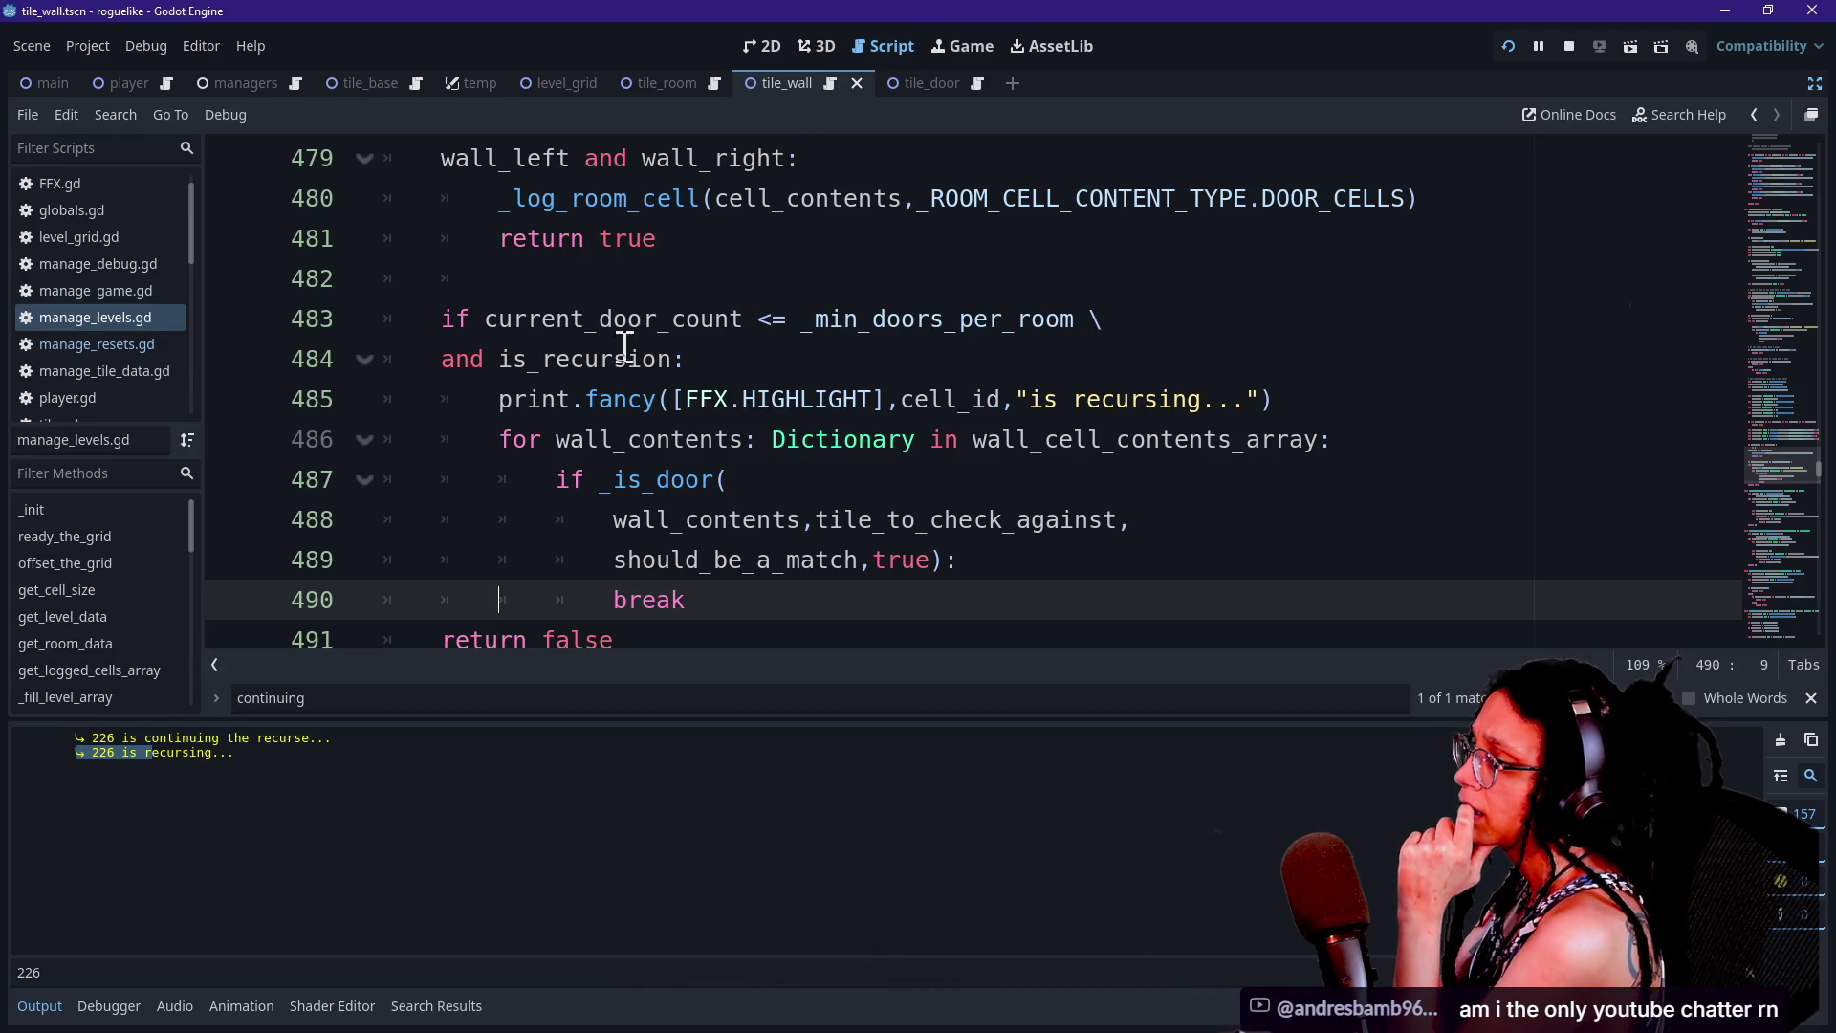
drag(599, 319, 750, 348)
drag(585, 319, 814, 374)
click(813, 376)
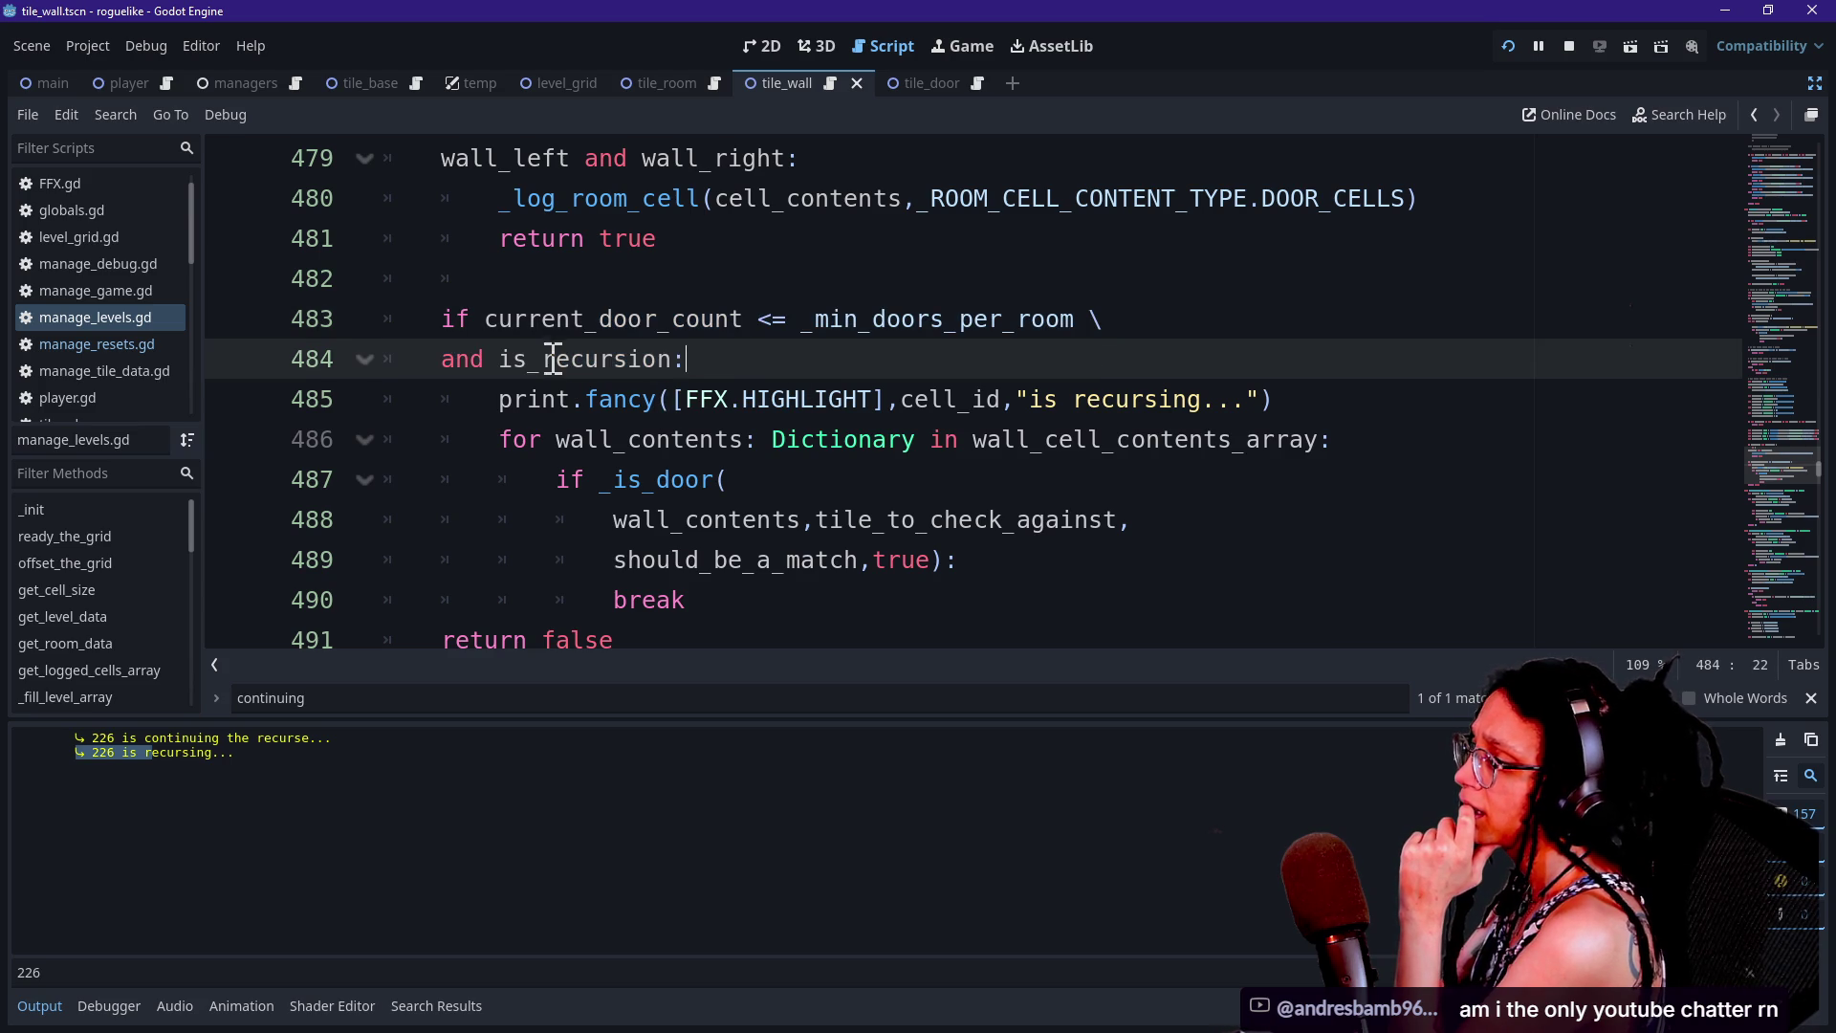
drag(565, 362, 631, 421)
click(638, 421)
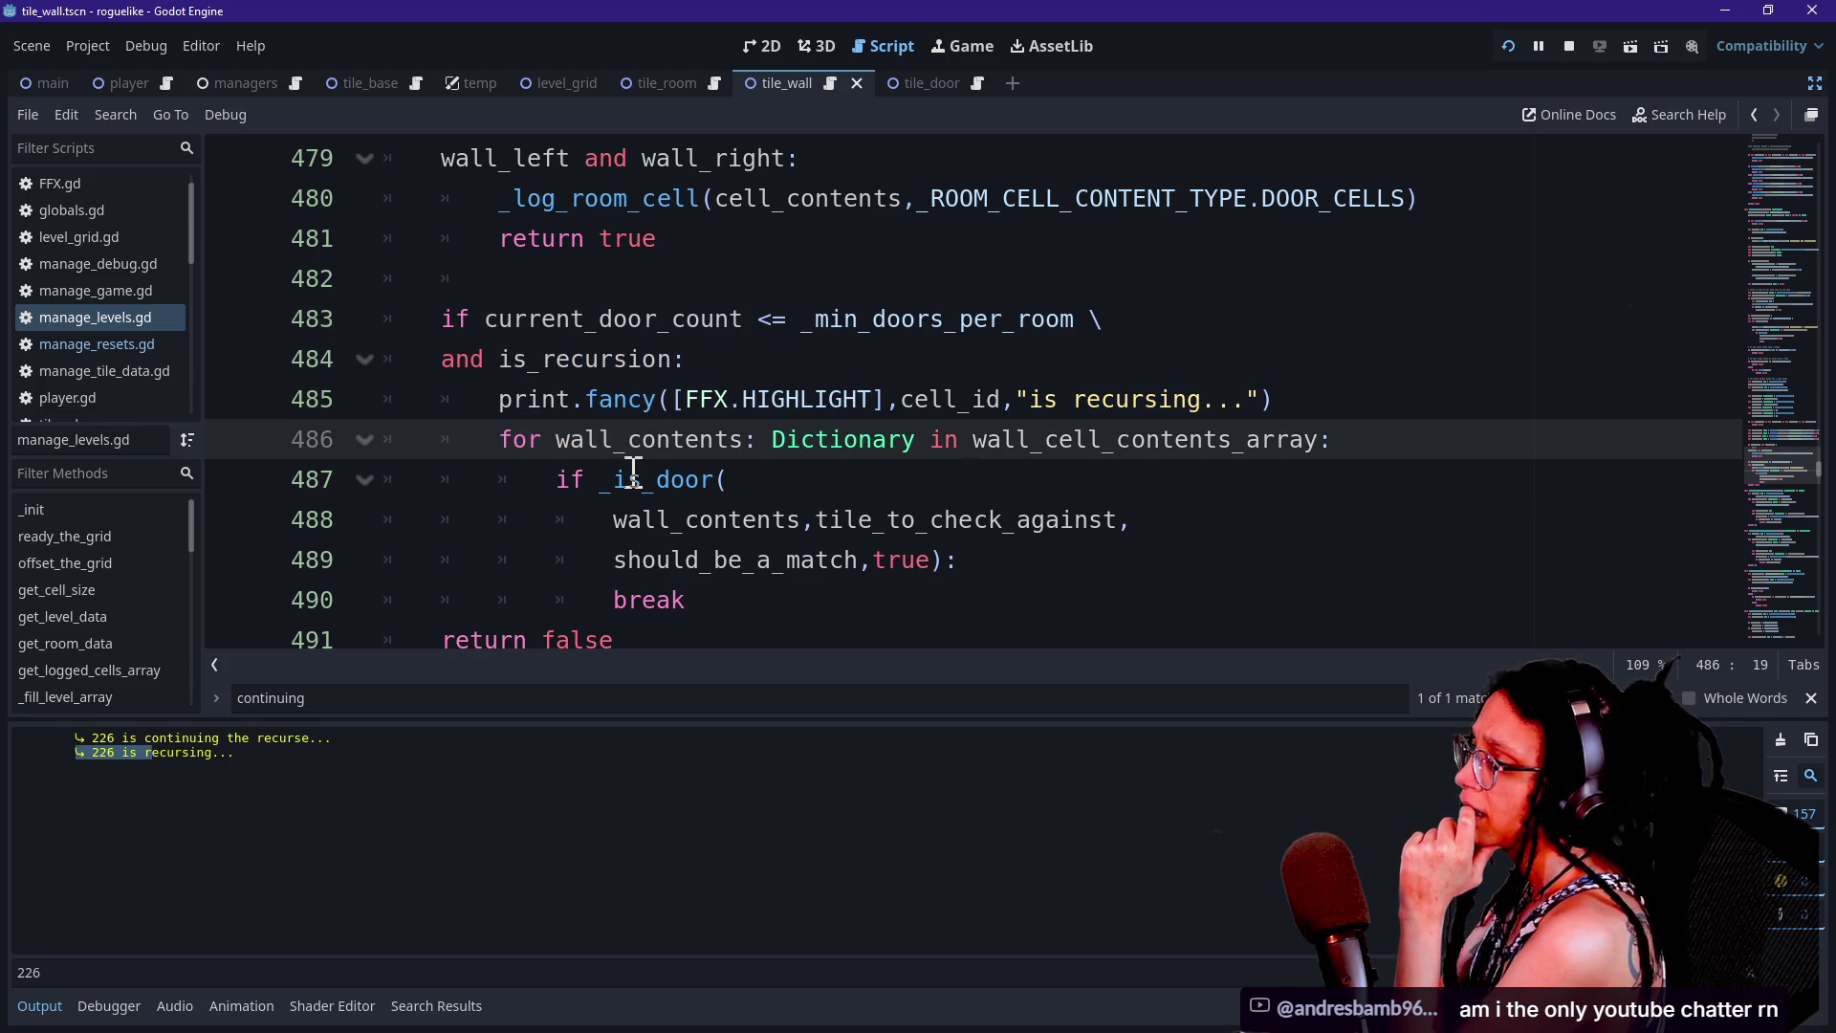
drag(525, 398, 791, 525)
click(799, 520)
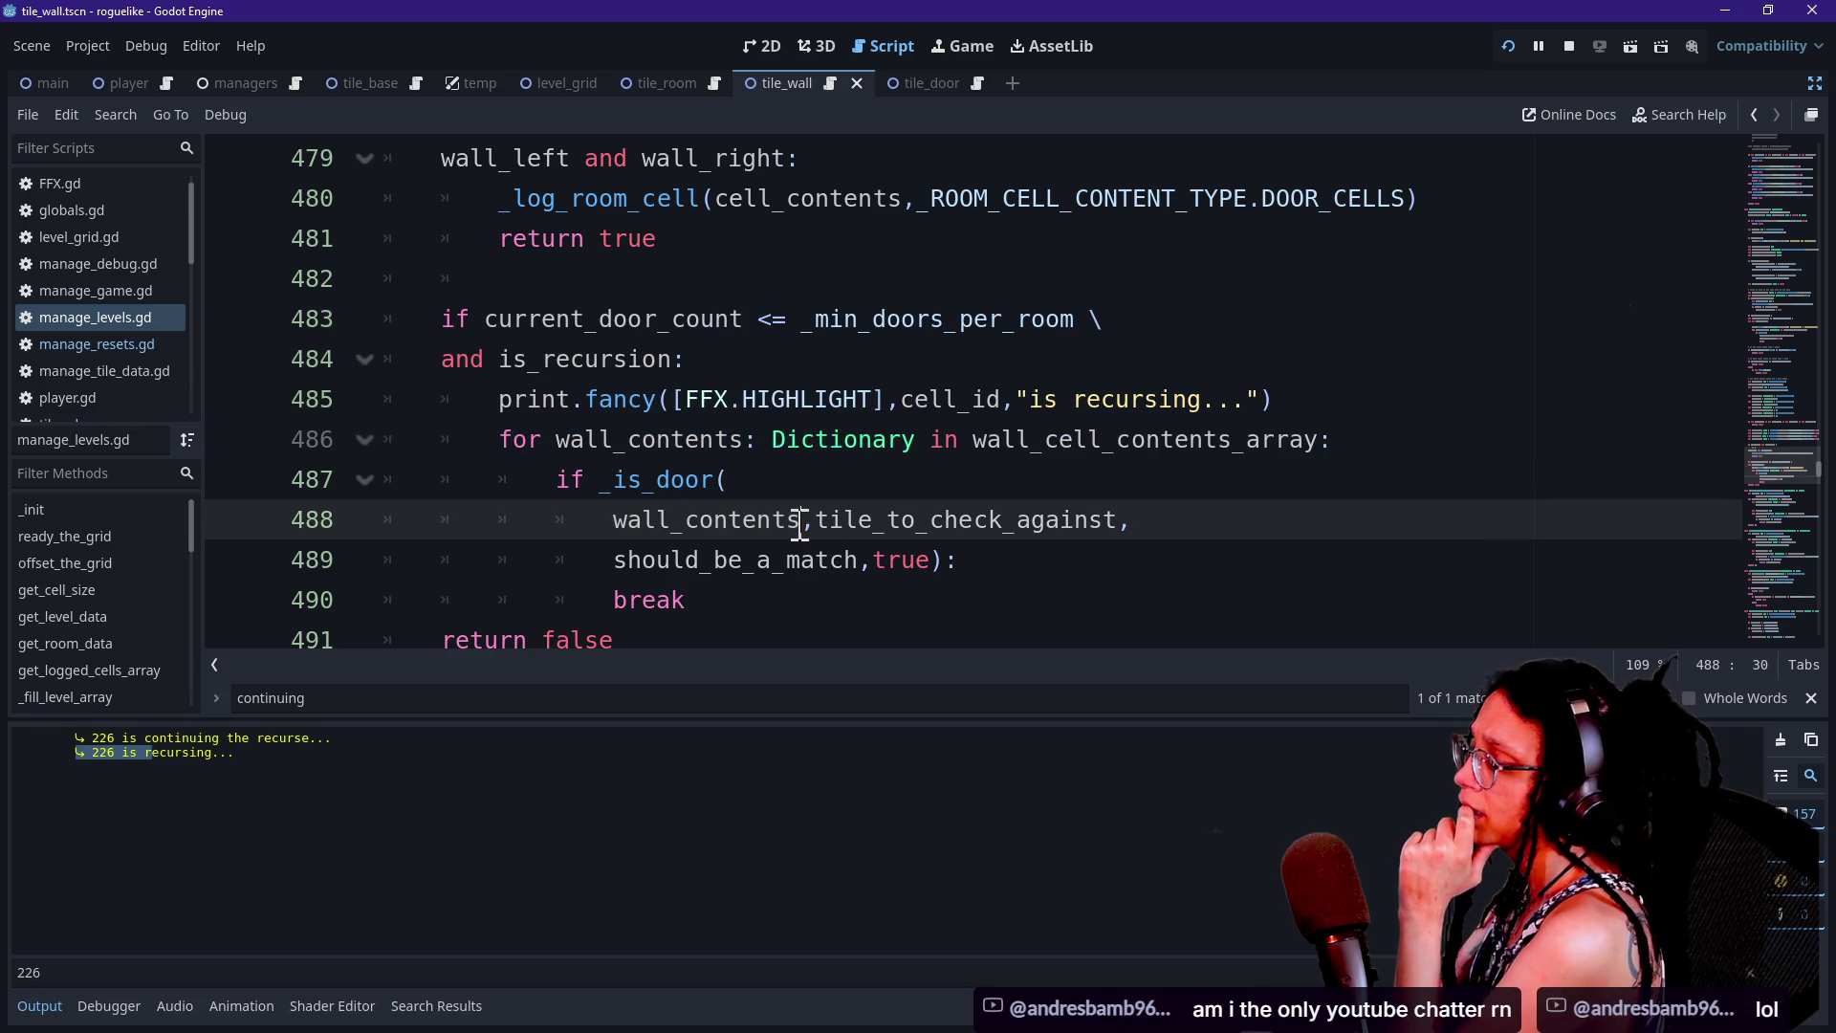
scroll(799, 525, up, 1)
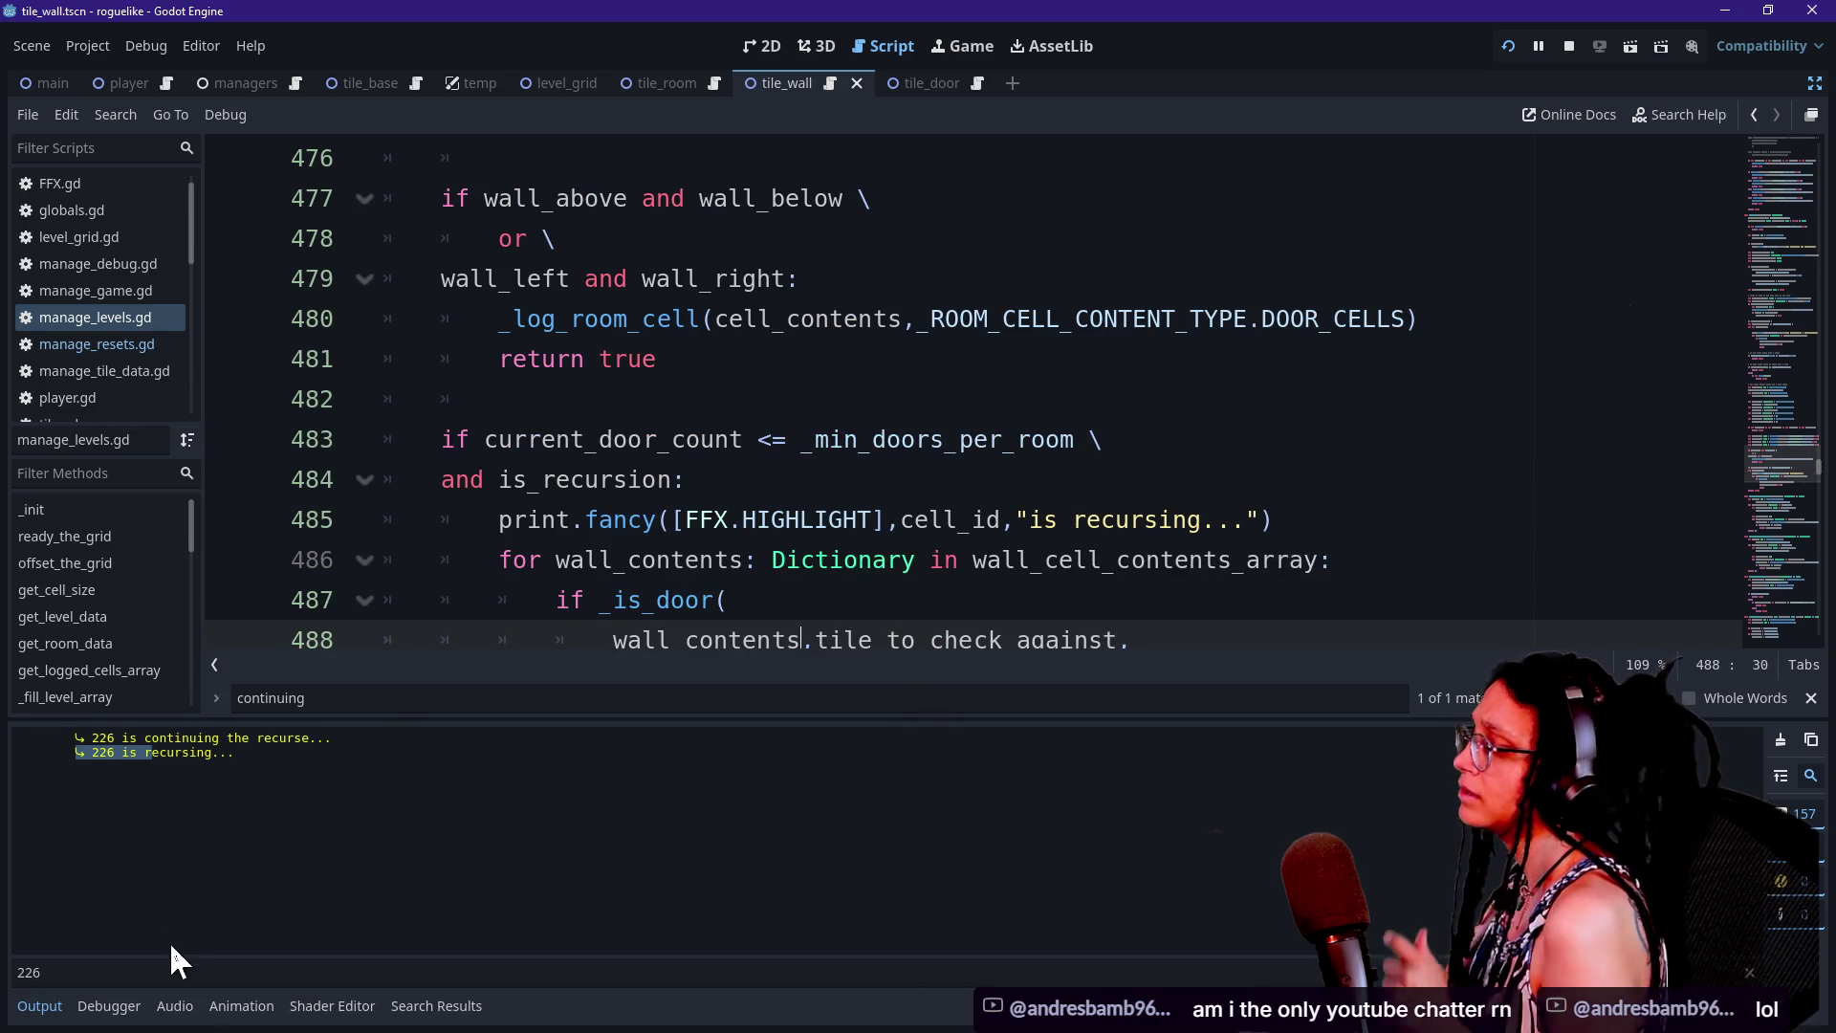
- Clear the '226' log filter and scroll through all the recursion messages
click(153, 971)
key(BackSpace)
key(BackSpace)
key(BackSpace)
scroll(149, 892, up, 10)
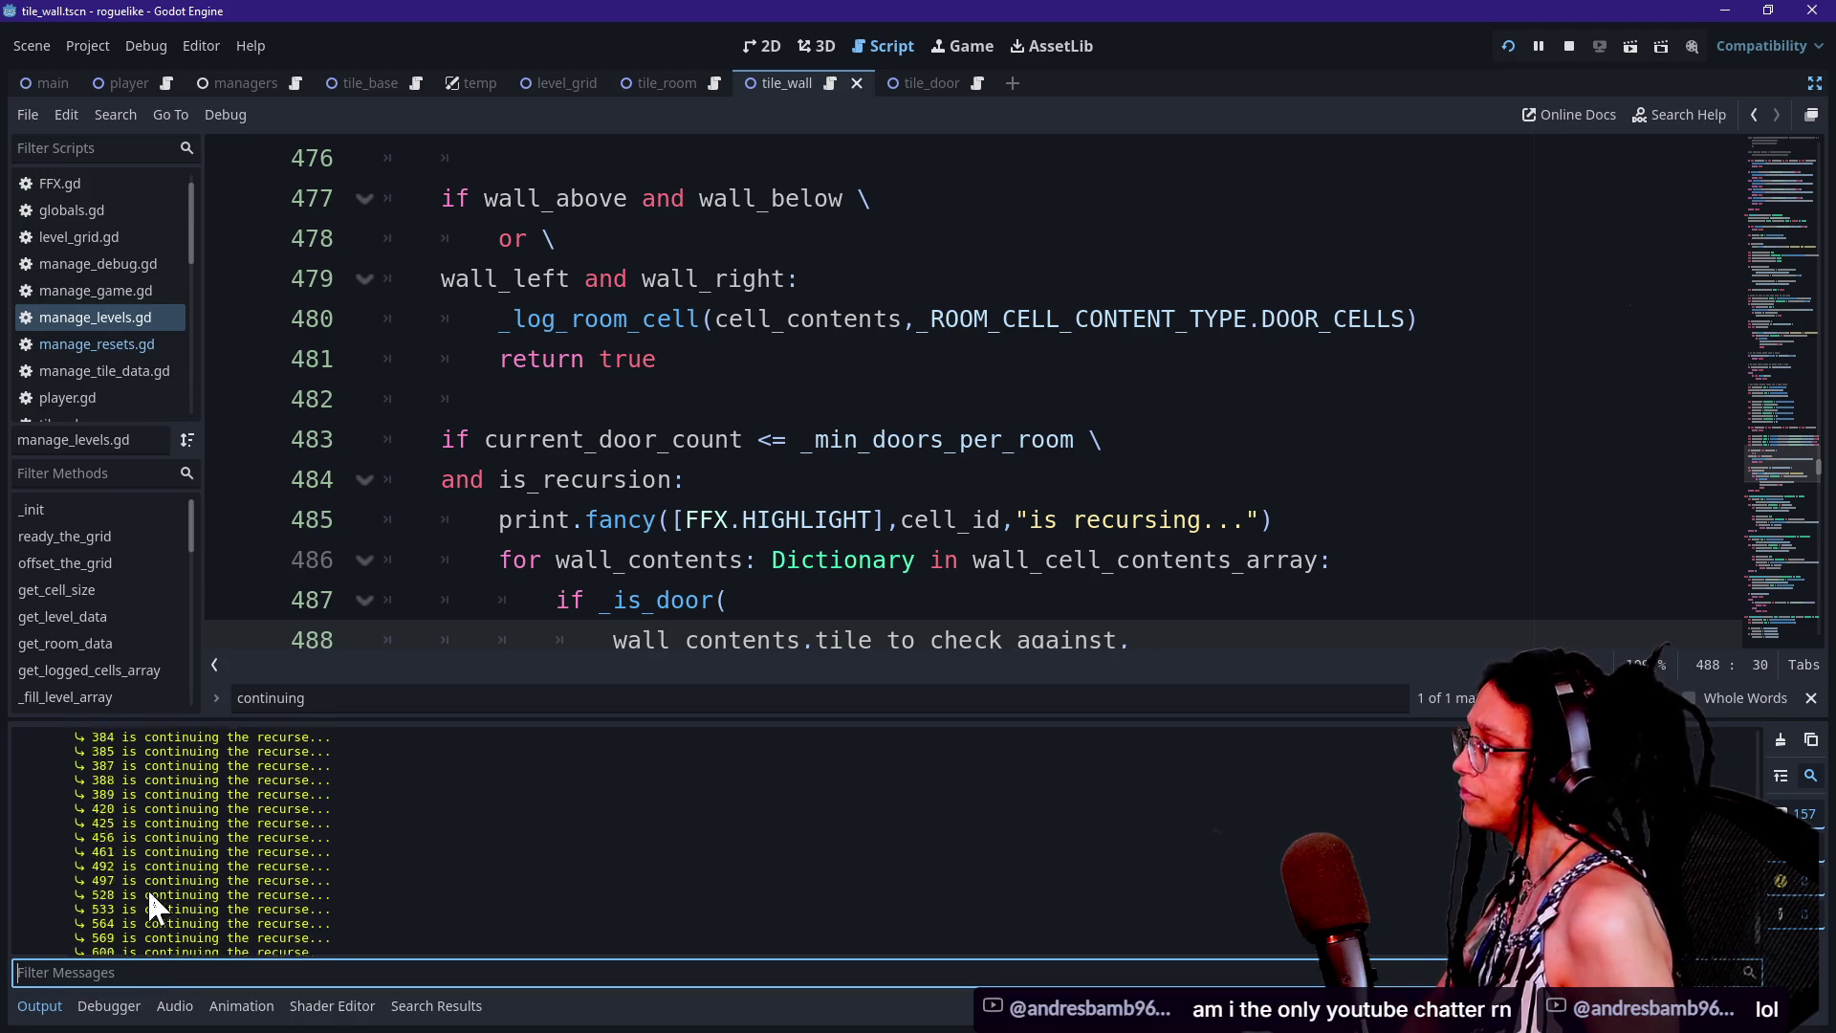
scroll(149, 893, down, 5)
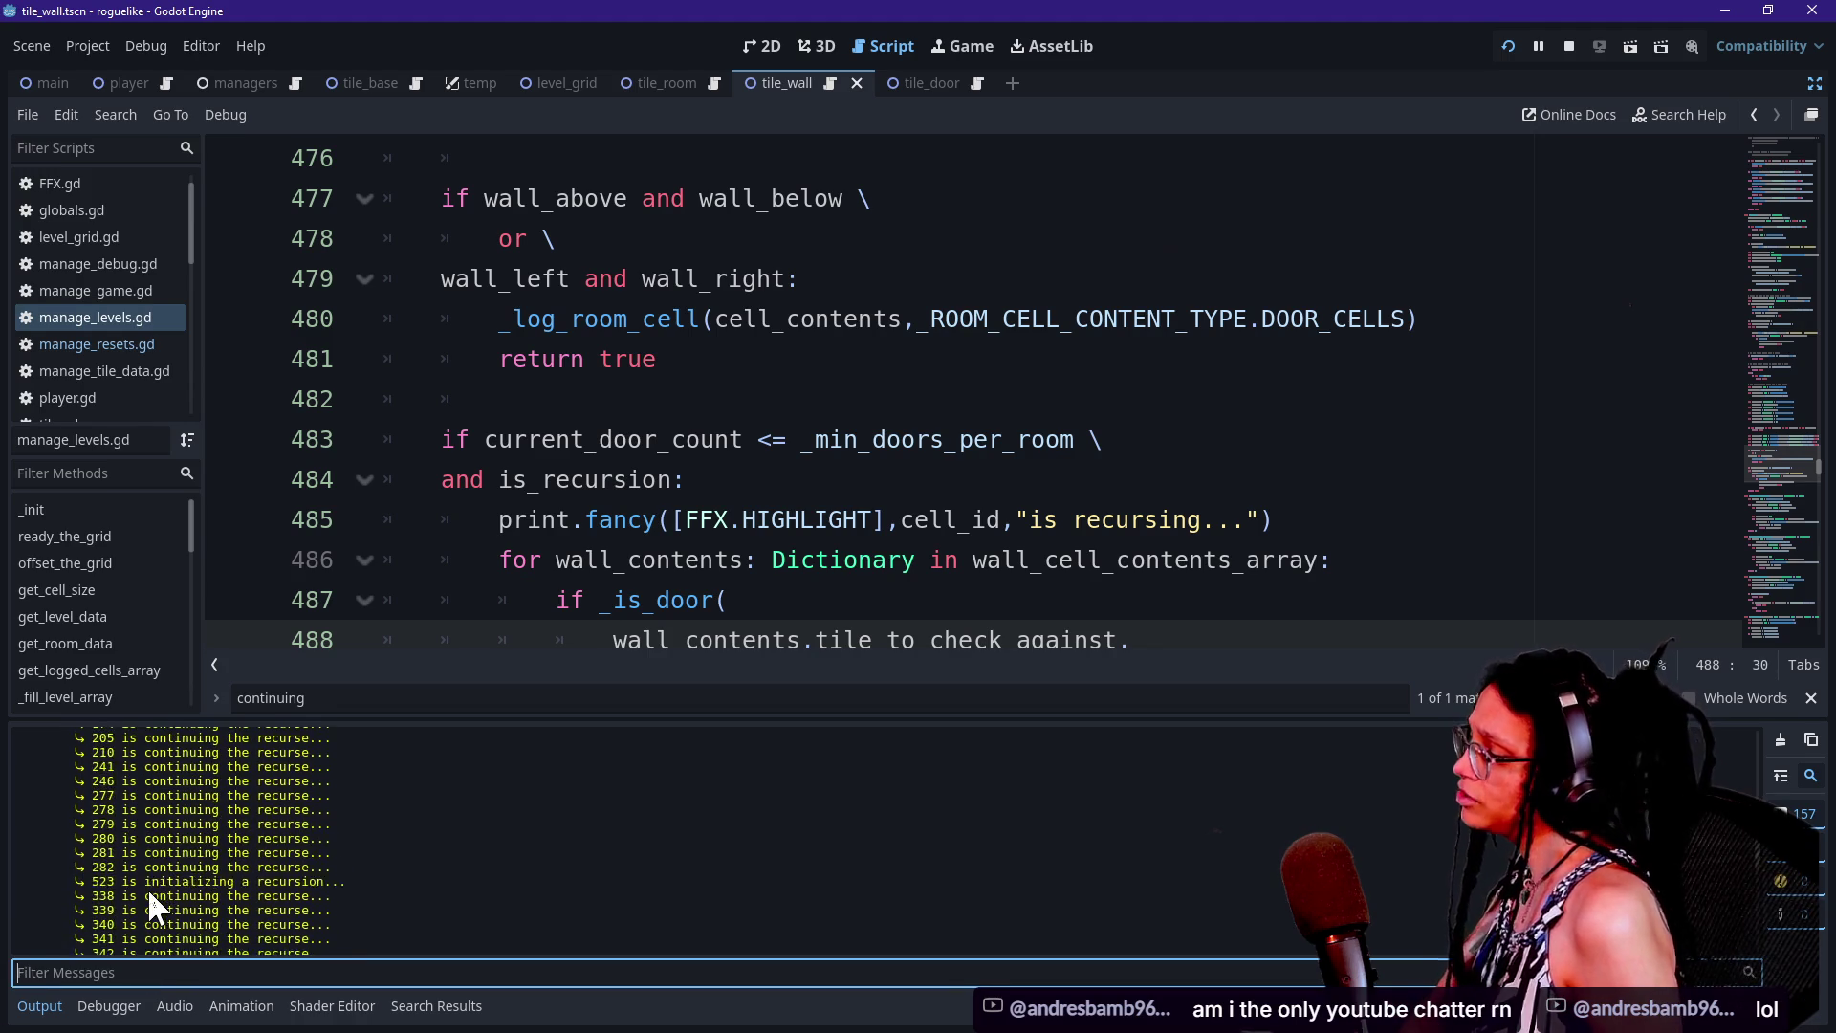
scroll(148, 899, up, 3)
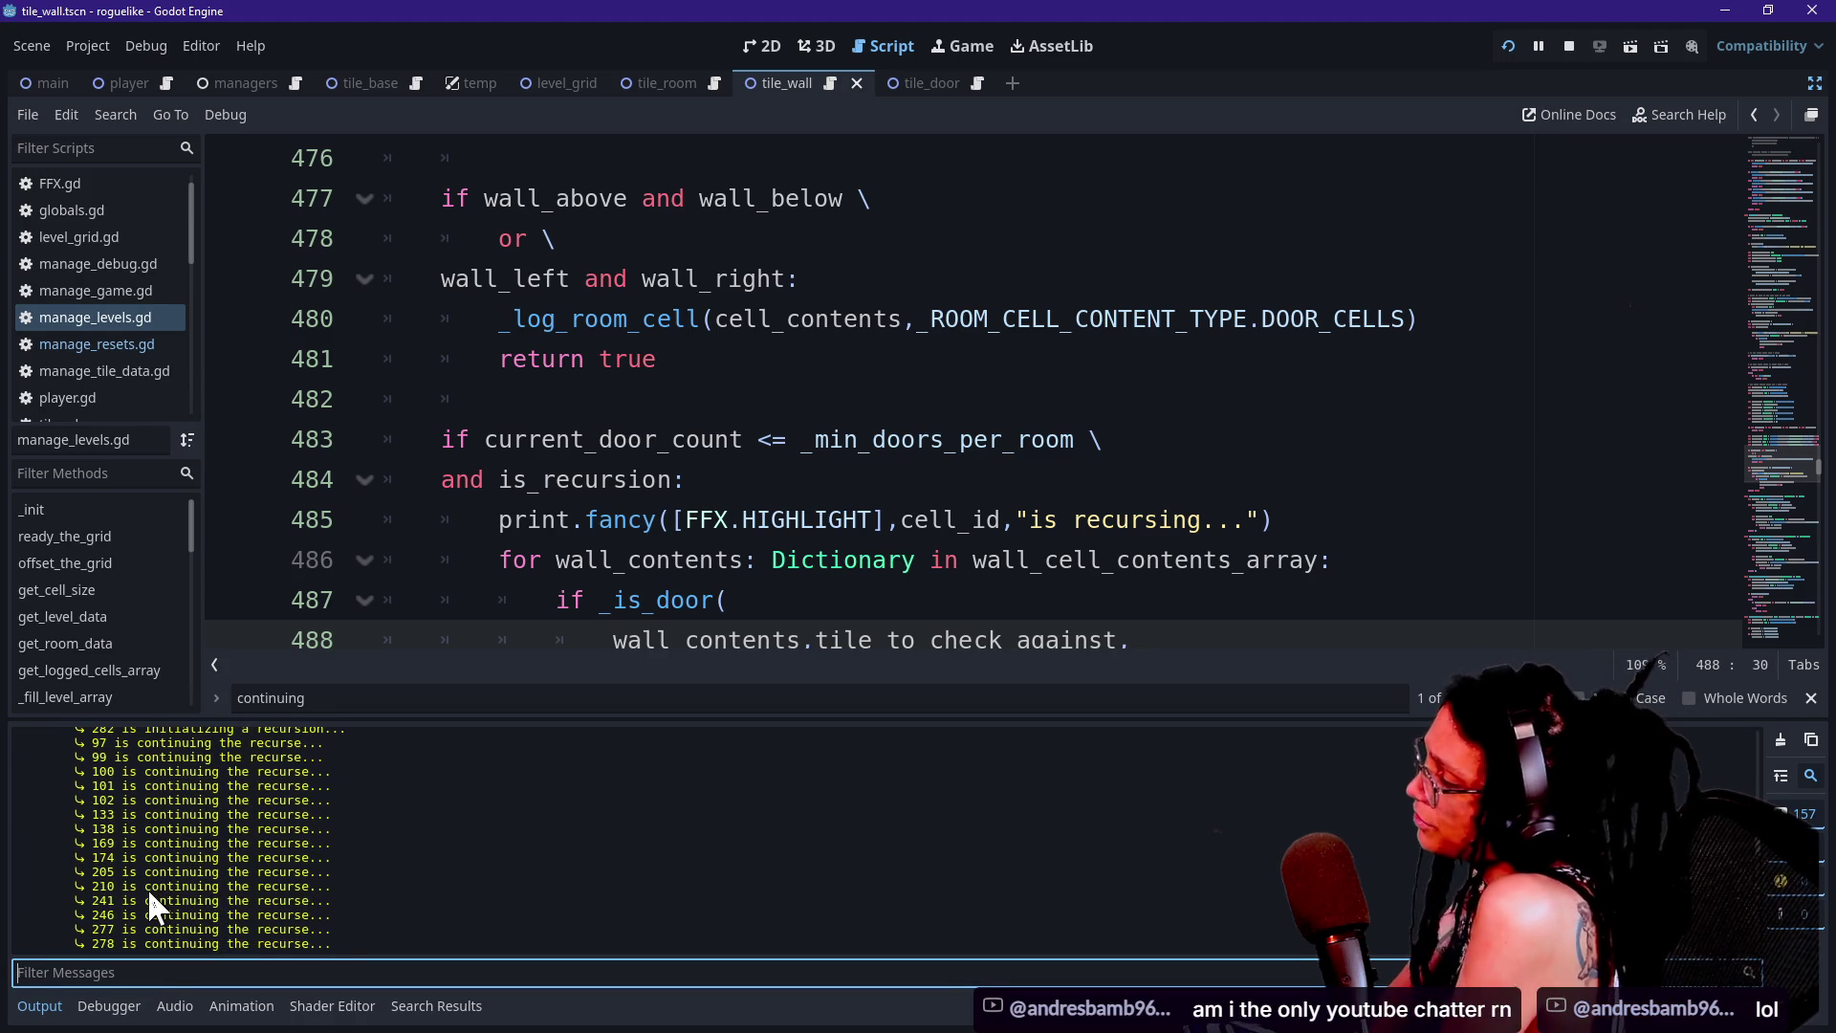
scroll(147, 887, down, 5)
scroll(147, 887, up, 5)
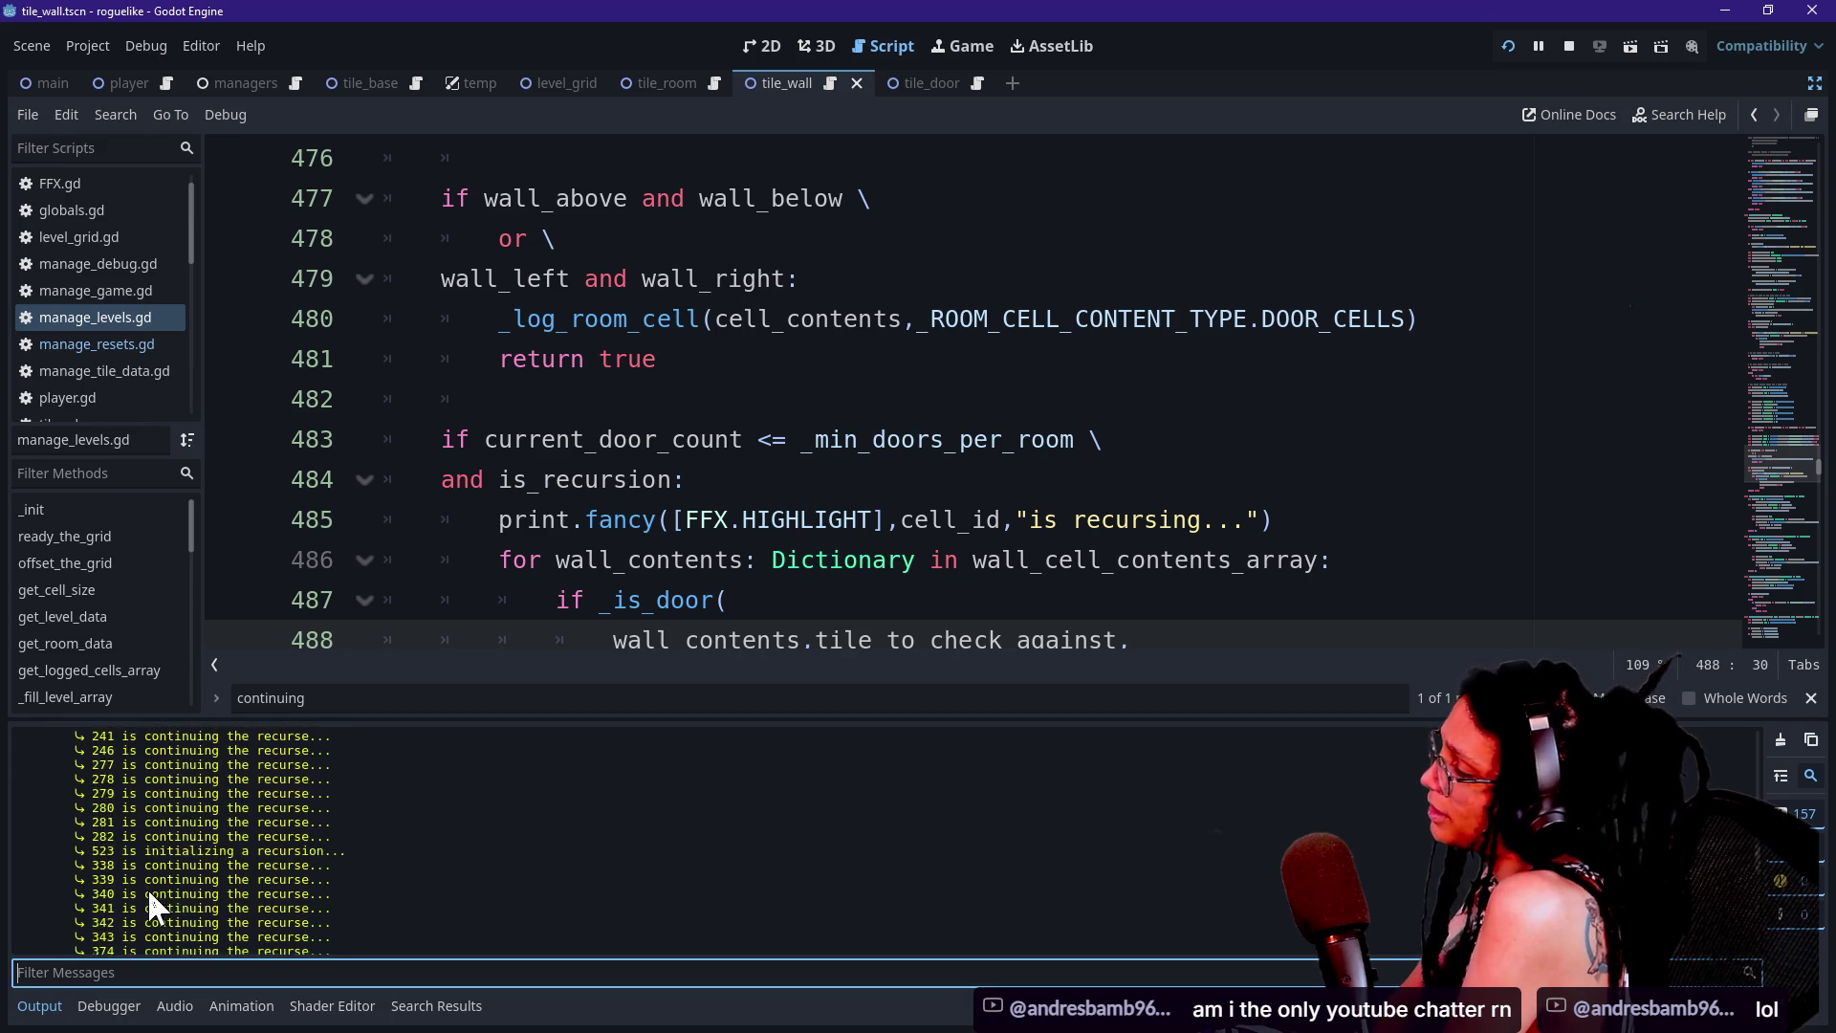
scroll(148, 887, up, 1)
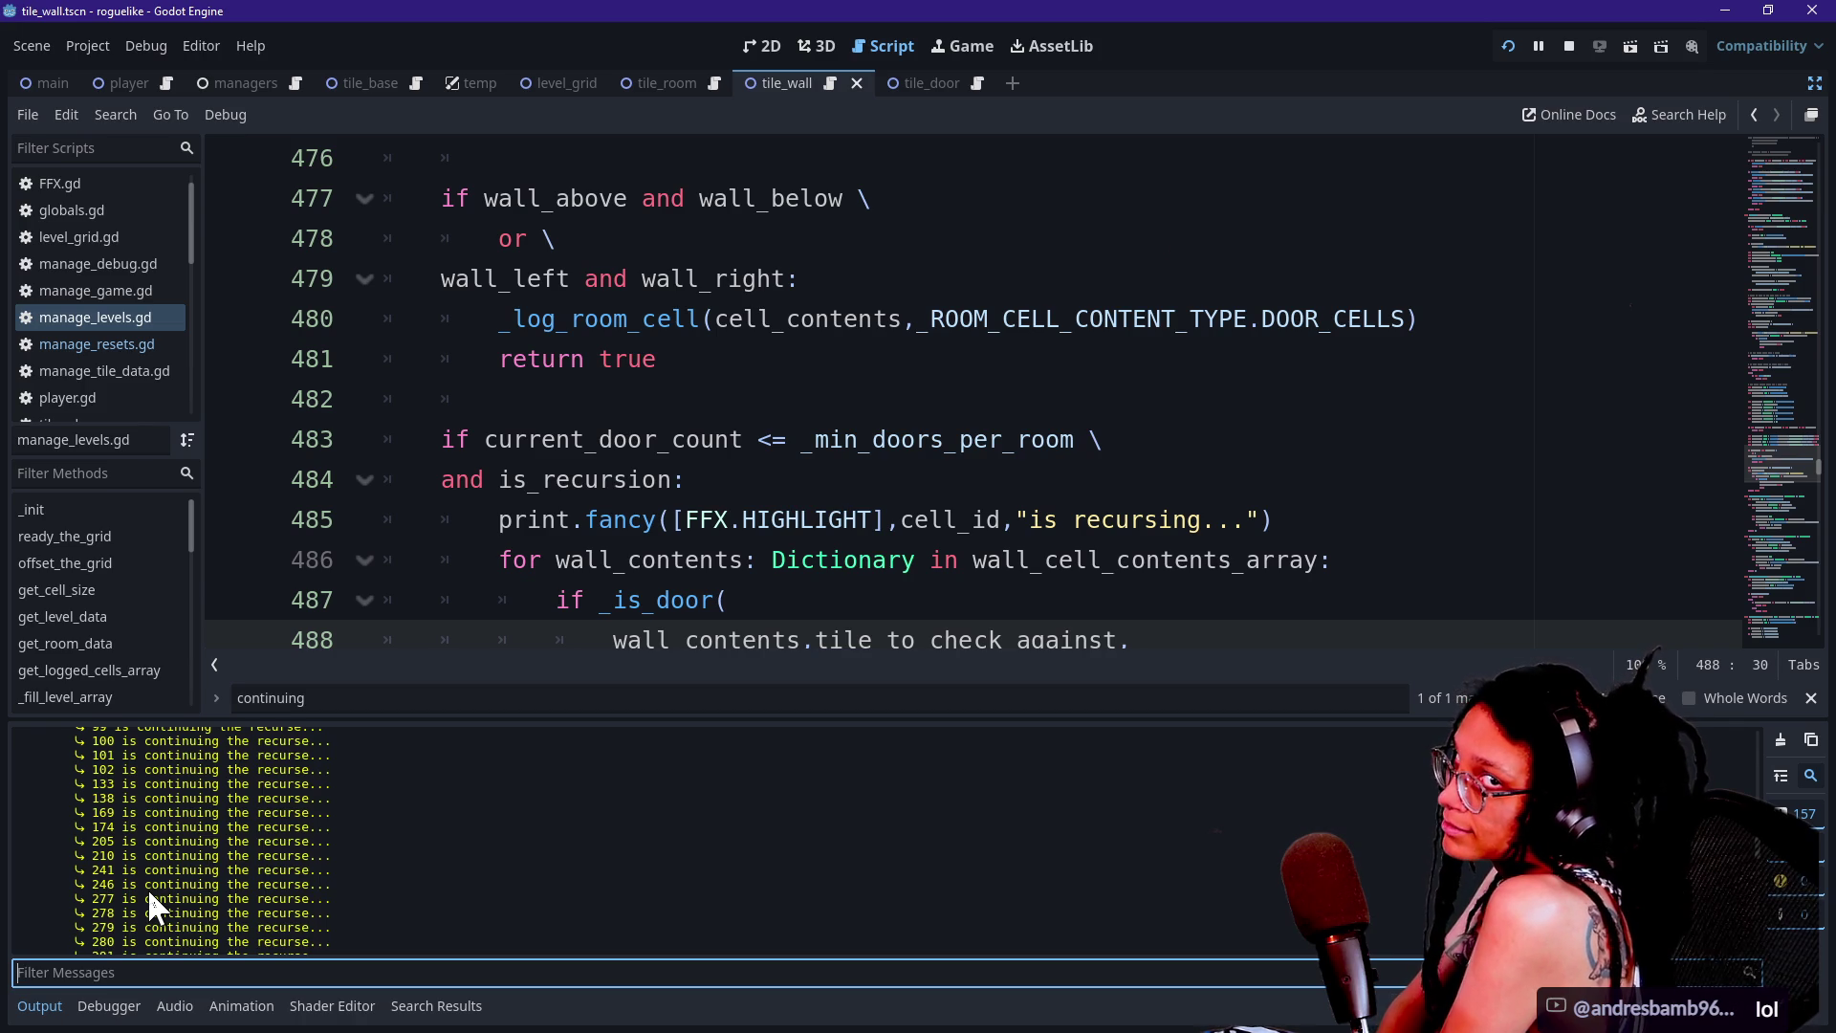
scroll(150, 894, up, 3)
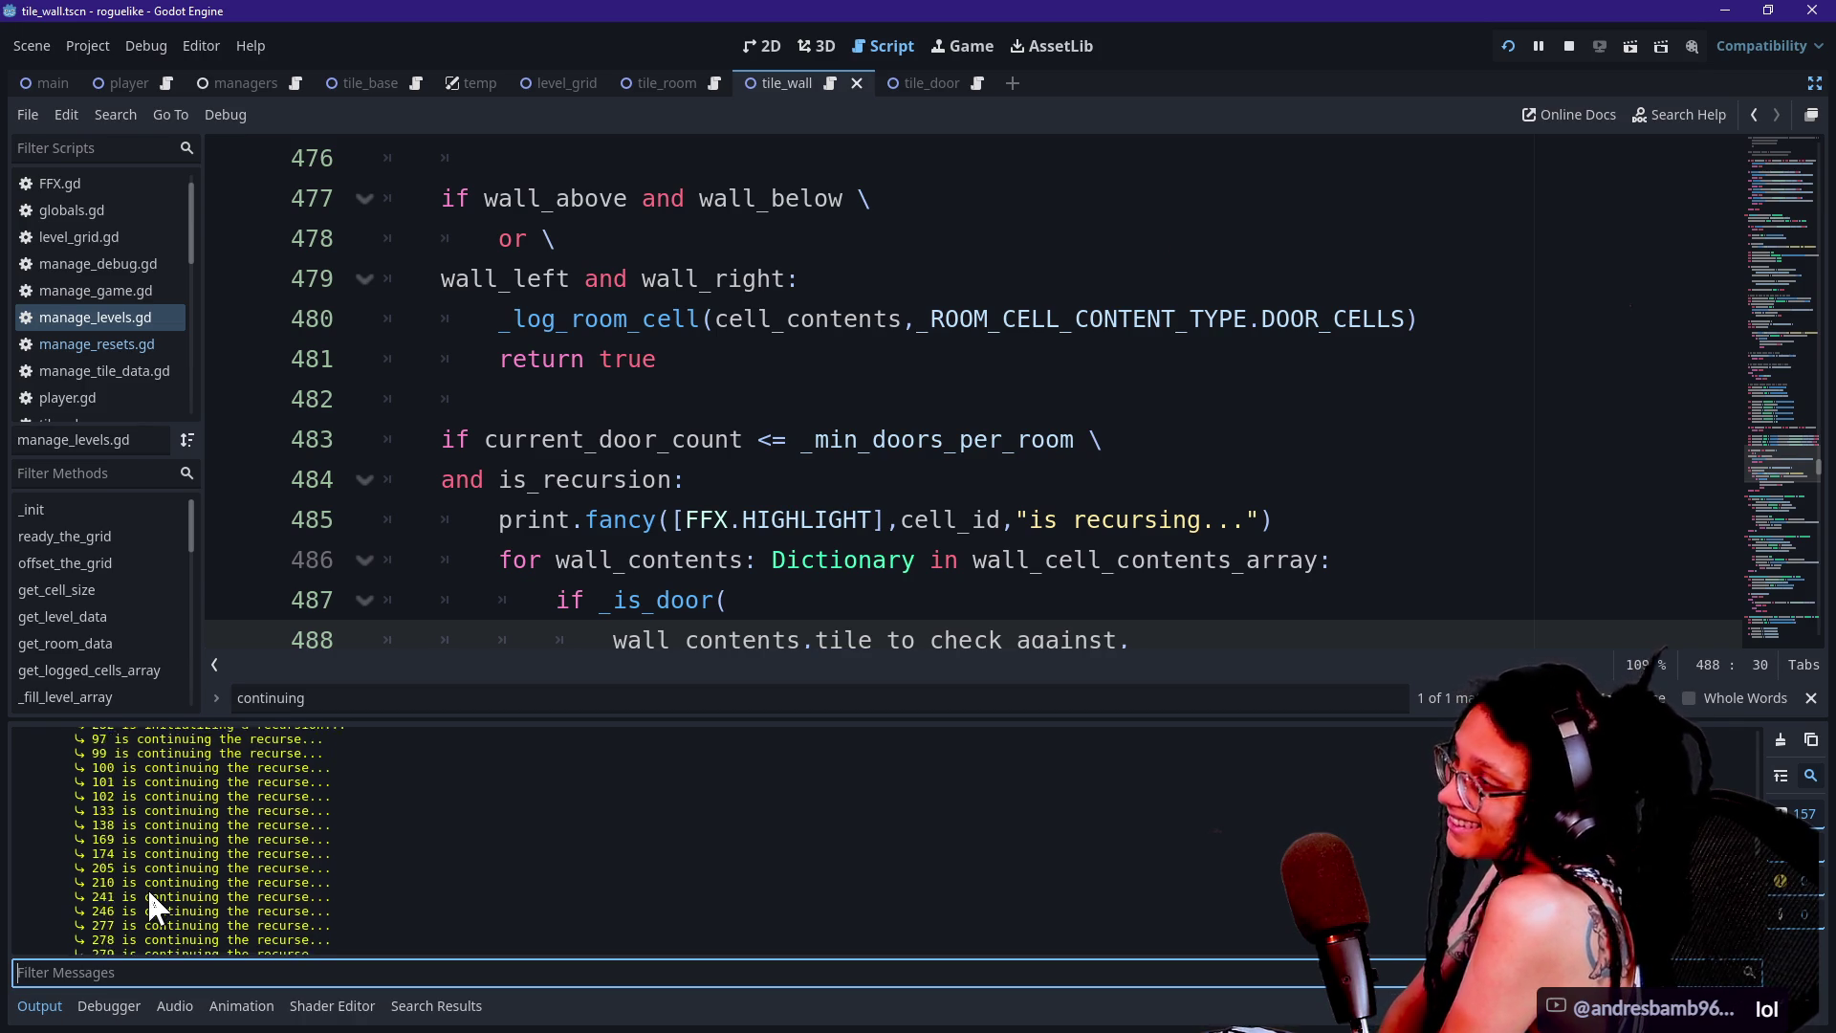
scroll(148, 891, down, 5)
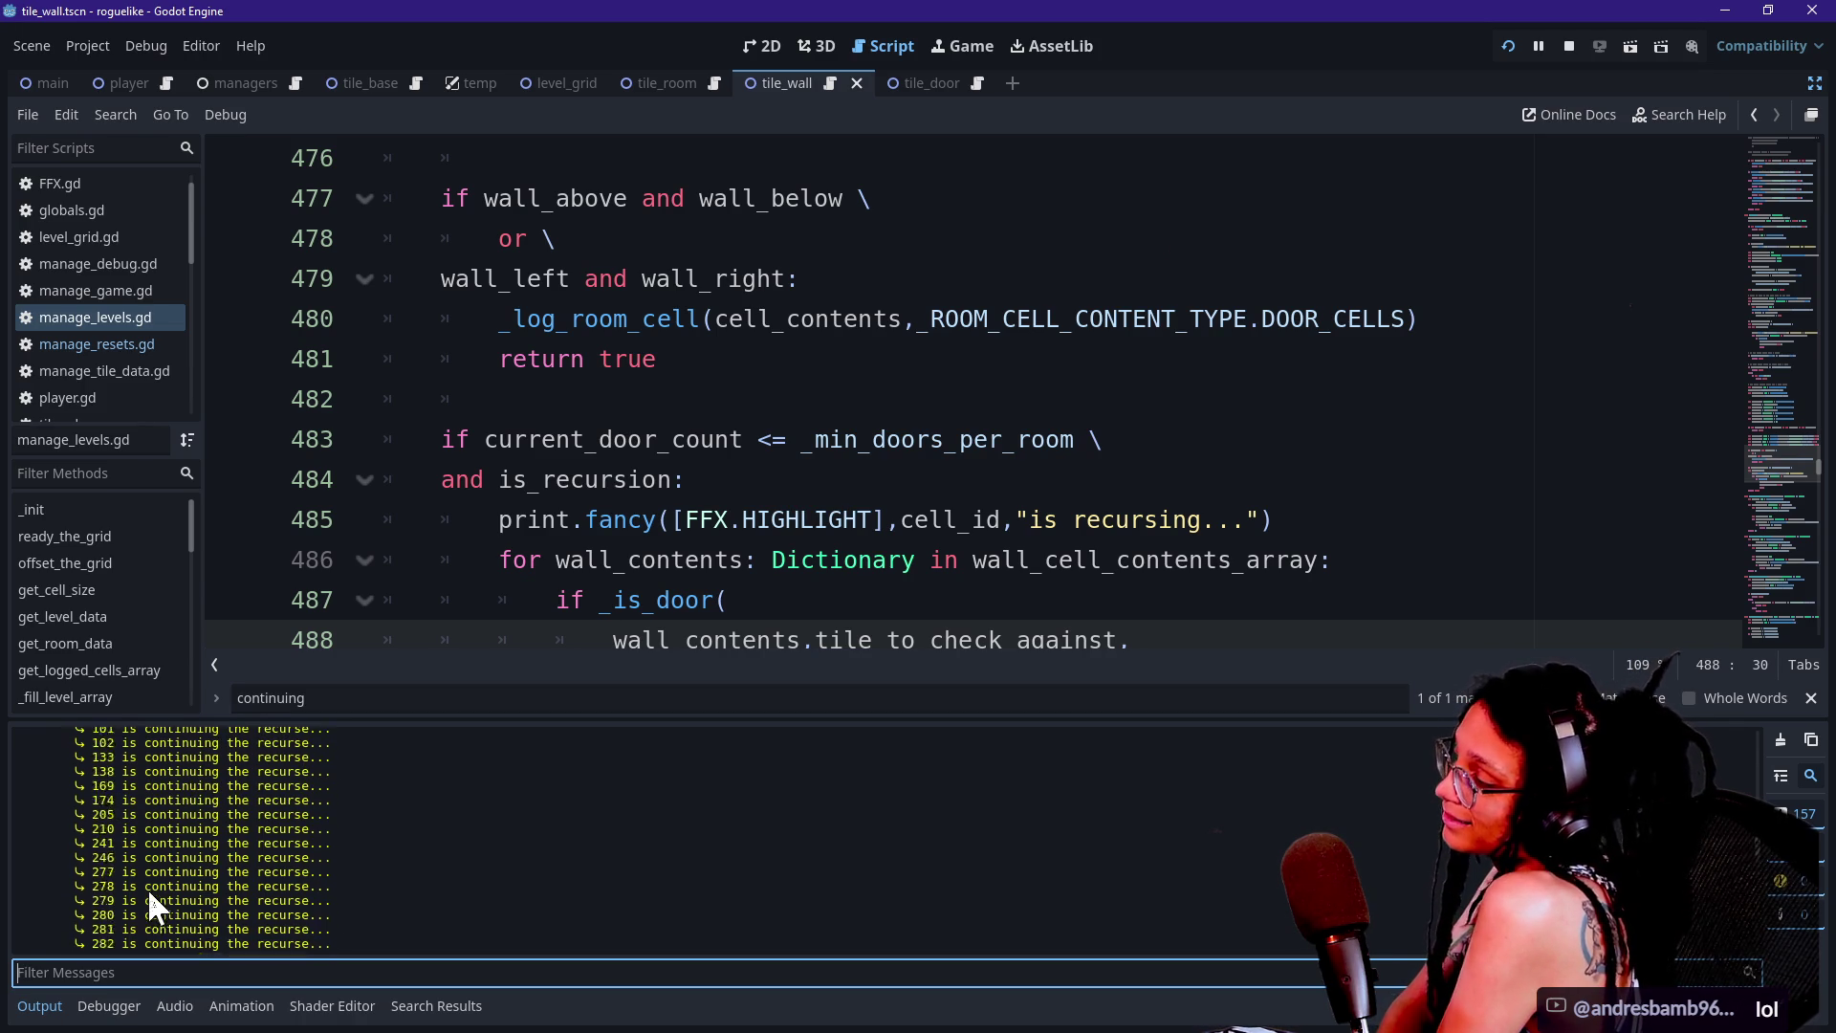
scroll(148, 887, up, 3)
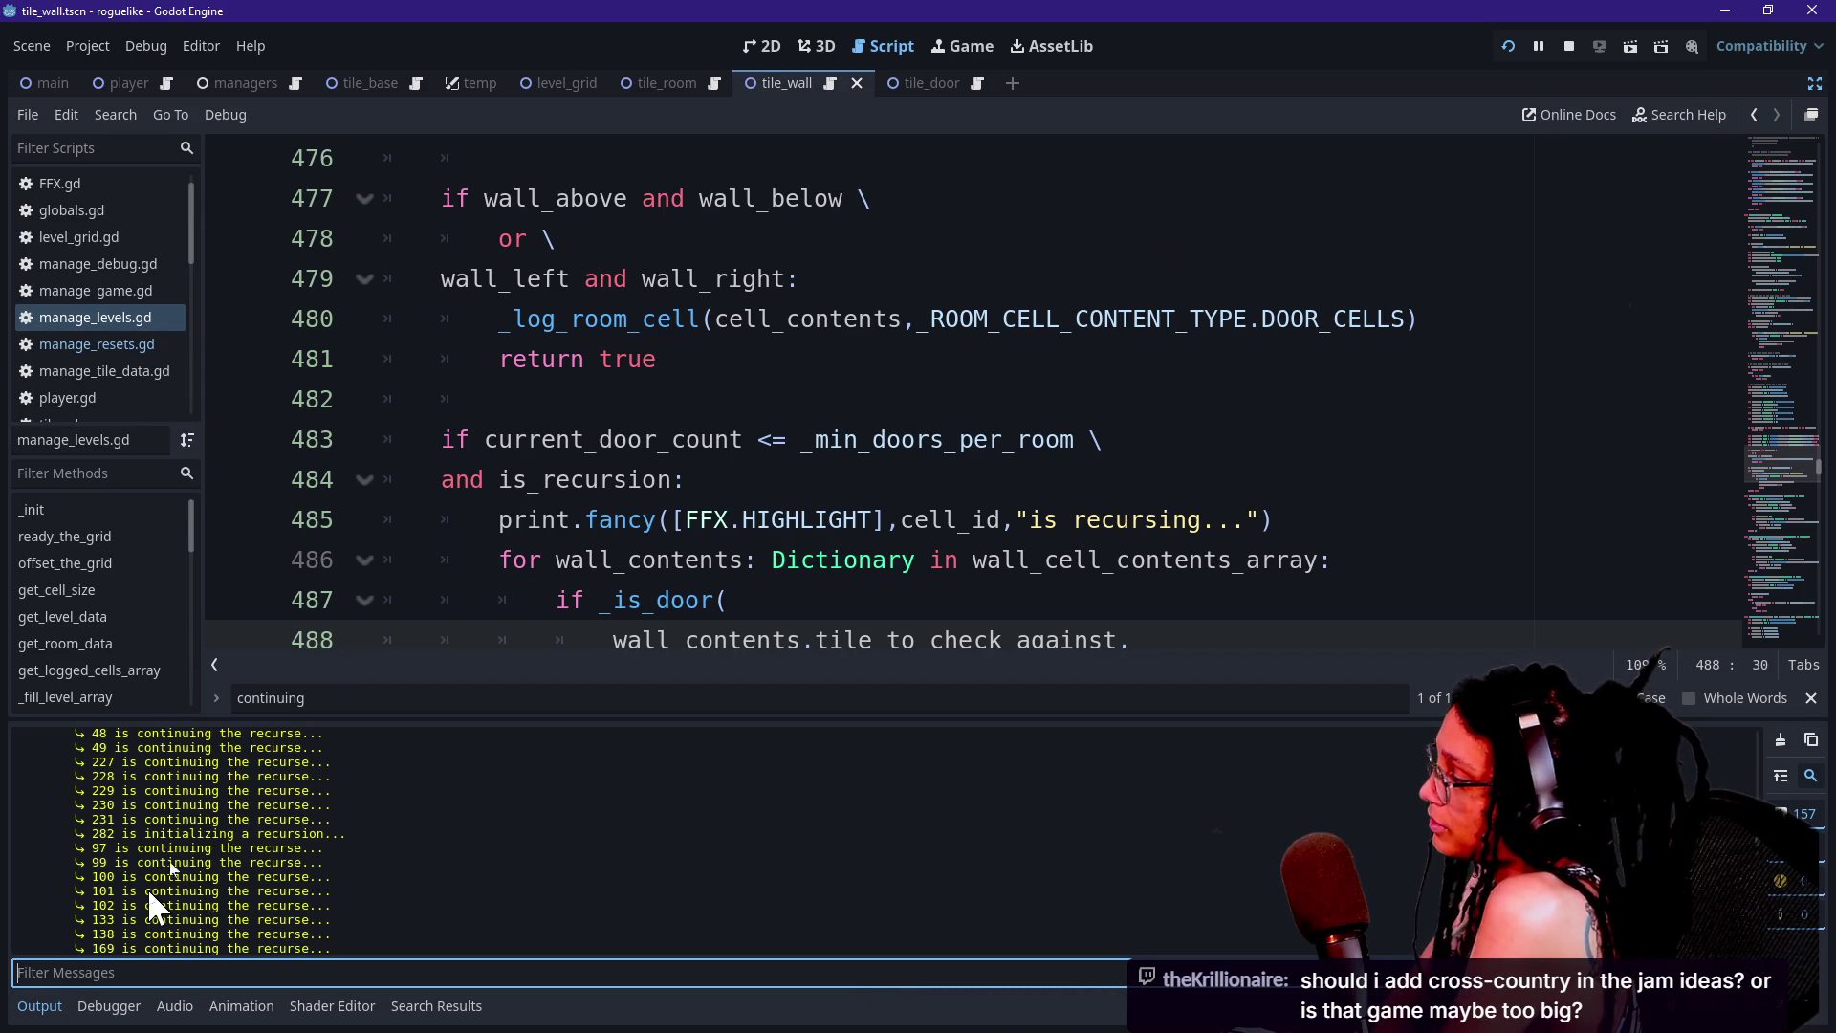
scroll(250, 786, up, 5)
scroll(250, 786, down, 1)
scroll(250, 786, down, 1)
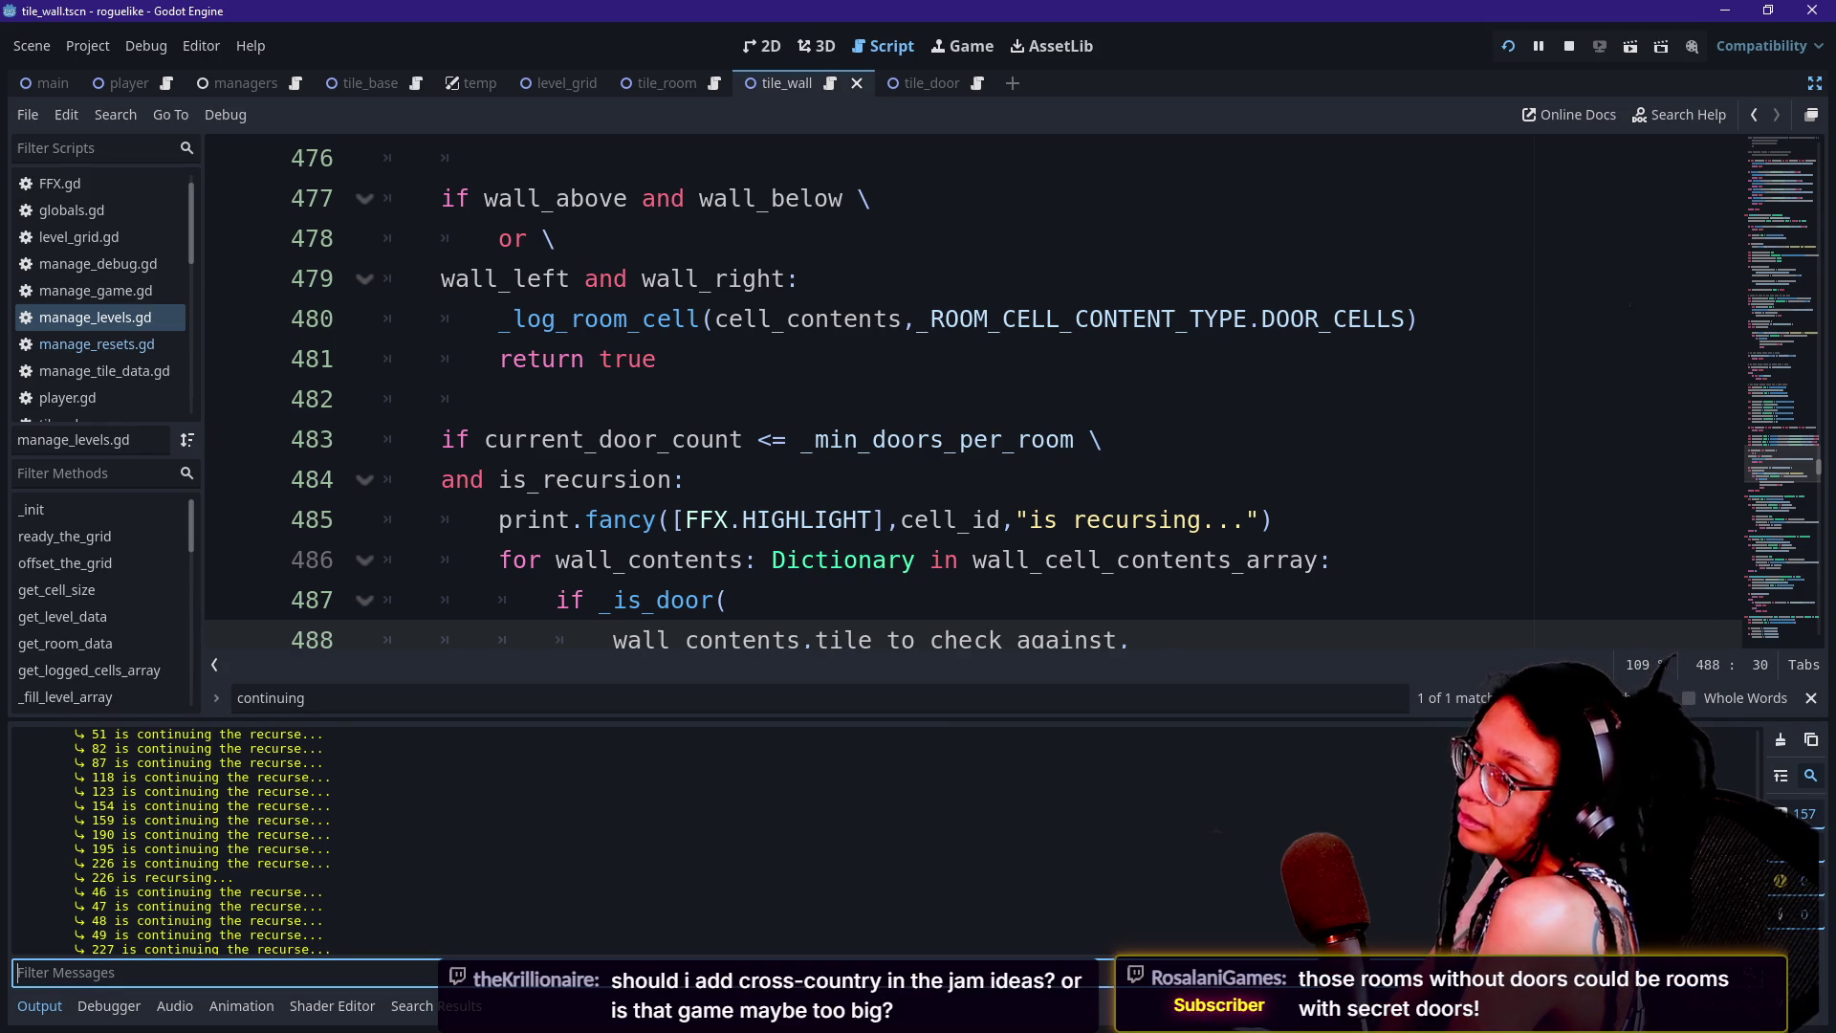
scroll(332, 827, up, 1)
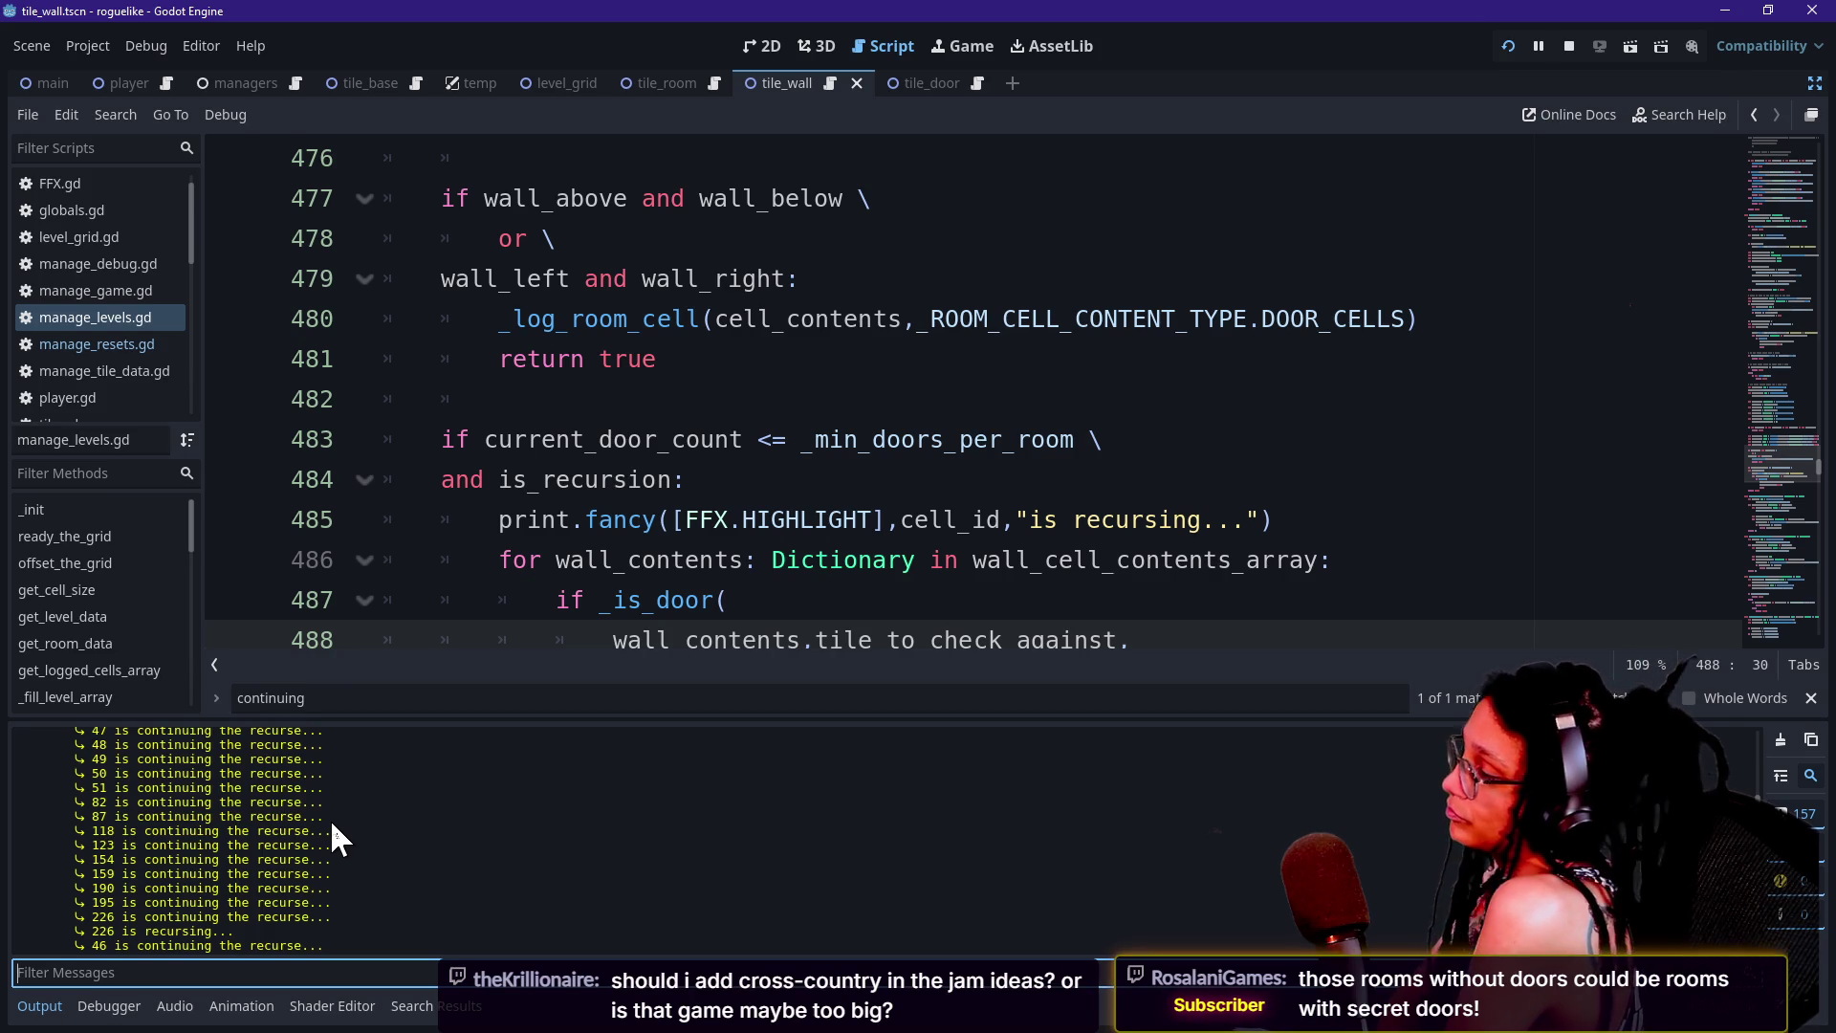
scroll(332, 823, up, 2)
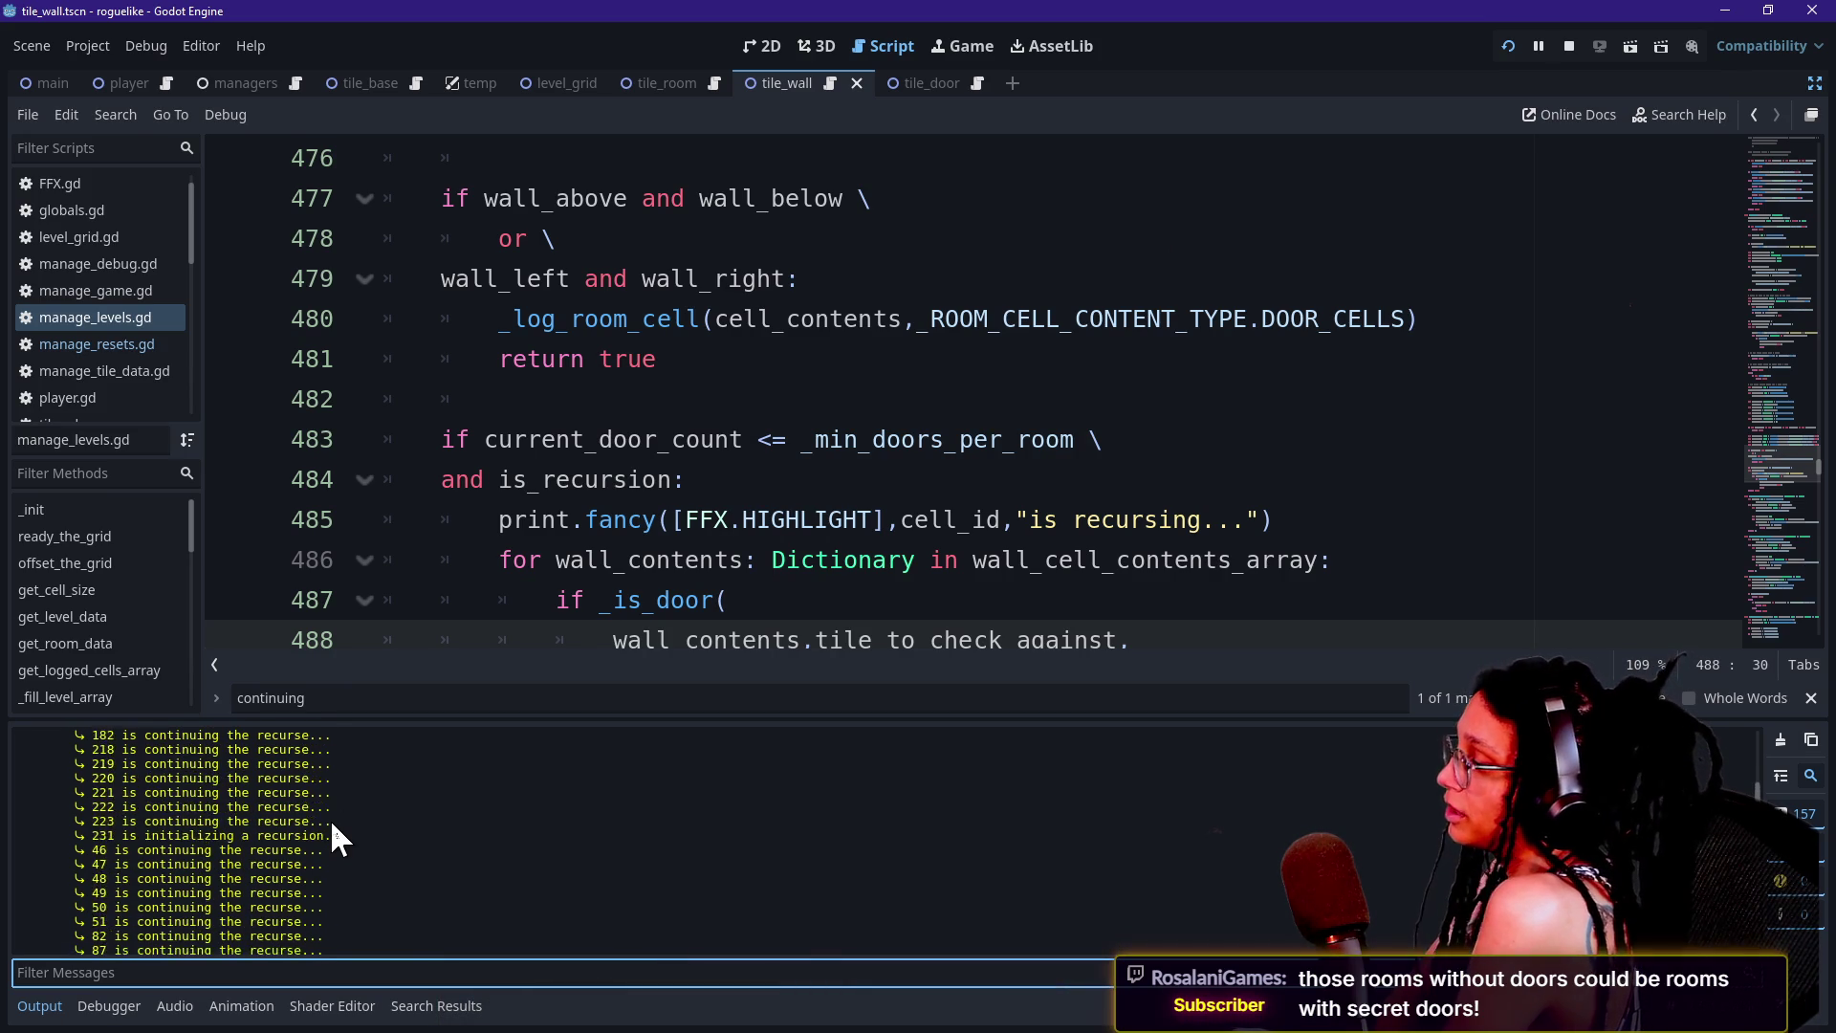
scroll(329, 818, down, 1)
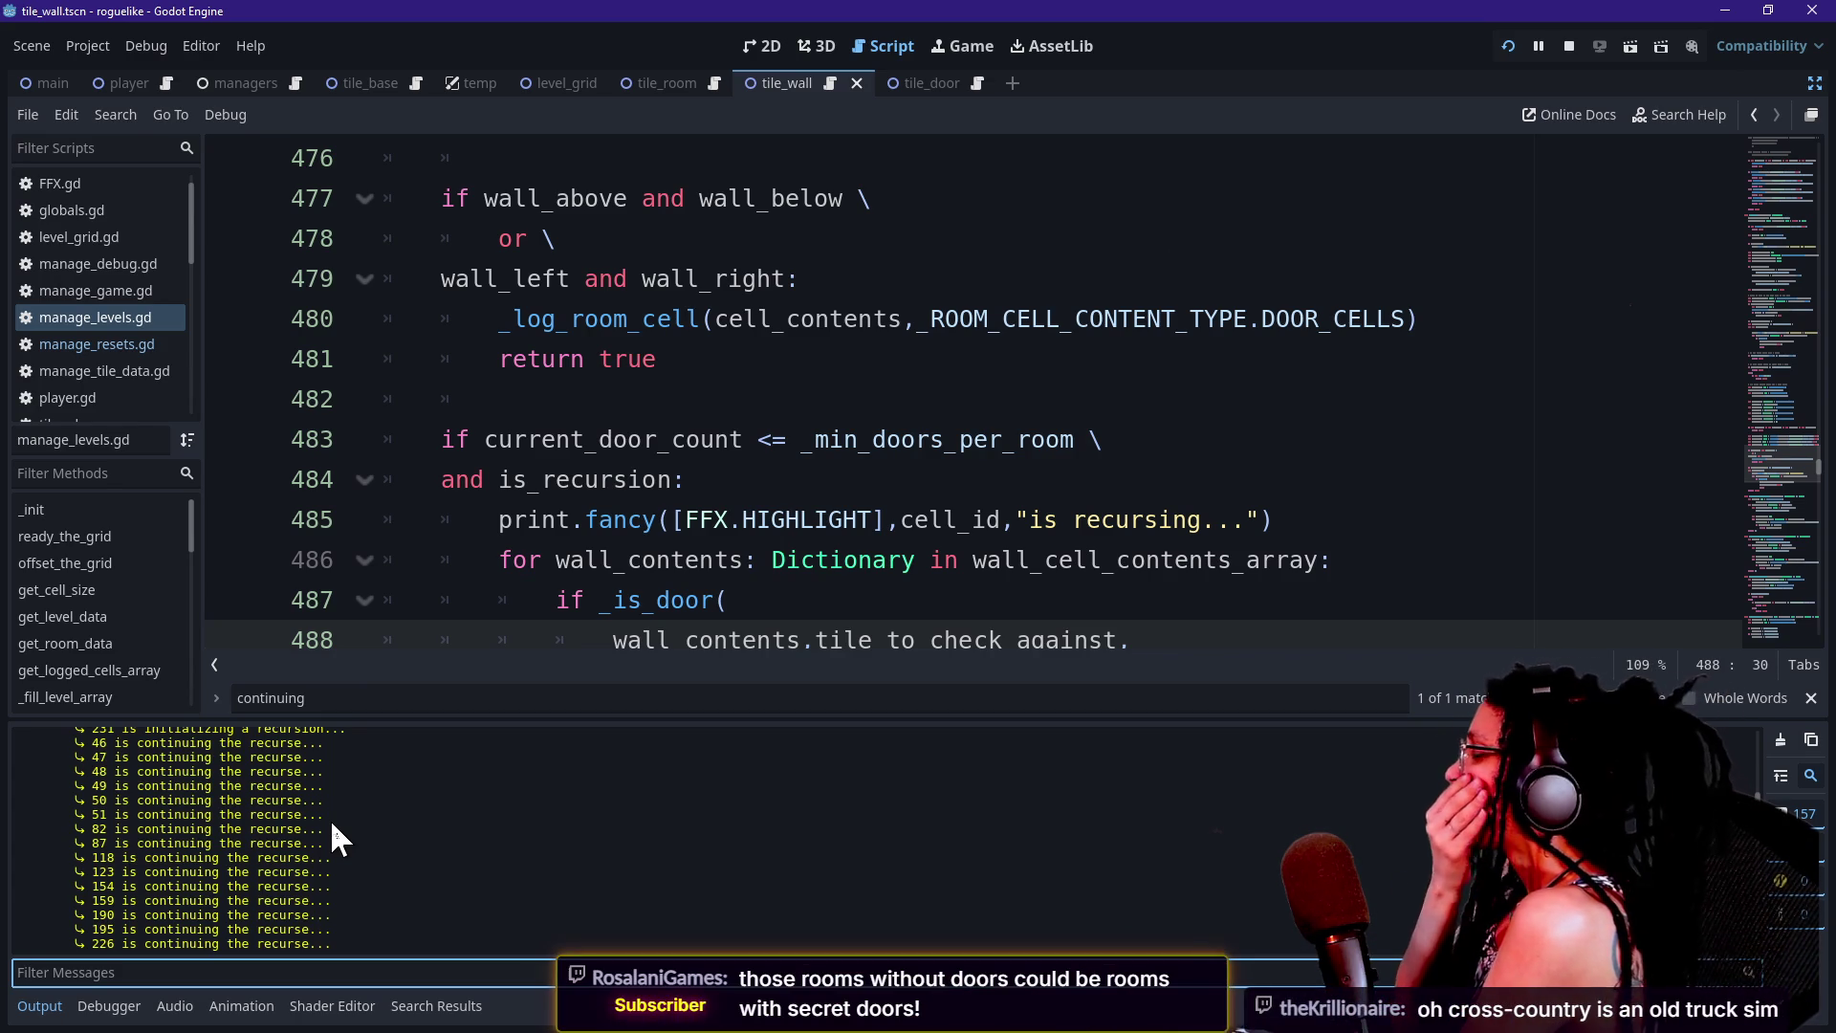
click(634, 453)
key(ctrl+j)
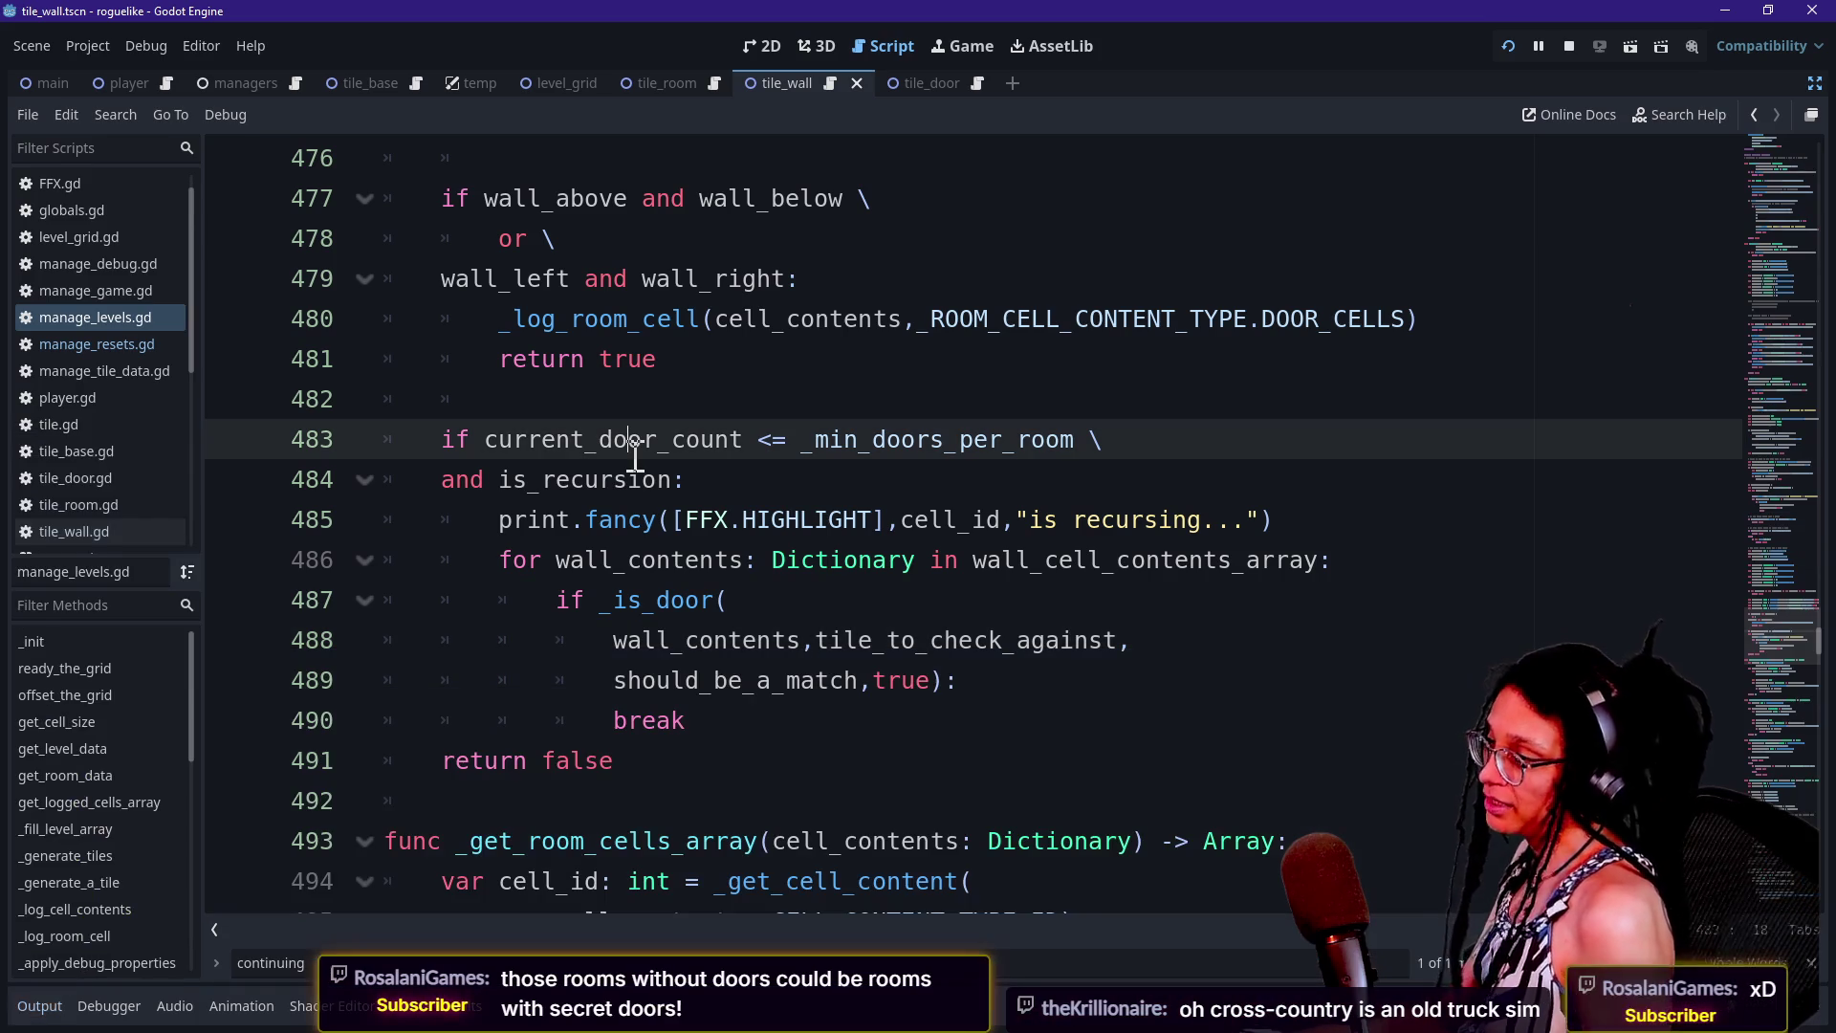
click(730, 561)
scroll(733, 564, down, 3)
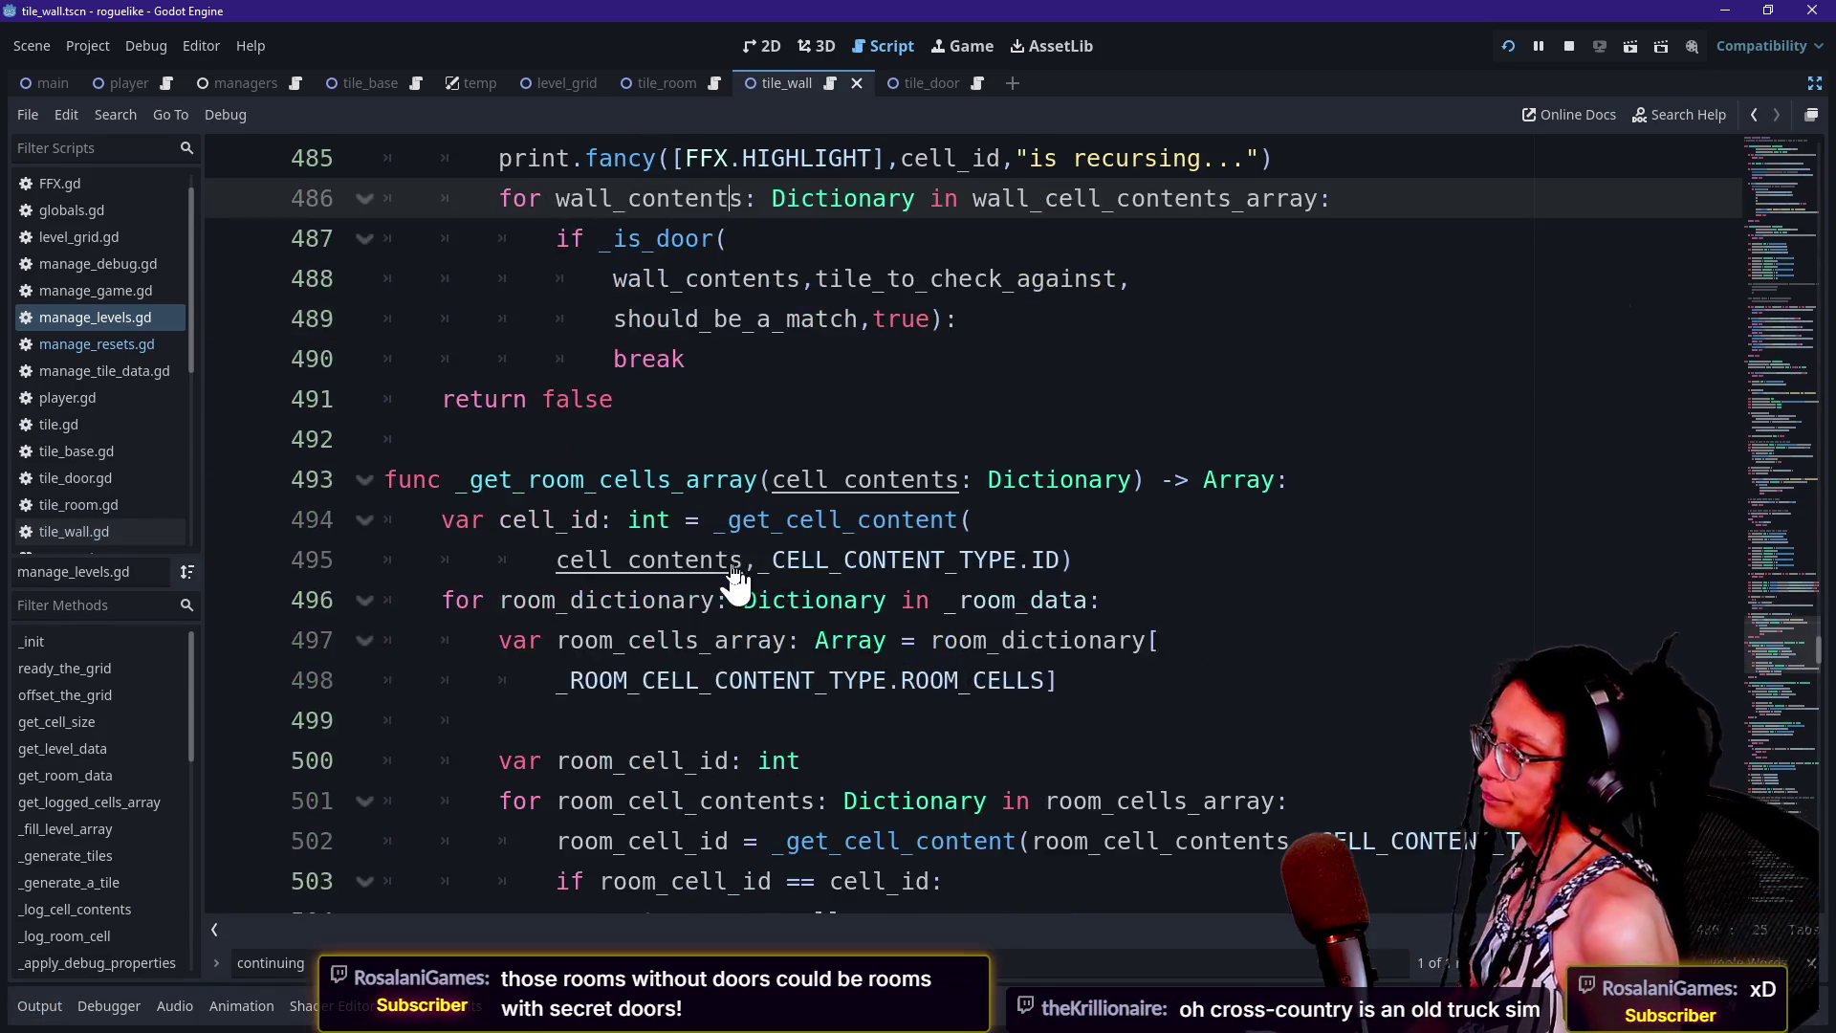
scroll(733, 564, up, 4)
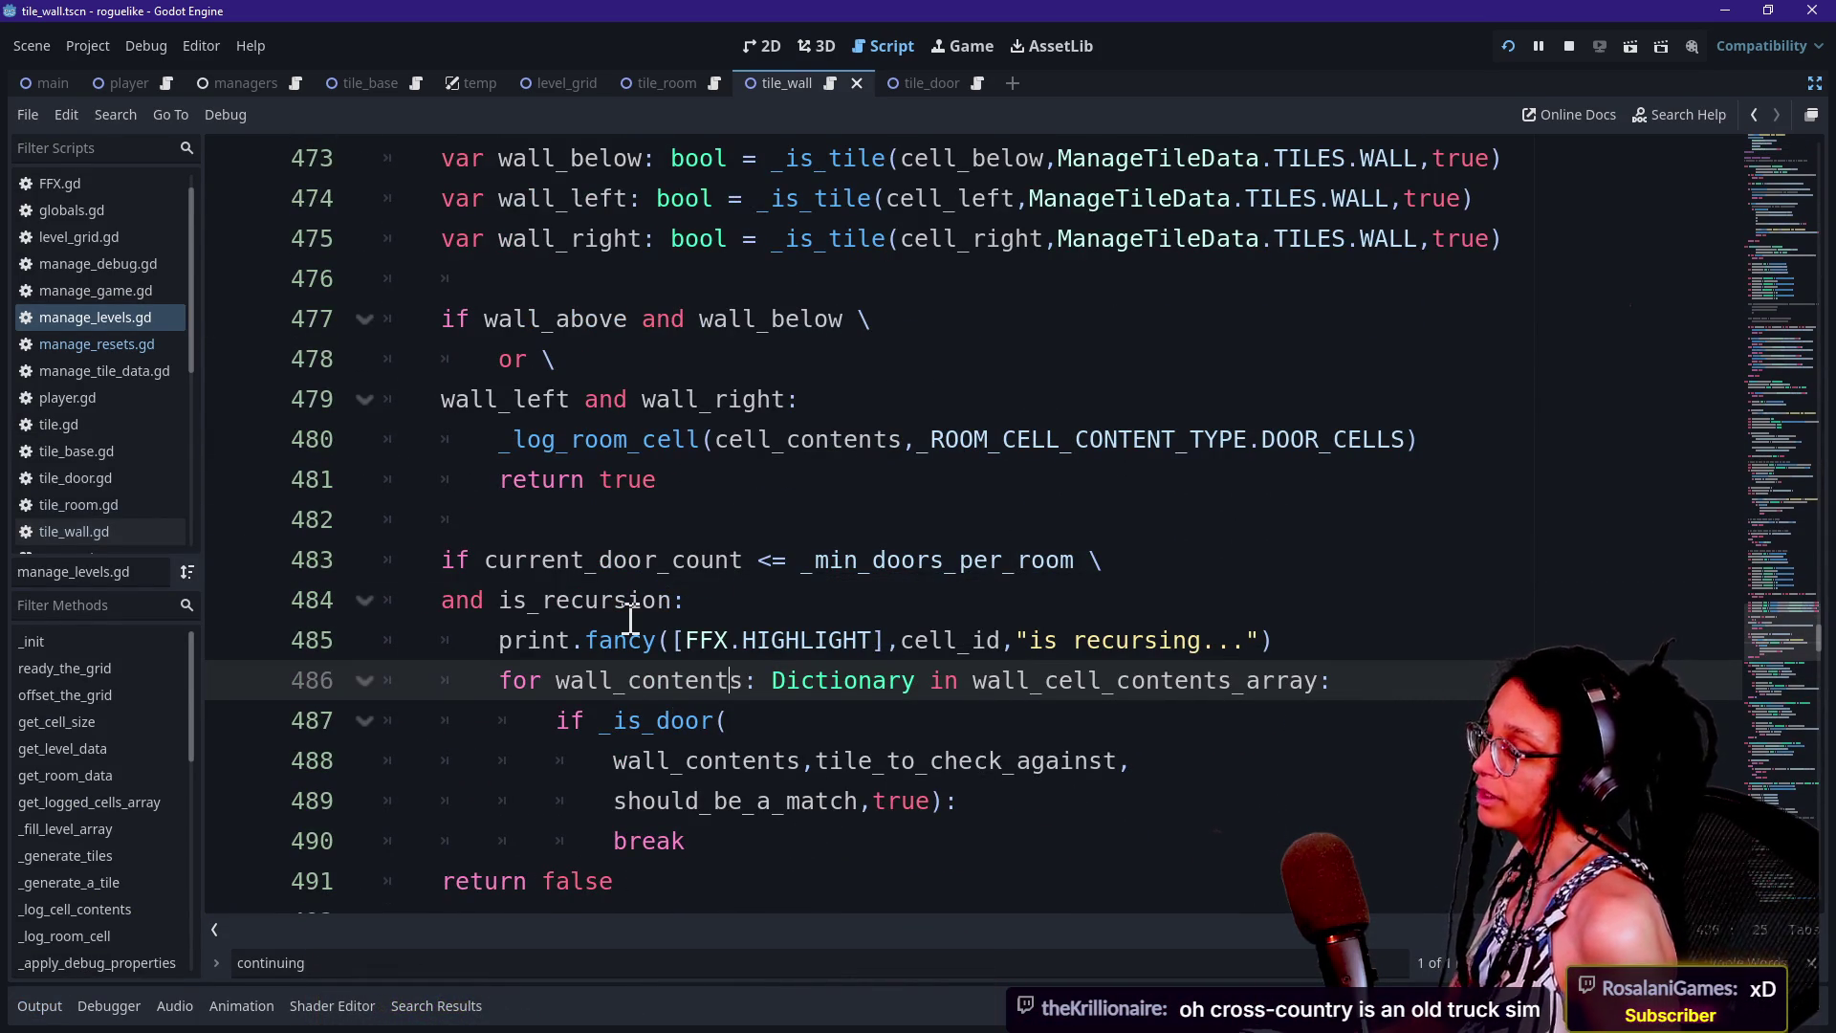
mouse_move(631, 616)
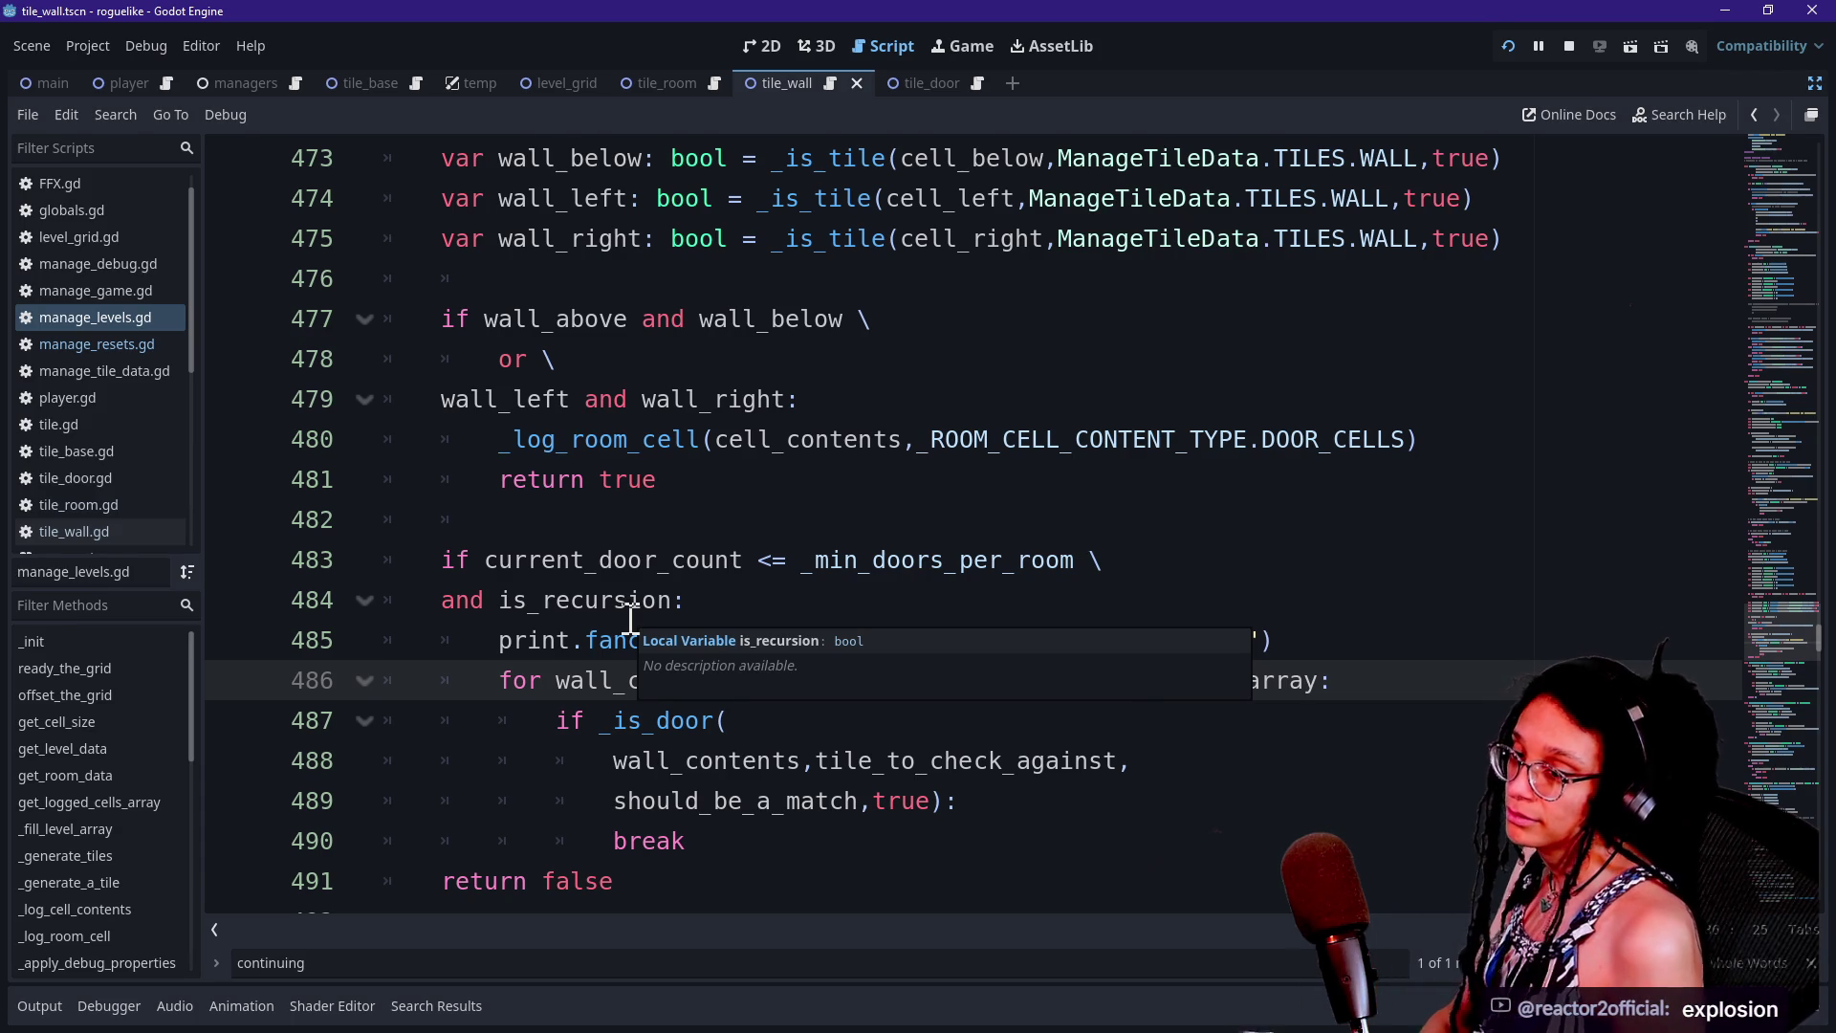
click(882, 511)
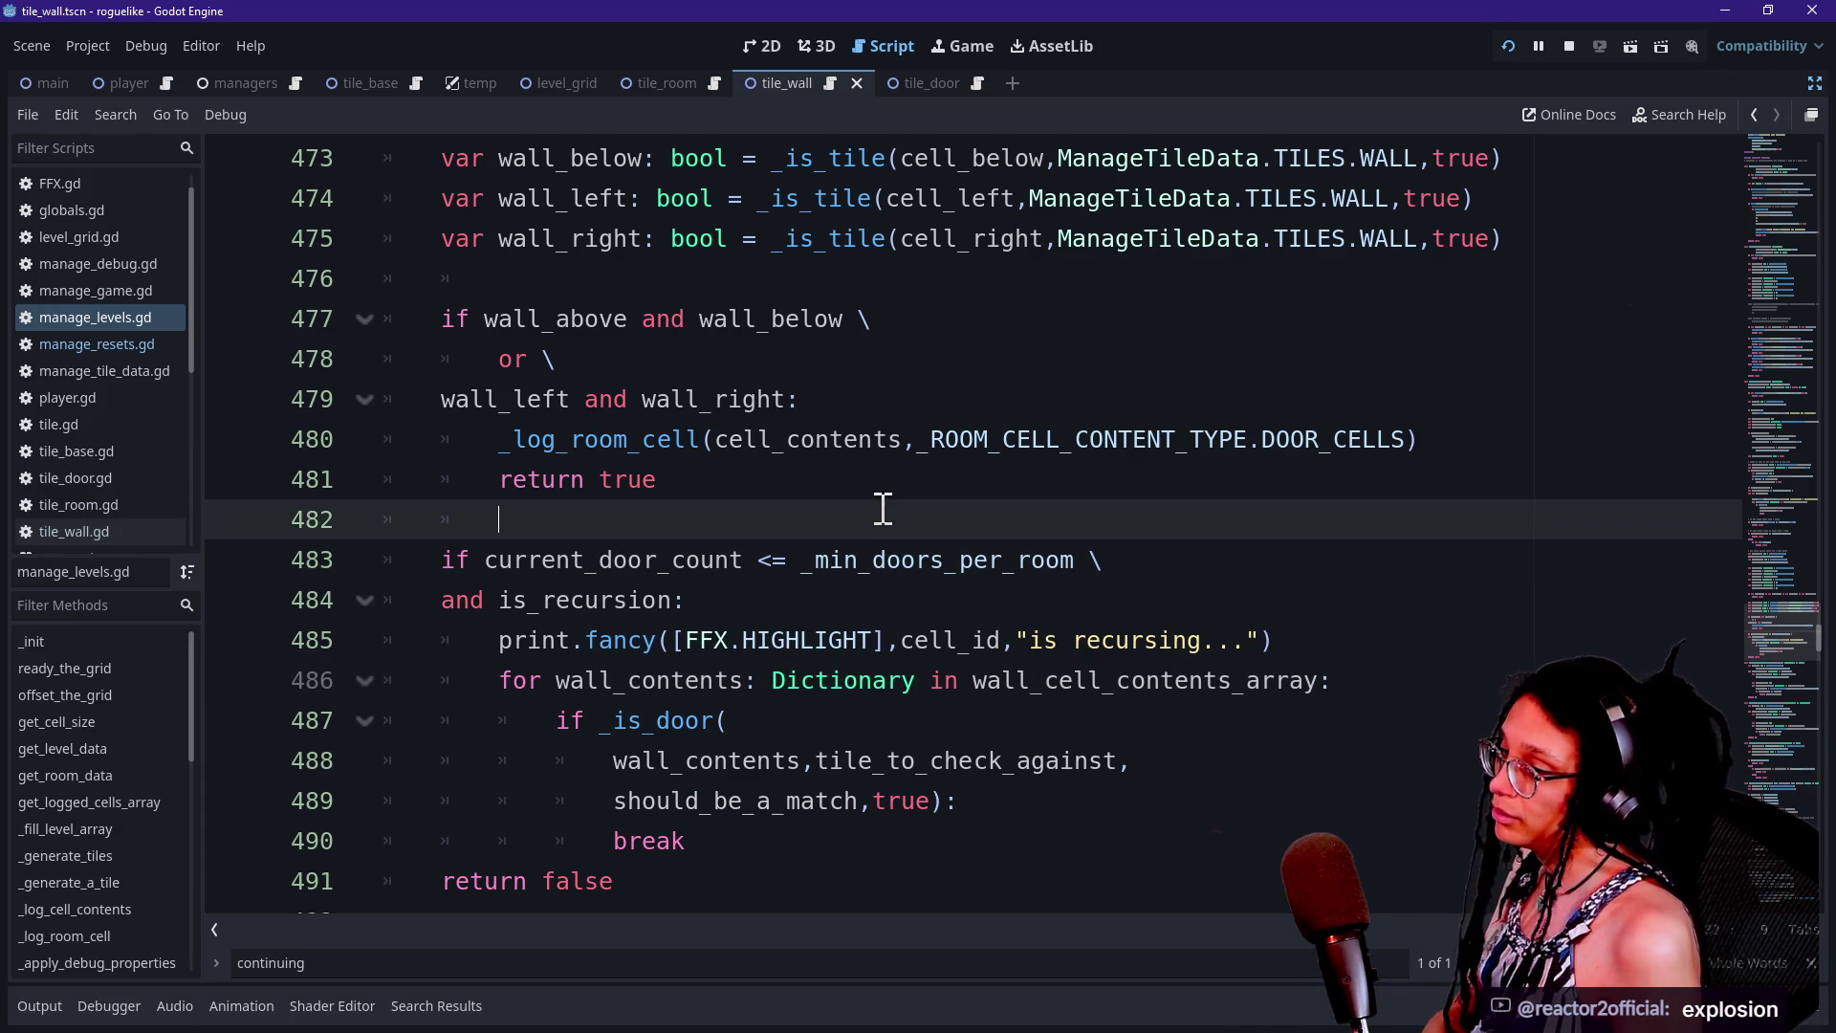
scroll(782, 536, up, 5)
scroll(785, 543, up, 14)
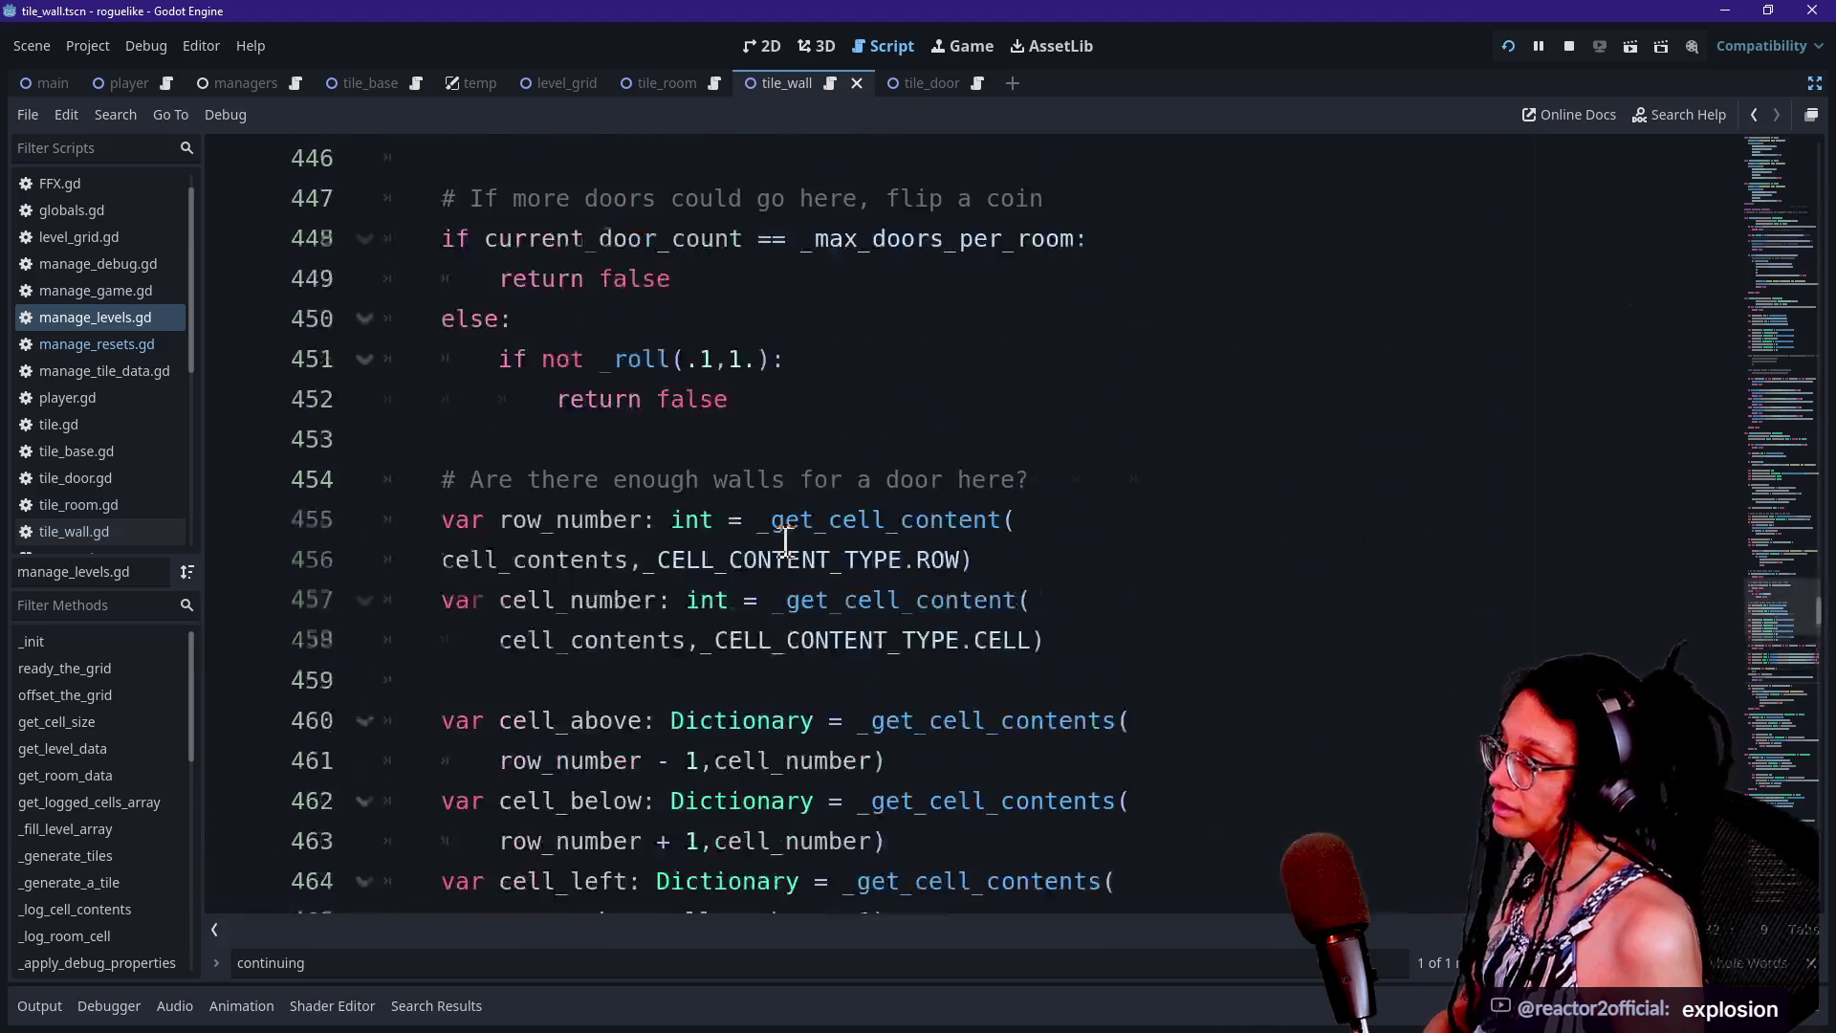
scroll(785, 543, down, 3)
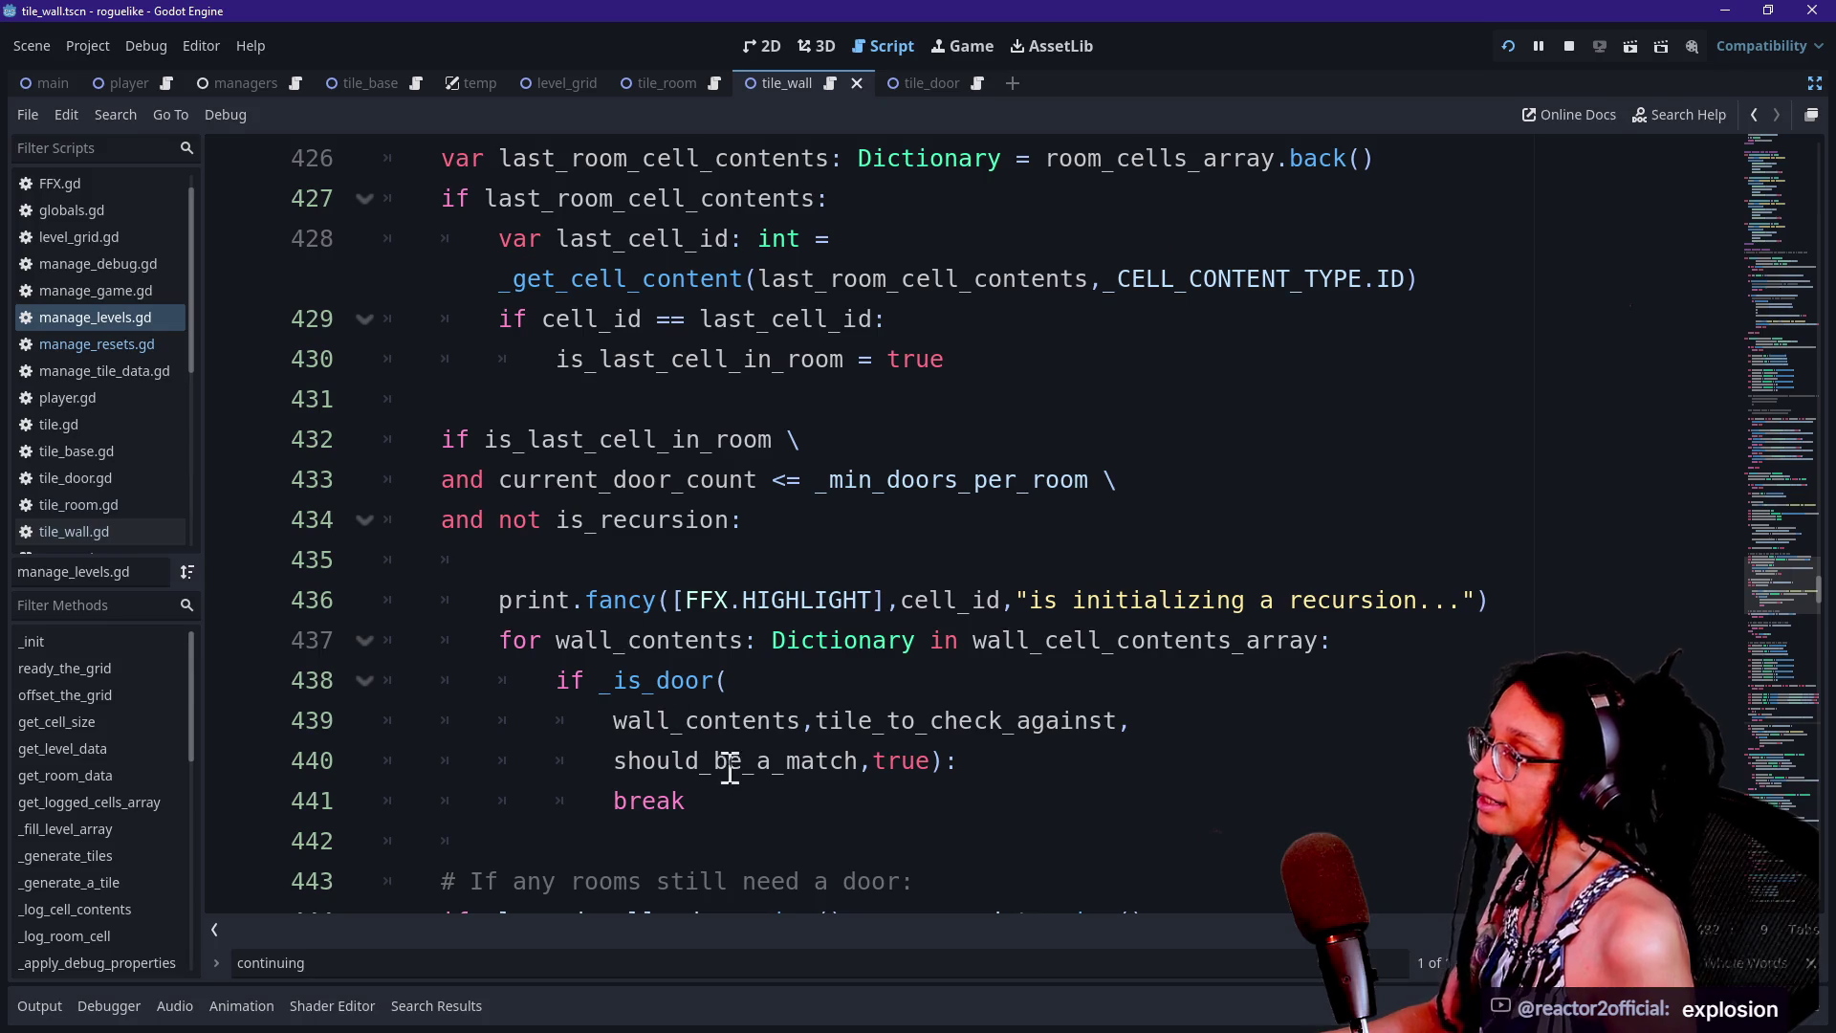
- Delete the last-wall recursion block at lines 431–441
shift+click(626, 406)
key(BackSpace)
key(Up)
key(End)
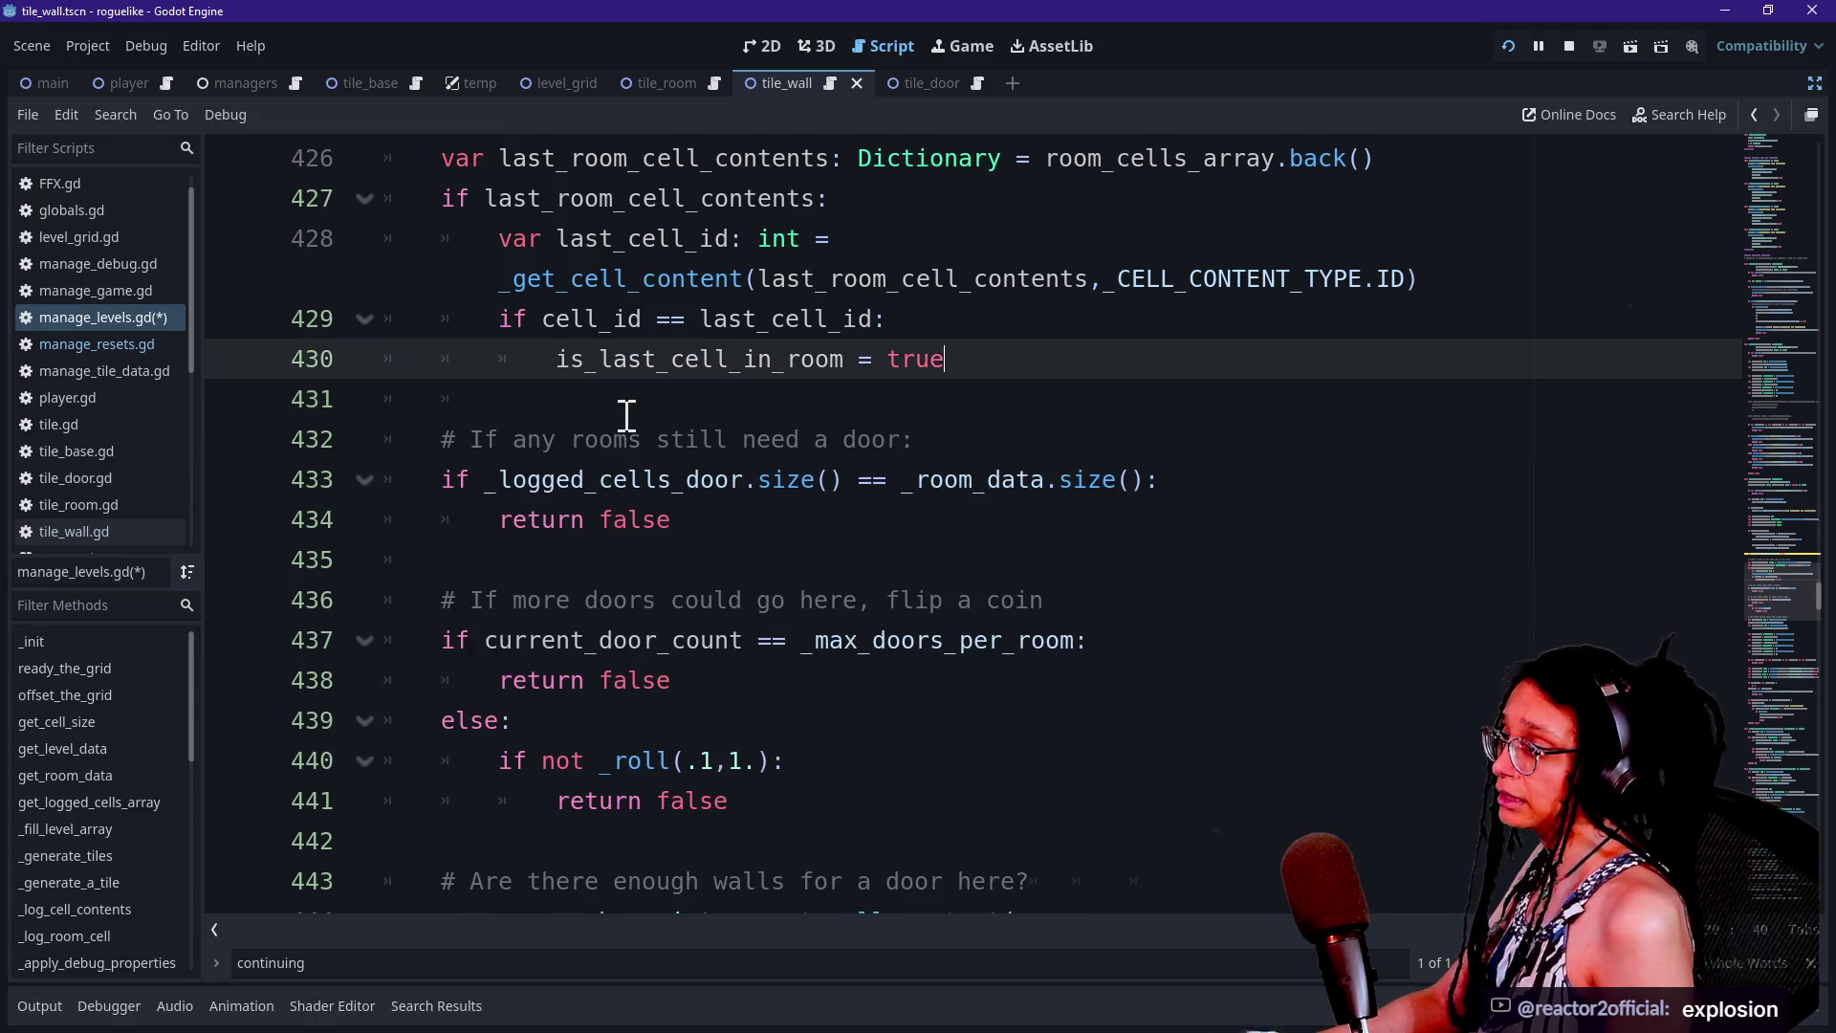
scroll(626, 413, down, 15)
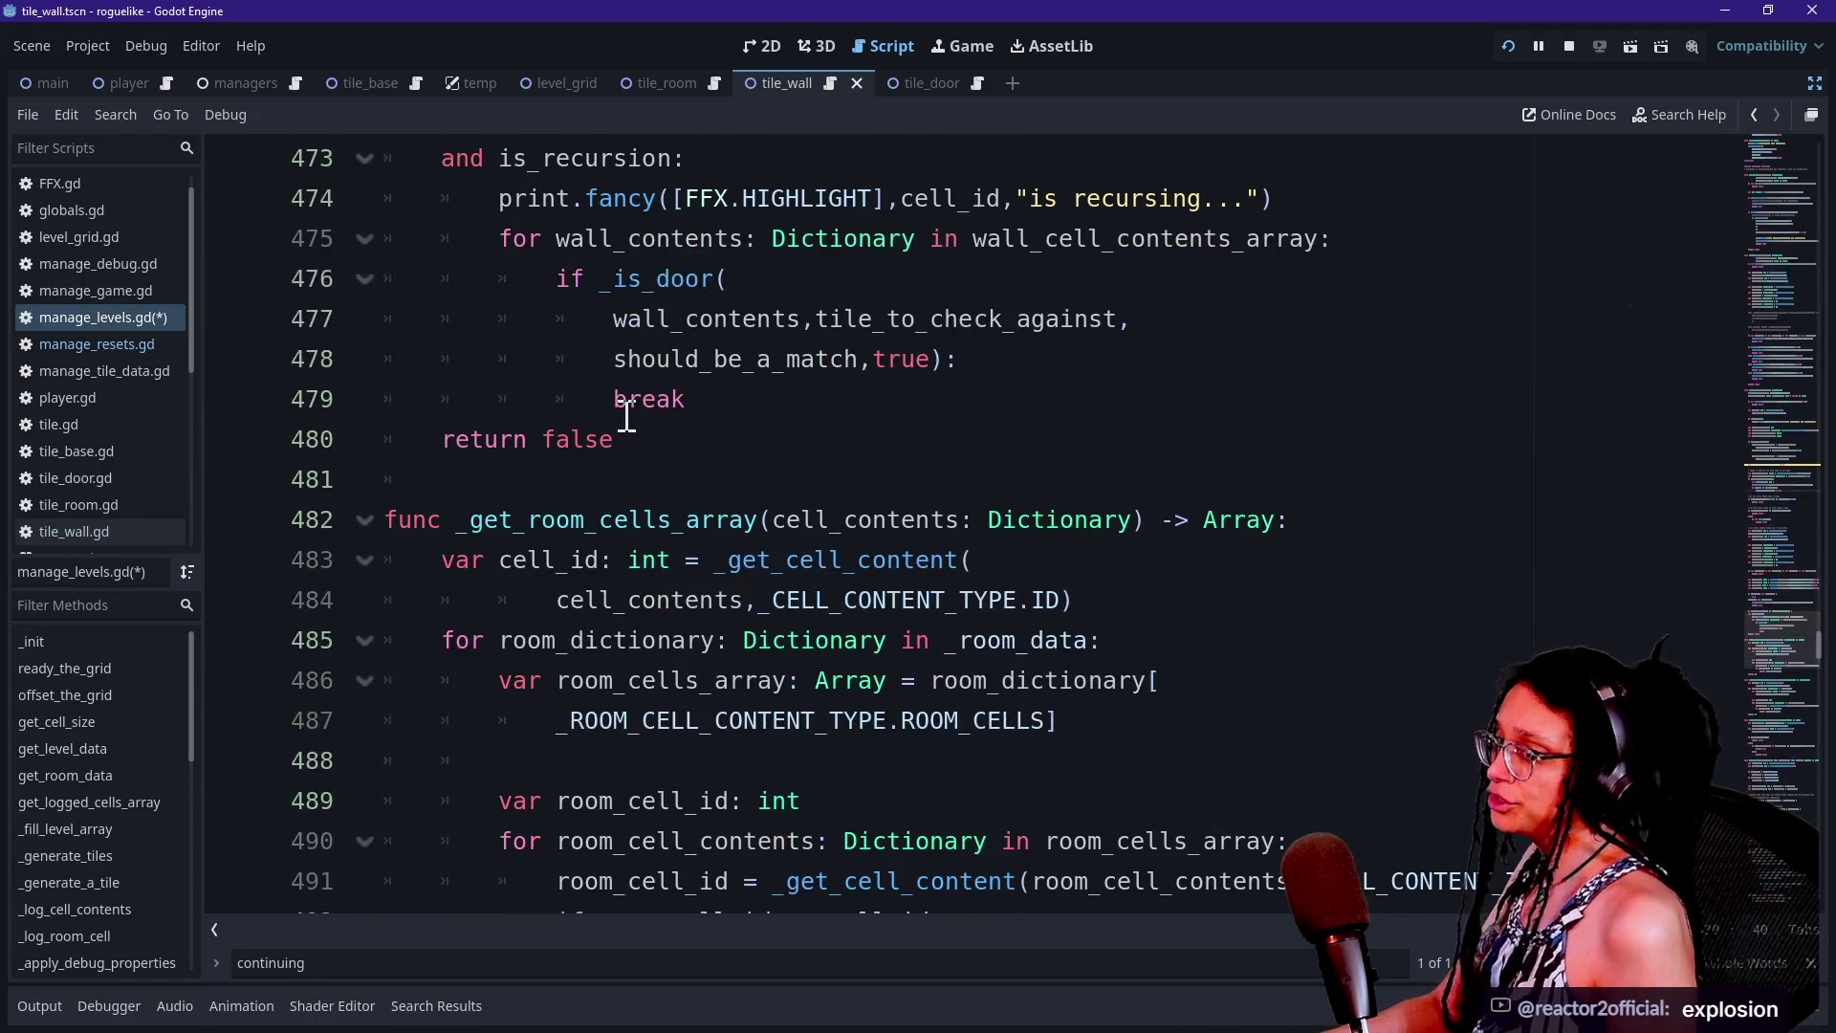
scroll(922, 438, up, 1)
mouse_move(726, 561)
mouse_down()
mouse_move(648, 168)
mouse_move(603, 234)
mouse_move(596, 202)
mouse_up()
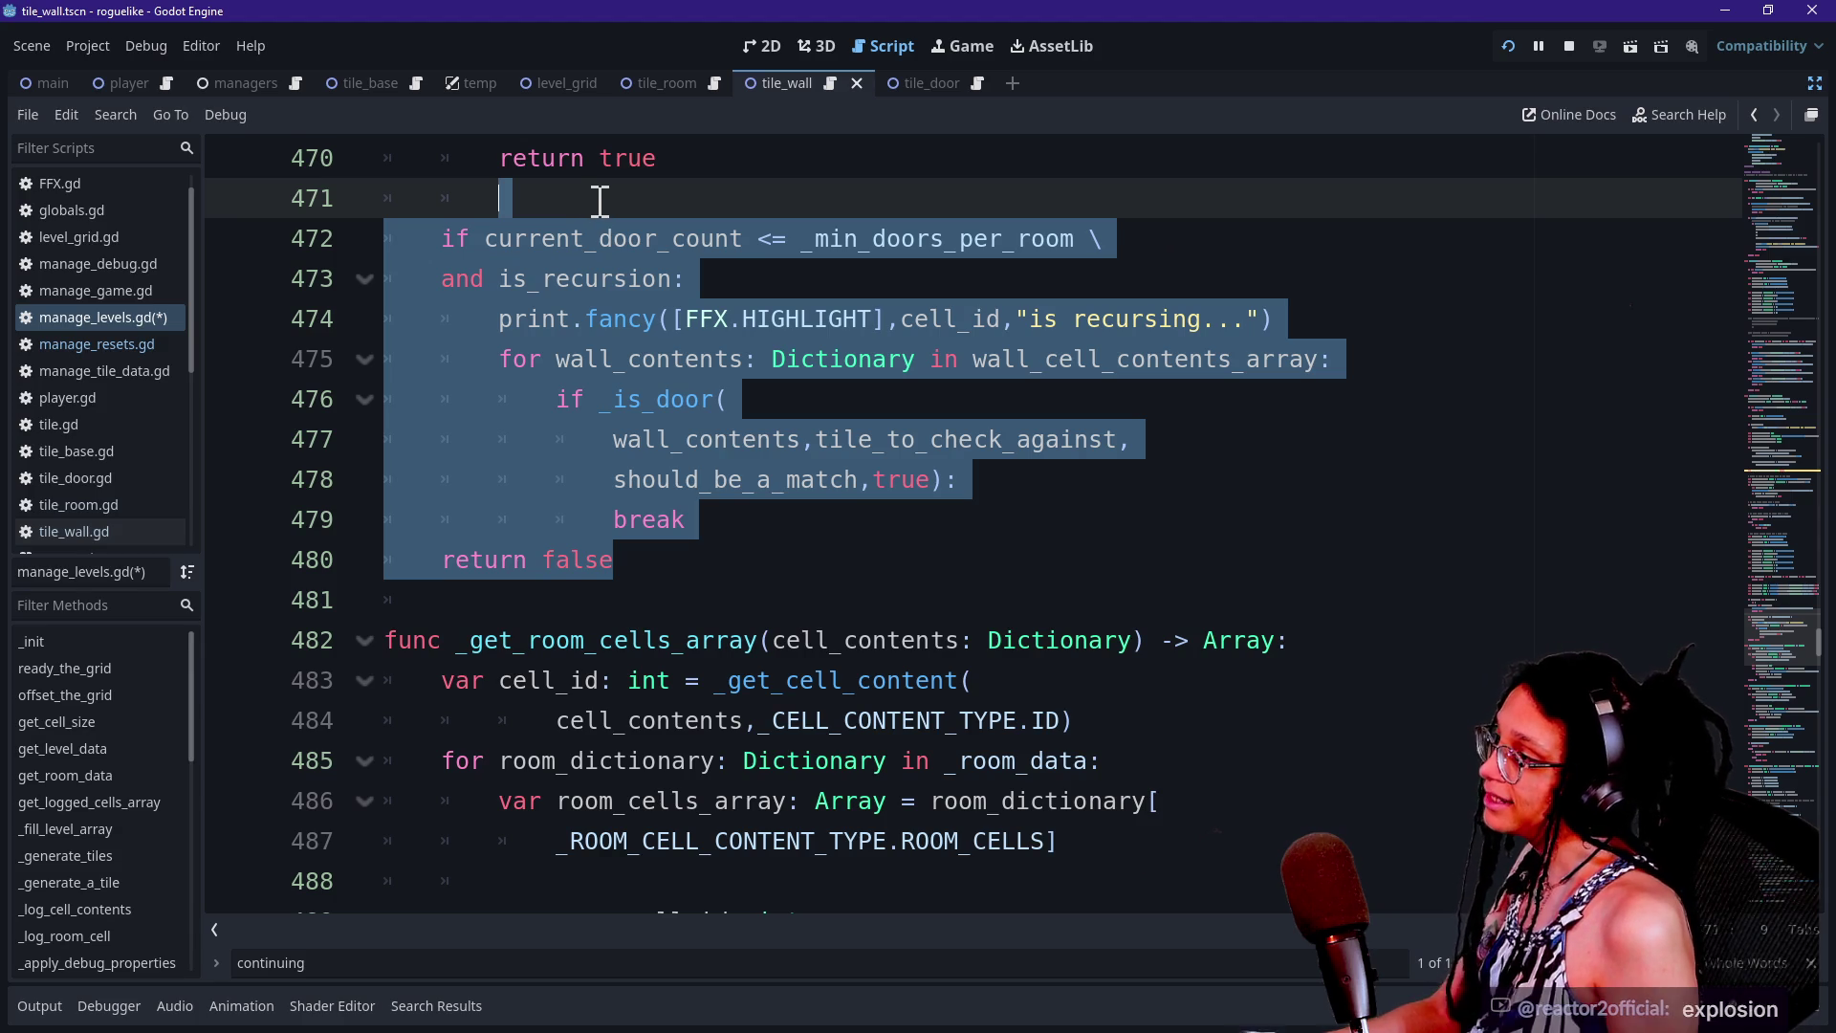
- Delete the is_recursion door-check block along with its leftover empty line 471
mouse_move(446, 233)
mouse_down()
mouse_move(787, 262)
mouse_move(1159, 229)
mouse_up()
key(BackSpace)
mouse_move(650, 562)
mouse_down()
mouse_move(676, 406)
mouse_move(737, 250)
mouse_up()
key(BackSpace)
key(Up)
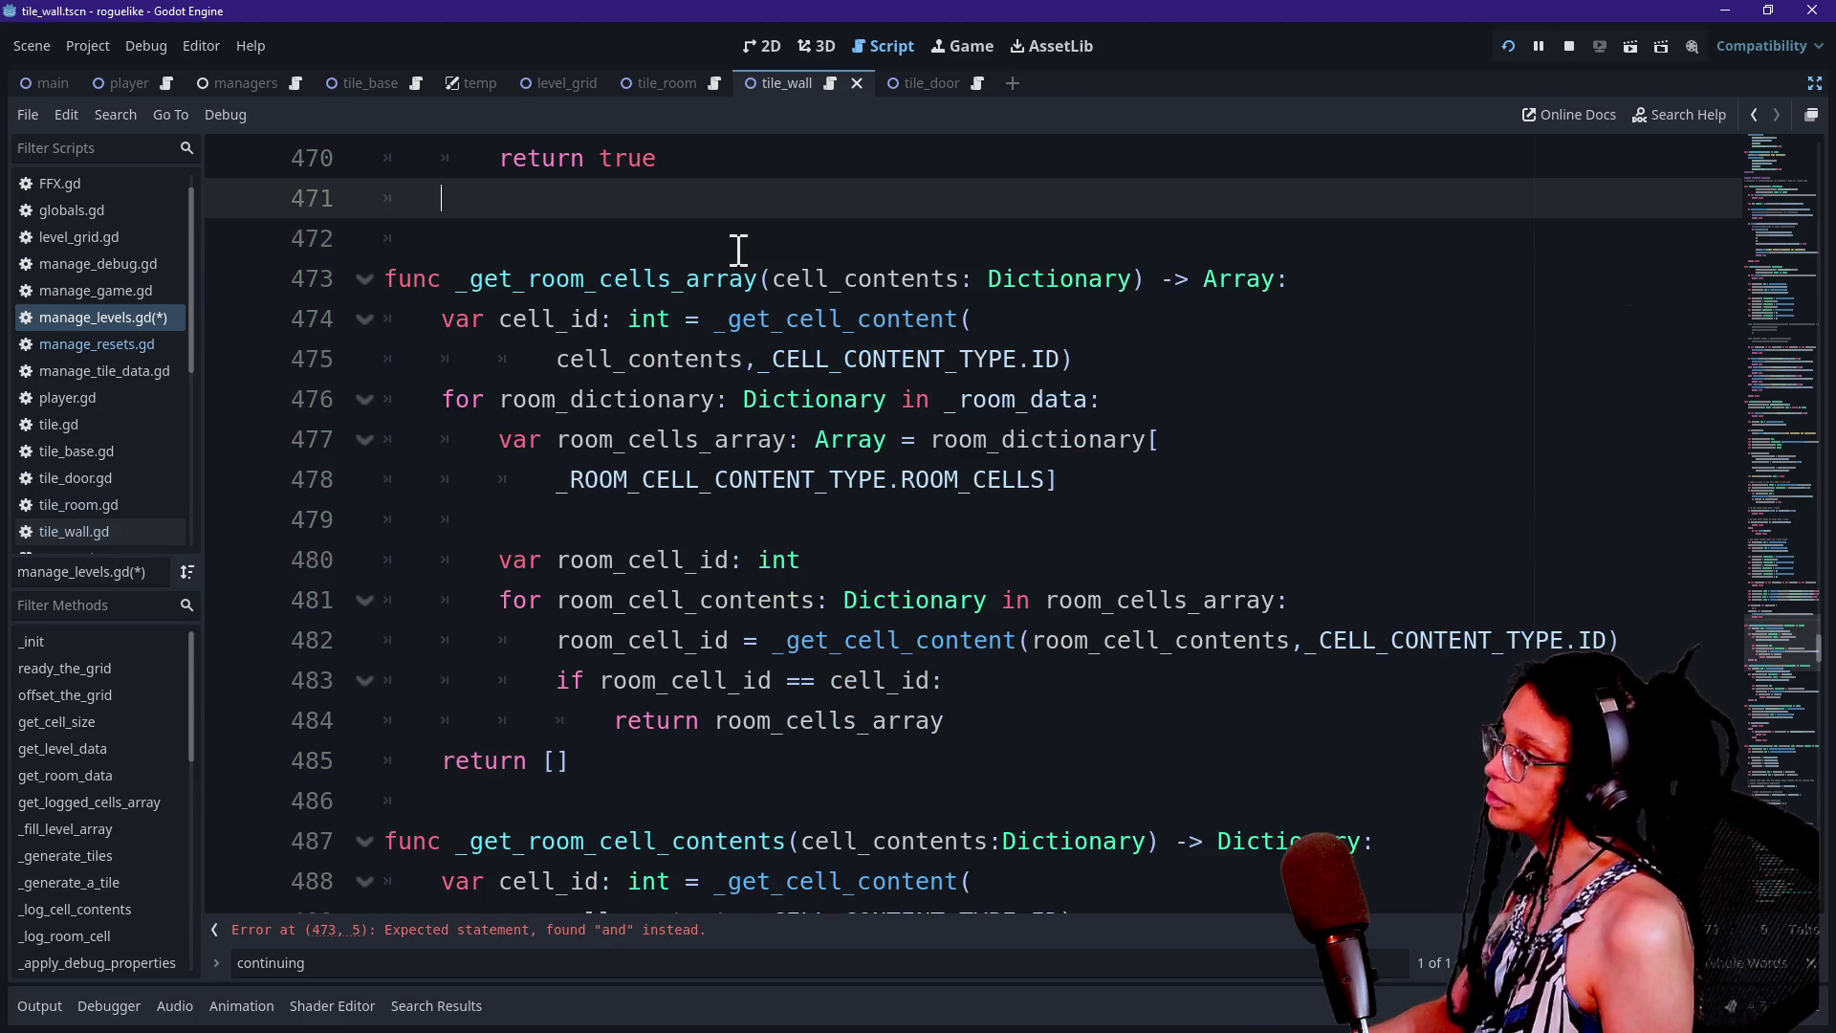
key(BackSpace)
- Scroll through the remaining code, checking lines 484–499 after the deletions
scroll(739, 251, down, 5)
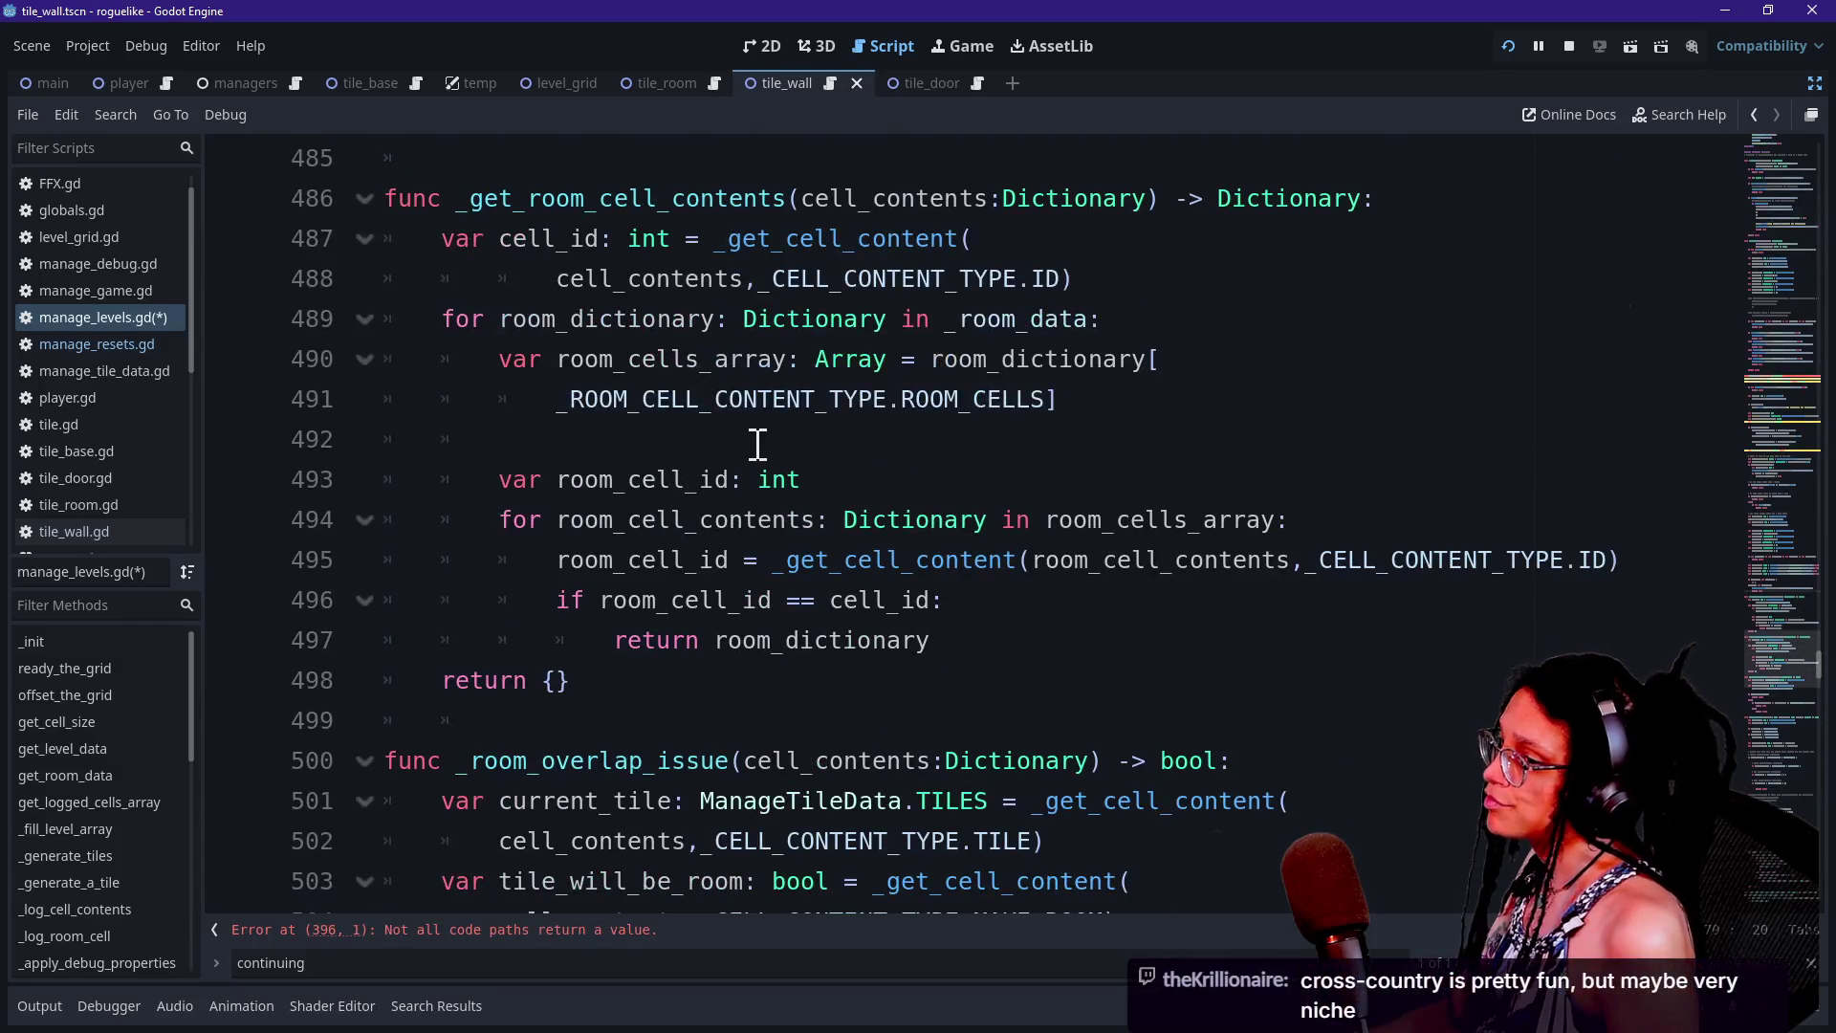
scroll(756, 443, down, 1)
right_click(753, 440)
click(803, 319)
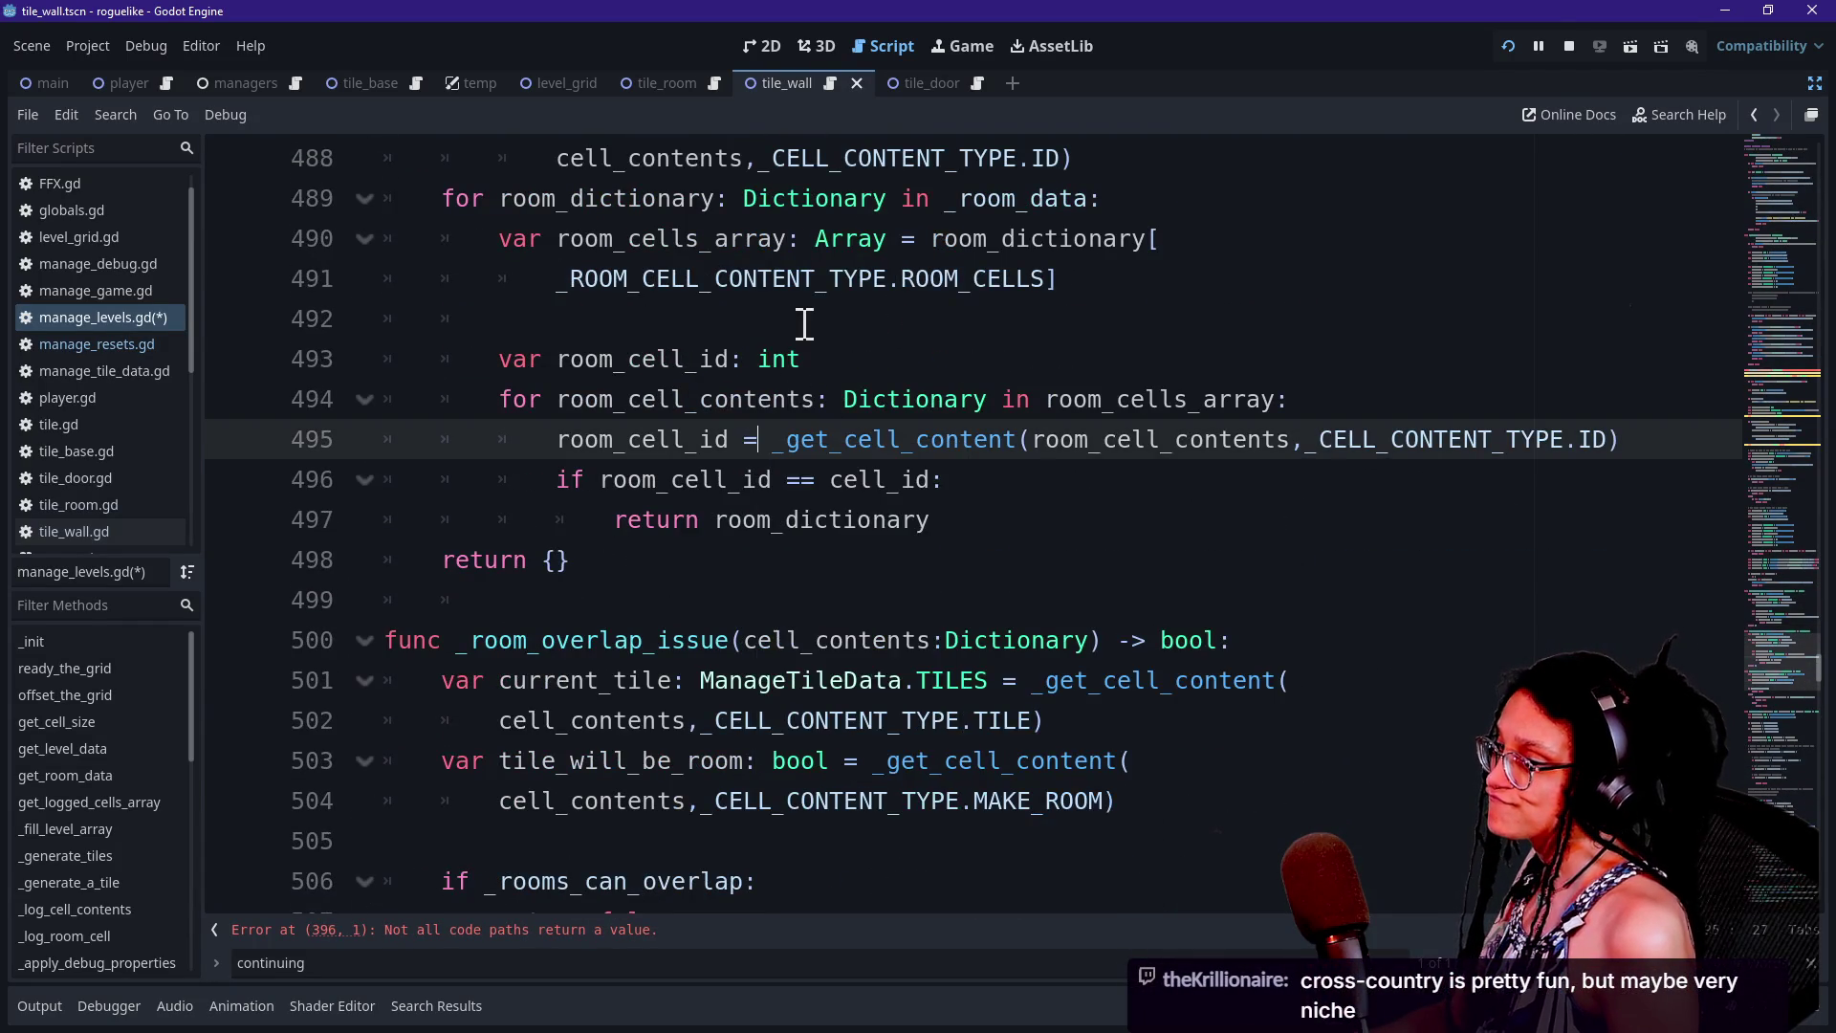
scroll(803, 320, down, 4)
scroll(803, 319, up, 4)
click(741, 517)
click(762, 593)
scroll(762, 592, up, 2)
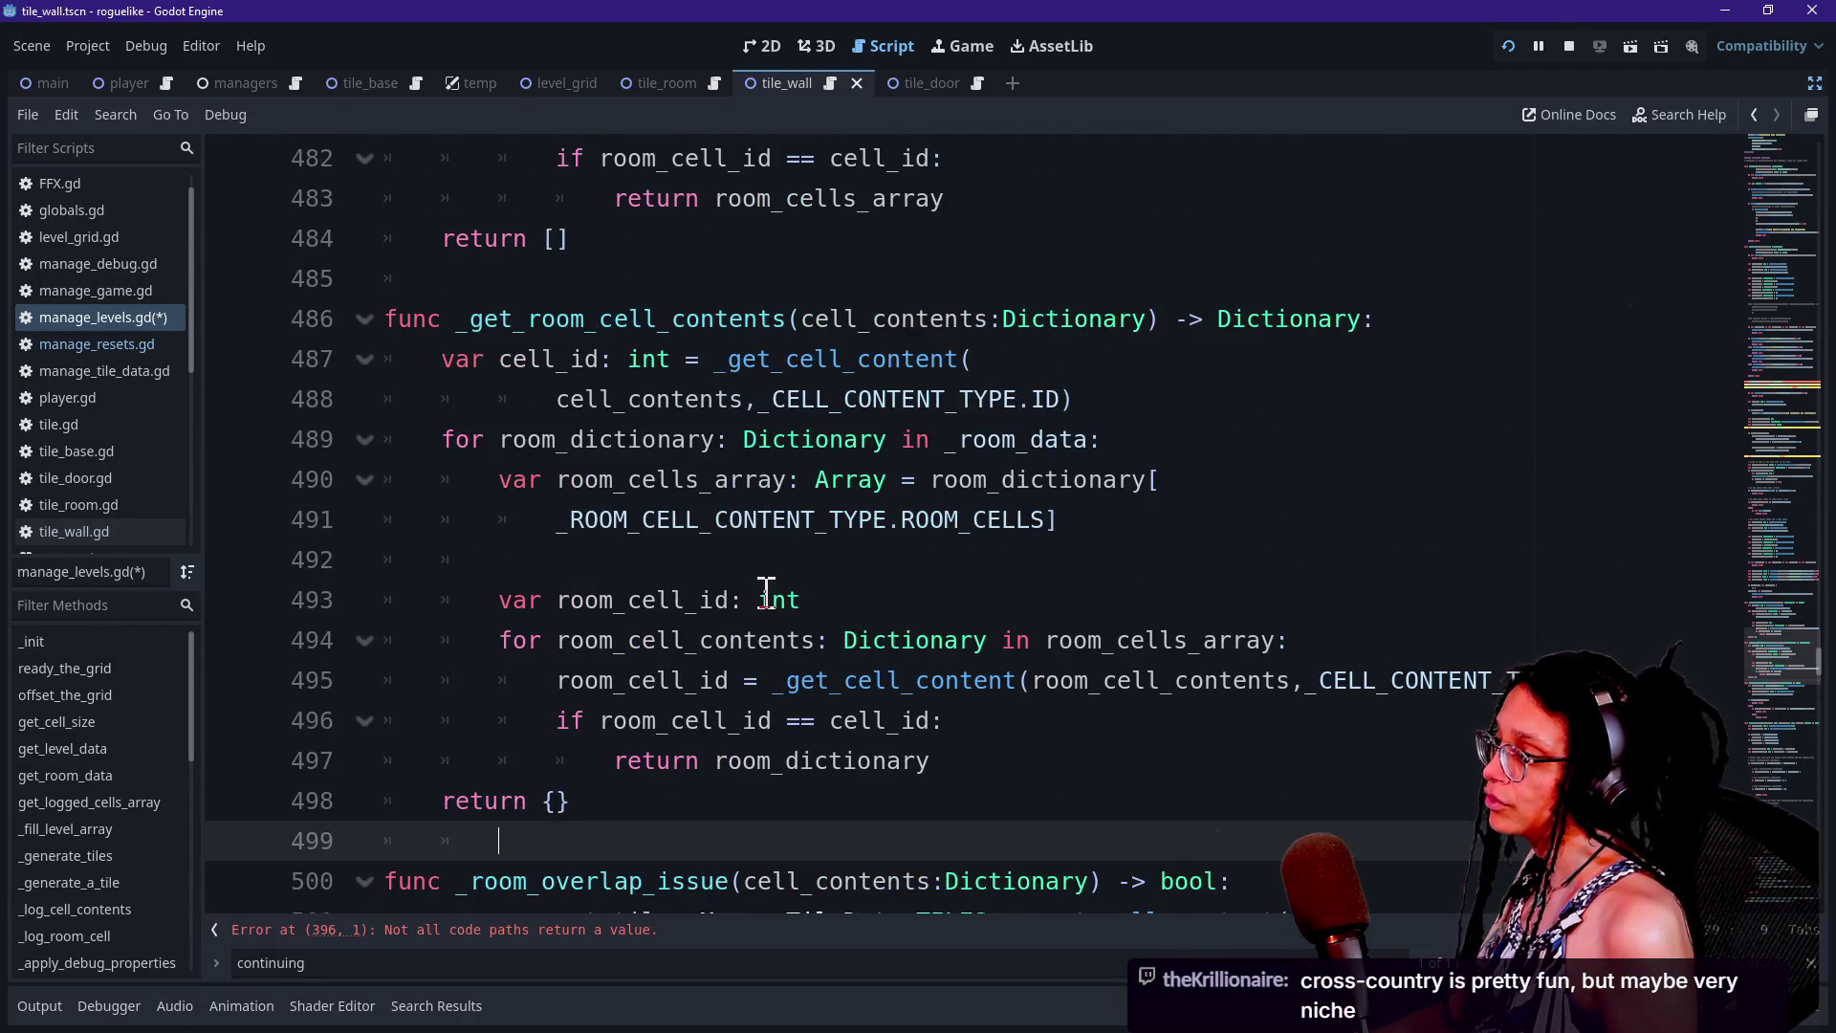
scroll(765, 589, up, 2)
click(758, 491)
scroll(759, 496, up, 1)
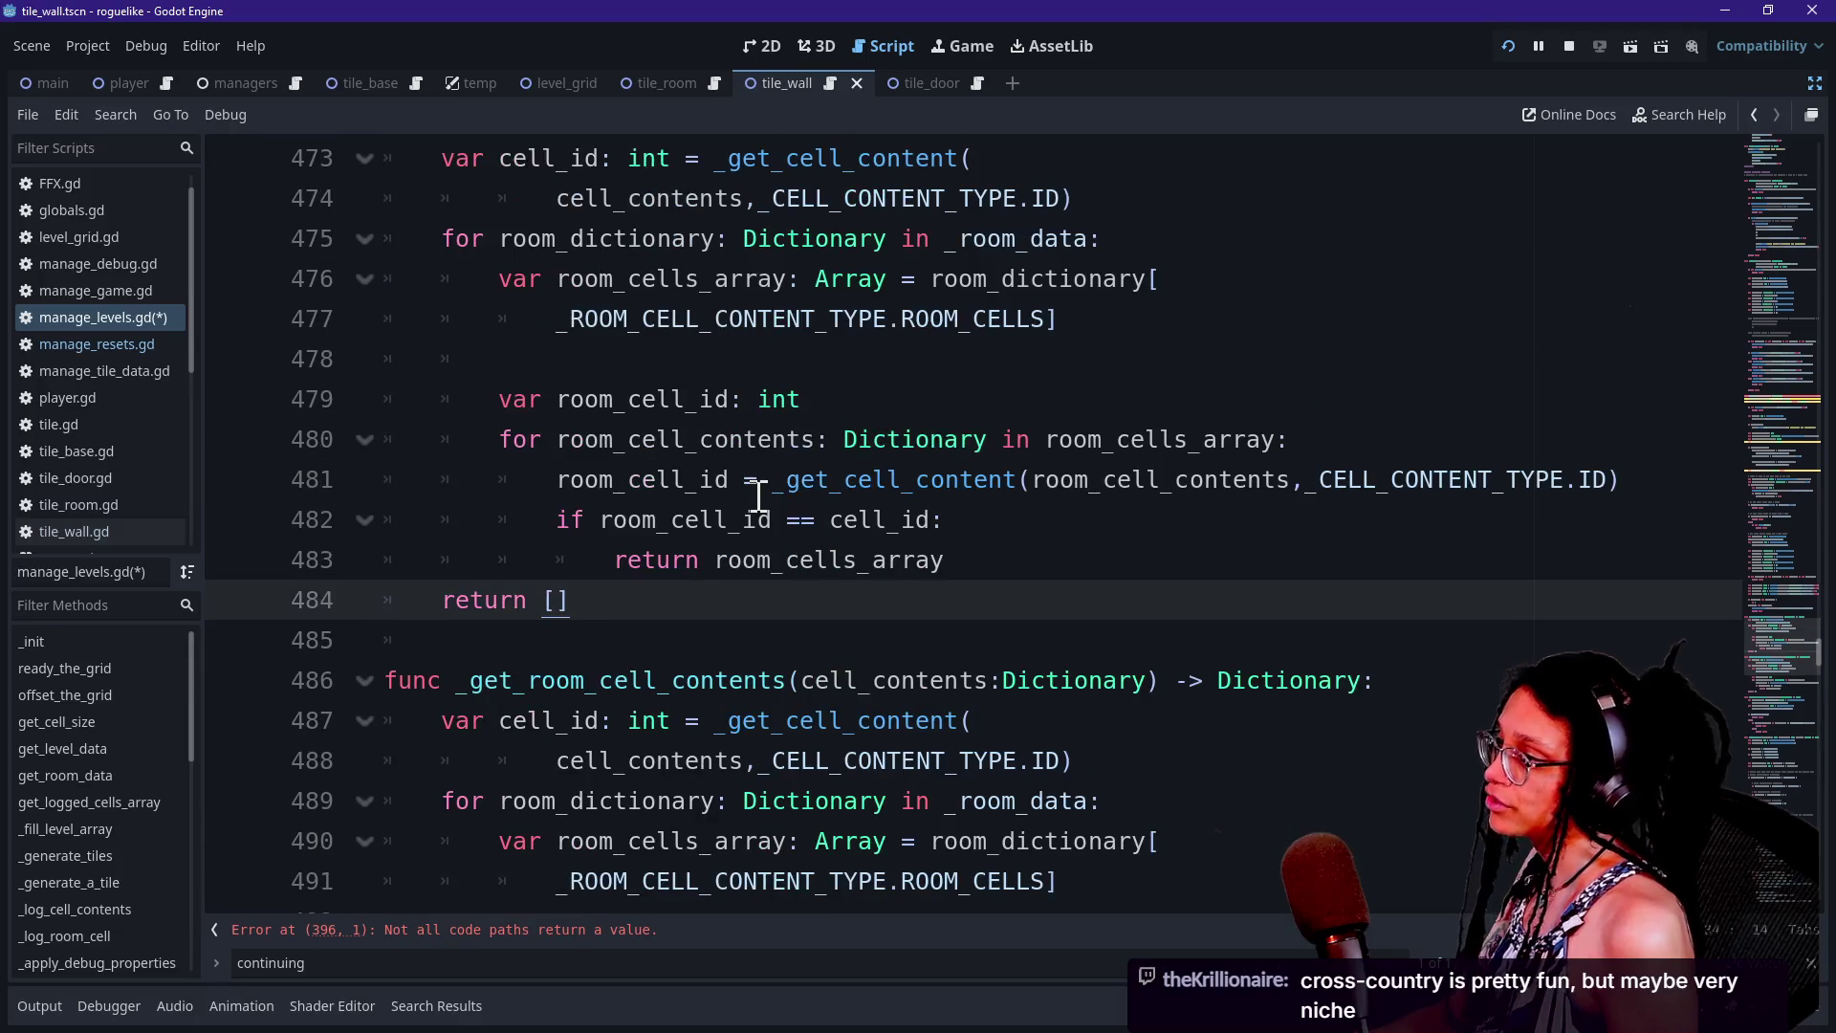
scroll(759, 496, up, 4)
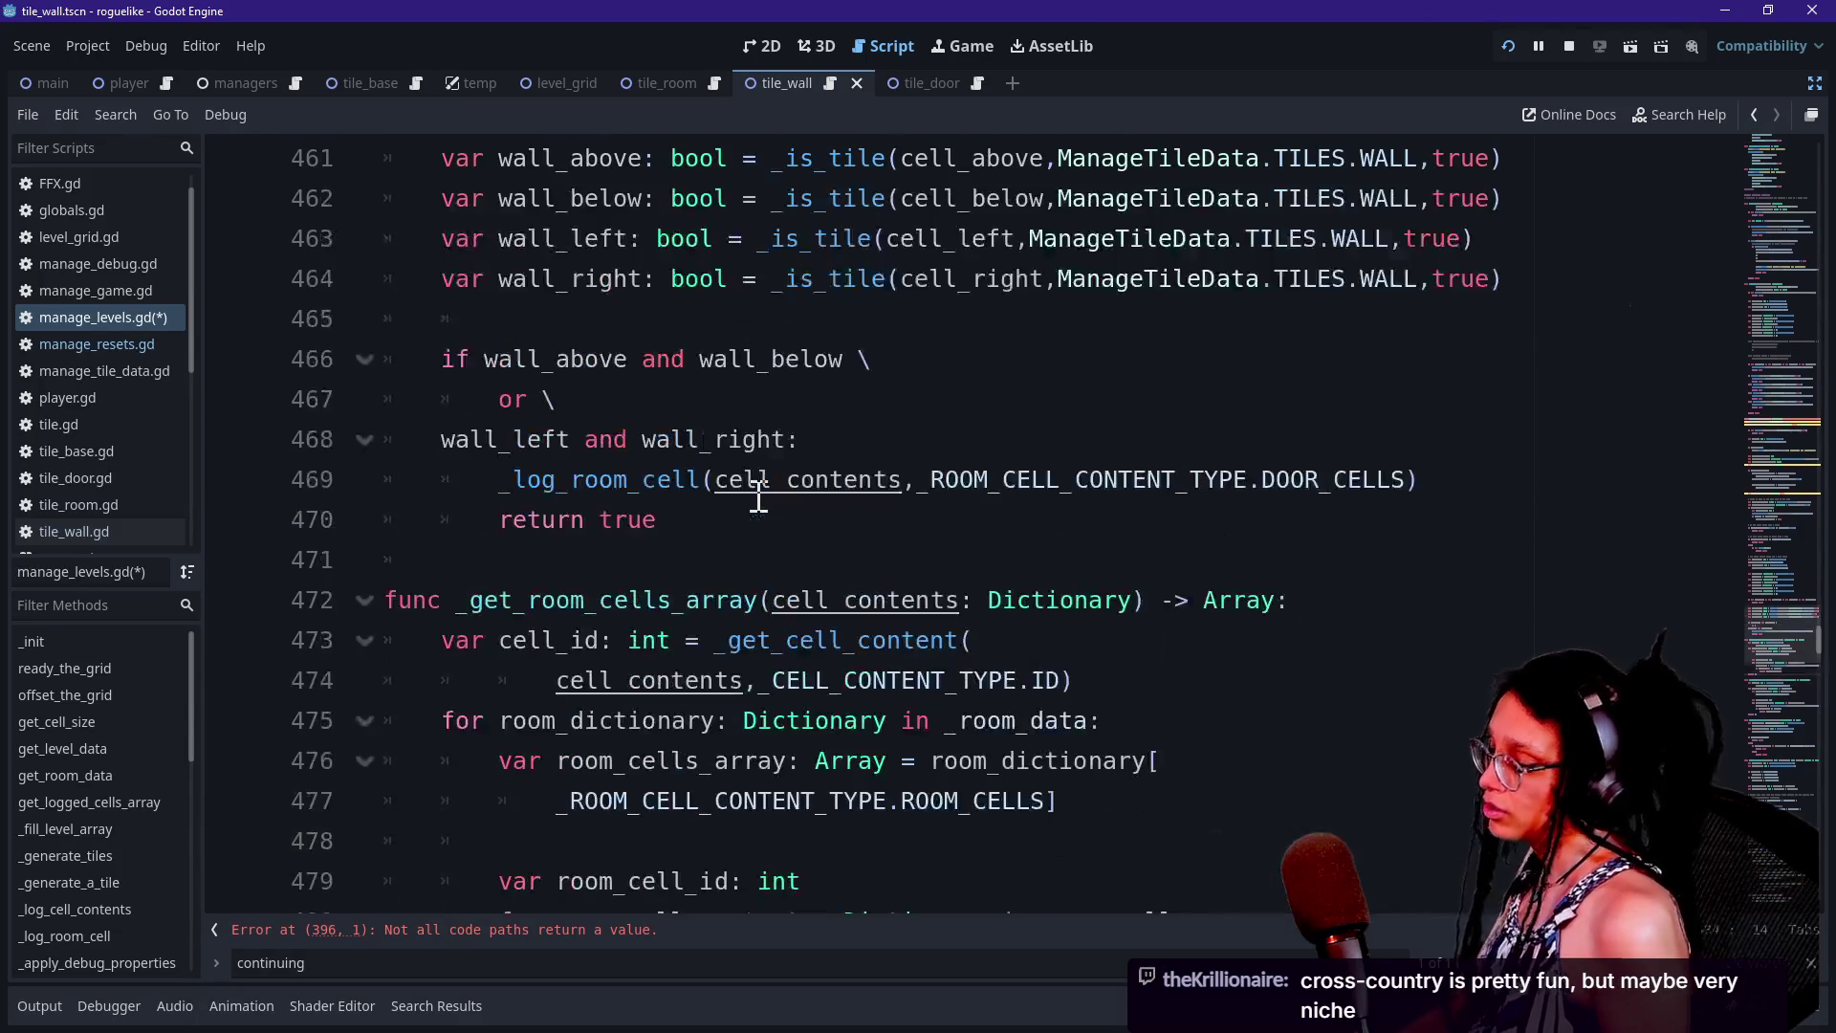
- Search 'recurs' and delete ', is_recursion: bool = false' from the _is_door signature
key(ctrl+f)
text(recurs)
click(906, 478)
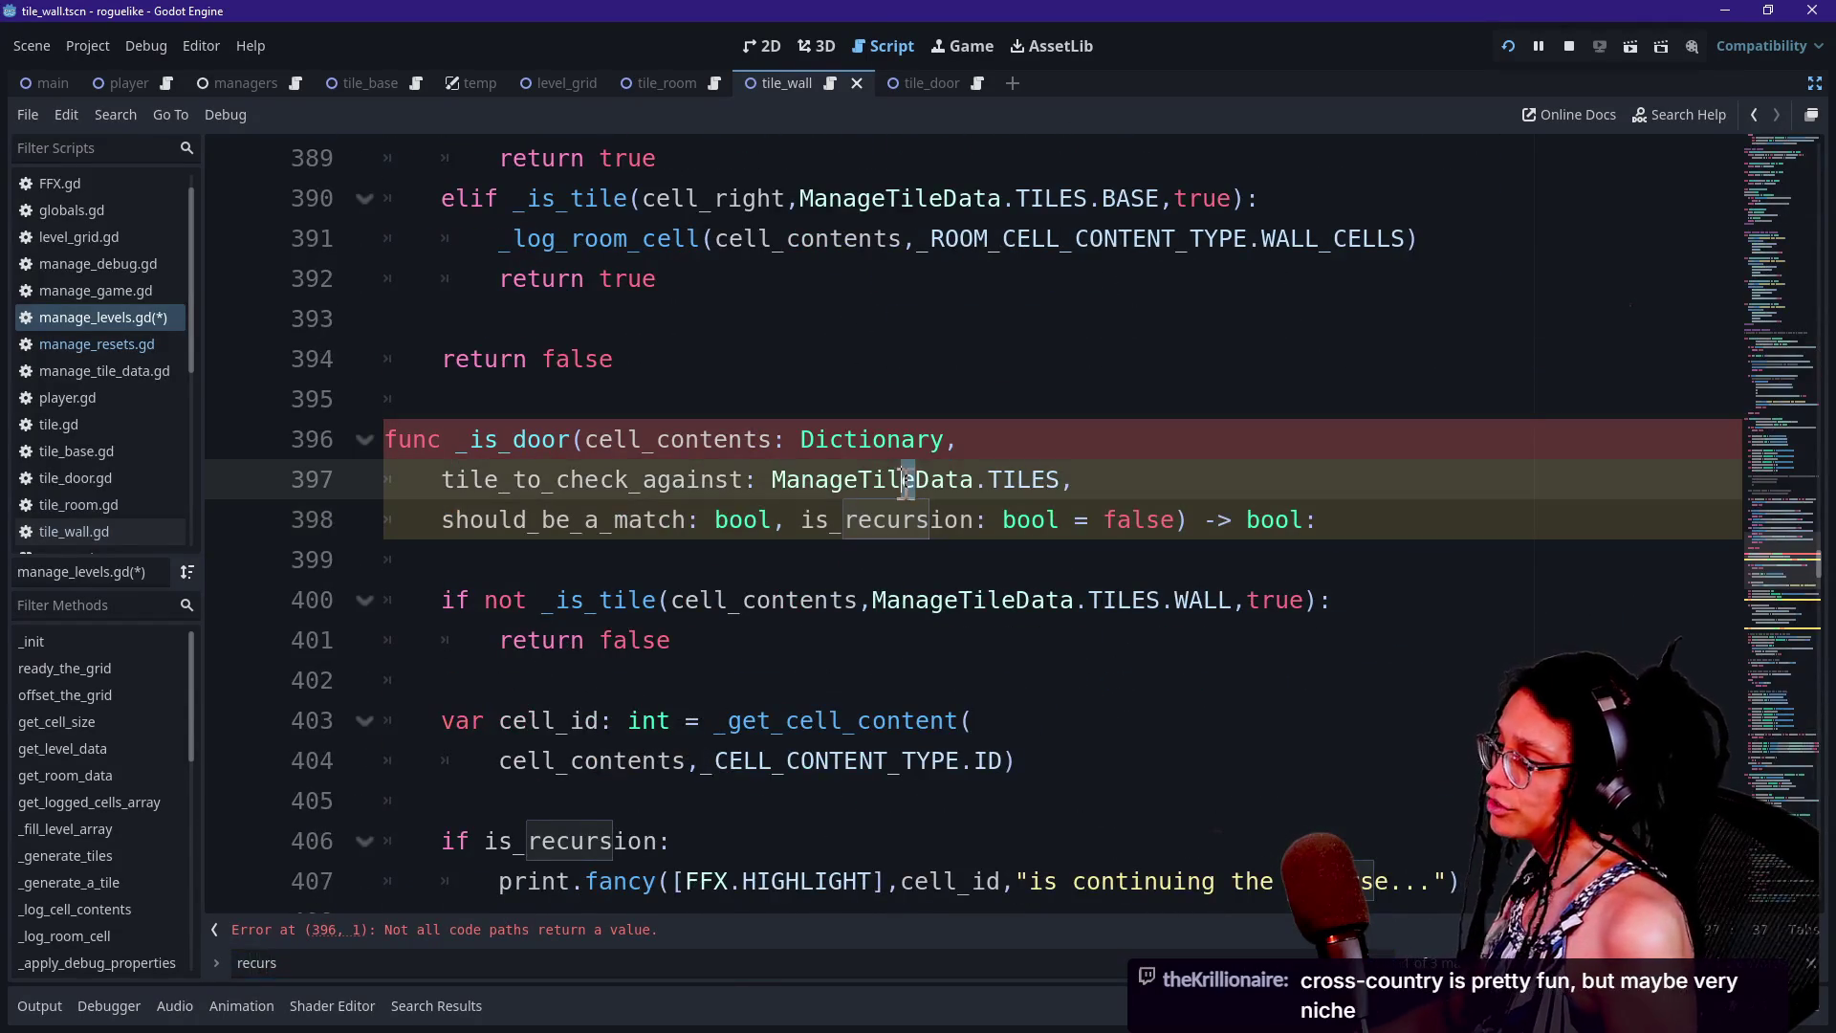
drag(781, 524, 1182, 521)
key(BackSpace)
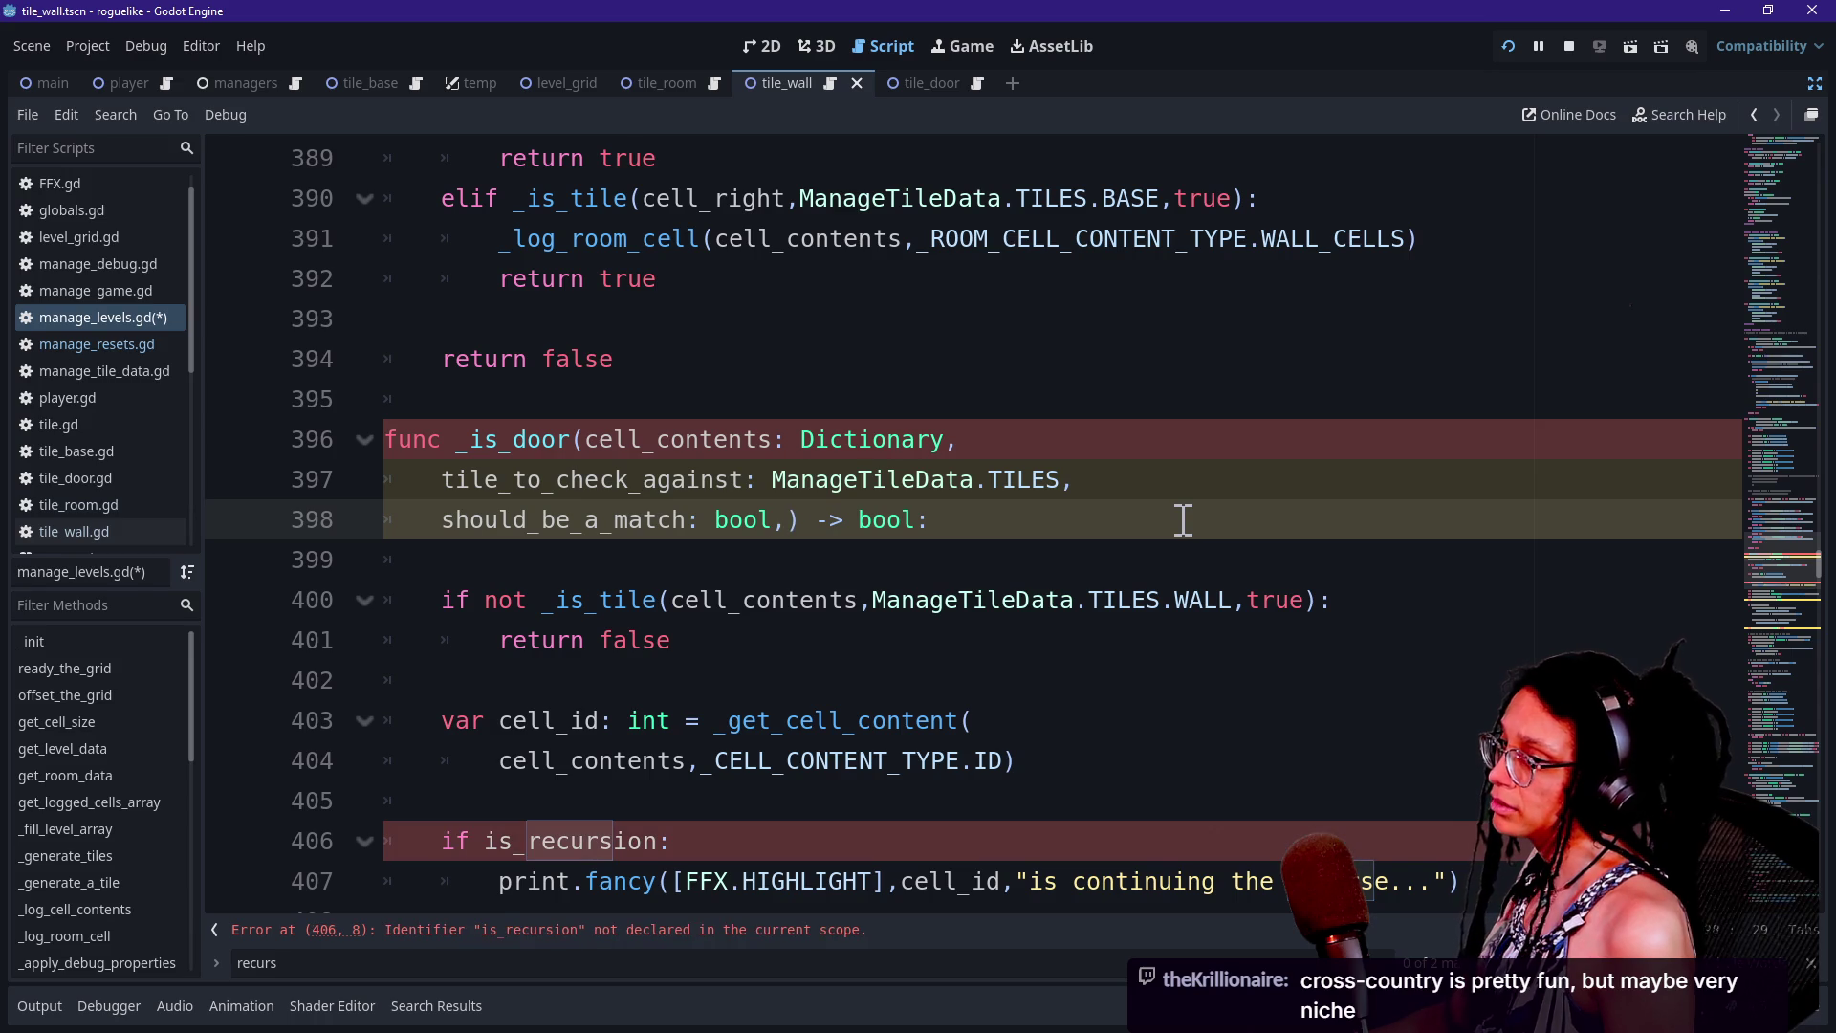
click(689, 401)
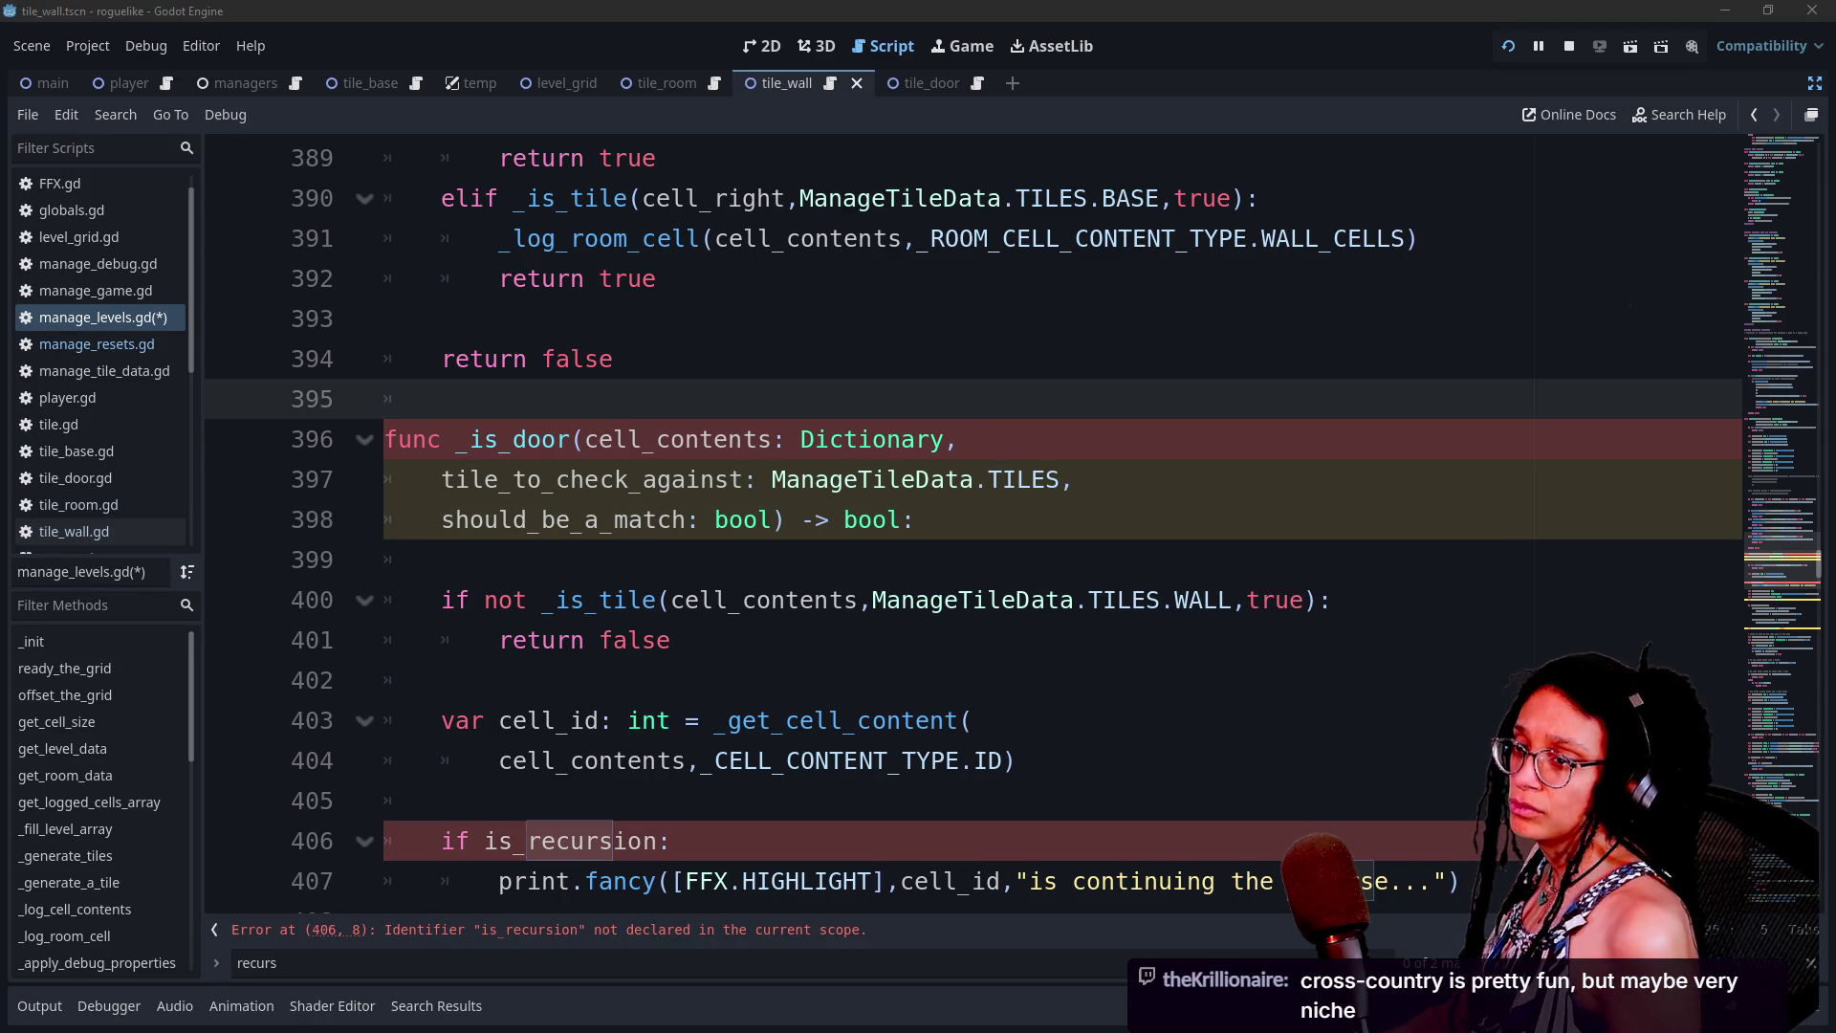
key(alt+Tab)
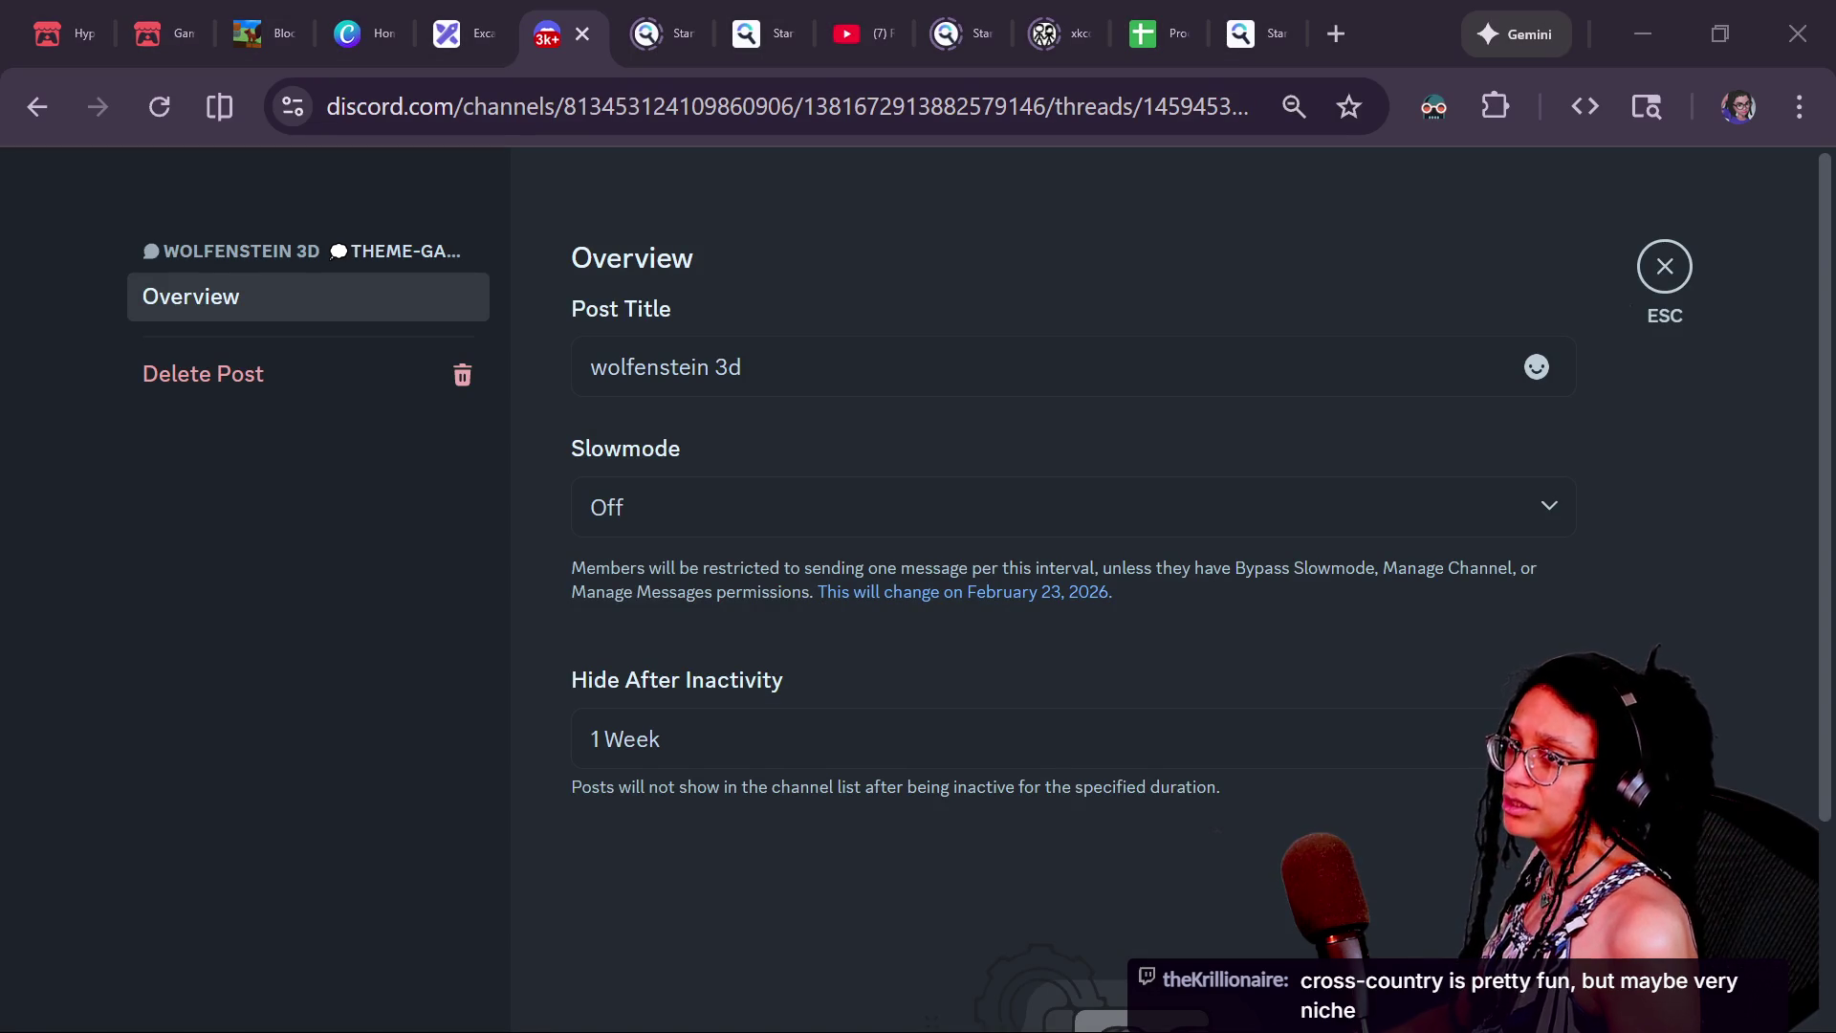
- Read the latest YouTube and Twitch chat messages, then return to the Godot script editor
key(alt+Tab)
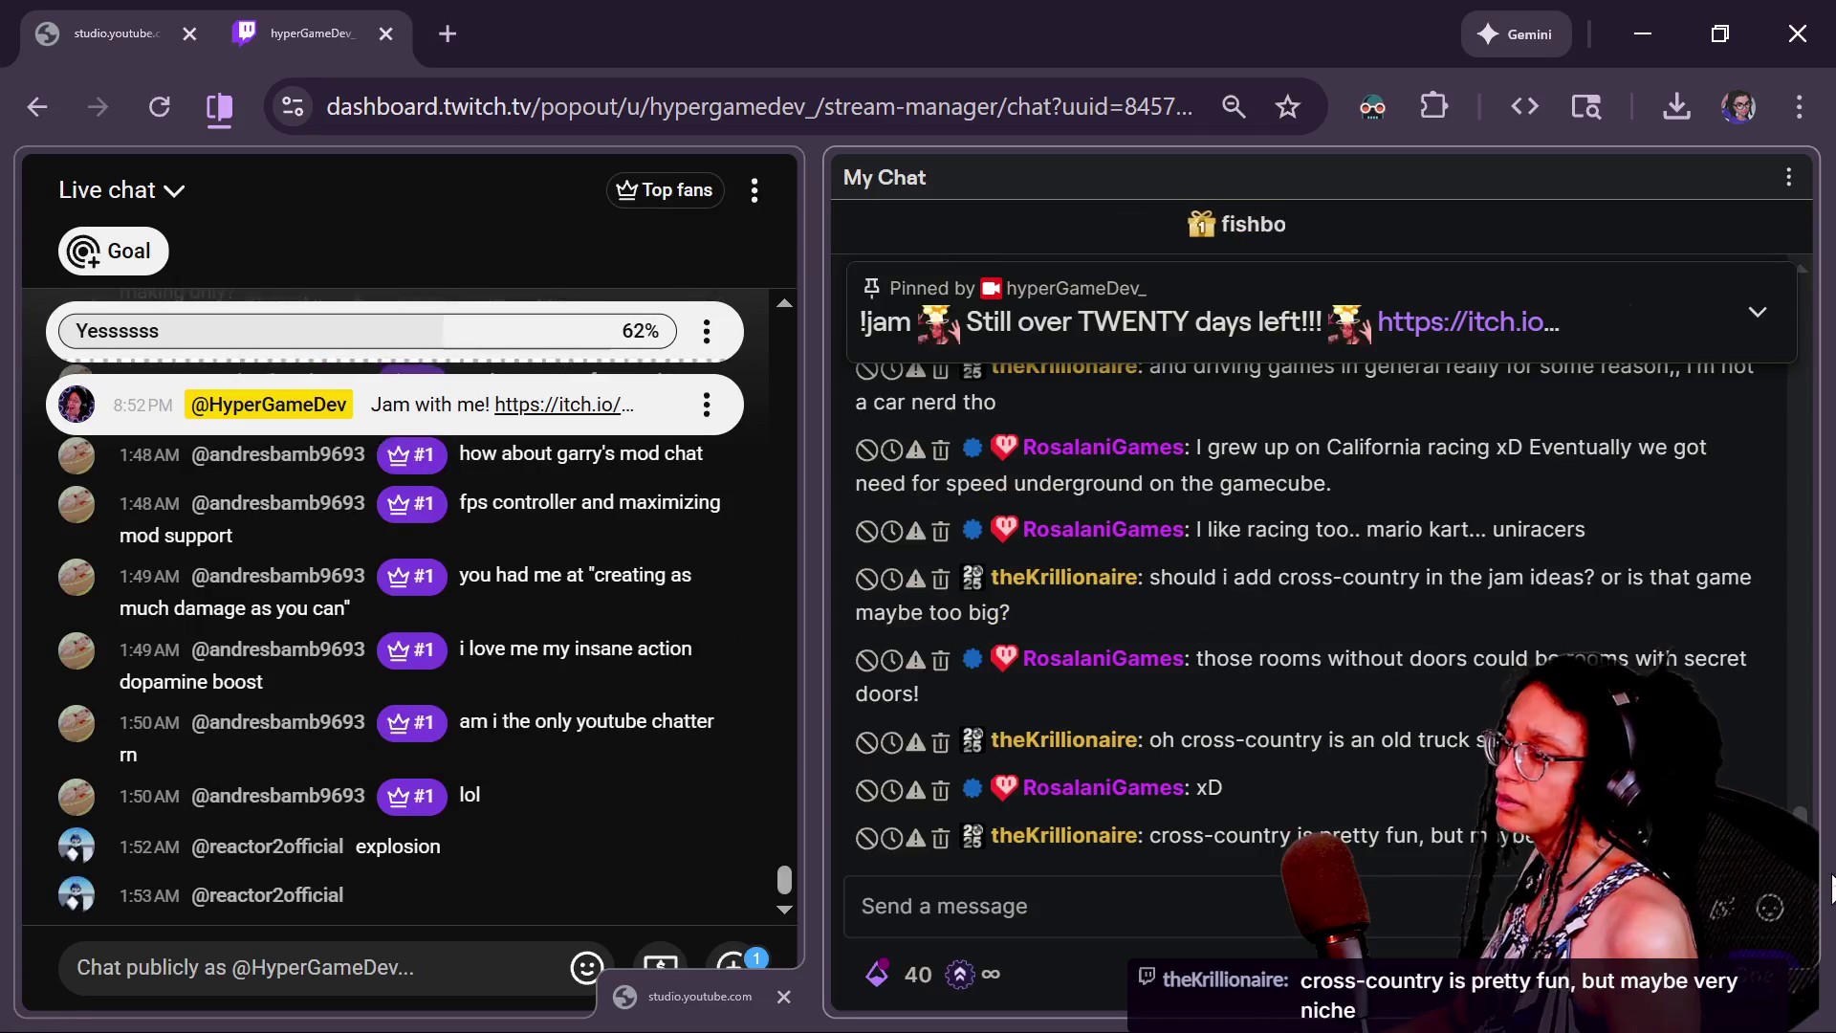
drag(389, 893, 153, 846)
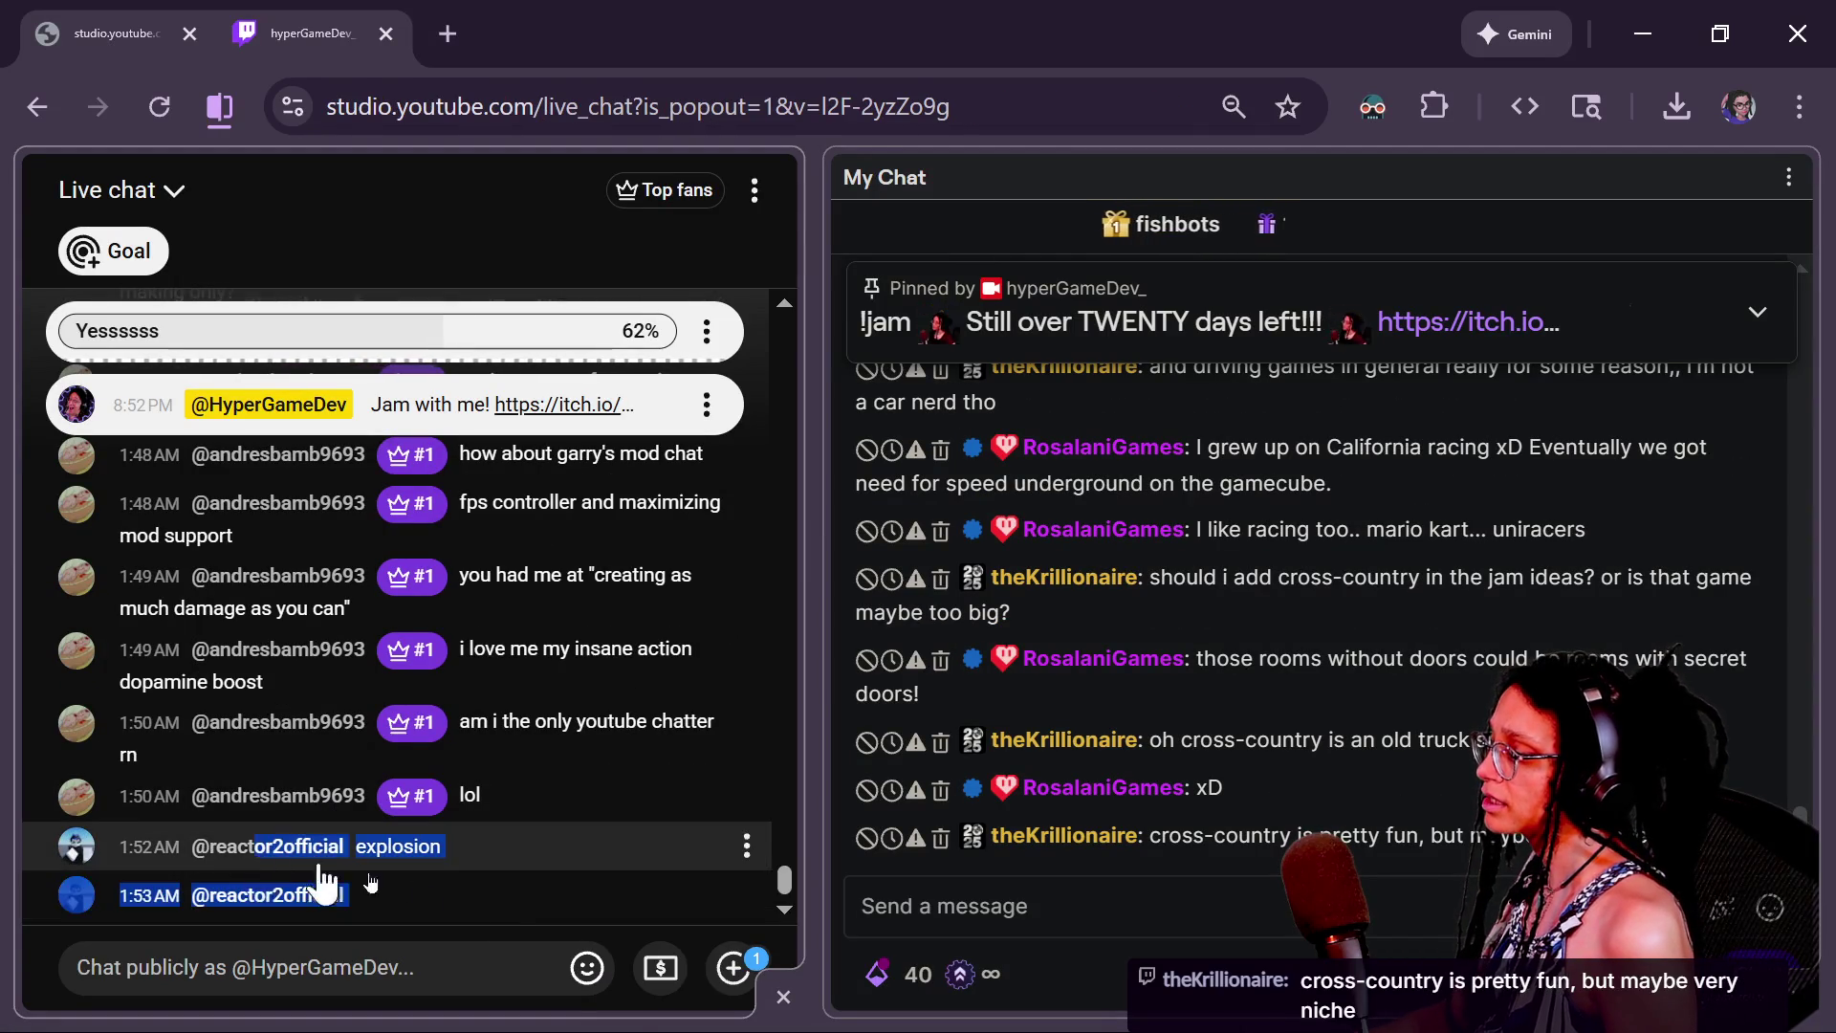
click(352, 968)
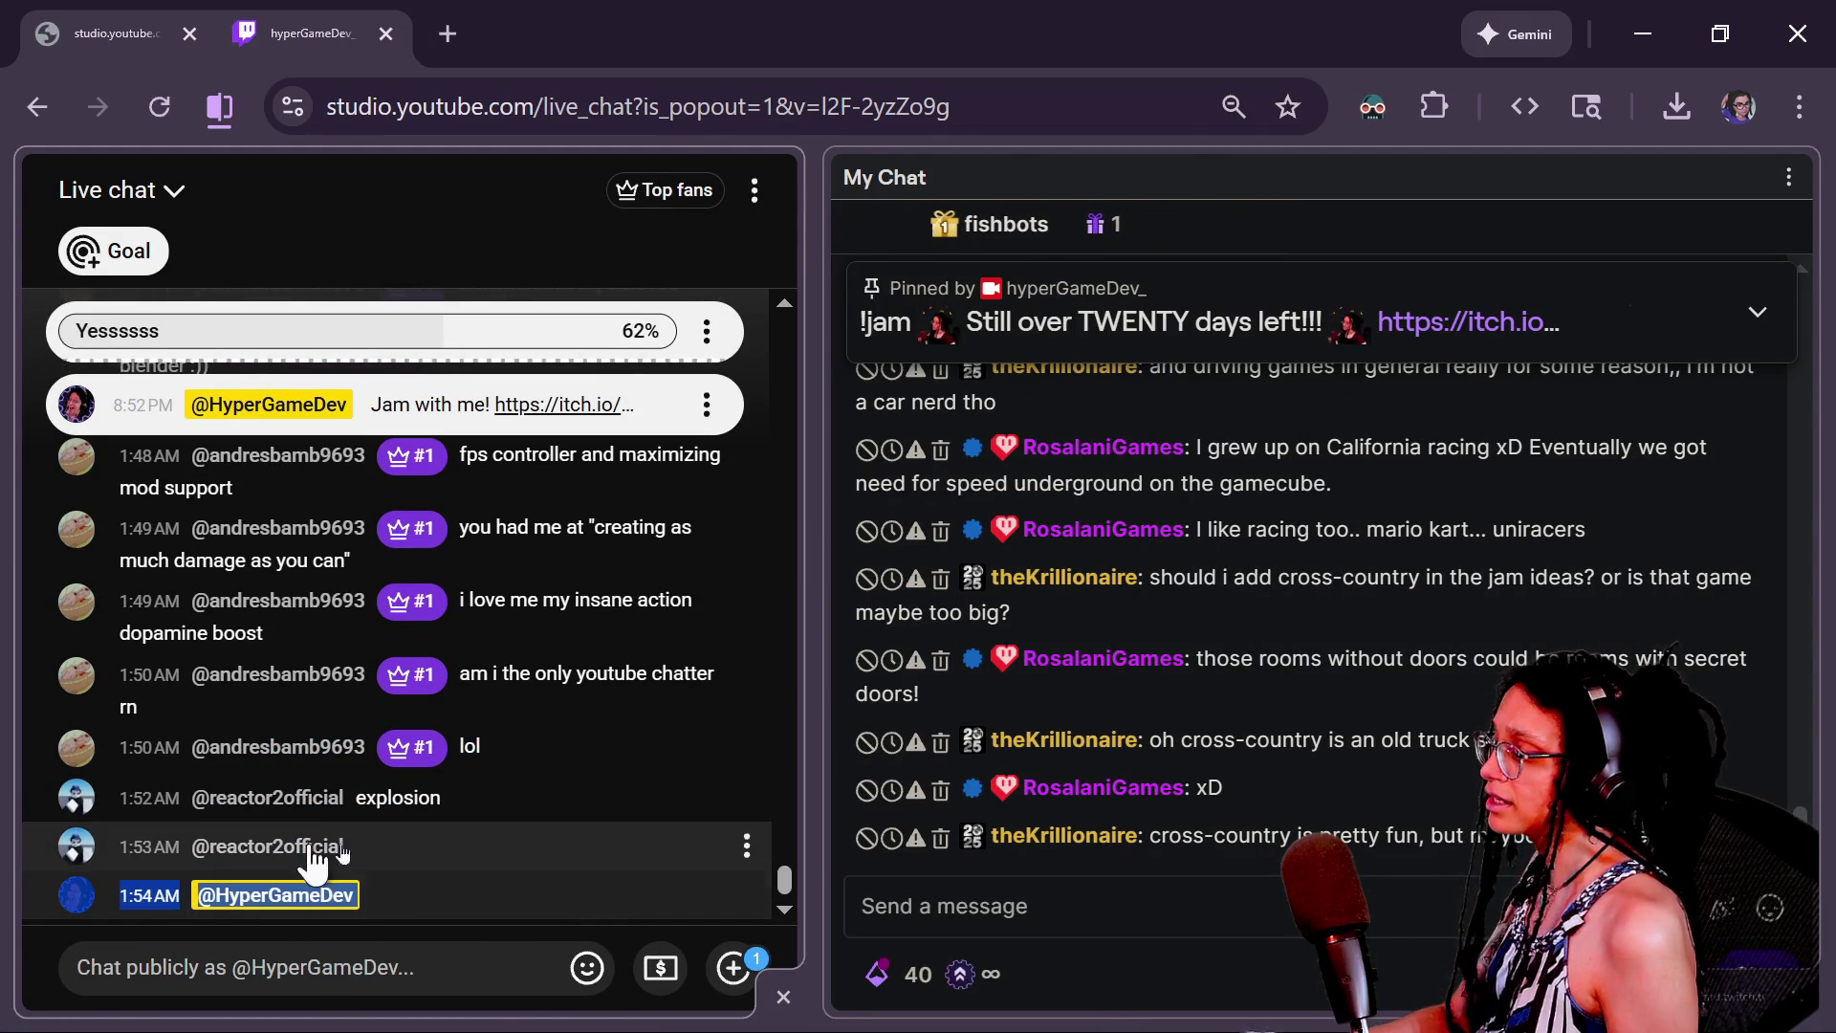
triple_click(379, 980)
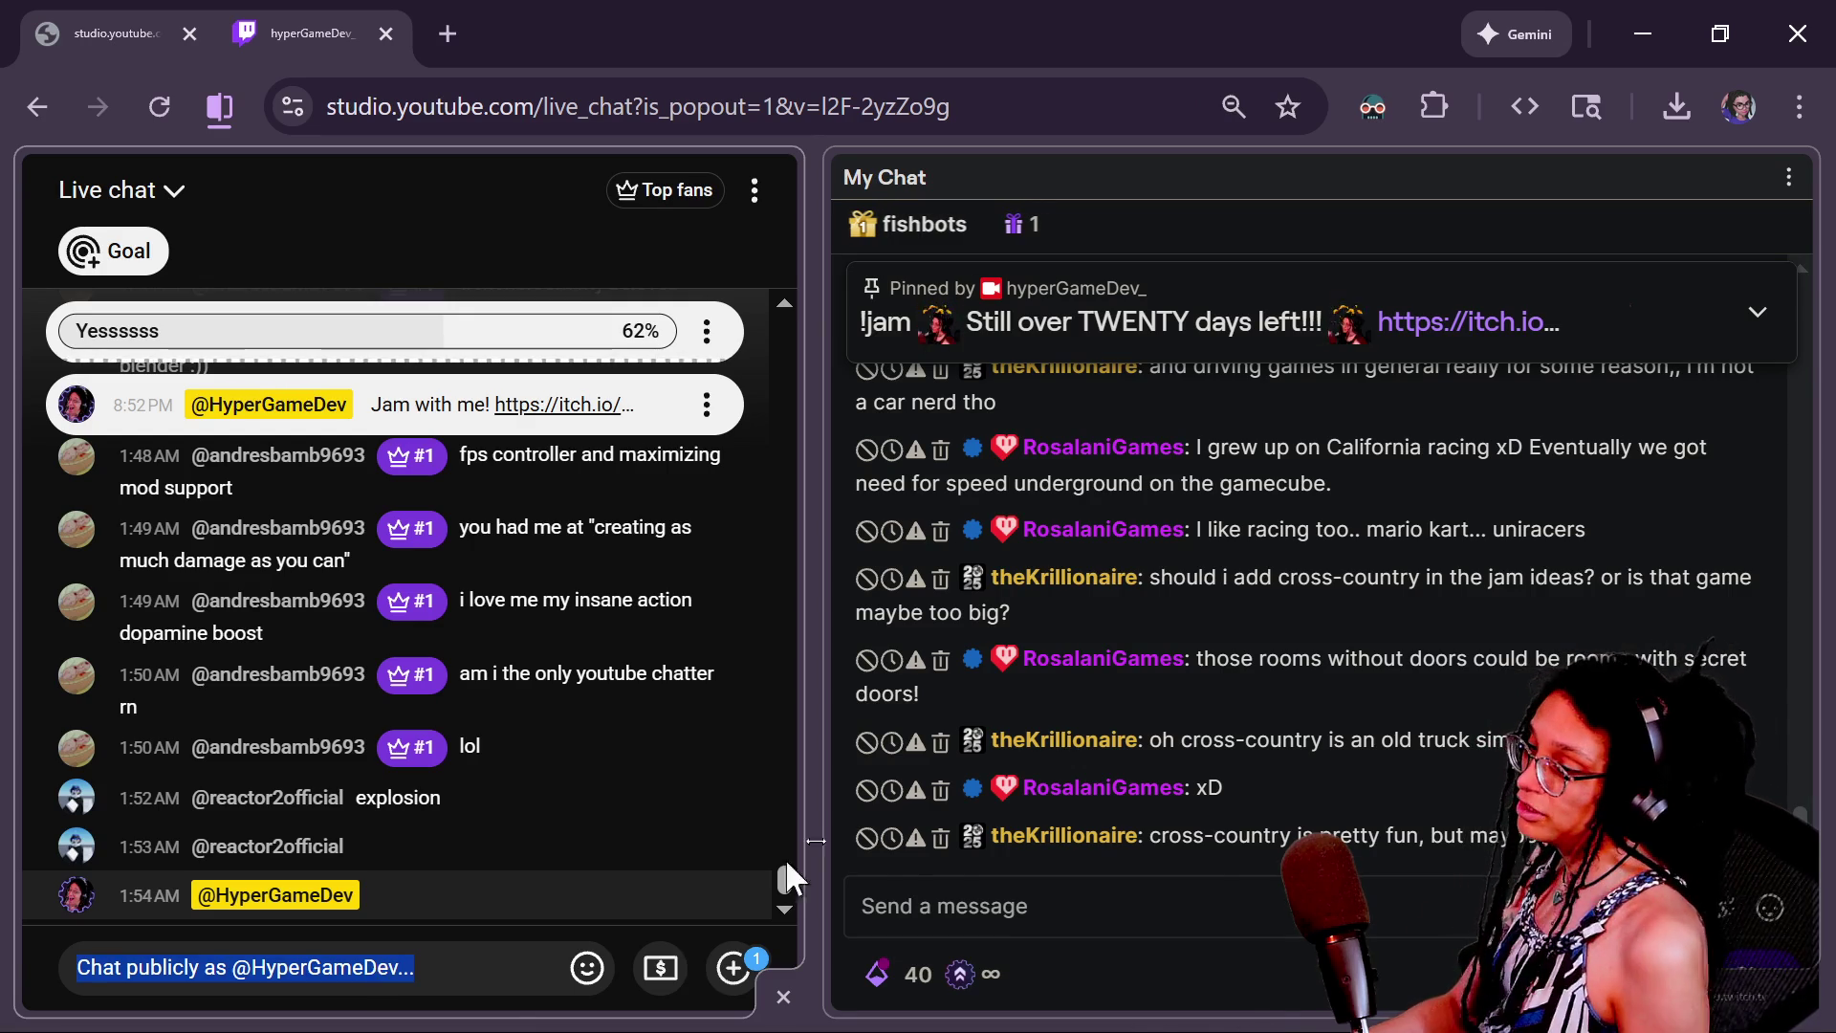
click(1143, 896)
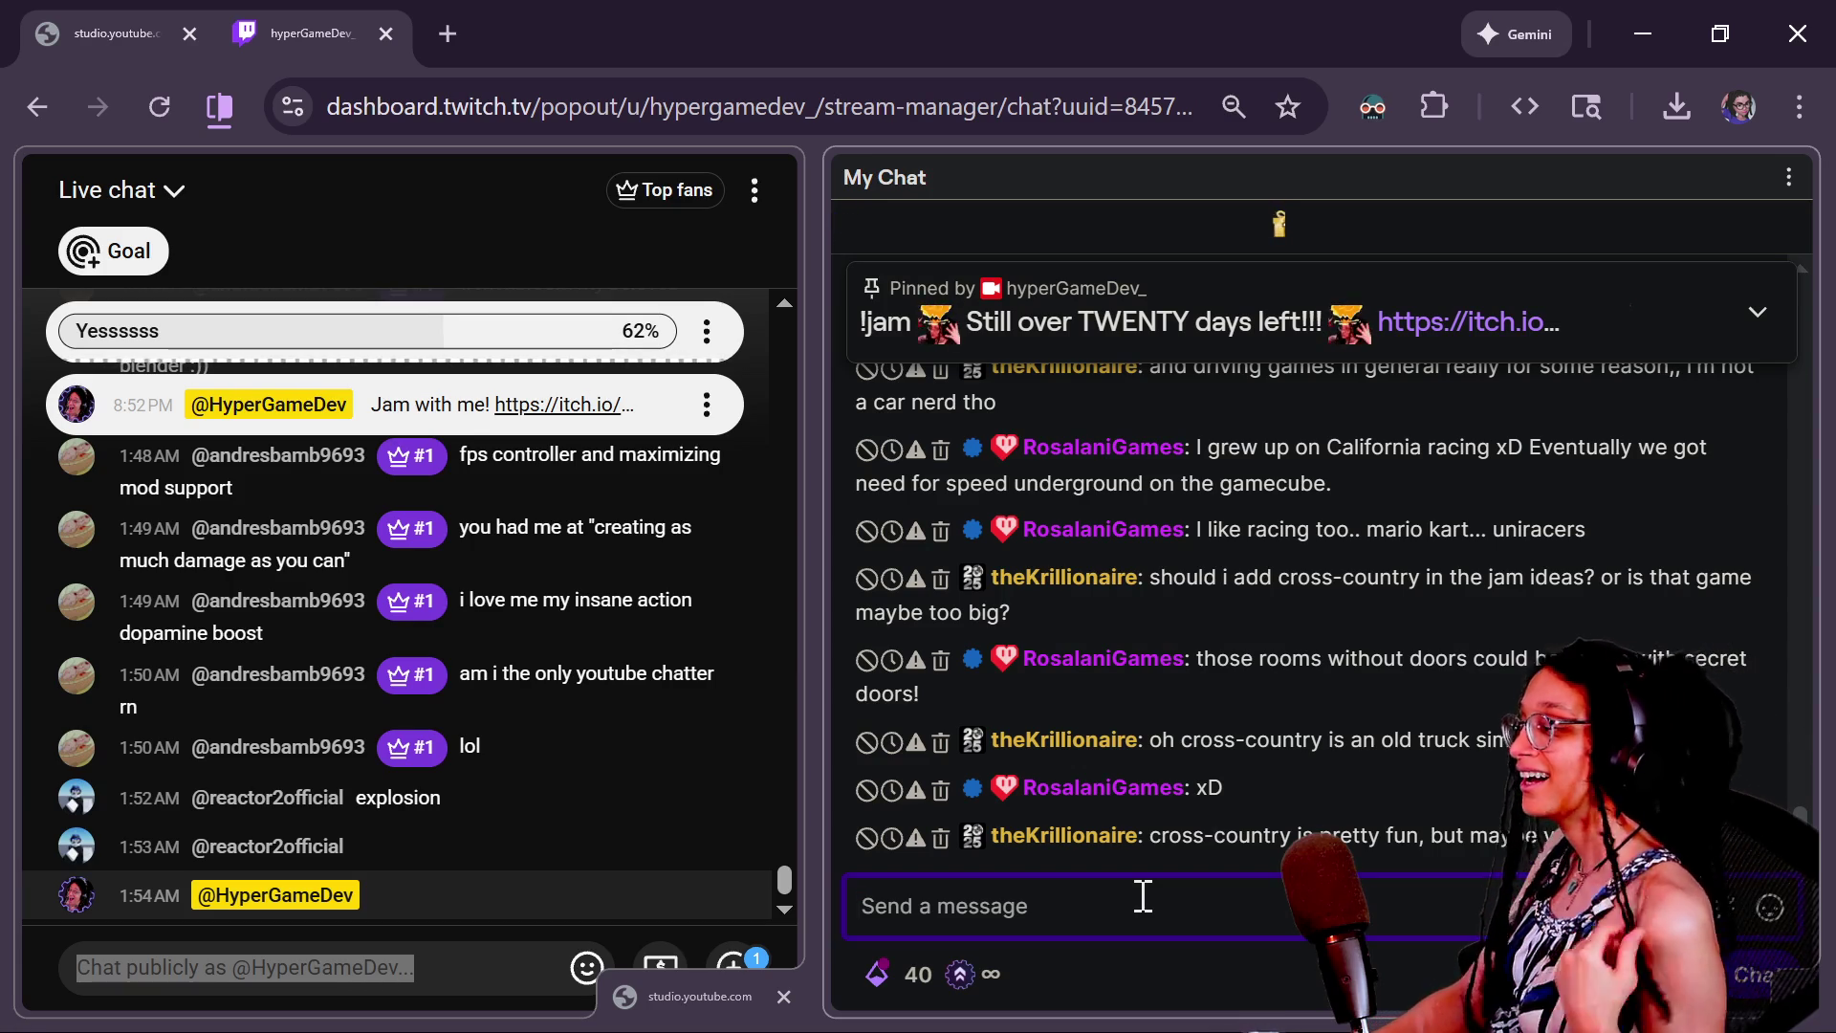
click(798, 760)
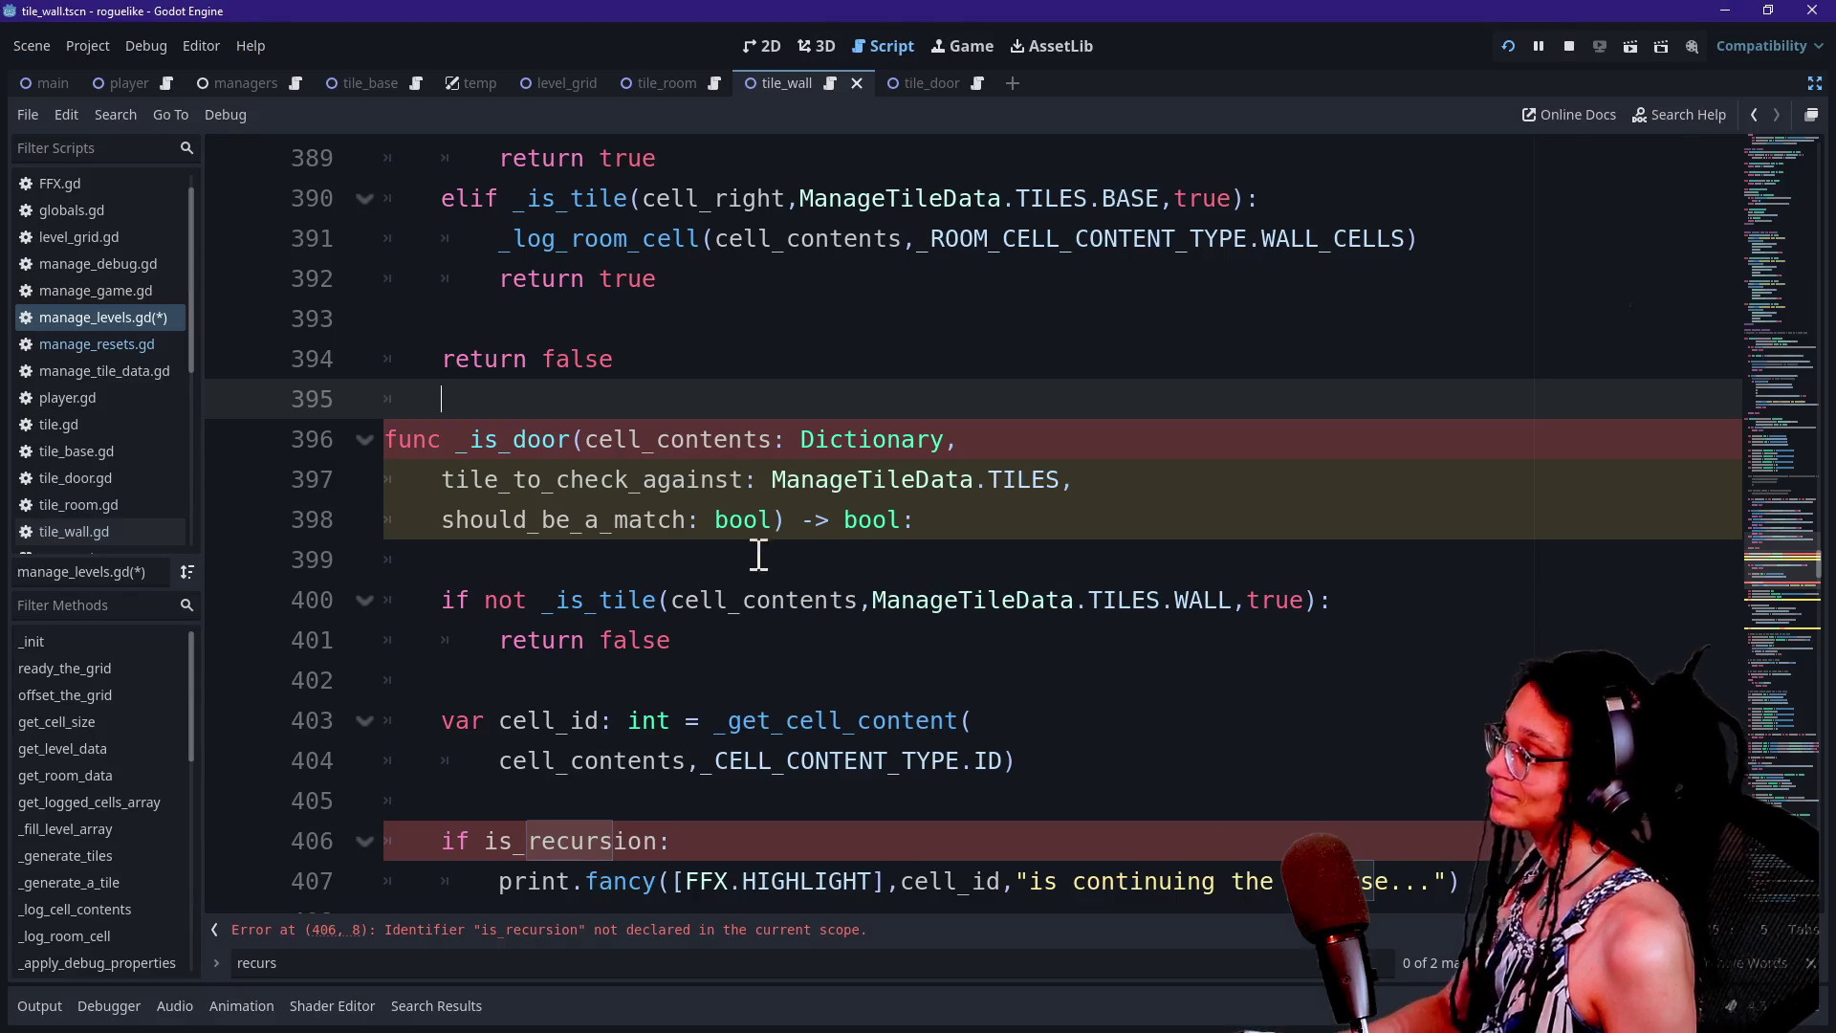
- Scroll the Discord wolfenstein 3d post settings and close them
click(759, 572)
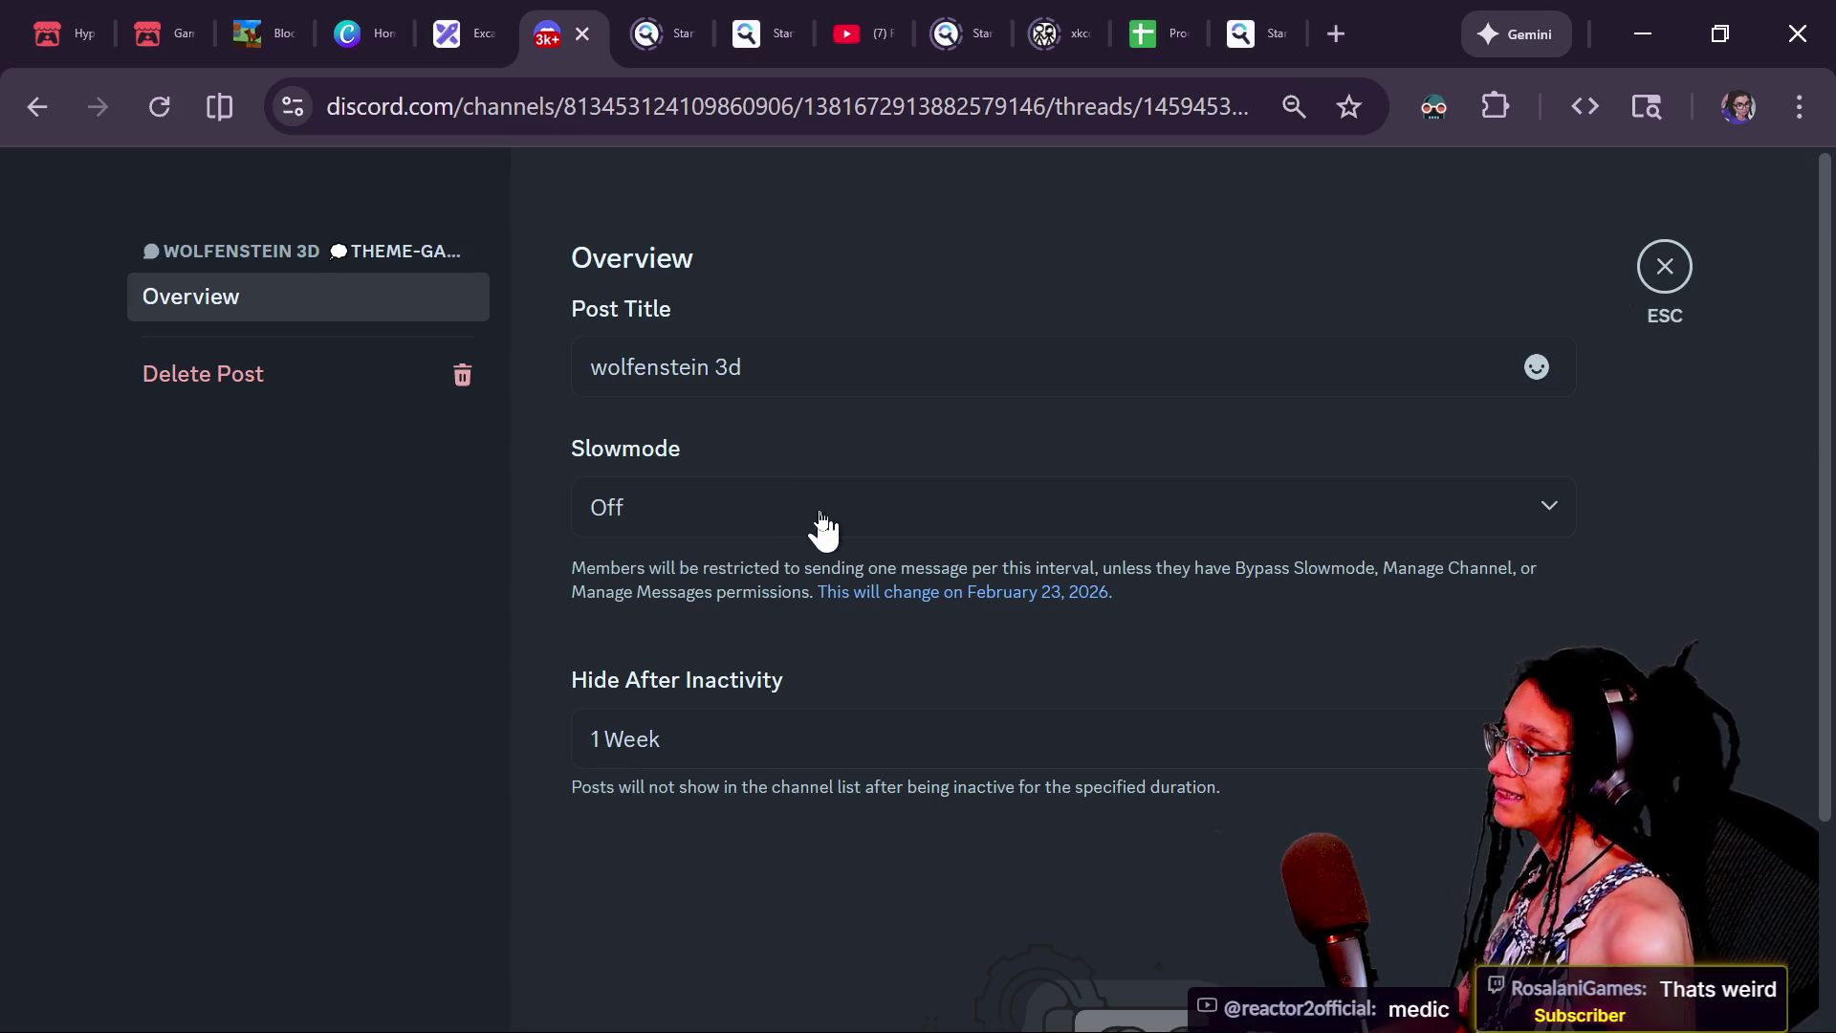
scroll(1112, 641, down, 3)
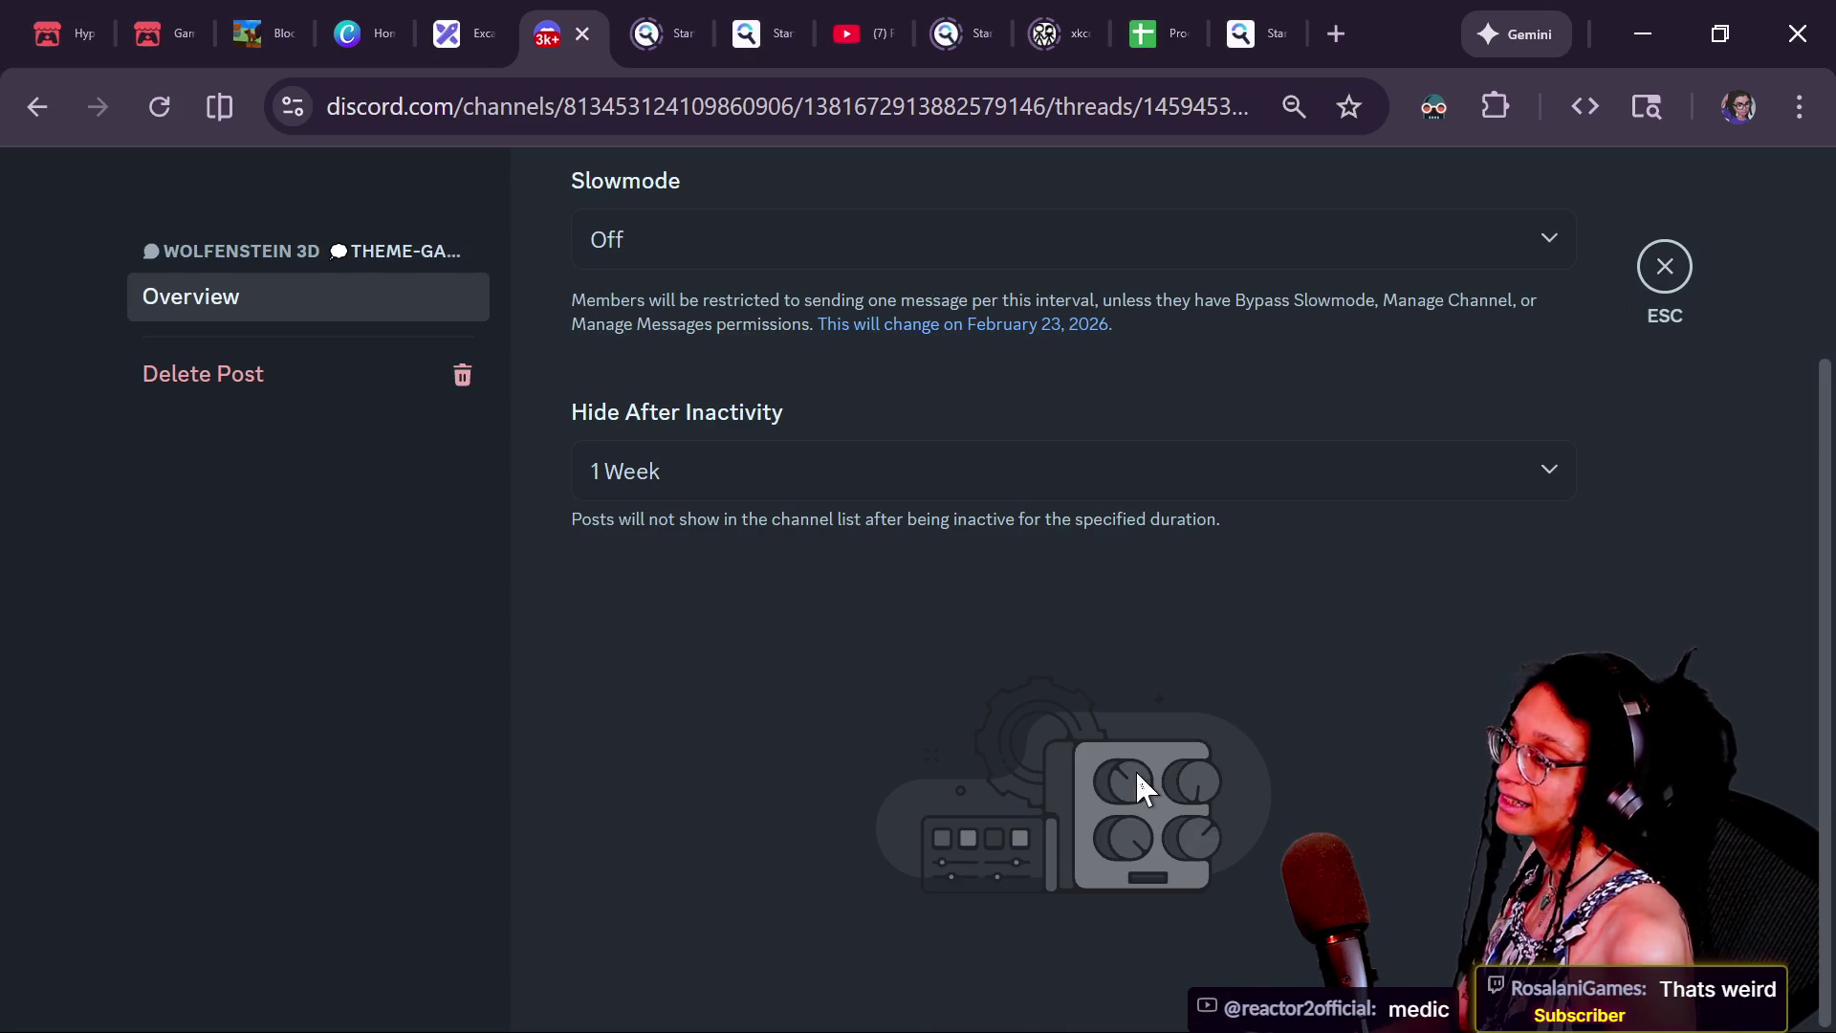
click(1664, 265)
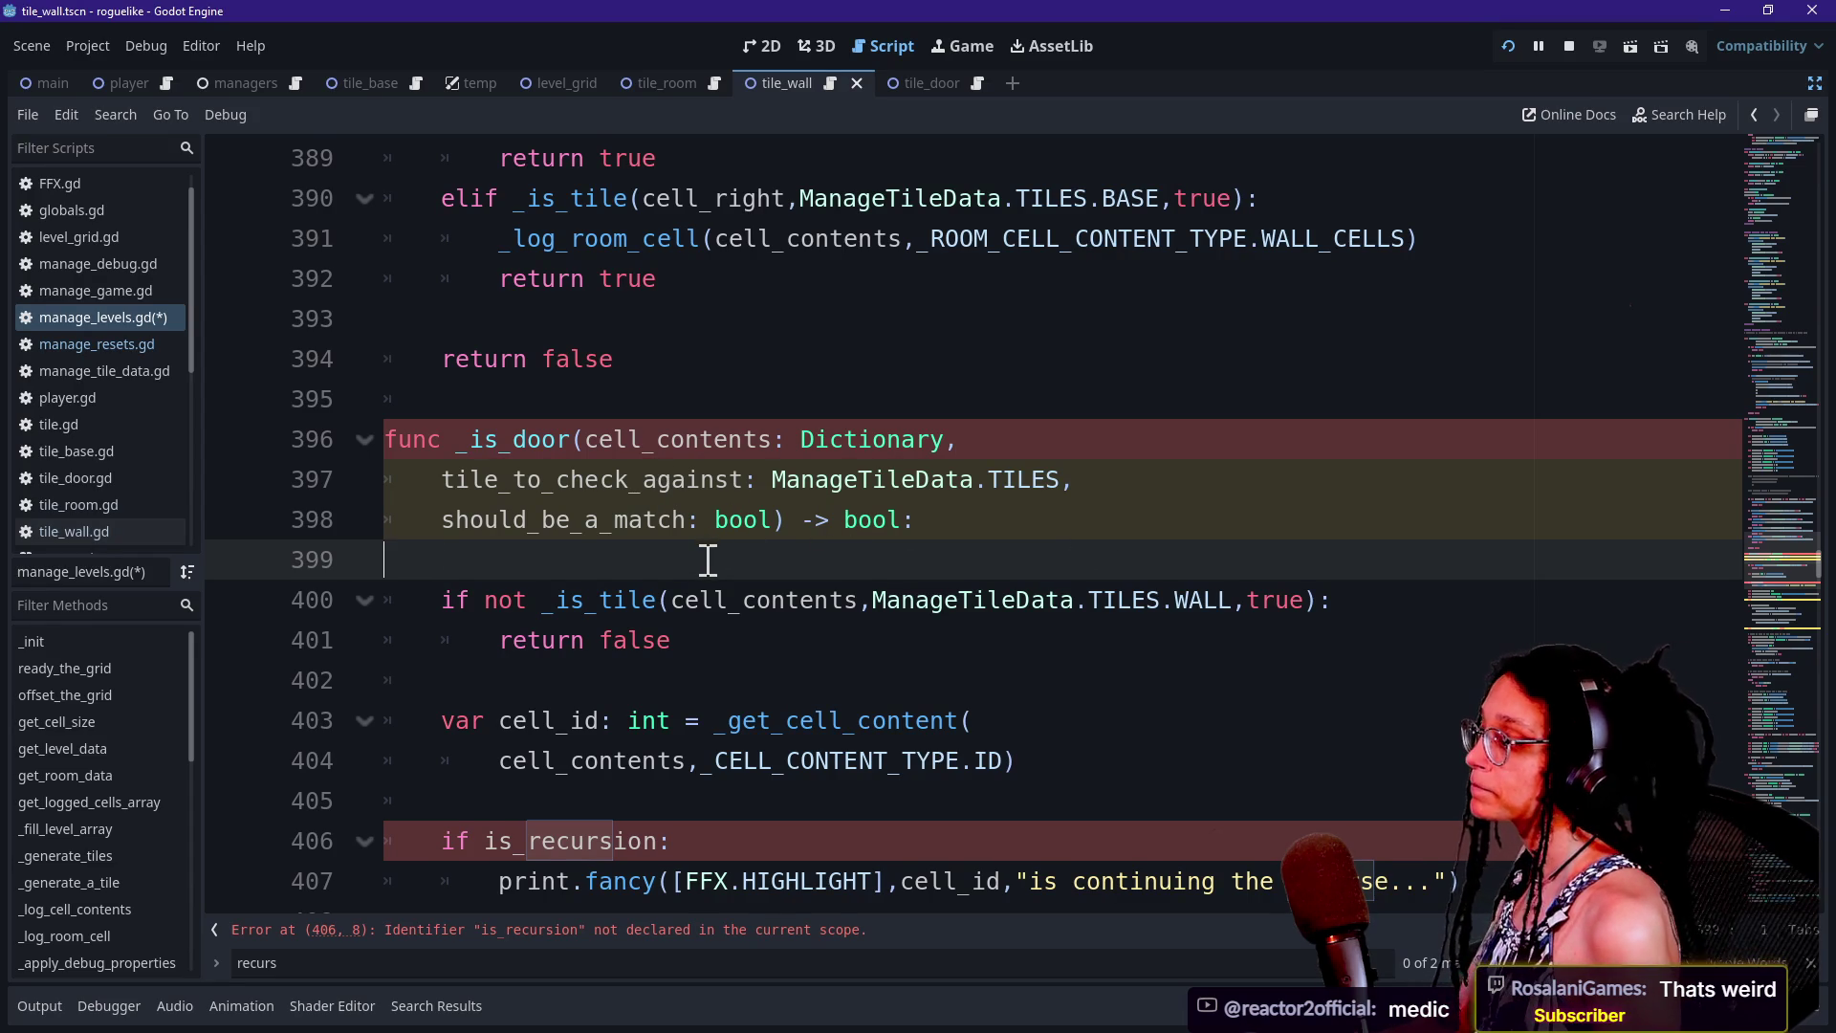
- Delete the blank line, the leftover is_recursion check and its print line
key(BackSpace)
drag(711, 786, 699, 770)
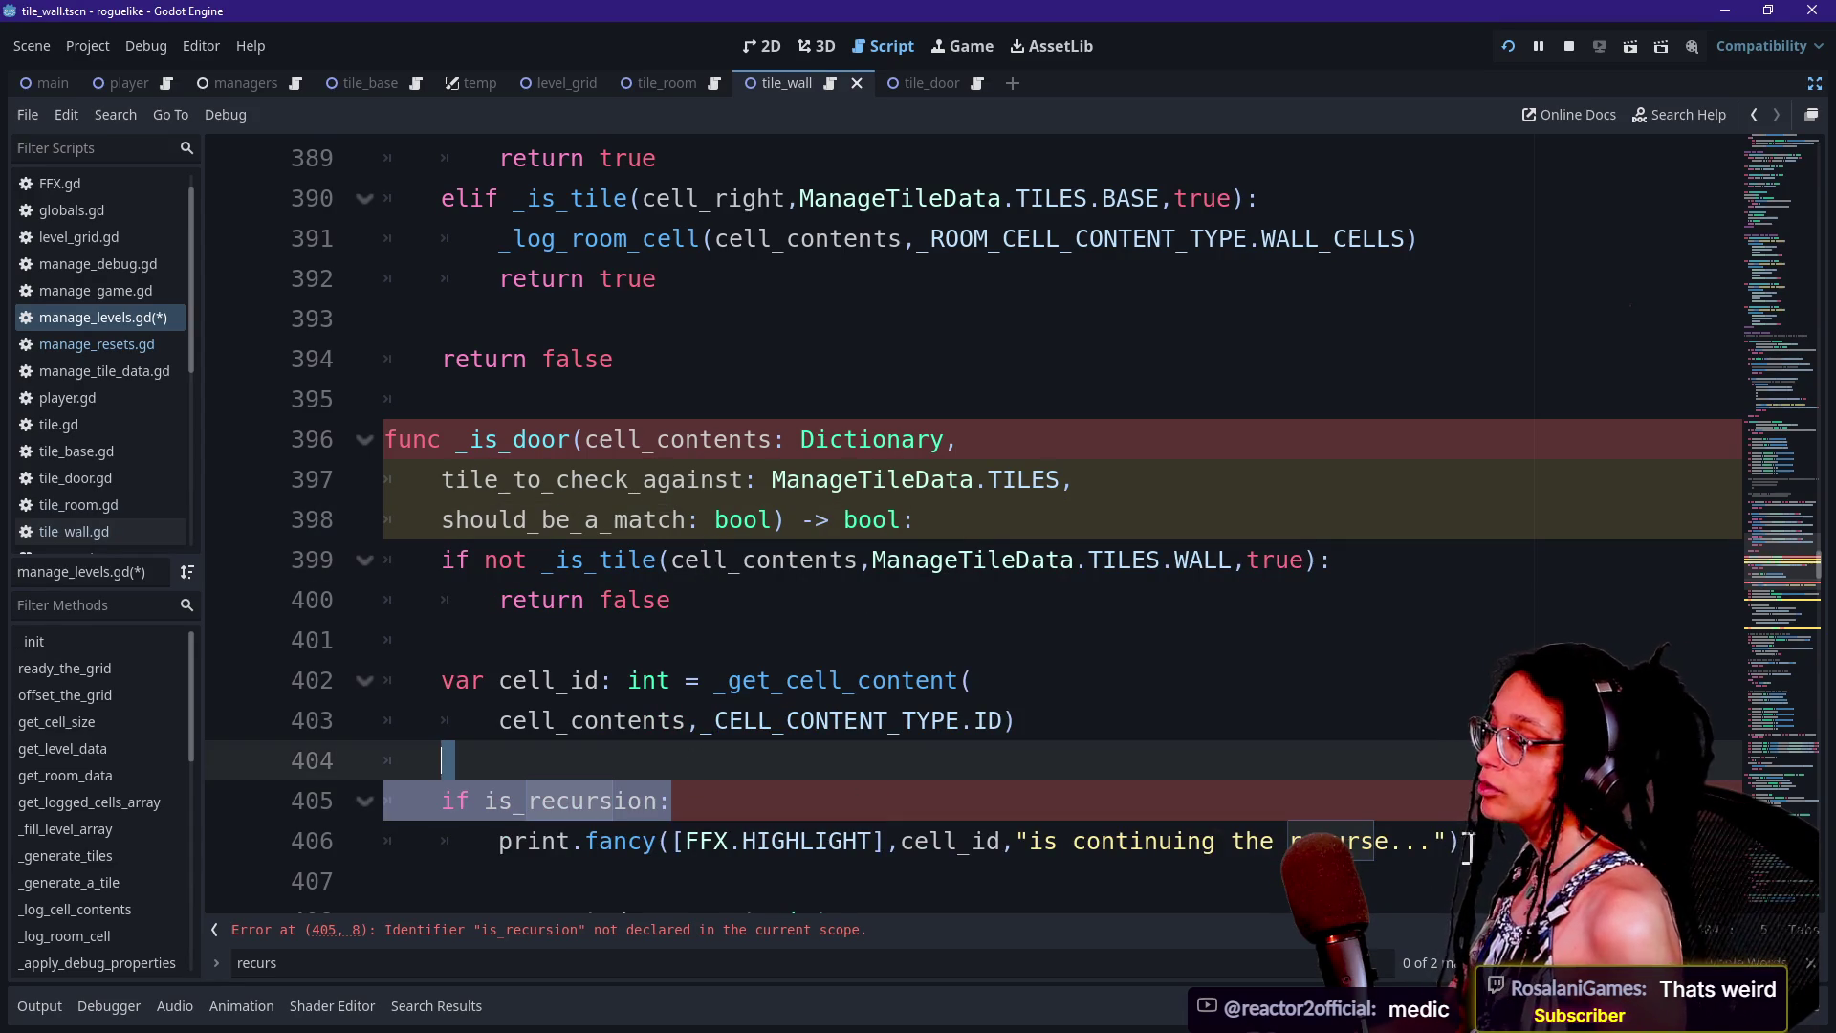
drag(1456, 860, 1444, 846)
key(BackSpace)
key(BackSpace)
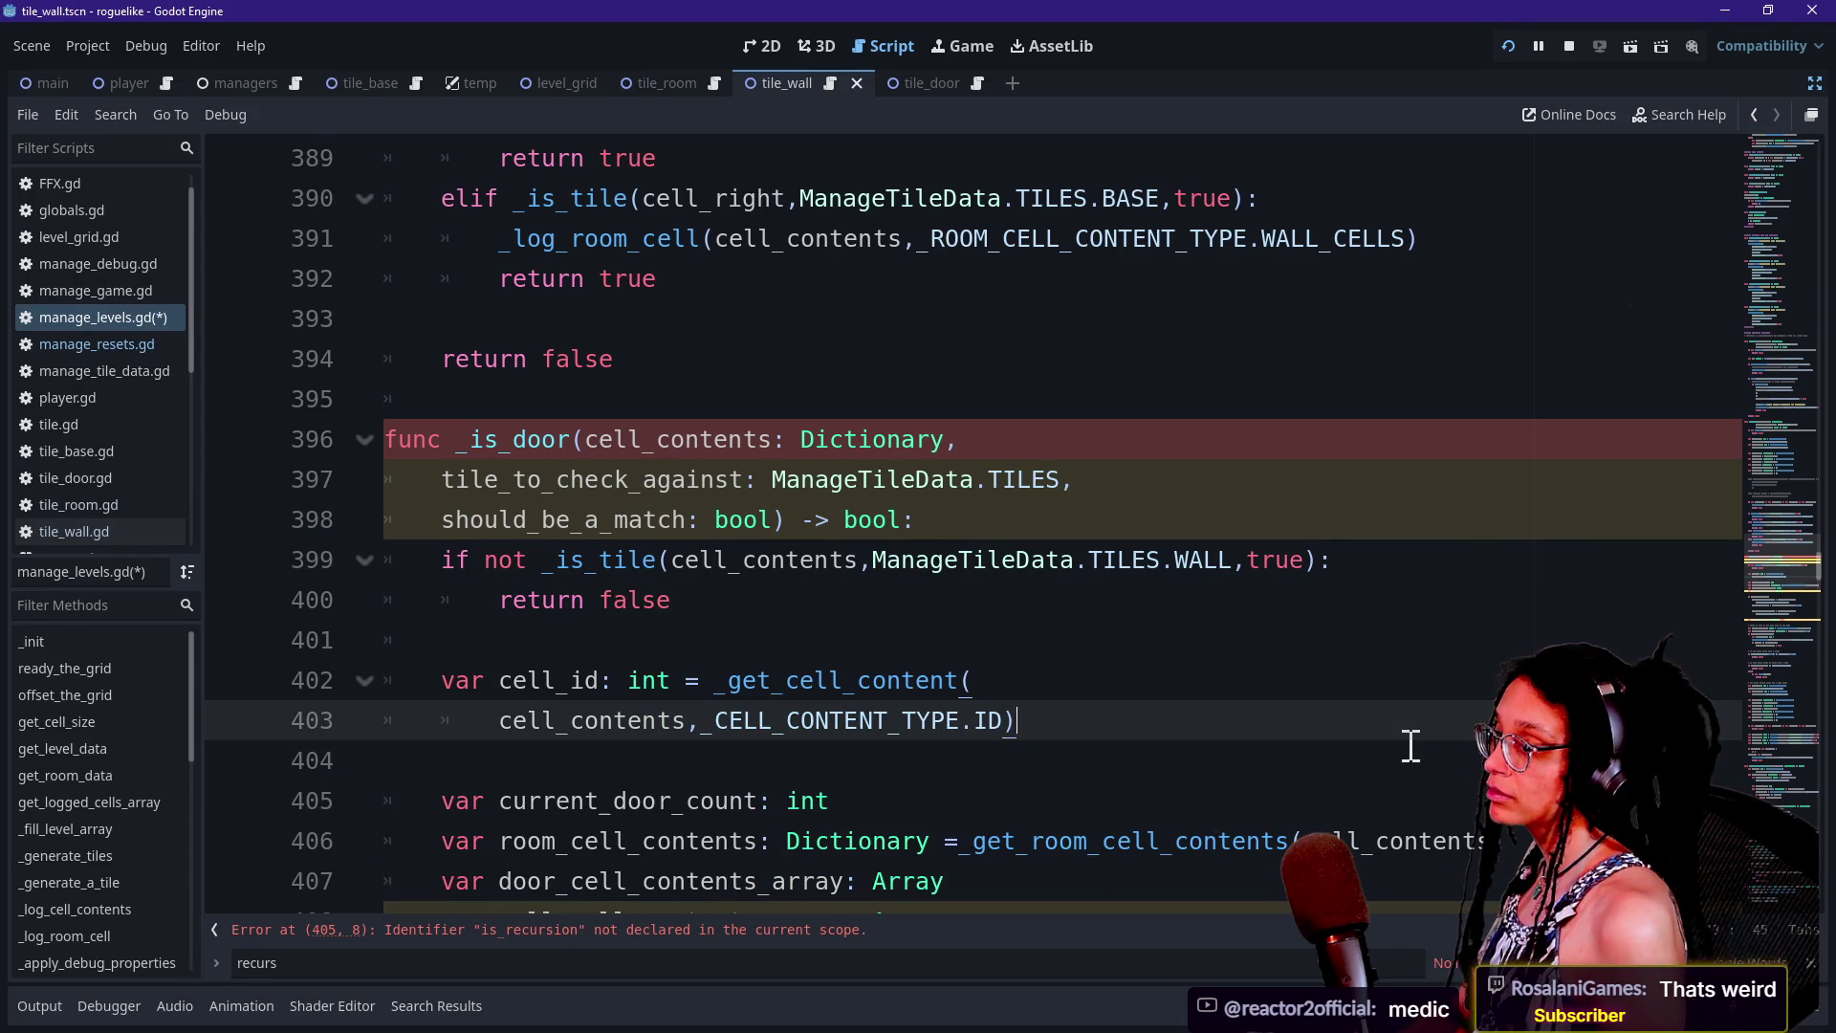
scroll(1094, 880, down, 3)
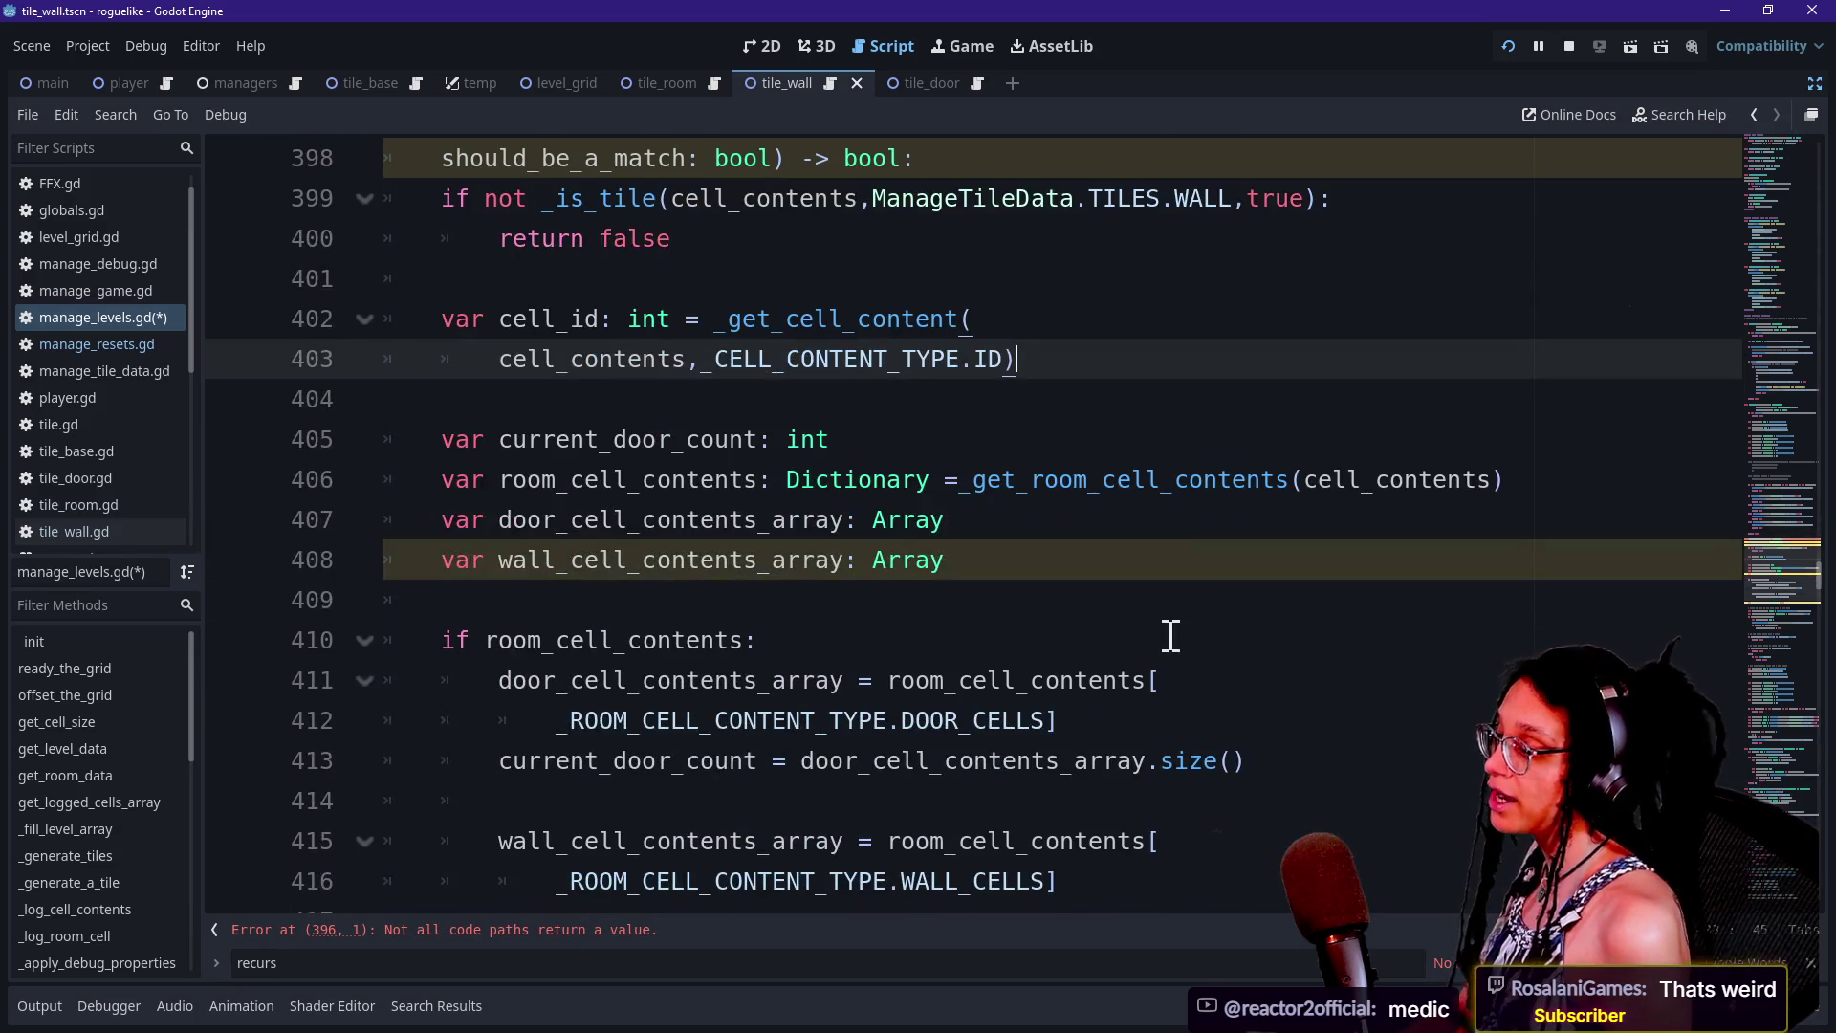
scroll(1170, 636, down, 3)
scroll(1116, 638, down, 6)
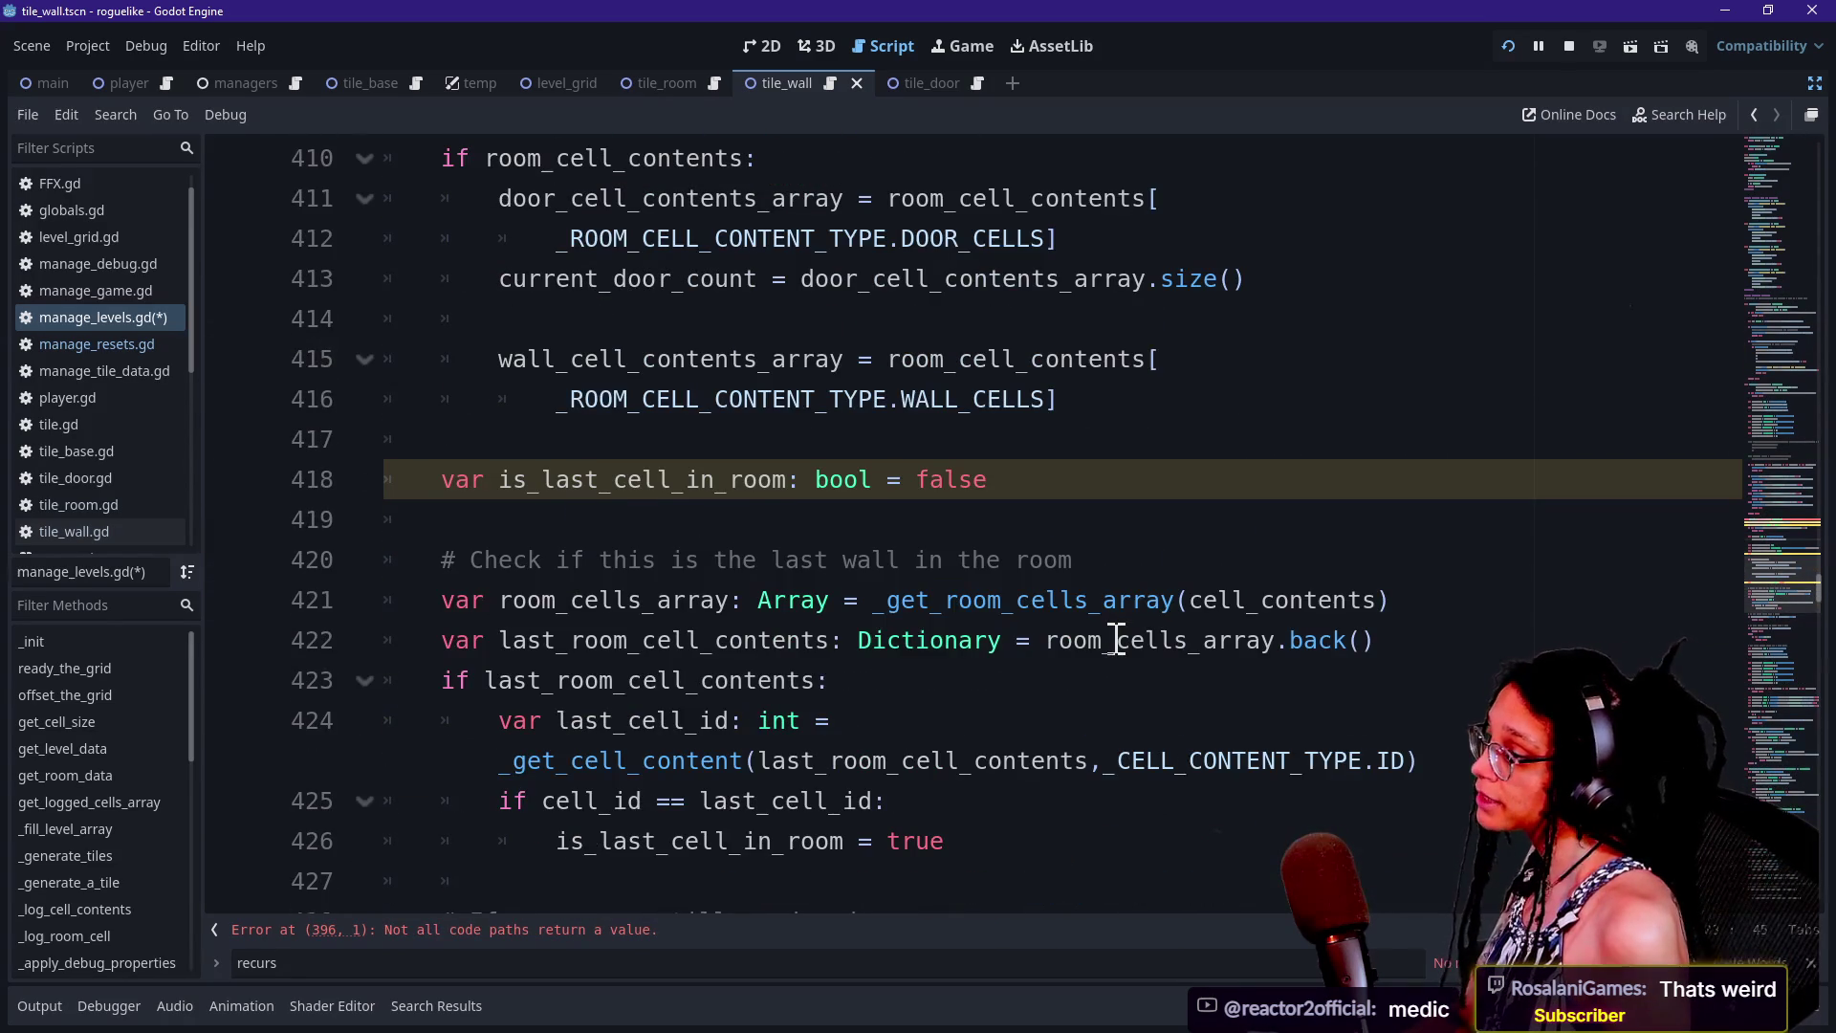
scroll(1116, 638, up, 4)
- Add a final 'return false' after 'return true' on line 466 of the door-check function
click(1128, 483)
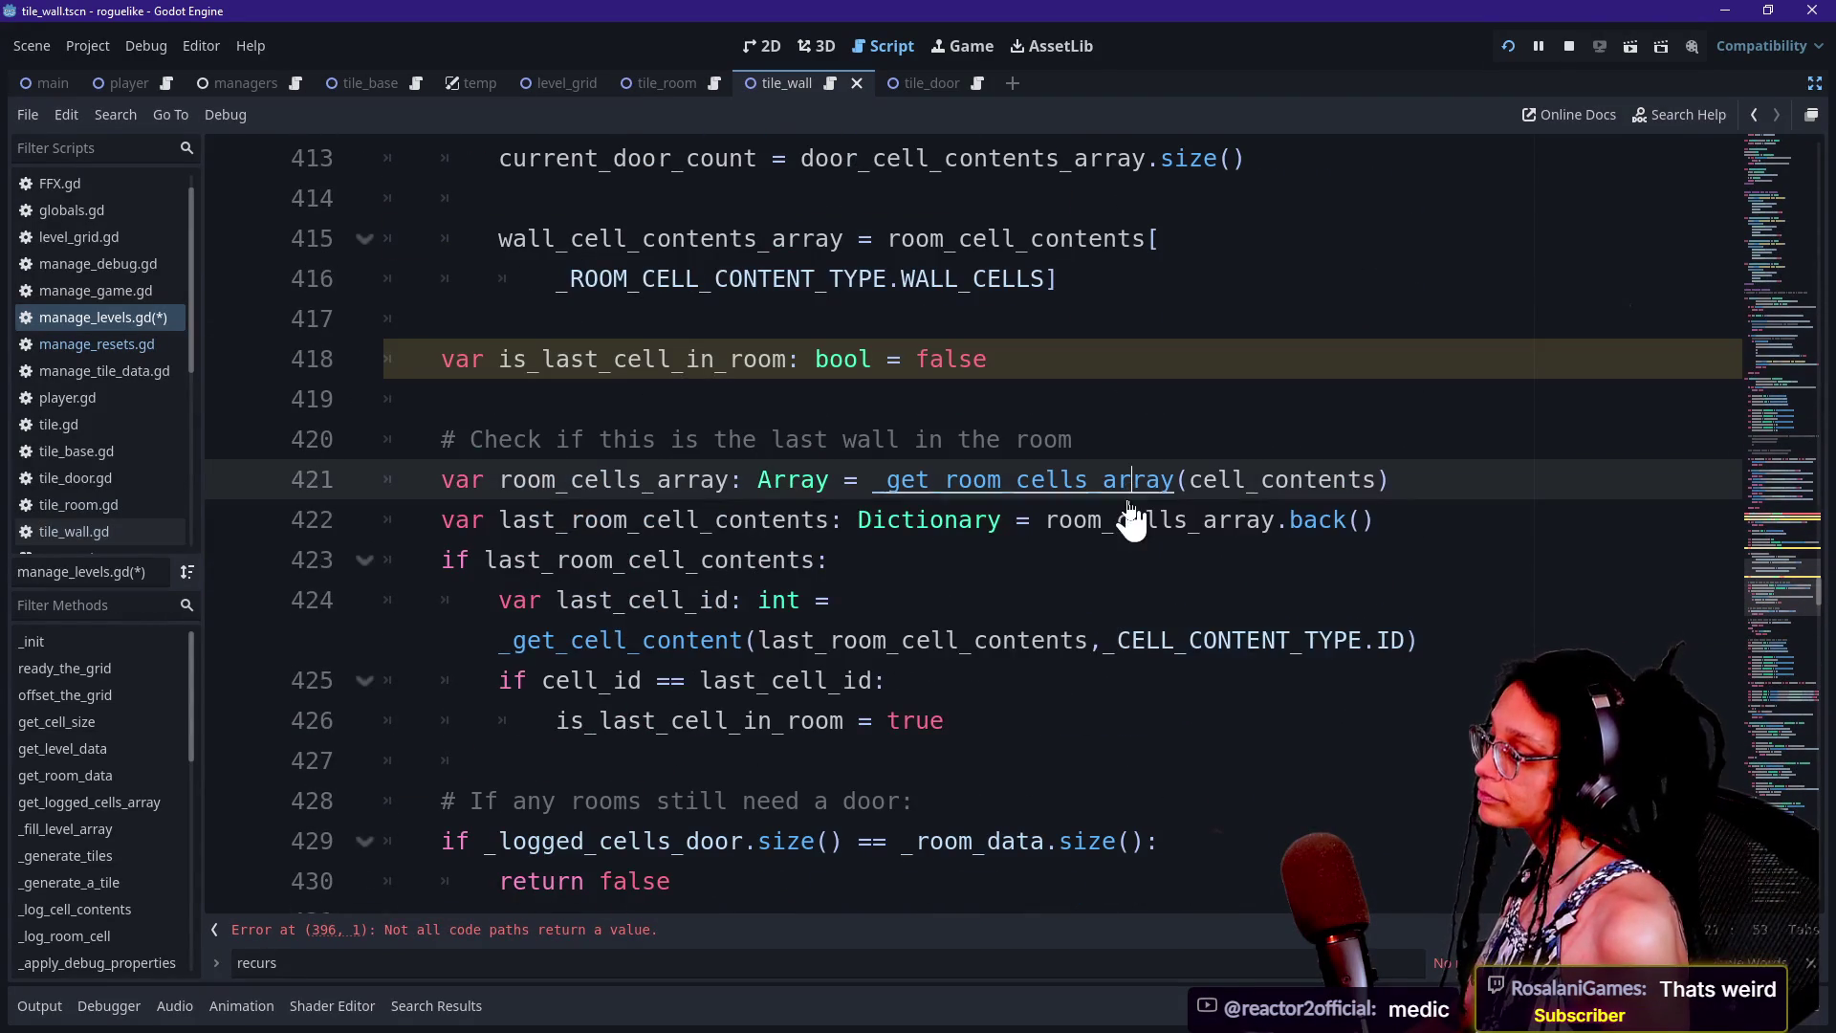
click(1262, 647)
scroll(1265, 656, down, 7)
scroll(1265, 656, down, 10)
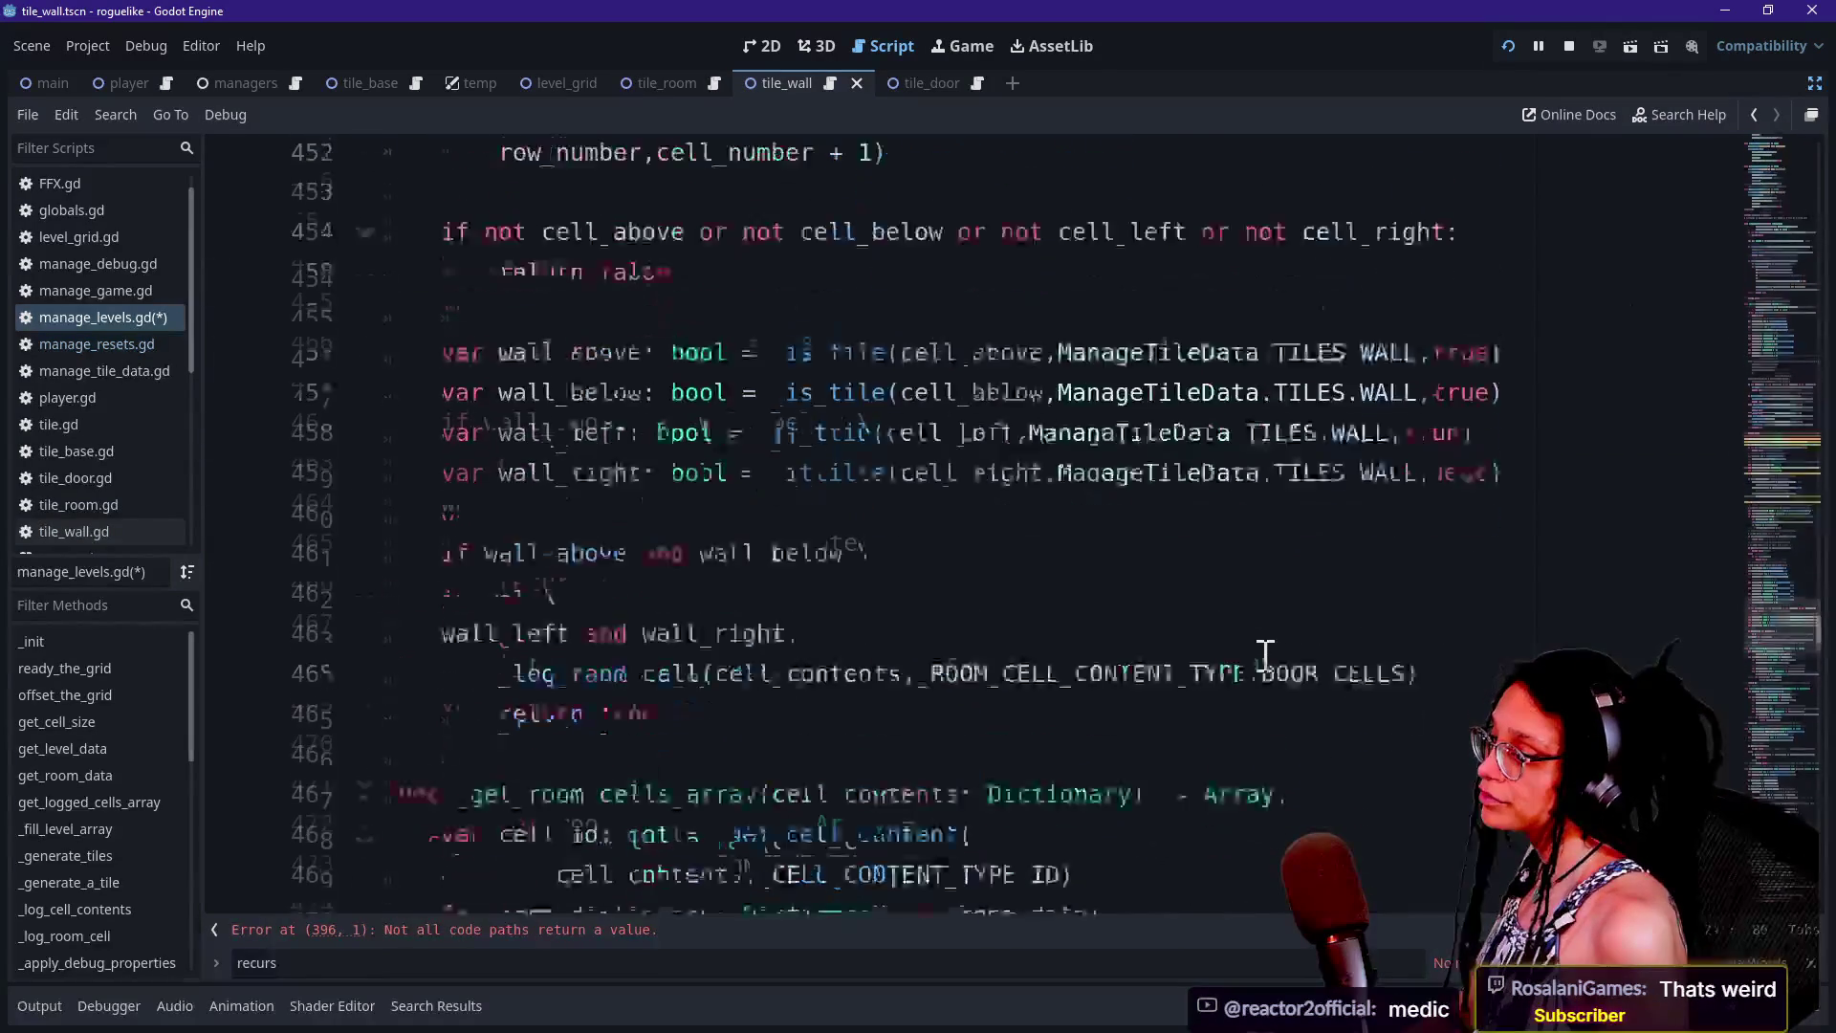
scroll(1265, 656, up, 18)
scroll(1265, 656, down, 17)
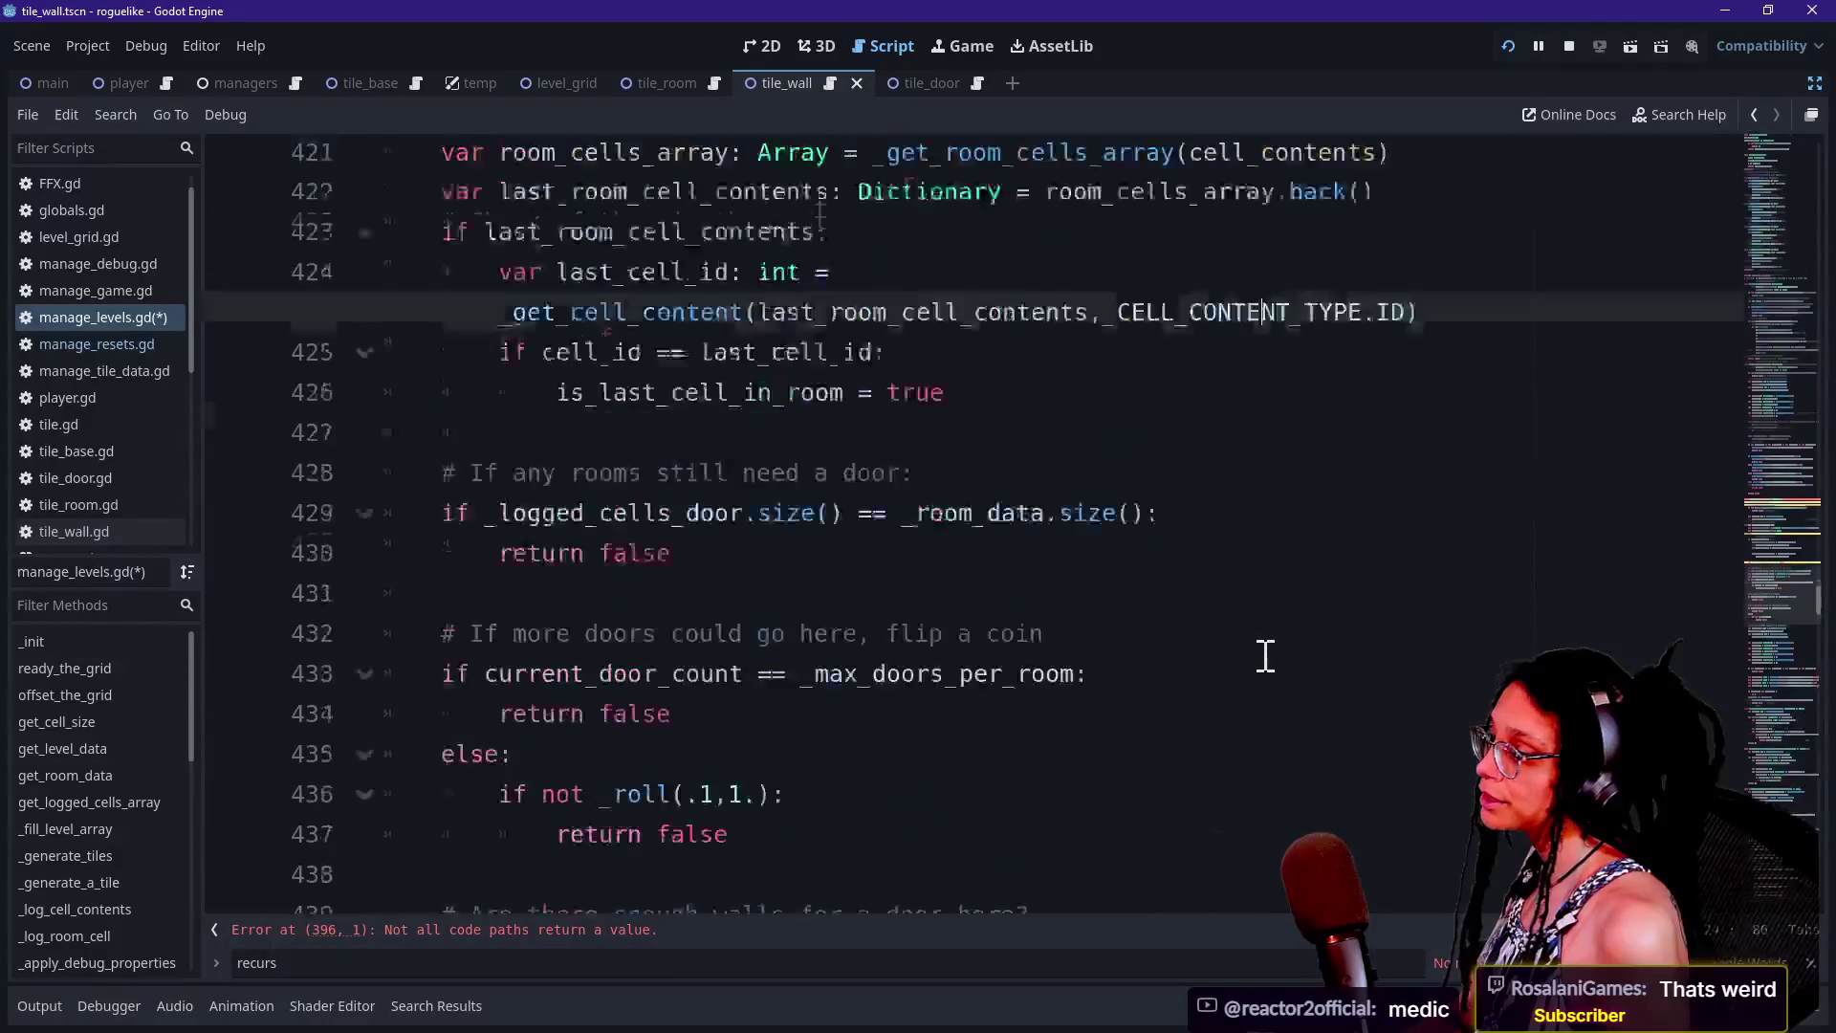
right_click(1265, 655)
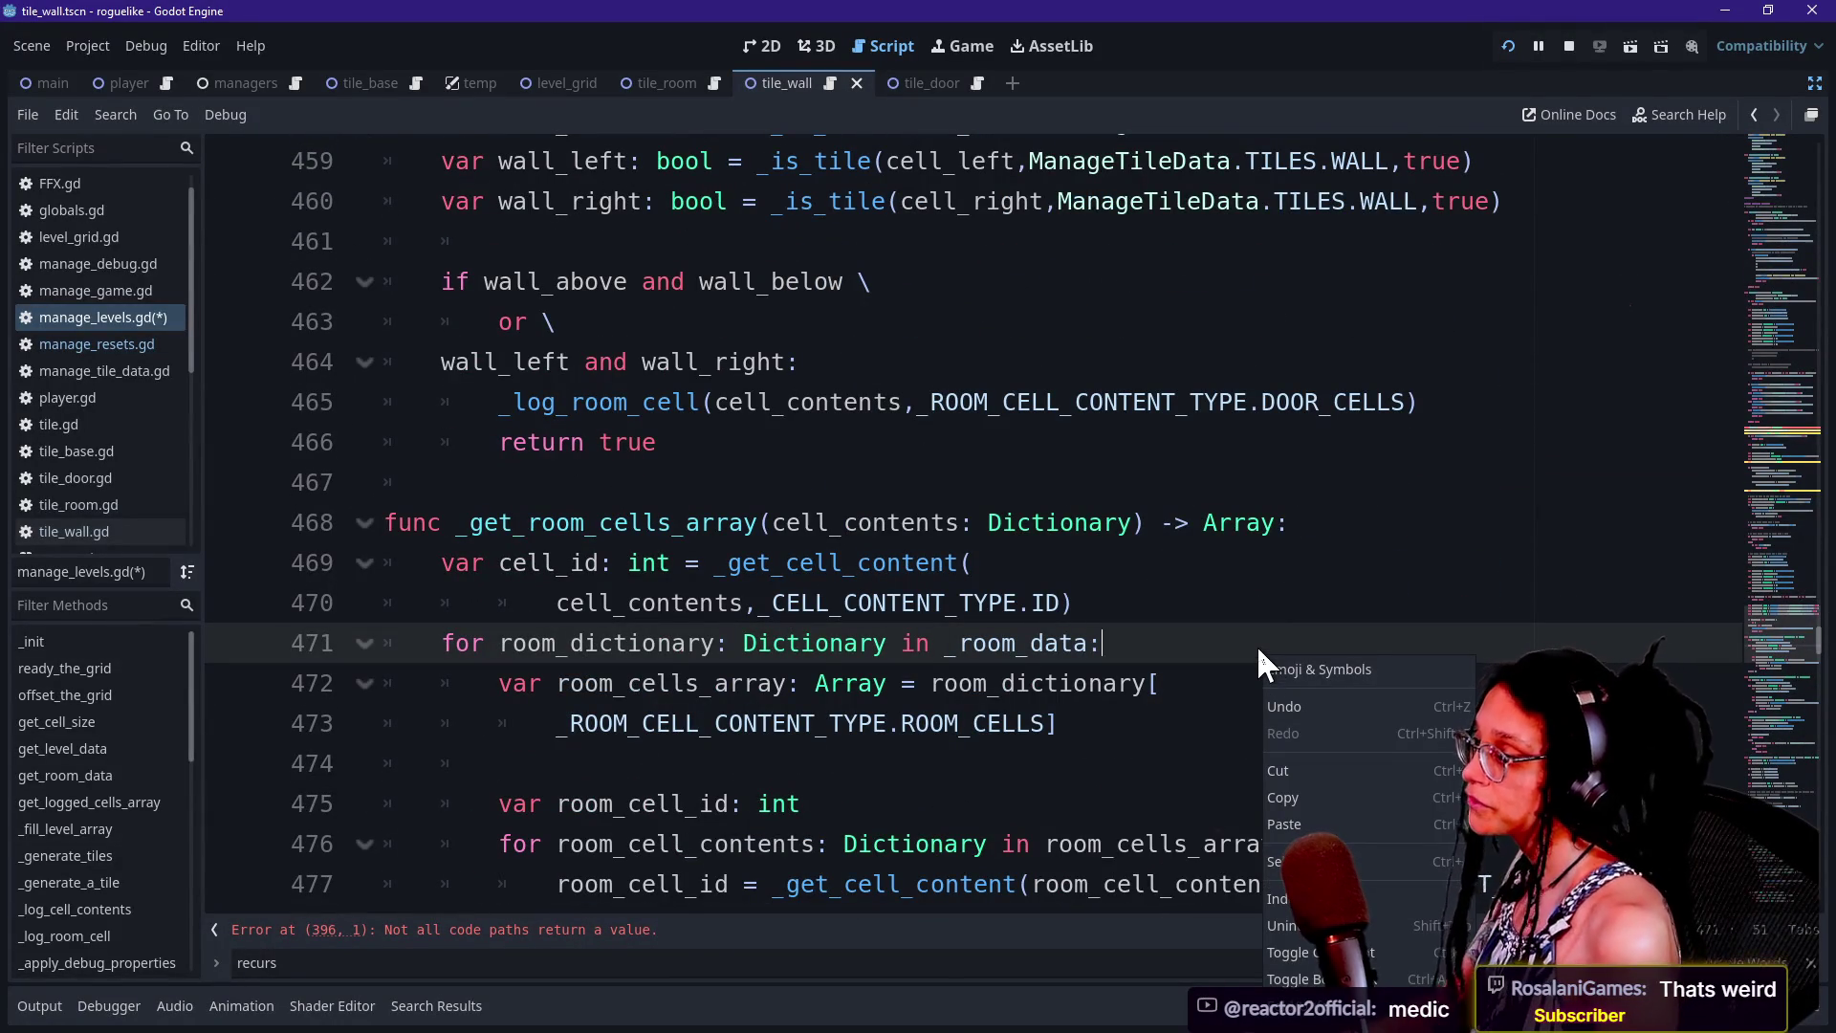
click(1056, 574)
click(1071, 460)
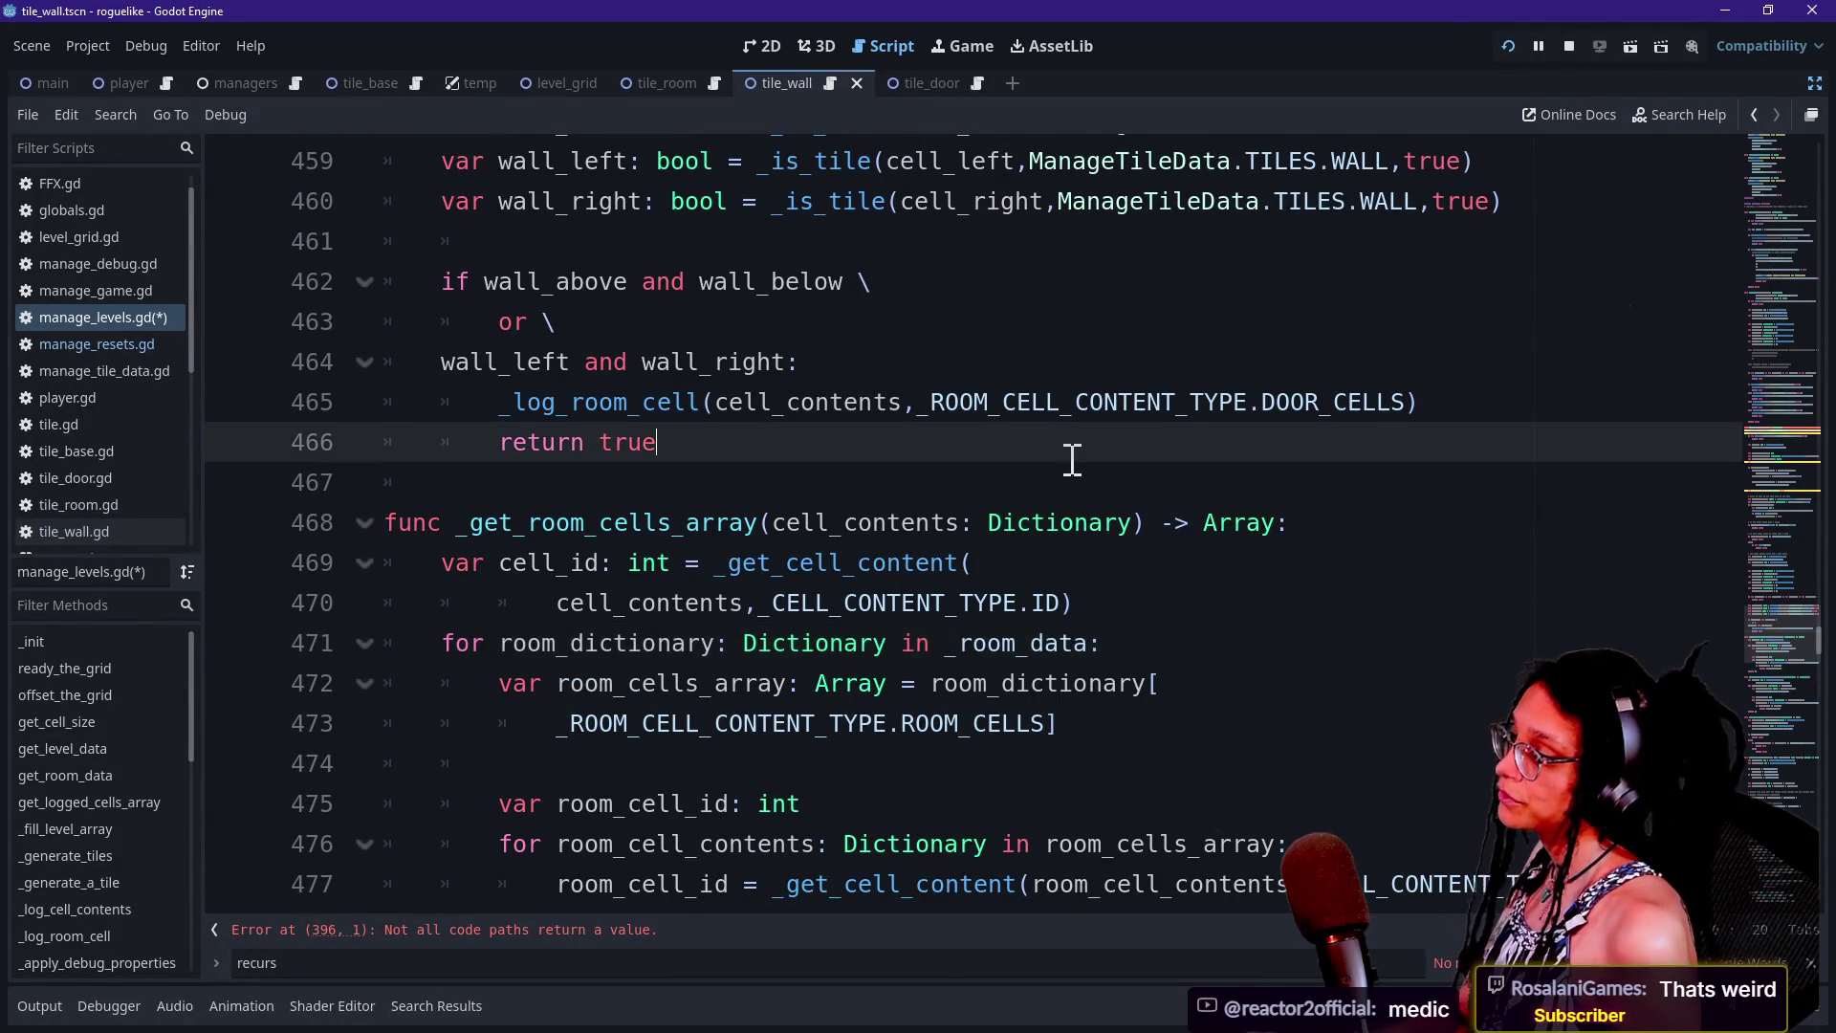
key(Return)
key(Return)
key(BackSpace)
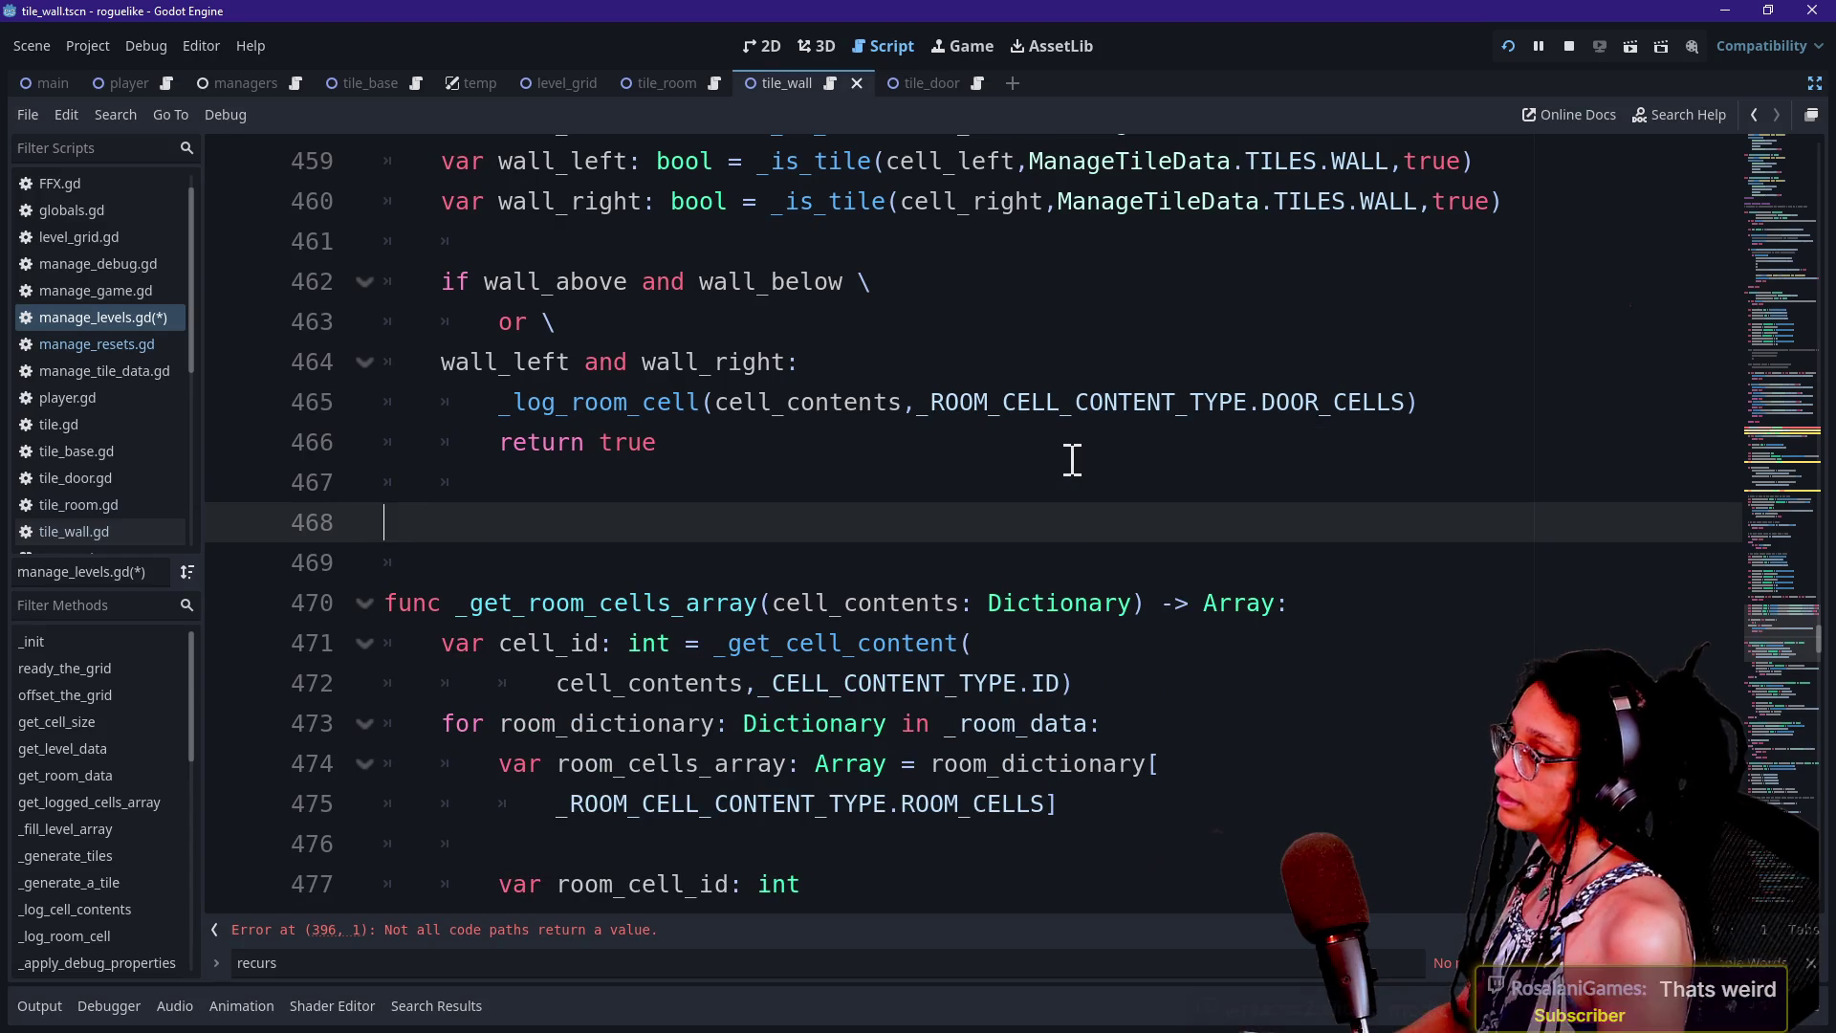
text(rn false)
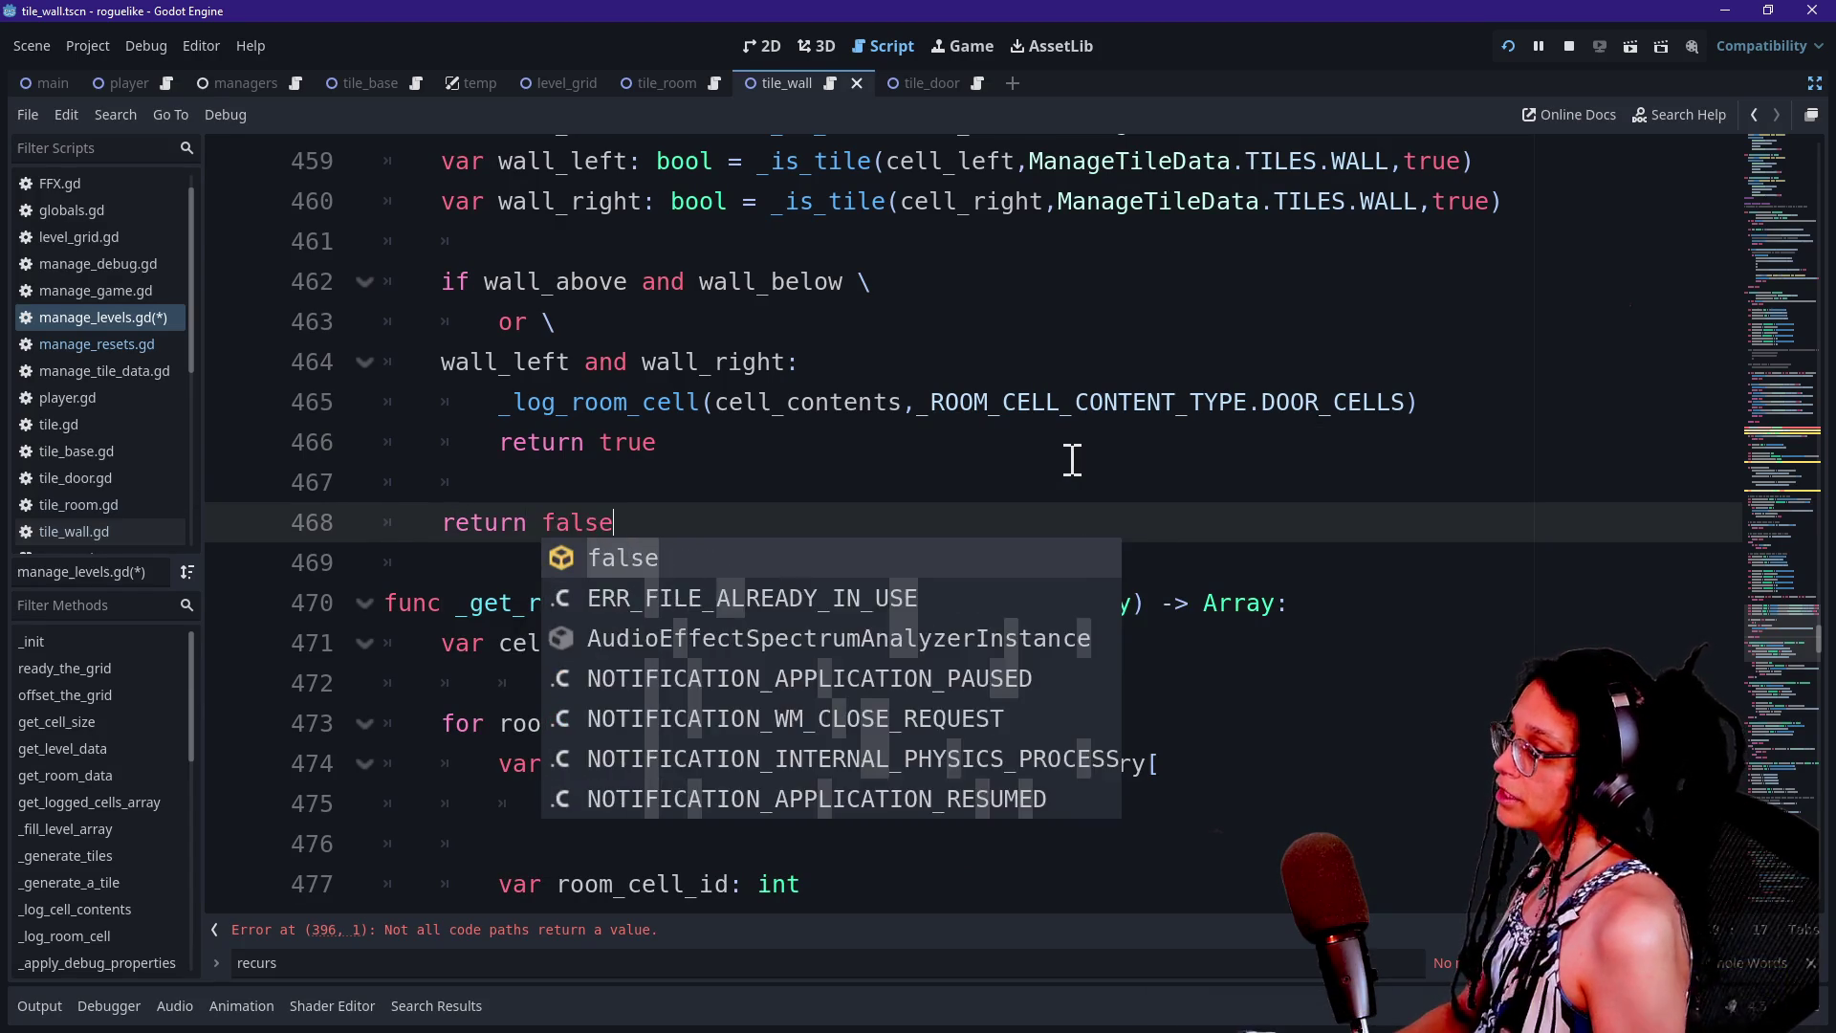
click(793, 241)
scroll(798, 239, up, 1)
scroll(798, 239, up, 1)
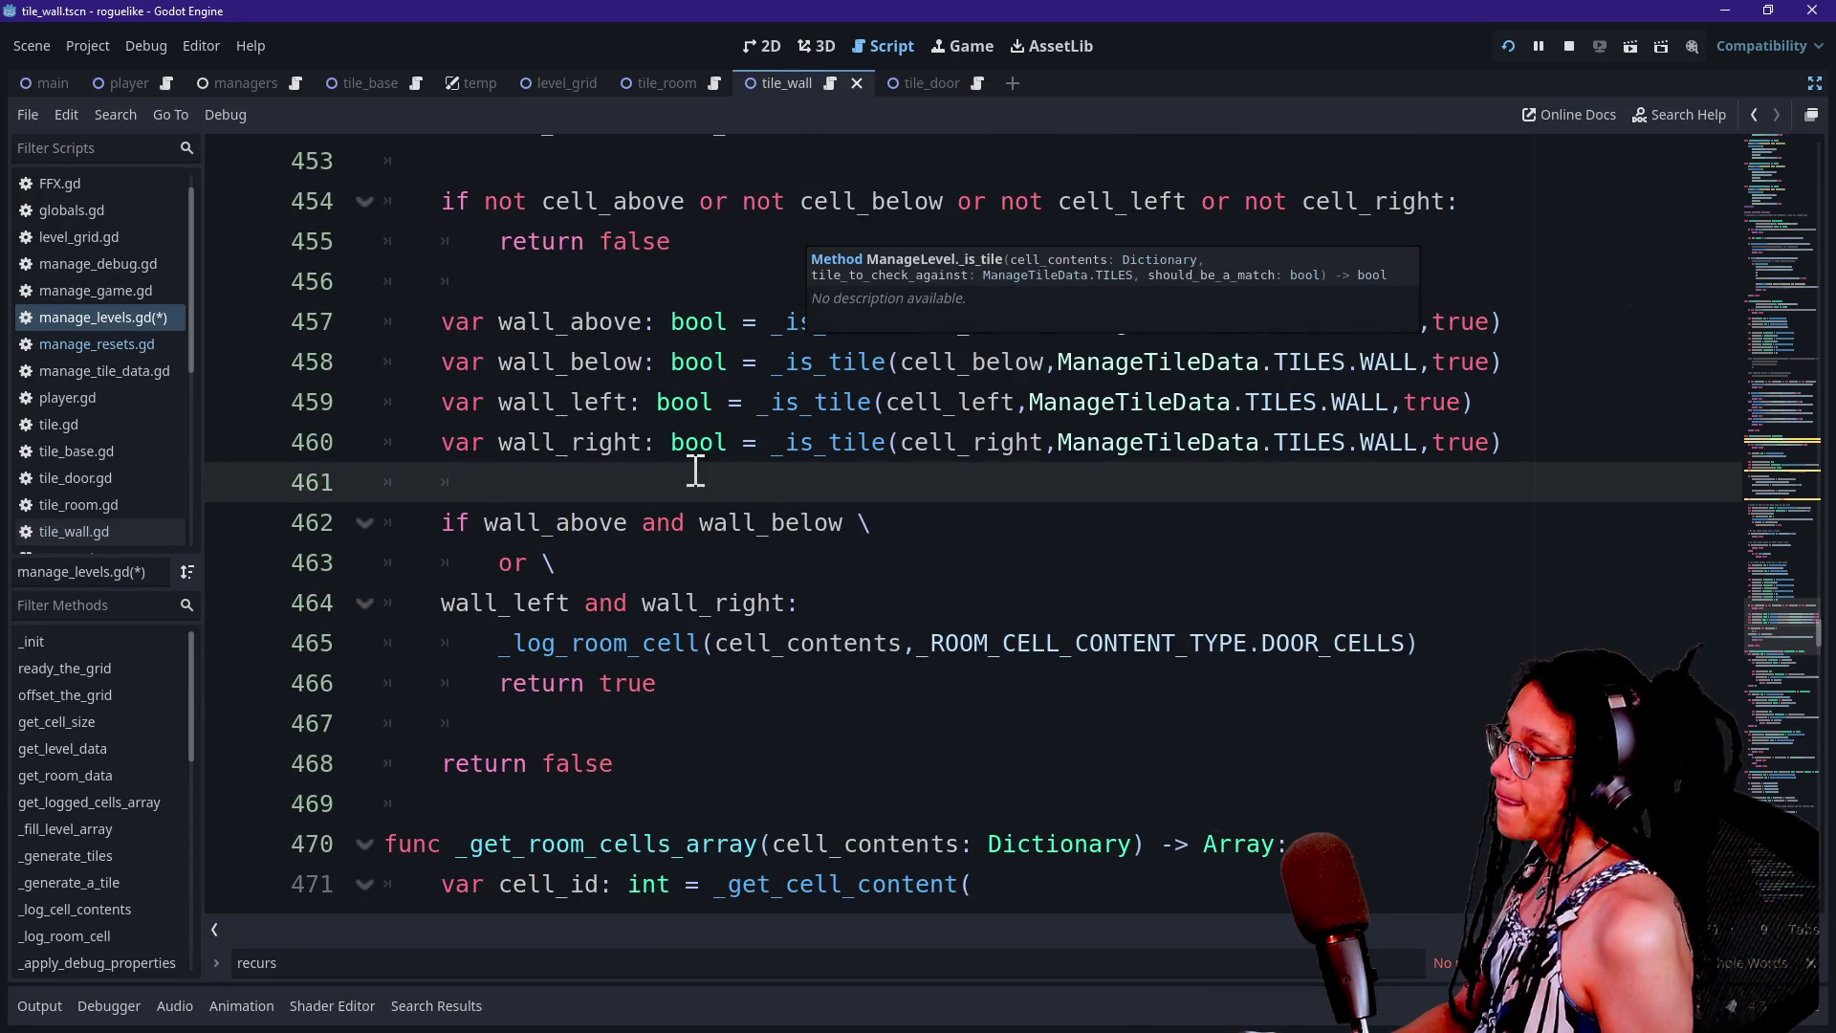
scroll(657, 591, up, 10)
scroll(658, 591, down, 5)
scroll(658, 591, up, 2)
scroll(656, 586, down, 12)
scroll(599, 447, up, 2)
scroll(599, 447, up, 8)
drag(613, 325, 778, 643)
scroll(778, 631, up, 4)
drag(585, 362, 724, 675)
scroll(724, 675, up, 2)
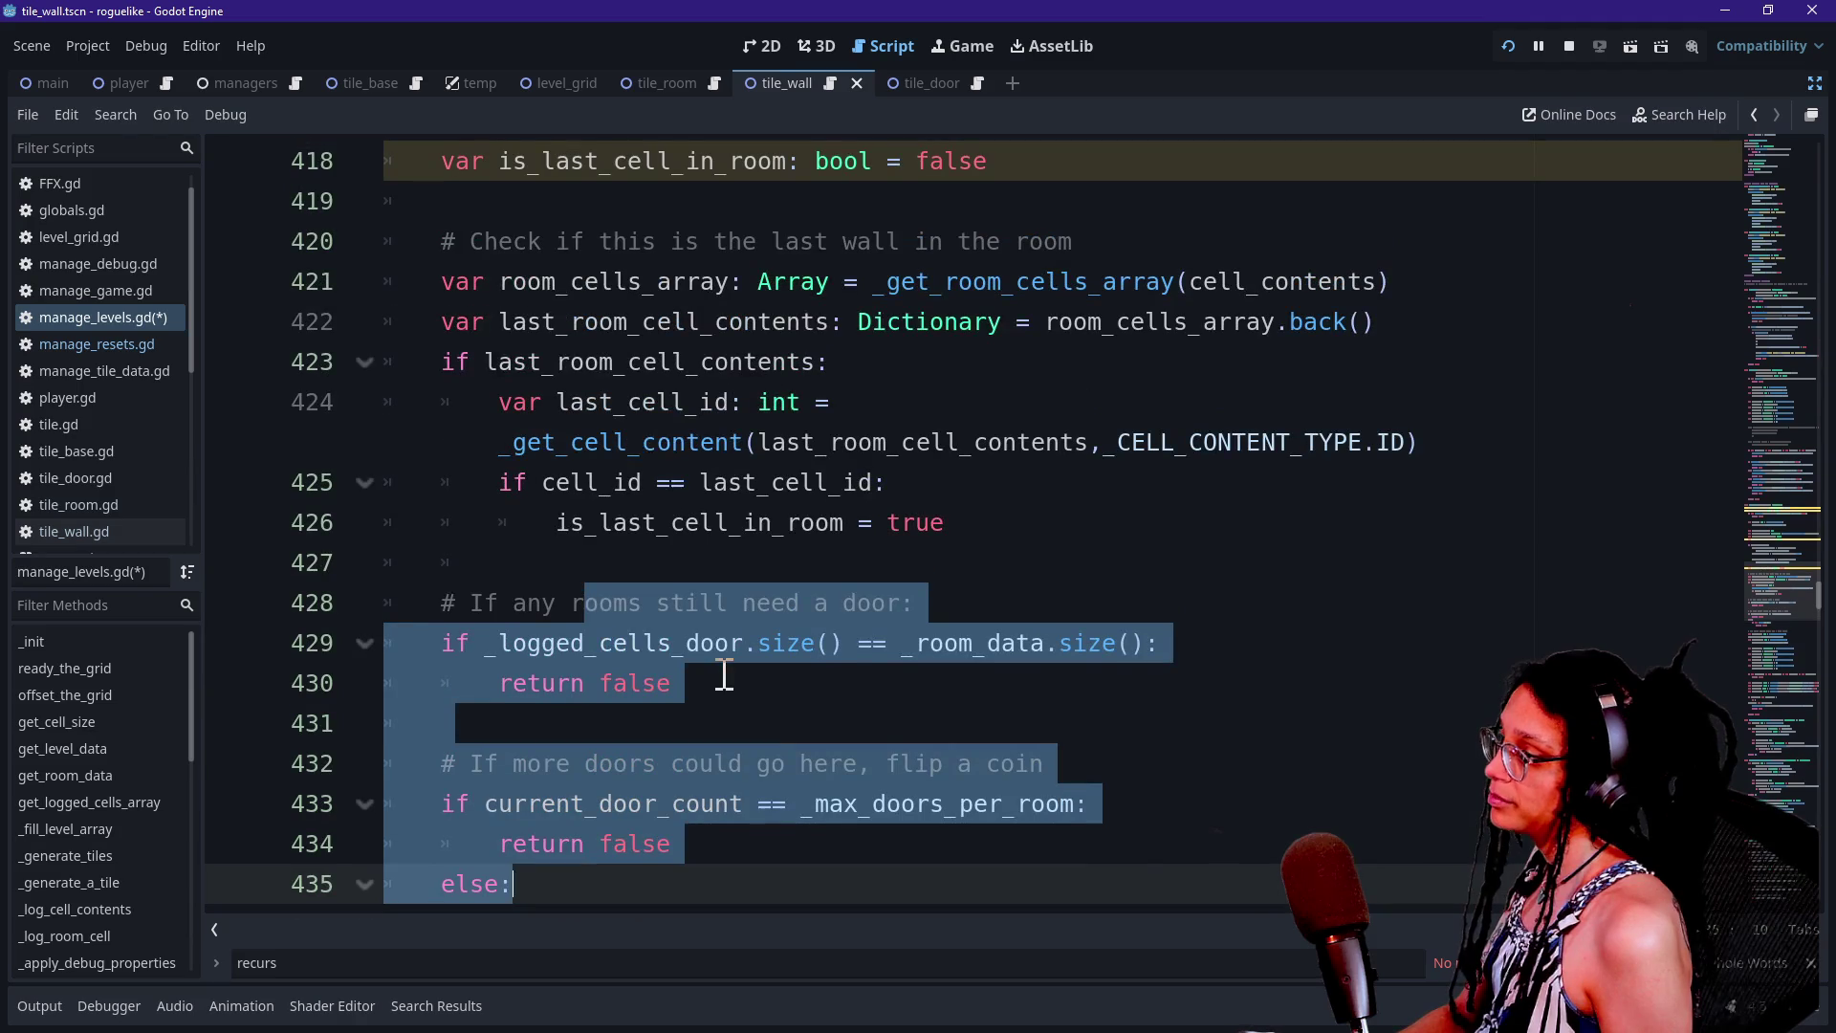
scroll(651, 457, up, 1)
click(587, 251)
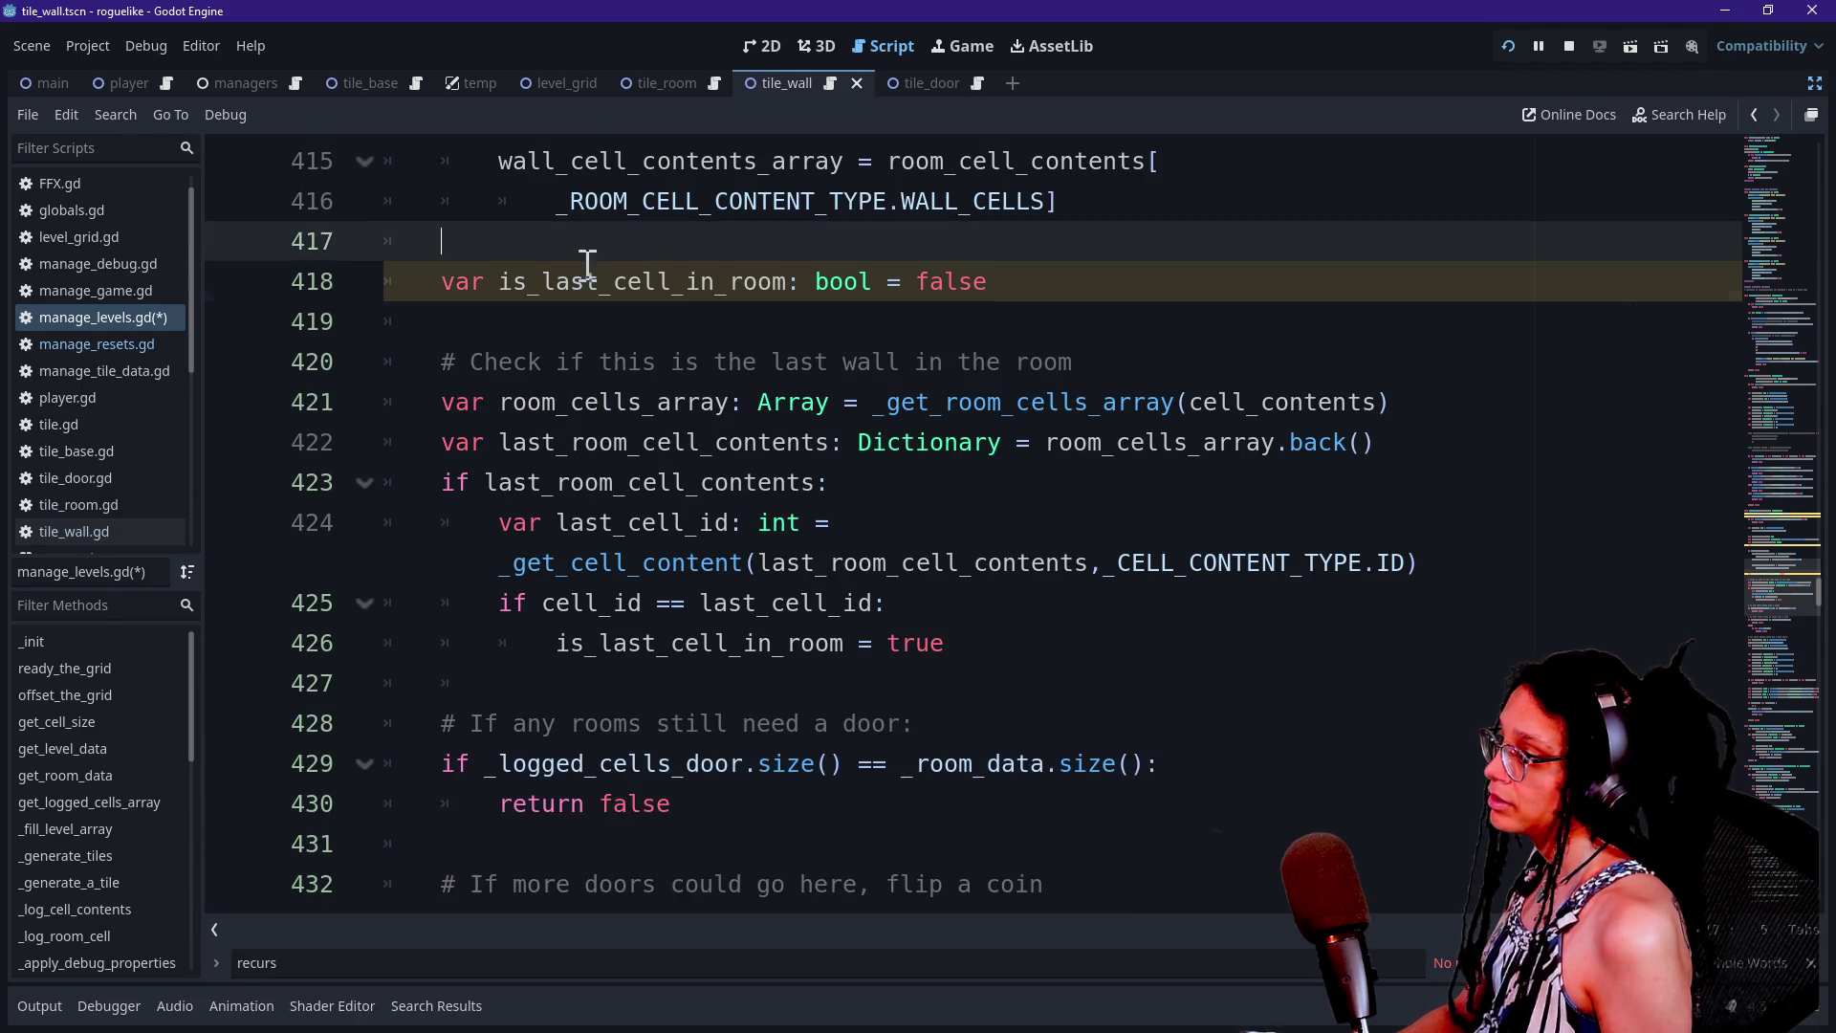
- Add the condition 'if current_door_count <= _min_doors_per_room and is_last_cell_in_room:'
click(666, 315)
click(954, 640)
key(Return)
key(Return)
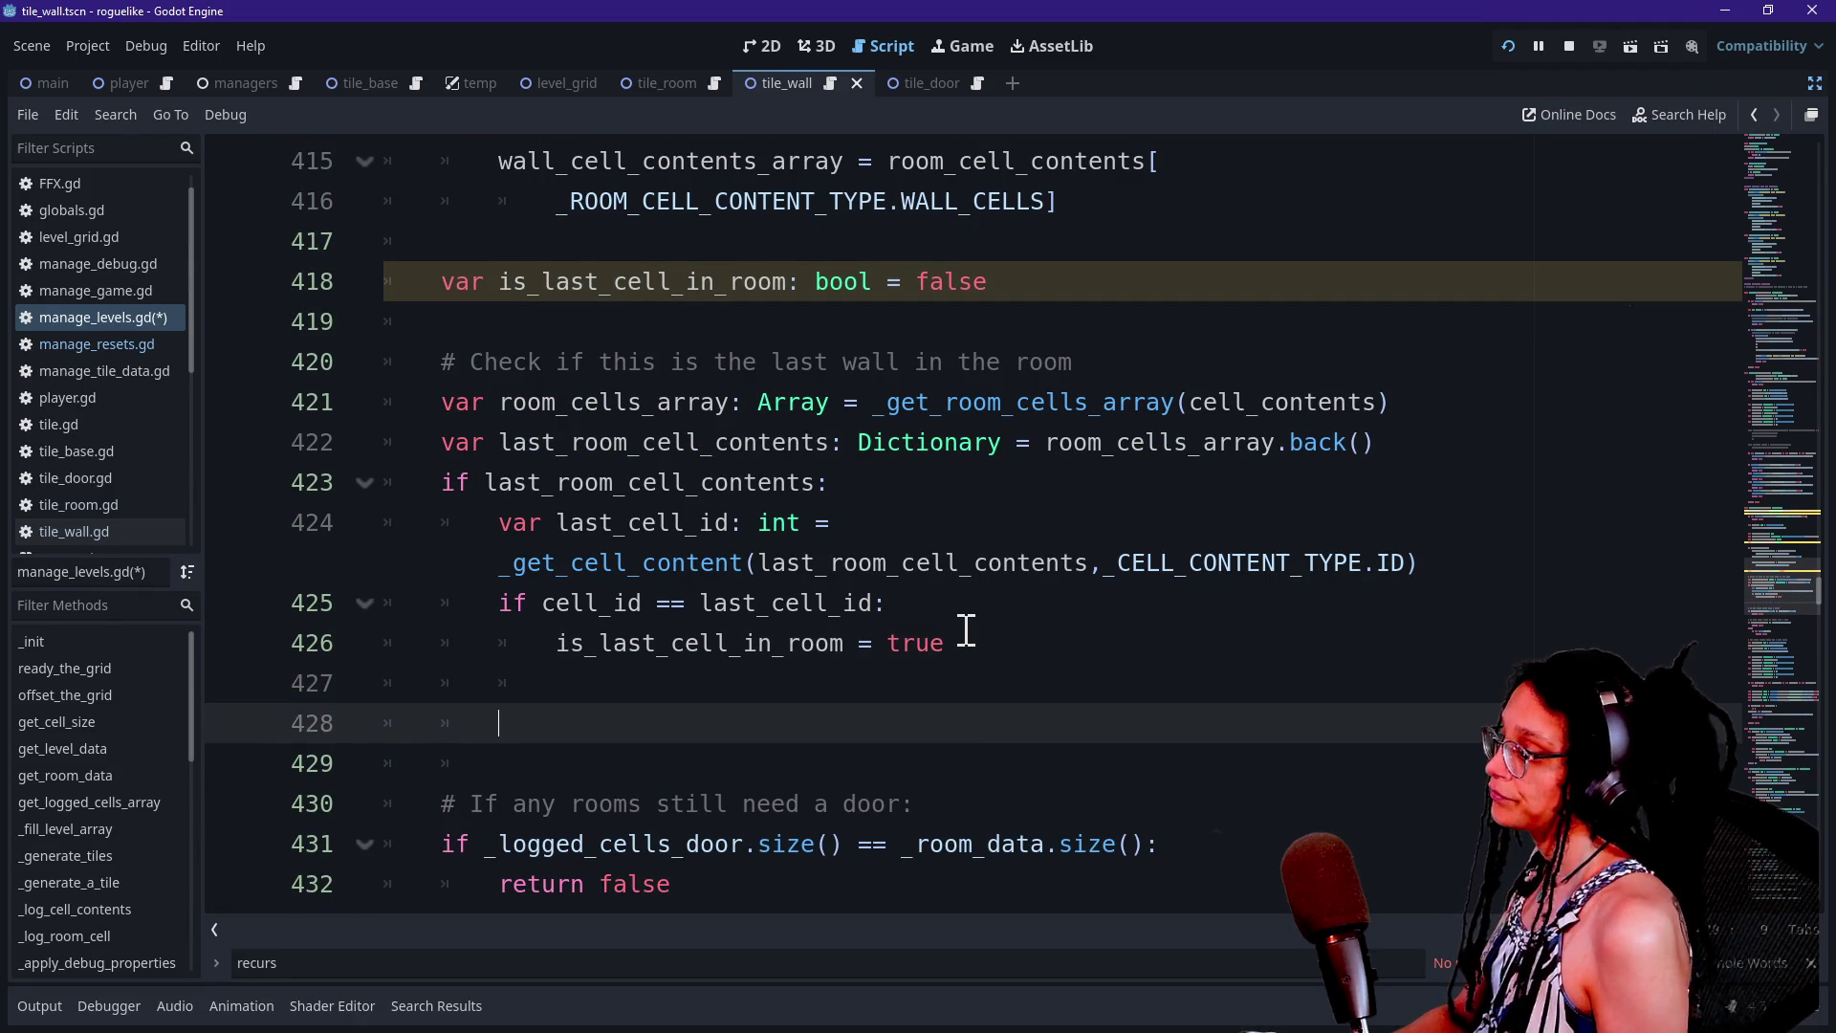
text(if current_door_count <= _min_doors_per_room \)
drag(667, 729, 1017, 721)
click(1198, 731)
key(Return)
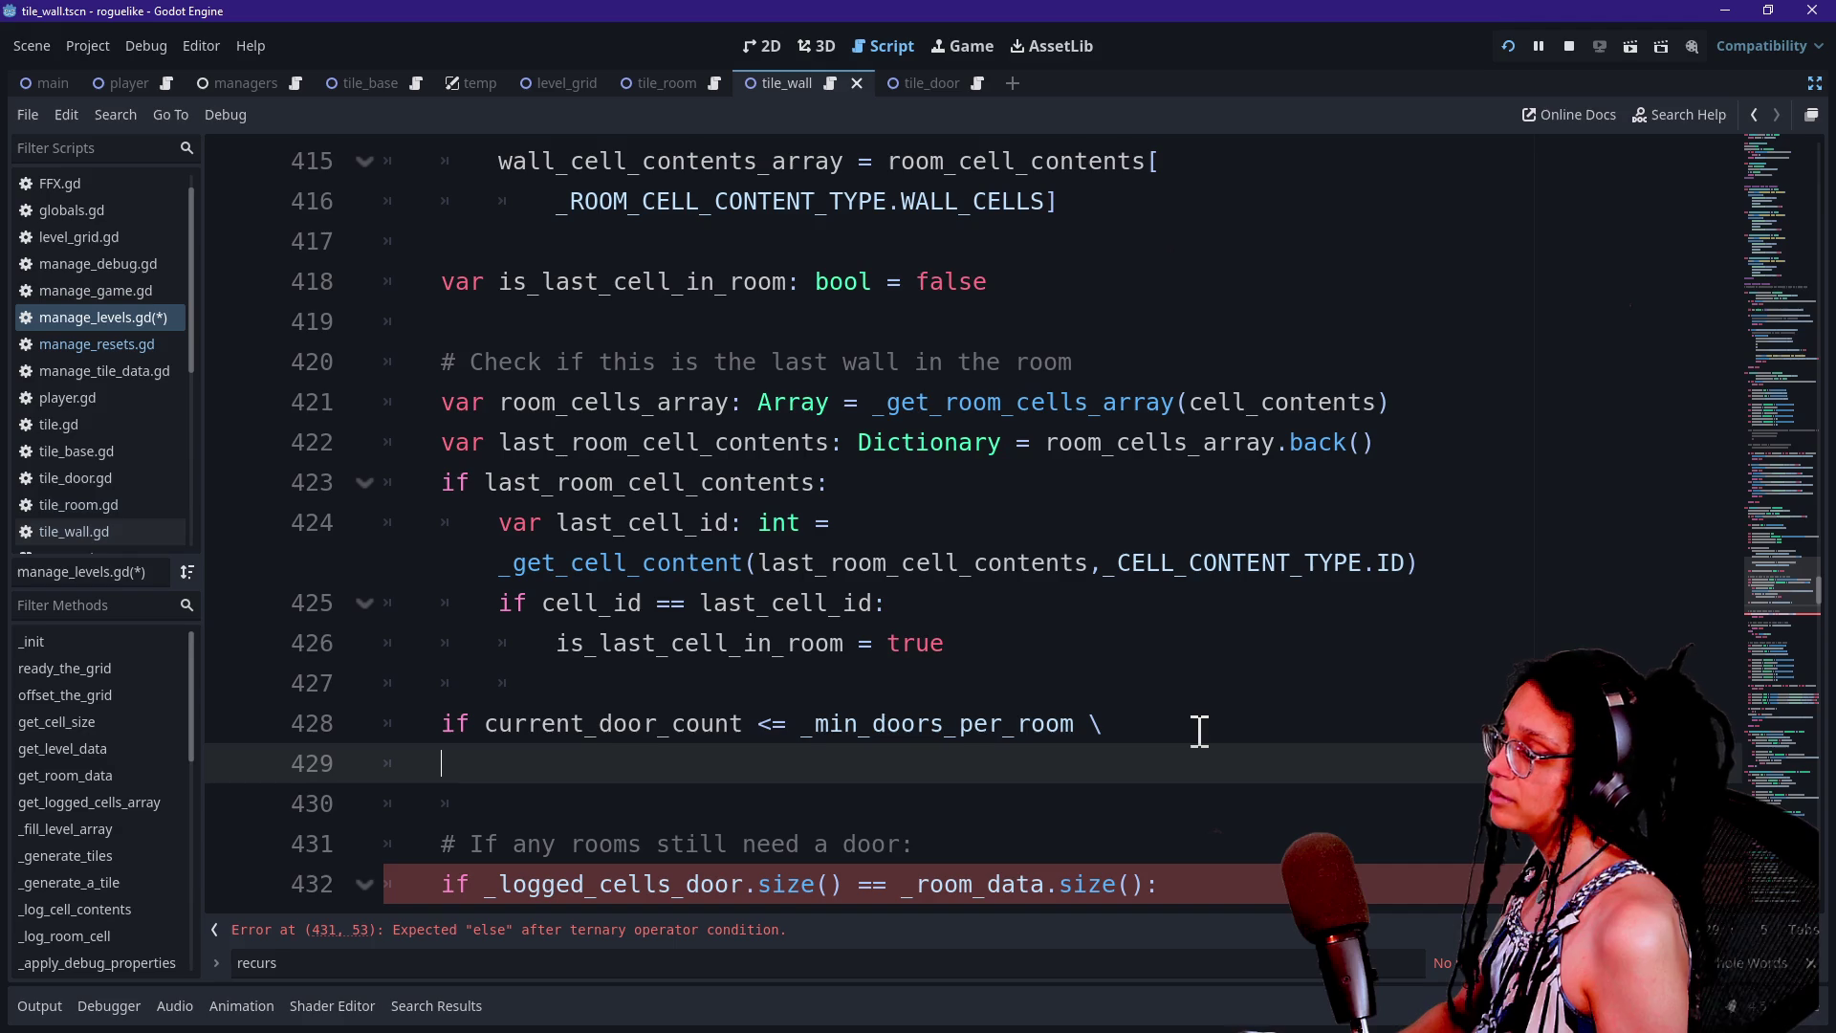
text(nd is_last_cell_in_t)
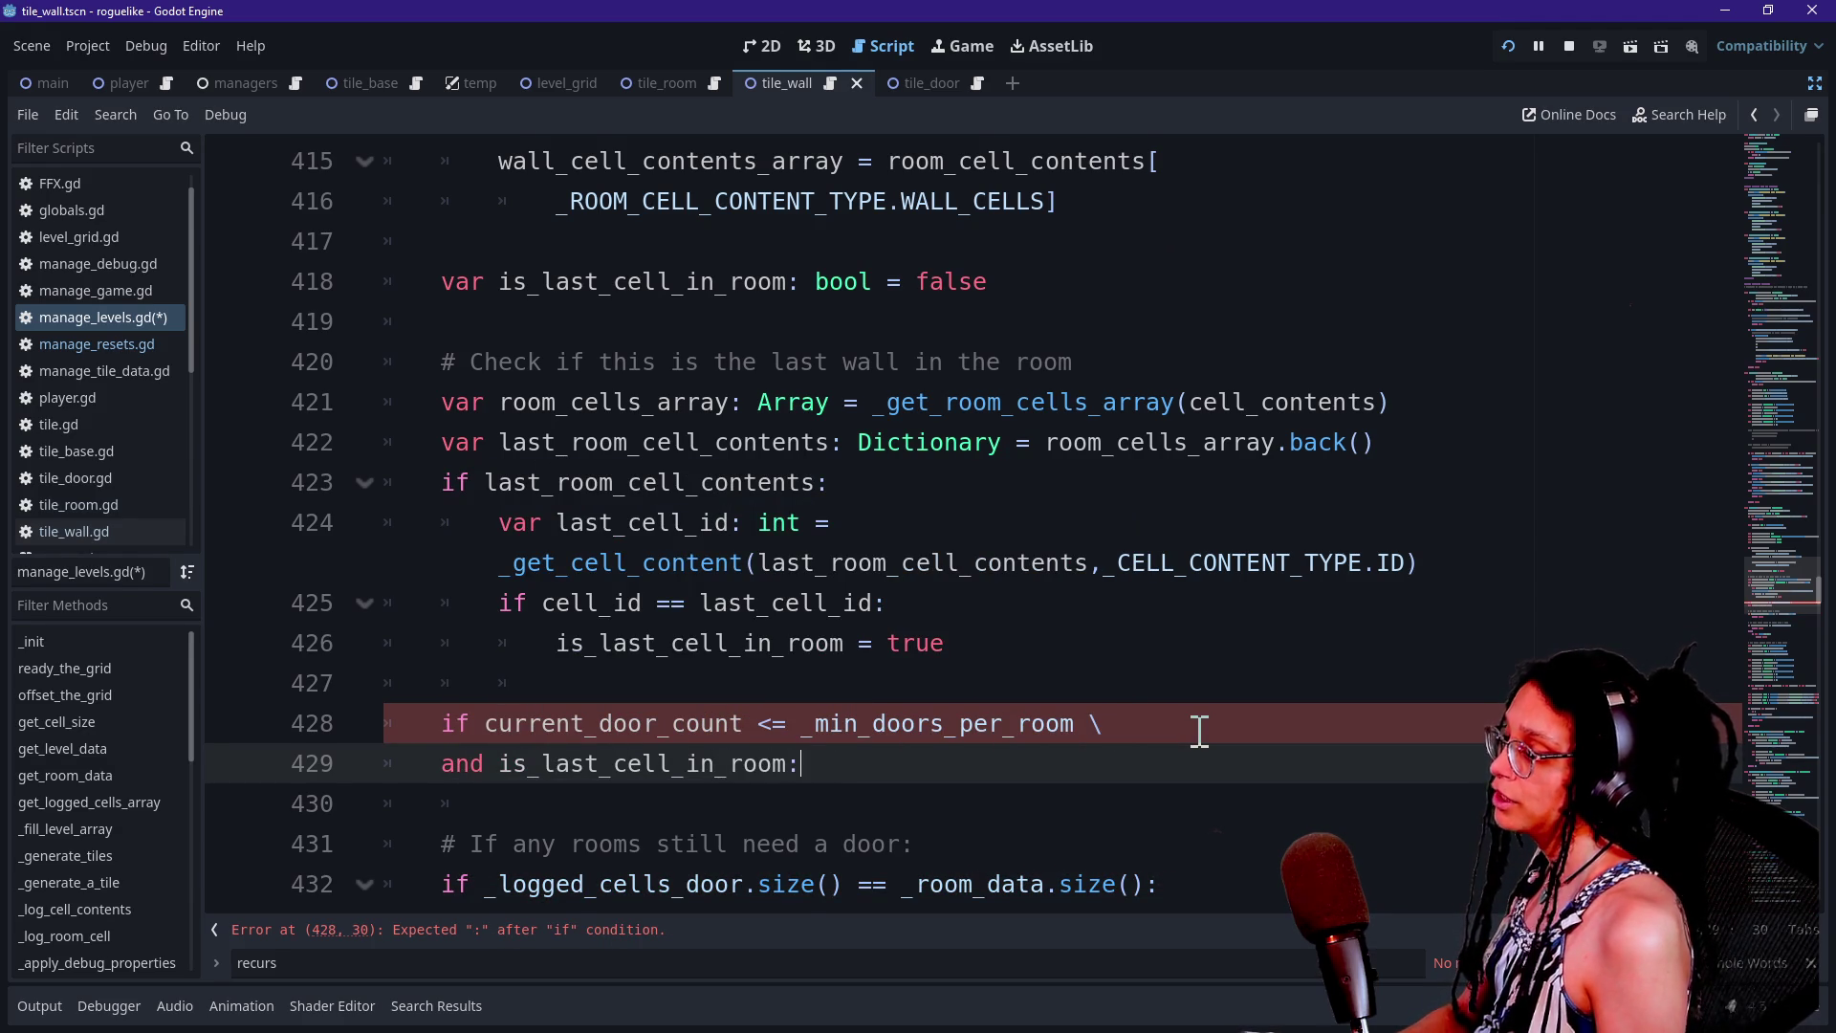
key(Return)
- Start a 'for wall_cell_contents_array:' loop under the new condition using autocomplete
scroll(864, 727, down, 1)
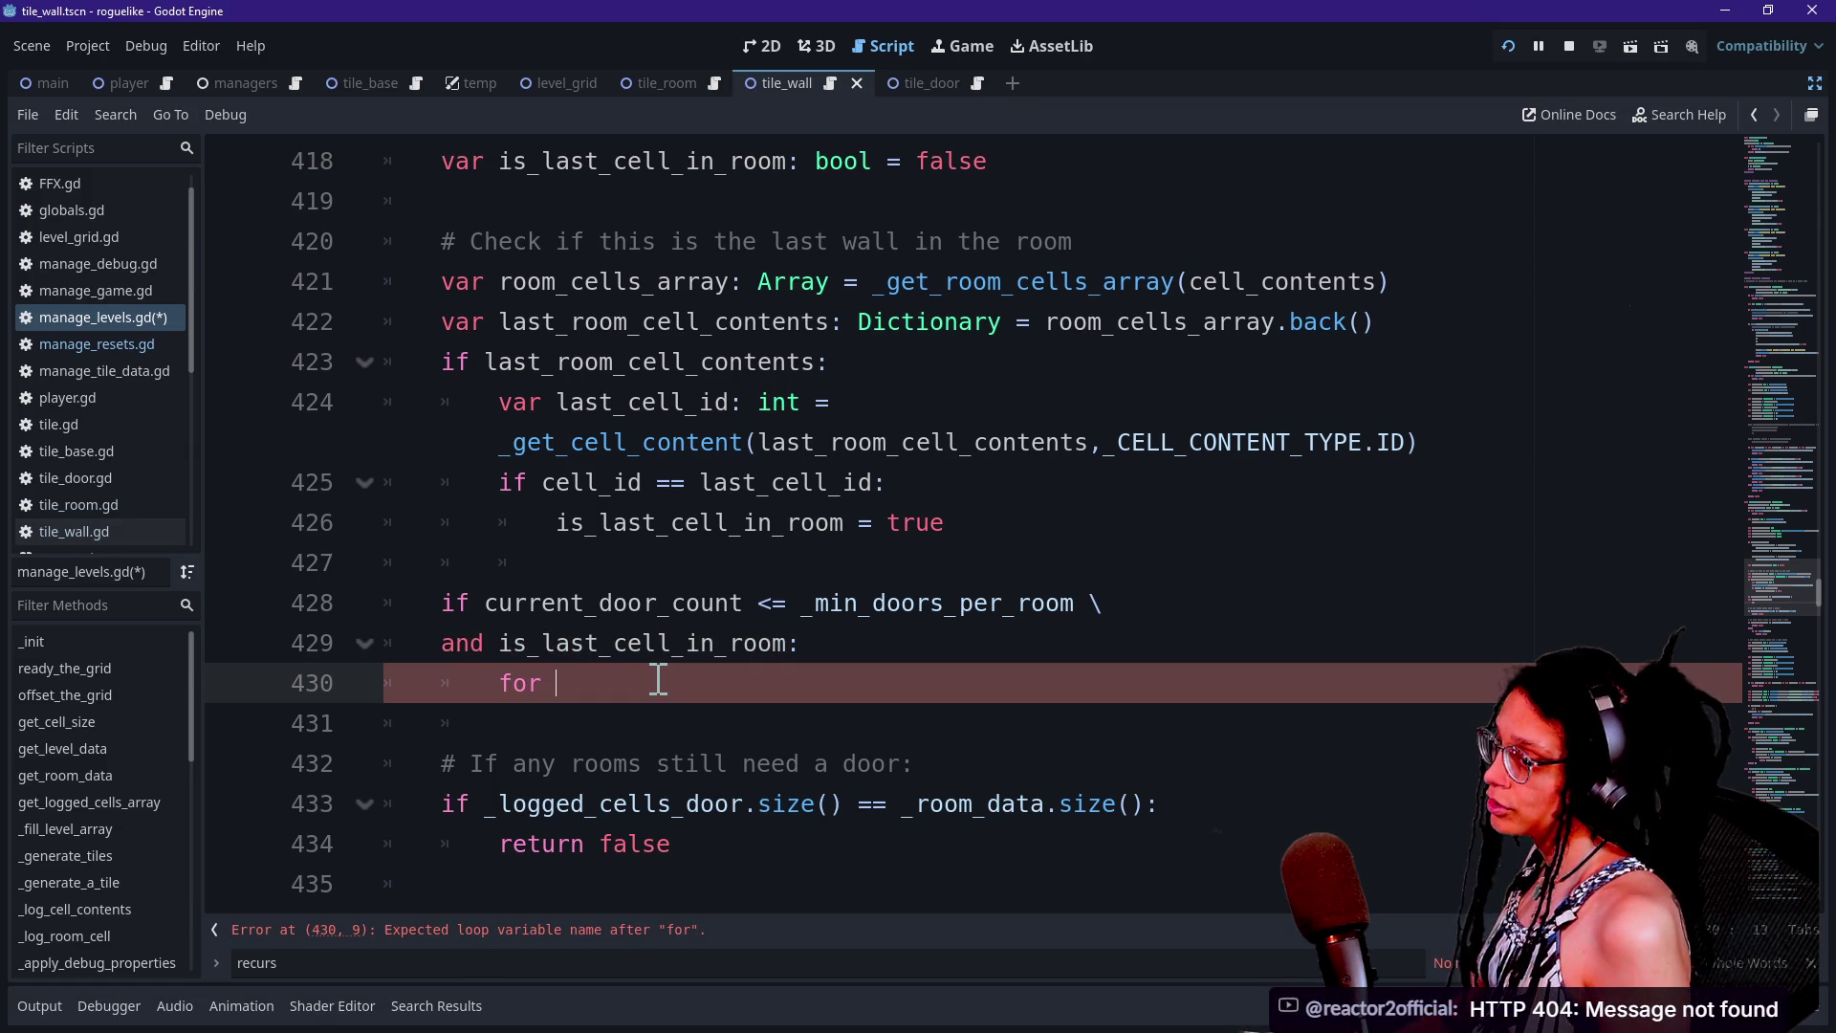
scroll(710, 658, down, 1)
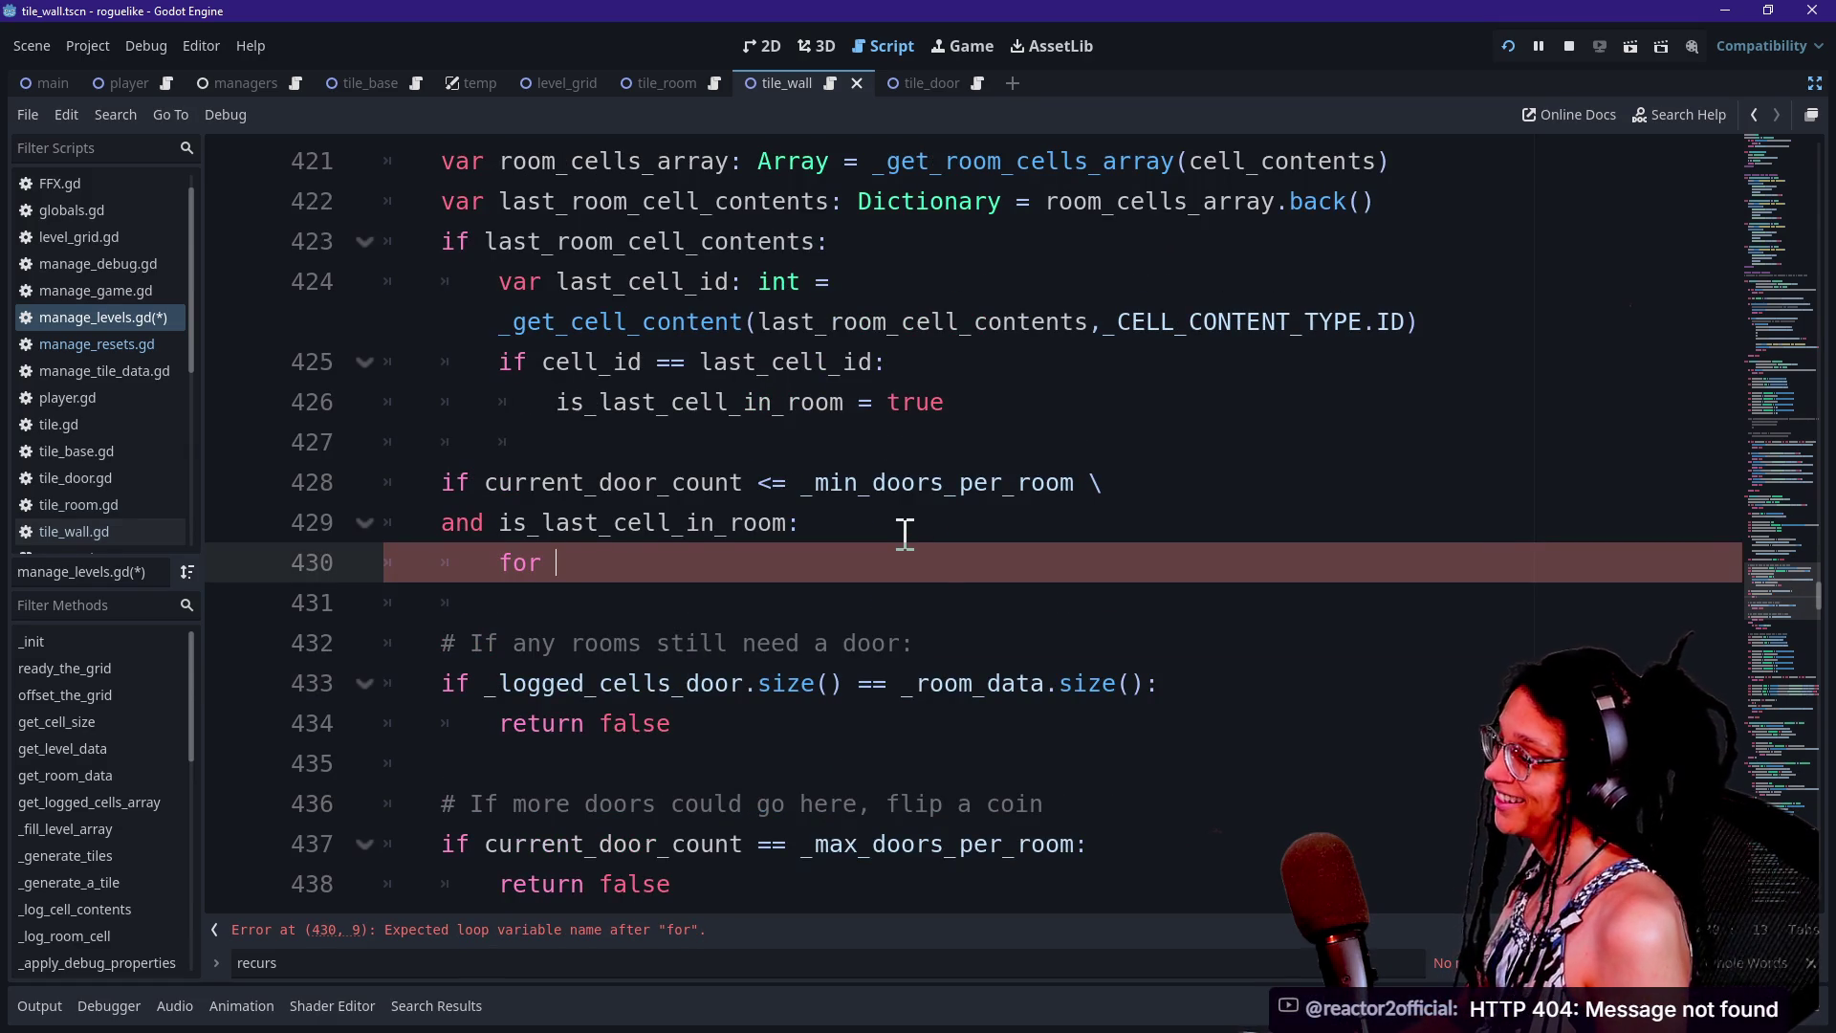
text(r)
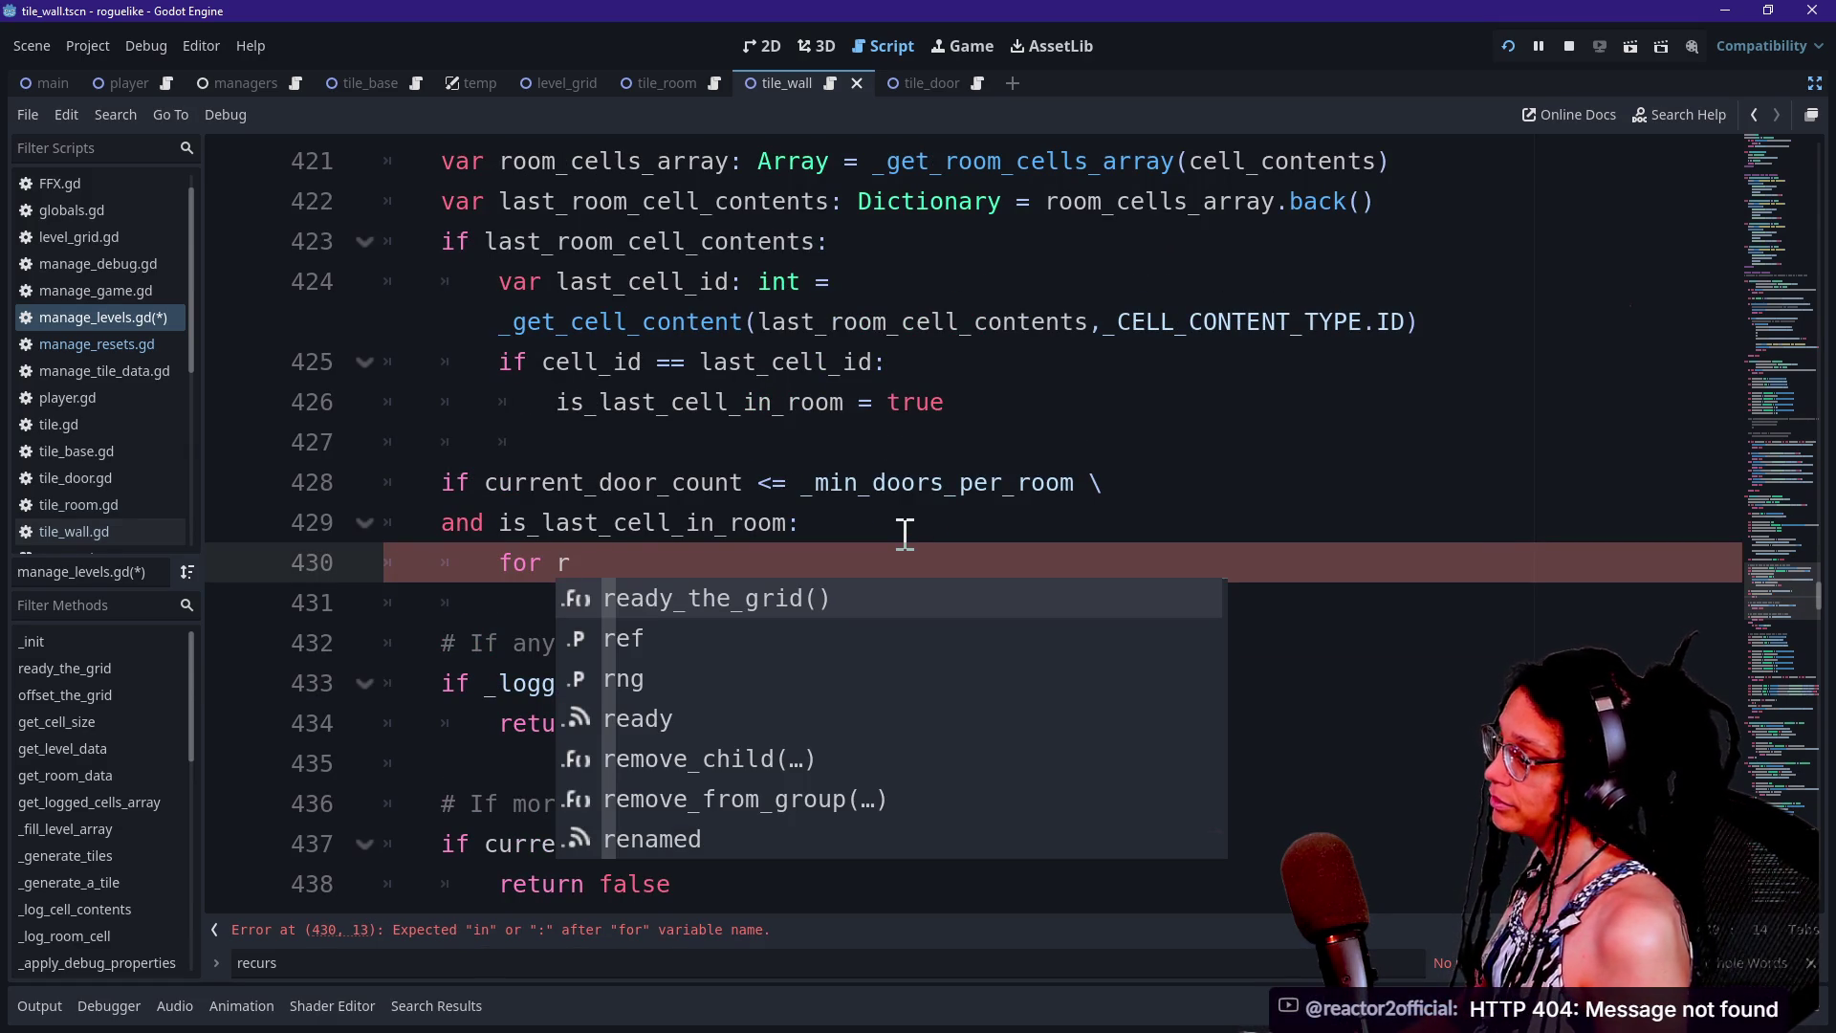
key(BackSpace)
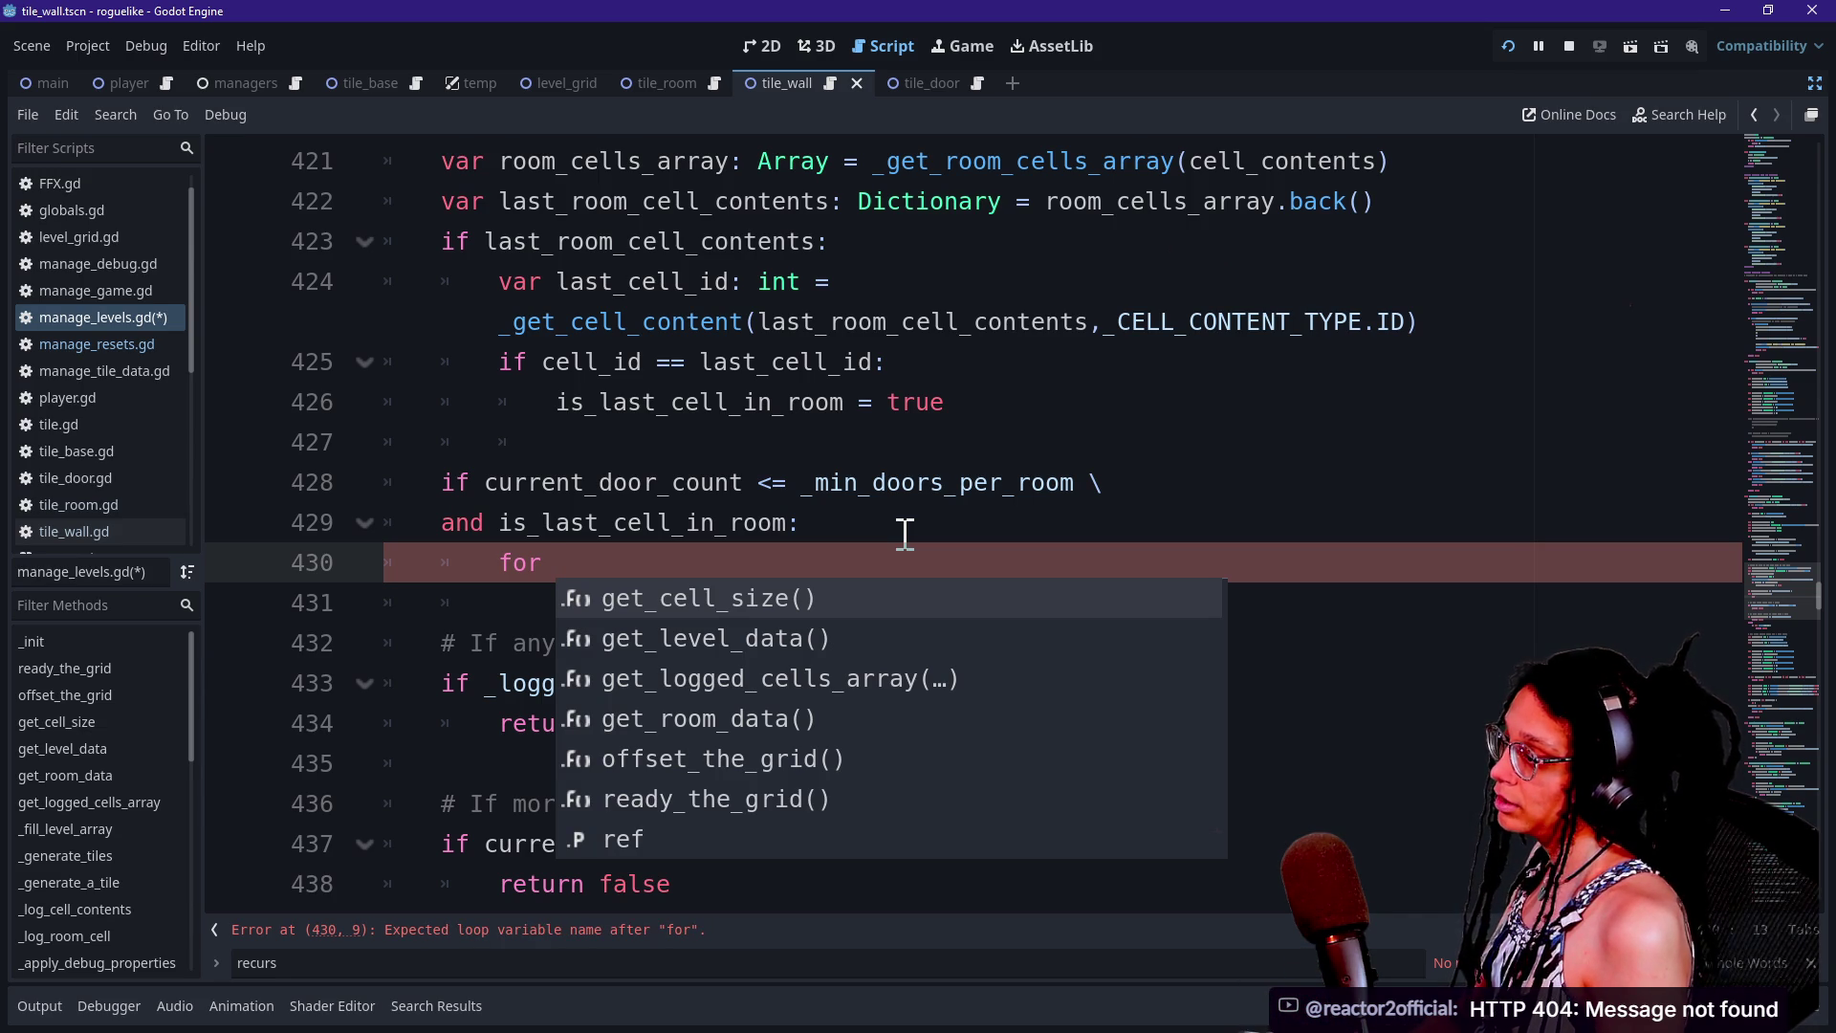
text(walls)
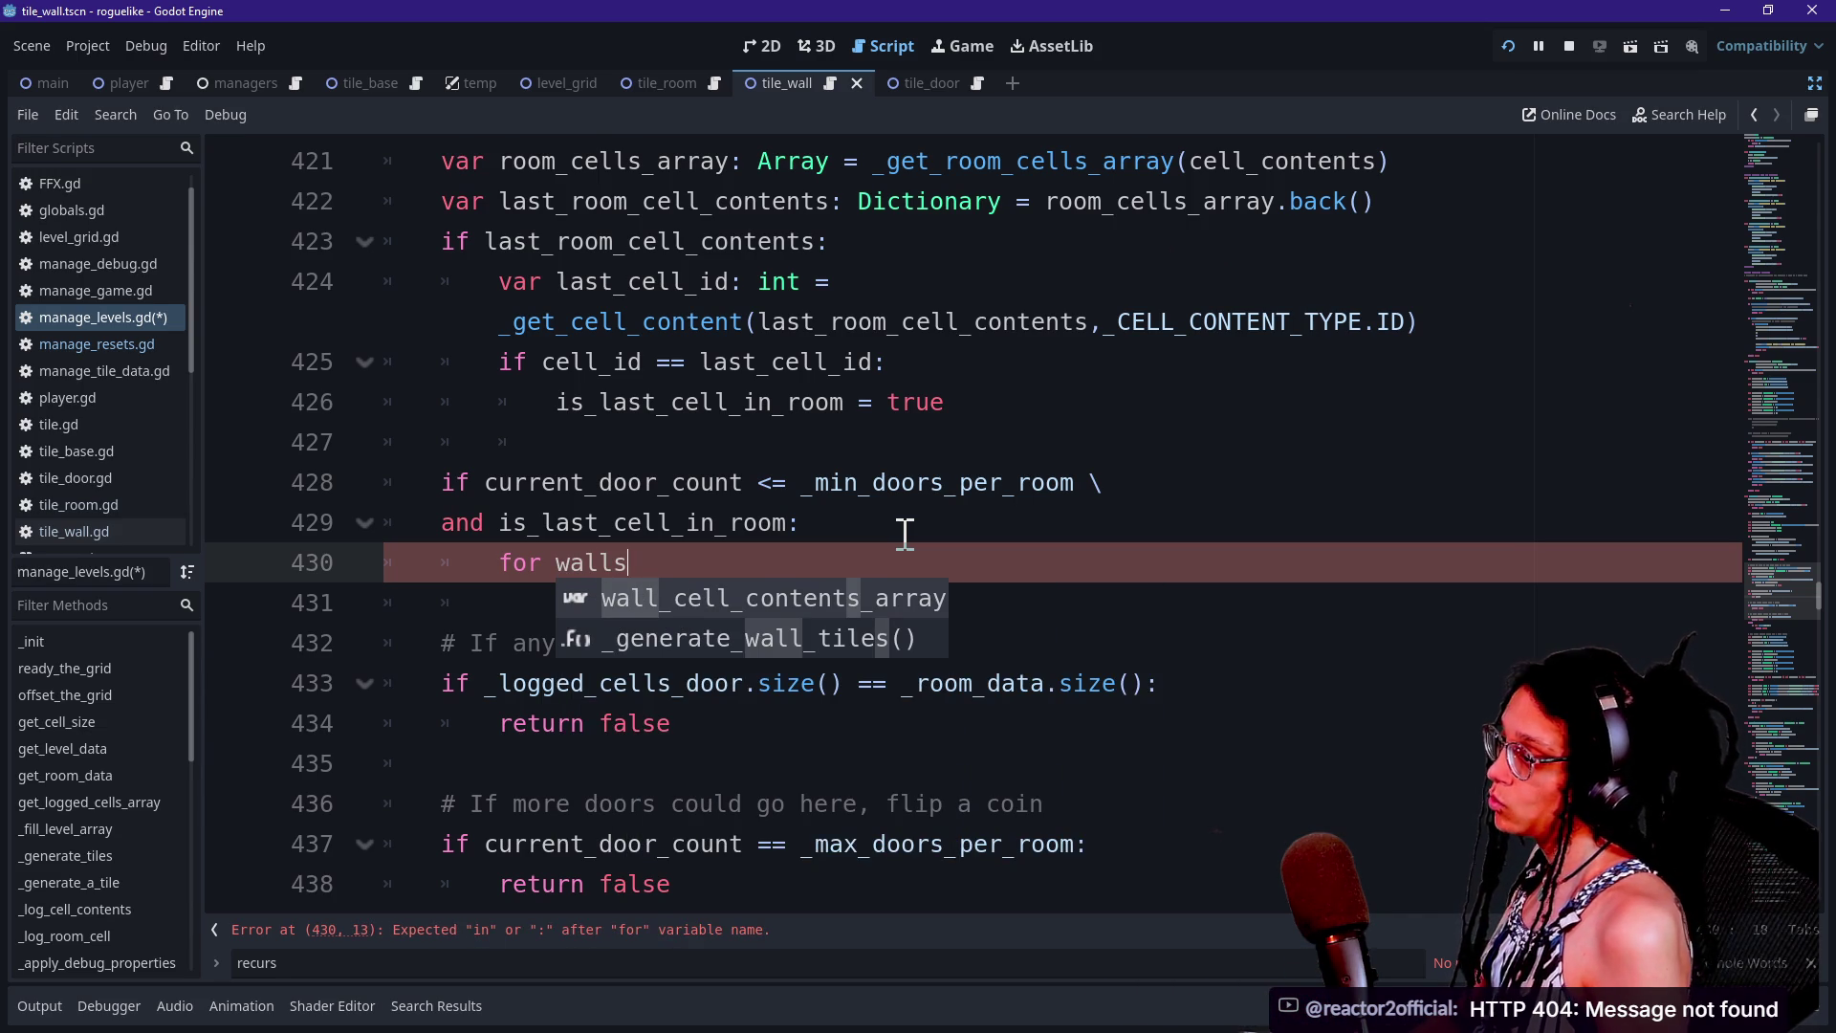
key(Return)
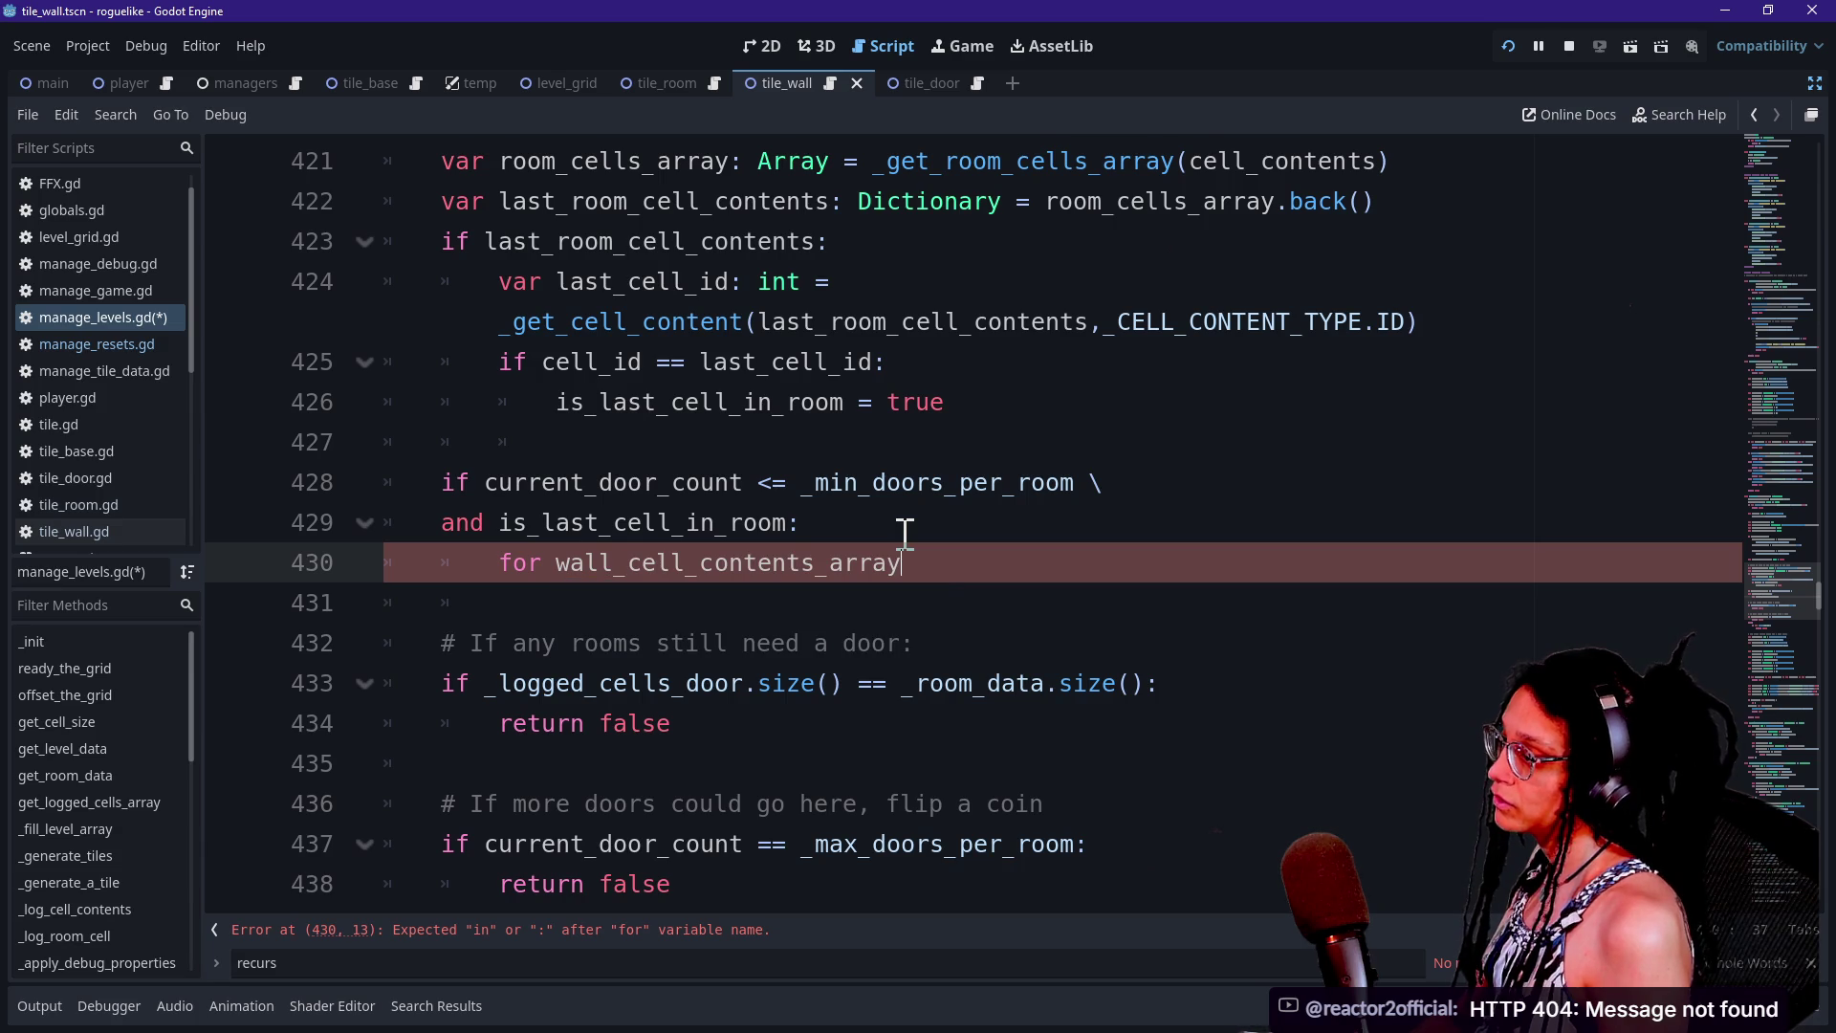
key(Return)
scroll(635, 685, down, 3)
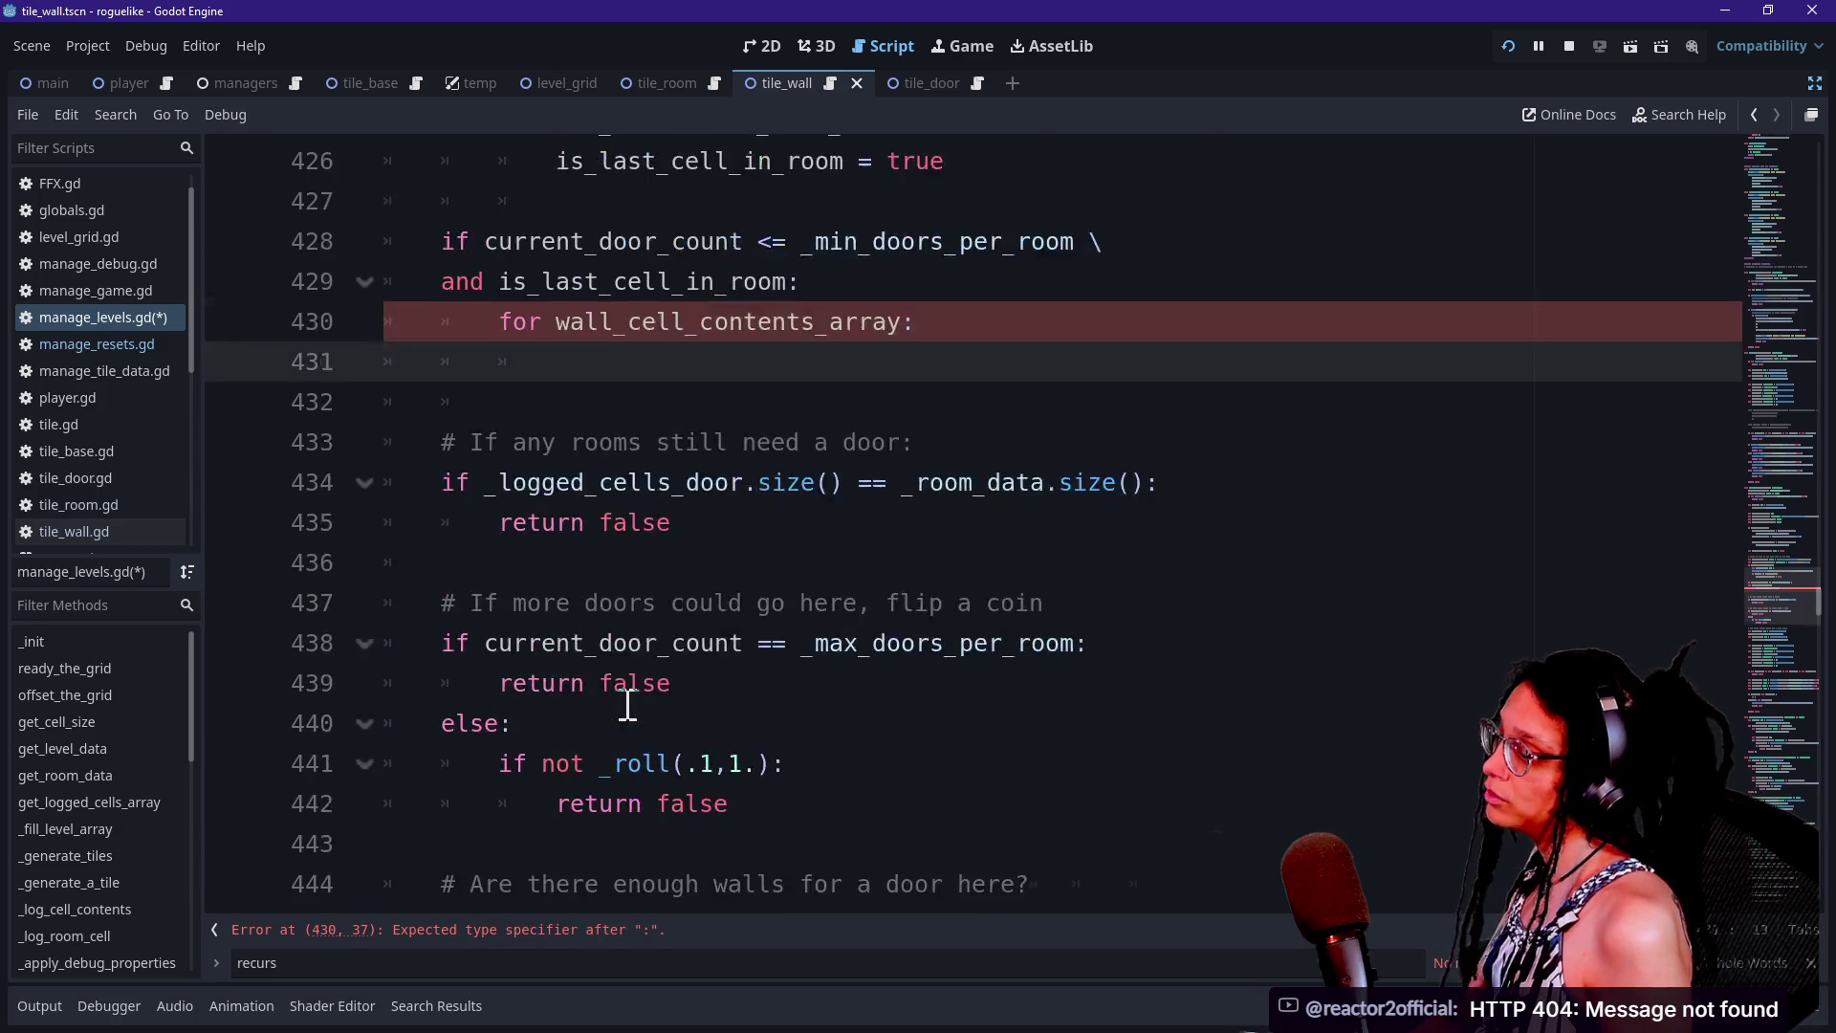
- Look over the door-limit checks and coin-flip roll lines below the new condition
drag(546, 404, 779, 730)
click(778, 730)
drag(535, 564, 643, 697)
click(672, 734)
scroll(672, 734, down, 3)
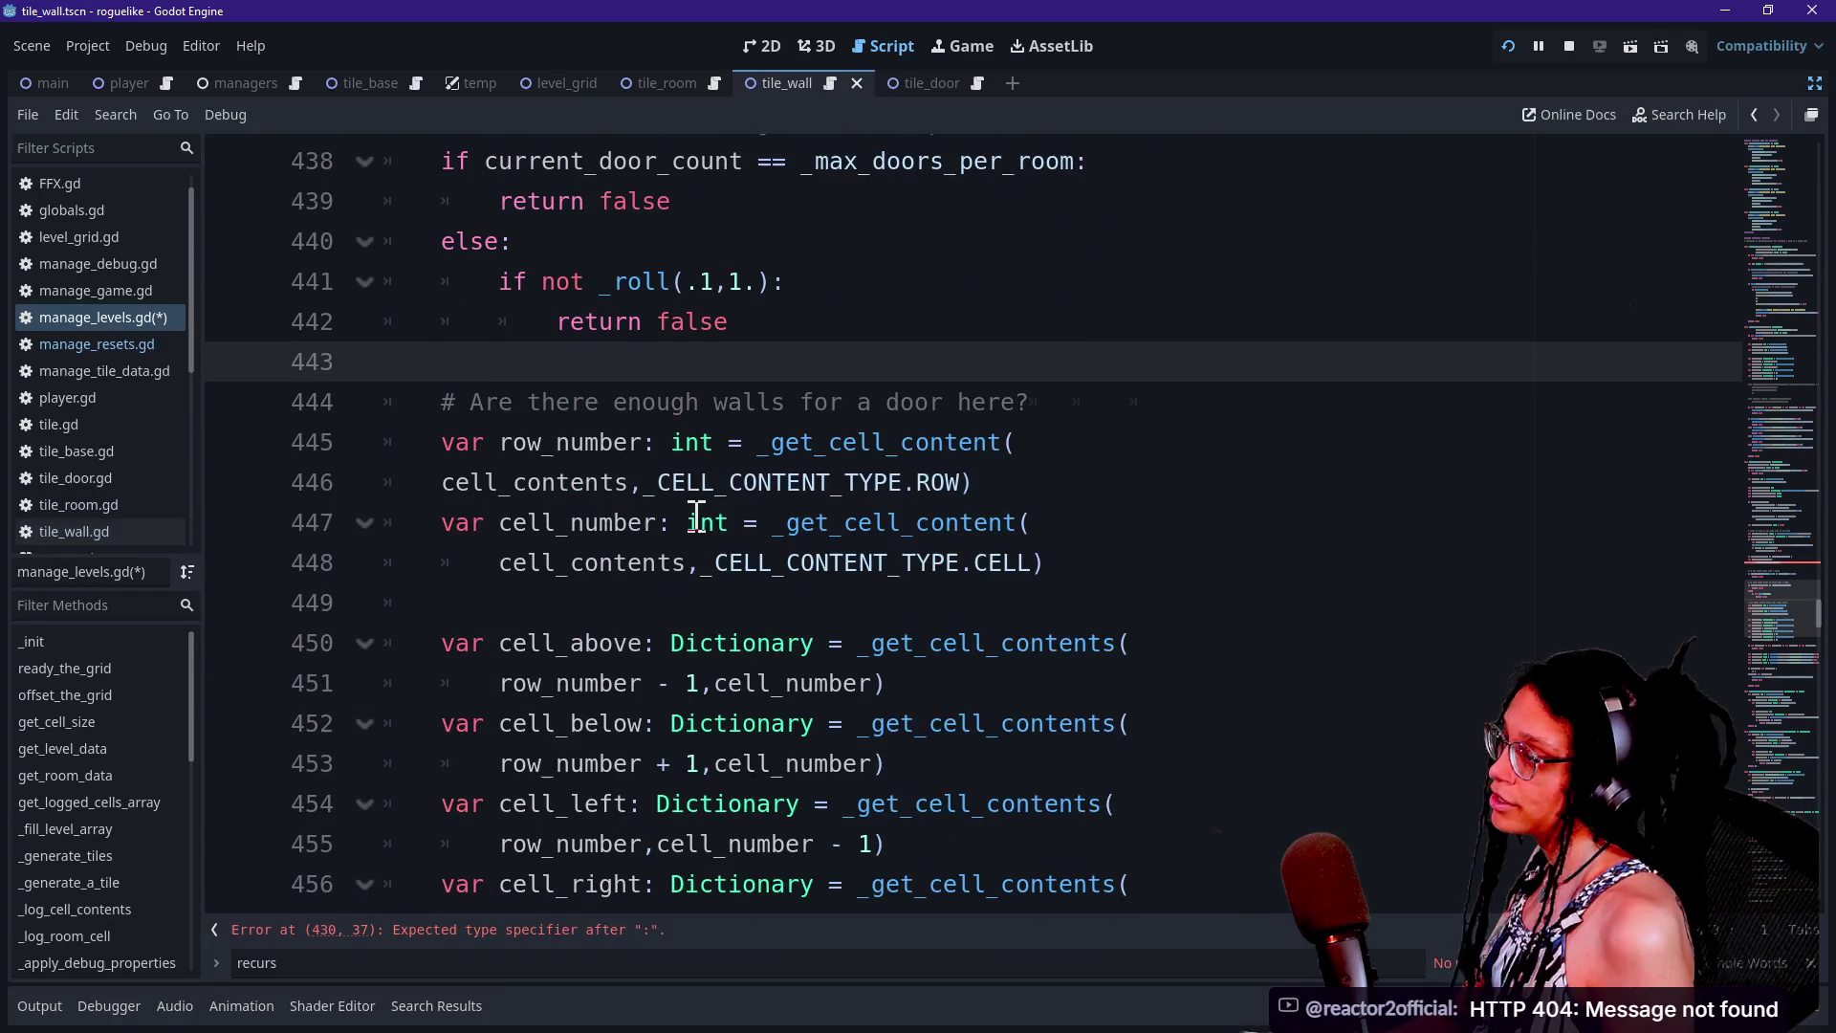
scroll(696, 516, down, 1)
click(696, 520)
scroll(698, 535, down, 3)
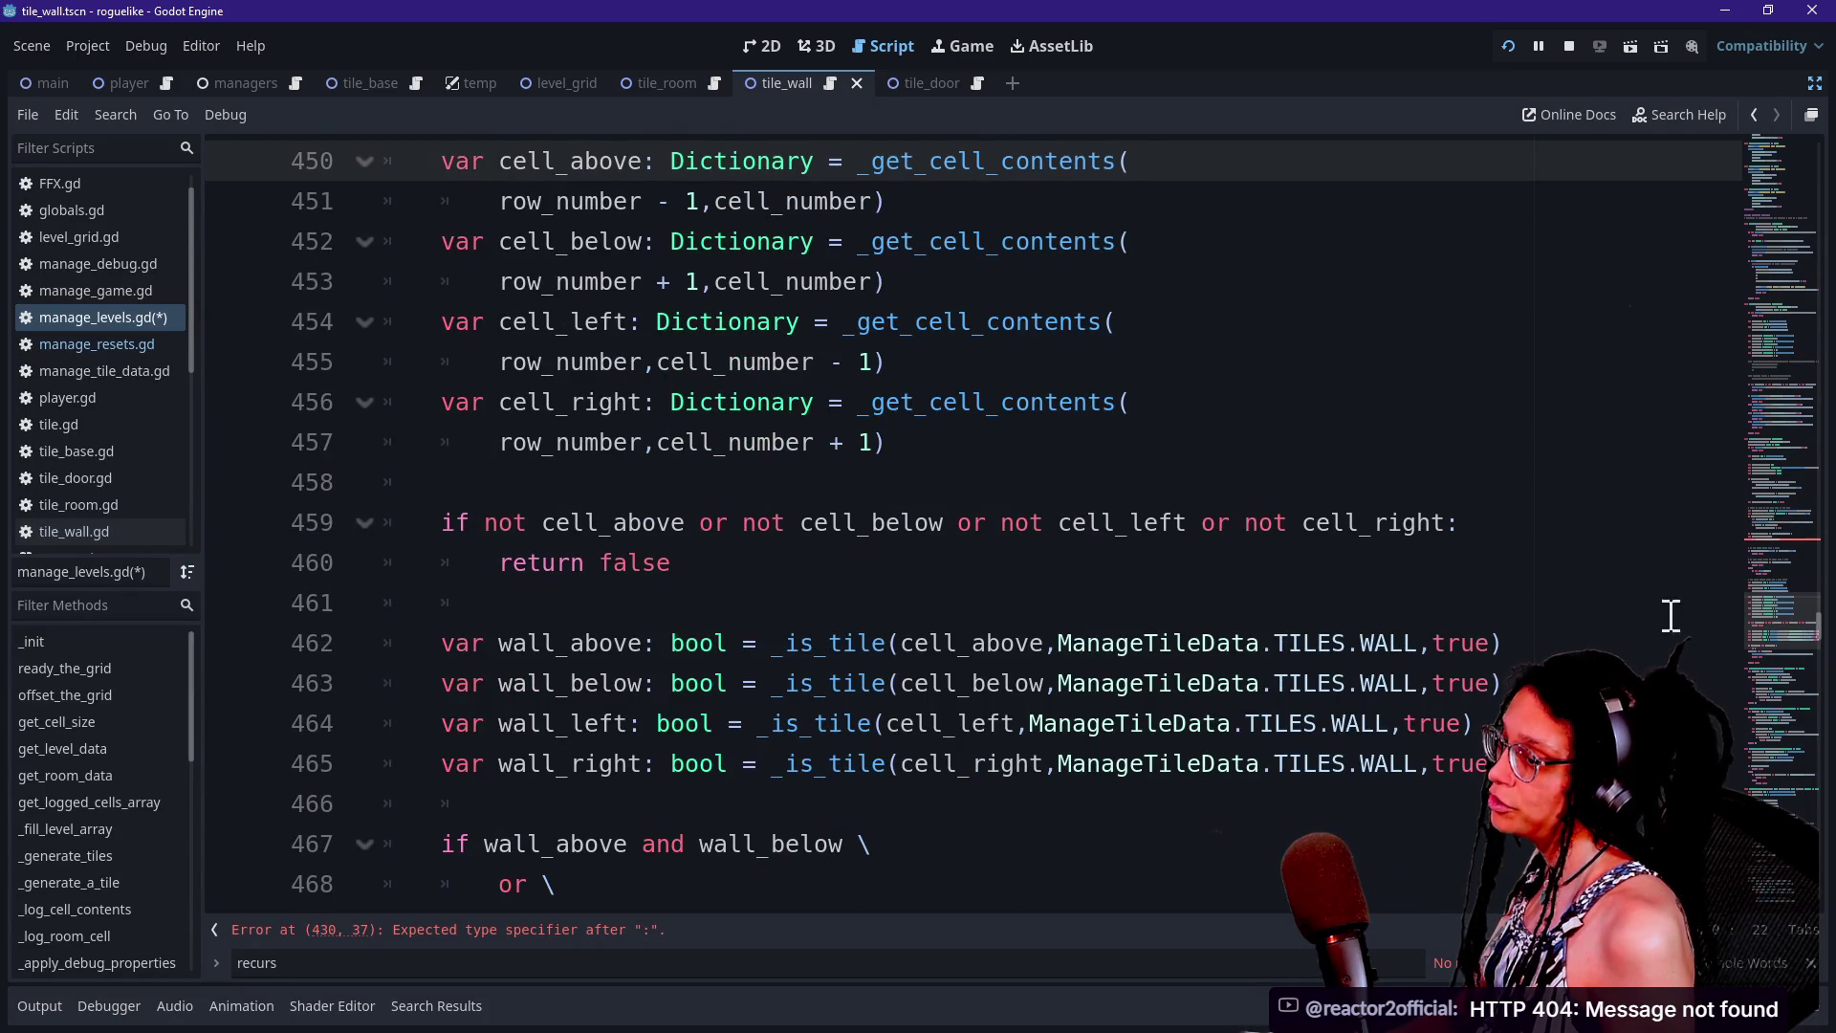
mouse_move(1790, 622)
mouse_down()
mouse_move(1771, 646)
mouse_move(1772, 587)
mouse_up()
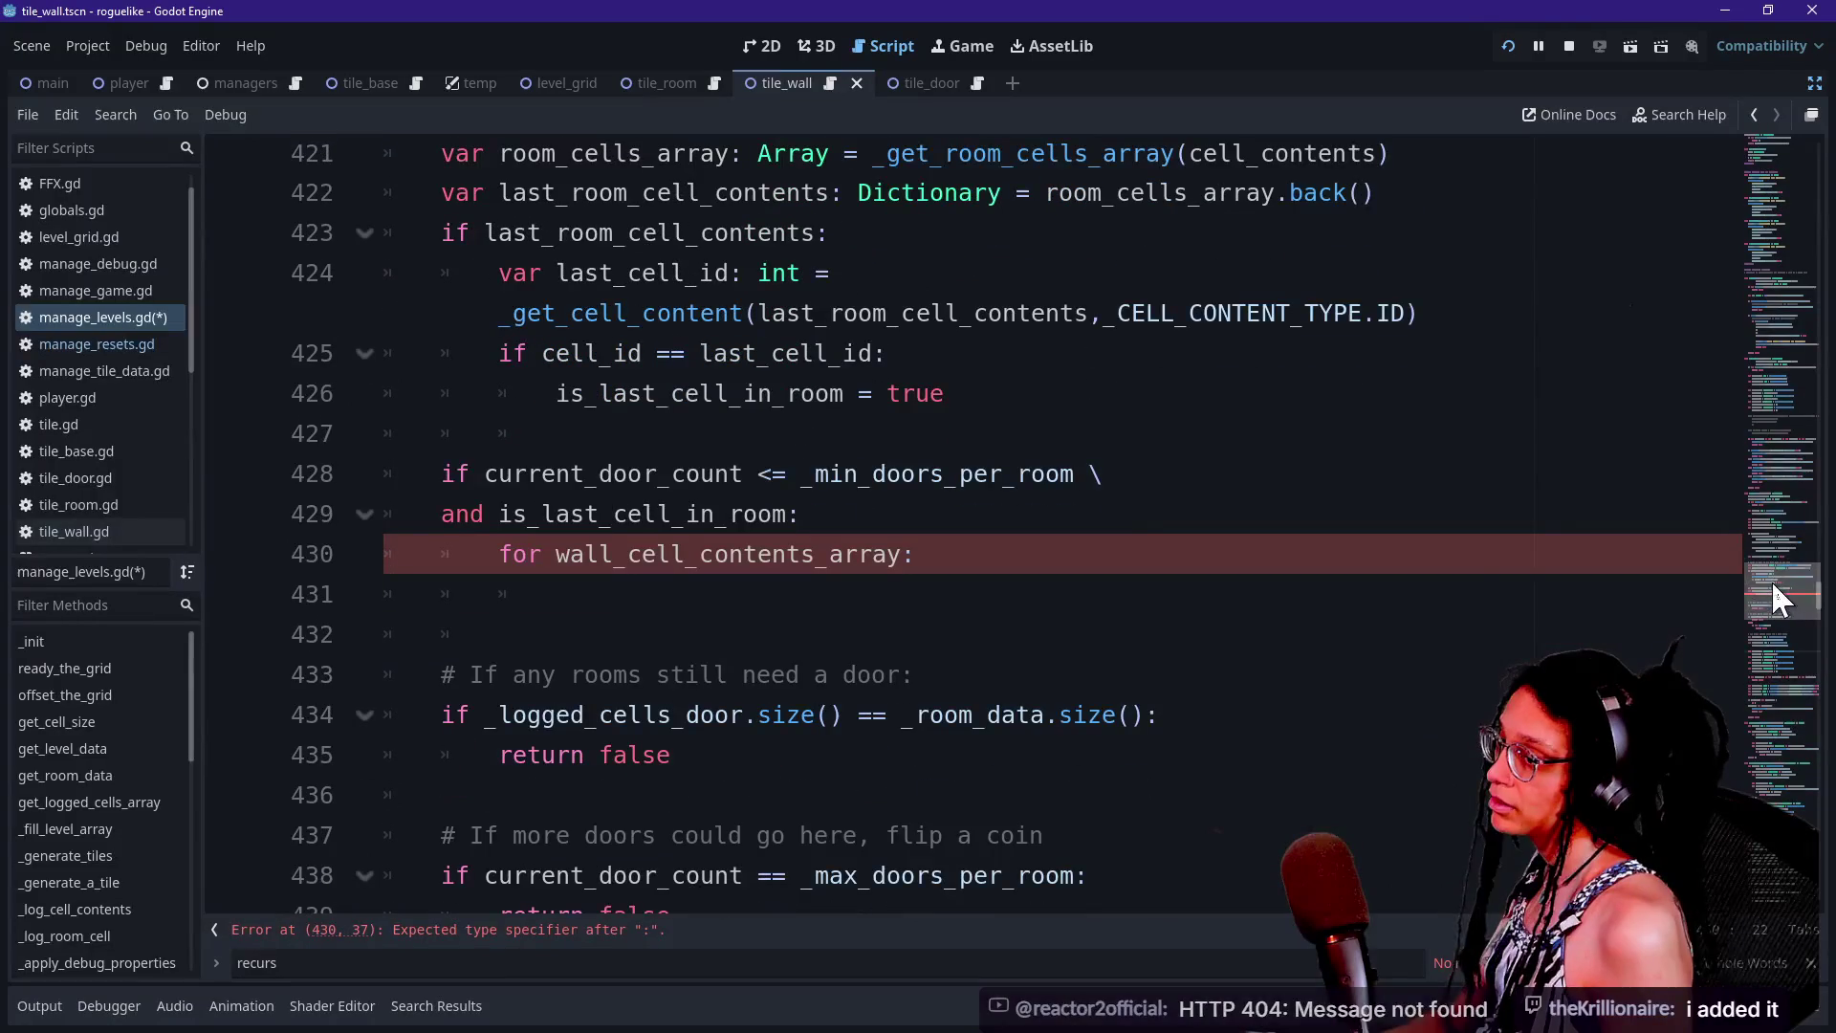
- Make the loop header read 'for wall_contents: Dictionary in wall_cell_contents_array:'
click(1162, 524)
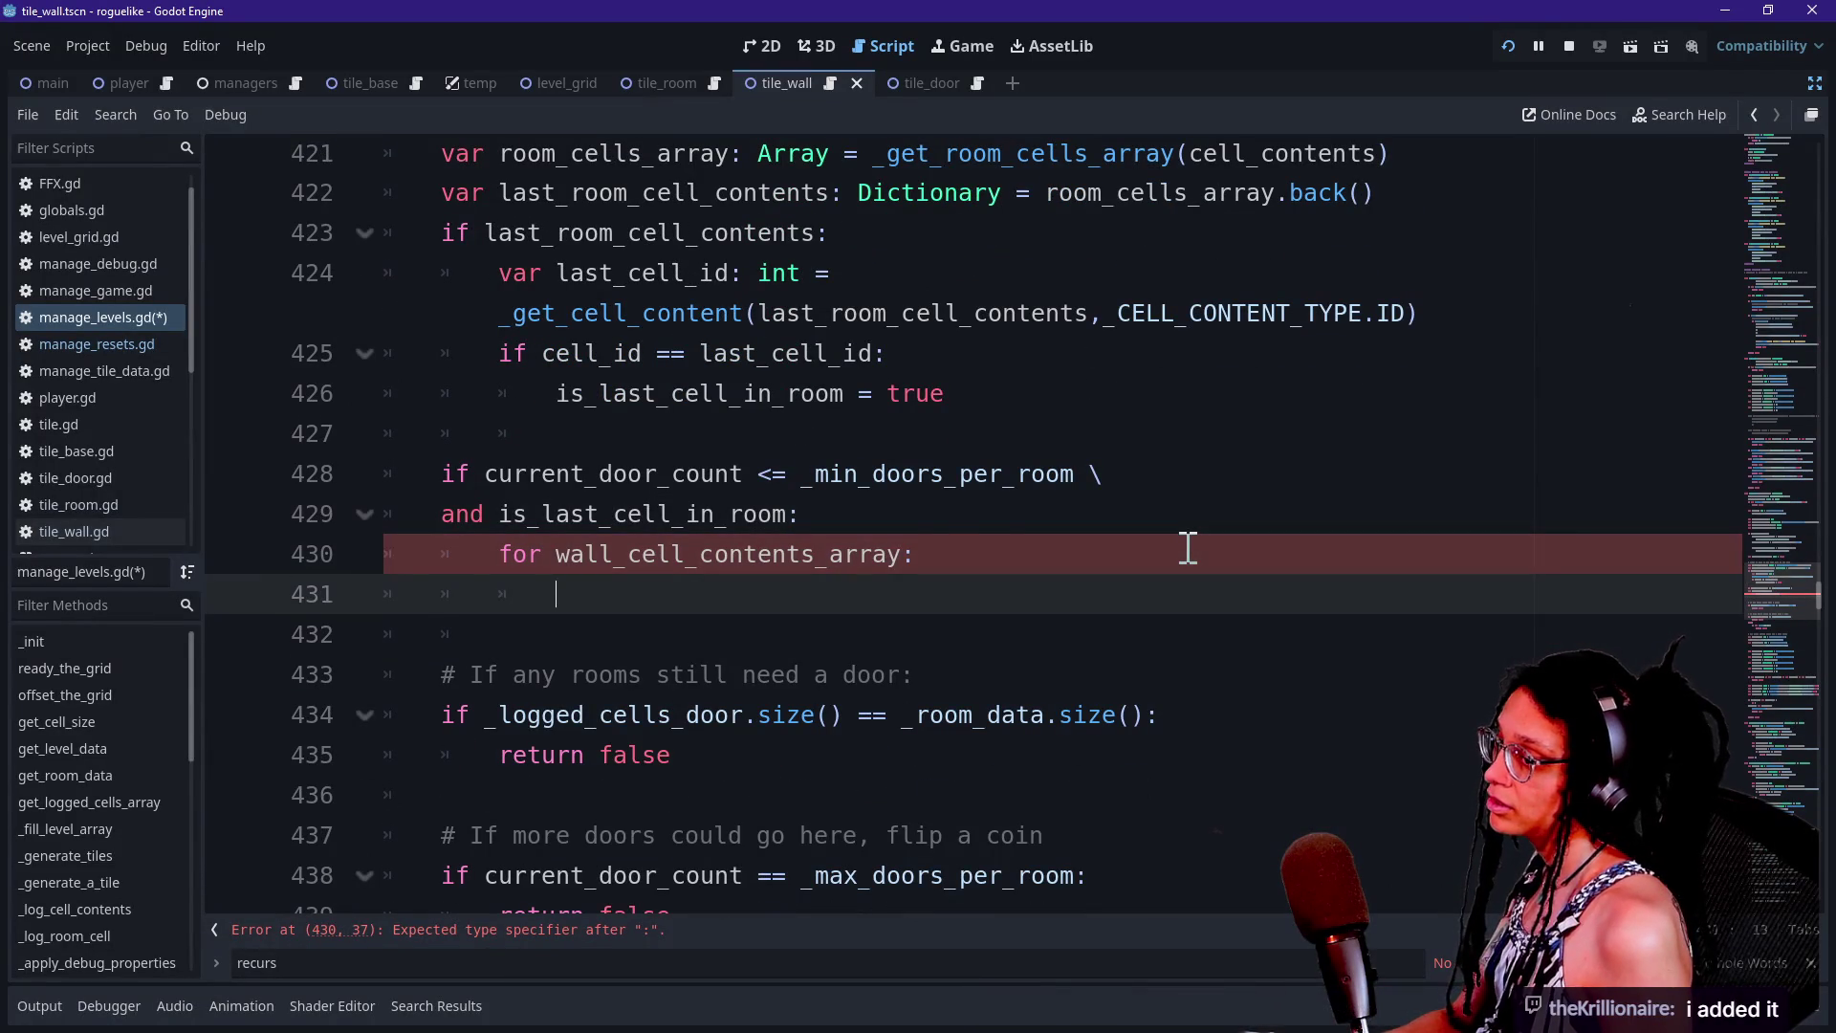
click(1043, 564)
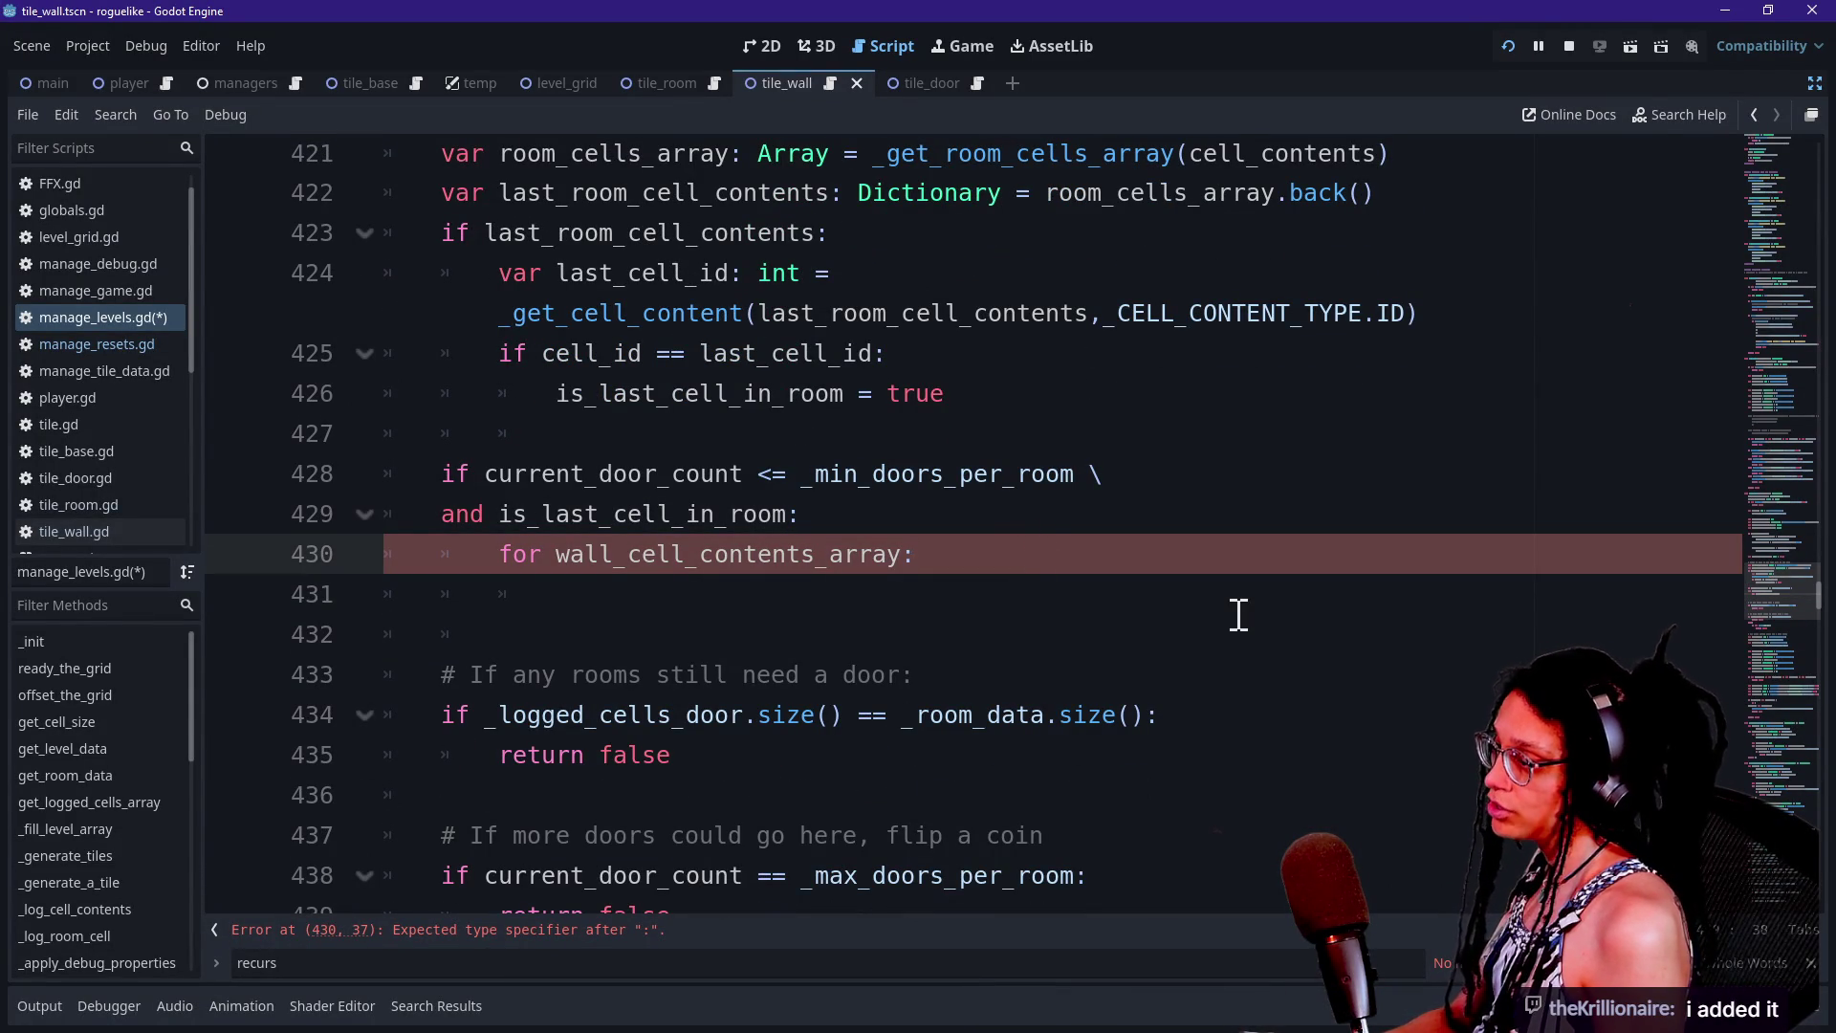
key(Return)
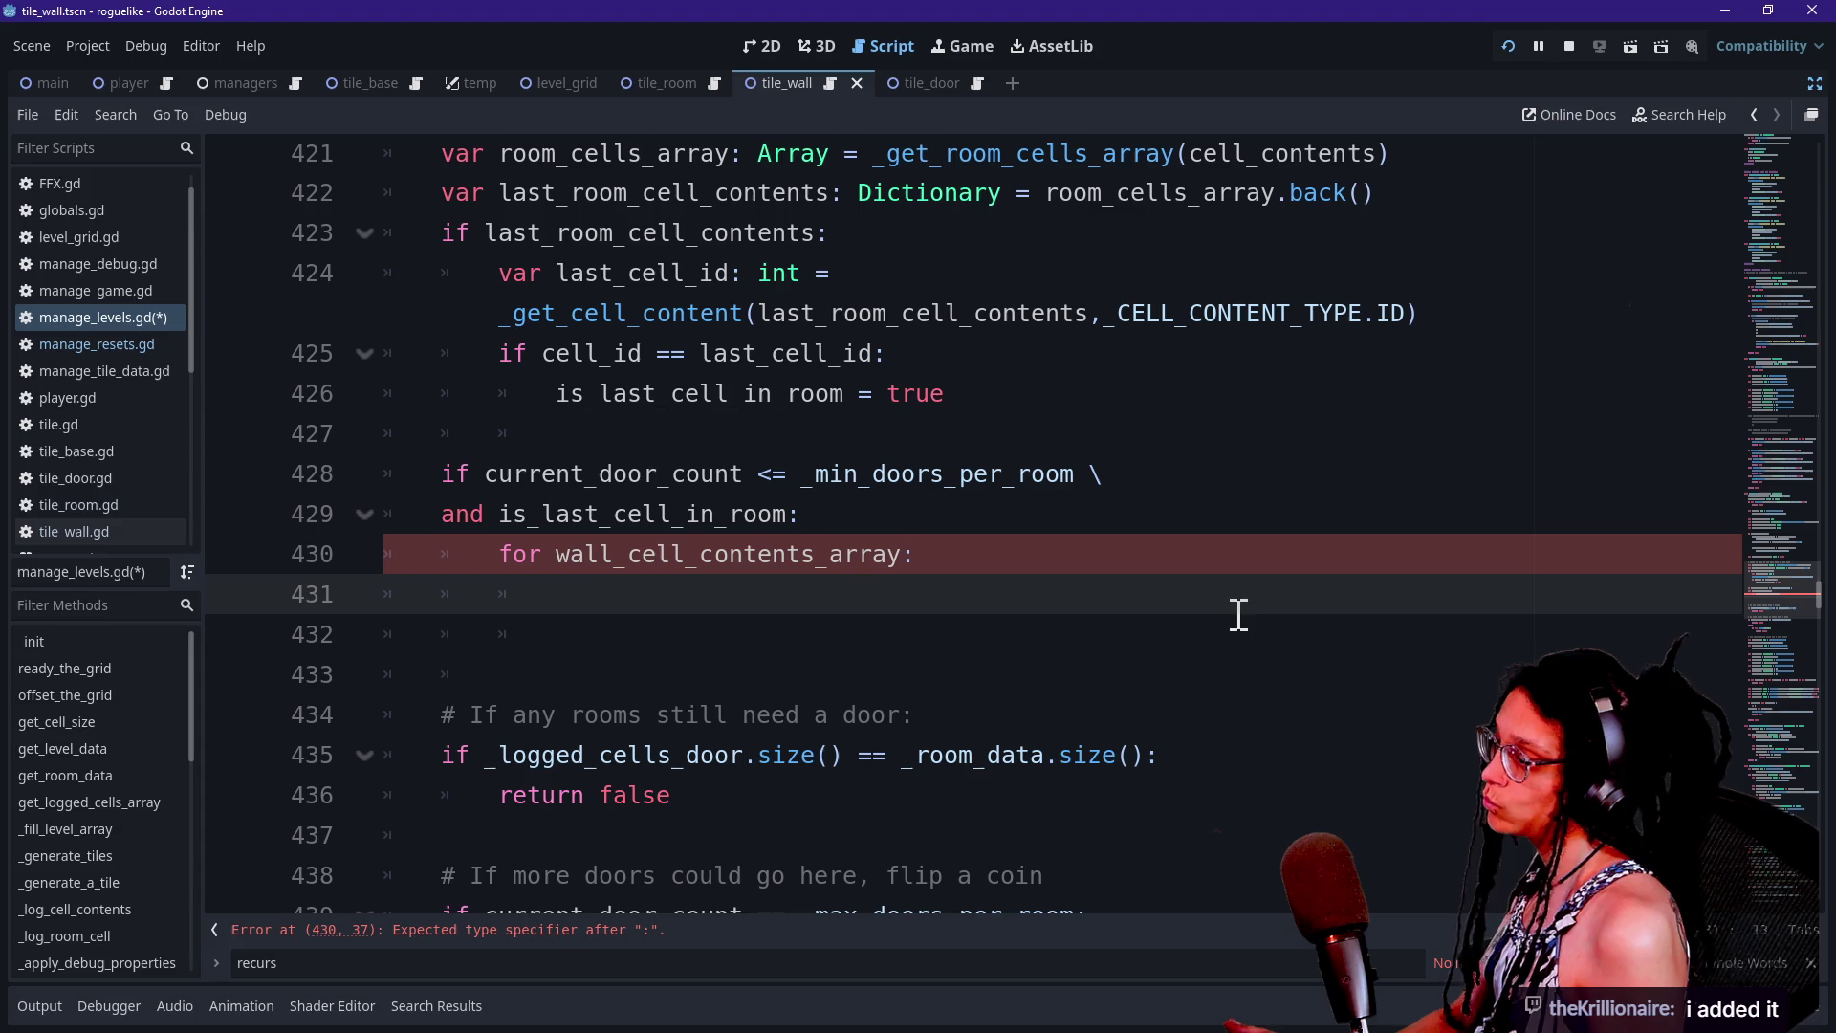
click(557, 554)
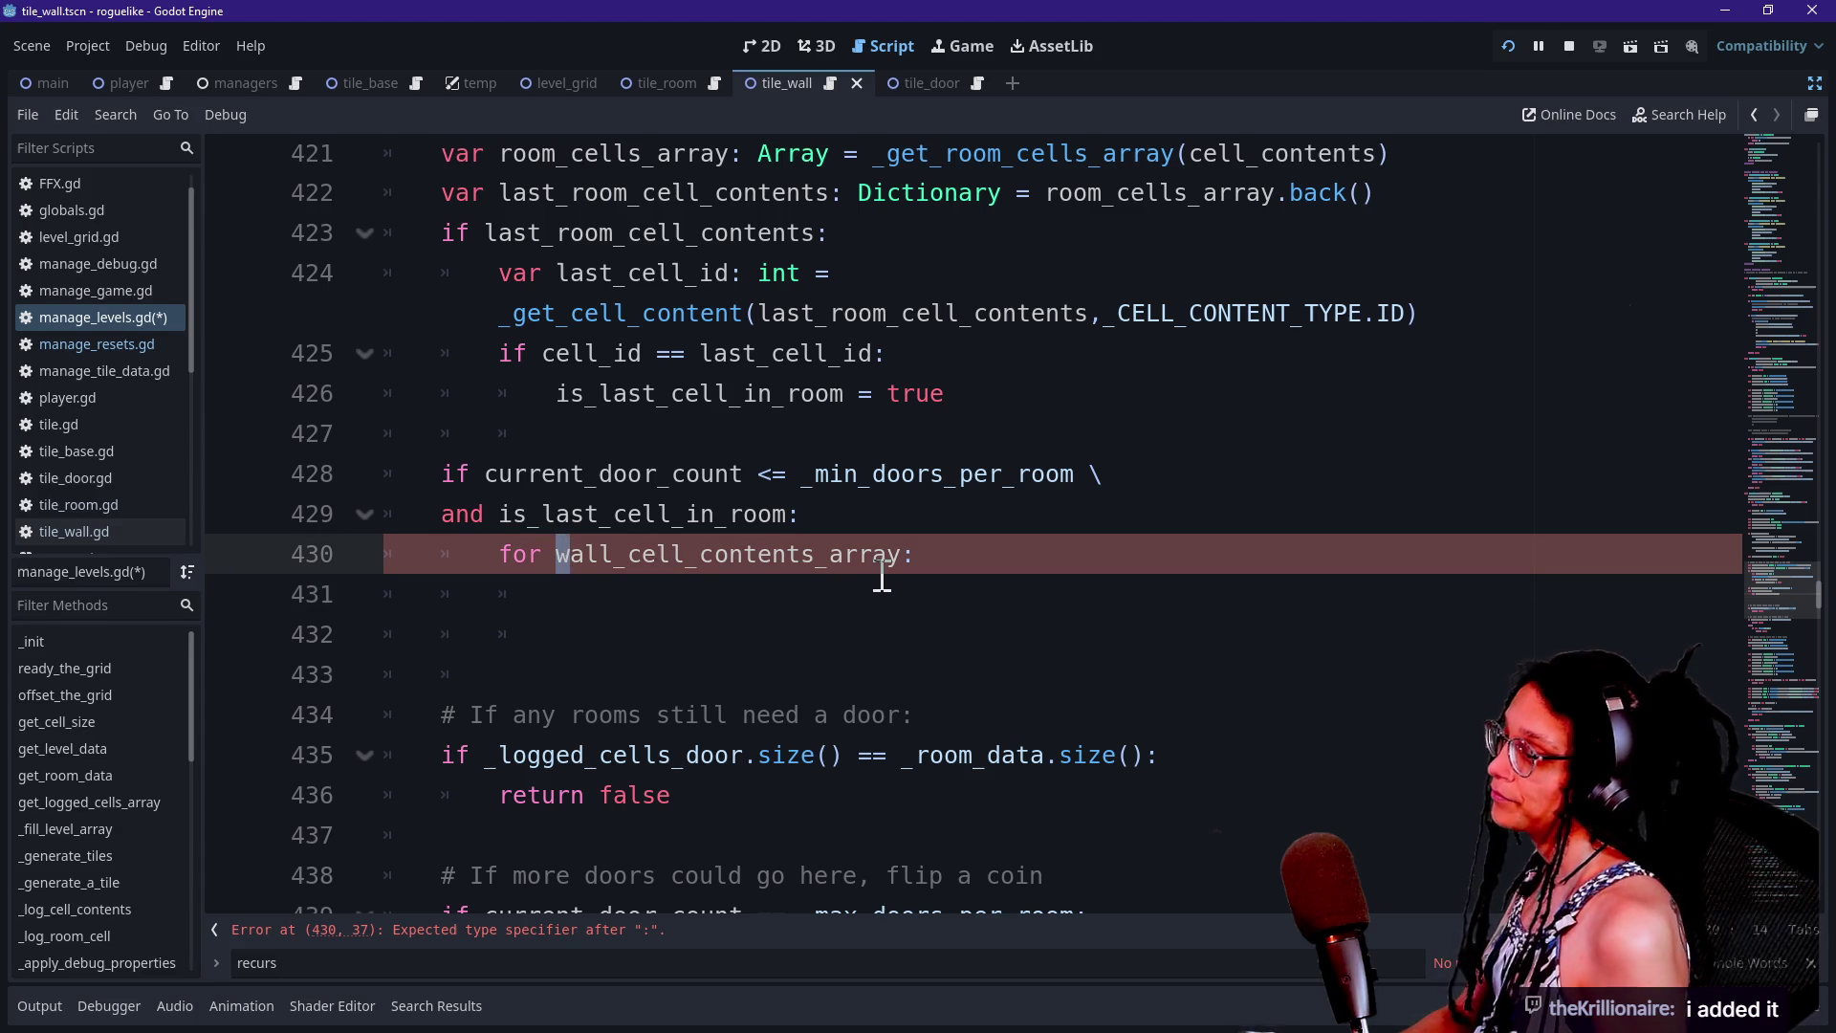
text(wall_contents: Dictionary in)
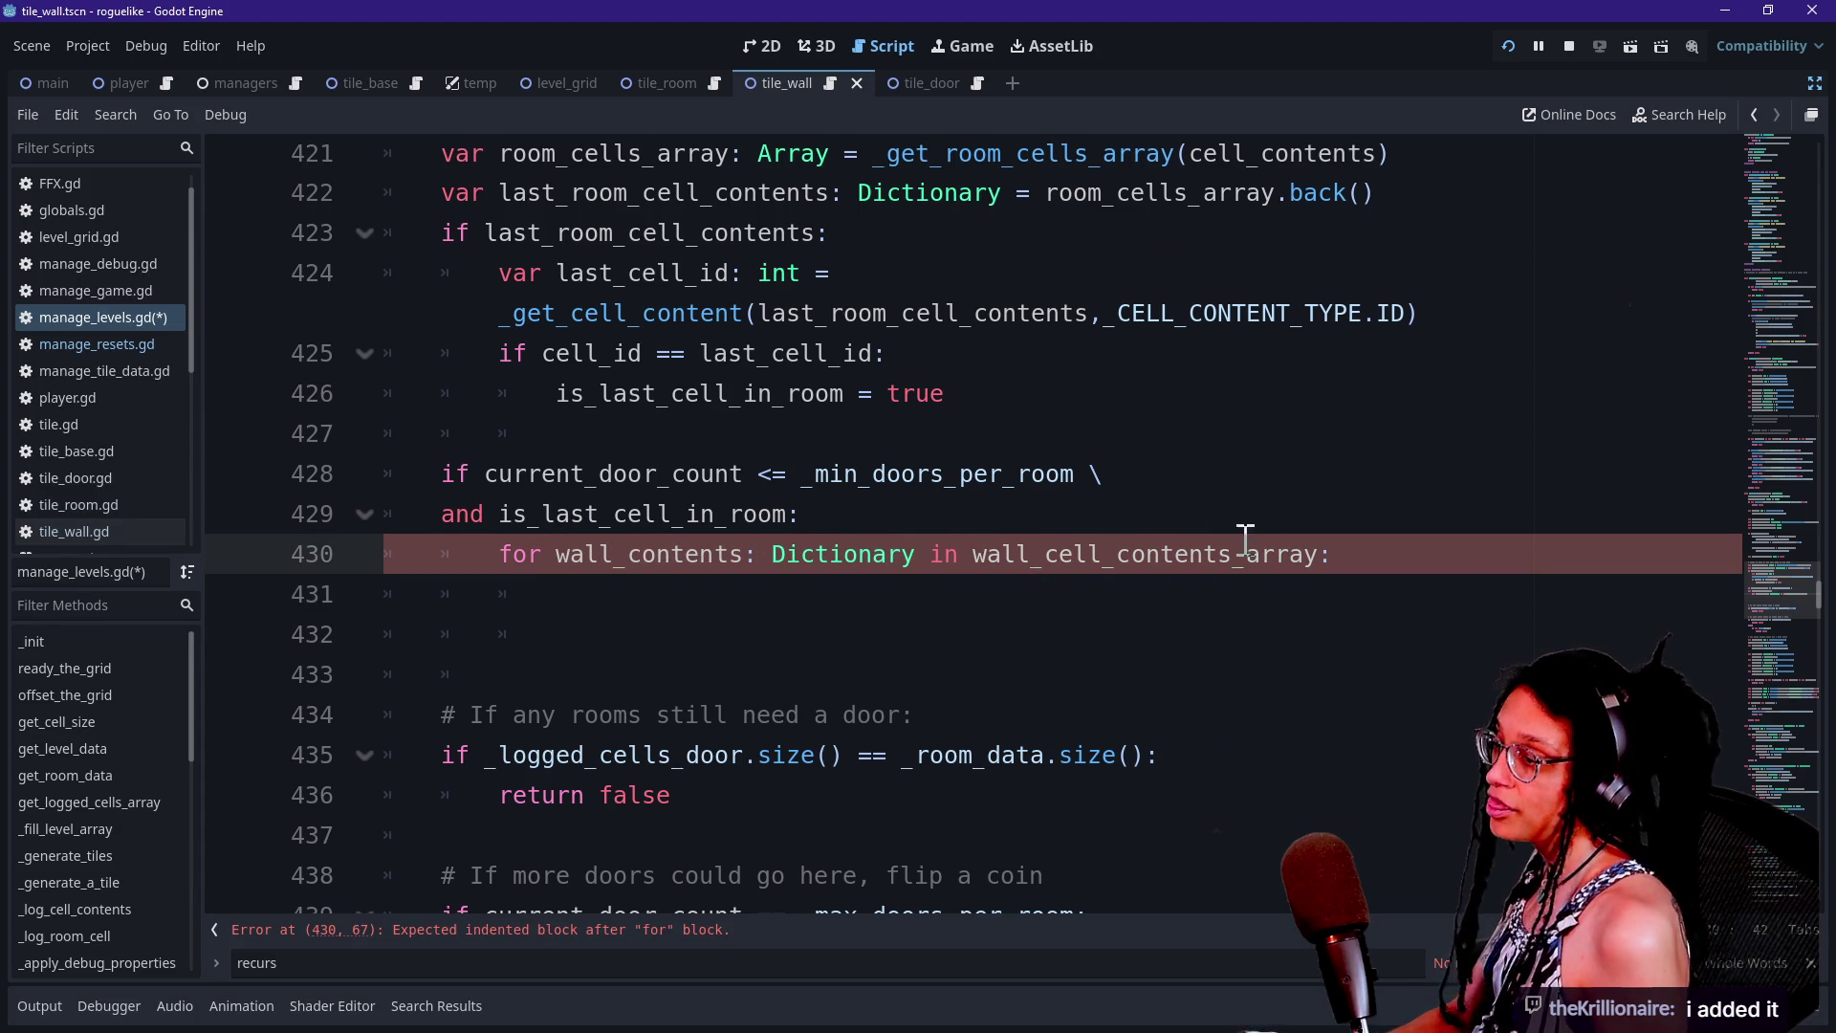
click(1220, 589)
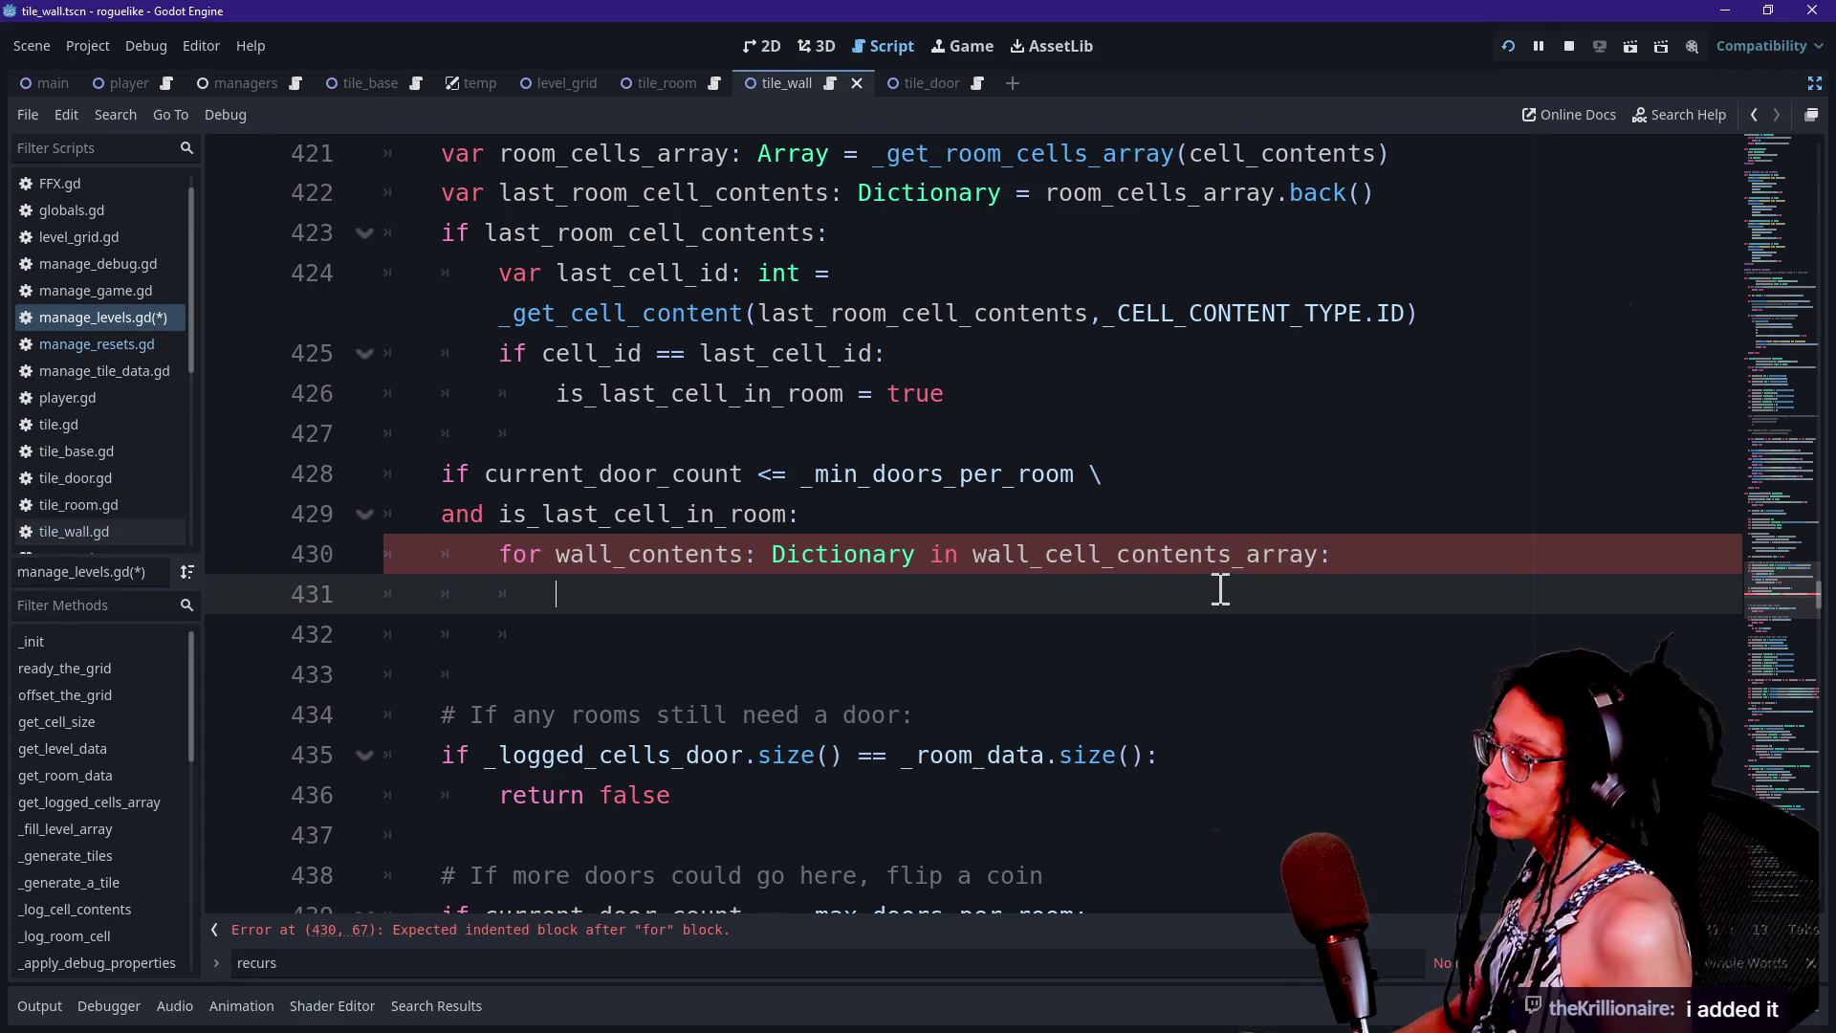
scroll(1220, 589, down, 6)
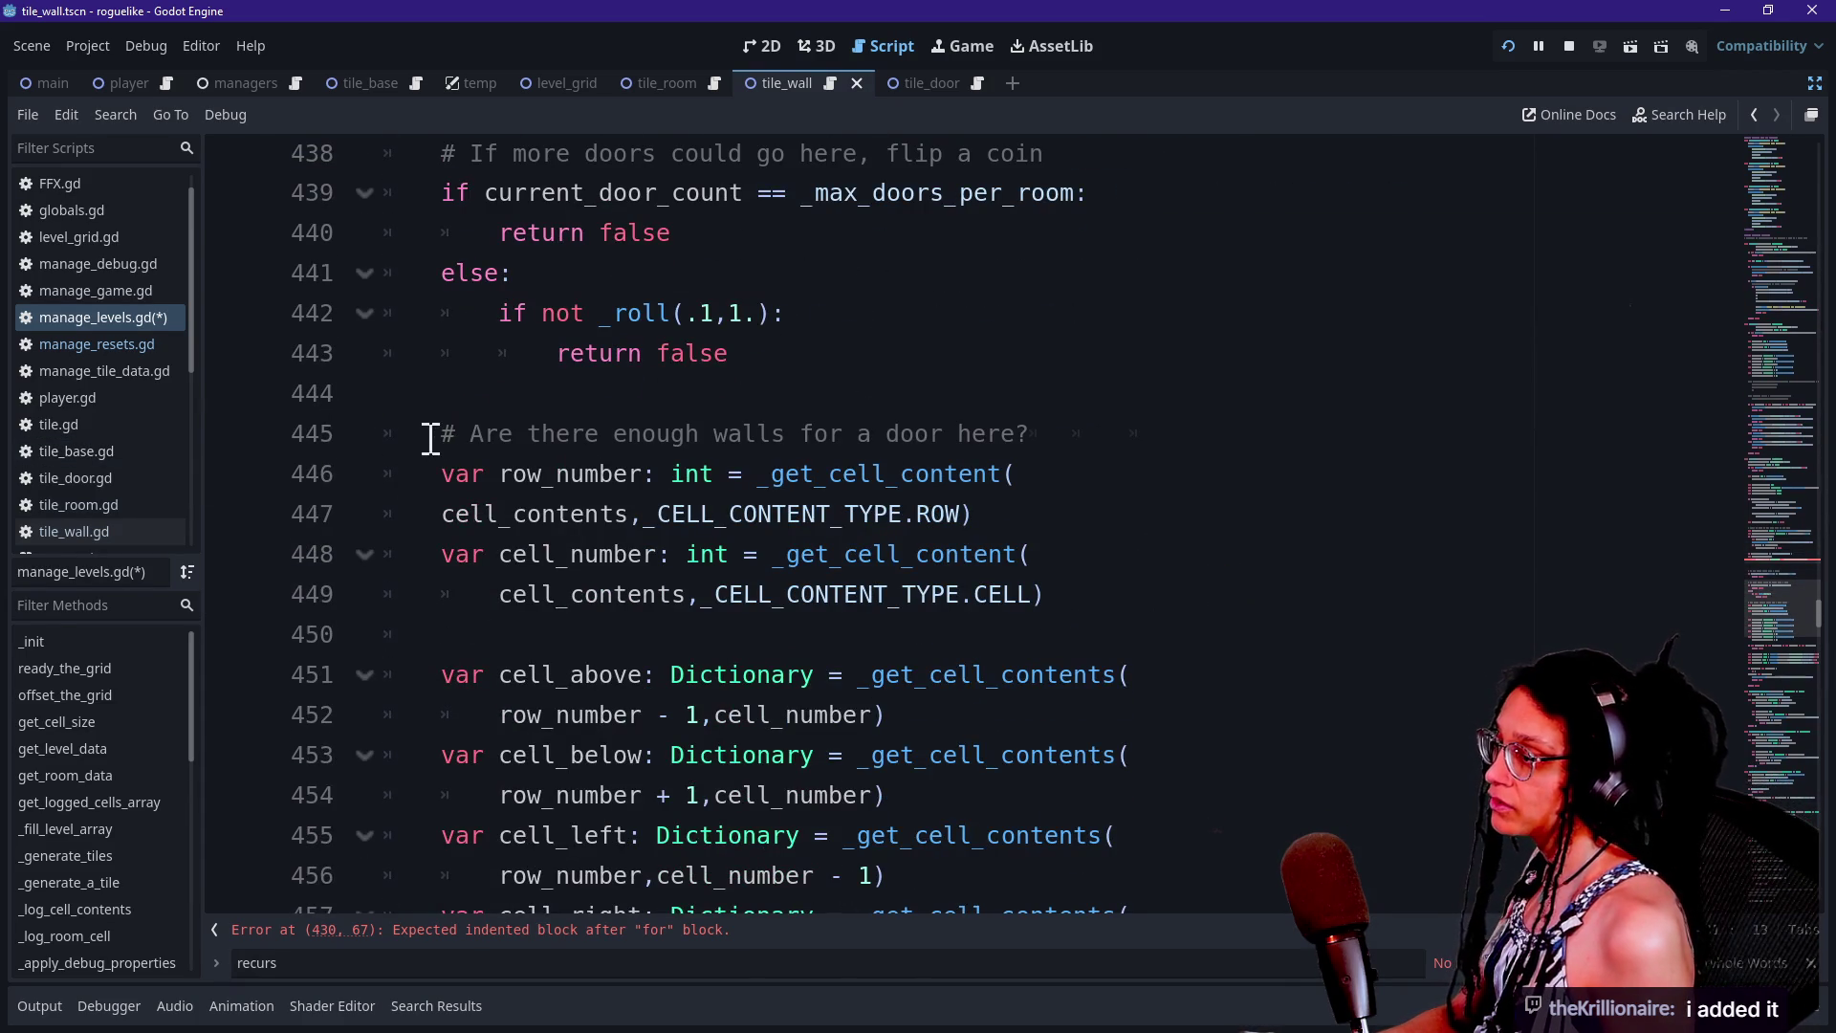
- Remove lines 445–472, from the walls-for-a-door check through its final return true
click(779, 399)
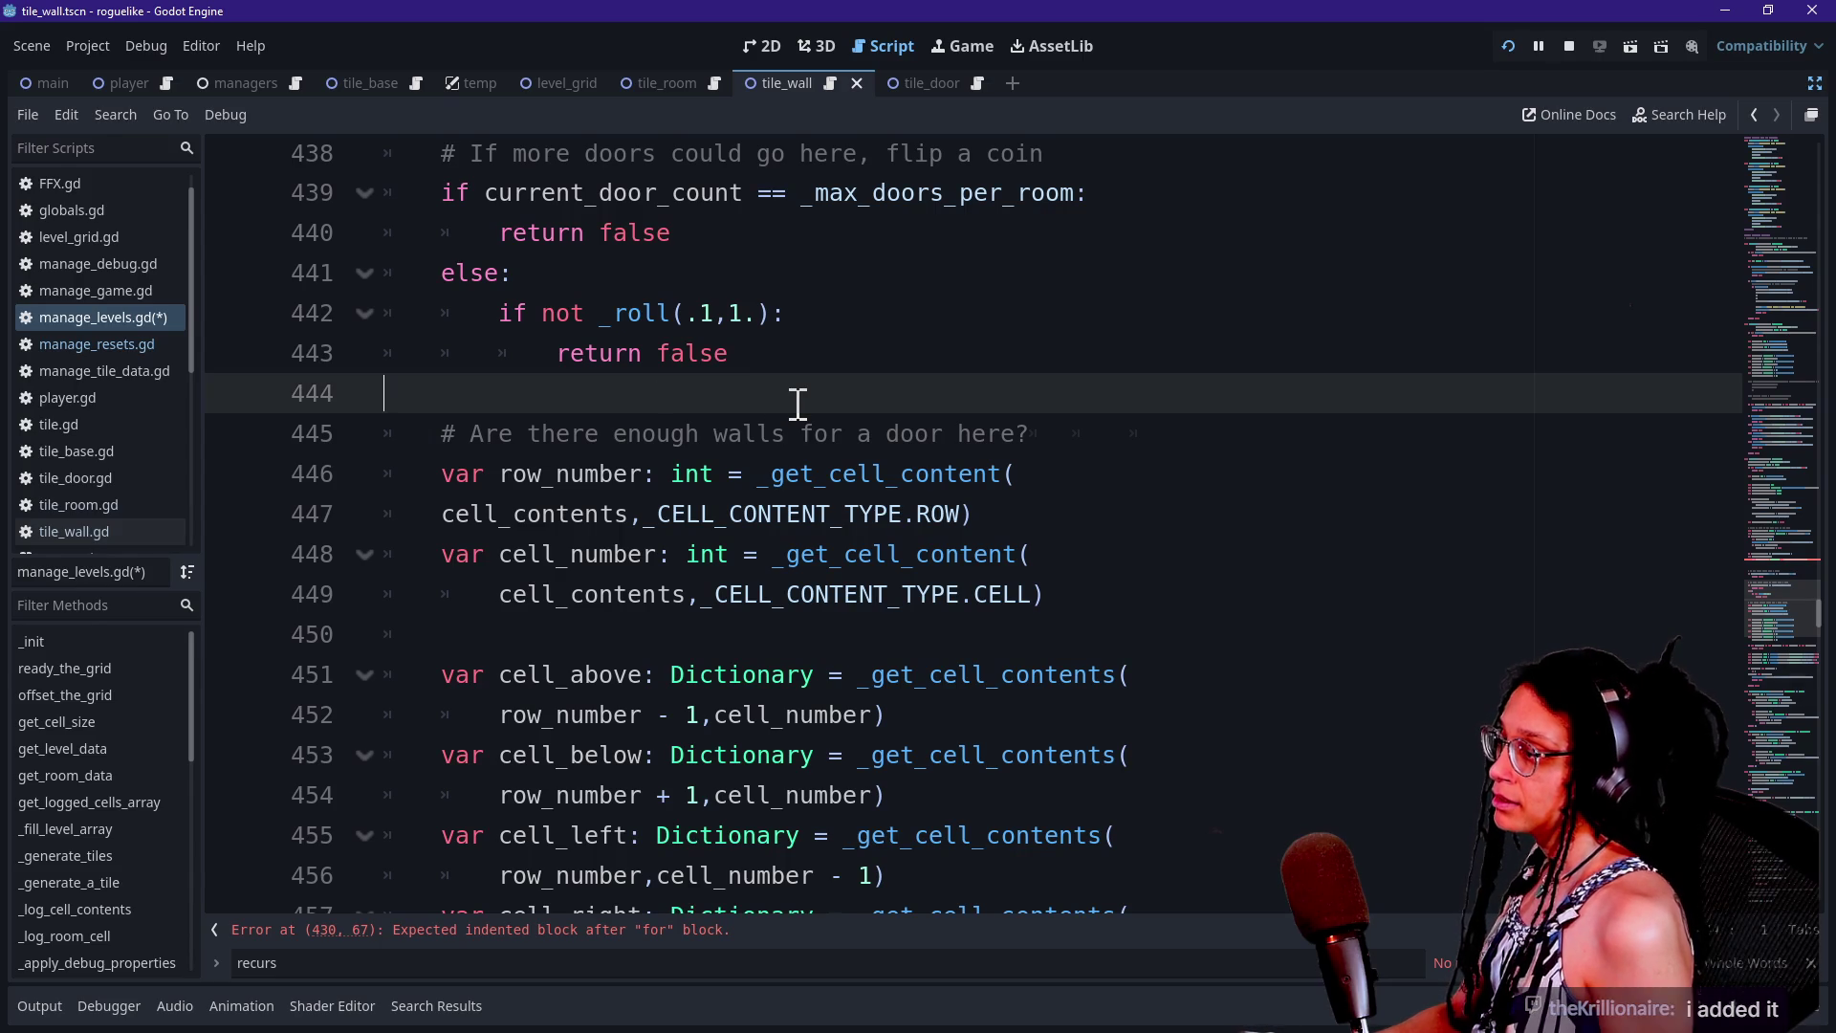
drag(442, 426, 819, 670)
scroll(822, 667, down, 2)
scroll(823, 666, down, 2)
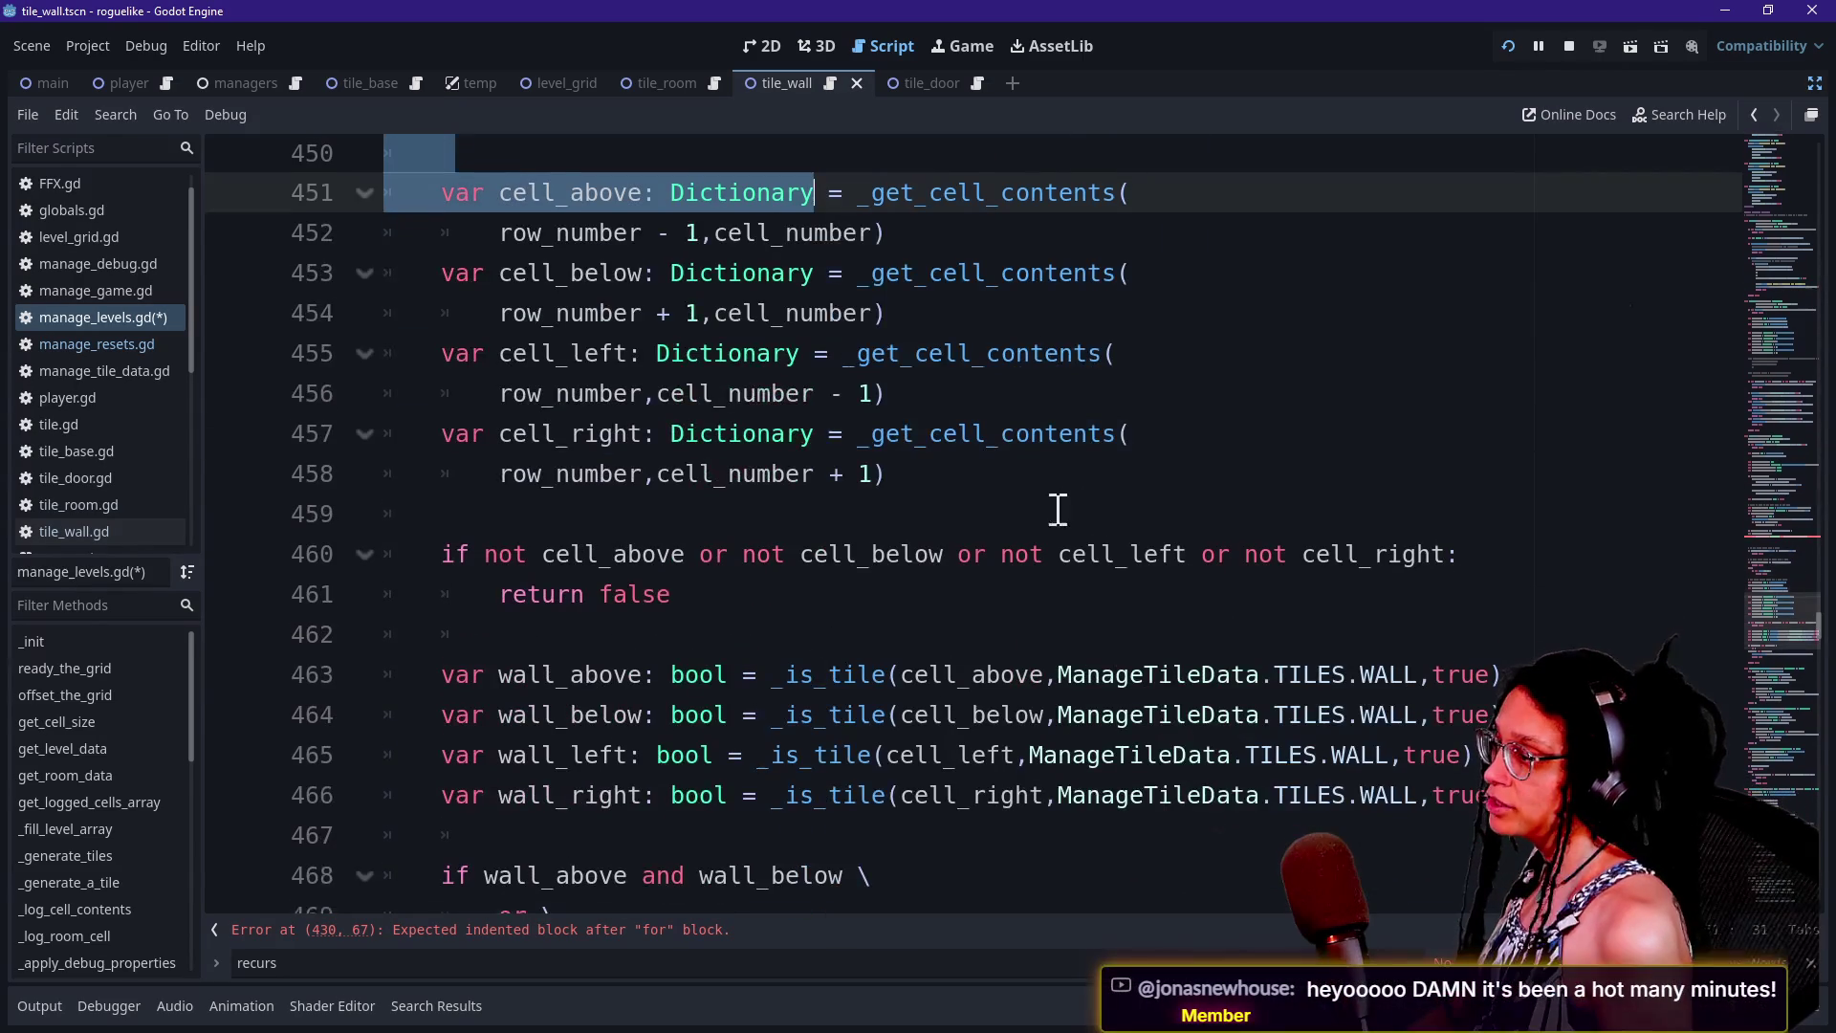
shift+click(1057, 487)
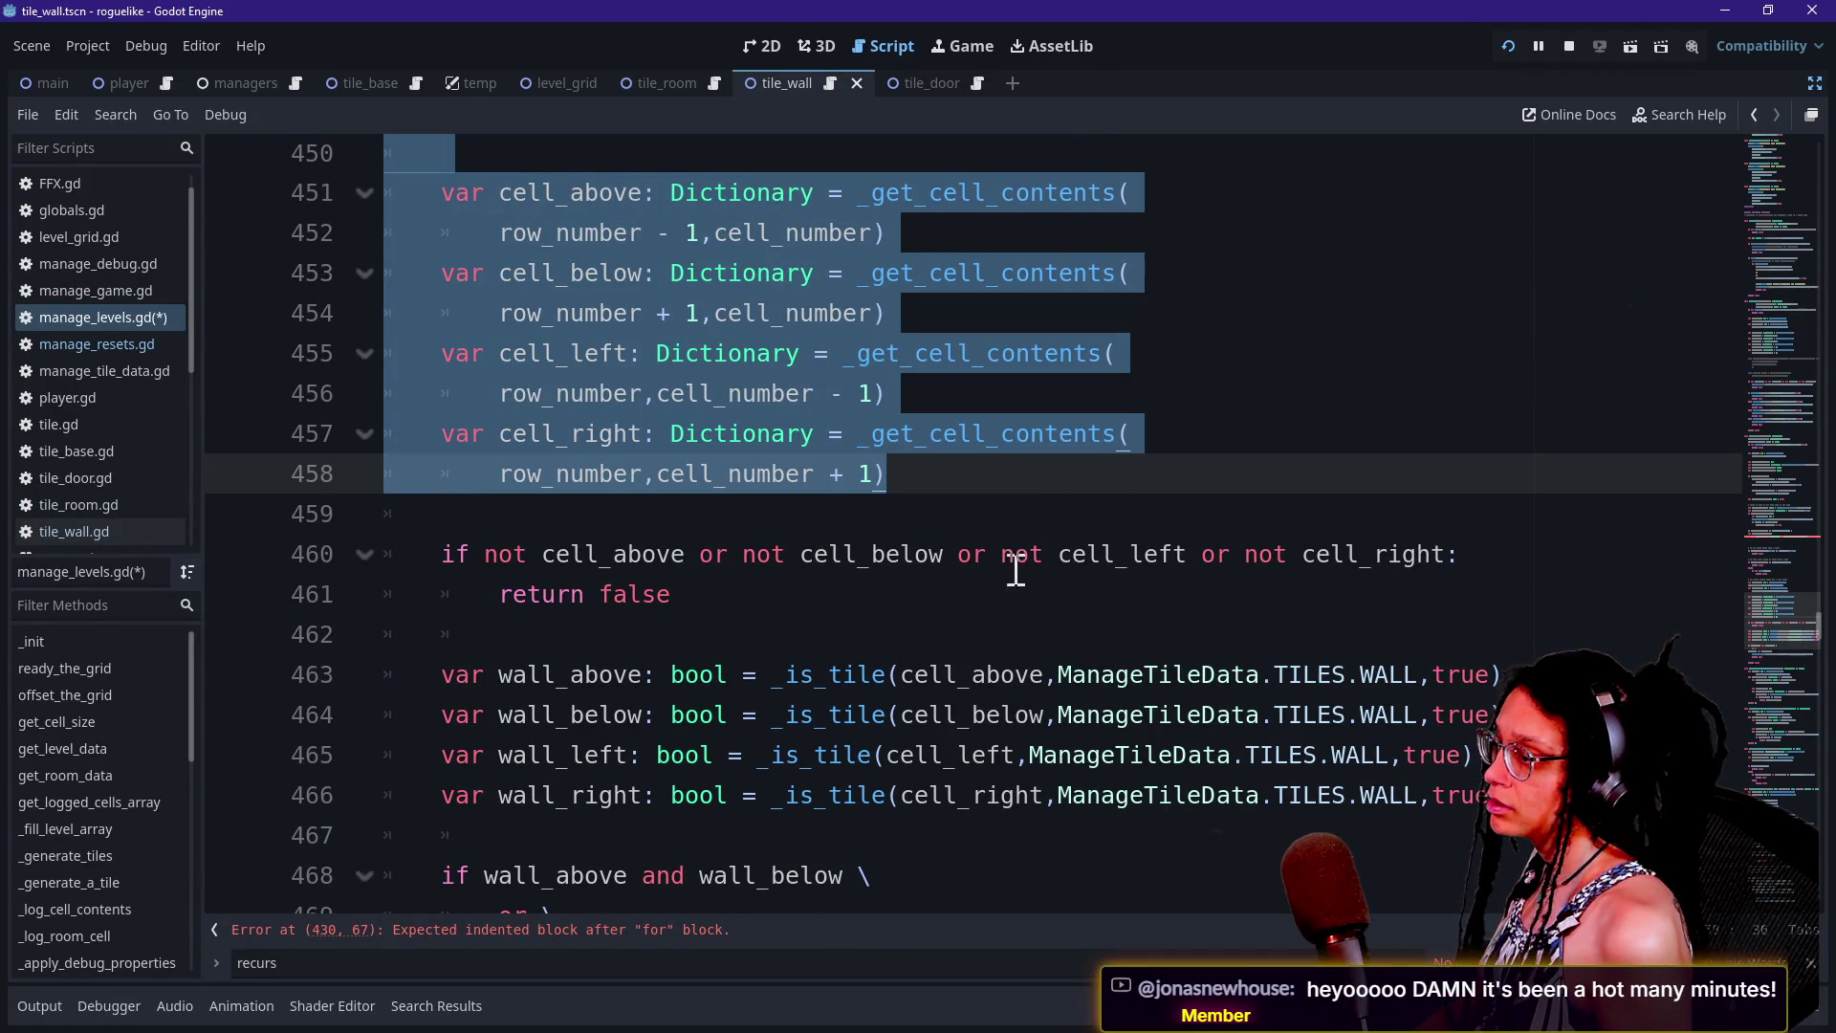
shift+click(758, 593)
scroll(759, 594, down, 2)
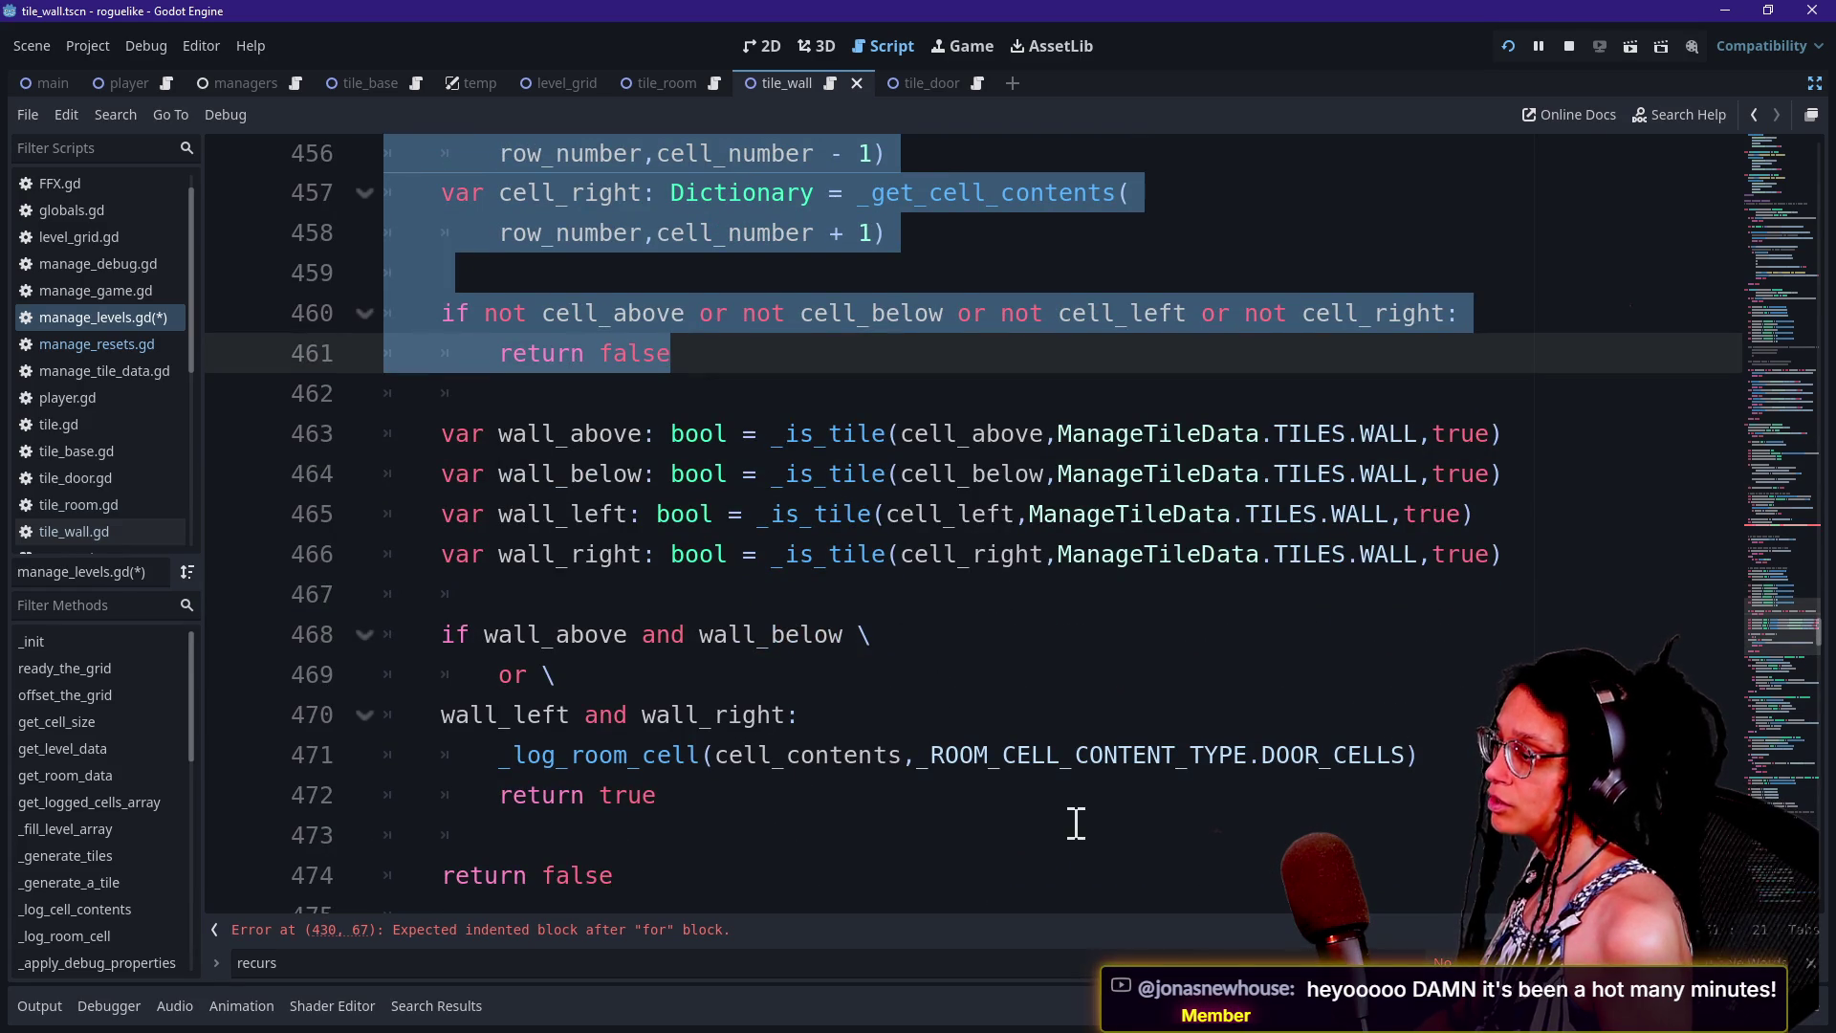
shift+click(1056, 799)
scroll(1051, 793, down, 2)
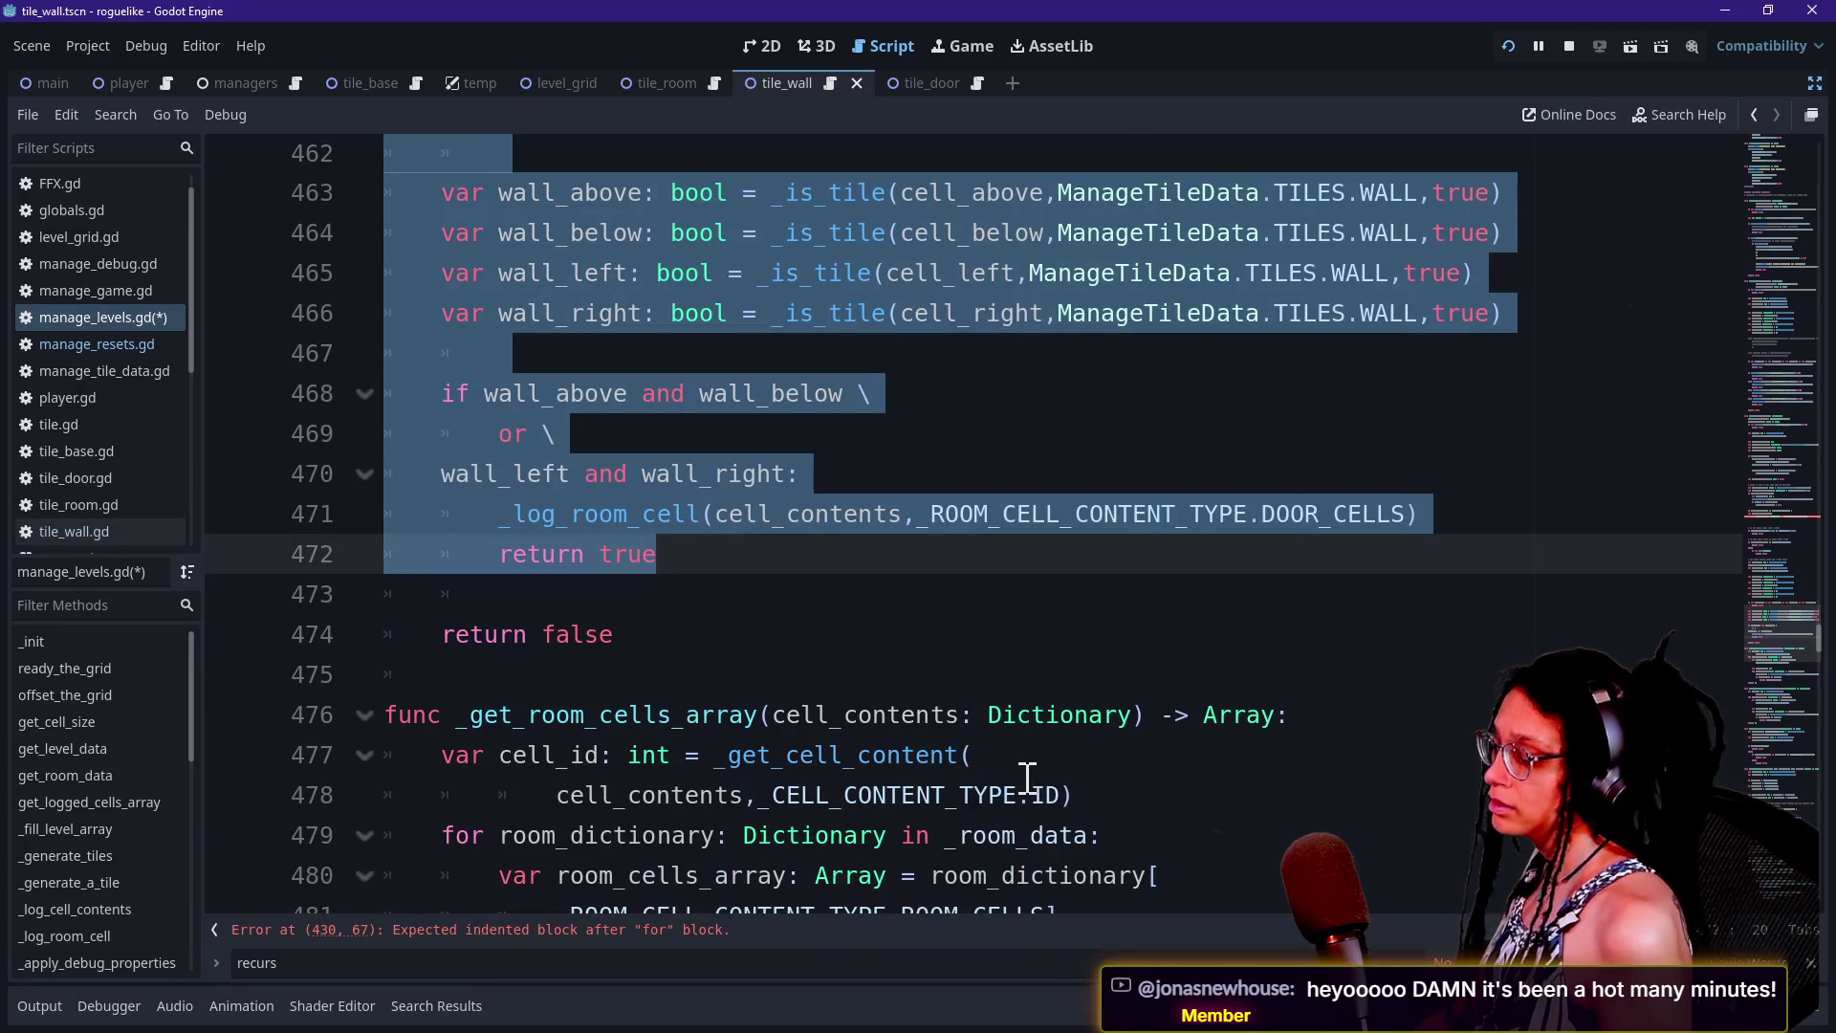
key(BackSpace)
scroll(752, 656, down, 1)
- Create a _wall_can_have_door() -> bool function and paste the wall-check block as its body
click(775, 684)
key(Return)
key(Return)
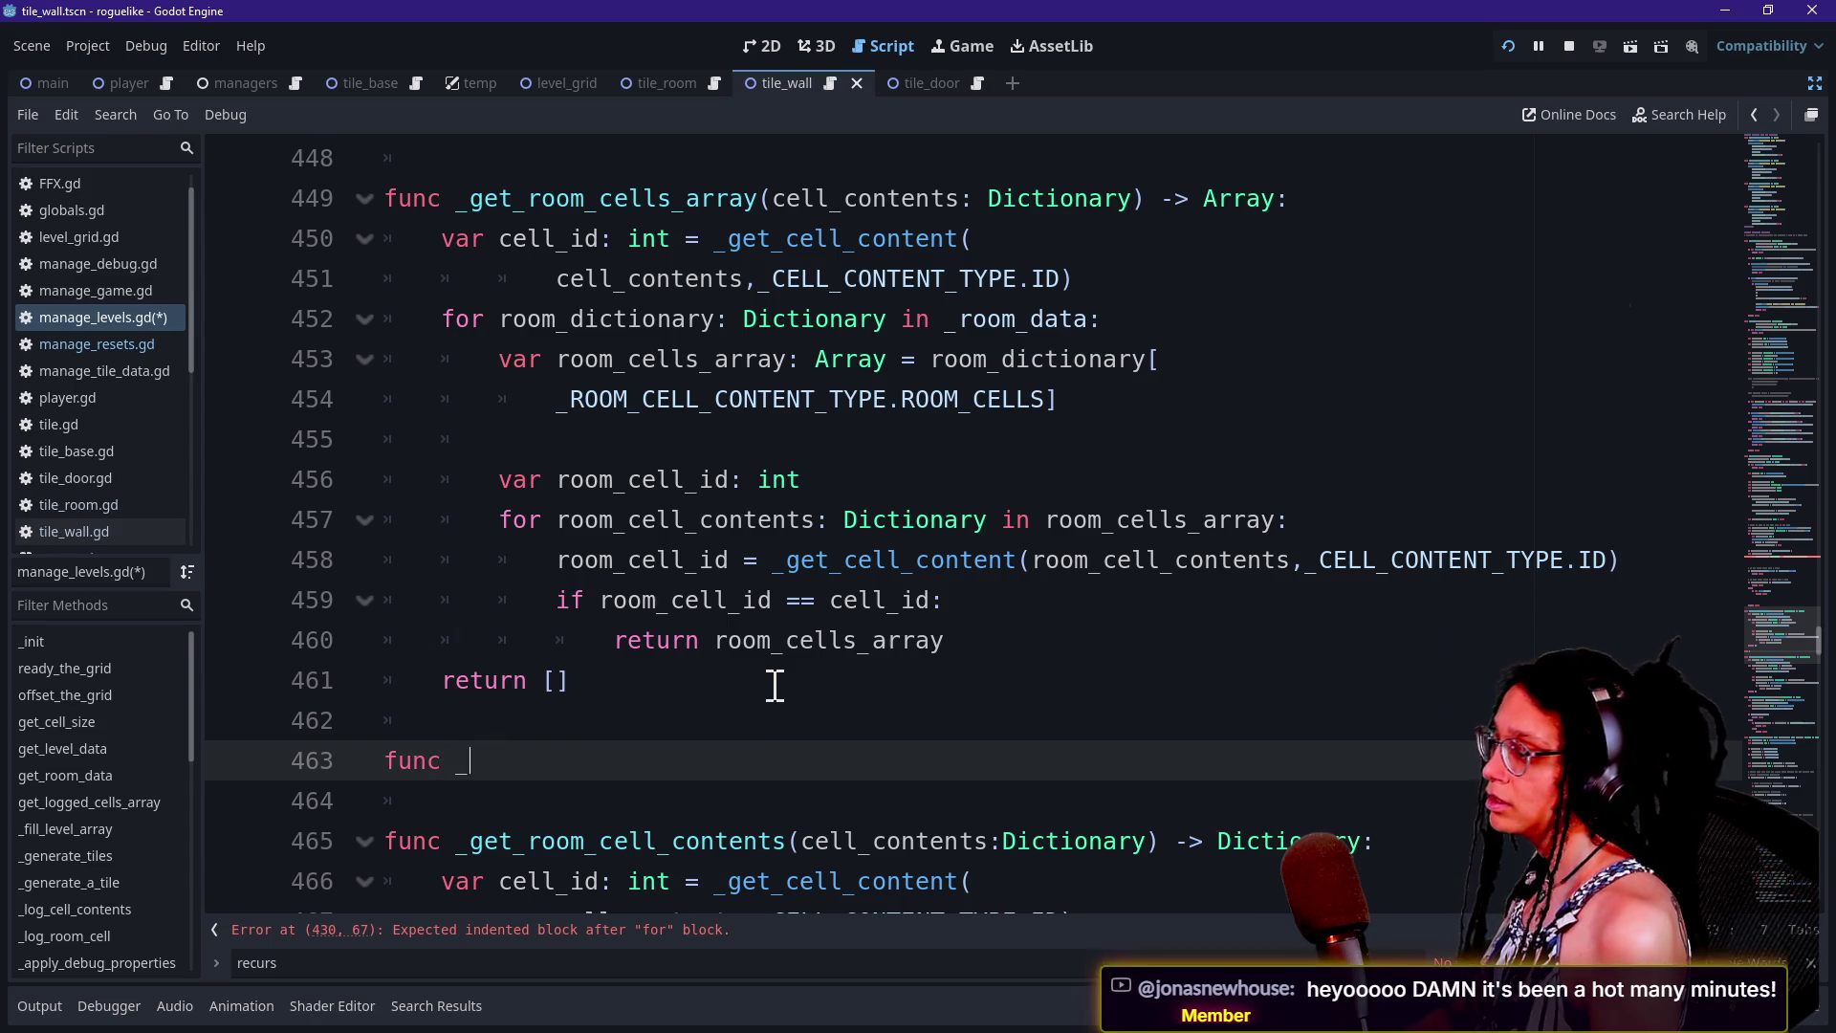
text(c)
key(BackSpace)
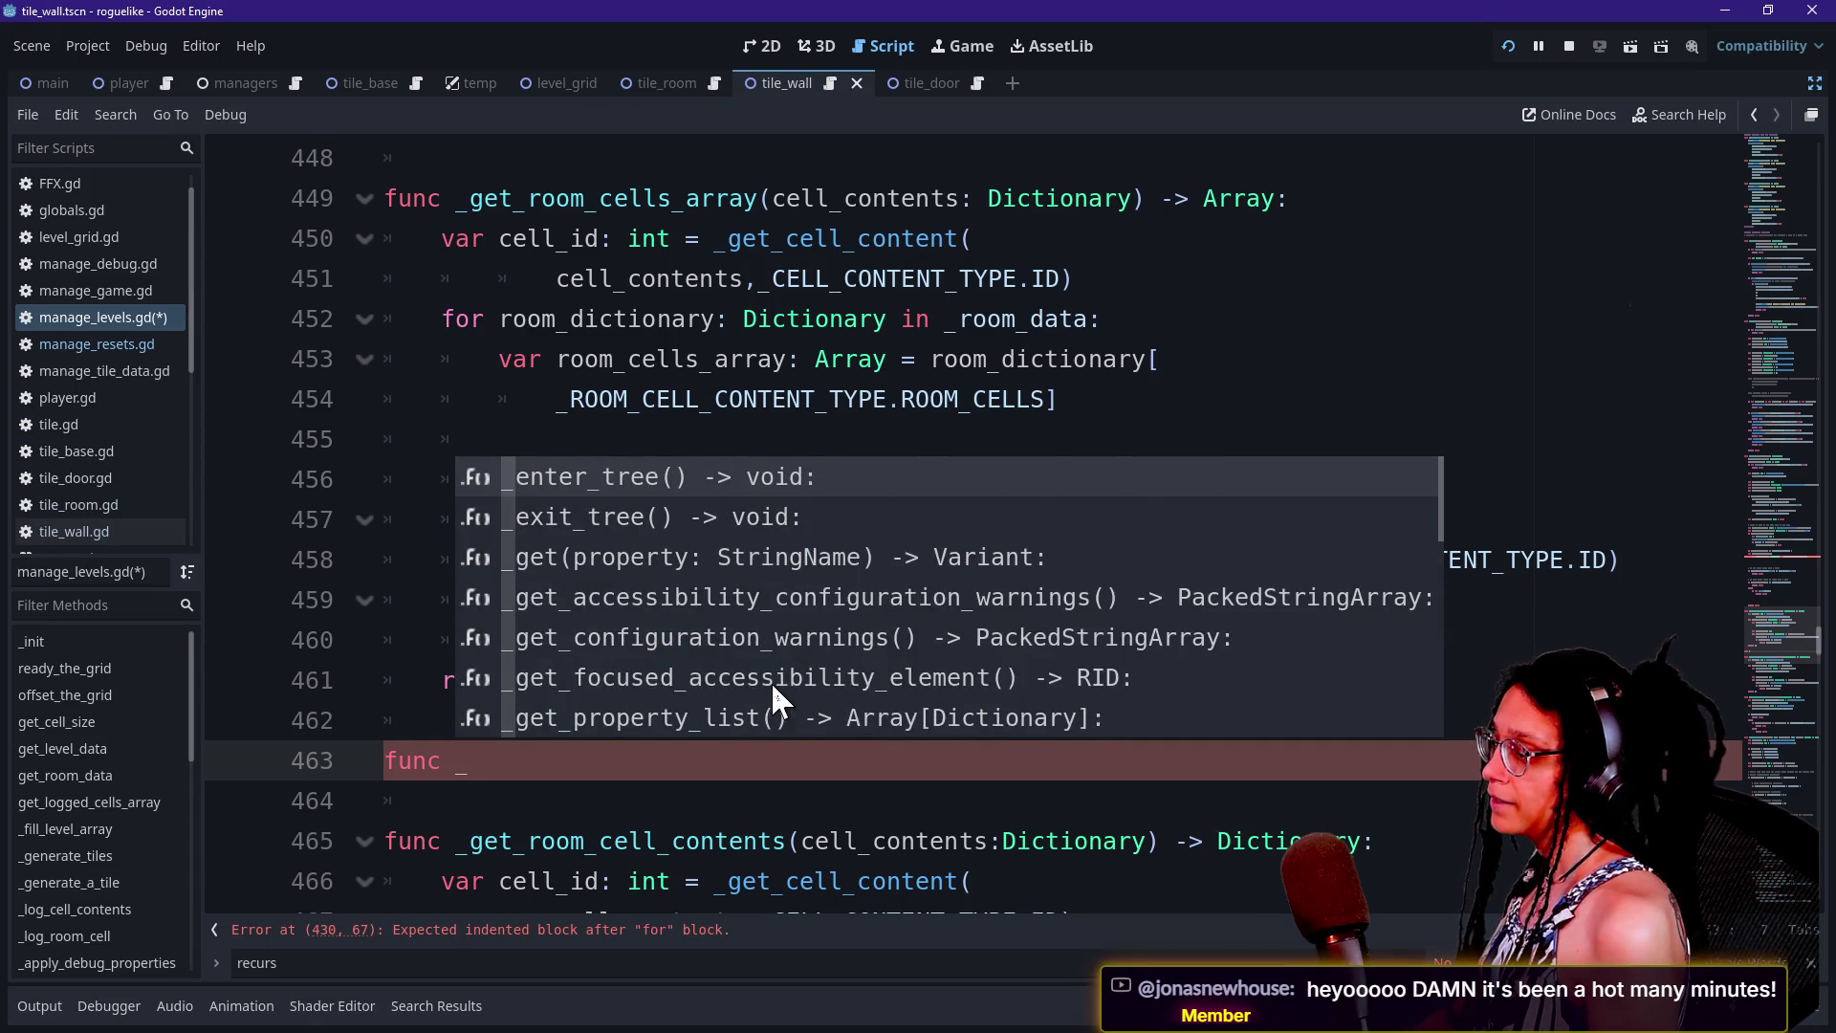
text(wall_can_)
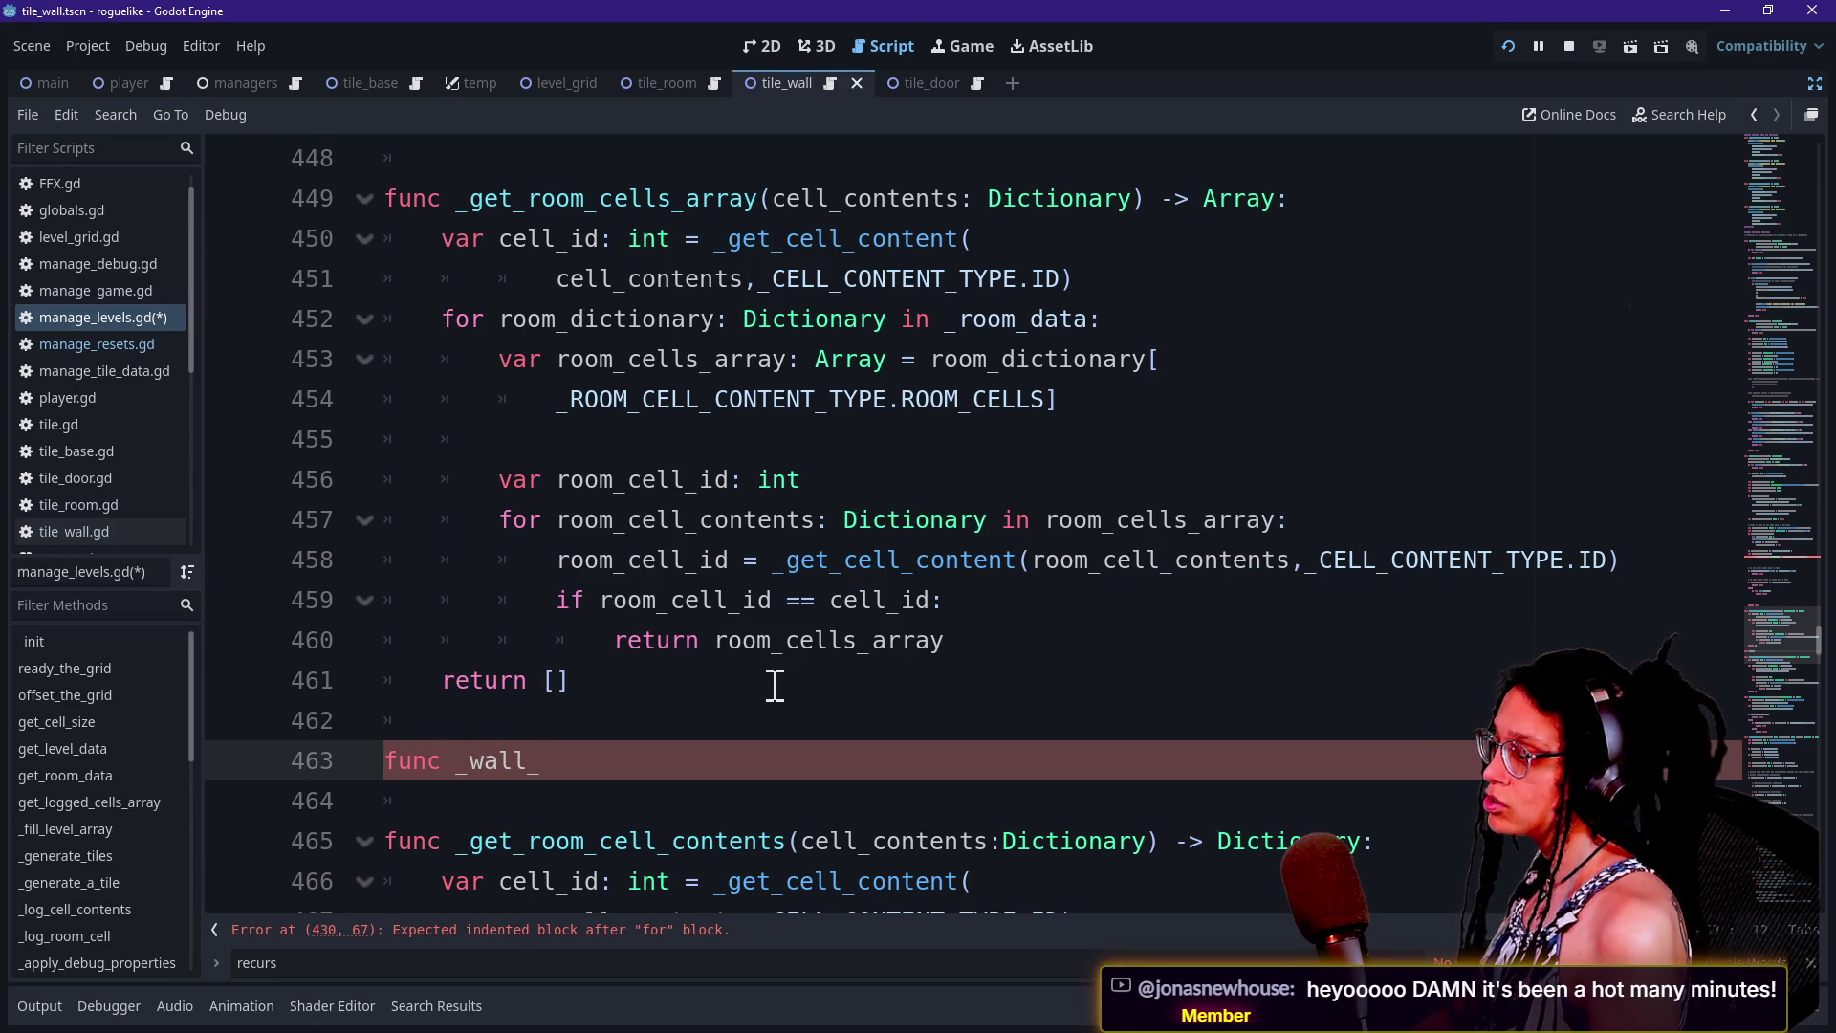
text(have_door)
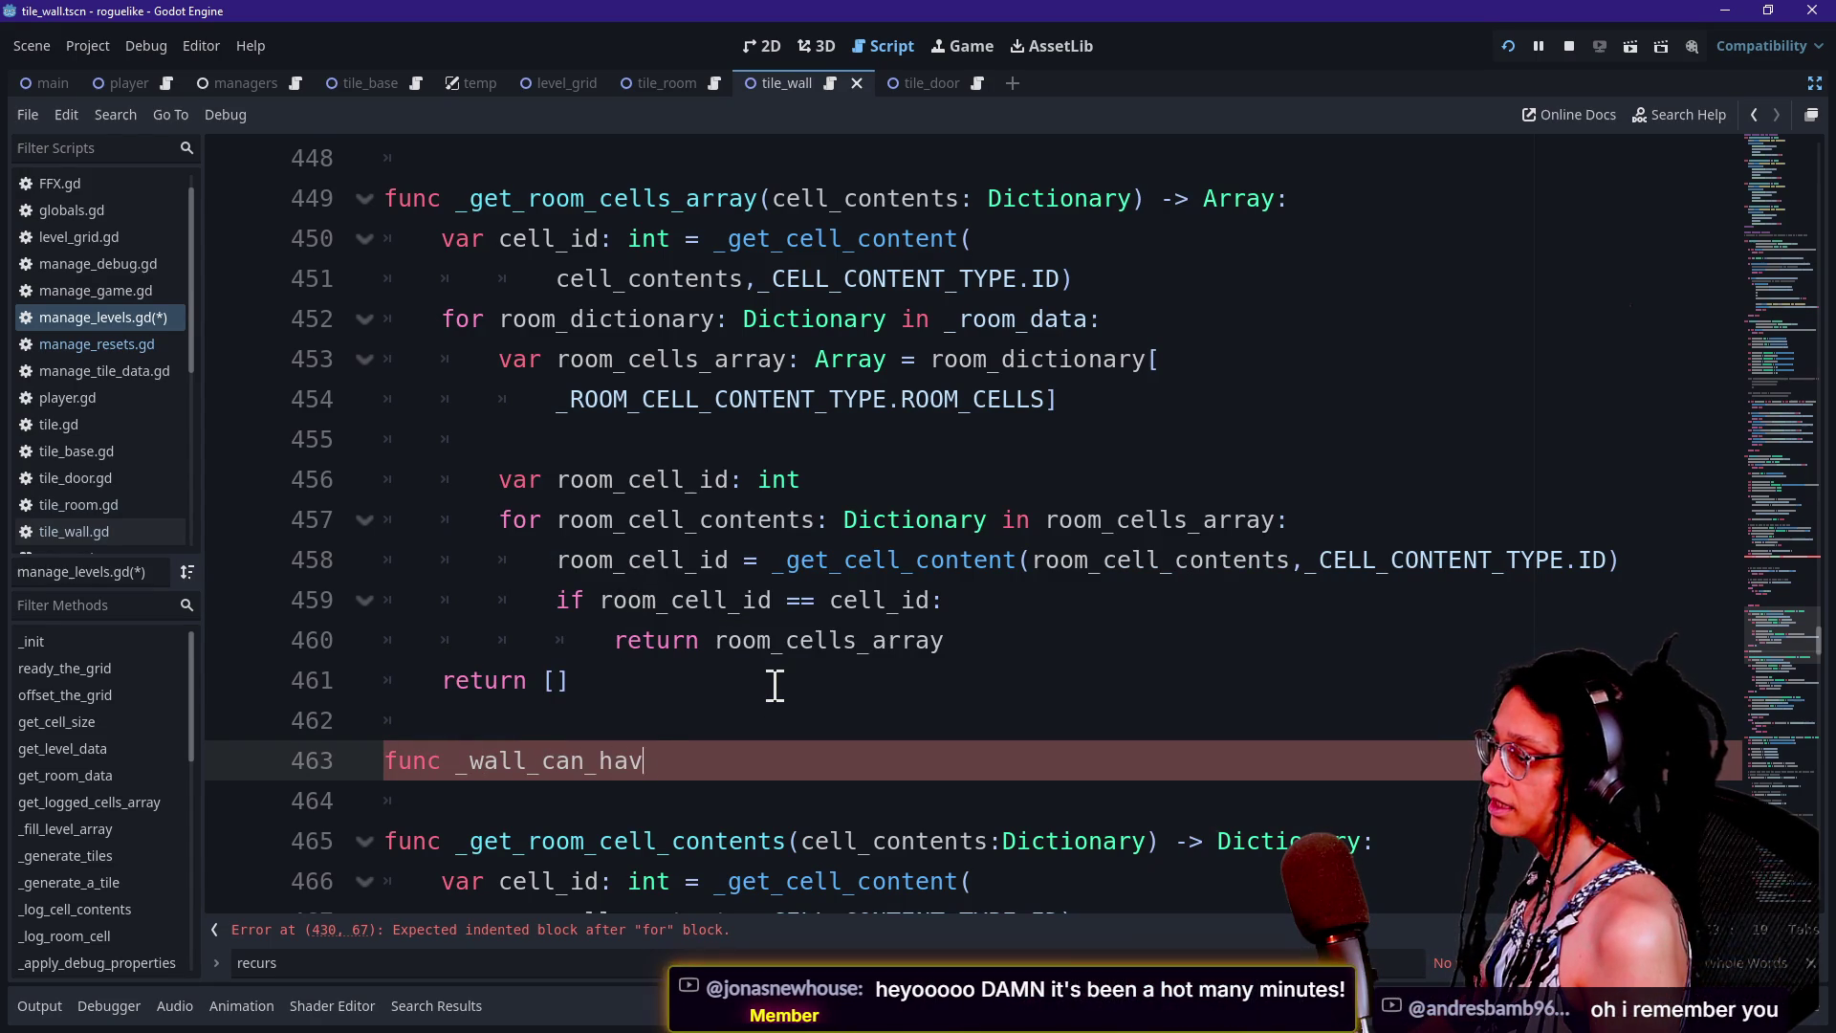
text(() ->)
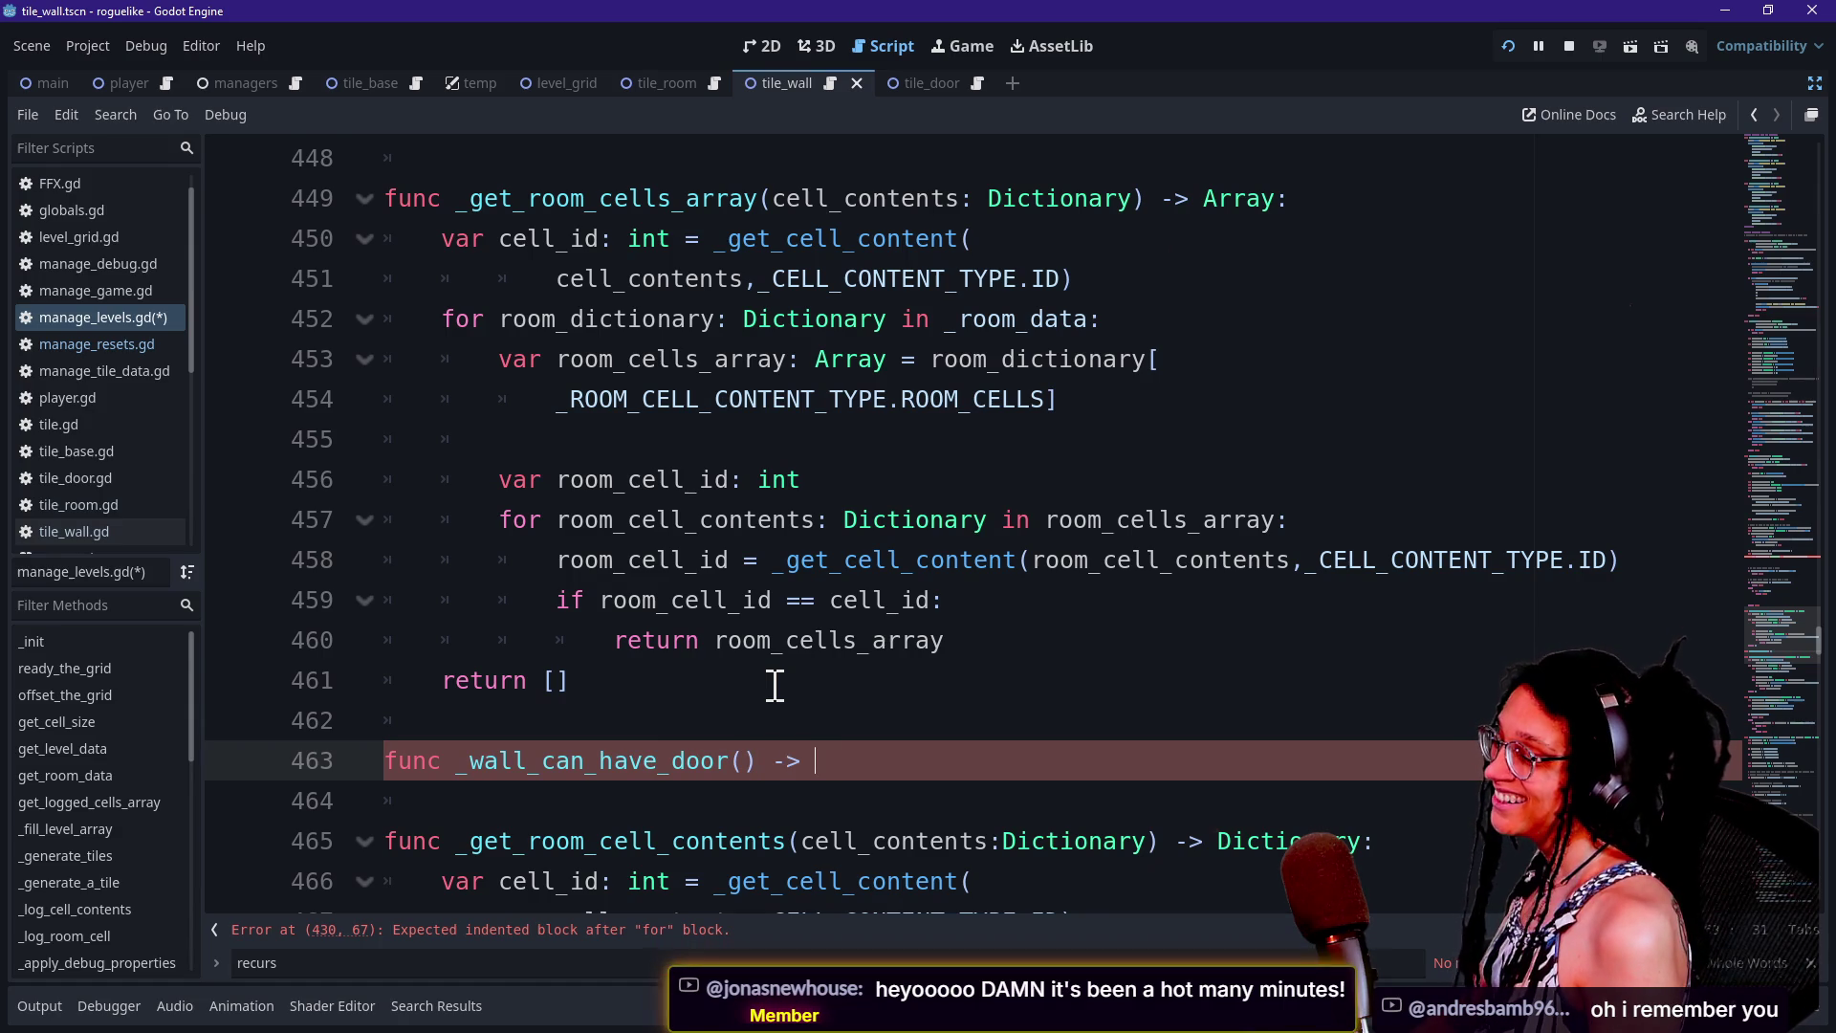
text(r)
key(BackSpace)
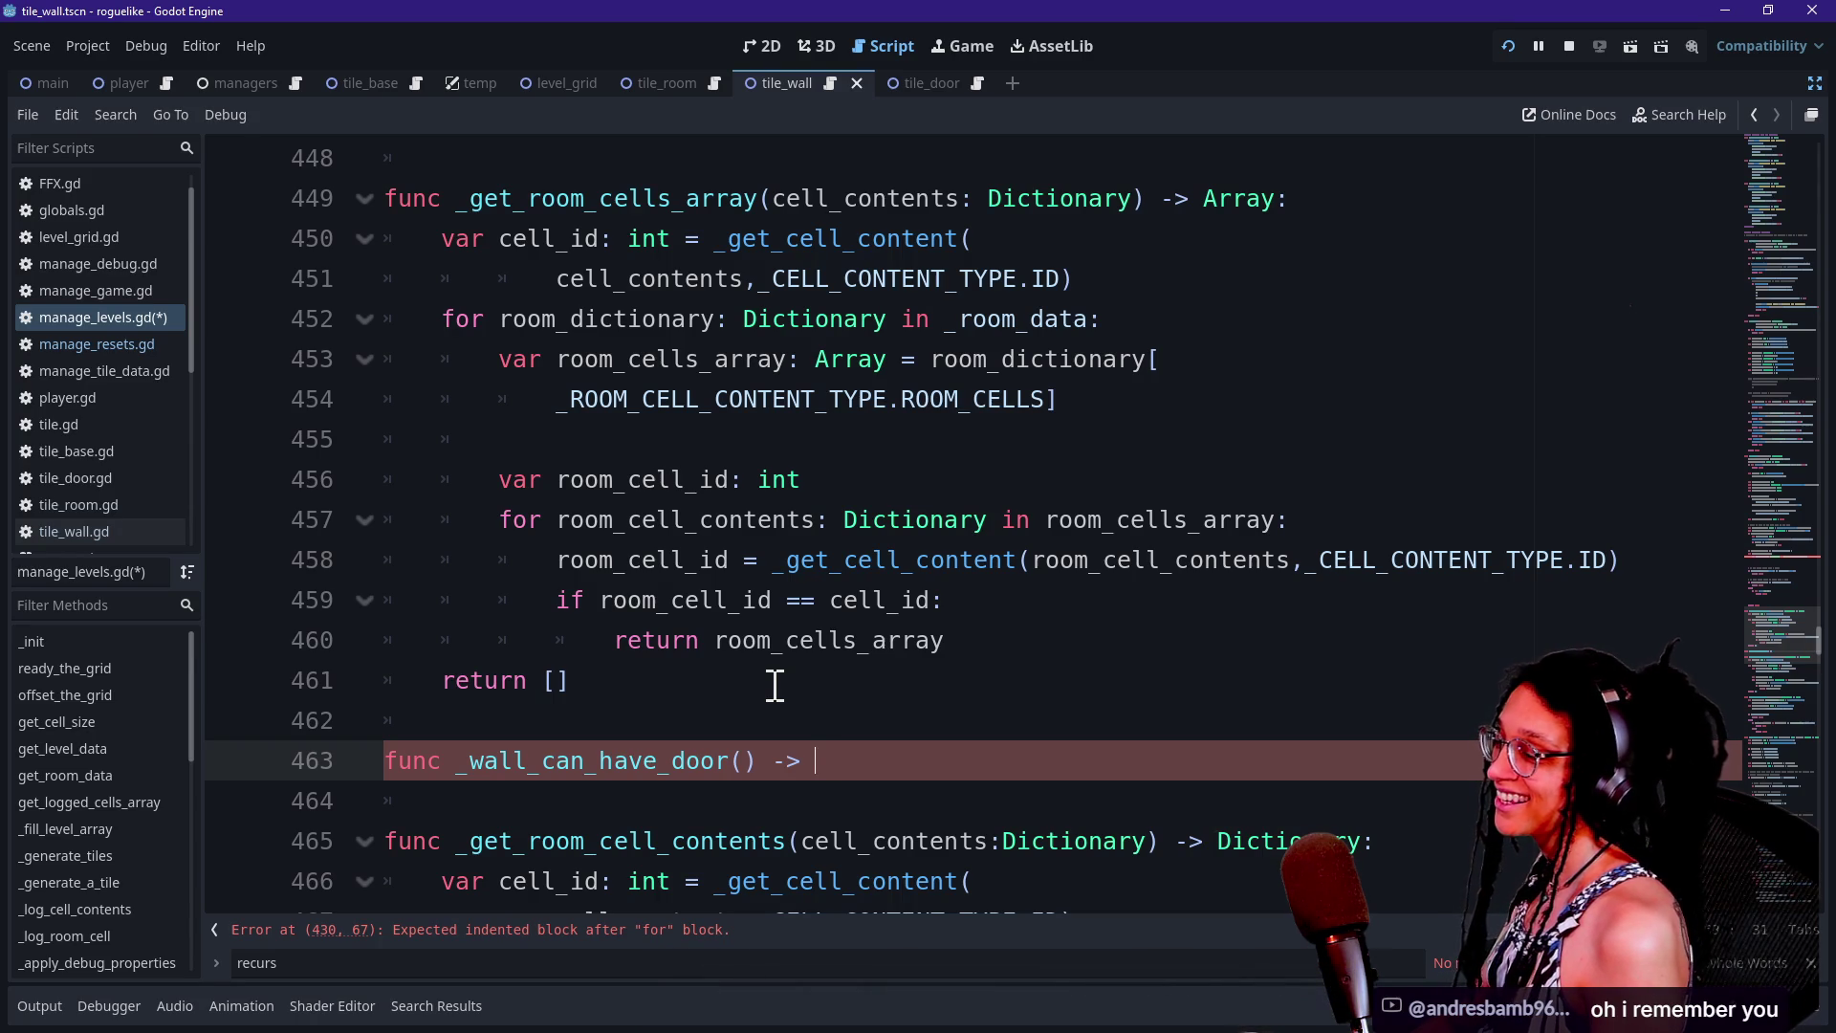
key(ctrl+v)
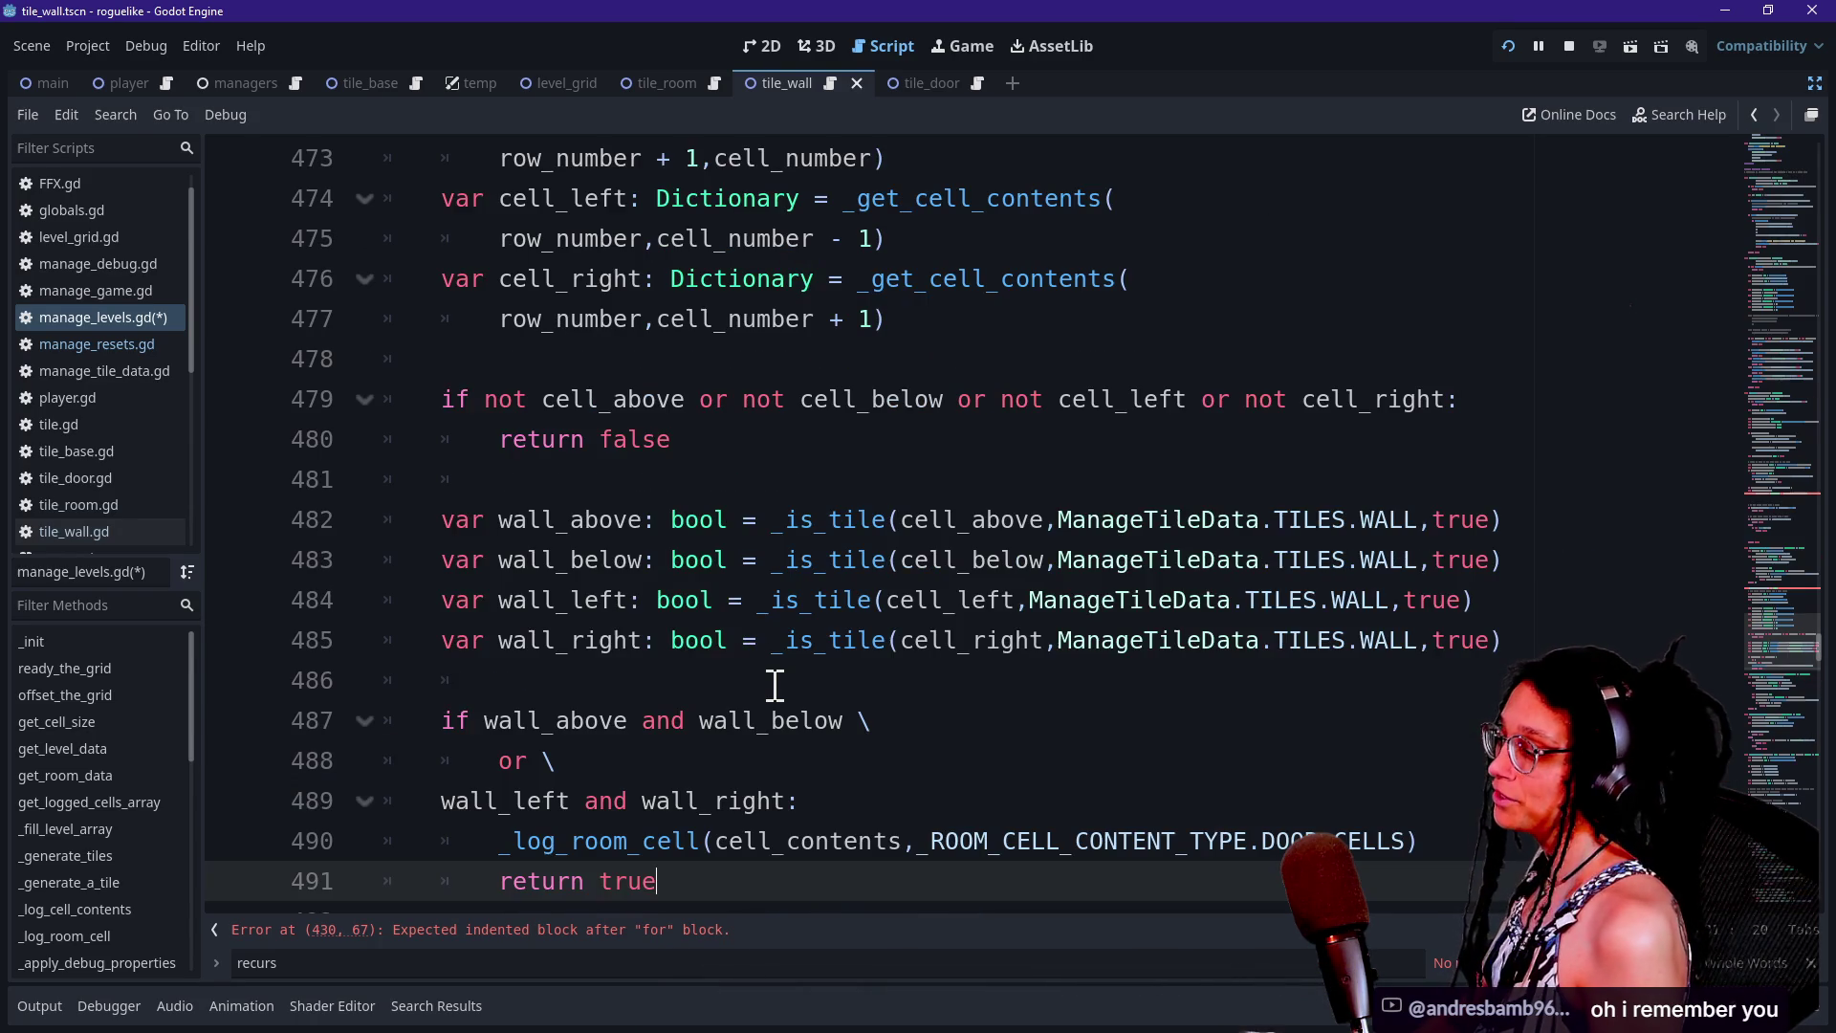
drag(774, 685, 889, 438)
scroll(889, 438, up, 5)
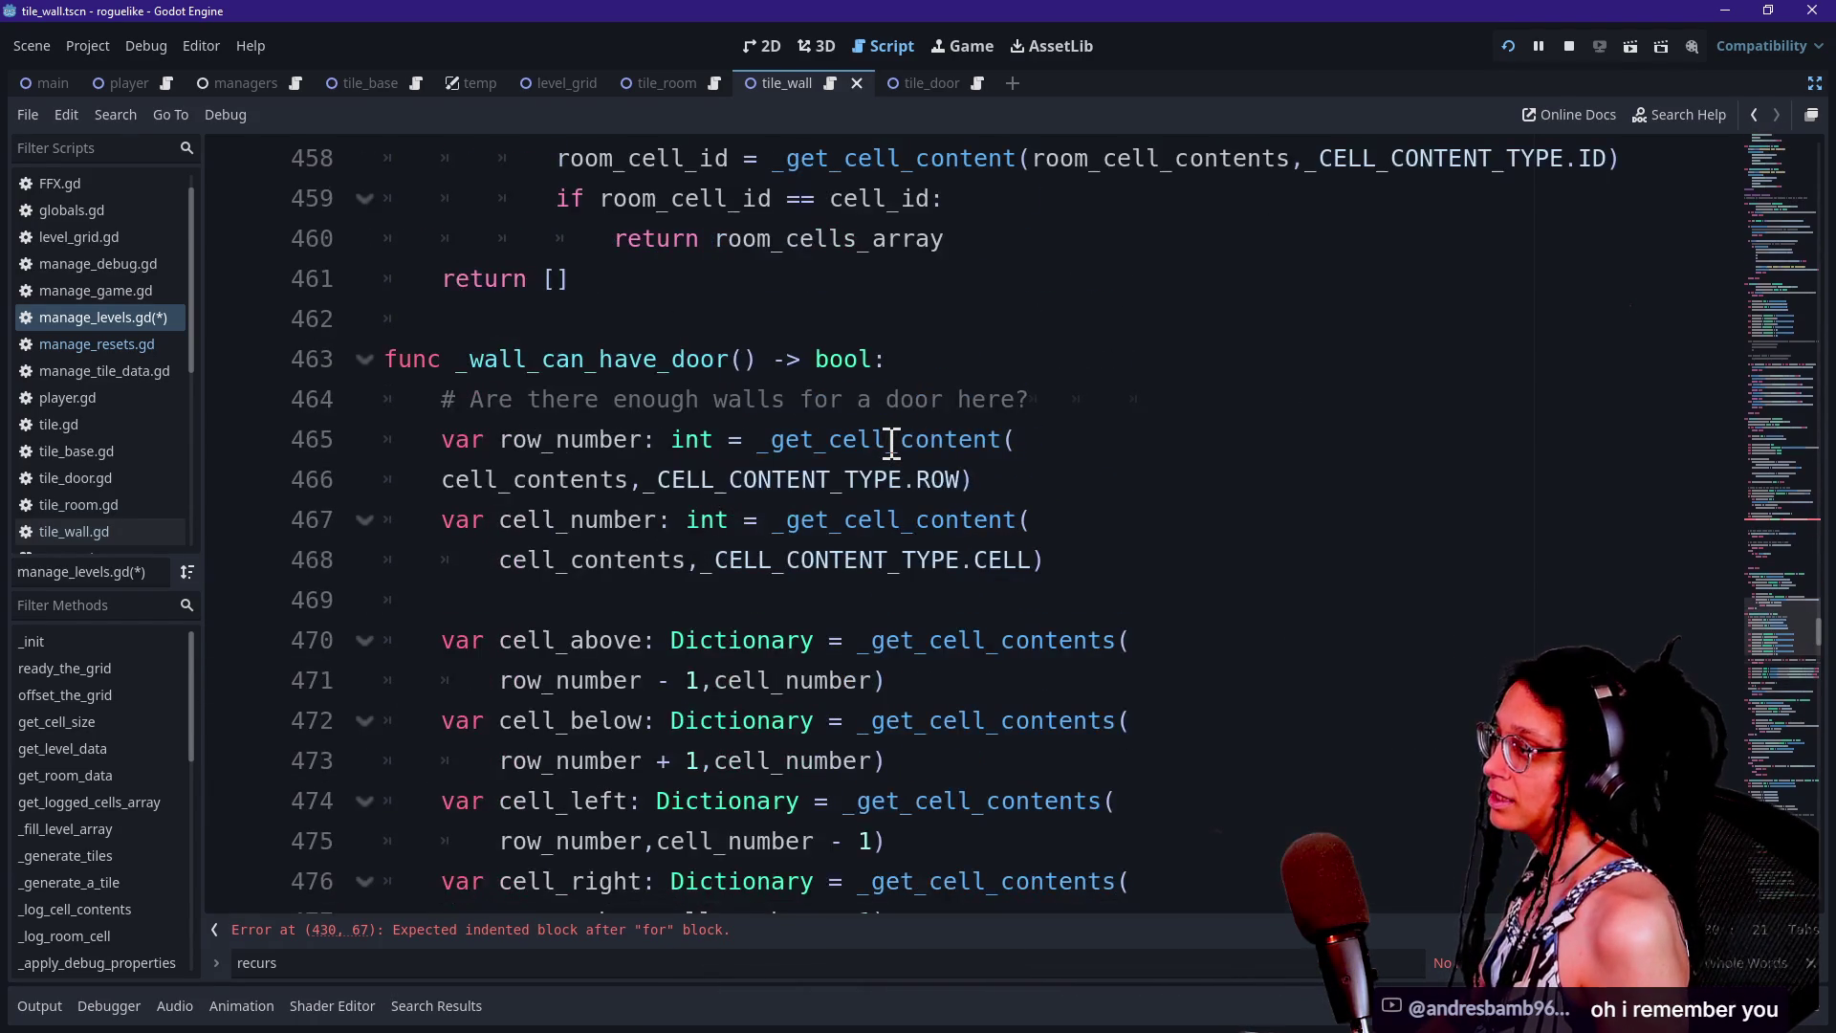
scroll(890, 442, up, 1)
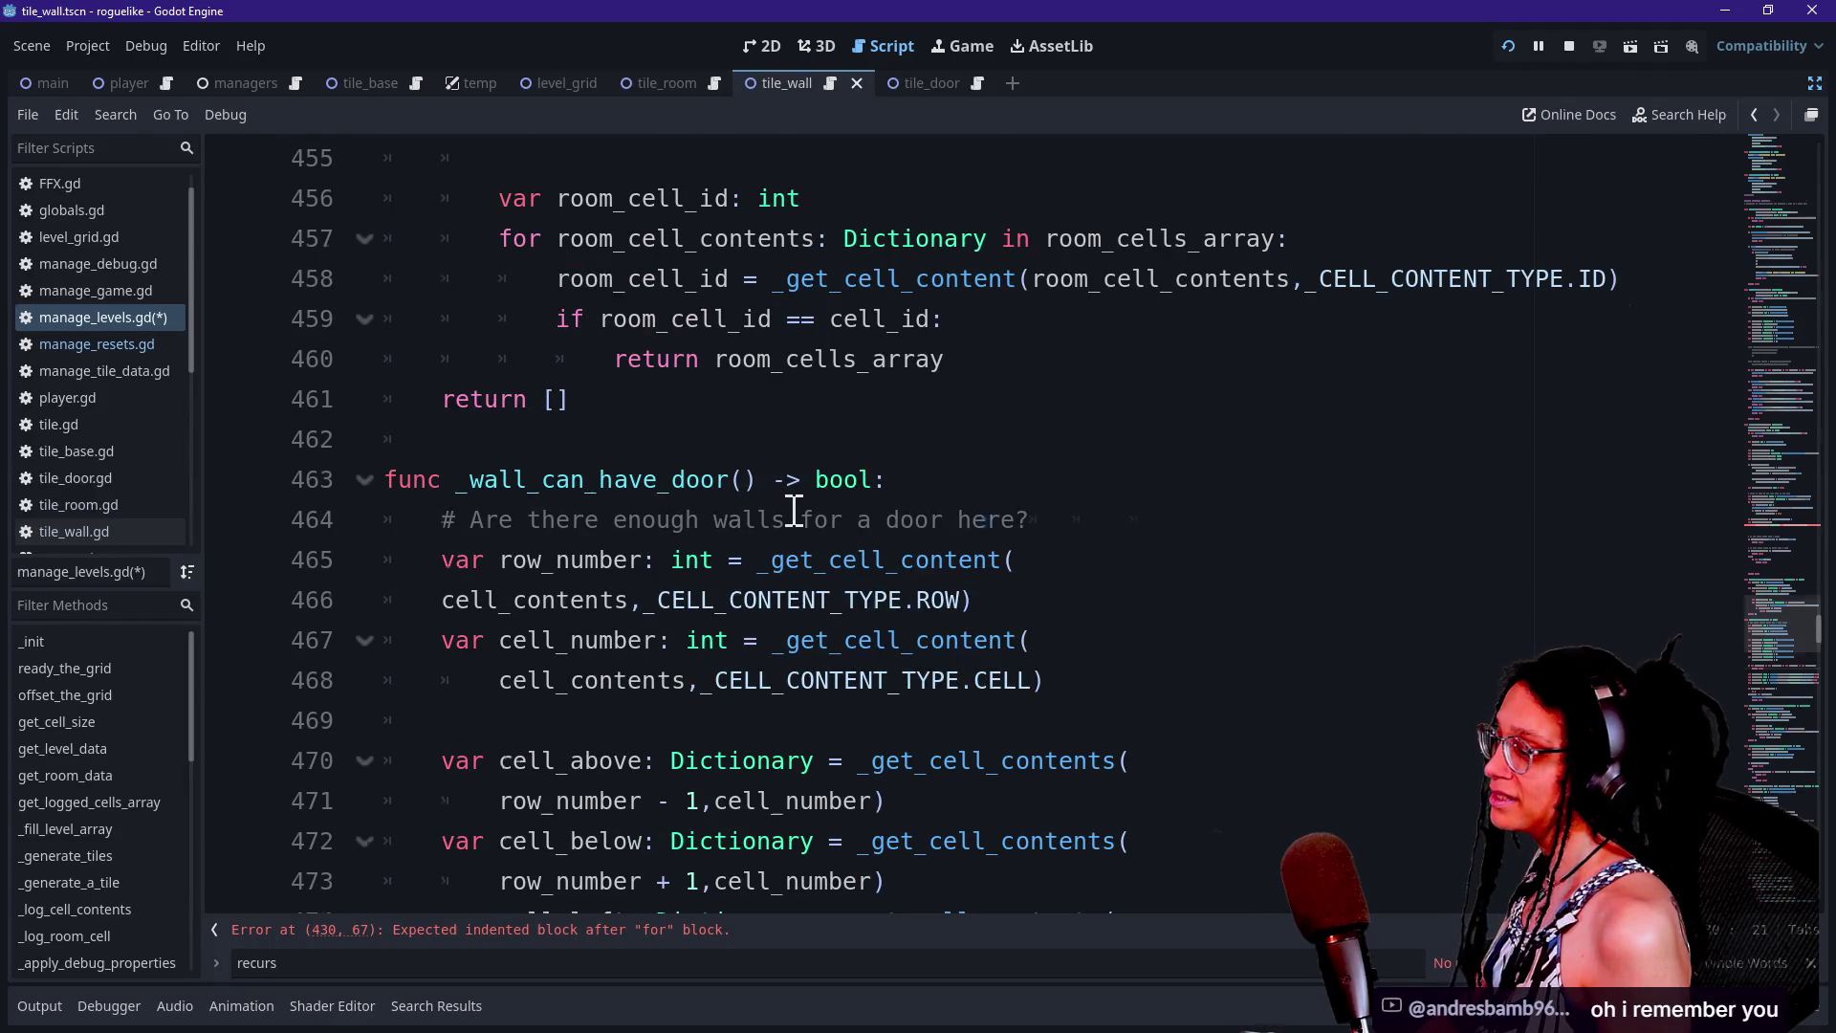
scroll(795, 511, down, 6)
scroll(793, 509, up, 5)
scroll(660, 429, up, 10)
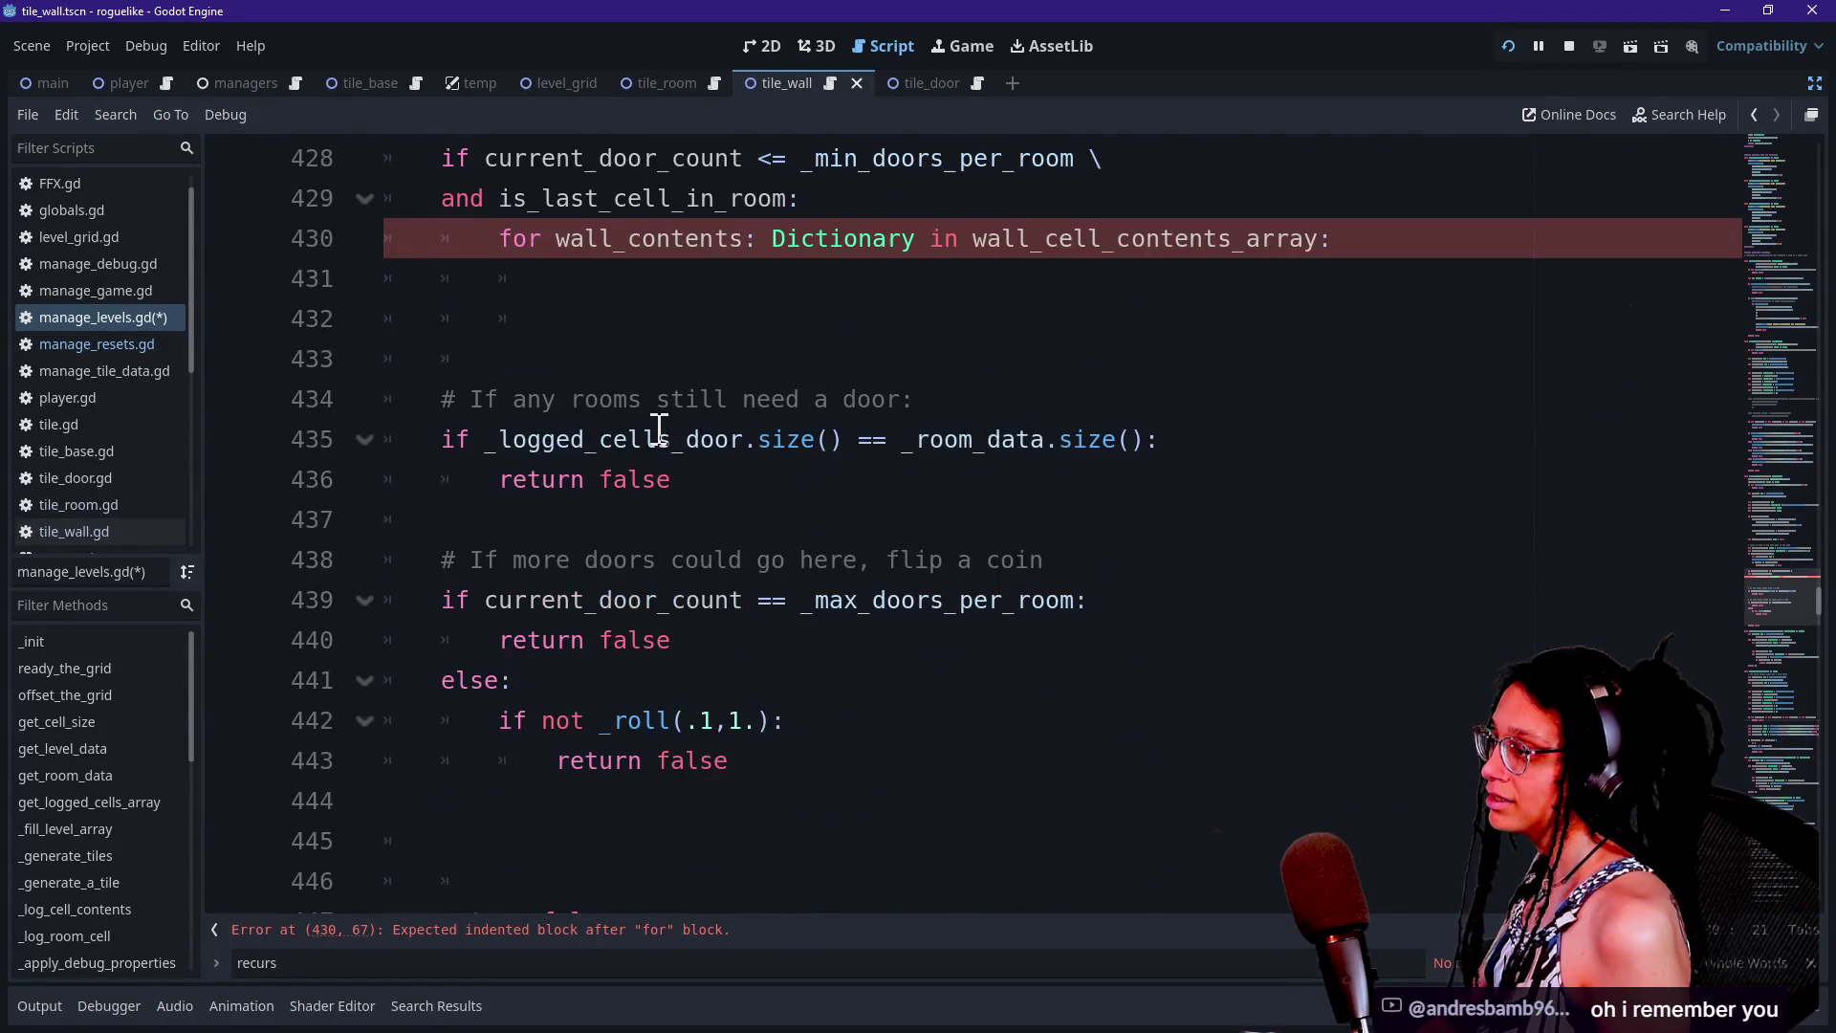
scroll(659, 429, up, 1)
- Add a 'return false' line after the helper's return true
click(755, 390)
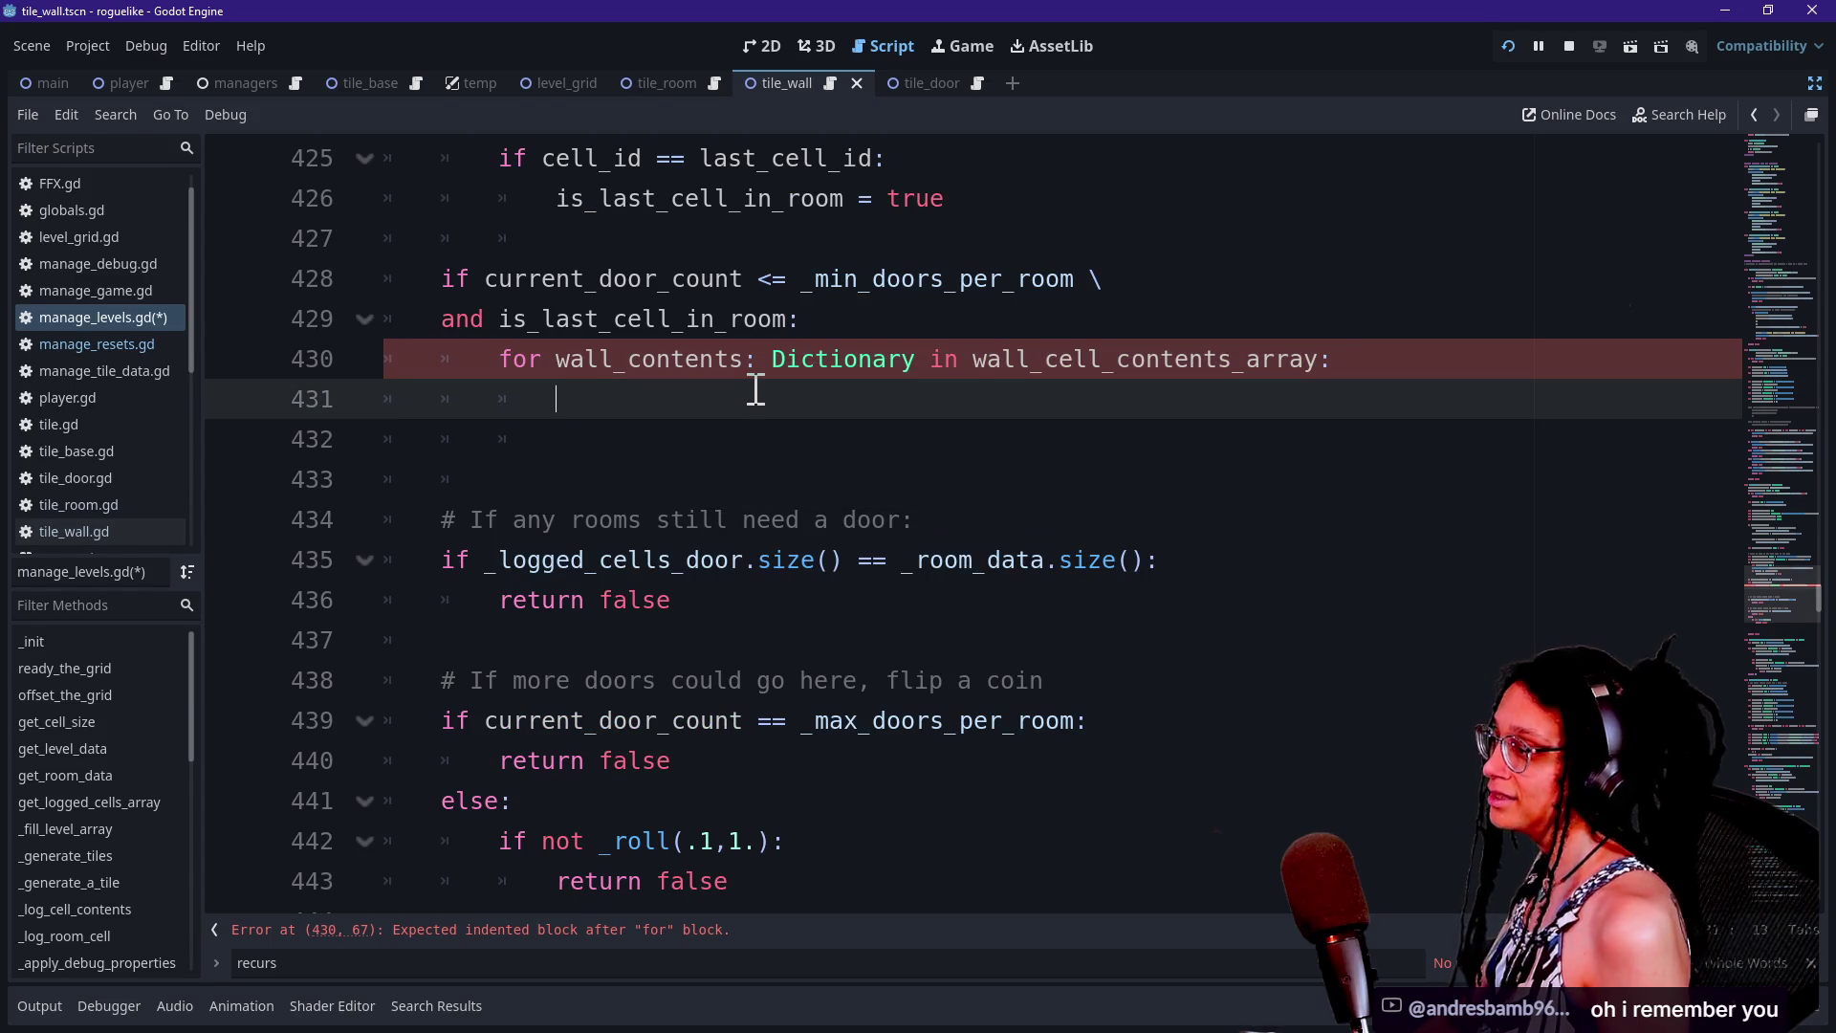
scroll(567, 276, down, 11)
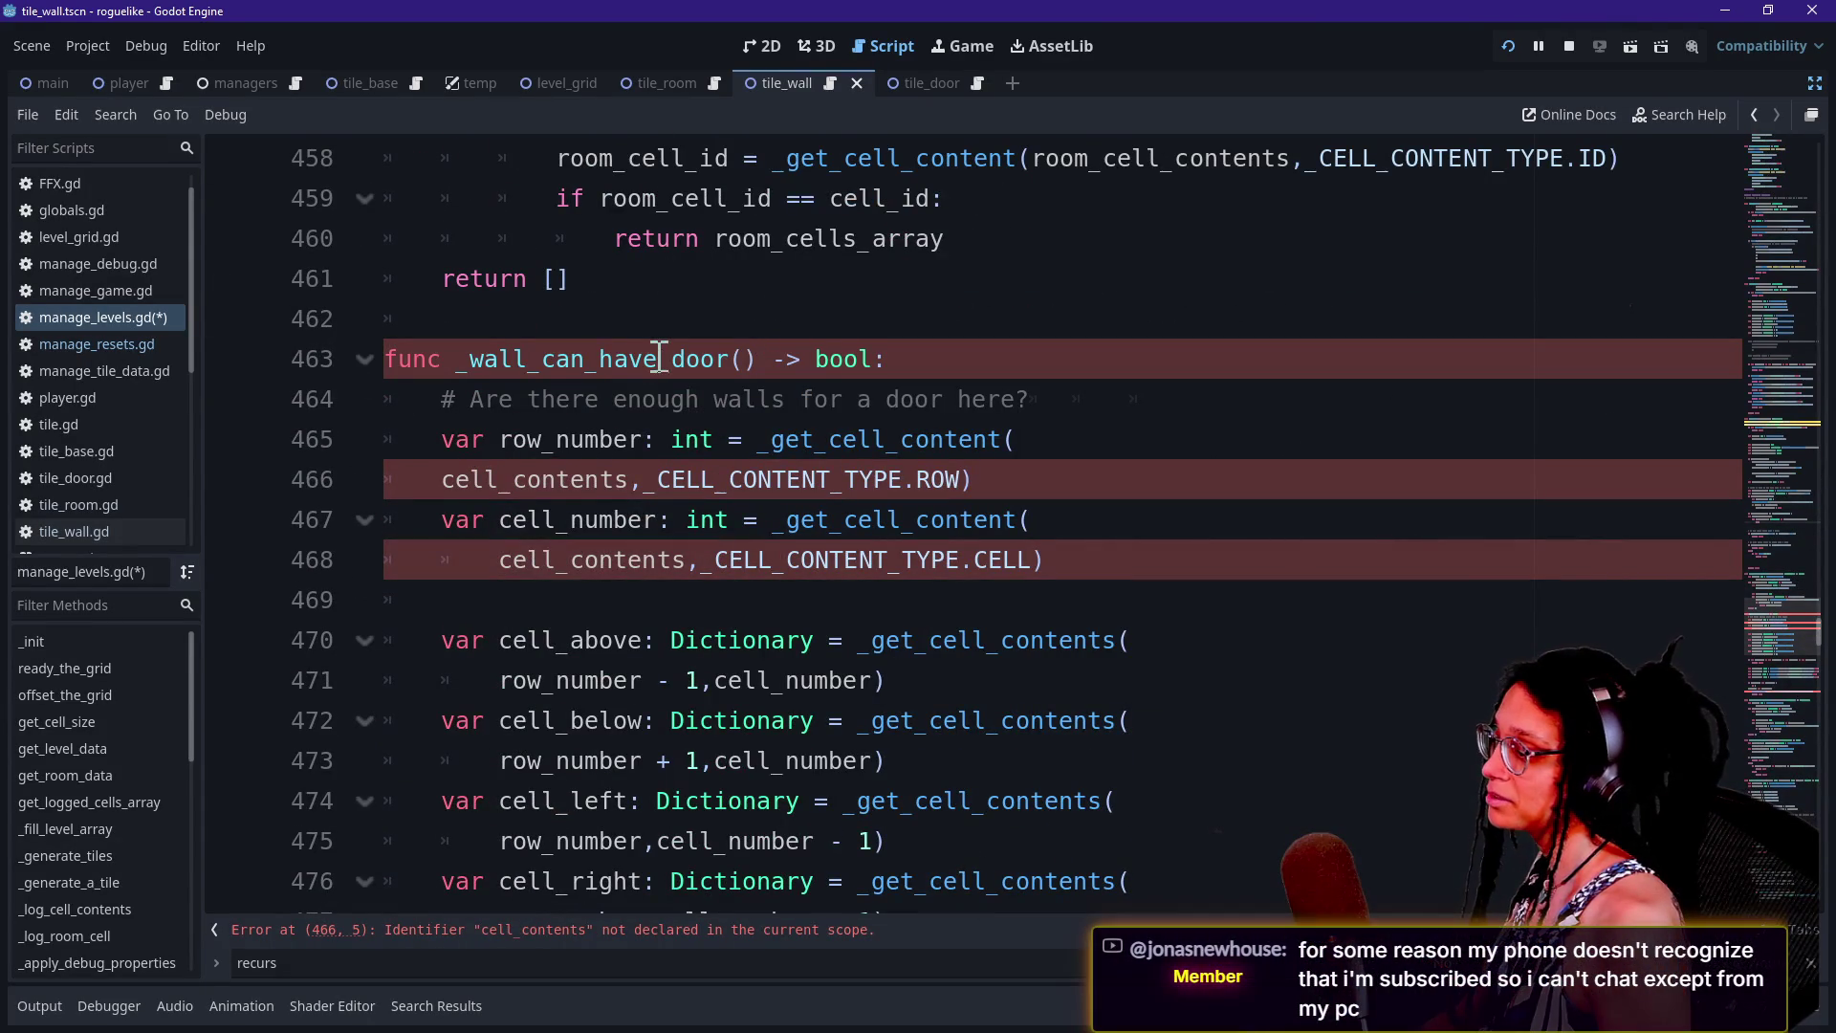
scroll(635, 380, down, 7)
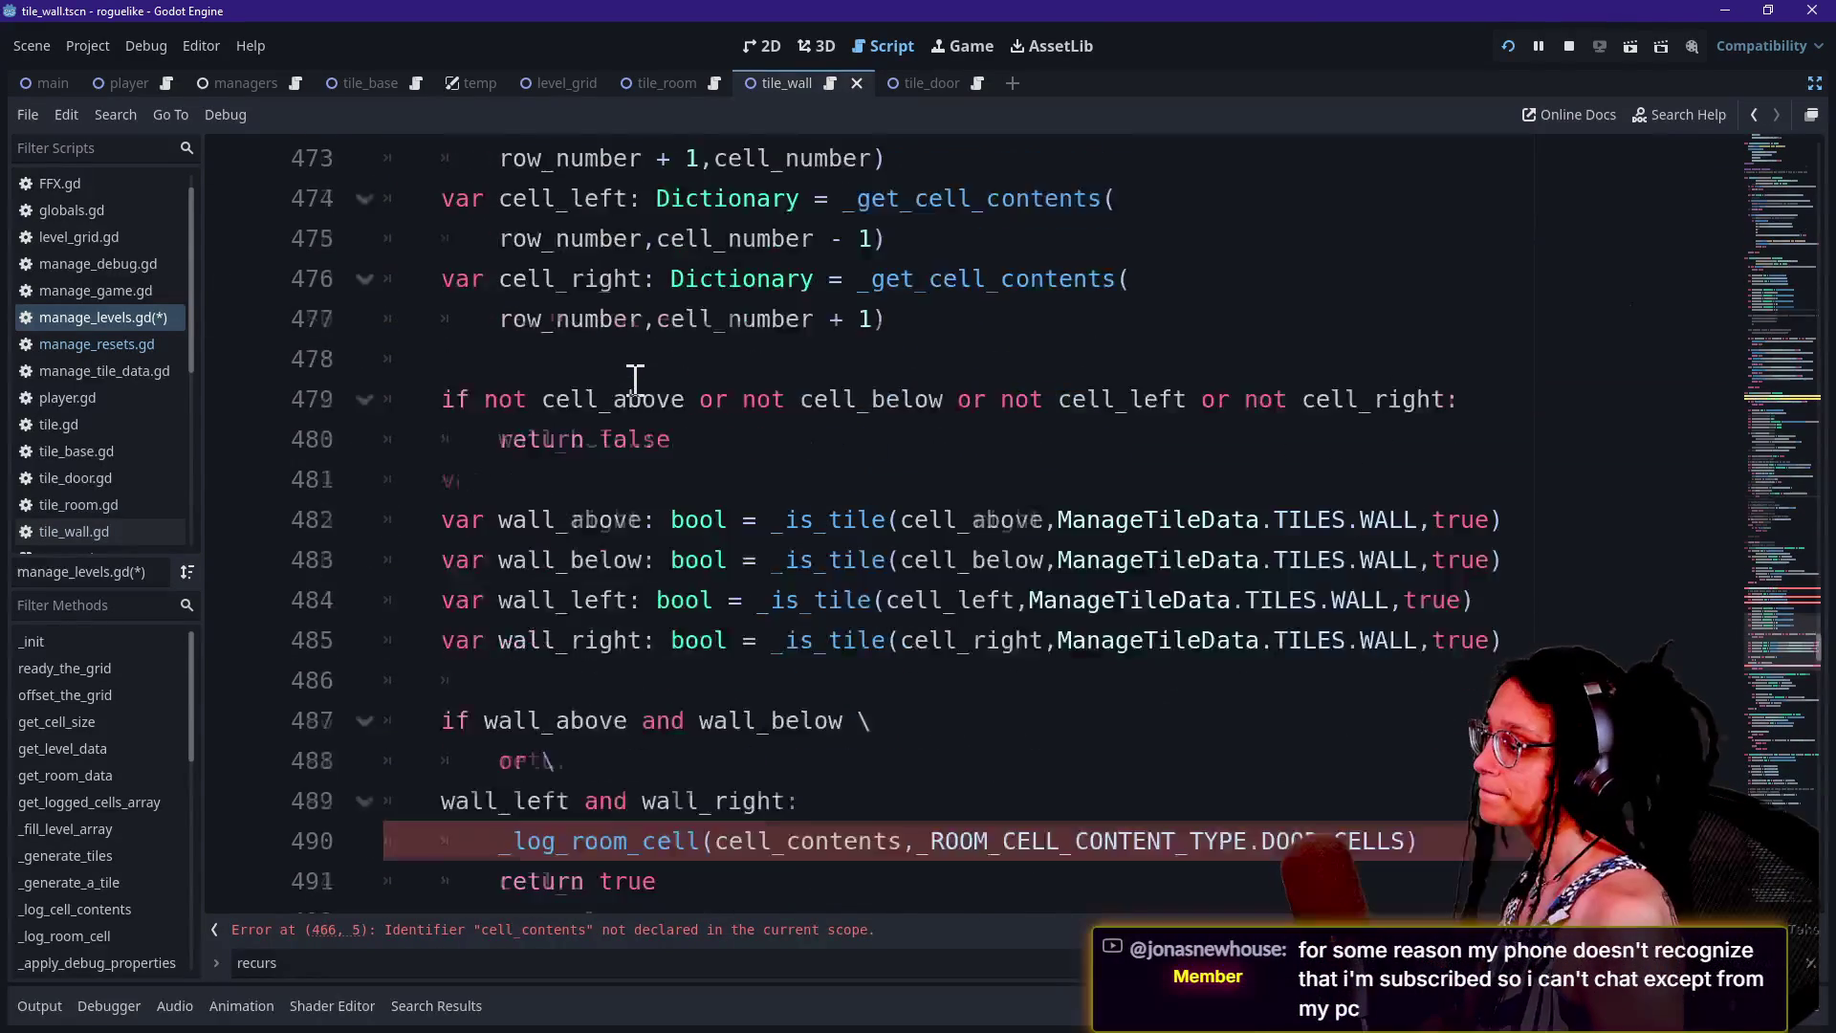
click(708, 643)
key(Return)
text(u)
key(BackSpace)
key(BackSpace)
text(eturn false)
- Review the four wall flag lines and if condition, adding an empty line after return true
click(665, 278)
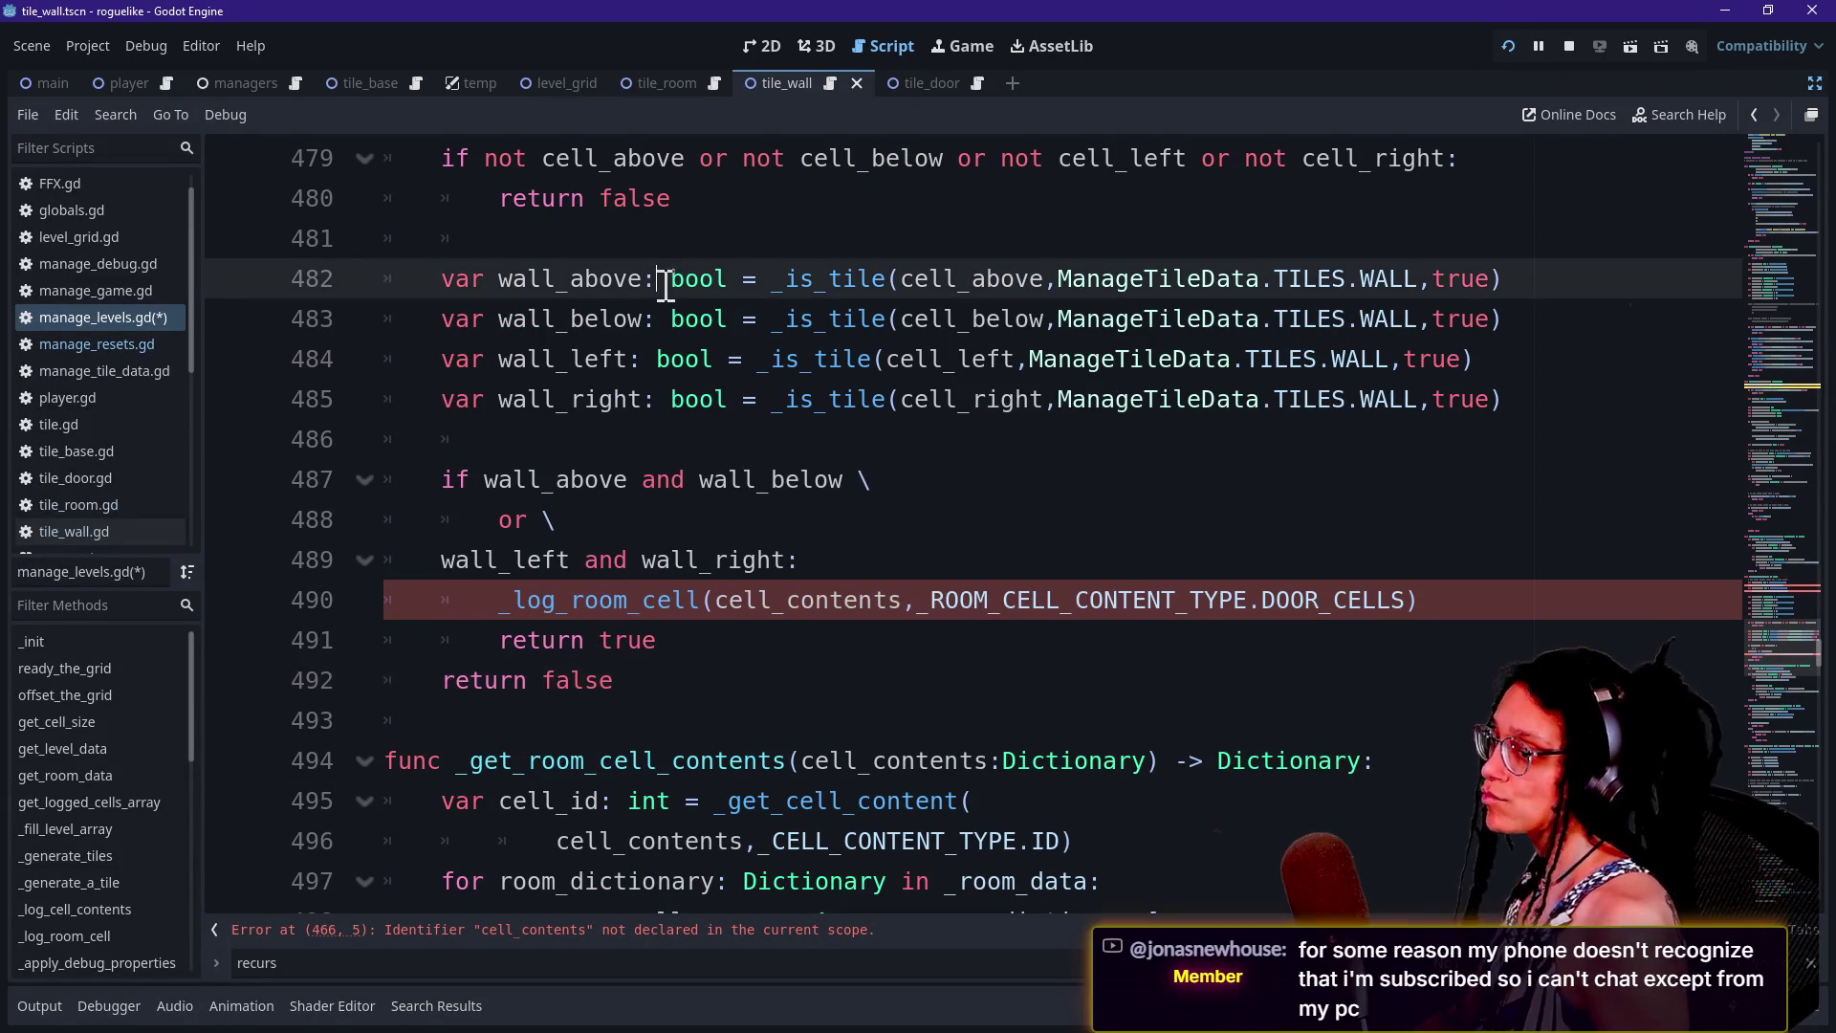
mouse_move(729, 339)
drag(730, 238, 845, 550)
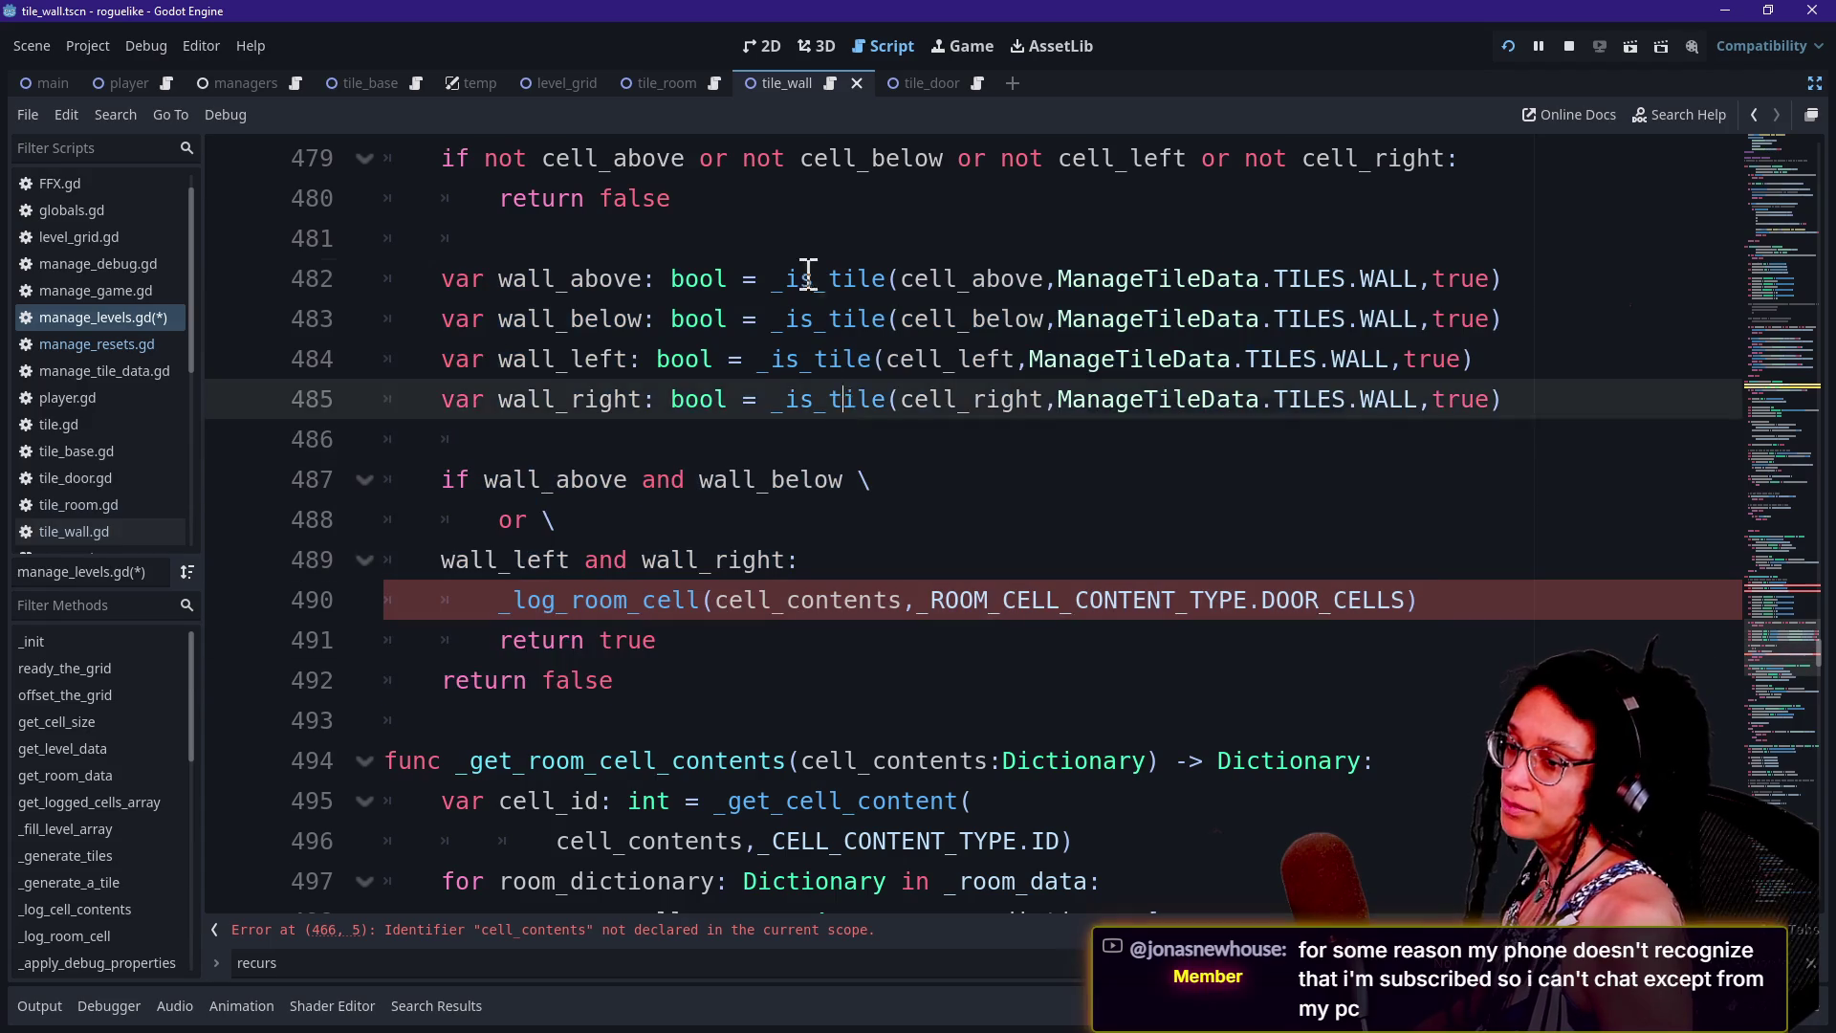
drag(807, 274, 873, 442)
click(873, 442)
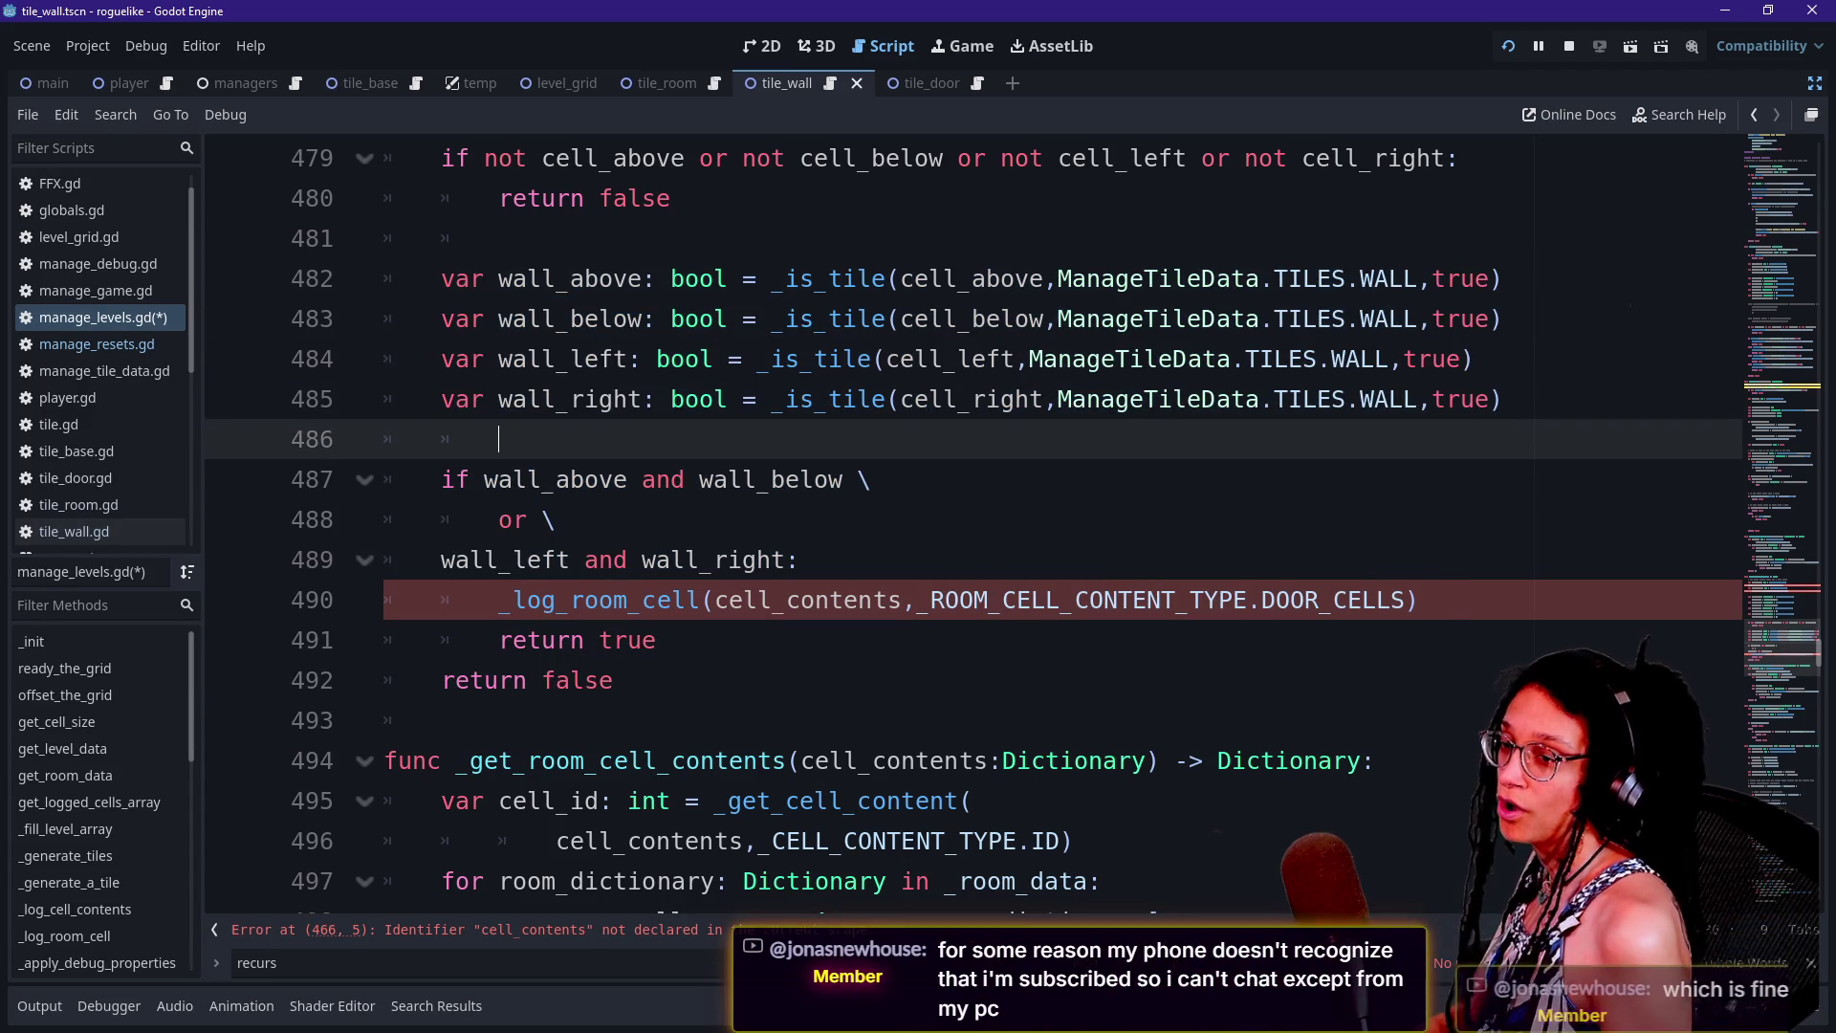
click(958, 599)
key(Up)
key(Up)
key(Up)
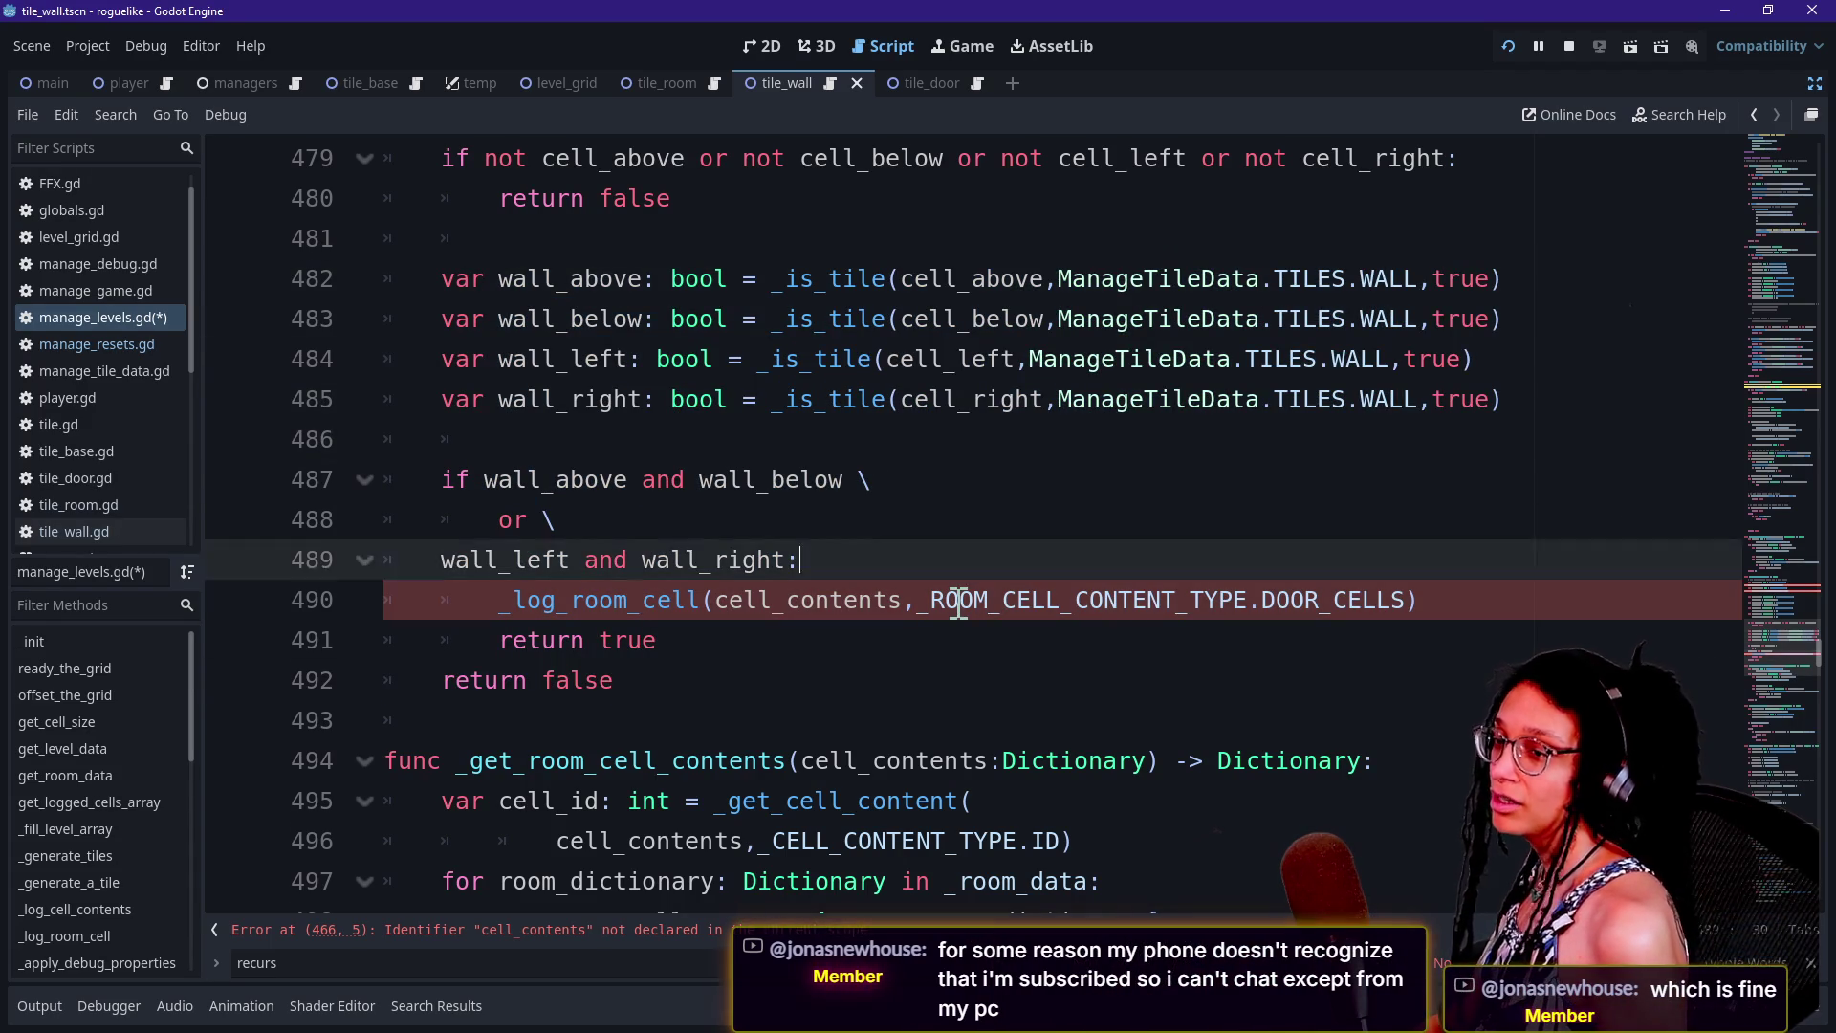
key(Down)
key(Down)
key(Down)
key(Down)
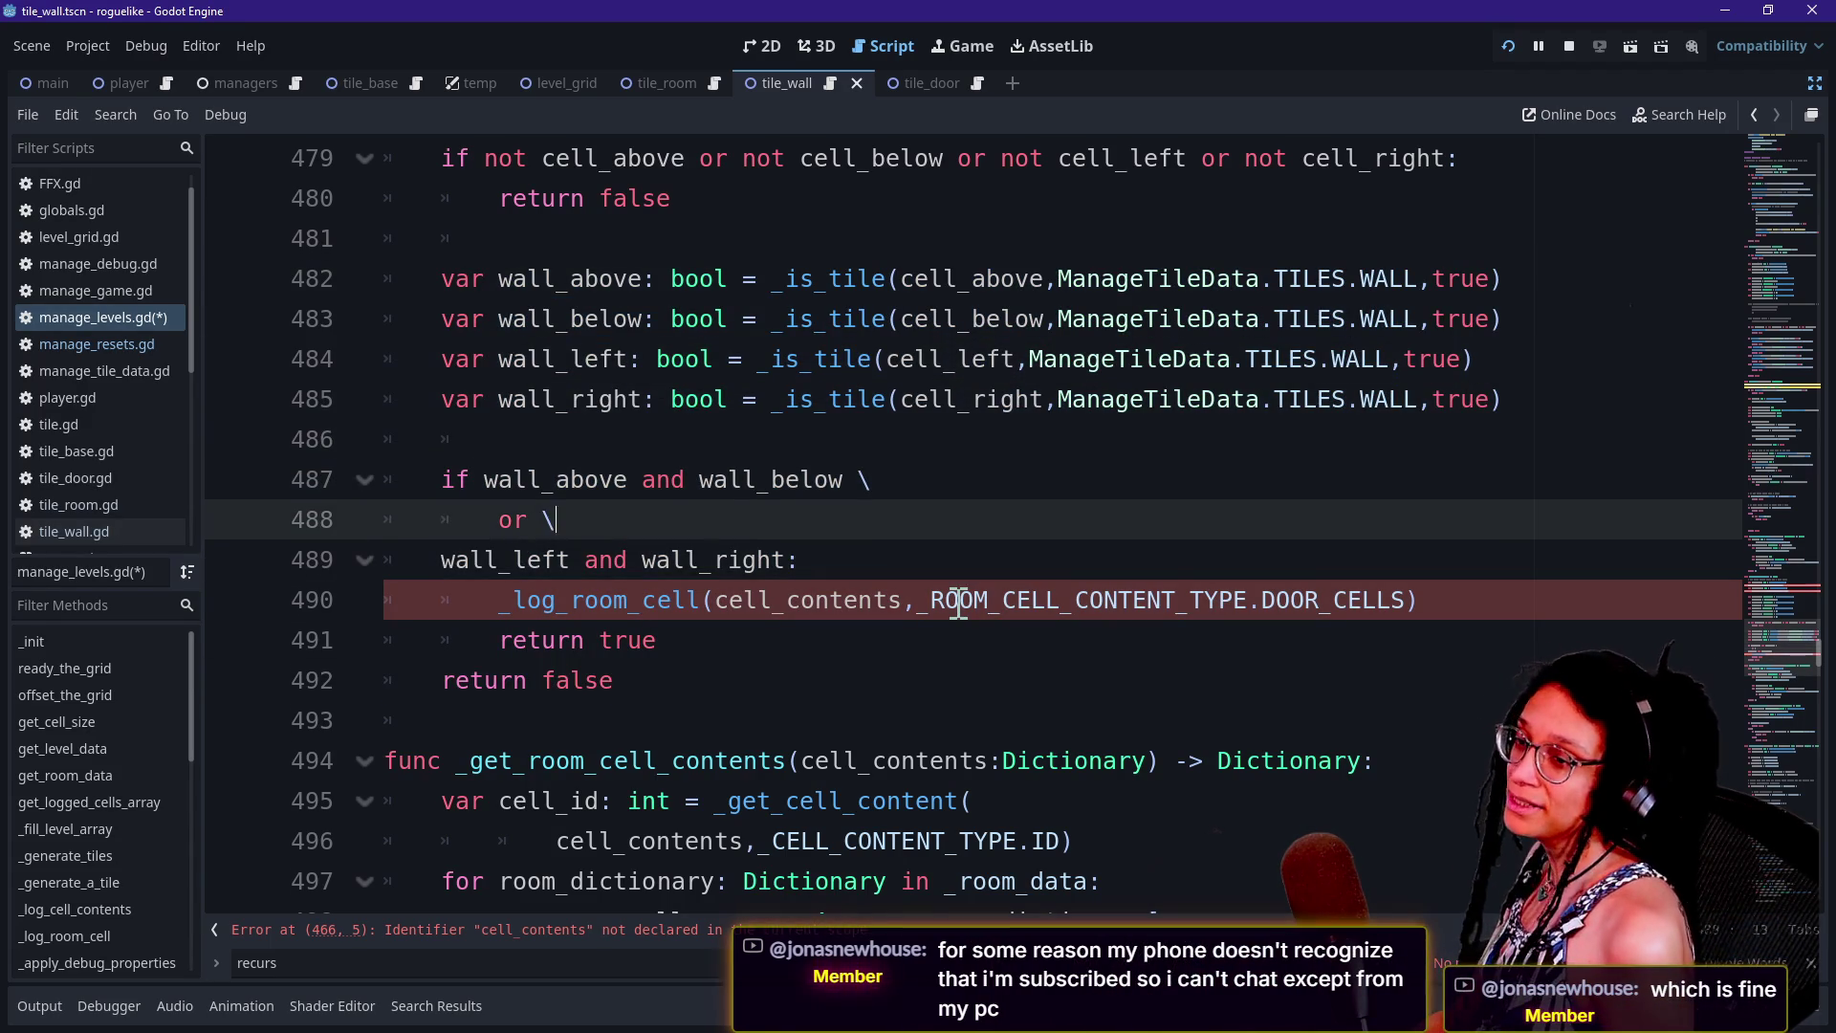
key(Down)
key(Down)
key(Down)
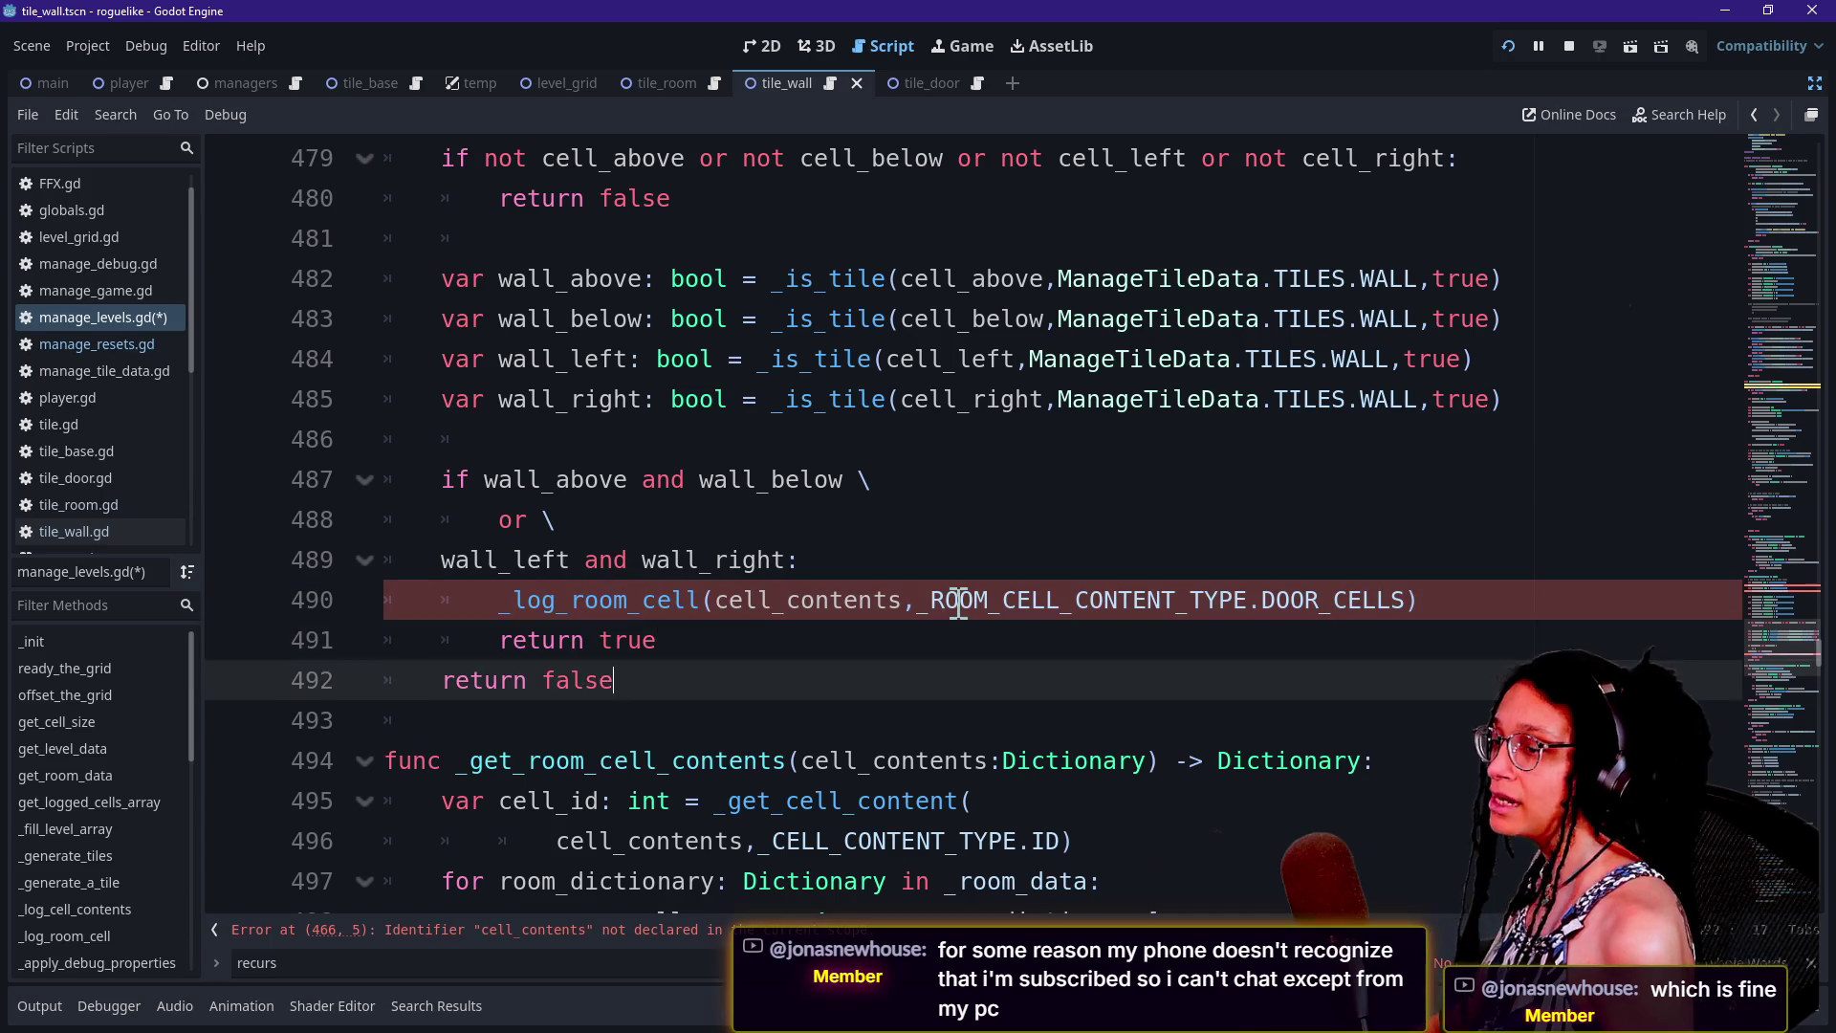
key(Up)
key(Up)
key(Return)
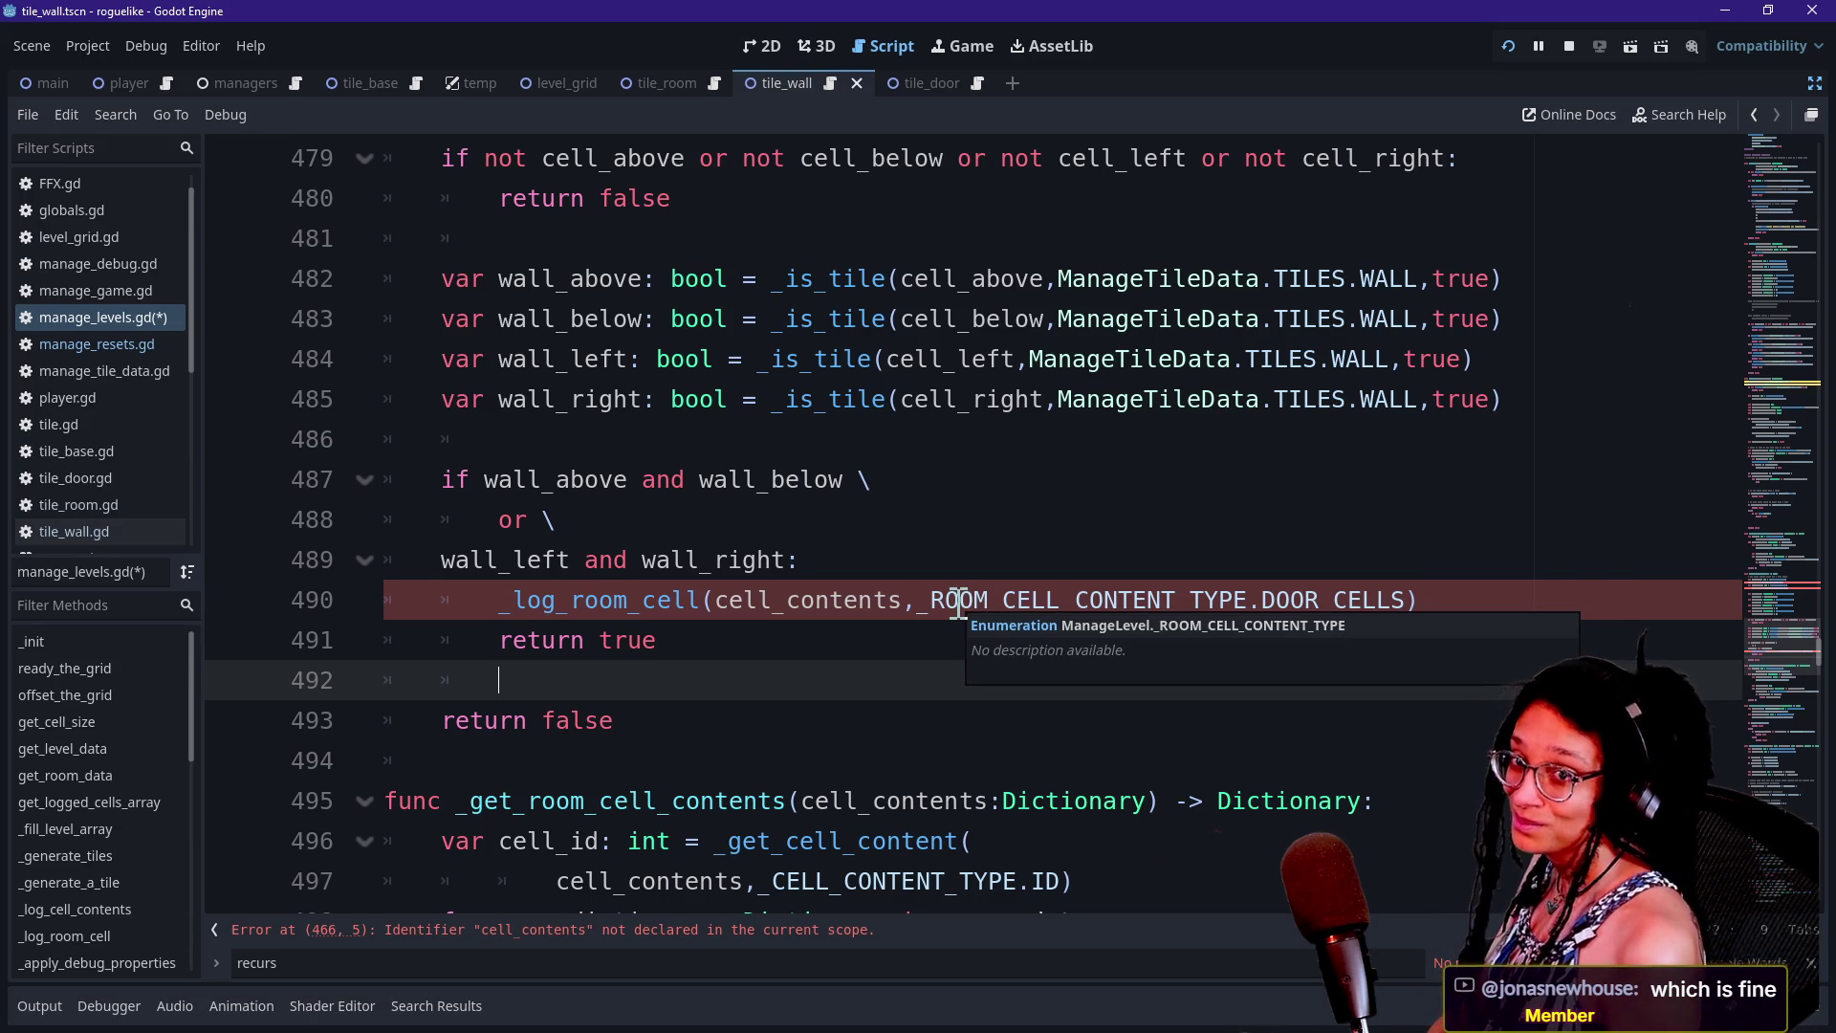
- Inspect the _log_room_cell call and its undeclared cell_contents argument
click(886, 559)
click(779, 707)
click(862, 656)
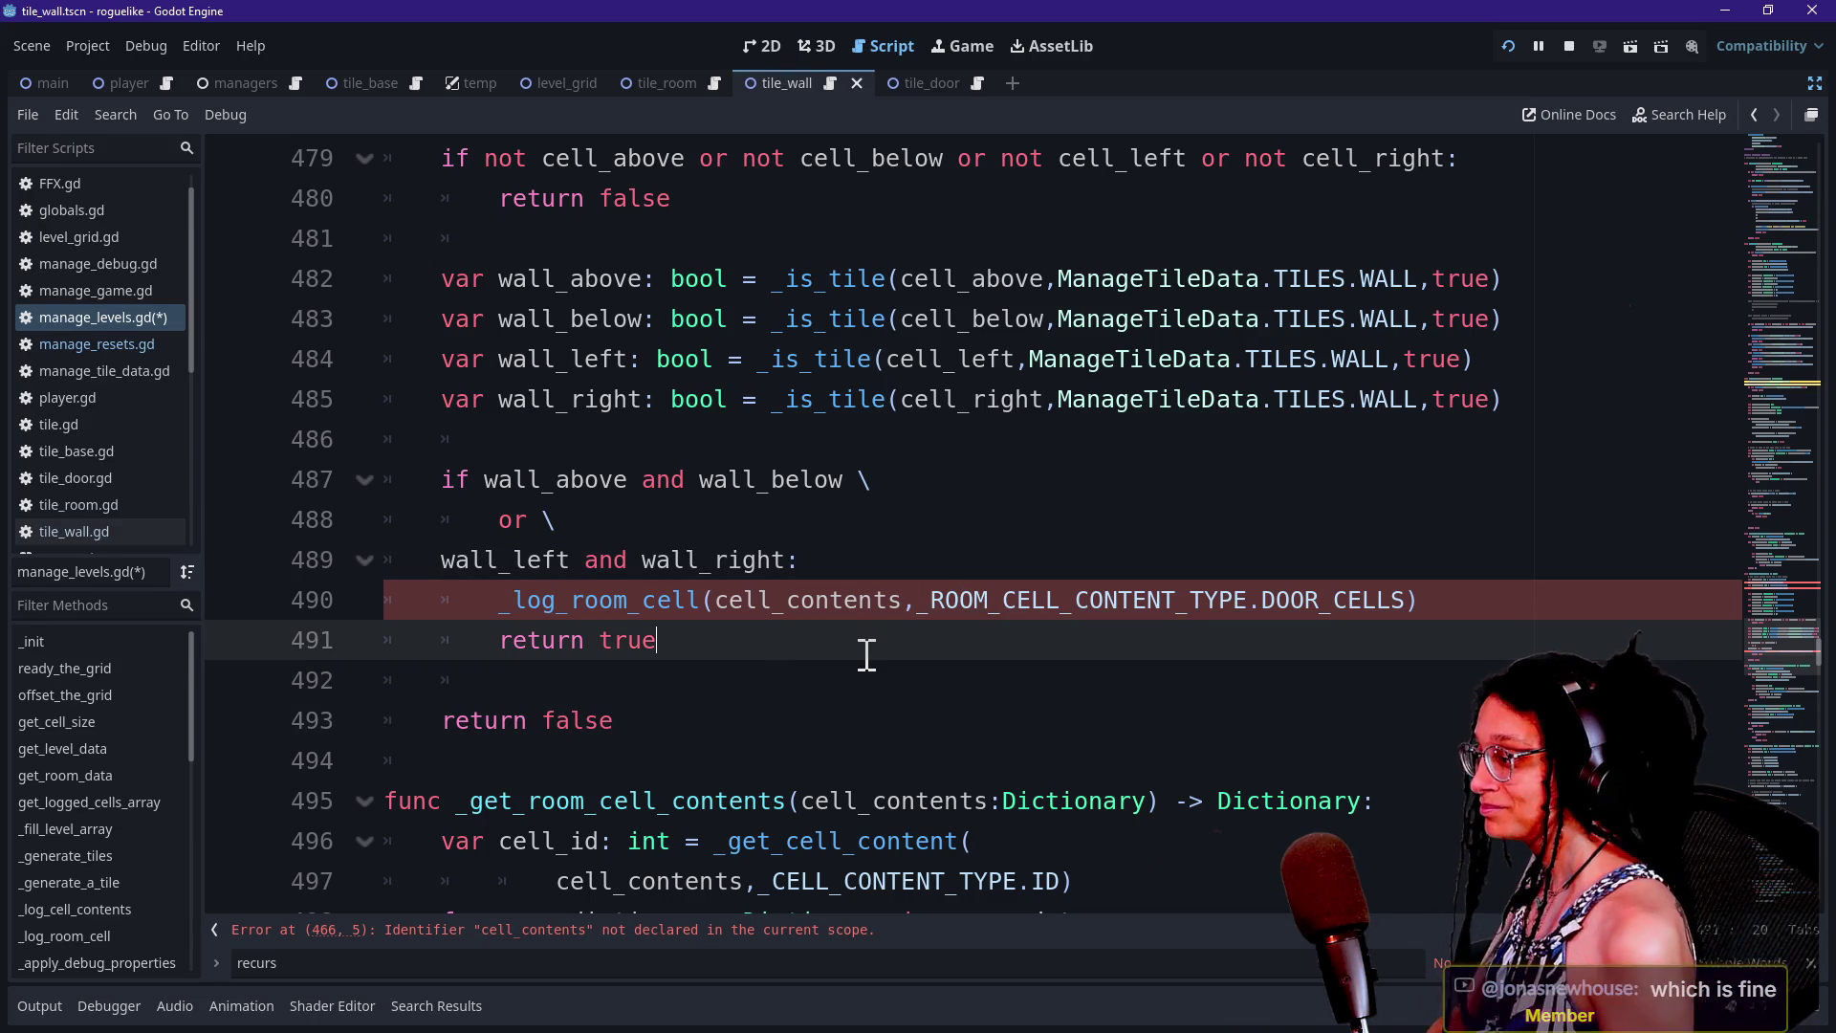
click(729, 599)
drag(729, 599, 861, 599)
click(861, 599)
scroll(860, 587, up, 3)
scroll(859, 587, up, 3)
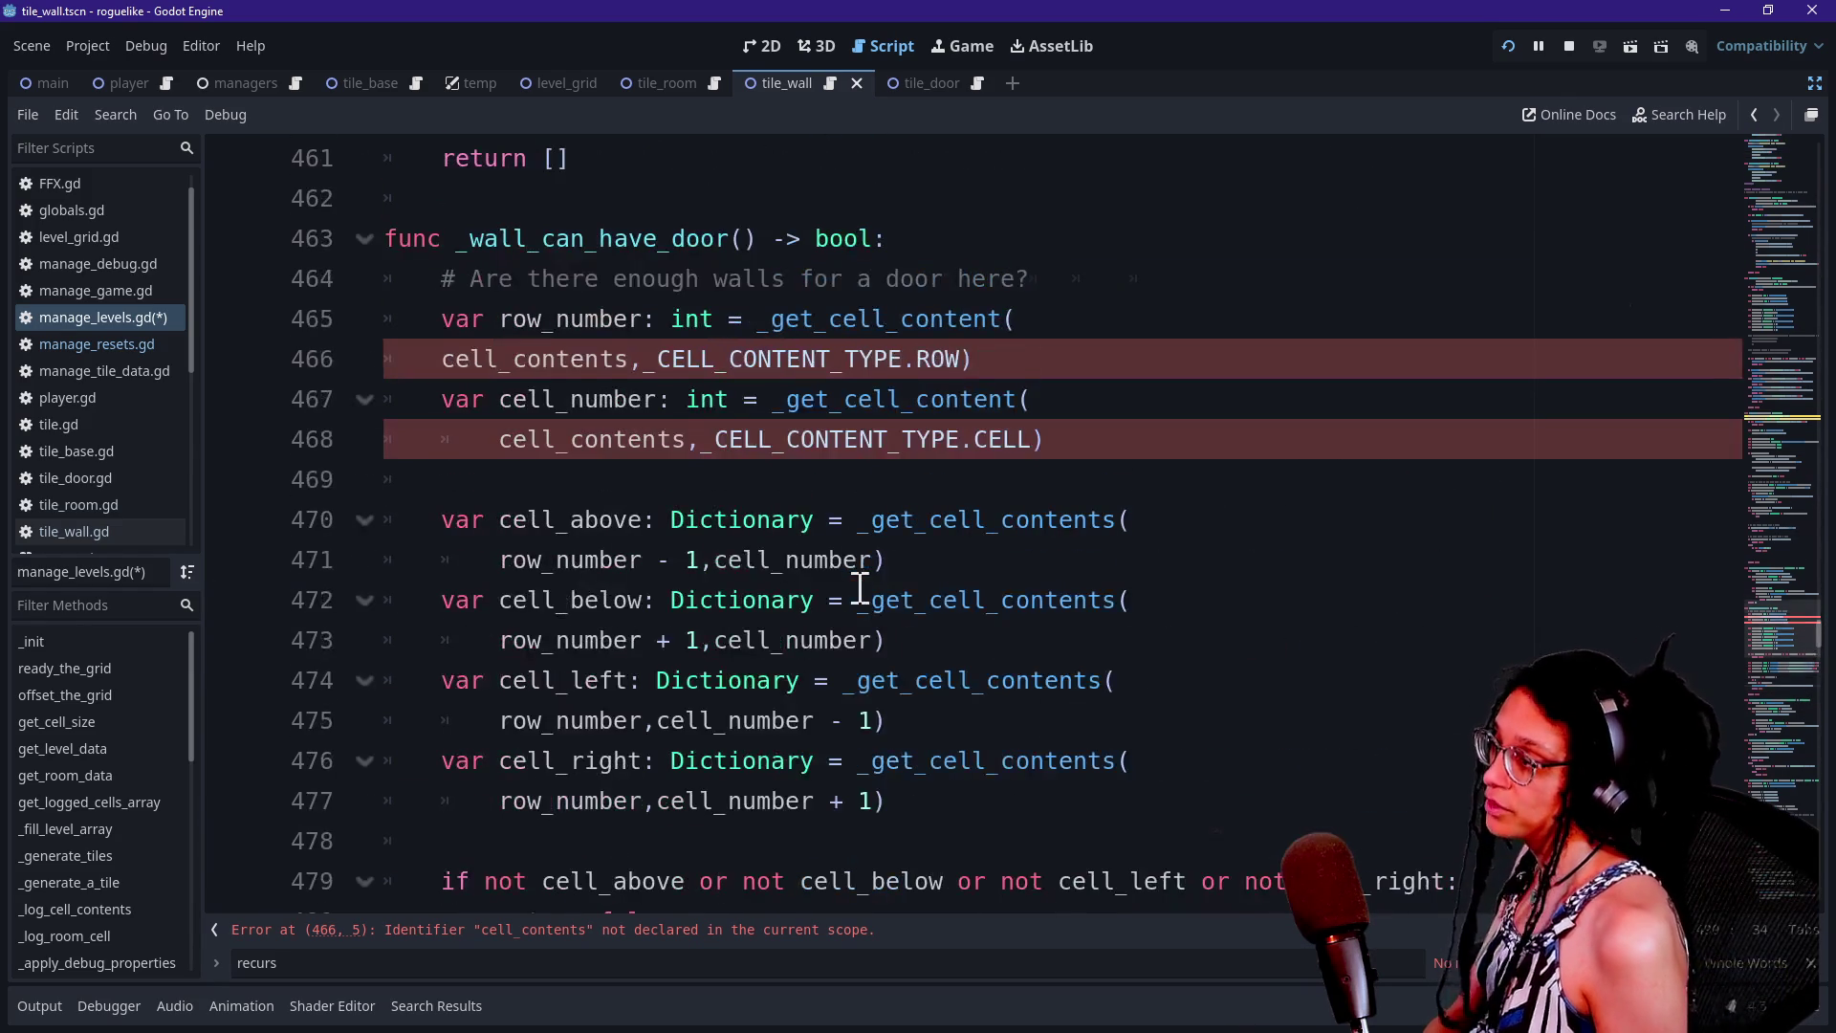
scroll(672, 409, up, 2)
- Give _wall_can_have_door a 'cell_contents: Dictionary' parameter
click(739, 477)
text(cell)
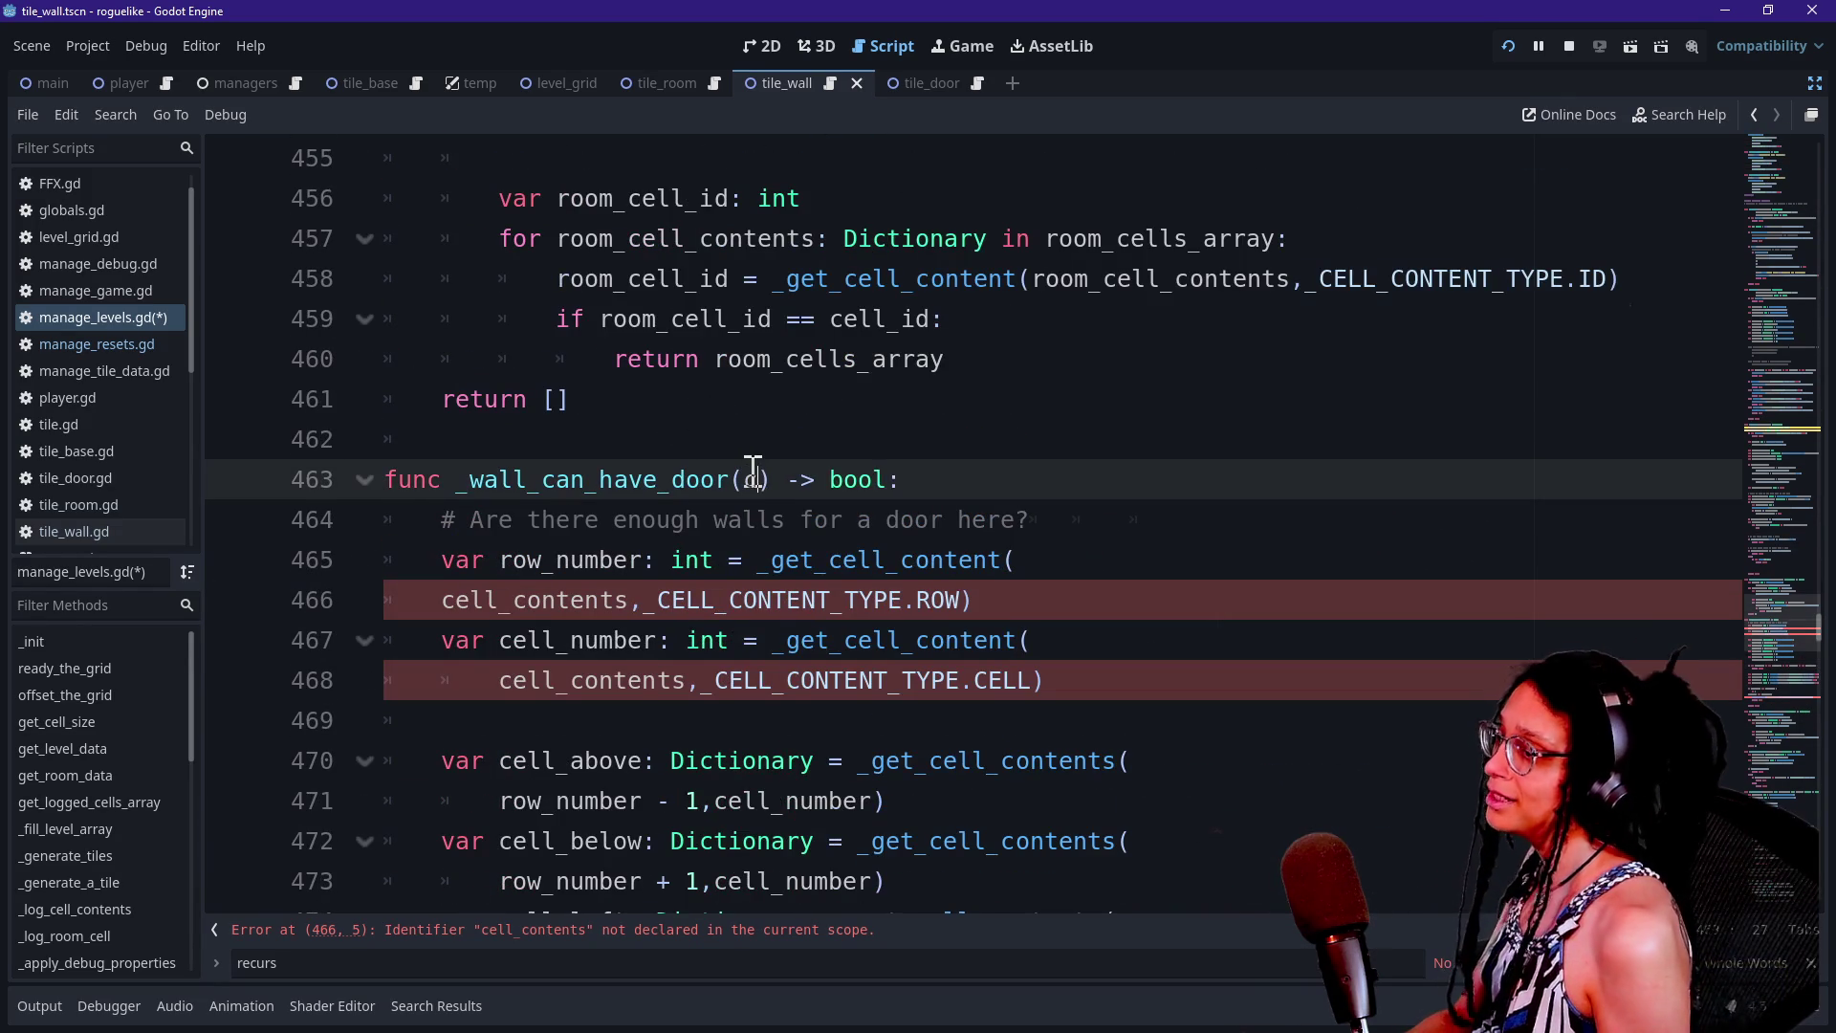
text(_contents: Dict)
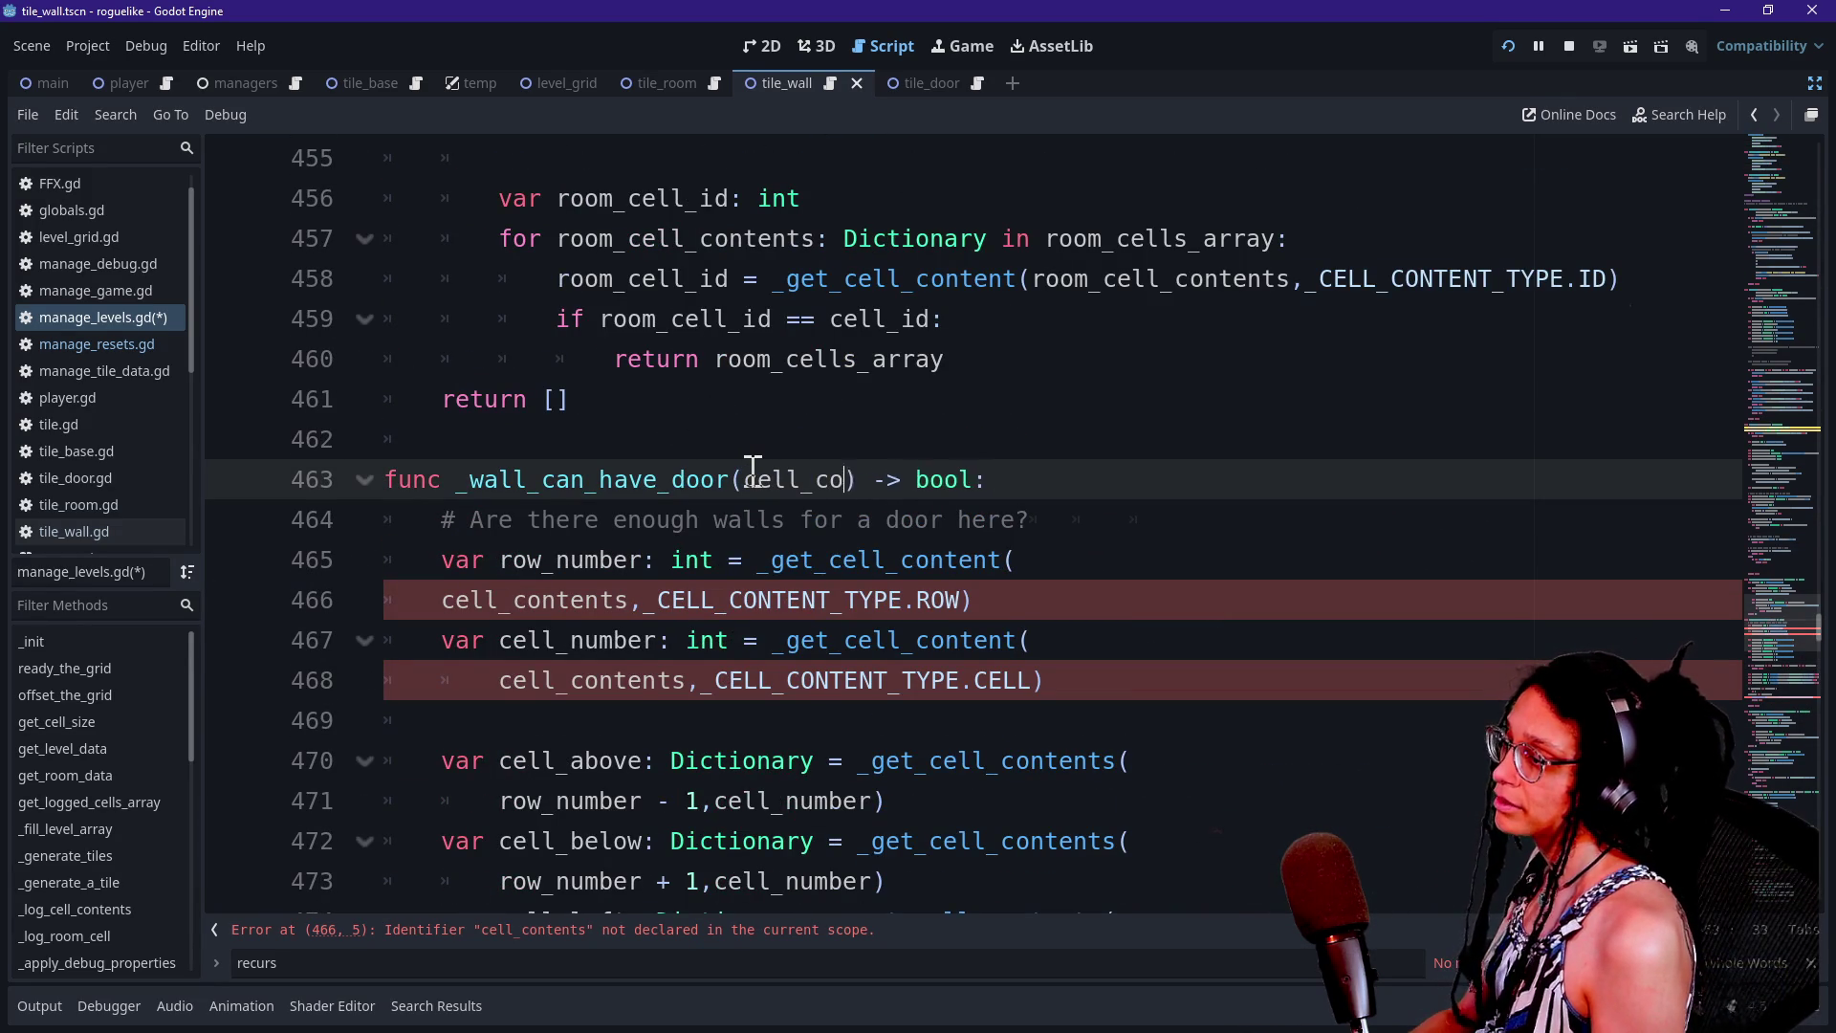
text(ionary)
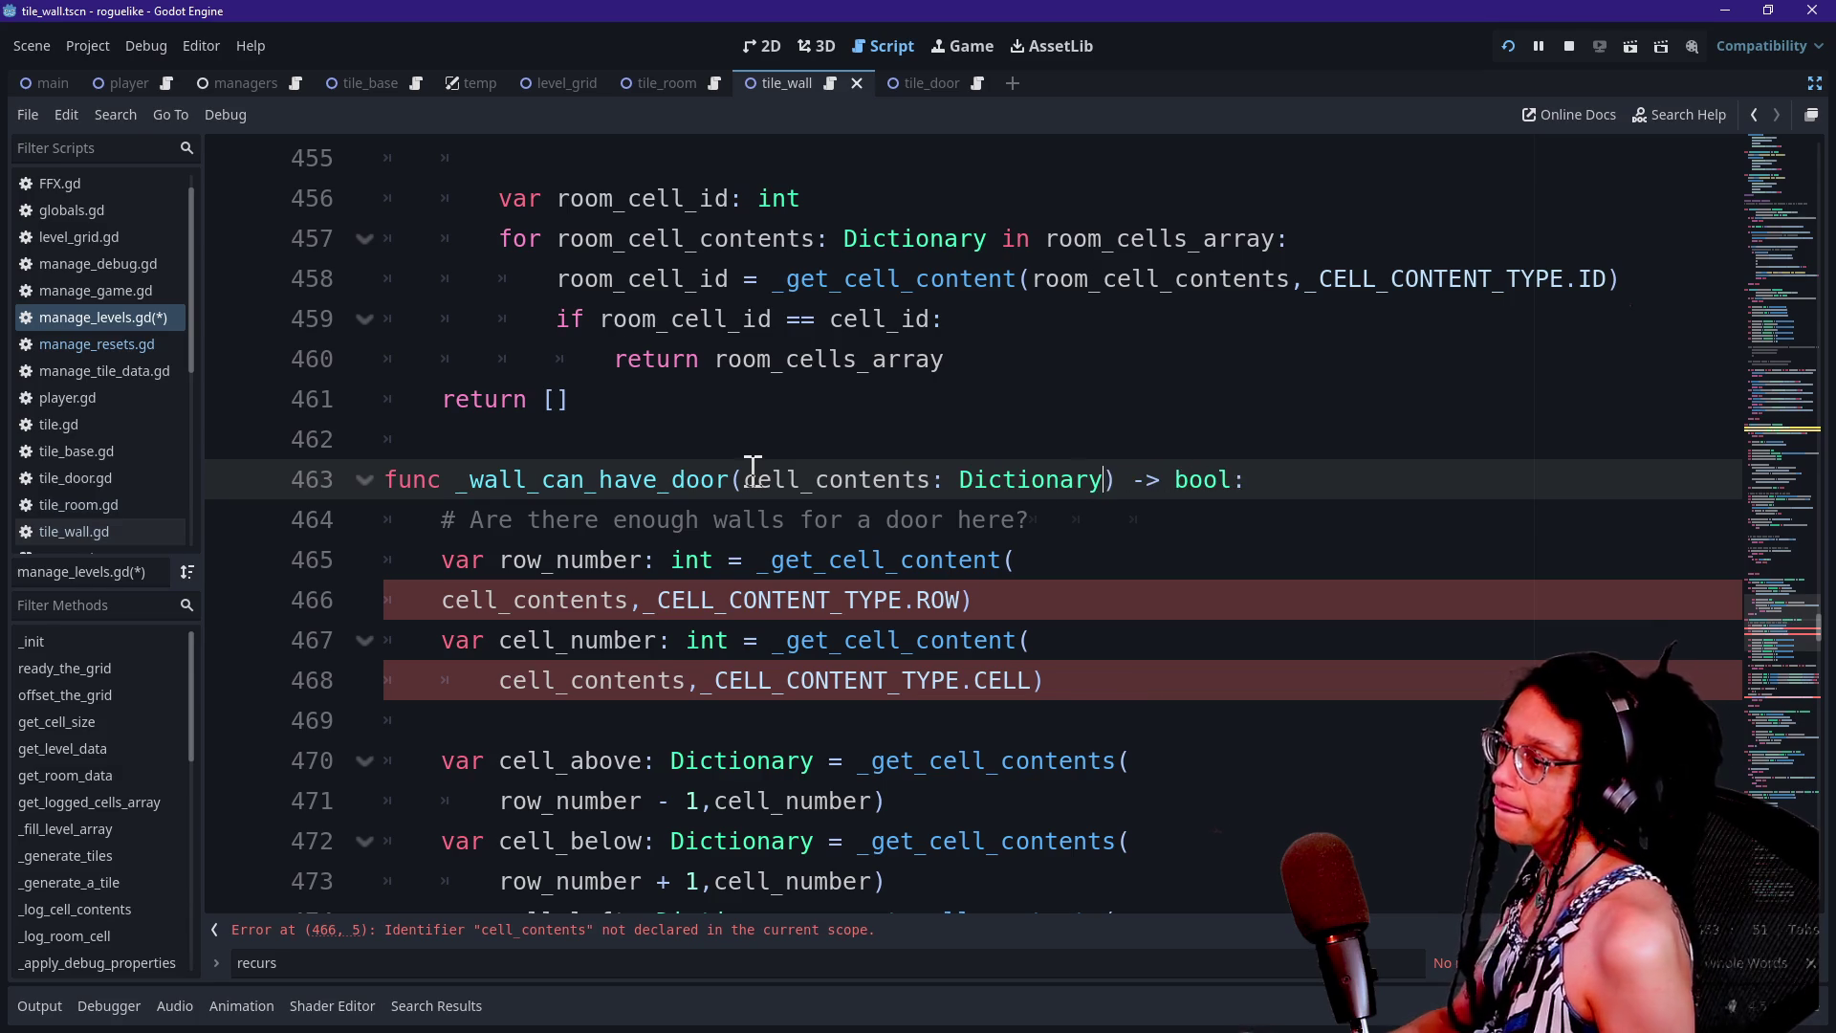
click(593, 319)
scroll(593, 318, up, 1)
scroll(592, 318, down, 1)
scroll(593, 320, up, 5)
scroll(593, 320, up, 1)
- After the coin flip, add 'if _wall_can_have_door(cell_contents): return true'
click(709, 552)
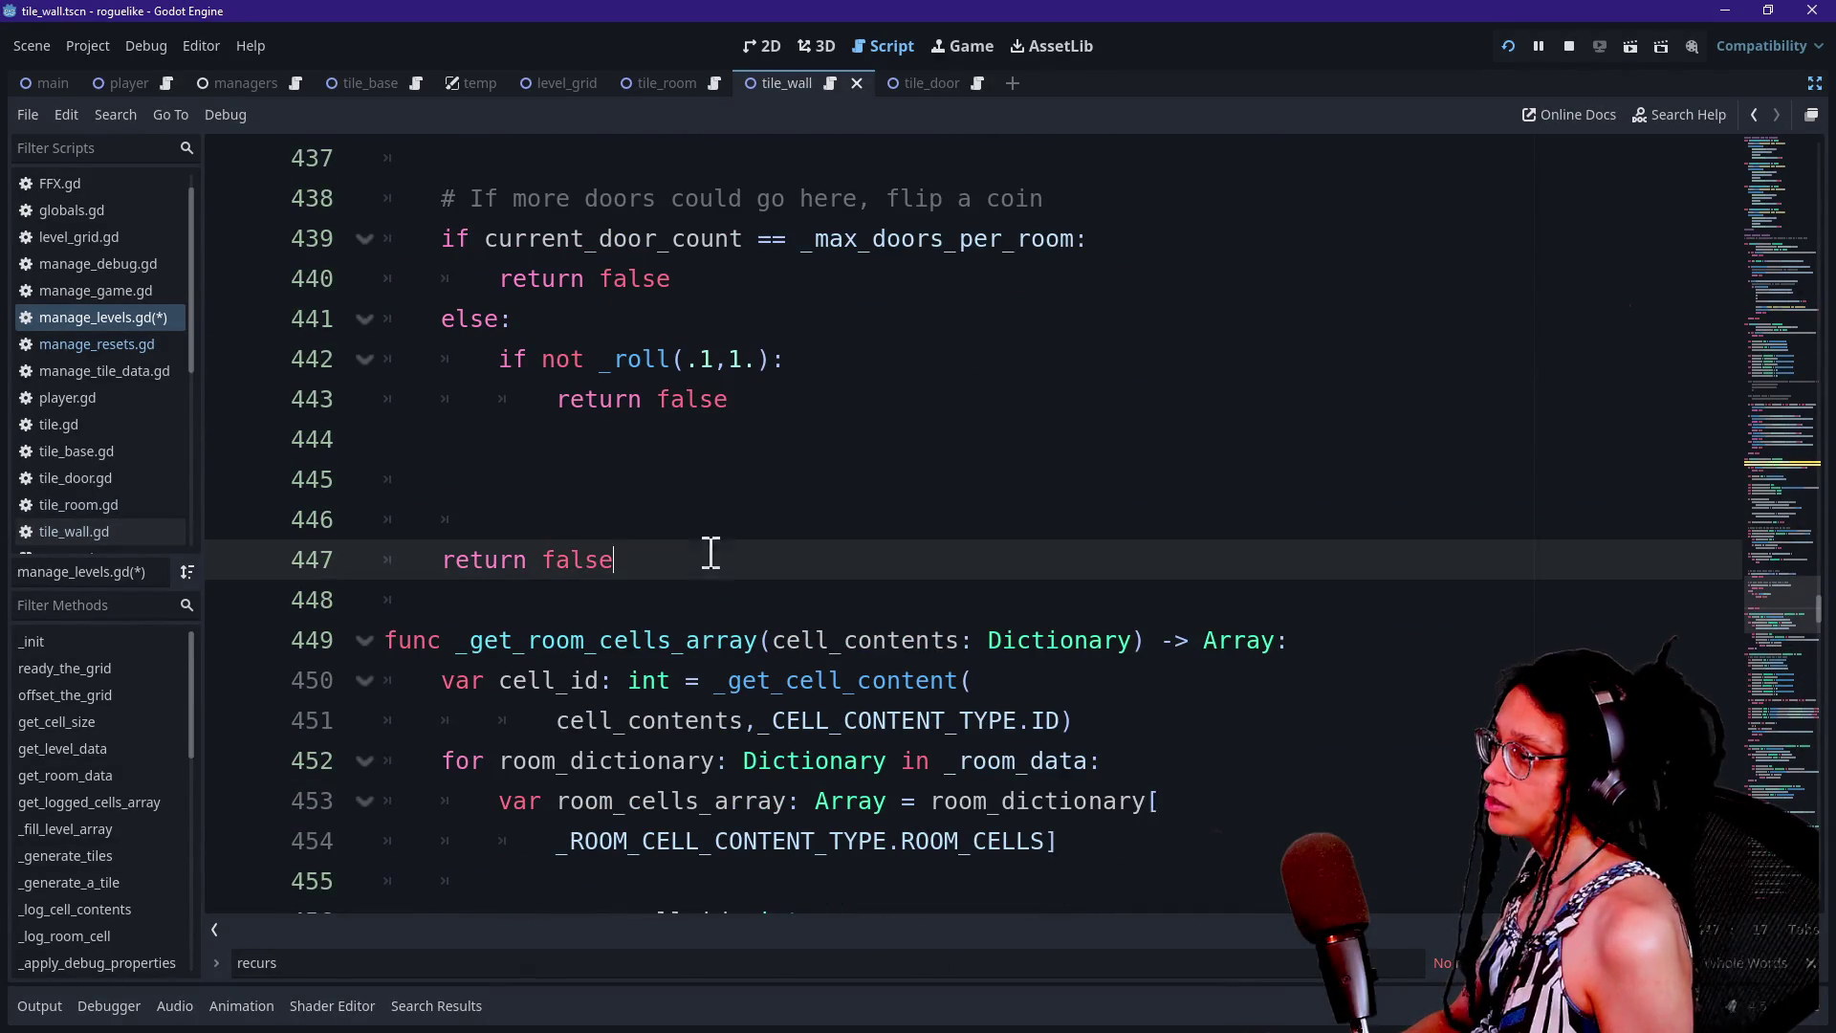
drag(698, 483, 690, 459)
click(692, 475)
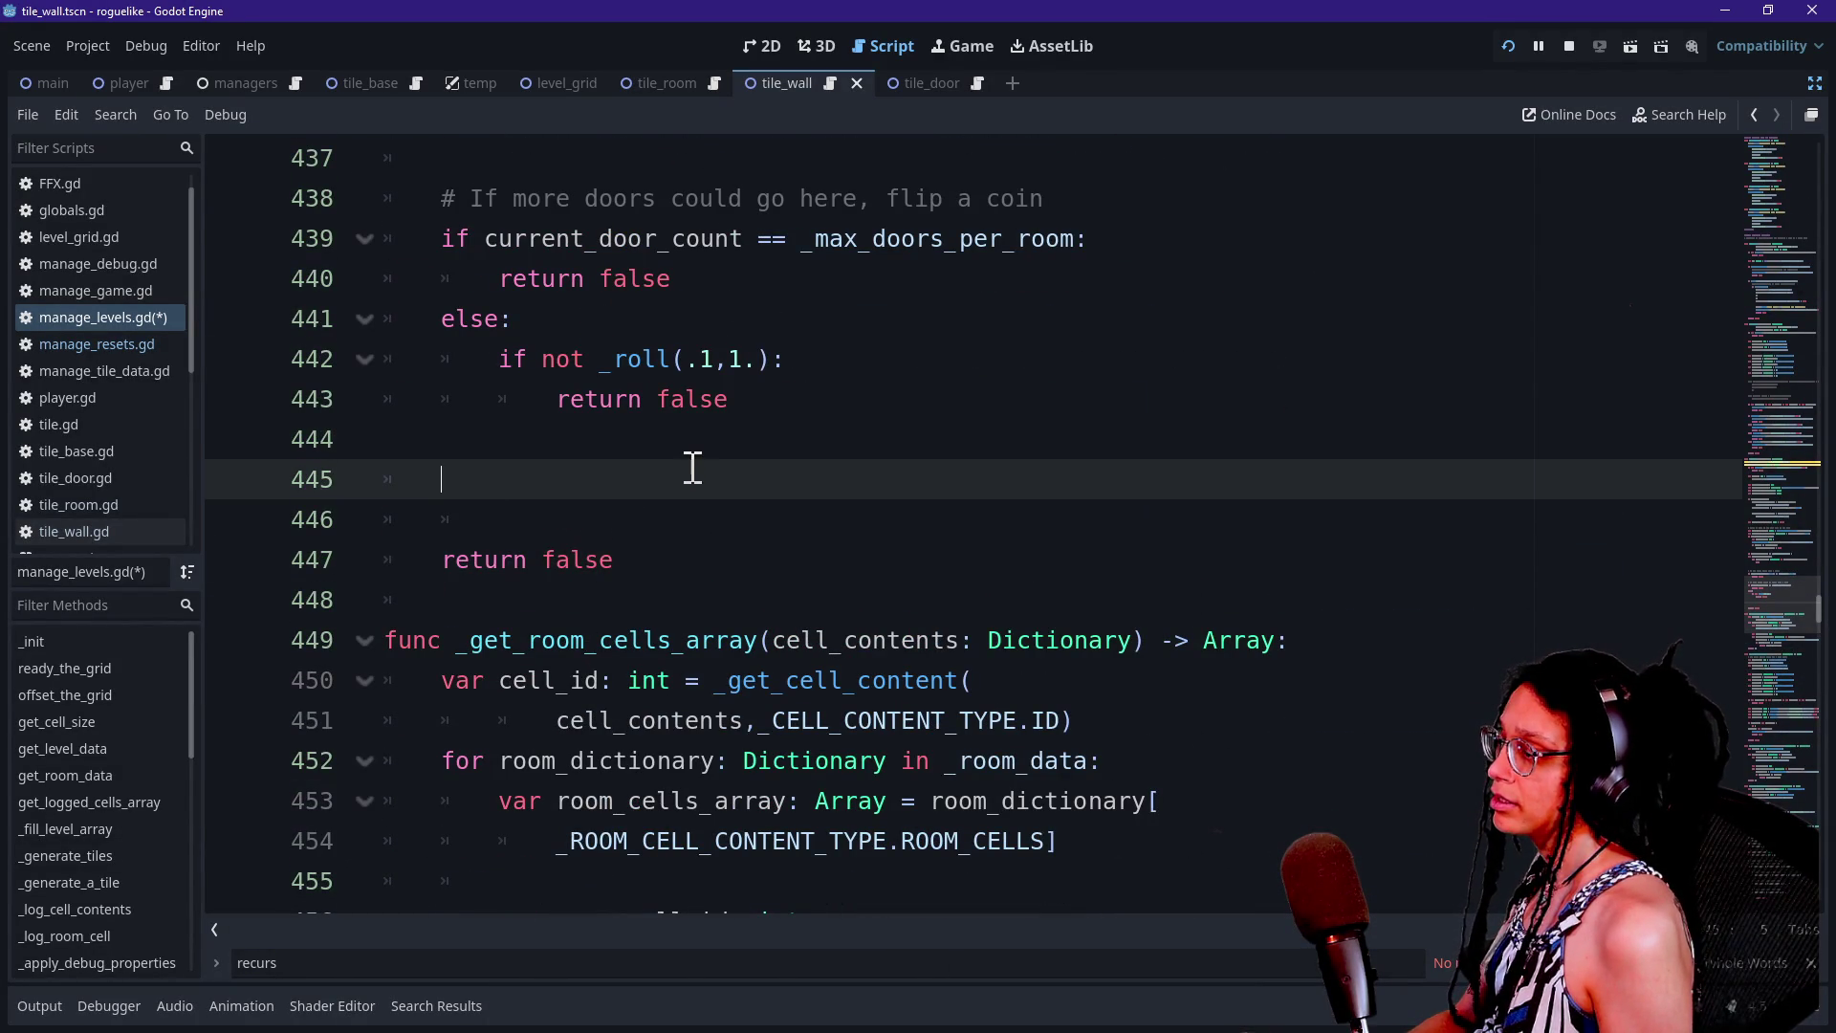
scroll(690, 464, up, 2)
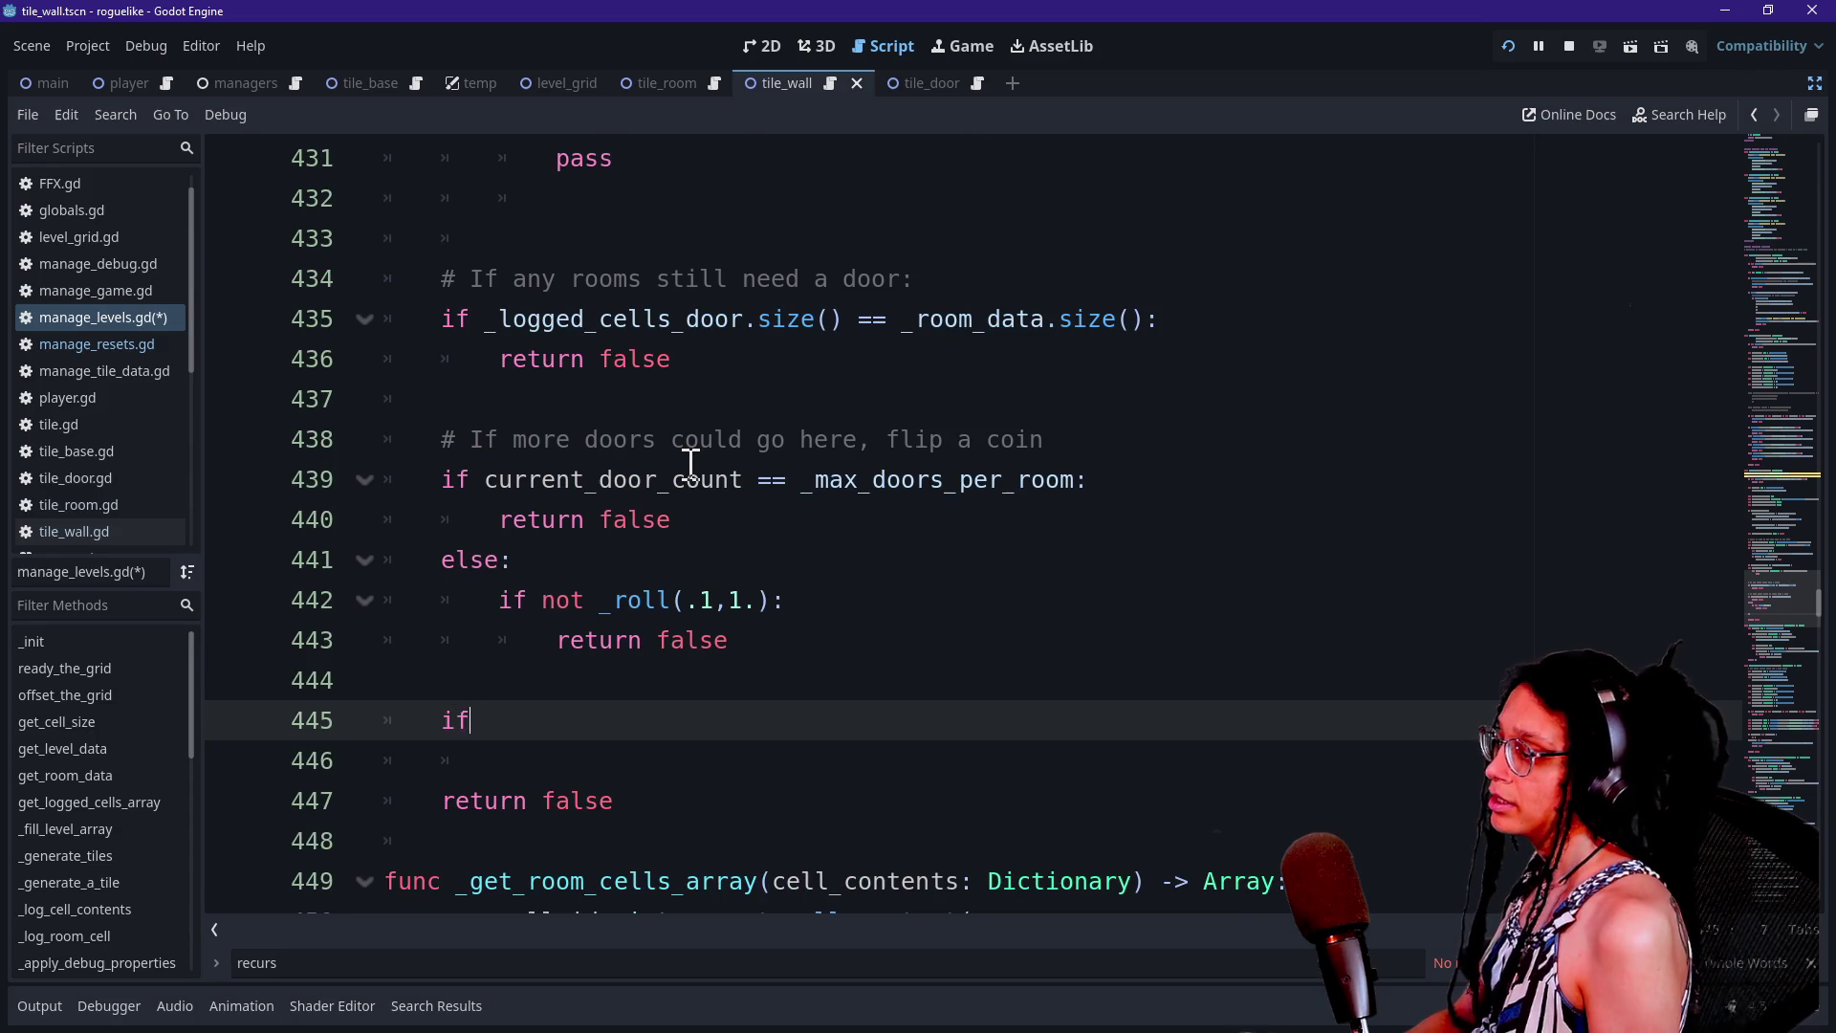
text(_wall)
key(Return)
text(cell_contents)
key(Return)
key(BackSpace)
text():)
key(Return)
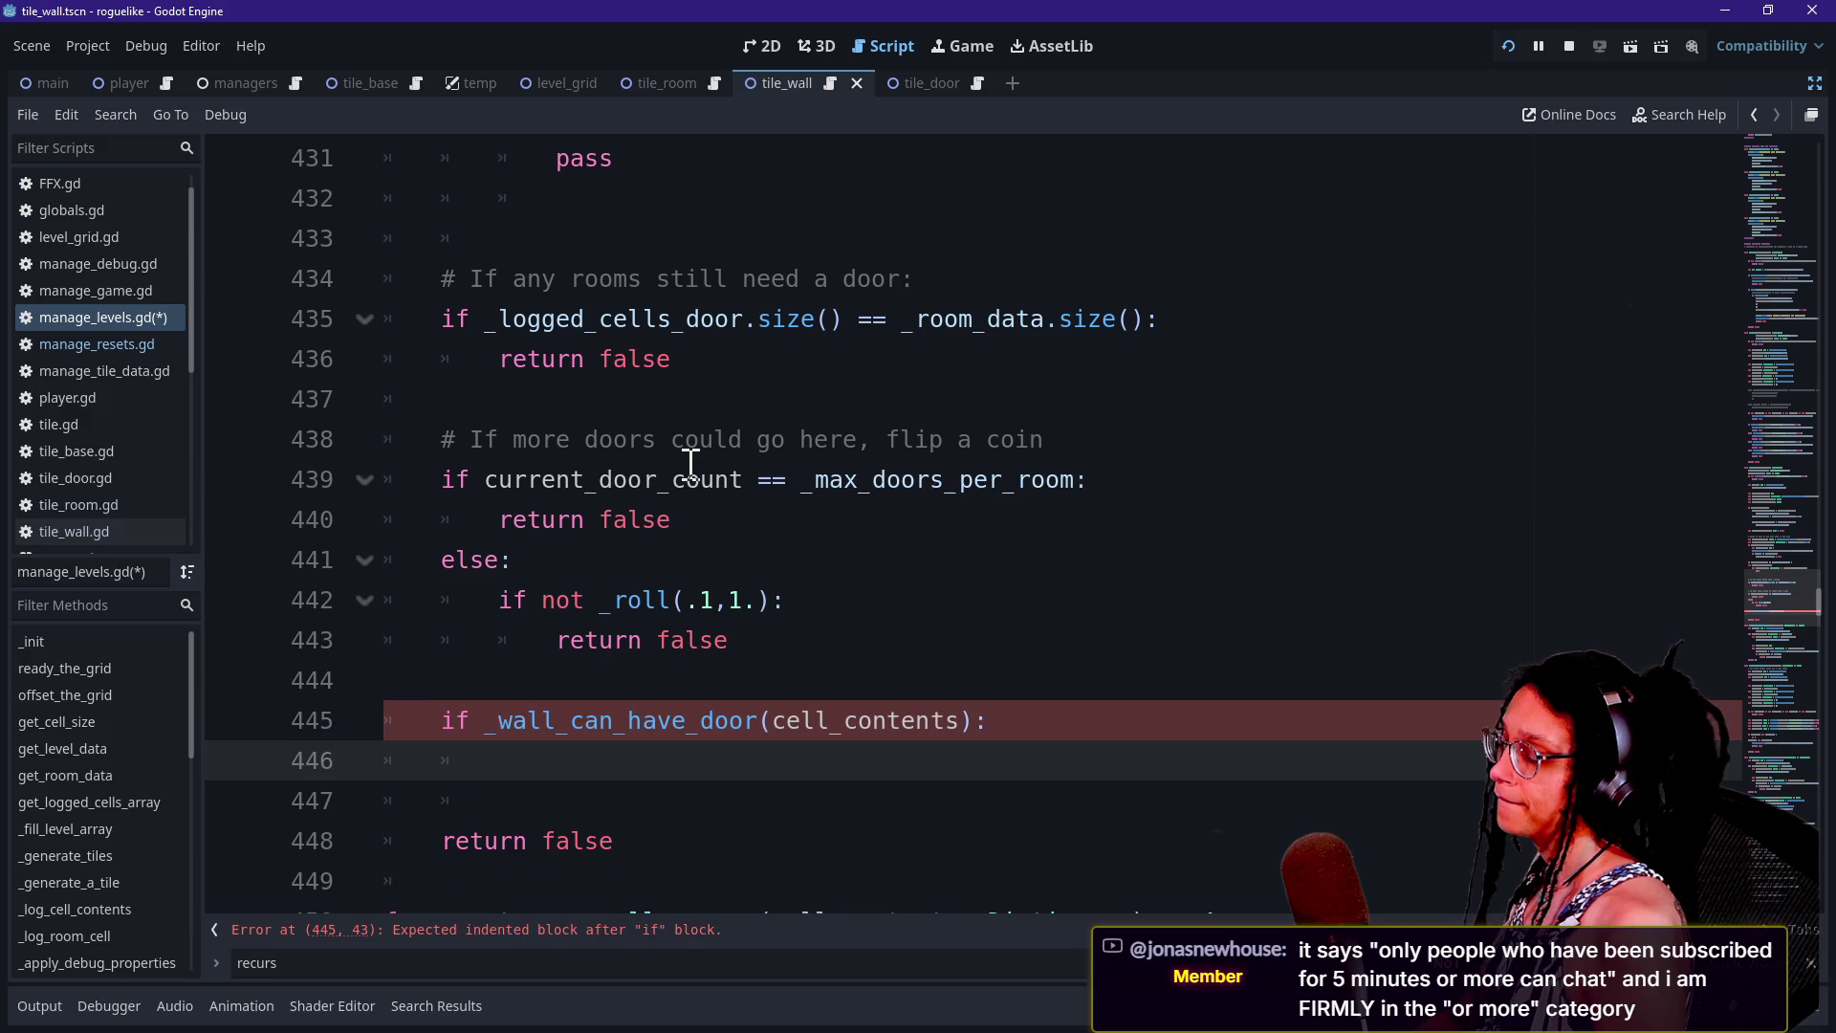
text(return true)
click(946, 815)
- Check the new _wall_can_have_door call on line 445 and the last-wall minimum-door loop
scroll(950, 819, down, 1)
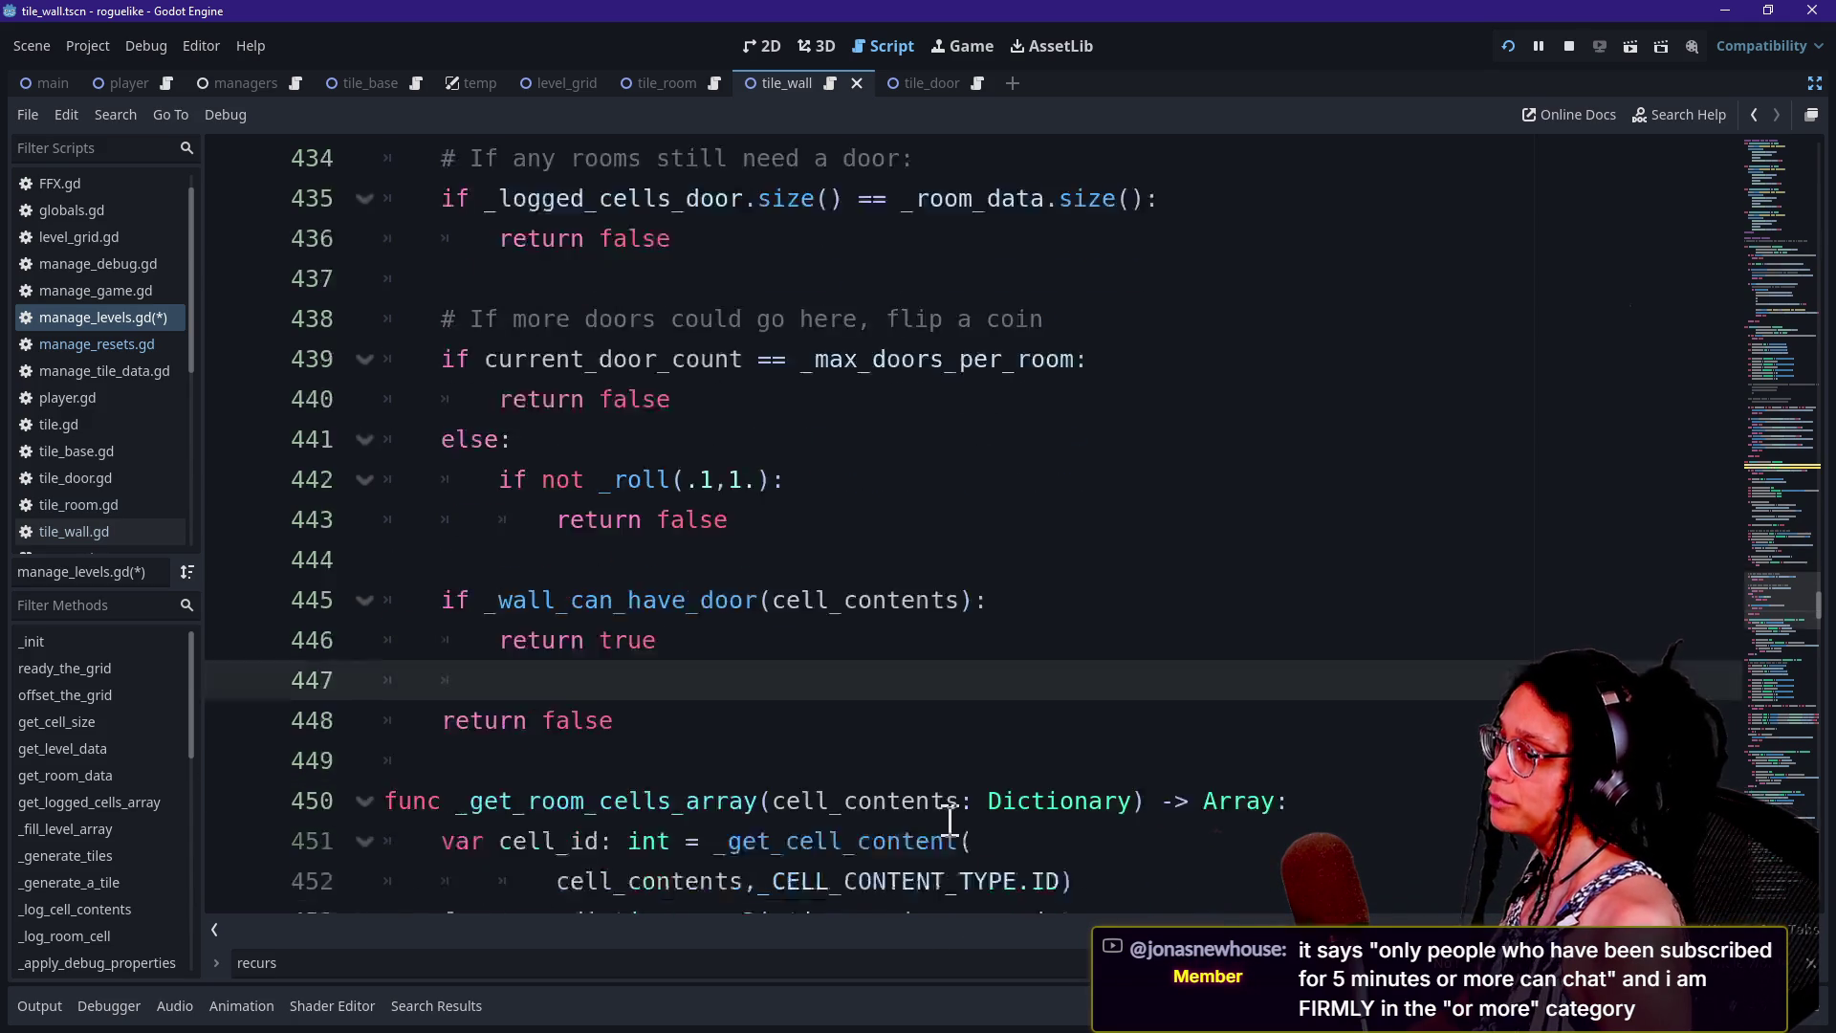
scroll(949, 820, up, 2)
scroll(949, 820, down, 10)
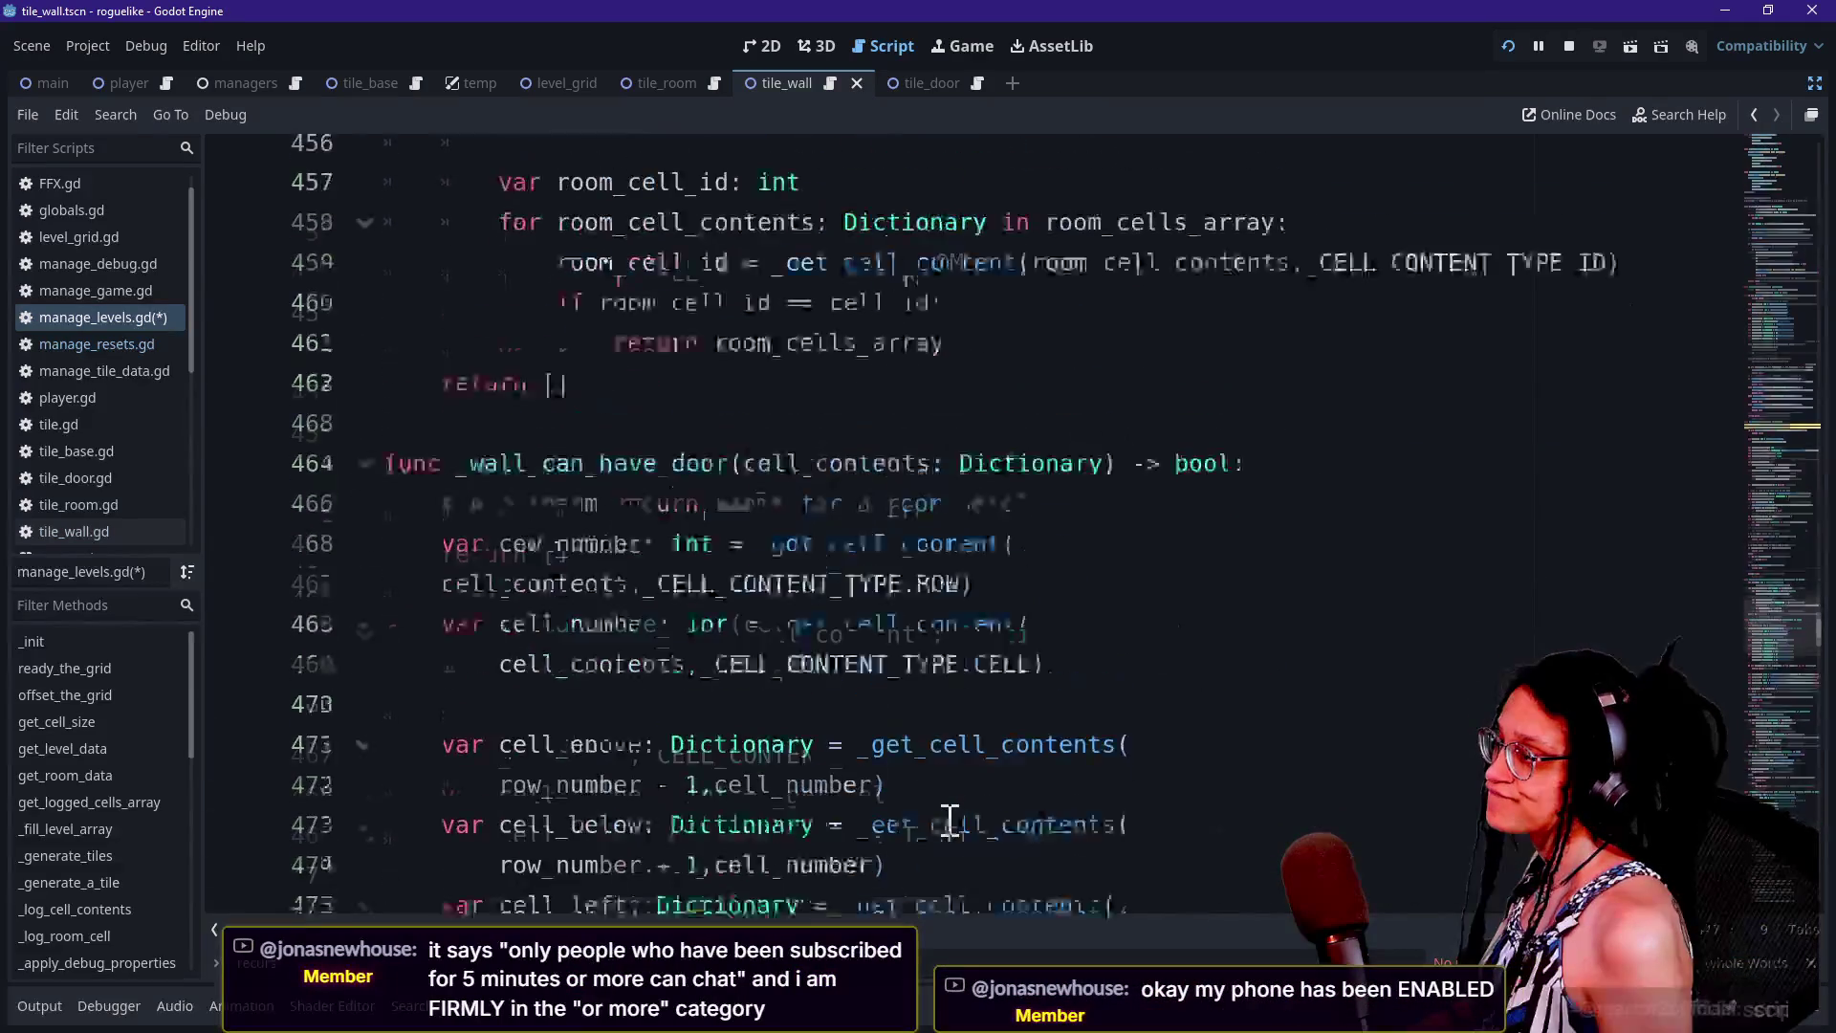
scroll(946, 820, up, 9)
scroll(848, 739, down, 3)
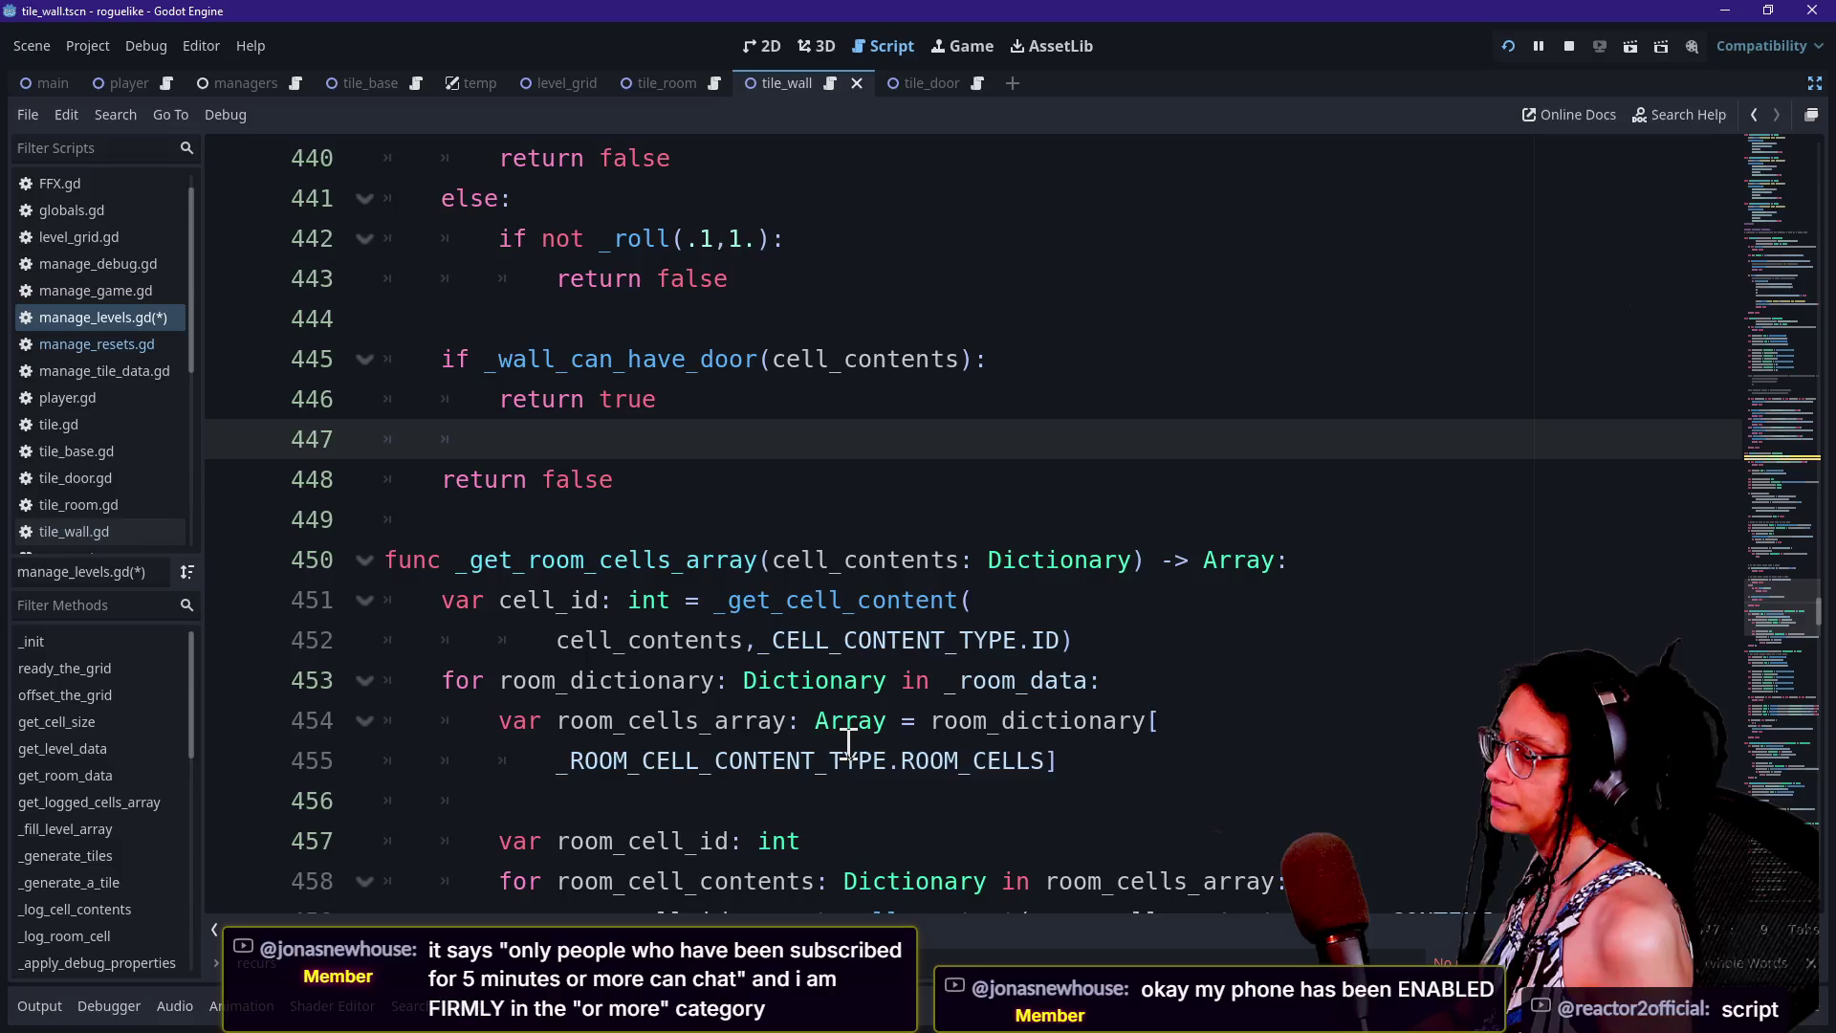
scroll(846, 740, up, 3)
click(772, 739)
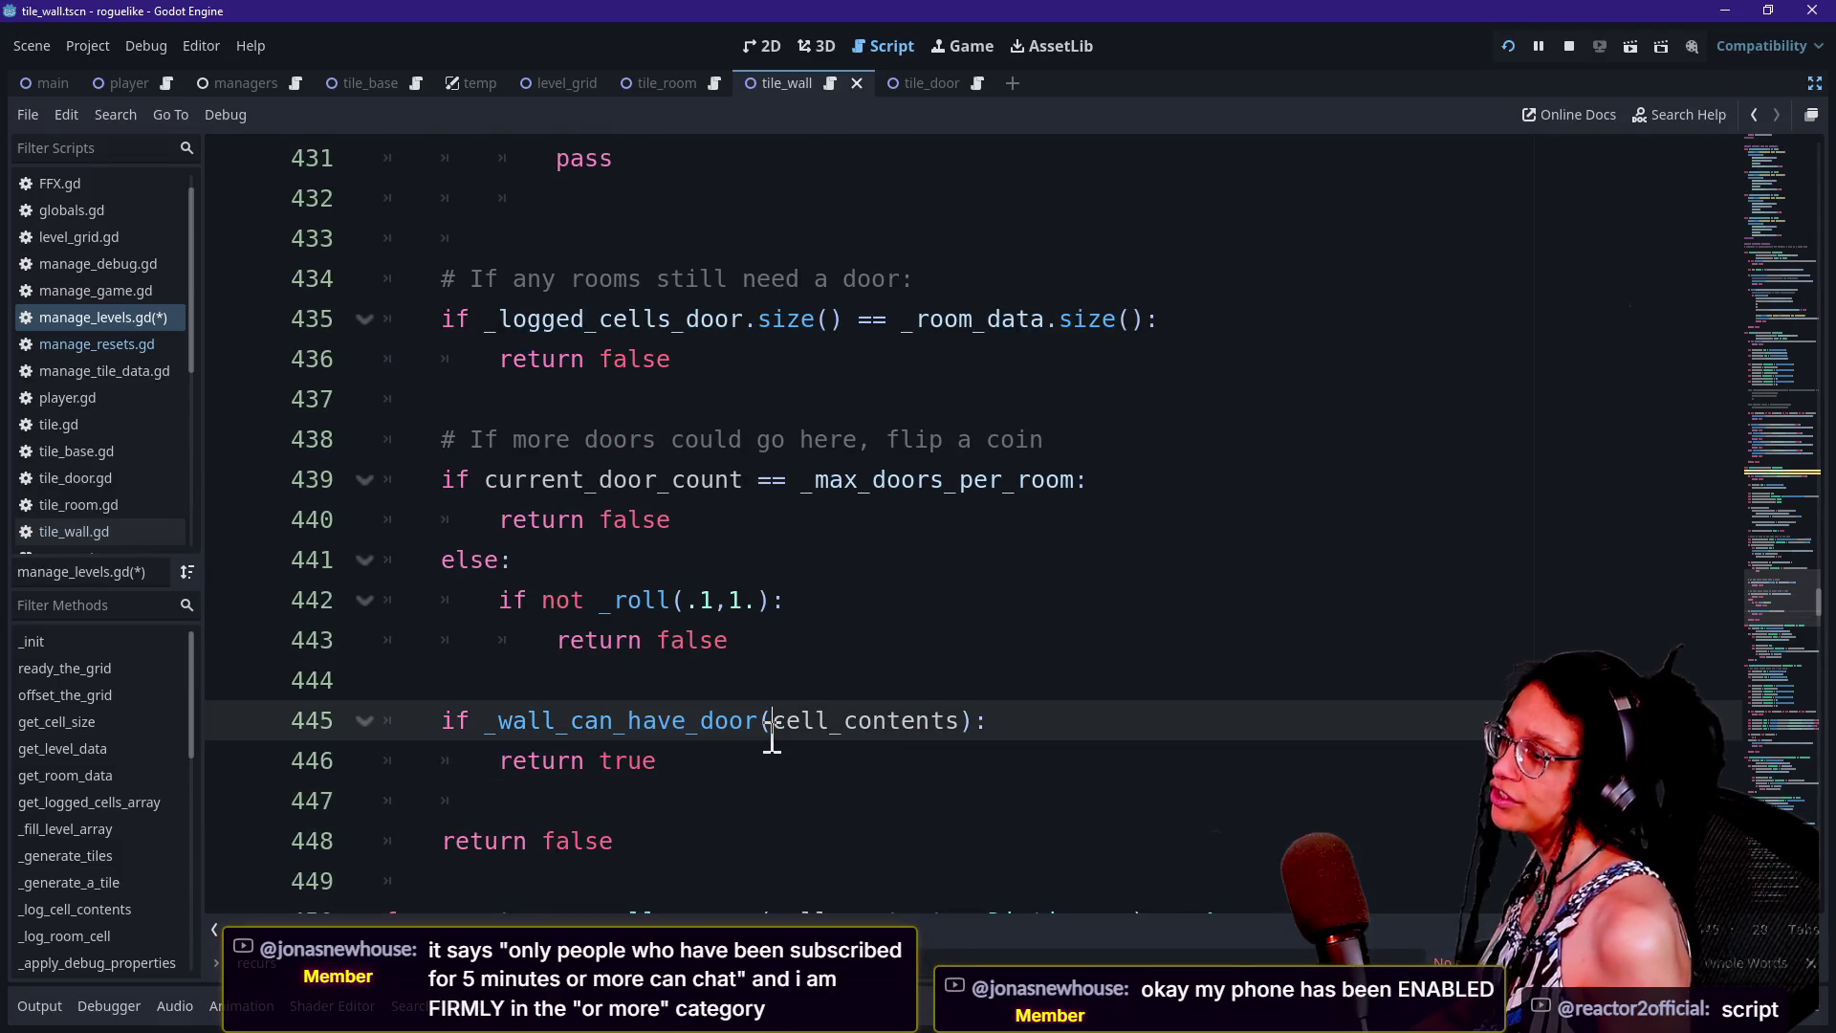
scroll(772, 739, up, 3)
click(1029, 483)
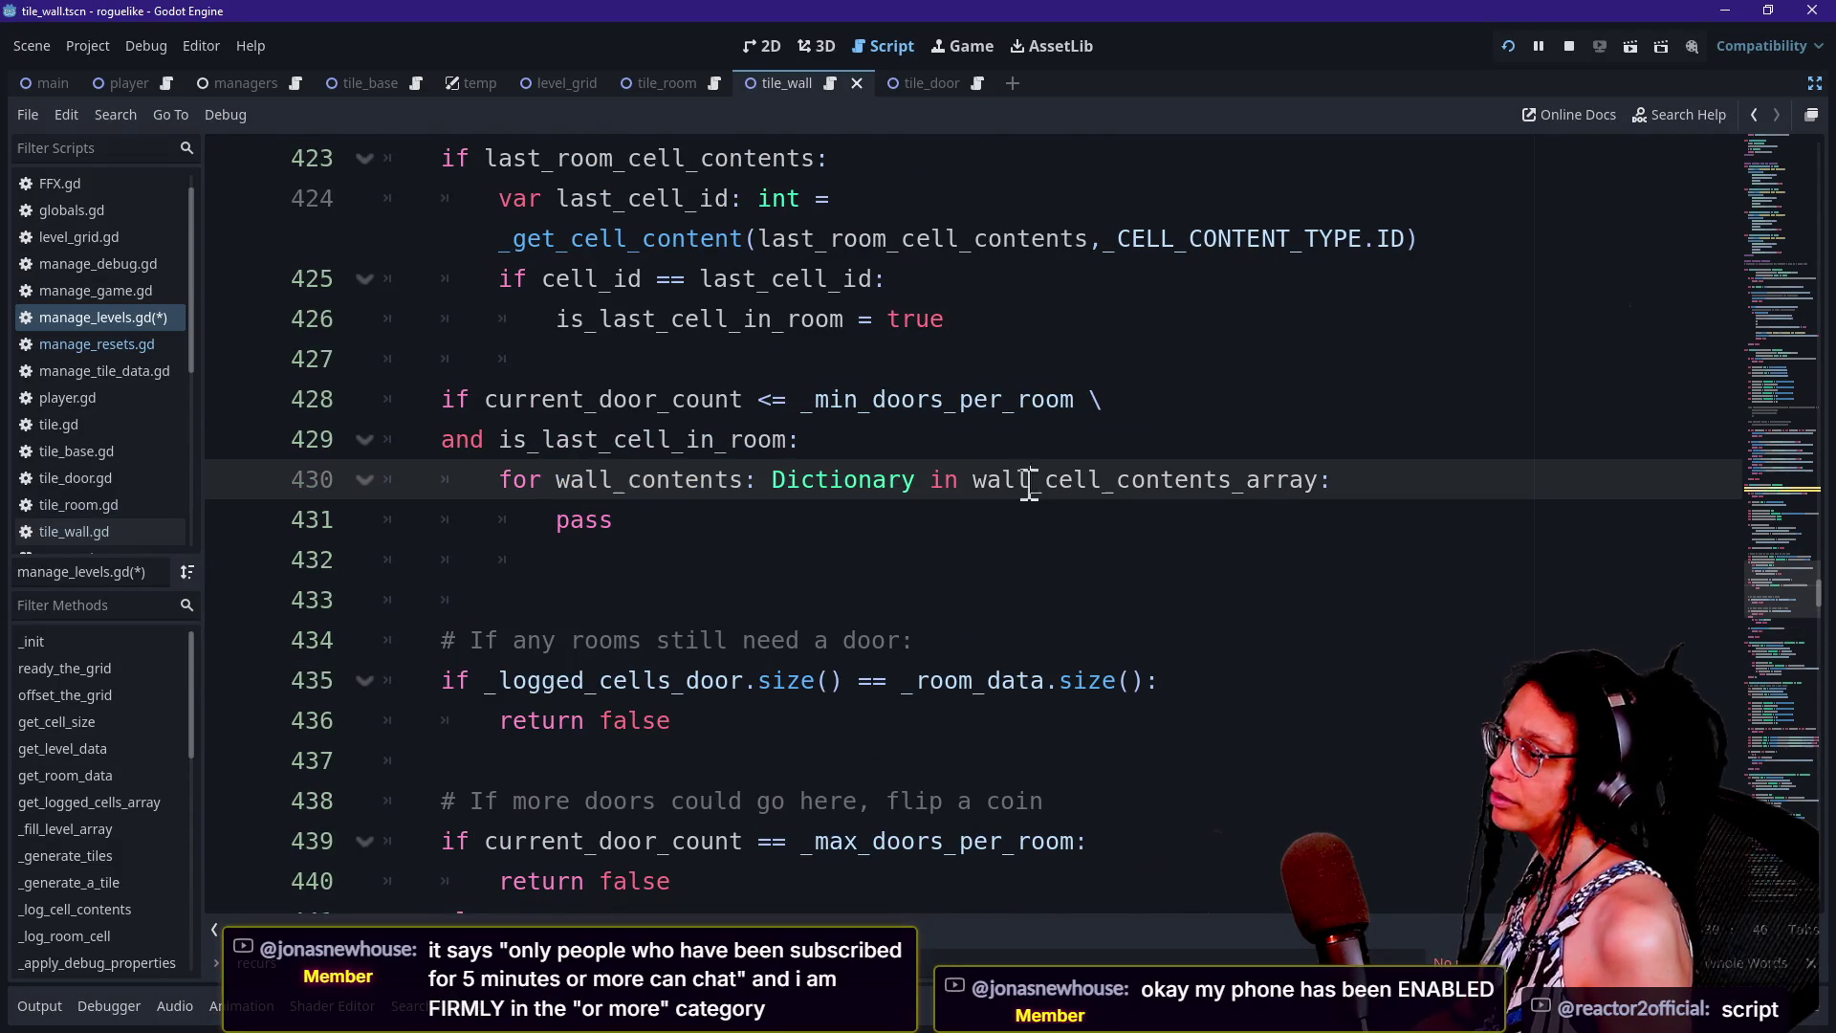
- Replace the loop's placeholder pass with 'if _wall_can_have_door(wall_contents):'
click(638, 510)
key(BackSpace)
key(BackSpace)
key(BackSpace)
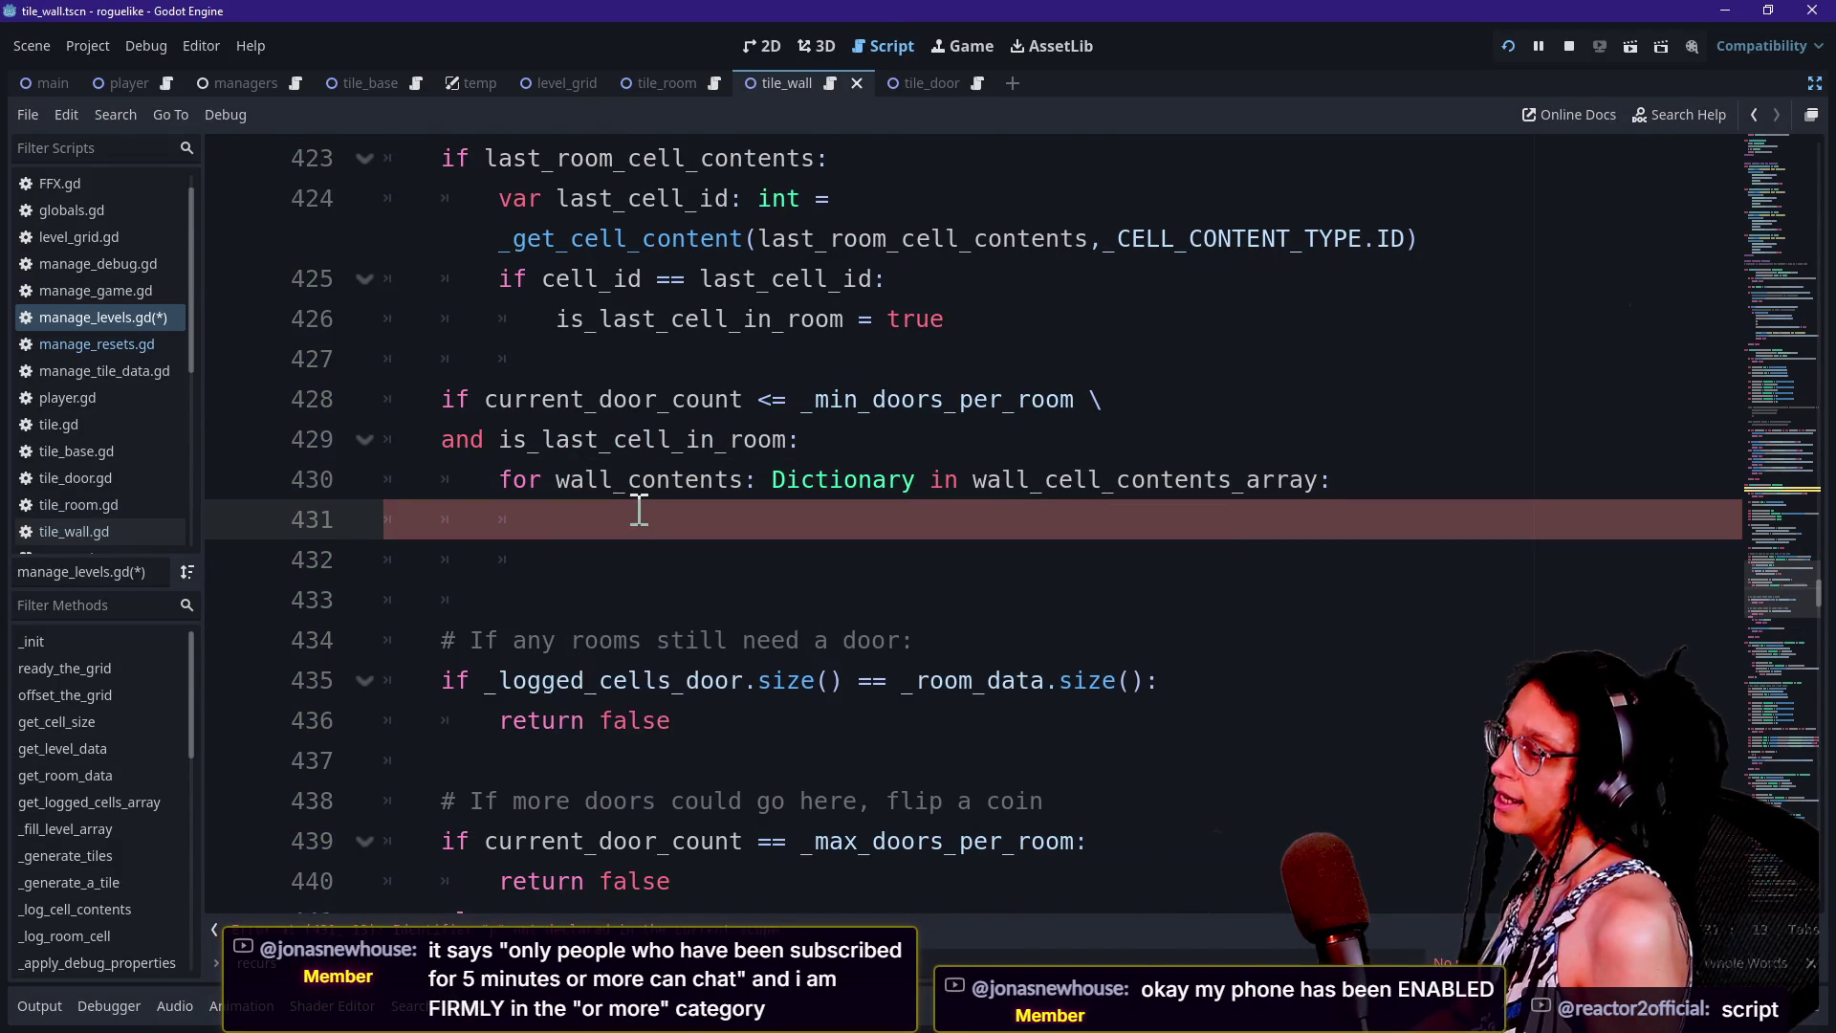
text(if _wa)
key(Return)
text(wall_contents))
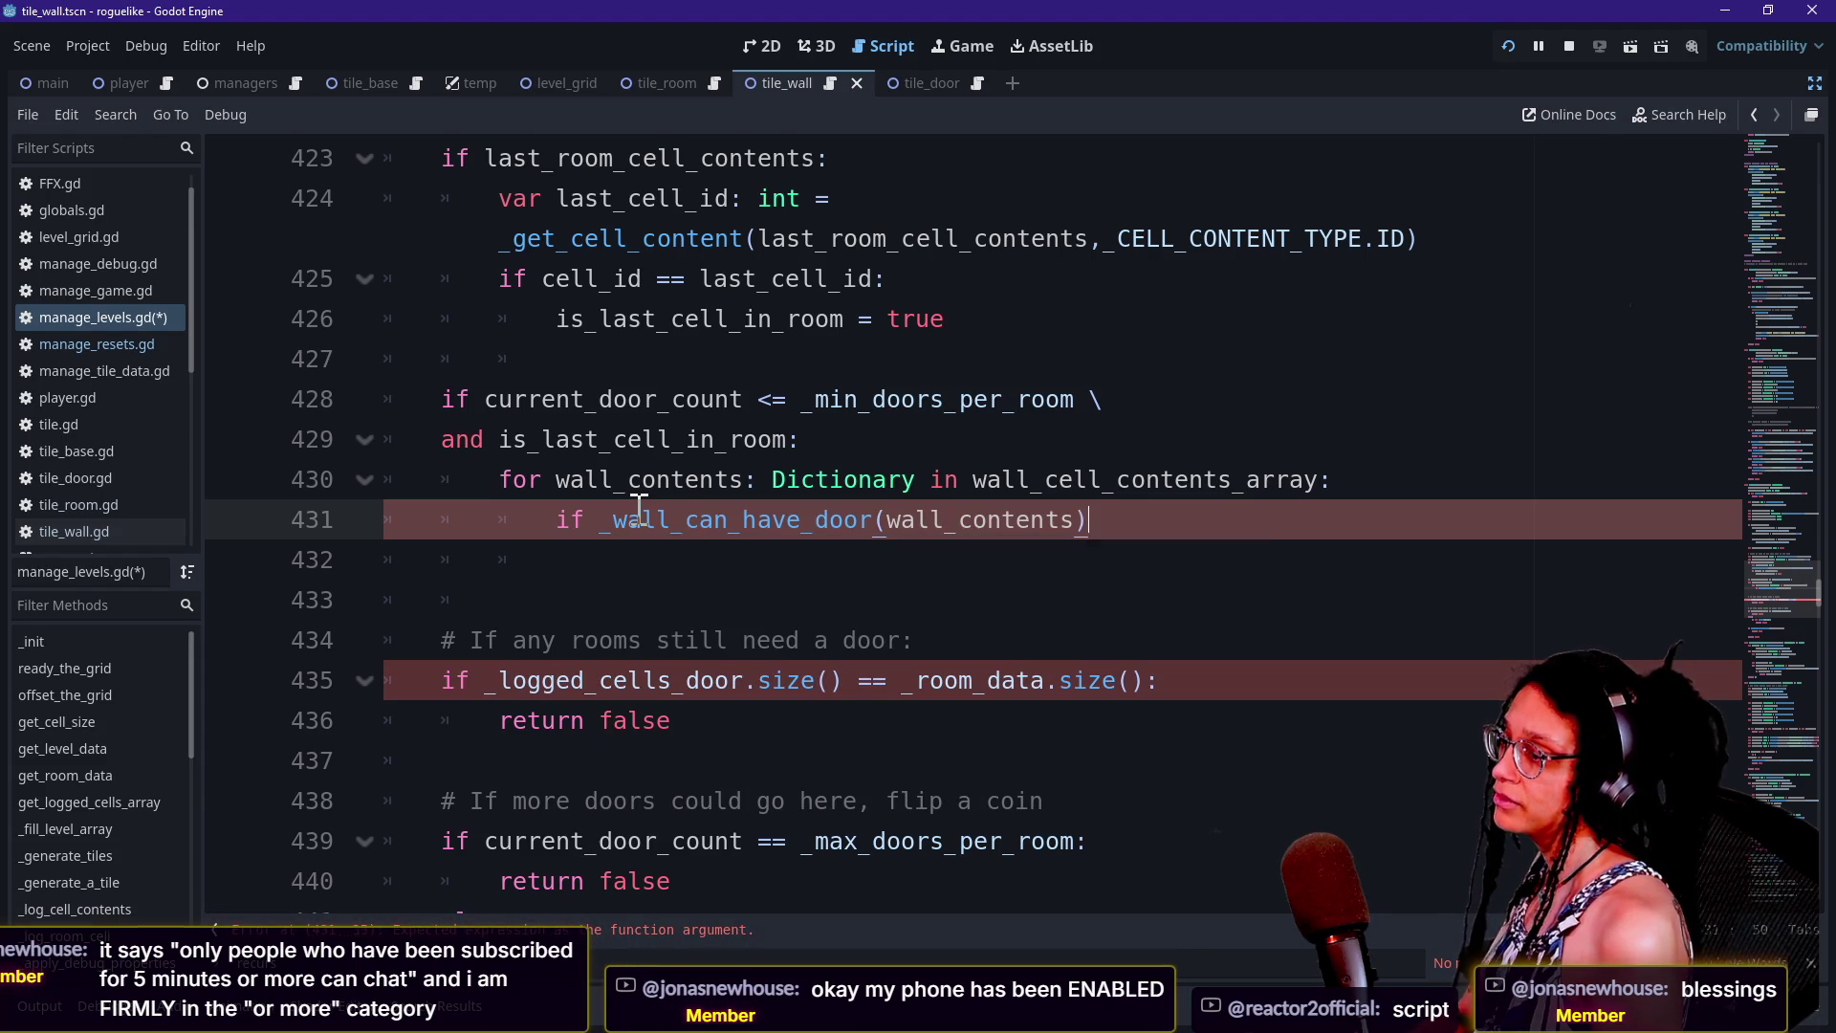
text(:)
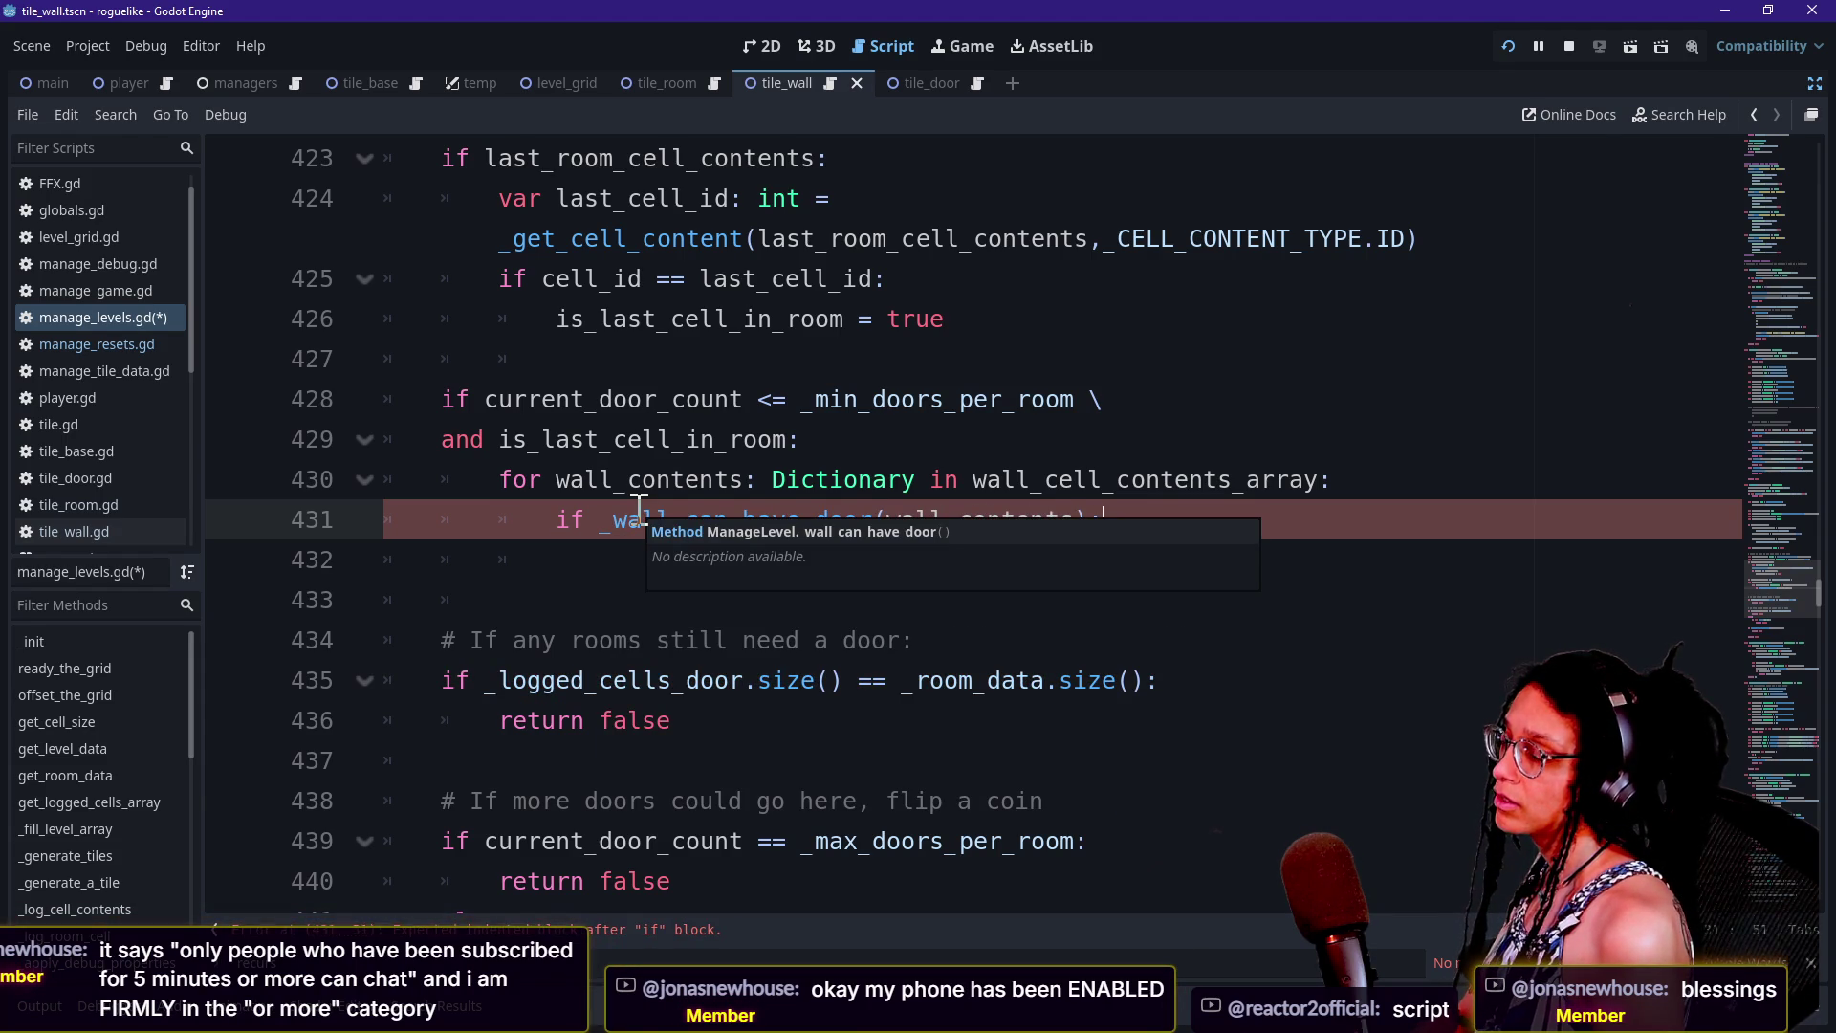
- Start declaring 'var random_' on a new line above the for loop
double_click(502, 478)
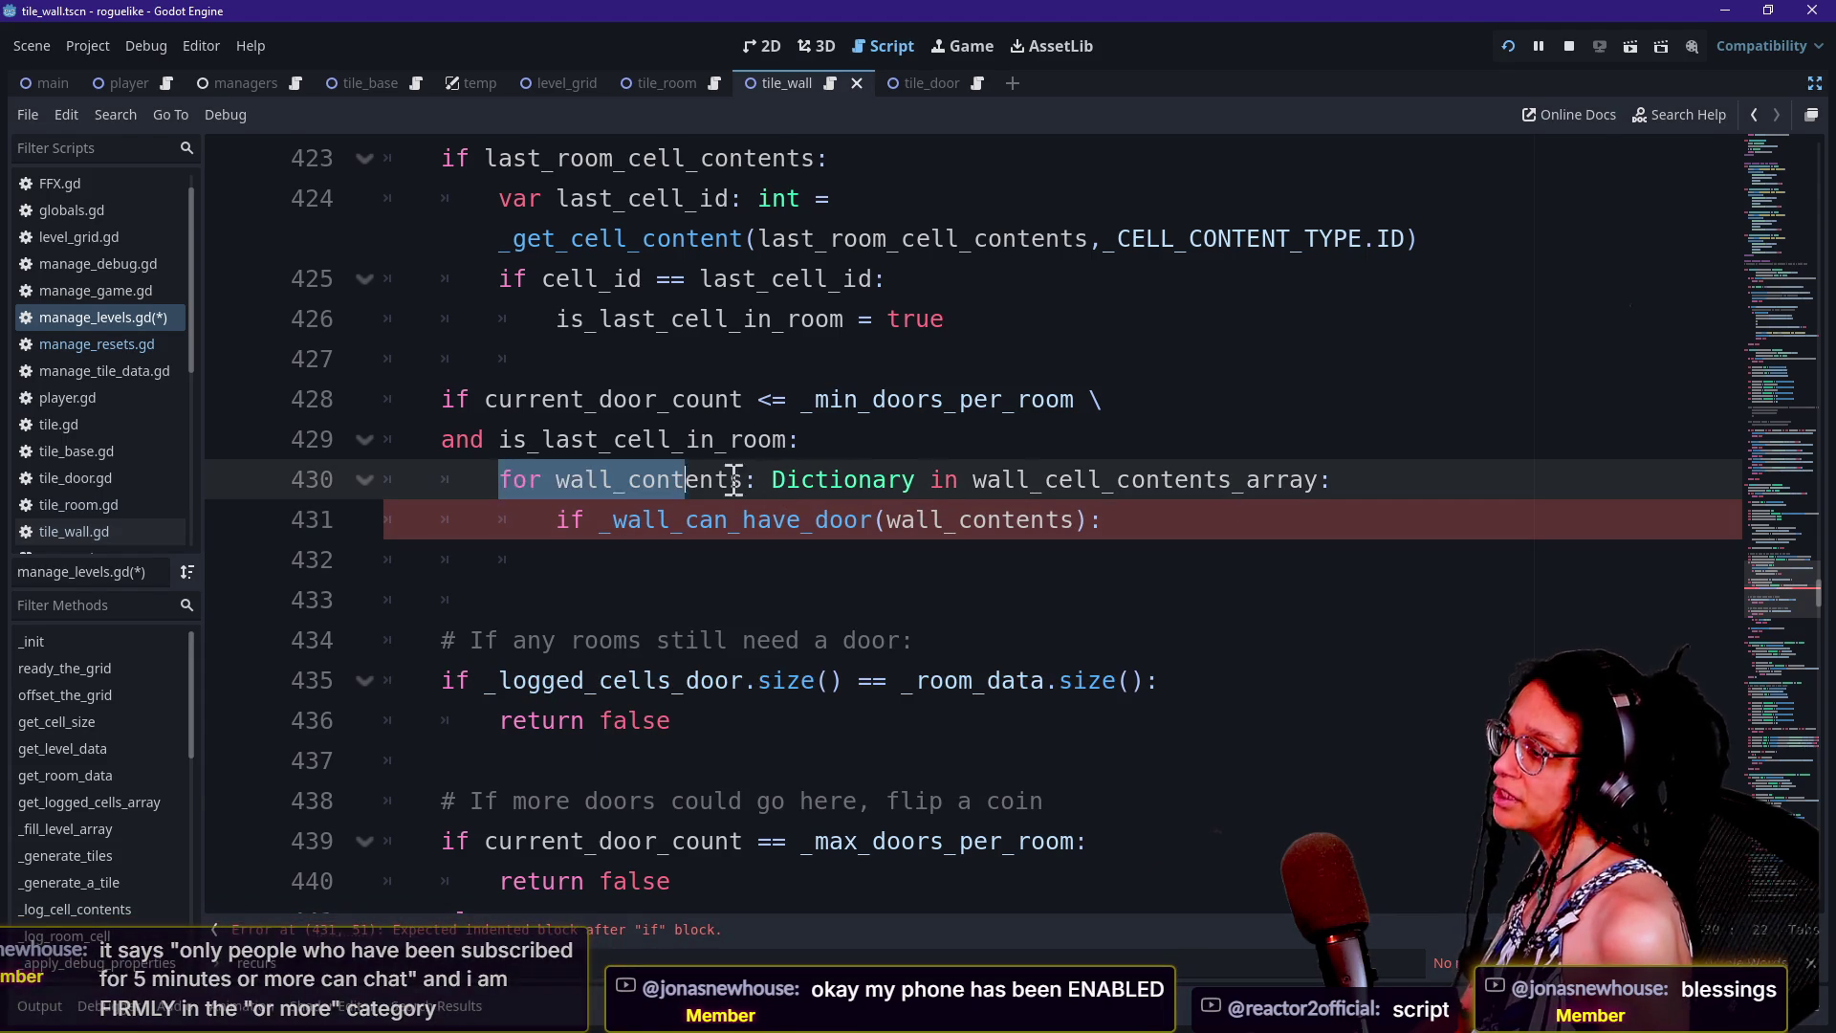
click(933, 440)
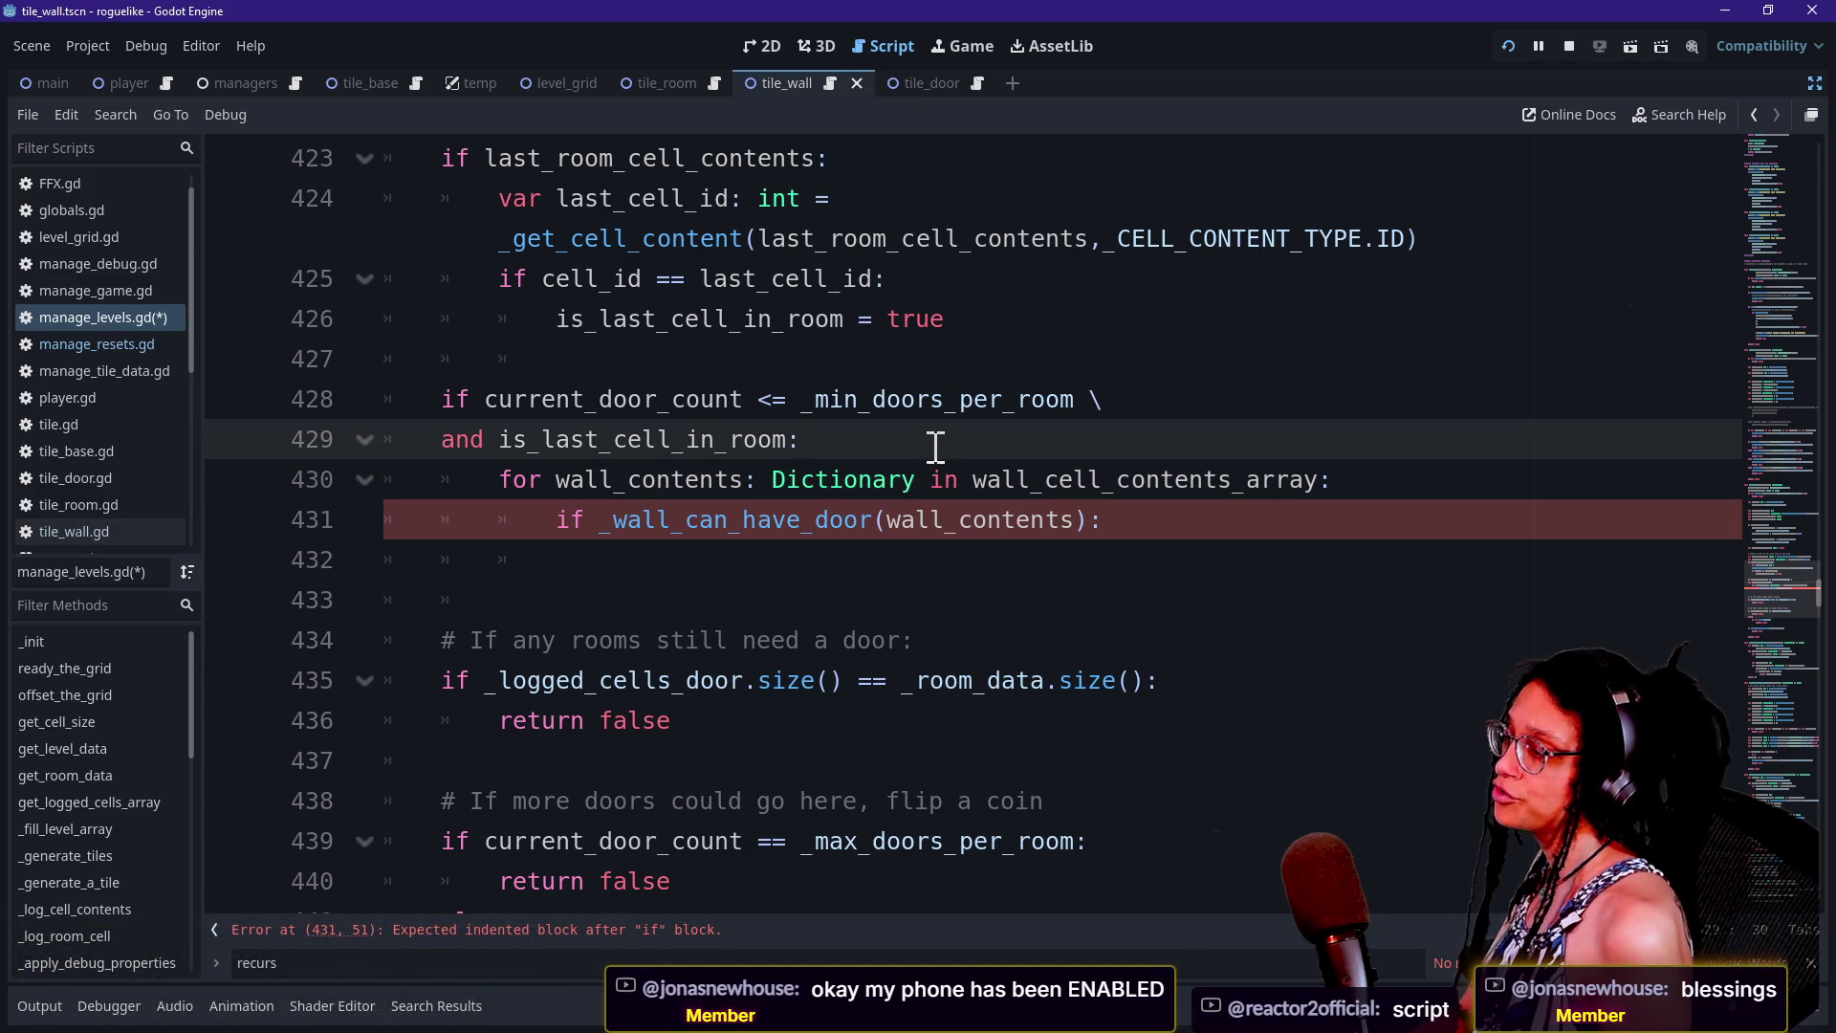
key(Return)
text(var ran)
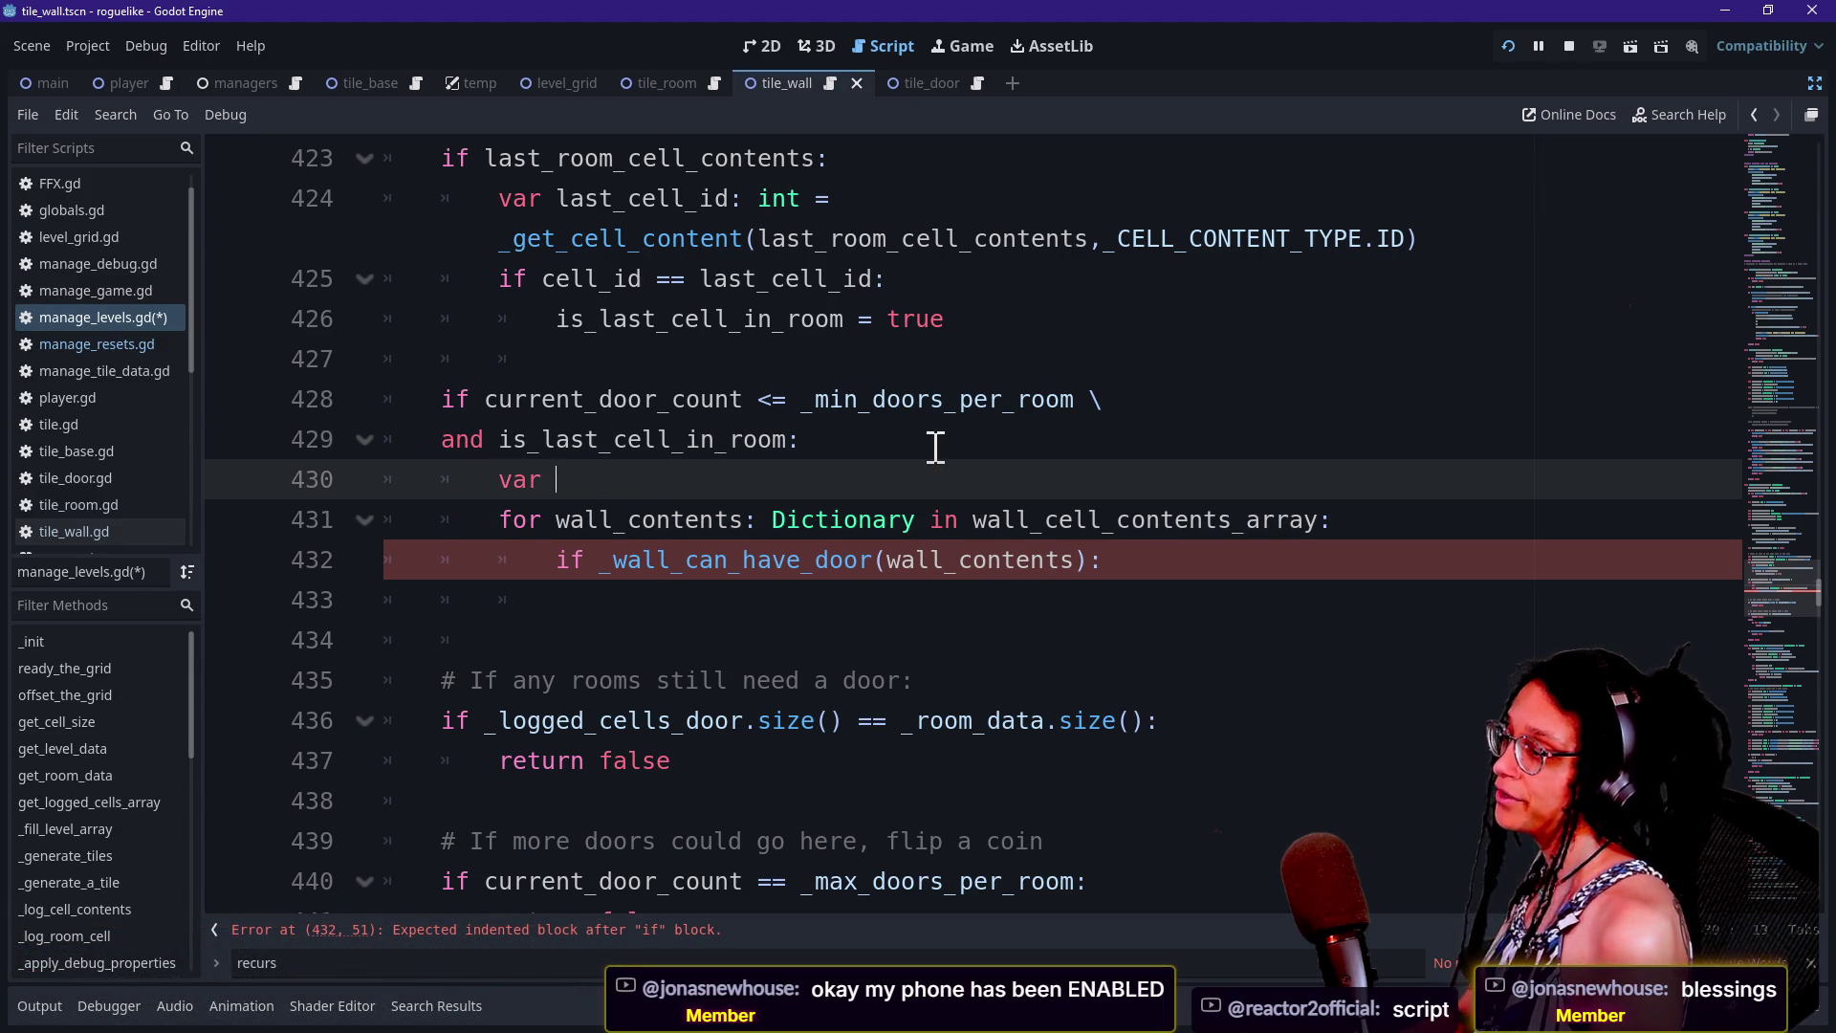
text(dom)
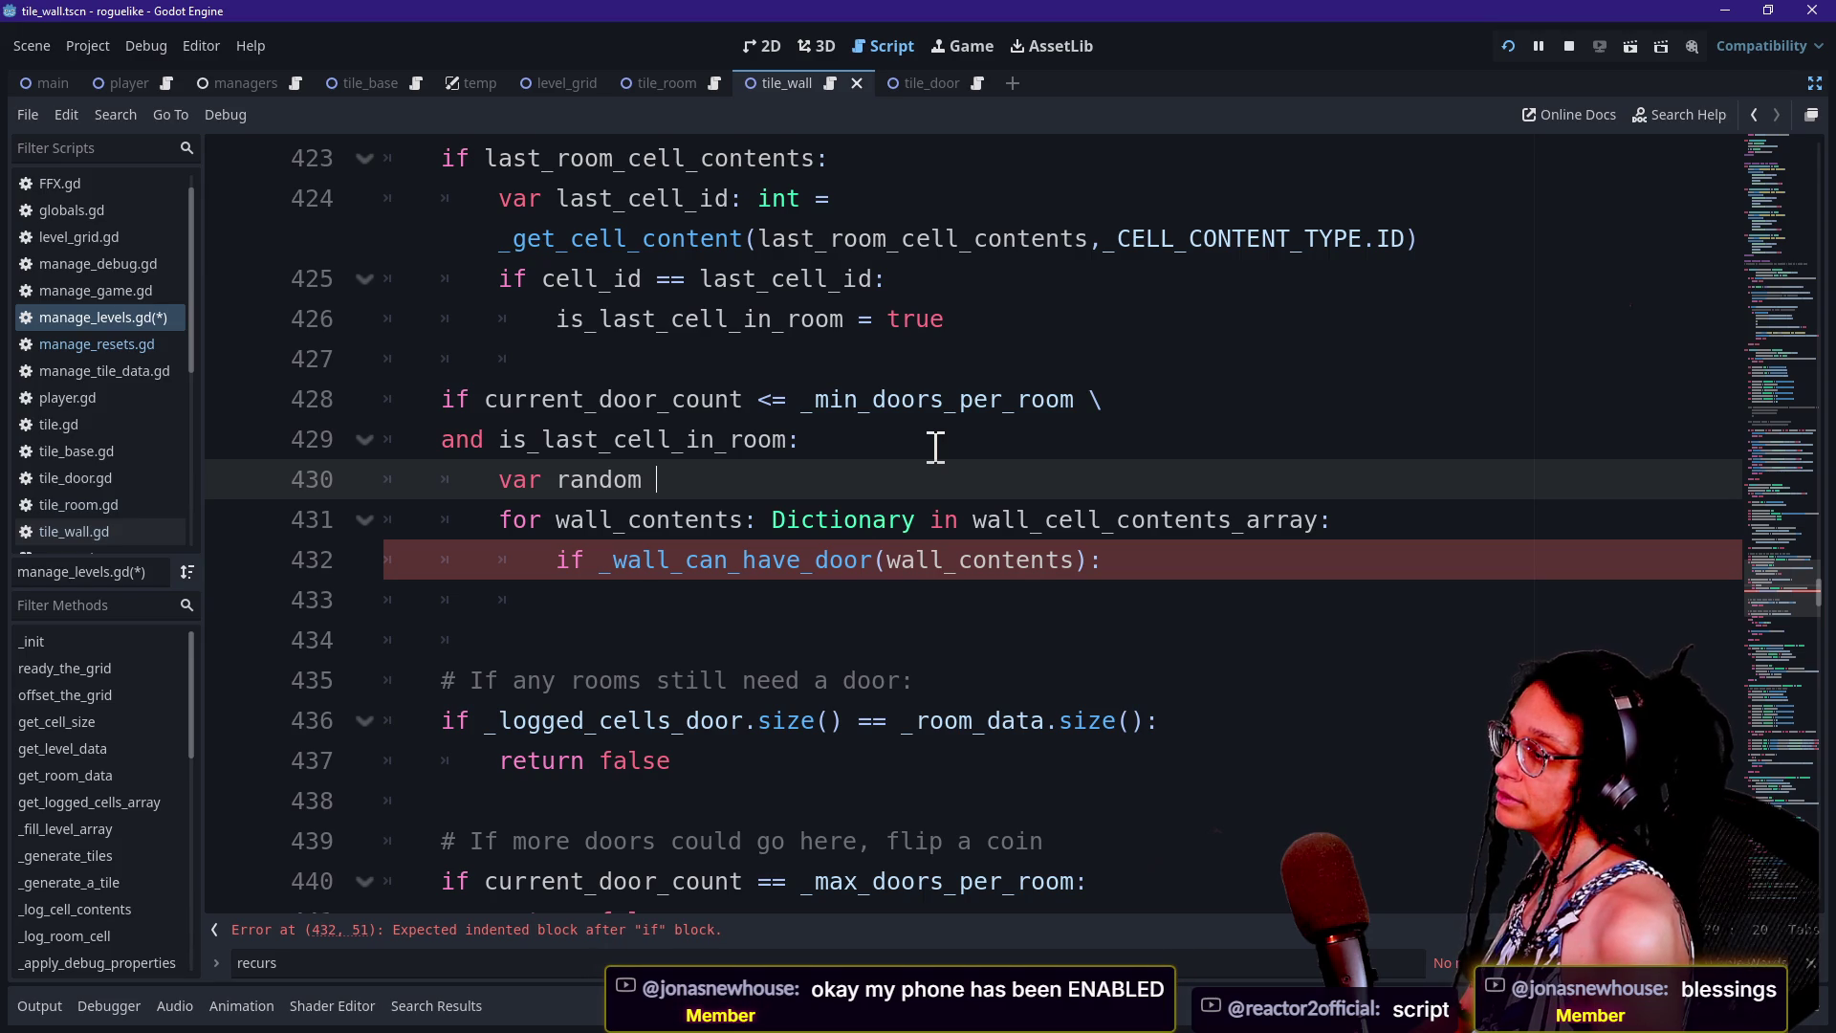
text(_)
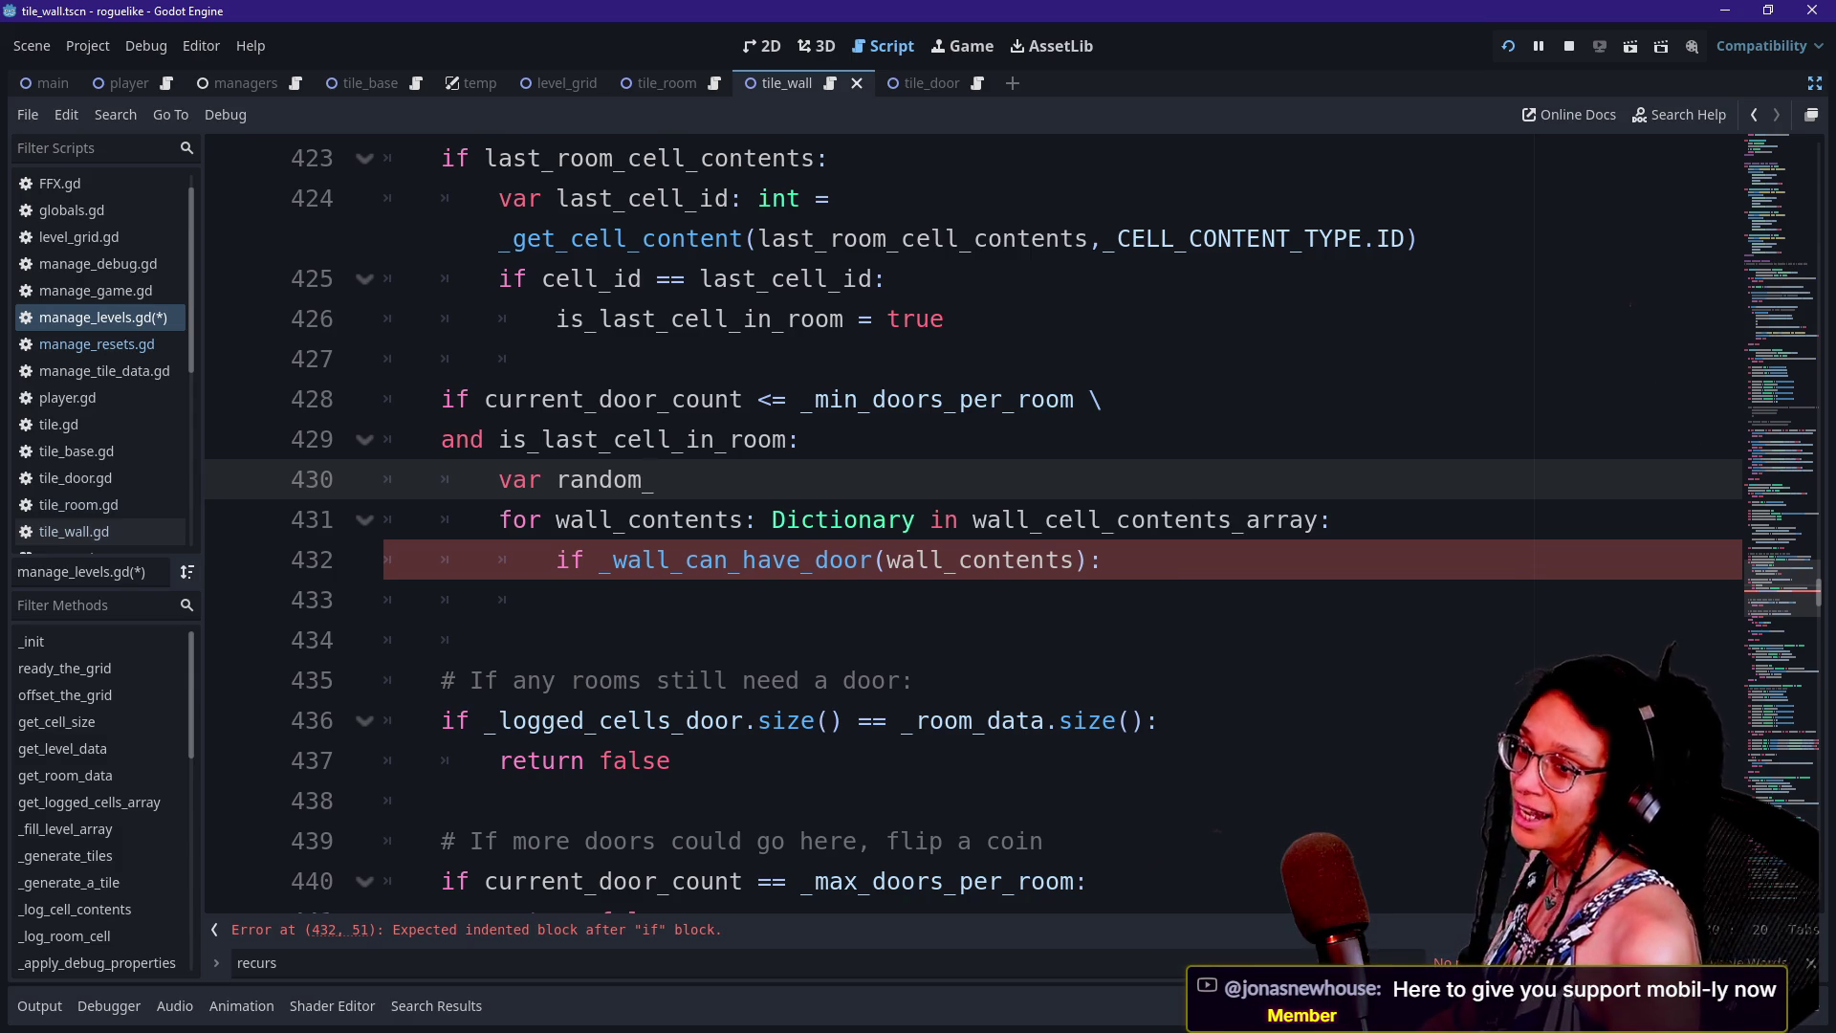
- Indent the empty line under the new _wall_can_have_door check
click(839, 510)
click(742, 588)
click(738, 568)
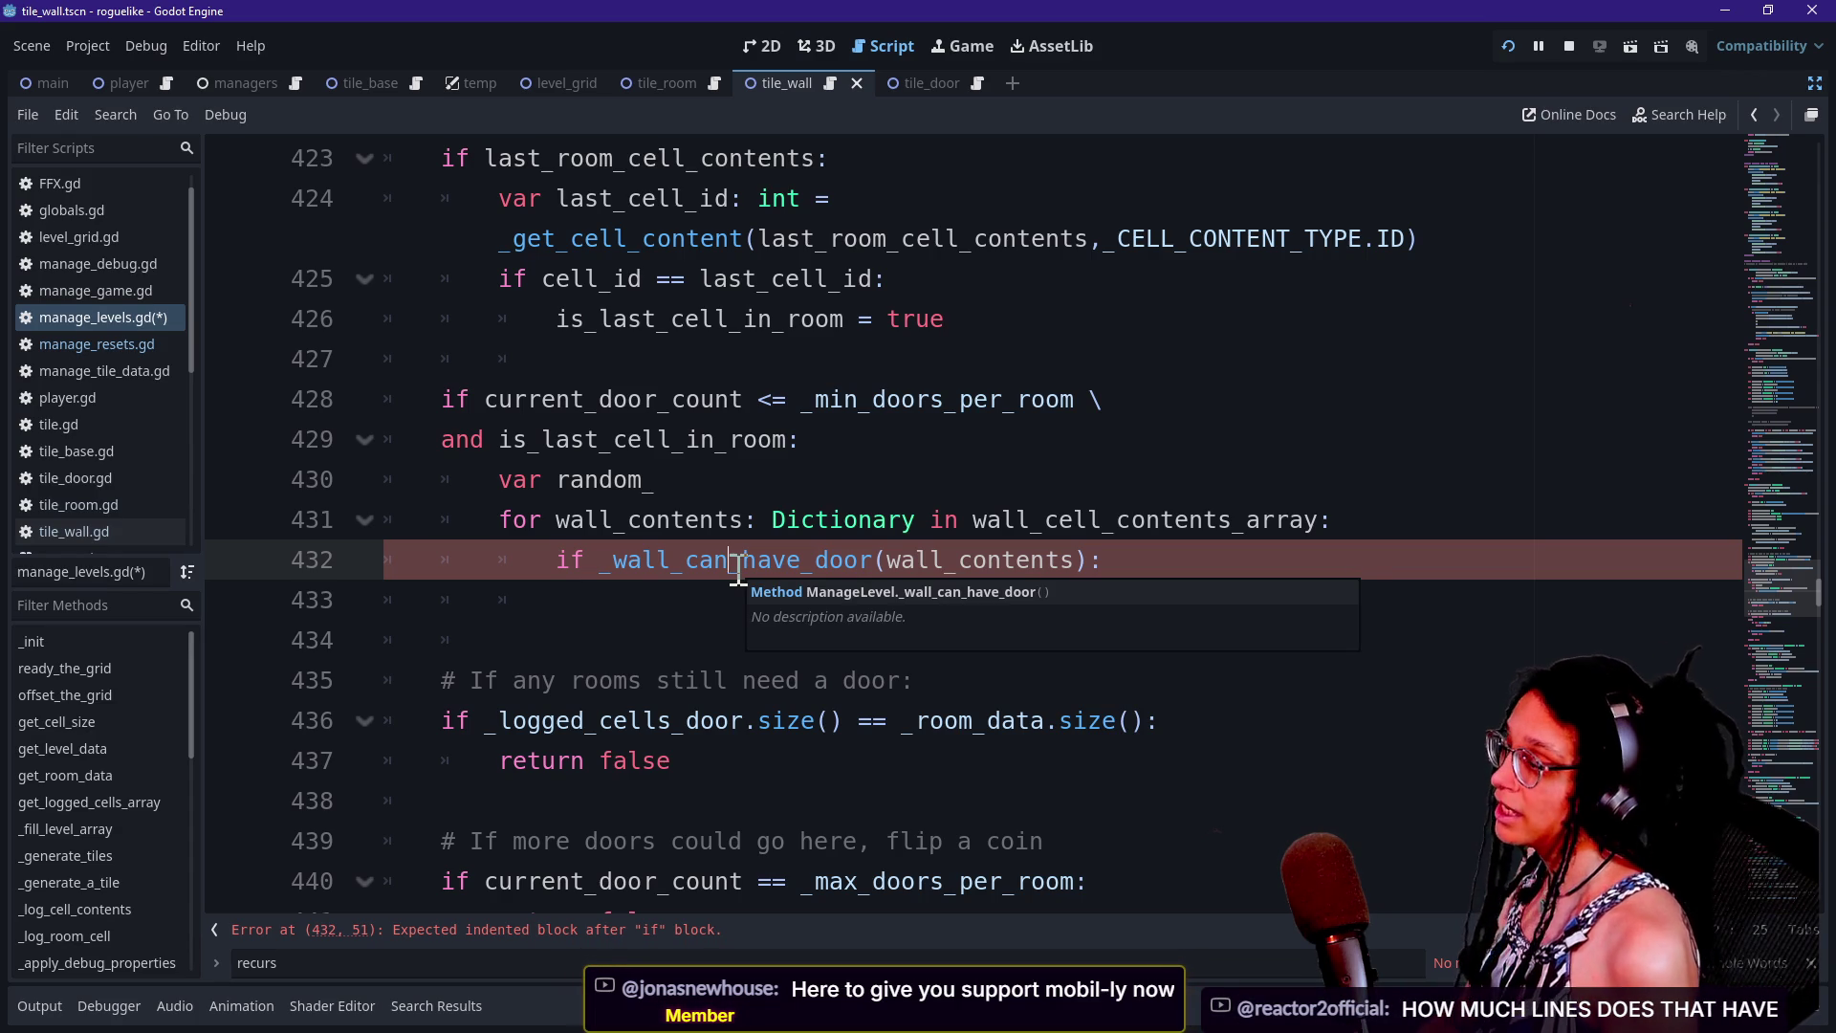
click(703, 585)
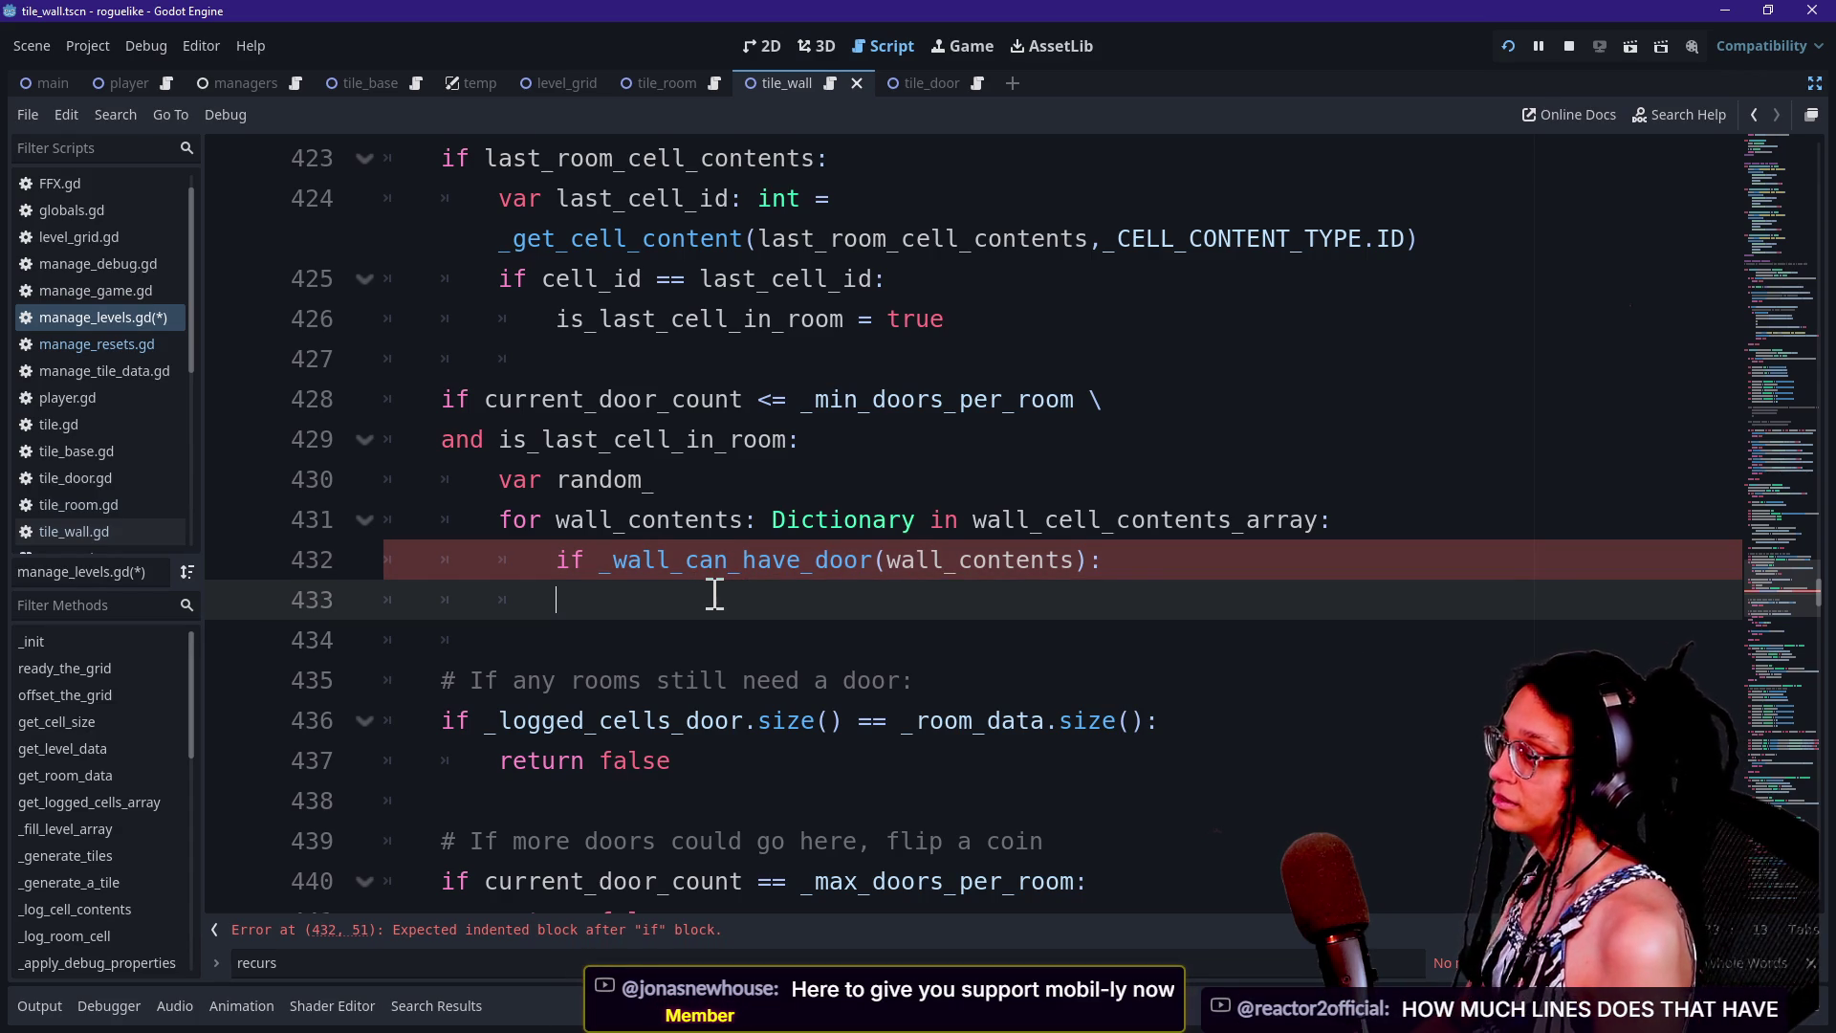
text(f)
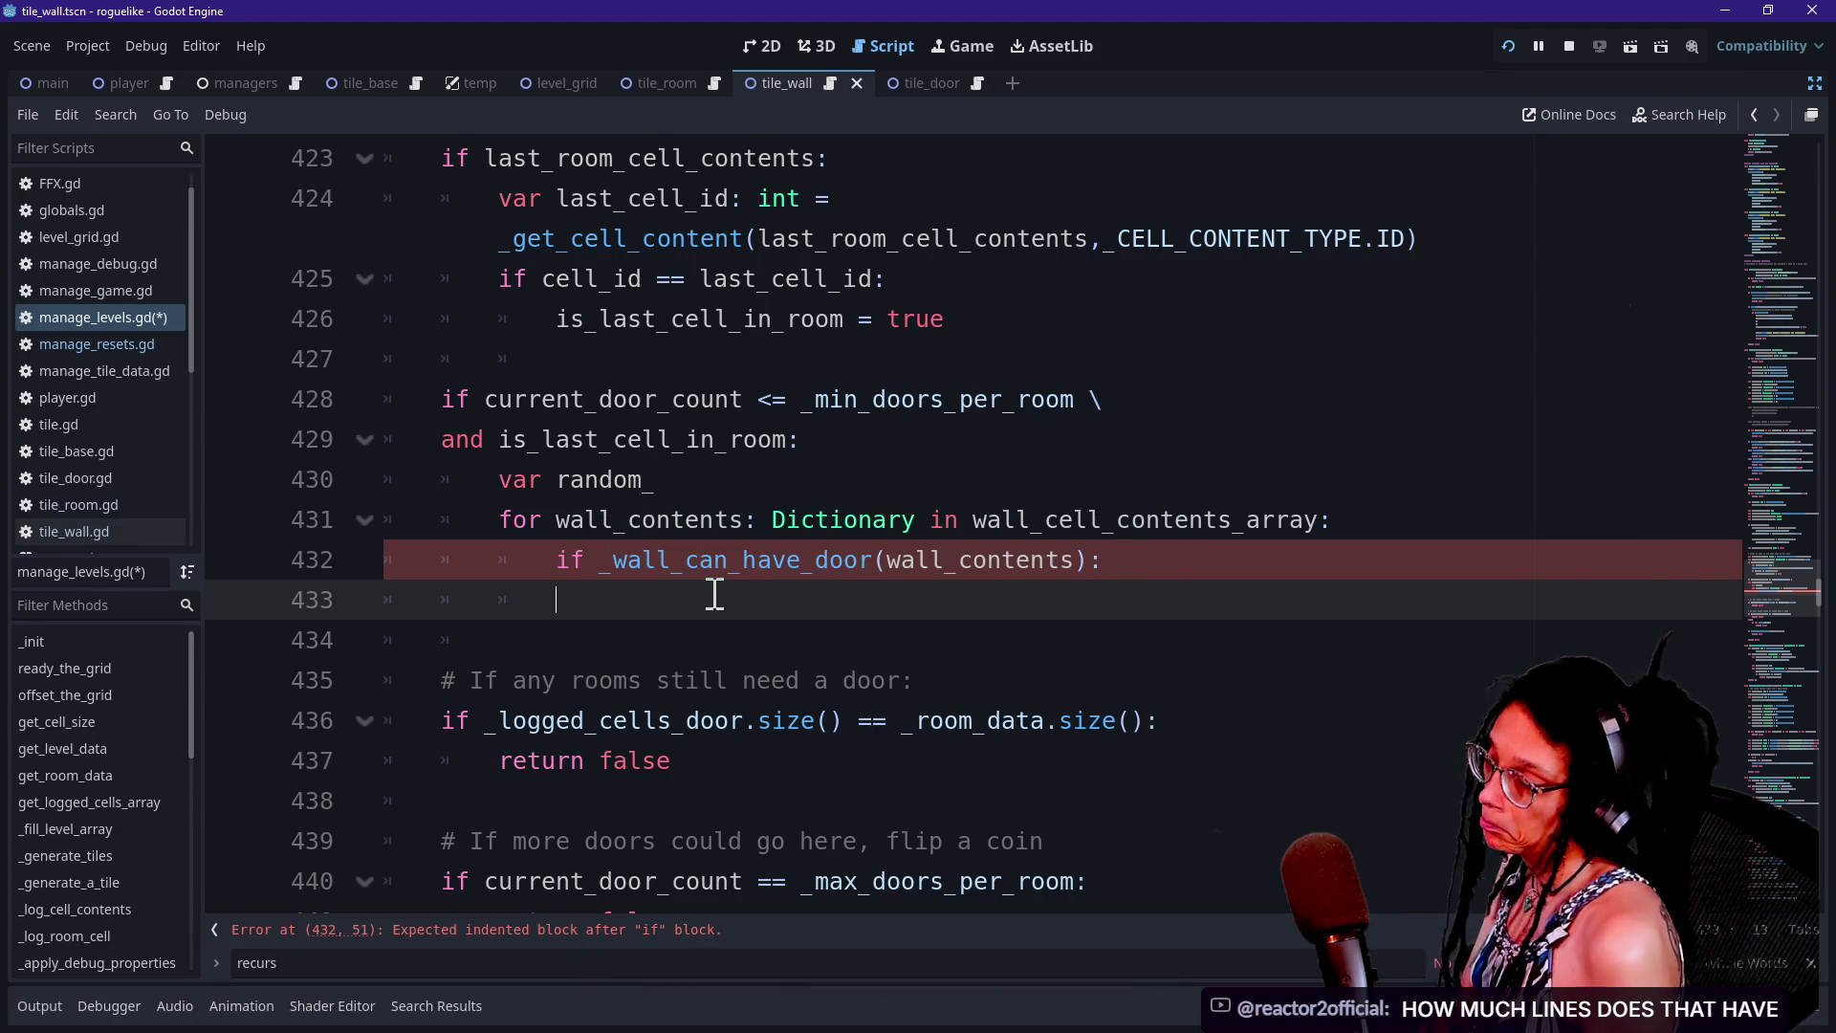
key(Tab)
key(Tab)
key(Tab)
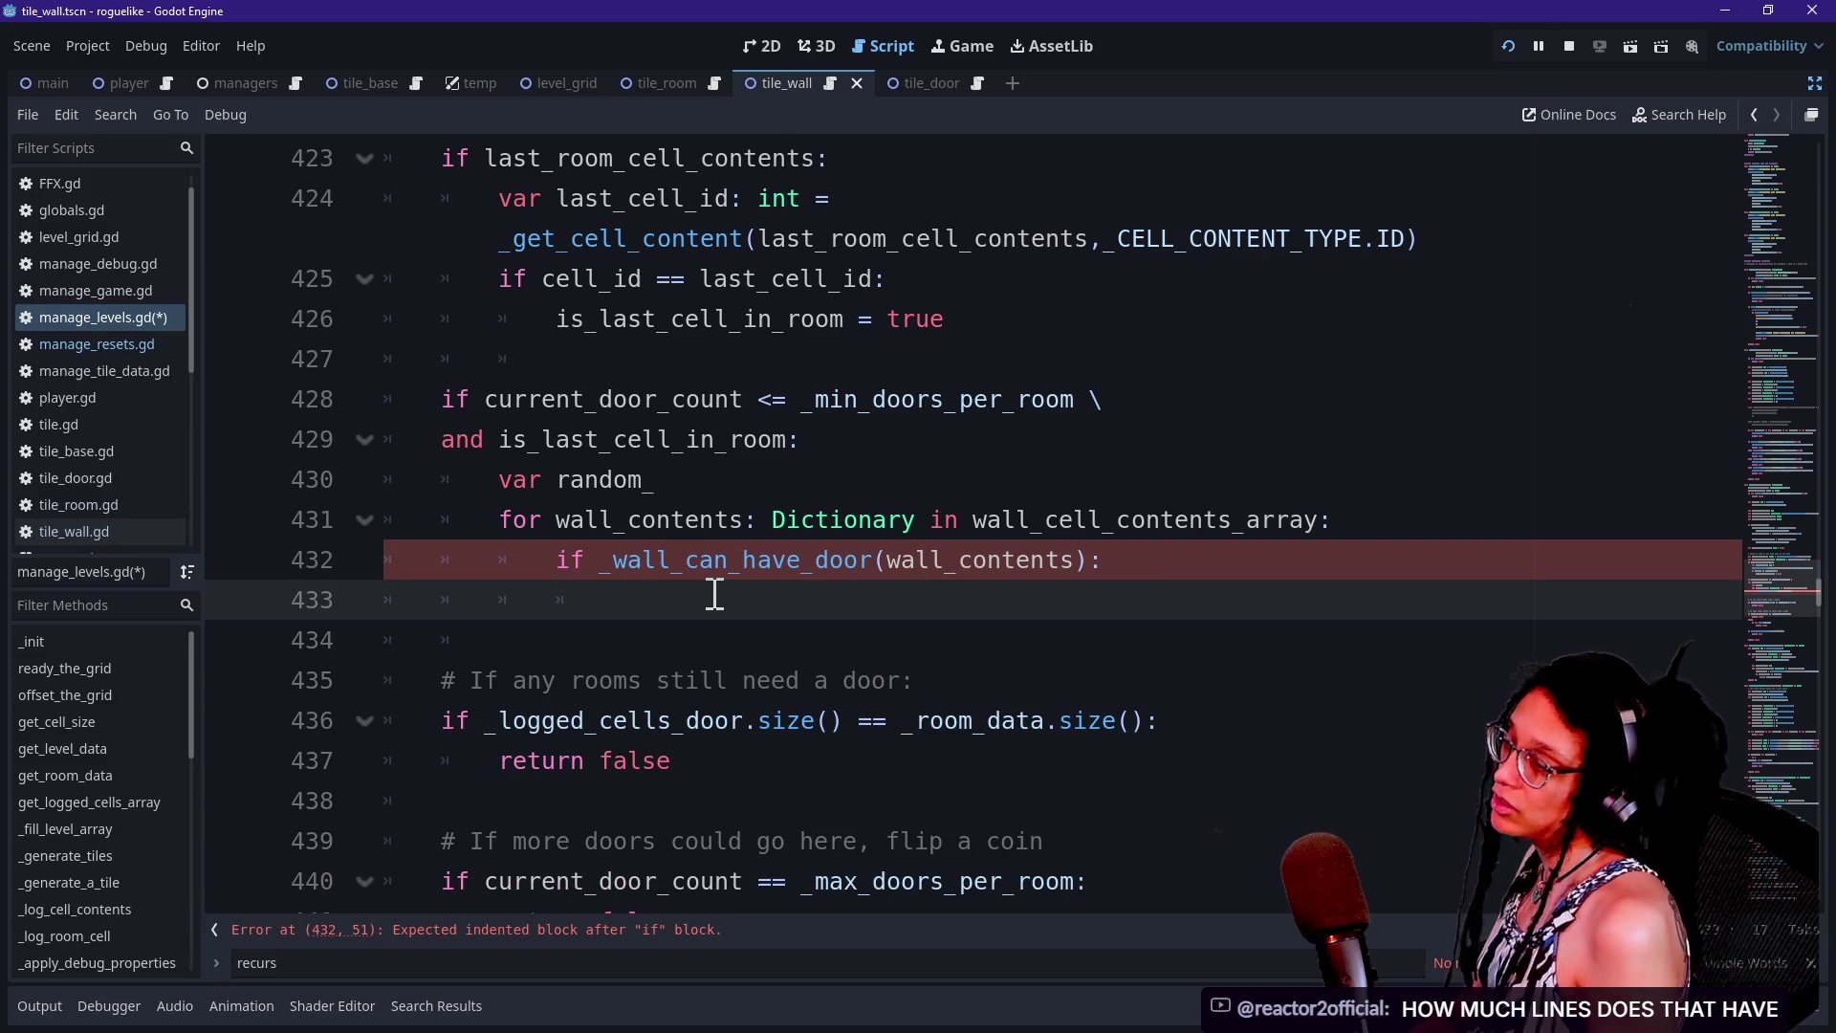
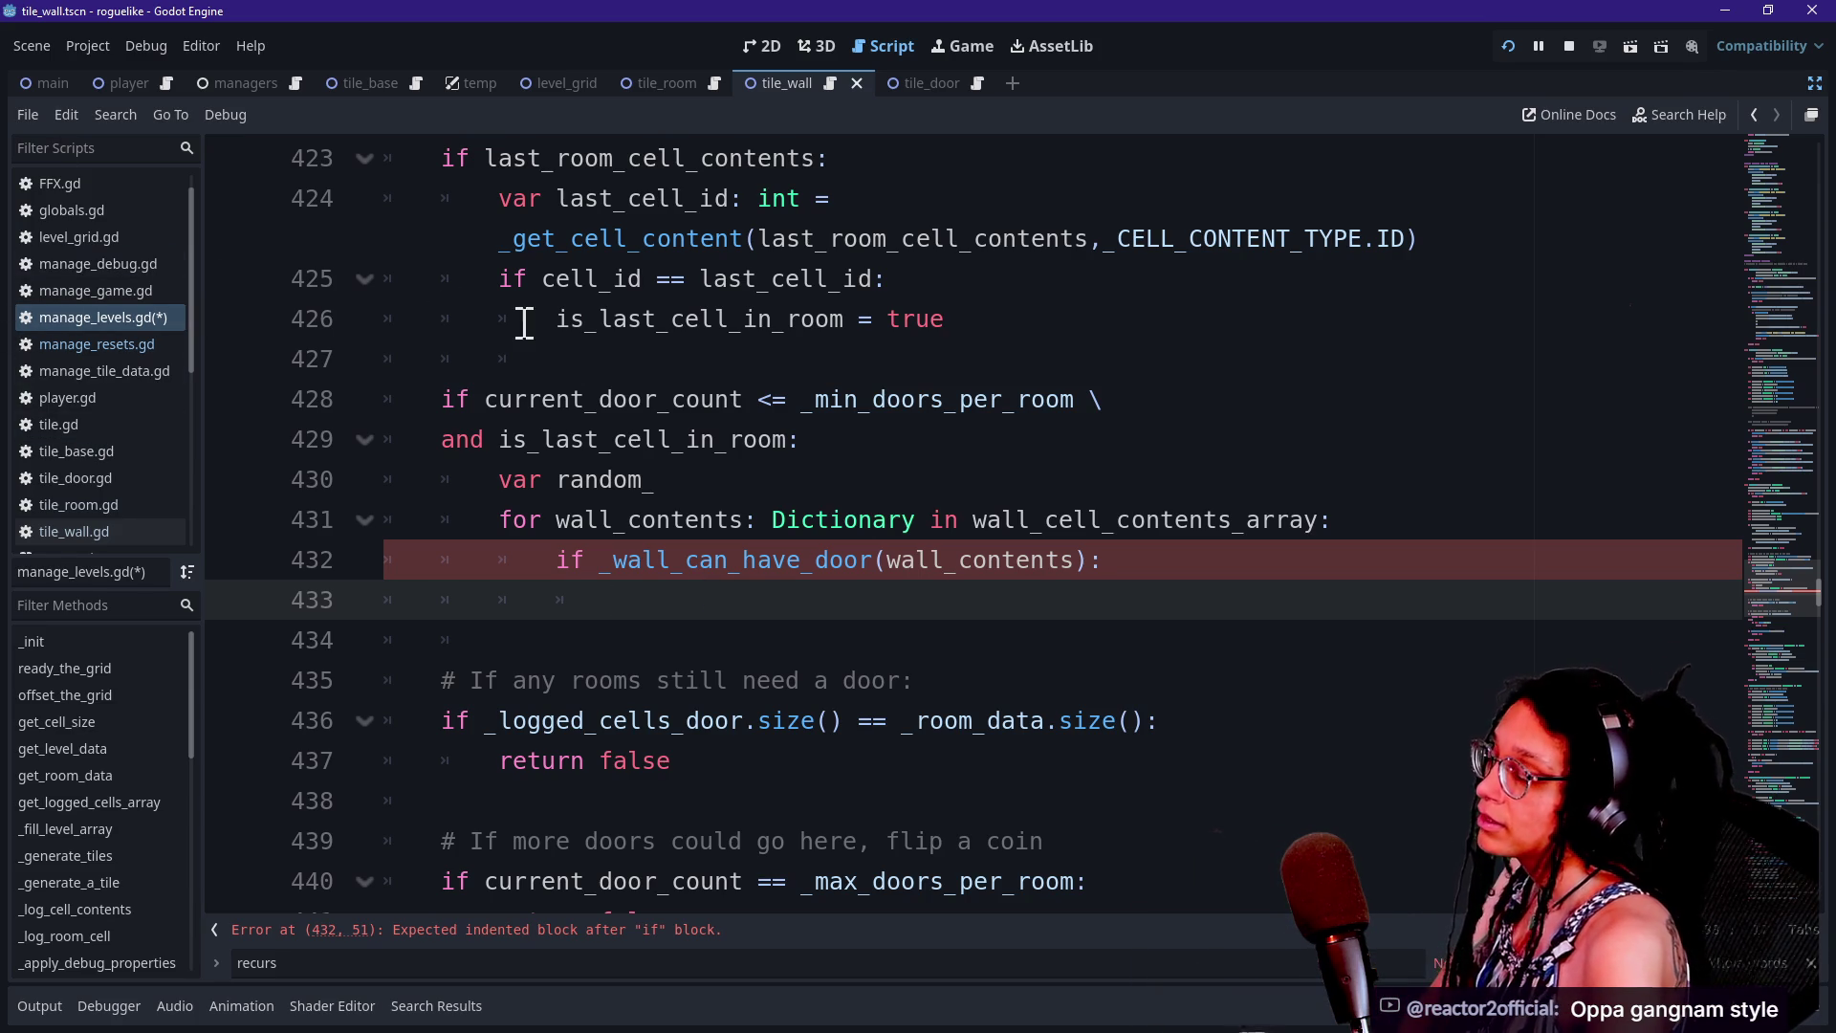
- Browse manage_levels.gd to the room-seed spawning code and the unfinished loop
drag(774, 361, 877, 685)
click(897, 524)
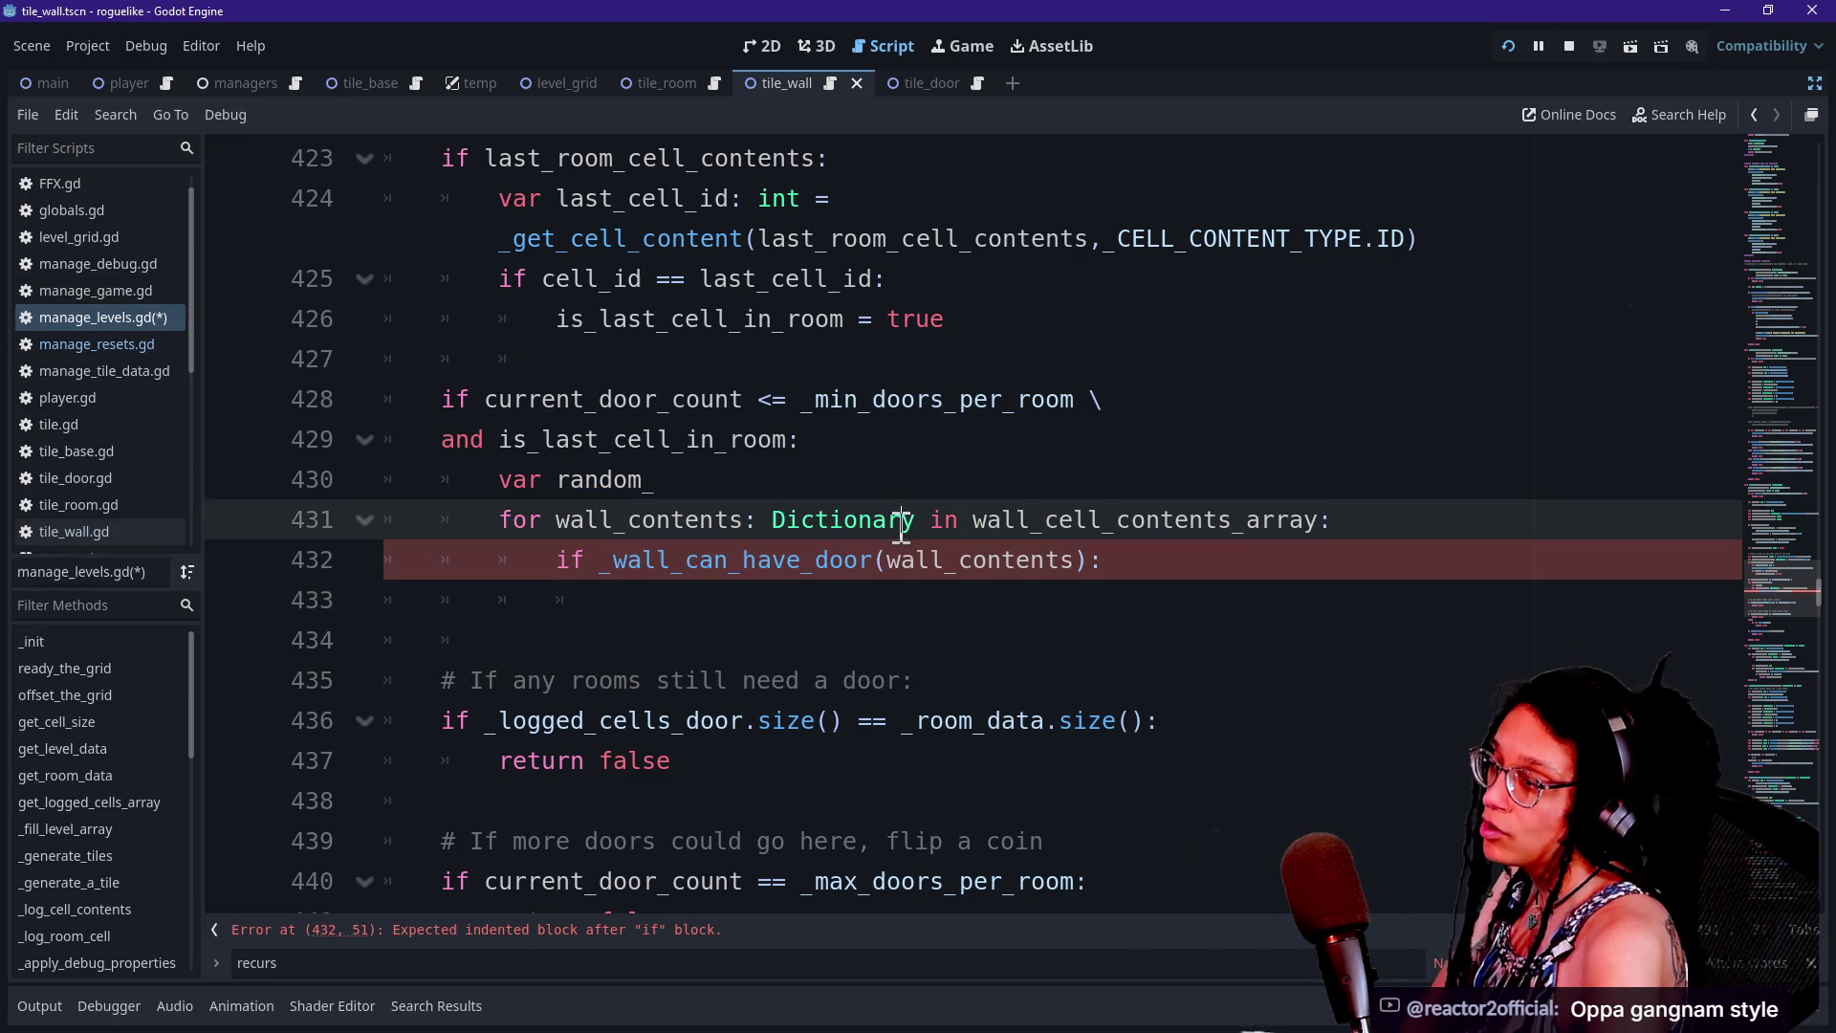
click(885, 599)
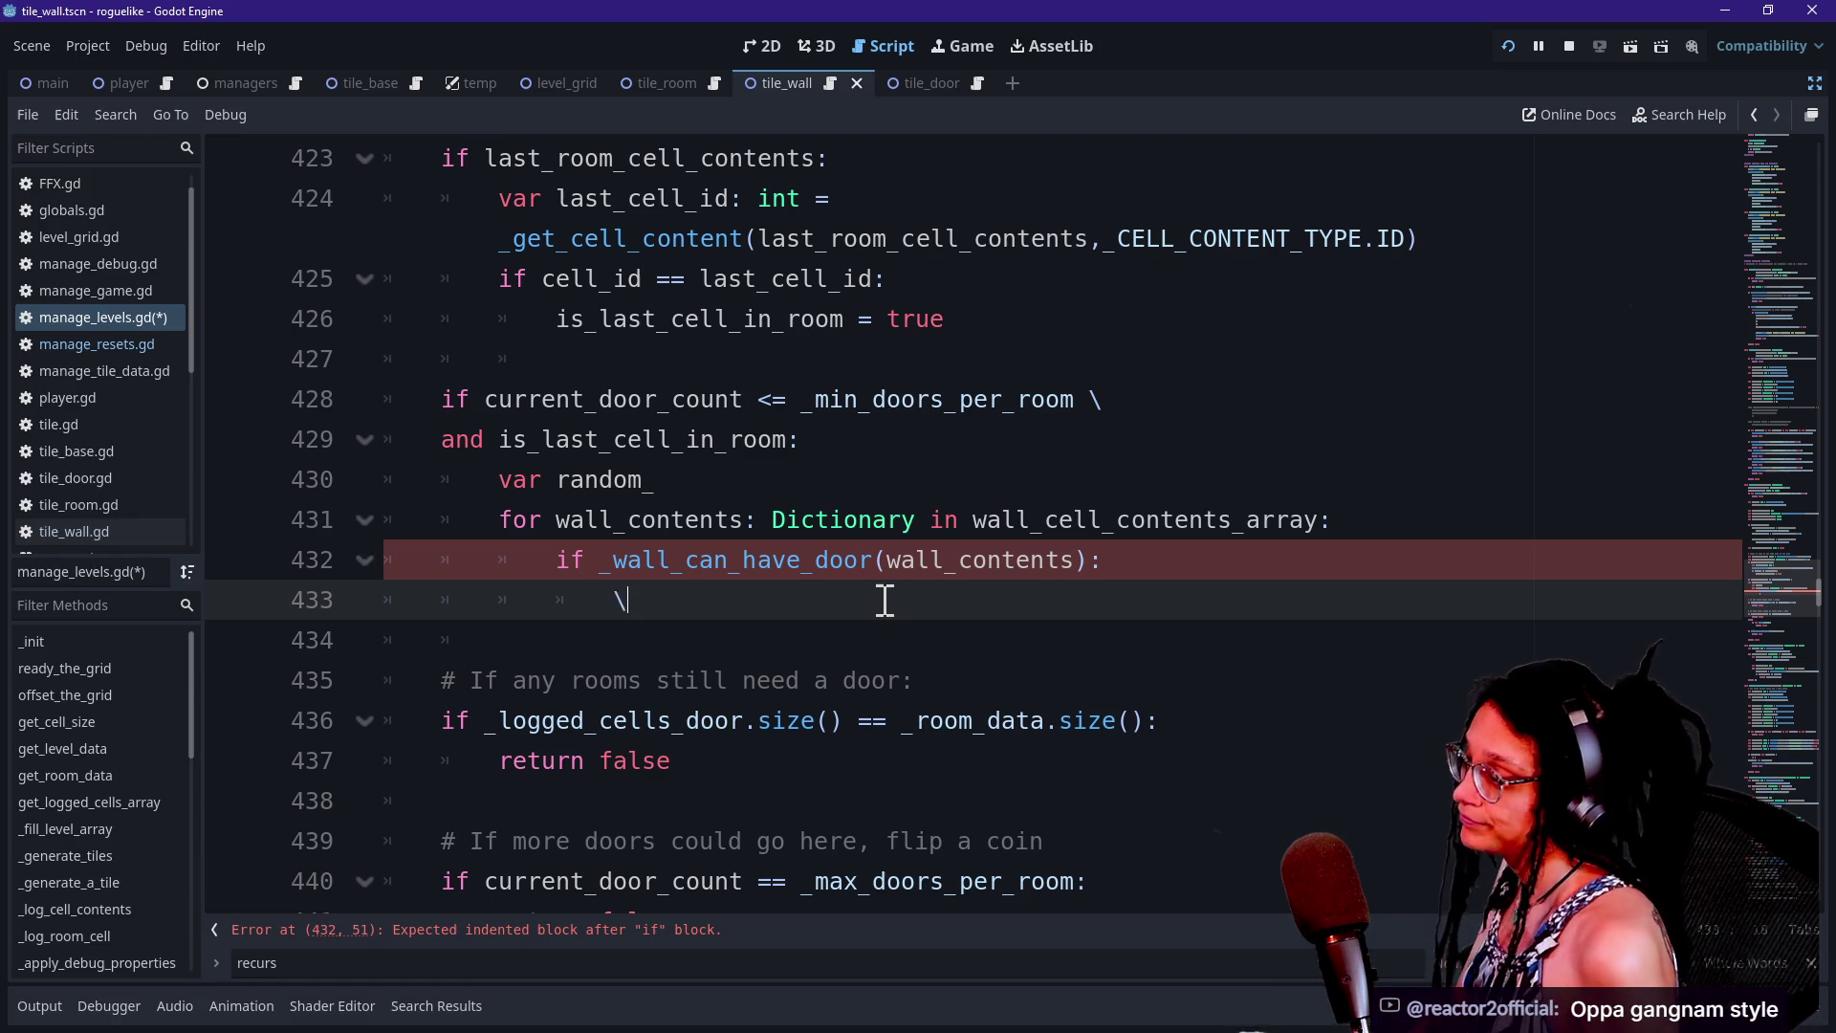
mouse_move(1822, 585)
mouse_down()
mouse_move(1797, 822)
mouse_move(1773, 860)
mouse_move(1769, 493)
mouse_move(1751, 342)
mouse_move(1734, 508)
mouse_move(1727, 180)
mouse_move(1735, 273)
mouse_move(1783, 344)
mouse_move(1788, 508)
mouse_up()
click(1540, 347)
click(1784, 505)
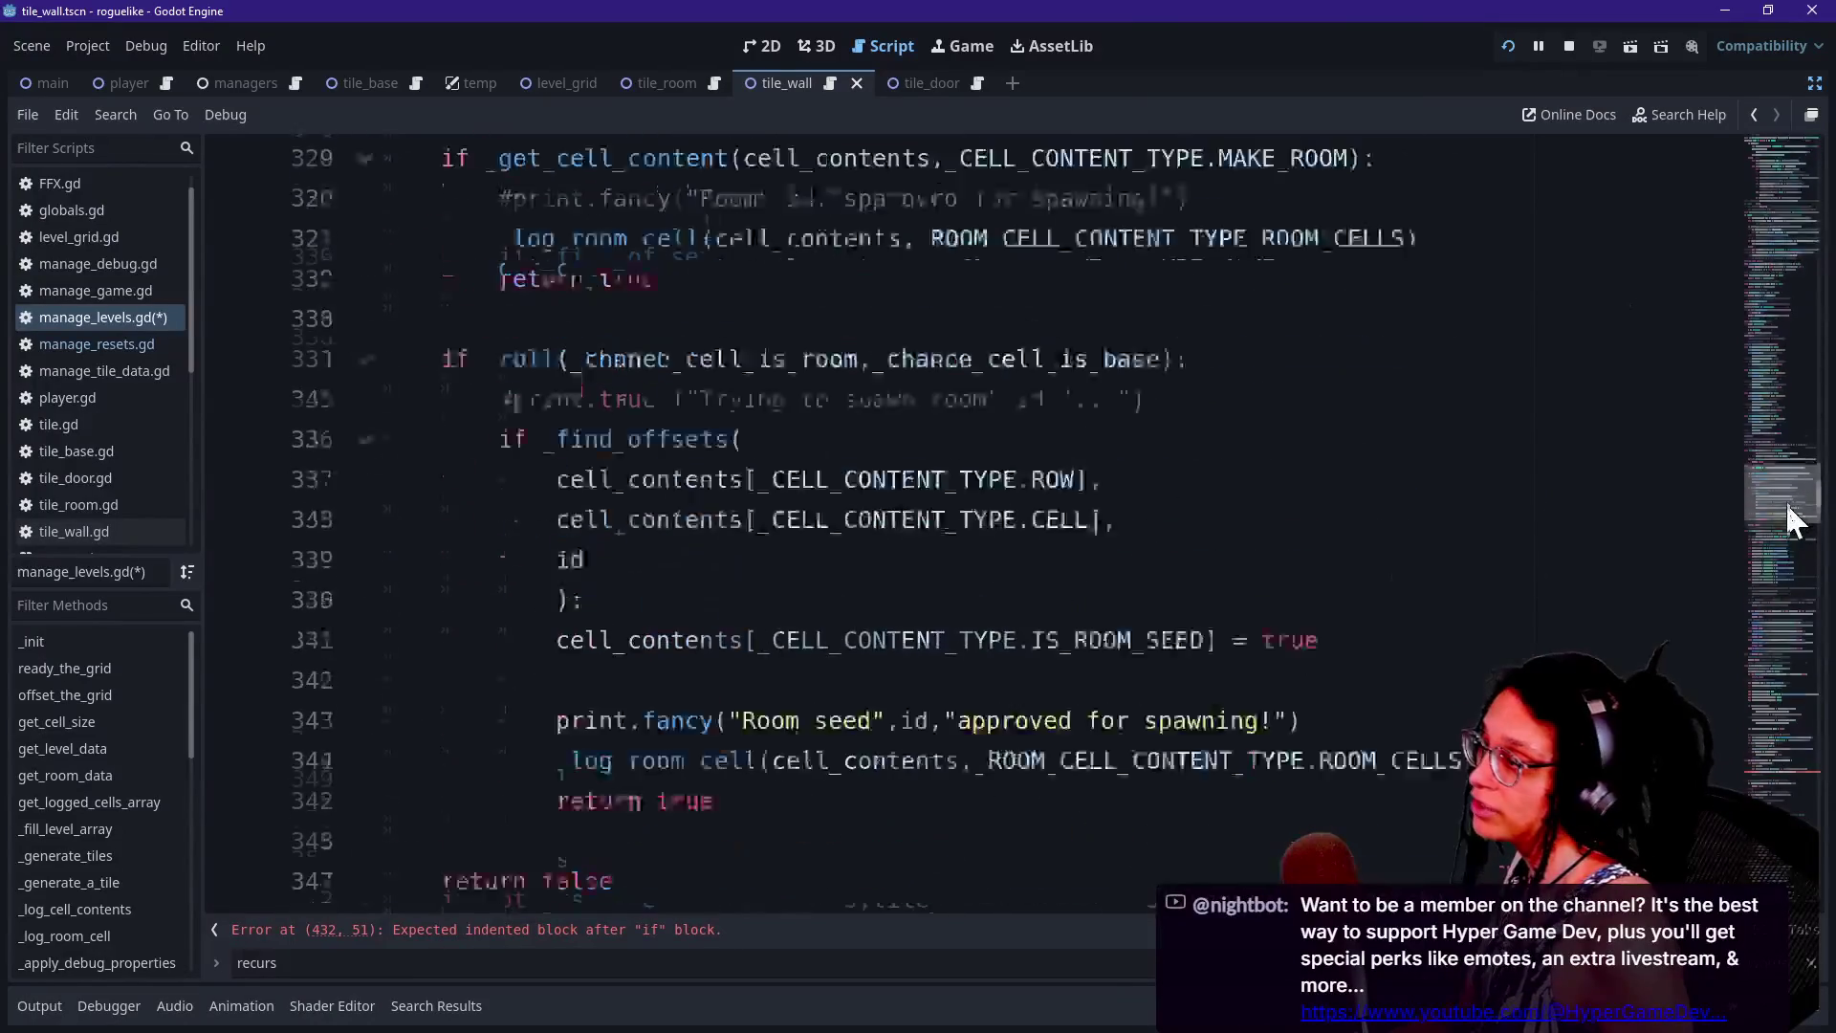
click(1594, 570)
key(ctrl+f)
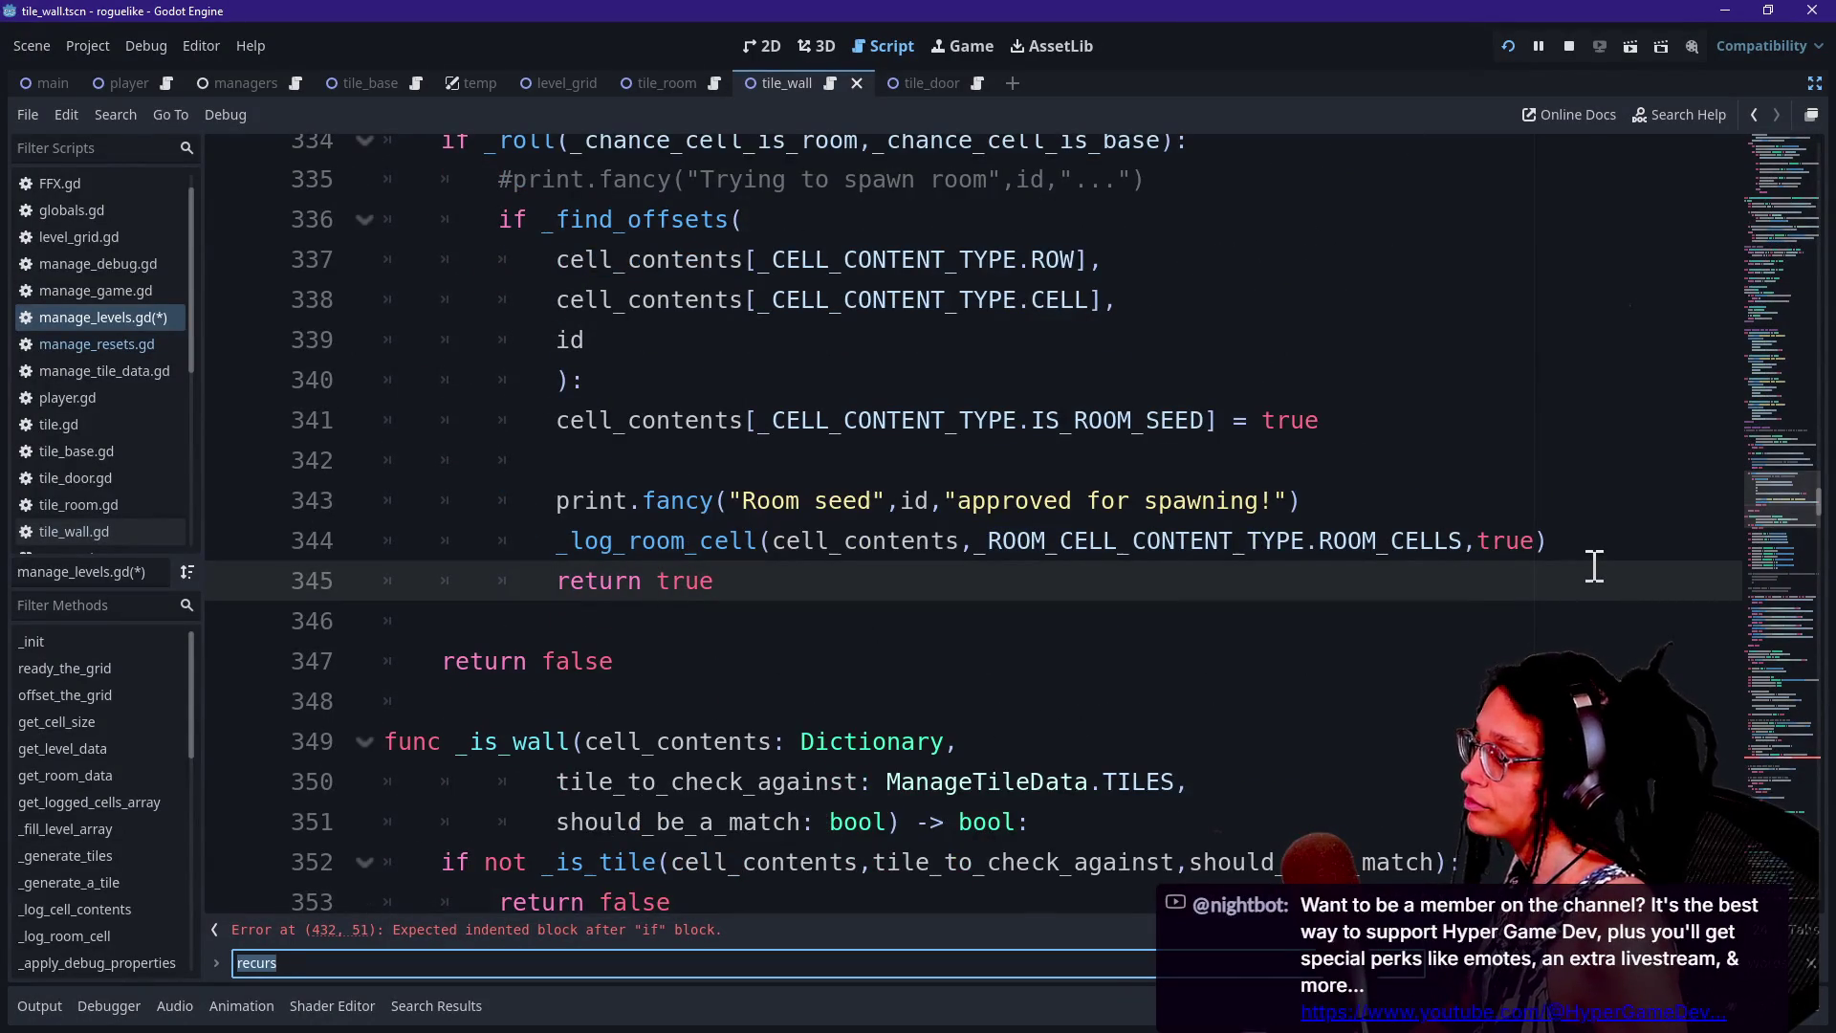
scroll(1317, 748, down, 3)
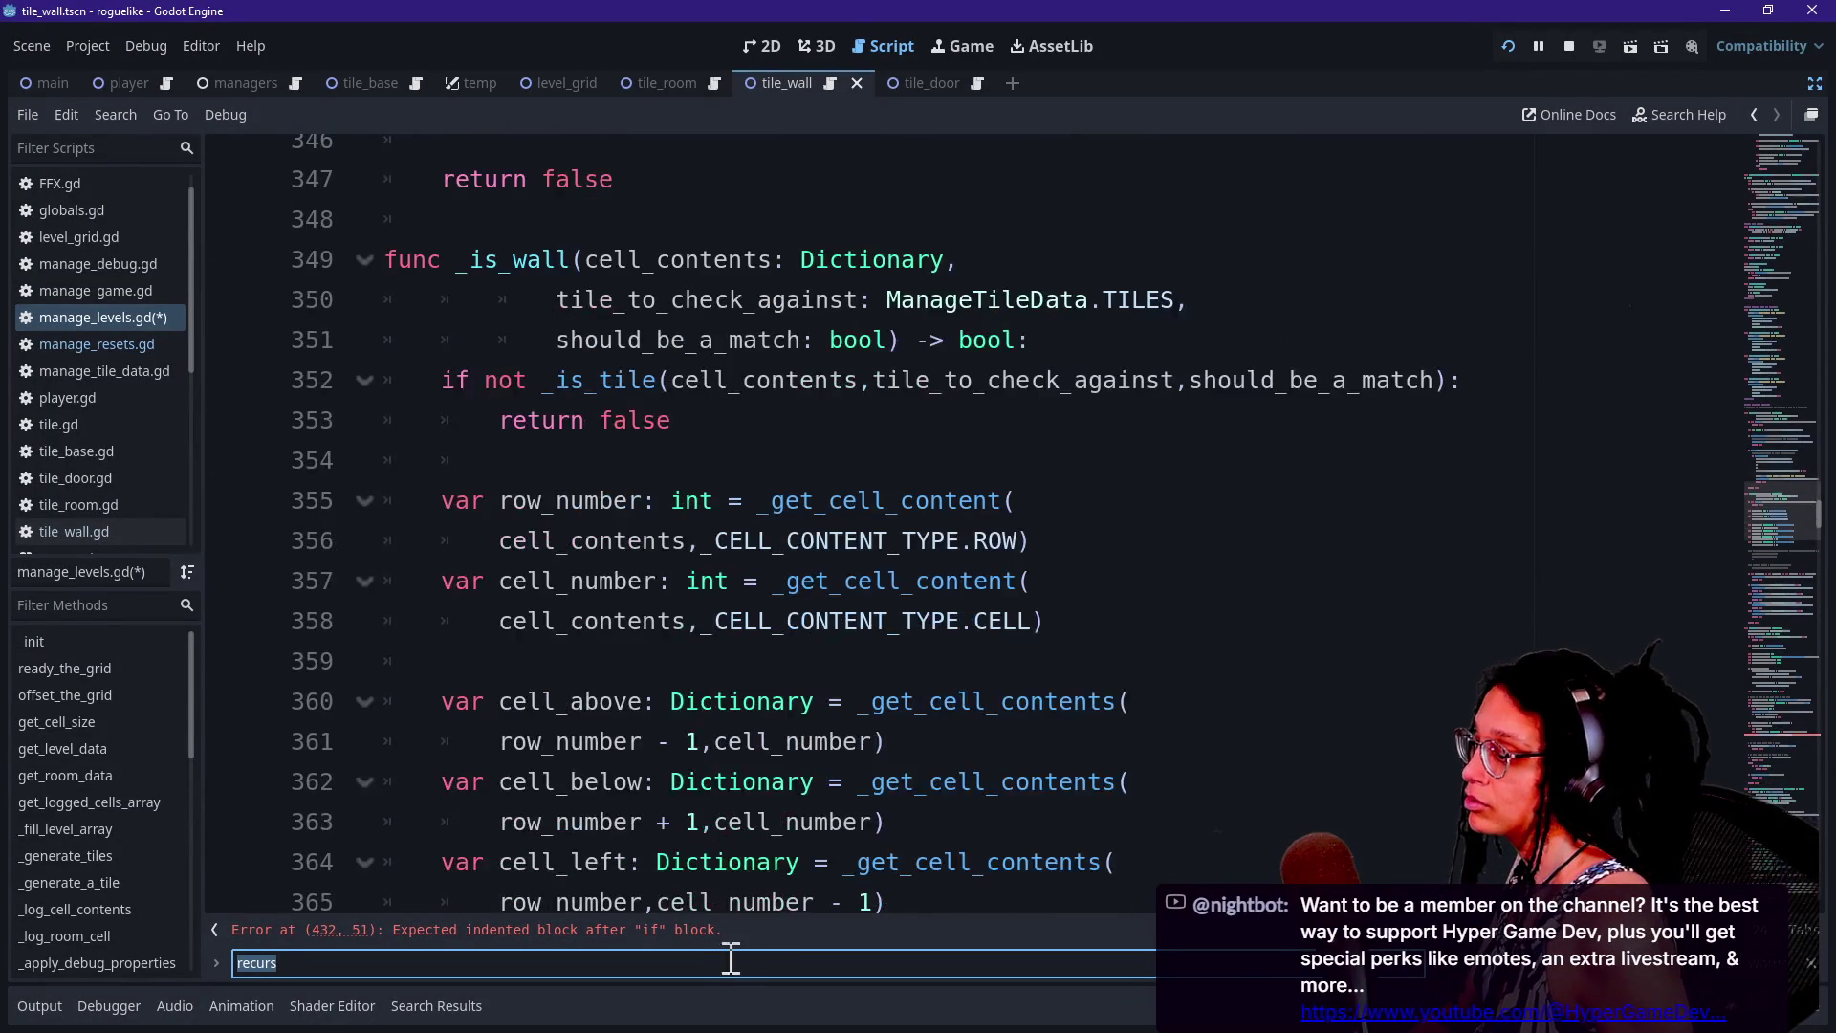
- Complete line 430 as 'var random_wall_in_room: Dictionary = func'
click(707, 930)
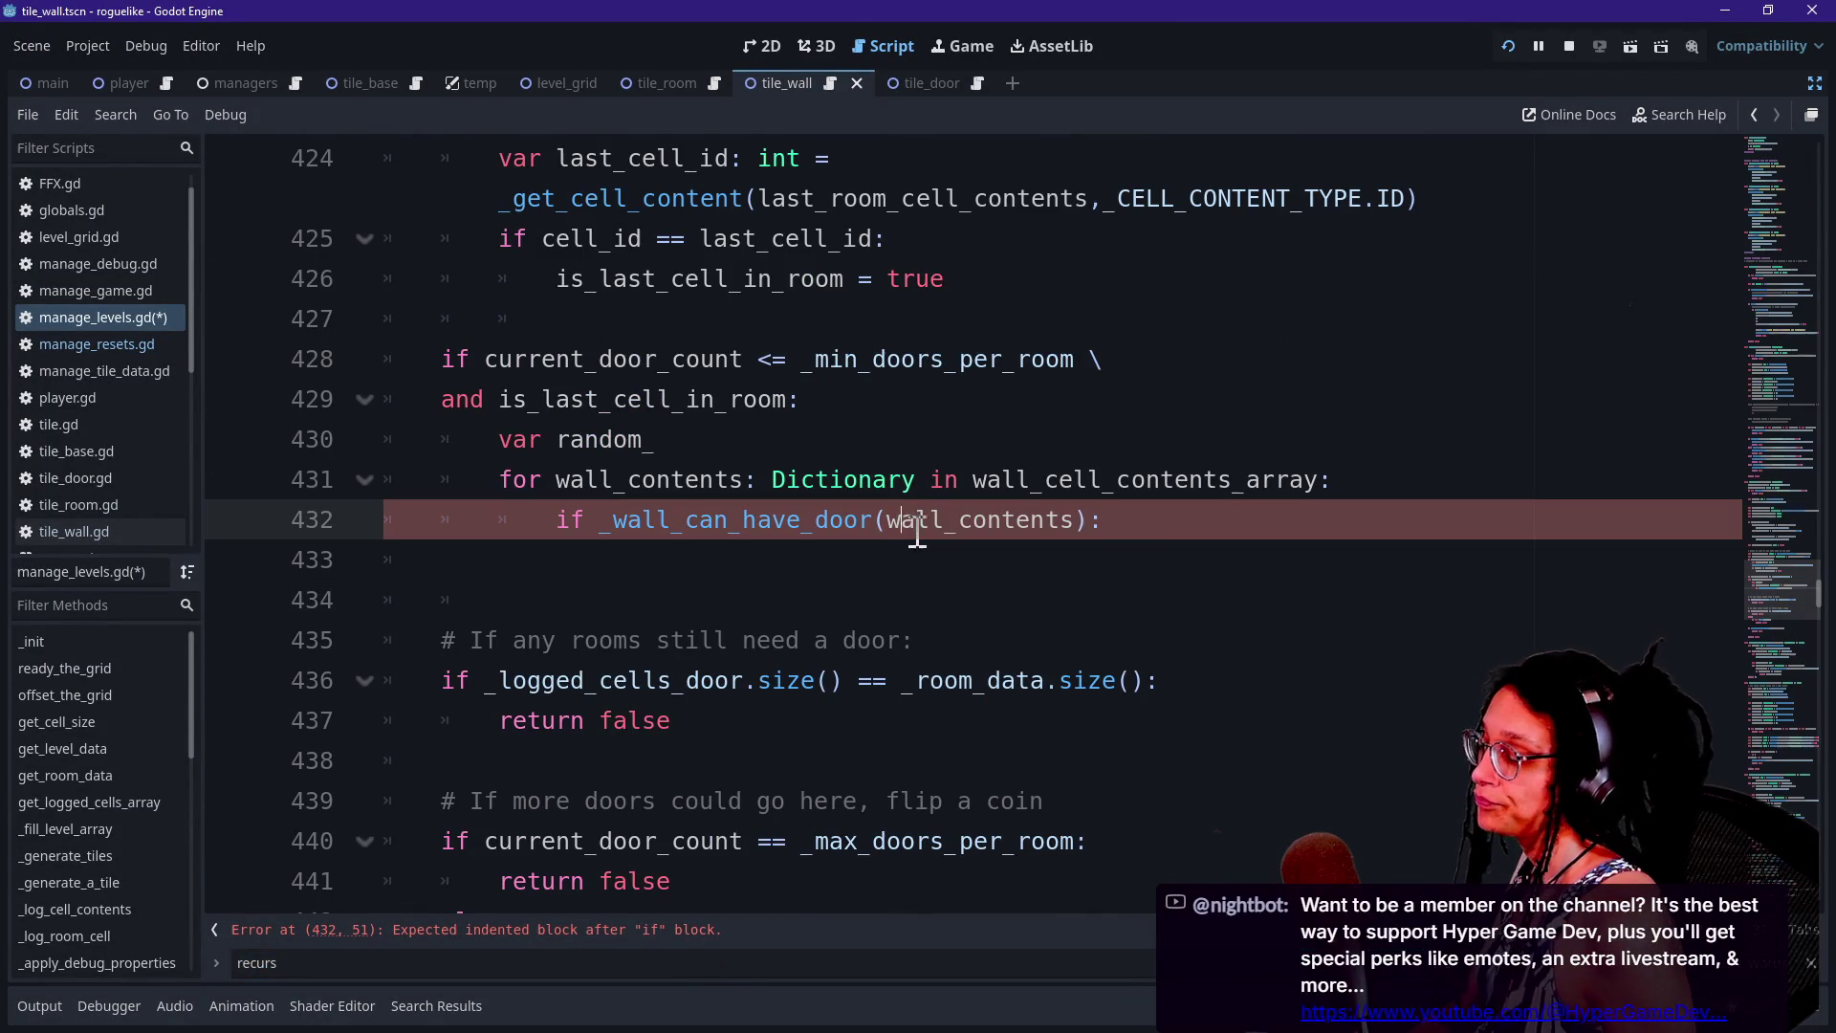
click(1168, 484)
click(1180, 507)
click(934, 406)
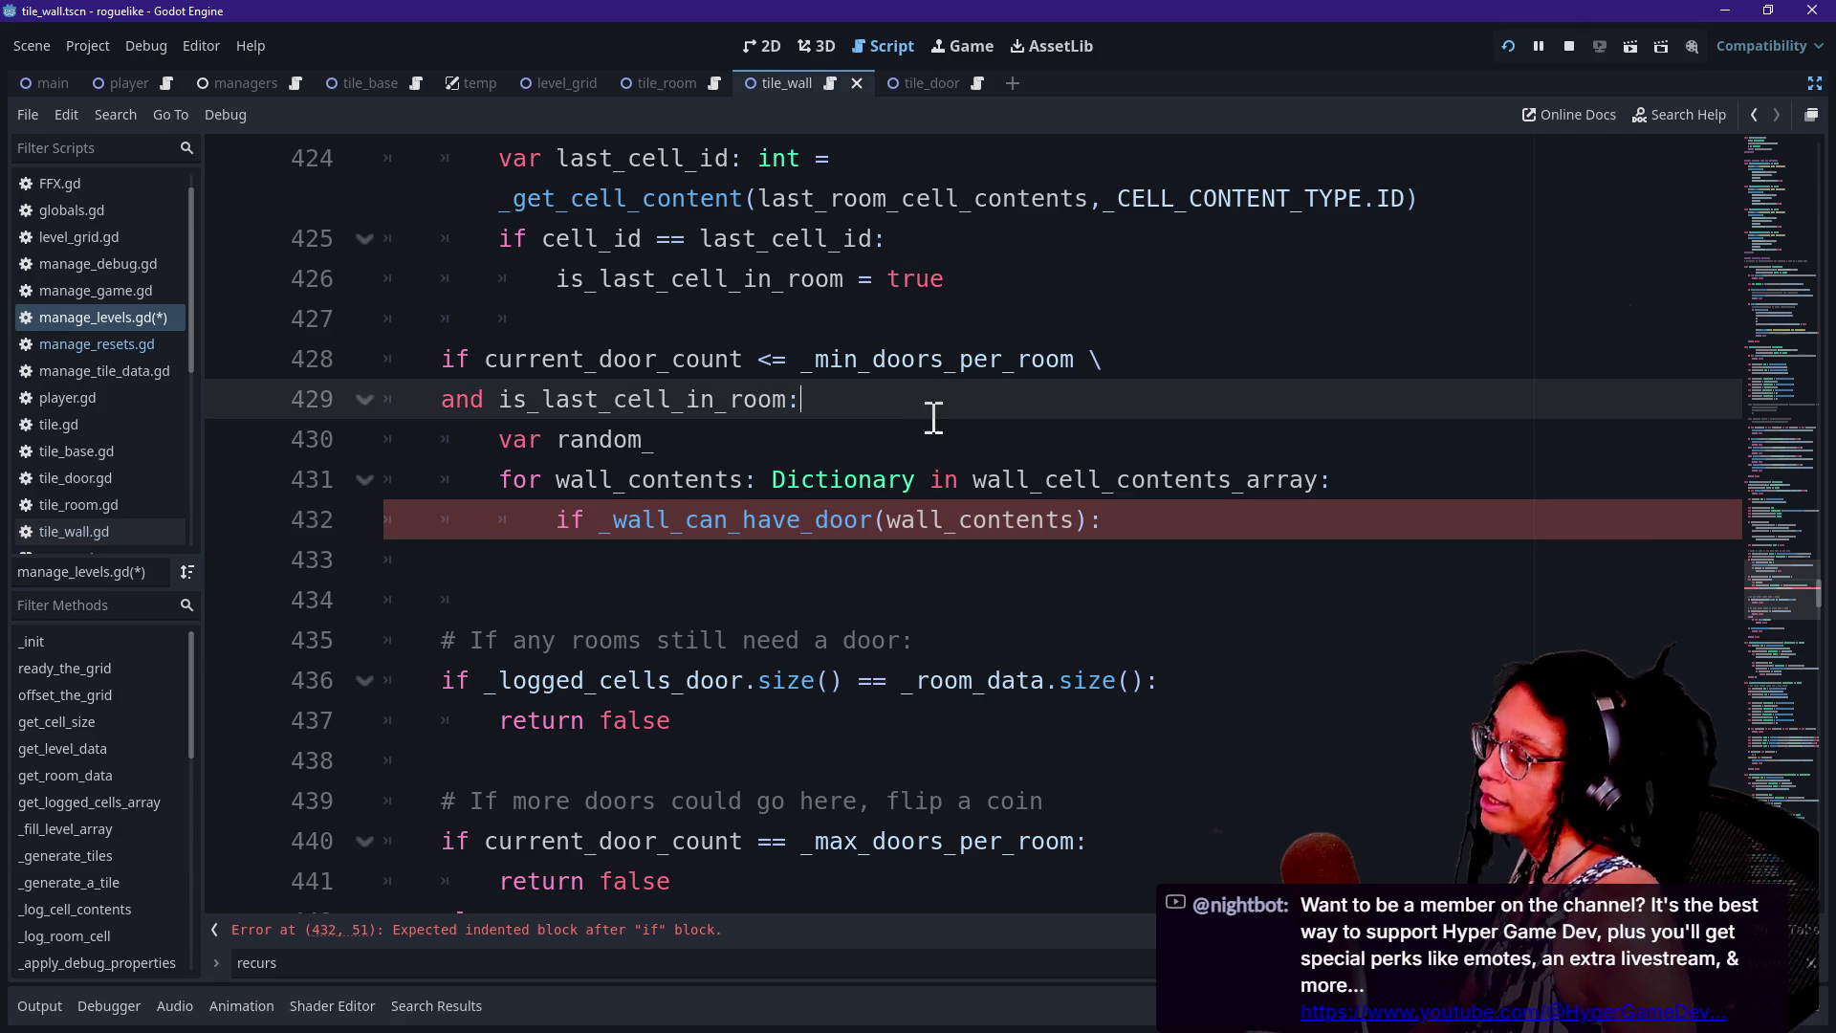
click(937, 428)
text(wall:)
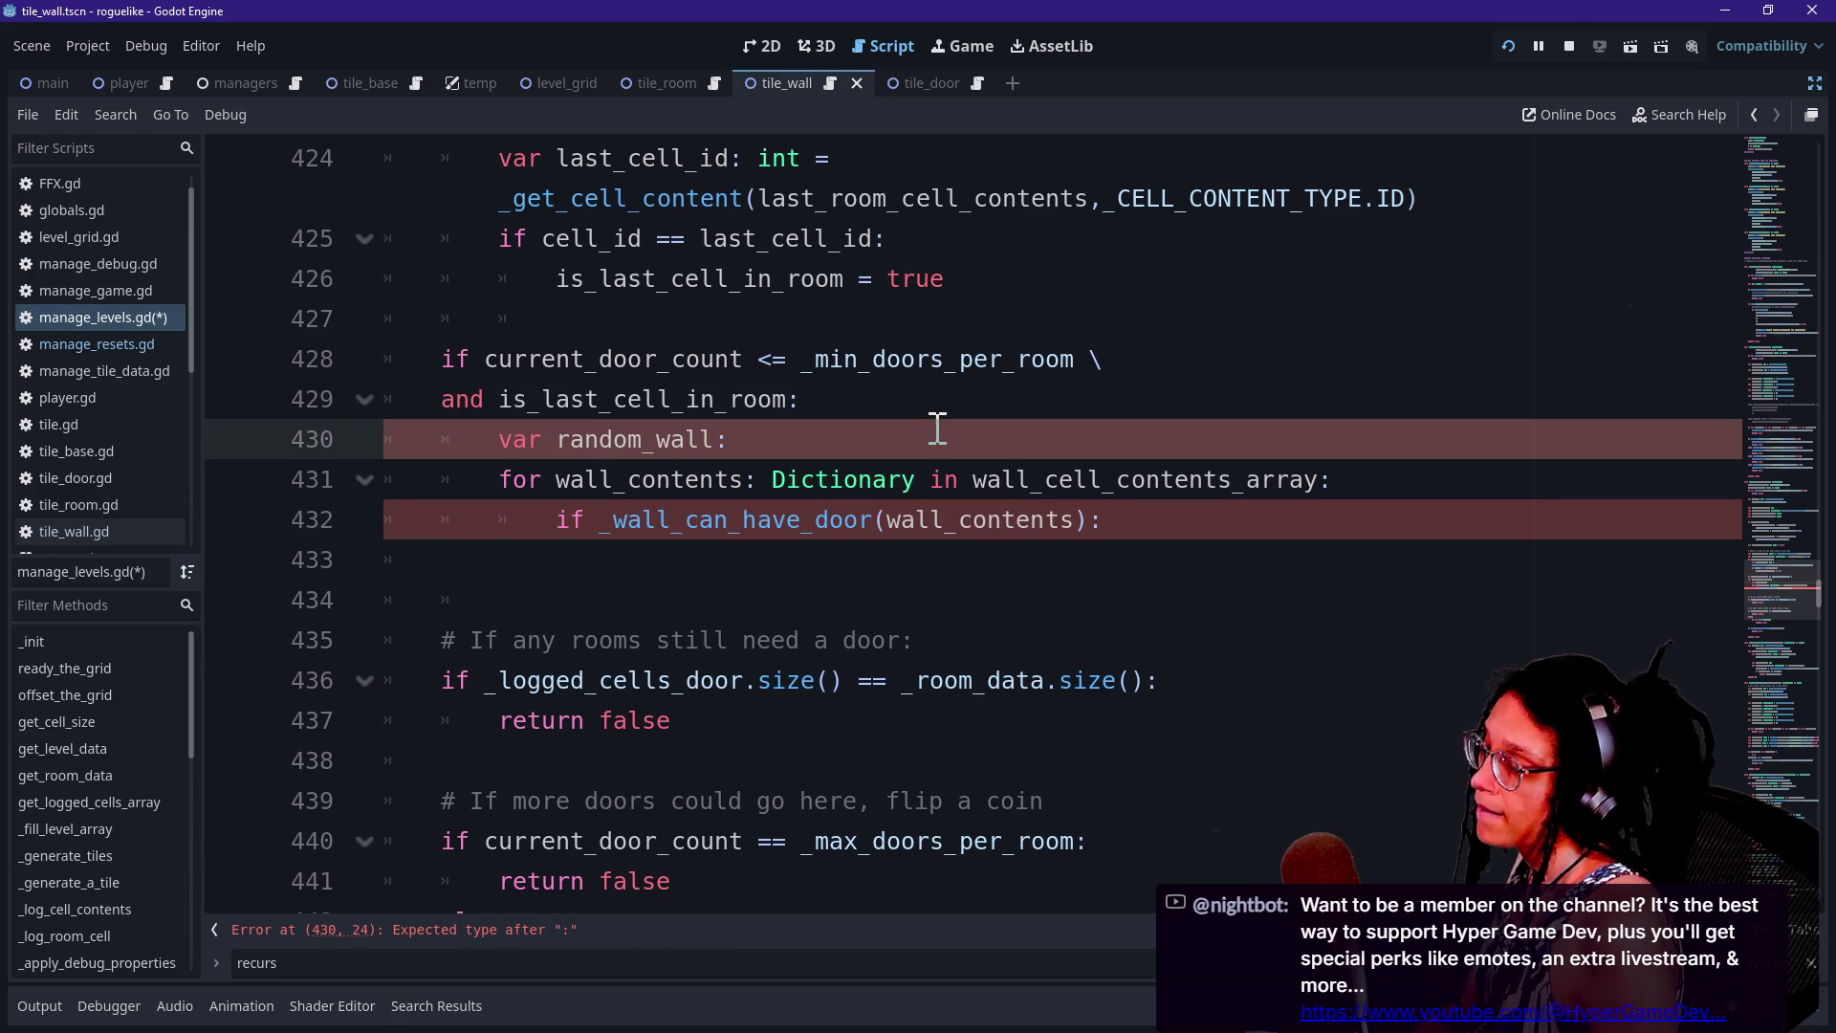
text(oom: D)
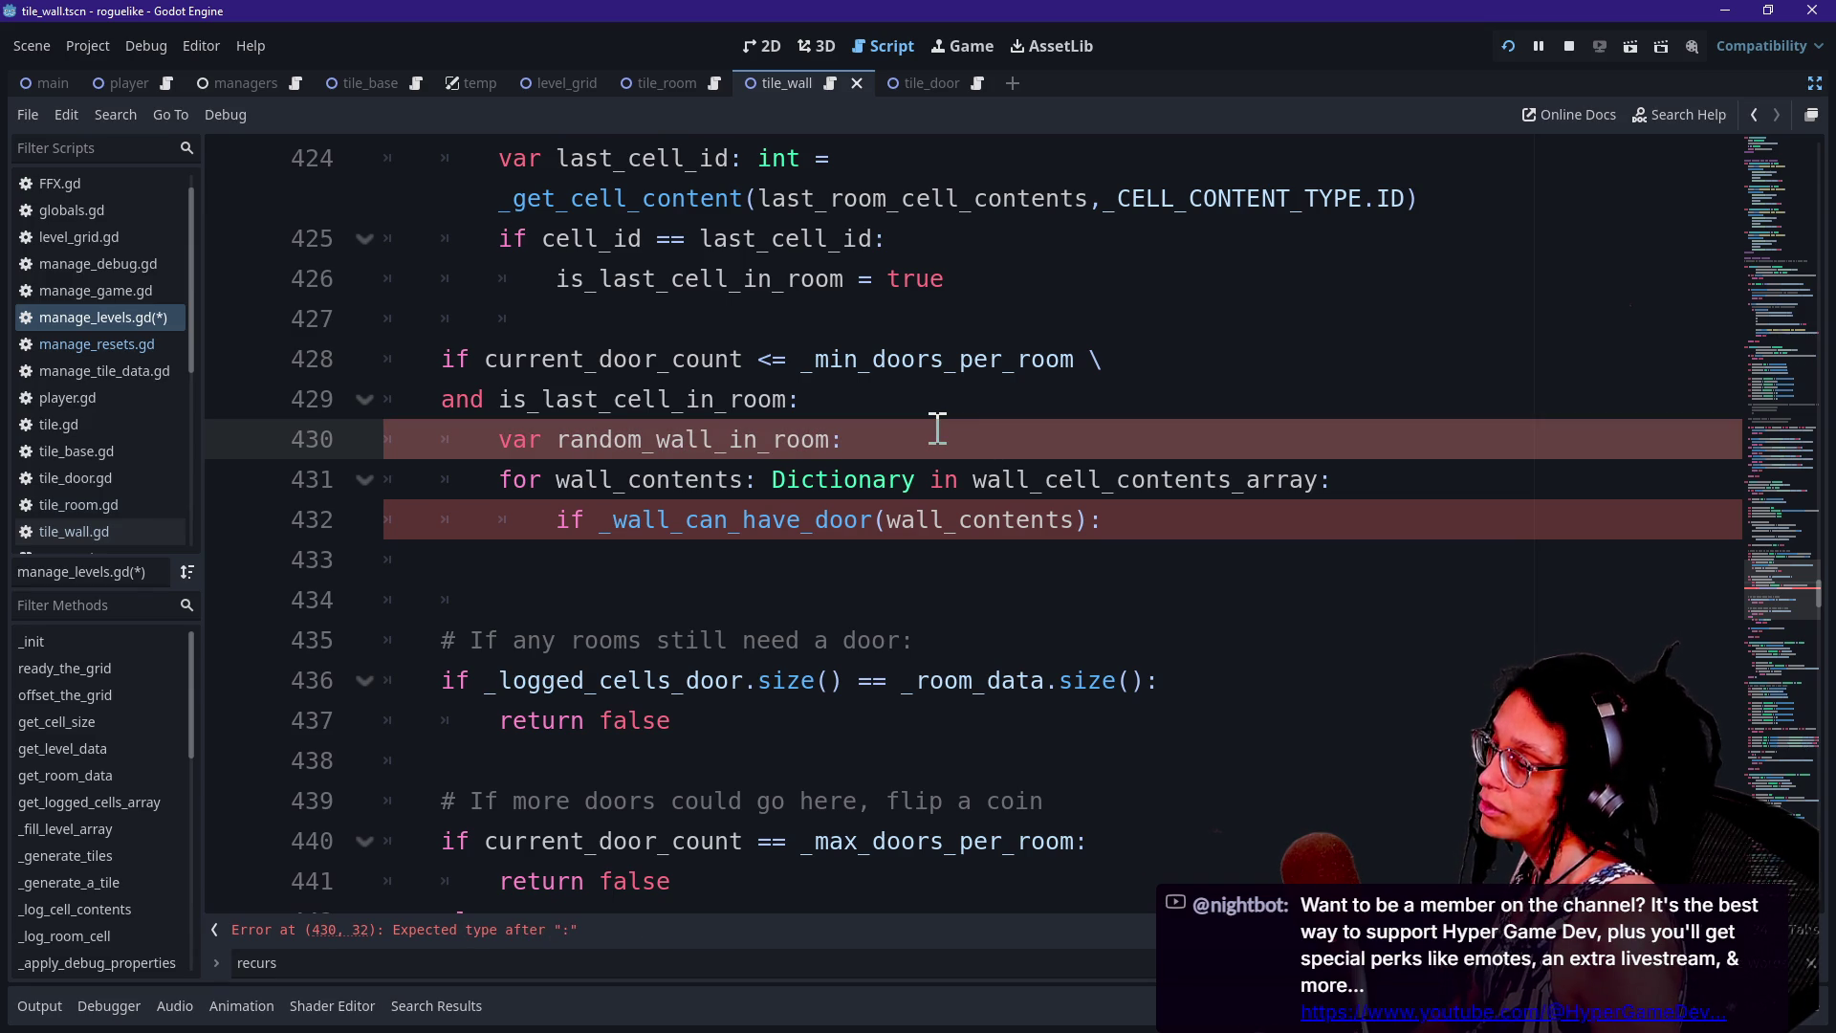
text(ictionary =)
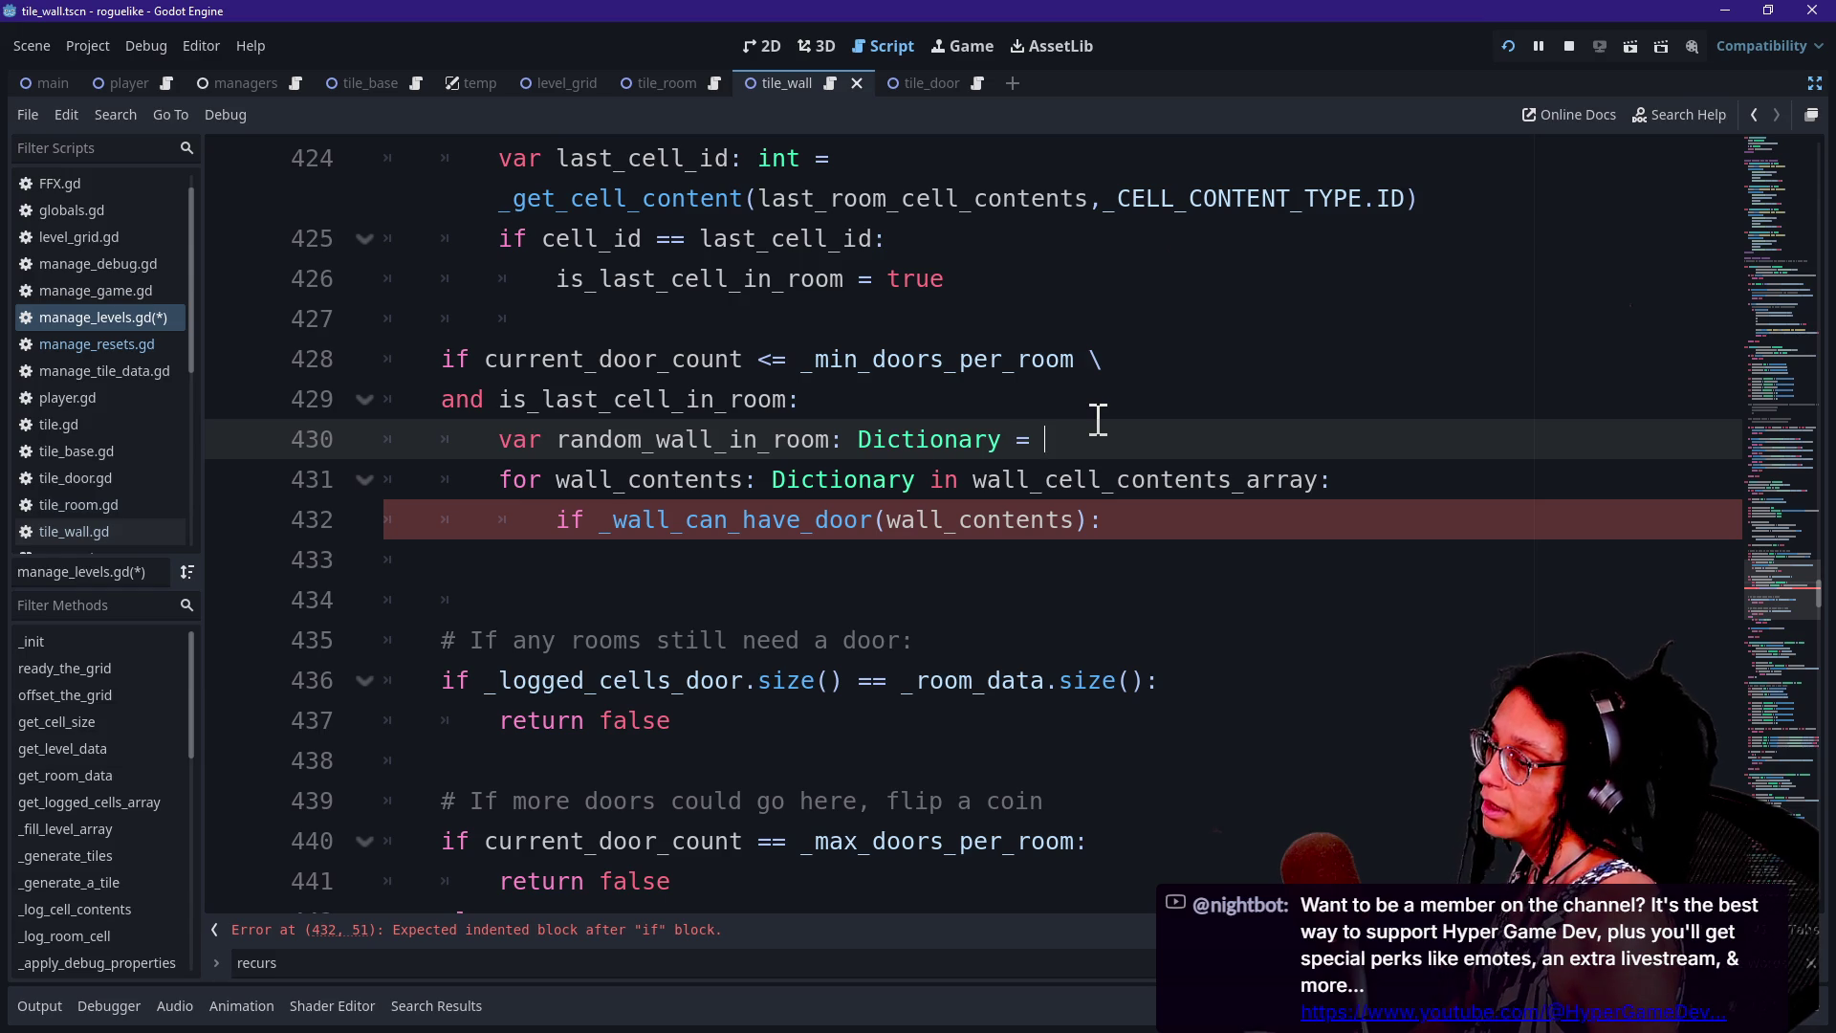
key(ctrl+space)
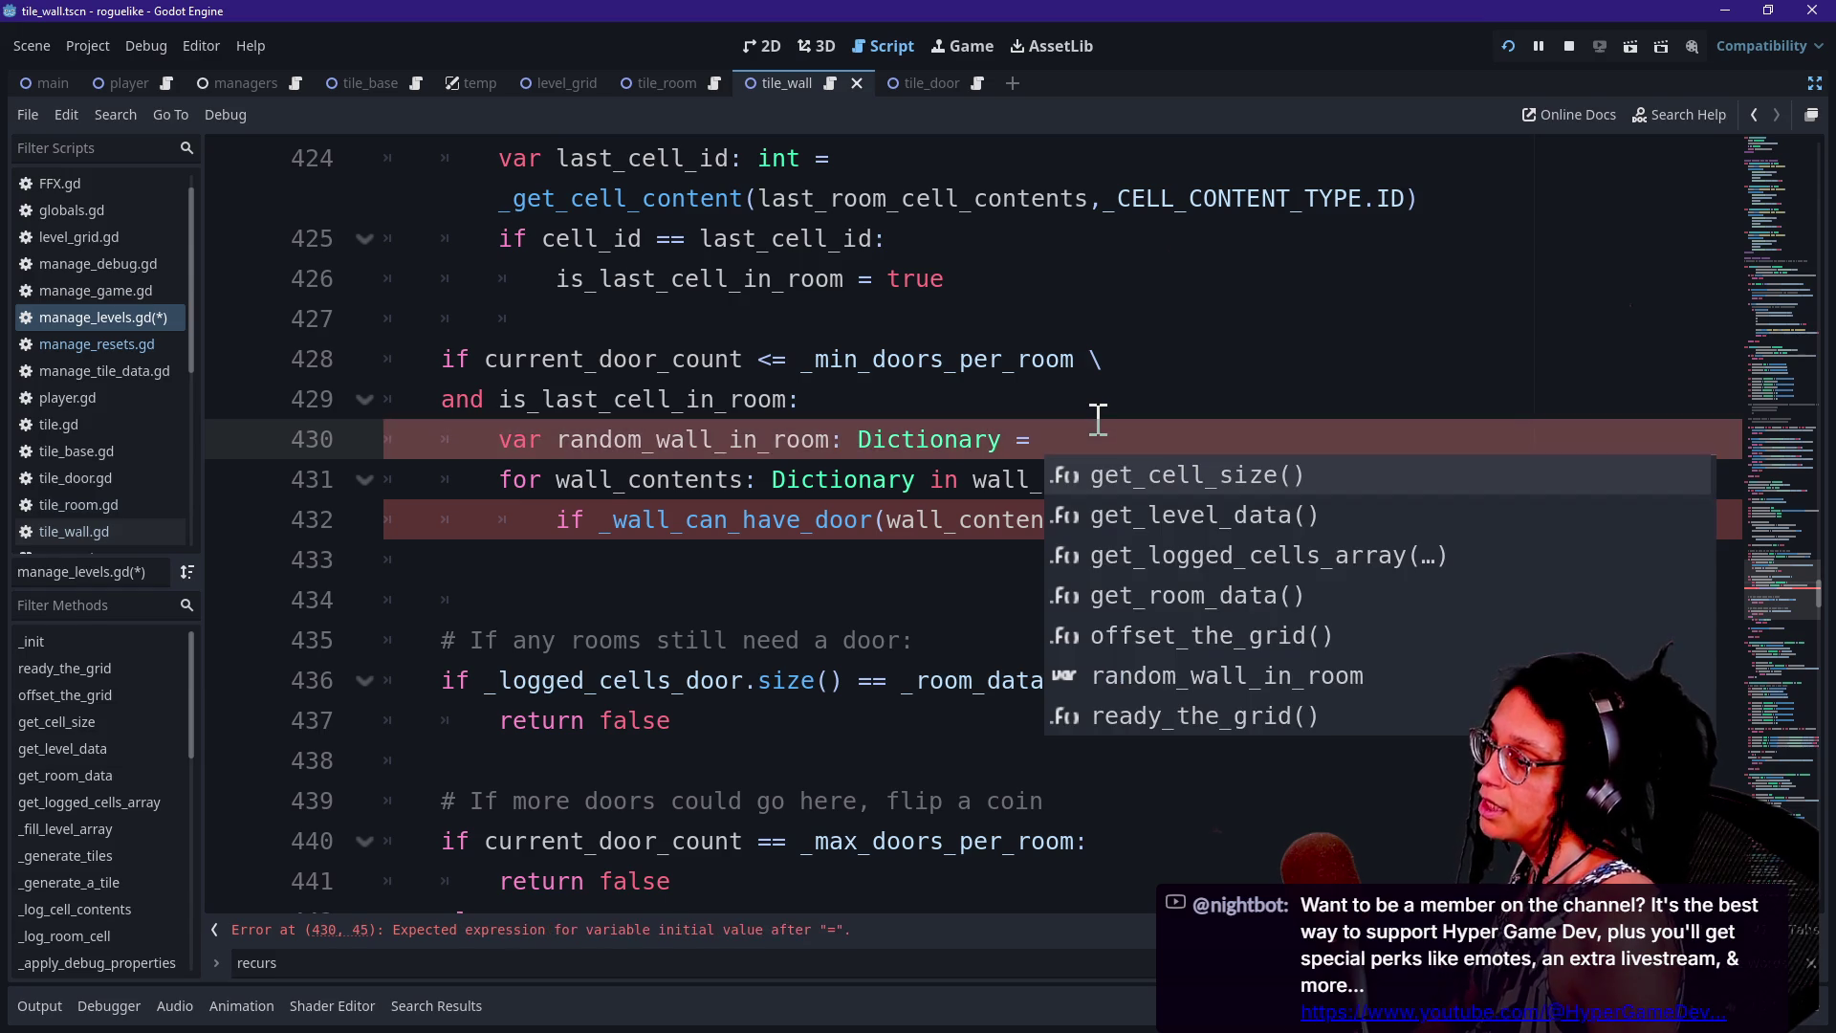
text(func)
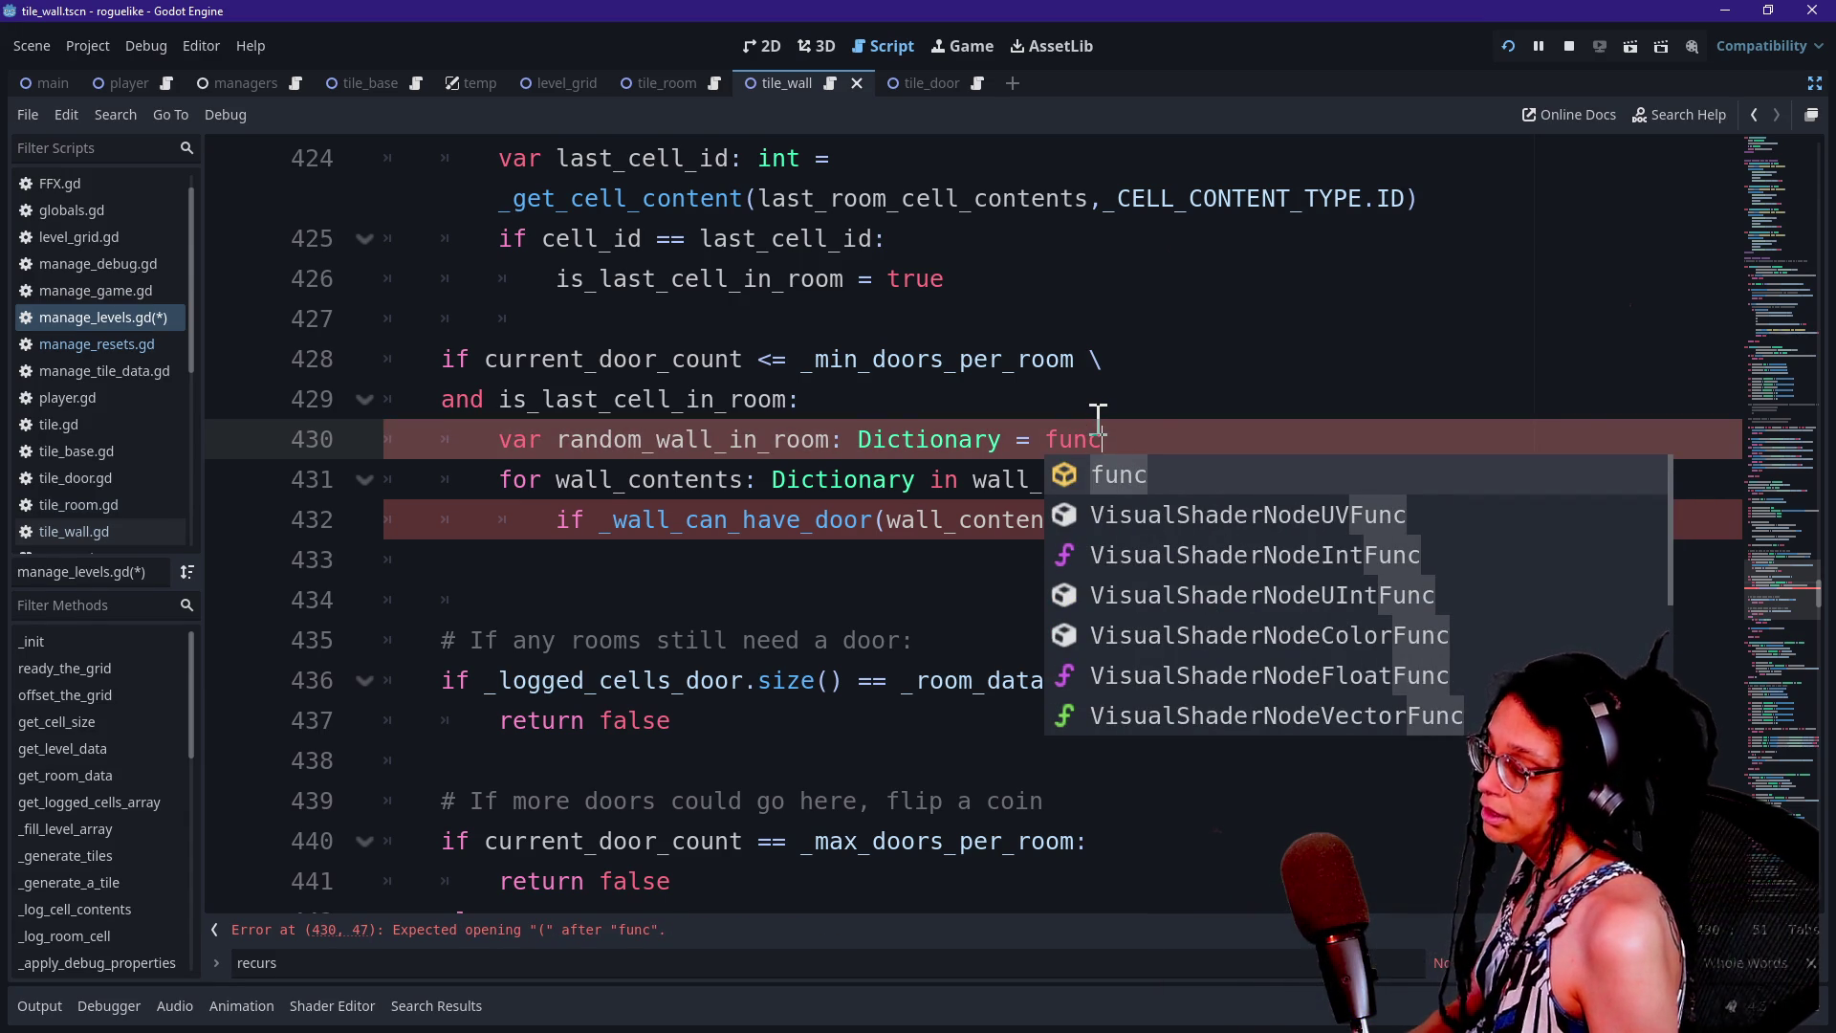
- Search all project files for '= func'
key(ctrl+shift+f)
text(= func)
key(Return)
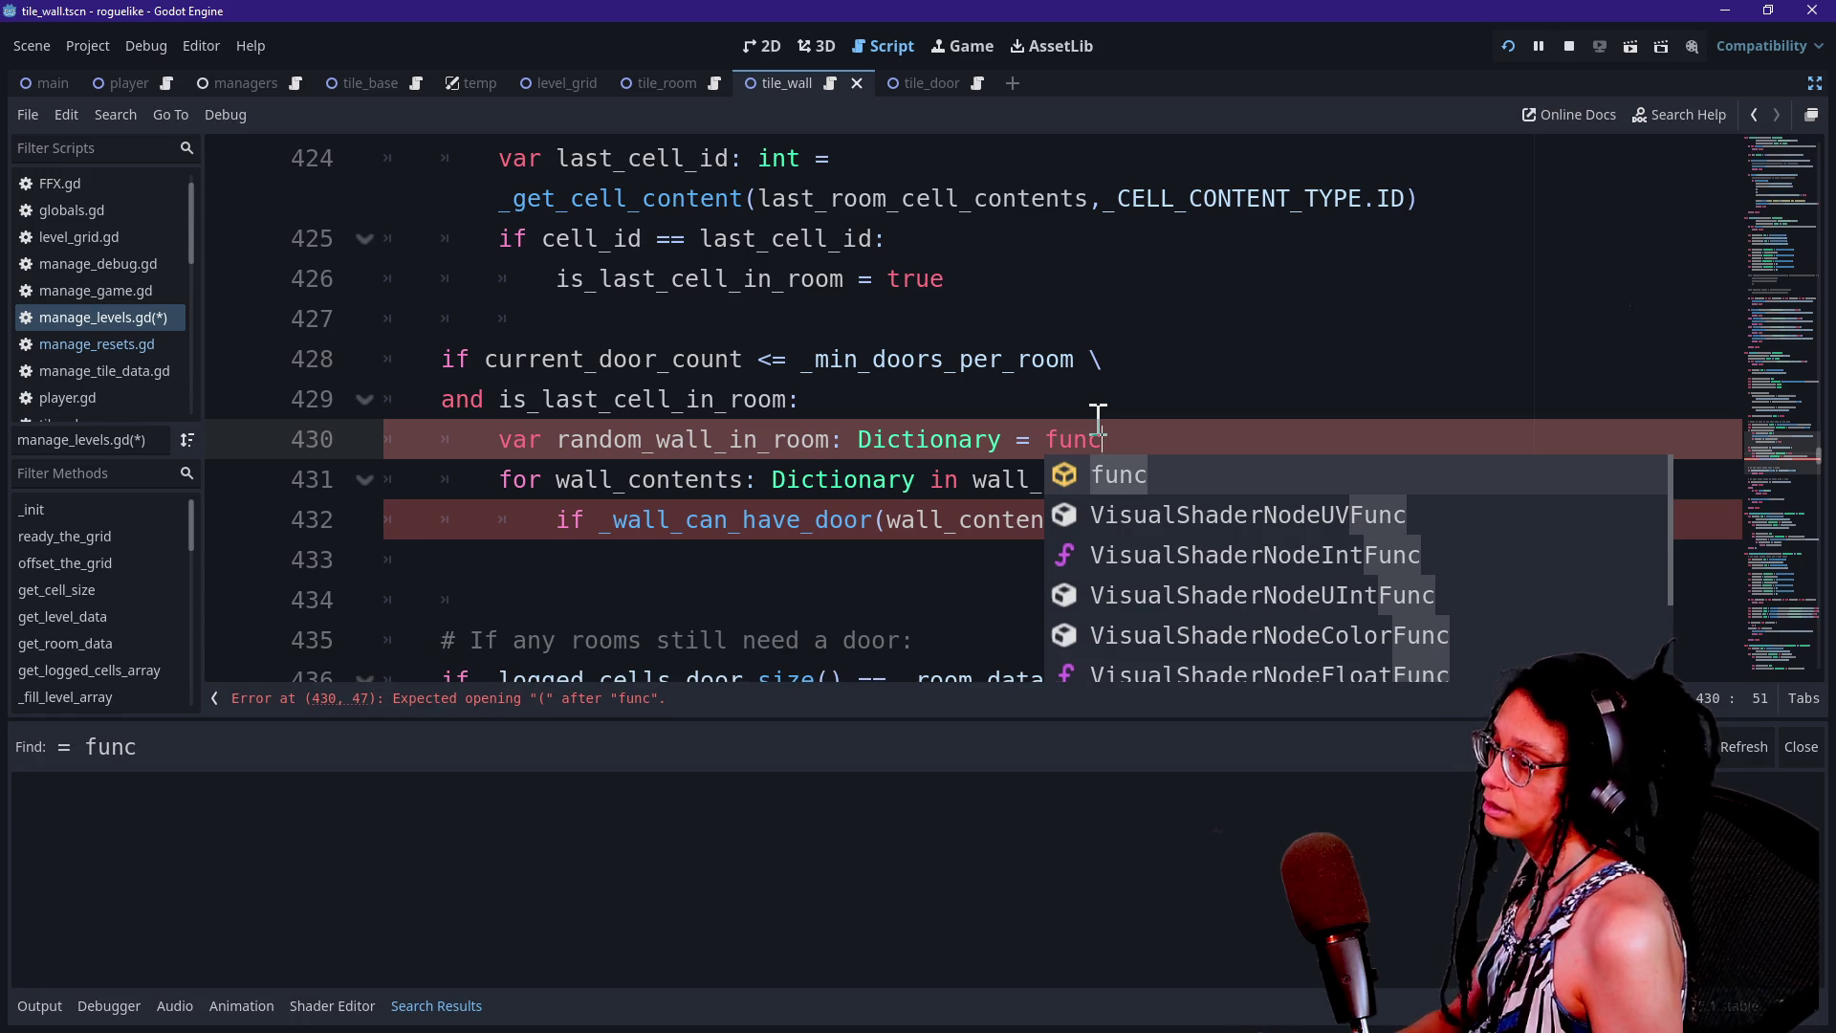
key(ctrl+shift+f)
- Find 'func(' across the project and copy the func(m) lambda from FancyPrints.gd line 73
text(func()
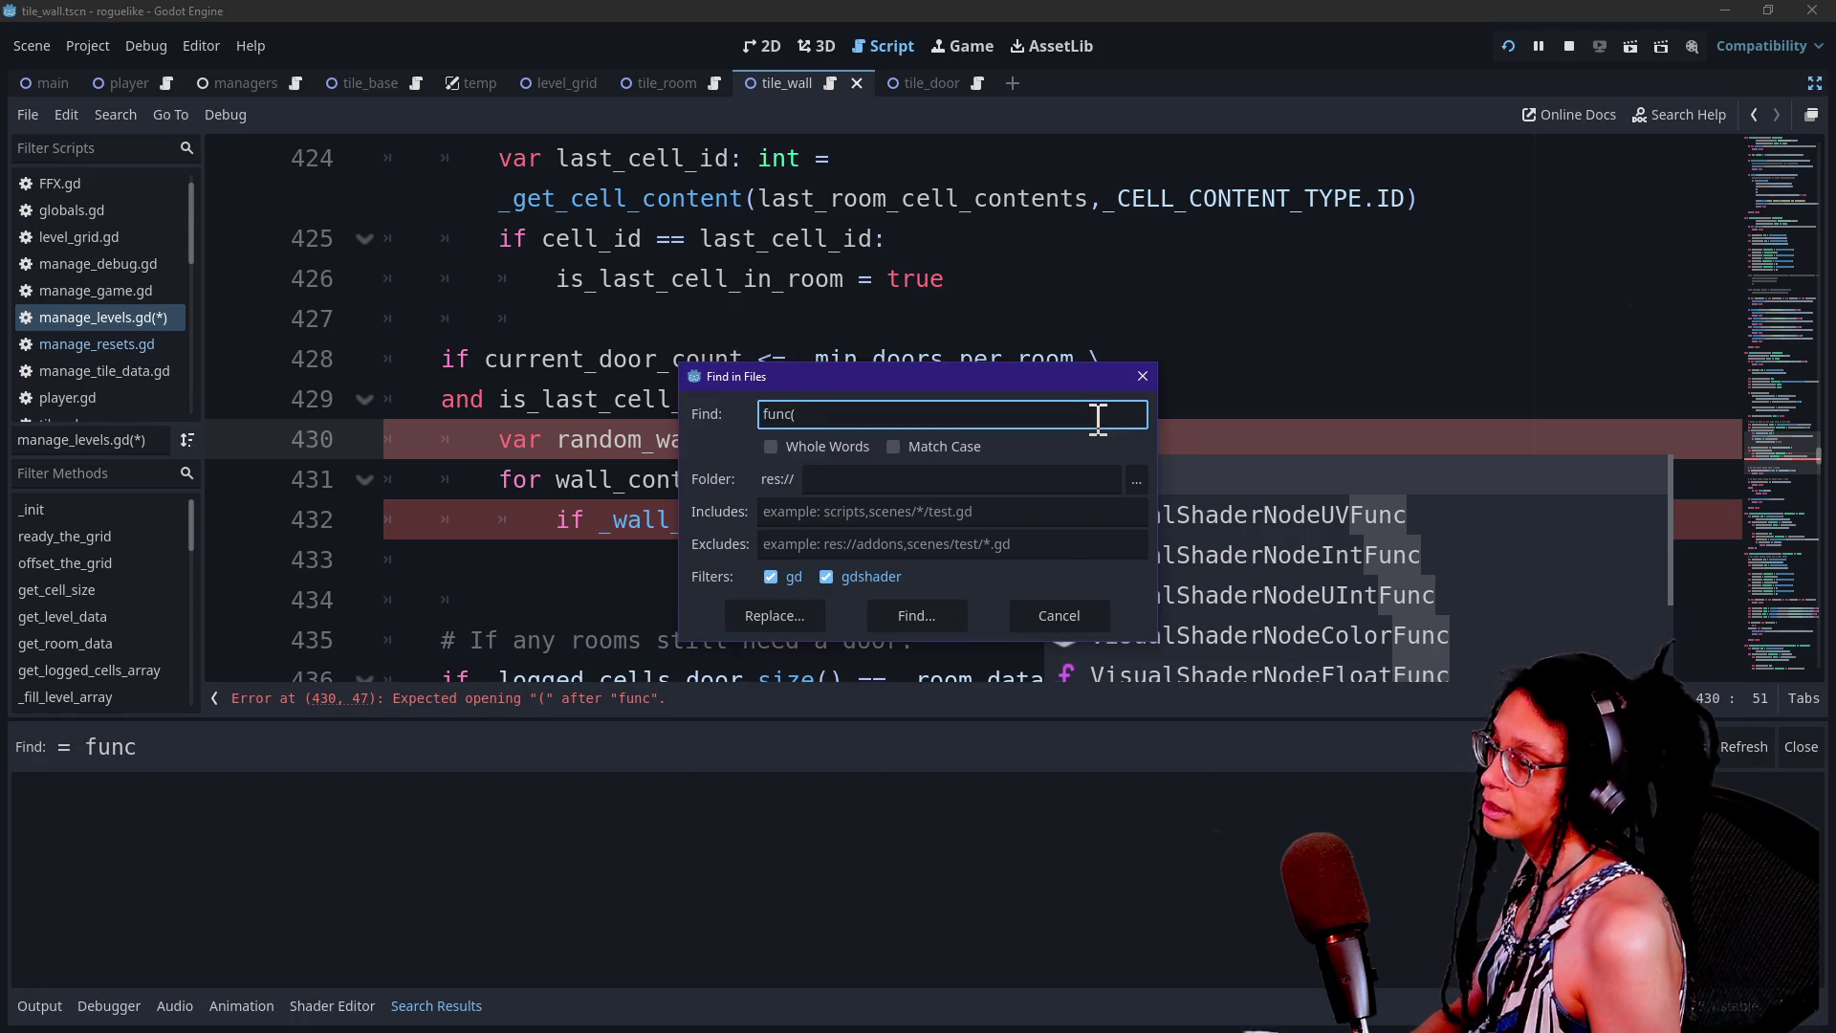
key(Return)
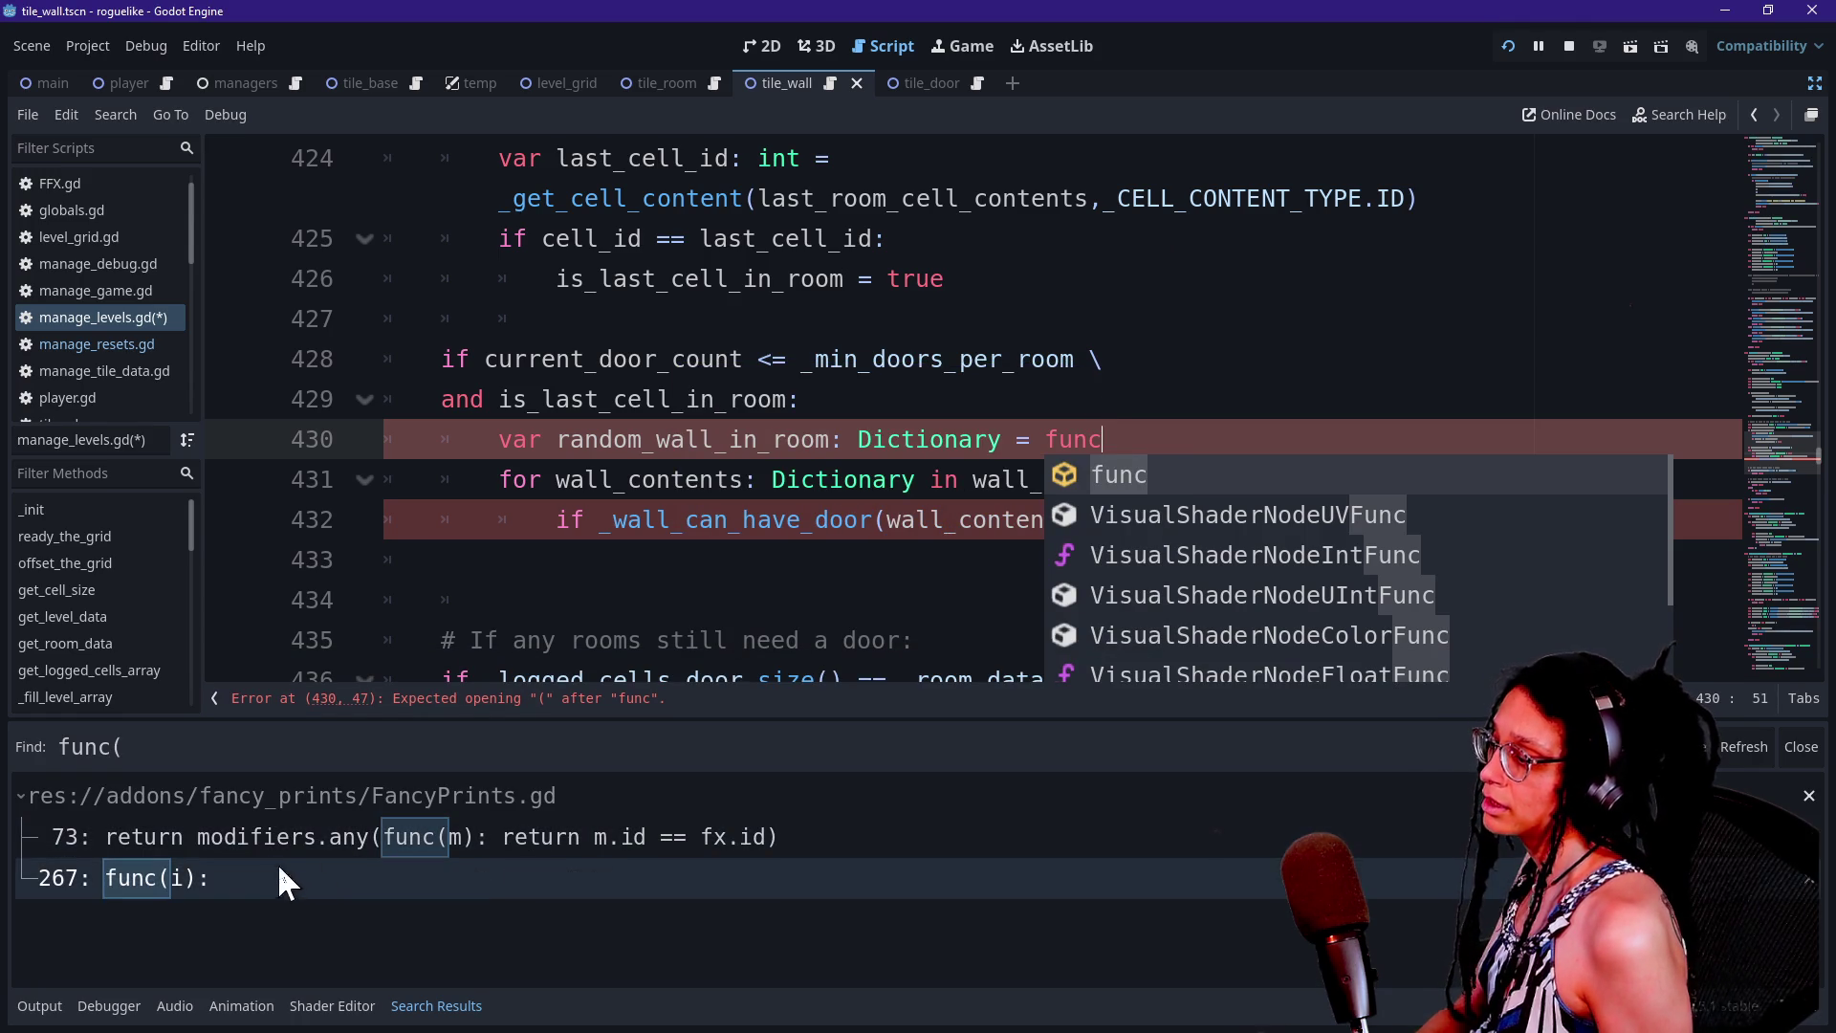
click(286, 836)
scroll(947, 352, up, 1)
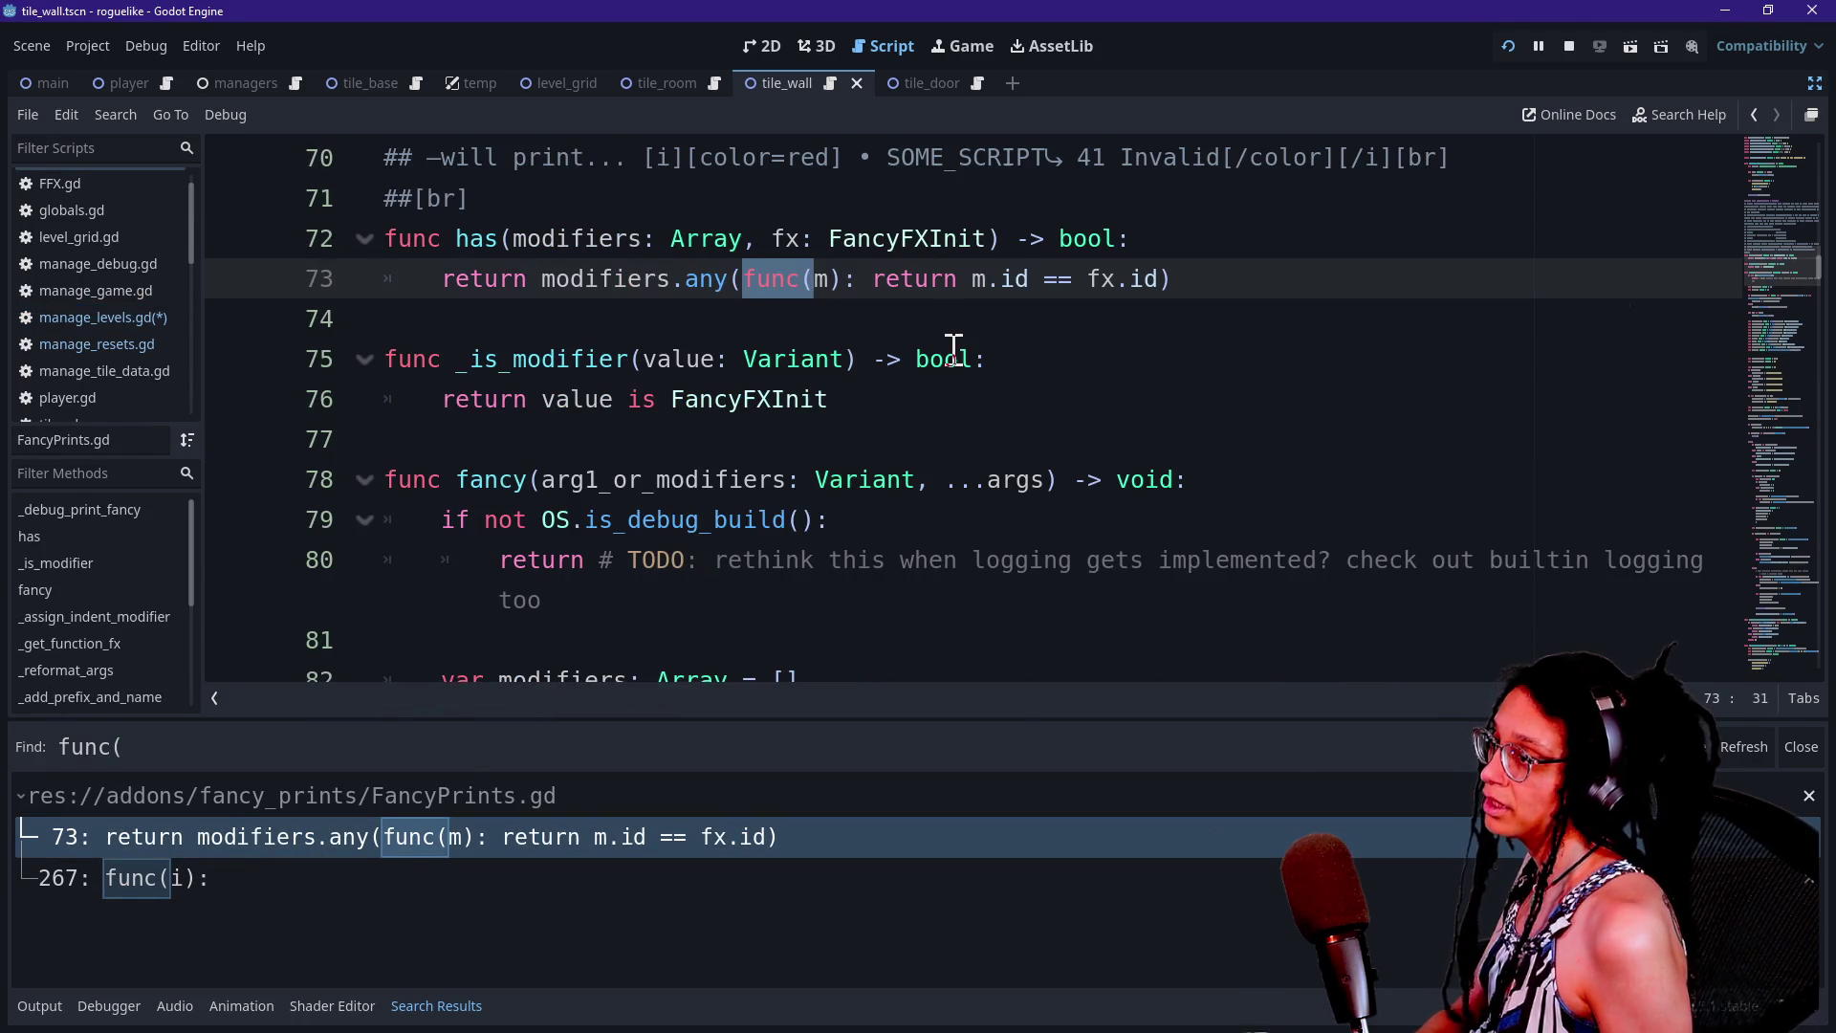
click(1173, 280)
mouse_move(1173, 280)
mouse_down()
mouse_move(486, 275)
mouse_move(746, 280)
mouse_move(731, 278)
mouse_up()
key(ctrl+c)
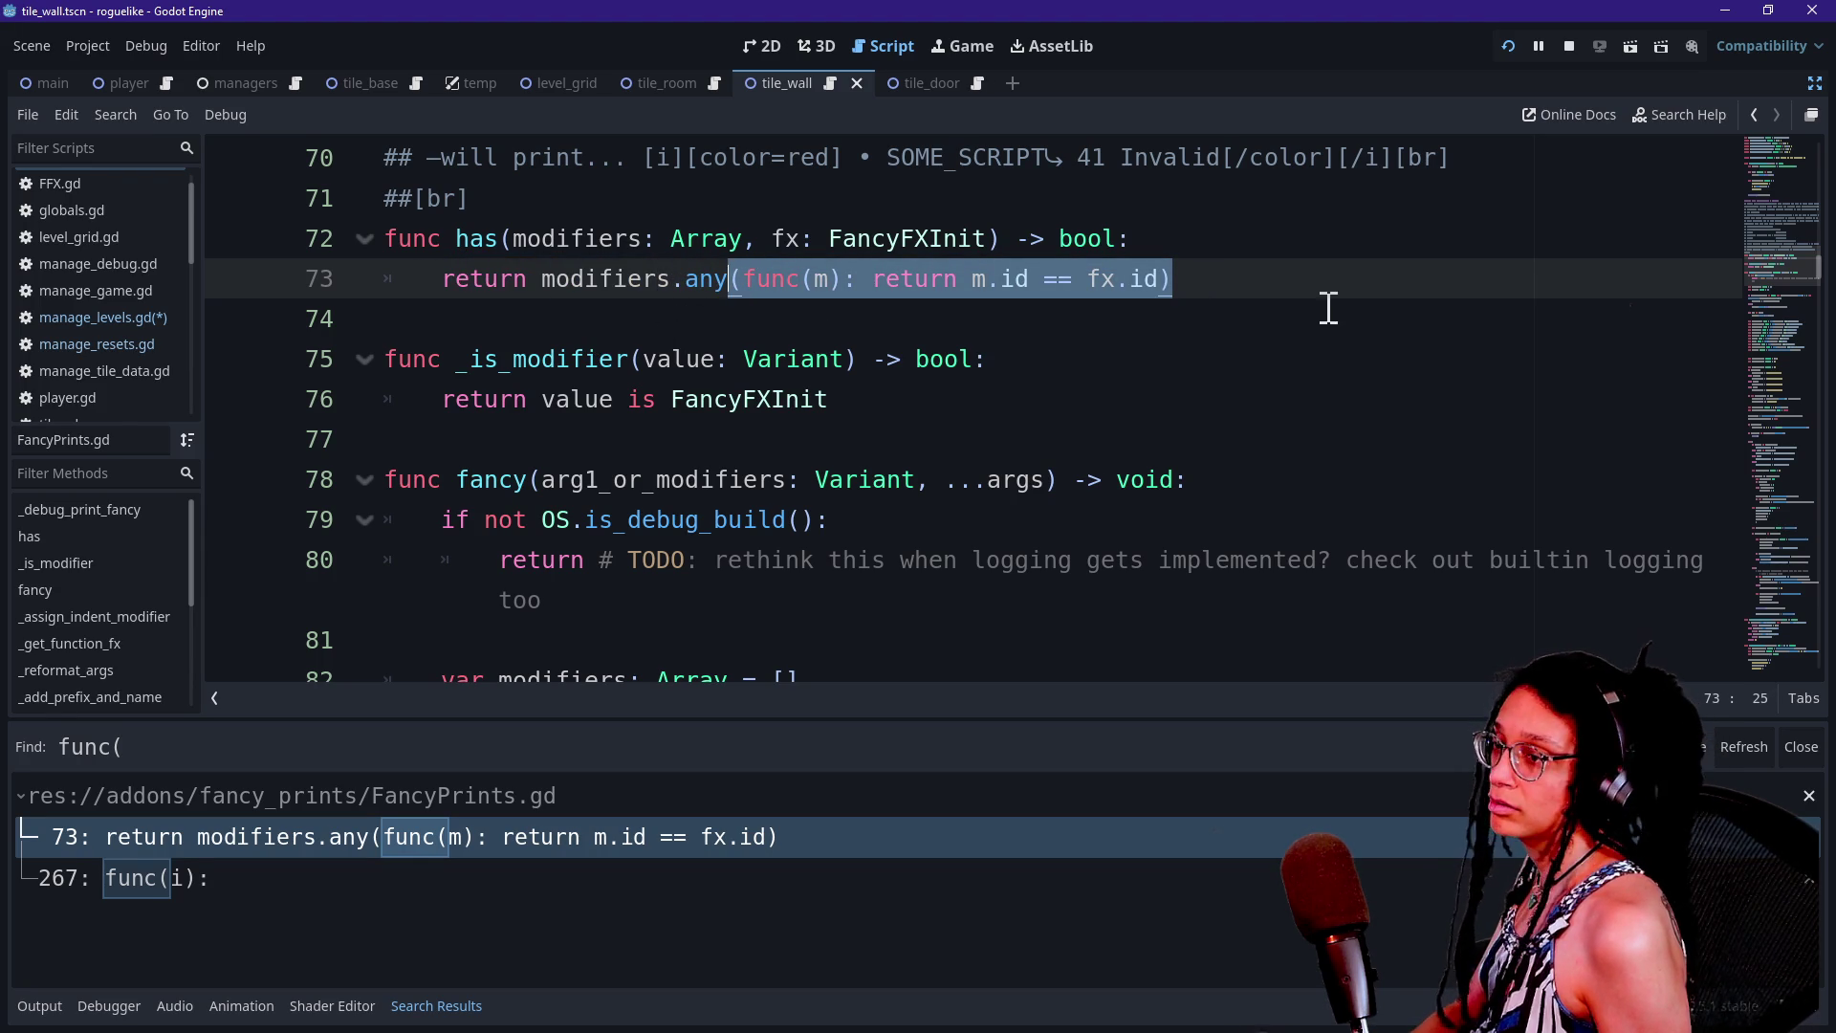
key(ctrl+alt+o)
- In manage_levels.gd, replace the partial func with the pasted lambda, wrapped onto line 431
key(Down)
key(Return)
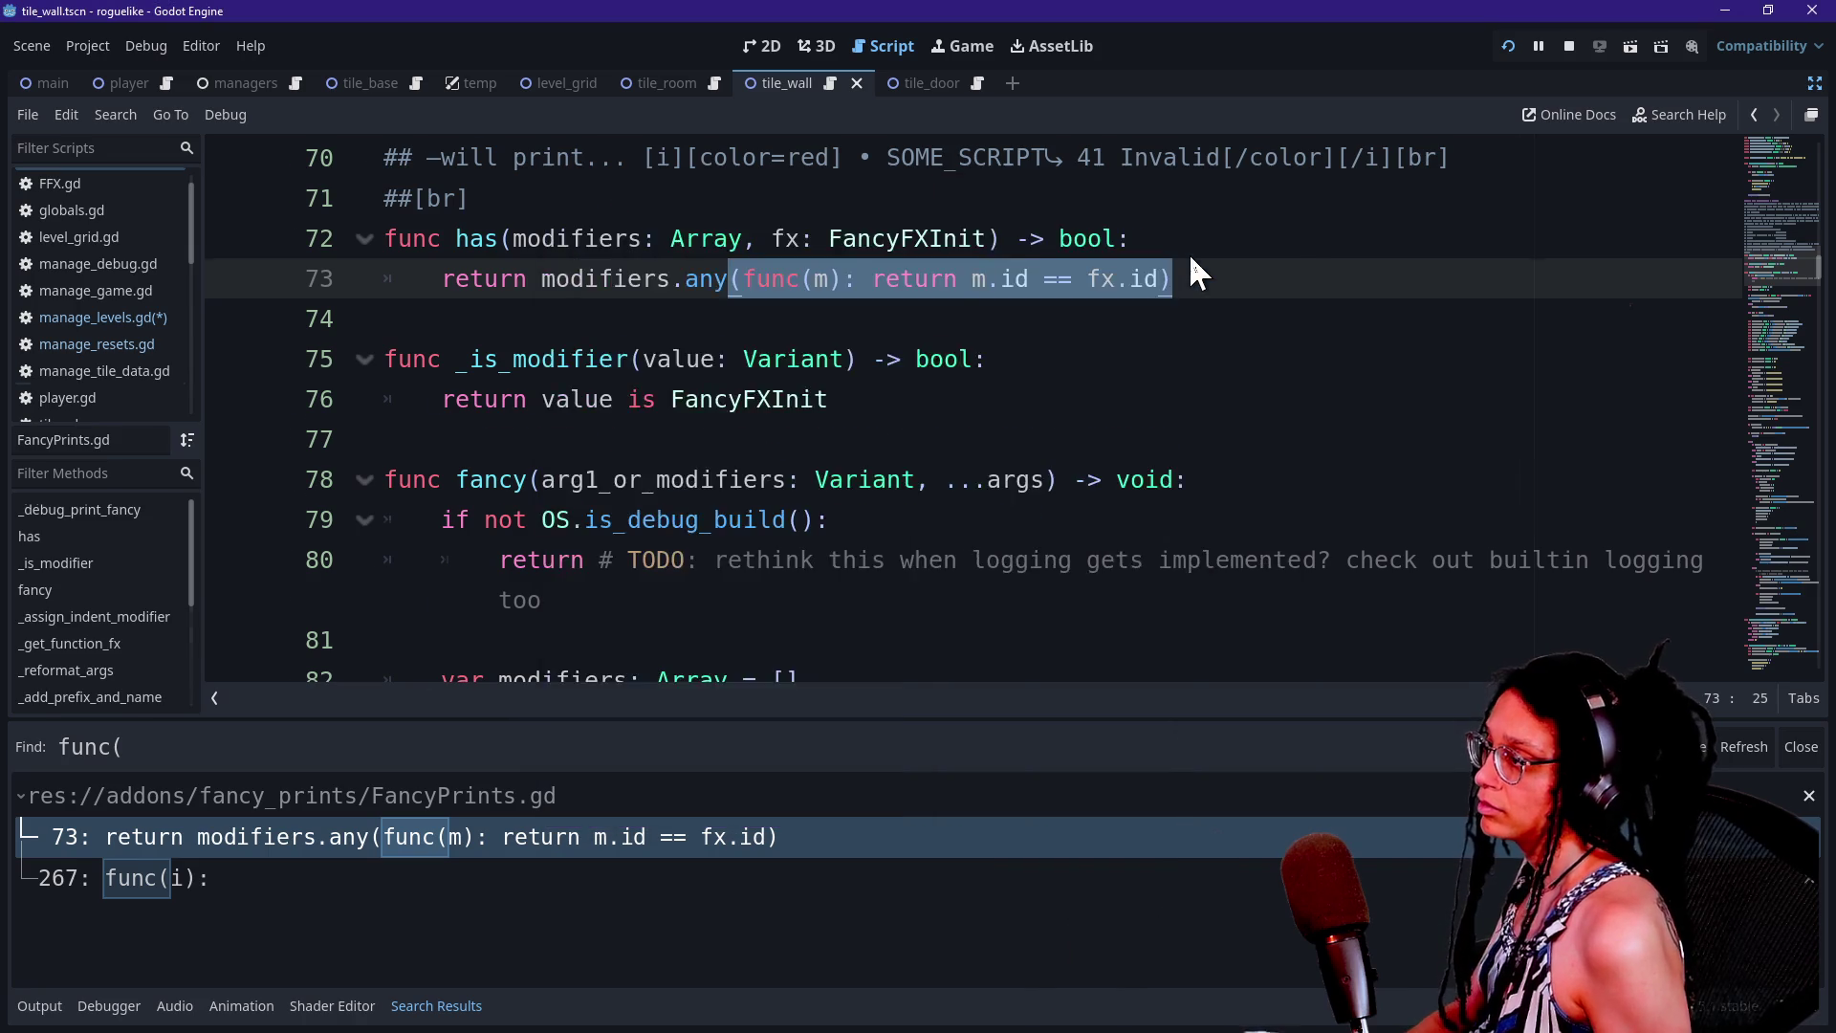
key(shift+alt+o)
key(Down)
key(Return)
click(1164, 432)
key(BackSpace)
key(BackSpace)
key(BackSpace)
key(ctrl+v)
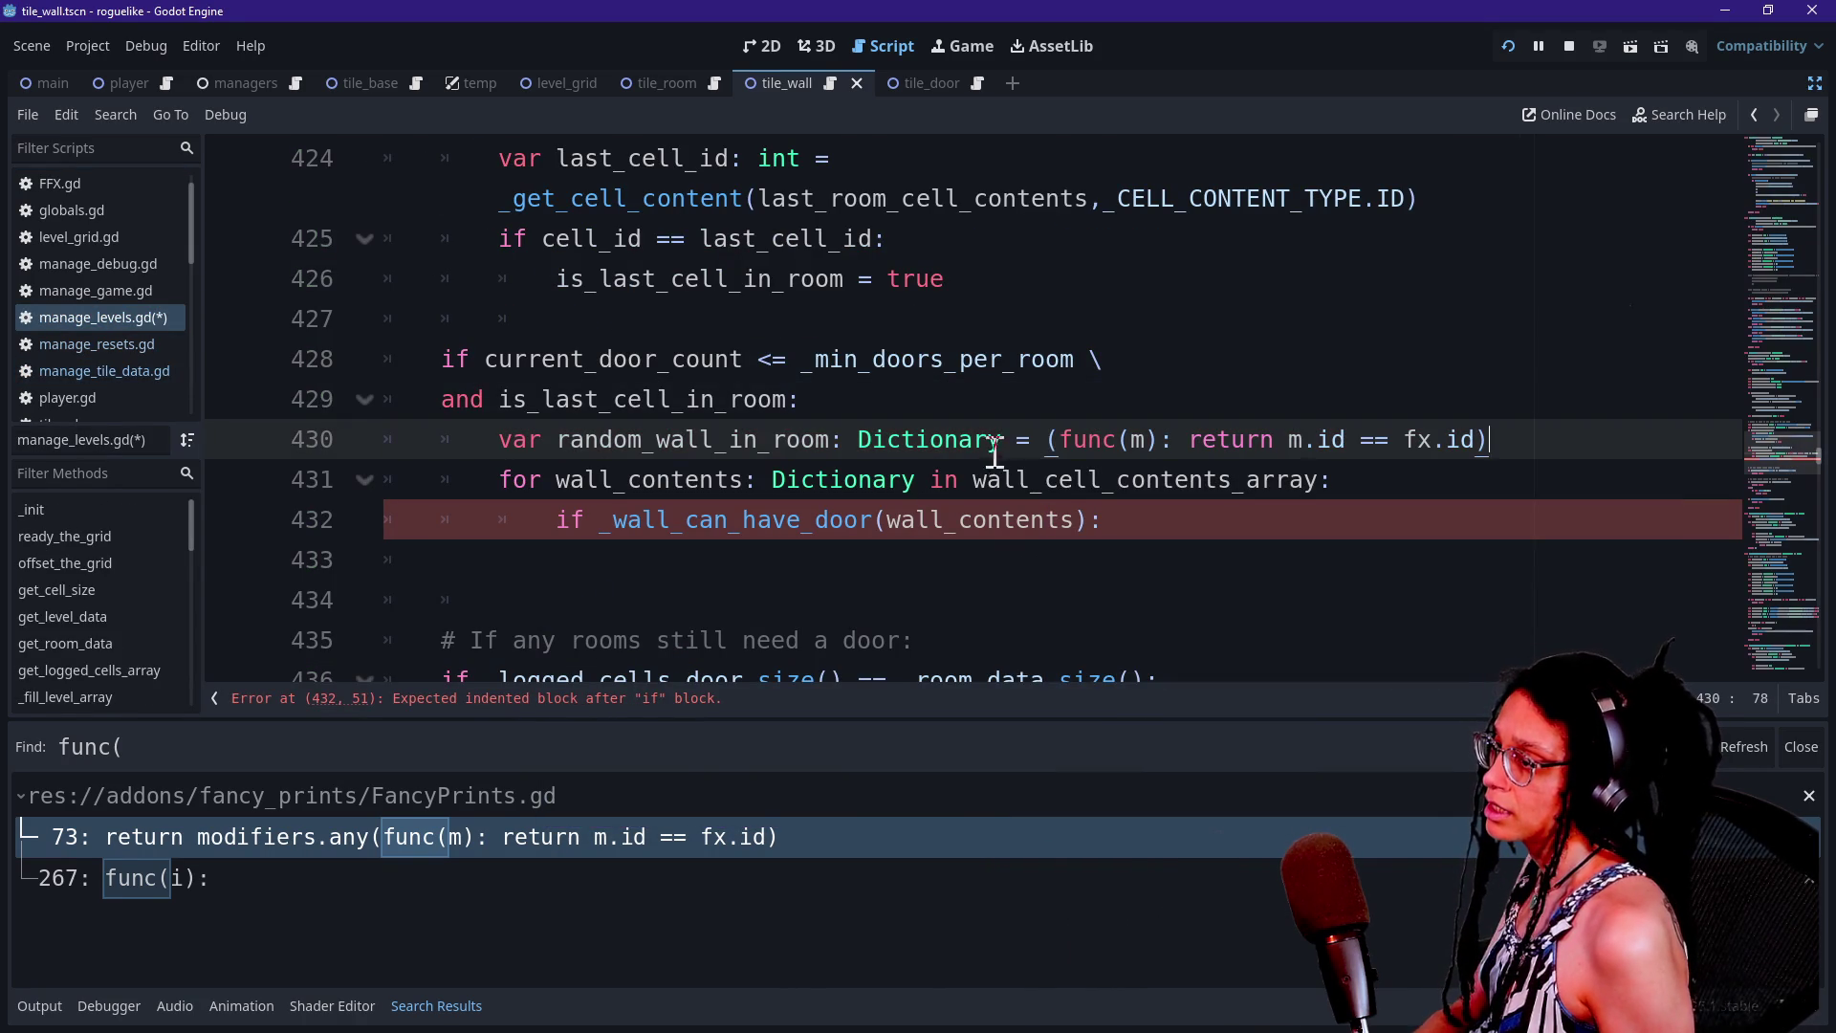
click(1055, 438)
key(Return)
- Rename the lambda parameter to wall and return wall_cell_contents_array.pick_random() instead of the id comparison
click(918, 479)
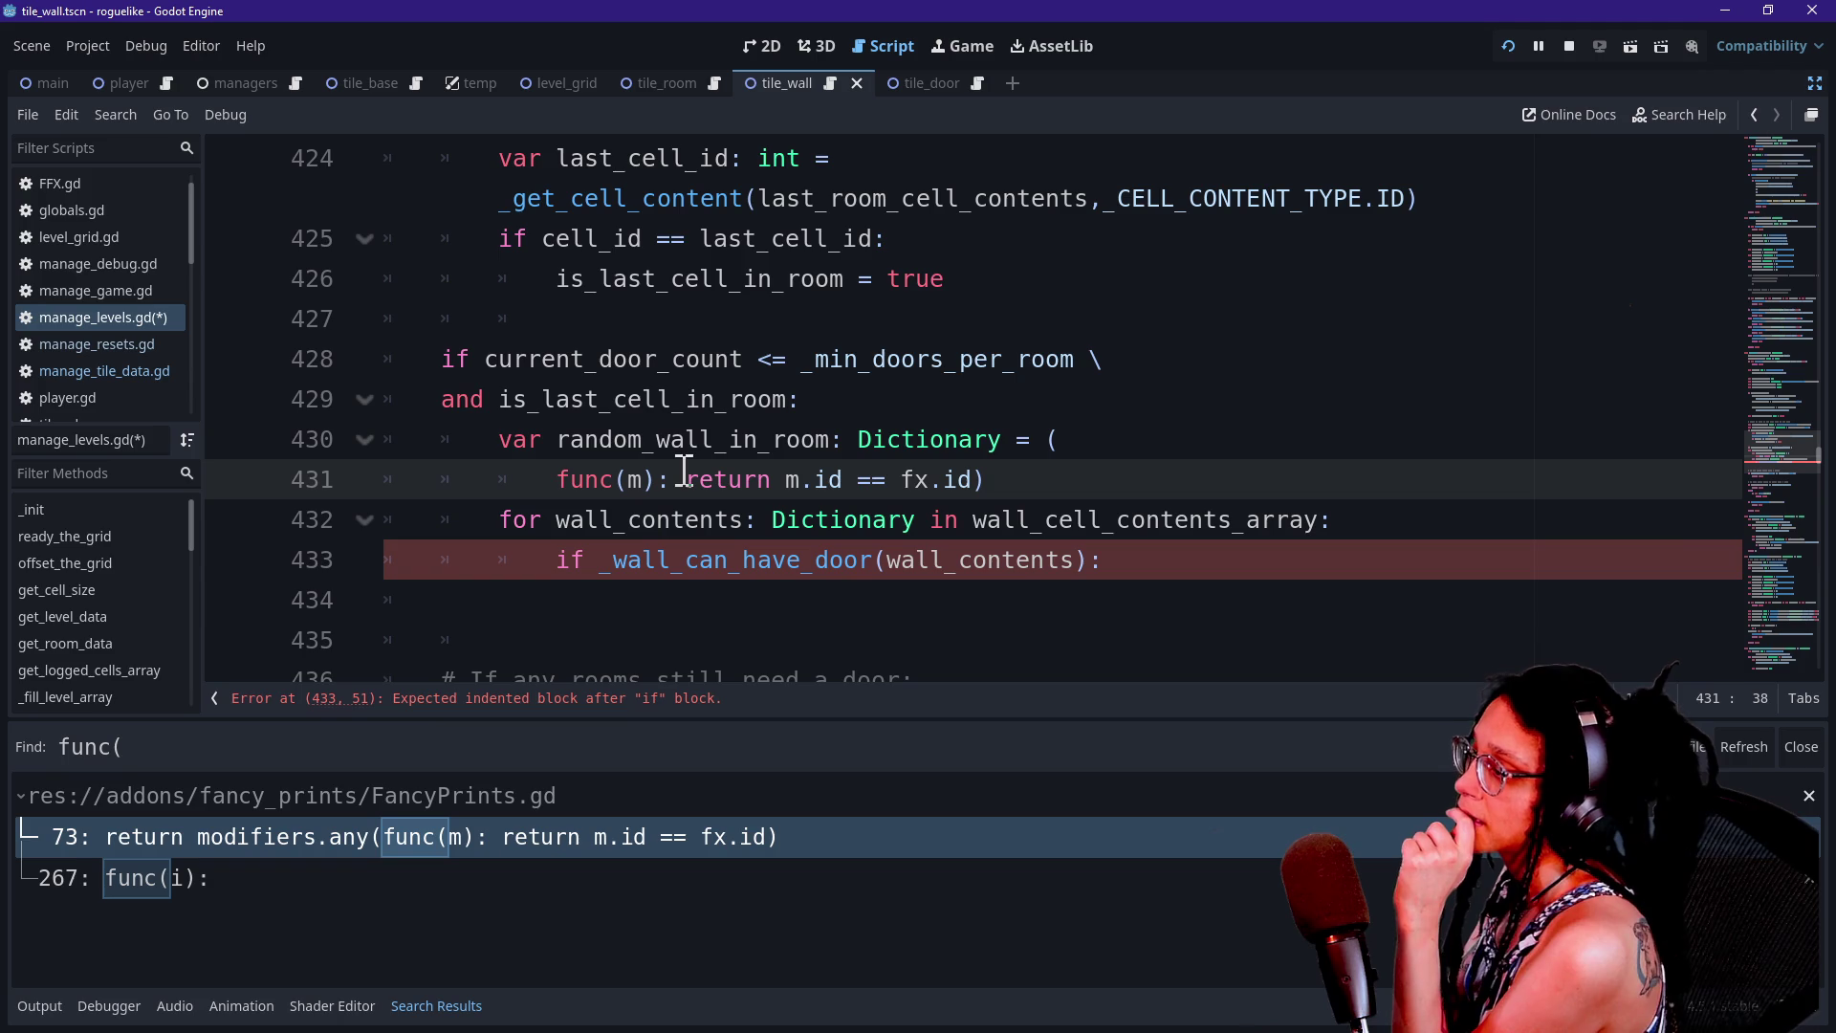
double_click(632, 480)
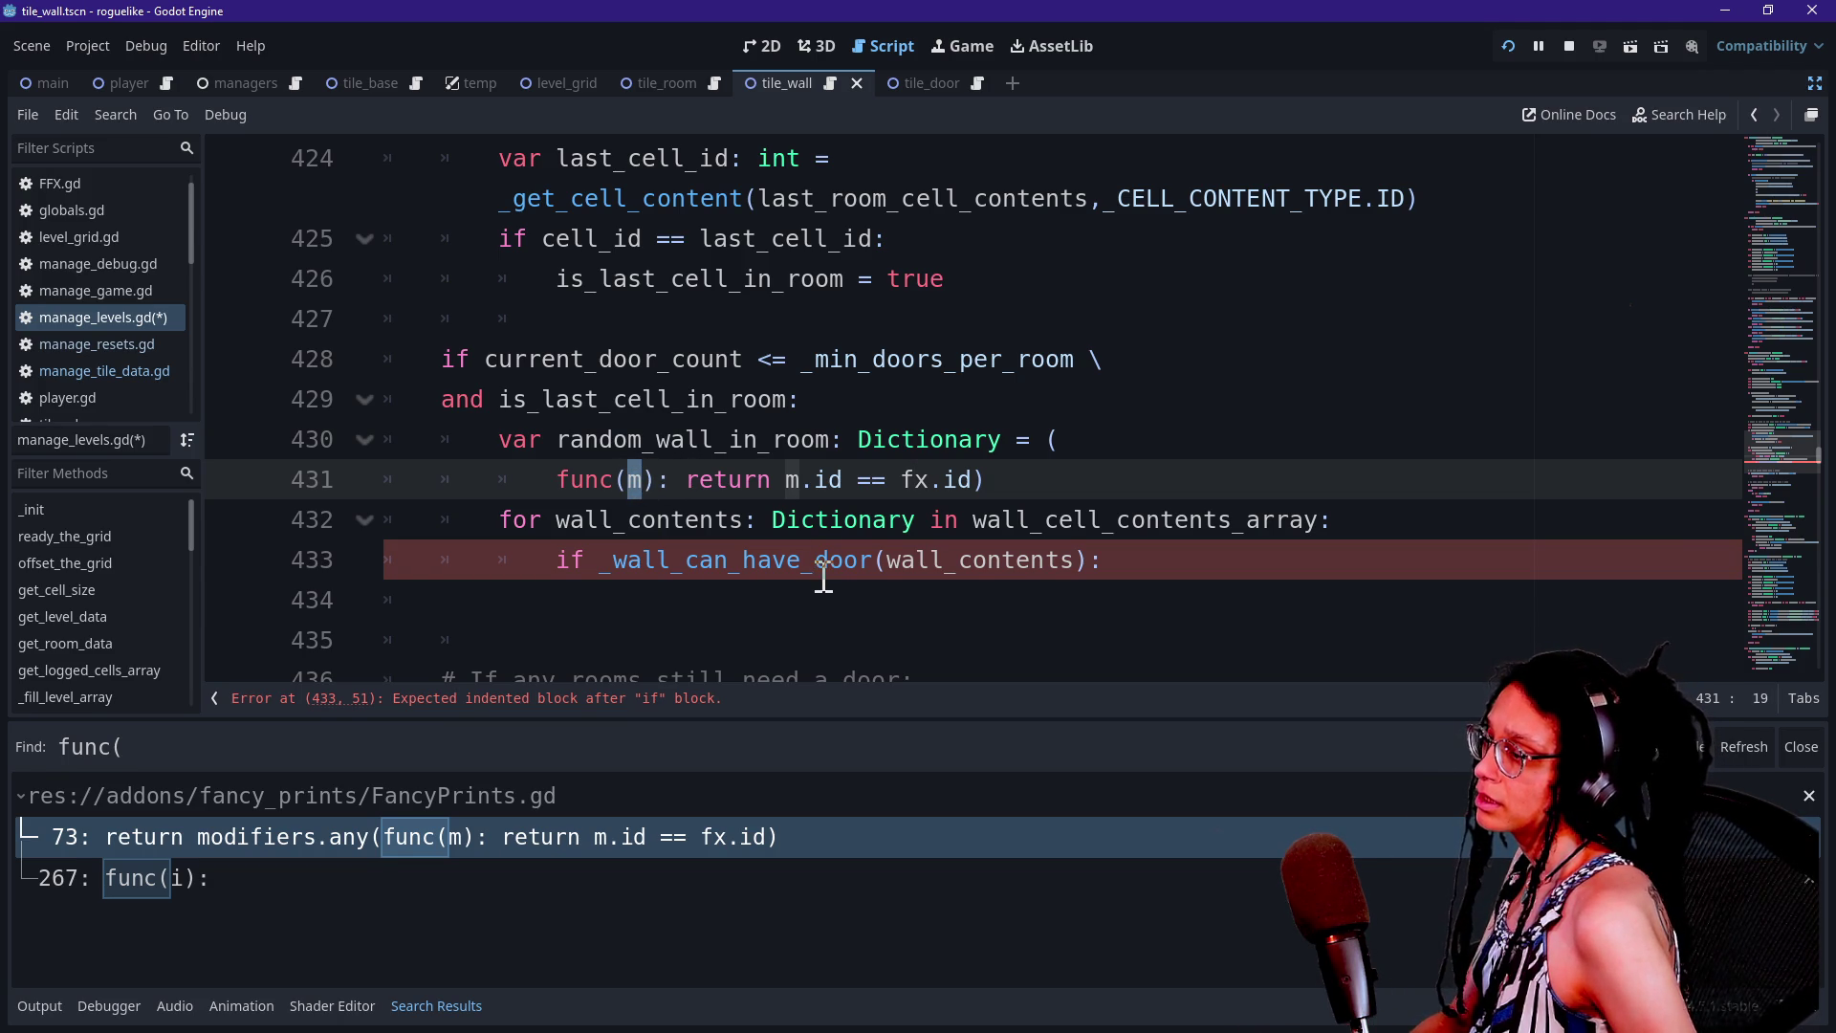
mouse_move(820, 574)
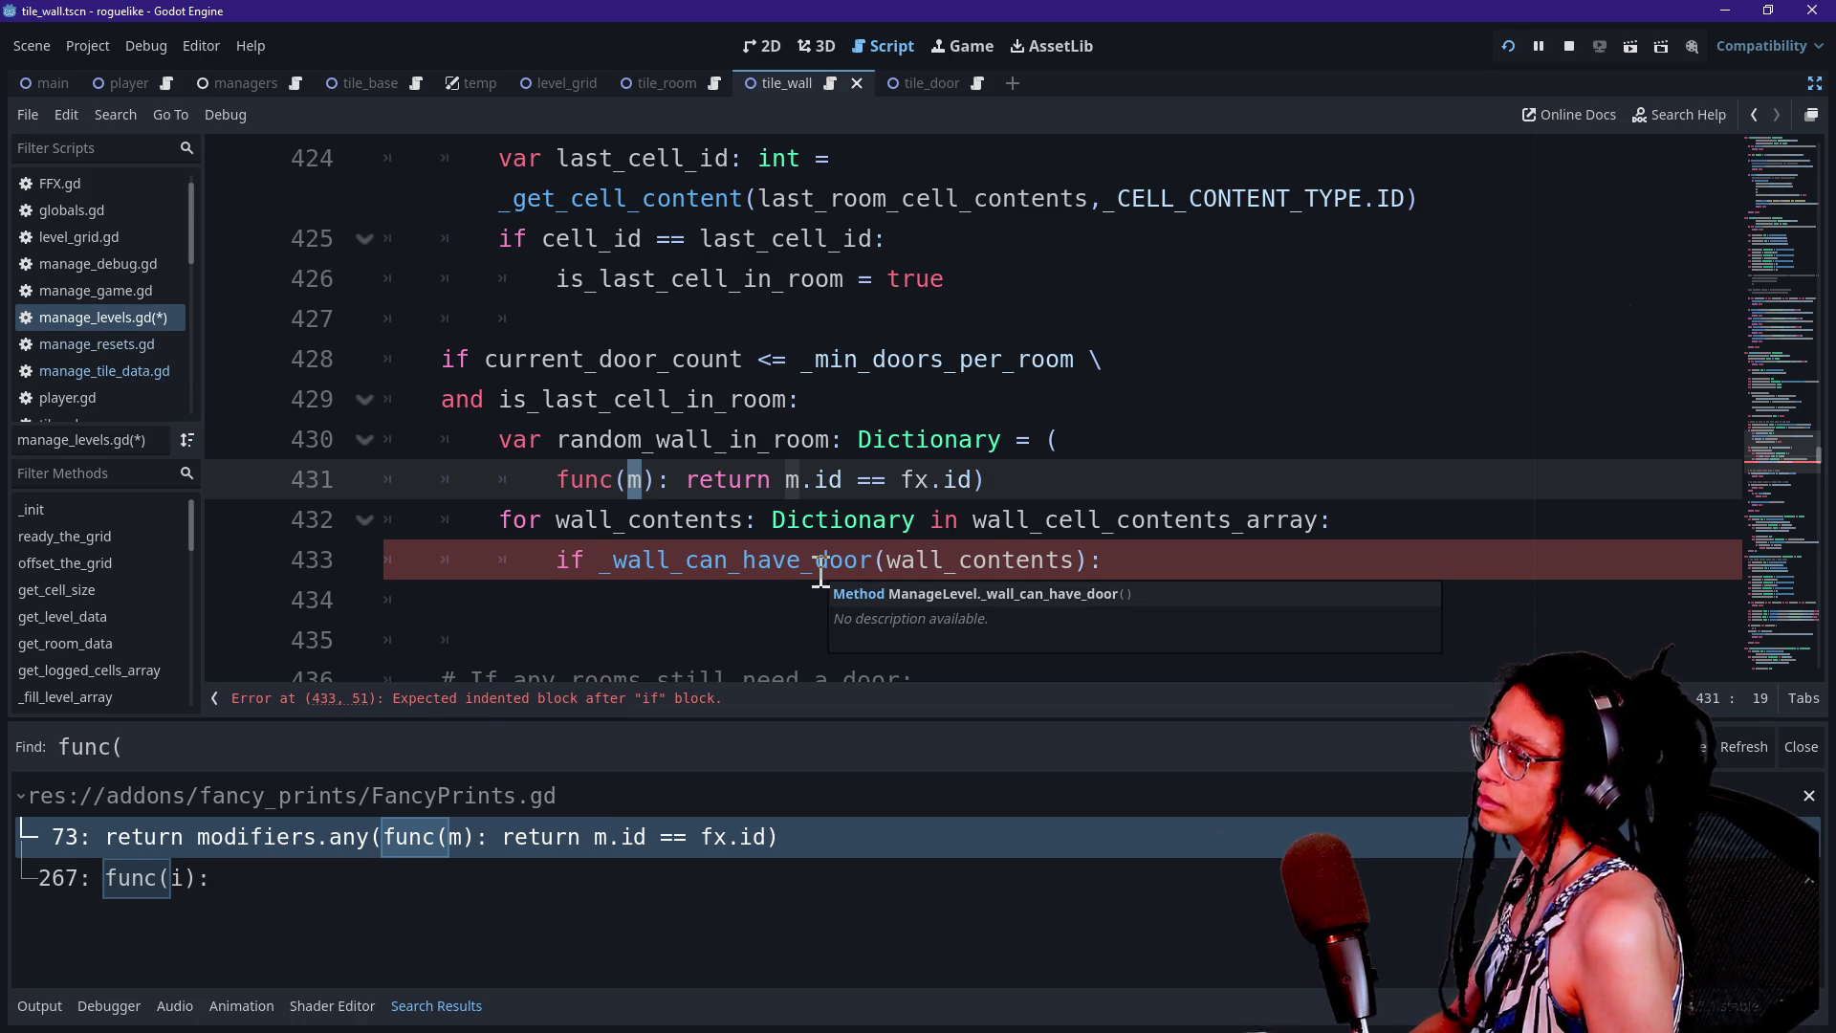
text(wall)
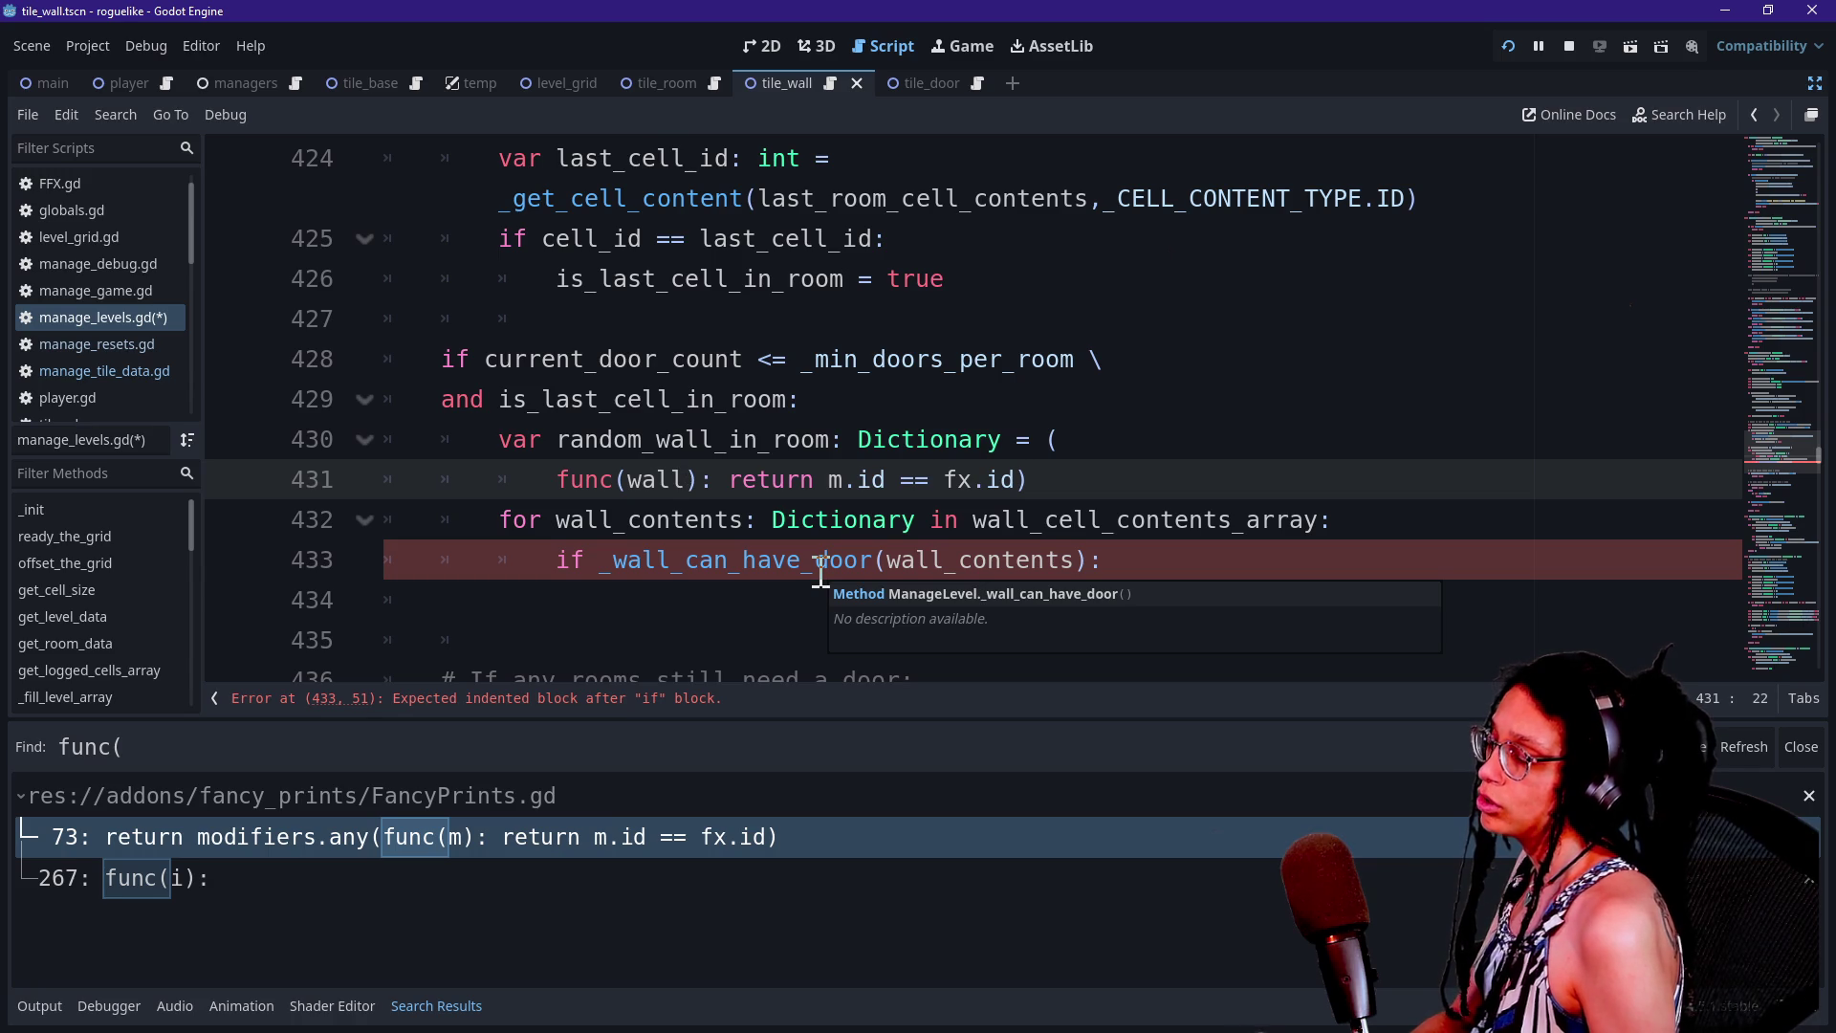
key(Right)
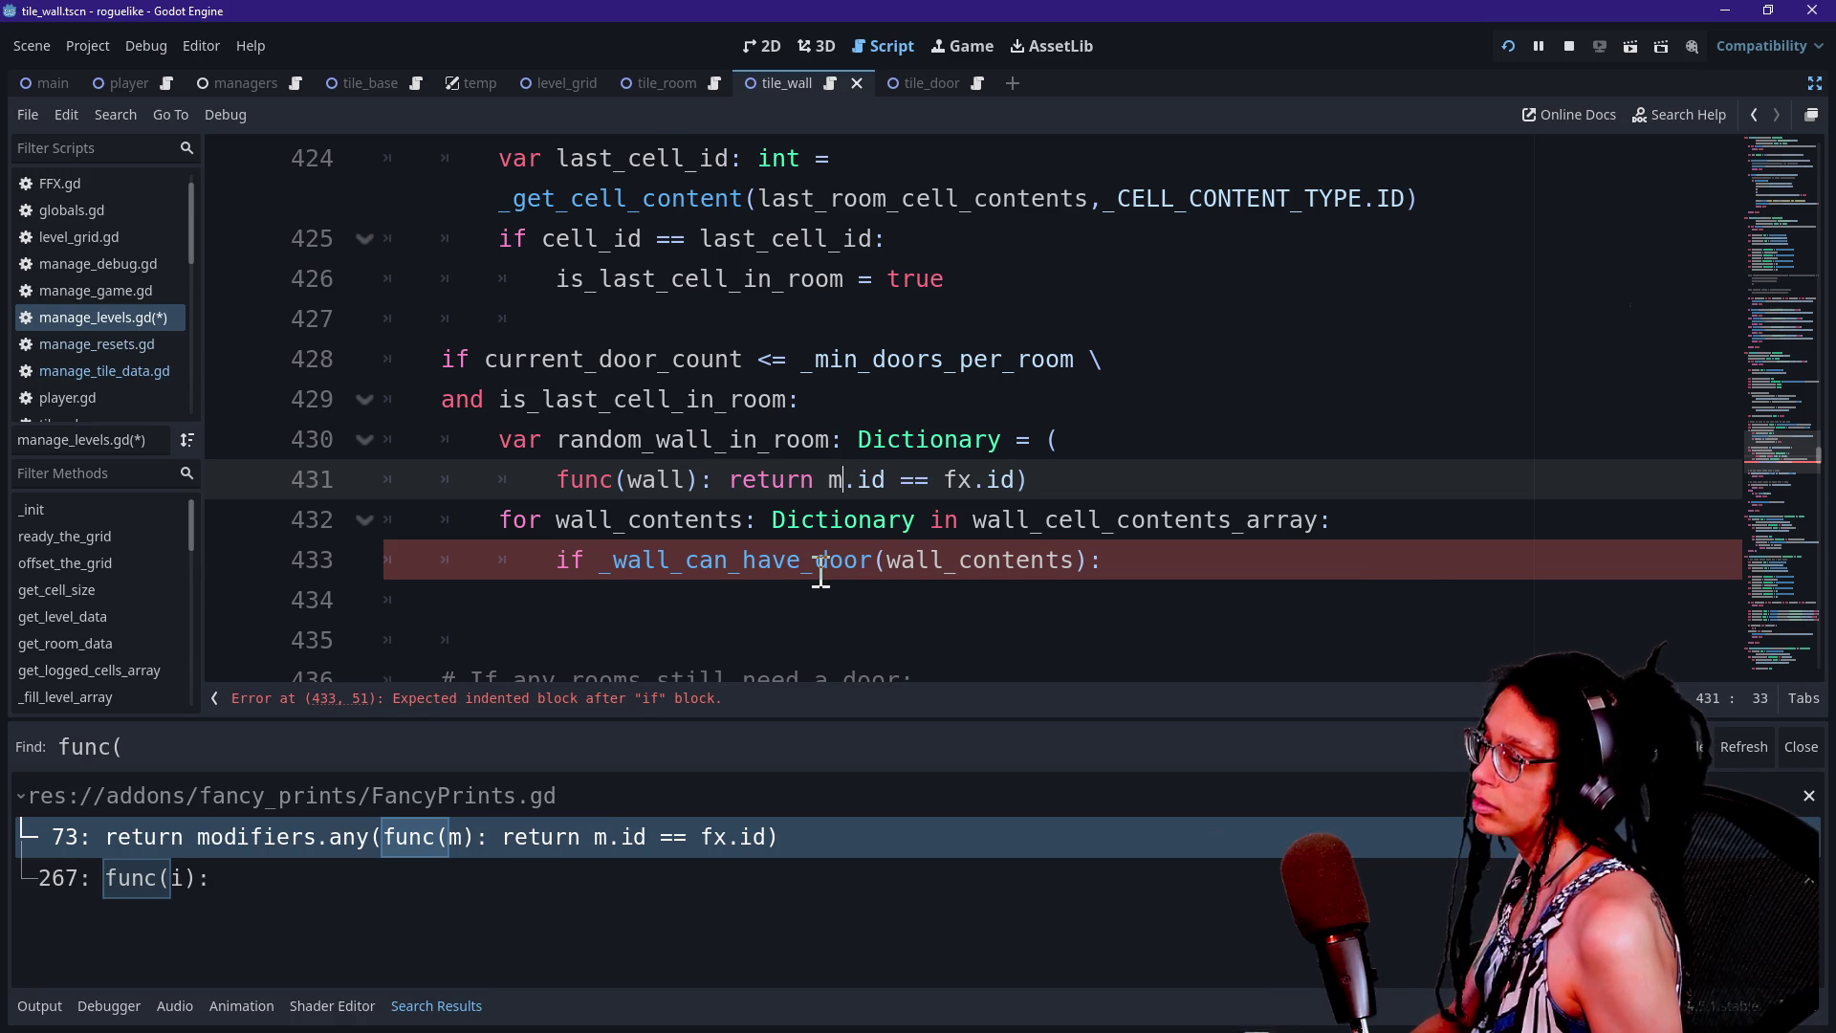
text(all)
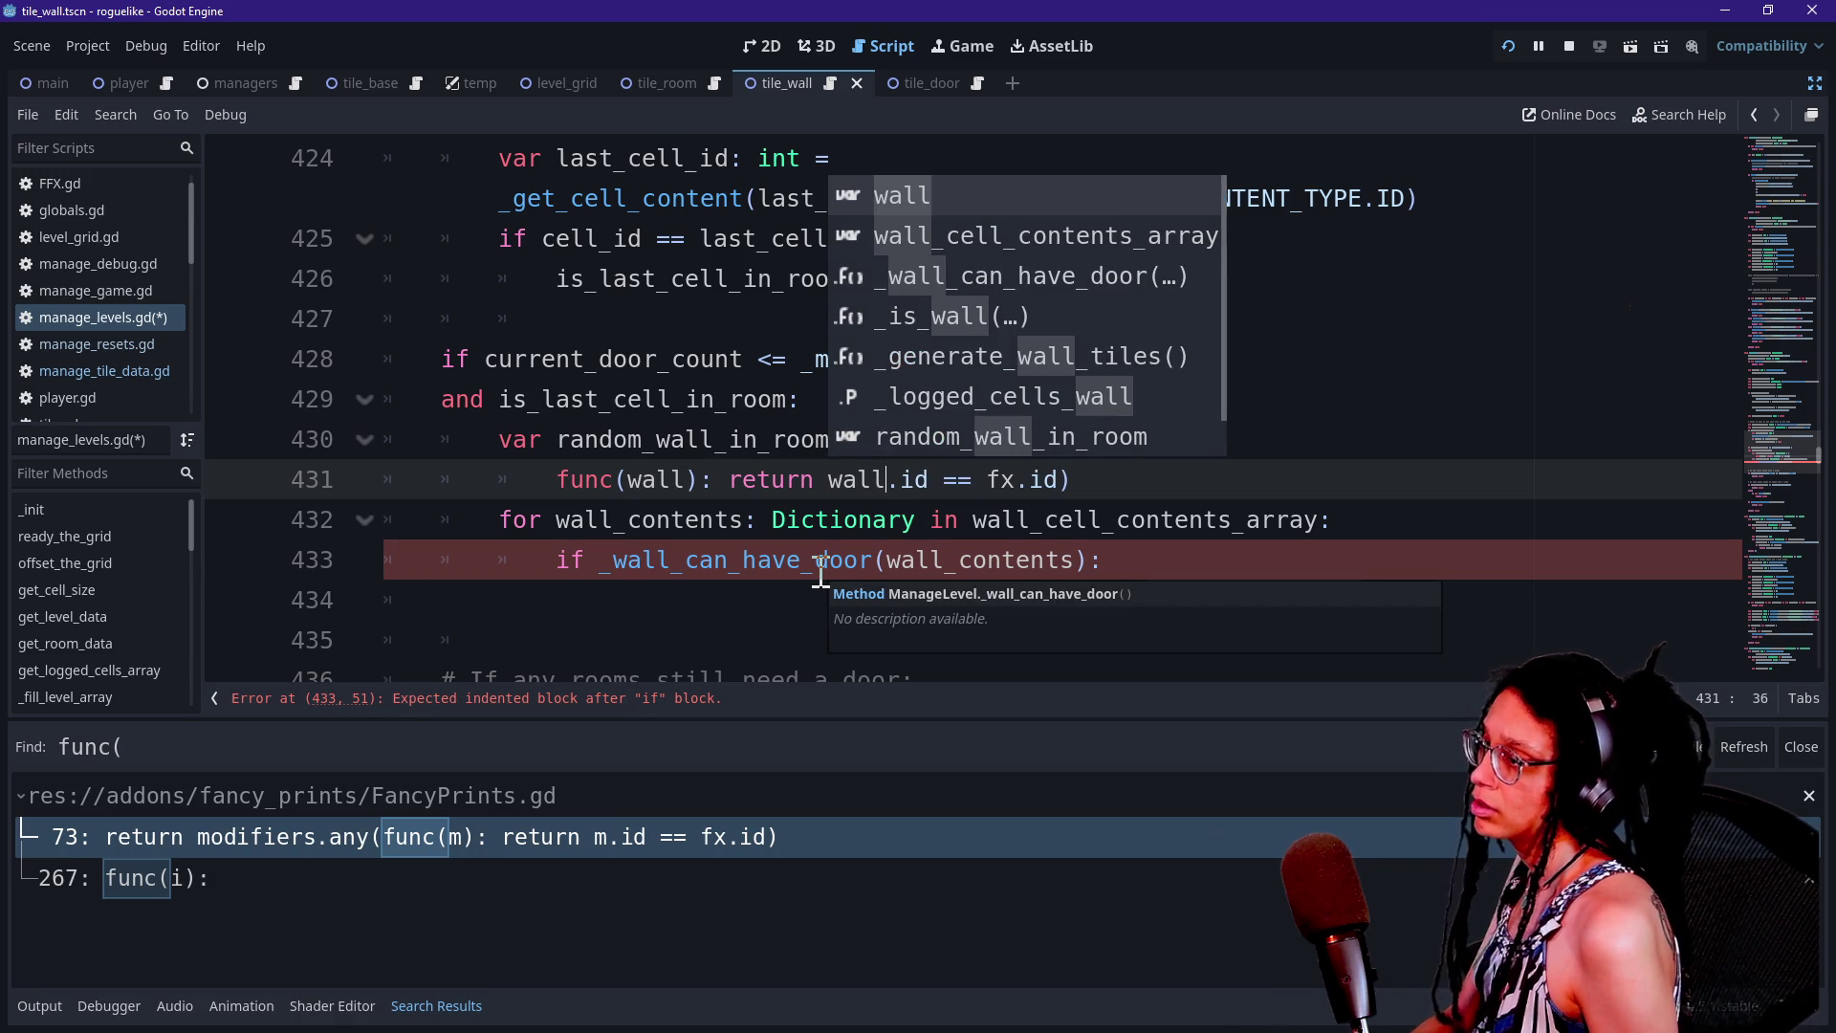
key(Right)
key(Right)
key(Right)
key(Right)
key(Right)
key(BackSpace)
key(BackSpace)
key(BackSpace)
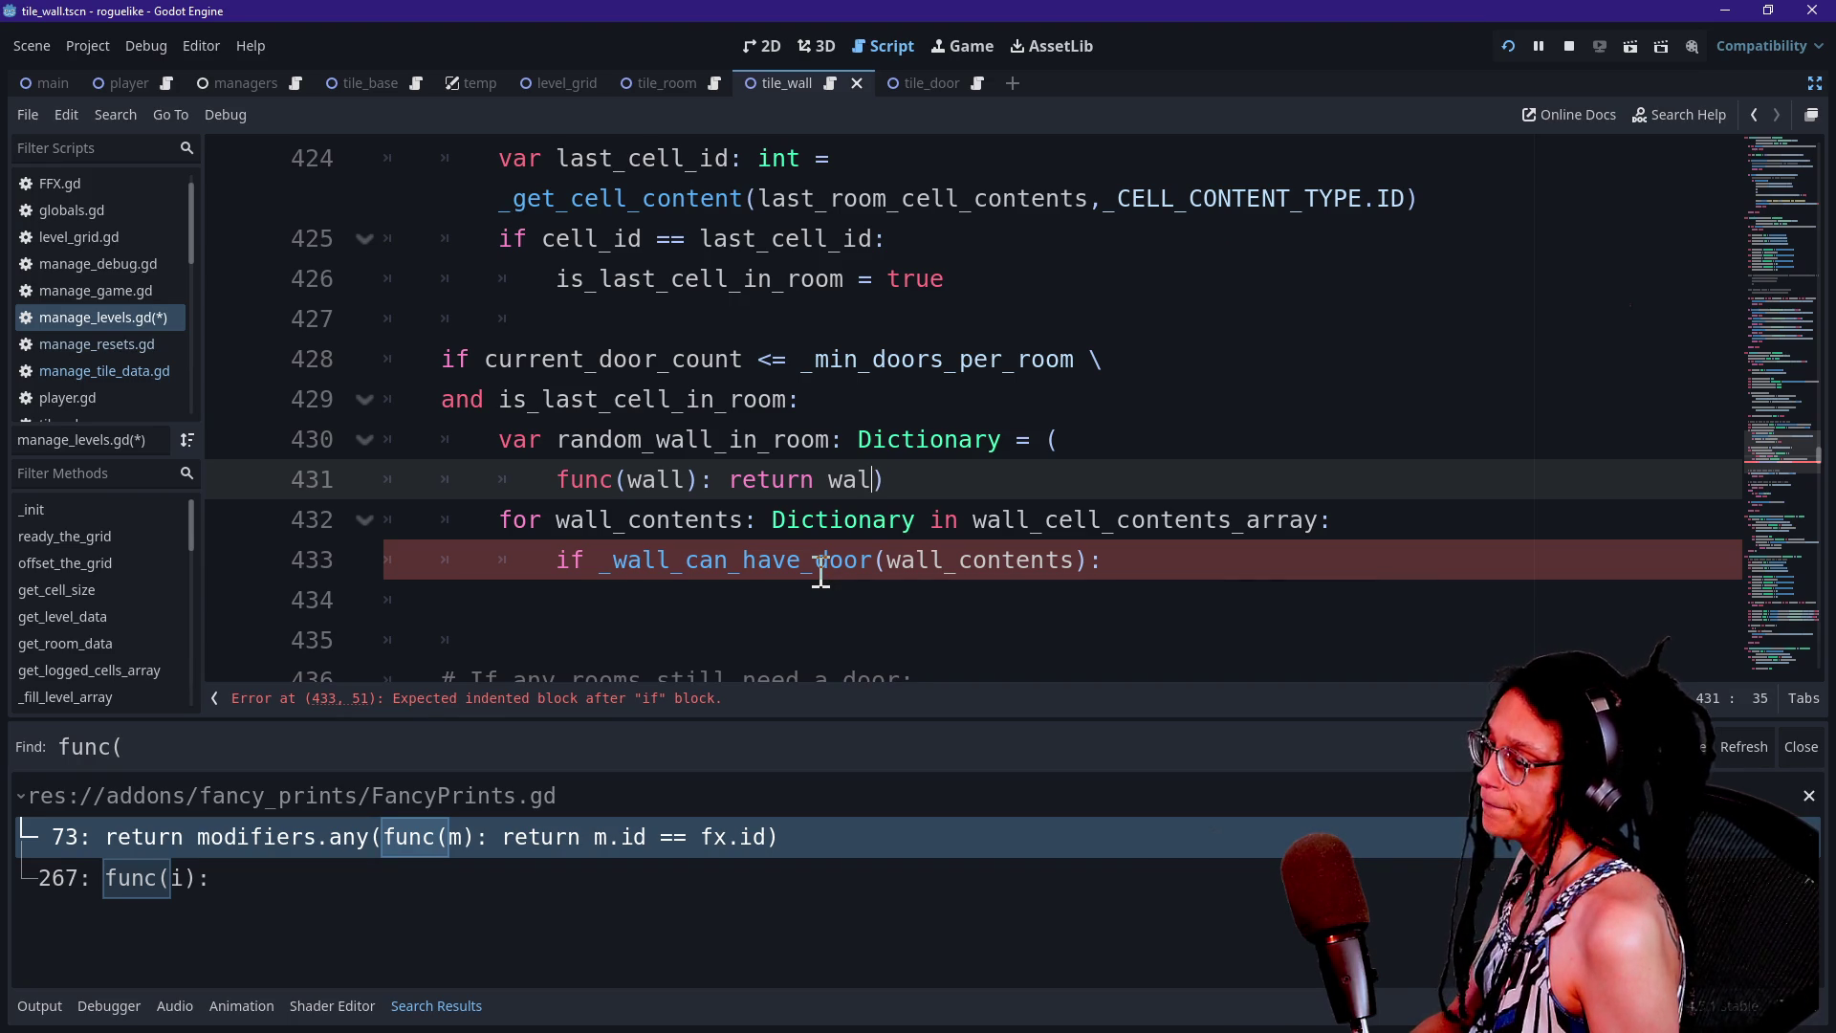
text(_)
text(co)
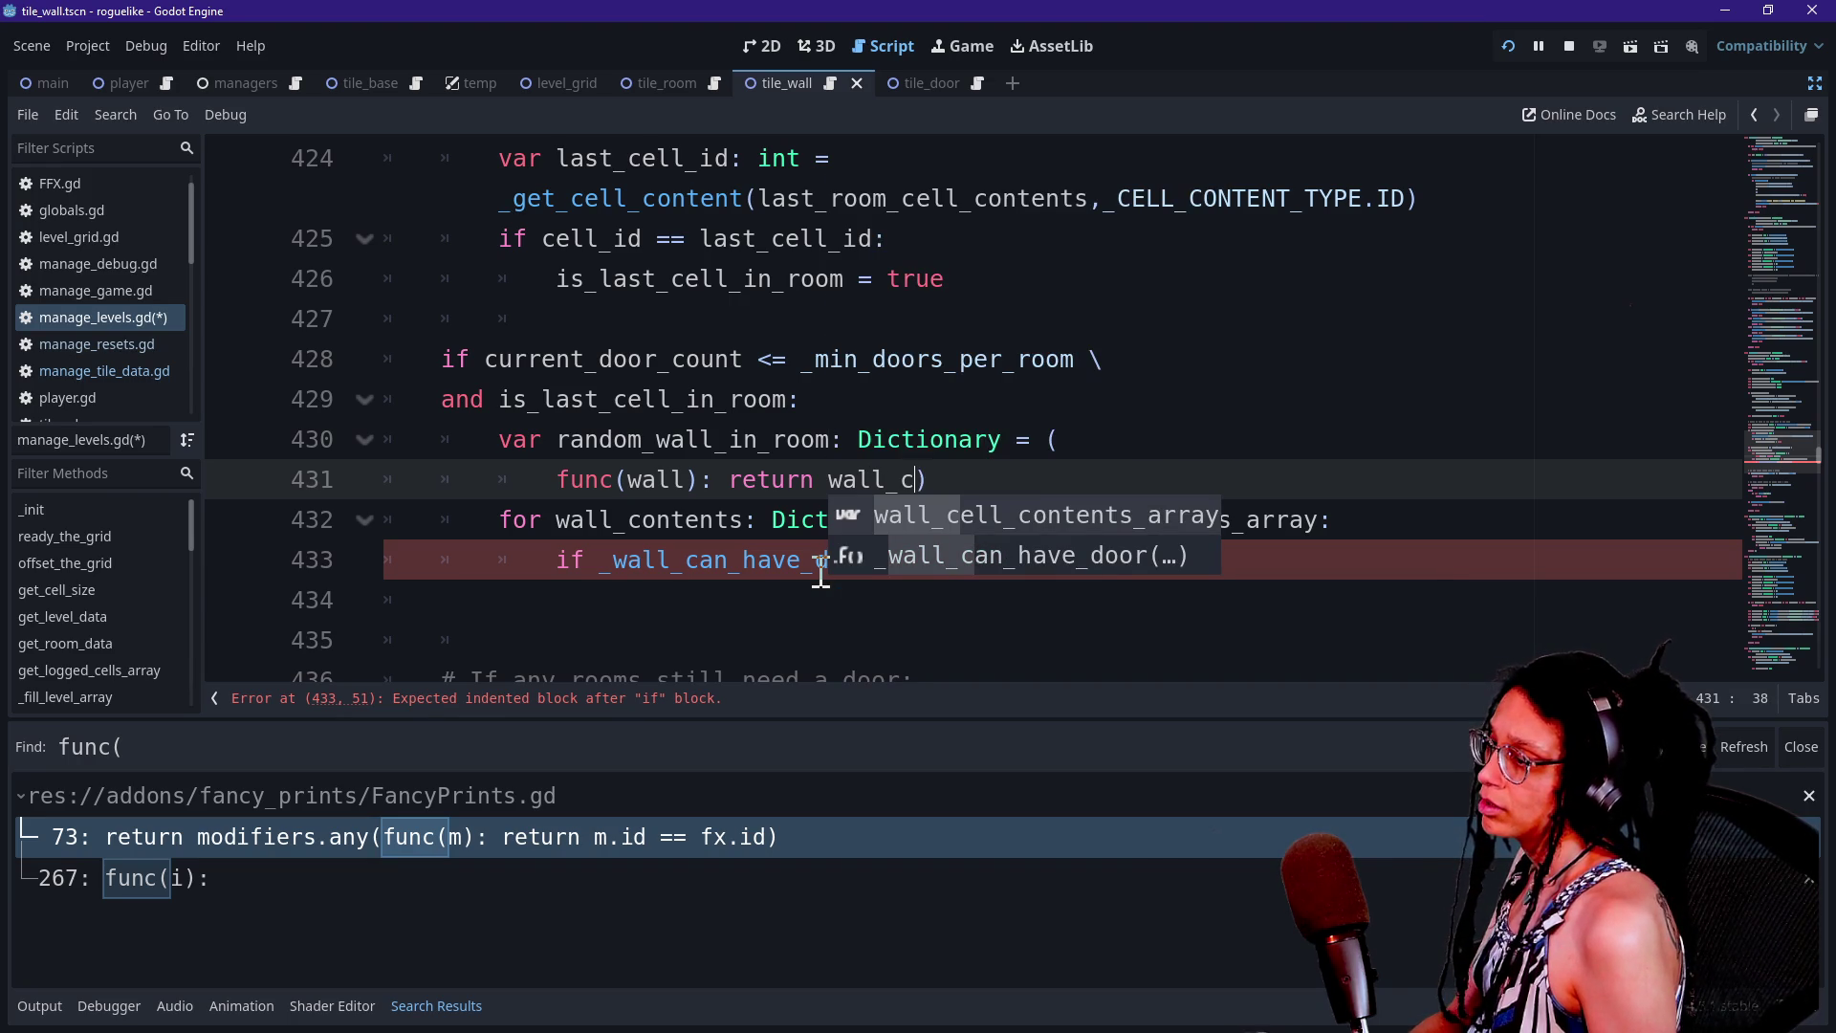
key(Return)
text(.pick)
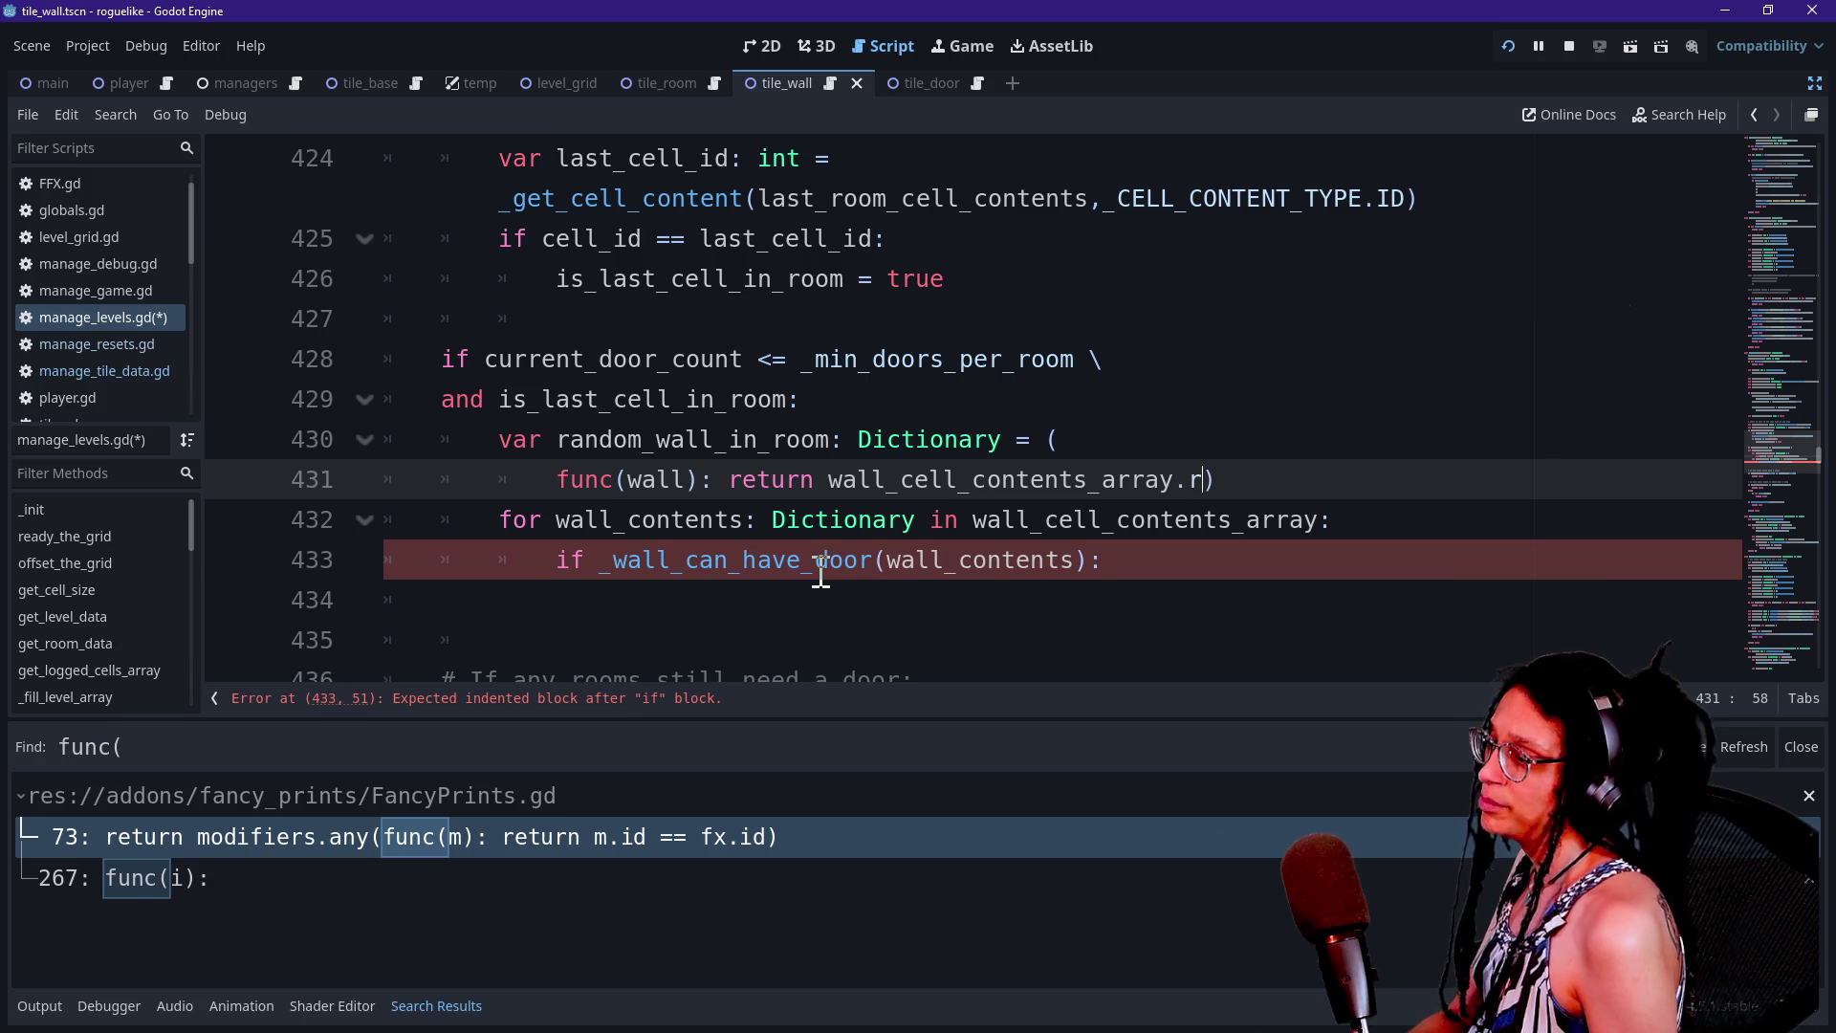
key(Return)
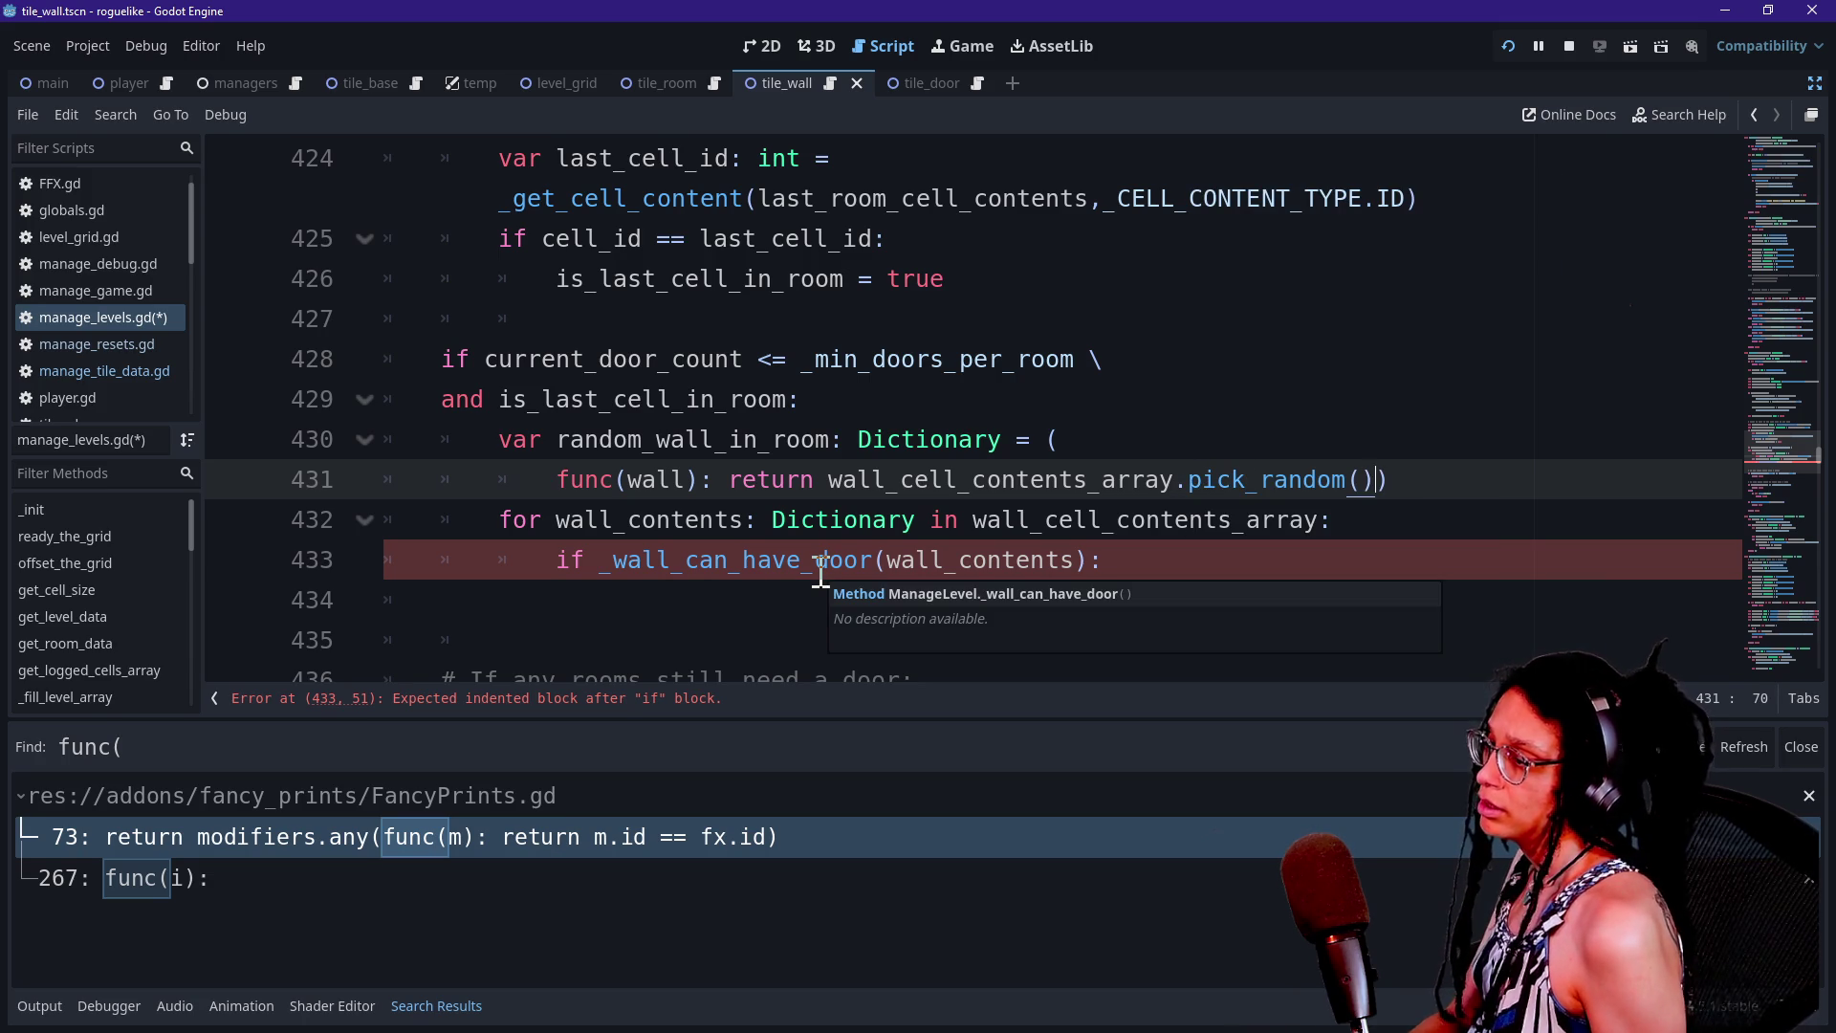
- Drop the return keyword and move the lambda body onto its own indented line
click(827, 479)
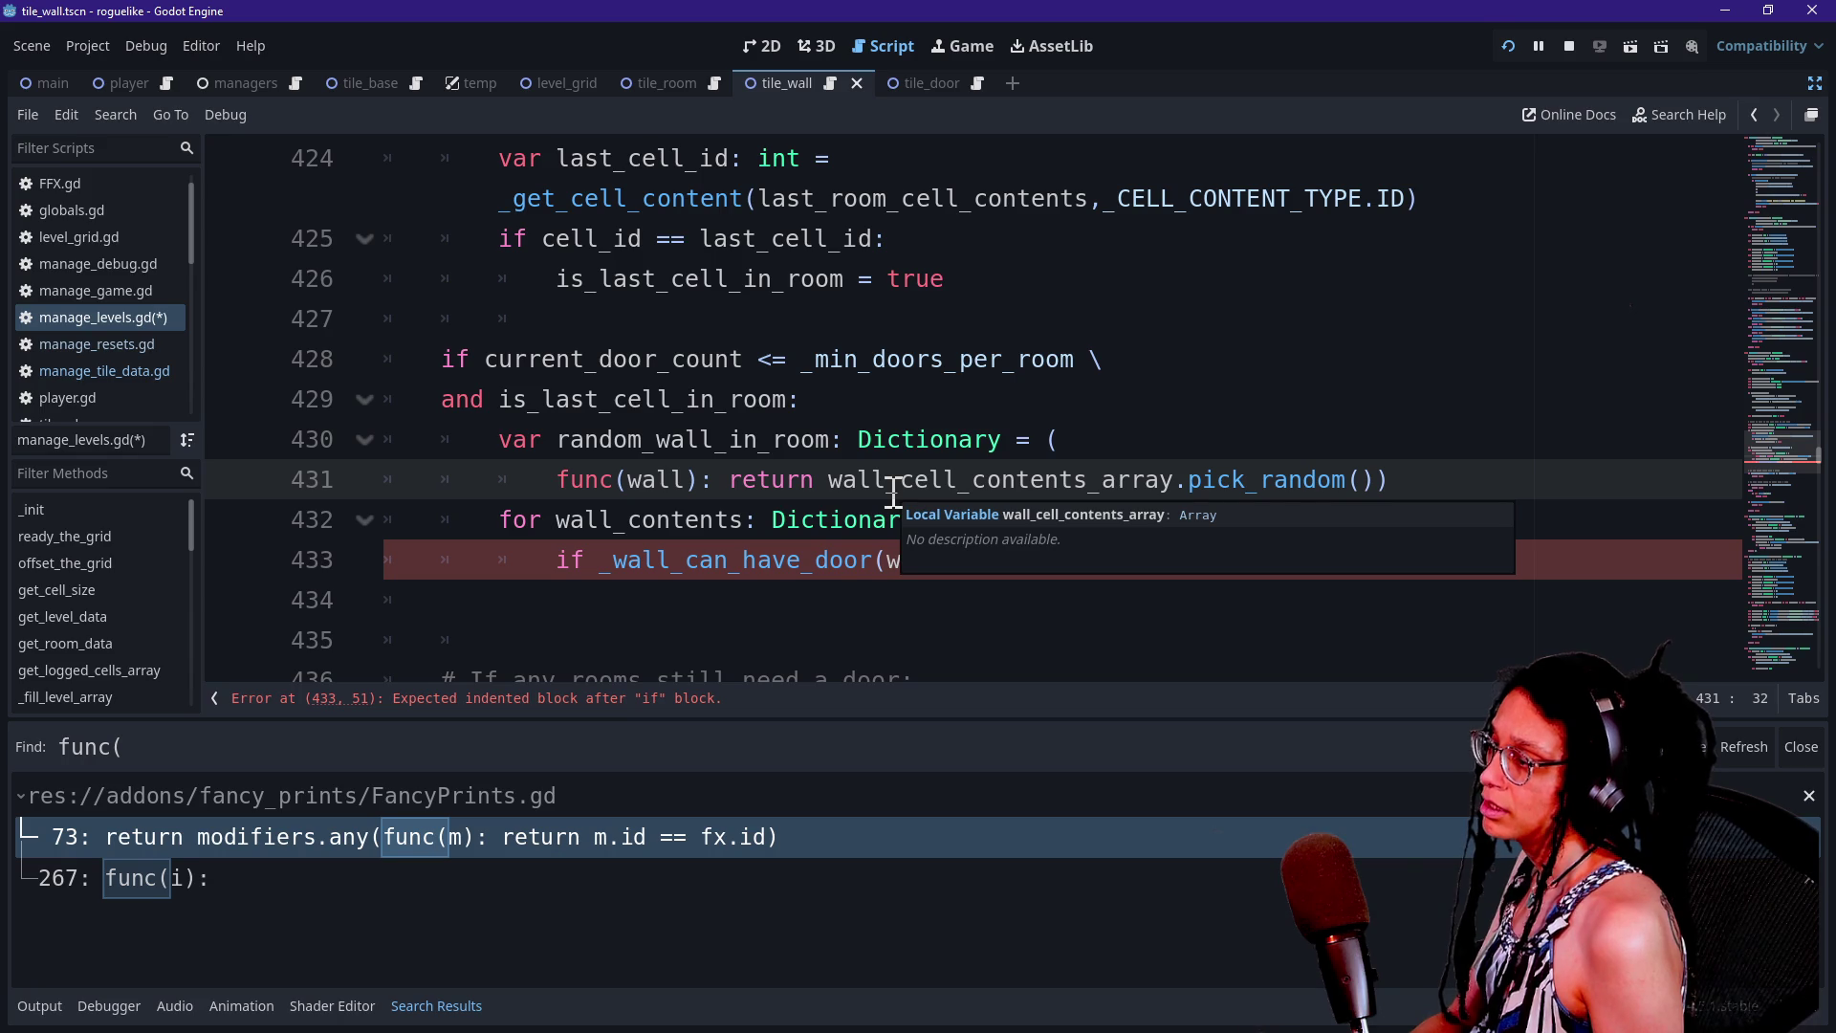
key(ctrl+space)
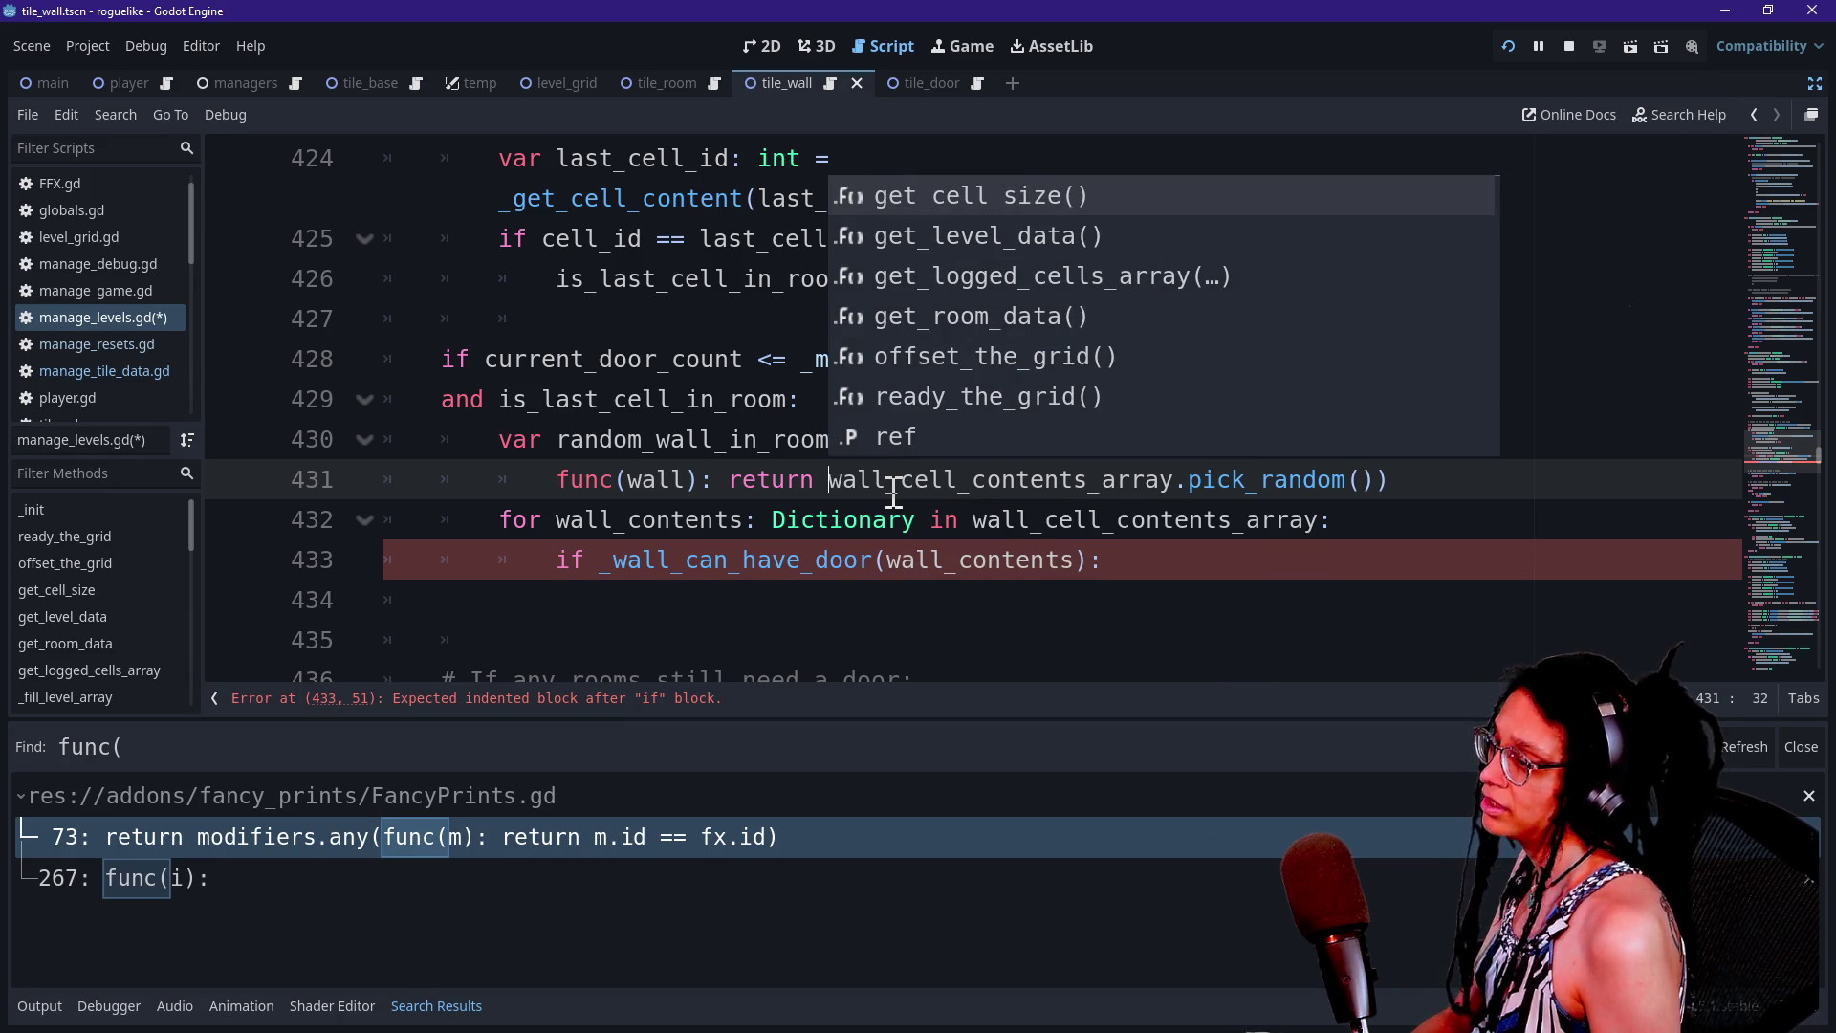
text(if)
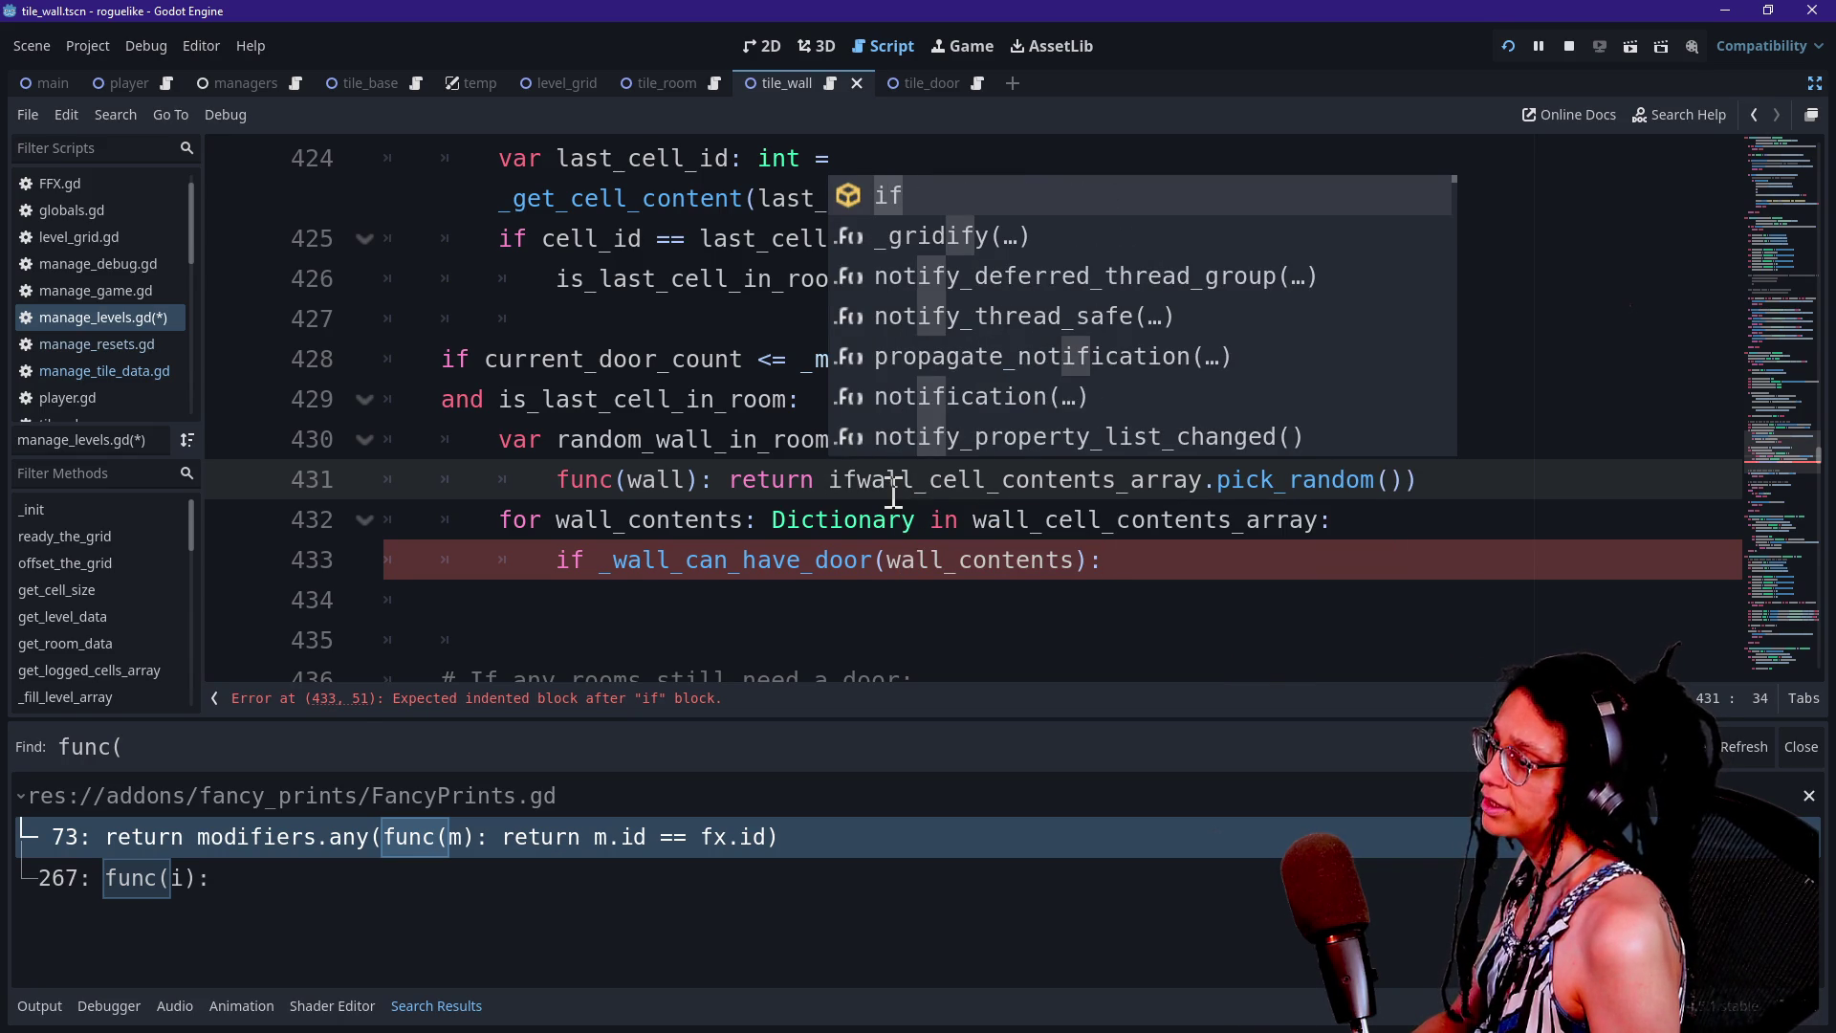
key(BackSpace)
key(BackSpace)
key(BackSpace)
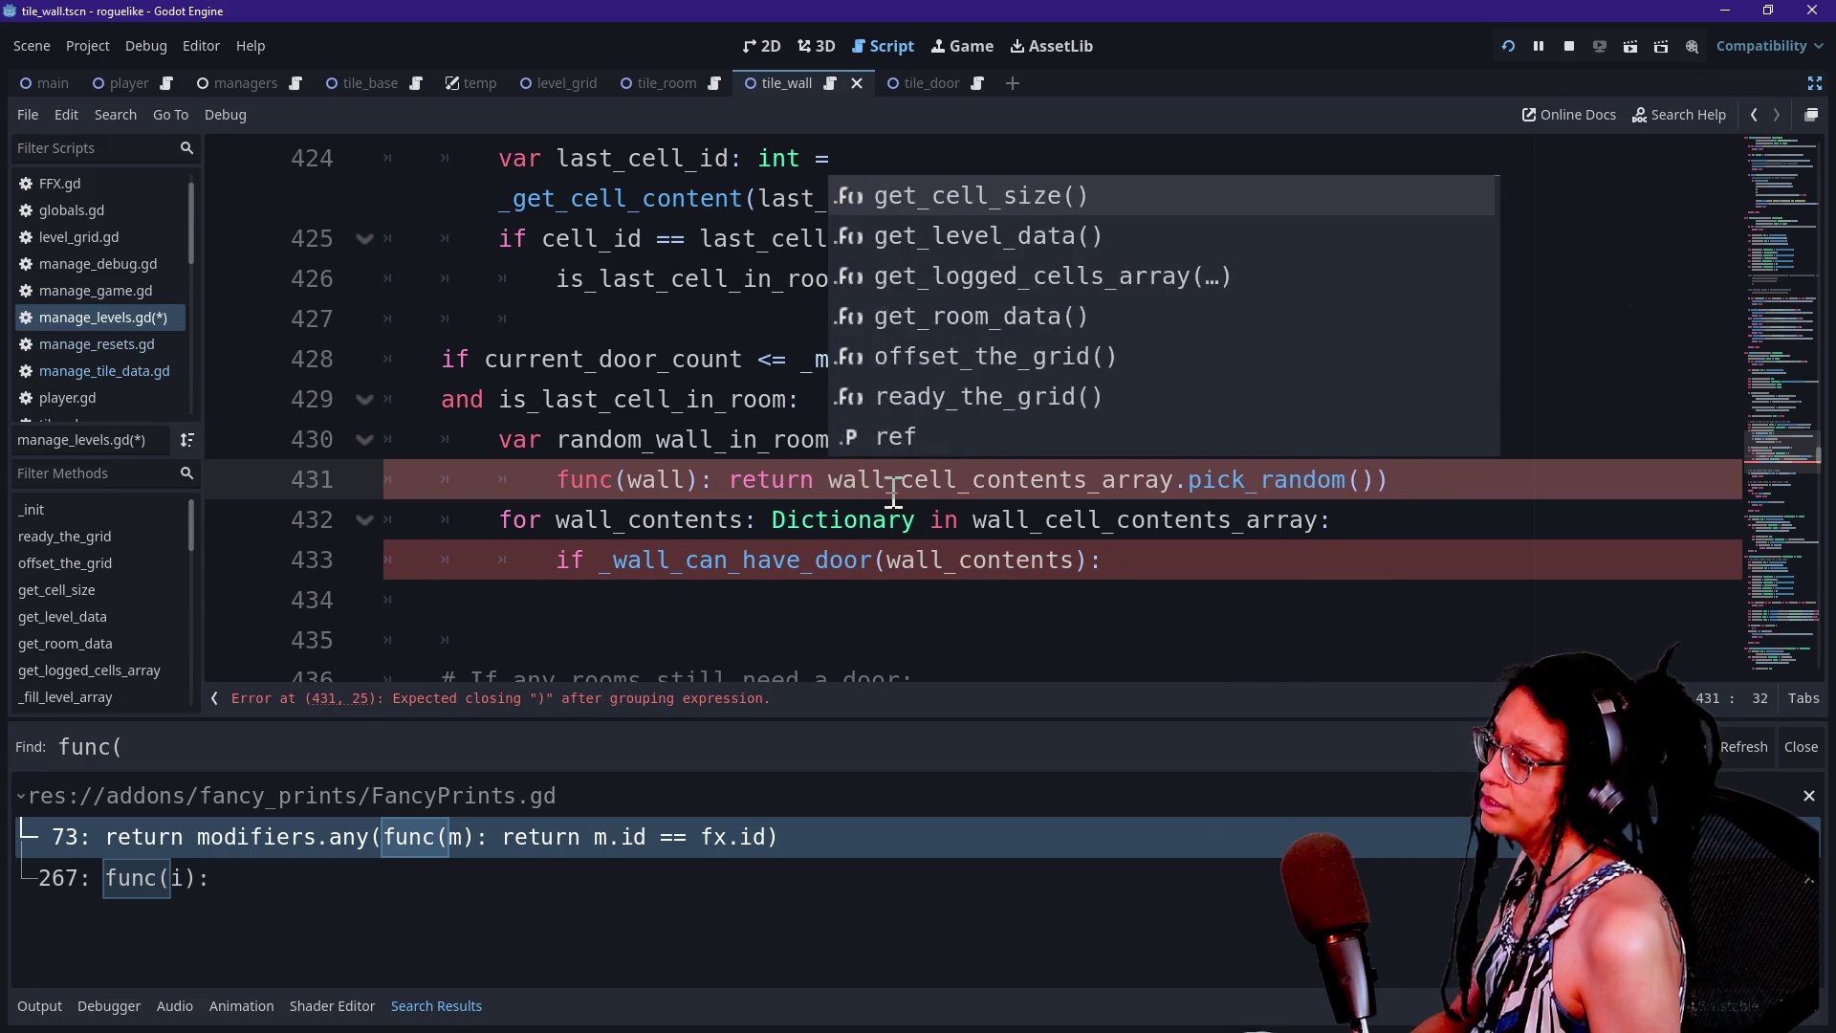
key(Tab)
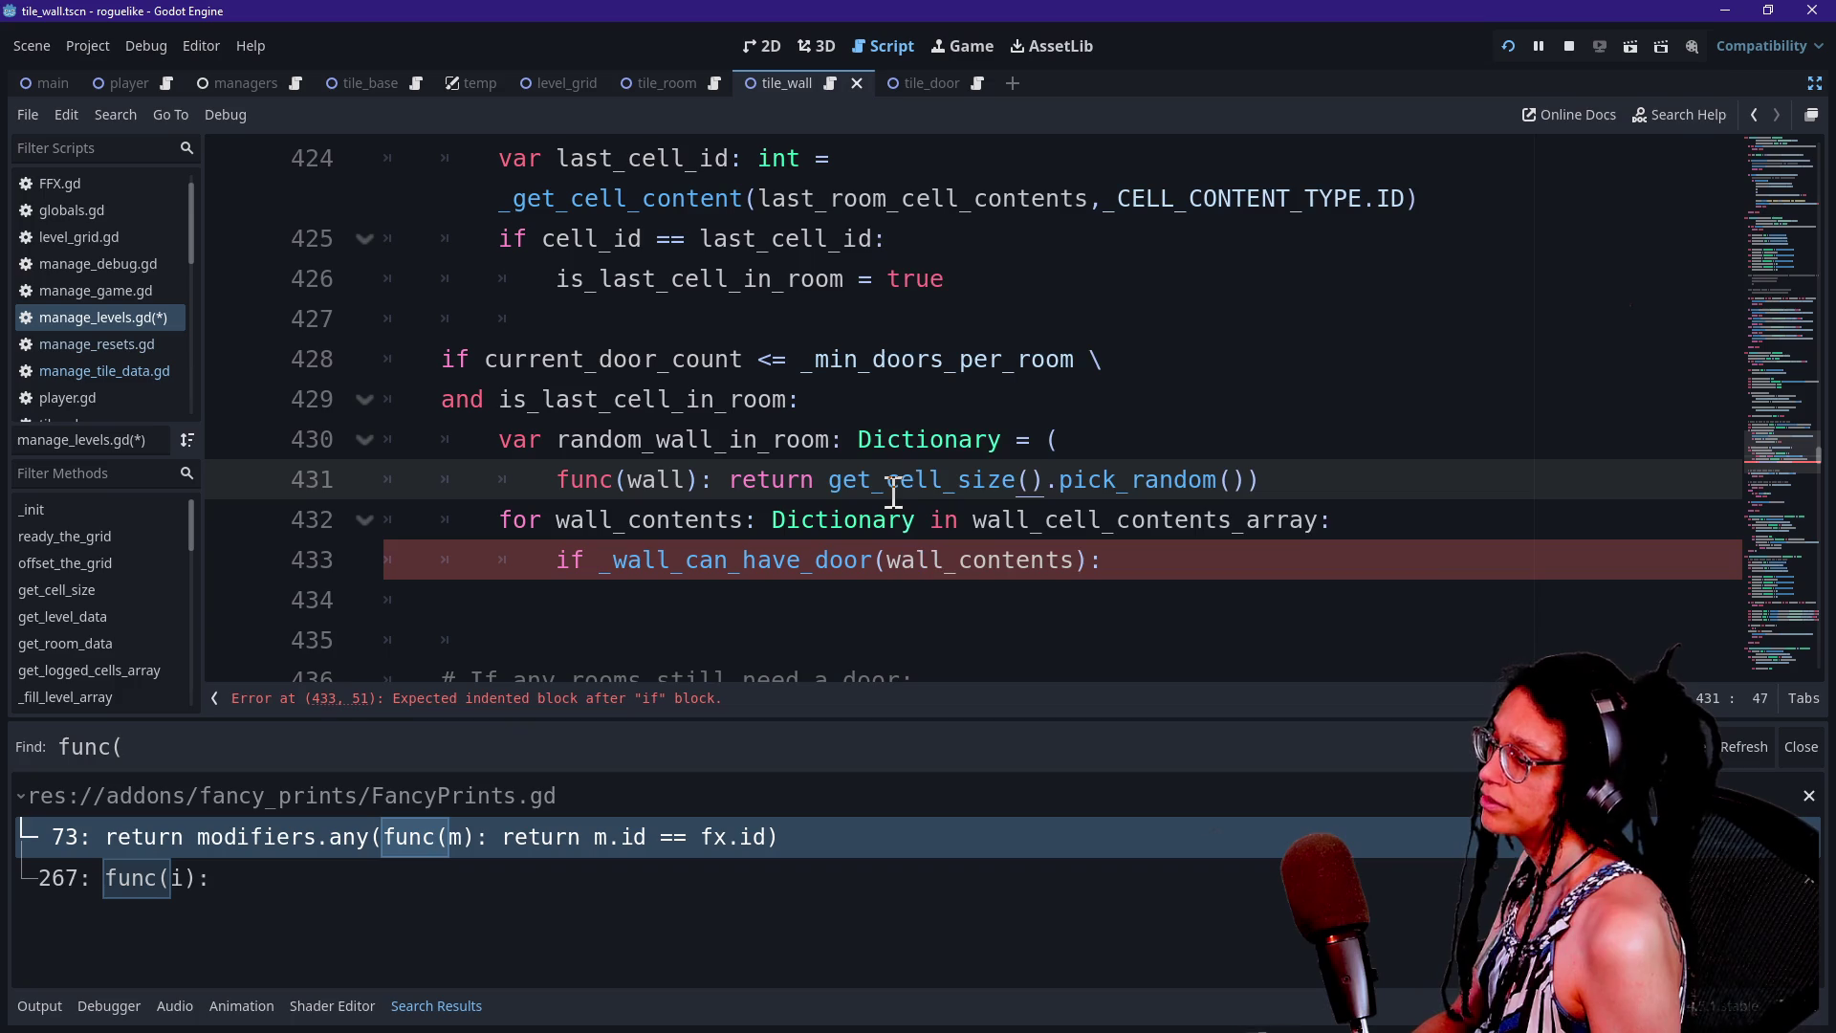
key(ctrl+z)
key(Return)
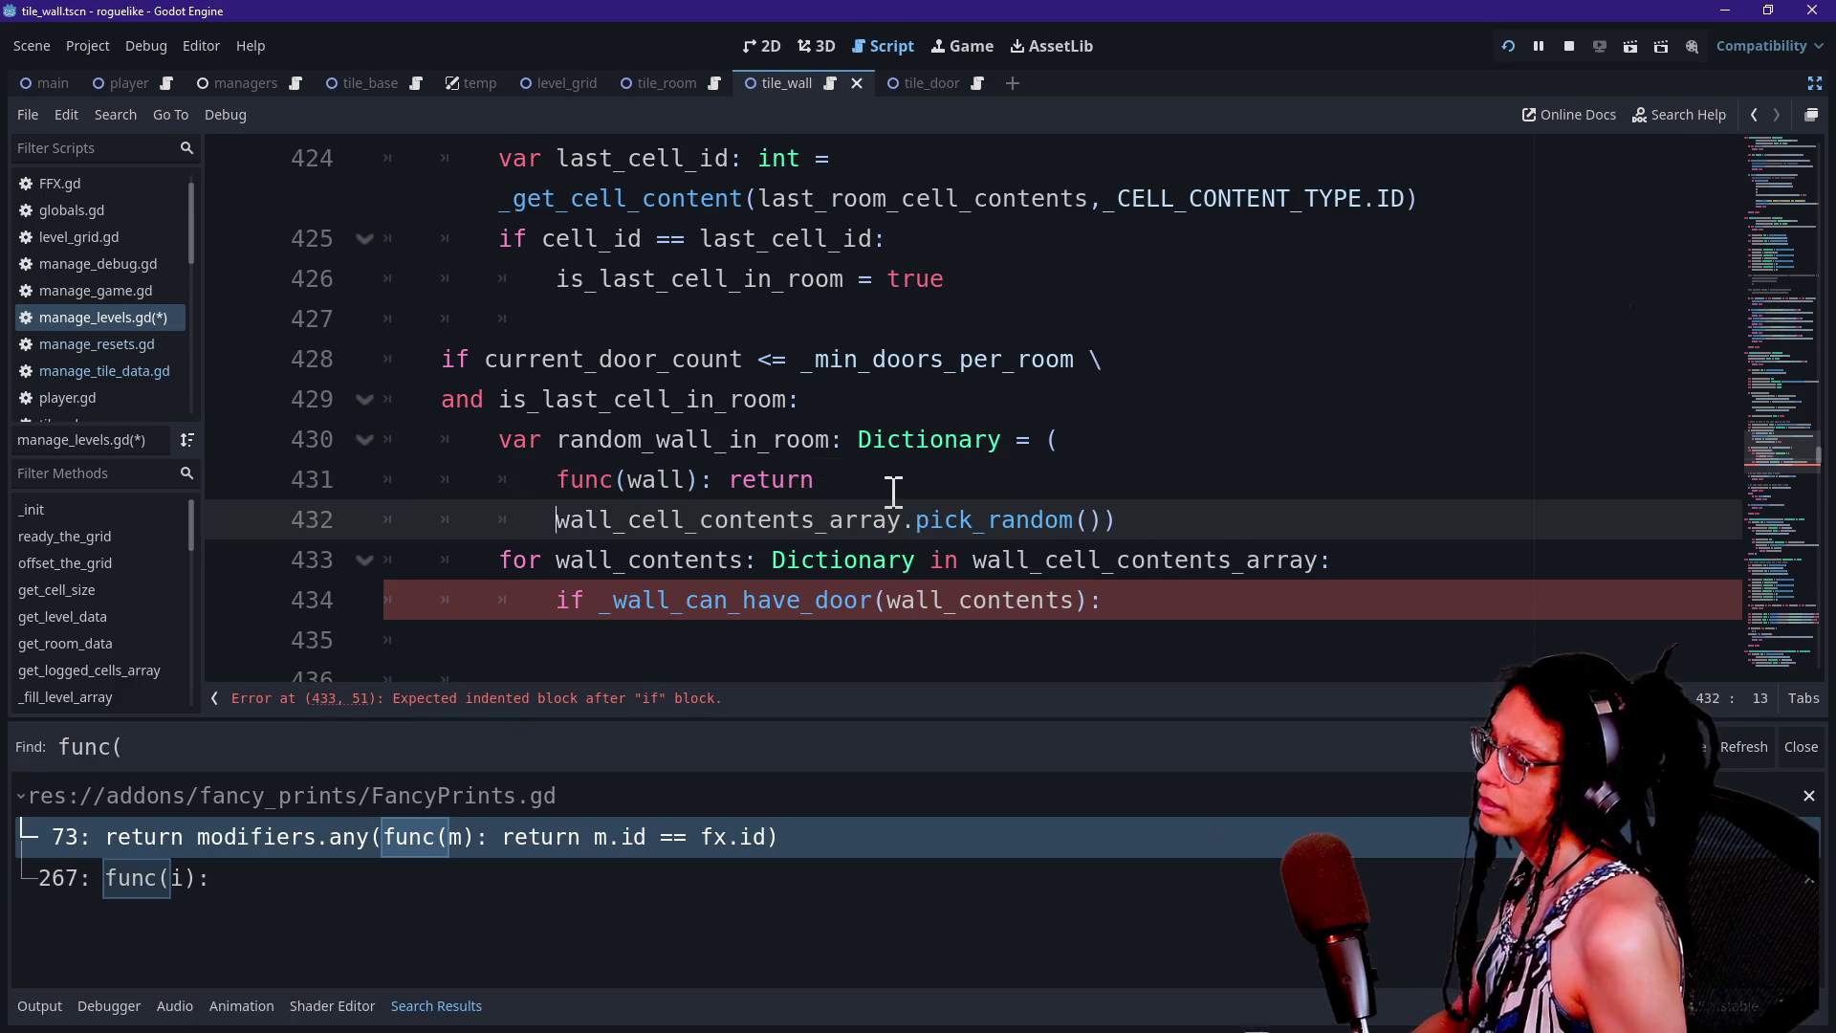
key(ctrl+z)
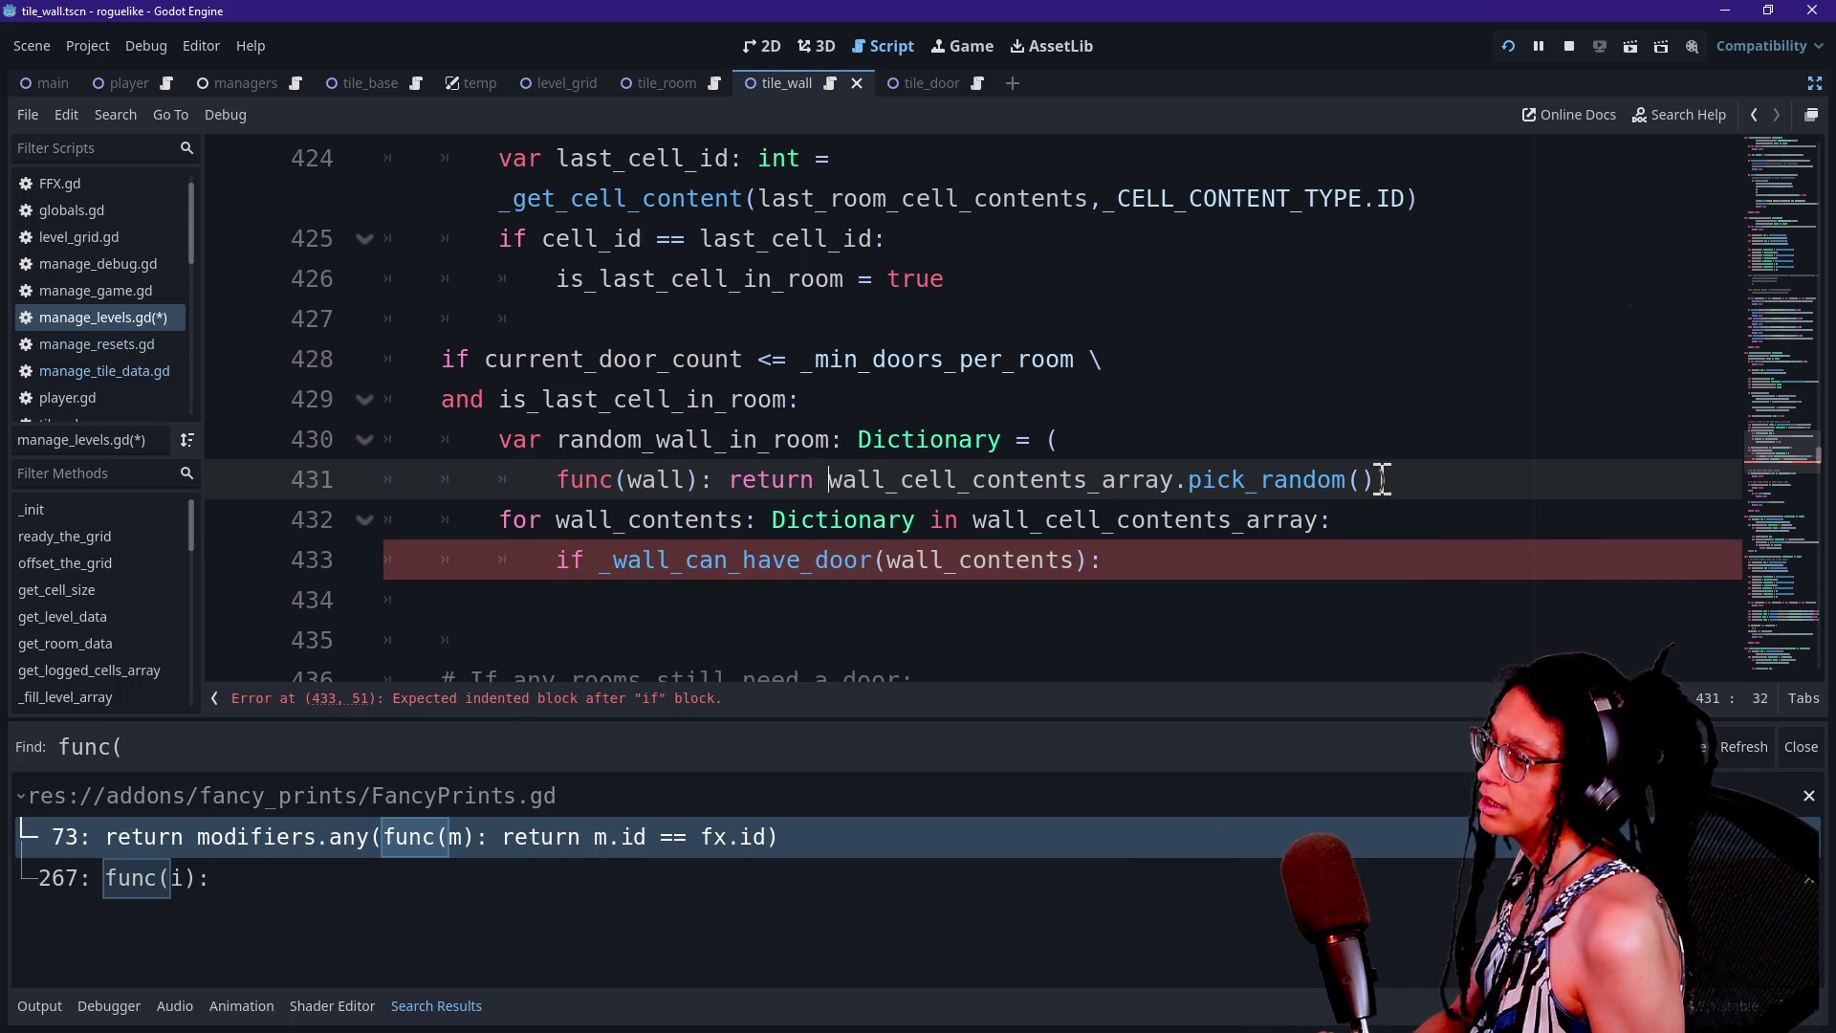
drag(730, 481, 822, 481)
key(BackSpace)
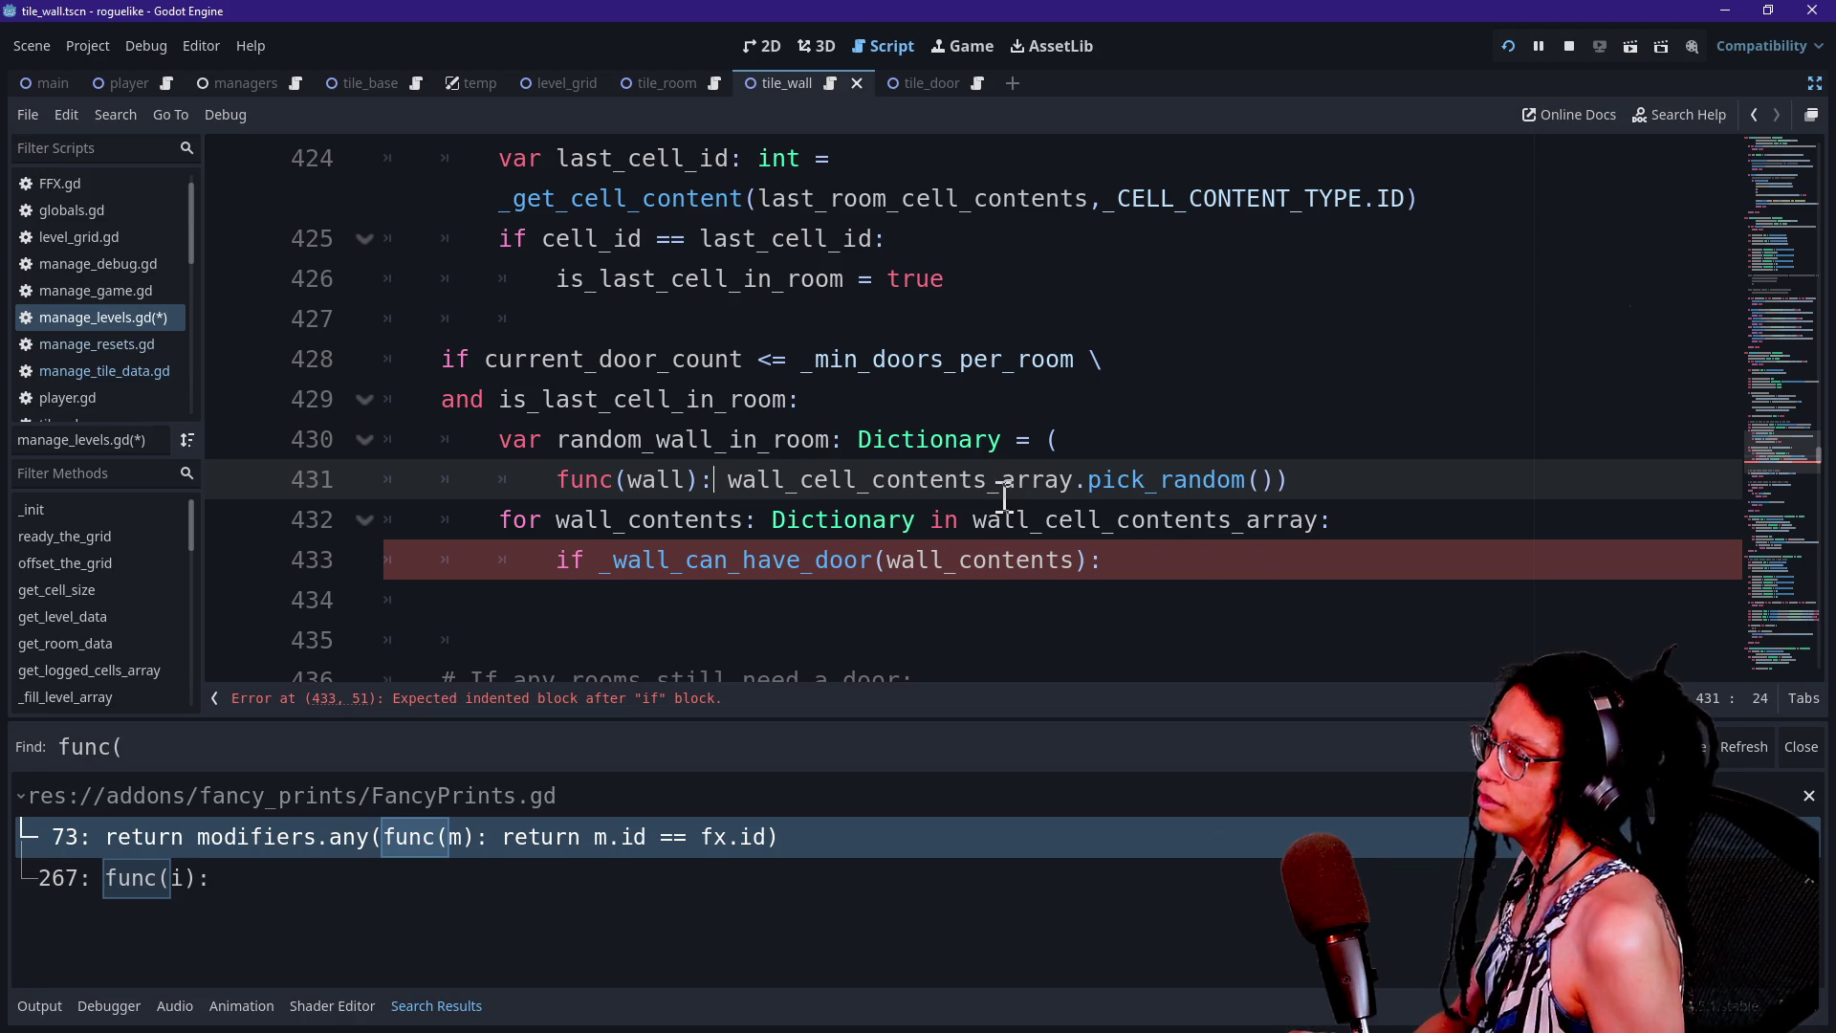
key(Return)
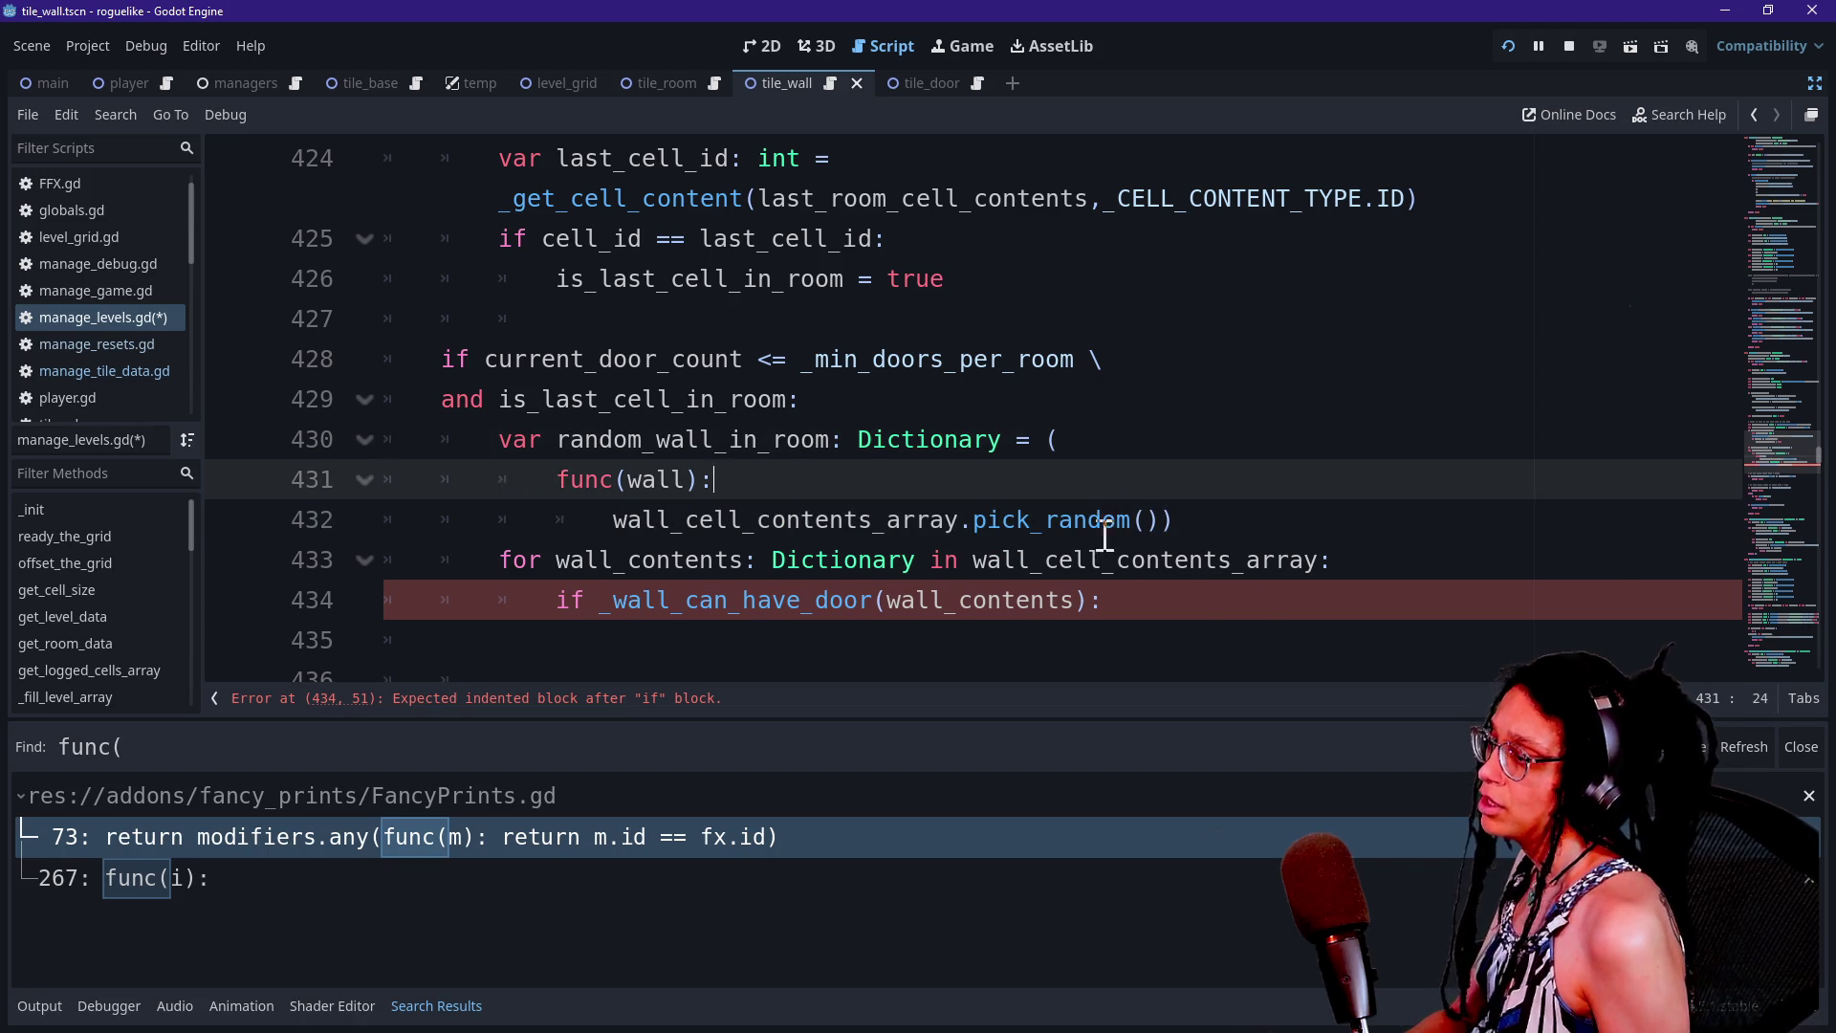
- Prefix the array call with 'current_rando: Dictionary ='
drag(498, 519, 906, 530)
click(906, 531)
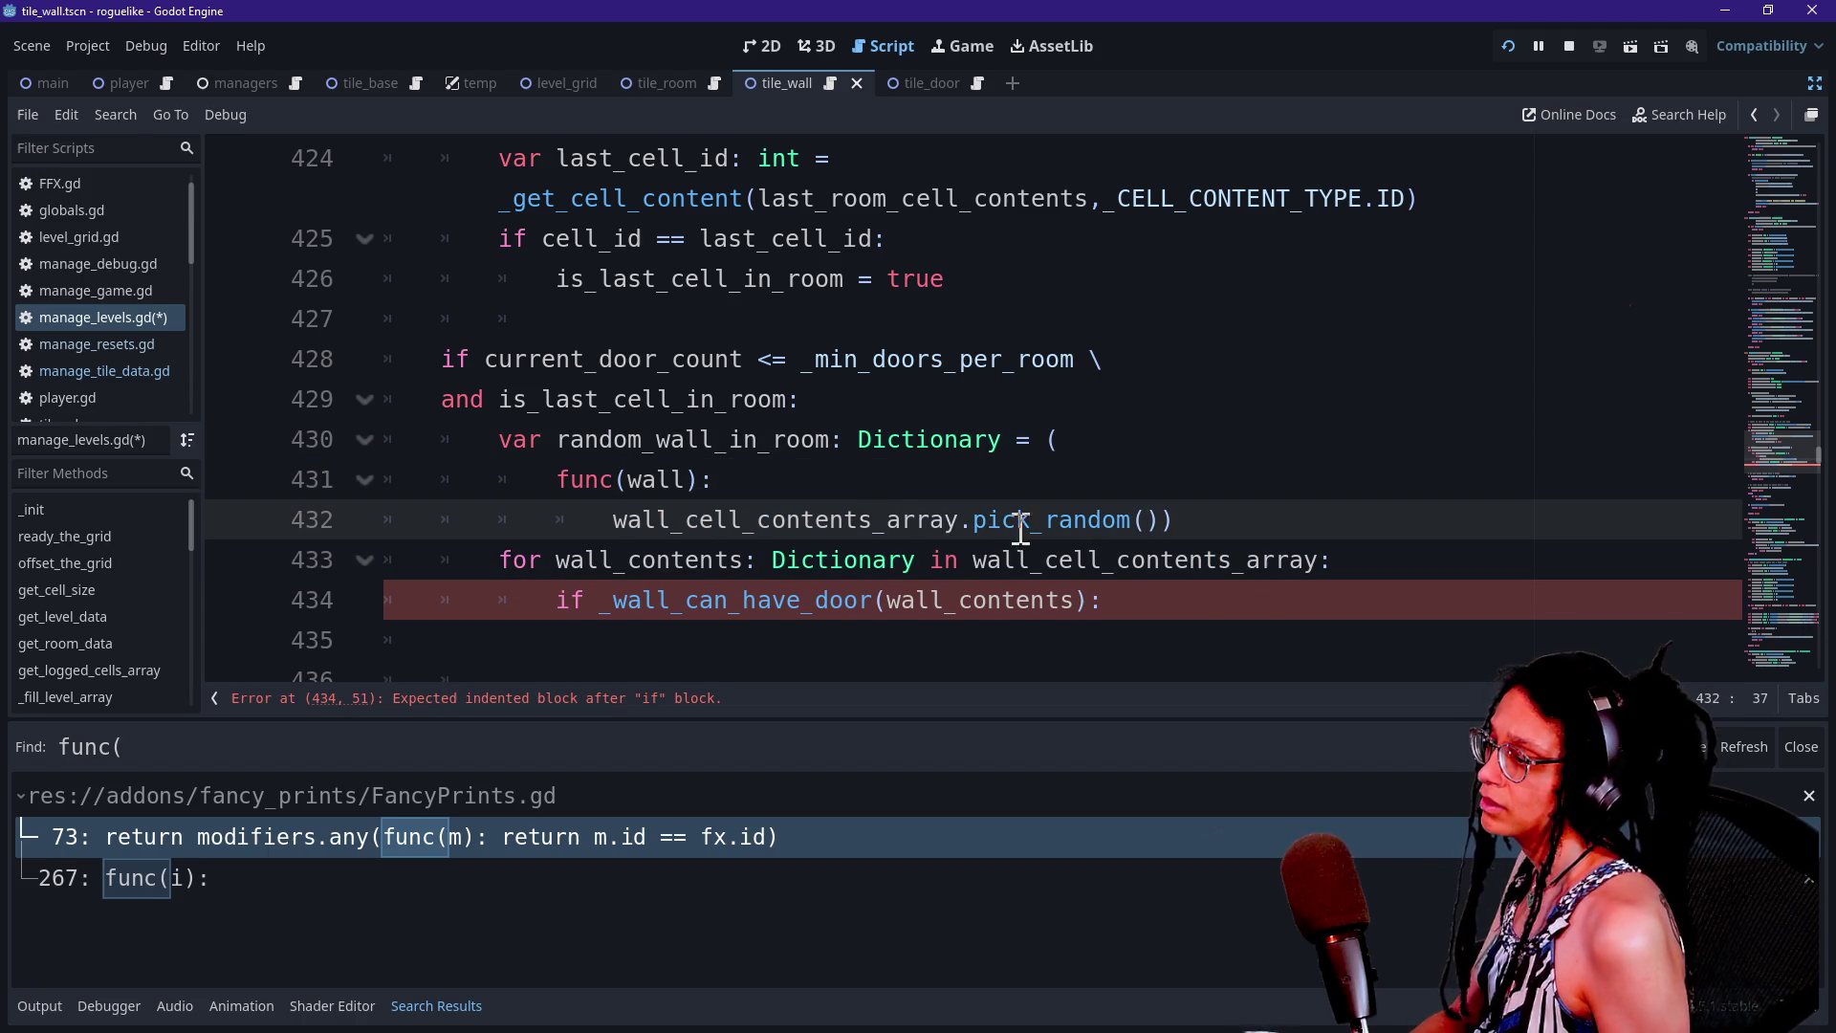
click(1174, 523)
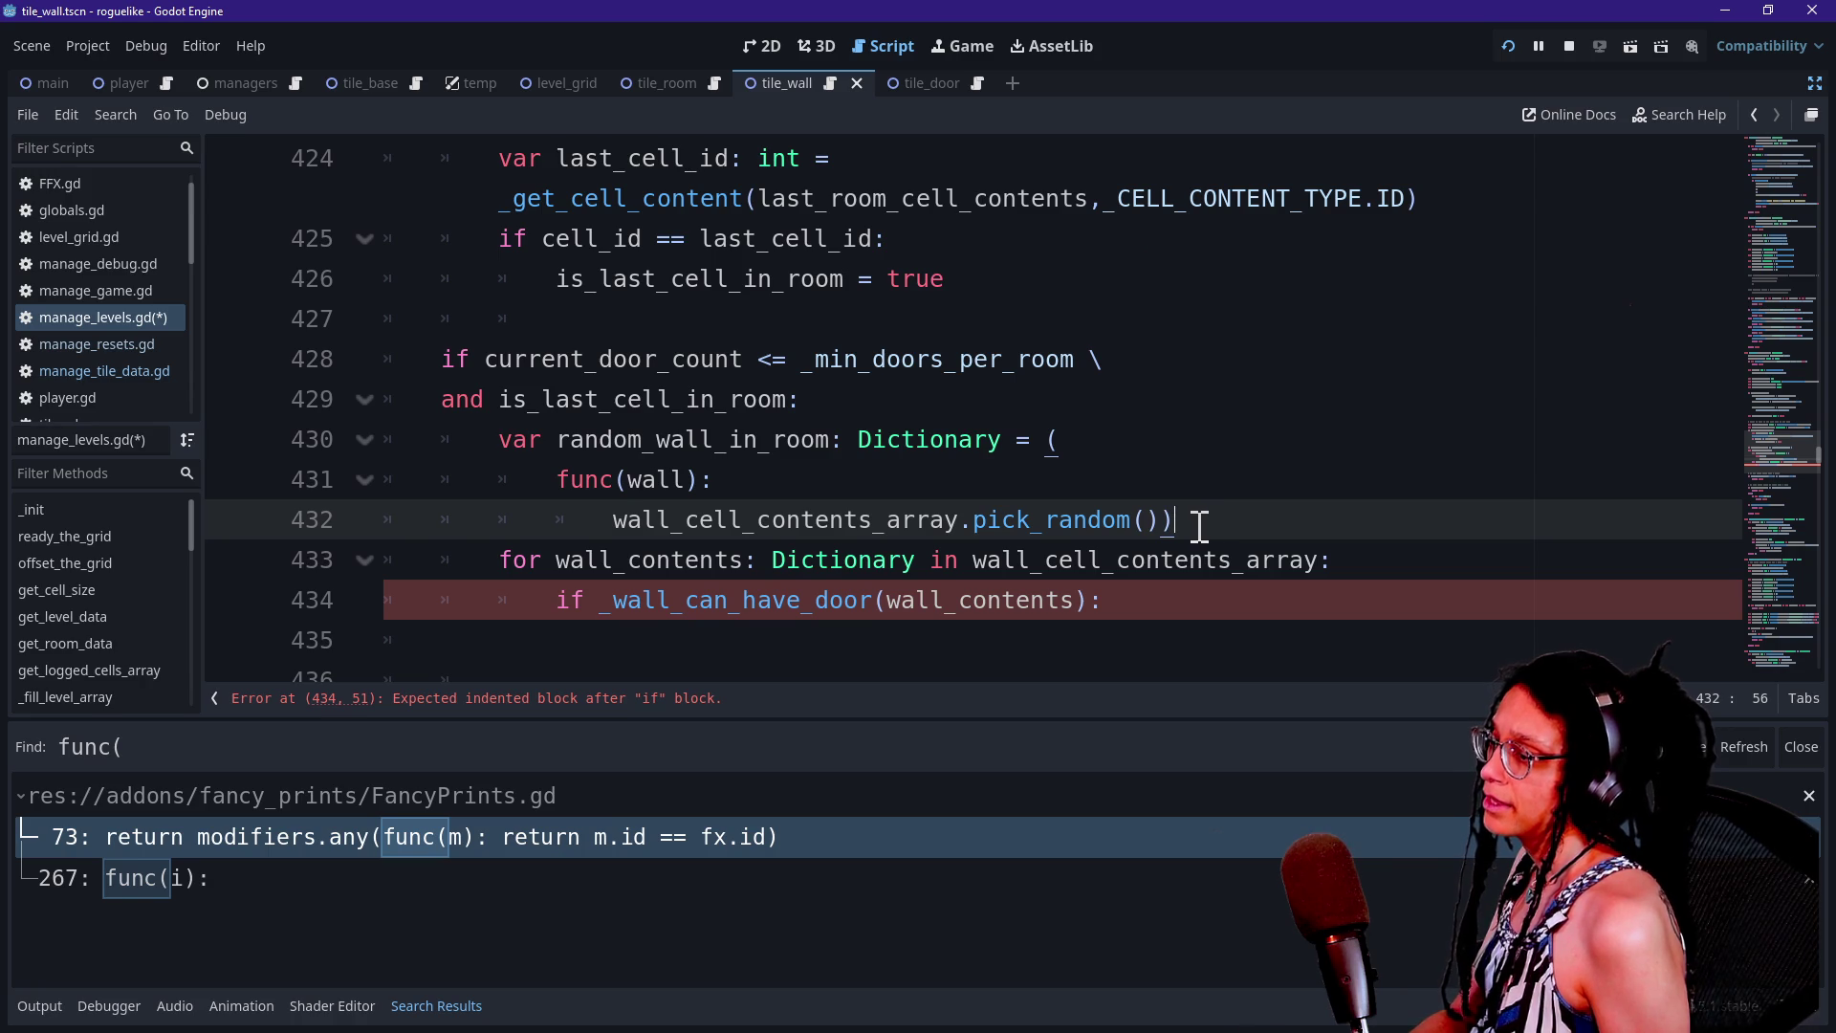
click(603, 523)
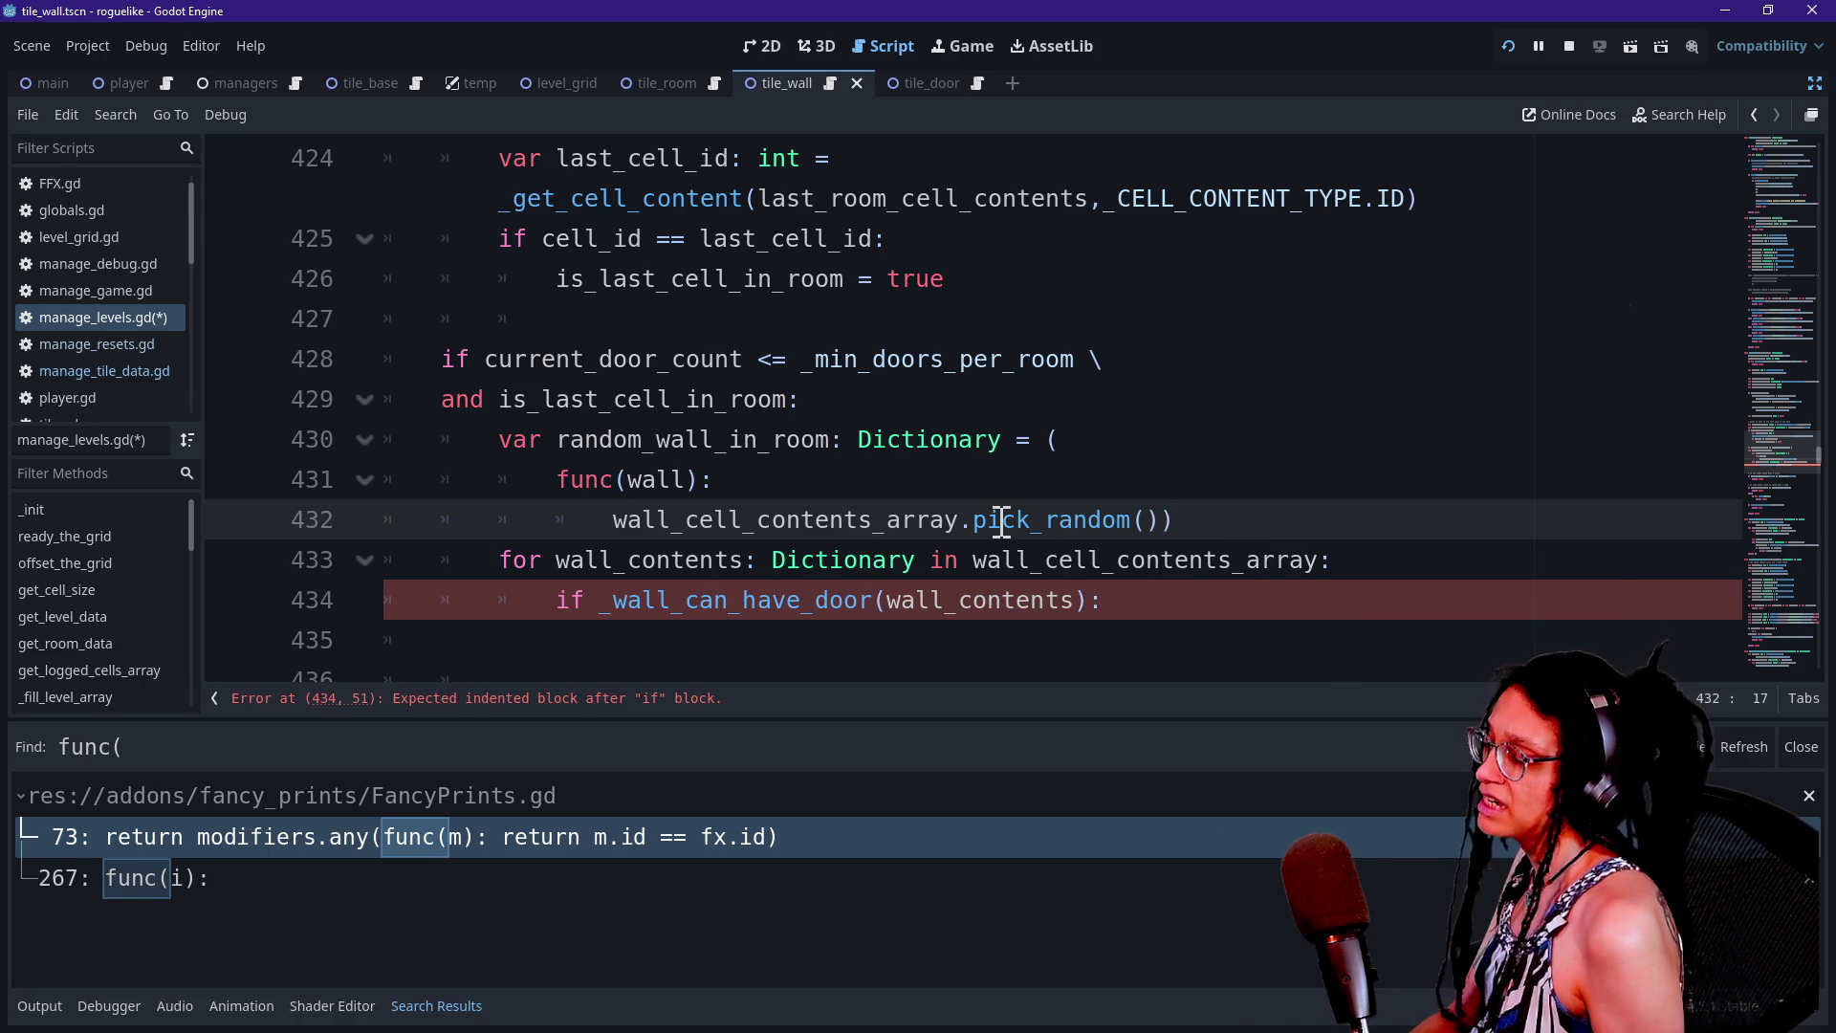
text(random_)
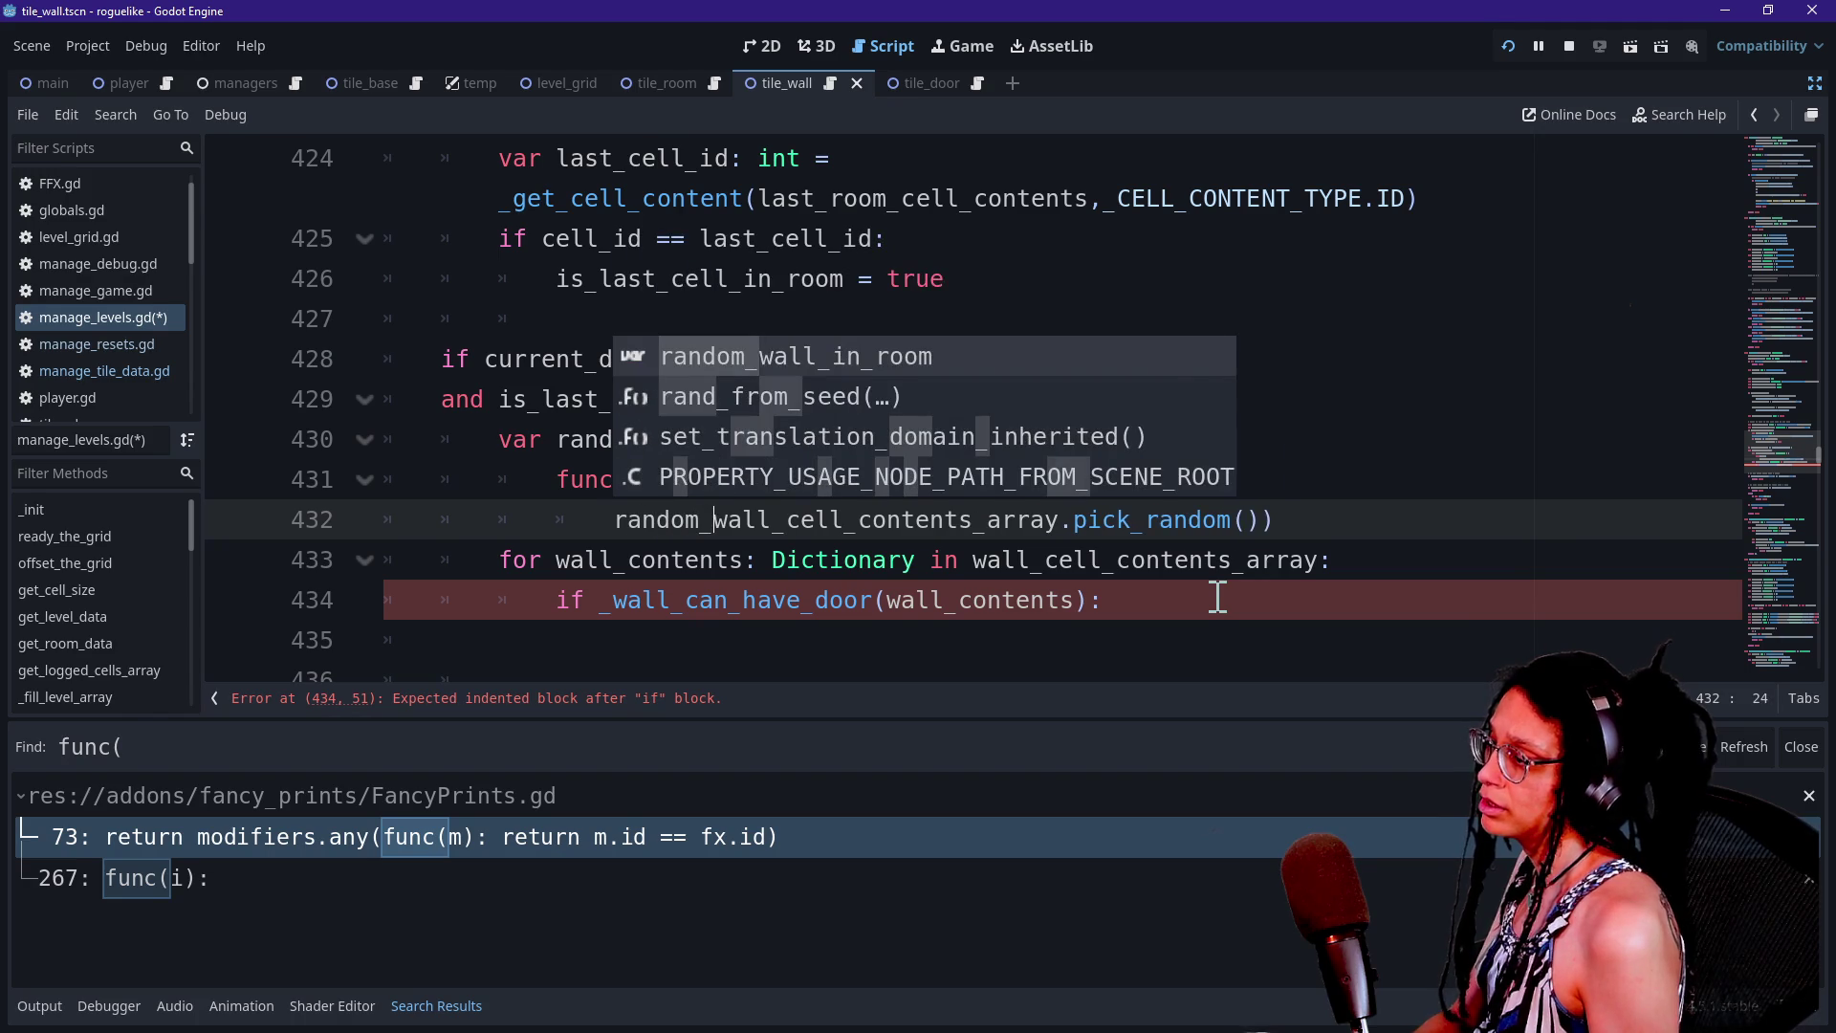
click(938, 306)
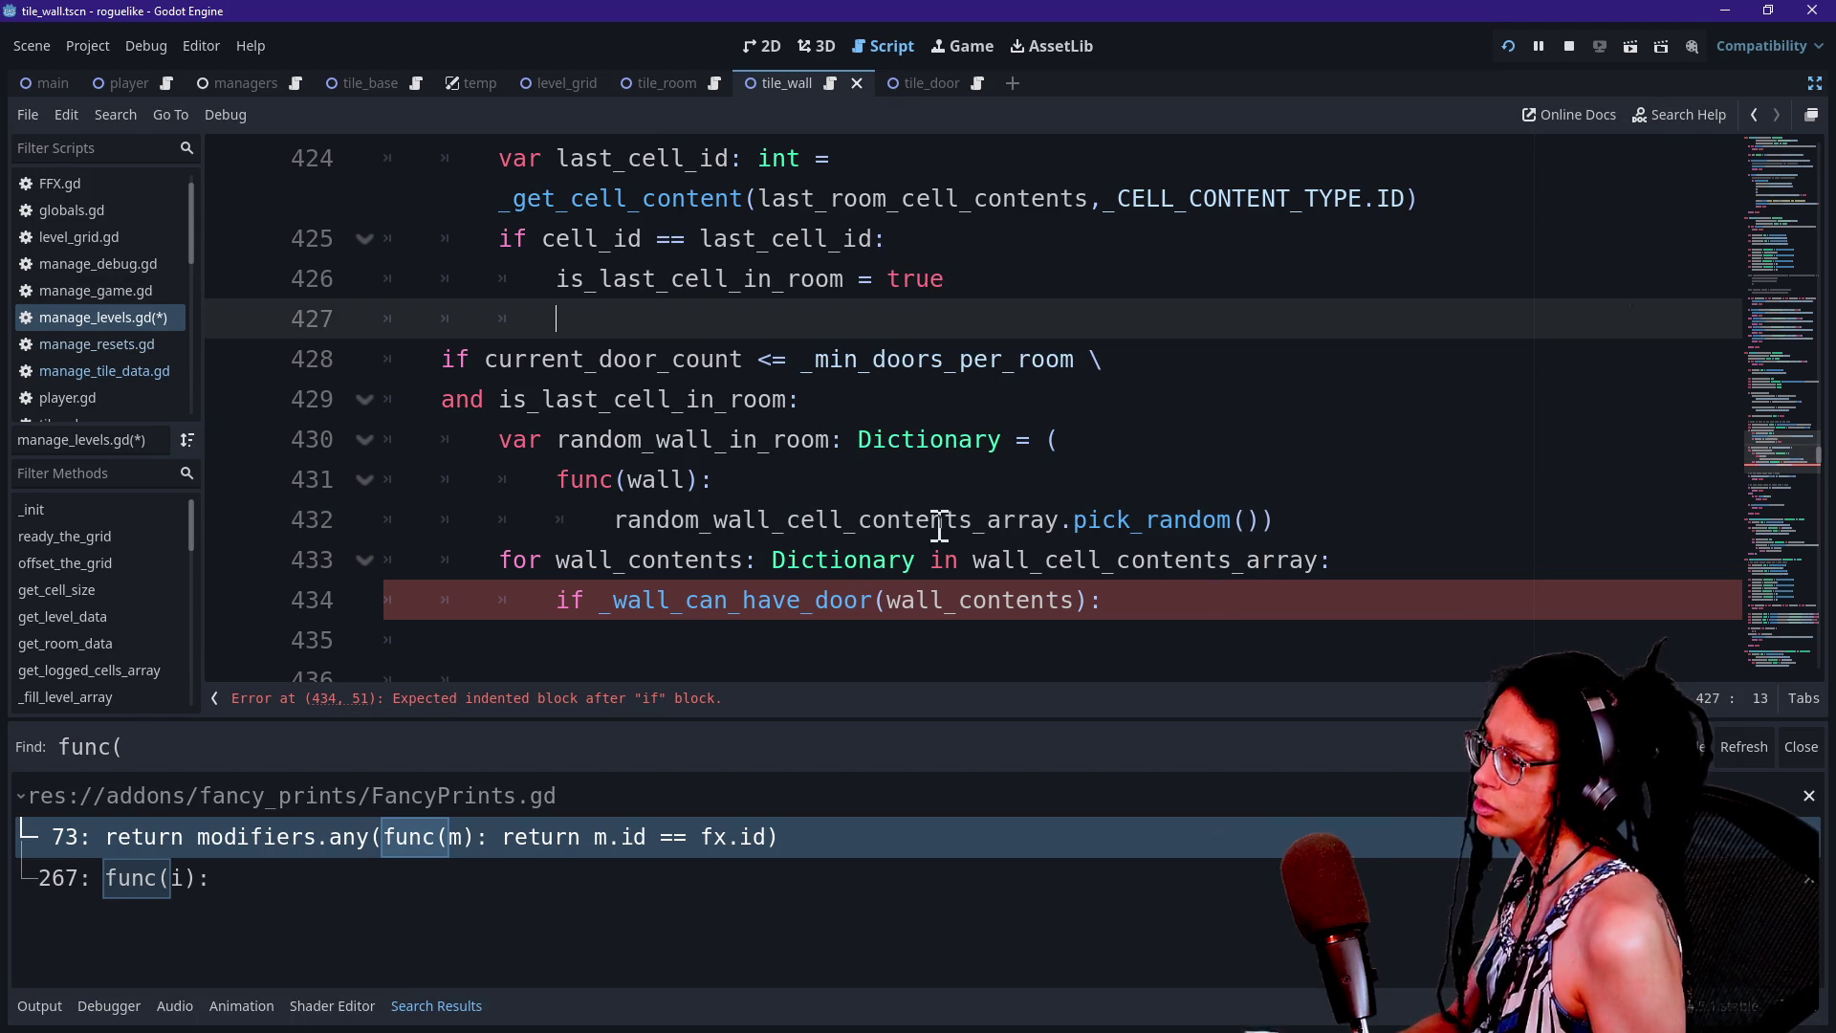
click(739, 521)
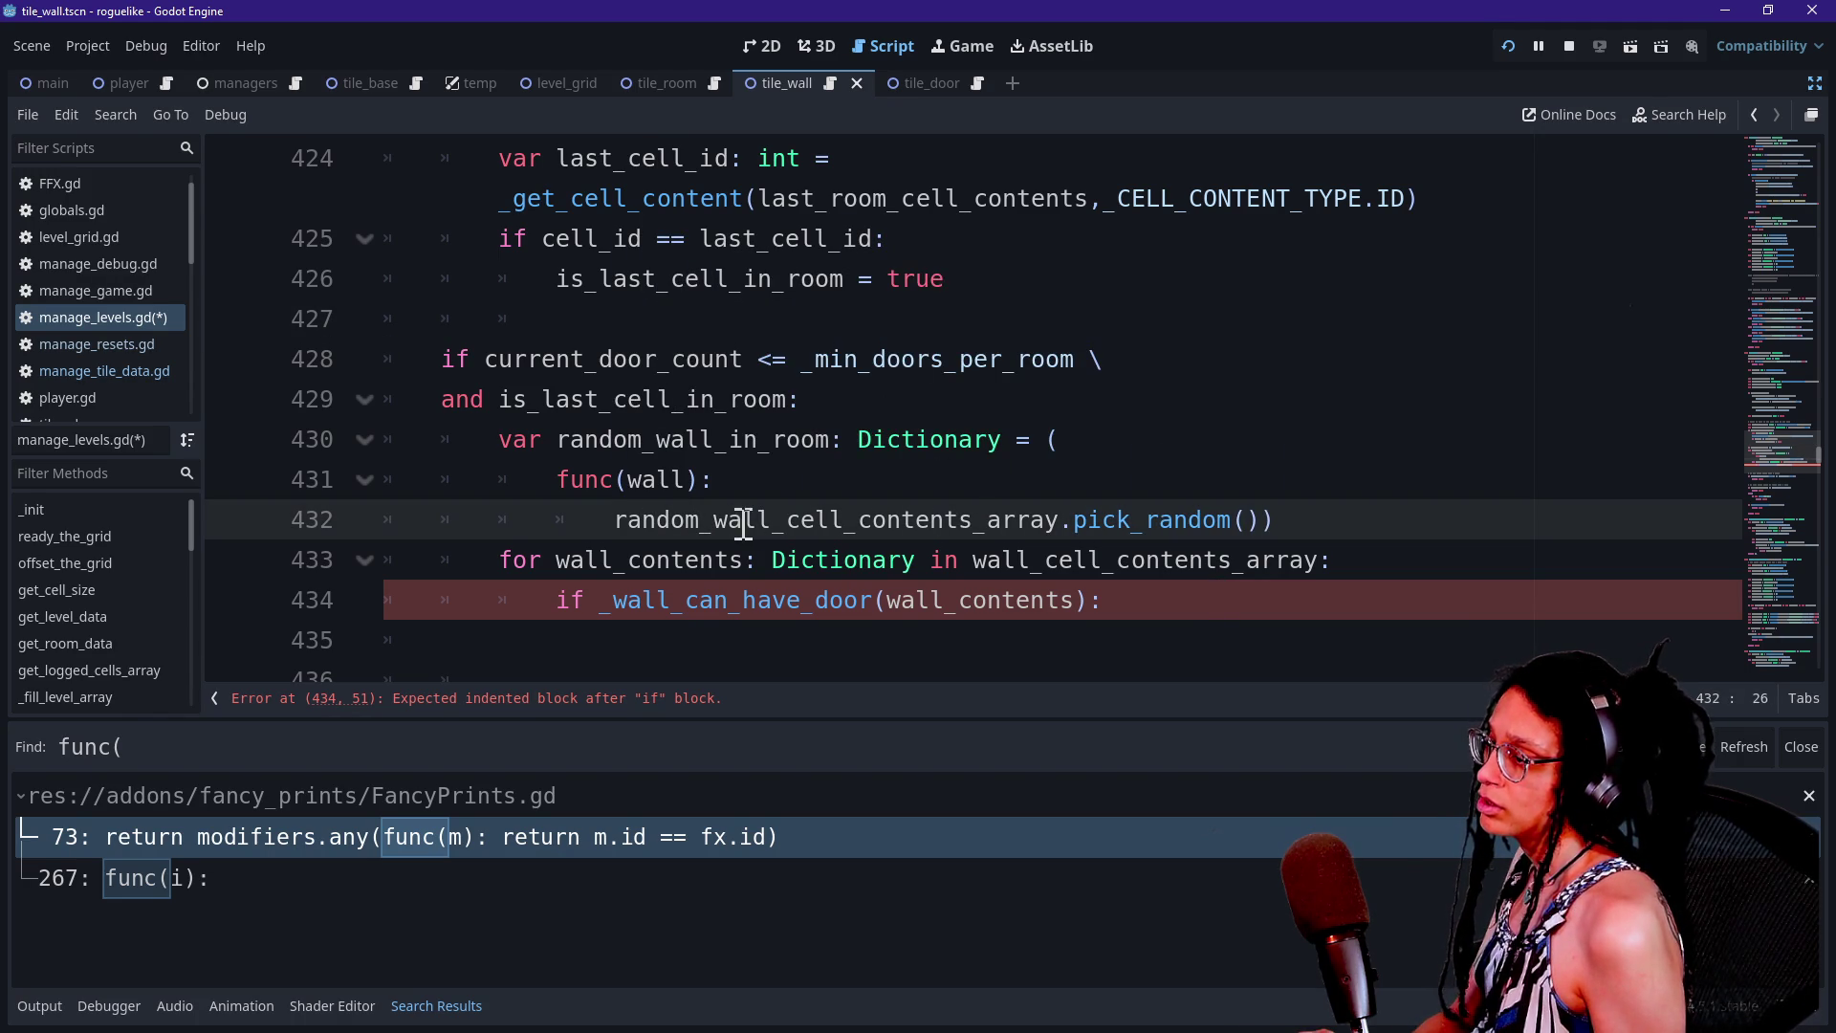
click(712, 521)
key(ctrl+BackSpace)
text(current_rando:)
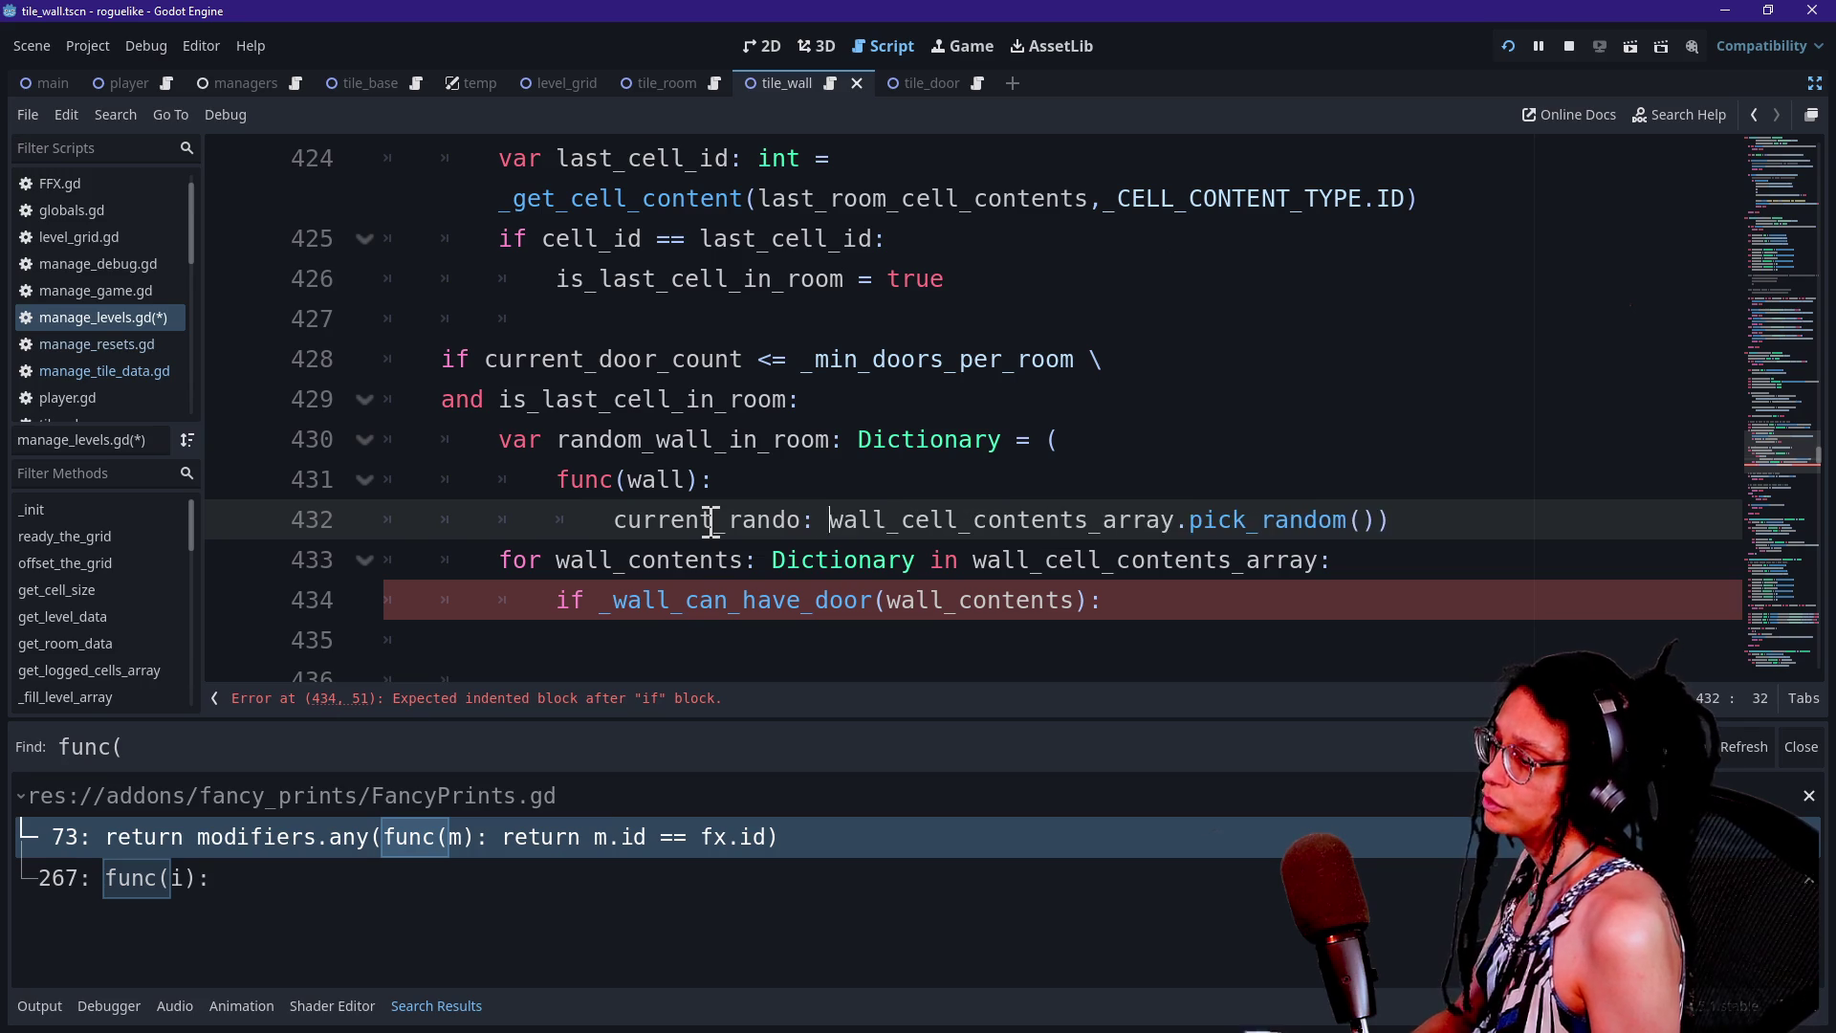
text( Dictionar)
text(y)
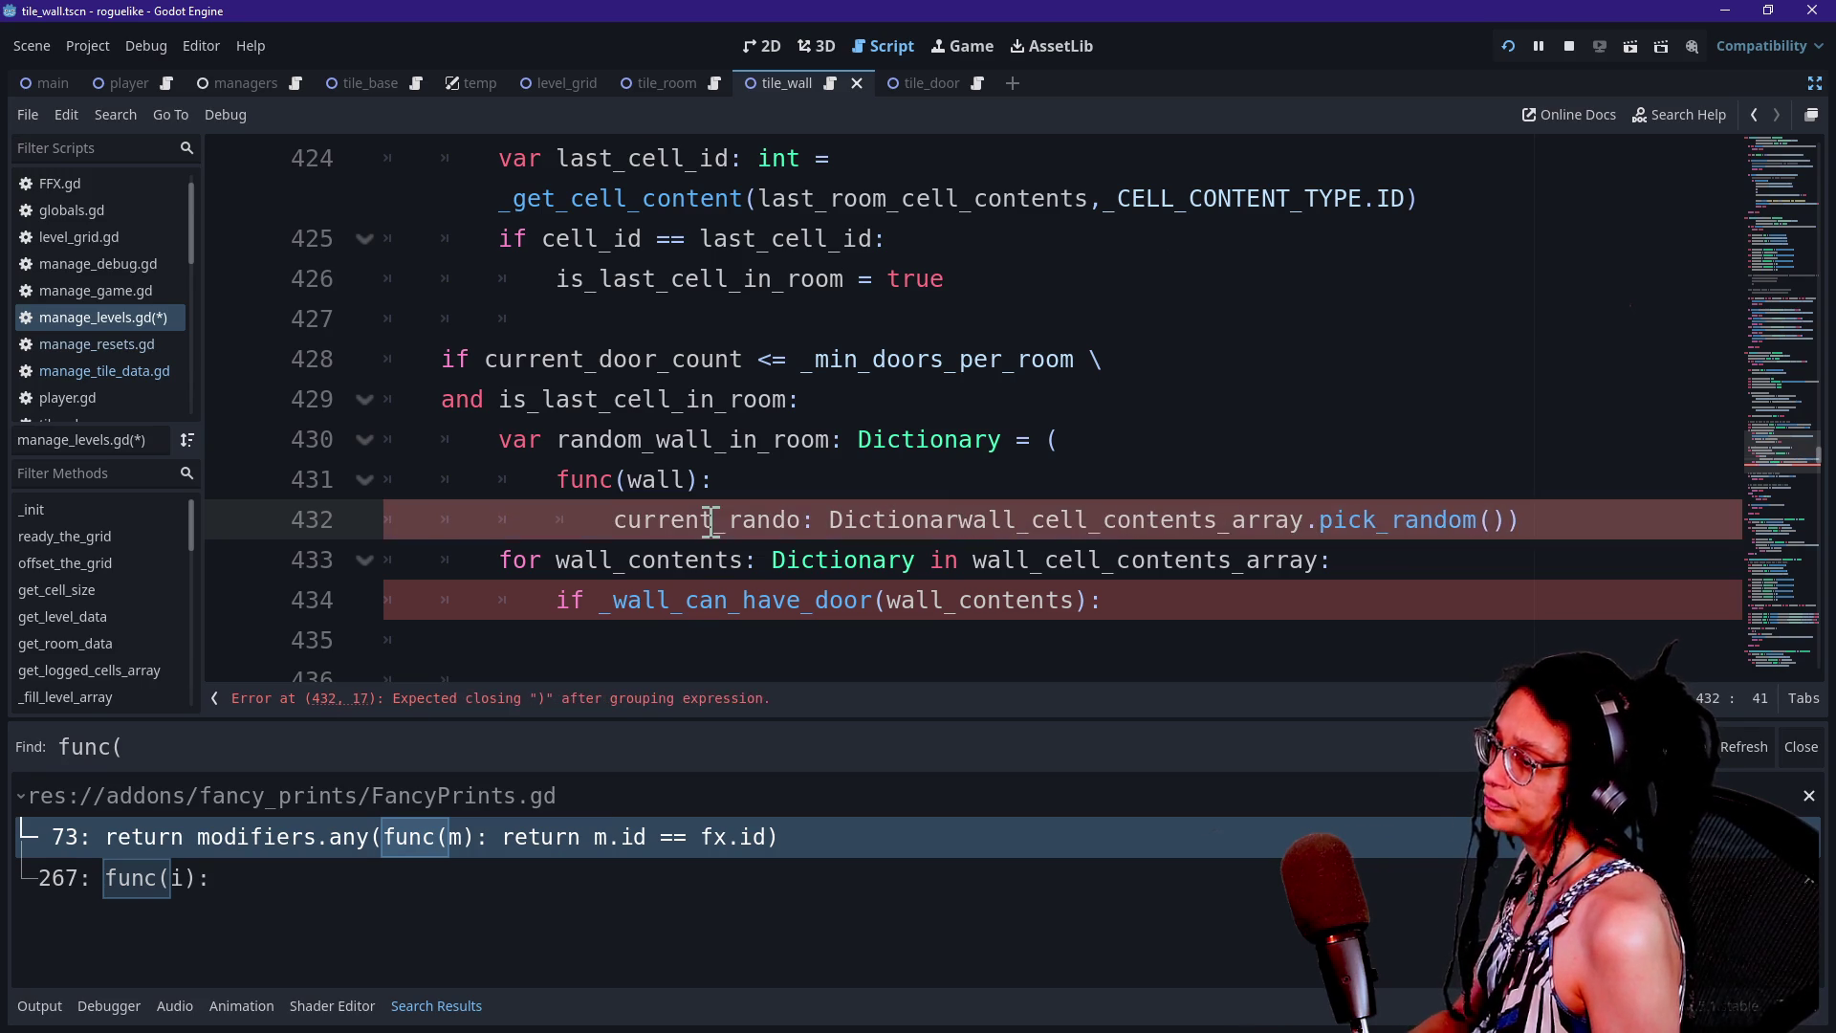
text(:)
key(BackSpace)
key(BackSpace)
text(=)
- Add the var keyword and move the lambda's closing parenthesis onto its own line
drag(1016, 519, 1202, 520)
click(1202, 519)
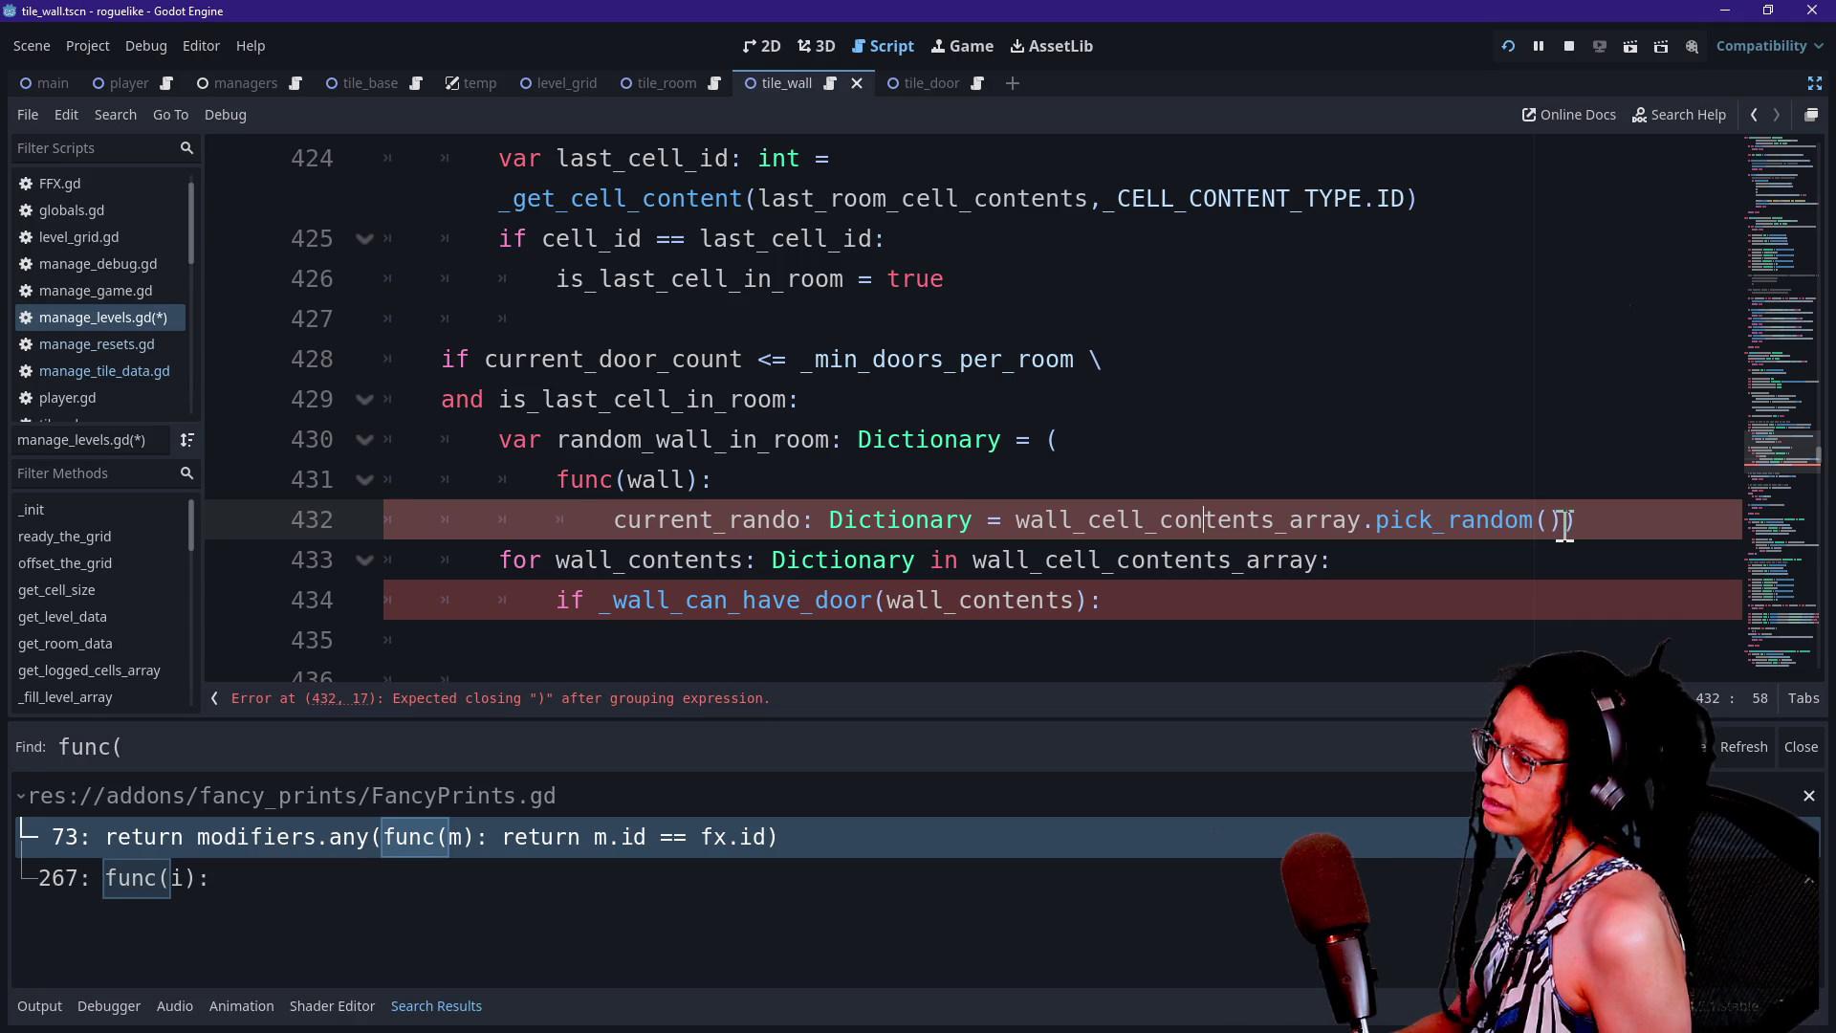
text())
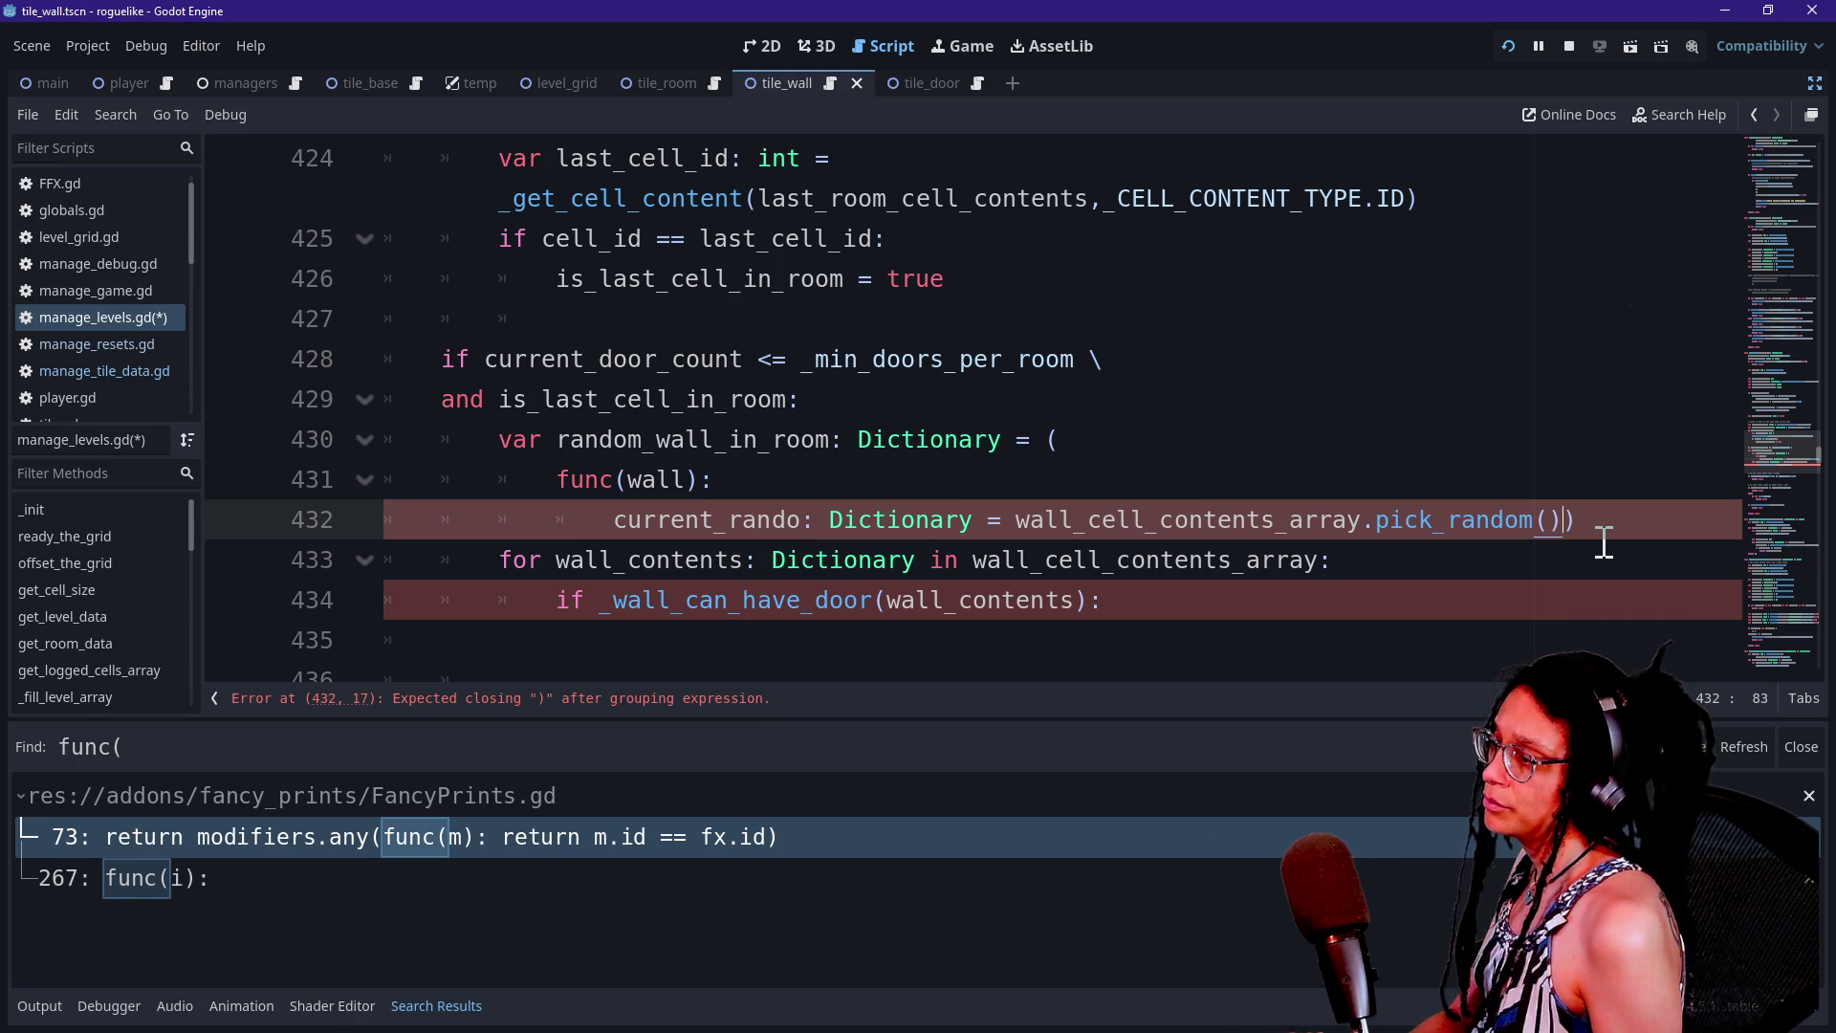
click(615, 519)
text(var)
click(1618, 519)
key(Return)
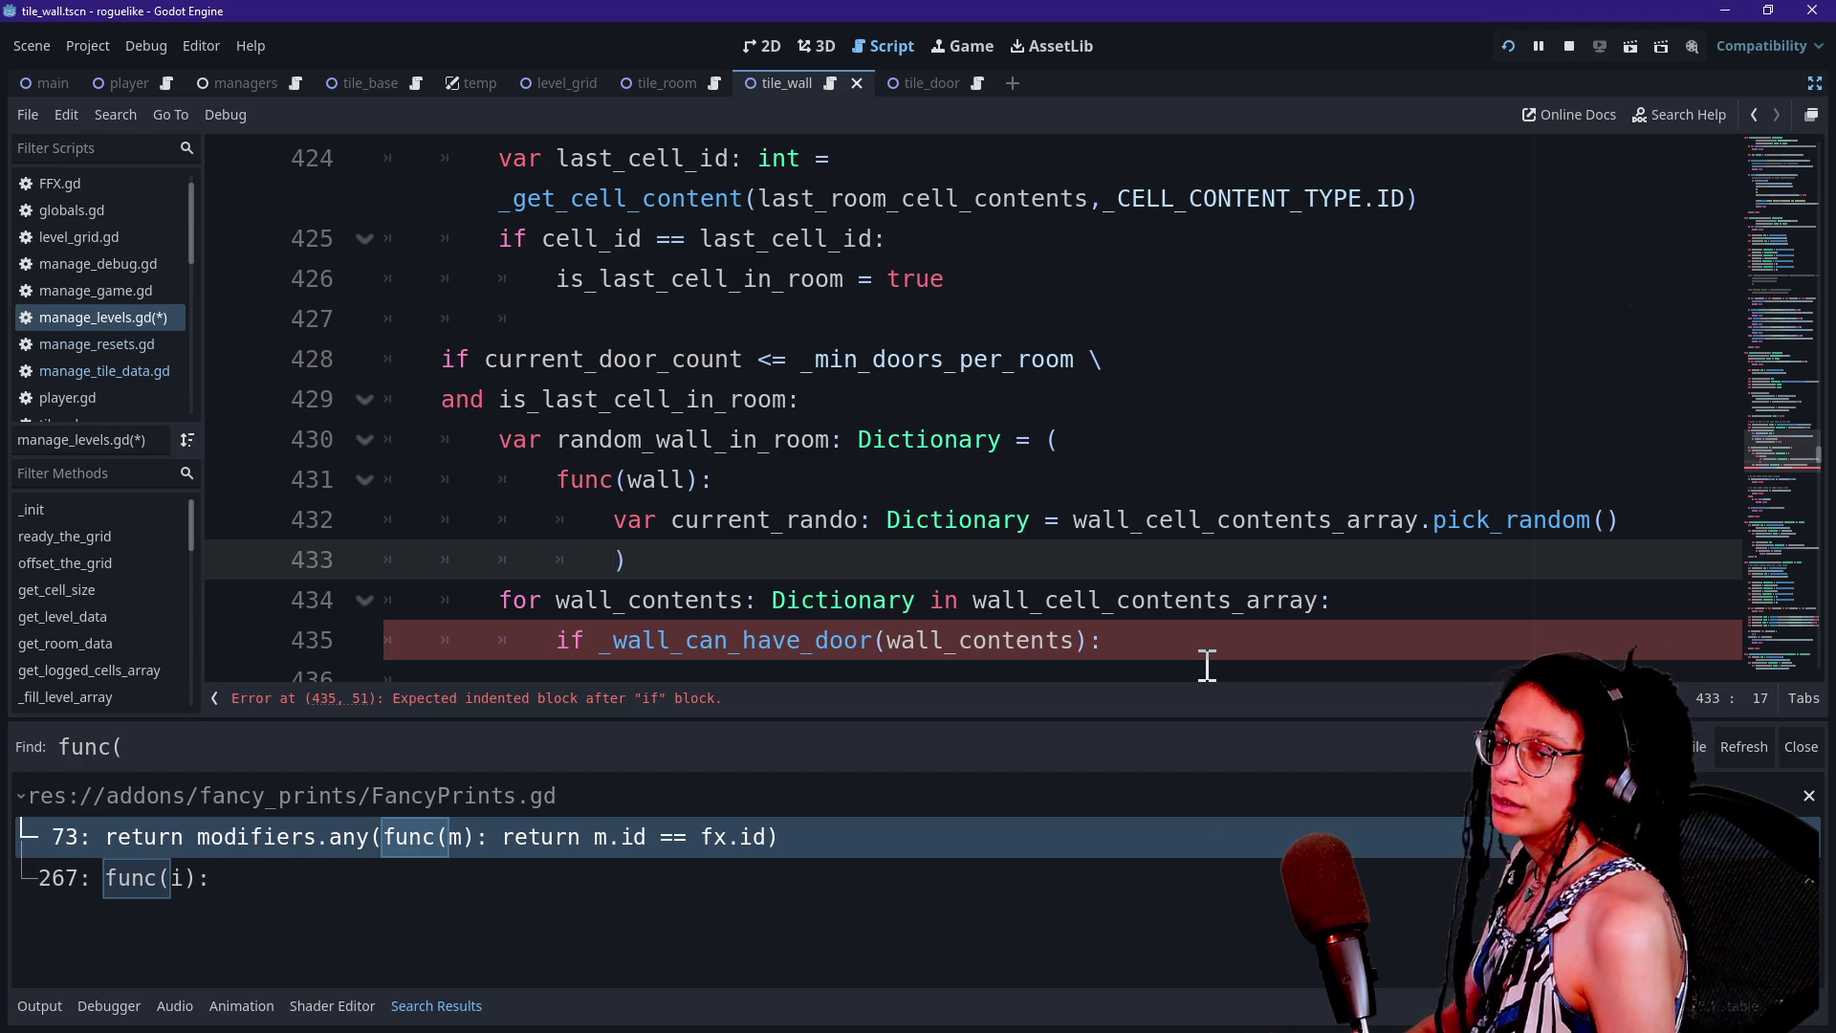
- Add 'if _wall_can_have_door(current_rando):' followed by 'return current_rando' to the lambda body
text(if )
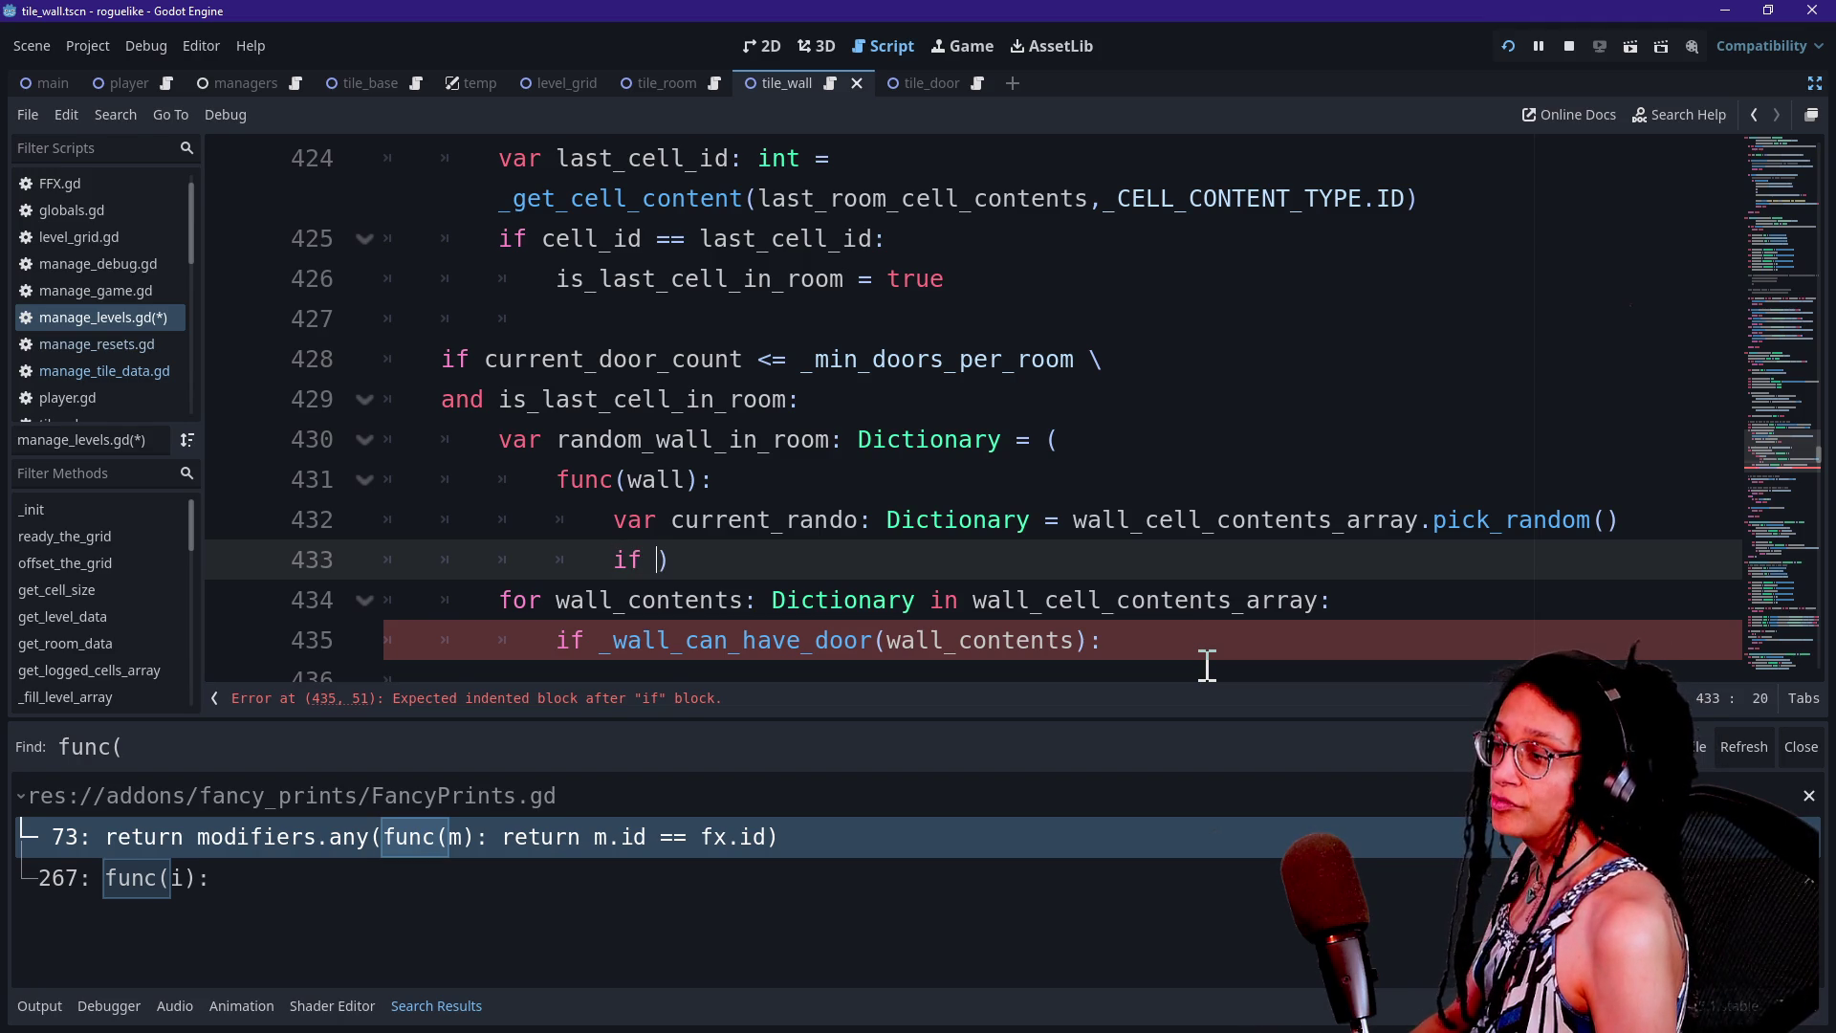
text(current_rando)
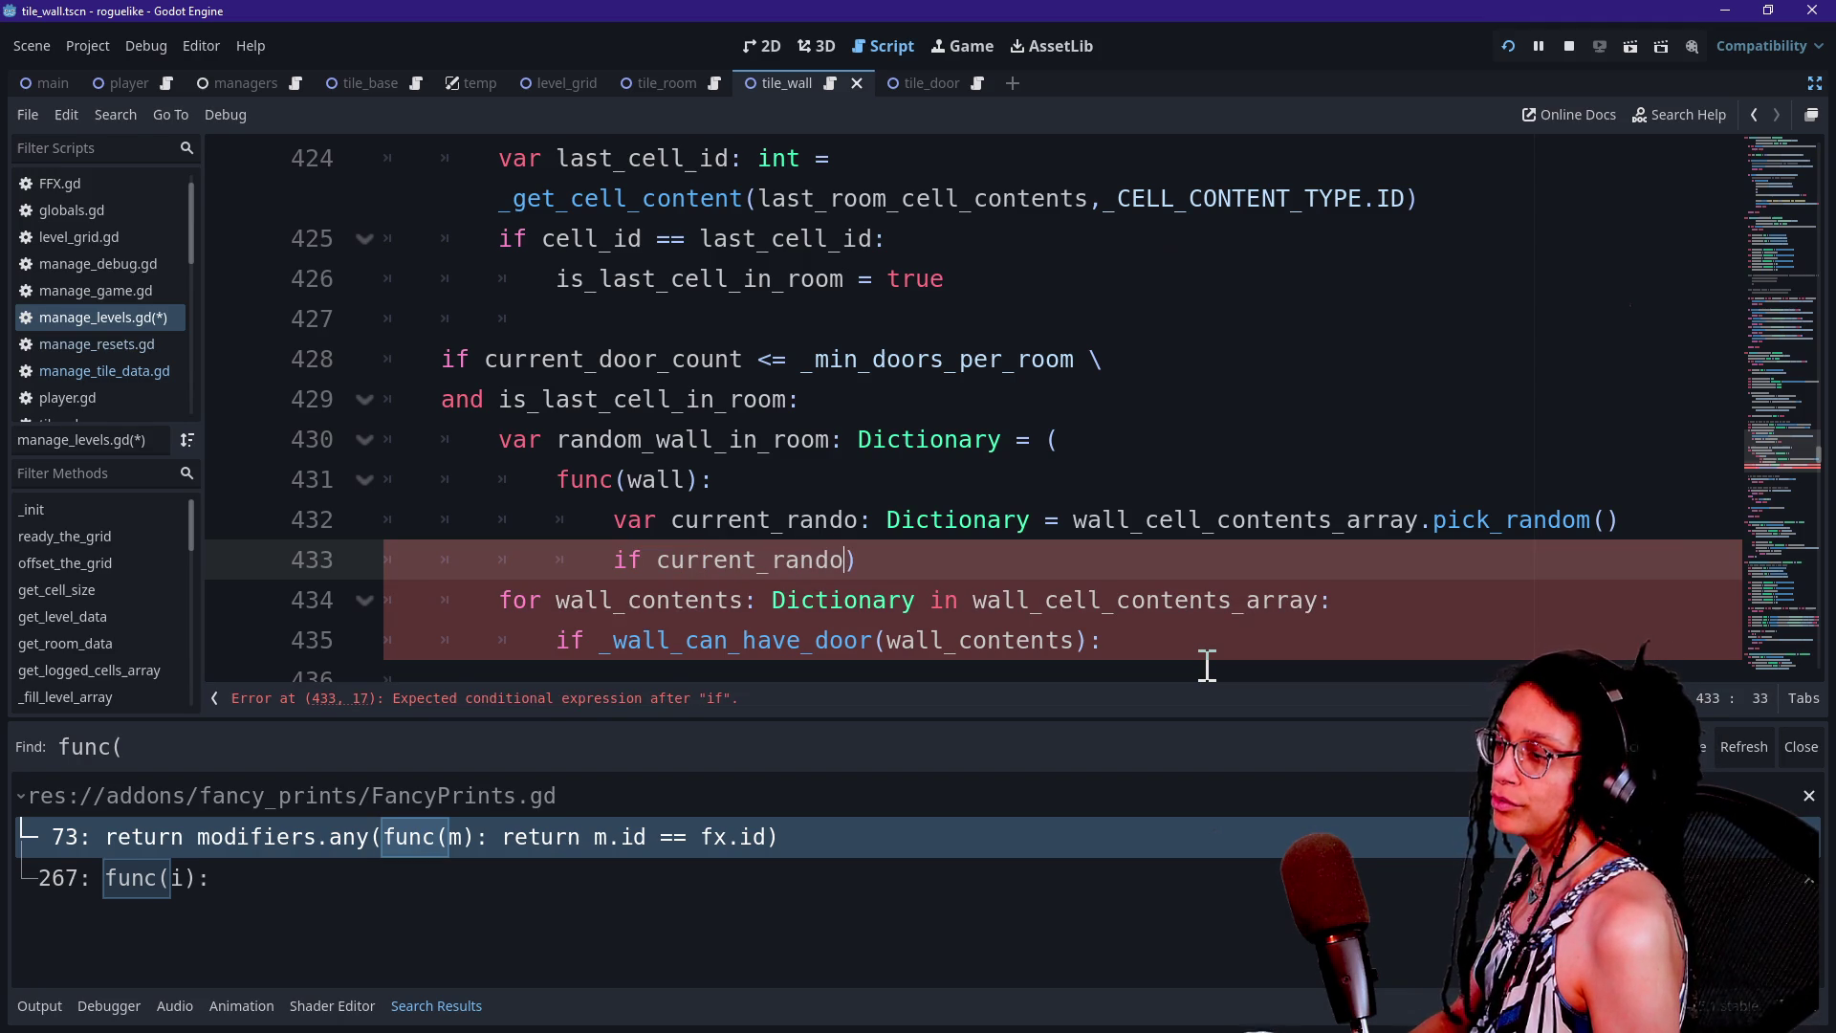
key(BackSpace)
key(BackSpace)
key(BackSpace)
text(_wall_can_have_door)
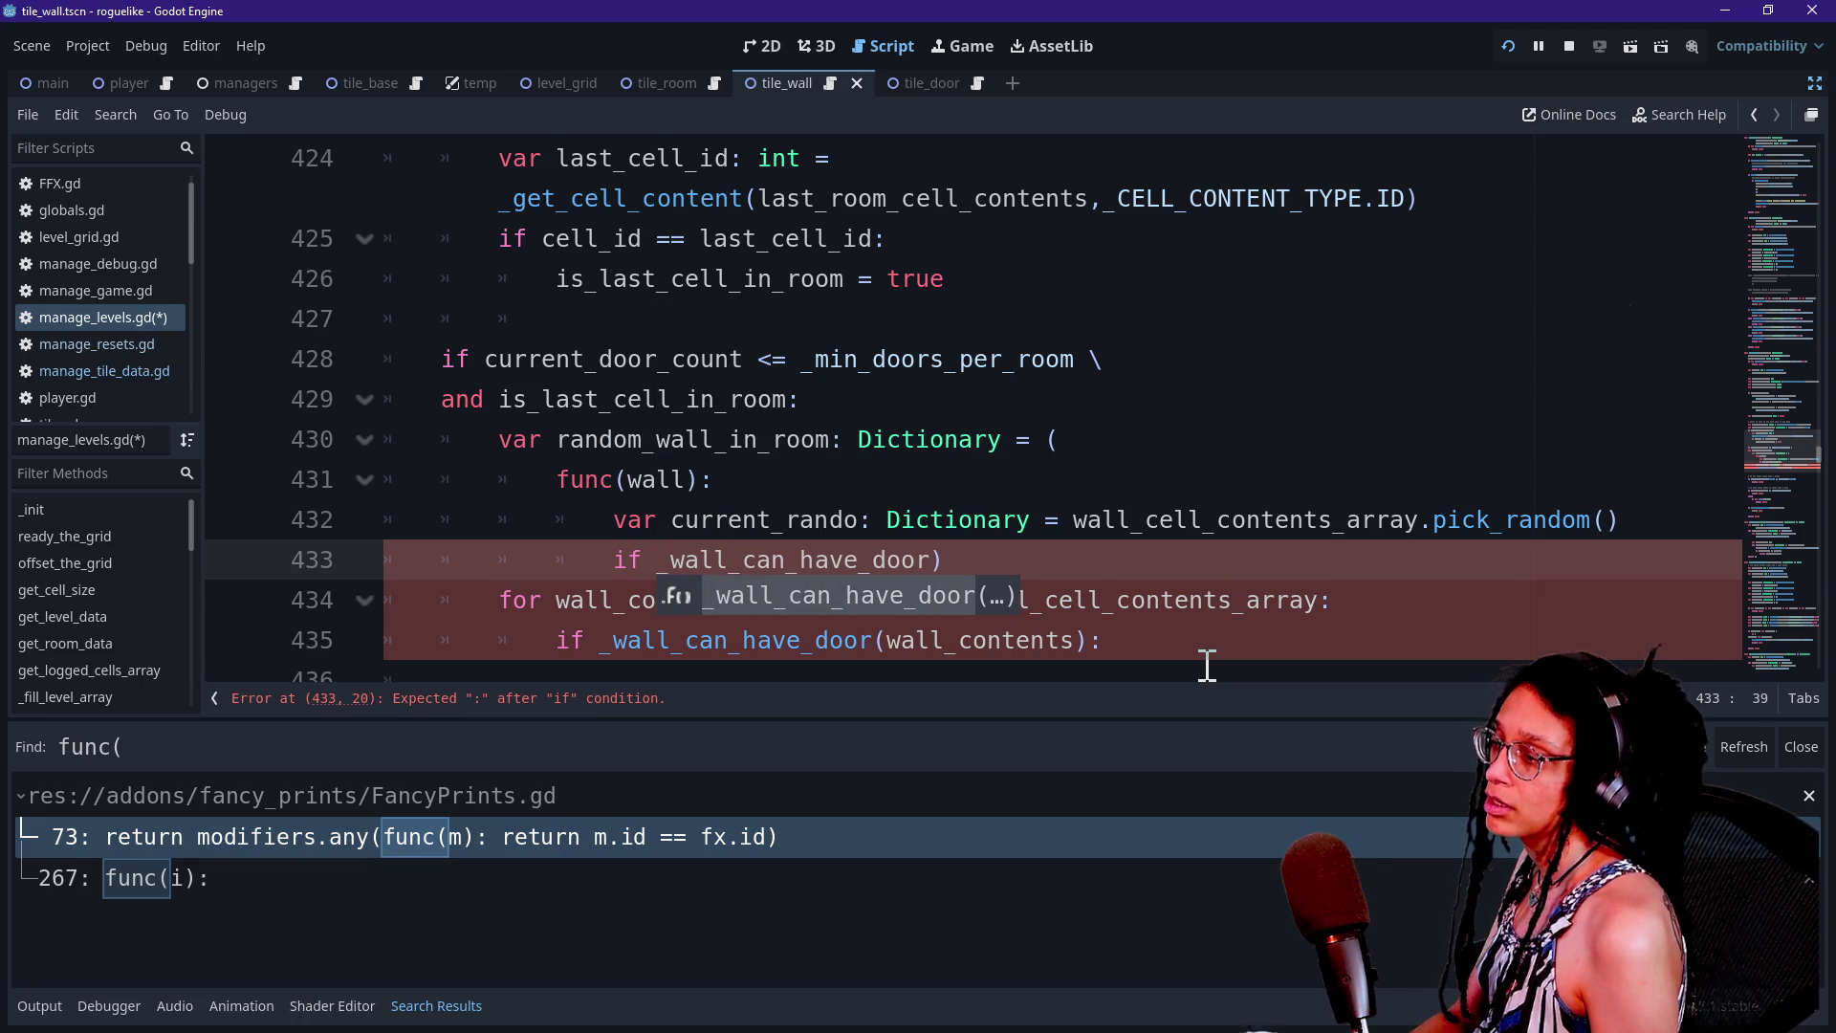
text((current_rand)
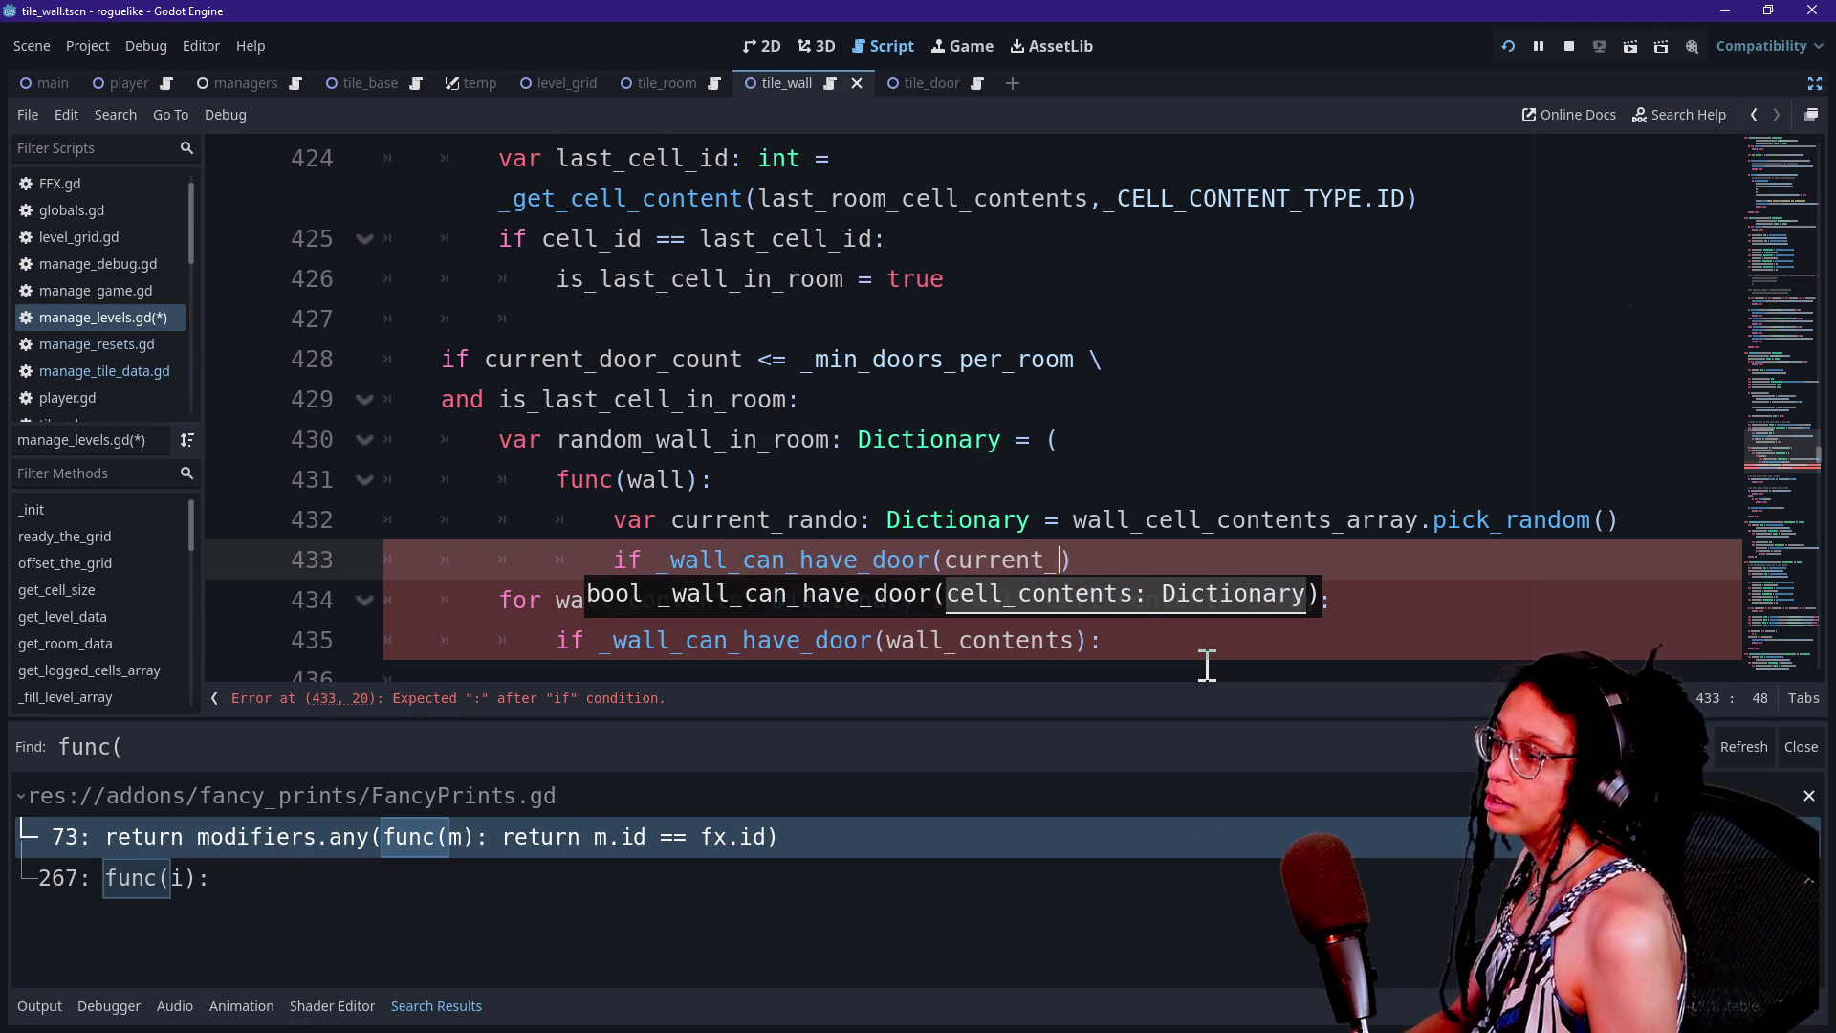
text(o))
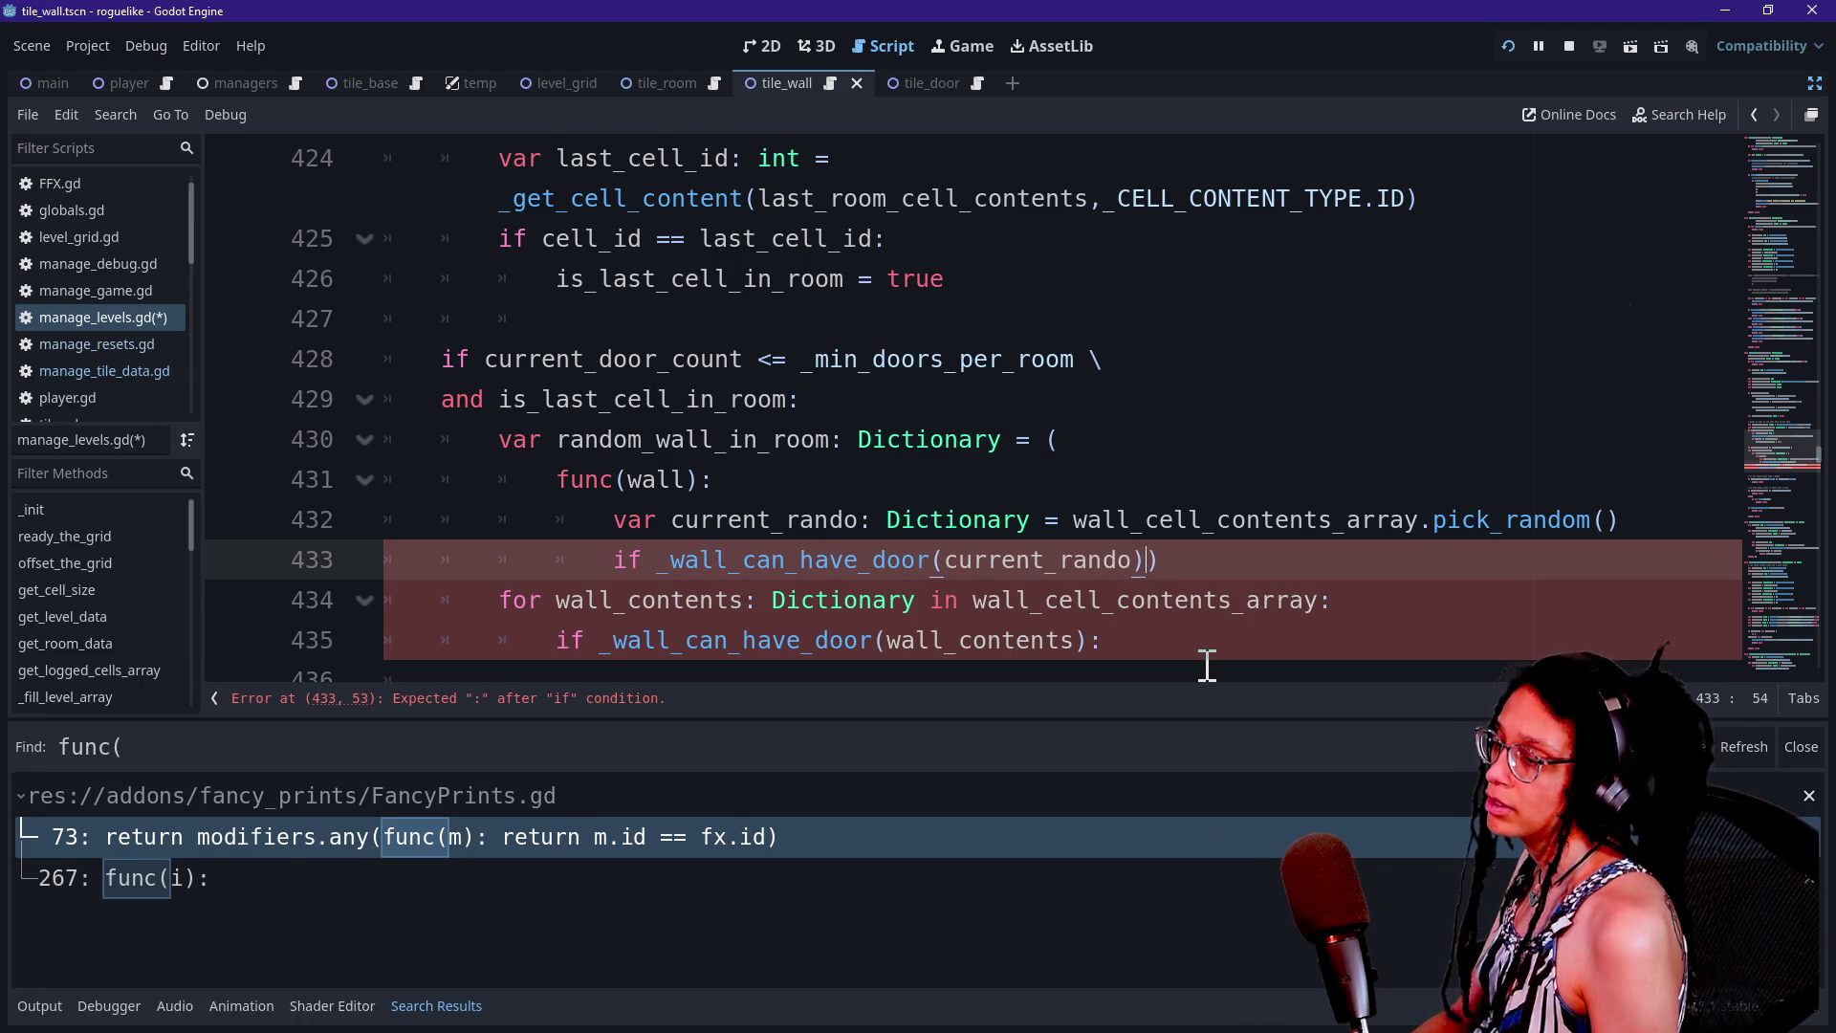
key(Return)
text(return)
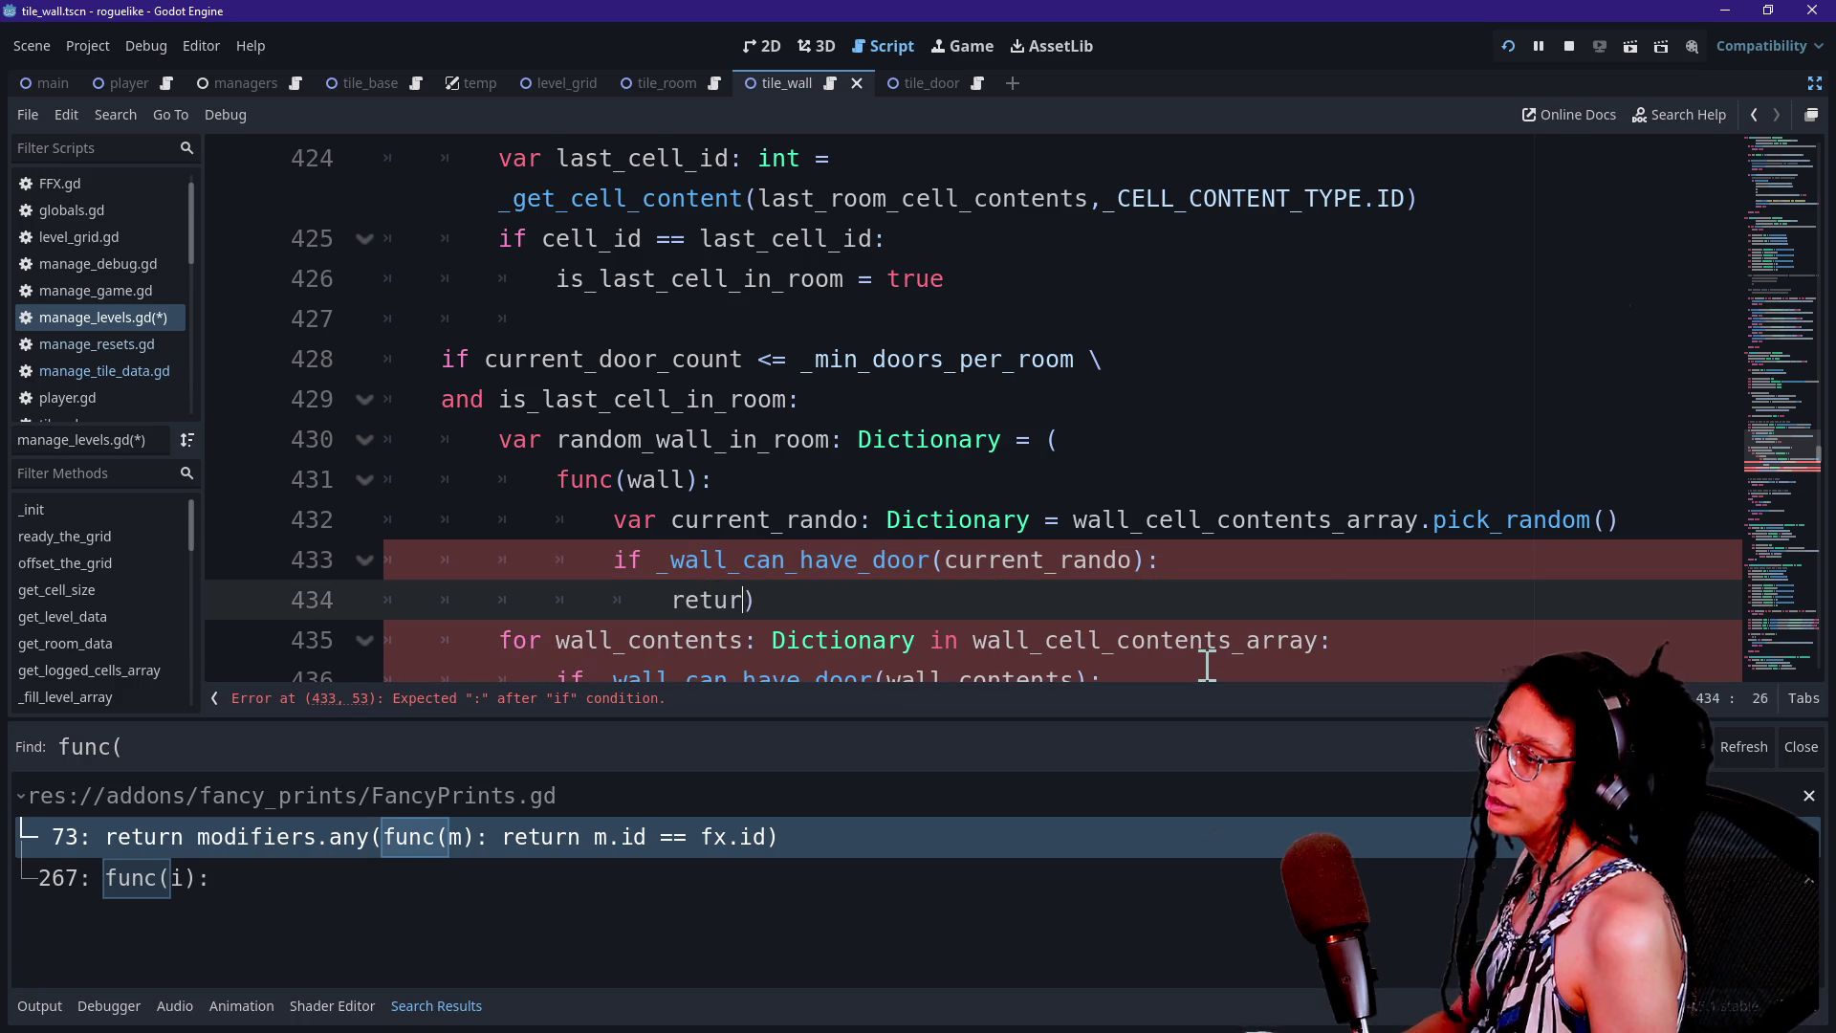
text( current_rando)
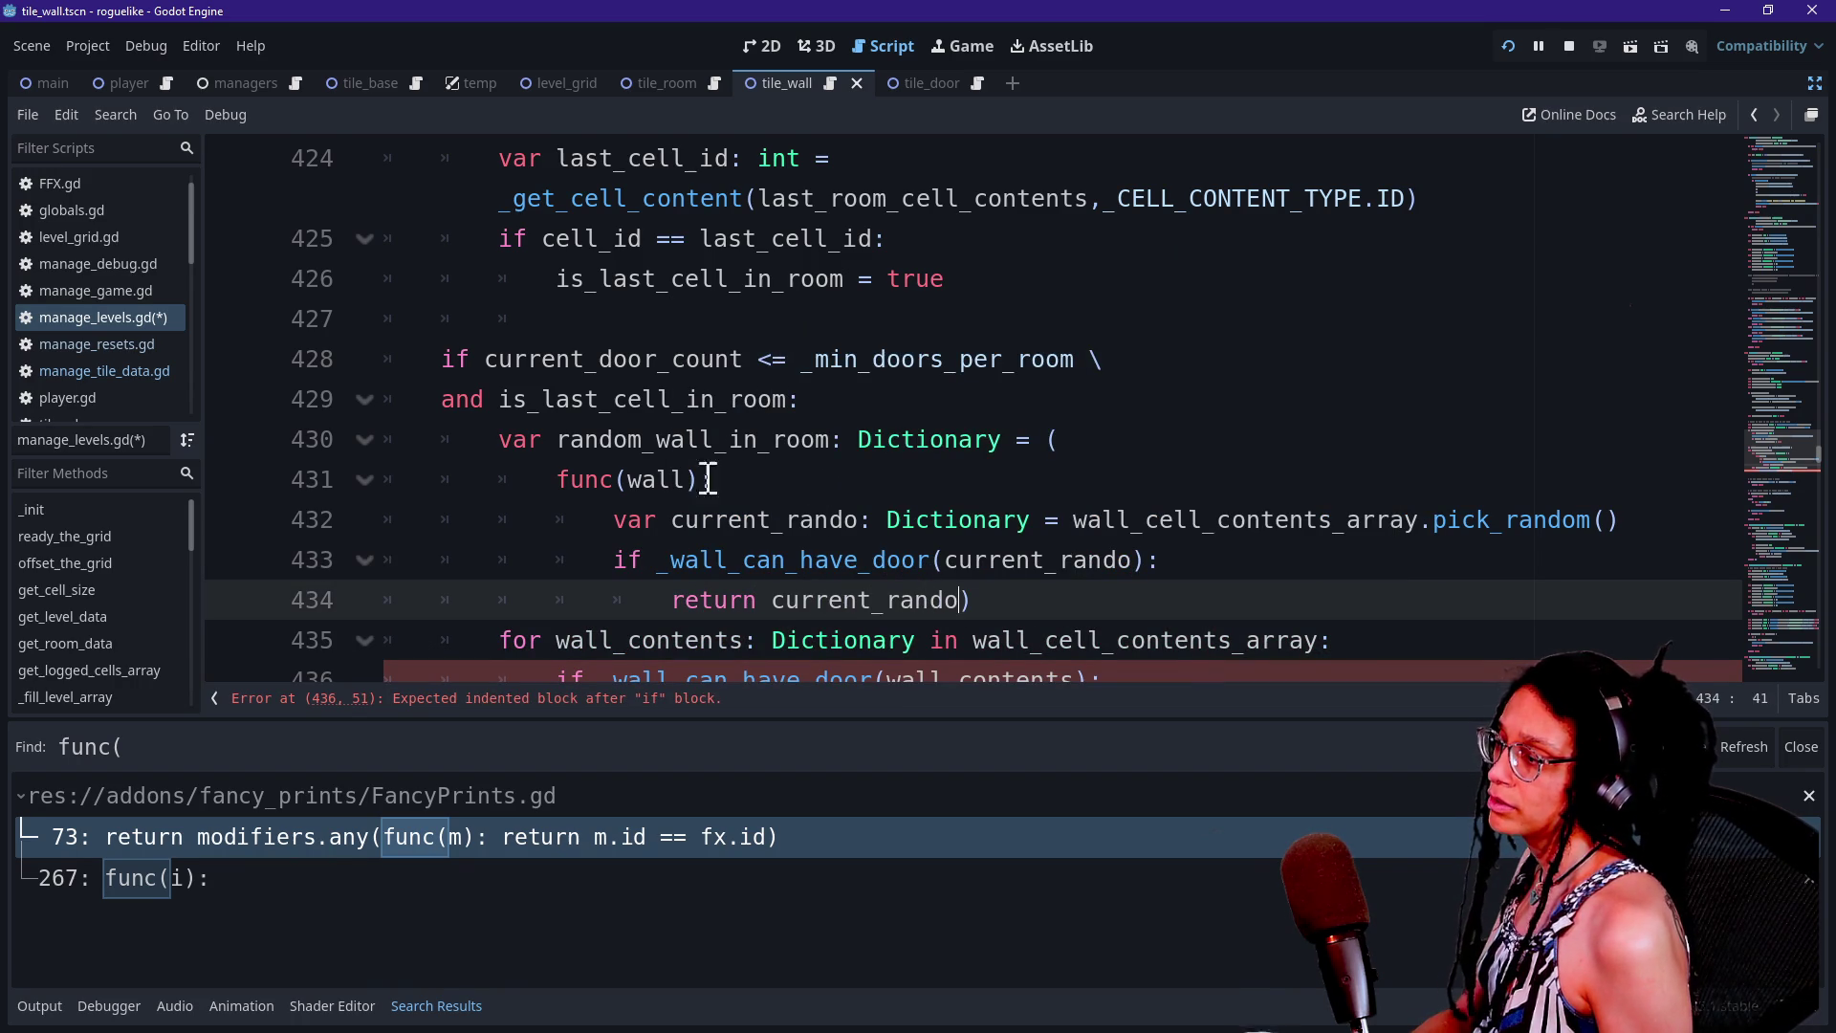
- Rename the lambda parameter wall to current_rando, then delete it so the header reads func():
drag(628, 481, 665, 484)
text(c)
key(Delete)
key(Delete)
text(urrent)
text(o)
click(593, 483)
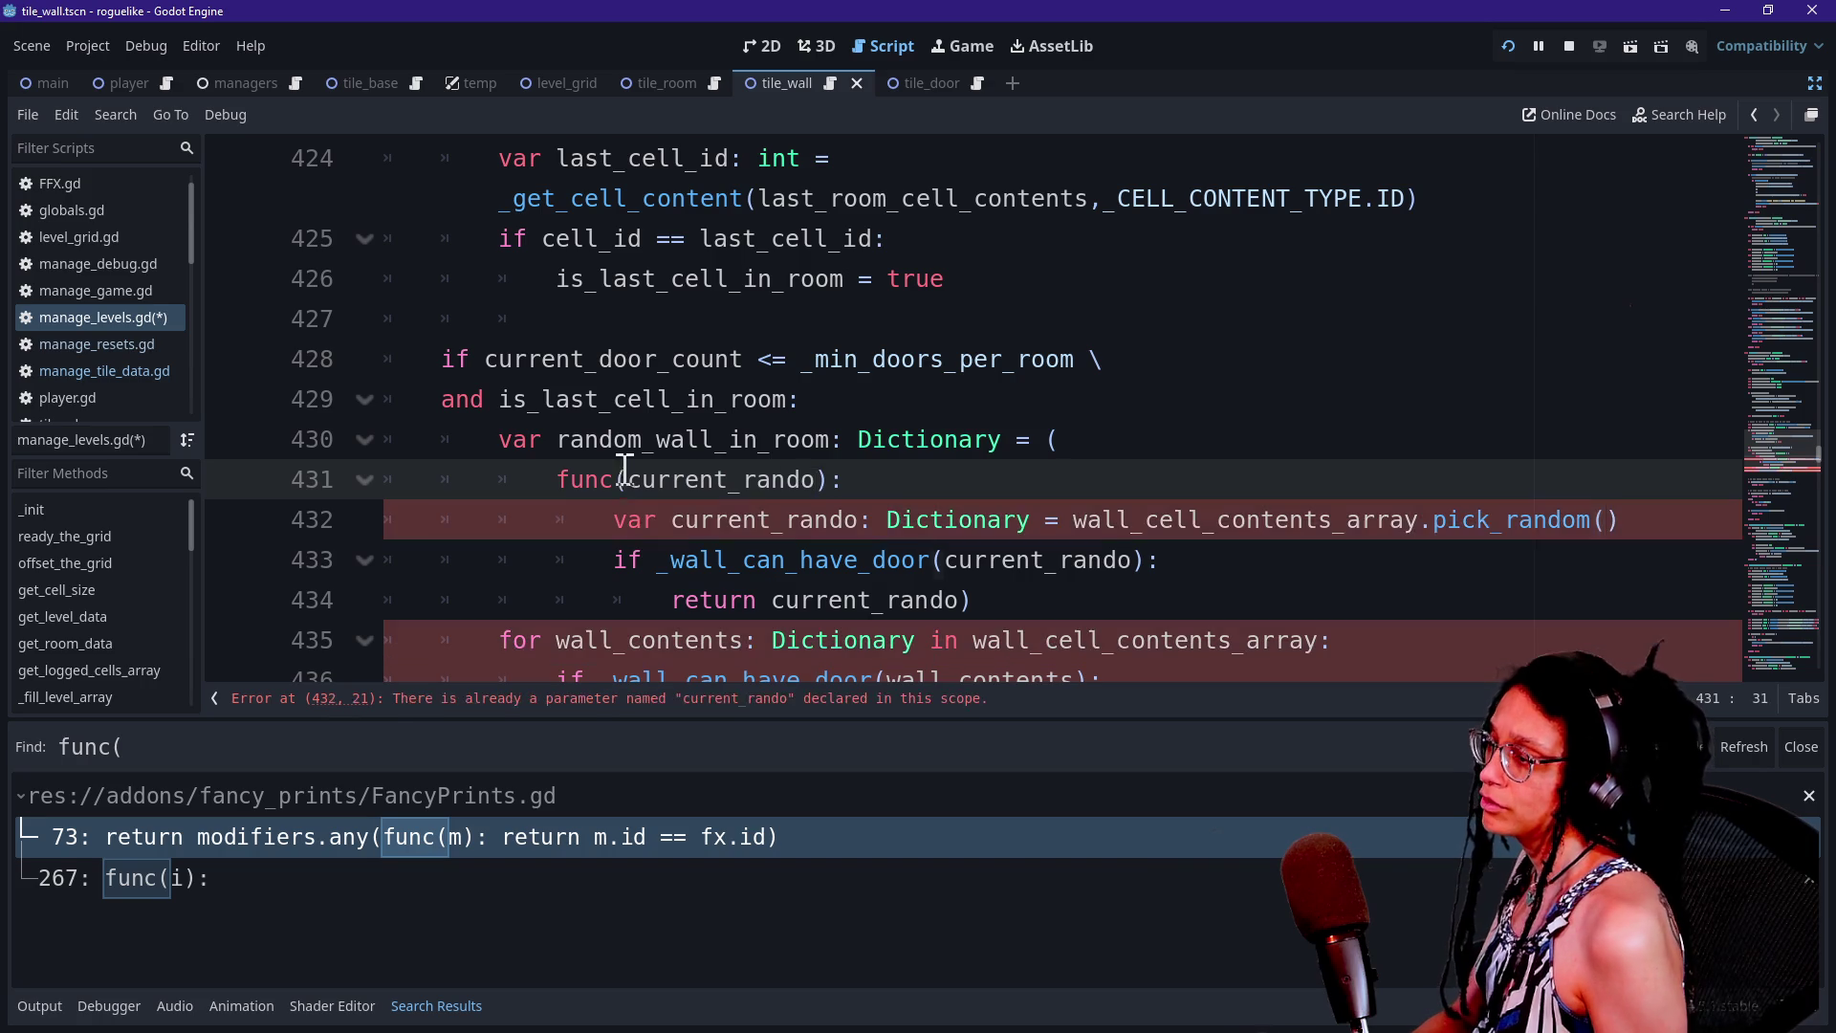
drag(648, 478, 814, 482)
key(BackSpace)
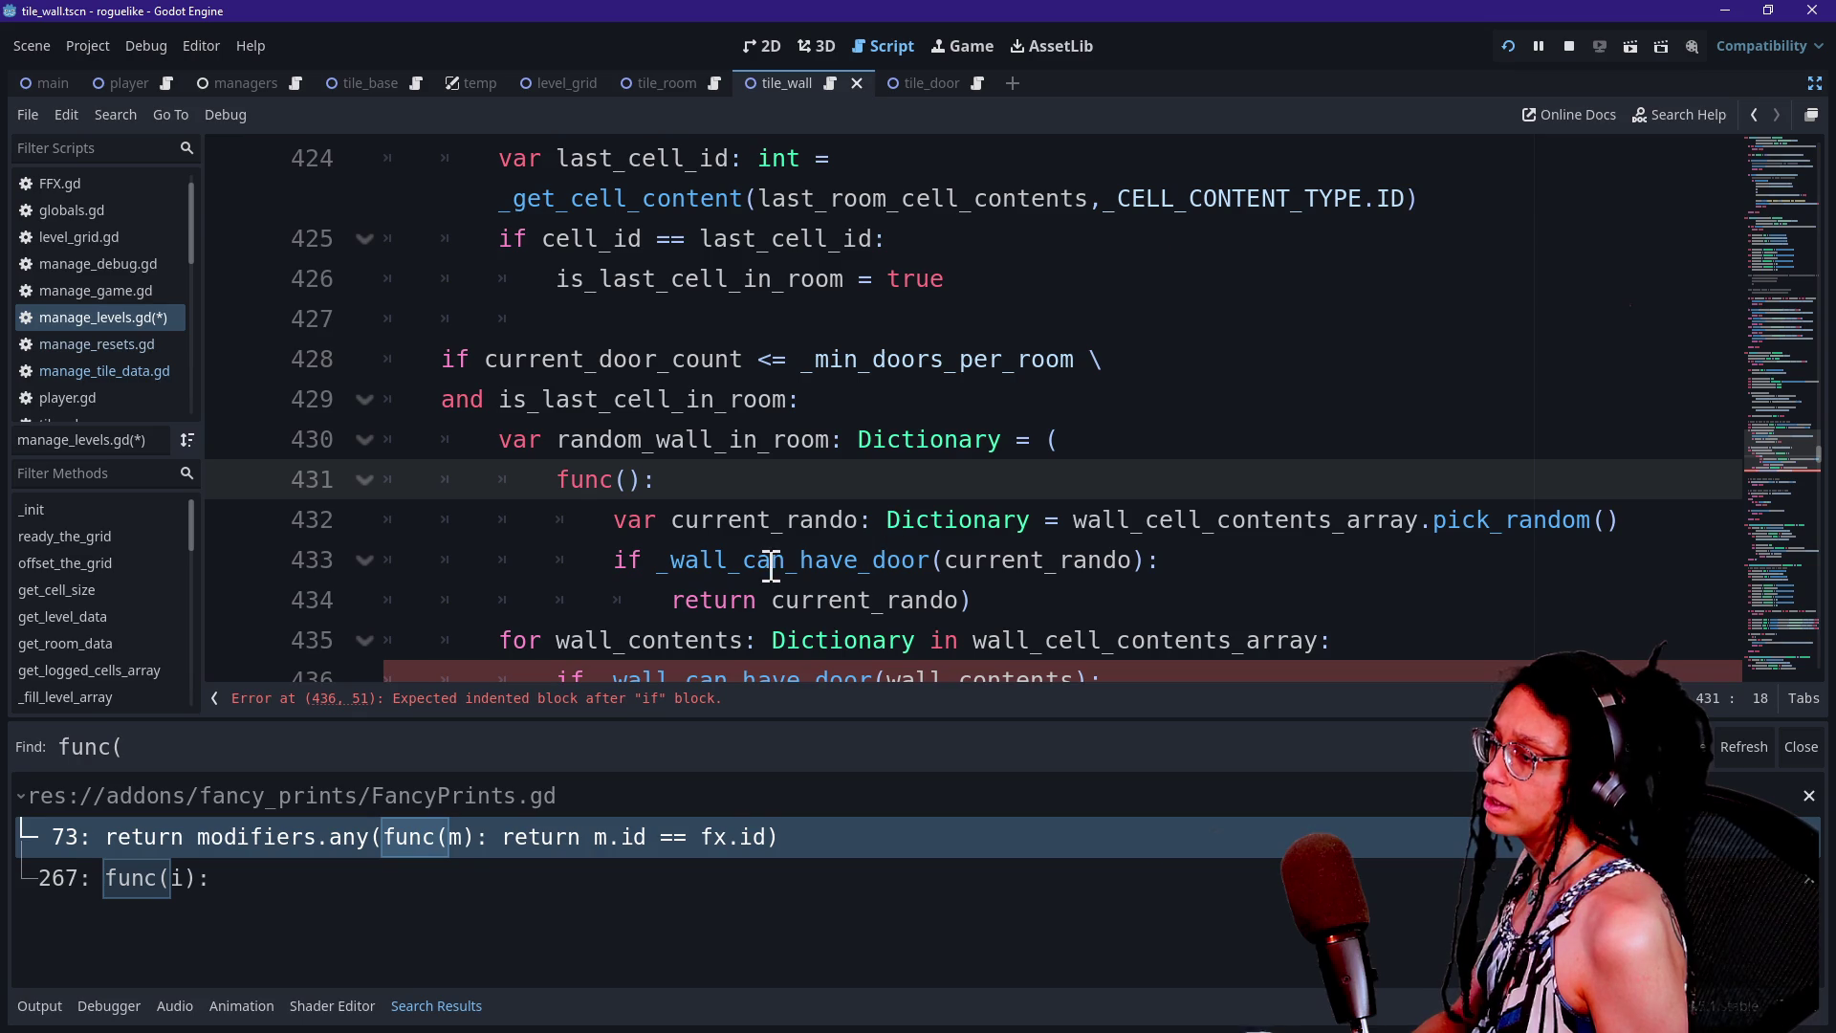
scroll(1019, 627, down, 4)
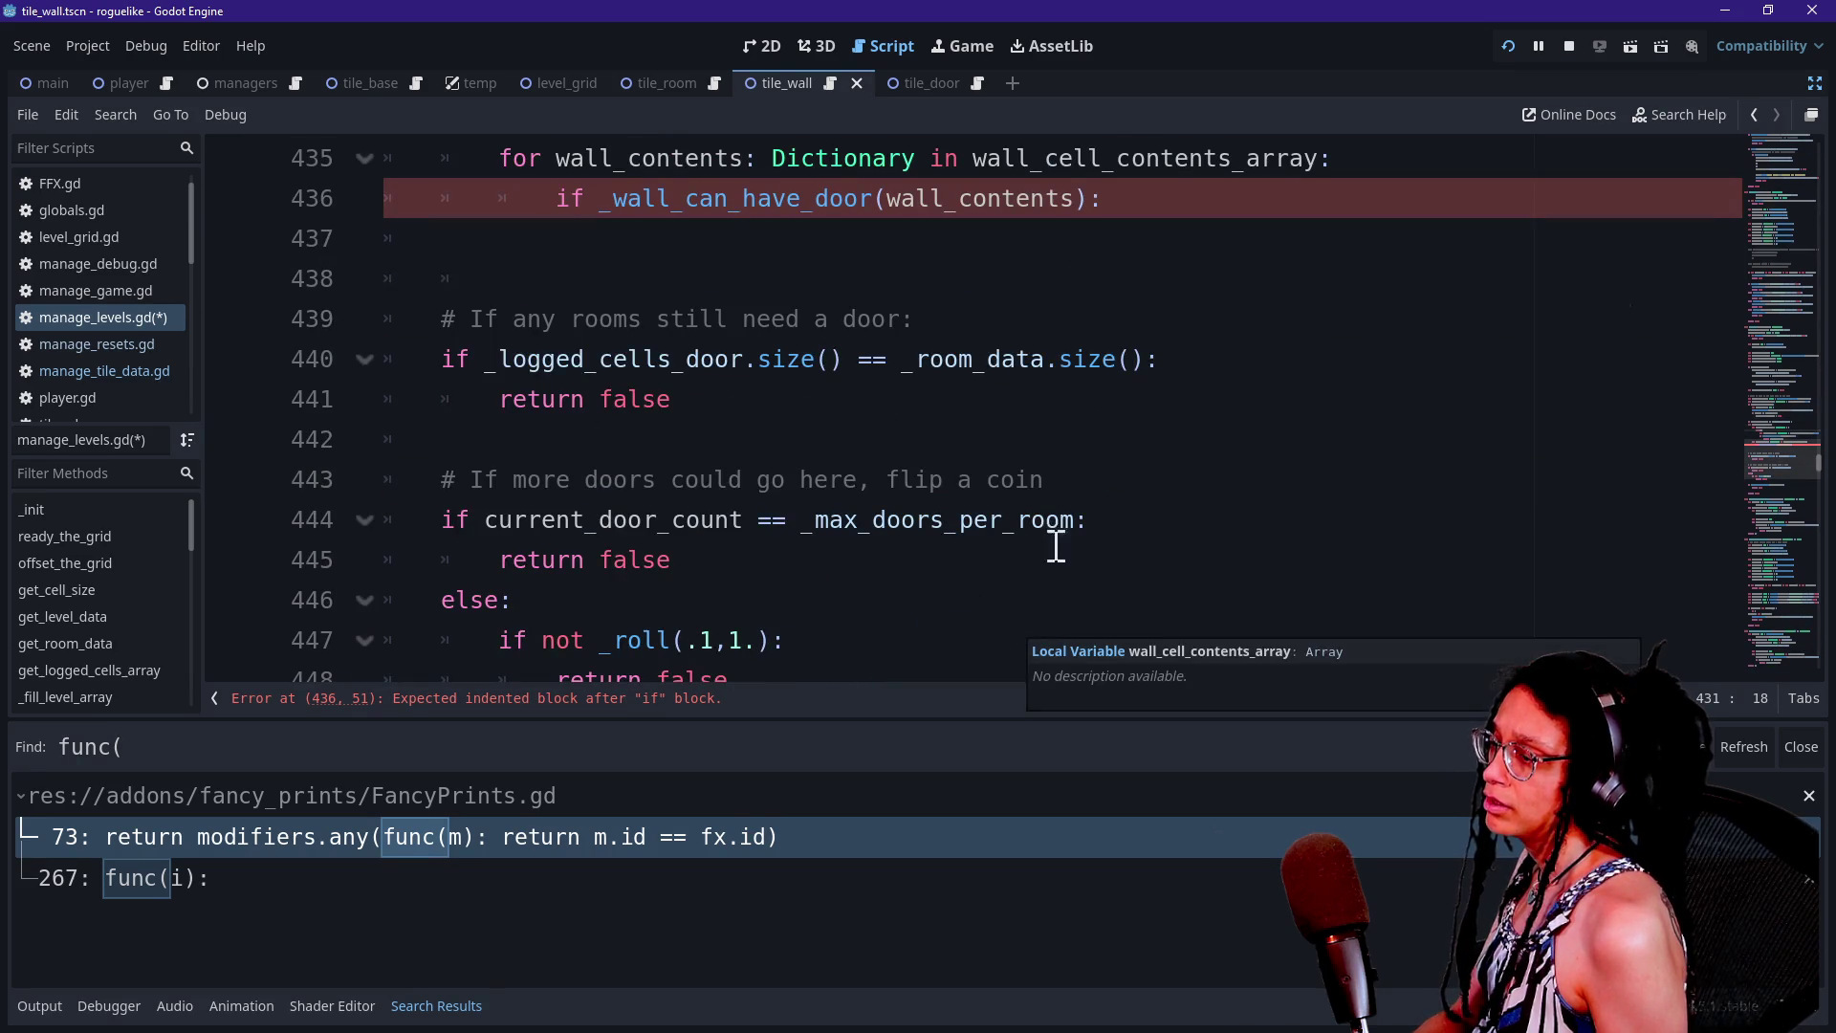
- Indent empty line 437 inside the if block and add a pass statement
click(1107, 250)
key(Tab)
key(Tab)
key(Tab)
text(s)
scroll(717, 379, up, 2)
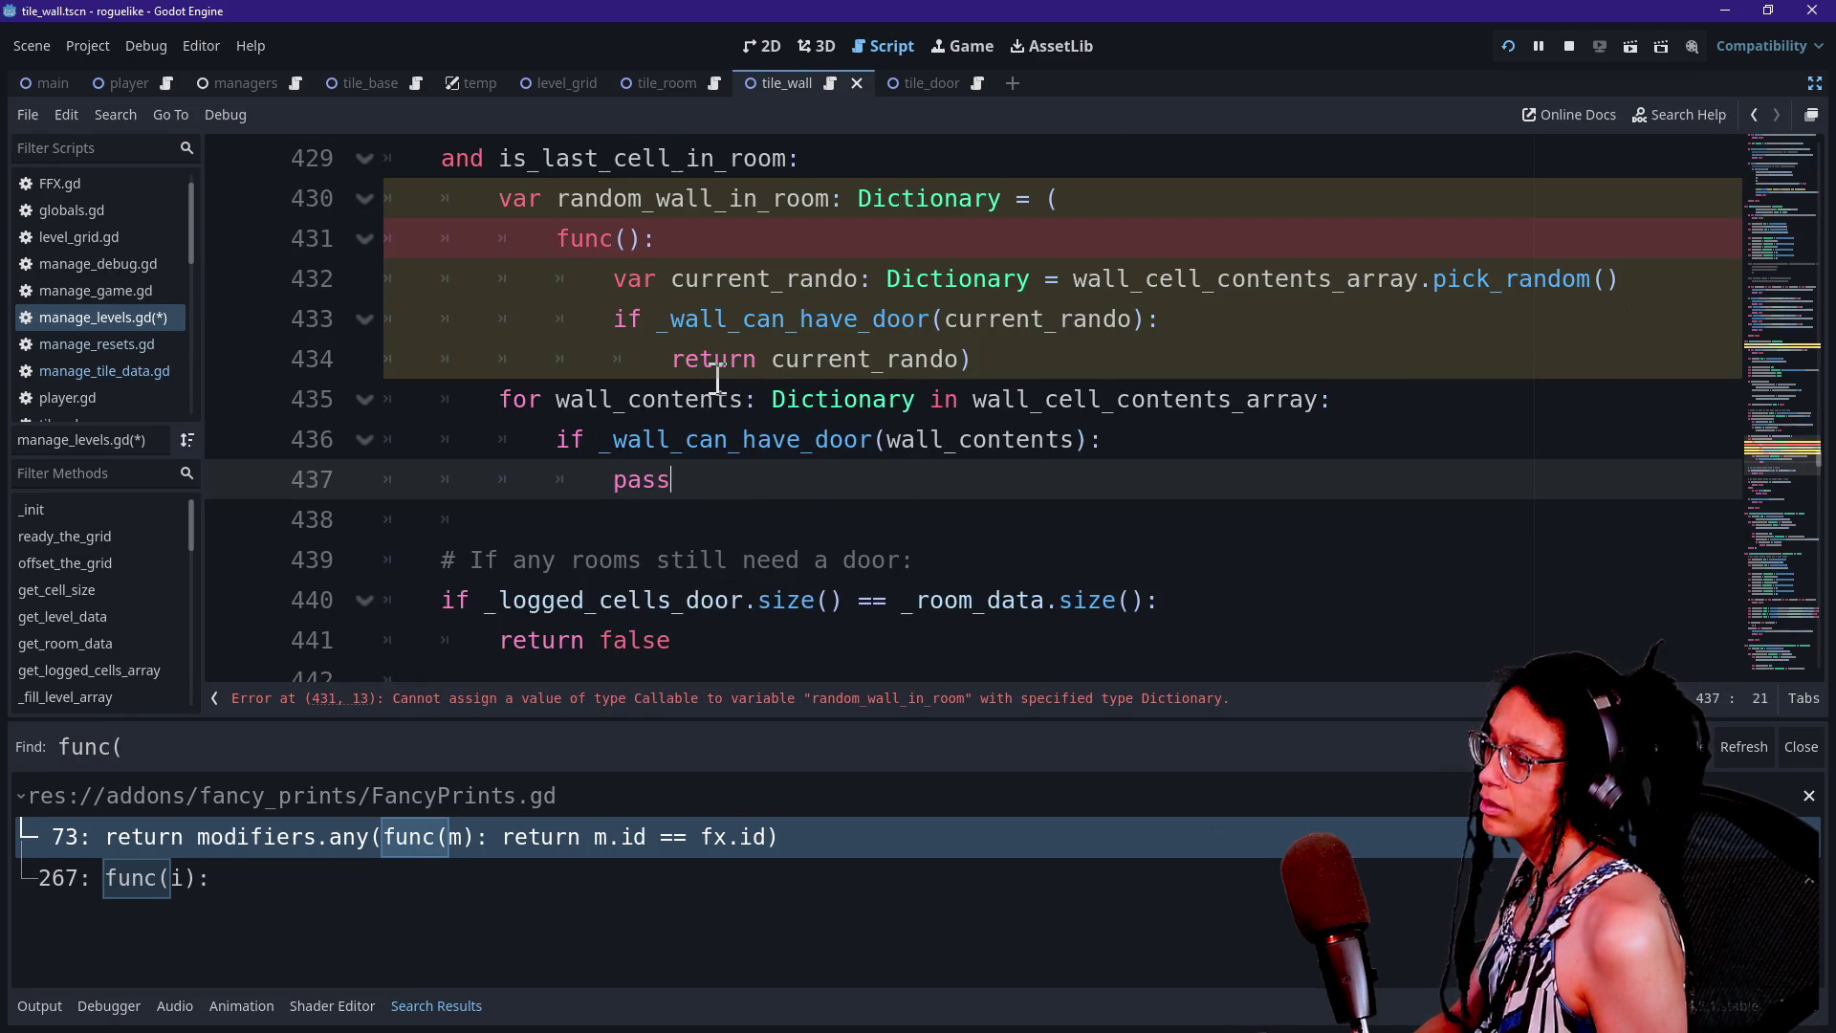
scroll(717, 379, up, 1)
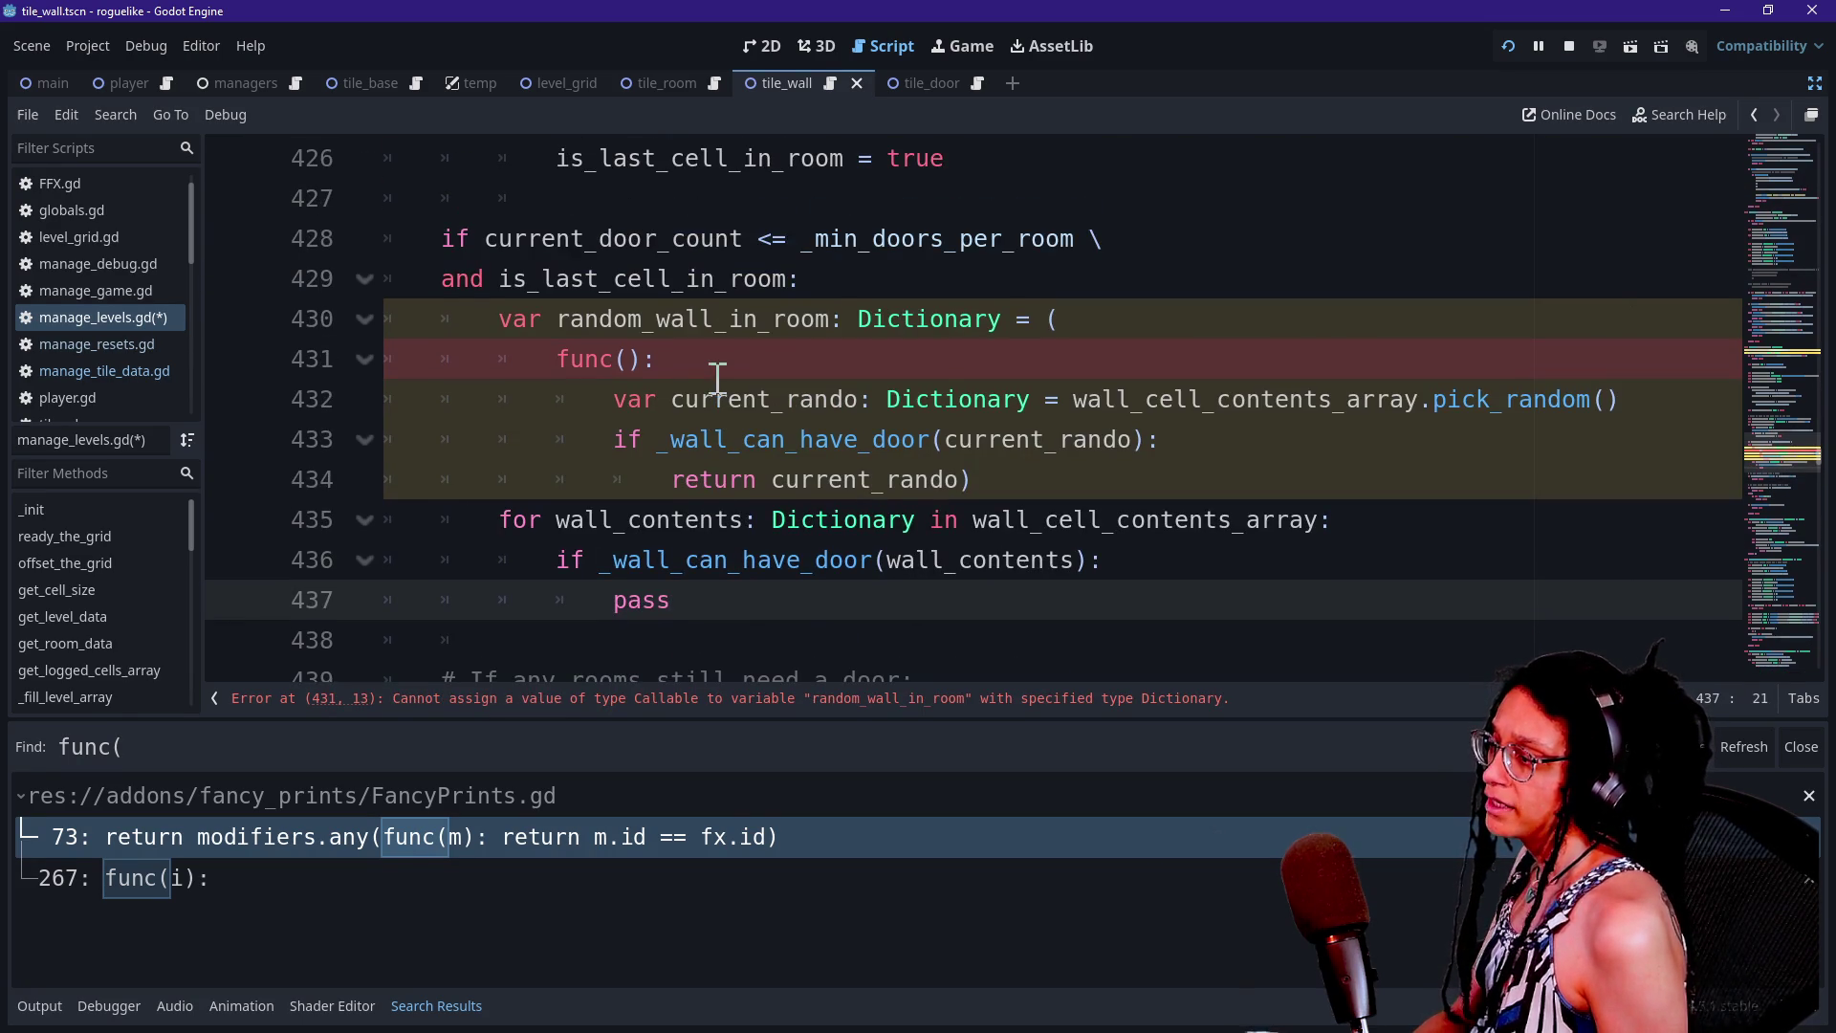
- Remove the misplaced '-> Dictionary' annotation after the lambda, then open the built-in Search Help
click(934, 494)
click(872, 560)
click(994, 435)
click(884, 369)
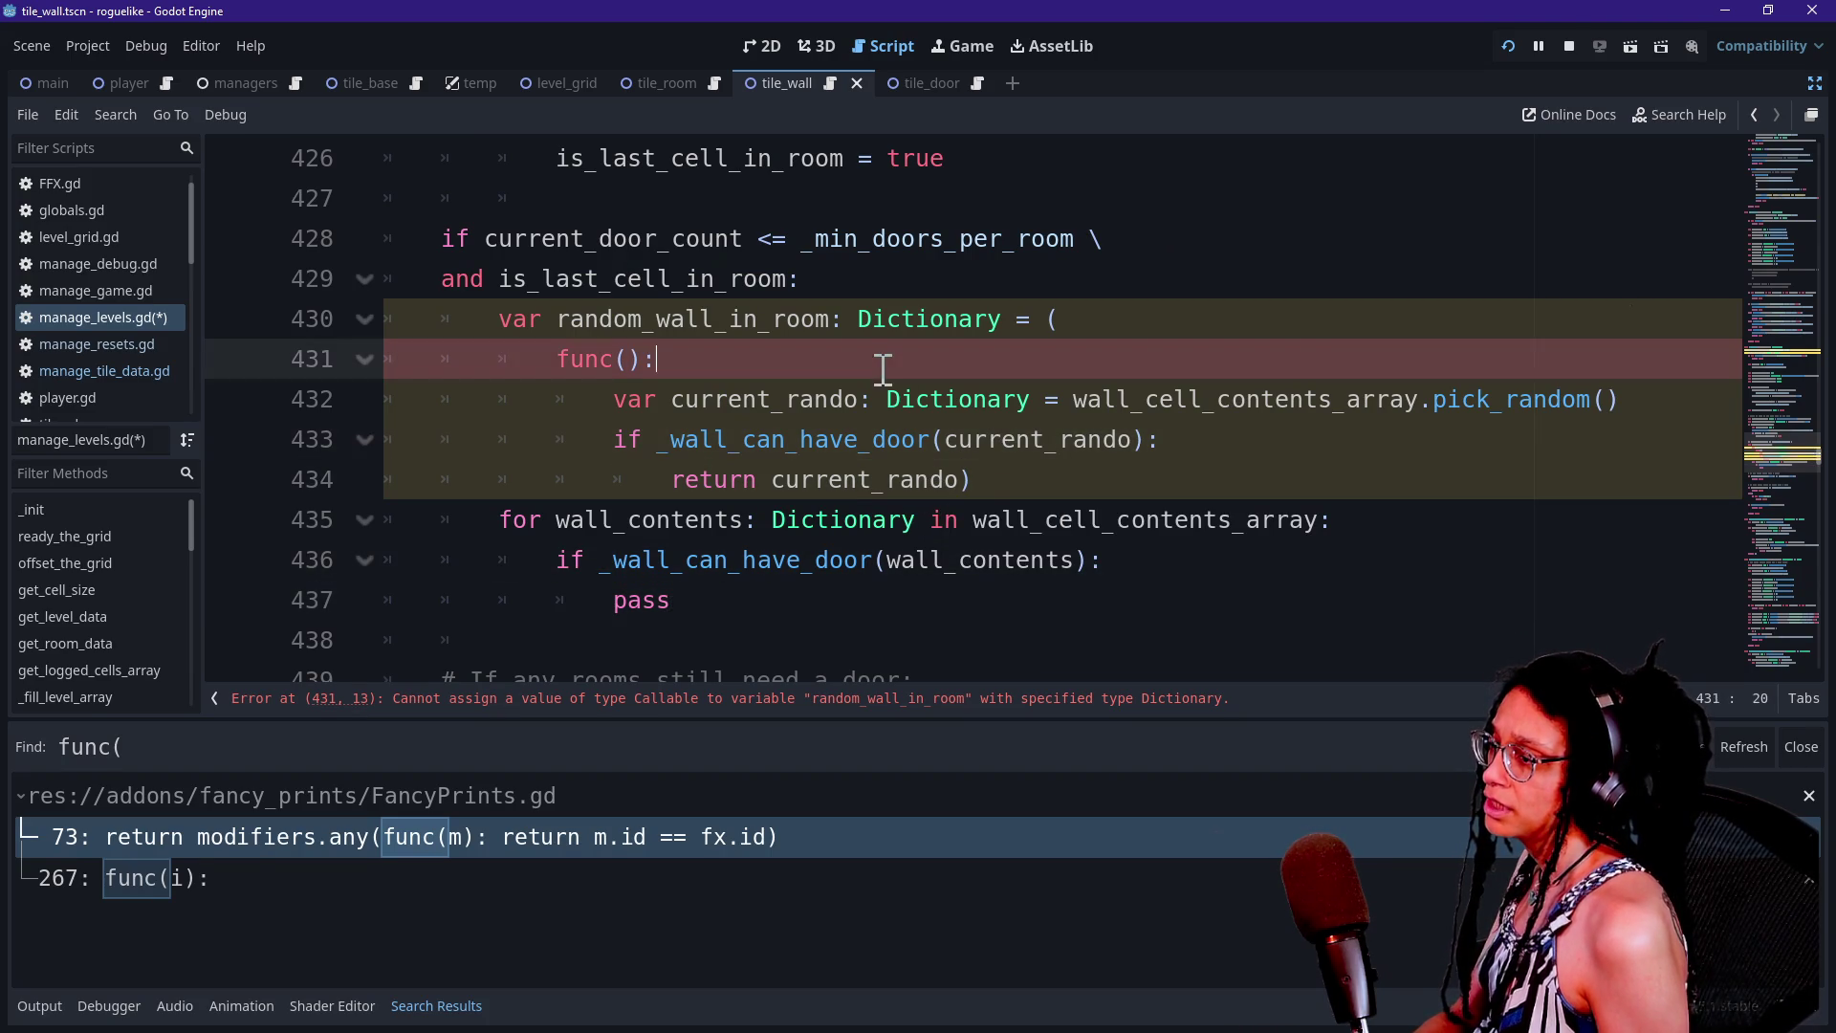
click(875, 393)
click(841, 452)
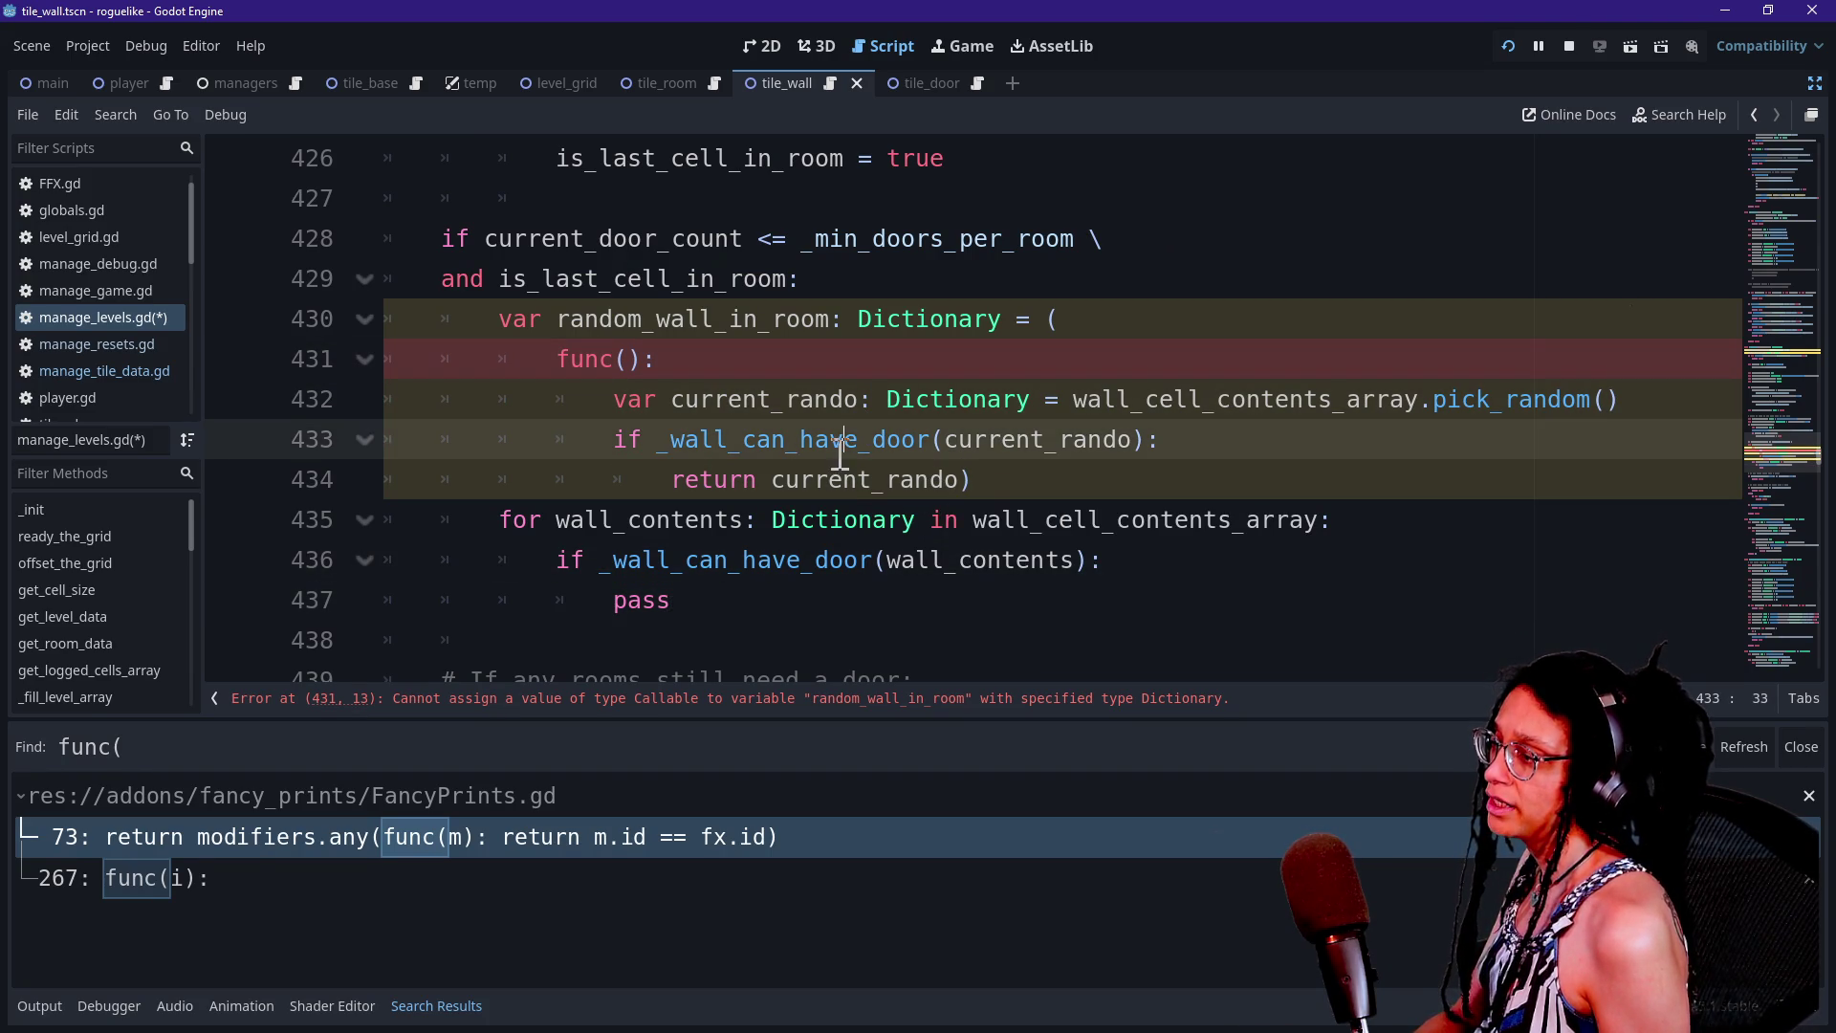
click(1152, 490)
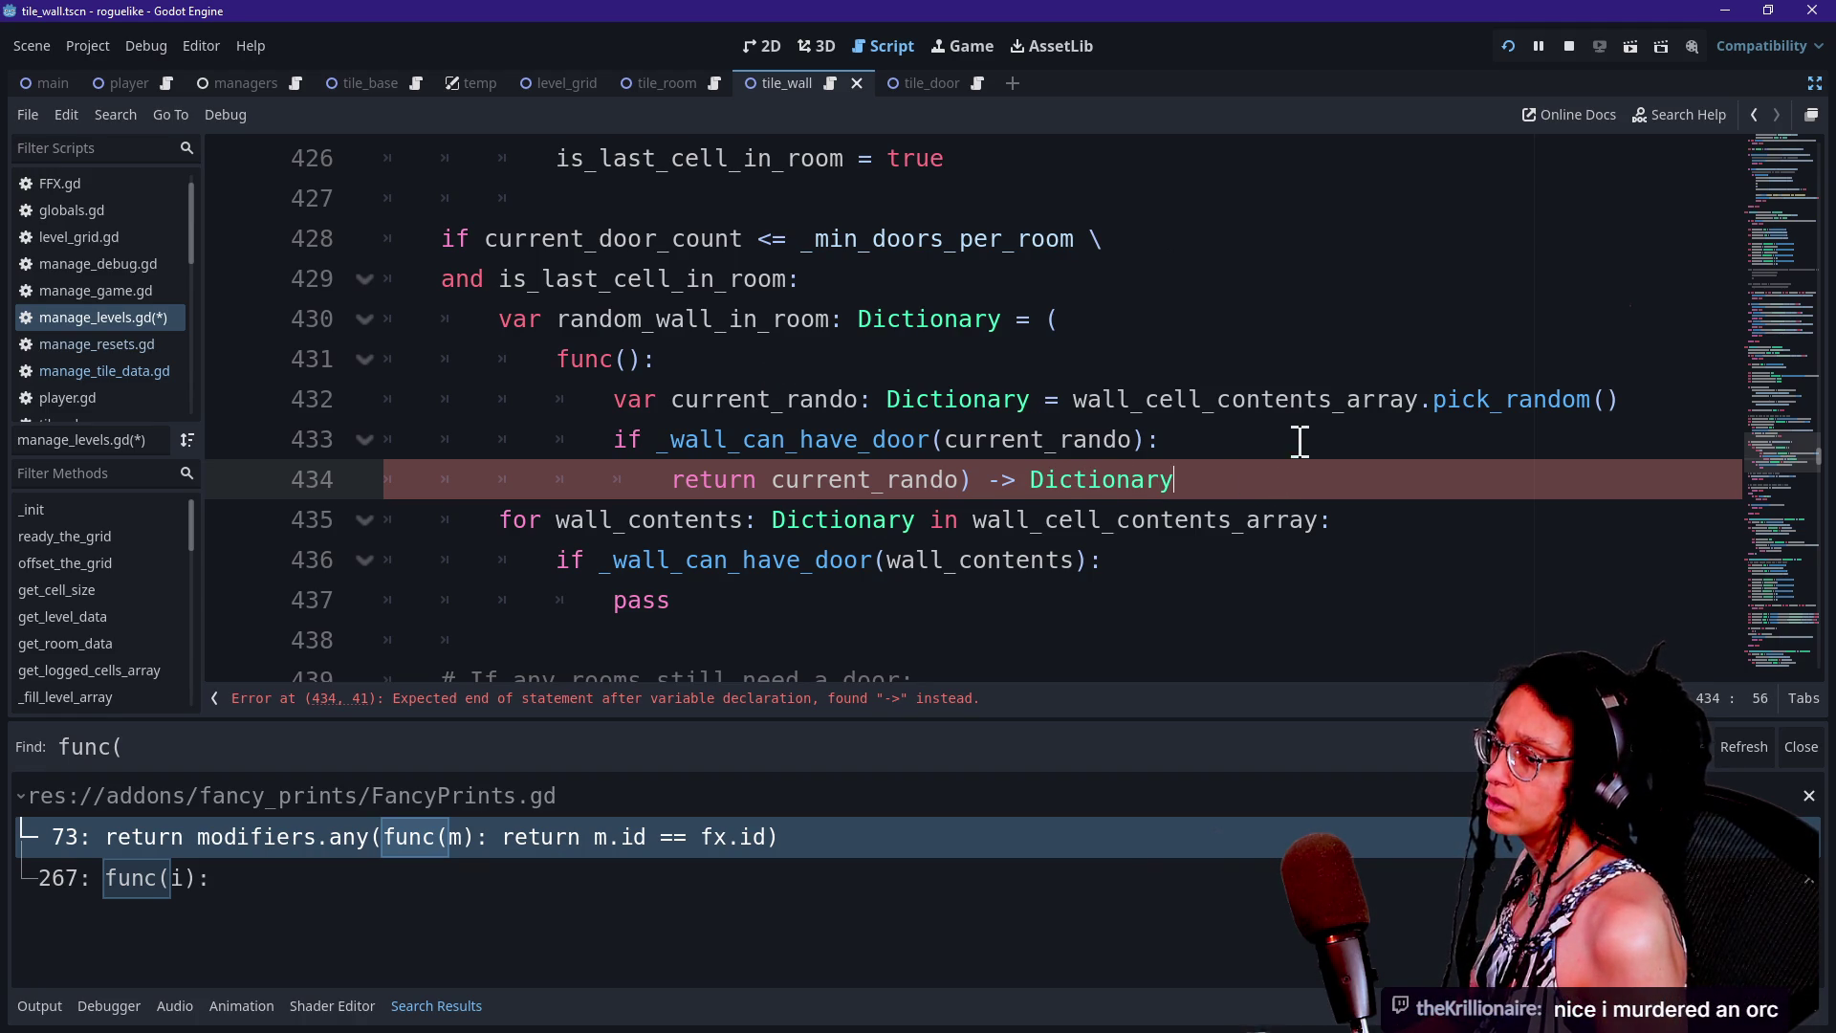
drag(1176, 479, 975, 481)
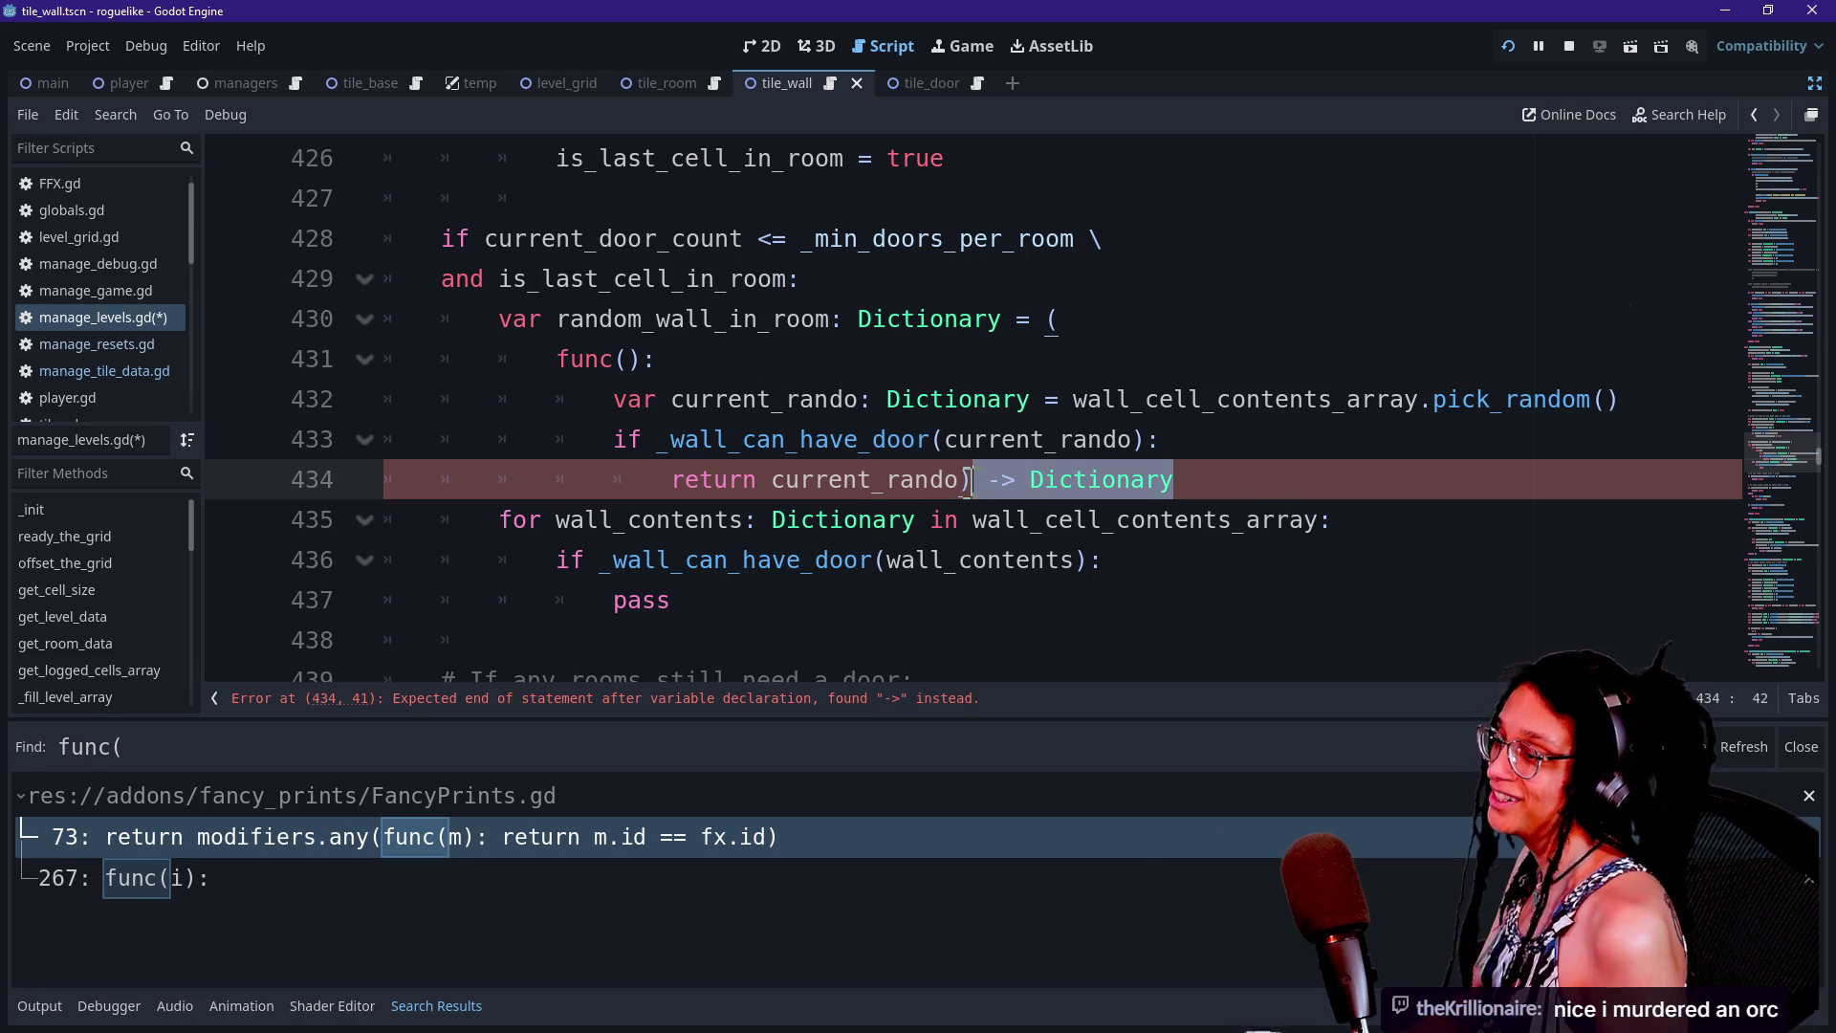
key(BackSpace)
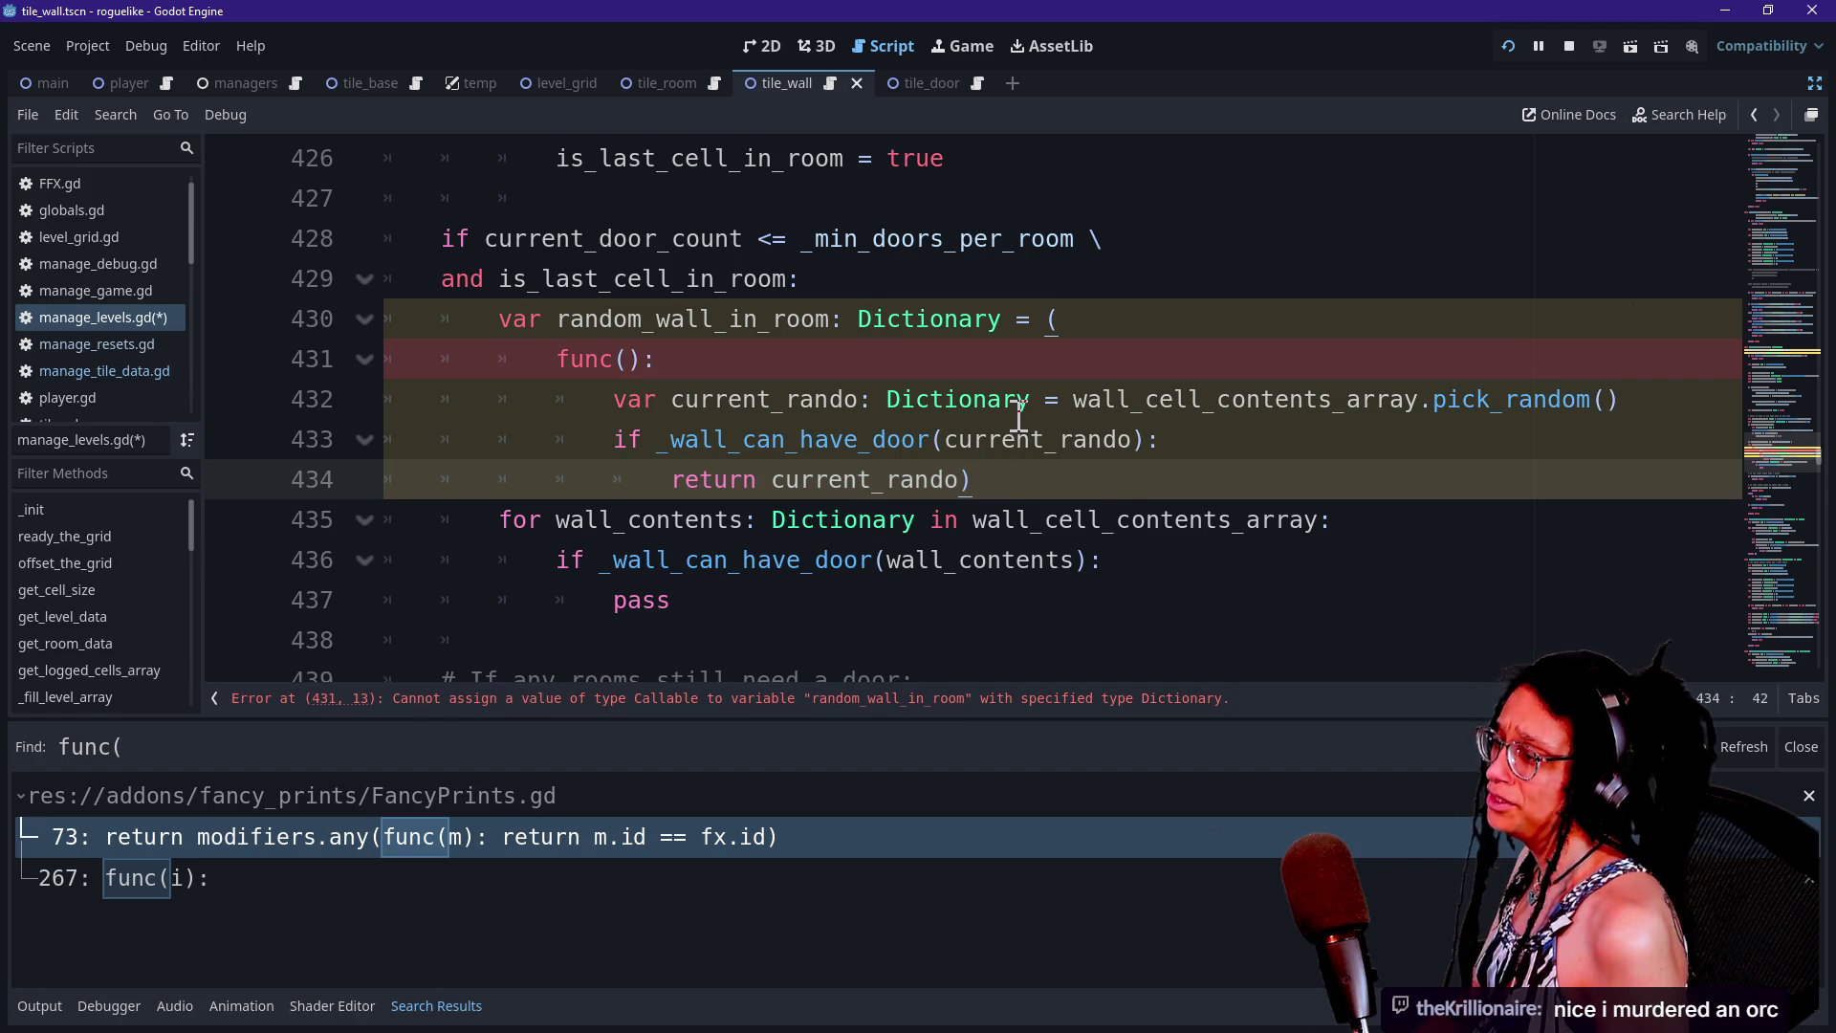
click(1685, 114)
- Search the Godot built-in help for 'lambda'
text(lambd)
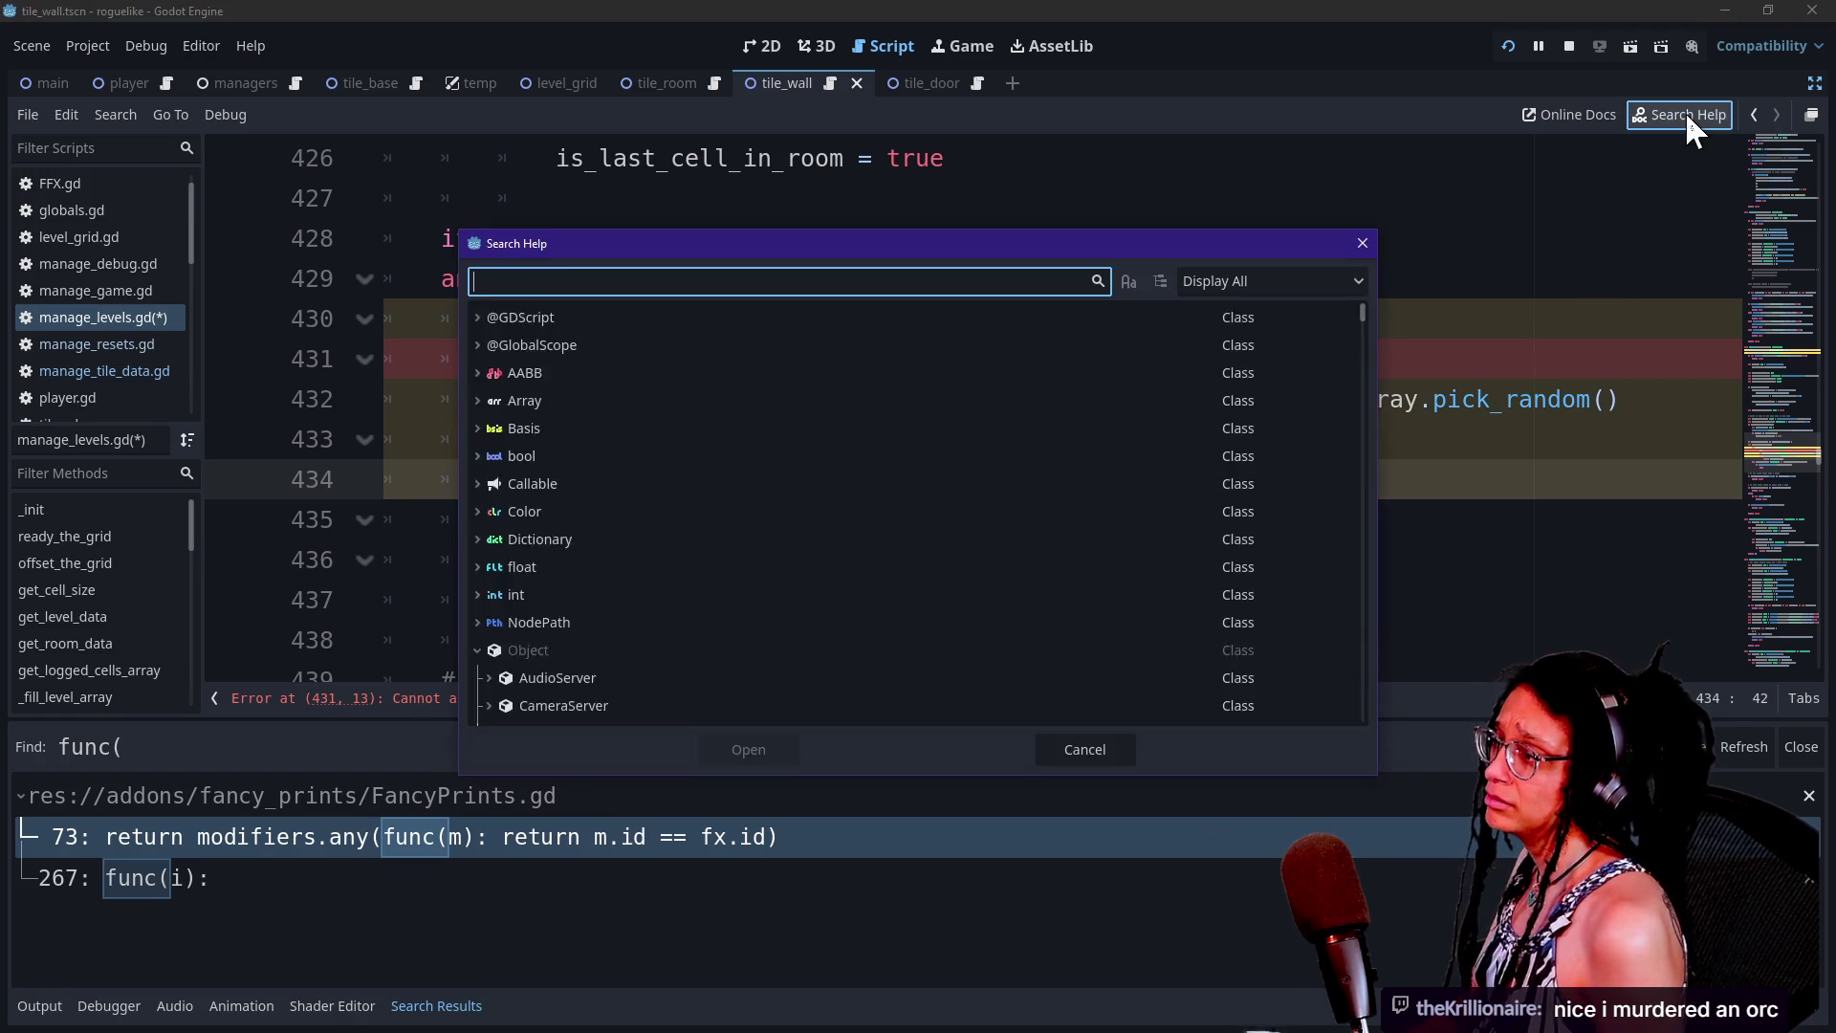
key(BackSpace)
text(ambda)
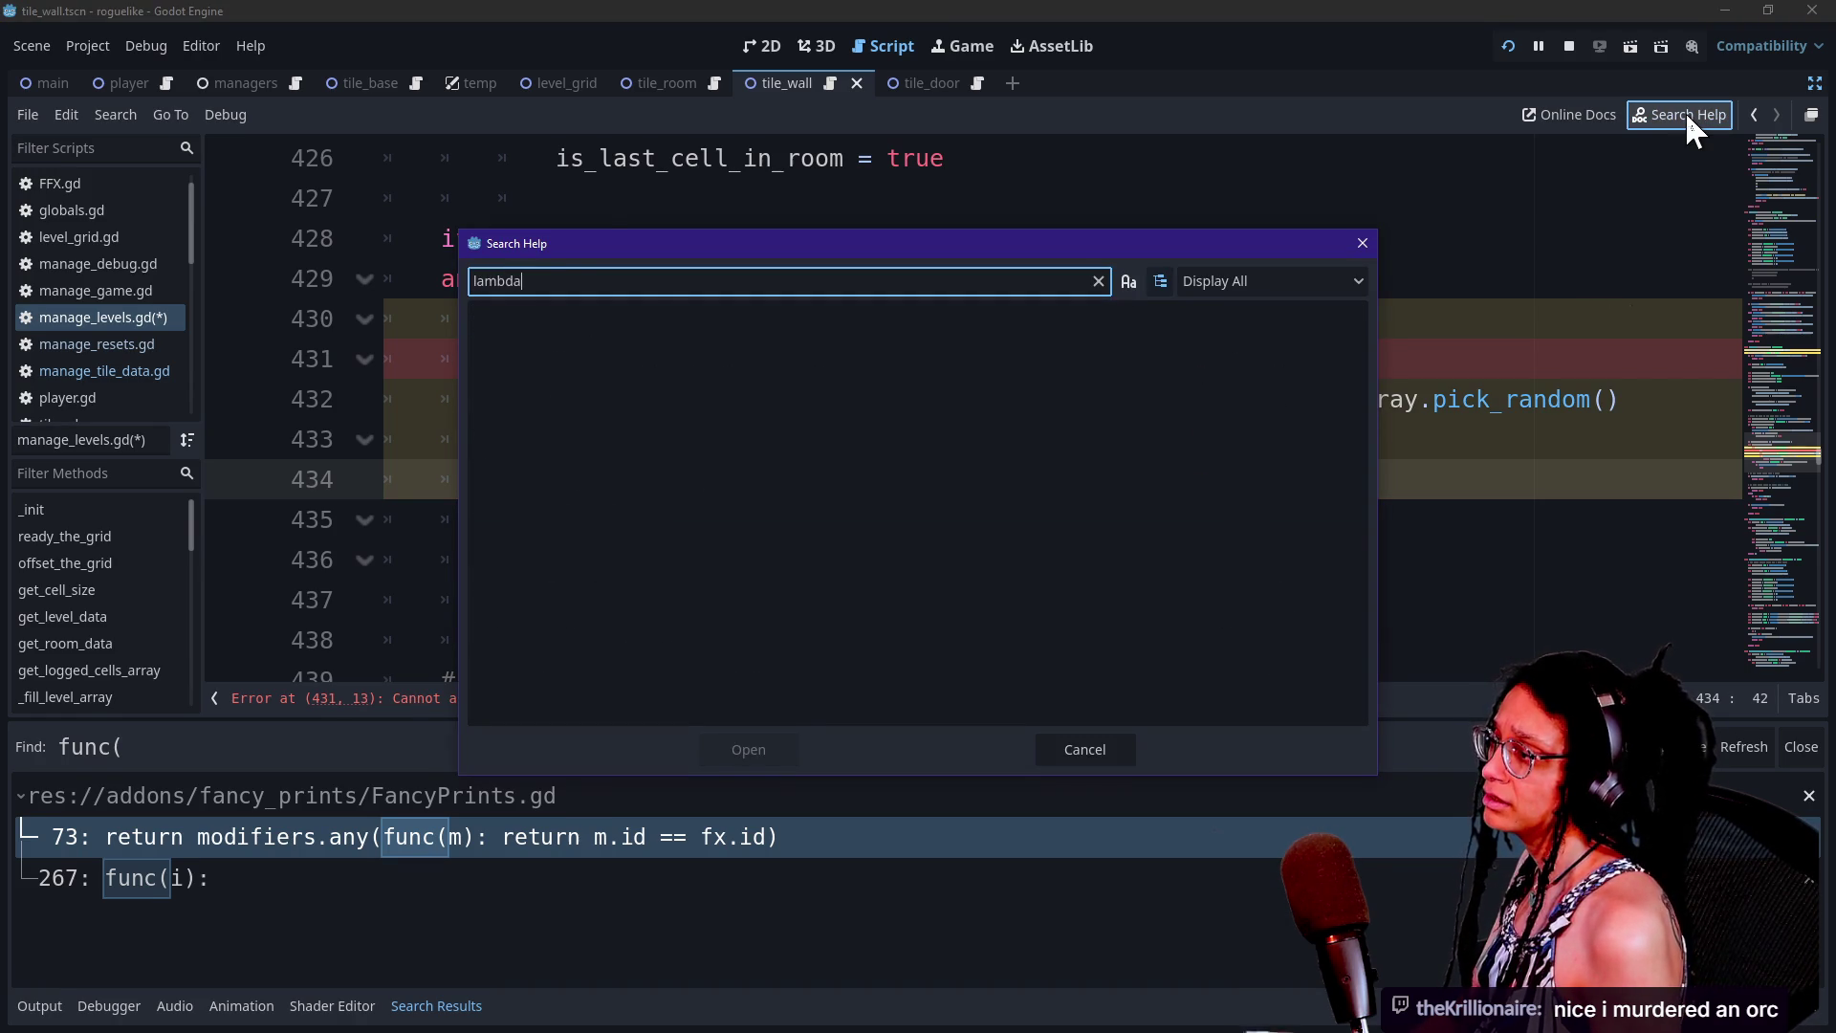
- Web-search 'gdscript lambda' in a new Firefox tab and open the Godot Docs GDScript reference
key(alt+Tab)
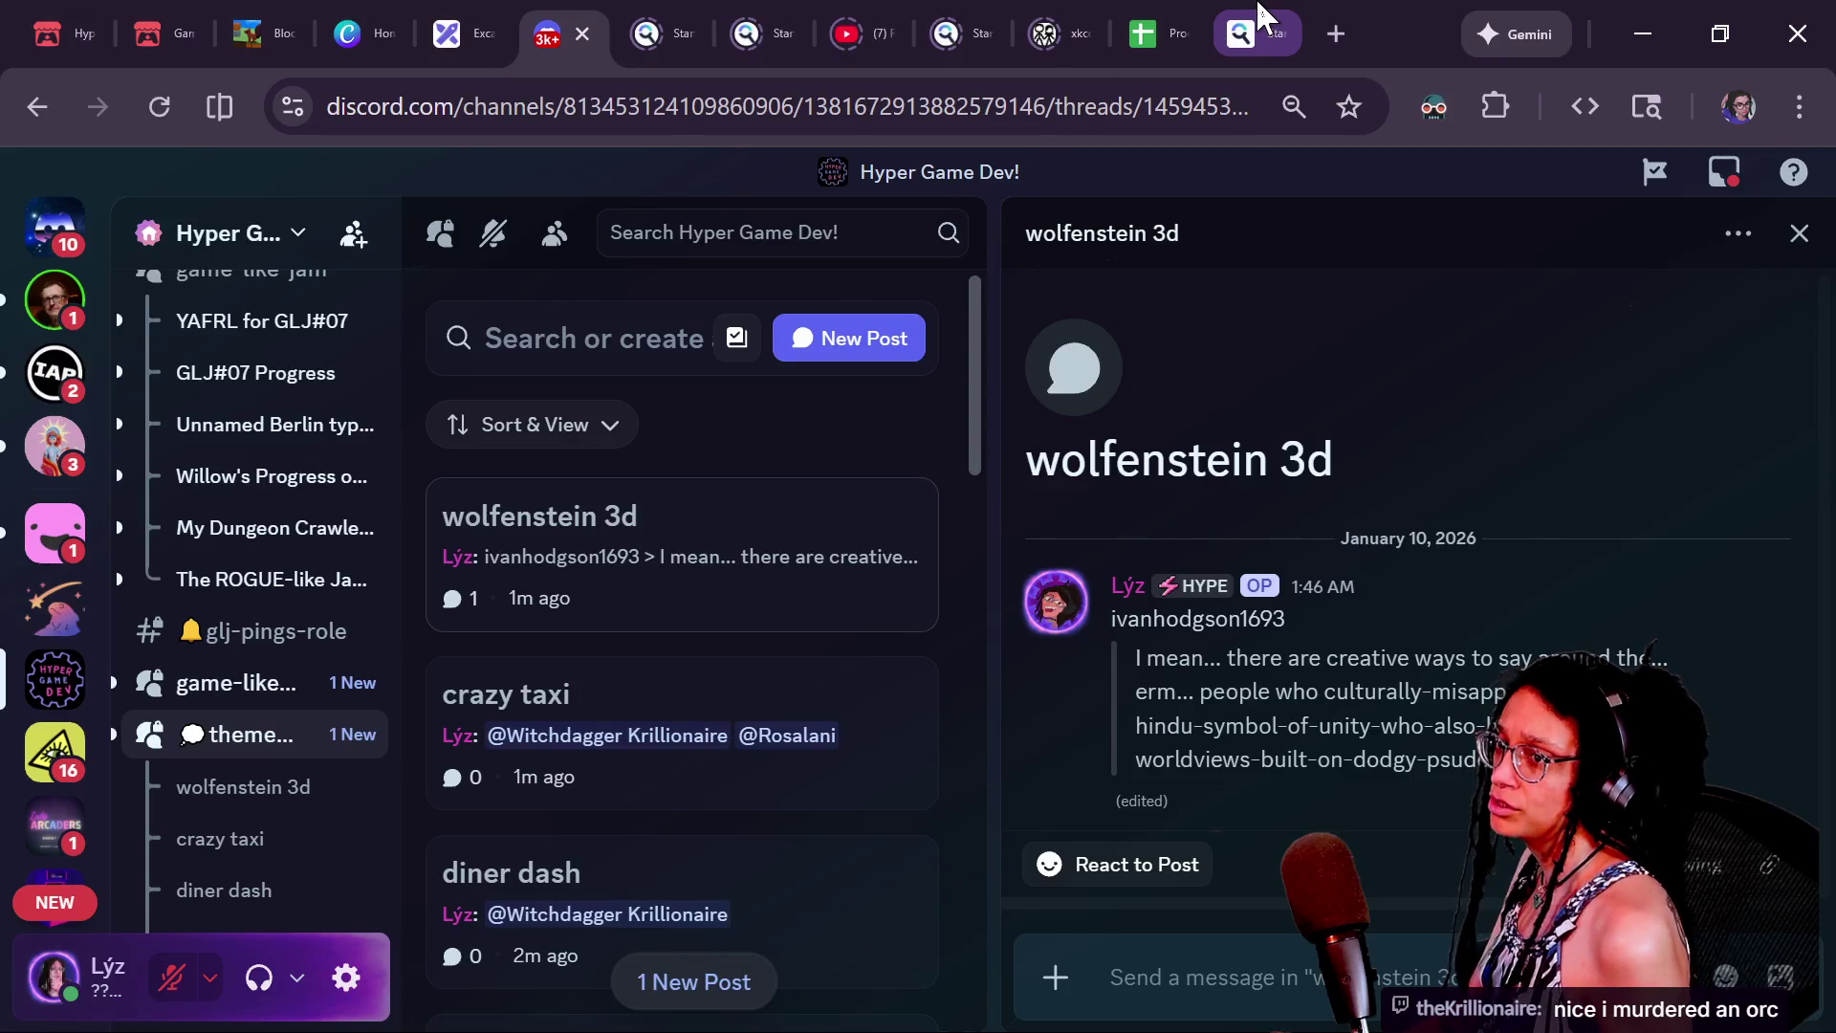
key(alt+Tab)
click(427, 109)
text(gdscript lambd)
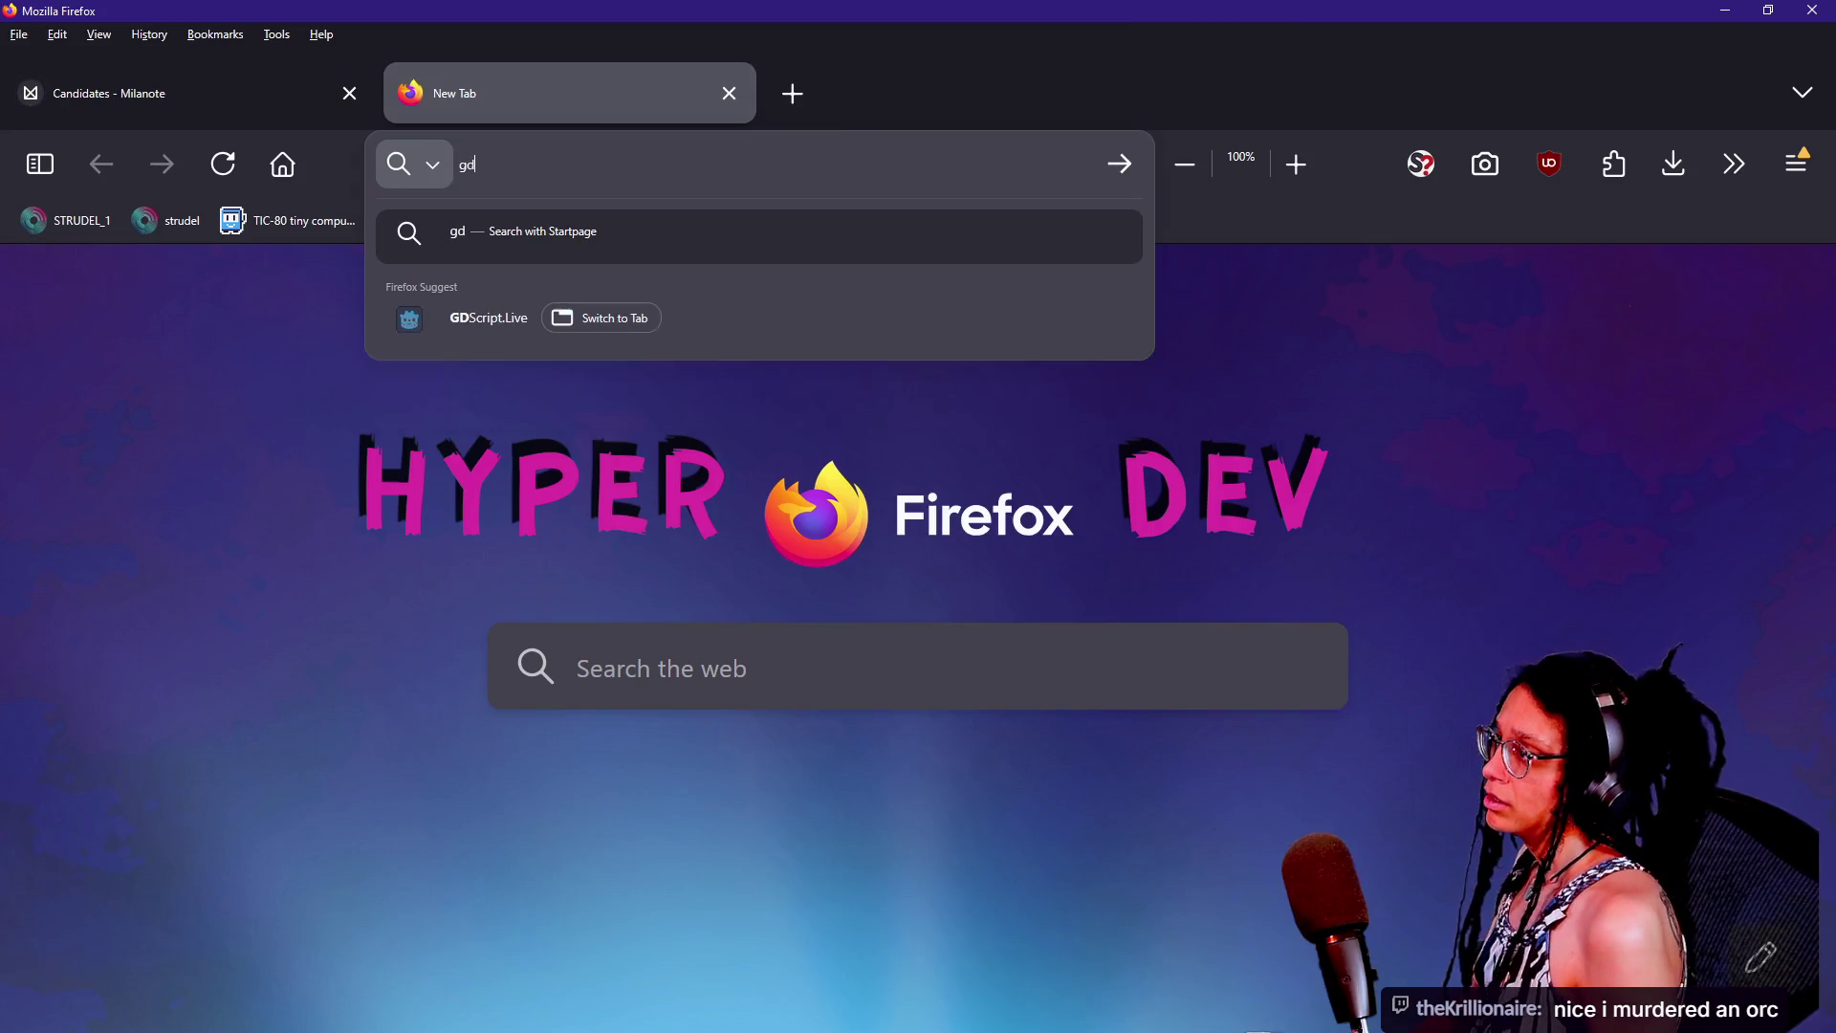
text(a)
key(Return)
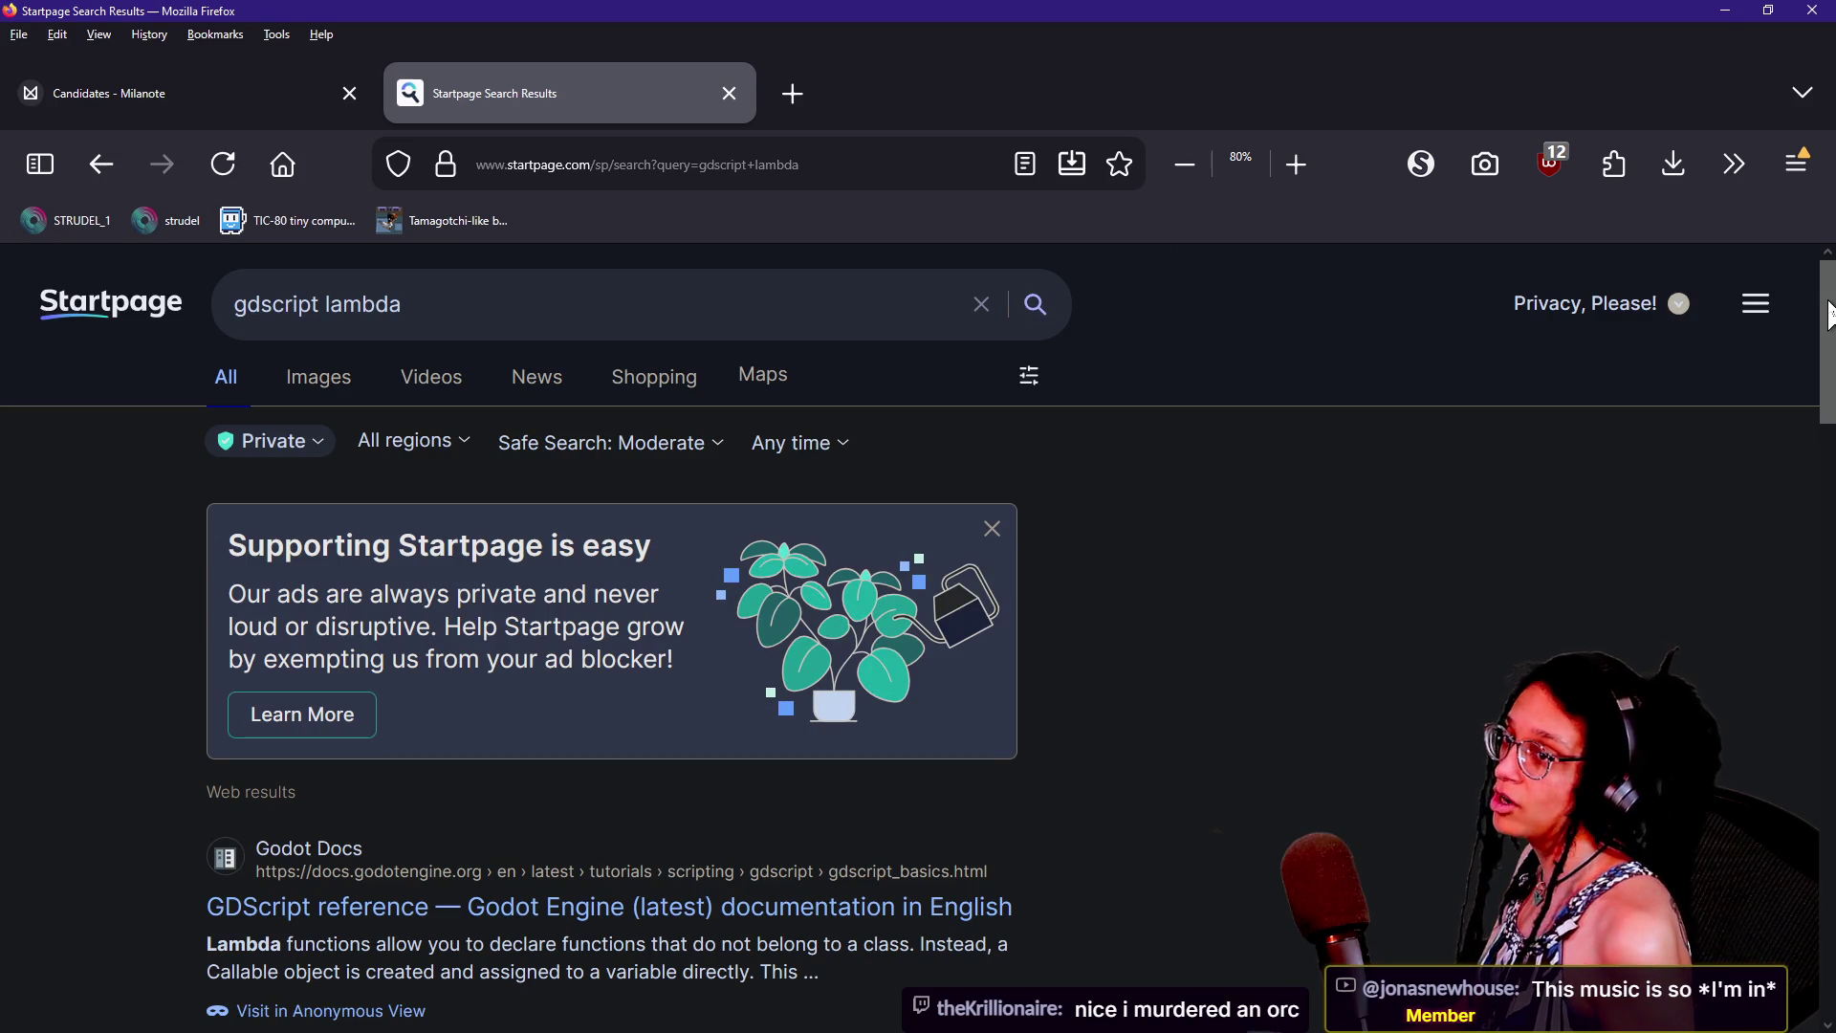
key(alt+Tab)
click(1546, 519)
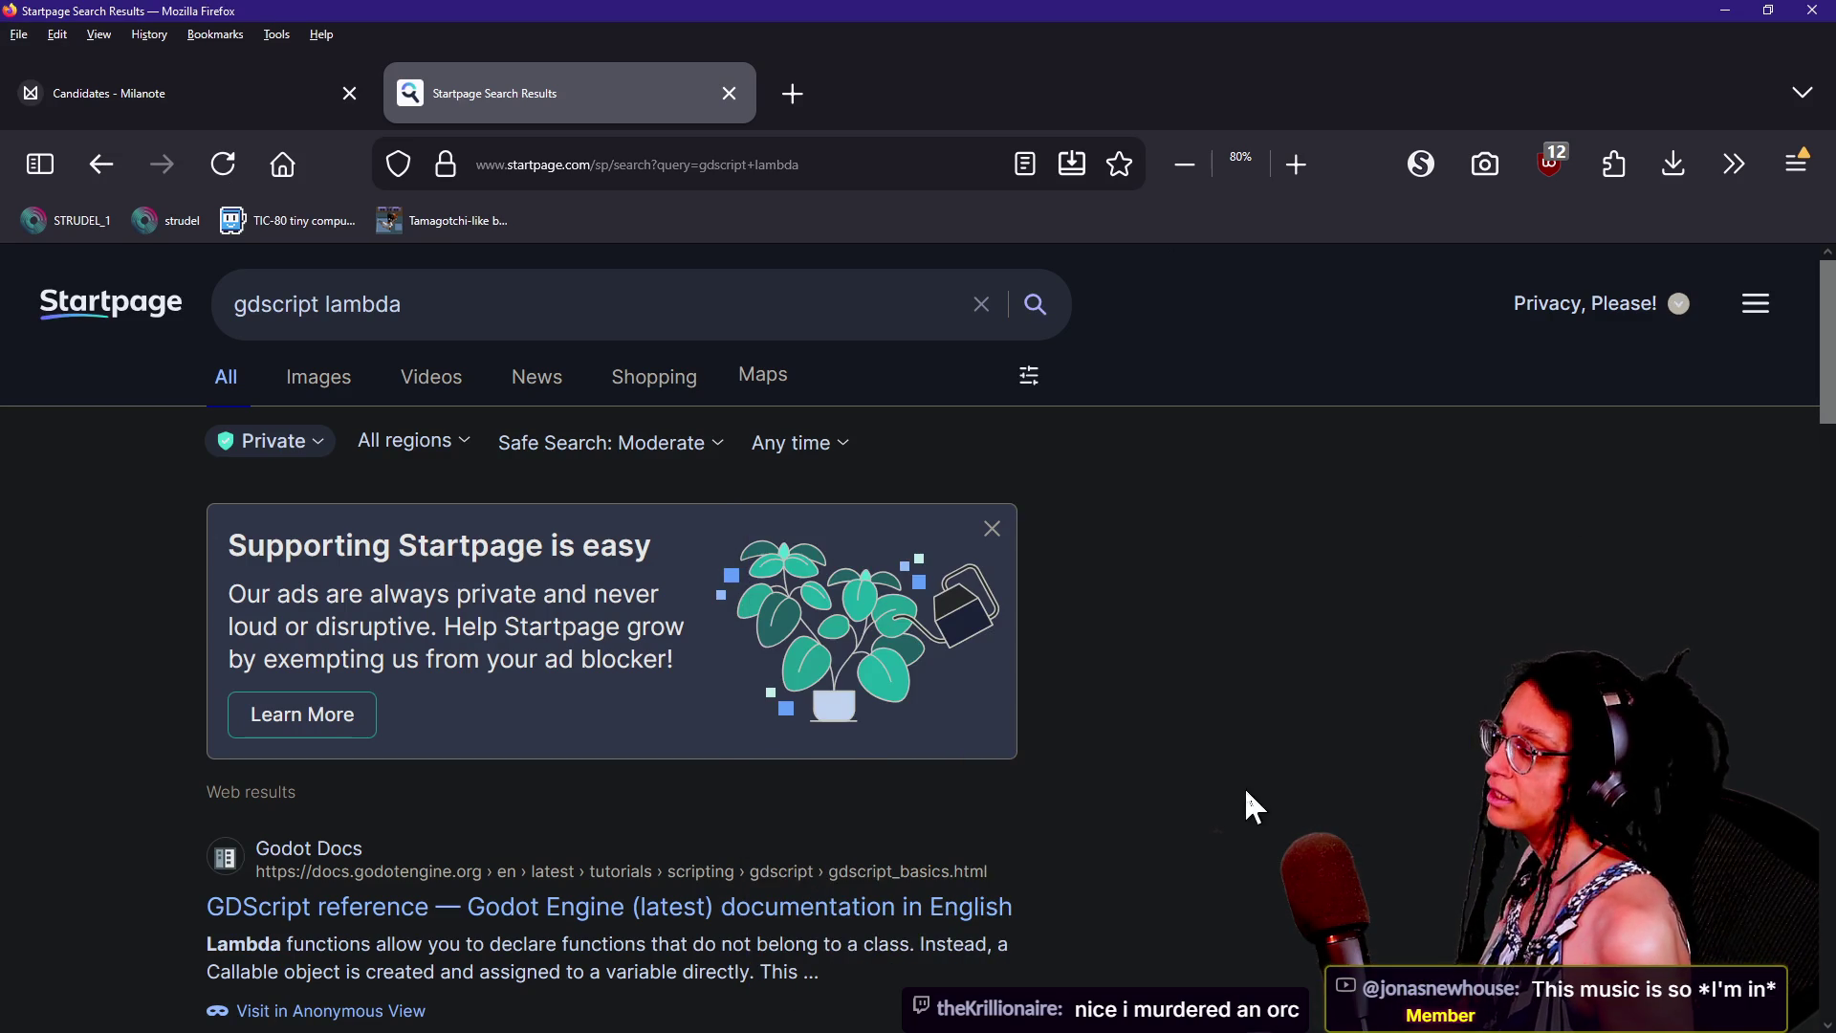
scroll(634, 750, down, 2)
click(623, 712)
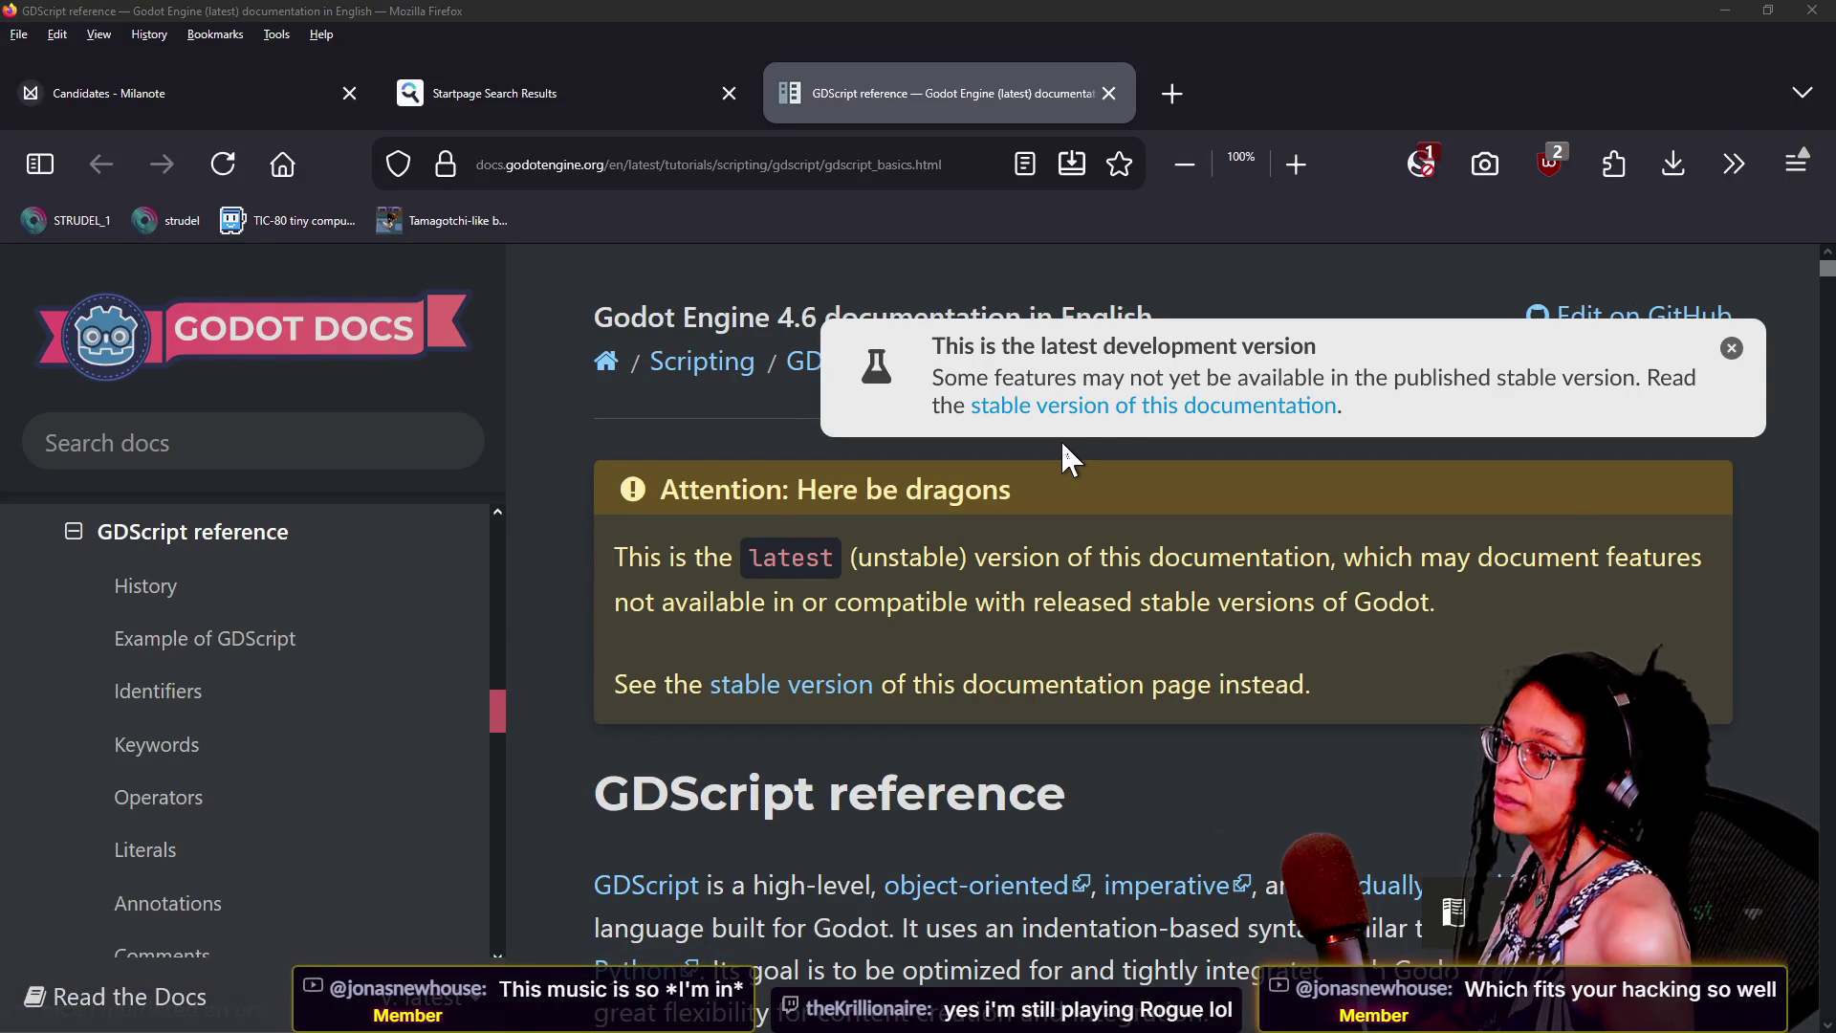
- Dismiss the development-version notice on the GDScript reference page
scroll(1061, 450, down, 5)
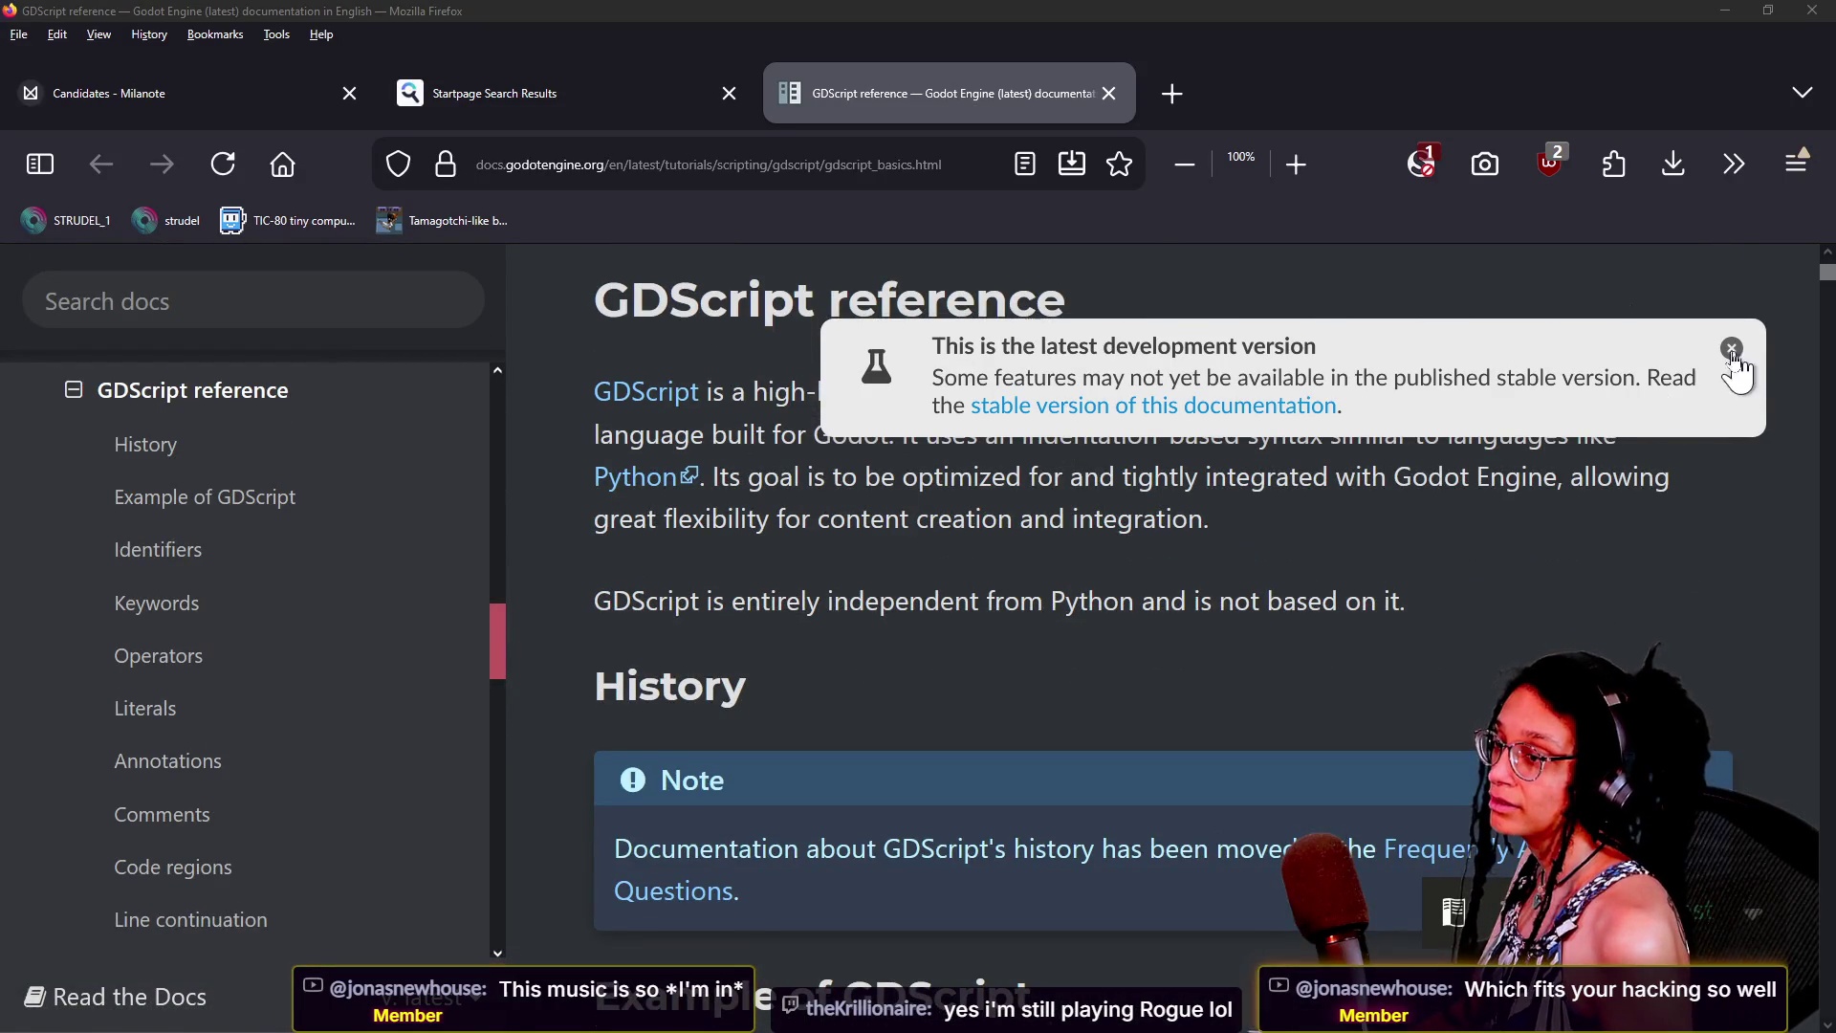
click(1731, 348)
scroll(1109, 512, up, 5)
scroll(1109, 512, down, 3)
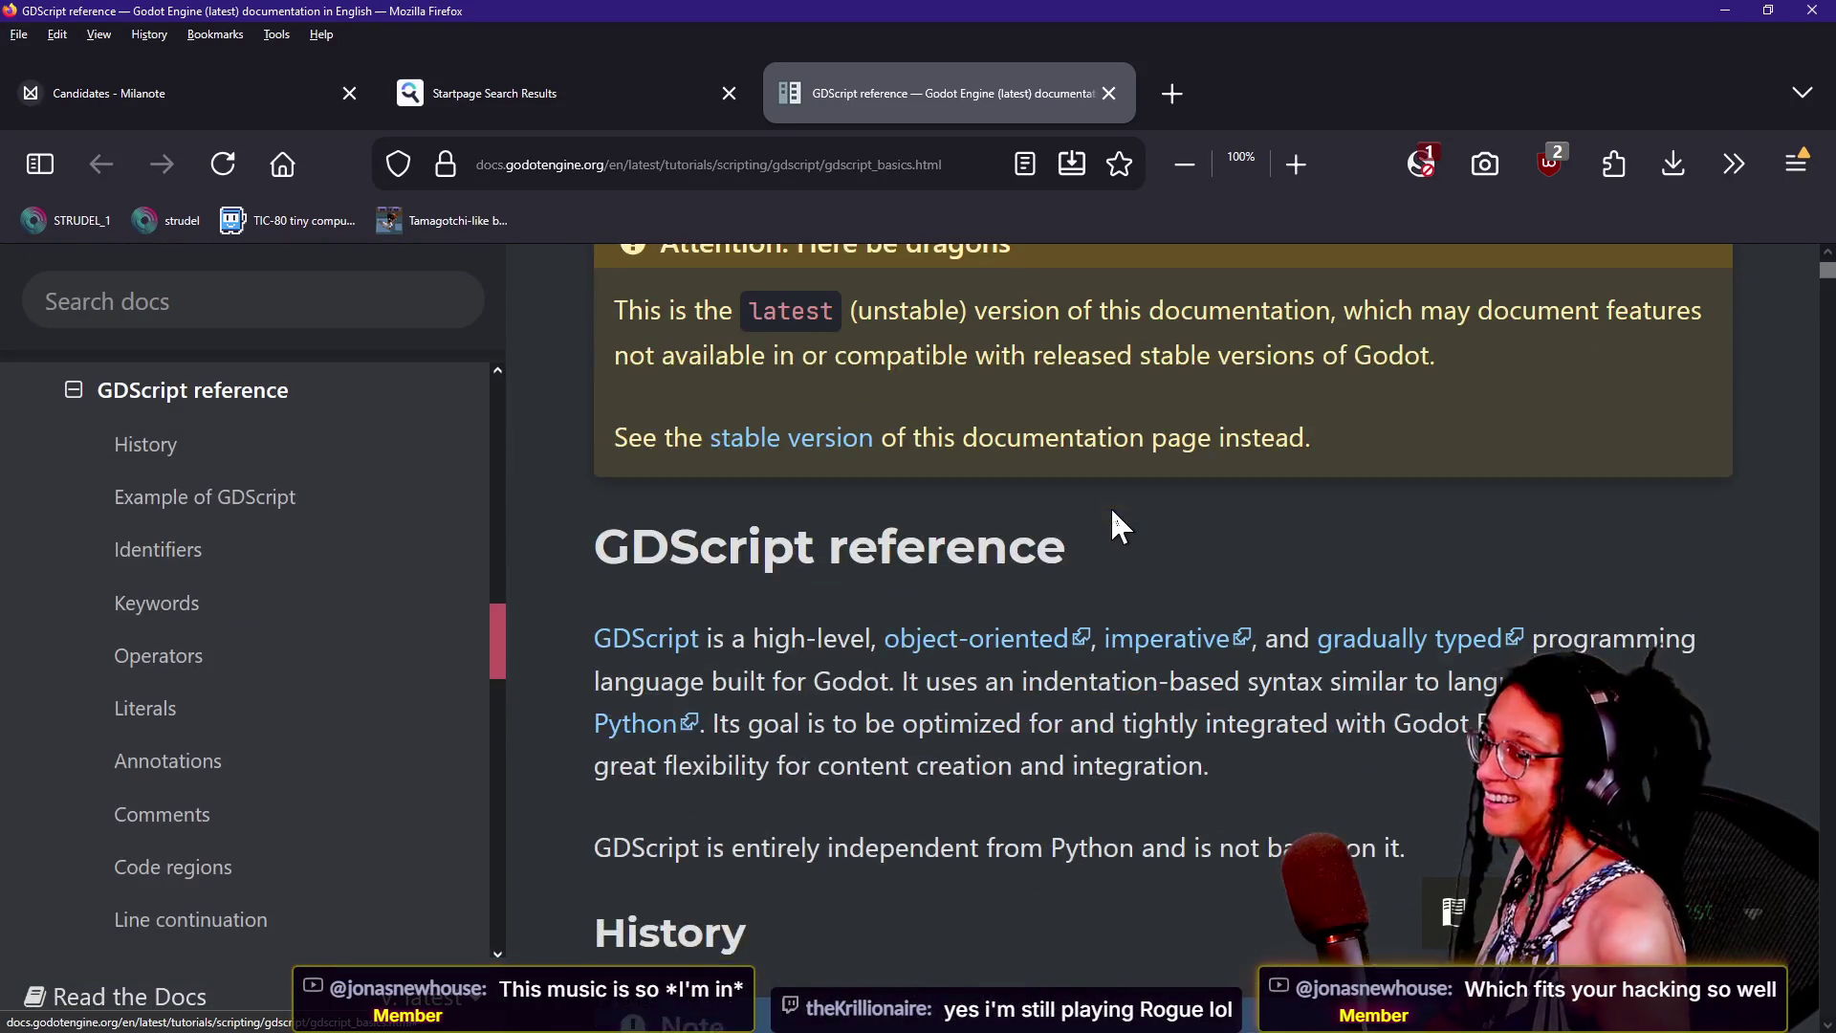
scroll(1112, 512, down, 3)
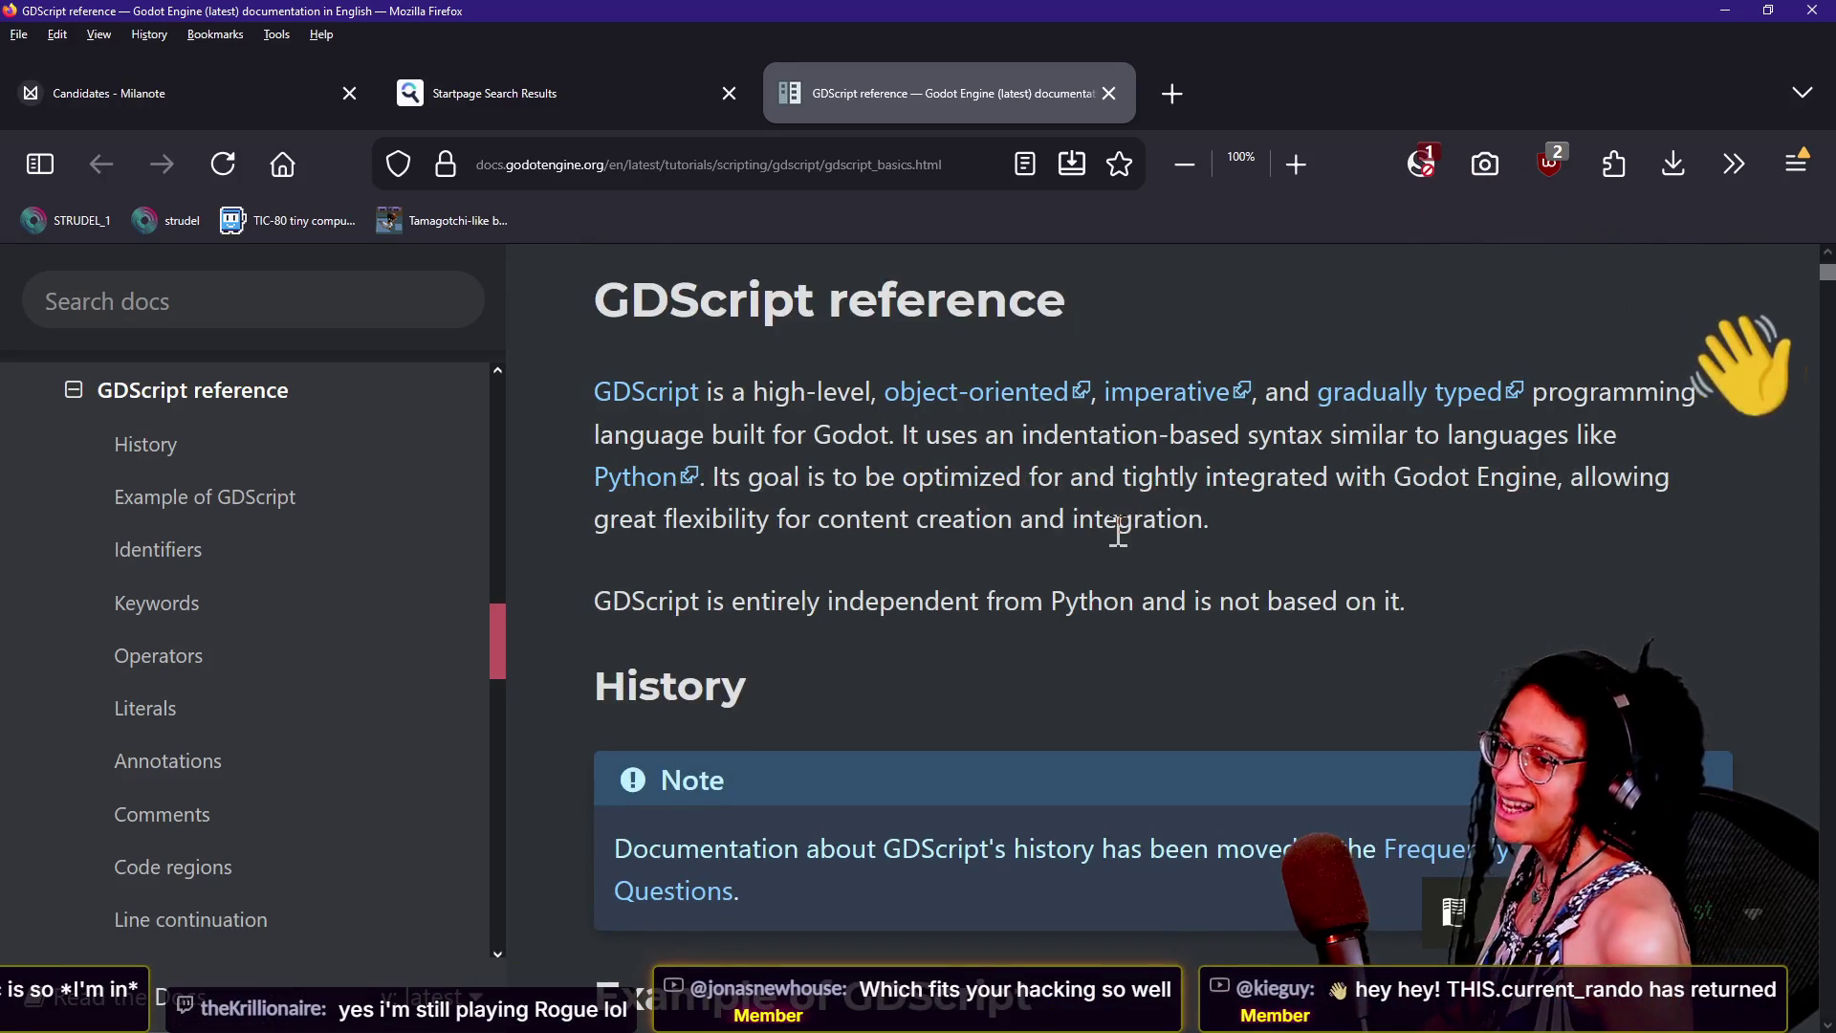
scroll(1118, 531, down, 3)
scroll(1147, 500, up, 3)
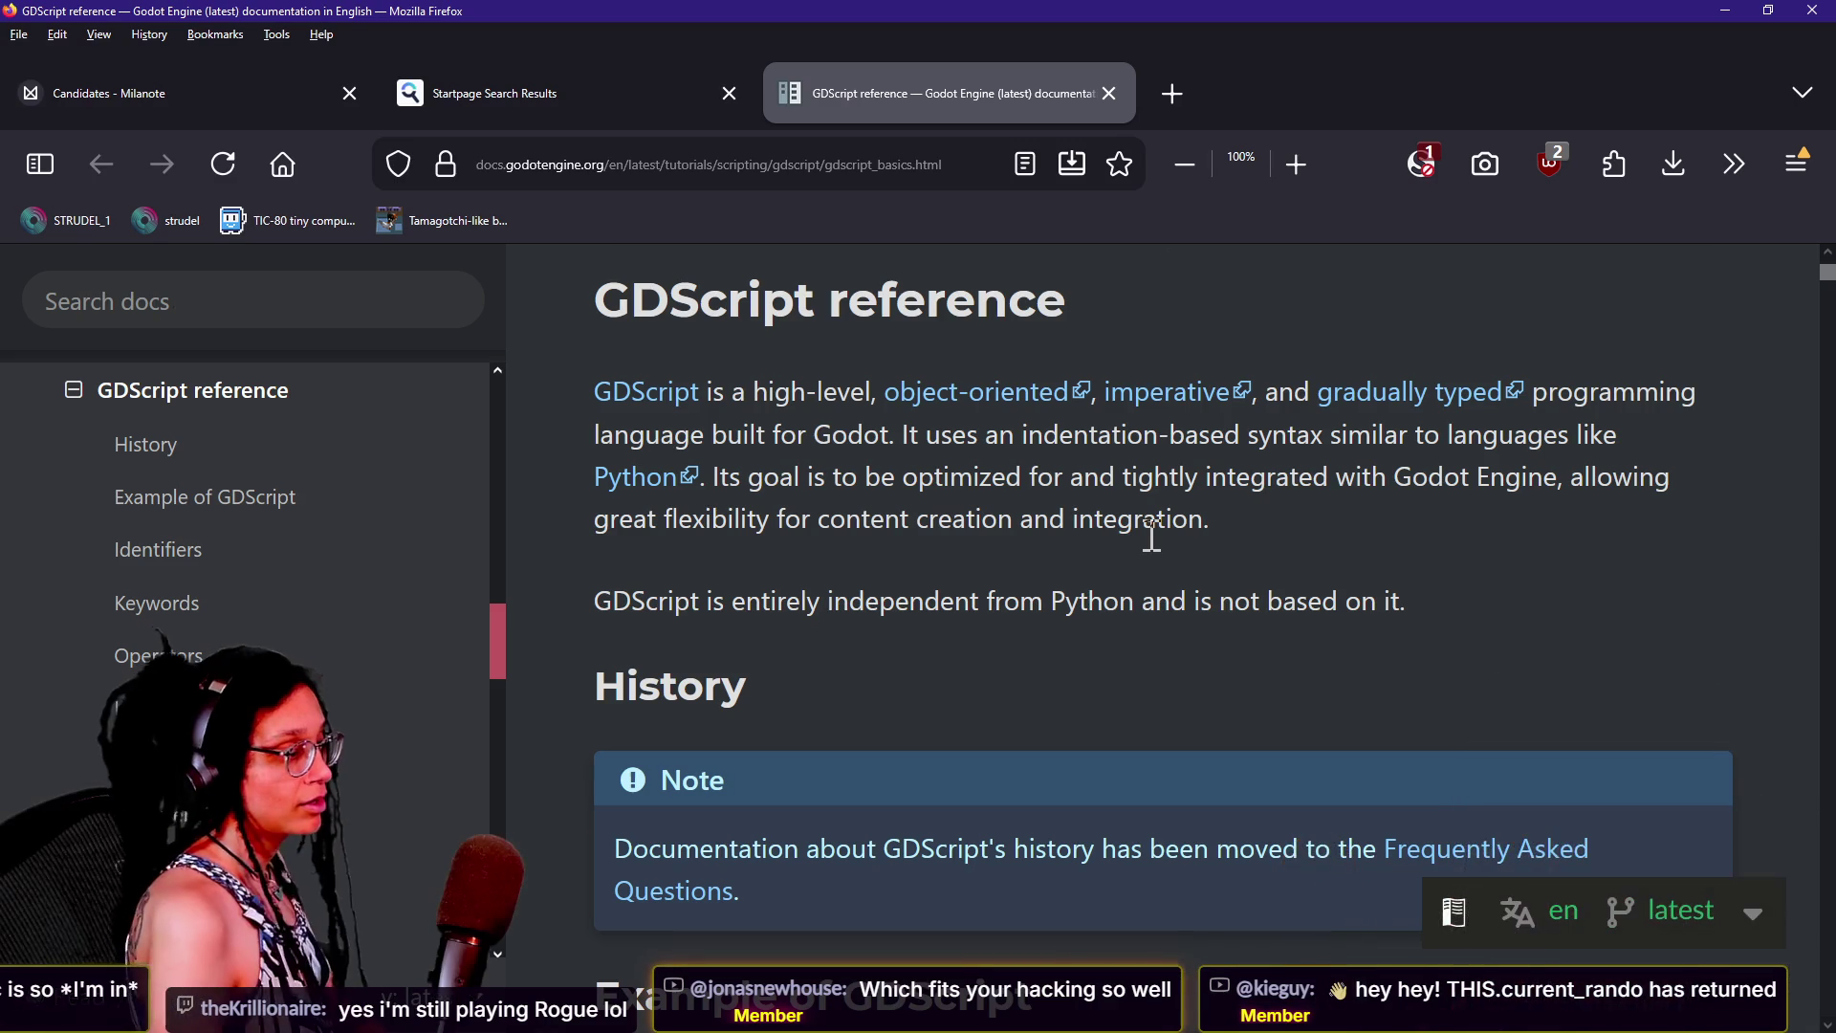
scroll(1151, 536, down, 5)
- Find 'lambda' on the page and read the Lambda functions examples, then return to Godot
text(lambda)
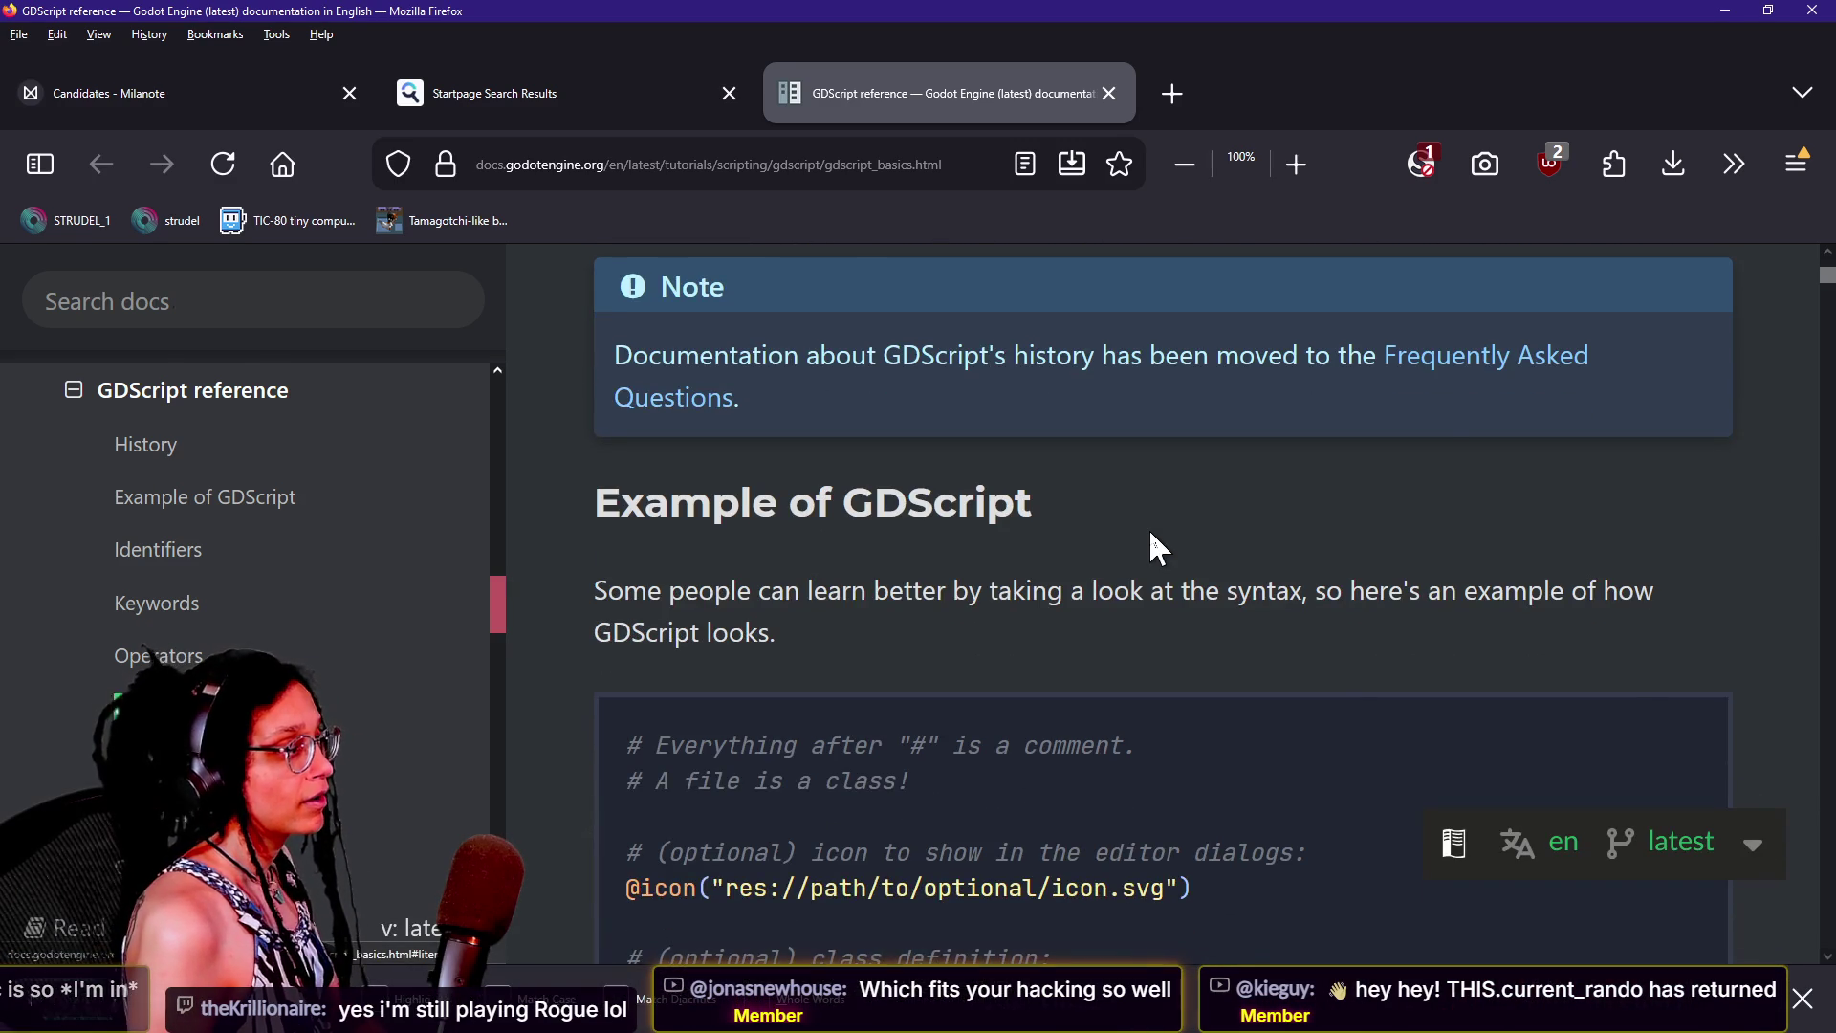
scroll(919, 600, down, 5)
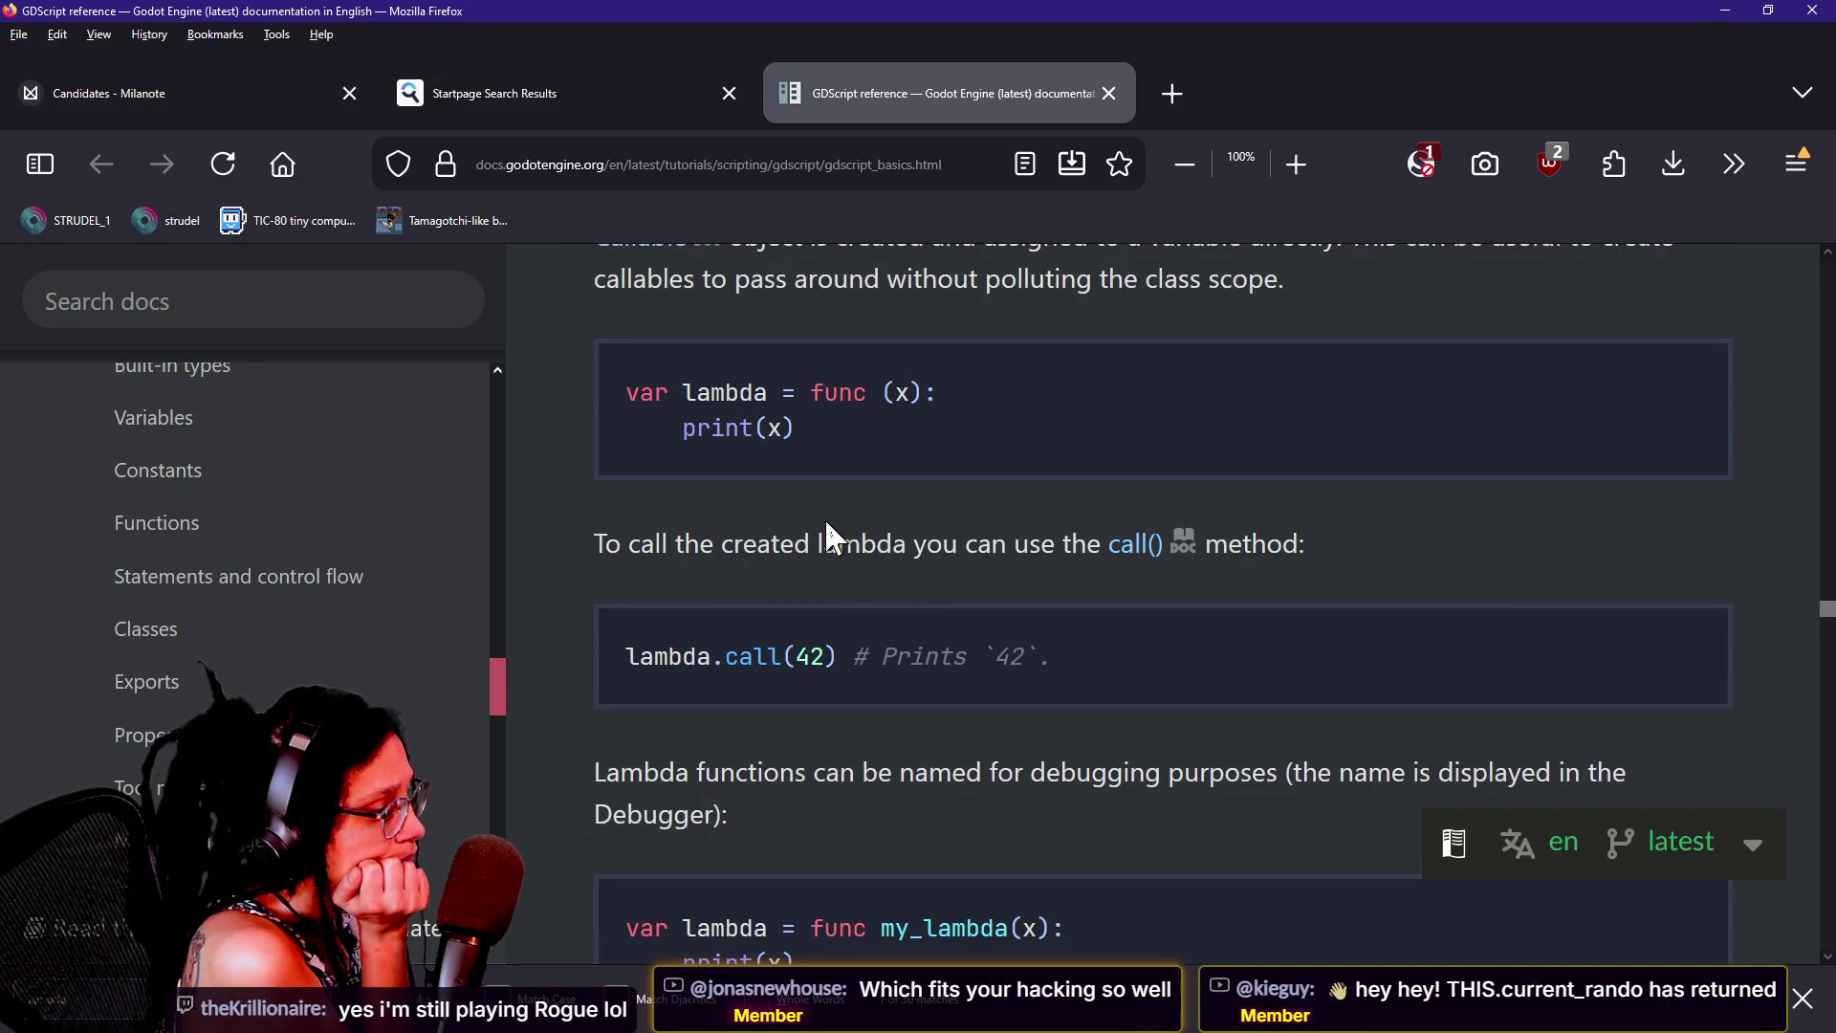
scroll(824, 518, up, 1)
scroll(828, 526, down, 8)
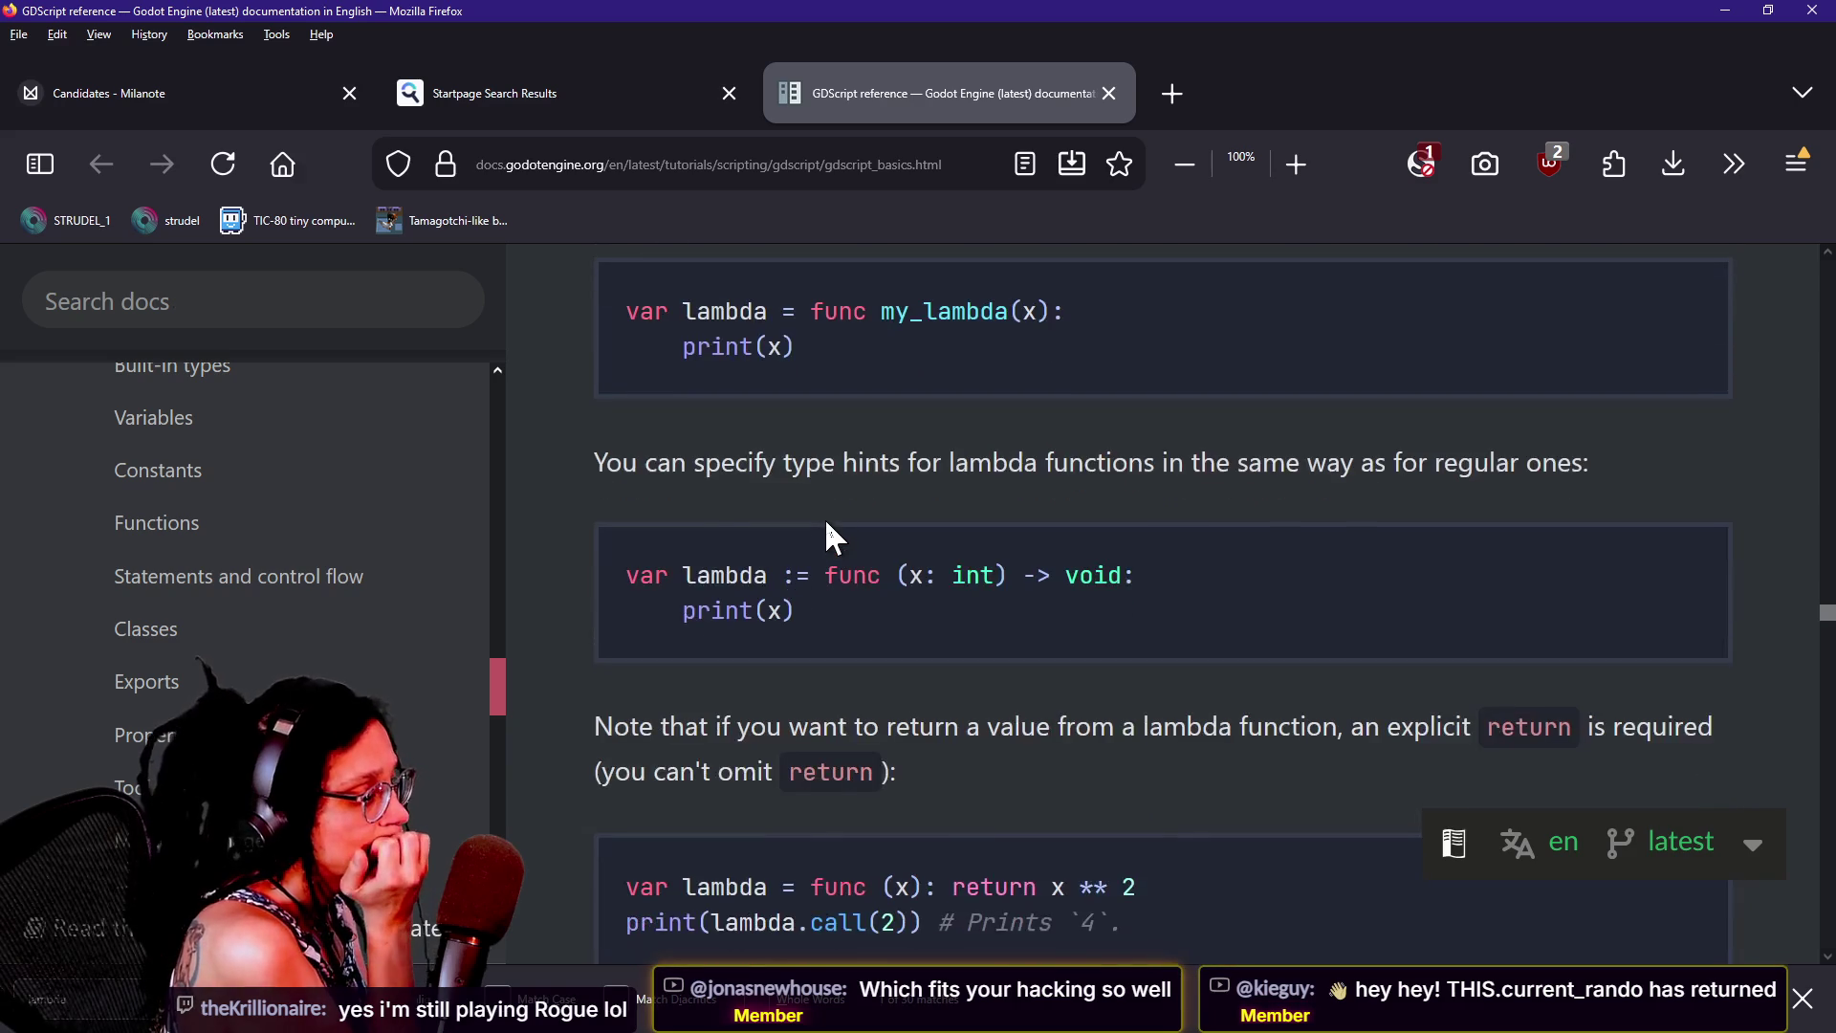
scroll(826, 524, down, 4)
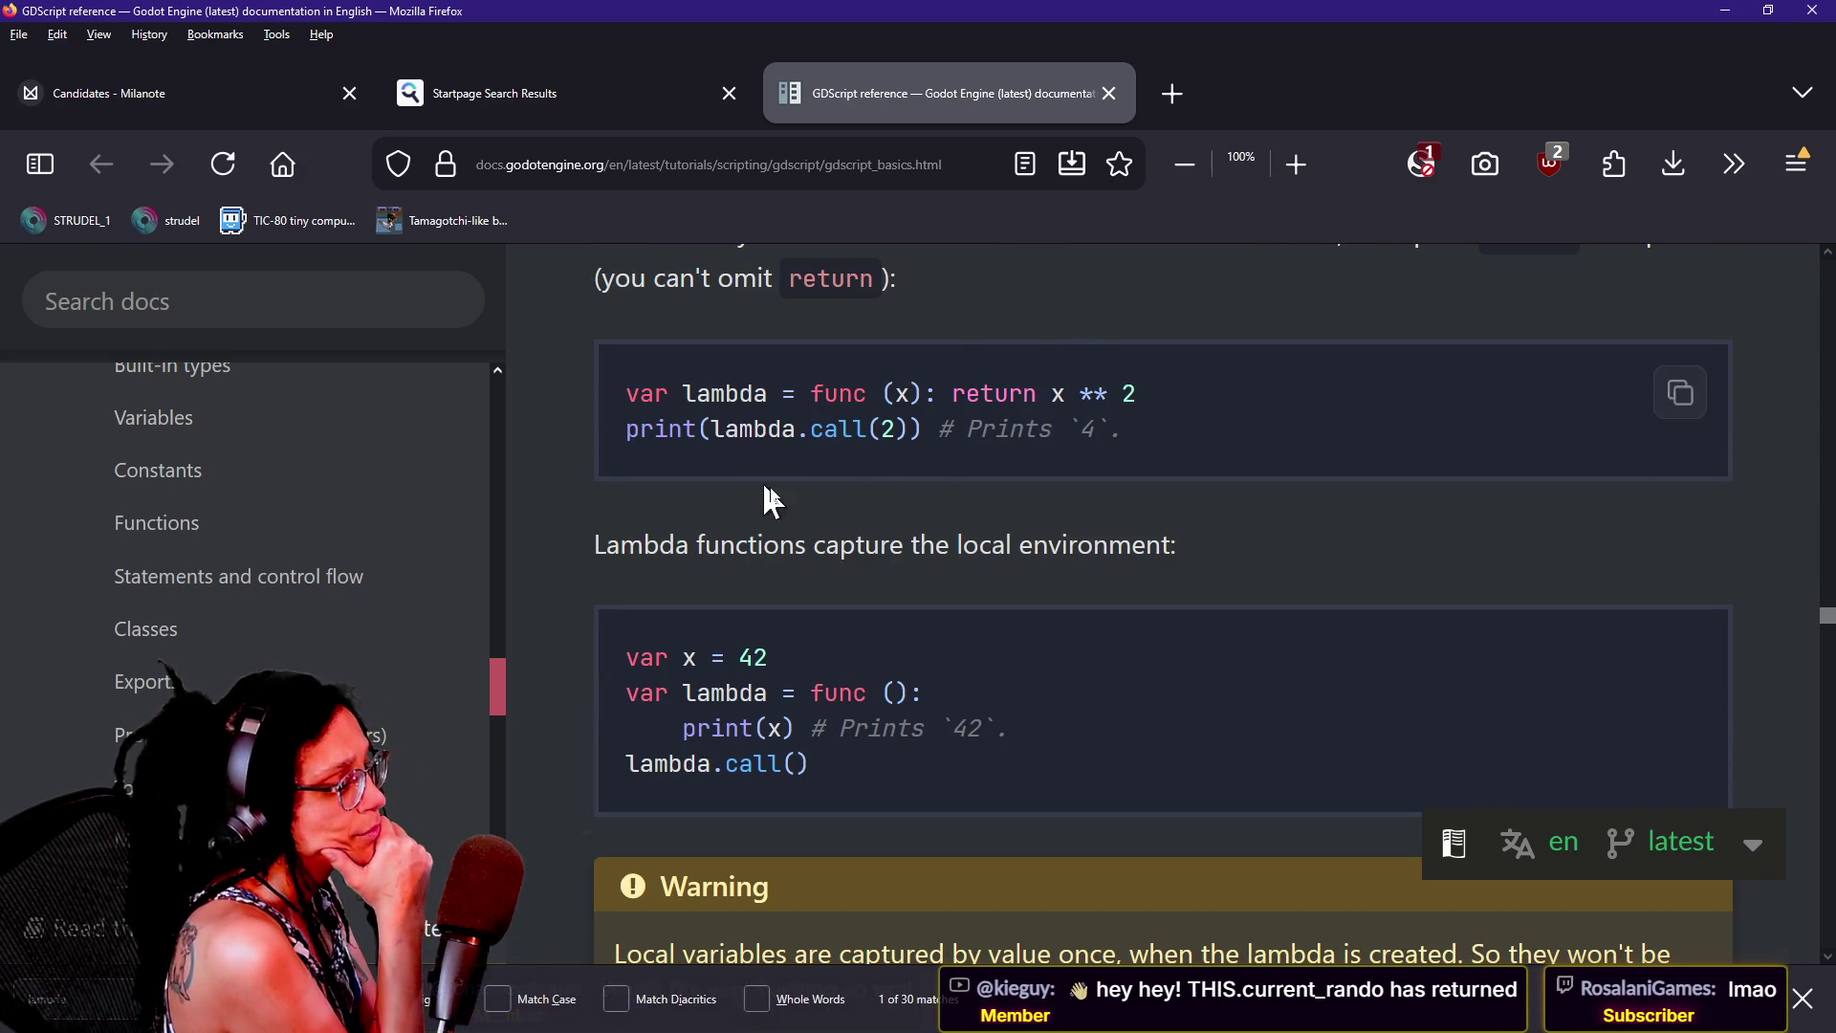
scroll(867, 490, up, 1)
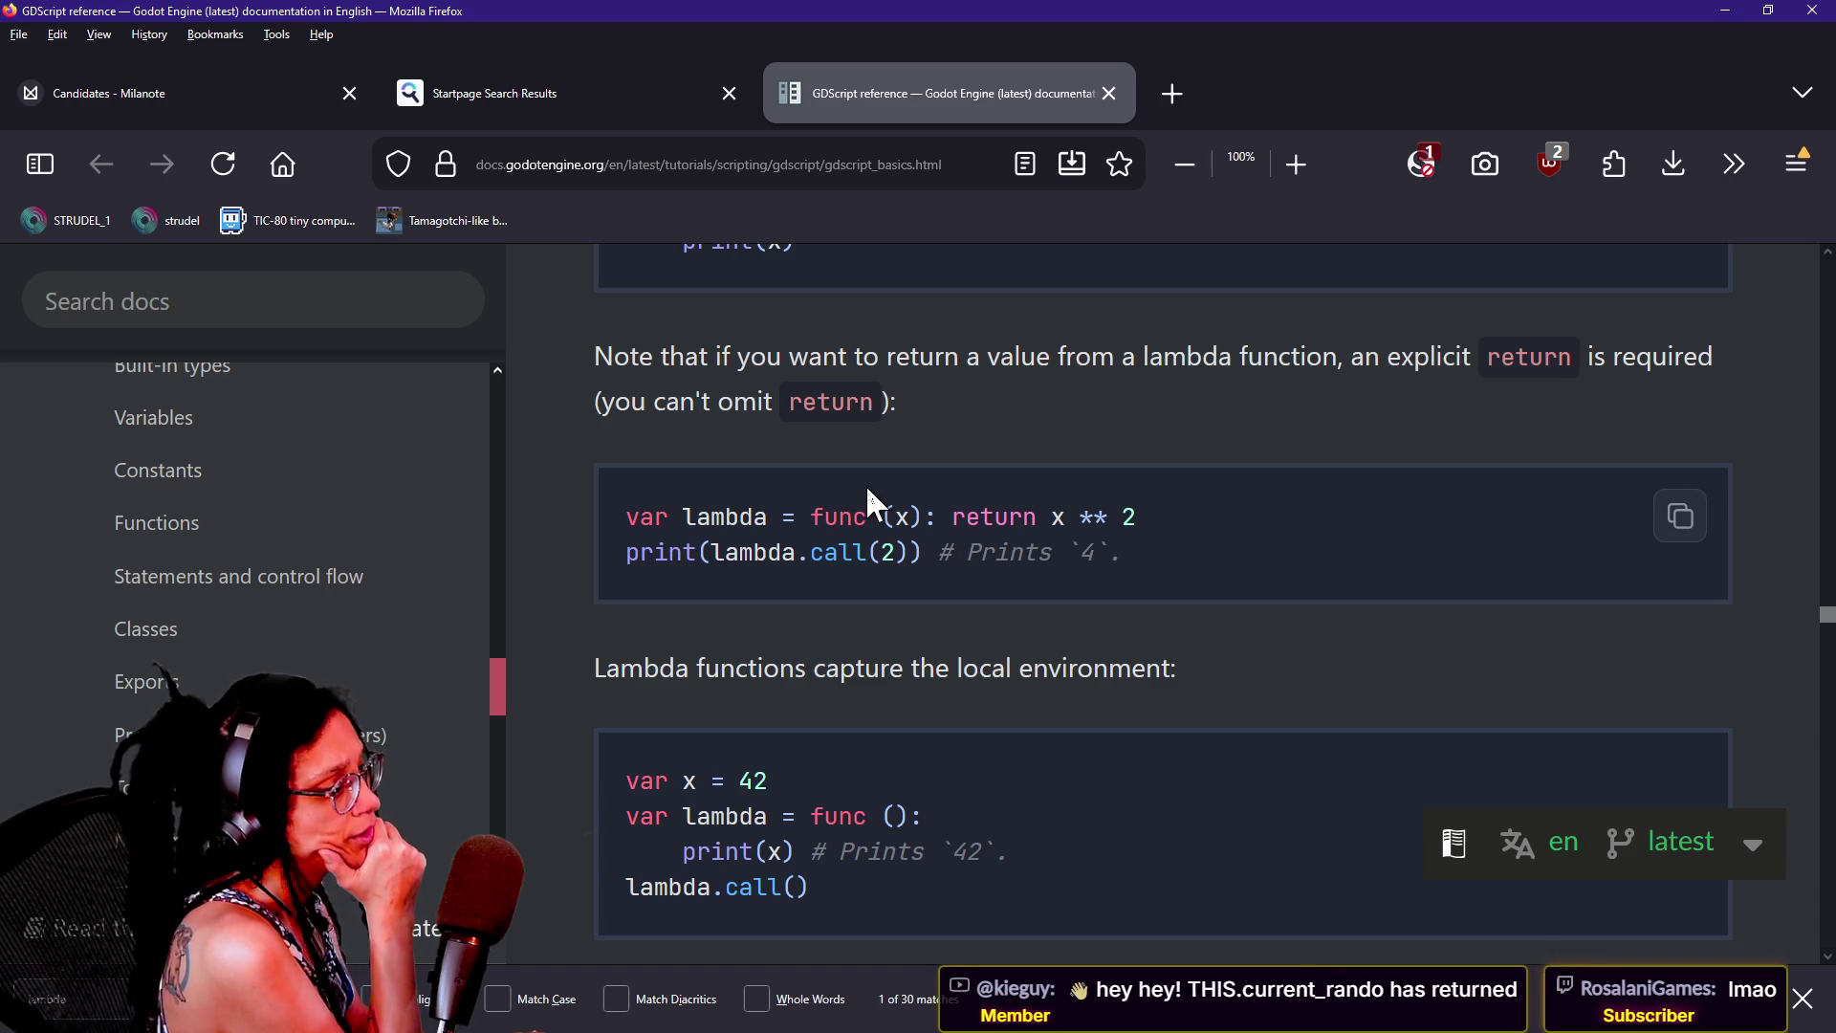
key(alt+Tab)
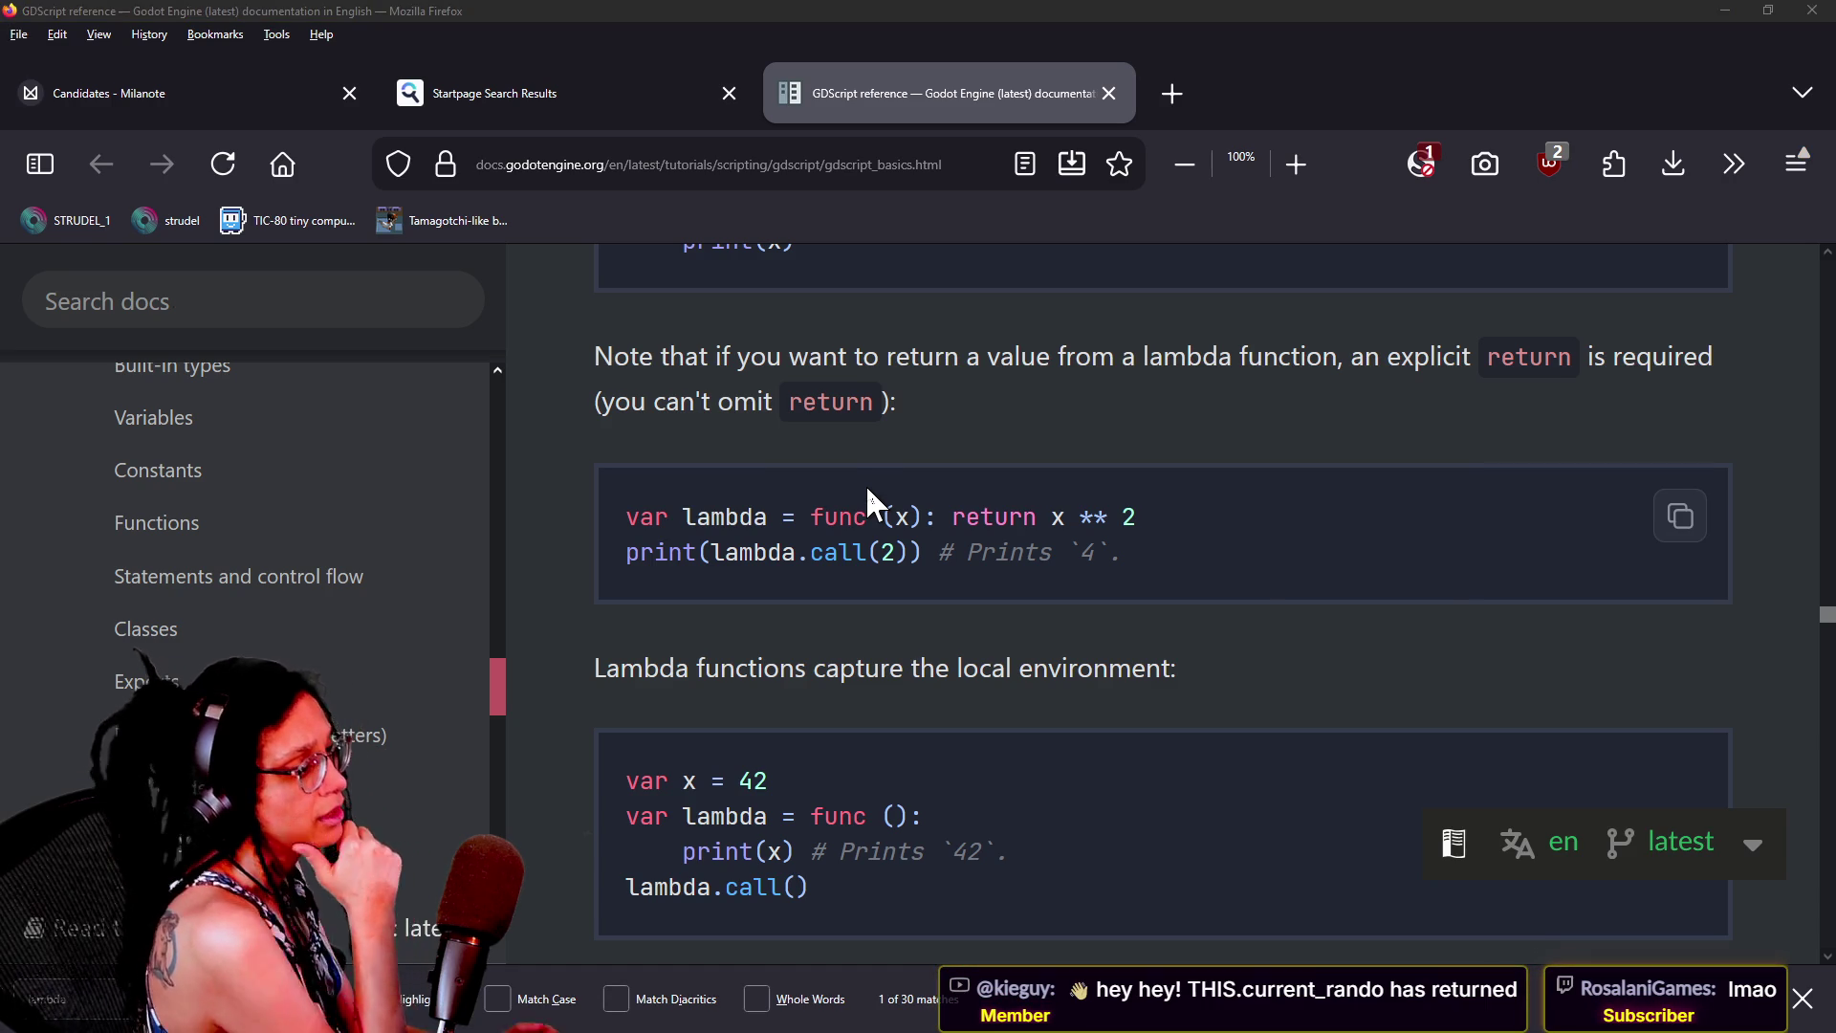
key(alt+Tab)
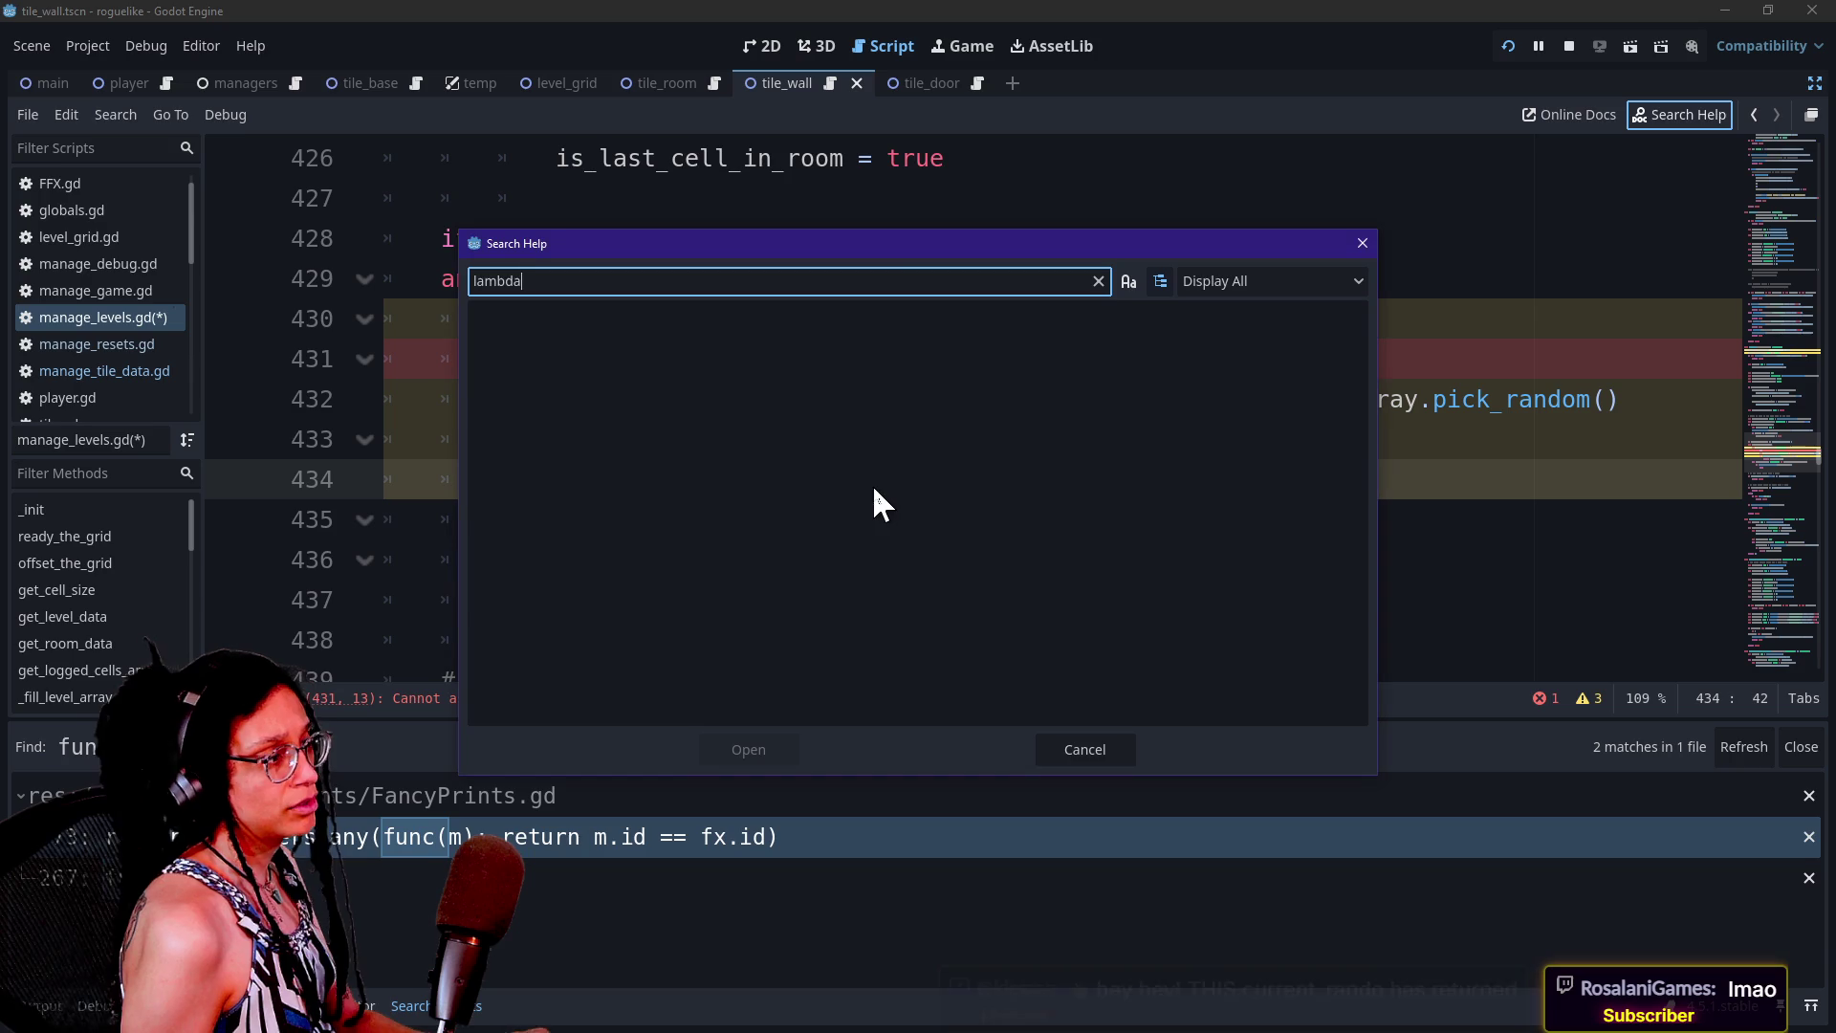
- Dismiss the help search and start a new return line inside the lambda body
click(1070, 751)
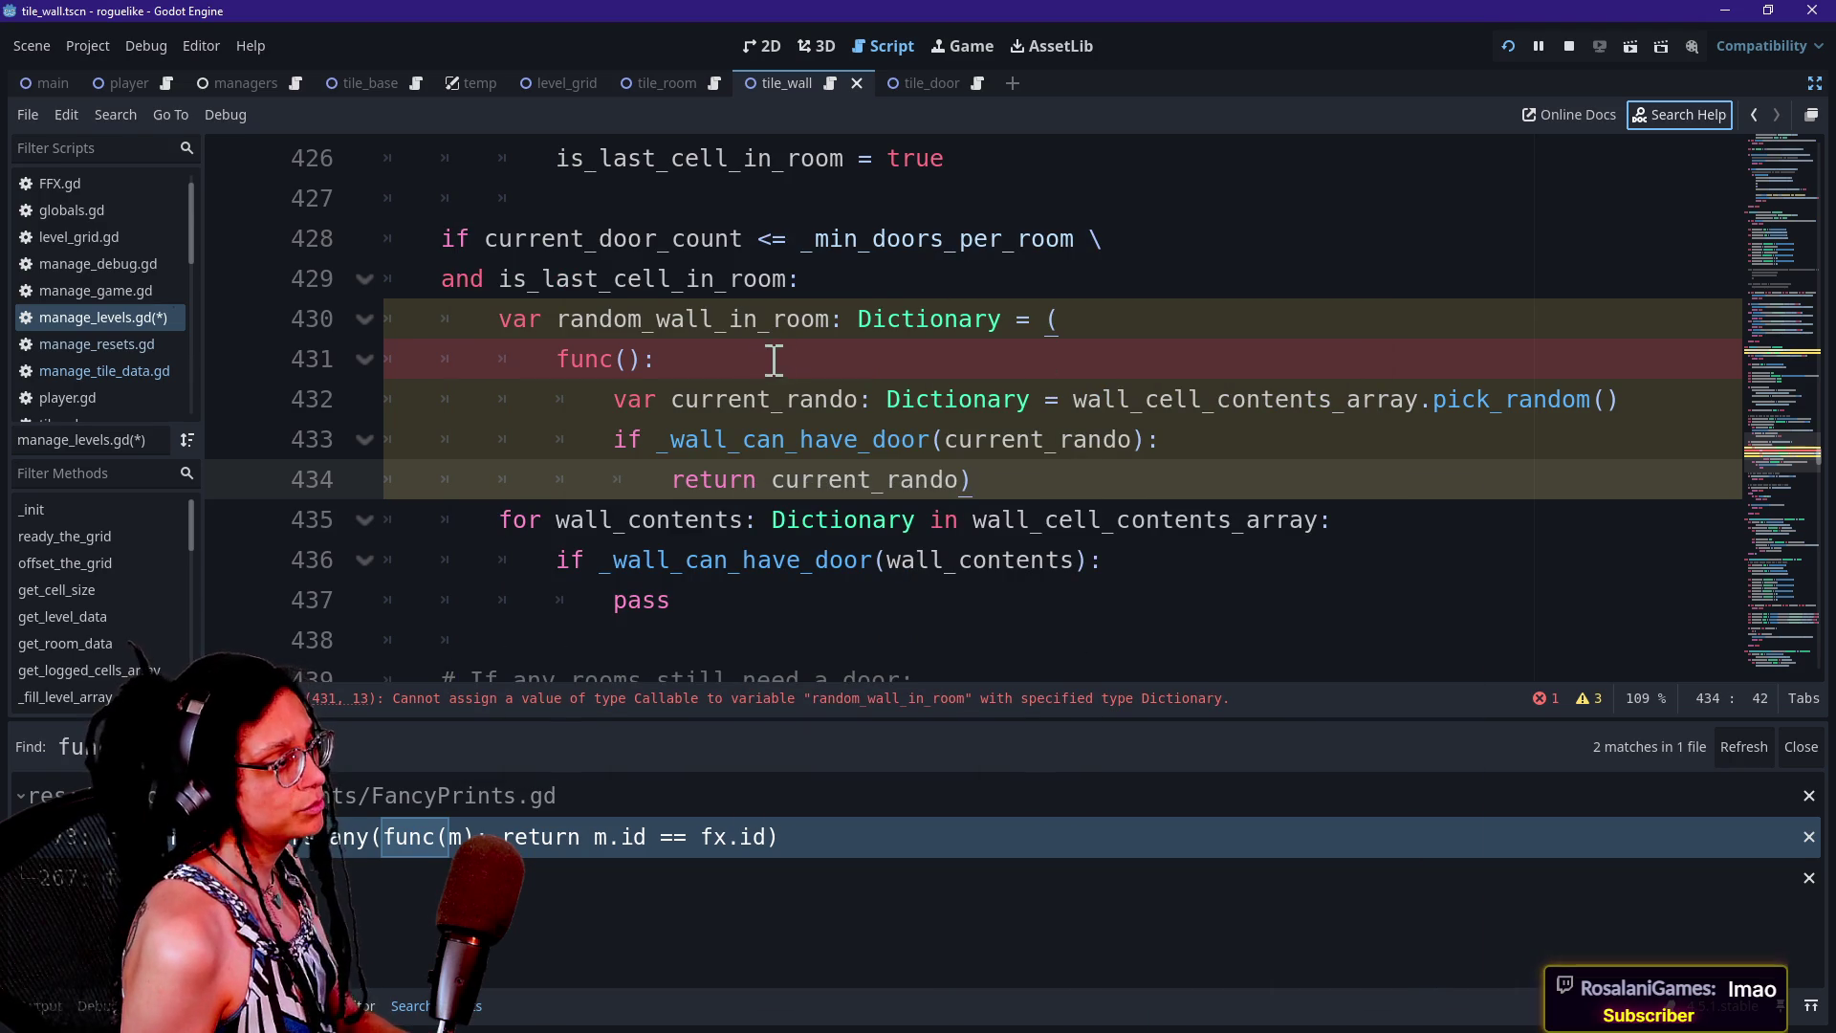
click(560, 346)
click(1046, 317)
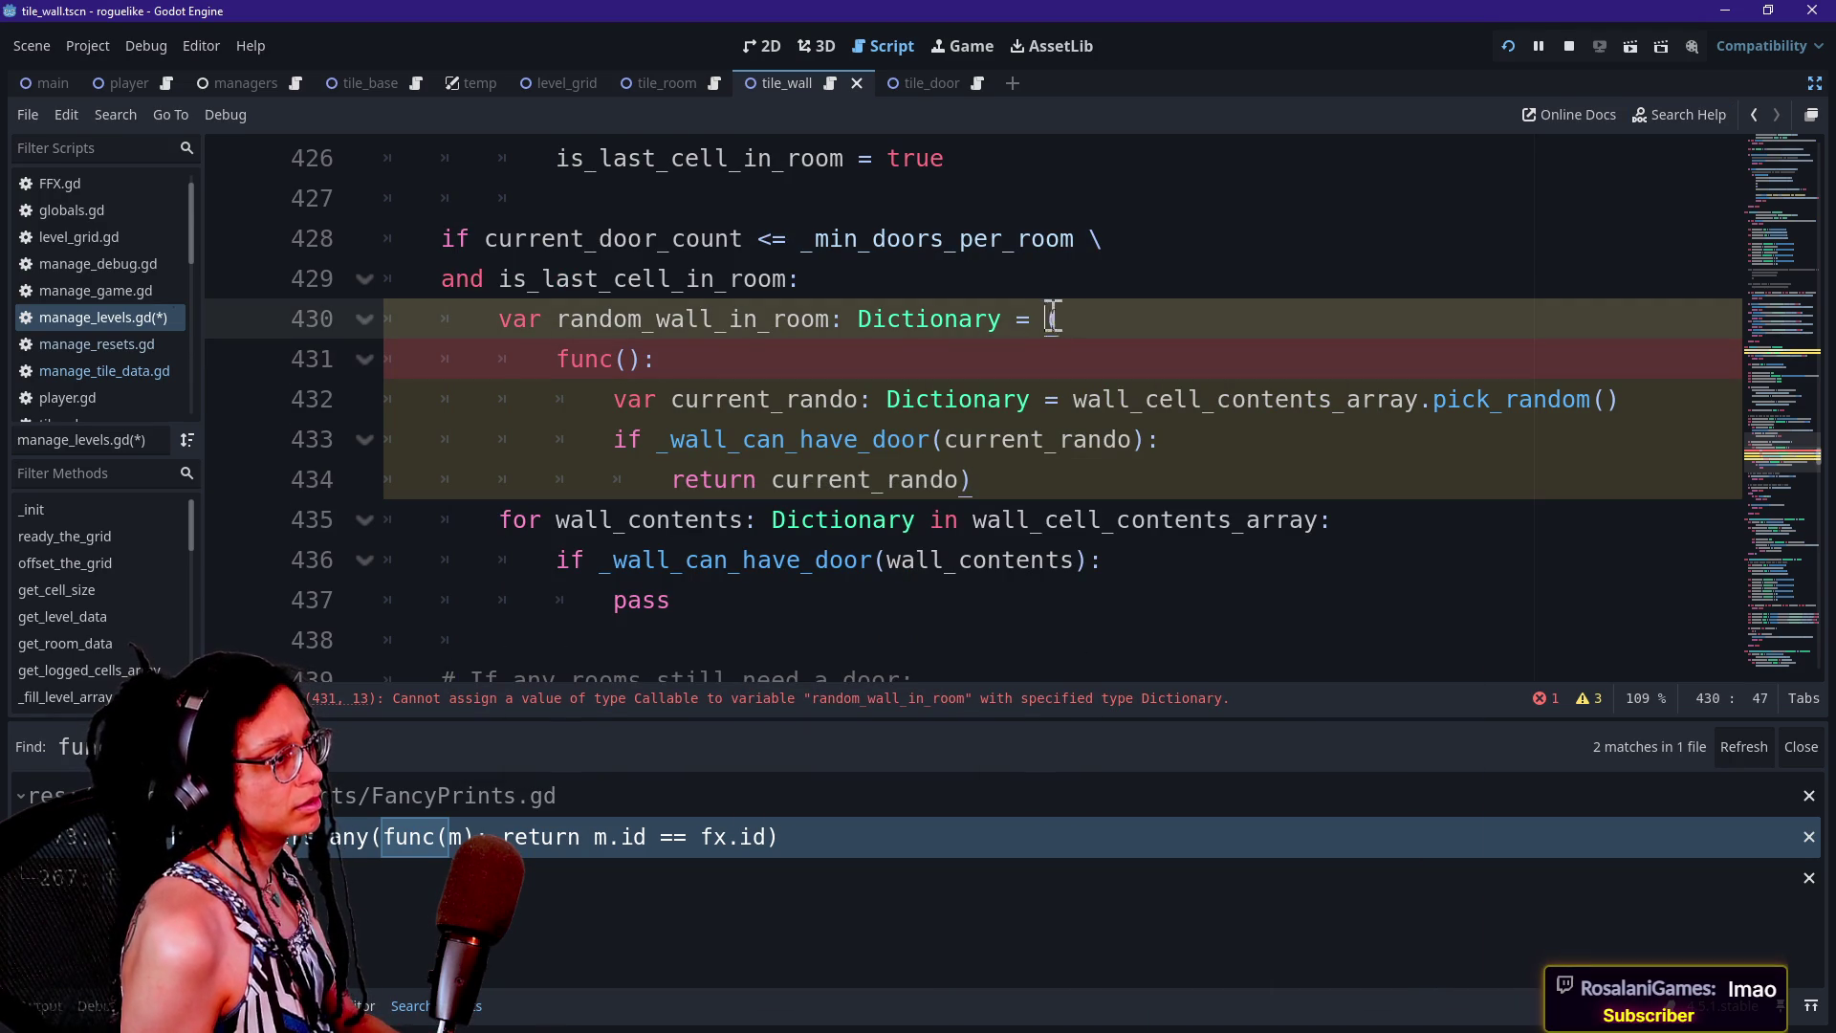
click(693, 363)
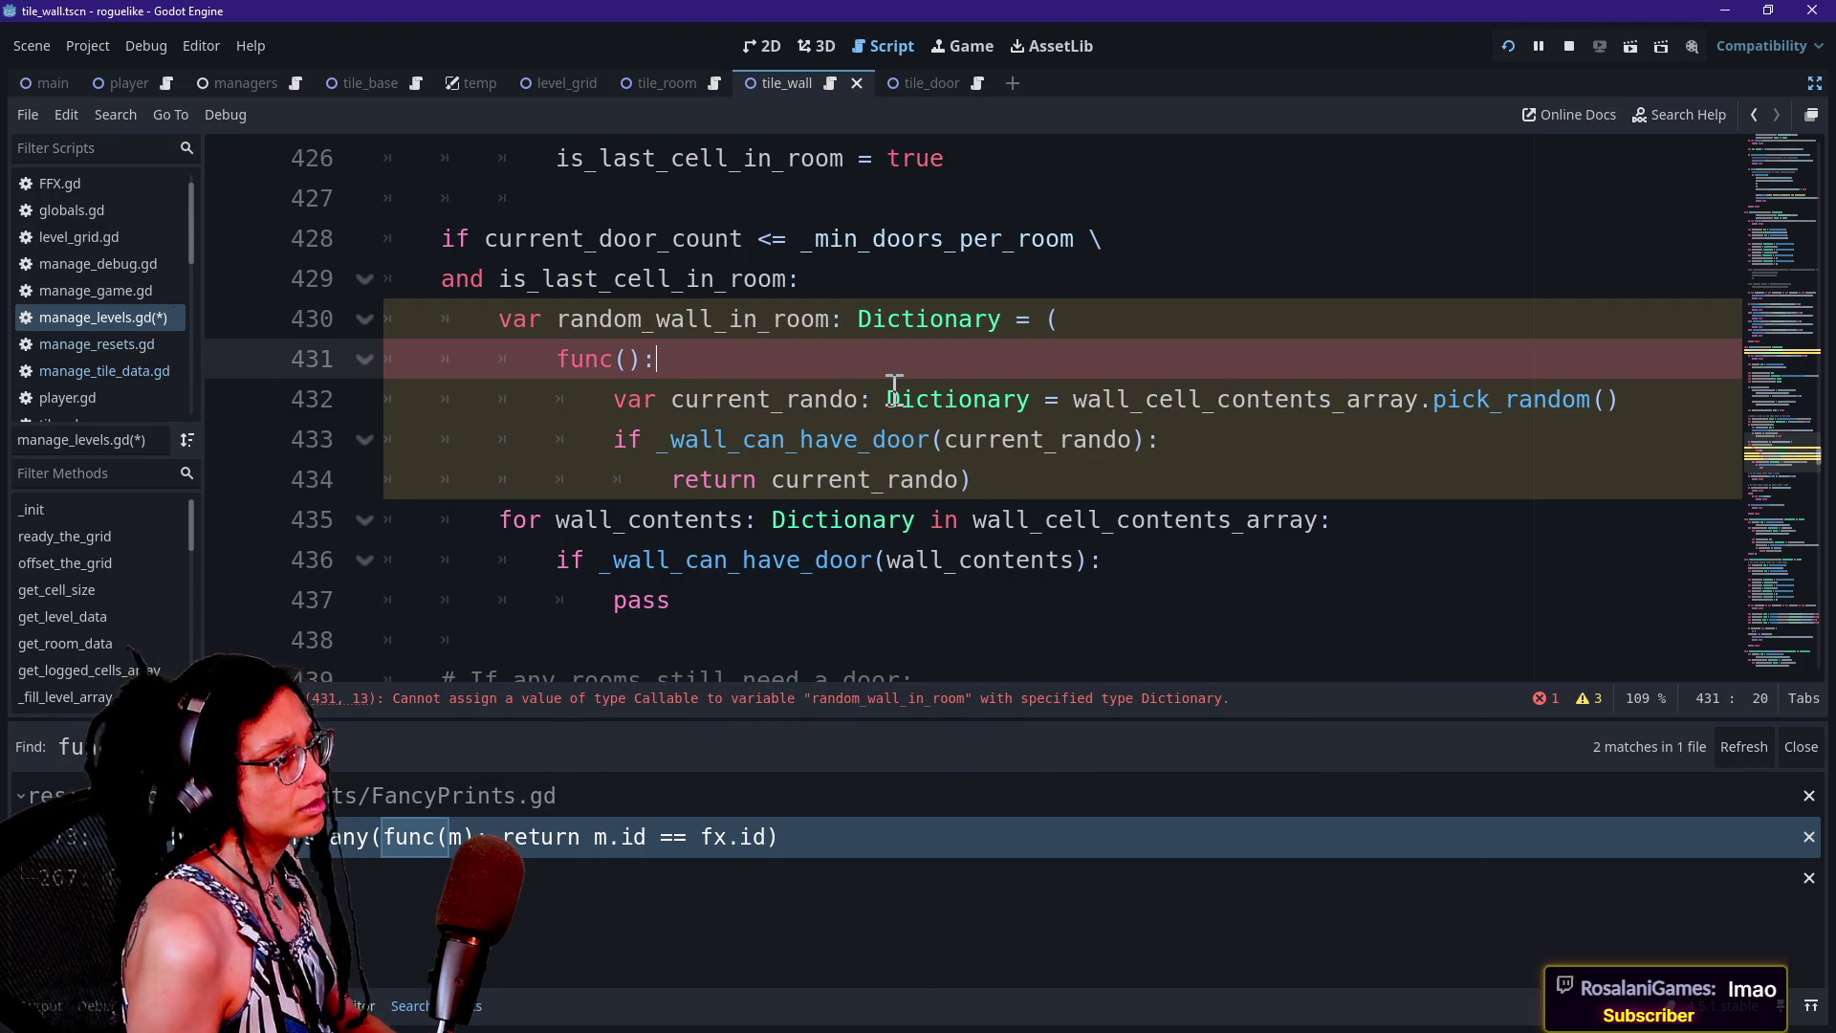
mouse_move(894, 387)
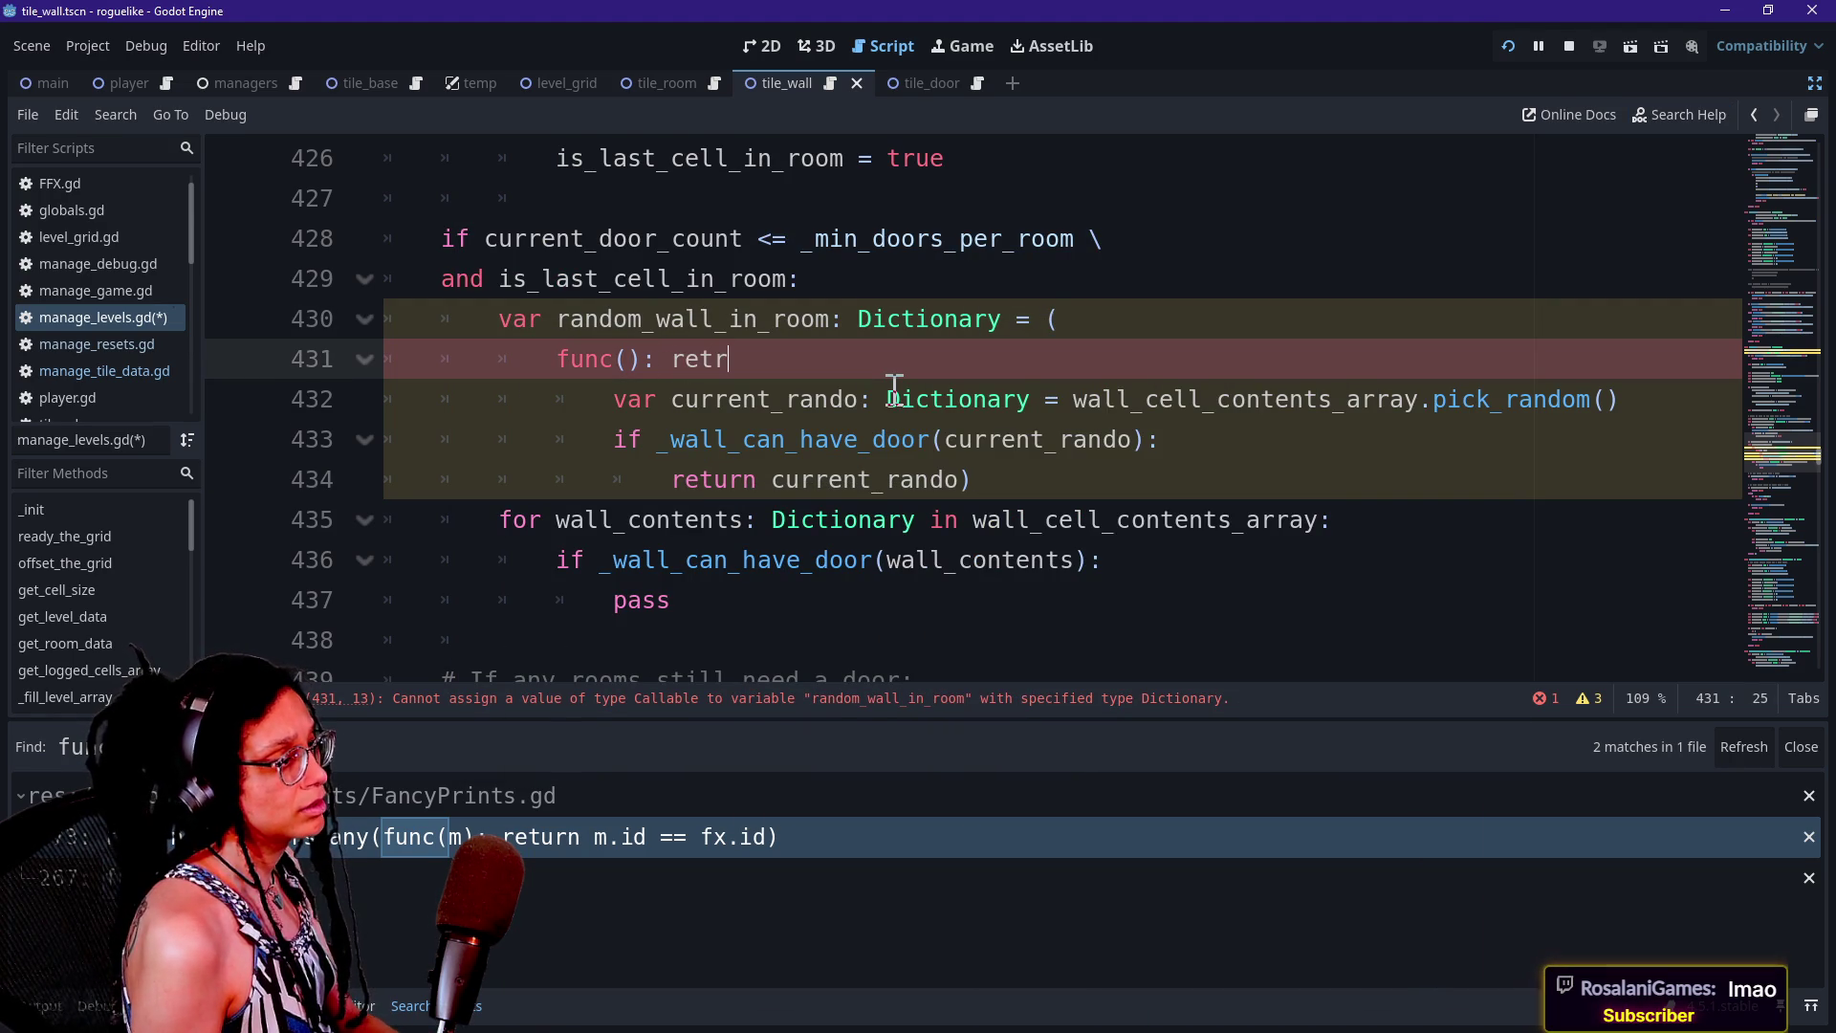
key(BackSpace)
text(urn)
key(BackSpace)
key(BackSpace)
key(BackSpace)
key(BackSpace)
key(BackSpace)
key(BackSpace)
key(Return)
text(return)
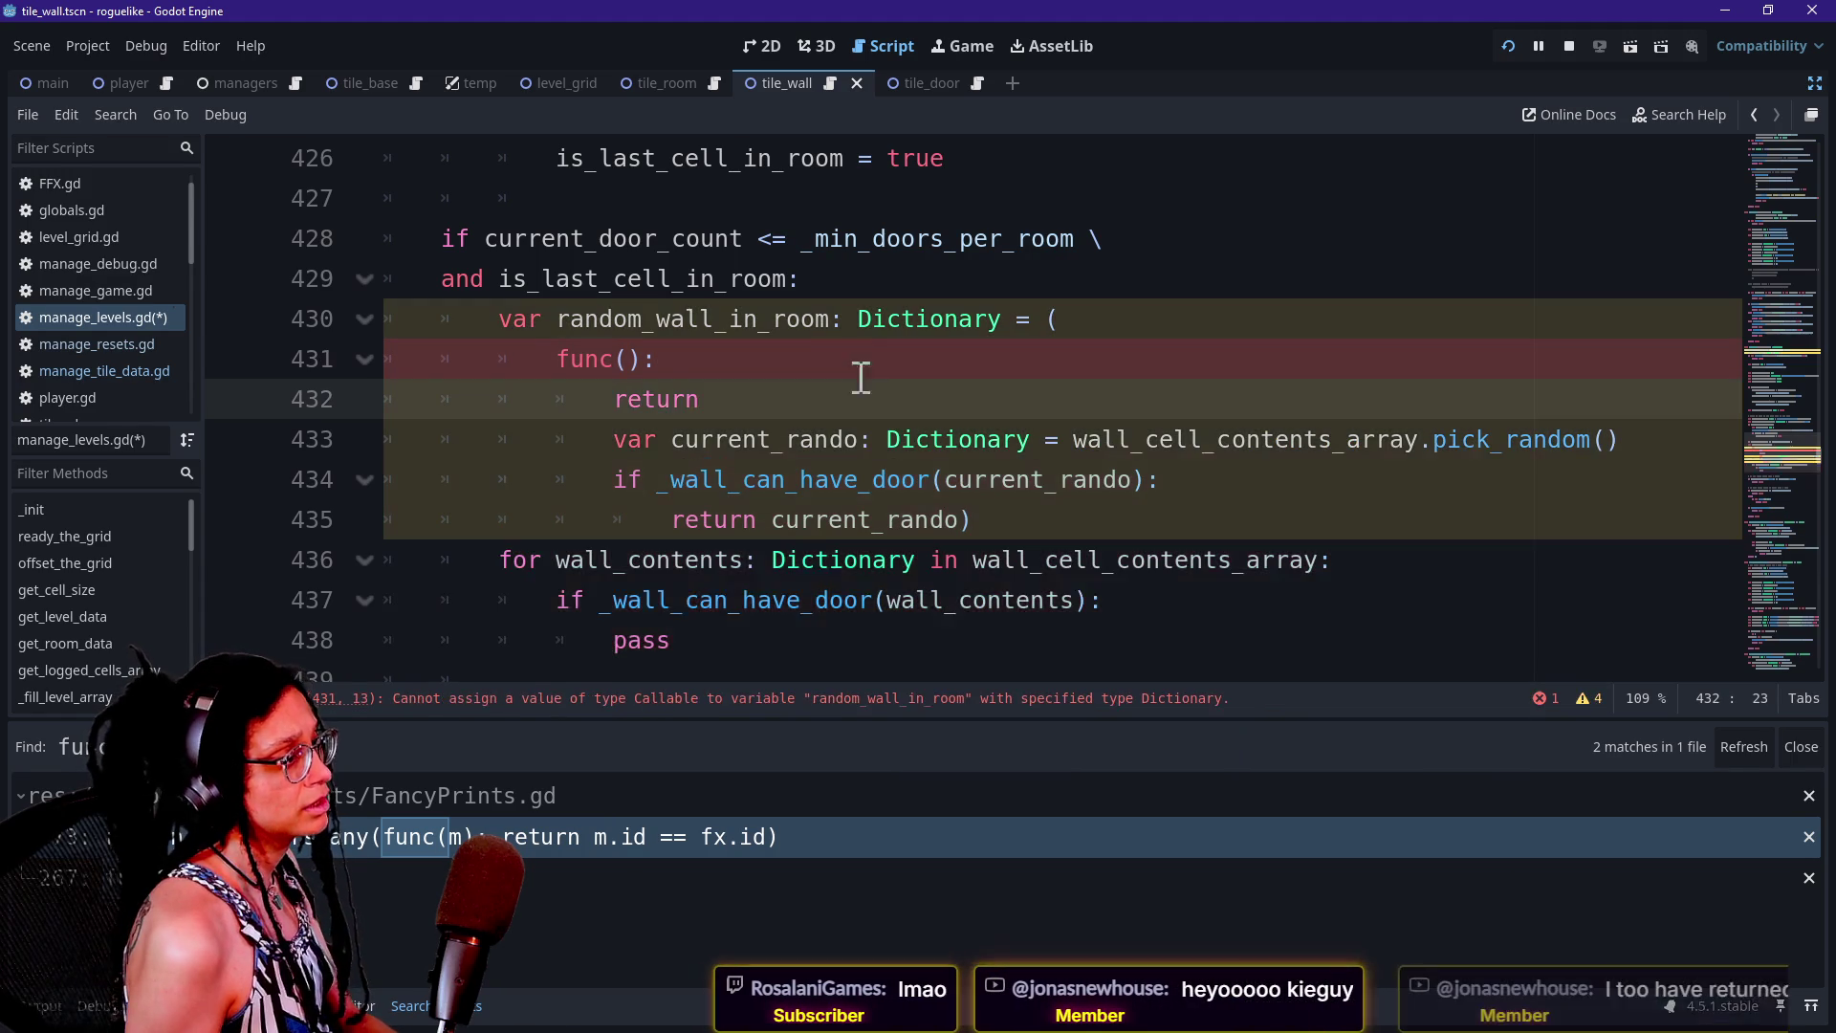
- Check the two-line lambda example in the GDScript reference docs
key(alt+Tab)
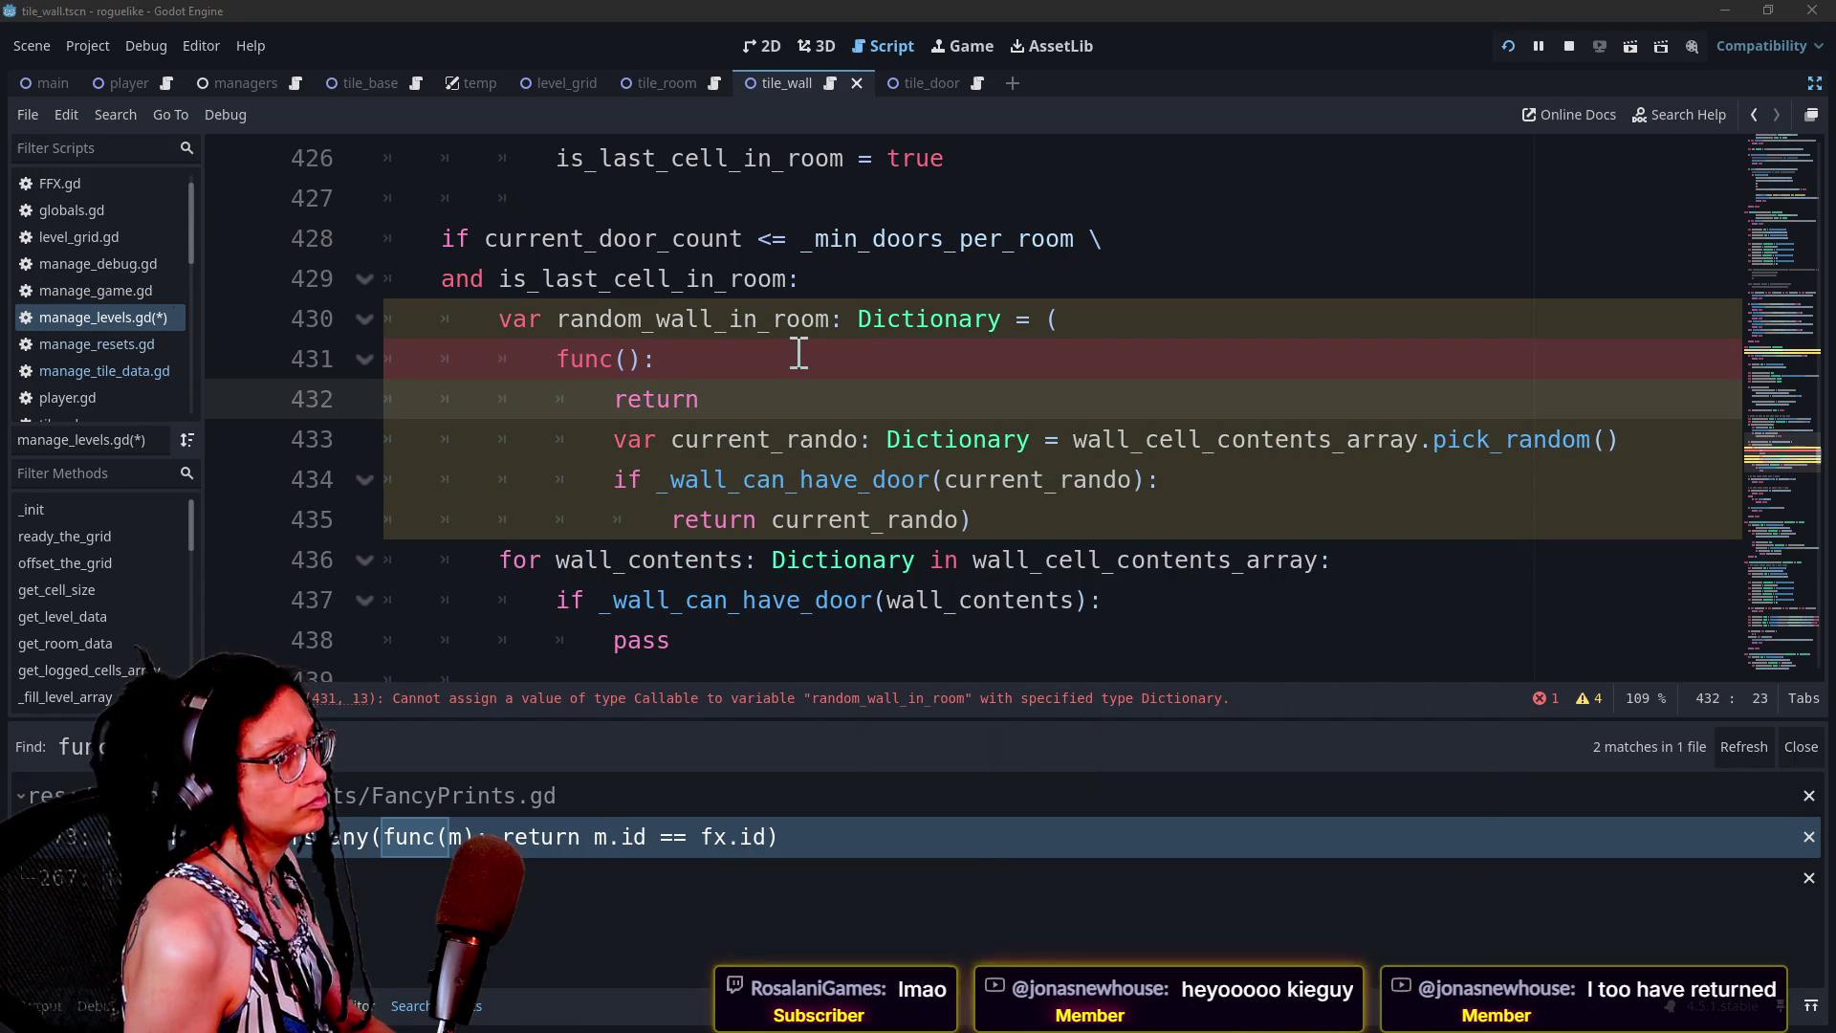
key(alt+Tab)
drag(642, 516, 1200, 576)
click(1186, 567)
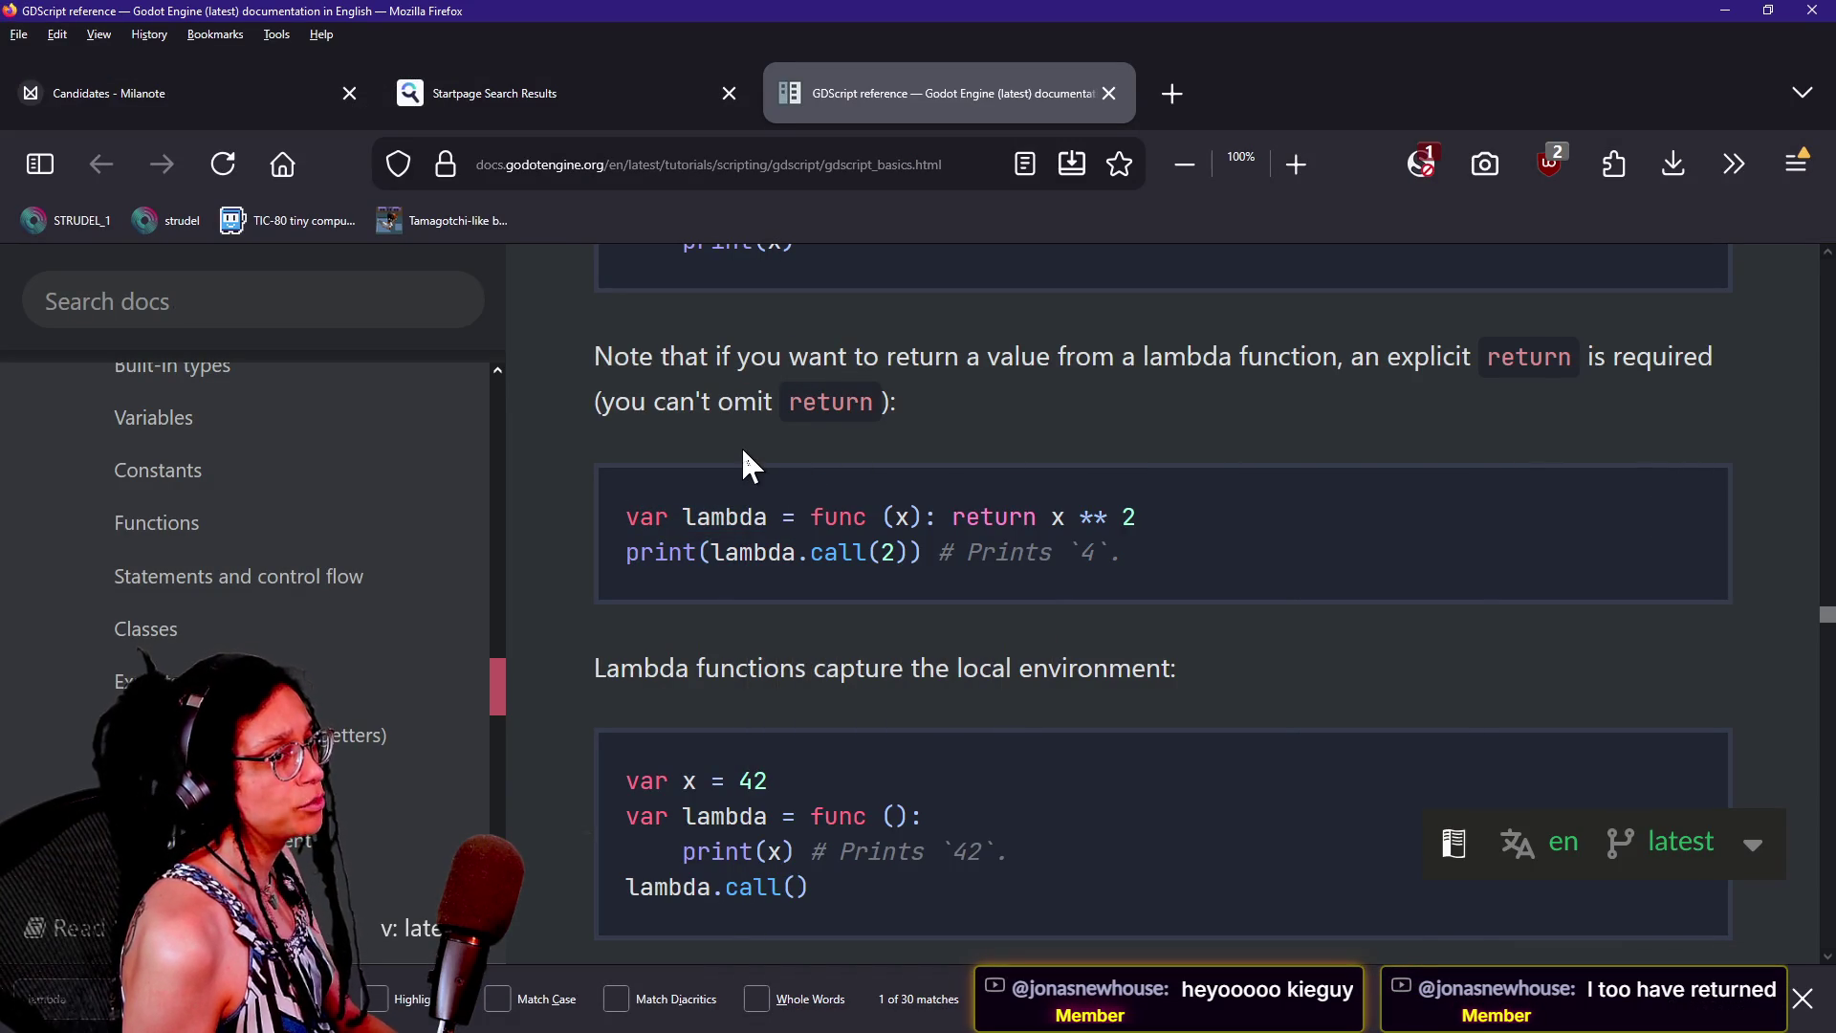
key(alt+Tab)
- Finish the new line as 'return wall', comparing it against the docs' return statement
click(630, 360)
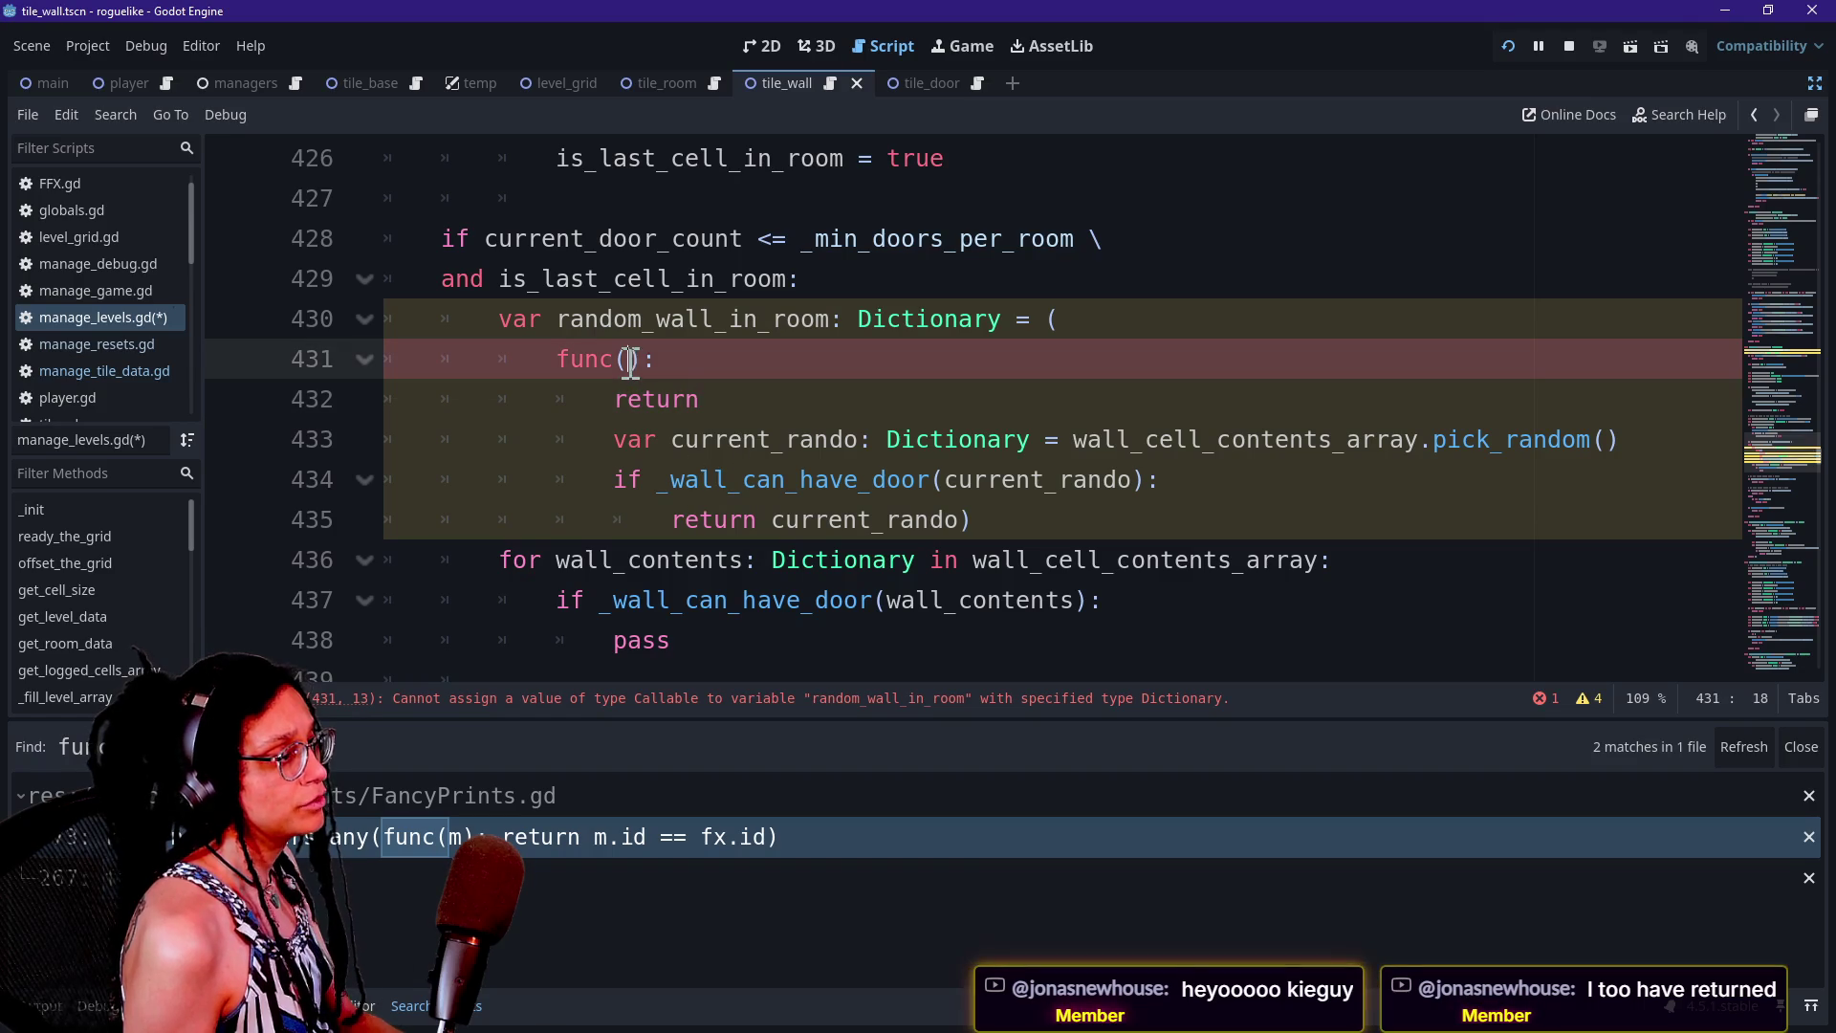
click(795, 396)
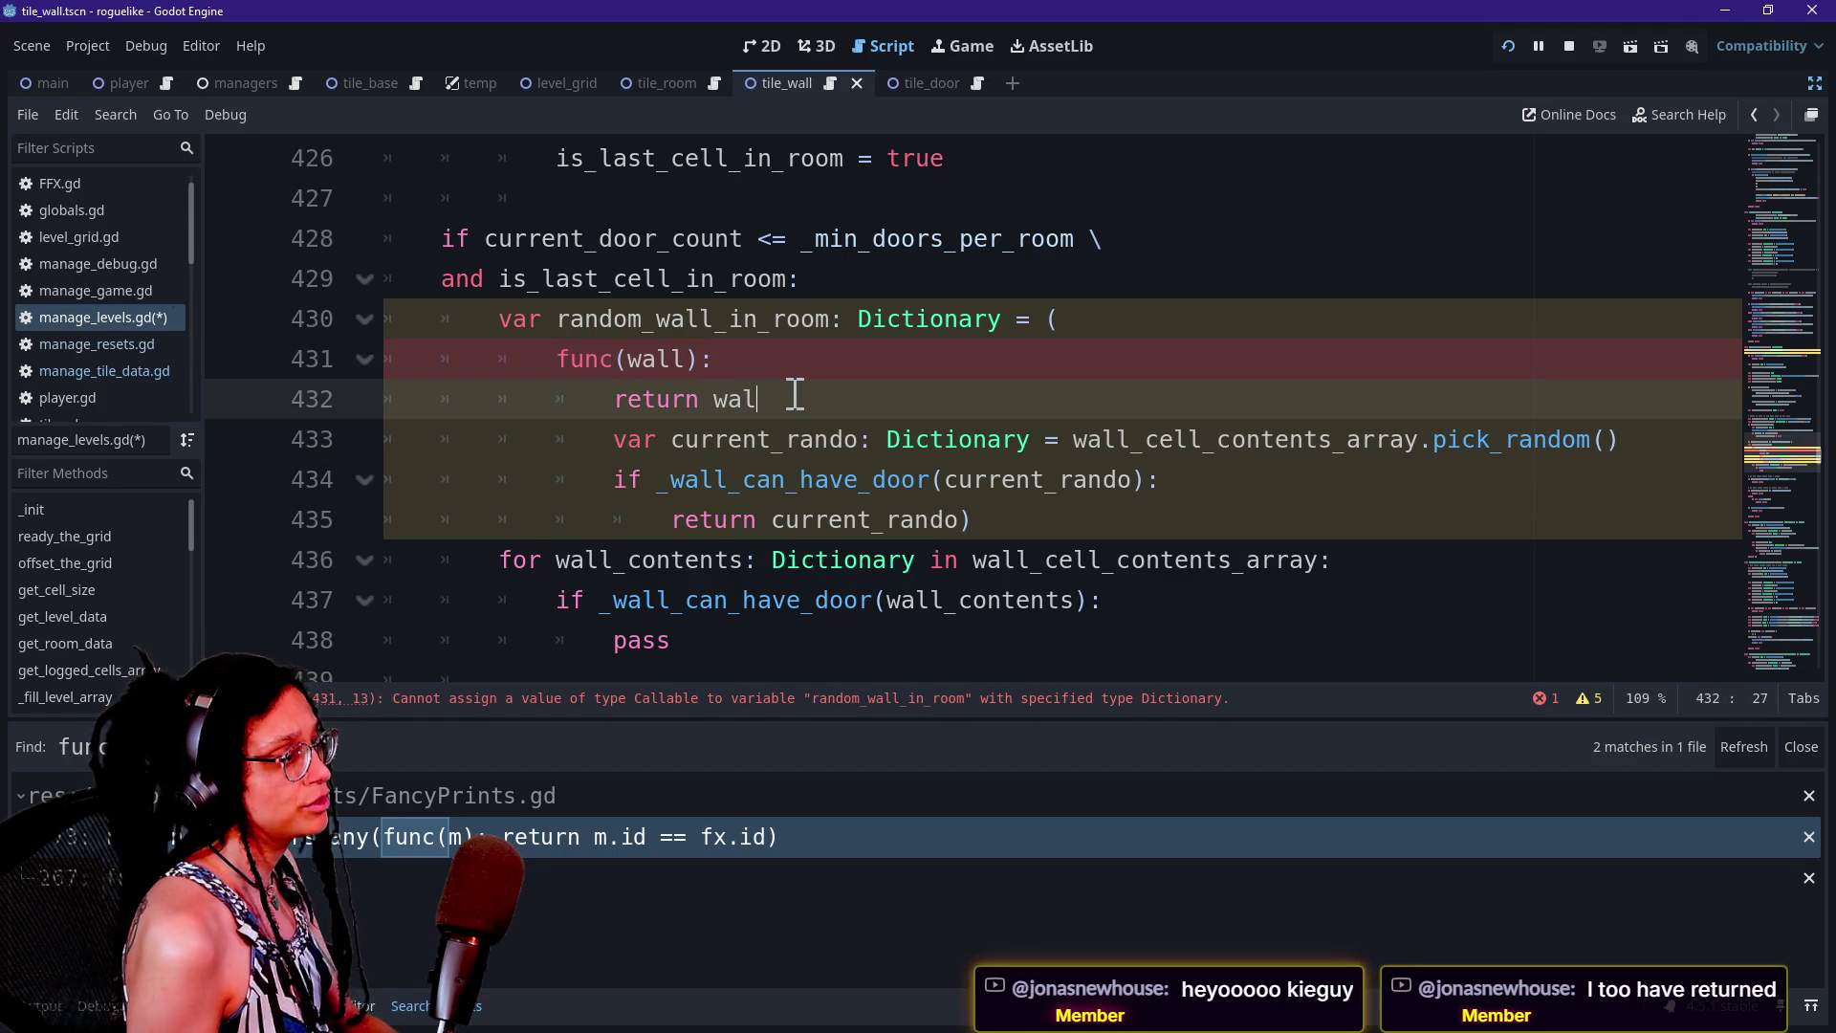
text(l)
key(Escape)
key(alt+Tab)
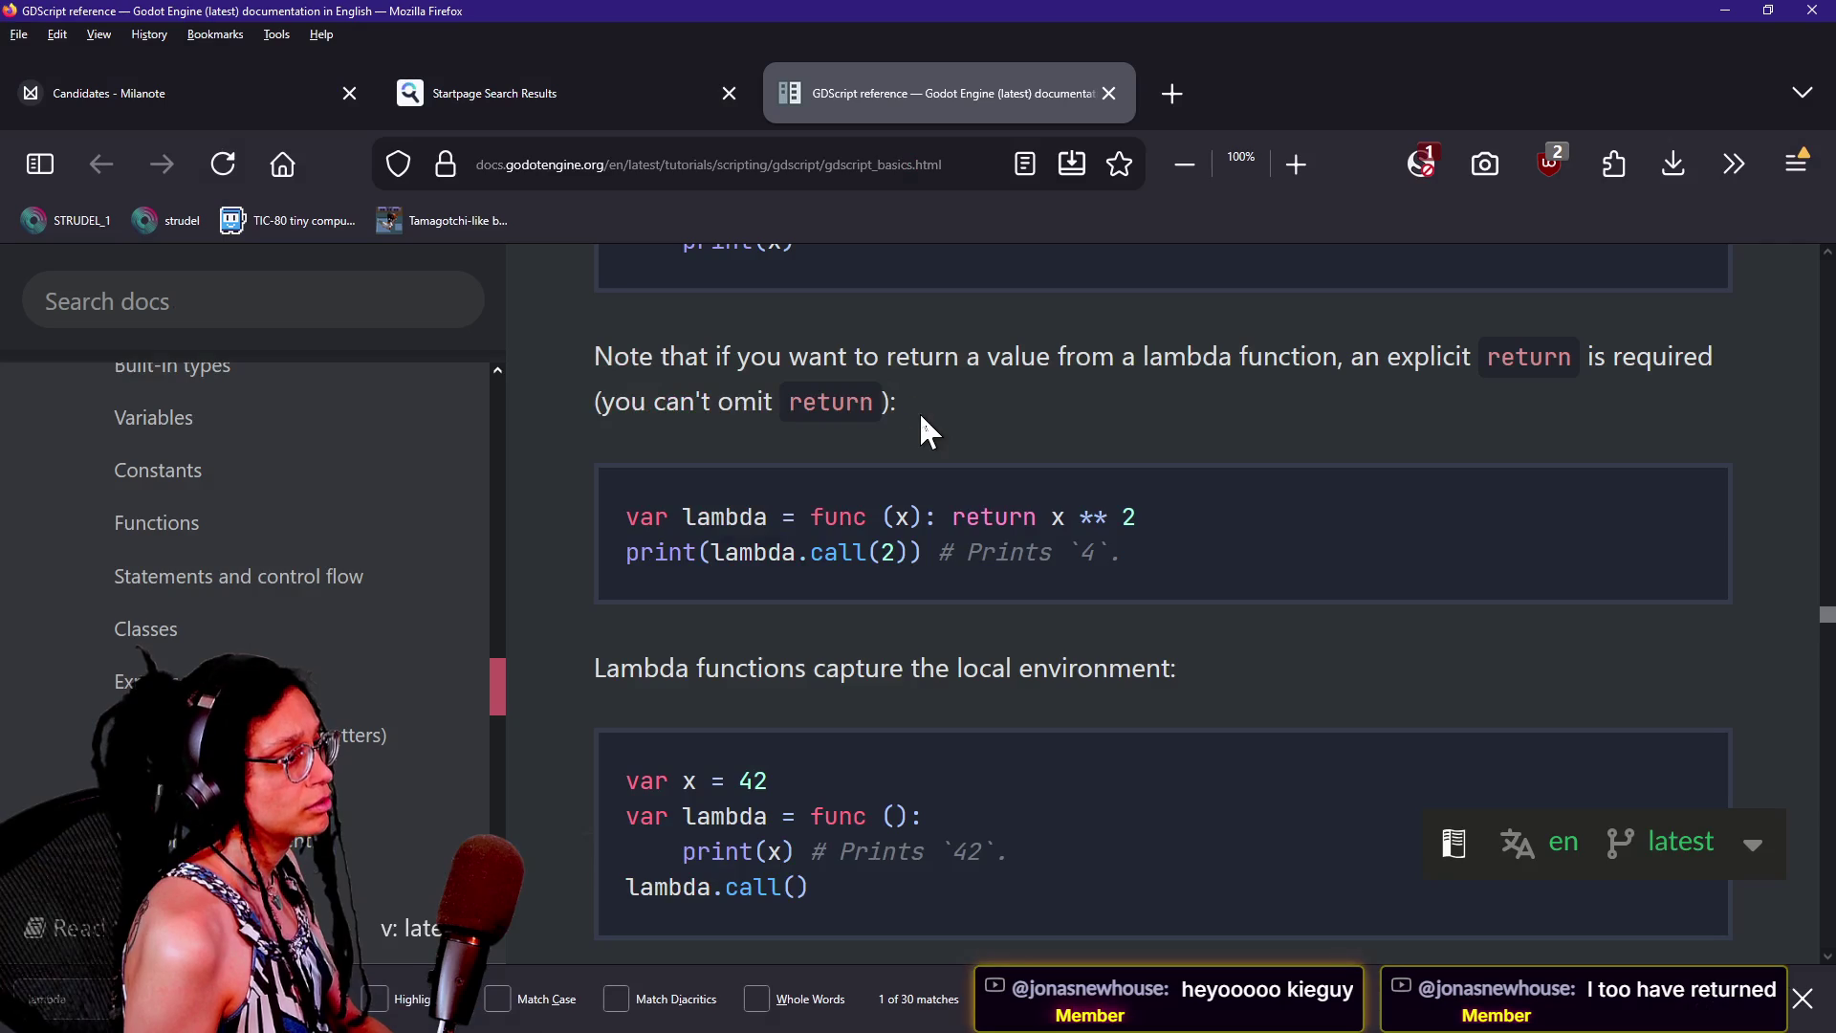
drag(924, 517, 1230, 525)
key(alt+Tab)
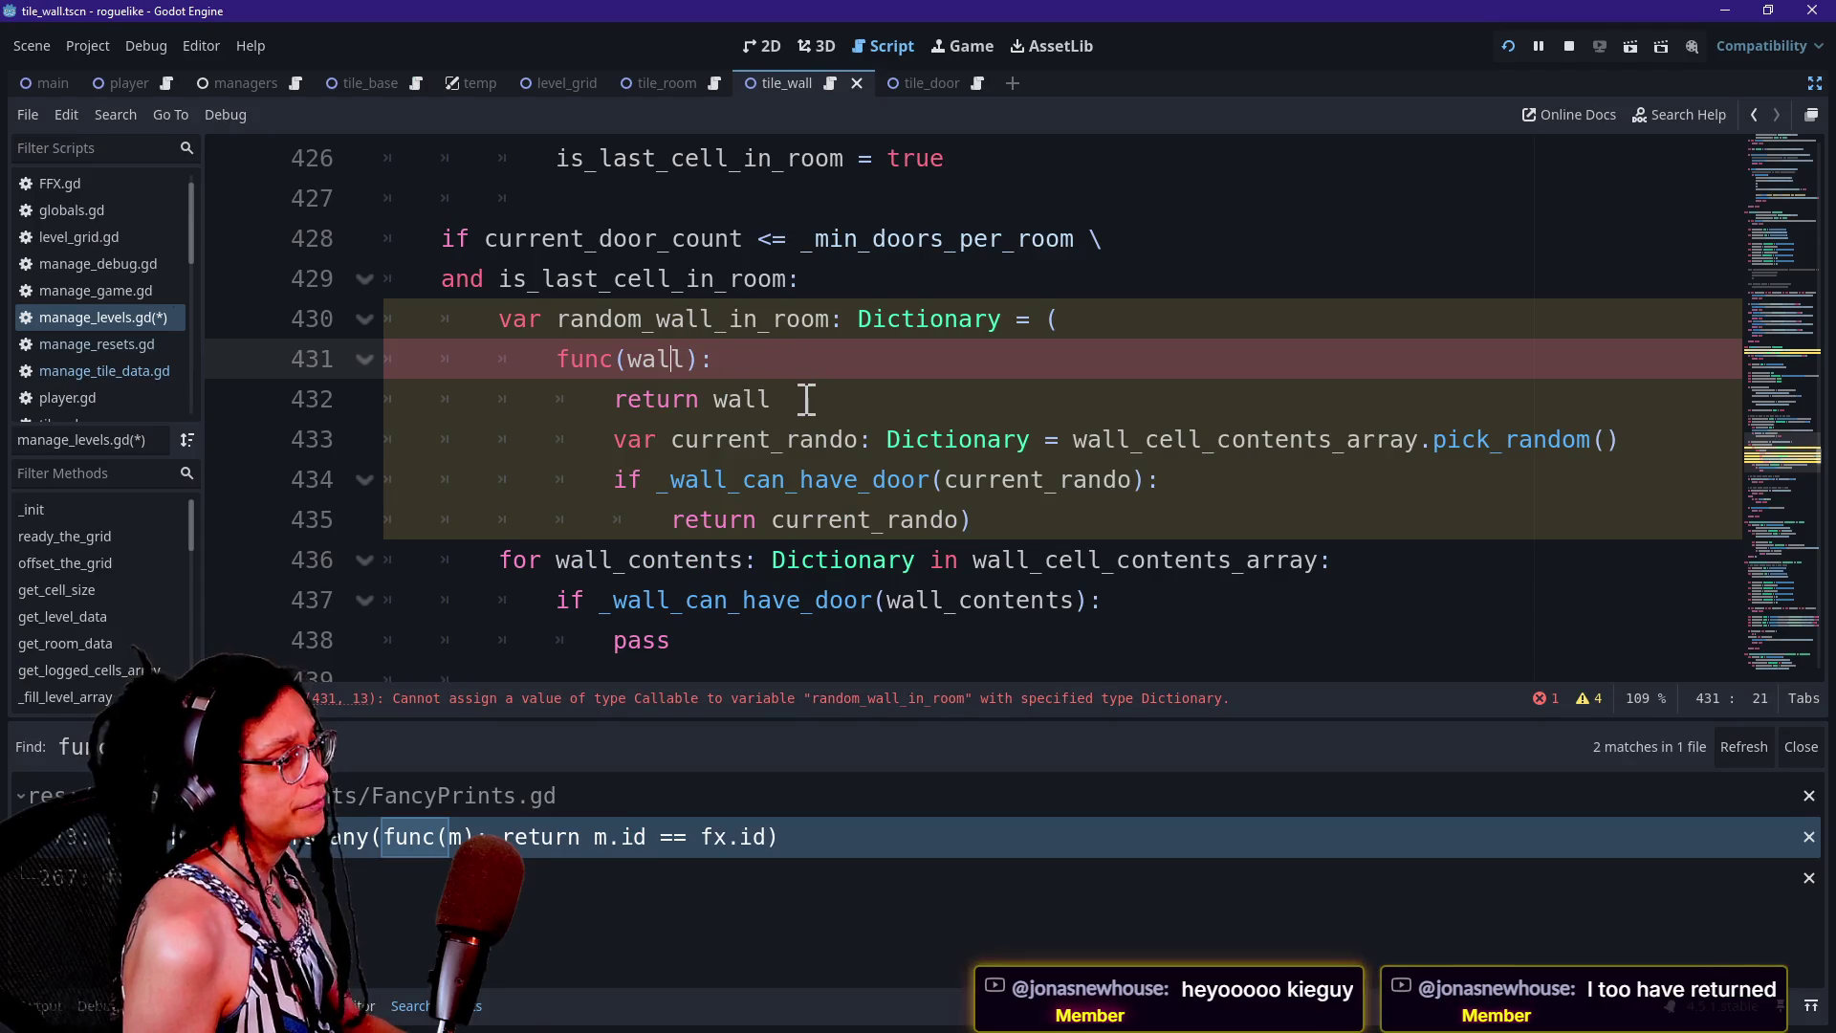
- Replace current_rando with wall in the final return and delete the leftover return line
click(806, 398)
double_click(763, 398)
key(ctrl+x)
drag(771, 519, 970, 519)
key(ctrl+v)
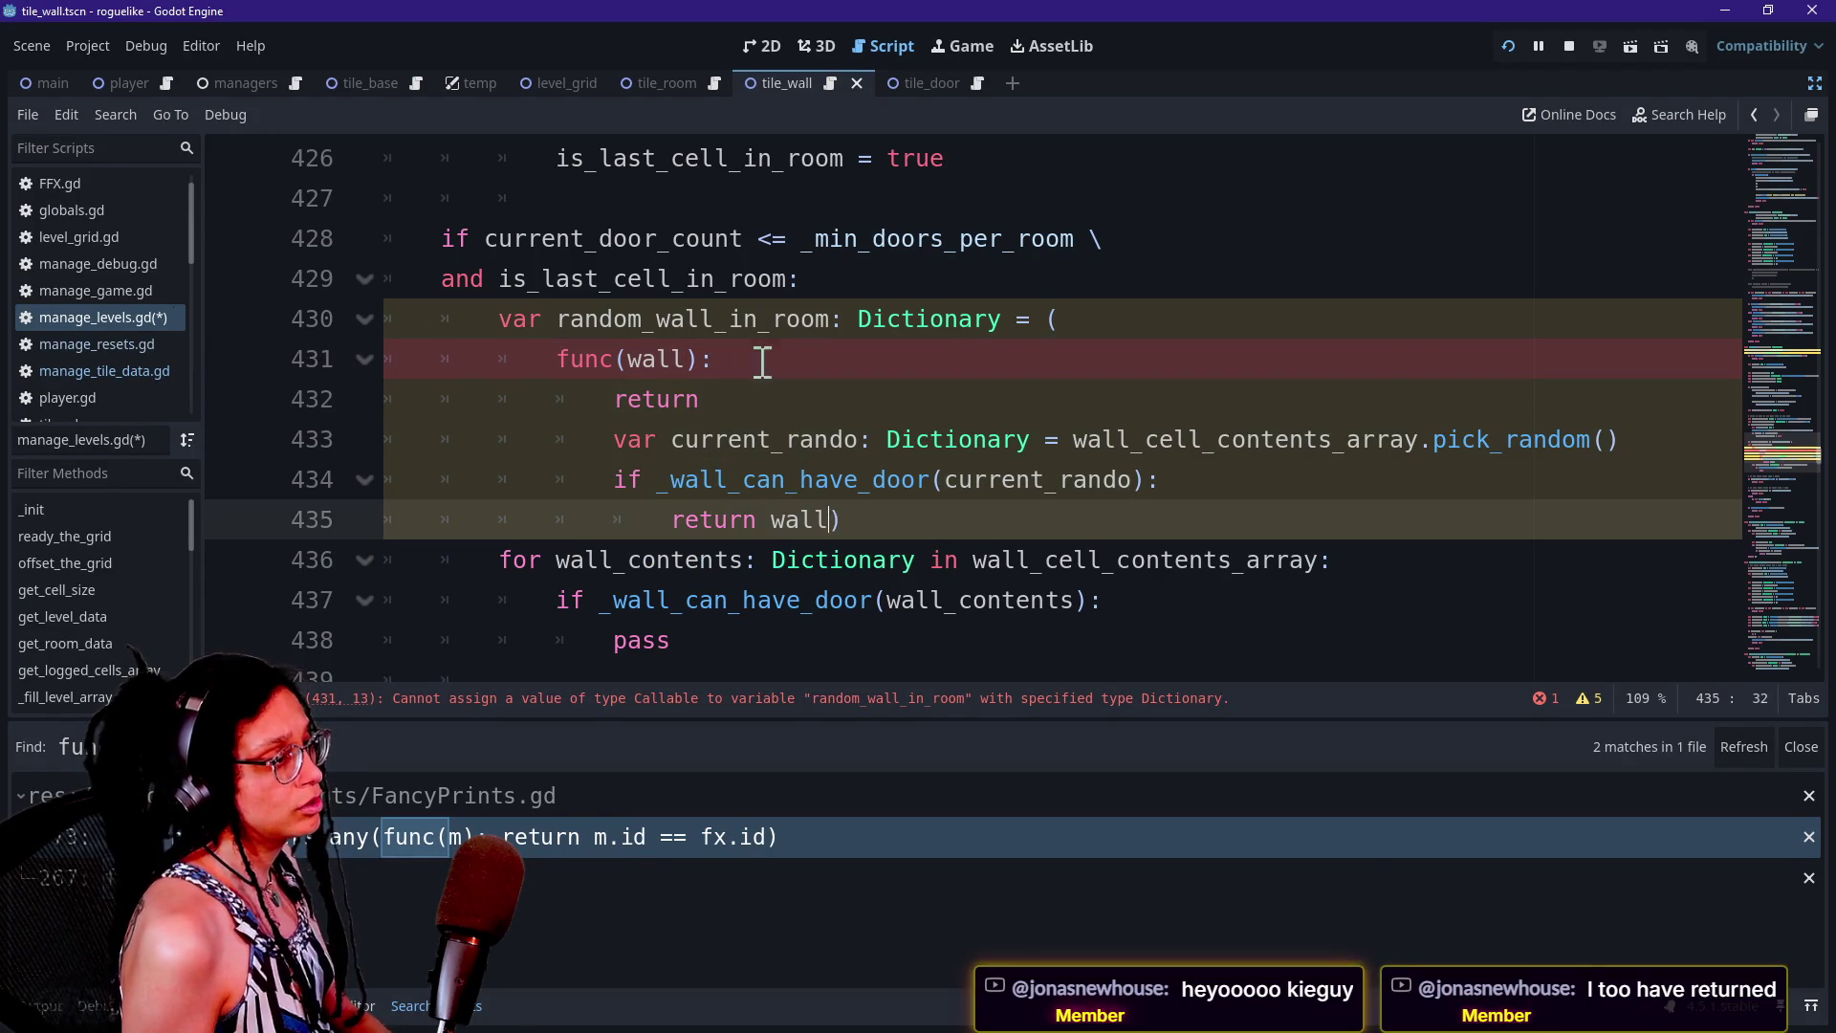
click(762, 382)
key(BackSpace)
key(BackSpace)
key(BackSpace)
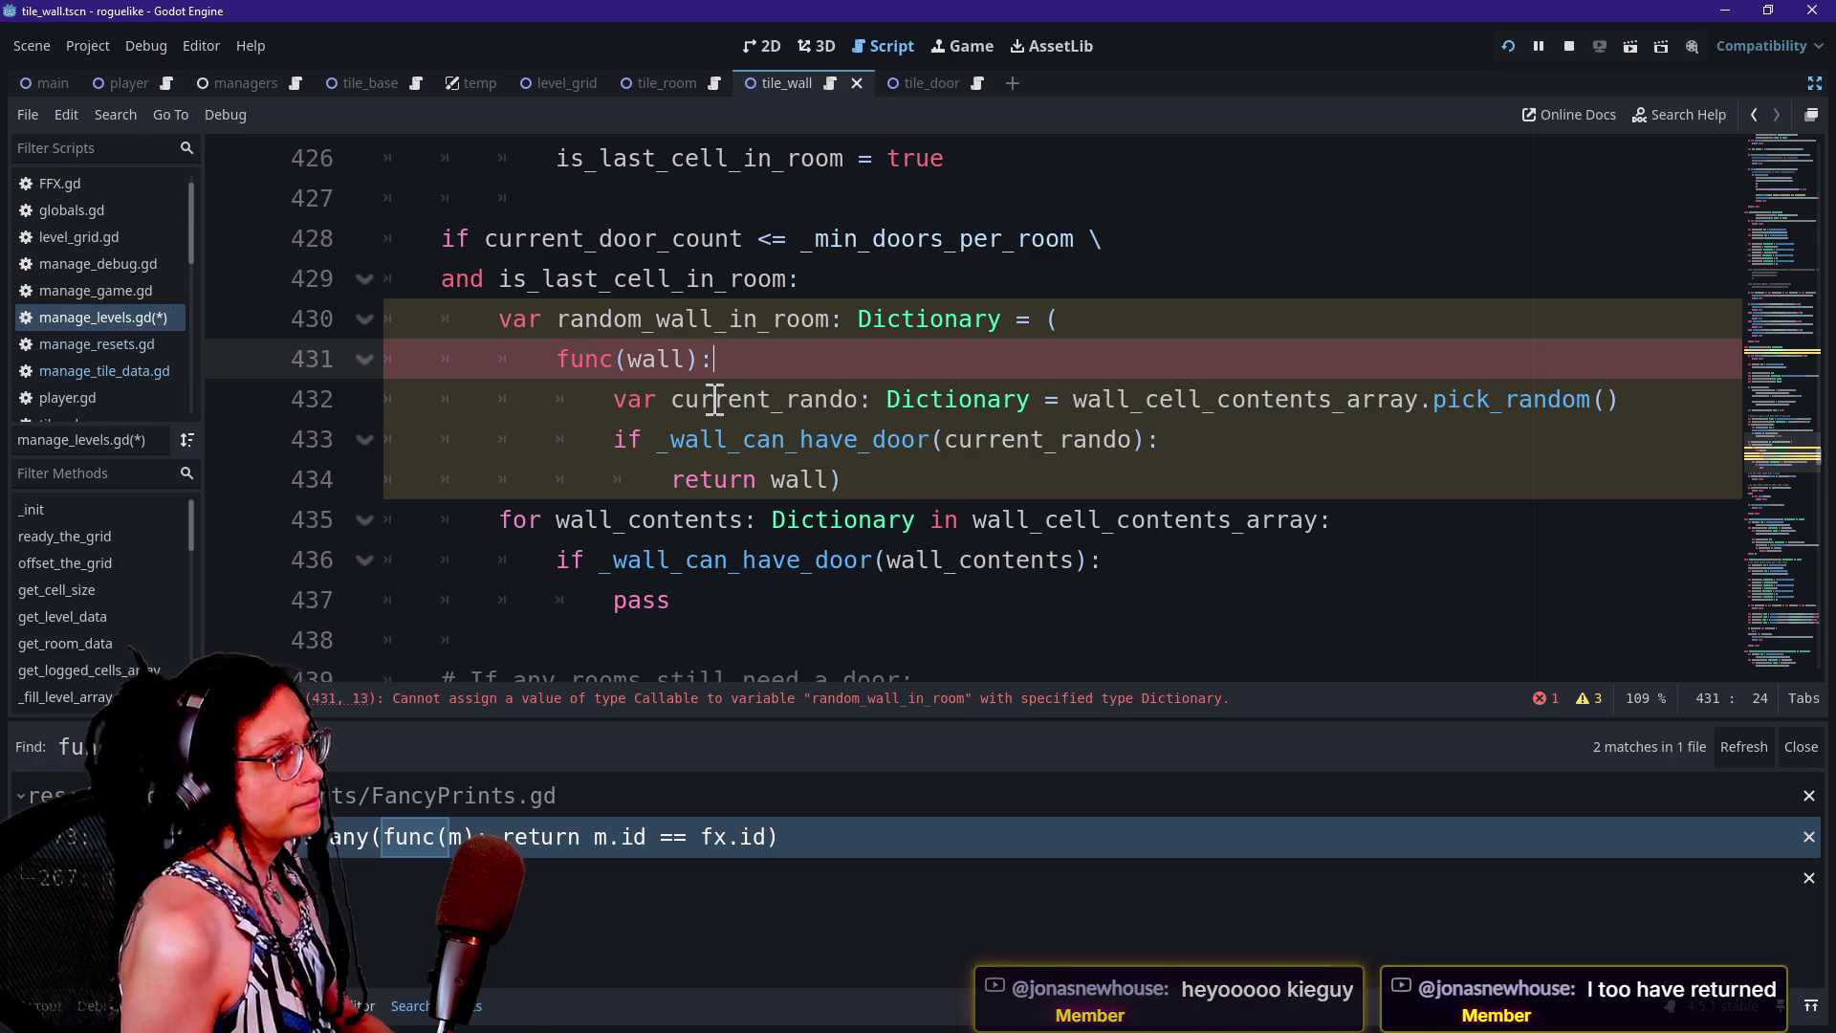
- Type the wall parameter as Dictionary so the header reads func(wall: Dictionary):
key(Left)
key(Left)
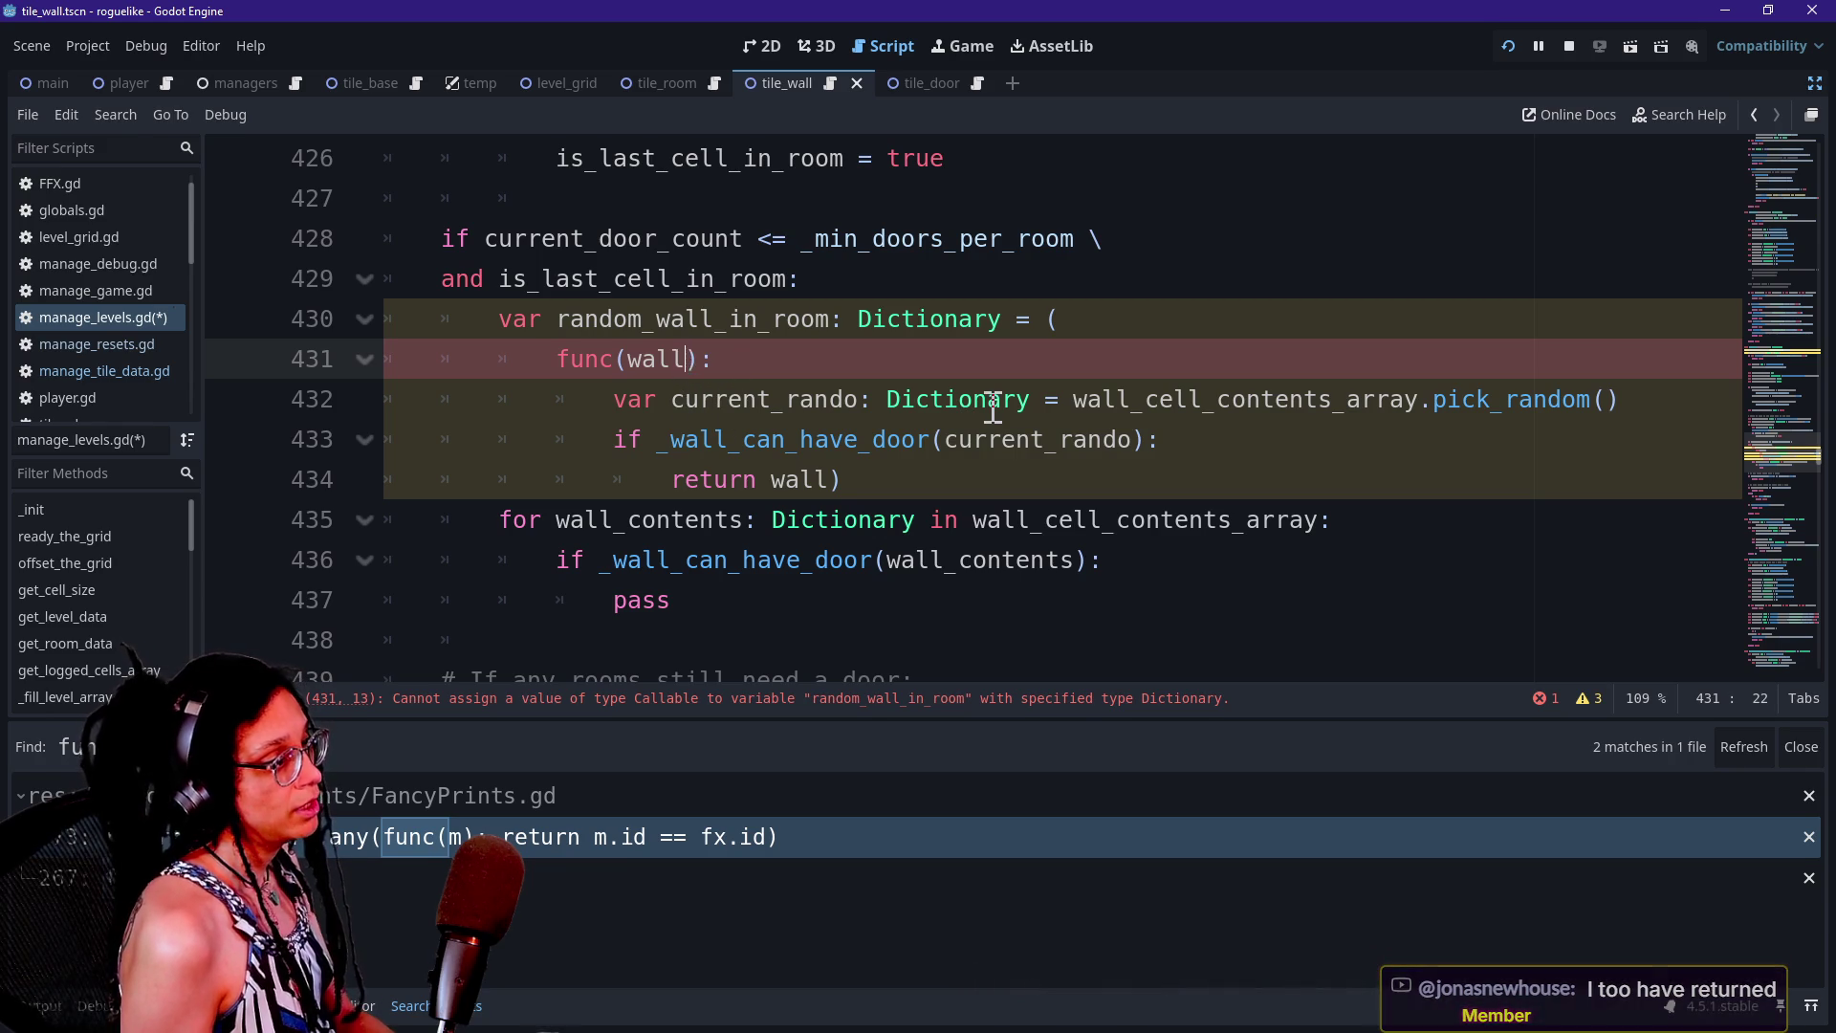
text(: Dictionary)
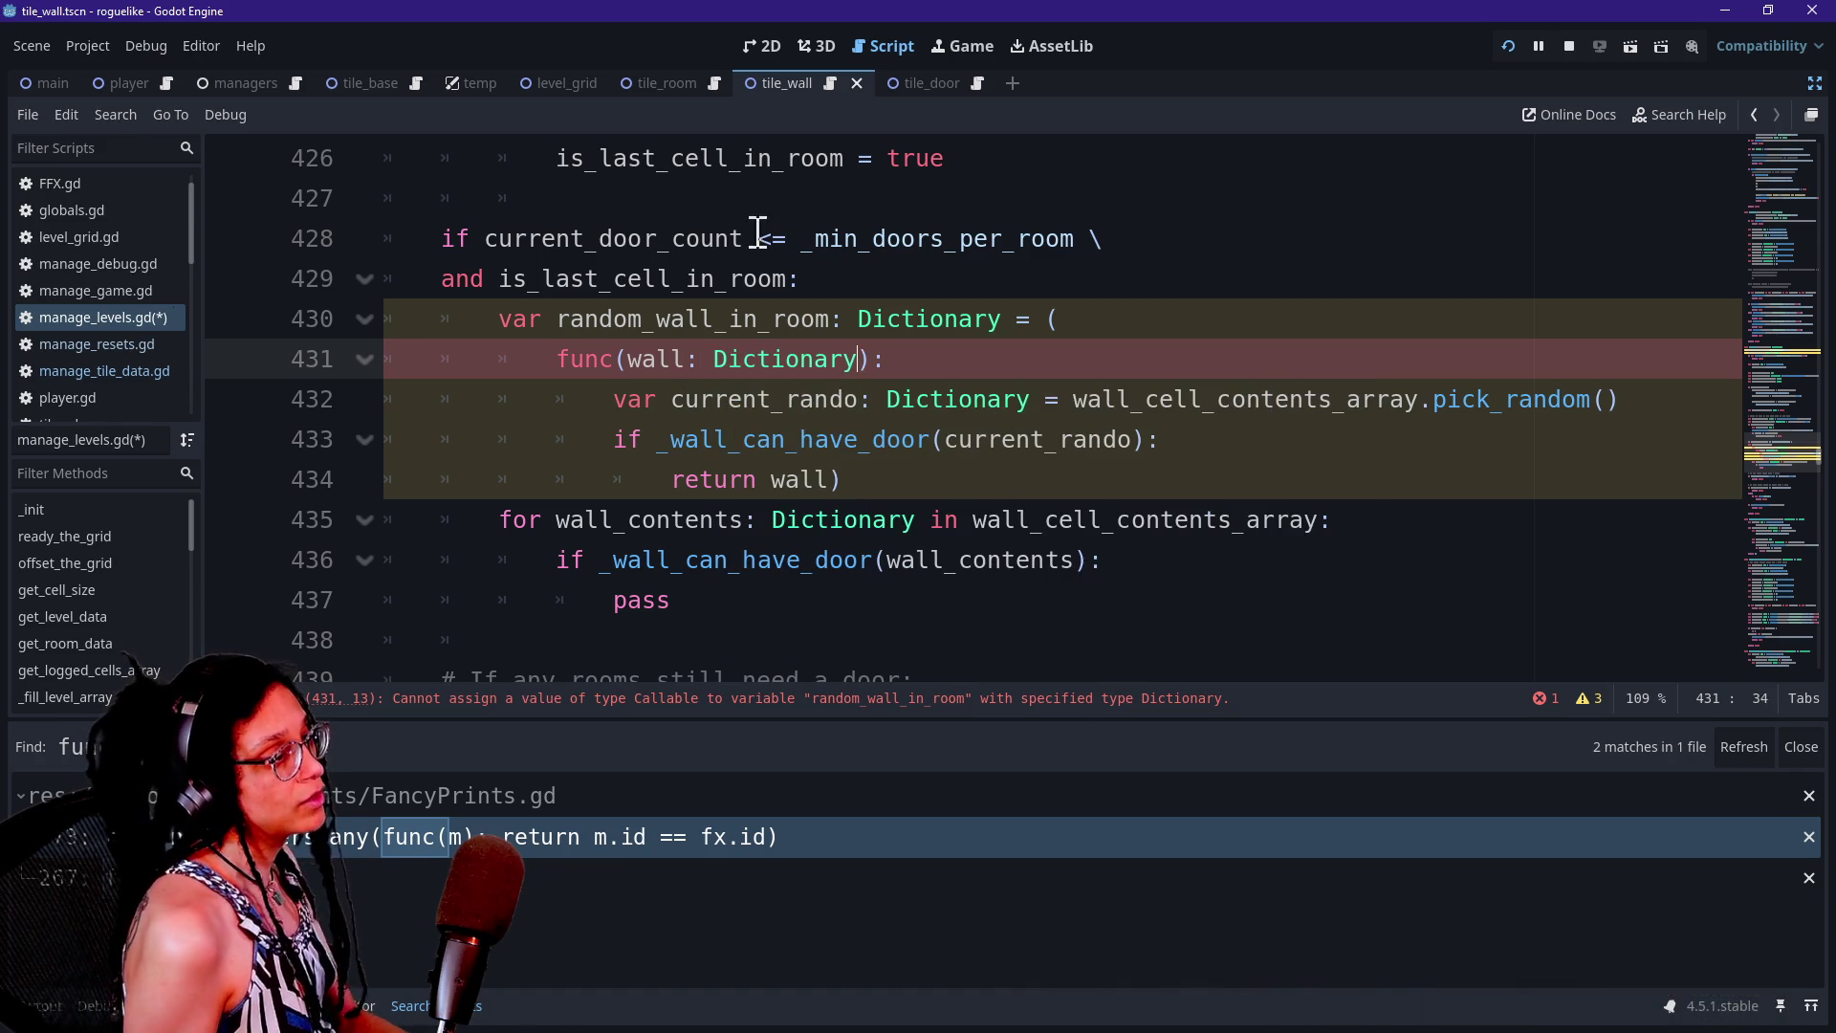
click(762, 239)
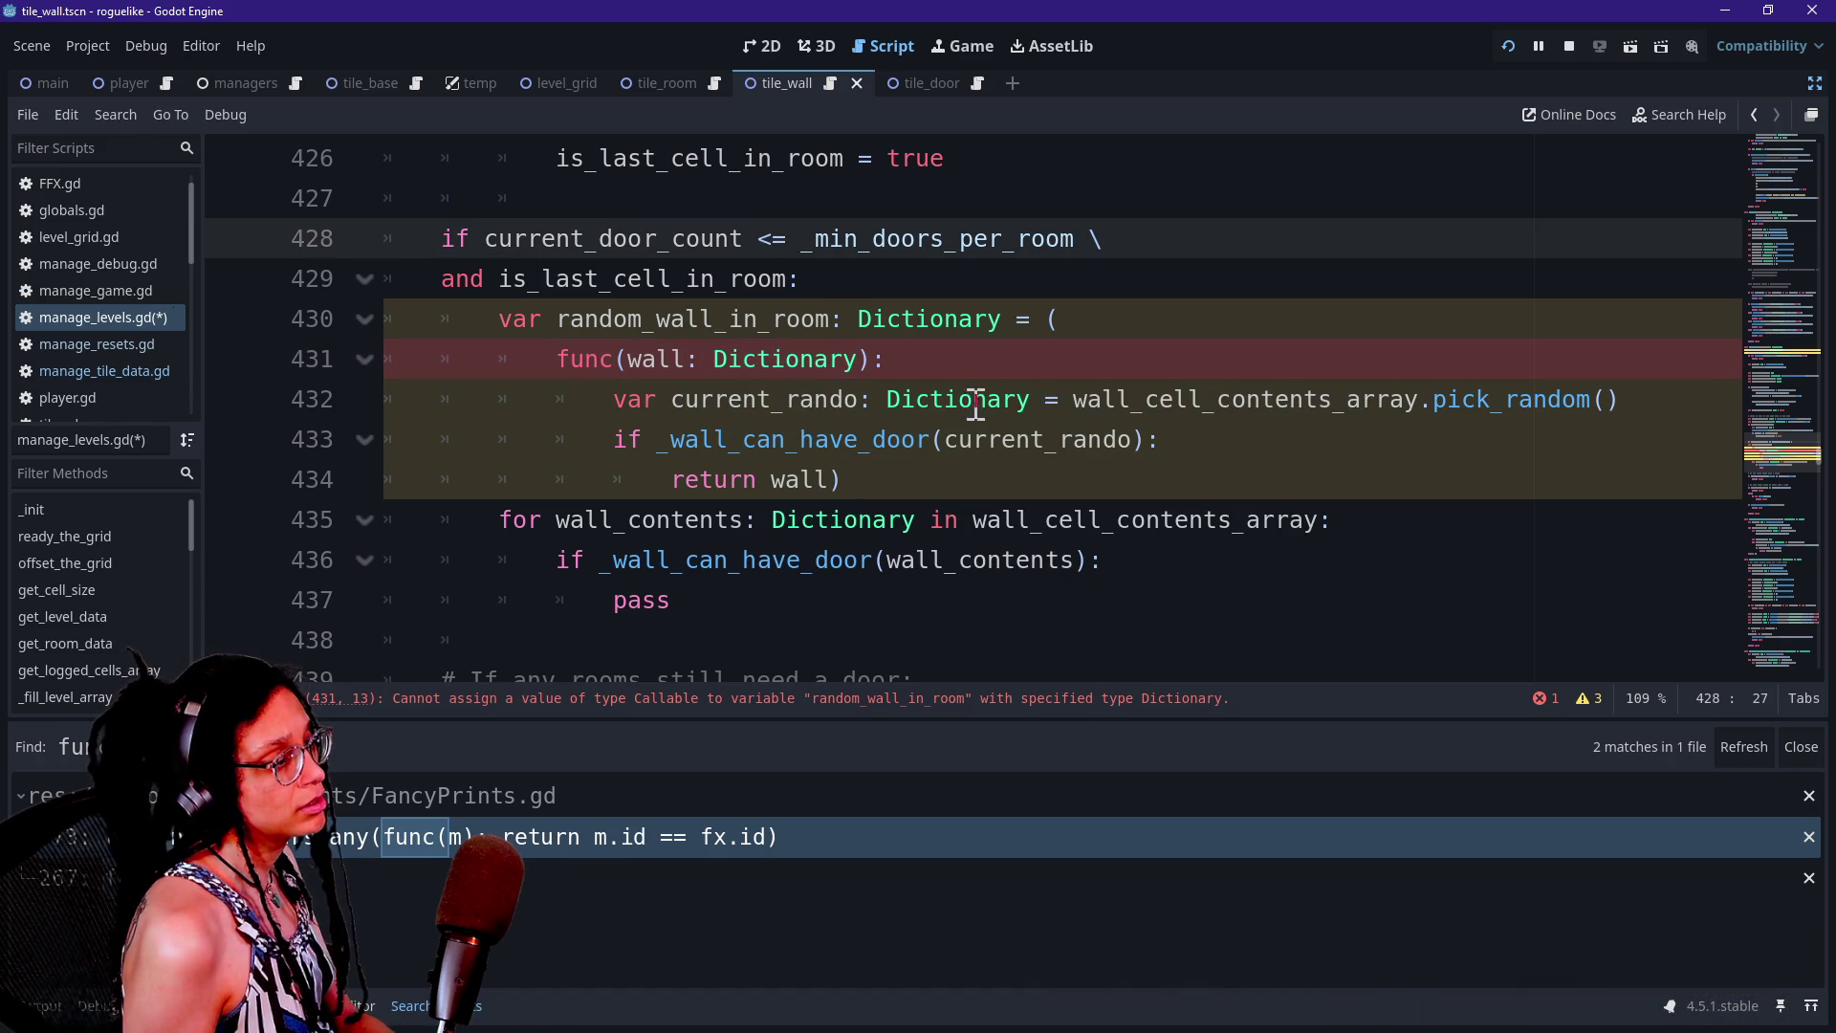
click(814, 476)
click(868, 475)
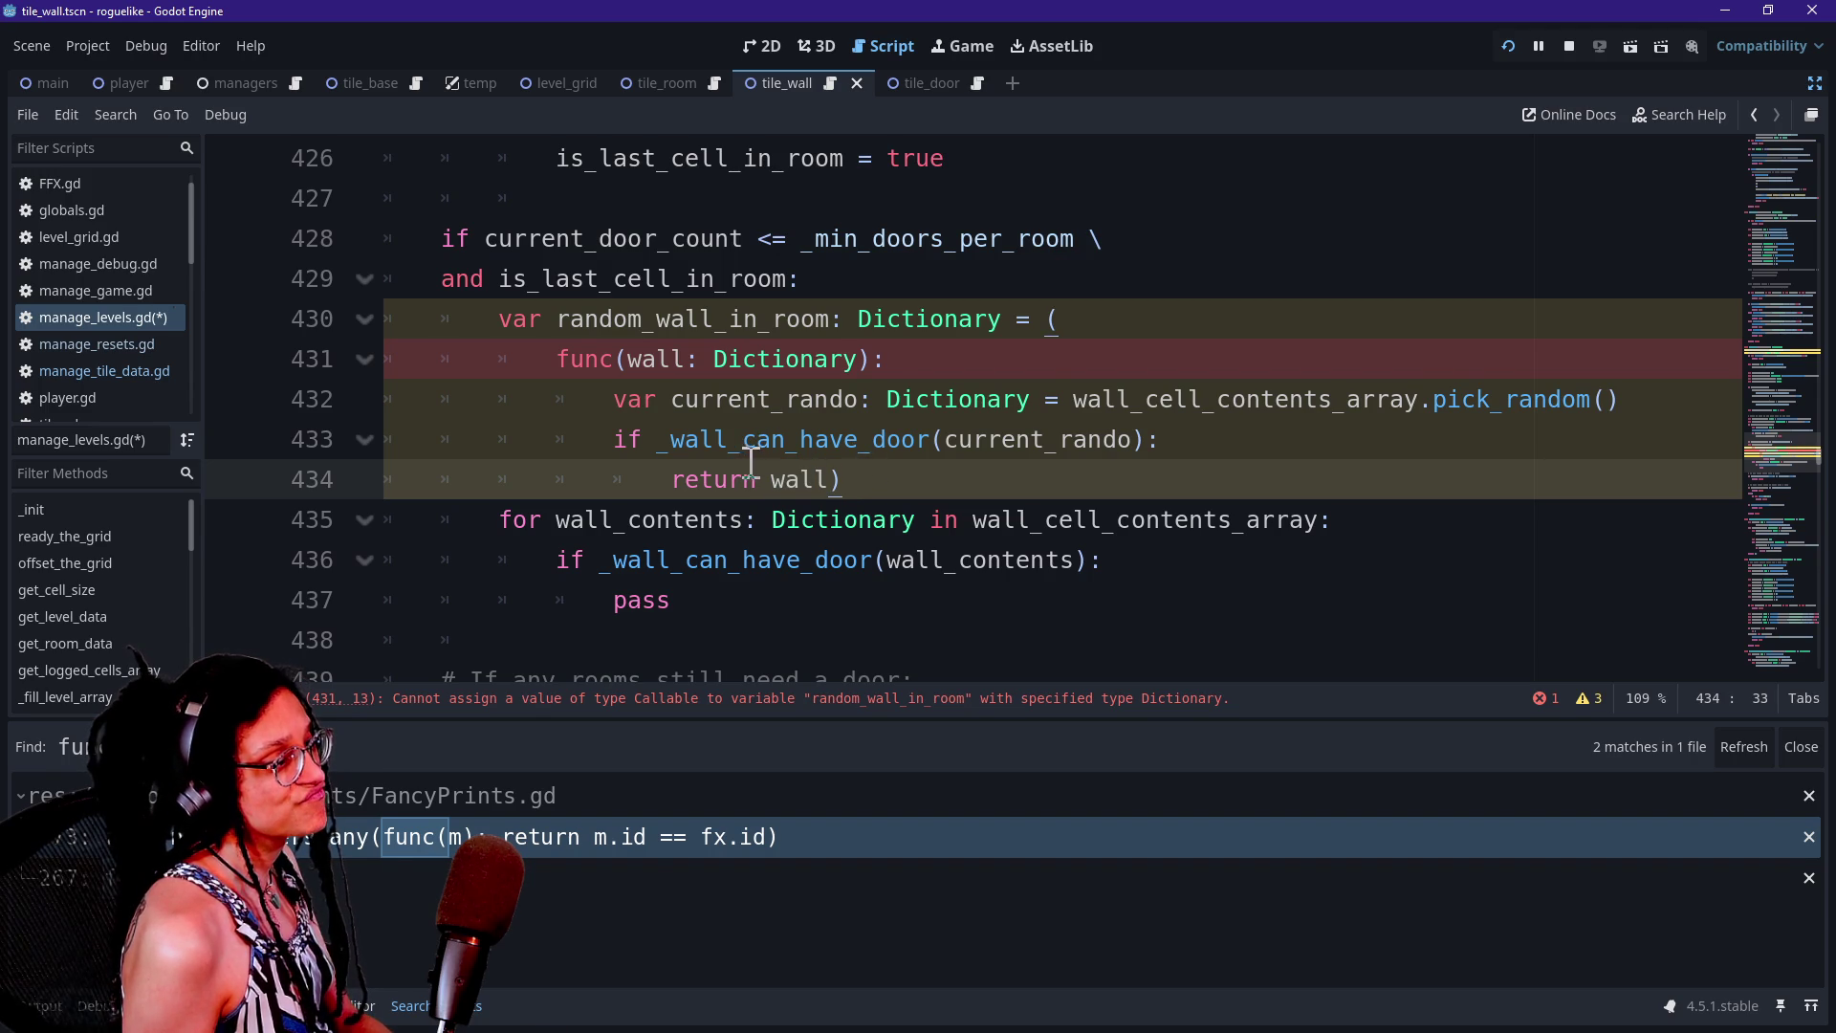
key(alt+Tab)
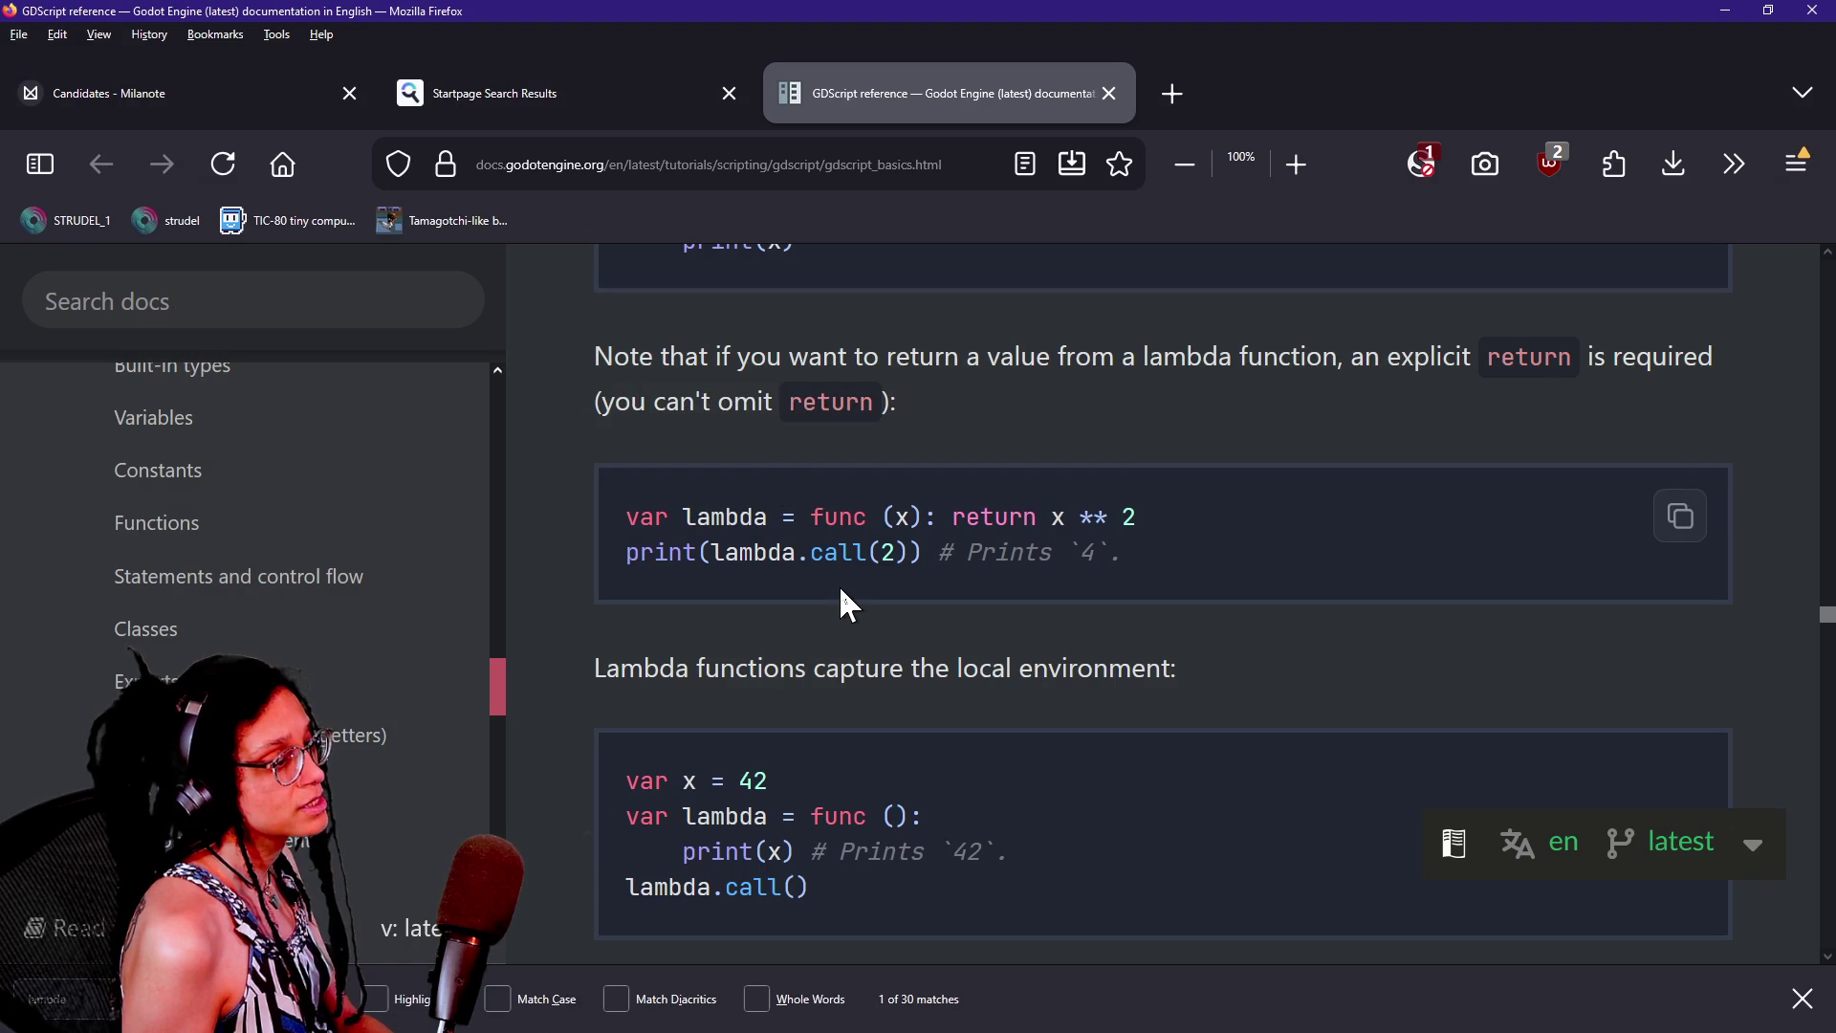
- Scroll through the GDScript lambda docs, then go back to the 'gdscript lambda' Startpage results
scroll(841, 593, down, 8)
scroll(841, 593, up, 2)
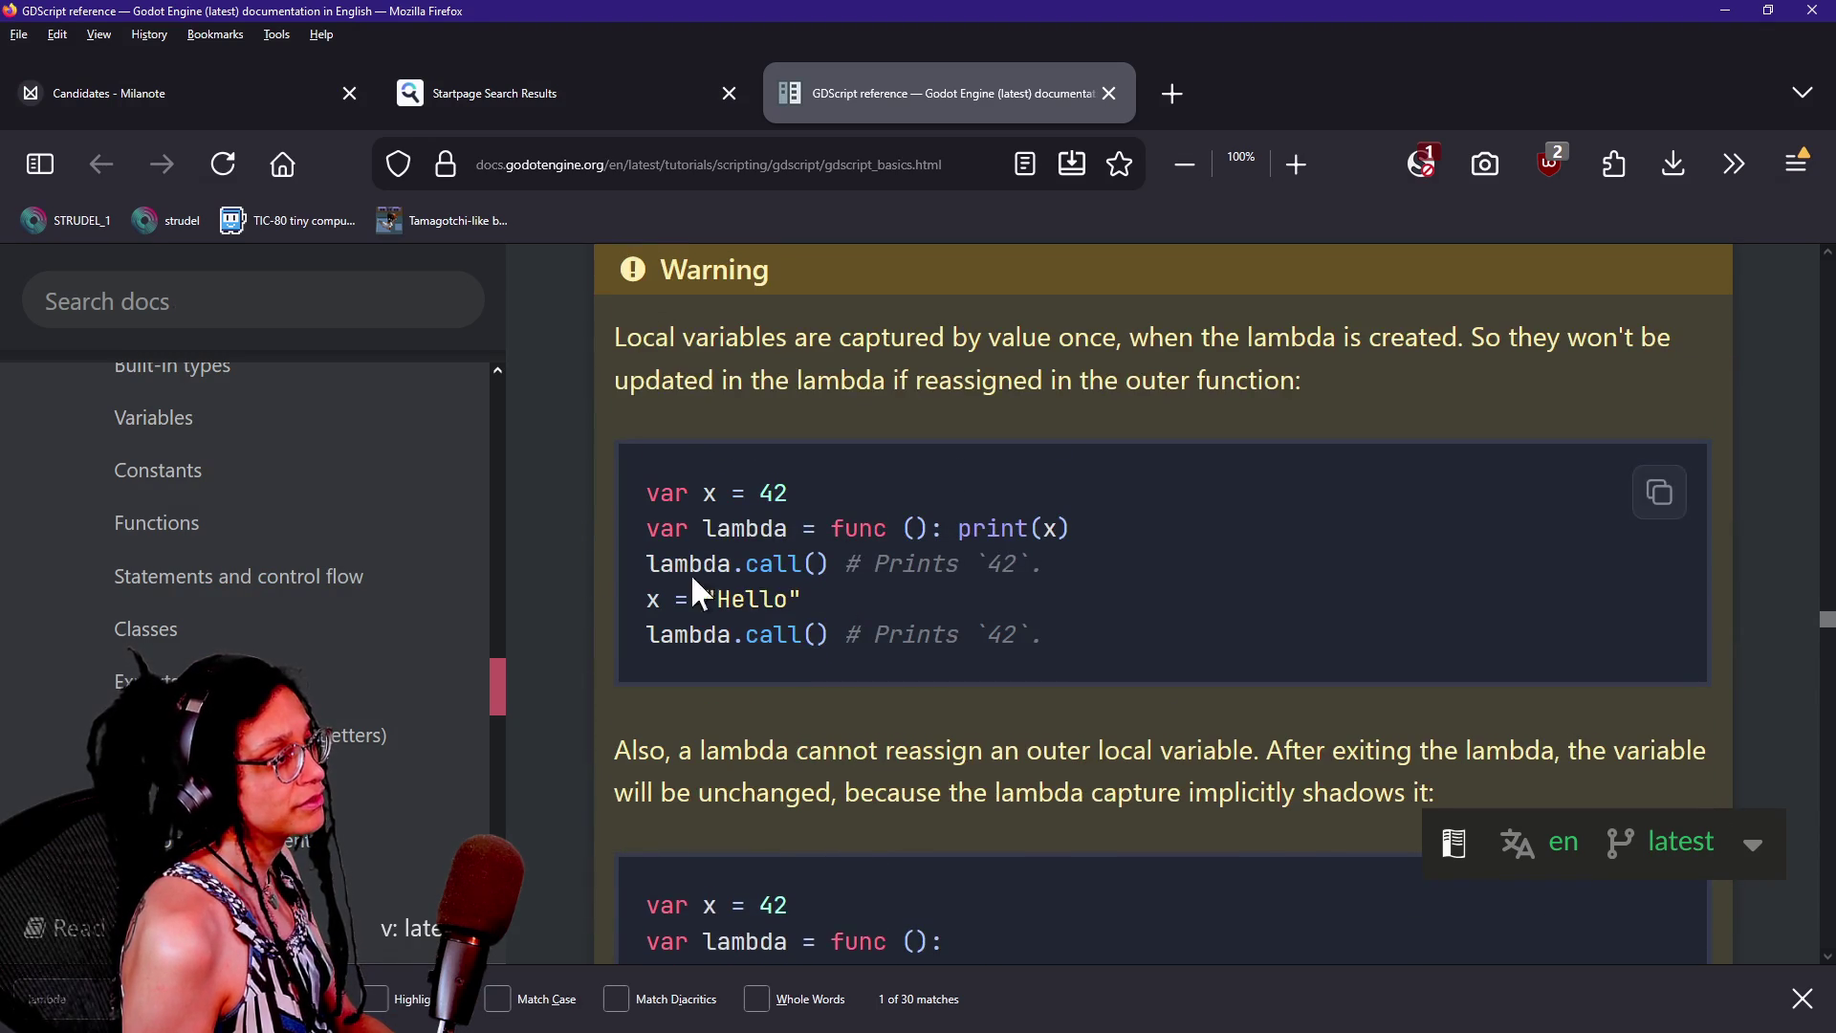
scroll(604, 473, down, 10)
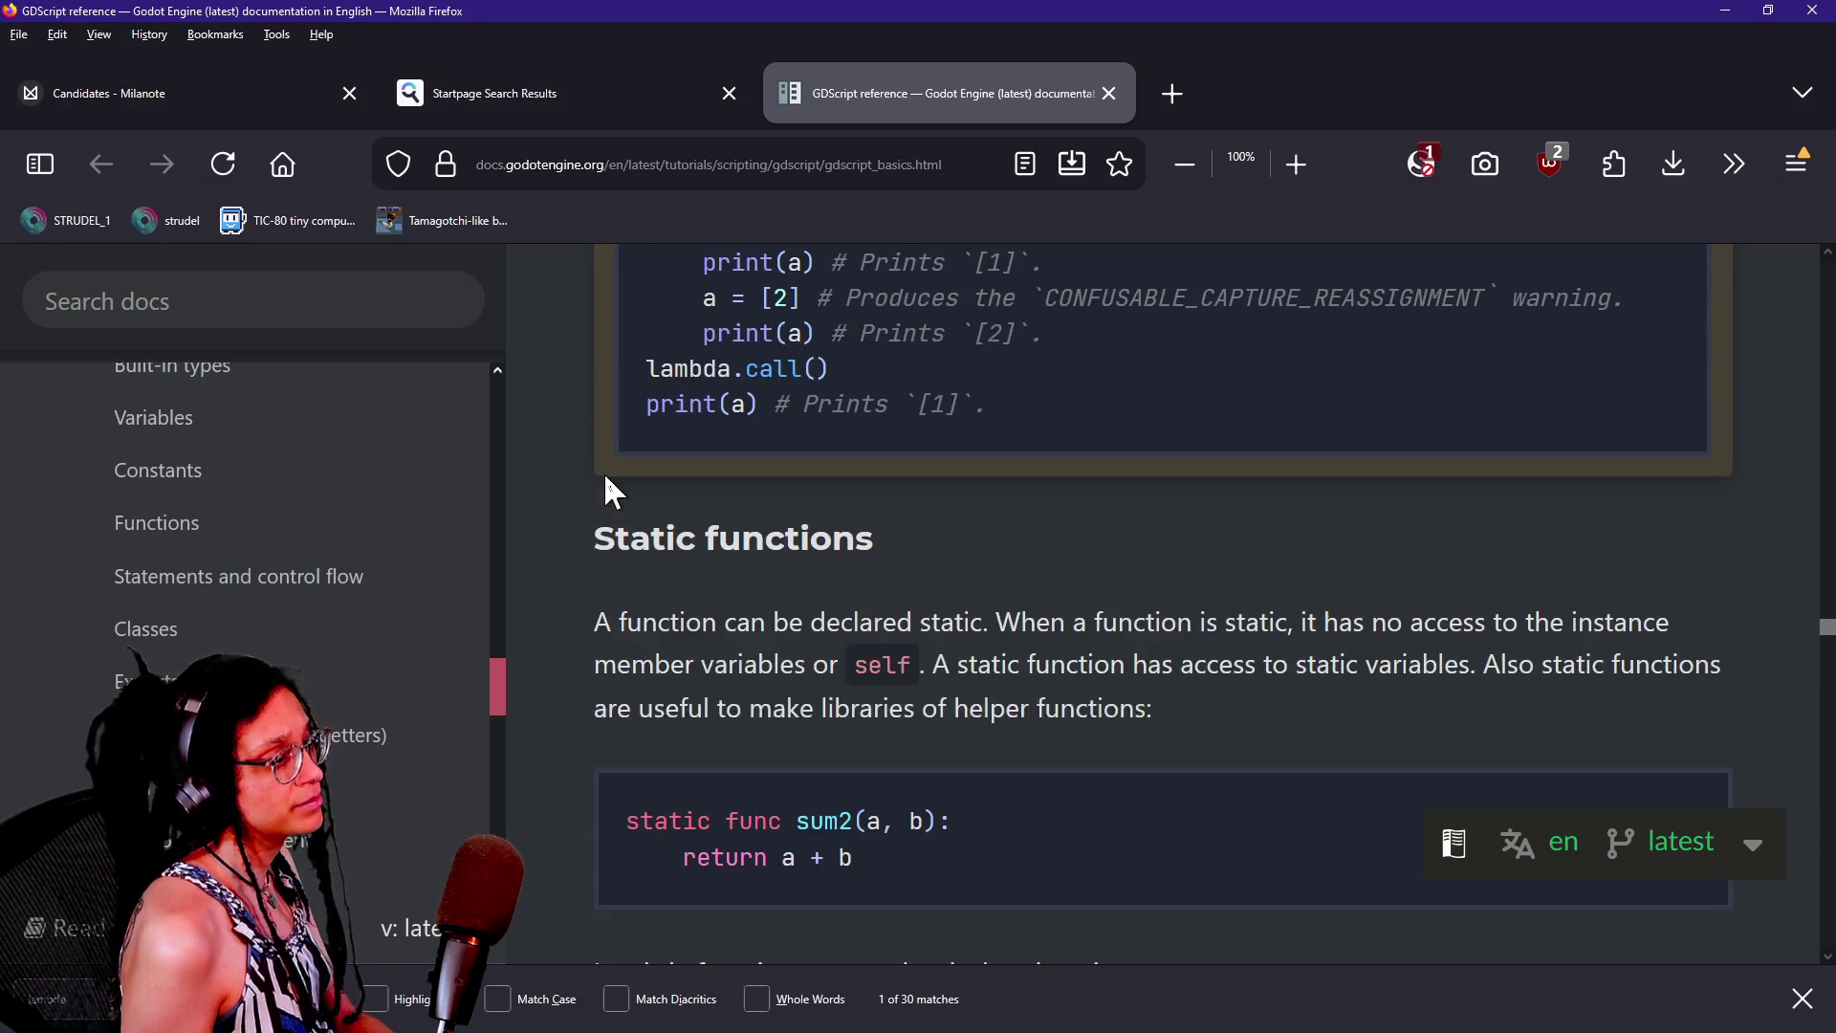
scroll(604, 472, down, 5)
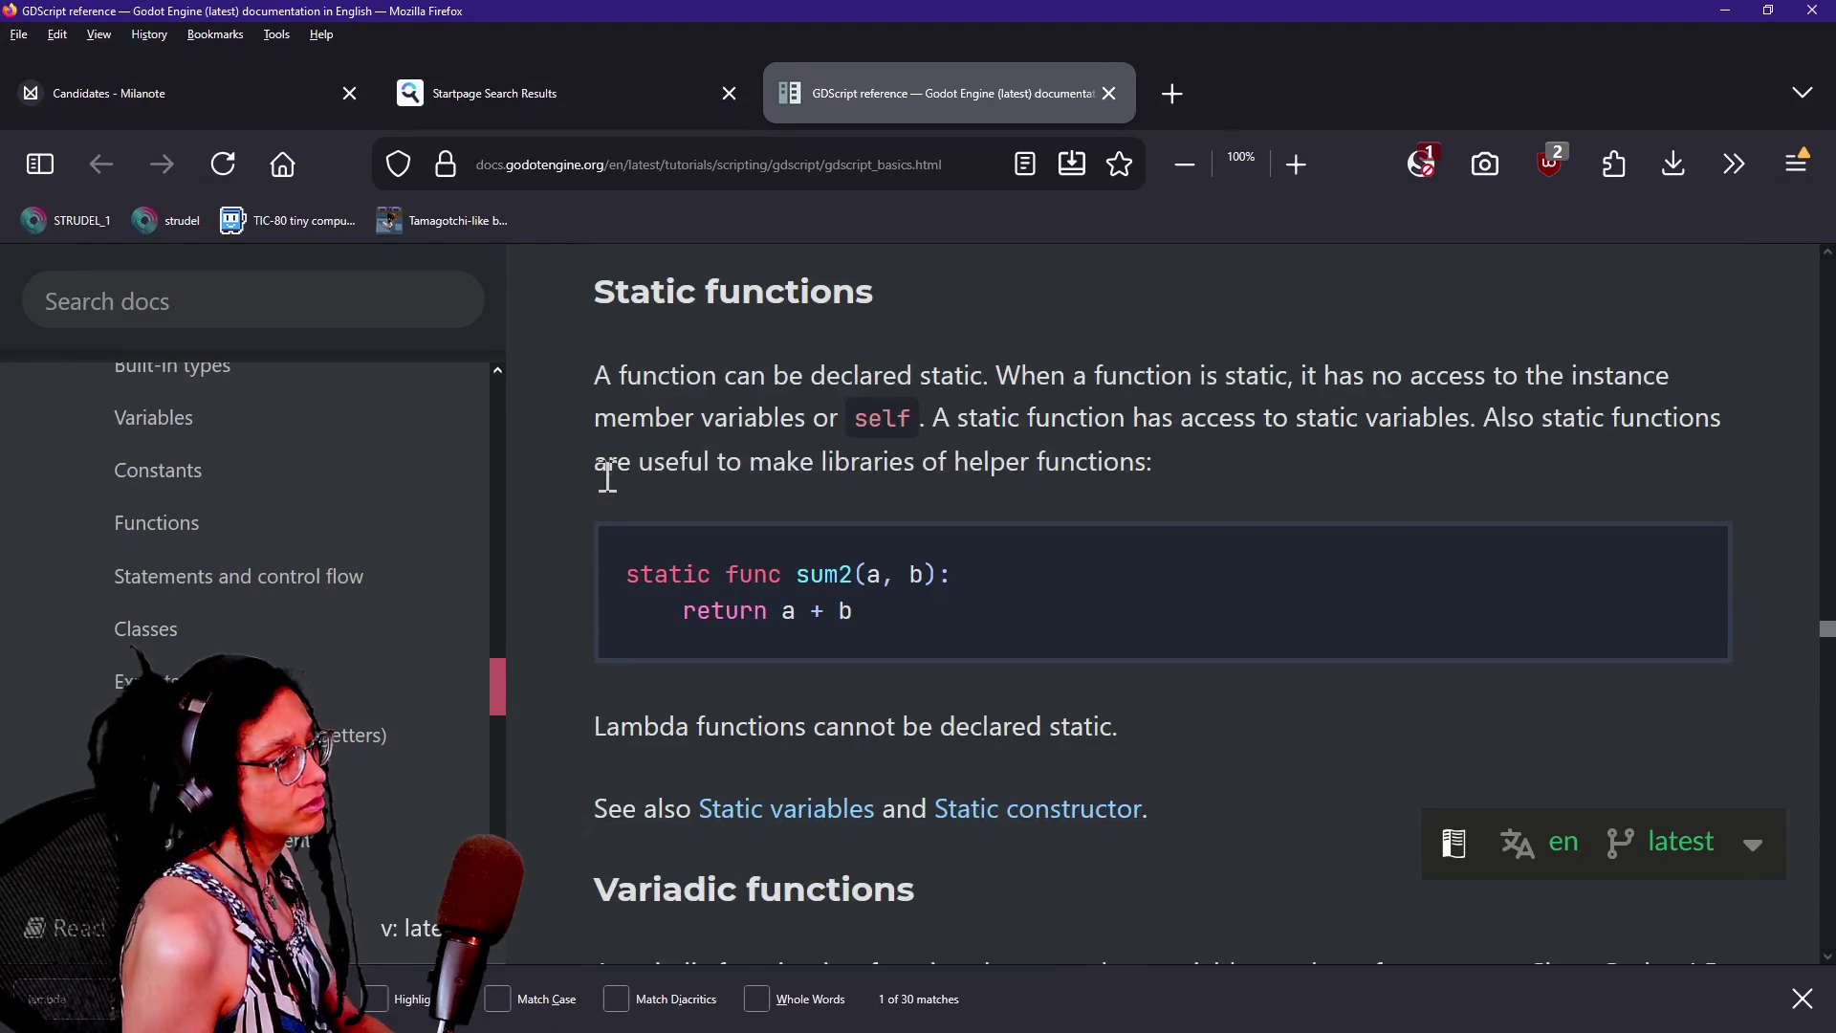
scroll(607, 476, up, 3)
scroll(606, 475, down, 13)
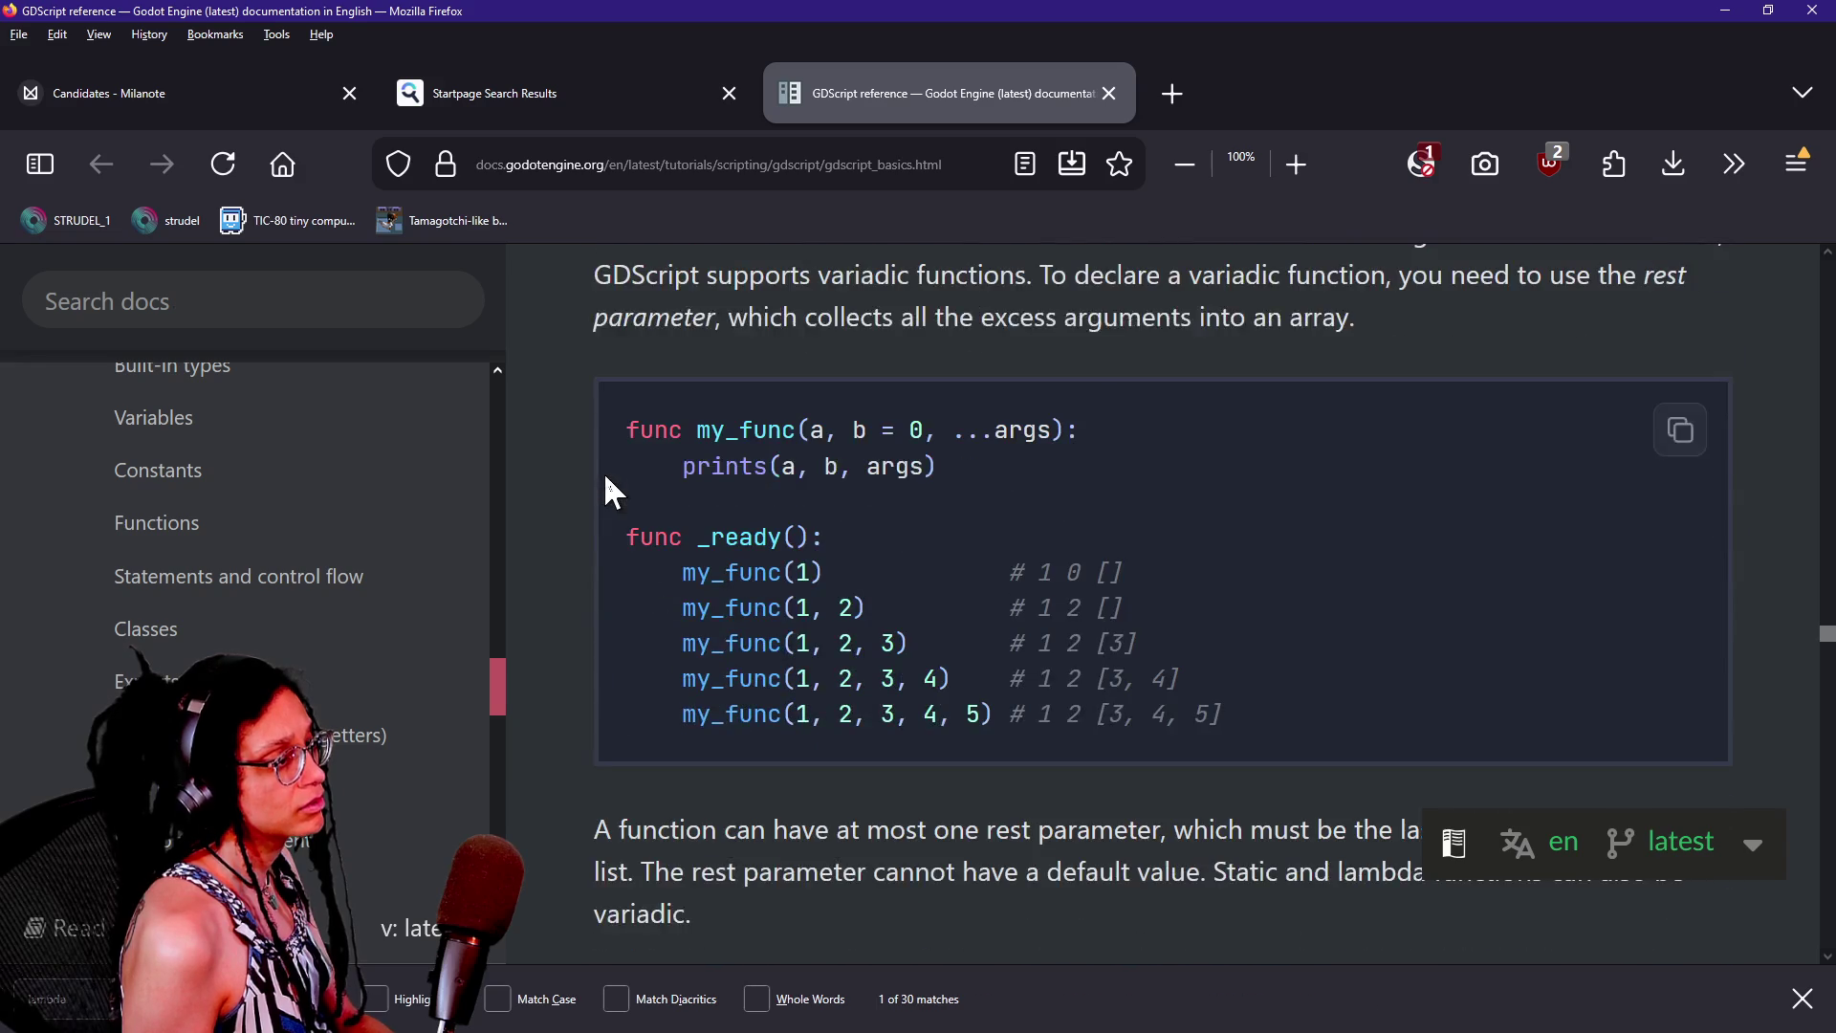
scroll(605, 475, down, 3)
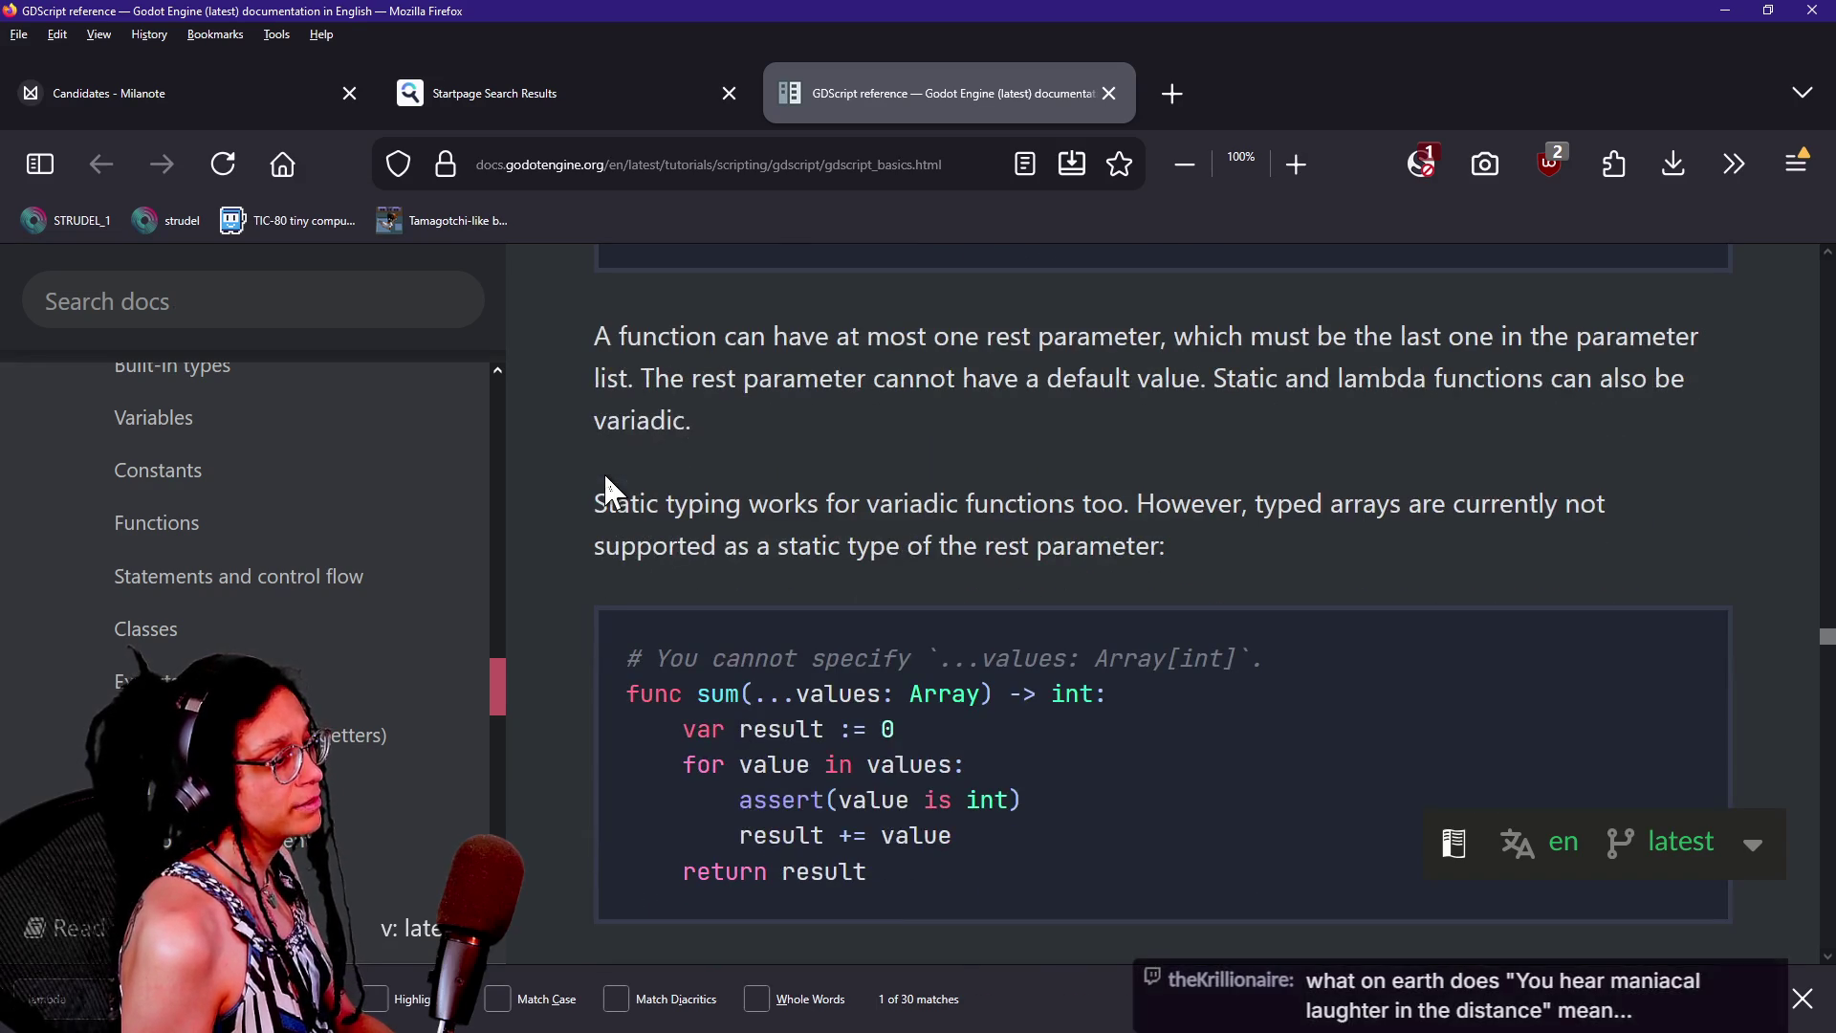
scroll(637, 587, down, 3)
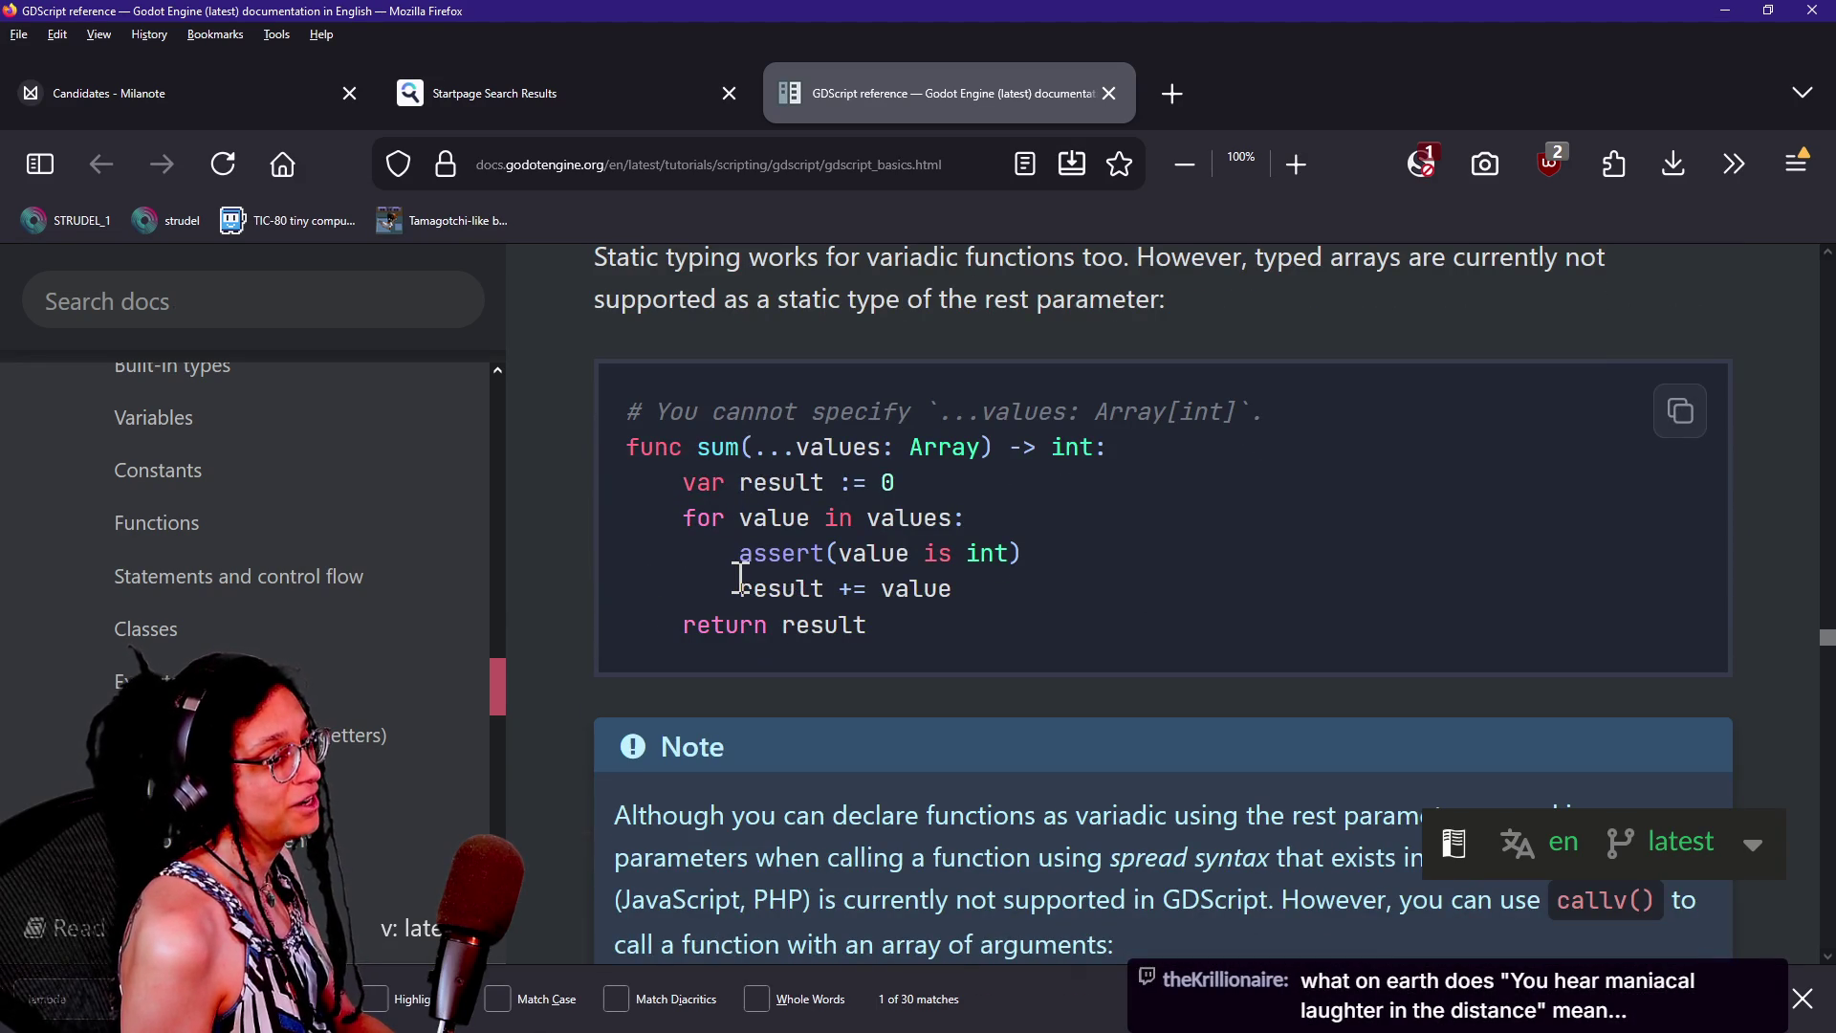
scroll(698, 736, down, 3)
scroll(698, 737, up, 3)
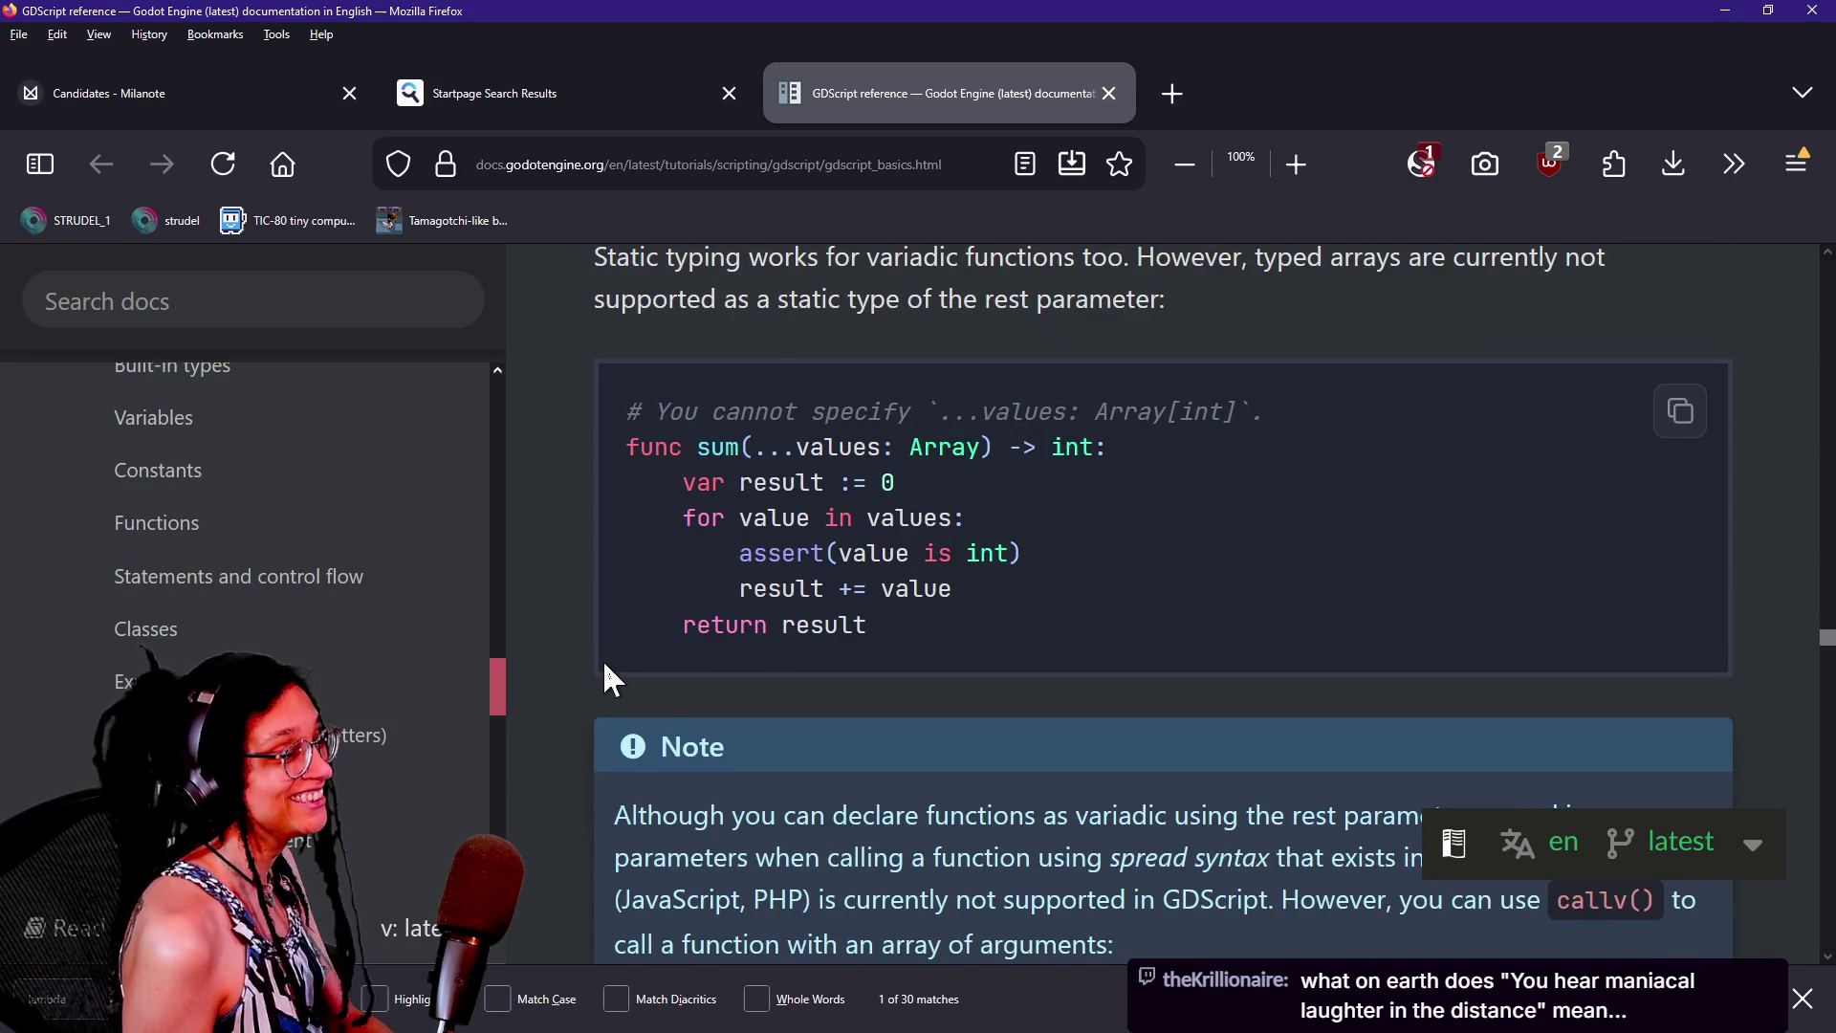
scroll(604, 664, down, 6)
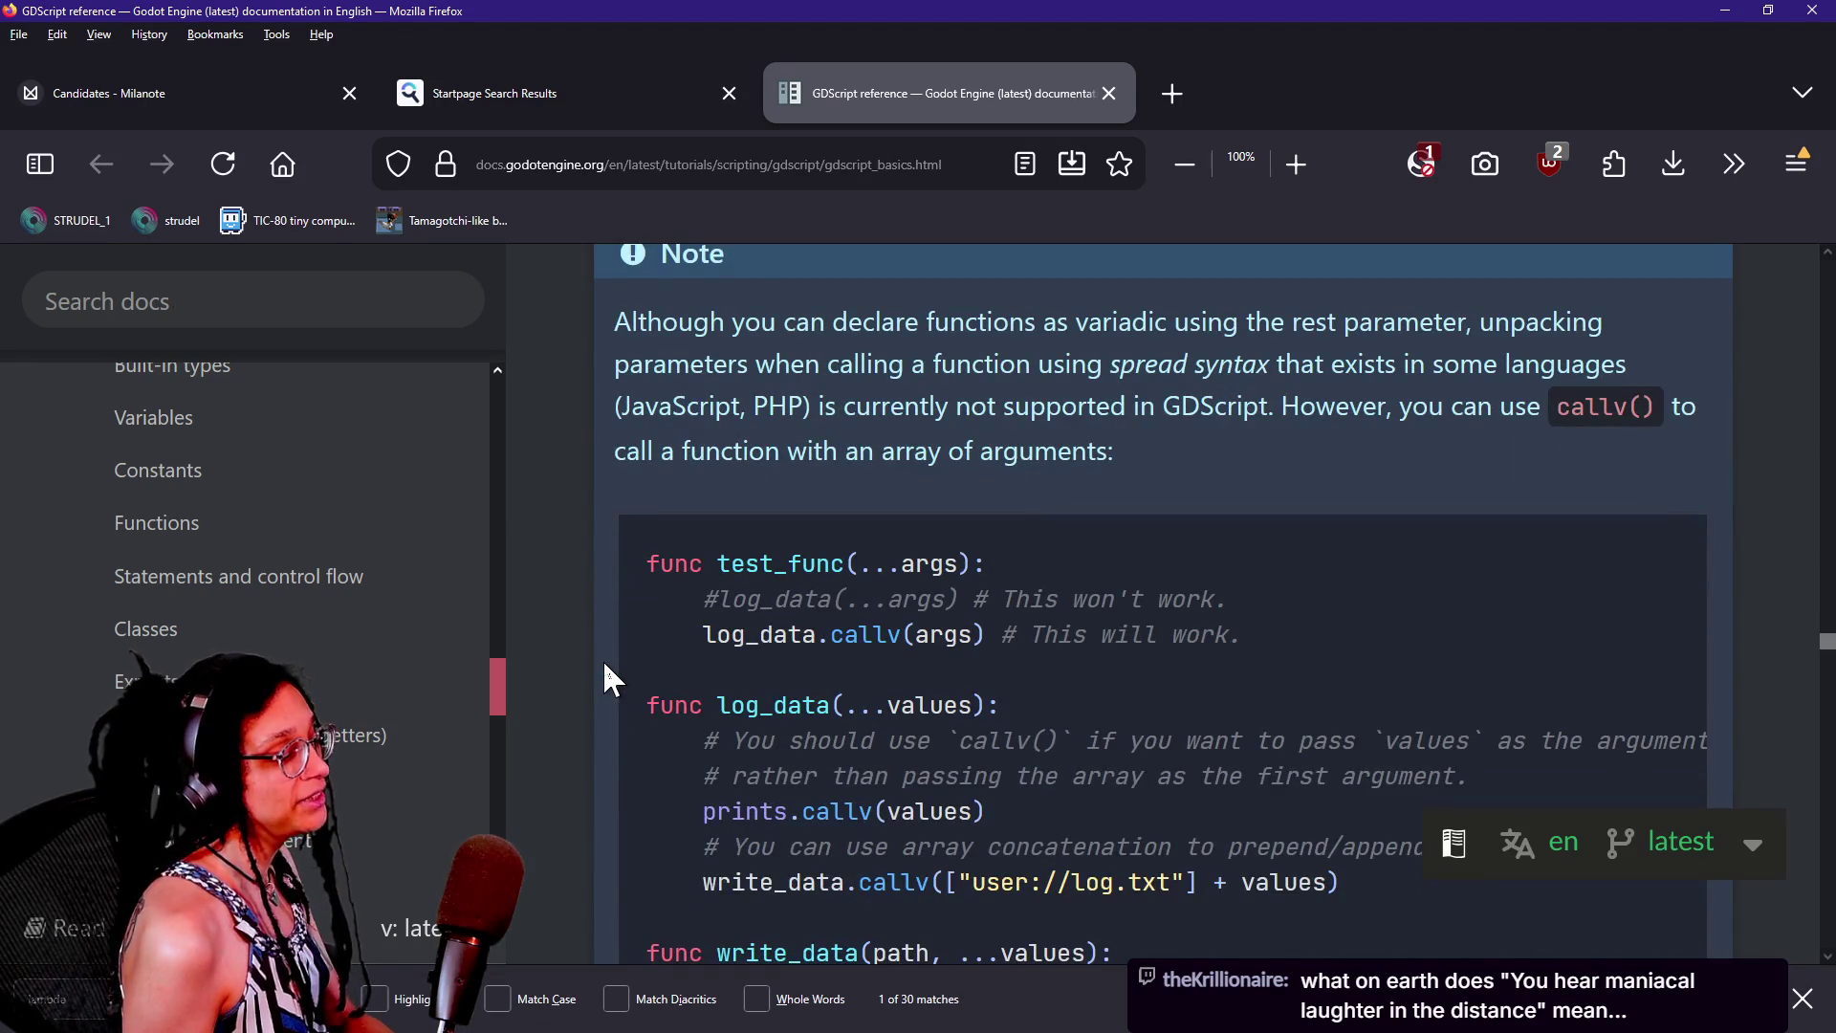
scroll(604, 665, up, 3)
scroll(603, 681, down, 10)
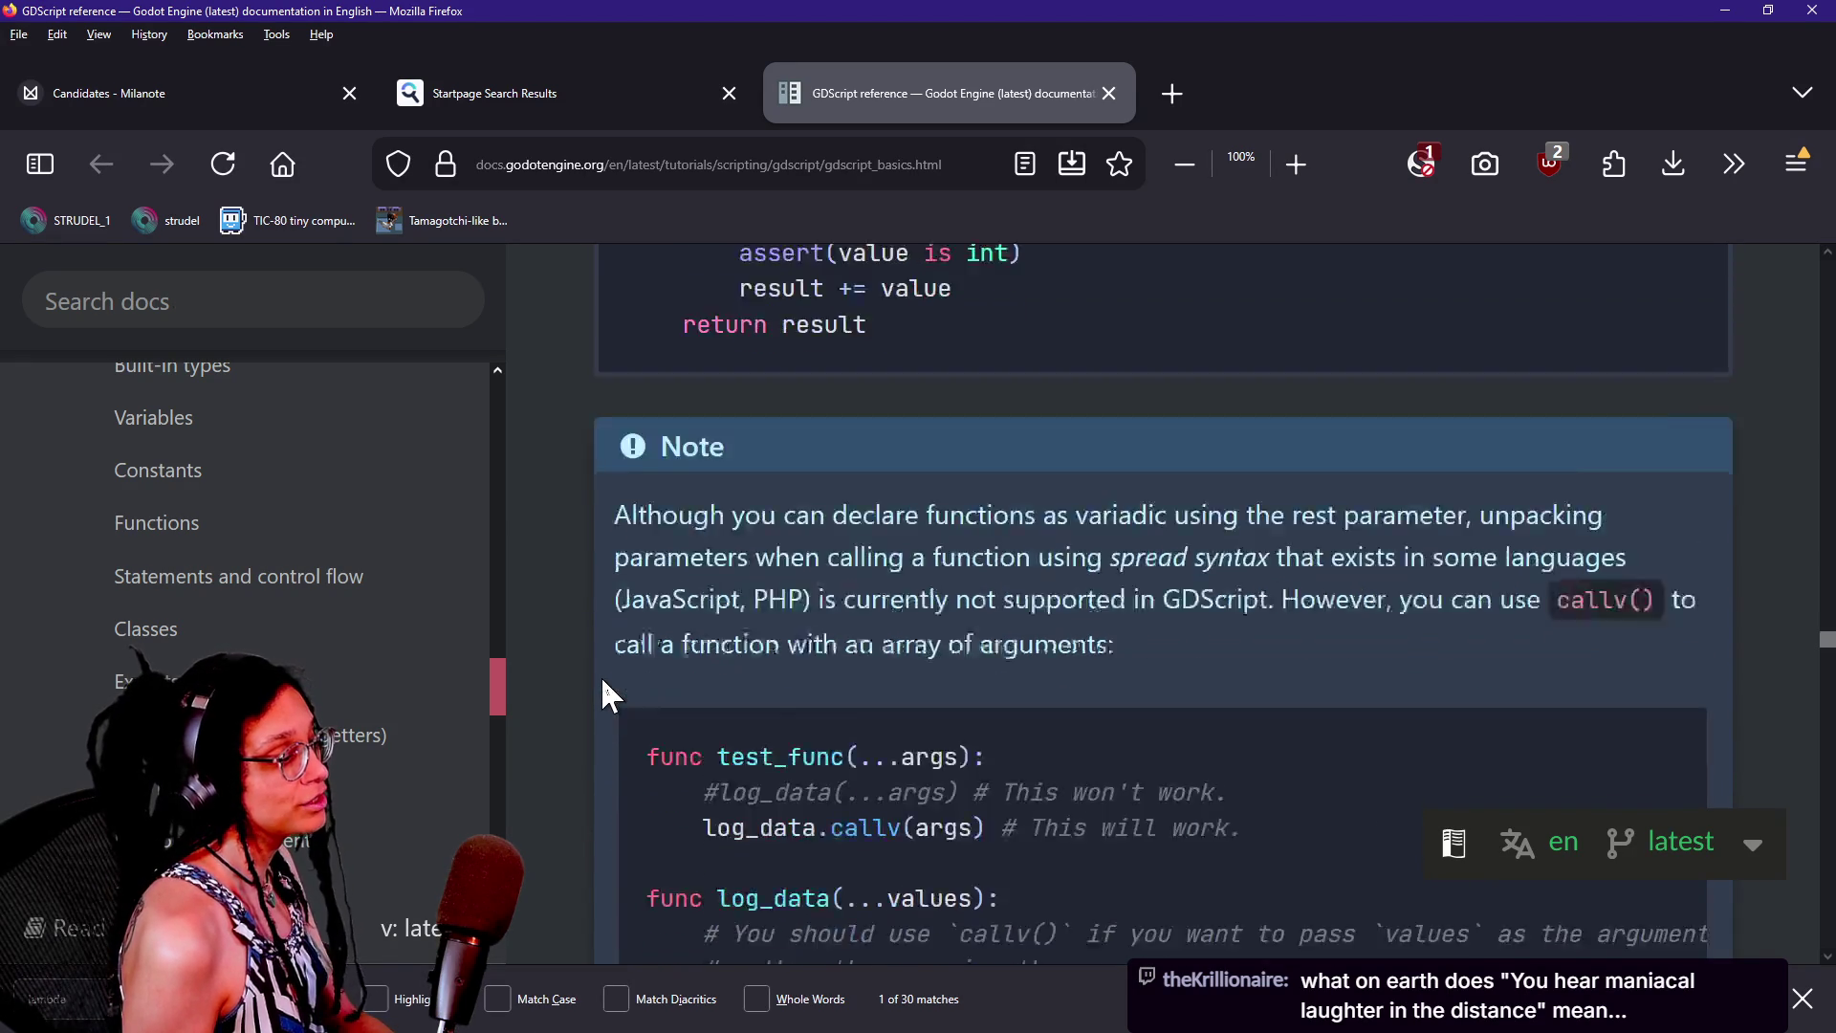
scroll(600, 675, up, 9)
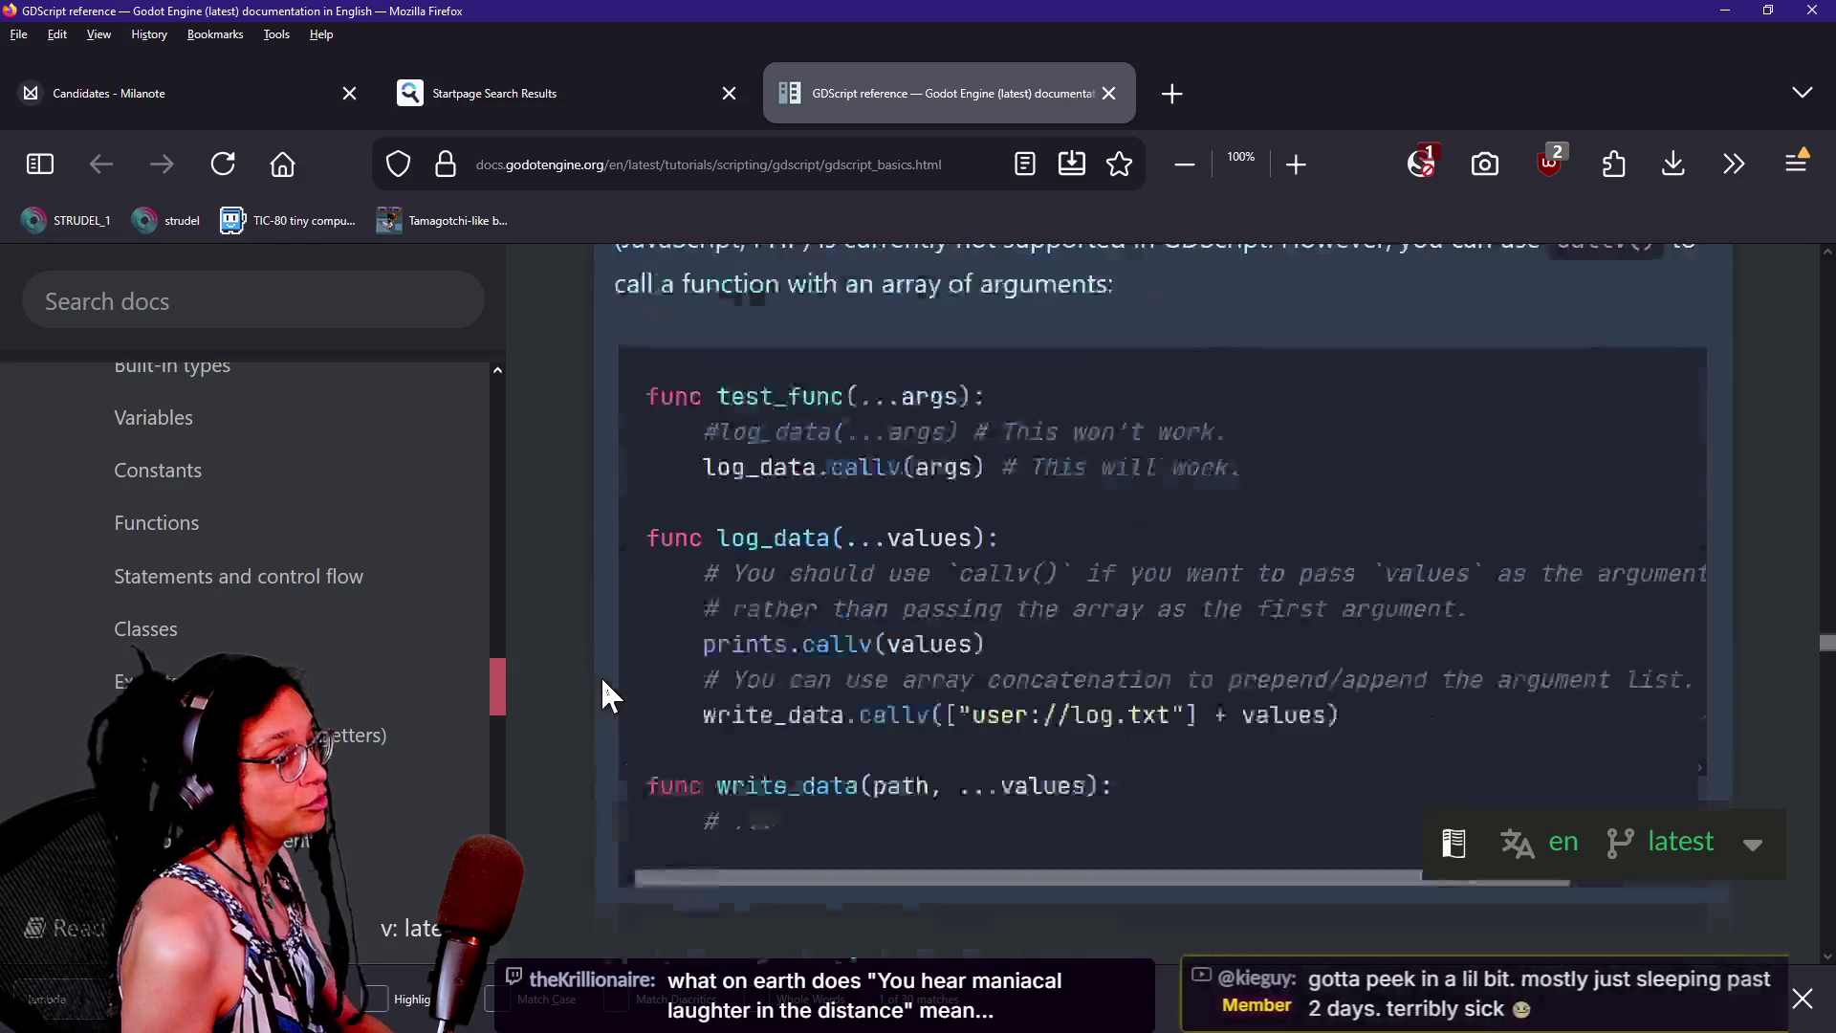
click(544, 73)
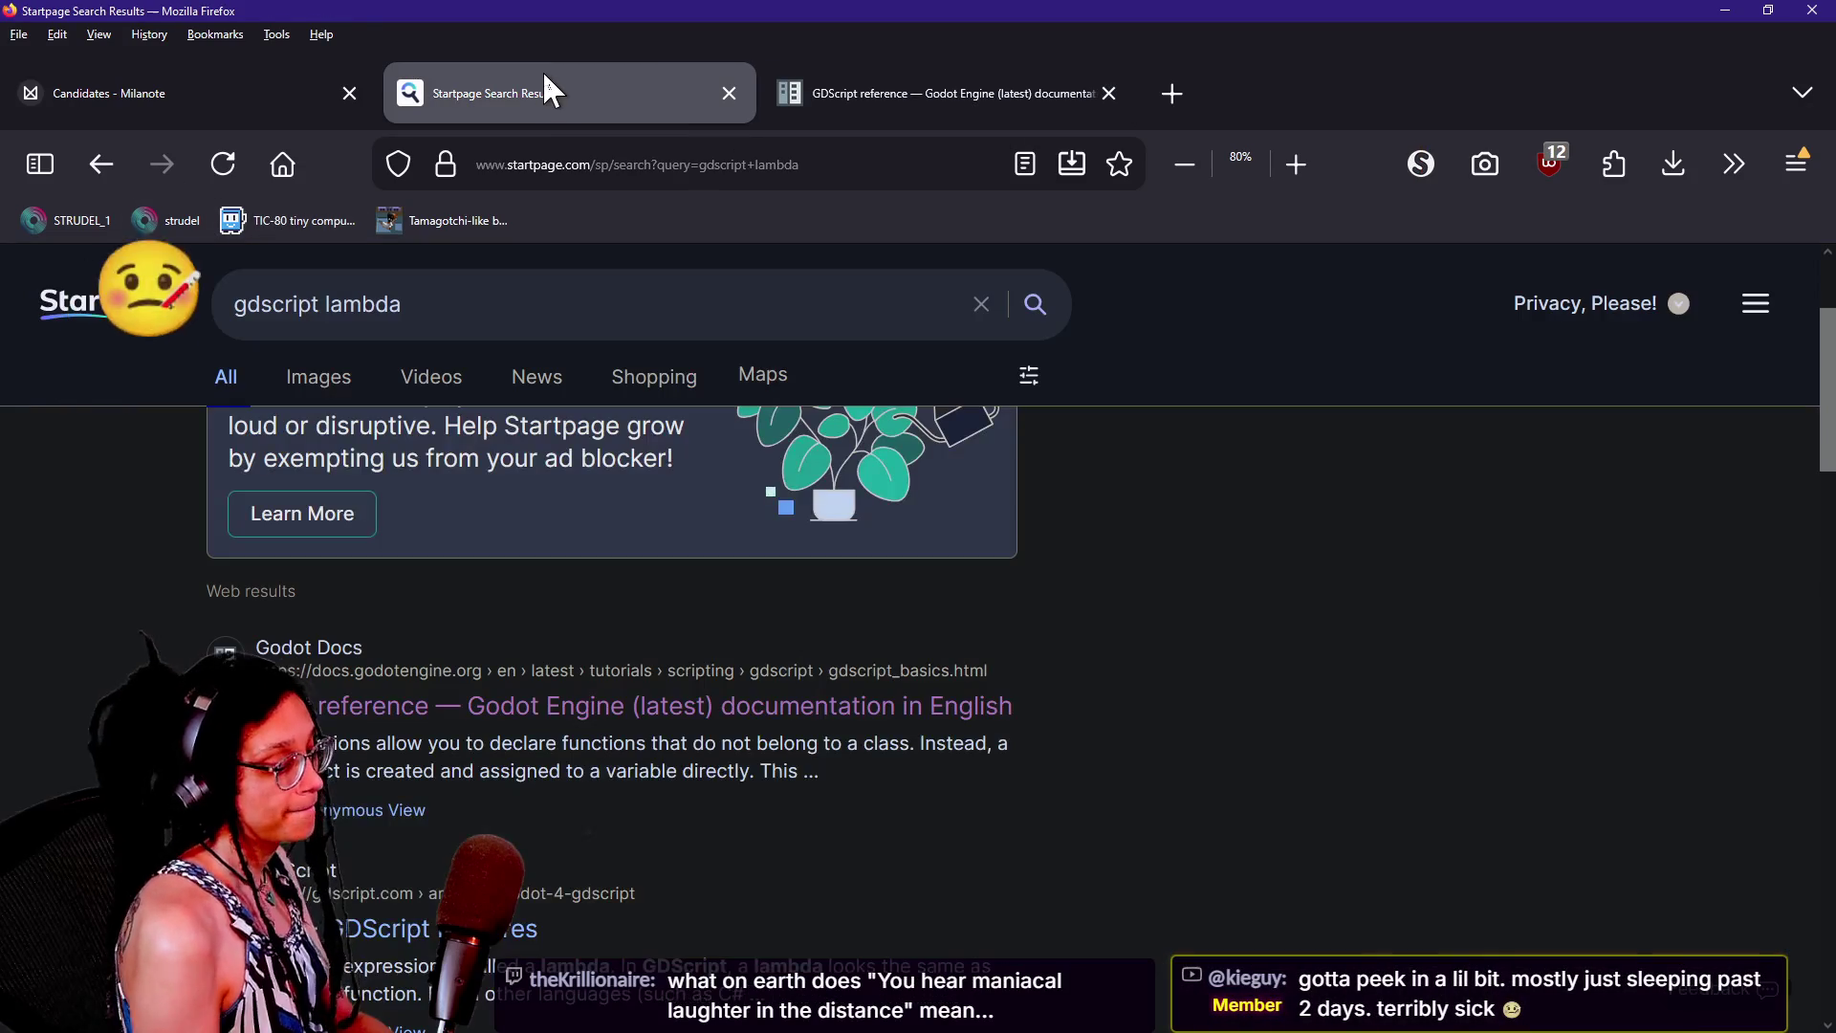
- Find and open the GDQuest 'Lambda Function | Glossary' result
scroll(545, 591, down, 5)
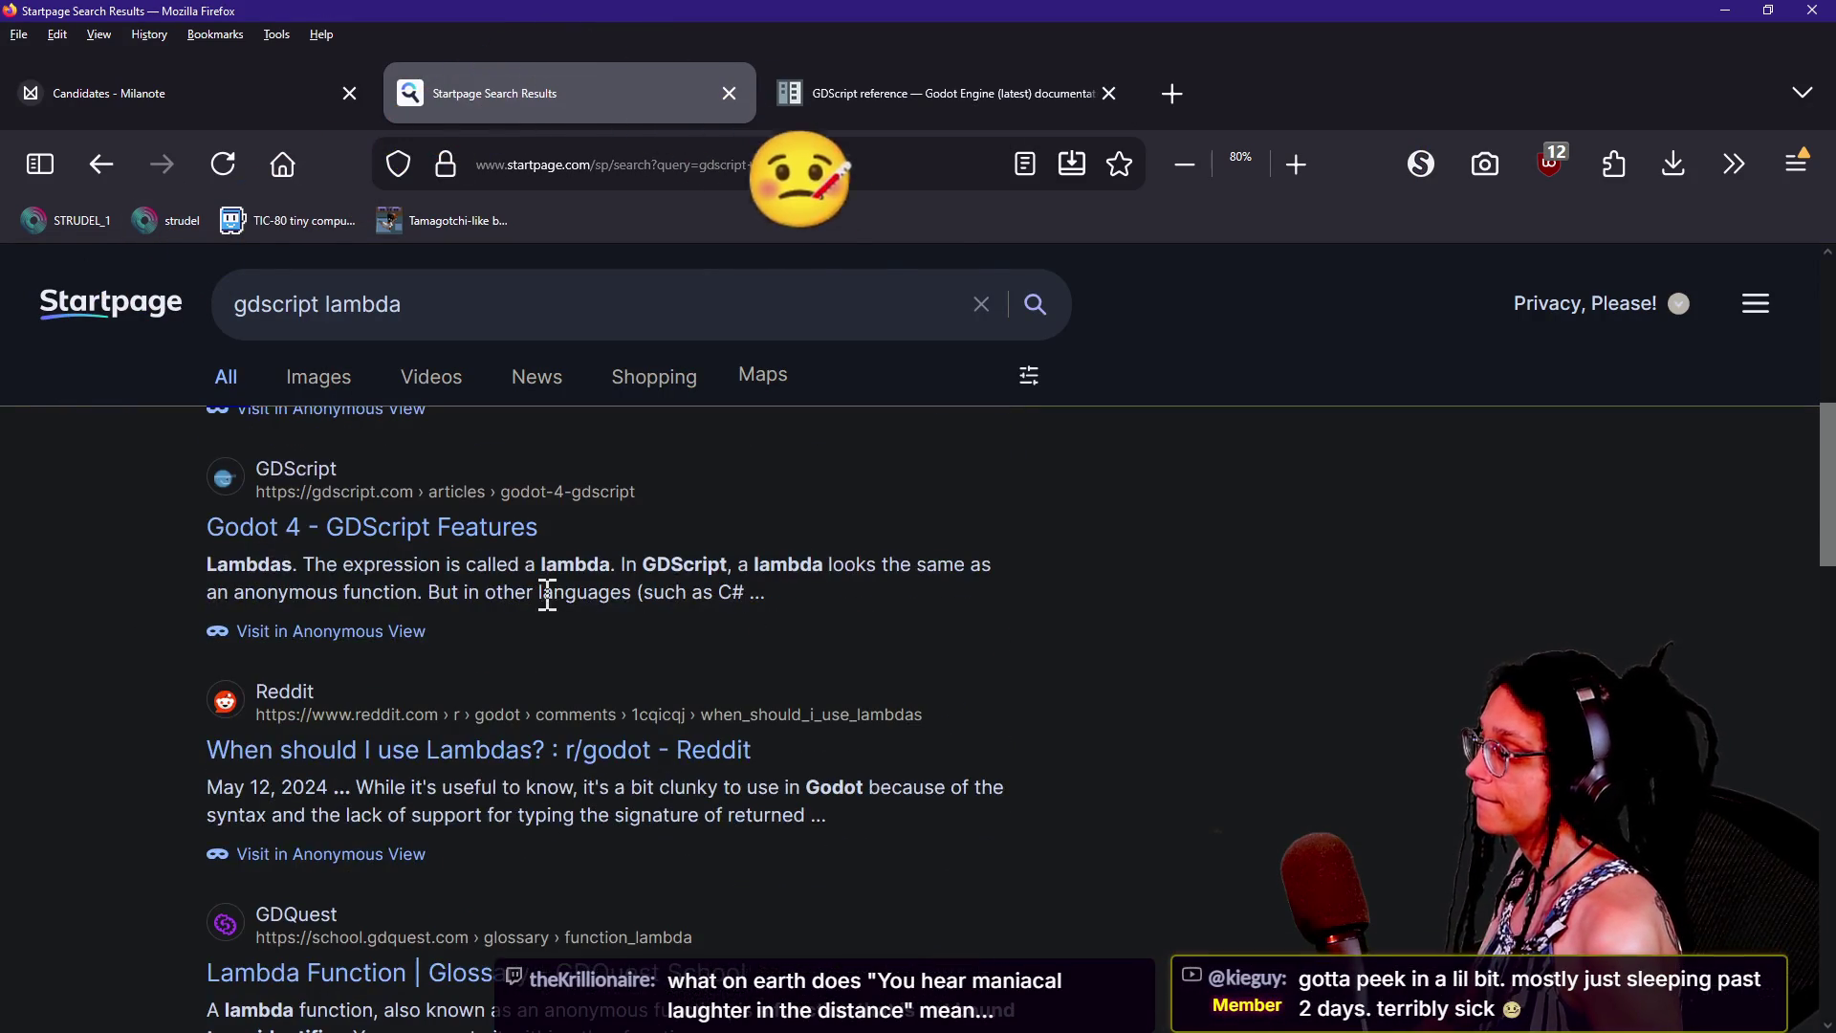
scroll(548, 773, down, 2)
scroll(552, 794, down, 15)
scroll(553, 793, up, 10)
scroll(547, 772, up, 4)
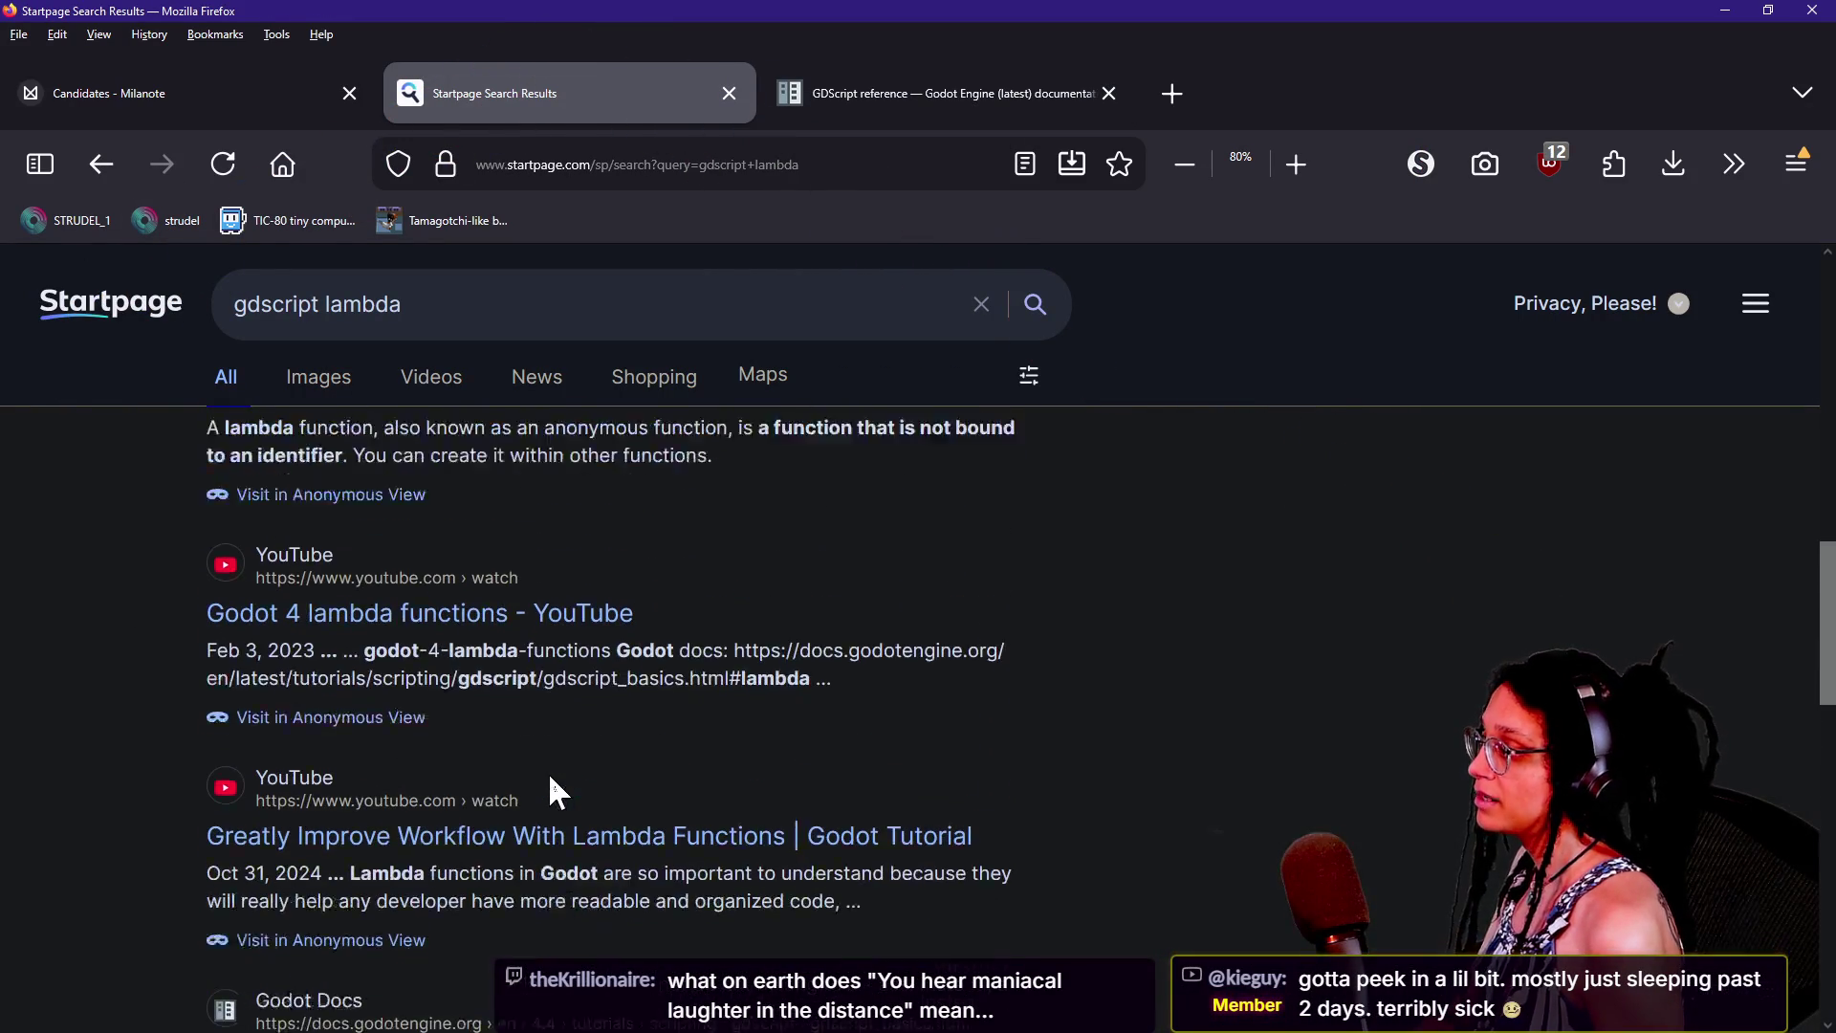
click(507, 690)
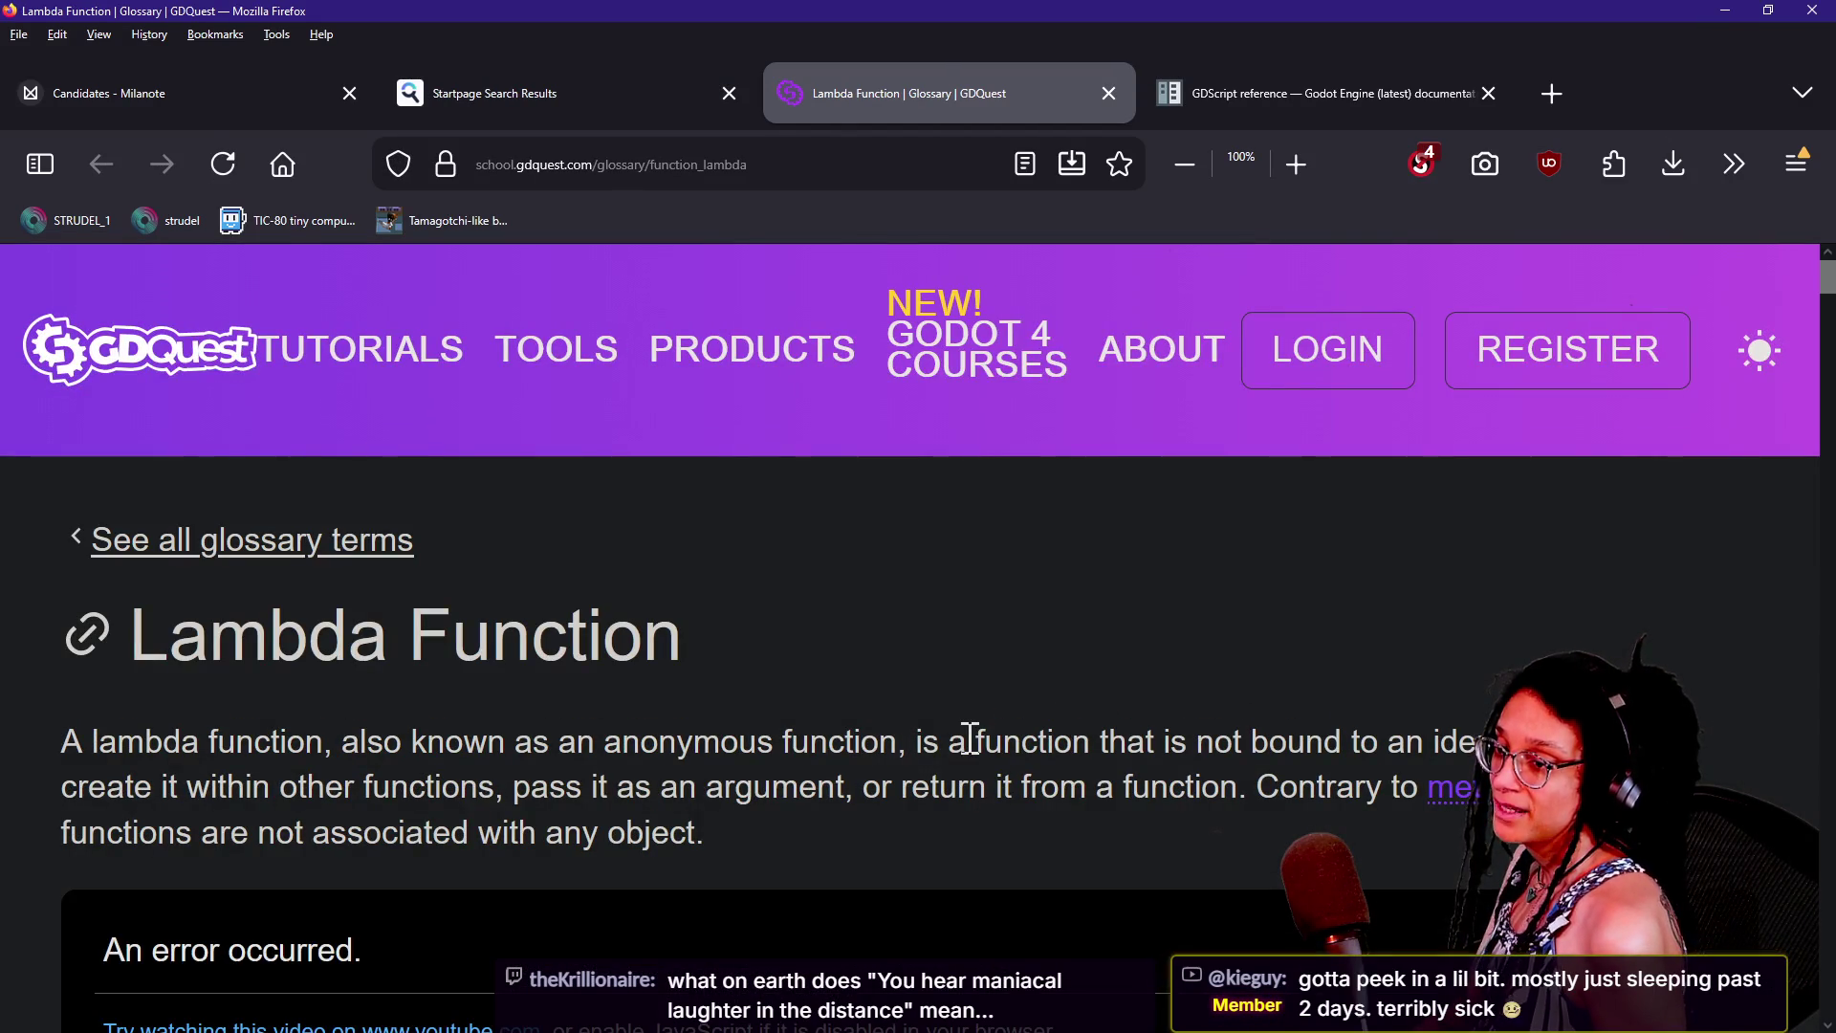
- Read the glossary's signal-connection lambda example, then return to manage_levels.gd in Godot
scroll(970, 737, down, 7)
scroll(966, 737, up, 7)
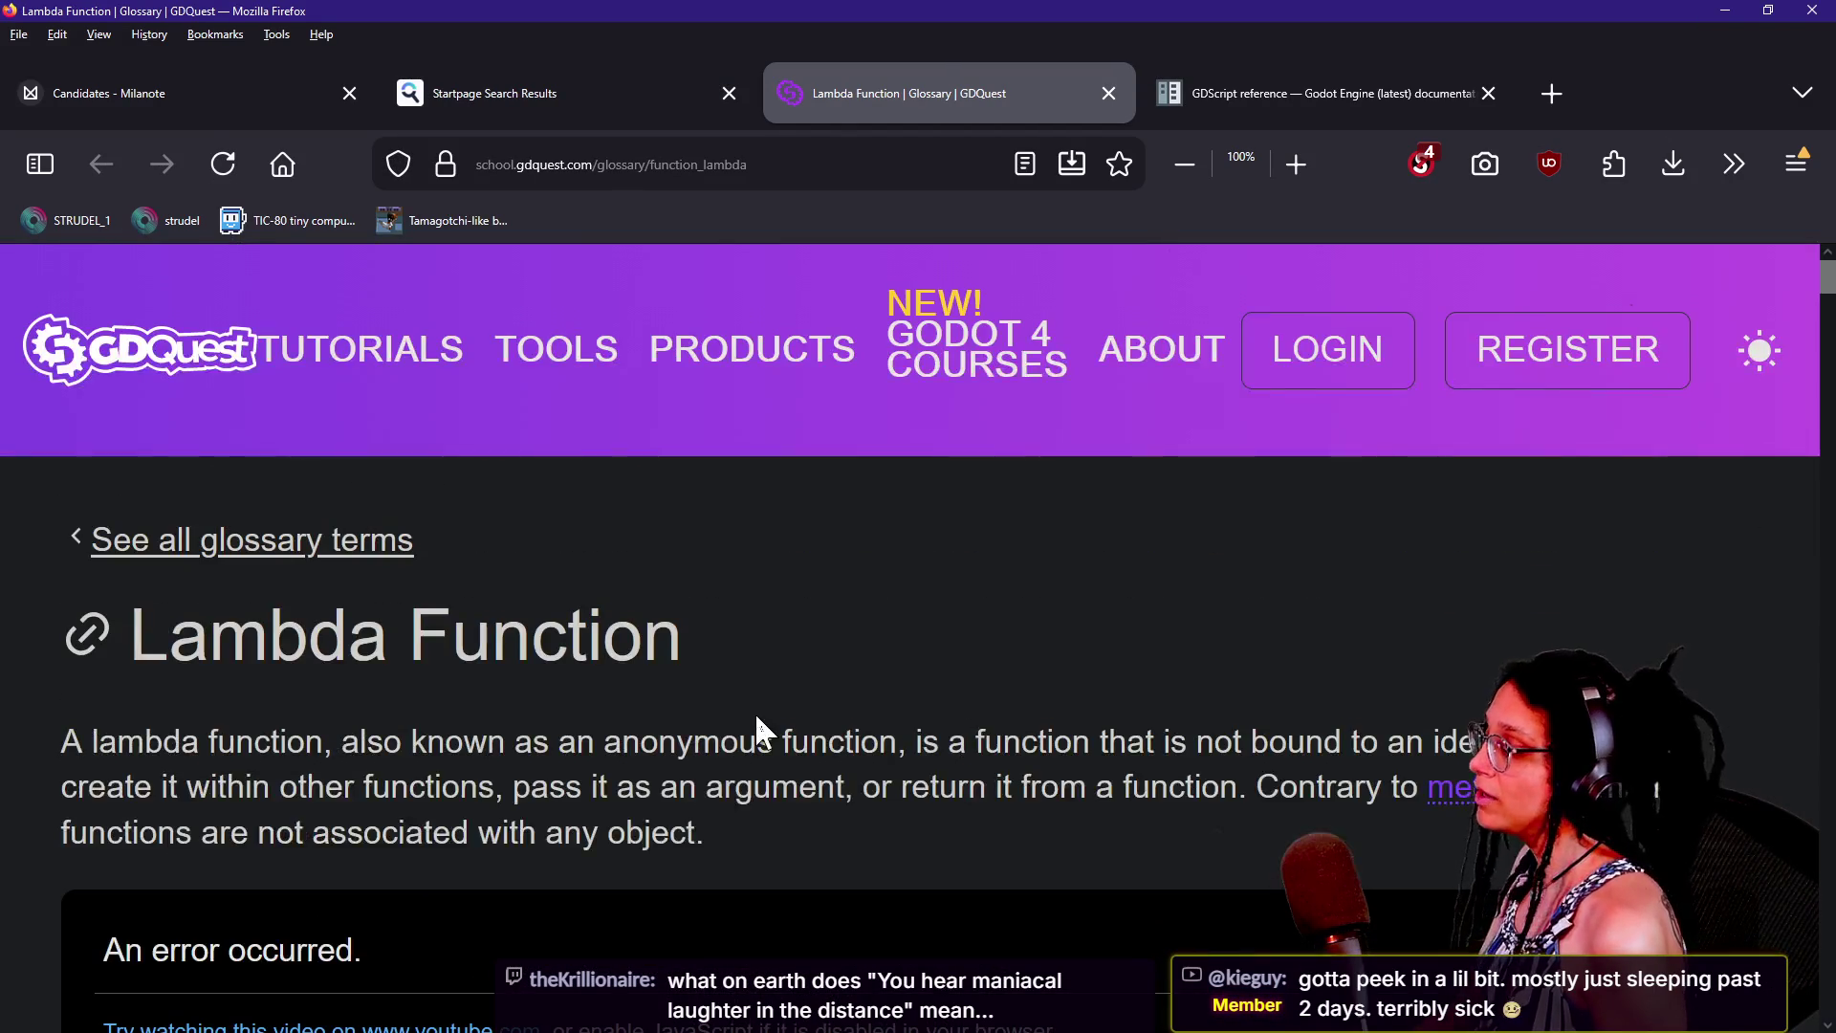
scroll(756, 727, down, 3)
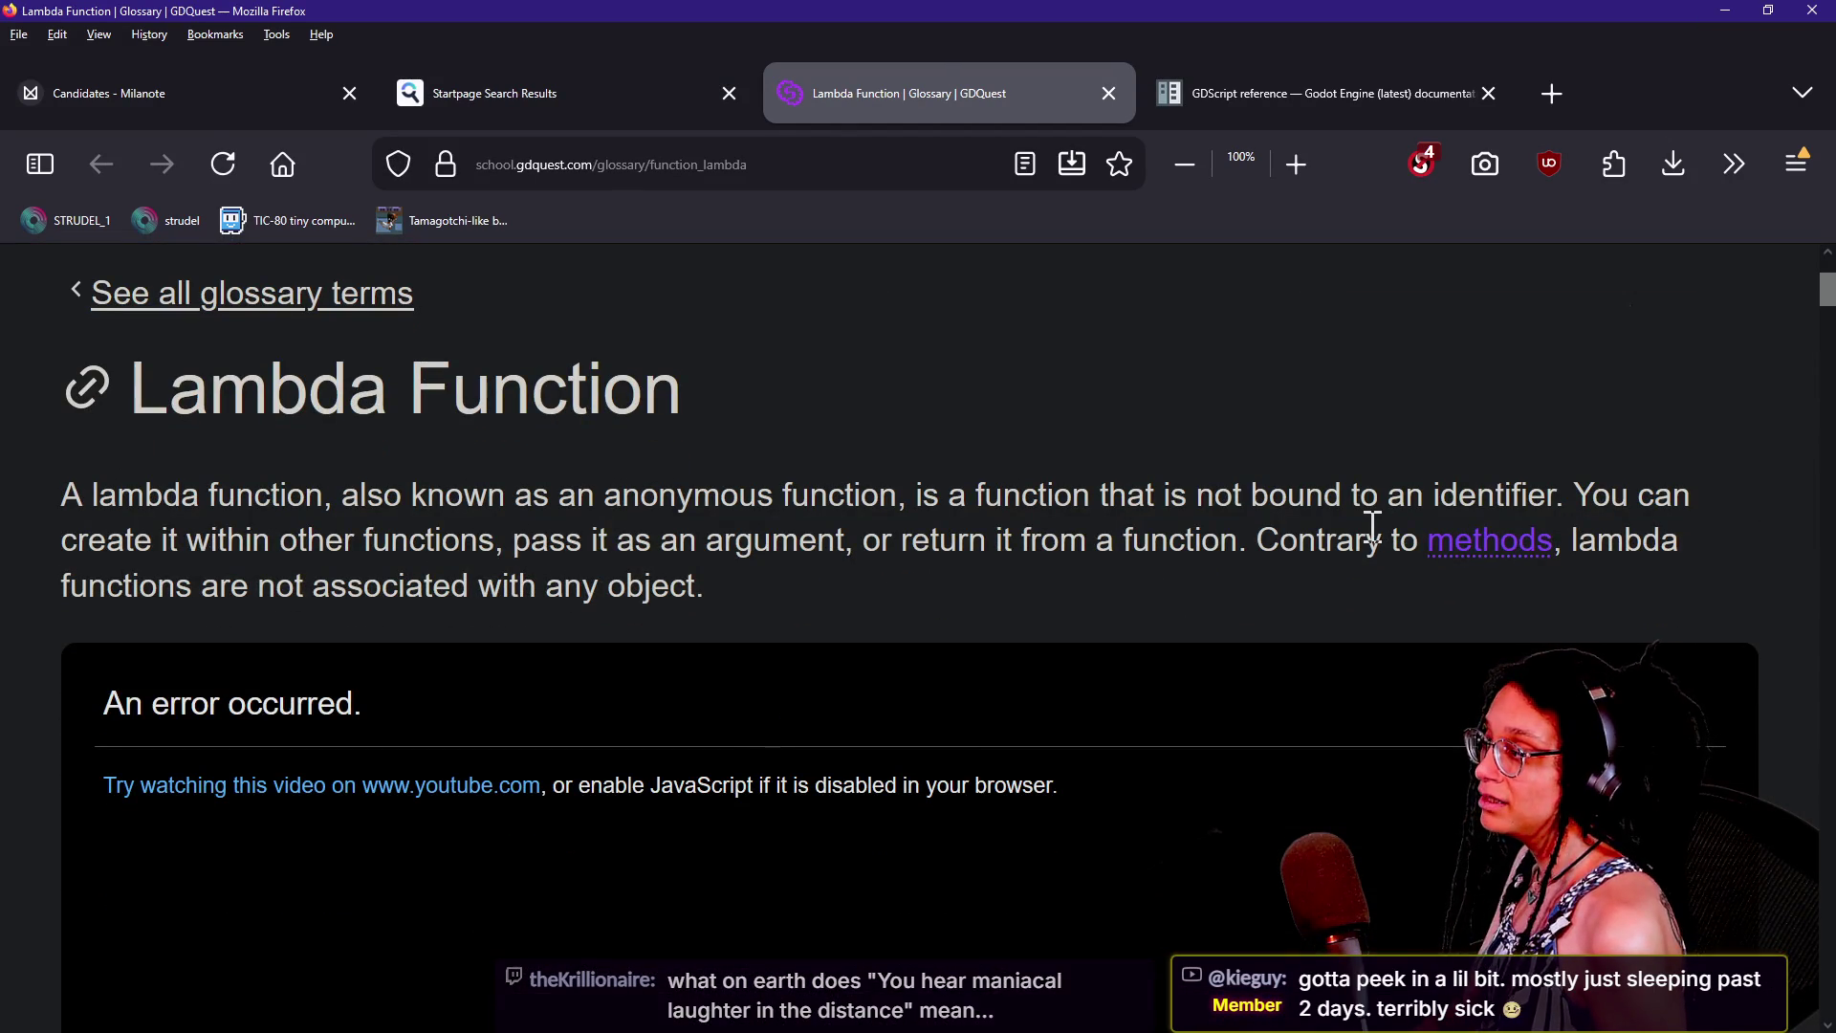
scroll(1376, 526, down, 12)
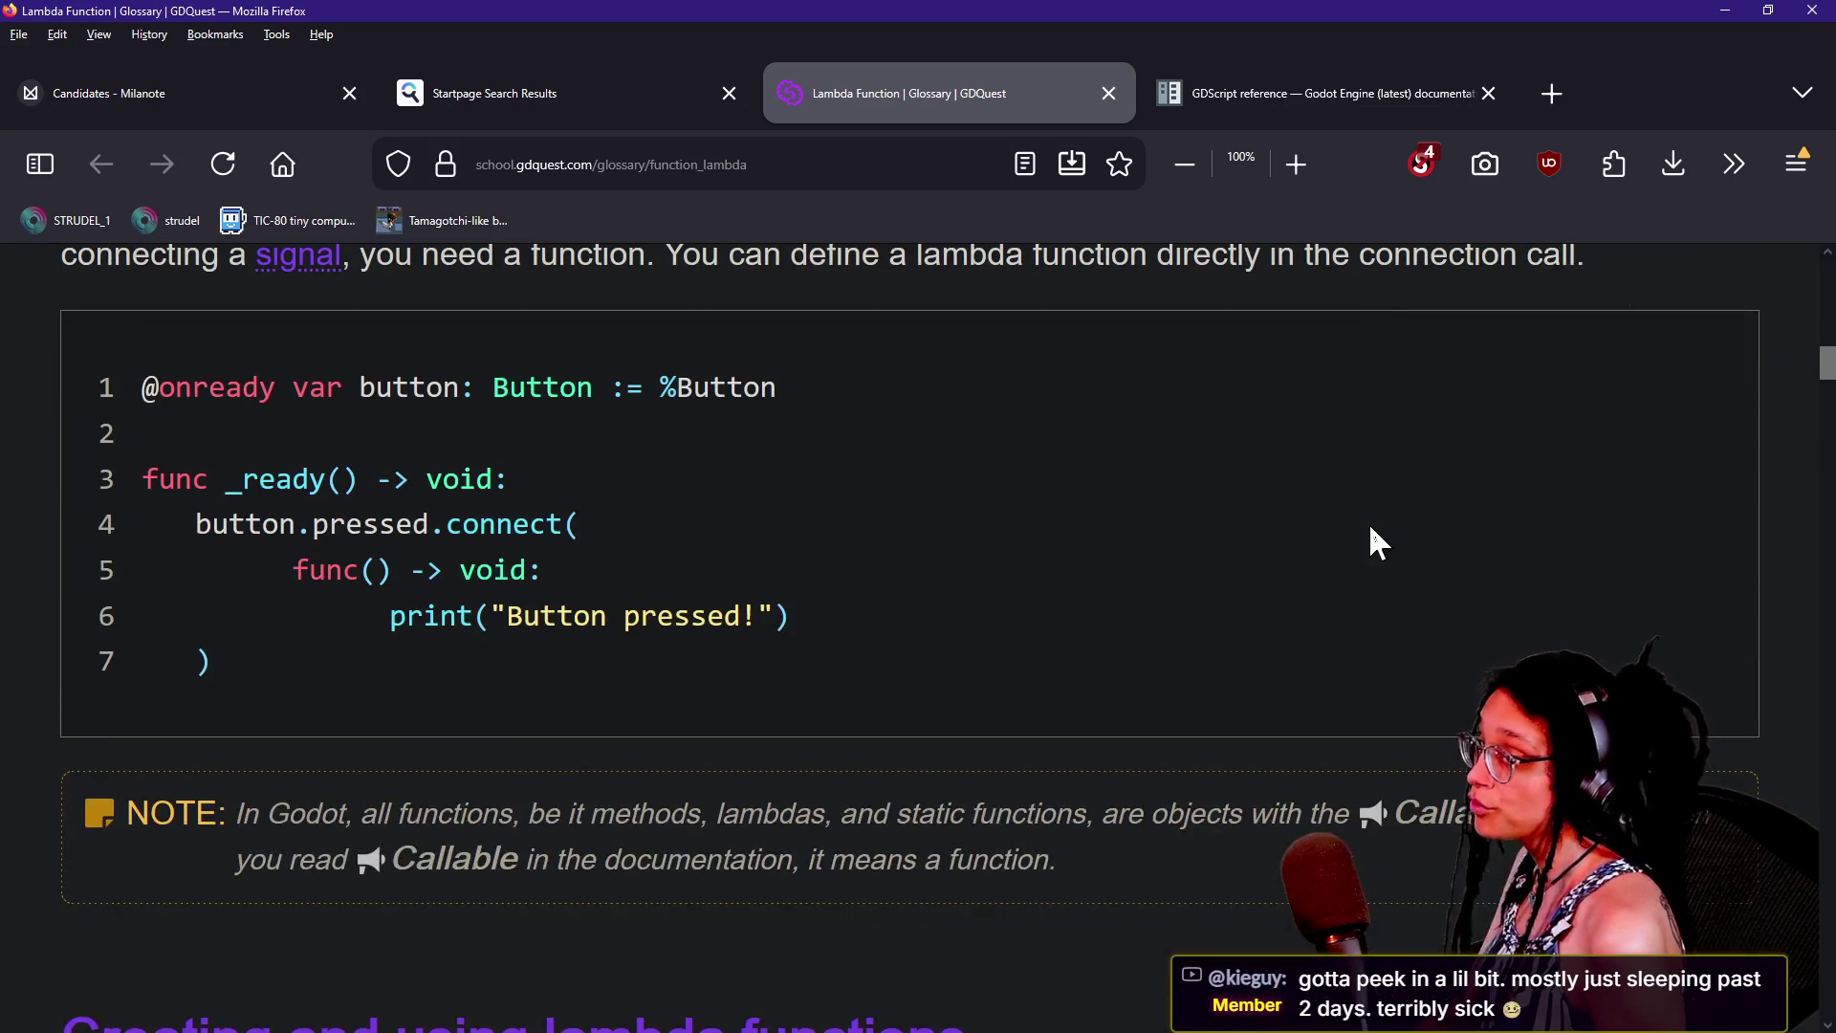
scroll(1372, 527, up, 3)
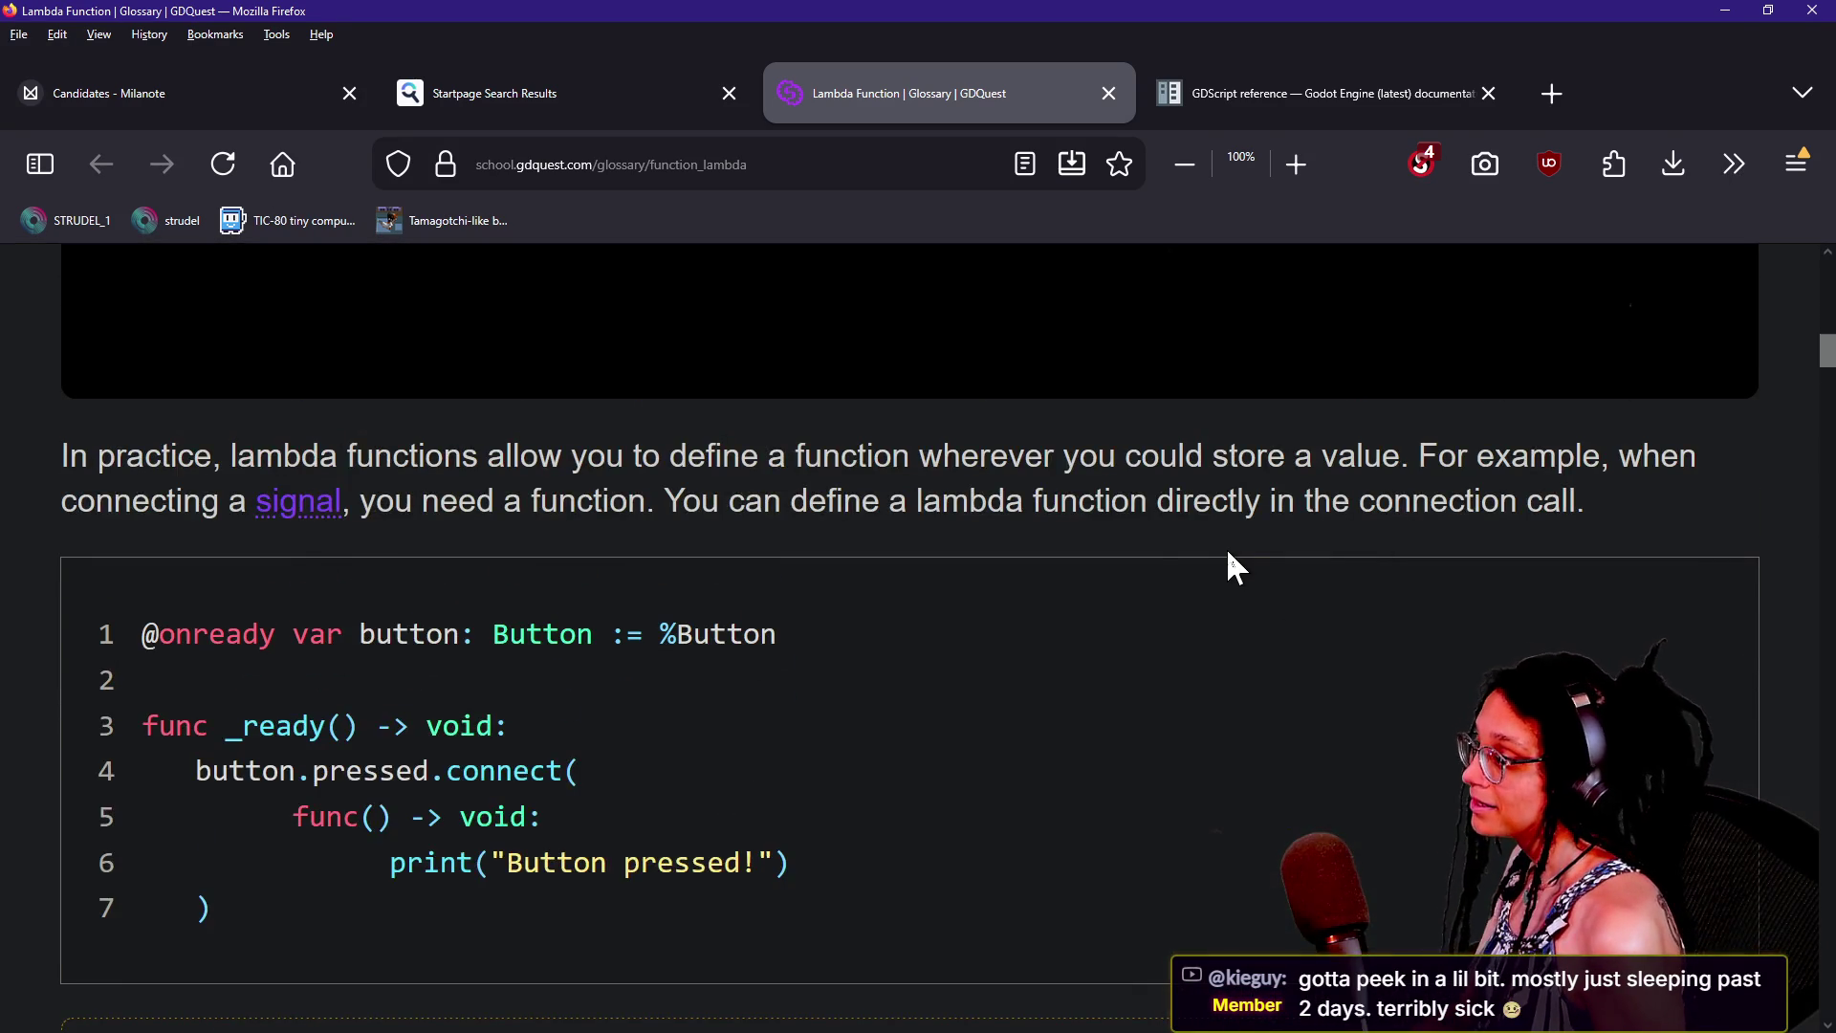
scroll(1234, 566, down, 3)
scroll(1233, 566, up, 1)
scroll(1228, 553, up, 1)
scroll(1228, 553, down, 2)
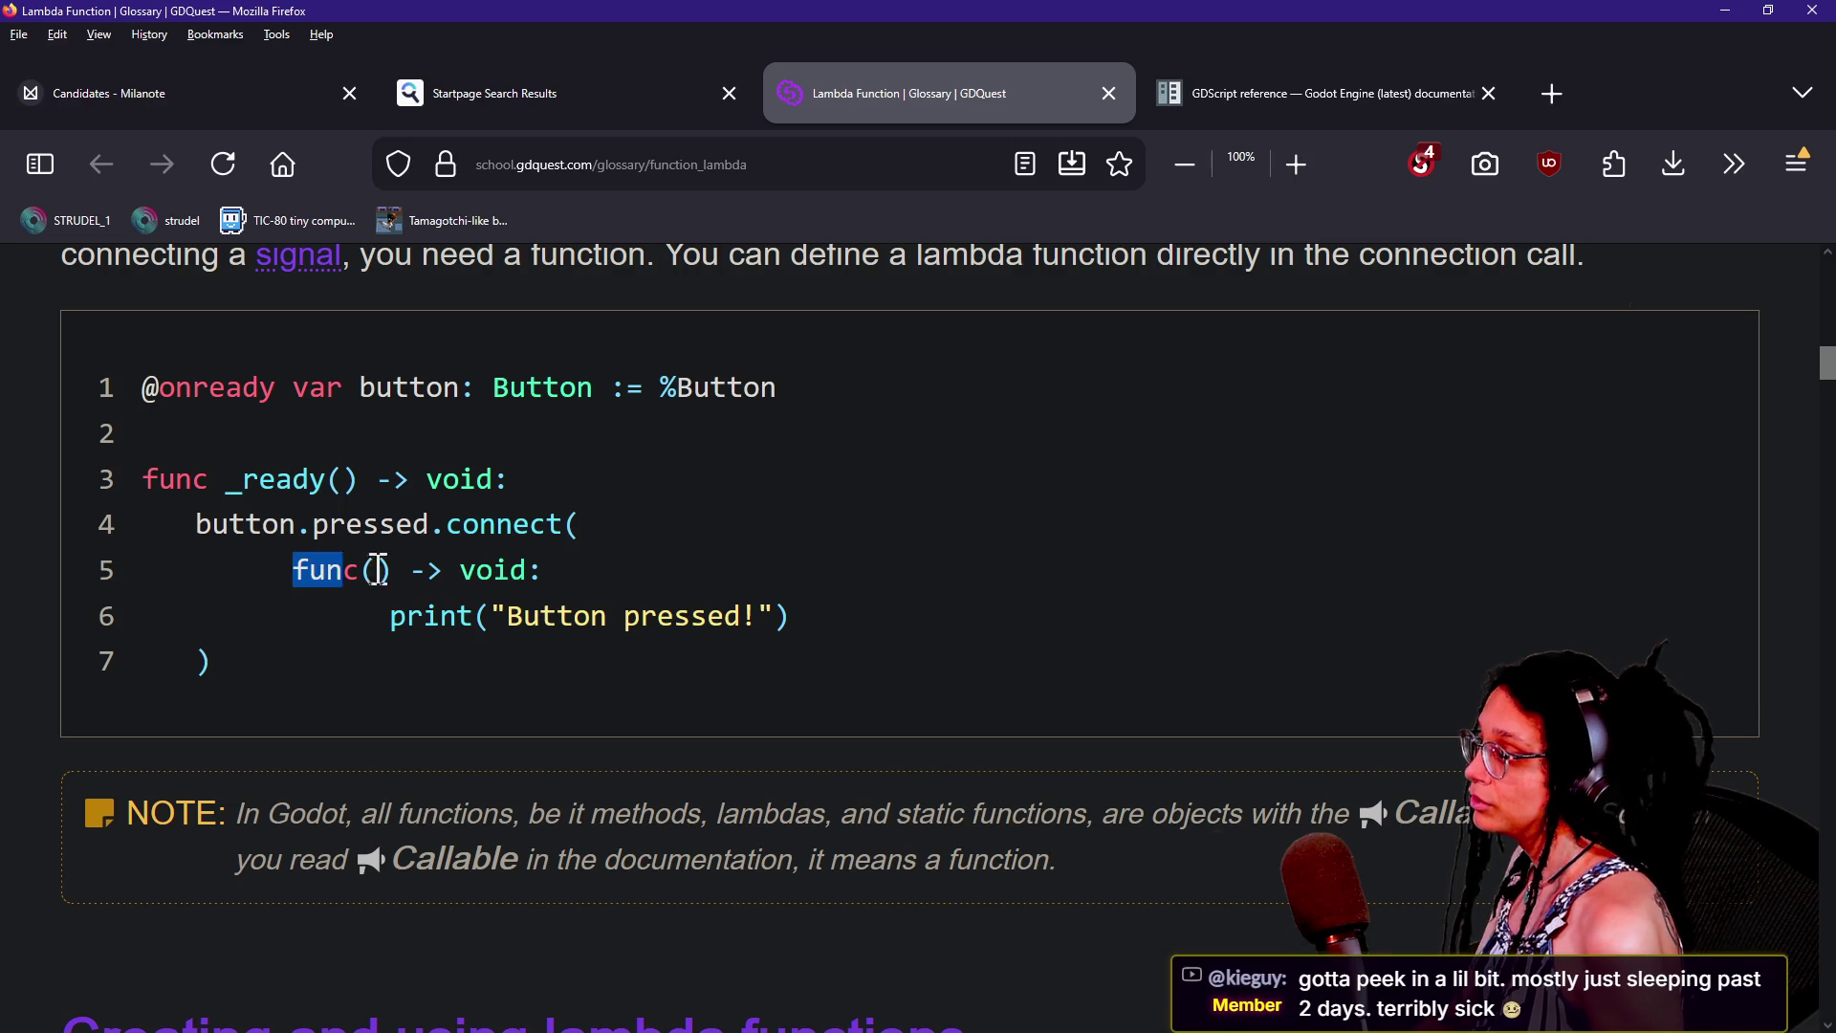
key(alt+Tab)
key(alt+Tab)
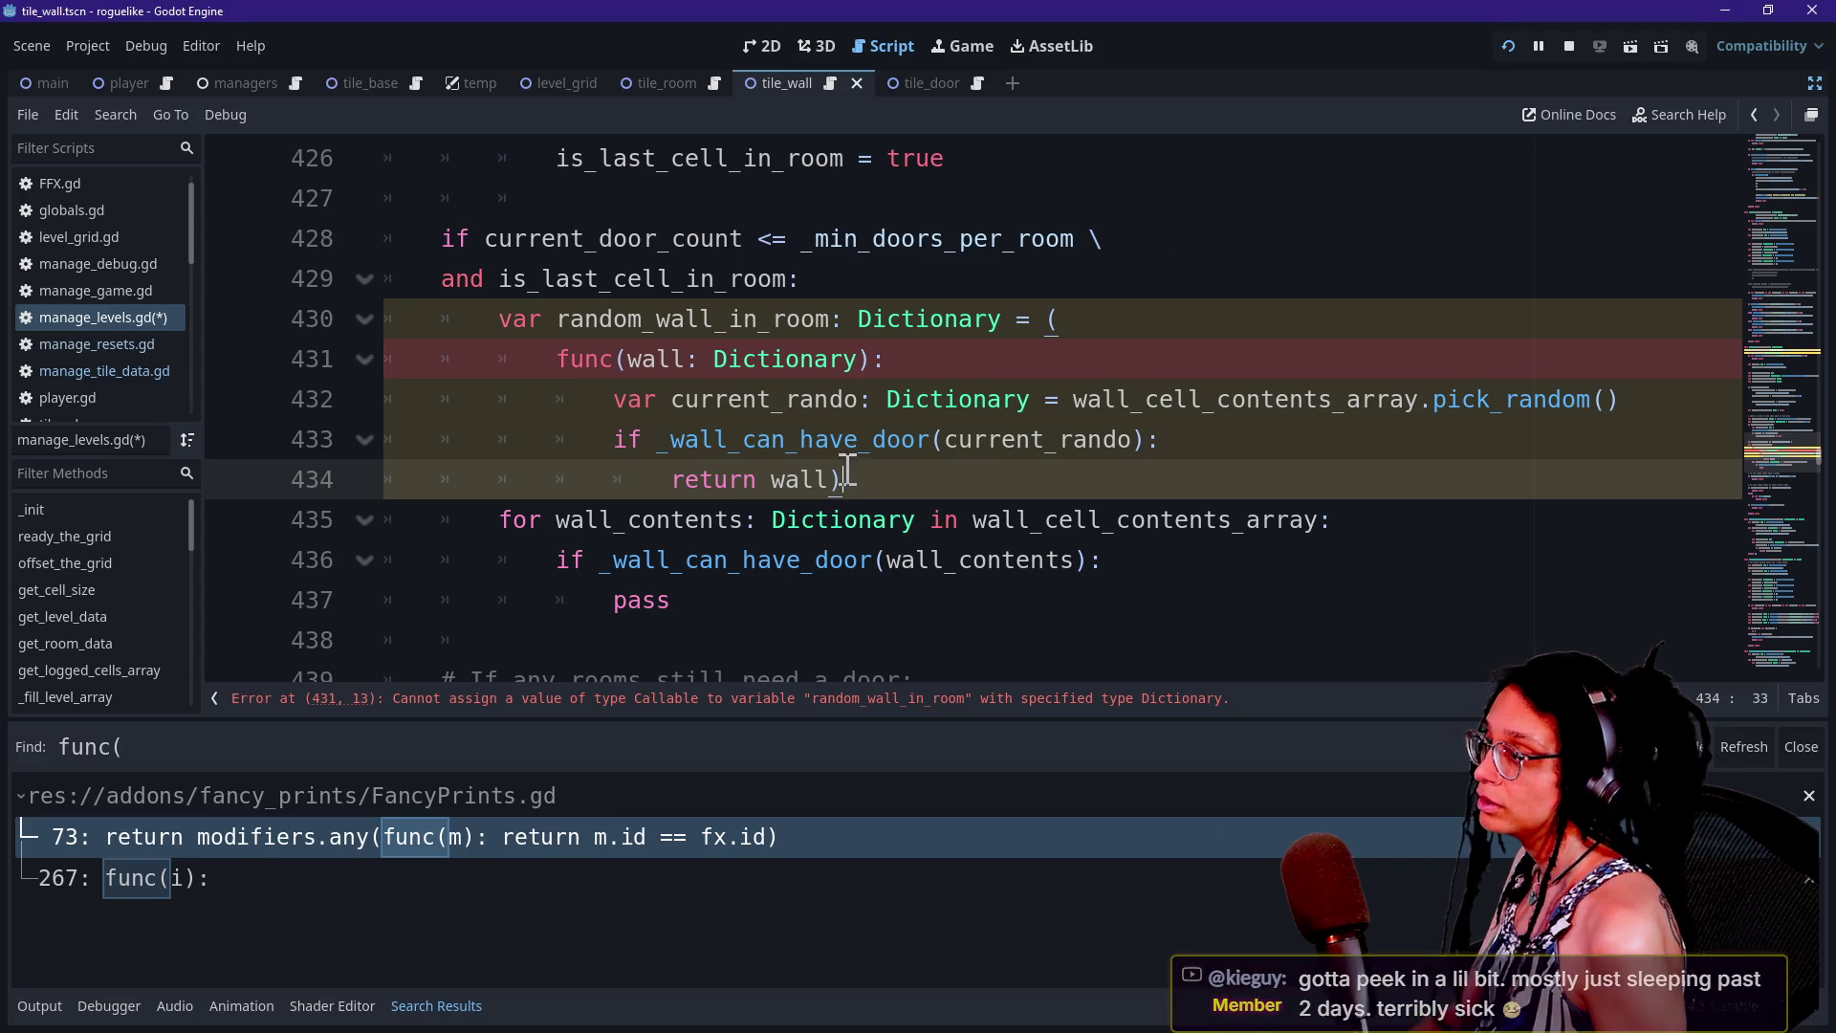
- Drop the wall parameter and change the lambda header to func() -> Dictionary:
drag(856, 362, 812, 362)
key(BackSpace)
key(BackSpace)
key(BackSpace)
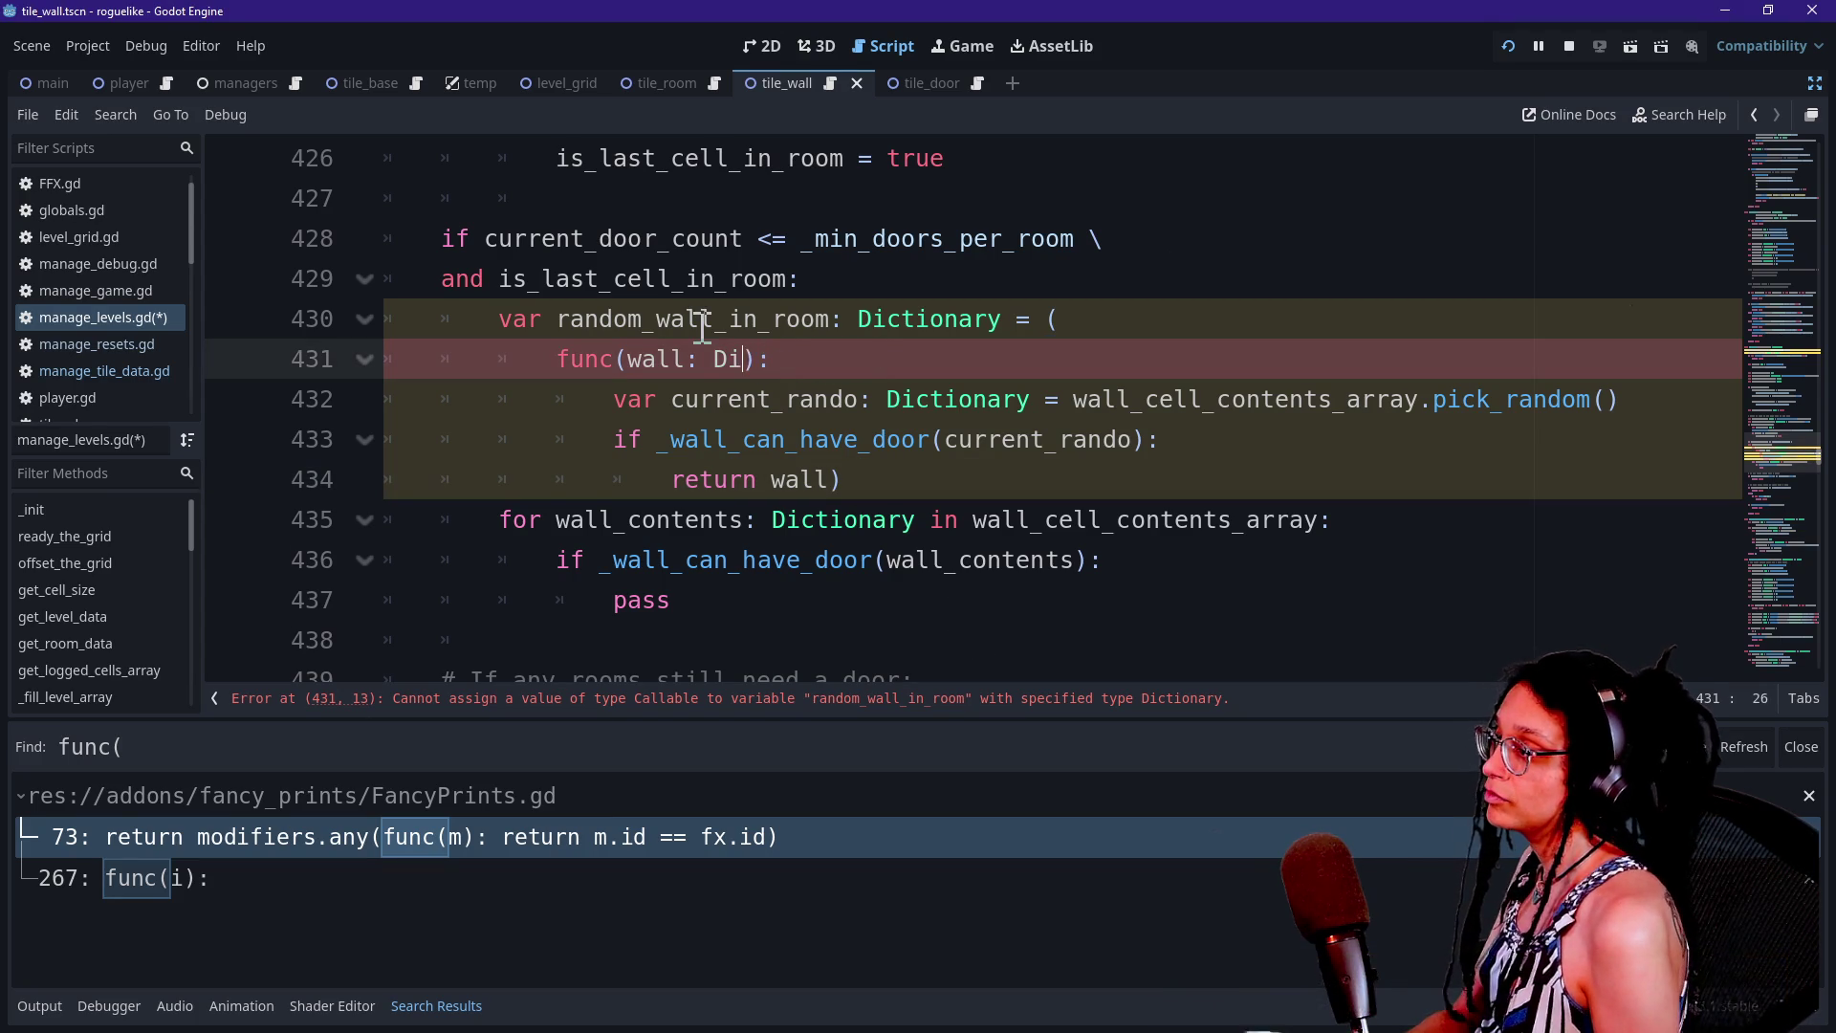
key(BackSpace)
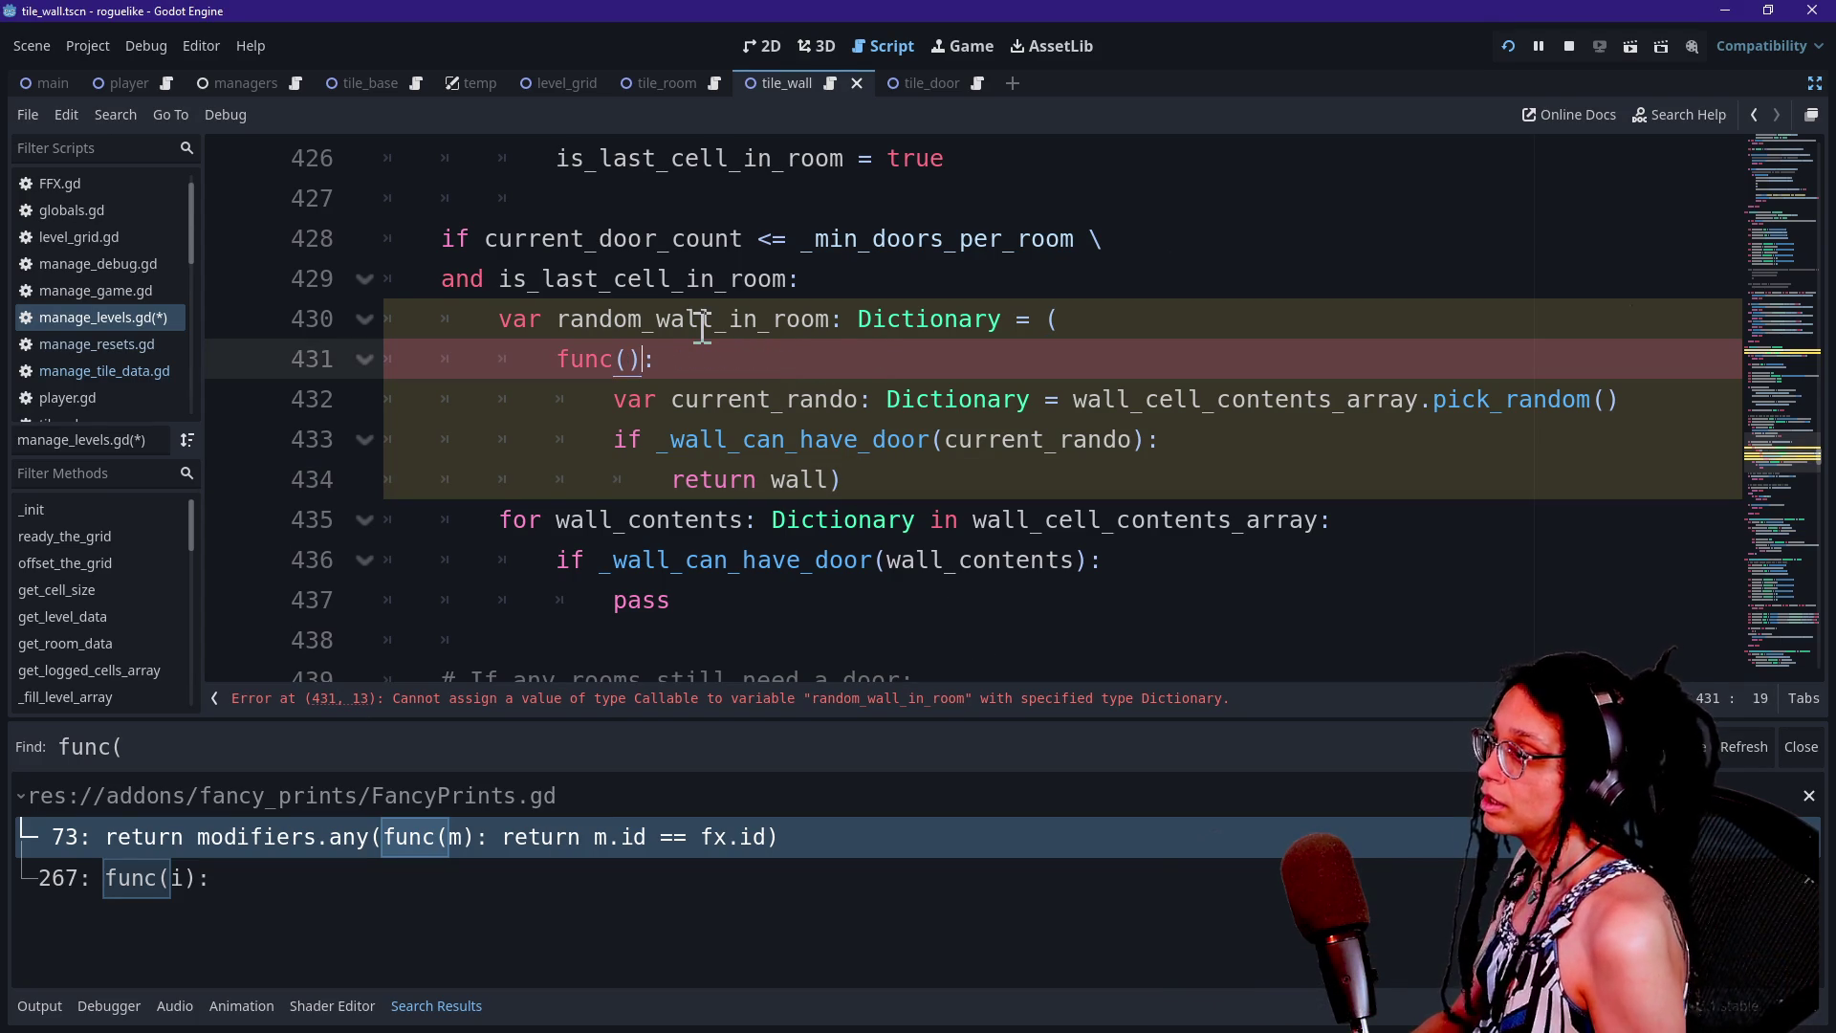
text() 0)
key(BackSpace)
text(Dictionary)
click(653, 361)
key(BackSpace)
- Compare the lambda body with the GDQuest example, undoing back to the func() -> Dictionary header
click(829, 444)
click(830, 480)
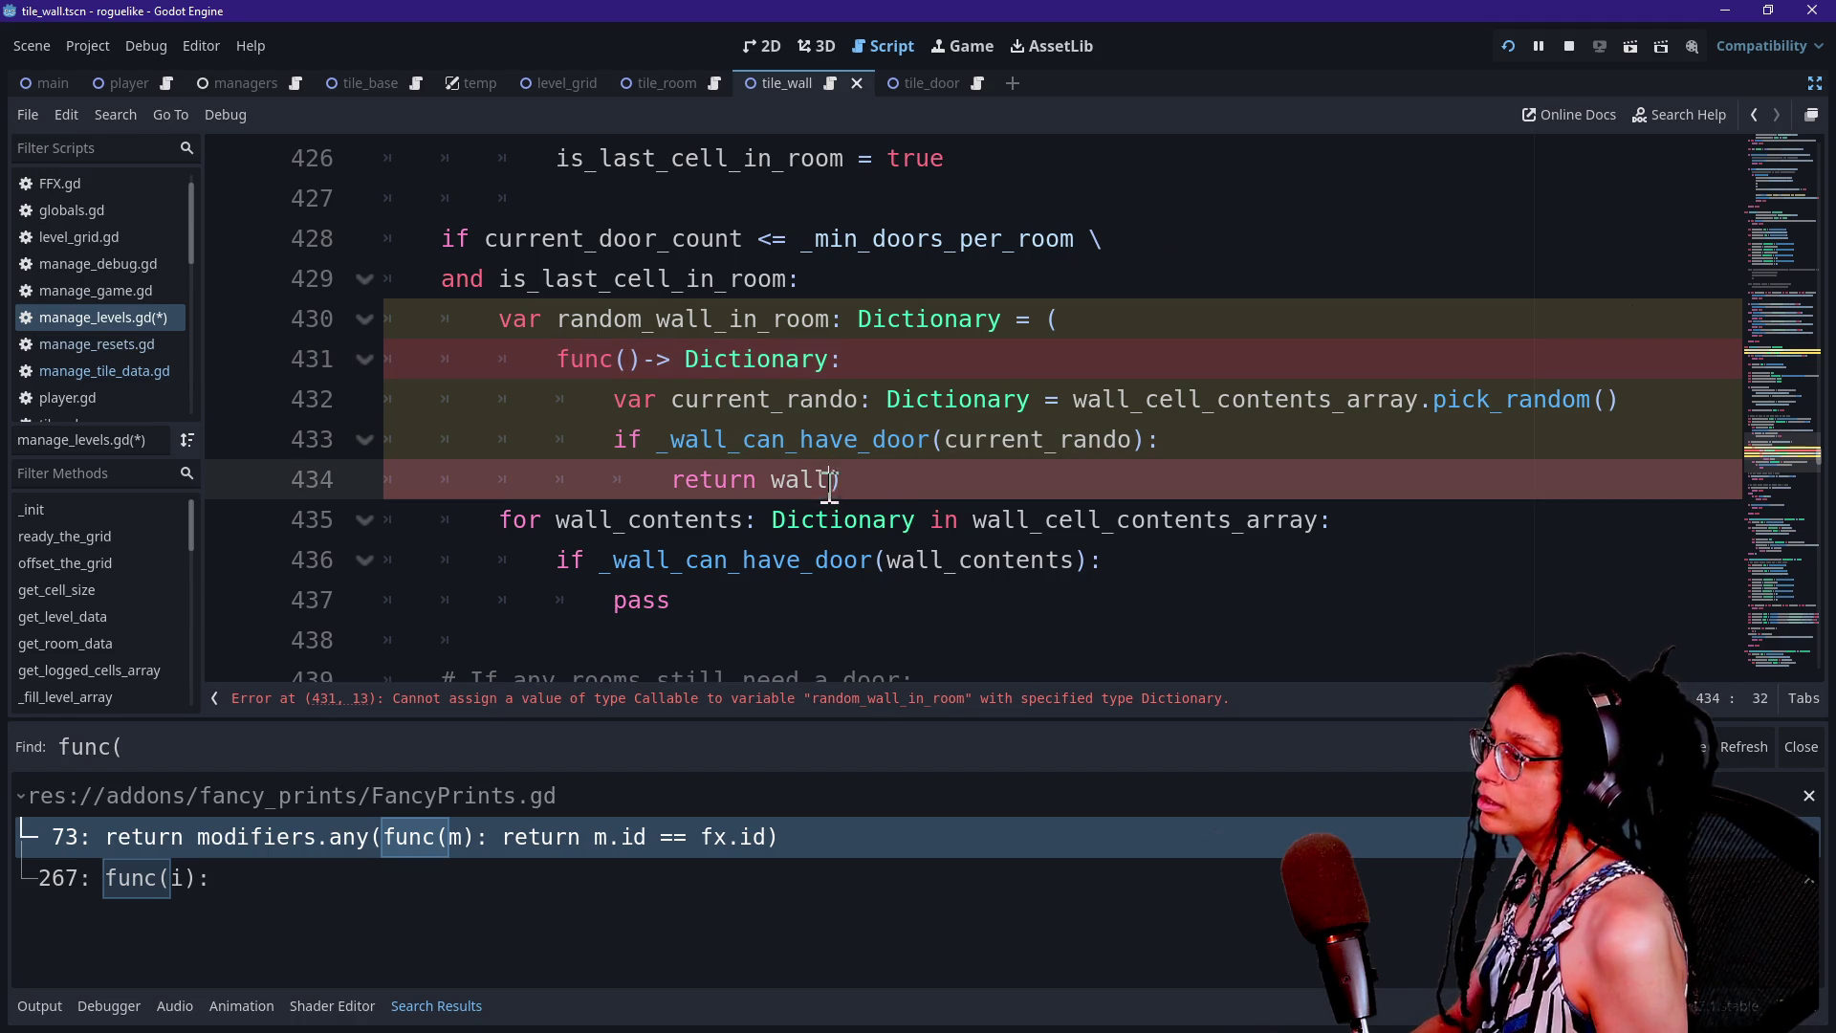
key(alt+Tab)
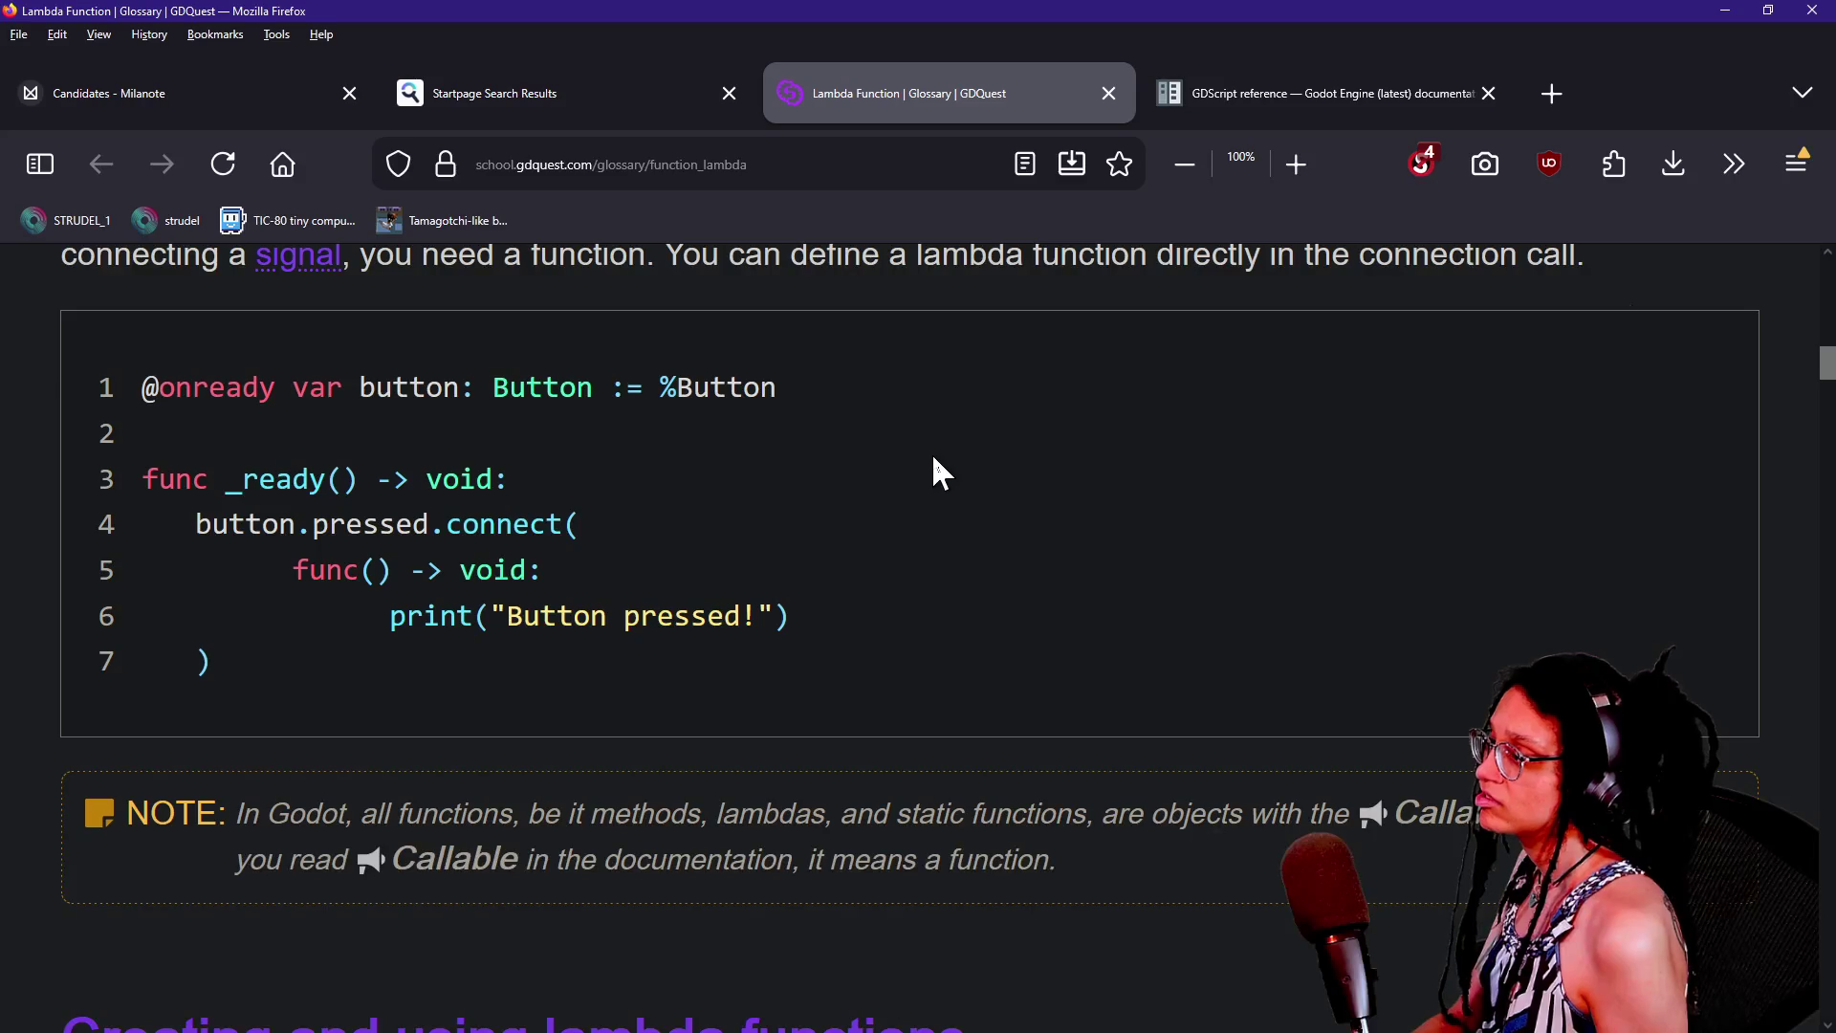
key(alt+Tab)
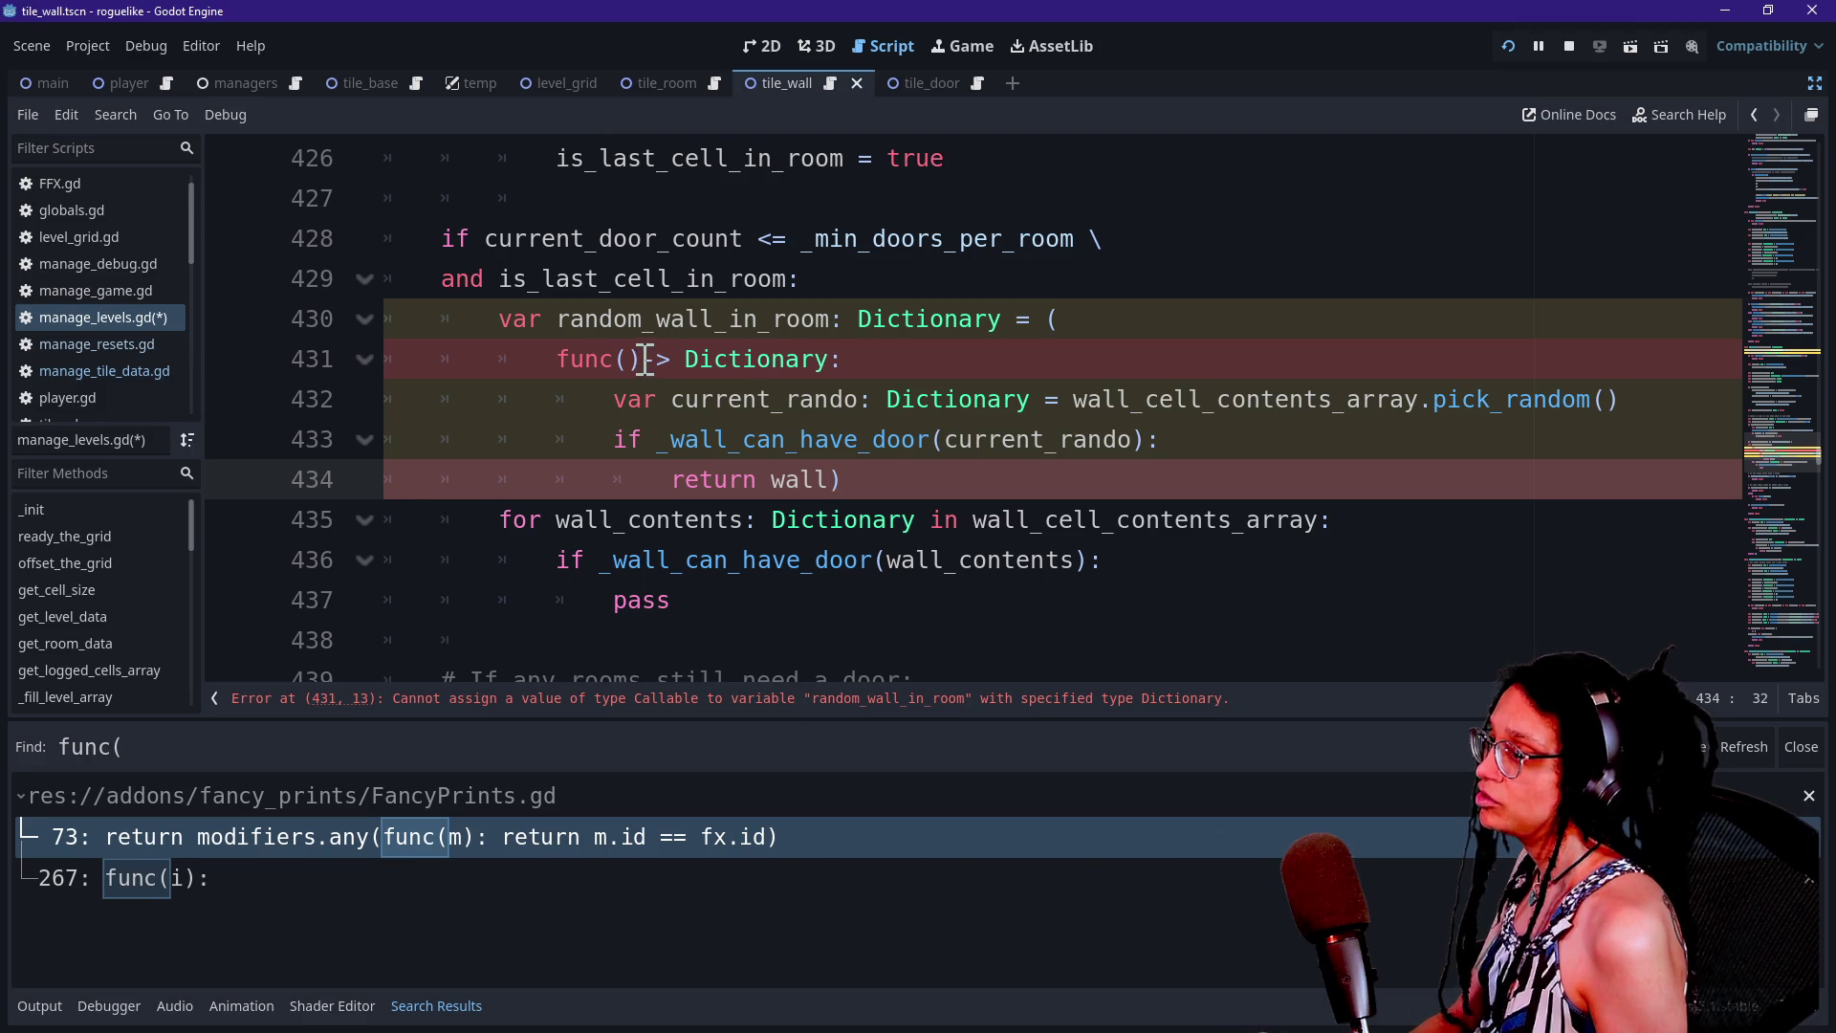
key(alt+Tab)
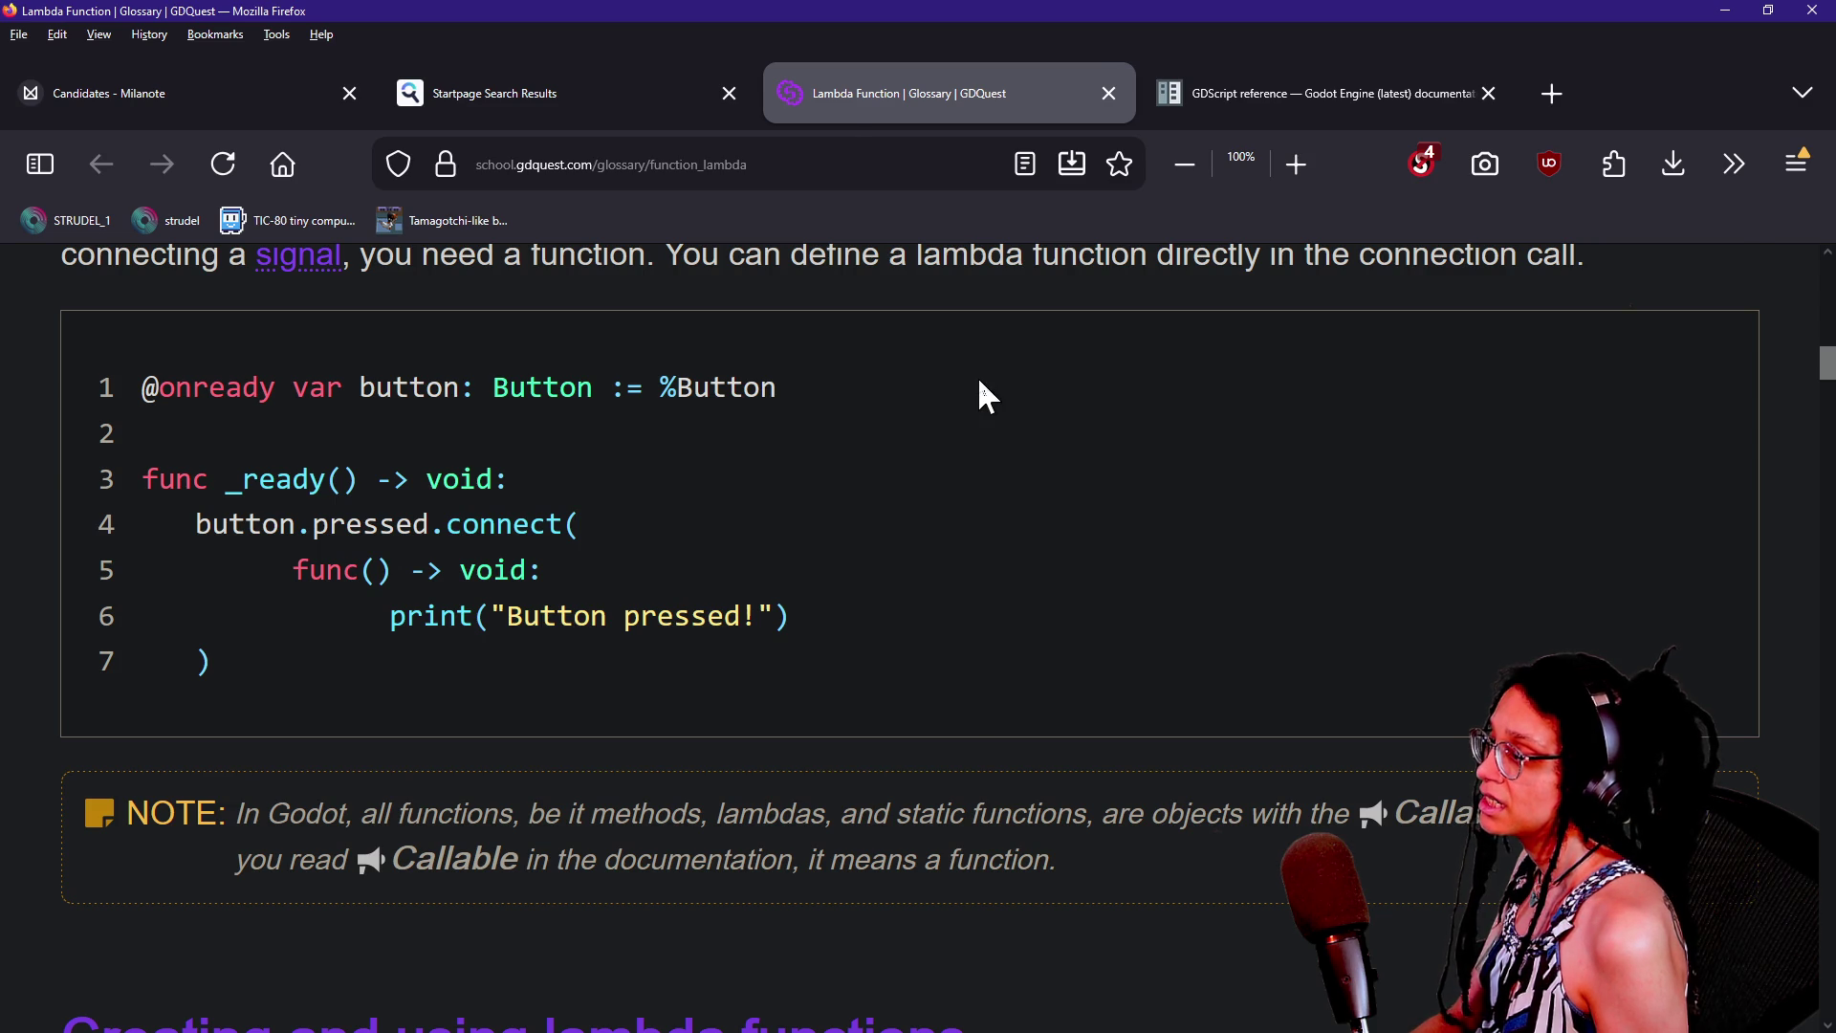
key(alt+Tab)
mouse_move(612, 401)
mouse_down()
mouse_move(1033, 441)
mouse_move(797, 483)
mouse_up()
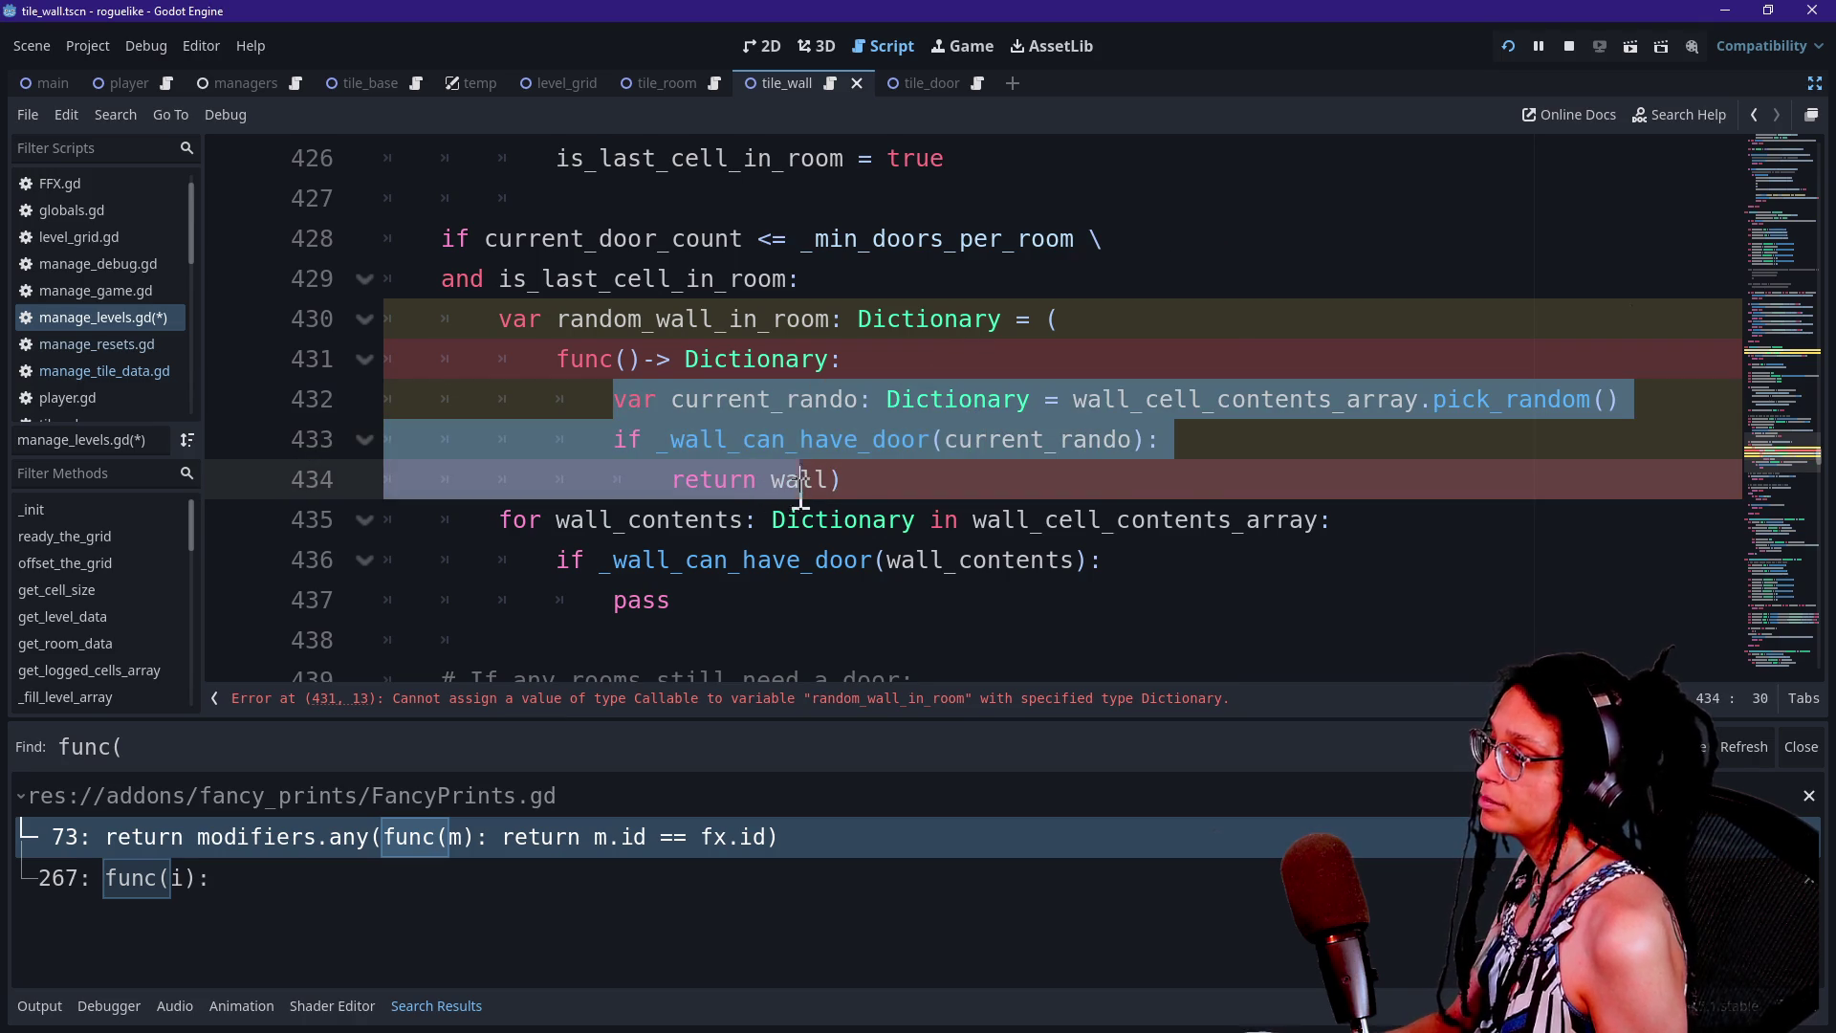
click(1094, 483)
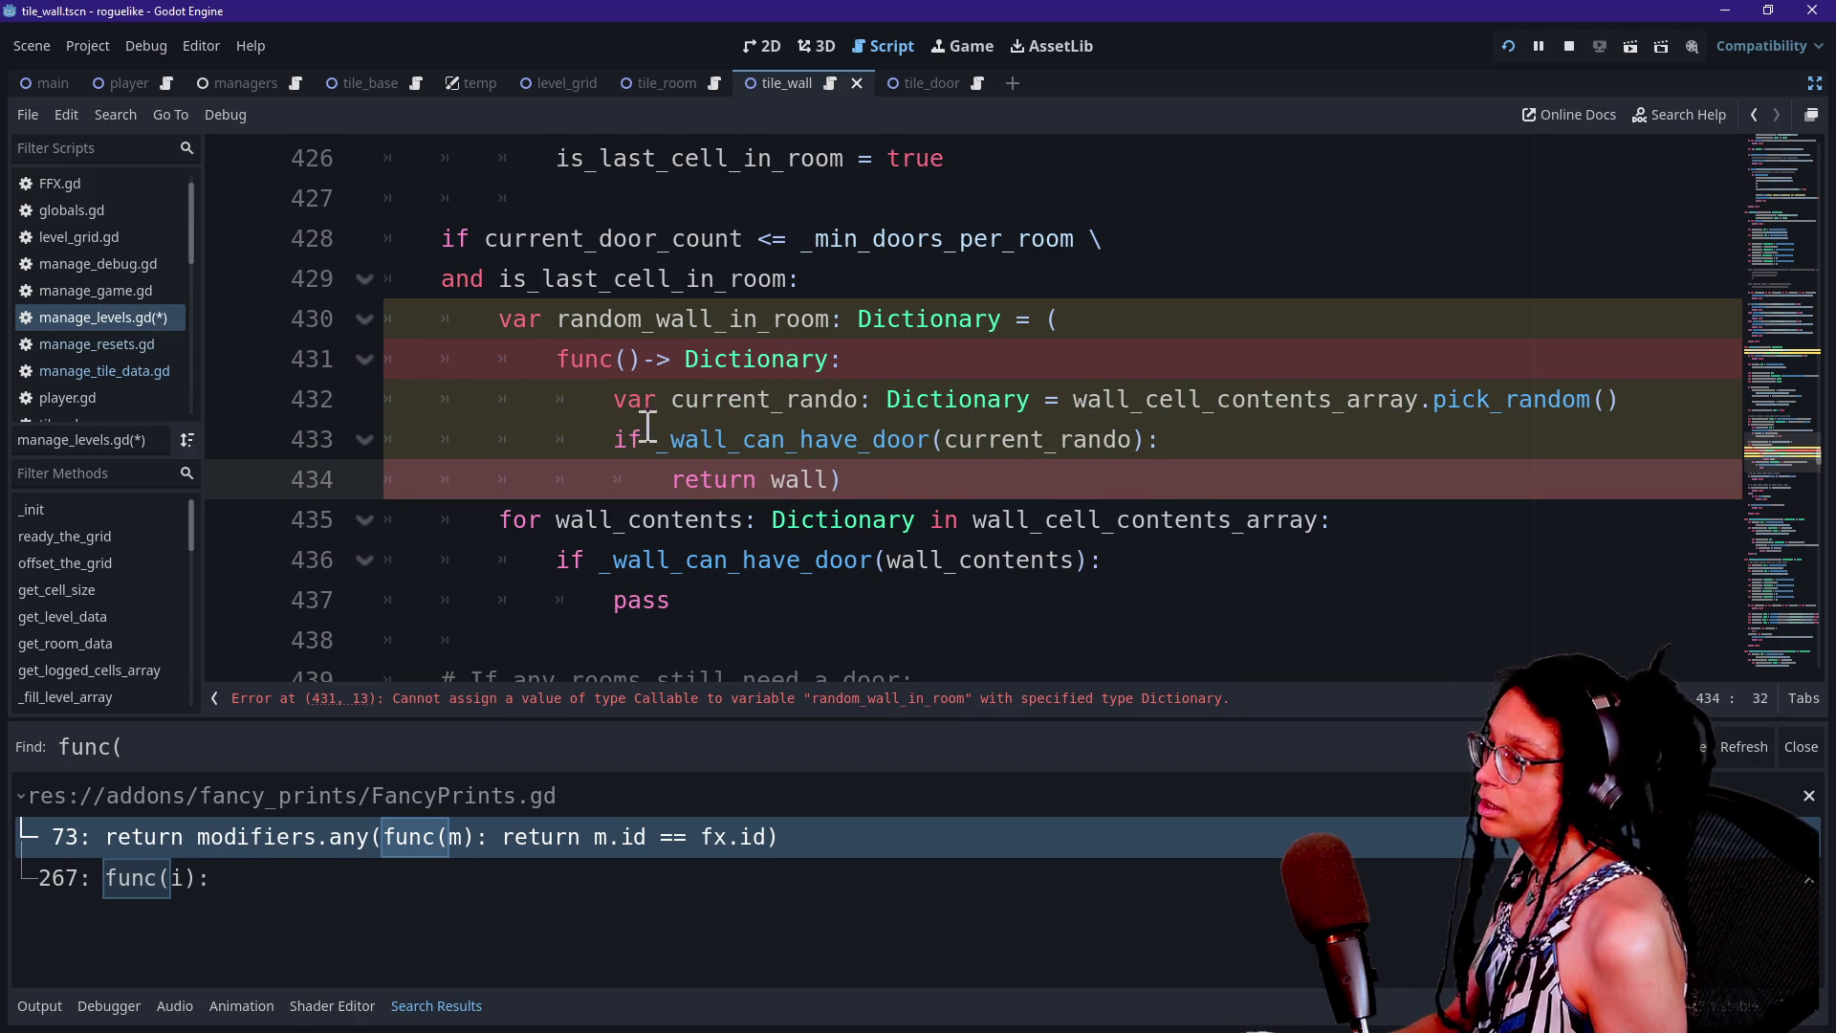
drag(613, 438, 828, 479)
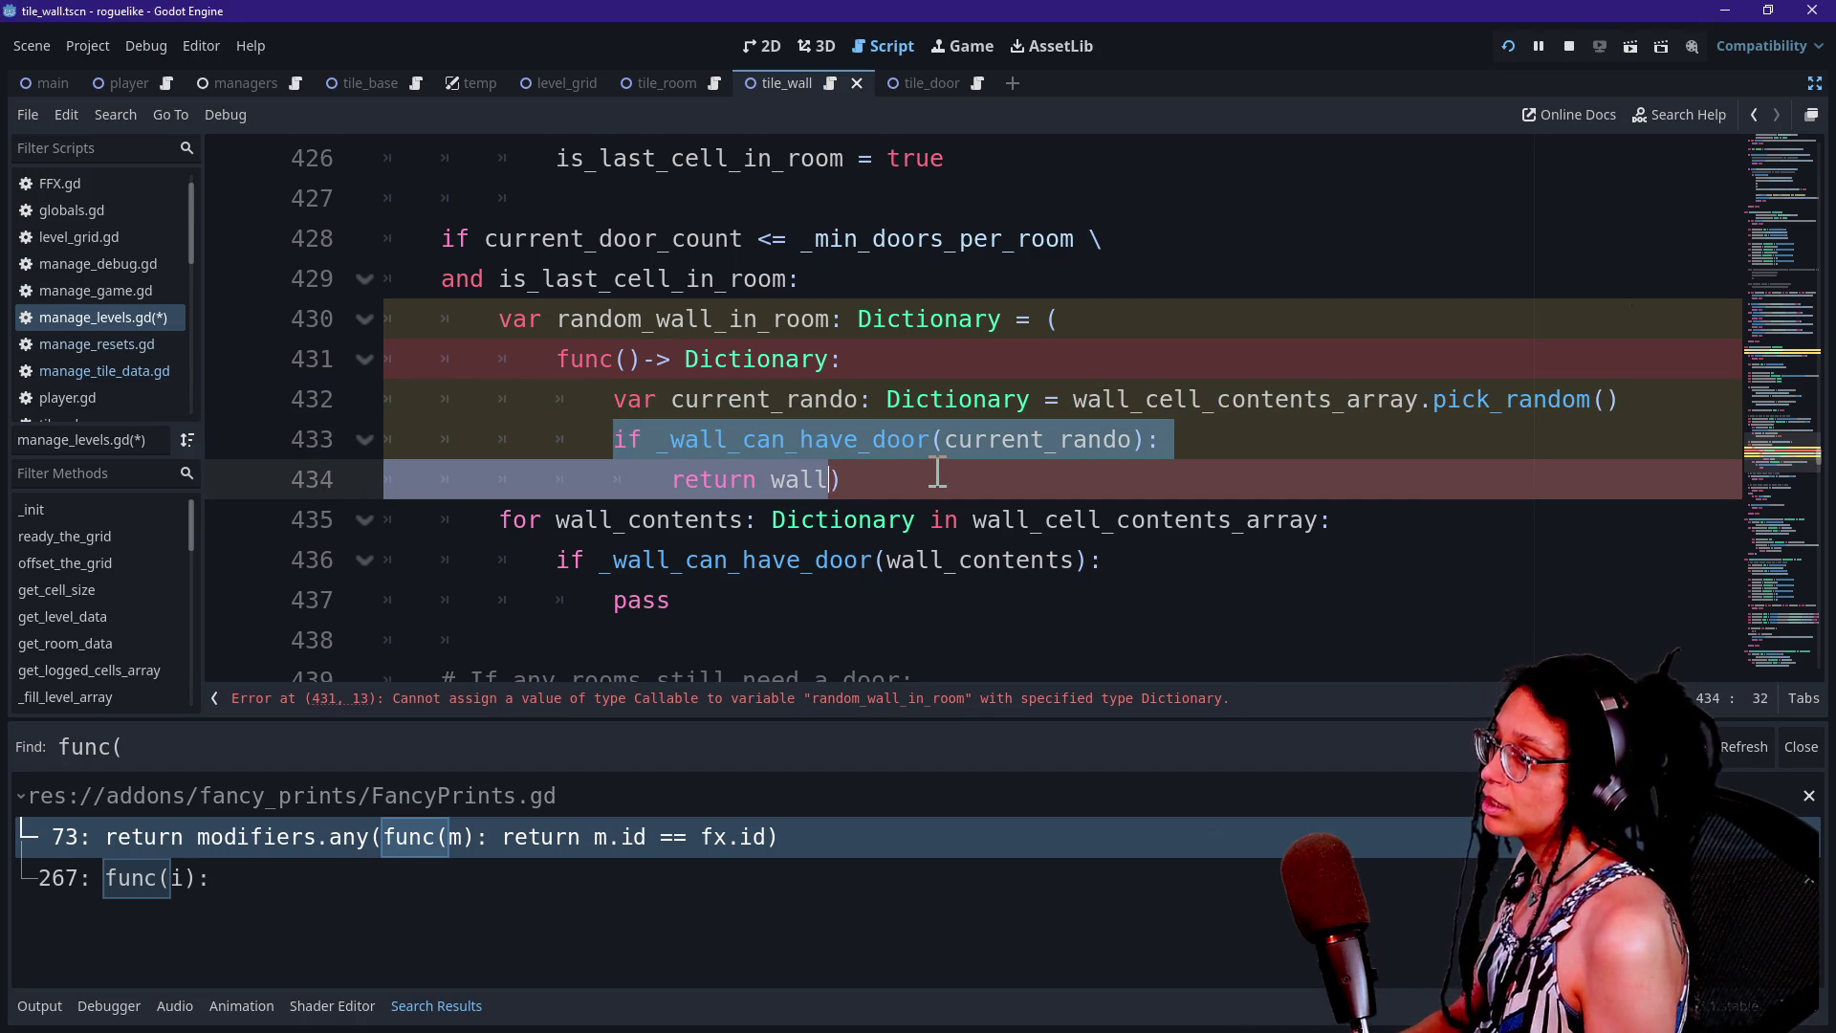
key(ctrl+z)
key(ctrl+z)
key(ctrl+z)
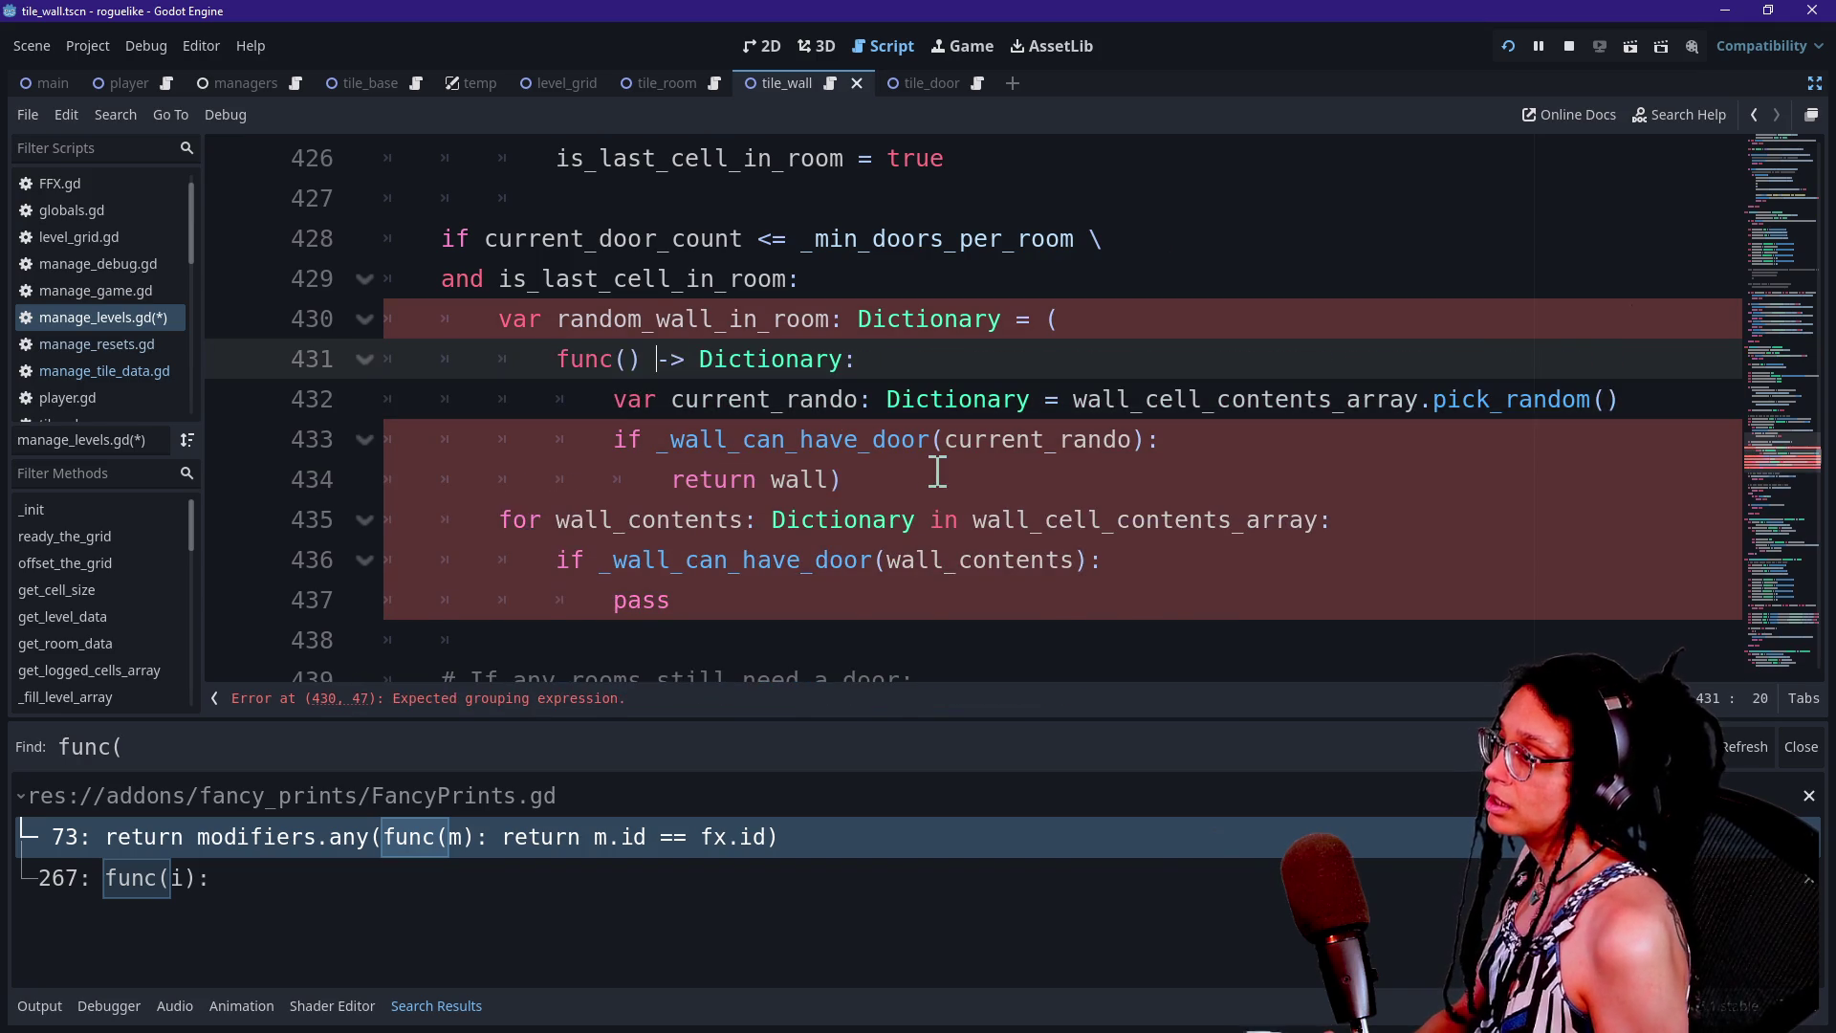
- Delete the if check and change 'return wall' to 'return current_rando'
drag(822, 479, 620, 438)
click(1152, 446)
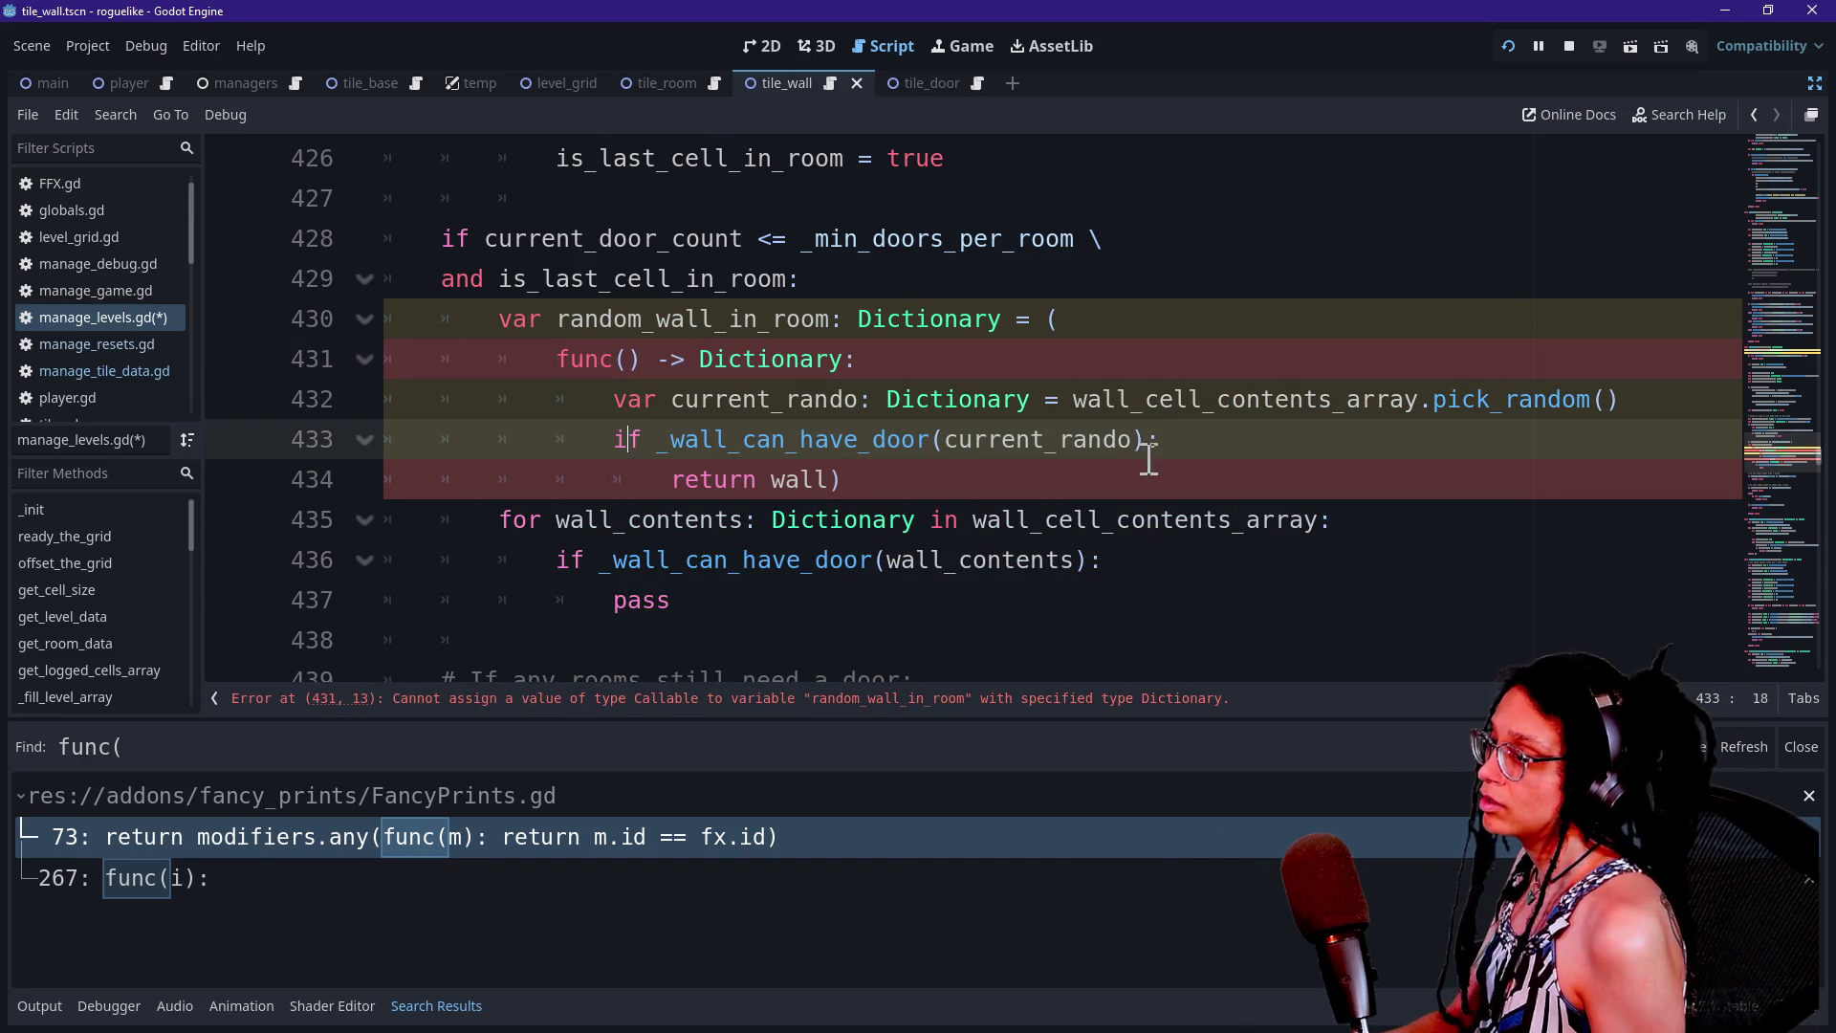
drag(1160, 439, 614, 439)
key(BackSpace)
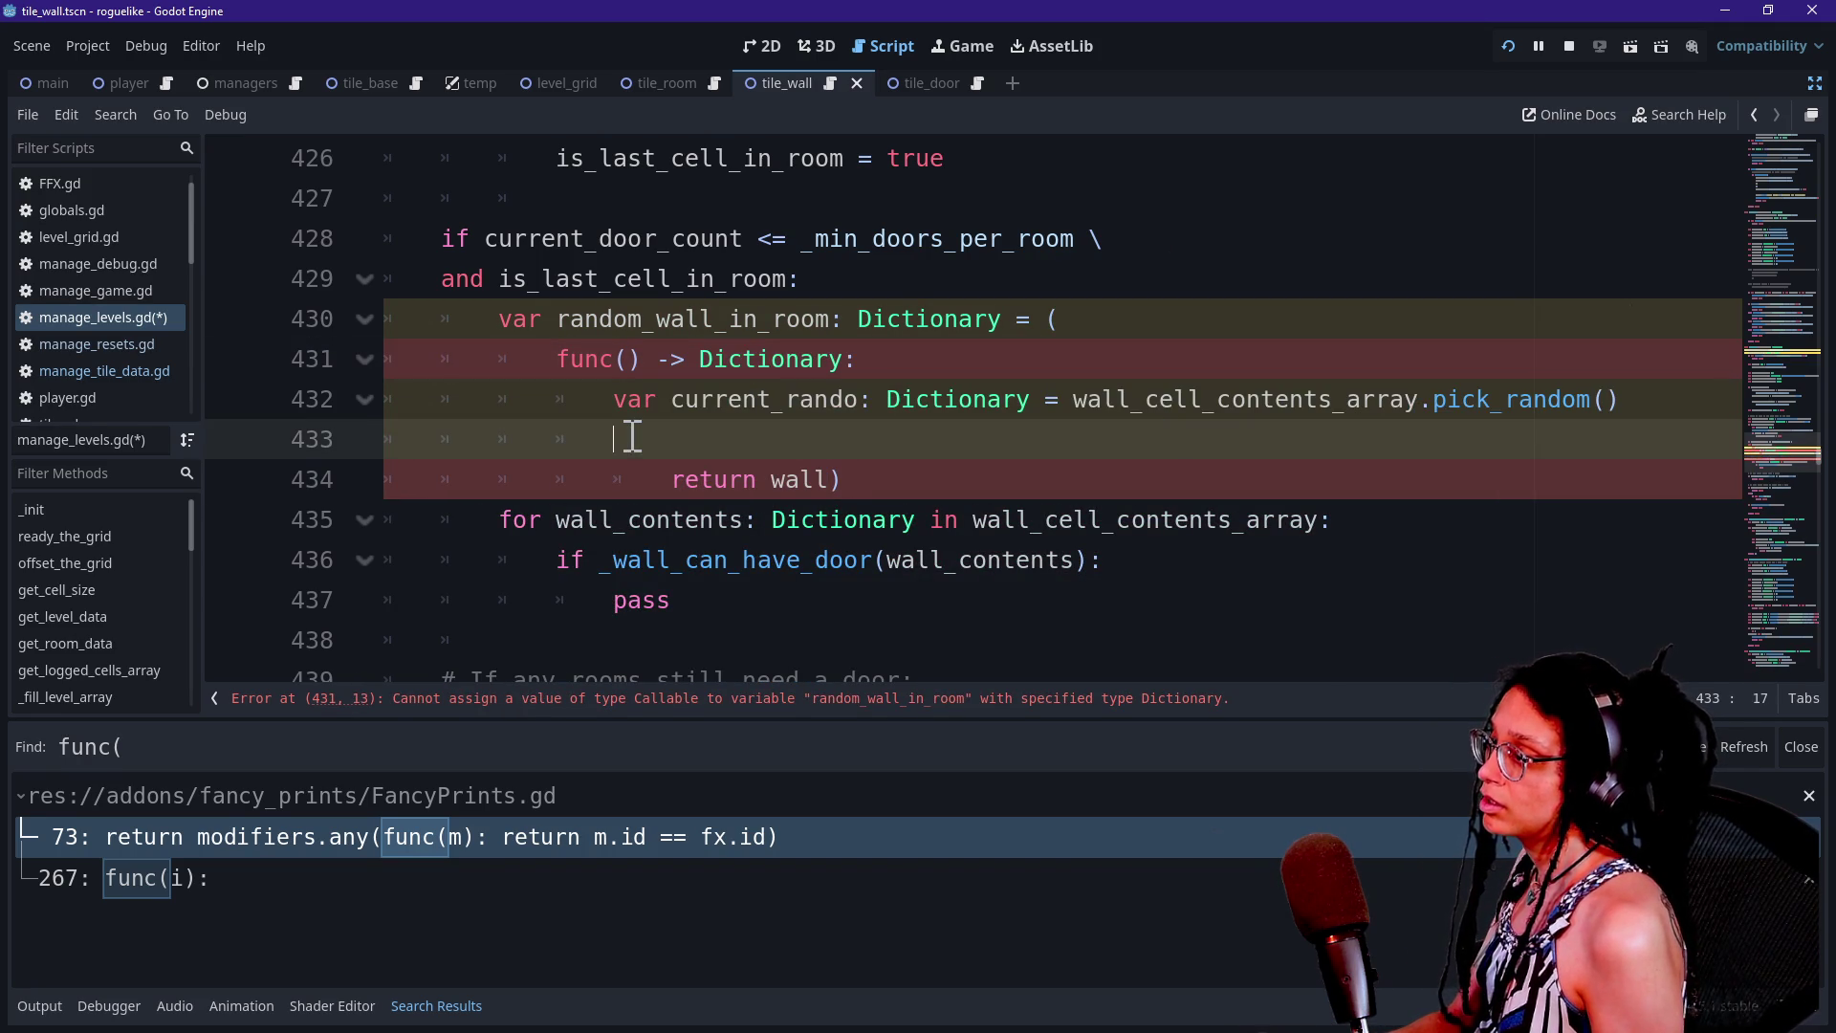
click(654, 469)
key(shift+Left)
key(shift+Left)
key(shift+Left)
key(BackSpace)
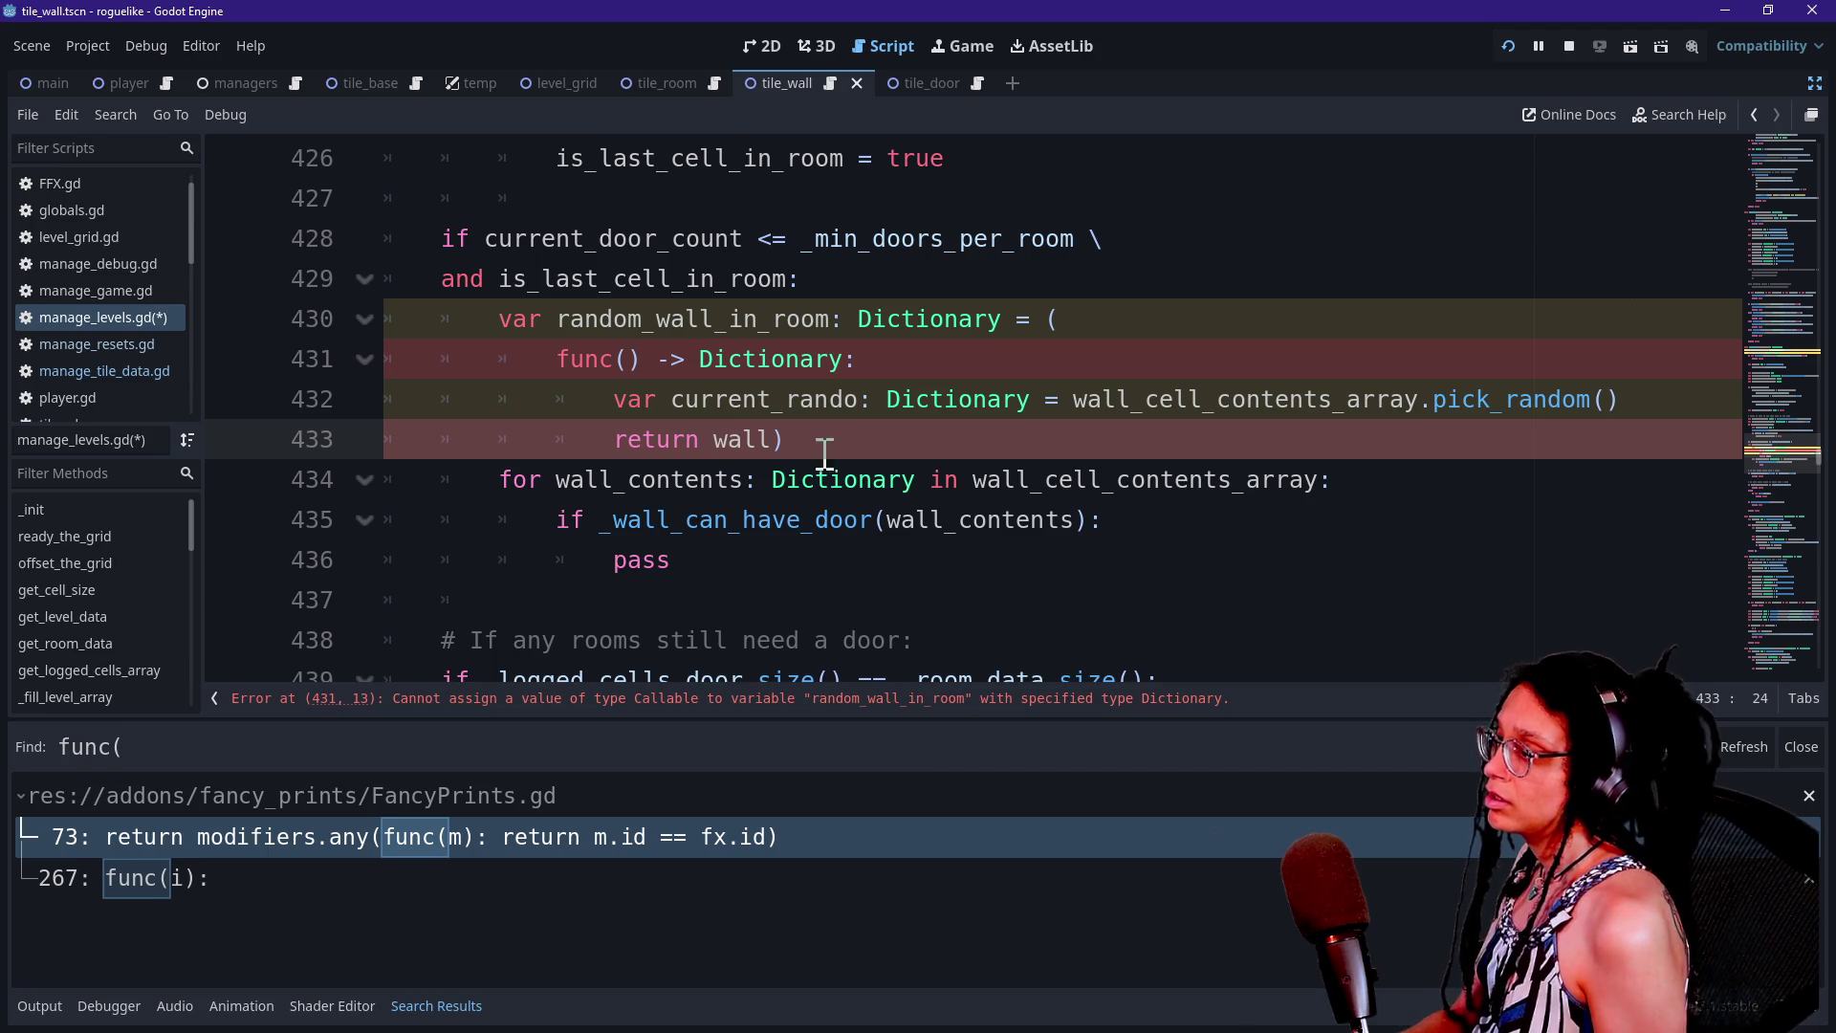
double_click(768, 449)
text(current_rando)
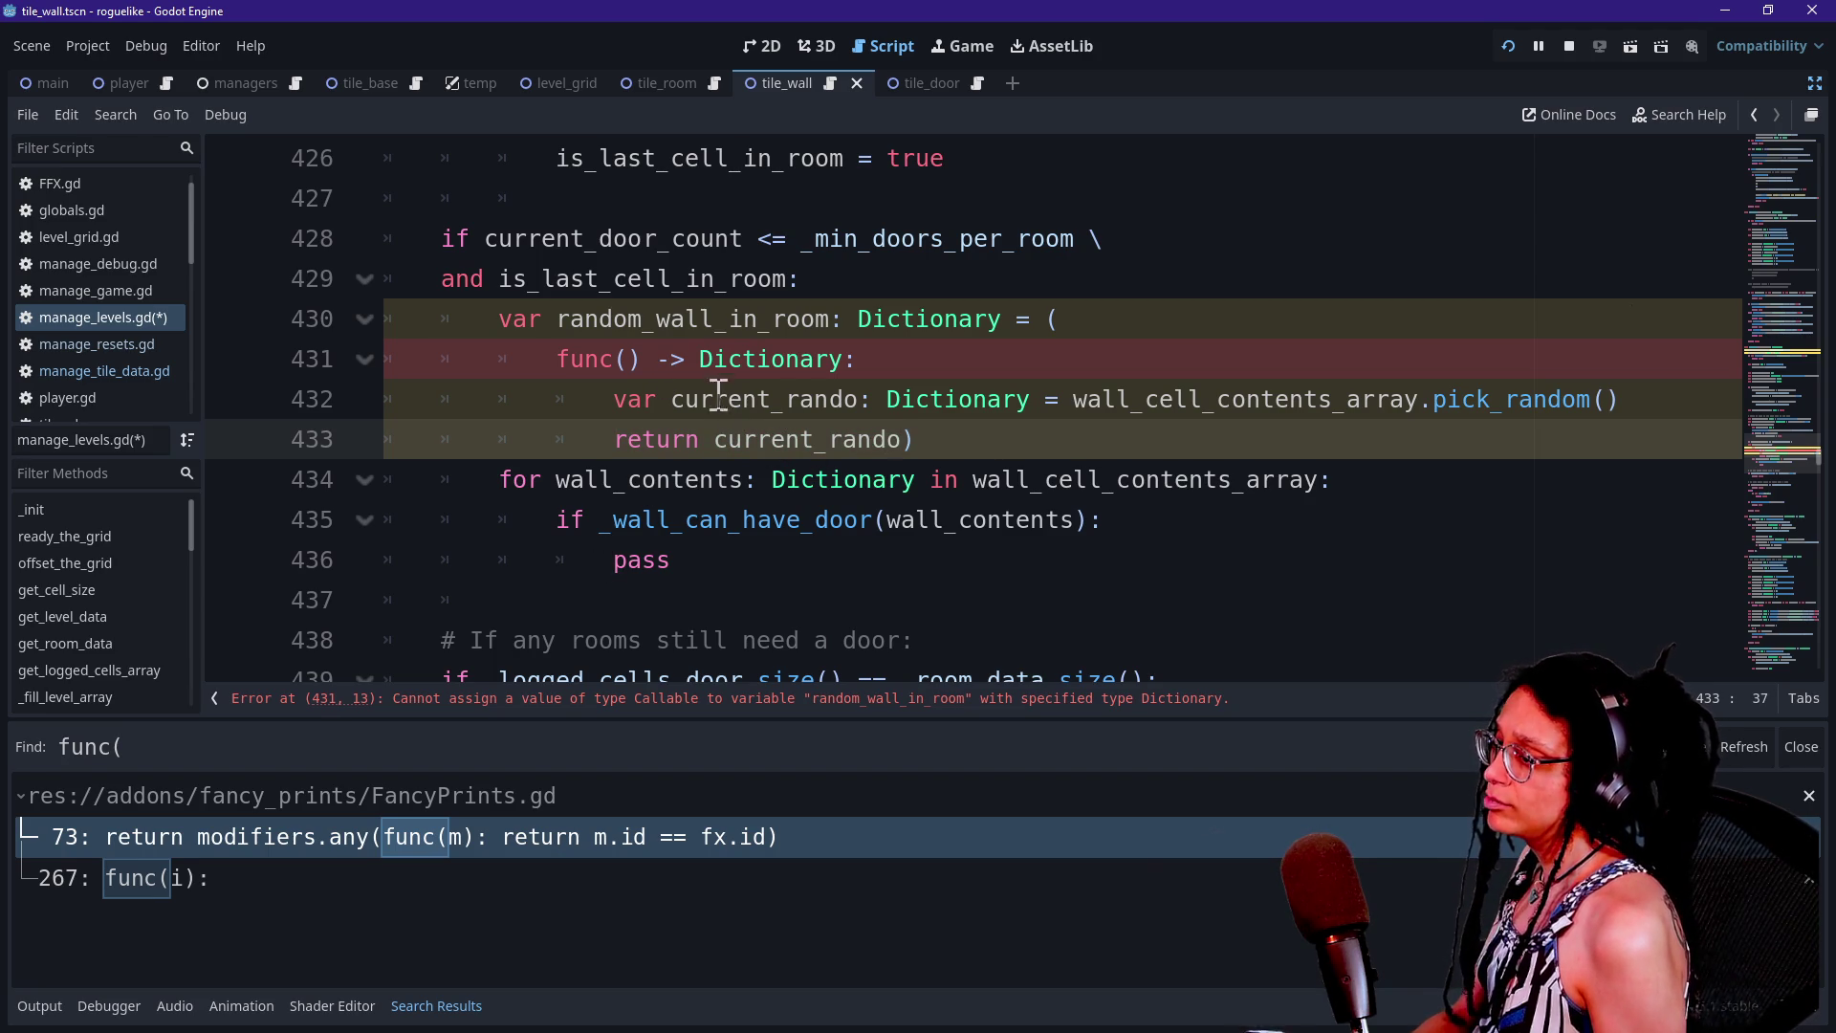
key(alt+Tab)
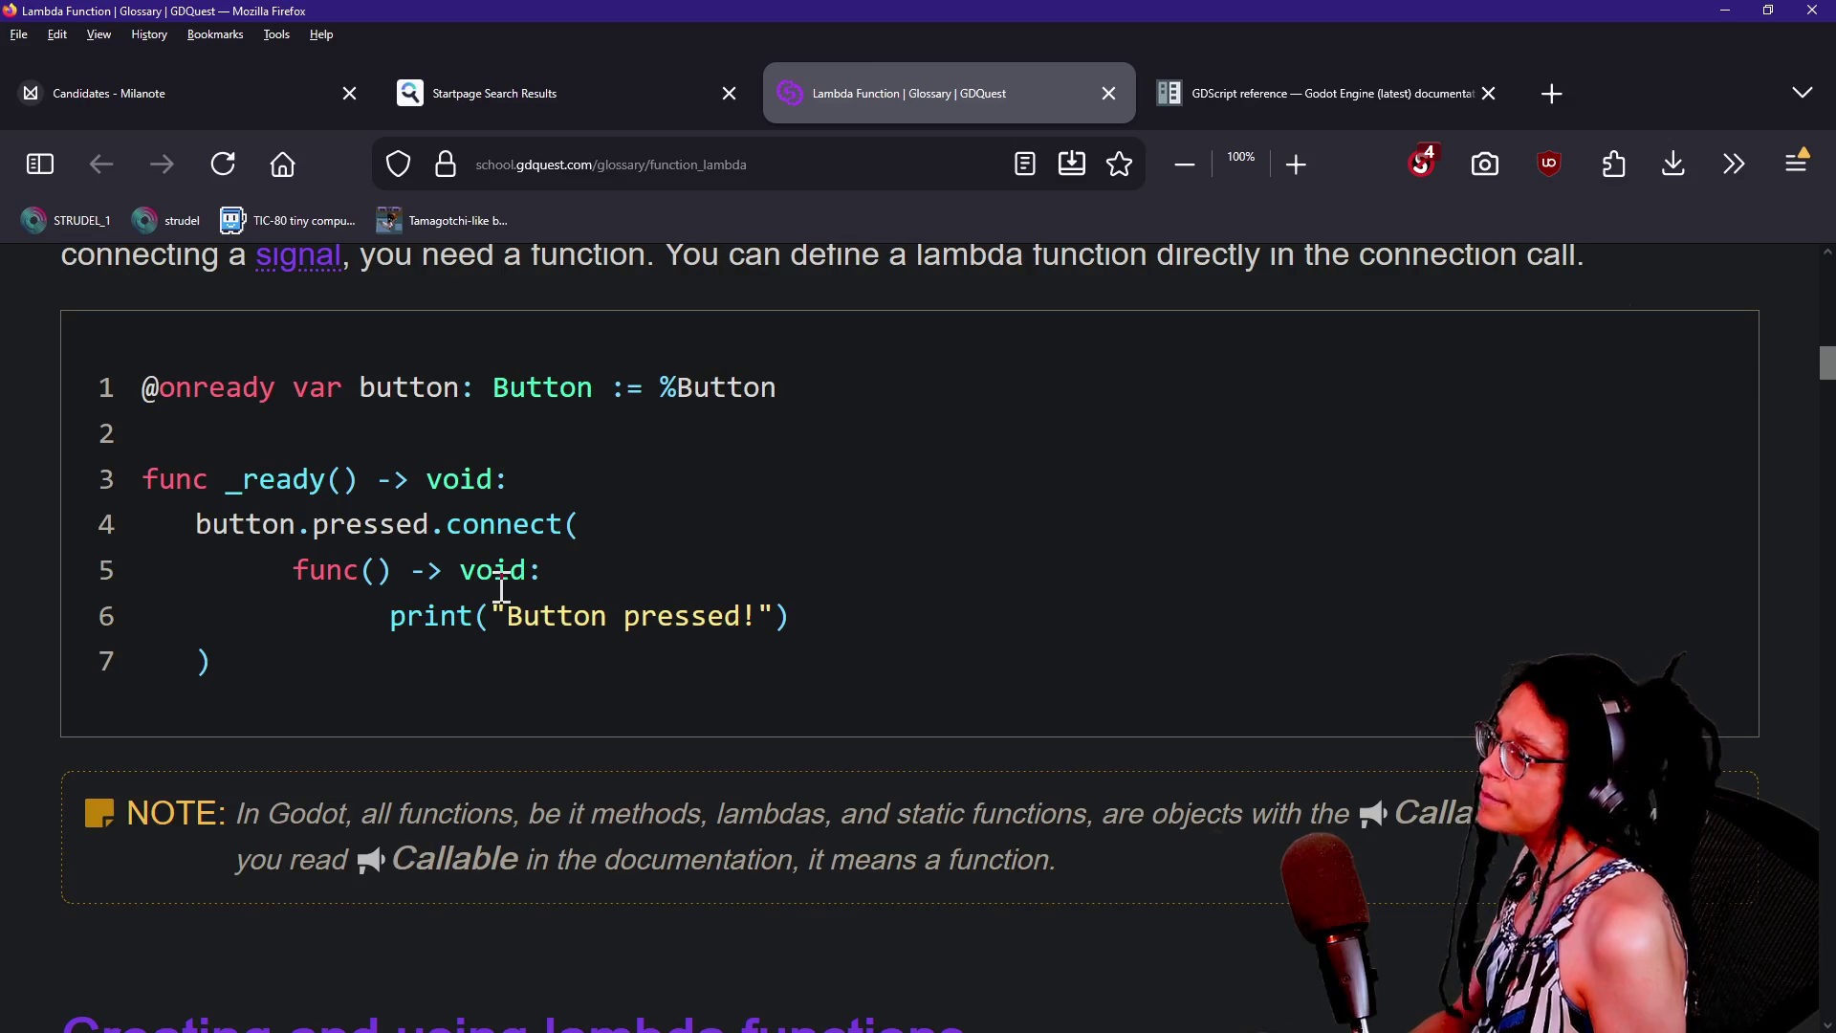
- Read through the GDQuest lambda glossary examples and explanation
scroll(501, 586, down, 10)
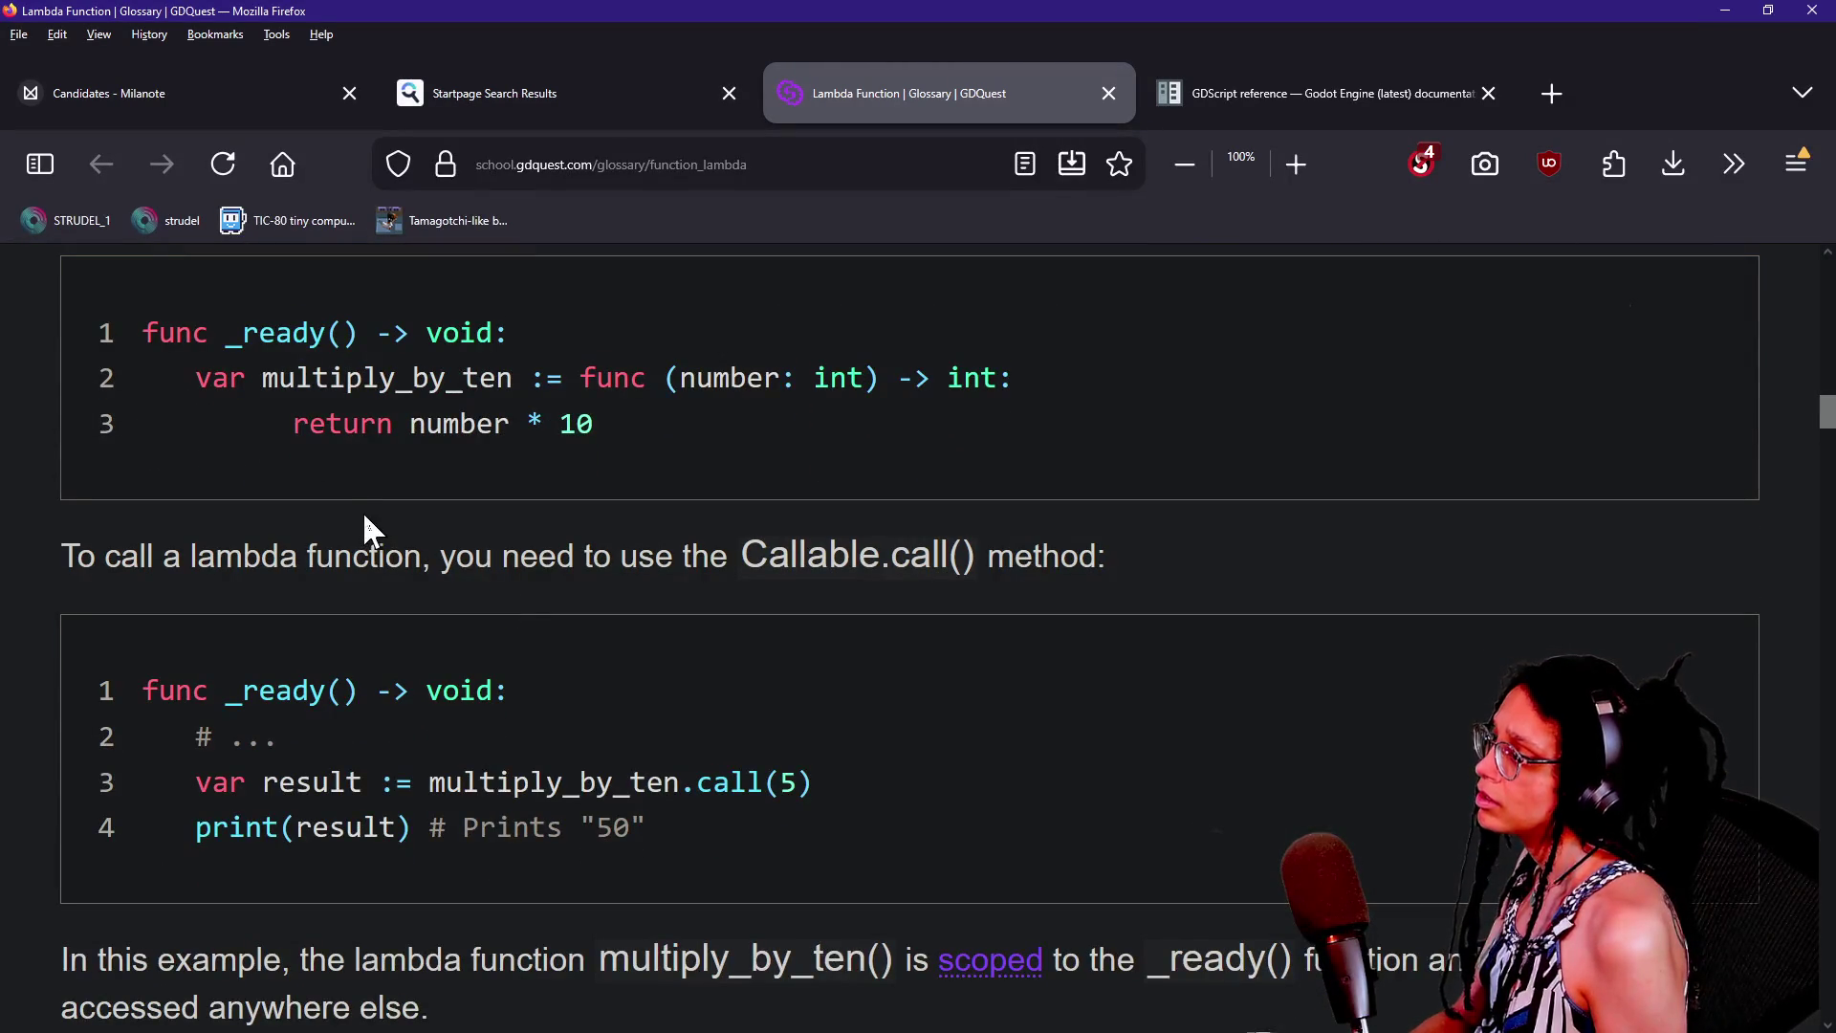
scroll(564, 387, up, 5)
scroll(562, 375, up, 2)
scroll(564, 375, down, 10)
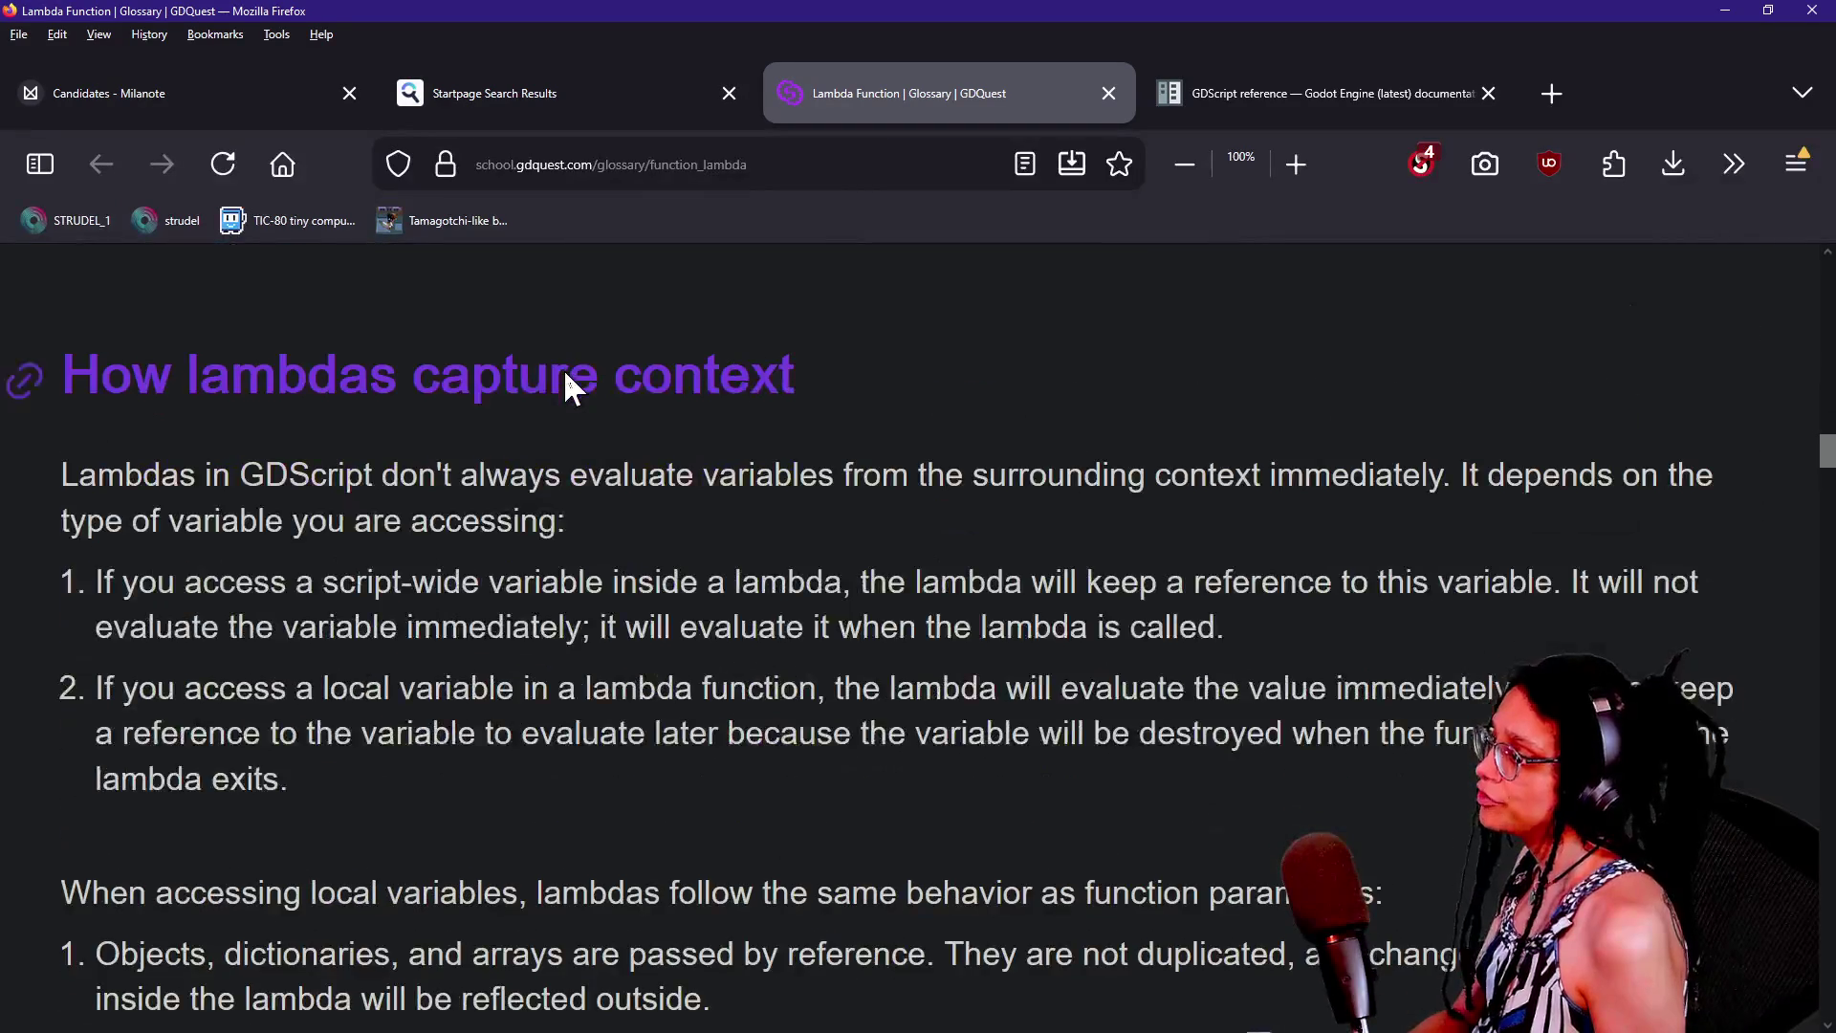
scroll(565, 374, up, 5)
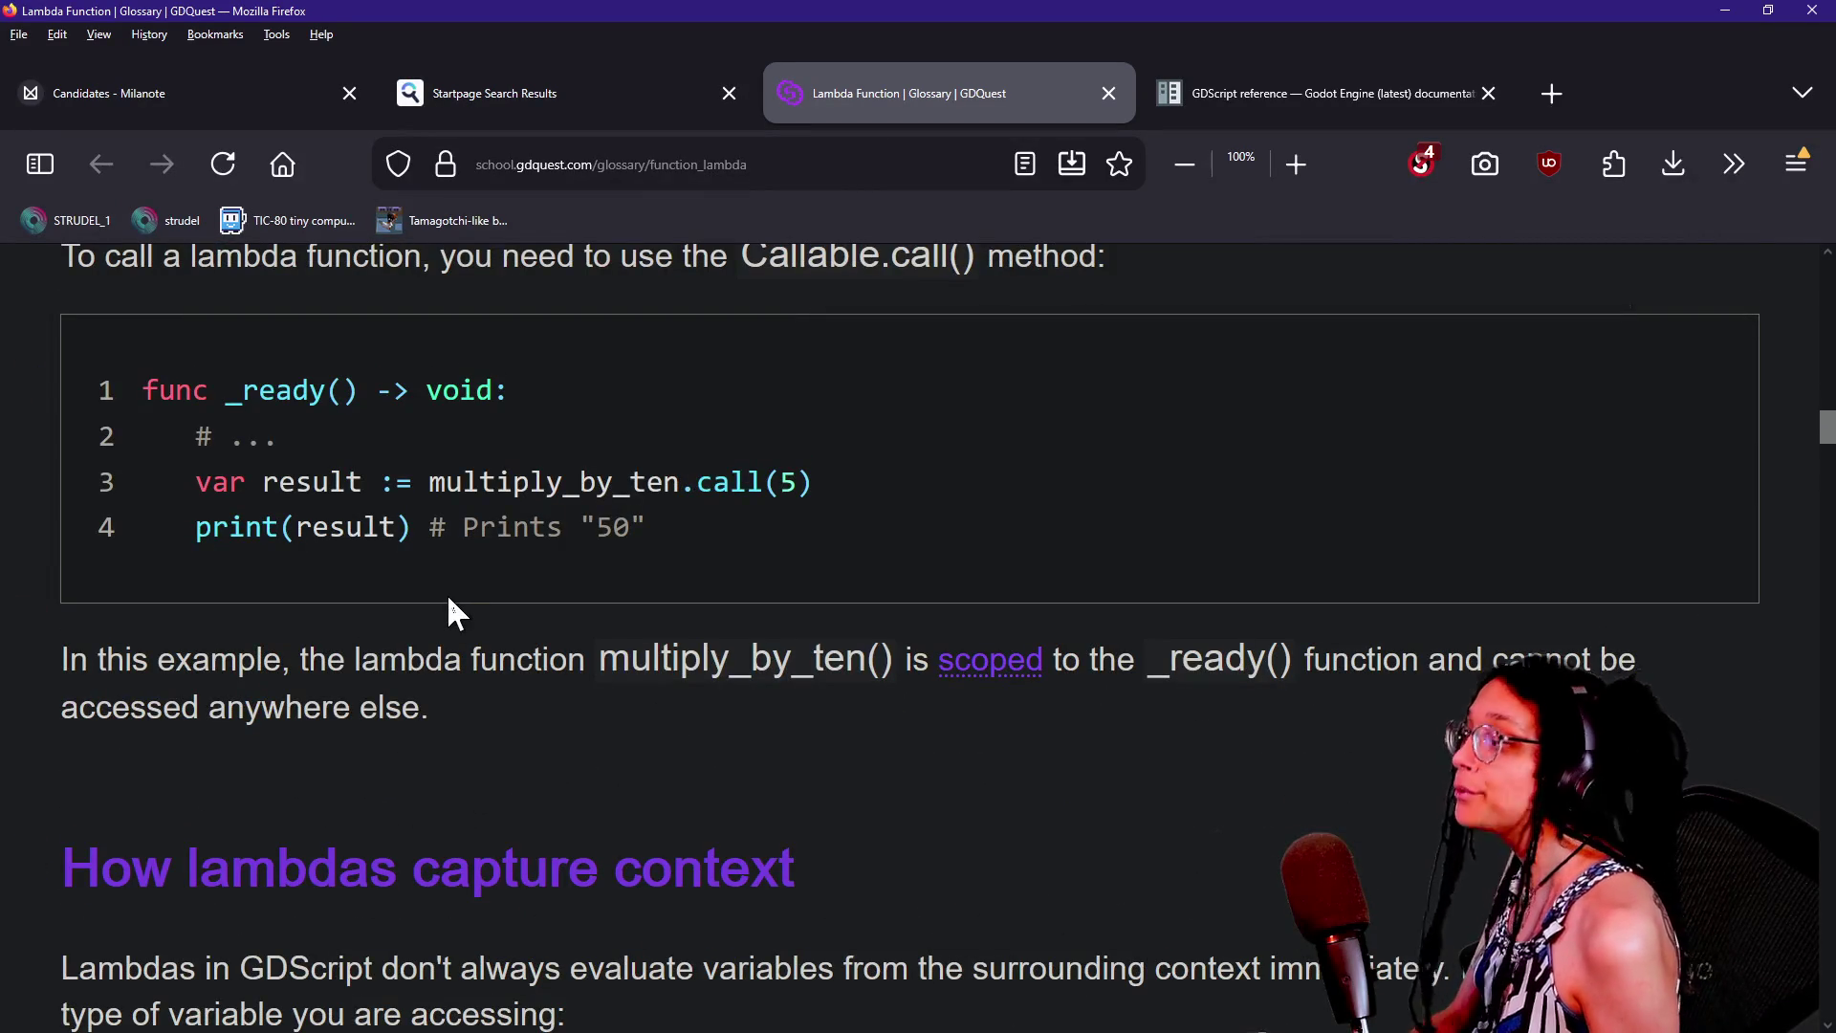
scroll(448, 601, up, 5)
scroll(478, 607, down, 3)
click(616, 614)
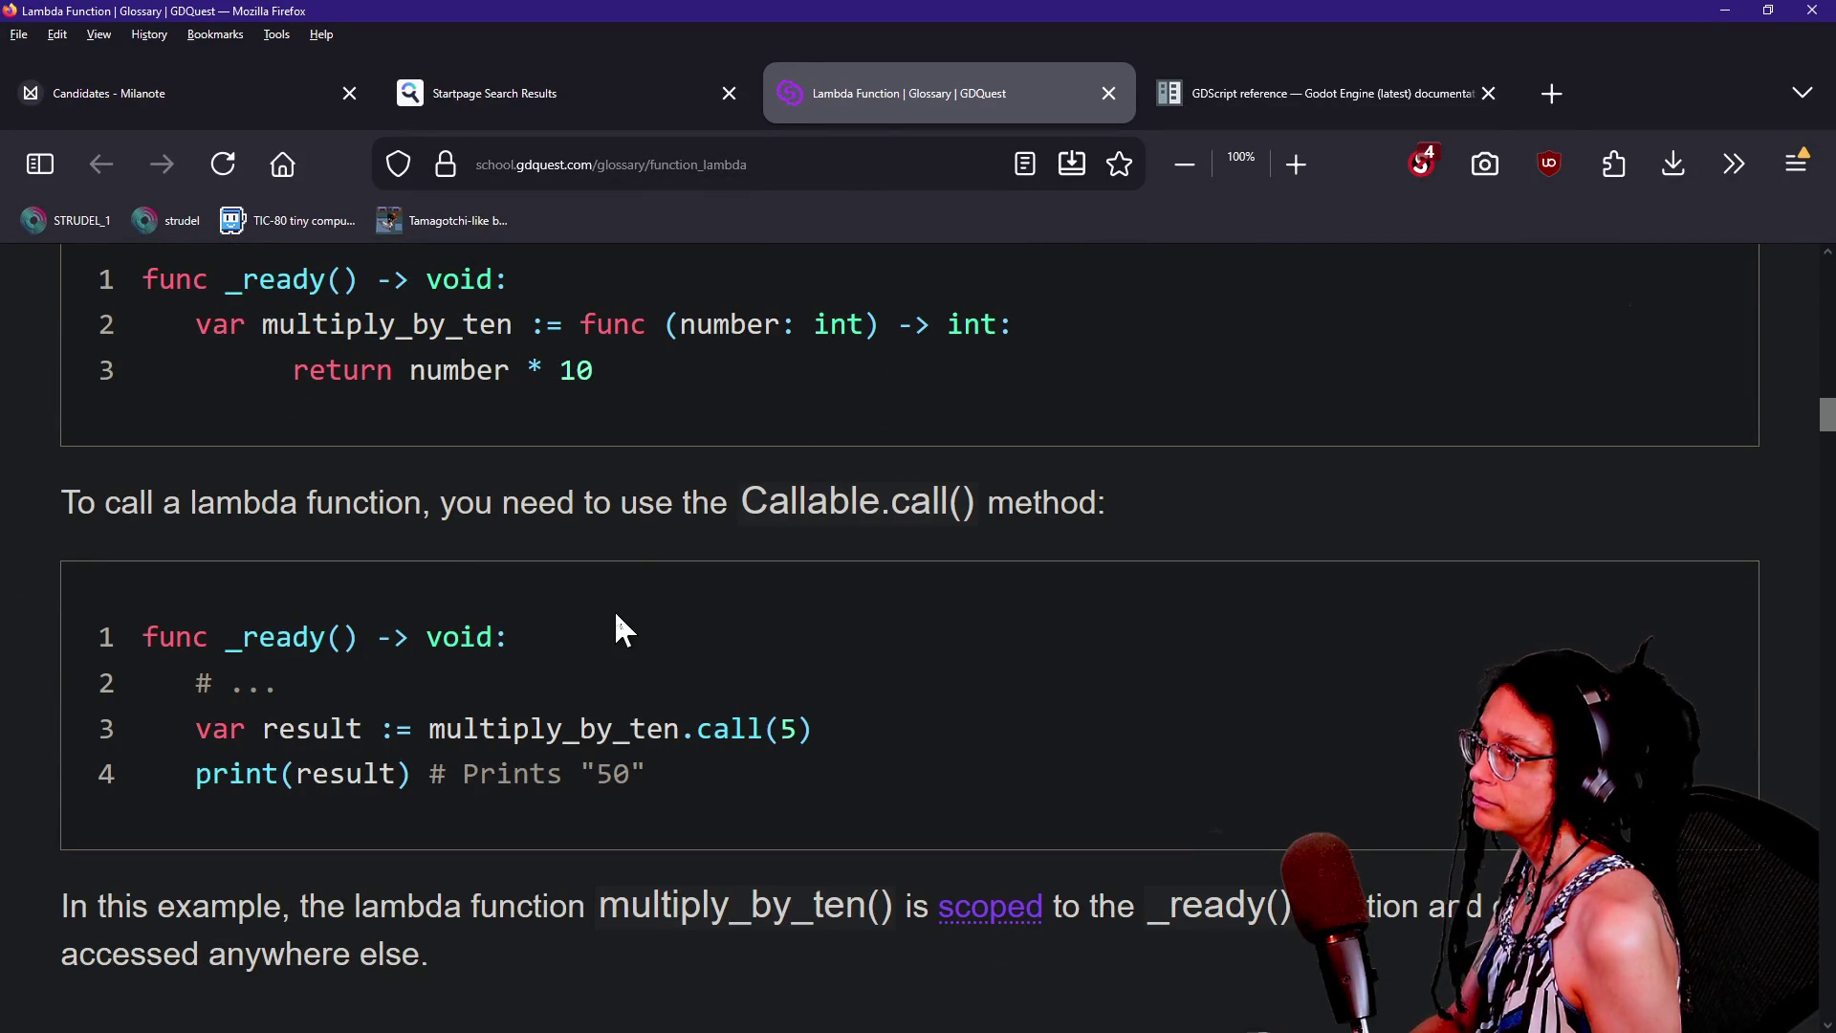
drag(287, 507, 584, 542)
click(583, 541)
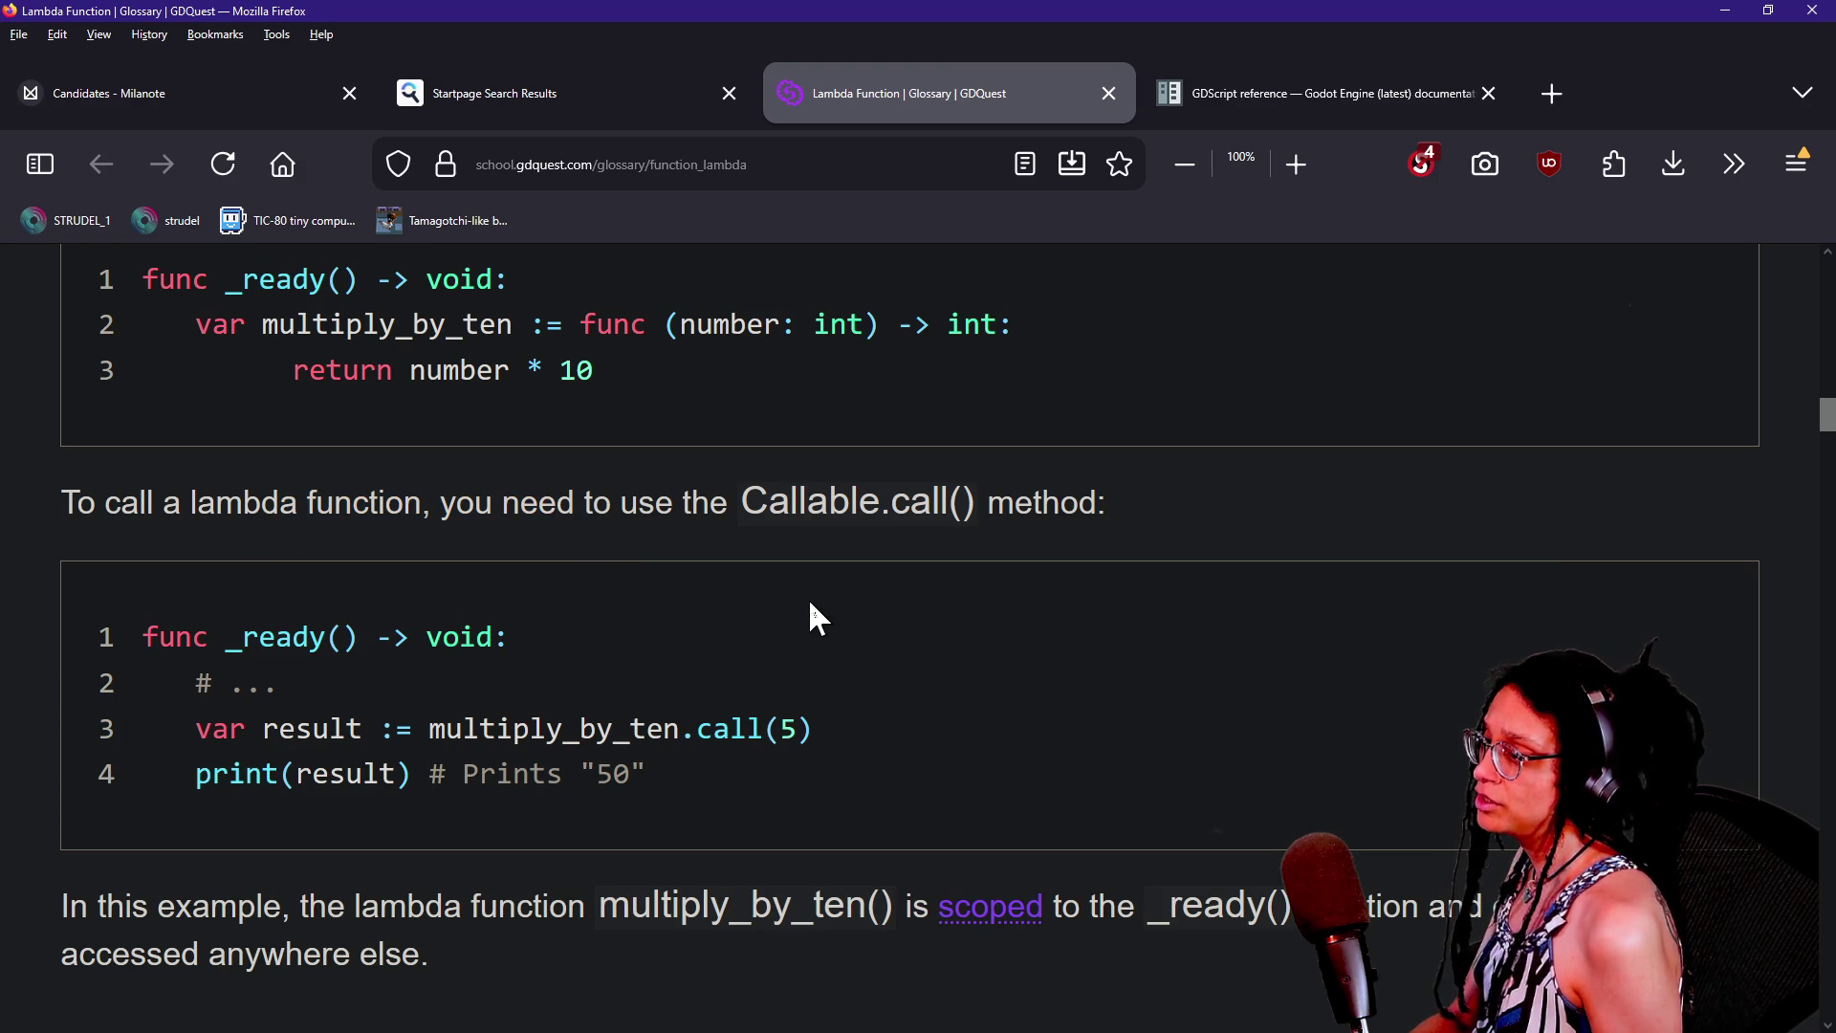
- Review the paragraph on storing a lambda in a variable and calling it, then return to Godot
scroll(807, 598, down, 1)
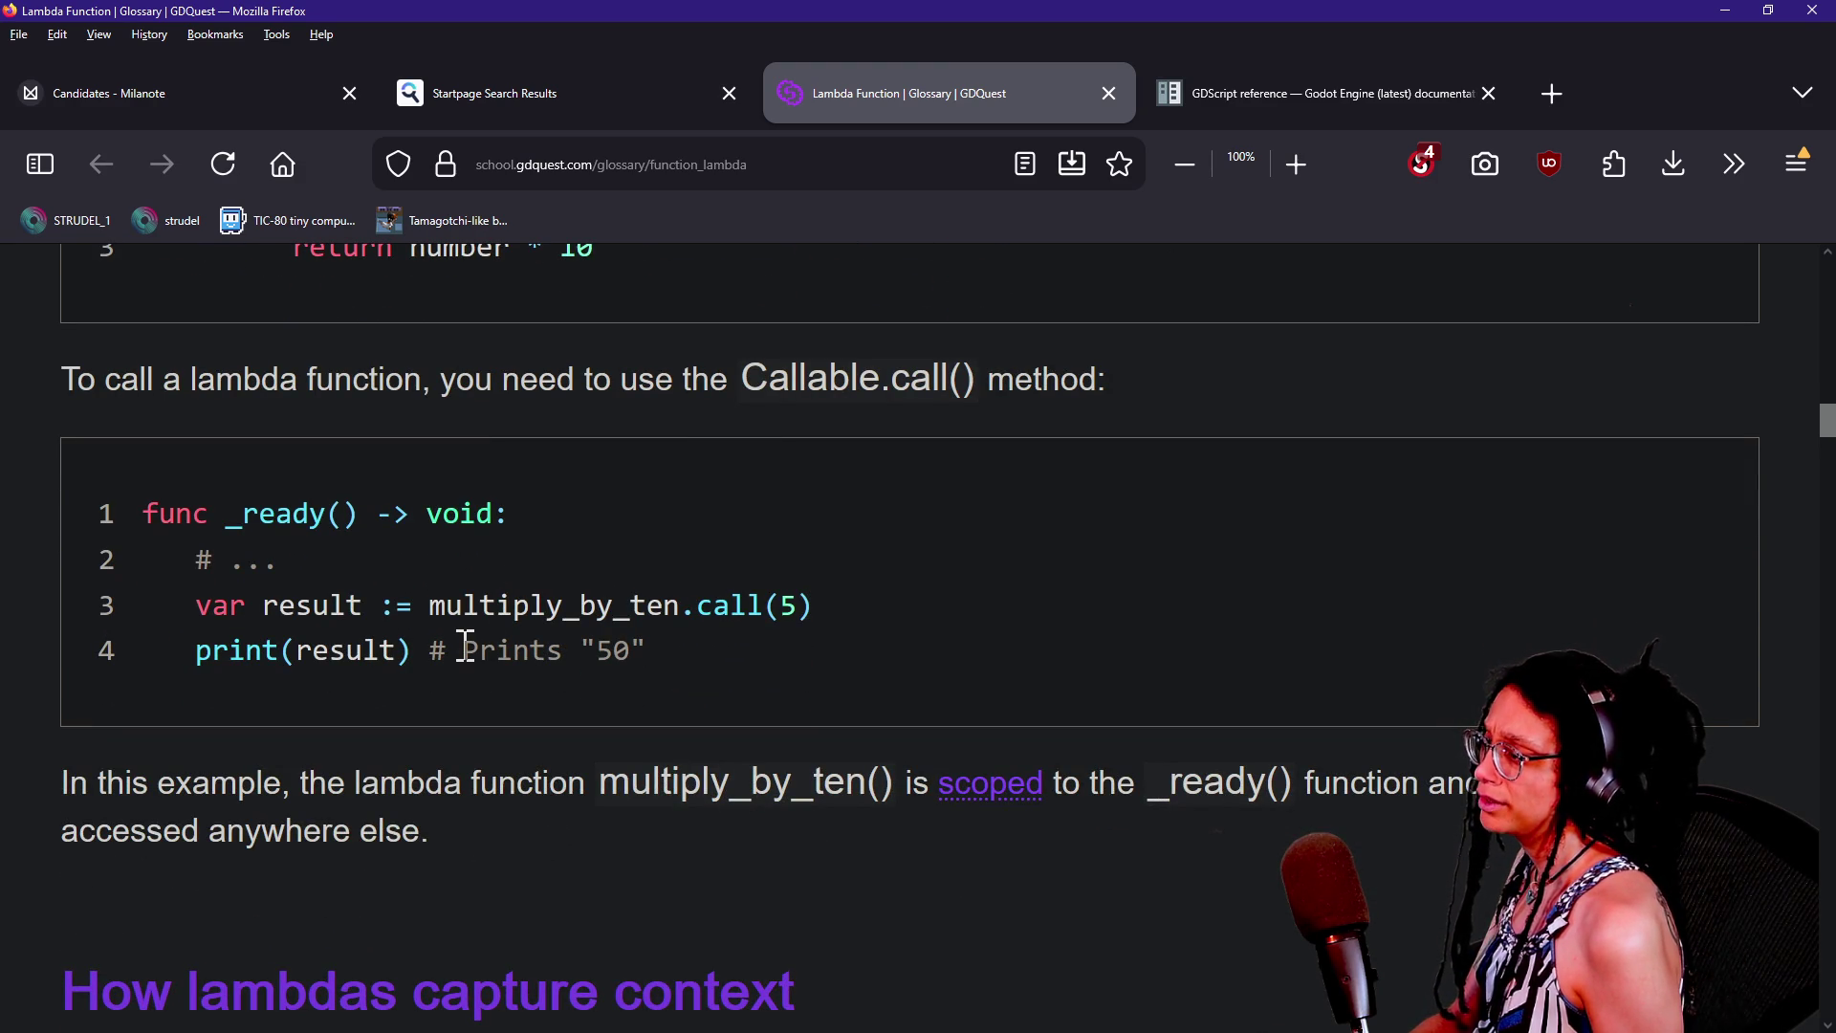
scroll(466, 648, up, 1)
scroll(465, 647, up, 1)
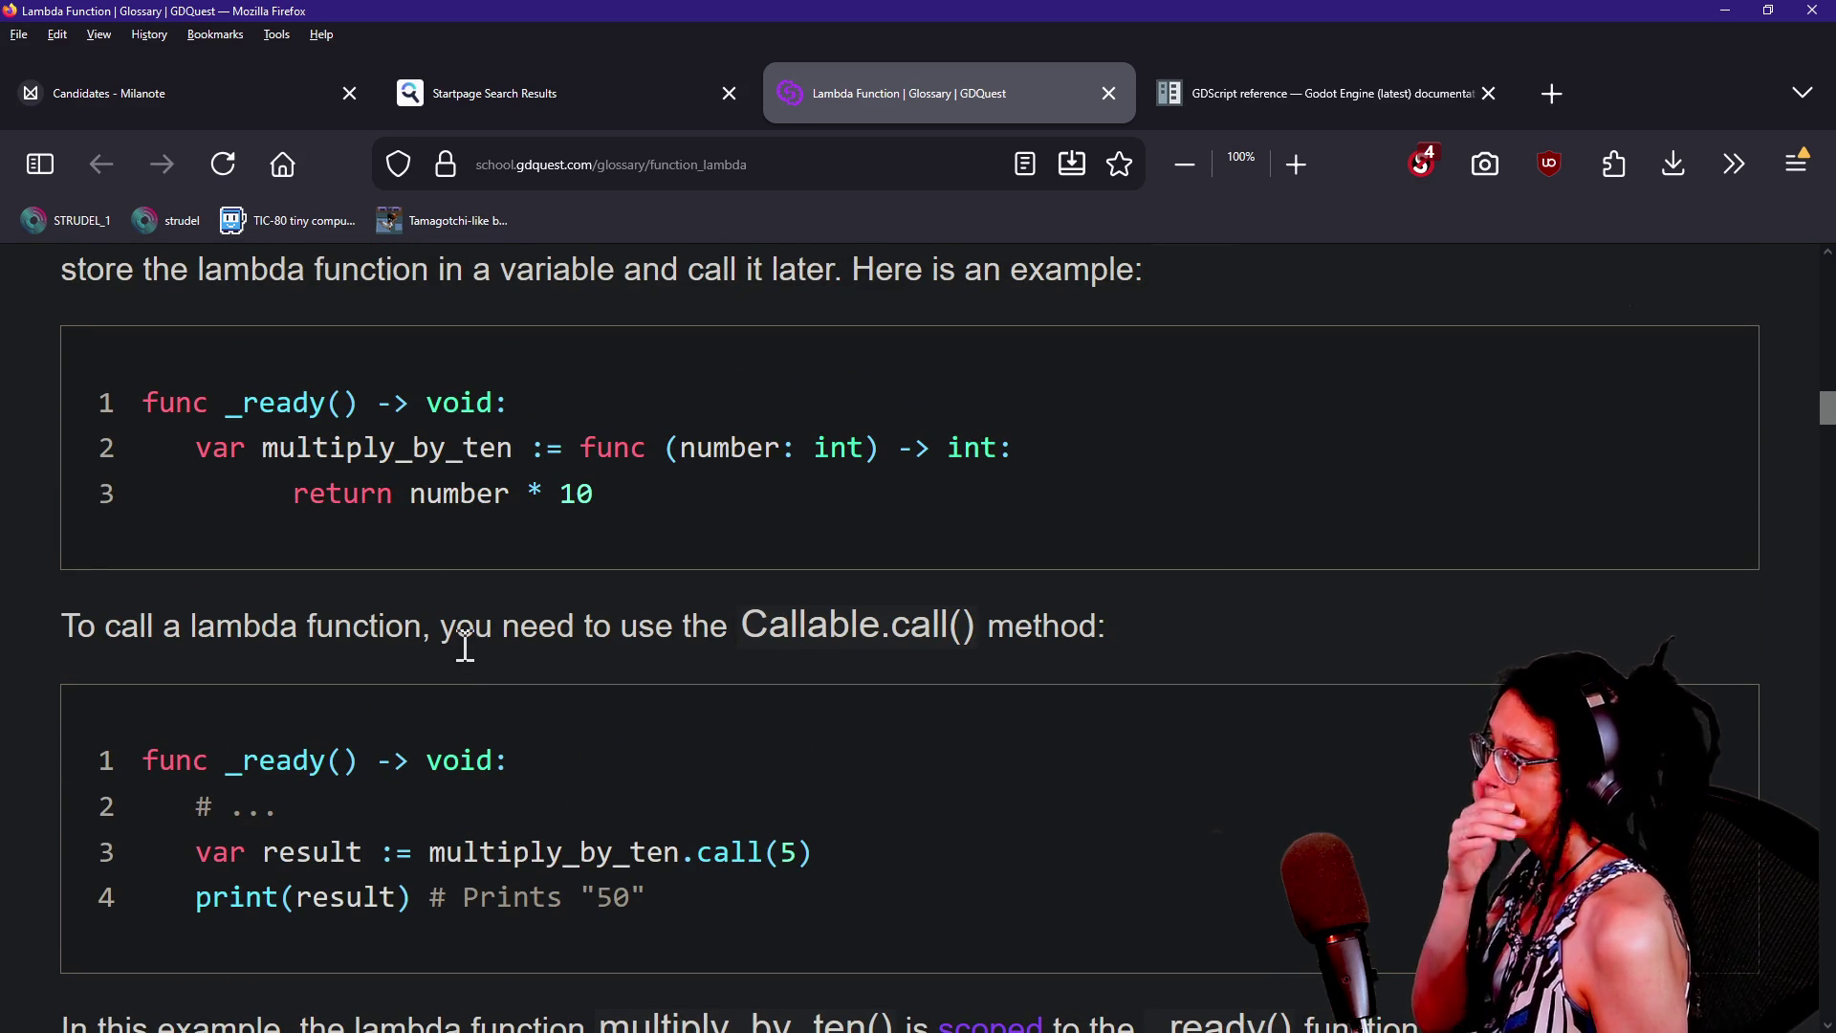
scroll(466, 647, up, 1)
mouse_move(383, 345)
mouse_down()
mouse_move(934, 401)
mouse_move(902, 721)
mouse_up()
click(851, 841)
scroll(851, 841, down, 3)
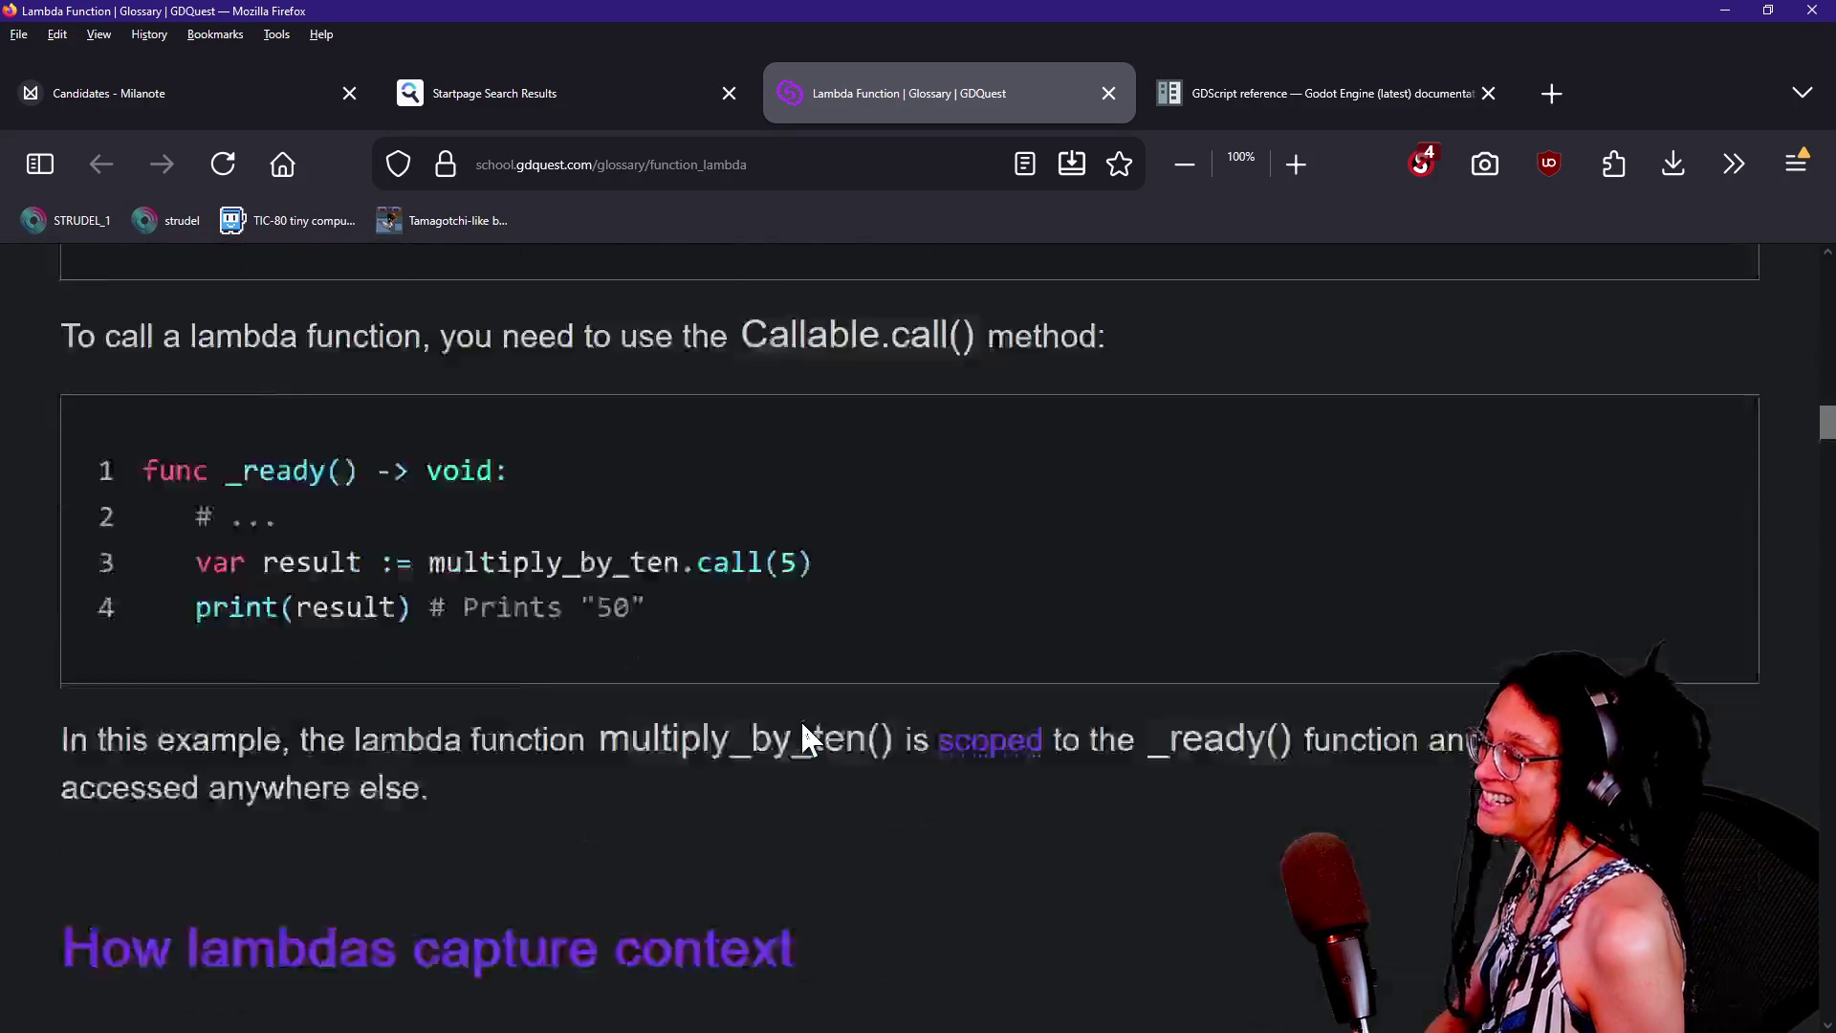
scroll(803, 736, down, 3)
scroll(803, 736, up, 6)
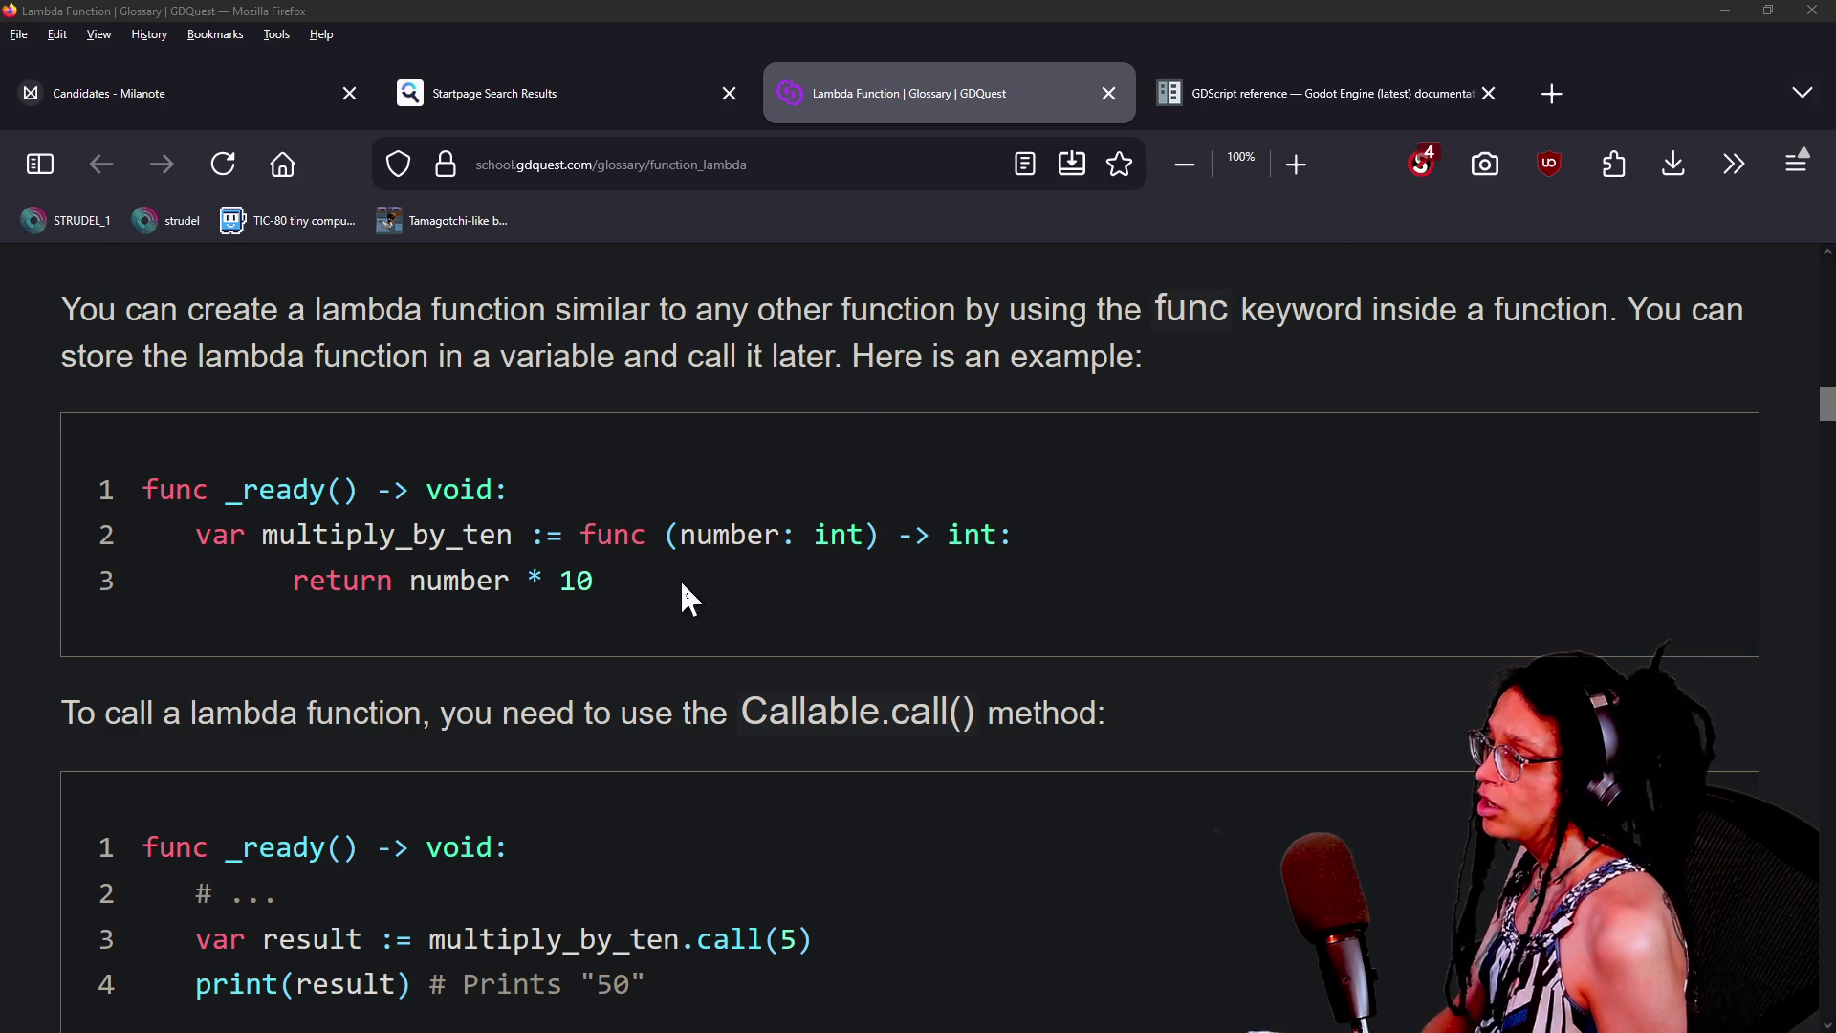
key(alt+Tab)
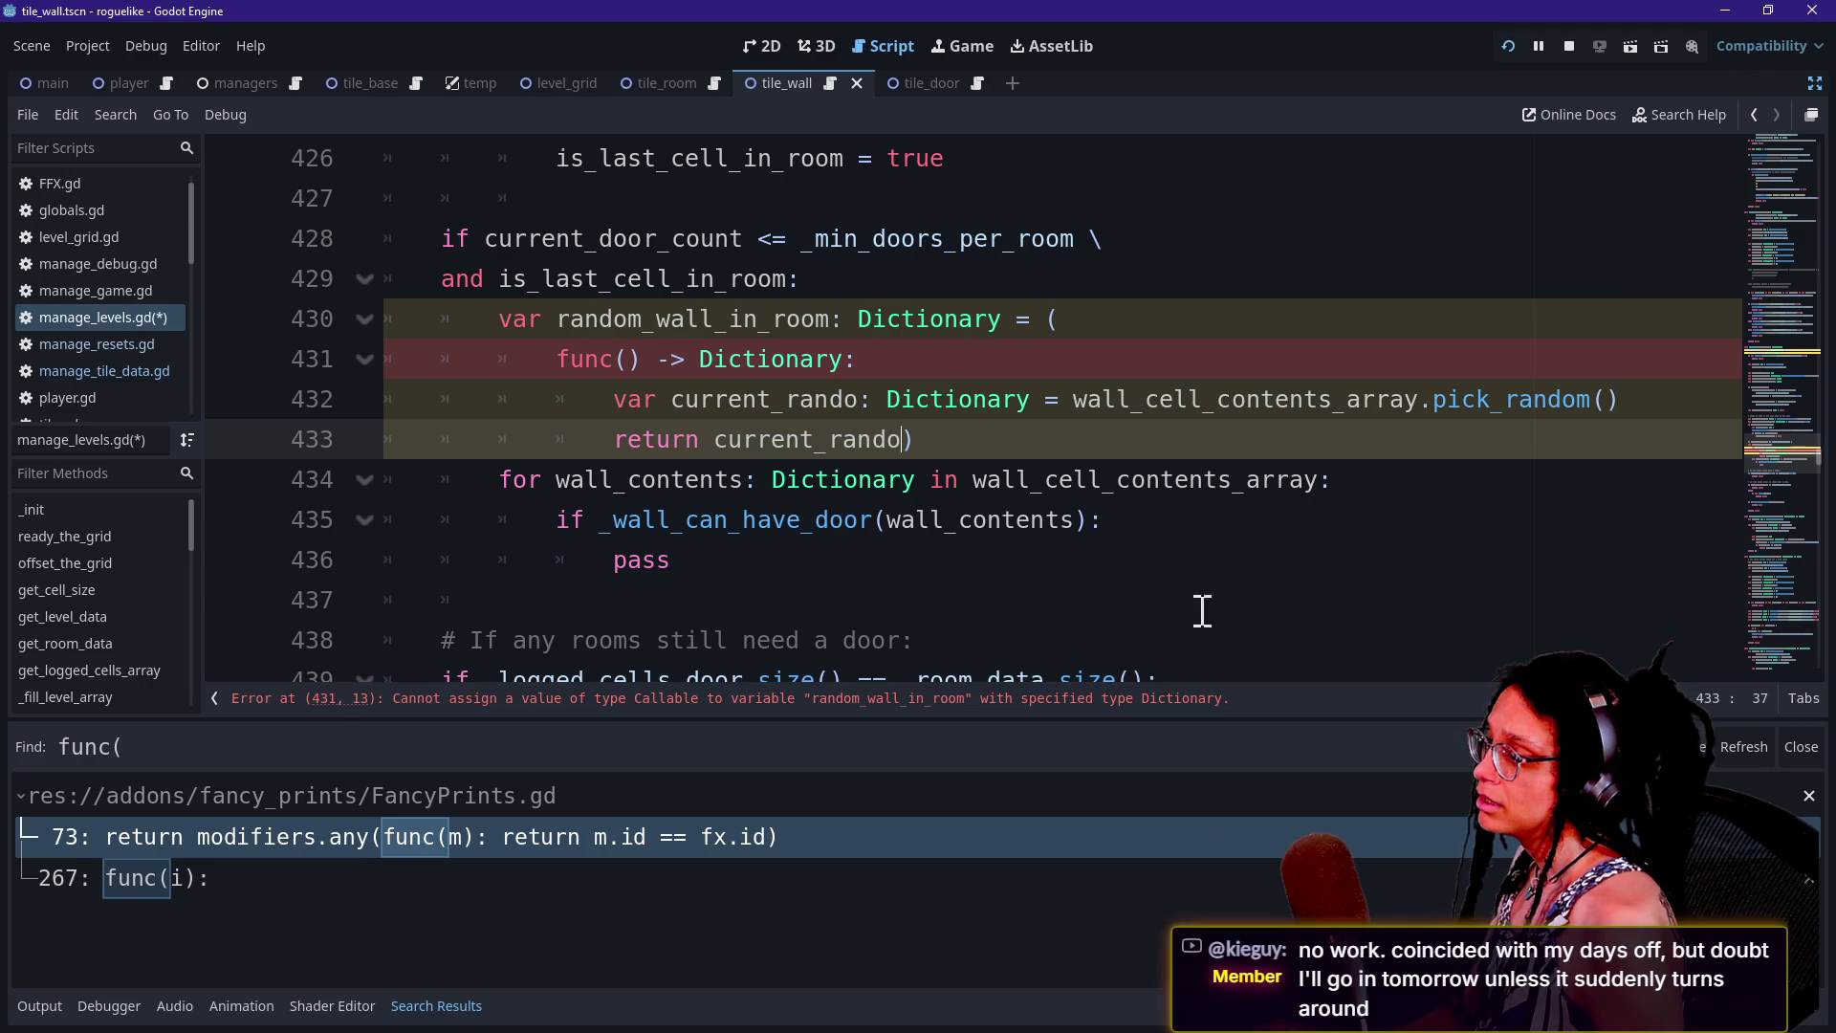
- Add a blank line after 'return current_rando' and delete the '(' after 'Dictionary =' on line 430
click(1029, 456)
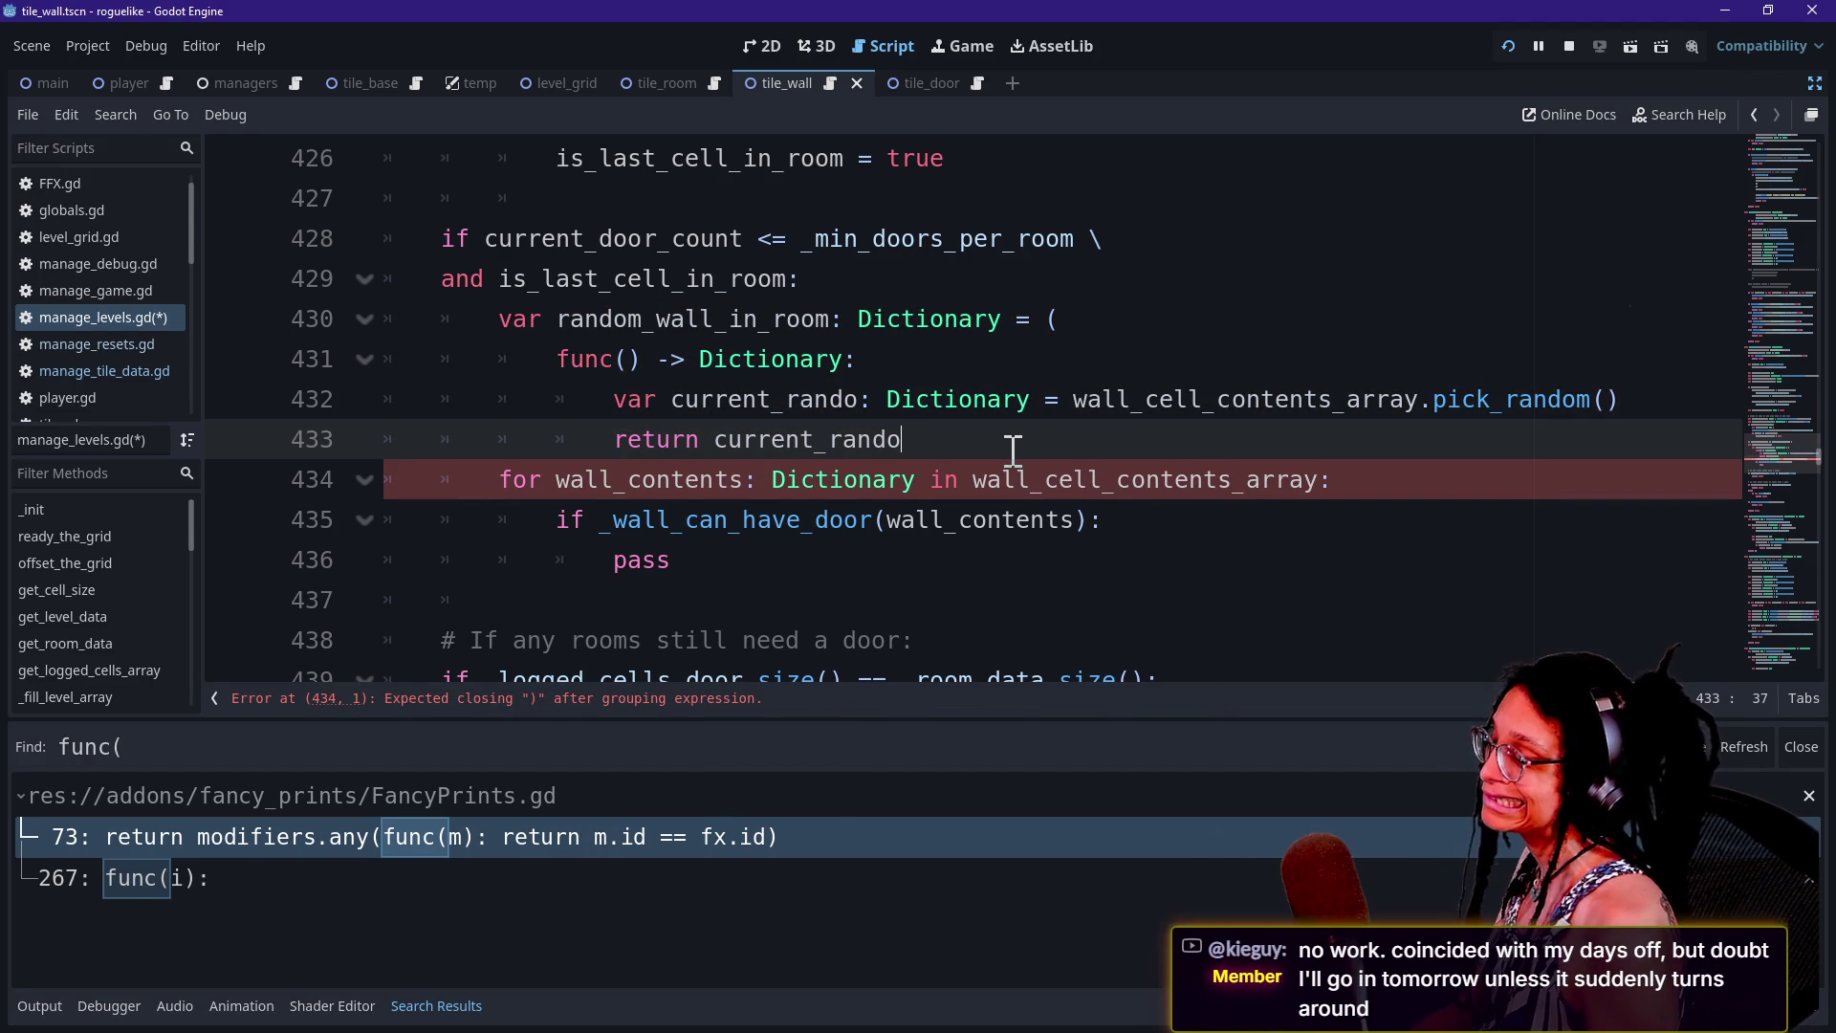
key(Return)
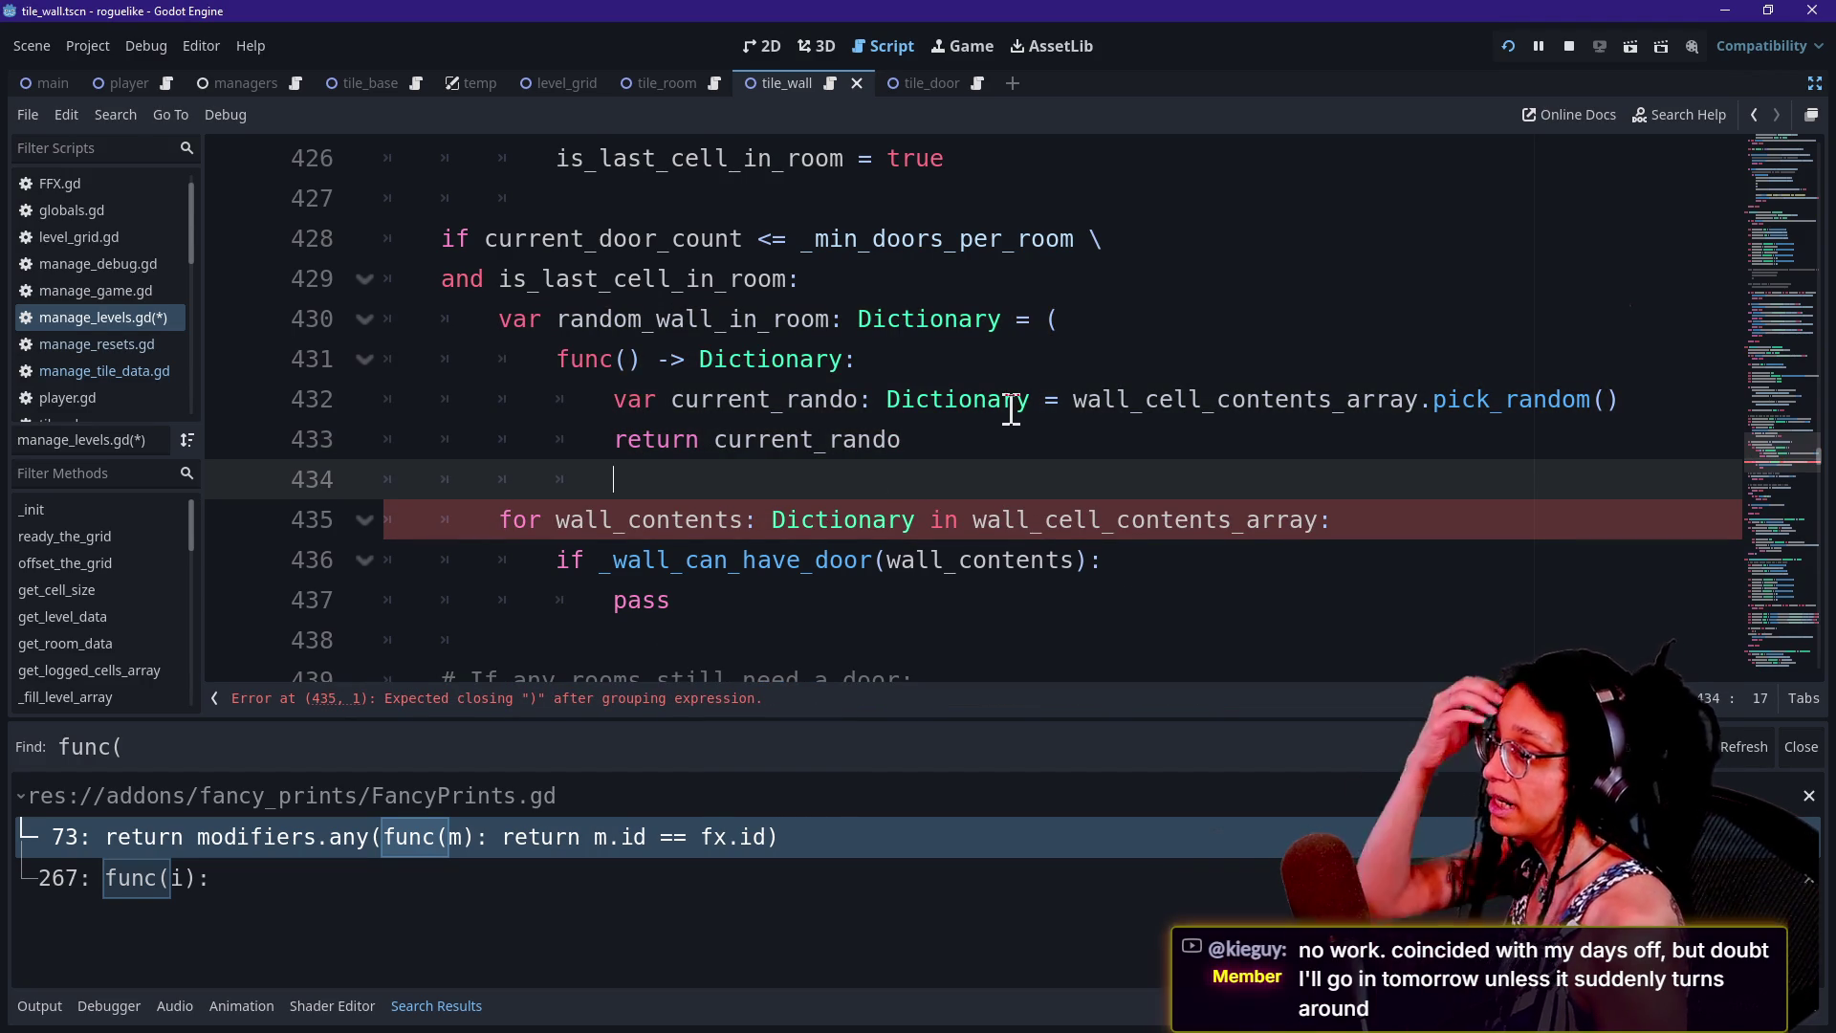
mouse_move(1010, 413)
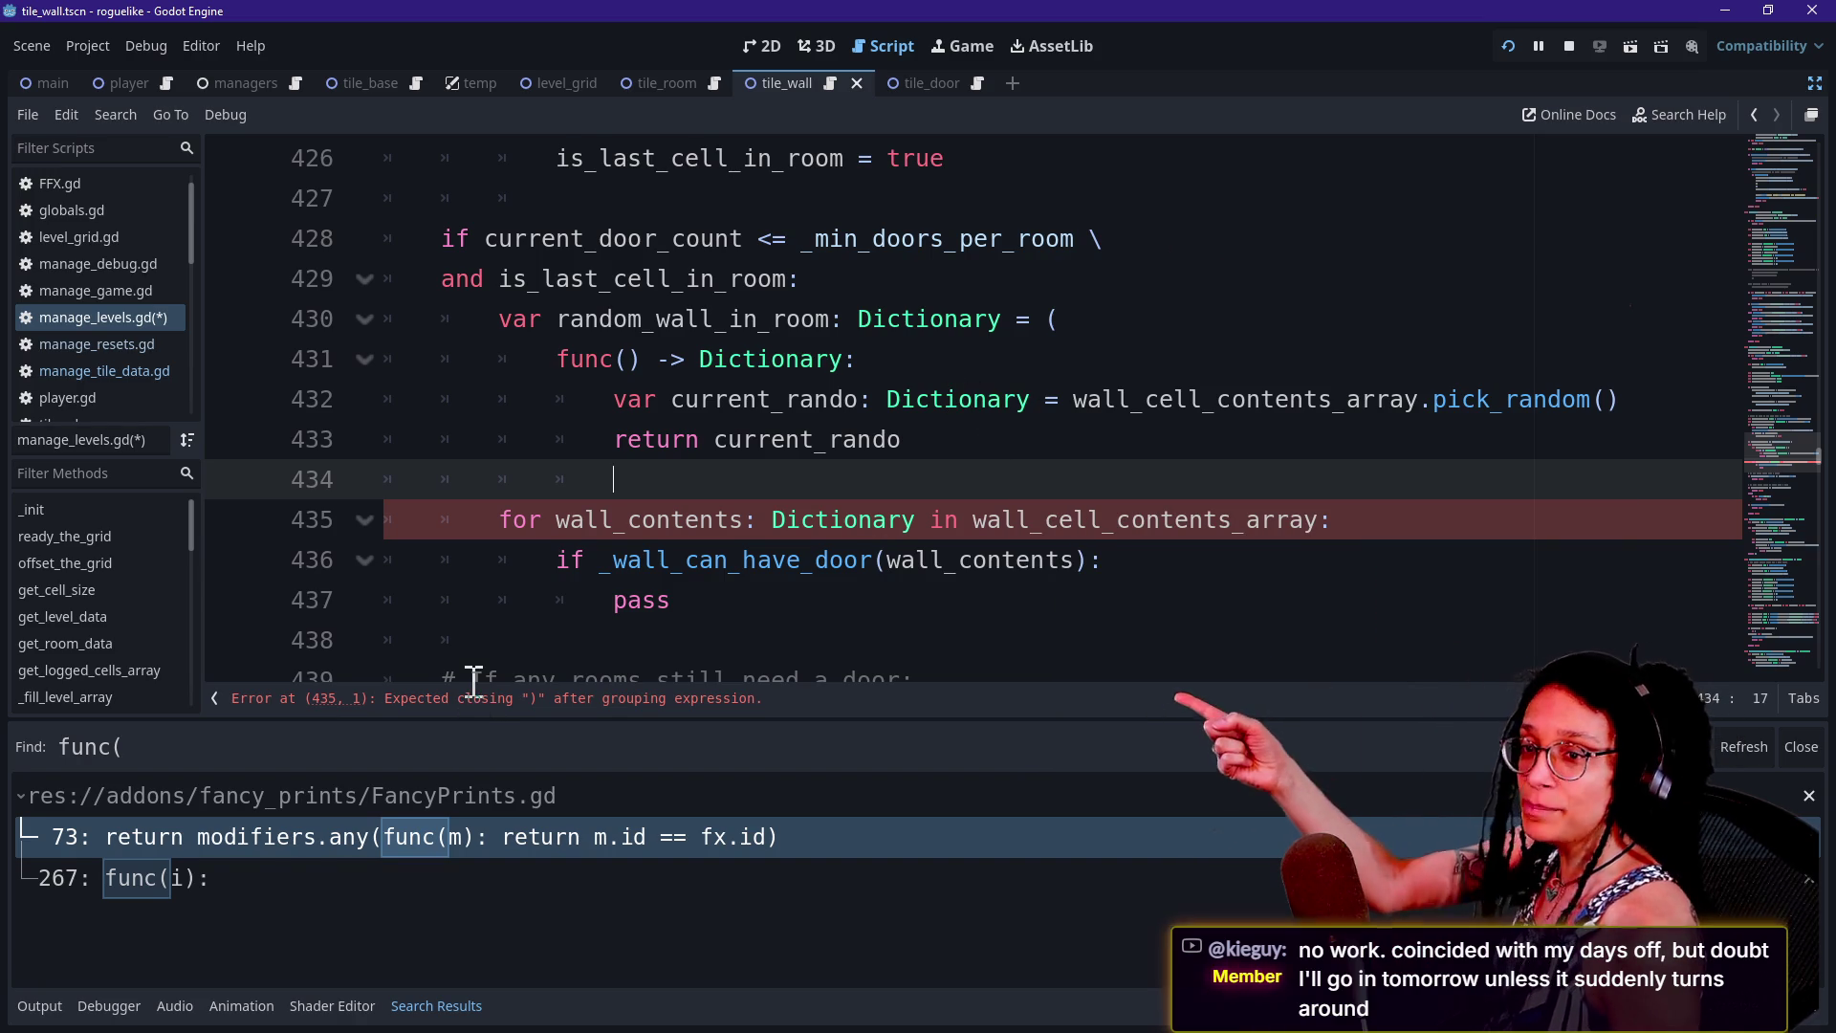
click(1100, 316)
key(BackSpace)
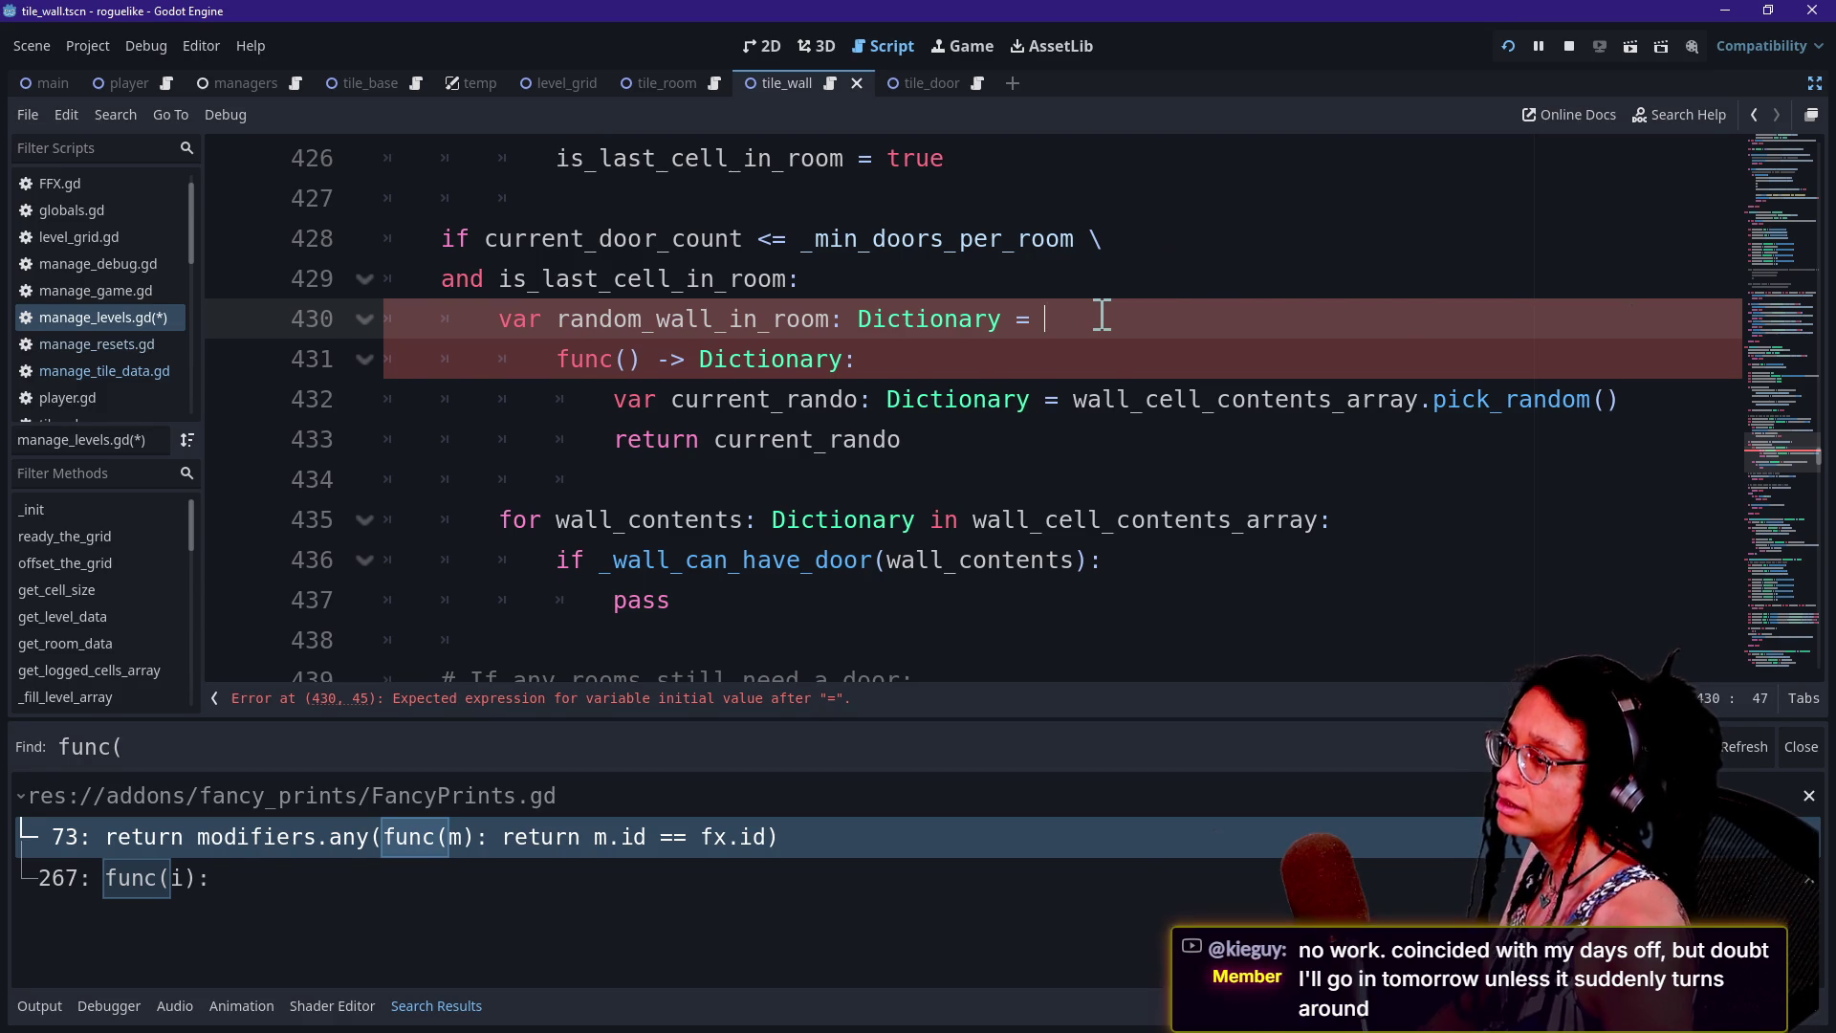
- Compare the edited lambda with the GDQuest example before returning to the script editor
key(alt+Tab)
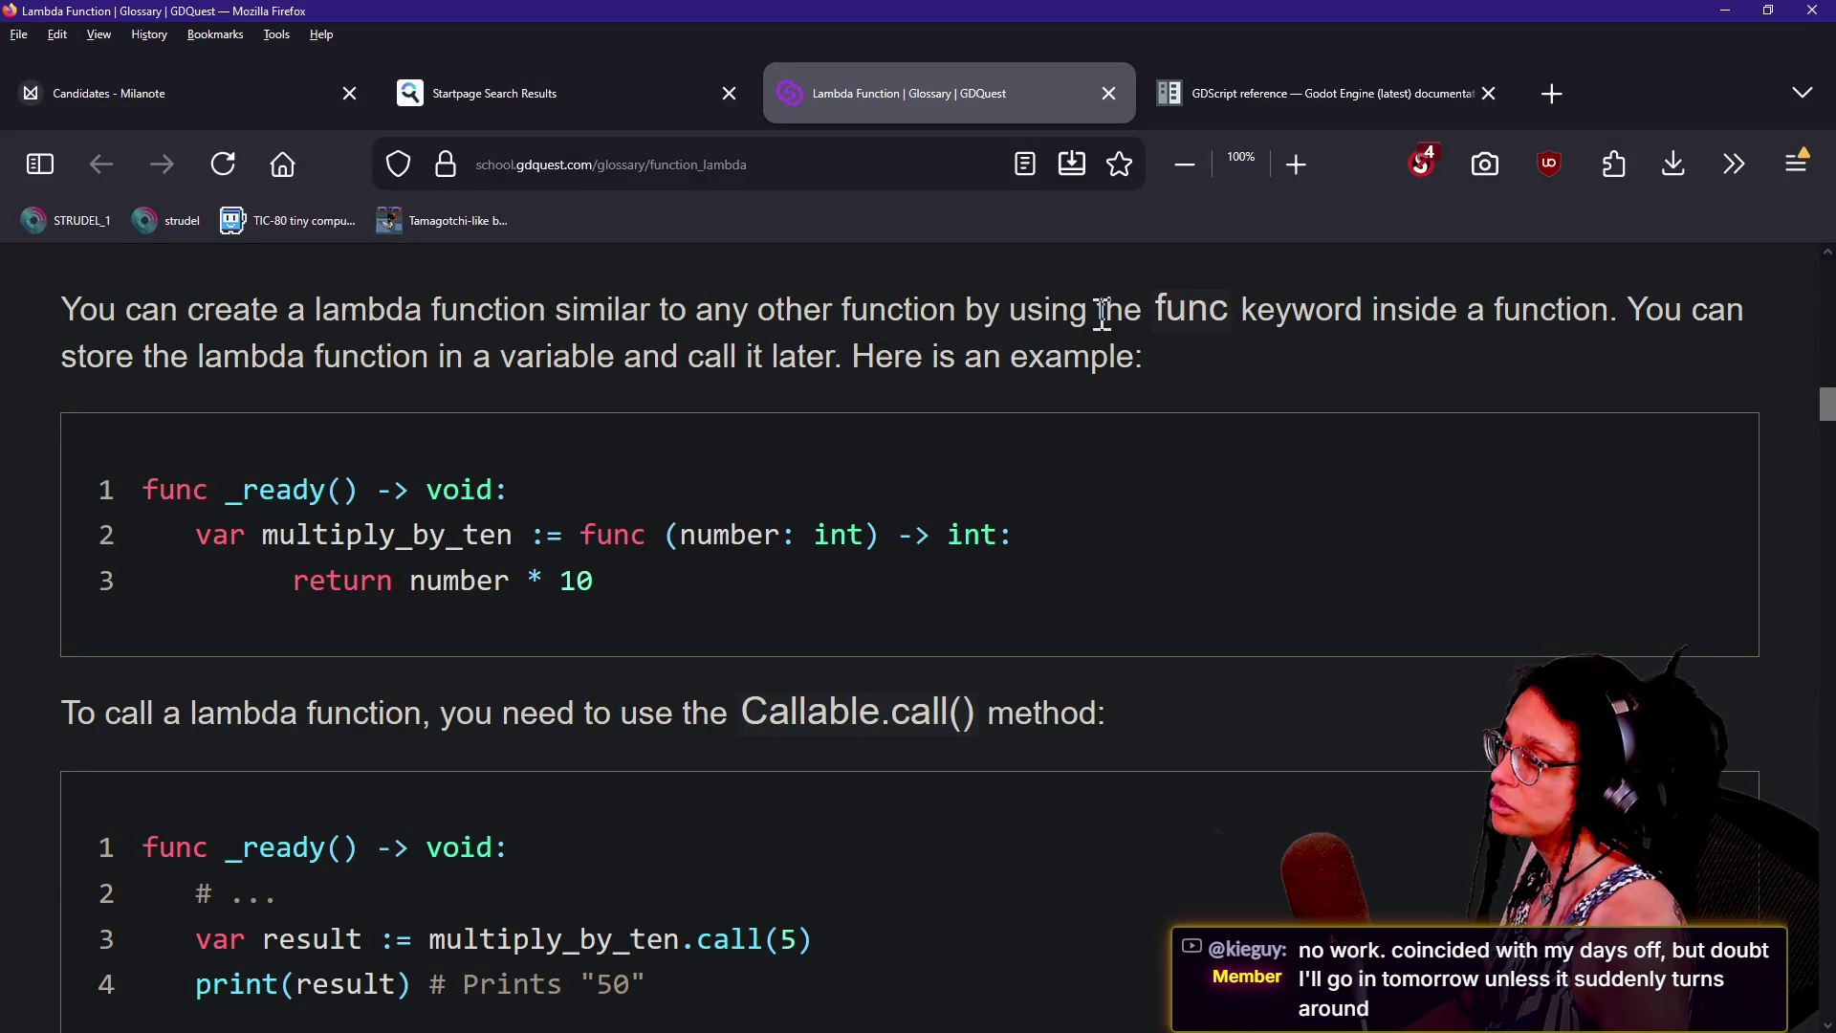
key(alt+Tab)
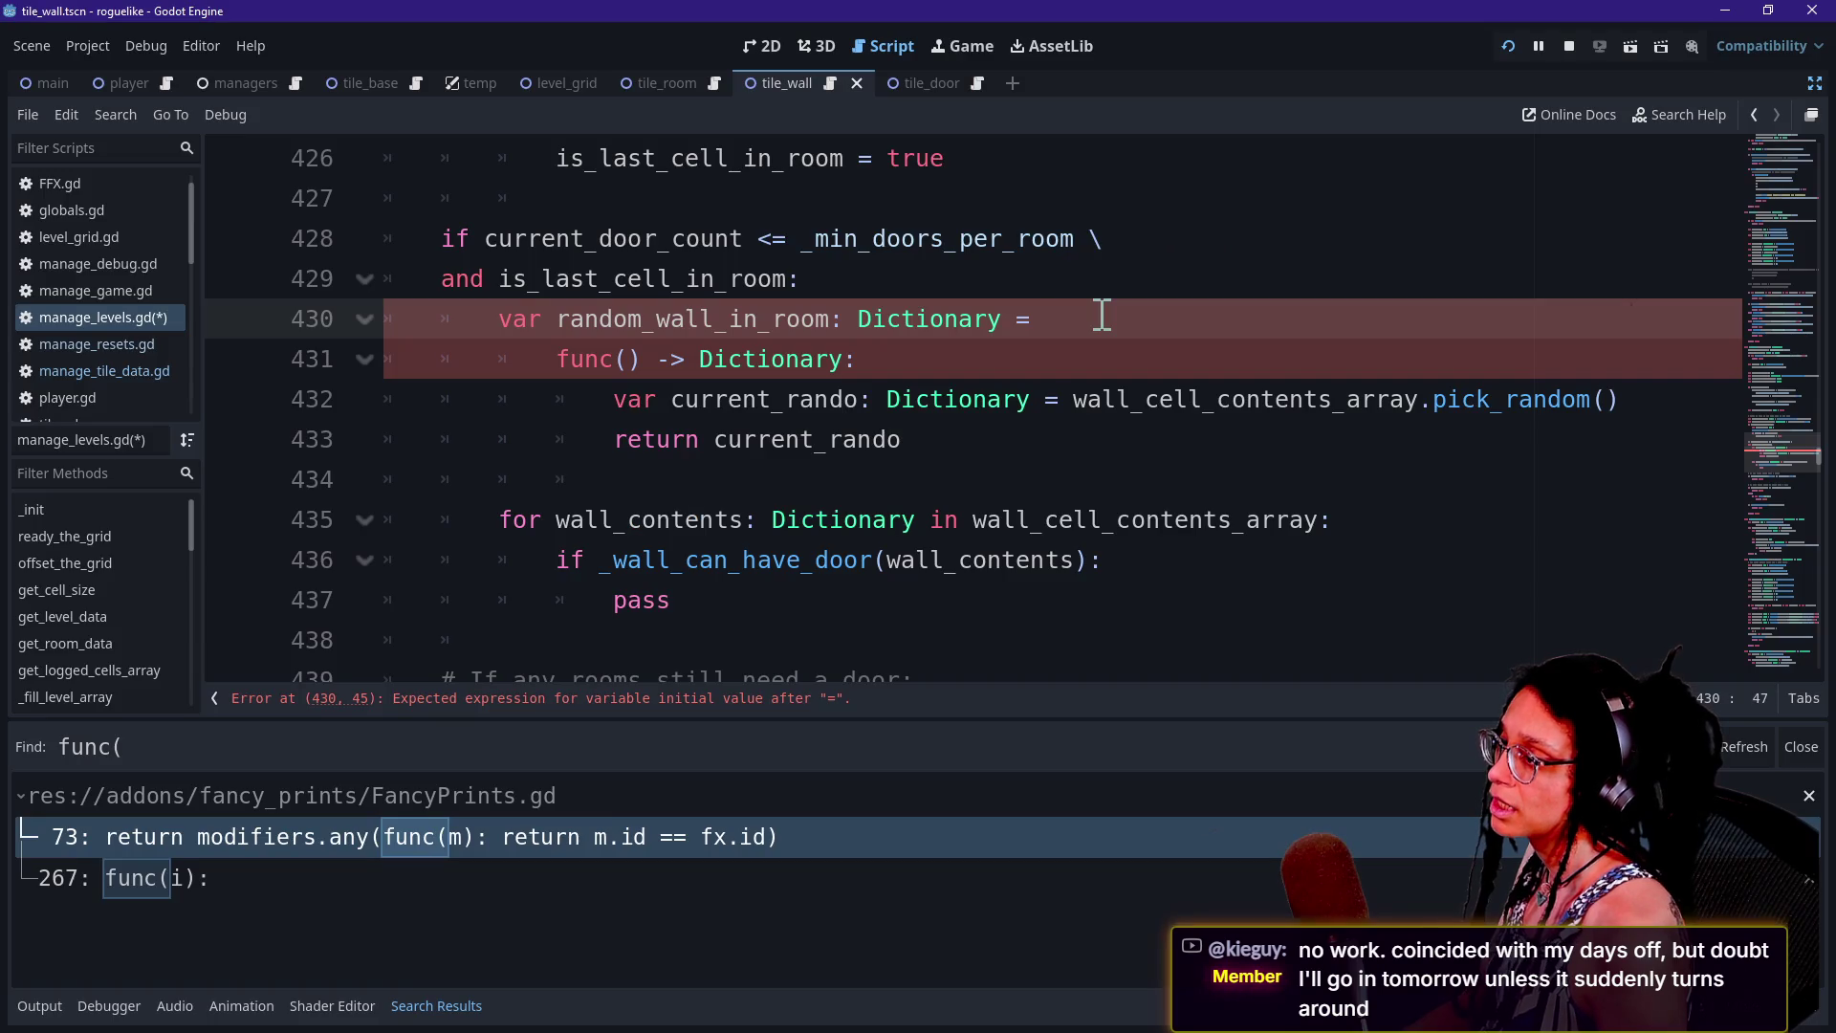
key(alt+Tab)
key(alt+Tab)
key(alt+Tab)
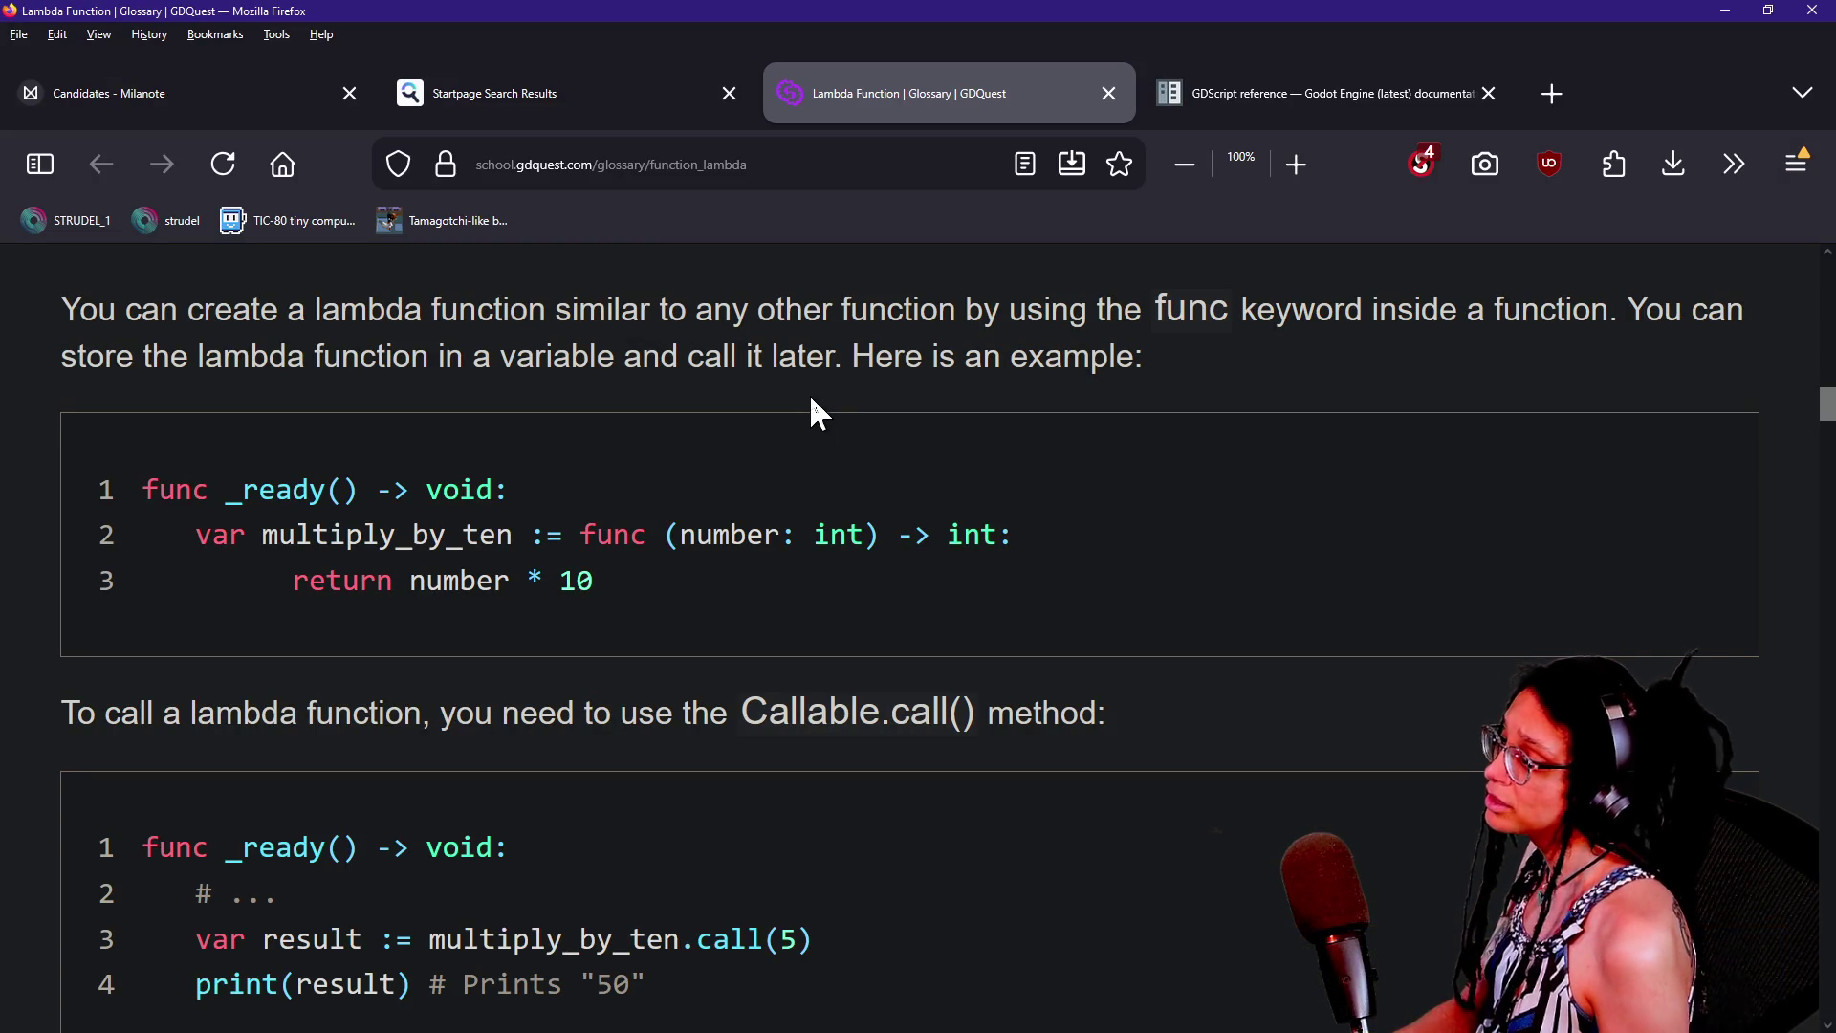
key(alt)
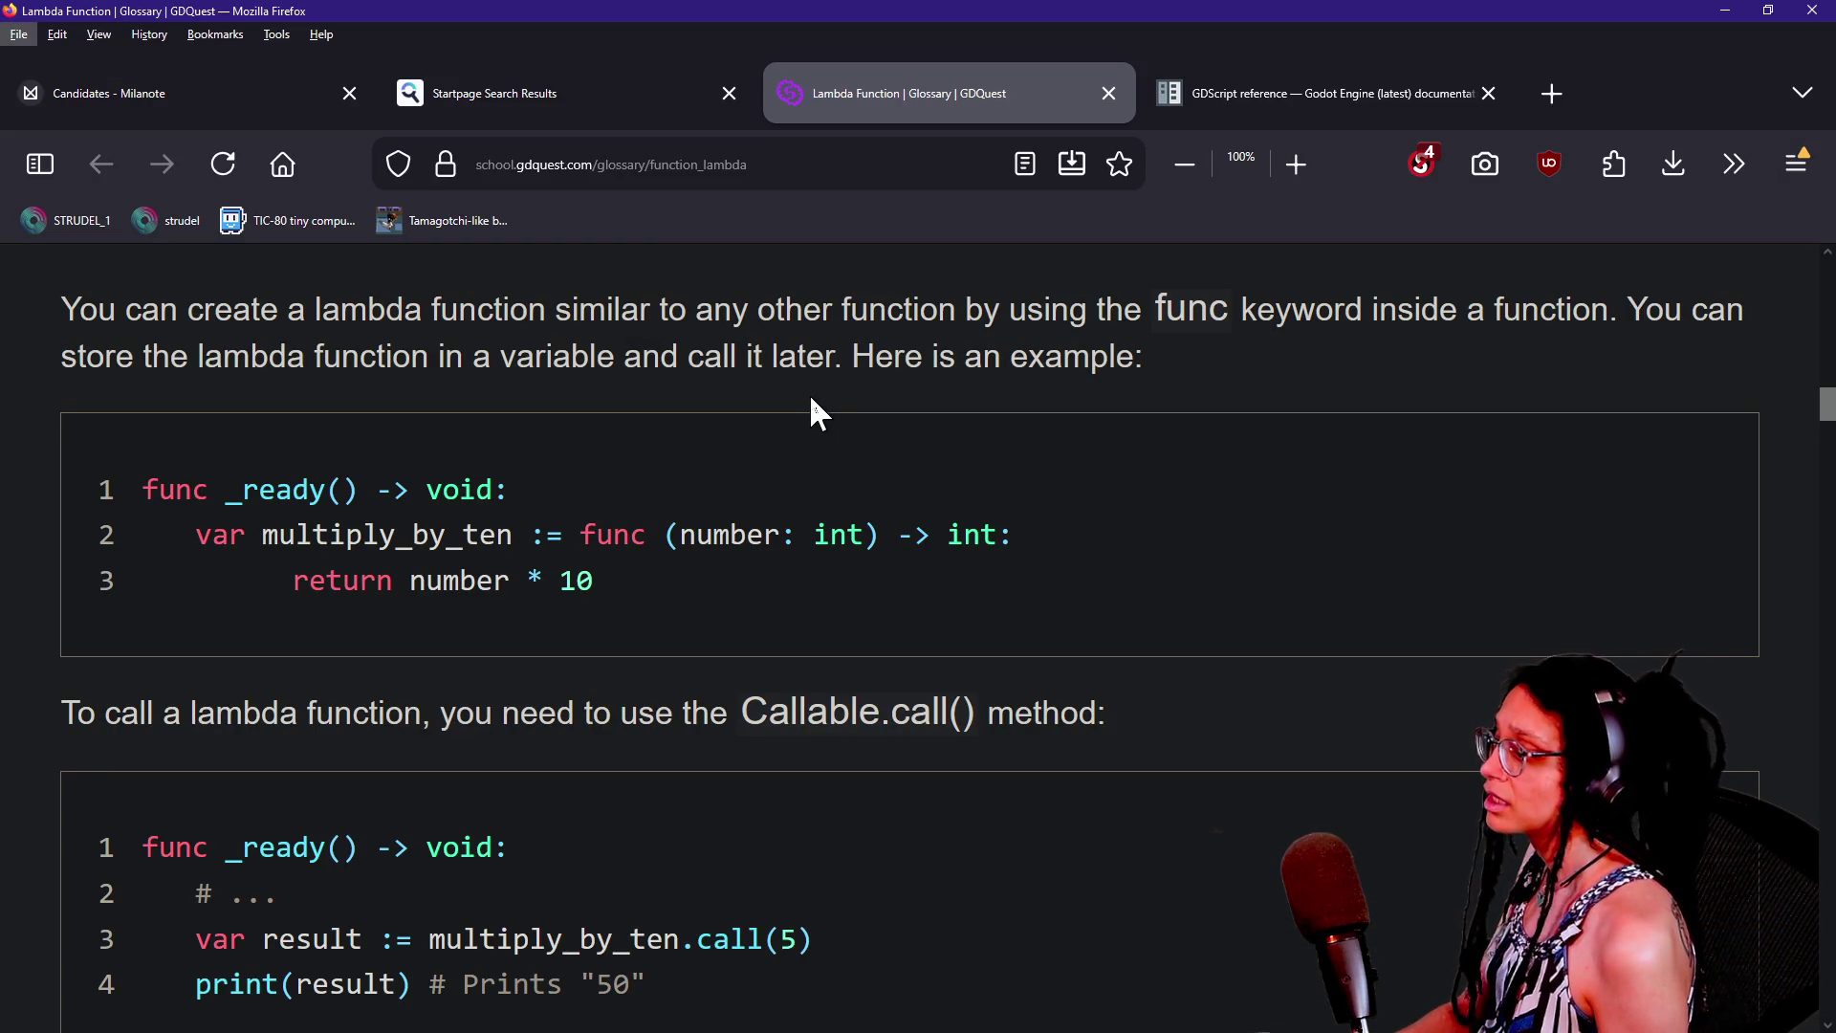
key(alt)
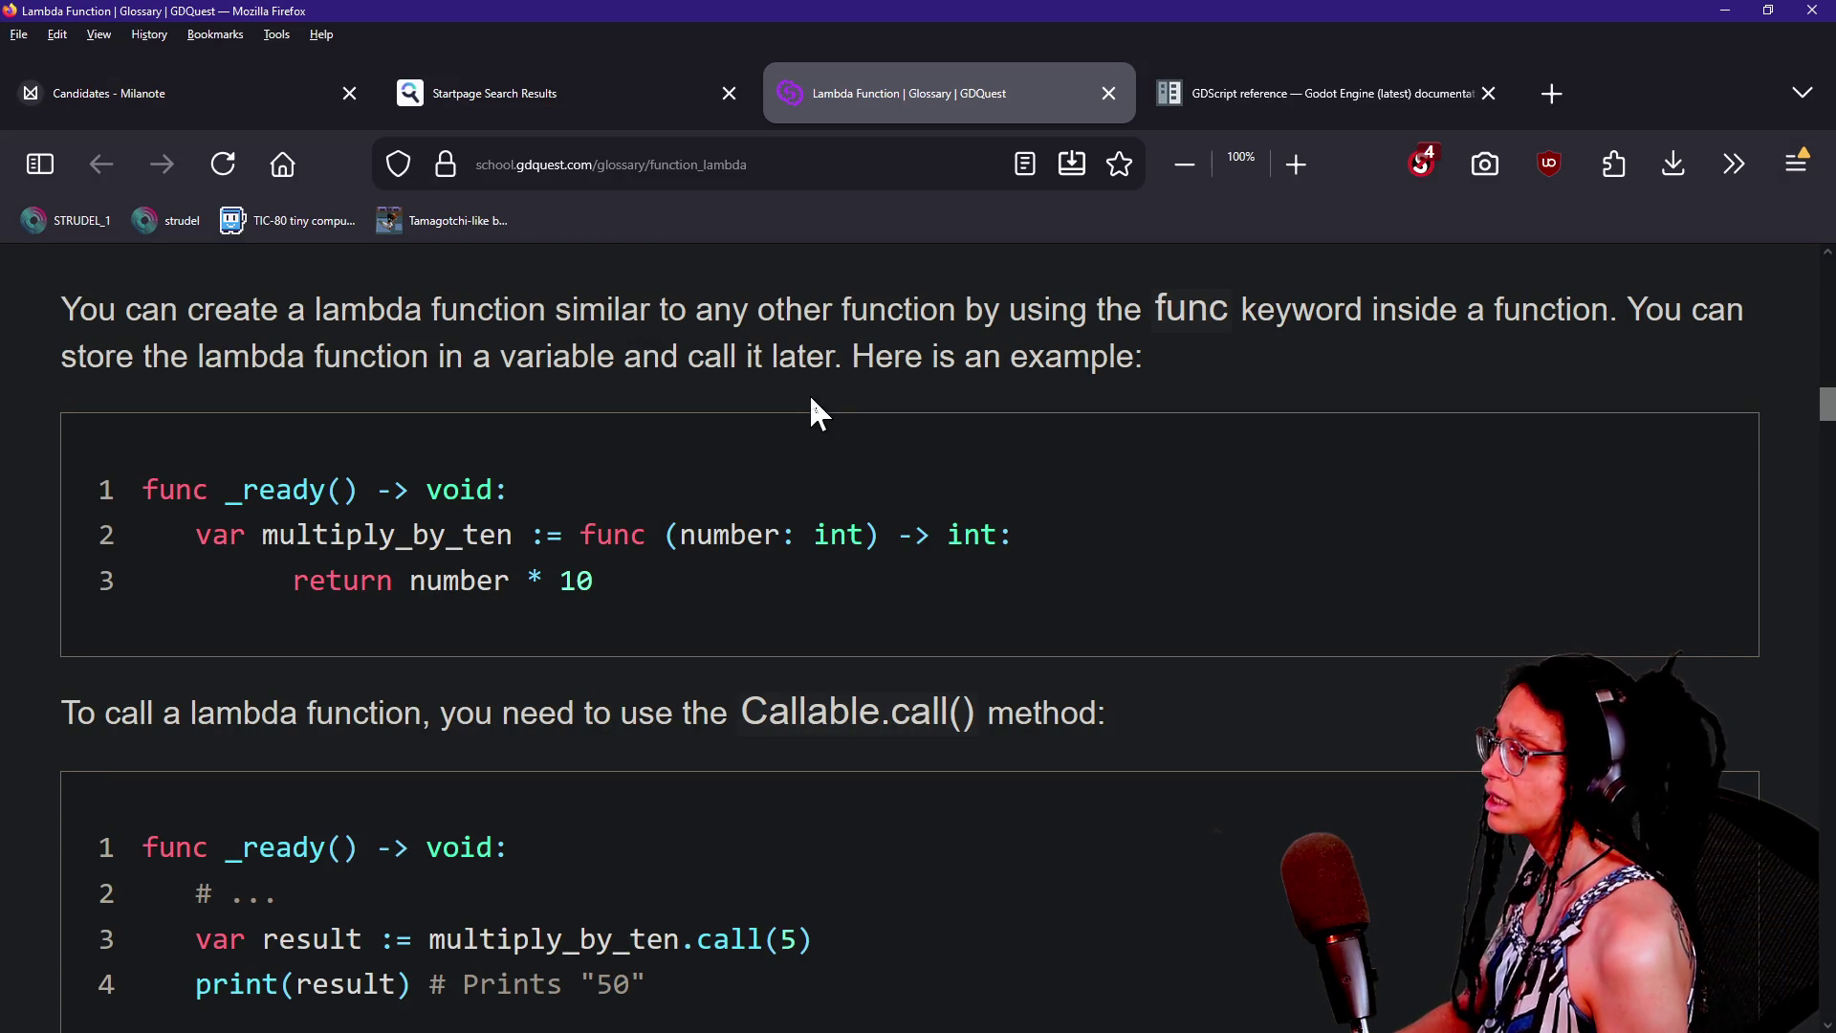
key(alt+Tab)
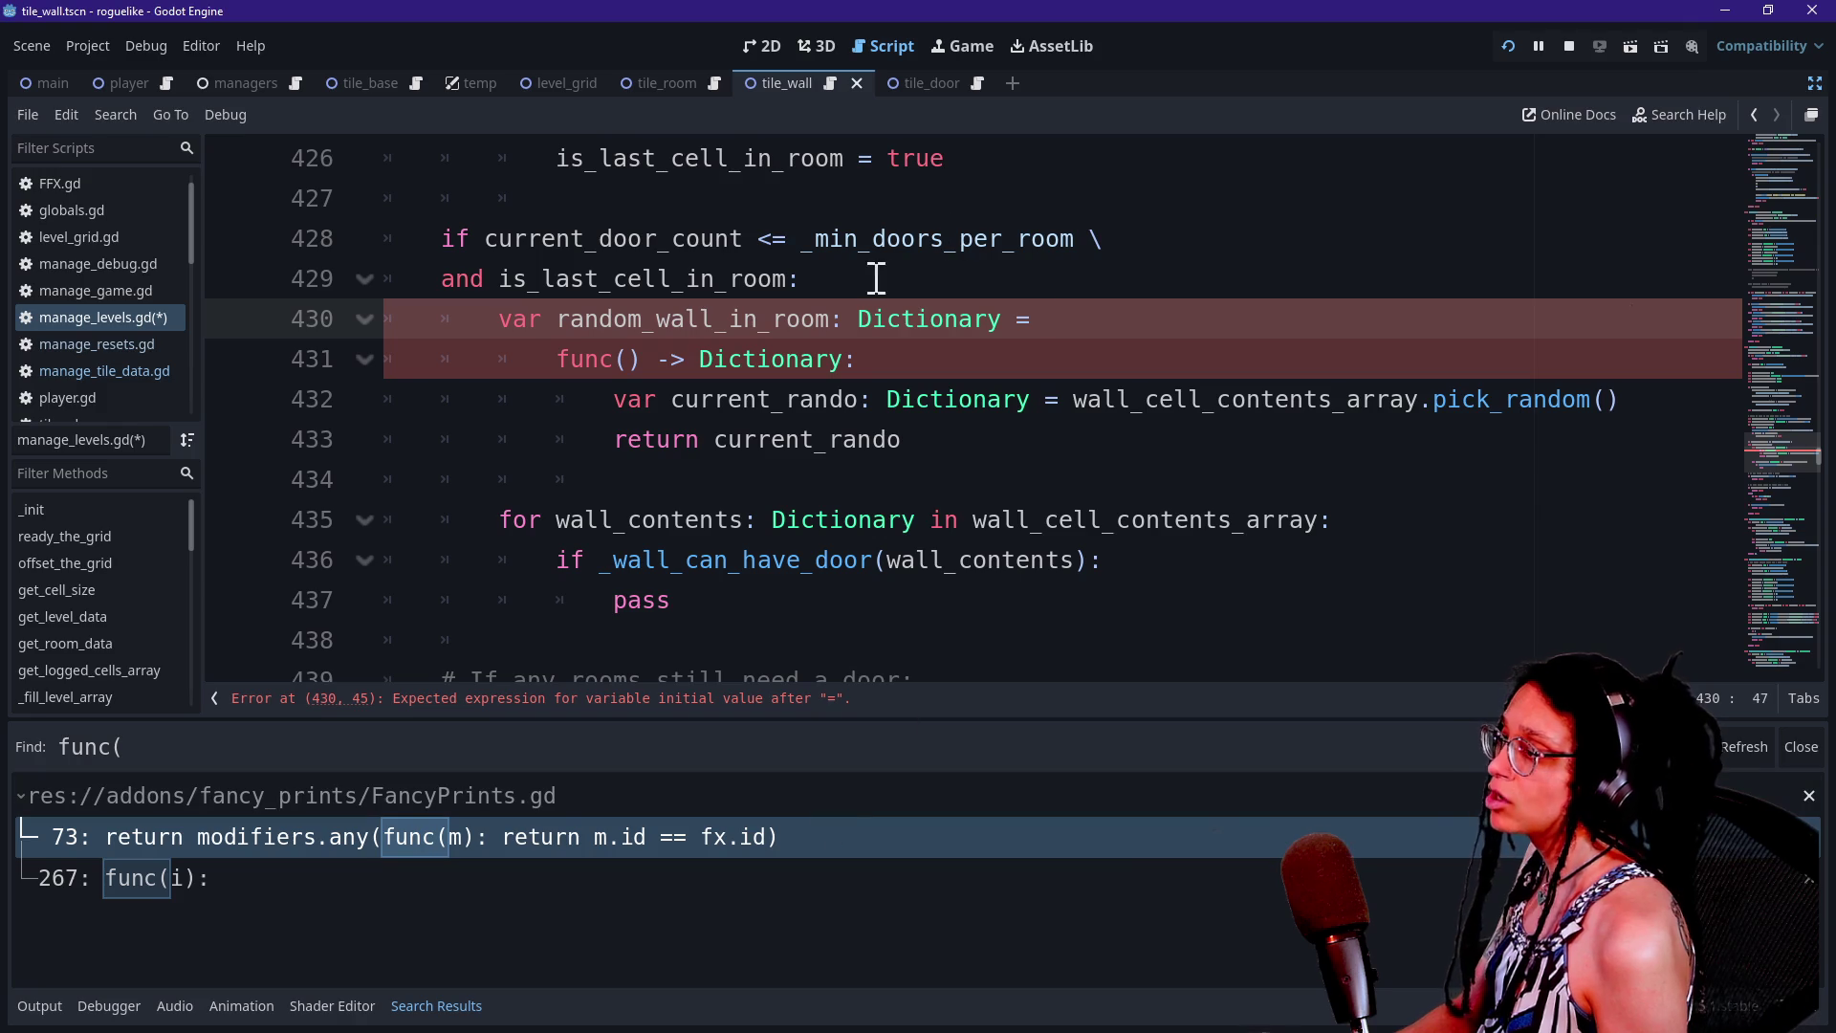
- Change random_wall_in_room's type on line 430 from Dictionary to Callable
double_click(923, 320)
text(Callb)
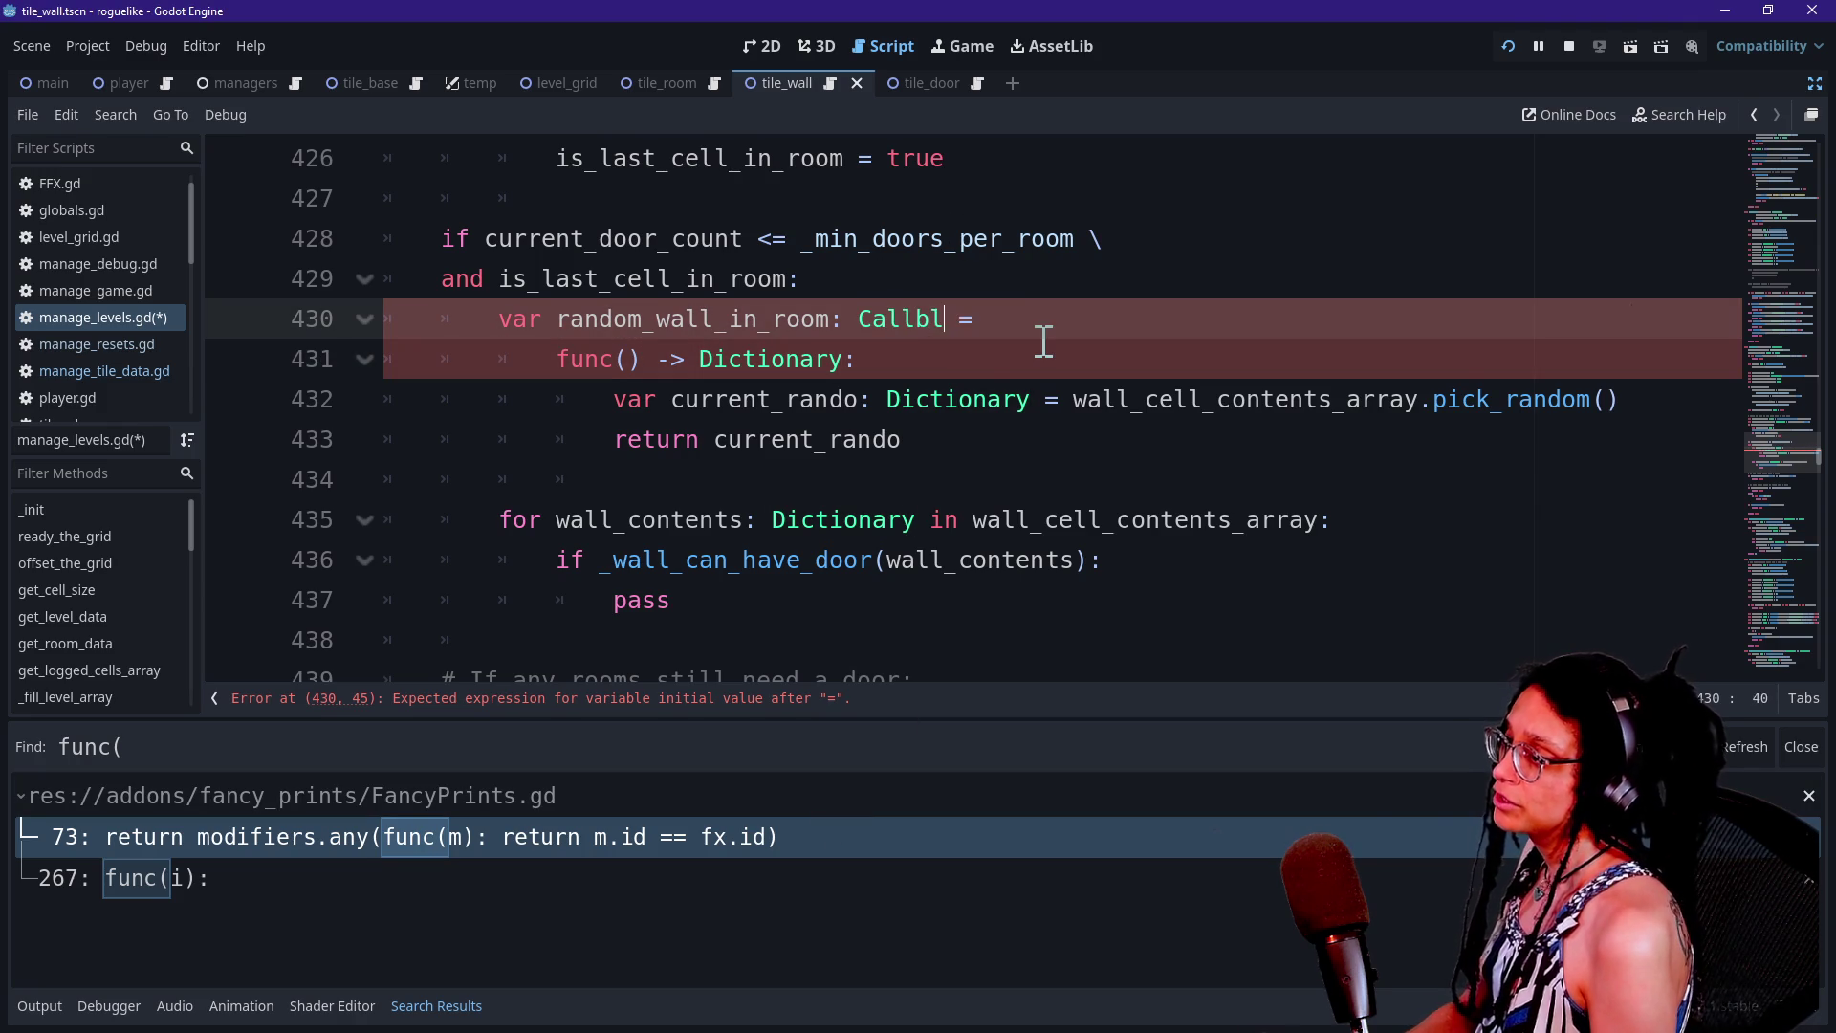
key(BackSpace)
text(able)
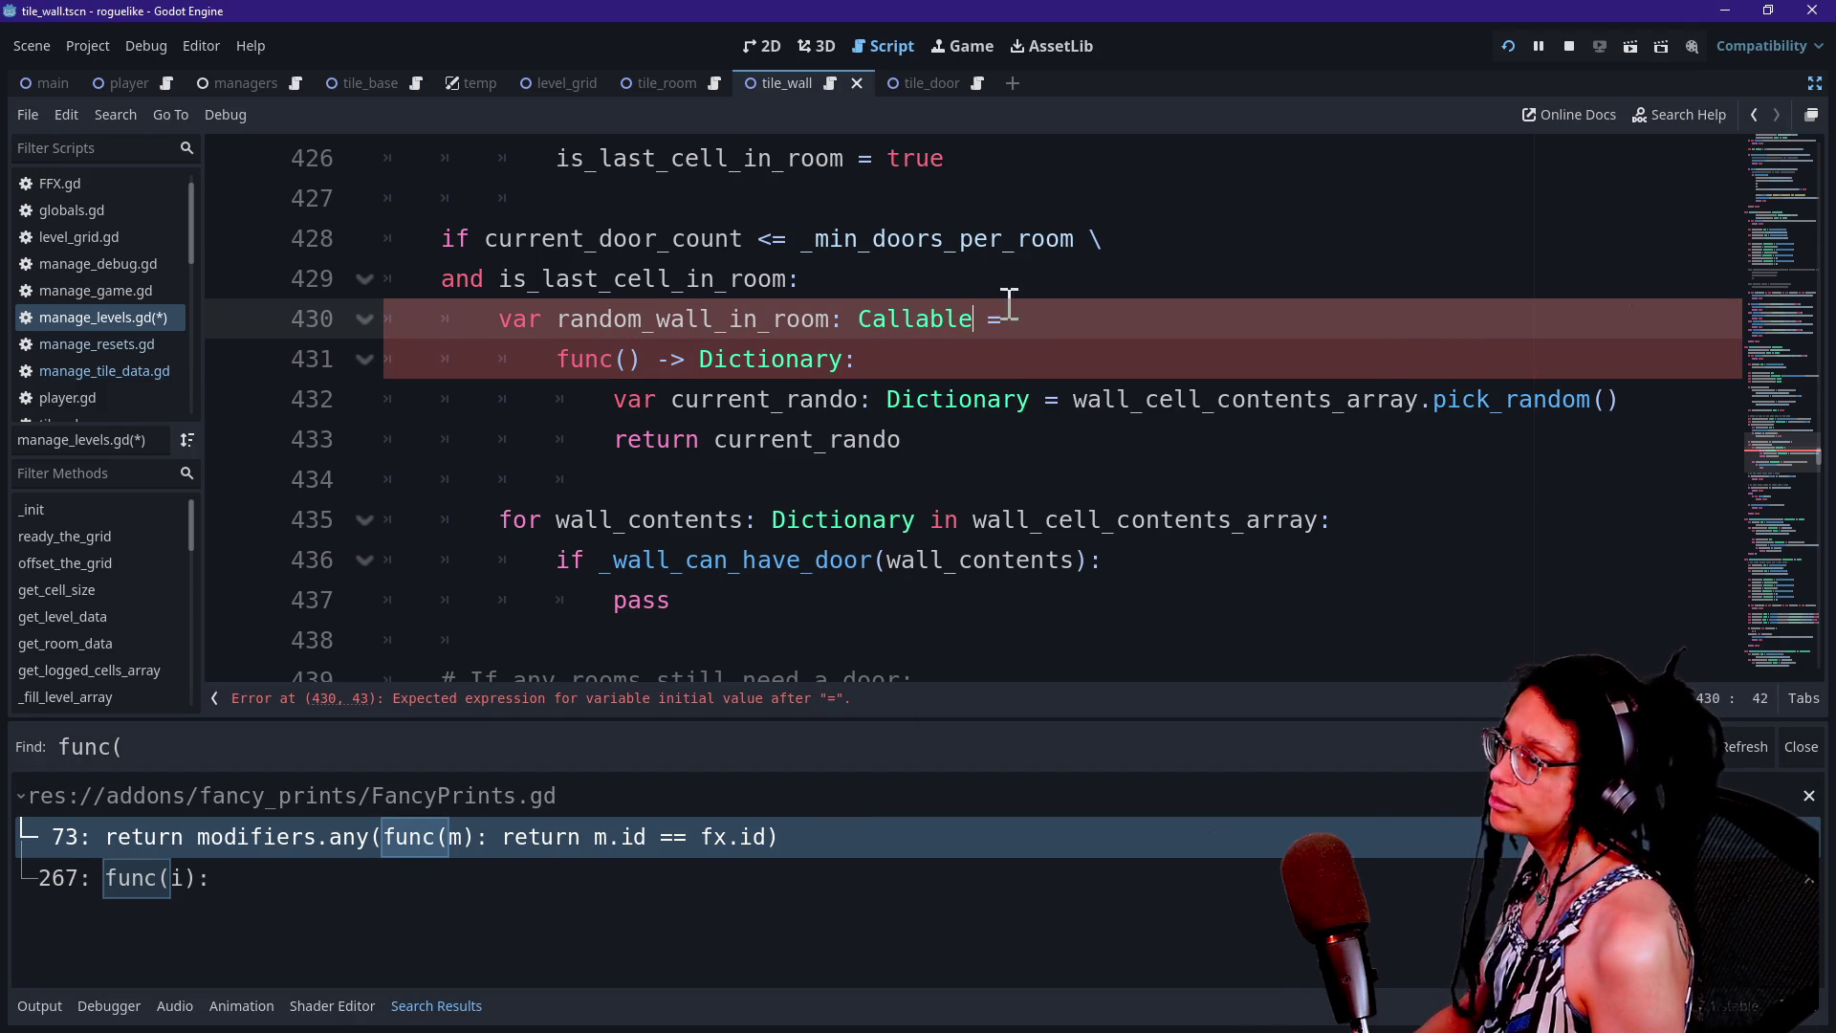
- Review the lambda lines 430-433, dismissing the Dictionary documentation popup
click(1075, 316)
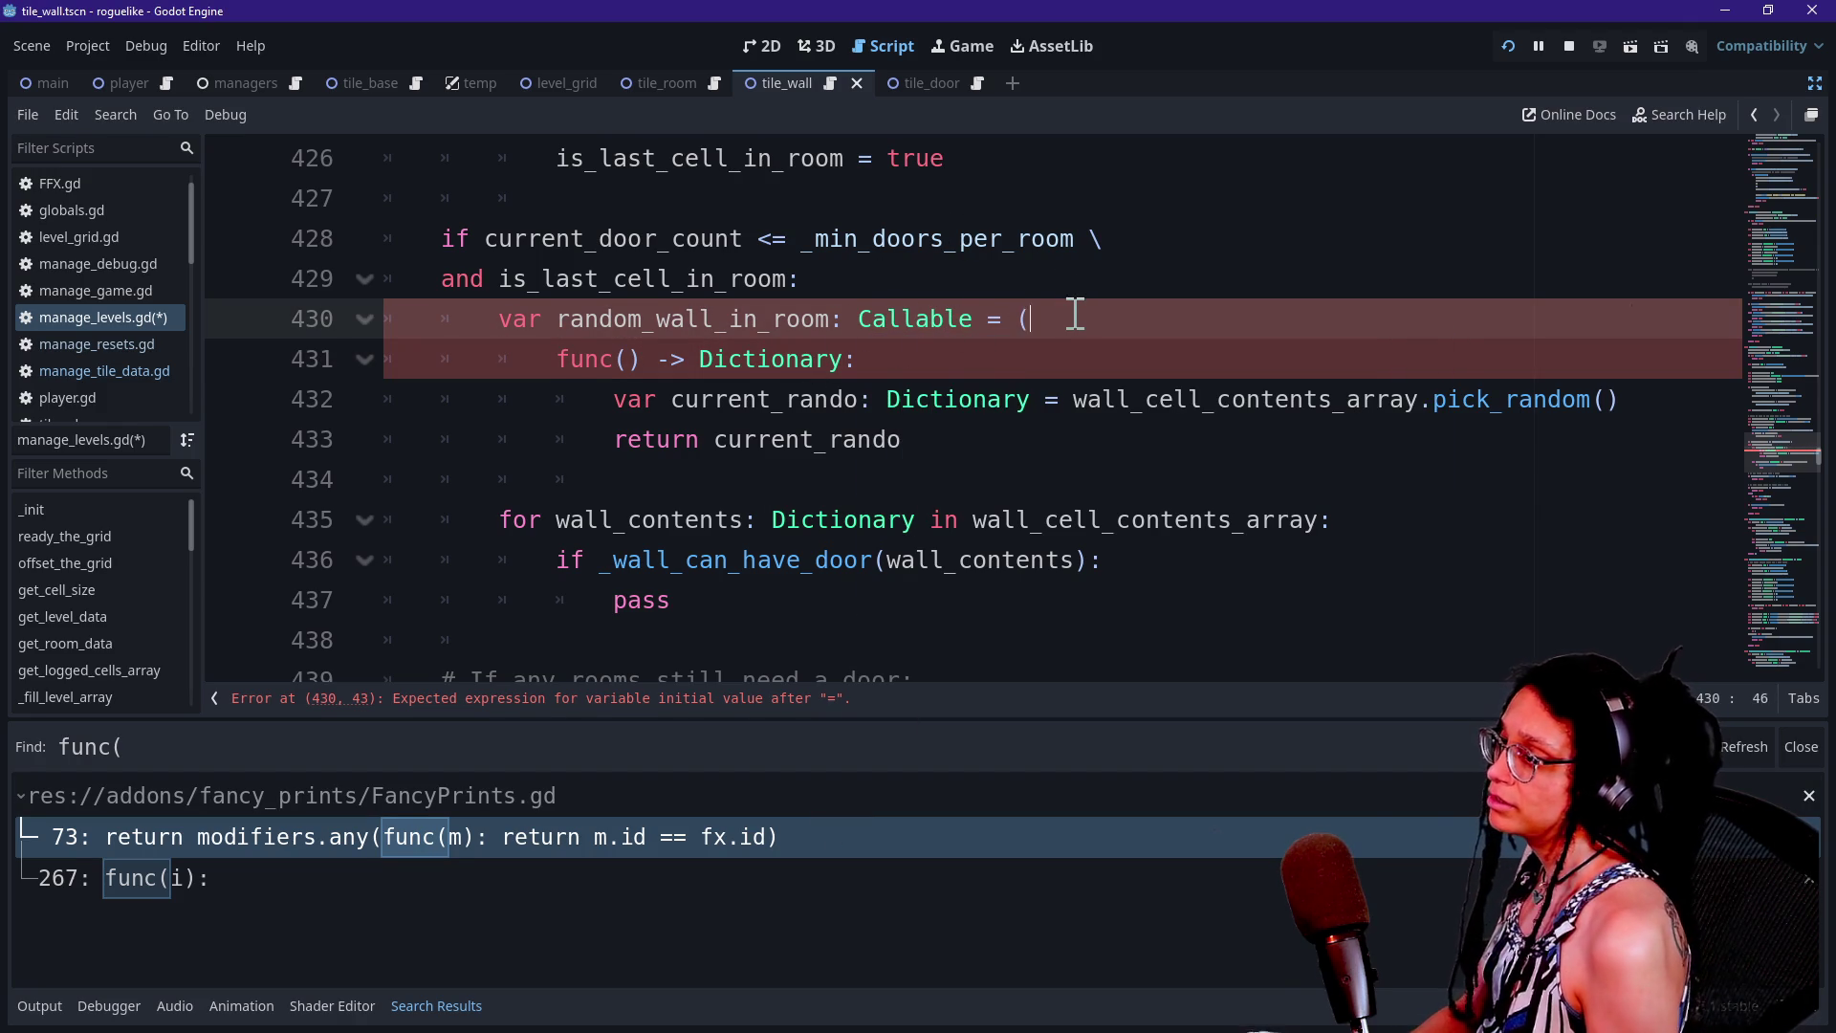
click(929, 425)
click(756, 361)
click(746, 279)
click(882, 362)
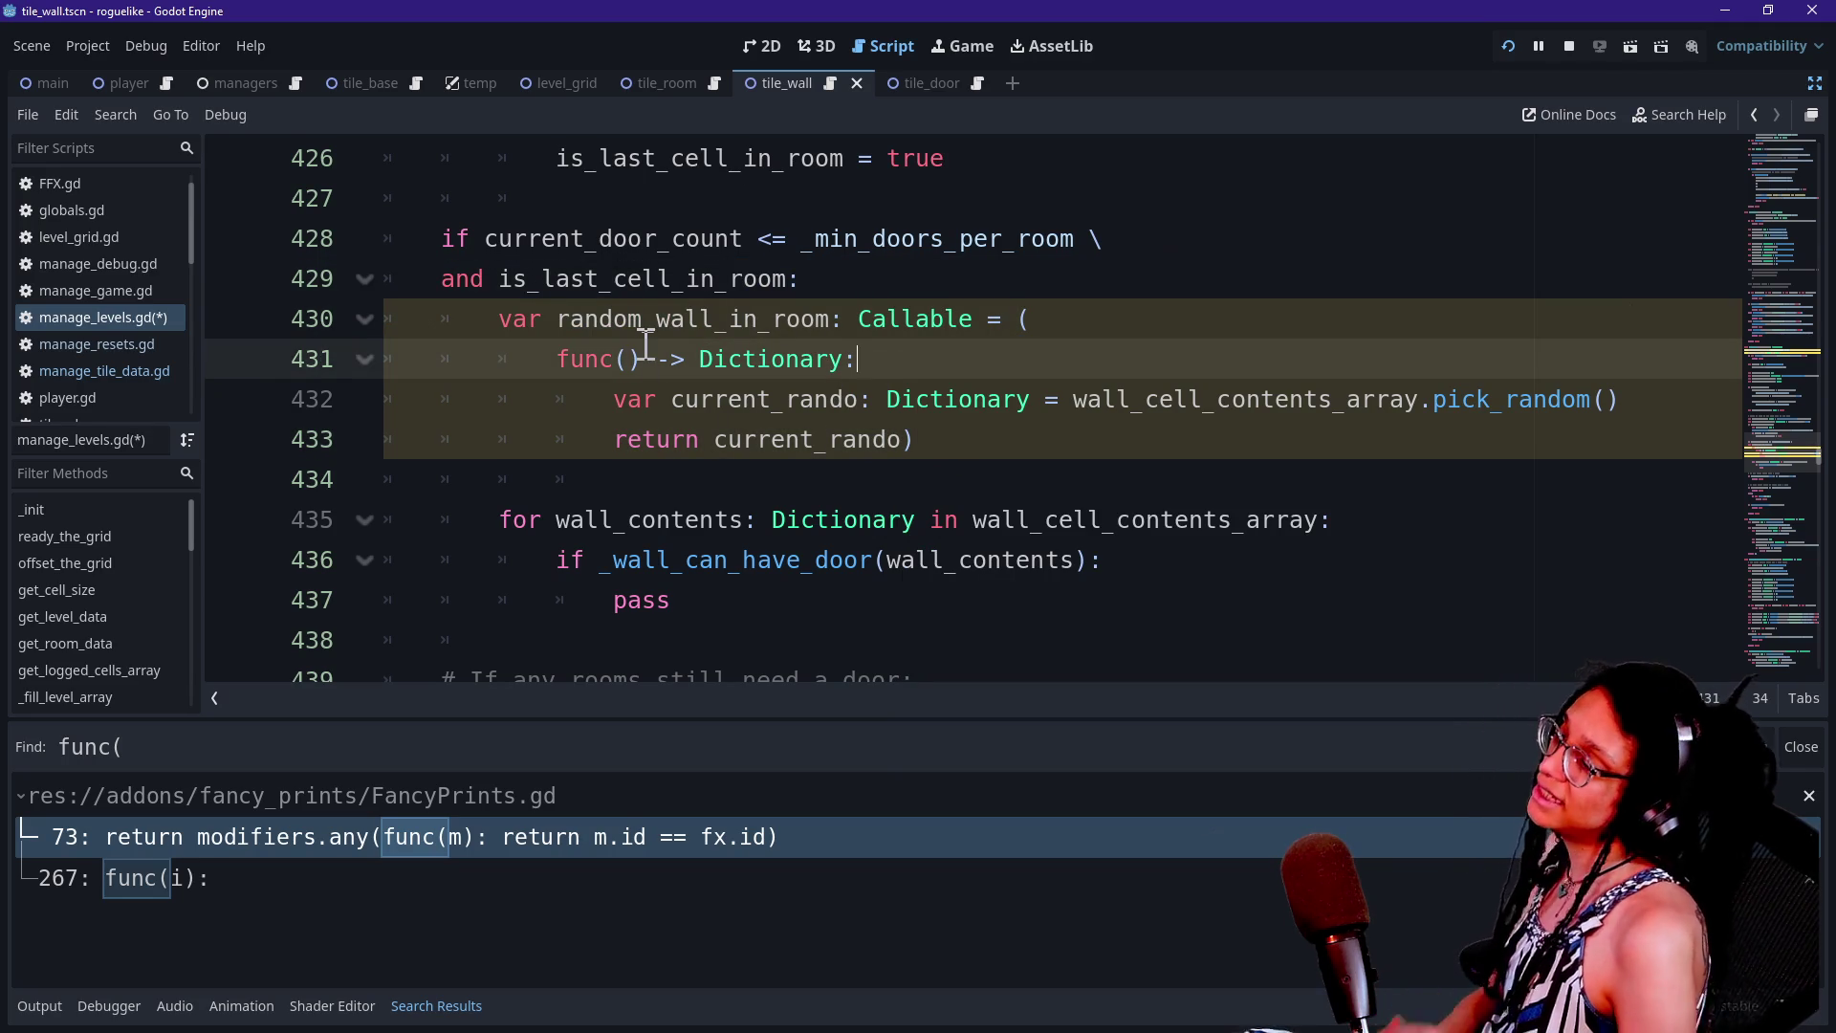
click(1064, 416)
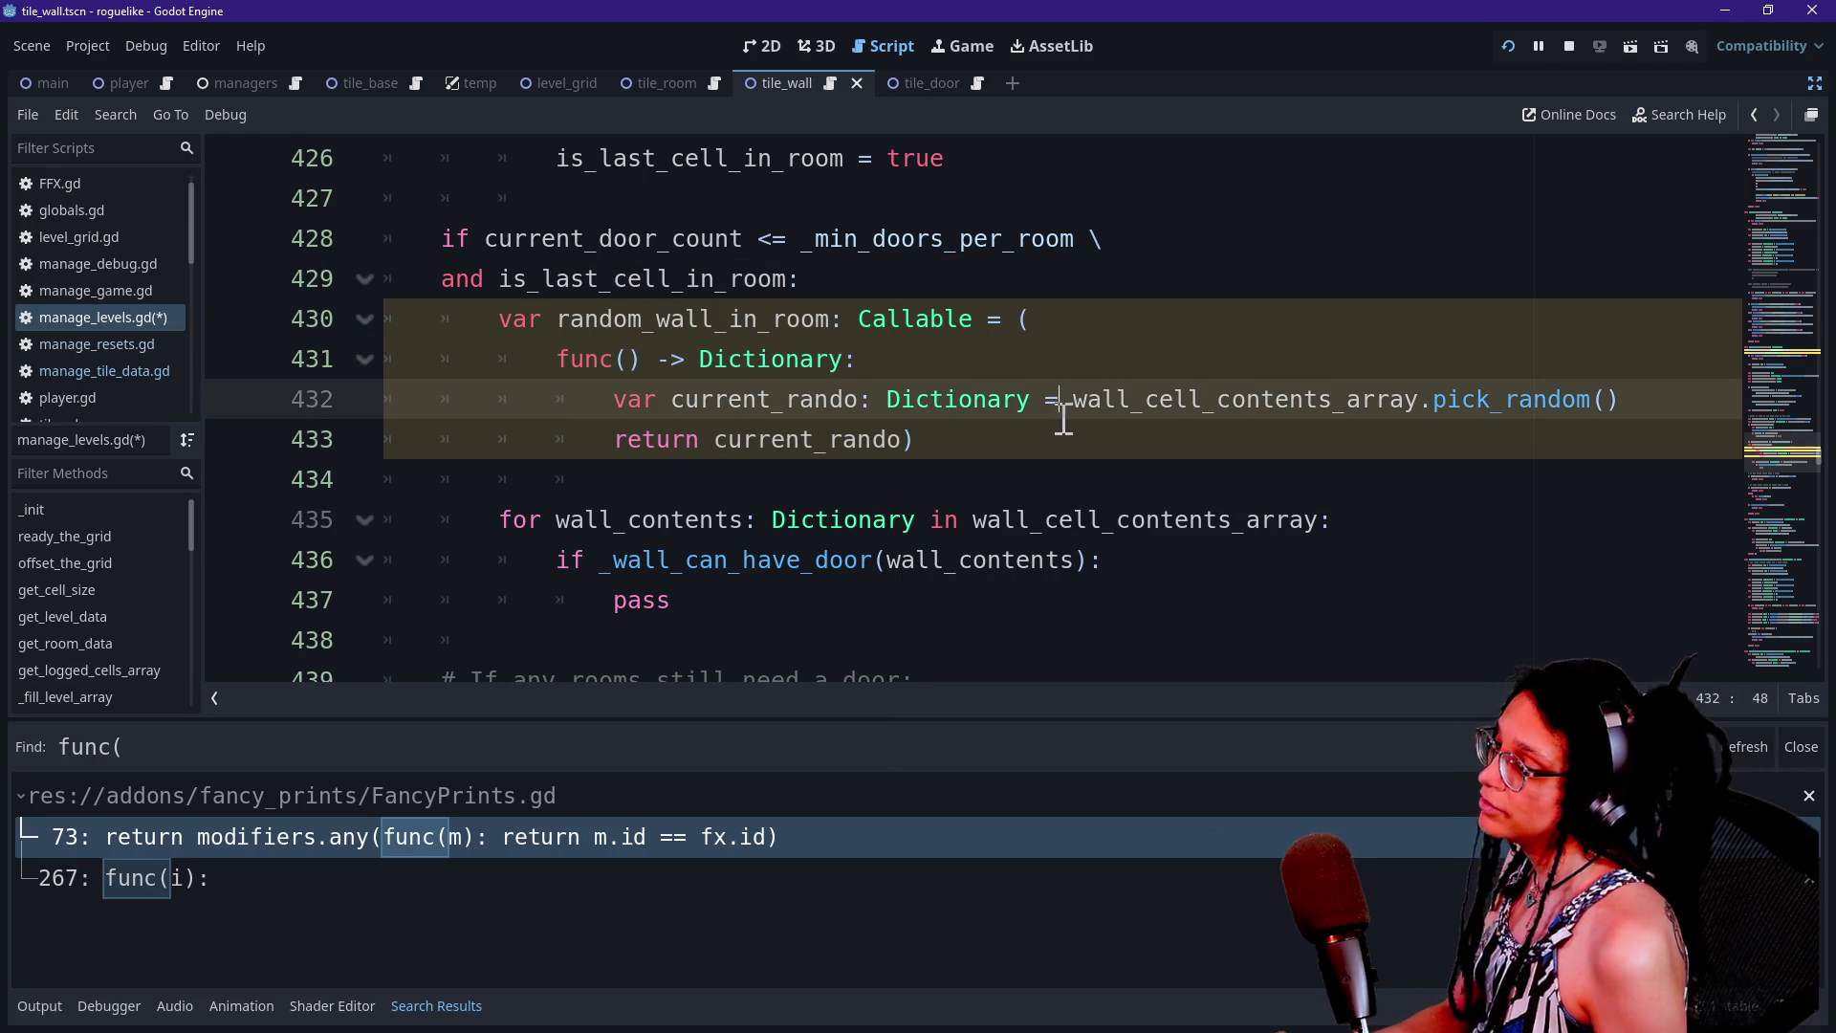
click(1059, 424)
- Undo recent edits so the func() -> Dictionary lambda is parenthesized again through line 433
key(ctrl+z)
click(975, 426)
key(Down)
key(ctrl+z)
key(Down)
key(Down)
key(Up)
key(Up)
key(Up)
key(Down)
key(Down)
key(Up)
key(Down)
key(Down)
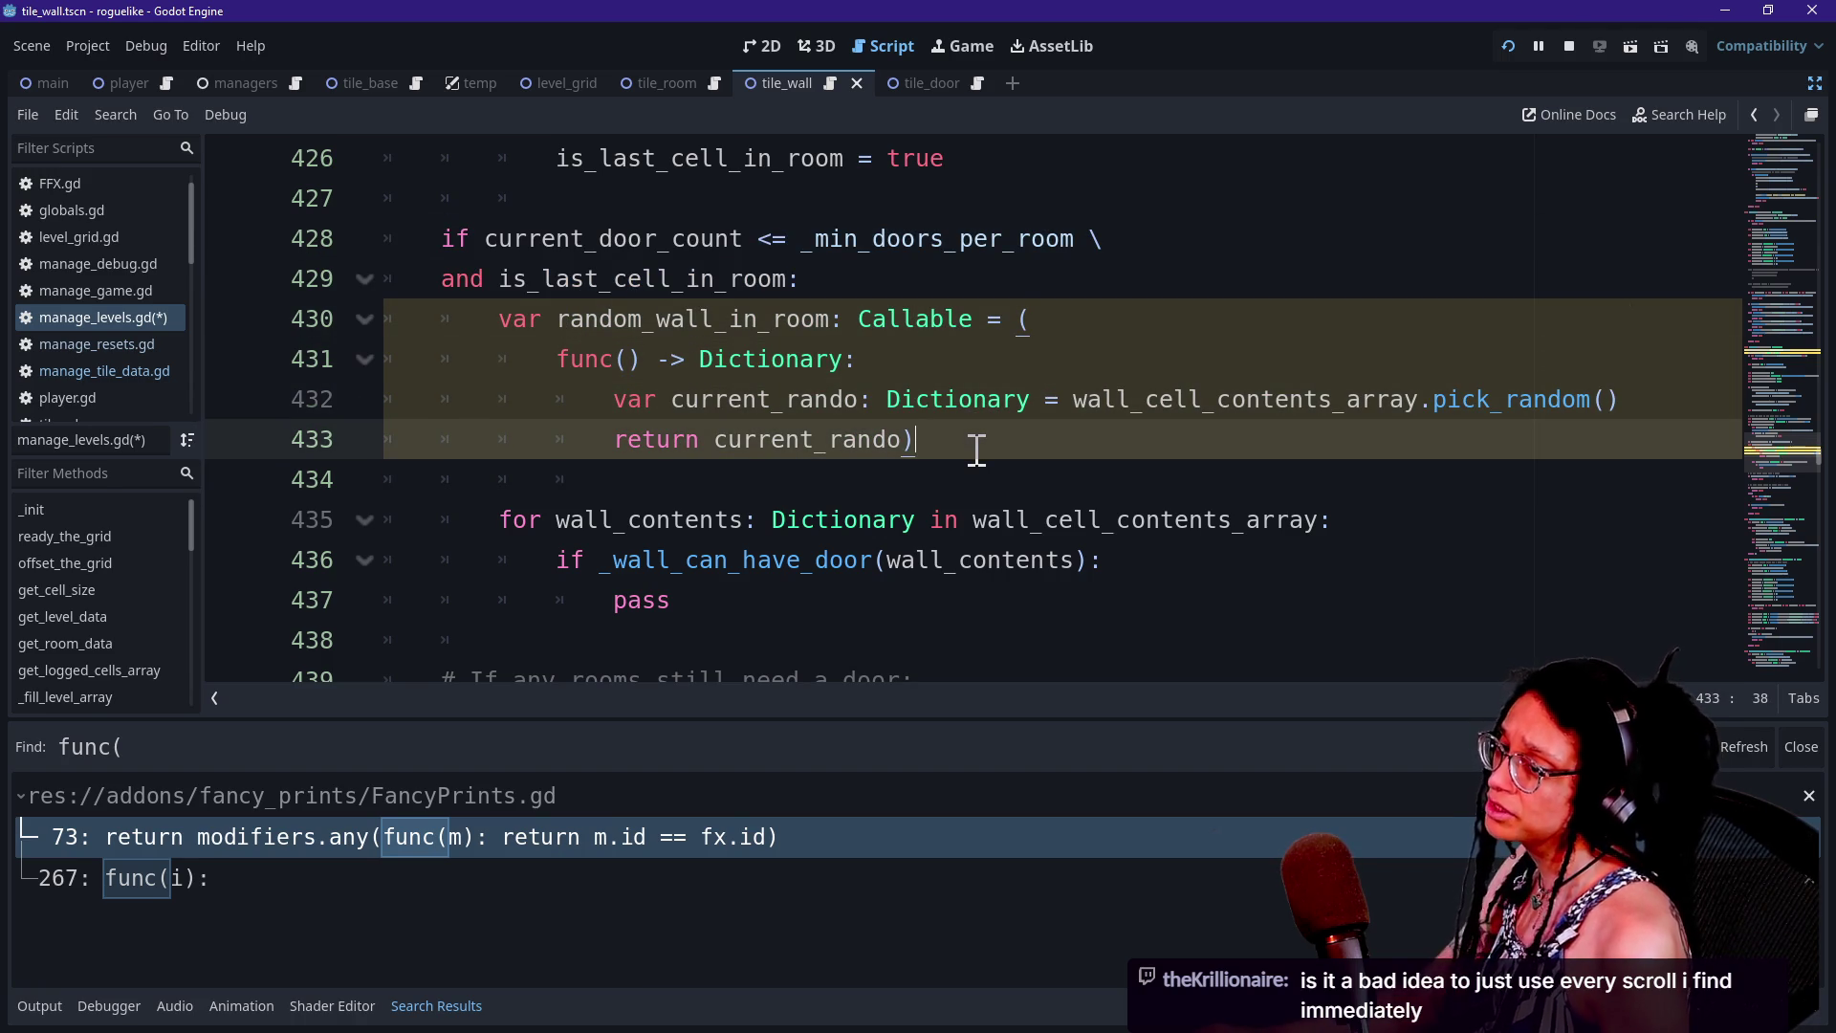